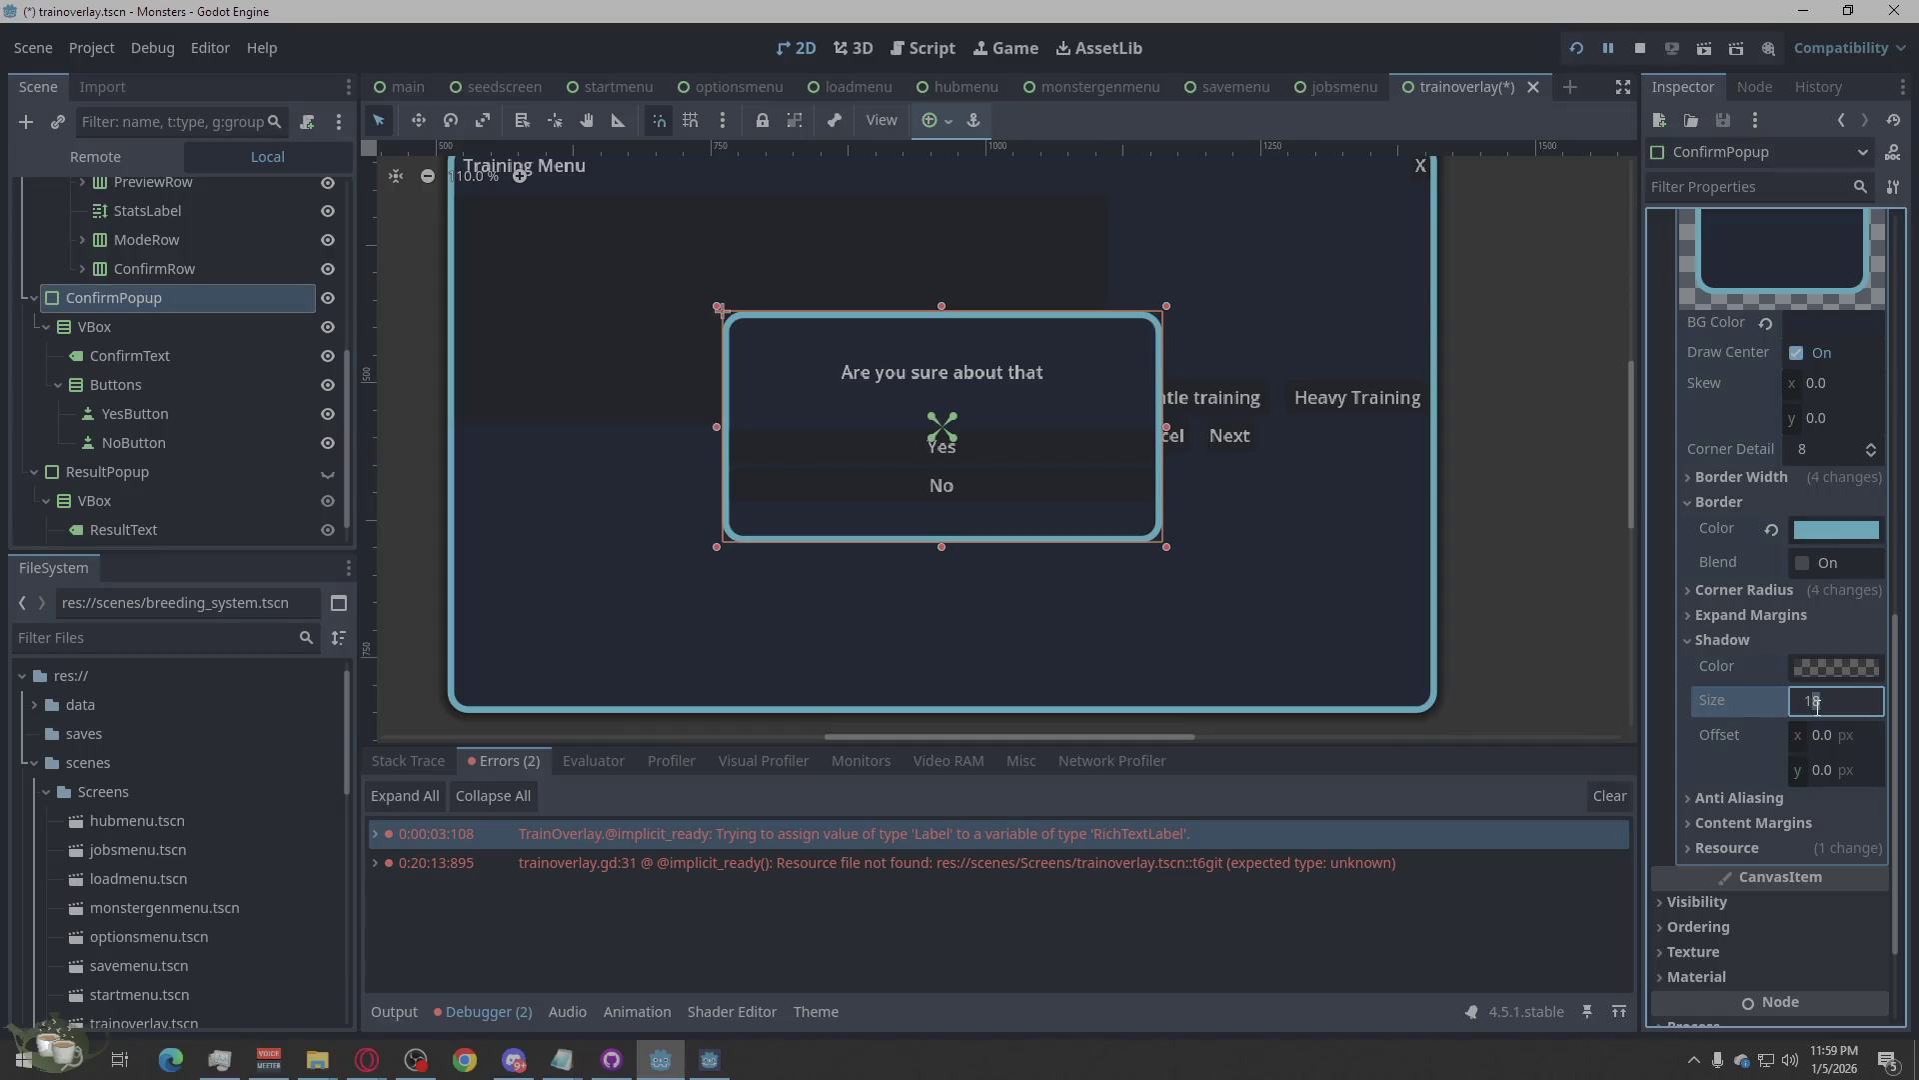
Apply Shadow Size 10 to ConfirmPopup's panel, select Dimmer, zoom the canvas, then select ResultPopup.
key(Return)
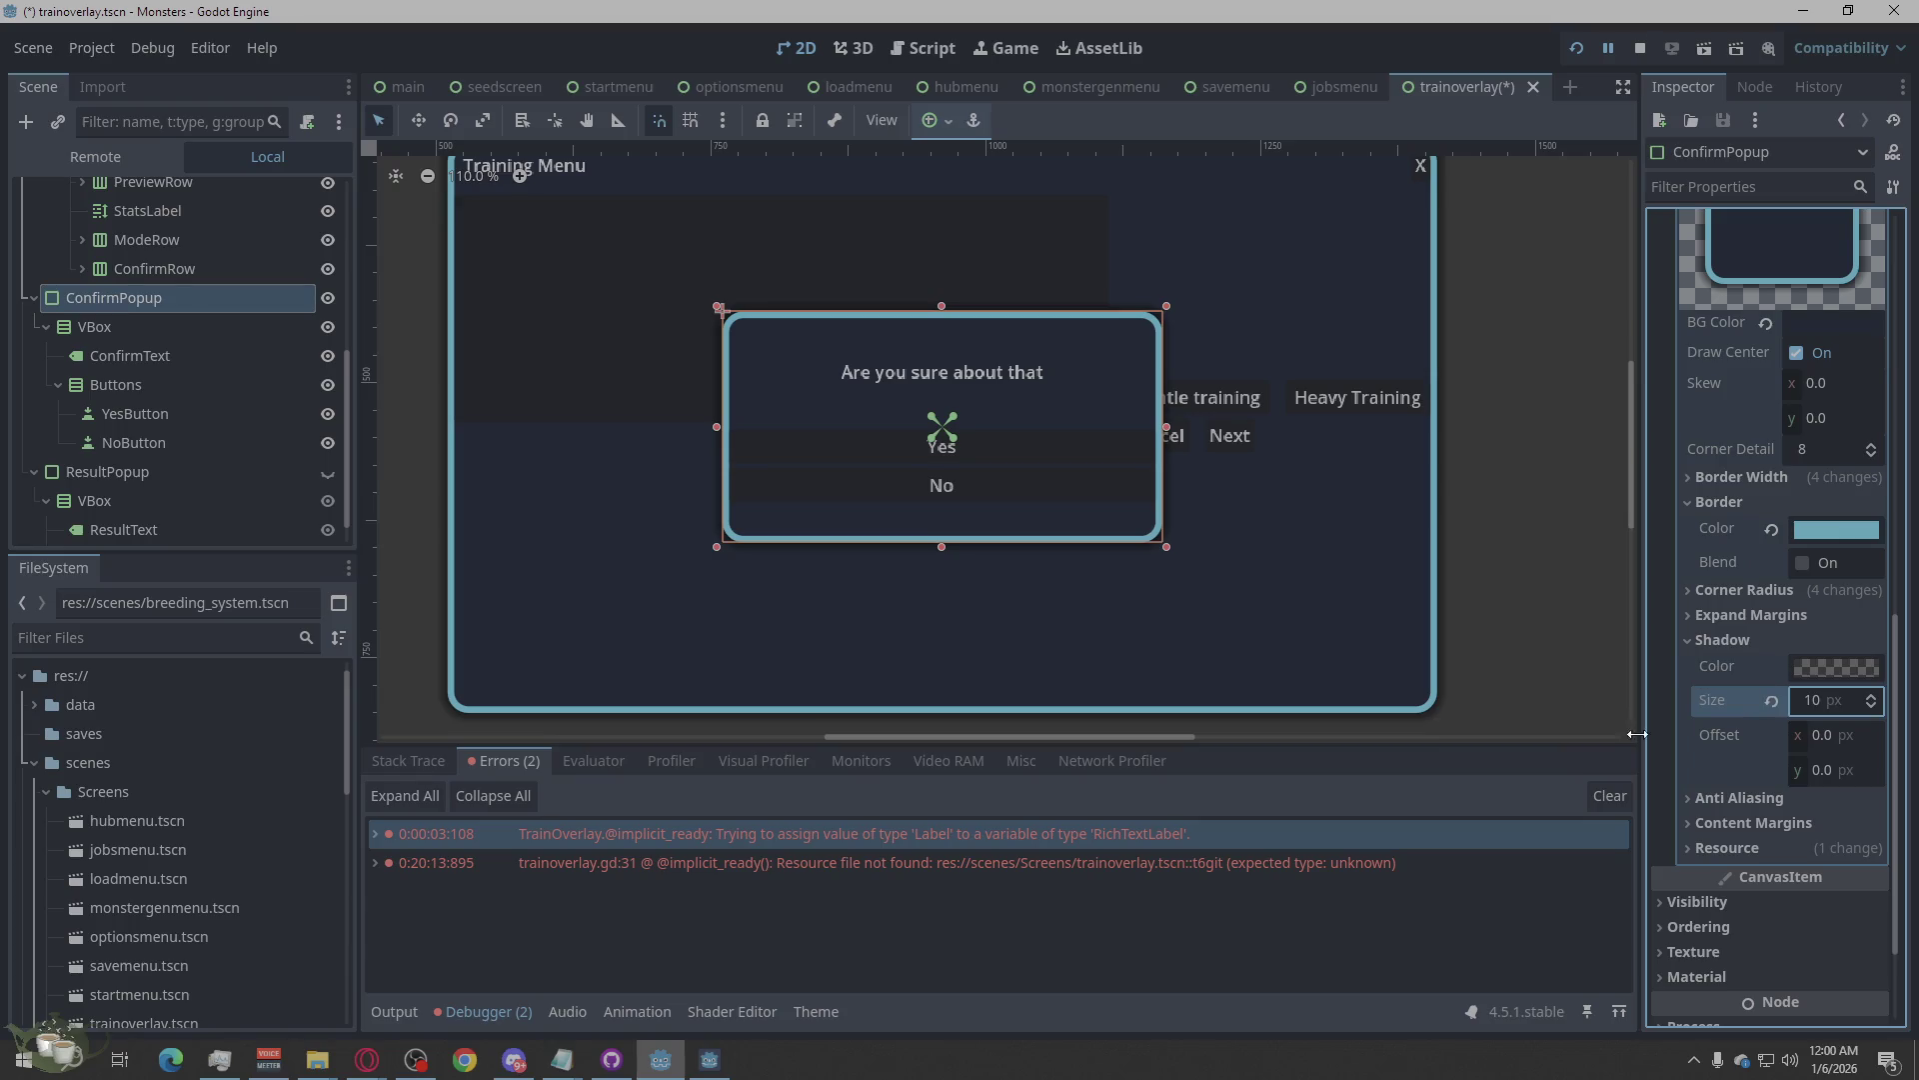
click(1605, 705)
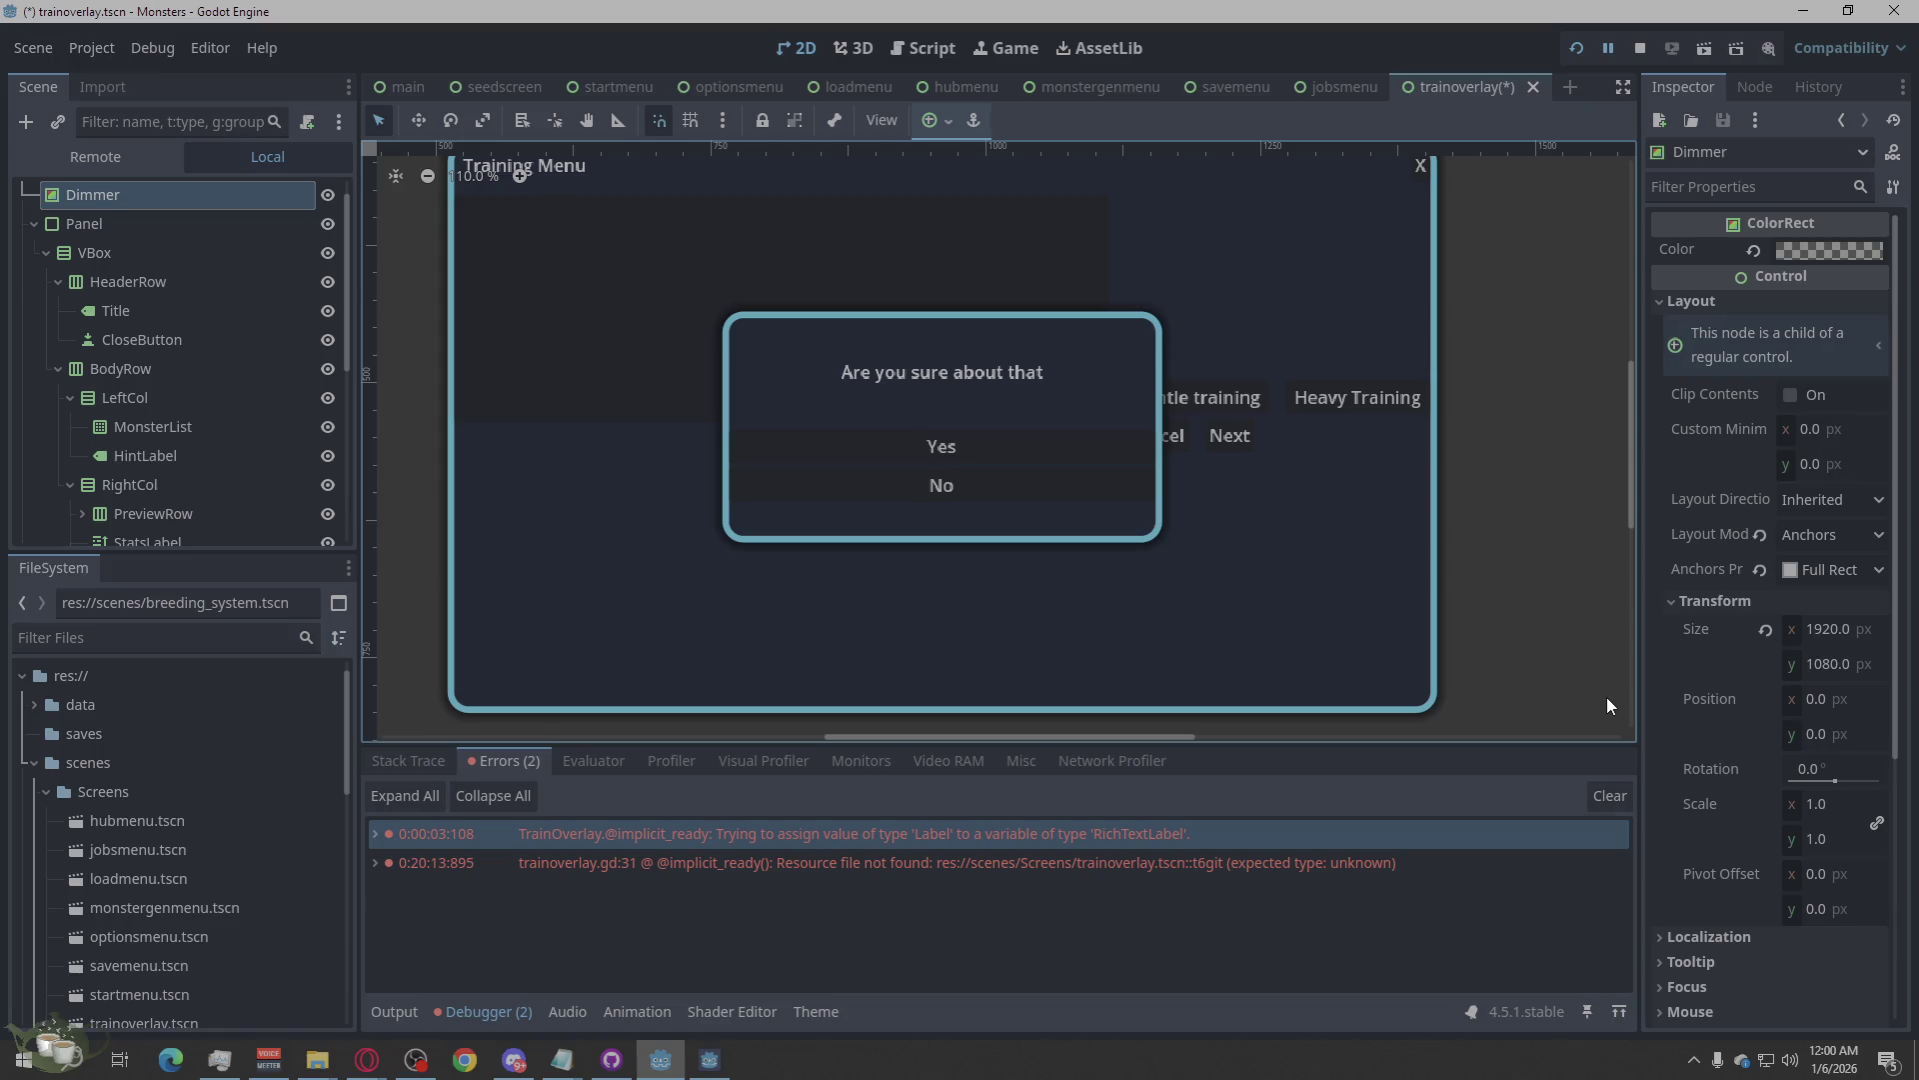
scroll(1390, 472, down, 3)
scroll(1192, 448, up, 6)
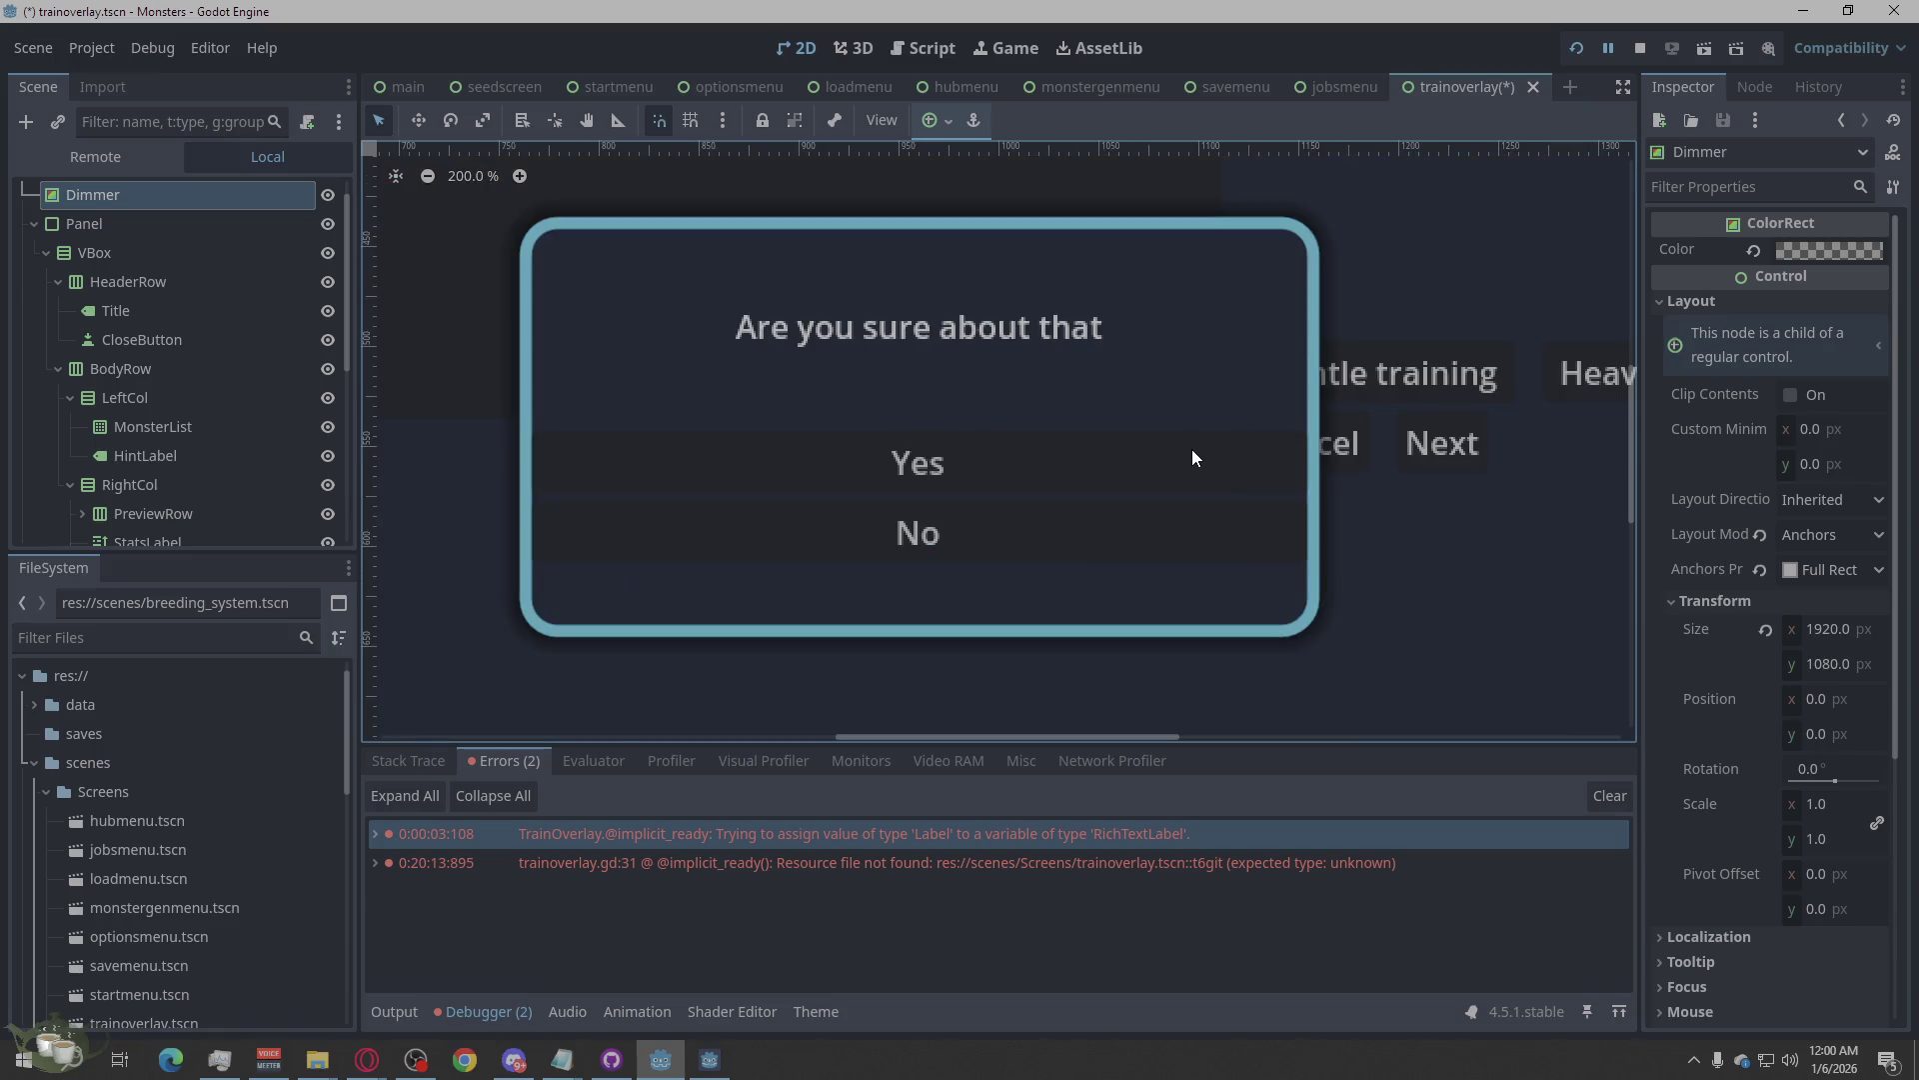
scroll(992, 422, down, 6)
scroll(1062, 427, up, 3)
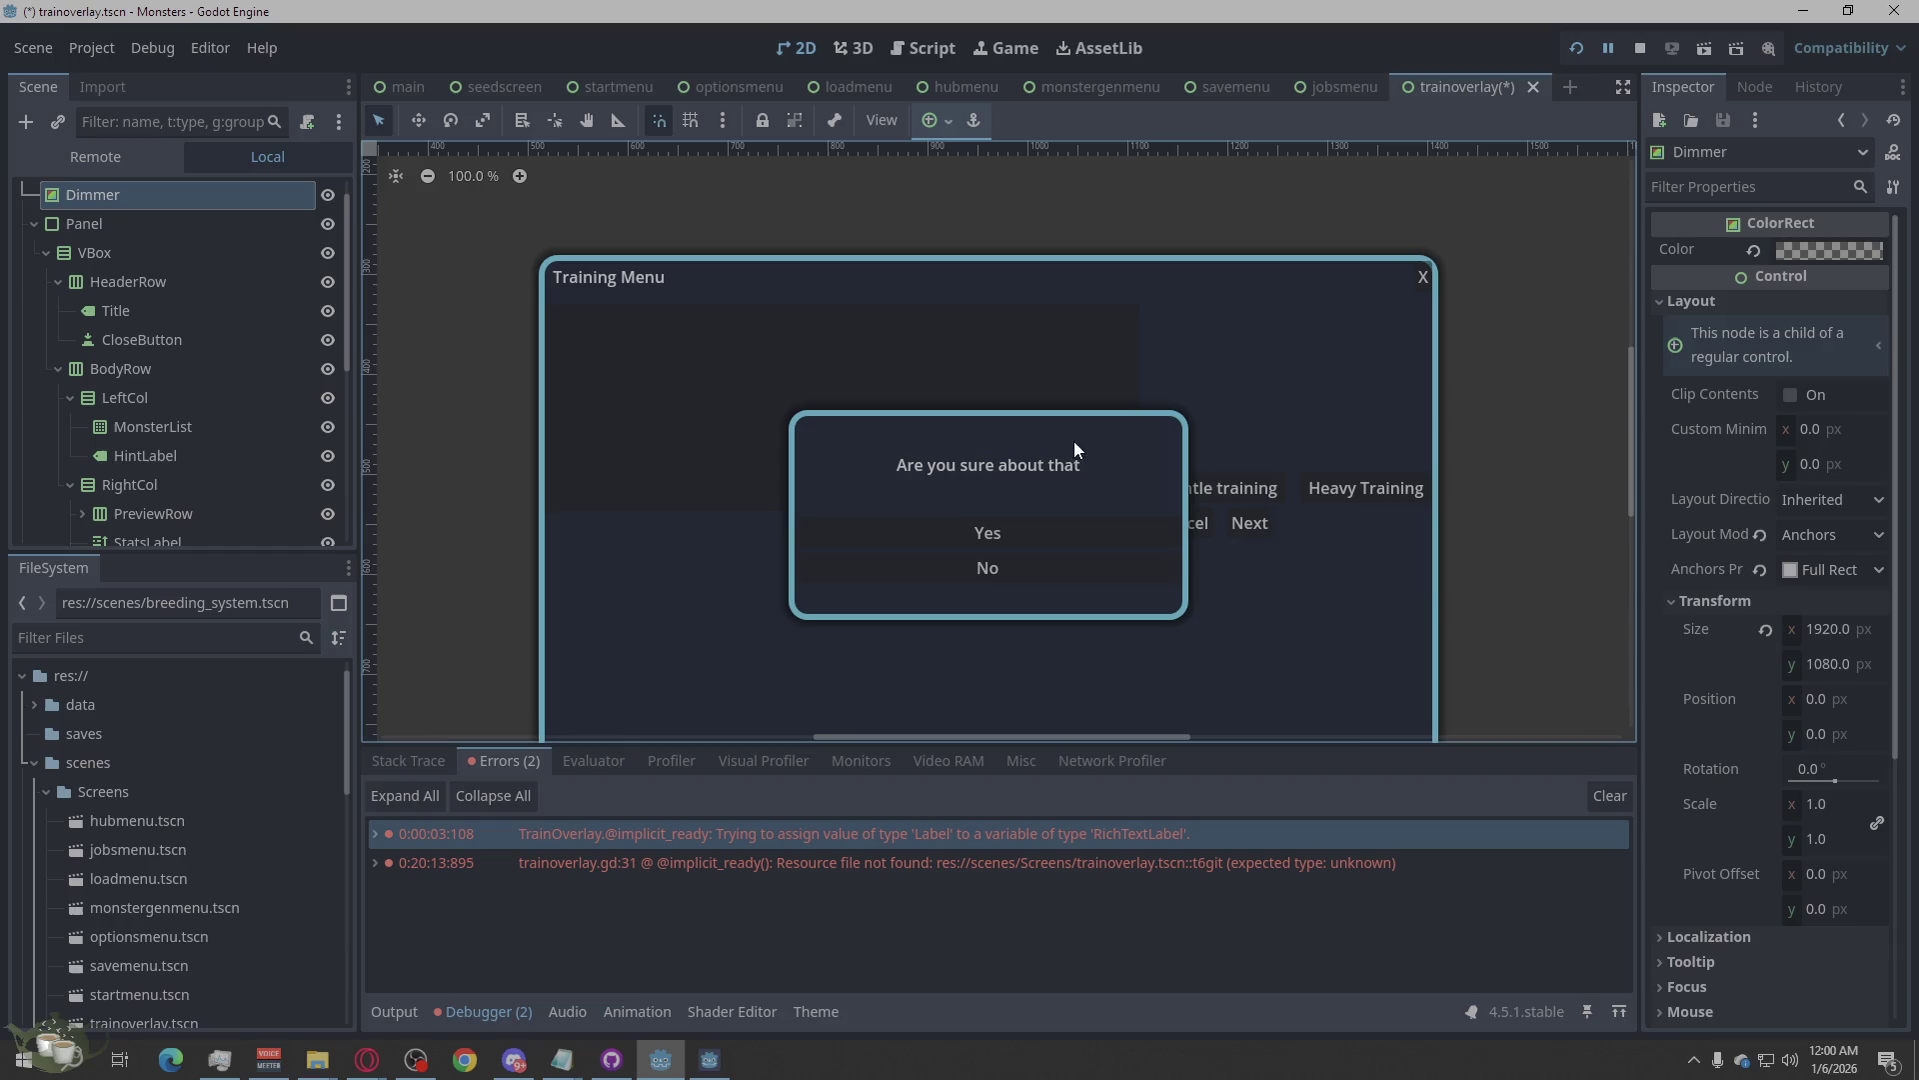
scroll(991, 326, down, 3)
scroll(932, 476, up, 3)
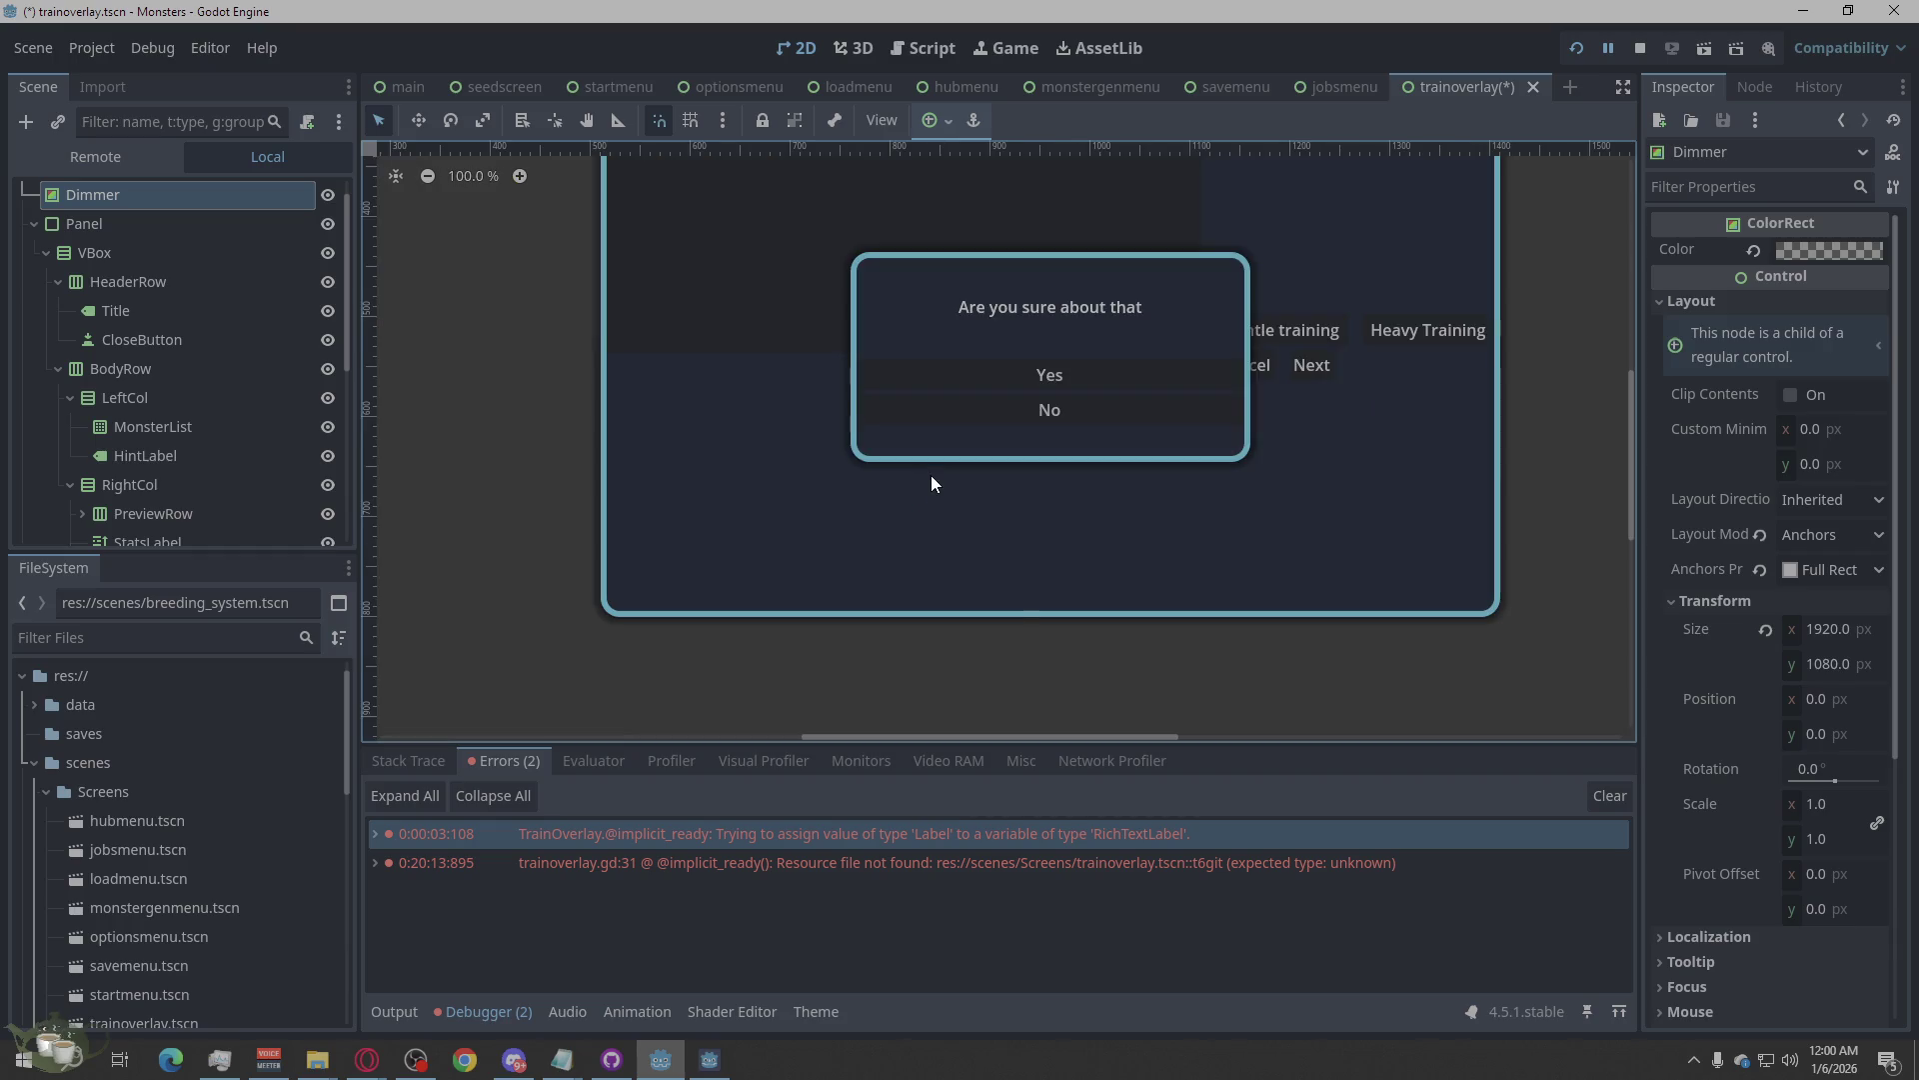
scroll(1017, 611, down, 3)
scroll(1047, 542, up, 3)
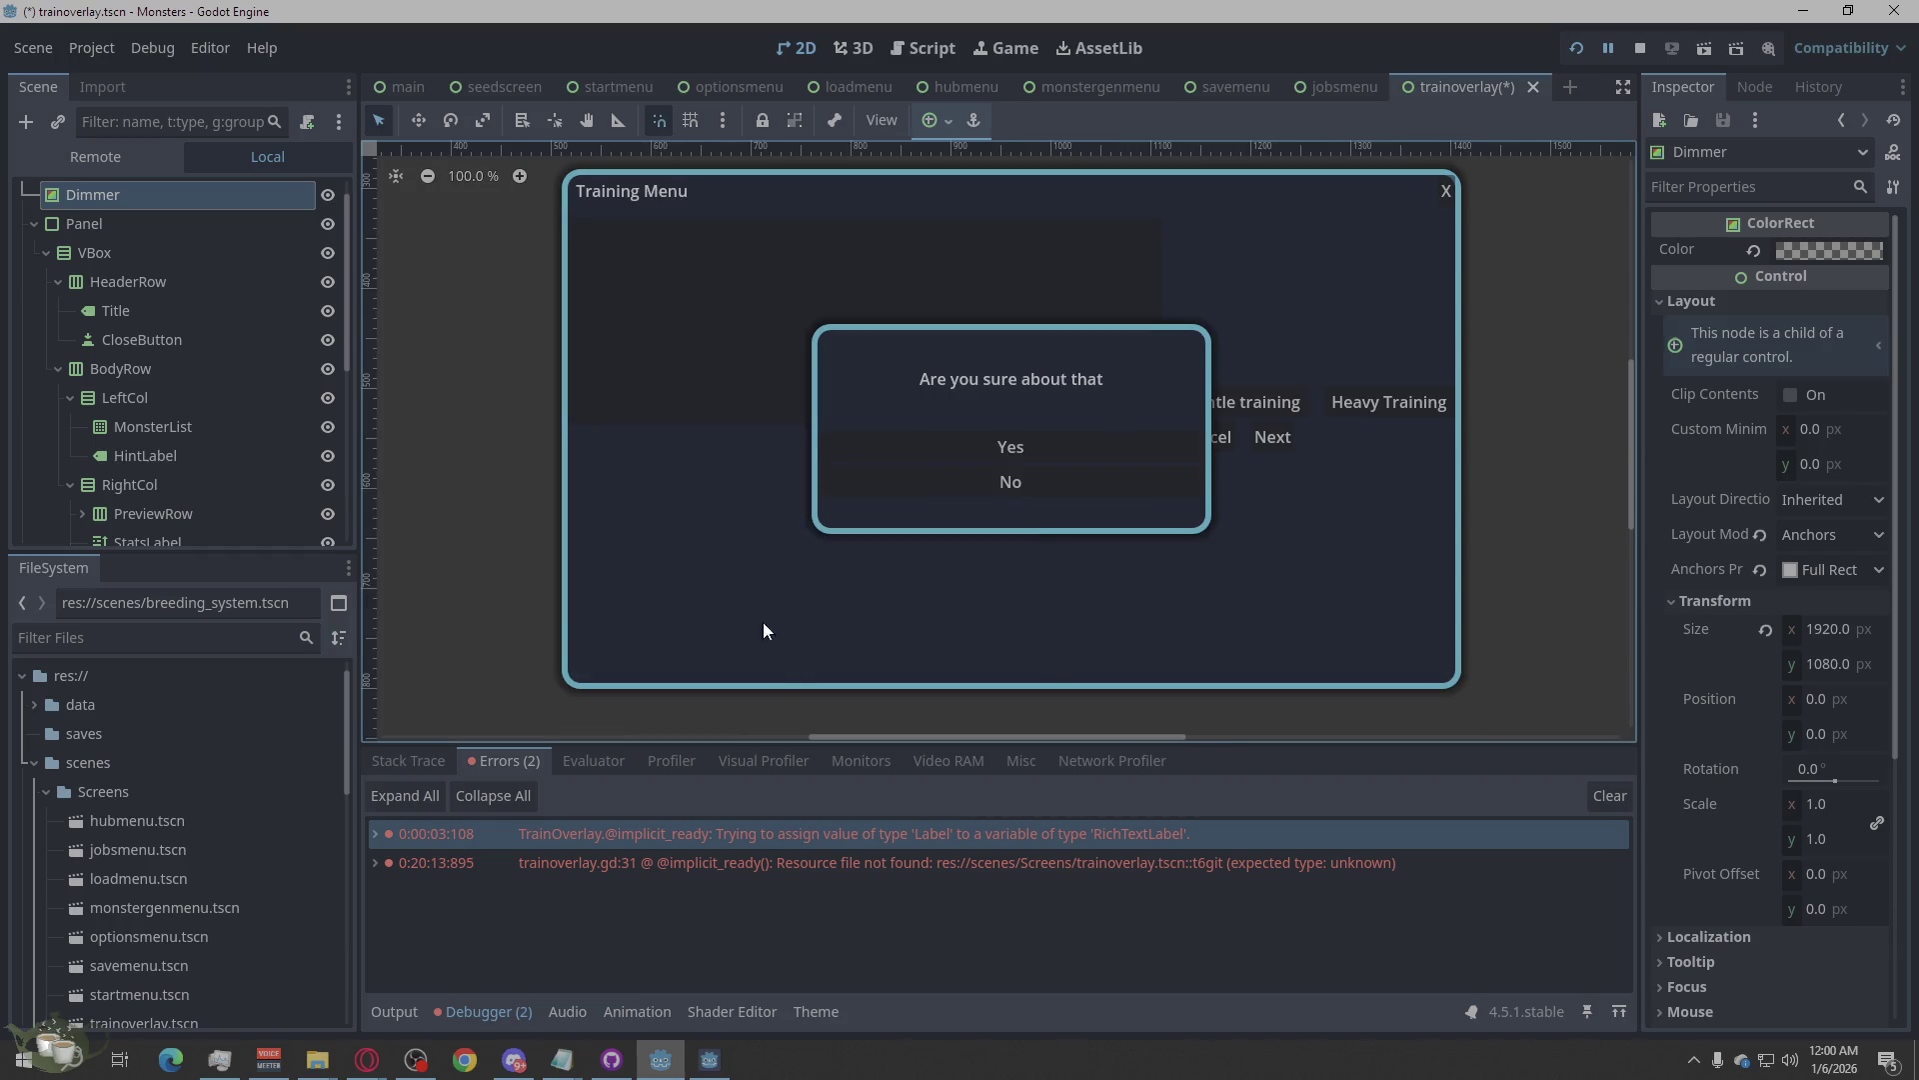
scroll(1089, 349, up, 1)
scroll(1045, 427, down, 2)
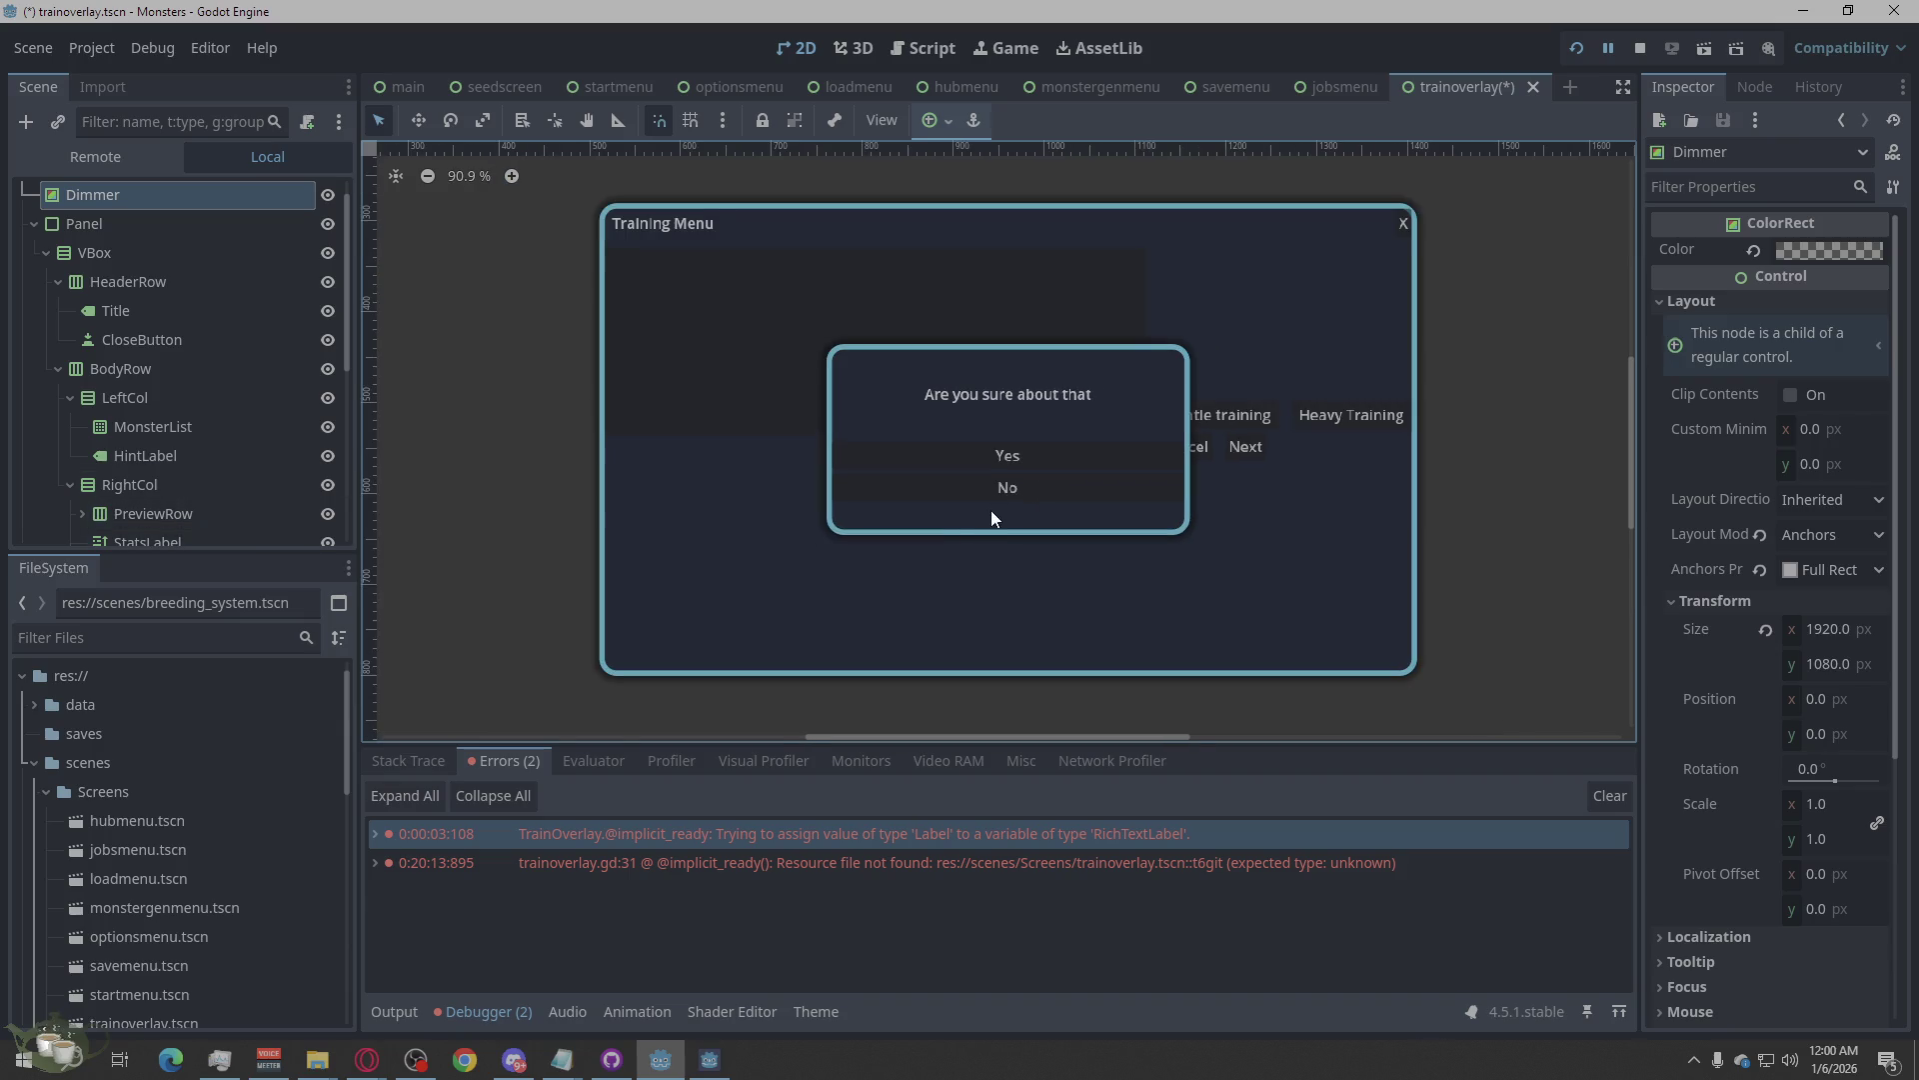
scroll(146, 214, down, 6)
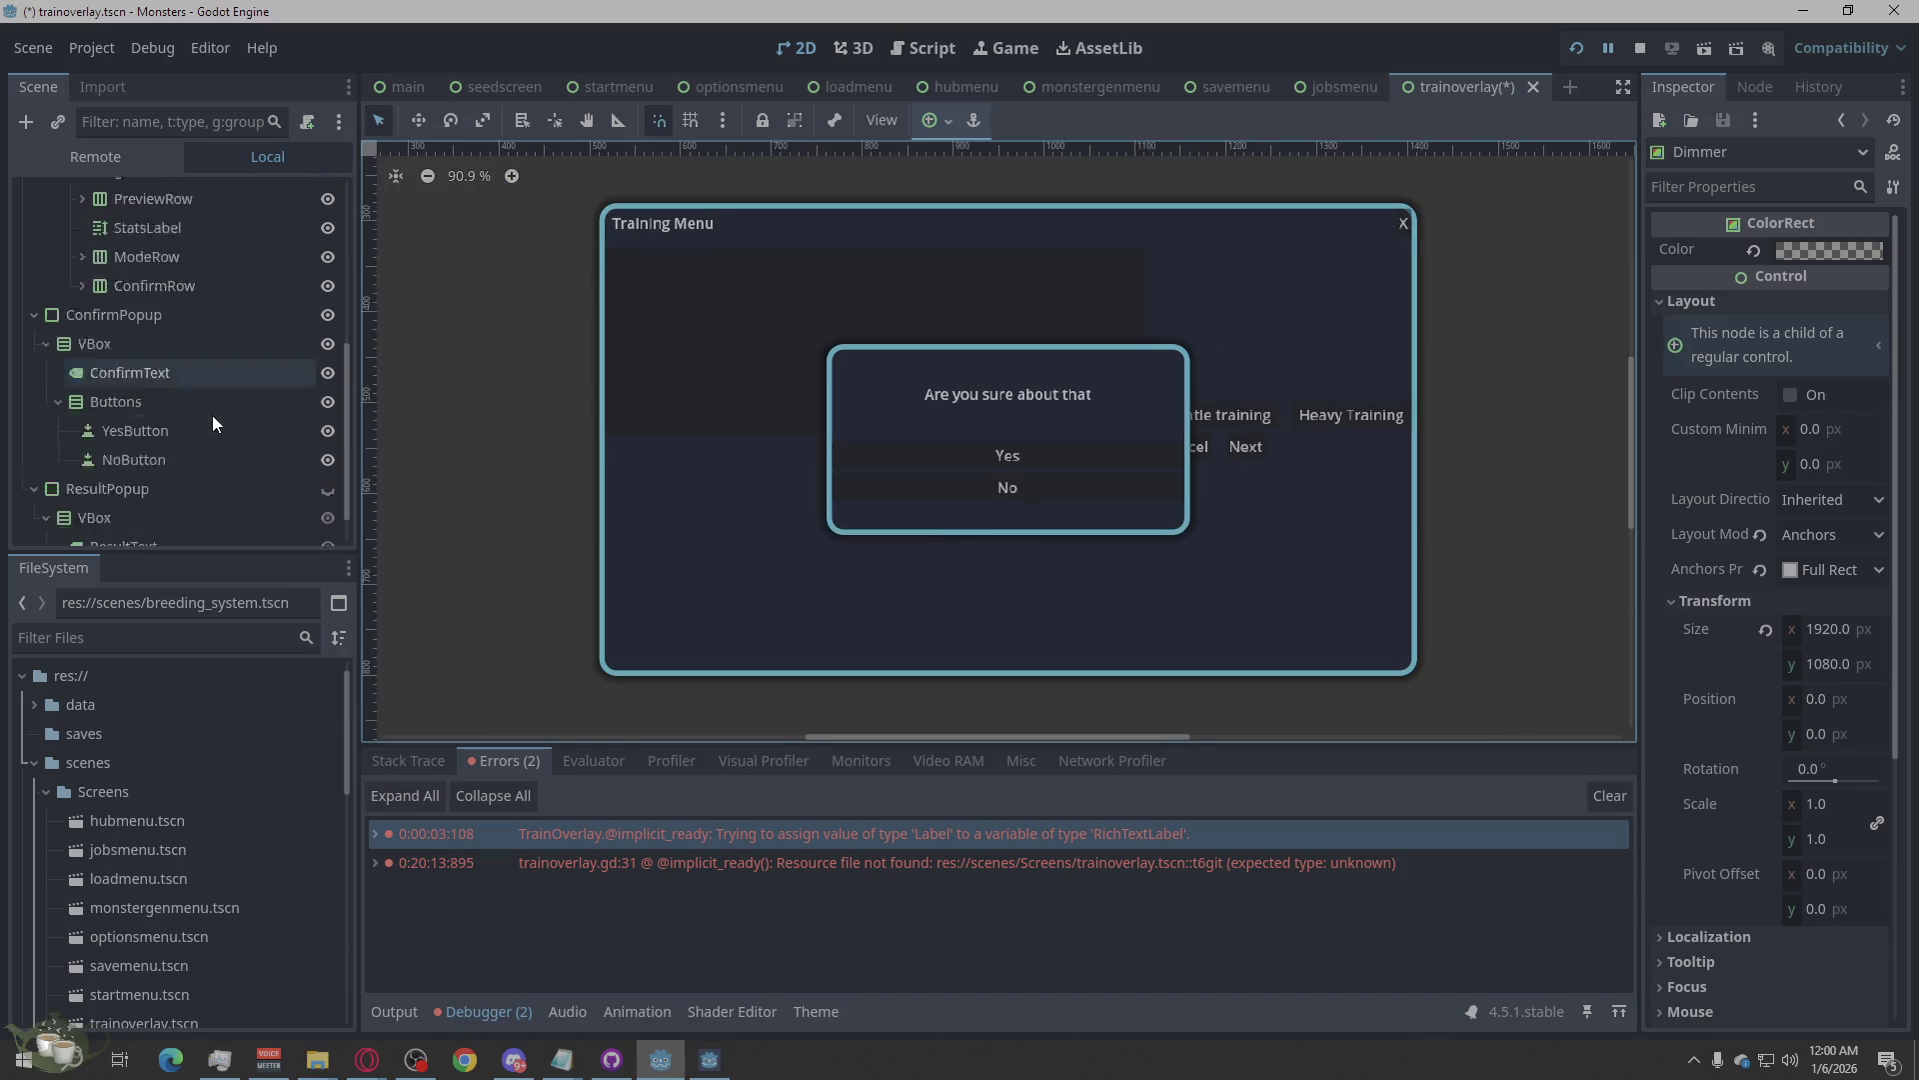
click(139, 449)
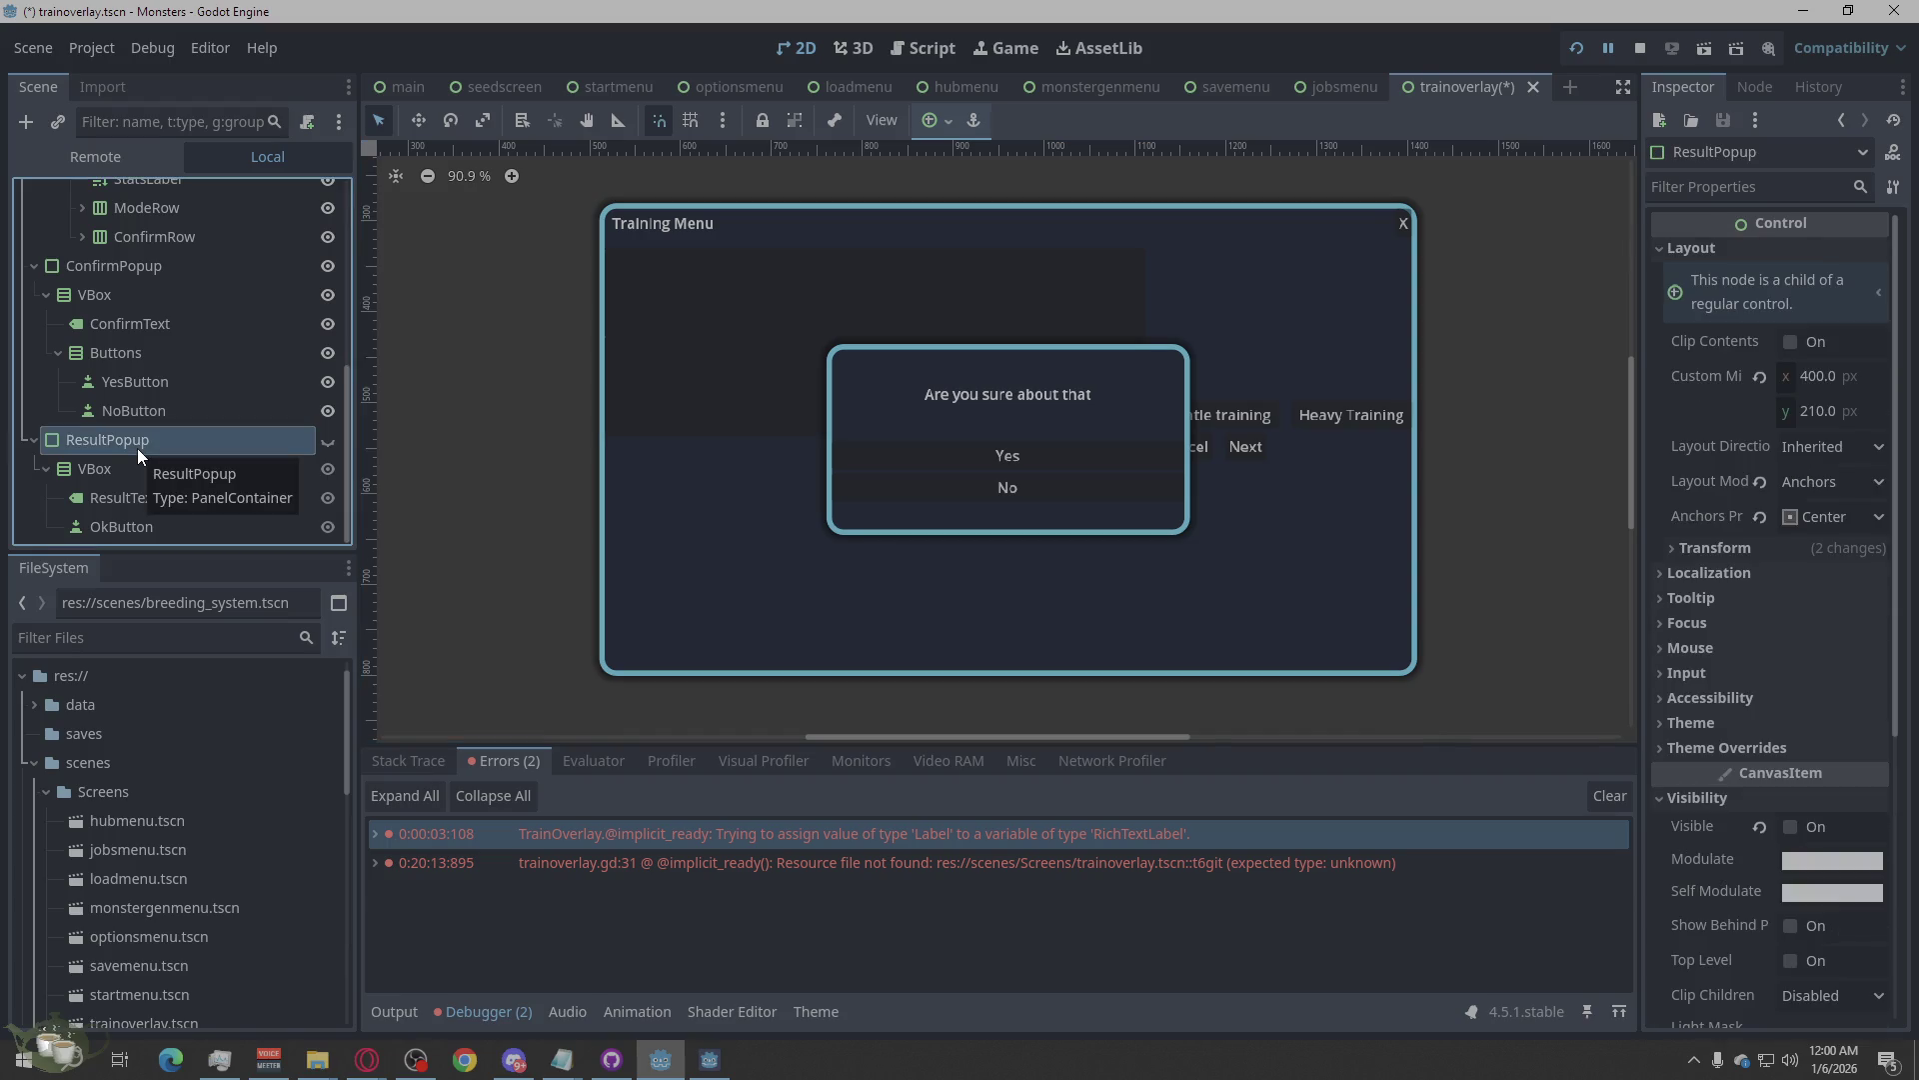
Toggle the eye icons so ConfirmPopup is hidden and ResultPopup with its OK button shows.
click(331, 441)
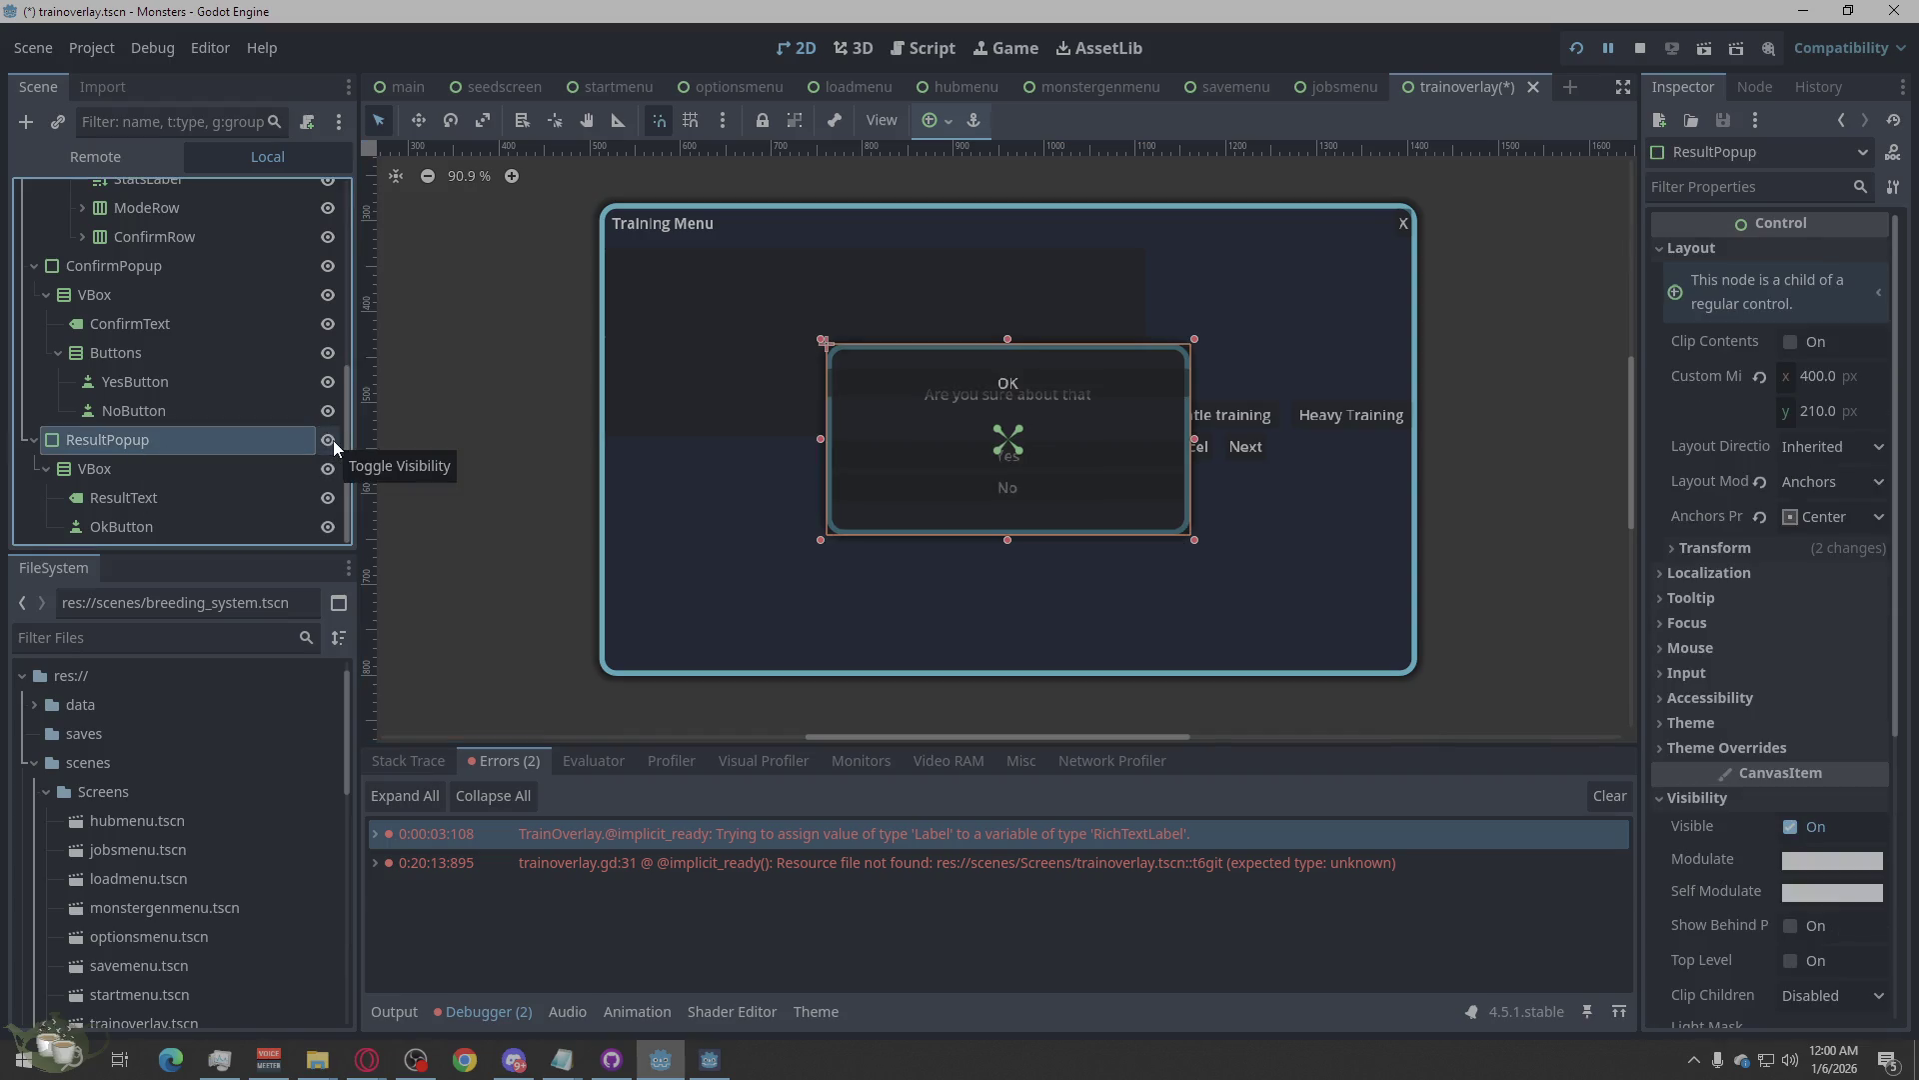
click(331, 441)
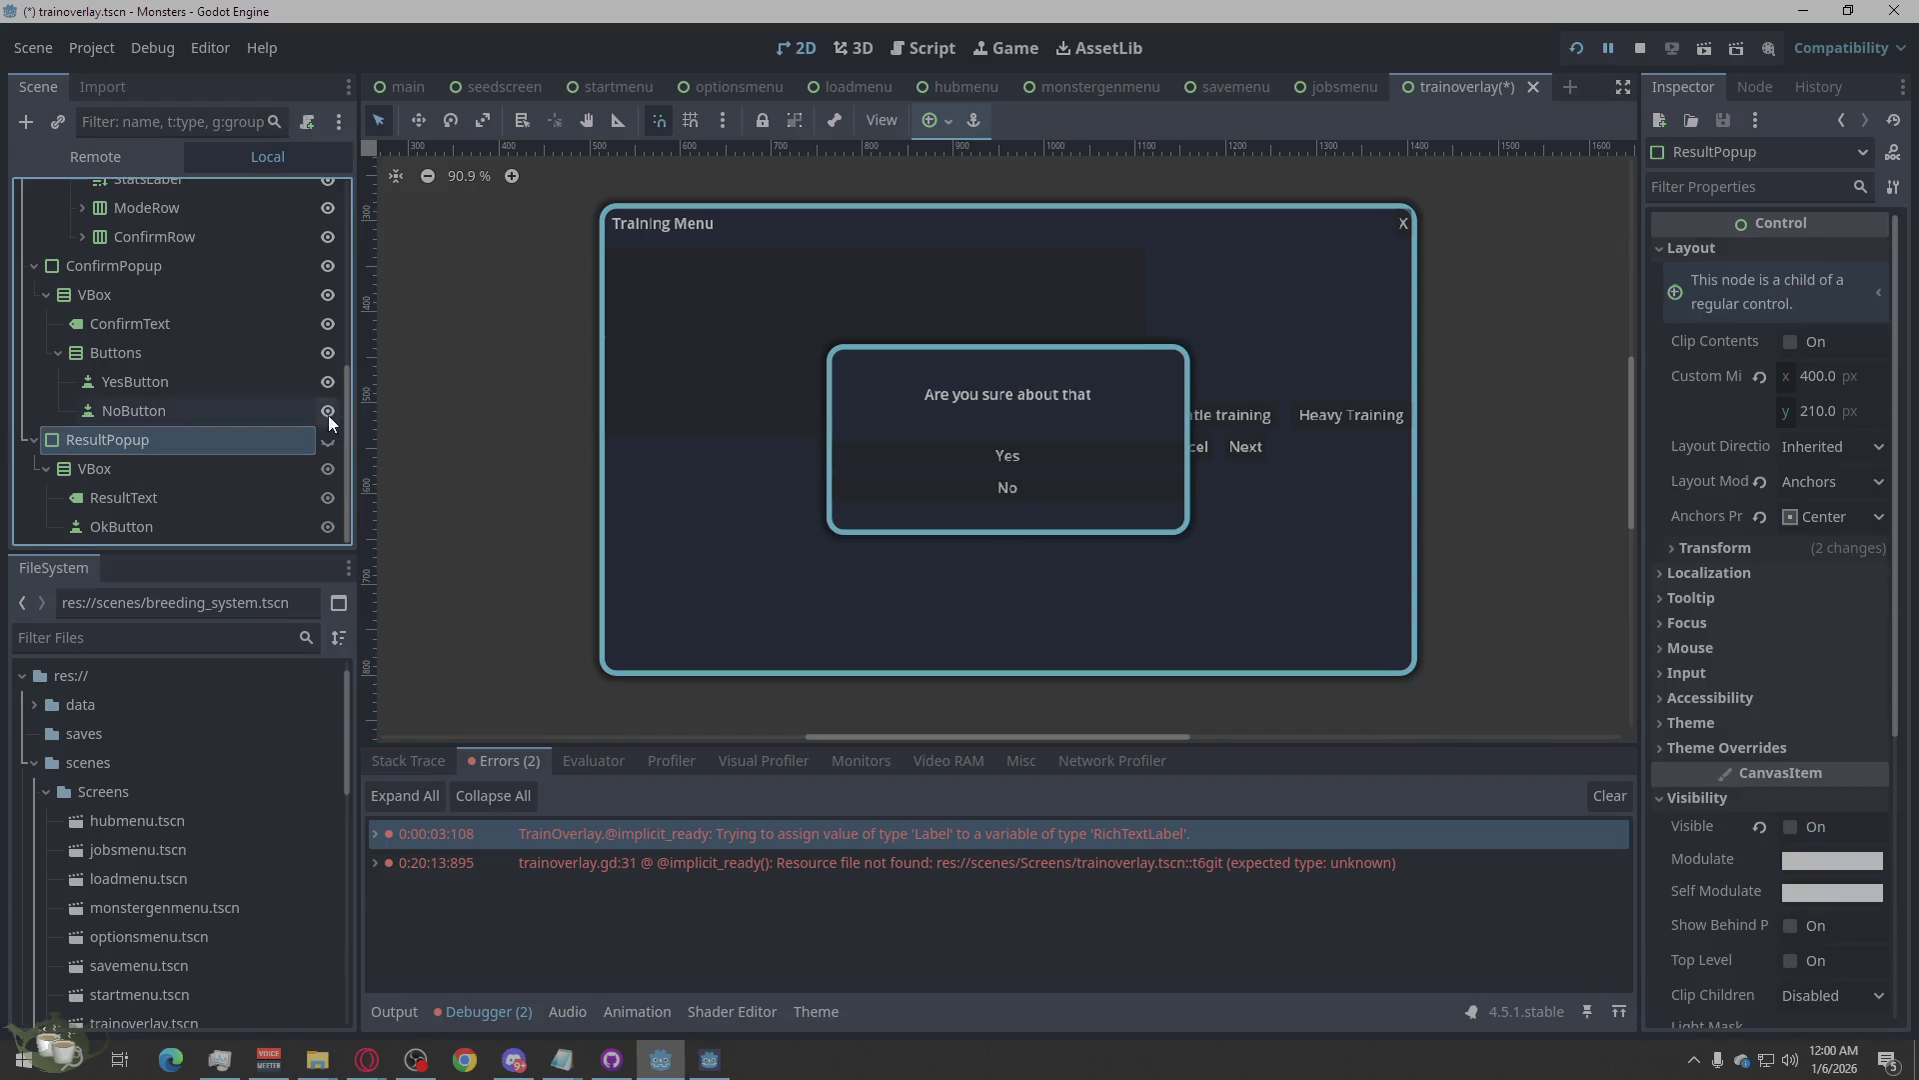
click(322, 268)
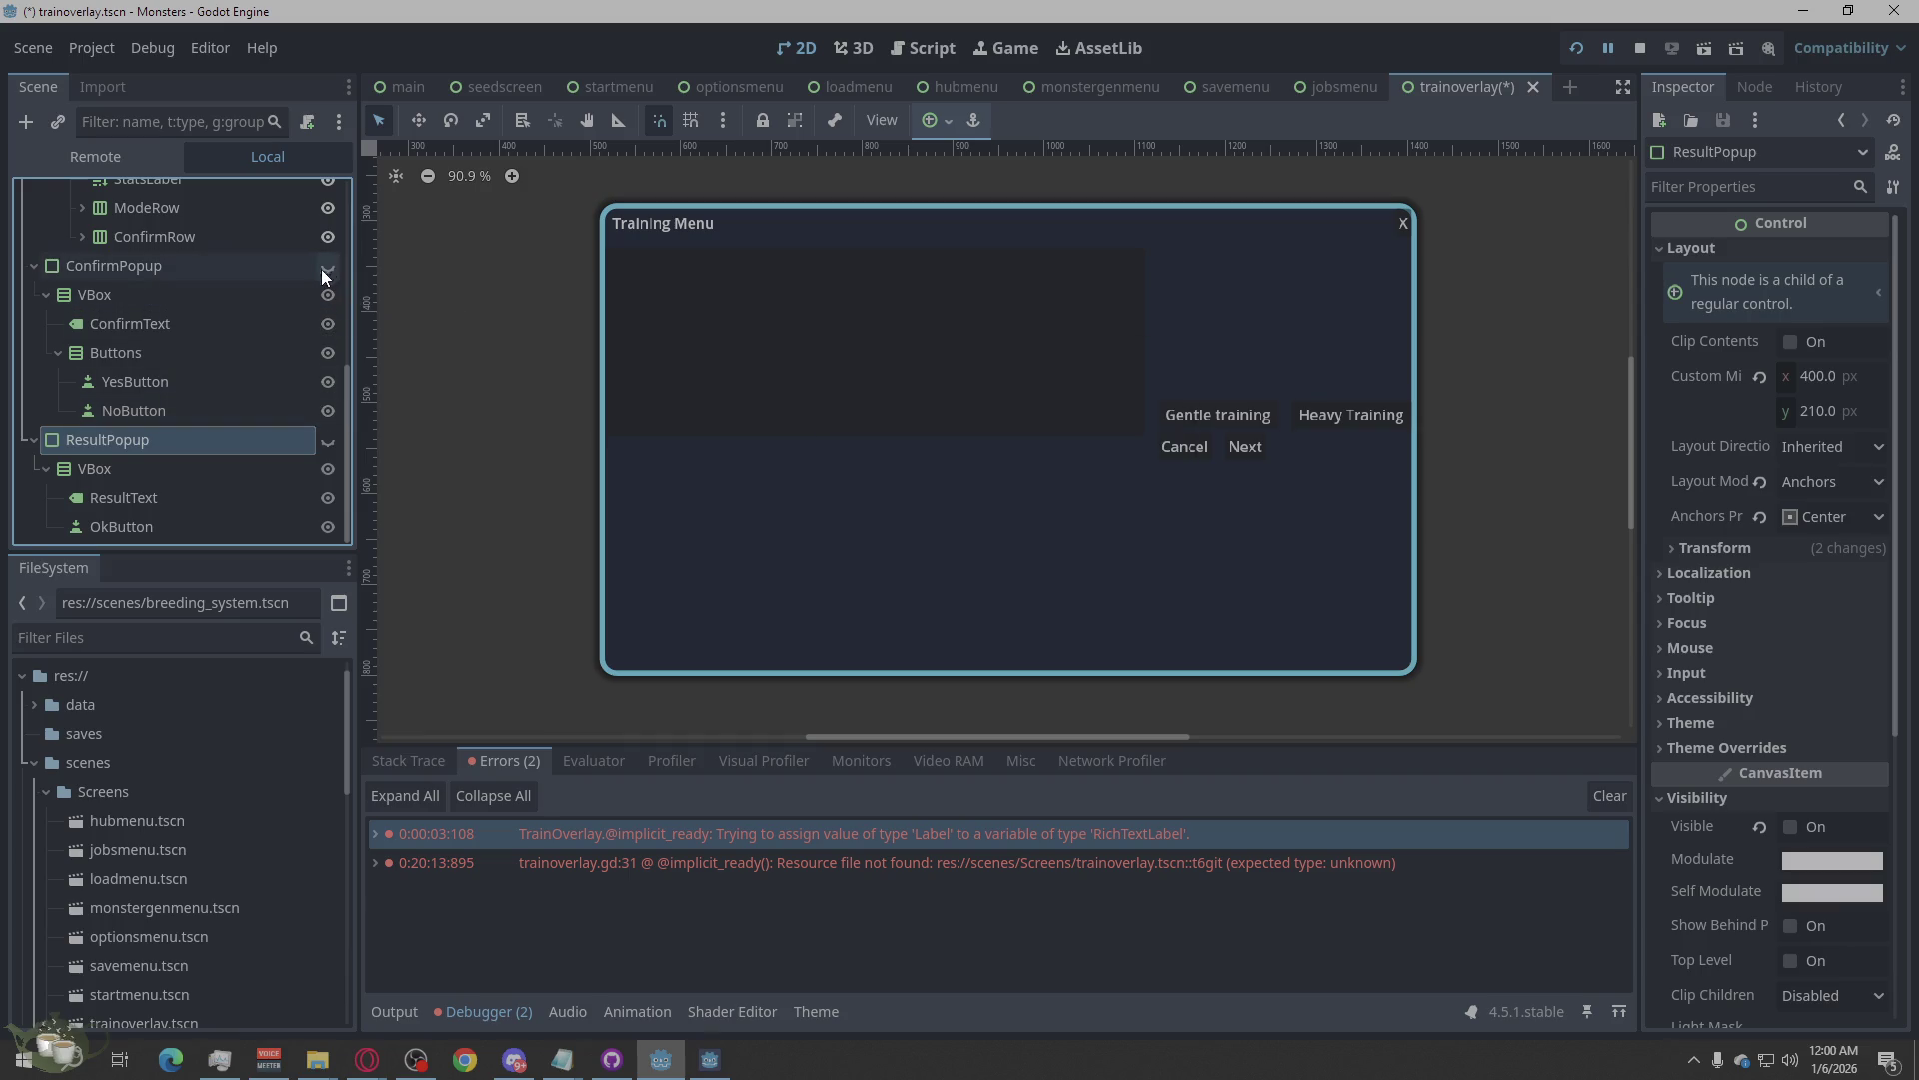
click(327, 442)
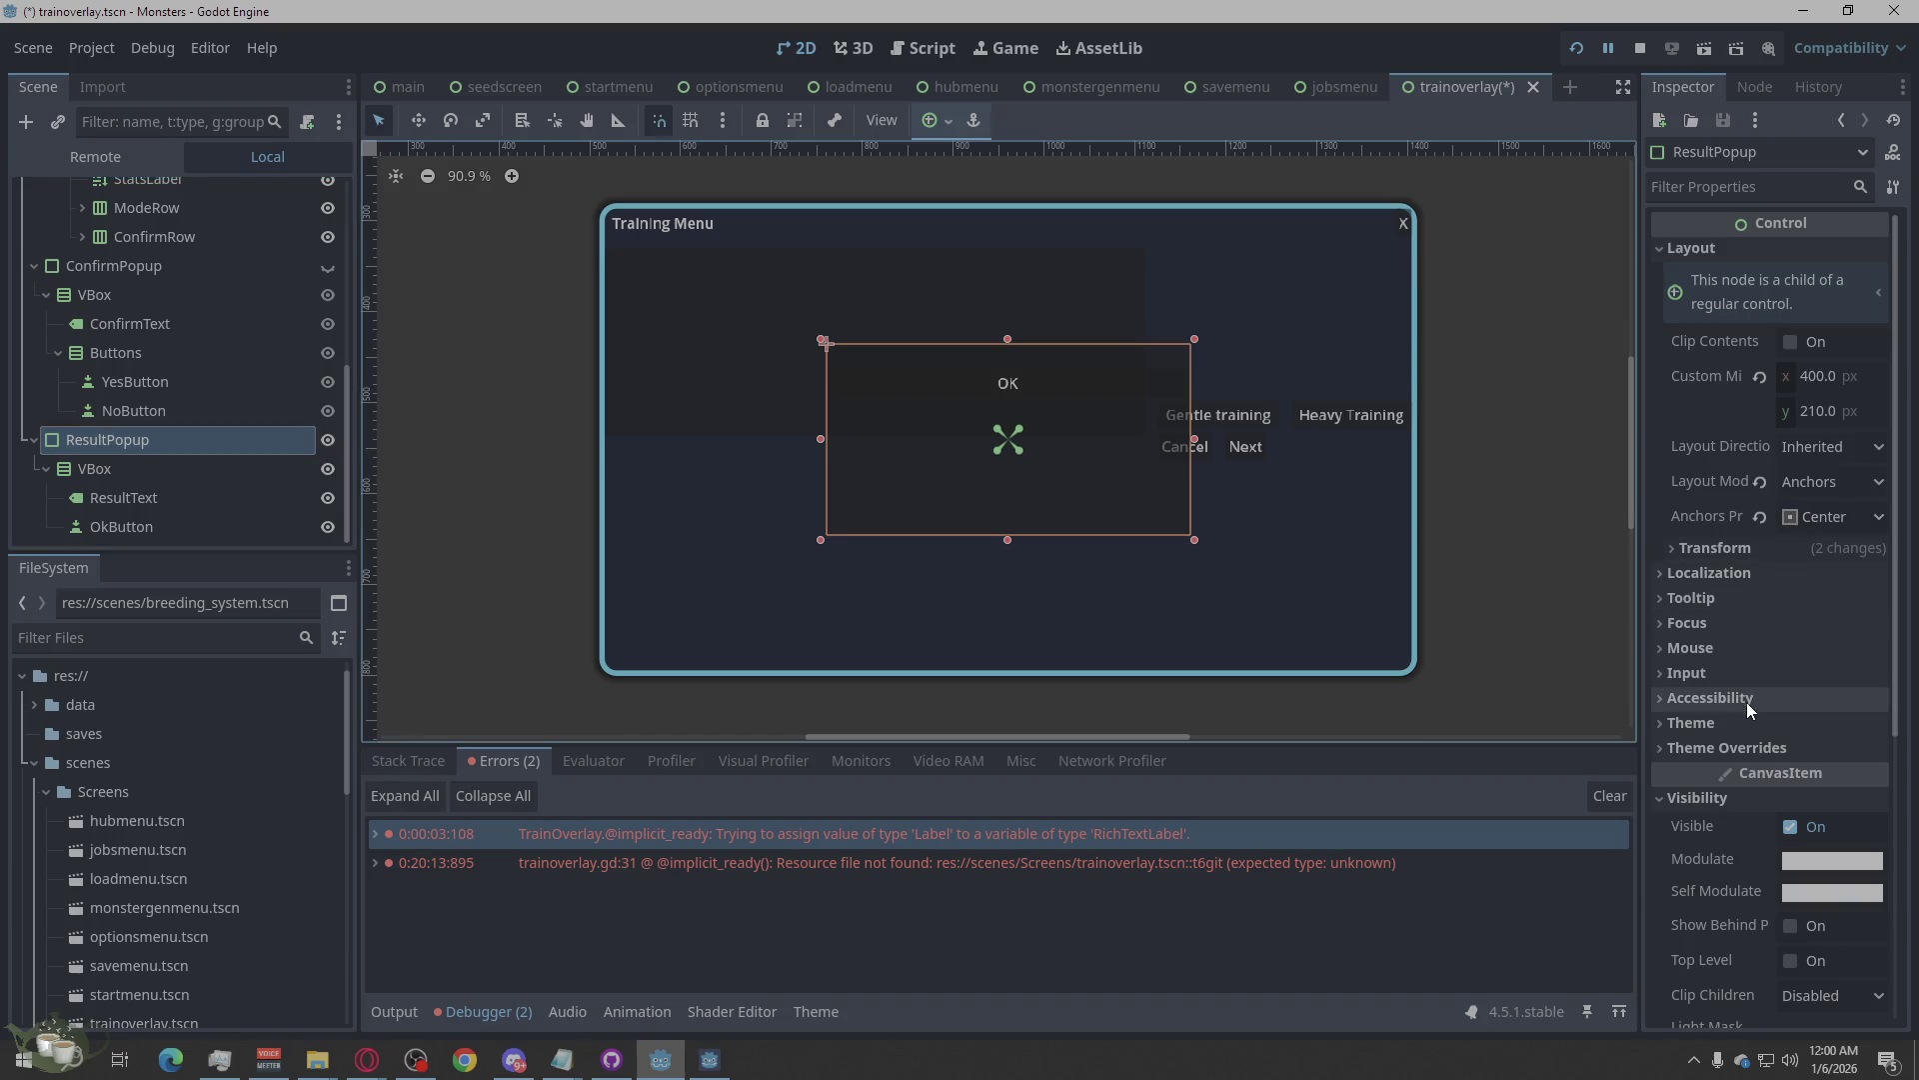
Add a new StyleBoxFlat as ResultPopup's Panel style override and bring up its BG Color swatch.
click(1719, 748)
scroll(1721, 700, down, 2)
click(1721, 580)
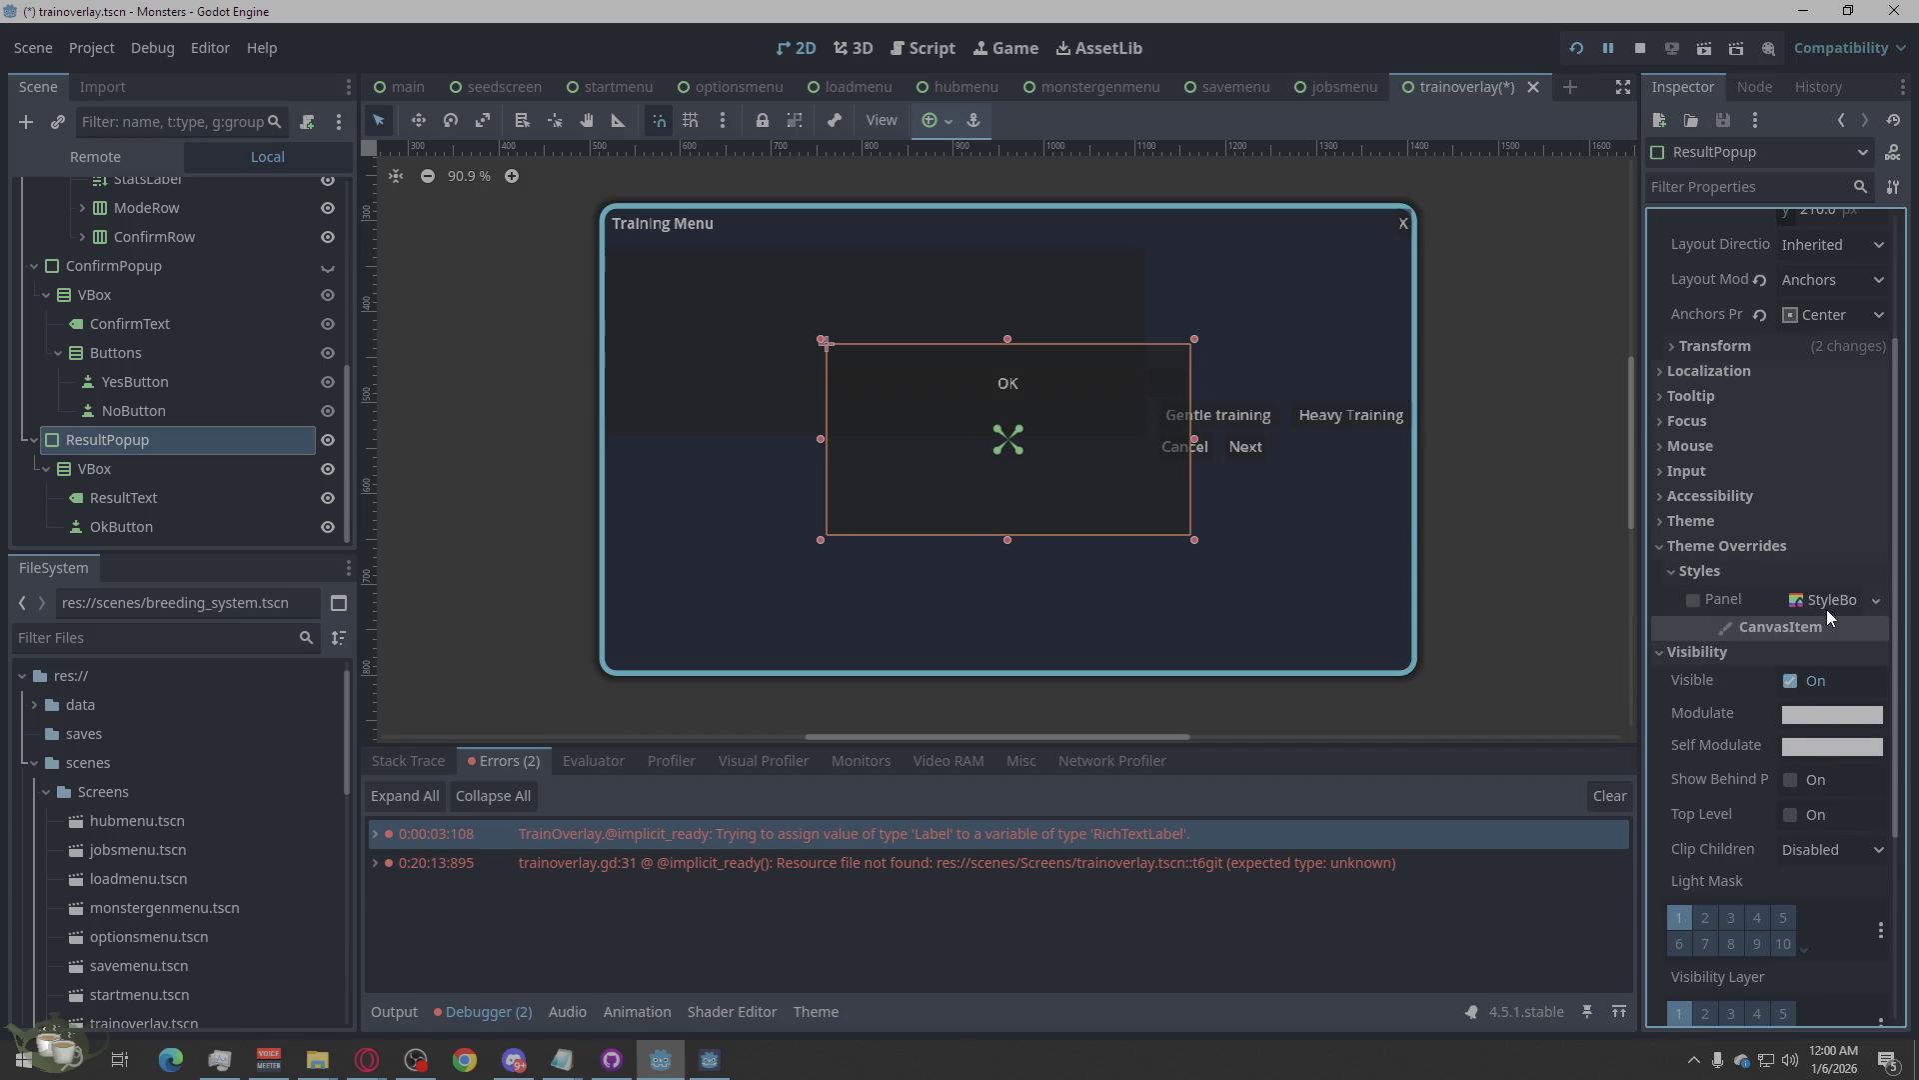
click(1827, 603)
click(1804, 722)
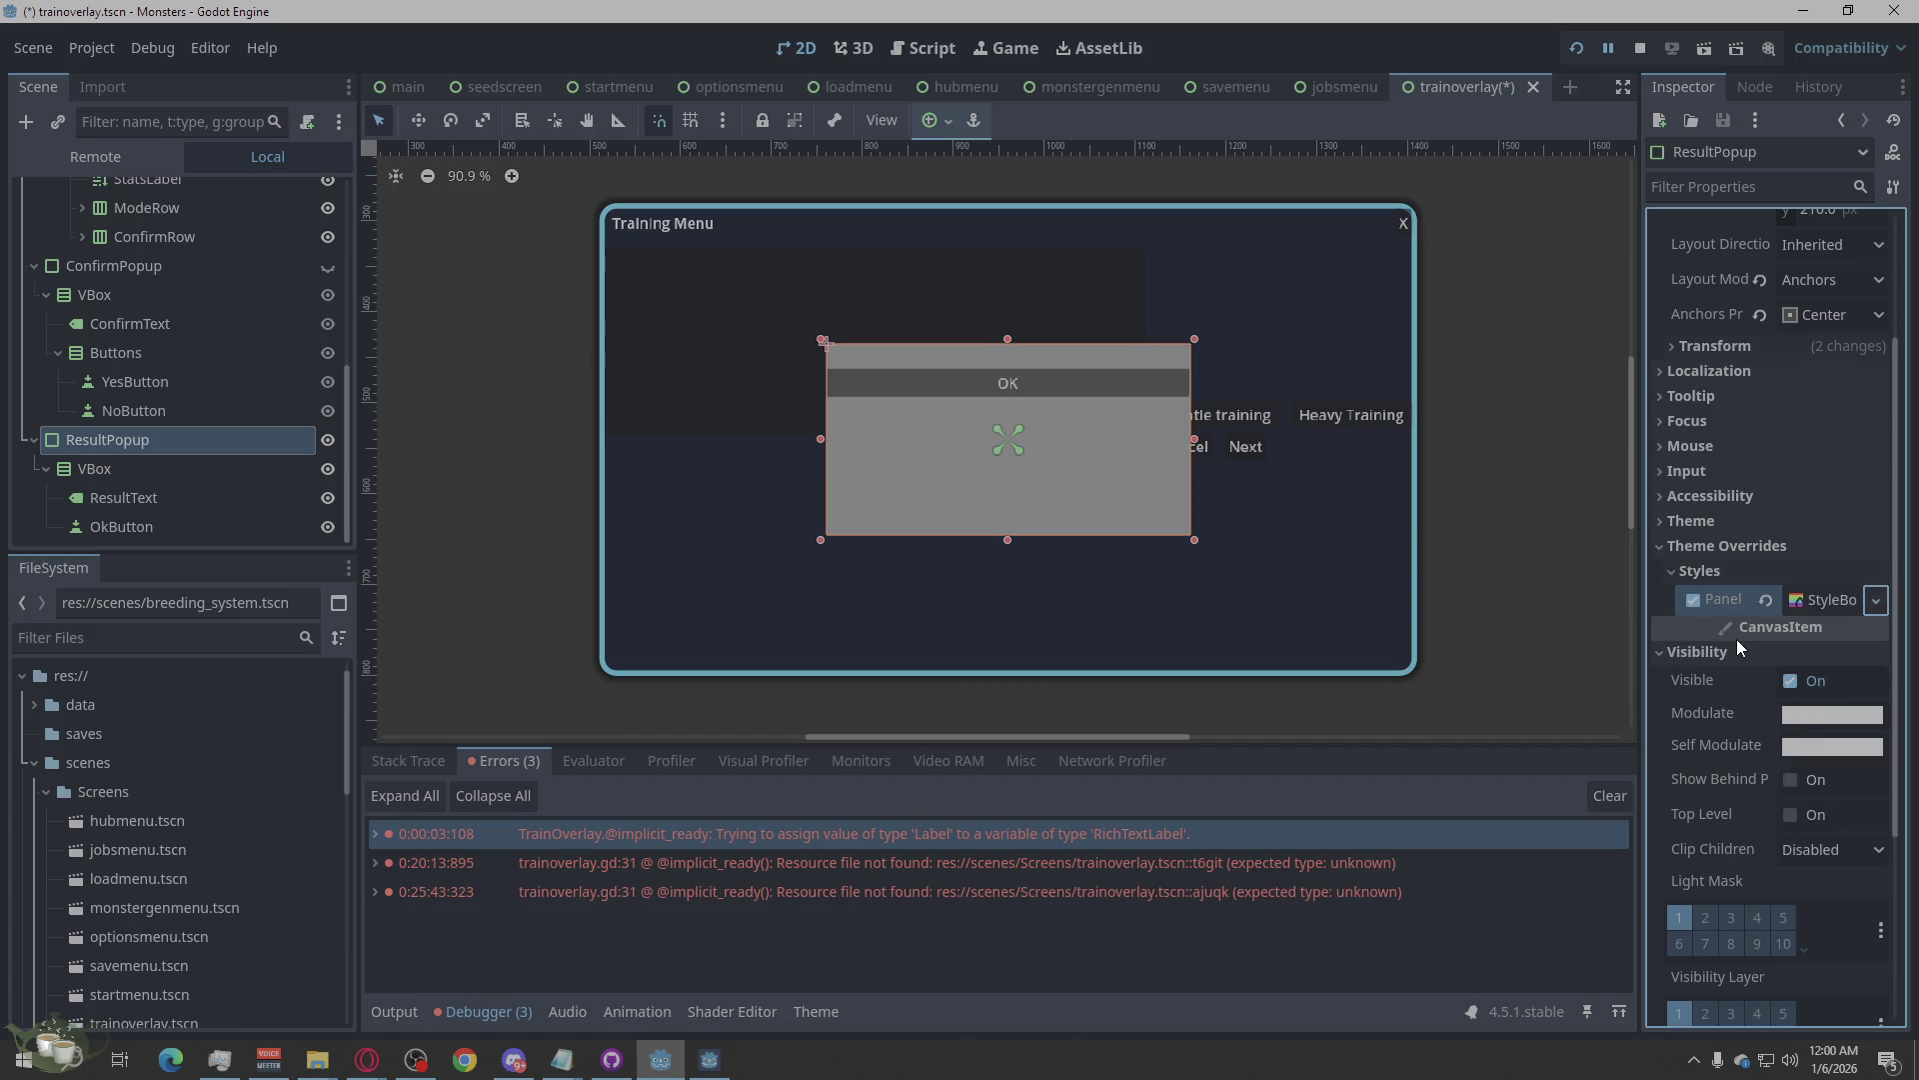
scroll(1785, 578, down, 2)
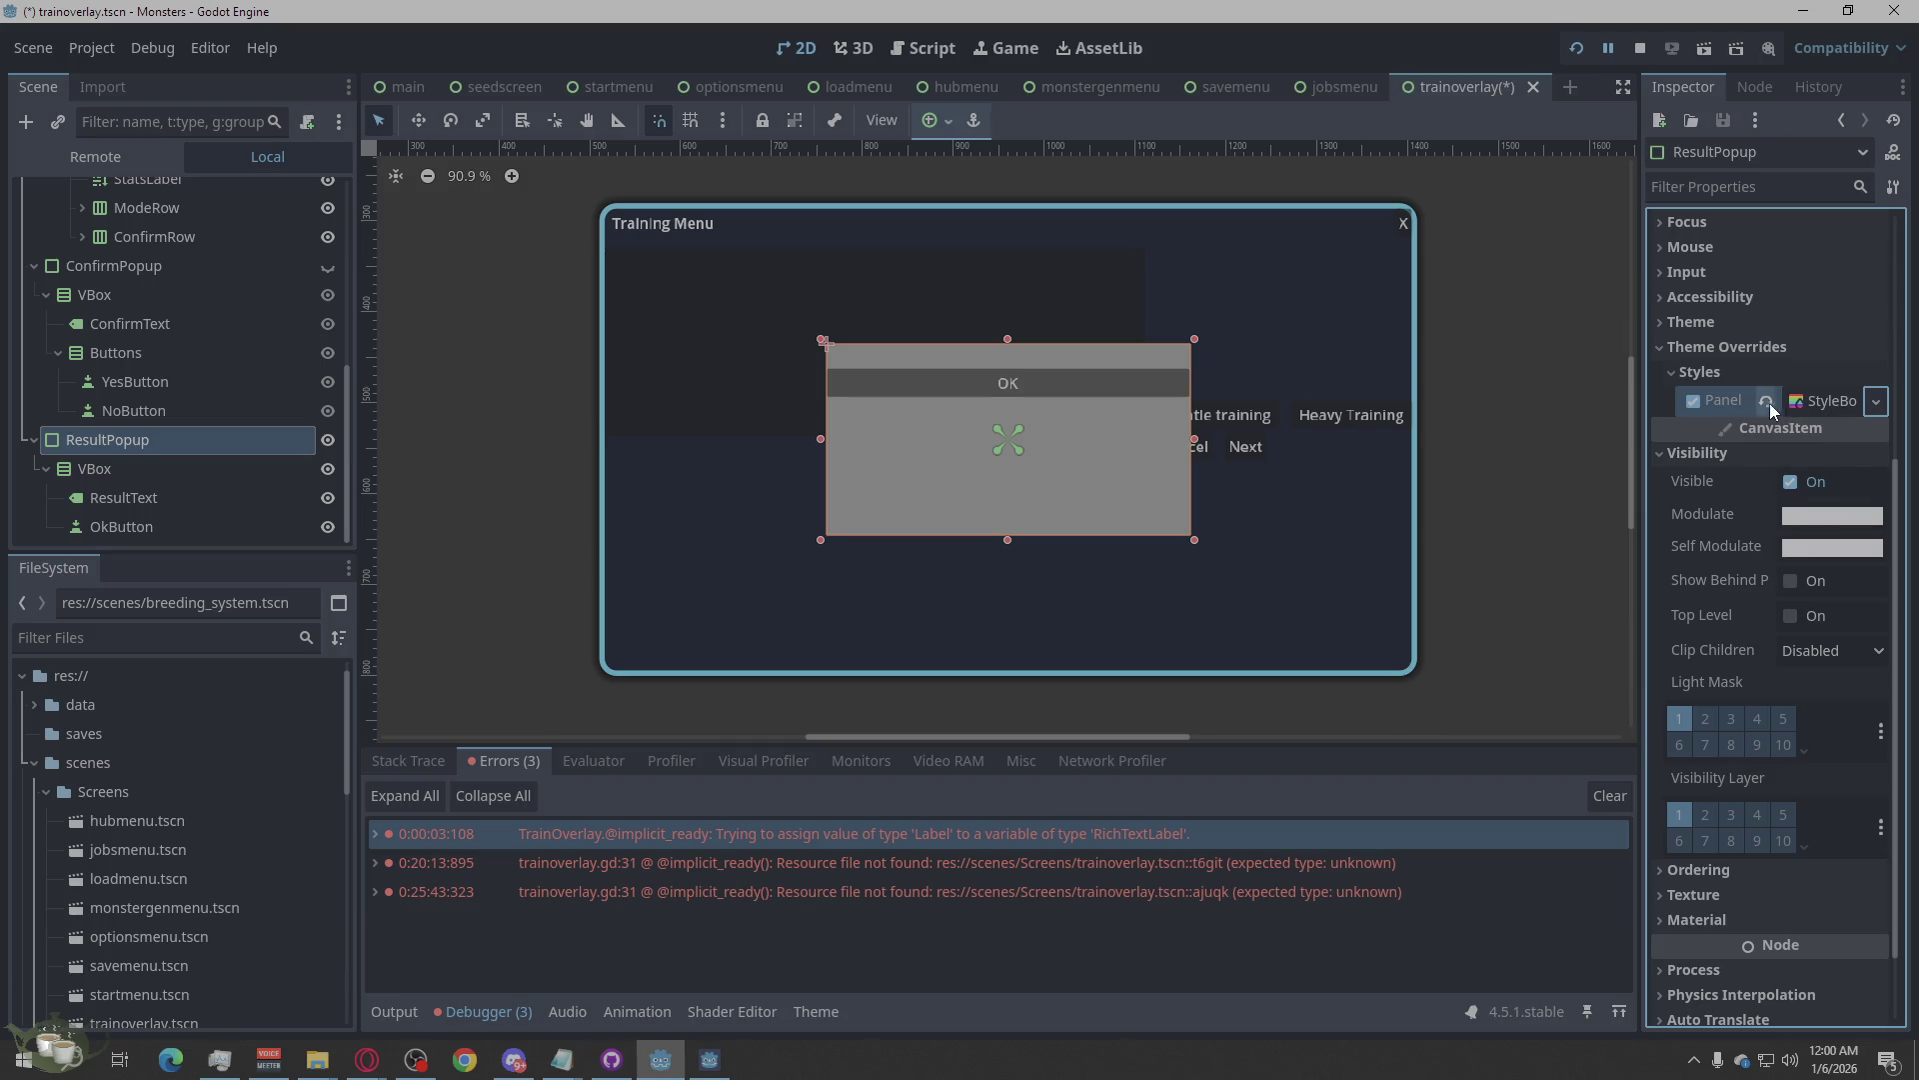
click(1807, 400)
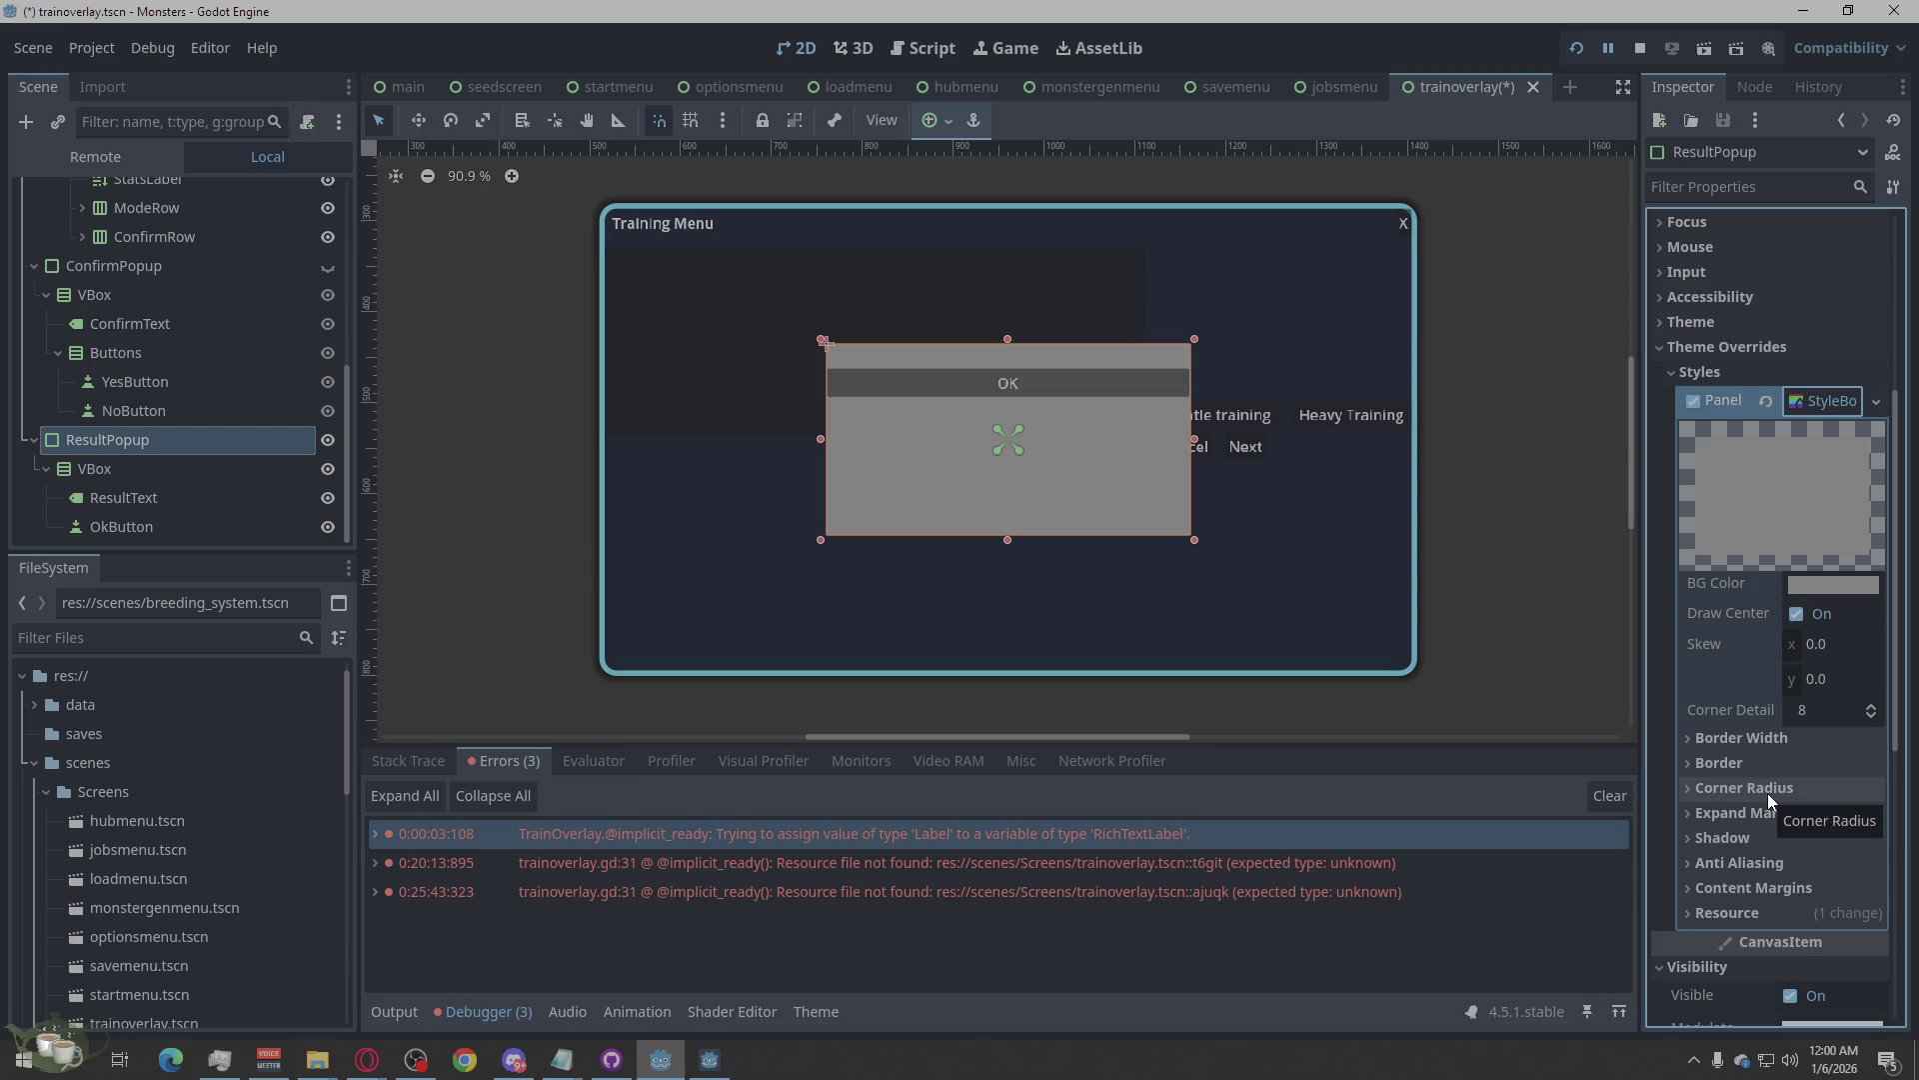
click(1847, 585)
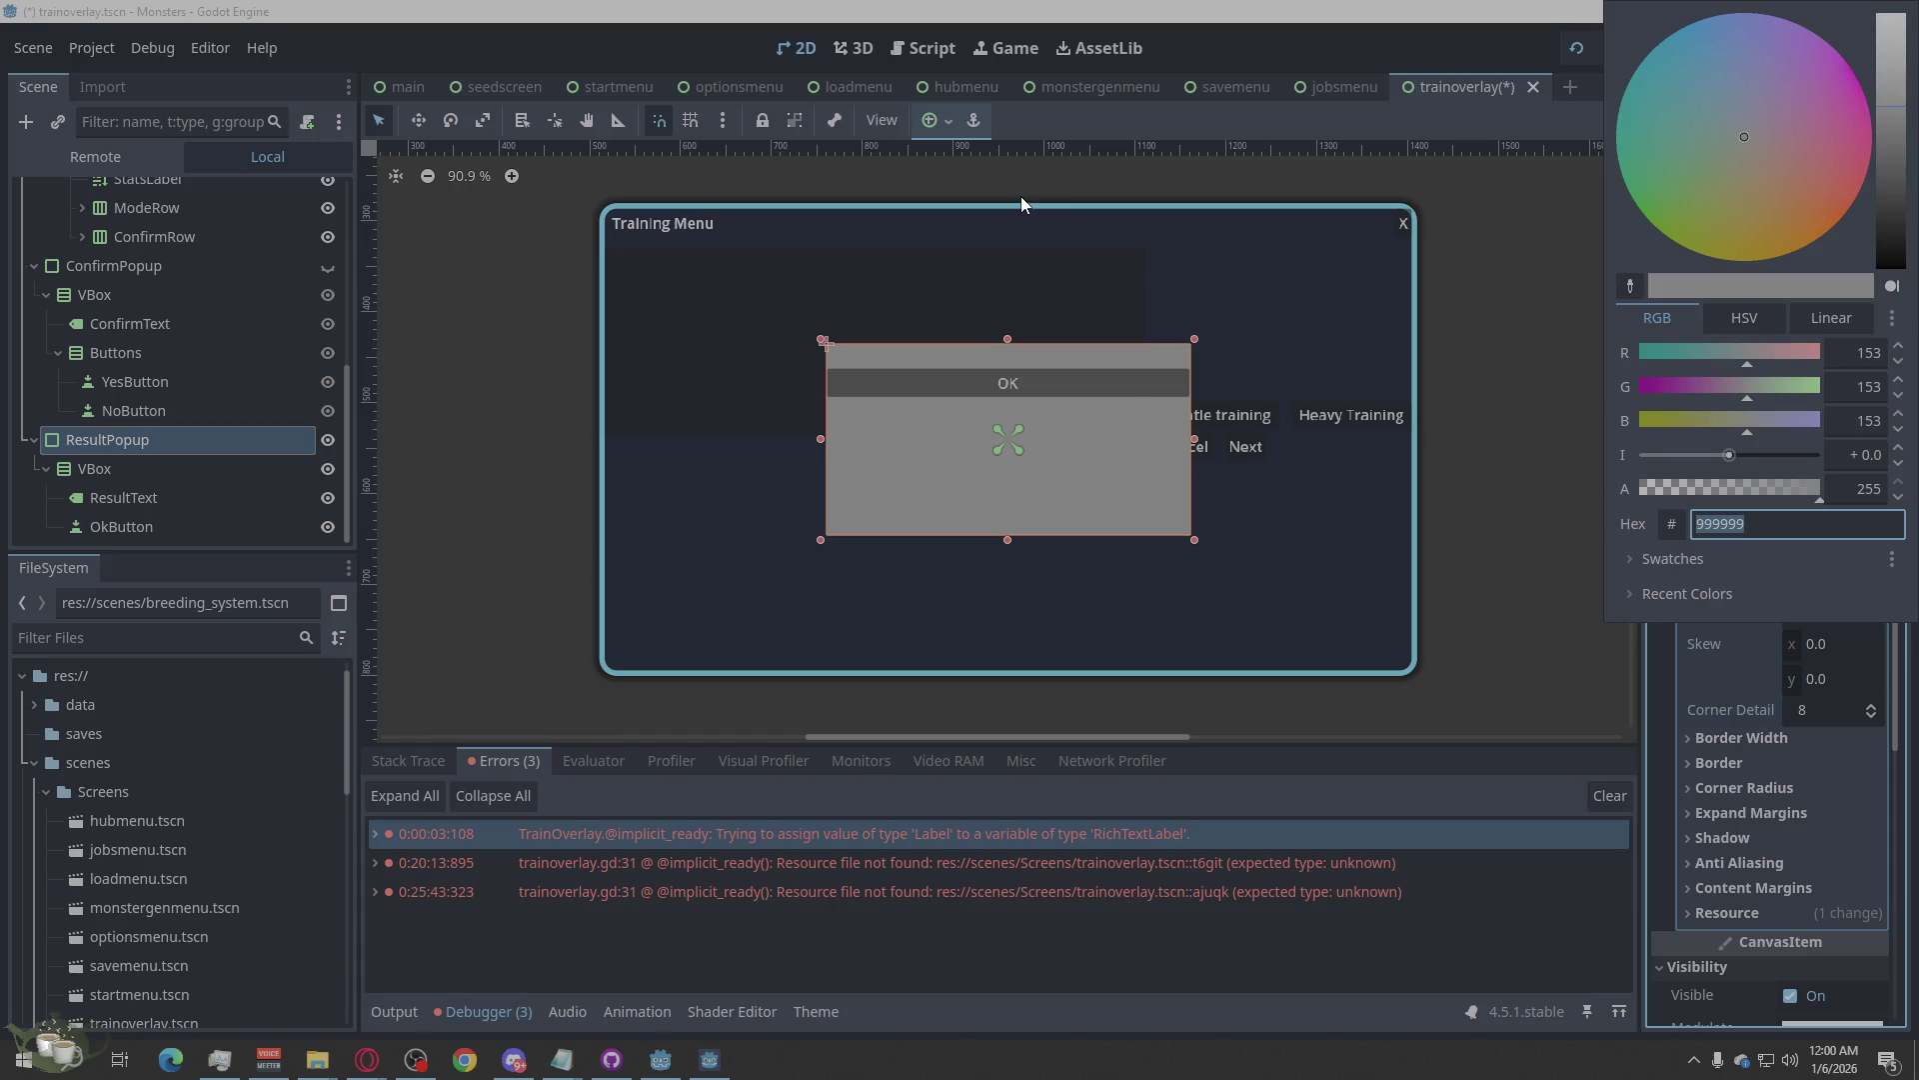
Copy the 00000055 hex colour from the startmenu scene's Overlay ColorRect.
click(578, 86)
click(604, 93)
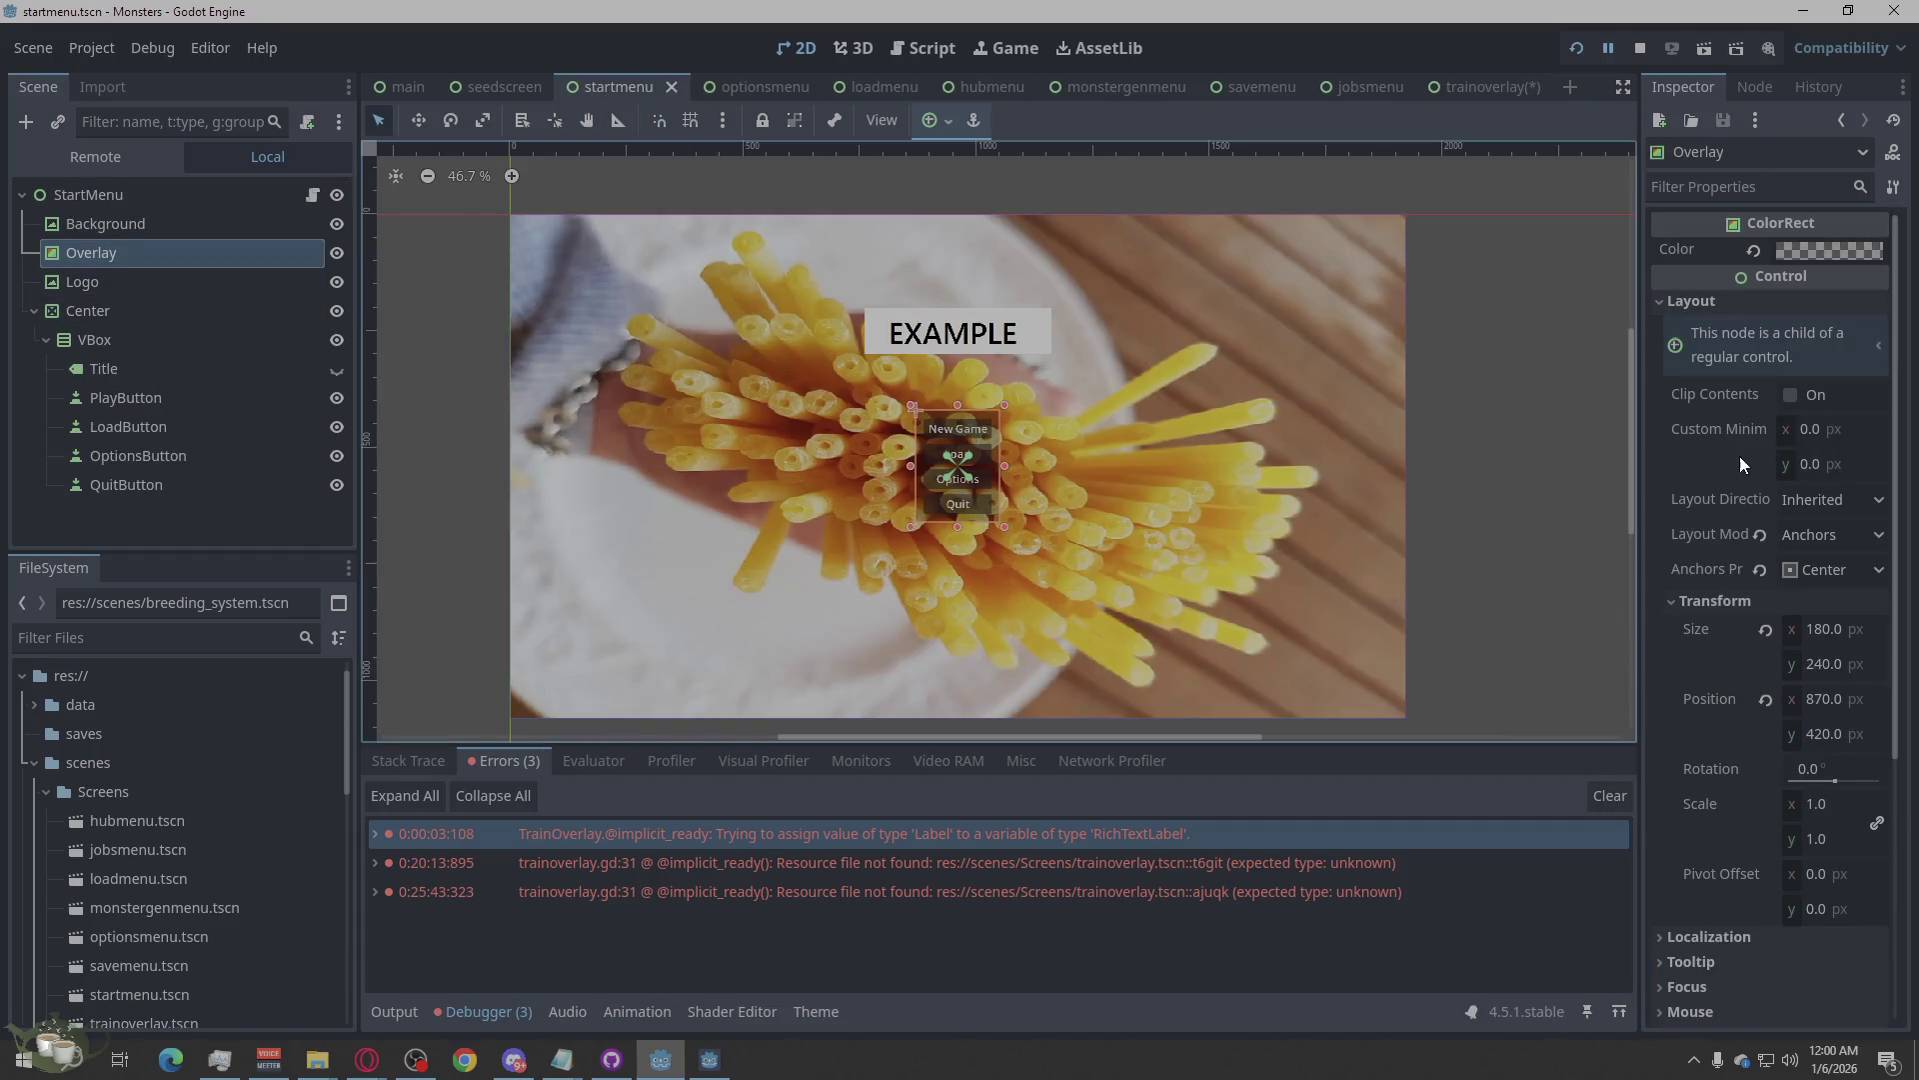
click(1818, 251)
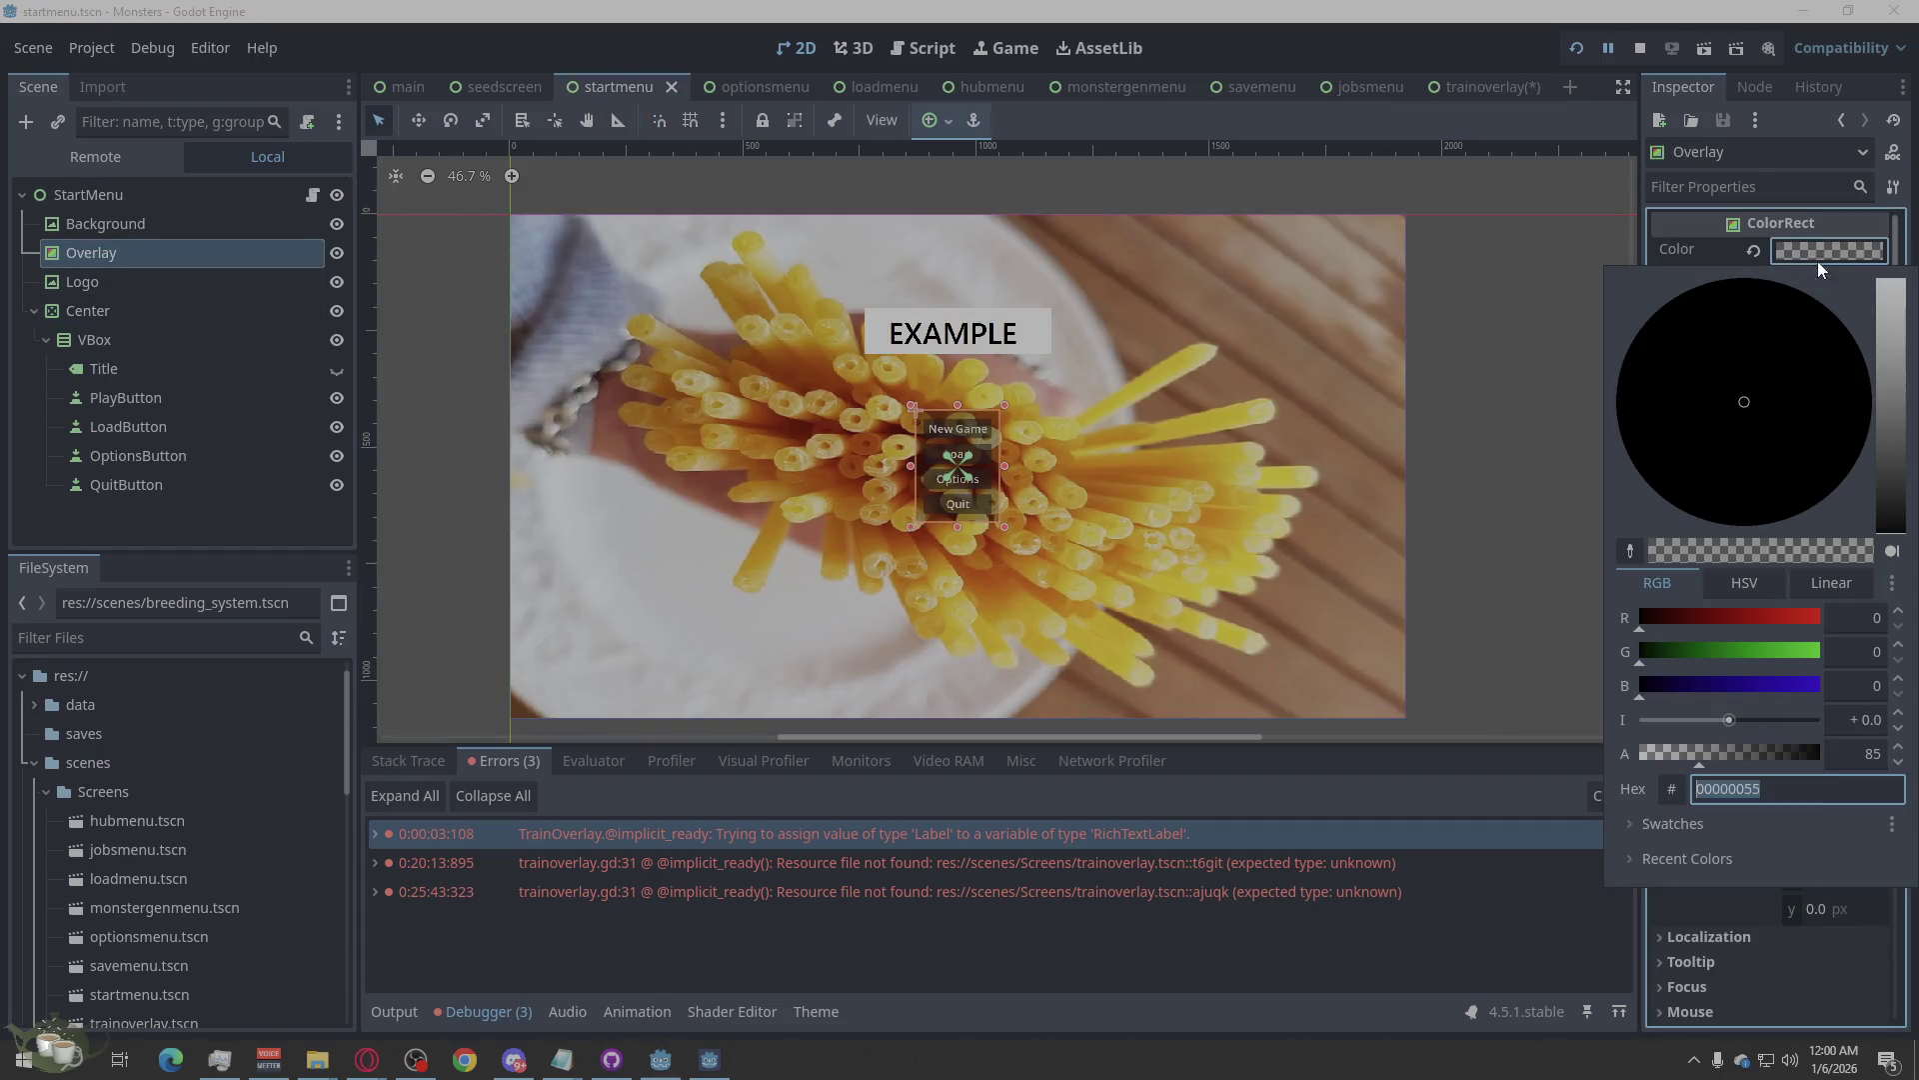
right_click(1799, 797)
click(1659, 756)
click(1536, 572)
Enter the hex 00000055 as the ResultPopup panel's BG Color in trainoverlay.
click(1461, 86)
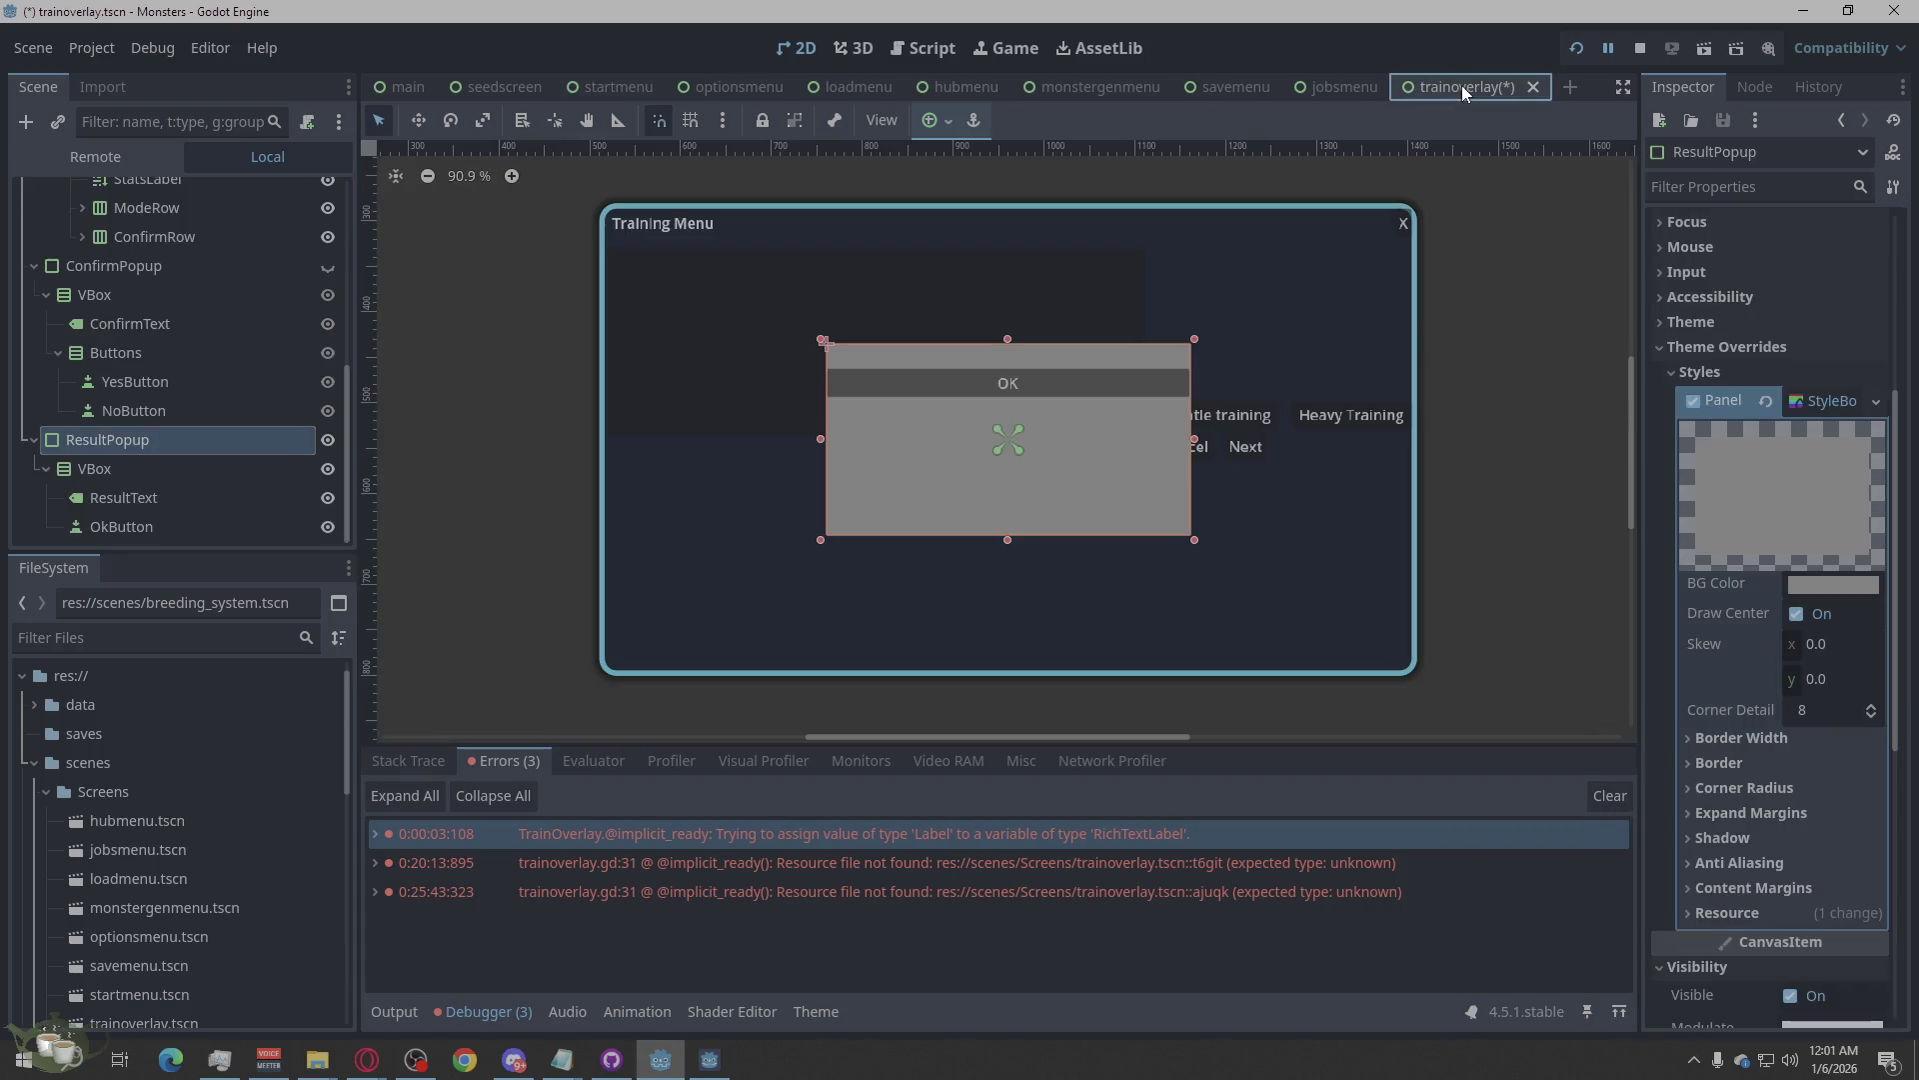
click(1821, 586)
text(00000000)
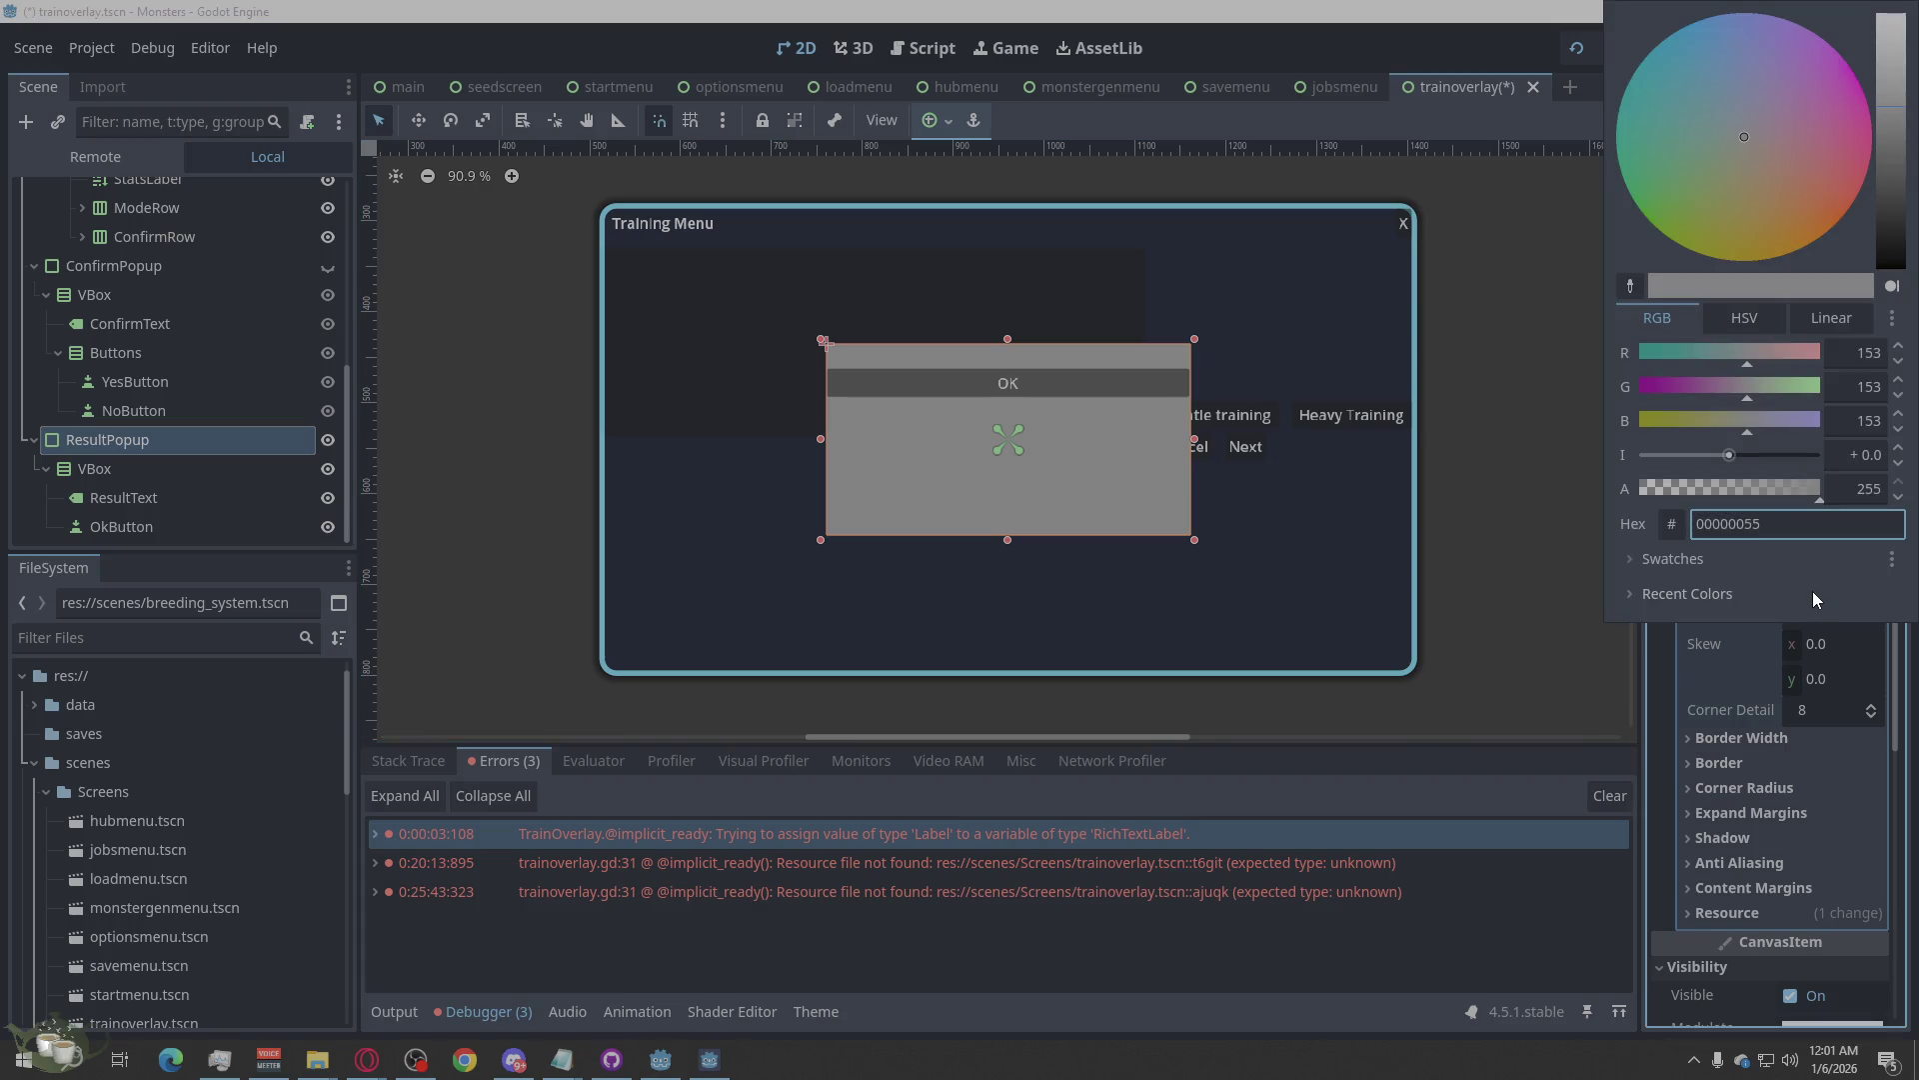
key(Return)
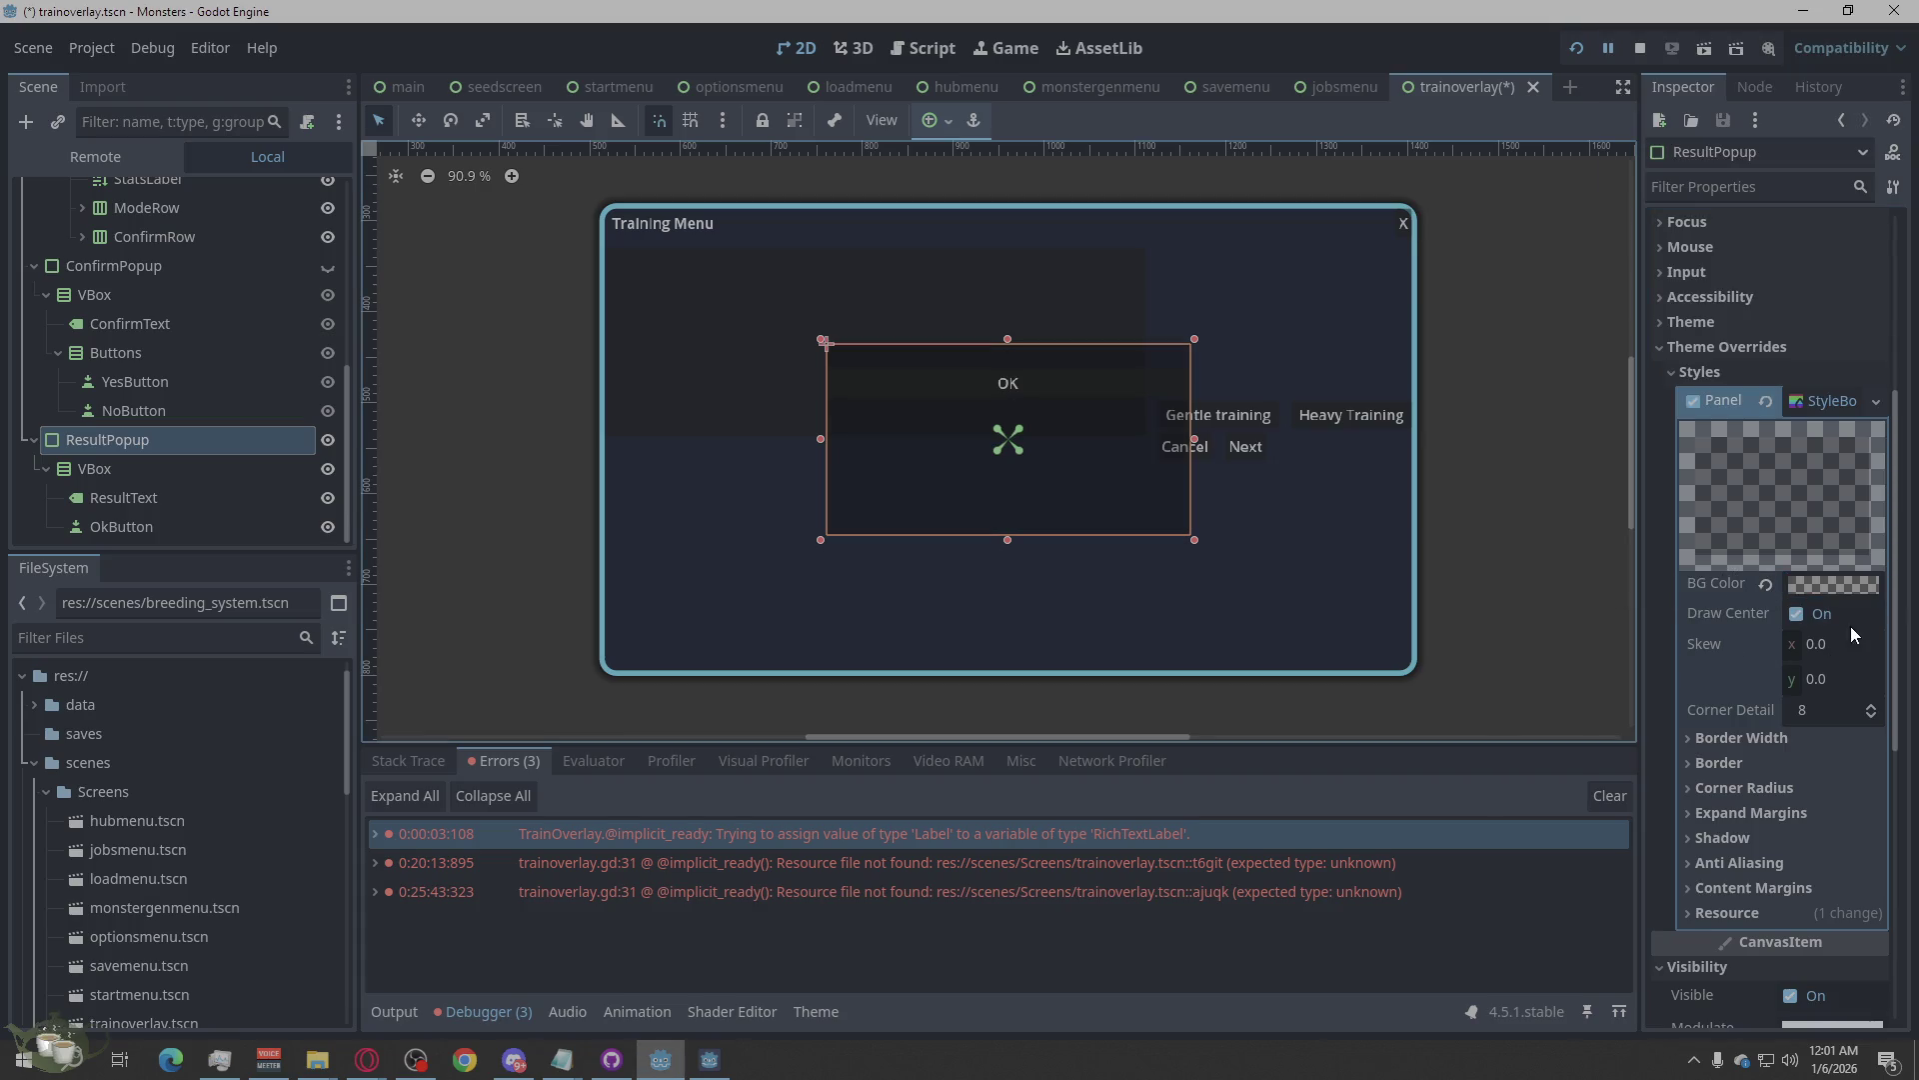
Set the StyleBoxFlat's Border Color to light blue #5ad0ff.
scroll(1823, 614, down, 3)
click(1694, 455)
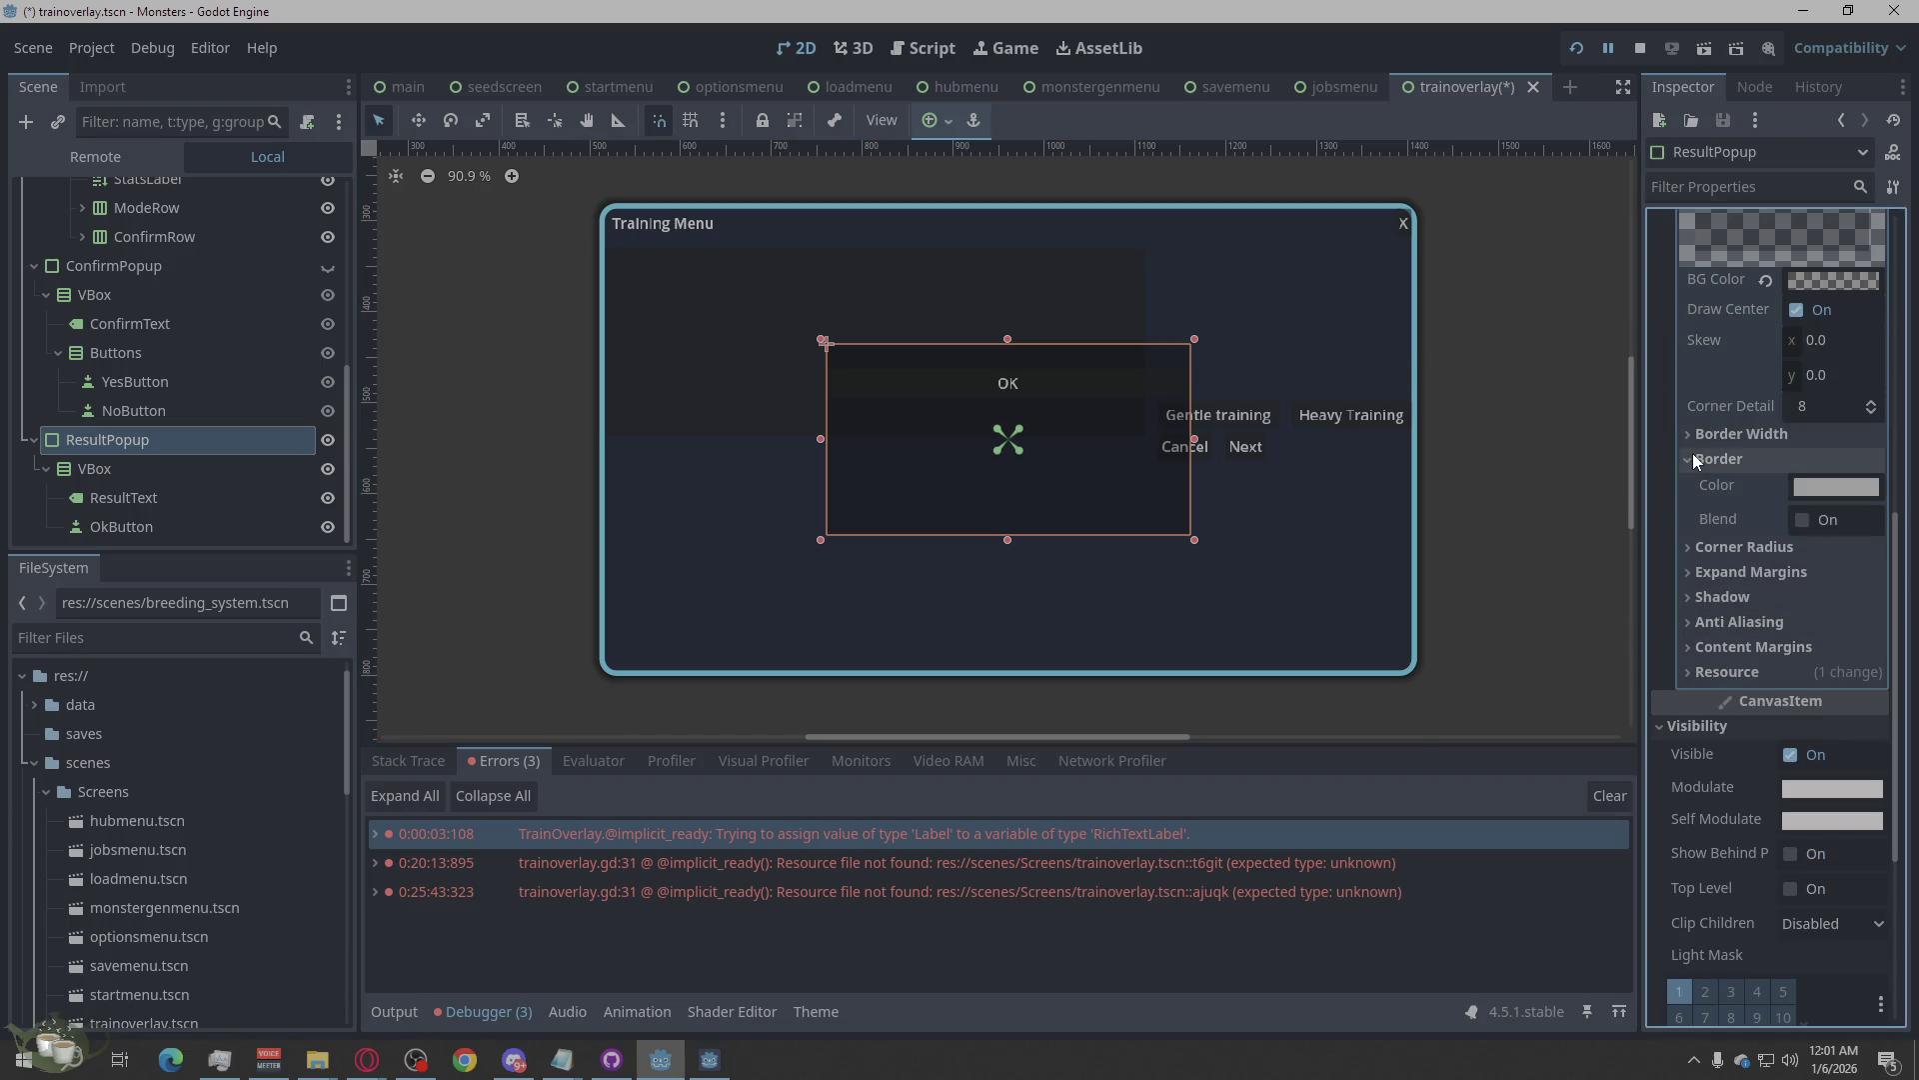
key(alt+Tab)
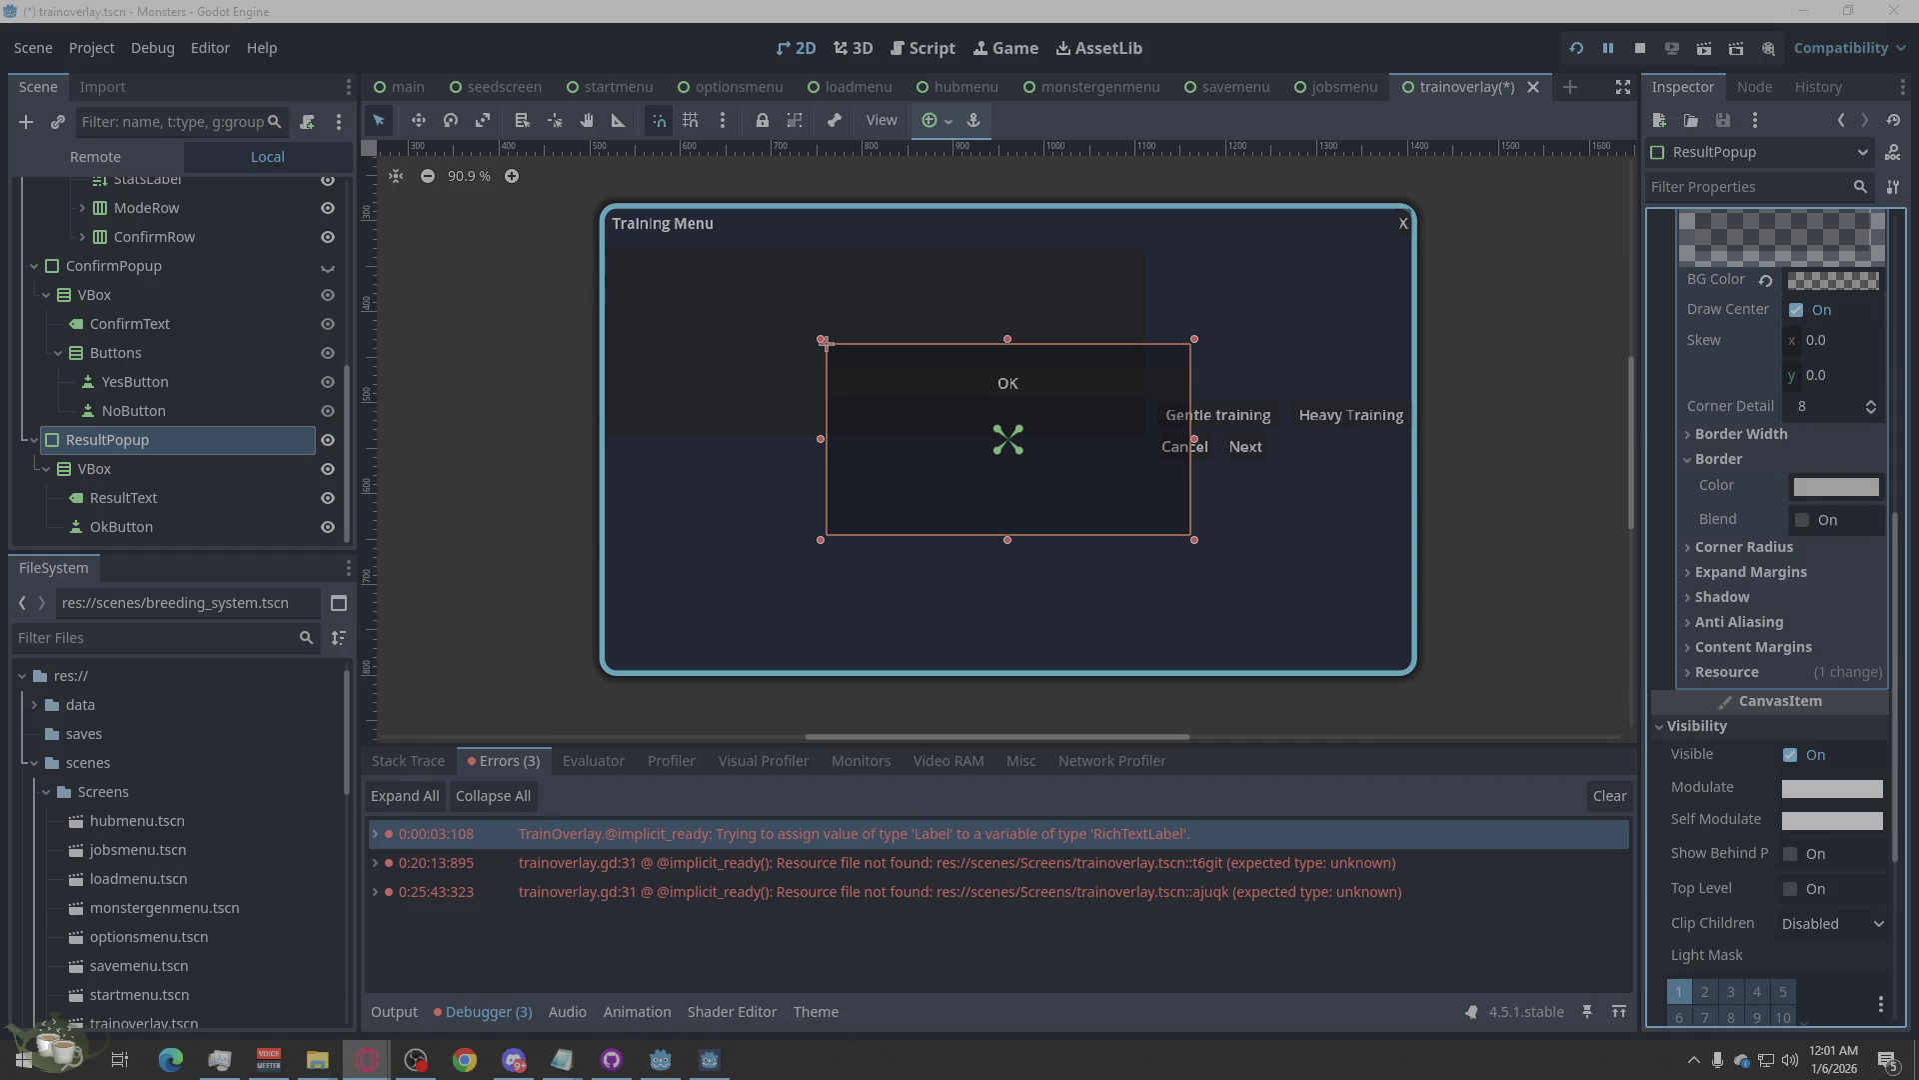
click(1849, 490)
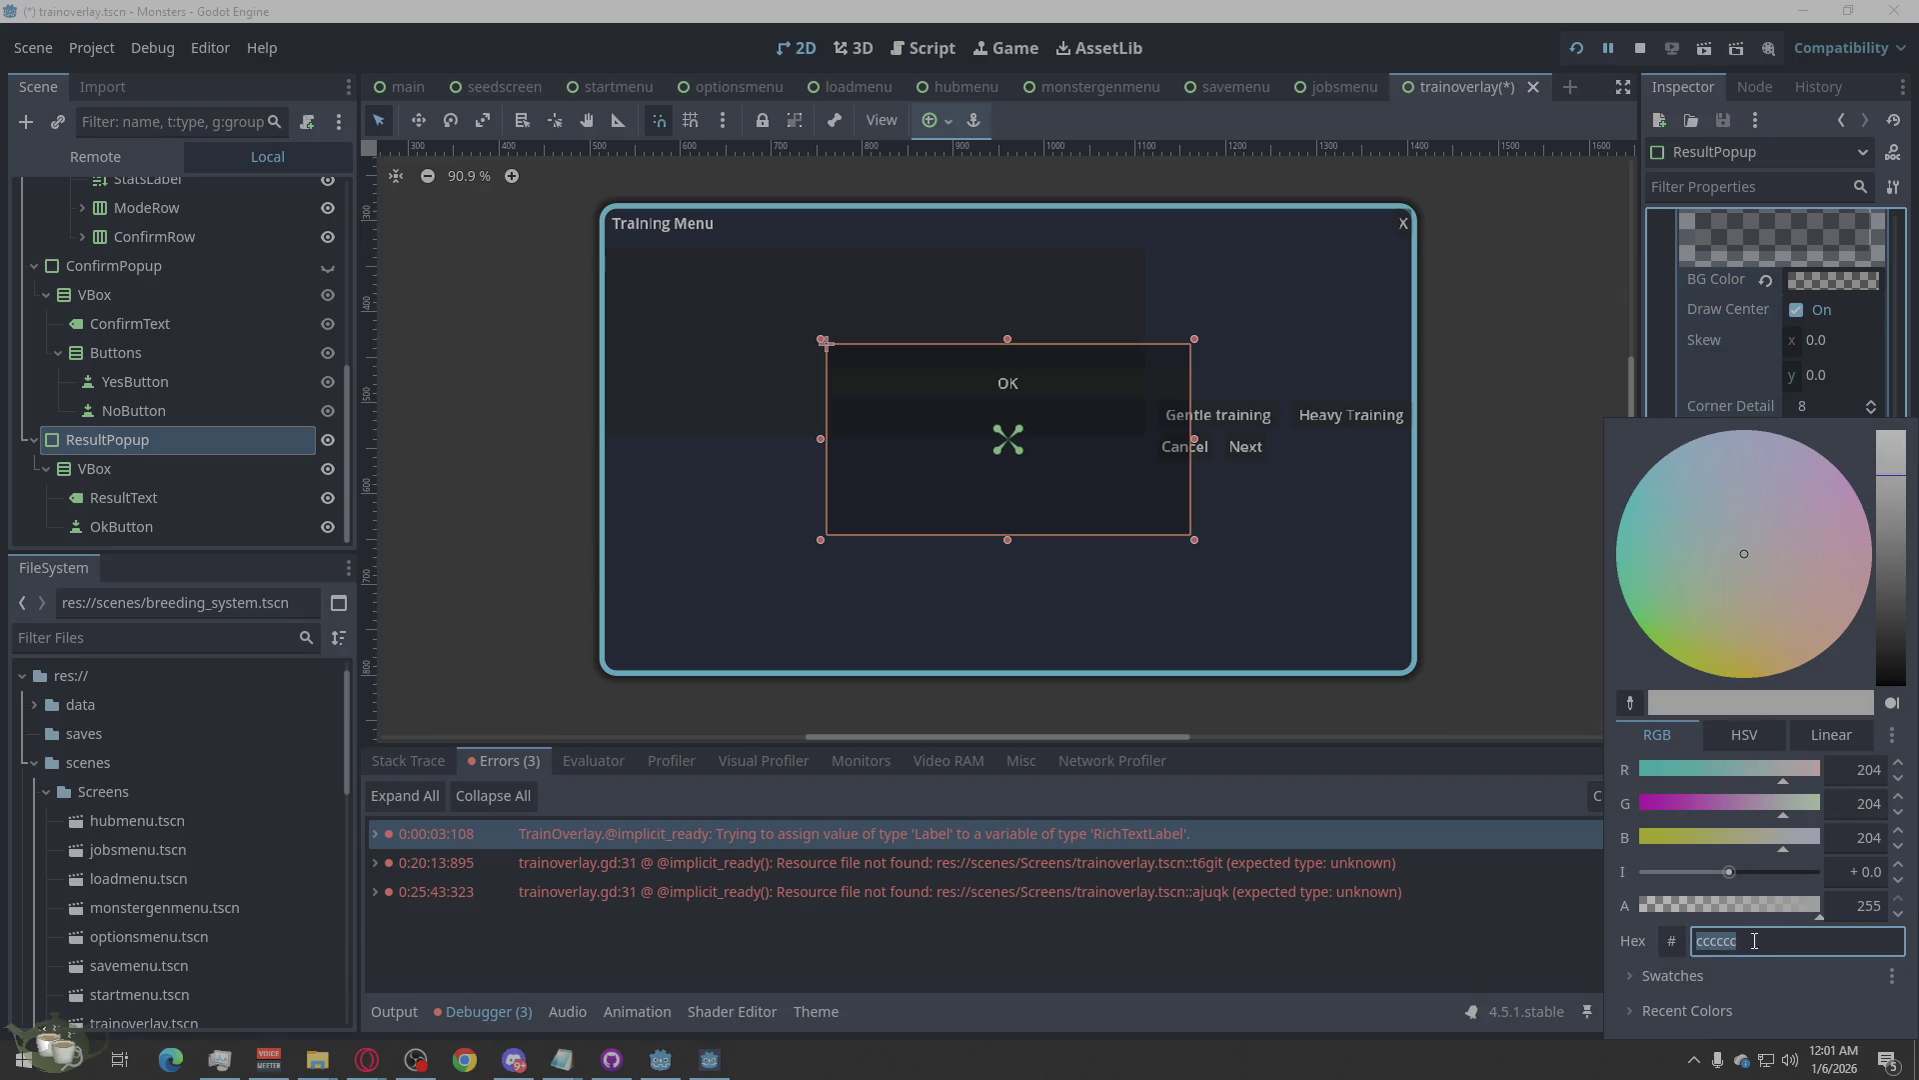
text(00000050)
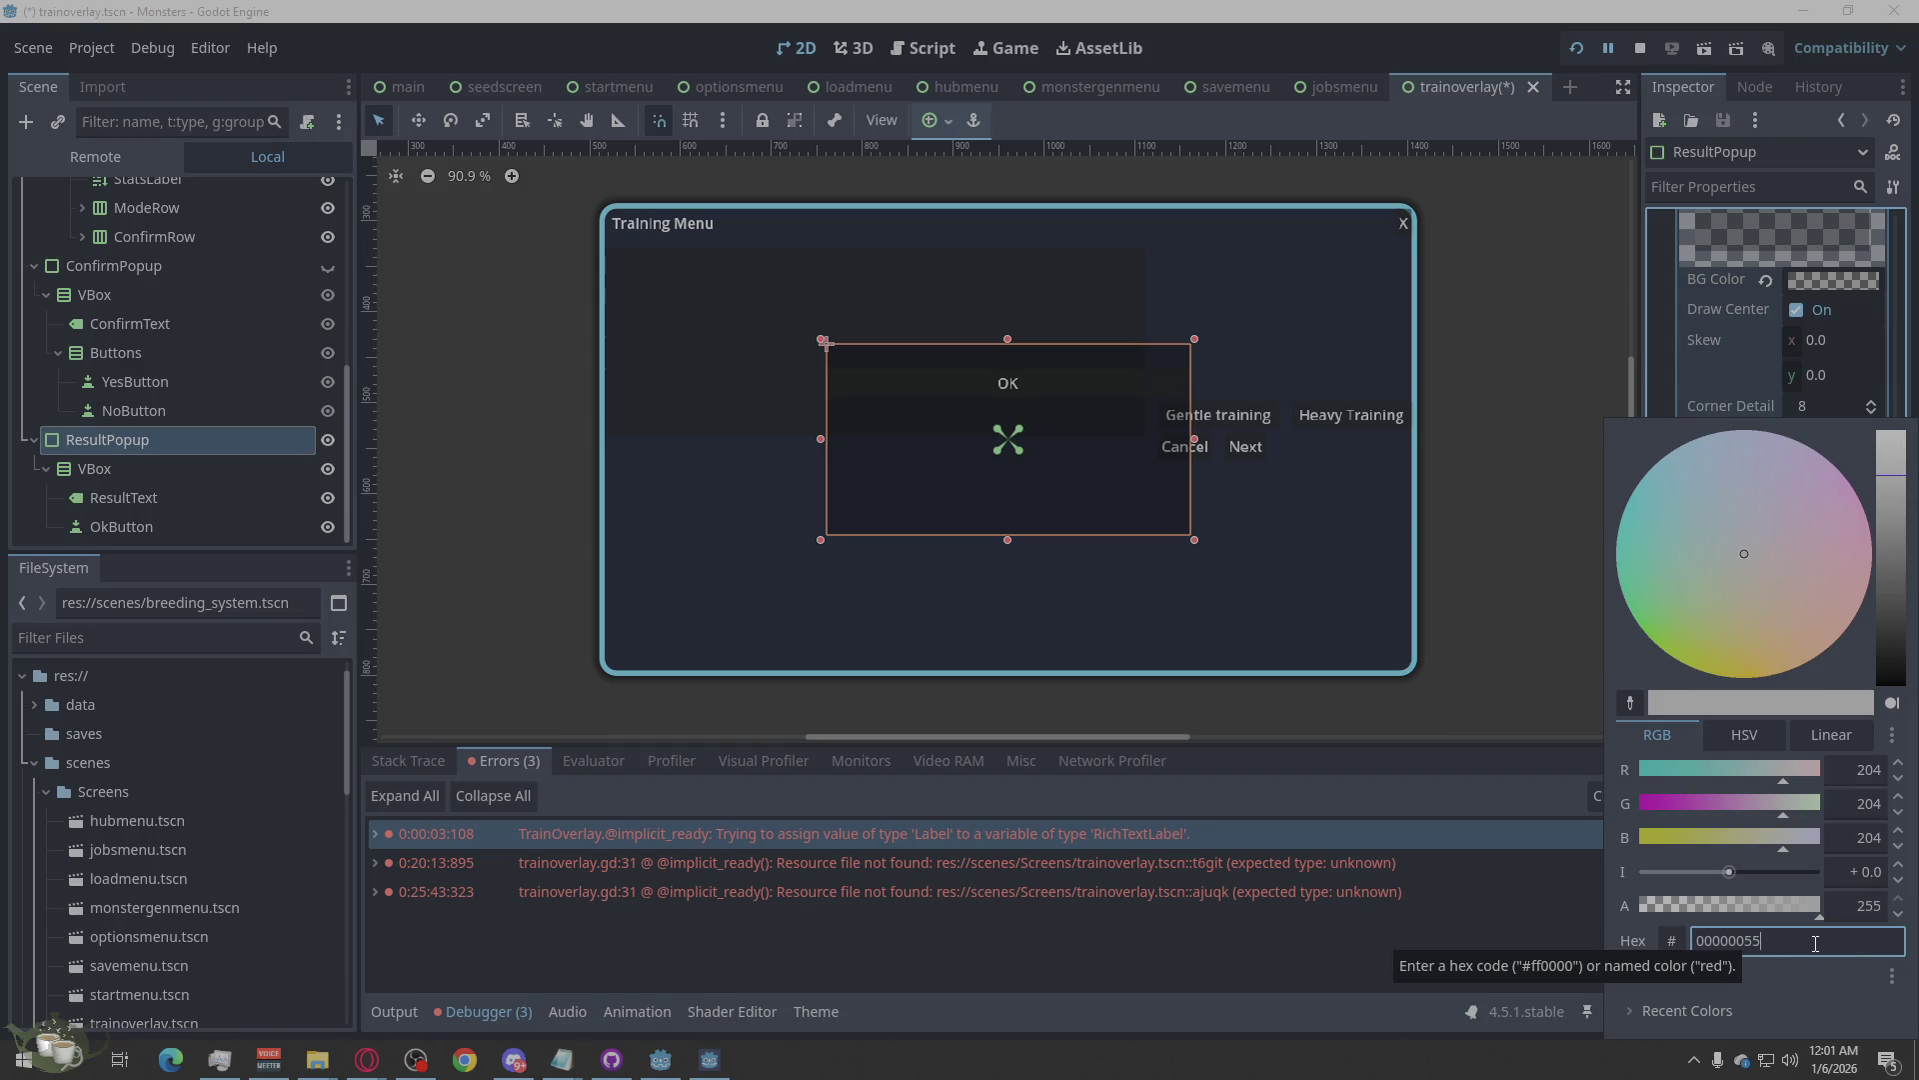
key(Escape)
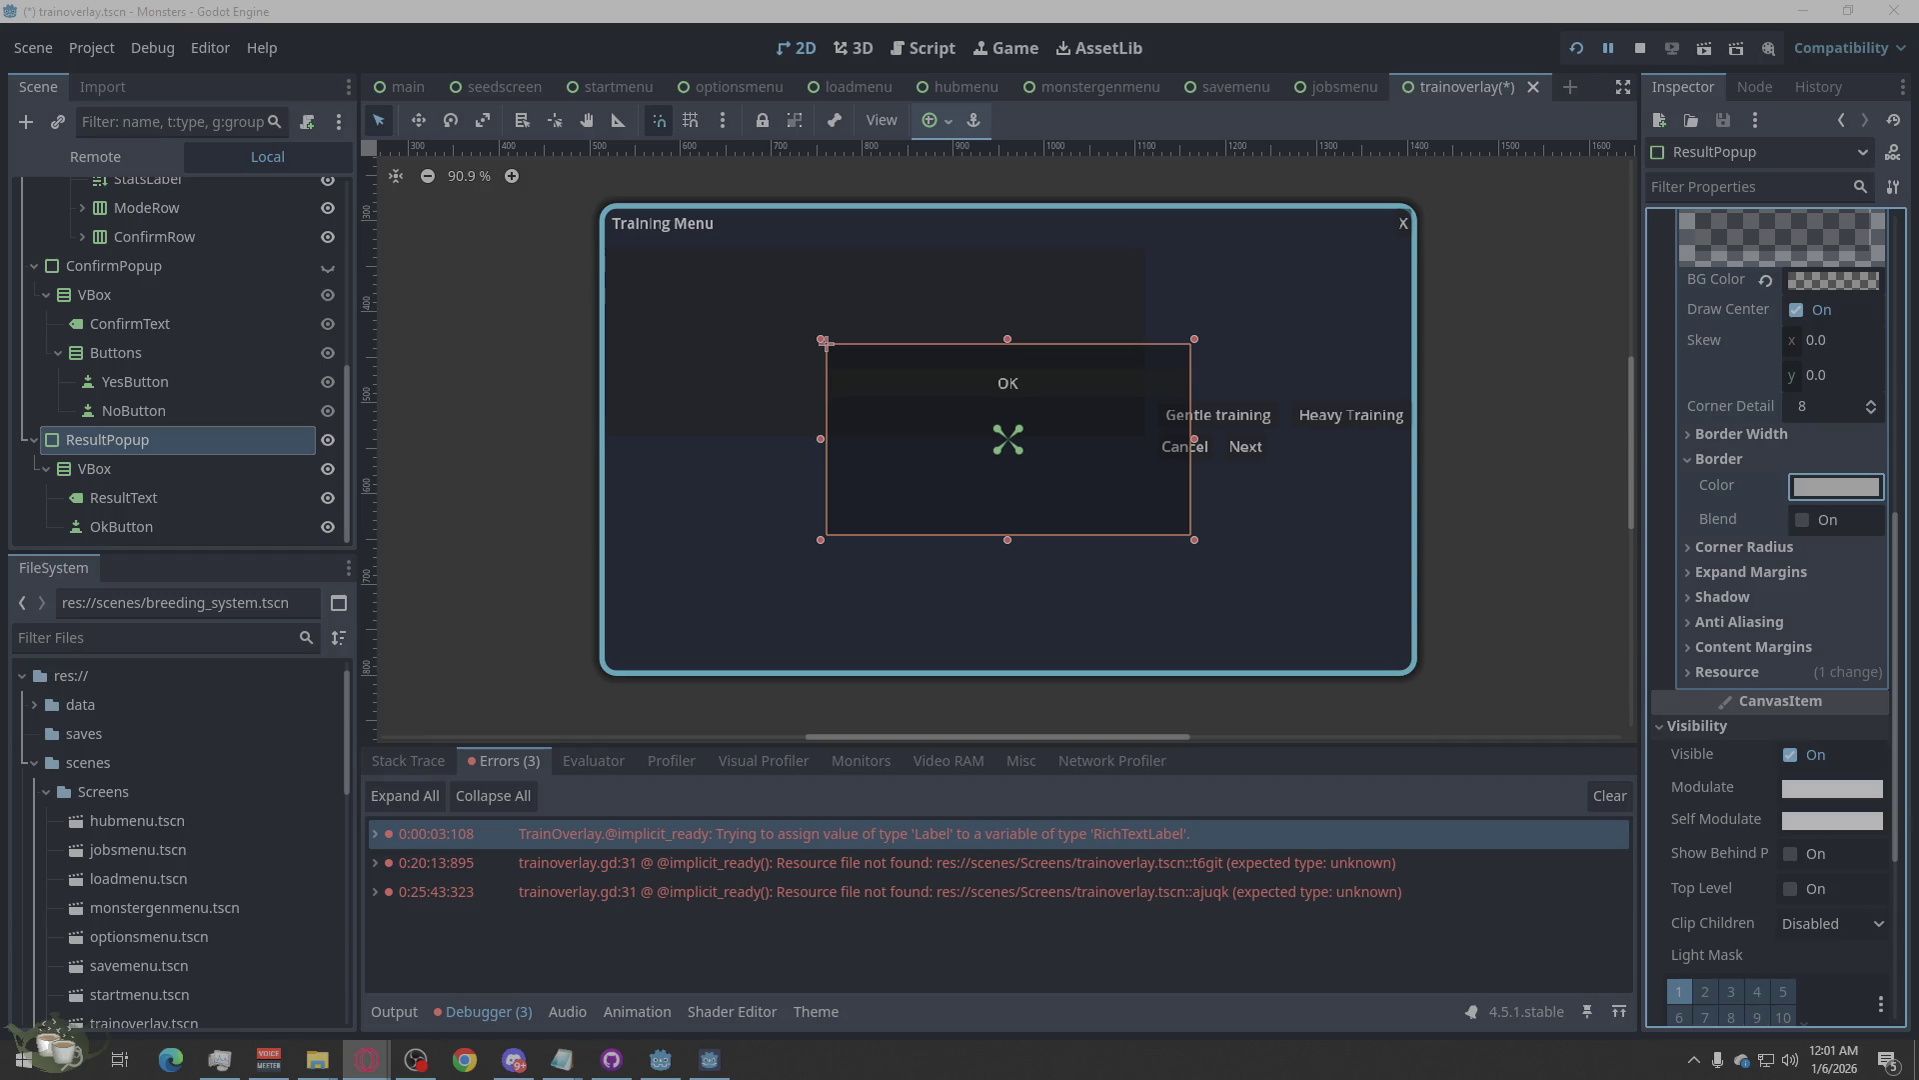
click(1832, 491)
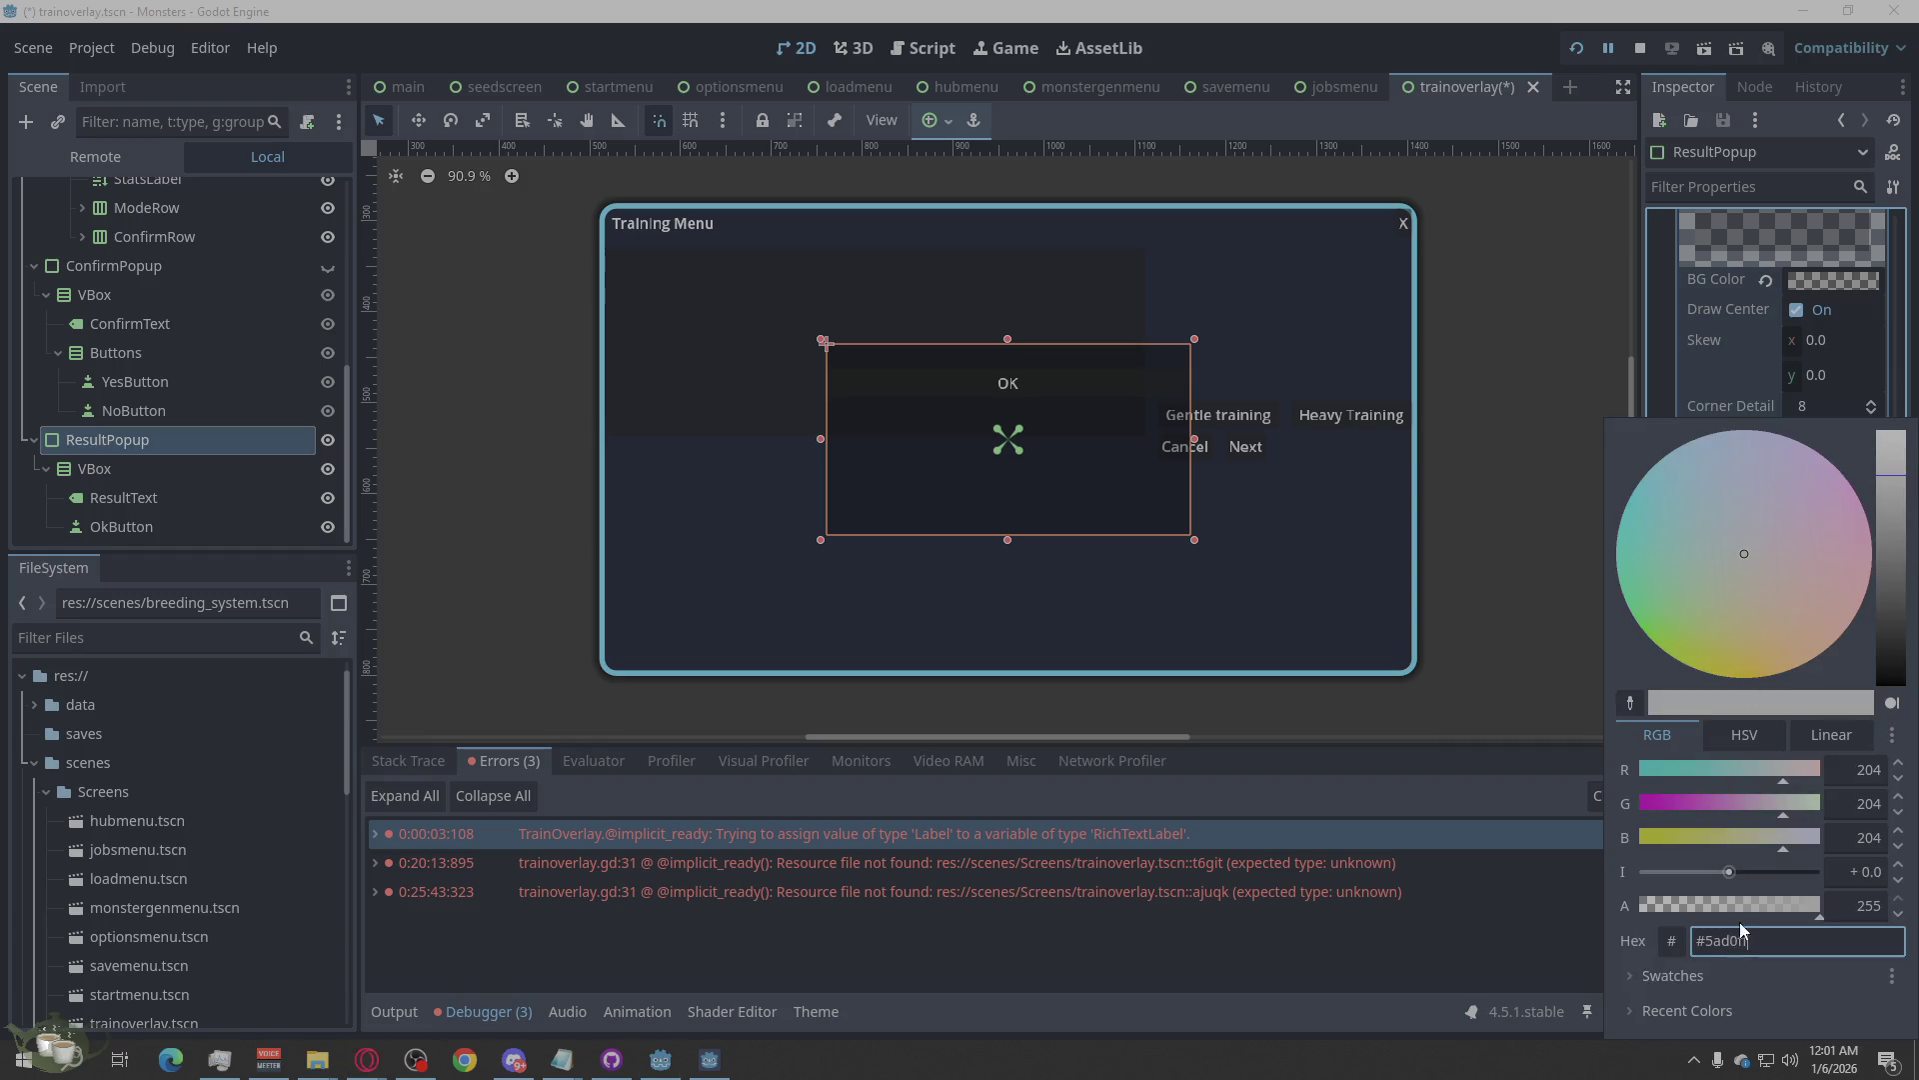
key(Escape)
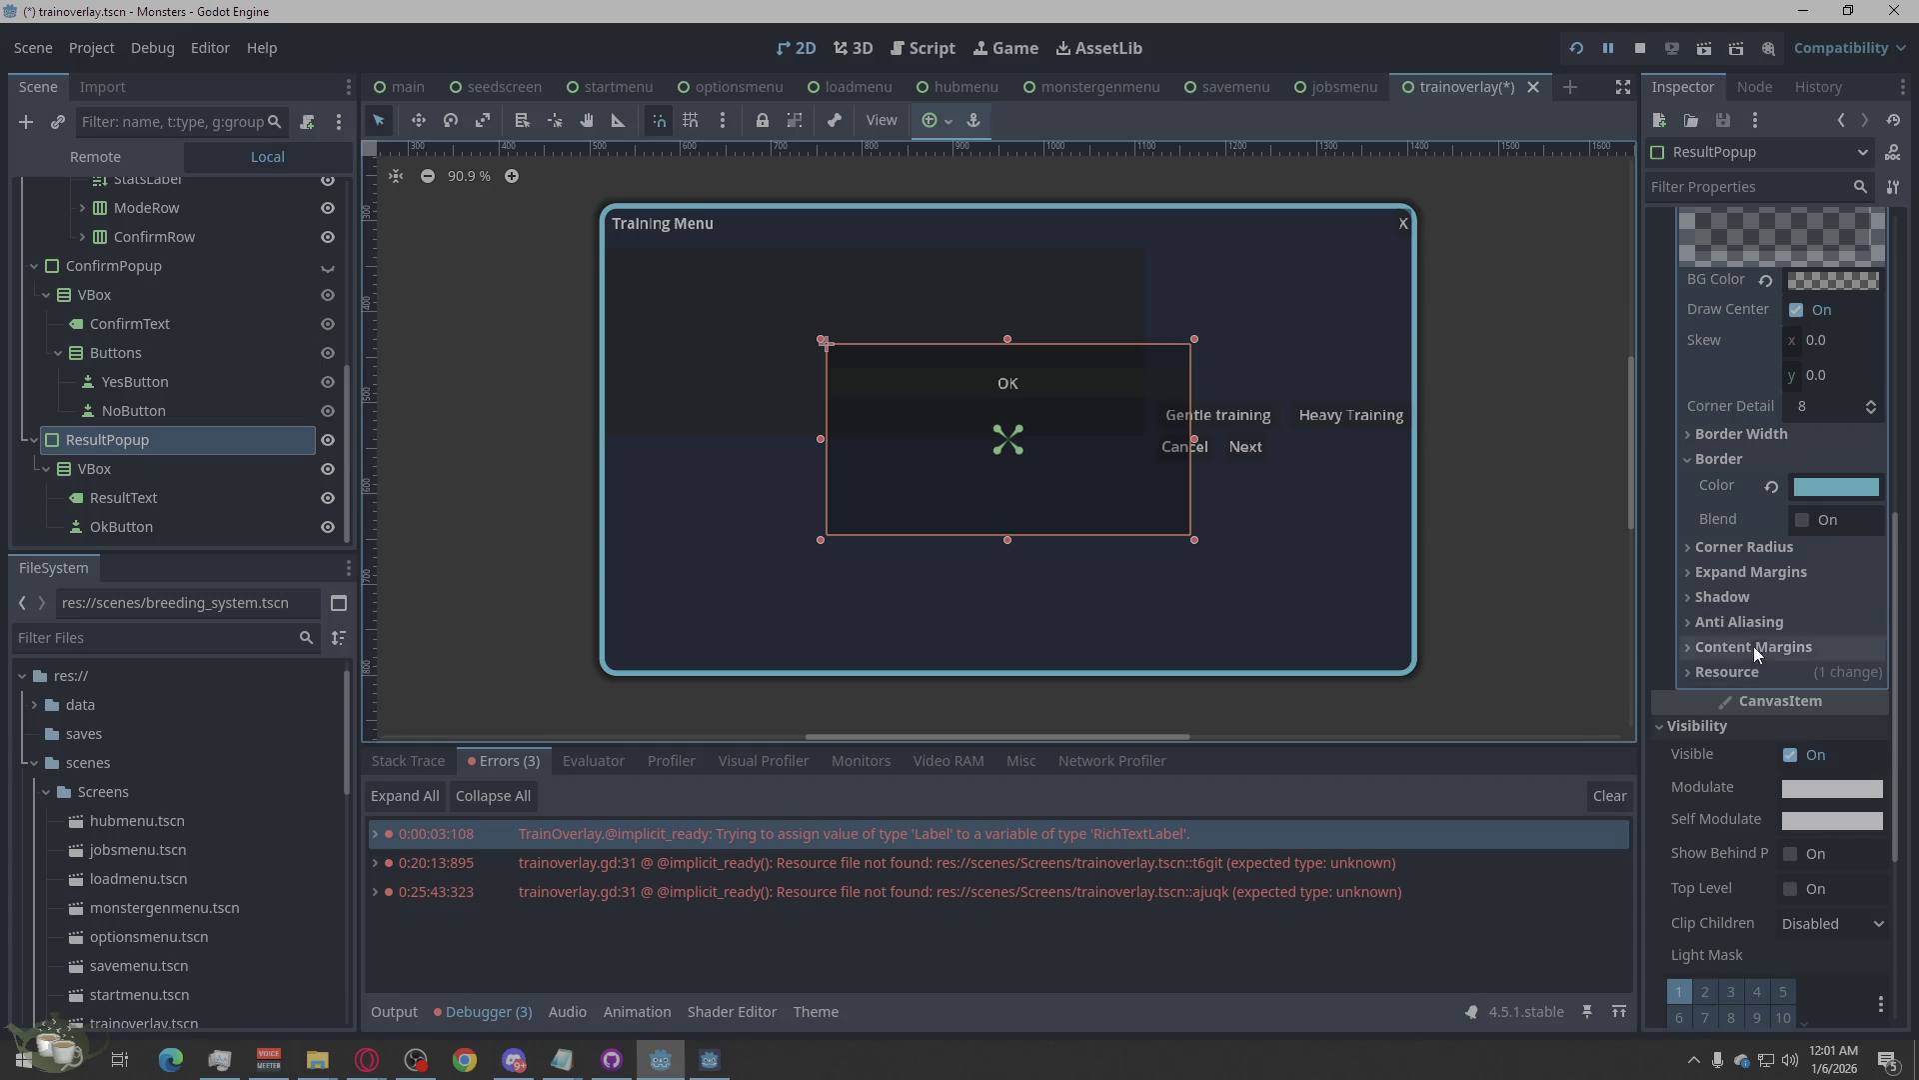
Set the panel's Border Width to 6 on every side.
click(1723, 459)
click(1736, 435)
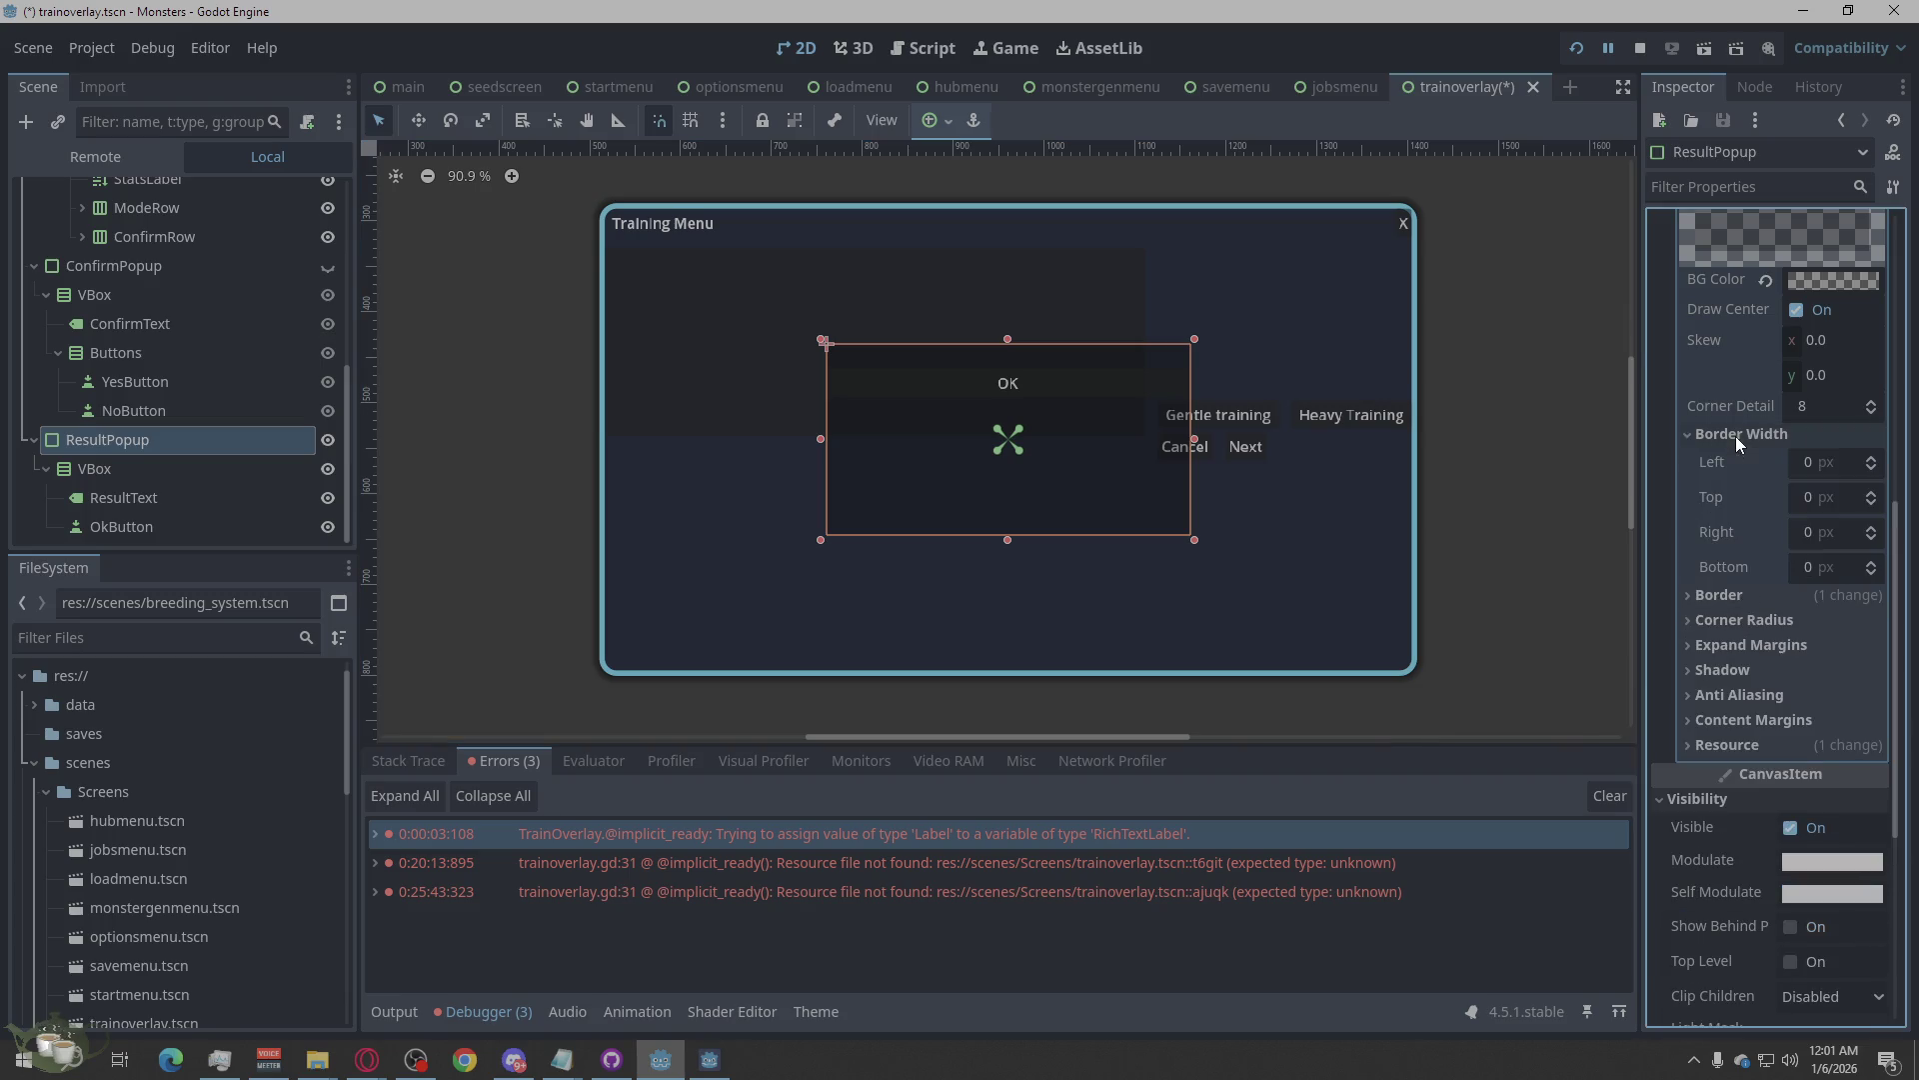
click(1805, 464)
text(6)
key(Tab)
text(6)
key(Tab)
text(6)
key(Tab)
text(6)
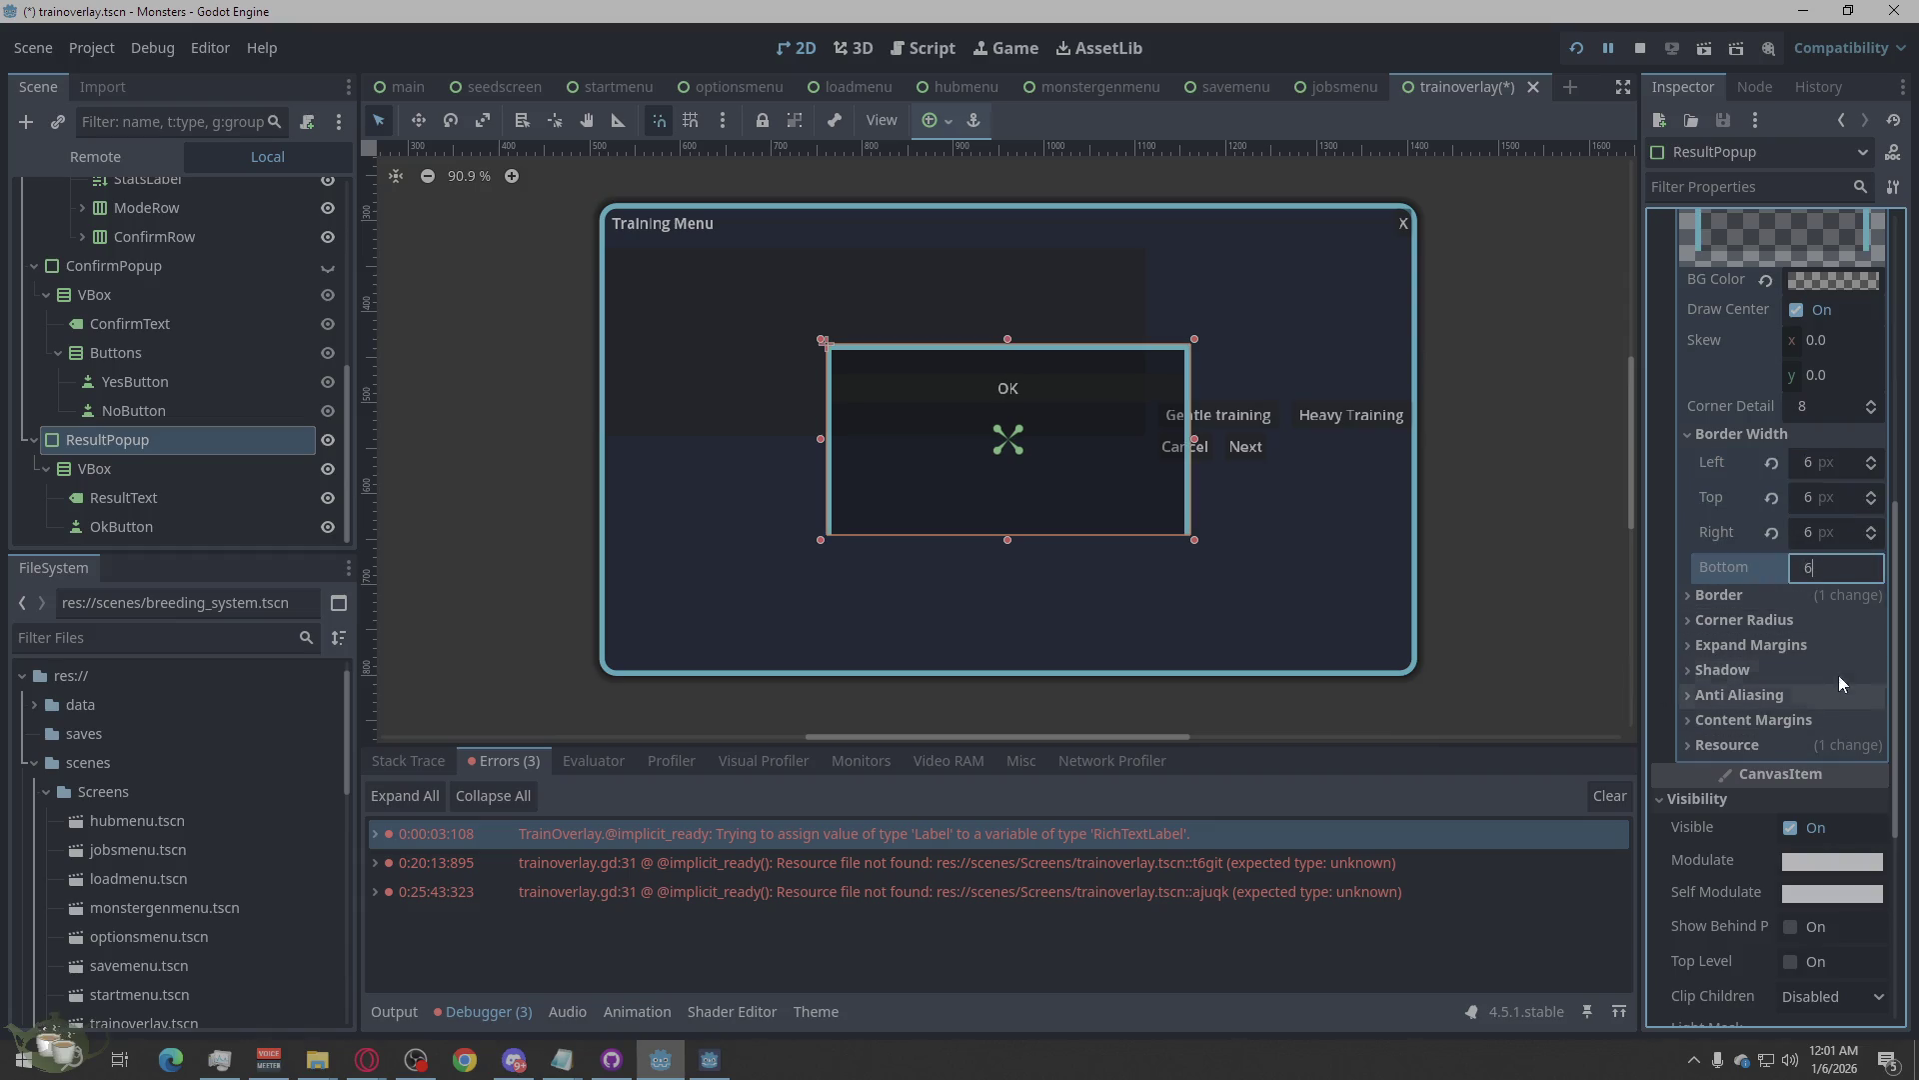
key(Return)
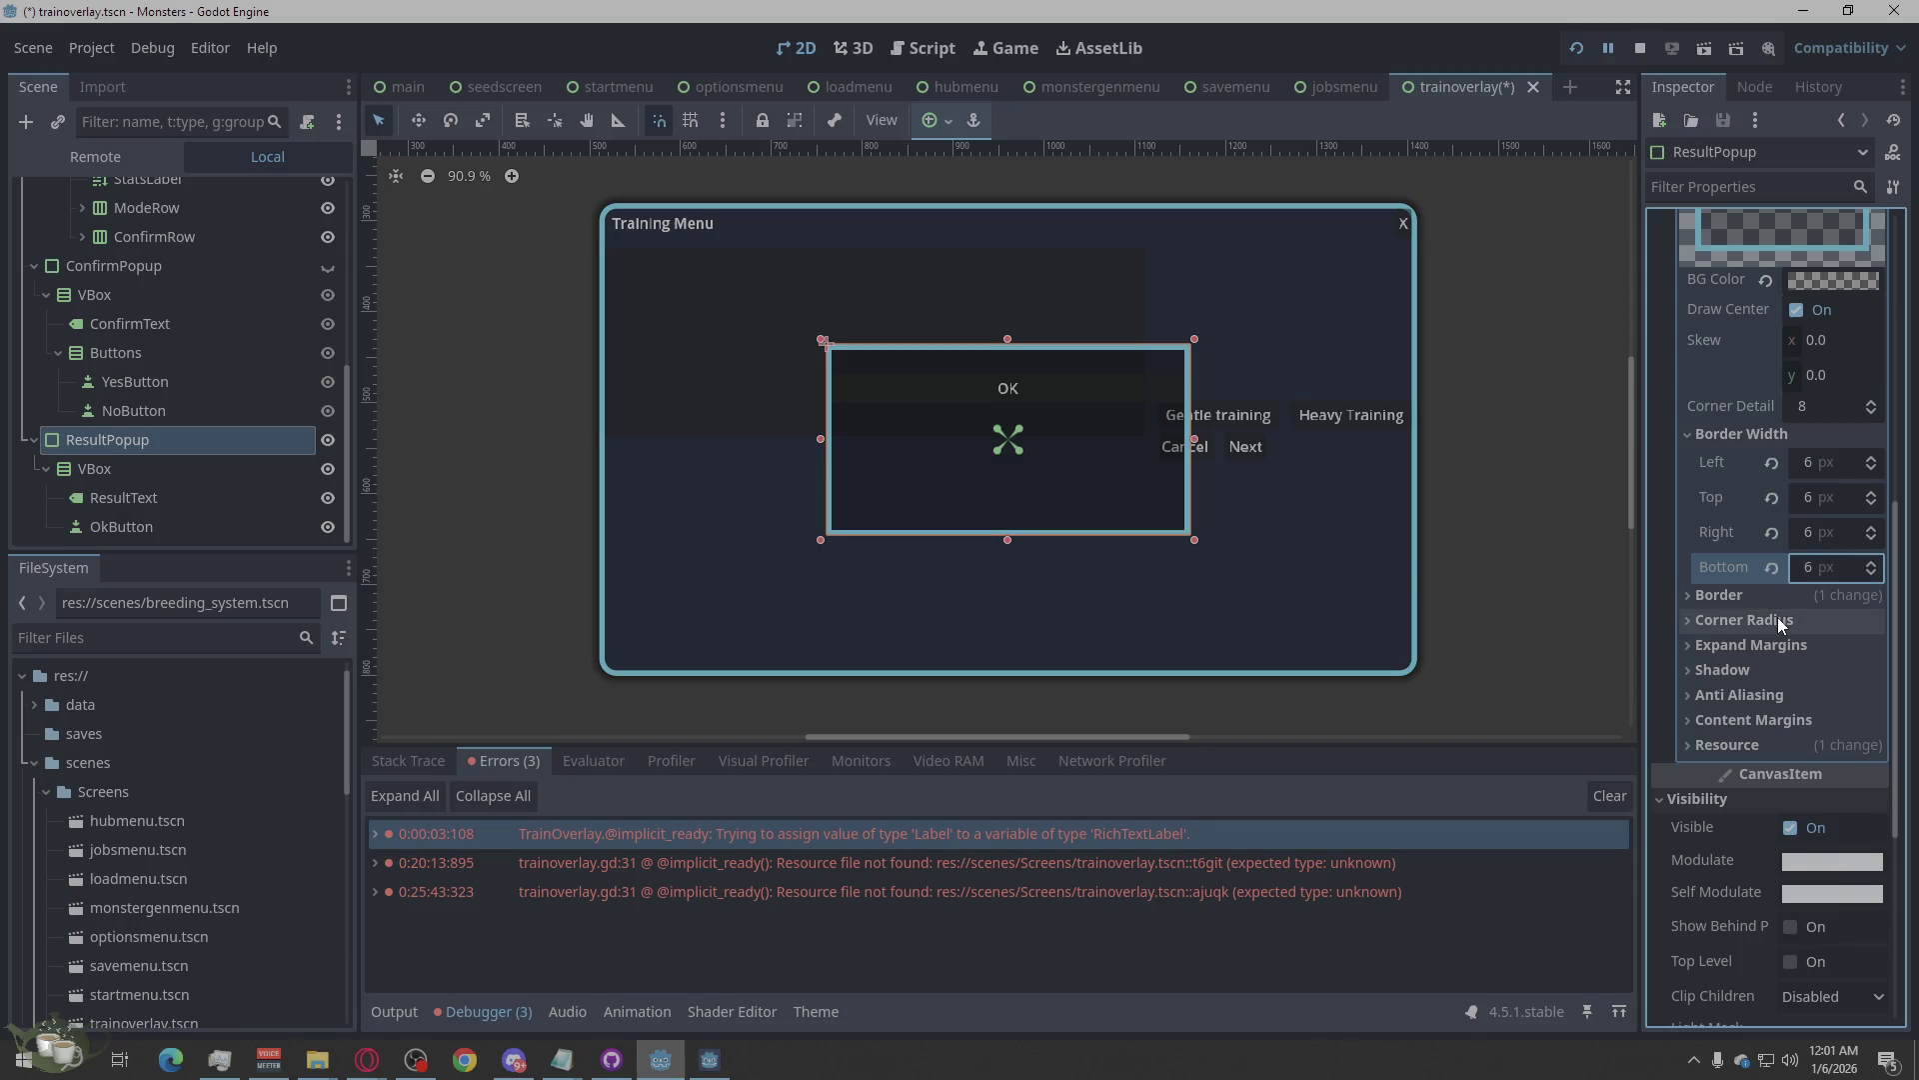
Set the Corner Radius to 18 on all four corners.
click(1739, 620)
click(1820, 646)
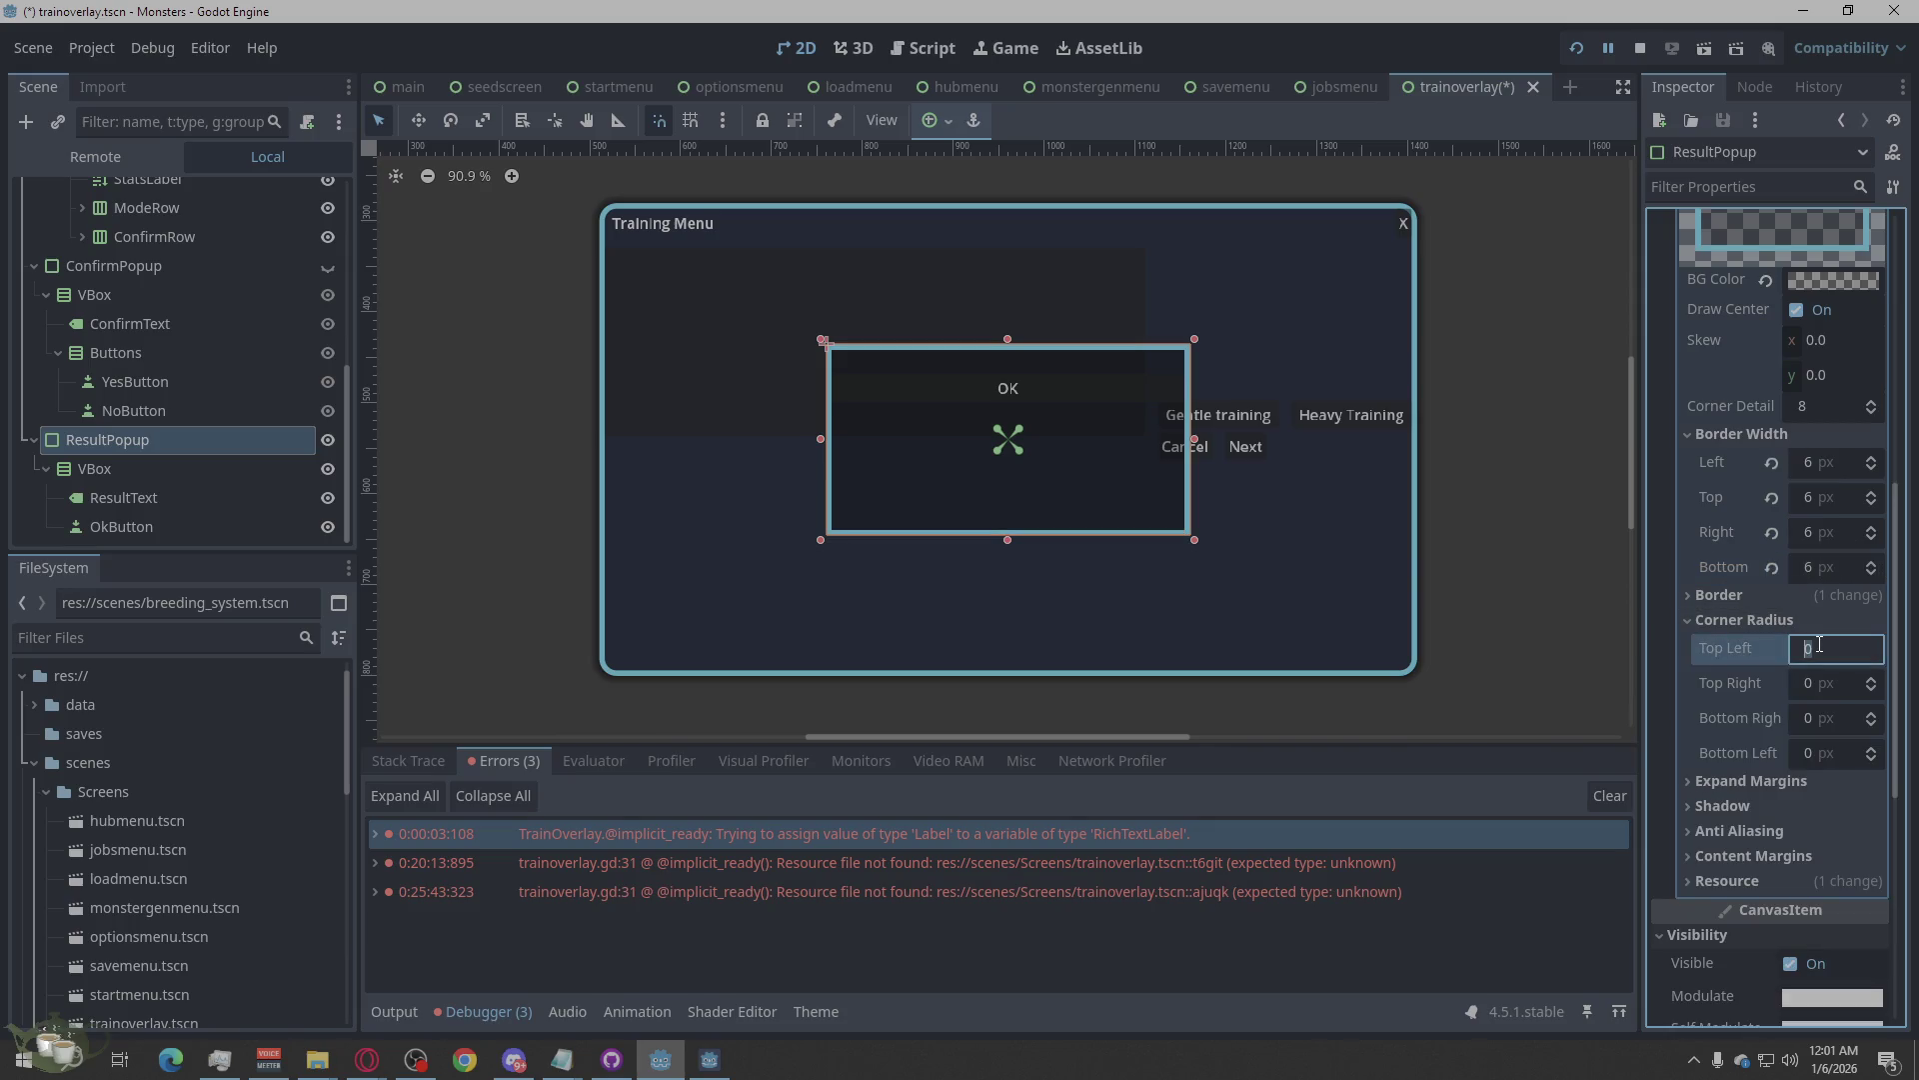
text(18)
key(Tab)
text(18)
key(Tab)
text(18)
key(Tab)
text(18)
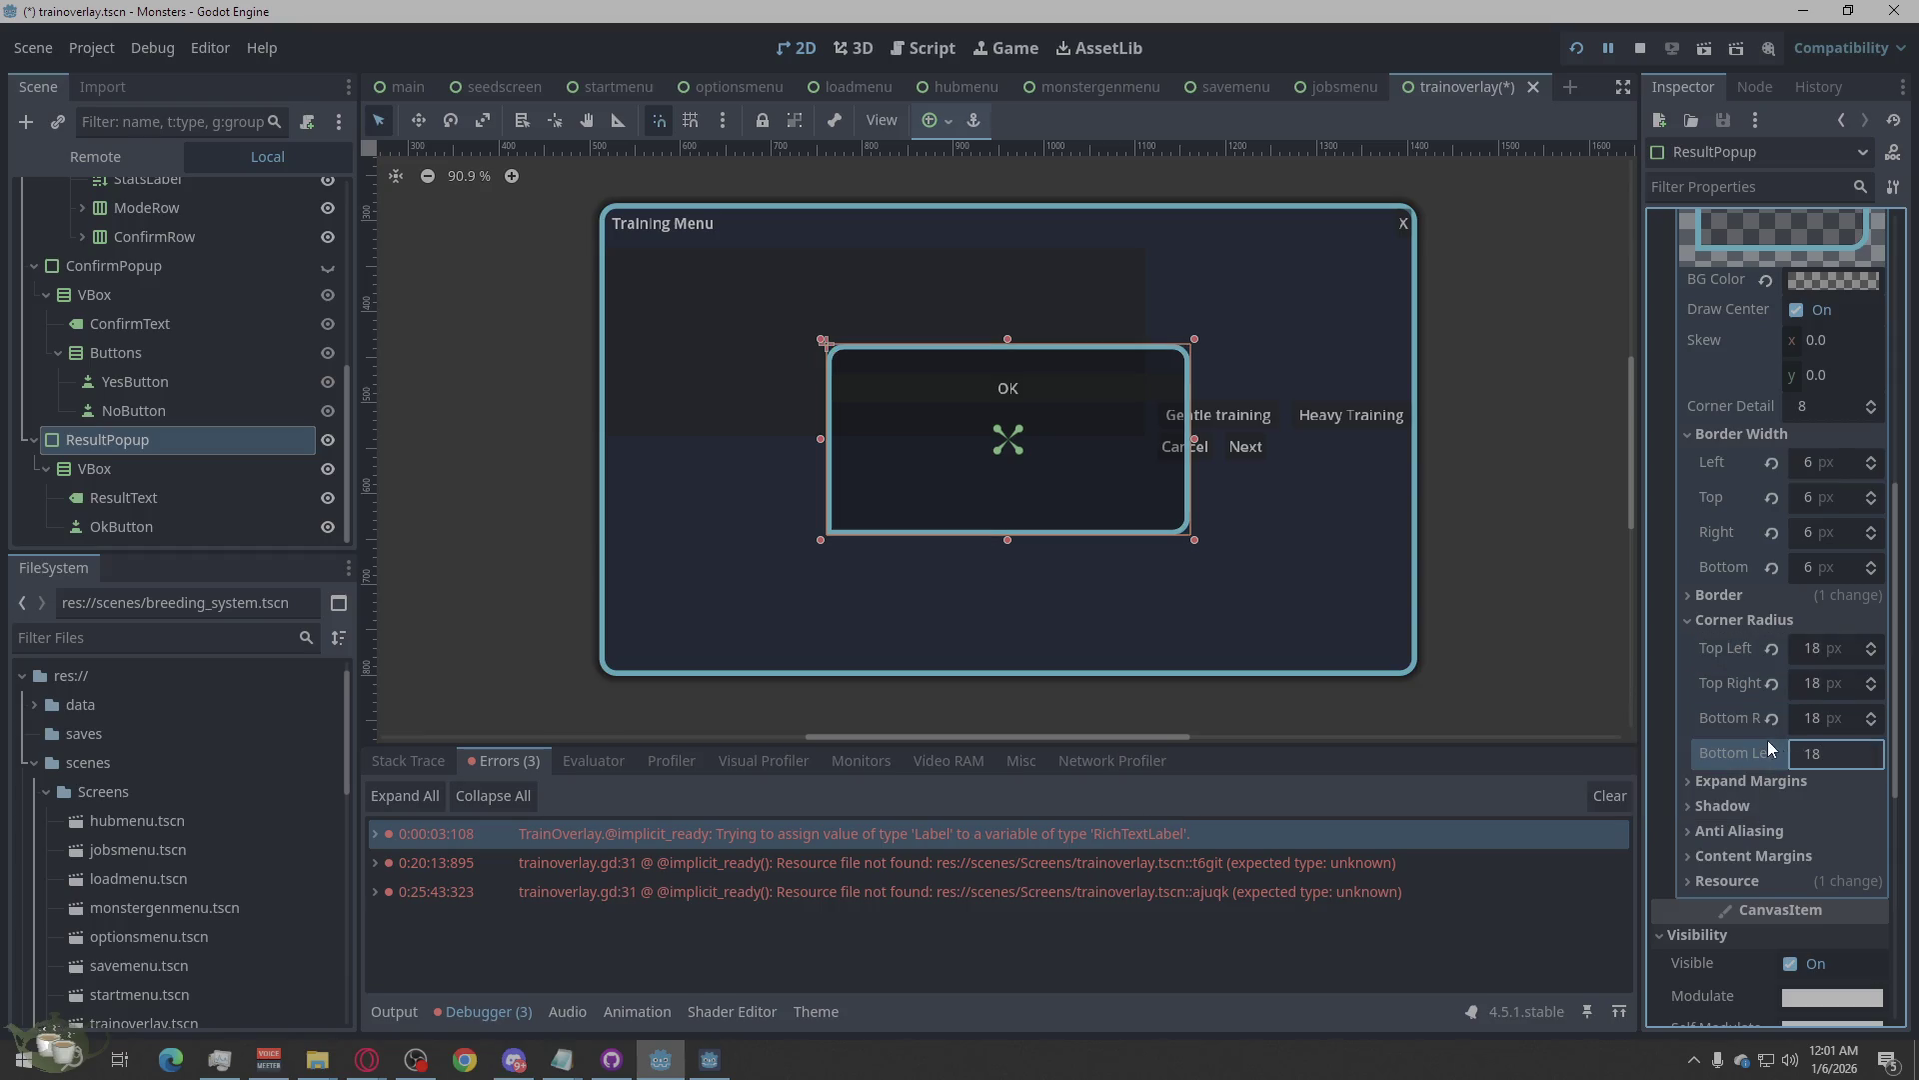
click(1711, 618)
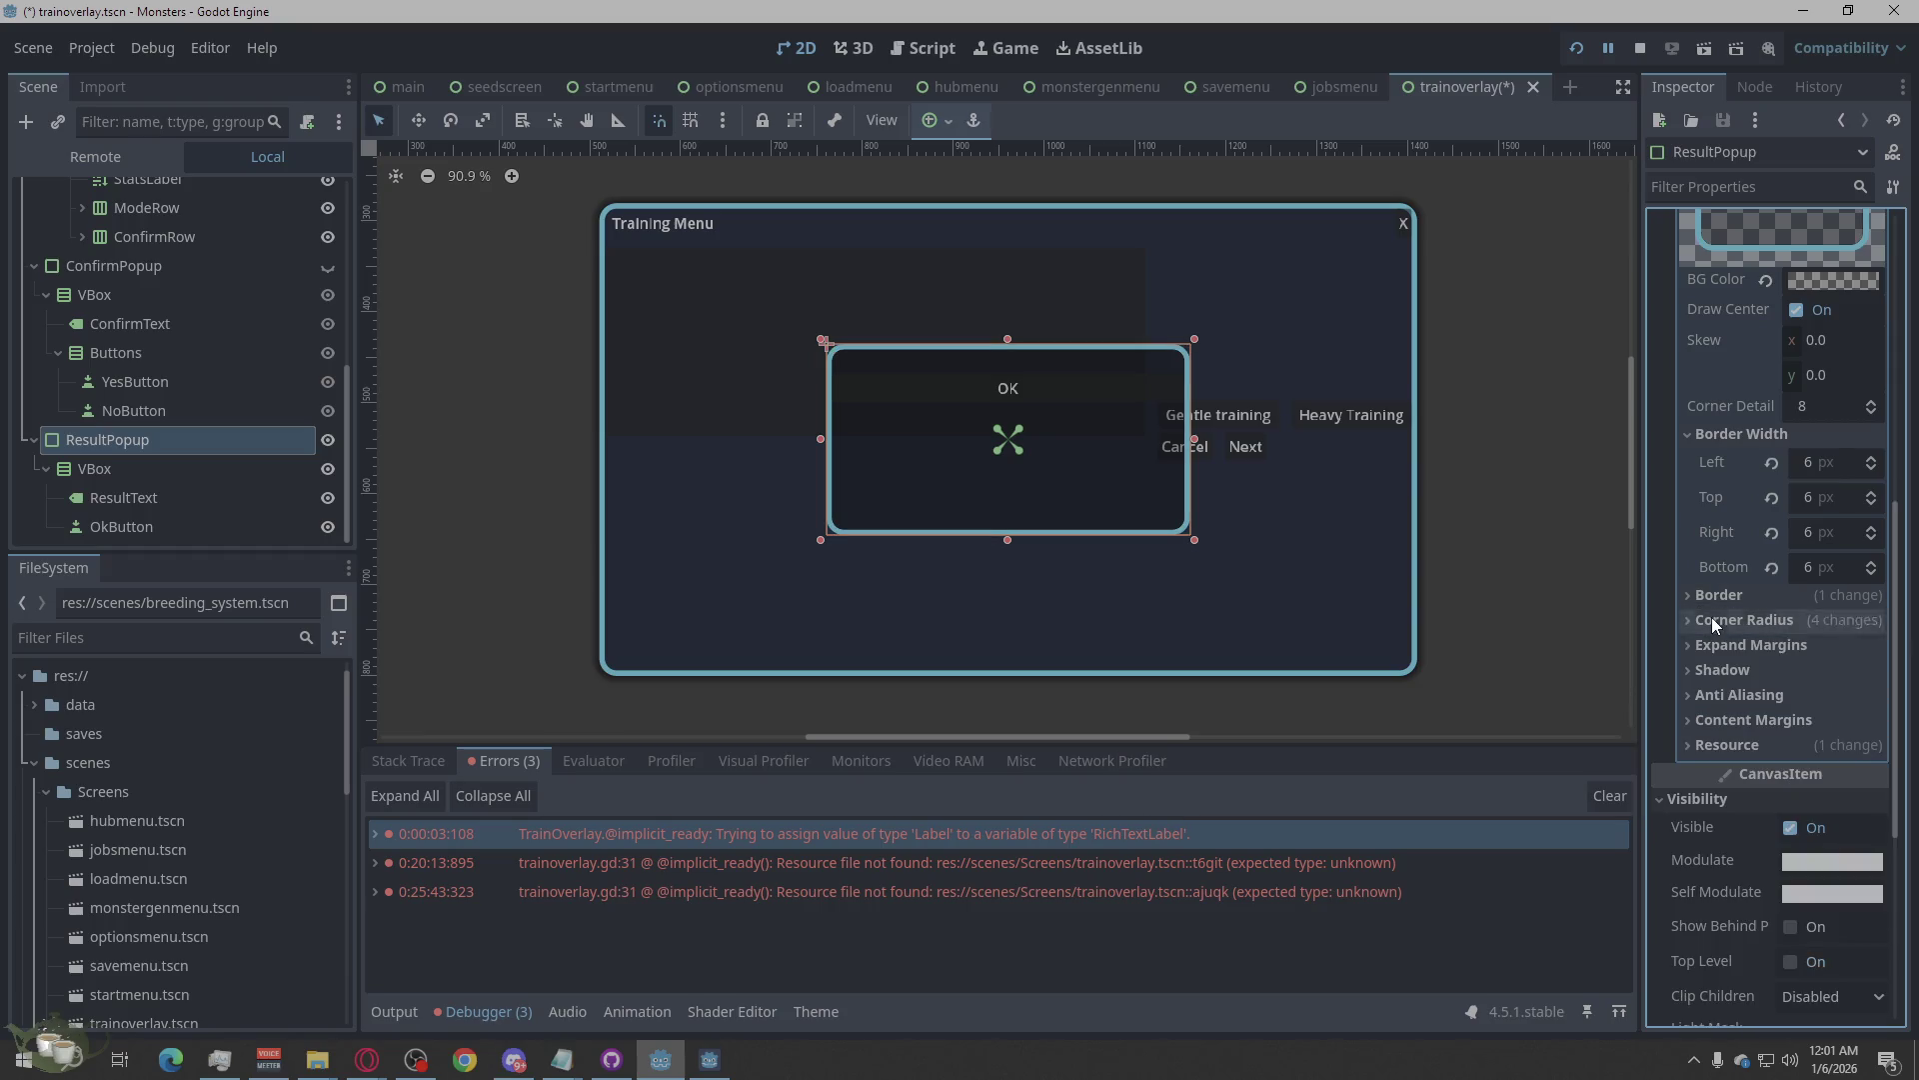
Reset the panel's Shadow Size to 0 so it has no shadow.
click(1712, 440)
click(1721, 535)
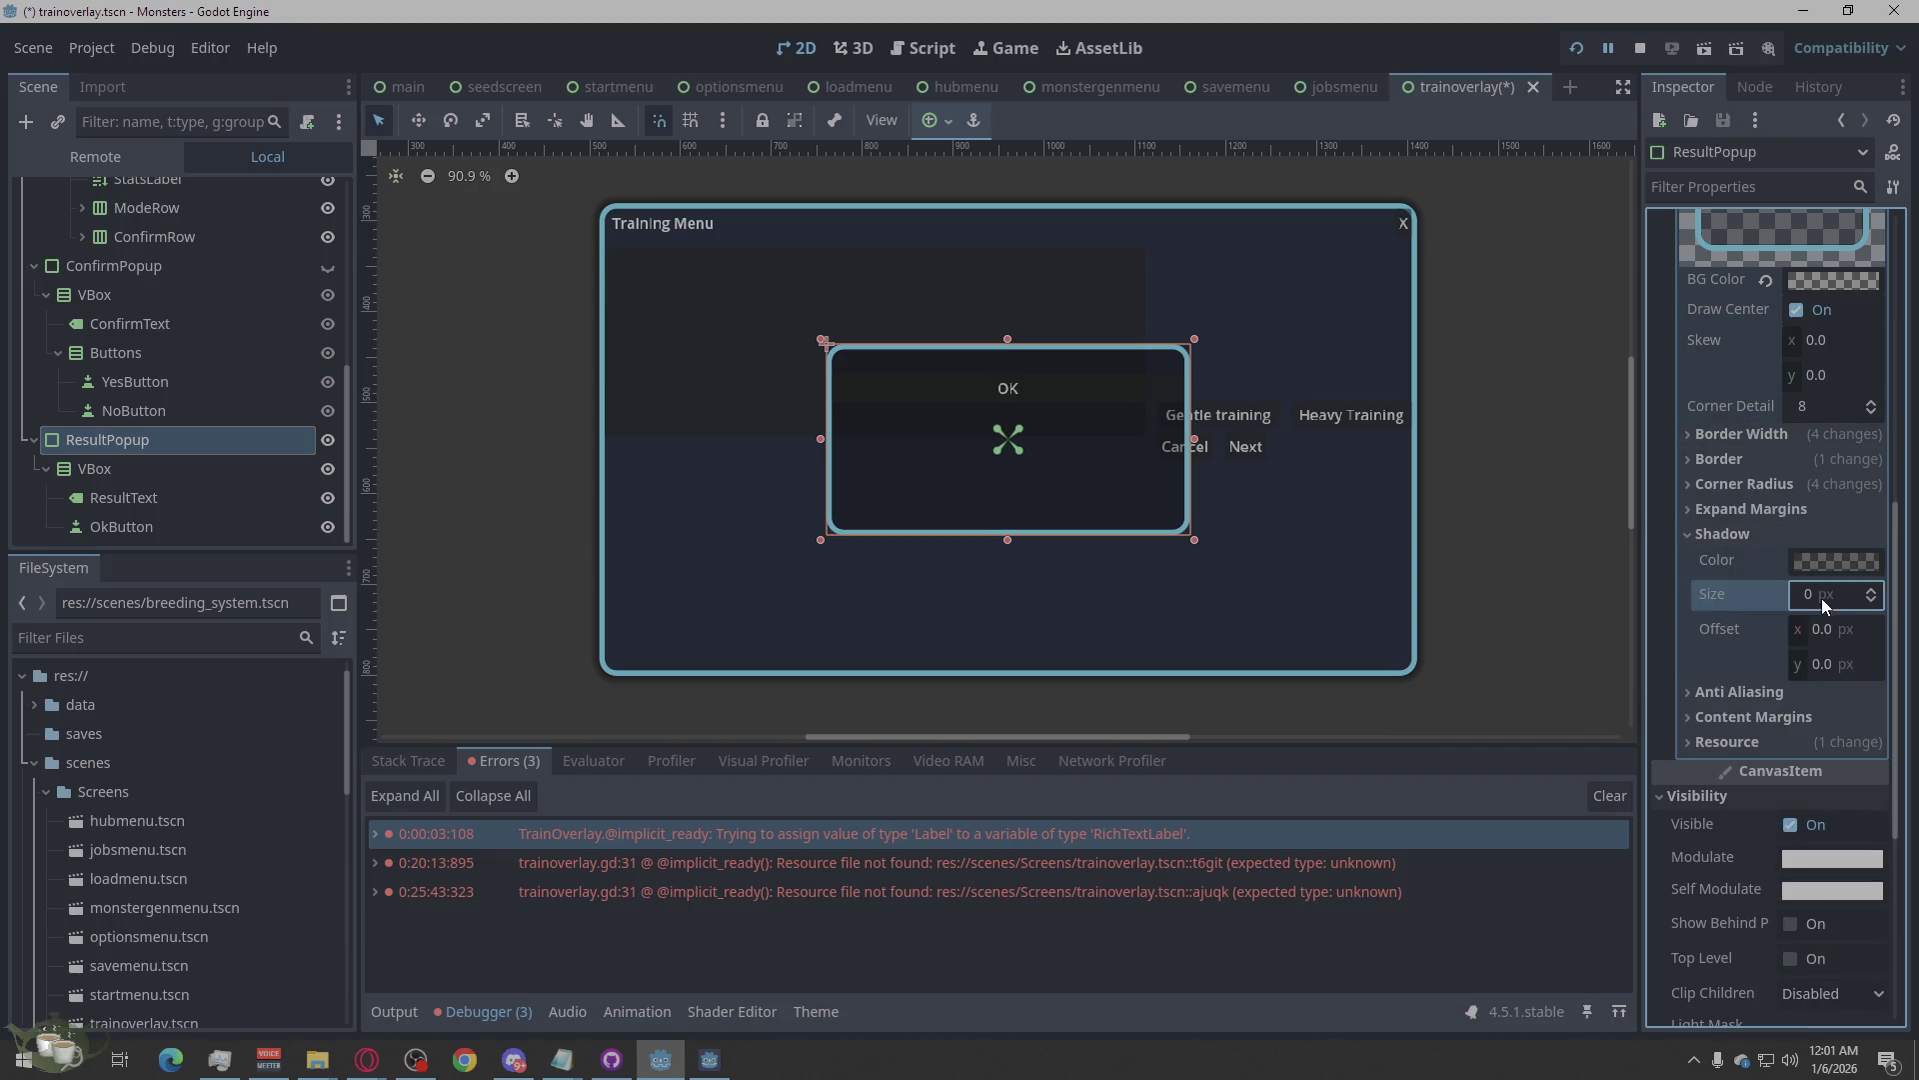
click(1695, 536)
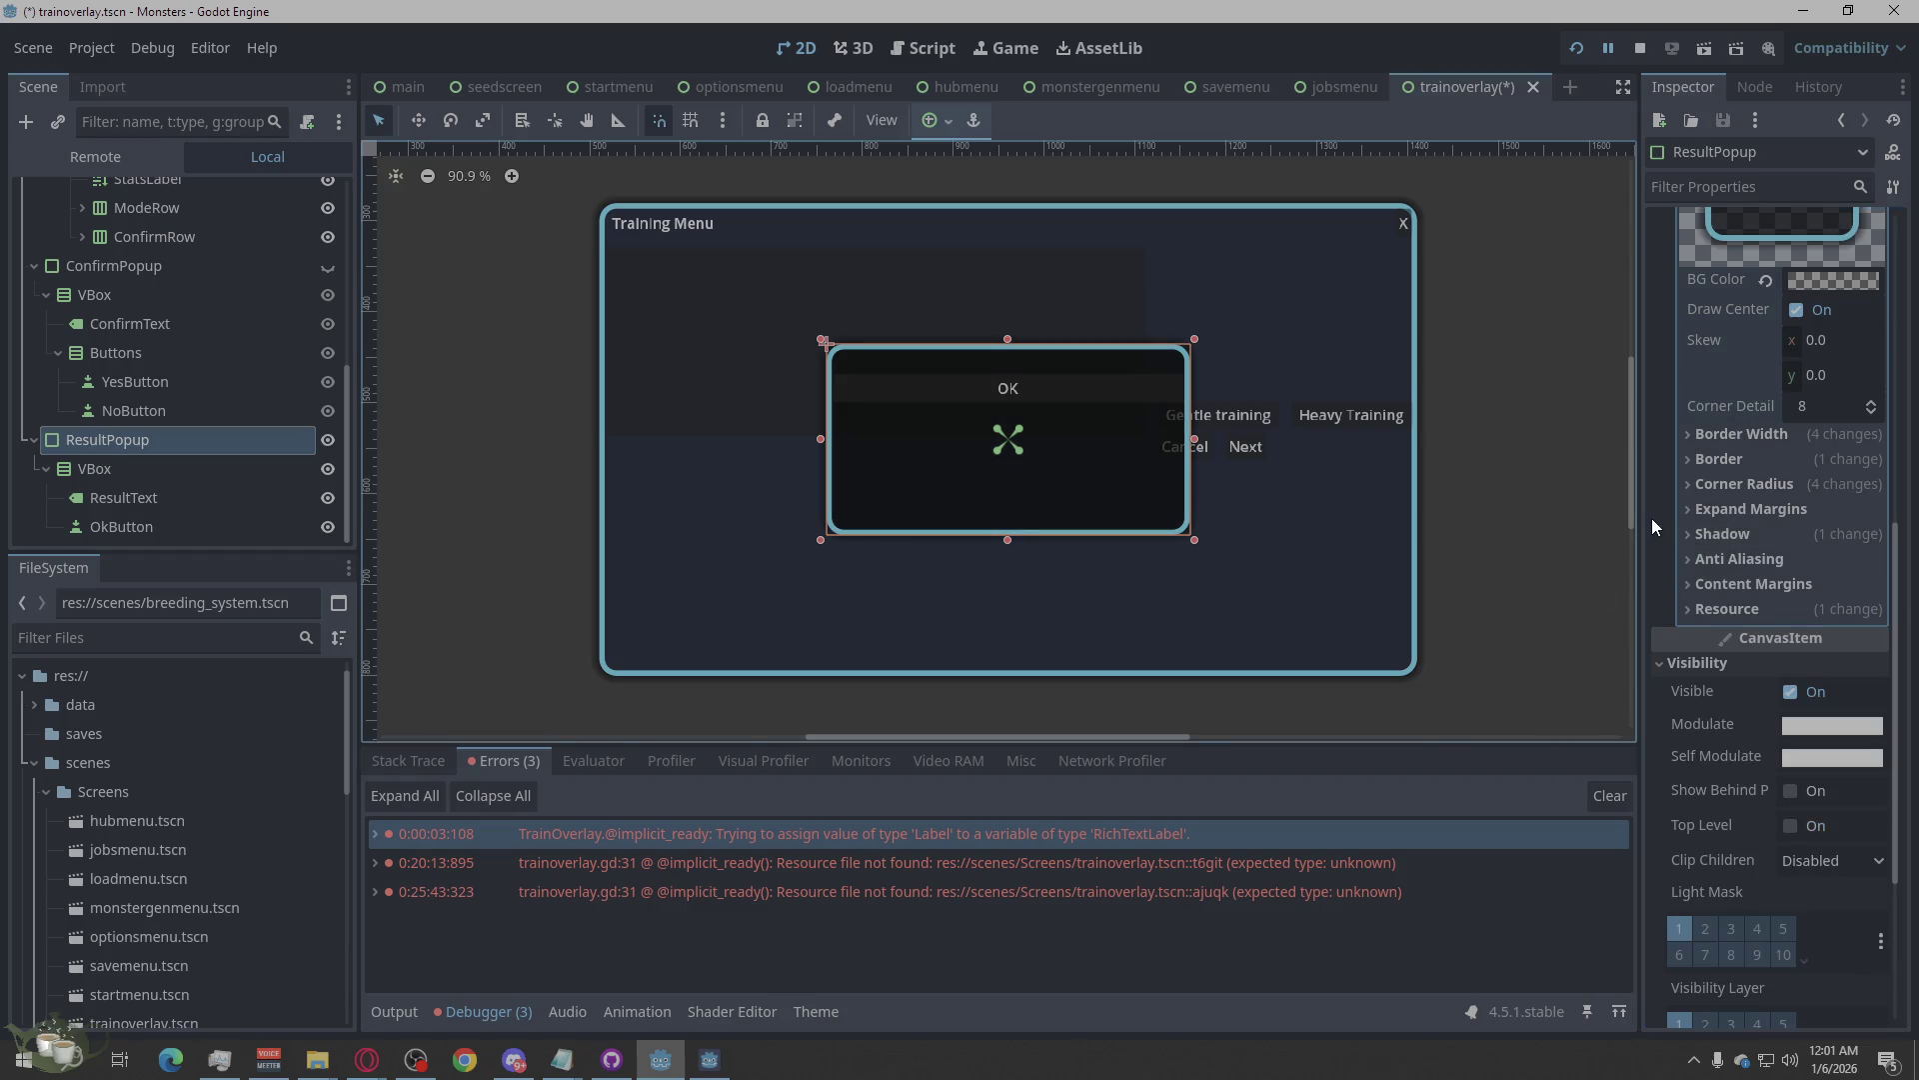
click(1773, 538)
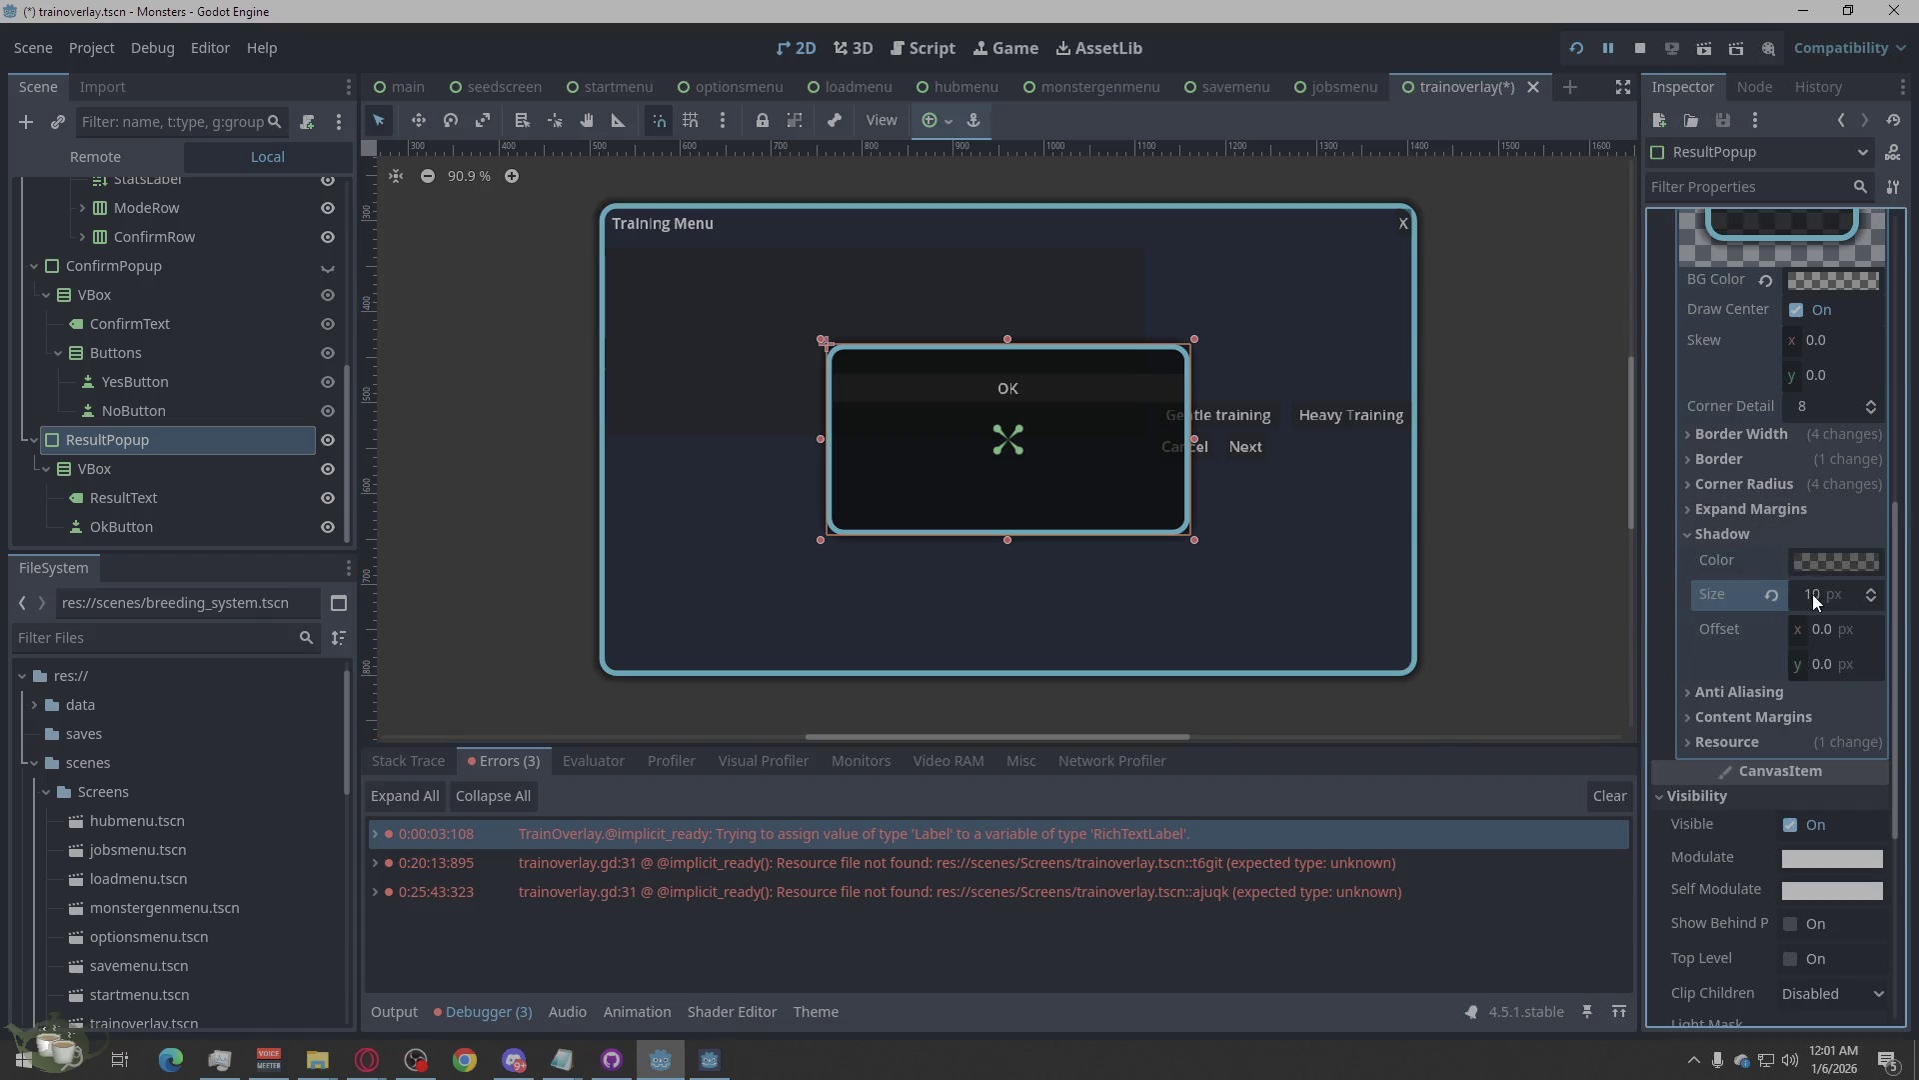
text(0)
key(Return)
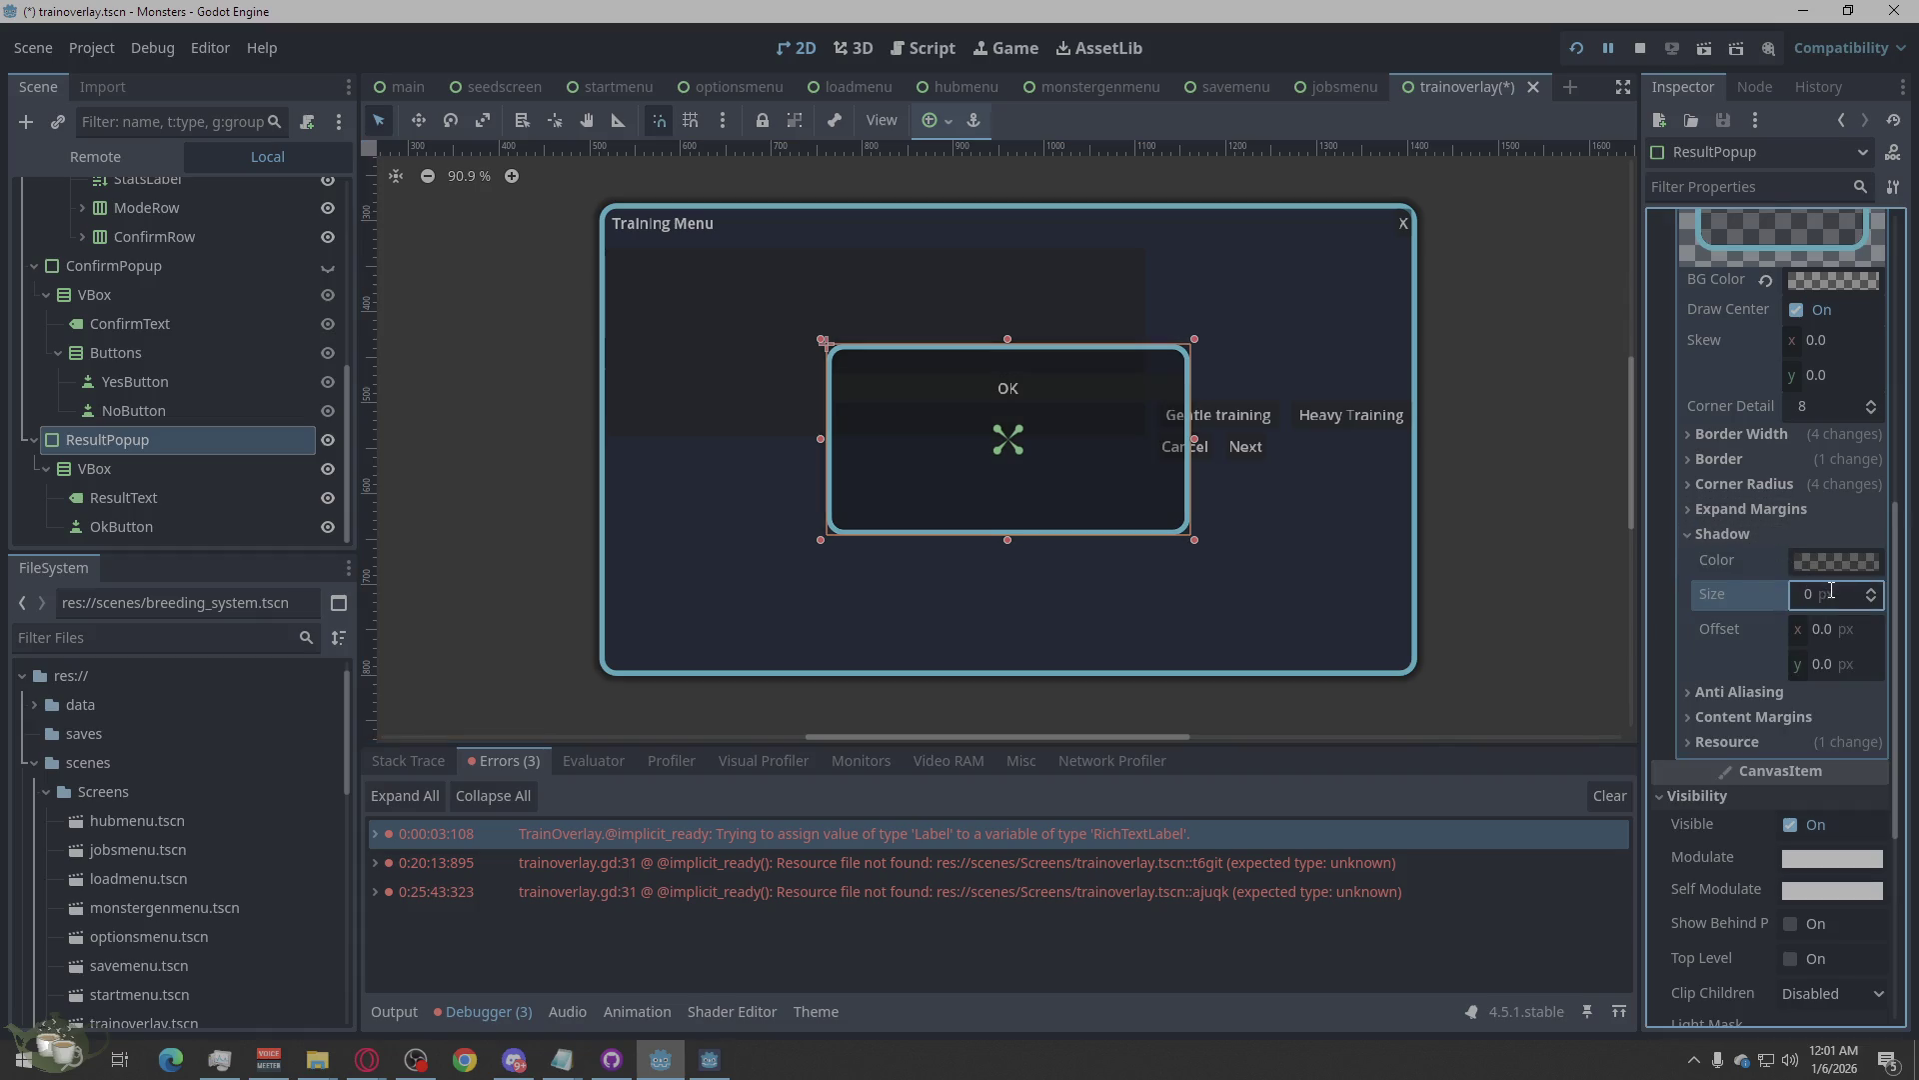
click(1691, 535)
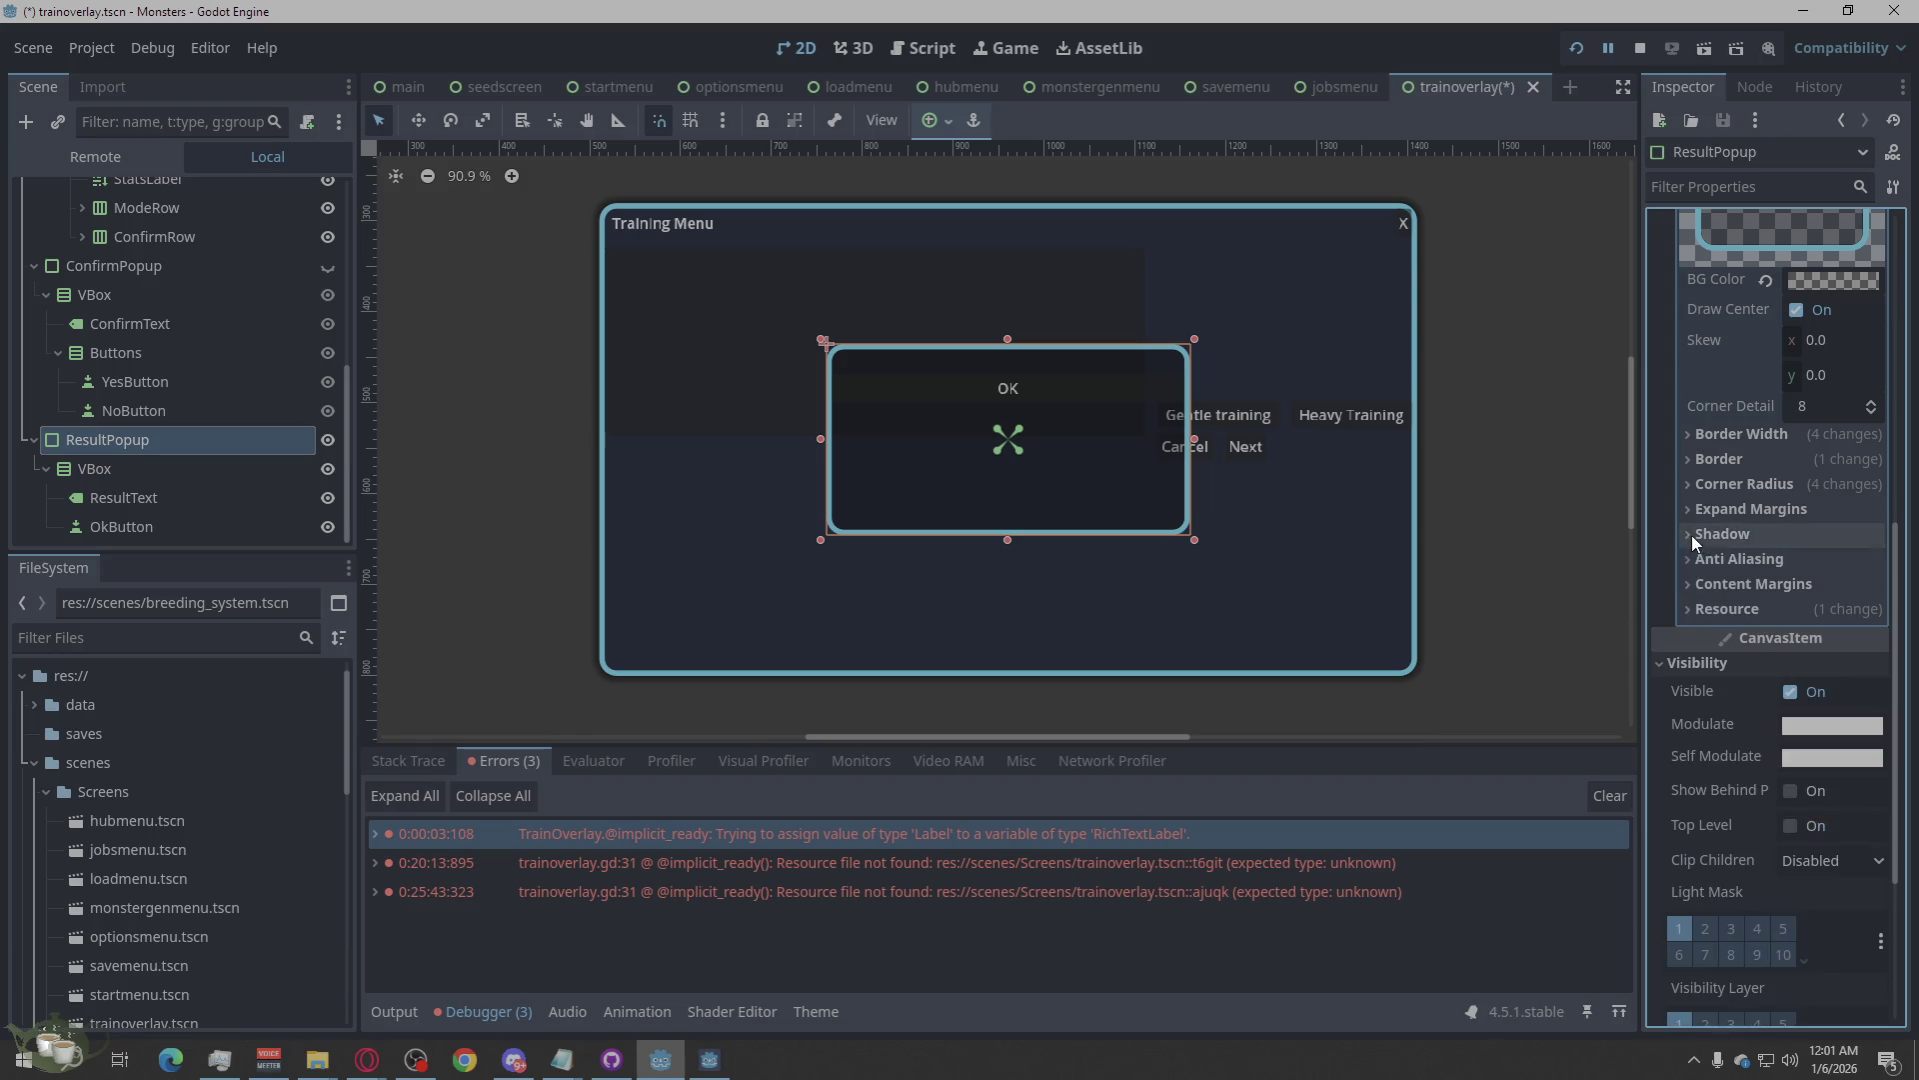
click(1511, 594)
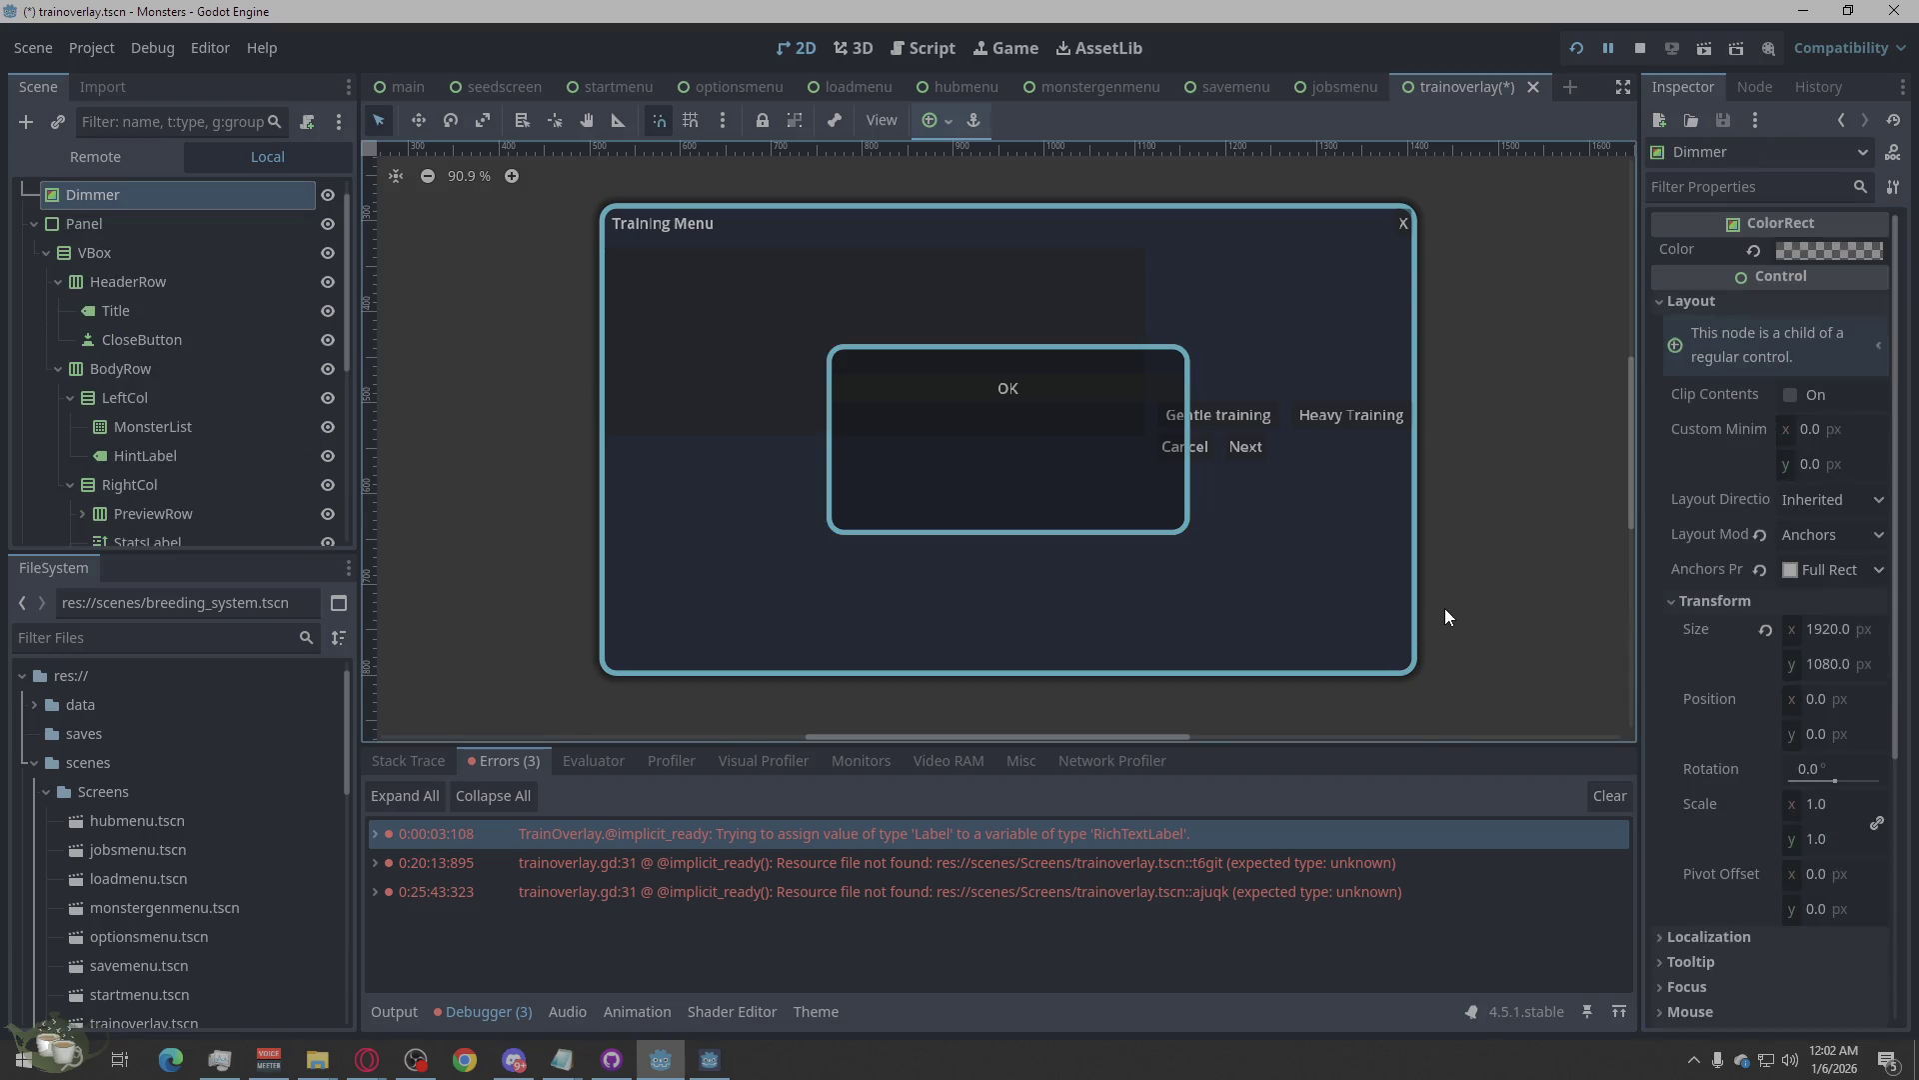
Use the second error in the Debugger's Errors list to jump to trainoverlay.gd line 31.
scroll(1286, 588, down, 5)
scroll(1200, 588, up, 3)
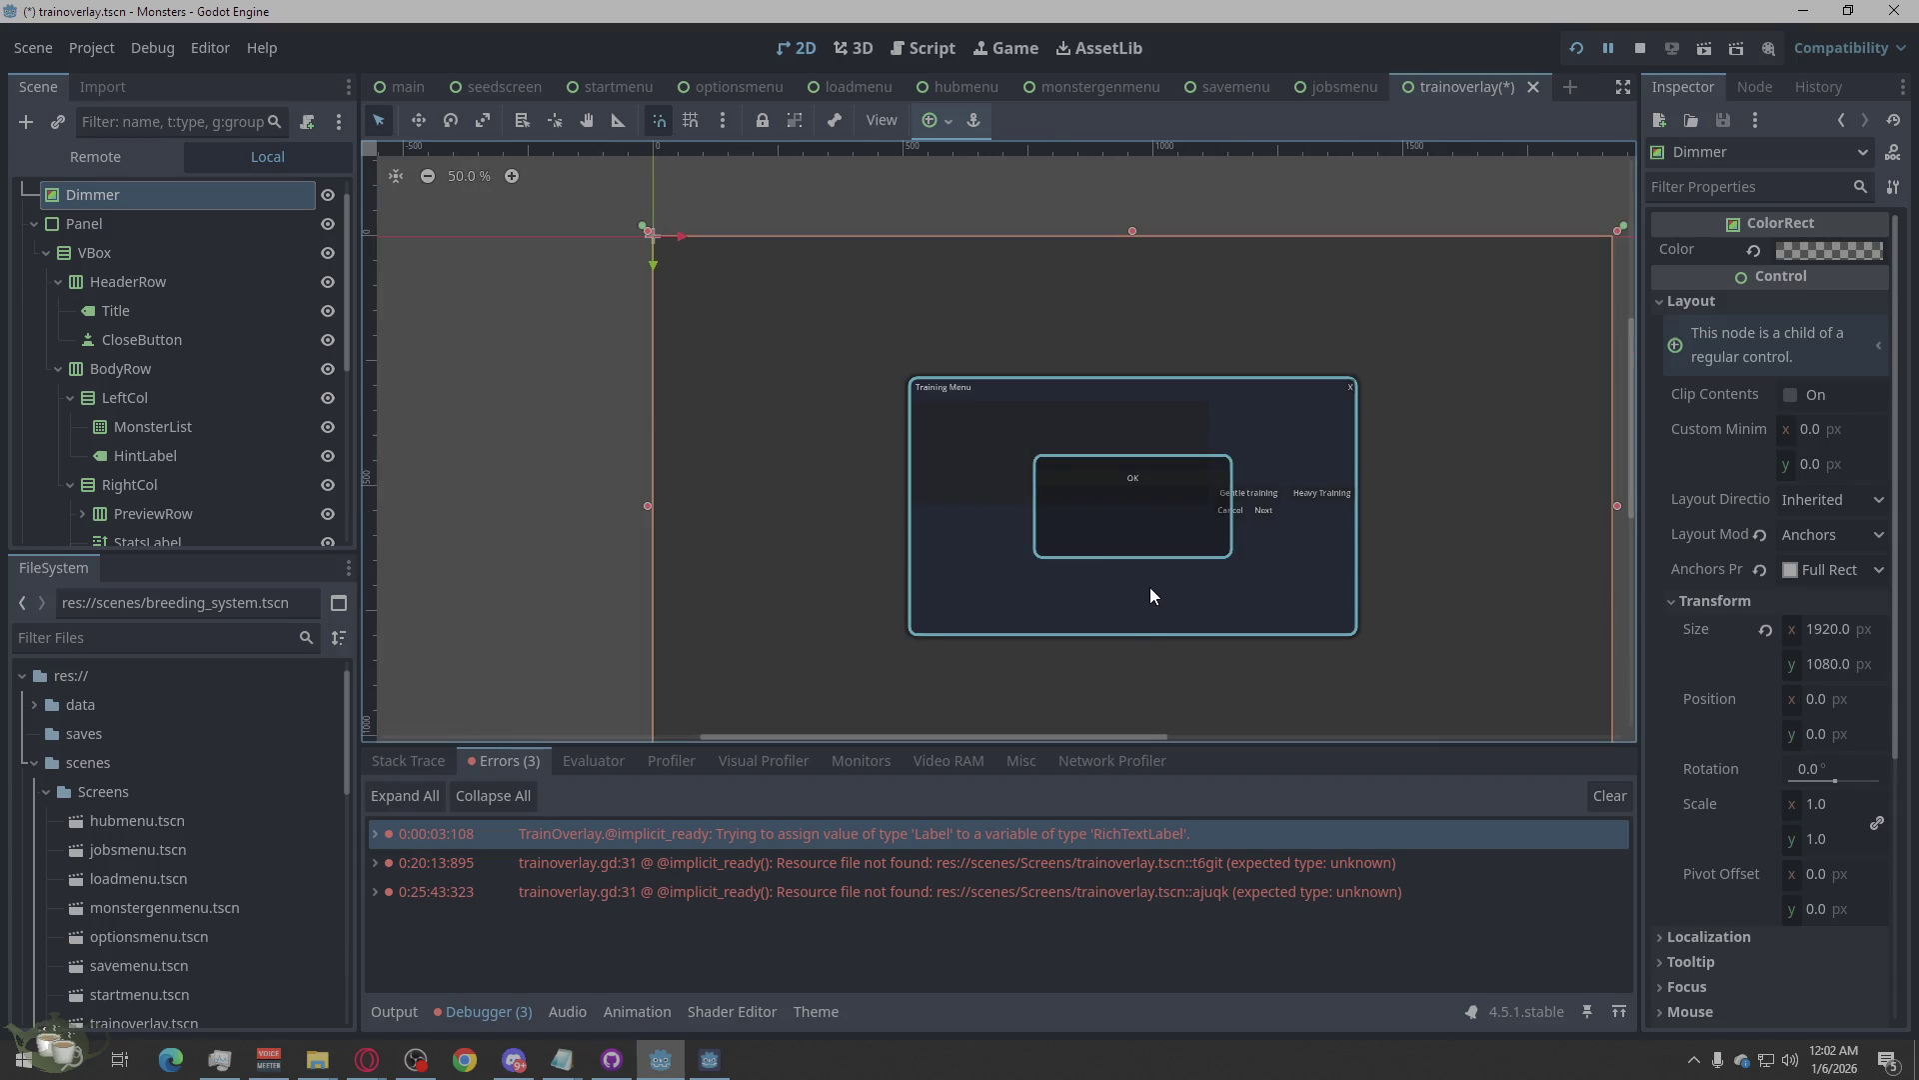
scroll(1063, 560, up, 3)
scroll(1113, 615, down, 3)
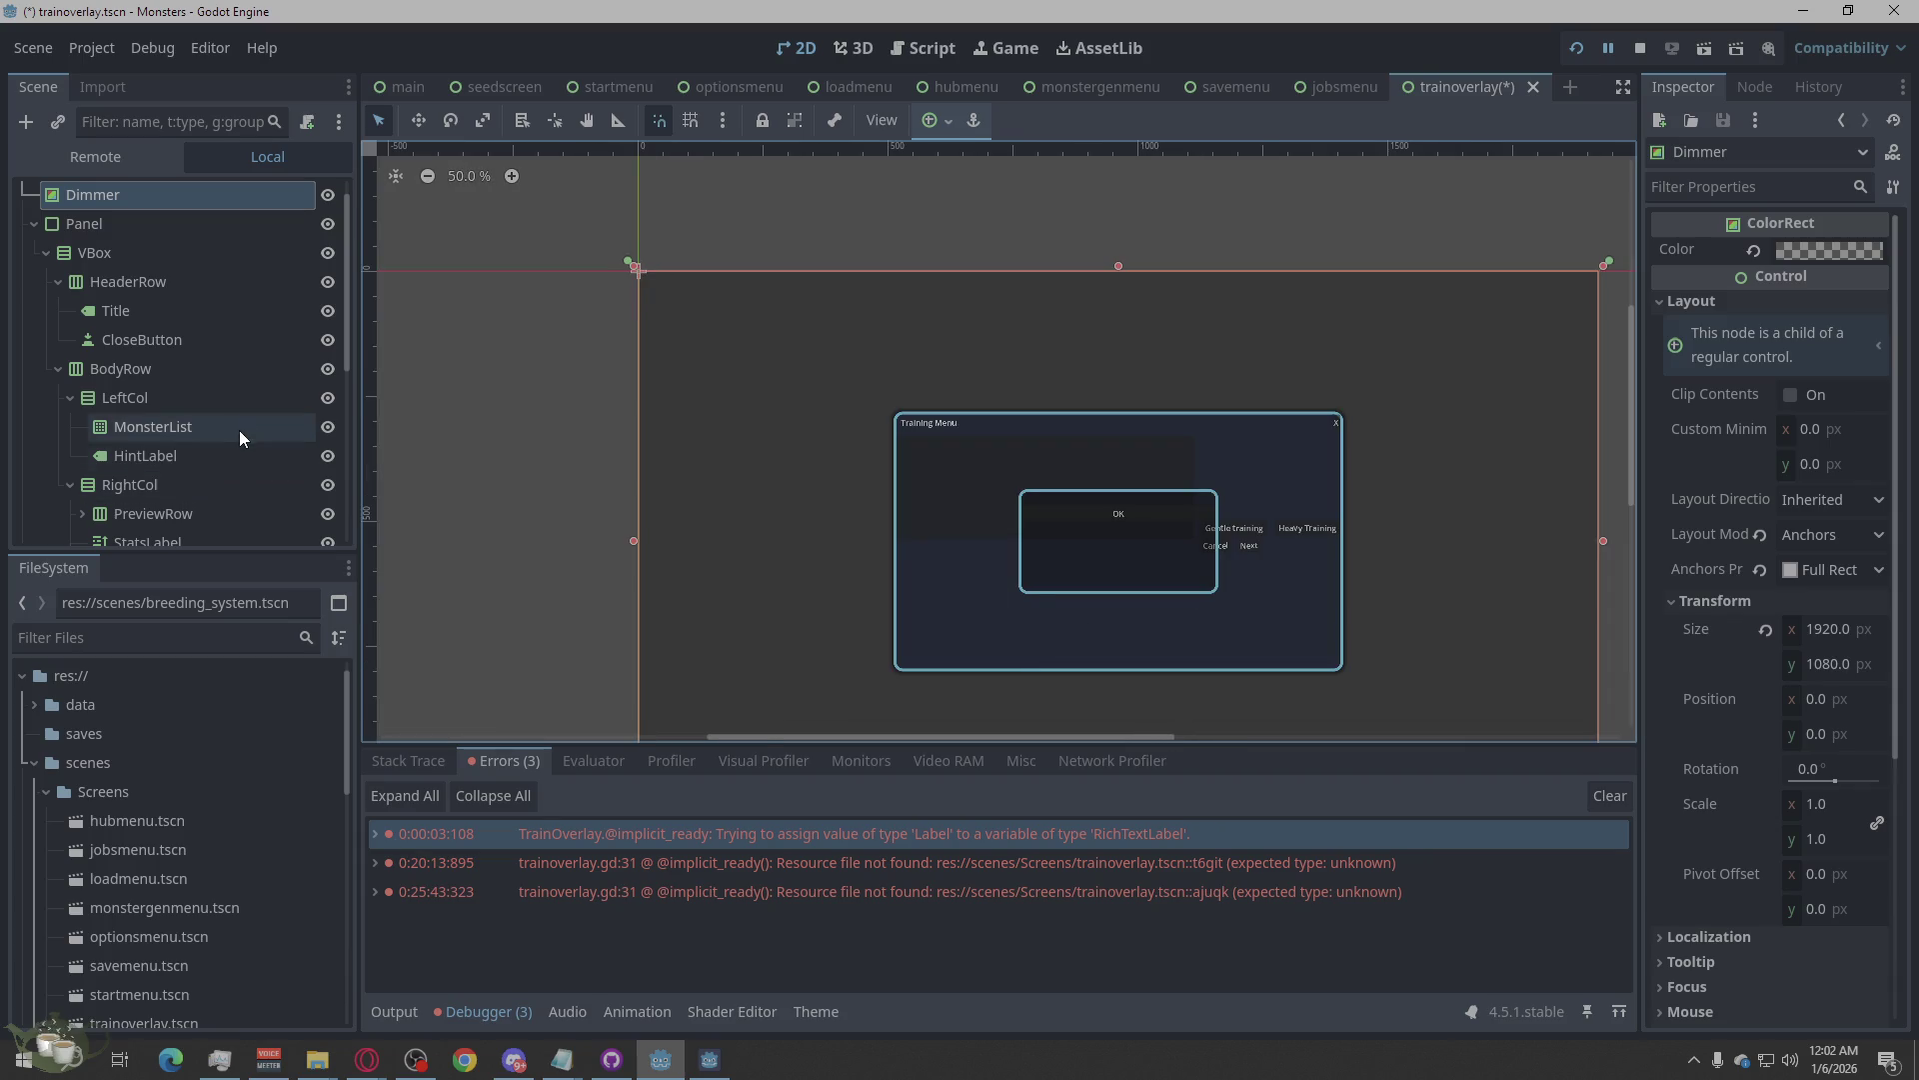
scroll(238, 430, down, 5)
click(1113, 932)
click(1139, 866)
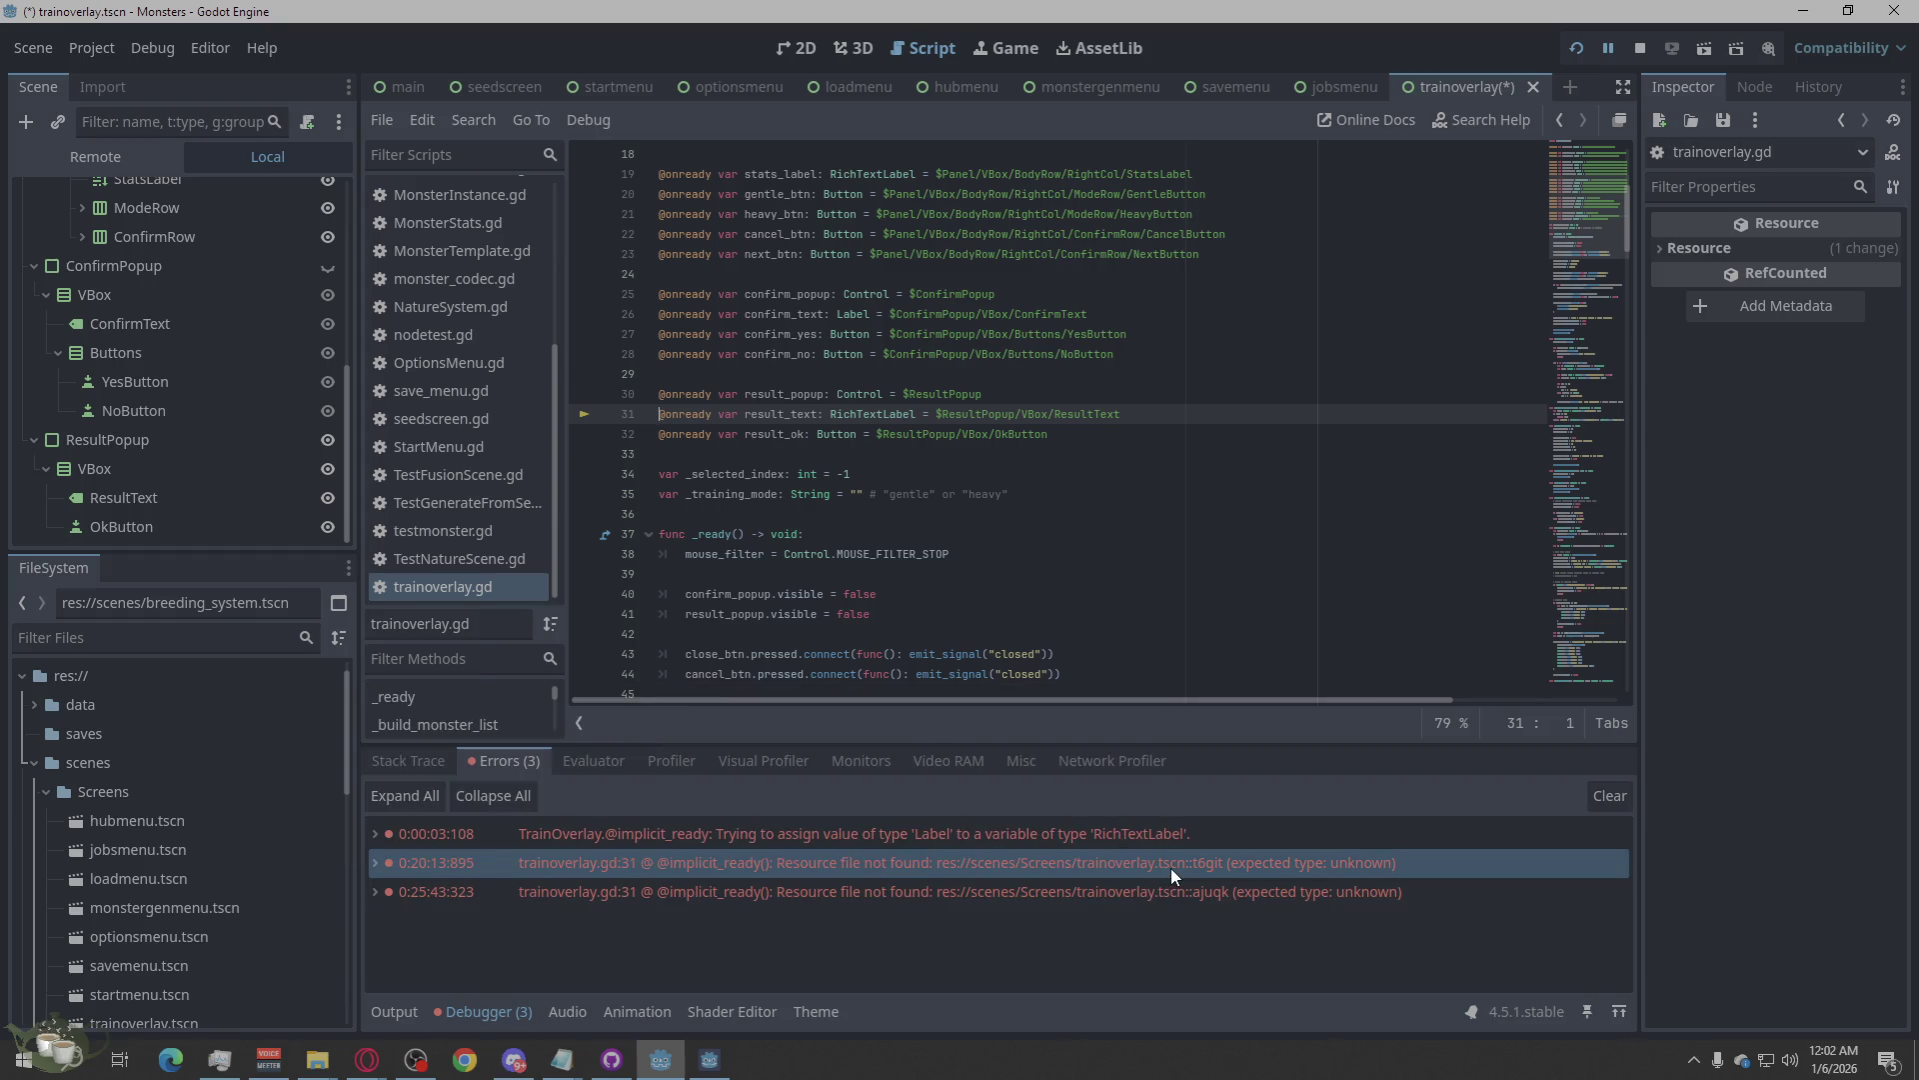
Expand and inspect the third and second errors in the Debugger list.
double_click(1164, 898)
click(1163, 897)
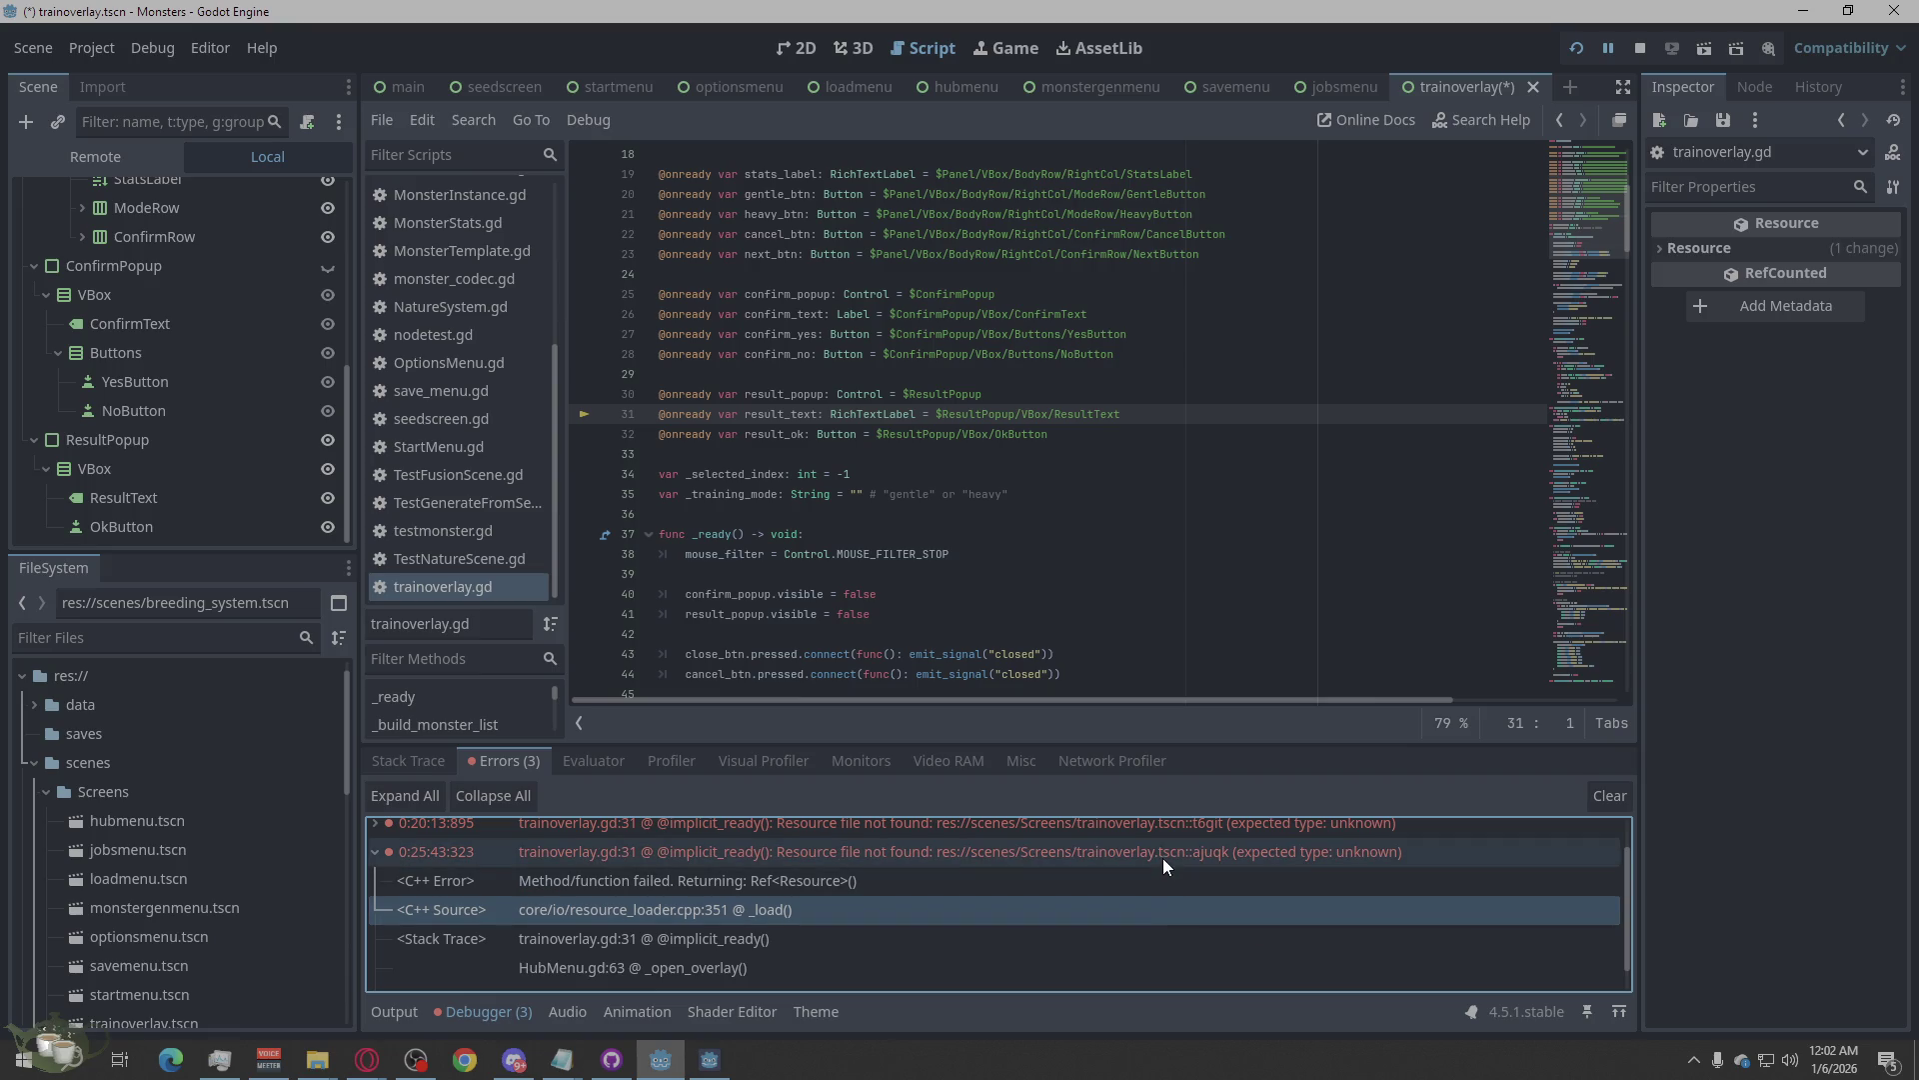
click(1162, 858)
double_click(1161, 857)
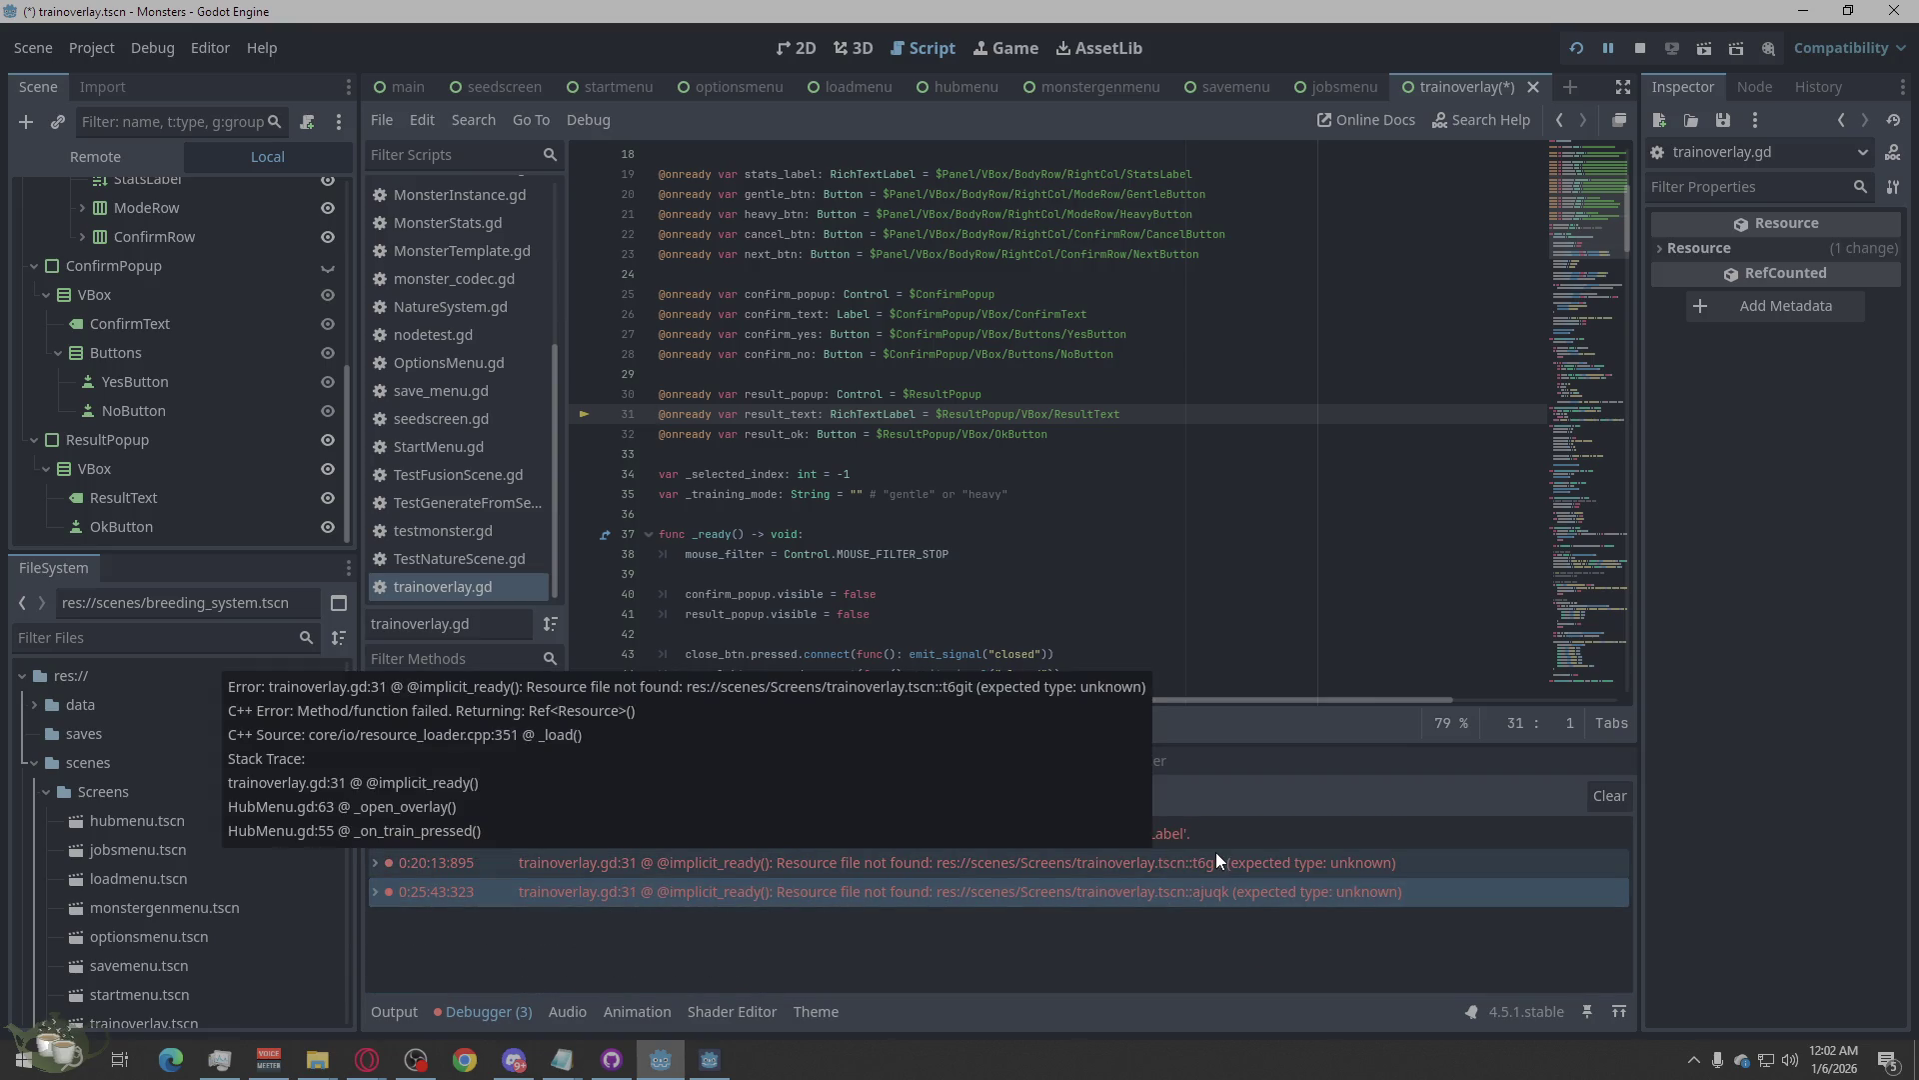
click(1358, 868)
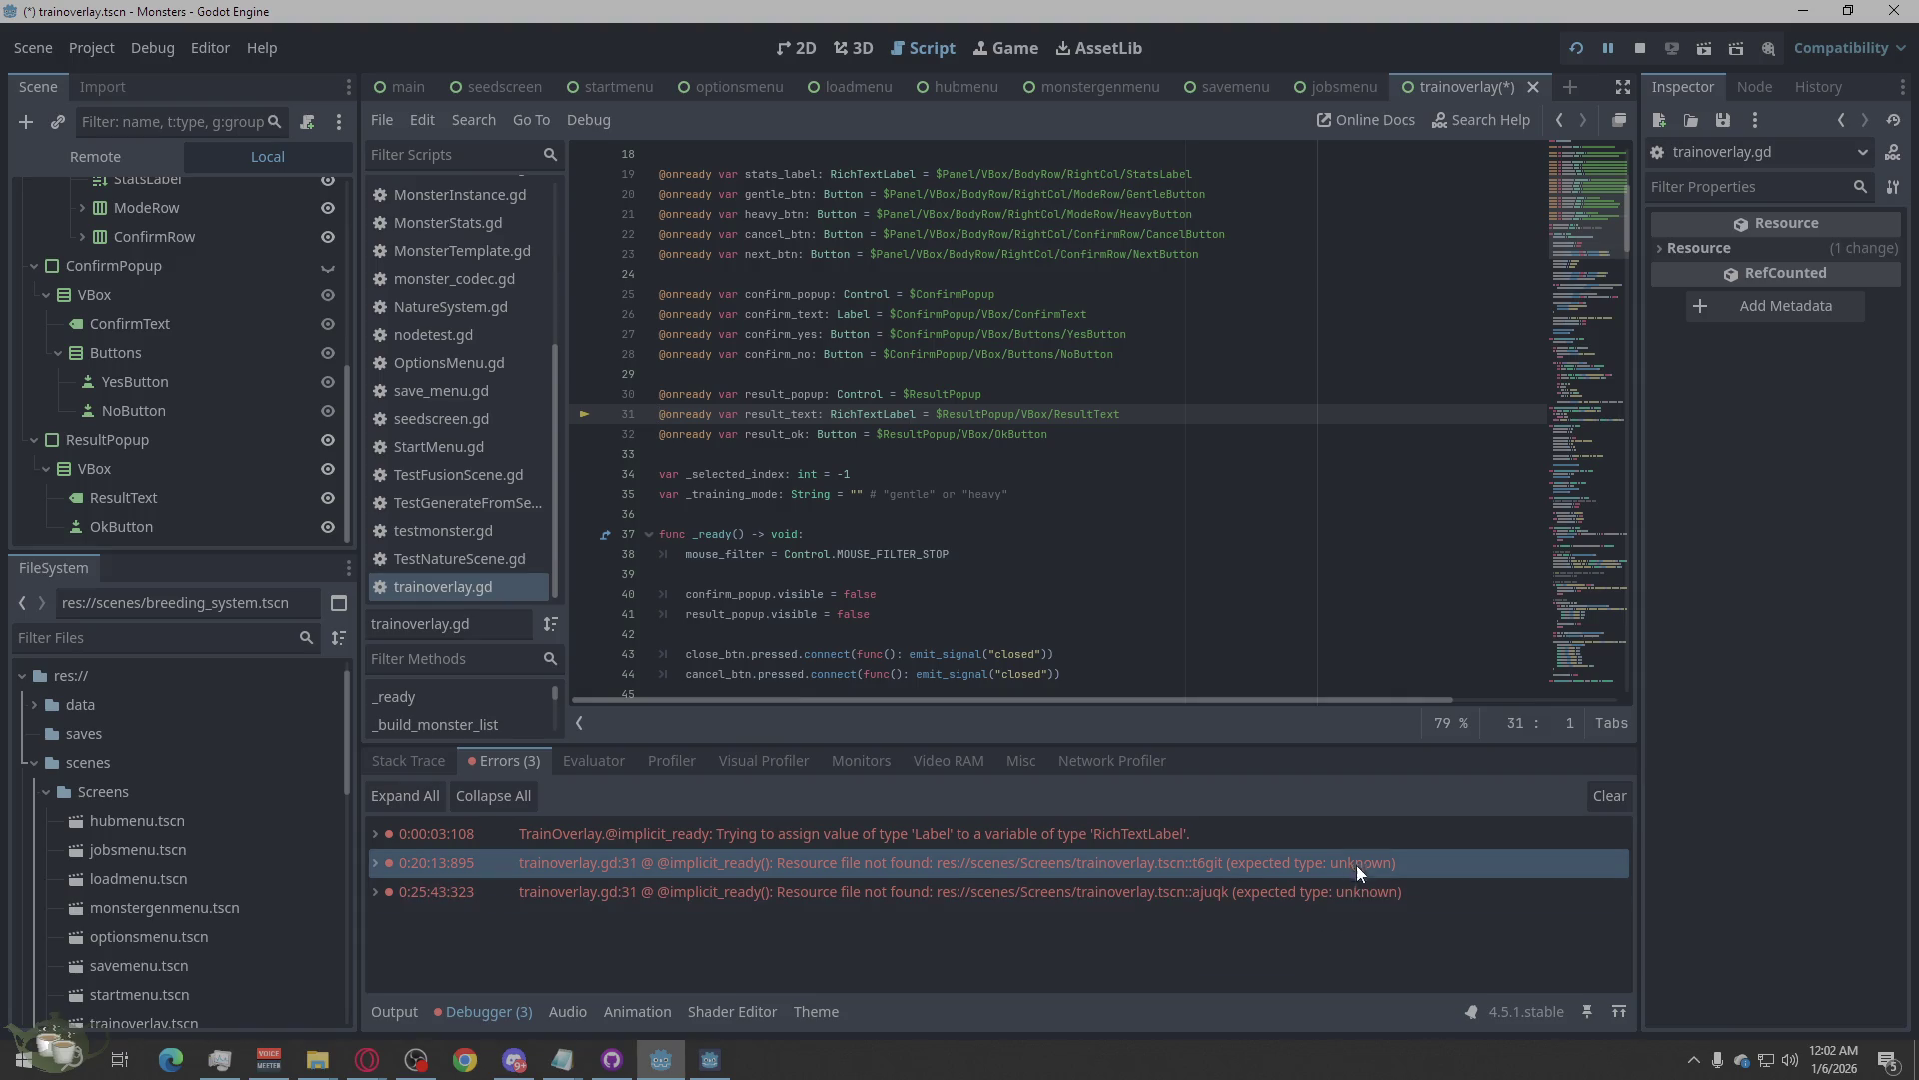
right_click(1358, 870)
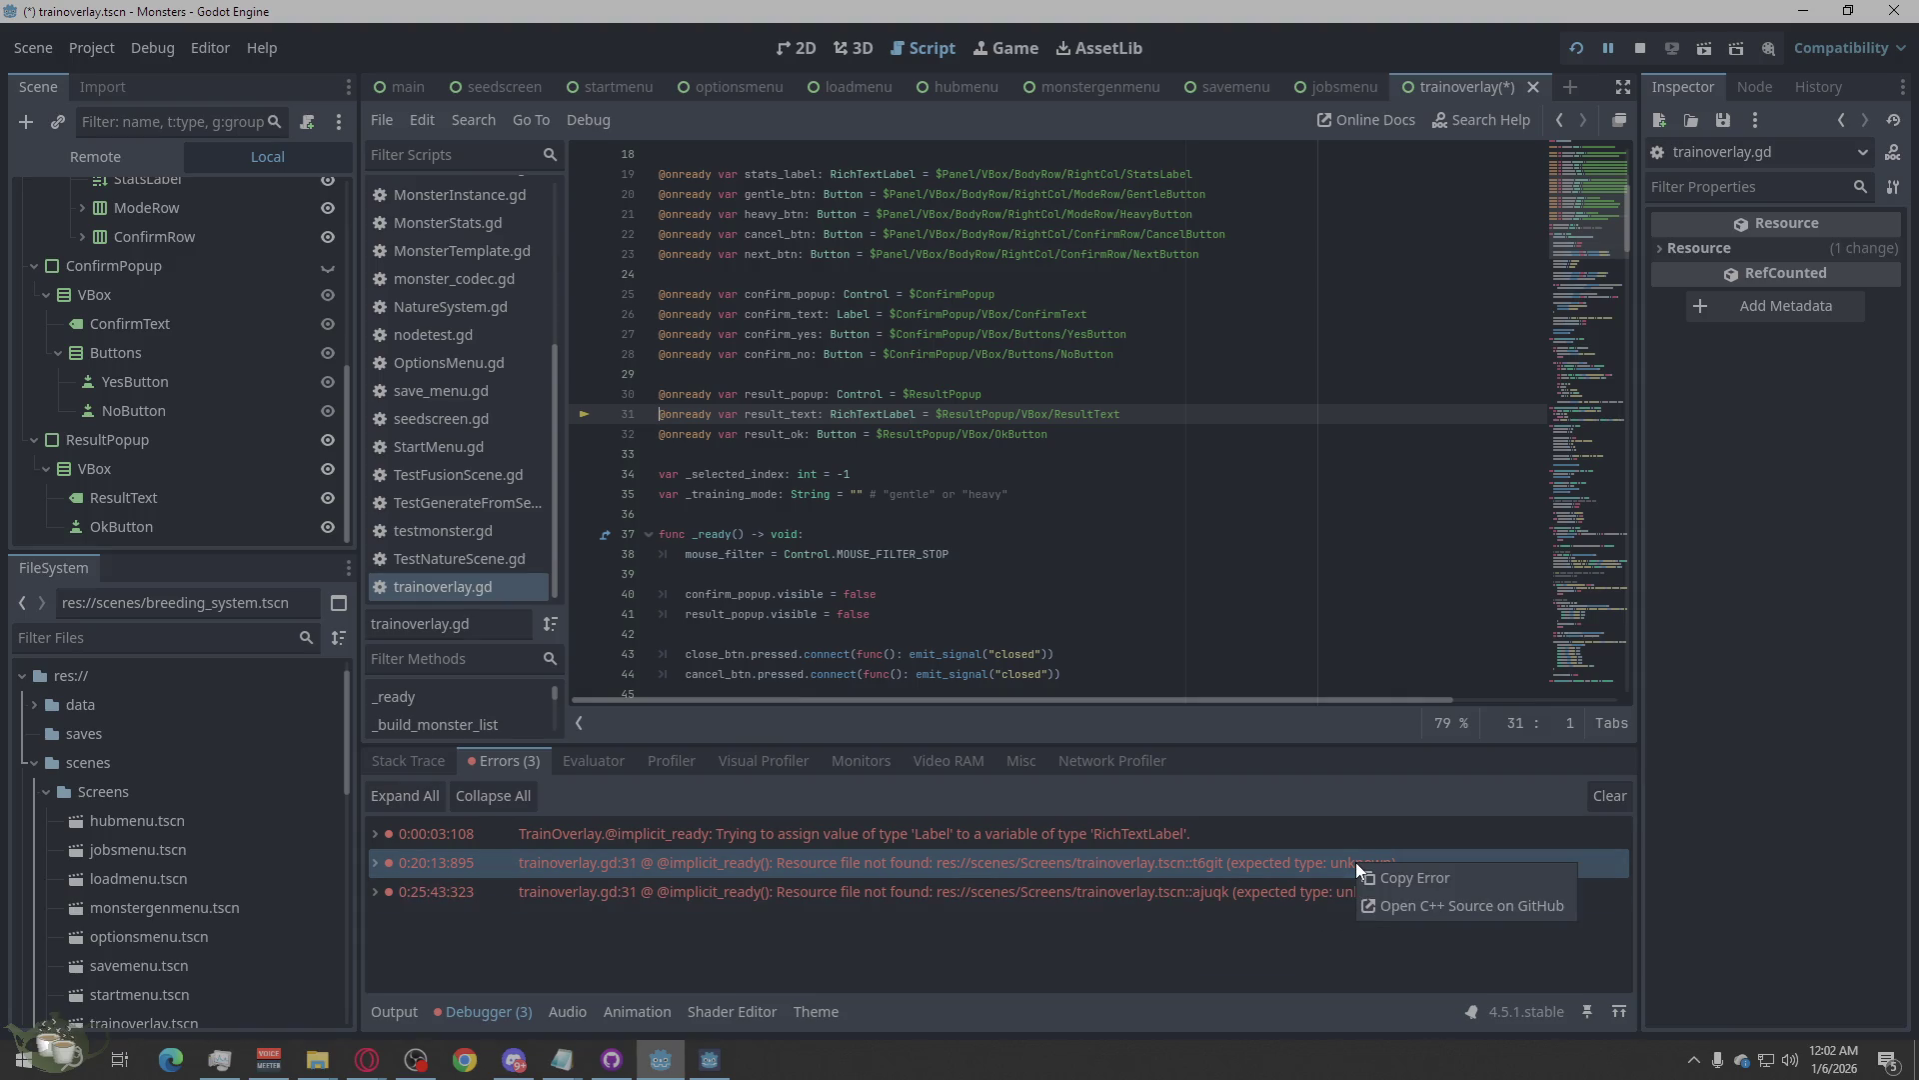
click(1280, 838)
click(1250, 880)
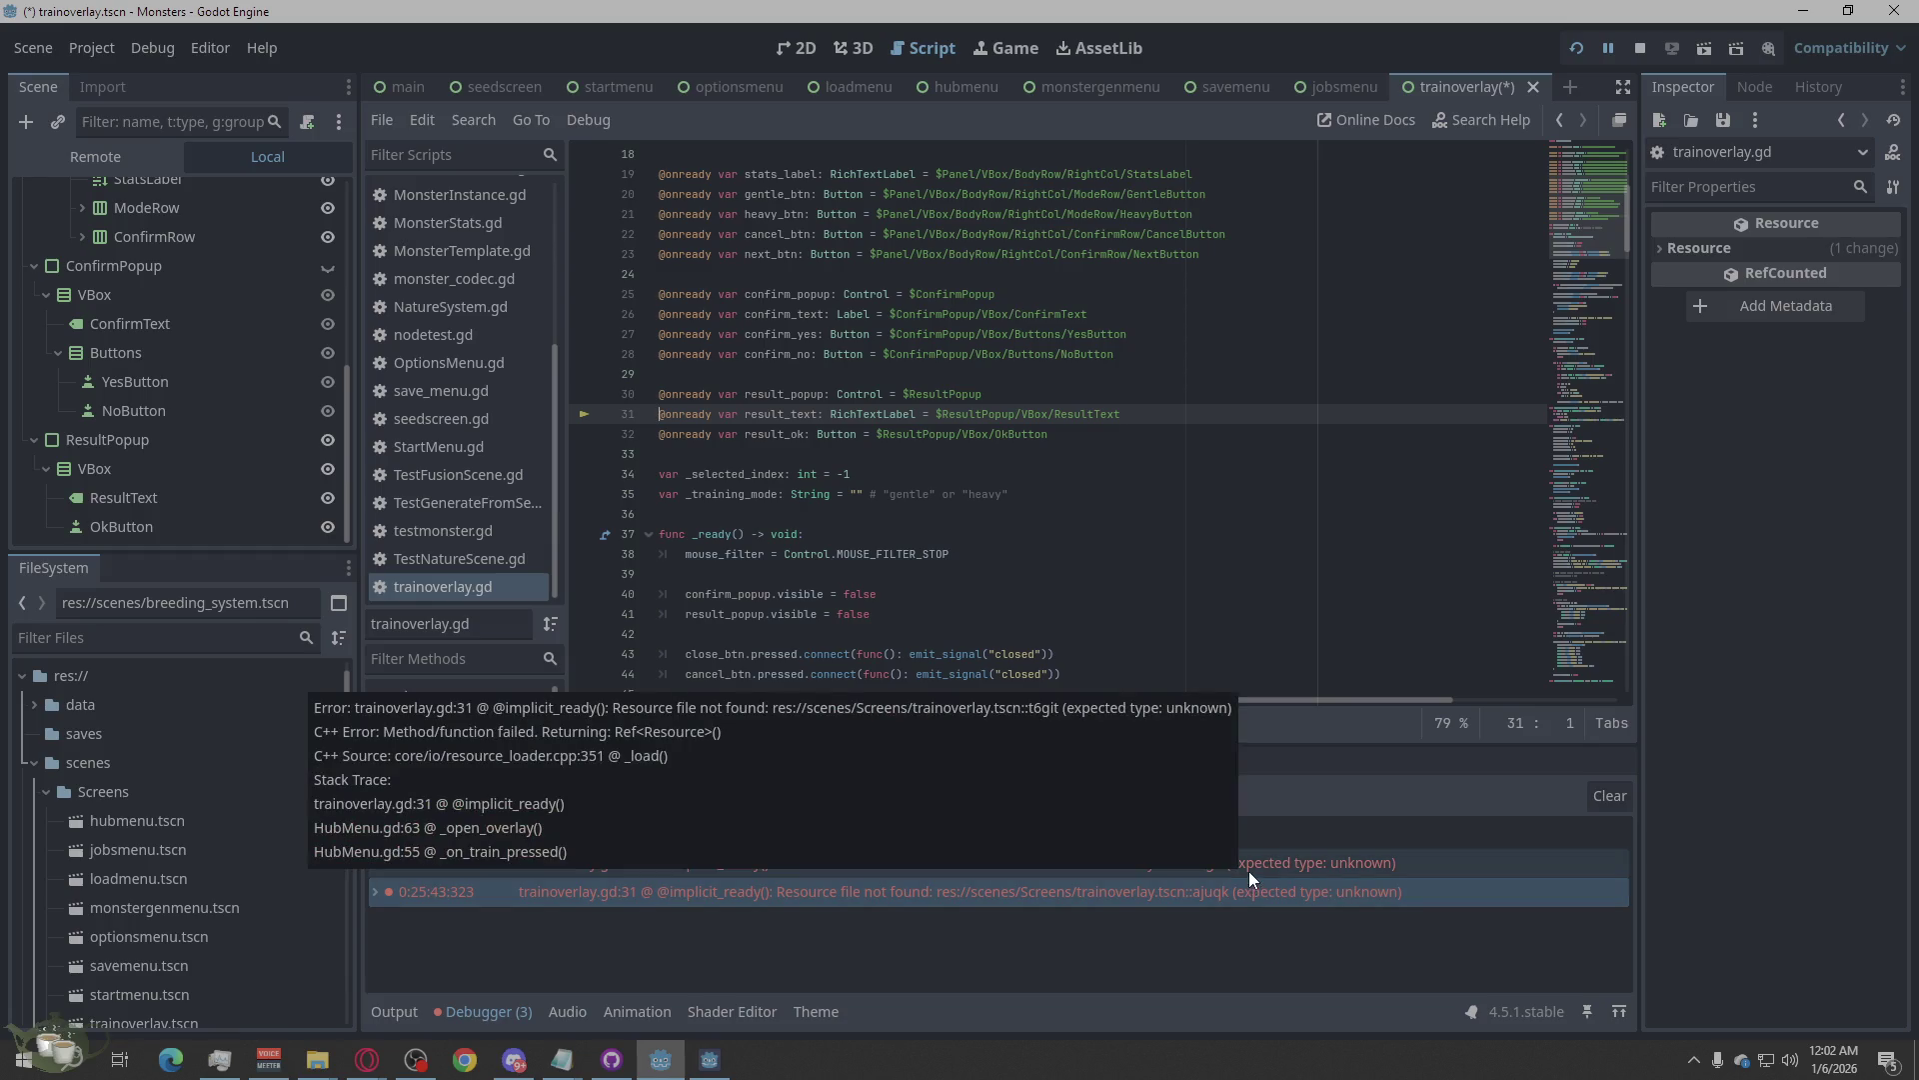
click(1249, 871)
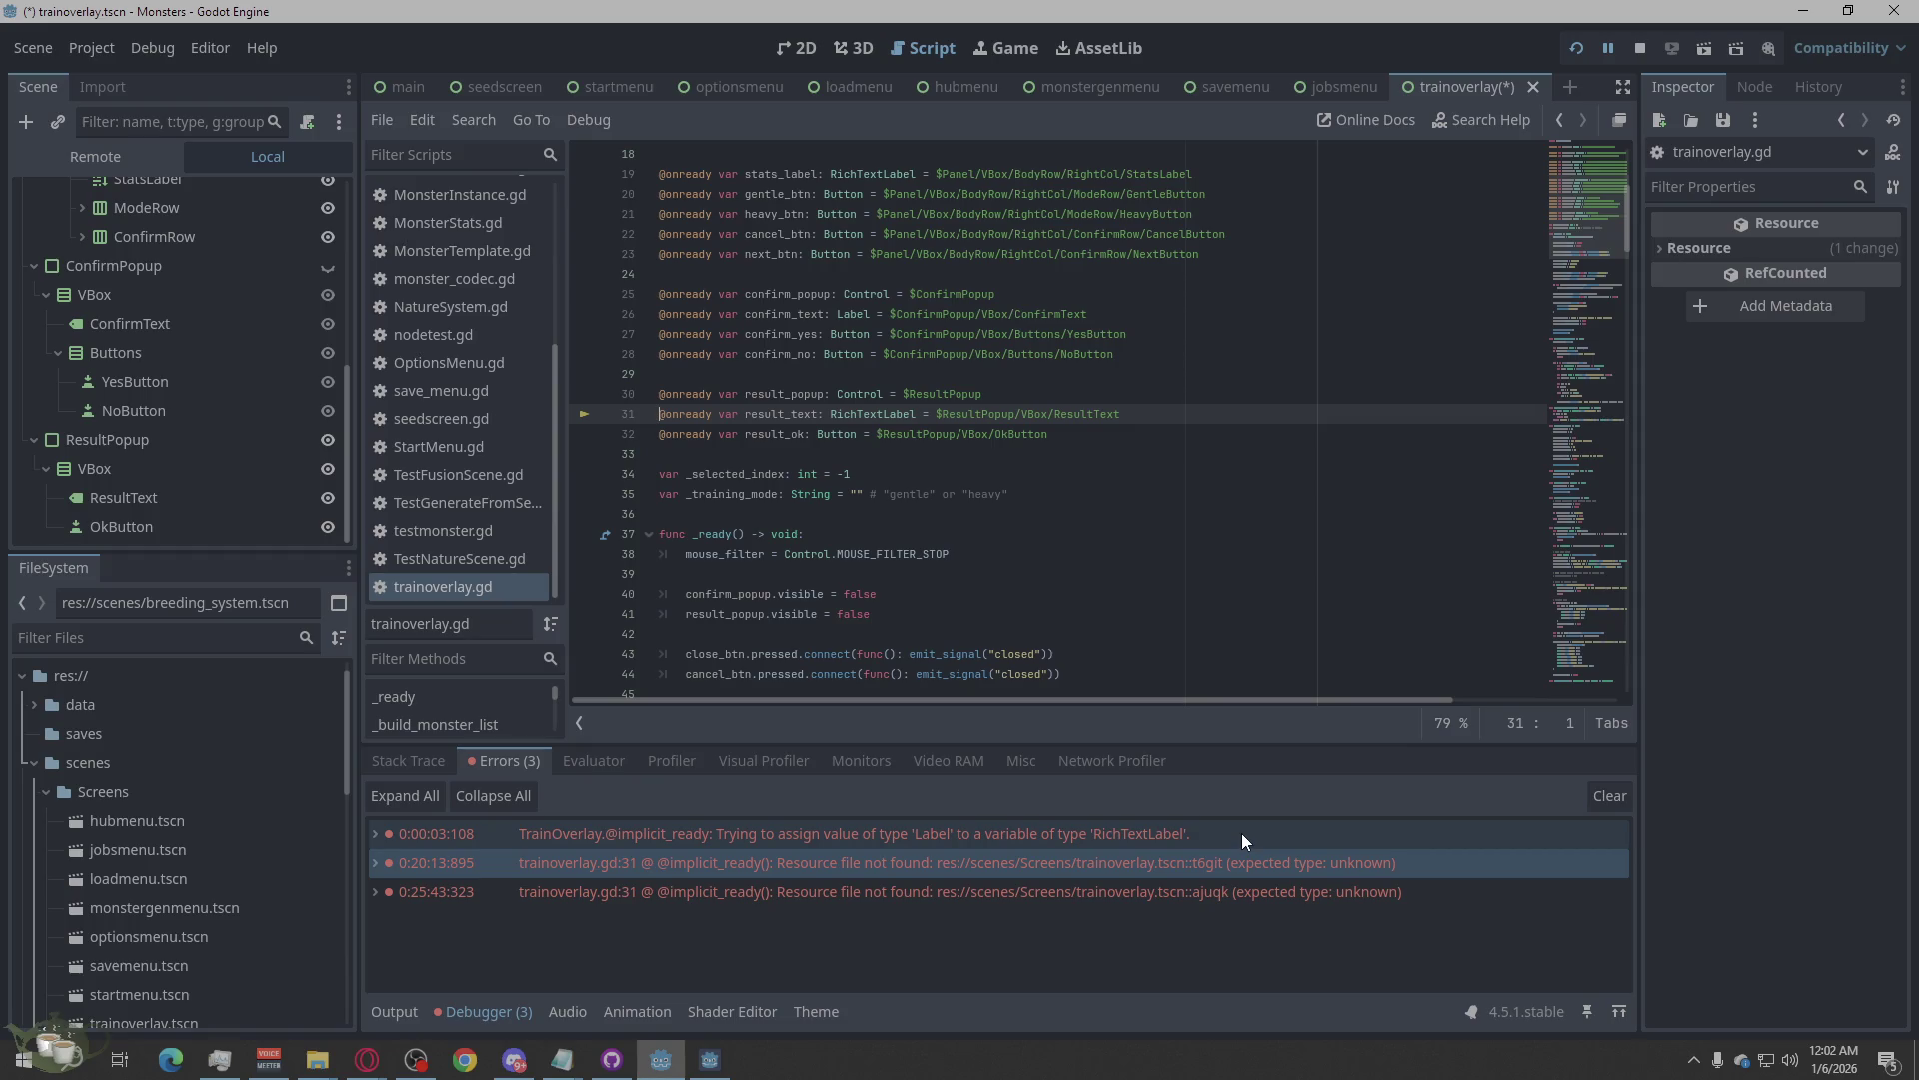
mouse_move(1242, 831)
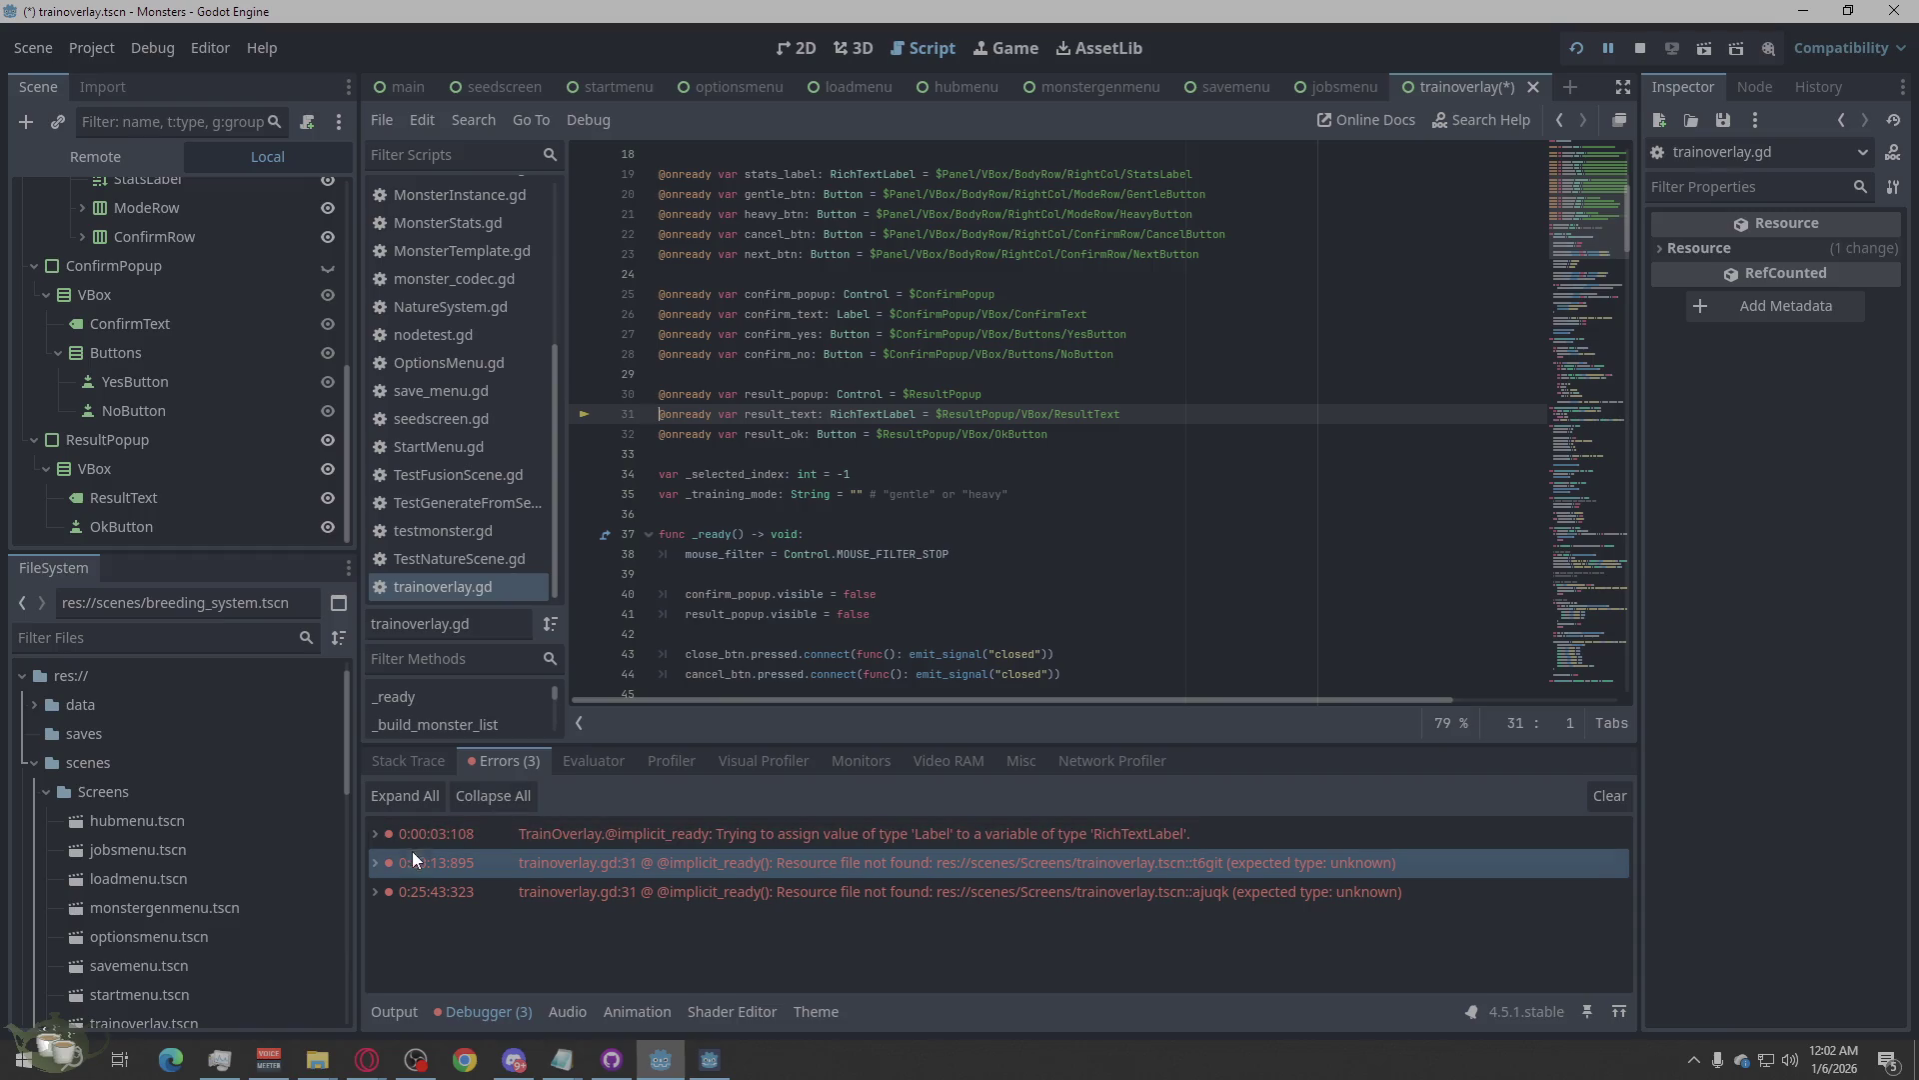
Examine the second error's stack trace: HubMenu.gd line 55 and trainoverlay.gd line 31.
double_click(440, 861)
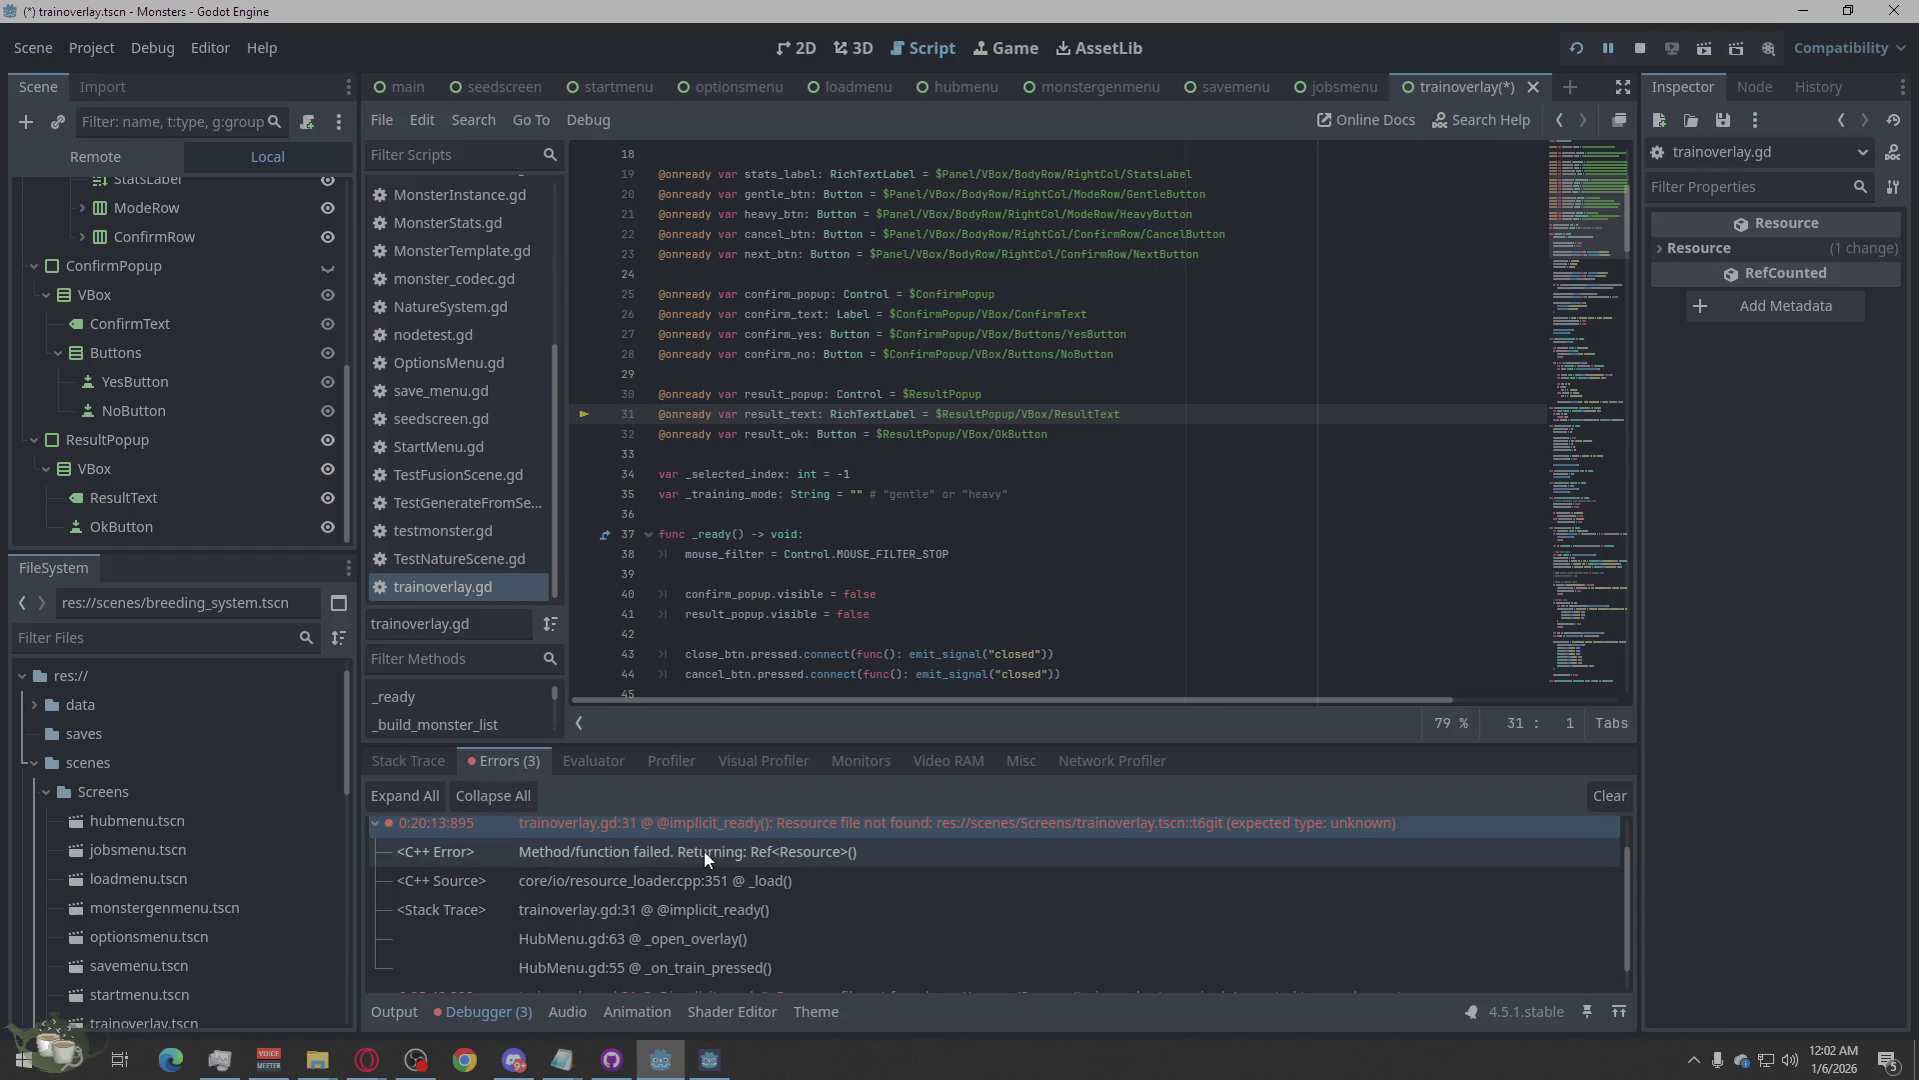
click(699, 908)
scroll(699, 908, down, 1)
double_click(770, 939)
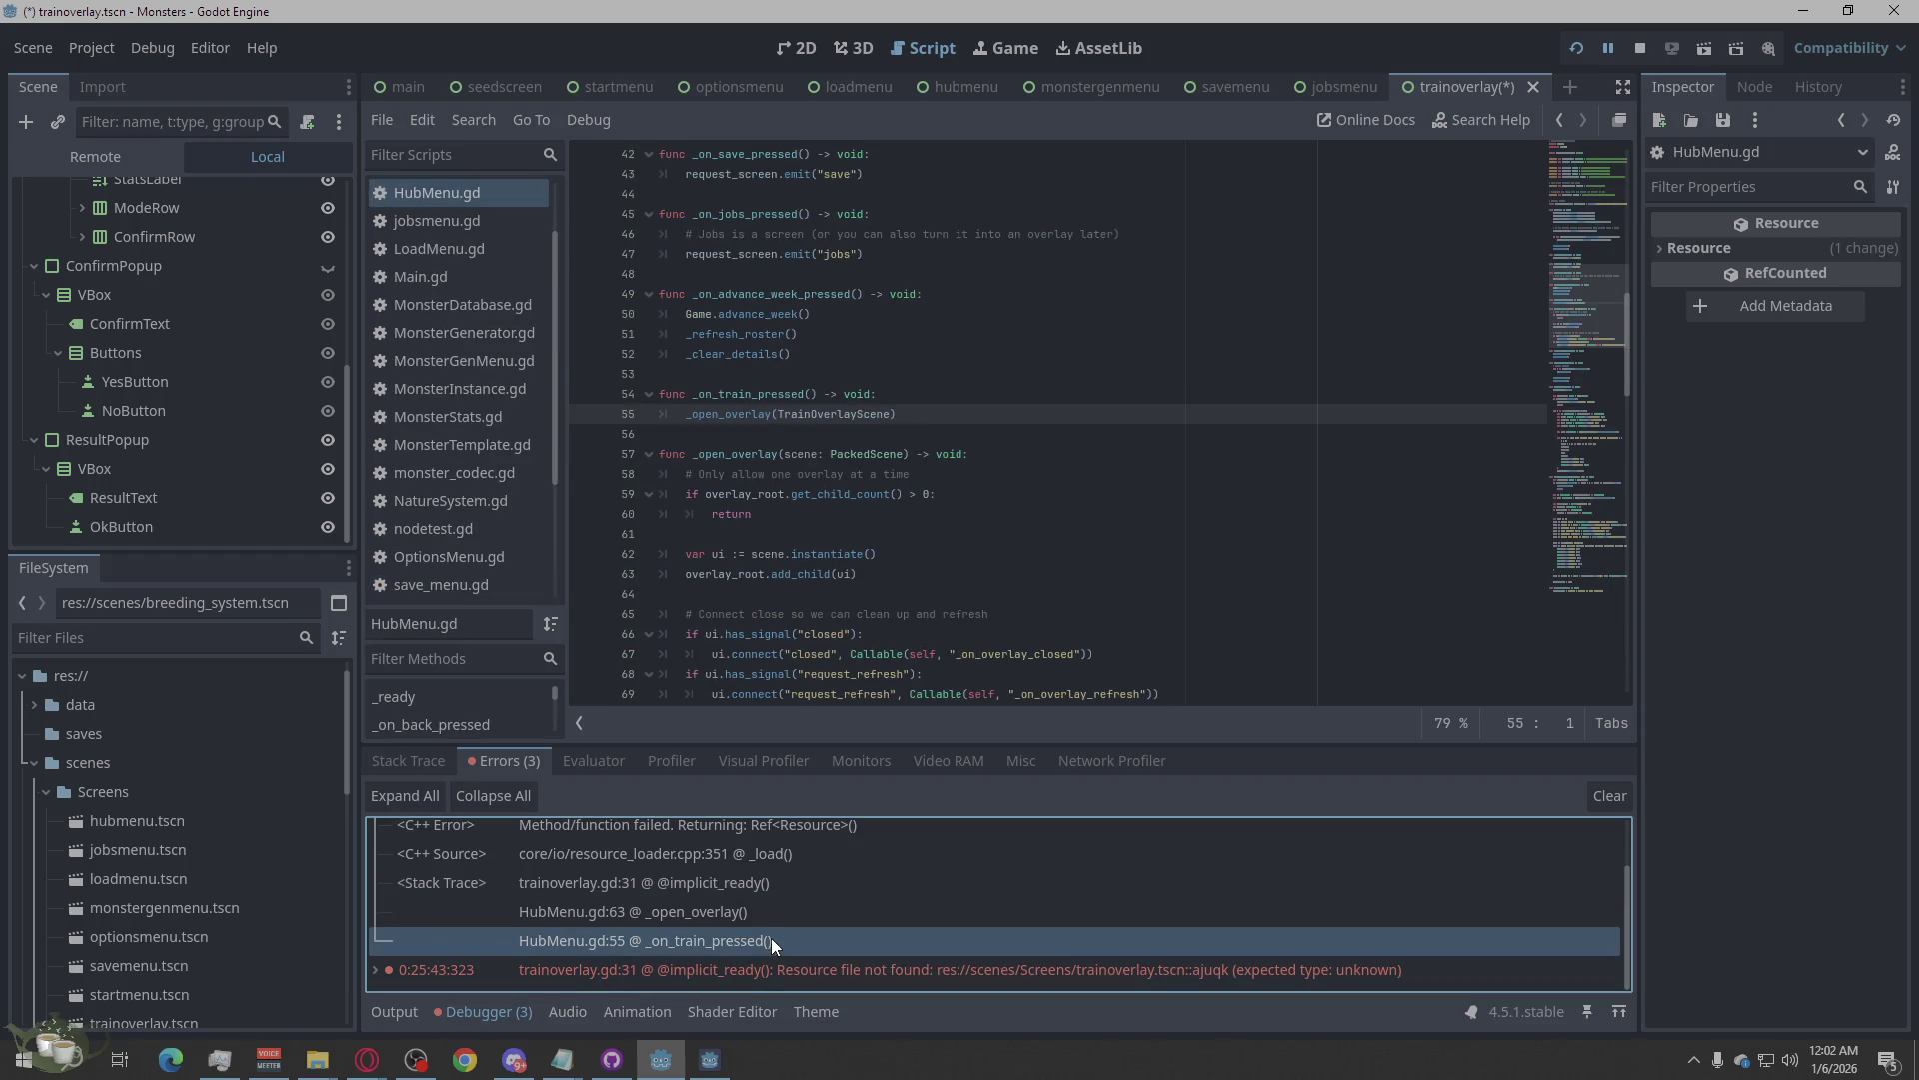
click(772, 911)
click(779, 885)
click(770, 857)
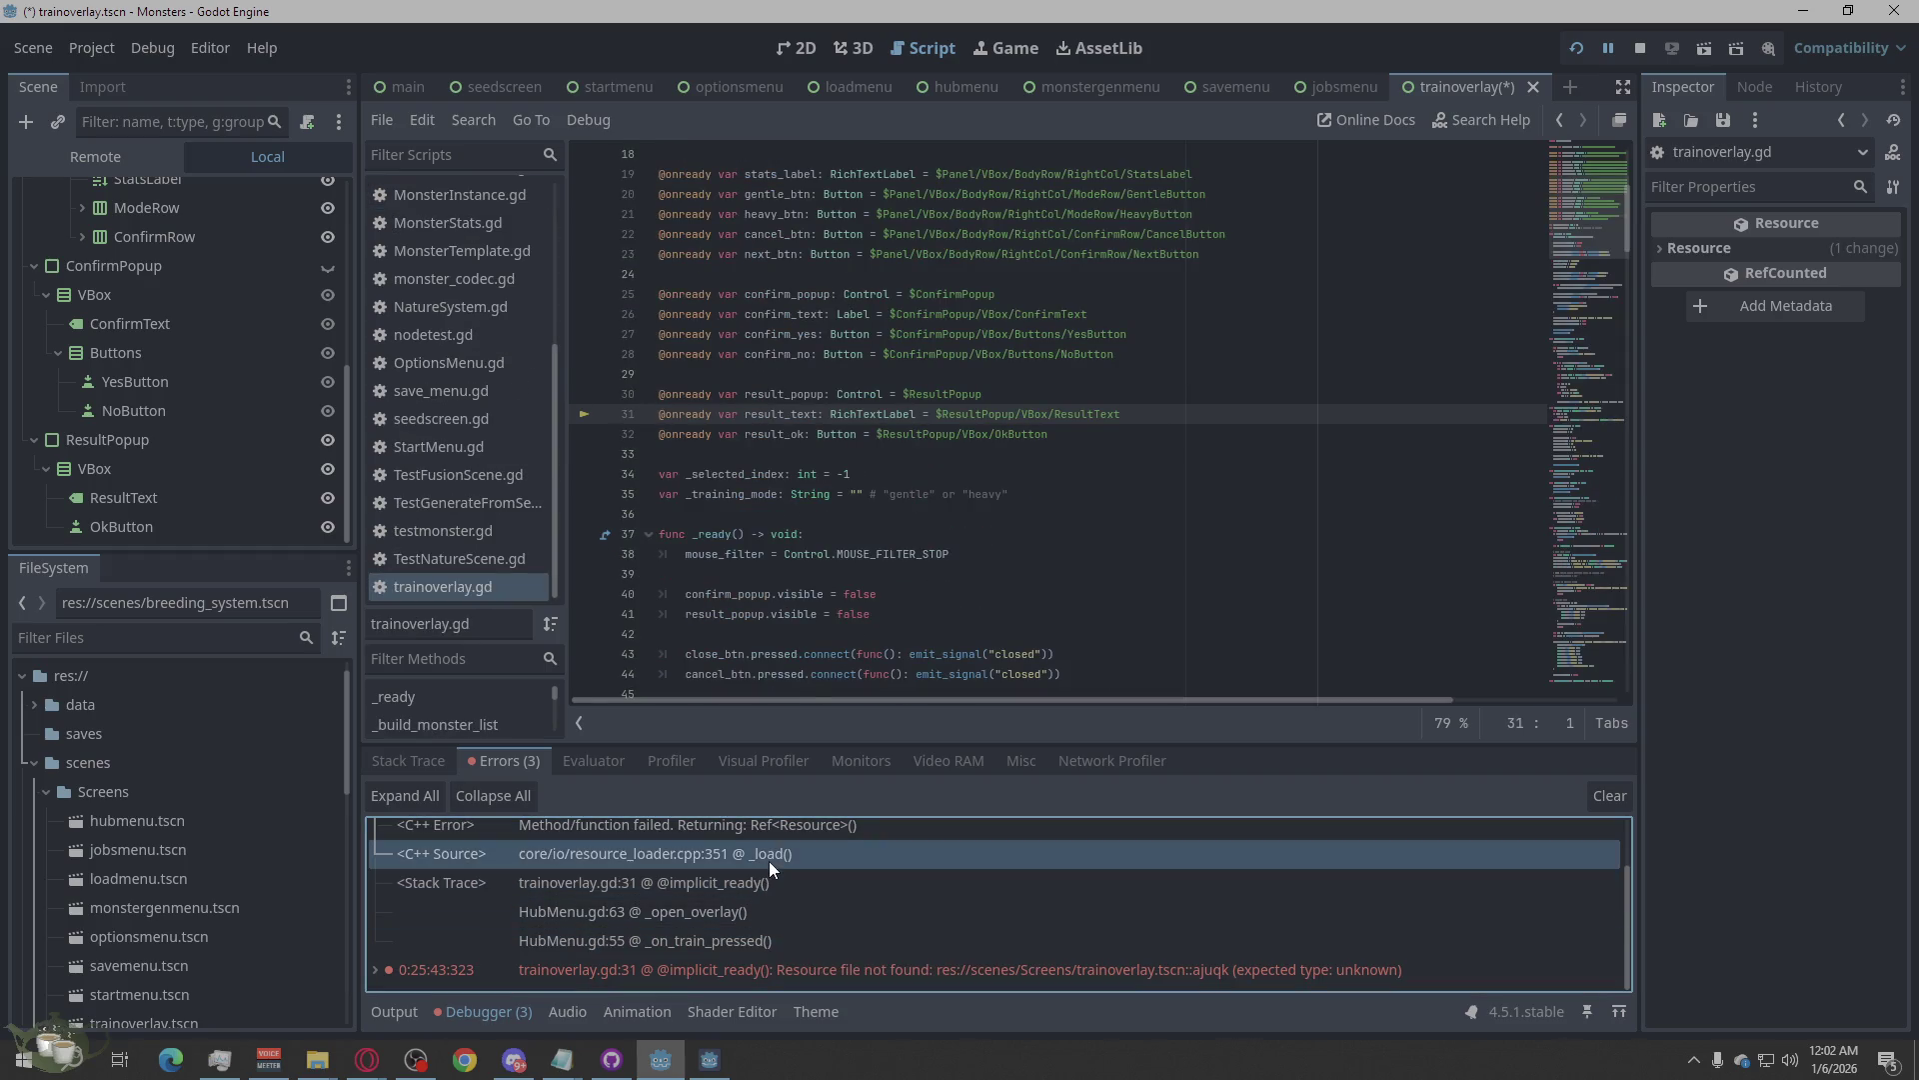
scroll(943, 877, up, 1)
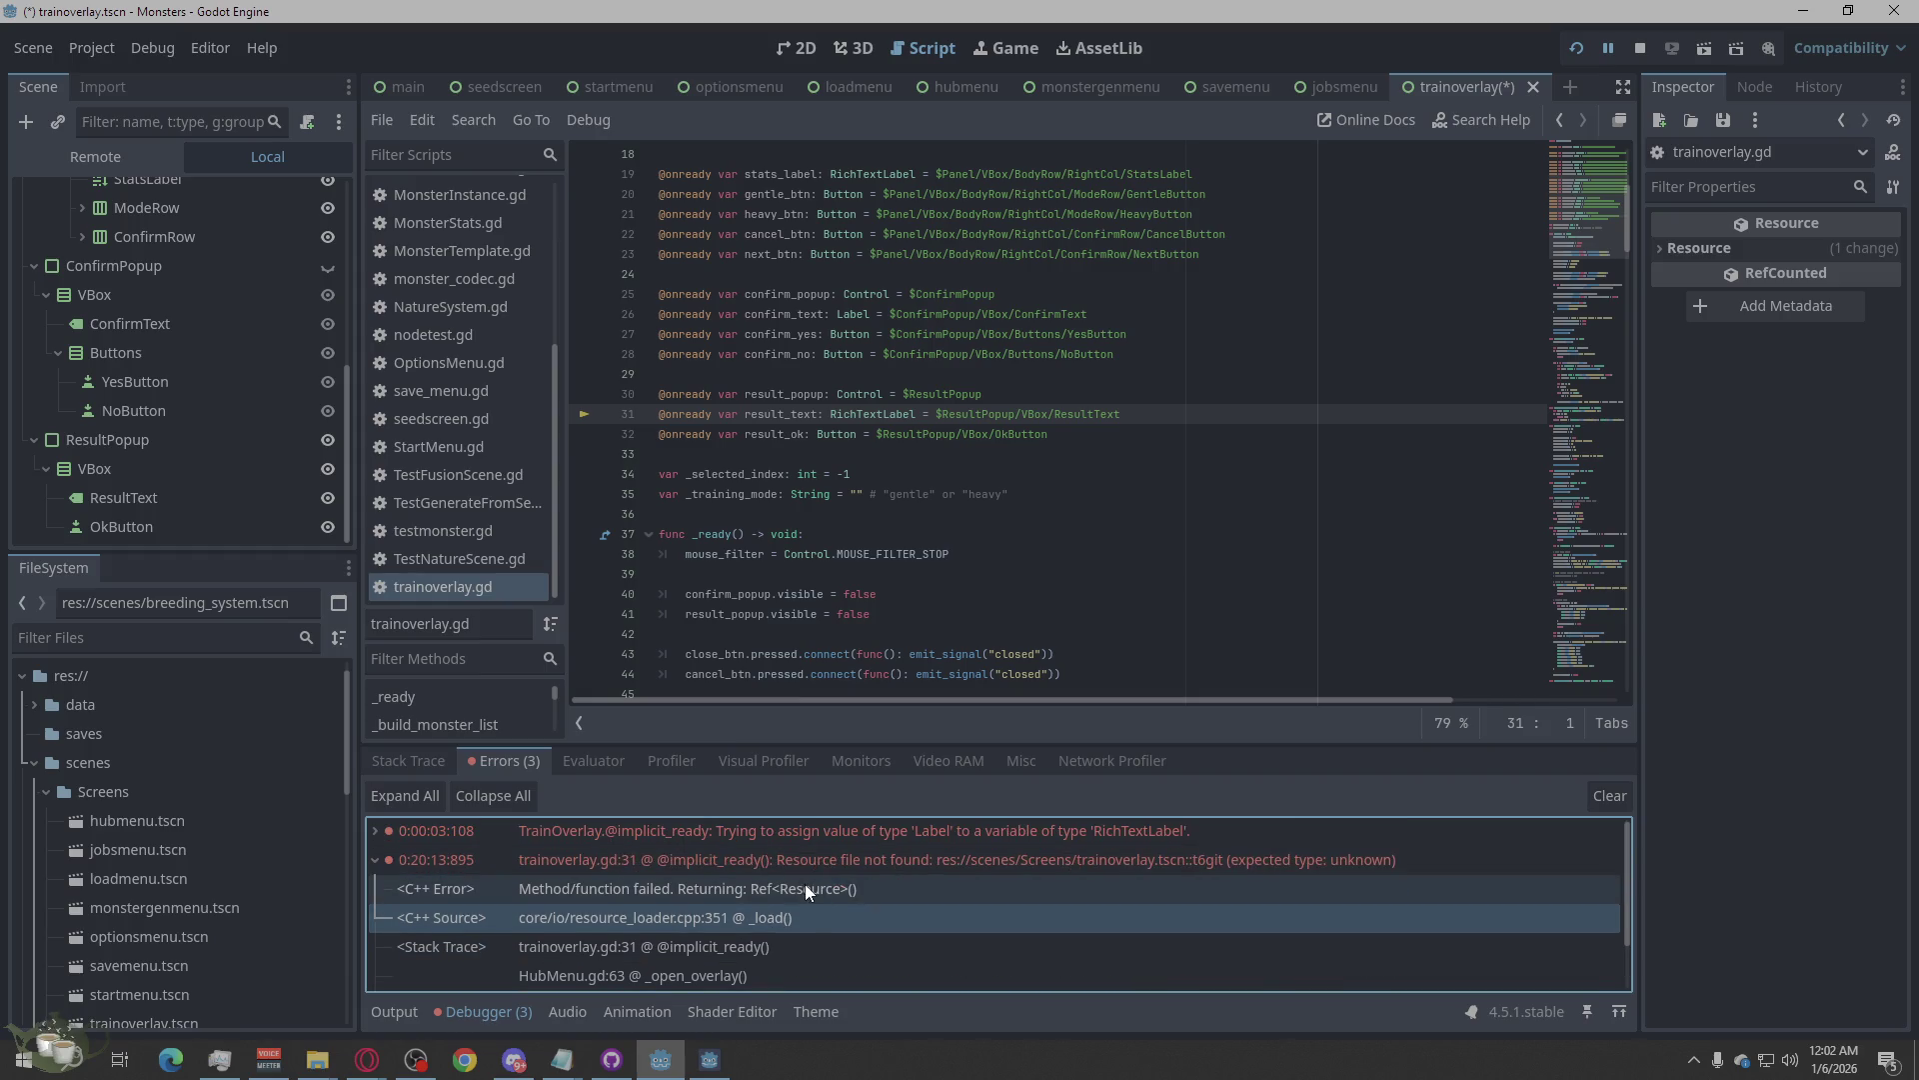
click(826, 885)
click(873, 860)
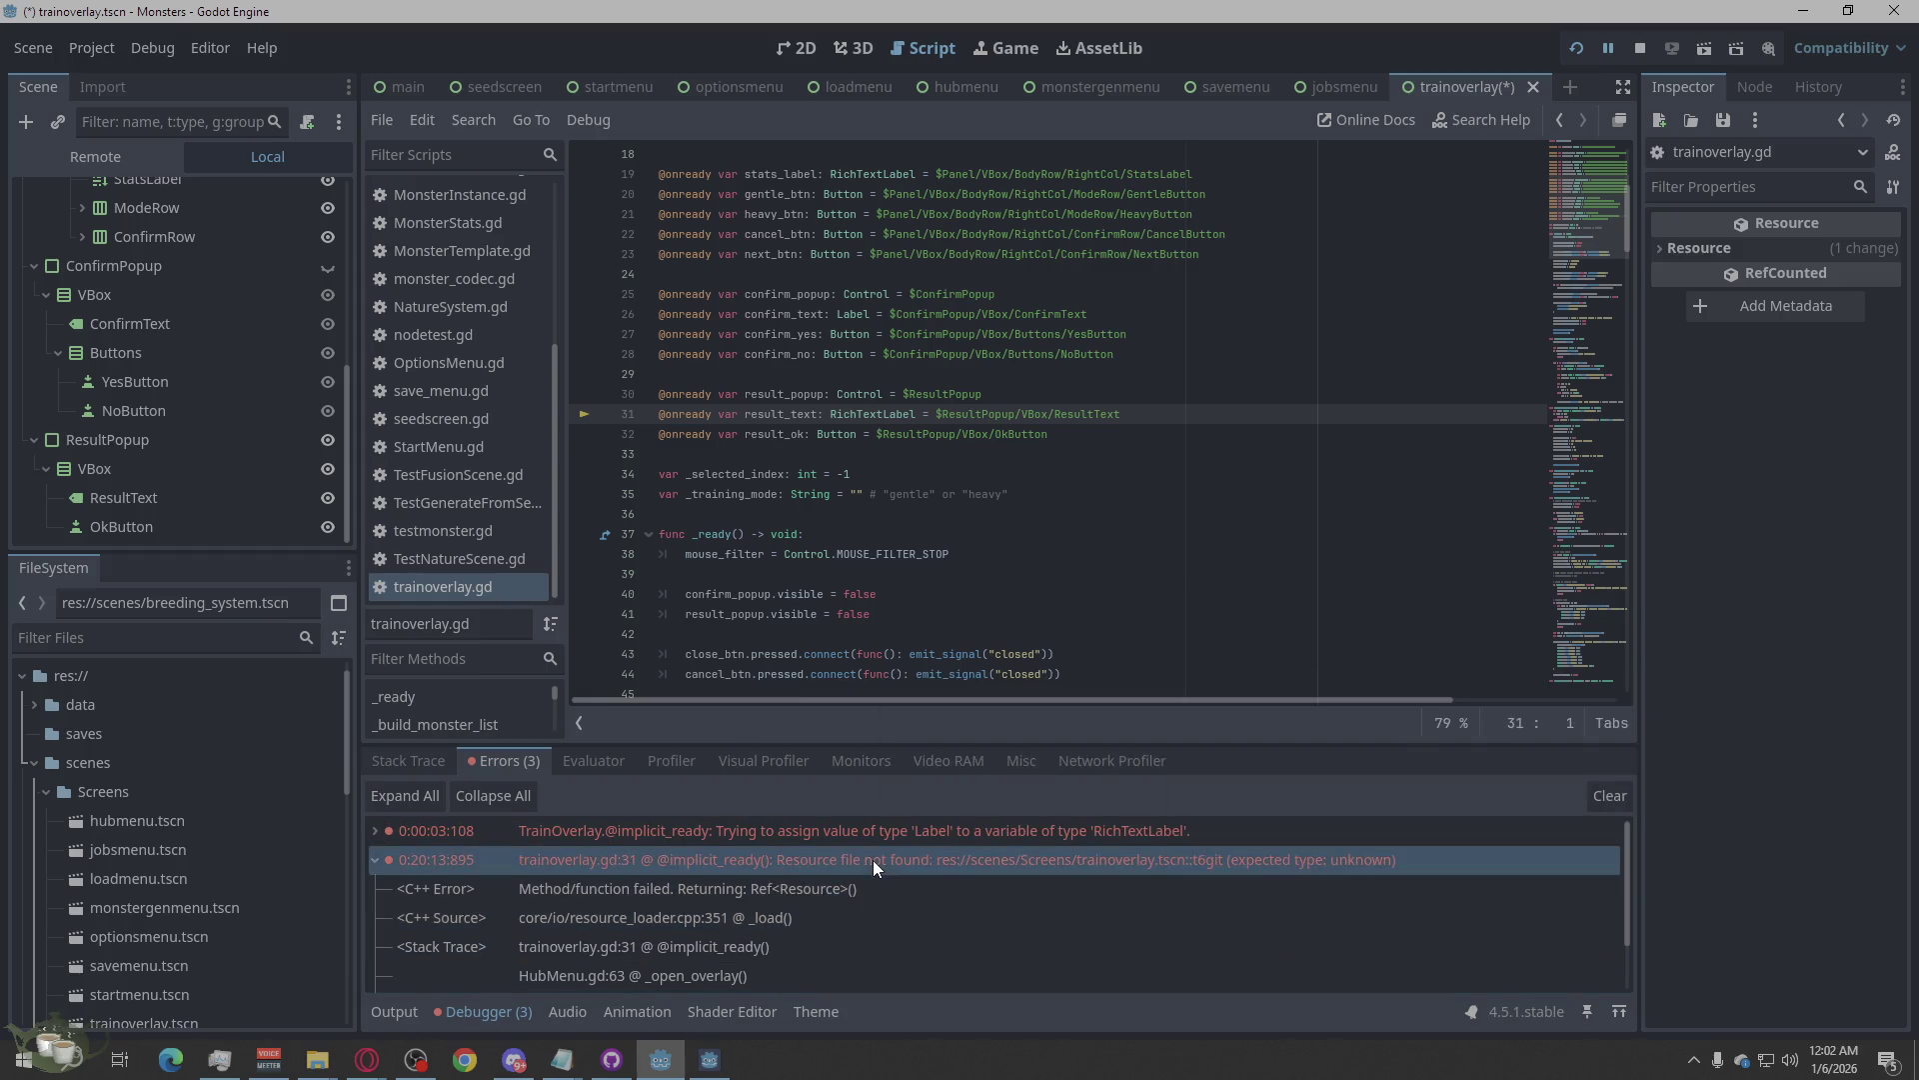
double_click(966, 855)
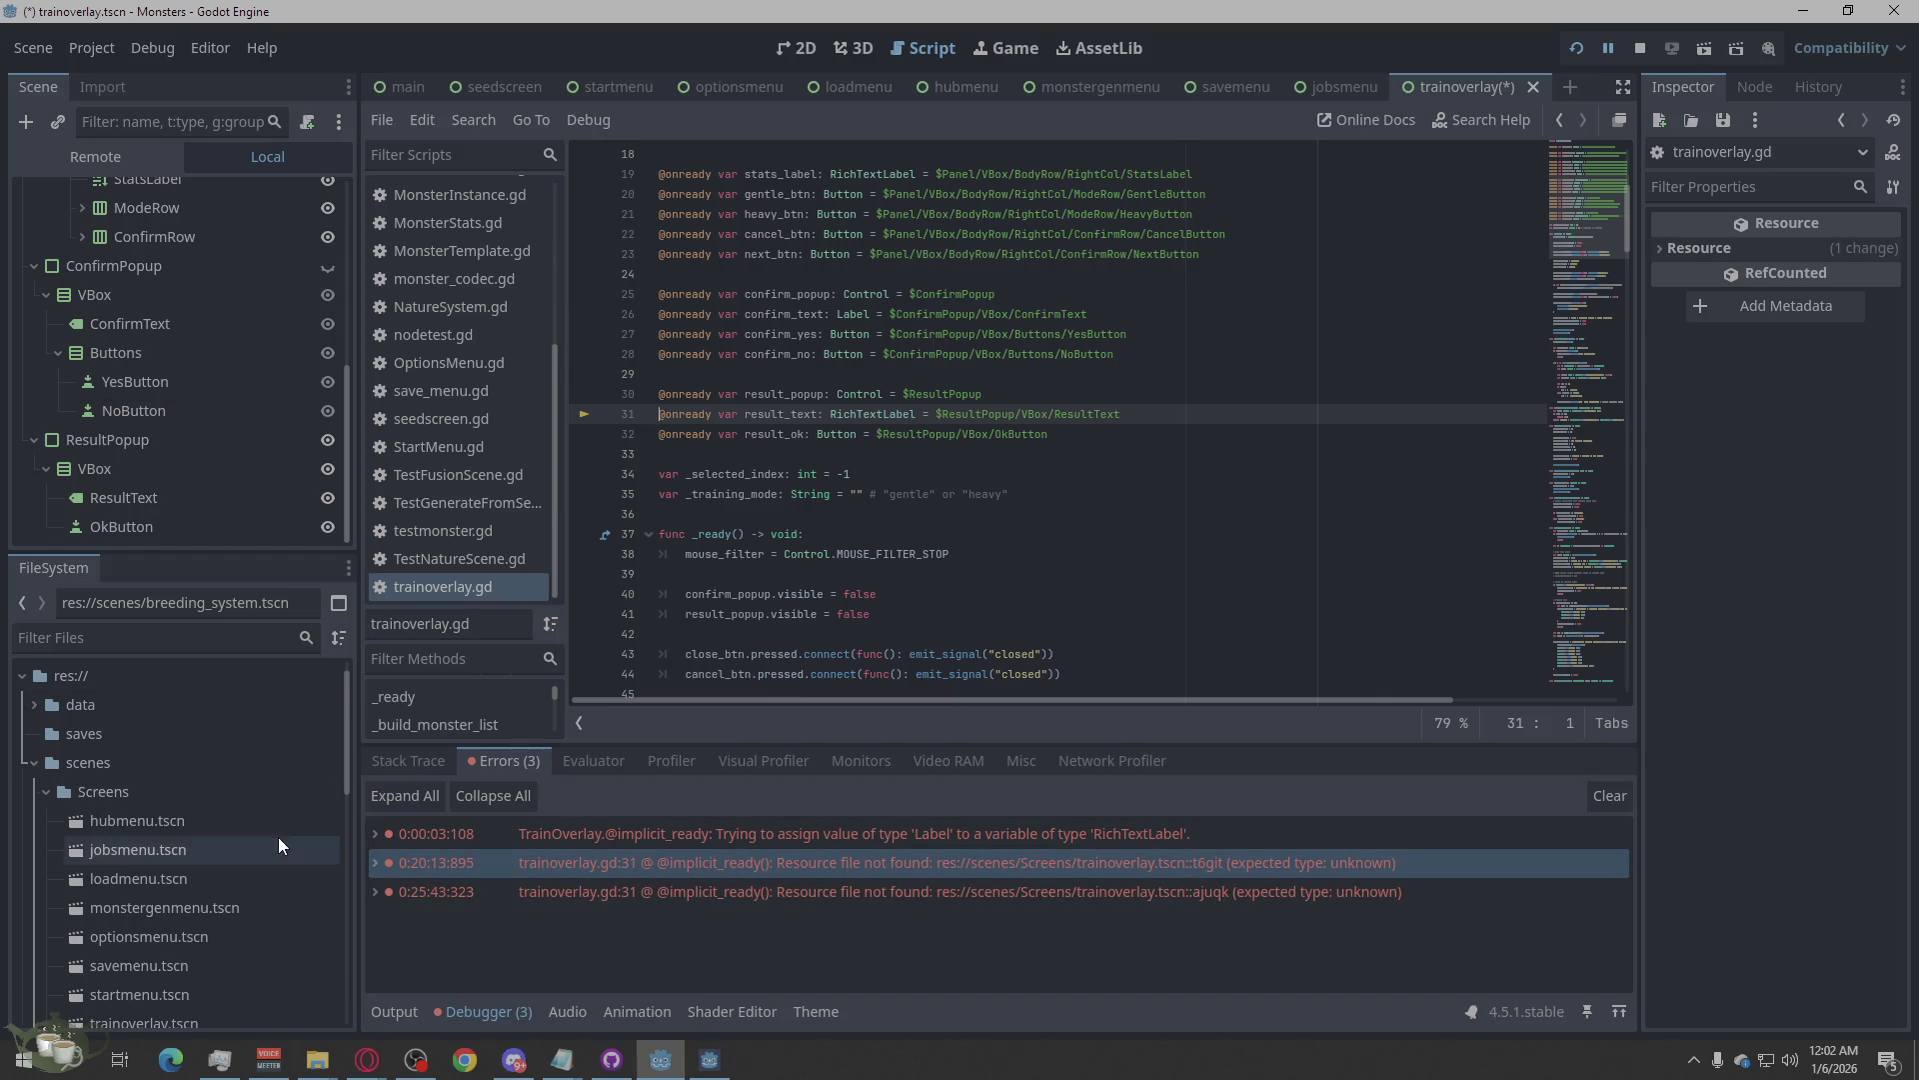
Dismiss the second error's context menu and scroll the script back to line 1.
scroll(224, 880, down, 3)
scroll(224, 880, up, 1)
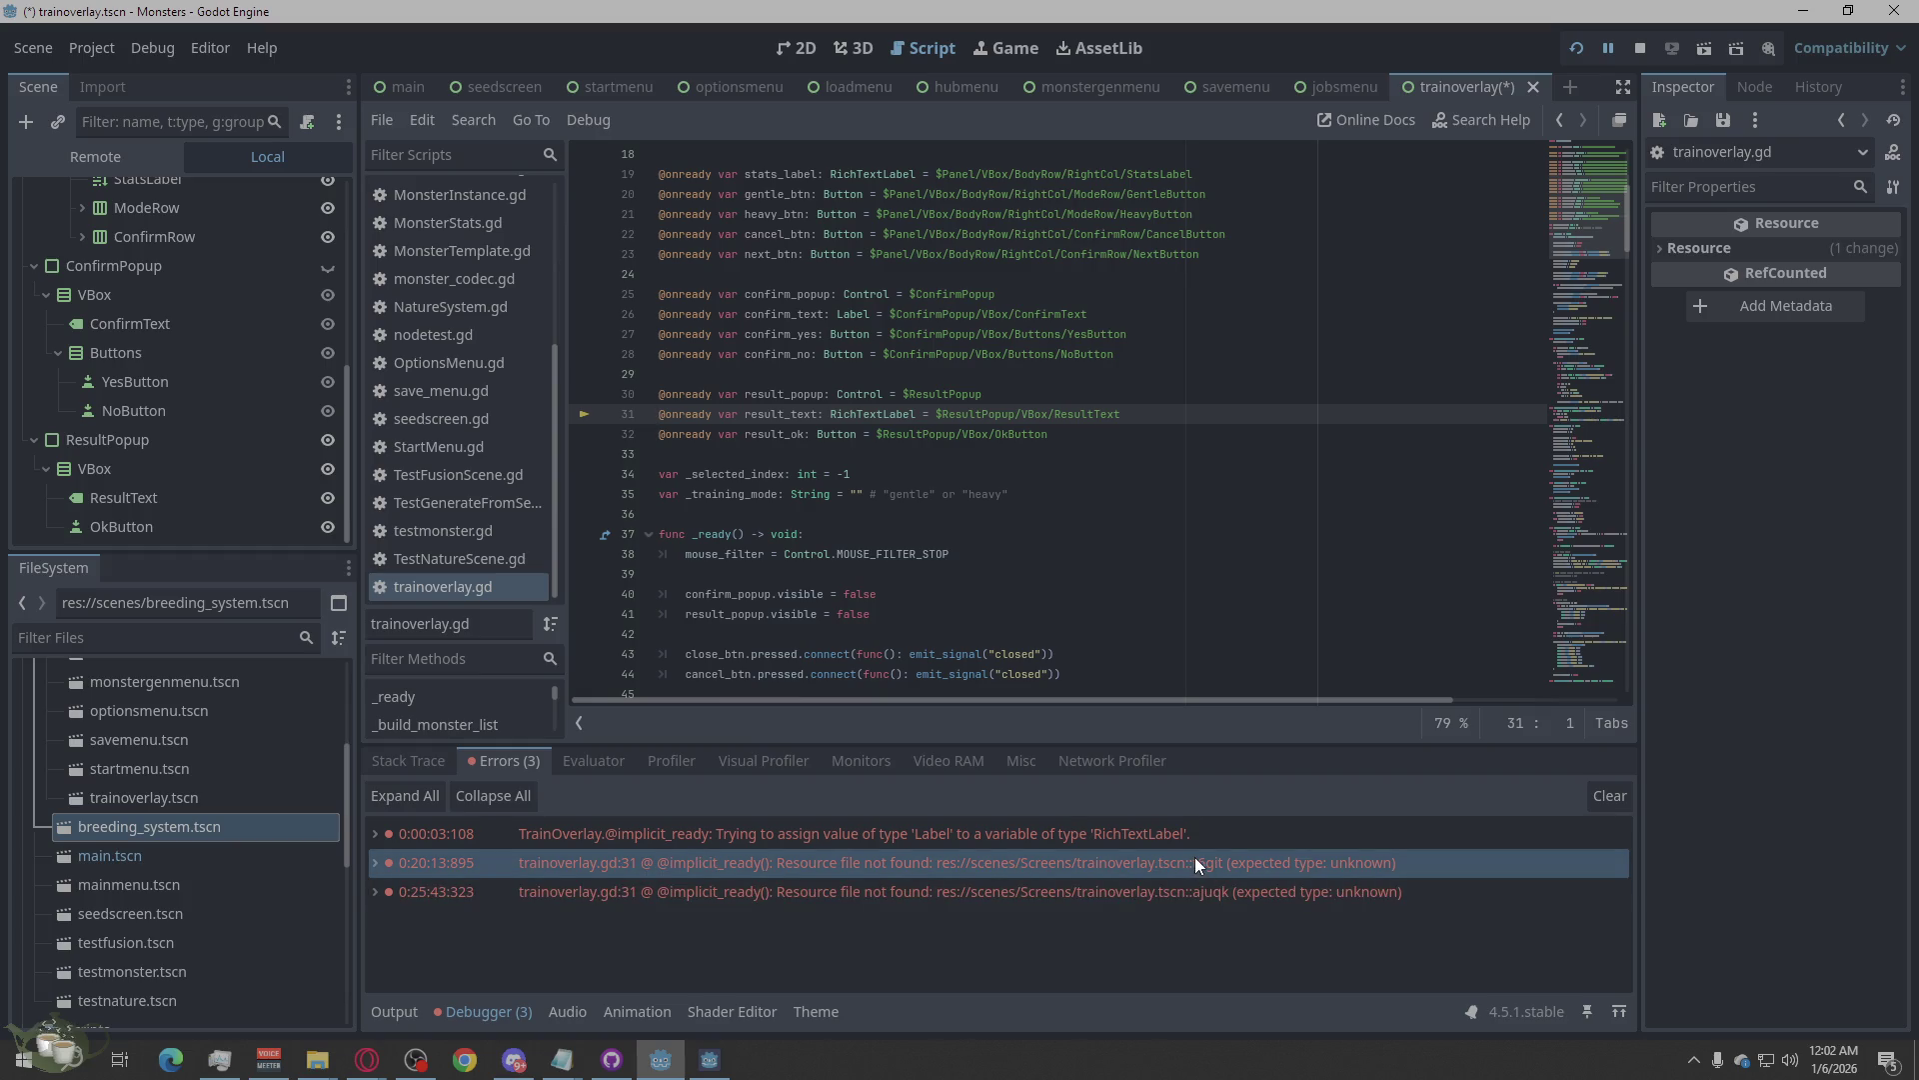
mouse_move(1196, 856)
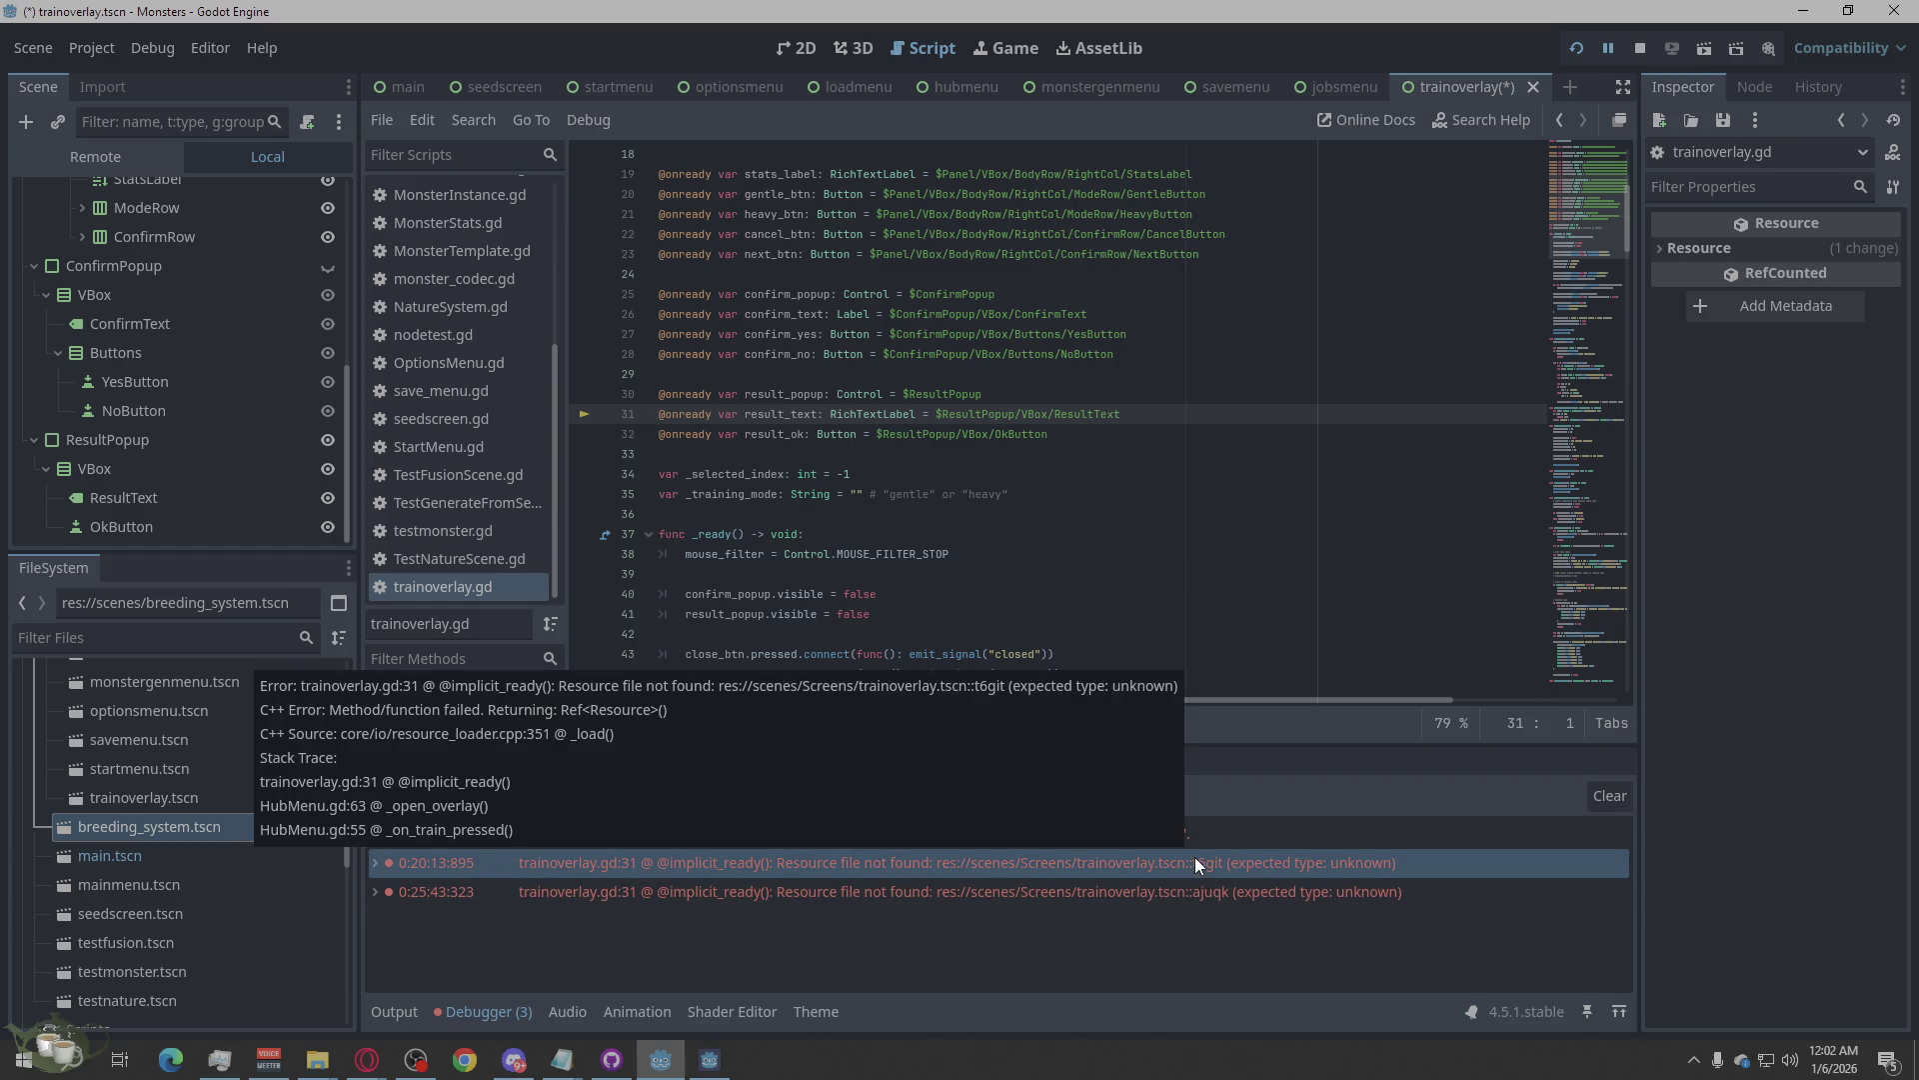
right_click(1196, 860)
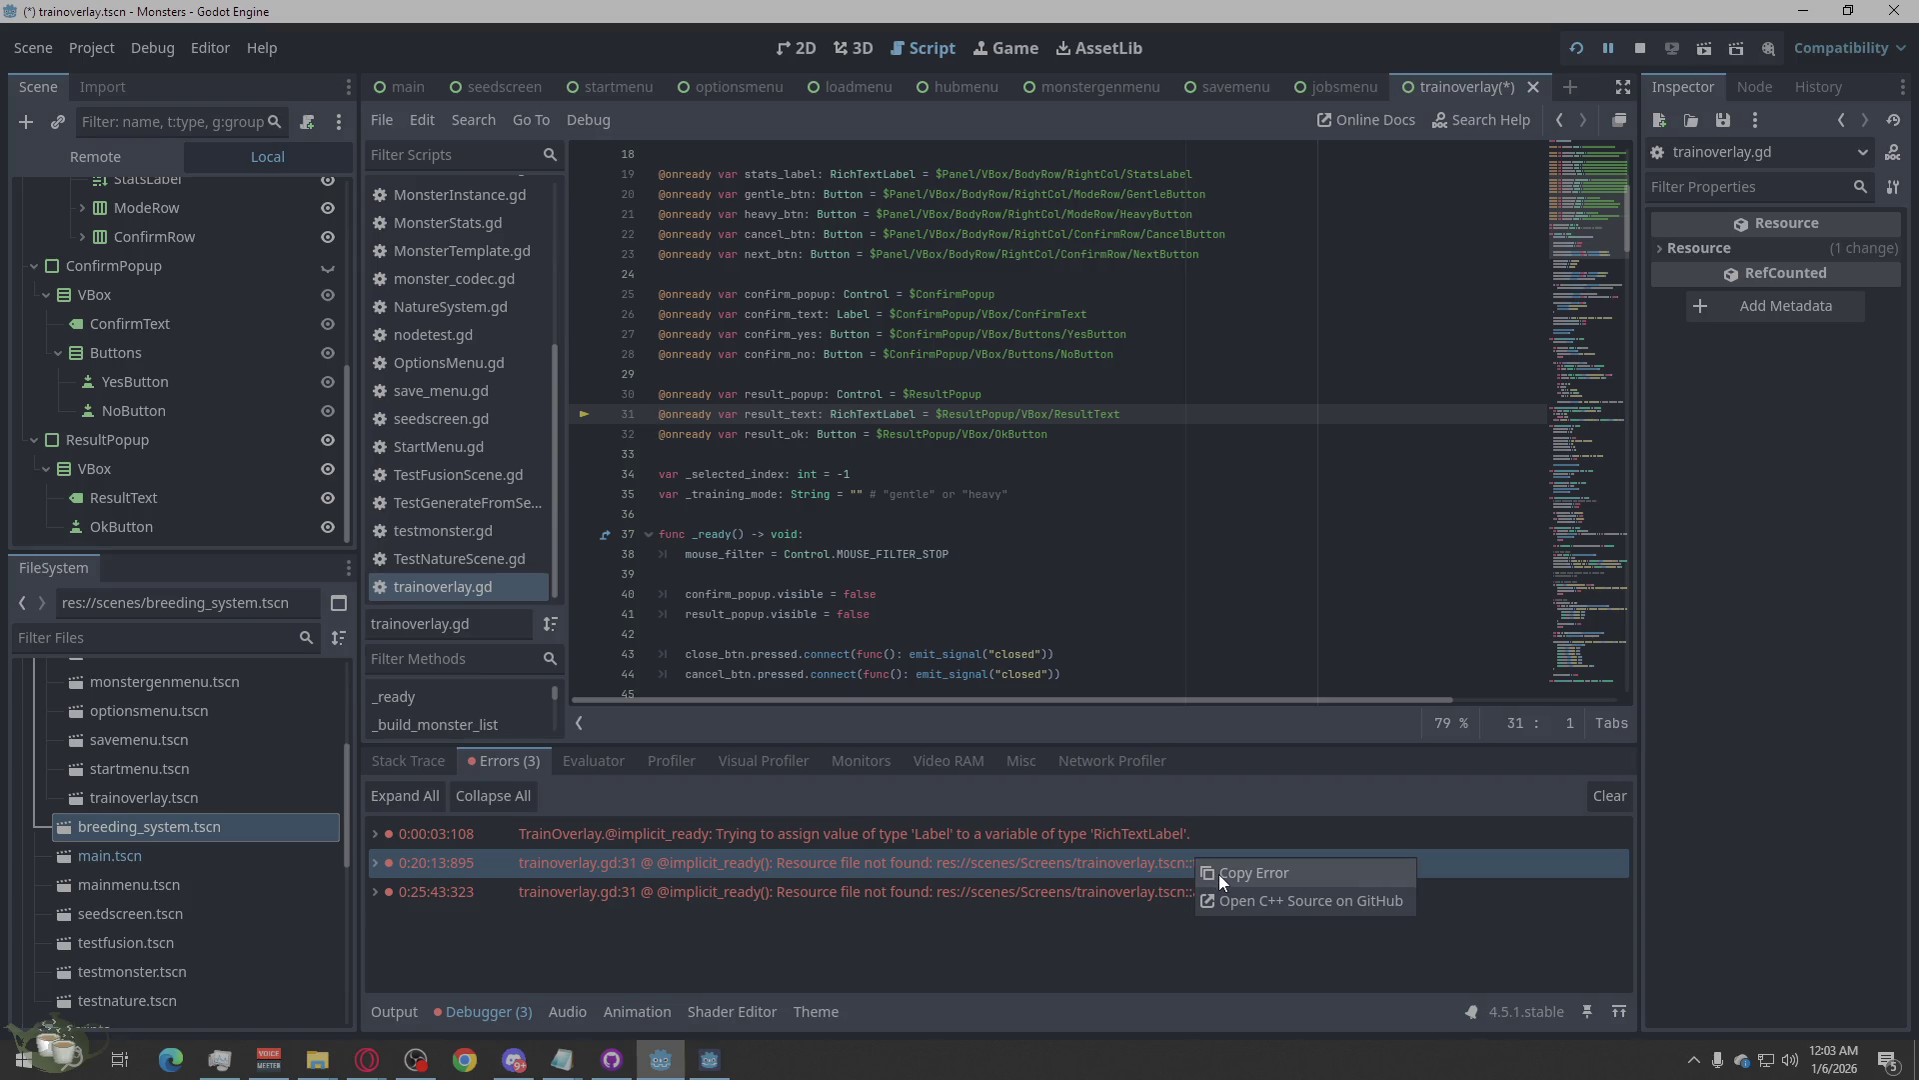
click(1147, 514)
scroll(1145, 510, up, 5)
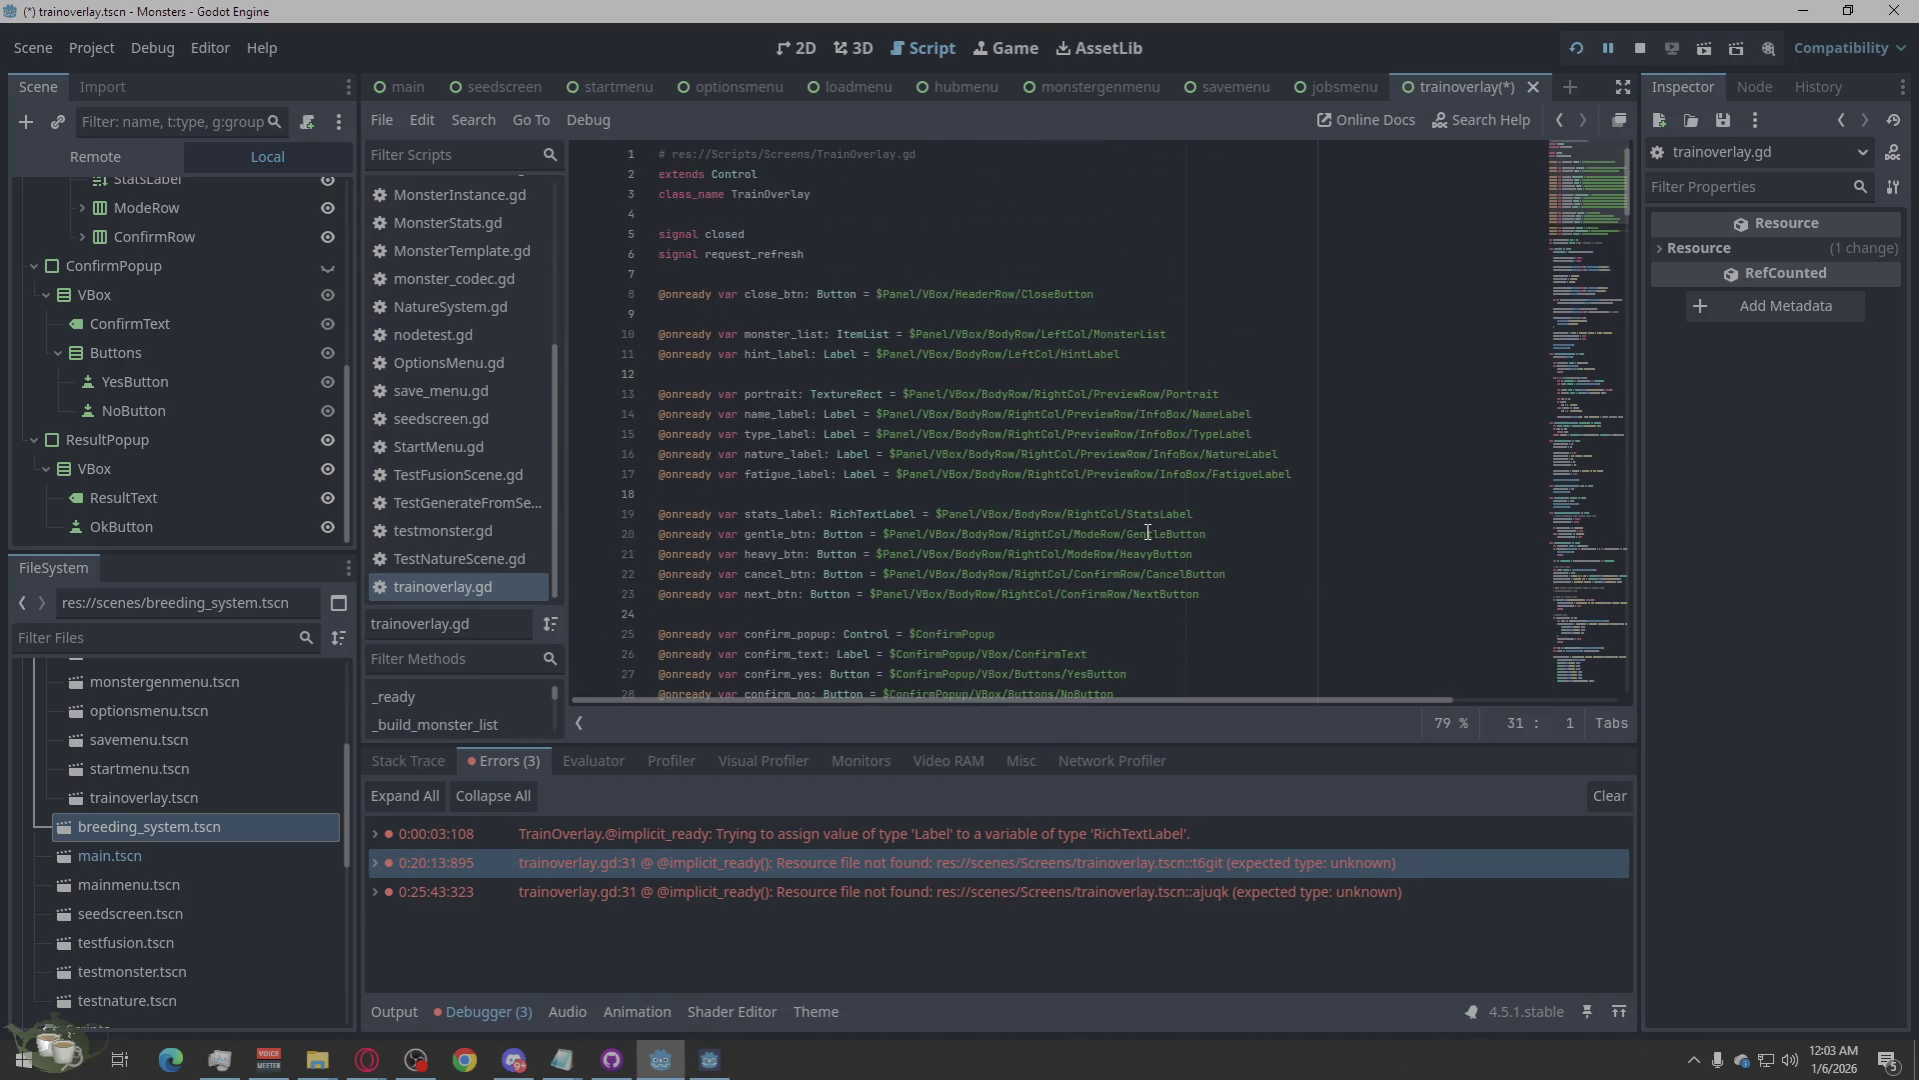
Switch to the 2D workspace and zoom around the Training Menu canvas.
click(800, 48)
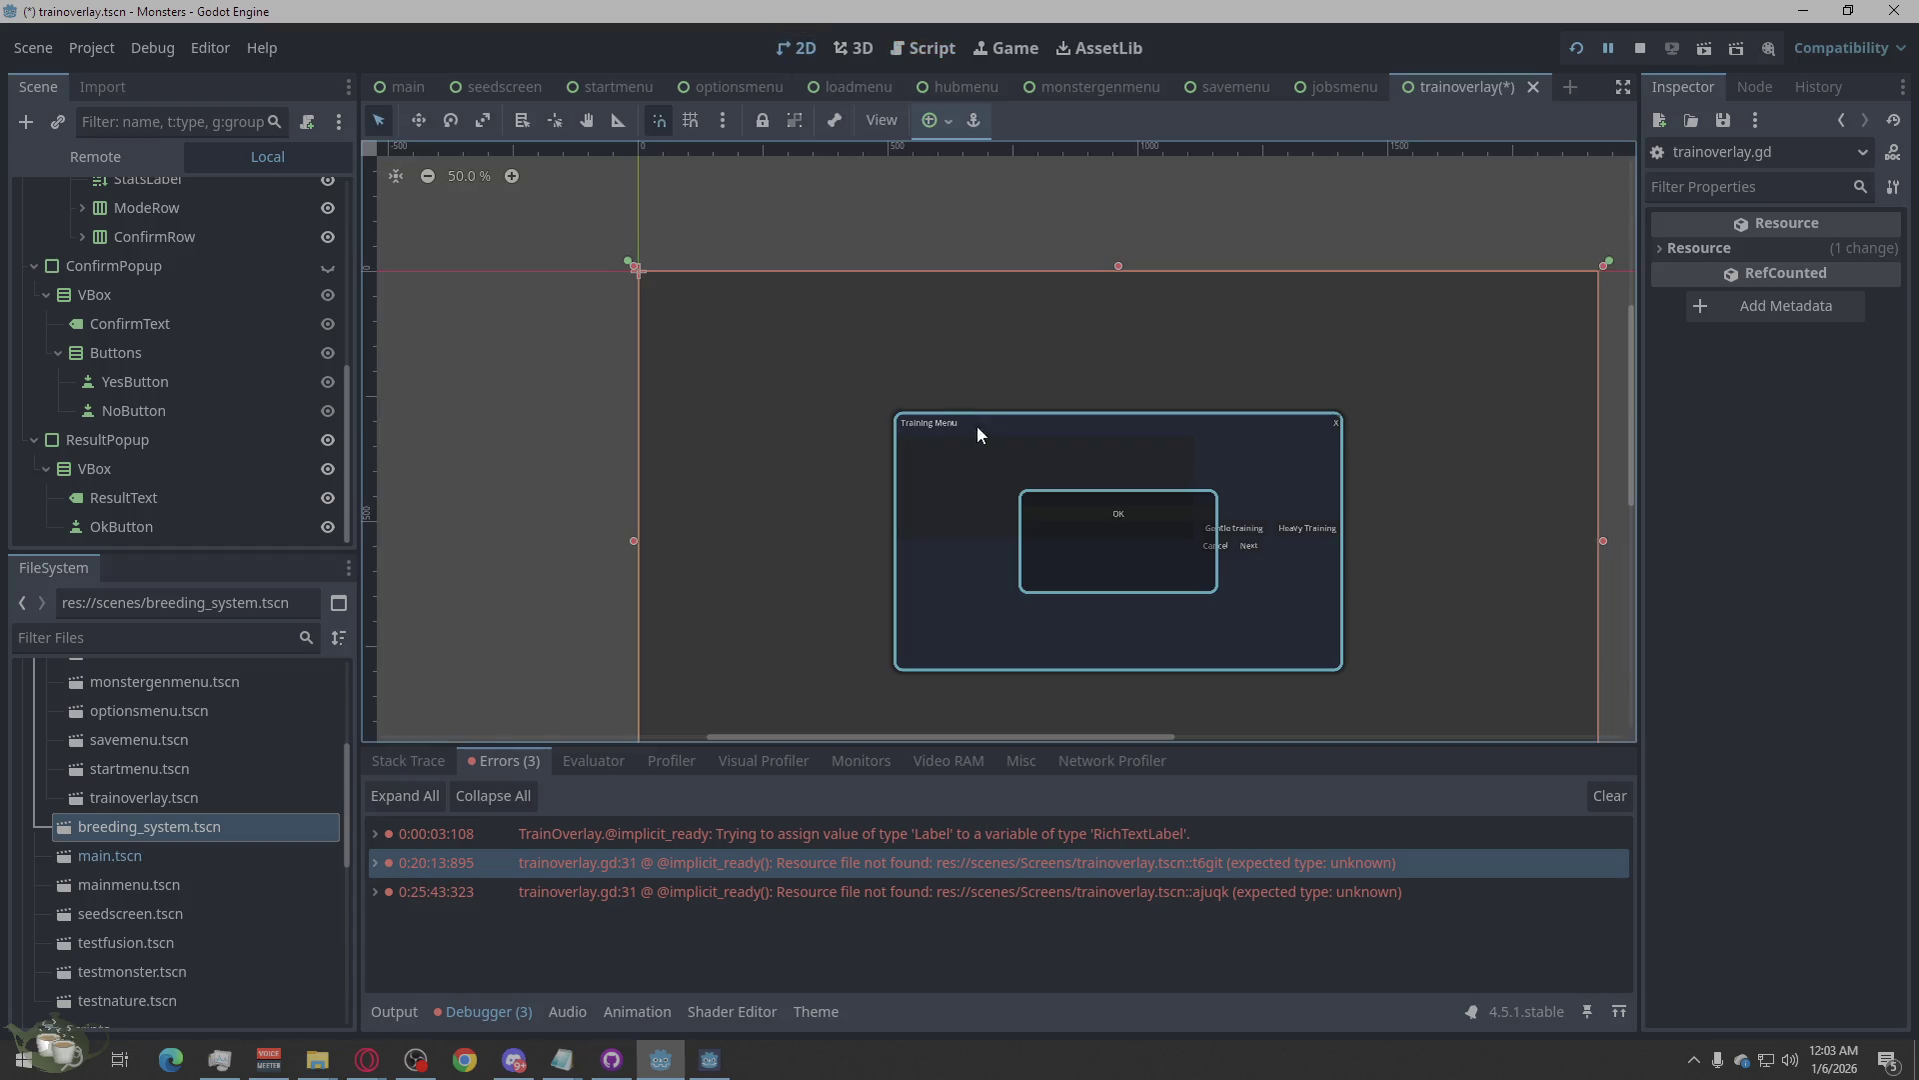
scroll(1270, 631, down, 3)
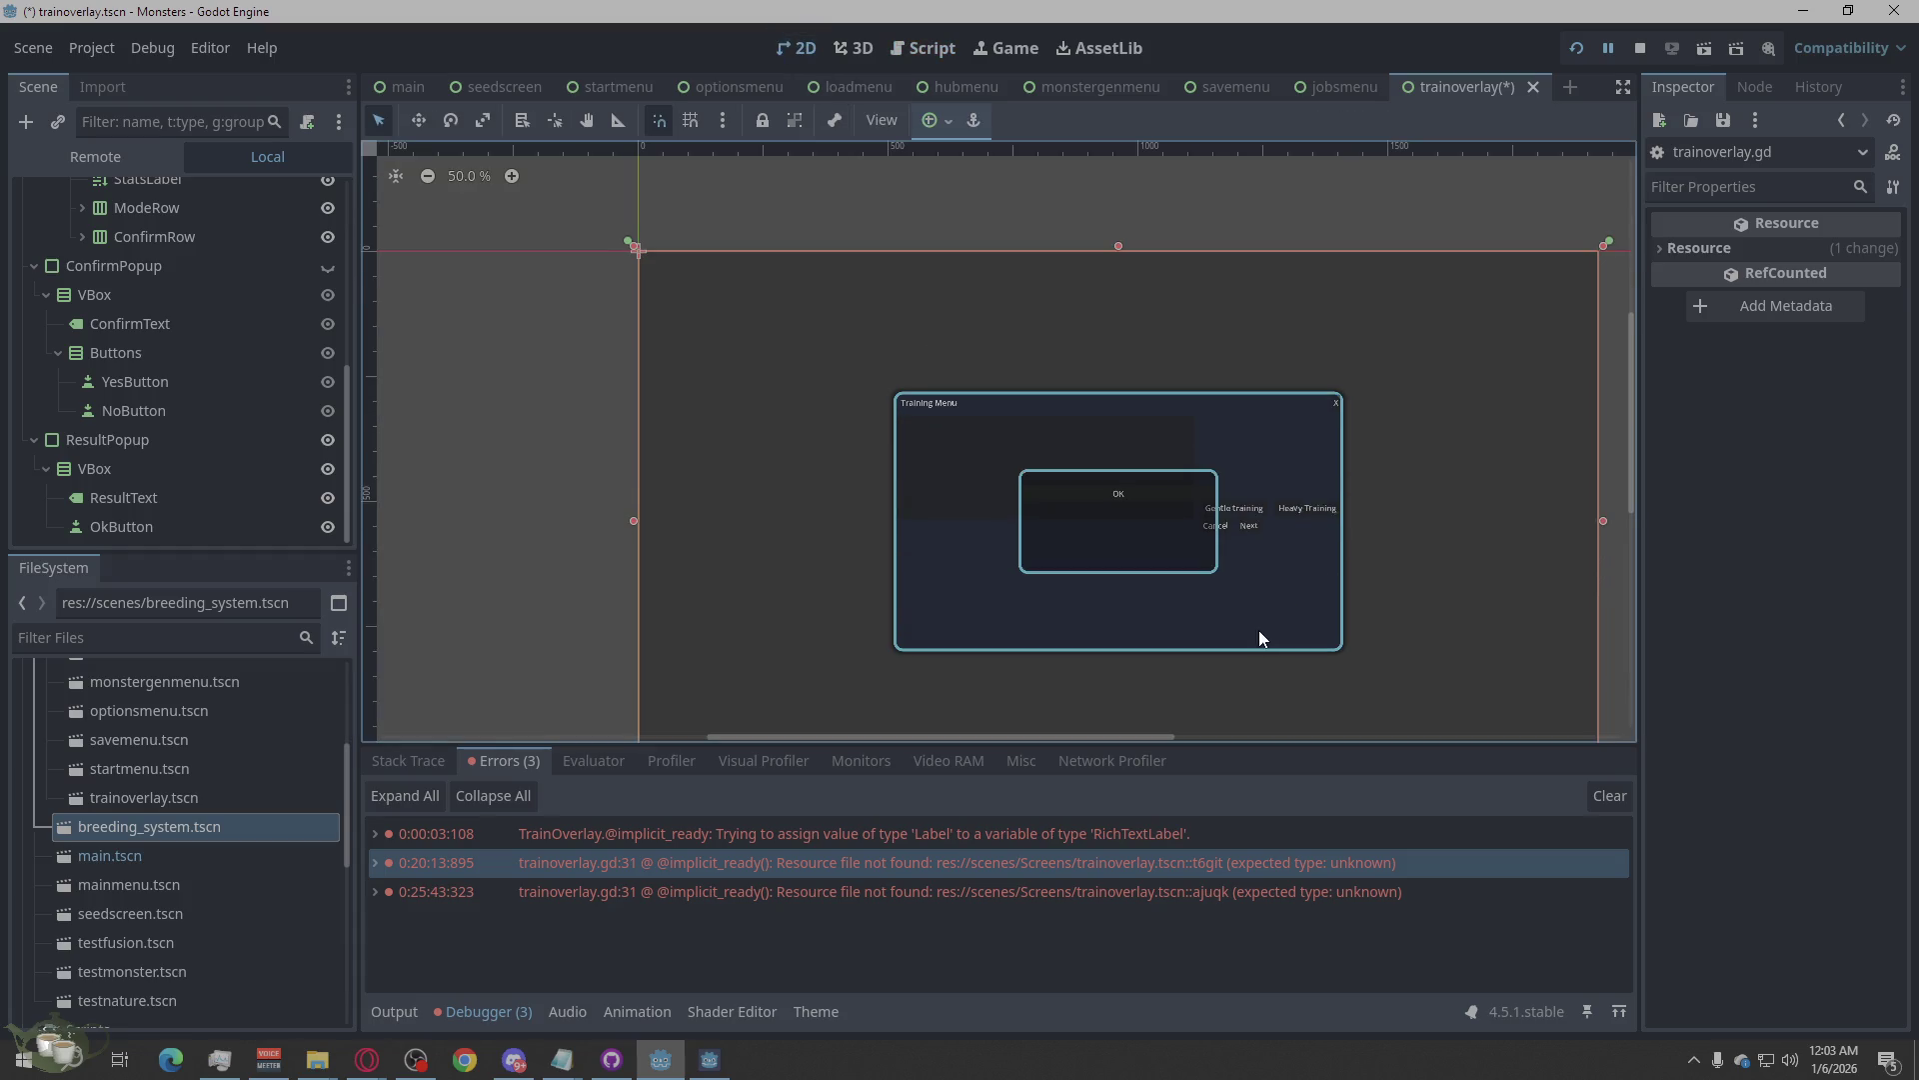
scroll(1439, 622, up, 3)
scroll(1316, 603, down, 3)
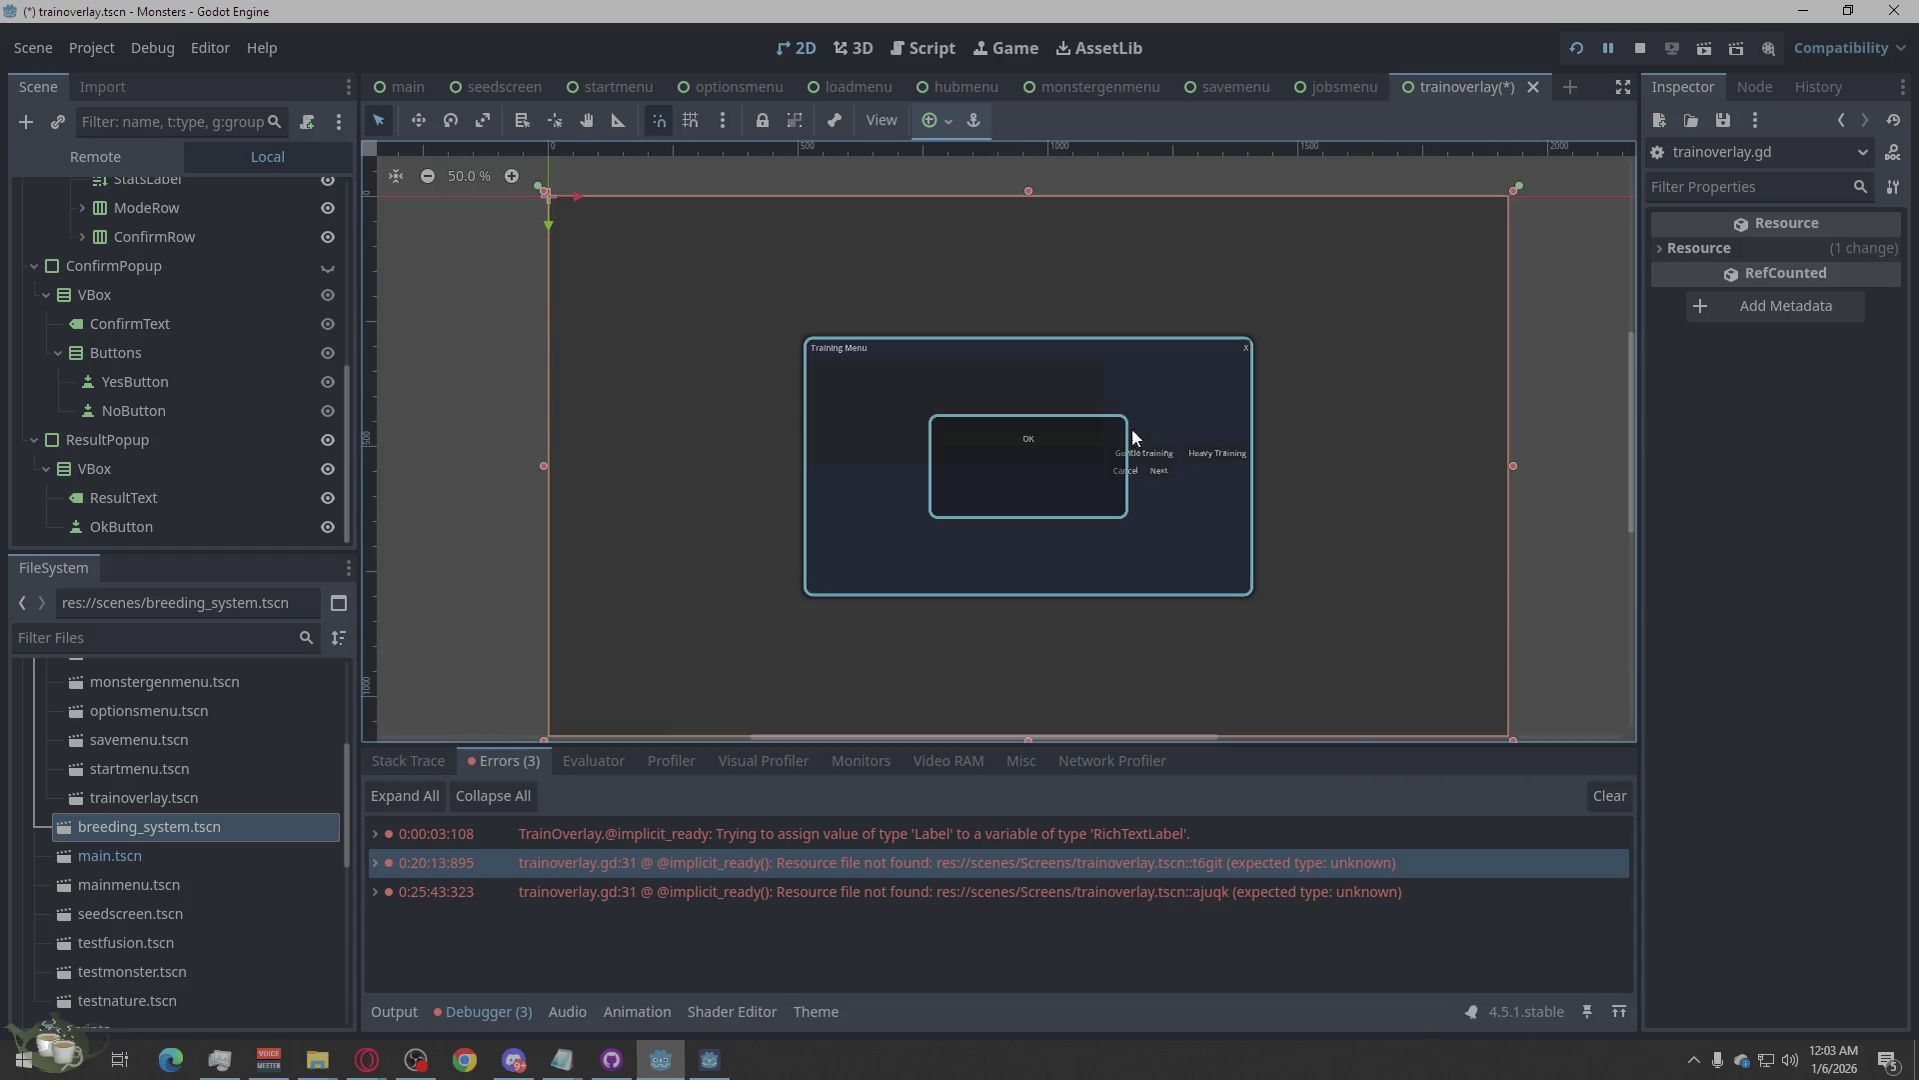
scroll(1114, 557, up, 2)
scroll(903, 212, down, 2)
scroll(896, 313, up, 1)
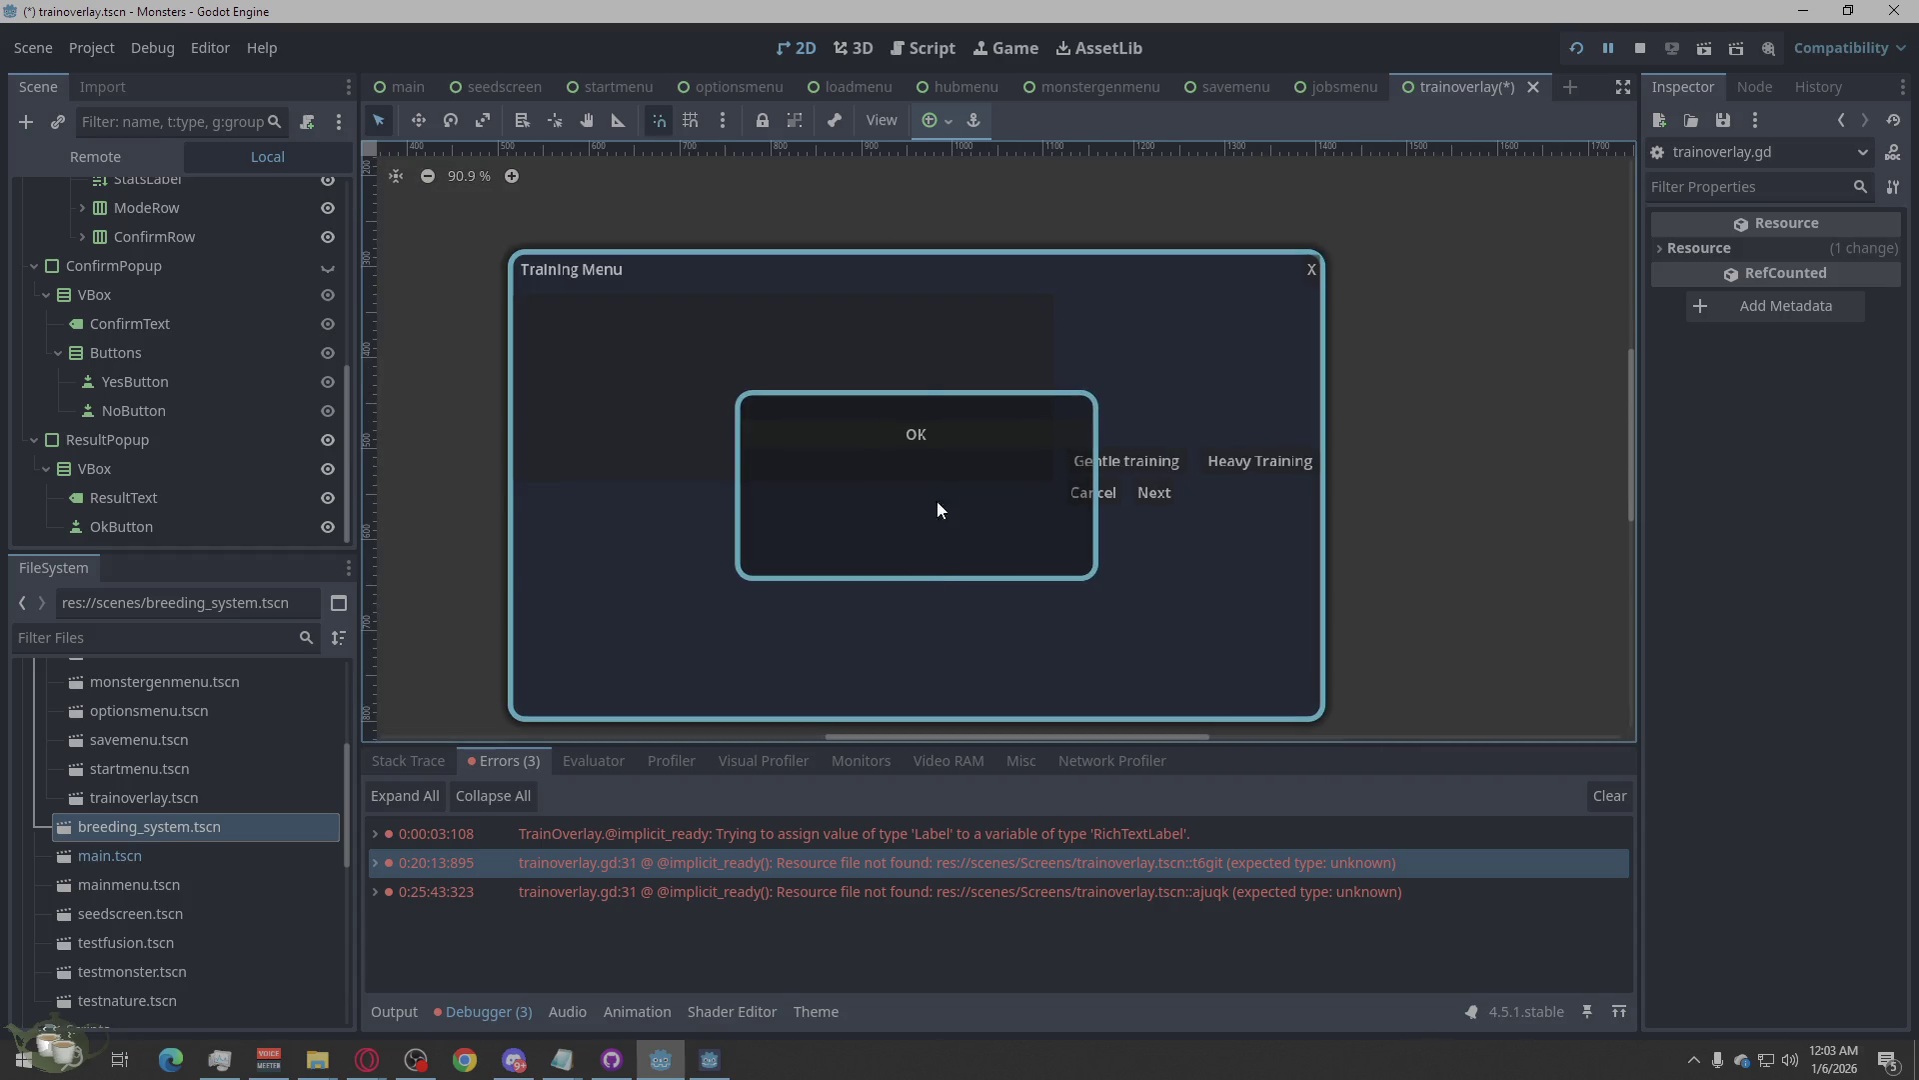
scroll(961, 663, down, 1)
scroll(844, 393, down, 1)
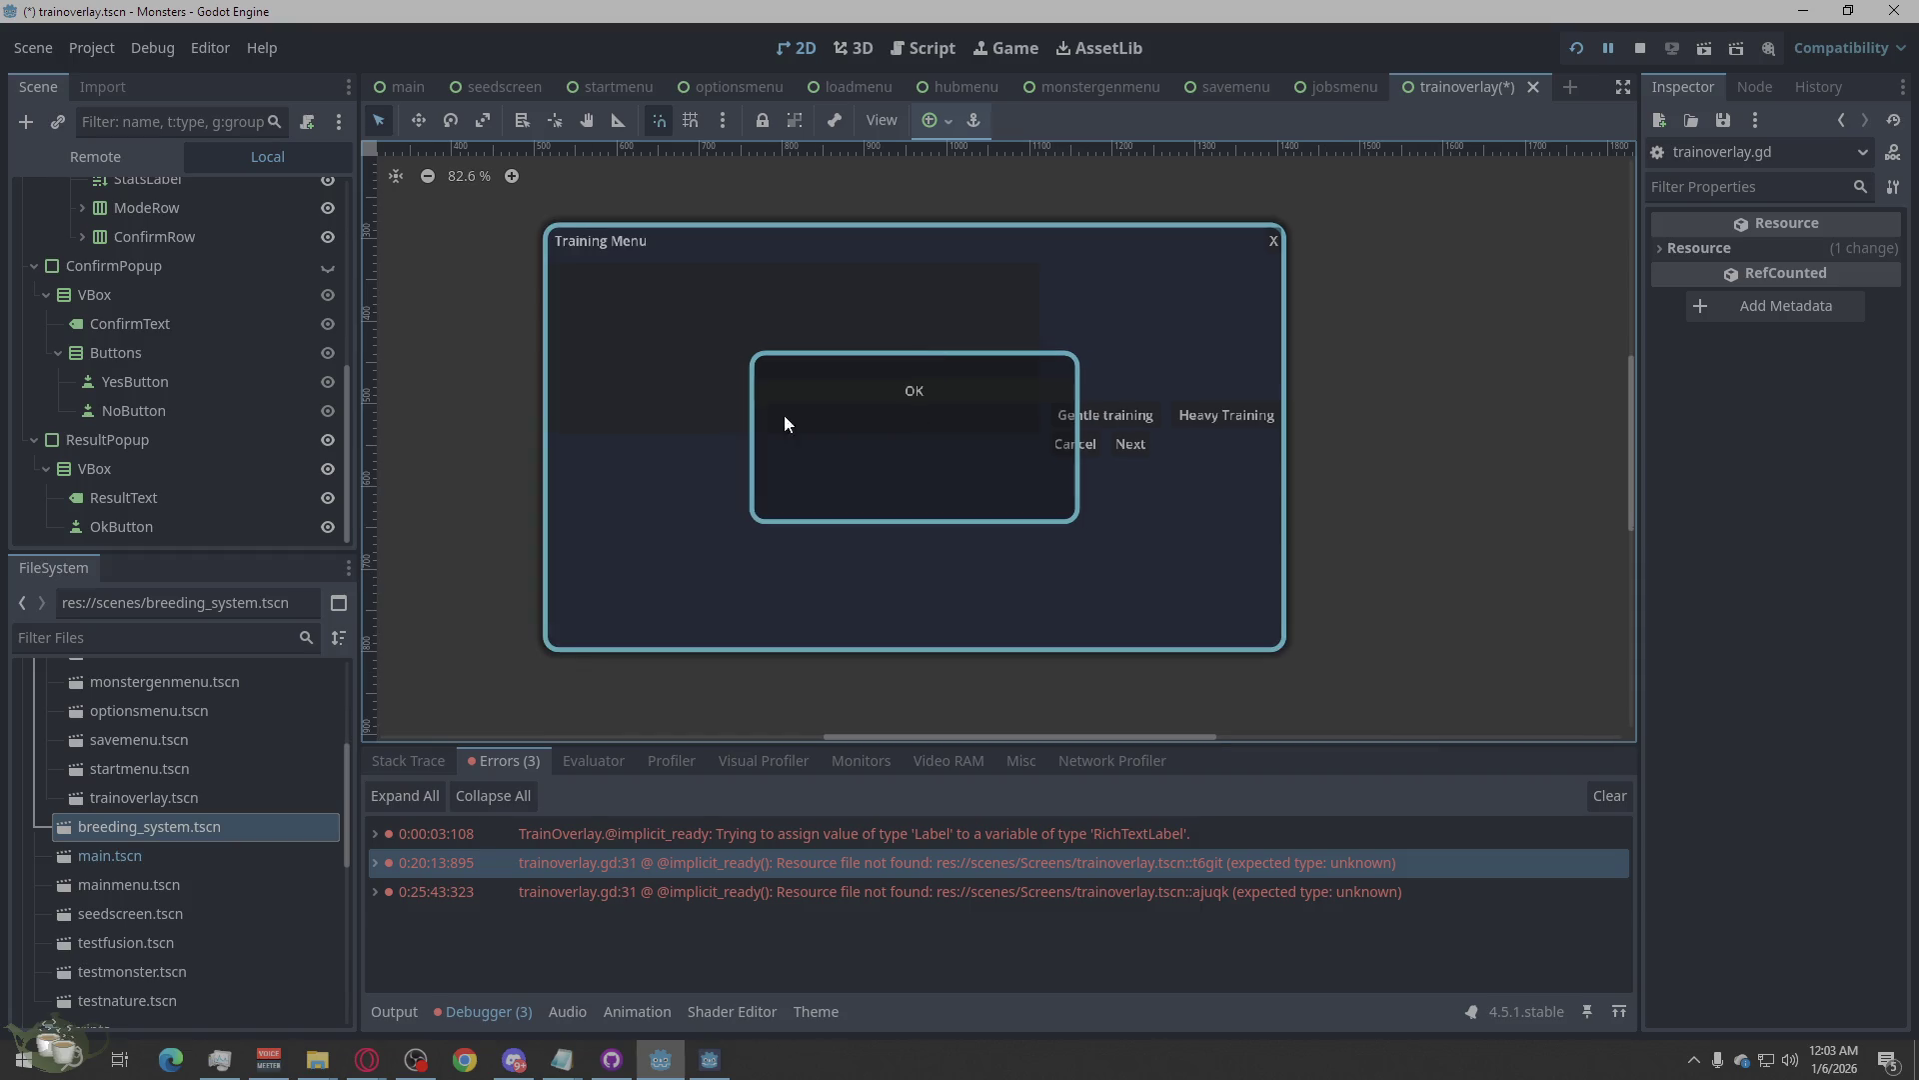
Preview ConfirmPopup and ResultPopup by toggling visibility, leaving ResultPopup visible and selected.
click(326, 440)
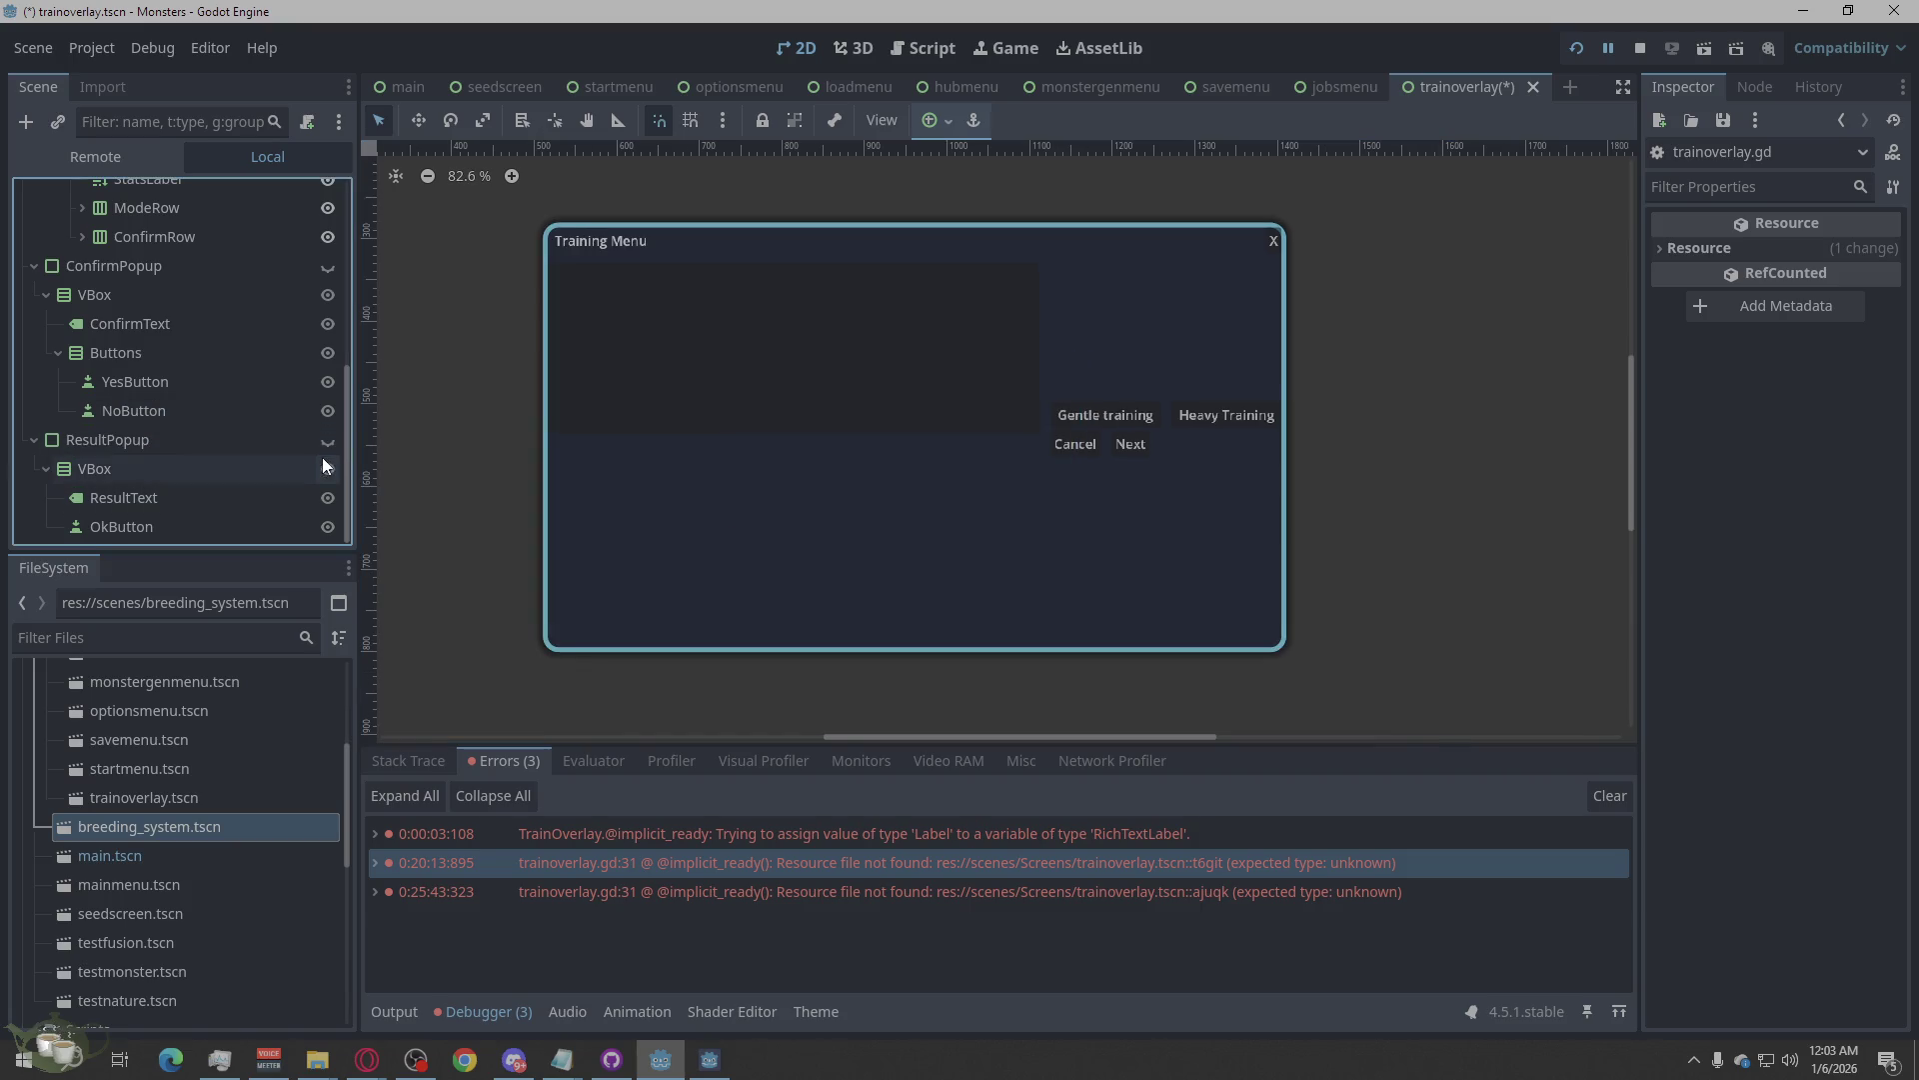
scroll(318, 460, up, 2)
click(326, 360)
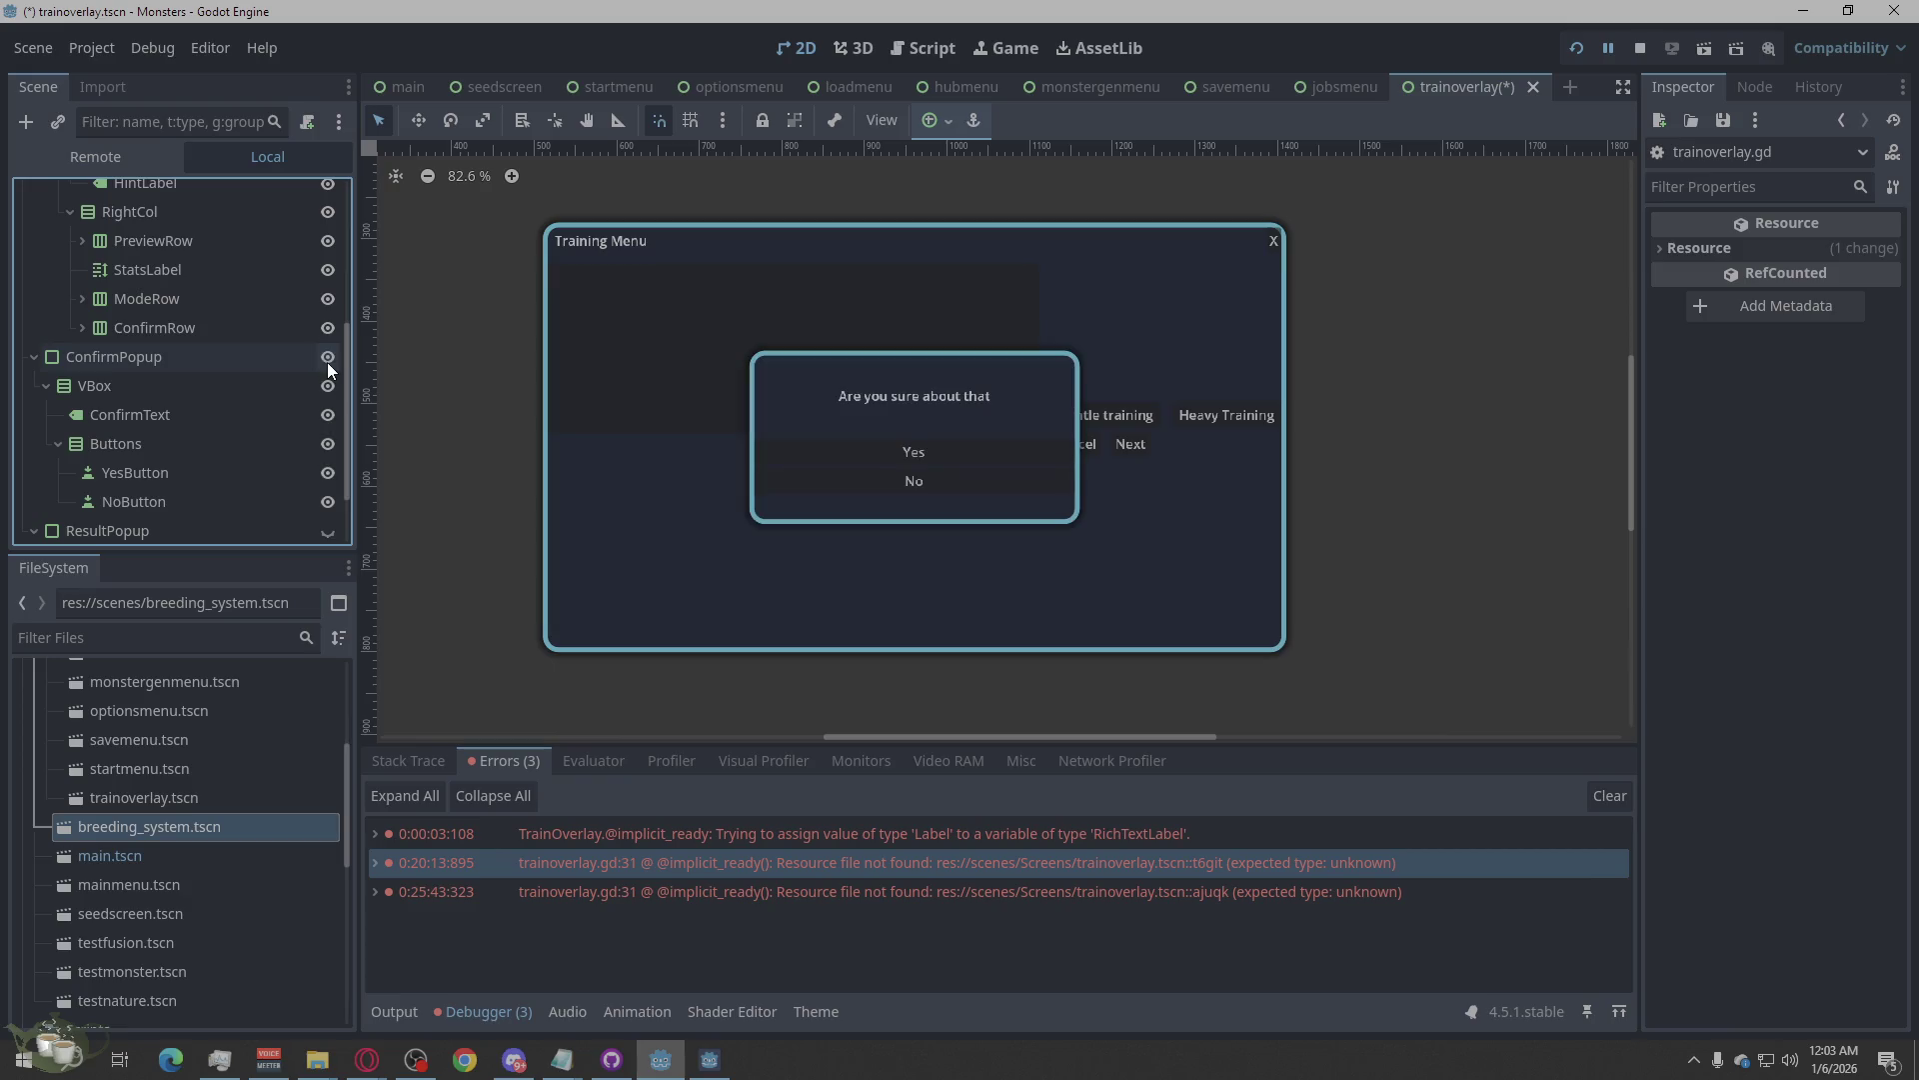
click(327, 360)
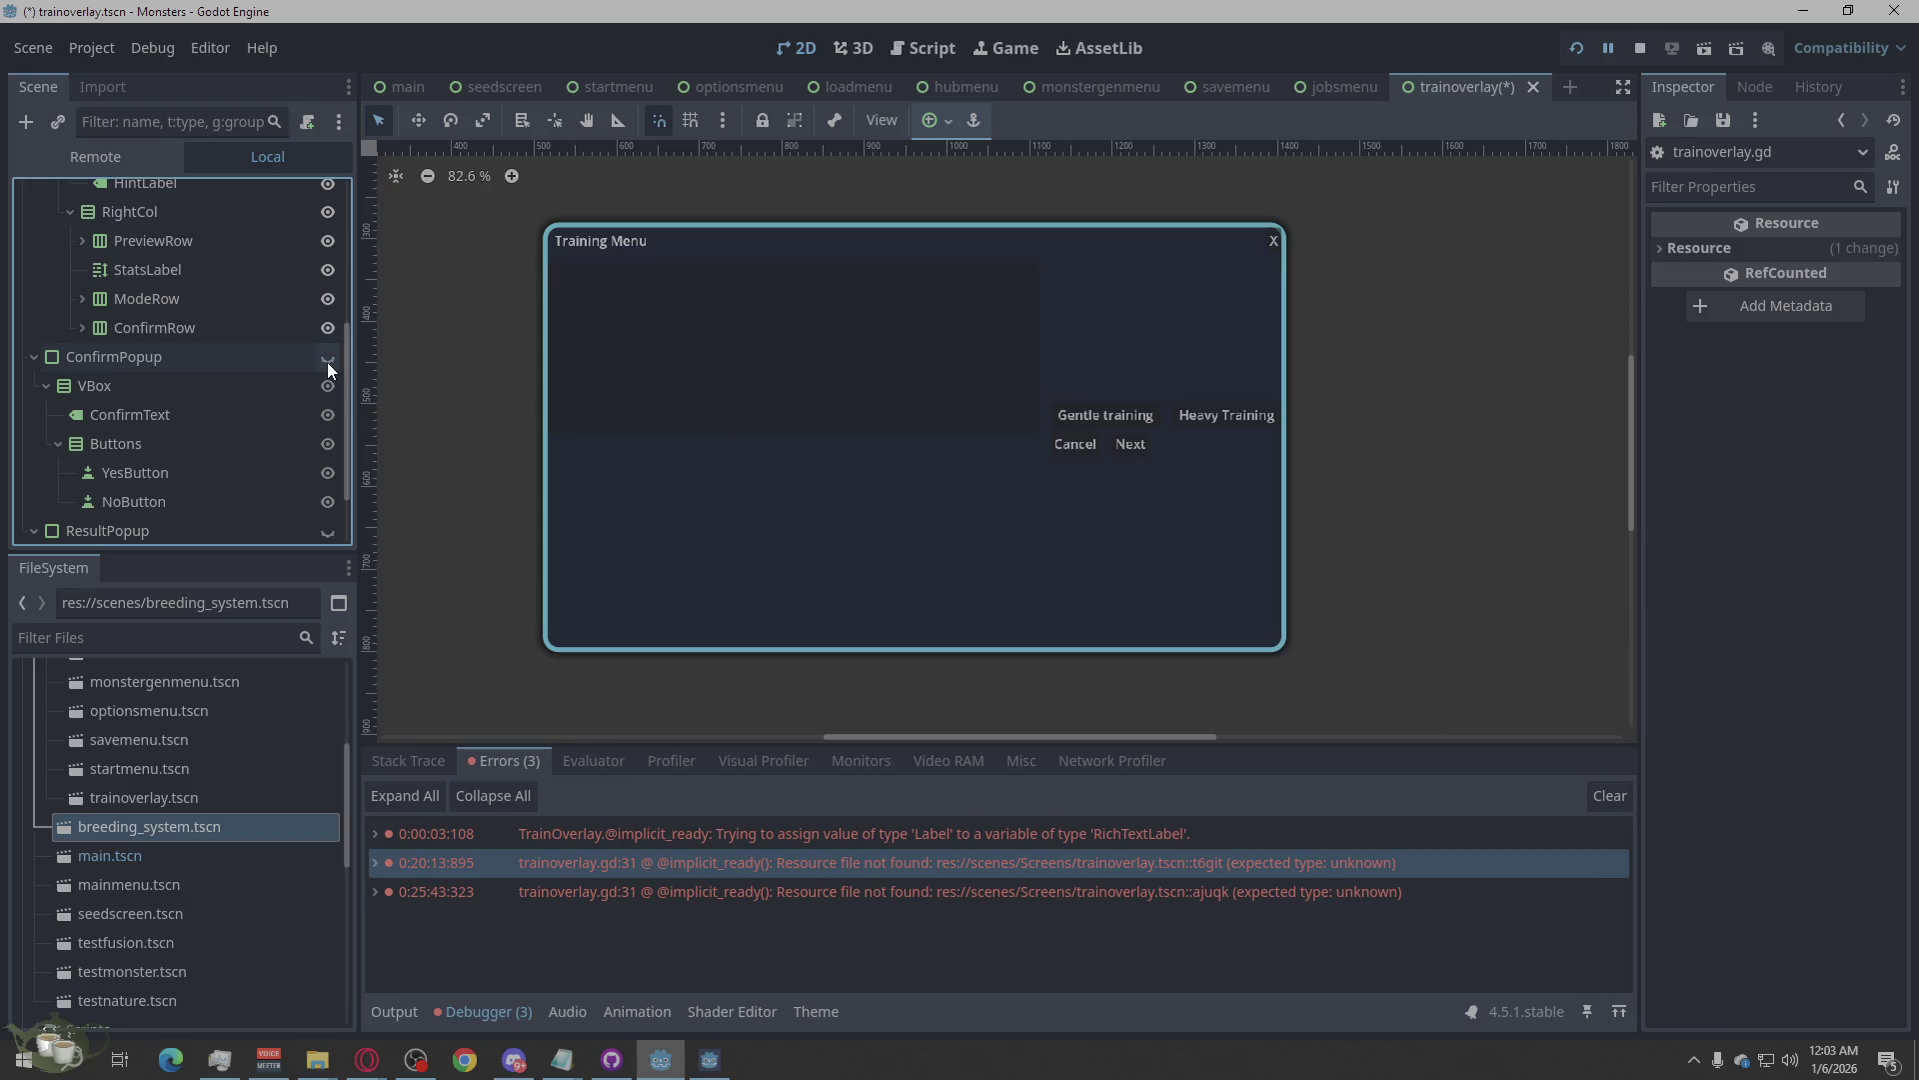
click(327, 530)
click(327, 529)
scroll(308, 444, up, 1)
scroll(307, 445, down, 3)
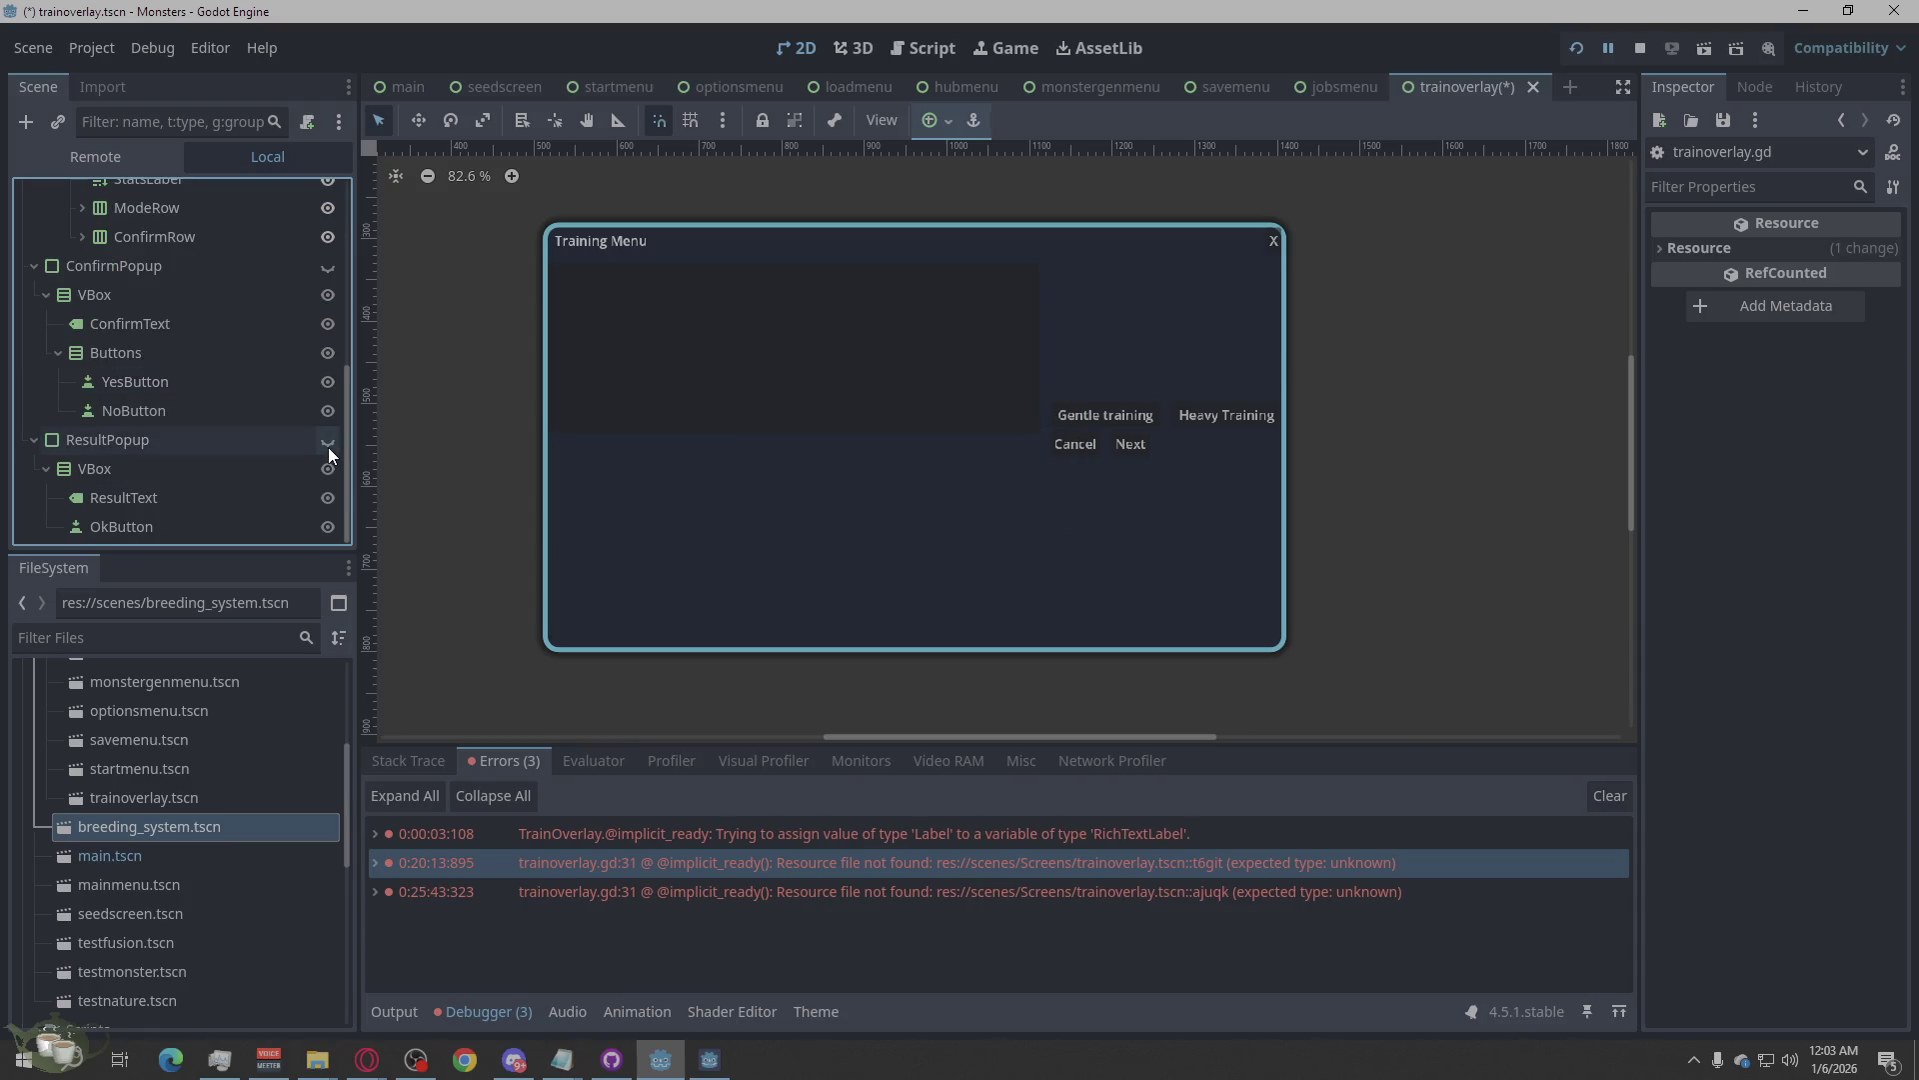
click(327, 441)
click(284, 446)
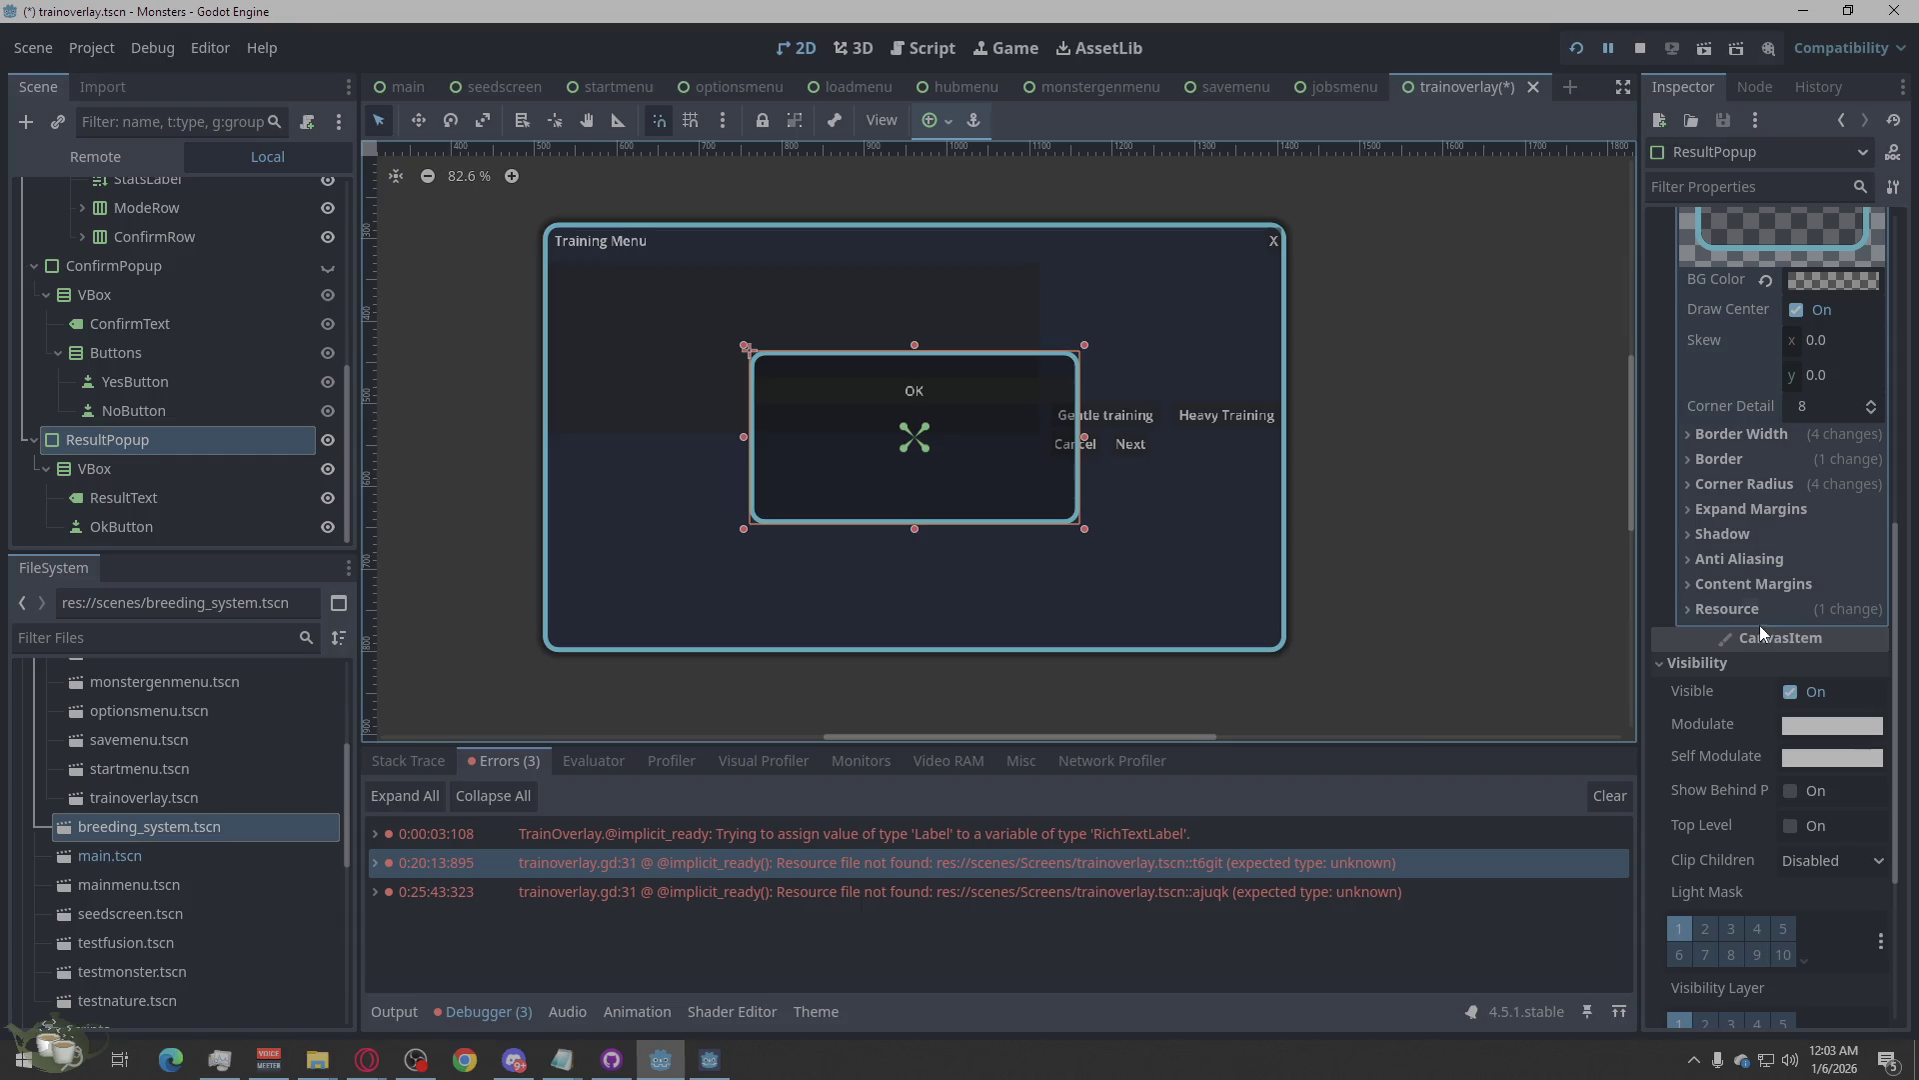
Paste a solid dark navy hex value into ResultPopup's panel BG Color.
scroll(1773, 434, up, 1)
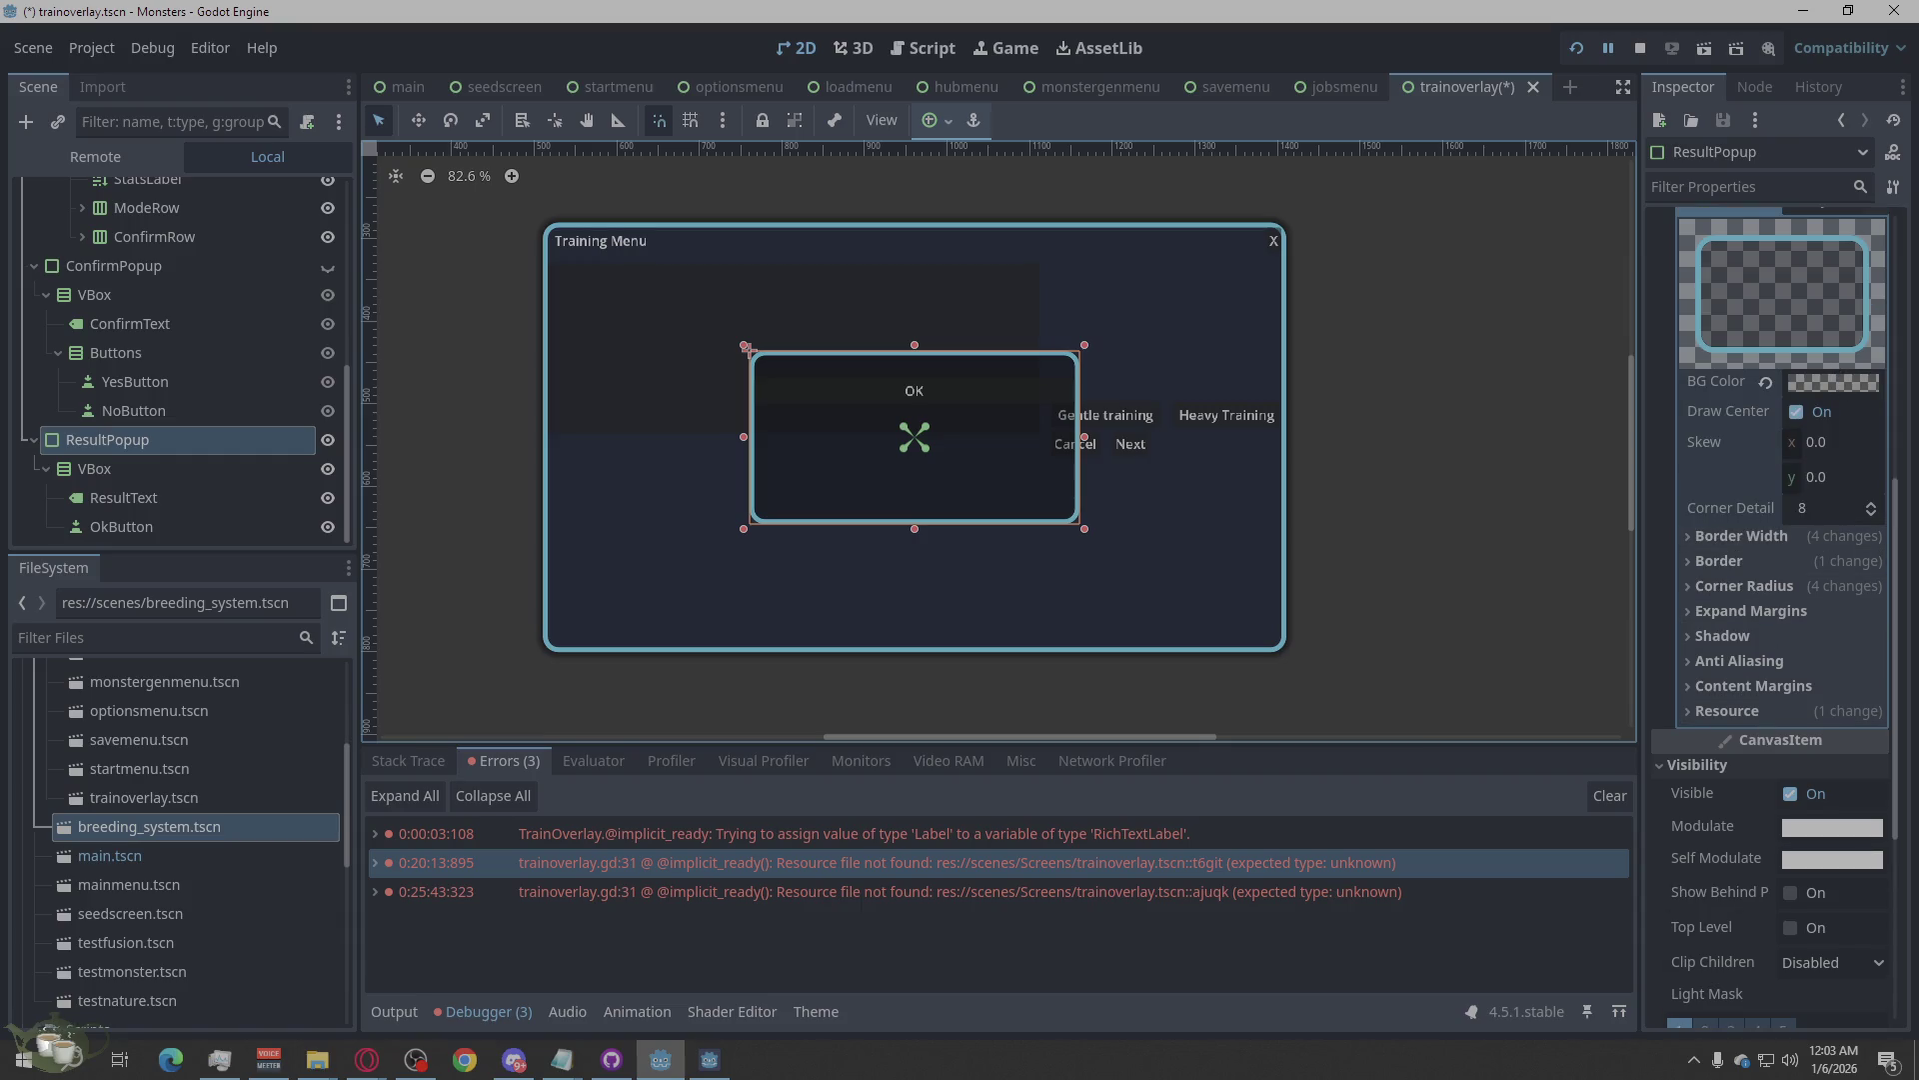
click(366, 1059)
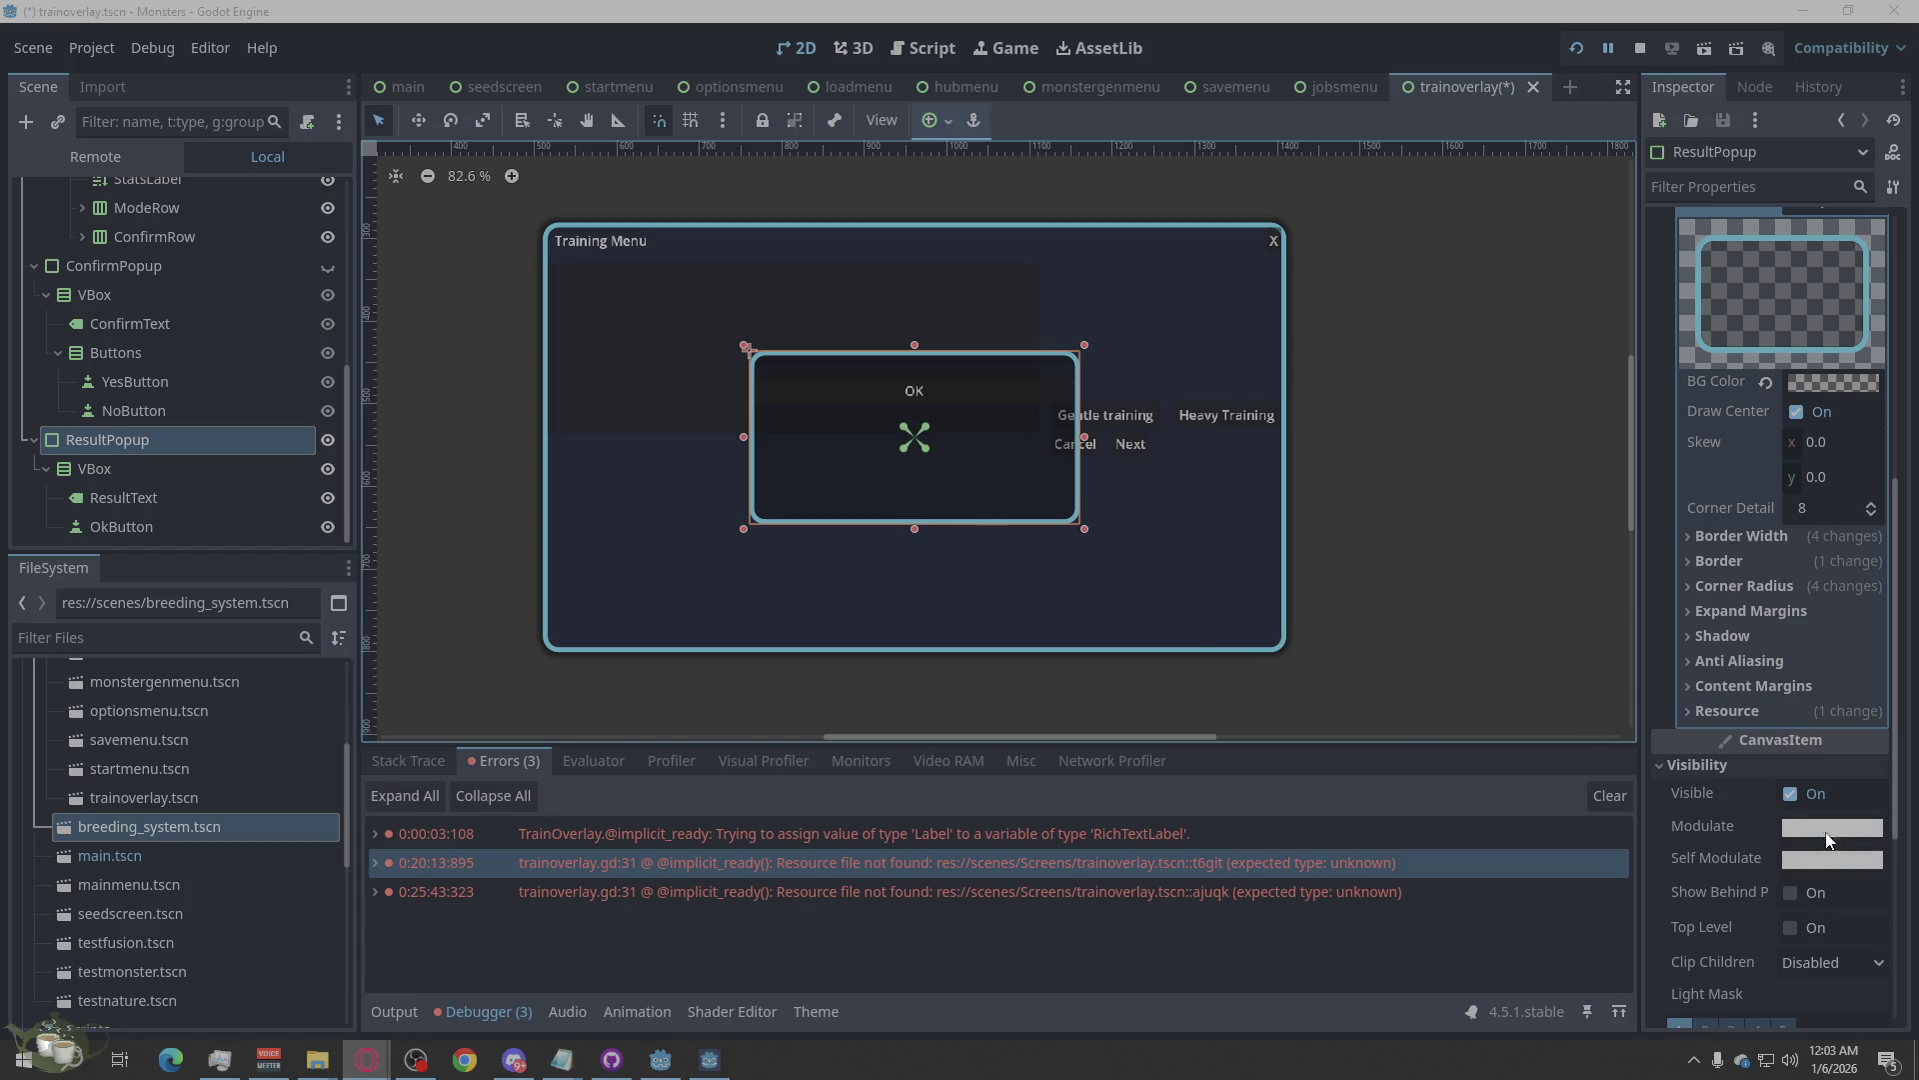
click(1833, 383)
key(ctrl+v)
key(Return)
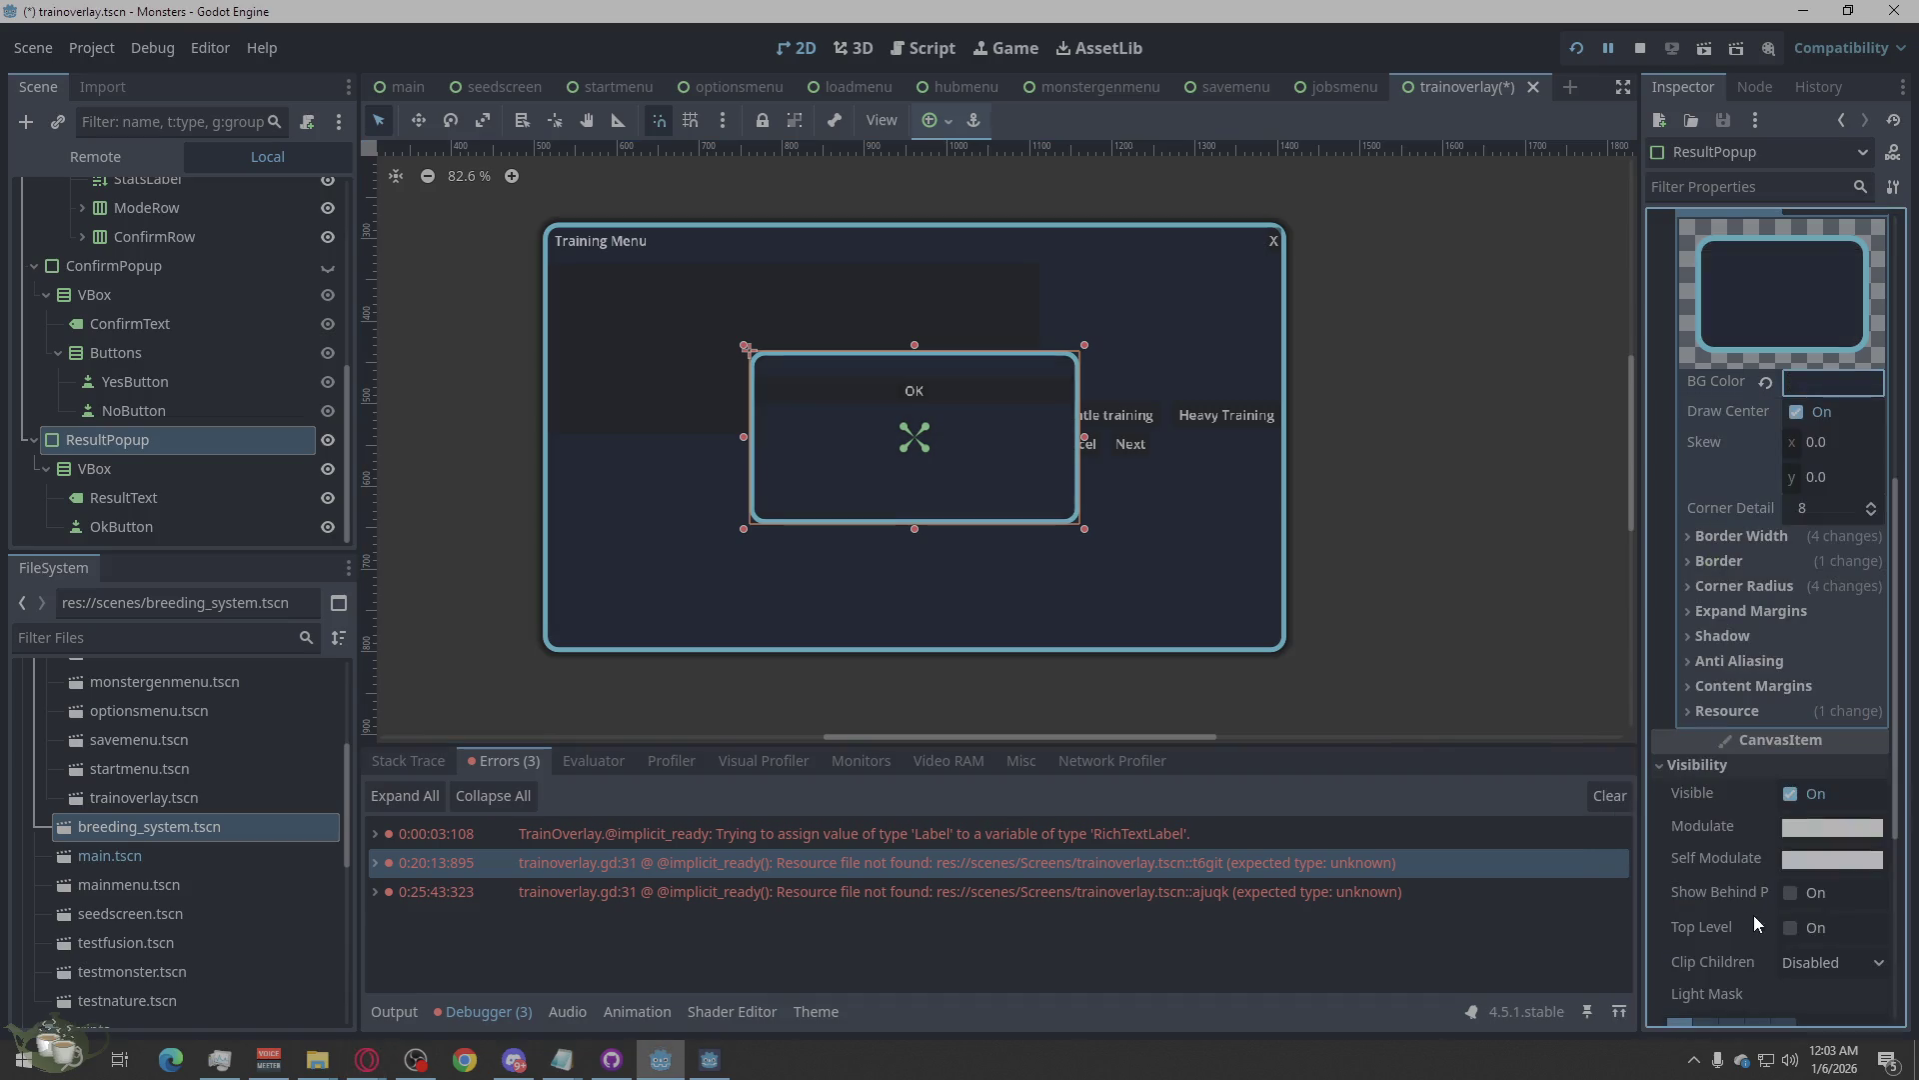
Select Dimmer and hide ResultPopup so only the Training Menu buttons show.
click(1424, 541)
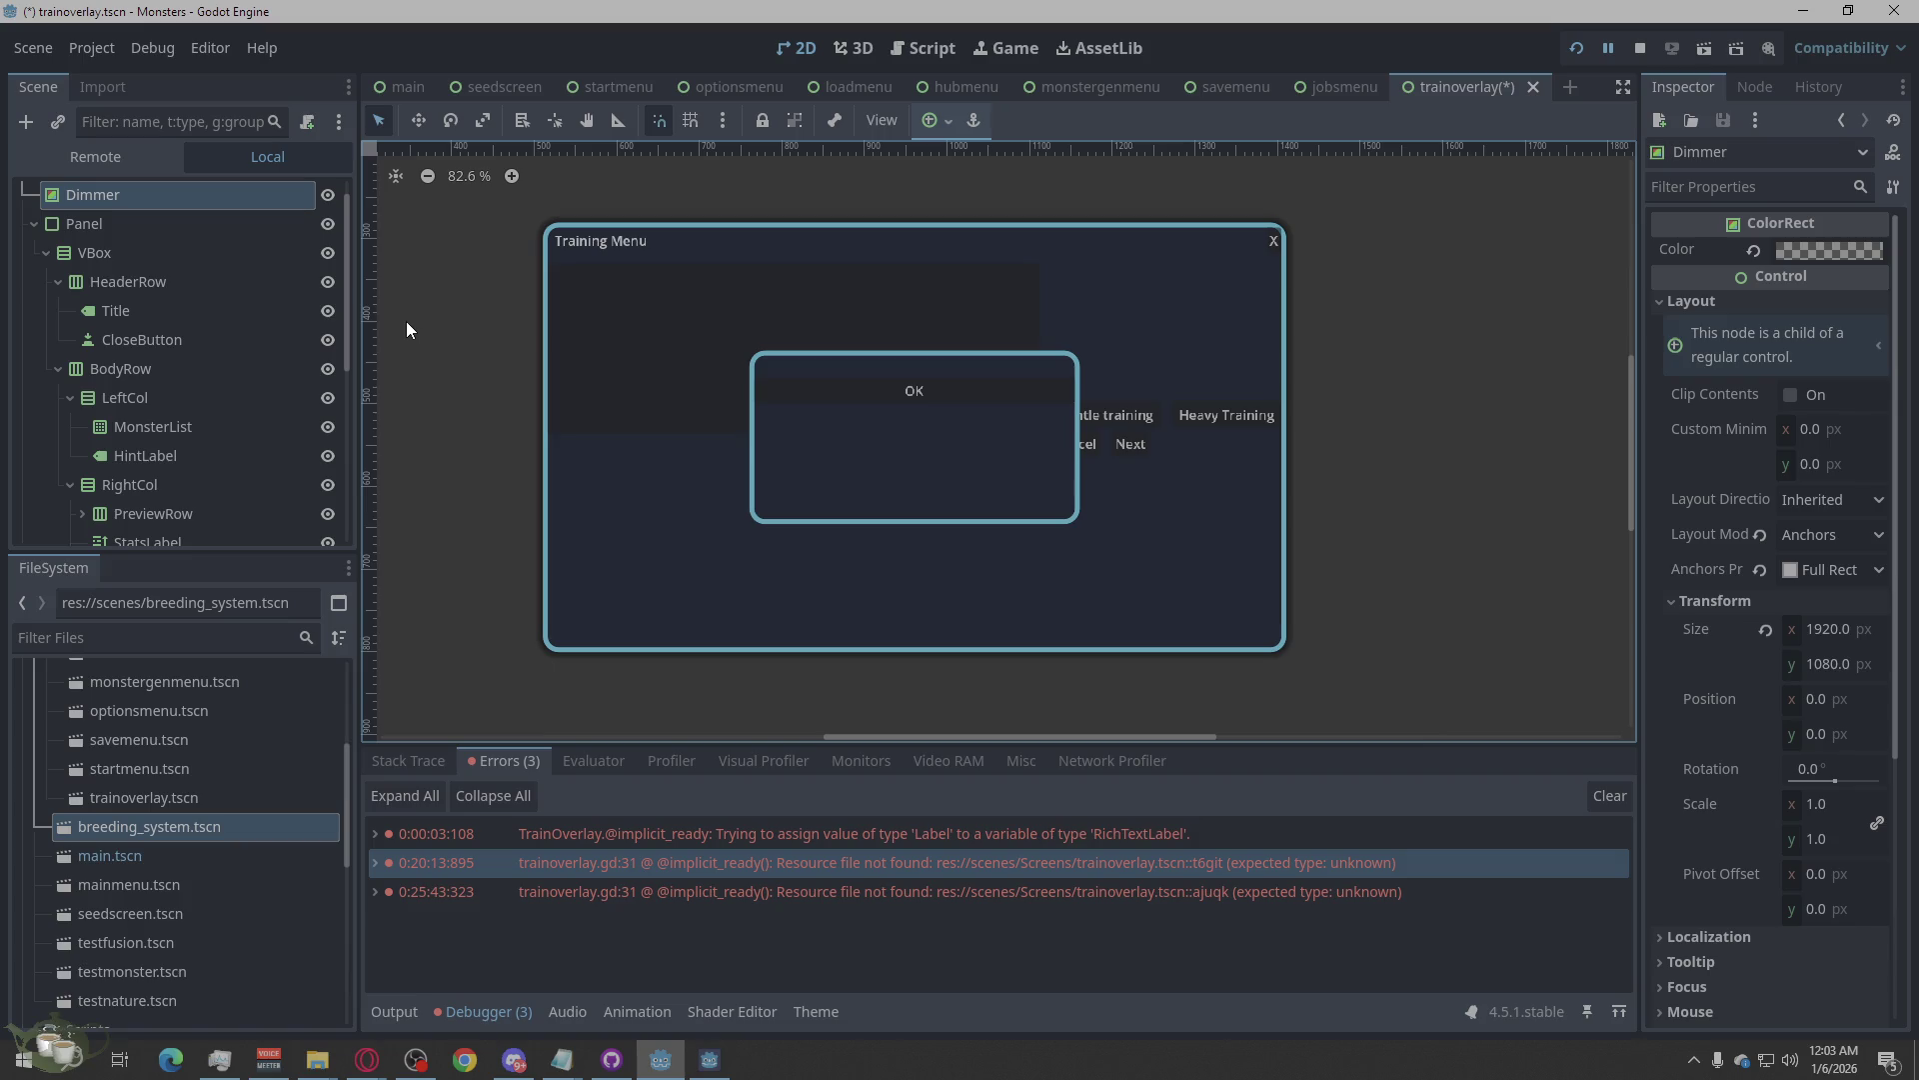
scroll(219, 438, down, 5)
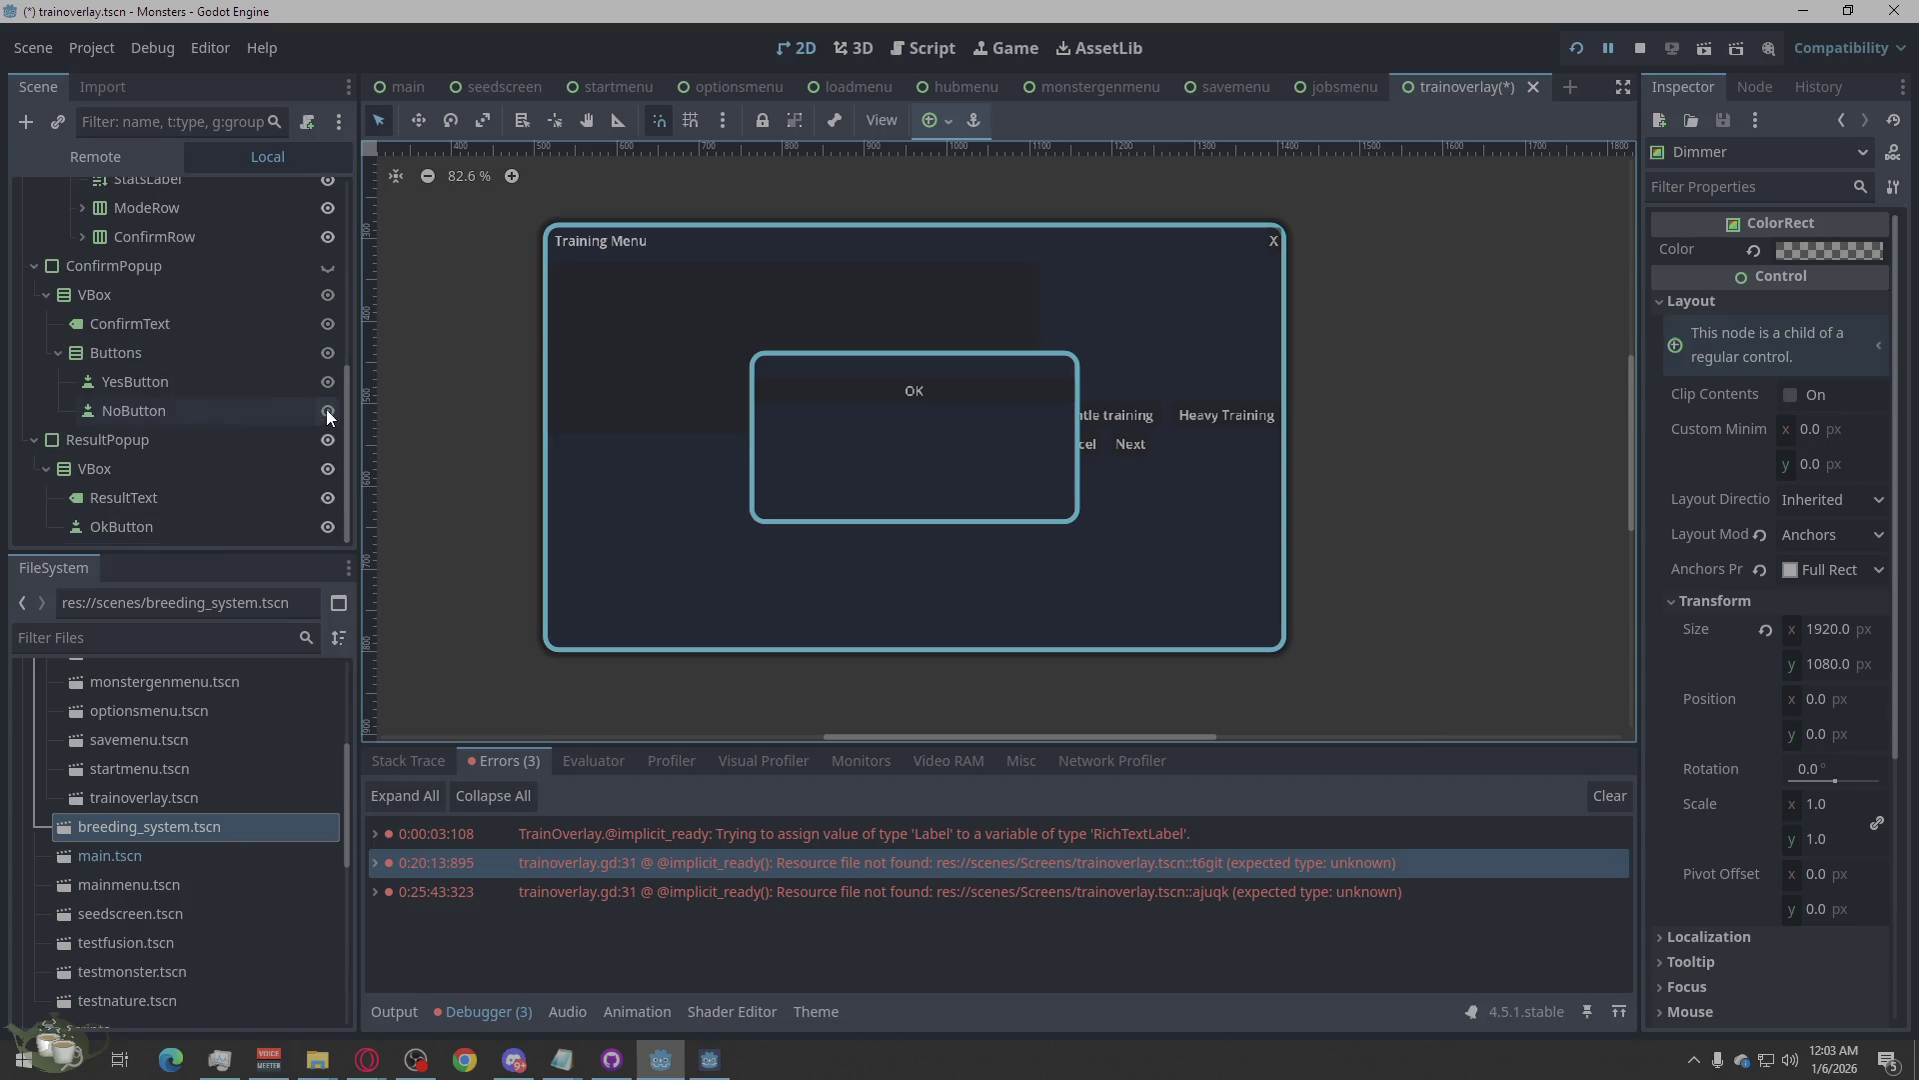
click(327, 440)
scroll(272, 448, up, 5)
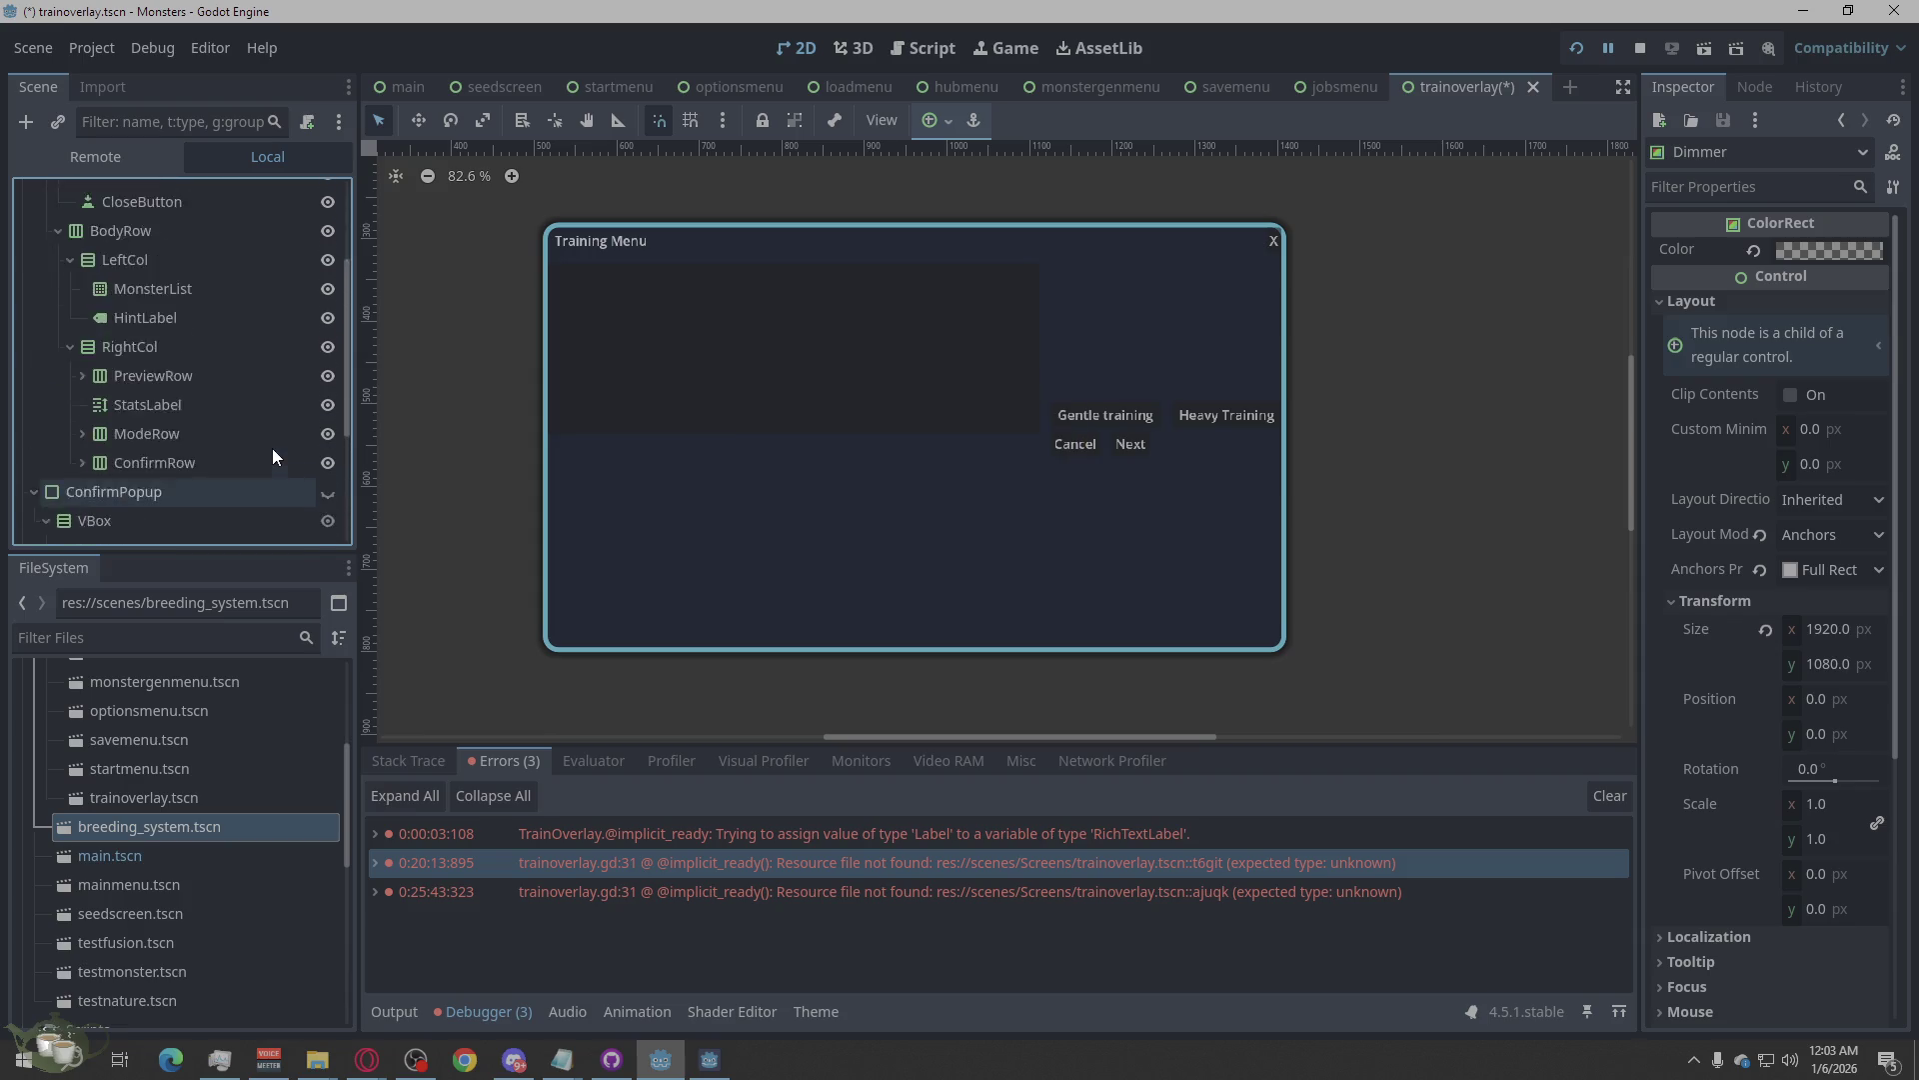
Select the HeaderRow container under Panel > VBox and look through its theme override and Theme sections.
click(165, 253)
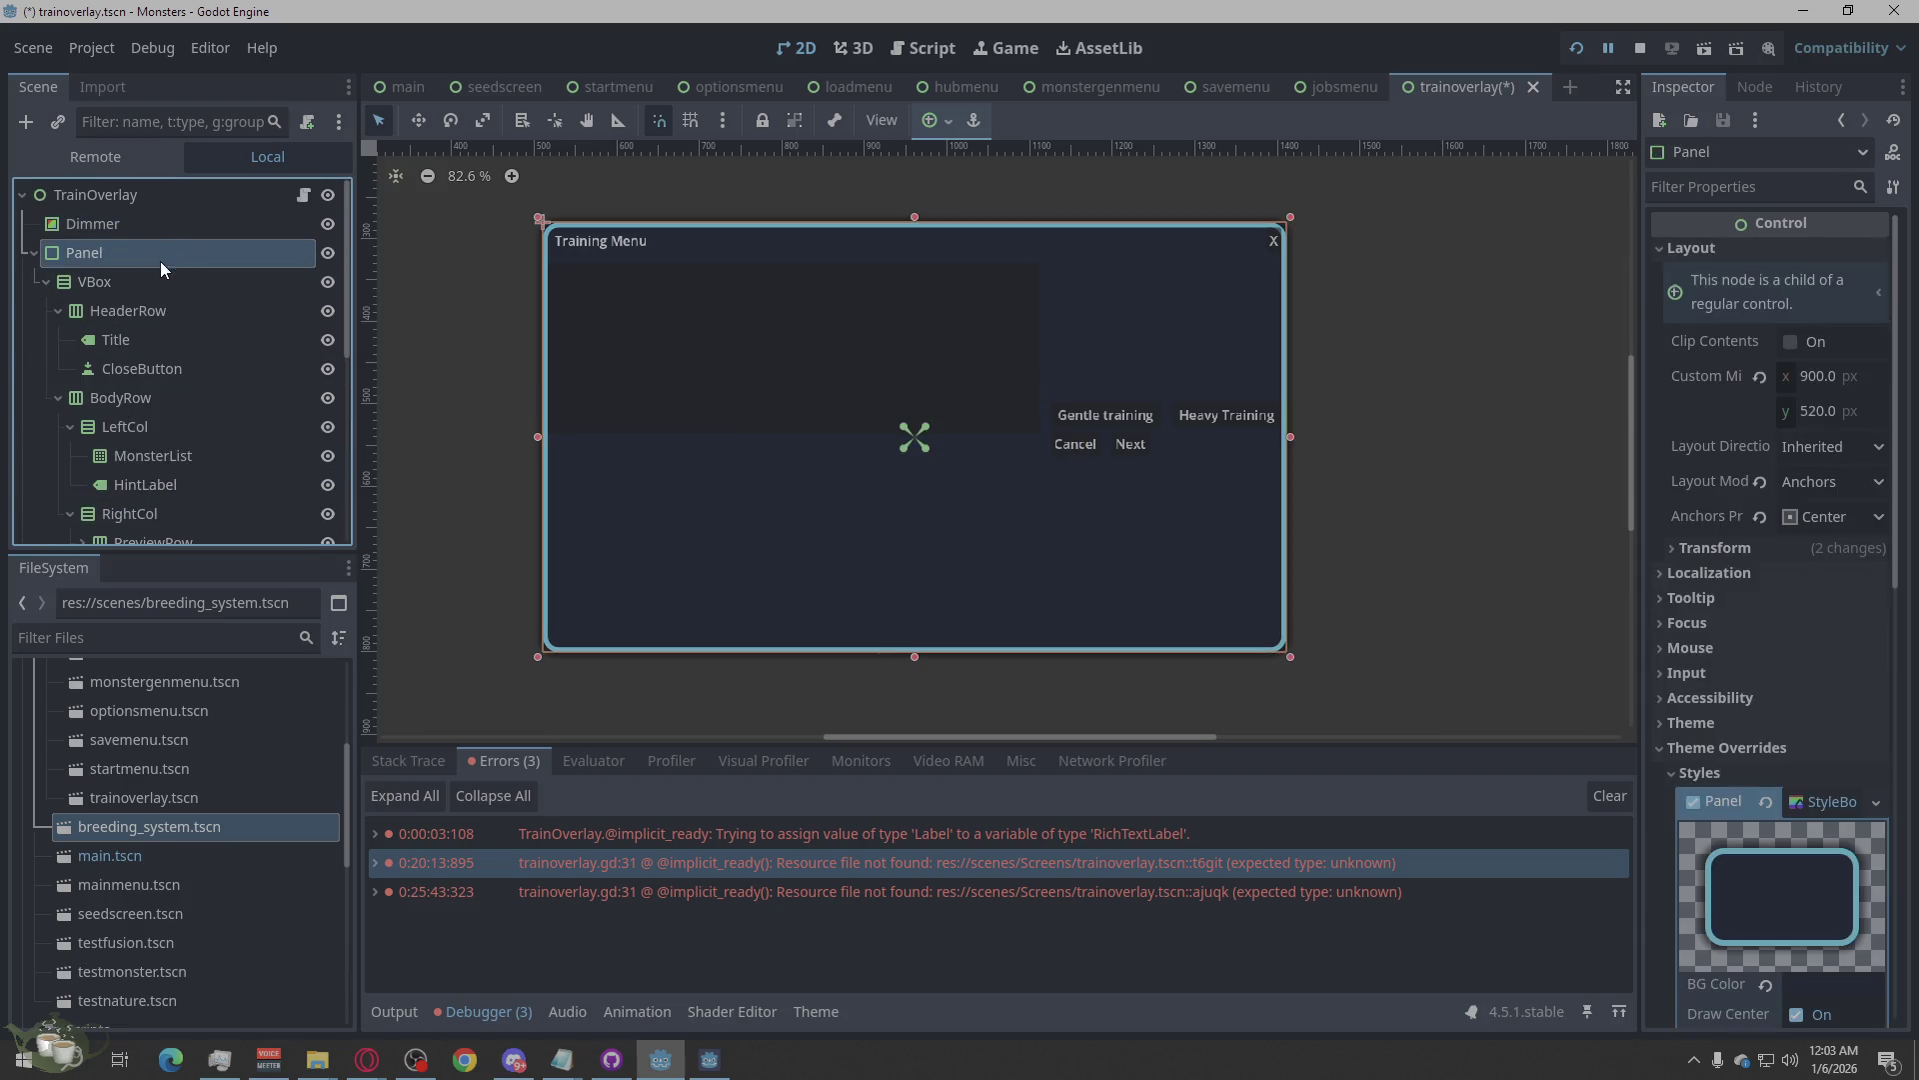
click(158, 273)
click(146, 316)
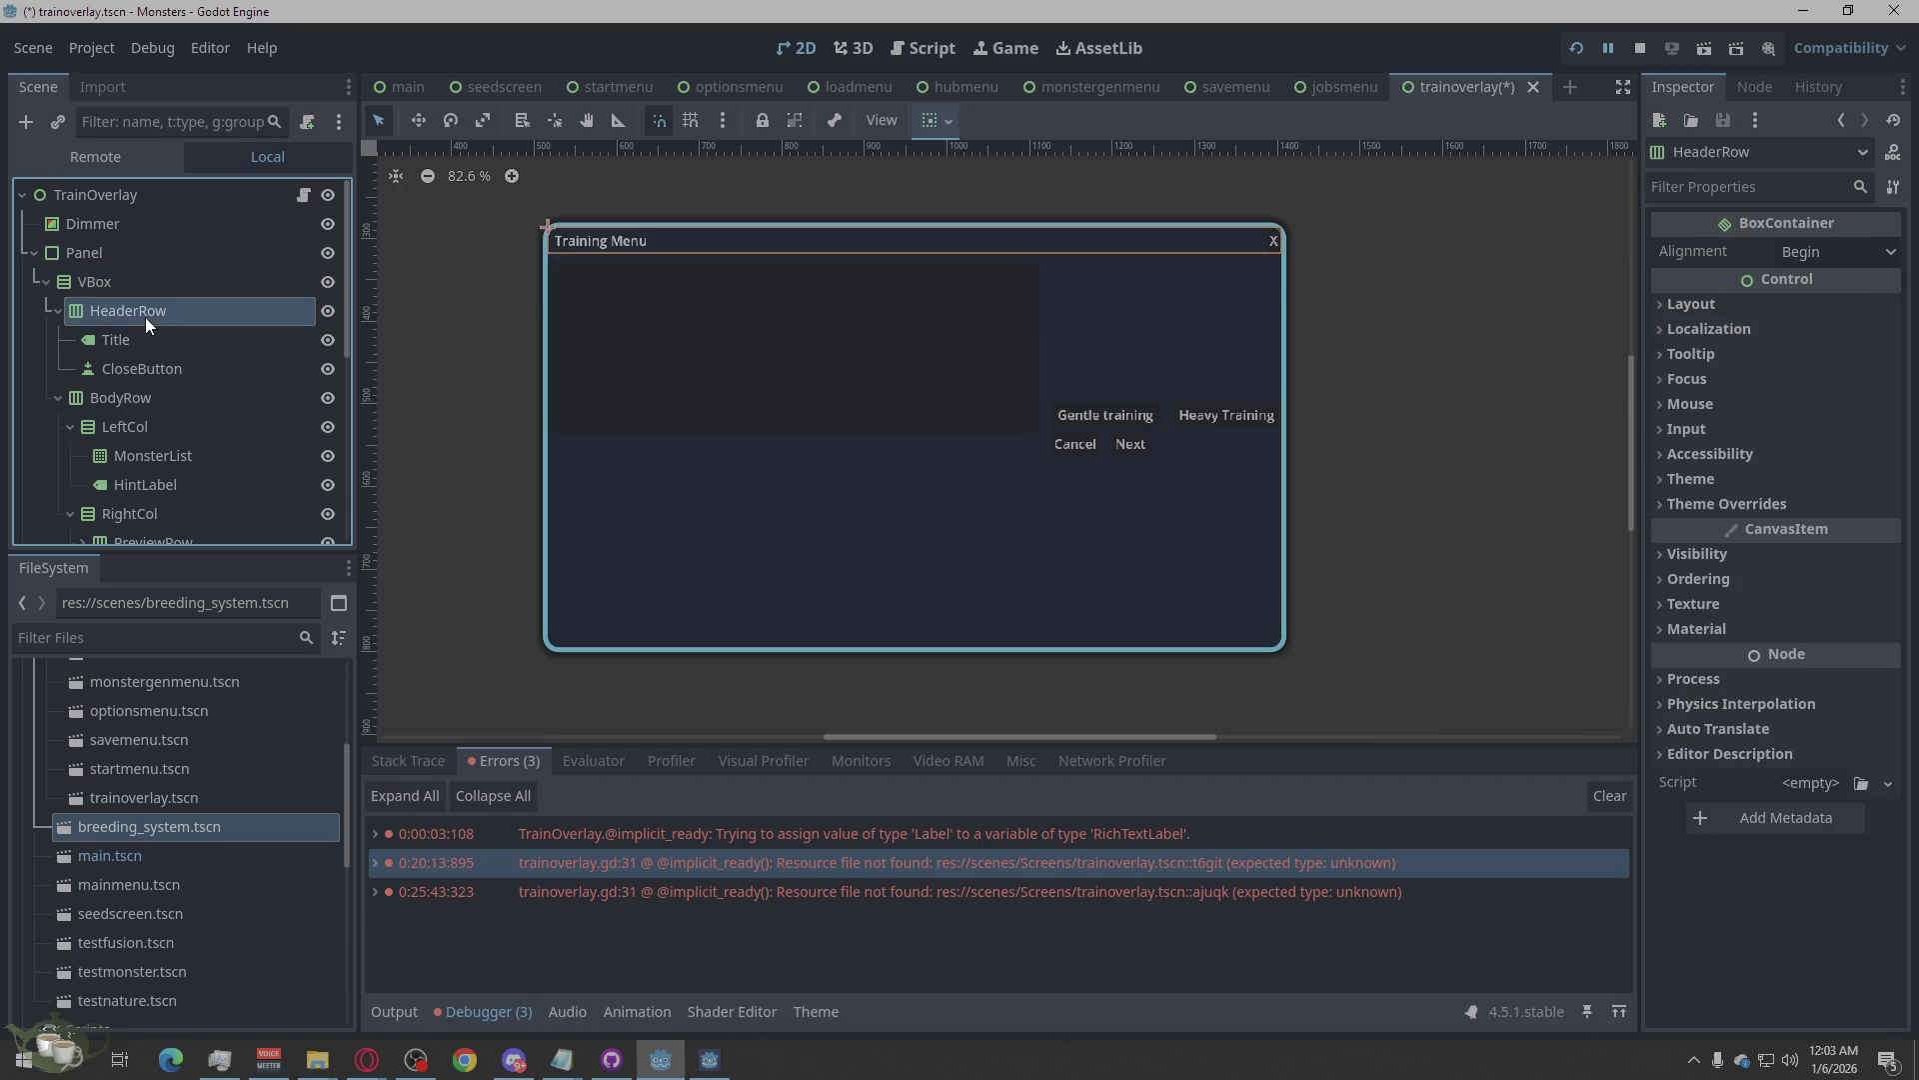
scroll(146, 316, down, 1)
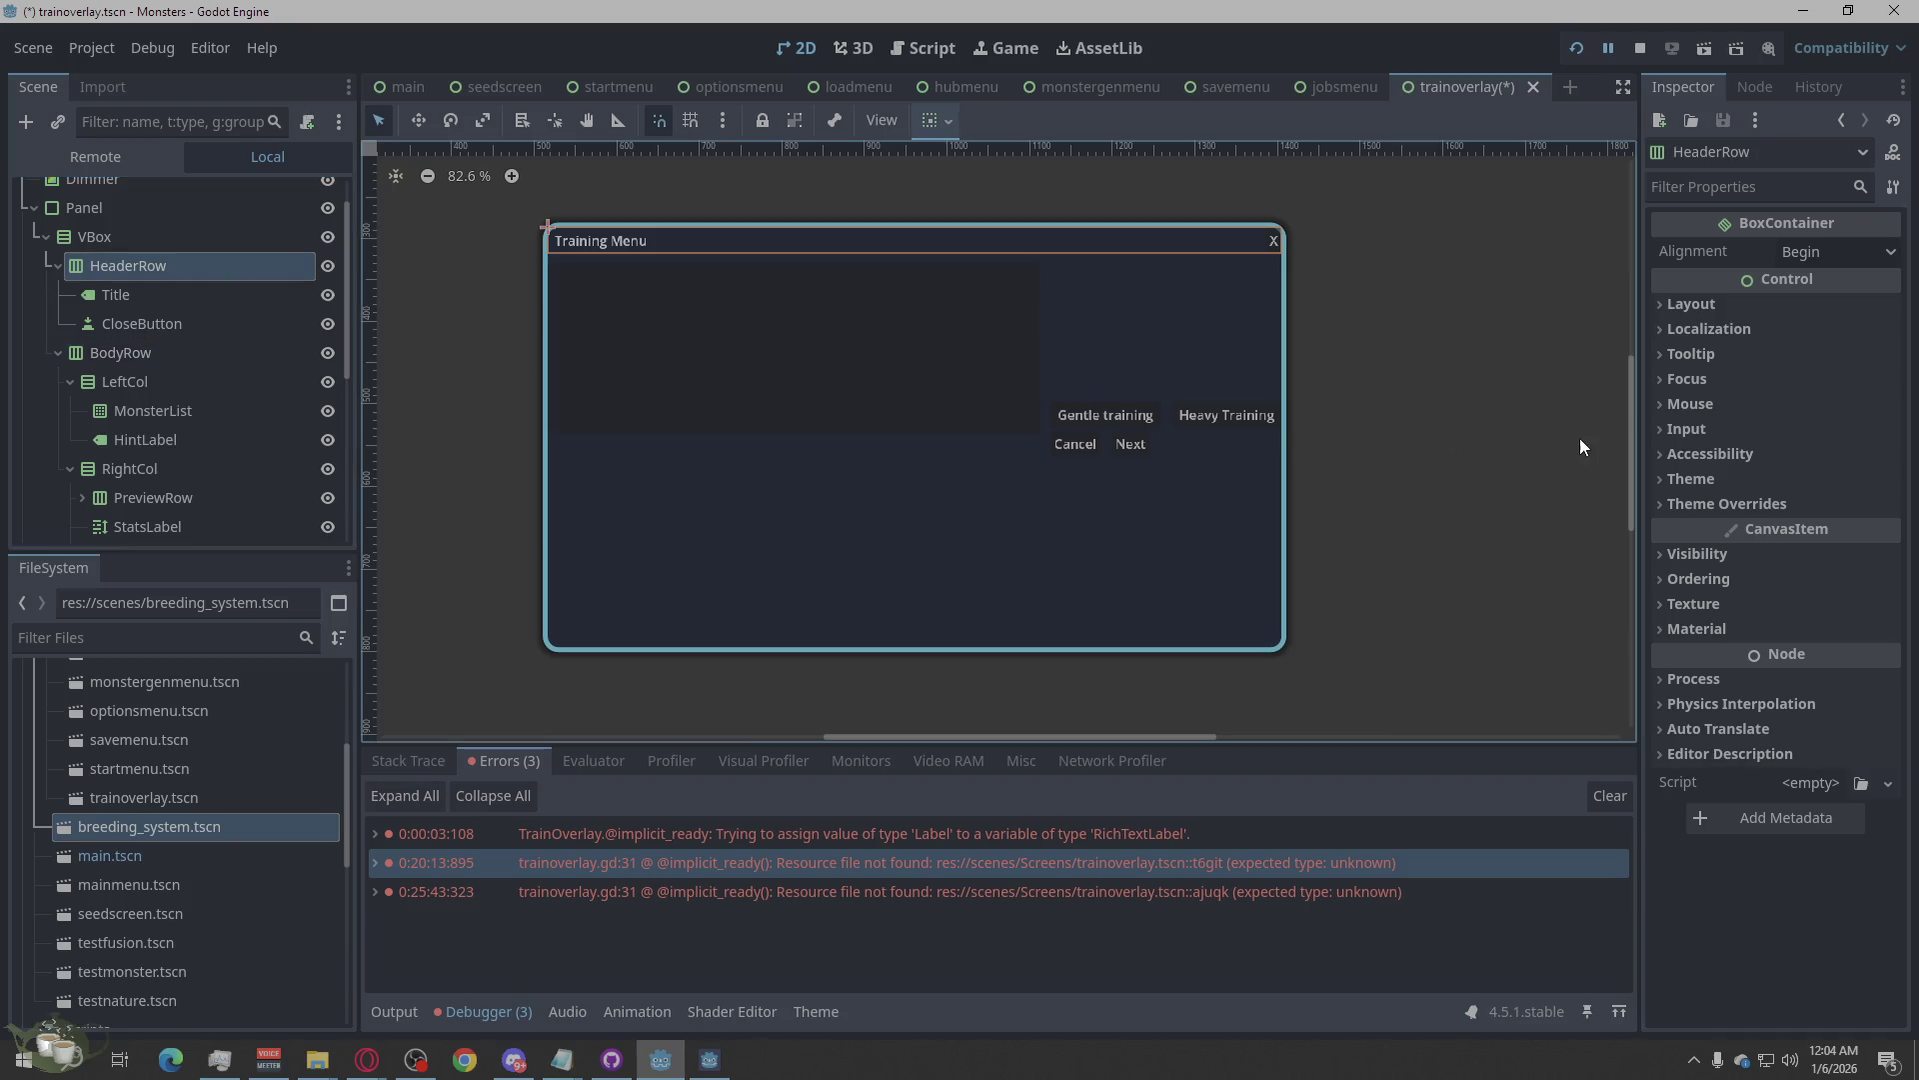
click(1675, 502)
click(1689, 524)
click(1695, 524)
click(1660, 503)
click(1664, 484)
click(1663, 484)
Set the Title label's vertical sizing to Fill, then back to Shrink Center.
click(206, 298)
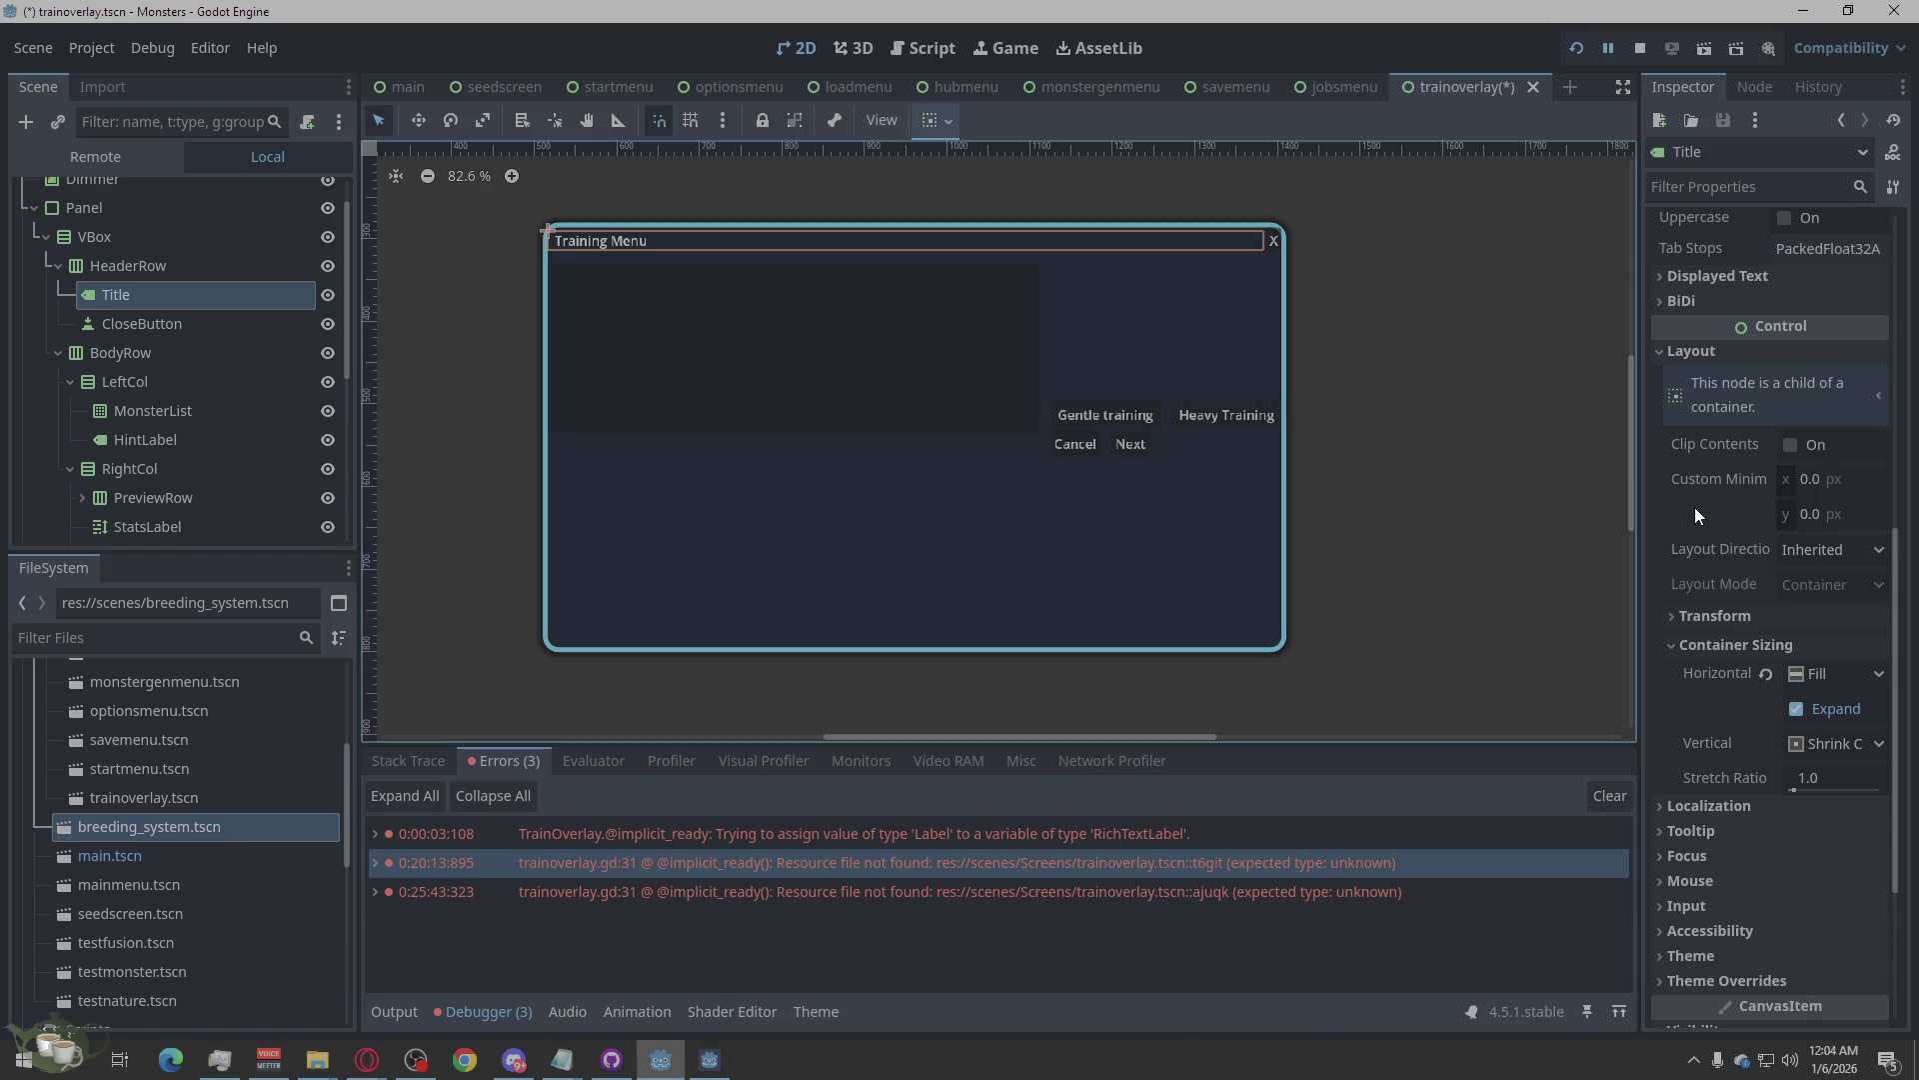
scroll(1740, 650, down, 4)
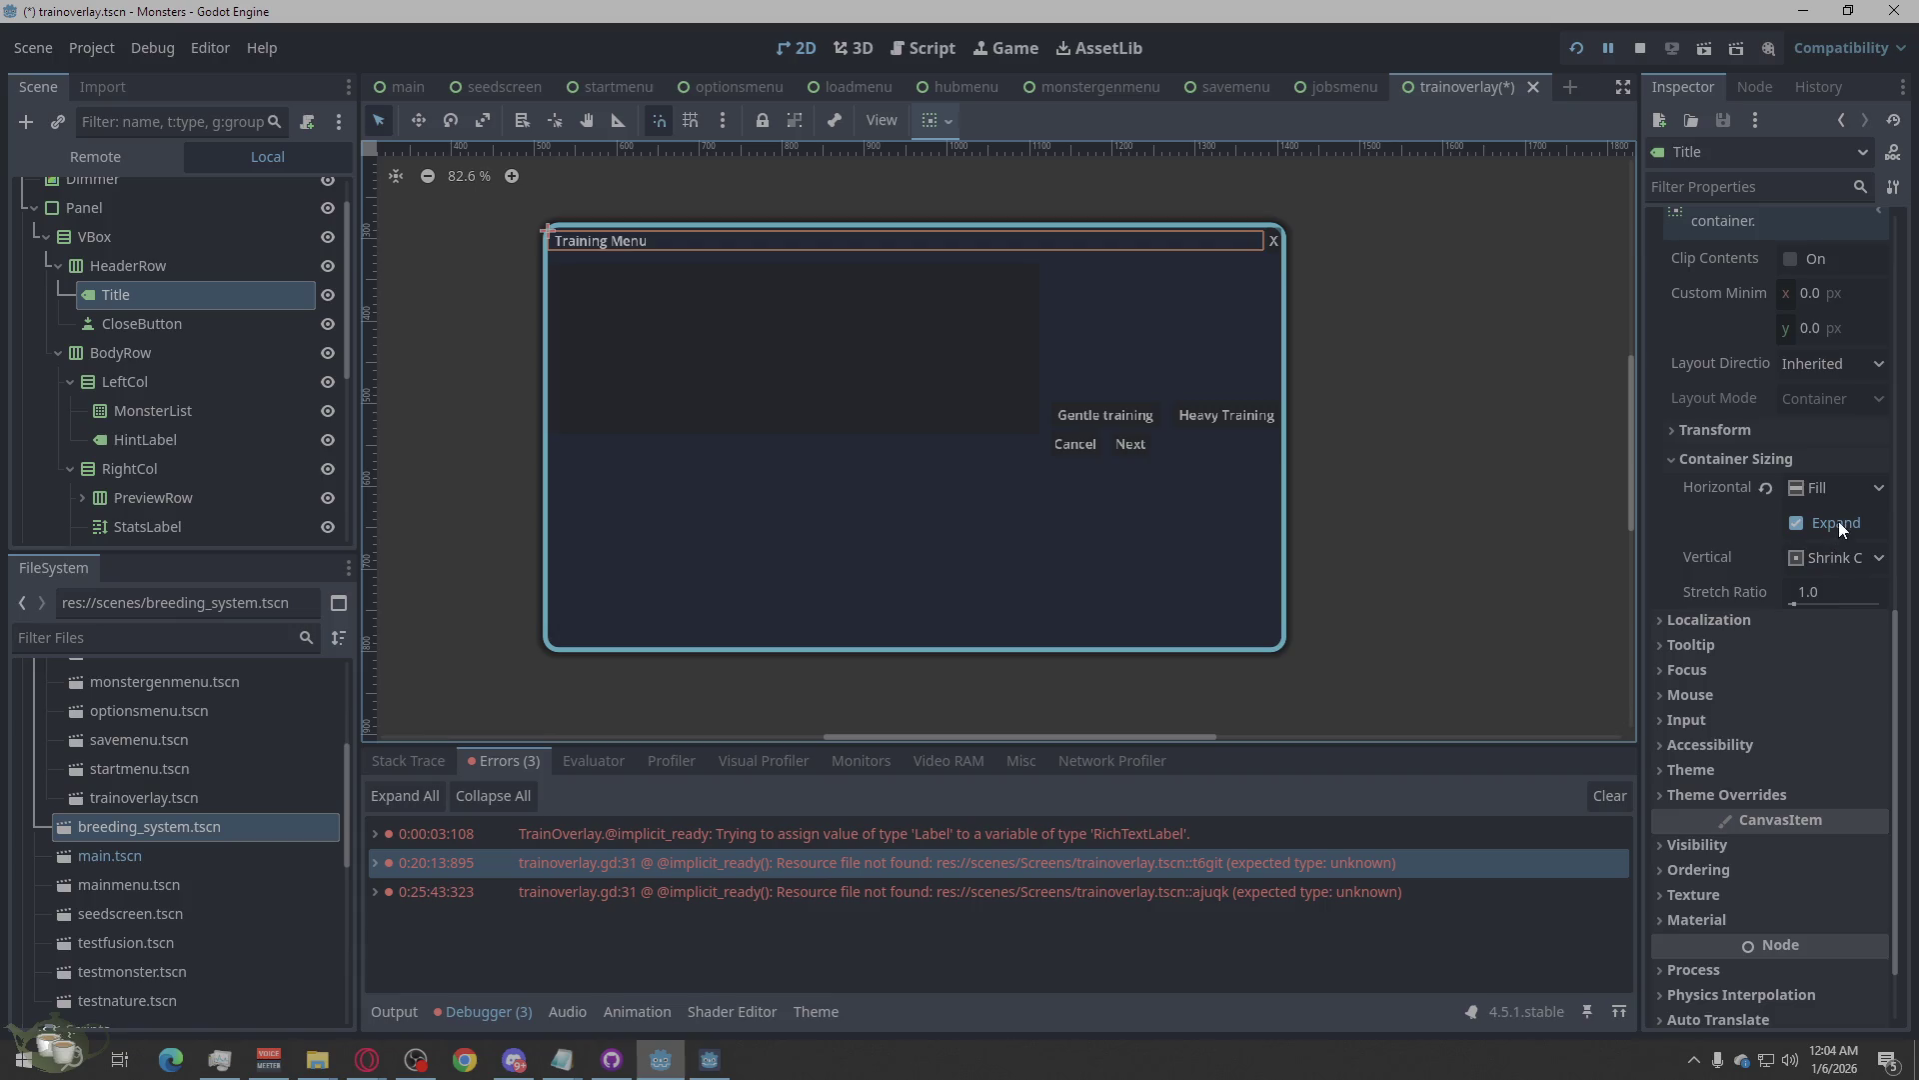
click(1811, 559)
click(1804, 591)
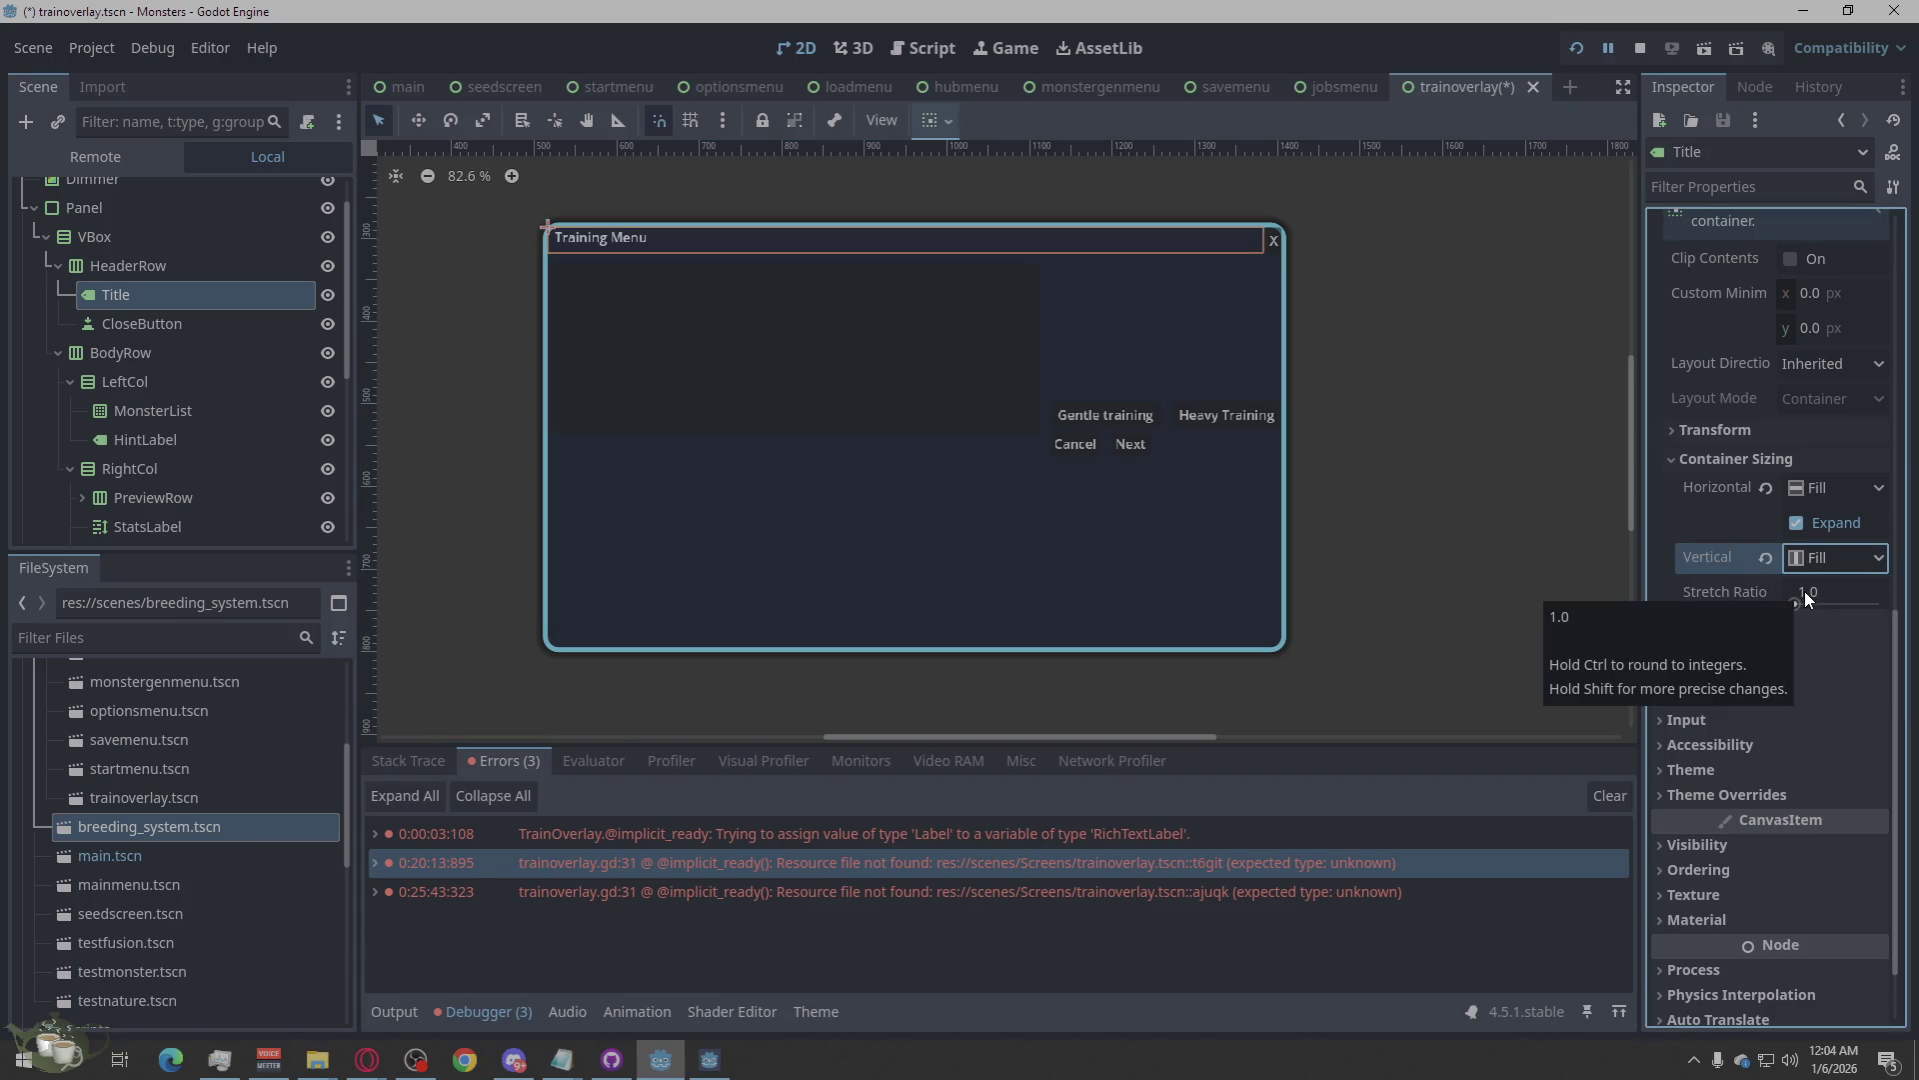
click(1819, 556)
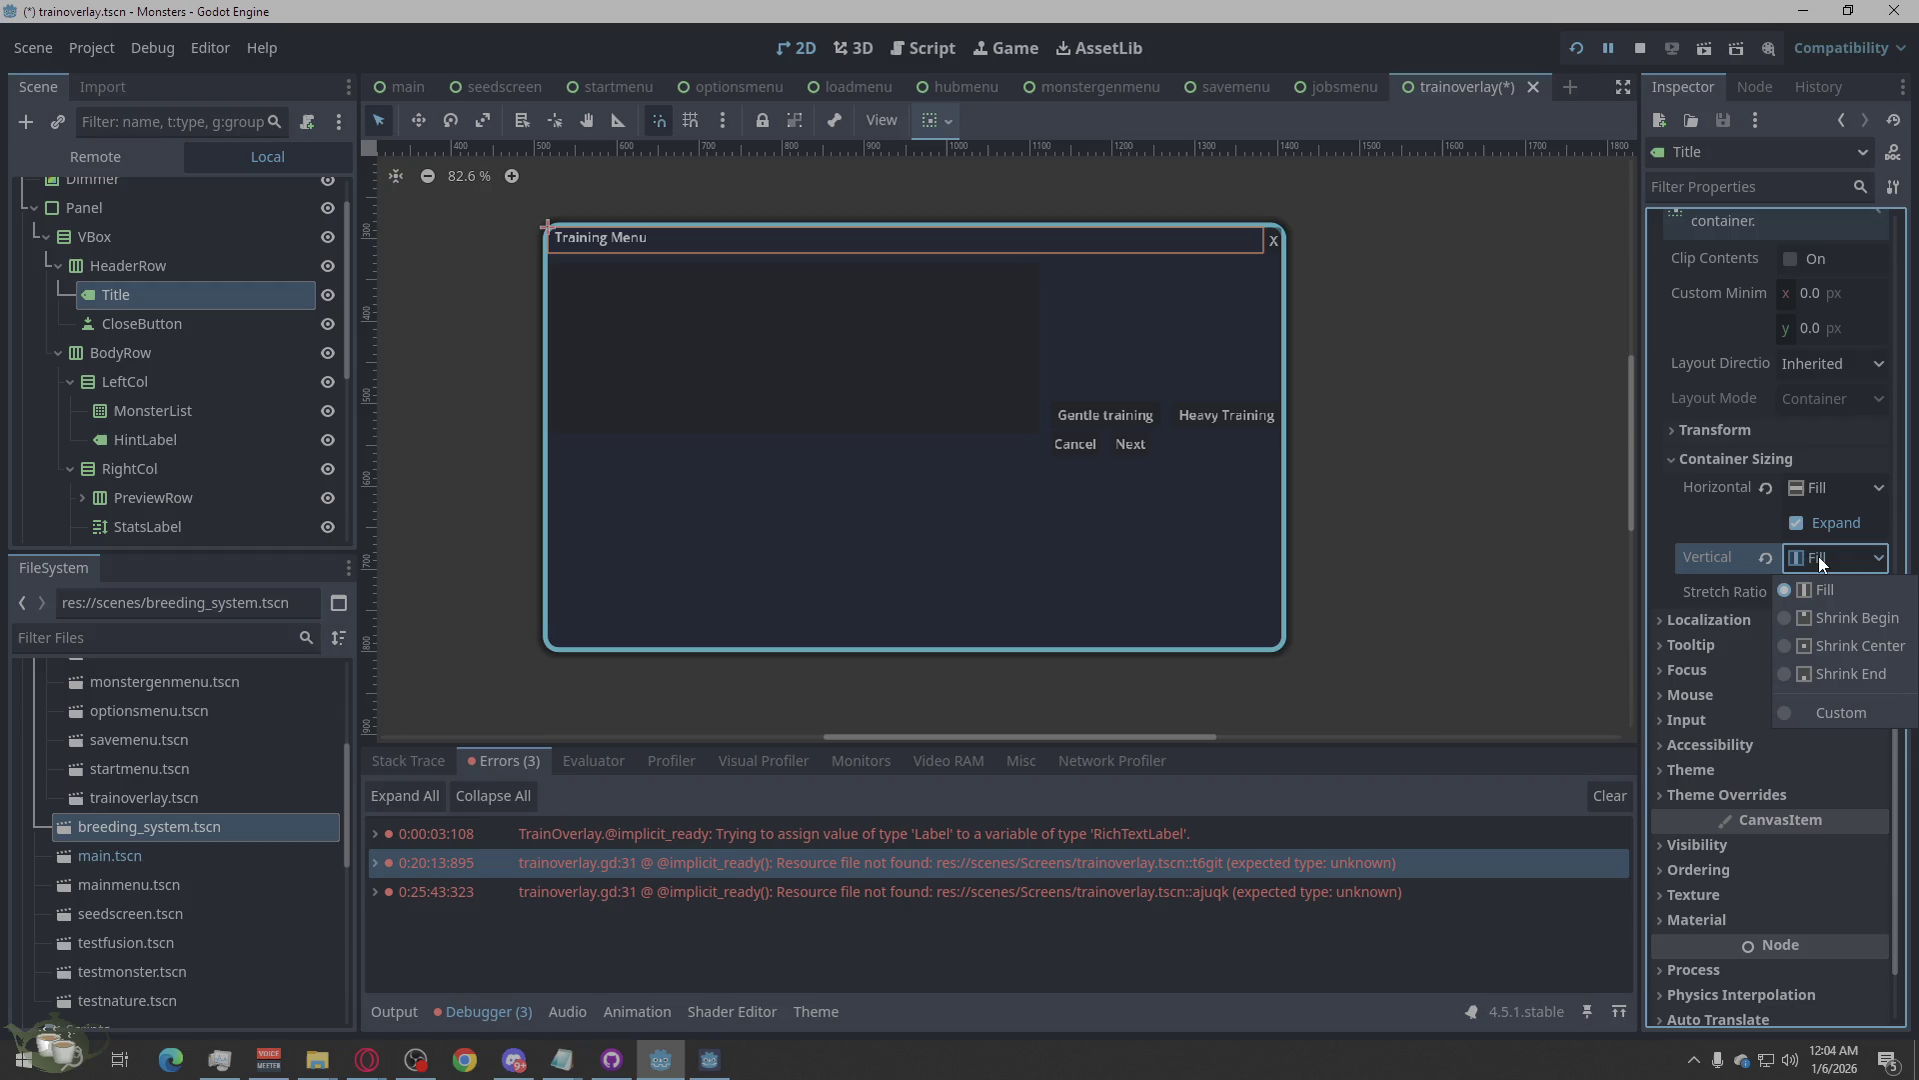
click(1832, 652)
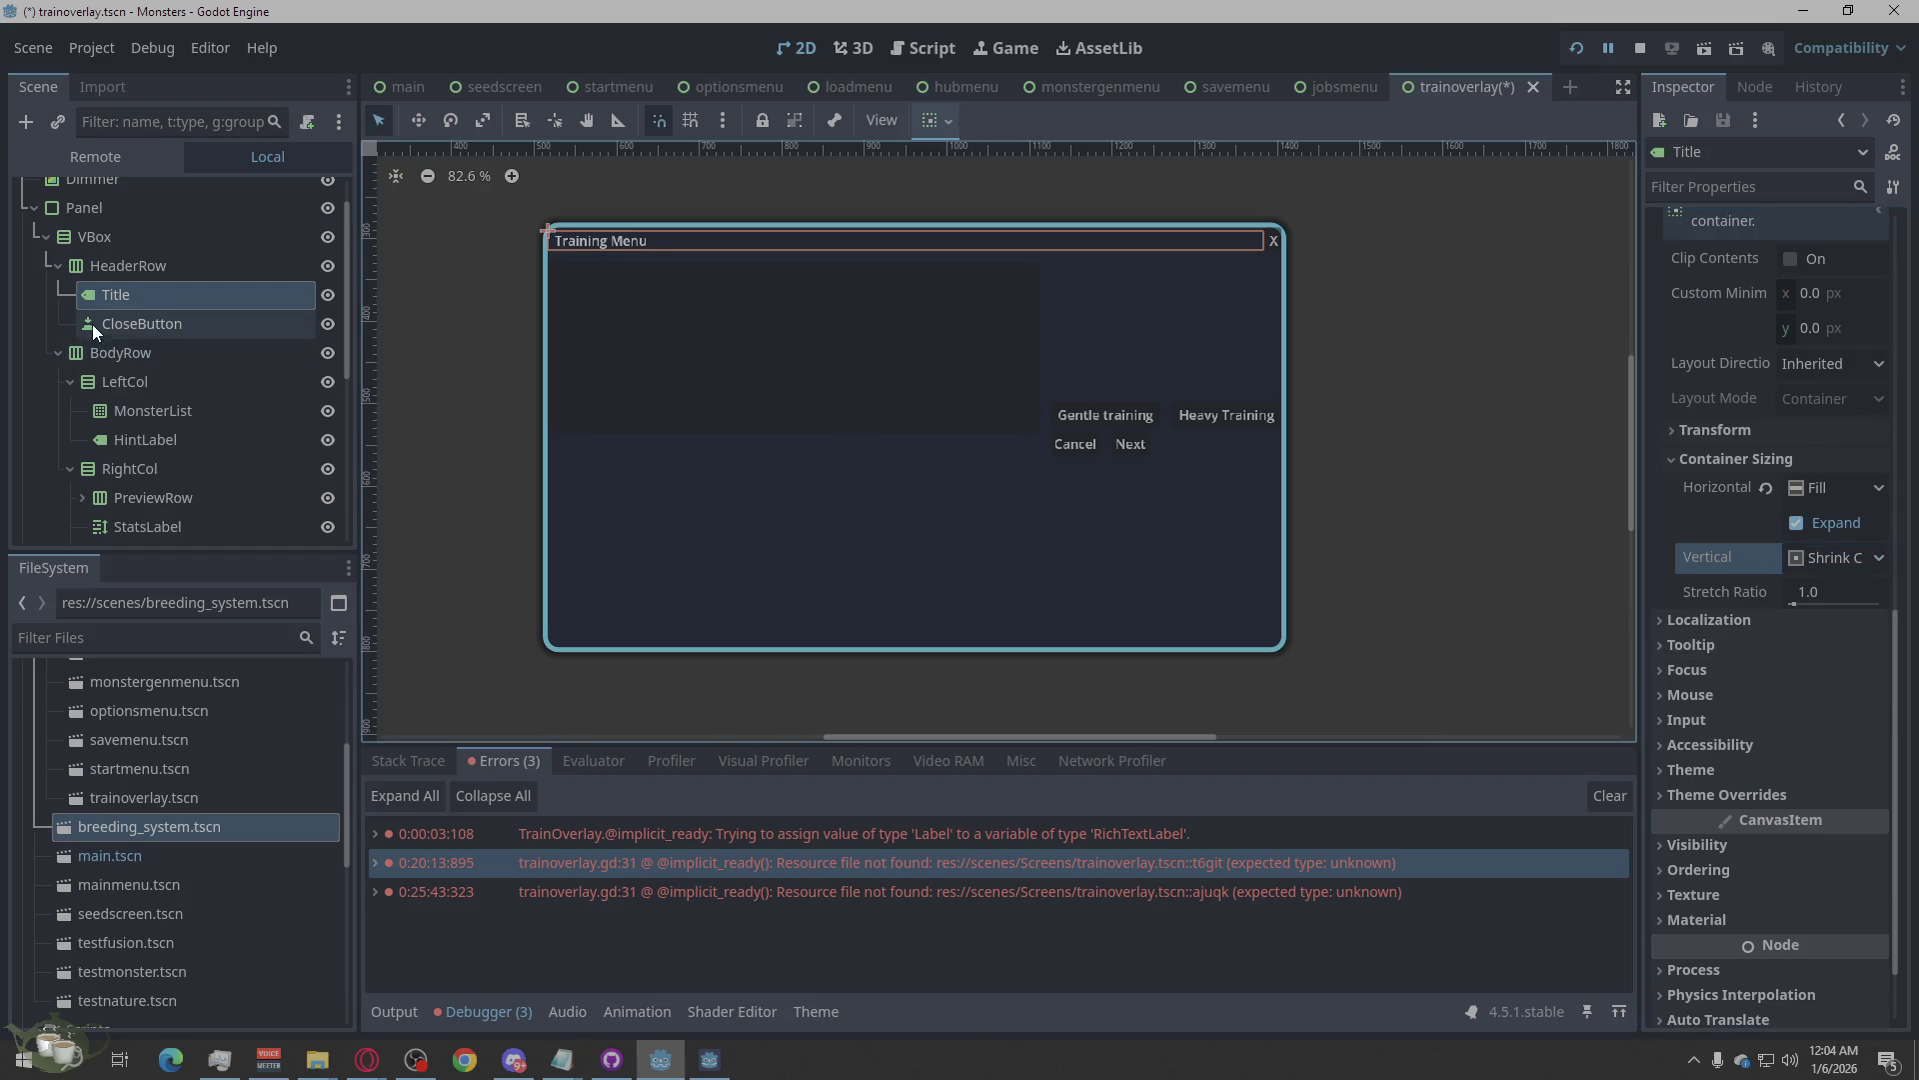
click(120, 325)
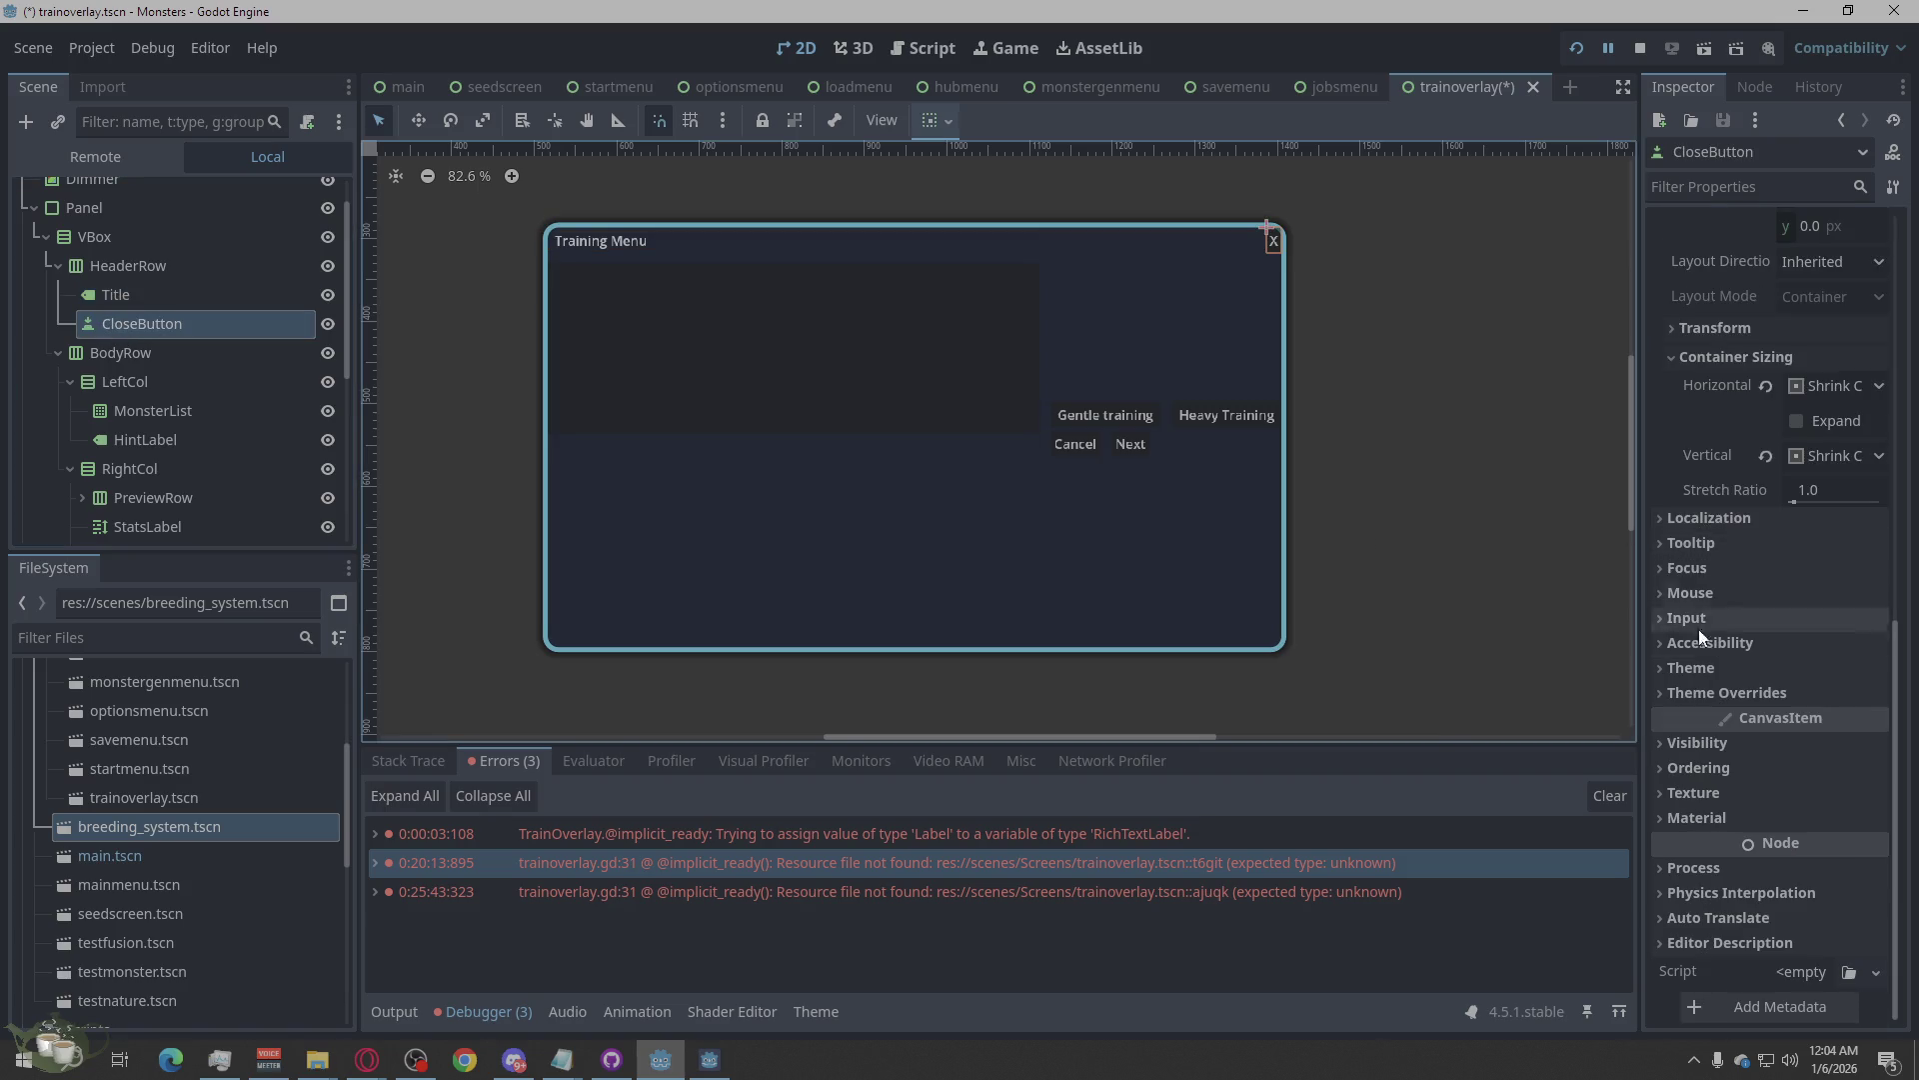
click(1688, 690)
click(1693, 668)
click(1699, 680)
click(1700, 684)
scroll(1712, 624, up, 5)
scroll(1780, 598, down, 1)
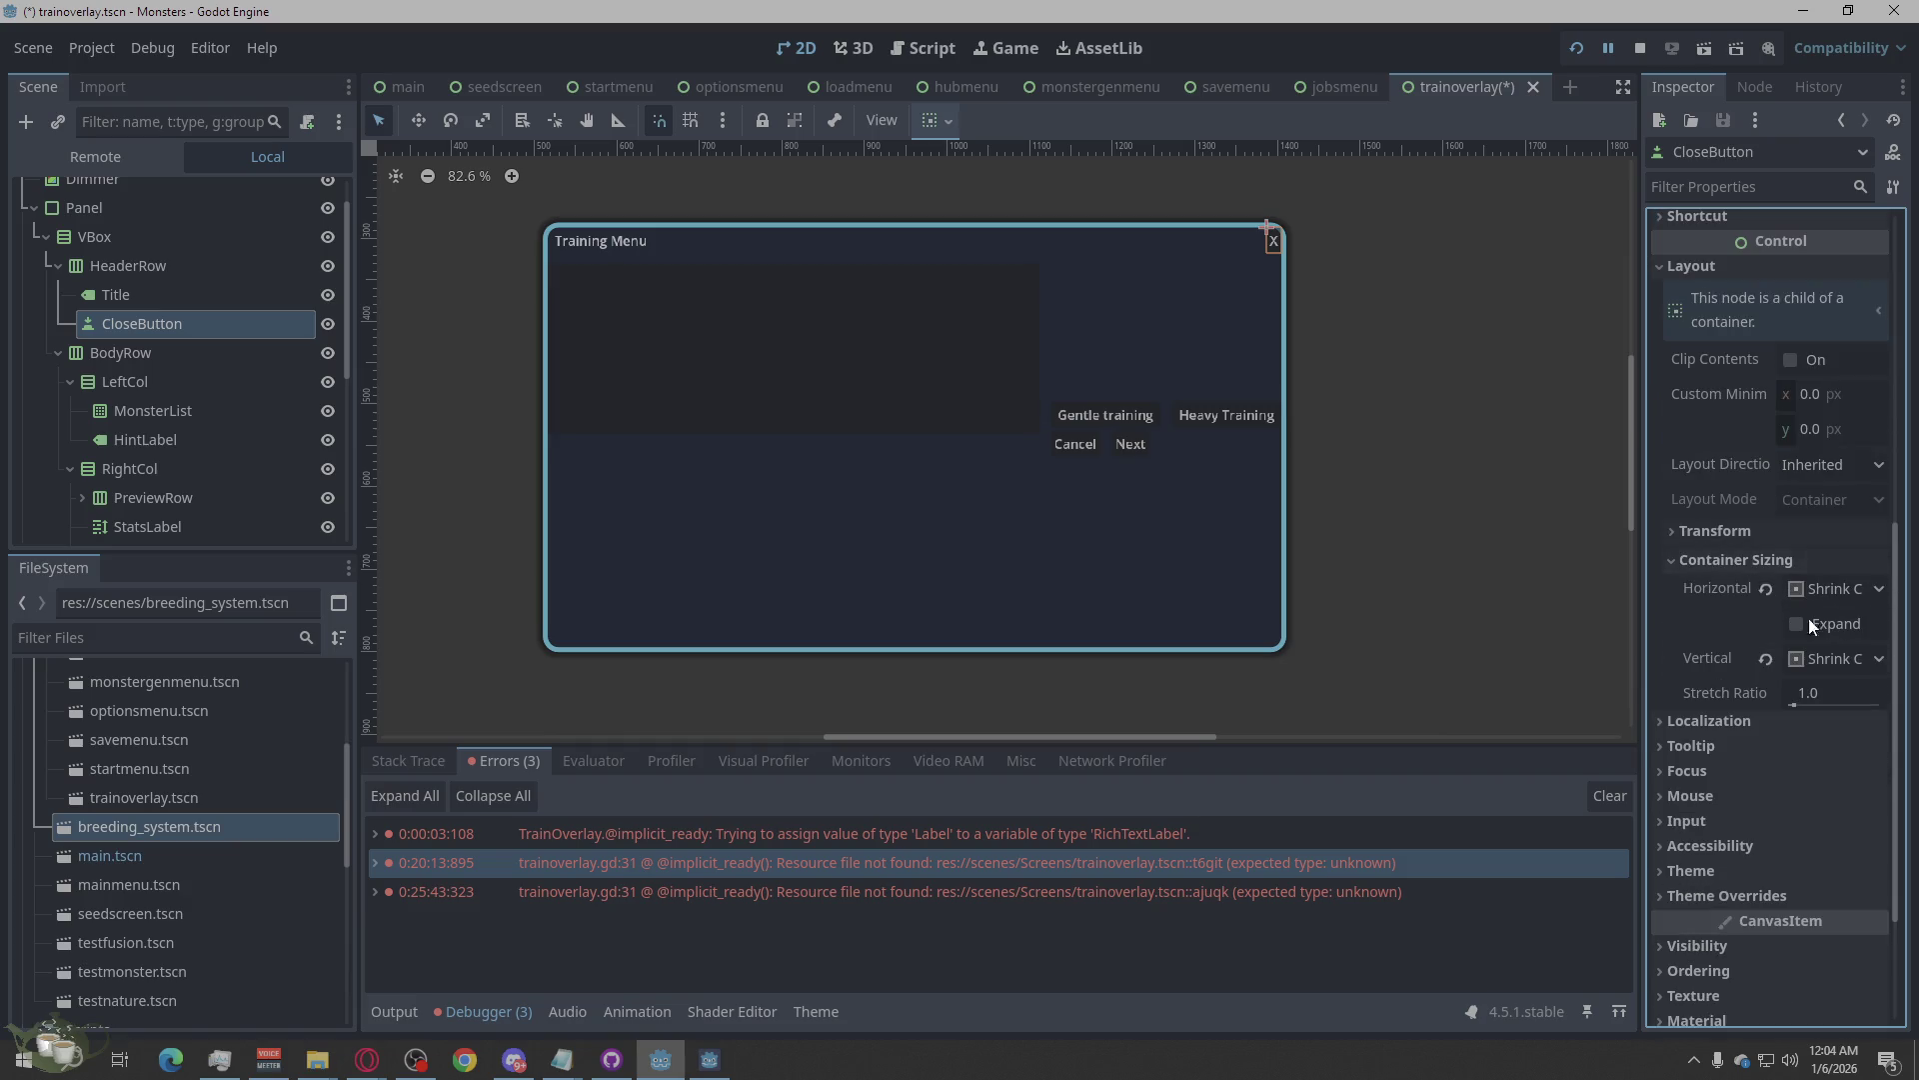
click(1812, 624)
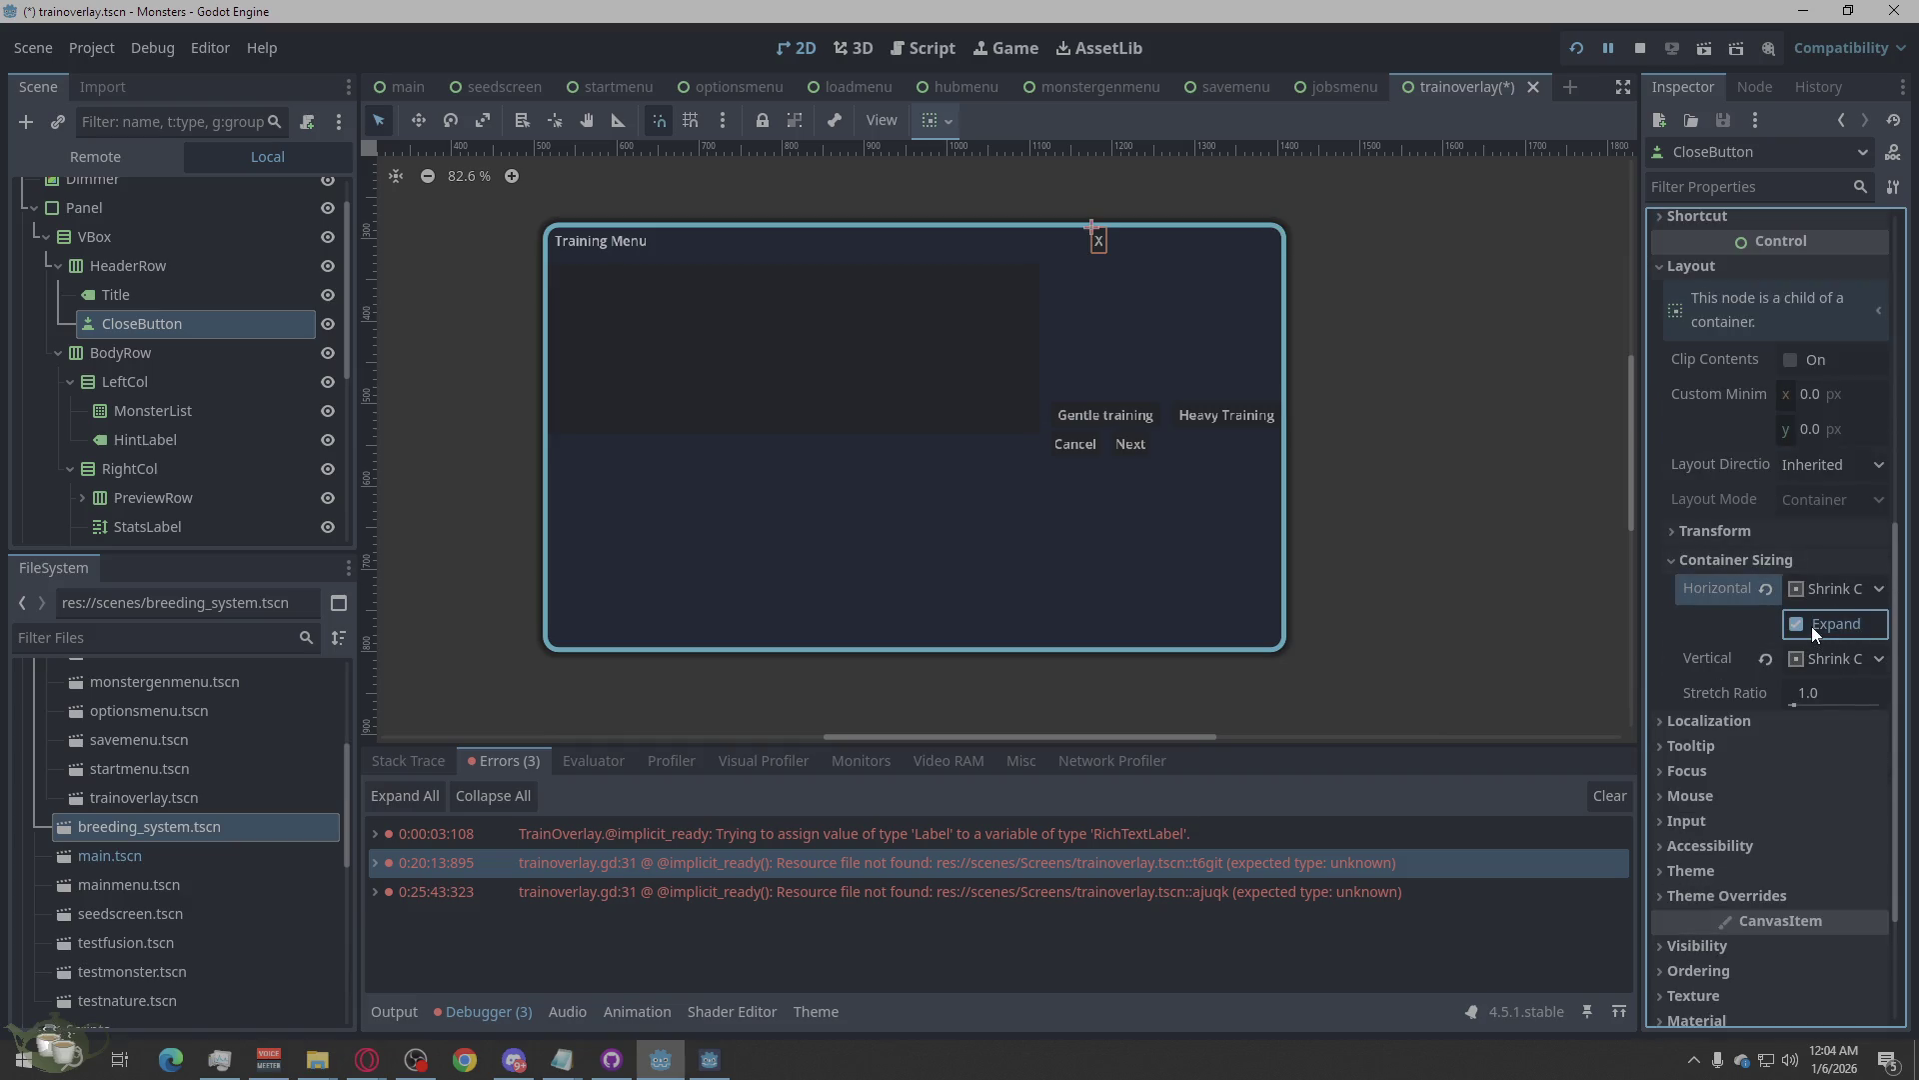
click(1811, 626)
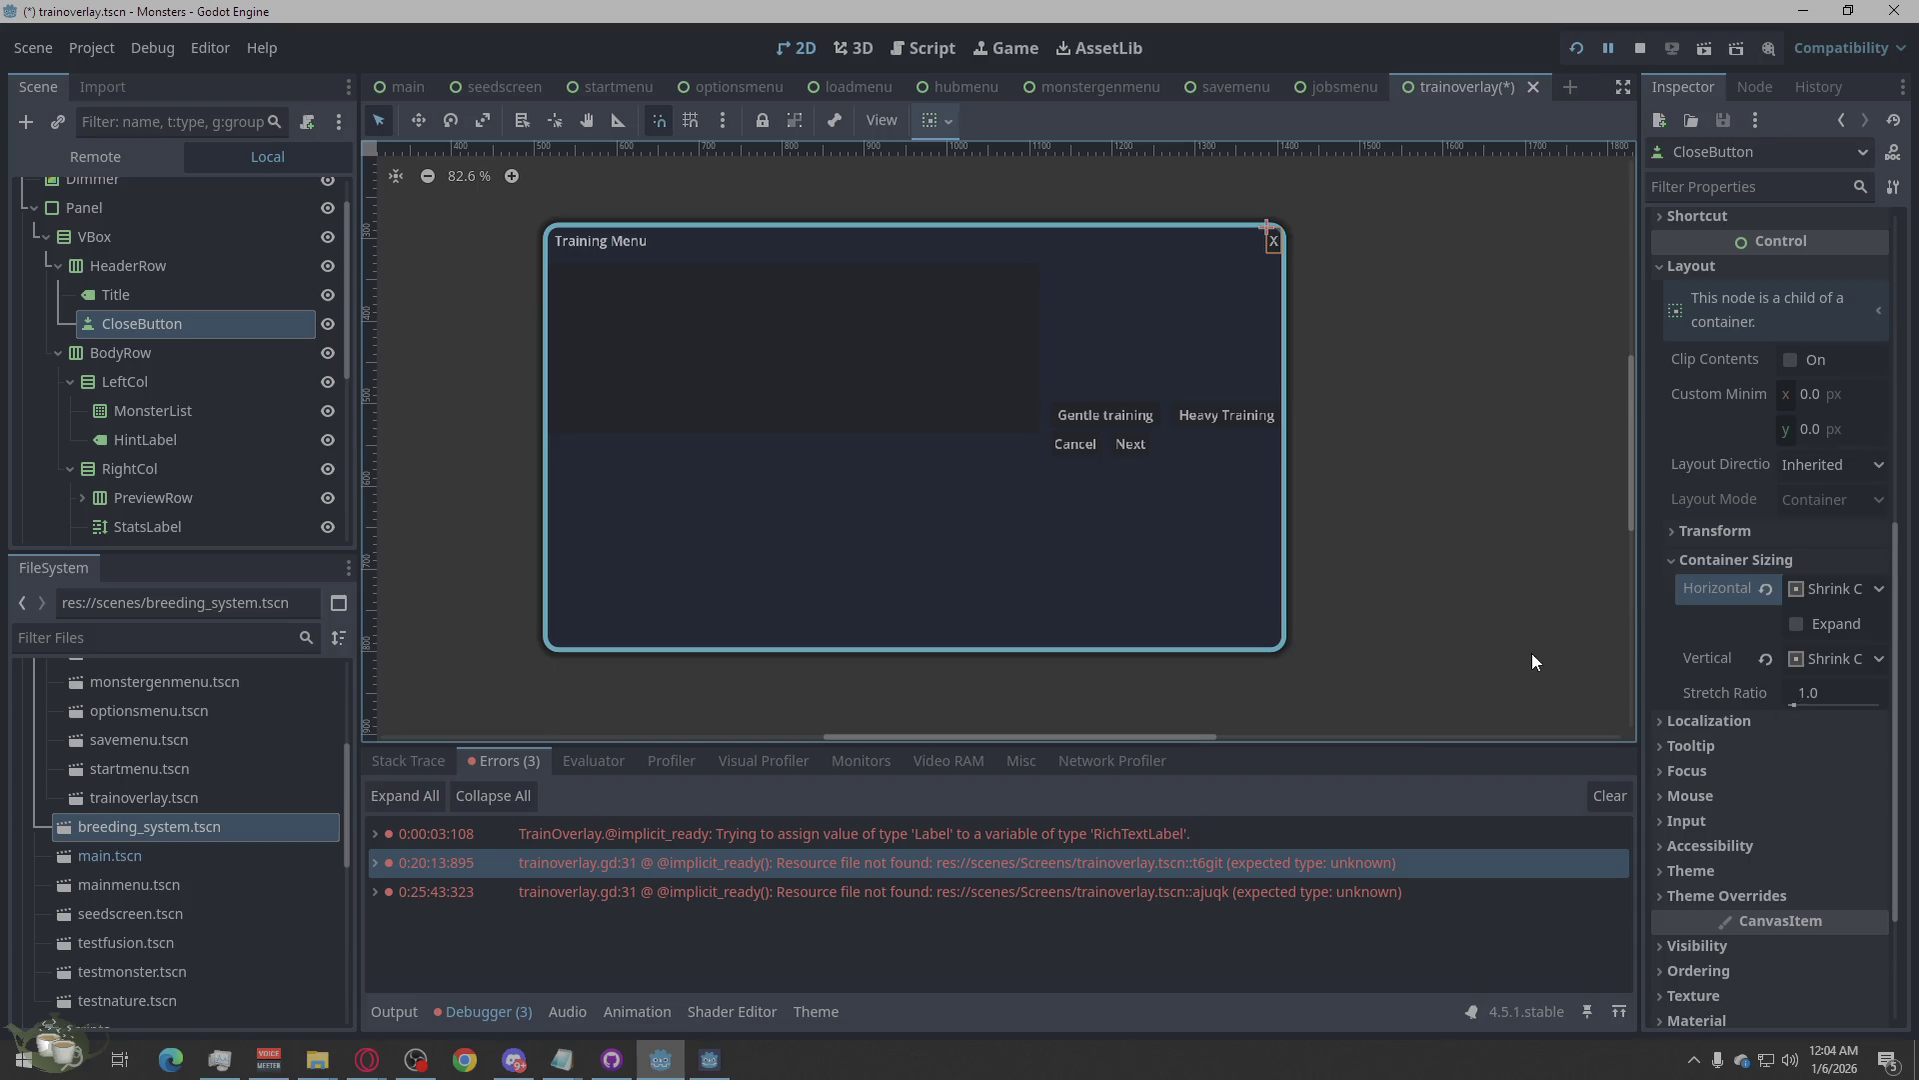
click(1802, 466)
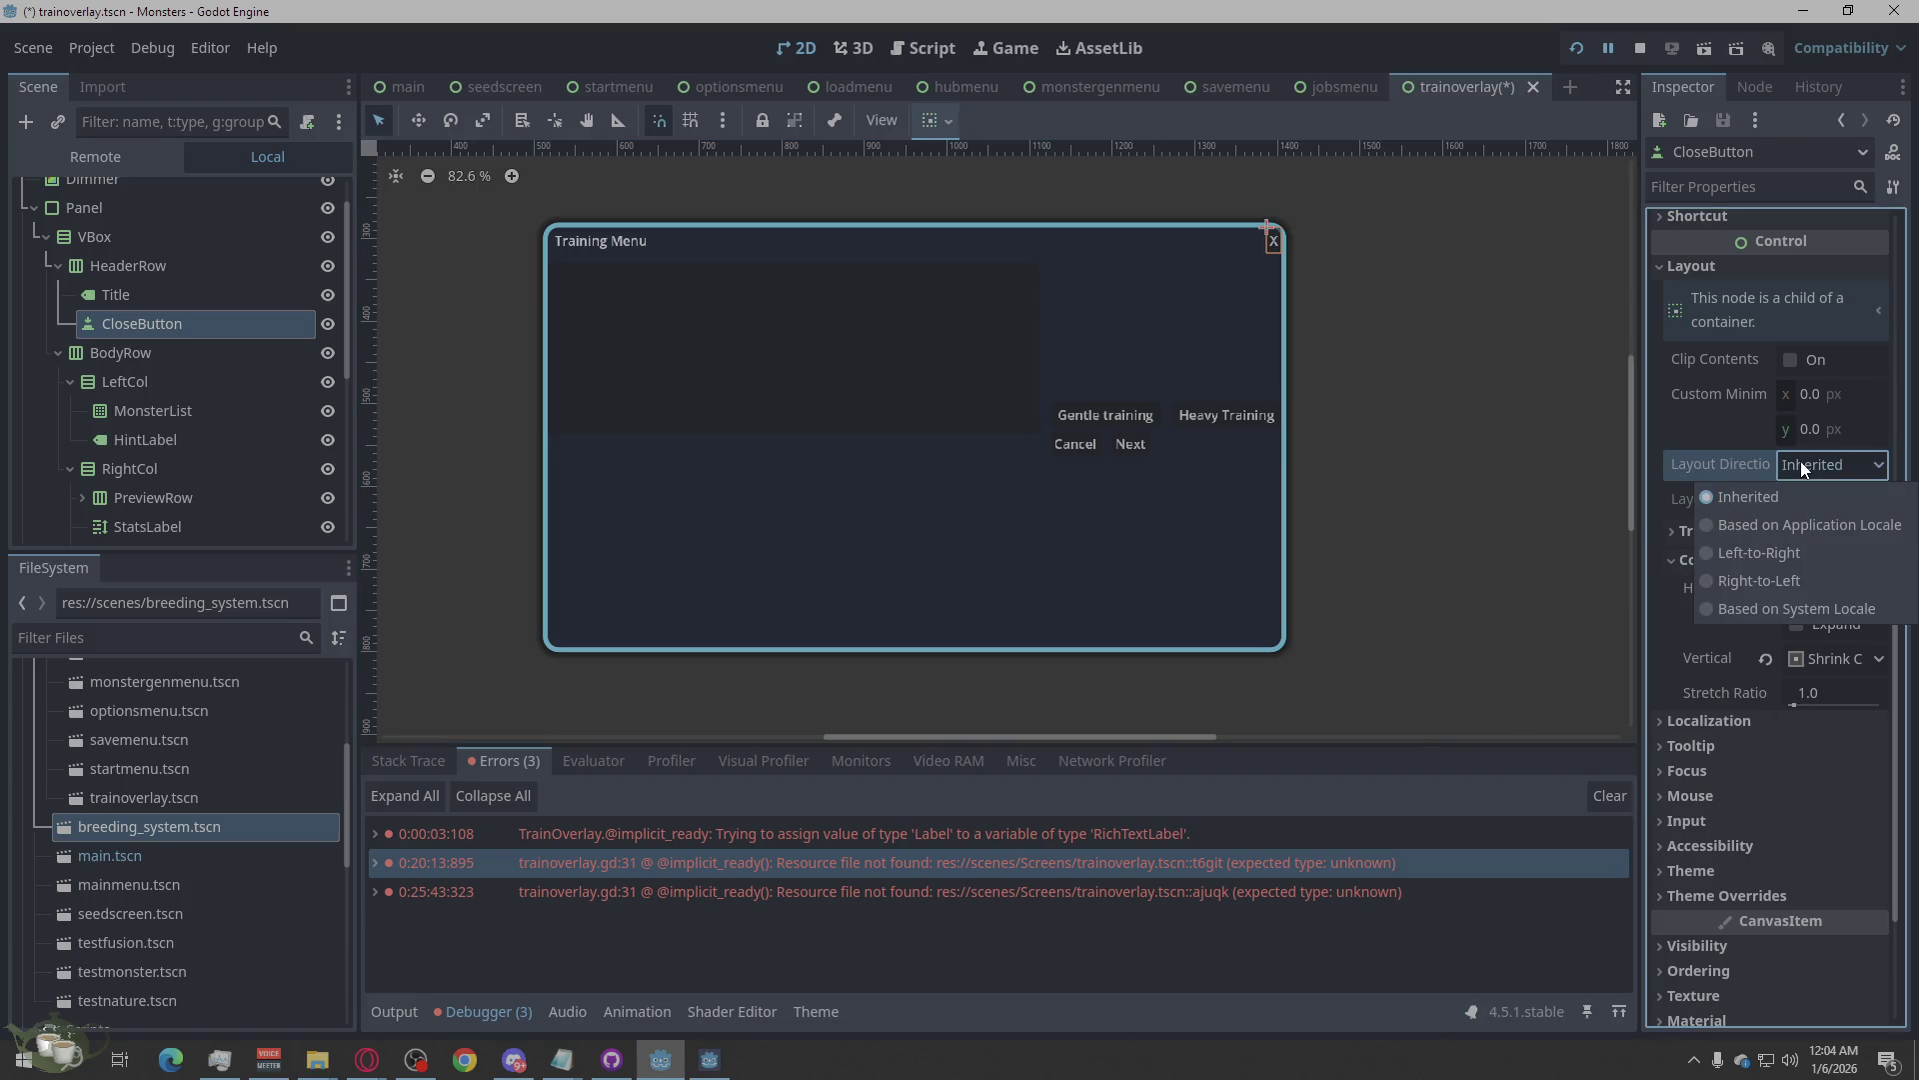
click(1345, 518)
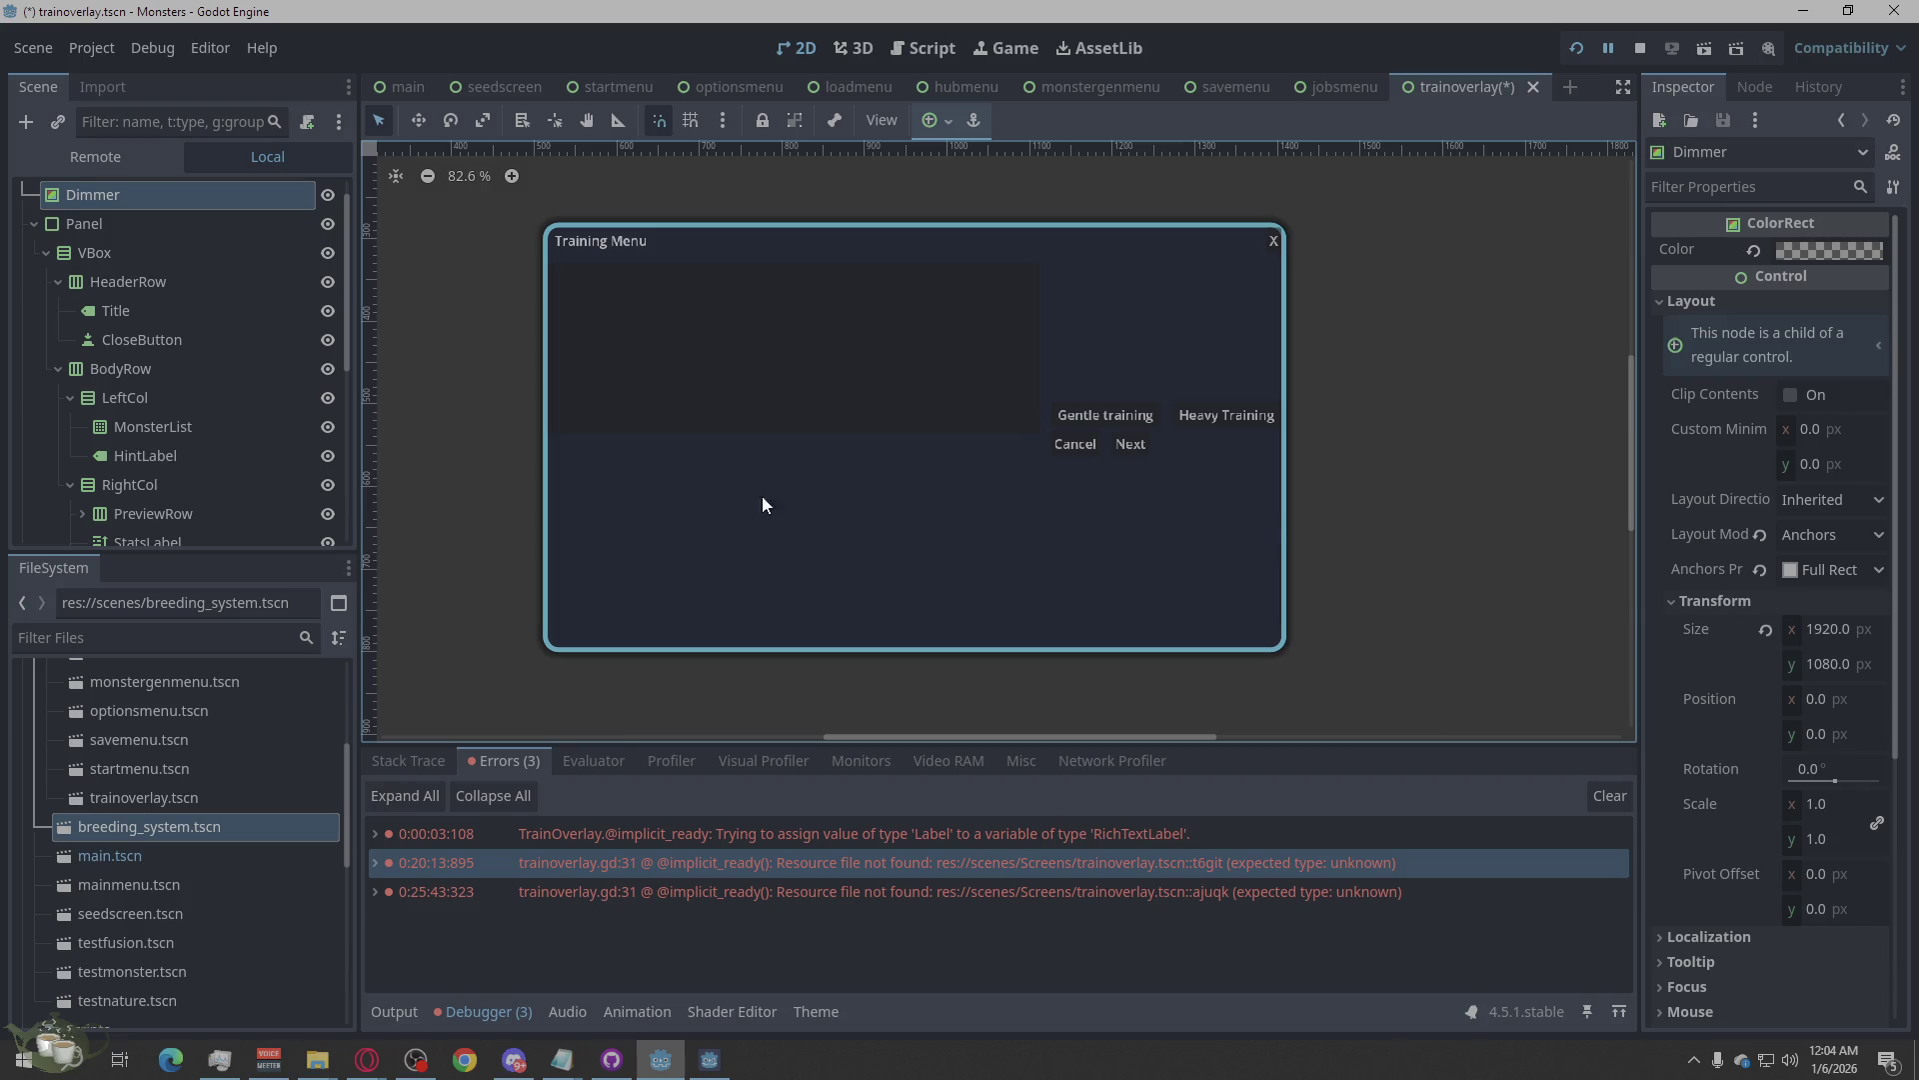
scroll(226, 506, down, 3)
scroll(224, 500, down, 5)
scroll(225, 499, up, 4)
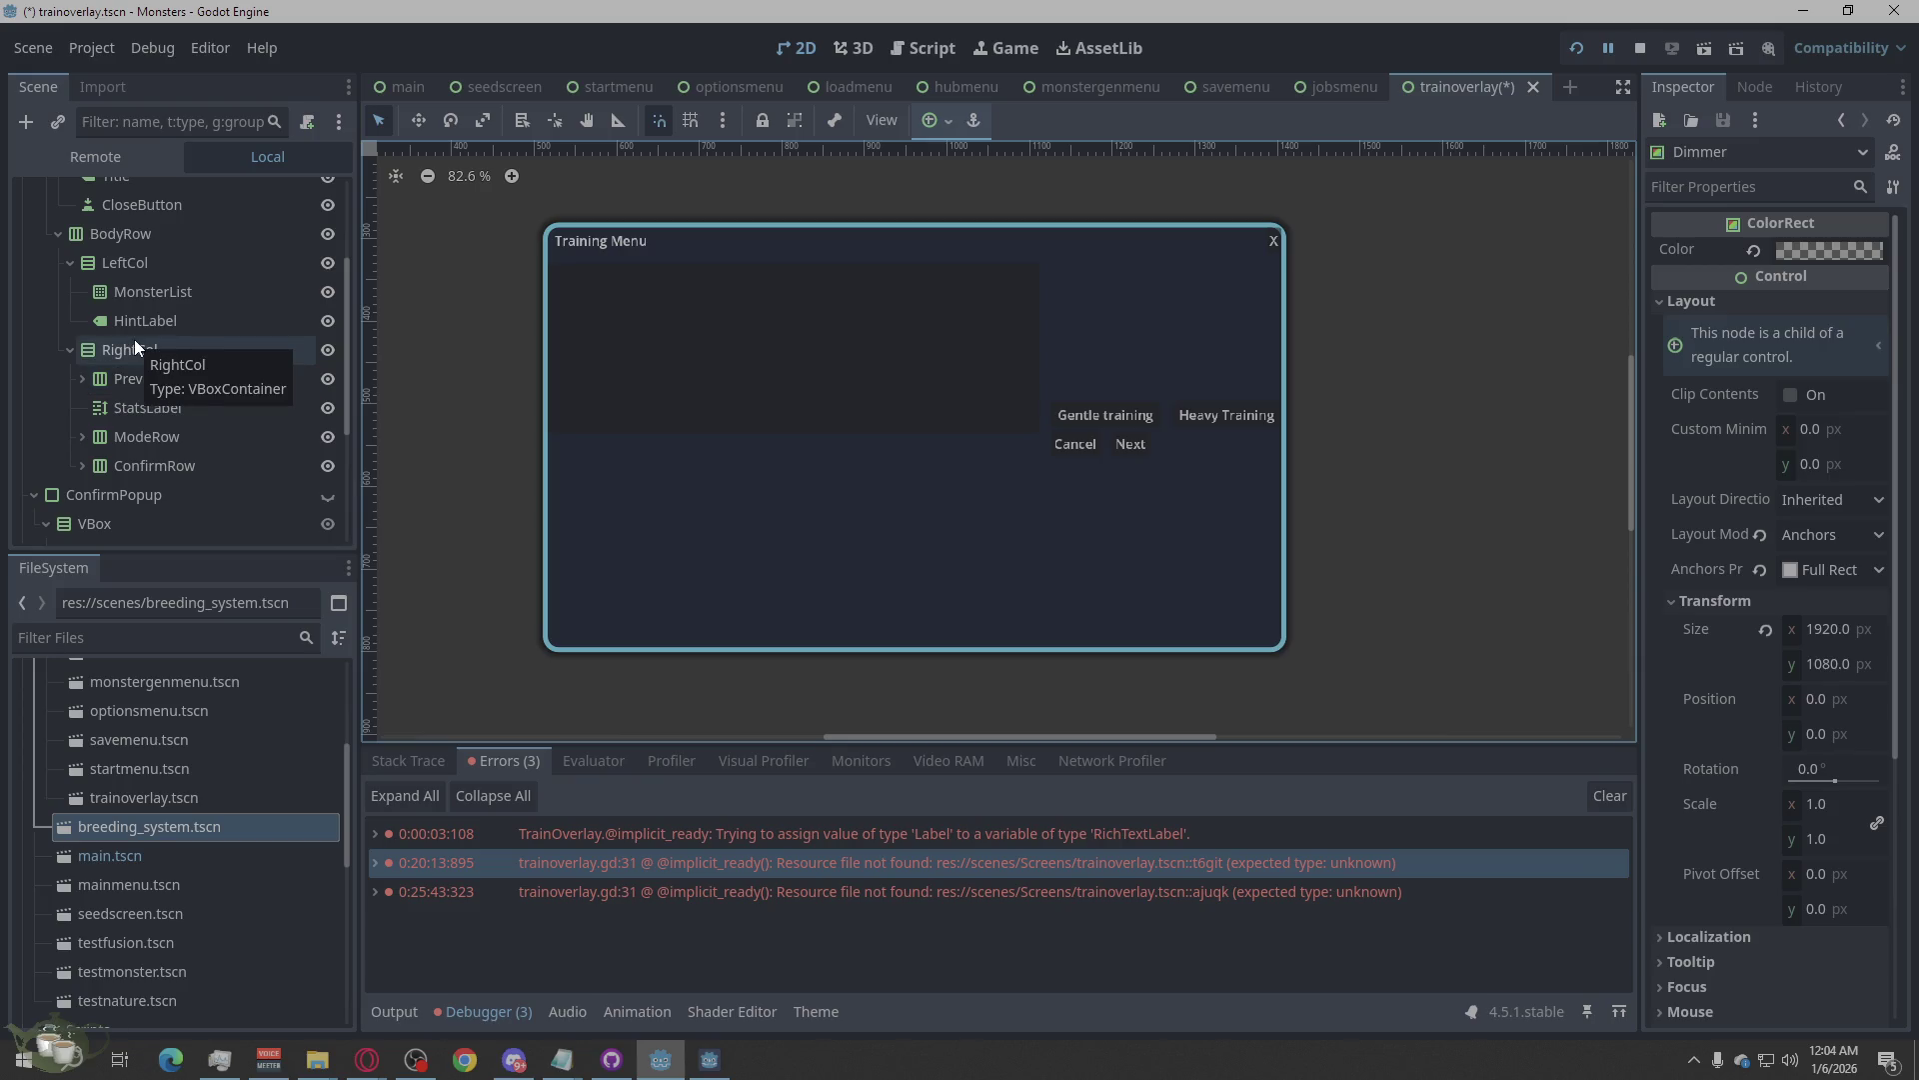
scroll(134, 339, up, 3)
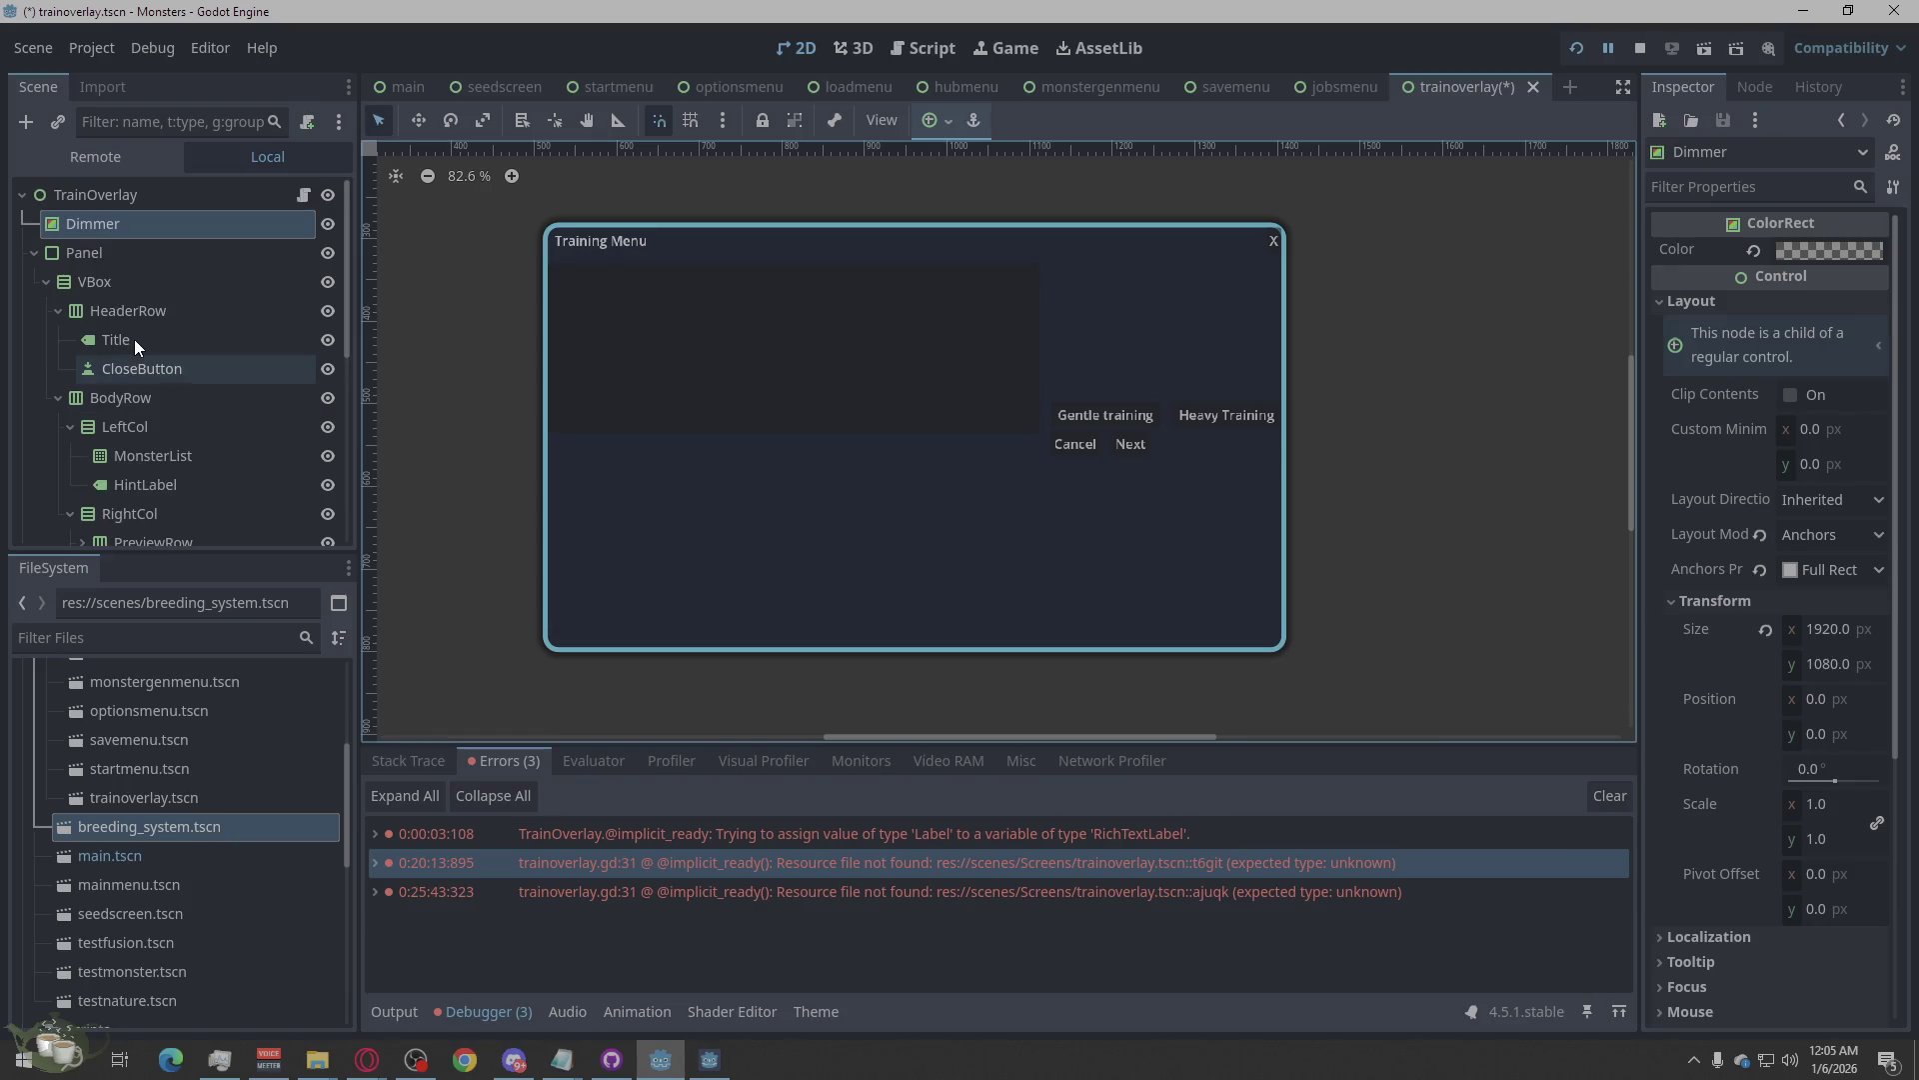
Change the CloseButton's label text from 'X' to 'close Training'.
click(152, 376)
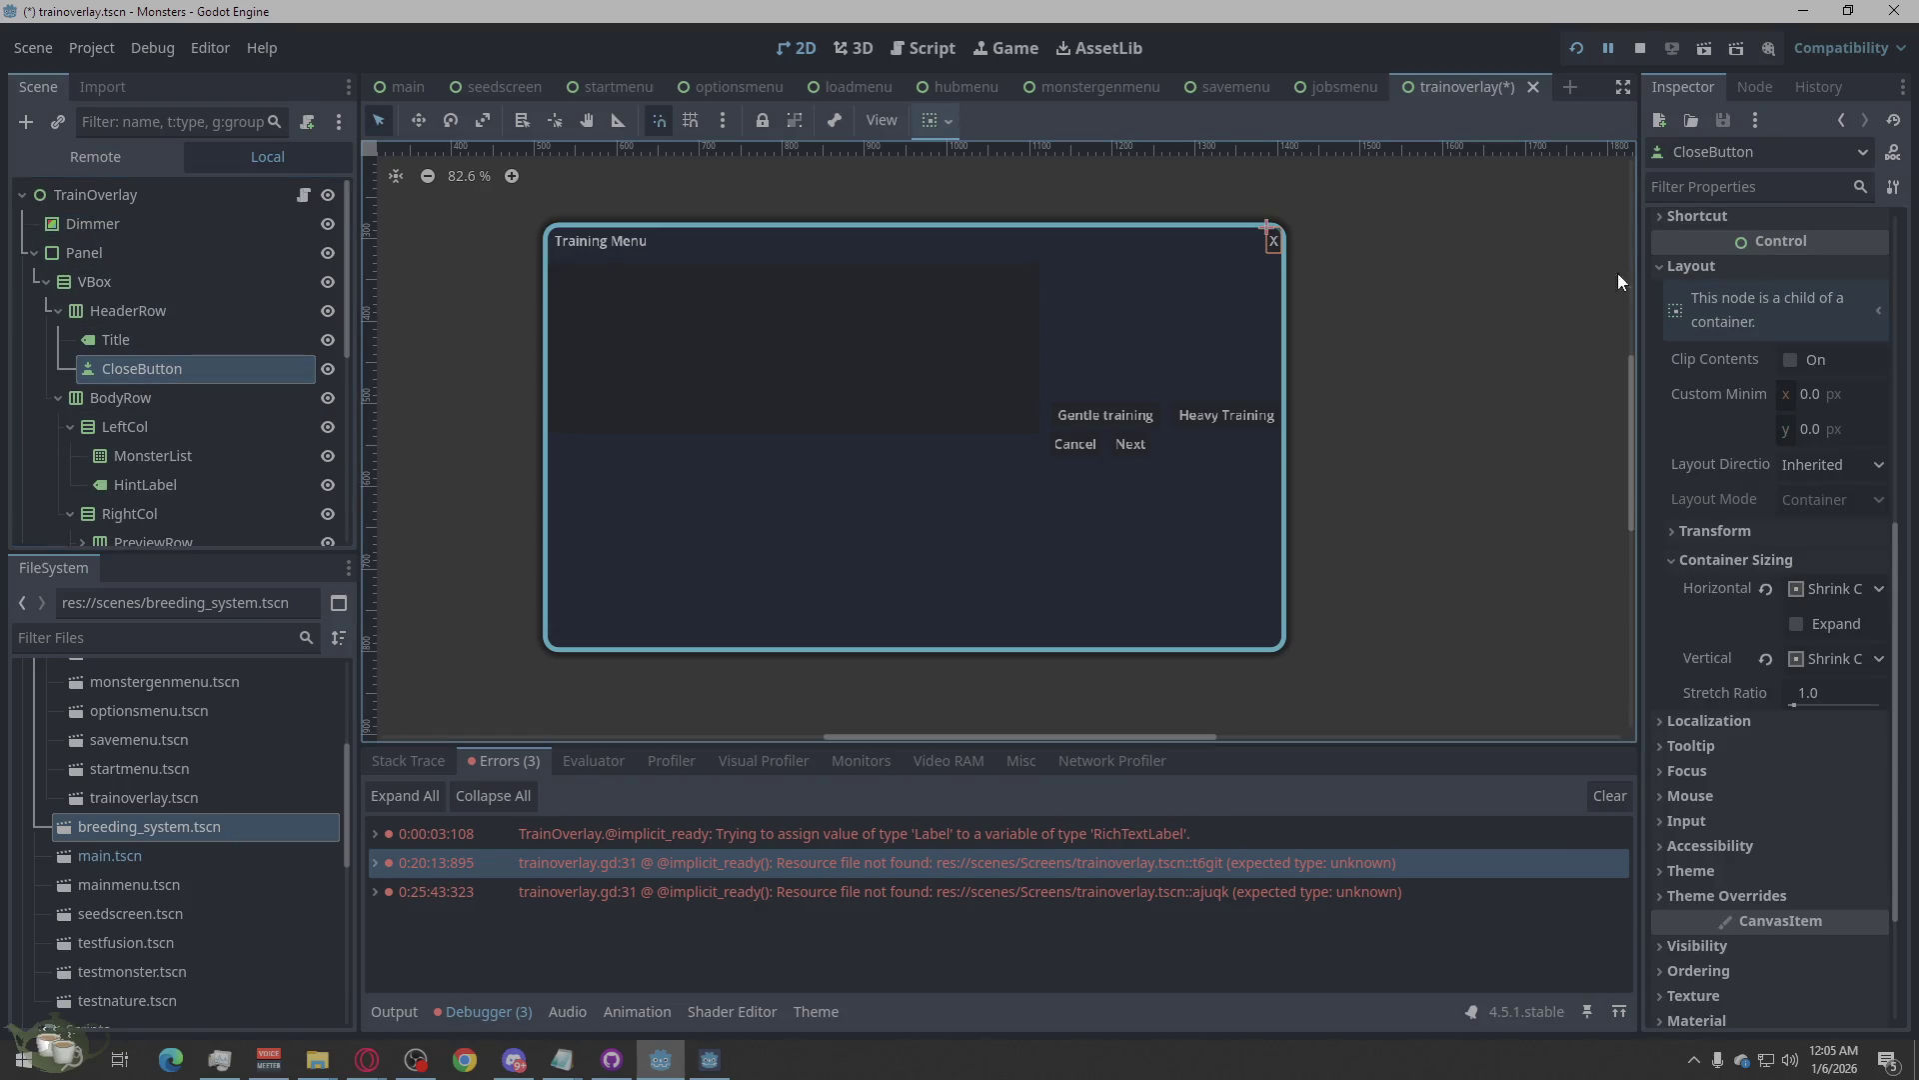
scroll(1831, 437, down, 3)
scroll(1797, 355, up, 3)
click(1796, 355)
double_click(1655, 279)
text(close)
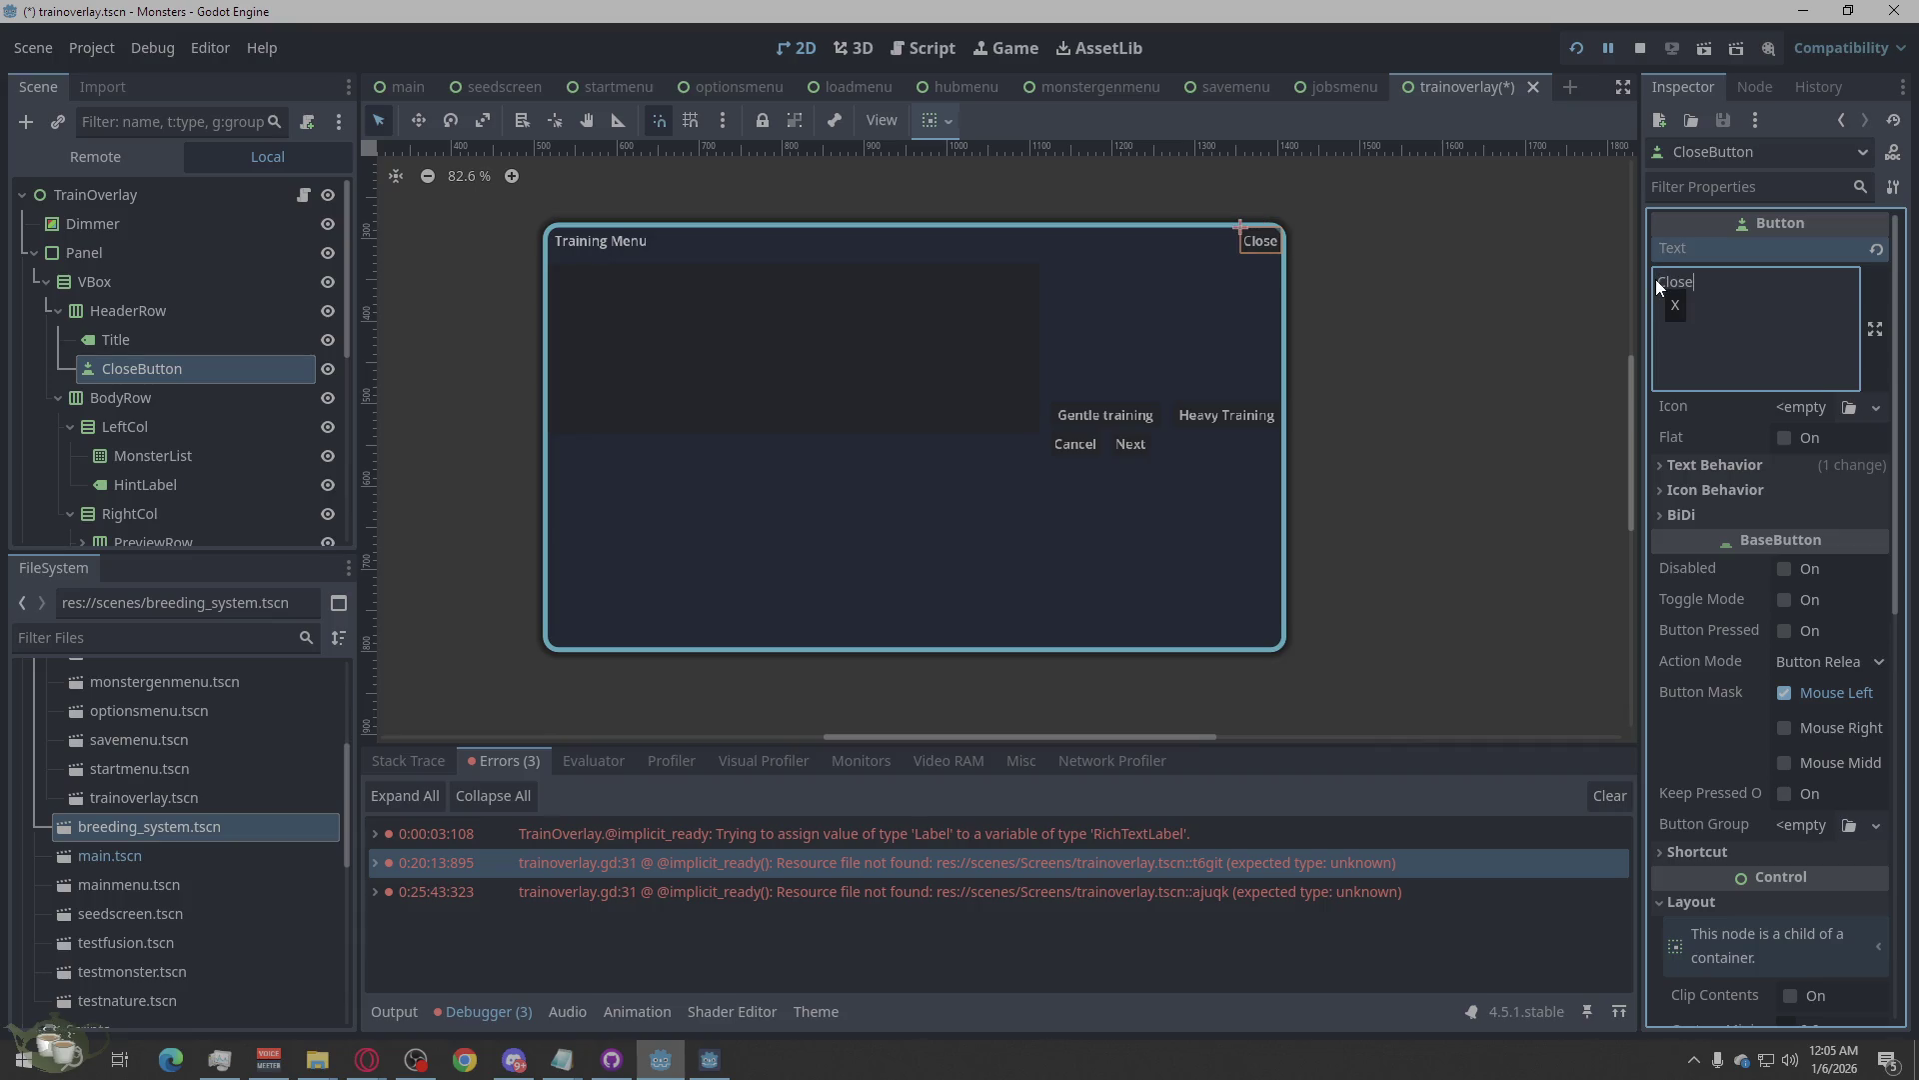
text( Training)
Check the result, then replace the CloseButton's text with a lowercase 'x'.
click(1468, 211)
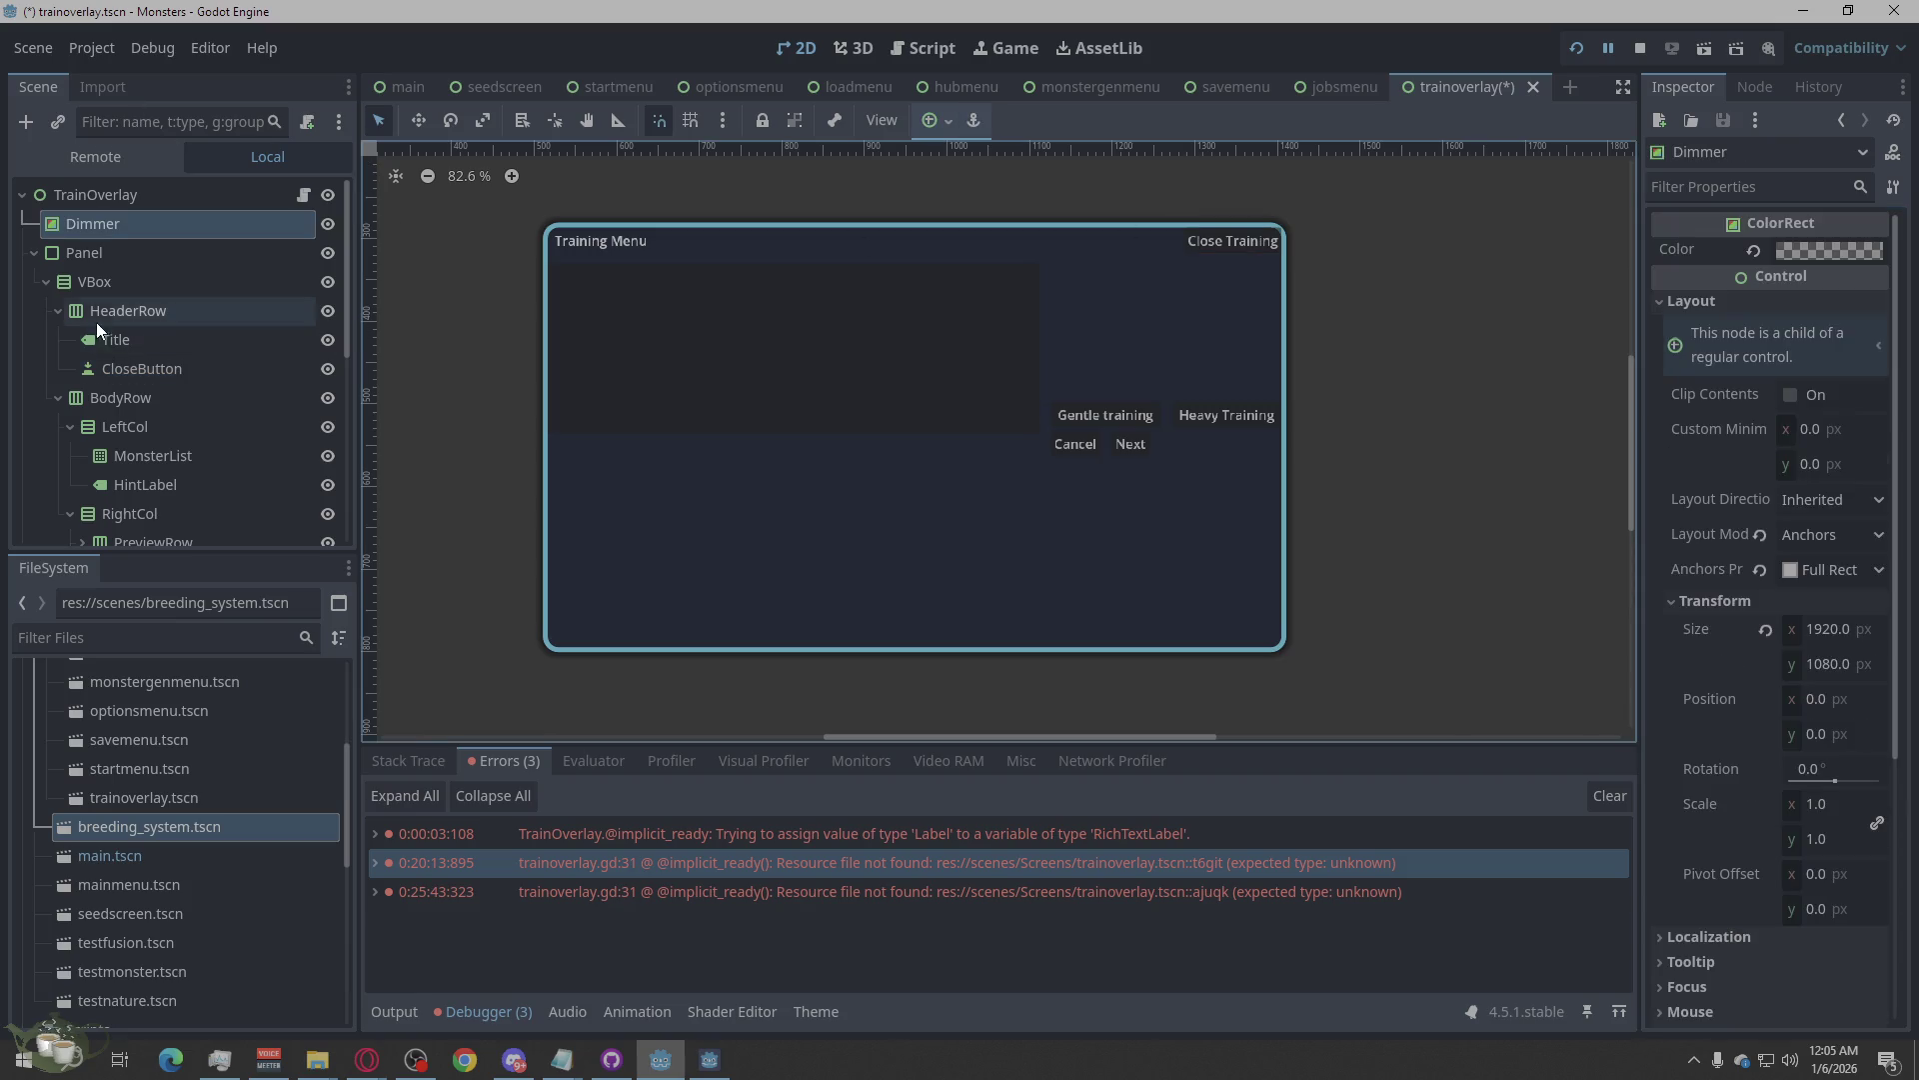
scroll(220, 331, down, 5)
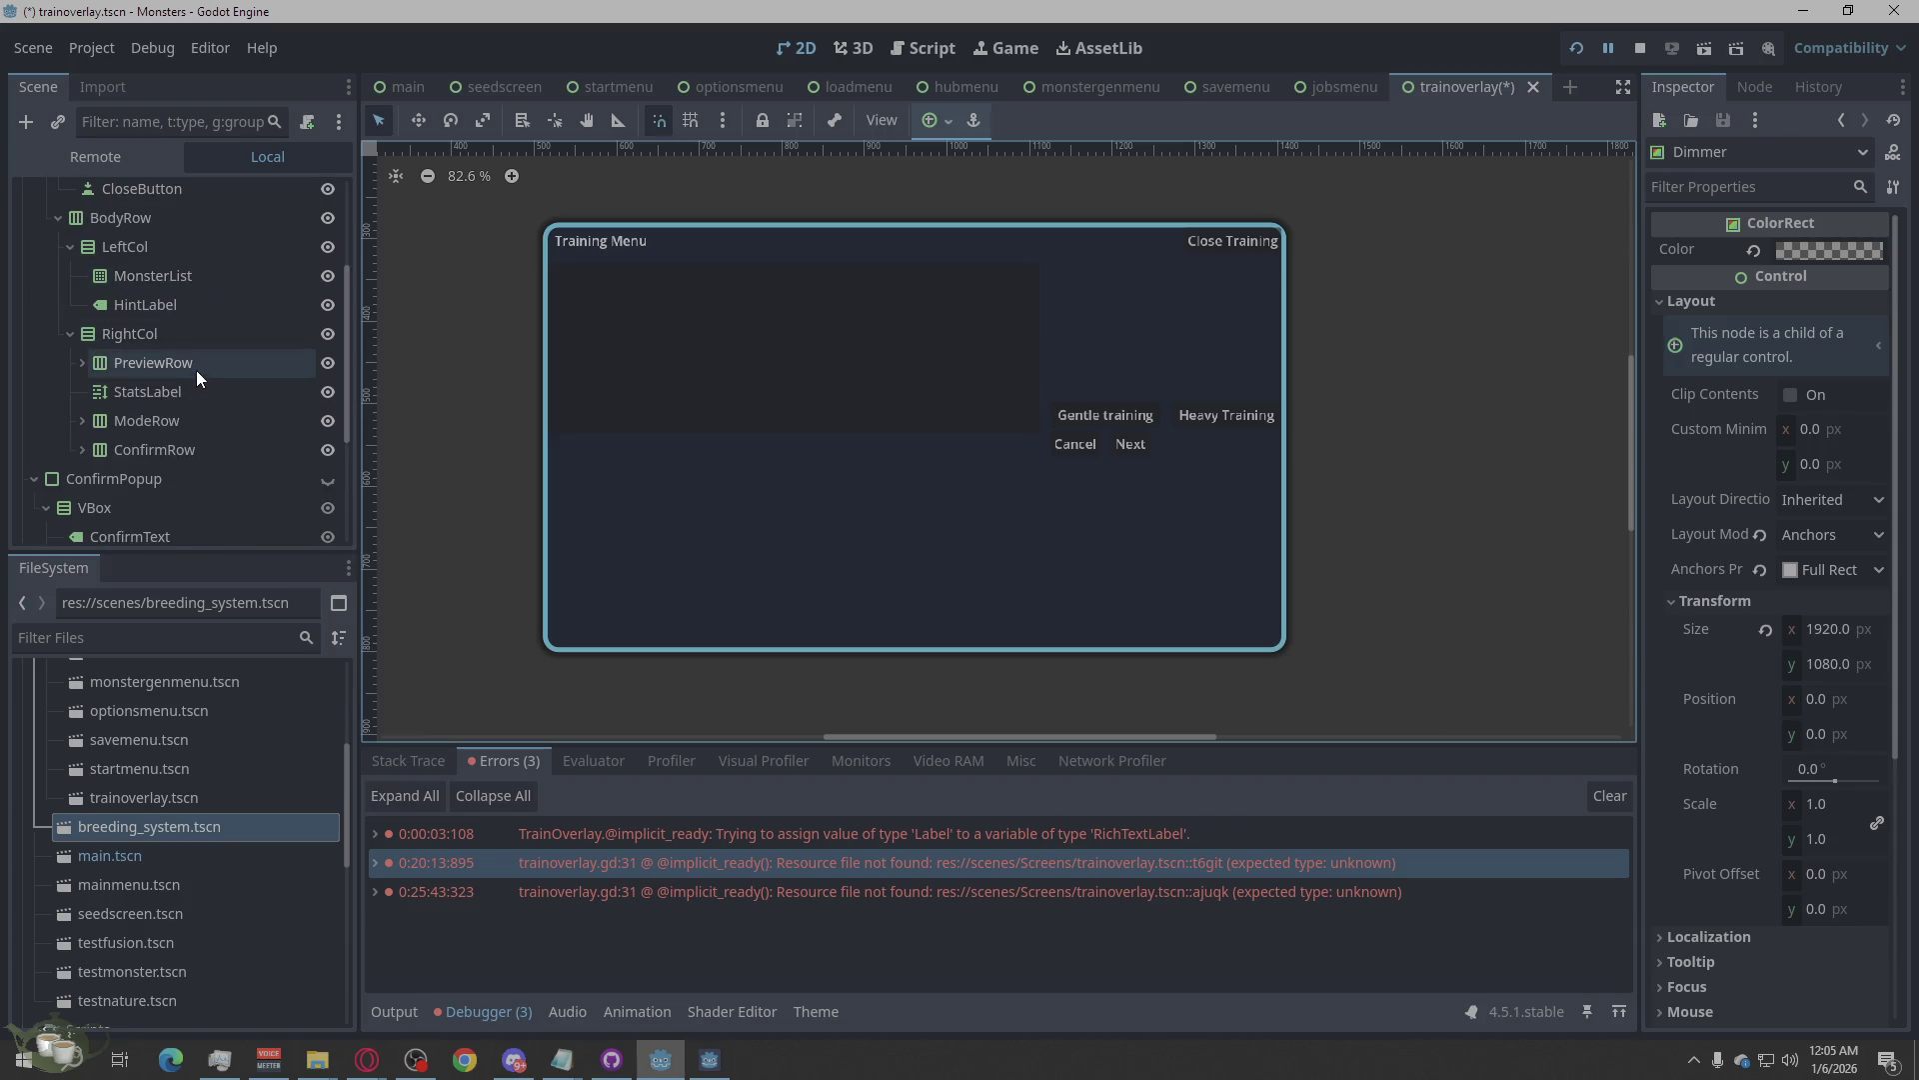
scroll(195, 370, up, 3)
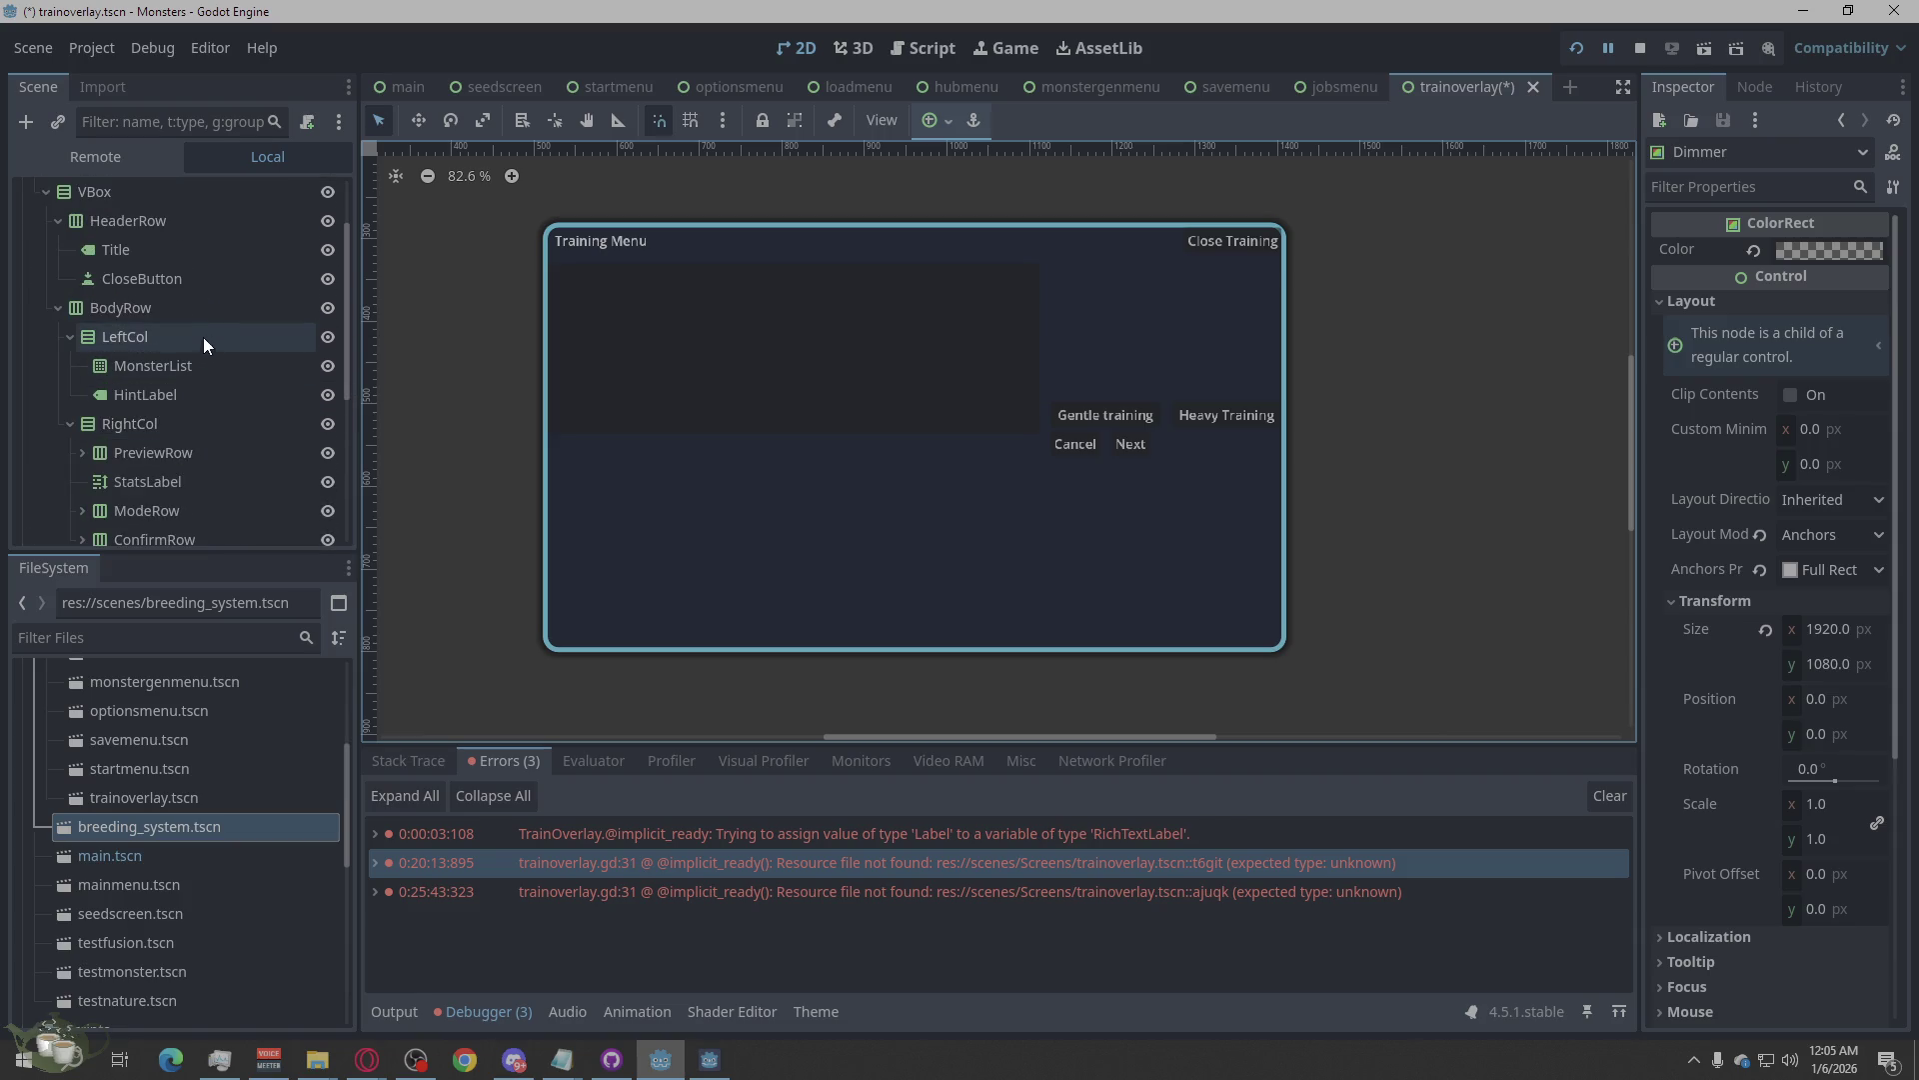
scroll(215, 309, up, 2)
click(185, 320)
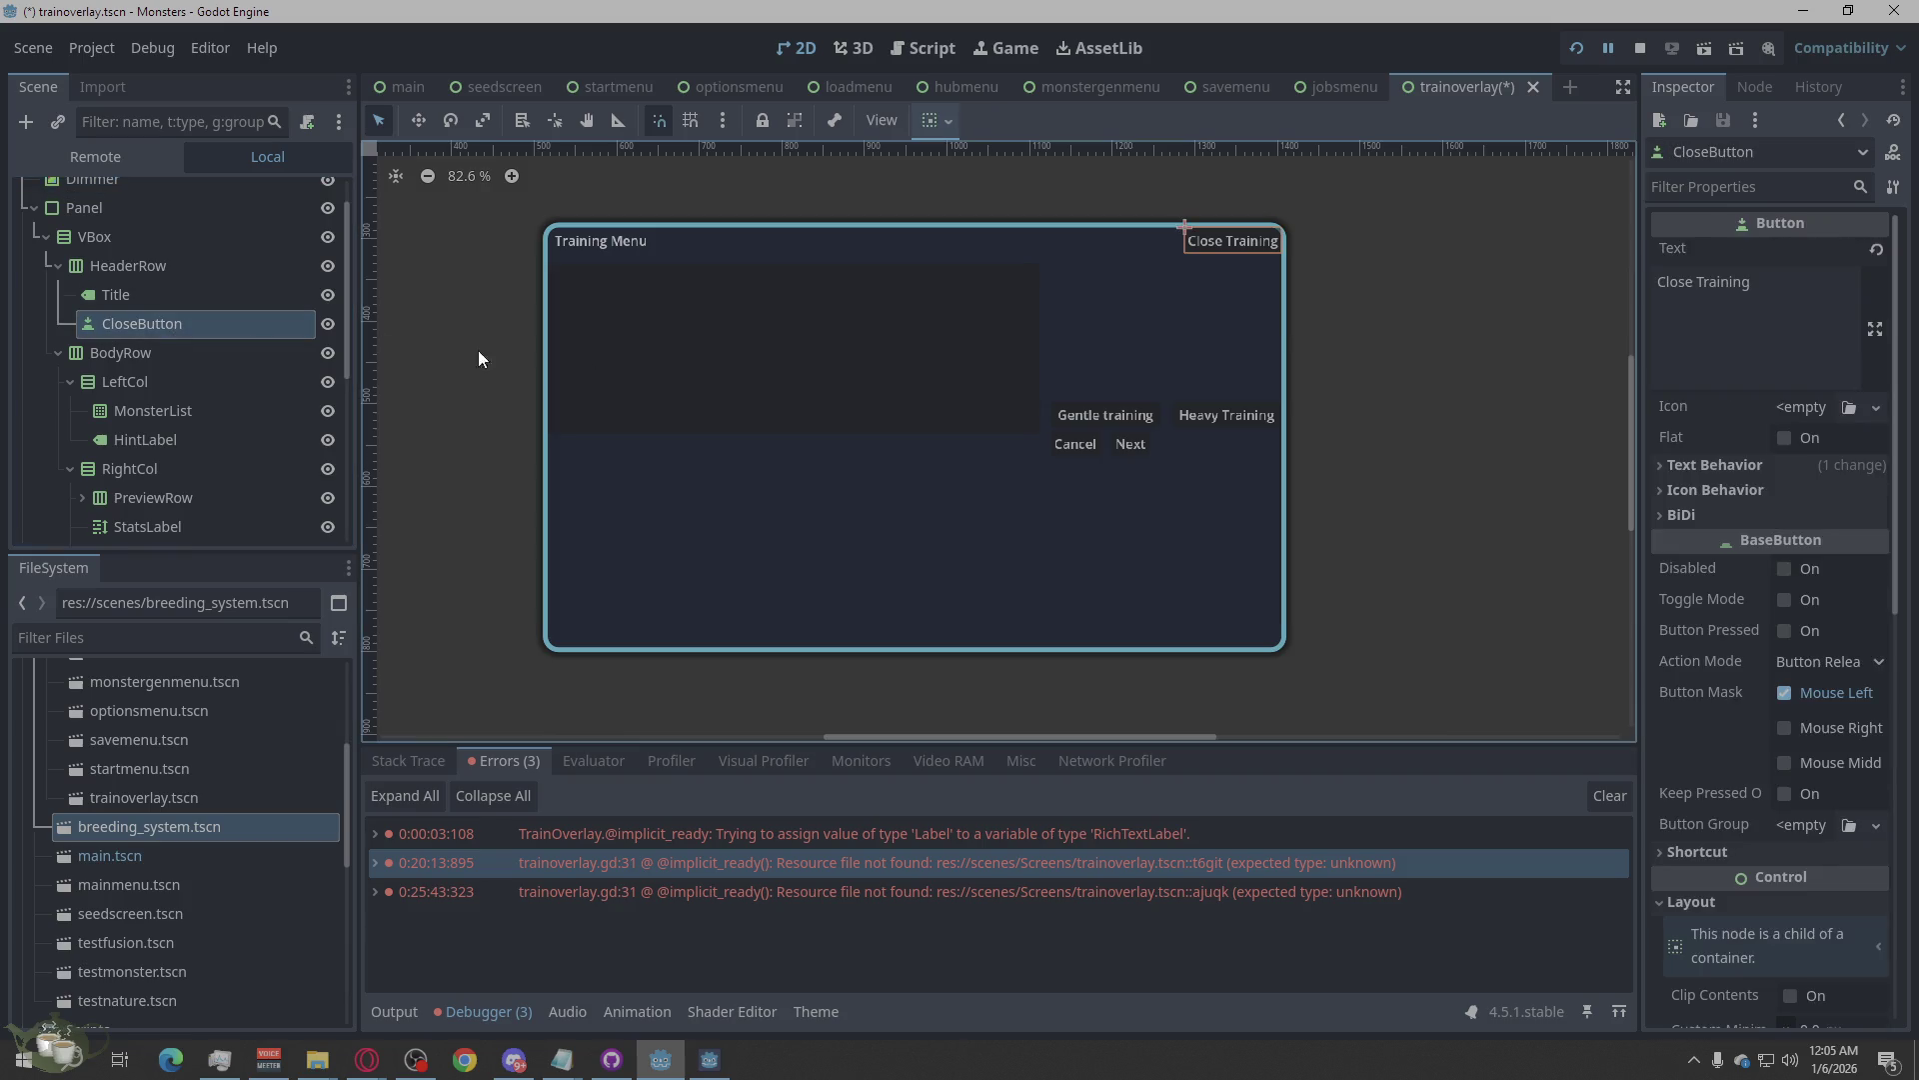
triple_click(1794, 312)
text(x)
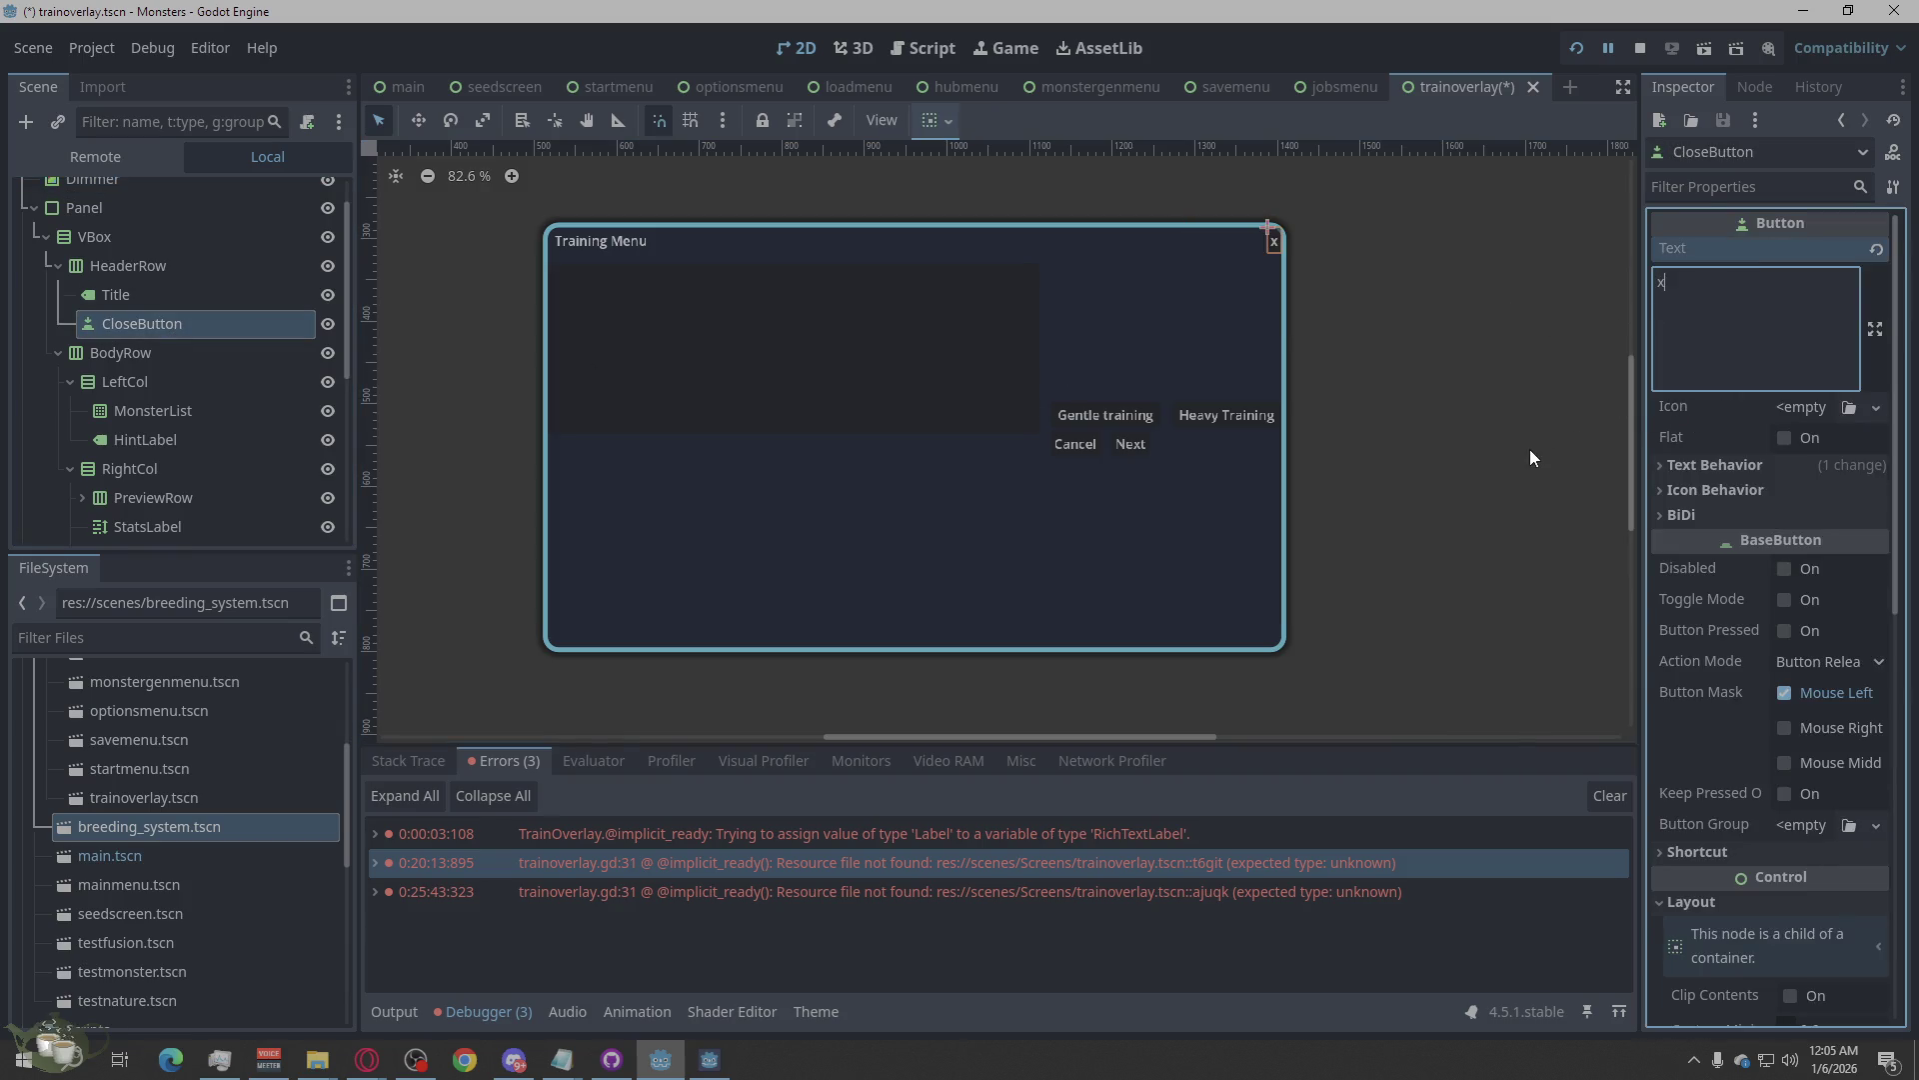
click(168, 384)
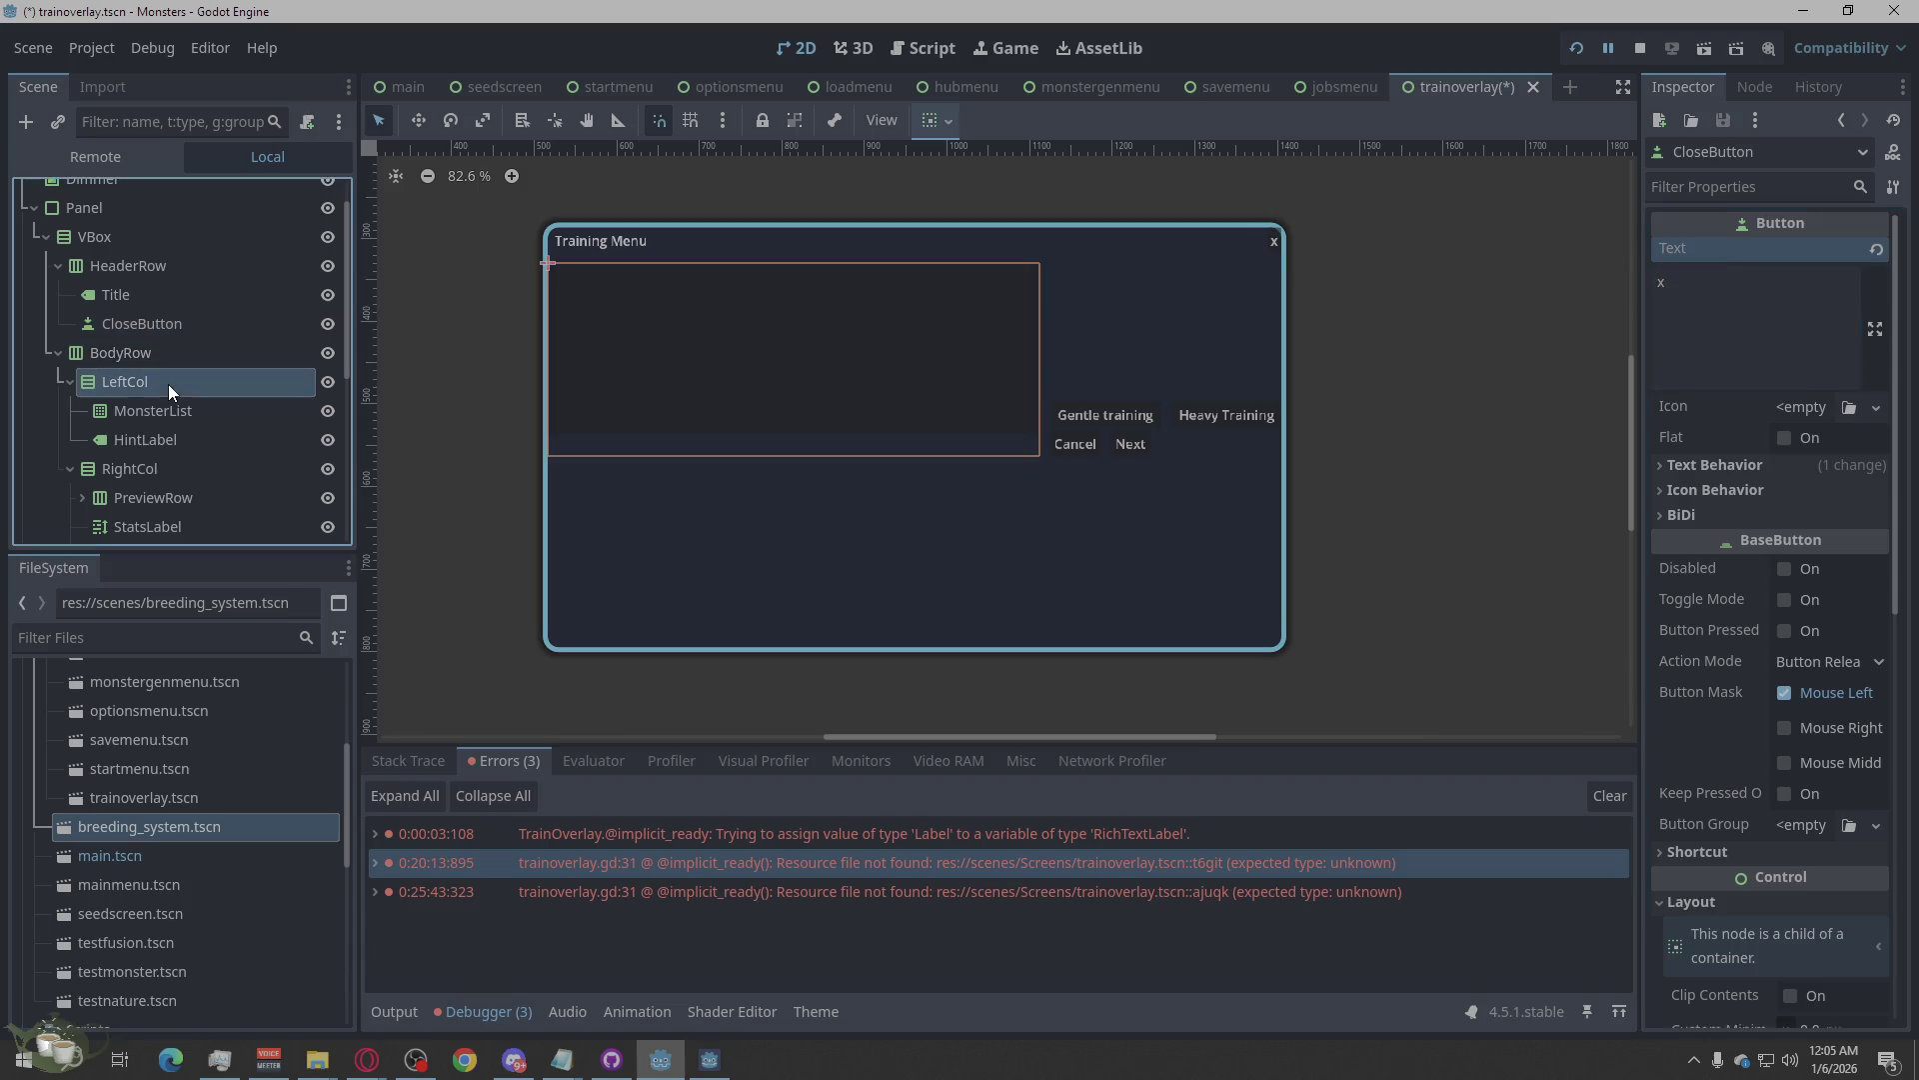
Inspect the layout of the BodyRow, RightCol, ConfirmPopup, Panel and ModeRow nodes.
click(1383, 394)
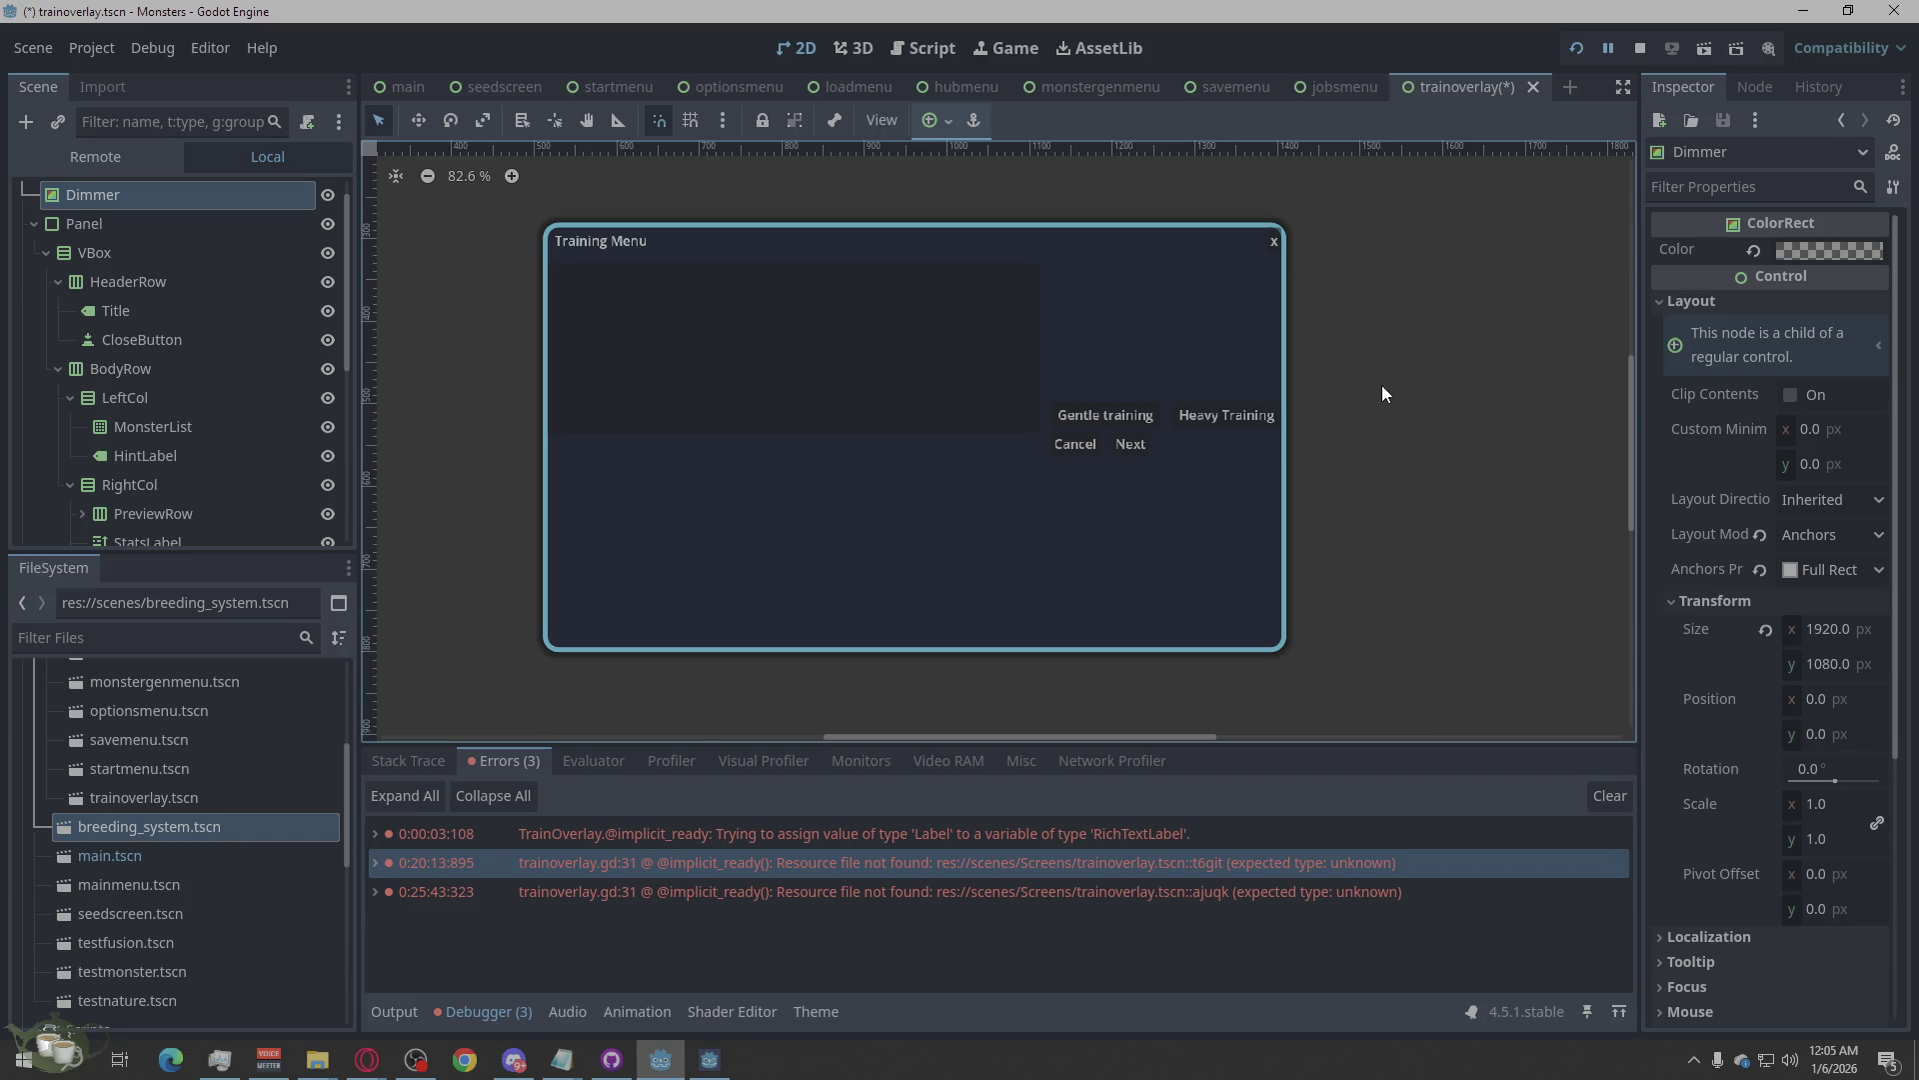
click(206, 368)
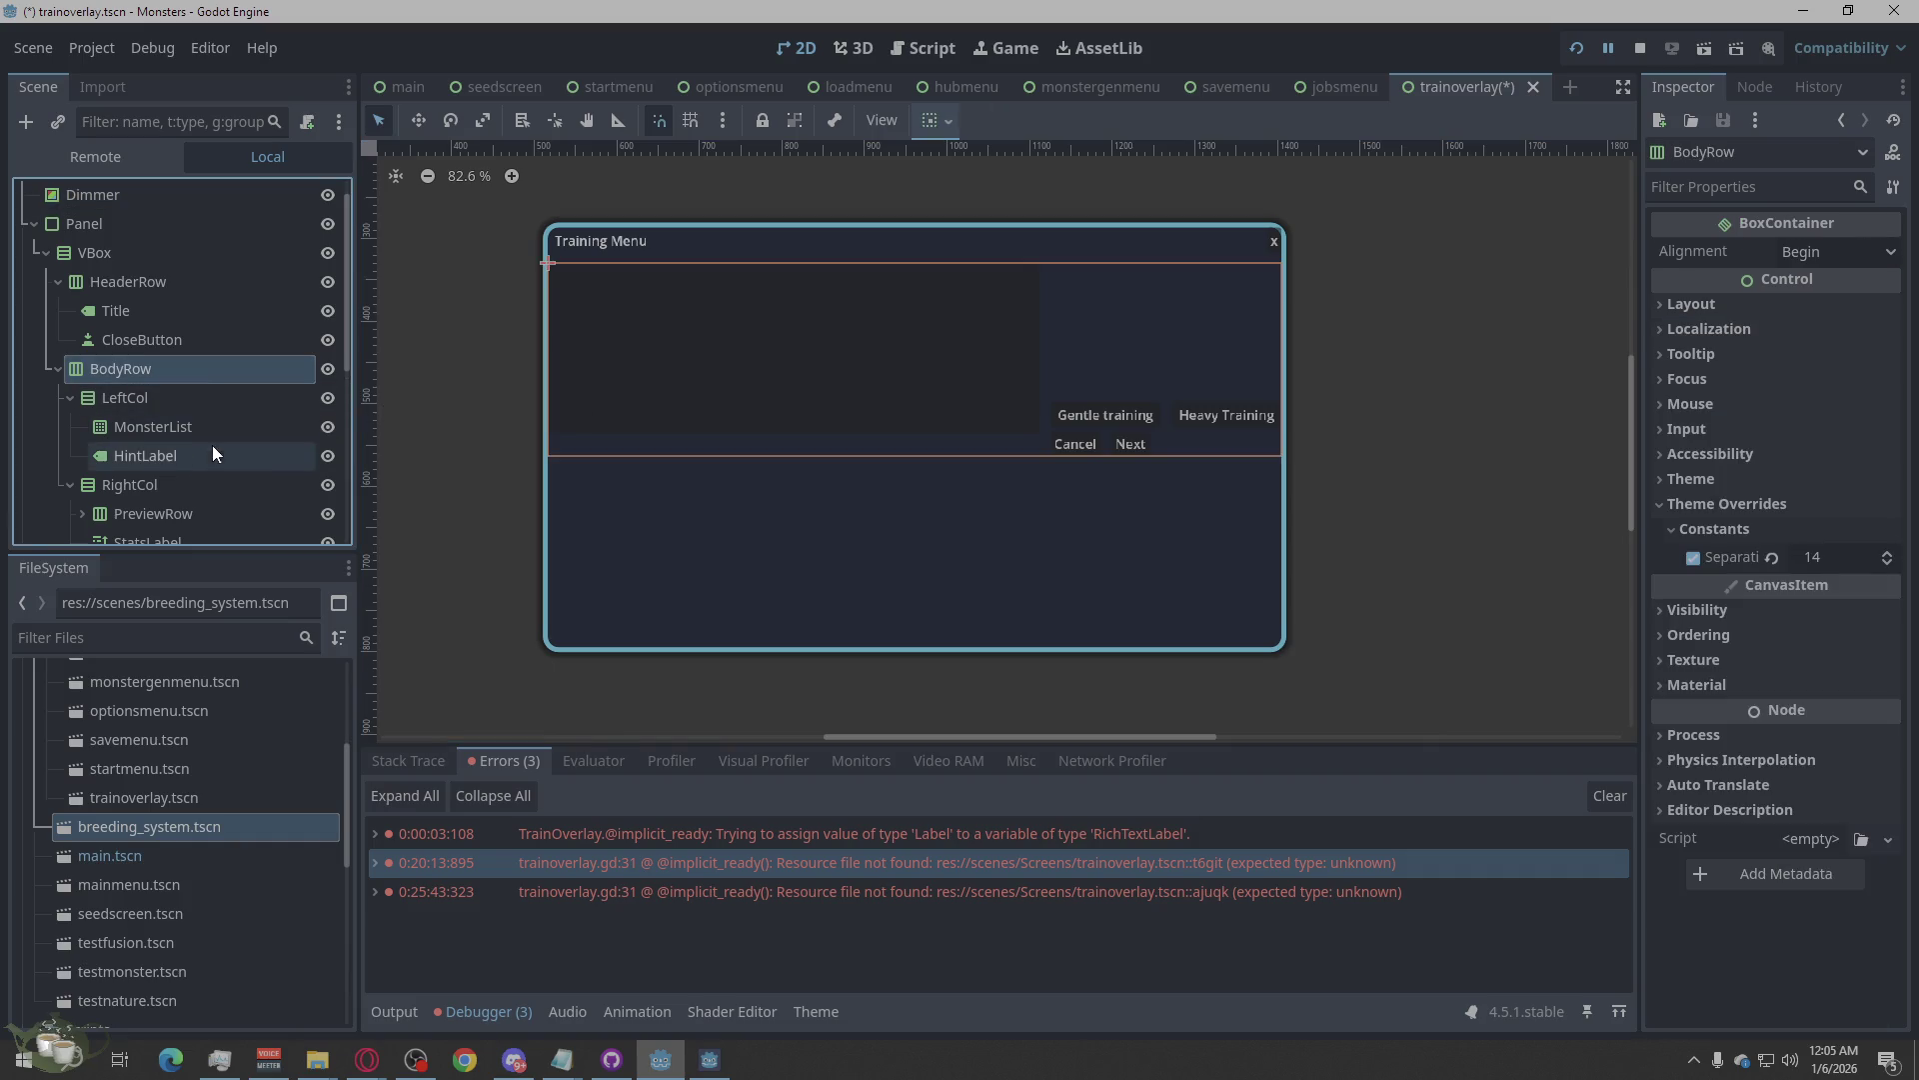
click(190, 484)
scroll(266, 429, down, 4)
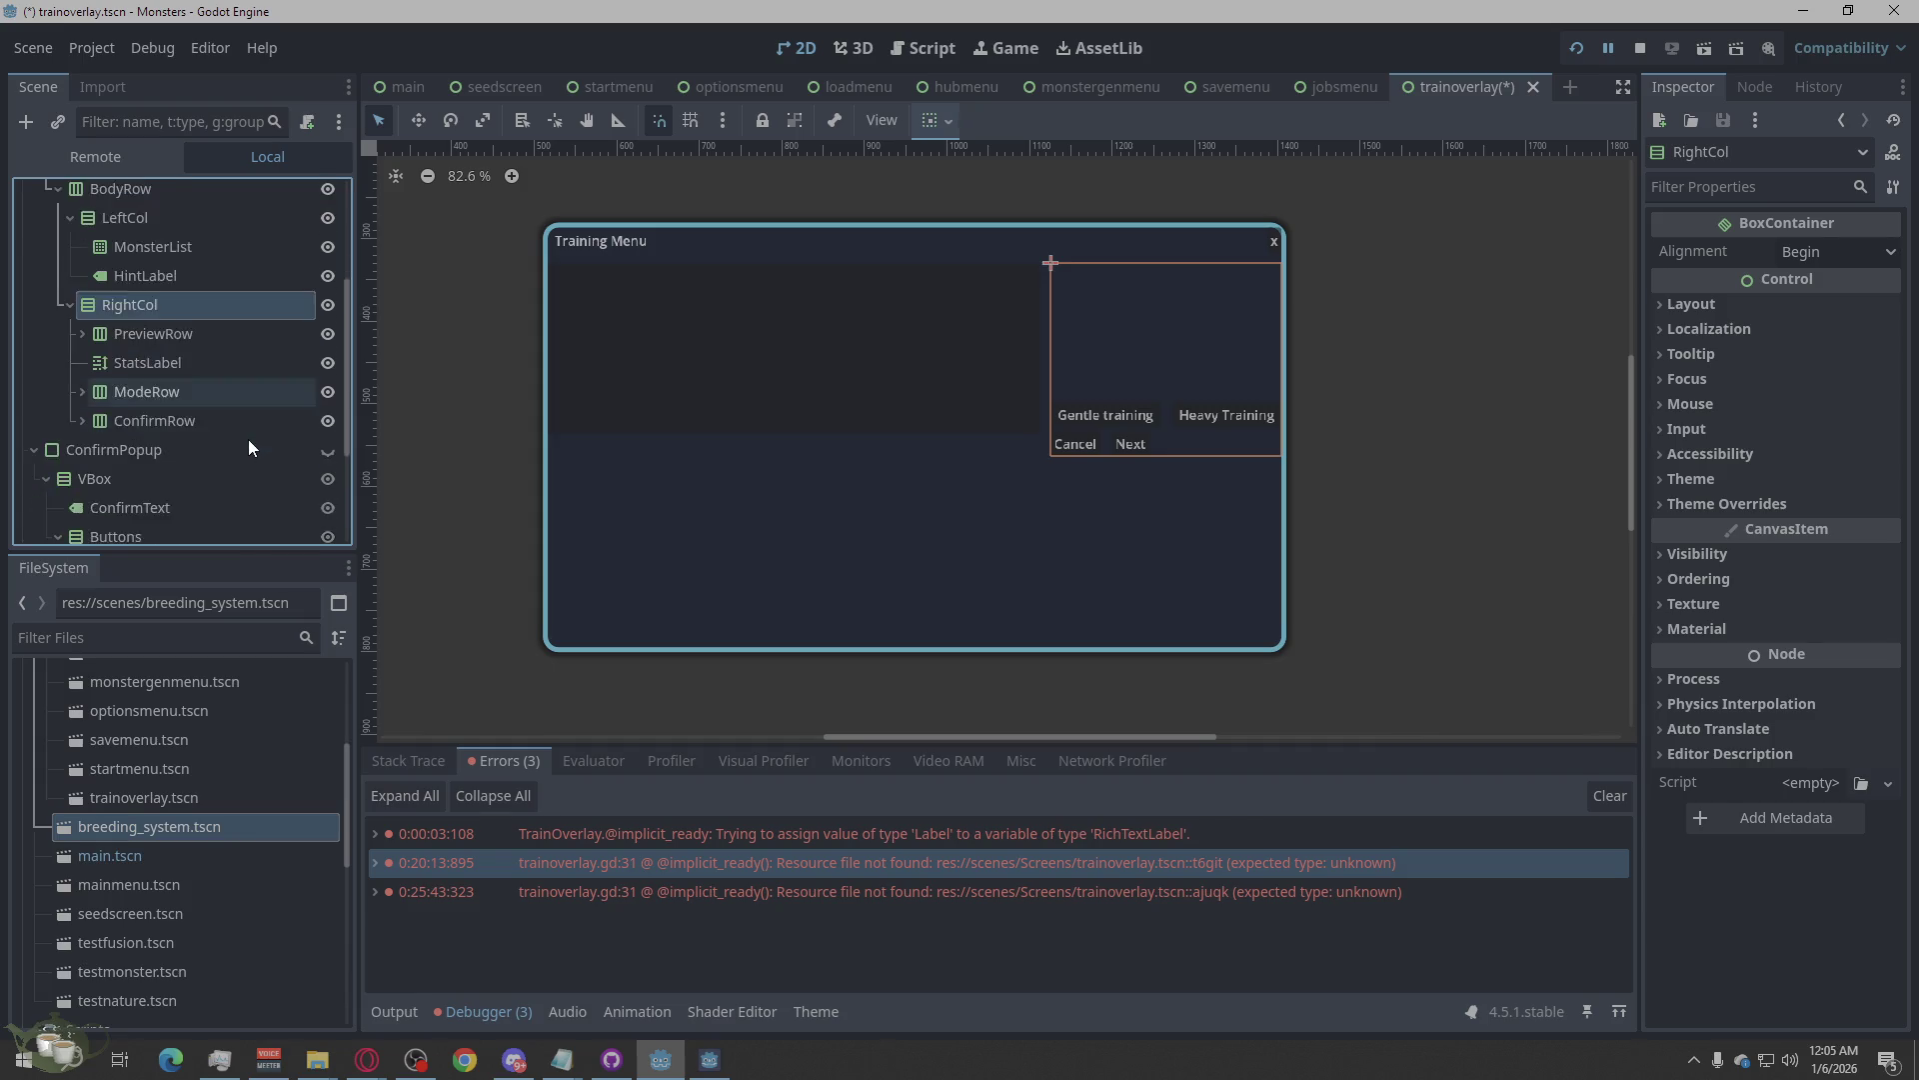
scroll(248, 440, down, 1)
click(190, 410)
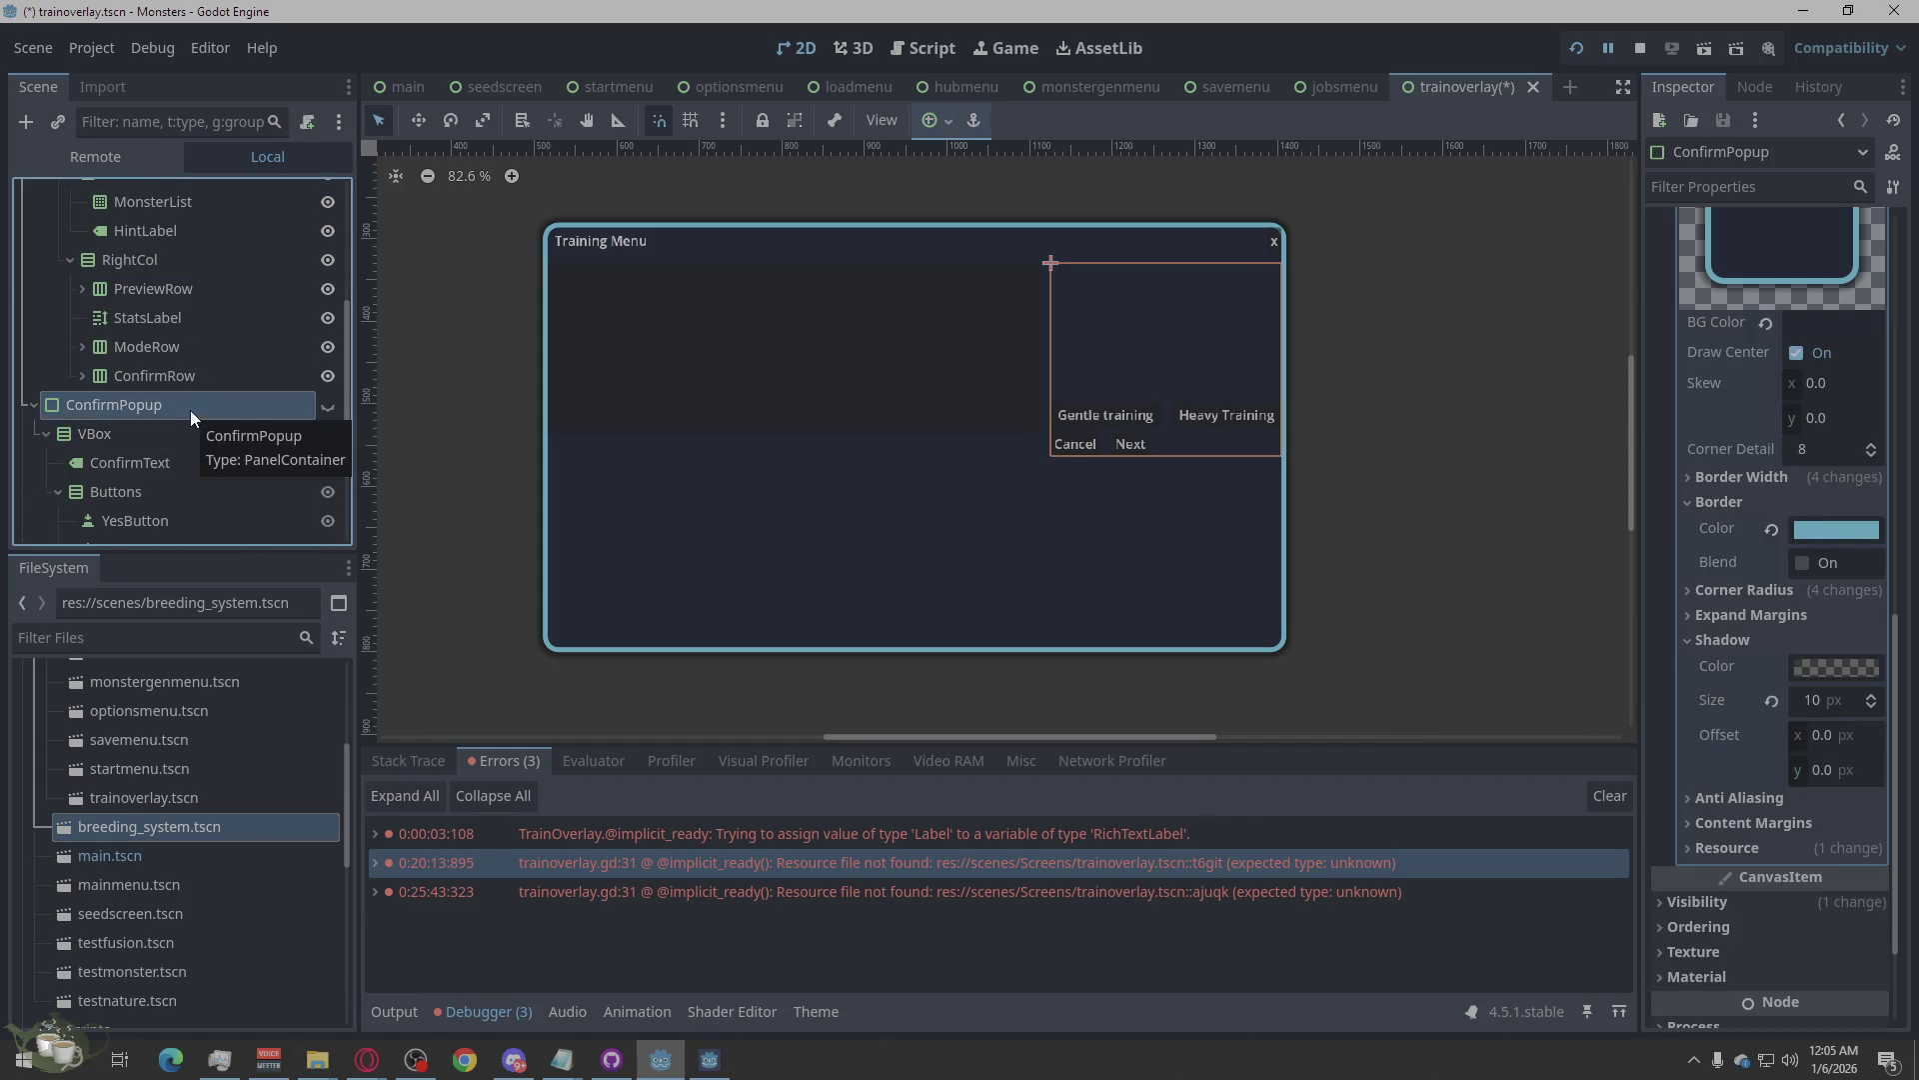
click(171, 261)
scroll(170, 261, up, 3)
scroll(171, 261, up, 3)
click(58, 252)
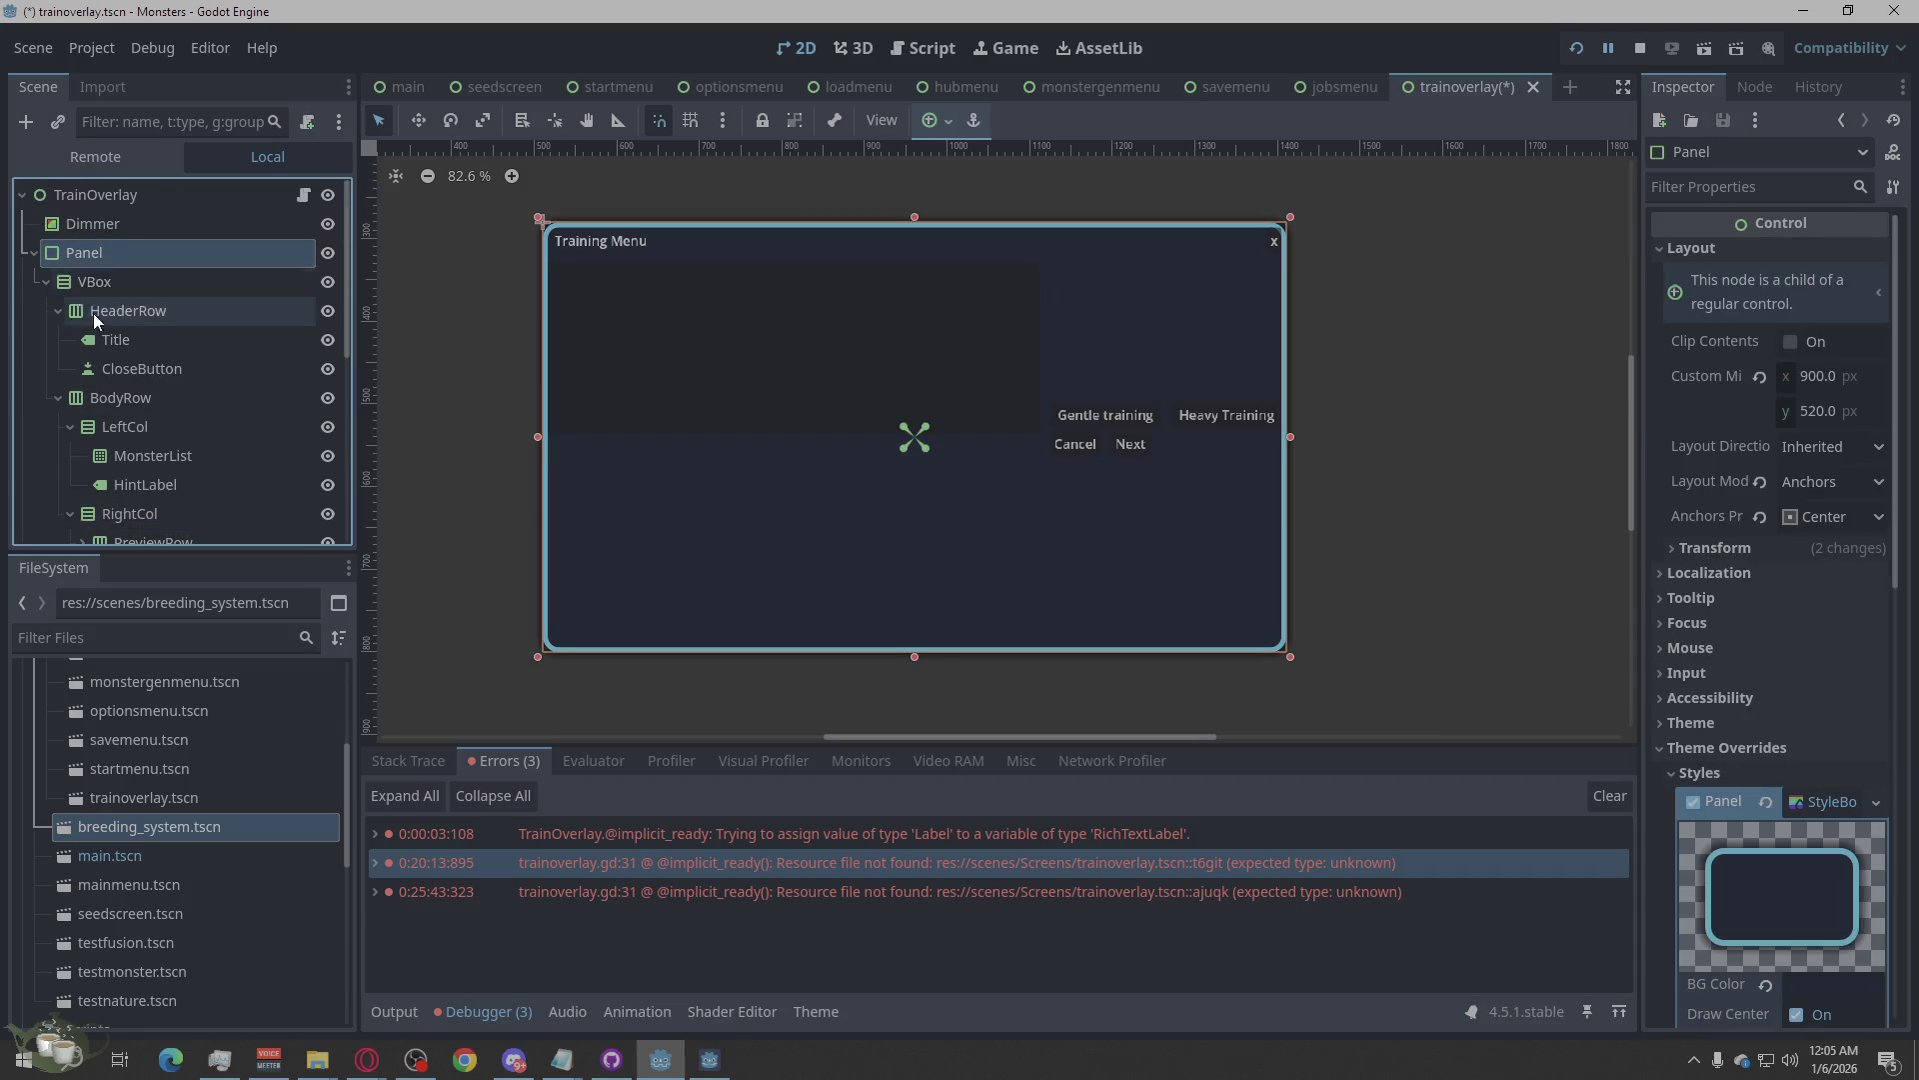
click(128, 333)
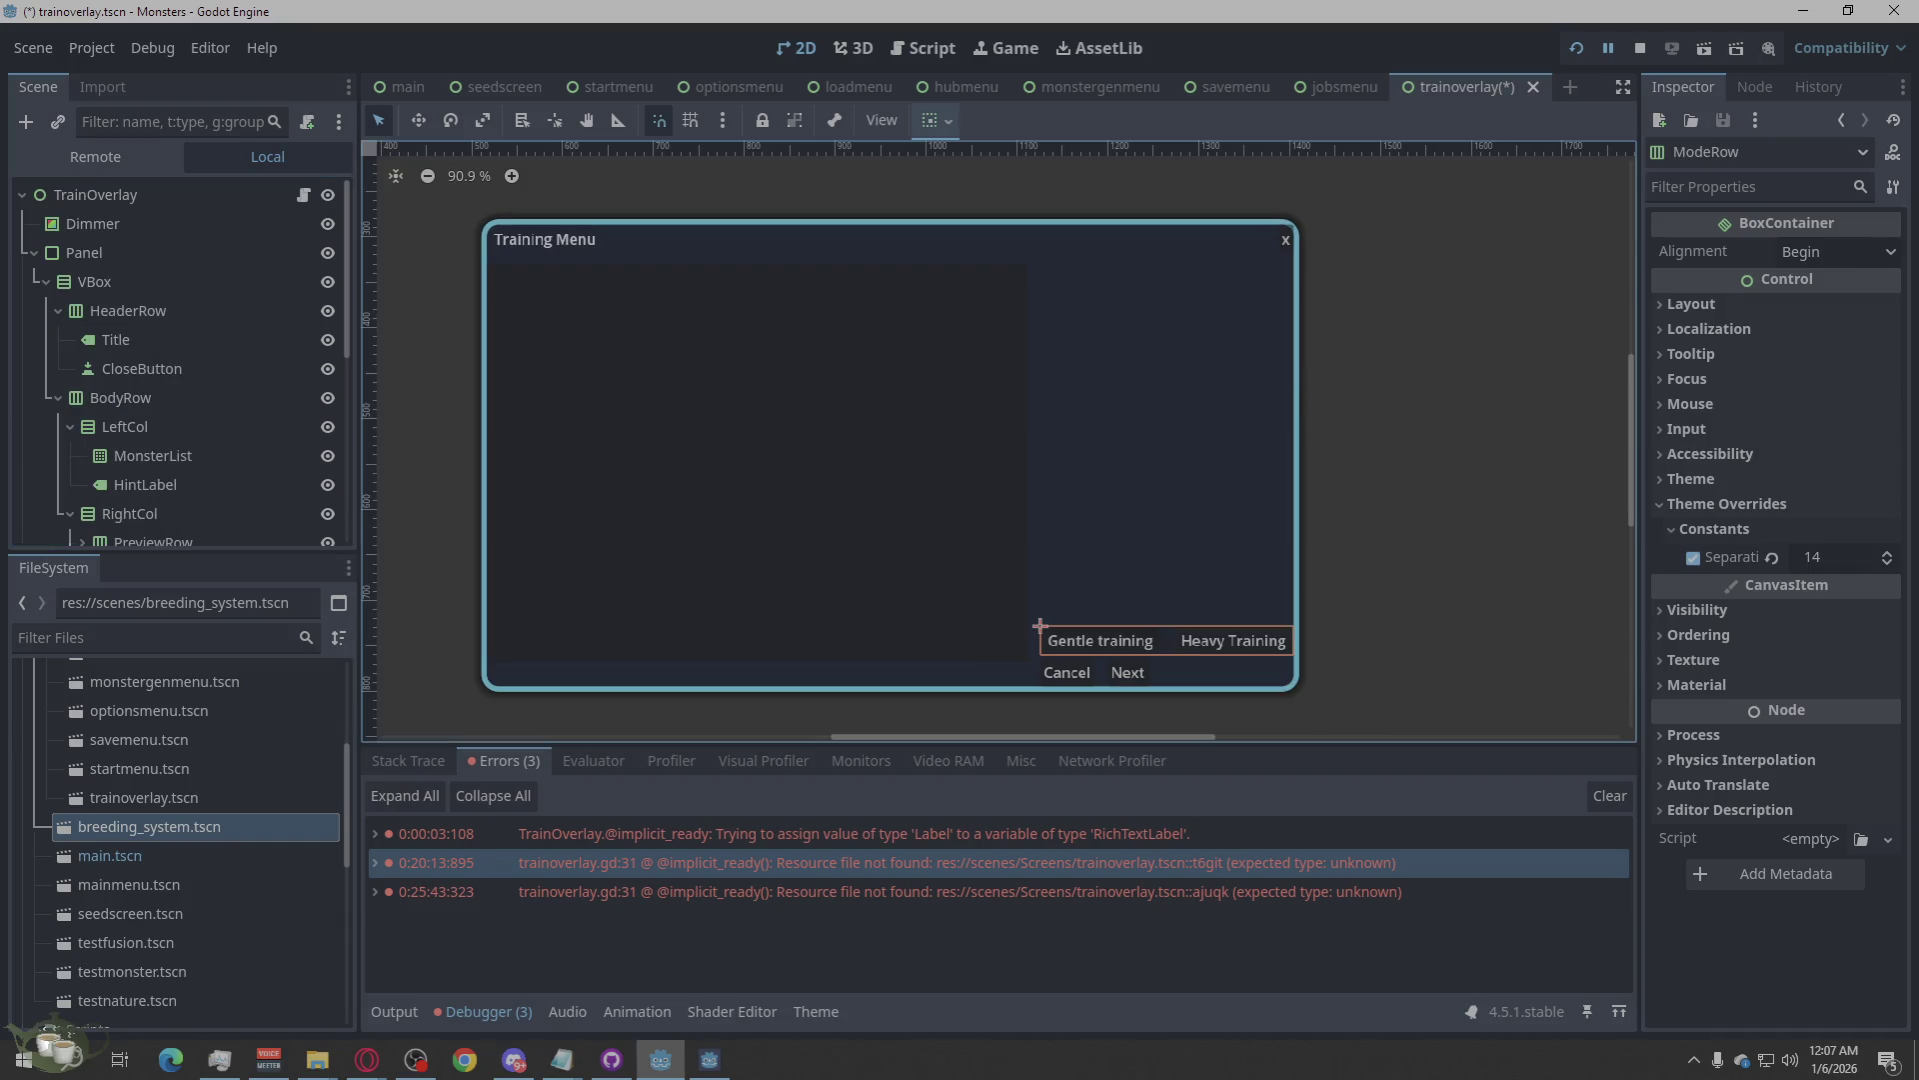
key(alt+Tab)
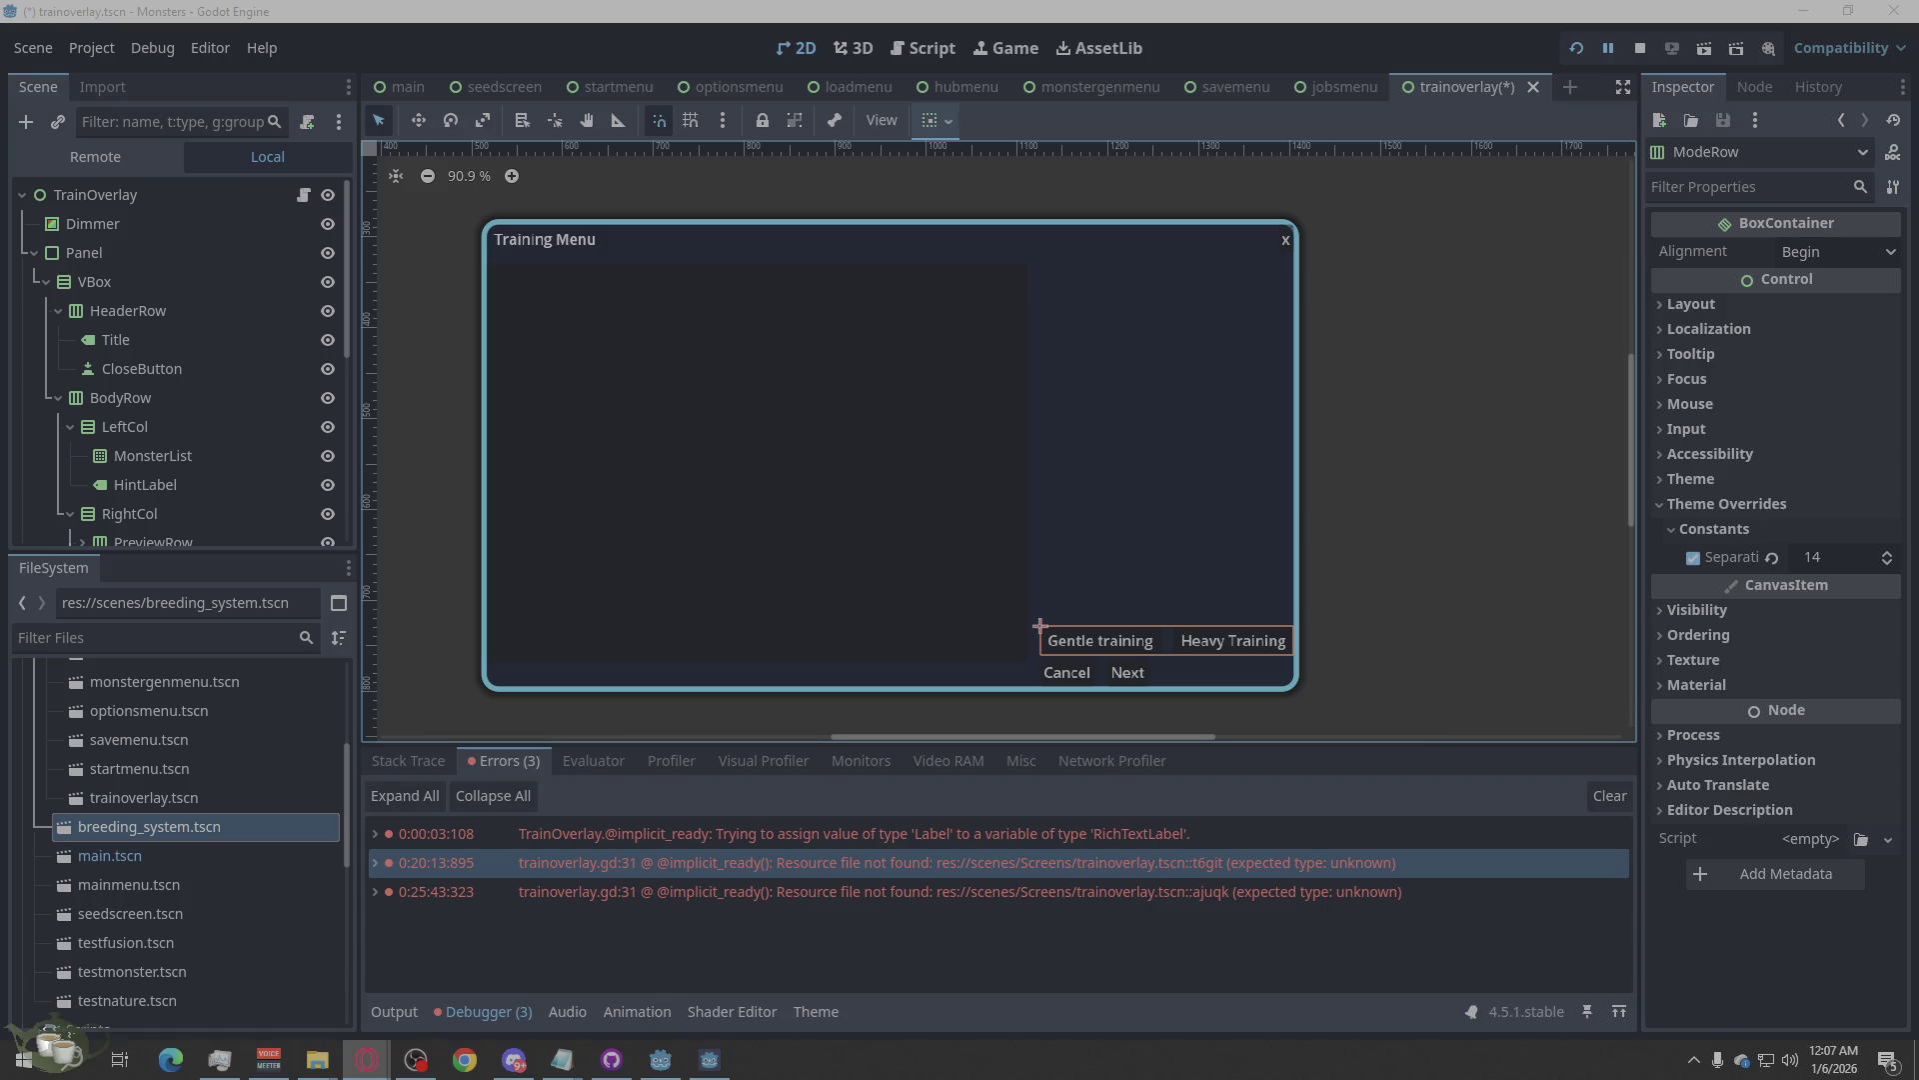
key(alt+Tab)
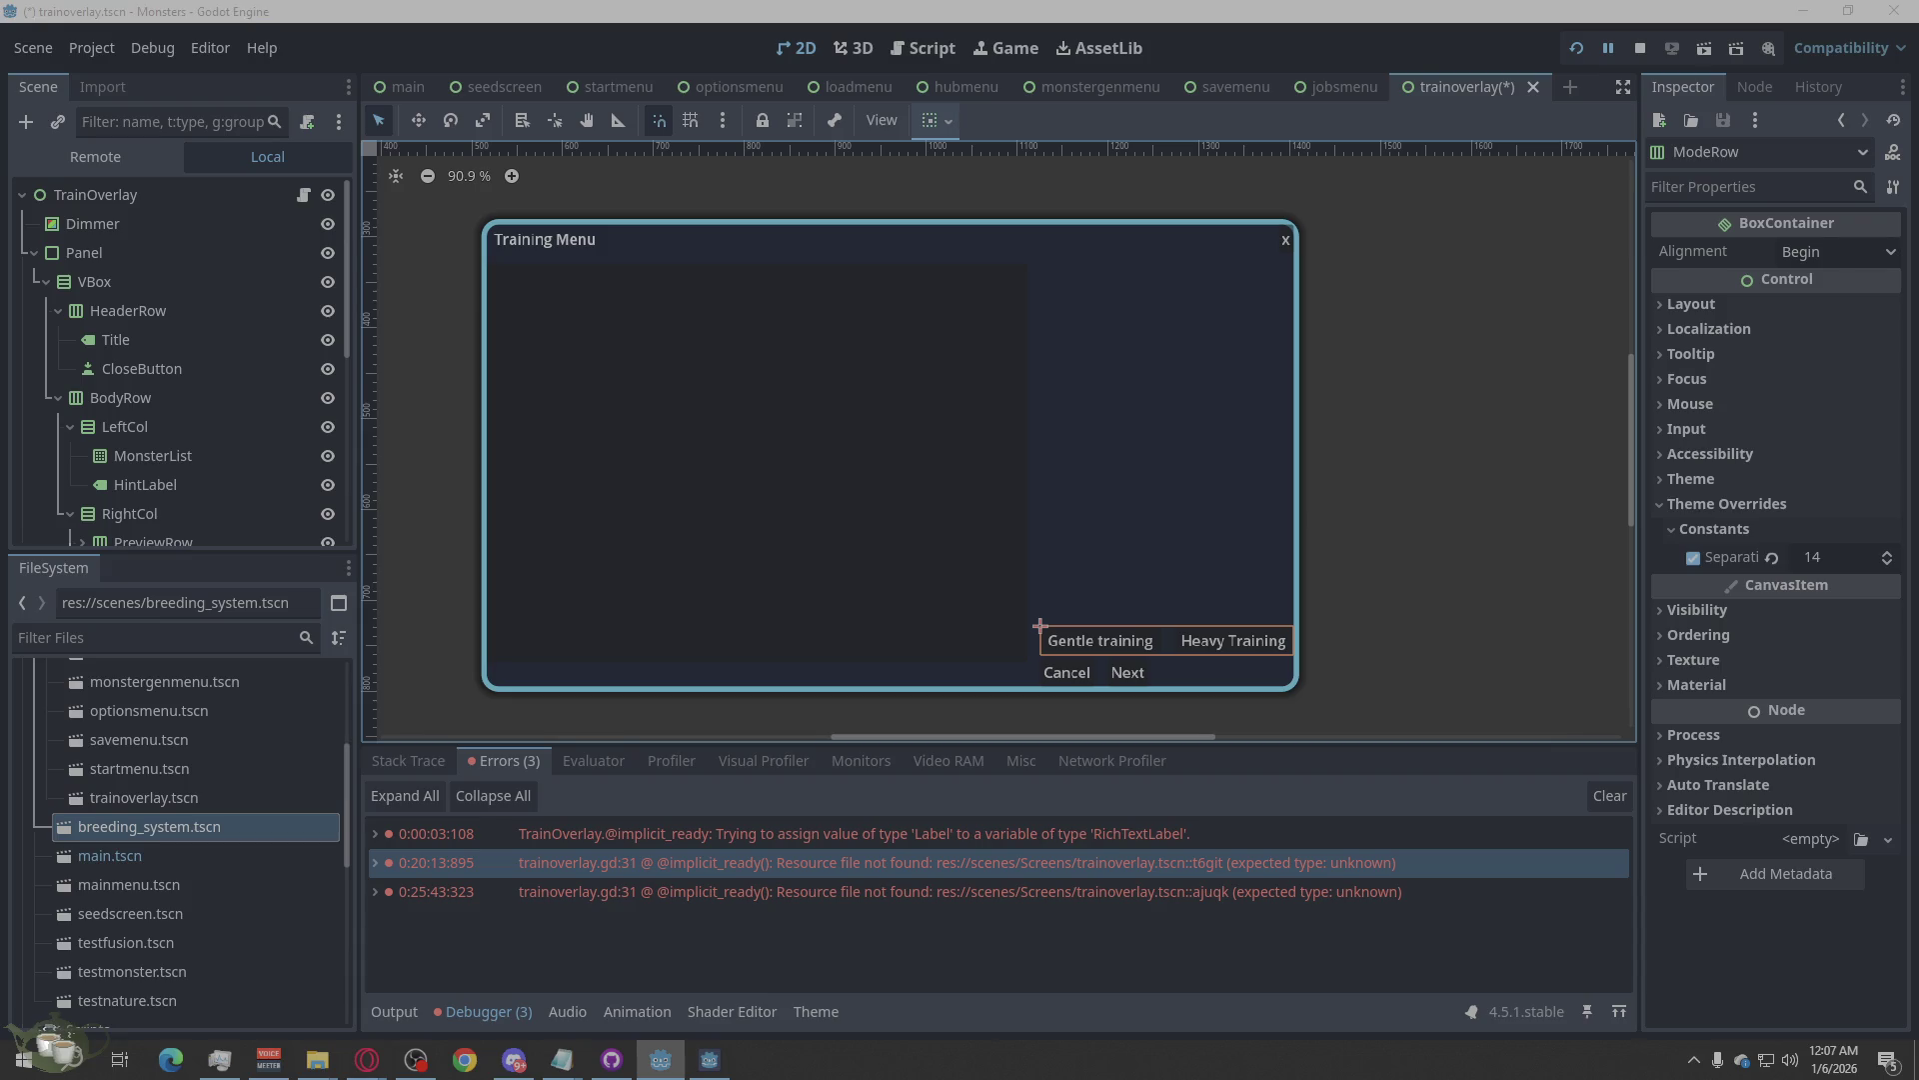
key(alt+Tab)
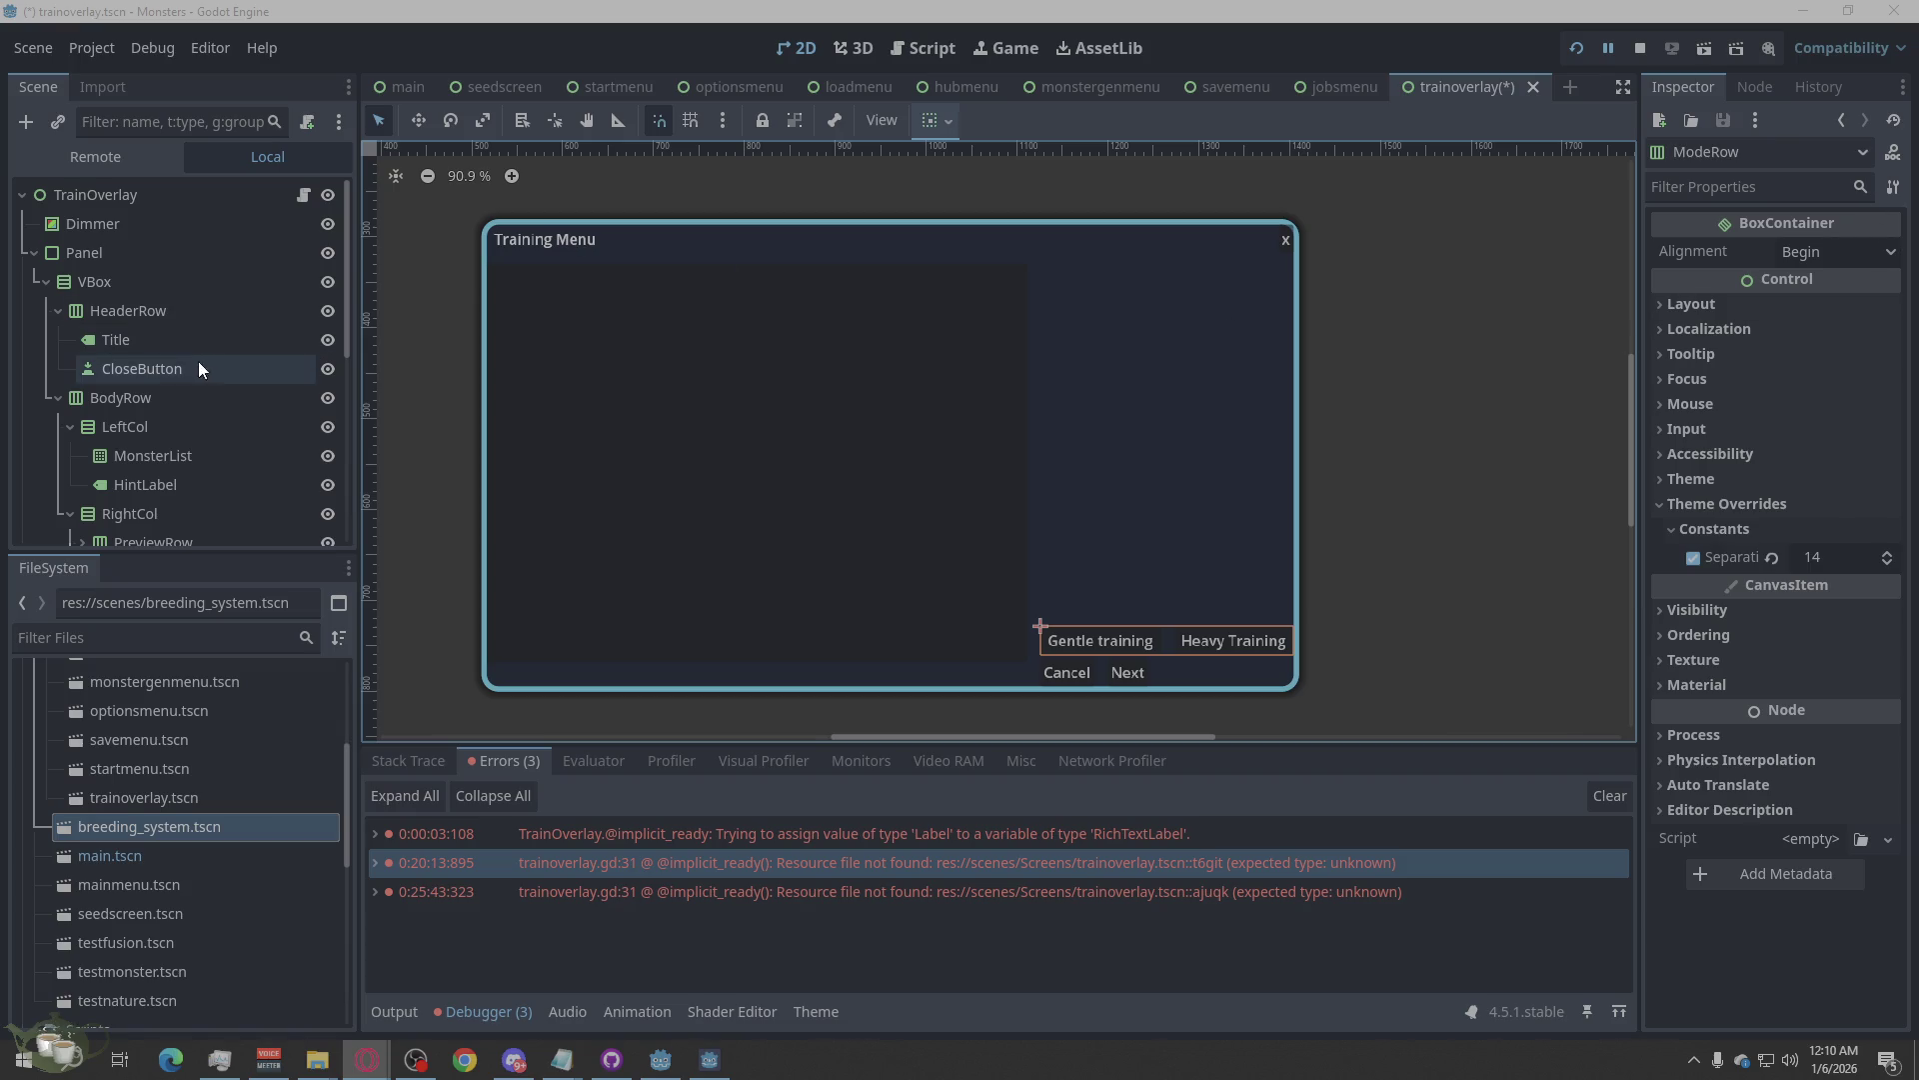
Save trainoverlay.tscn with Ctrl+S and switch over to Opera.
click(1419, 272)
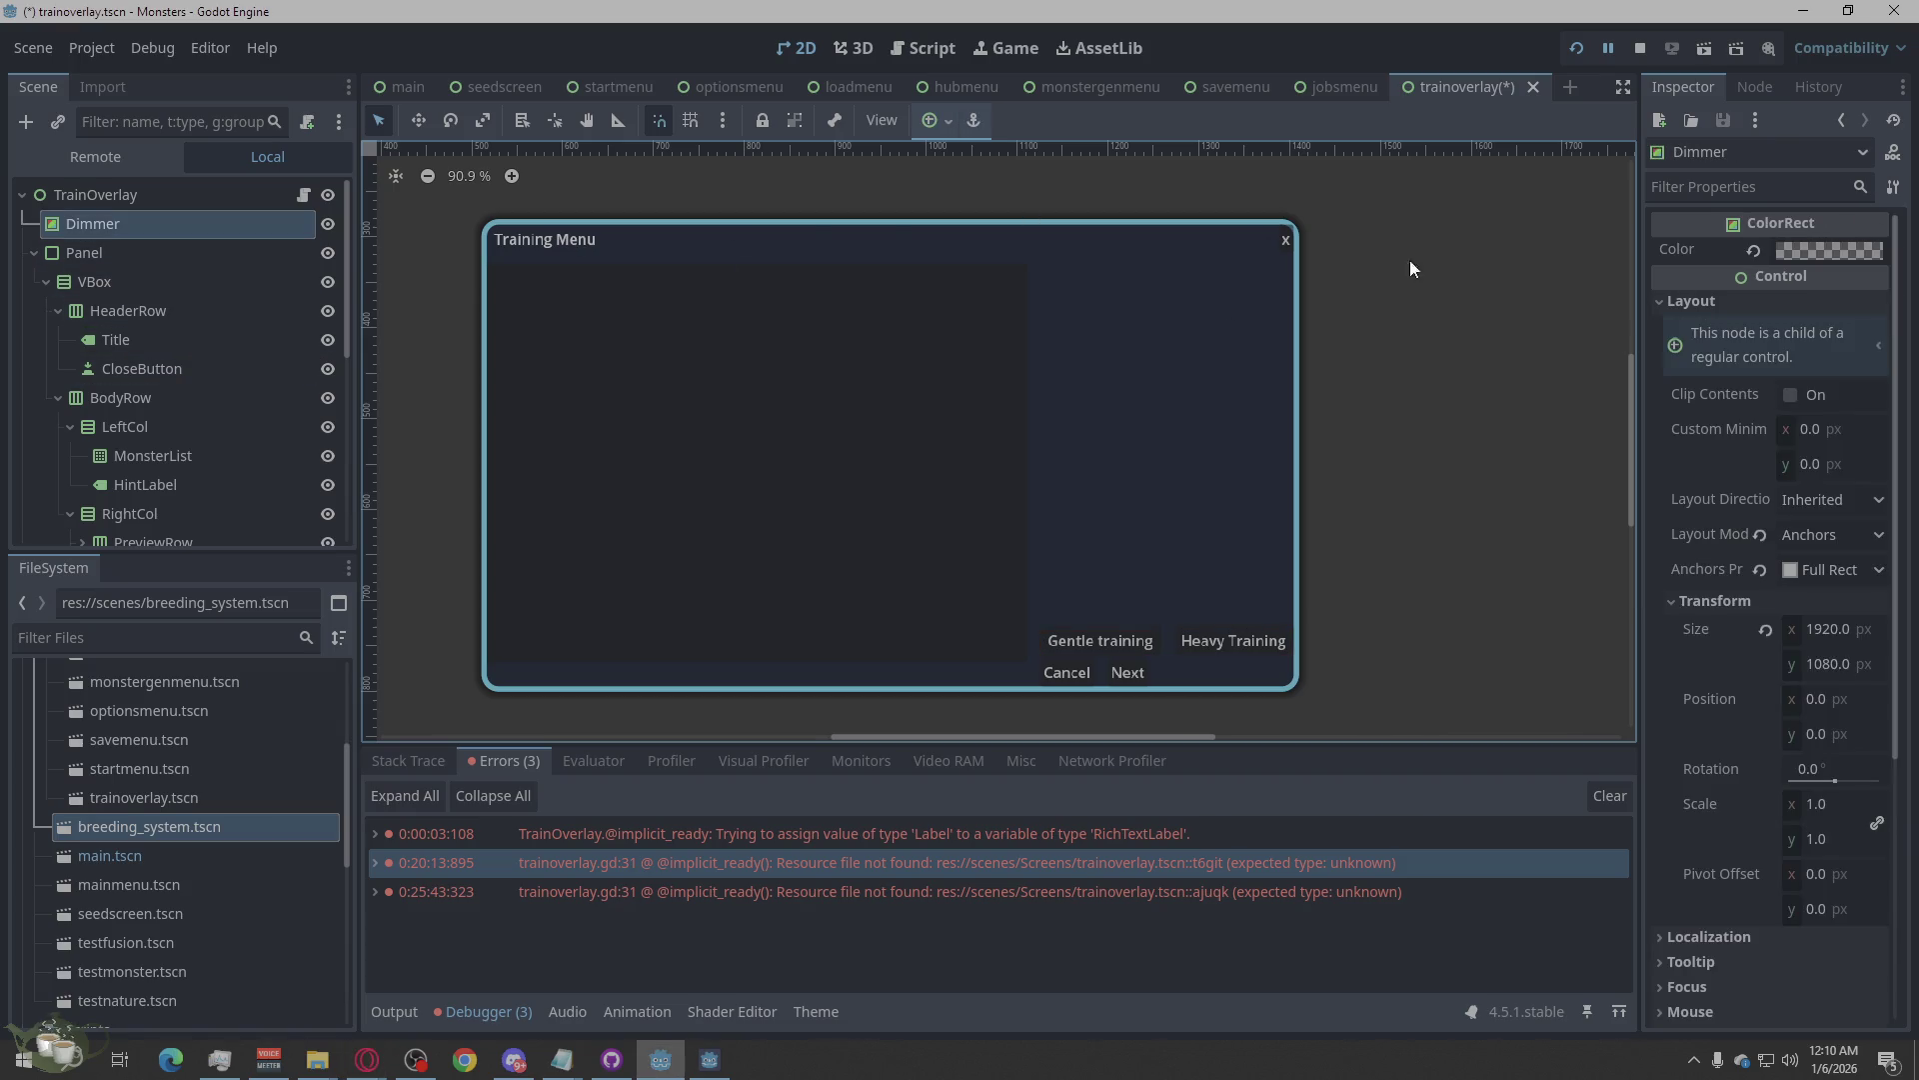
key(ctrl+s)
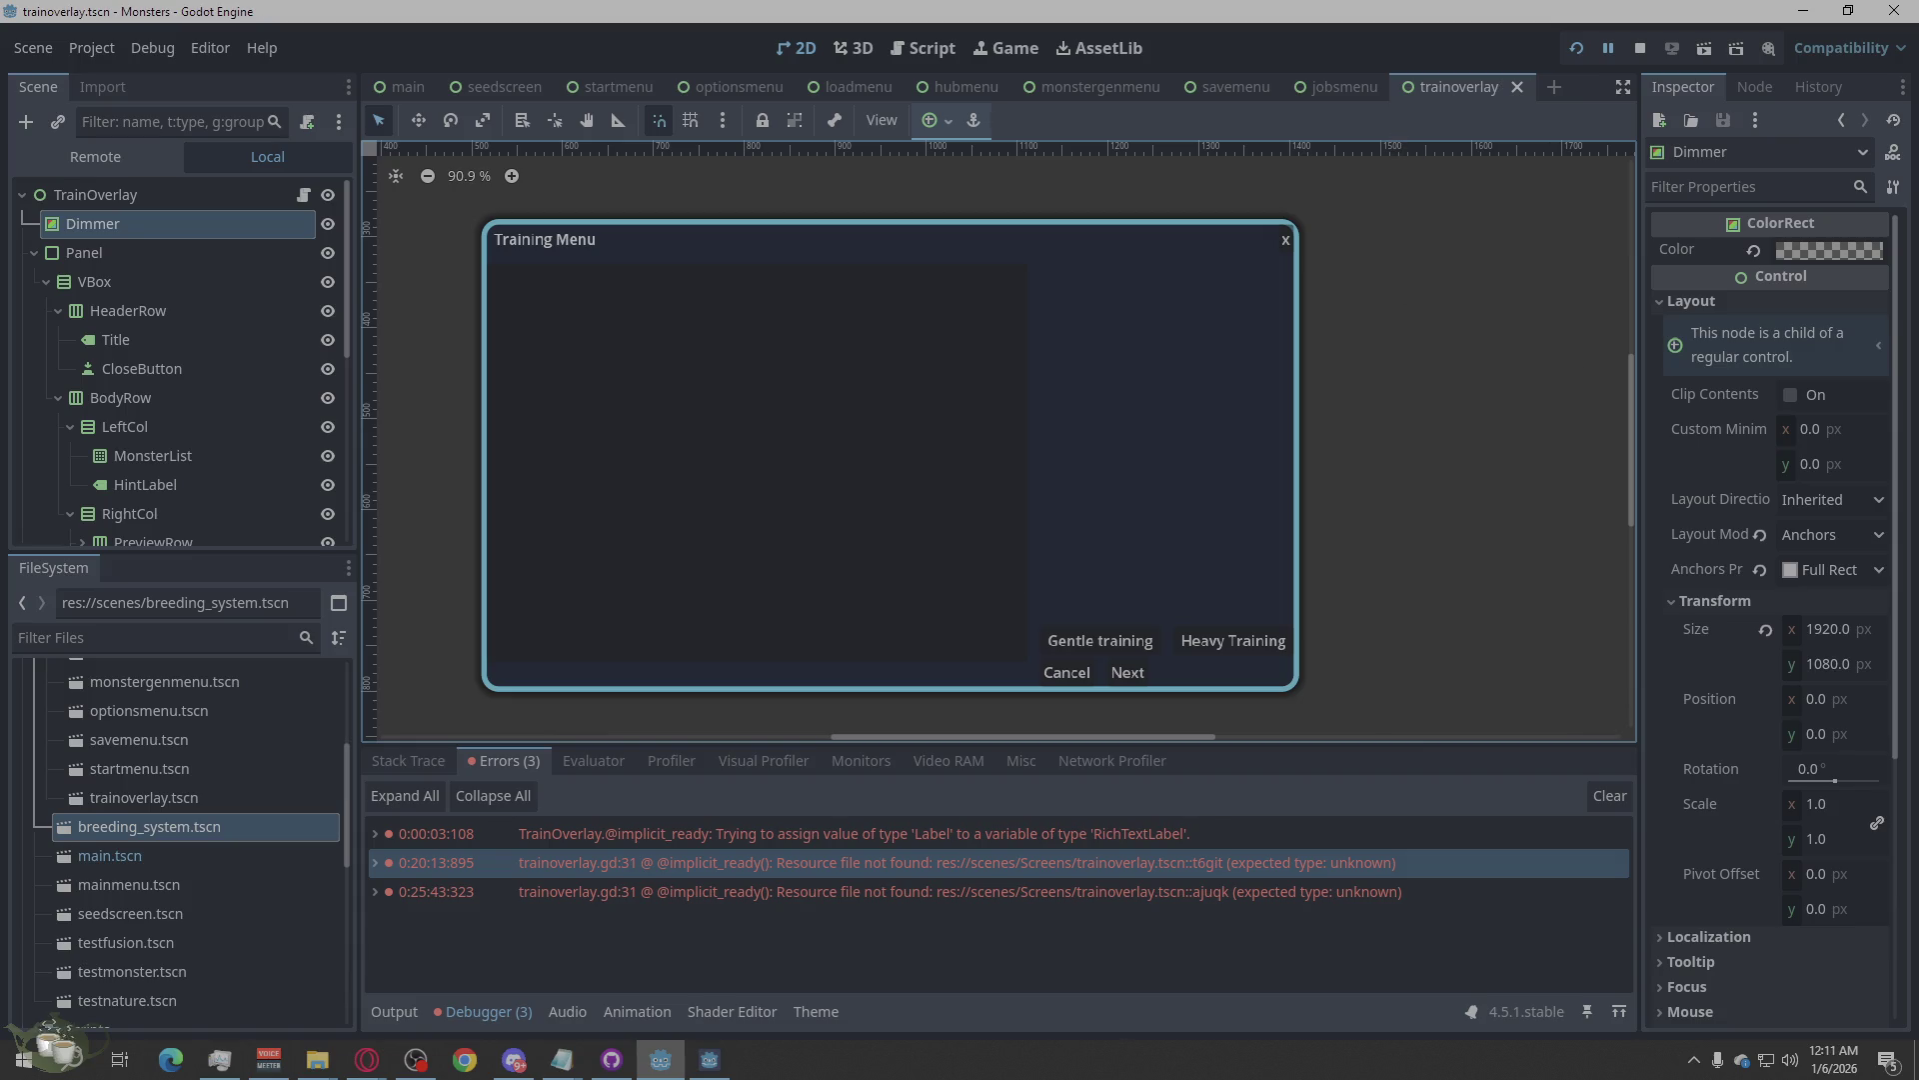
click(366, 1059)
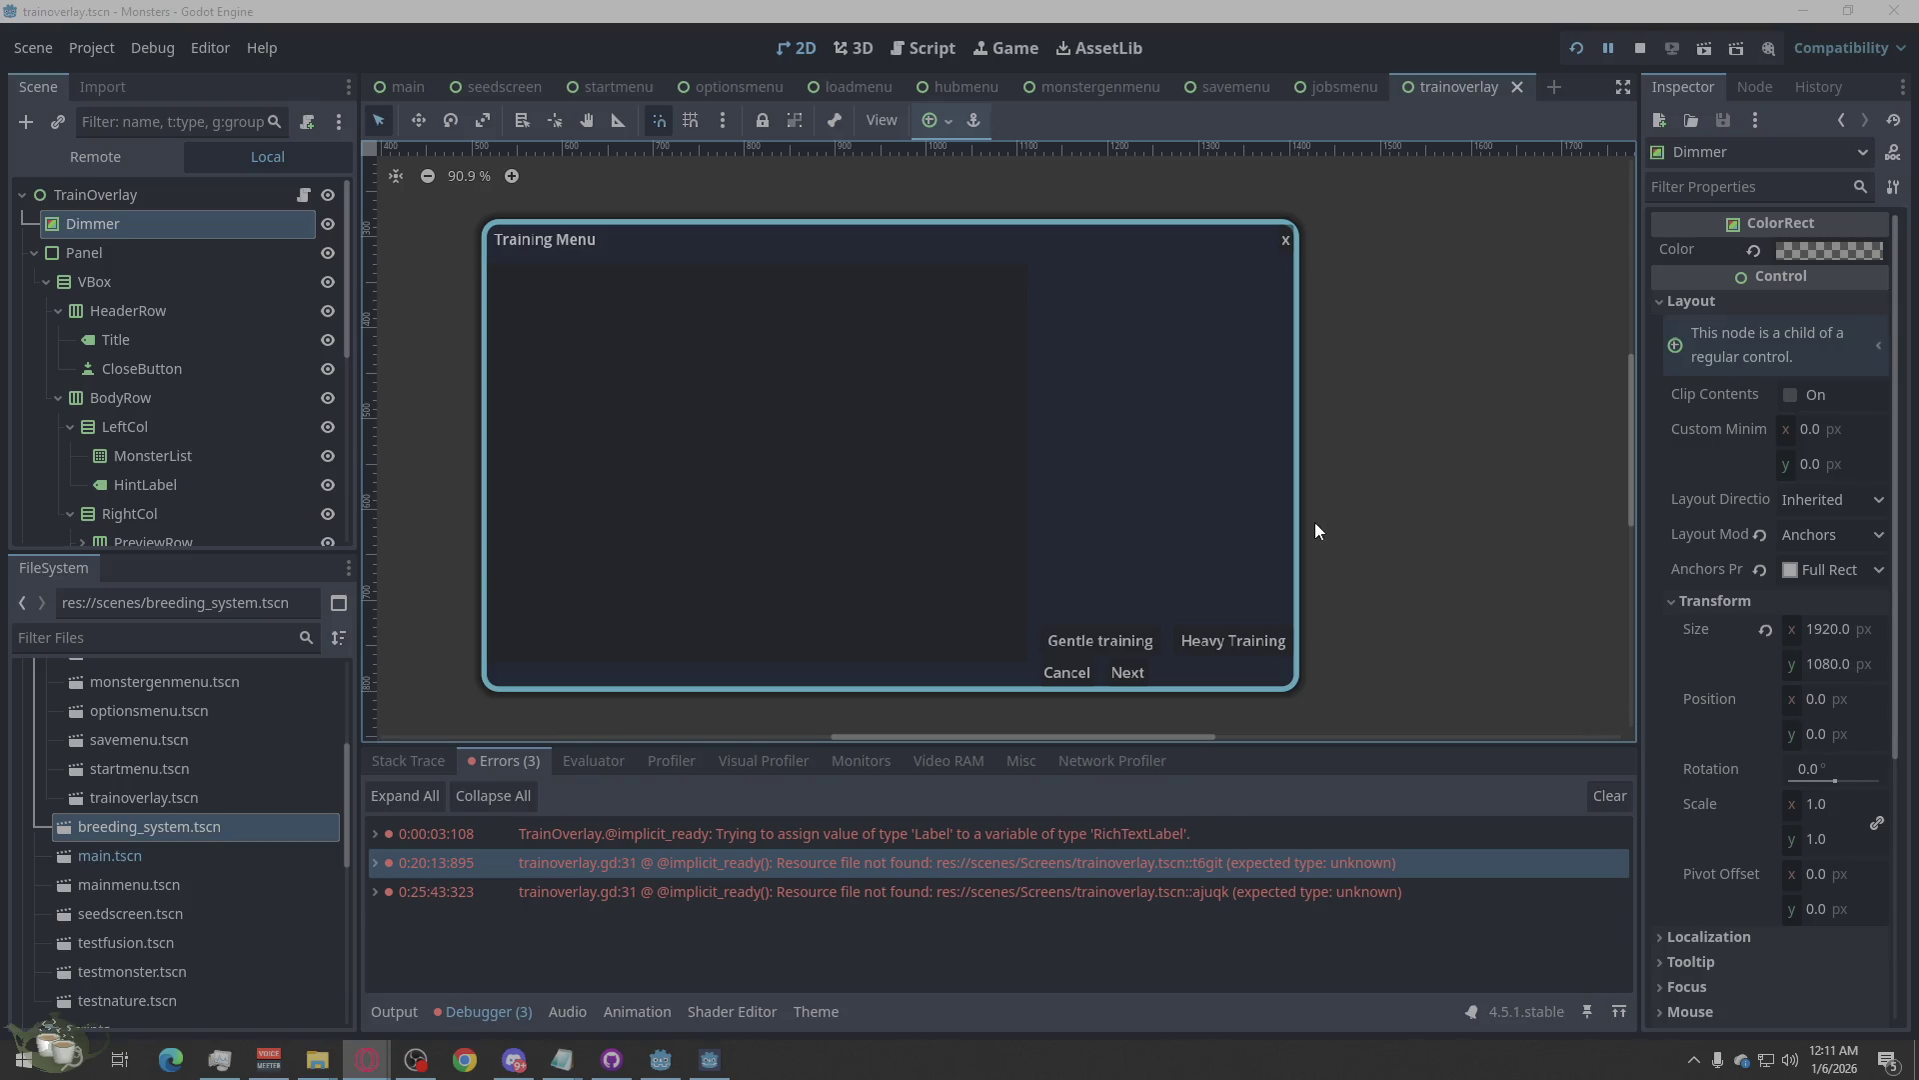
Confirm StatsLabel is a RichTextLabel and jump to the error's line 31 in trainoverlay.gd.
click(94, 488)
scroll(171, 452, down, 3)
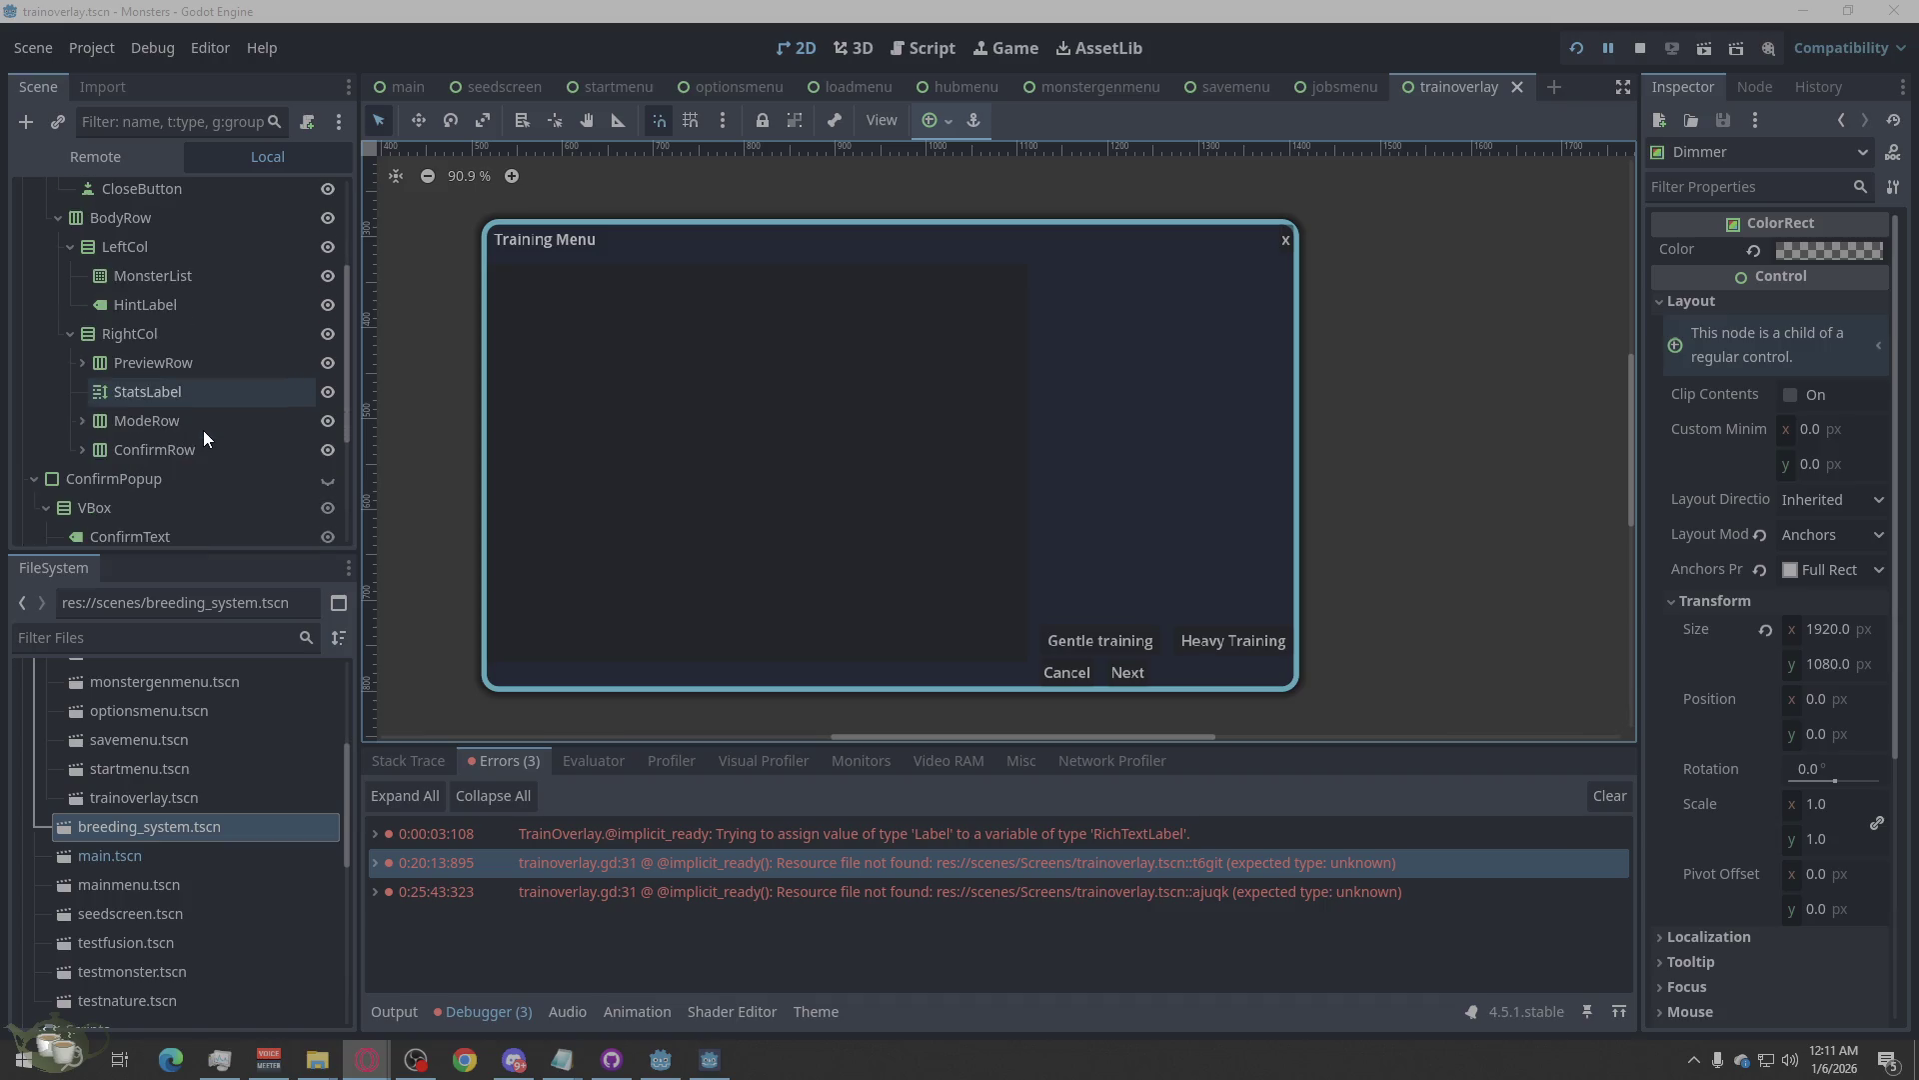
click(148, 386)
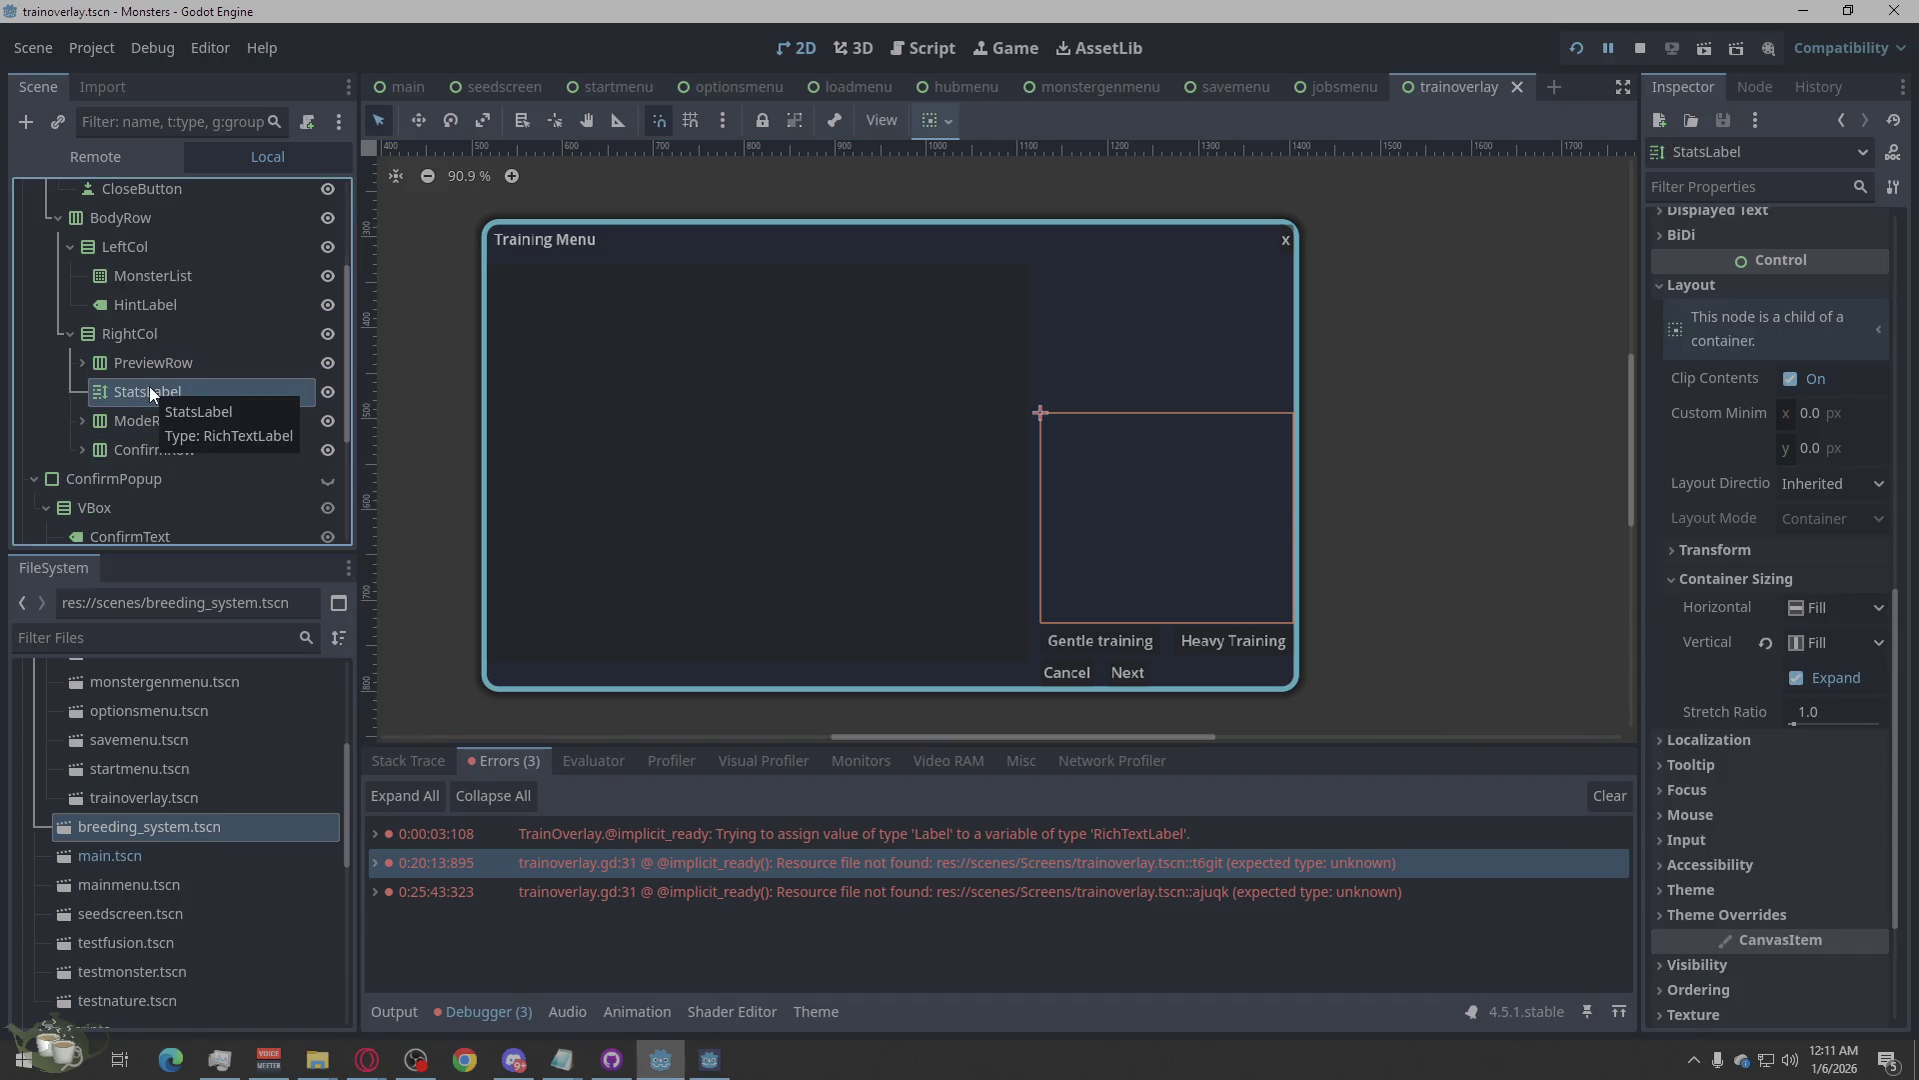
click(975, 833)
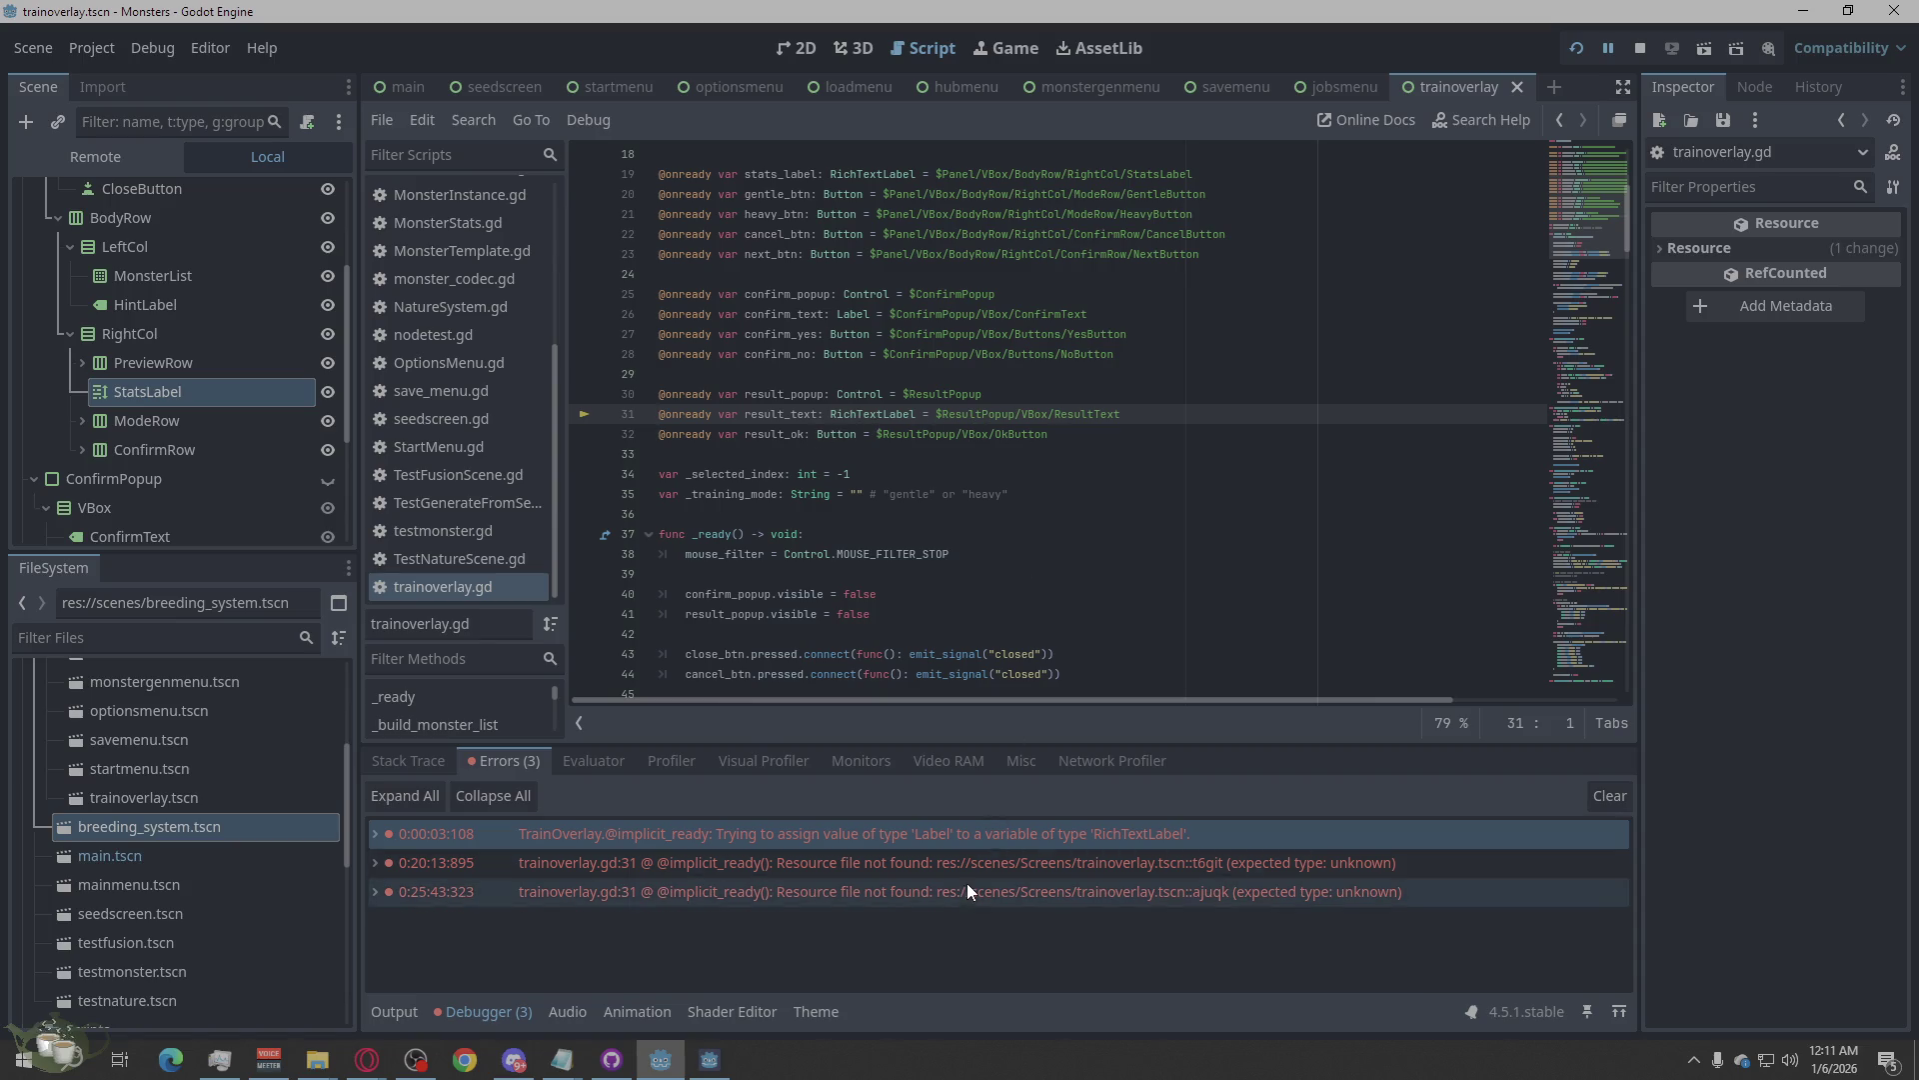
Review the Label-to-RichTextLabel error, check Opera, then open the script text's context menu.
mouse_move(983, 834)
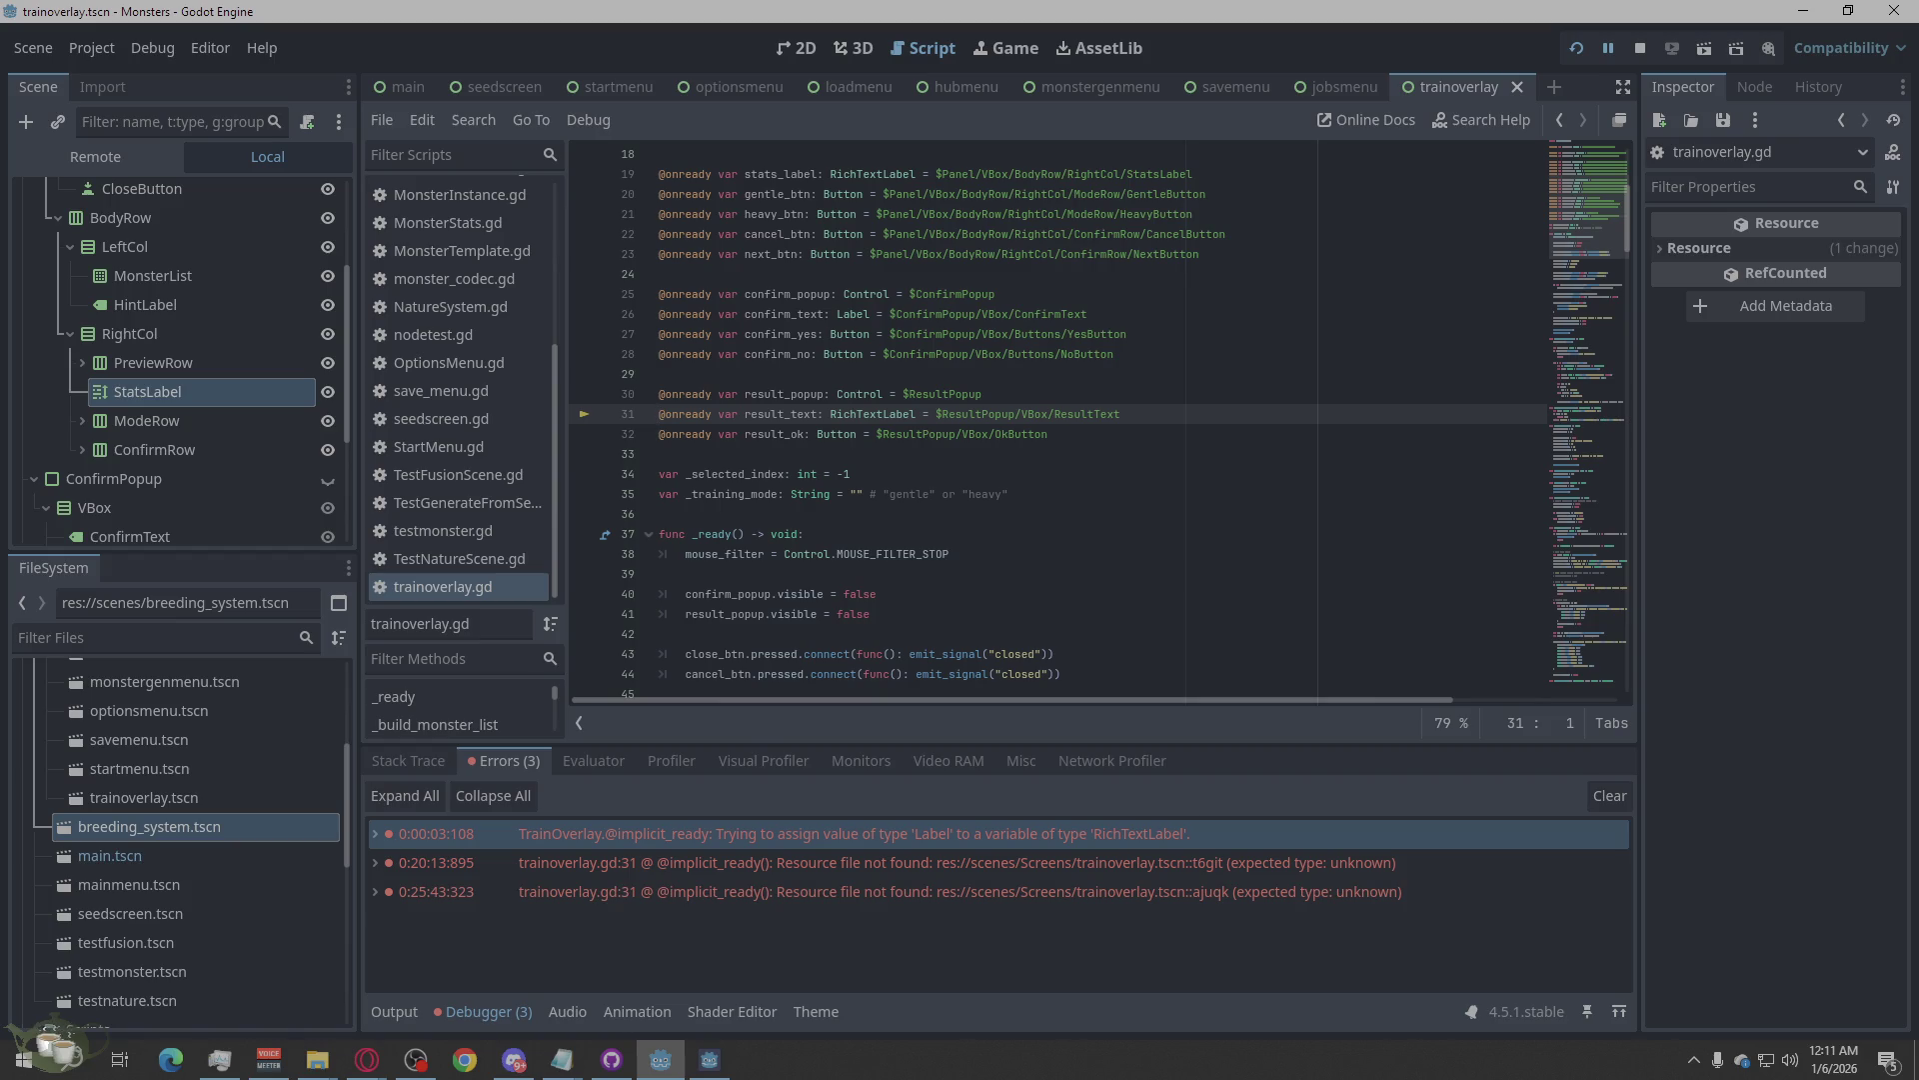
key(alt+Tab)
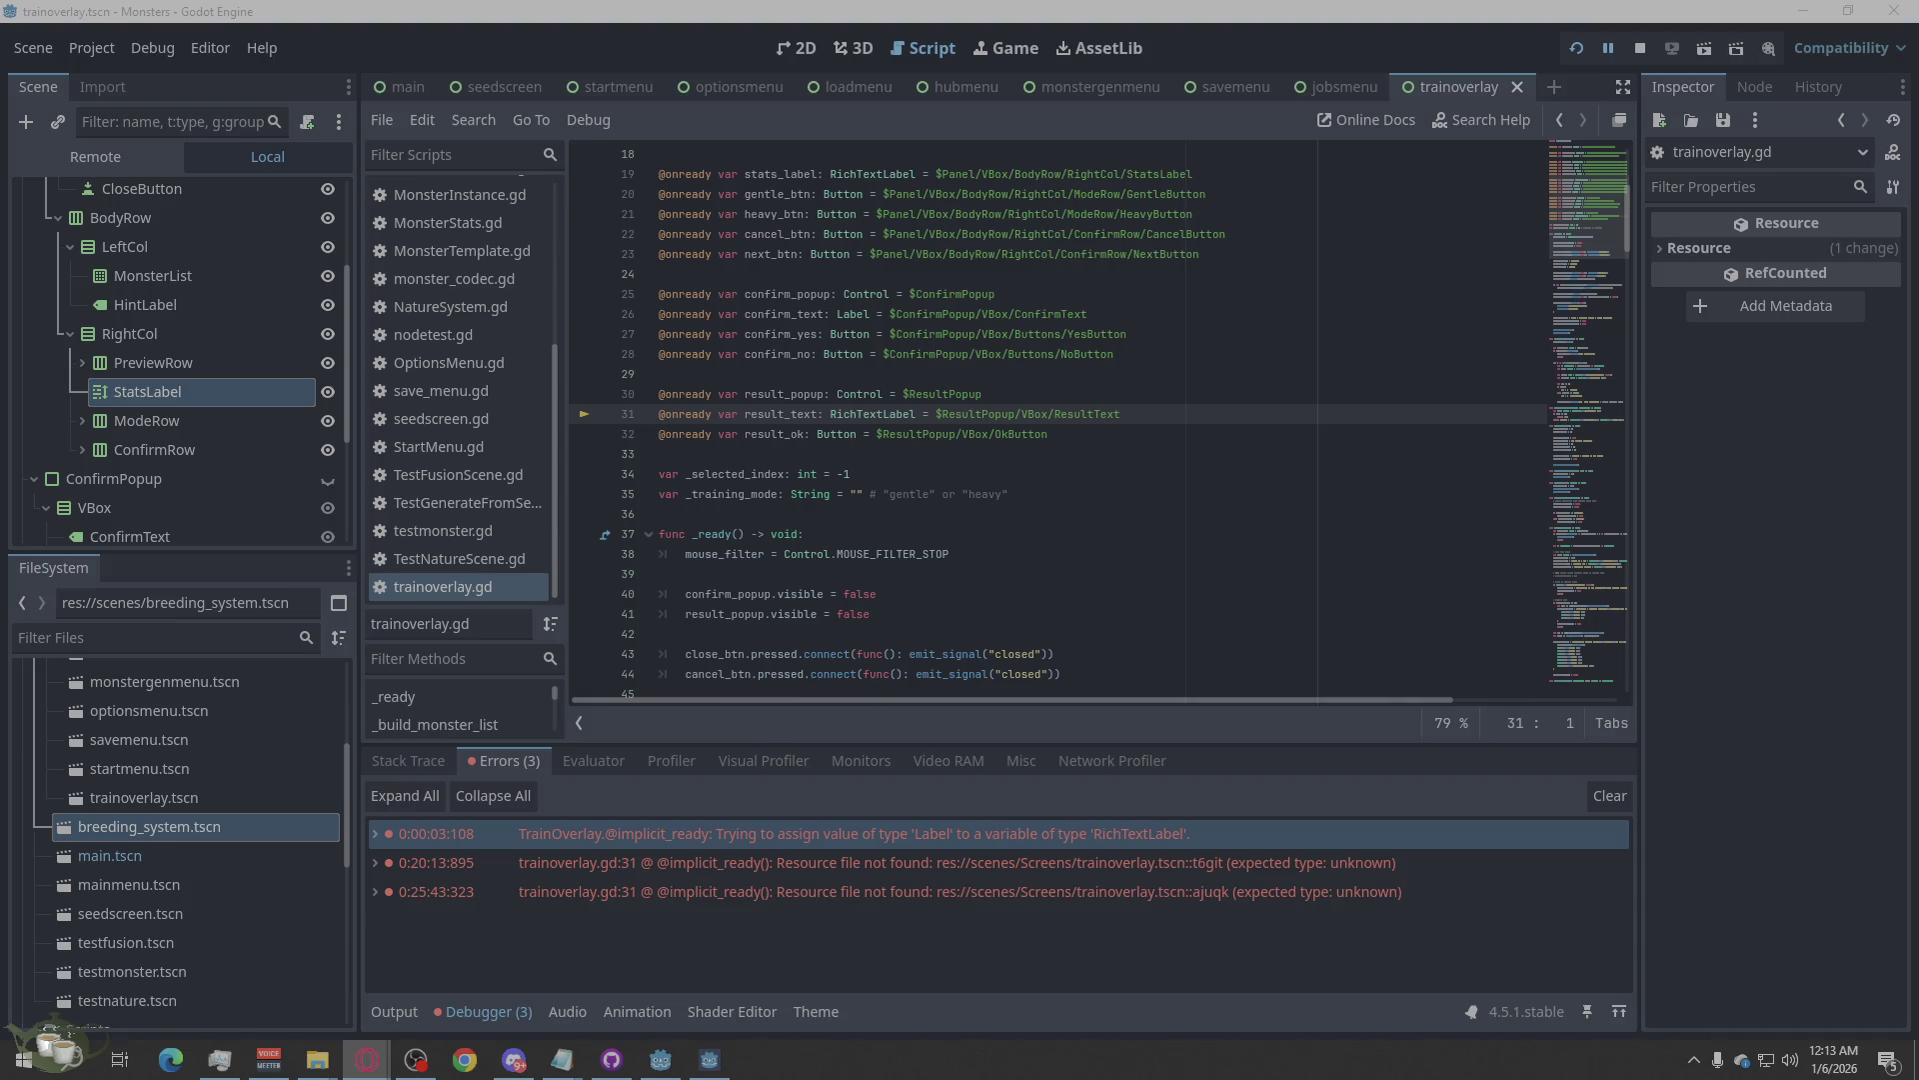
right_click(1062, 555)
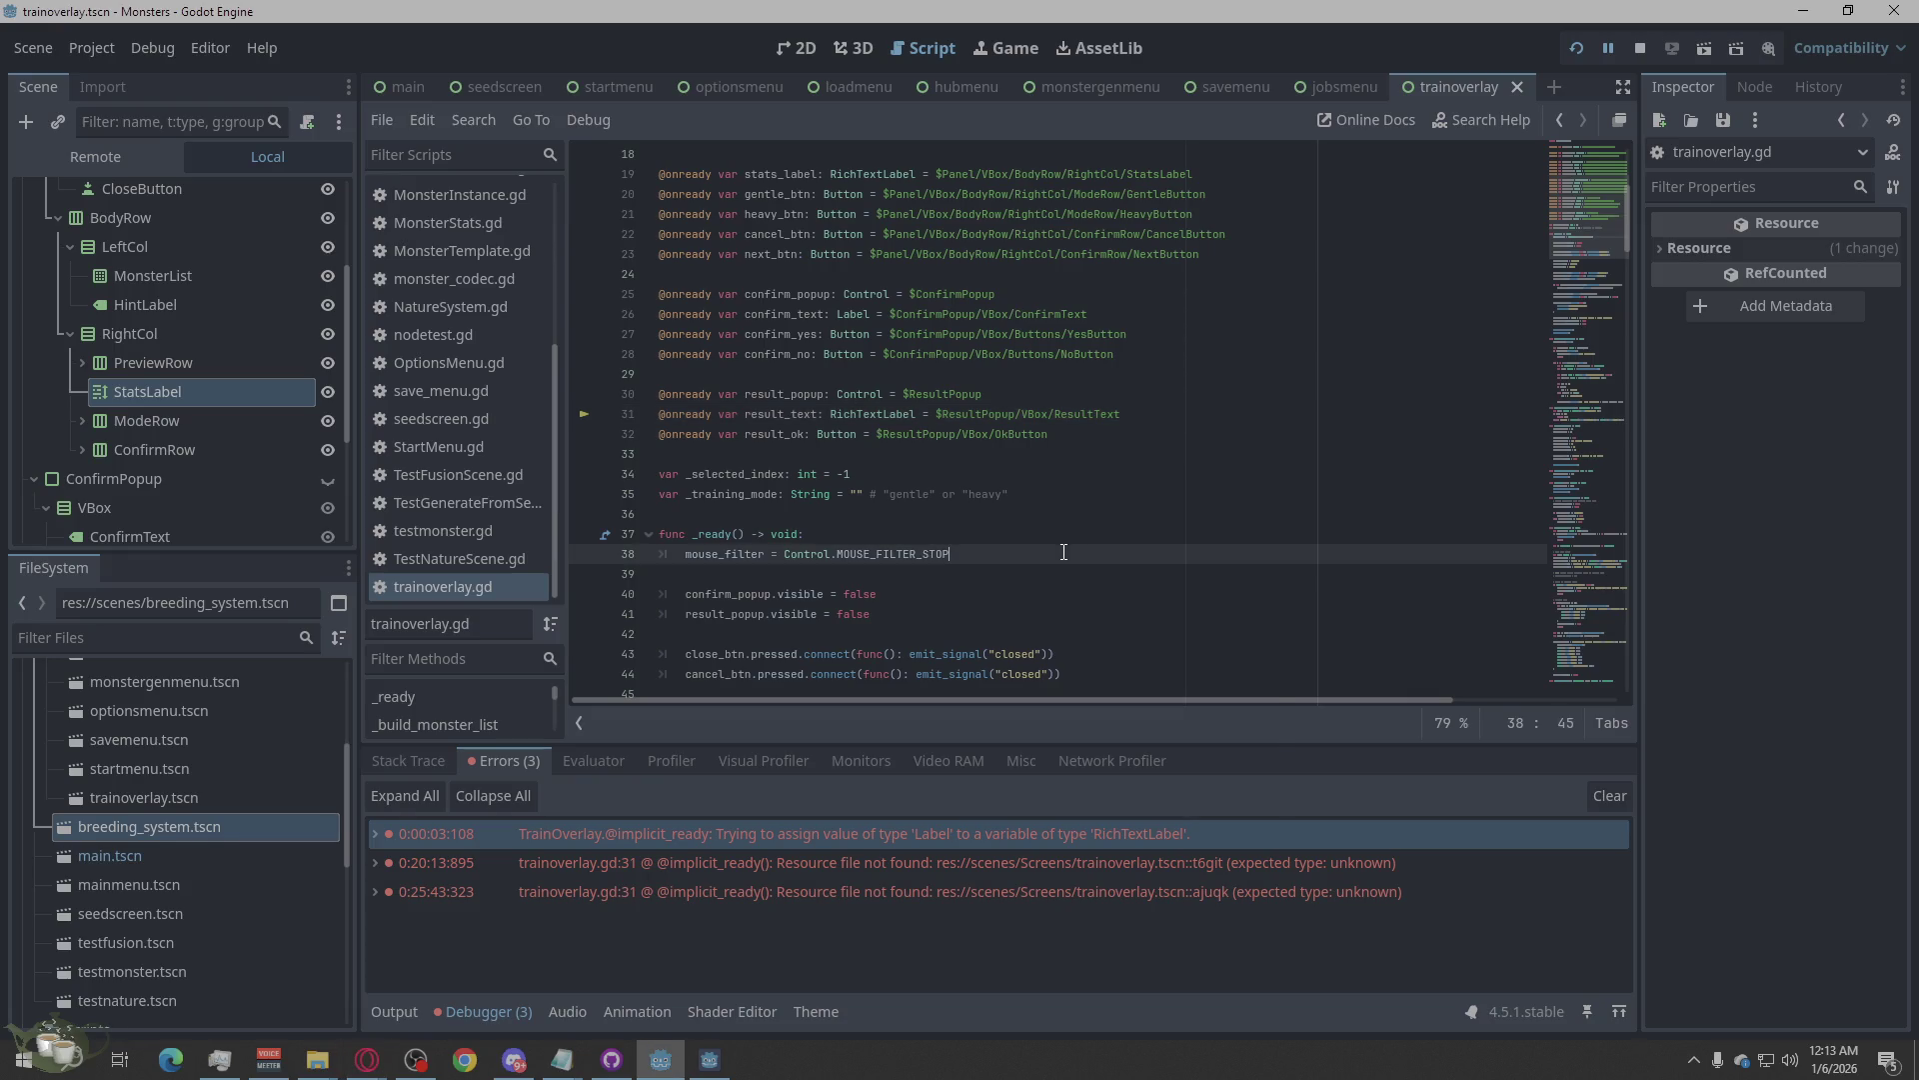
click(1135, 764)
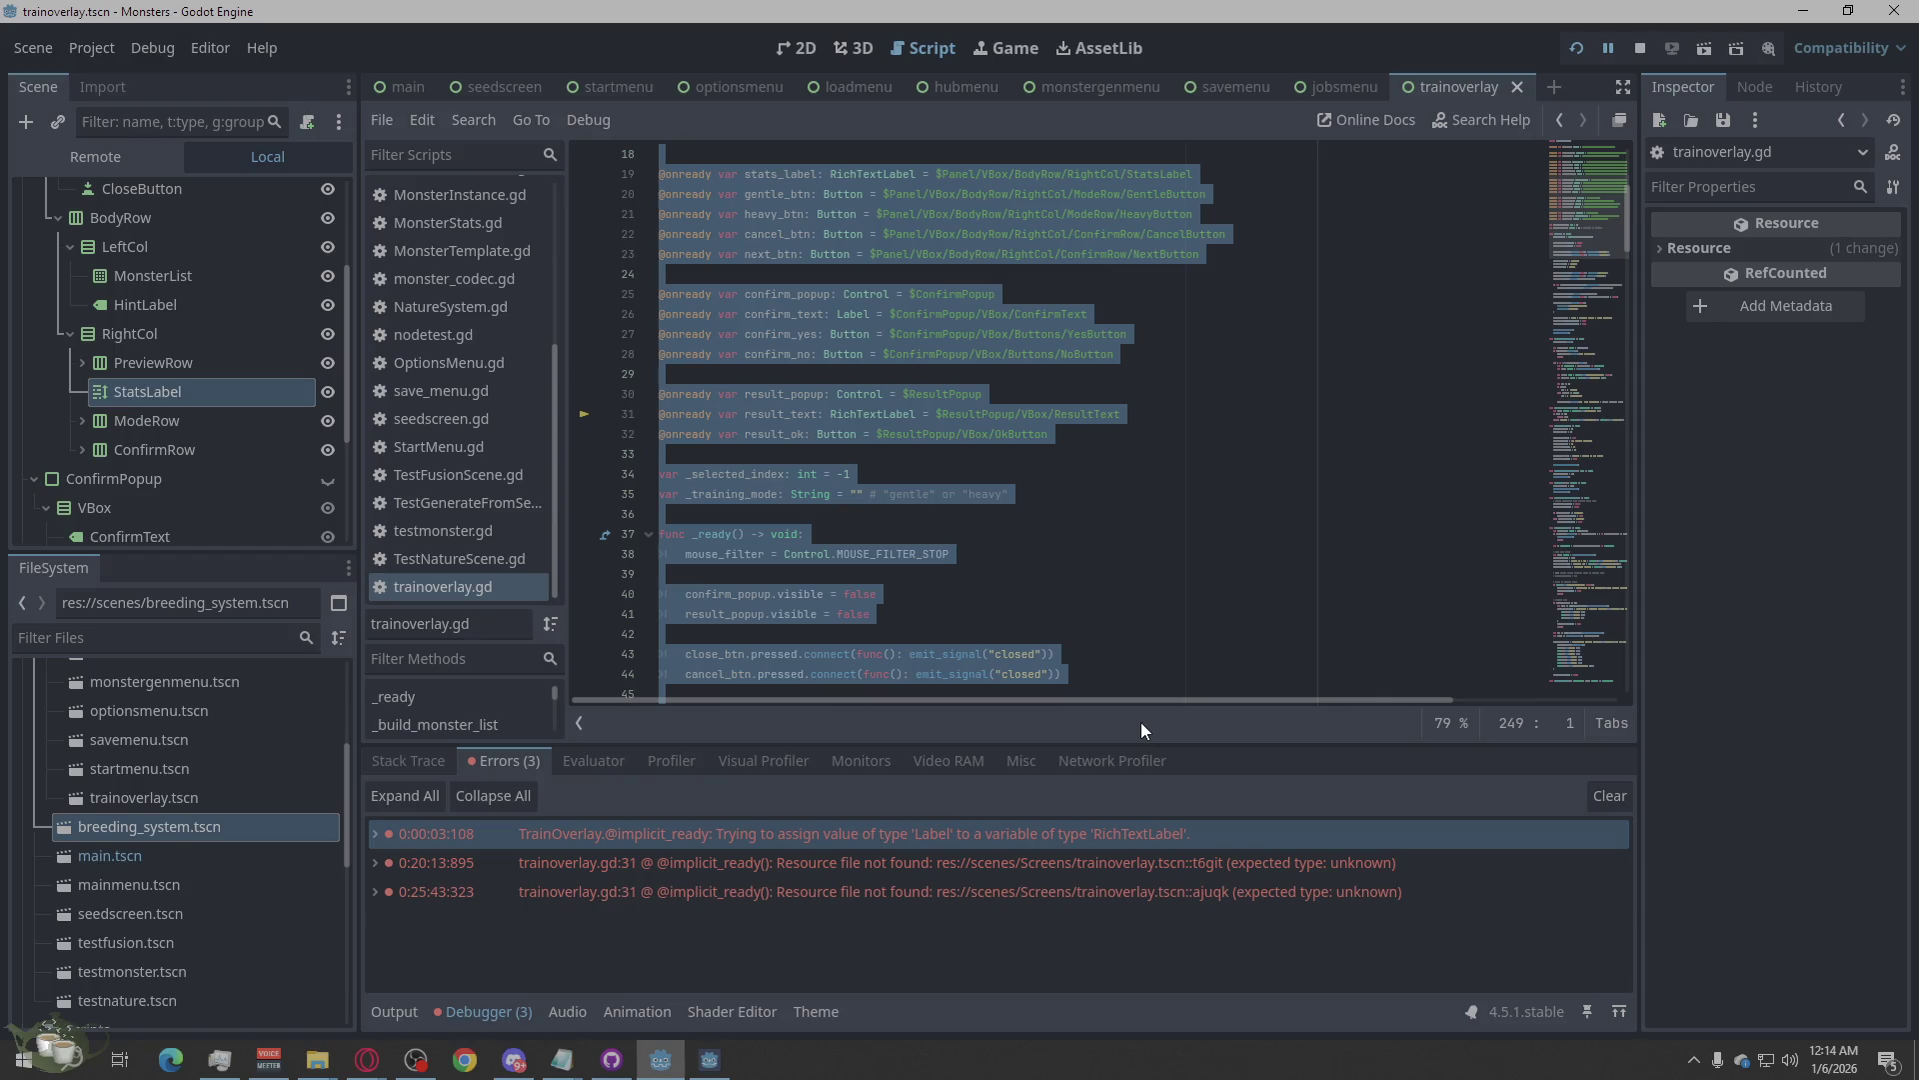
key(alt+Tab)
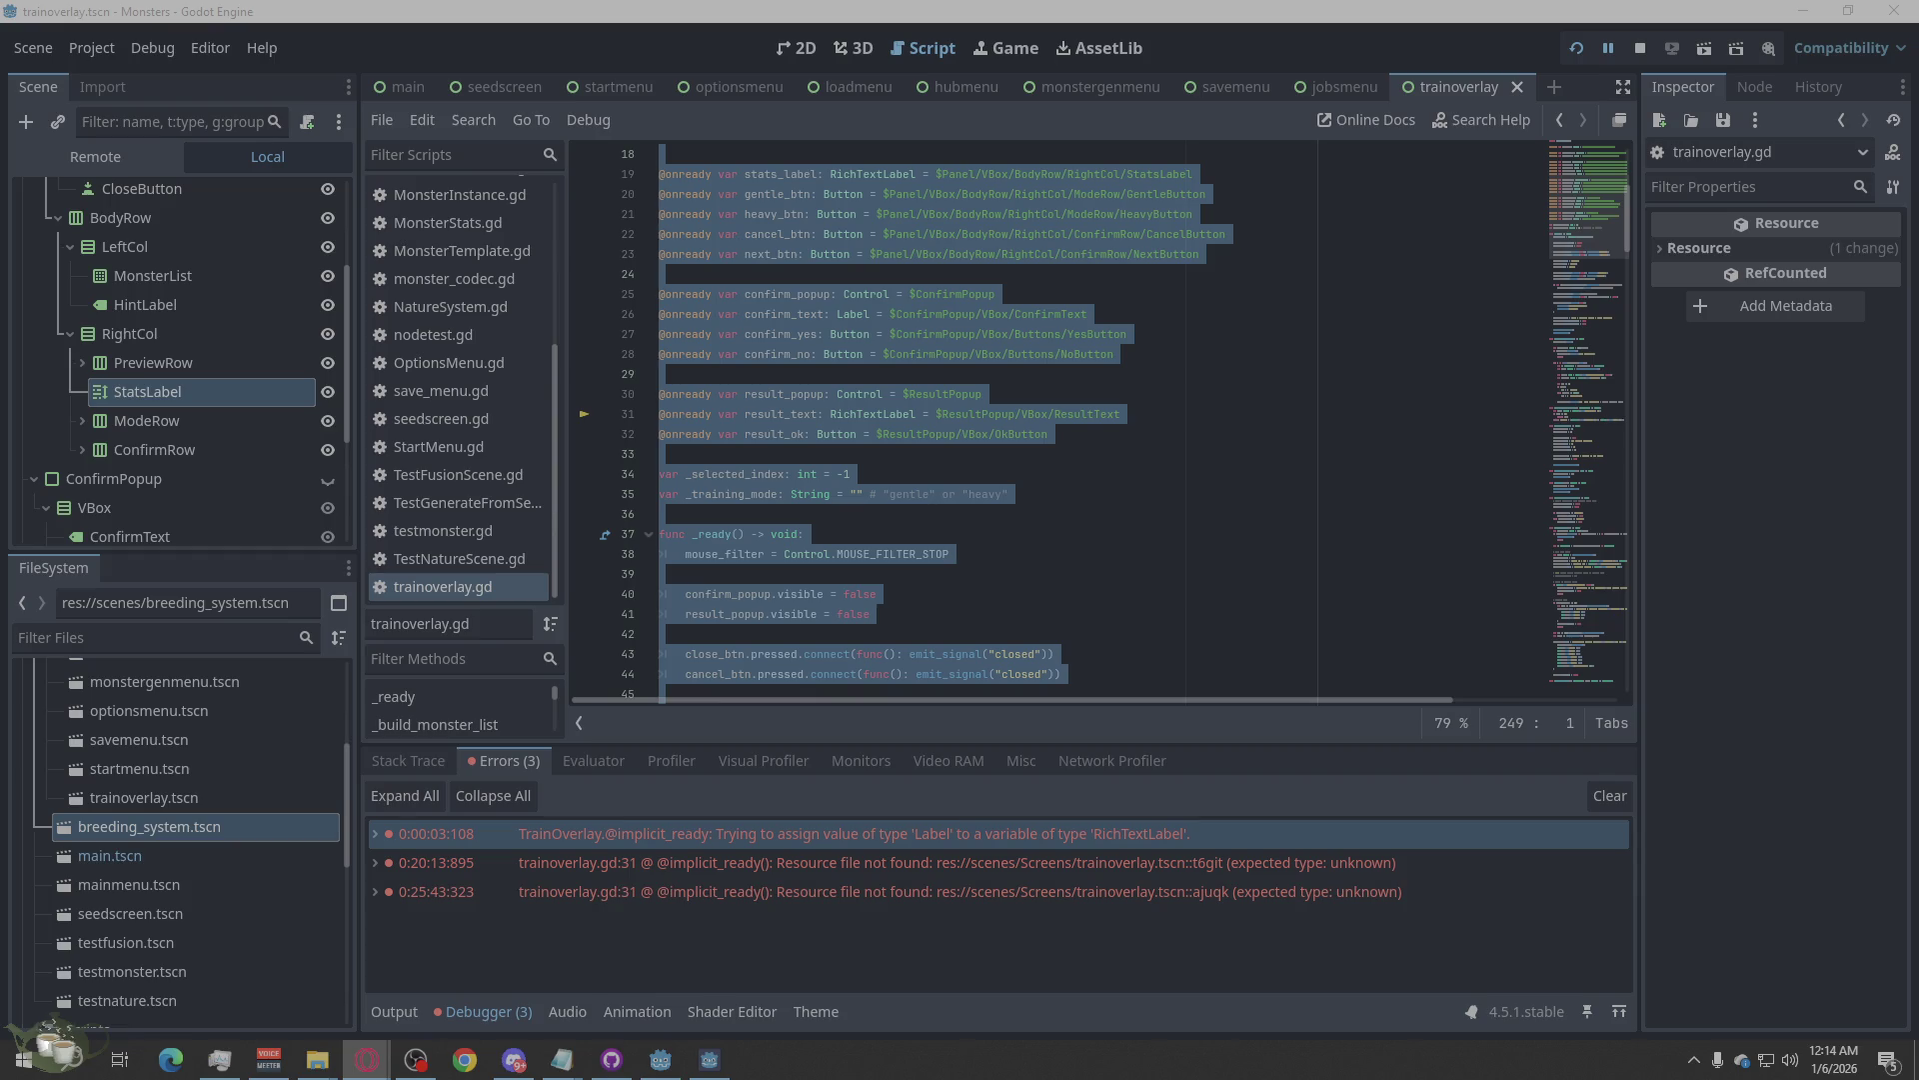
click(1170, 829)
right_click(1168, 830)
click(1218, 845)
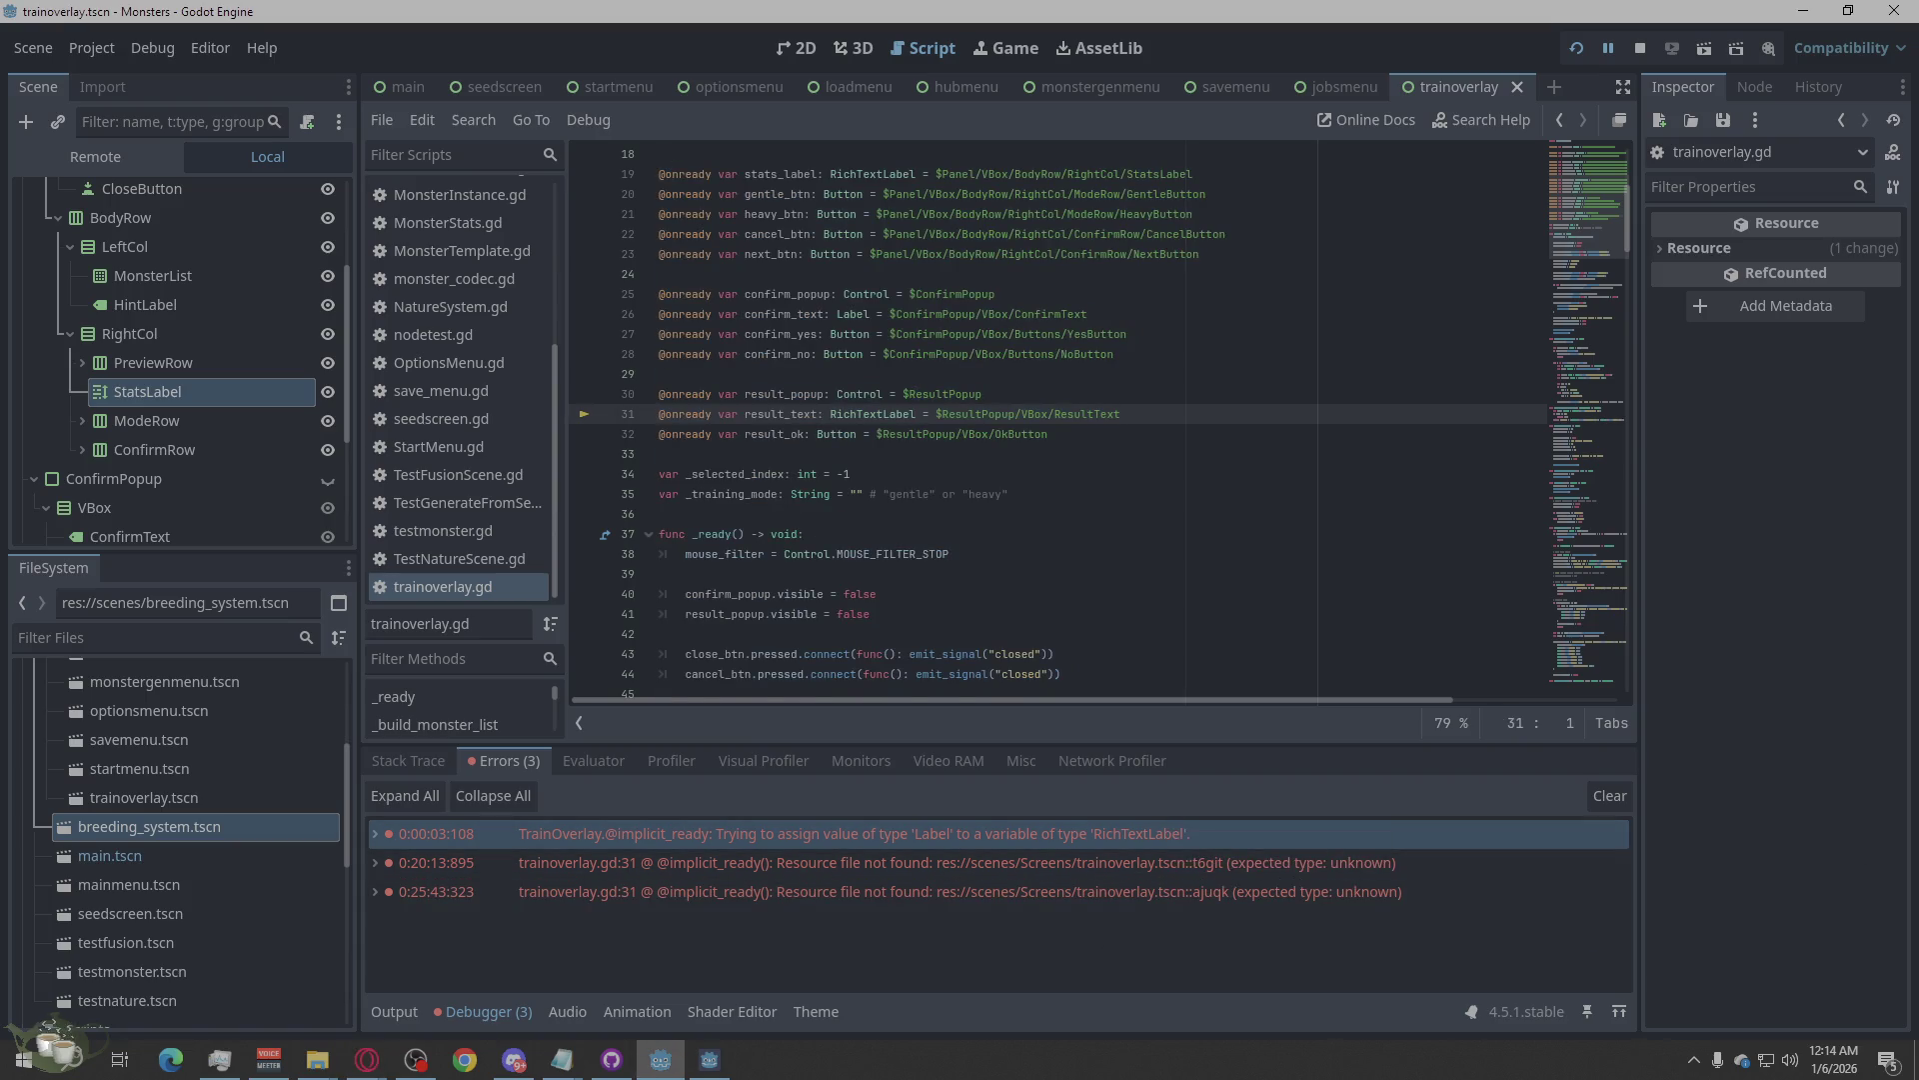
click(367, 1059)
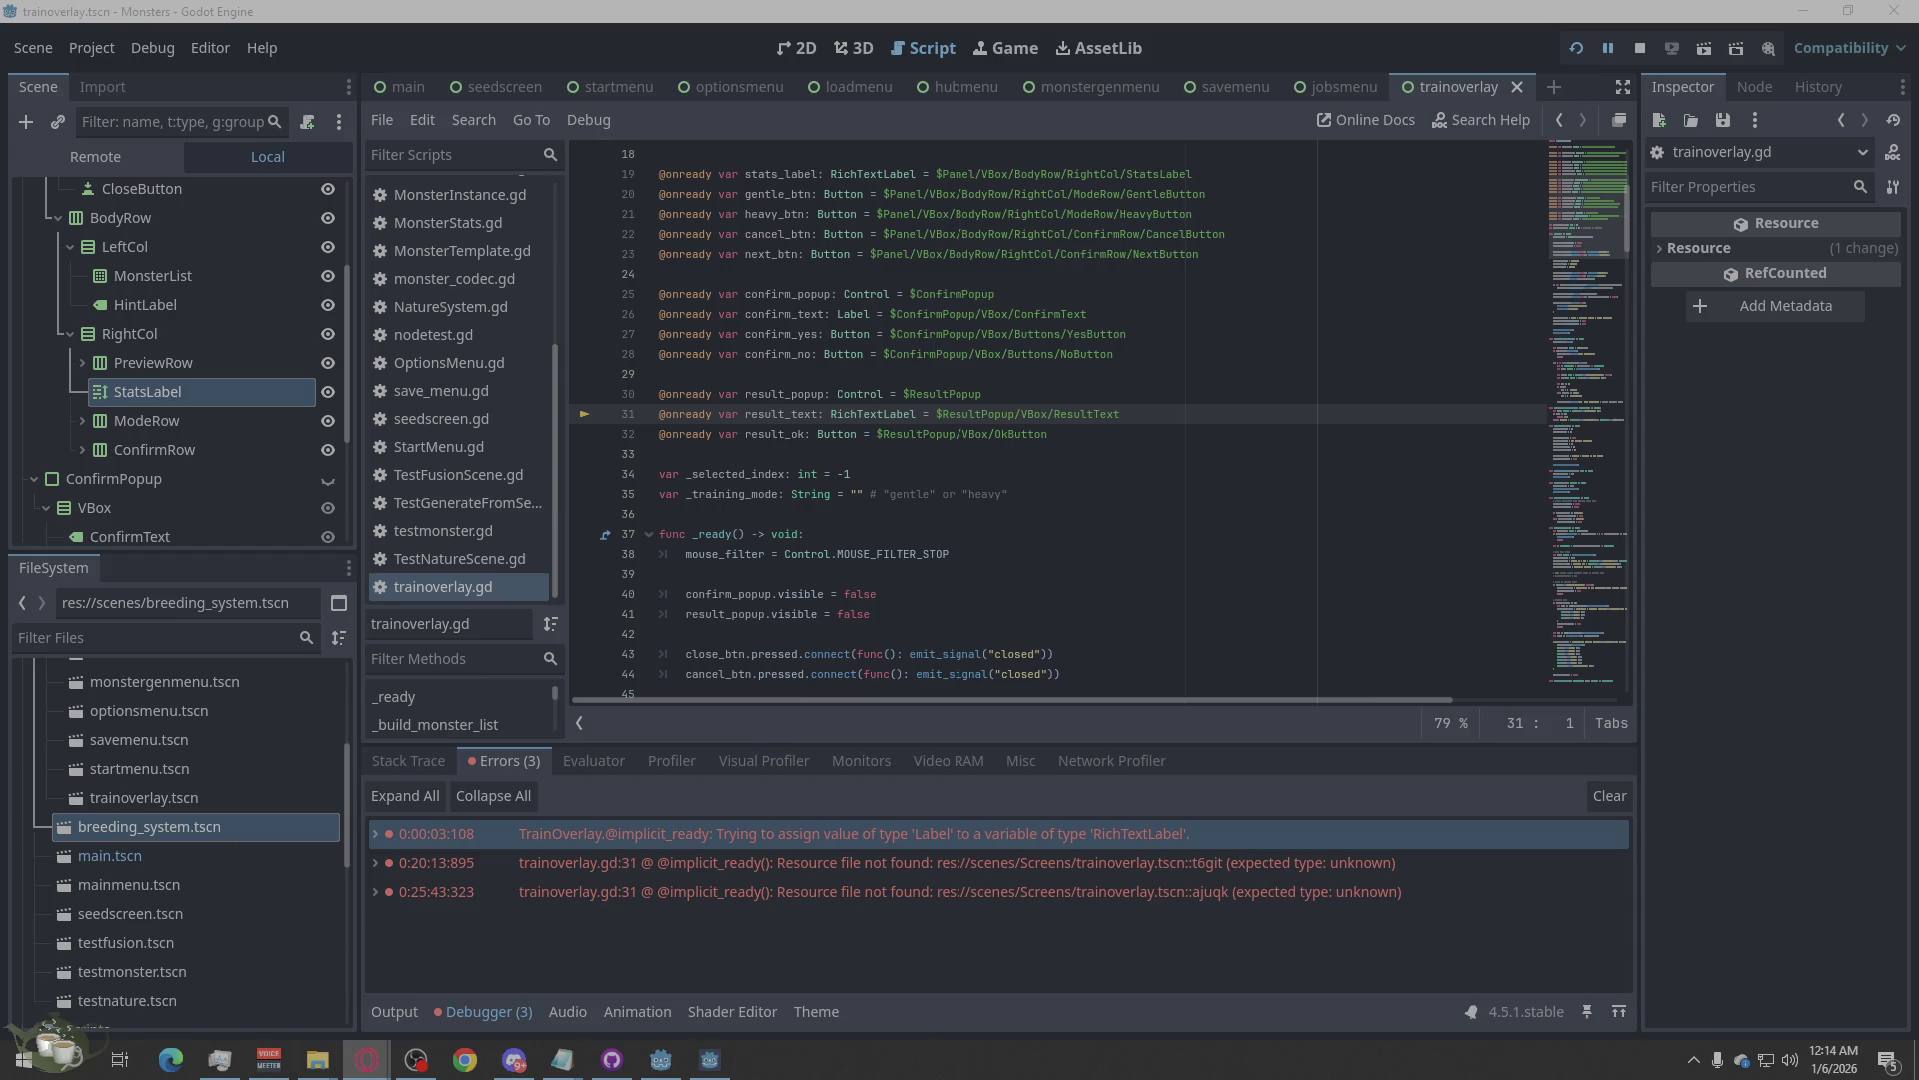
click(993, 865)
right_click(1105, 865)
click(1144, 880)
click(367, 1060)
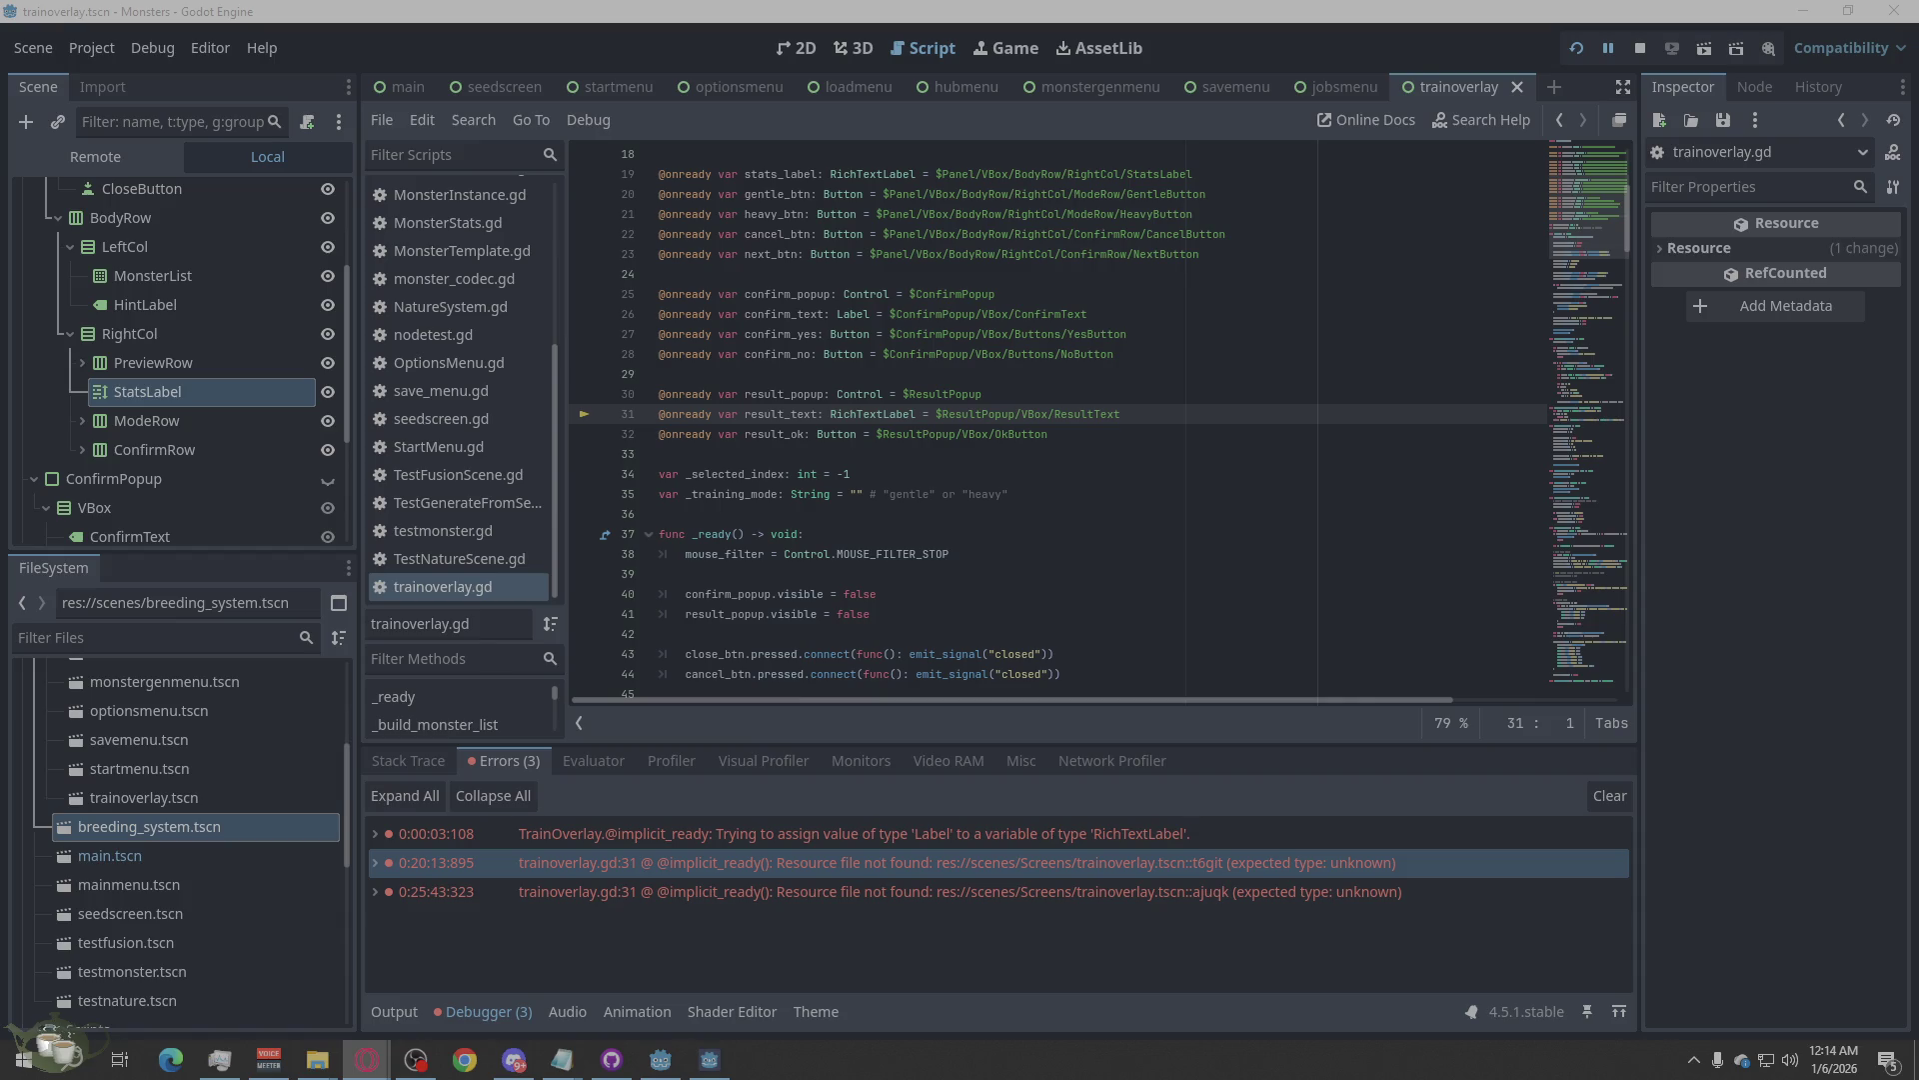
right_click(825, 883)
click(928, 903)
click(366, 1059)
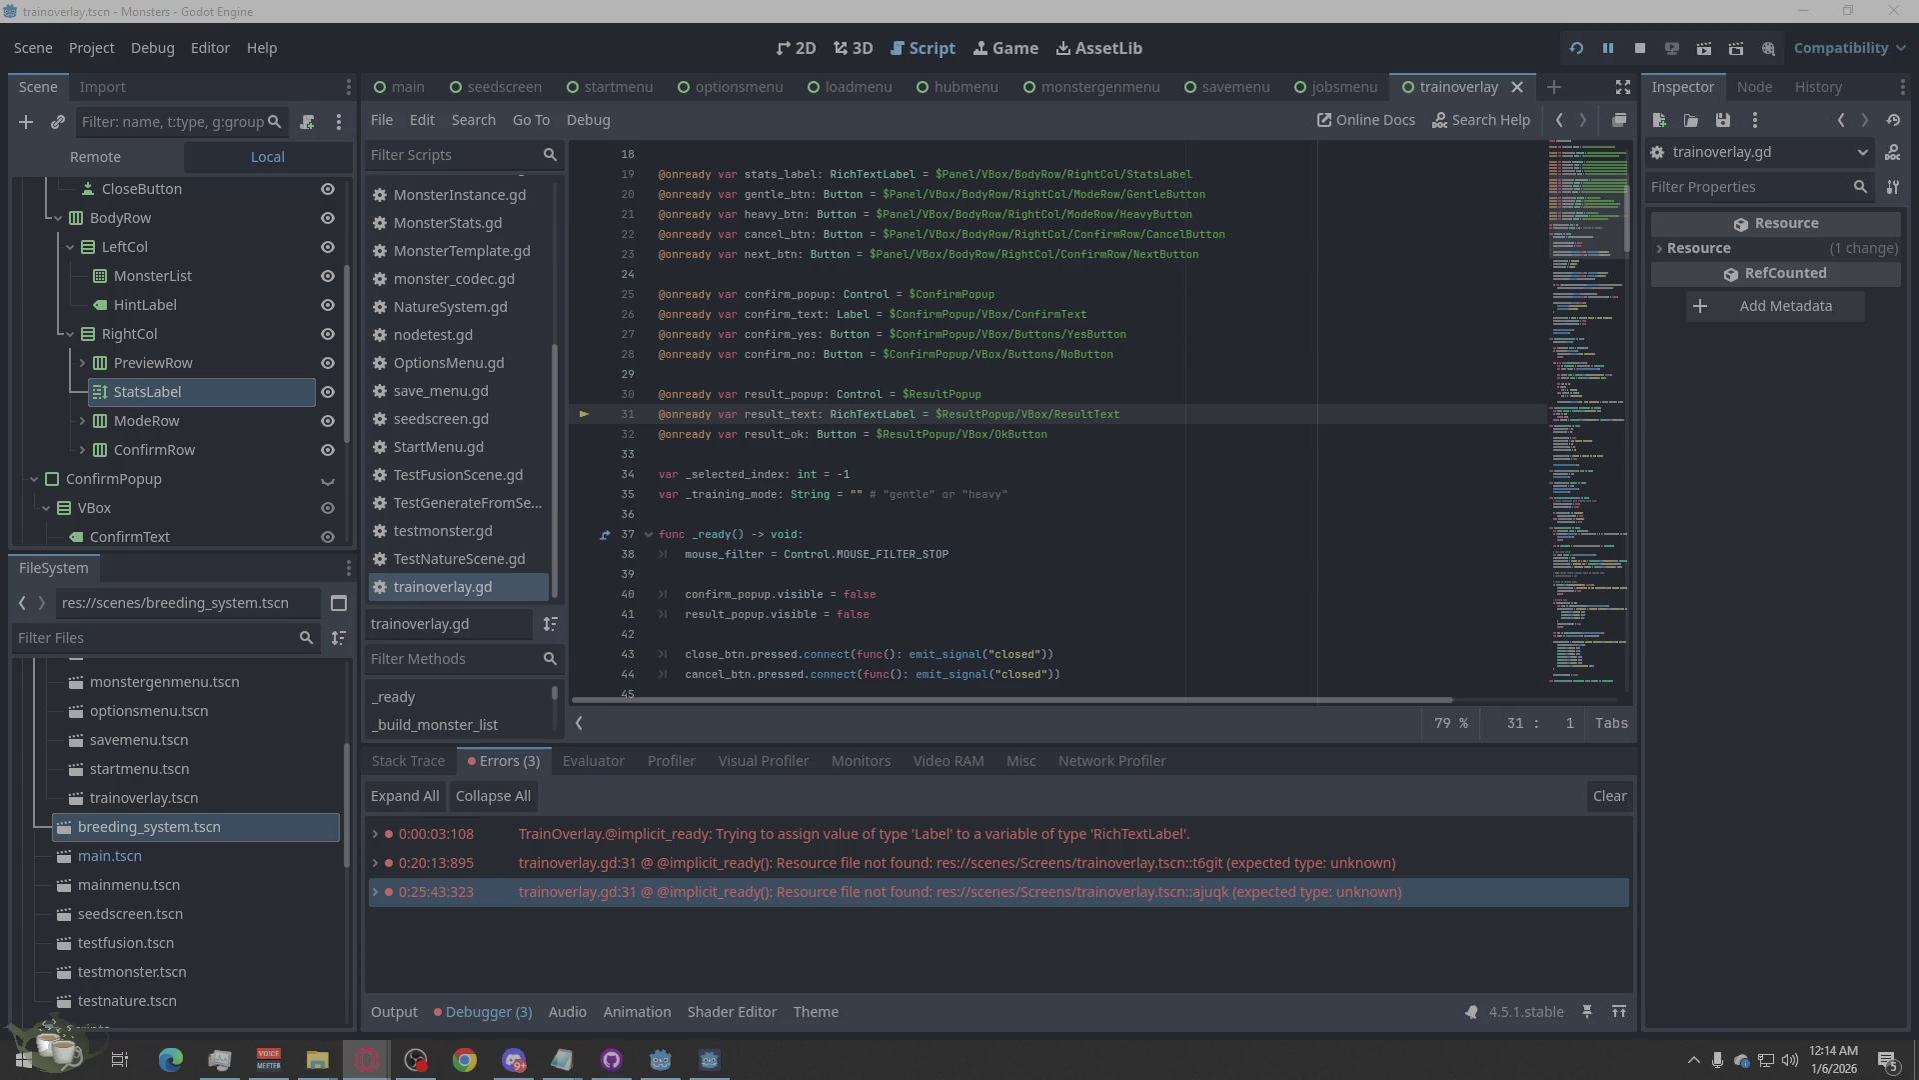
Open the jobsmenu scene in 2D view and anchor JobsMenu to Full Rect.
click(796, 45)
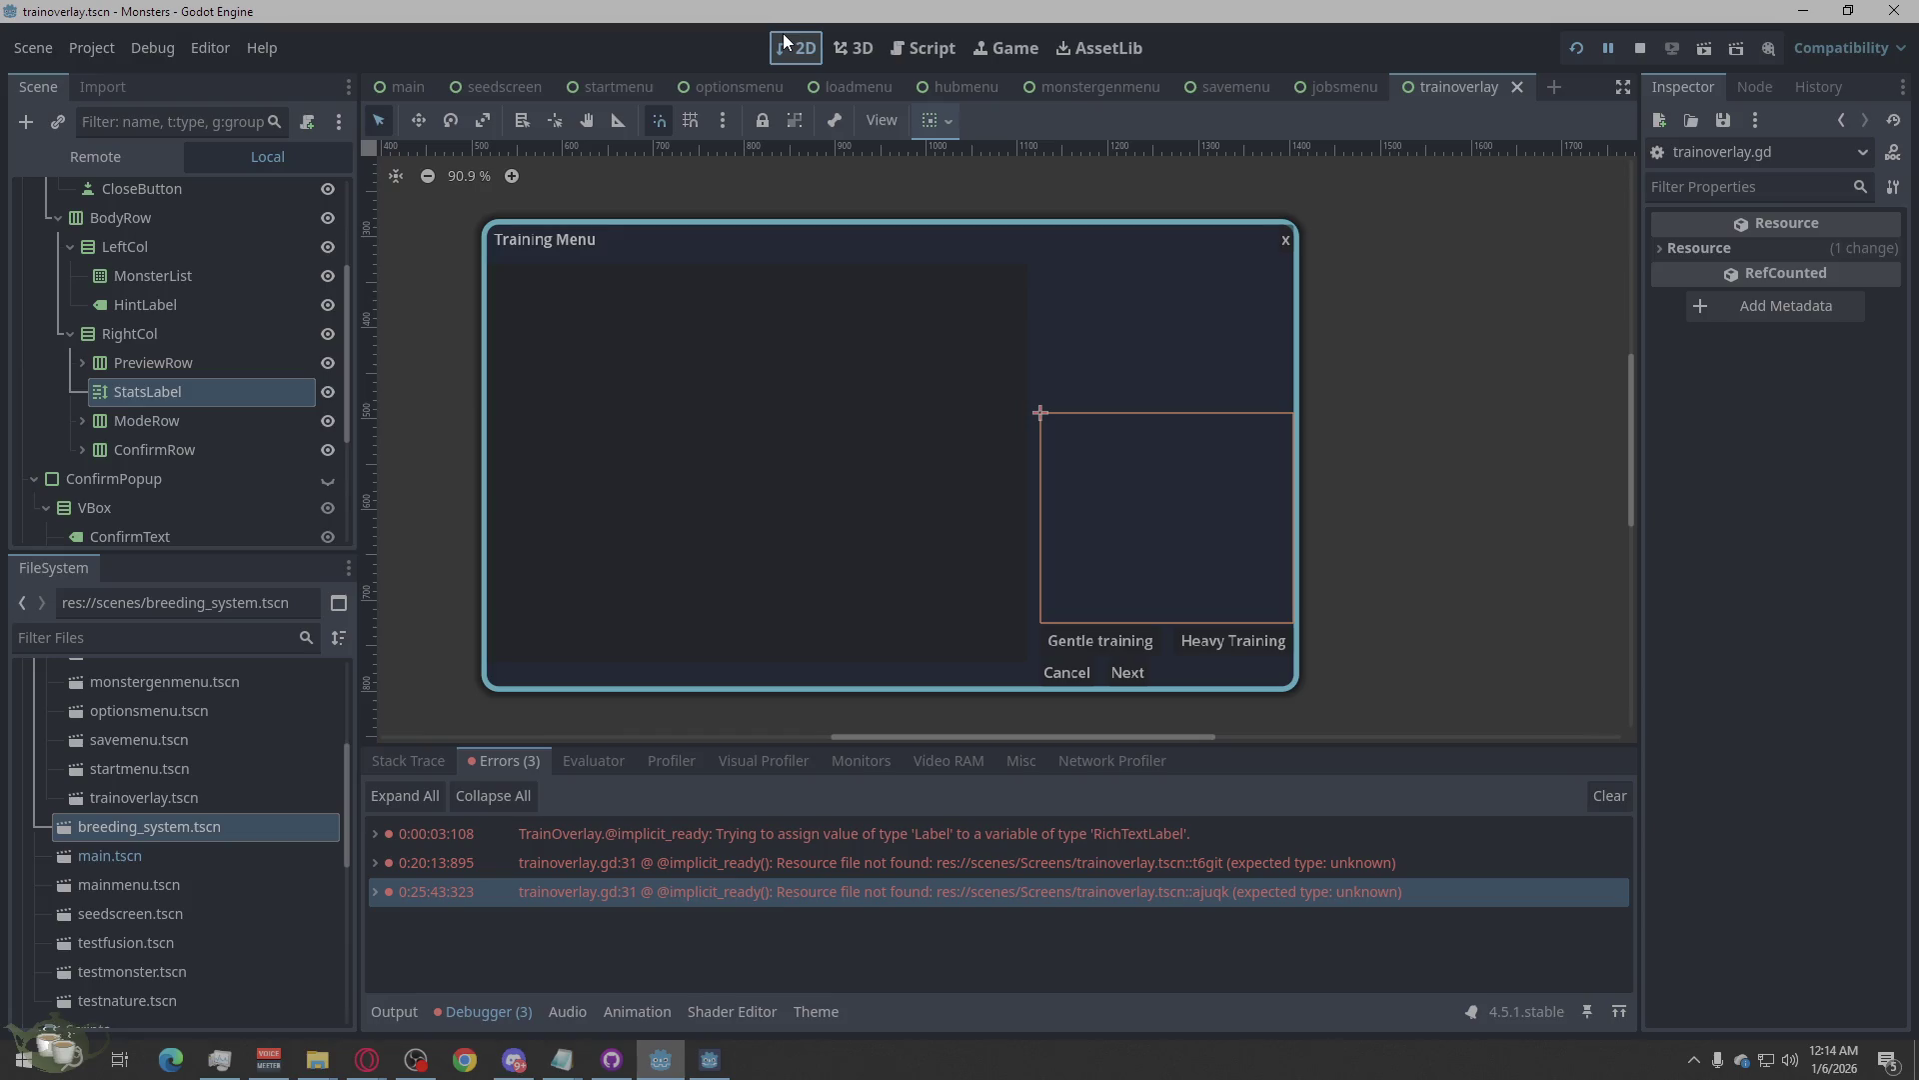
click(1340, 80)
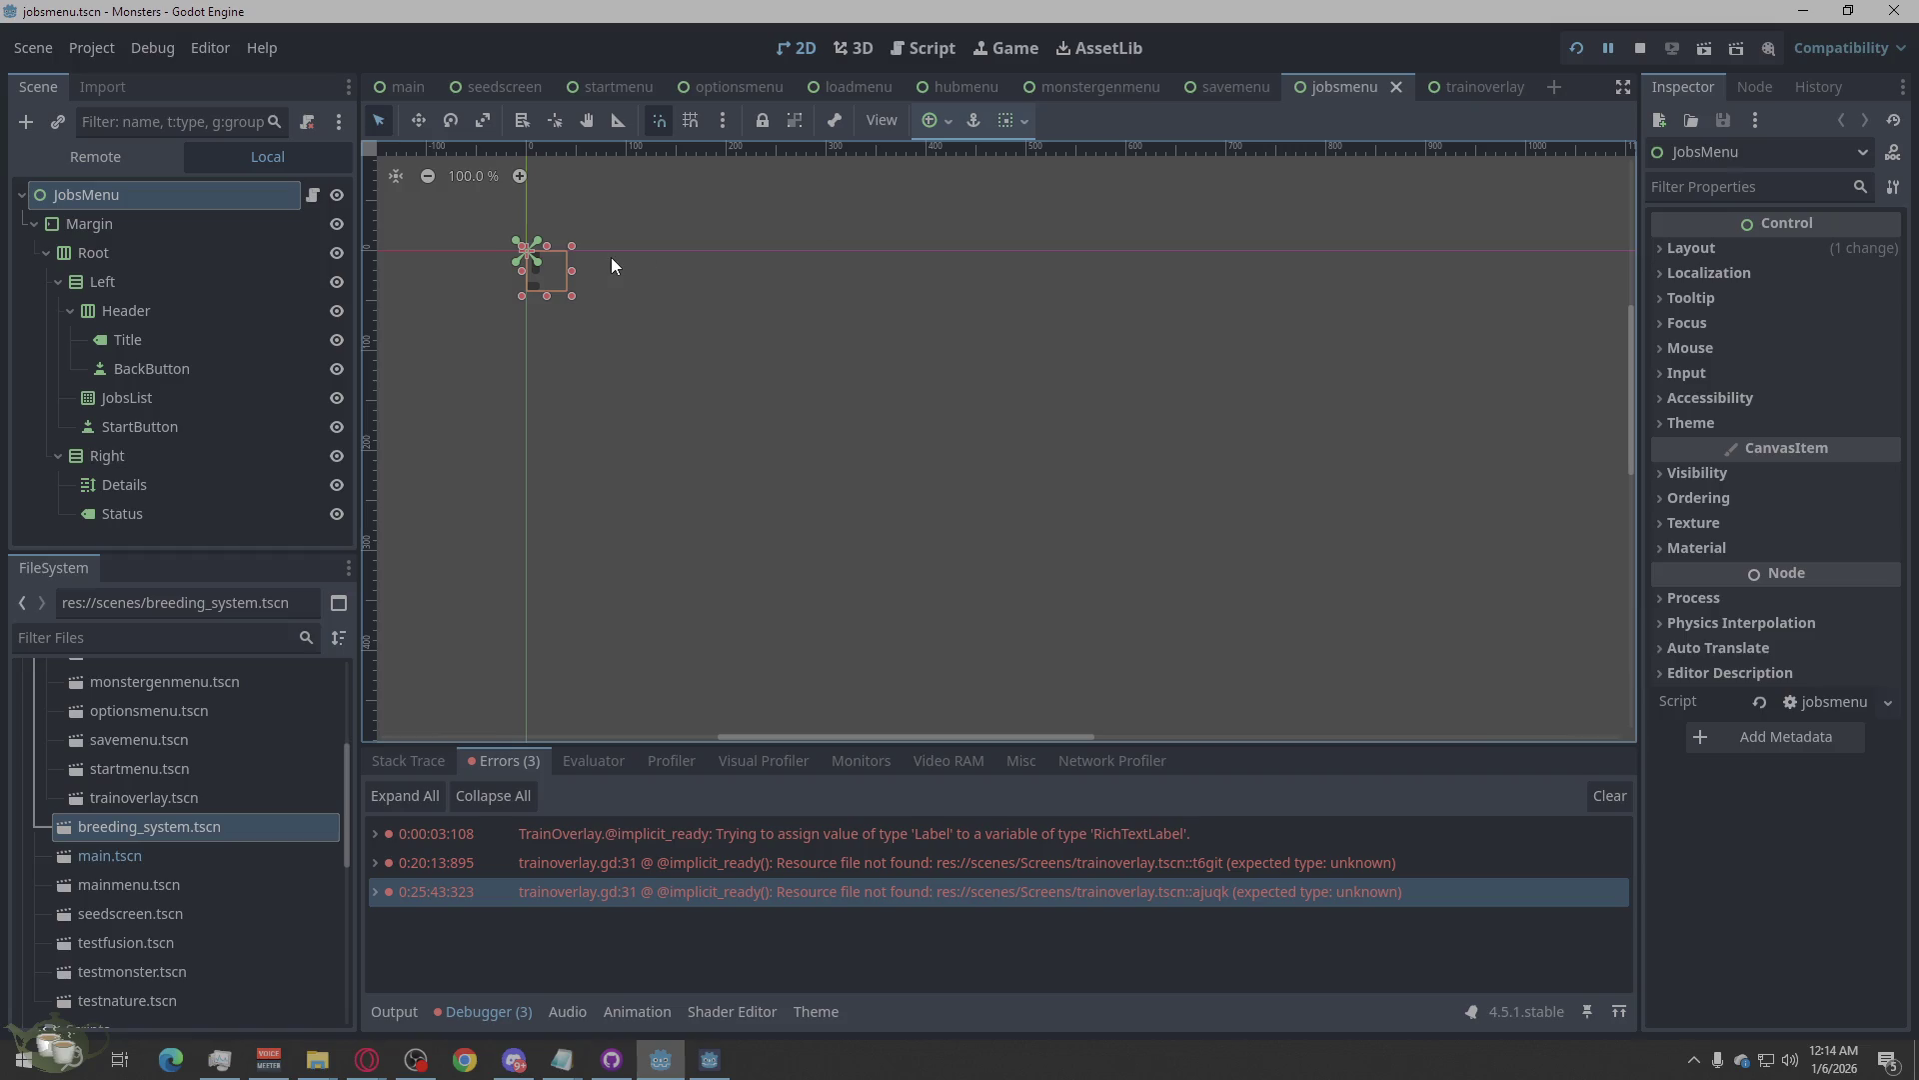
scroll(570, 249, down, 2)
scroll(600, 305, down, 3)
right_click(134, 199)
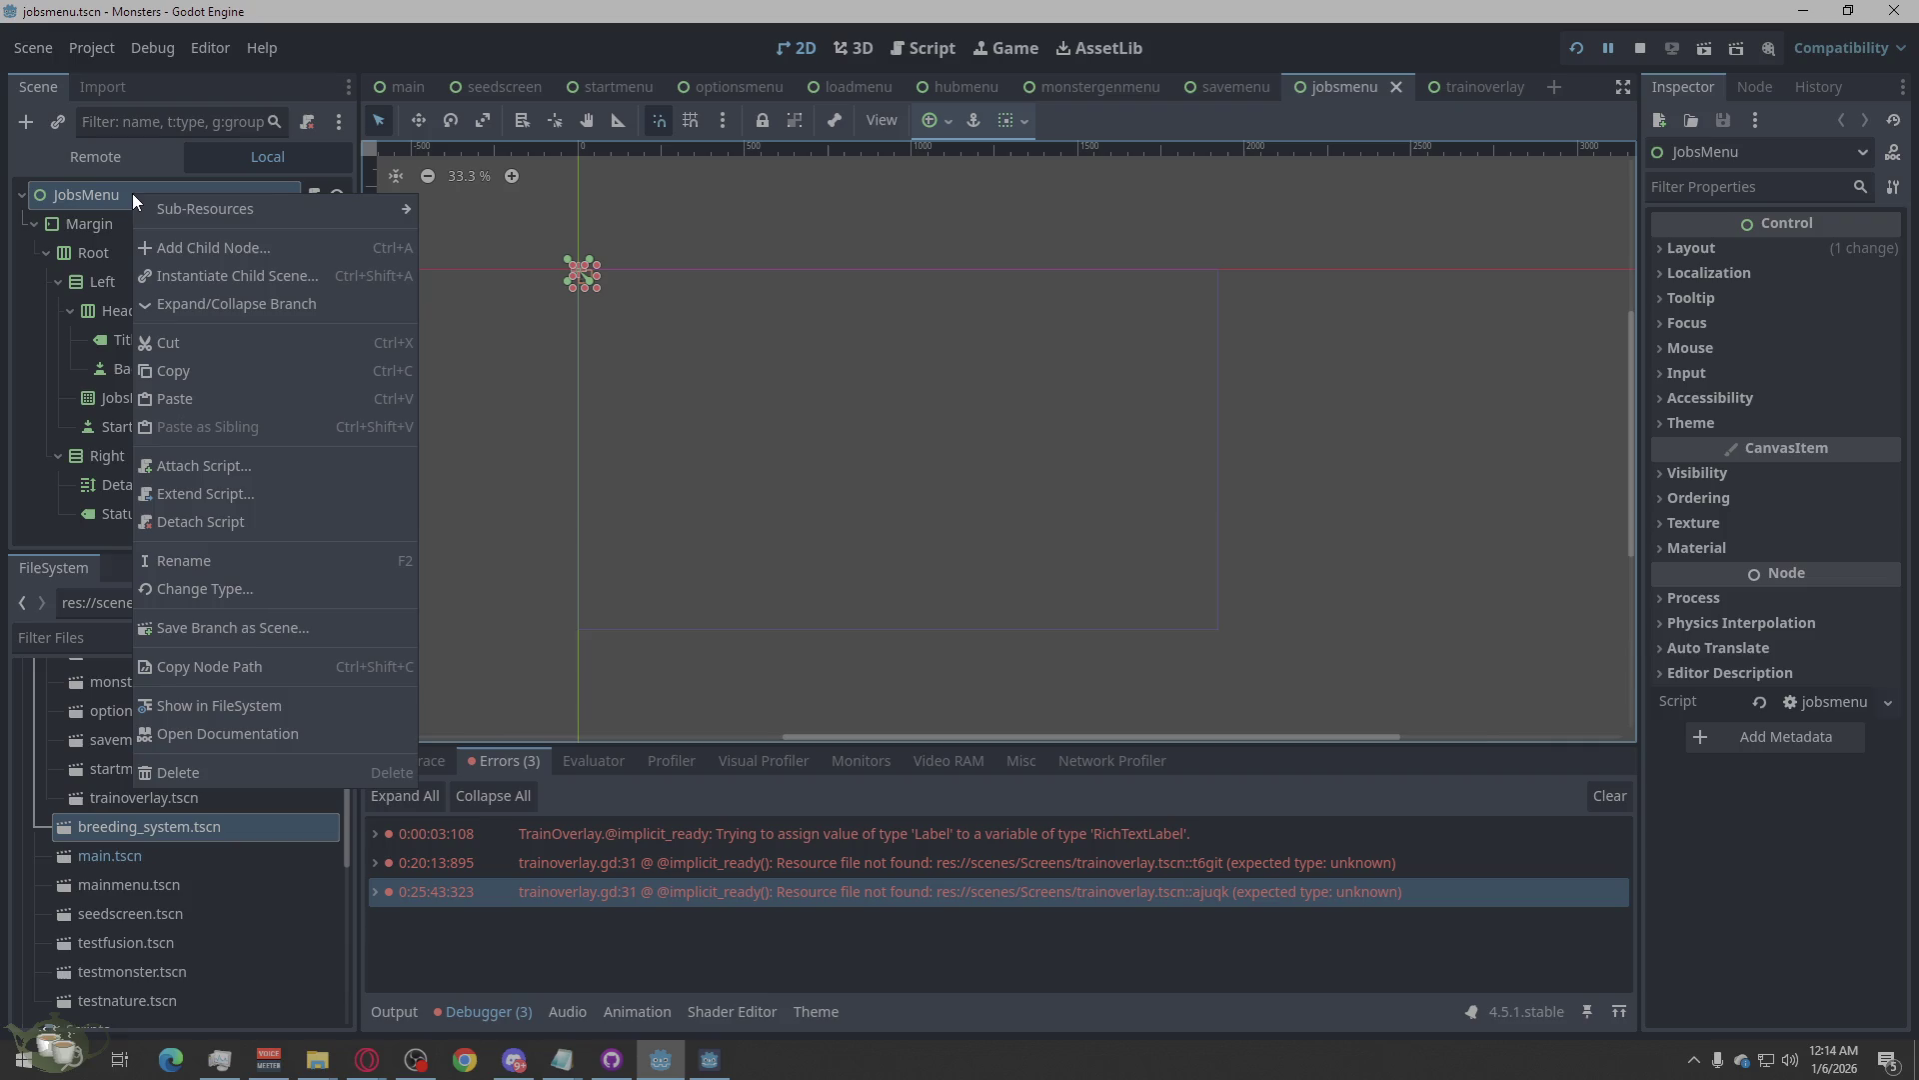
click(1672, 244)
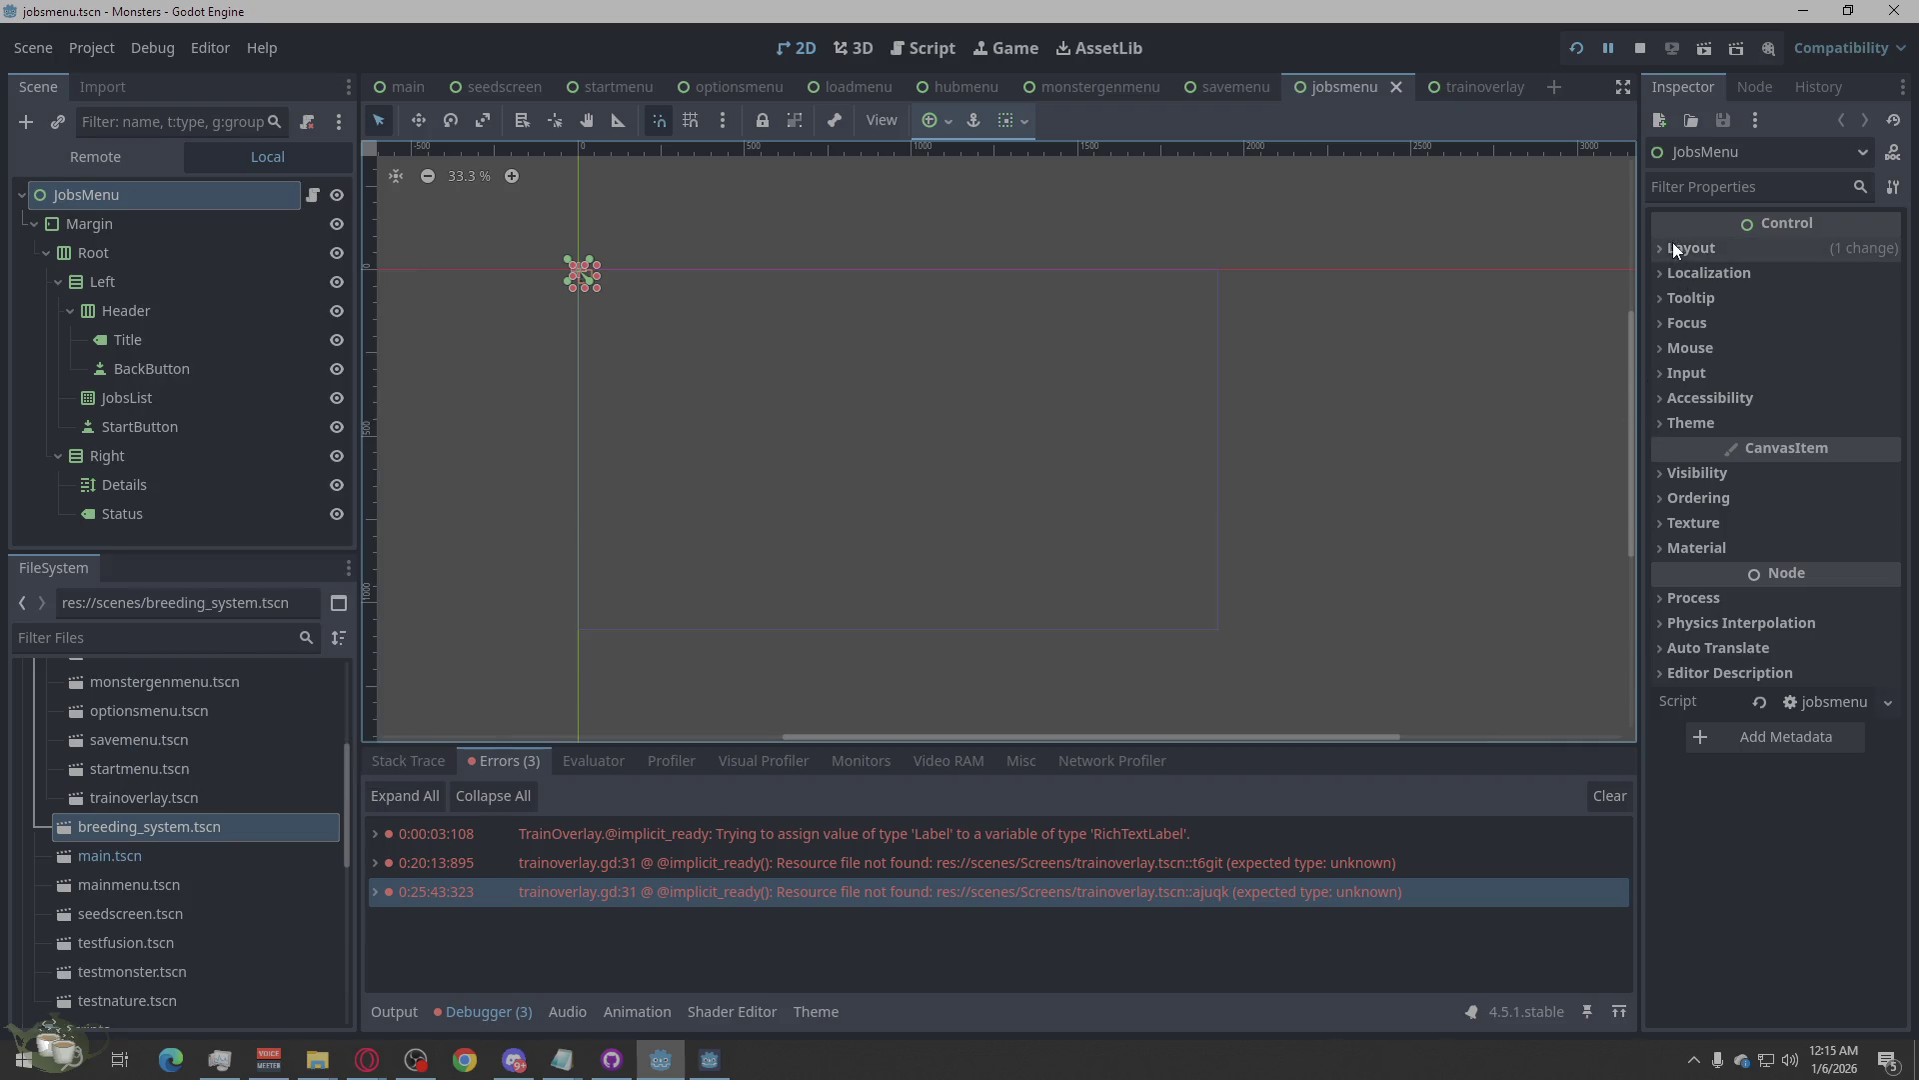
click(1676, 249)
click(1748, 578)
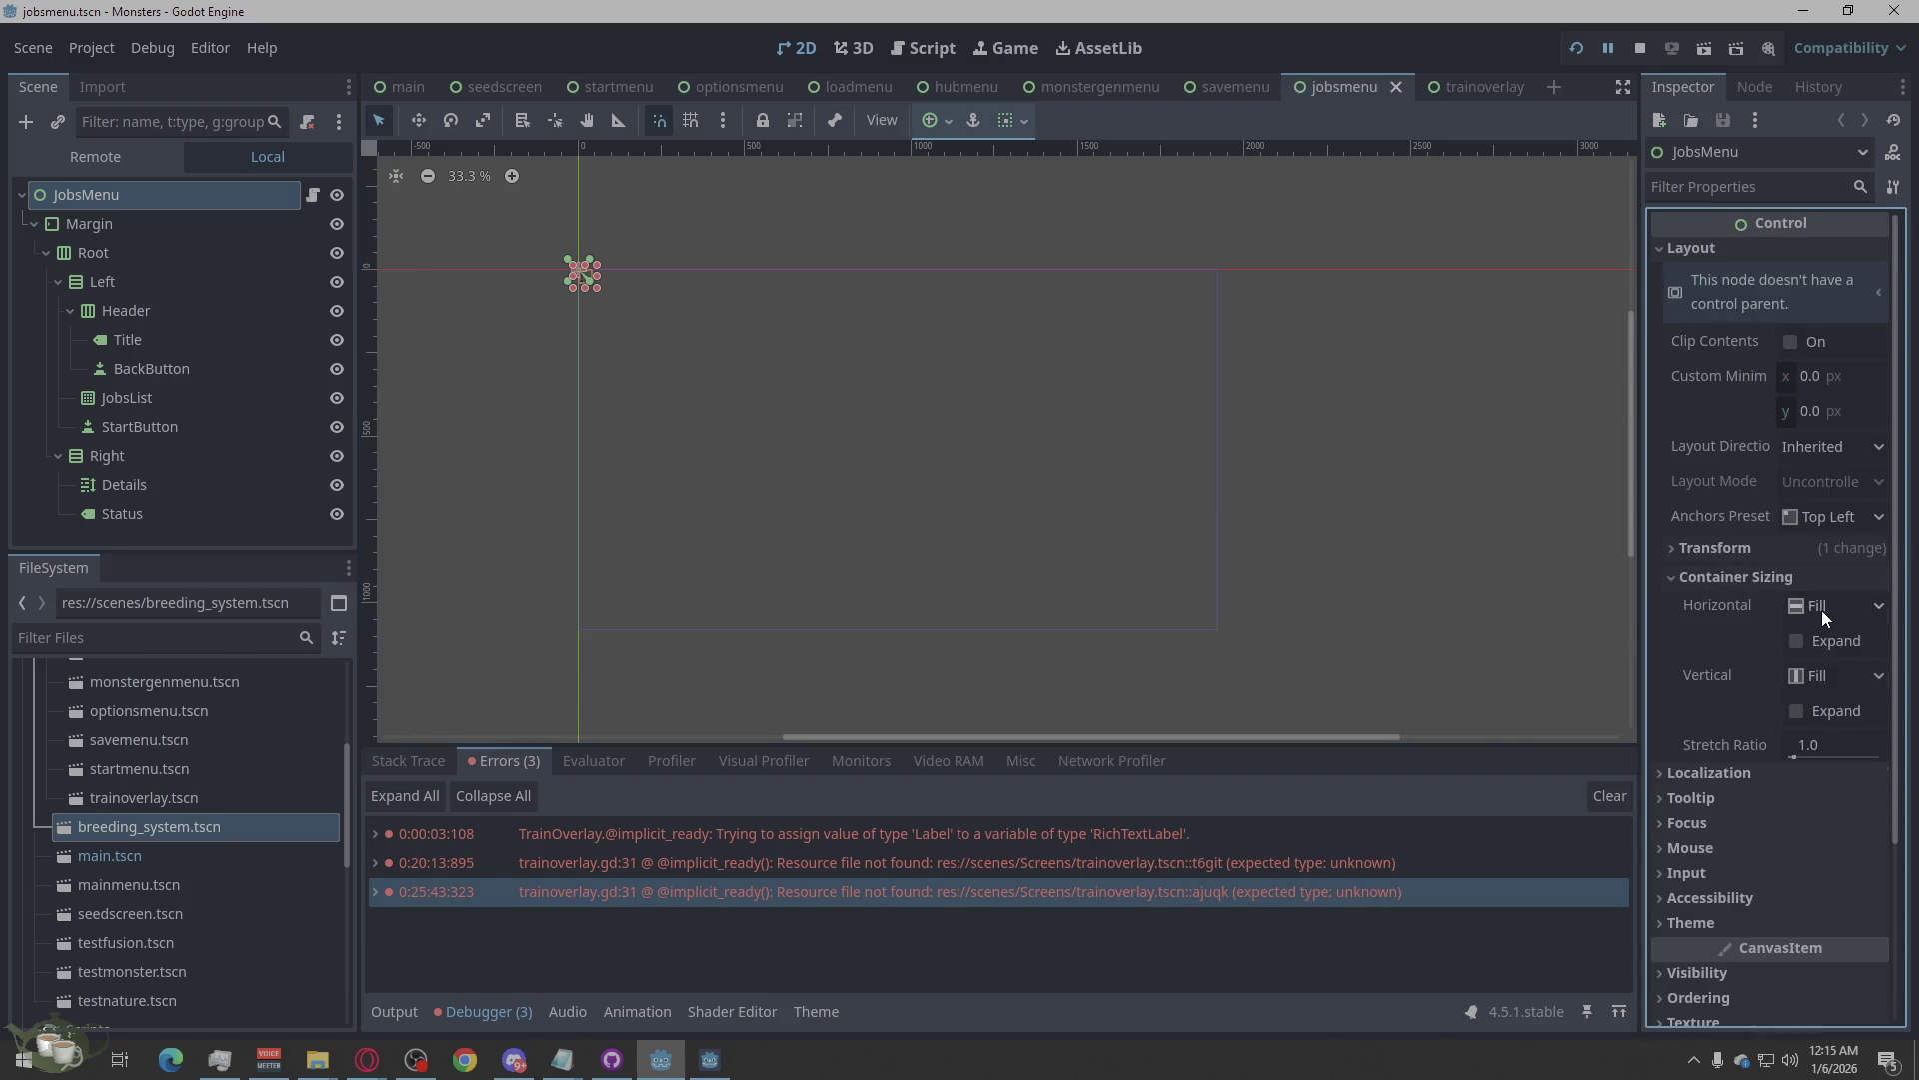
click(1805, 575)
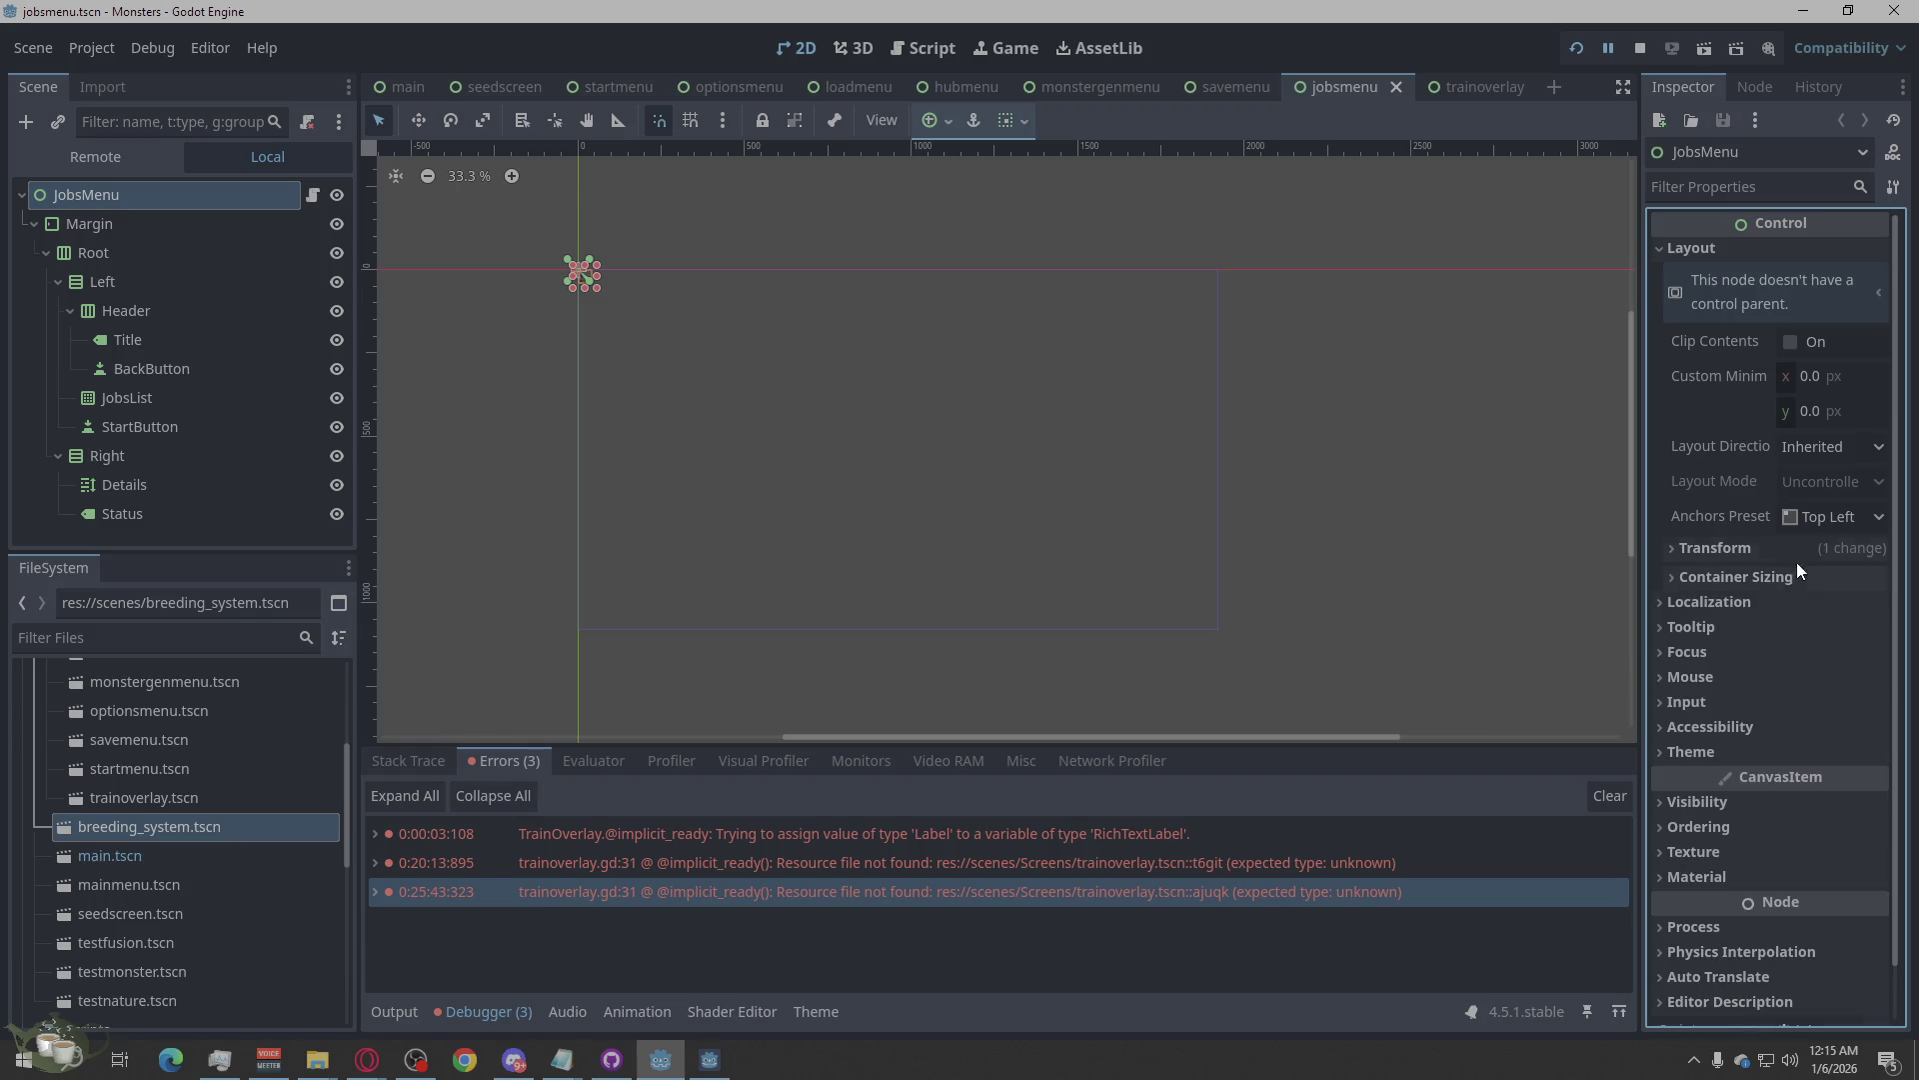
click(1834, 516)
click(1821, 577)
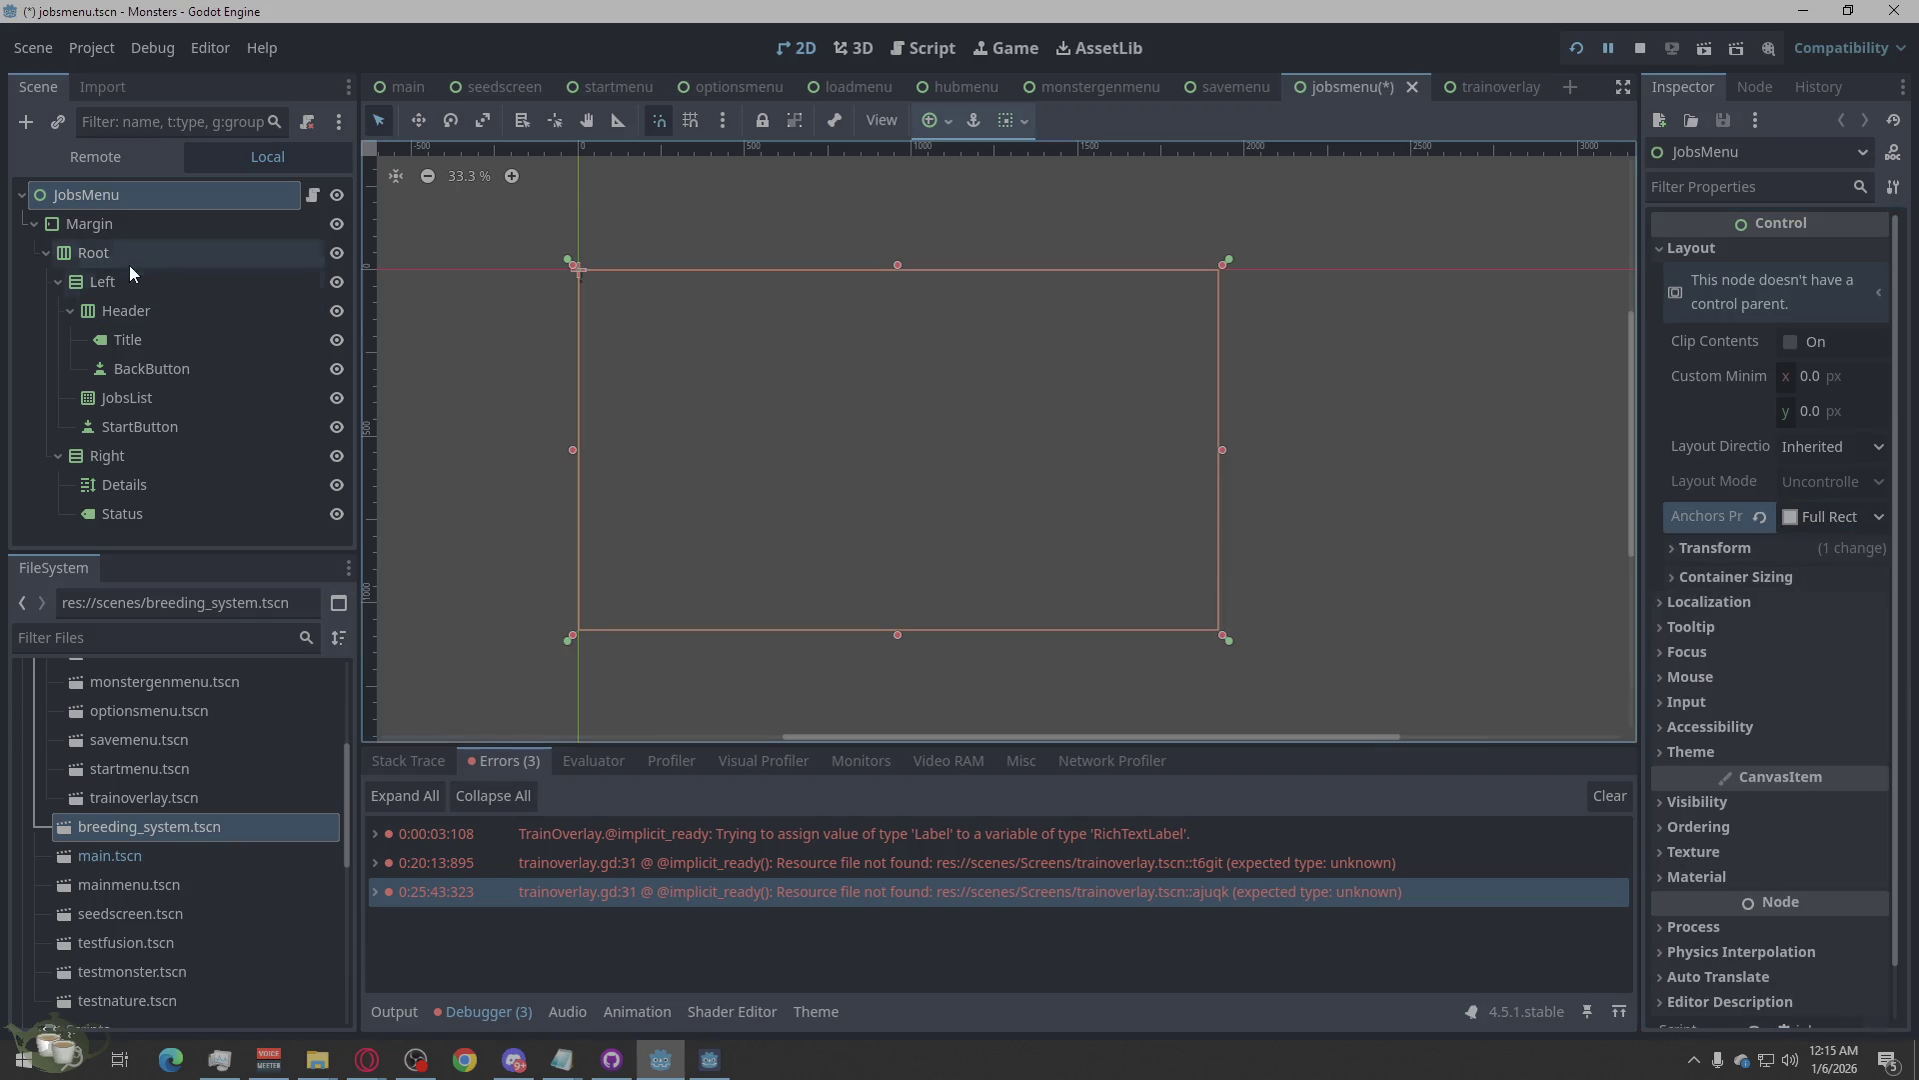
Switch Margin's layout mode to Anchors and anchor it to Full Rect.
click(136, 220)
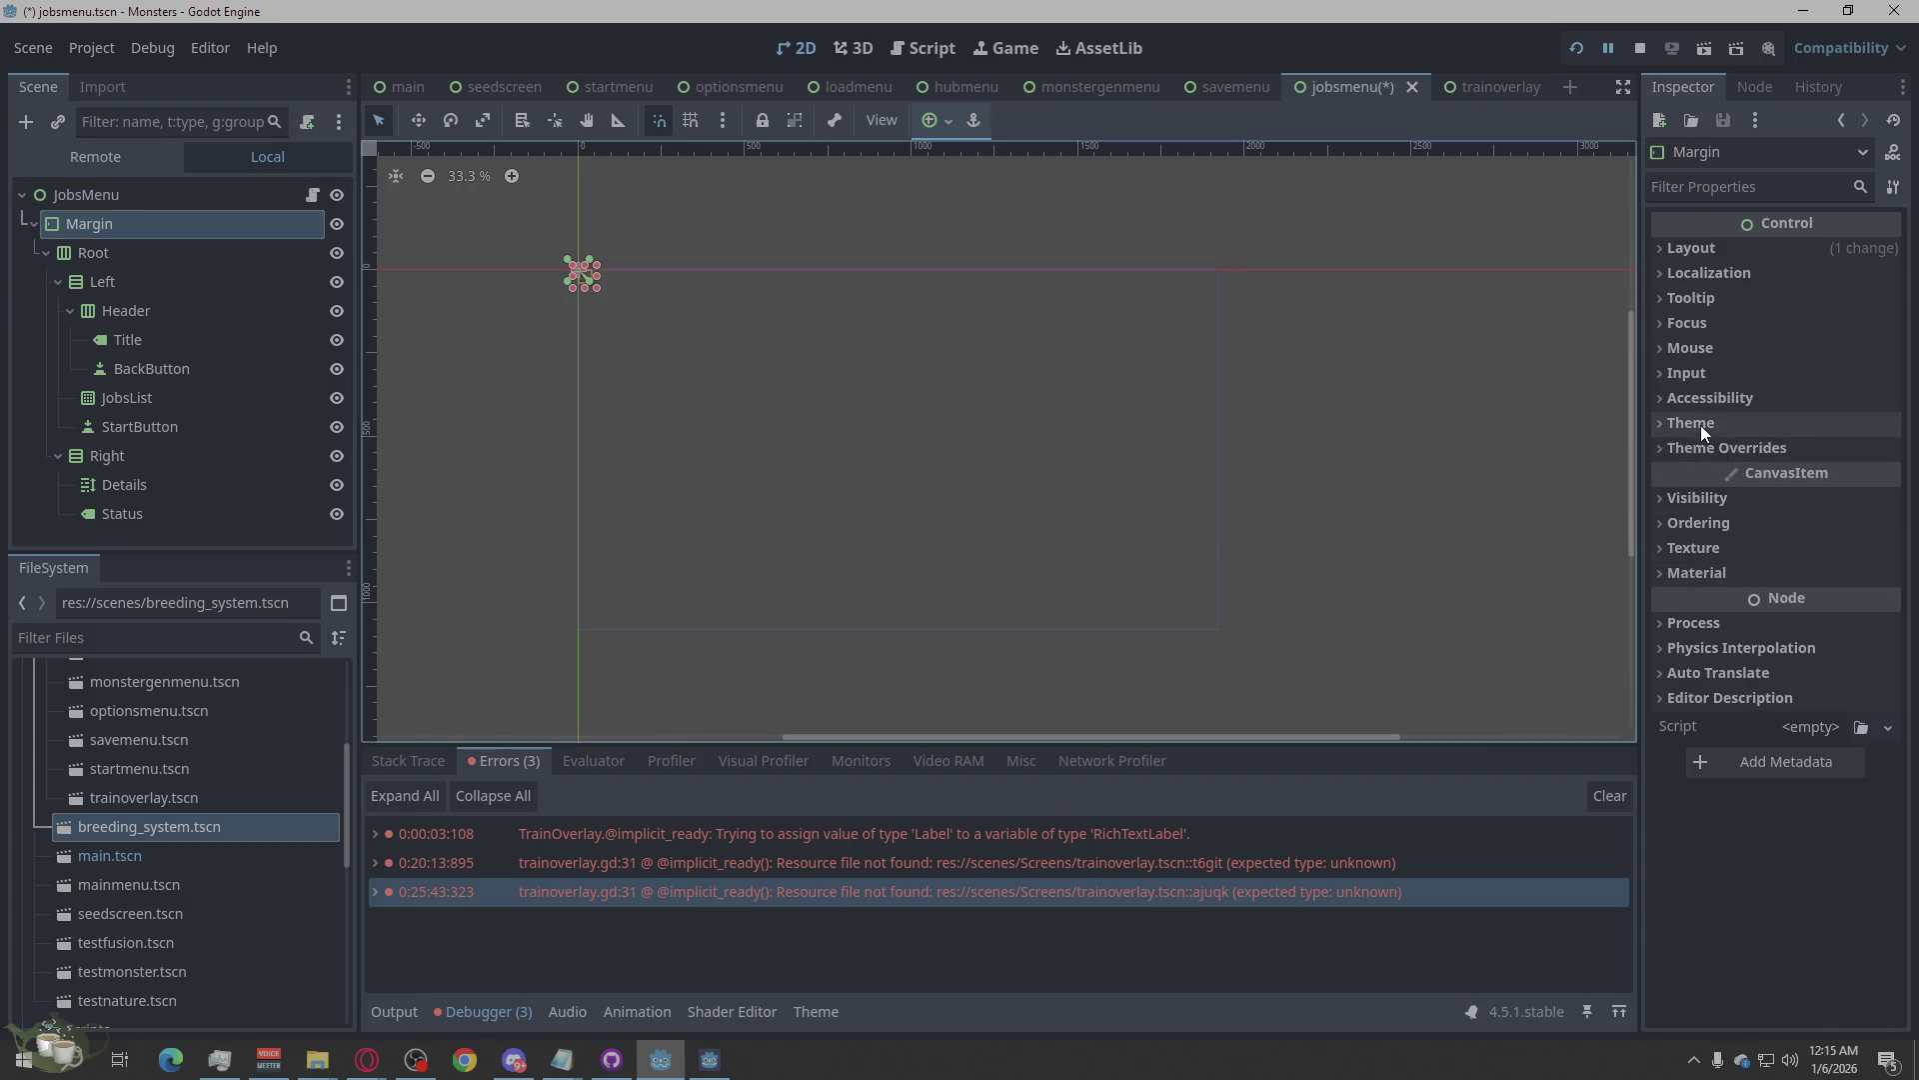
click(1699, 273)
click(1696, 271)
click(1699, 250)
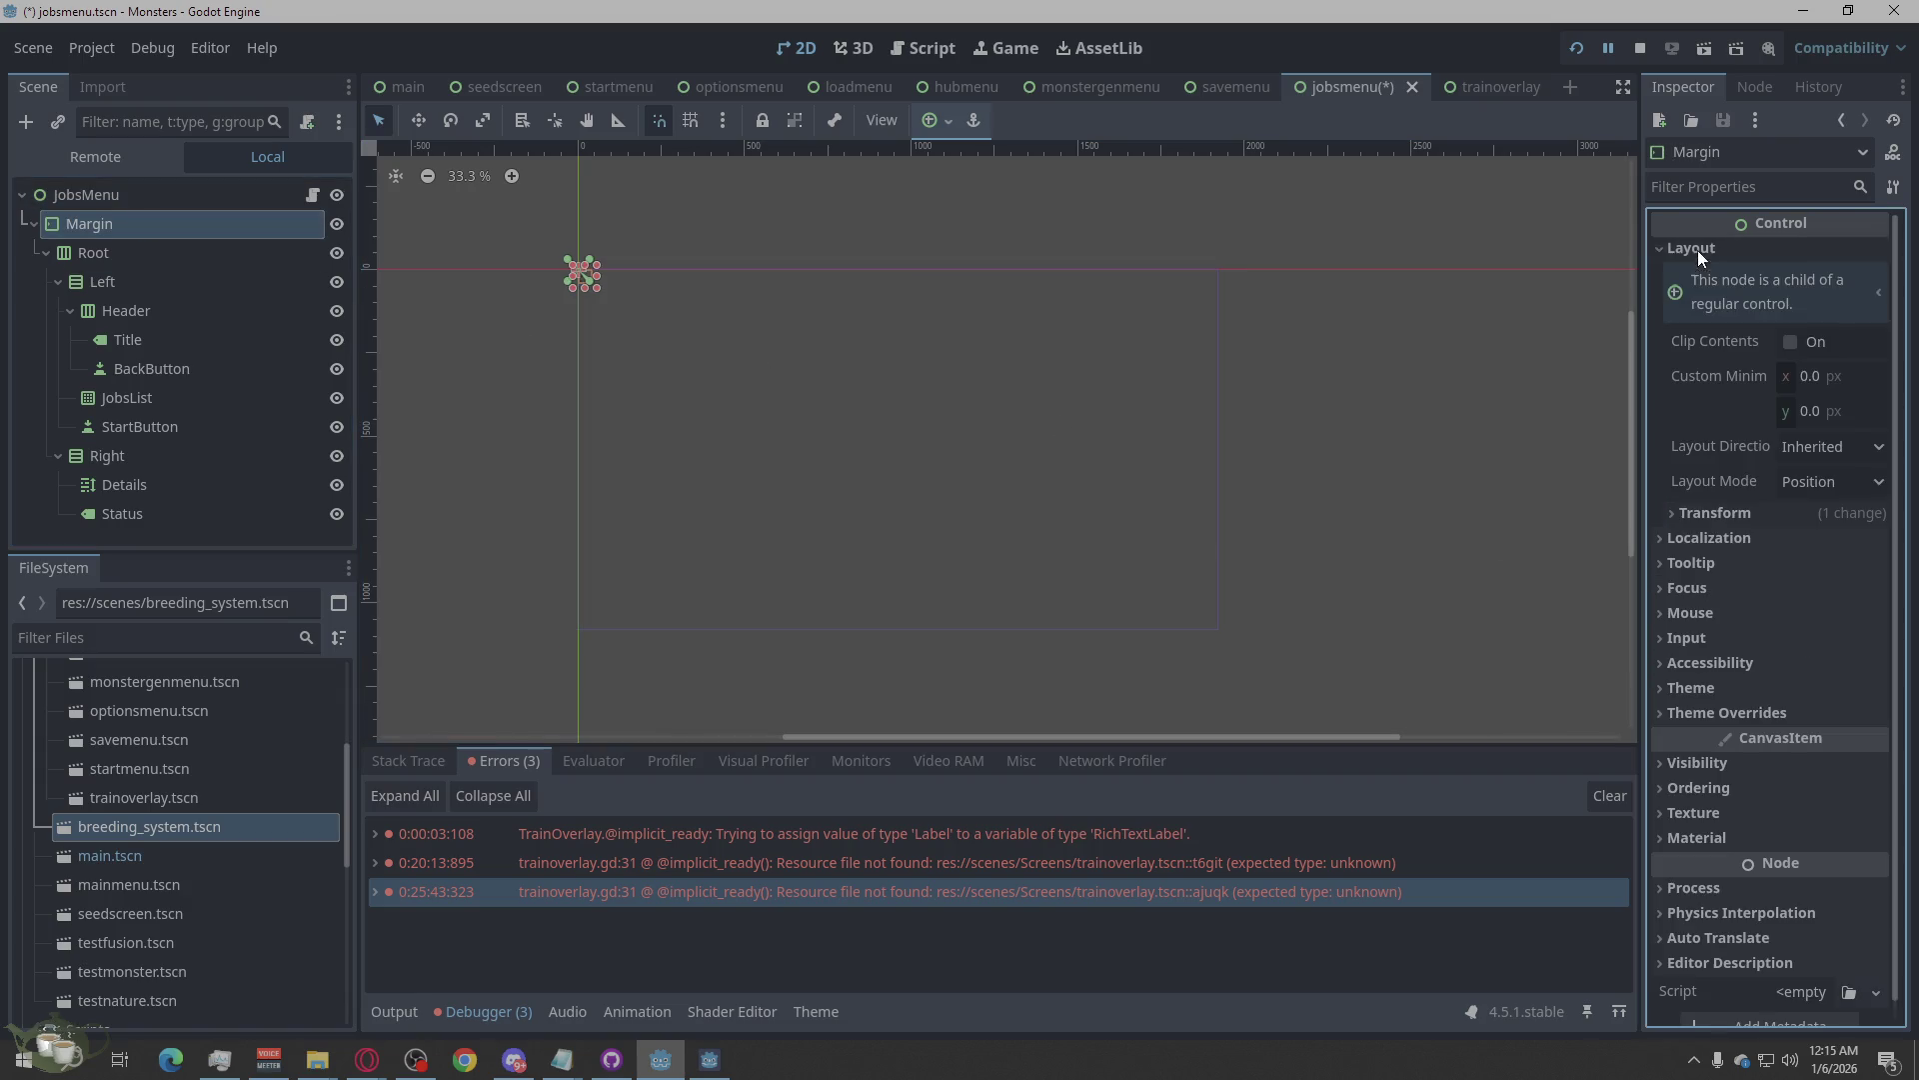
click(1813, 483)
click(1825, 529)
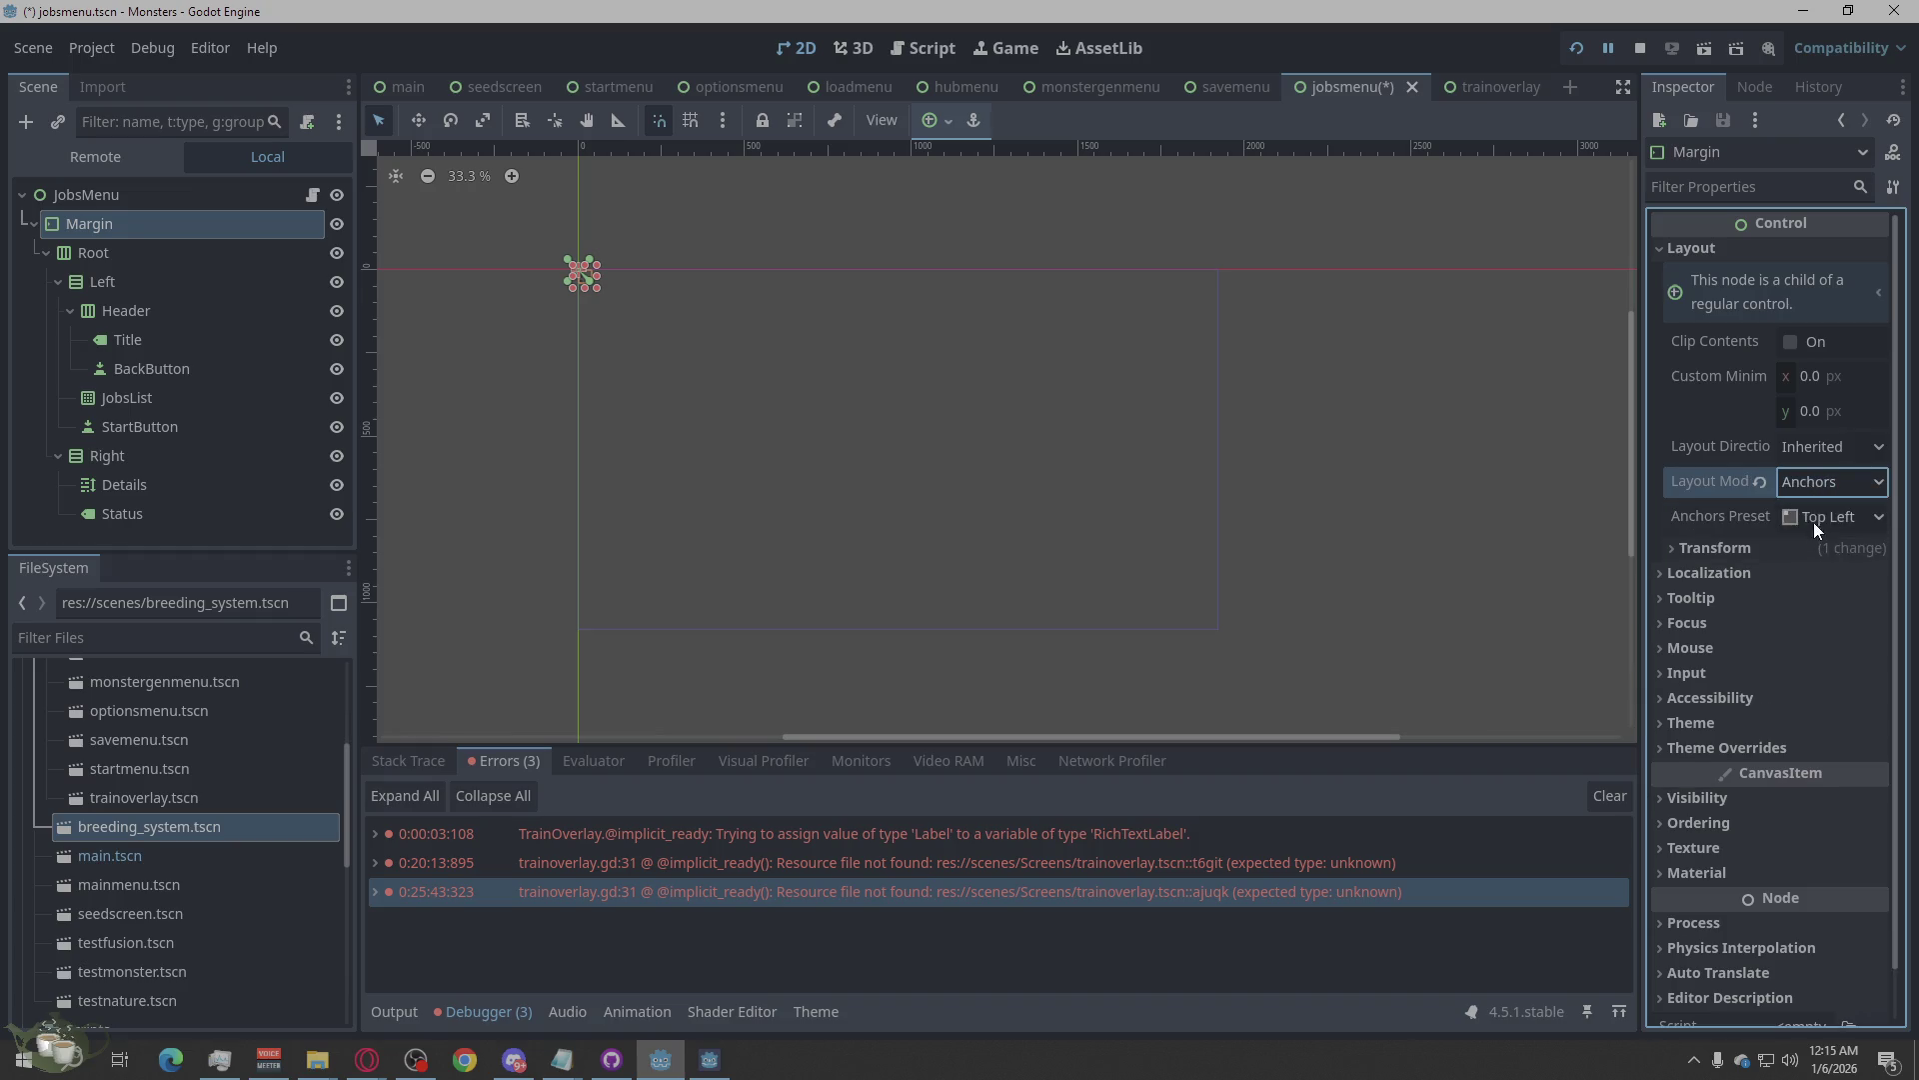
click(1816, 520)
click(1826, 570)
click(172, 254)
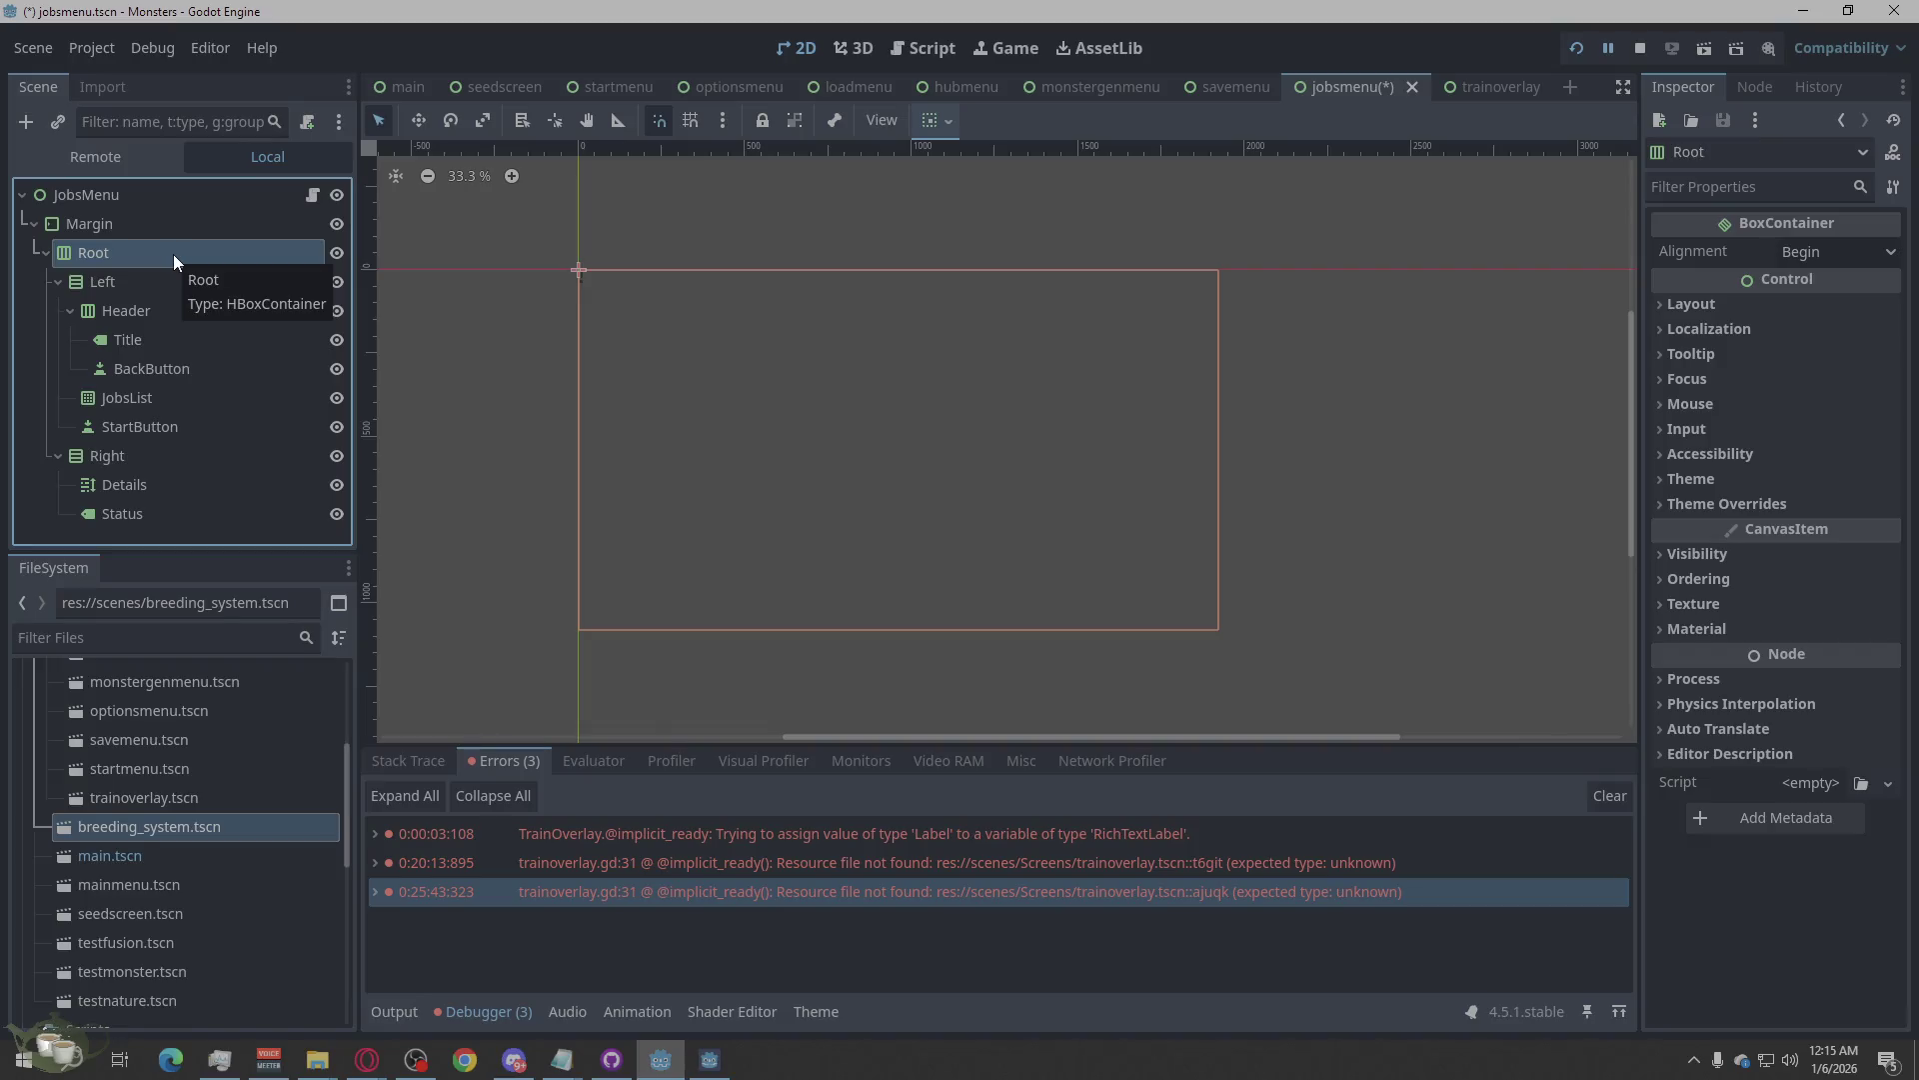
Browse the Left column's children, then turn on Horizontal Expand for the Left column.
click(136, 278)
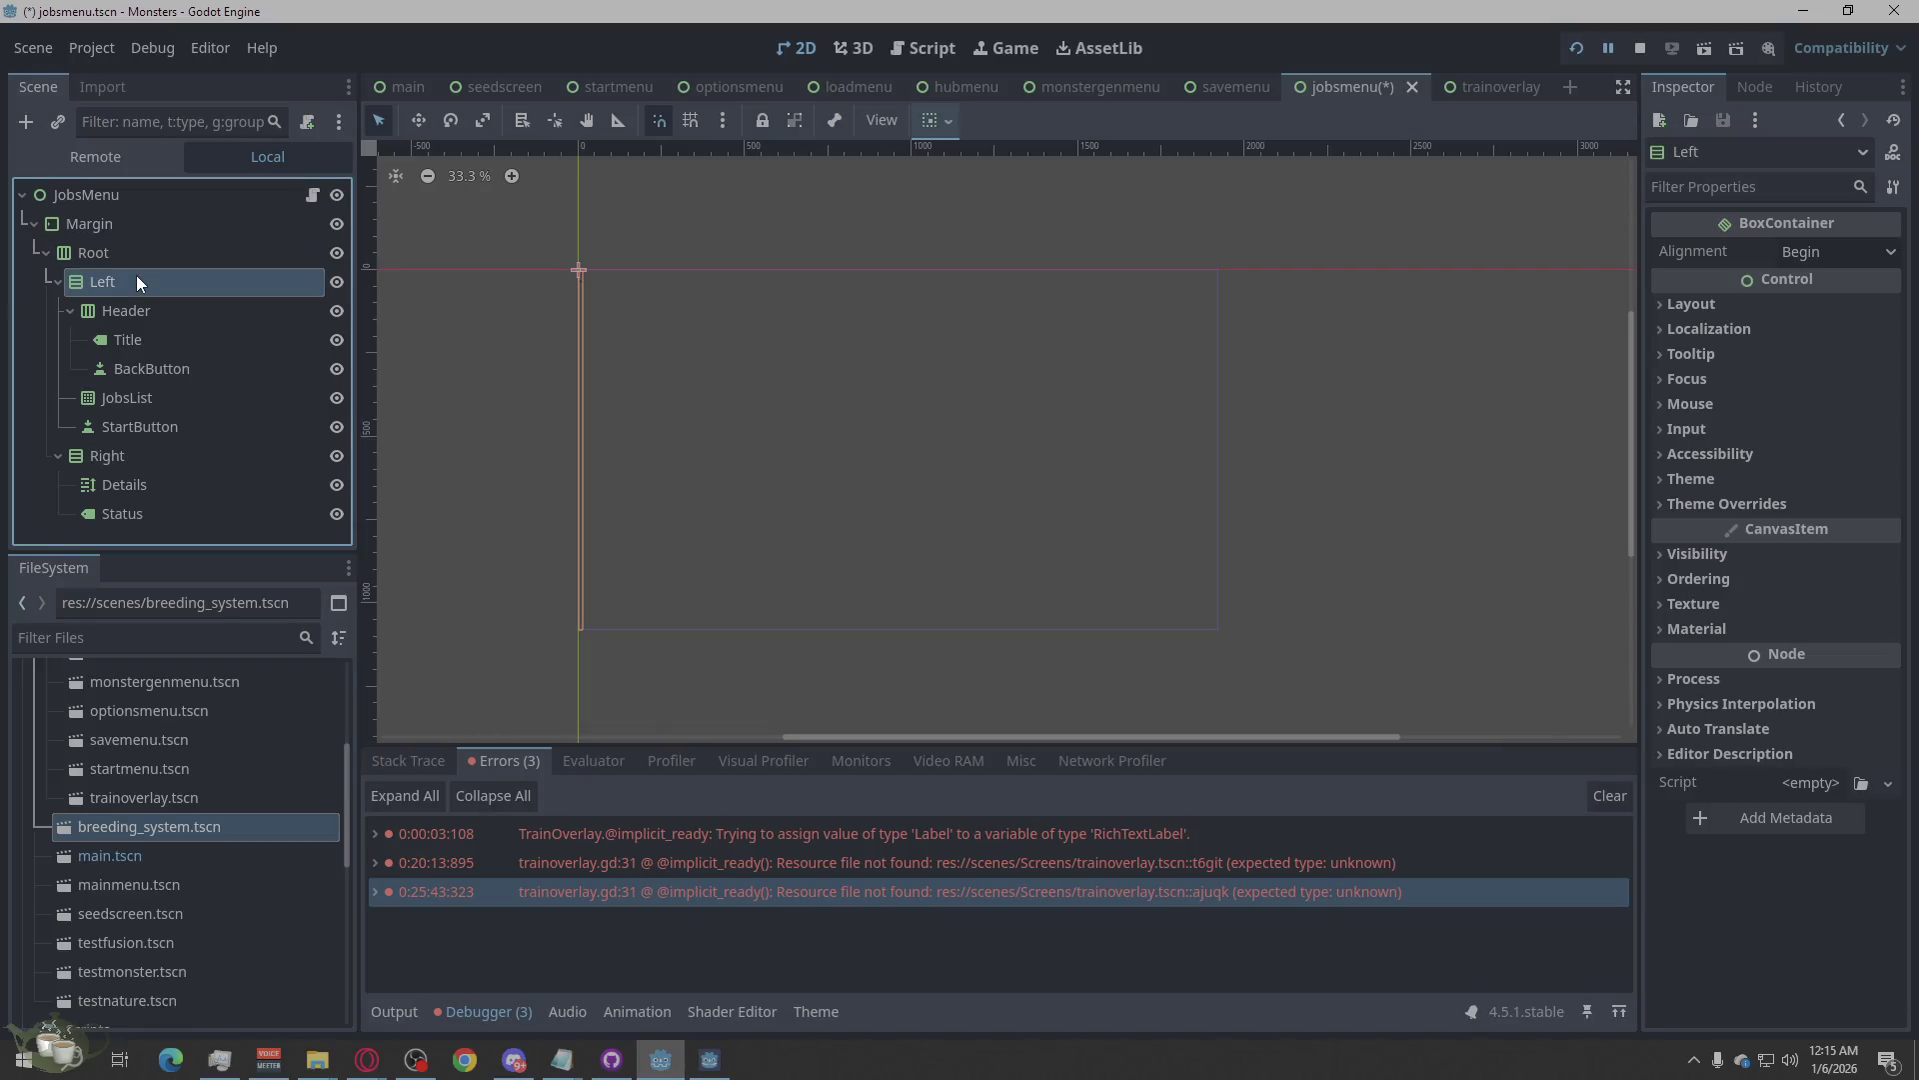
click(116, 314)
click(126, 341)
click(134, 372)
click(134, 426)
click(134, 398)
click(129, 309)
click(138, 280)
click(1728, 479)
click(1726, 476)
click(1683, 303)
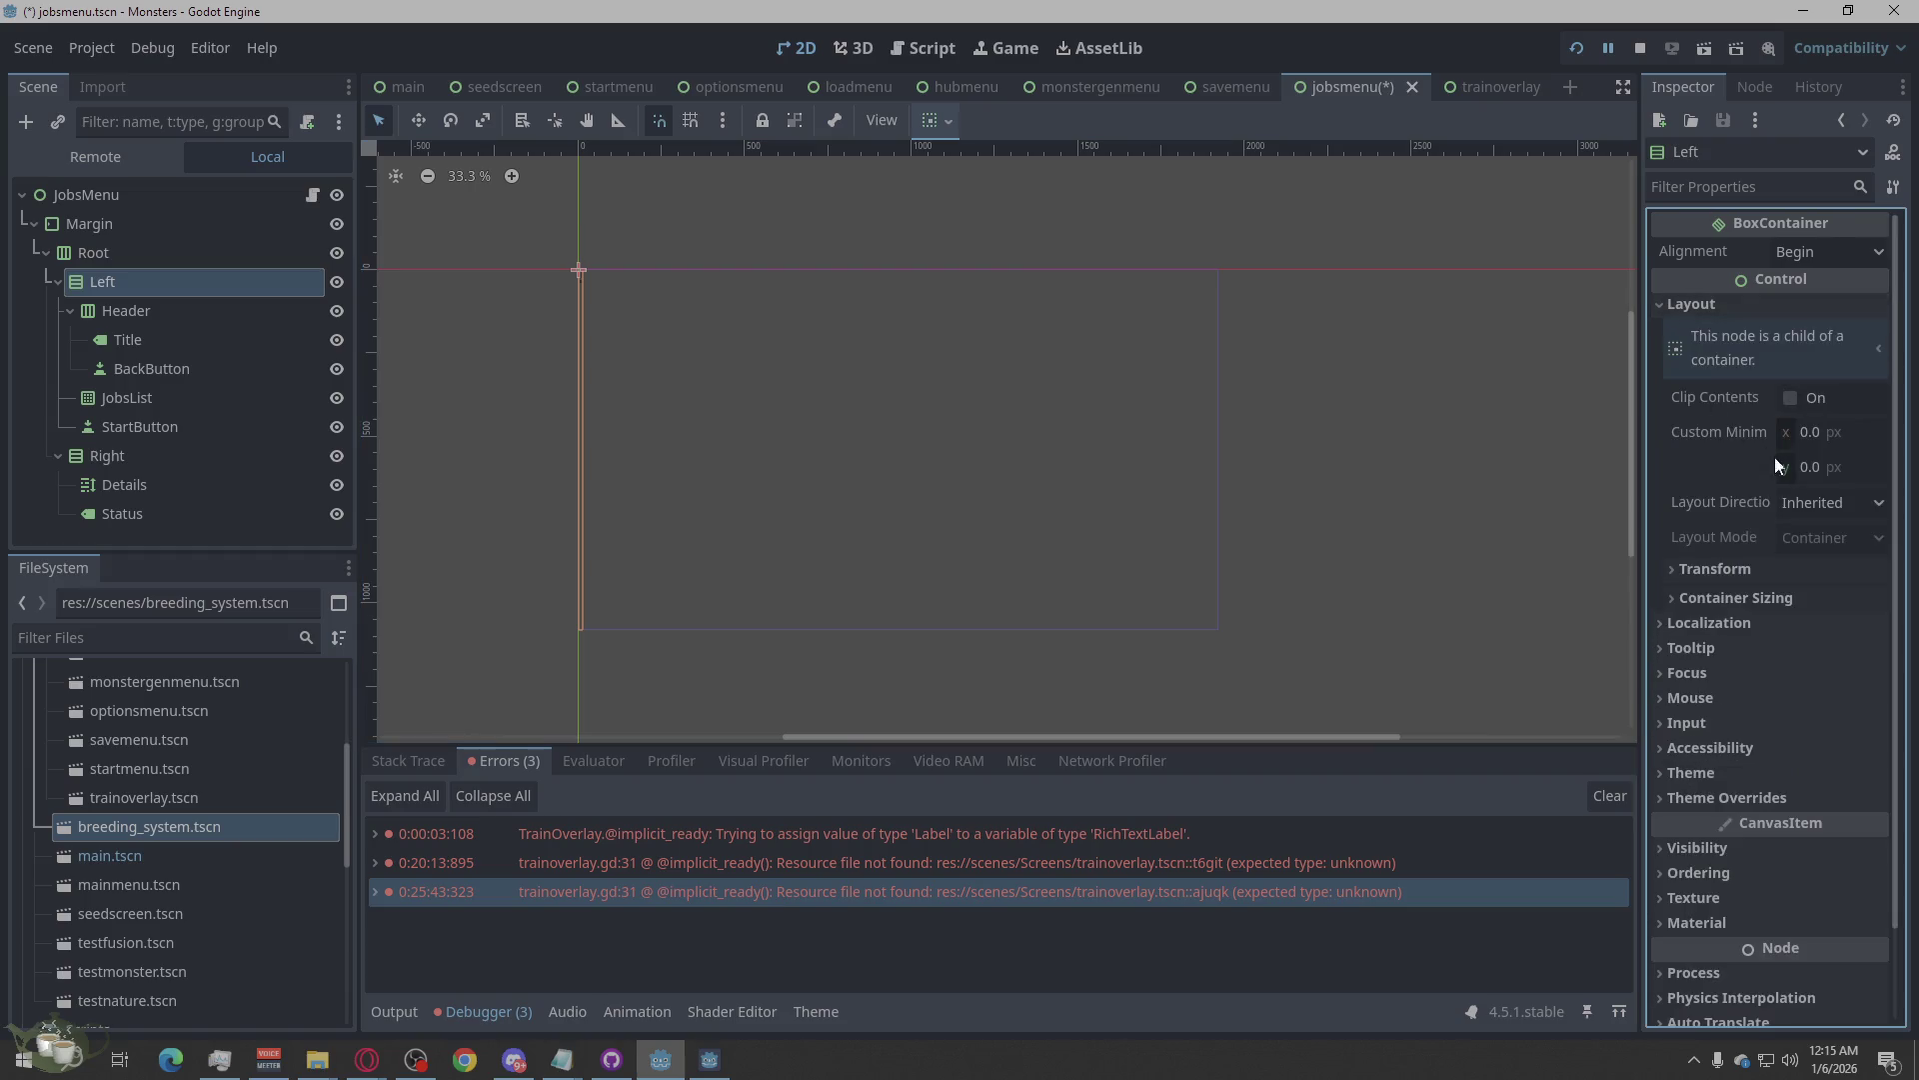
click(1806, 500)
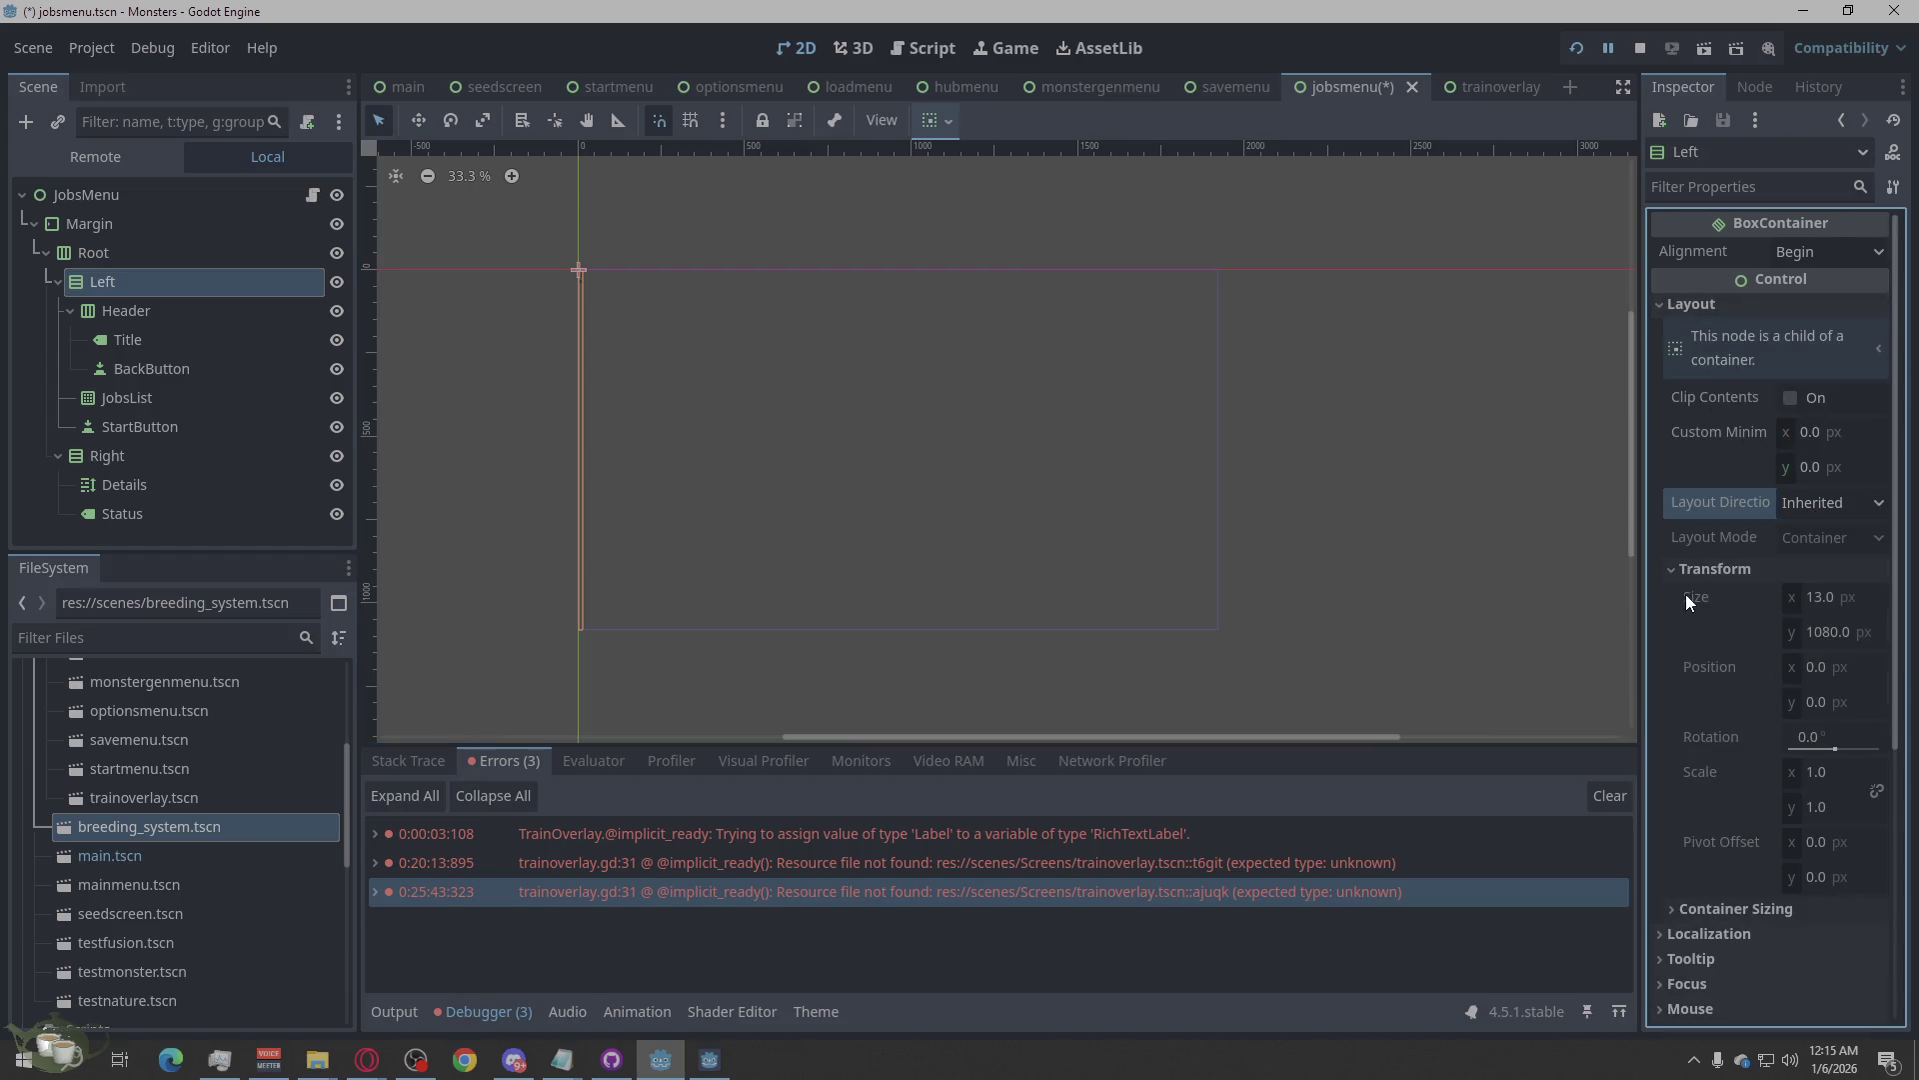
click(1695, 600)
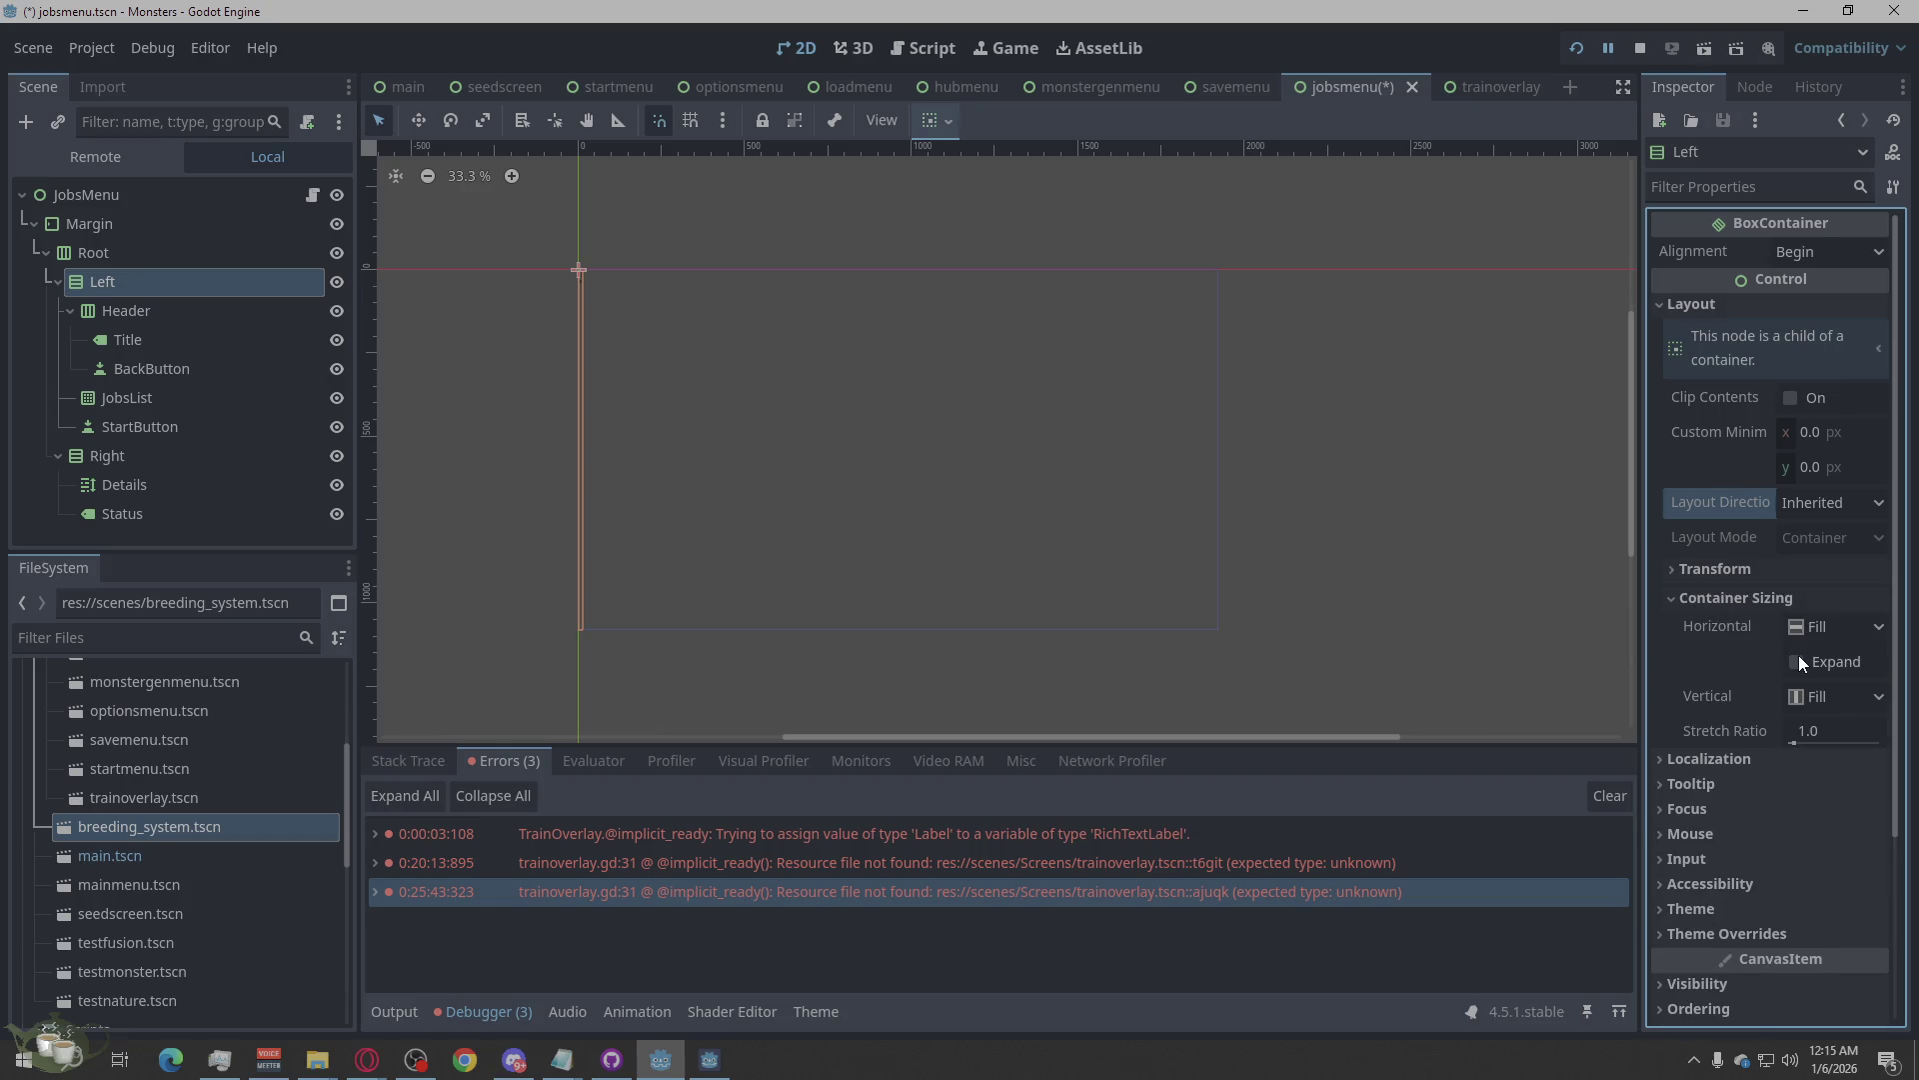
click(1375, 576)
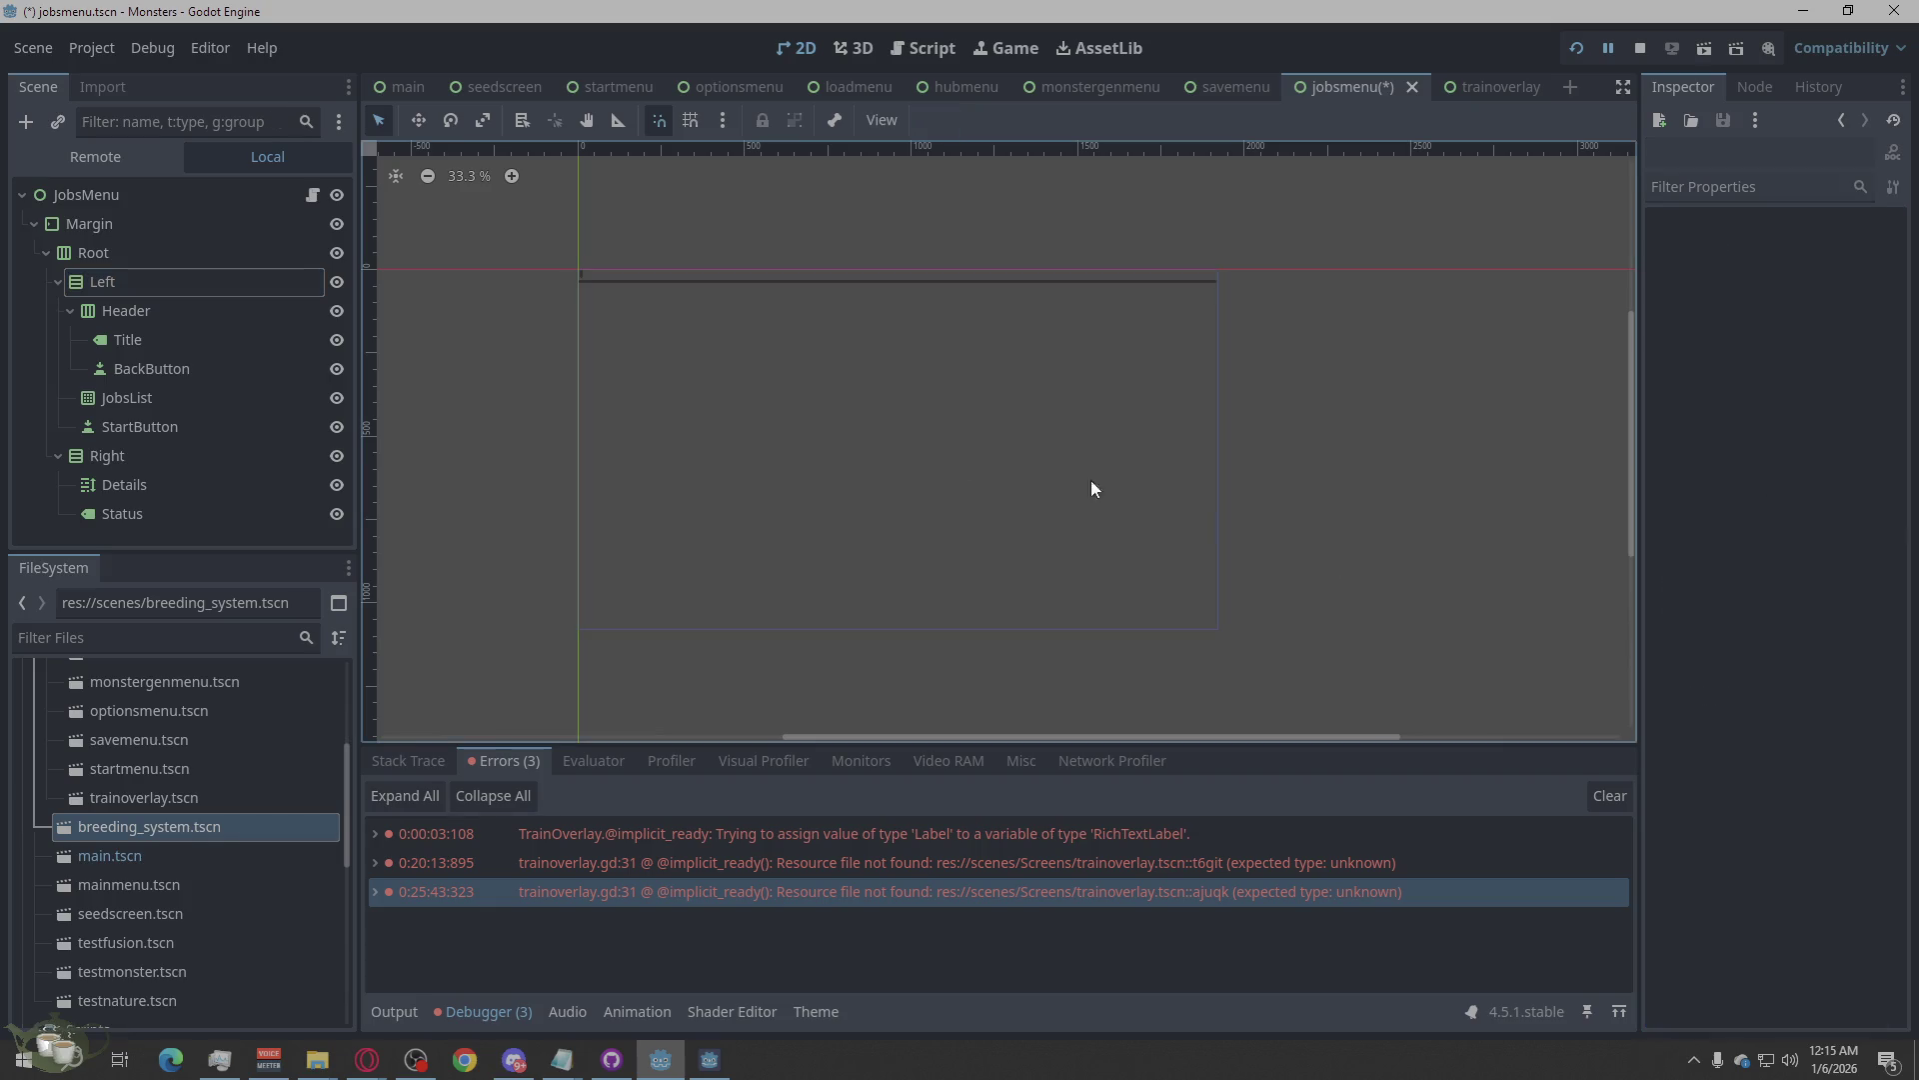
Turn on Horizontal Expand for the Right column.
click(151, 456)
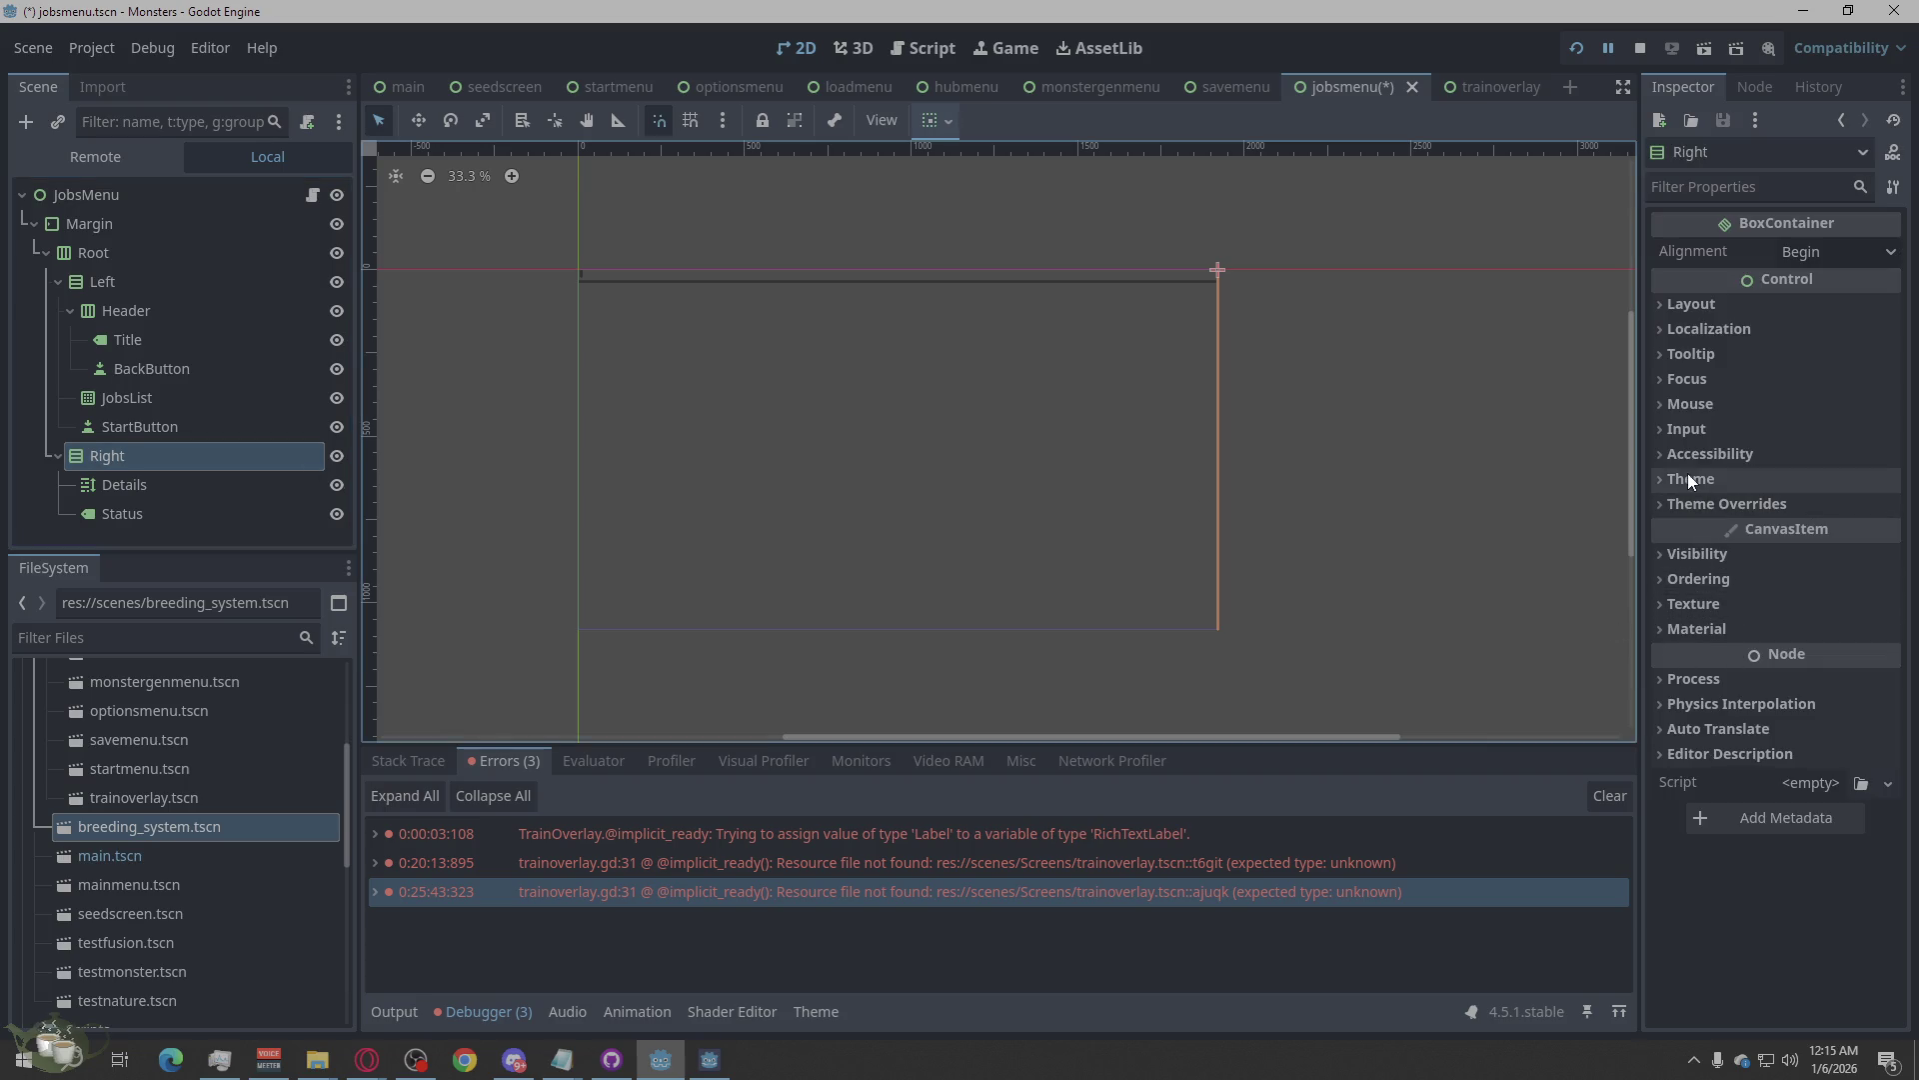
click(1690, 304)
click(1712, 595)
click(1796, 662)
click(1380, 547)
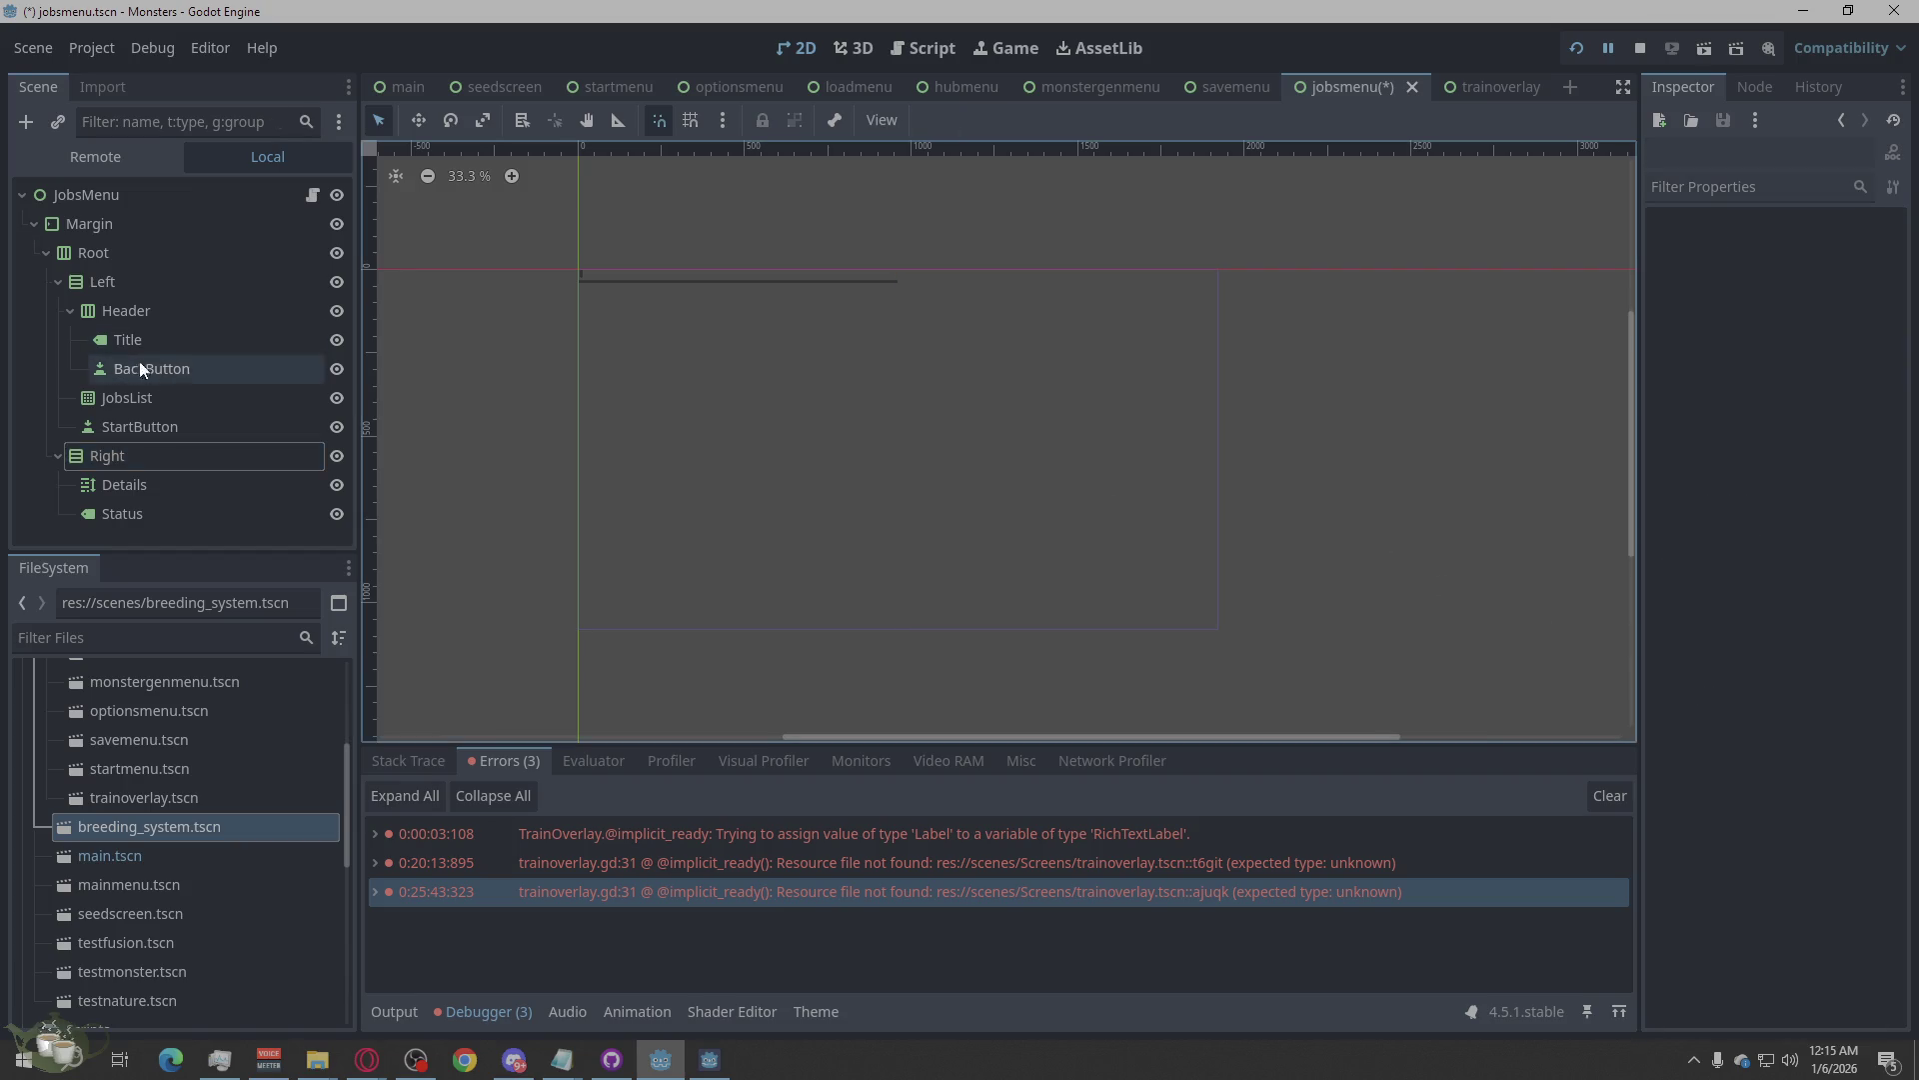
click(122, 484)
Make the Details text node expand vertically.
click(127, 514)
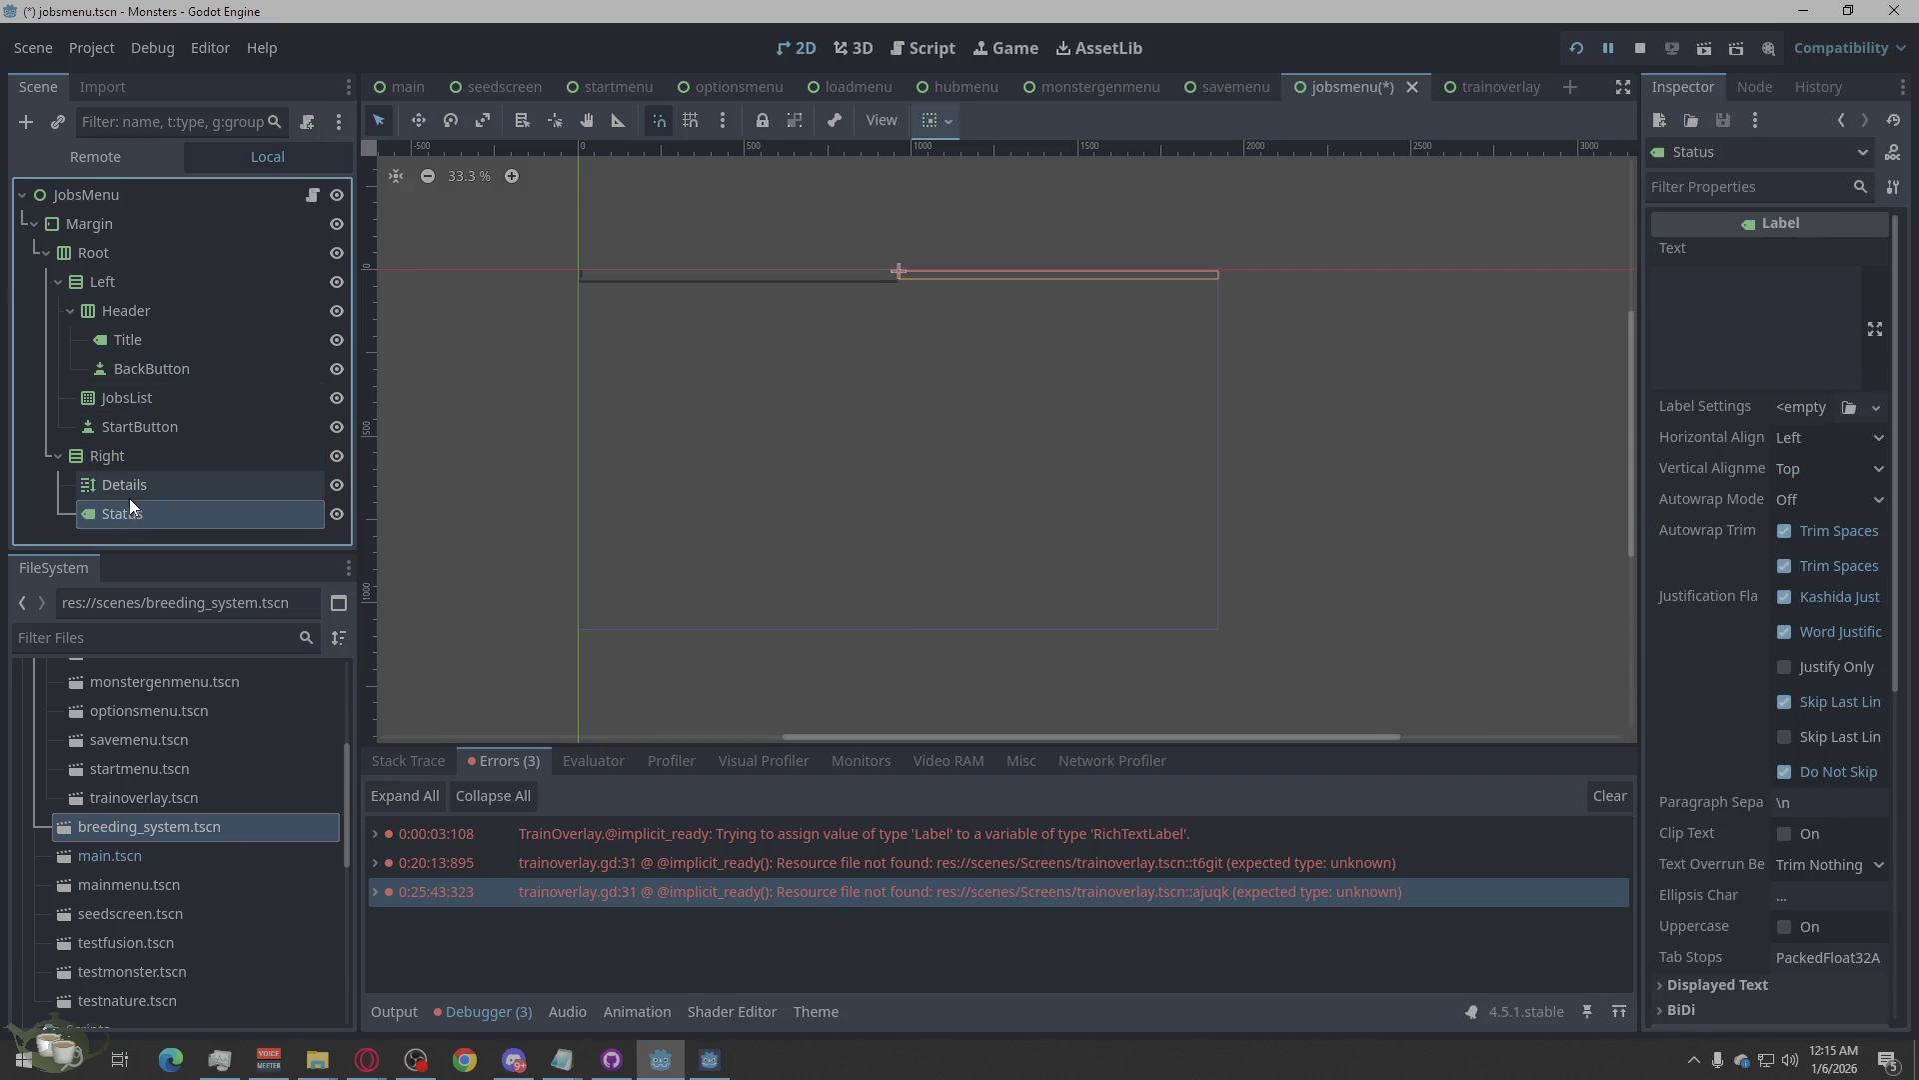
click(129, 487)
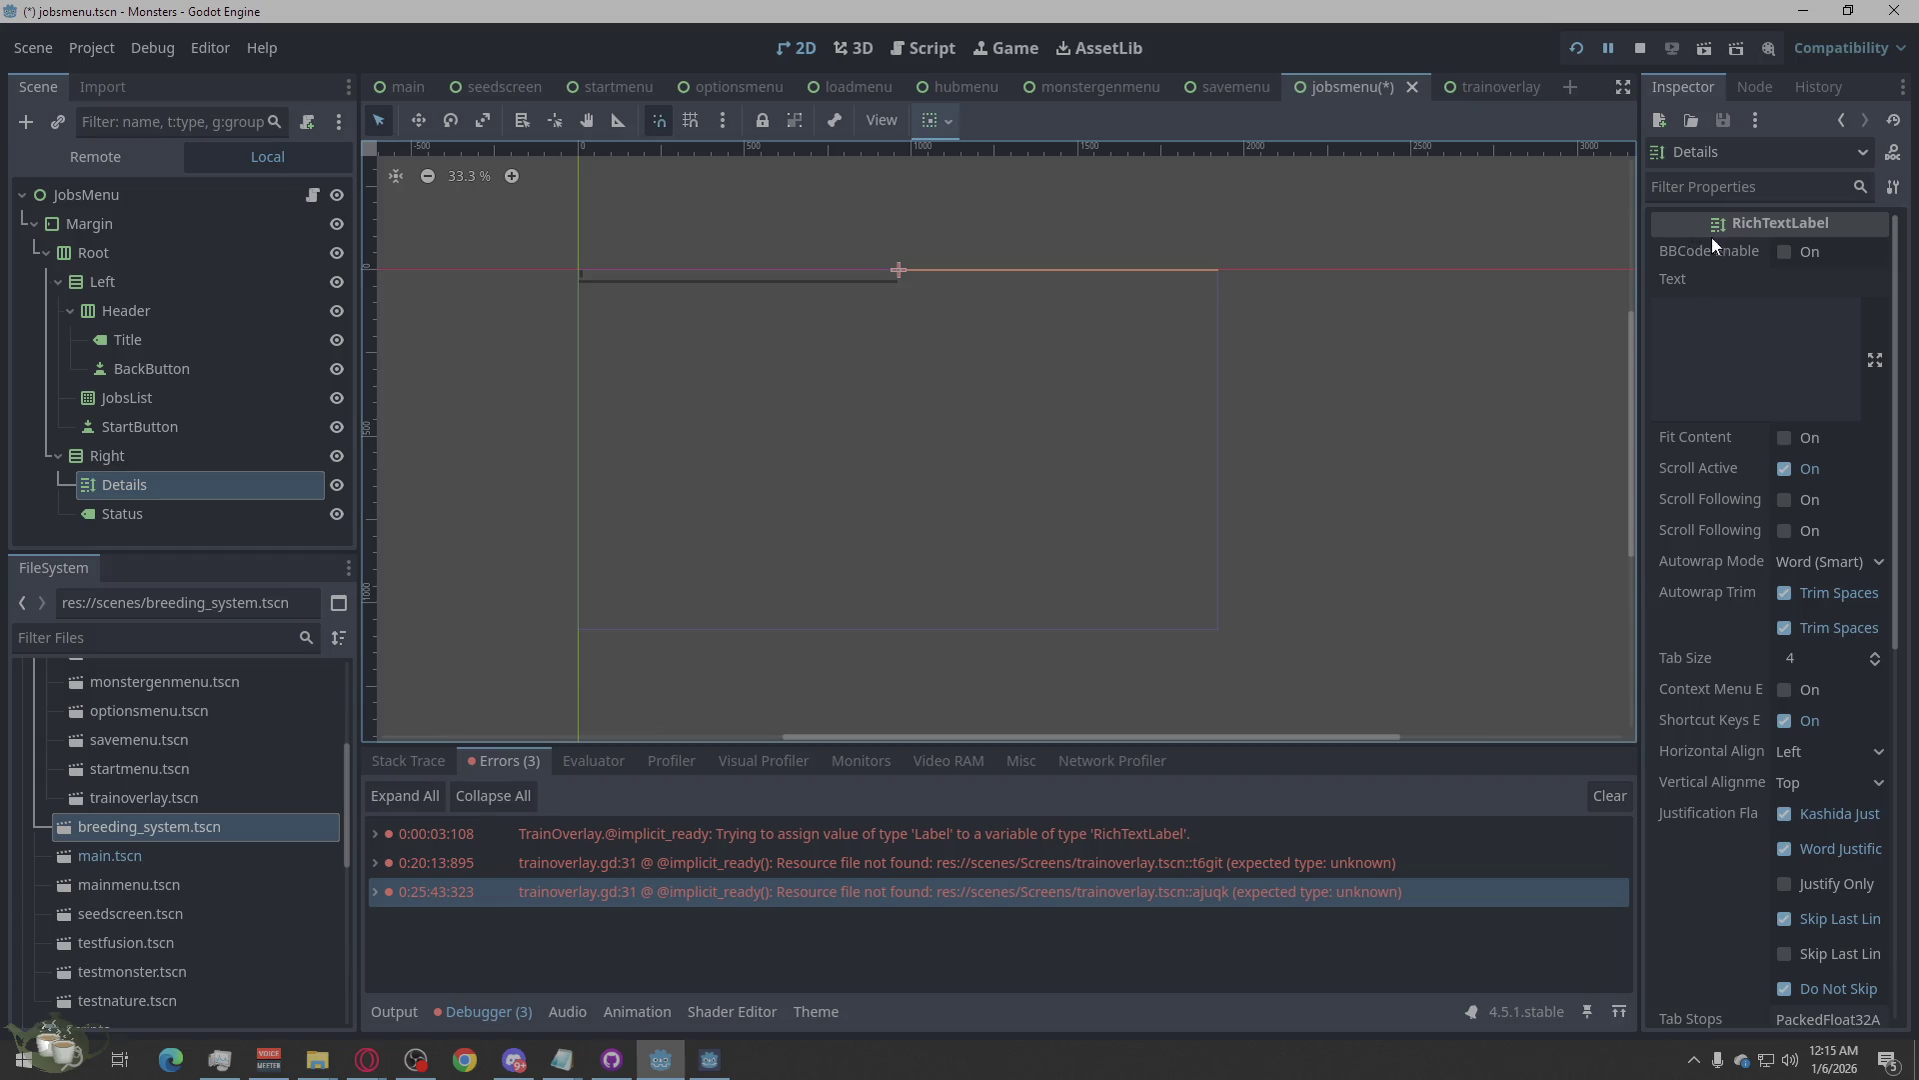
scroll(1759, 400, down, 5)
click(1685, 700)
scroll(1759, 702, down, 5)
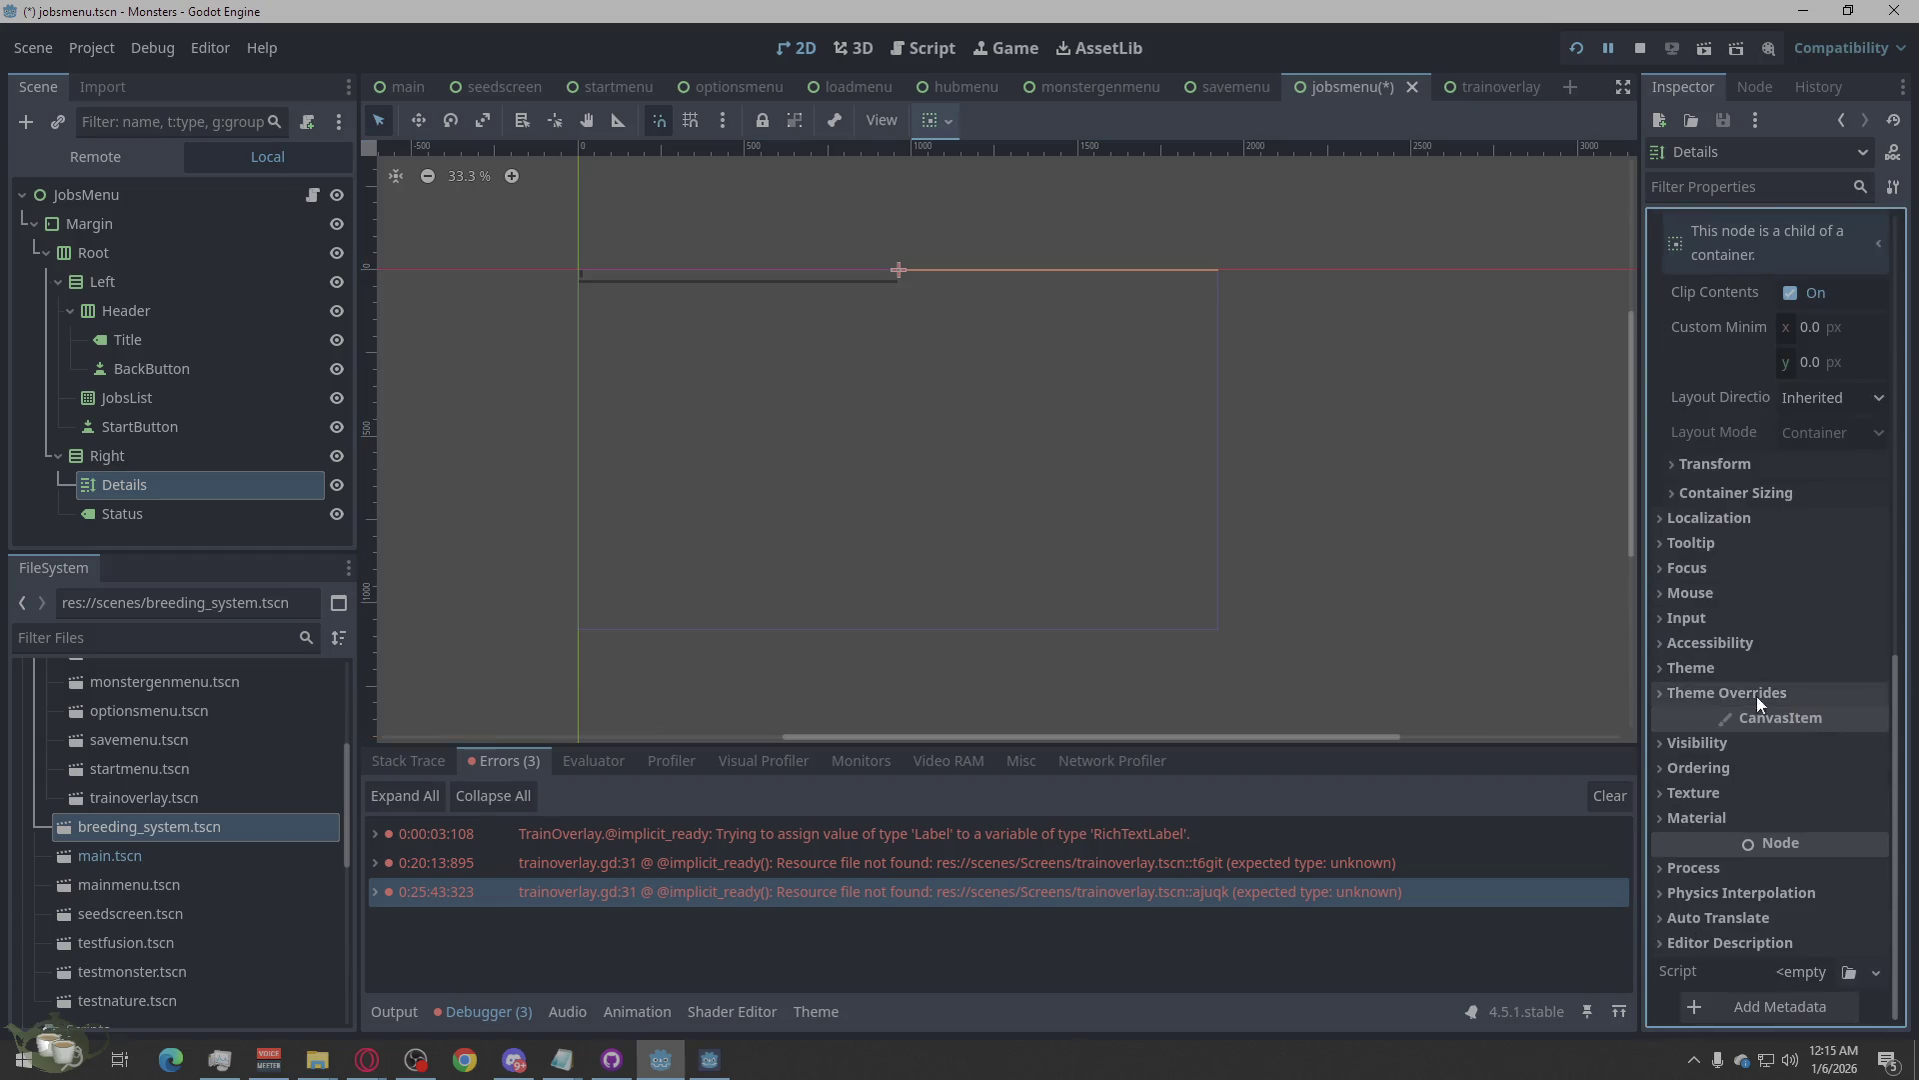
click(1717, 492)
click(1806, 592)
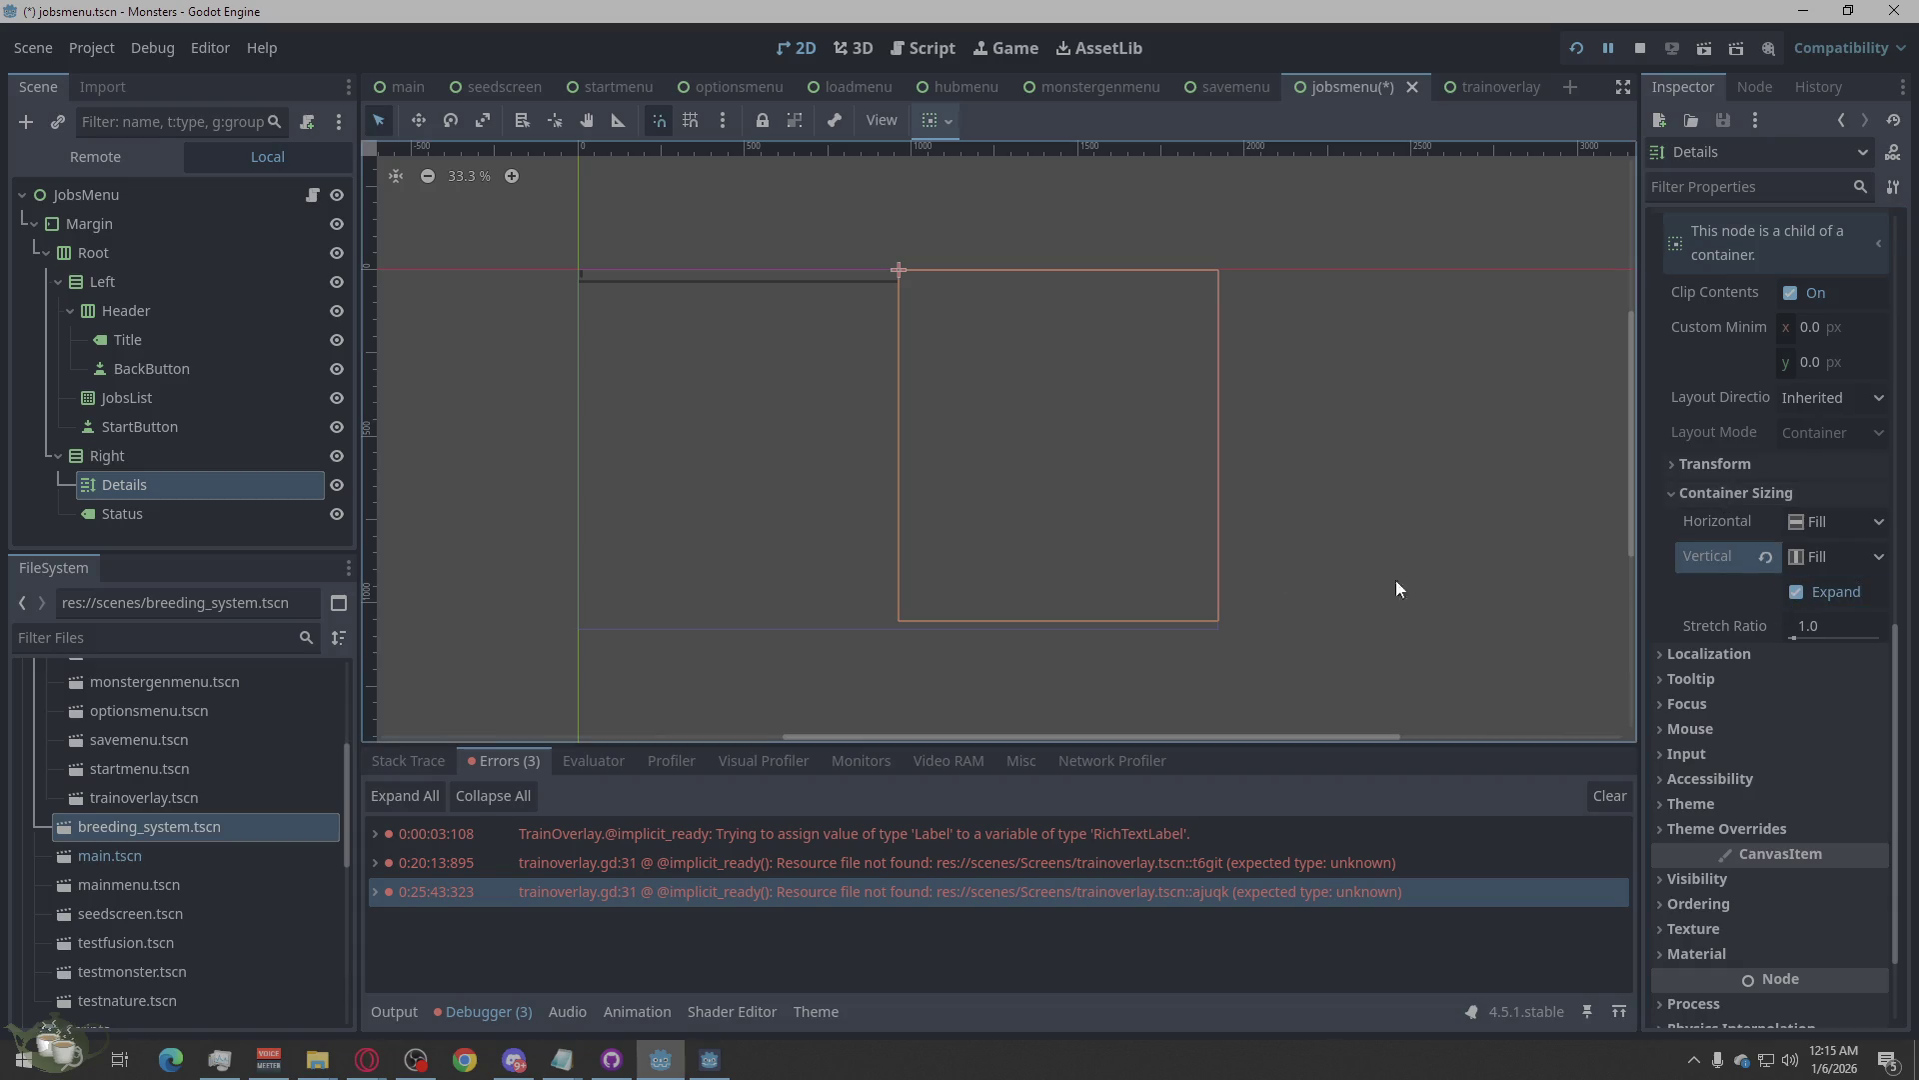
Set the Status label to expand and fill vertically.
click(176, 510)
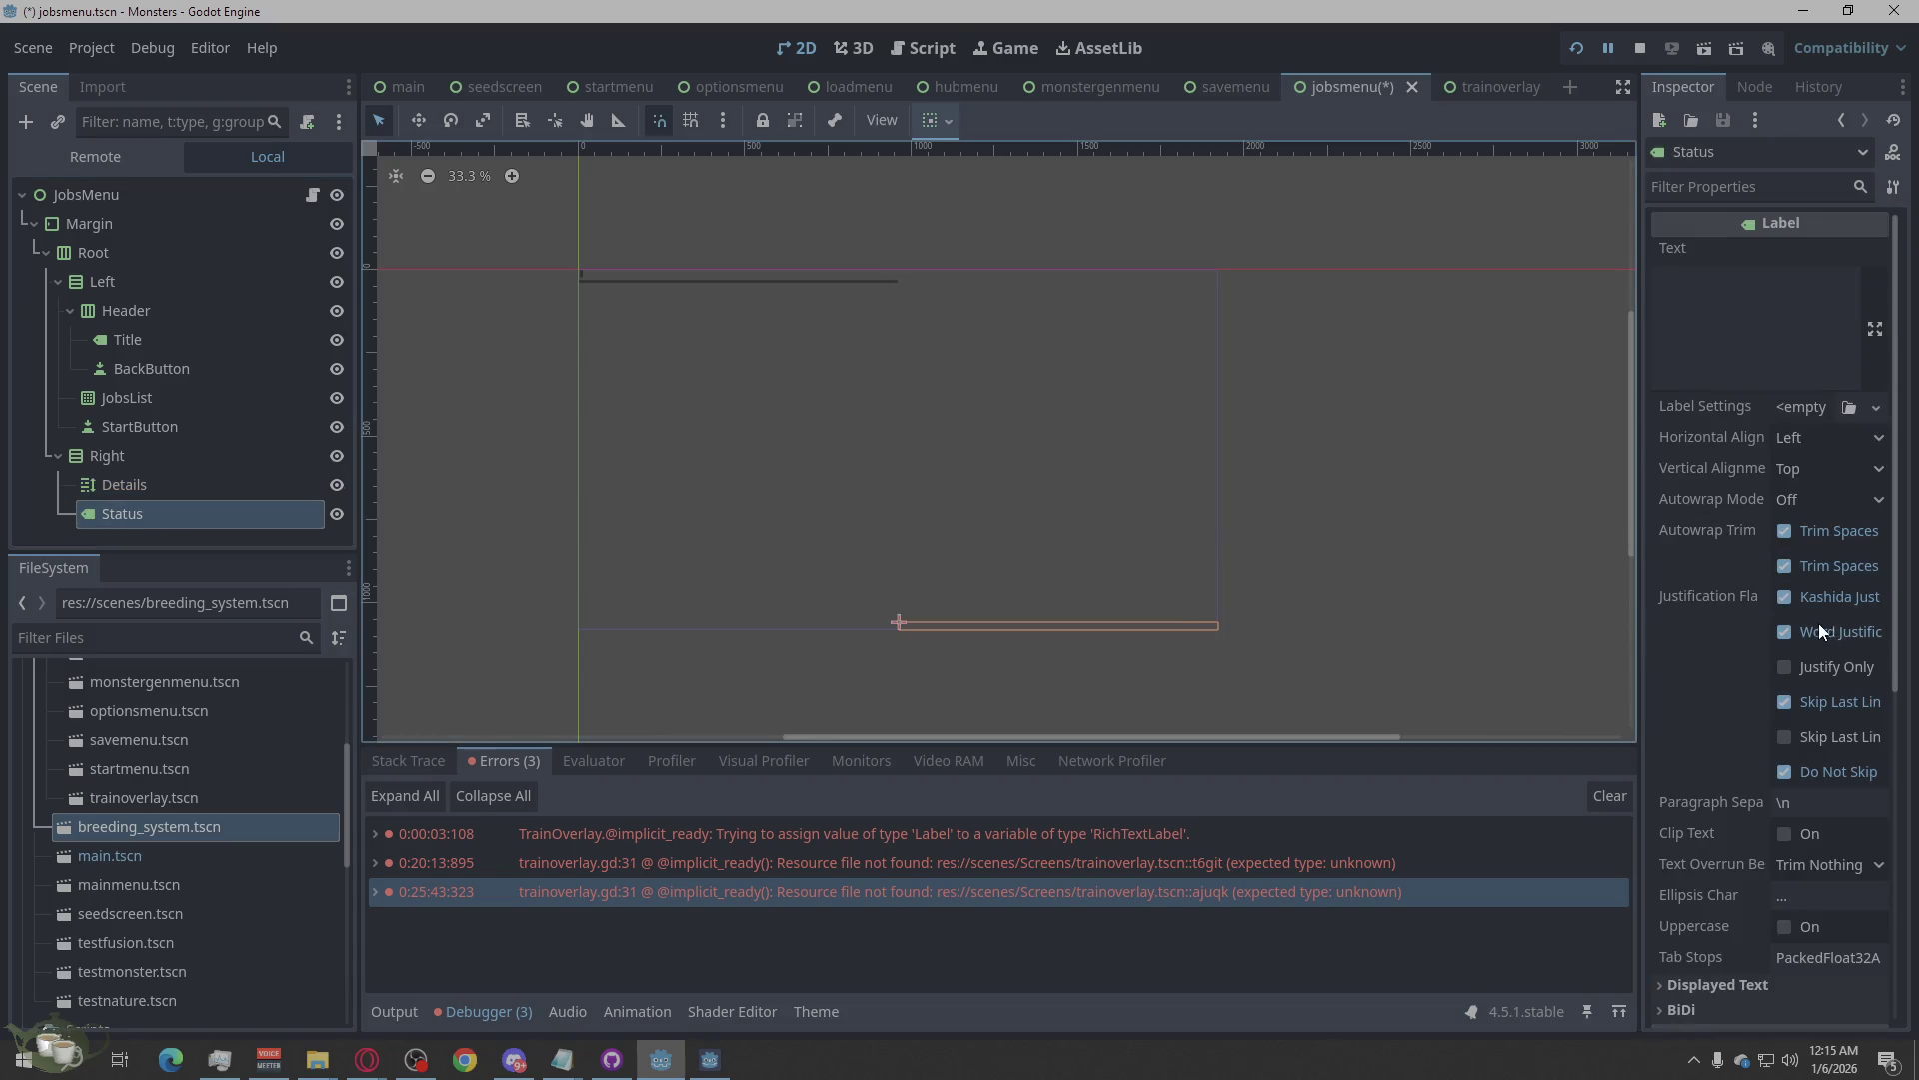
scroll(1700, 555, down, 5)
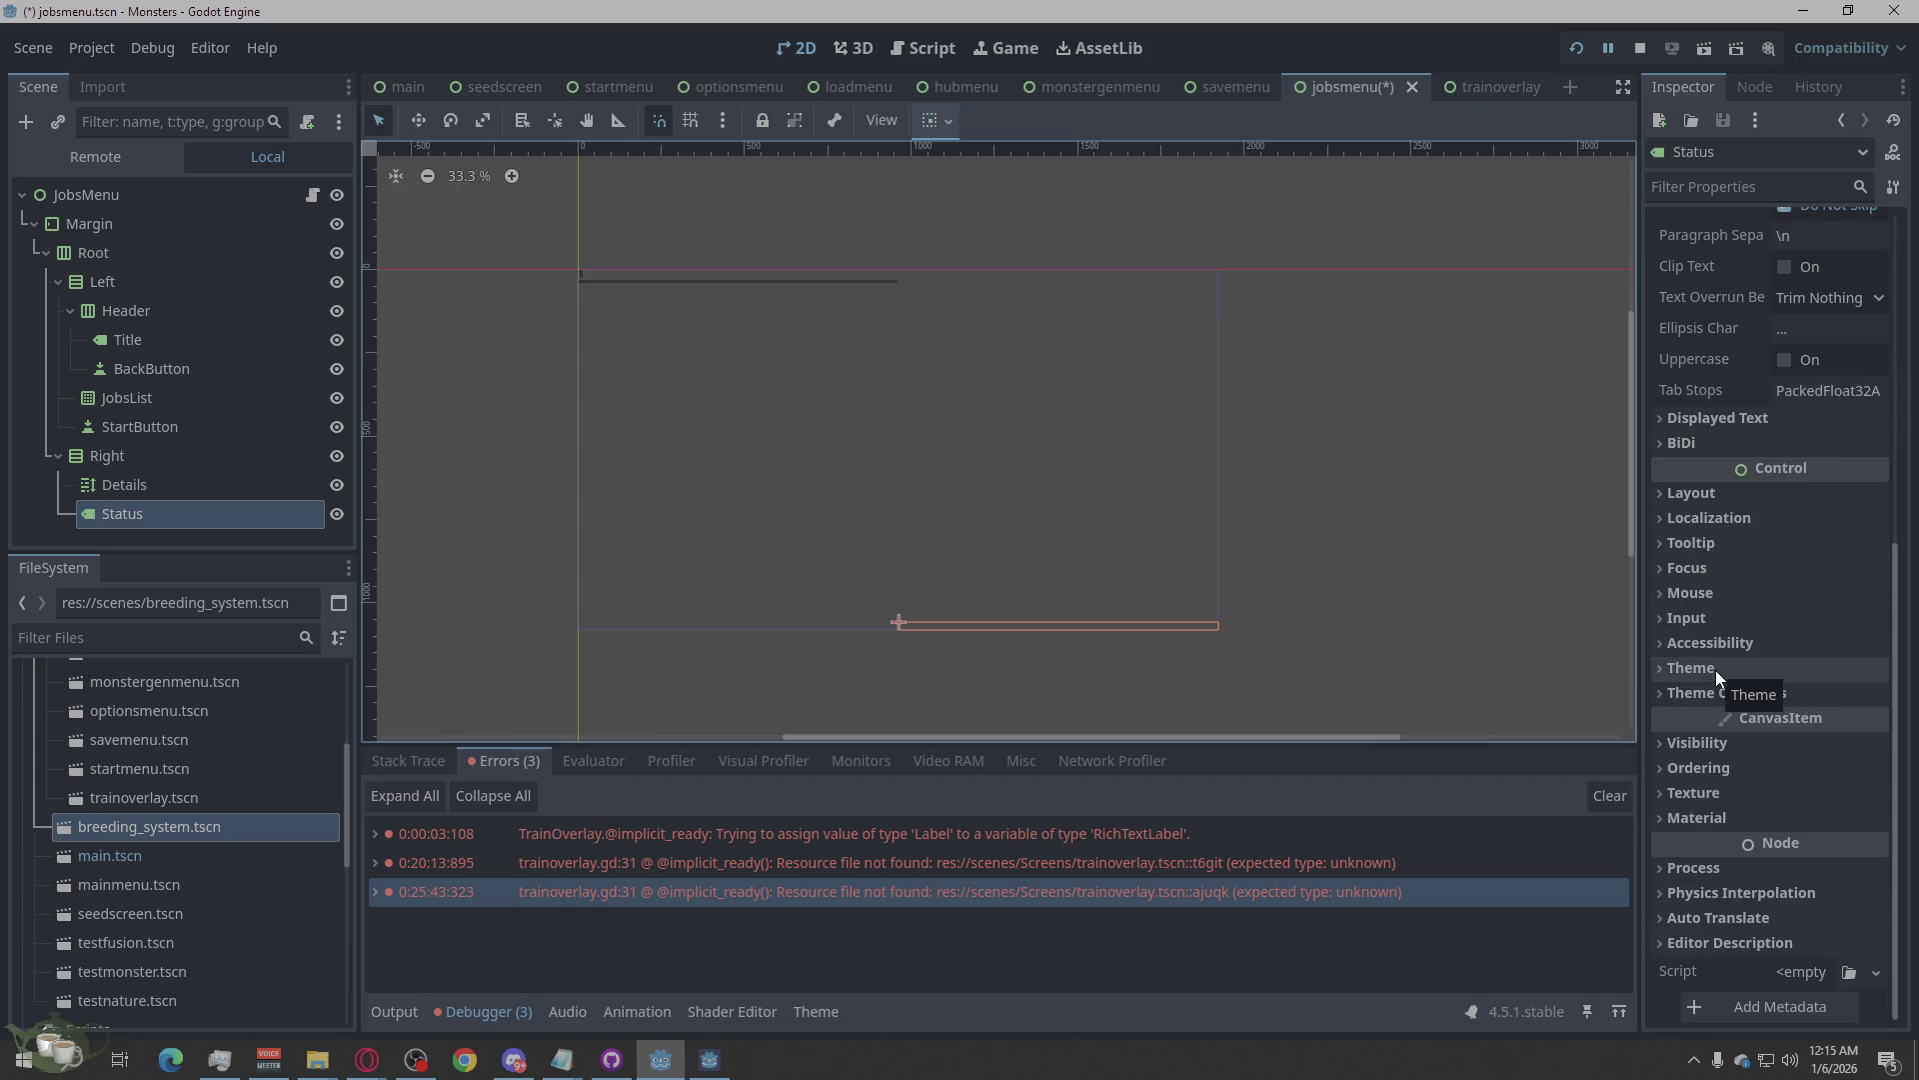
click(1691, 493)
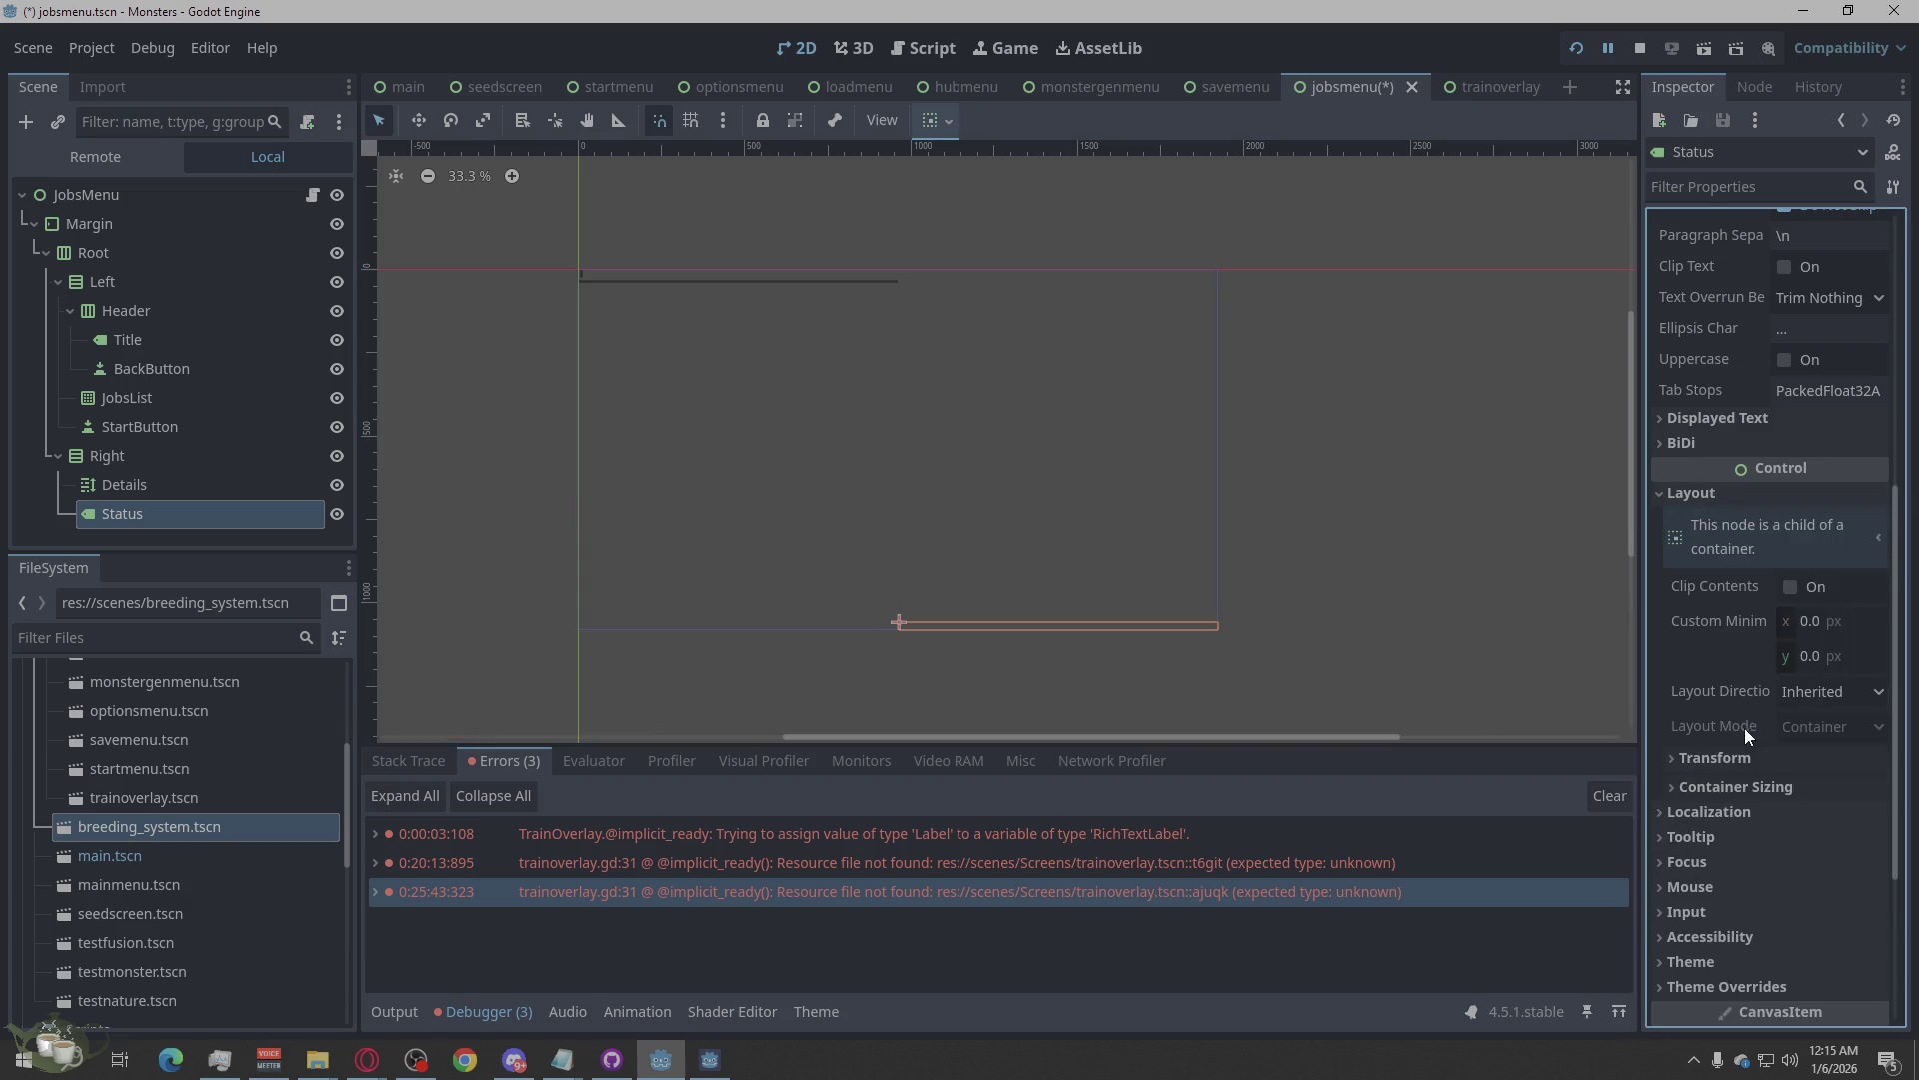
click(1707, 788)
click(1797, 887)
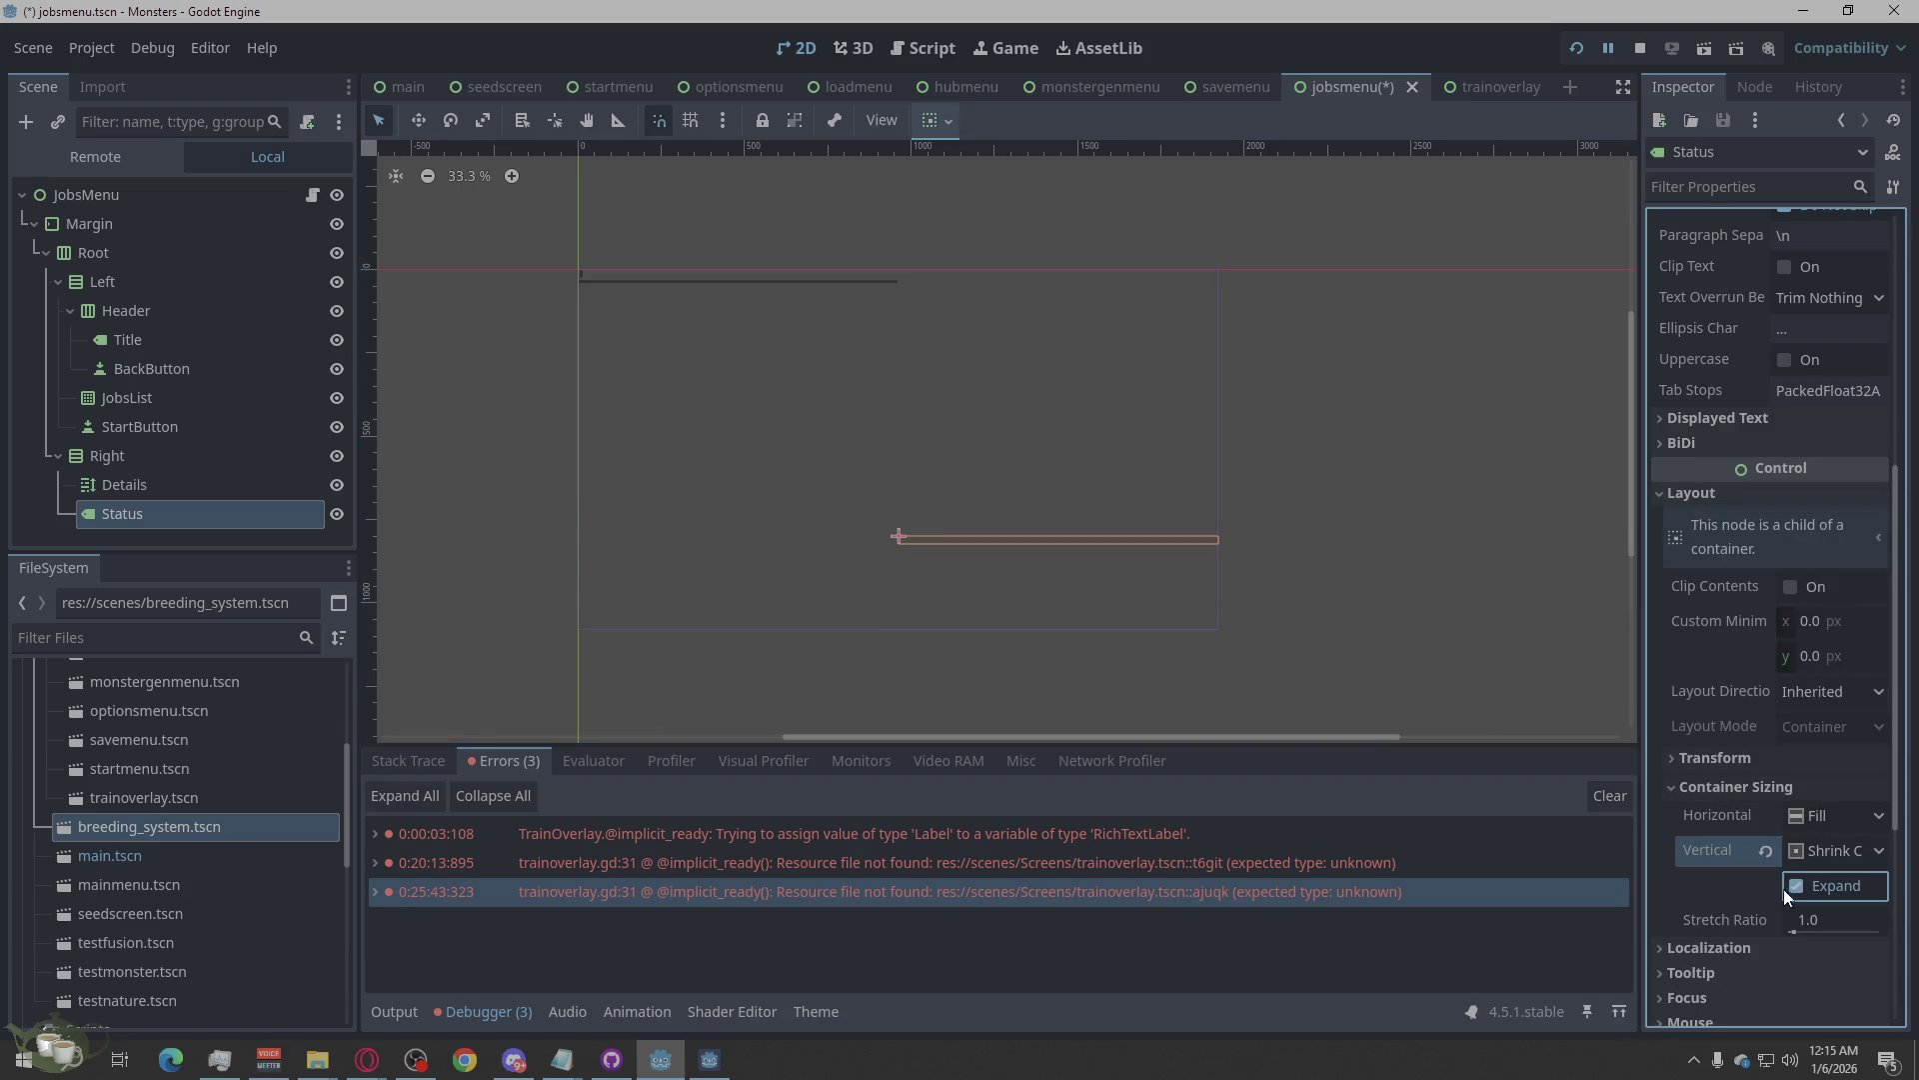
click(1837, 852)
click(1821, 878)
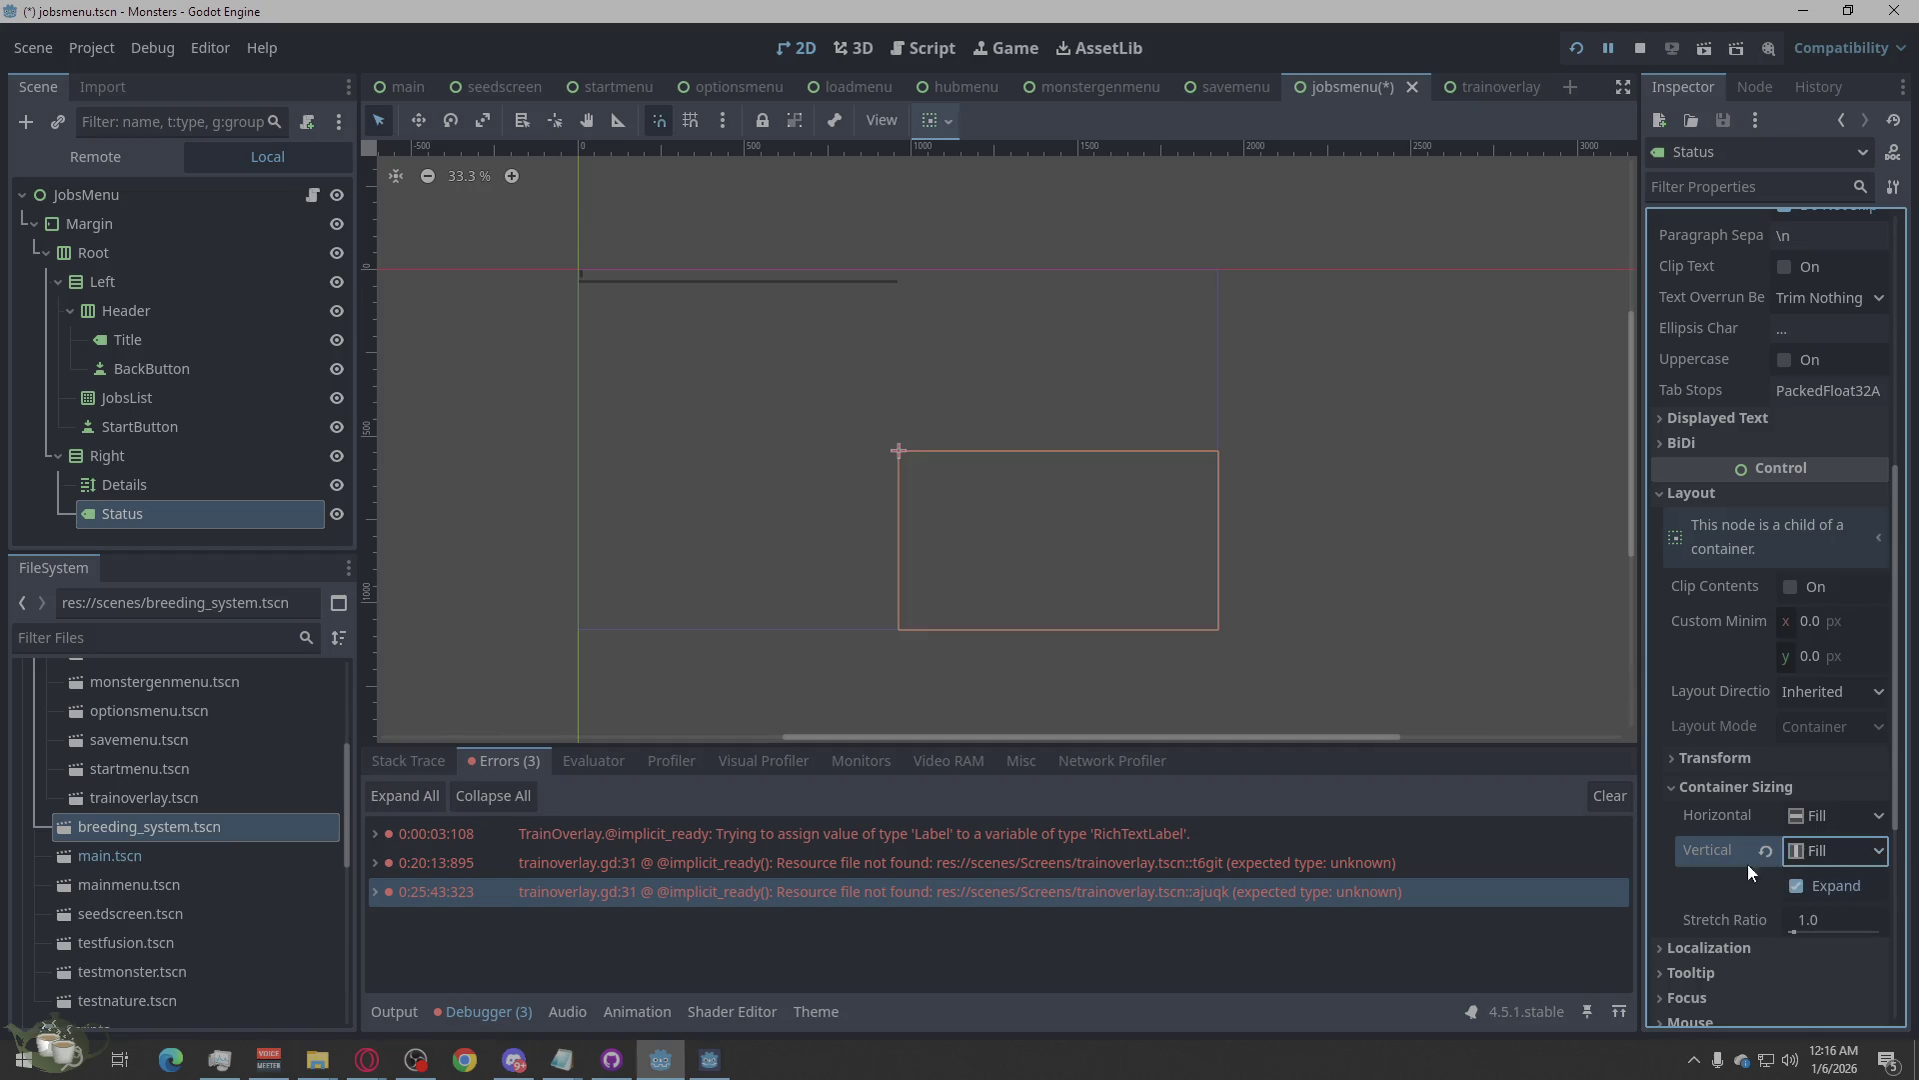
click(1378, 550)
Select JobsList and bring up its Layout Direction choices.
click(161, 429)
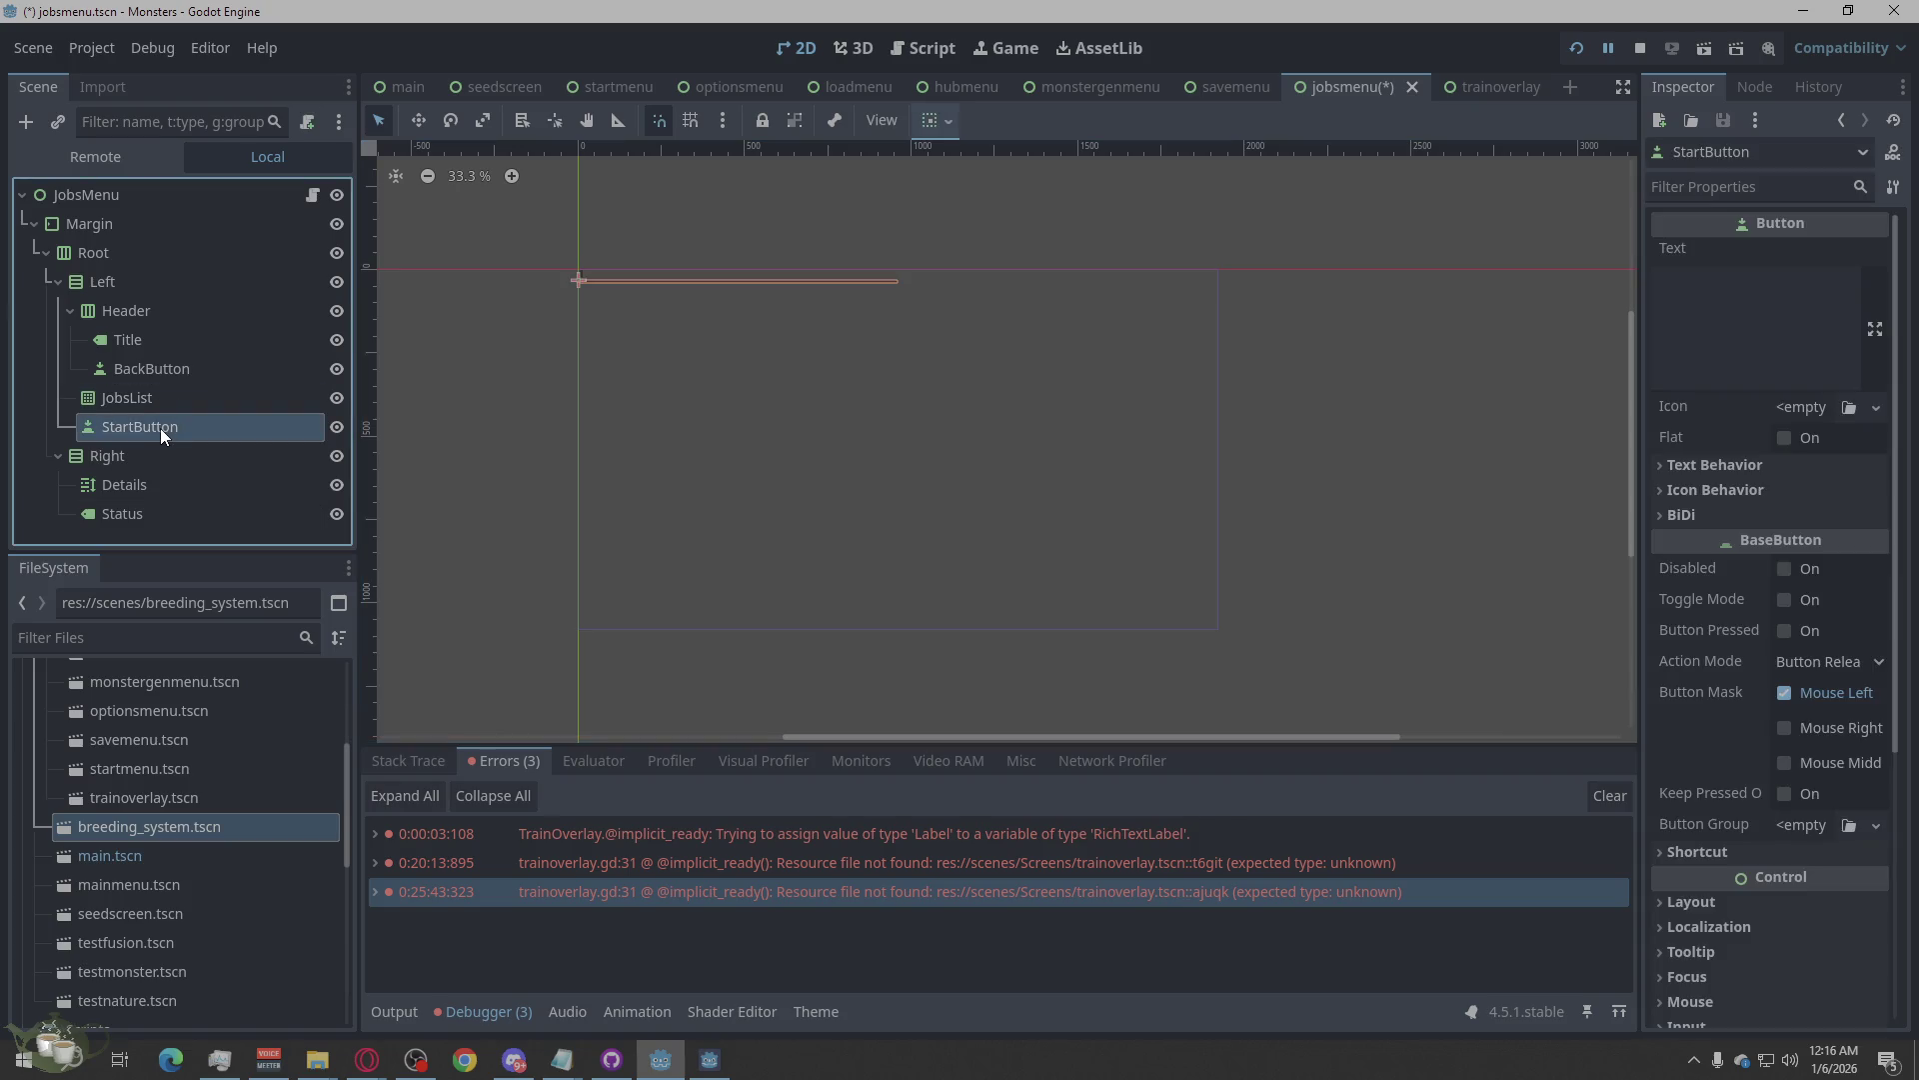
click(159, 408)
click(154, 420)
click(159, 408)
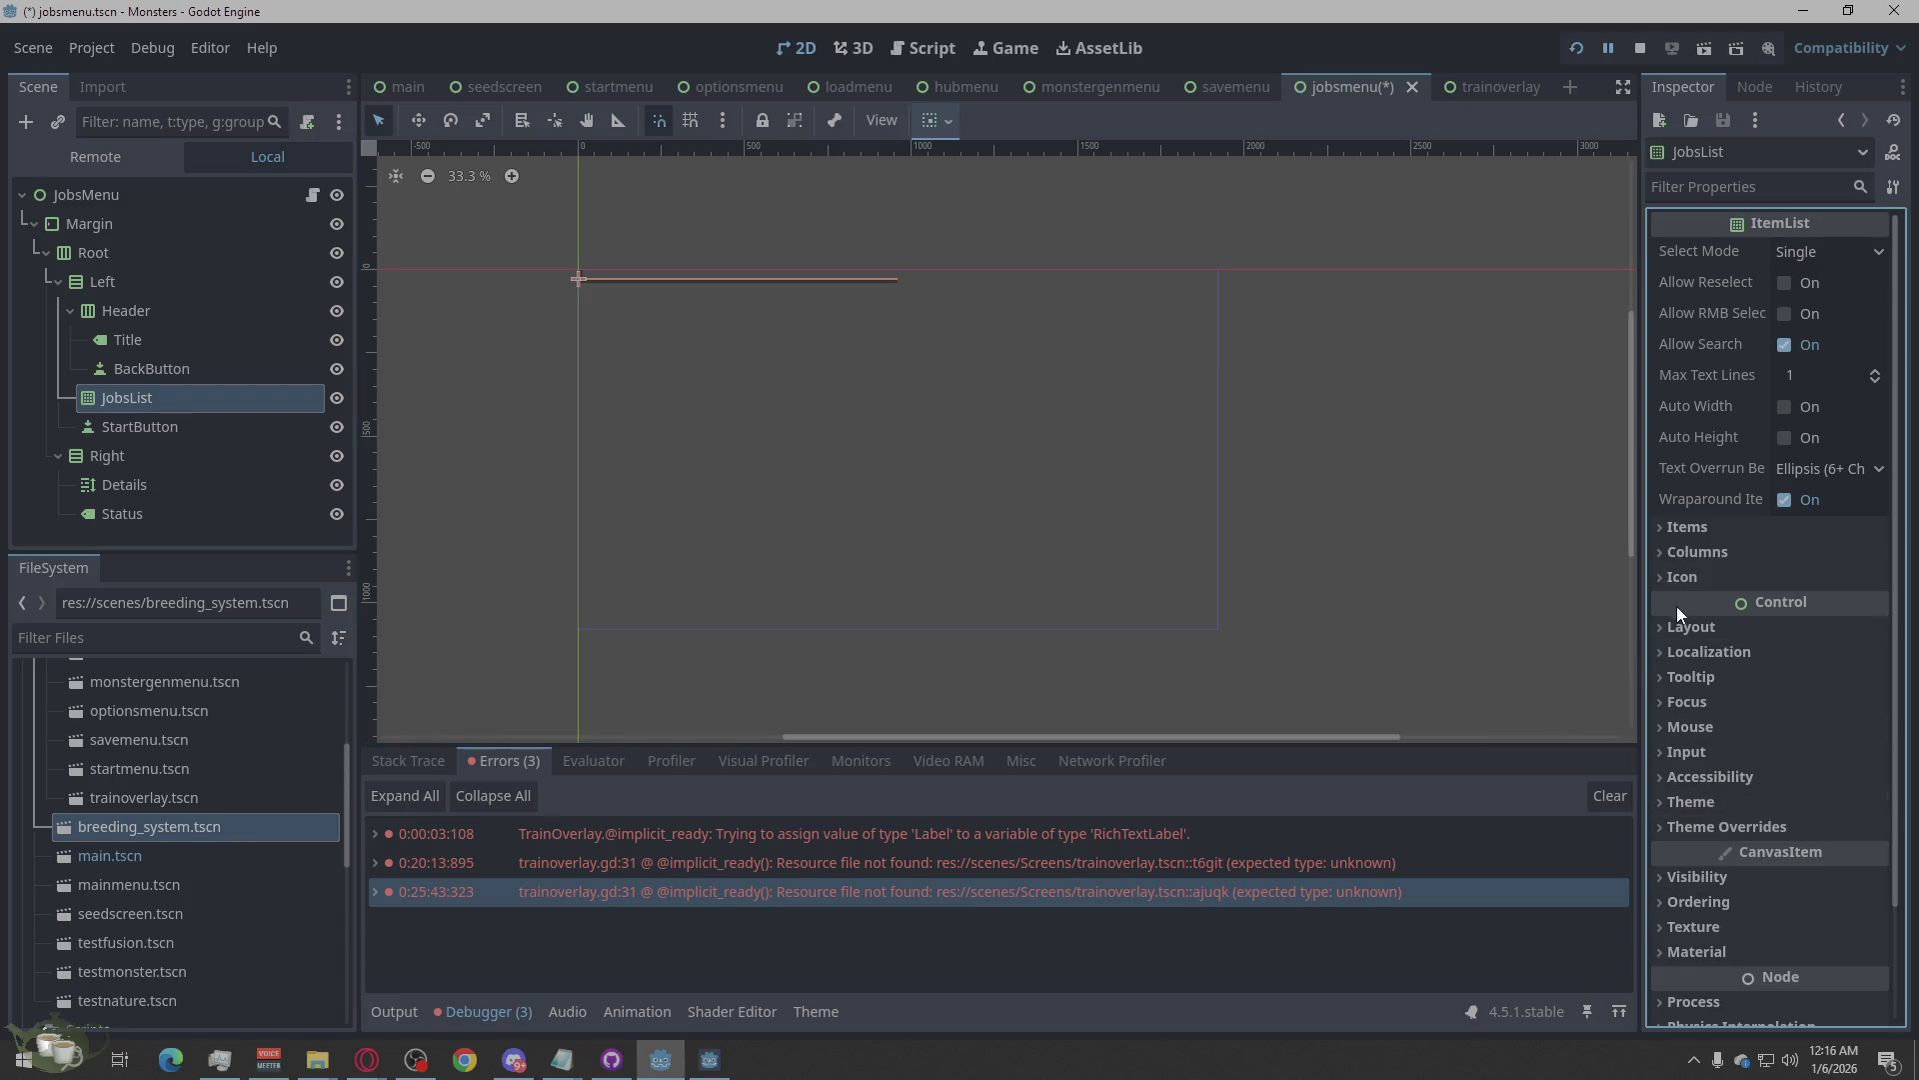
click(1699, 626)
click(1834, 823)
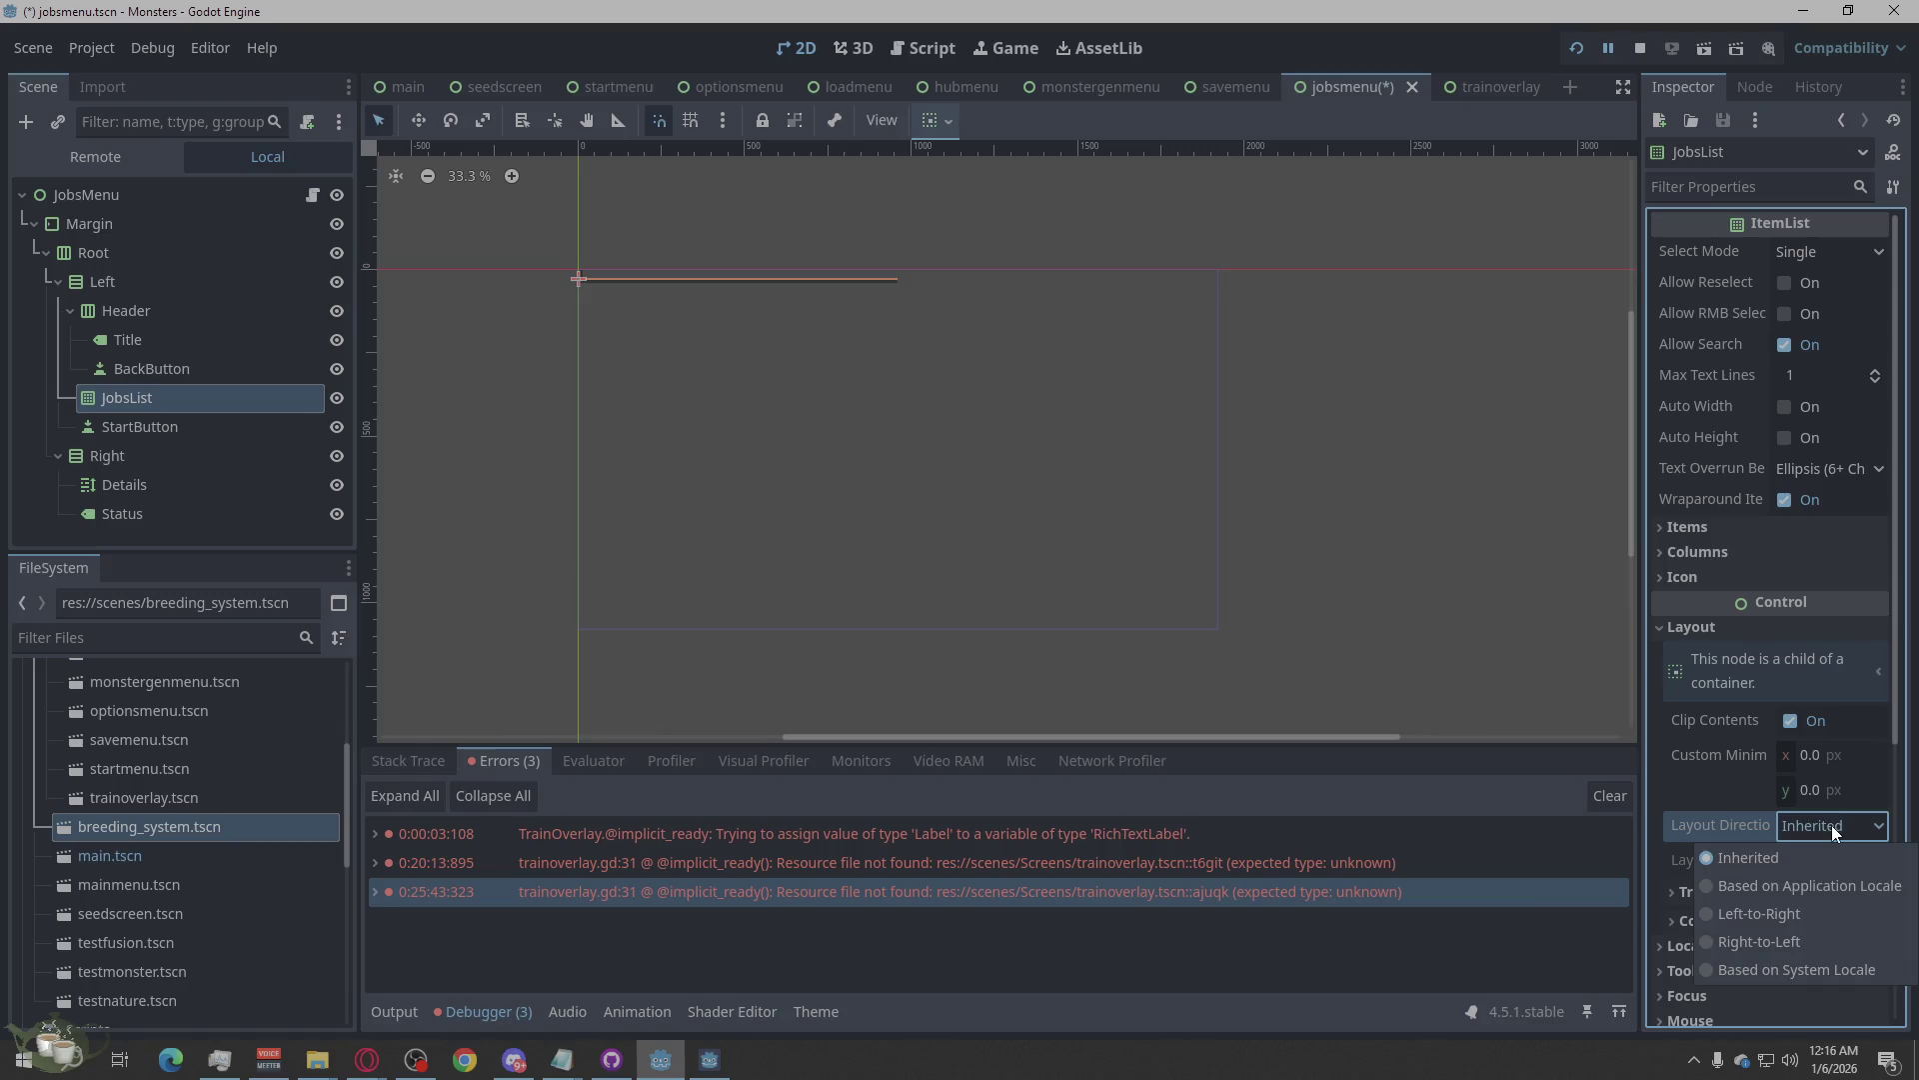
Keep JobsList's layout direction Inherited and turn on its Vertical Expand.
click(1831, 825)
scroll(1769, 758, down, 2)
click(1724, 720)
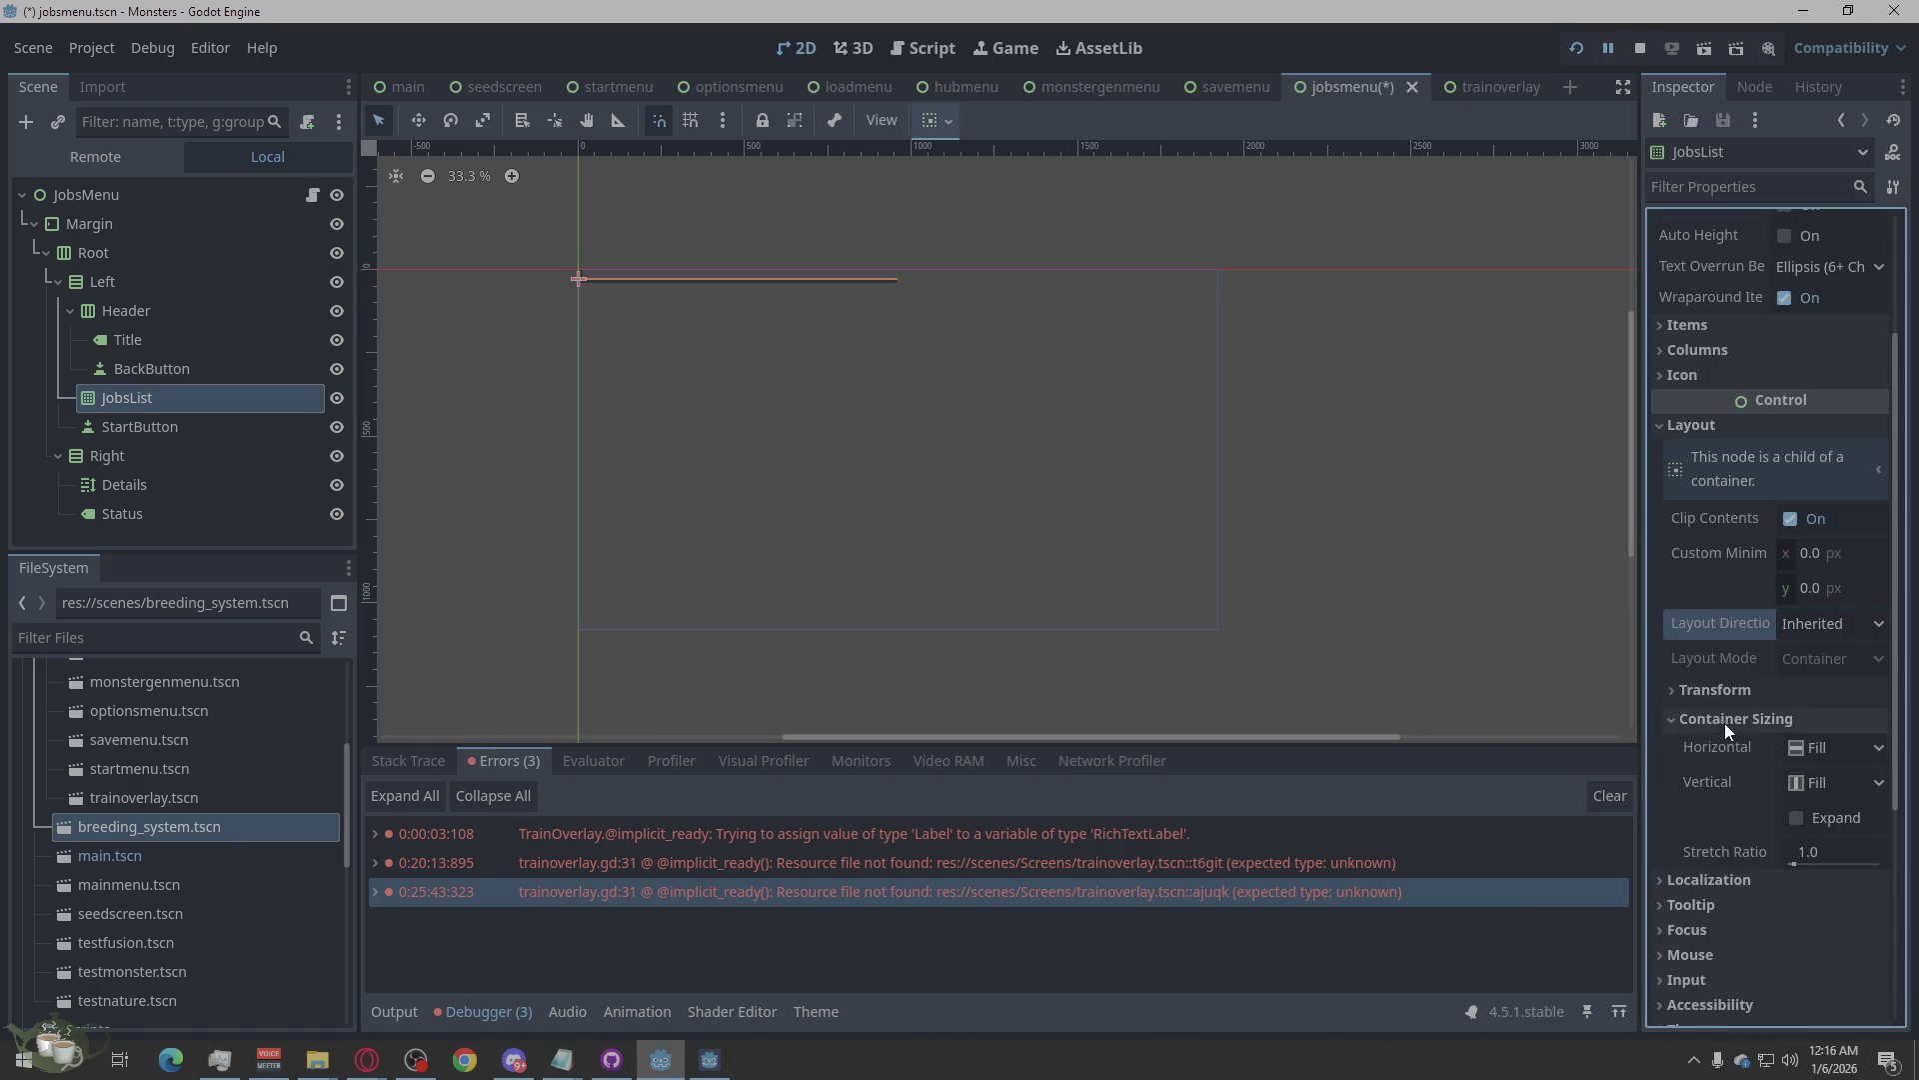
click(1815, 812)
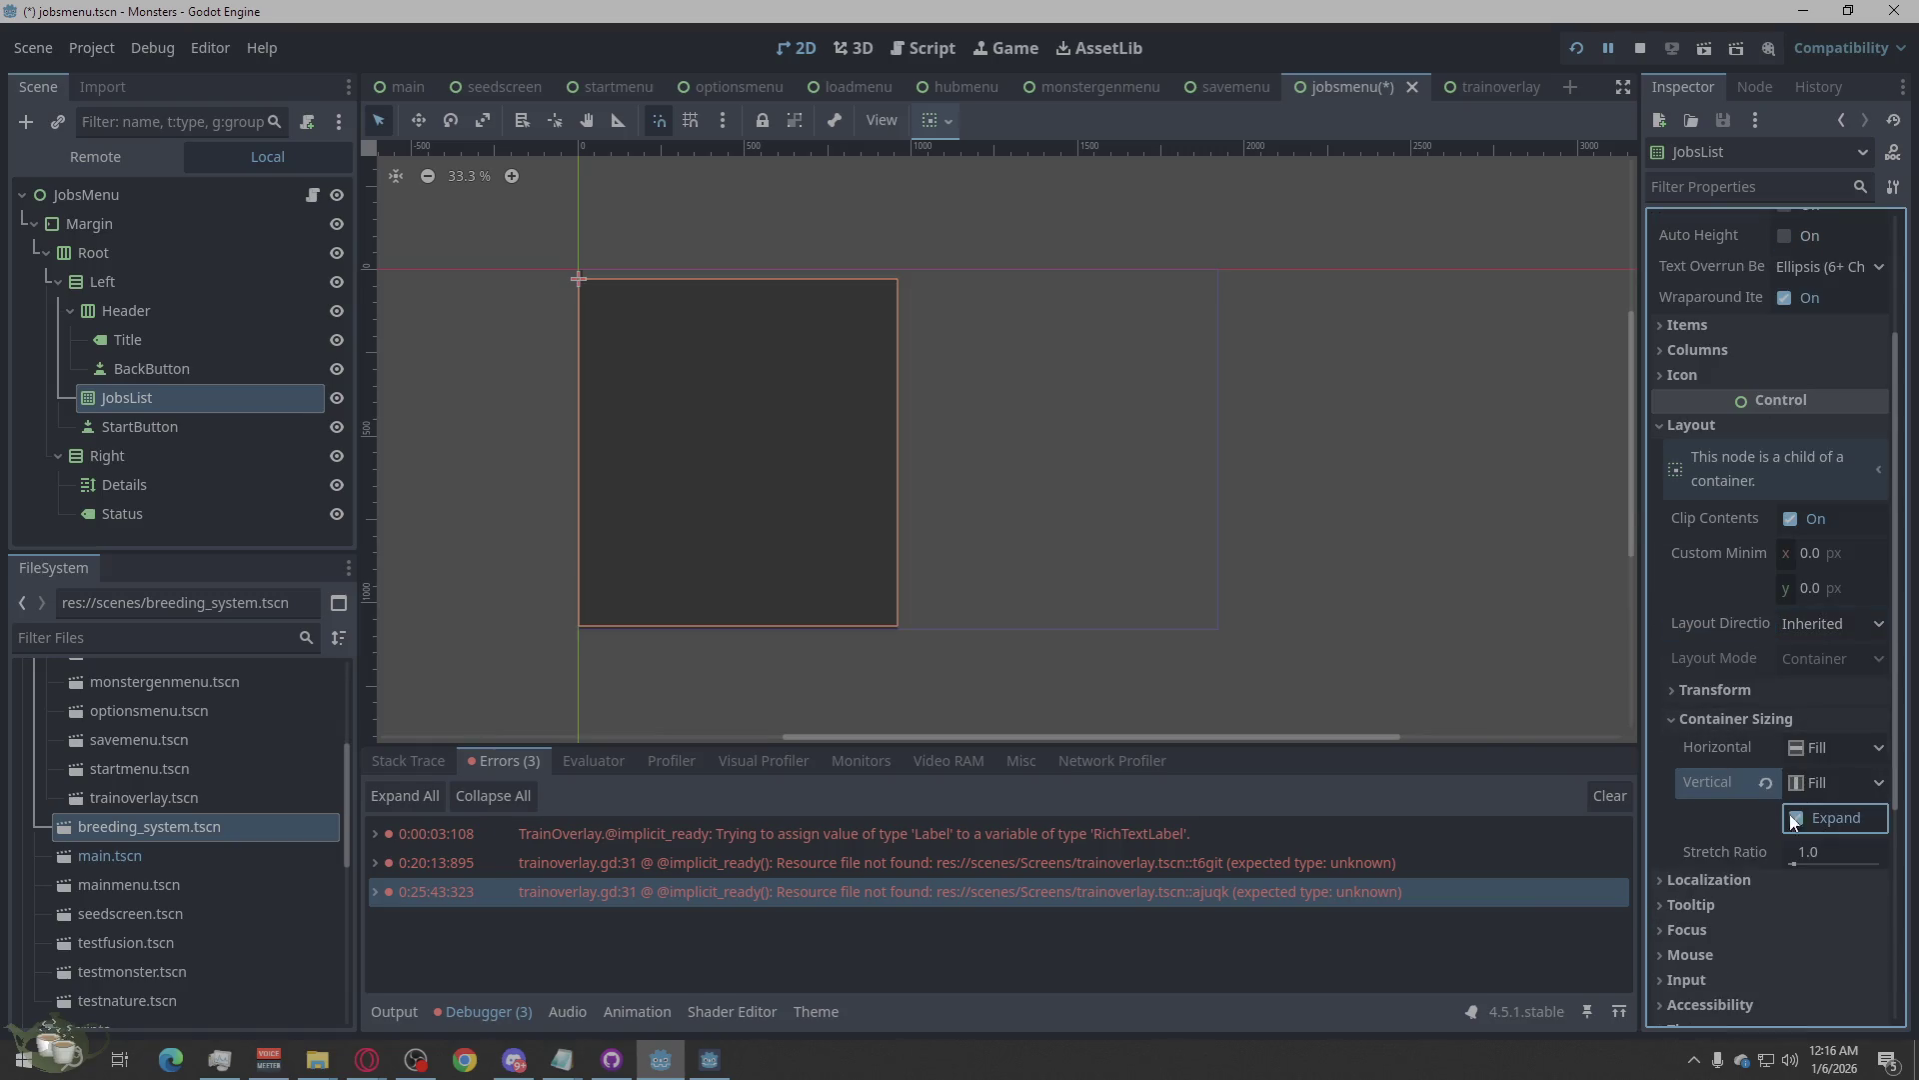
click(161, 428)
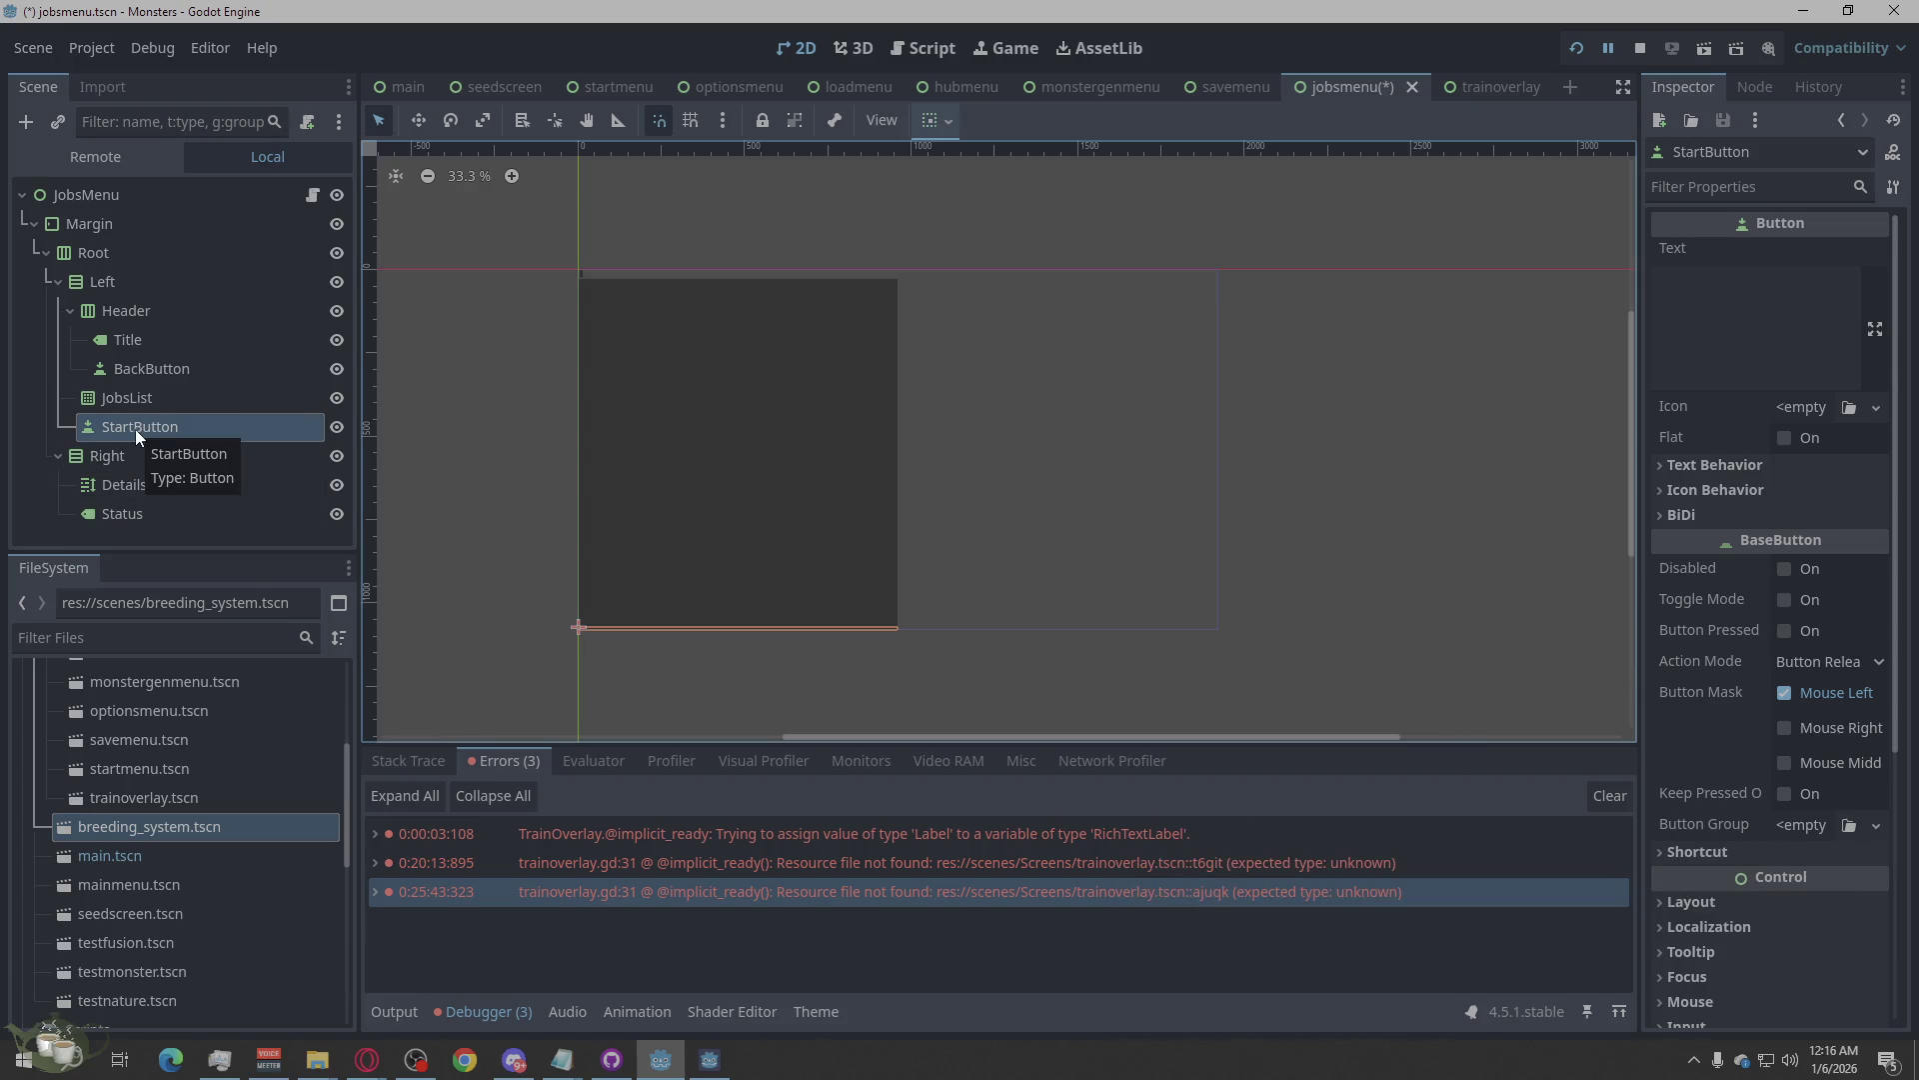
Move StartButton out of Header into the Left column, between Header and JobsList.
mouse_move(135, 429)
mouse_down()
mouse_move(100, 302)
mouse_move(50, 346)
mouse_up()
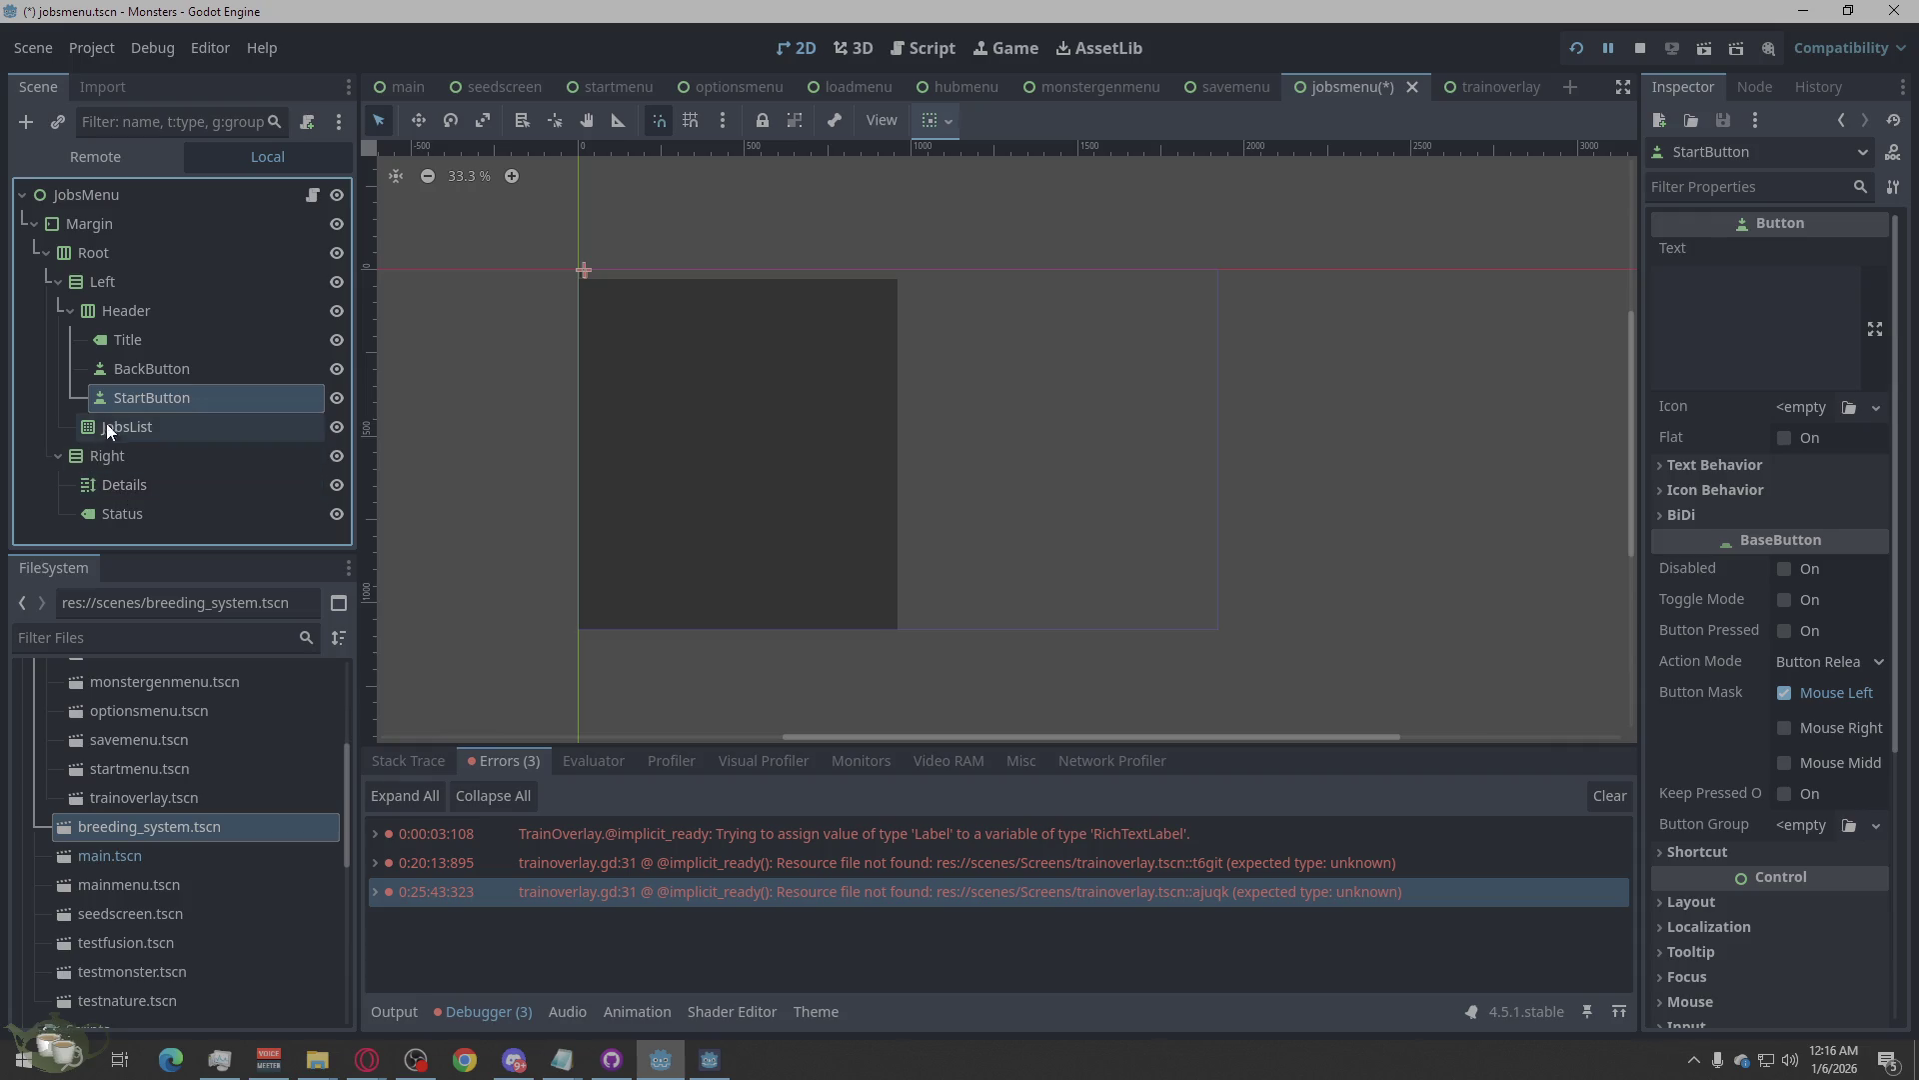
mouse_move(124, 403)
mouse_down()
mouse_move(106, 321)
mouse_move(64, 326)
mouse_up()
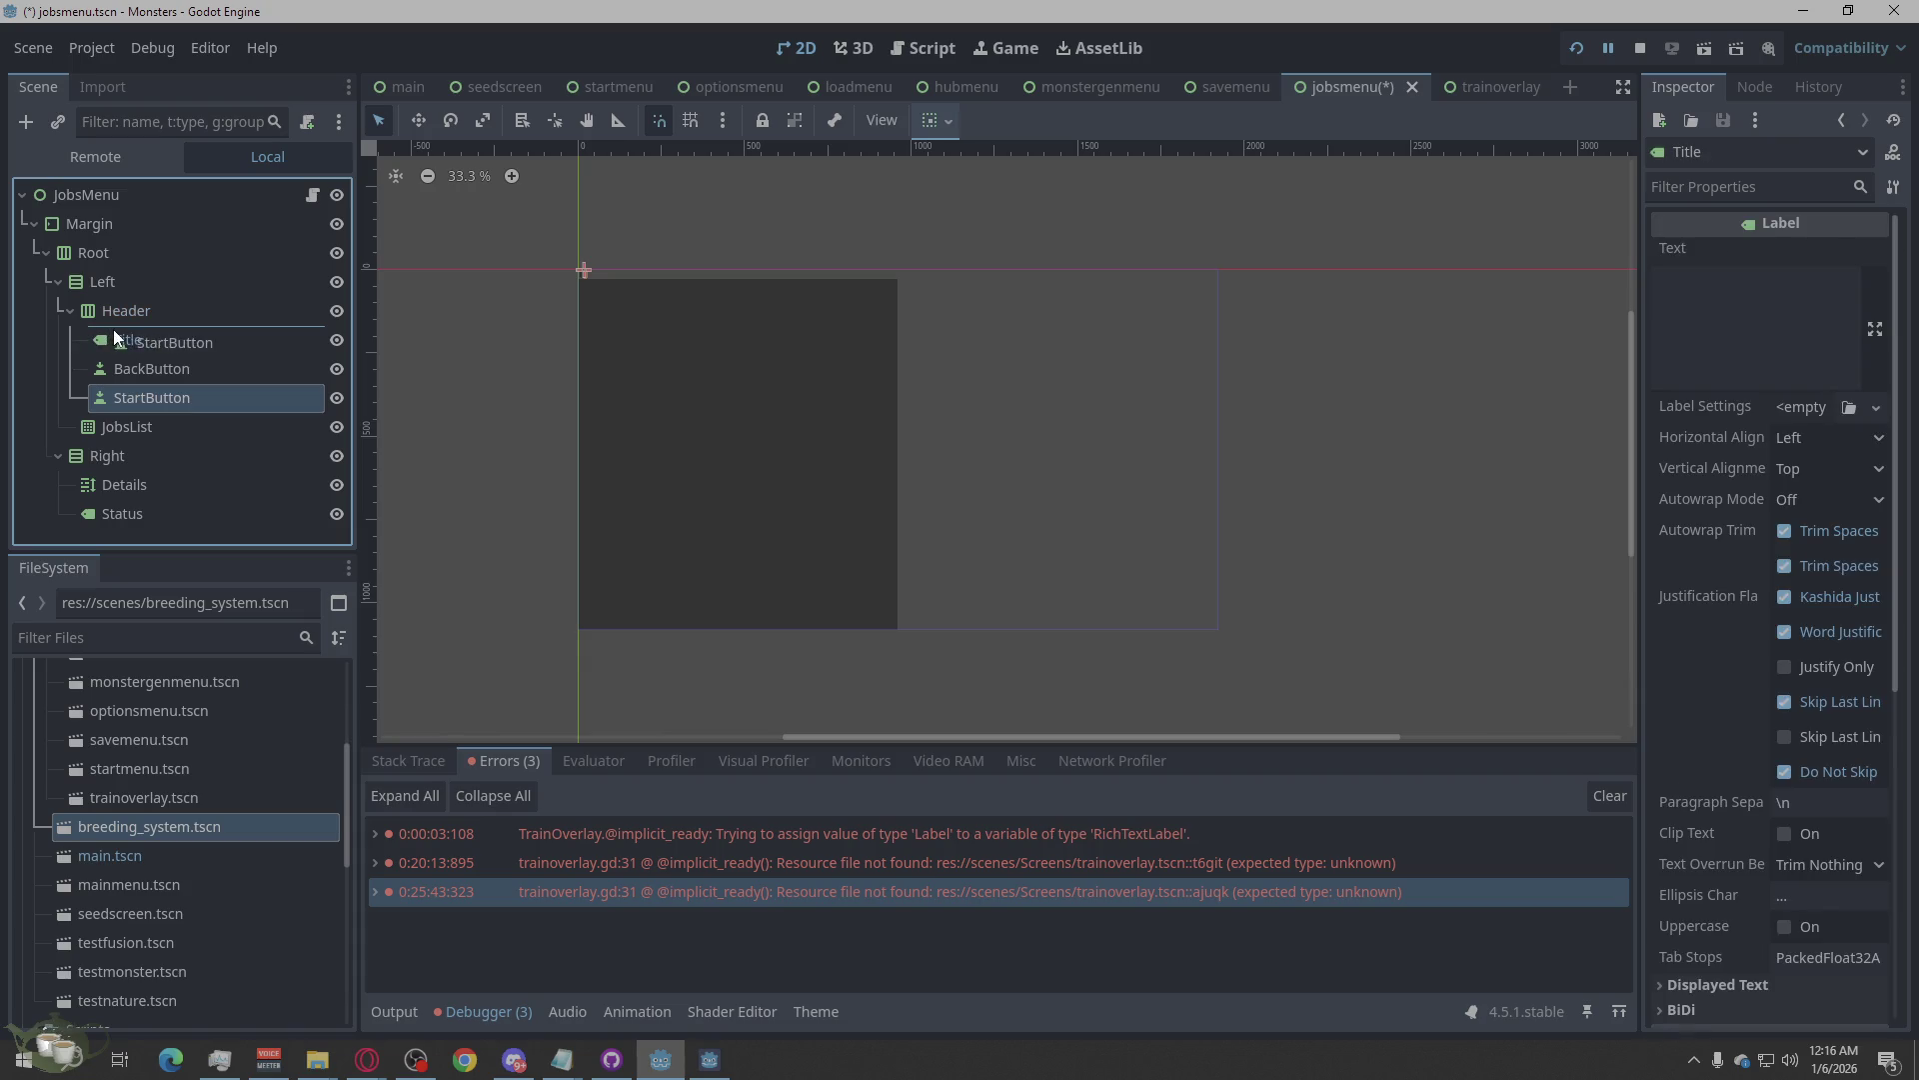
mouse_move(136, 343)
mouse_down()
mouse_move(104, 304)
mouse_move(96, 418)
mouse_up()
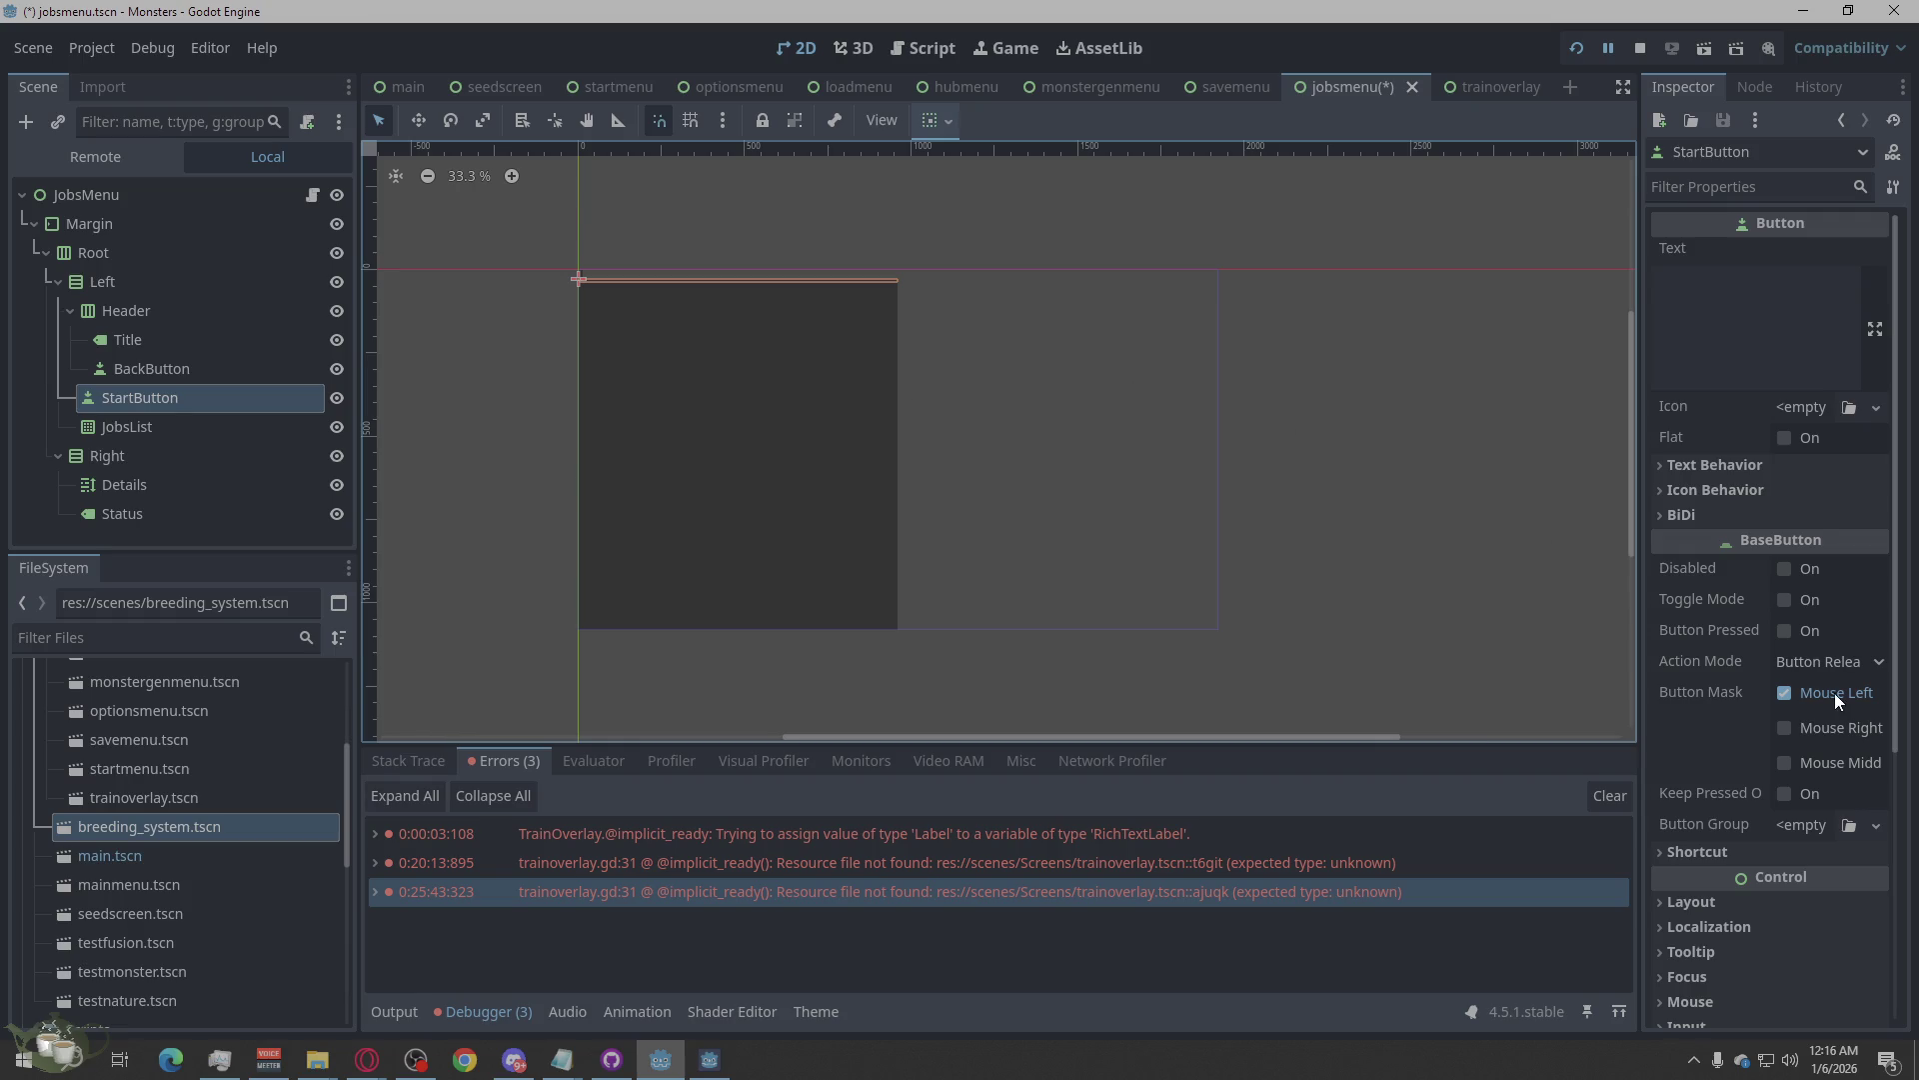
Set StartButton's Text to 'Start Job'.
click(1712, 854)
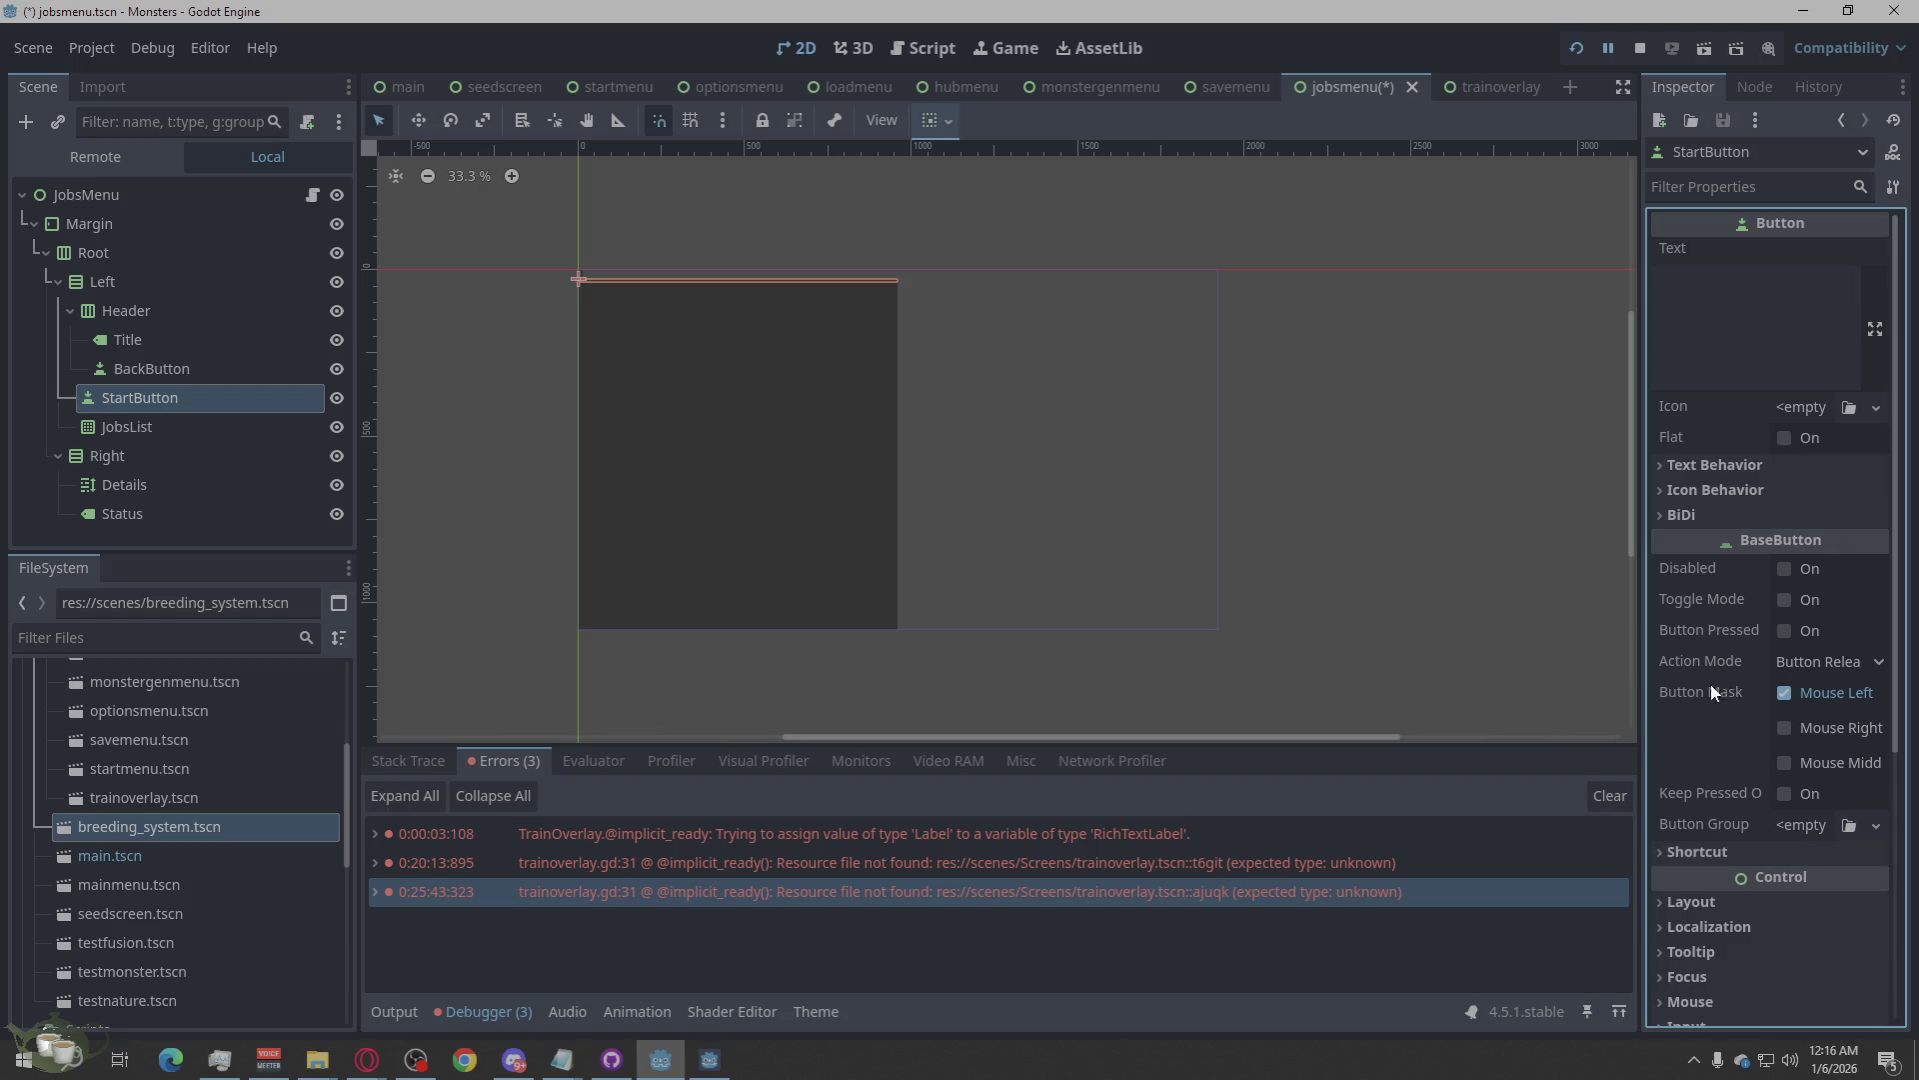
click(1768, 320)
text(Start)
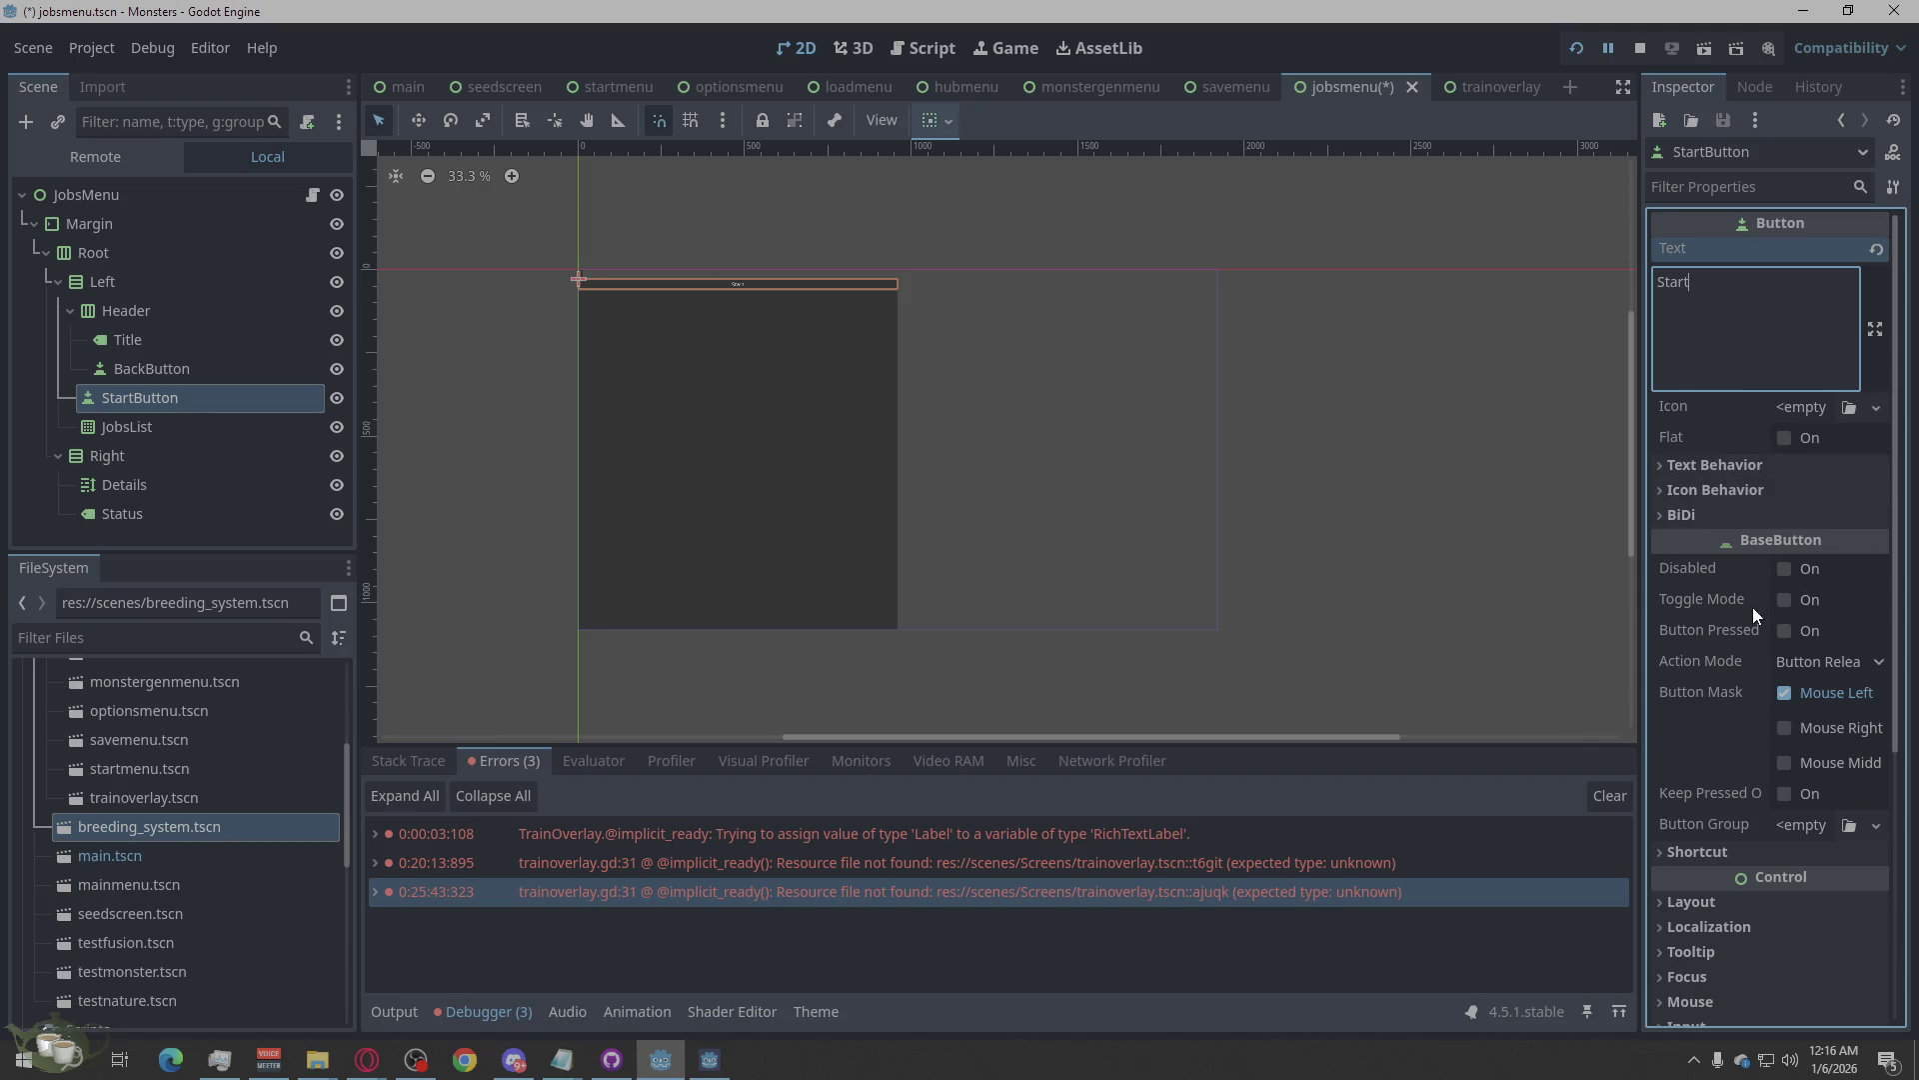
scroll(1749, 640, down, 3)
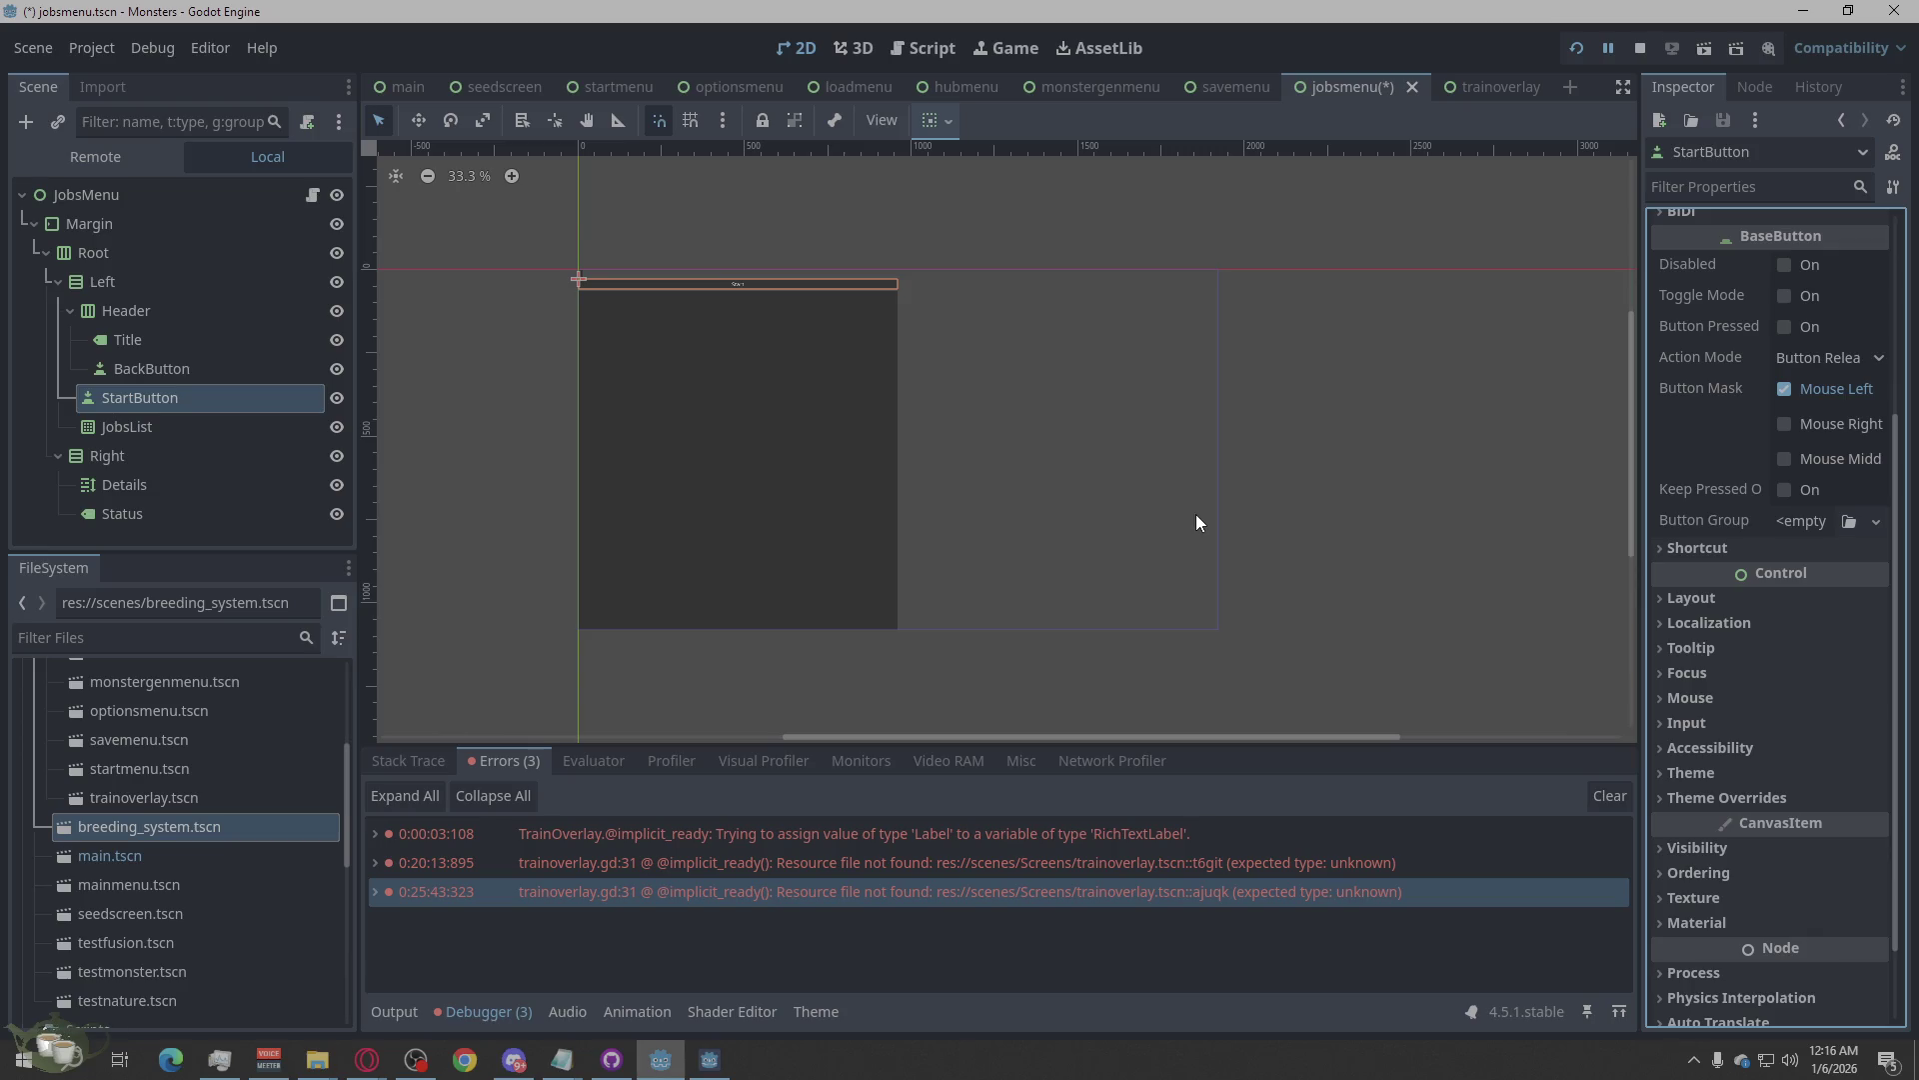
scroll(1767, 406, up, 3)
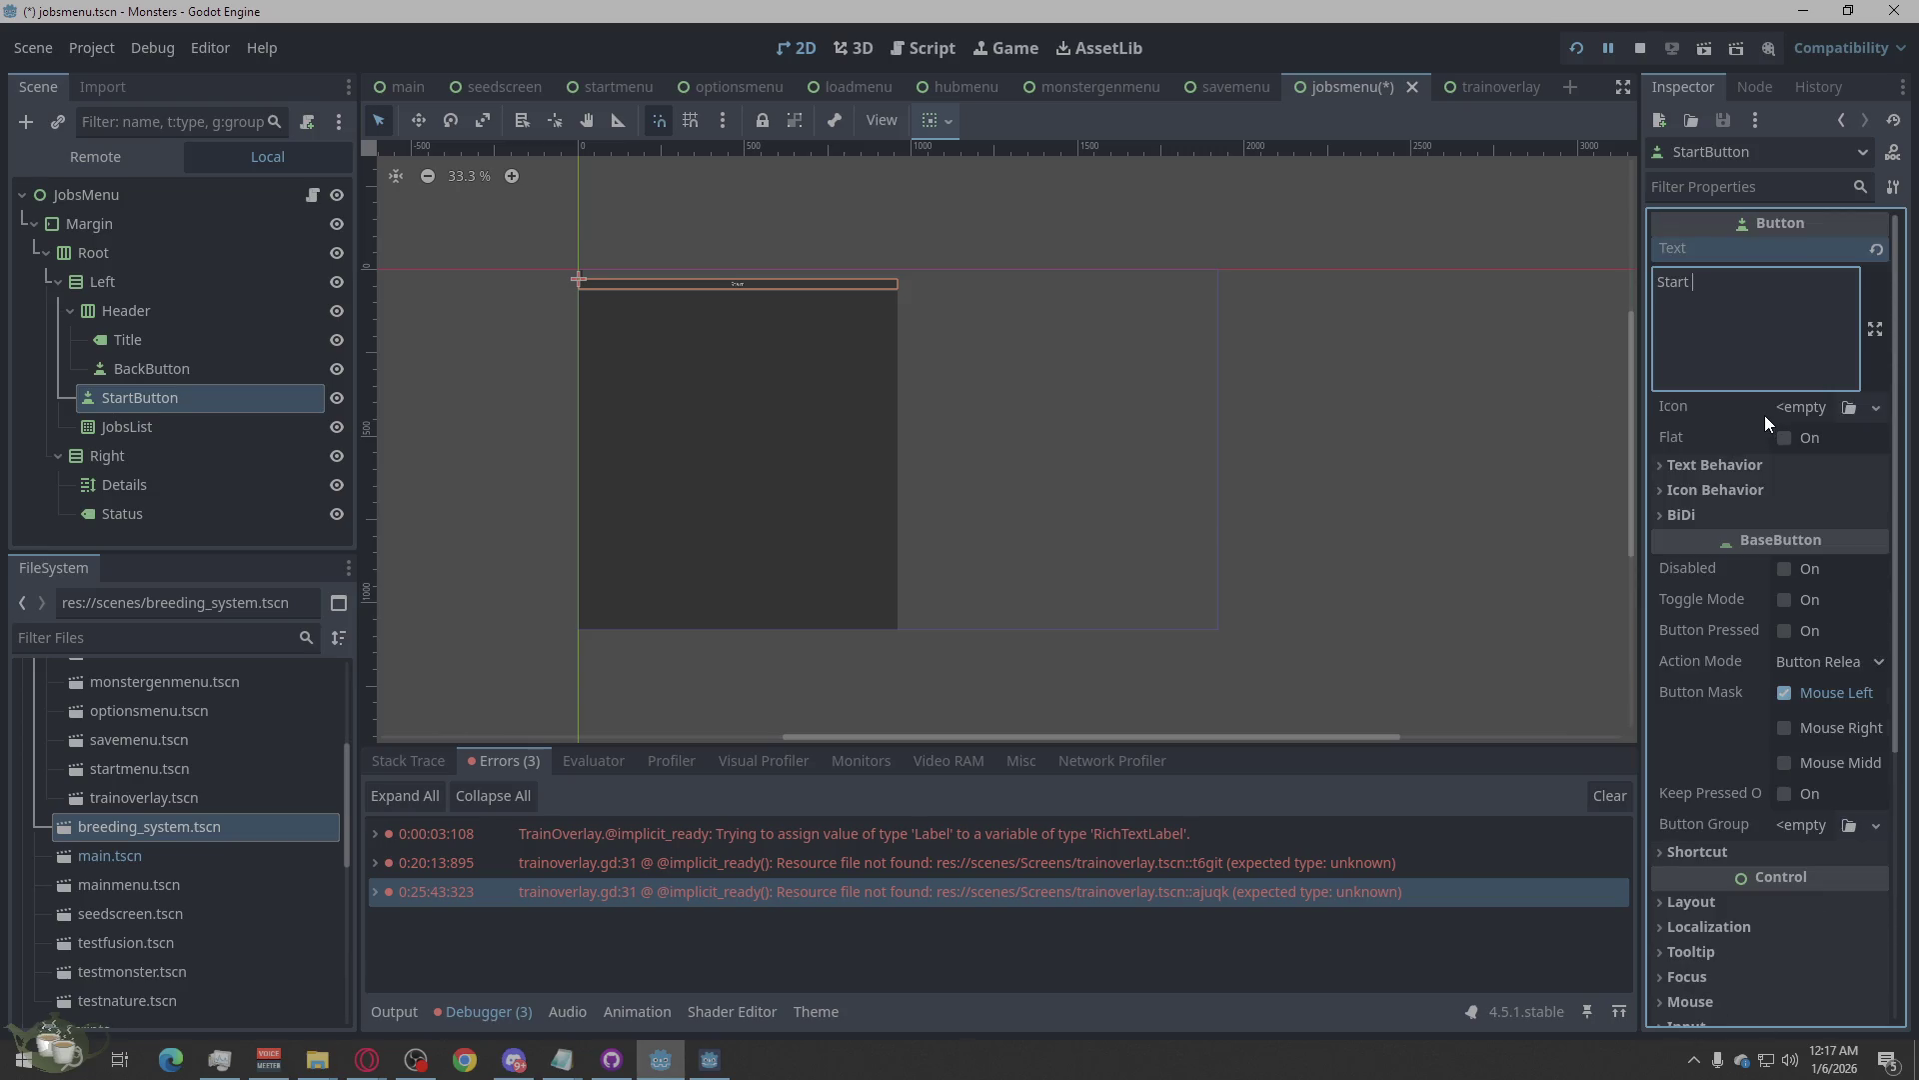
text(Job)
scroll(1791, 778, down, 3)
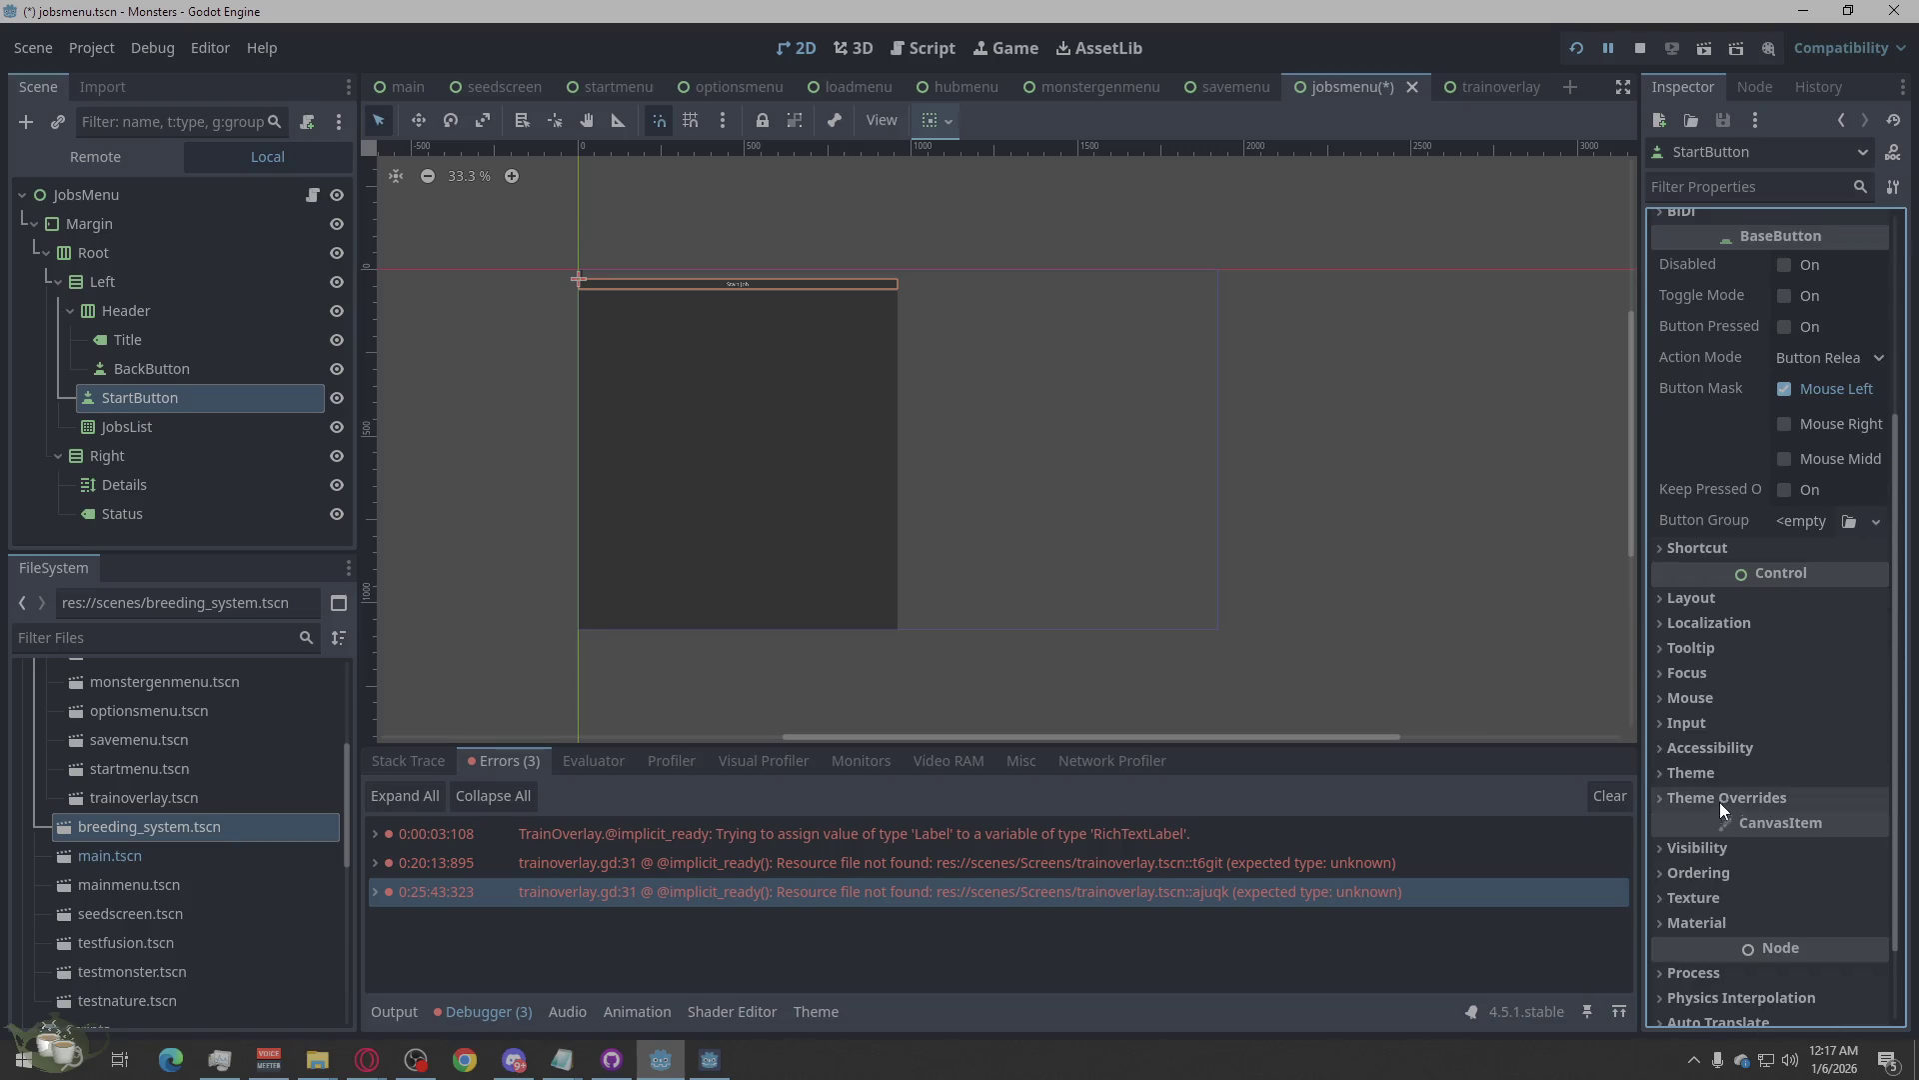
Set StartButton's horizontal container sizing to Shrink Center, leaving vertical expansion off.
click(1755, 596)
click(1701, 892)
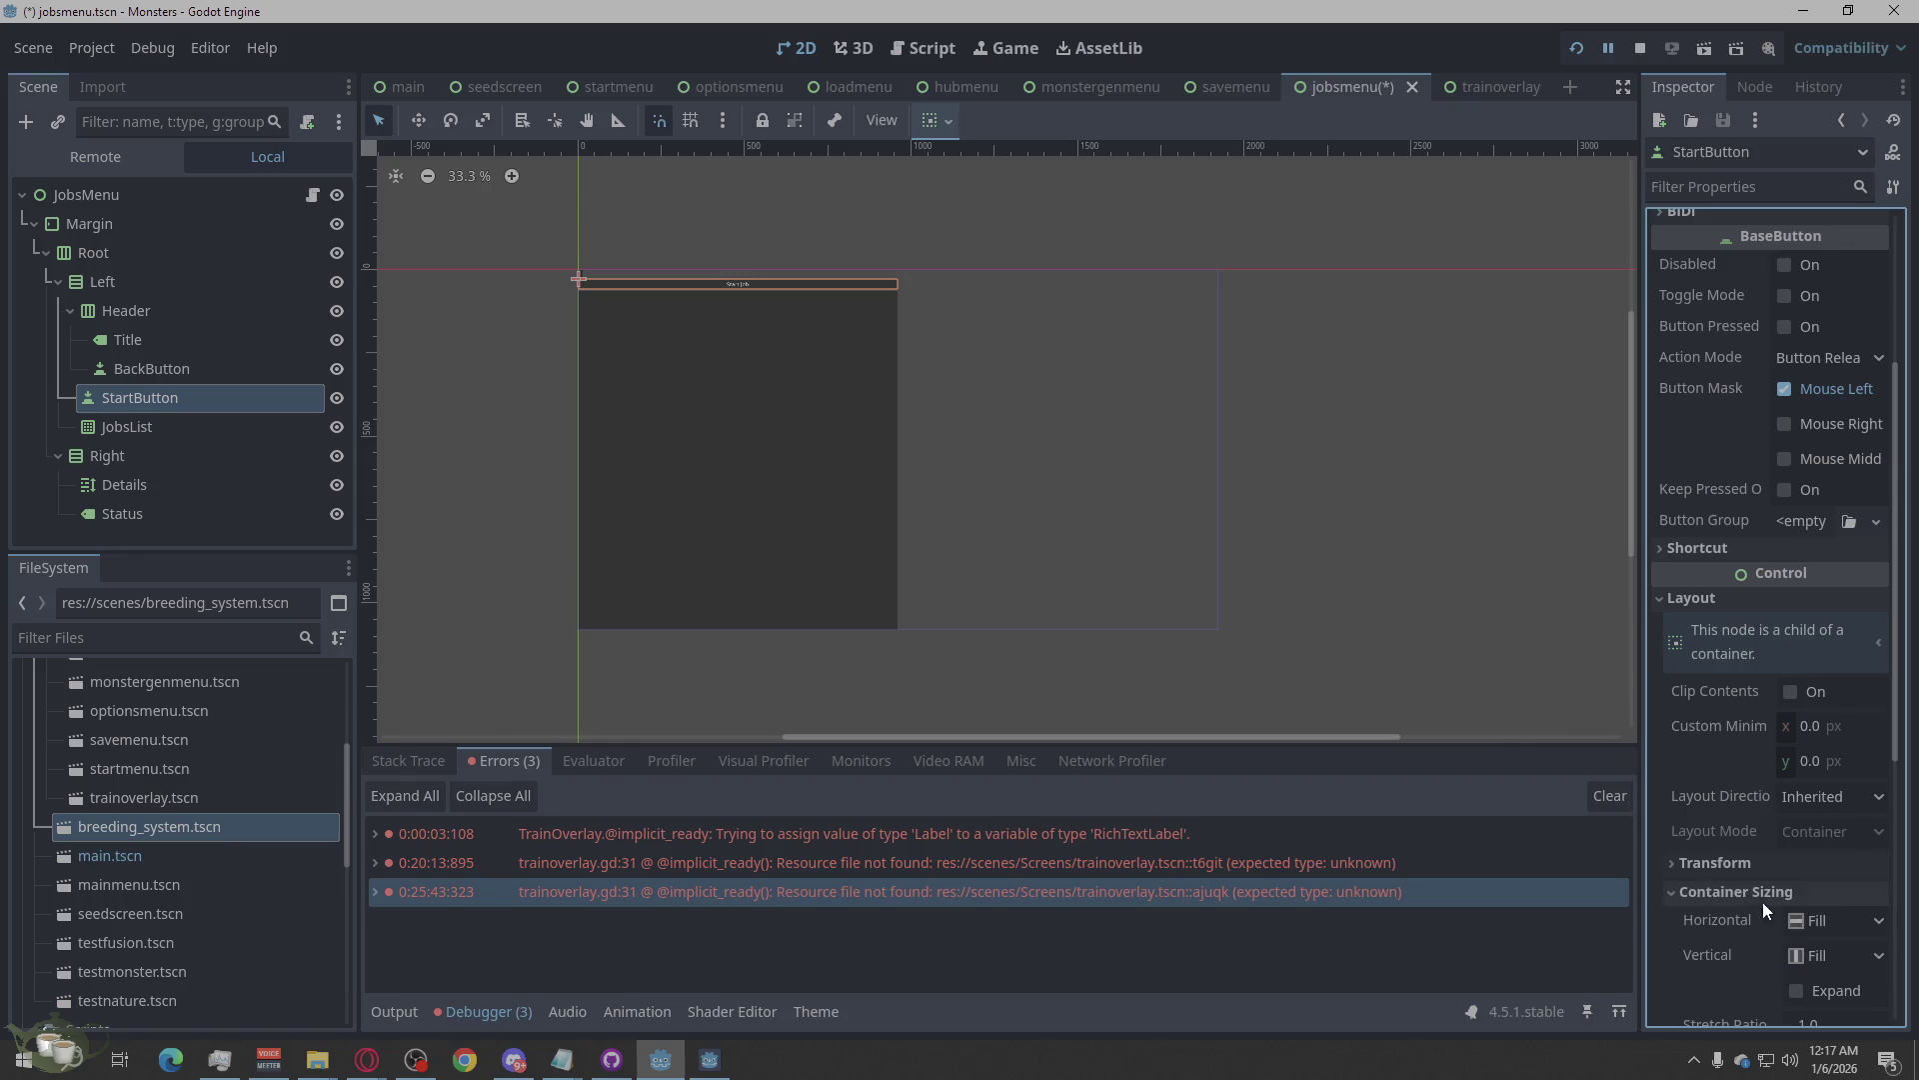
scroll(1769, 899, down, 1)
click(1828, 818)
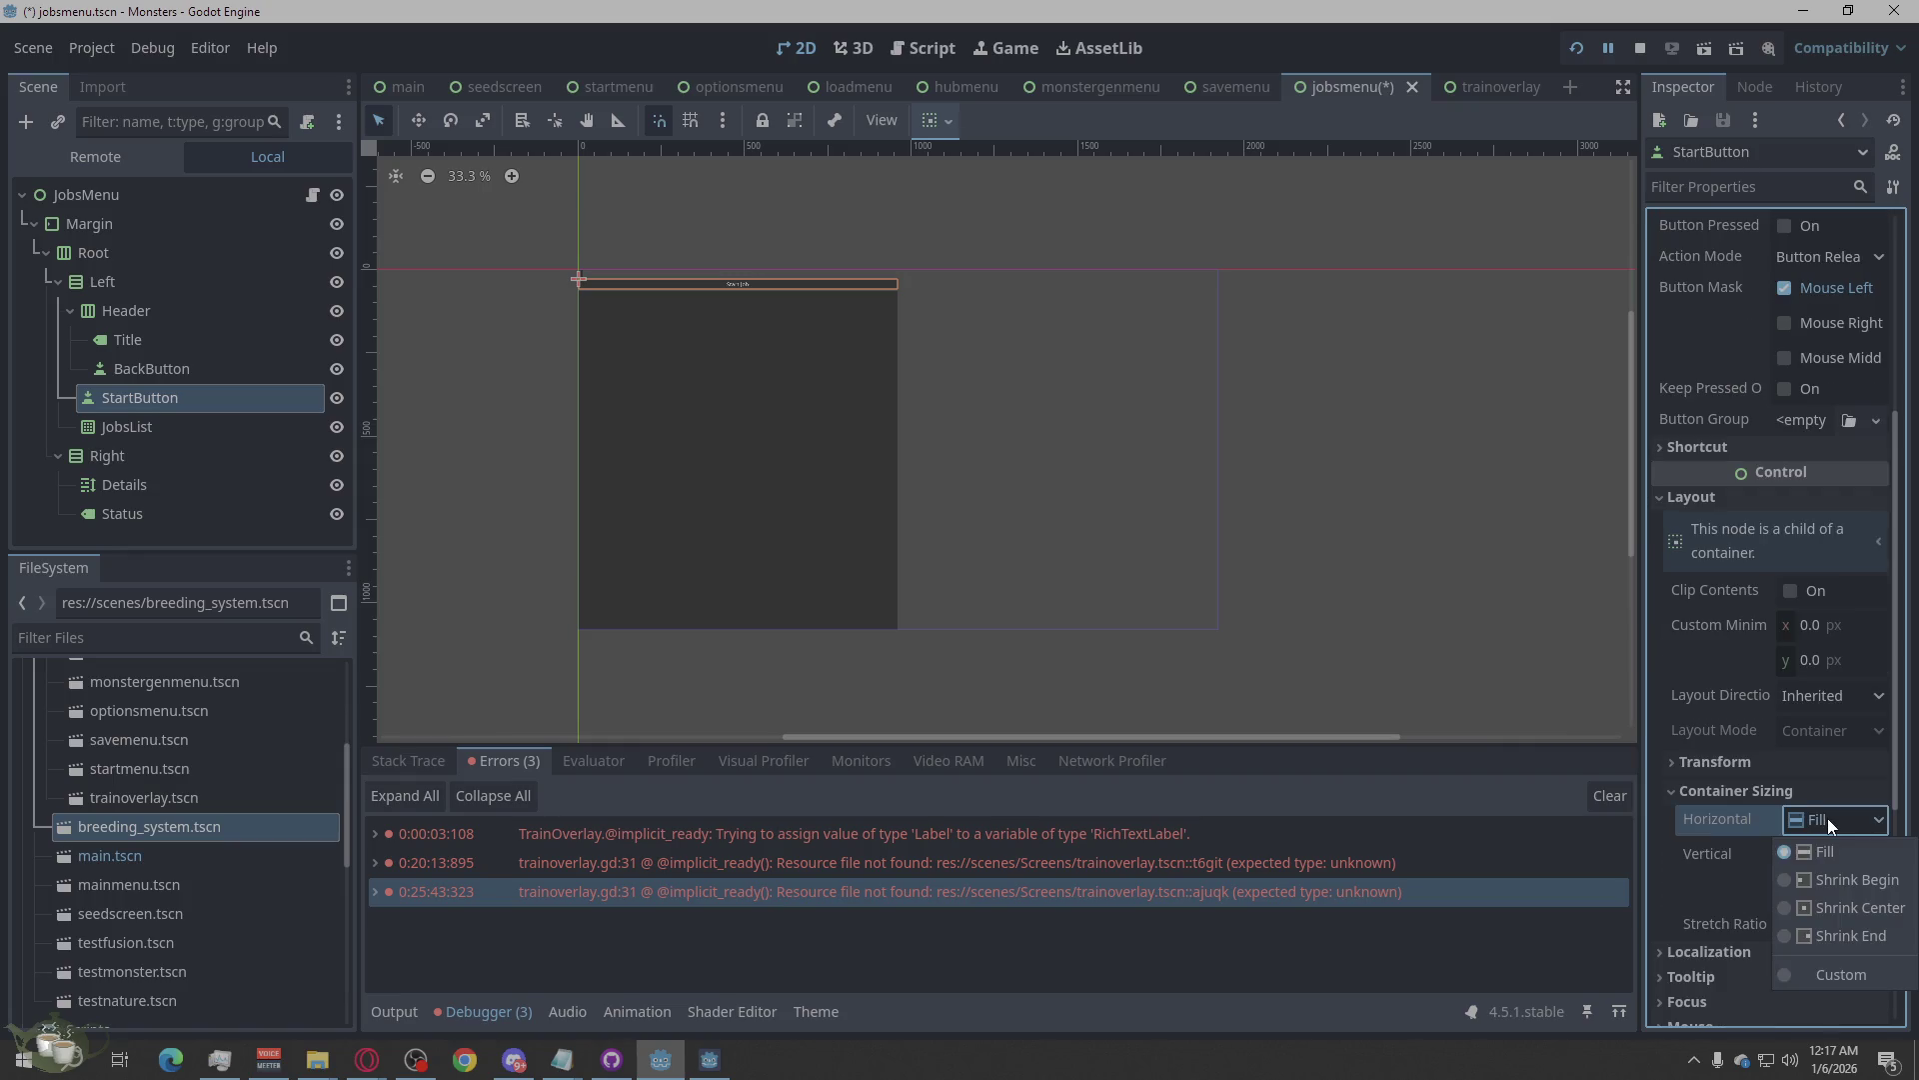
click(1803, 903)
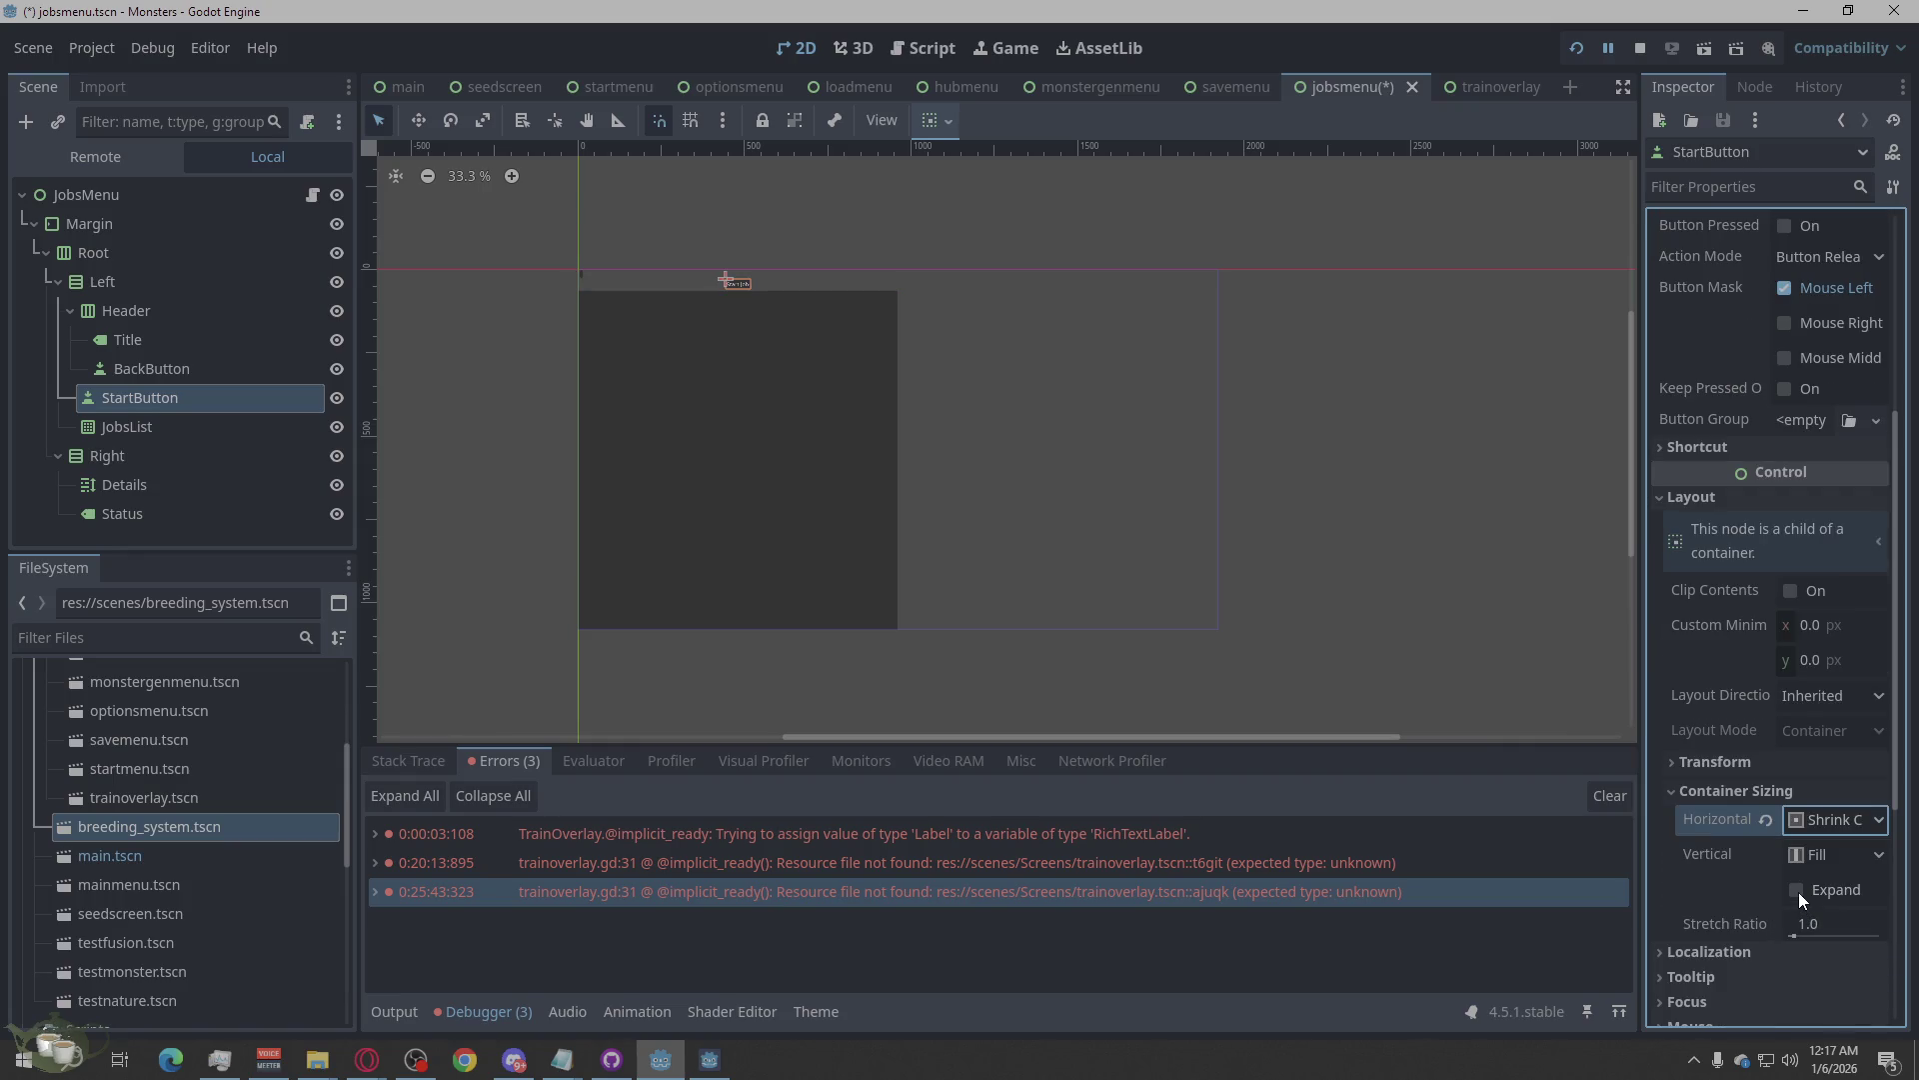
click(1797, 890)
click(1798, 890)
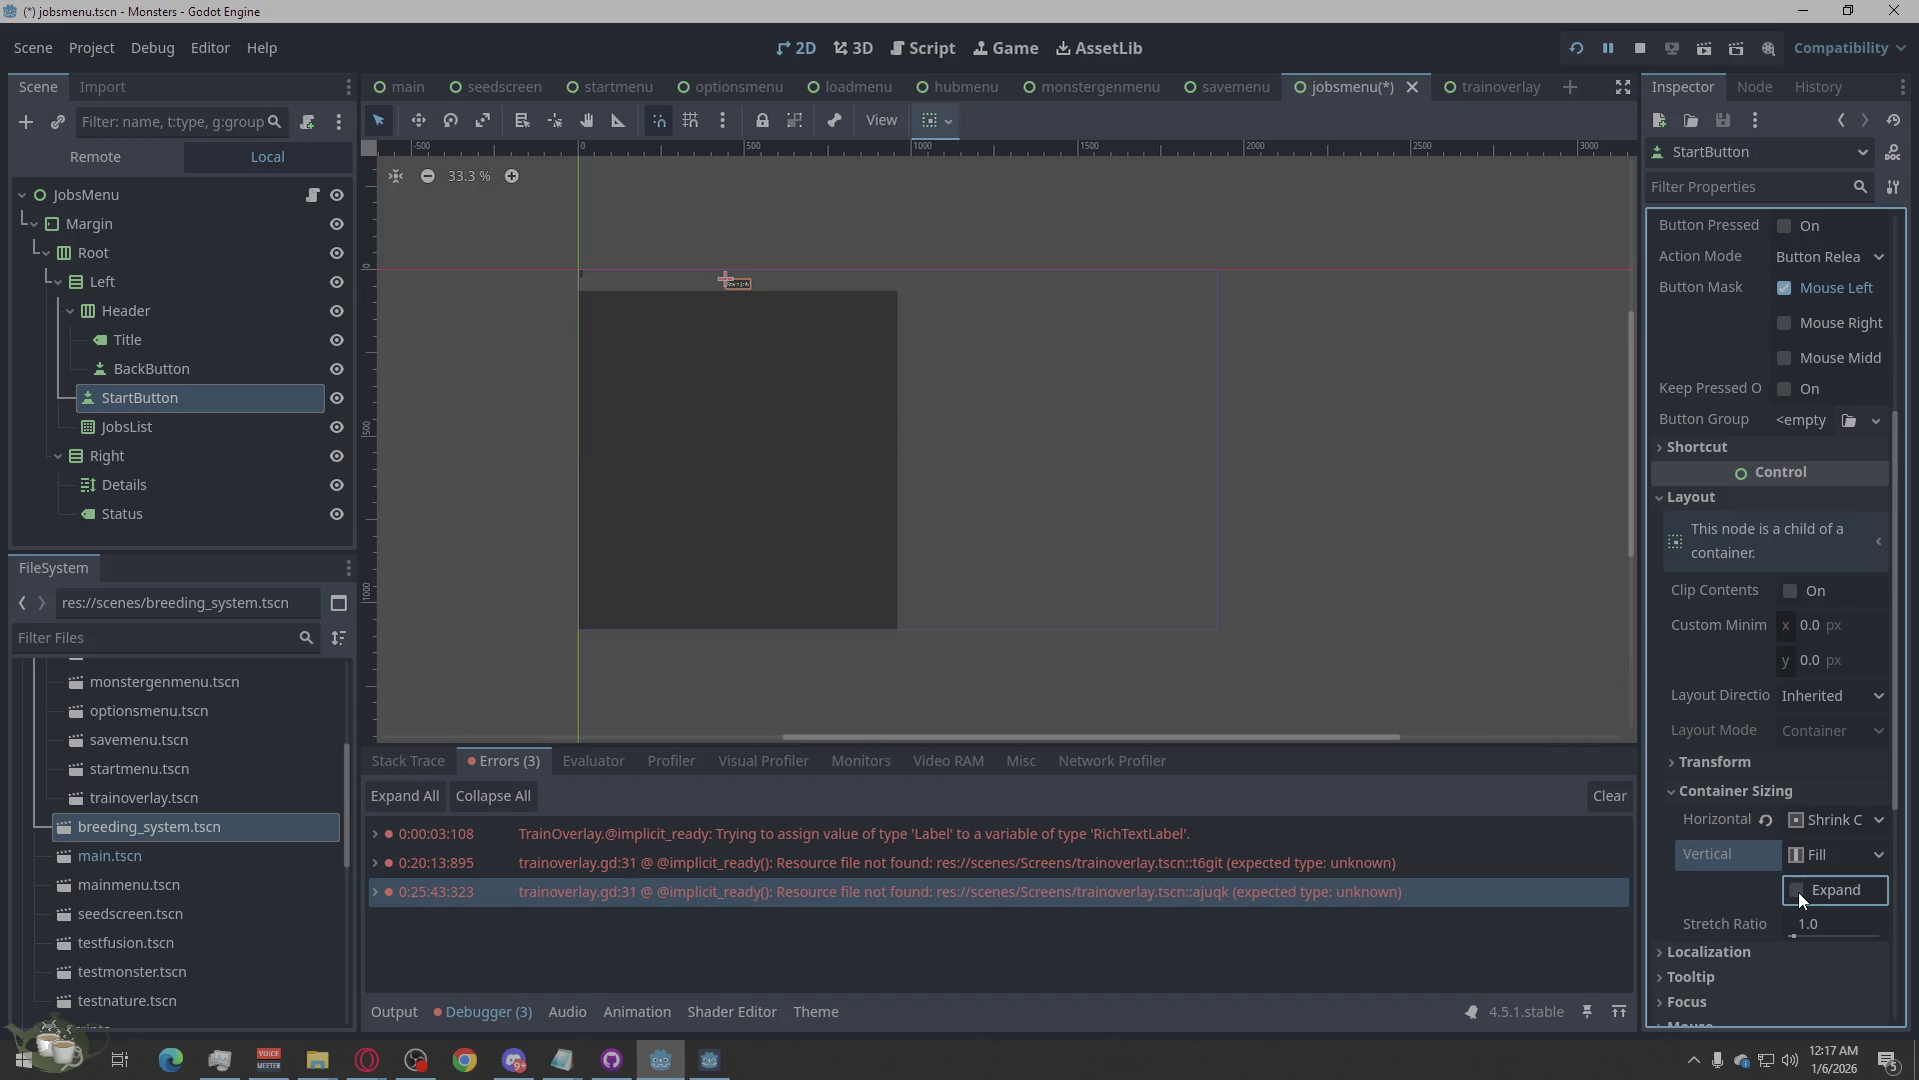
click(110, 420)
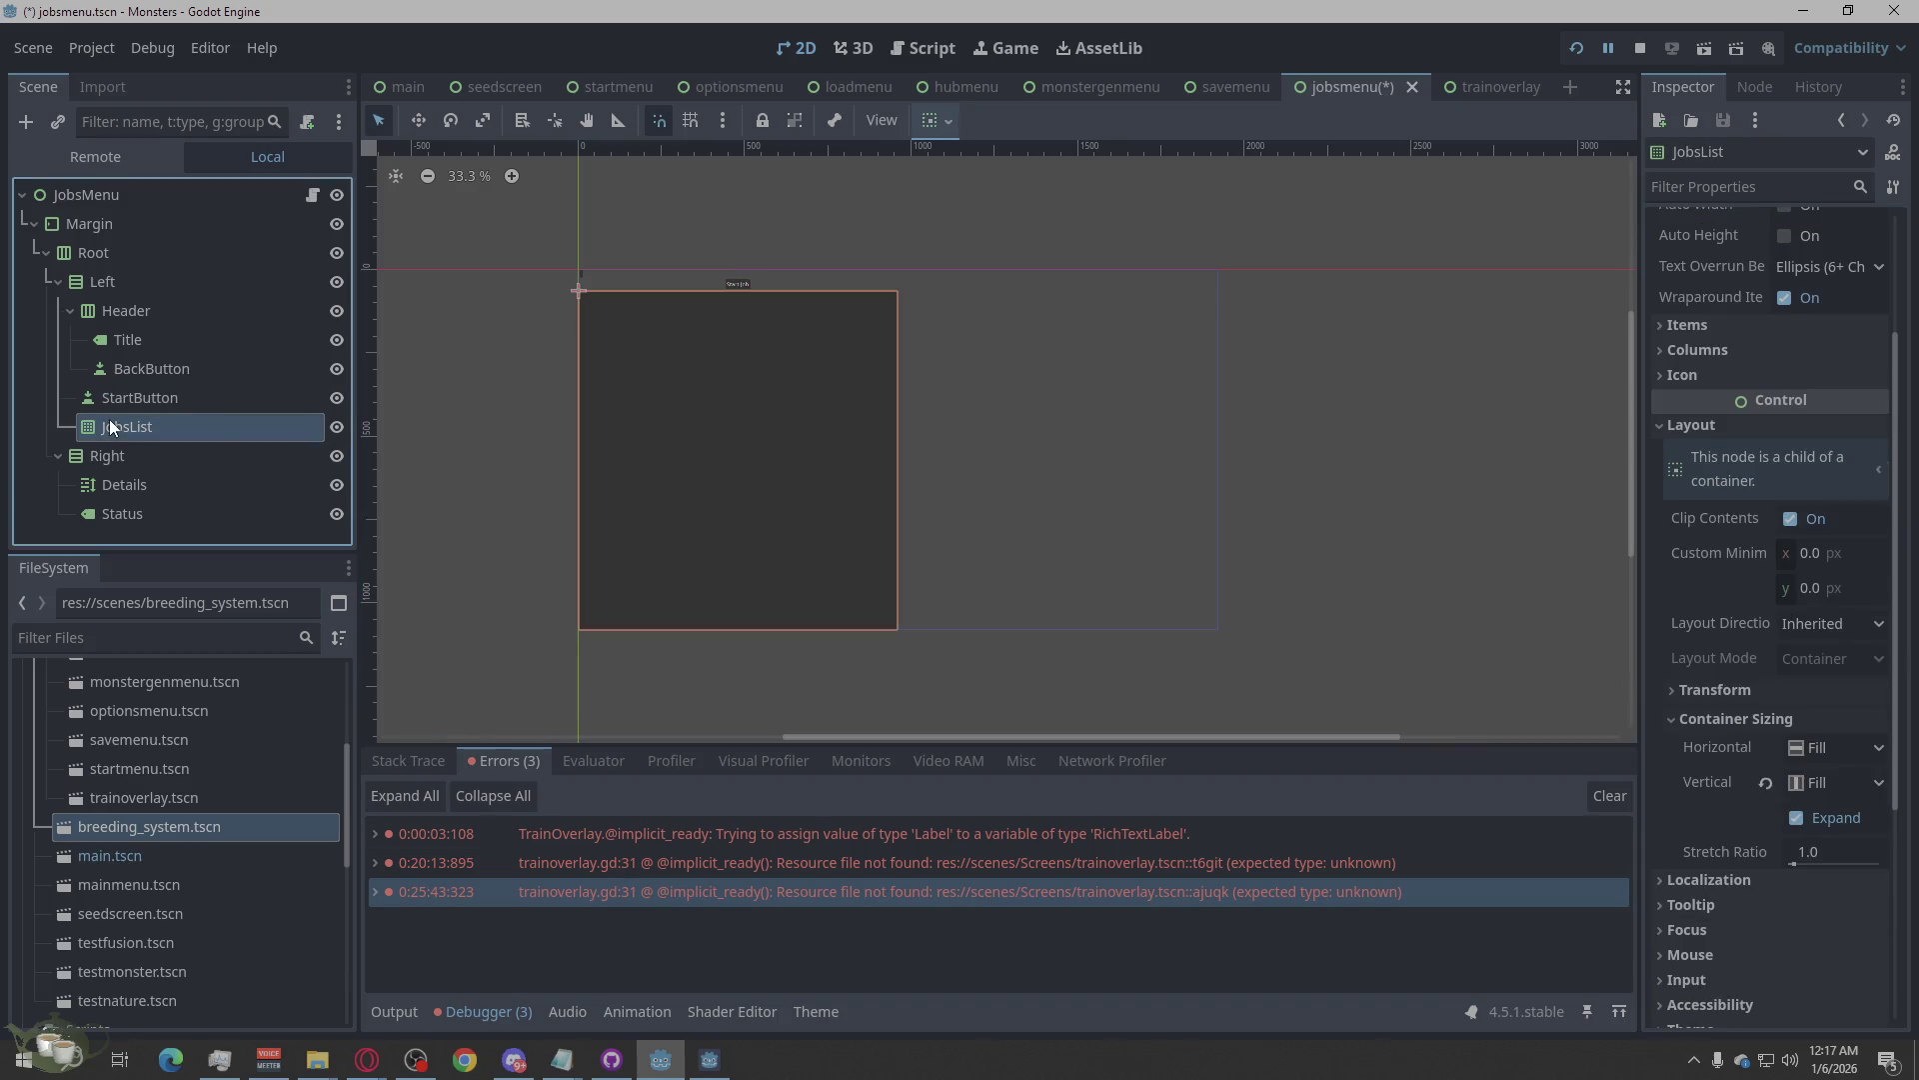
Caption the BackButton 'Back'.
click(146, 372)
click(158, 336)
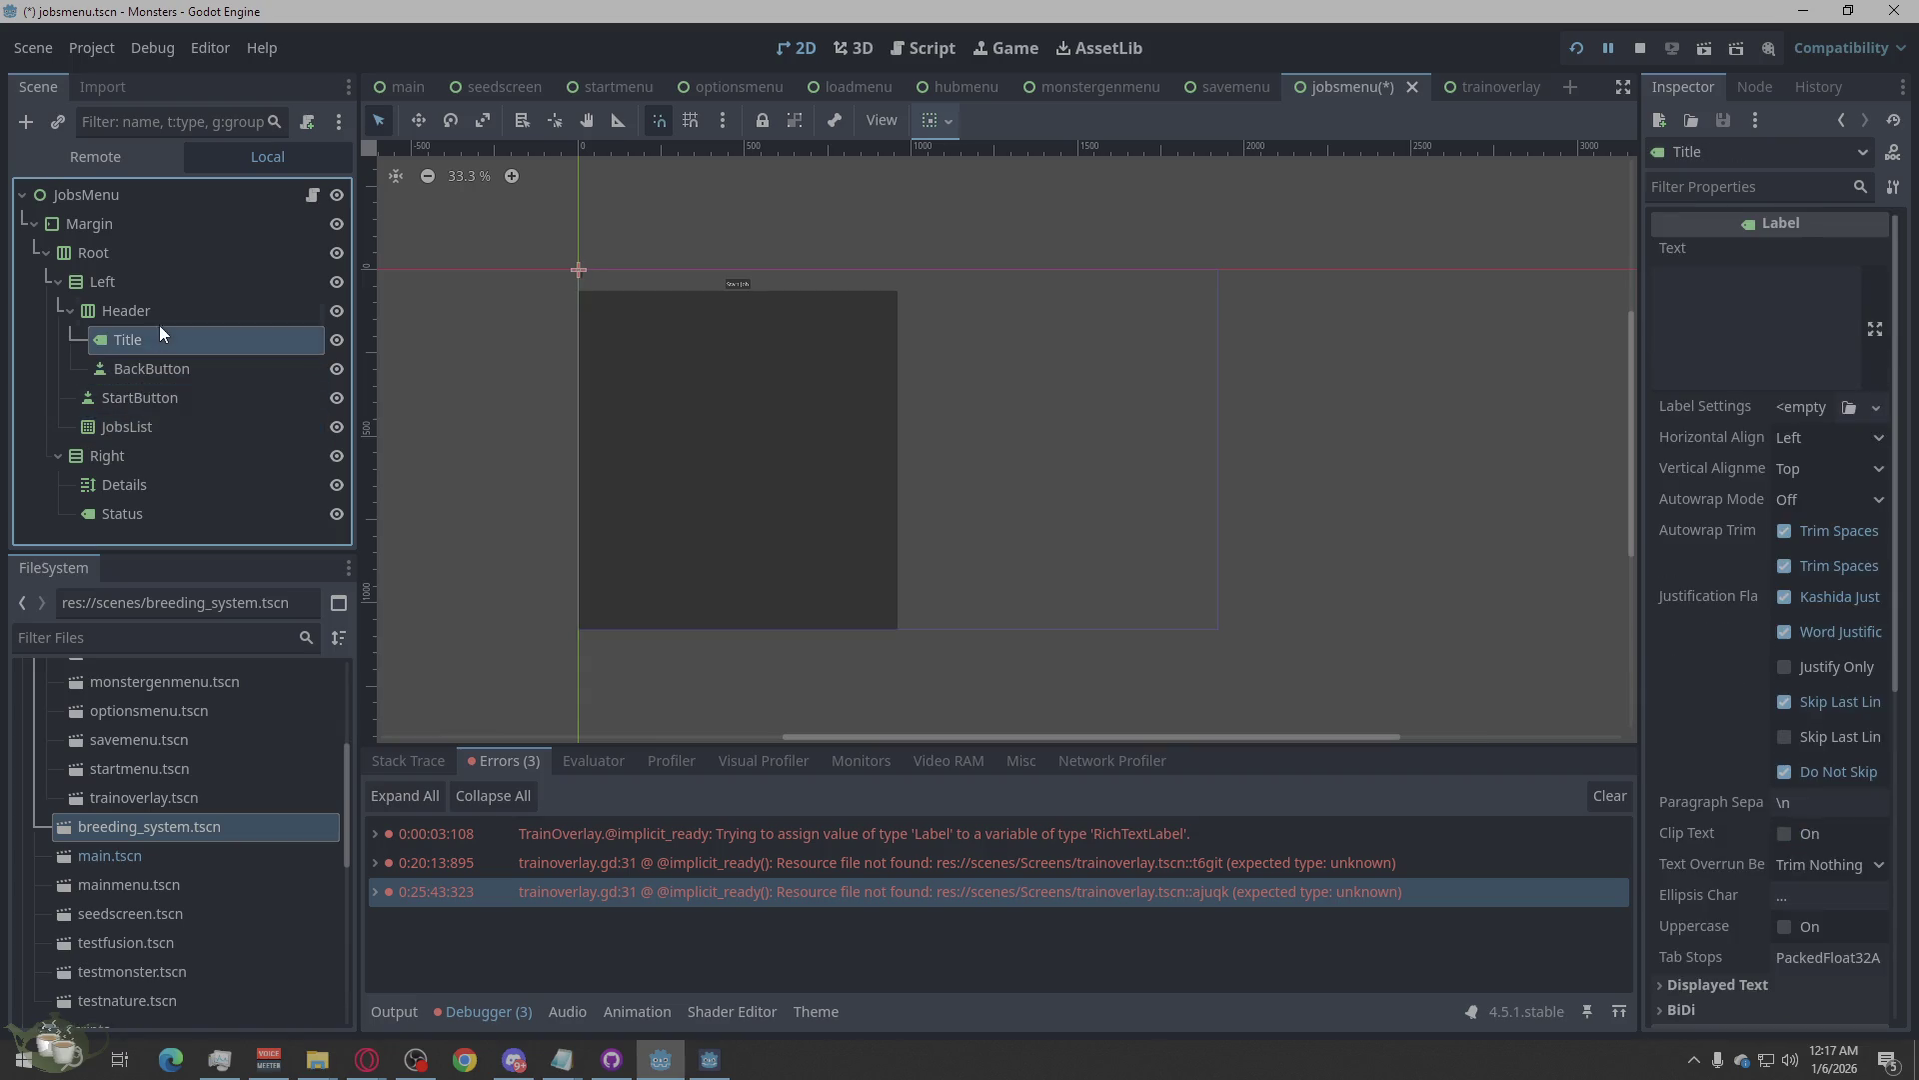
click(171, 362)
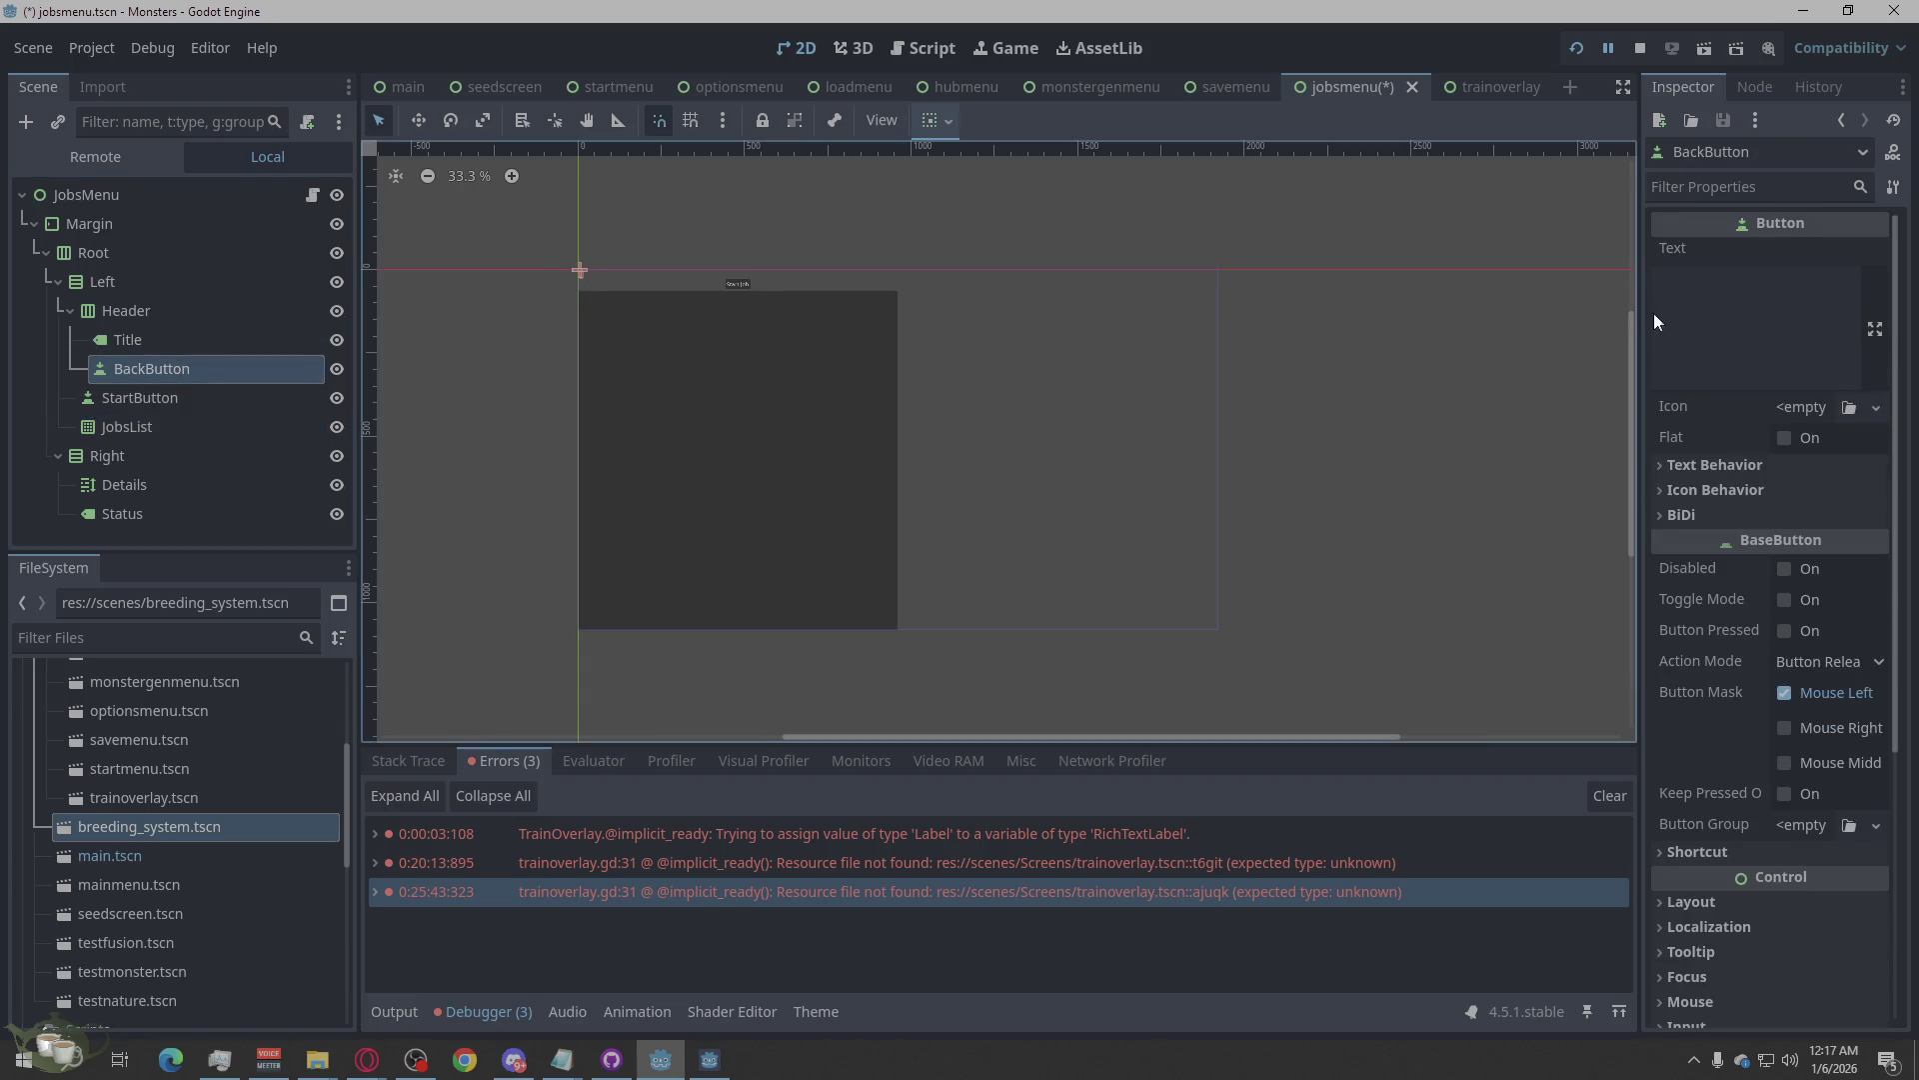
click(1696, 306)
text(Back )
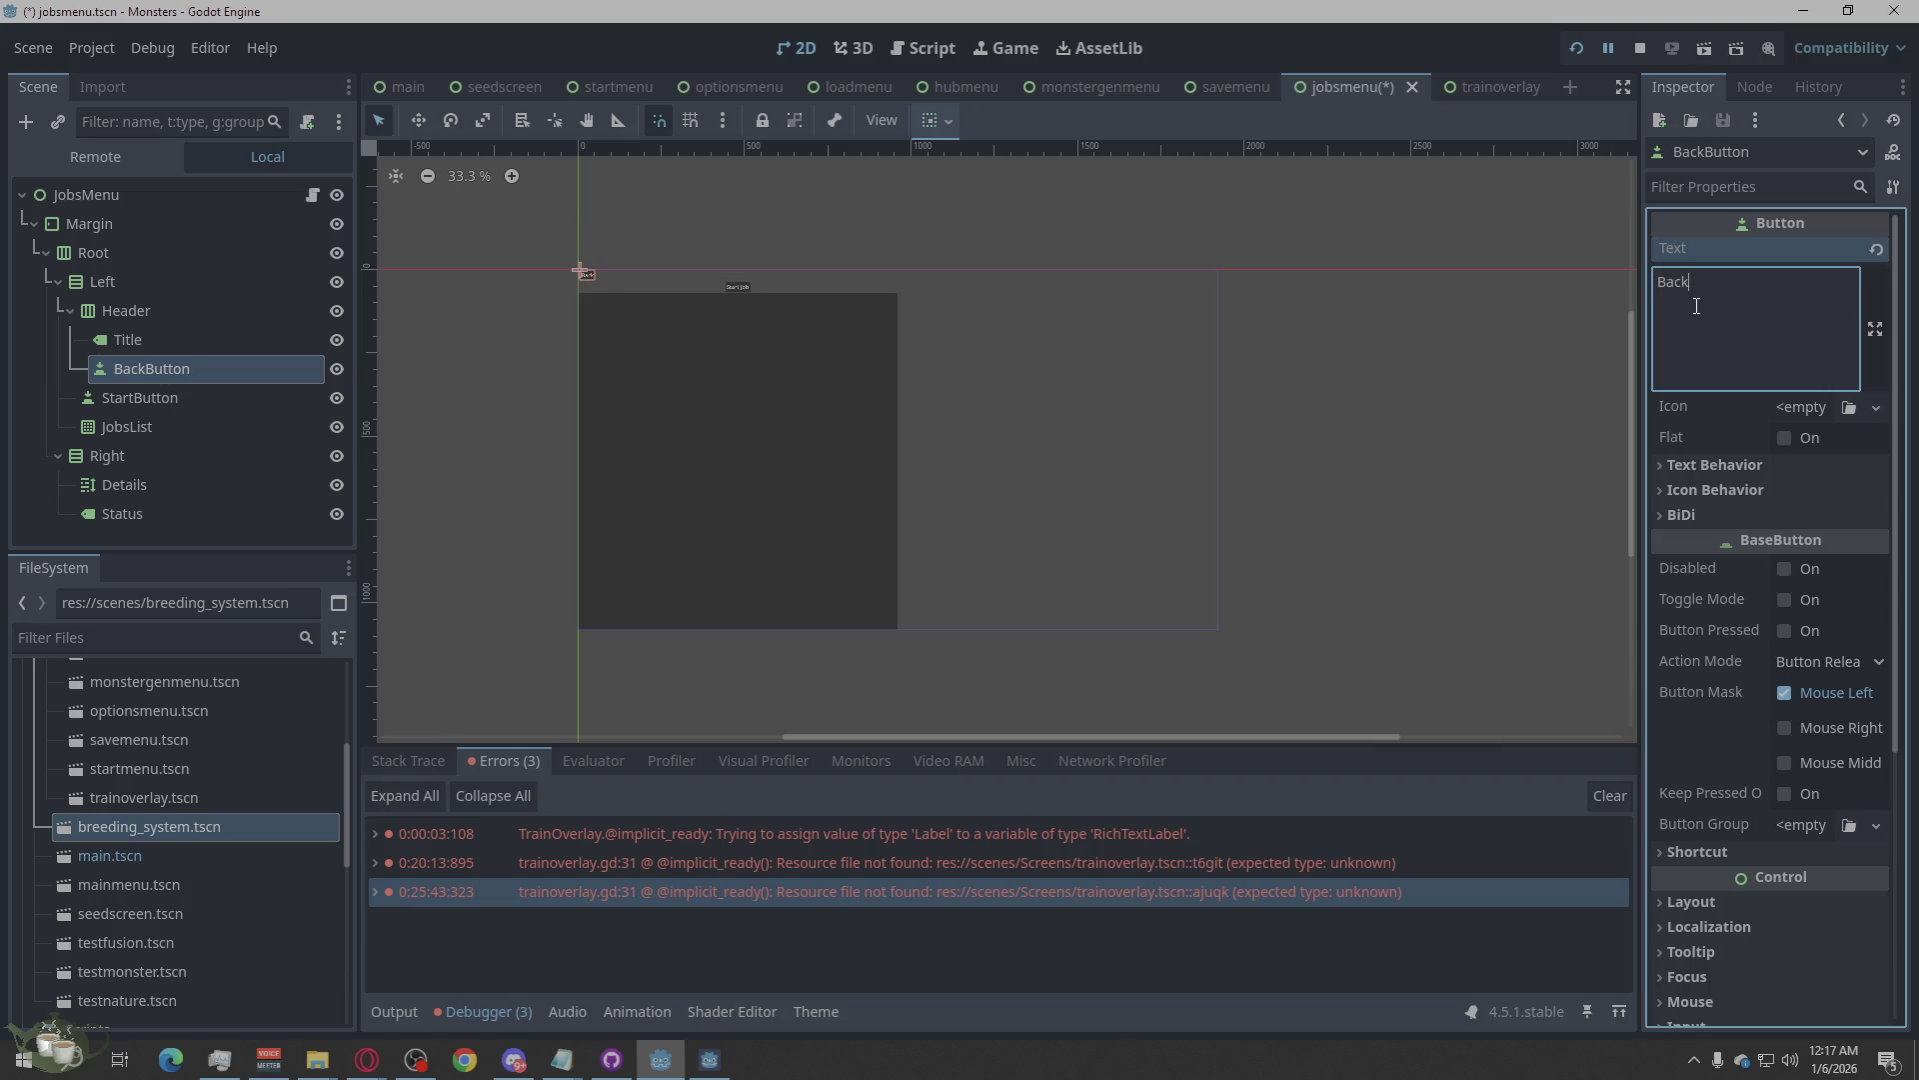
text(To Ranch)
key(BackSpace)
key(BackSpace)
key(BackSpace)
Set the Title label's Text to 'Jobs Board'.
click(216, 343)
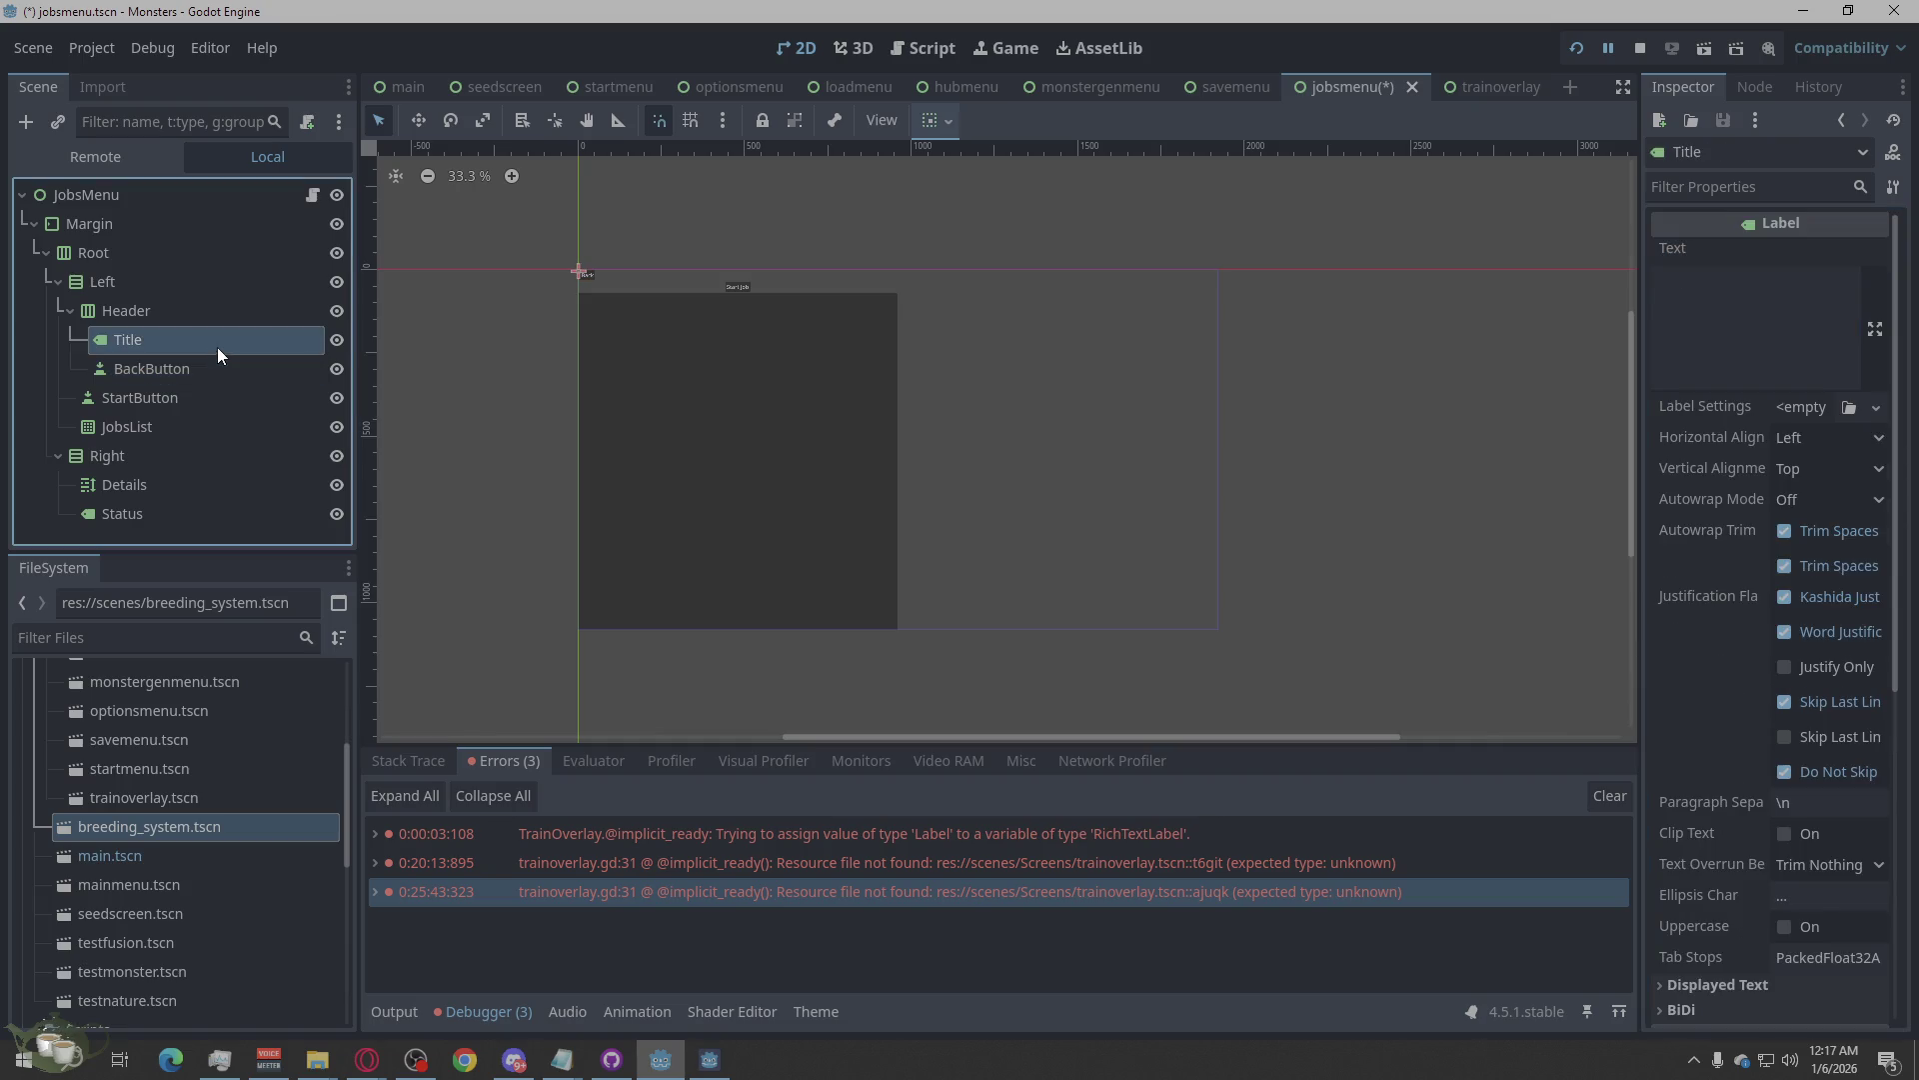
click(1721, 295)
text(Jobs )
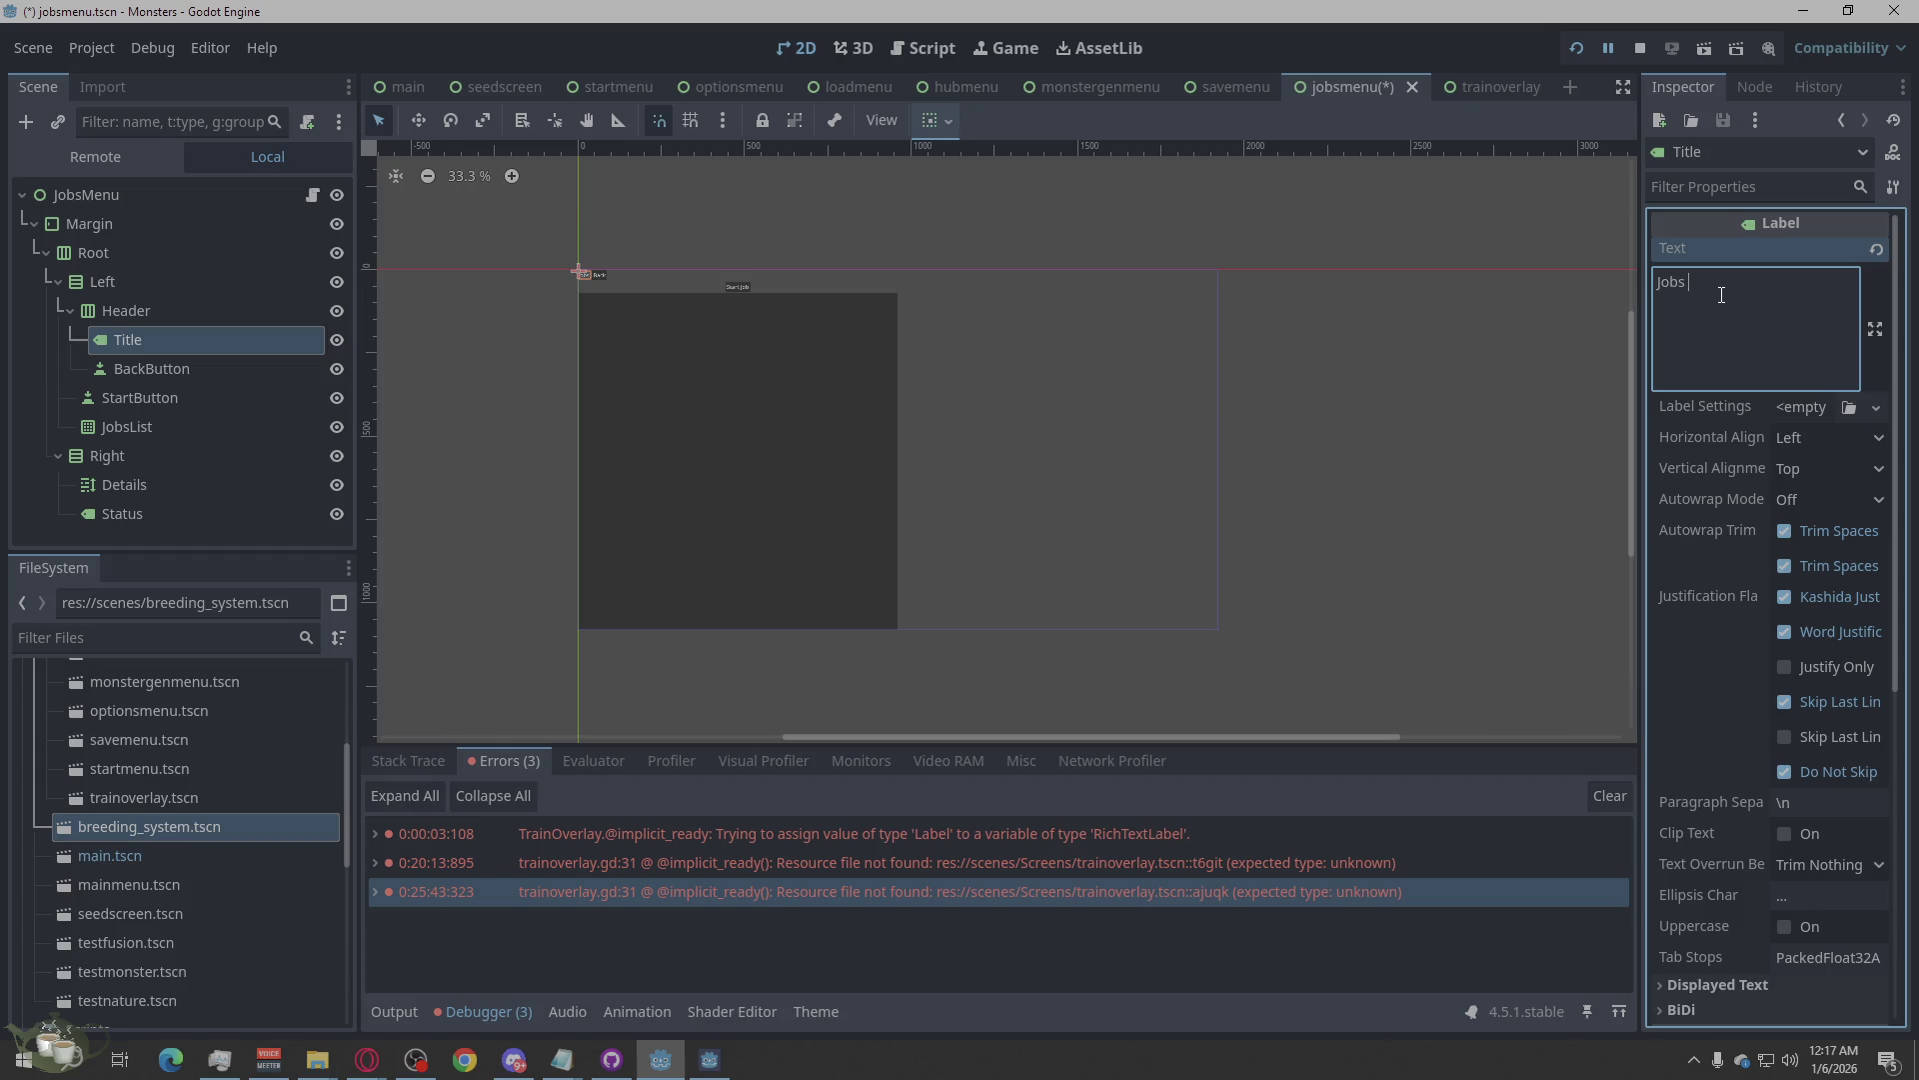
text(Board)
click(243, 362)
click(228, 358)
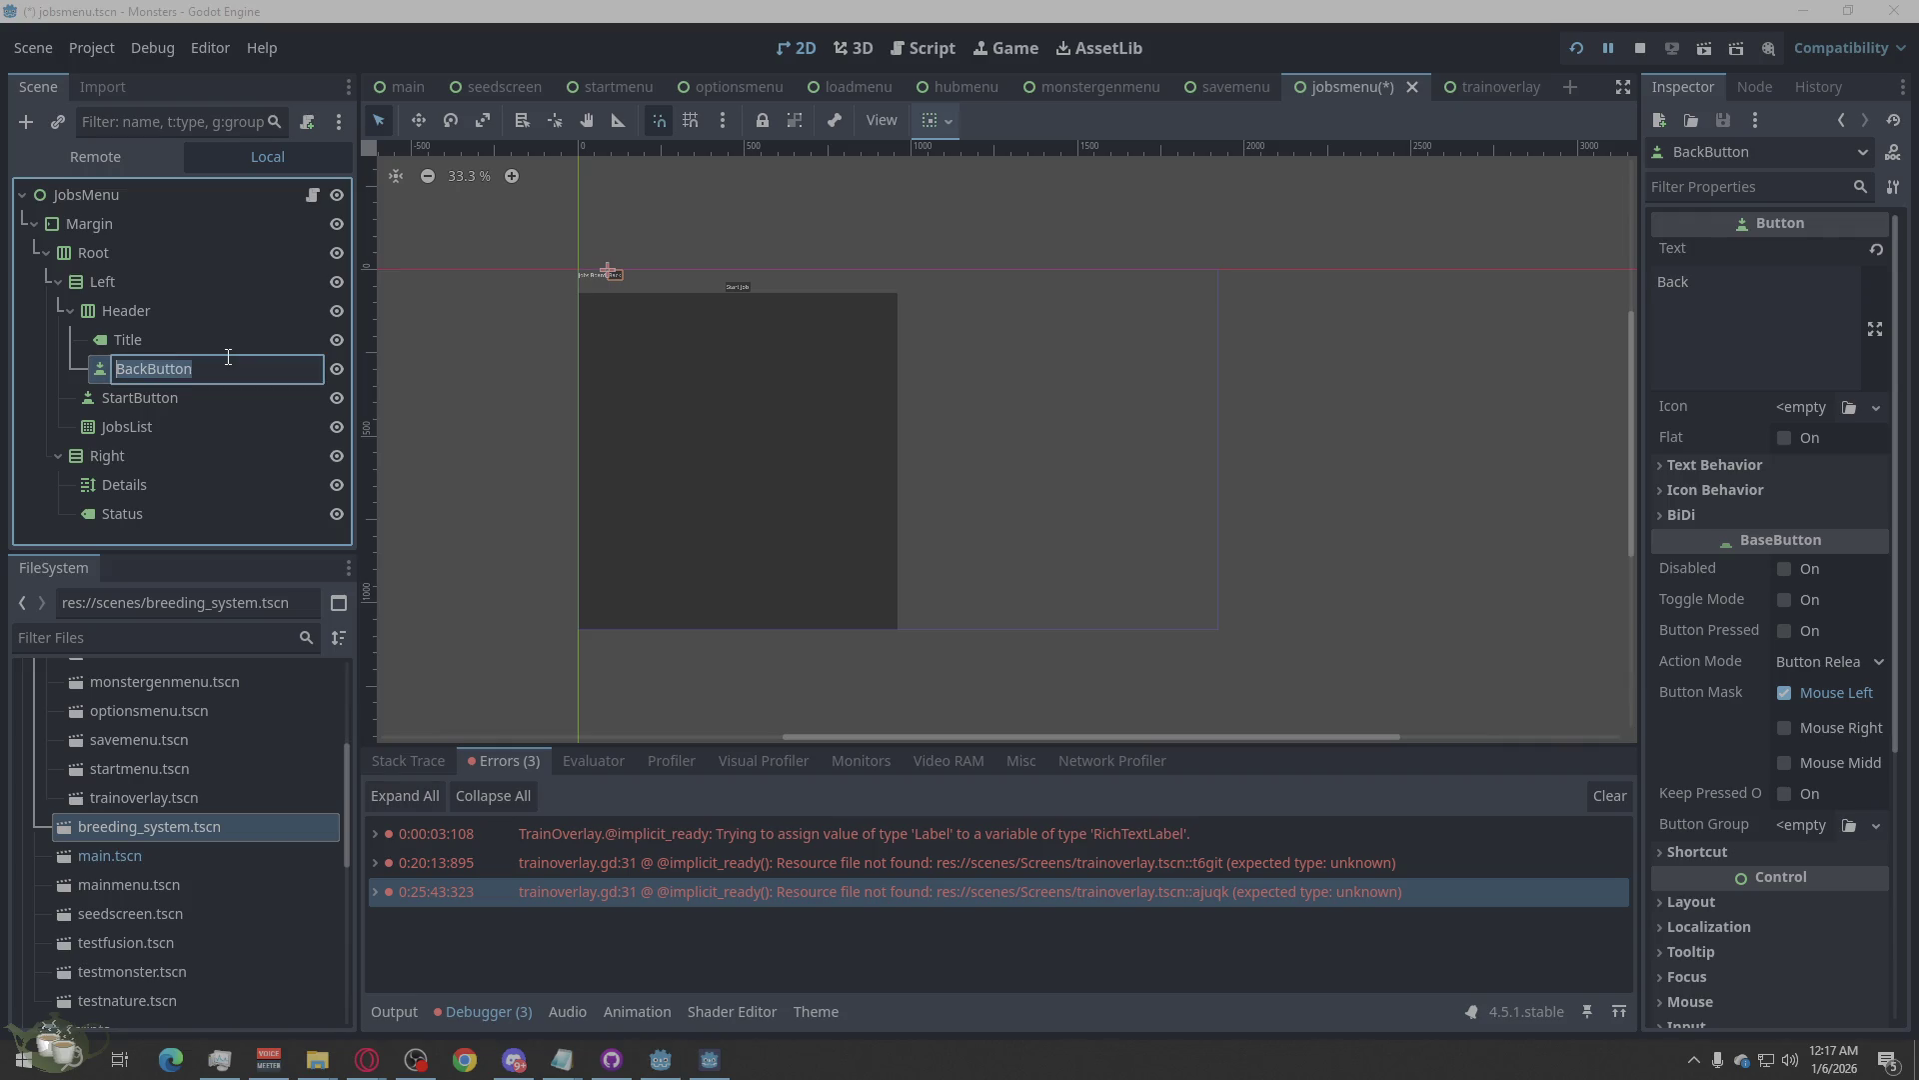
click(246, 335)
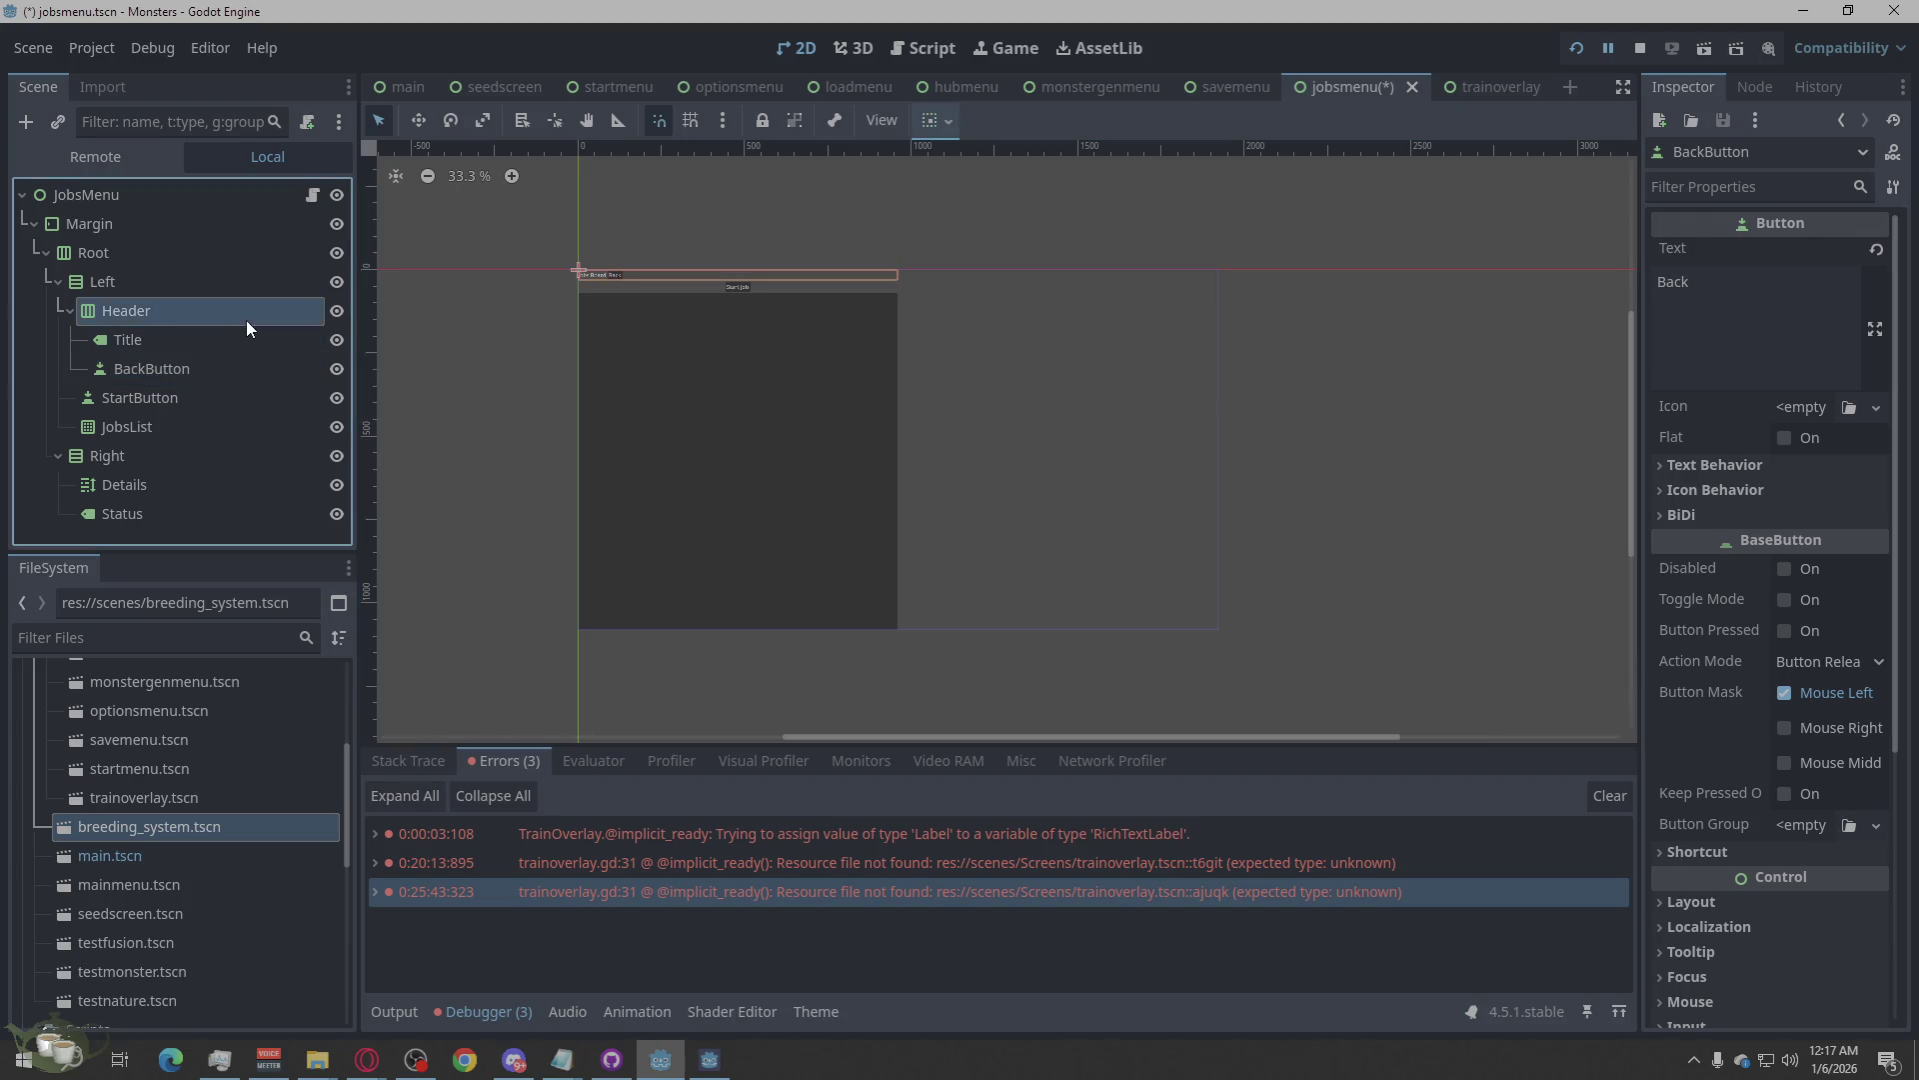
scroll(1809, 652, down, 5)
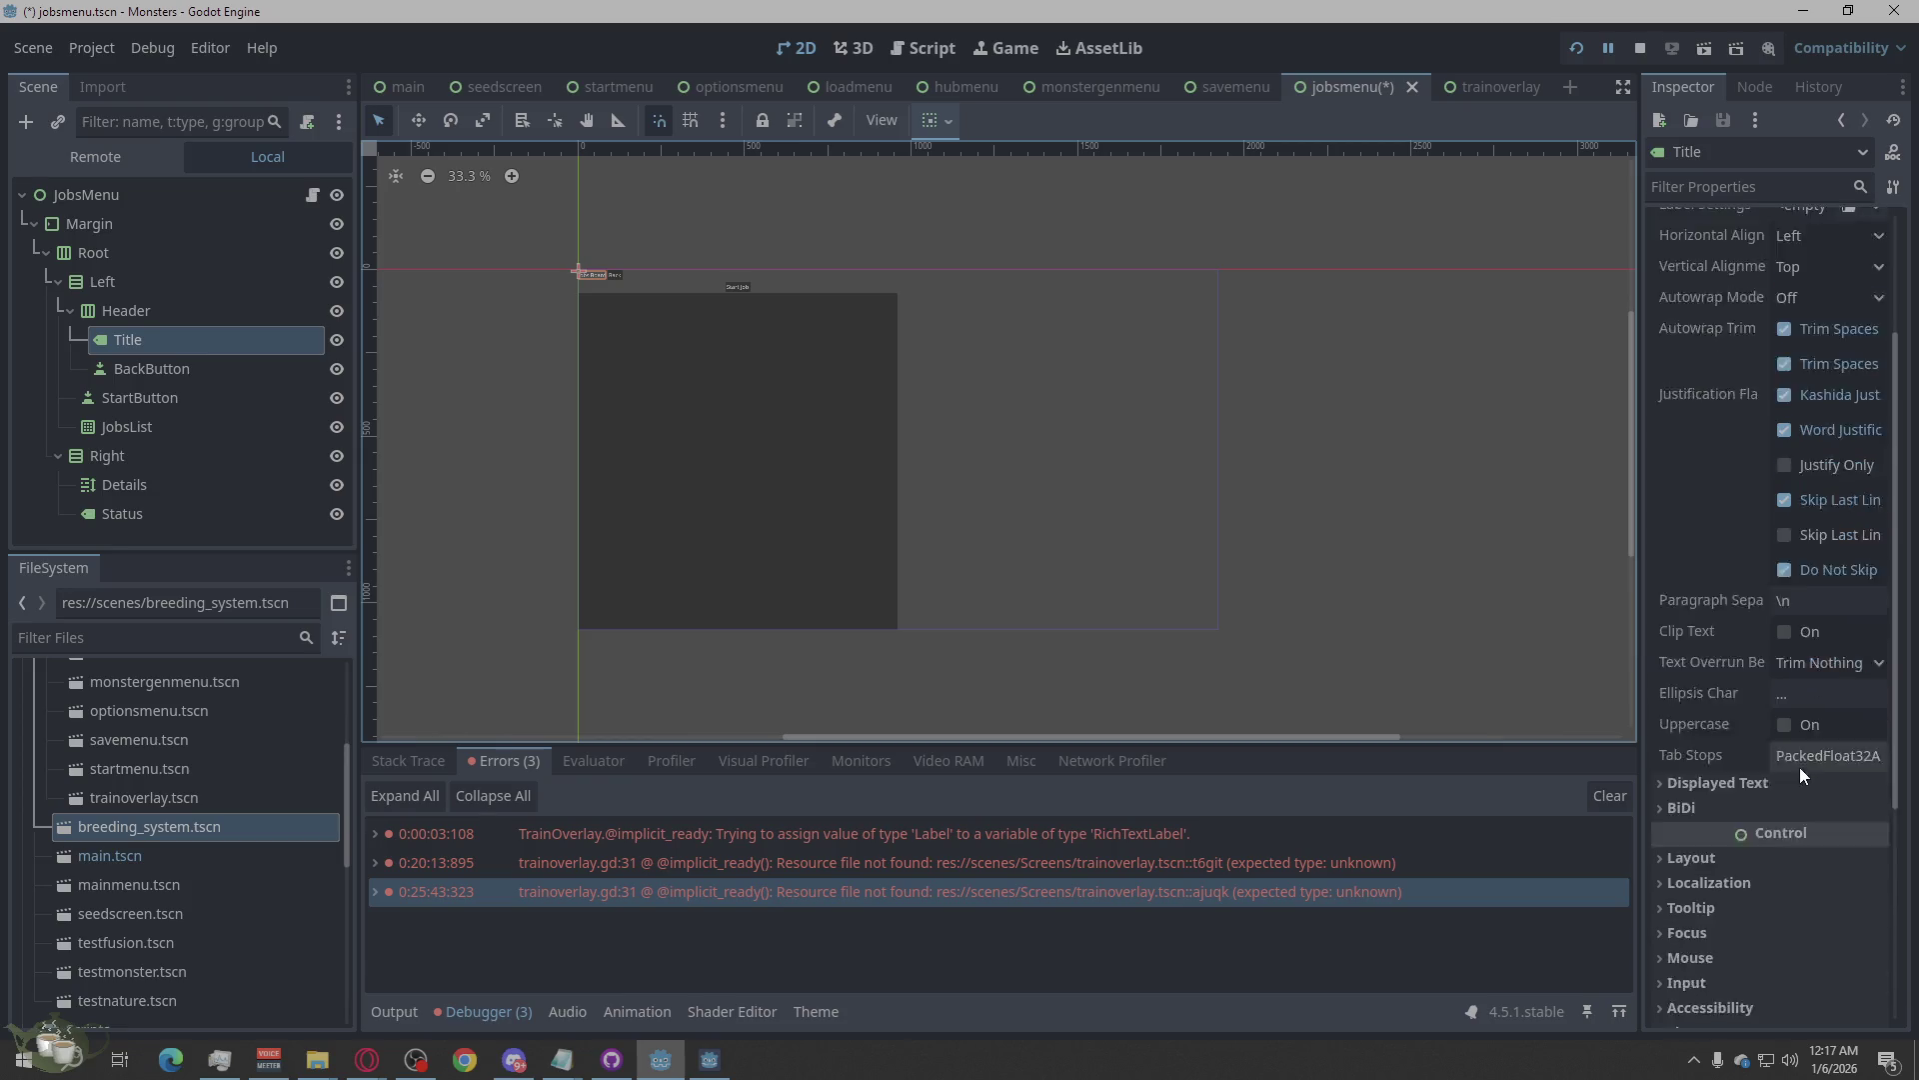
click(1694, 655)
scroll(1765, 728, down, 3)
click(1733, 648)
click(1833, 705)
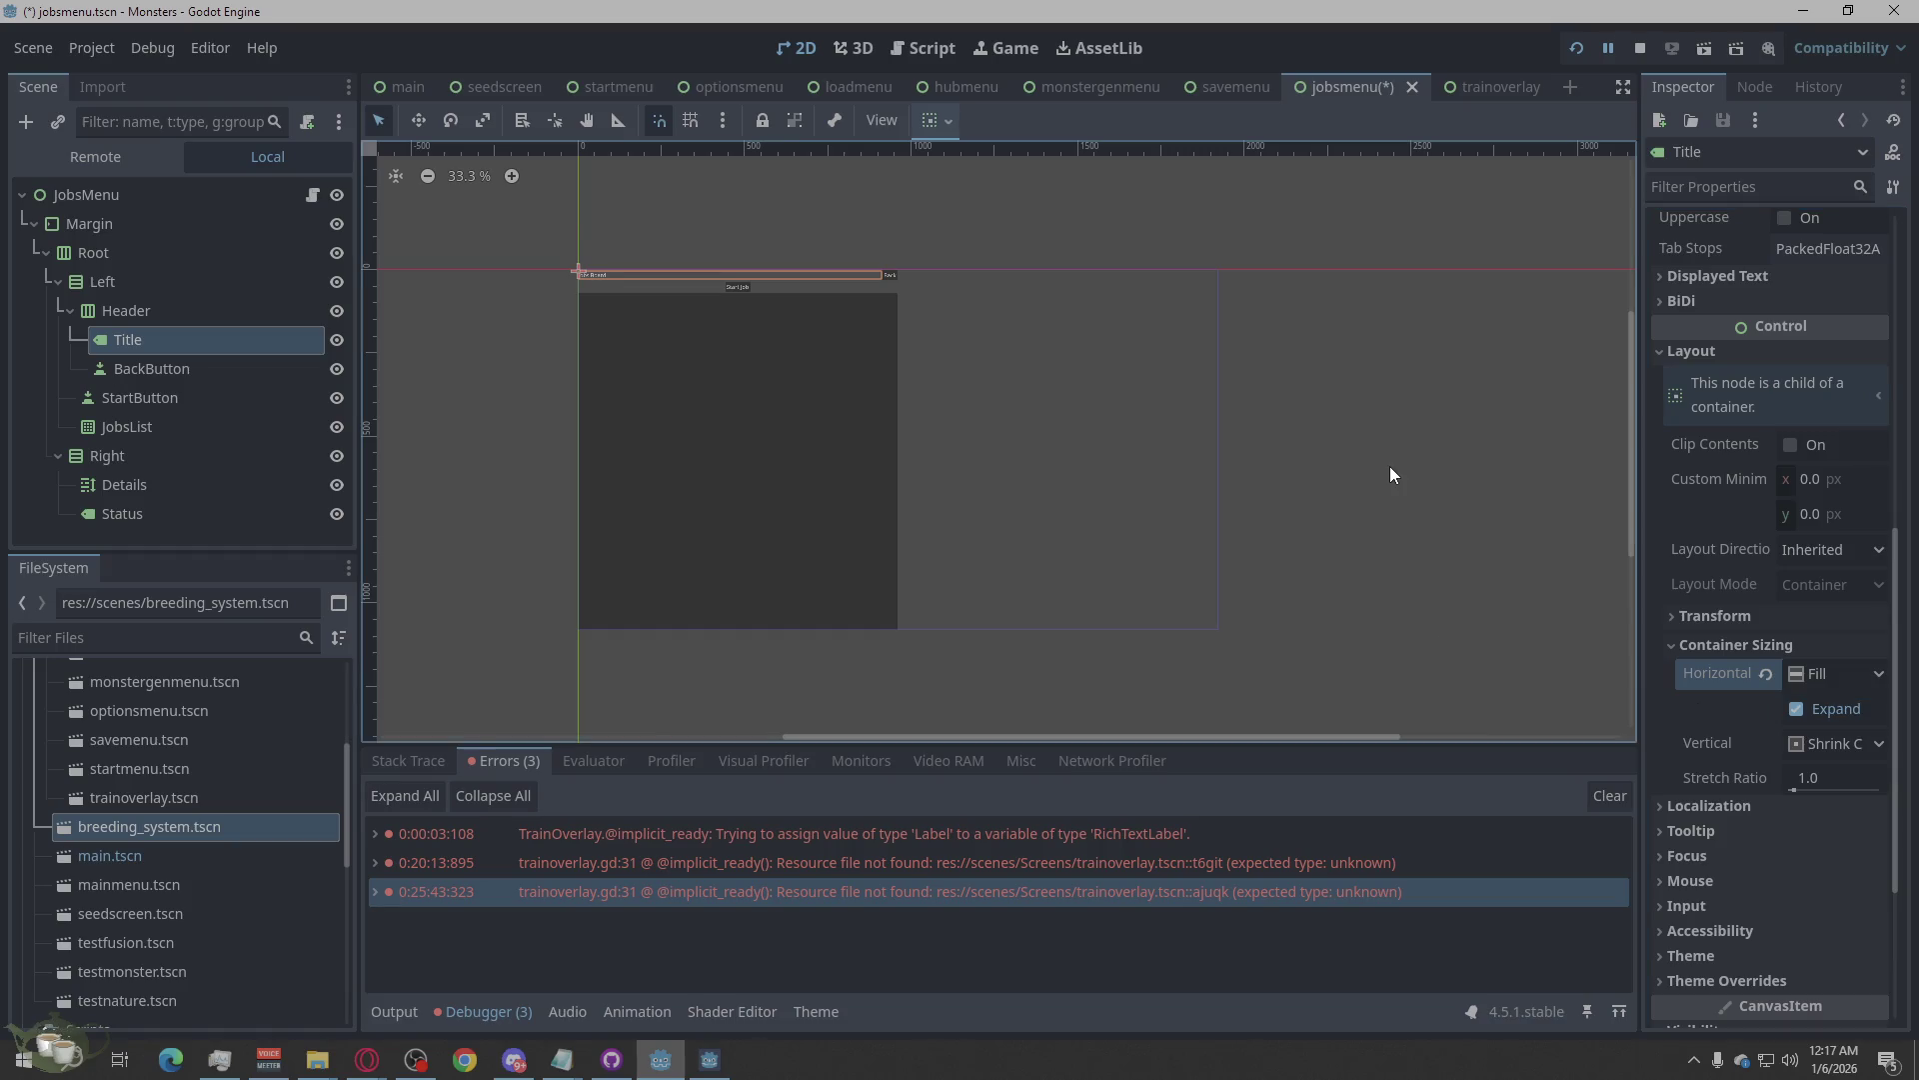
click(122, 461)
click(120, 488)
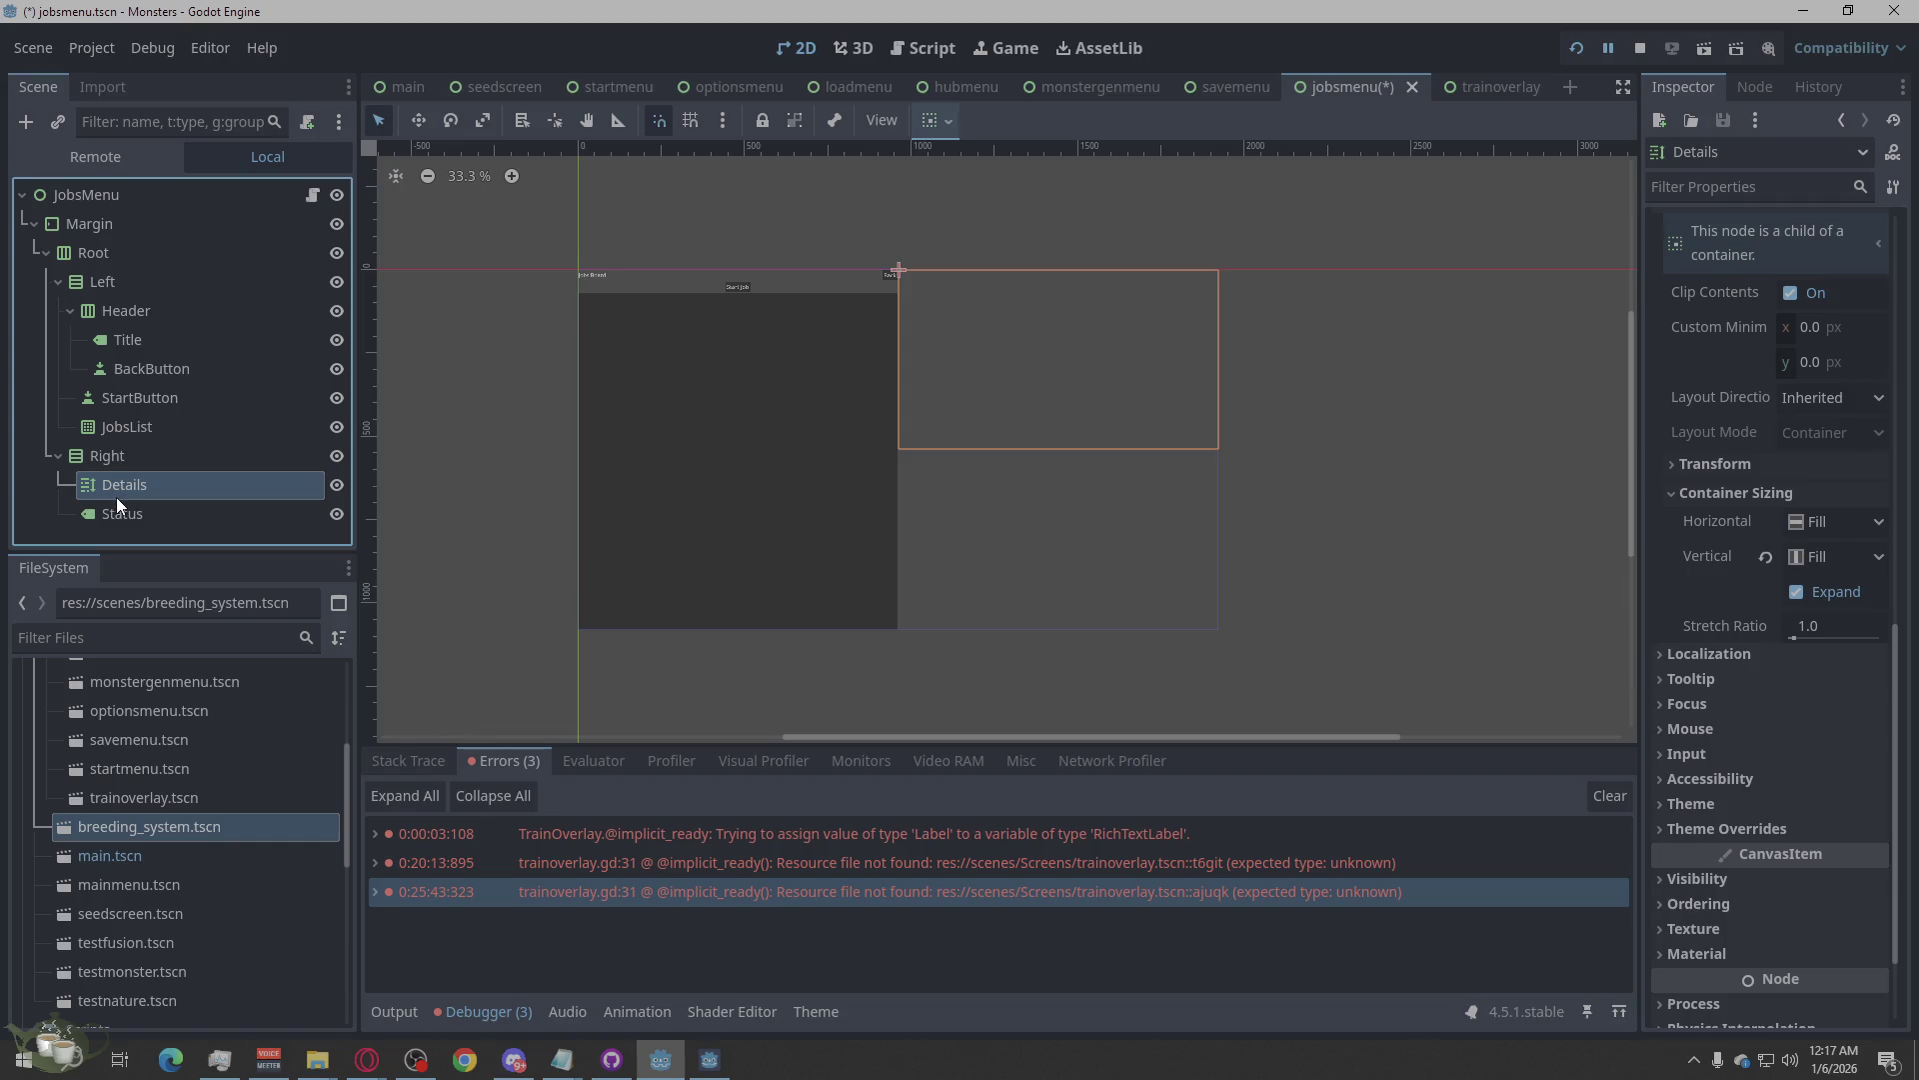
click(122, 510)
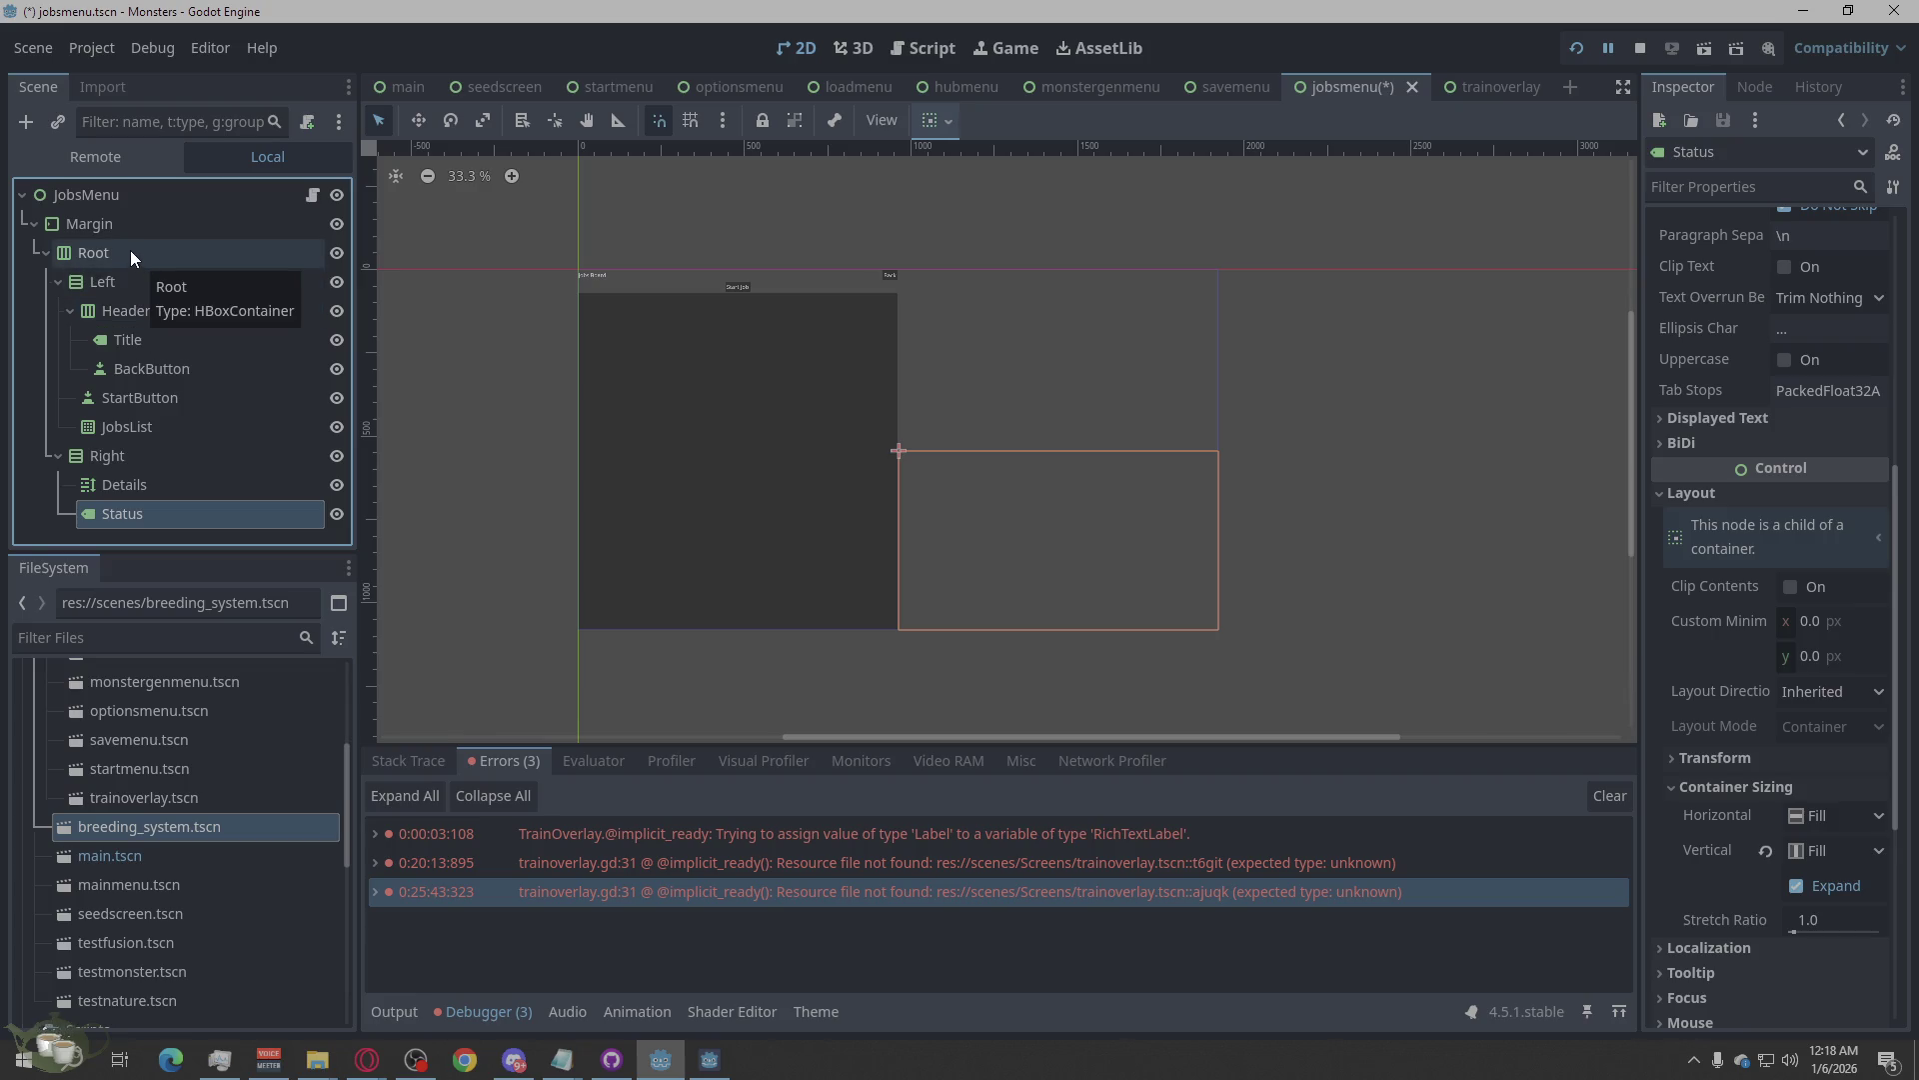
click(94, 252)
click(1225, 204)
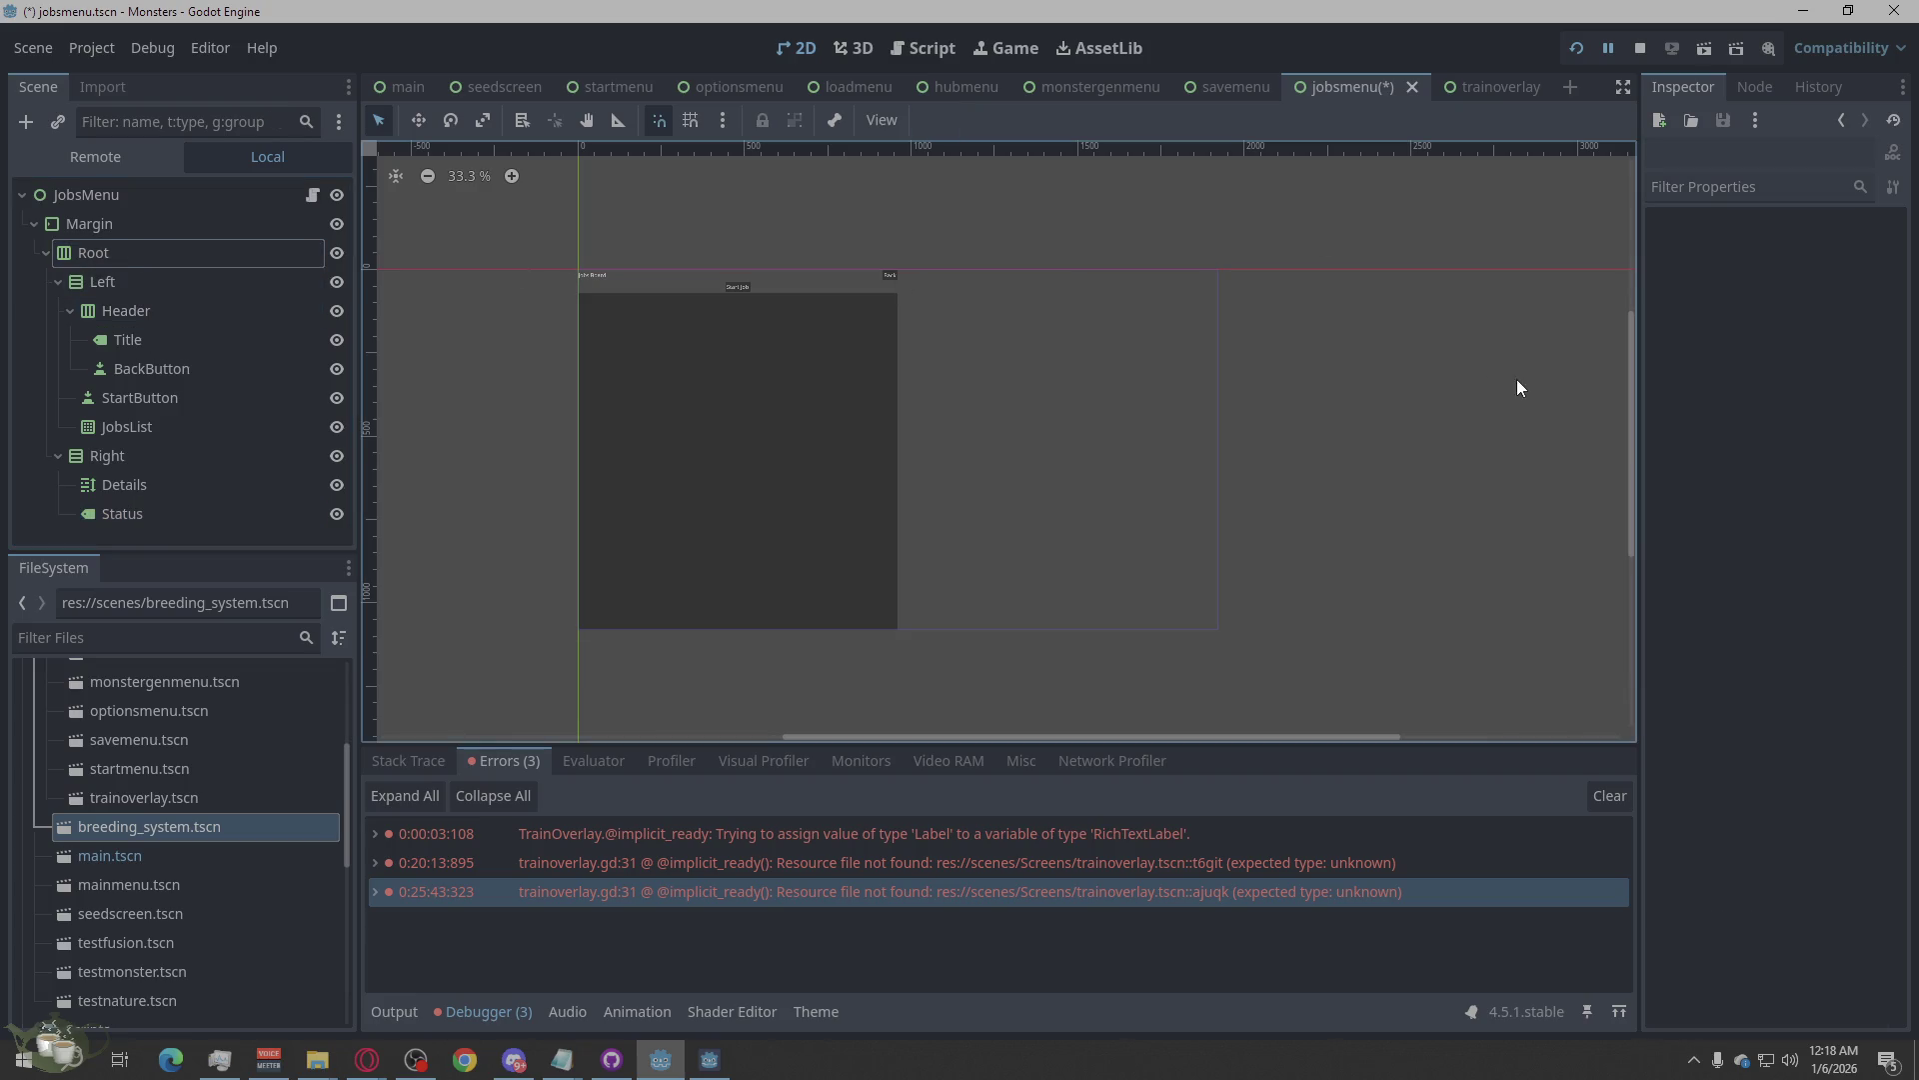
click(147, 462)
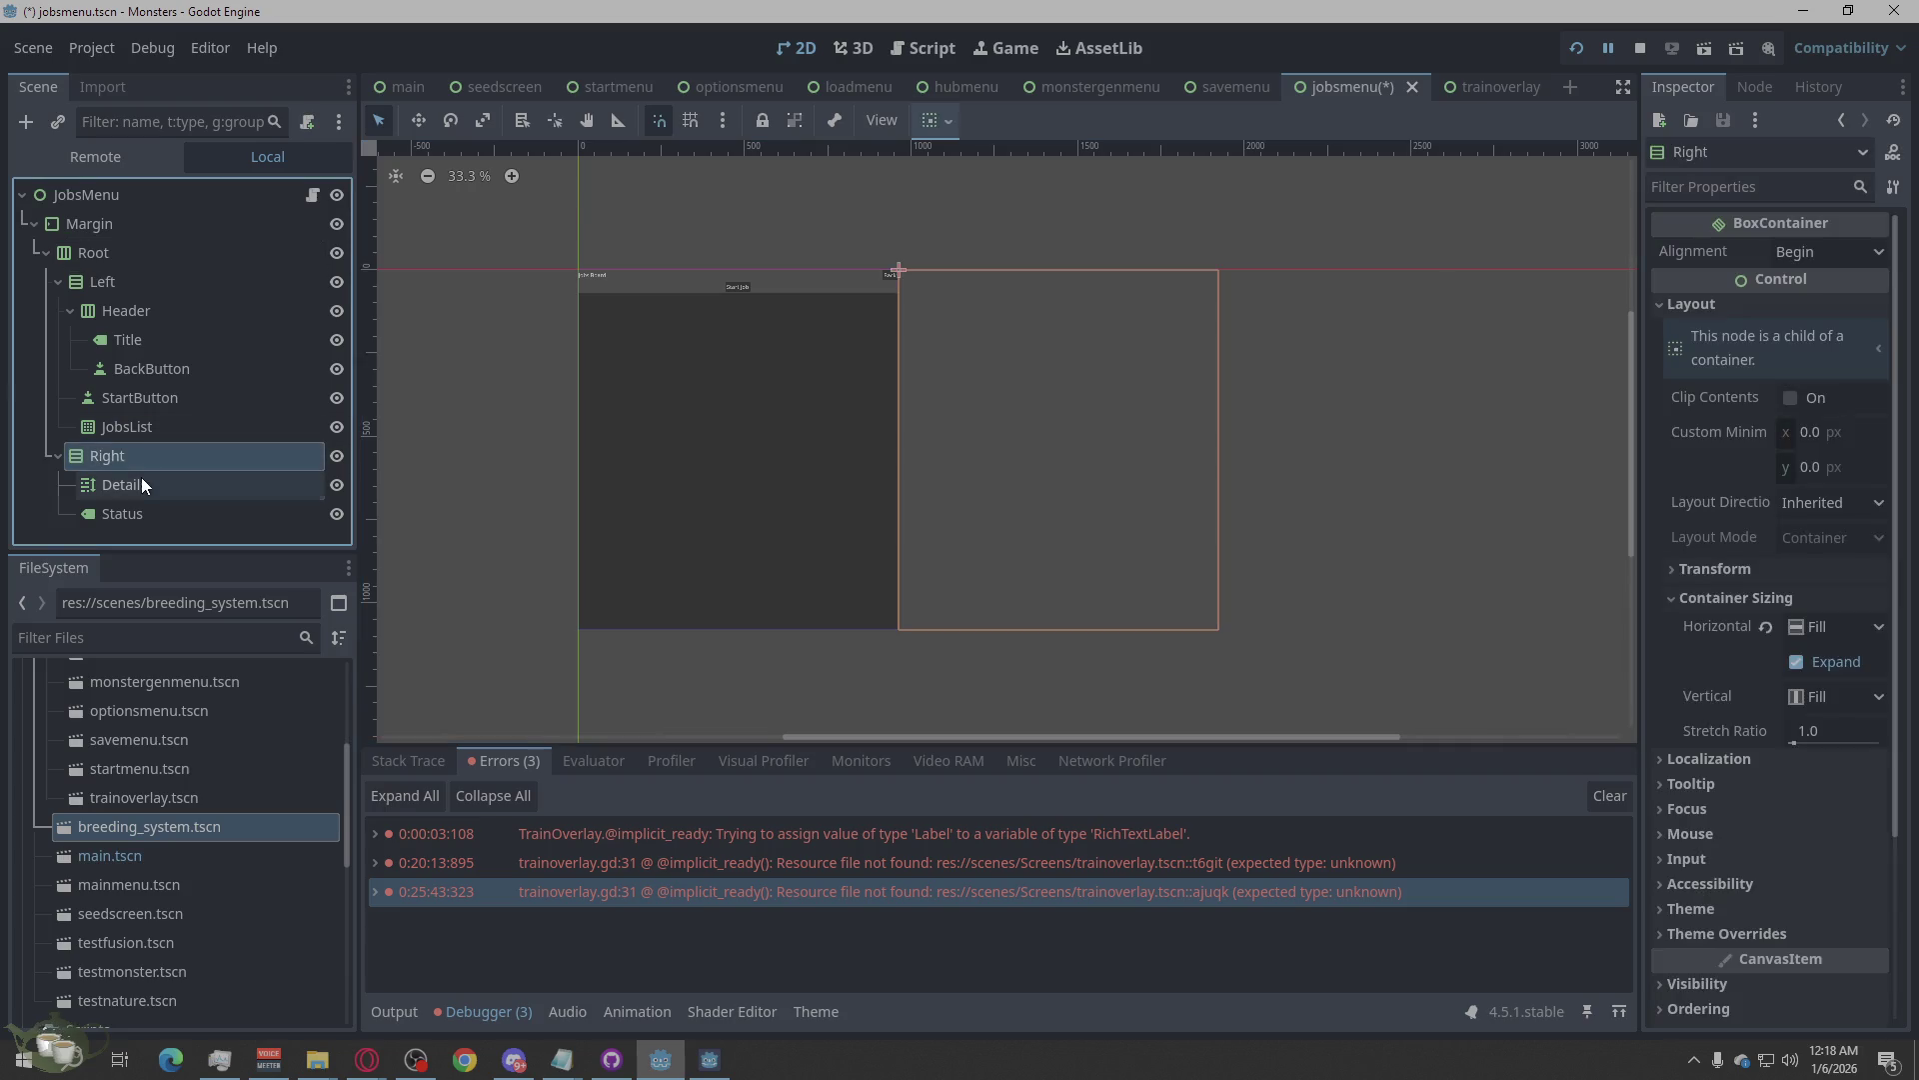
click(141, 479)
click(133, 508)
click(488, 294)
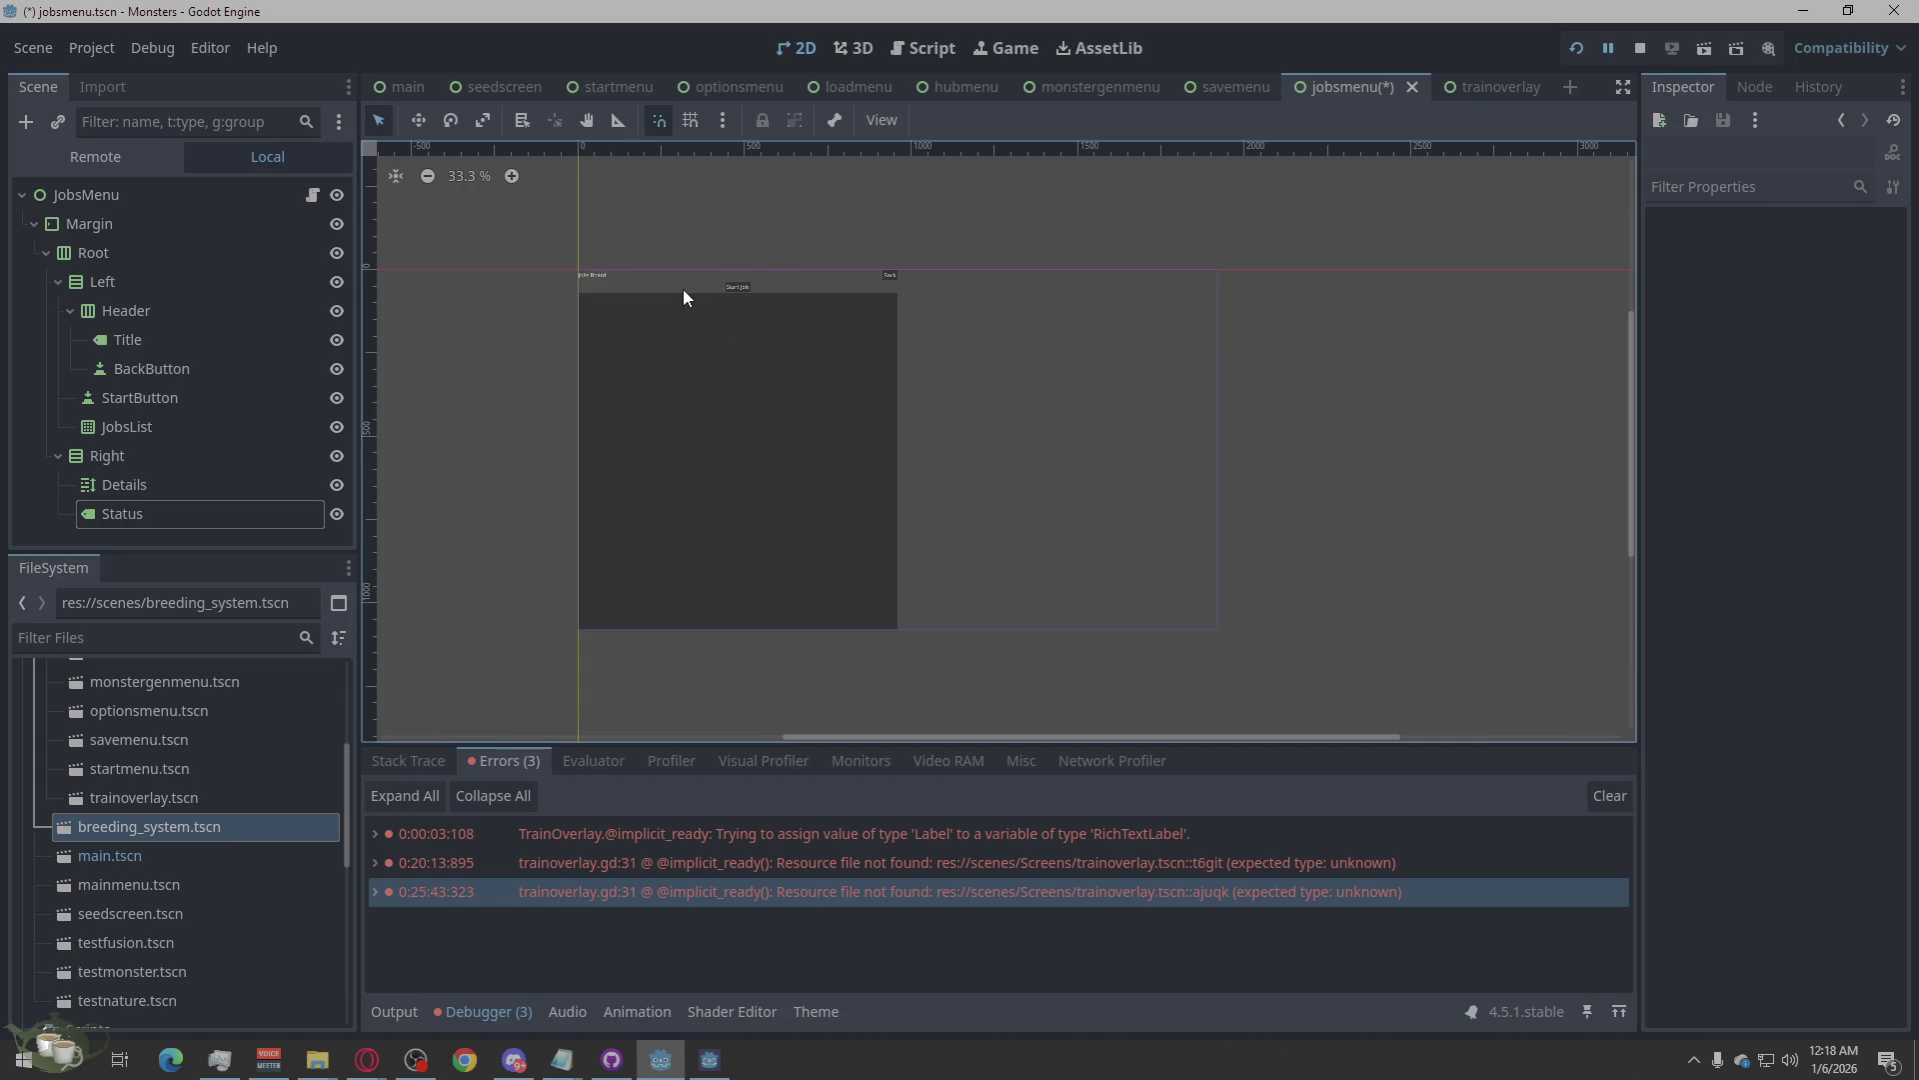
scroll(657, 352, up, 1)
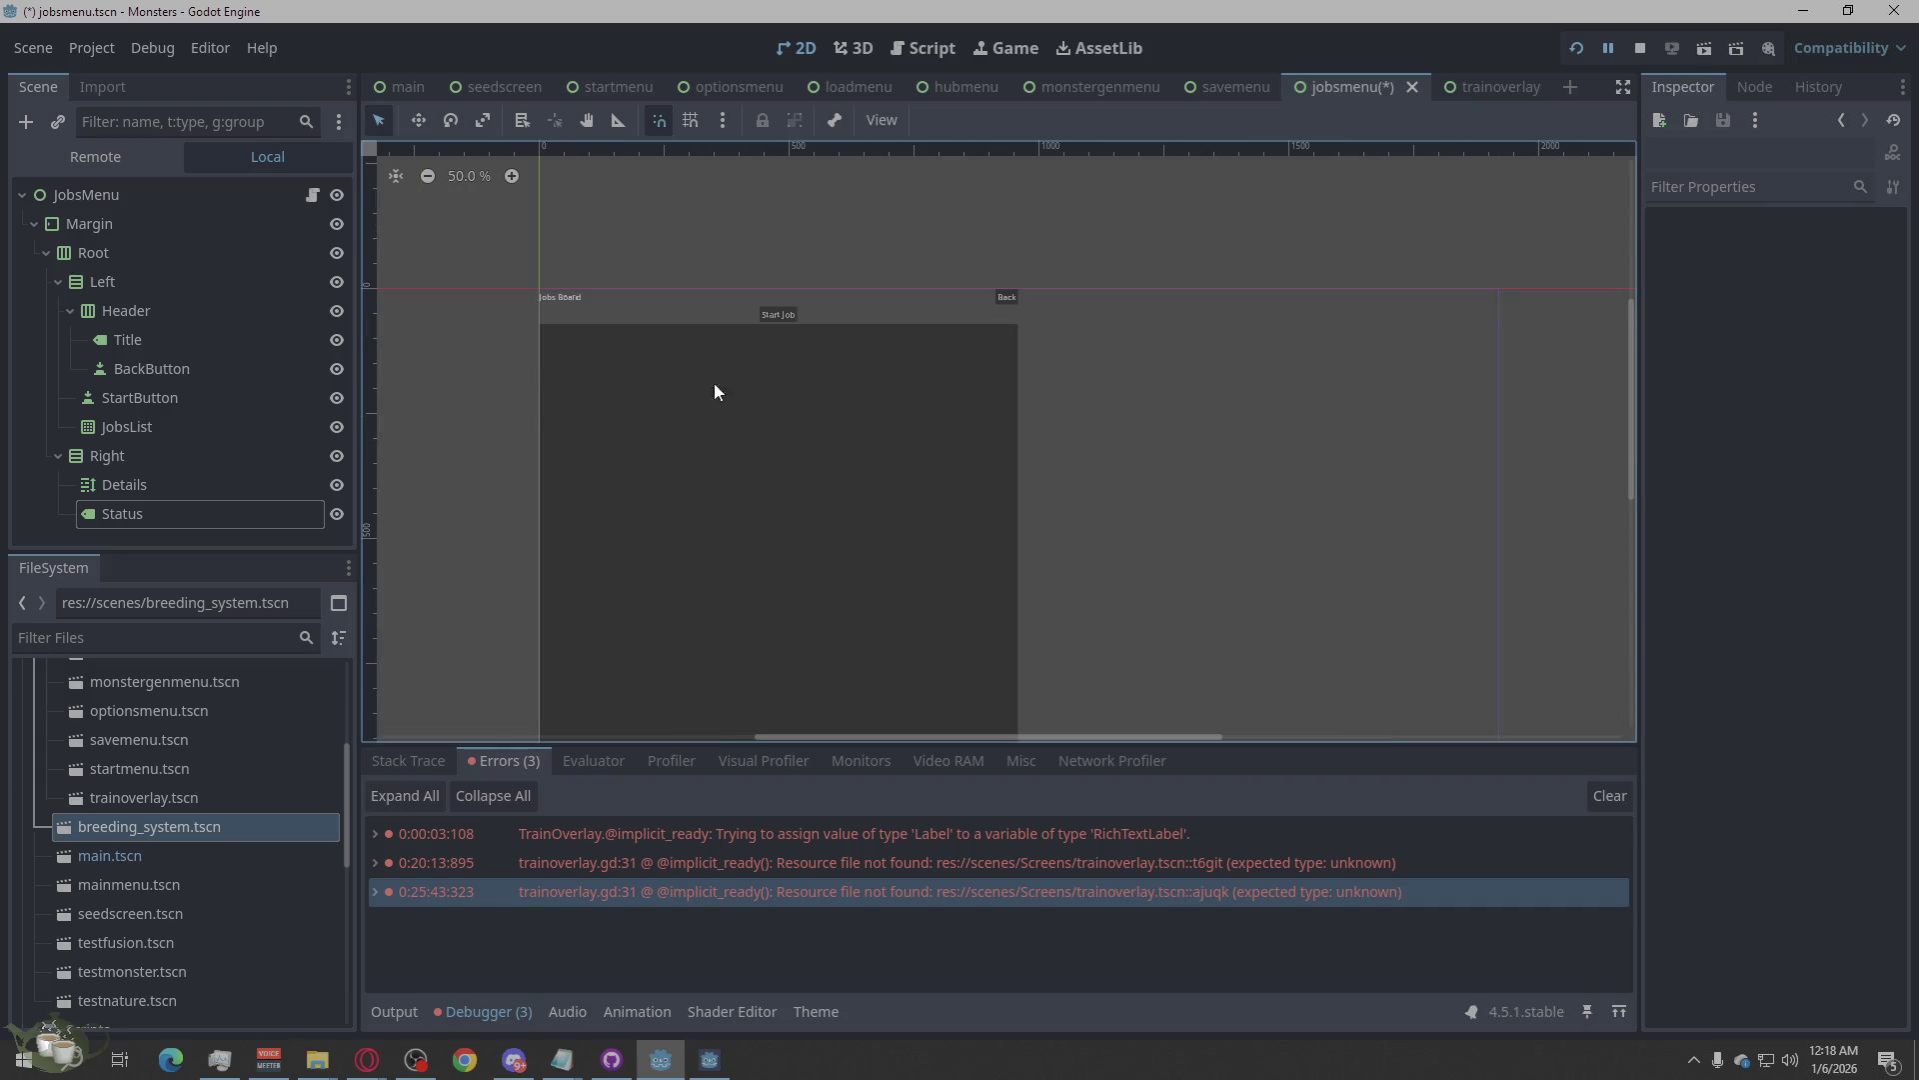
Tidy the Title's Text so 'Jobs Board' stays on a single line.
click(142, 318)
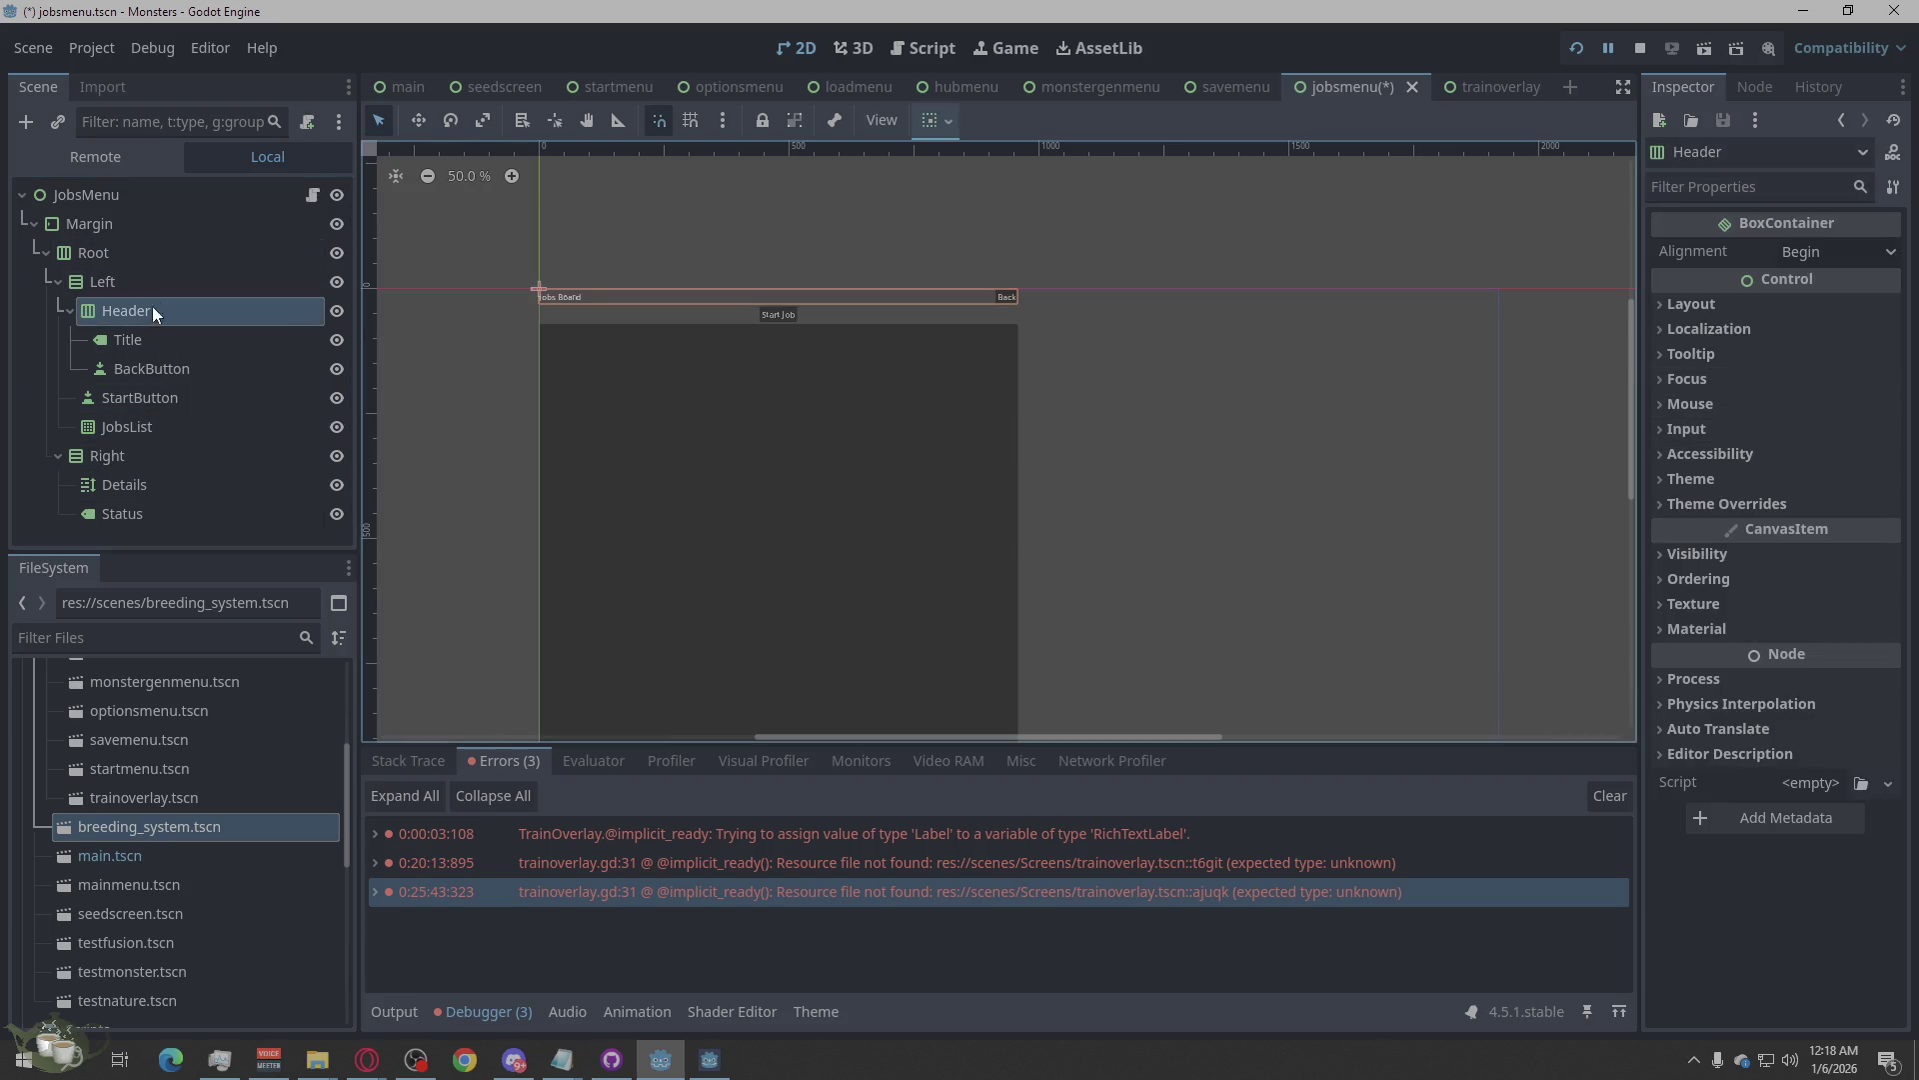
click(128, 360)
click(140, 340)
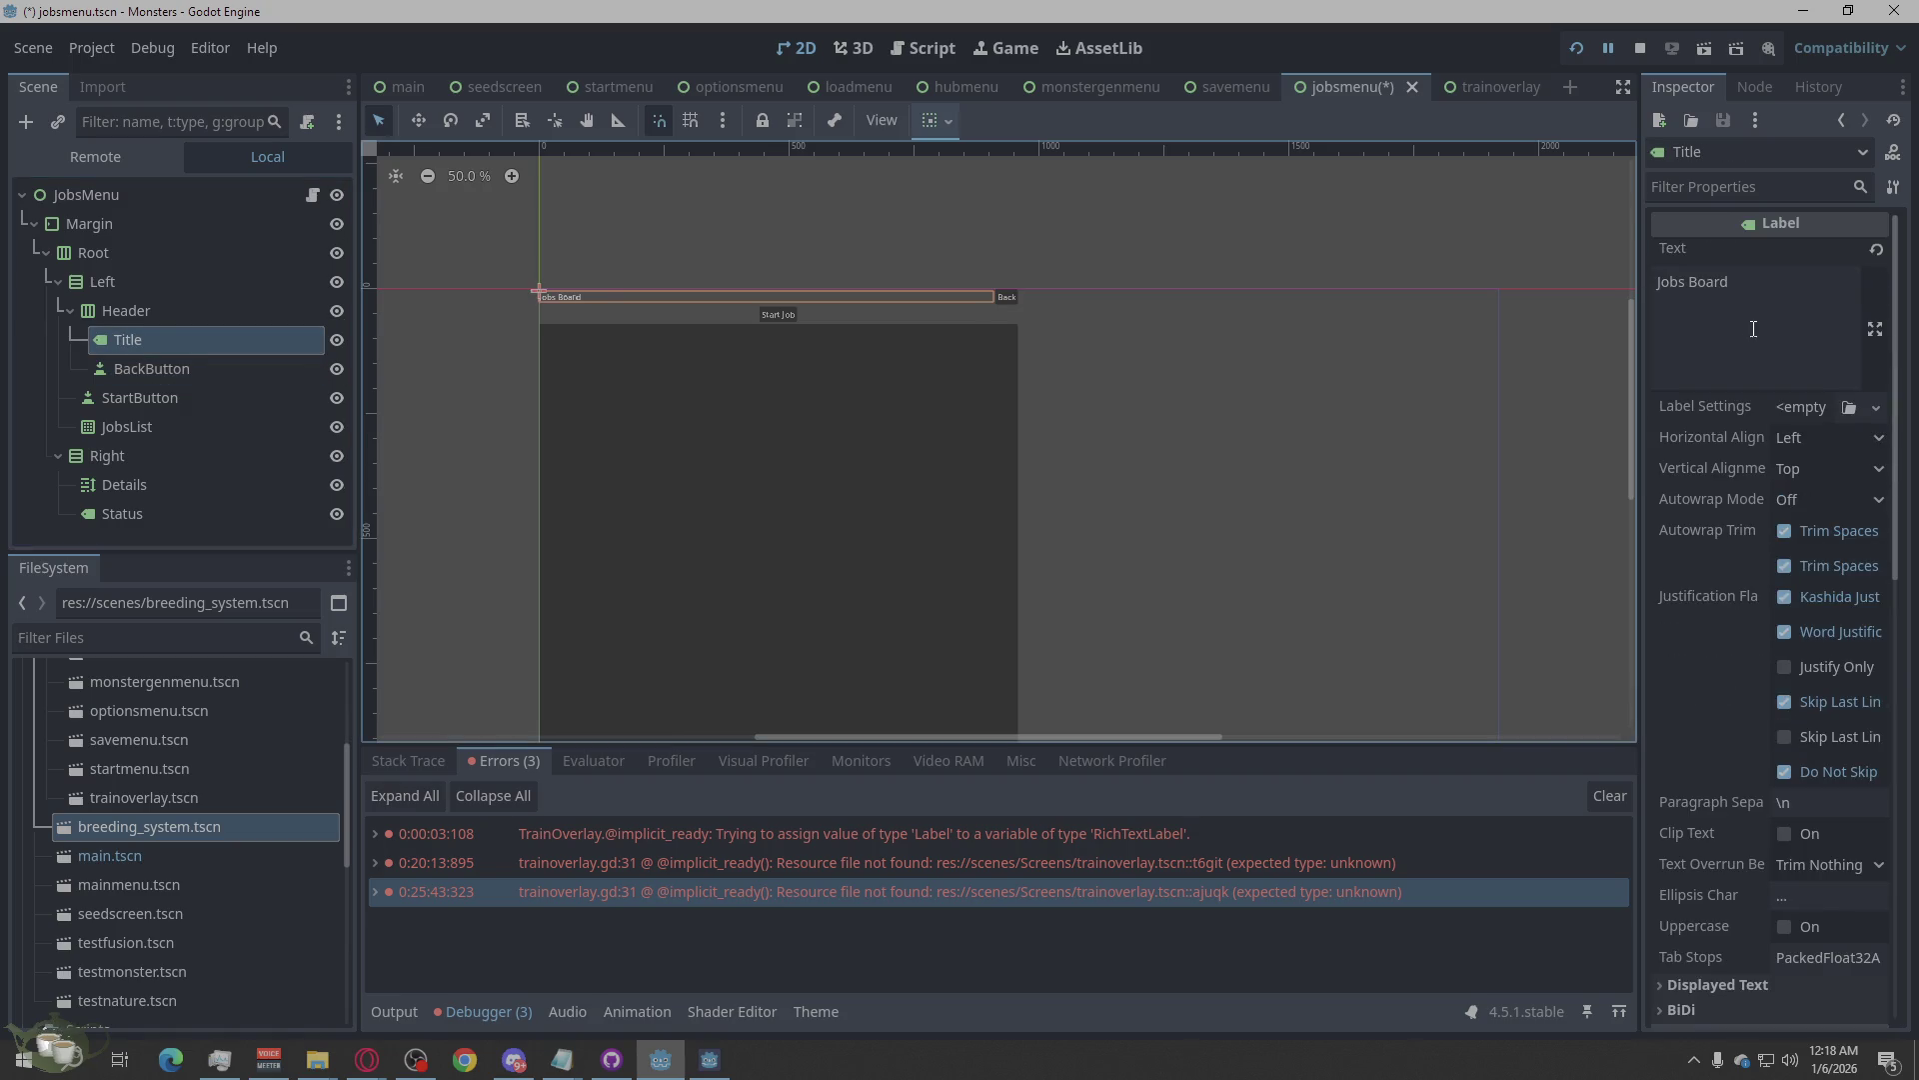
click(1683, 291)
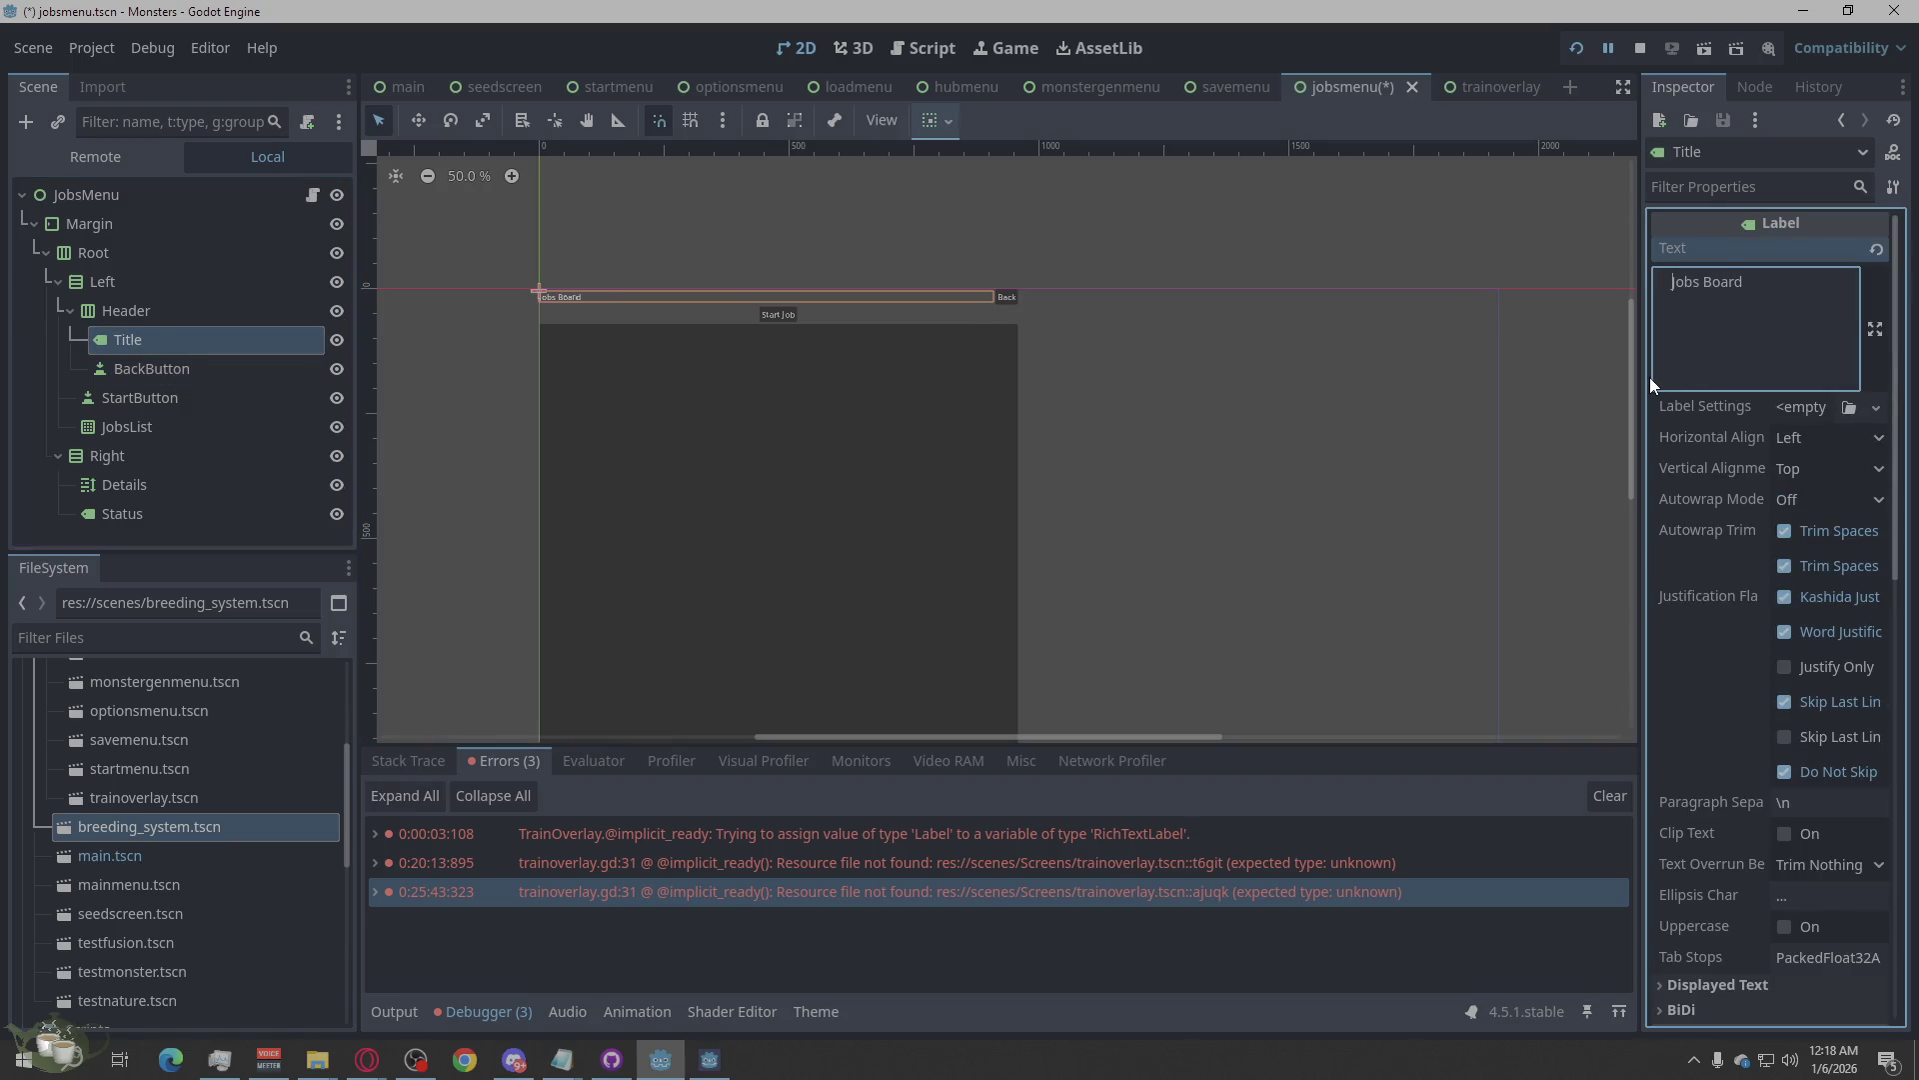
key(Return)
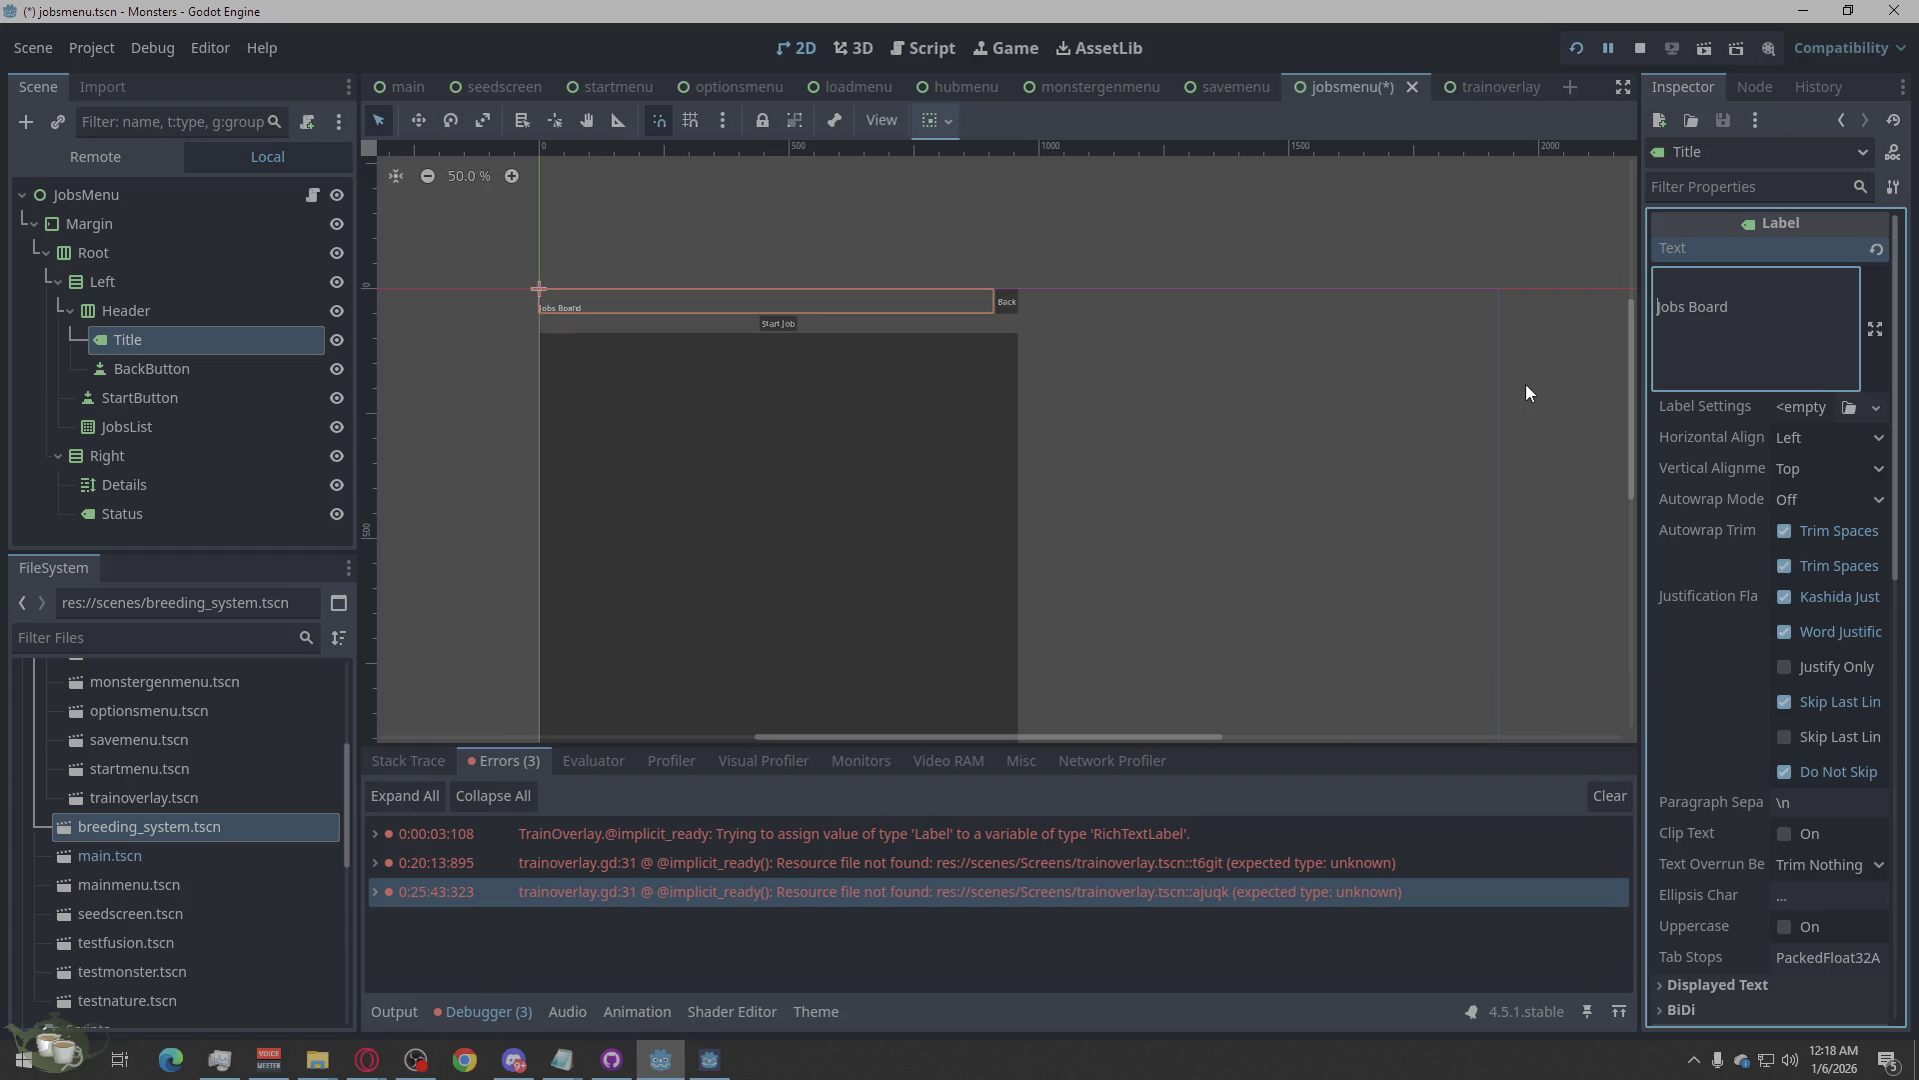
key(BackSpace)
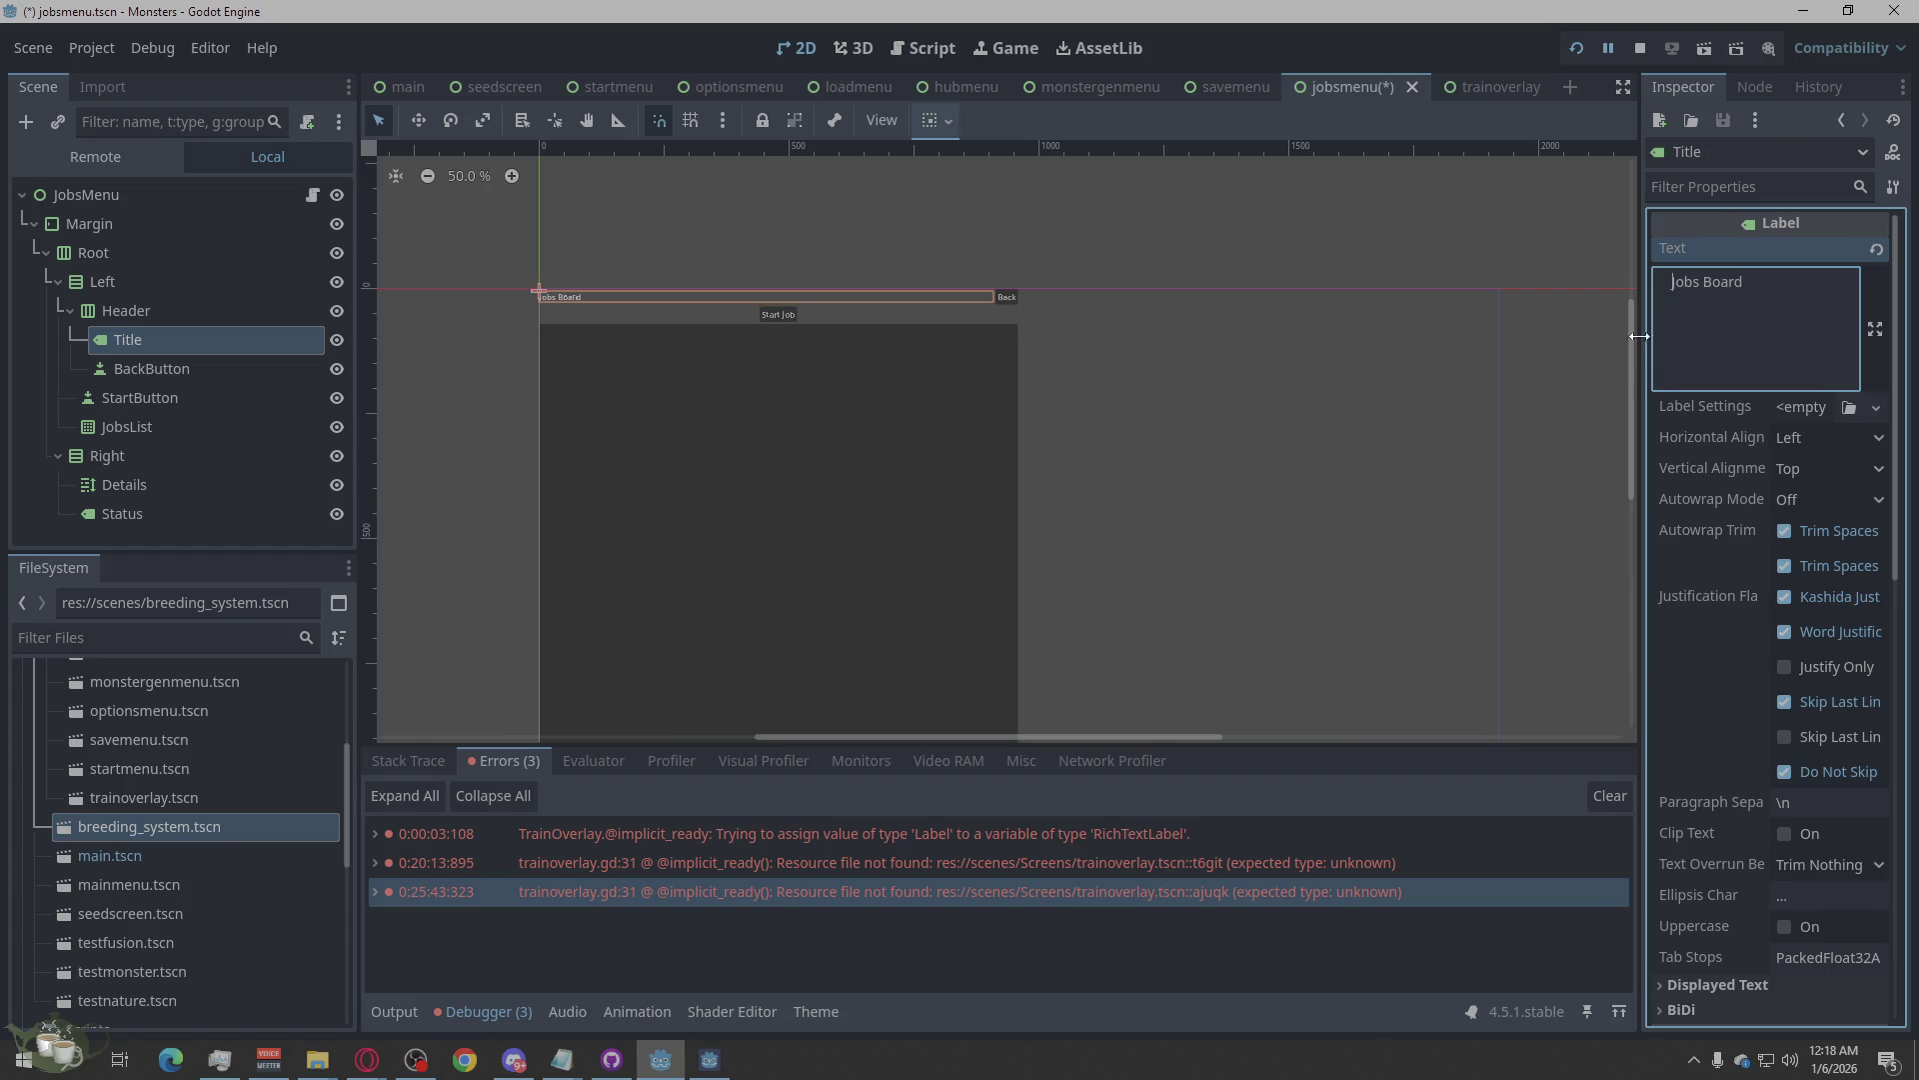
key(BackSpace)
Save jobsmenu.tscn and stop the running game.
click(1130, 386)
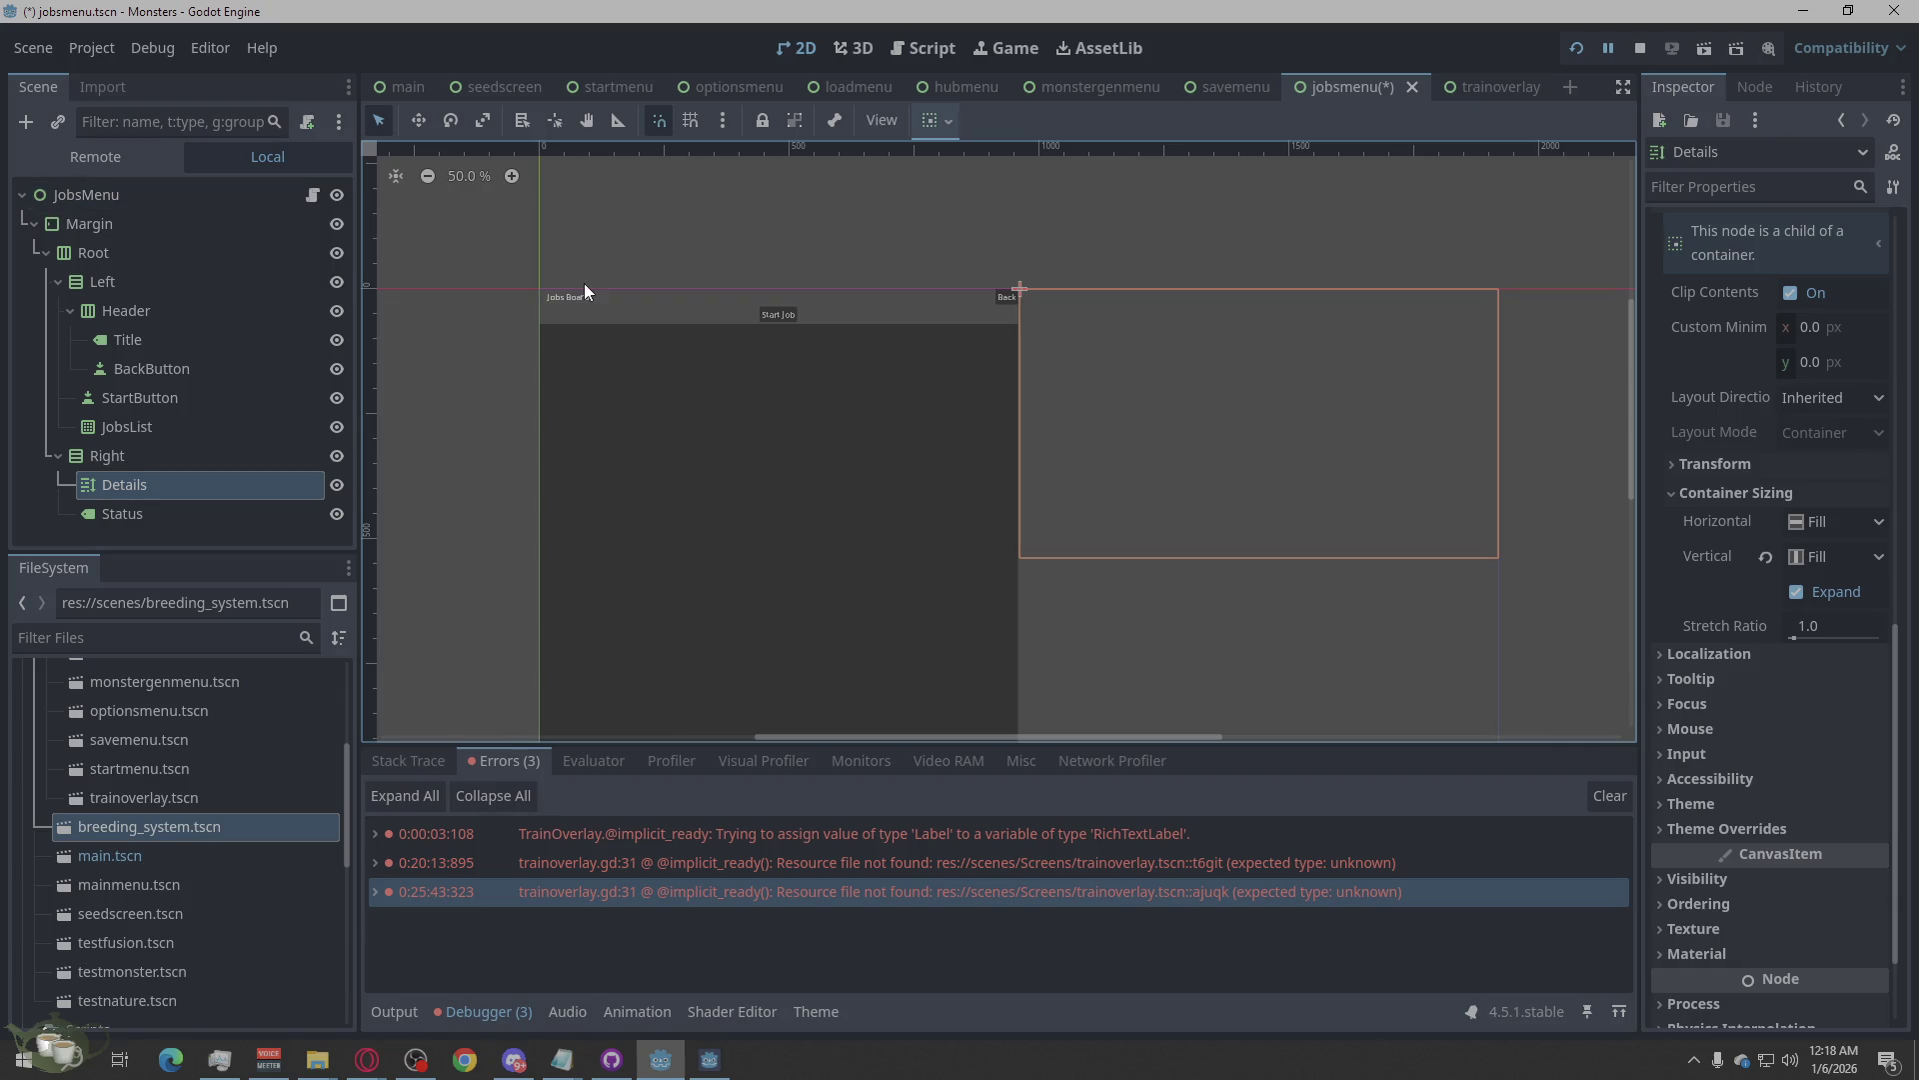
click(602, 254)
scroll(585, 278, up, 4)
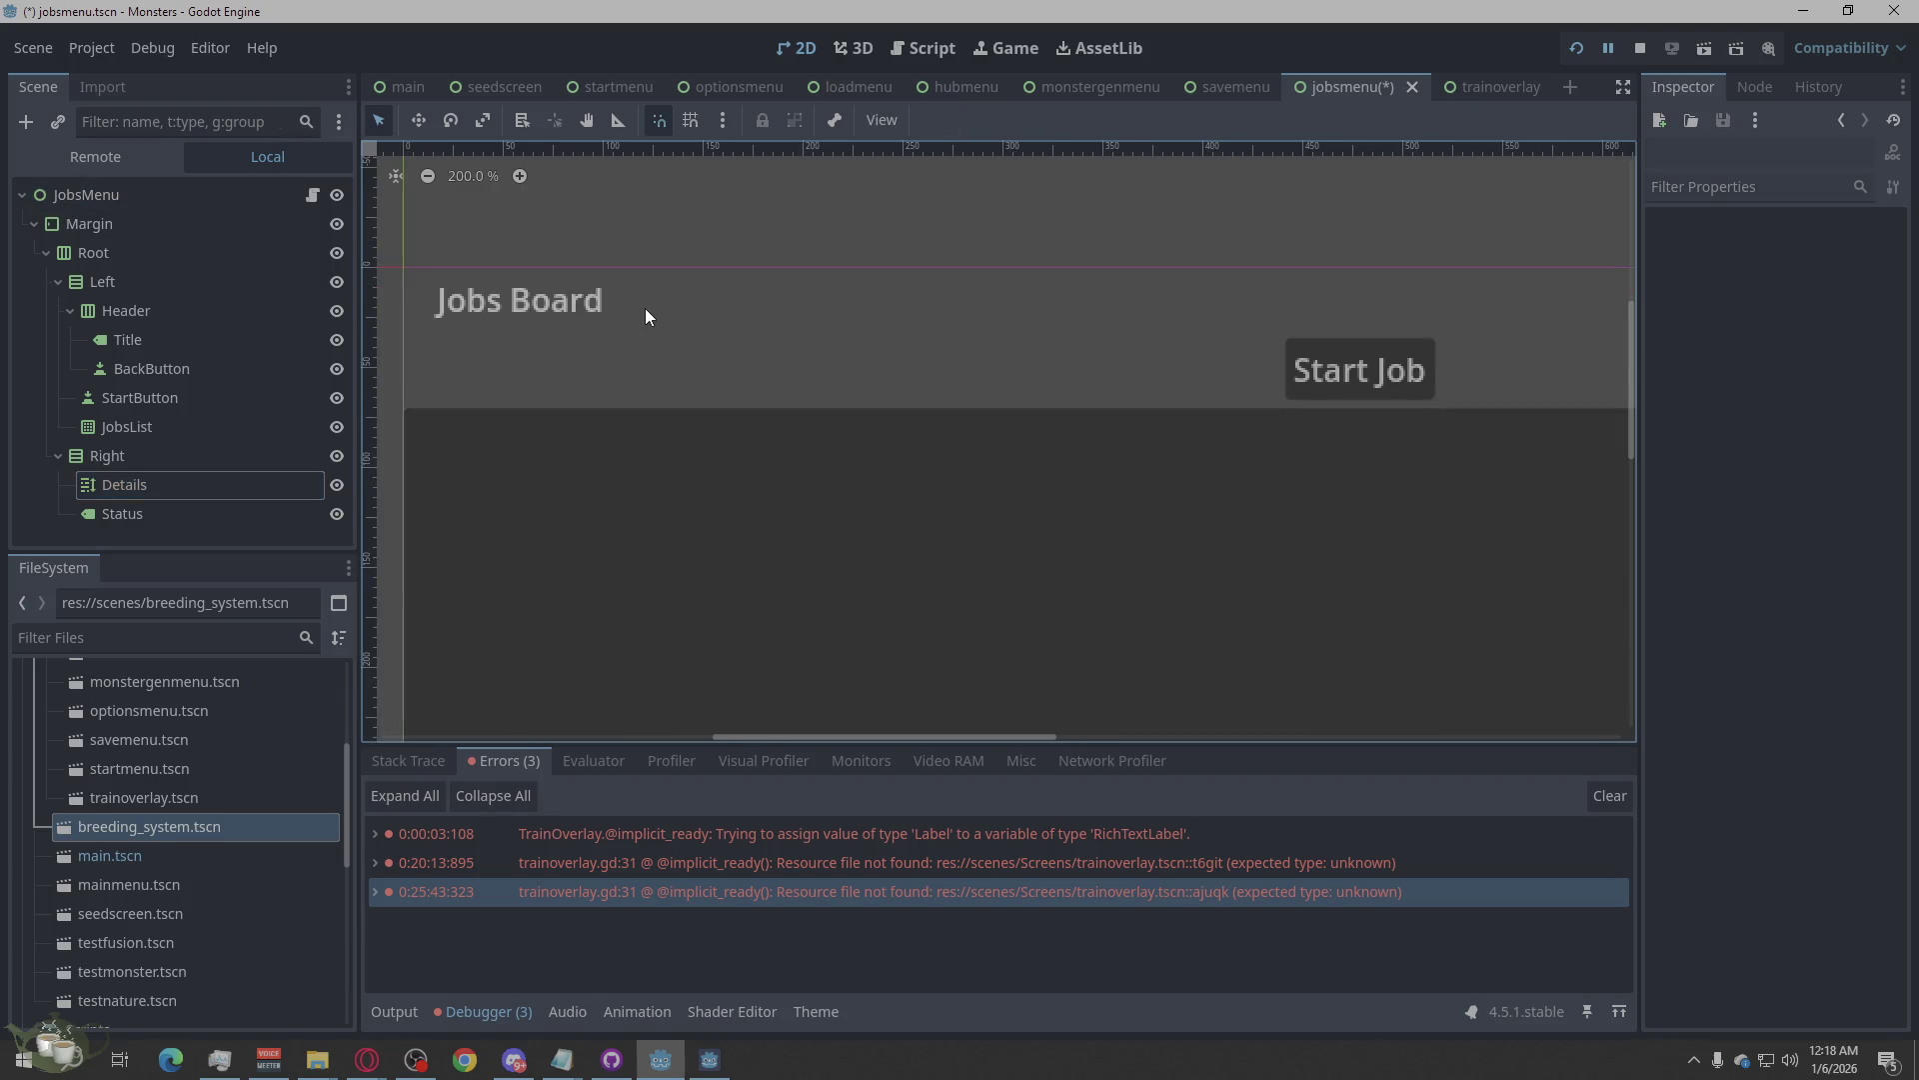
scroll(578, 338, down, 4)
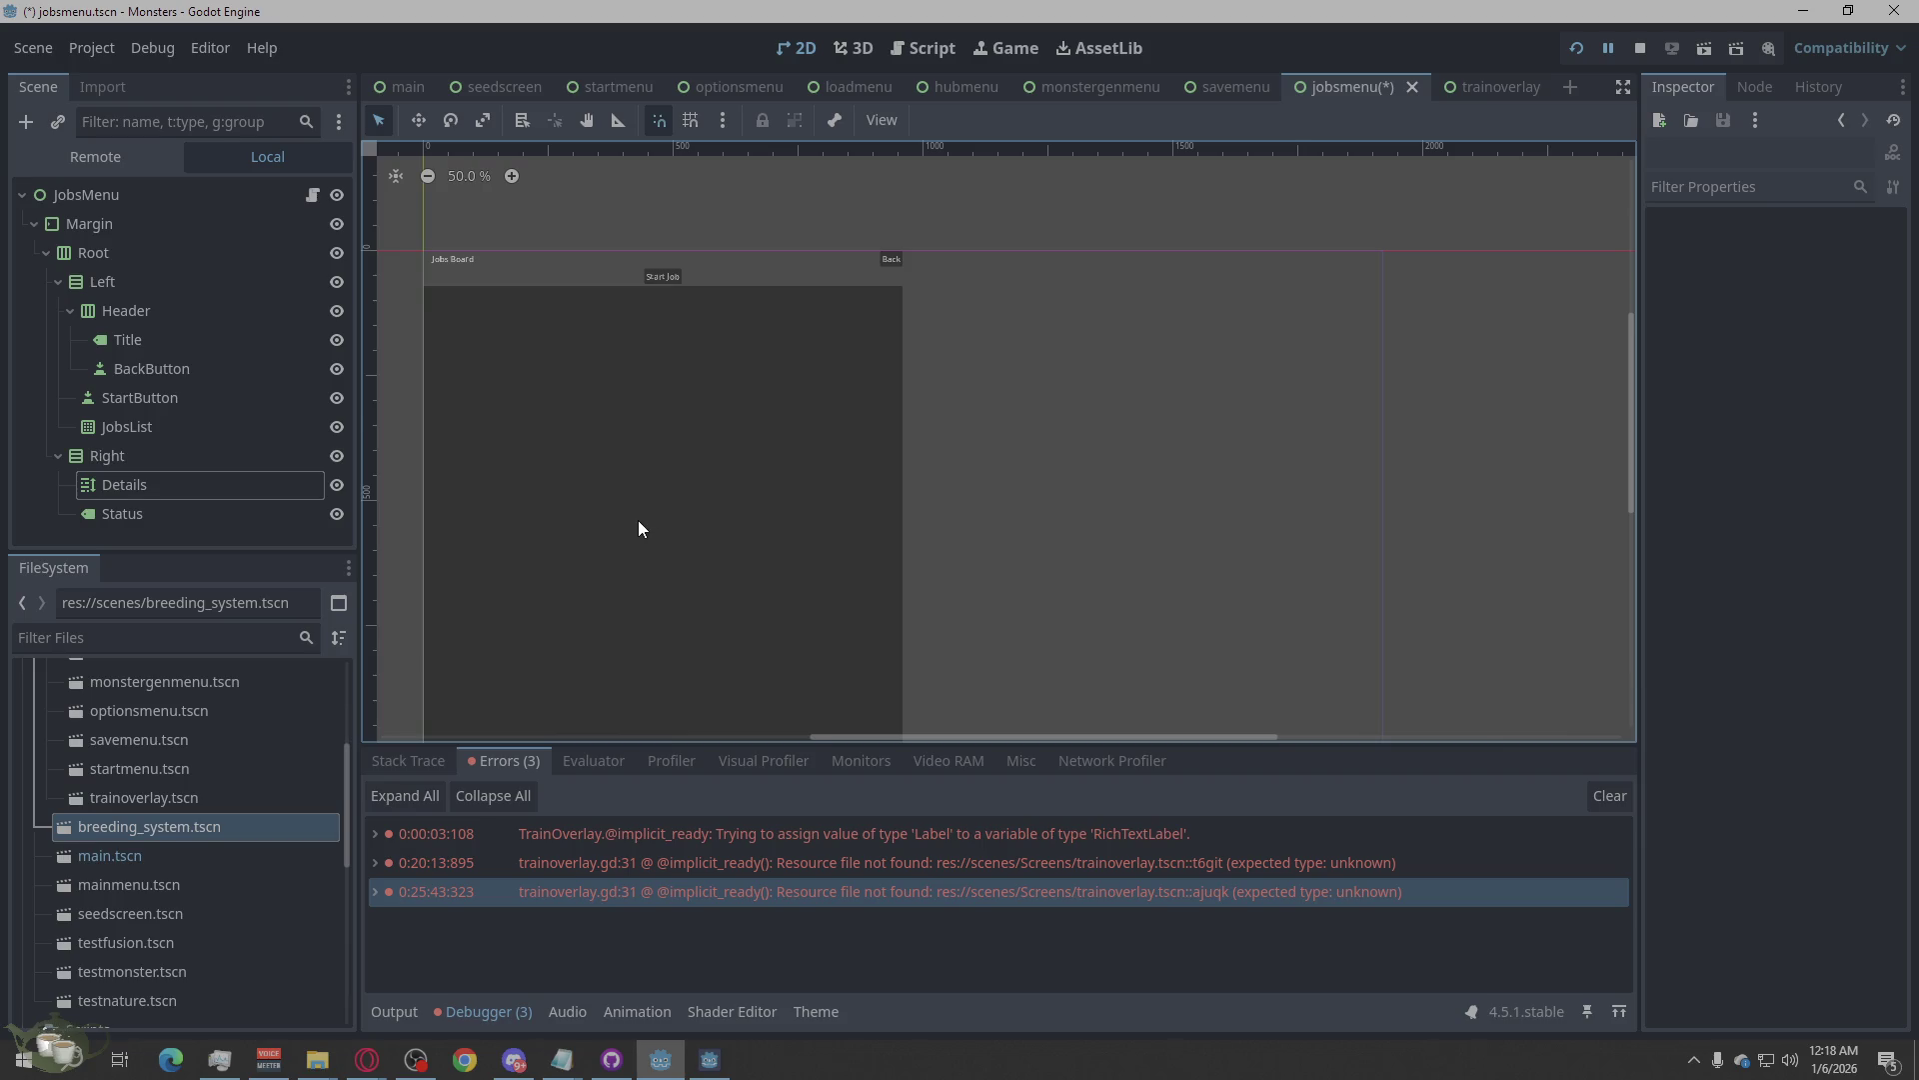
scroll(638, 526, up, 2)
scroll(639, 416, down, 3)
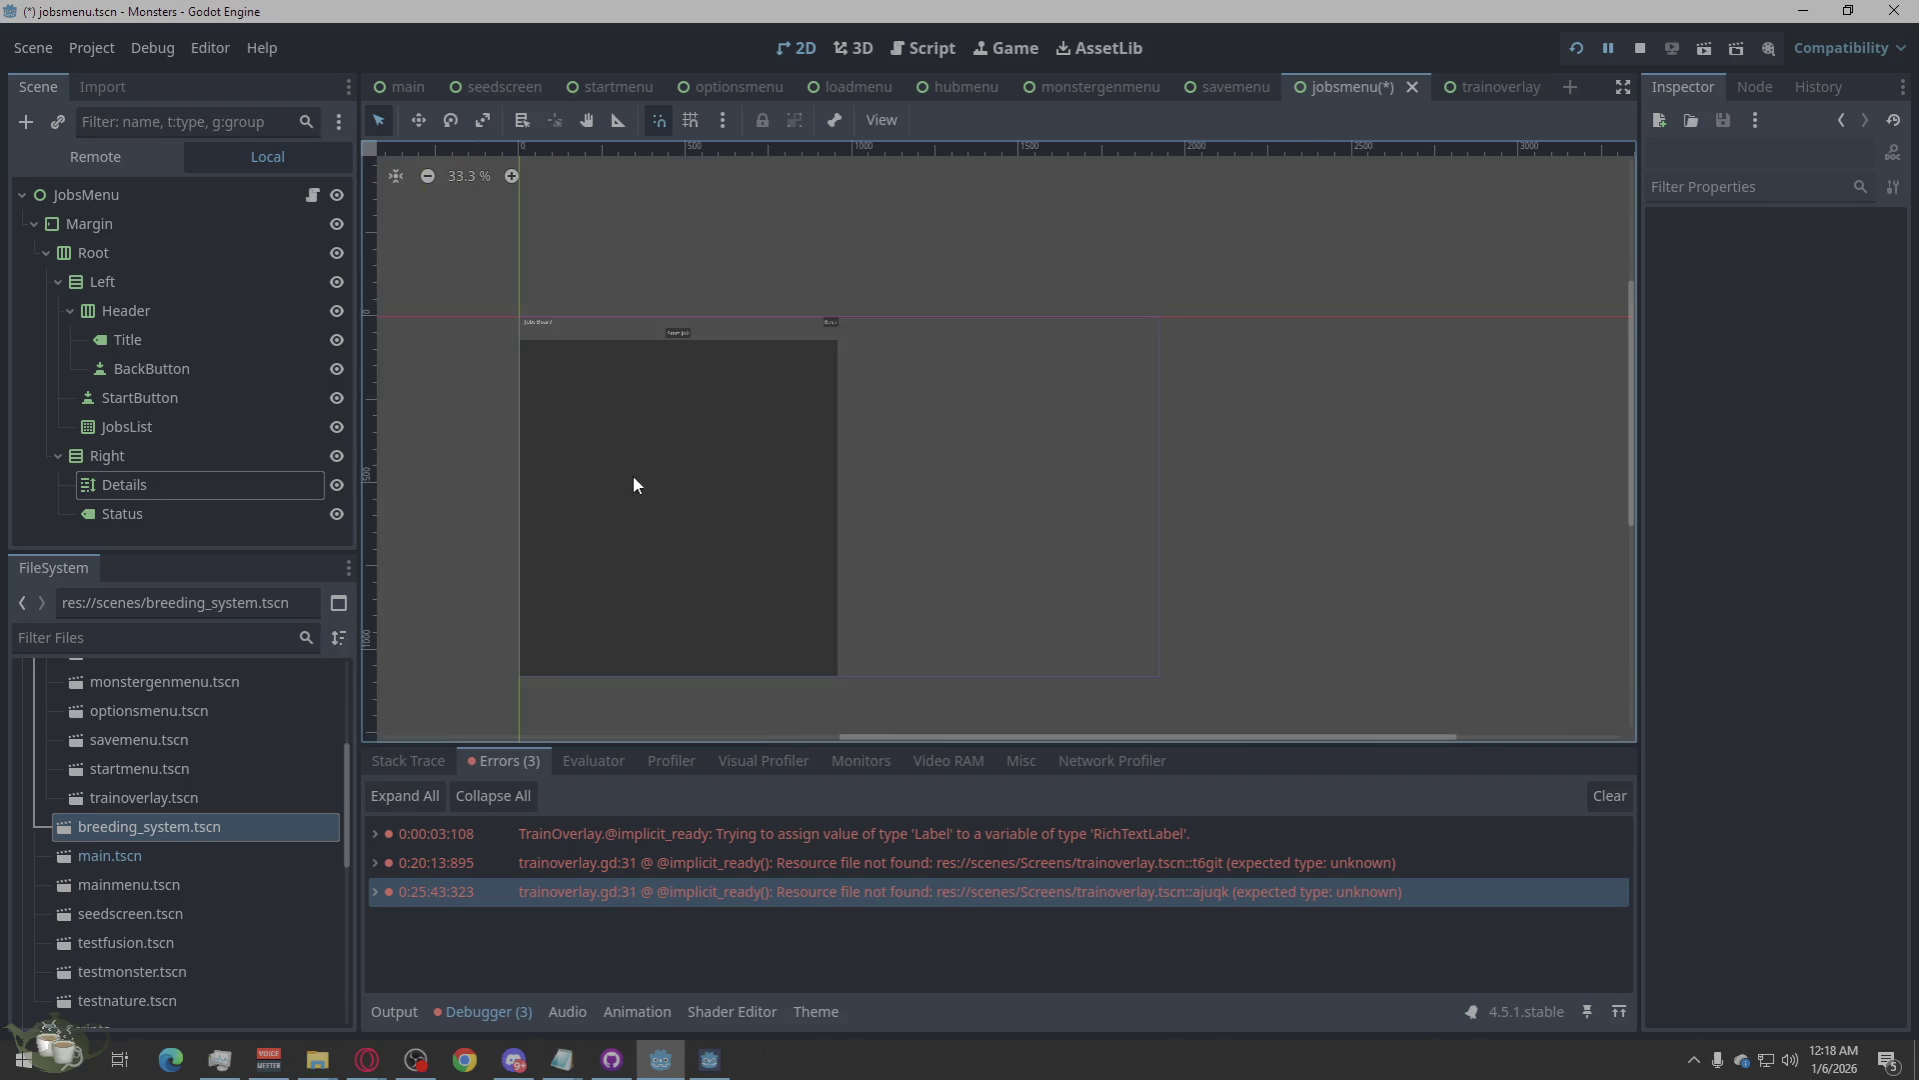
scroll(906, 490, up, 1)
scroll(1120, 439, down, 1)
scroll(740, 522, up, 1)
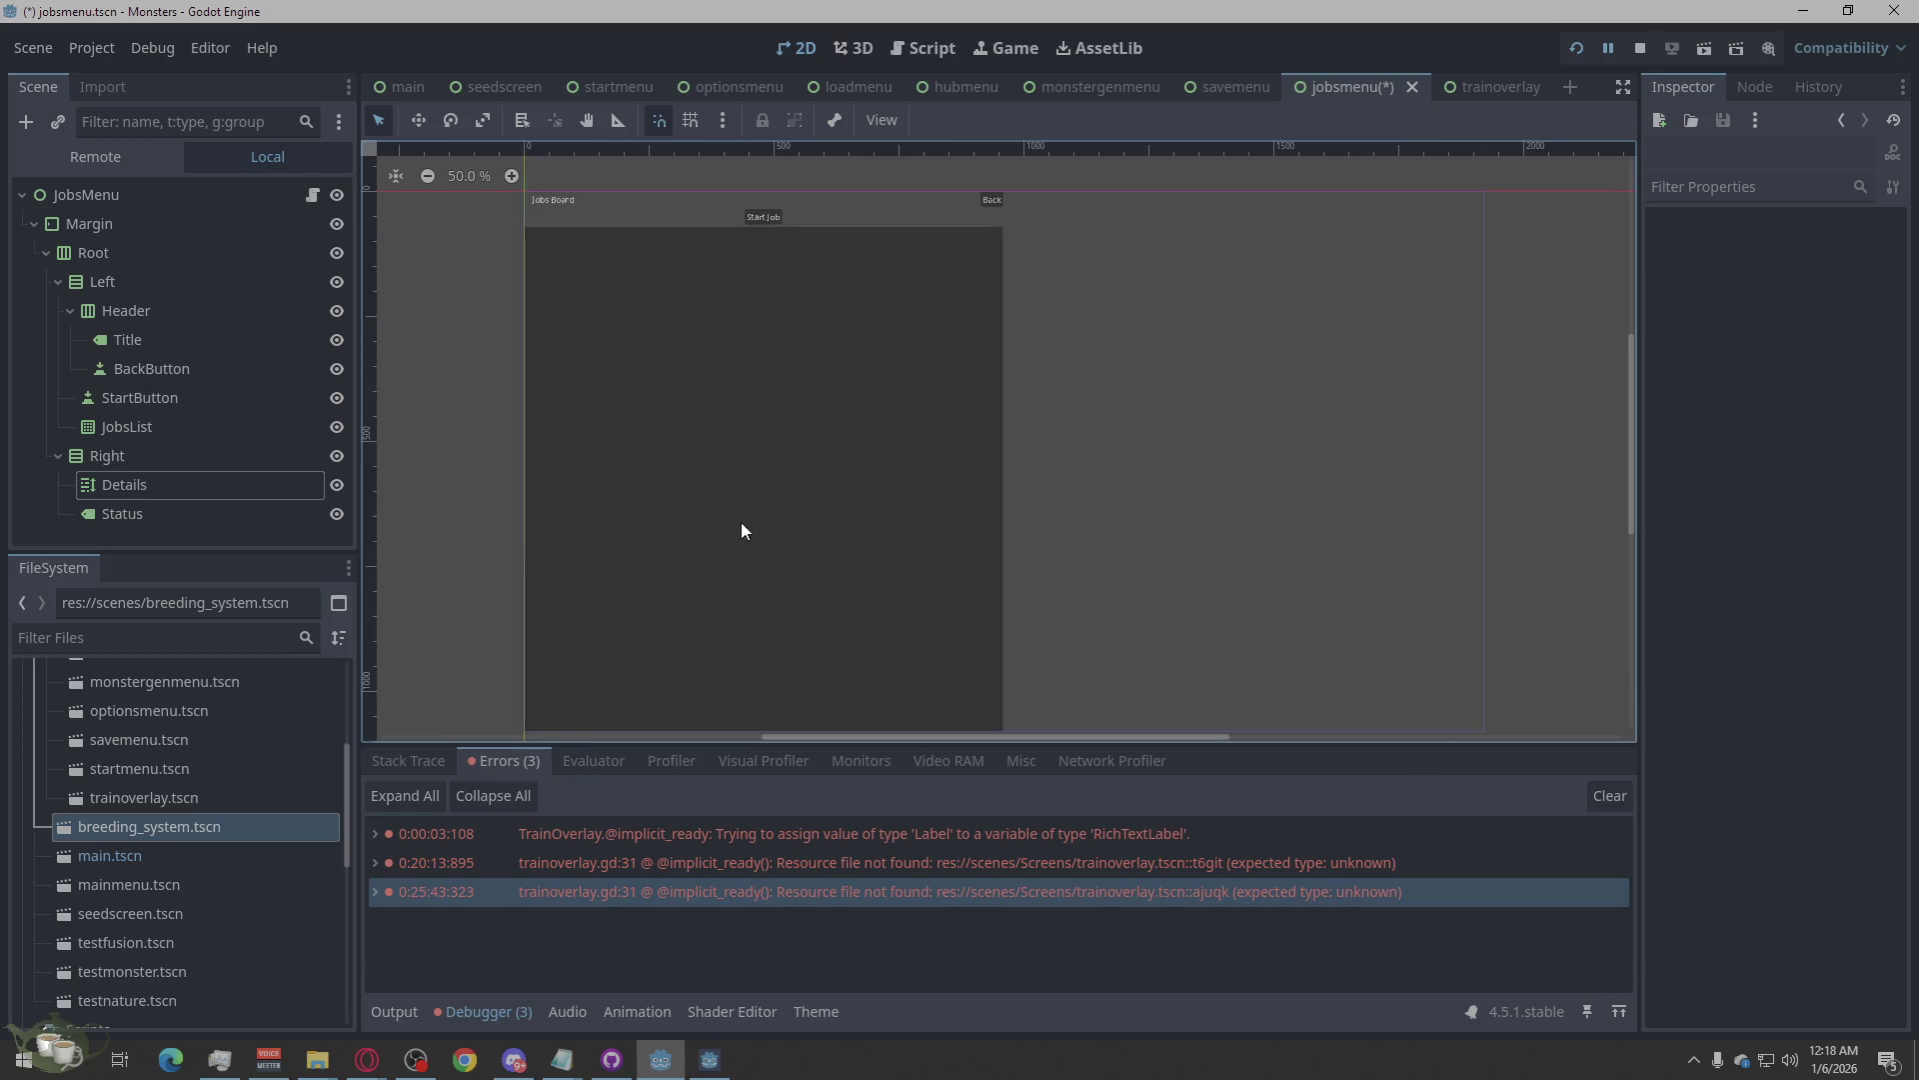
key(ctrl+s)
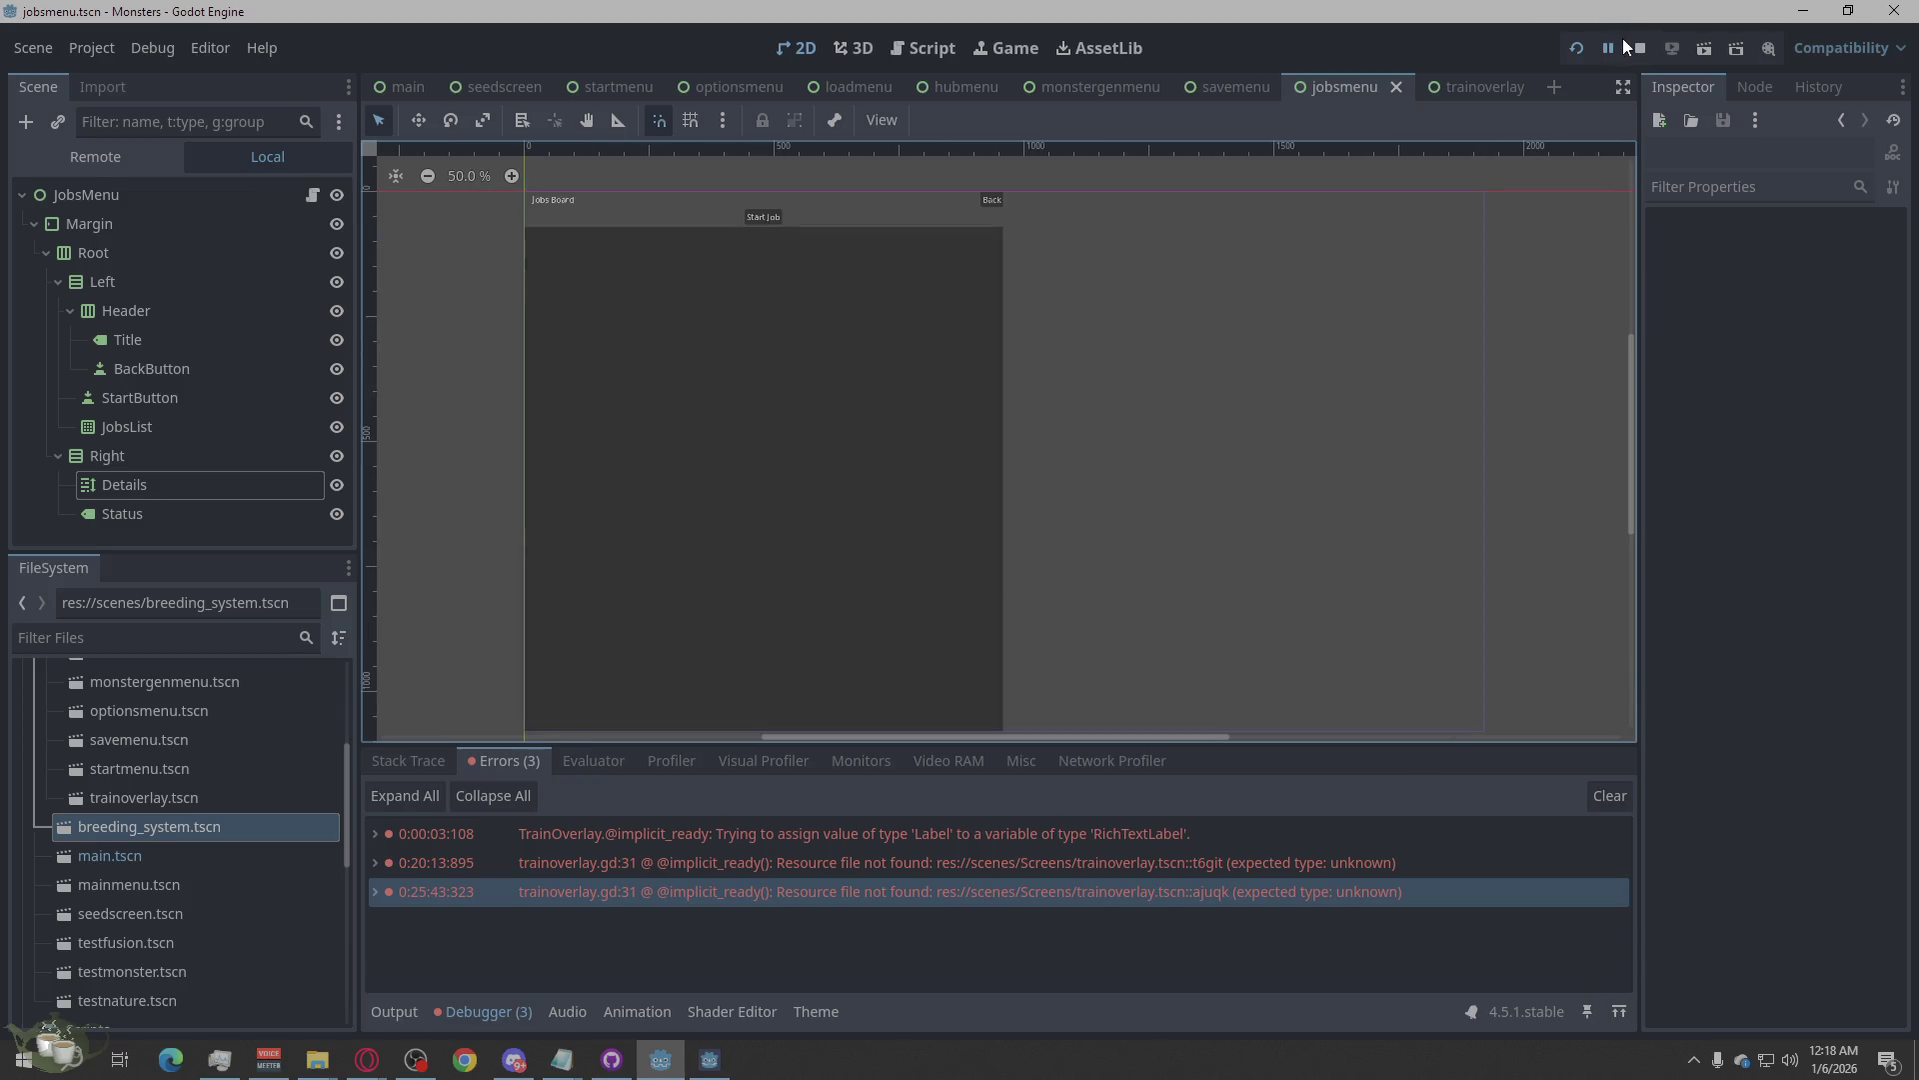
click(1640, 48)
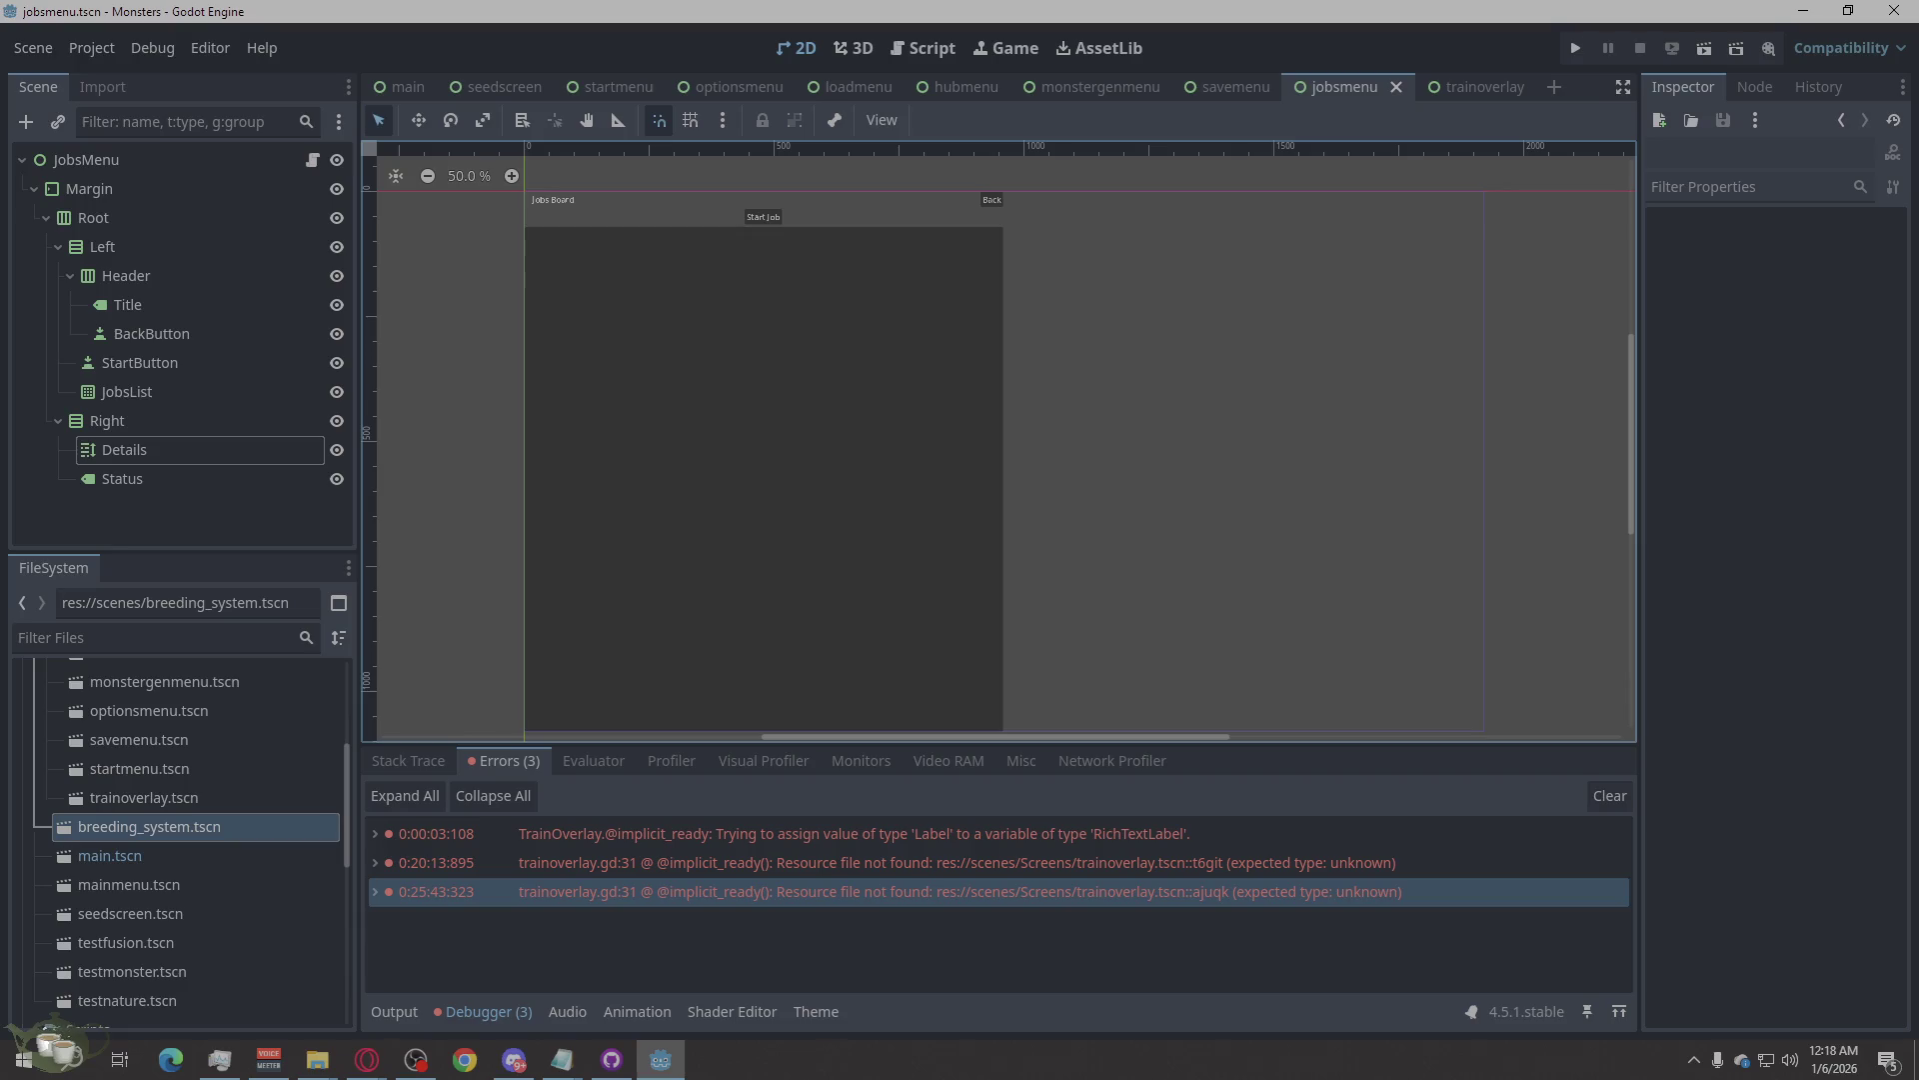
key(alt+Tab)
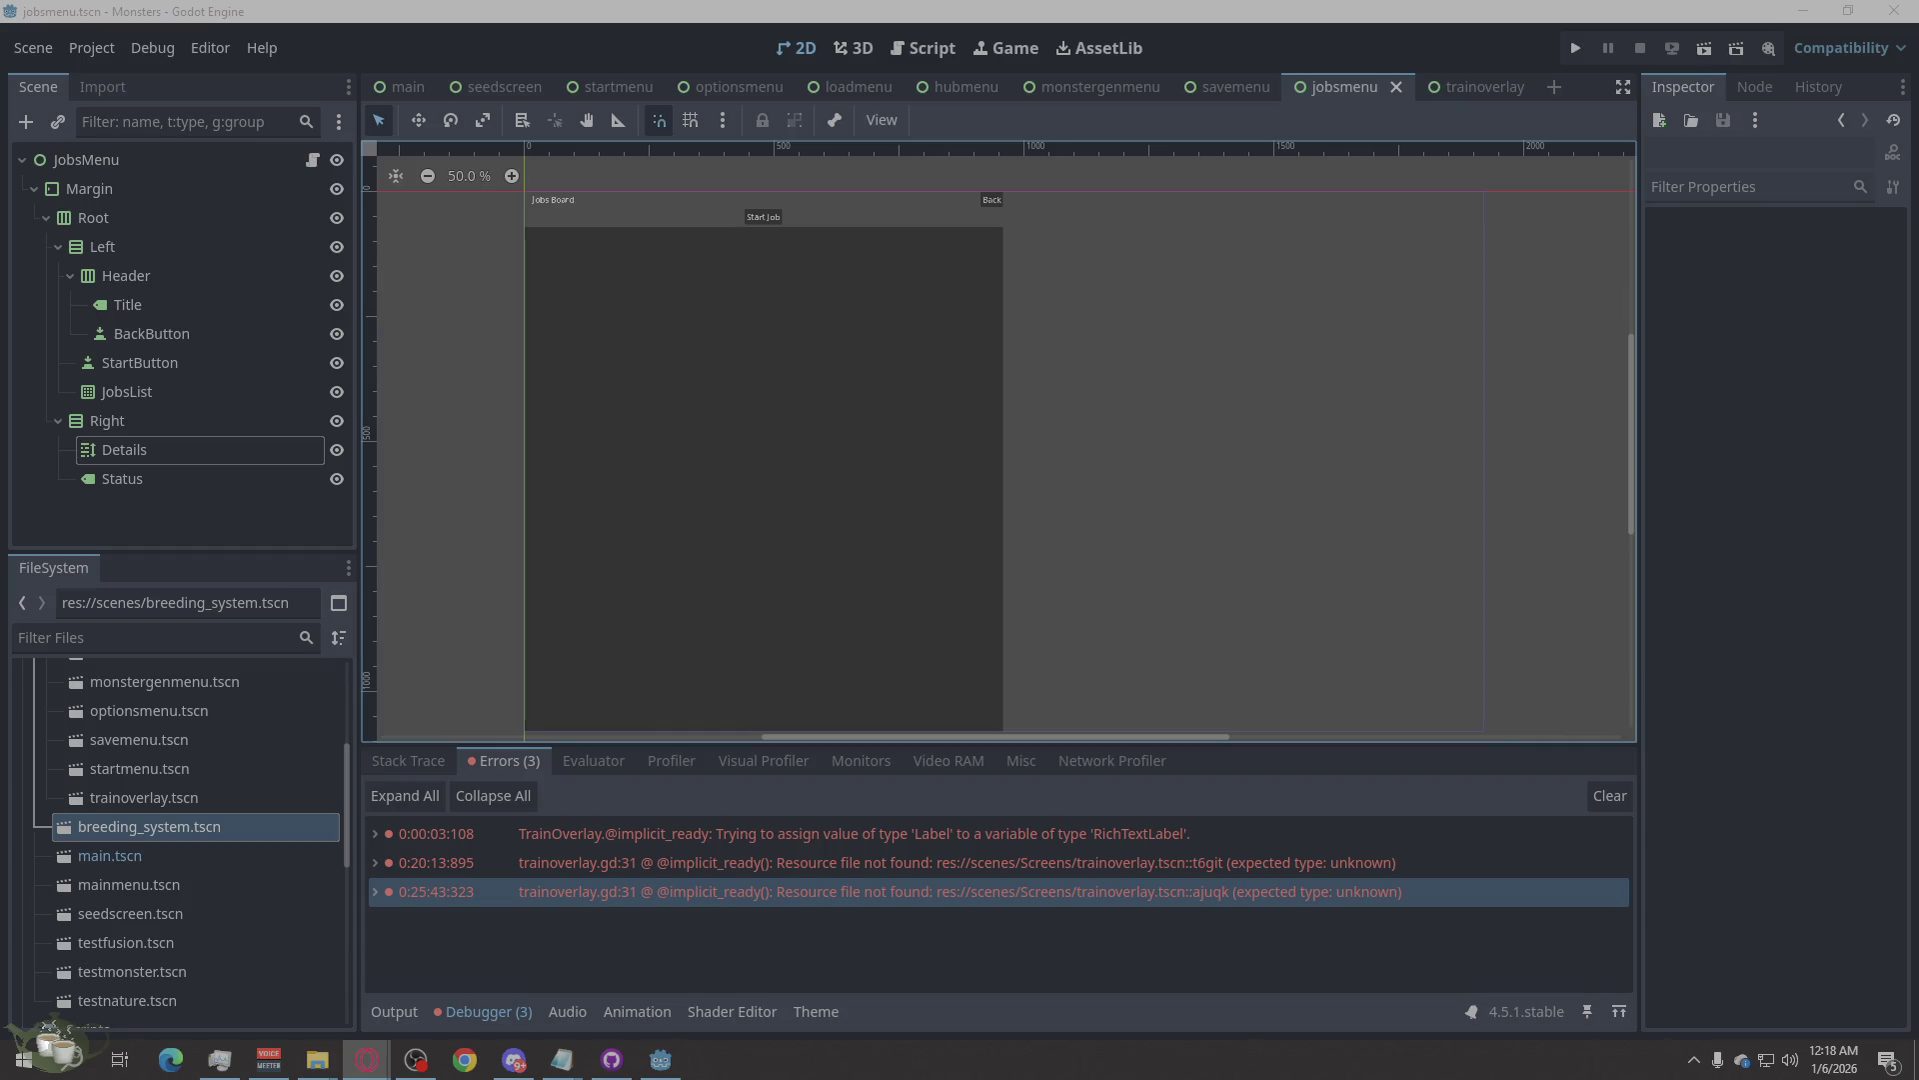
Run the game, start a New Game, and start the Warehouse Helper job from the Jobs Board.
click(1577, 48)
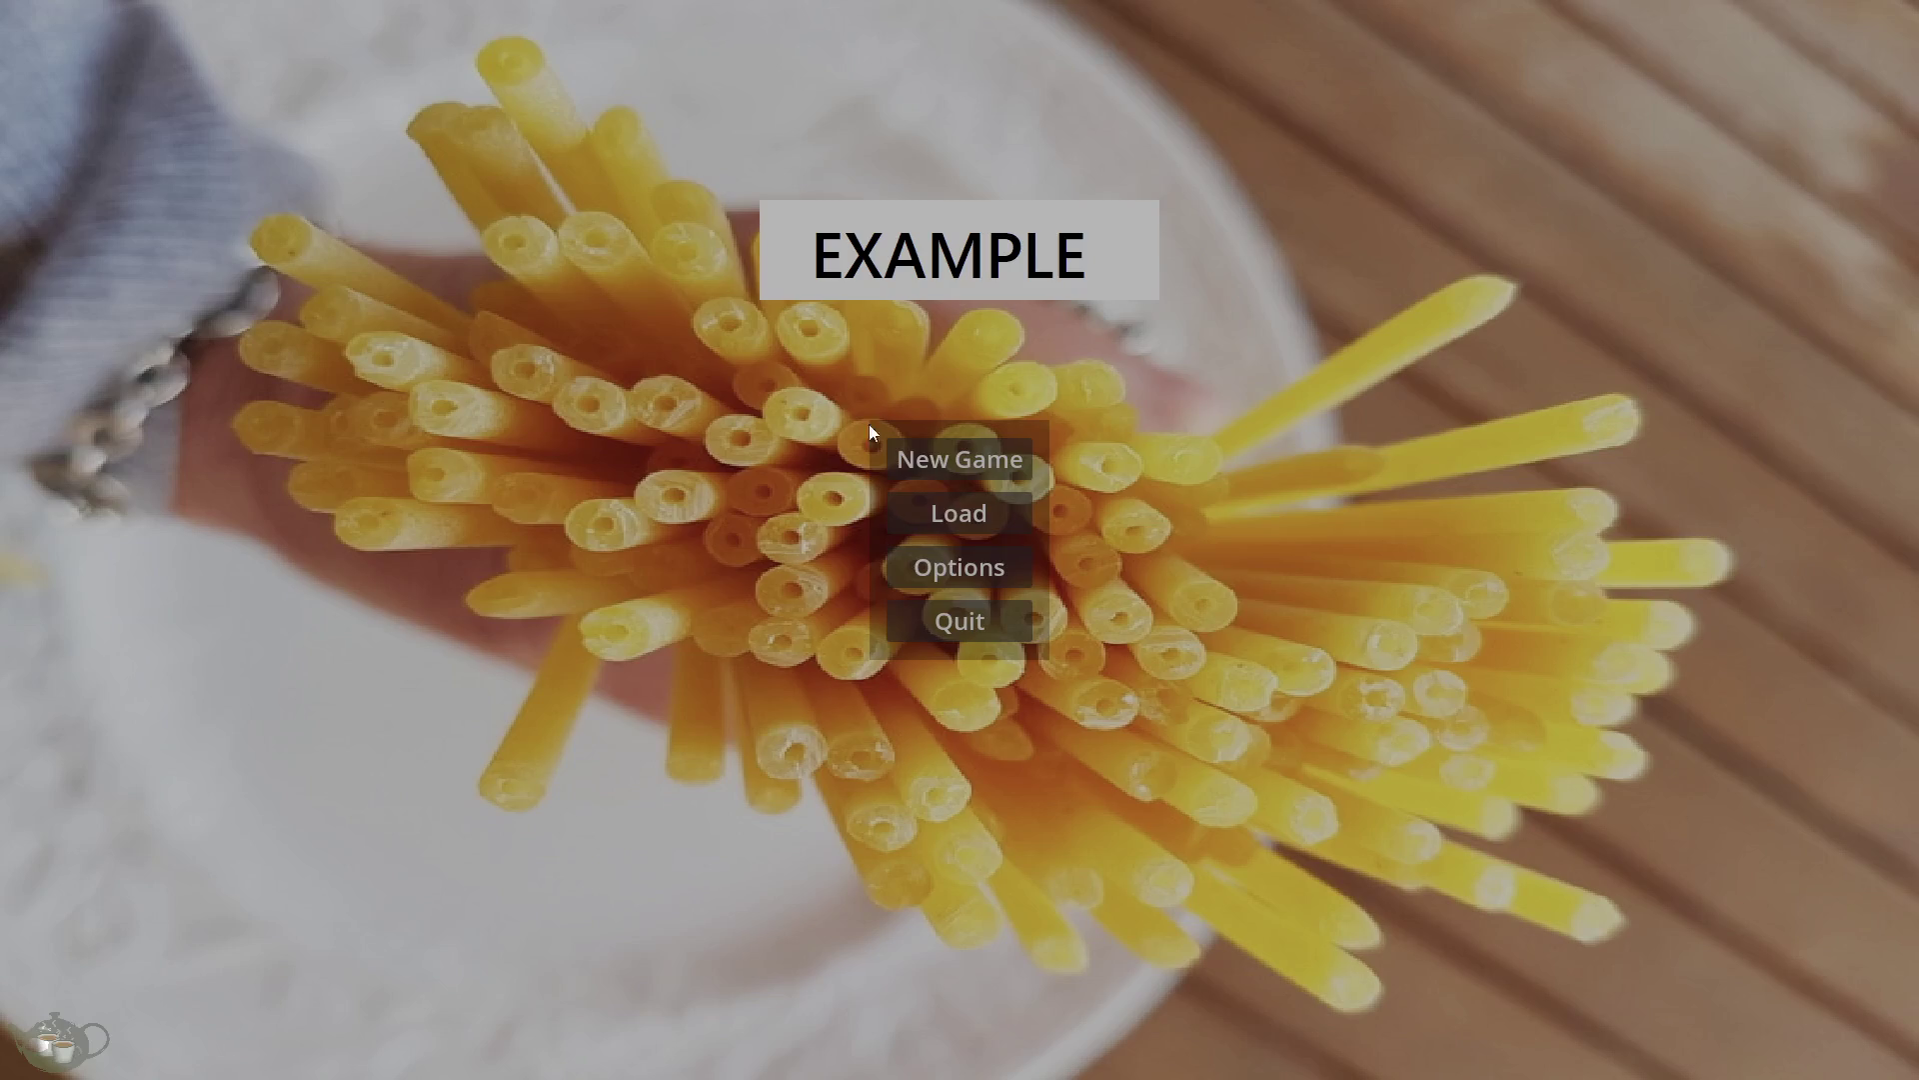
click(961, 472)
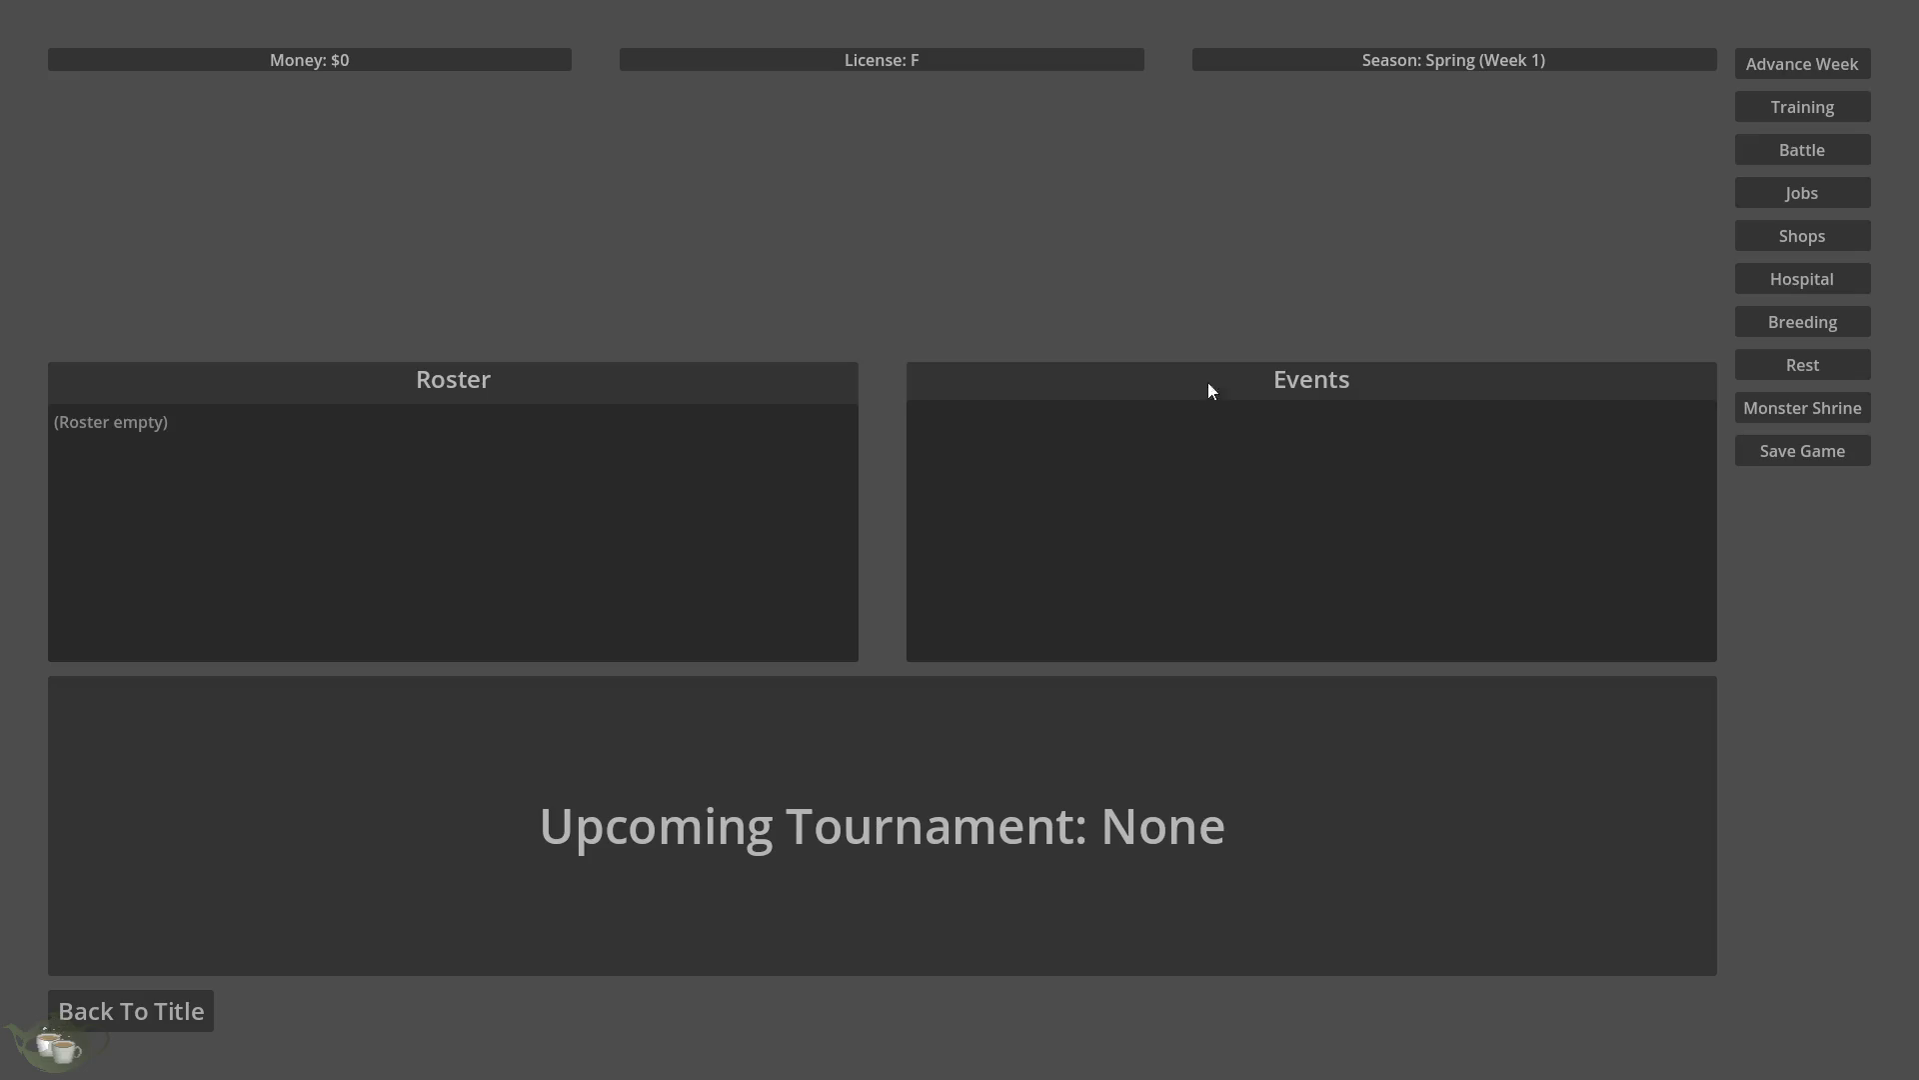
click(1766, 196)
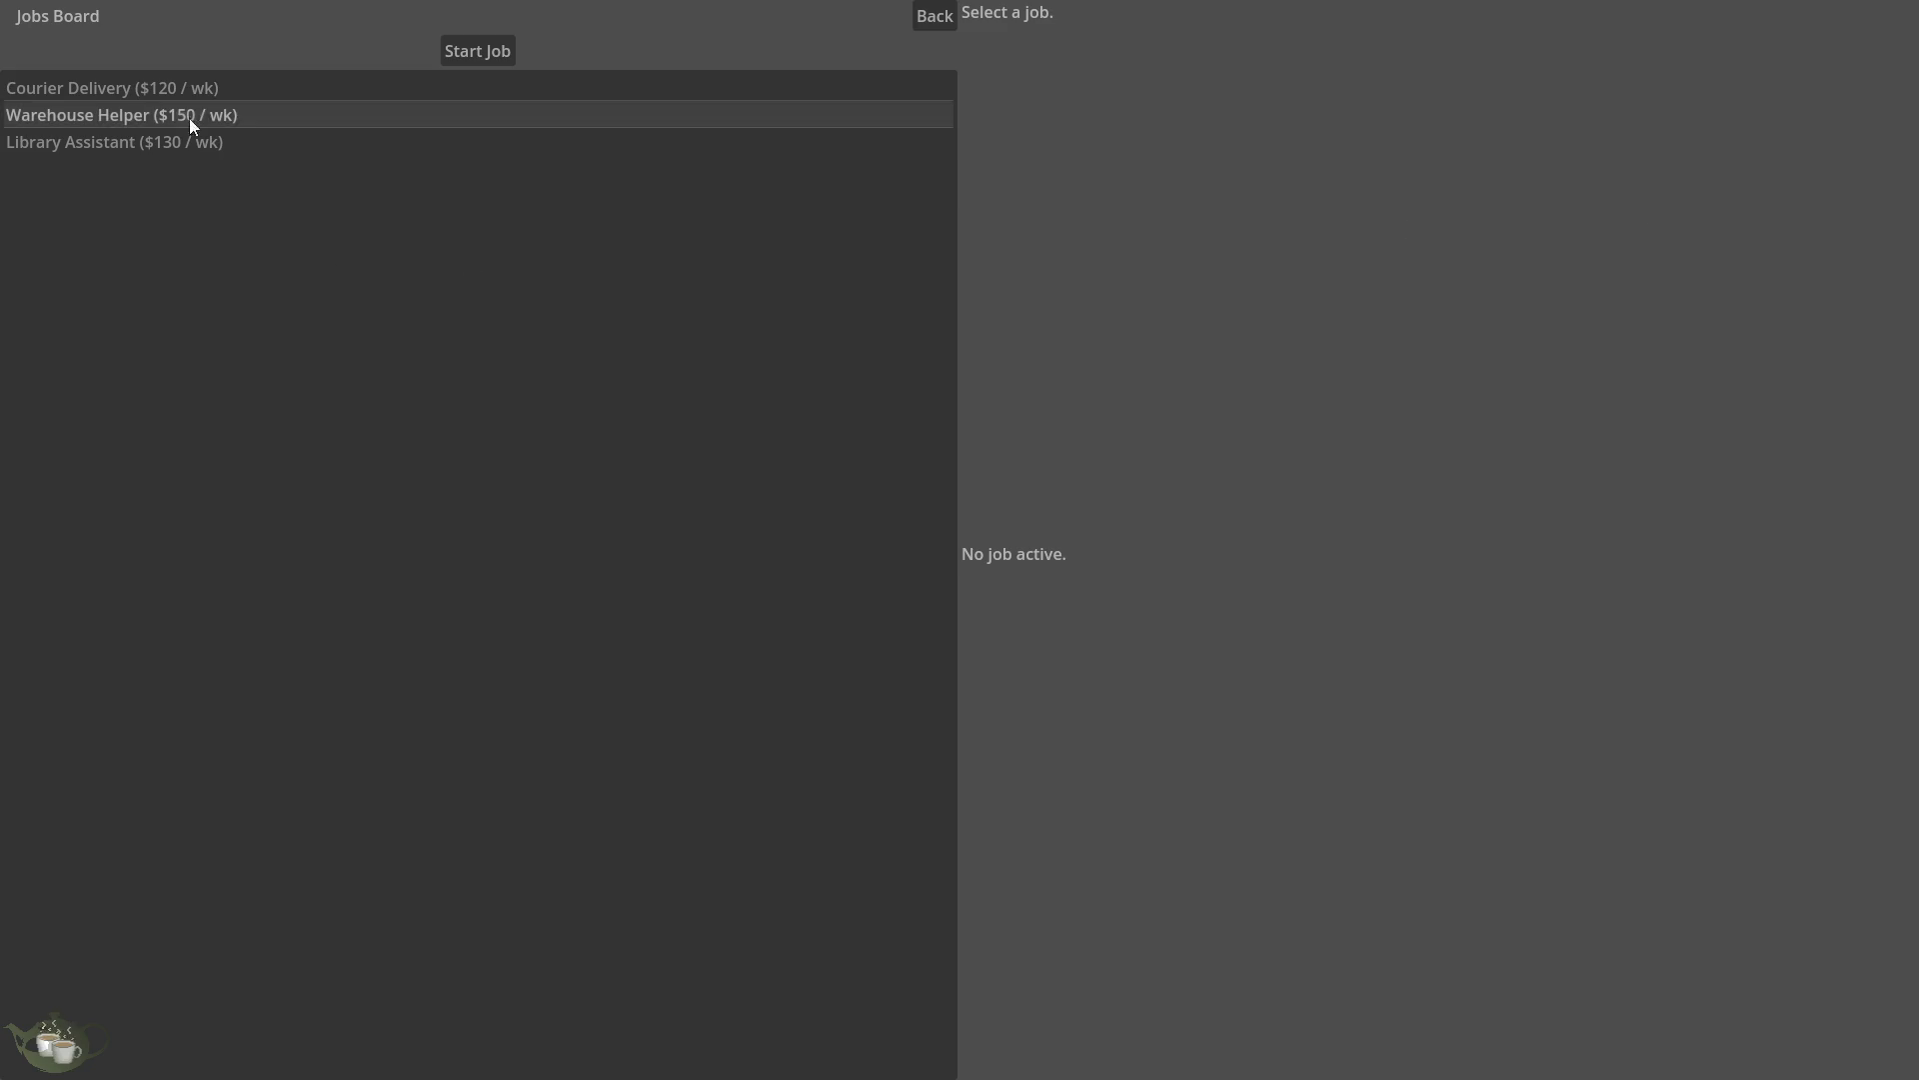
click(224, 96)
click(241, 116)
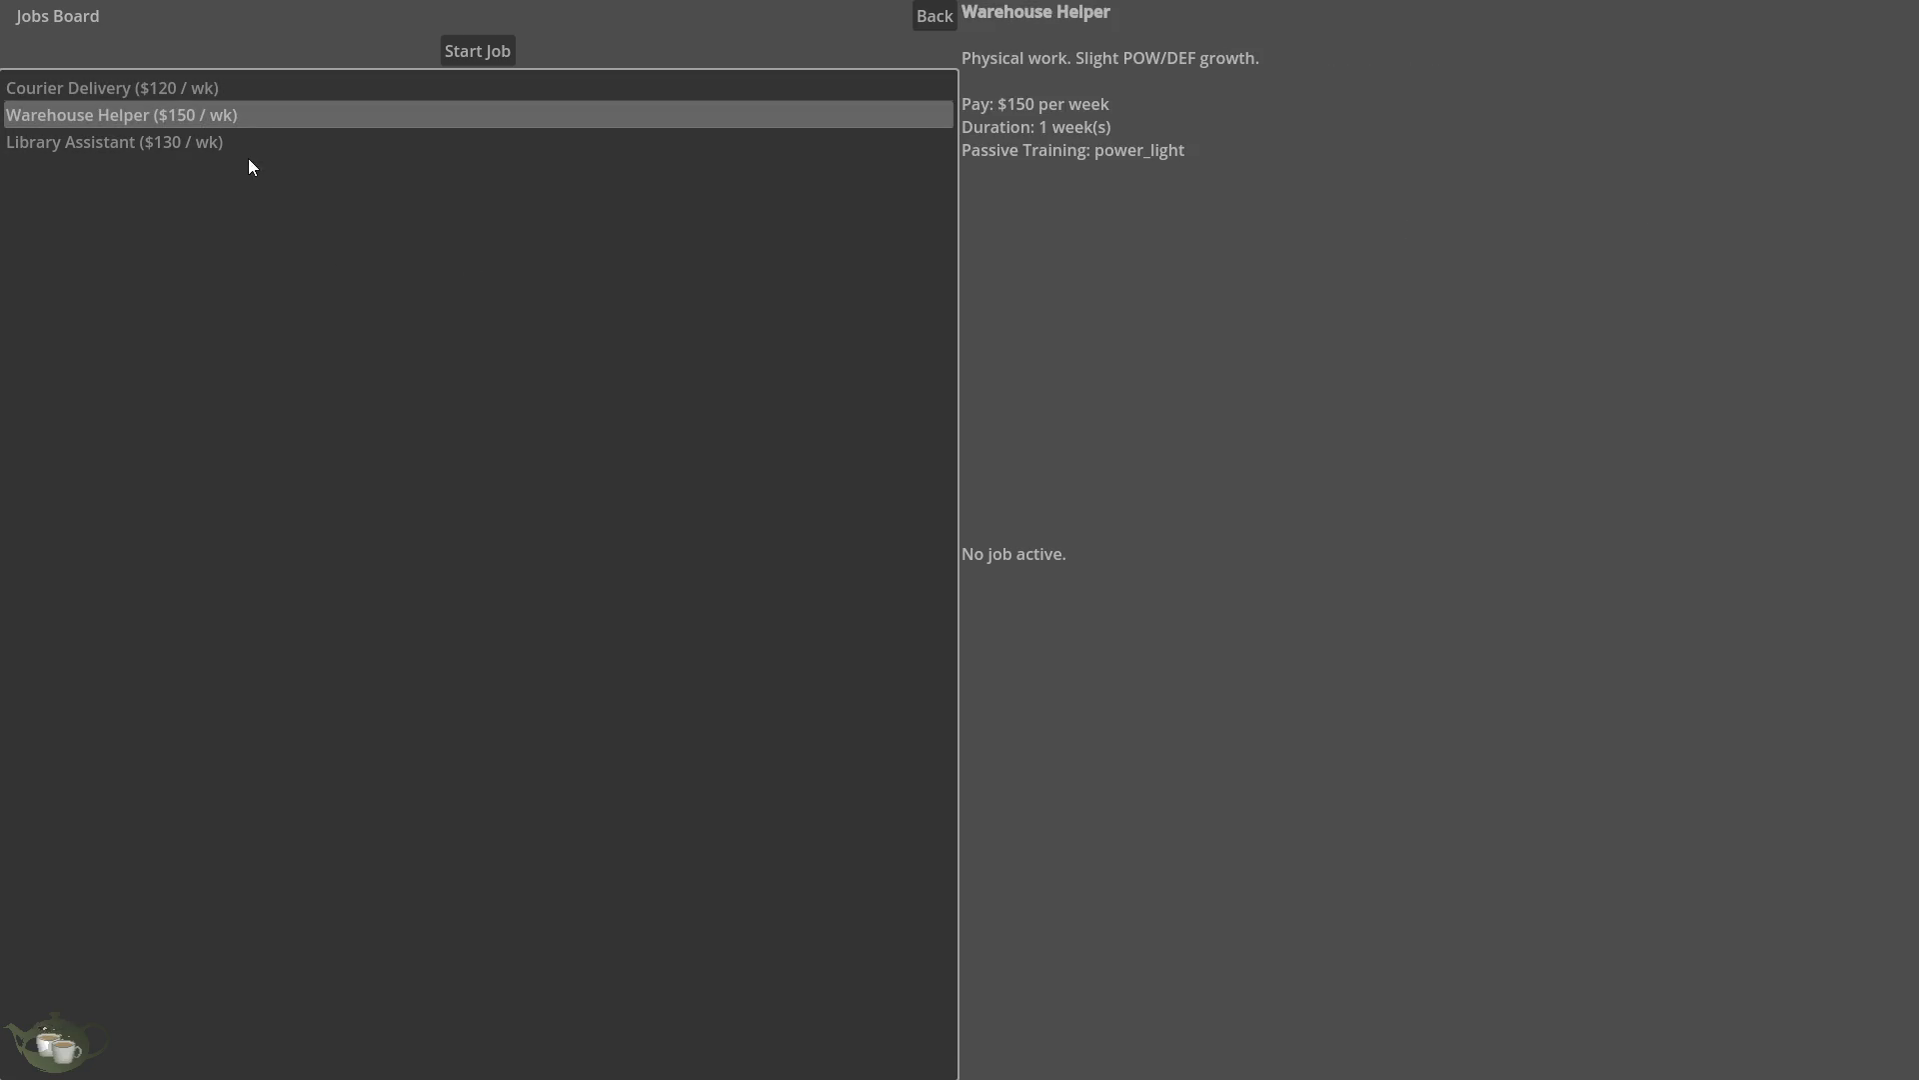
click(264, 142)
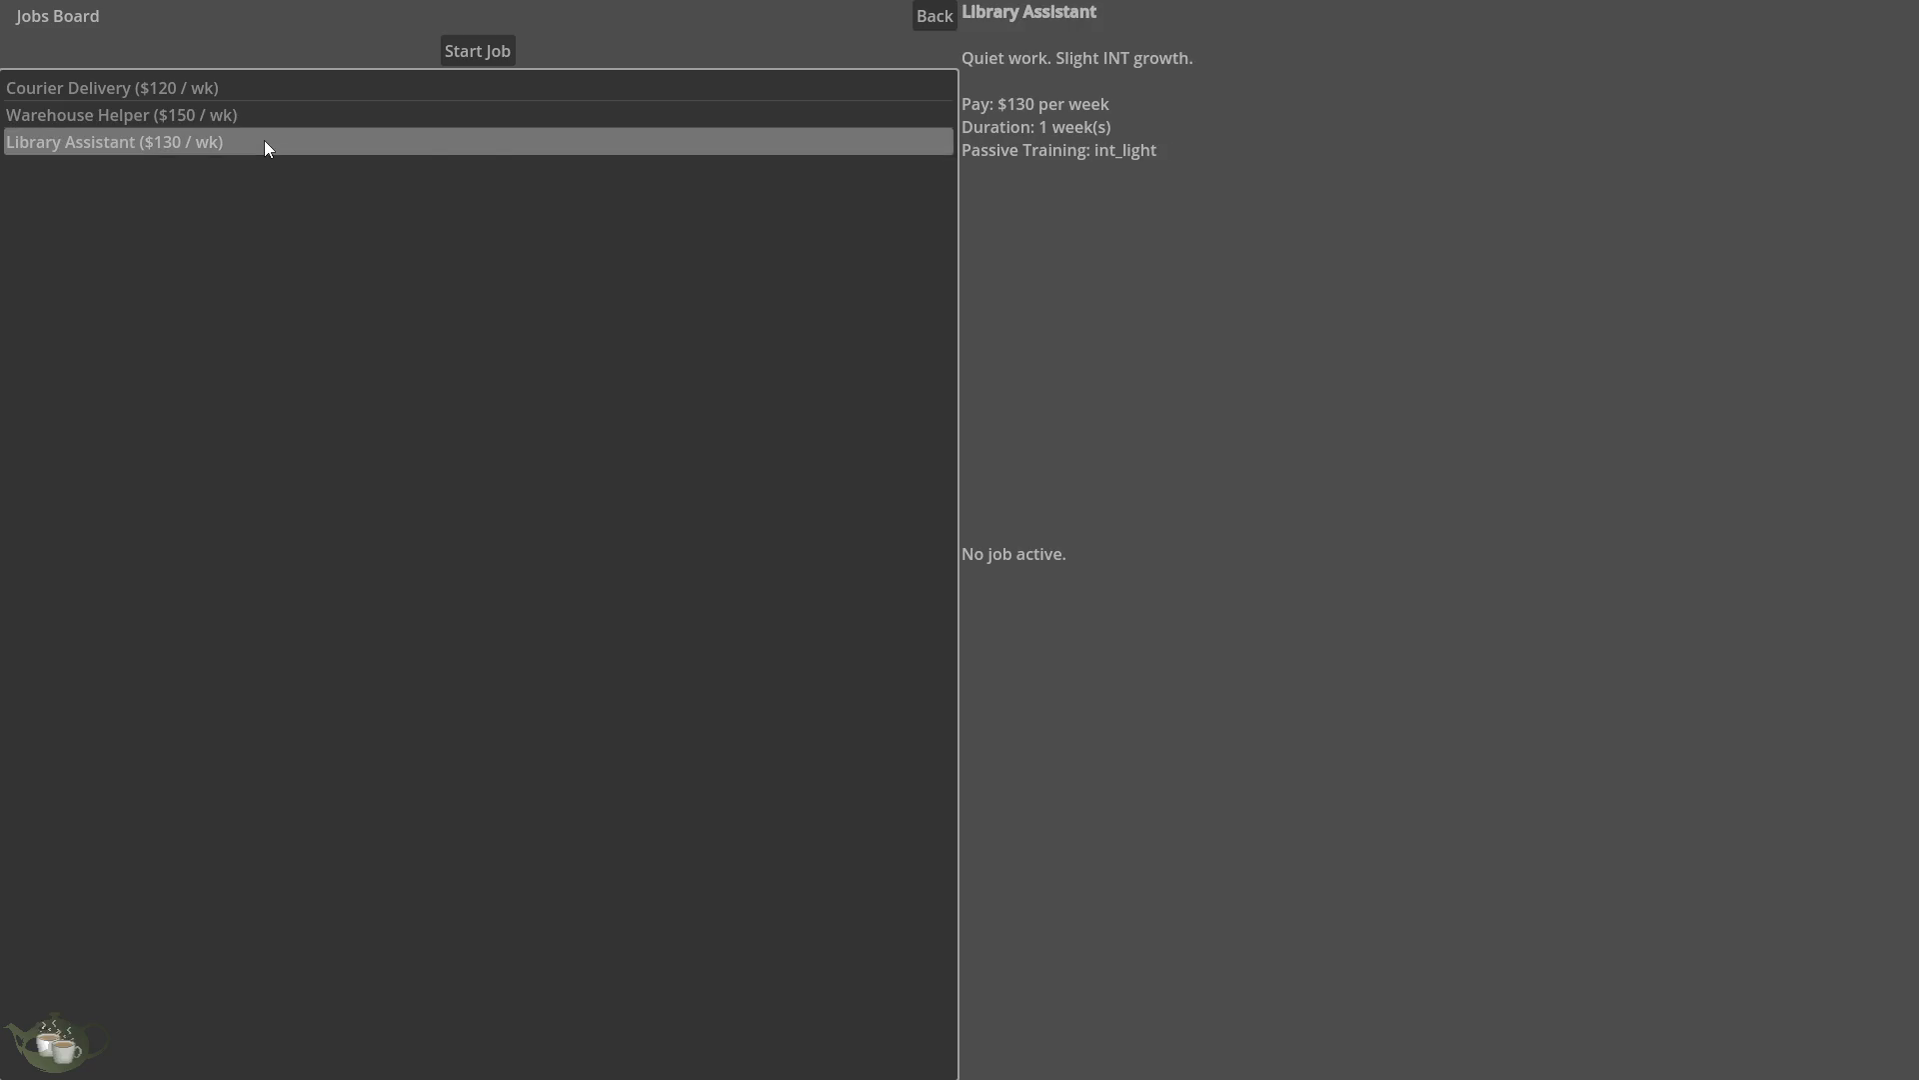
click(277, 119)
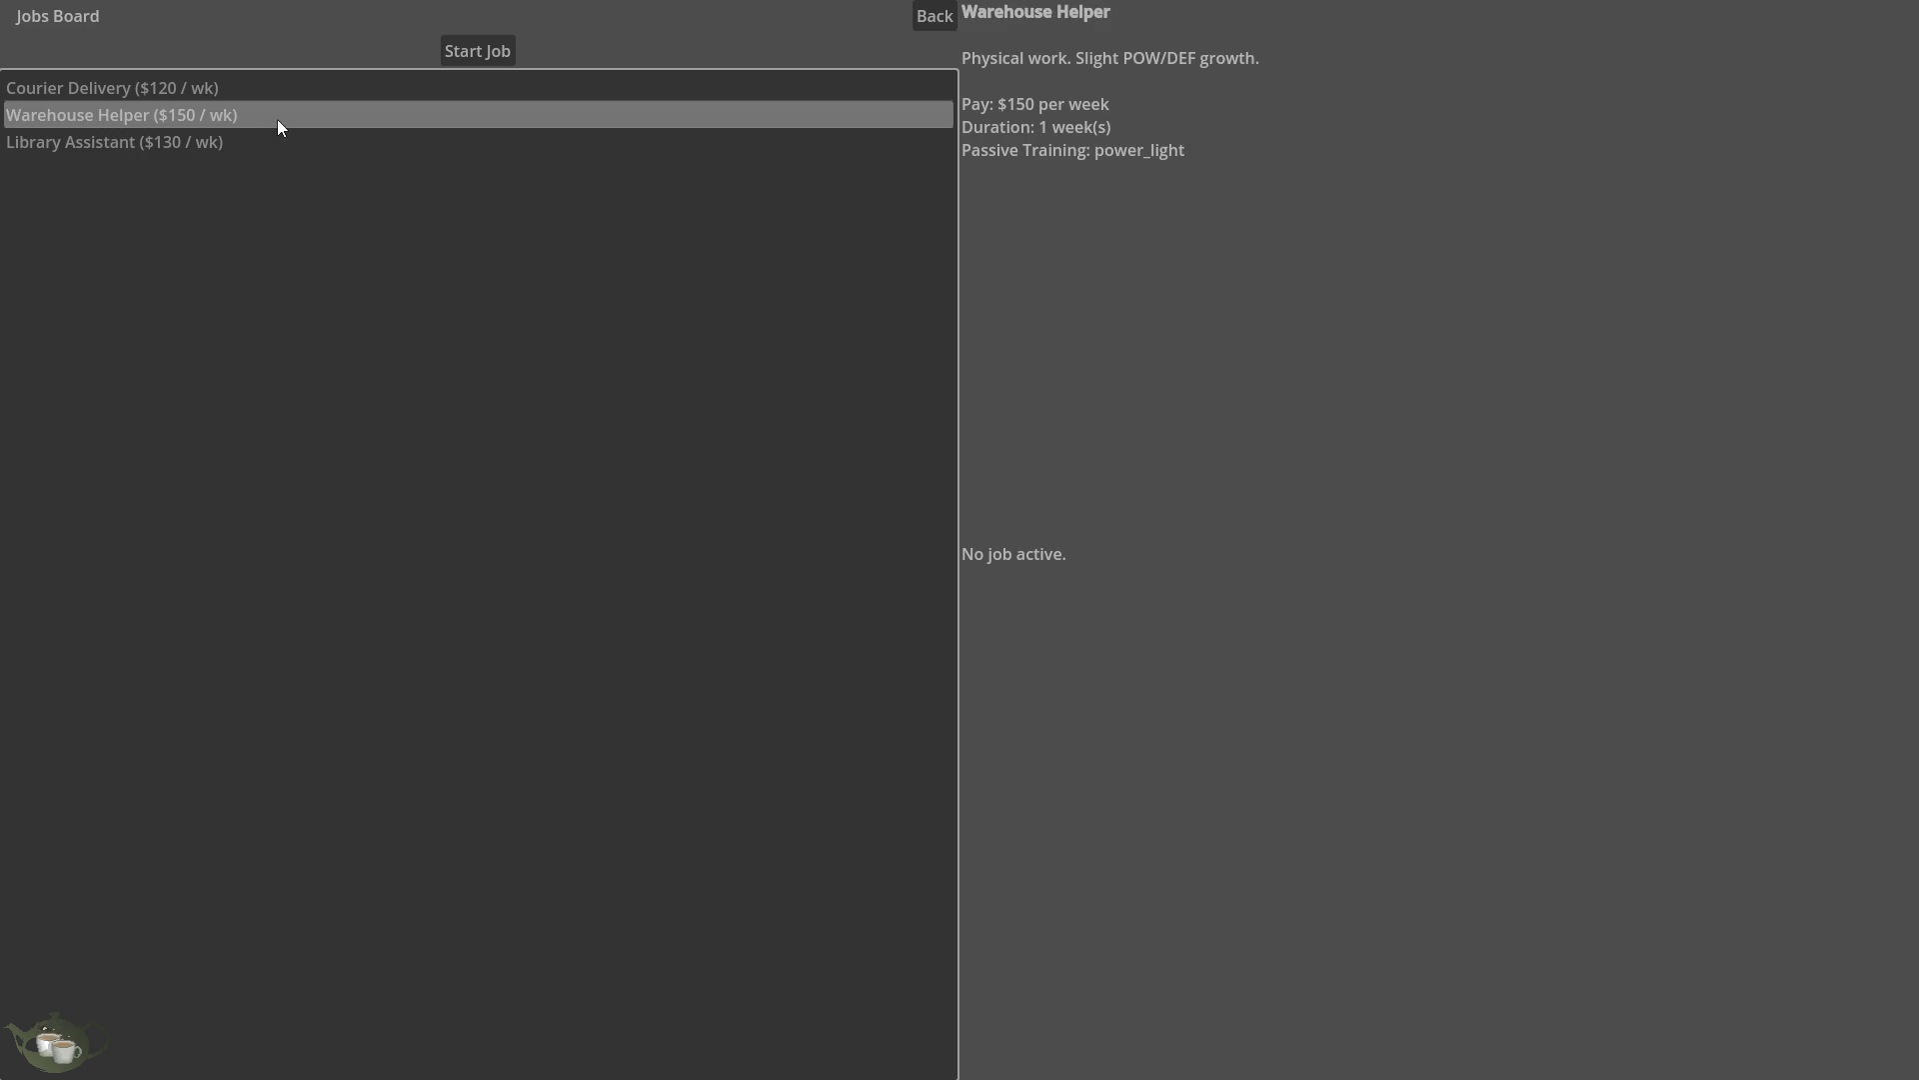
click(502, 50)
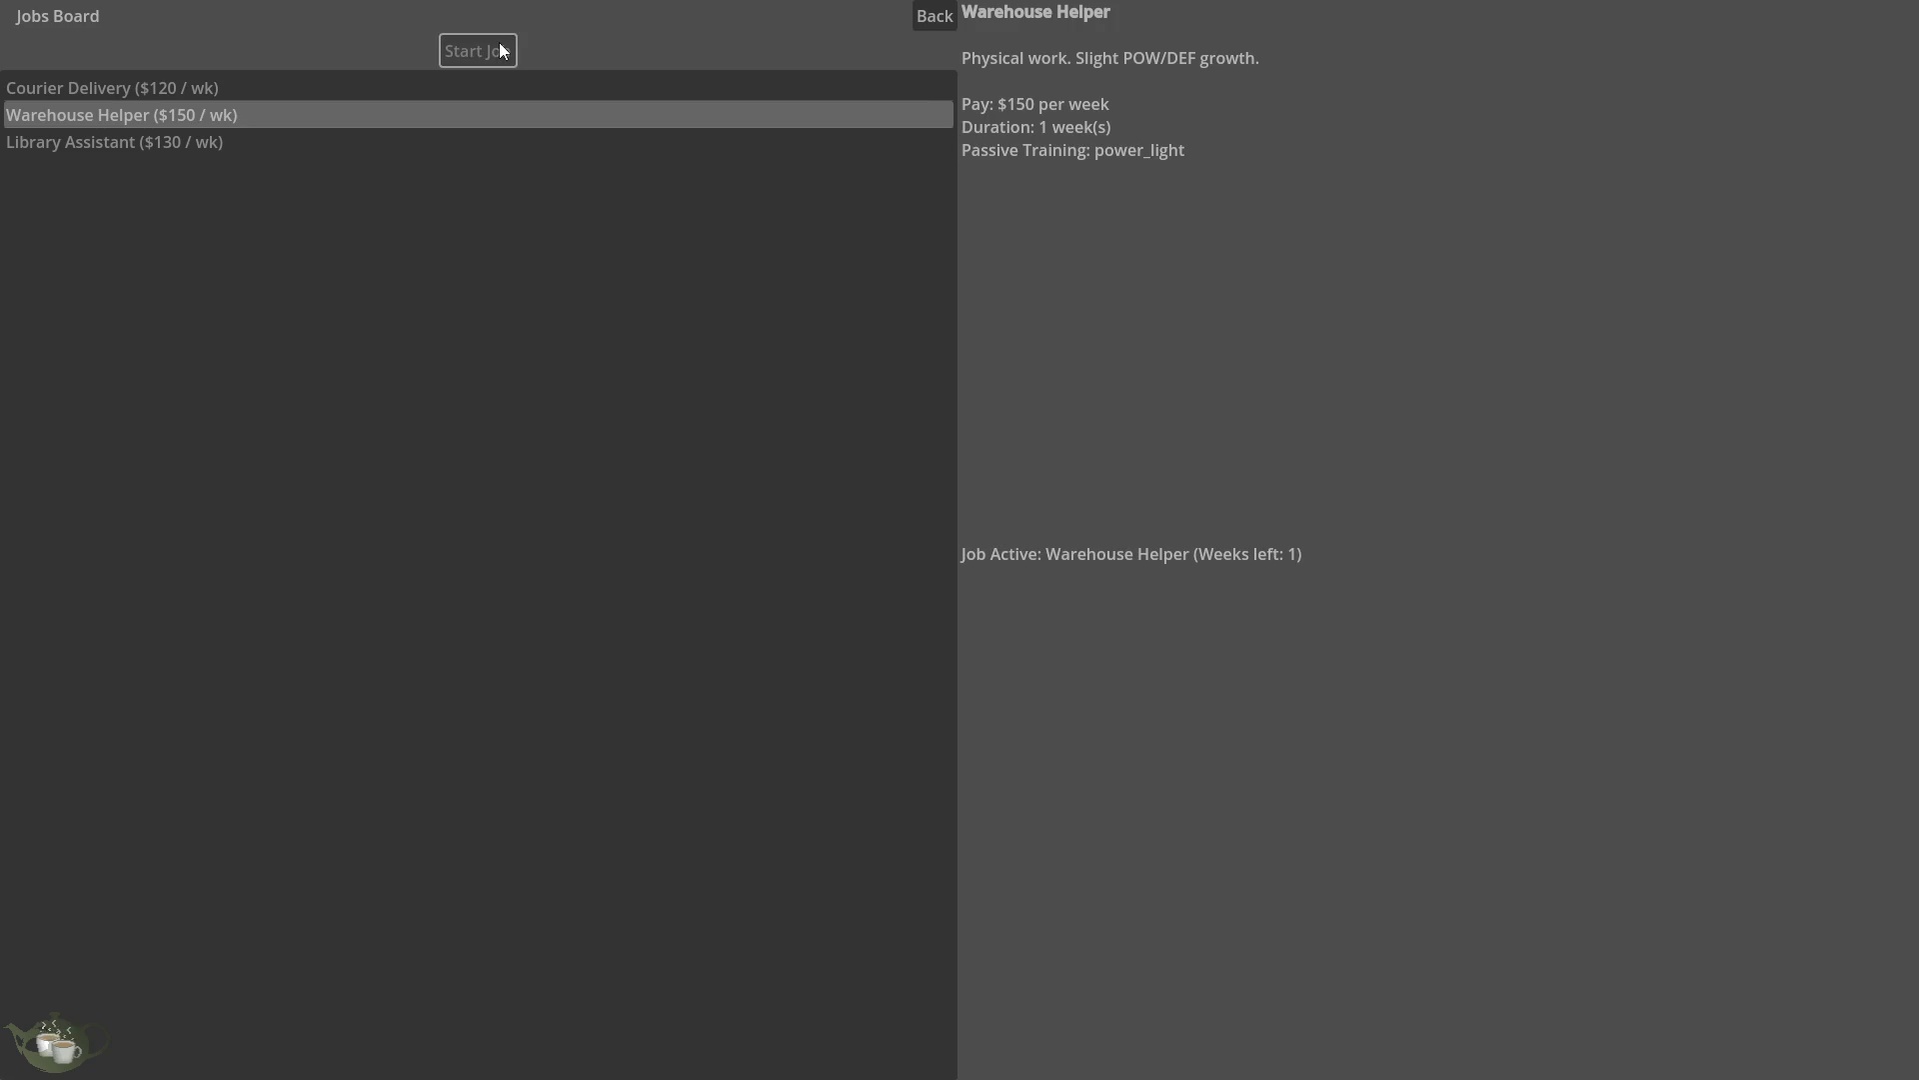
Select the Courier Delivery job, then go between the hub and the Jobs Board.
click(241, 88)
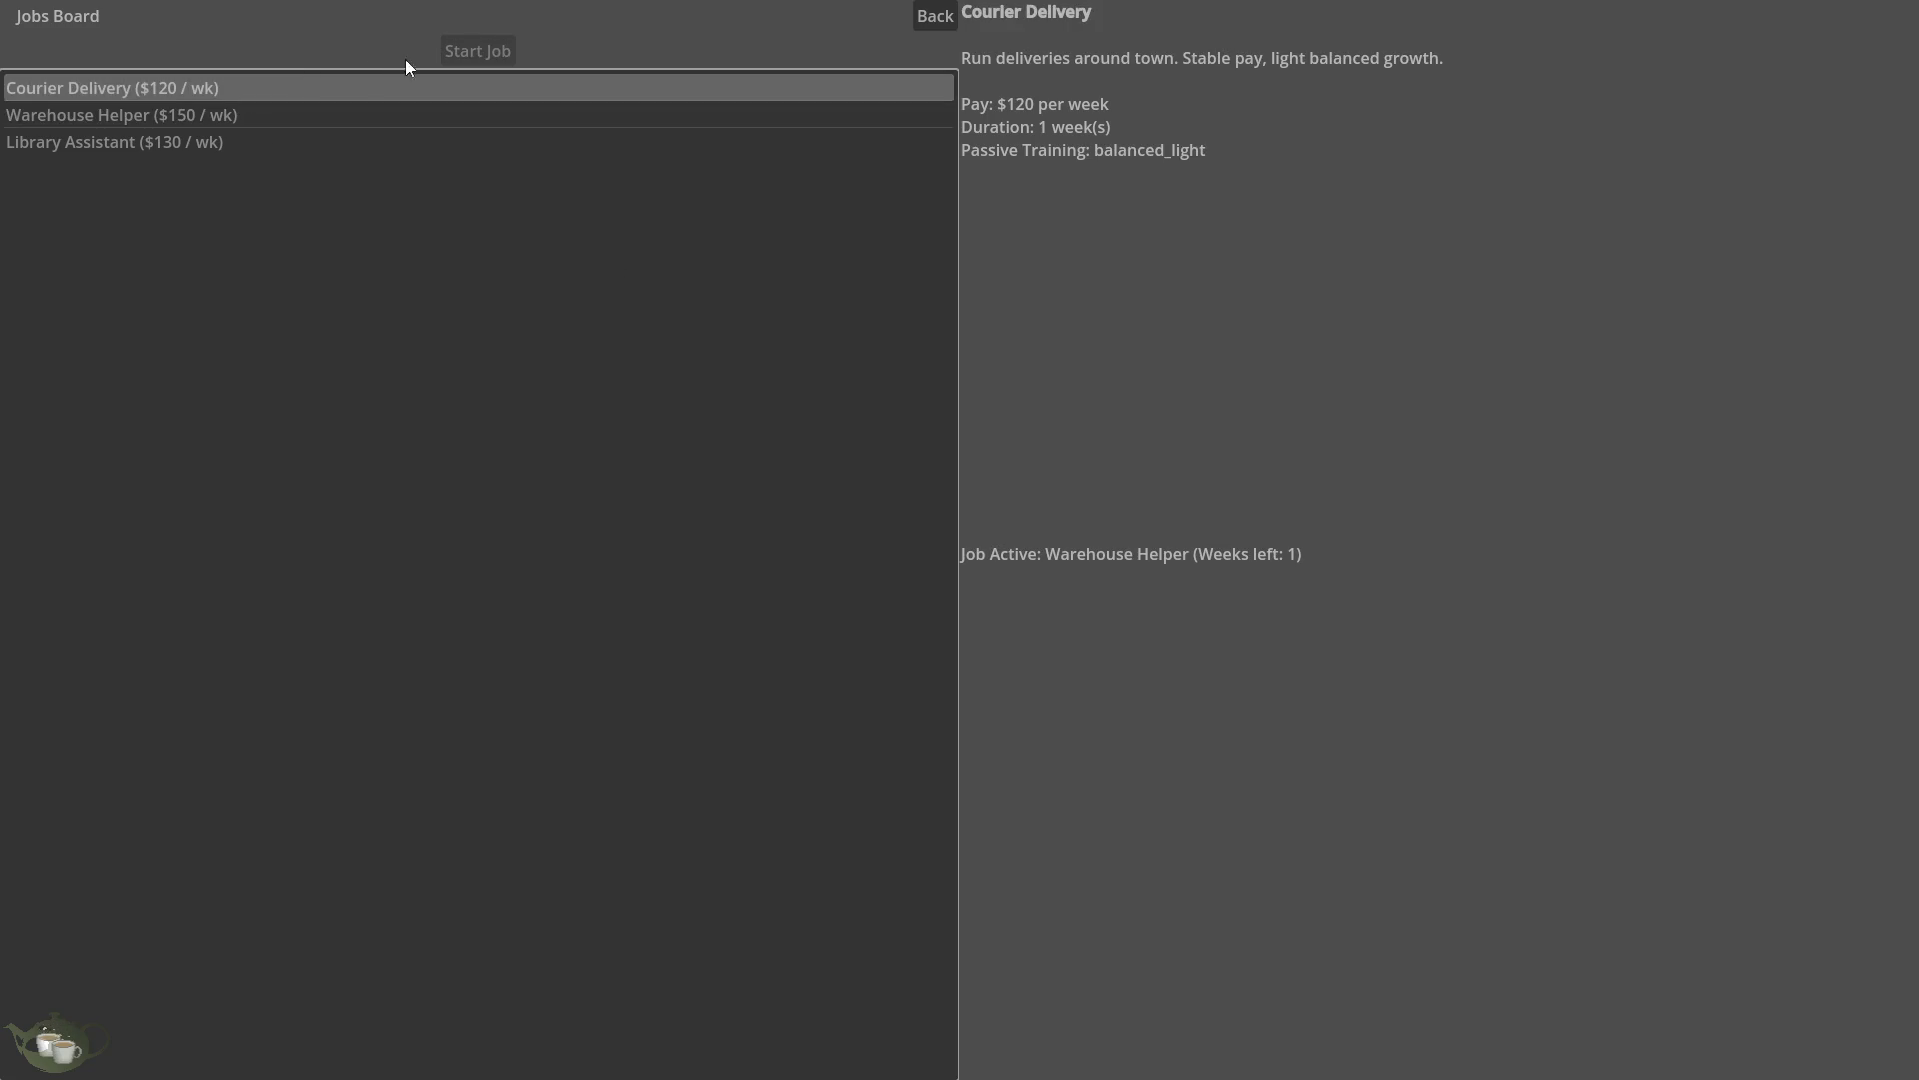
key(Down)
key(Down)
click(490, 94)
click(936, 17)
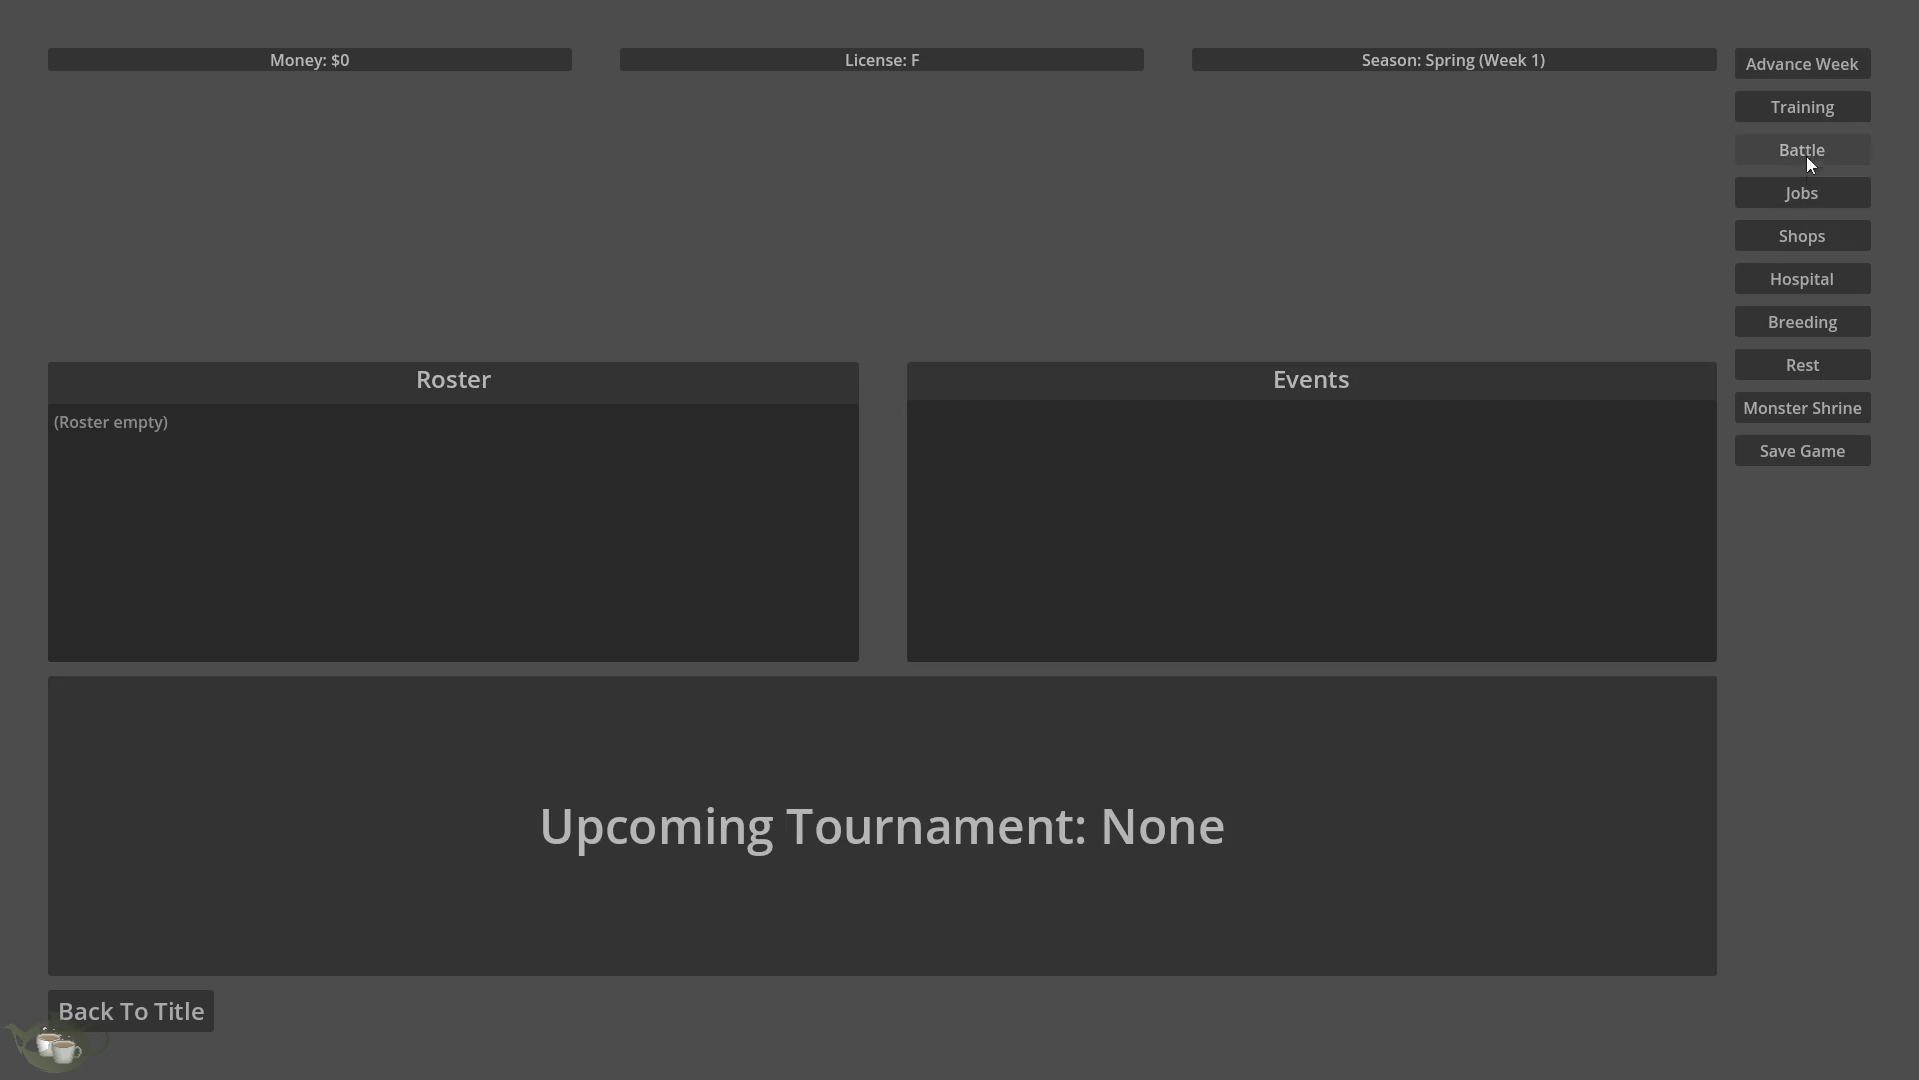
click(1789, 195)
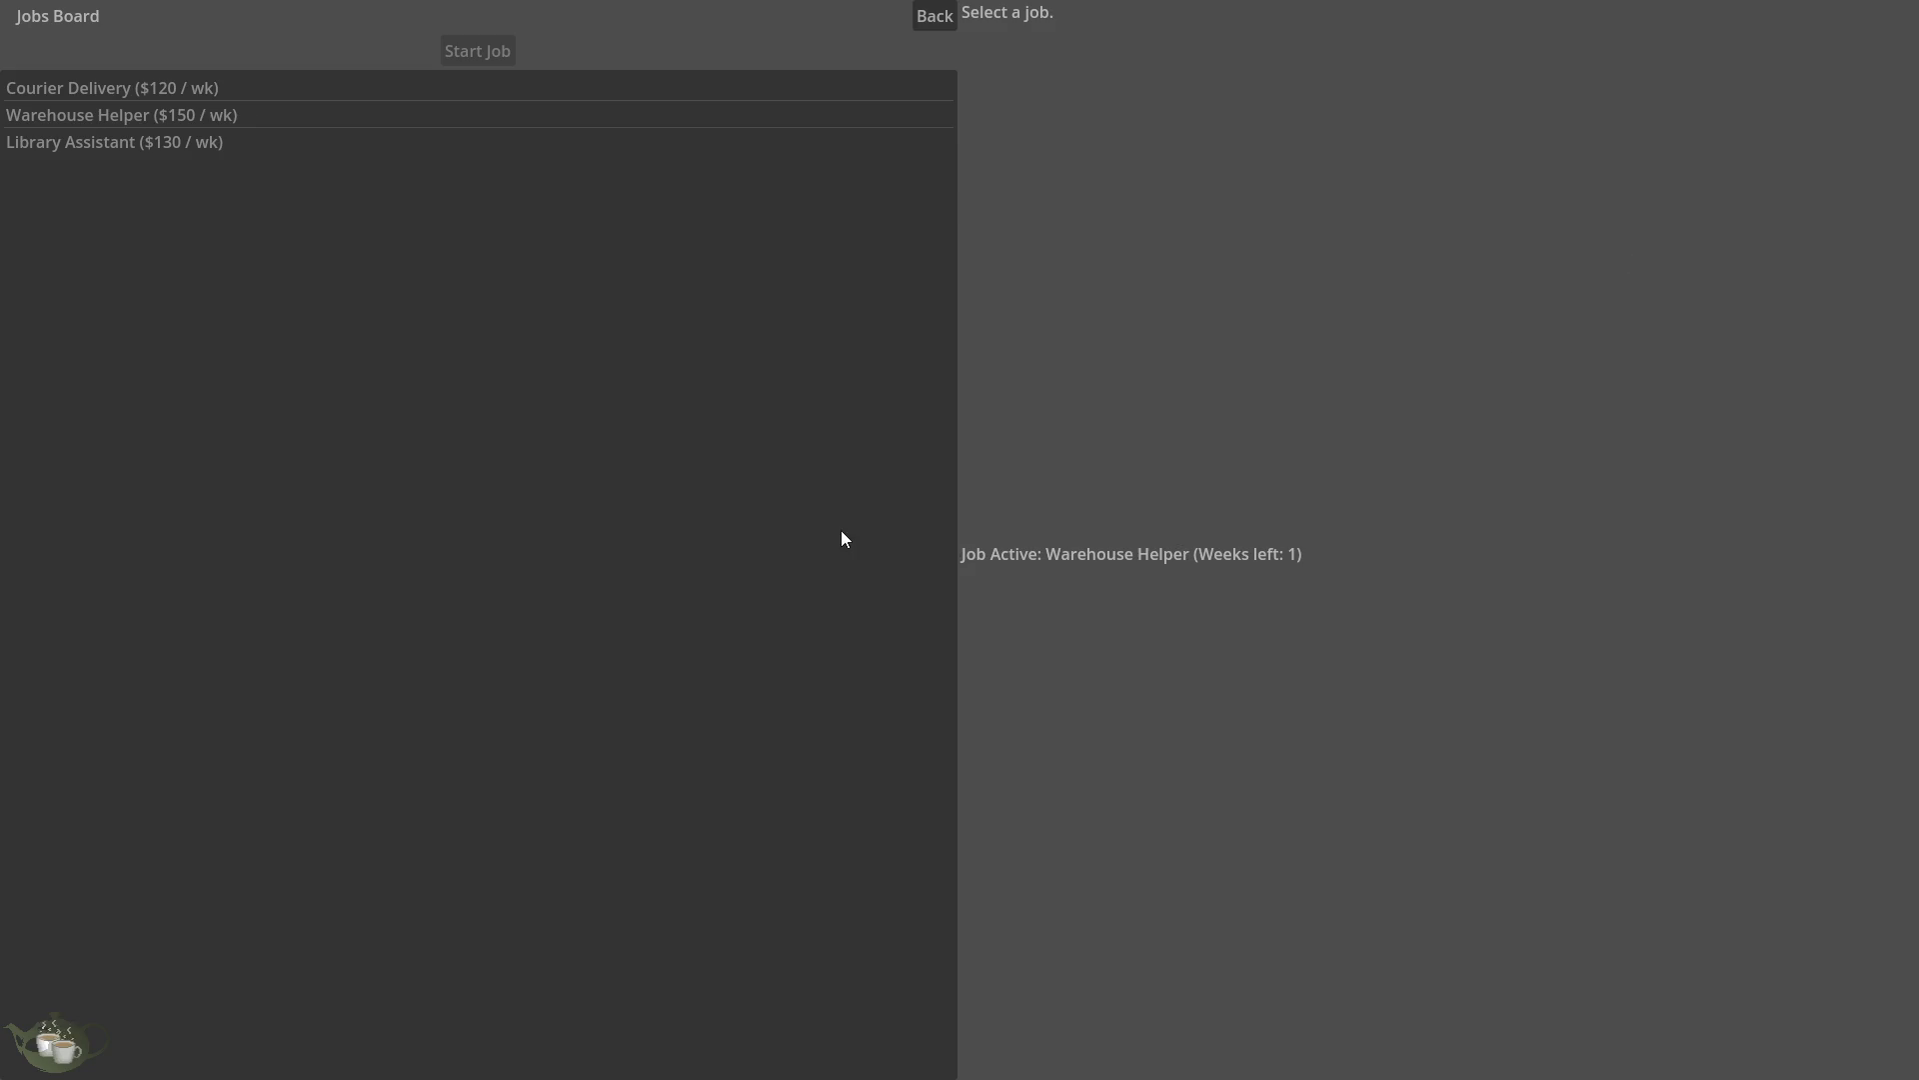
click(937, 16)
Advance a week, start the Library Assistant job, then open Training from the hub.
click(1833, 74)
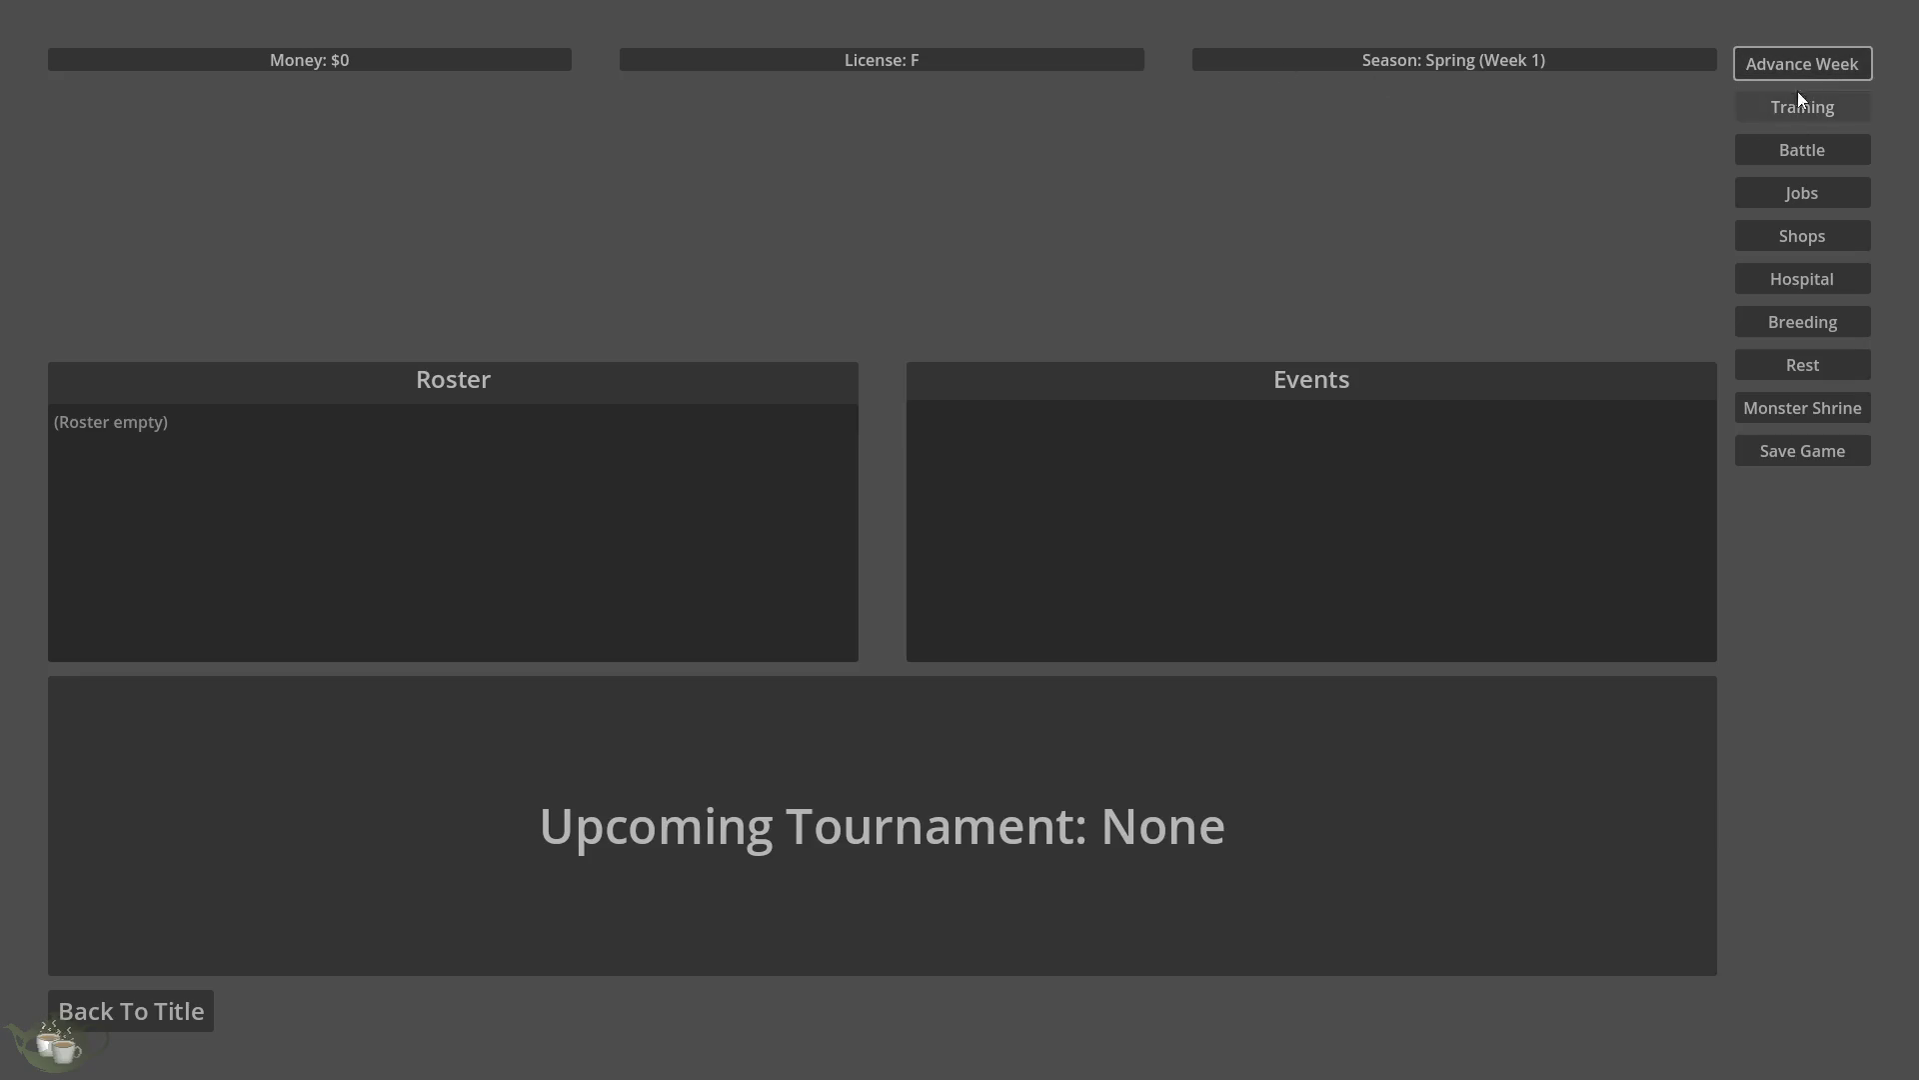
click(1801, 195)
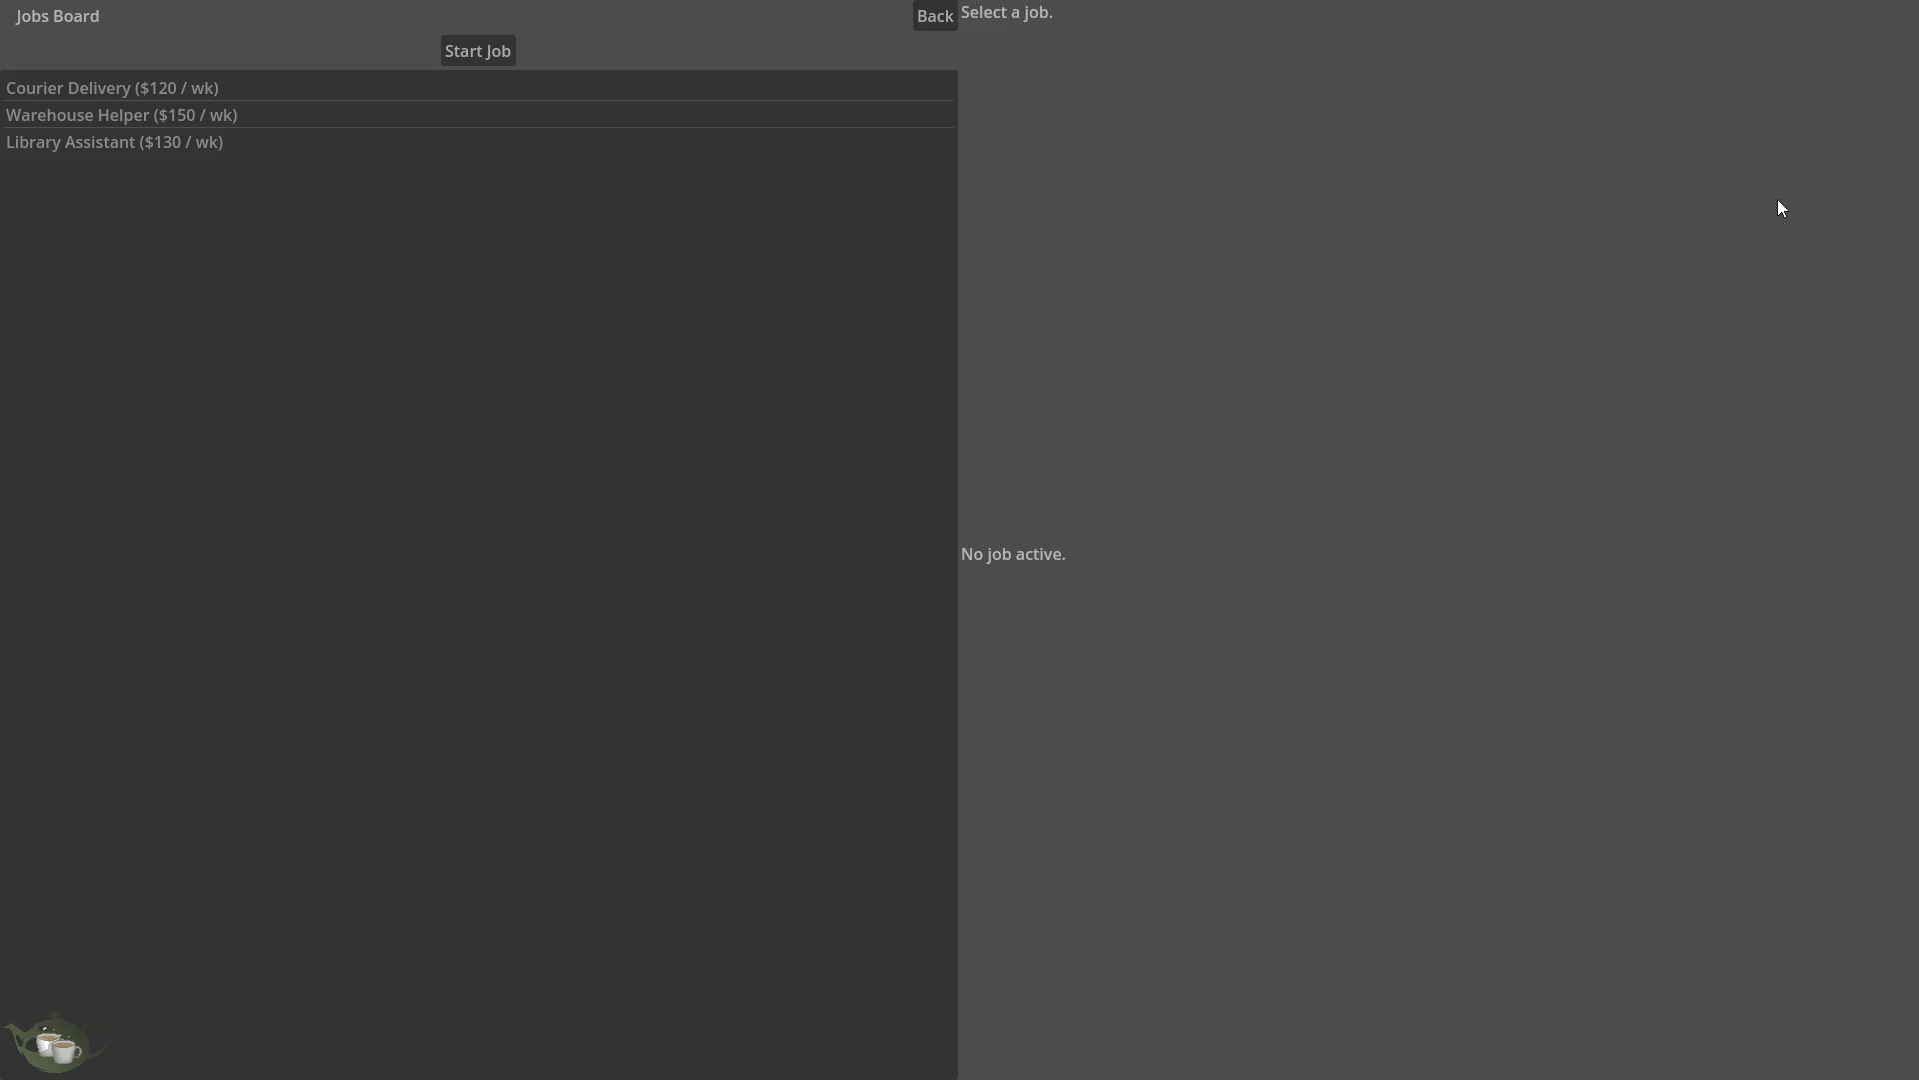
click(472, 147)
click(477, 50)
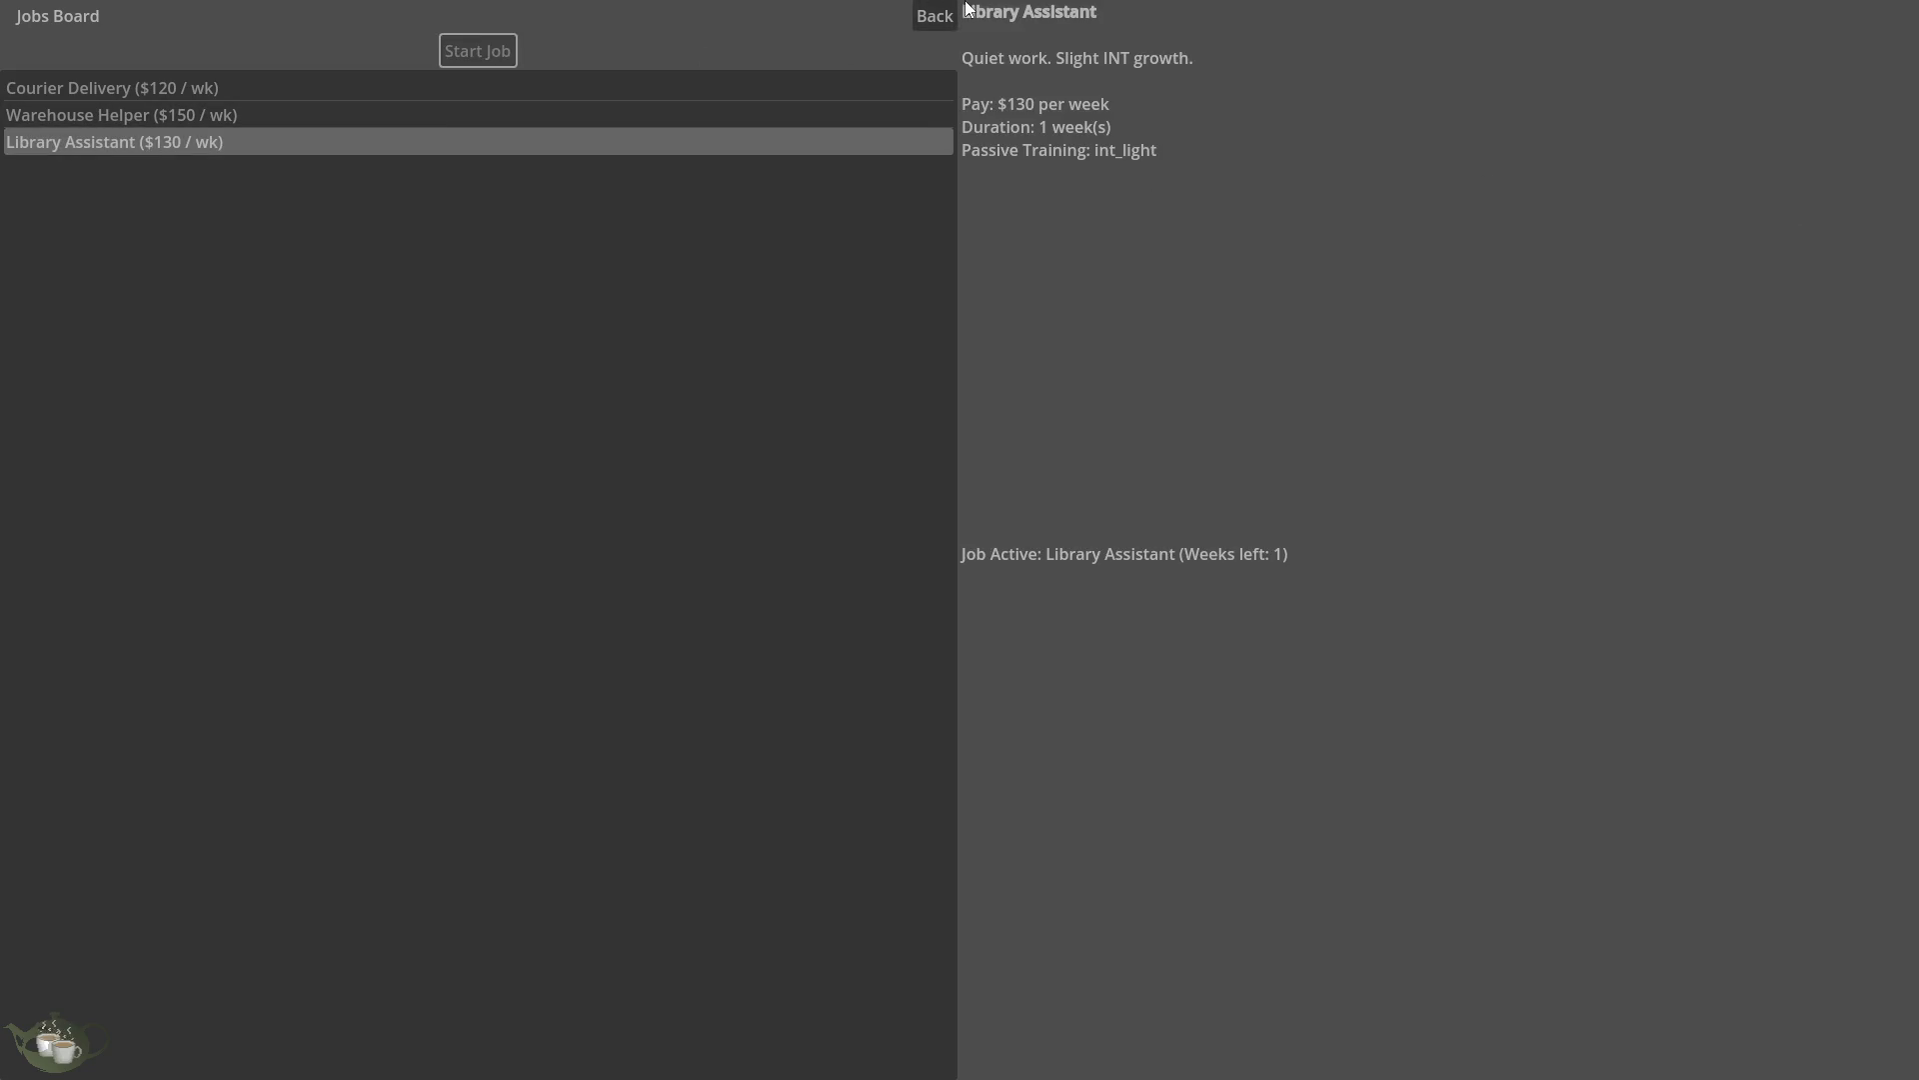
click(932, 17)
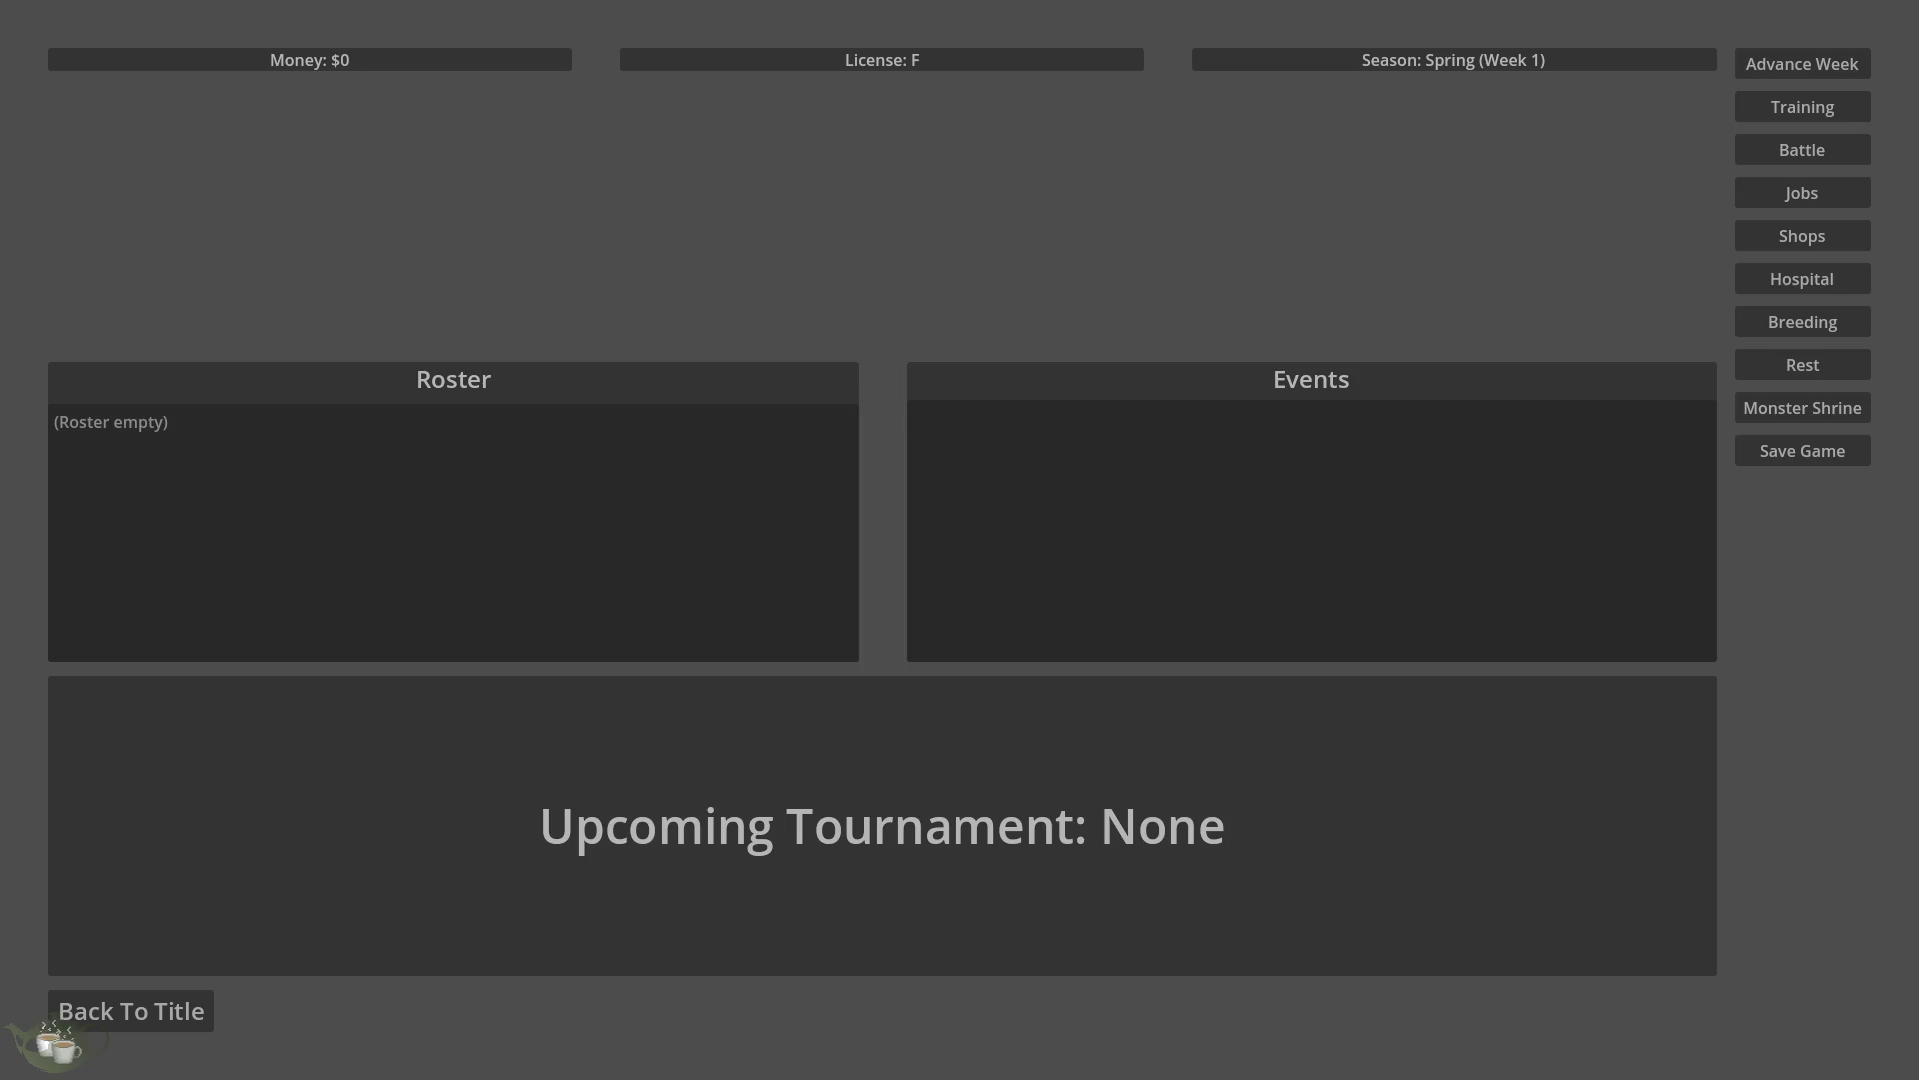
click(1795, 103)
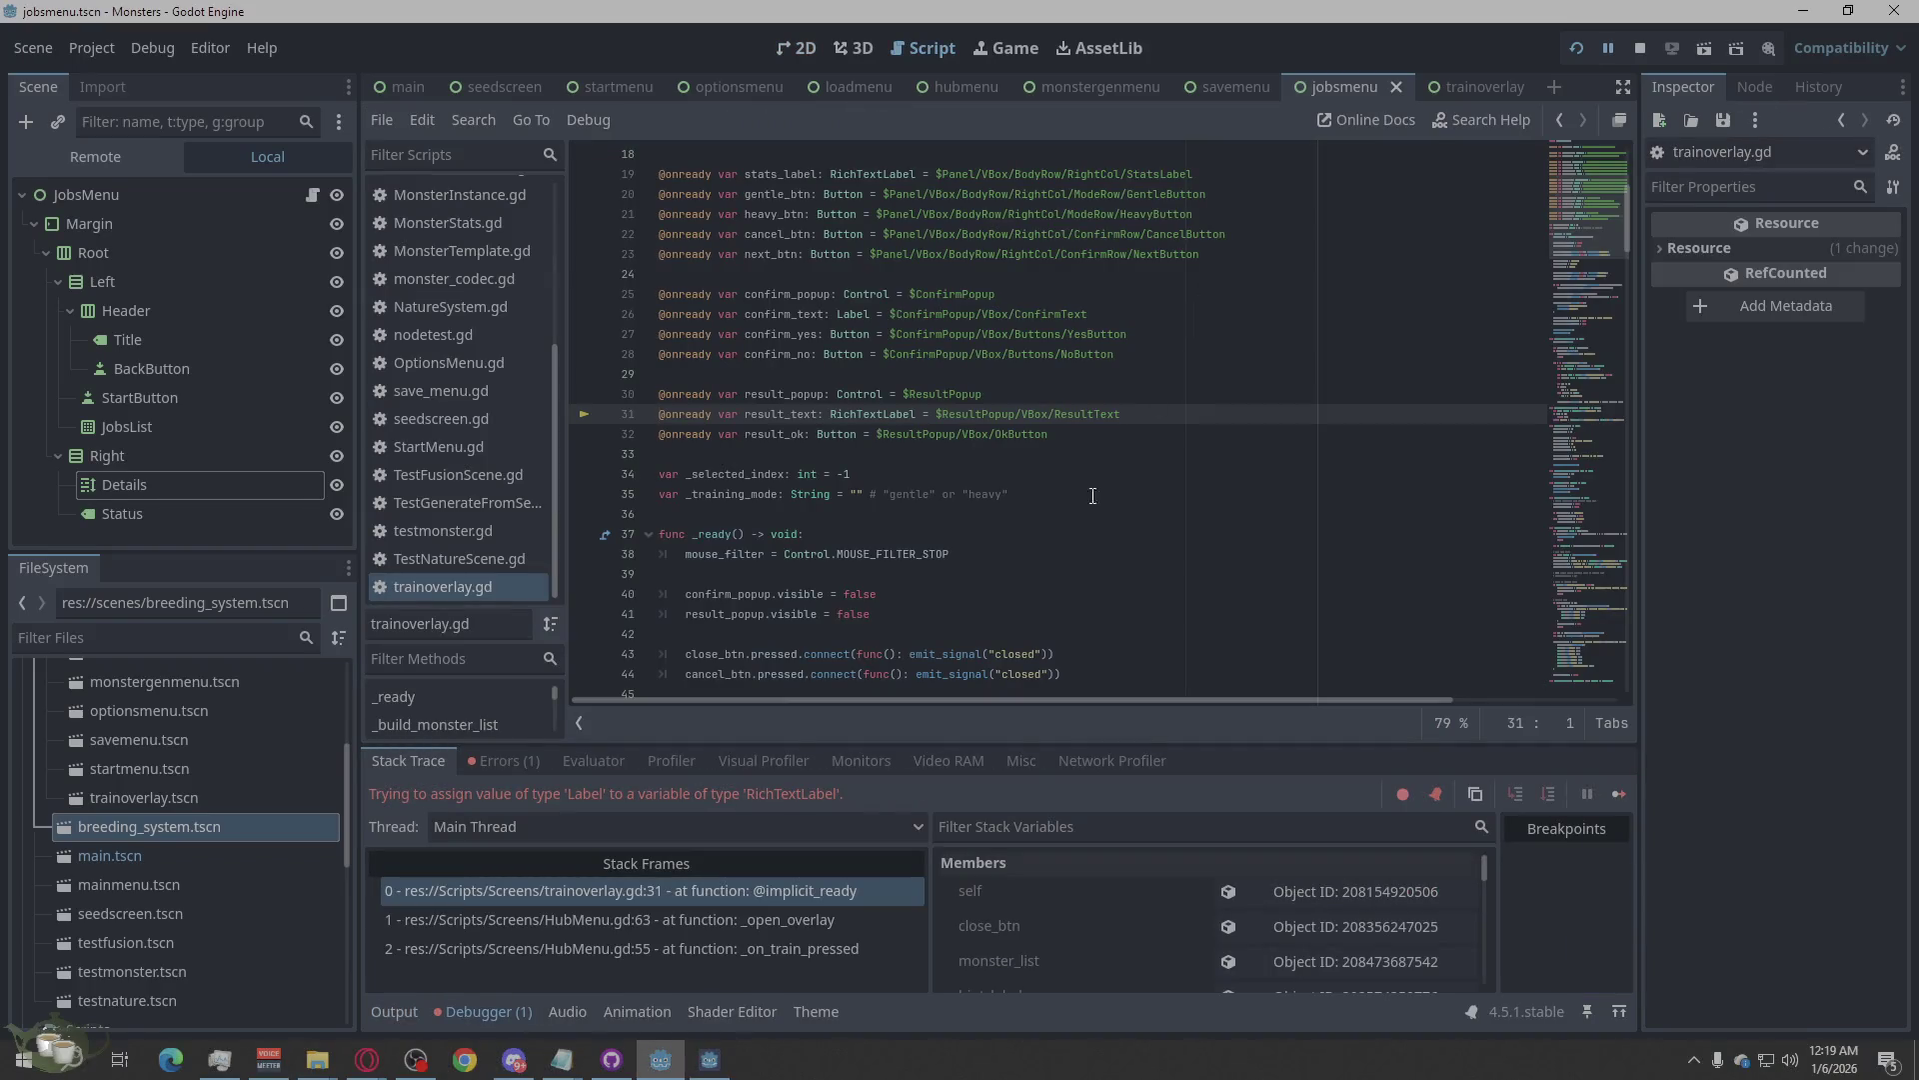
Check the debugger's error list, then bring up the trainoverlay scene tab.
click(497, 762)
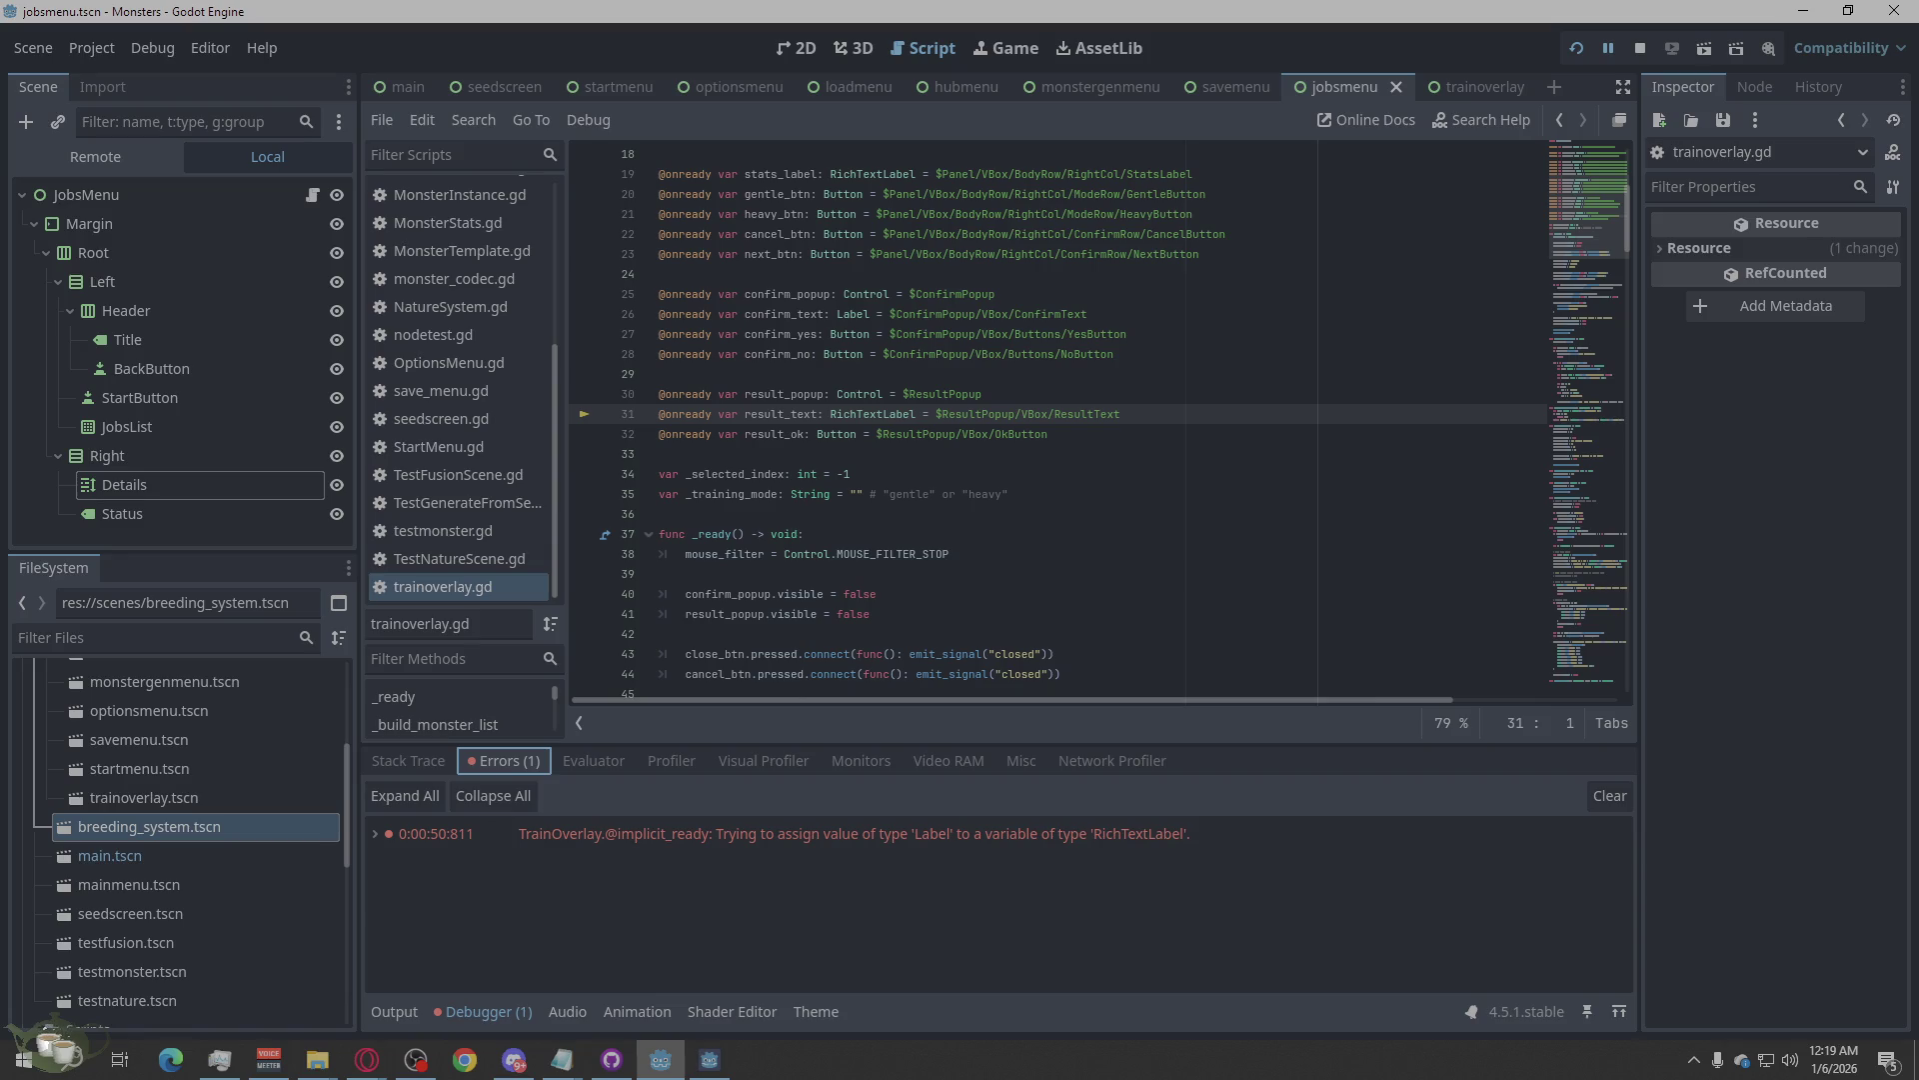
click(367, 1059)
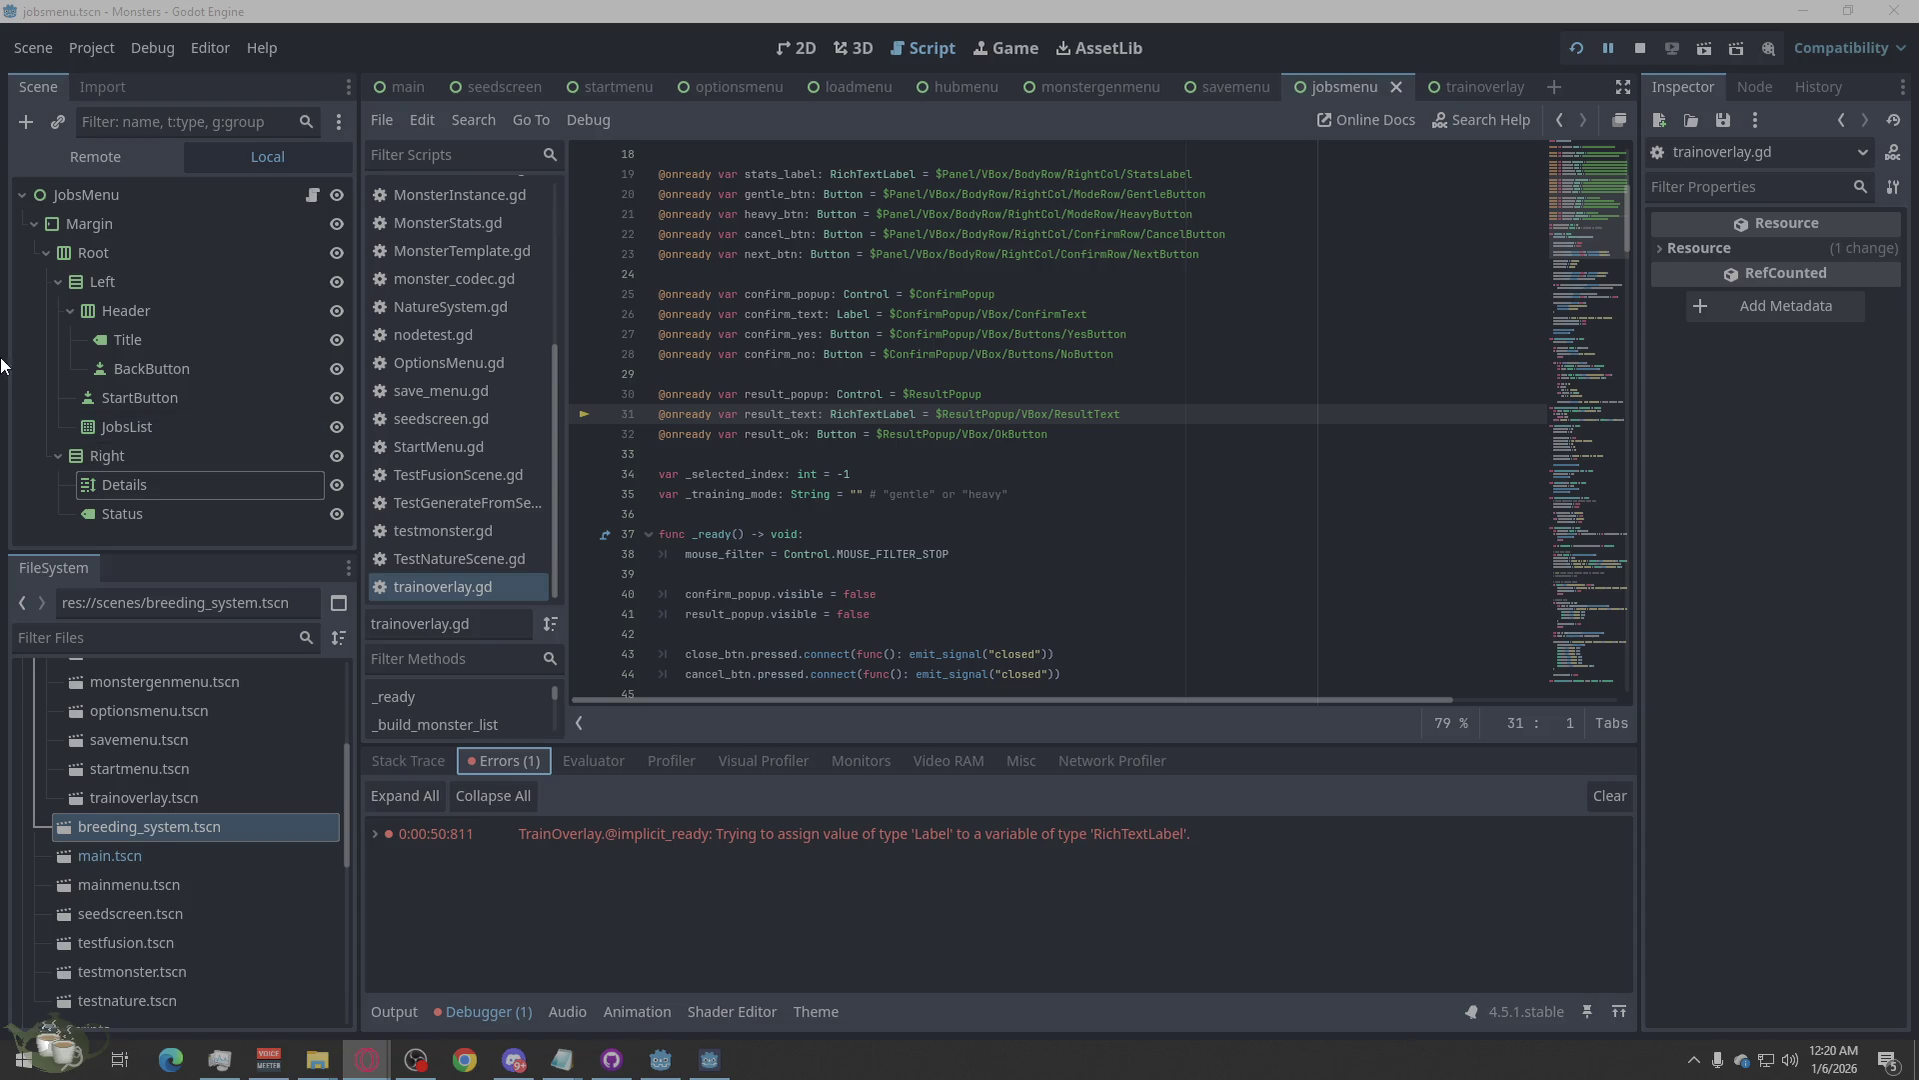
click(1455, 90)
scroll(188, 356, up, 2)
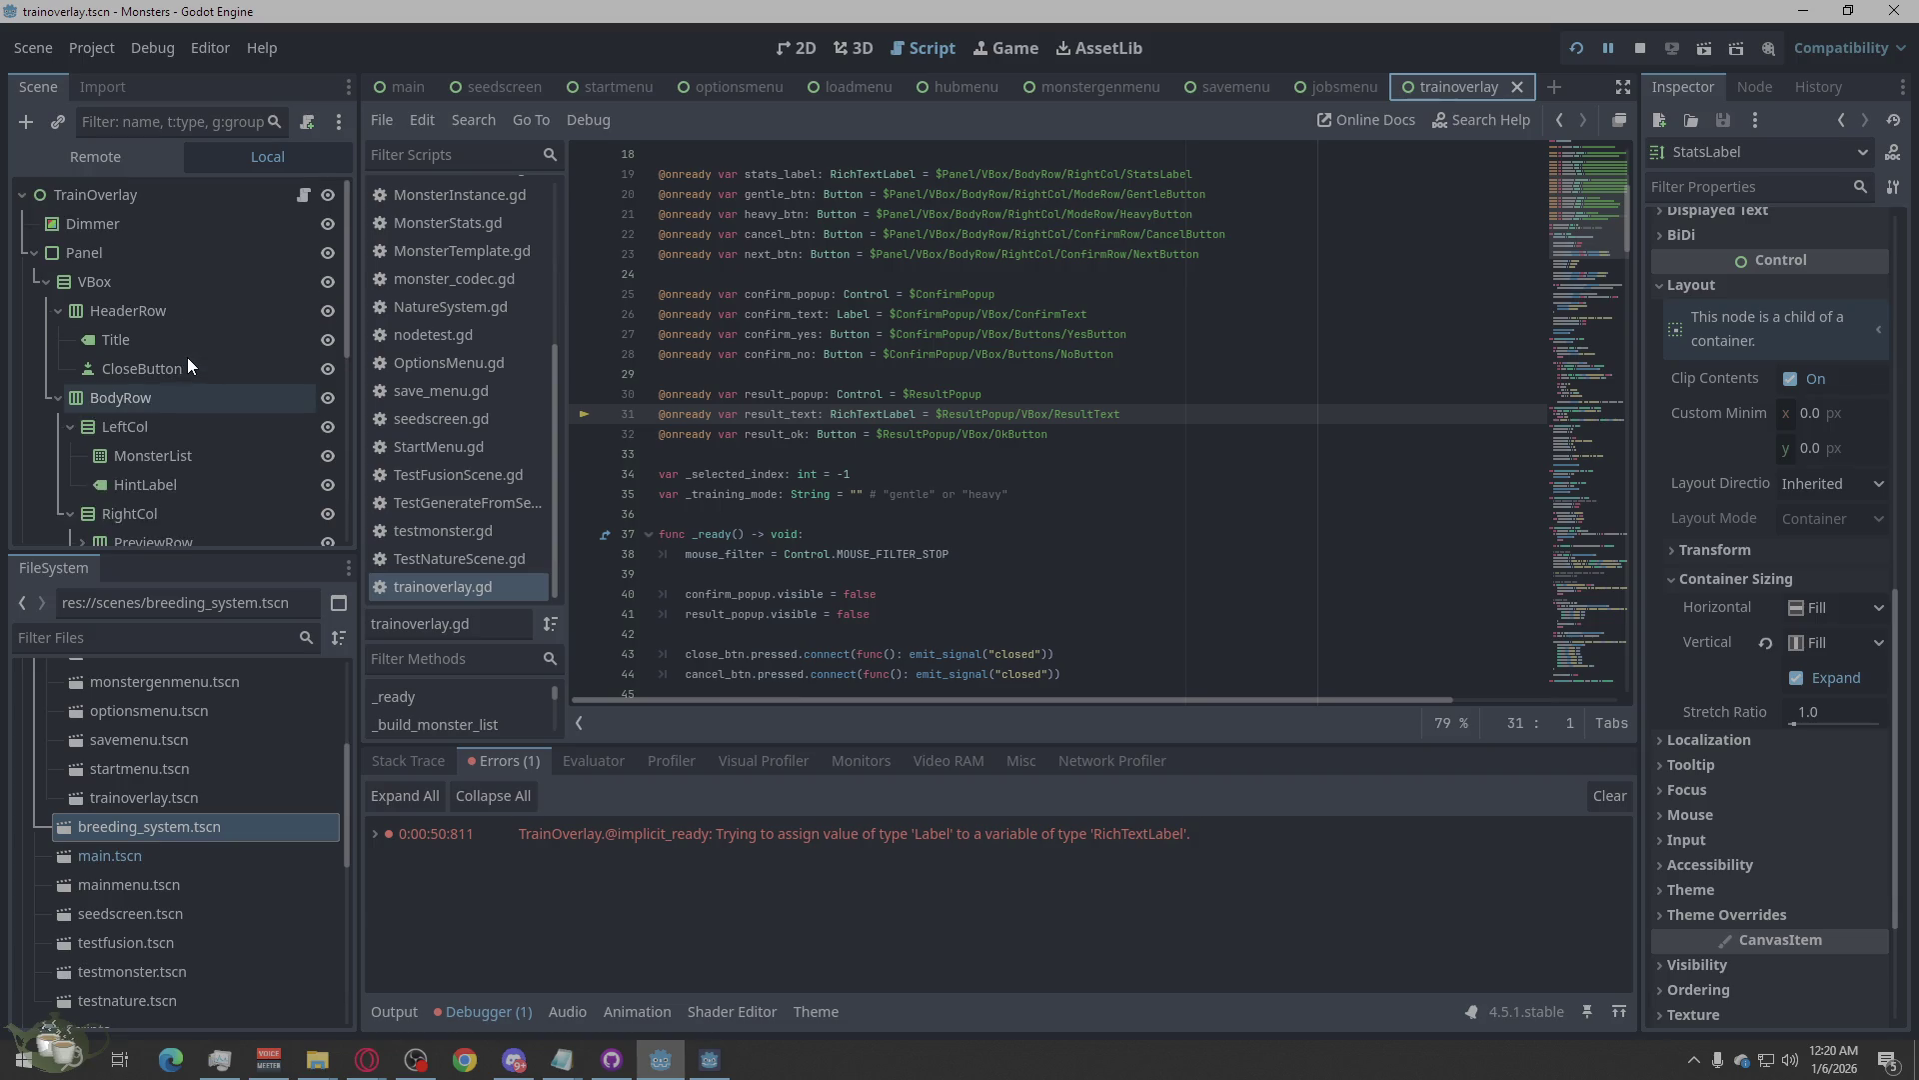
scroll(188, 357, down, 2)
scroll(219, 462, down, 2)
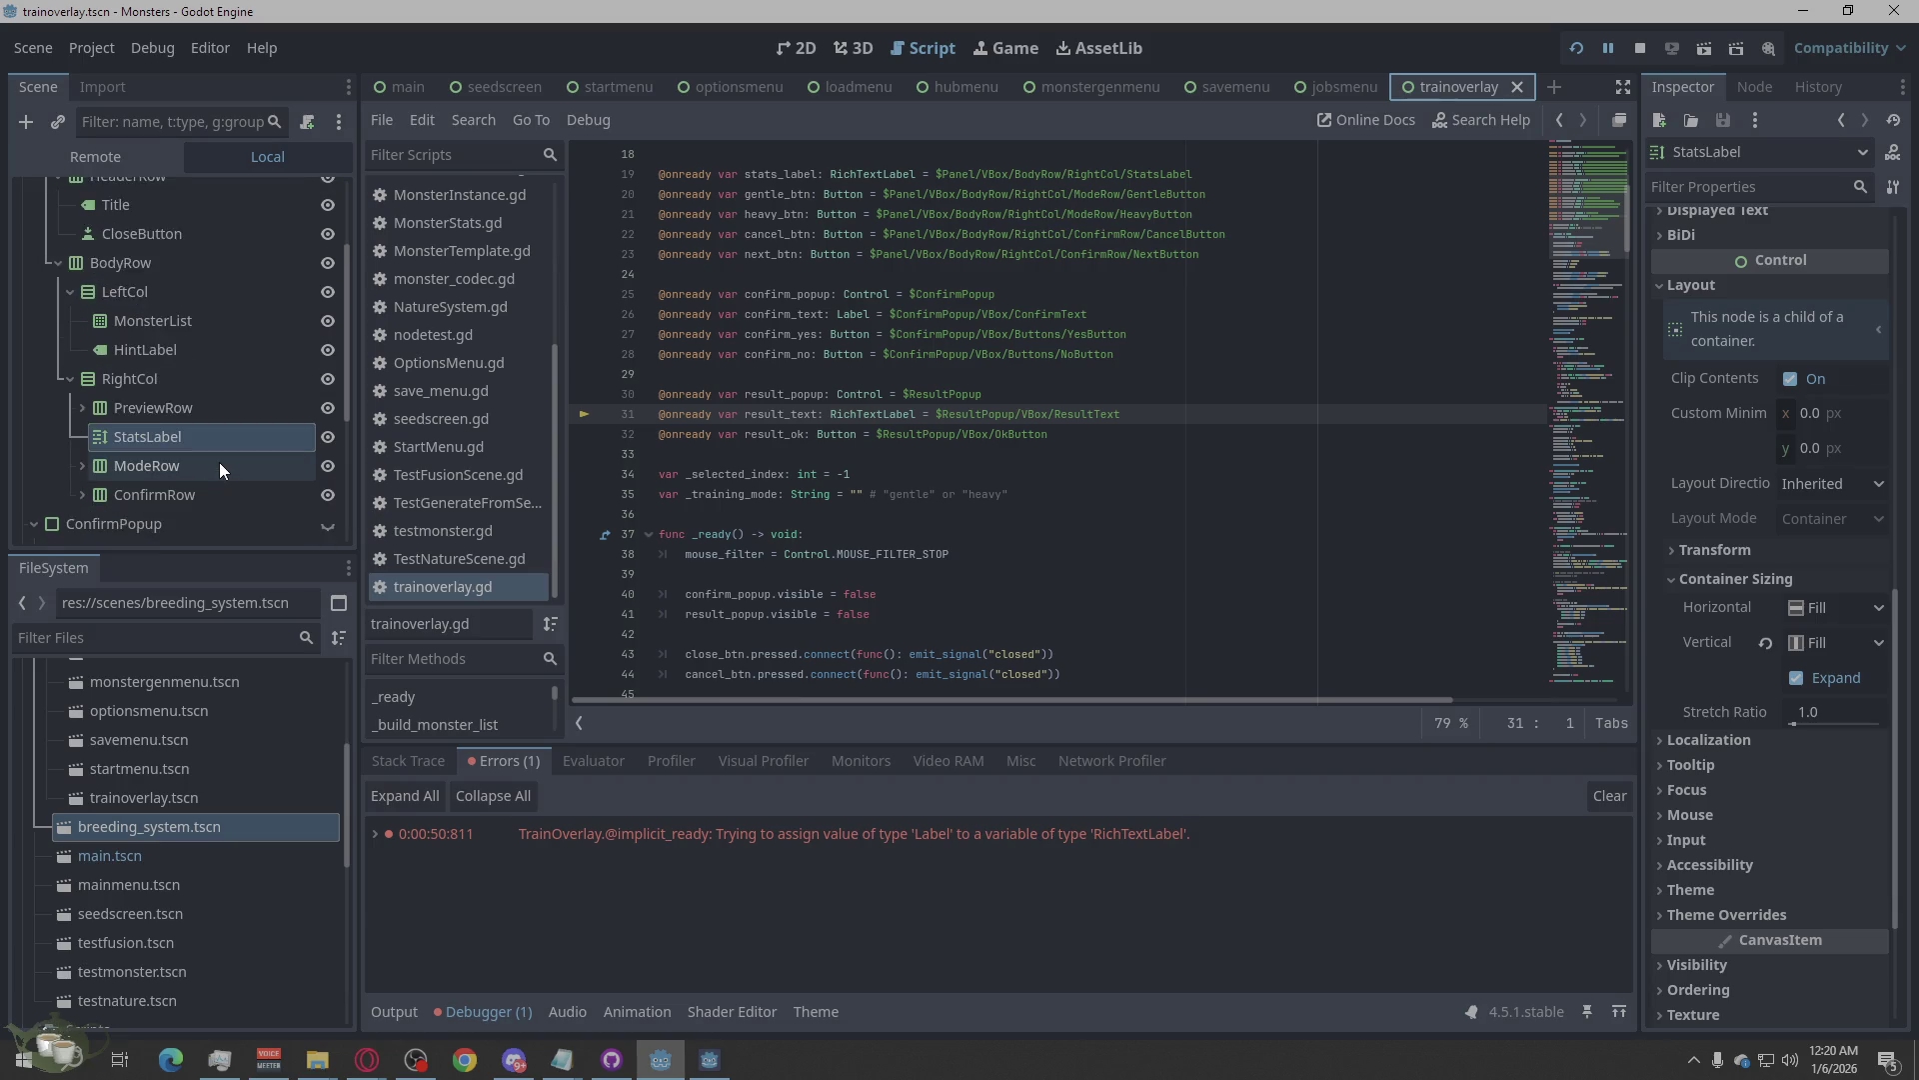
scroll(219, 462, up, 3)
scroll(219, 462, up, 1)
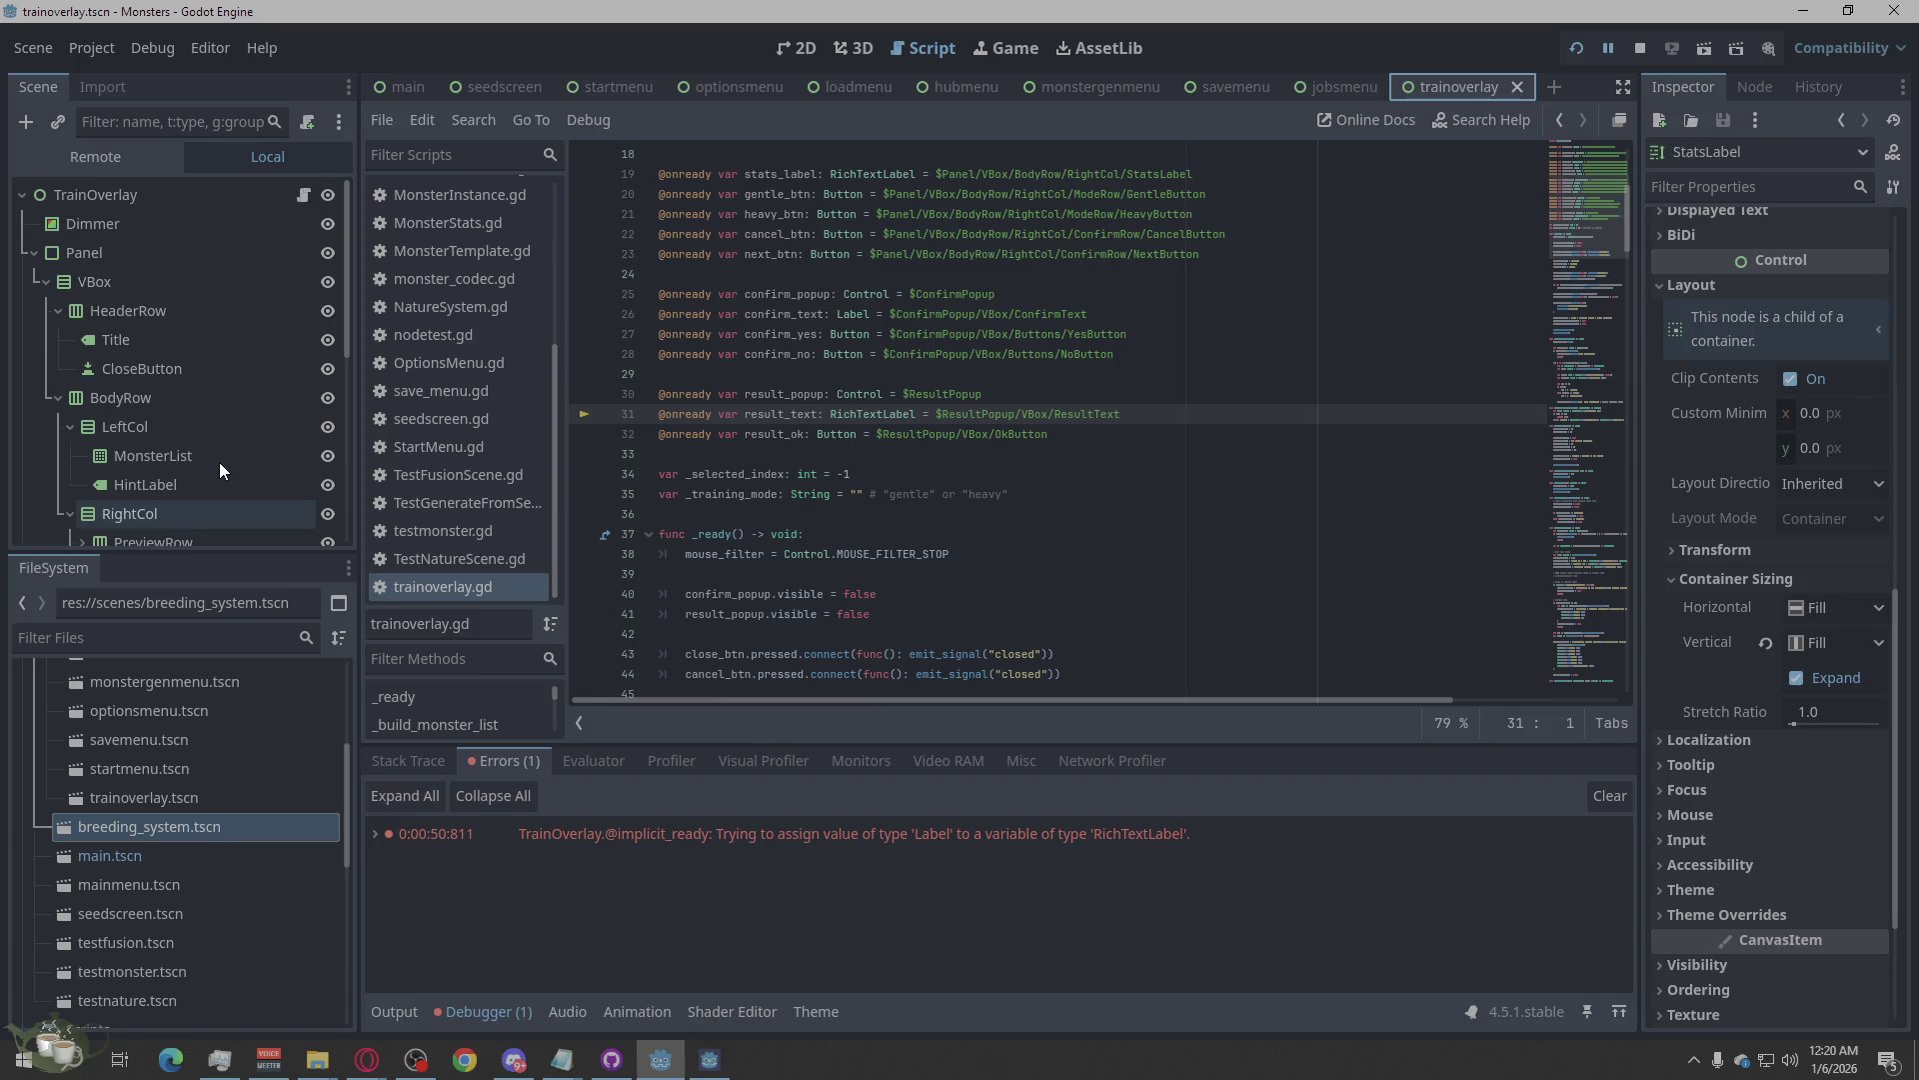
scroll(219, 462, down, 5)
scroll(219, 467, up, 5)
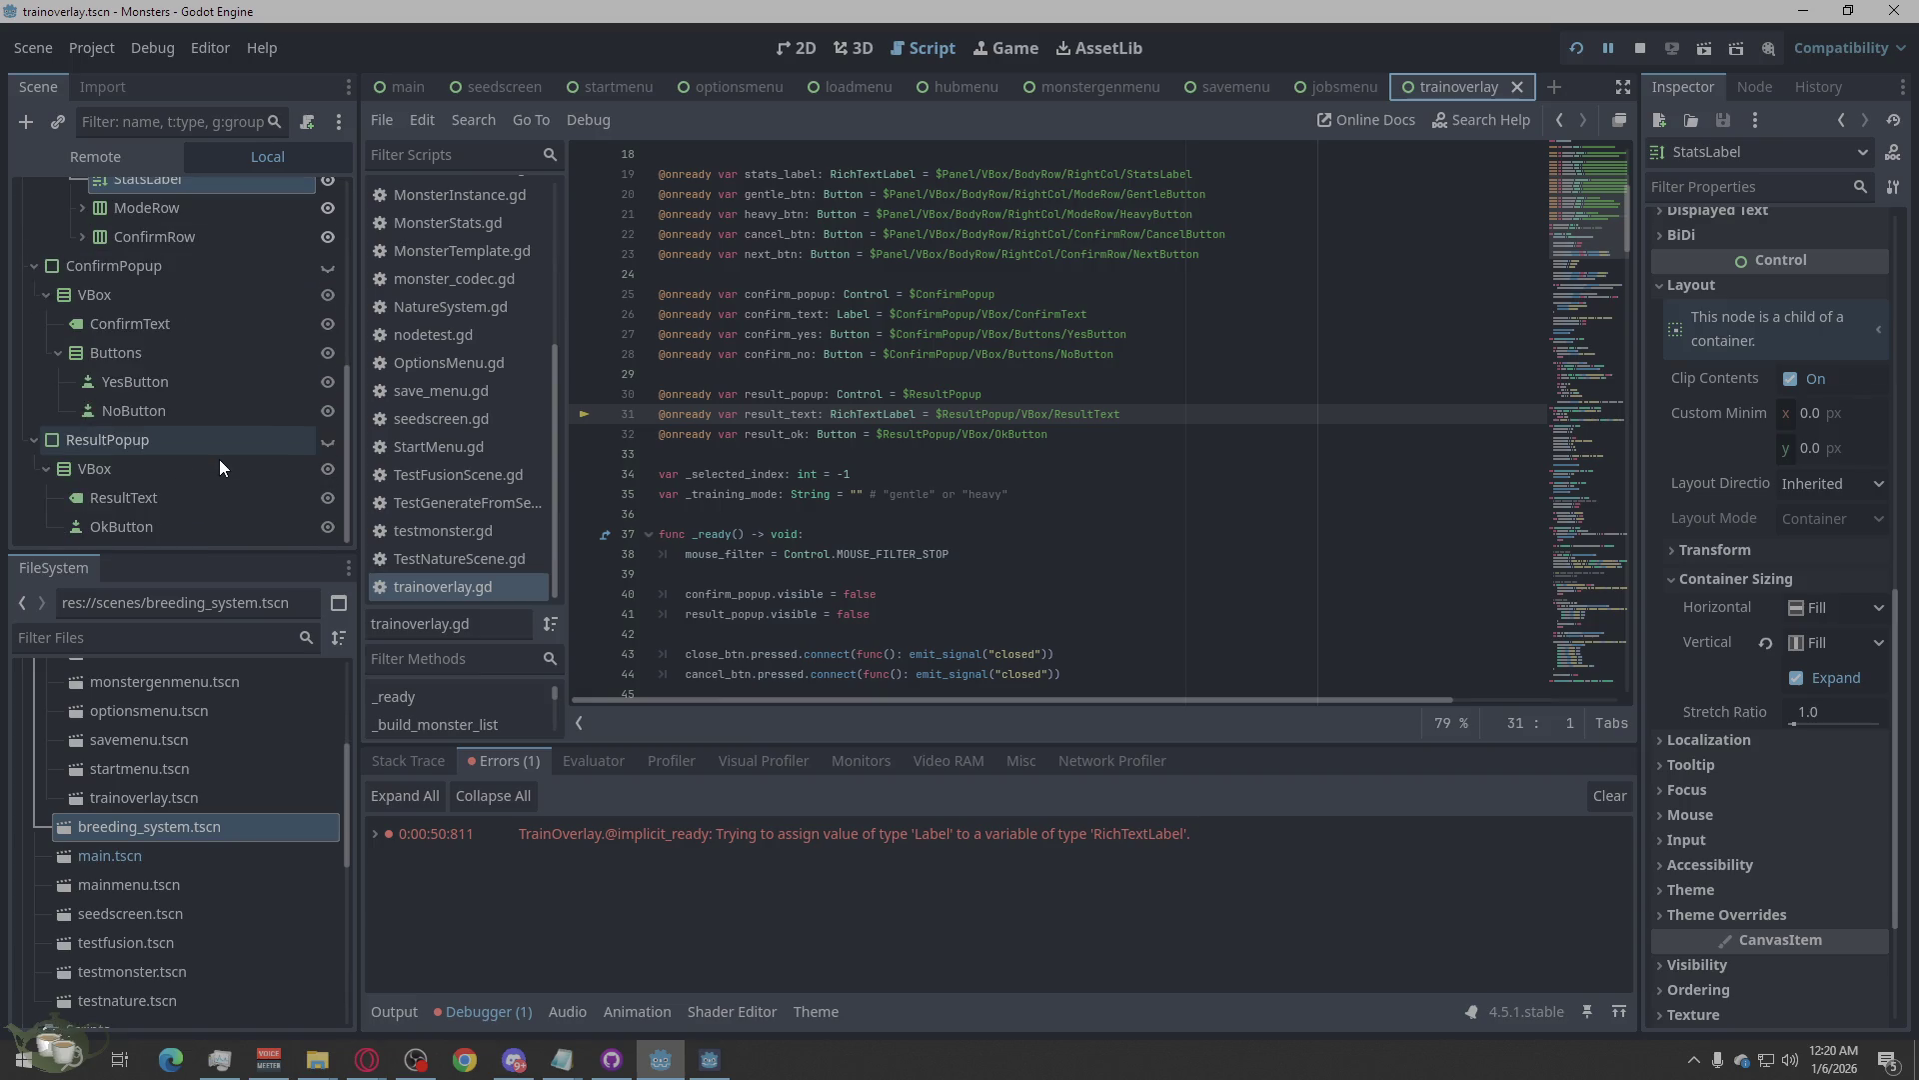
scroll(218, 467, down, 4)
scroll(219, 467, up, 1)
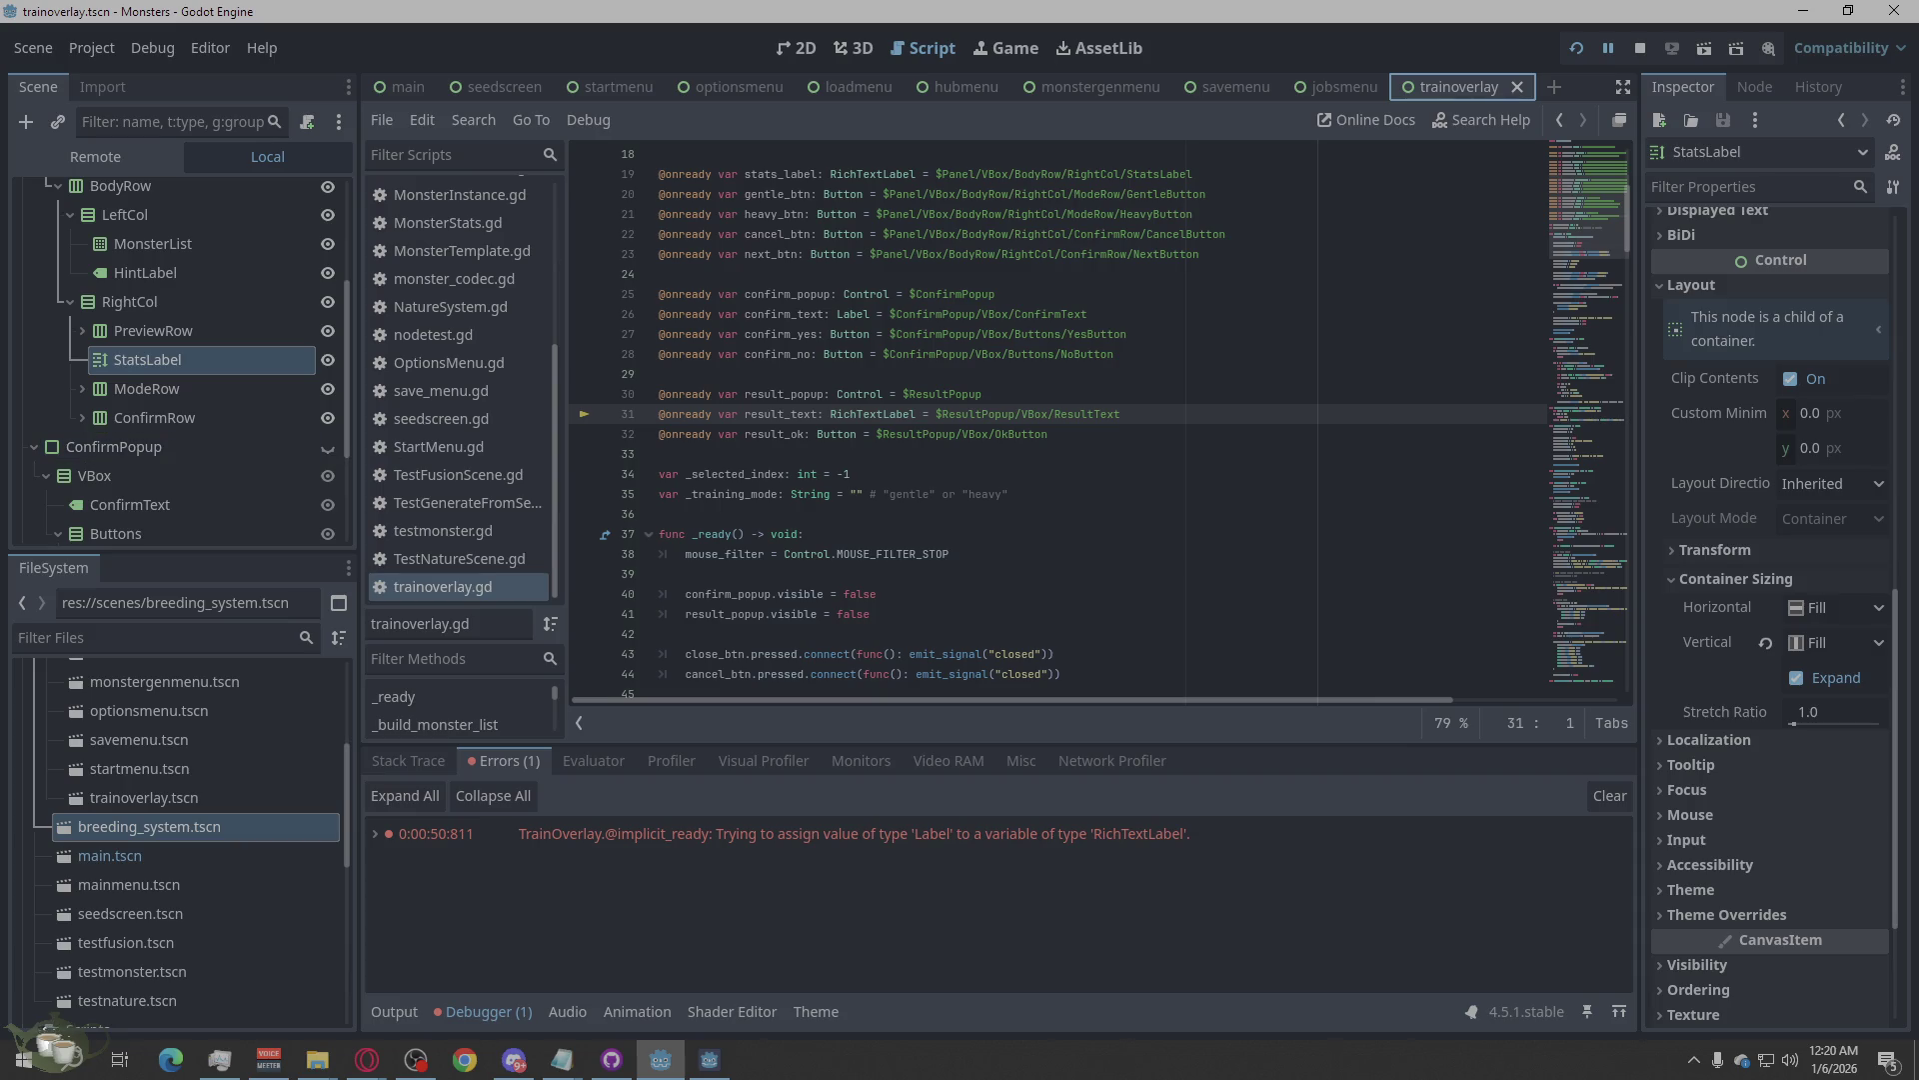
click(367, 1060)
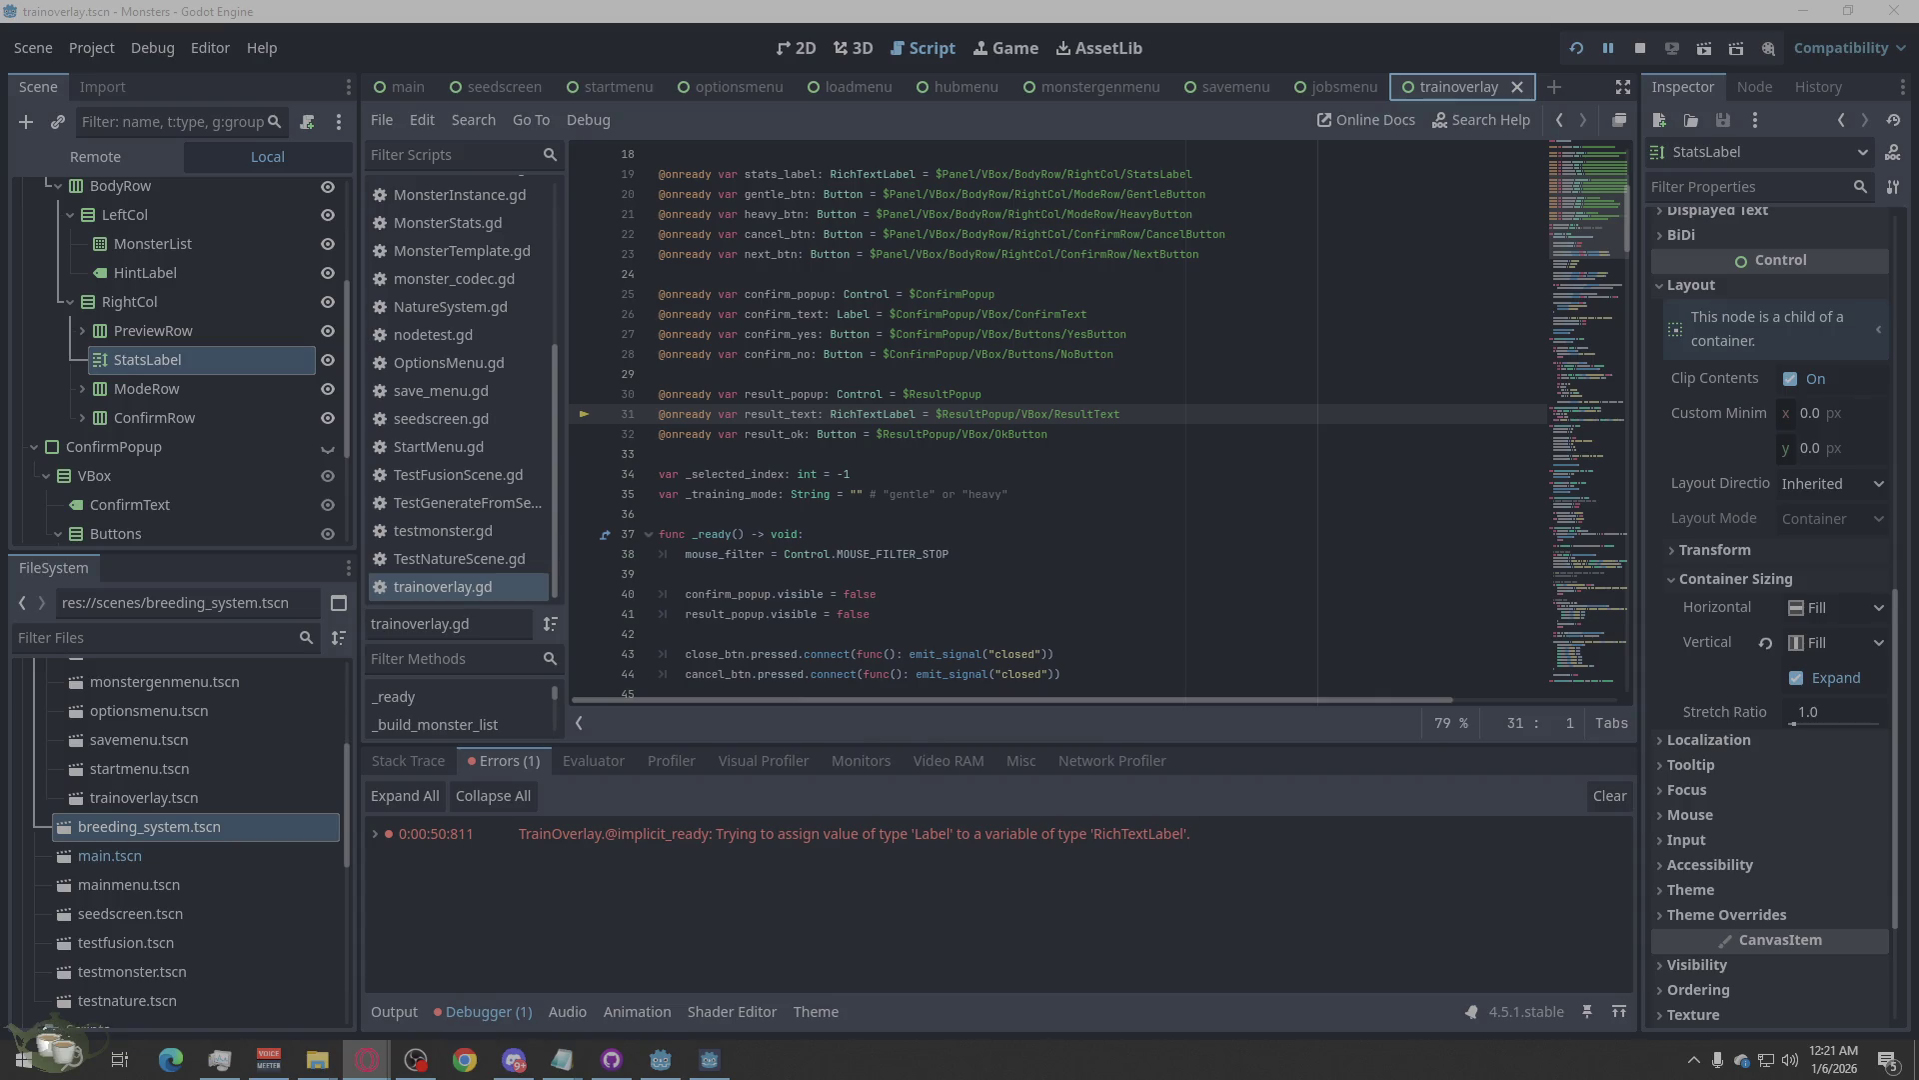
scroll(902, 413, up, 3)
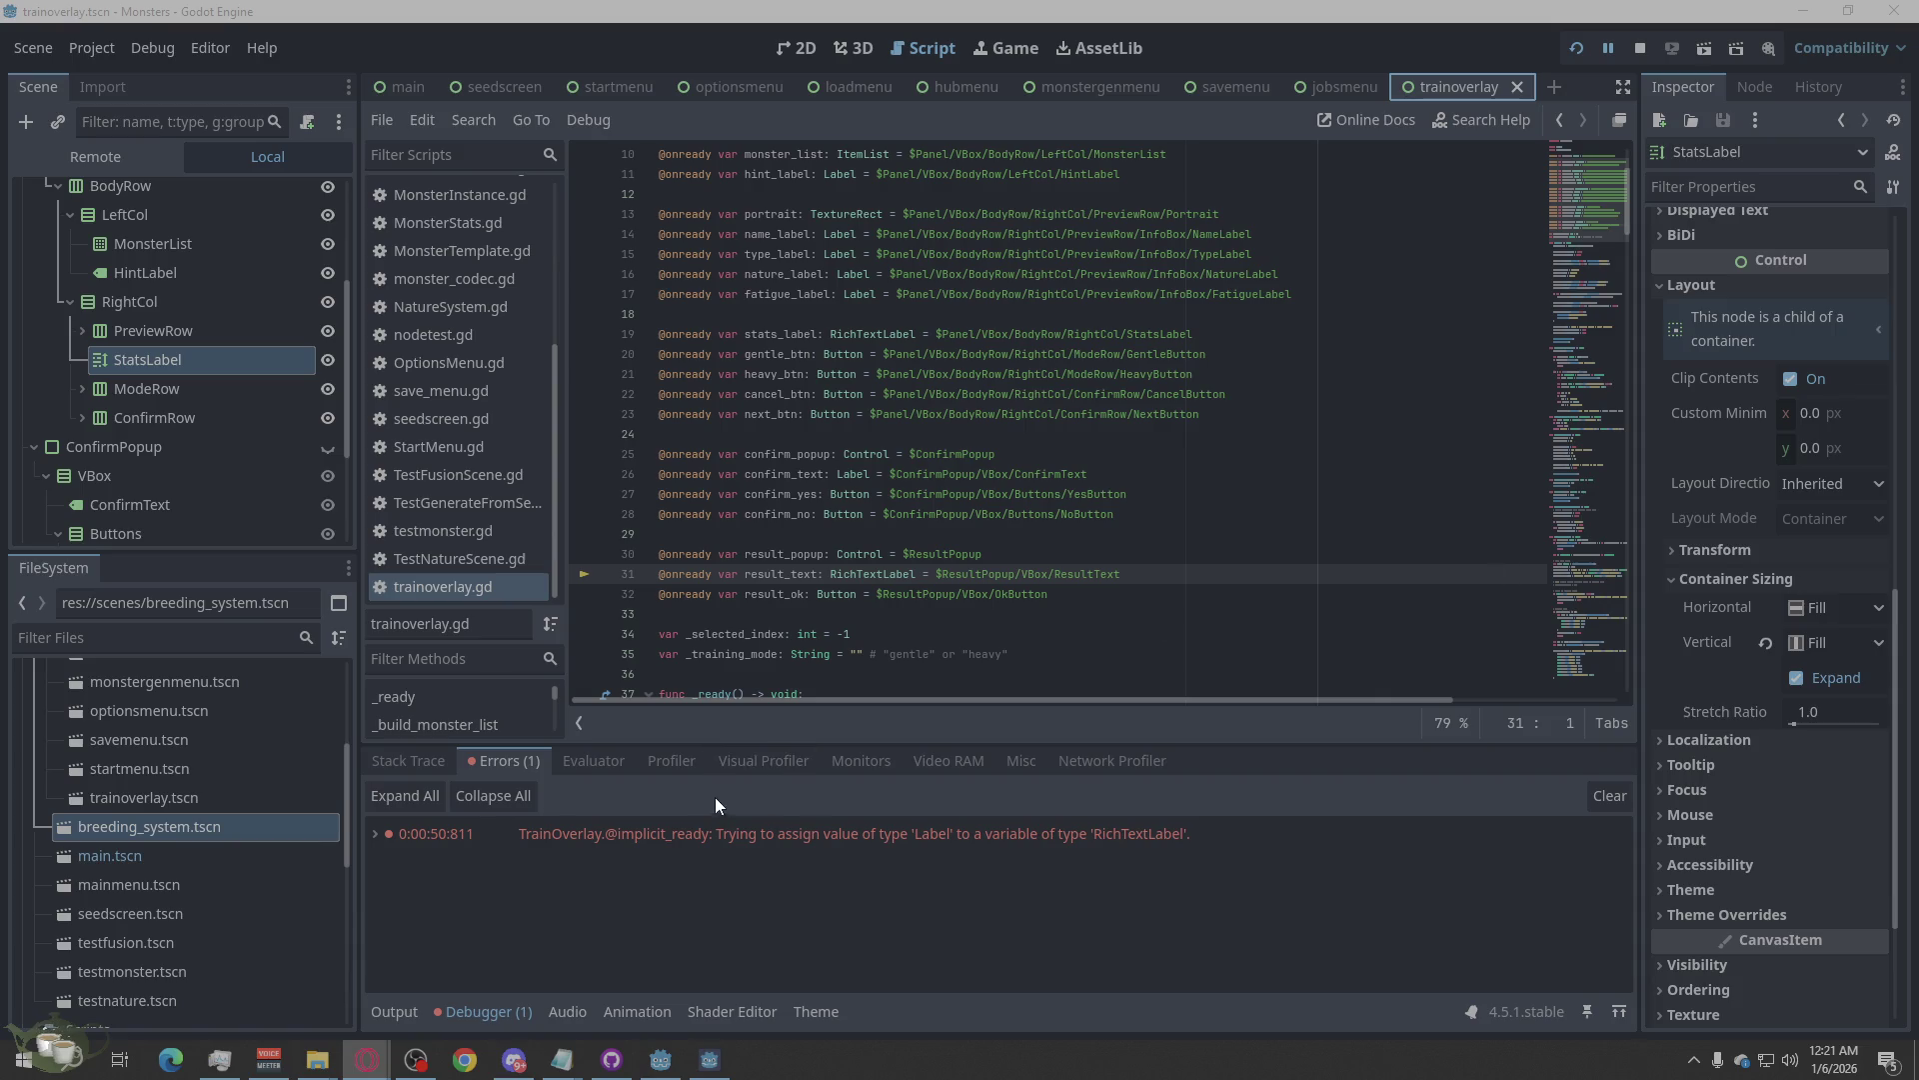
Find RichTextLabel in trainoverlay.gd and replace the result_text declaration with the RichTextLabel cast.
click(1272, 487)
key(ctrl+f)
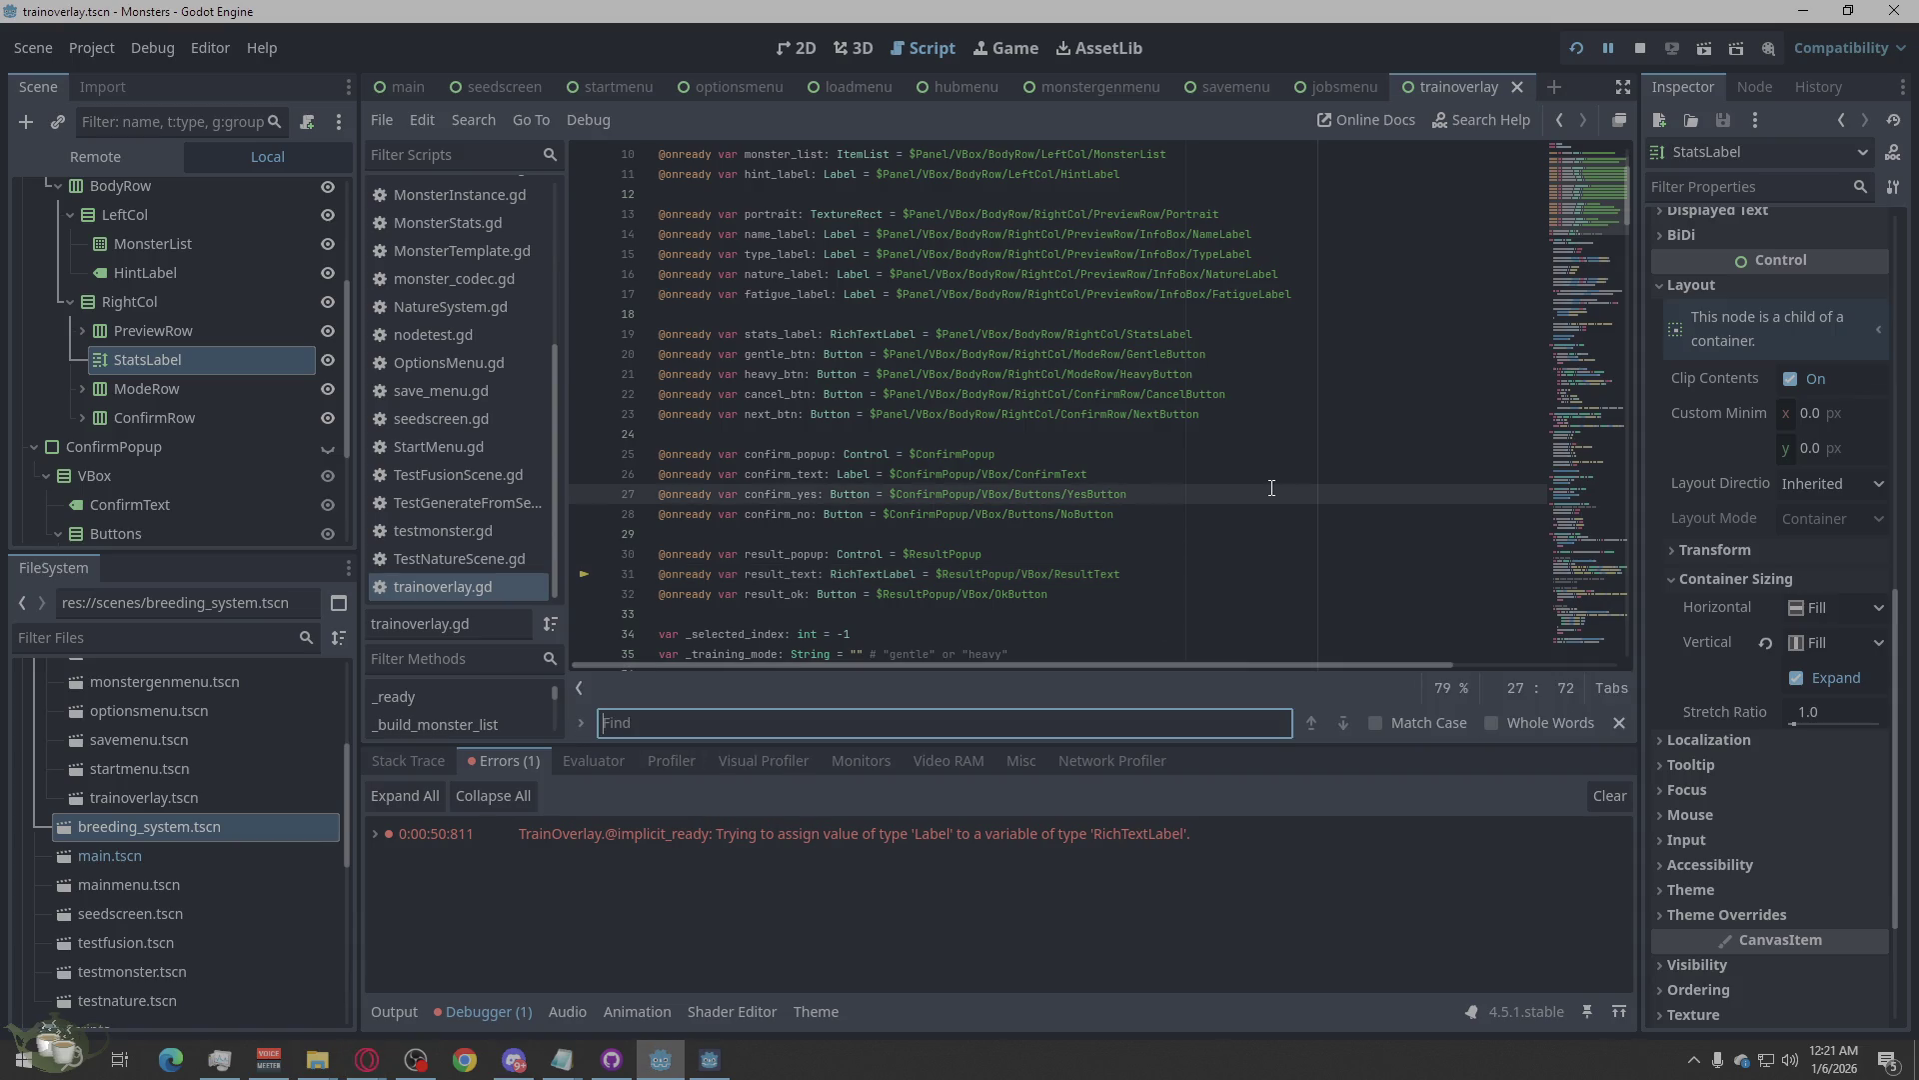
text(RichTextLabel)
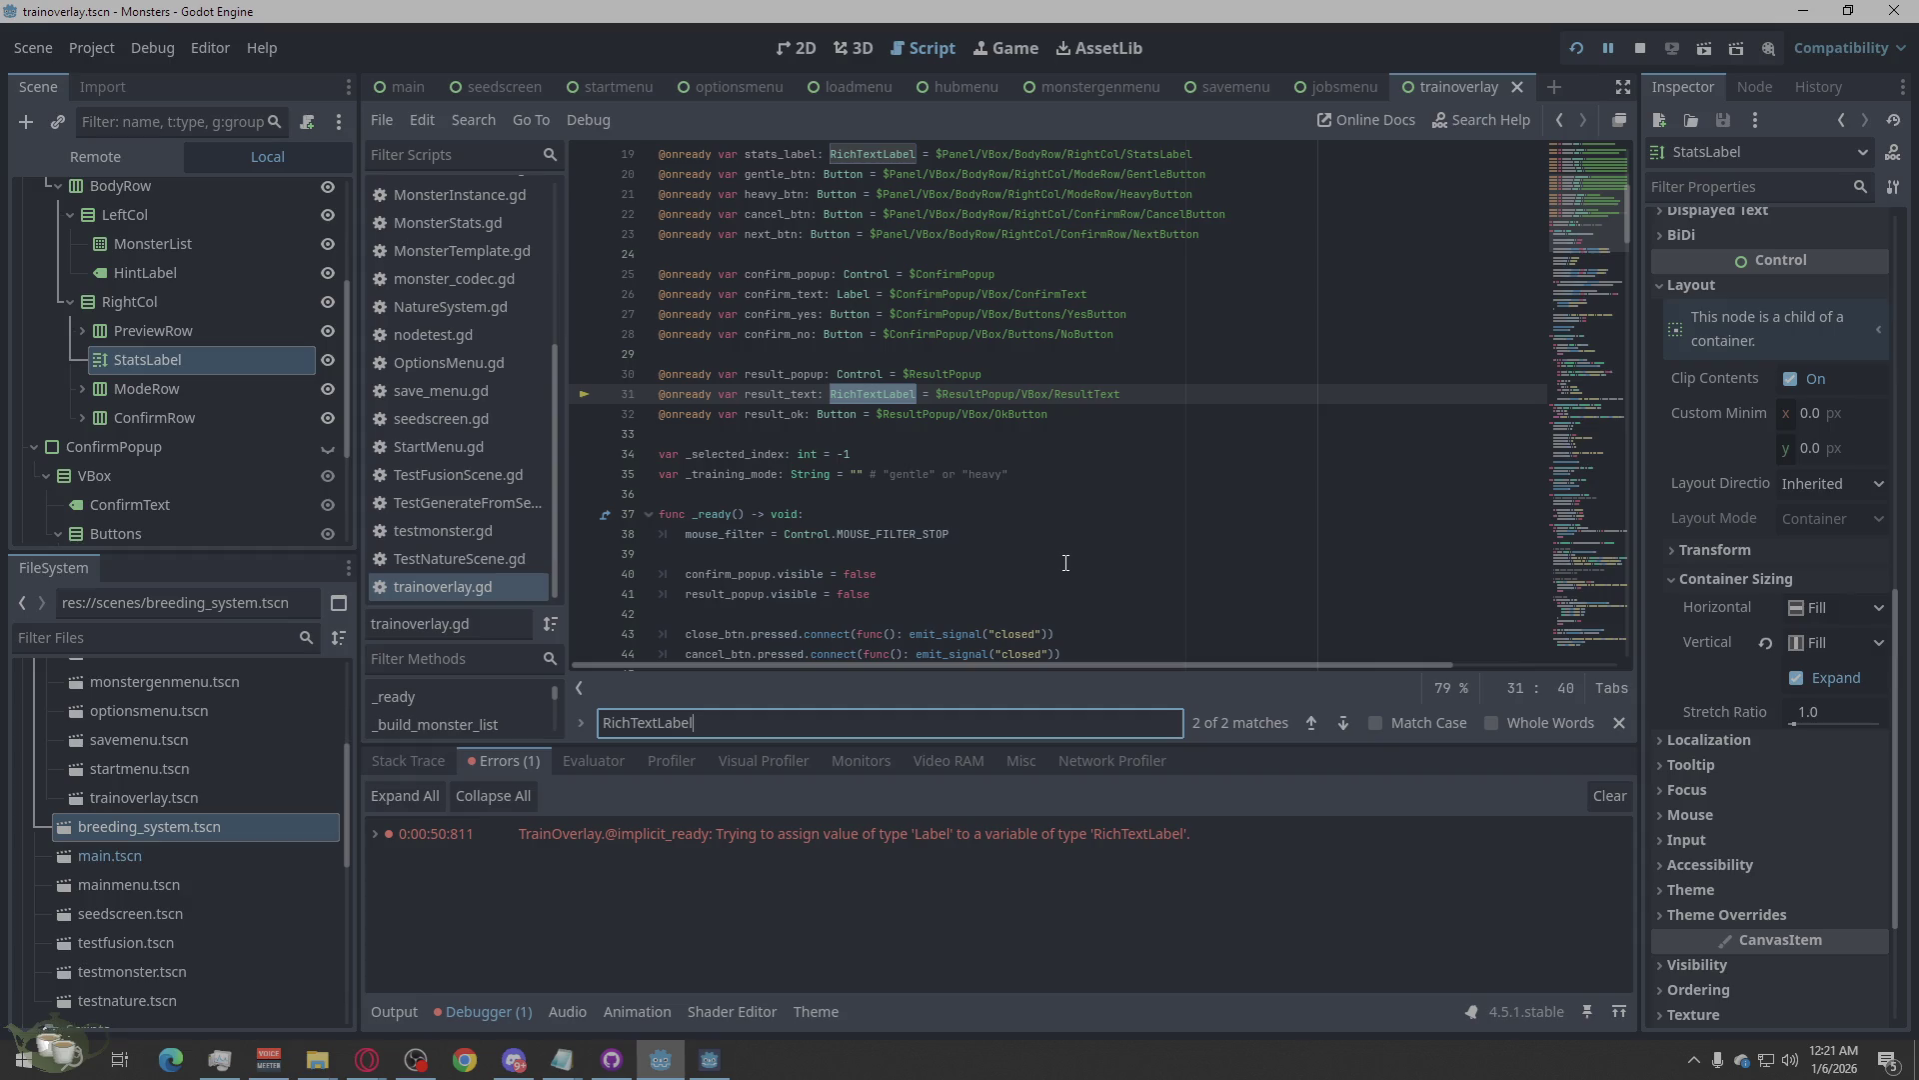
scroll(1065, 563, up, 2)
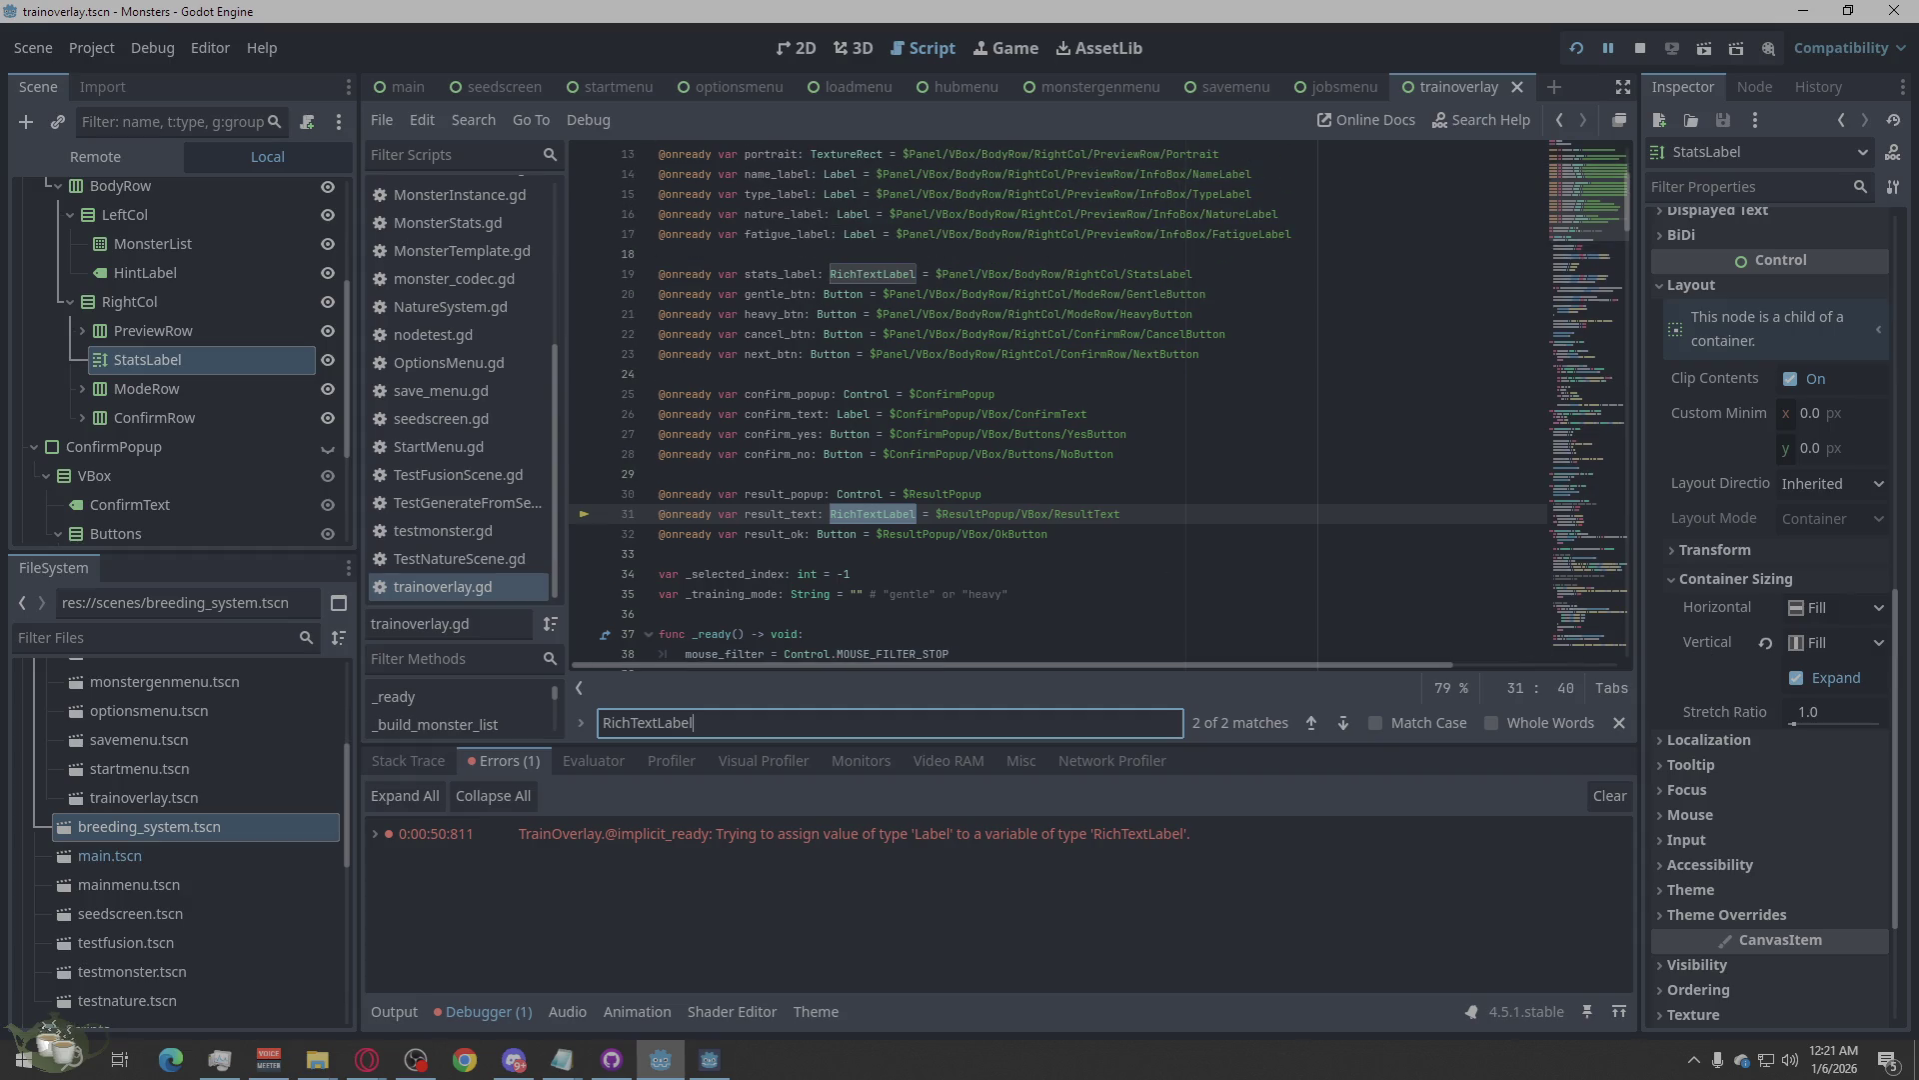
key(alt+Tab)
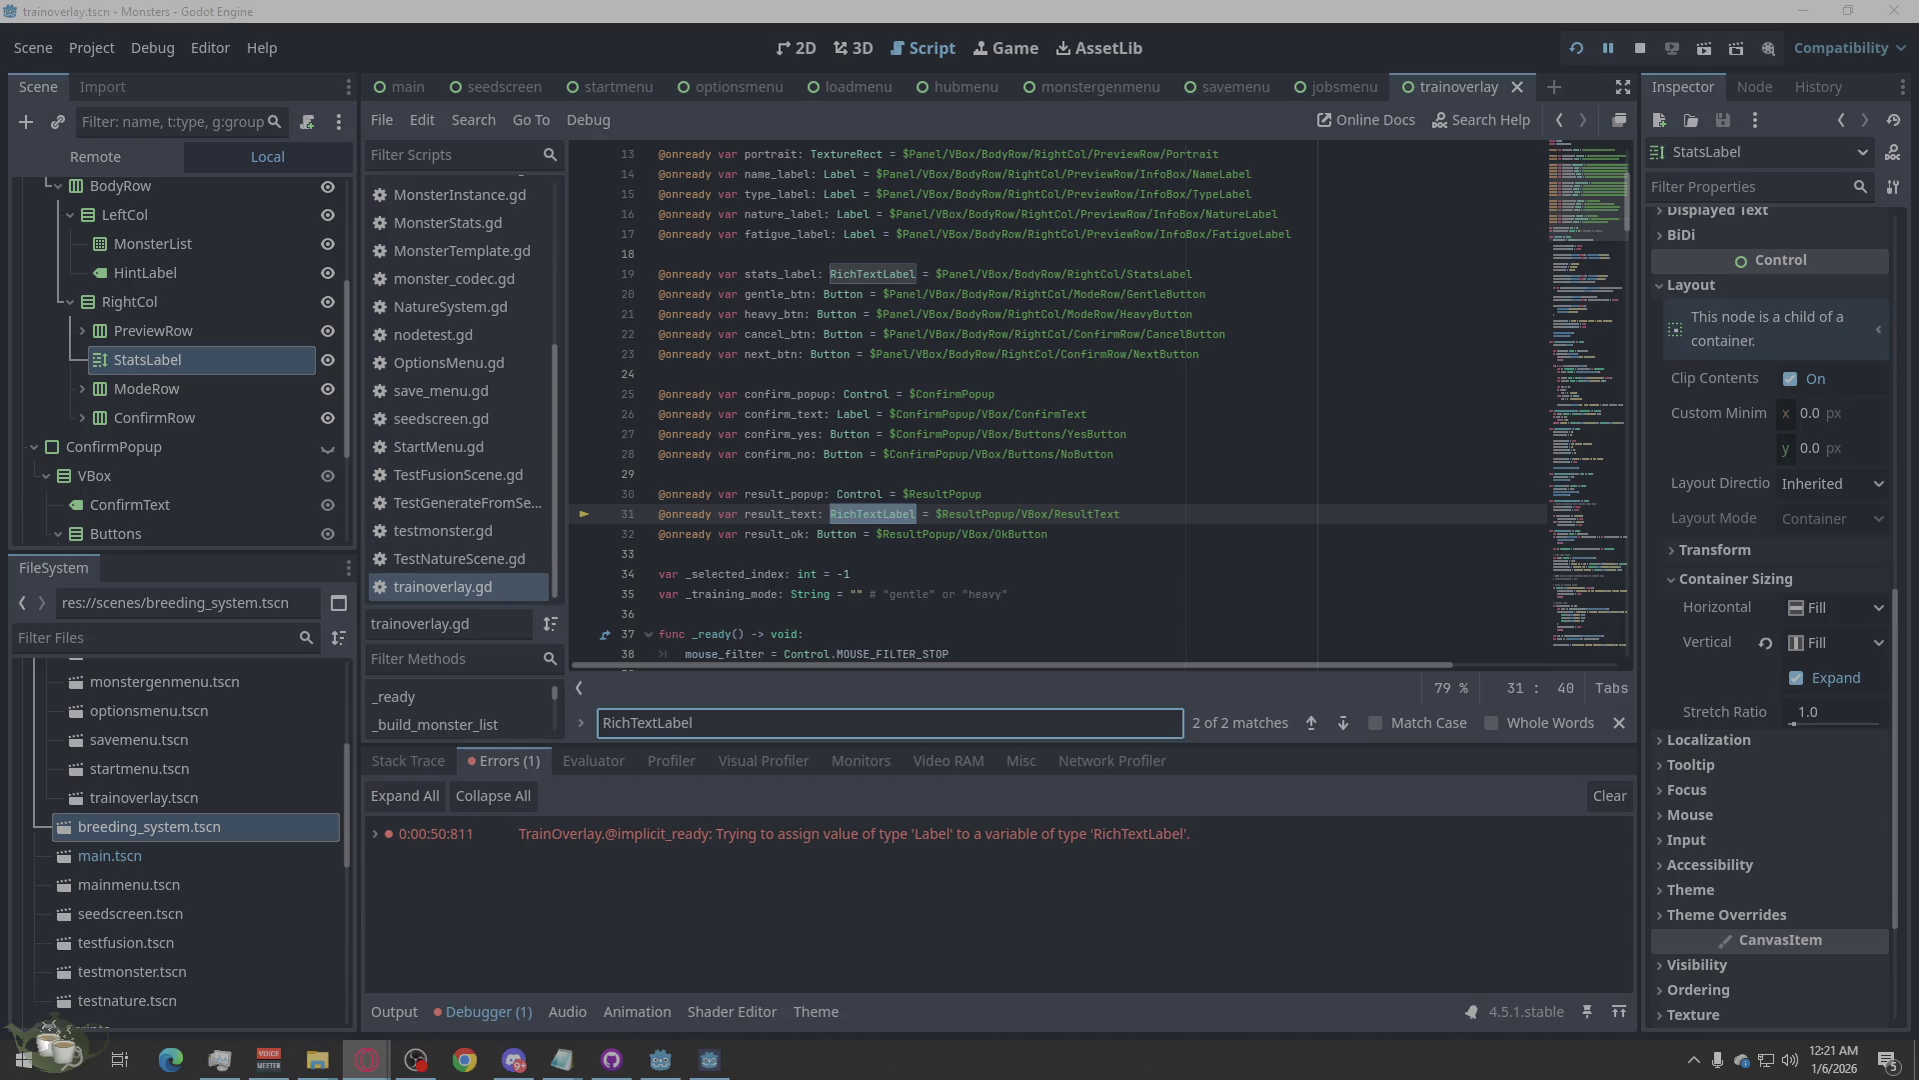
triple_click(1125, 517)
text(var result_text := $ResultPopup/VBox/ResultText as RichTextLabel)
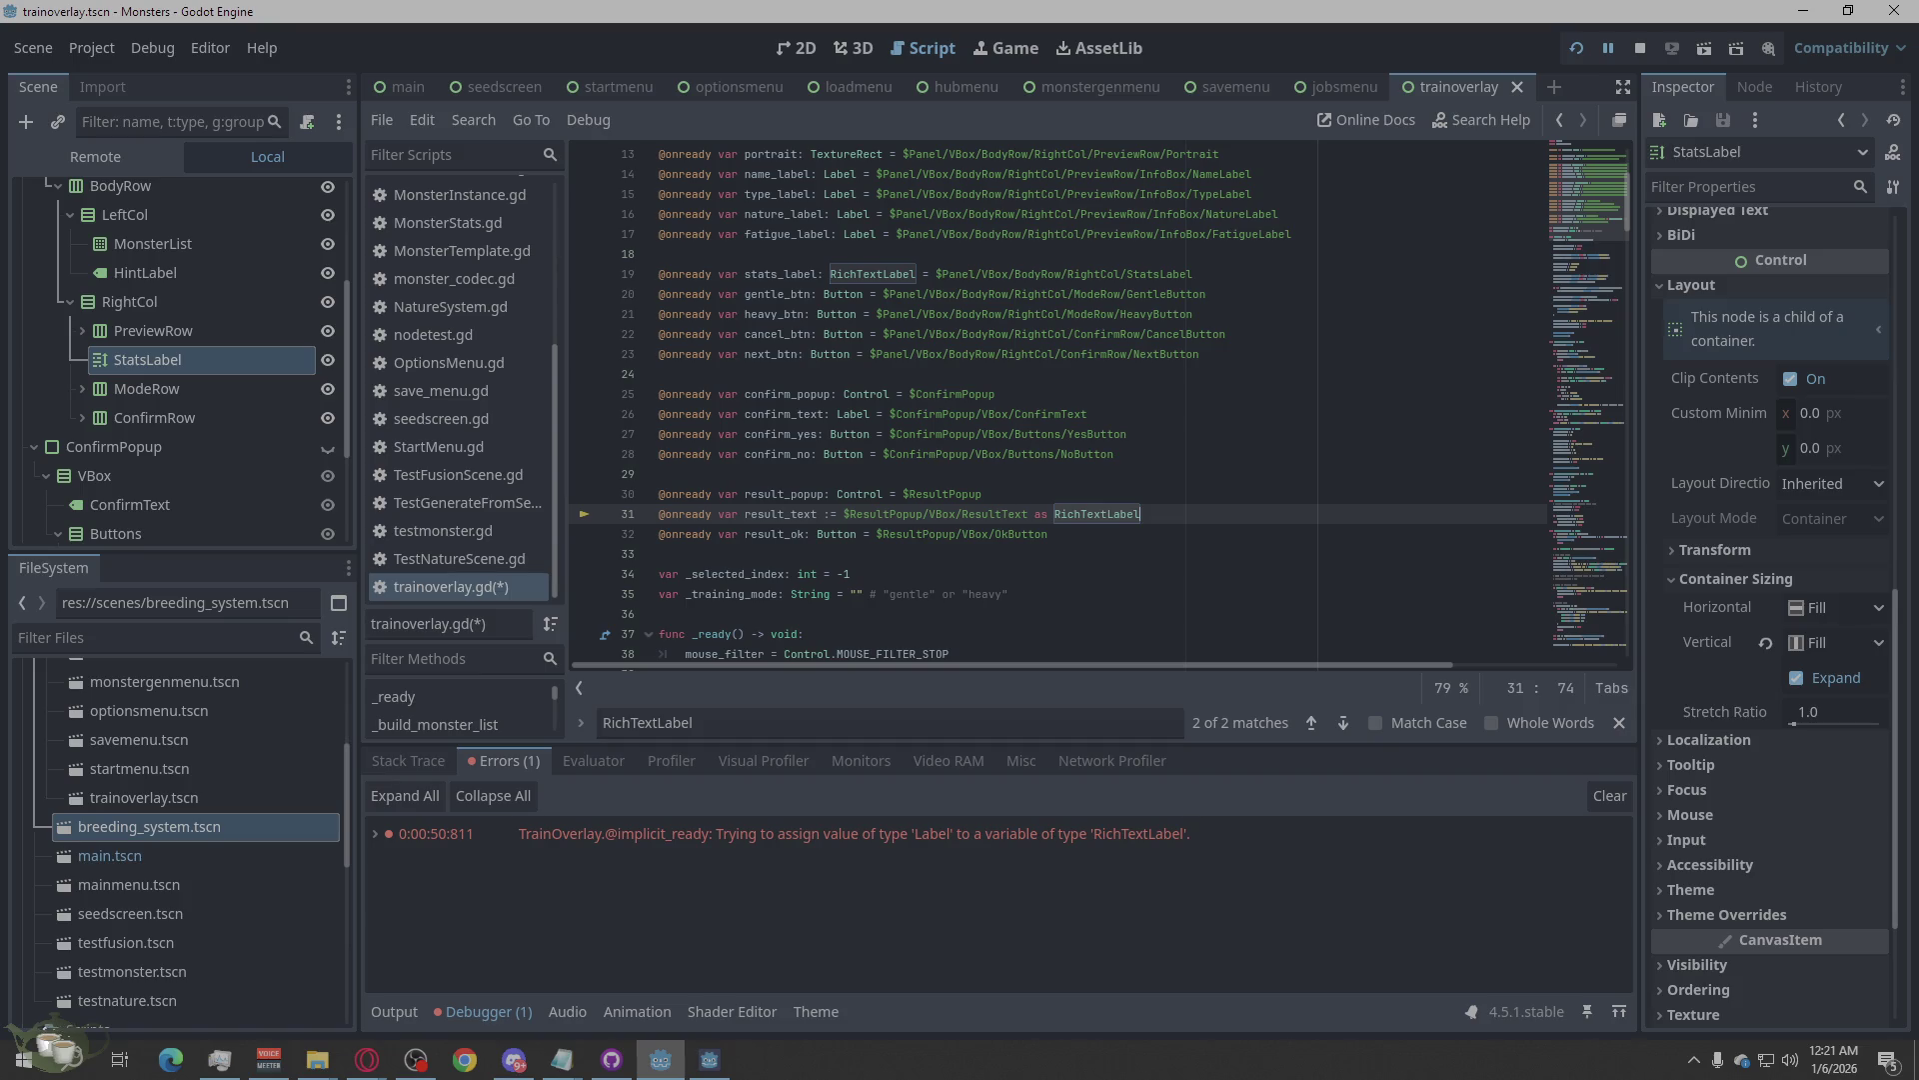
Replace the stats_label declaration with its RichTextLabel cast and save the script.
key(alt+Tab)
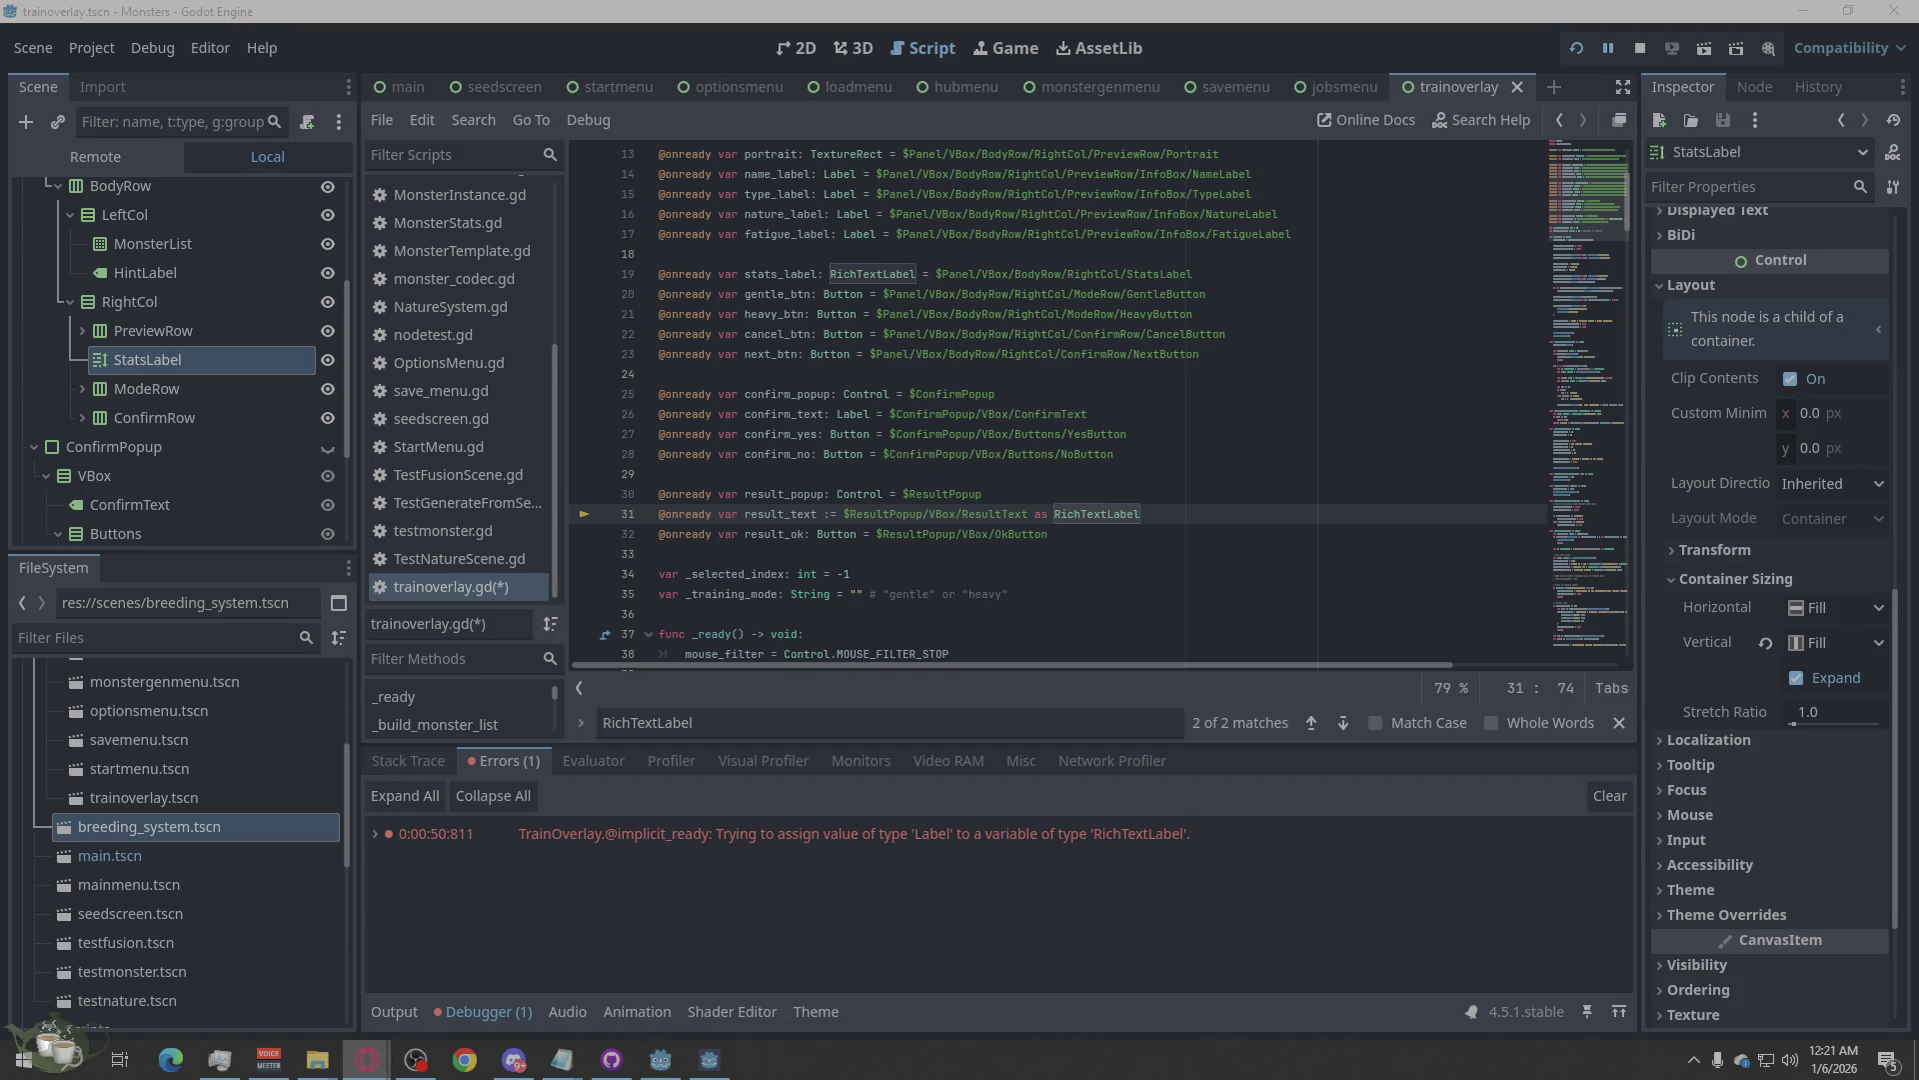
click(1226, 278)
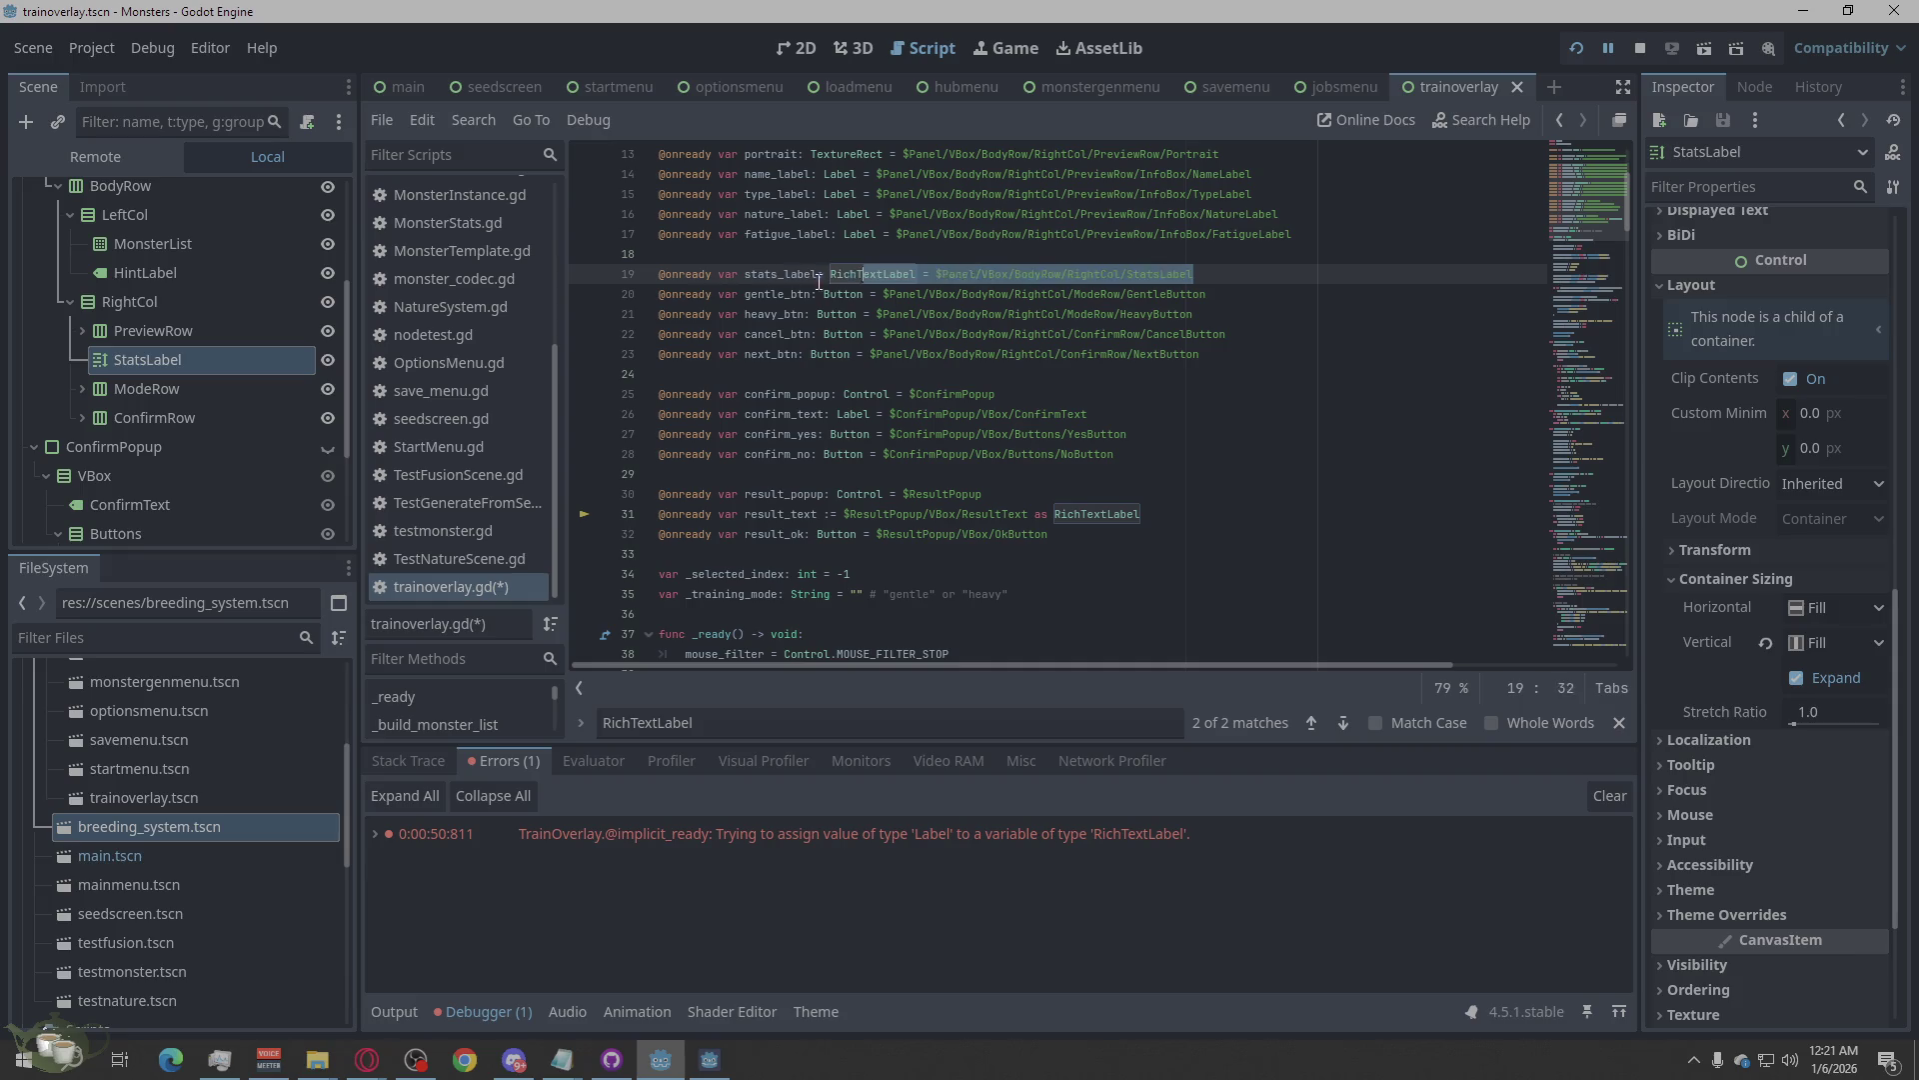
triple_click(1099, 275)
text(@onready var stats_label := $Panel/VBox/BodyRow/RightCol/StatsLabel as RichTextLabel)
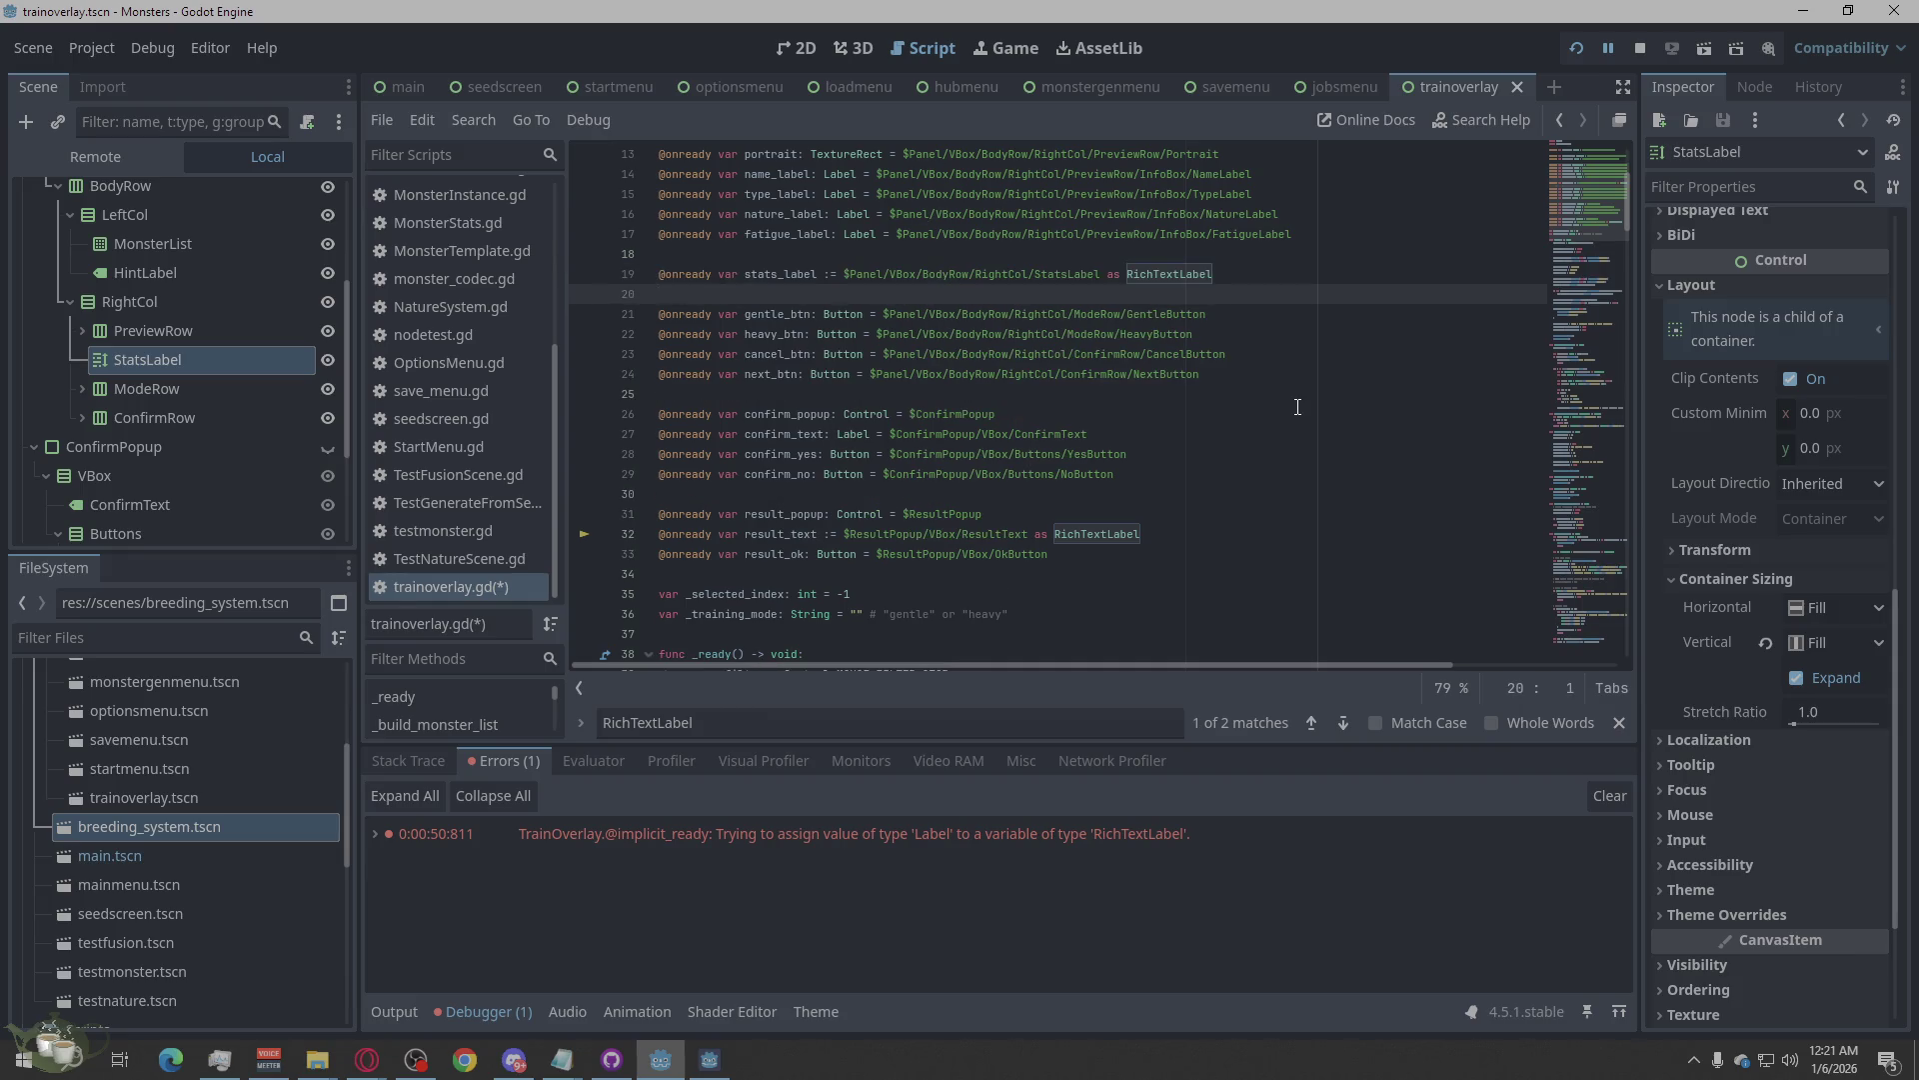
key(BackSpace)
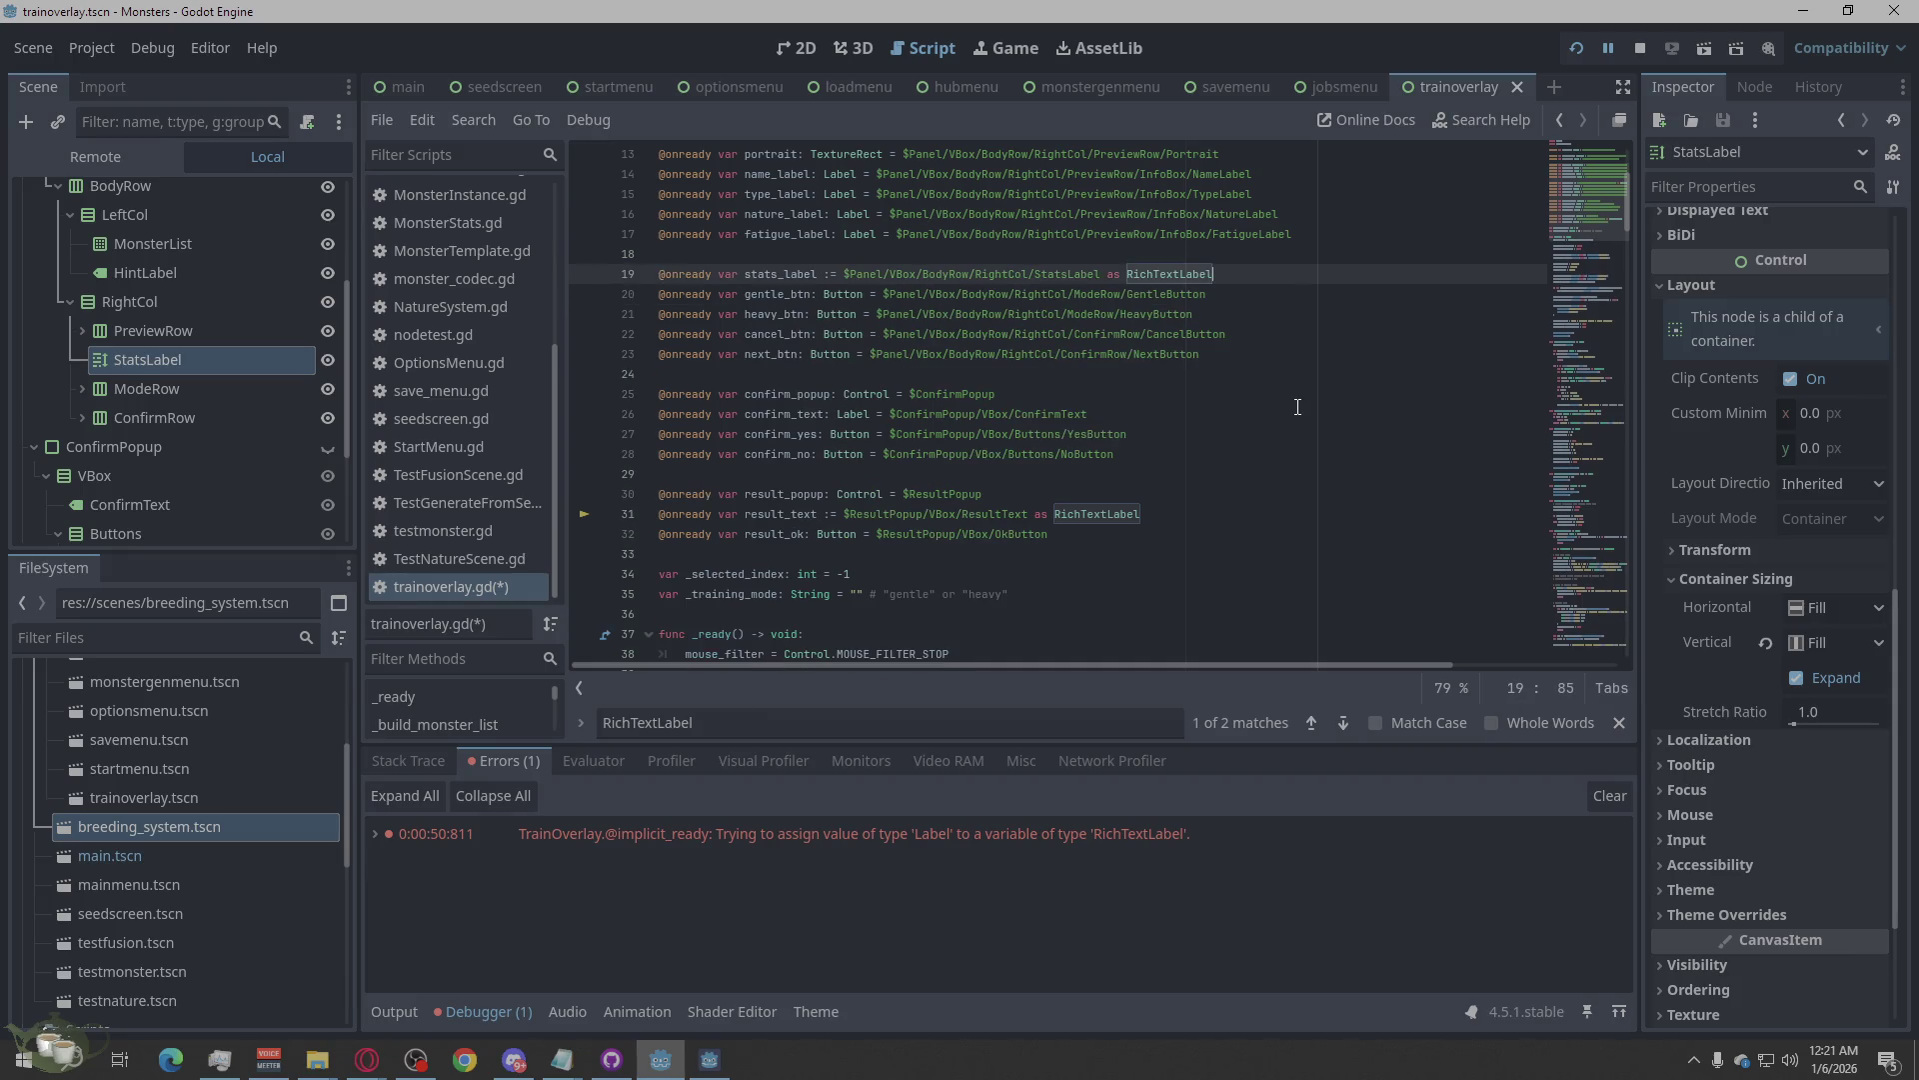
click(1303, 450)
key(ctrl+s)
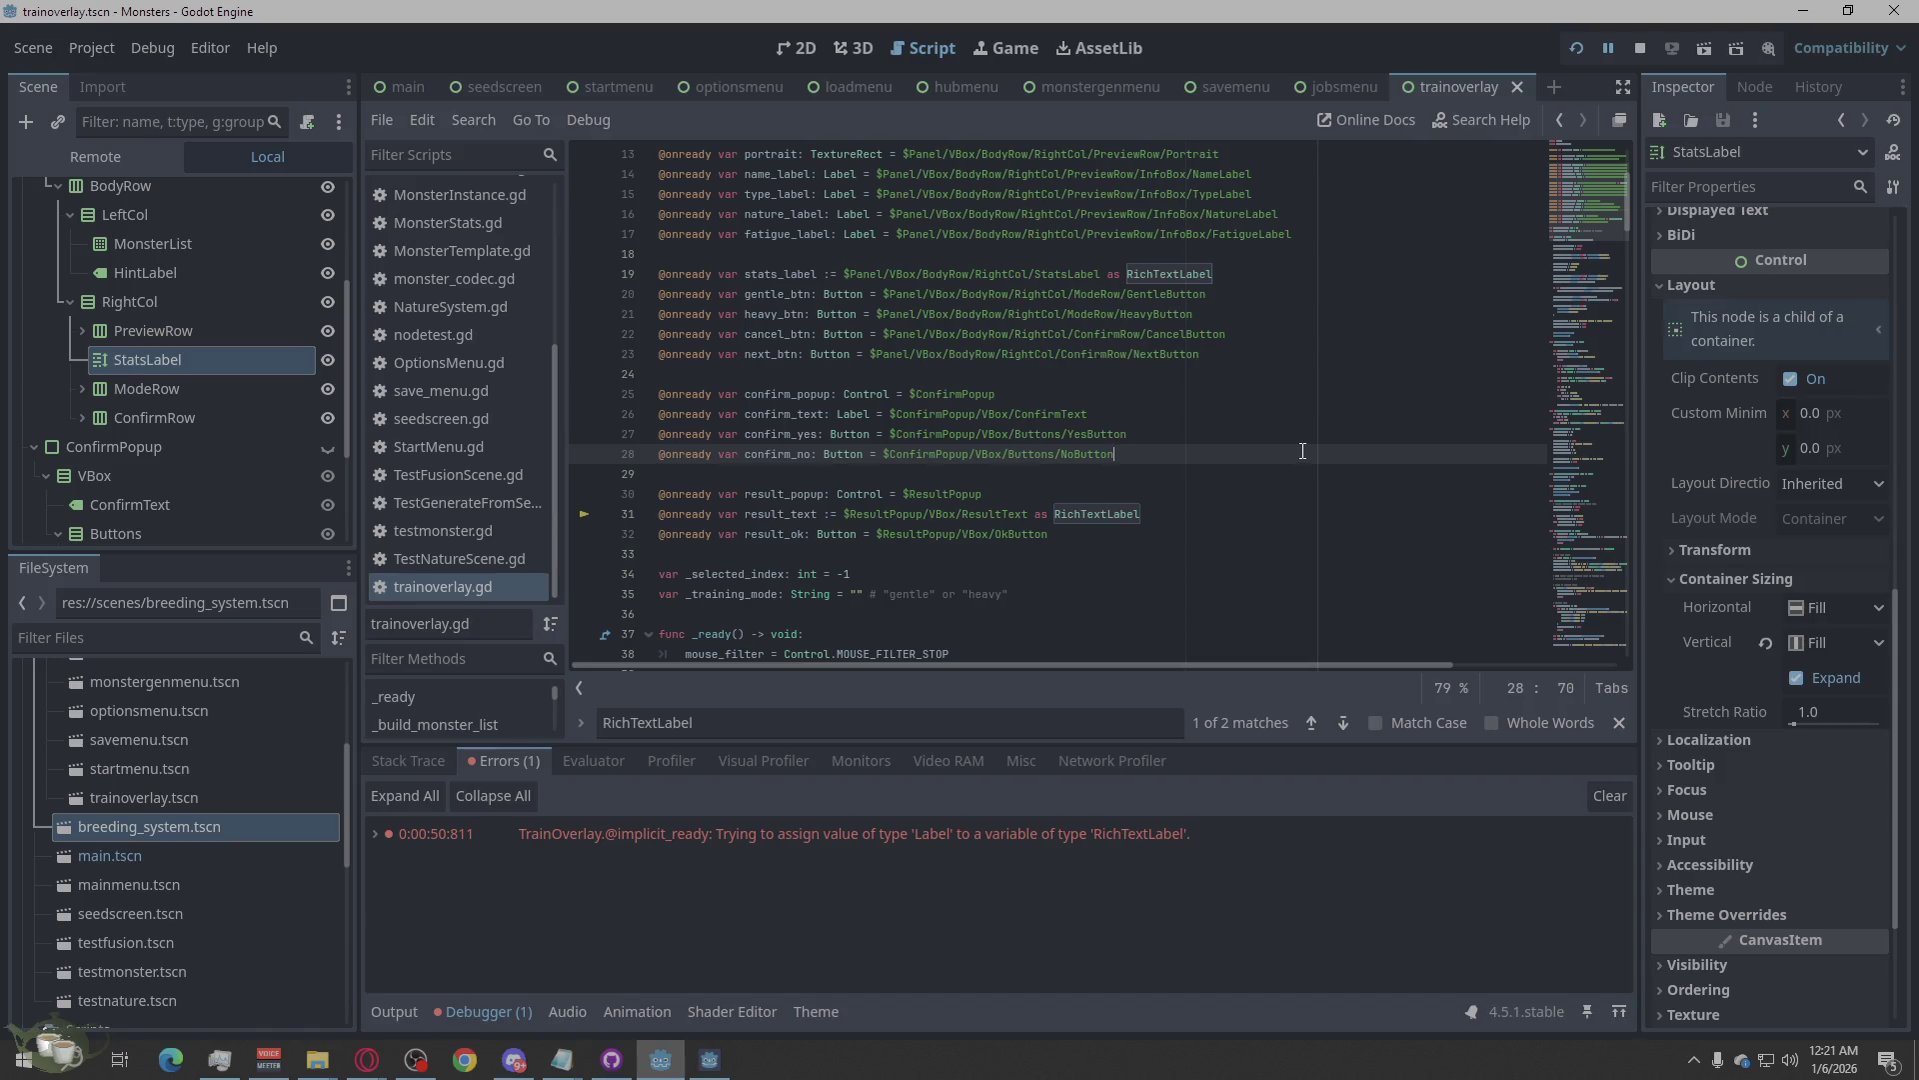
Stop the running game and search the script for _ready.
click(1635, 57)
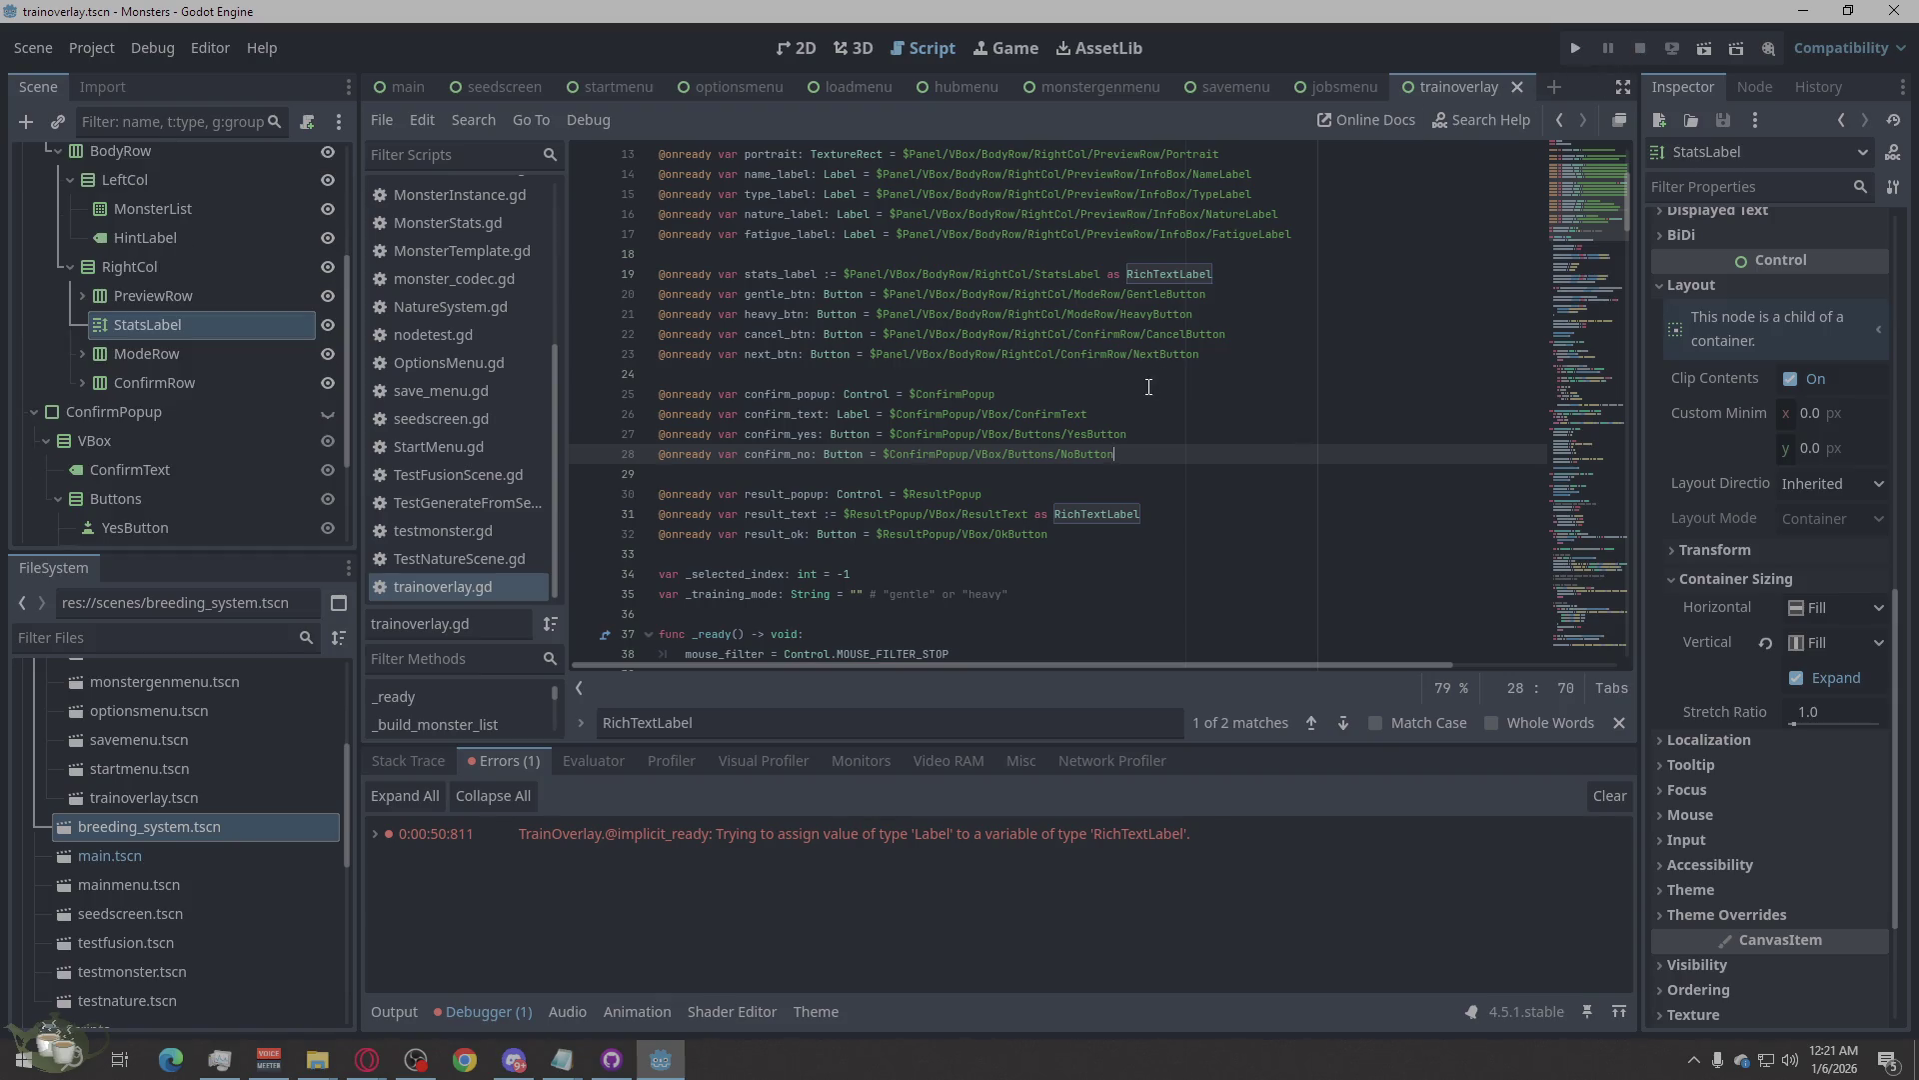
scroll(1149, 387, down, 3)
scroll(1148, 395, up, 1)
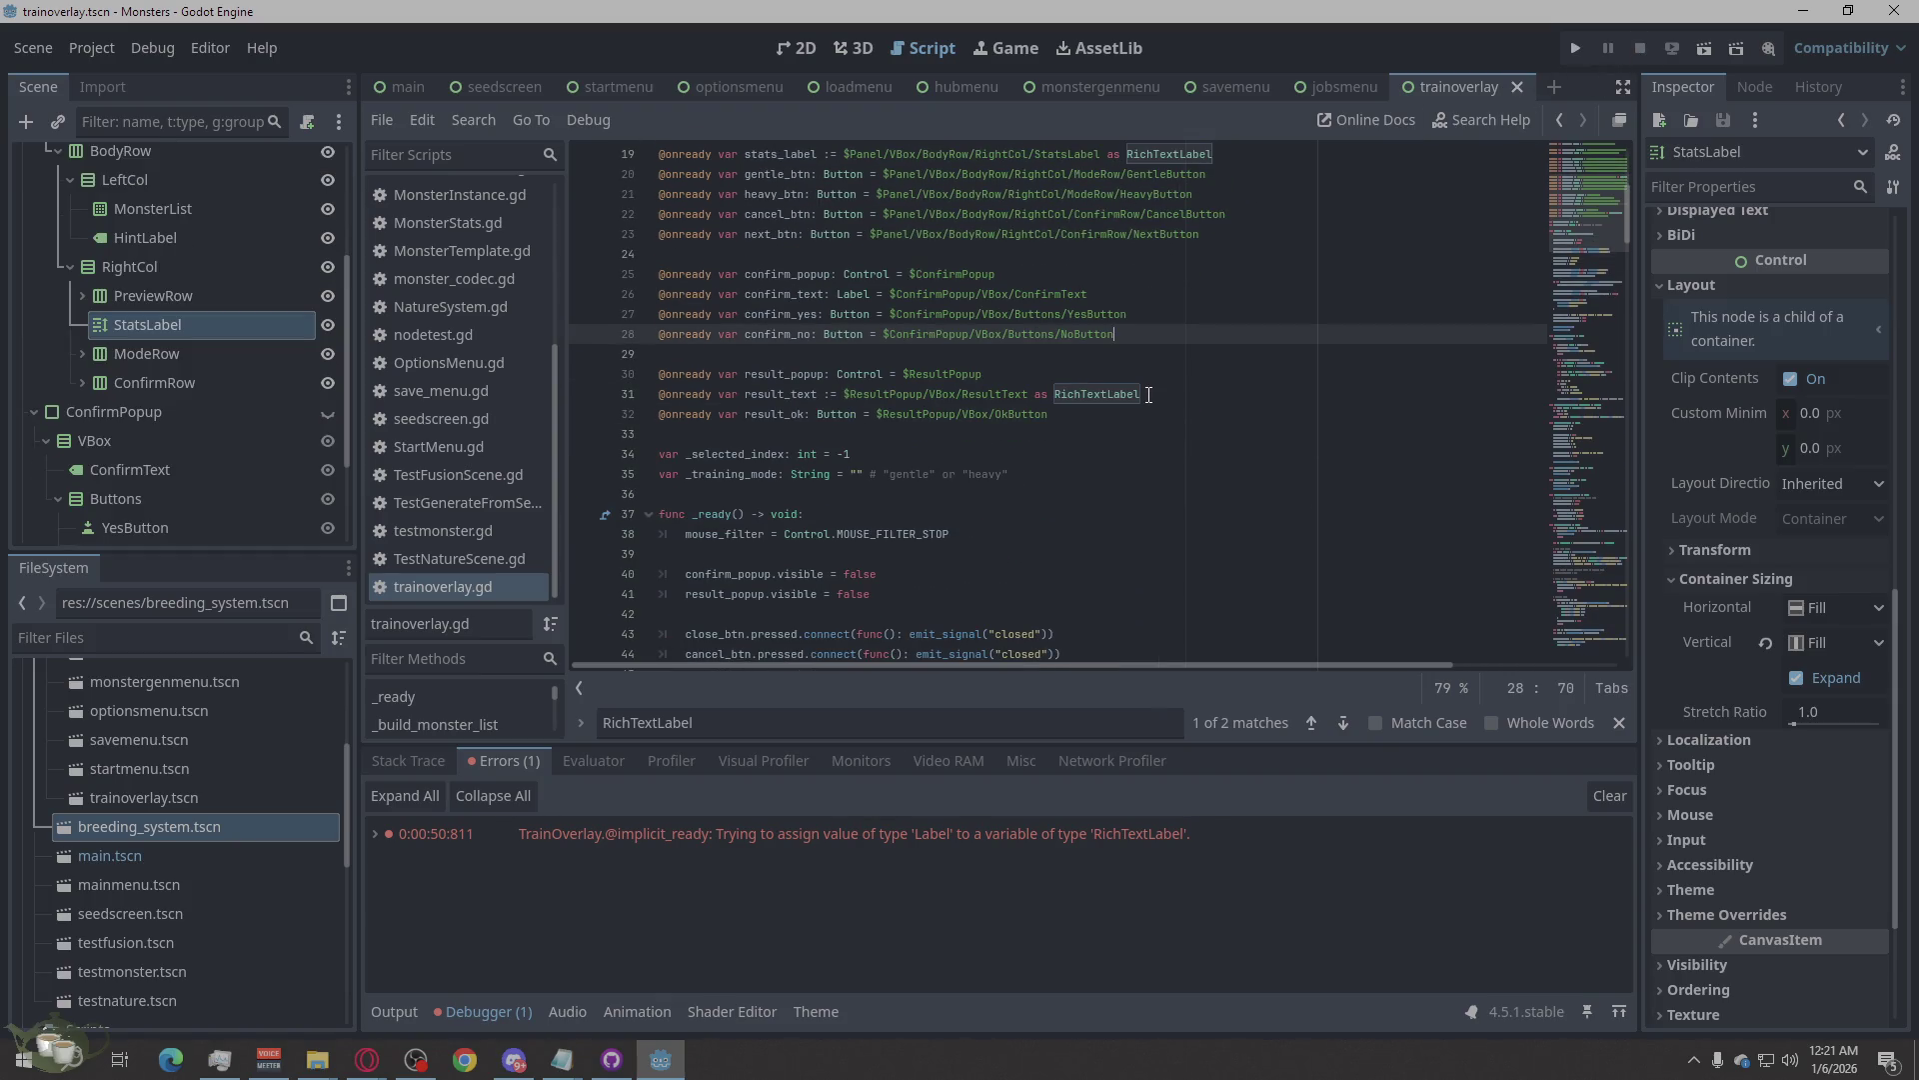
key(alt+Tab)
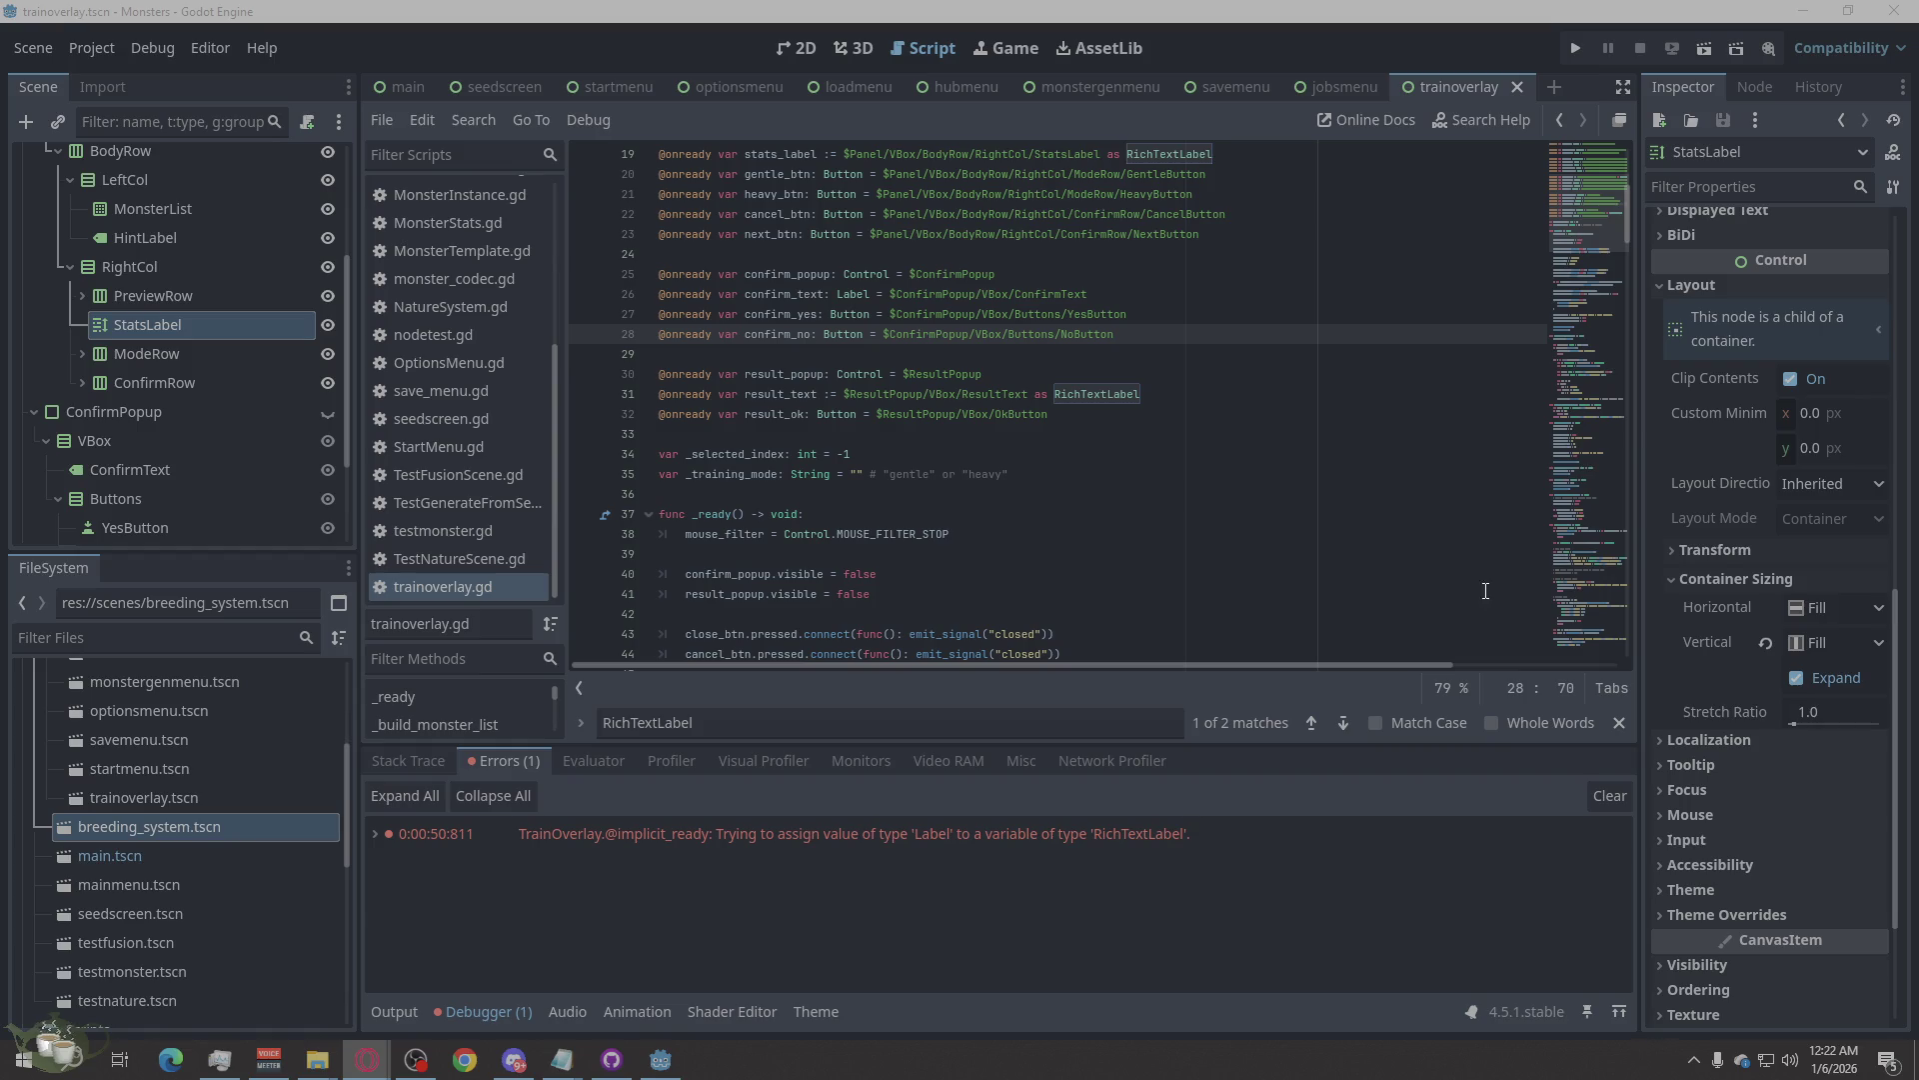
key(alt+Tab)
text(_ready)
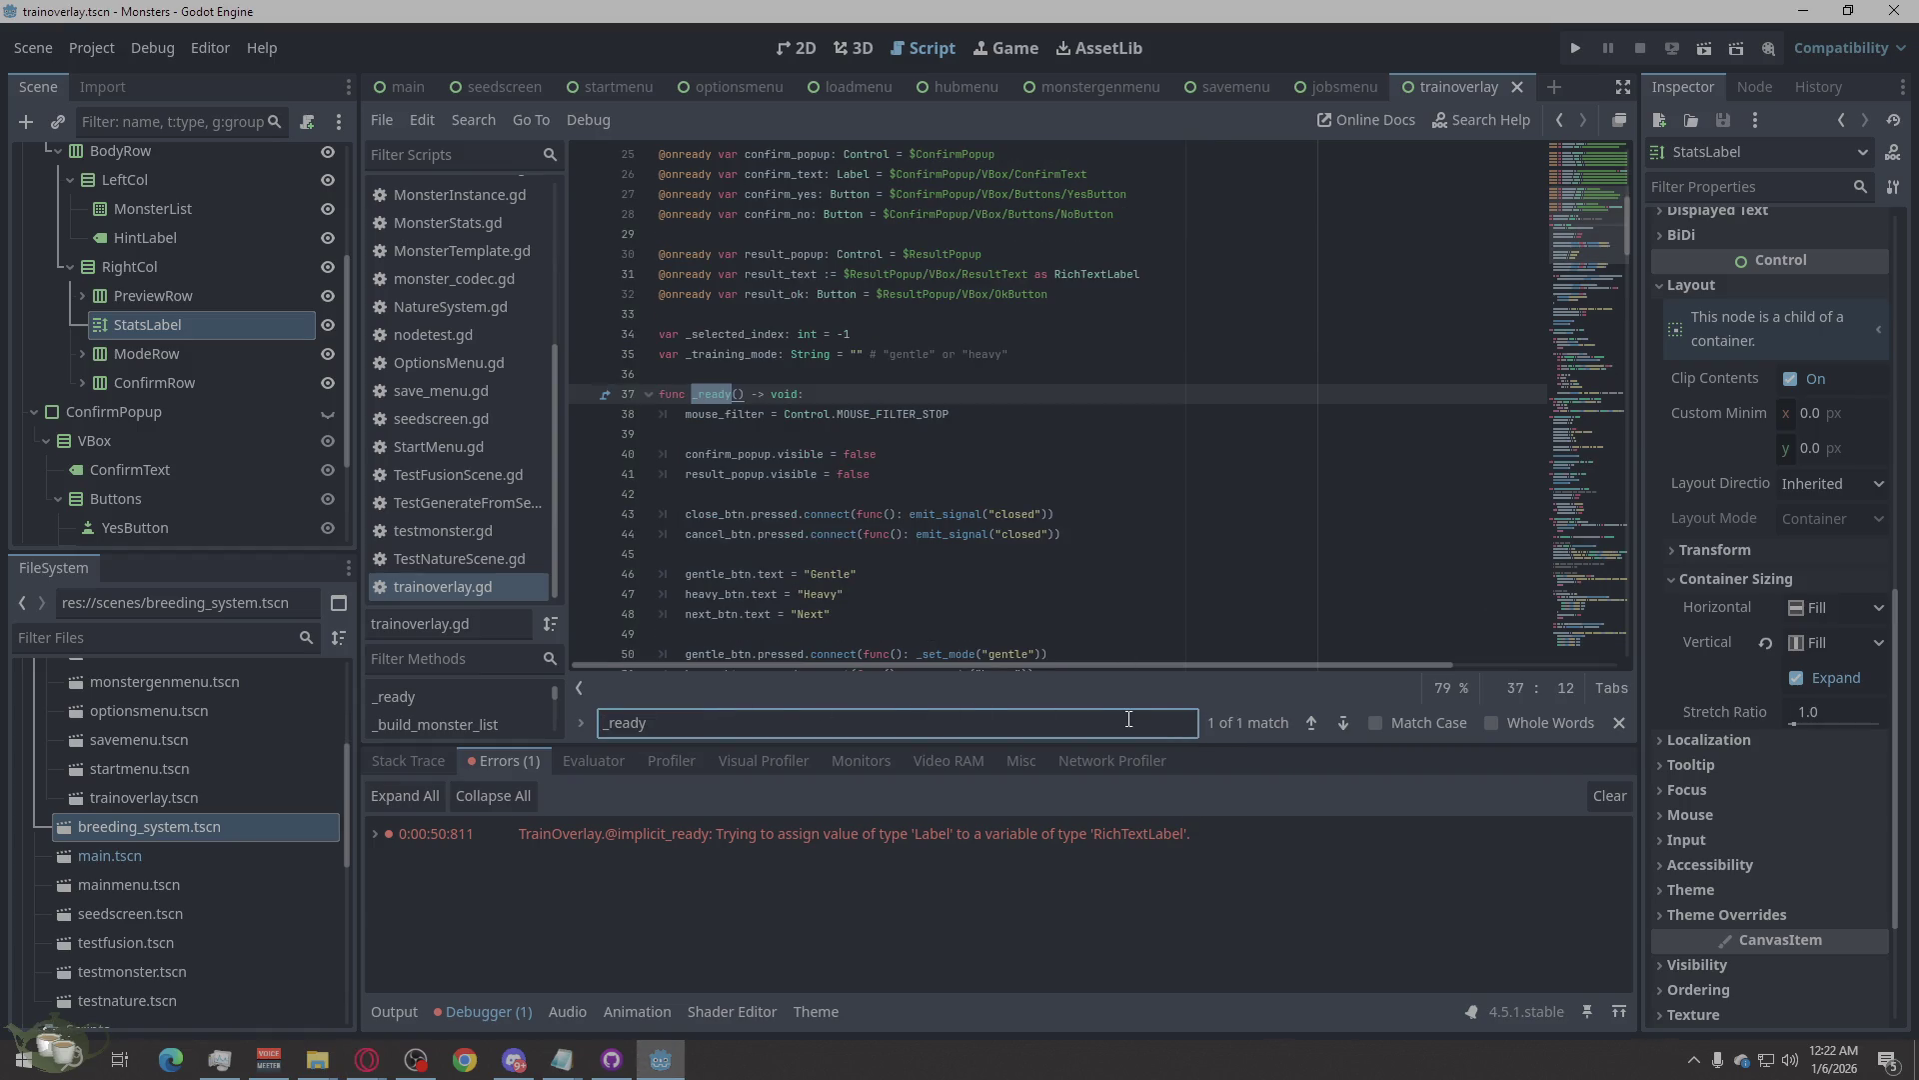
scroll(1250, 517, down, 1)
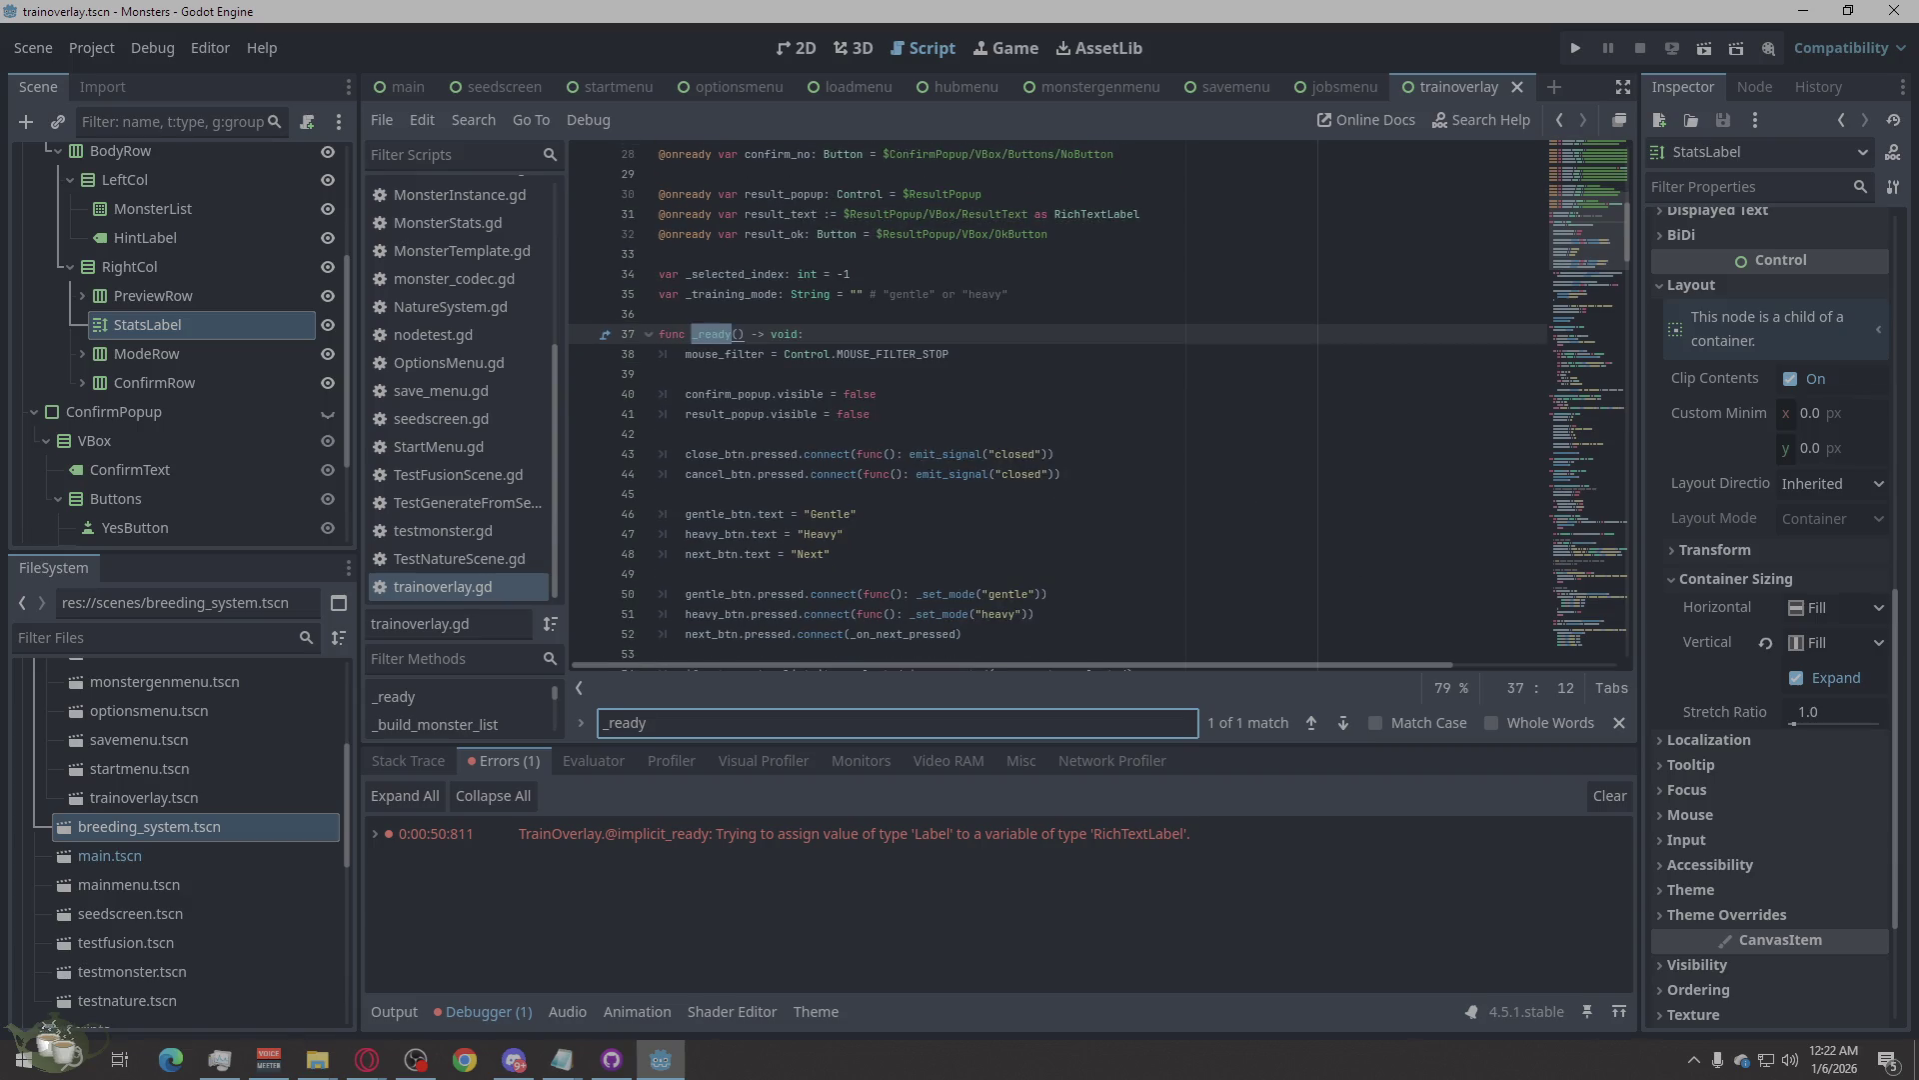
key(alt+Tab)
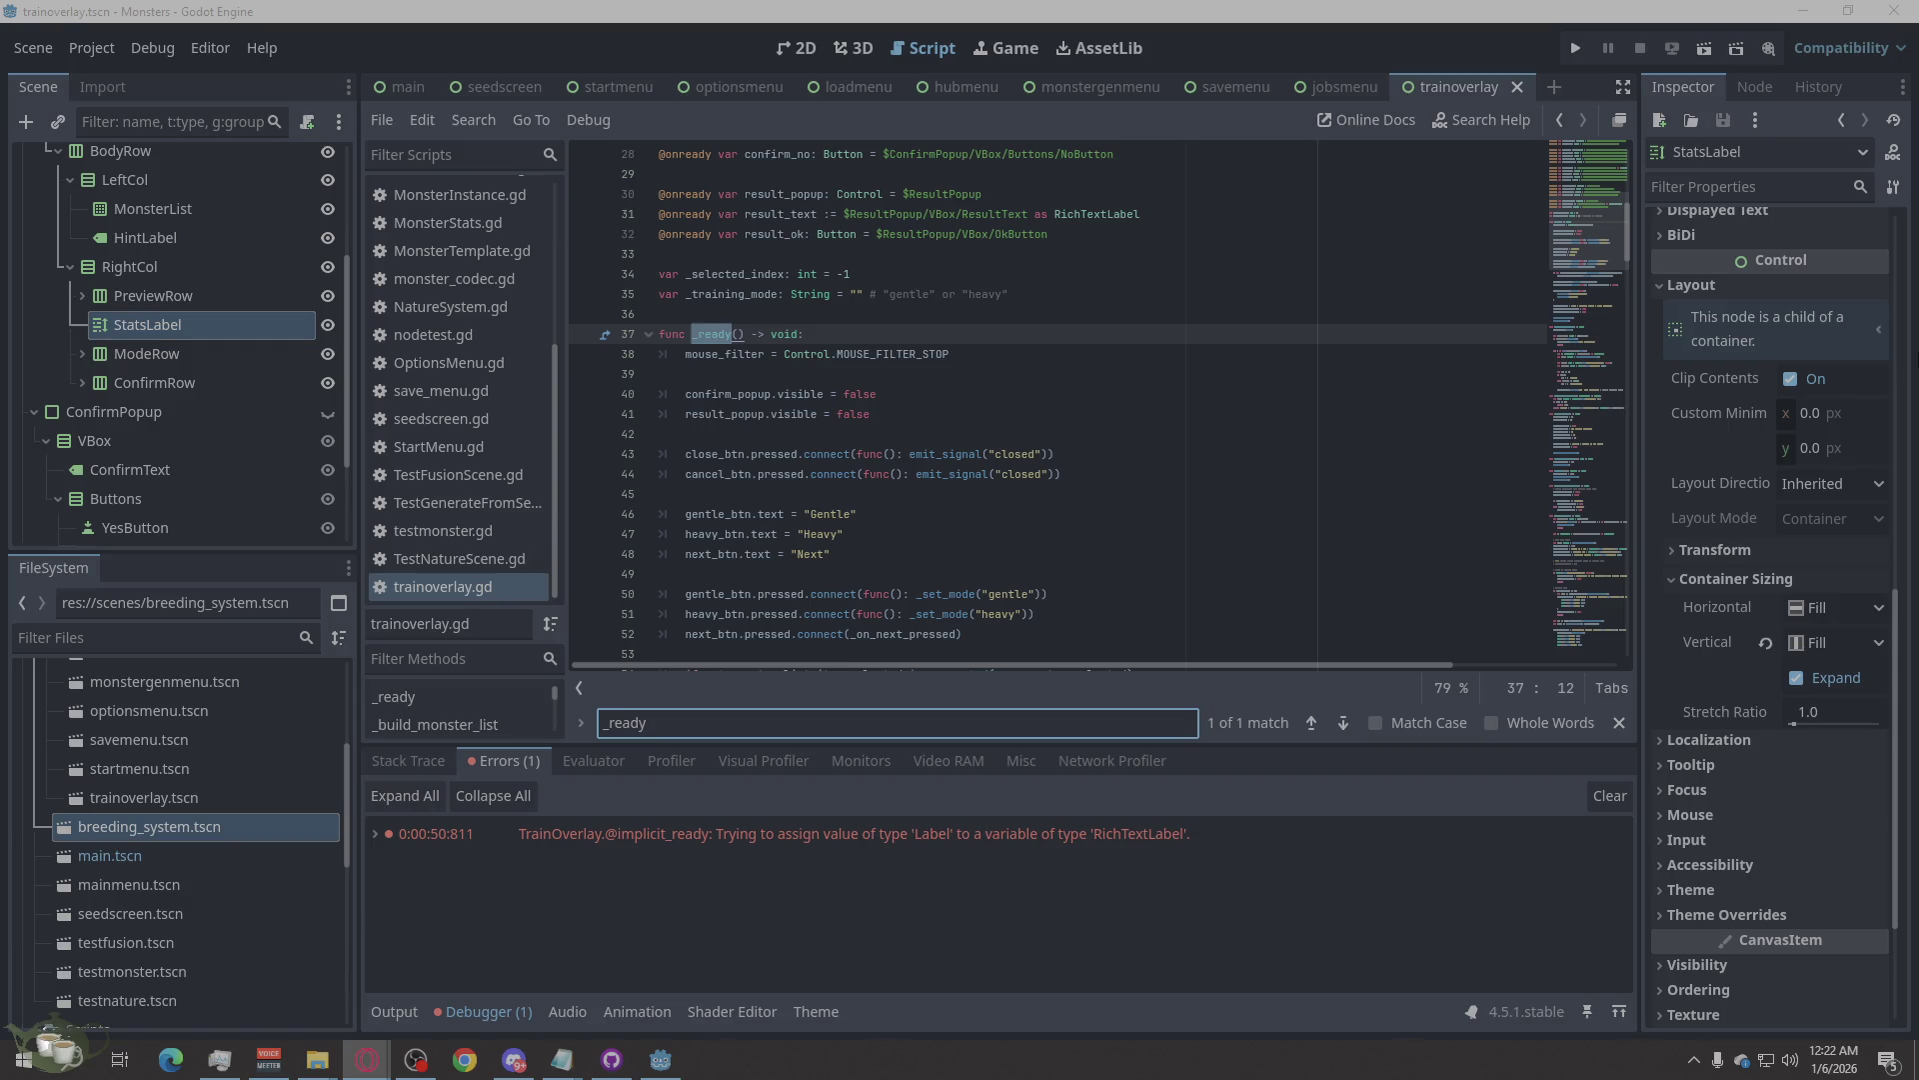
scroll(184, 354, up, 5)
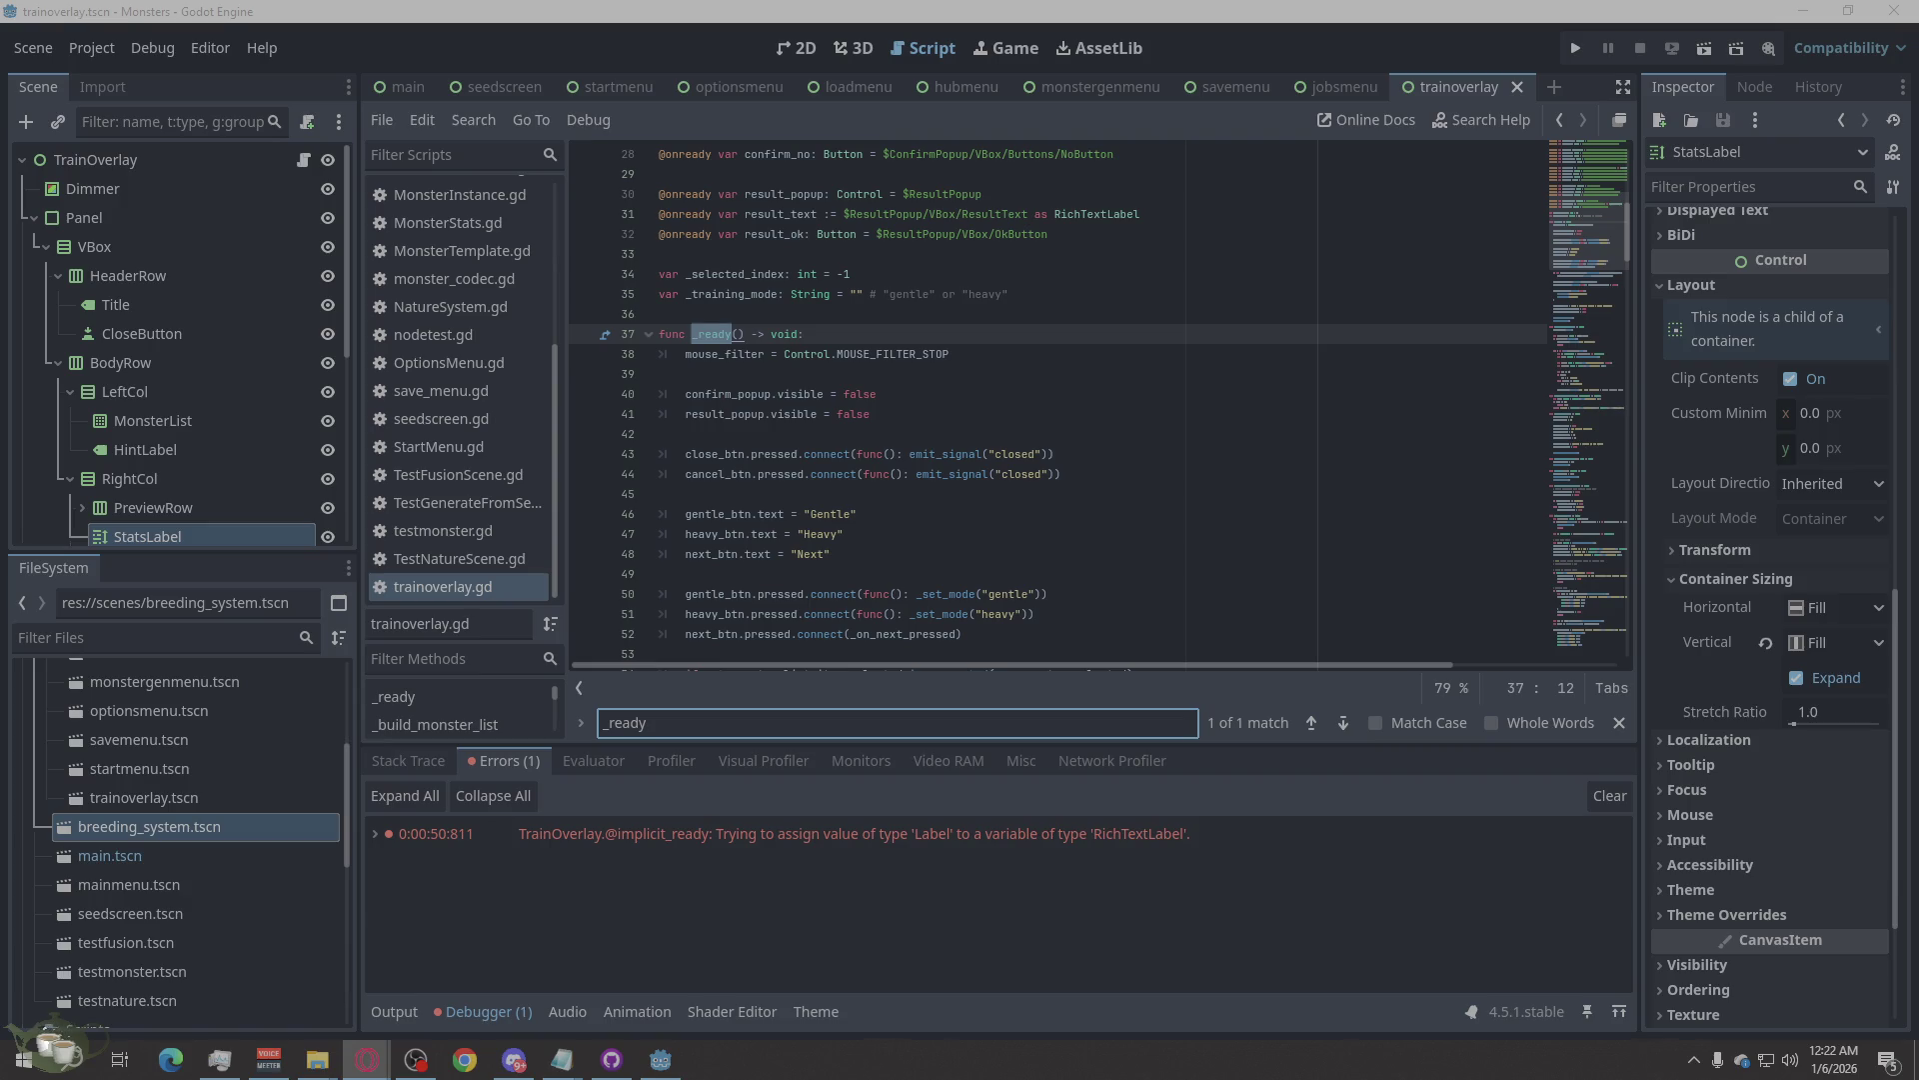
scroll(212, 270, down, 2)
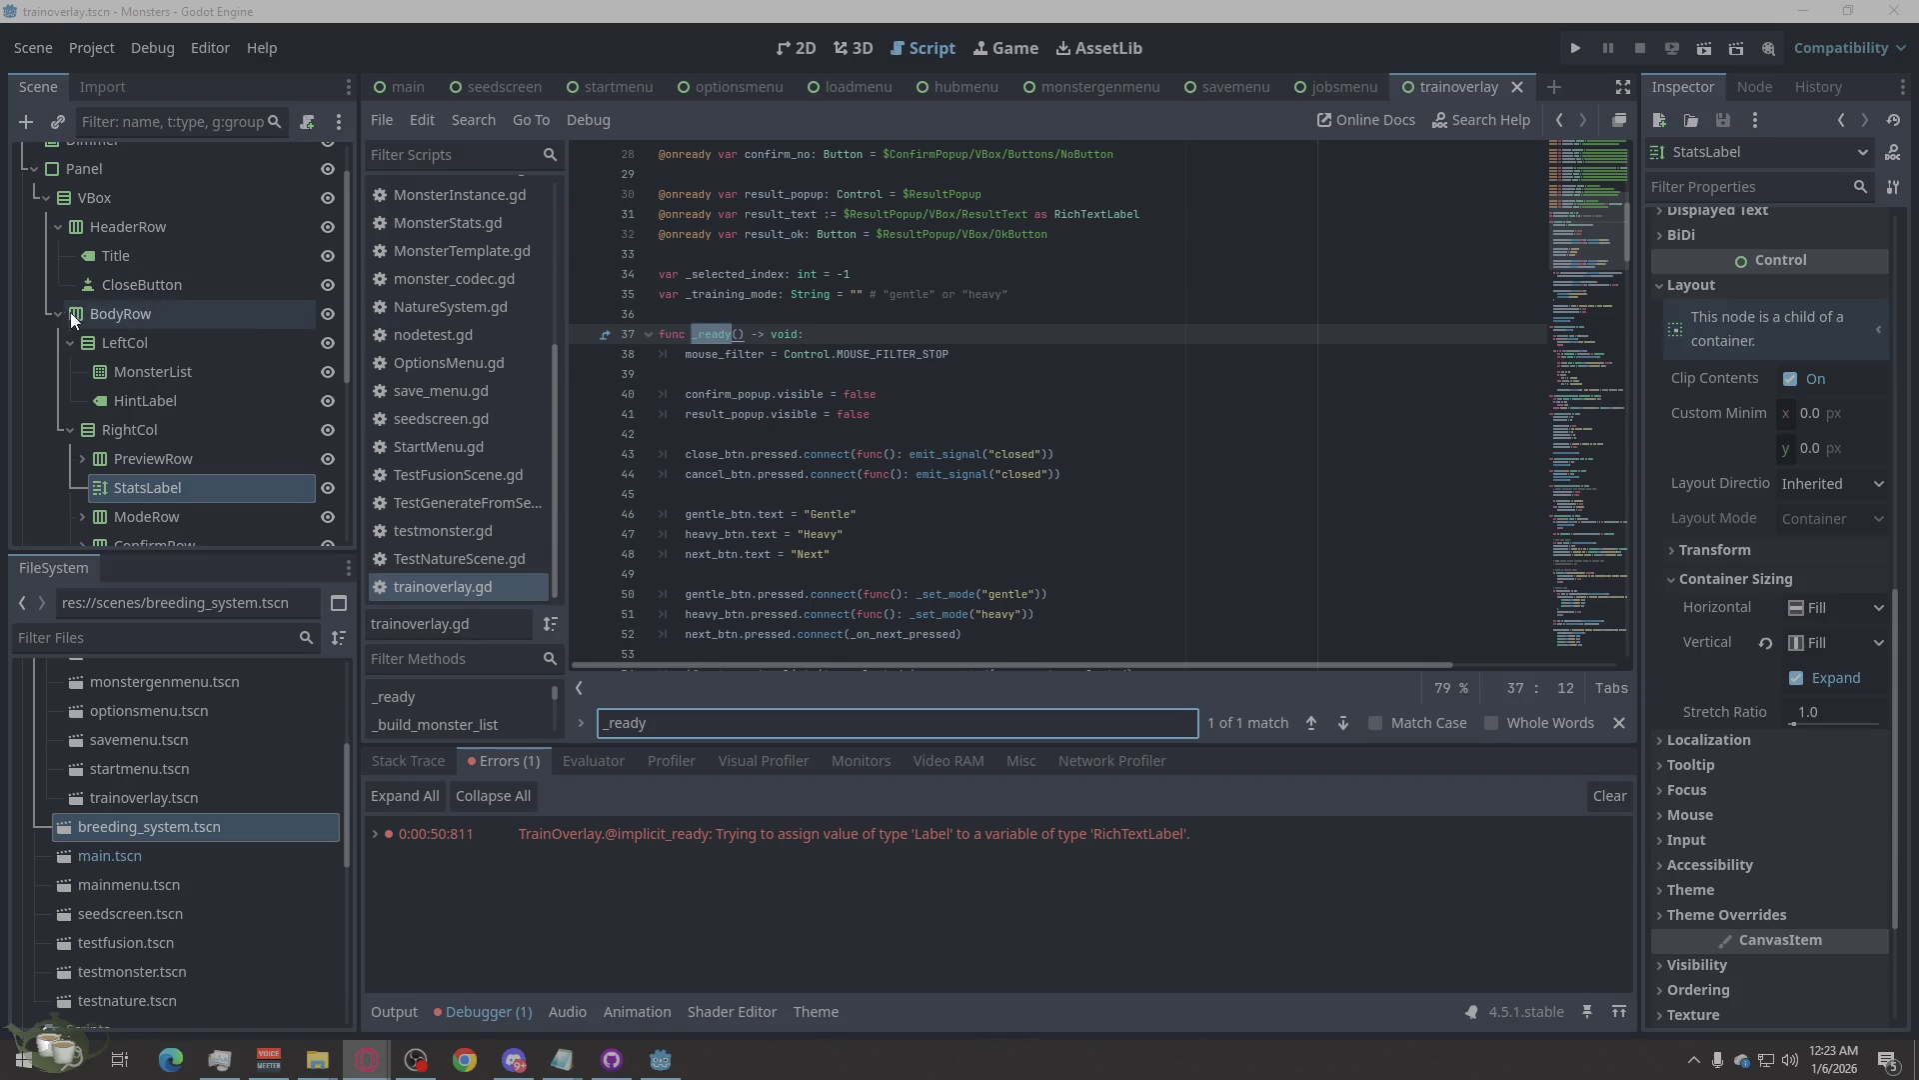
scroll(66, 314, down, 2)
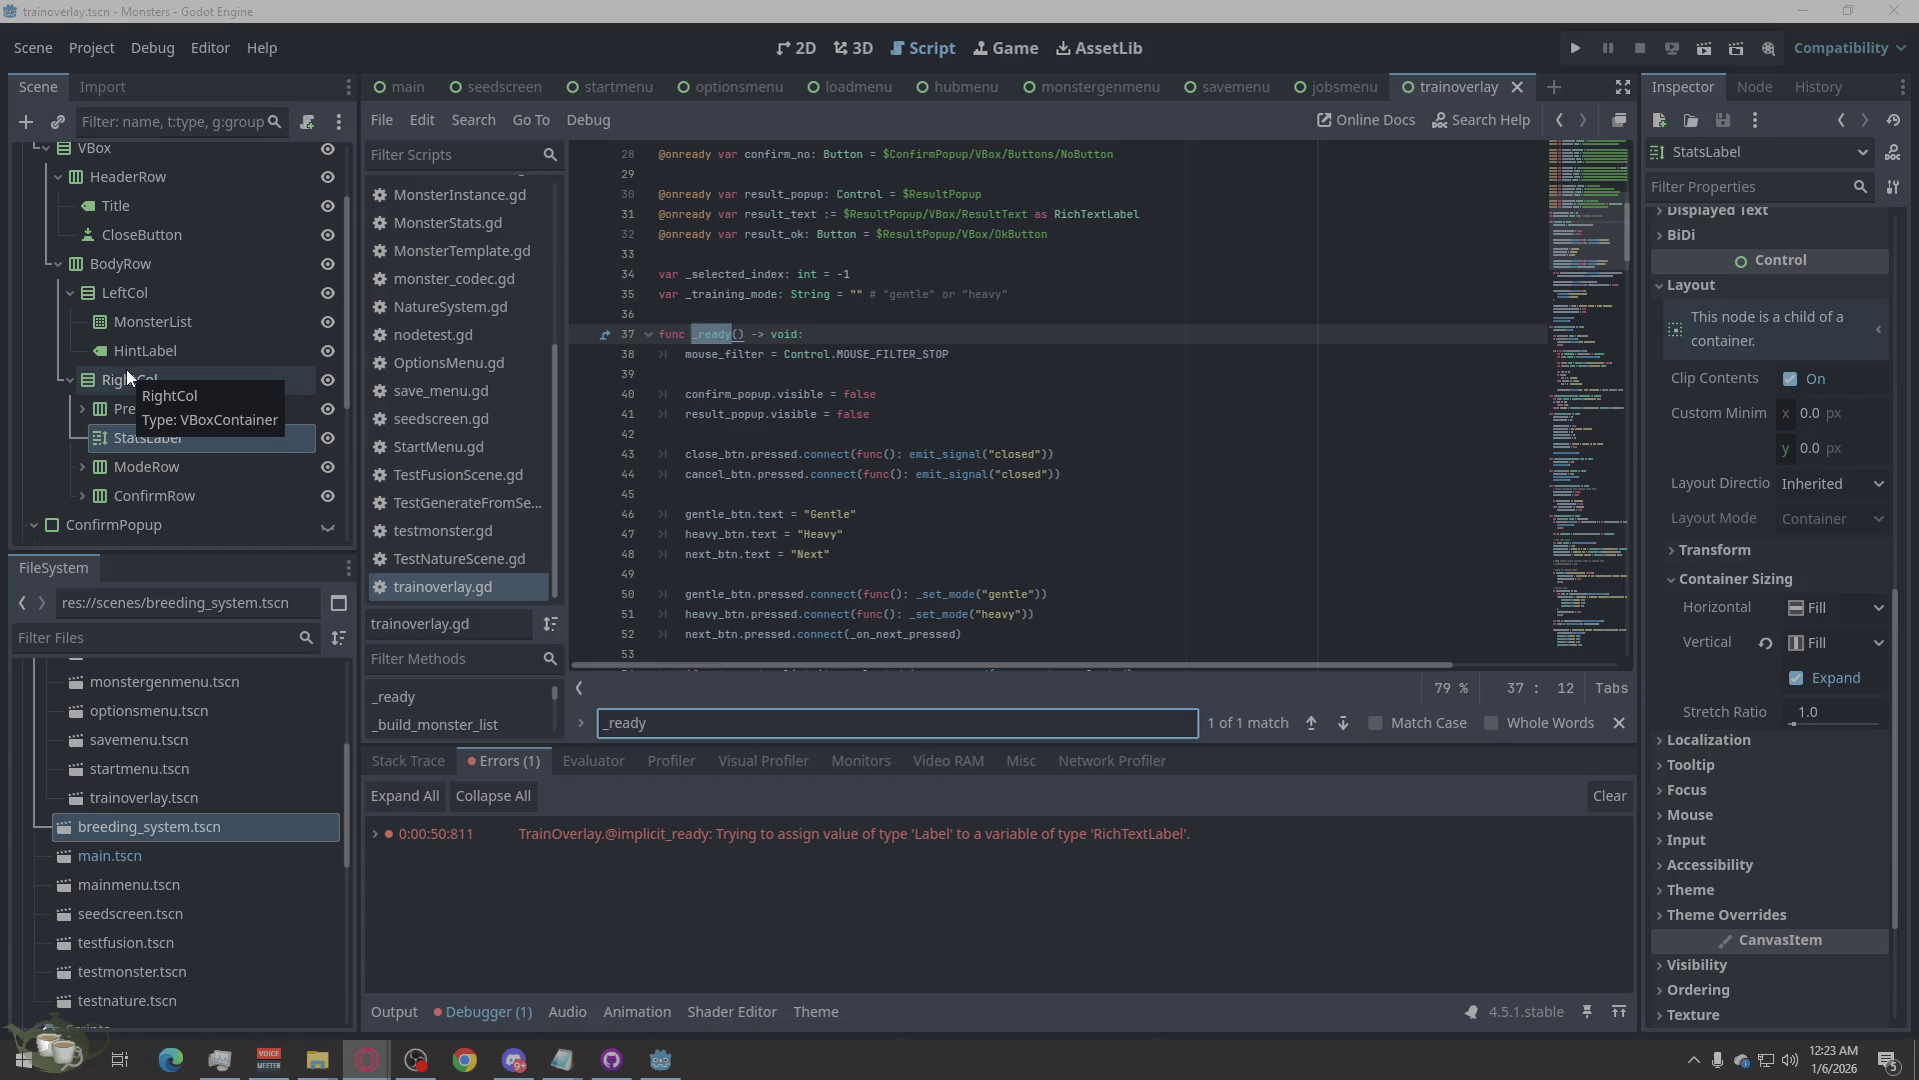
scroll(200, 337, down, 3)
scroll(218, 326, down, 2)
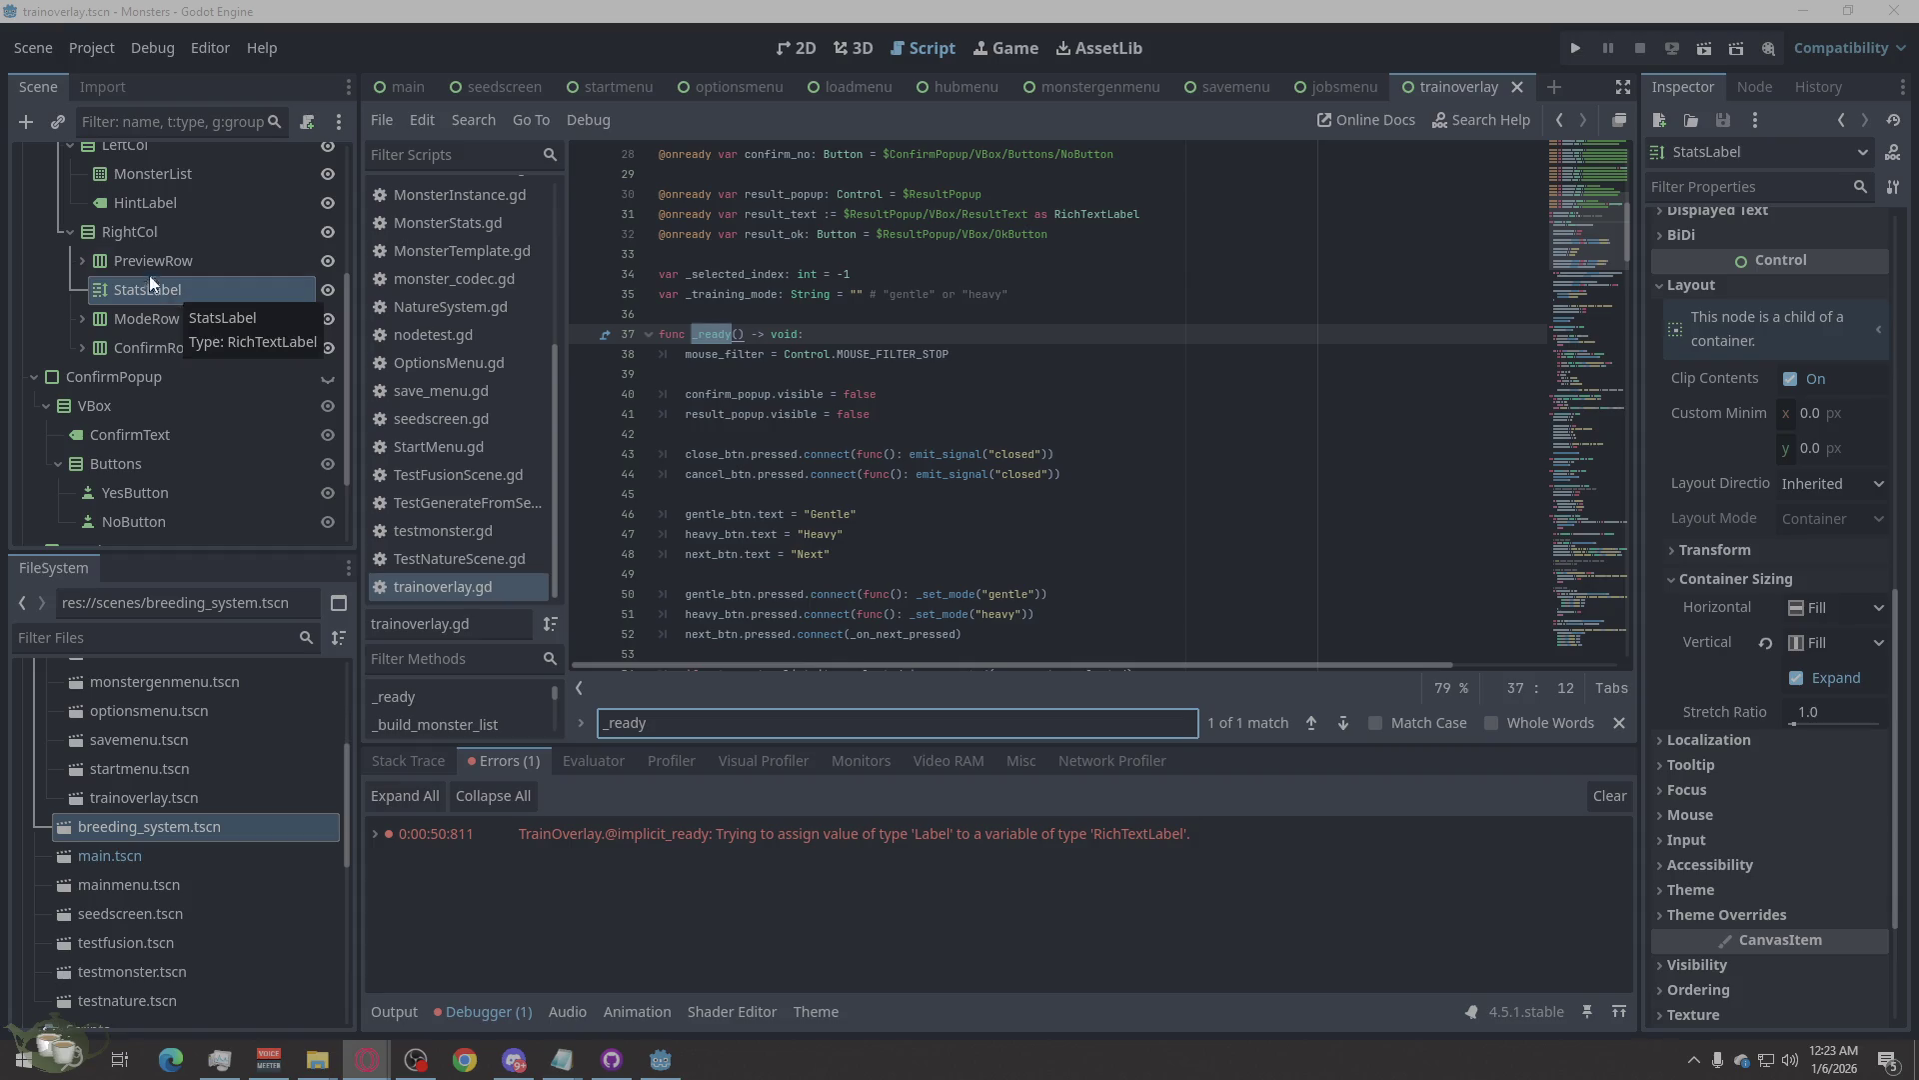
click(83, 261)
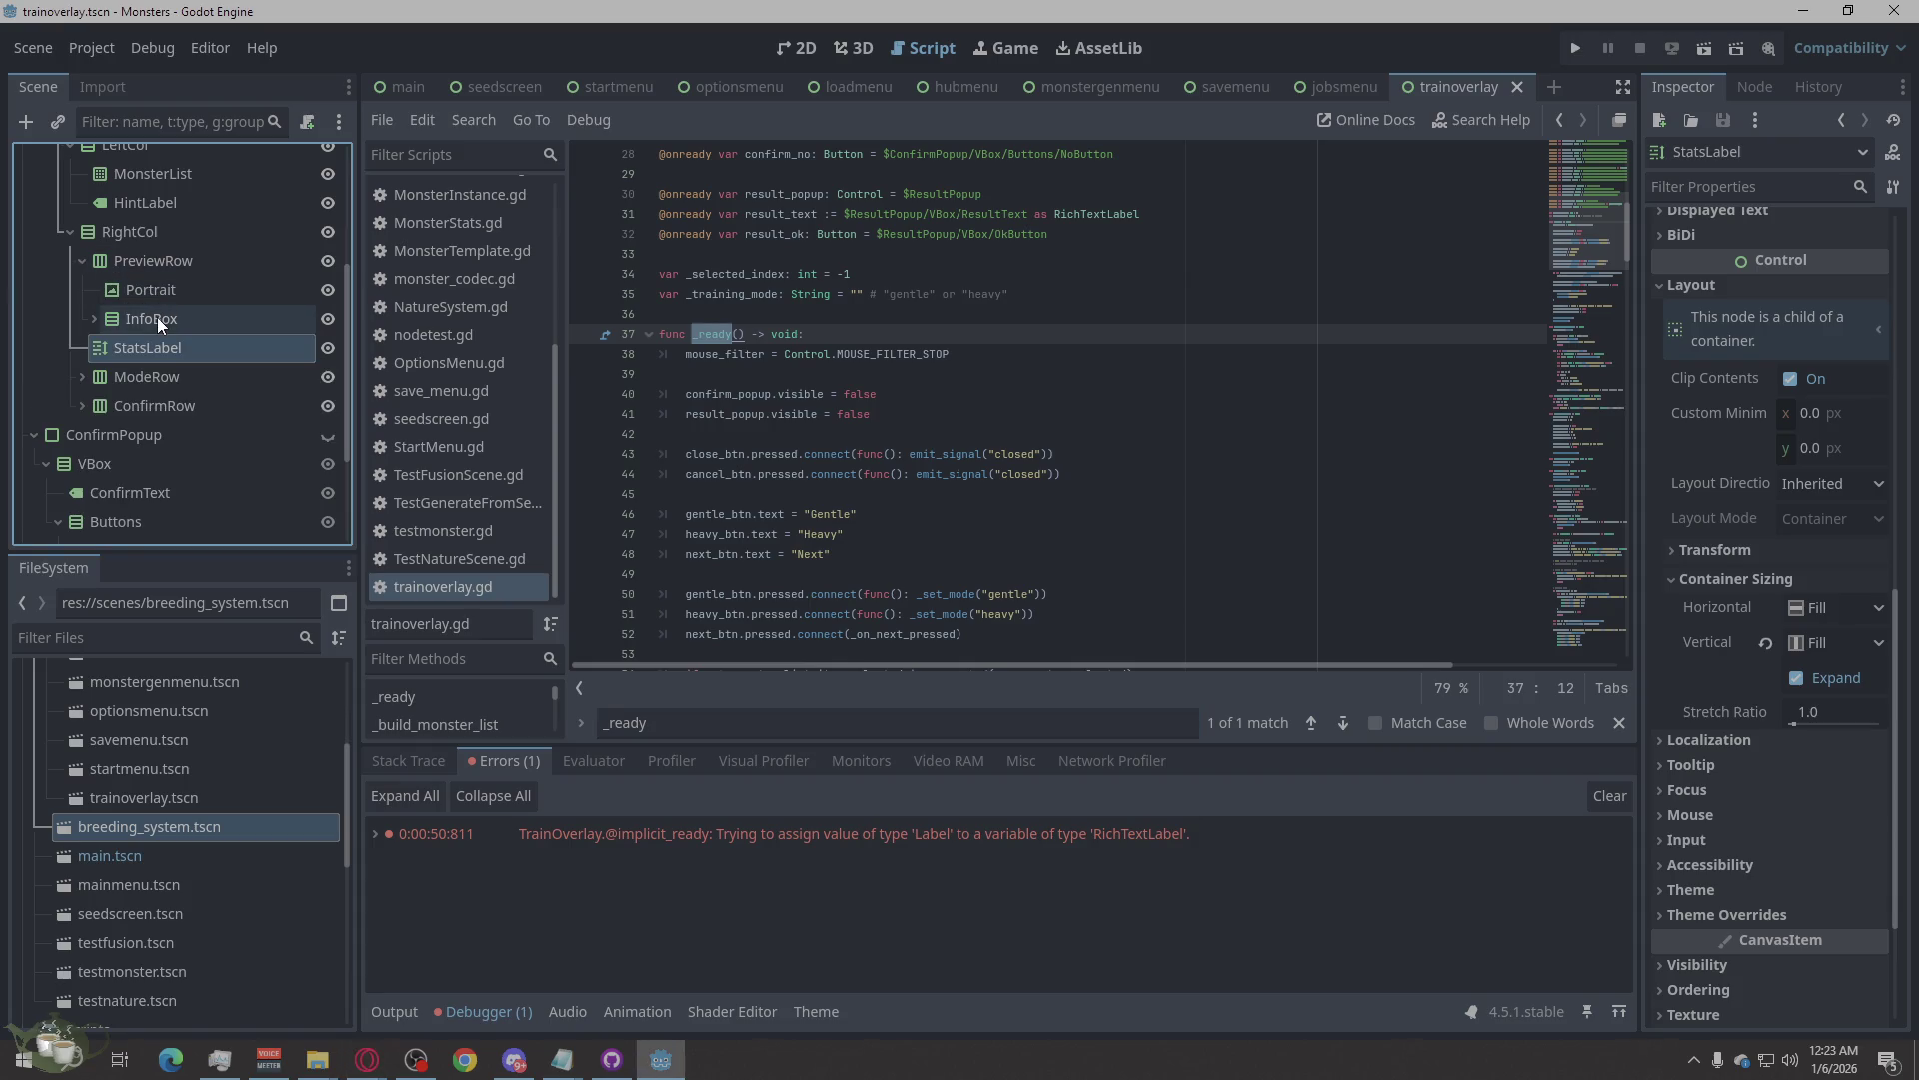
click(96, 318)
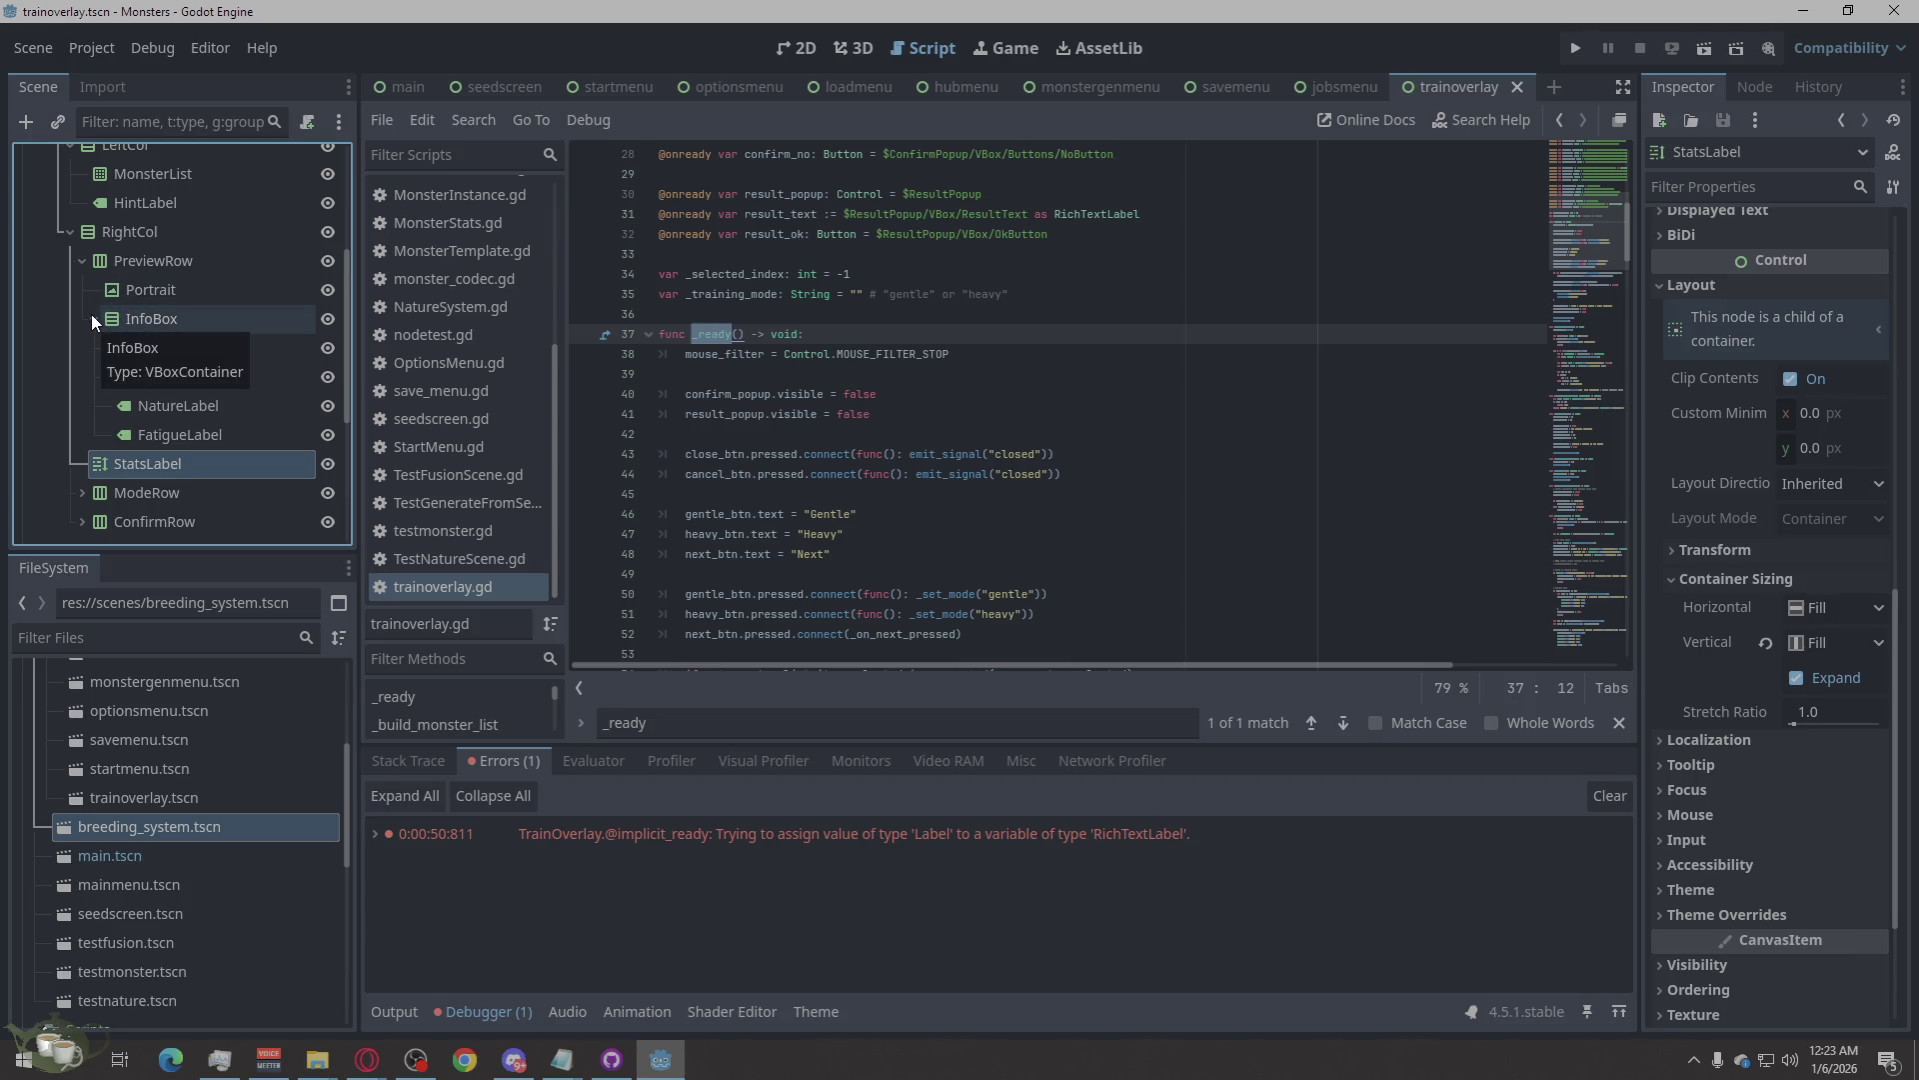
click(93, 317)
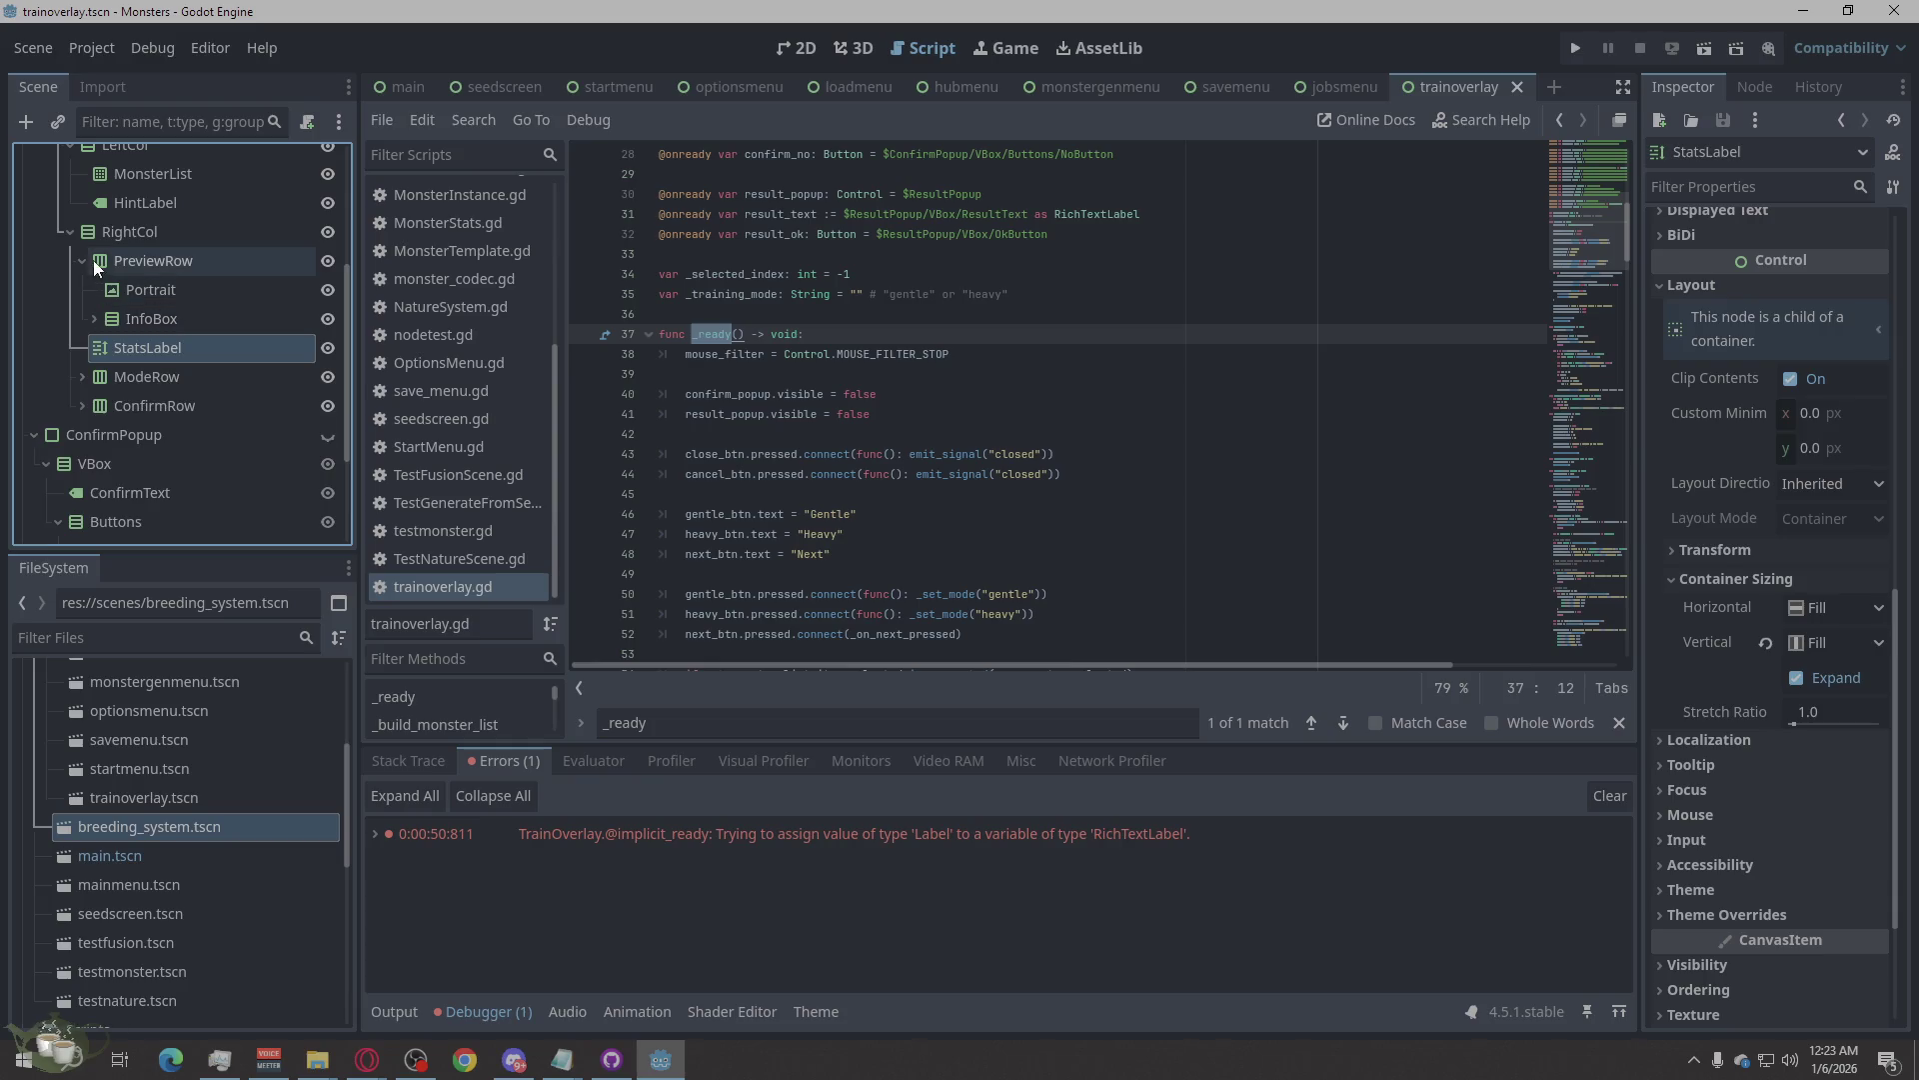
click(84, 260)
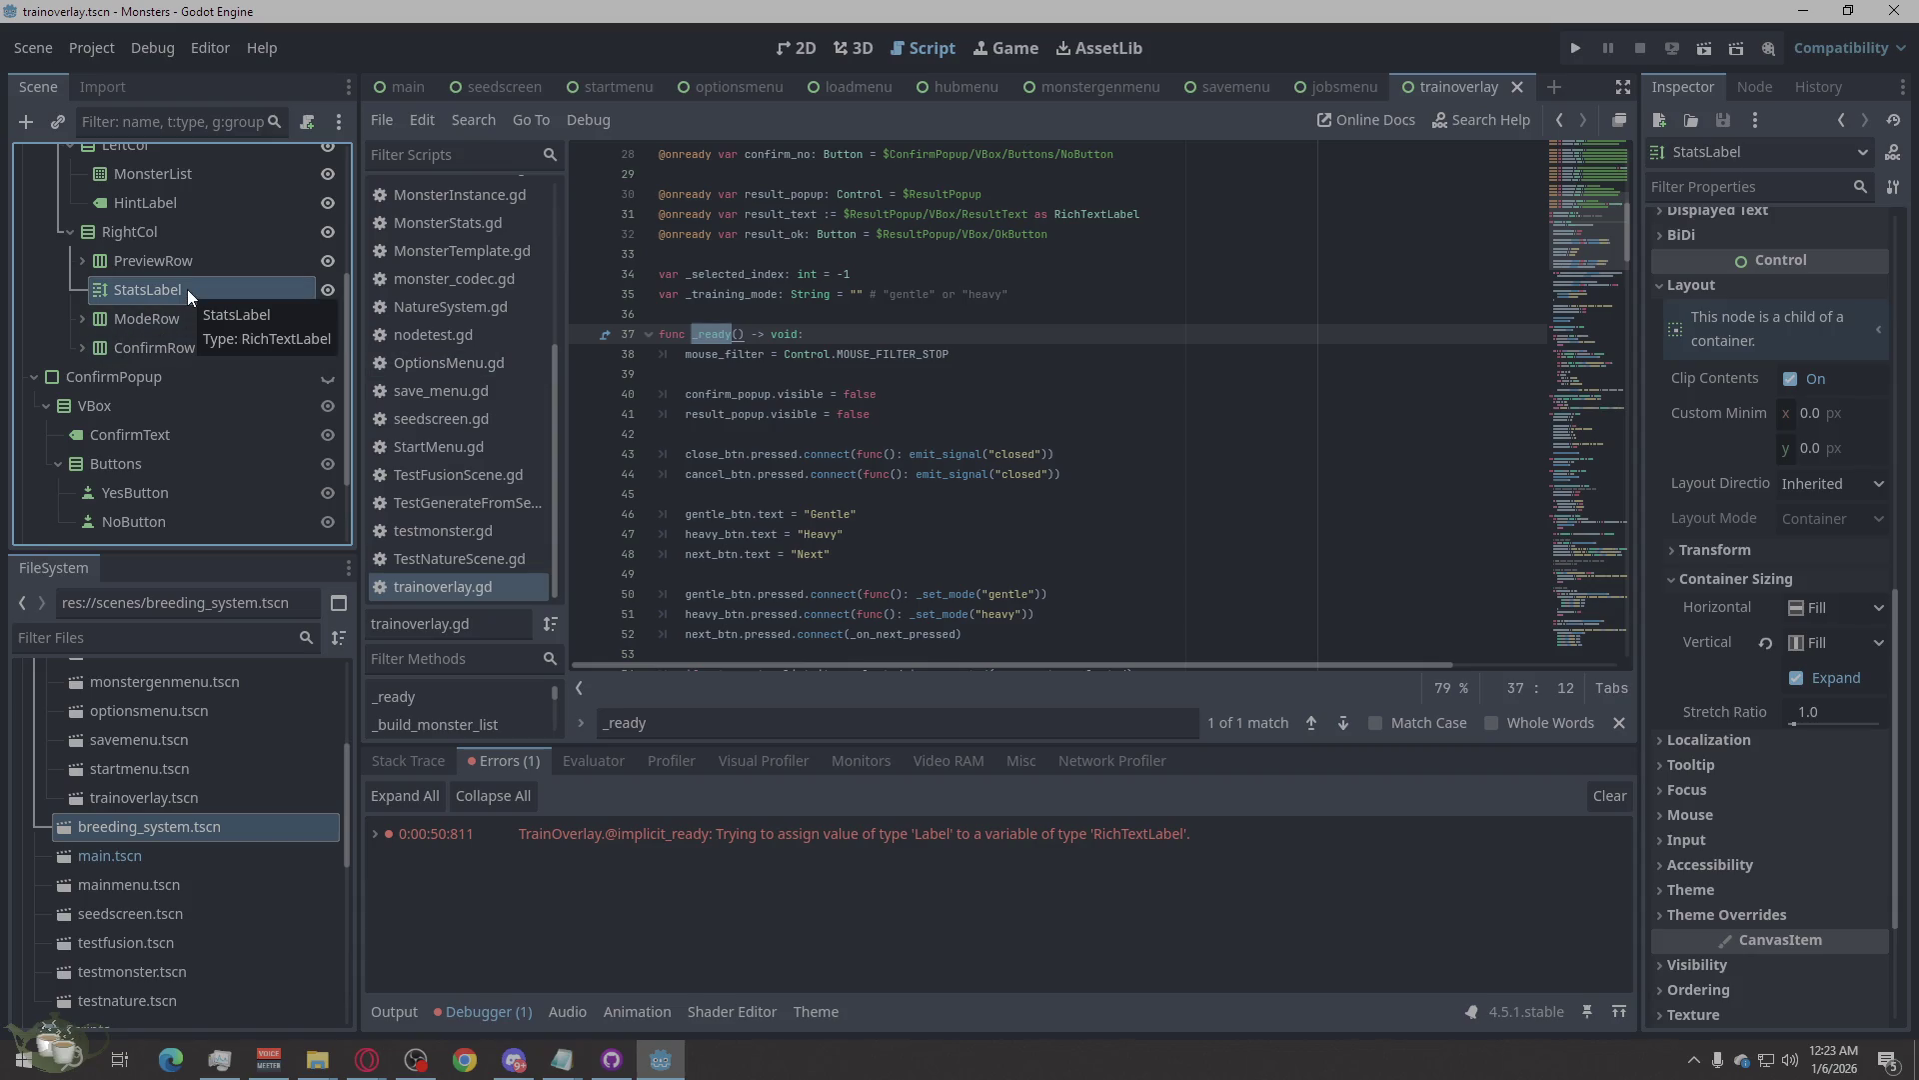
key(alt+Tab)
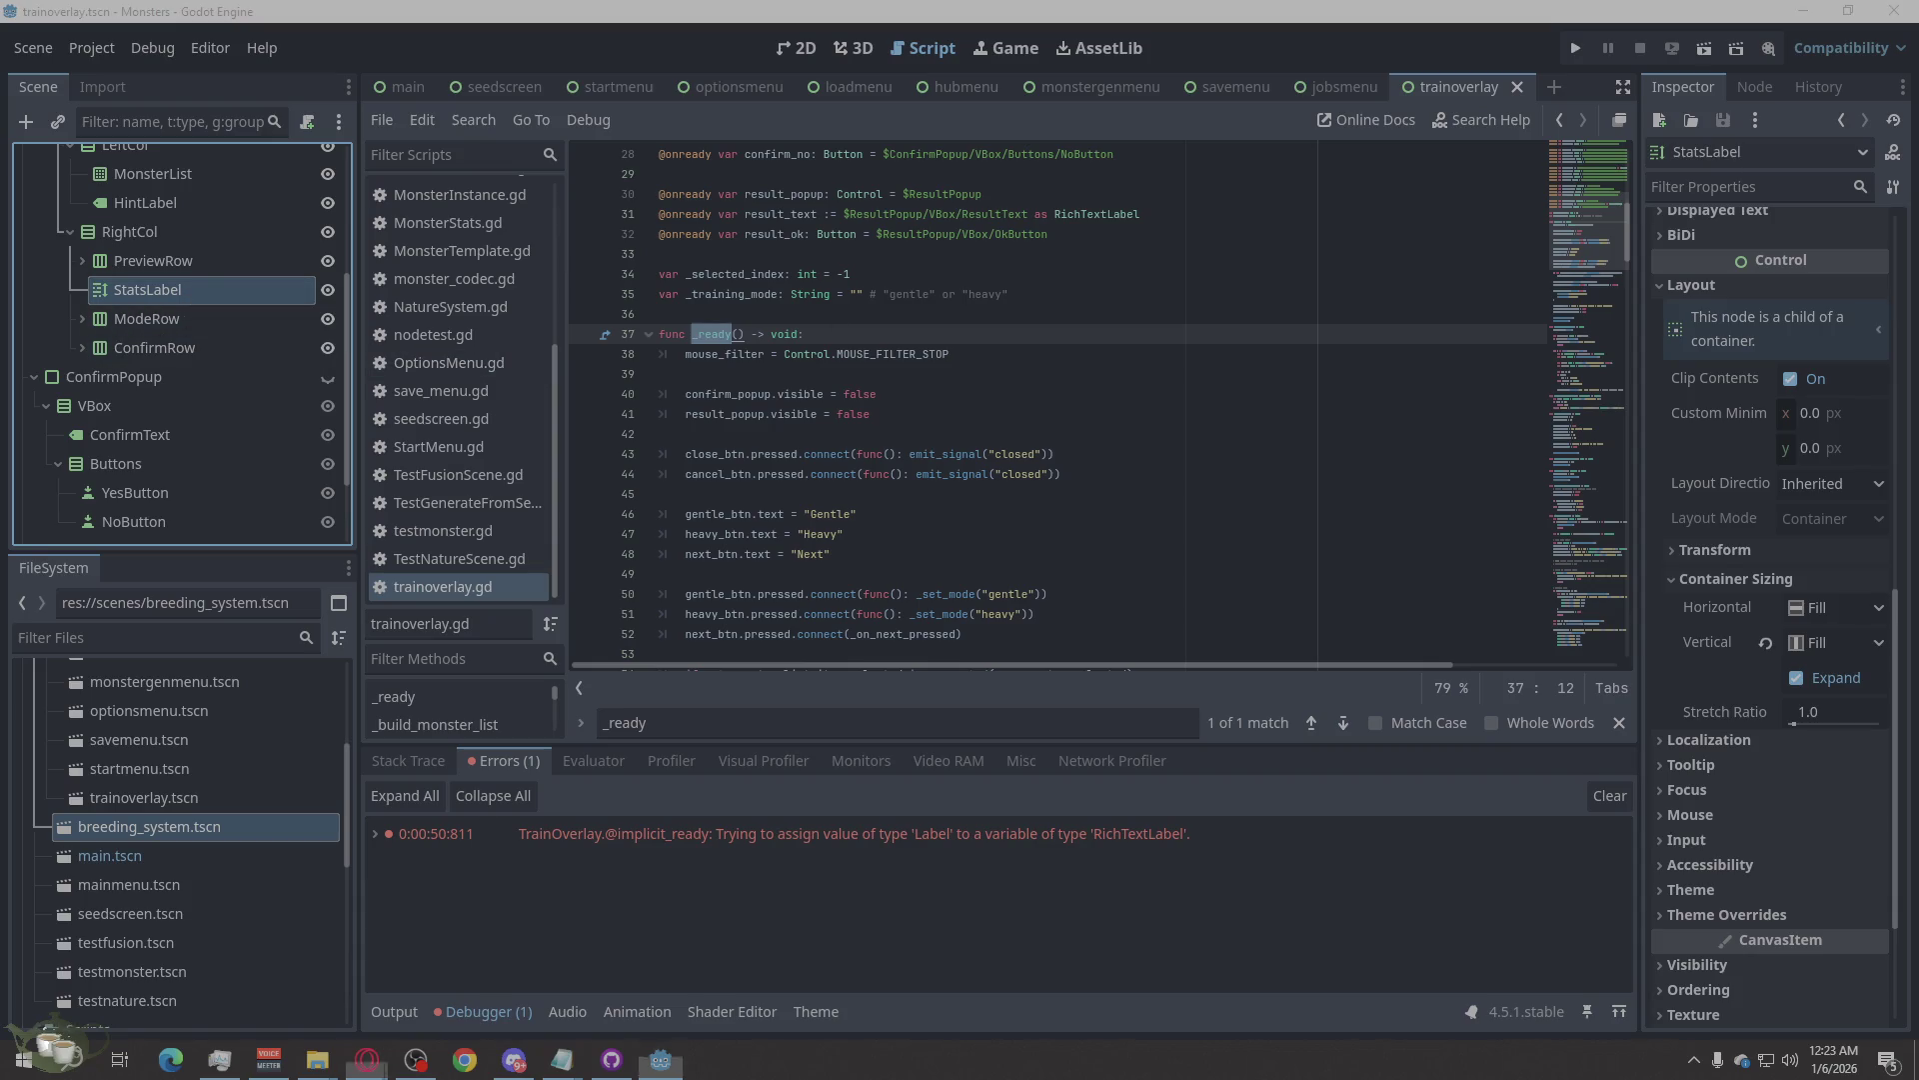
double_click(197, 287)
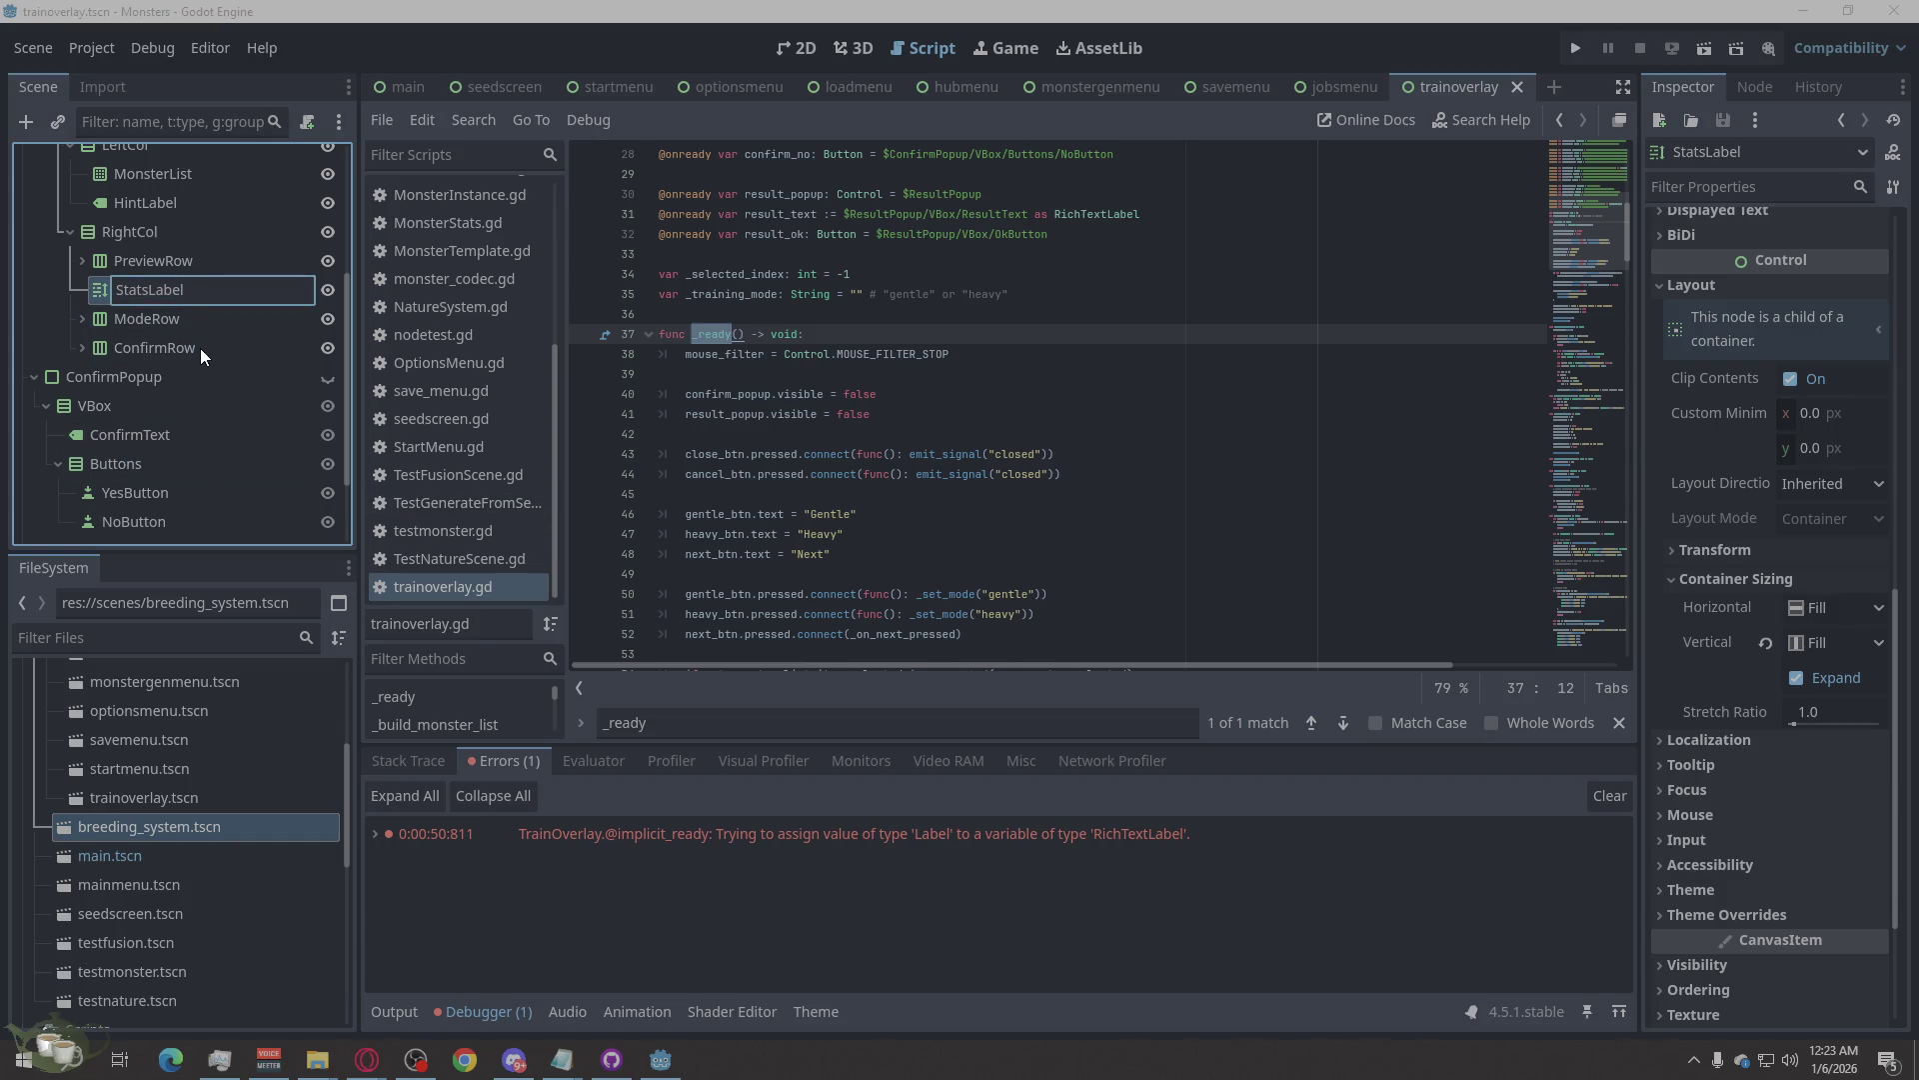
key(Return)
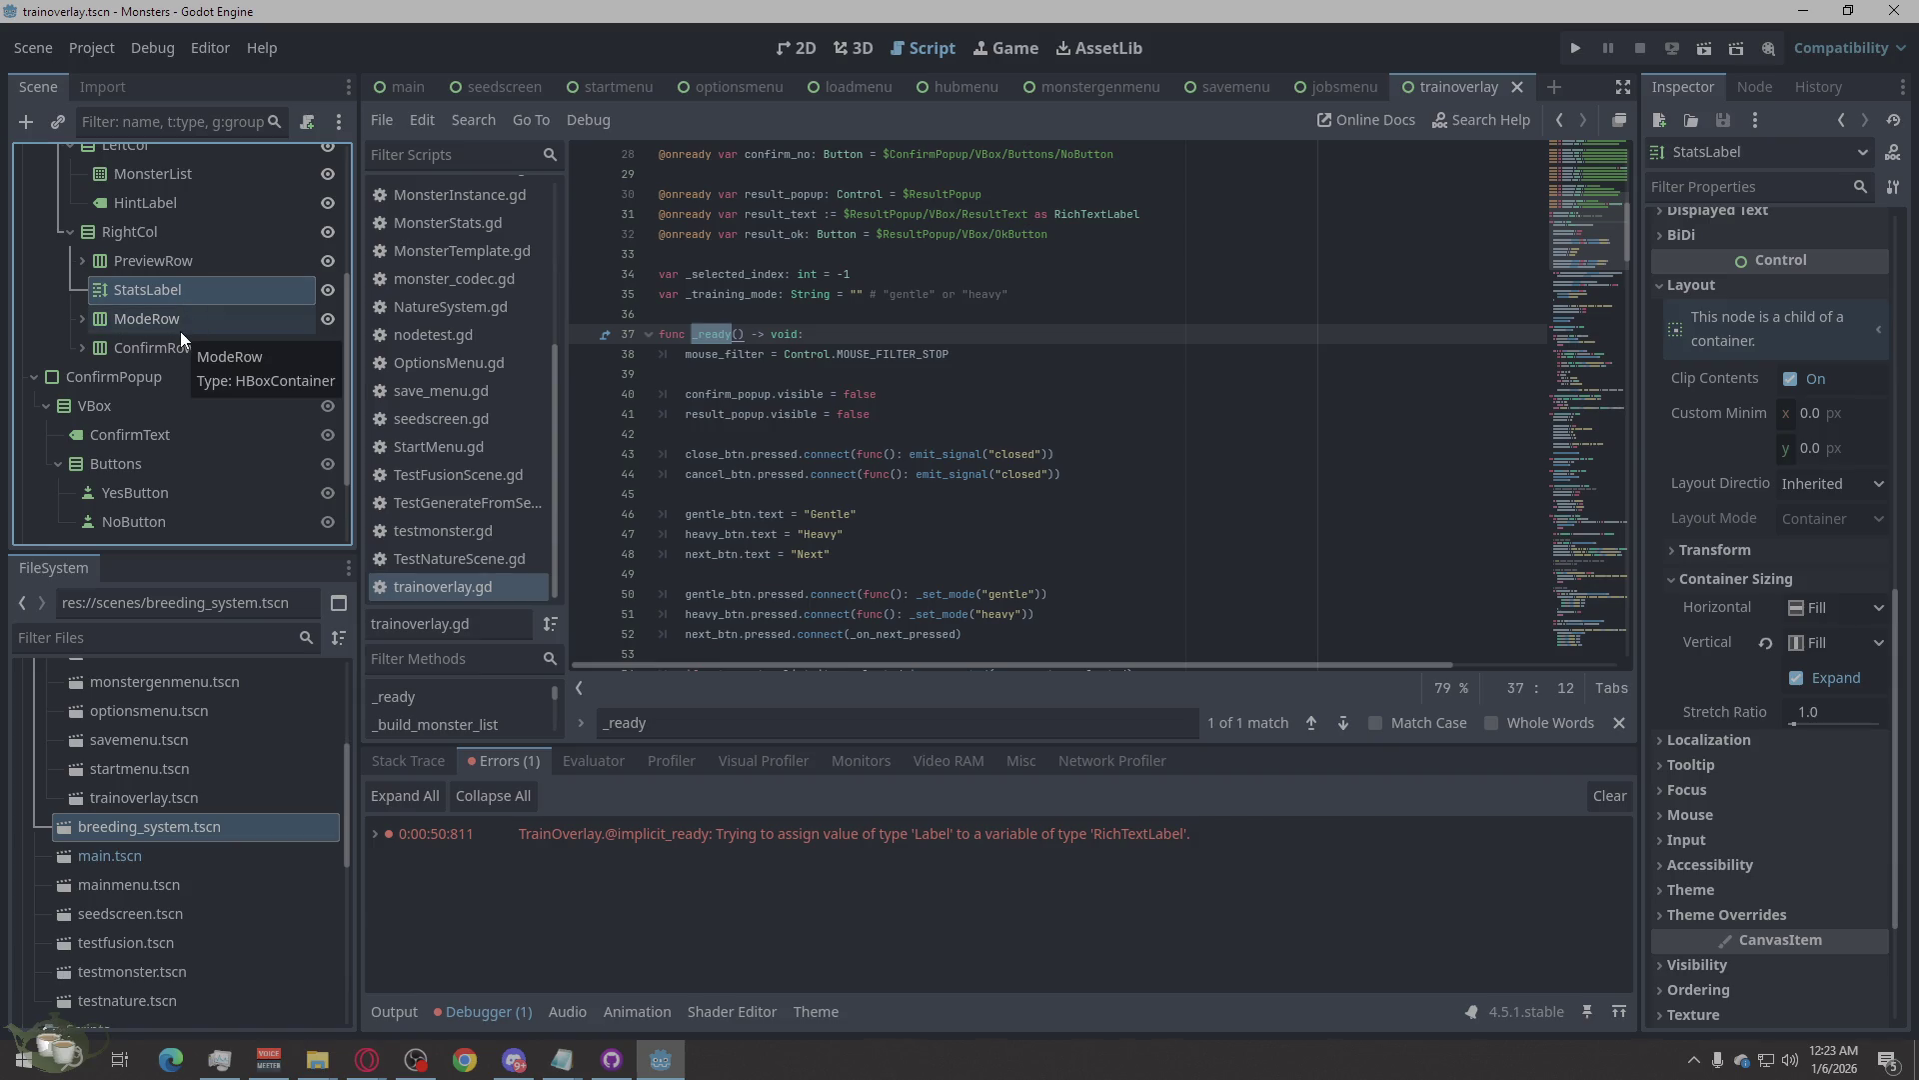
click(86, 319)
click(84, 328)
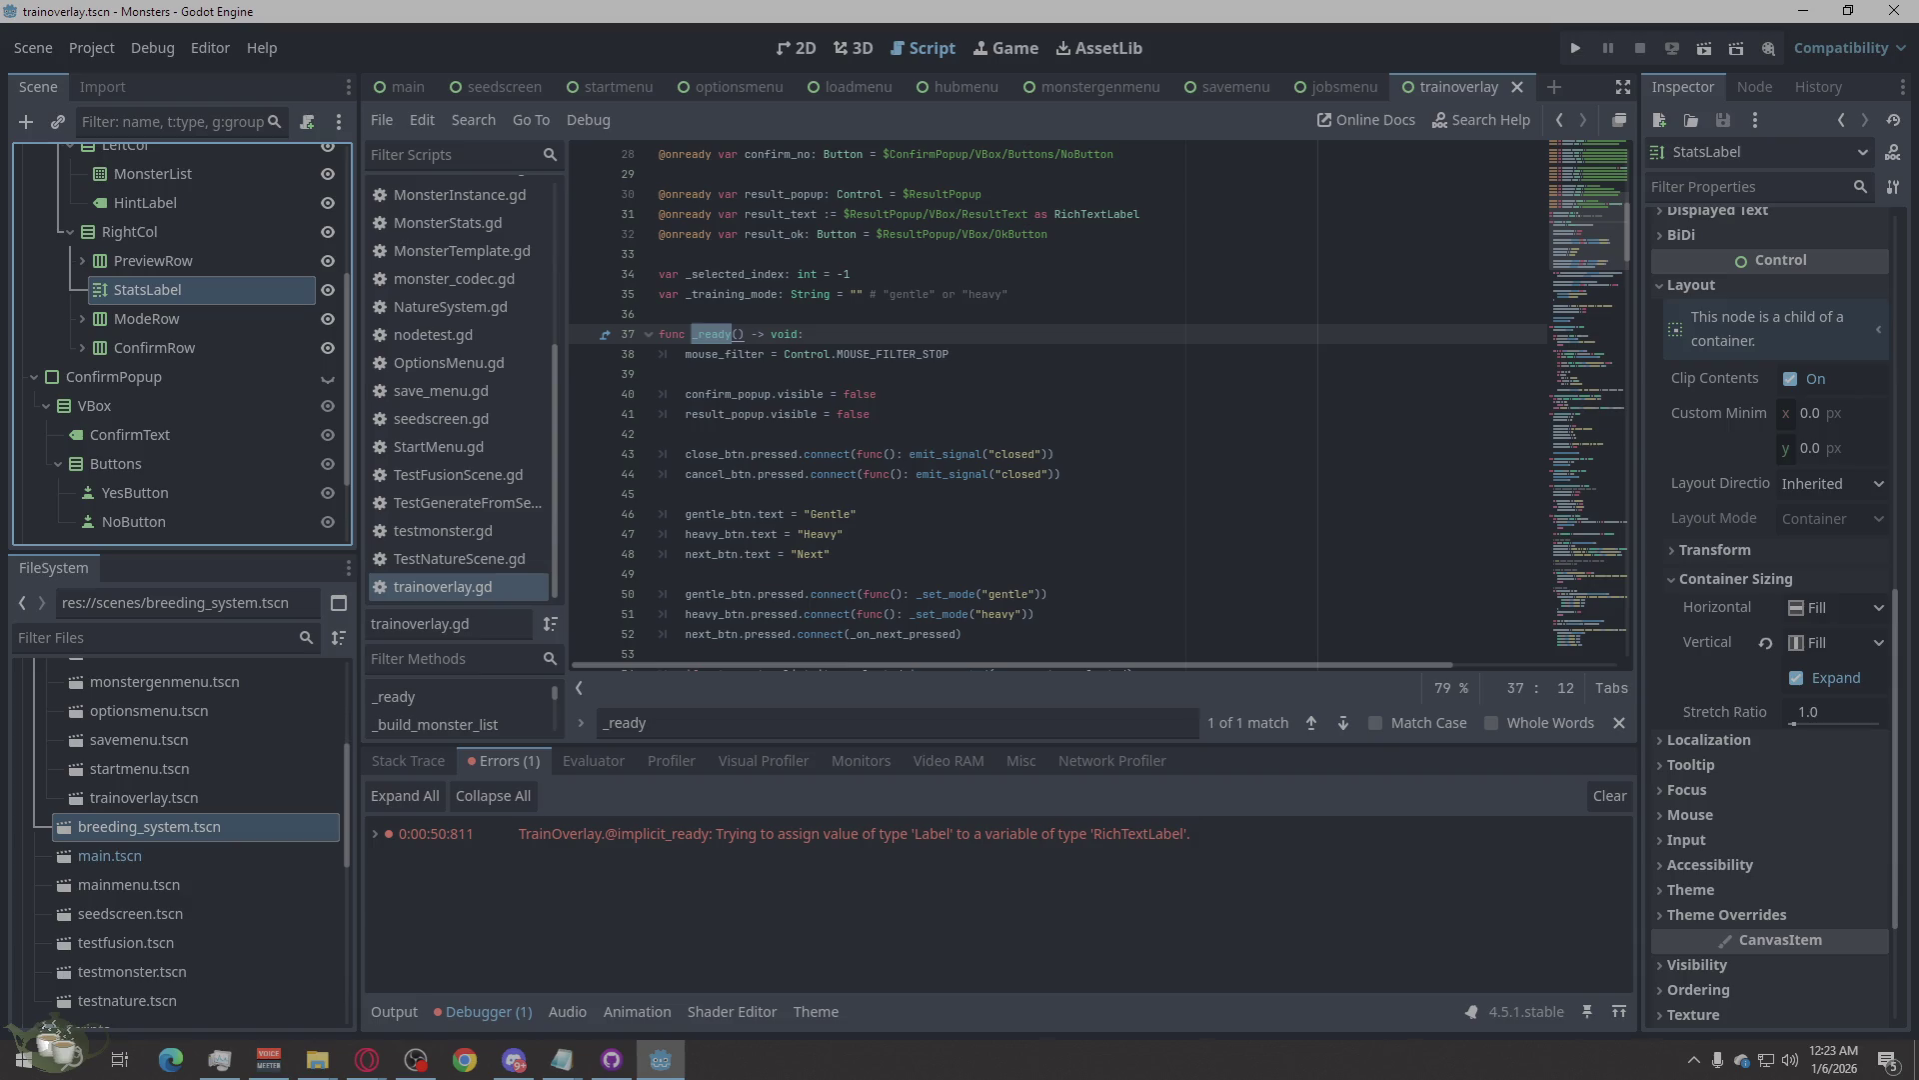
Select all of trainoverlay.gd, paste the updated code over it, and save.
key(alt+Tab)
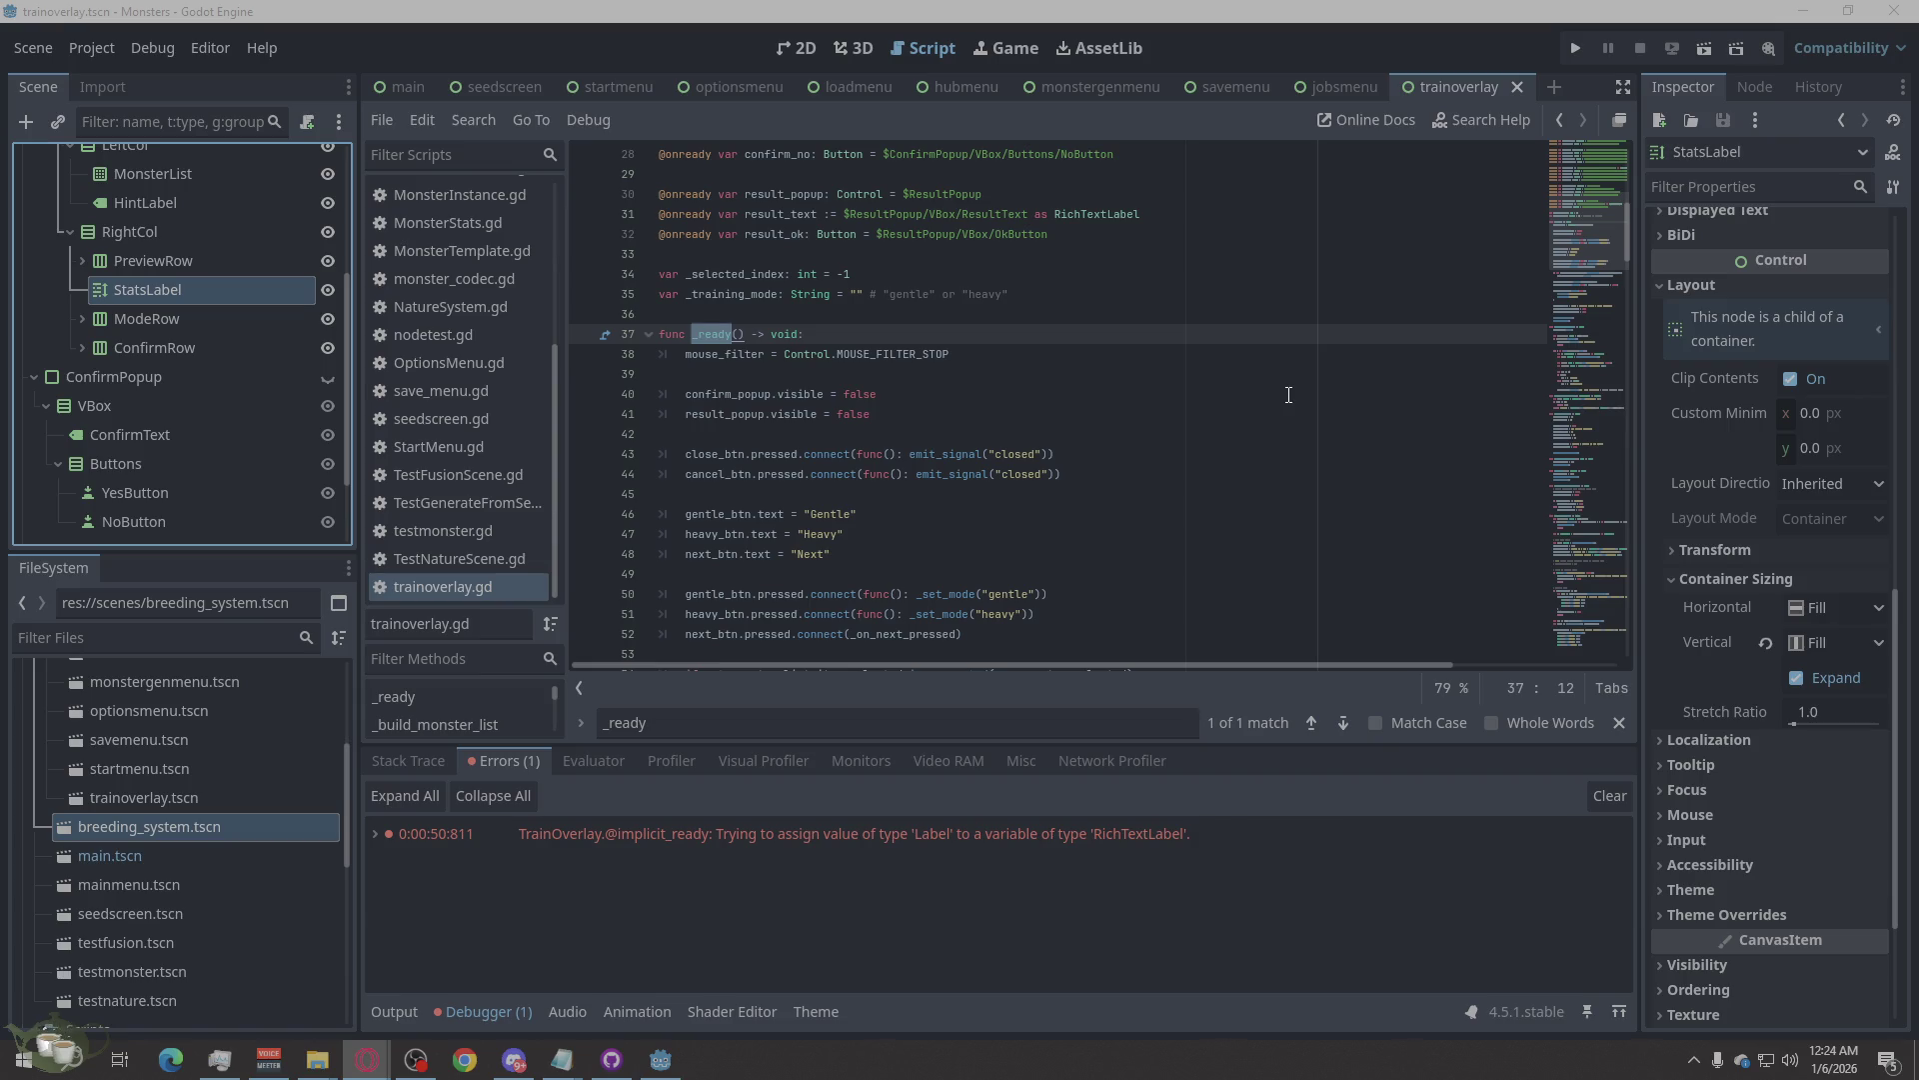
click(1012, 352)
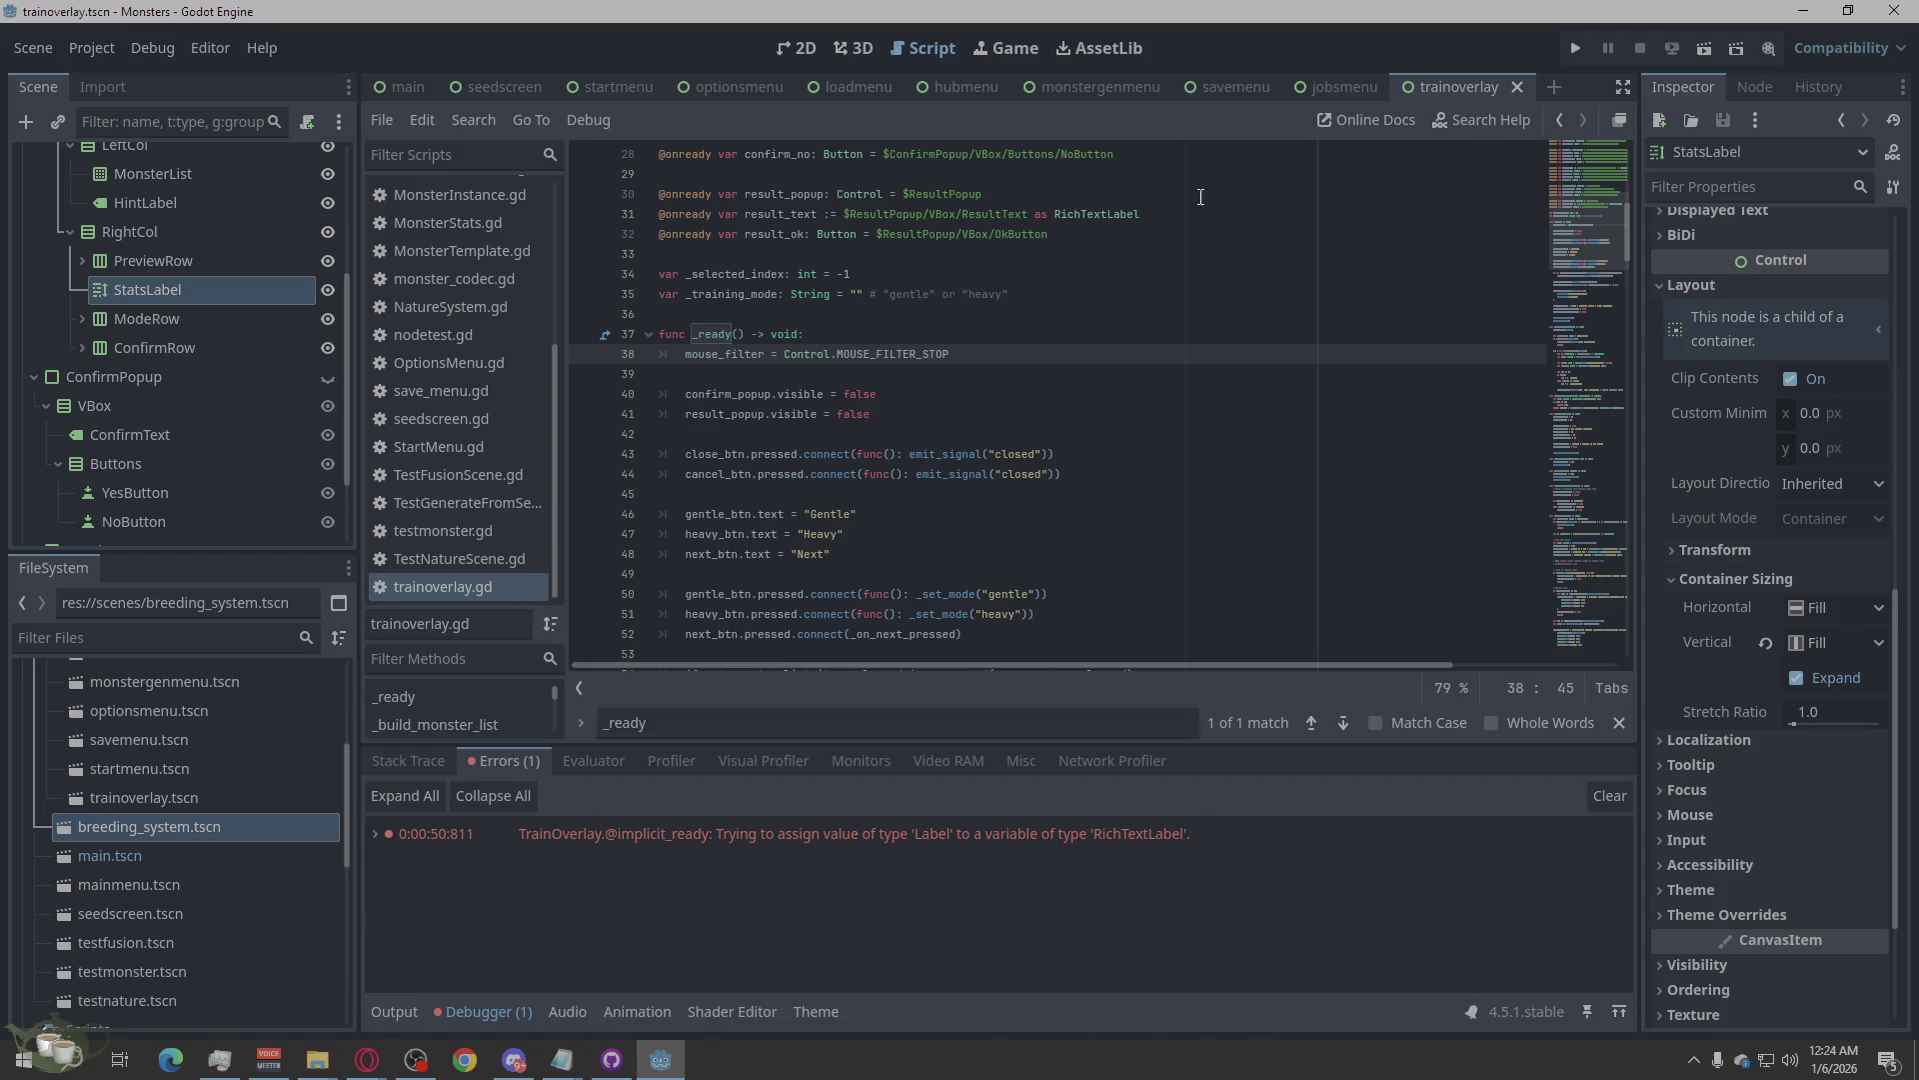
right_click(1090, 332)
click(1155, 540)
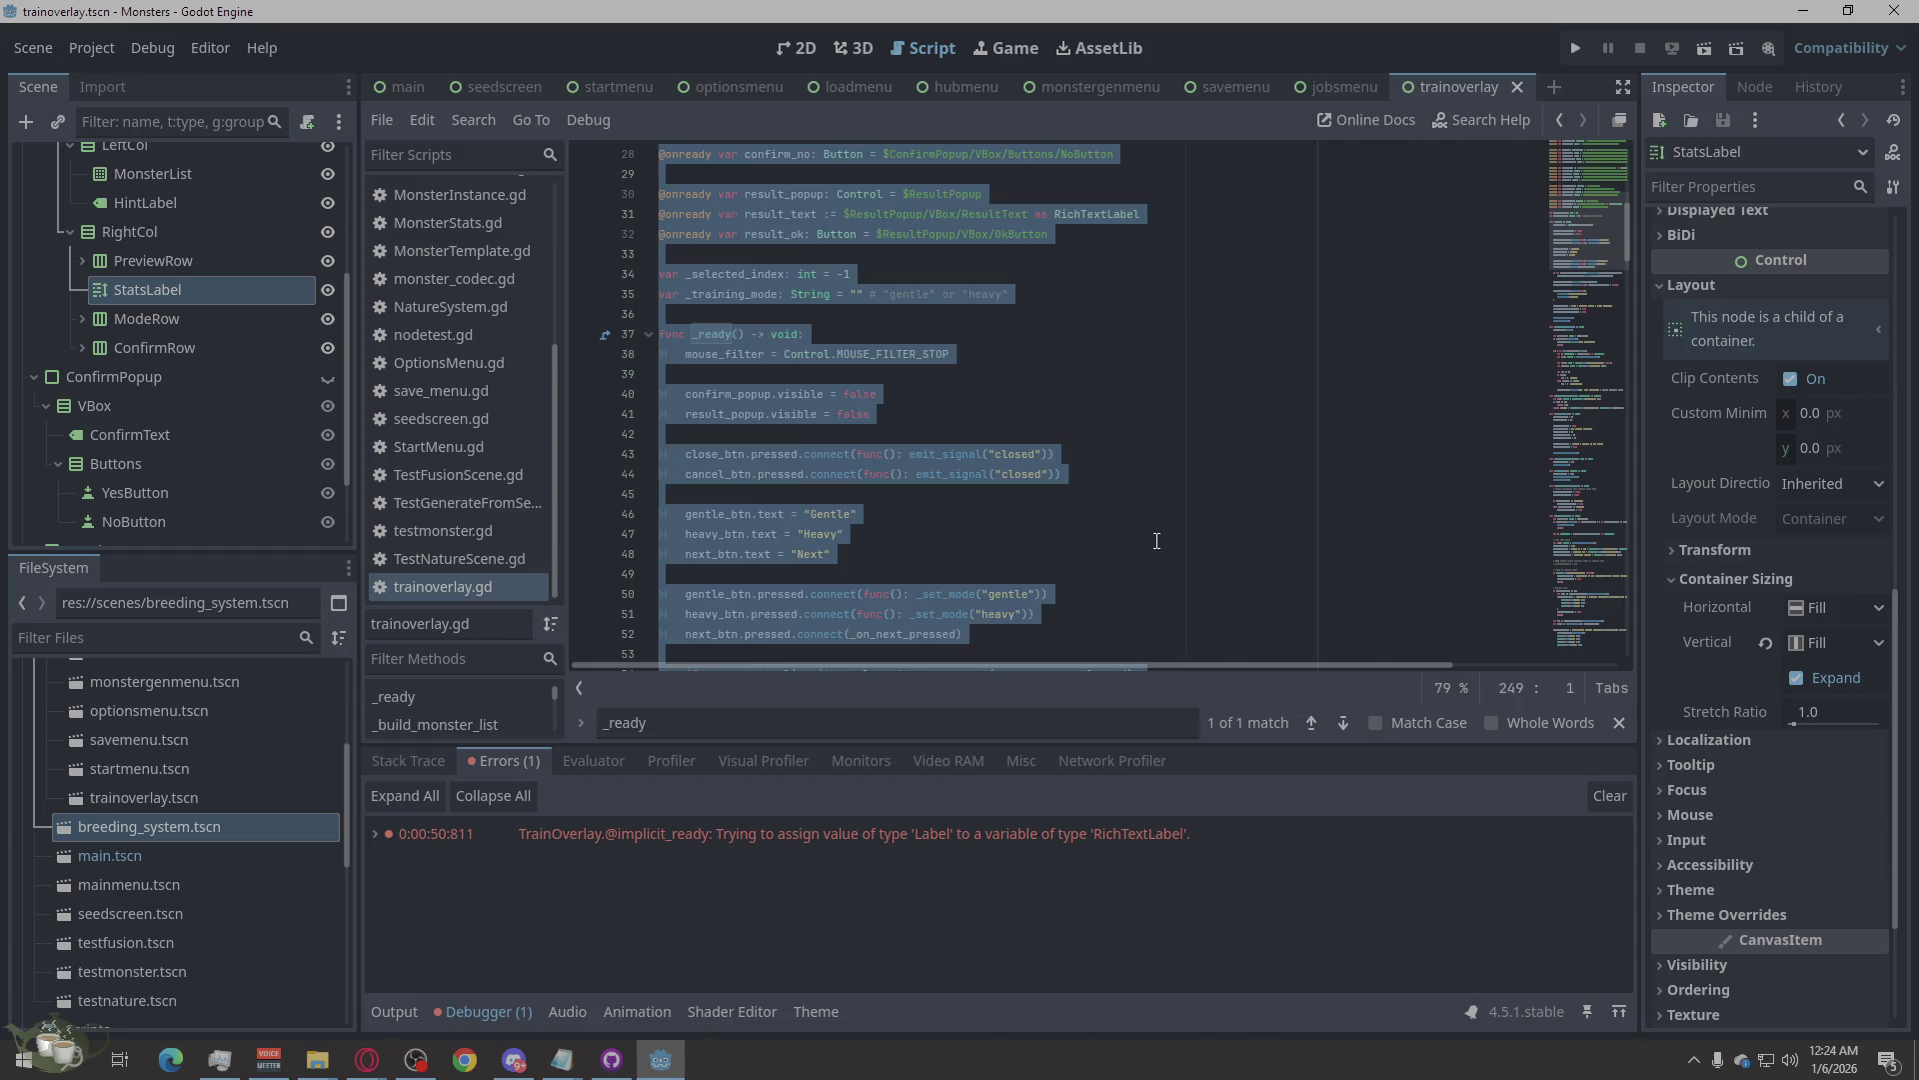
key(ctrl+v)
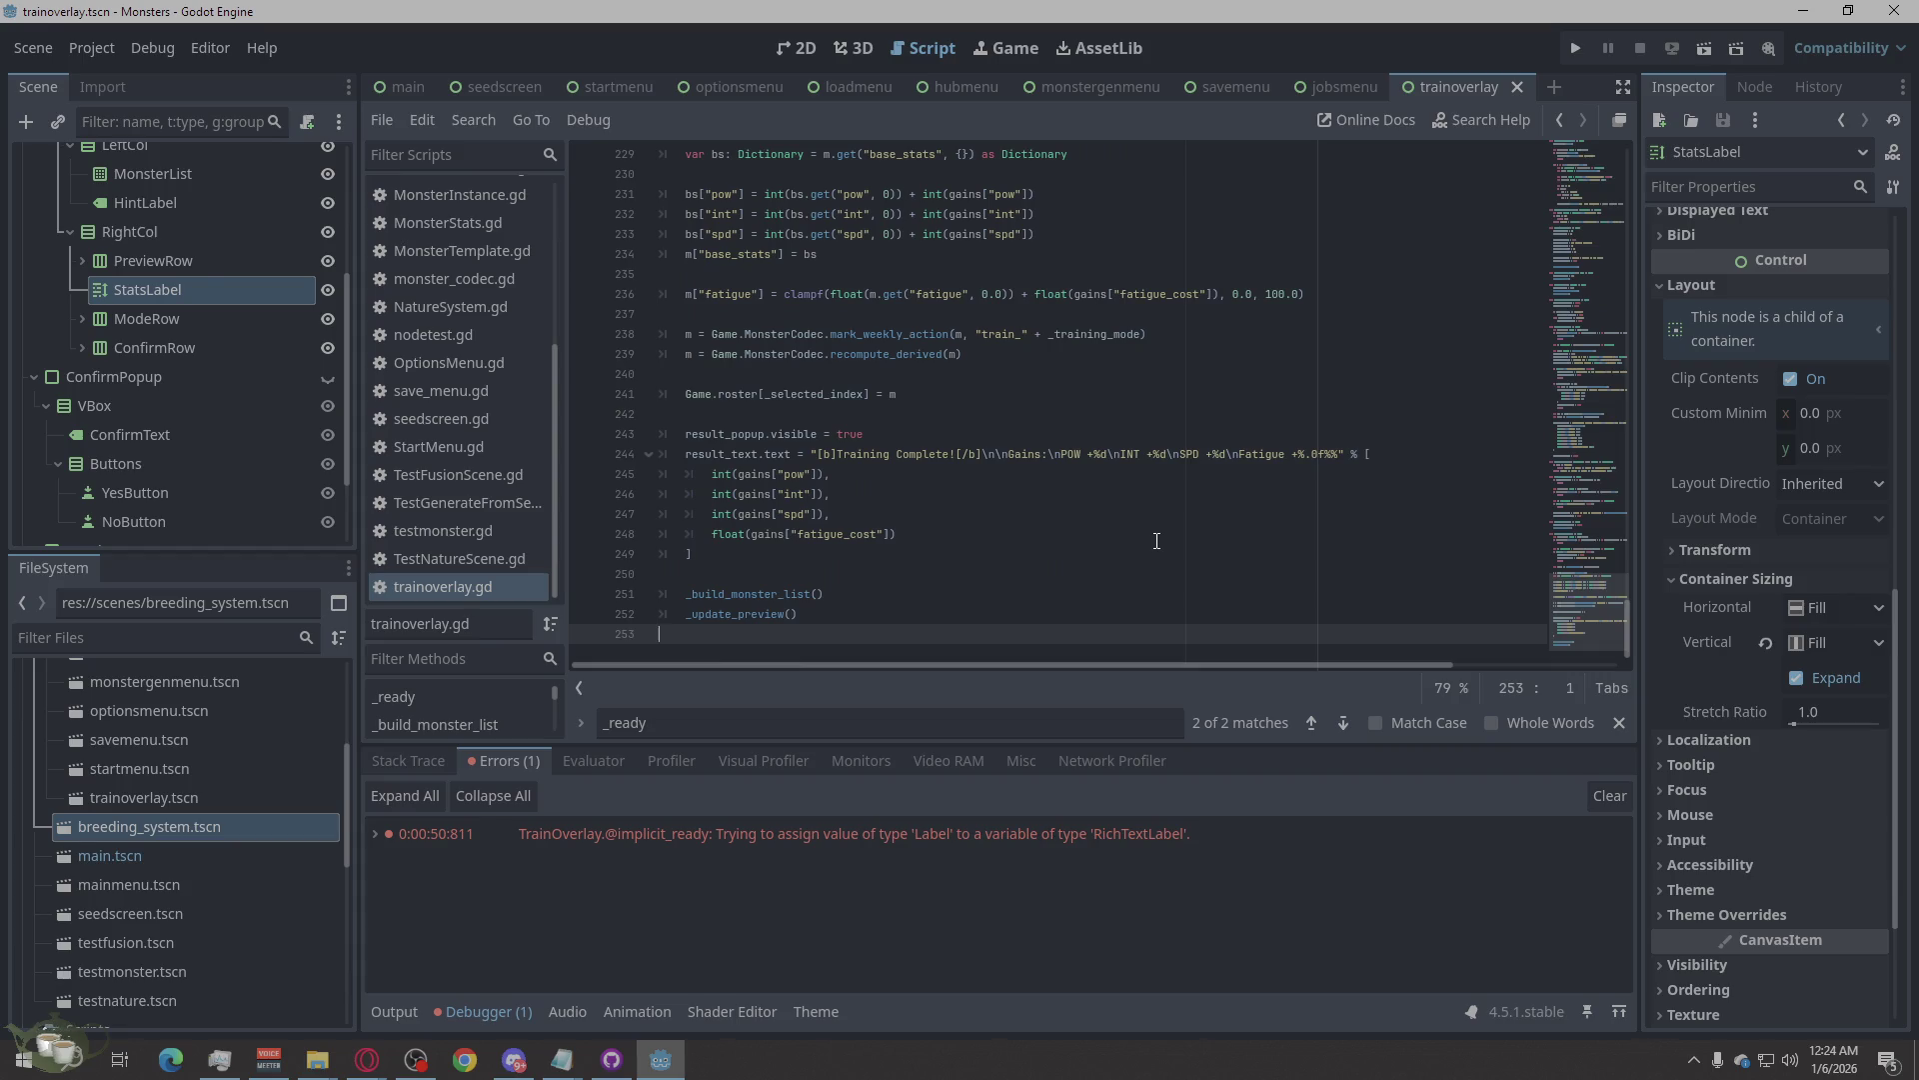
key(ctrl+s)
Run the project, open the Training Menu from a New Game, test Roster and Events clicks, then quit.
click(1576, 48)
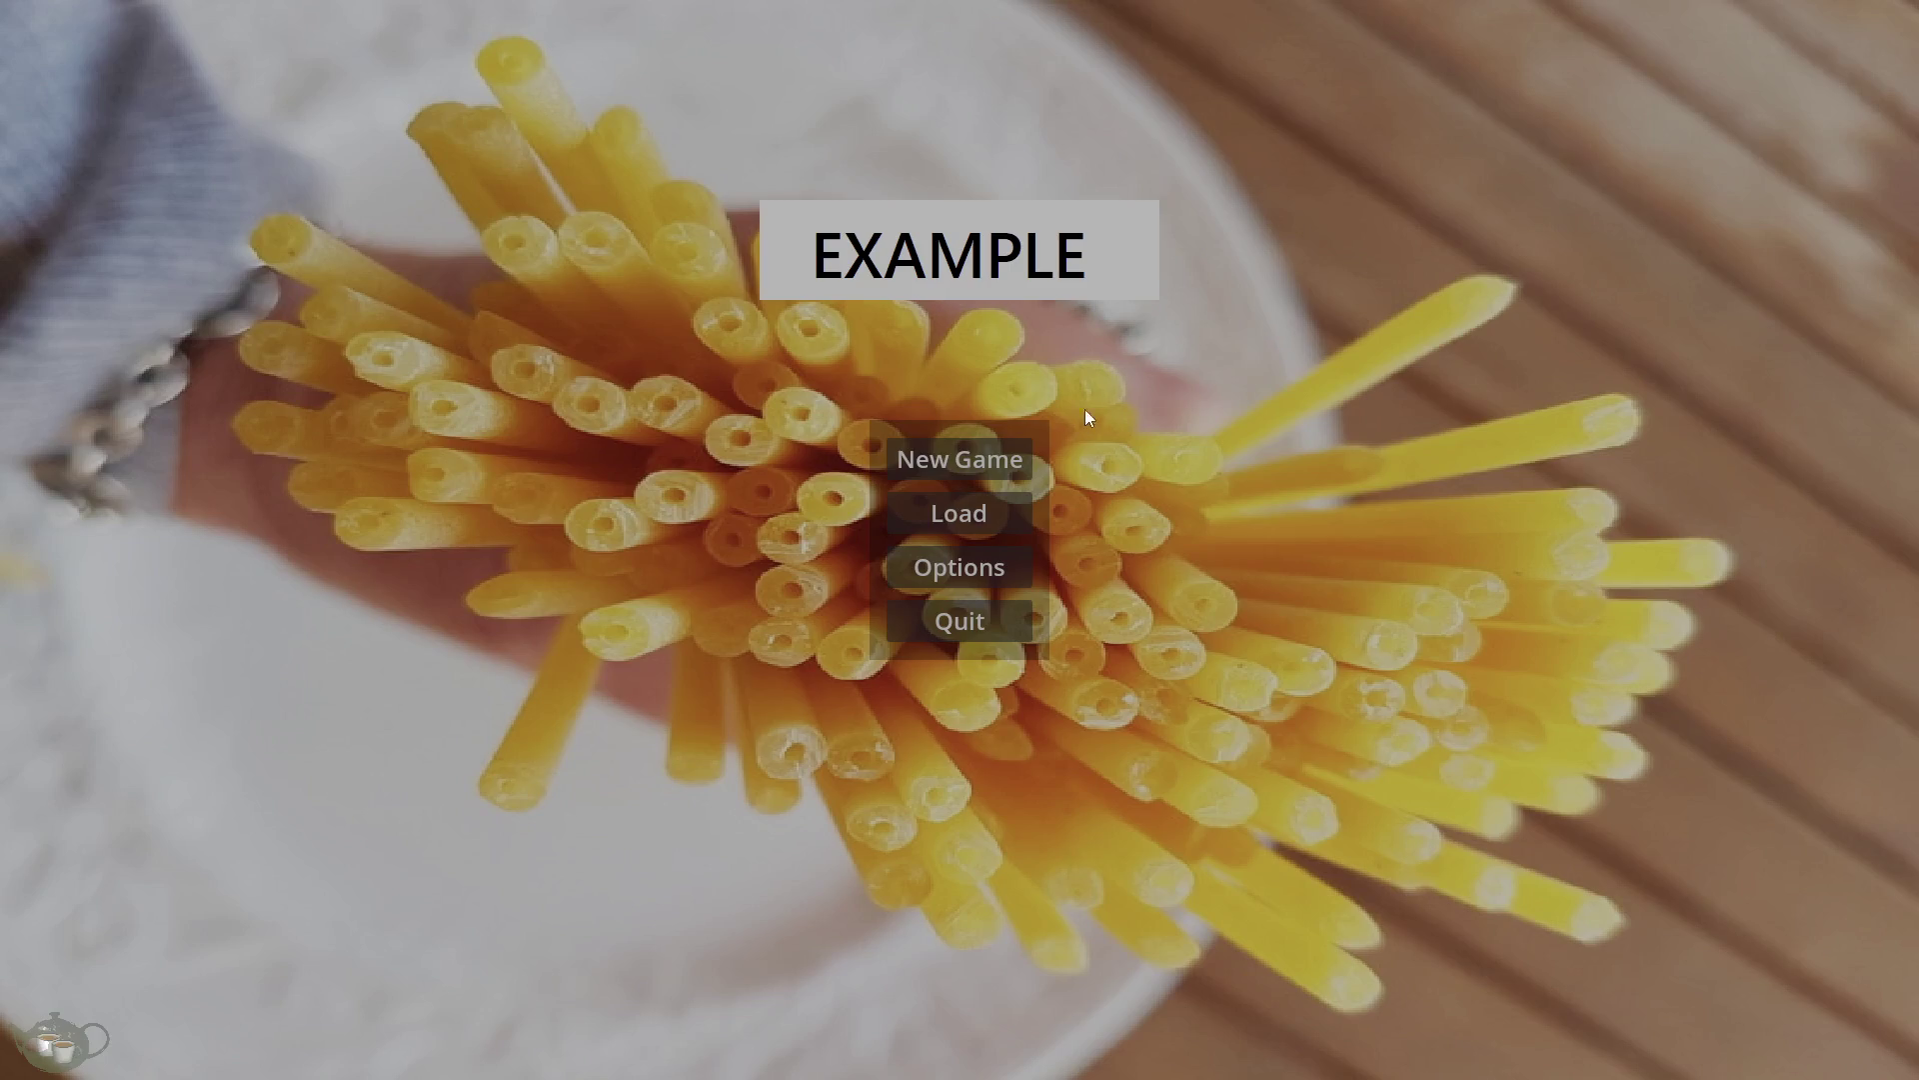
click(1011, 462)
click(1792, 110)
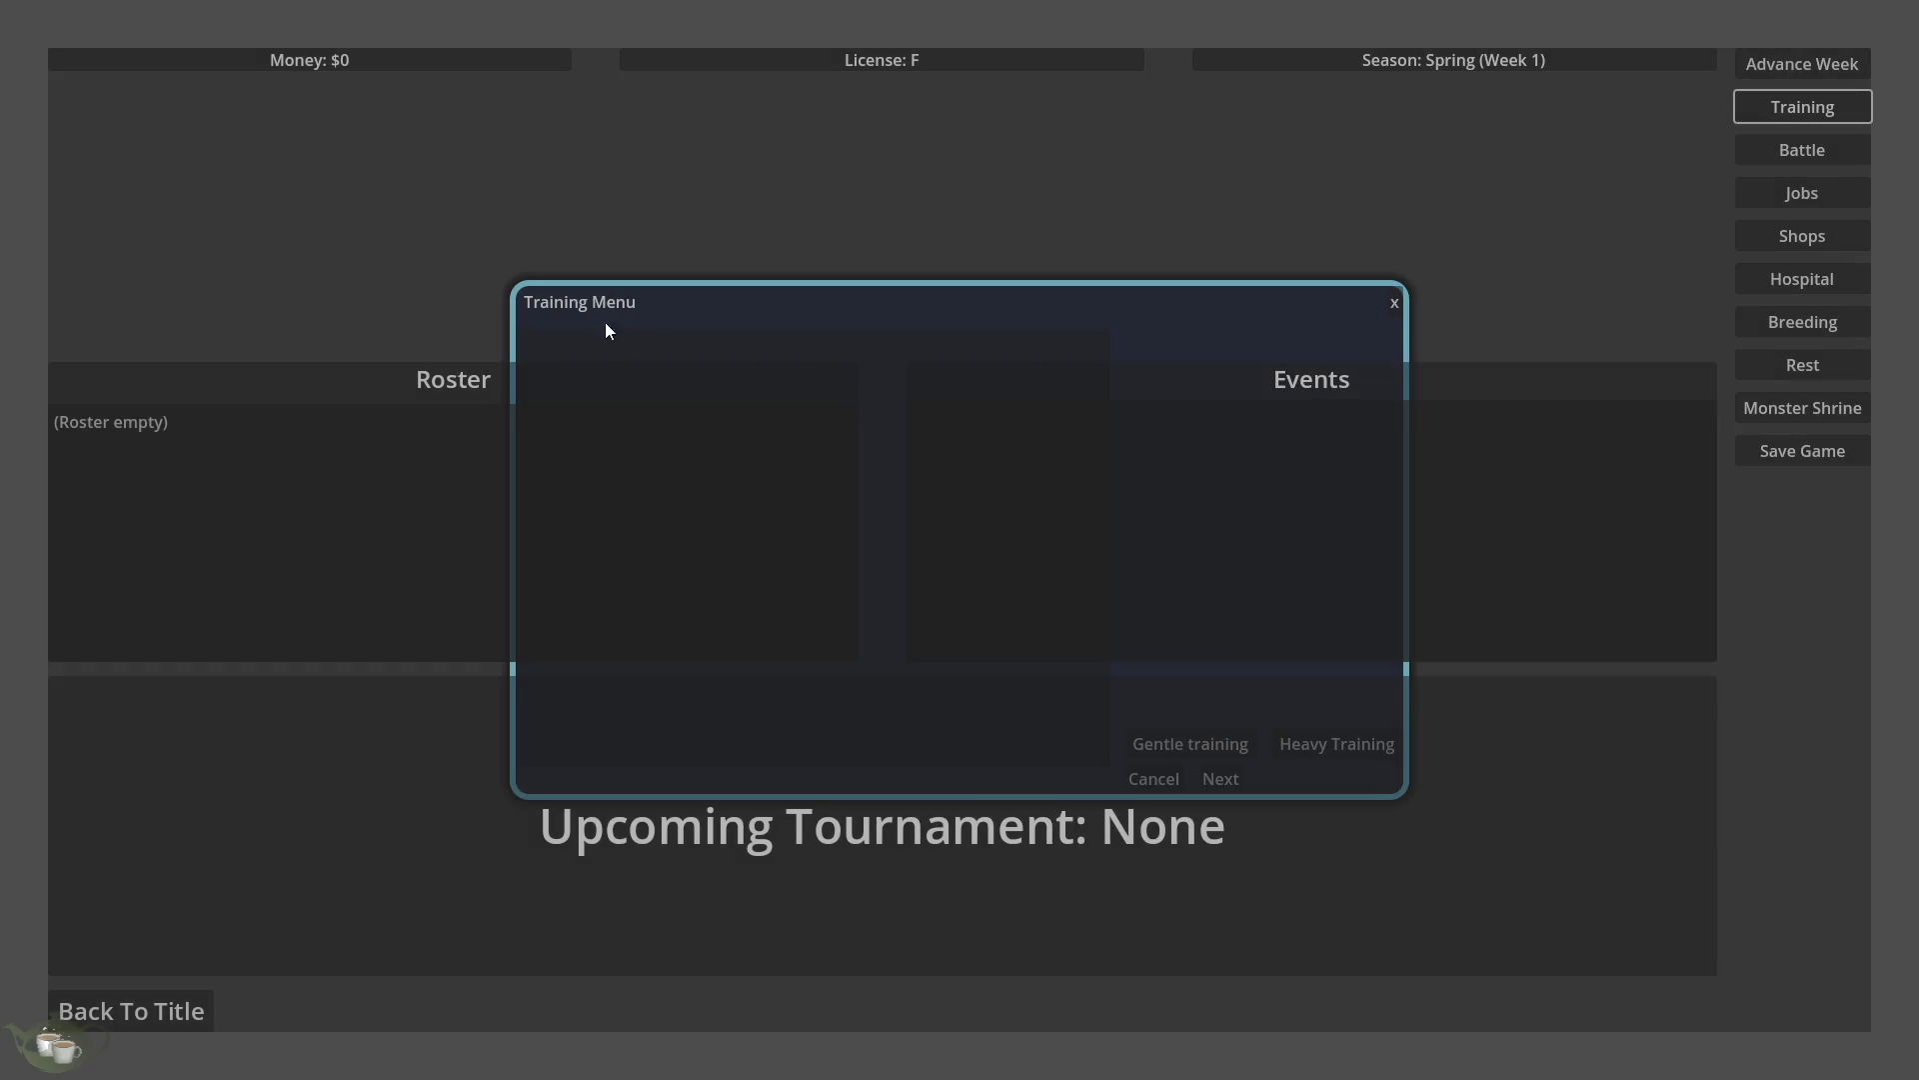
click(722, 646)
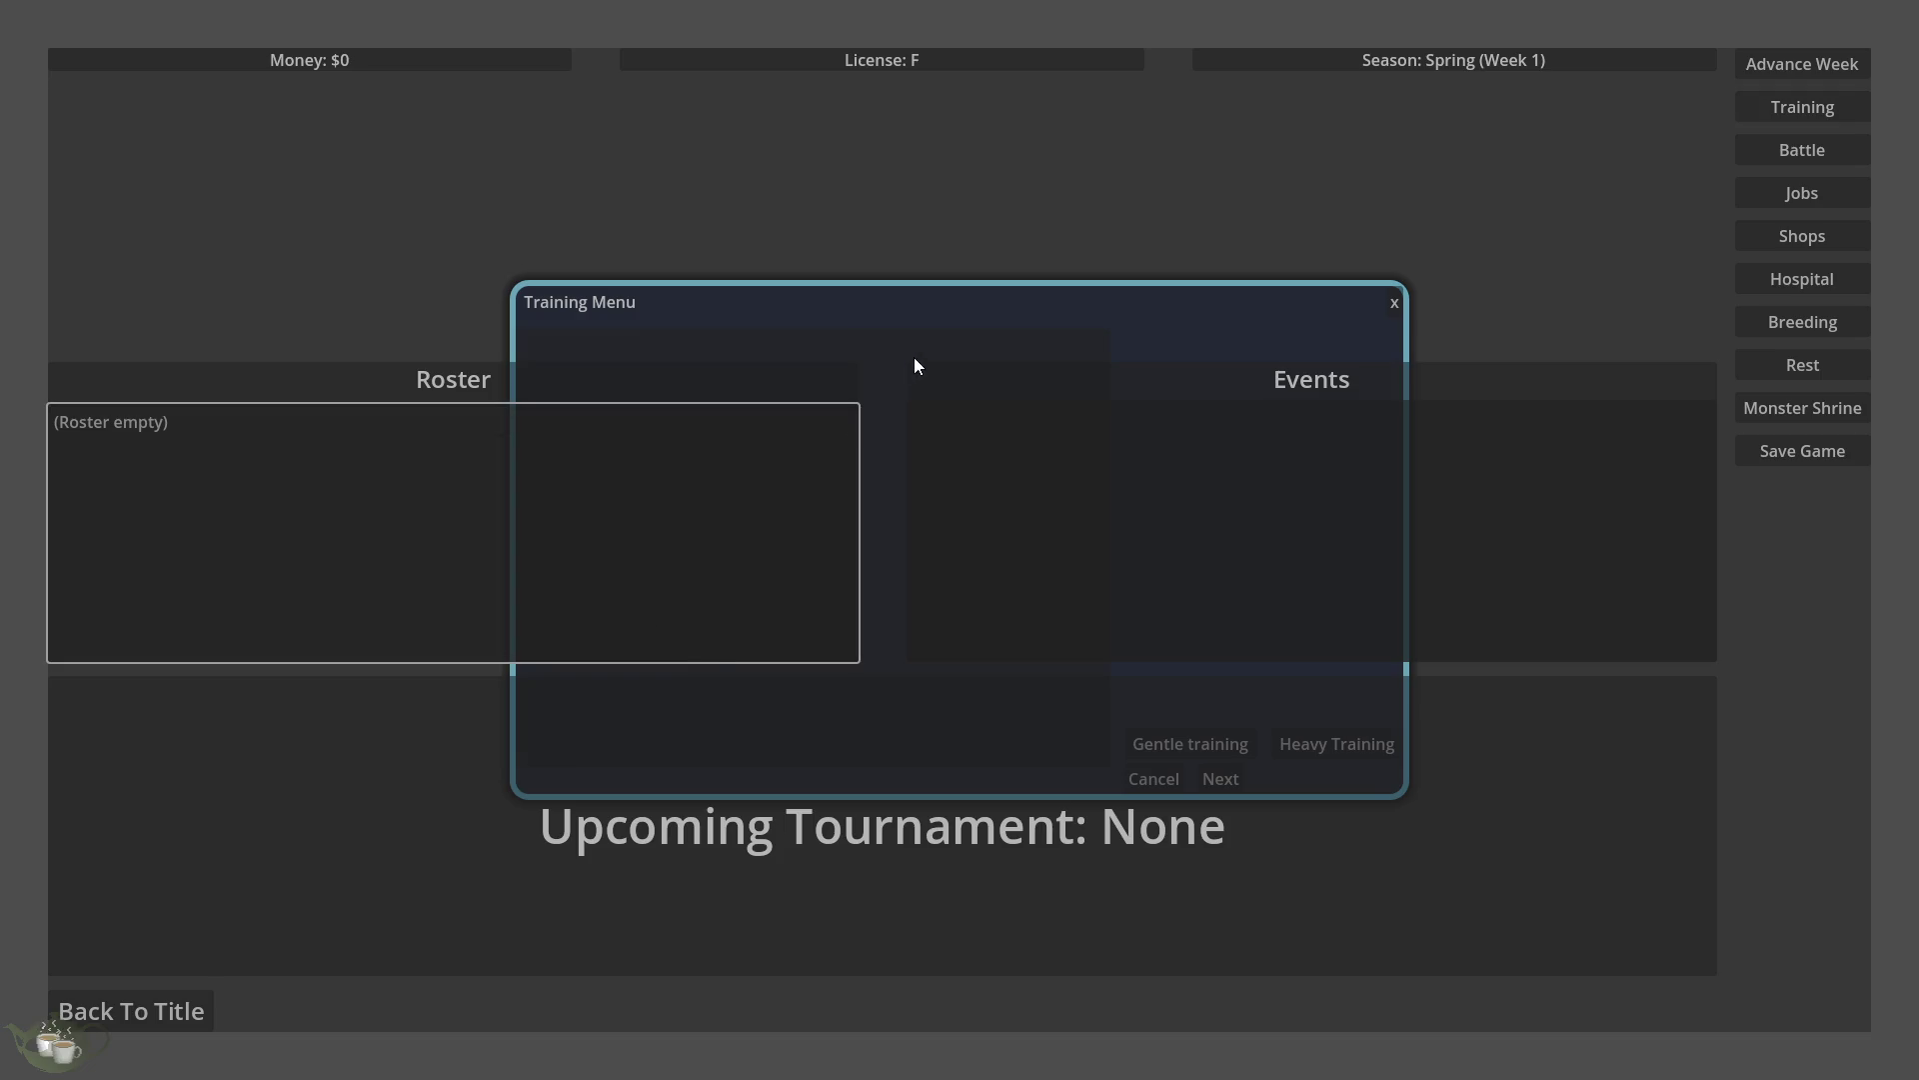
click(1307, 509)
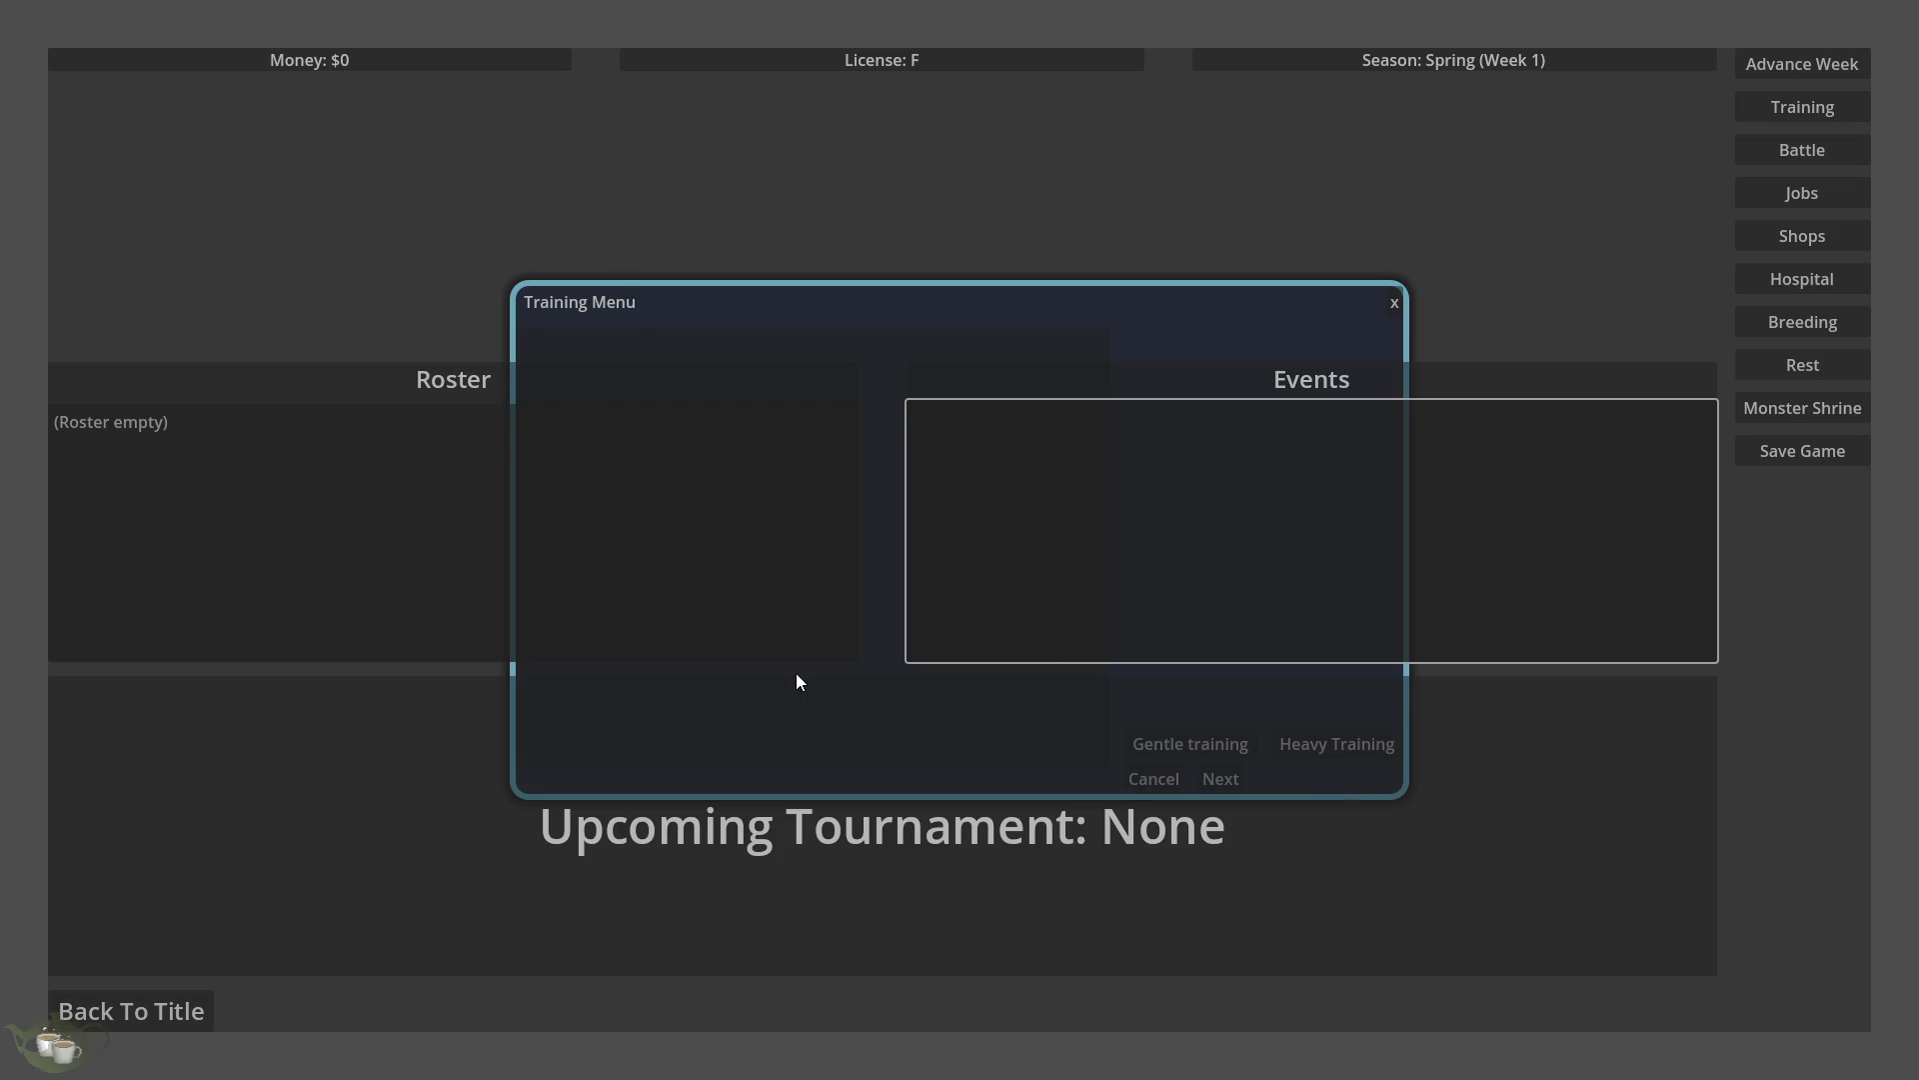
click(115, 1024)
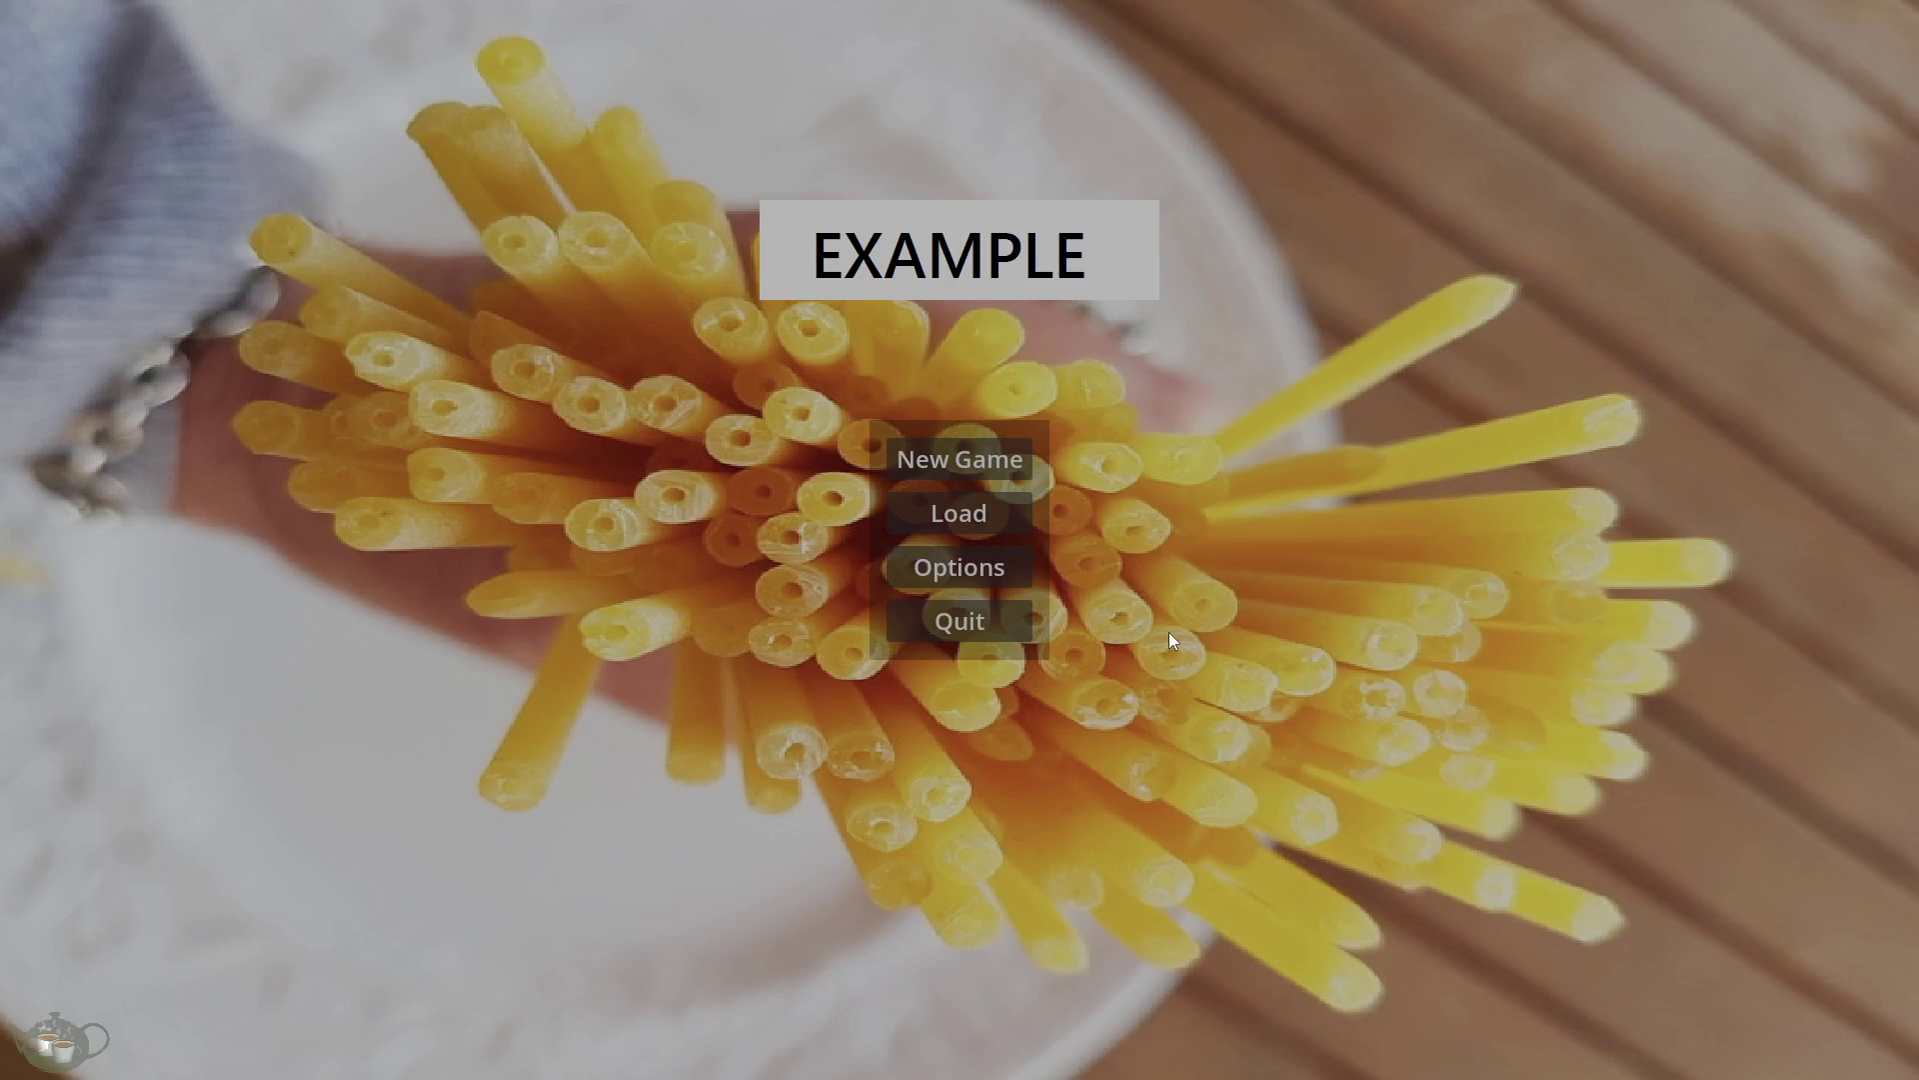
click(972, 618)
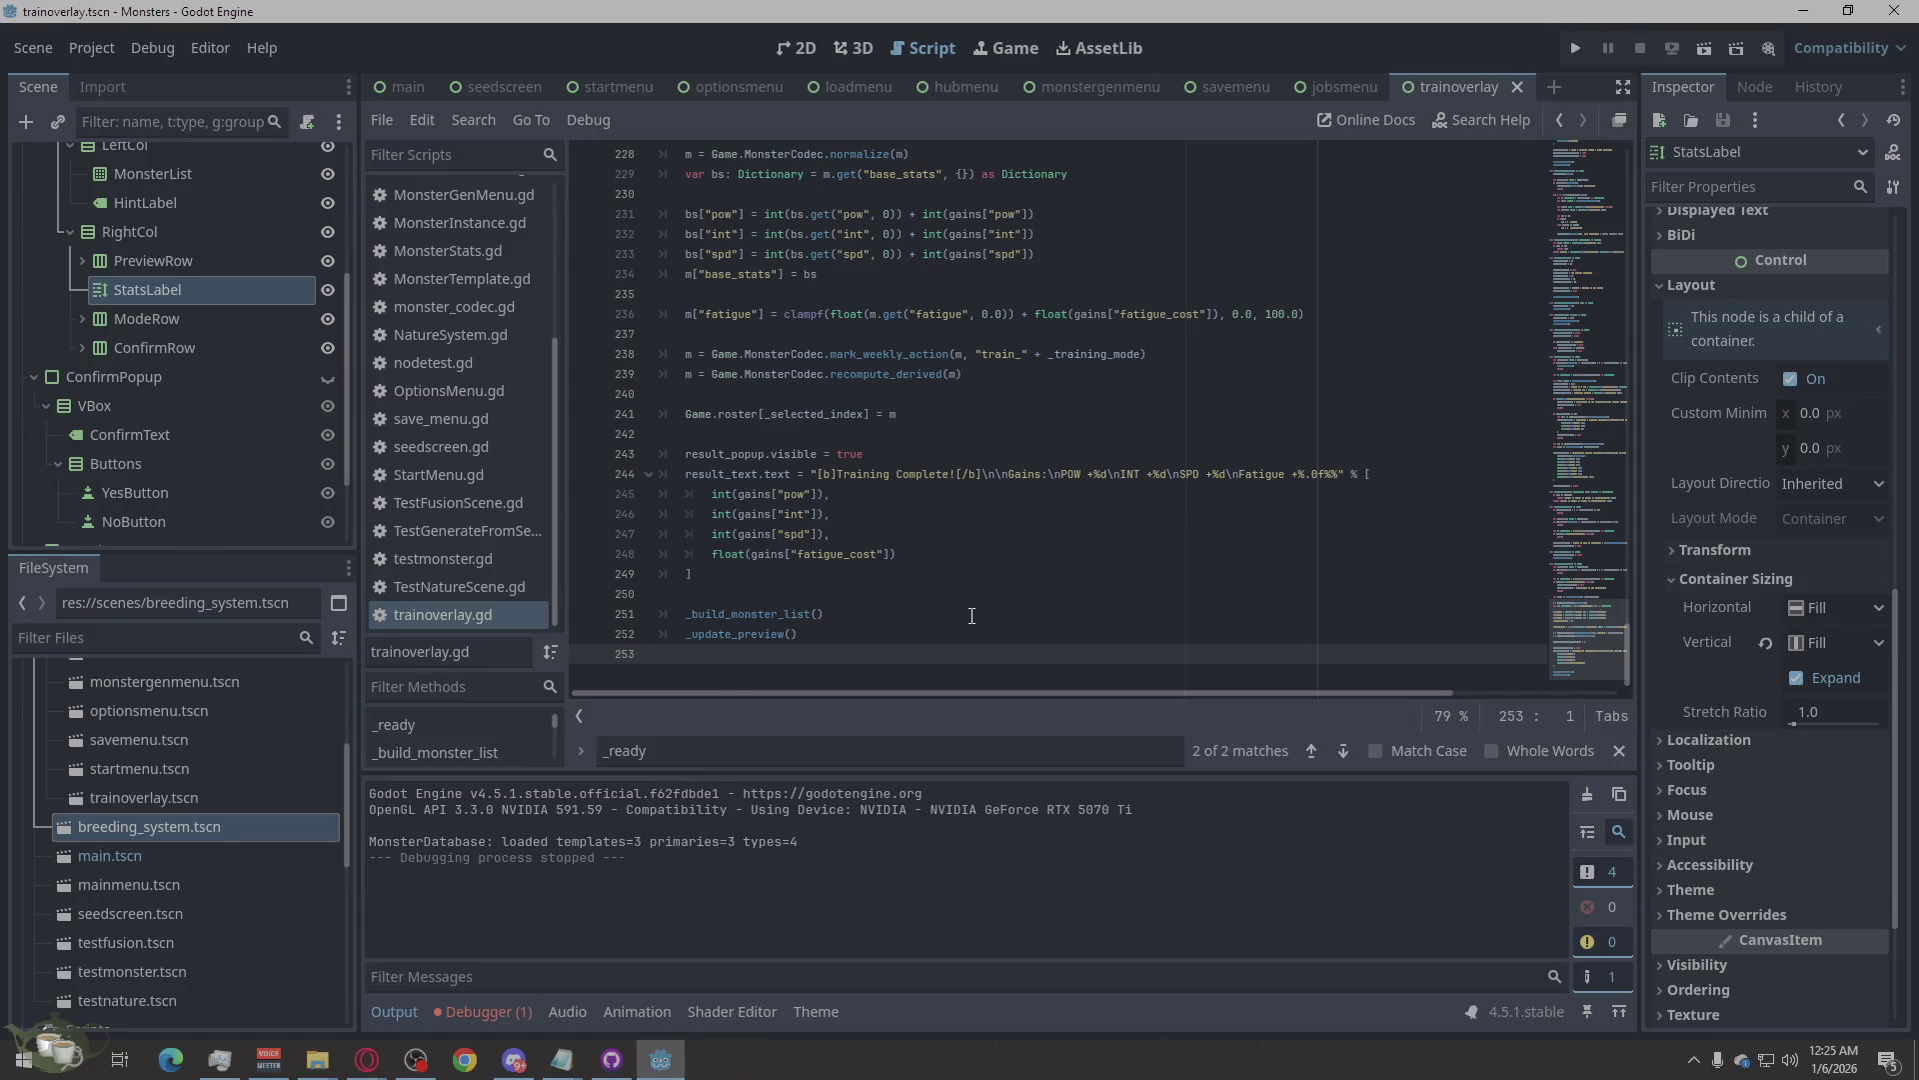
Keep TrainOverlay's mouse Filter at Stop and Behavior Recursive at Inherited, then rerun the project.
scroll(125, 340, up, 4)
click(128, 158)
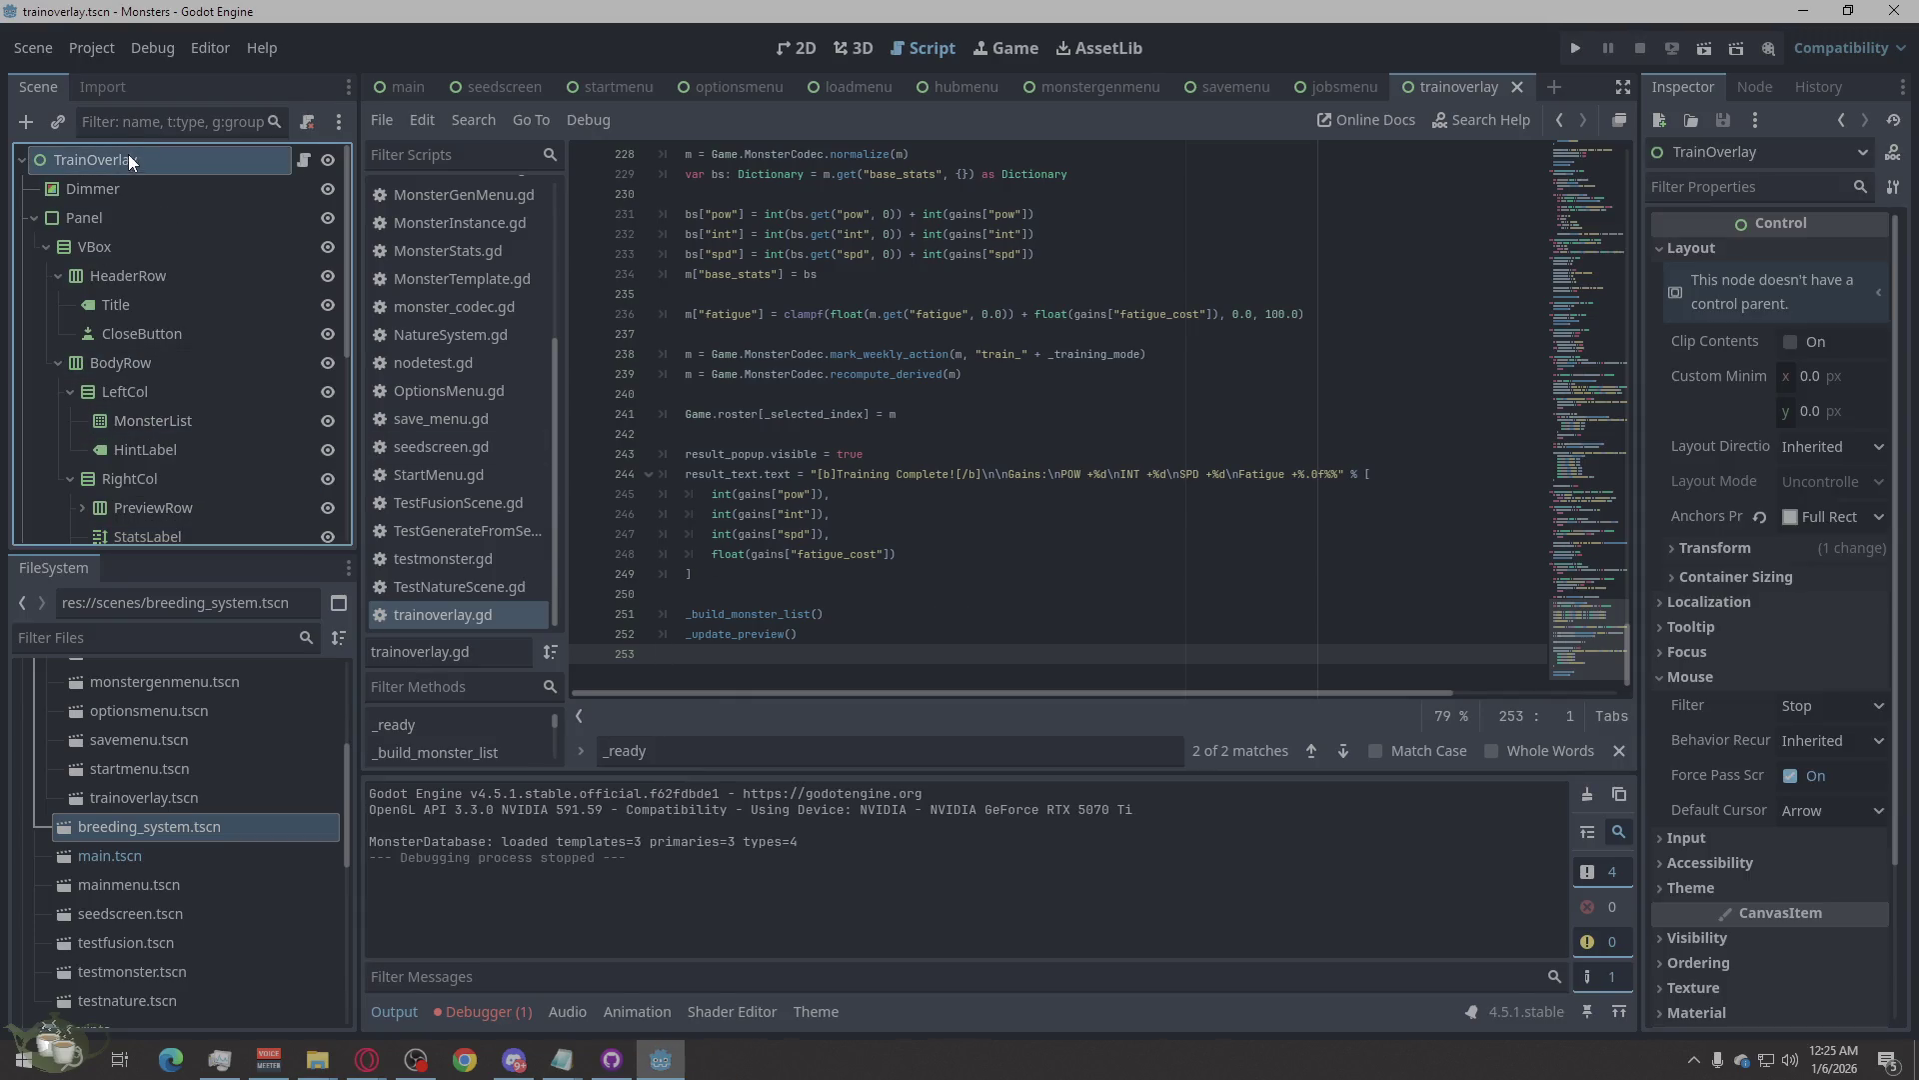
scroll(1685, 474, down, 3)
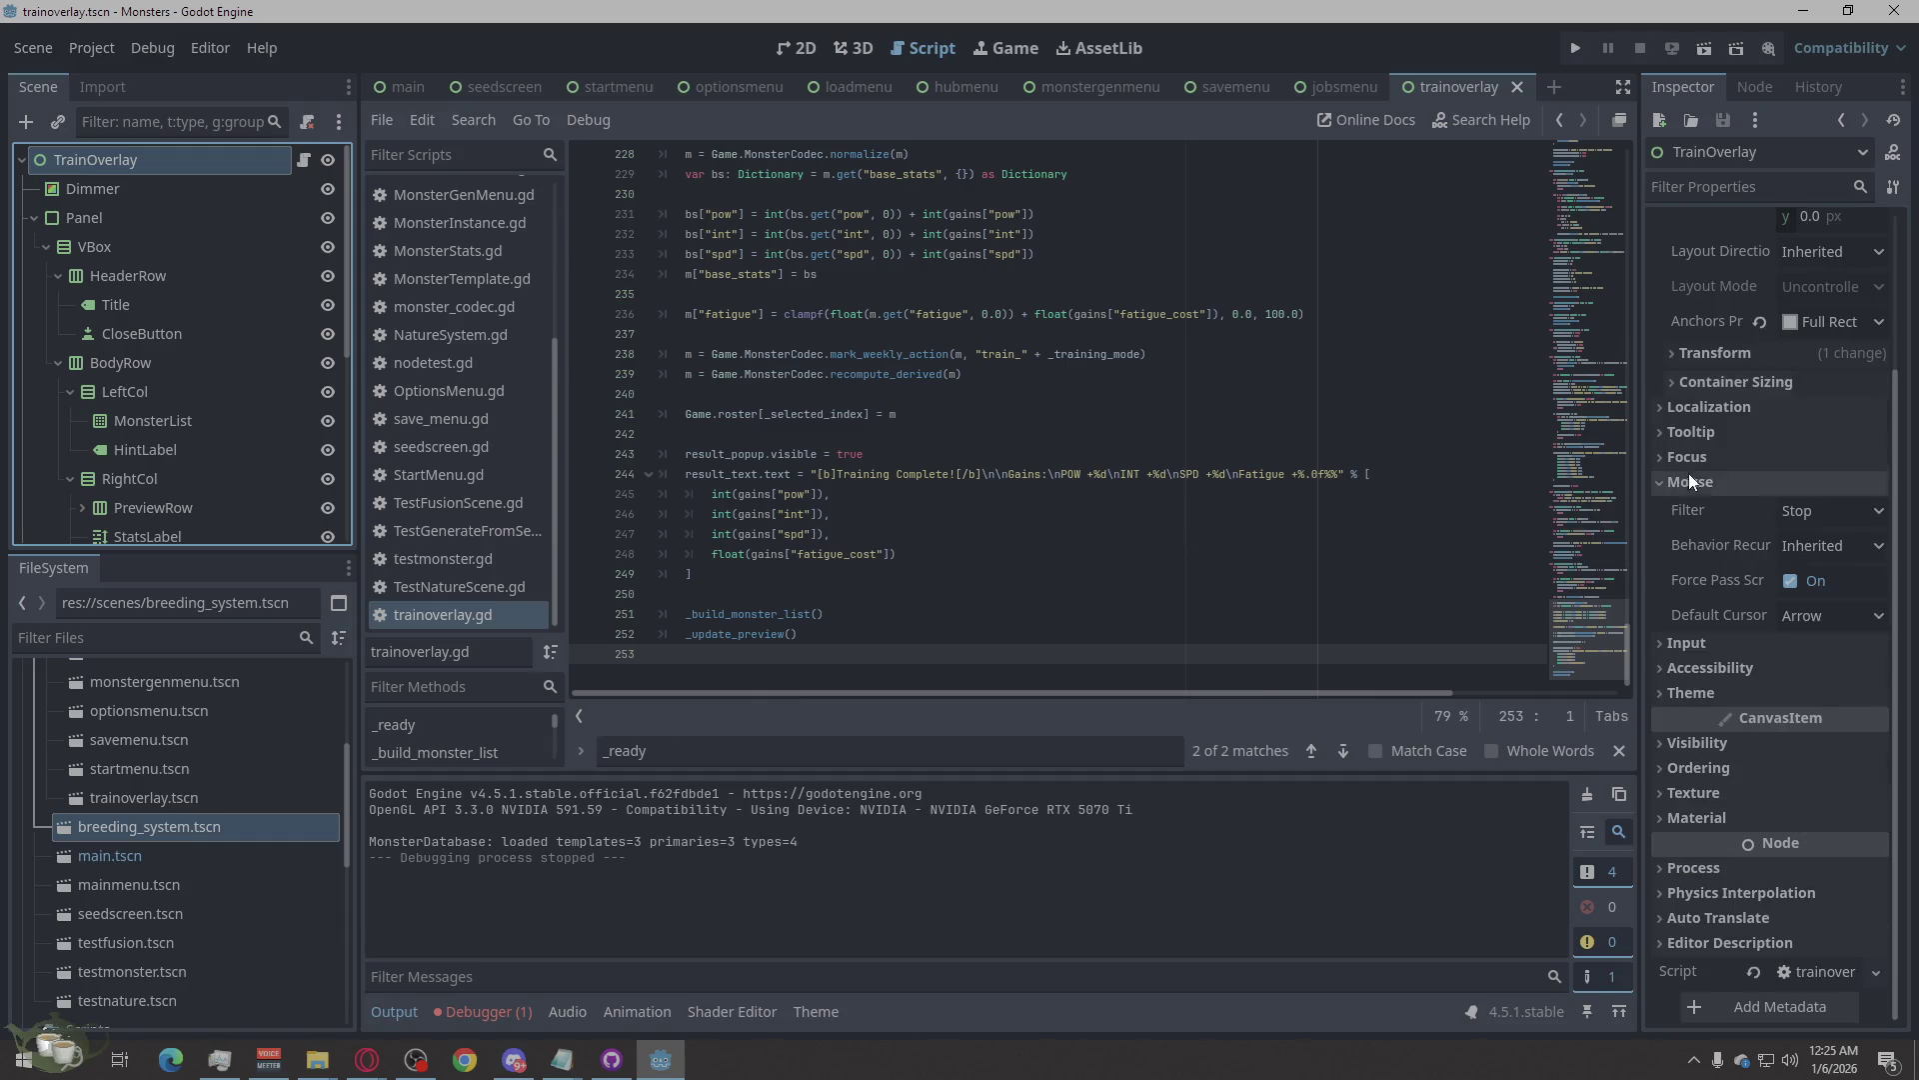
click(1809, 512)
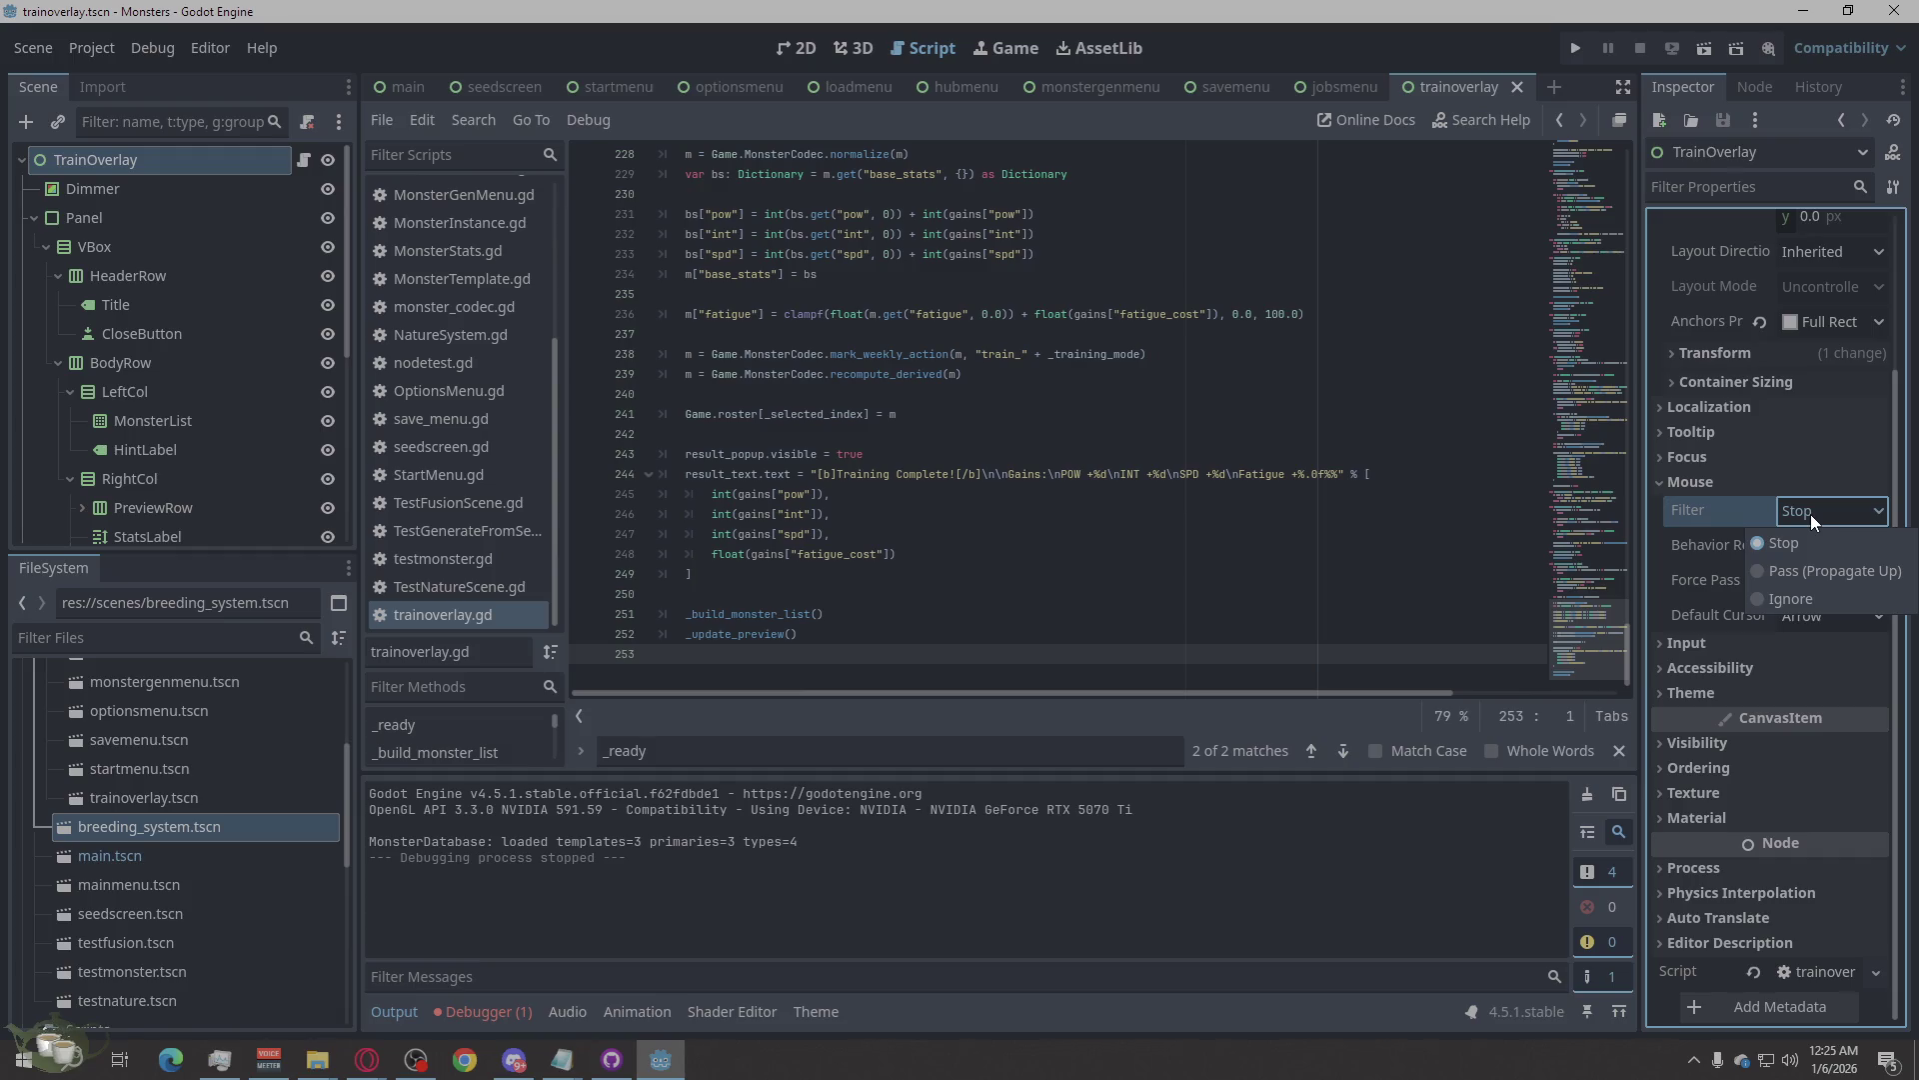
click(1809, 514)
click(1811, 540)
click(1811, 539)
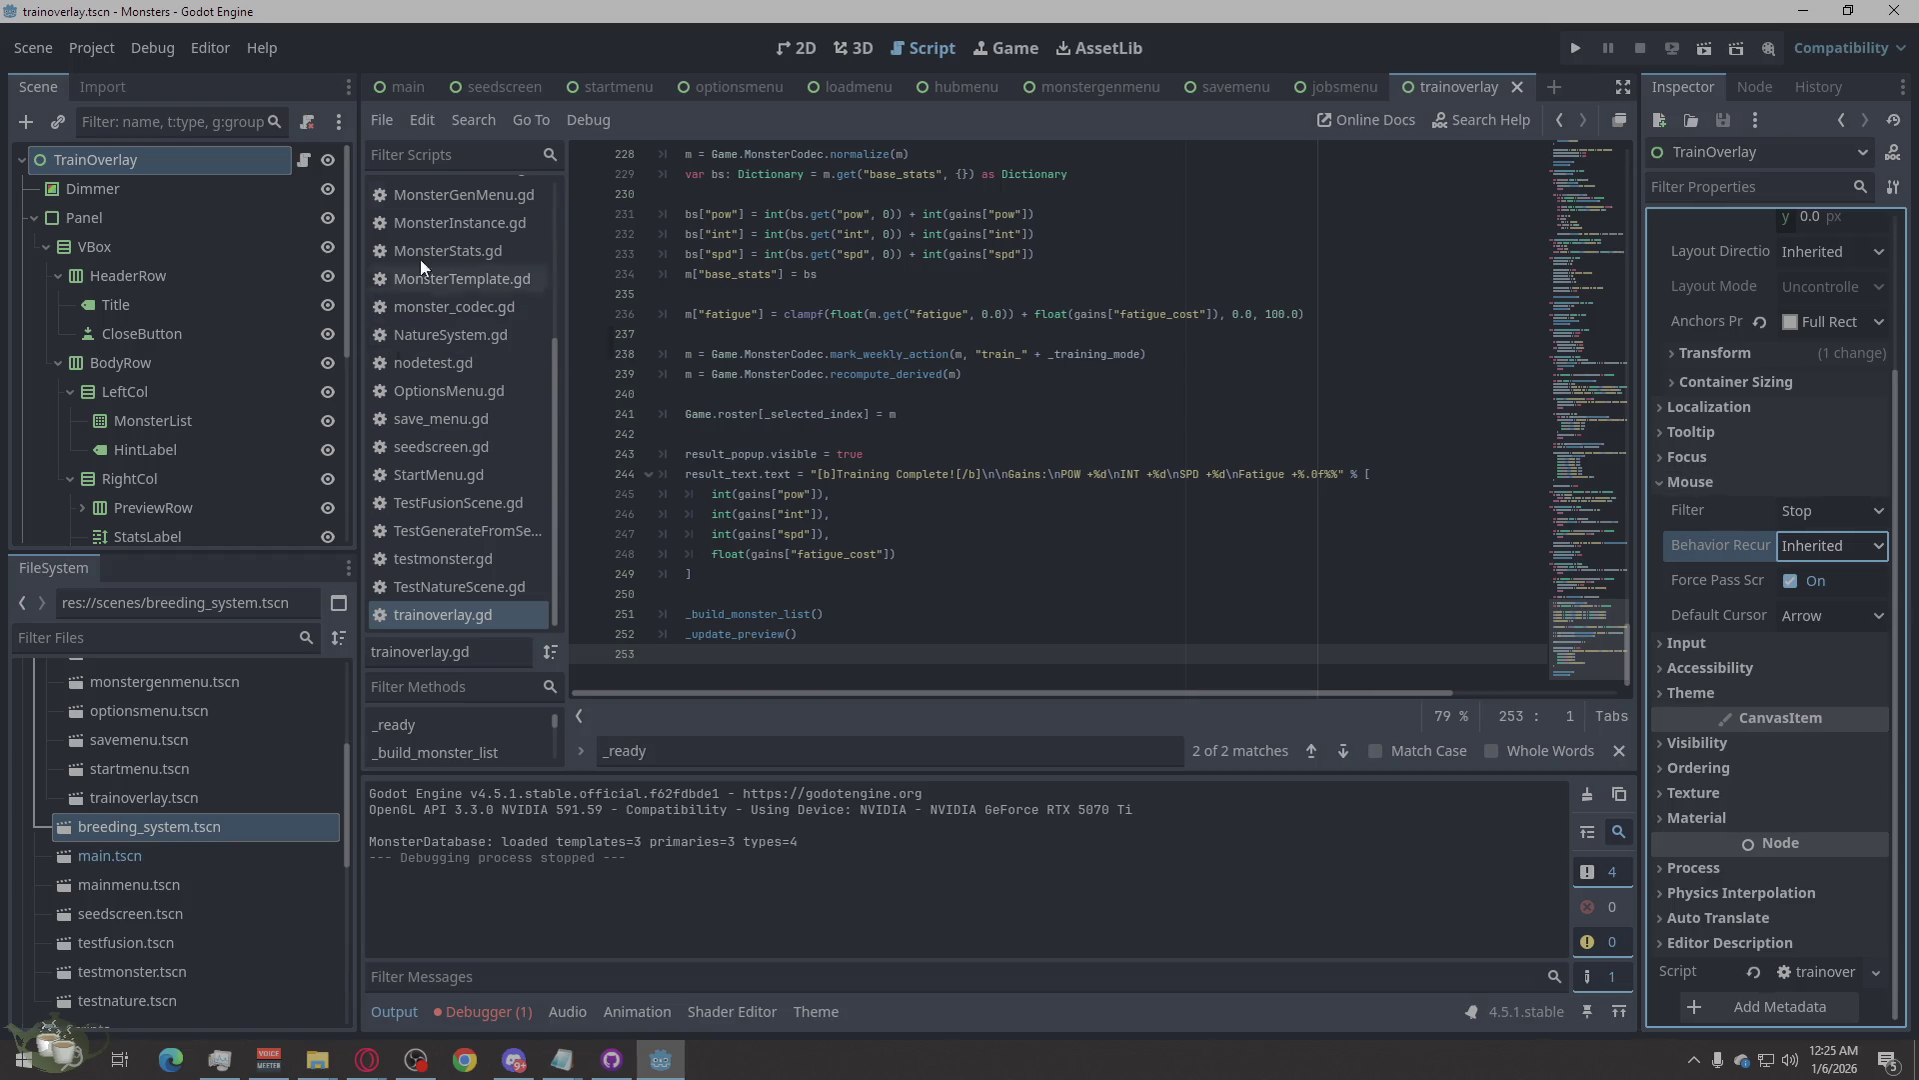
click(1574, 49)
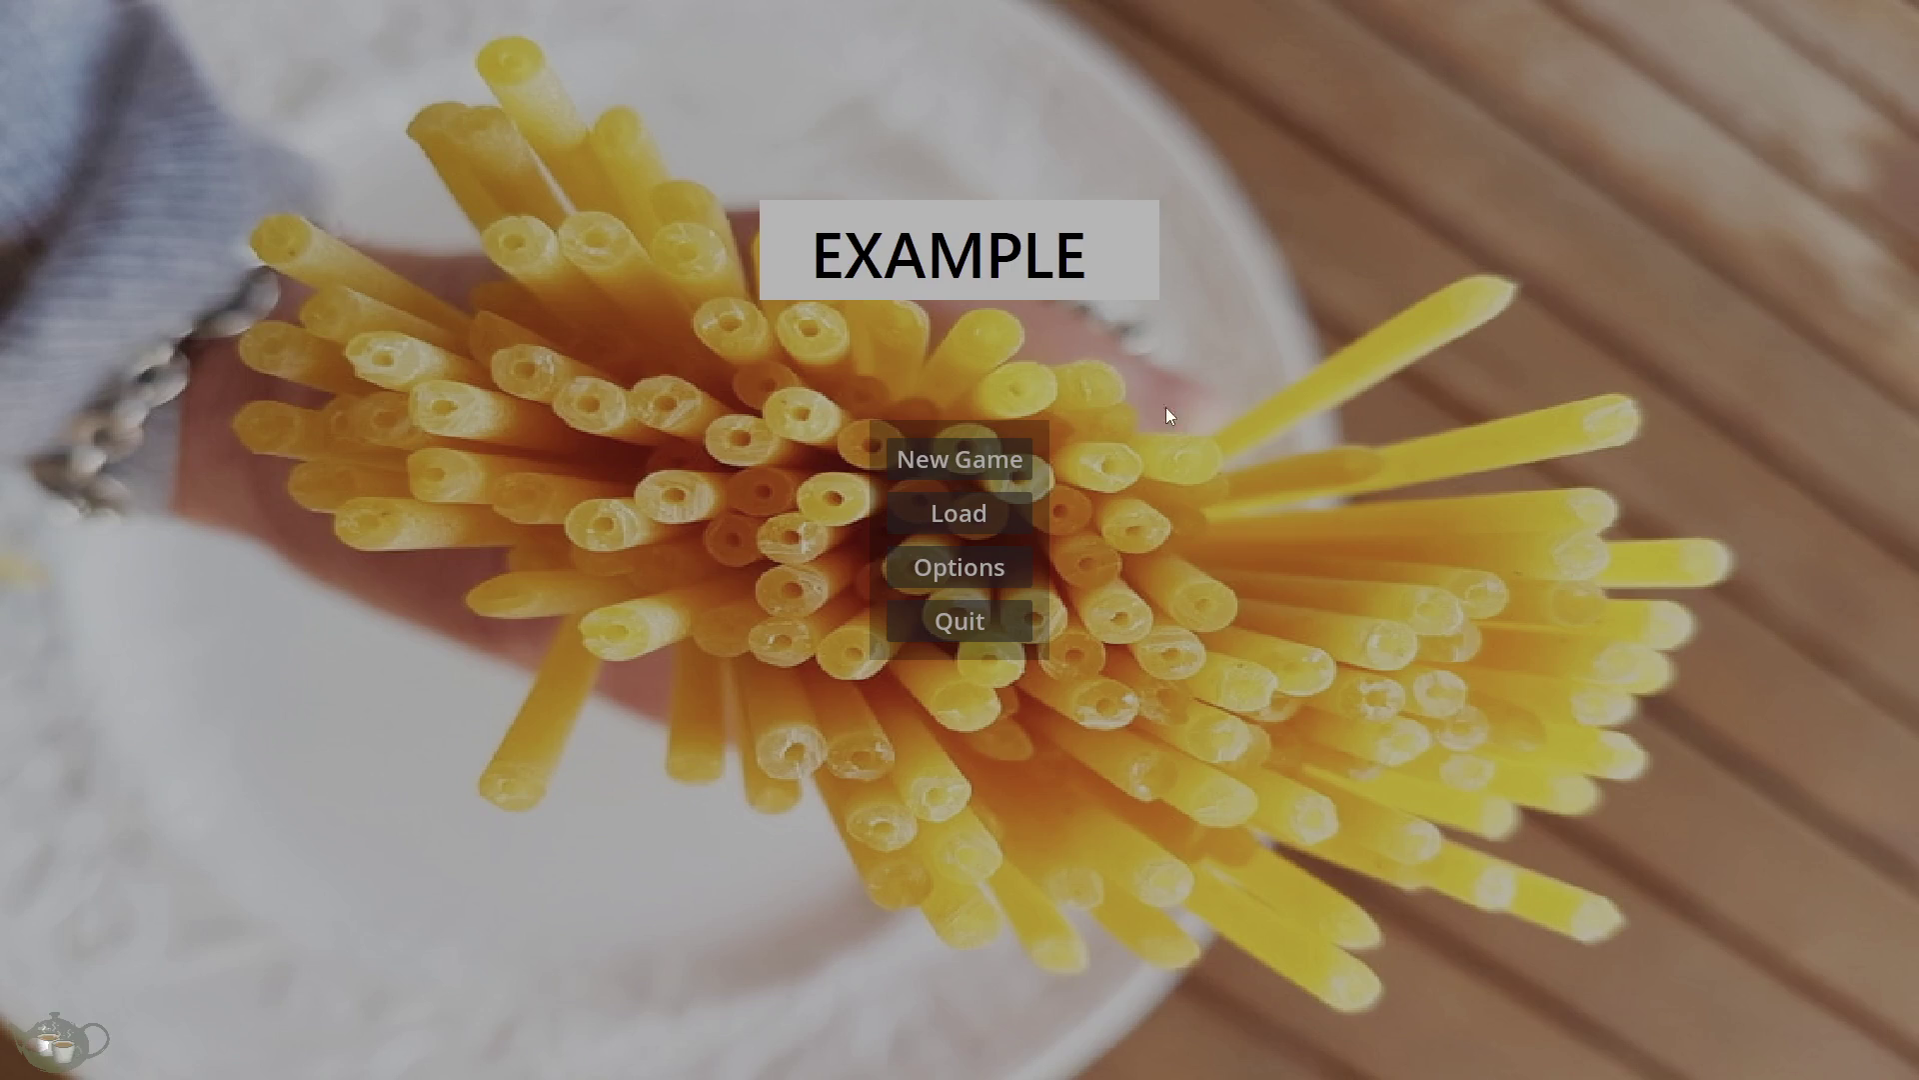
Start a new game, open the Training overlay, test clicks on the Events and Roster panels, then quit.
click(928, 471)
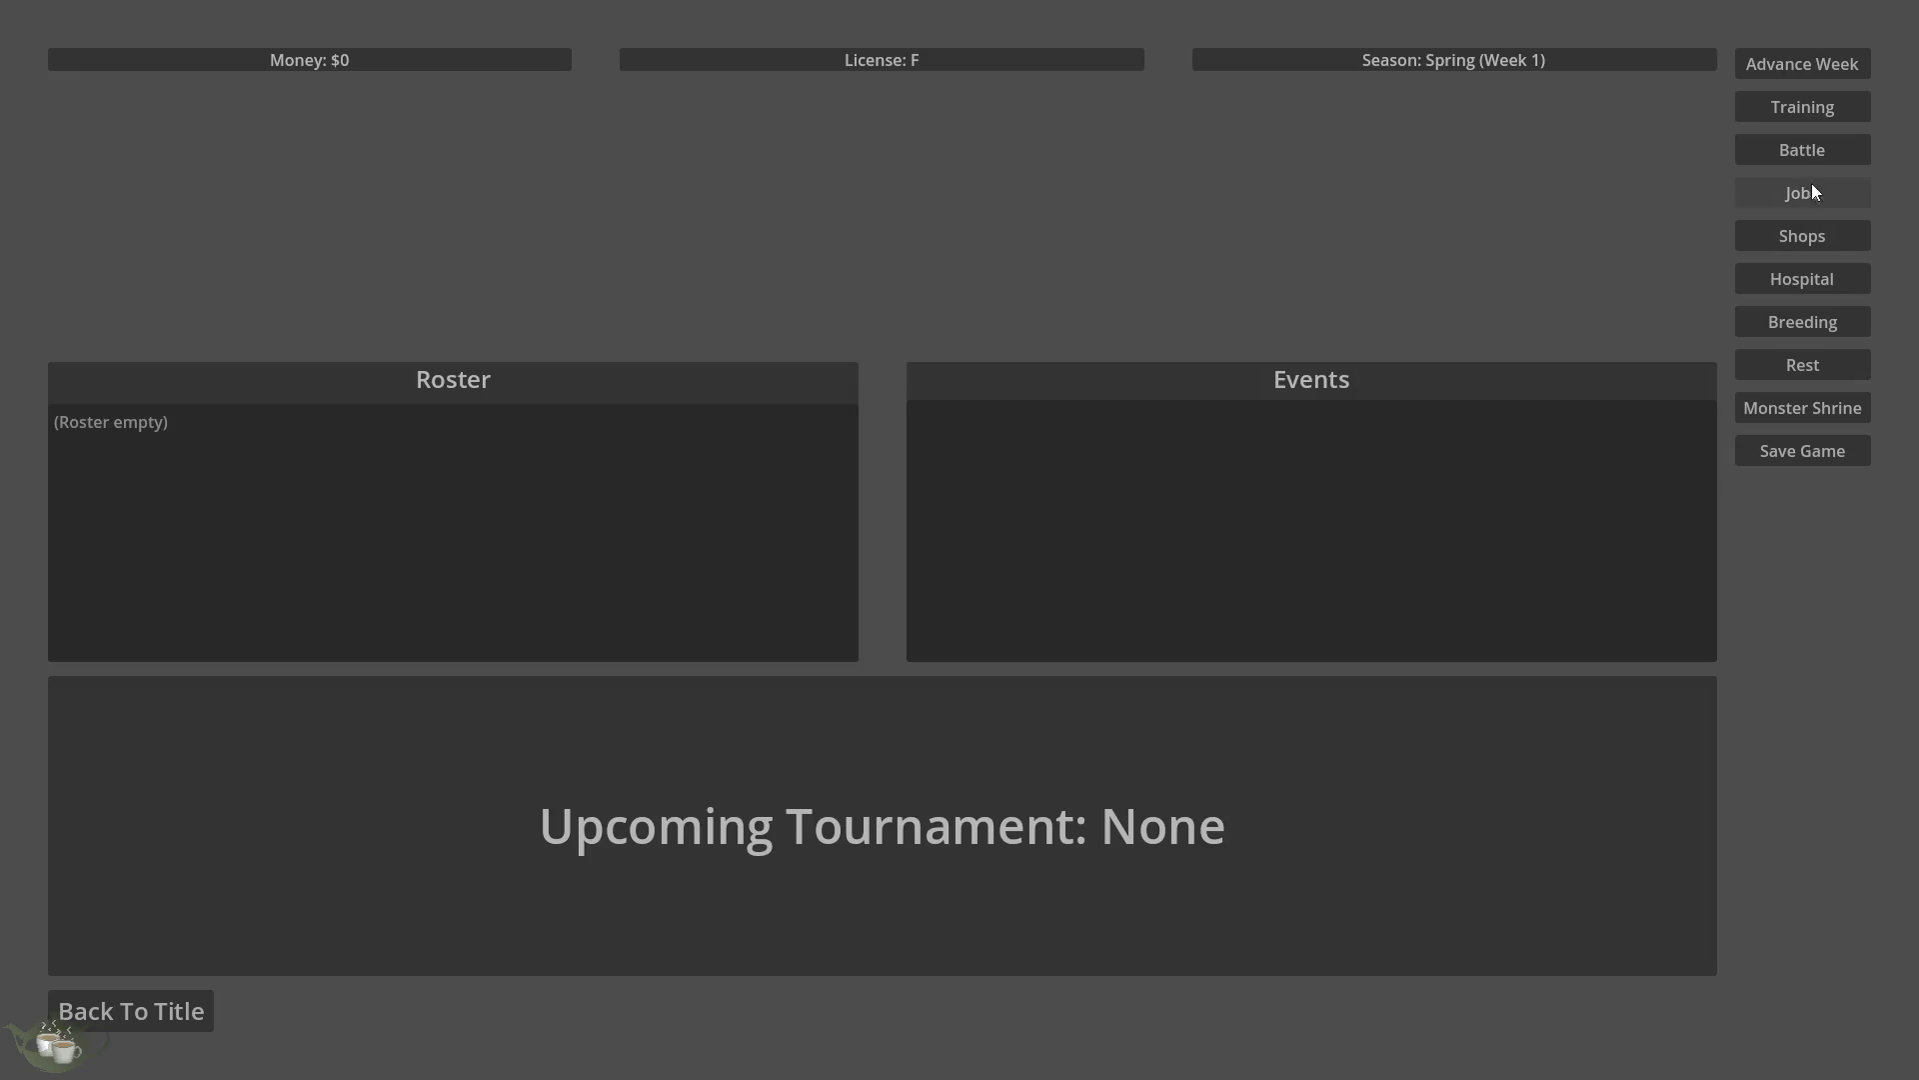
click(1815, 106)
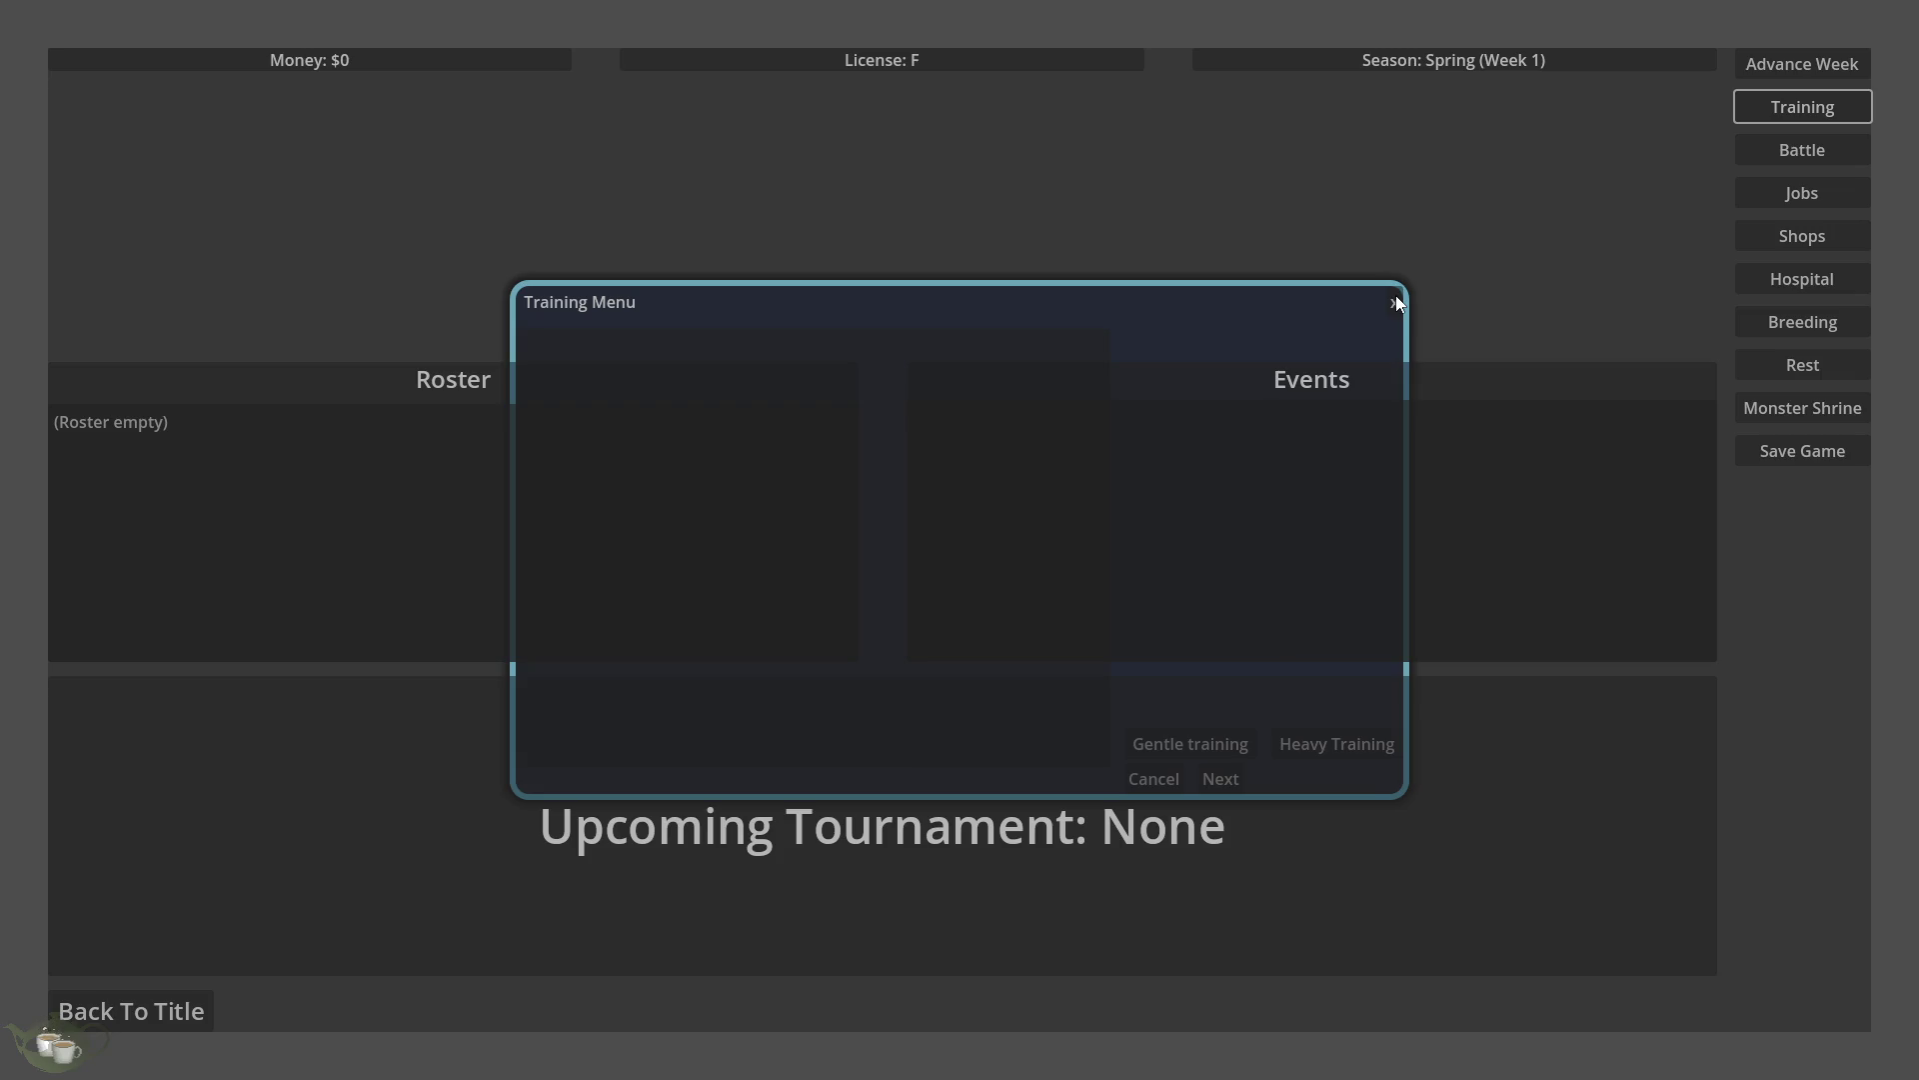
click(1455, 462)
click(549, 500)
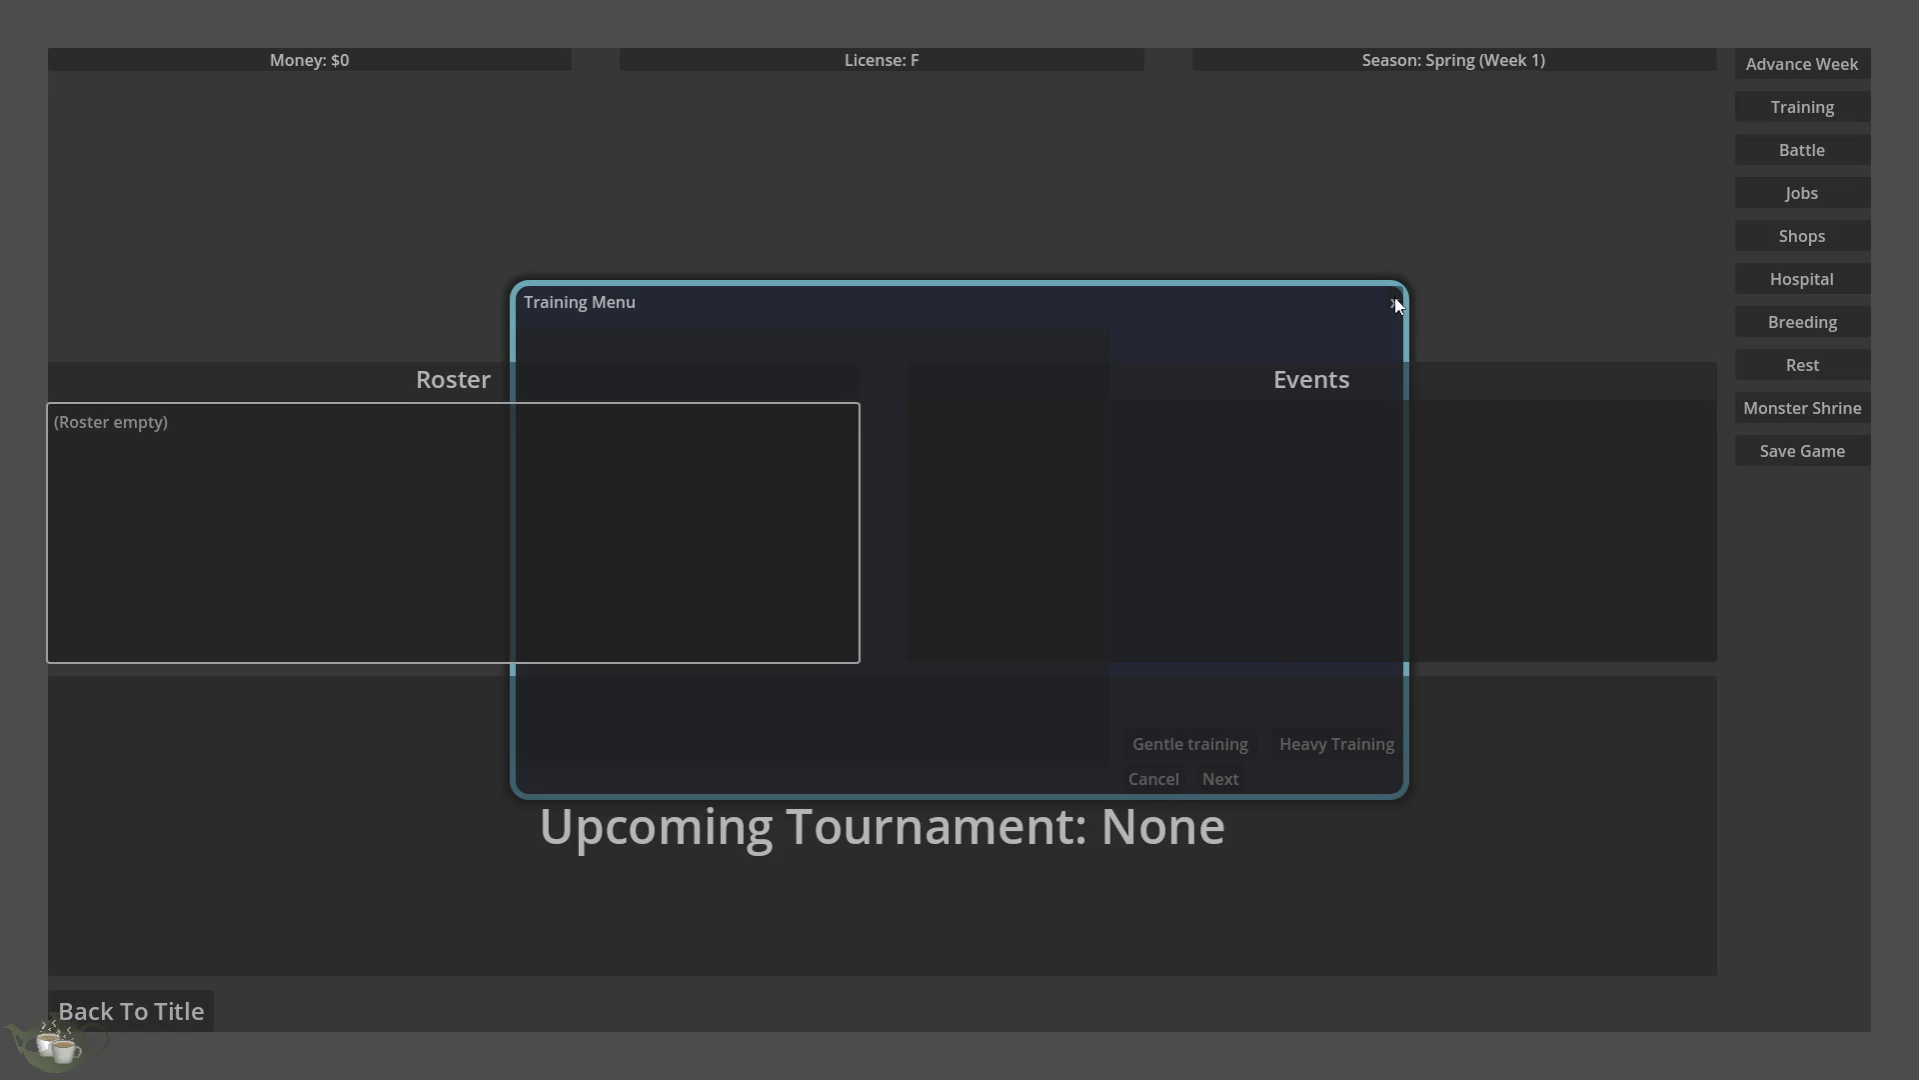
click(148, 1024)
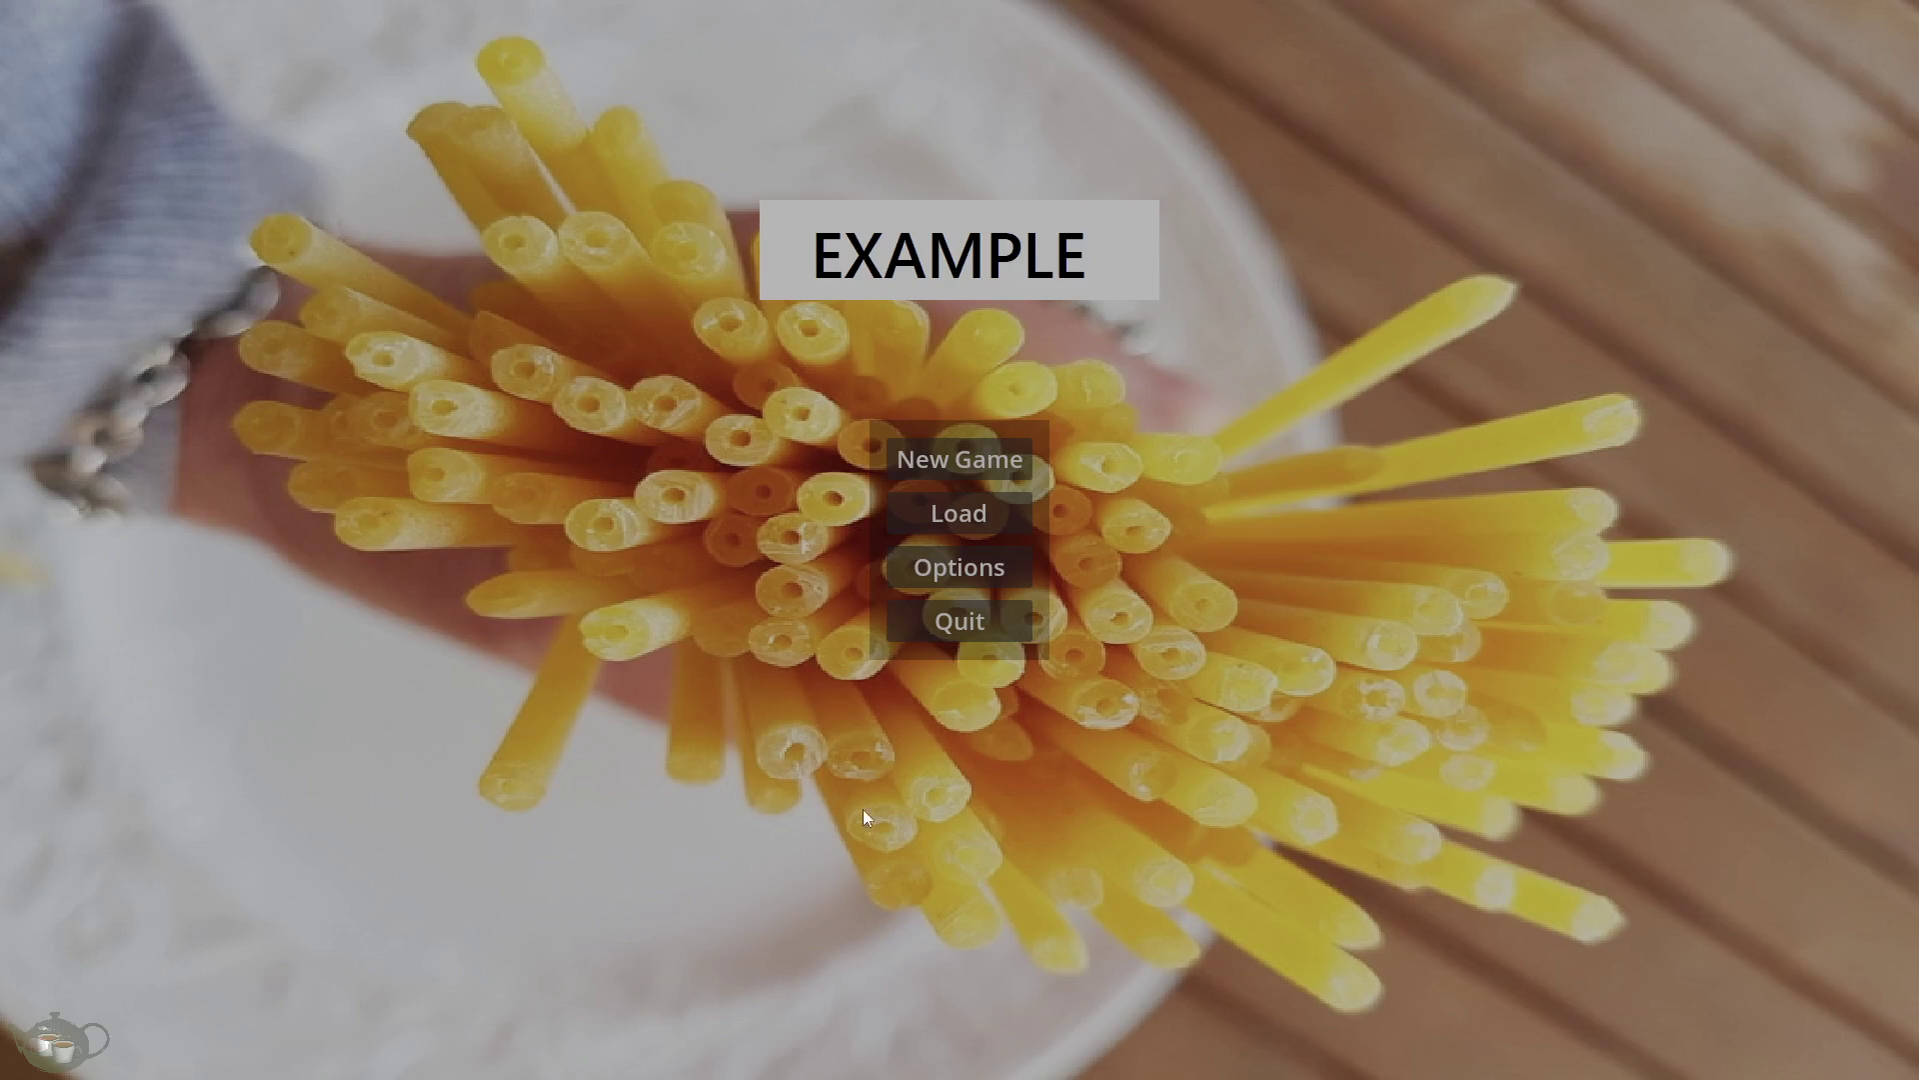
click(1010, 620)
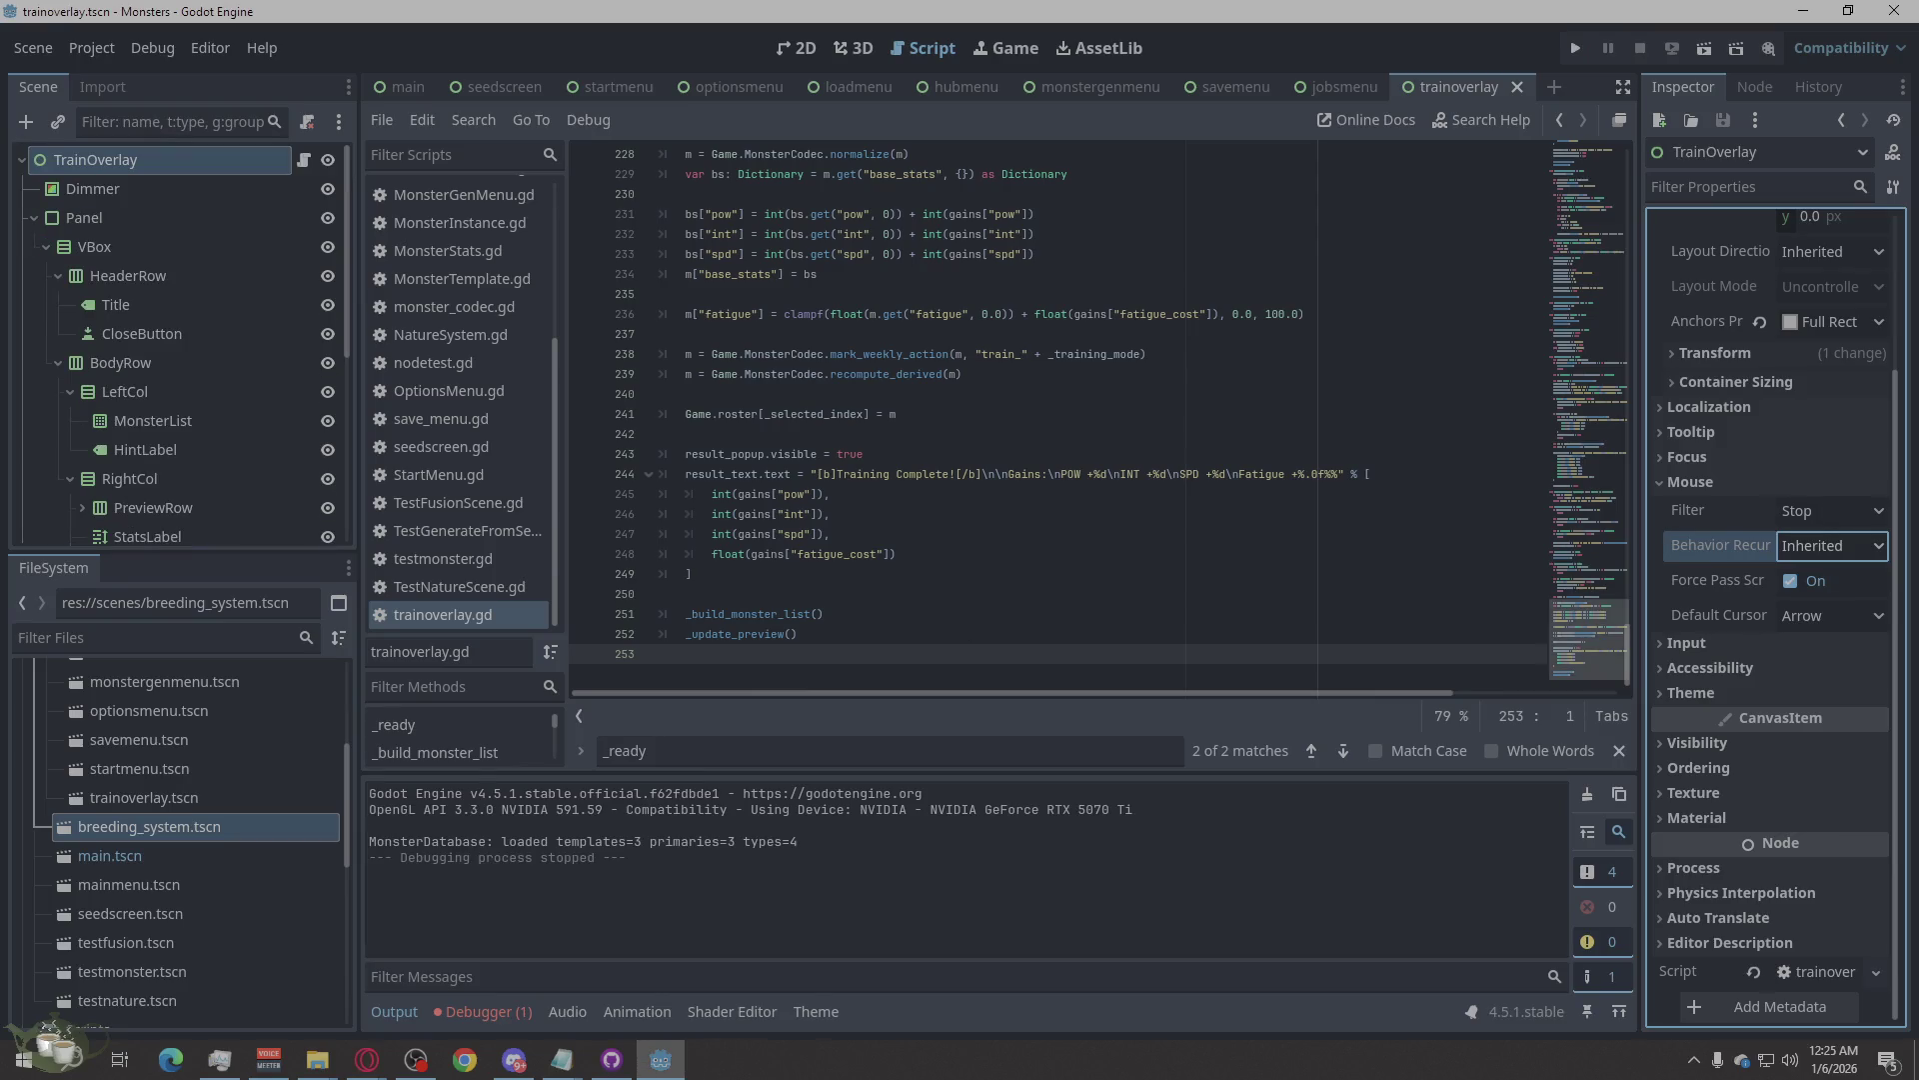
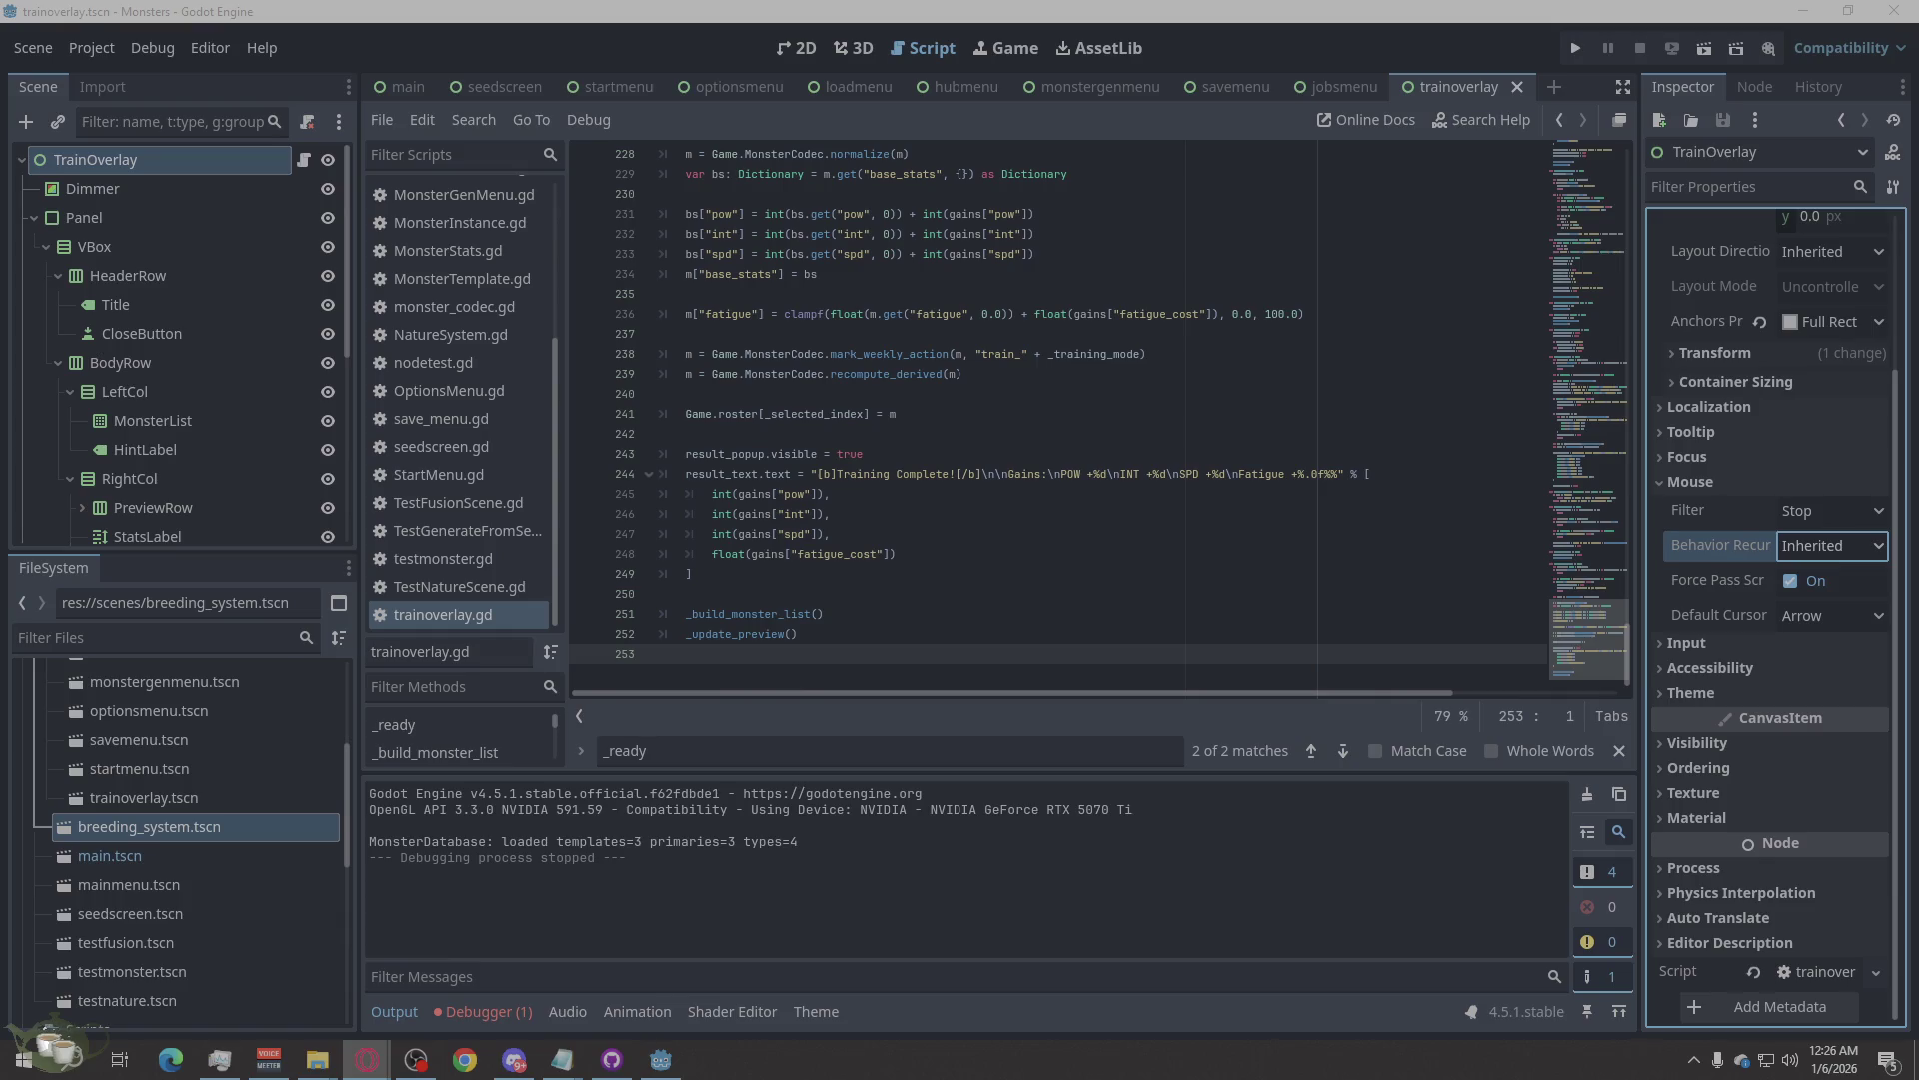
Jump from the ResultText error in the Debugger's Errors list to trainoverlay.gd line 46.
click(980, 859)
click(479, 1010)
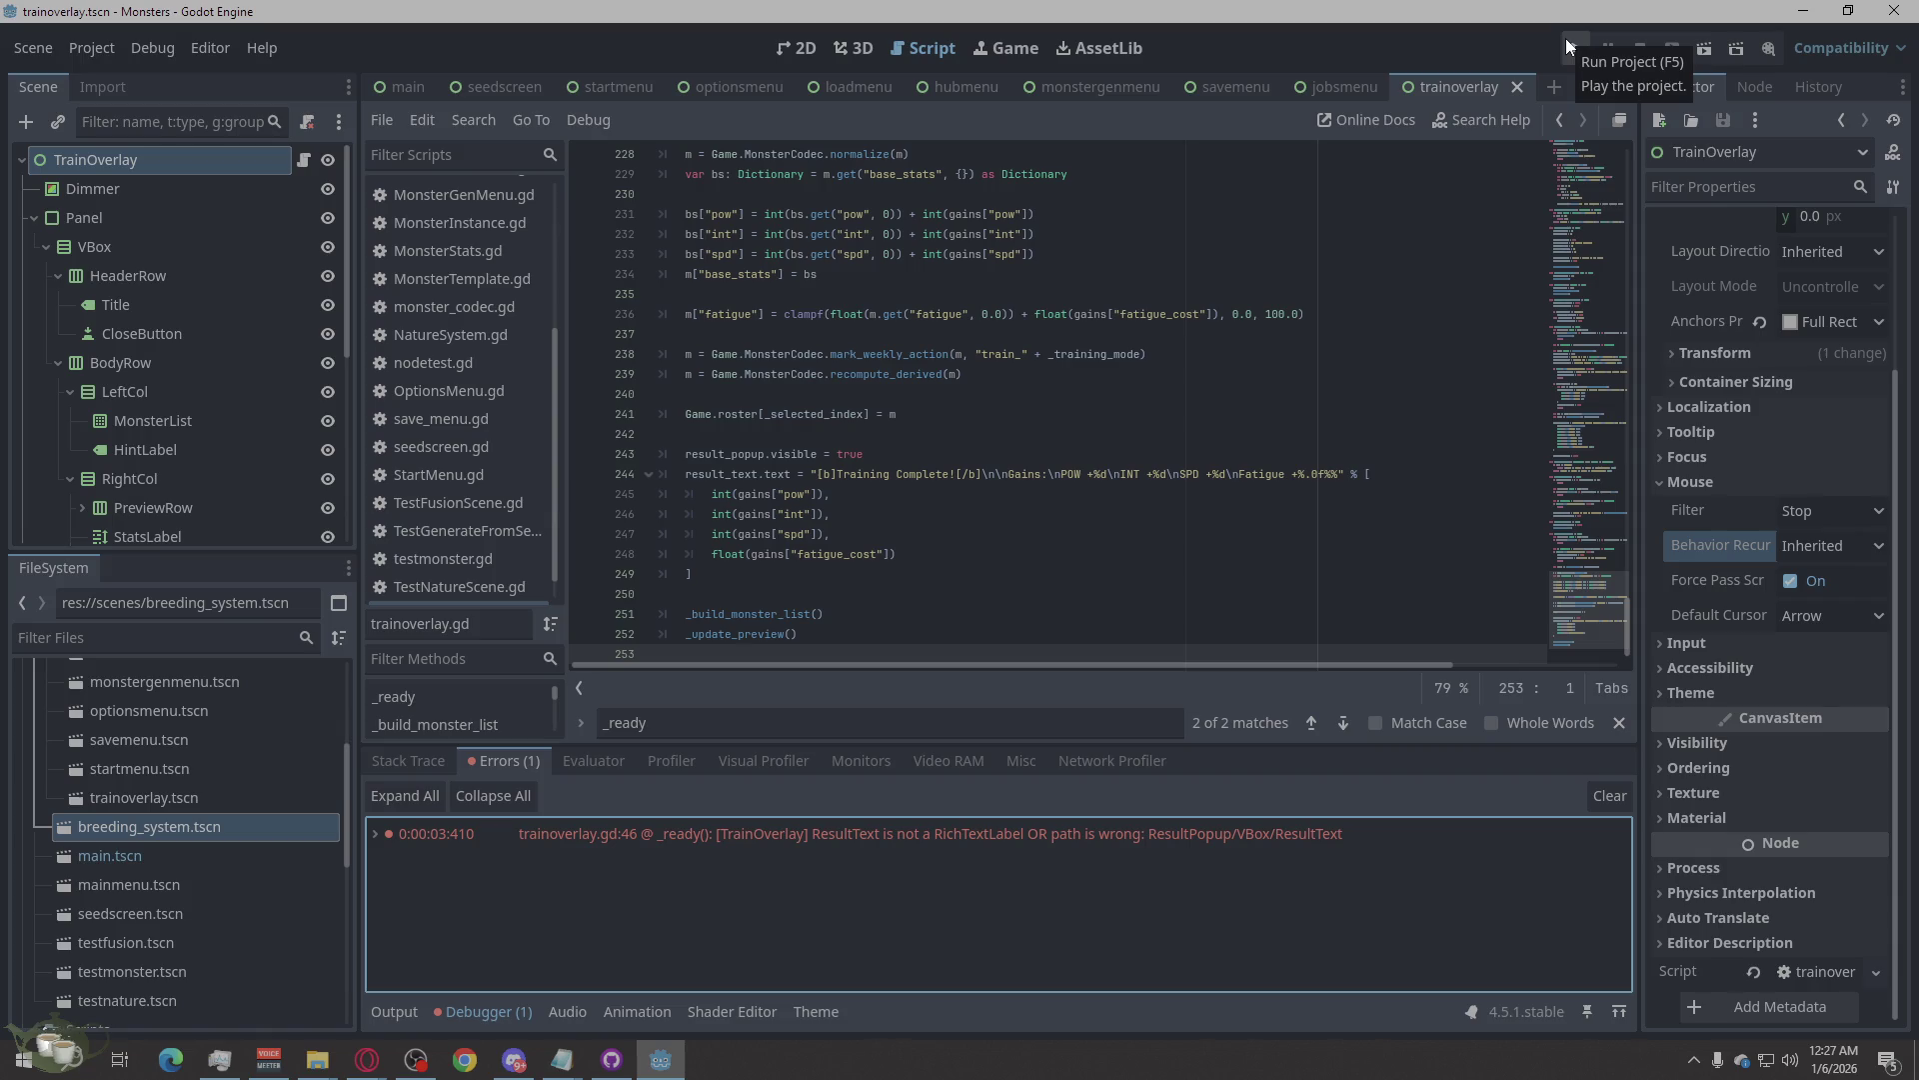
click(921, 841)
mouse_move(923, 839)
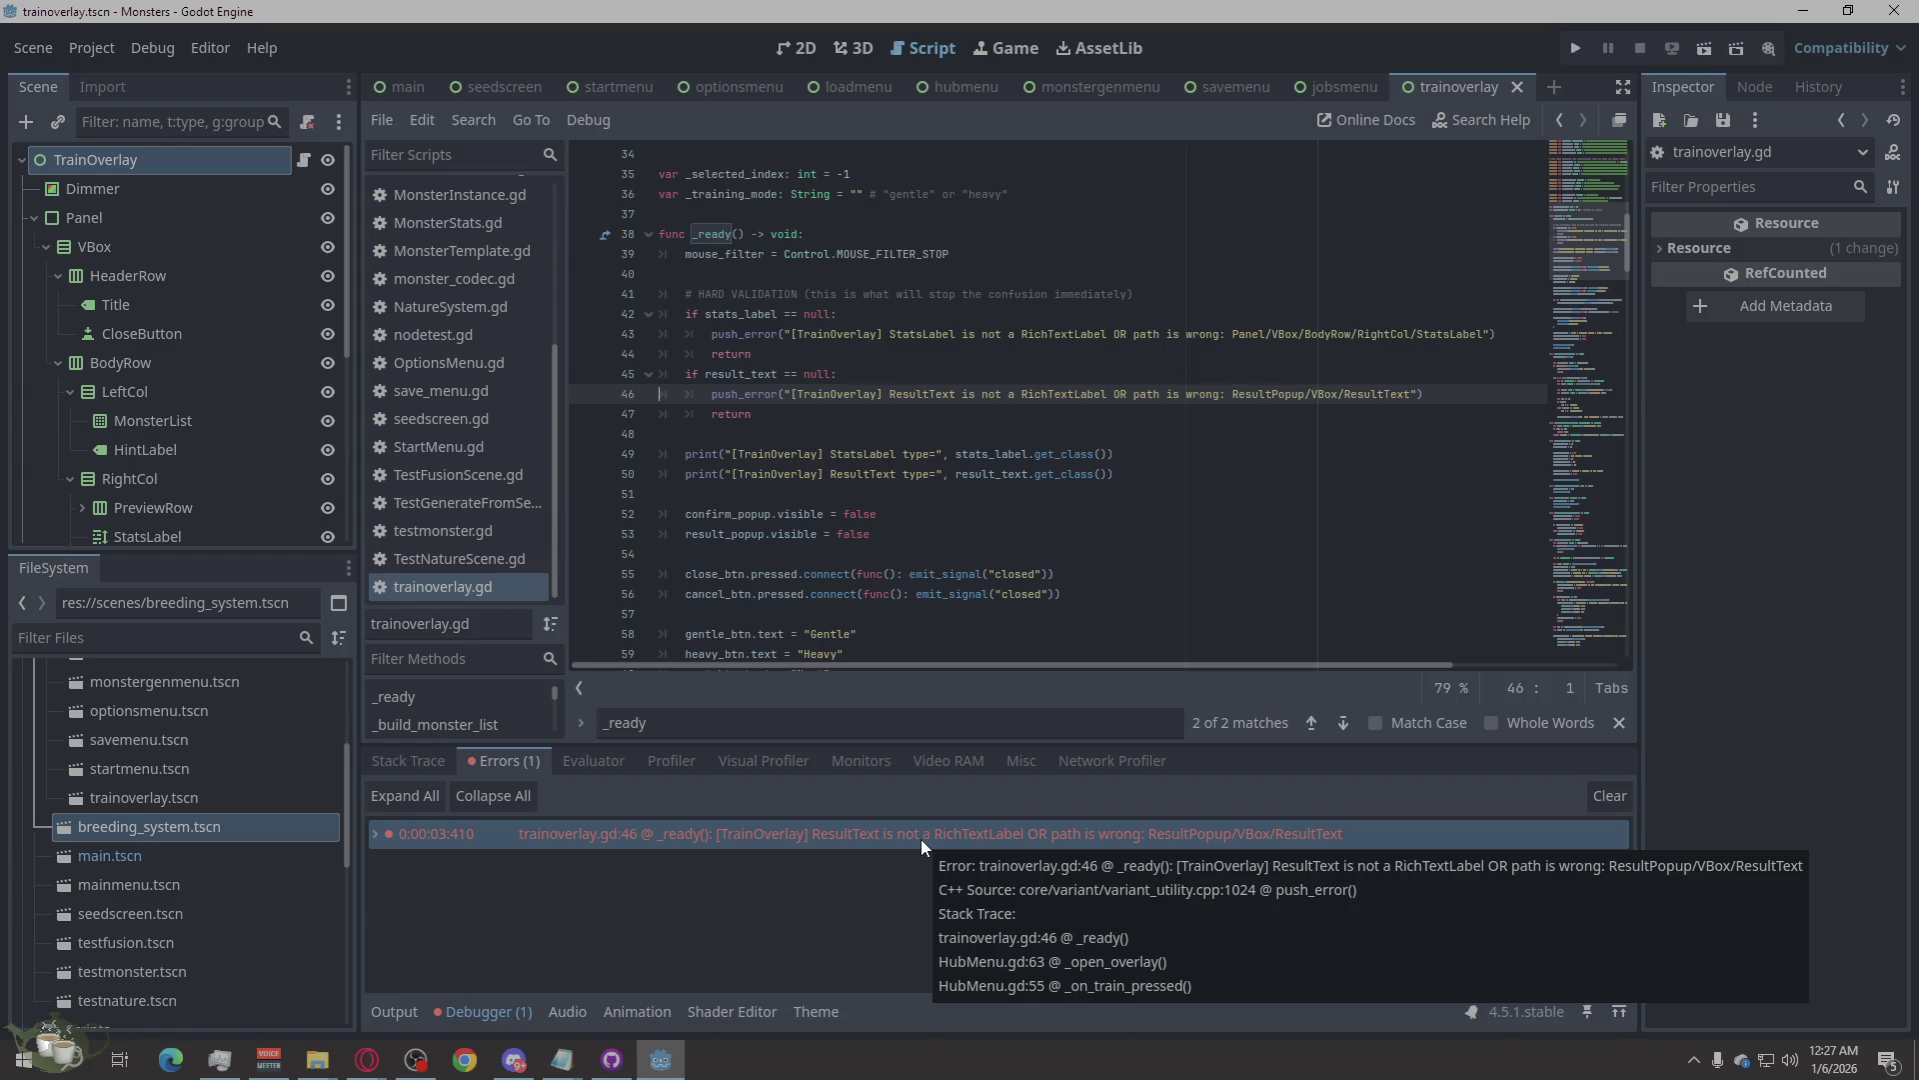
click(873, 897)
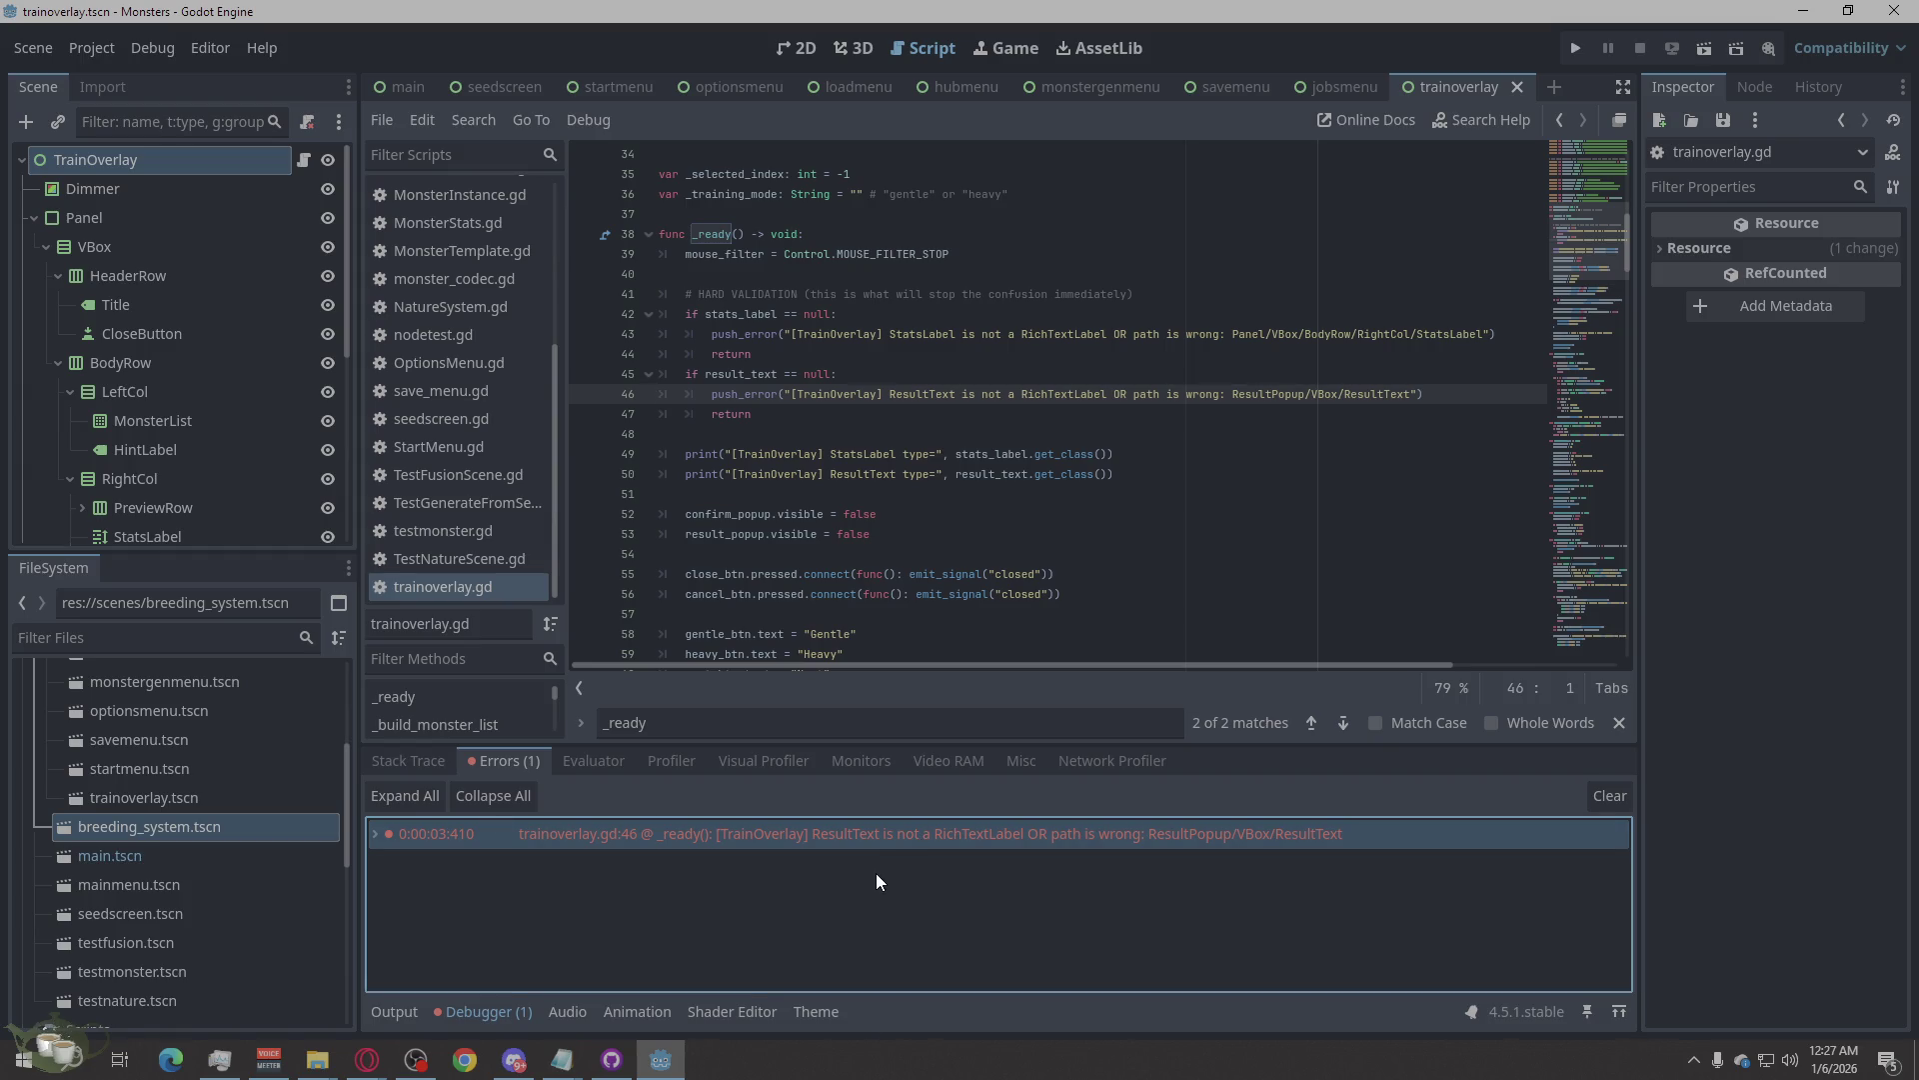
right_click(1107, 833)
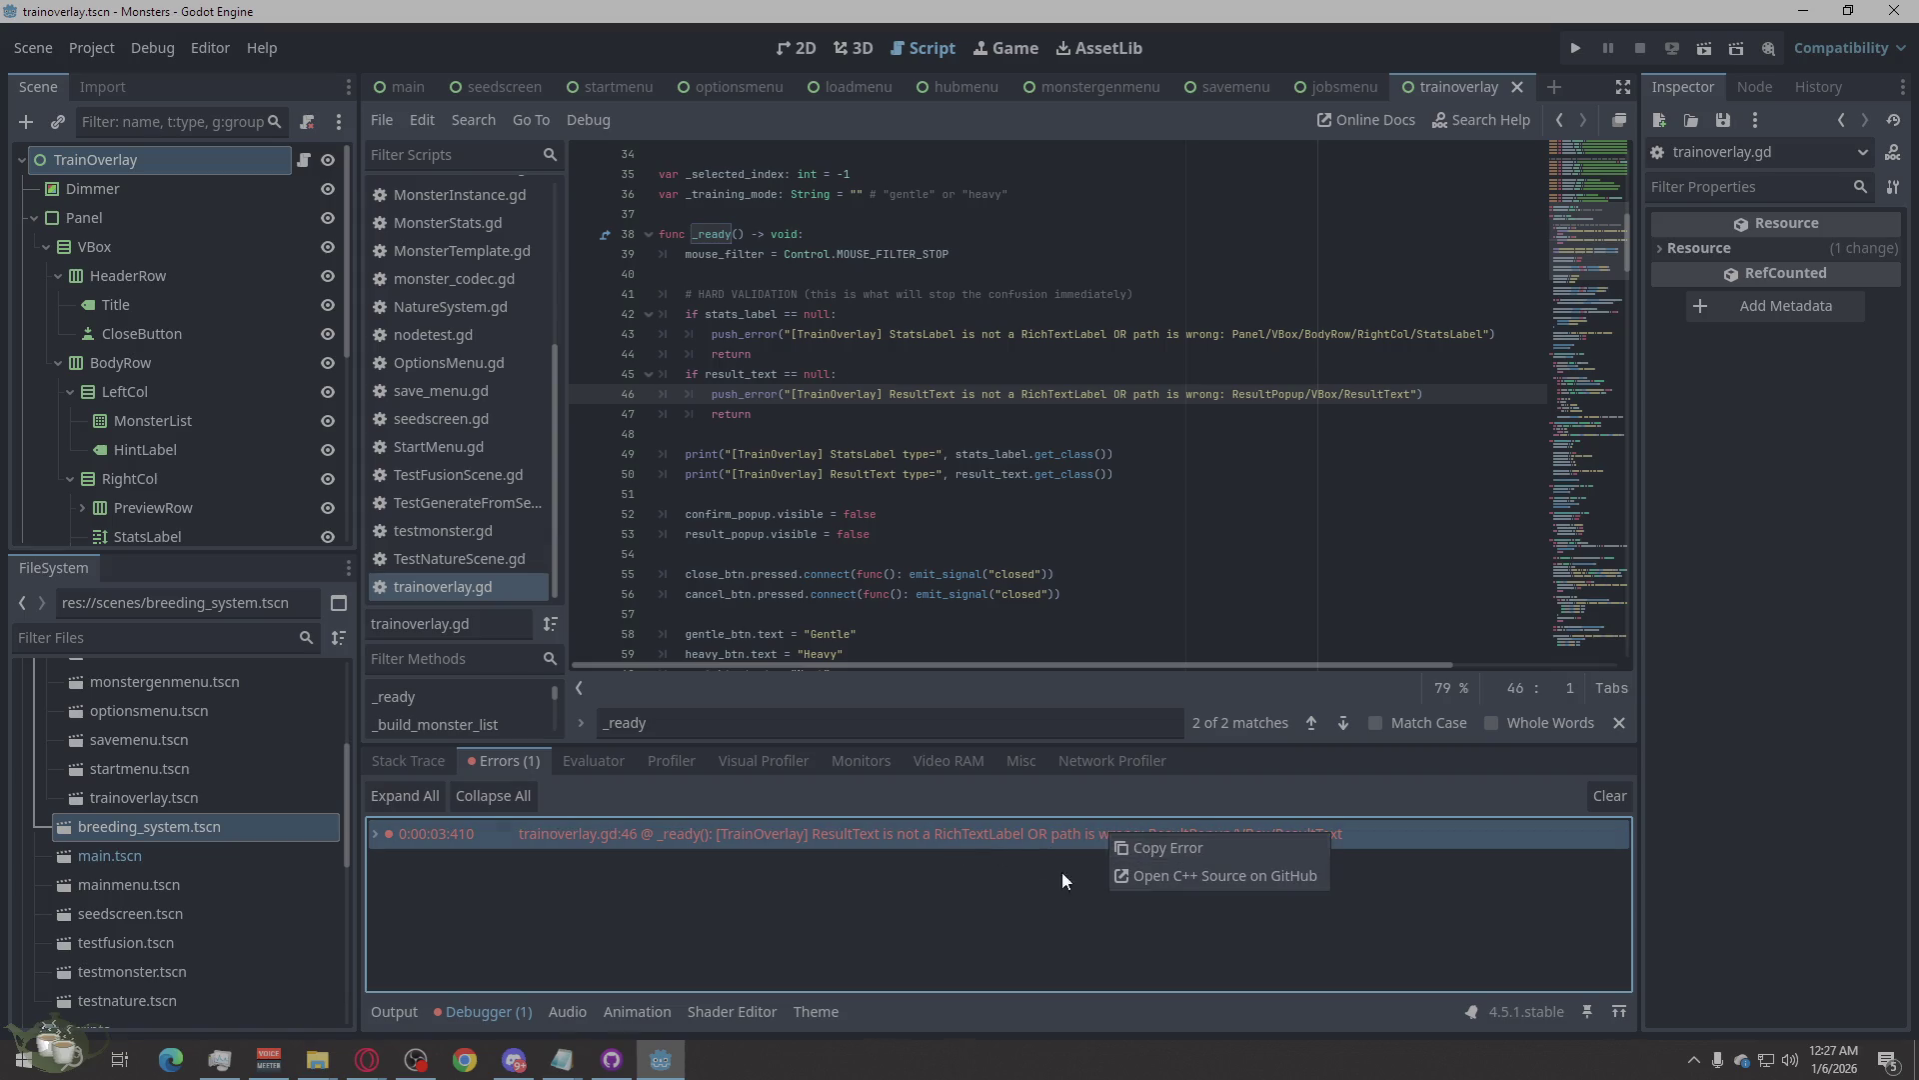
click(1165, 848)
click(1576, 48)
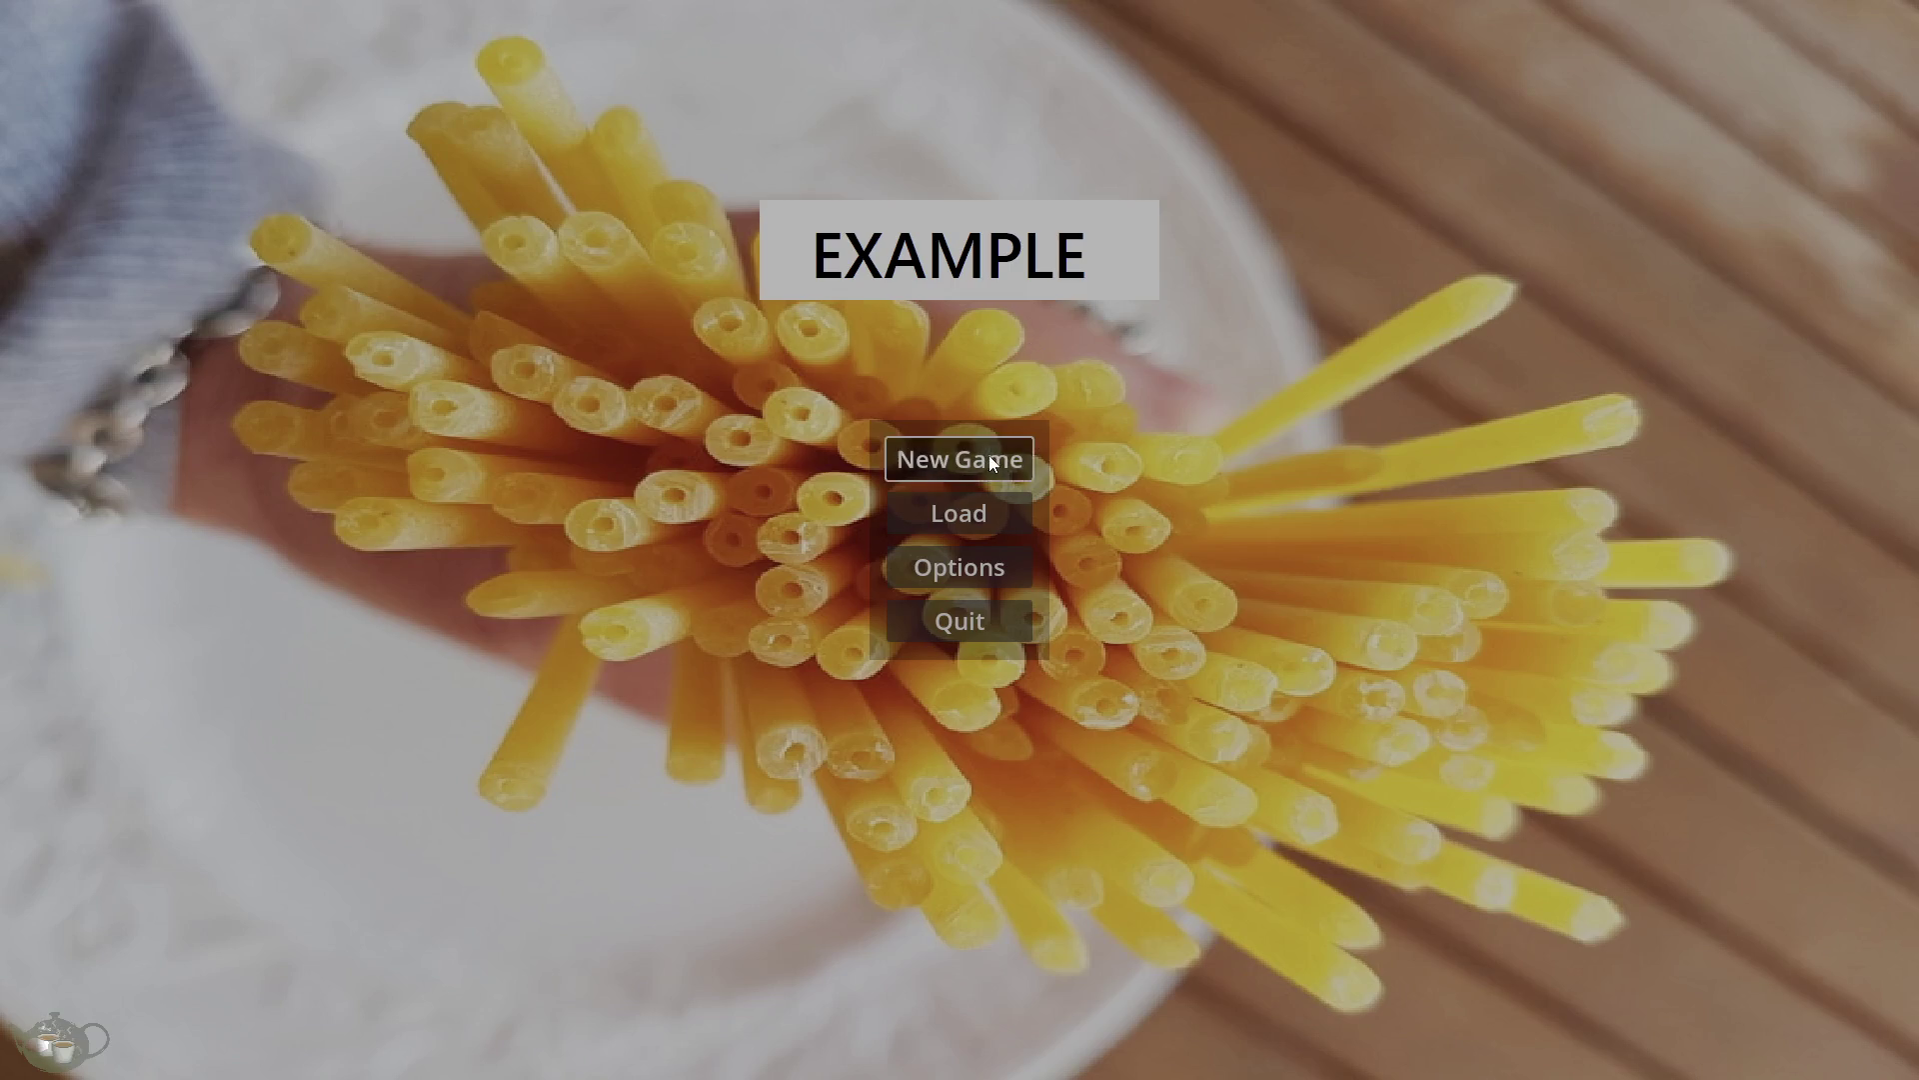
click(990, 463)
click(1803, 110)
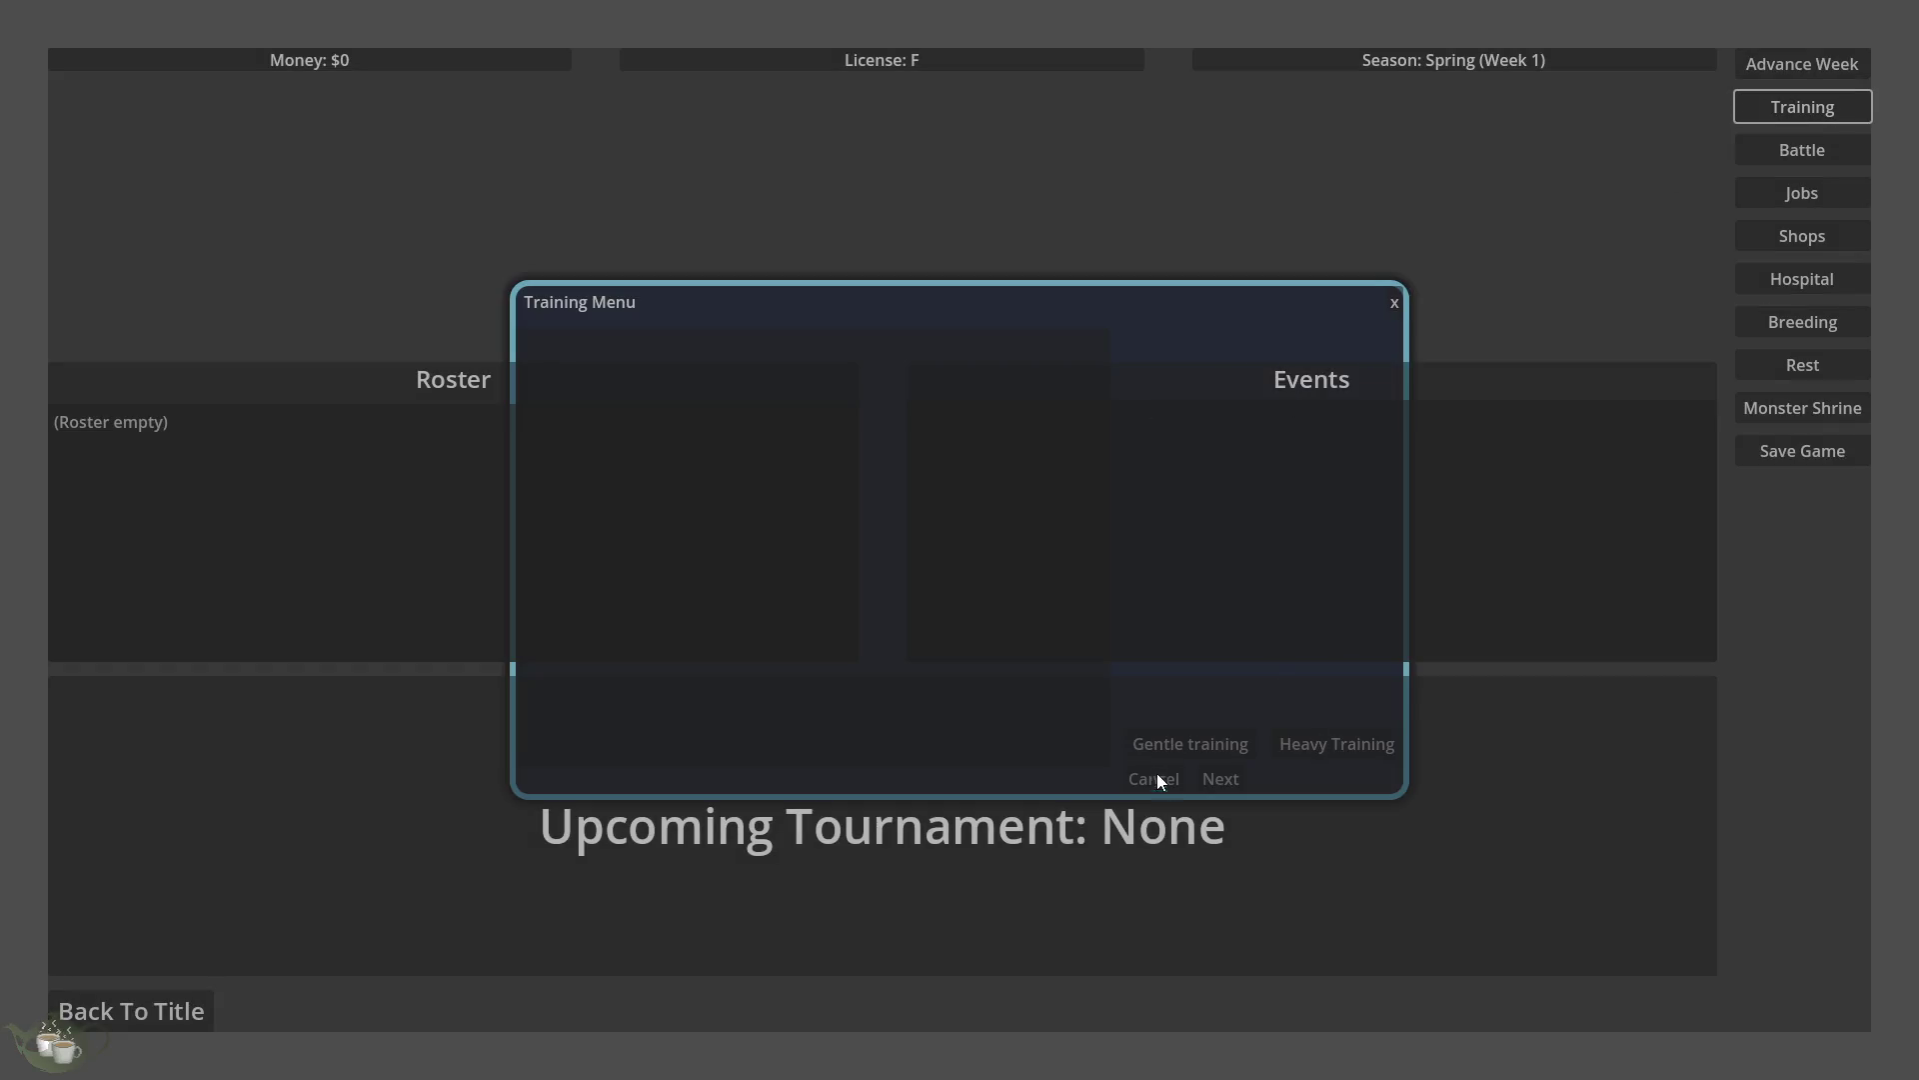
click(601, 500)
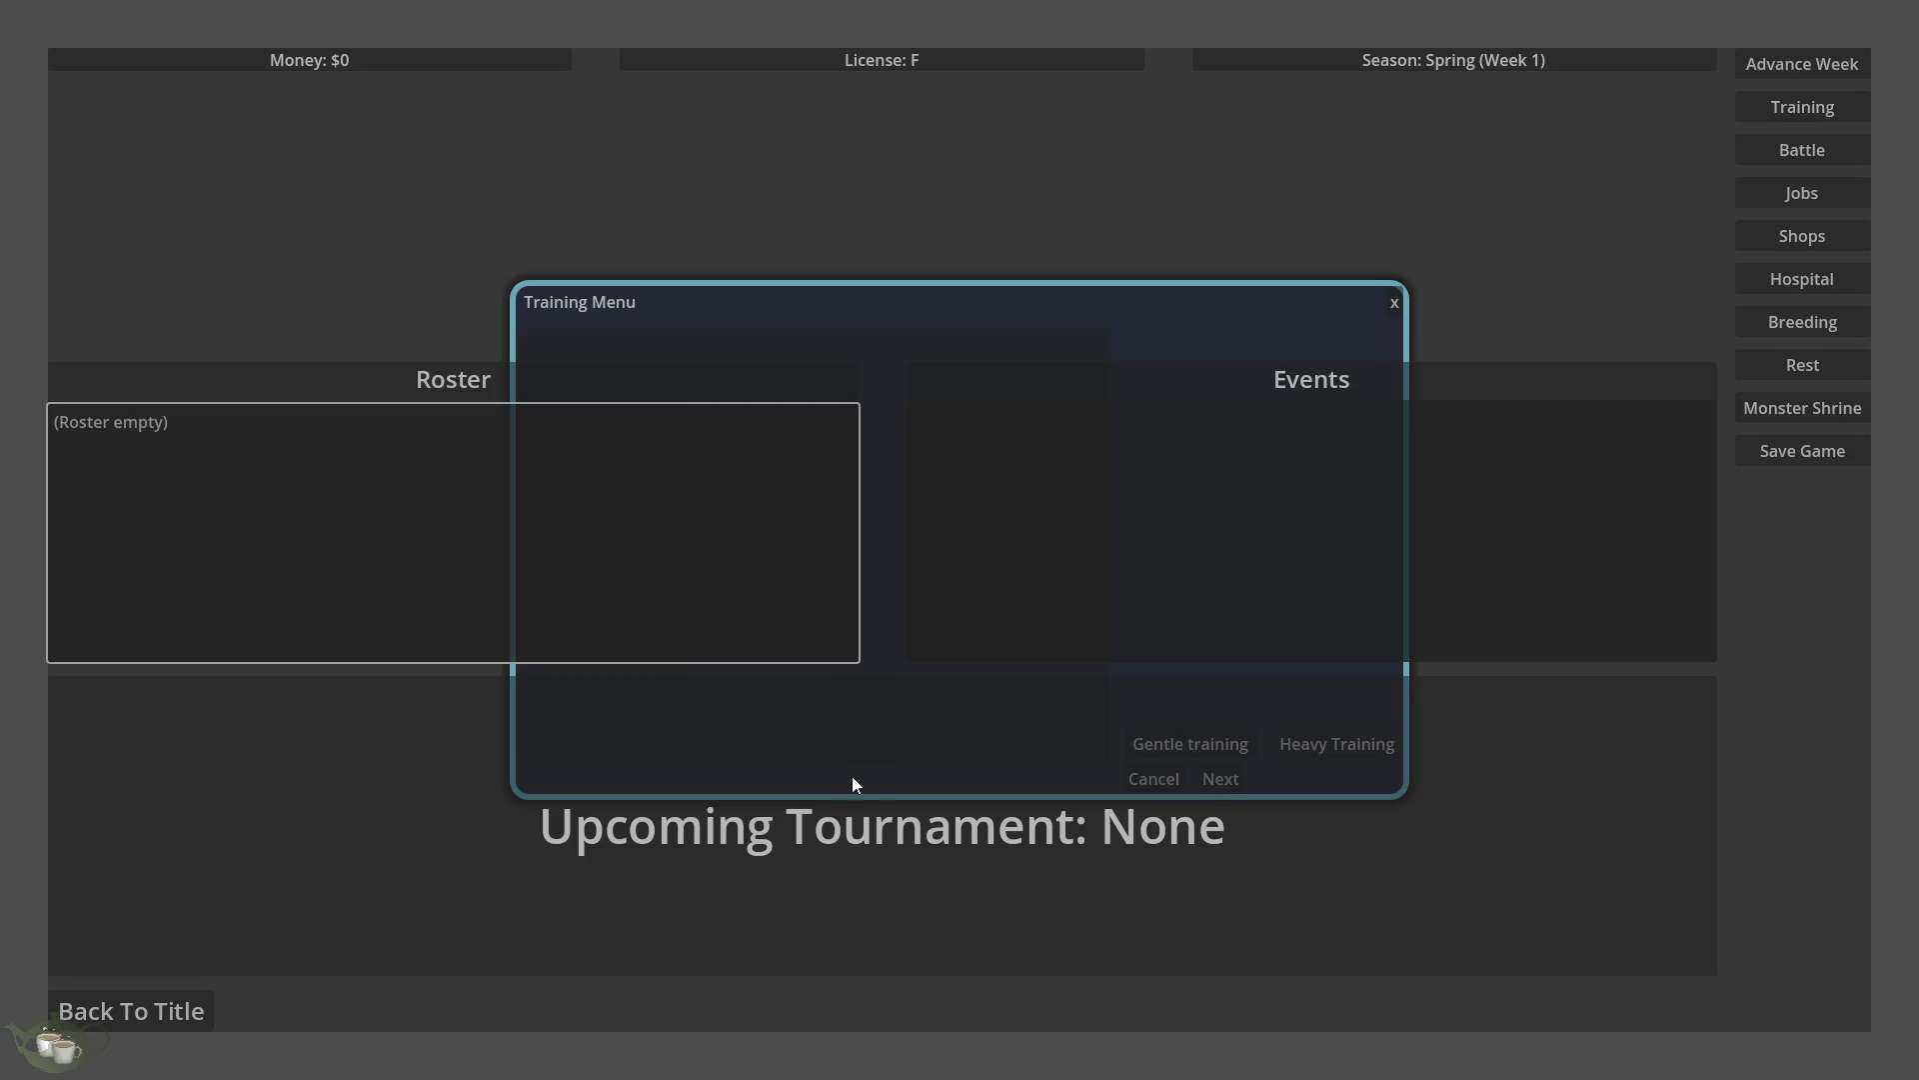
click(165, 1012)
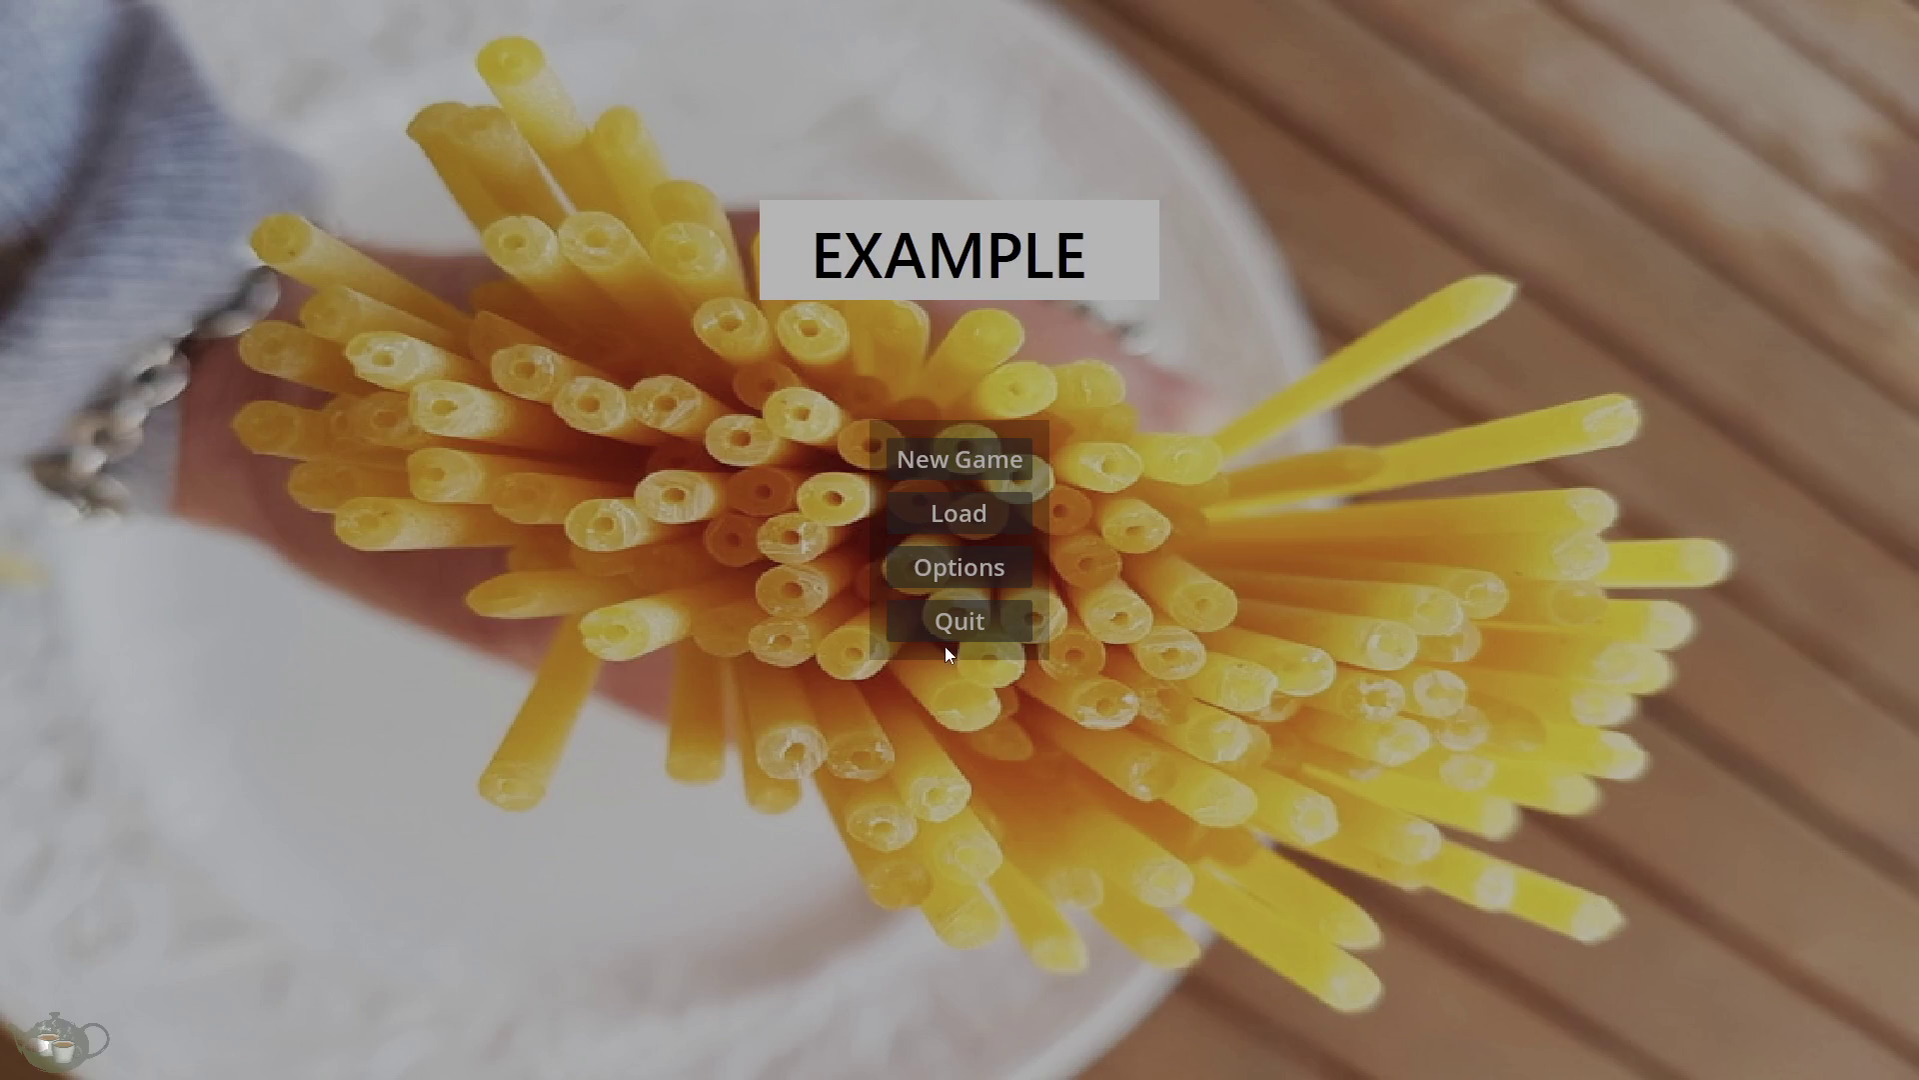
click(947, 632)
click(485, 1013)
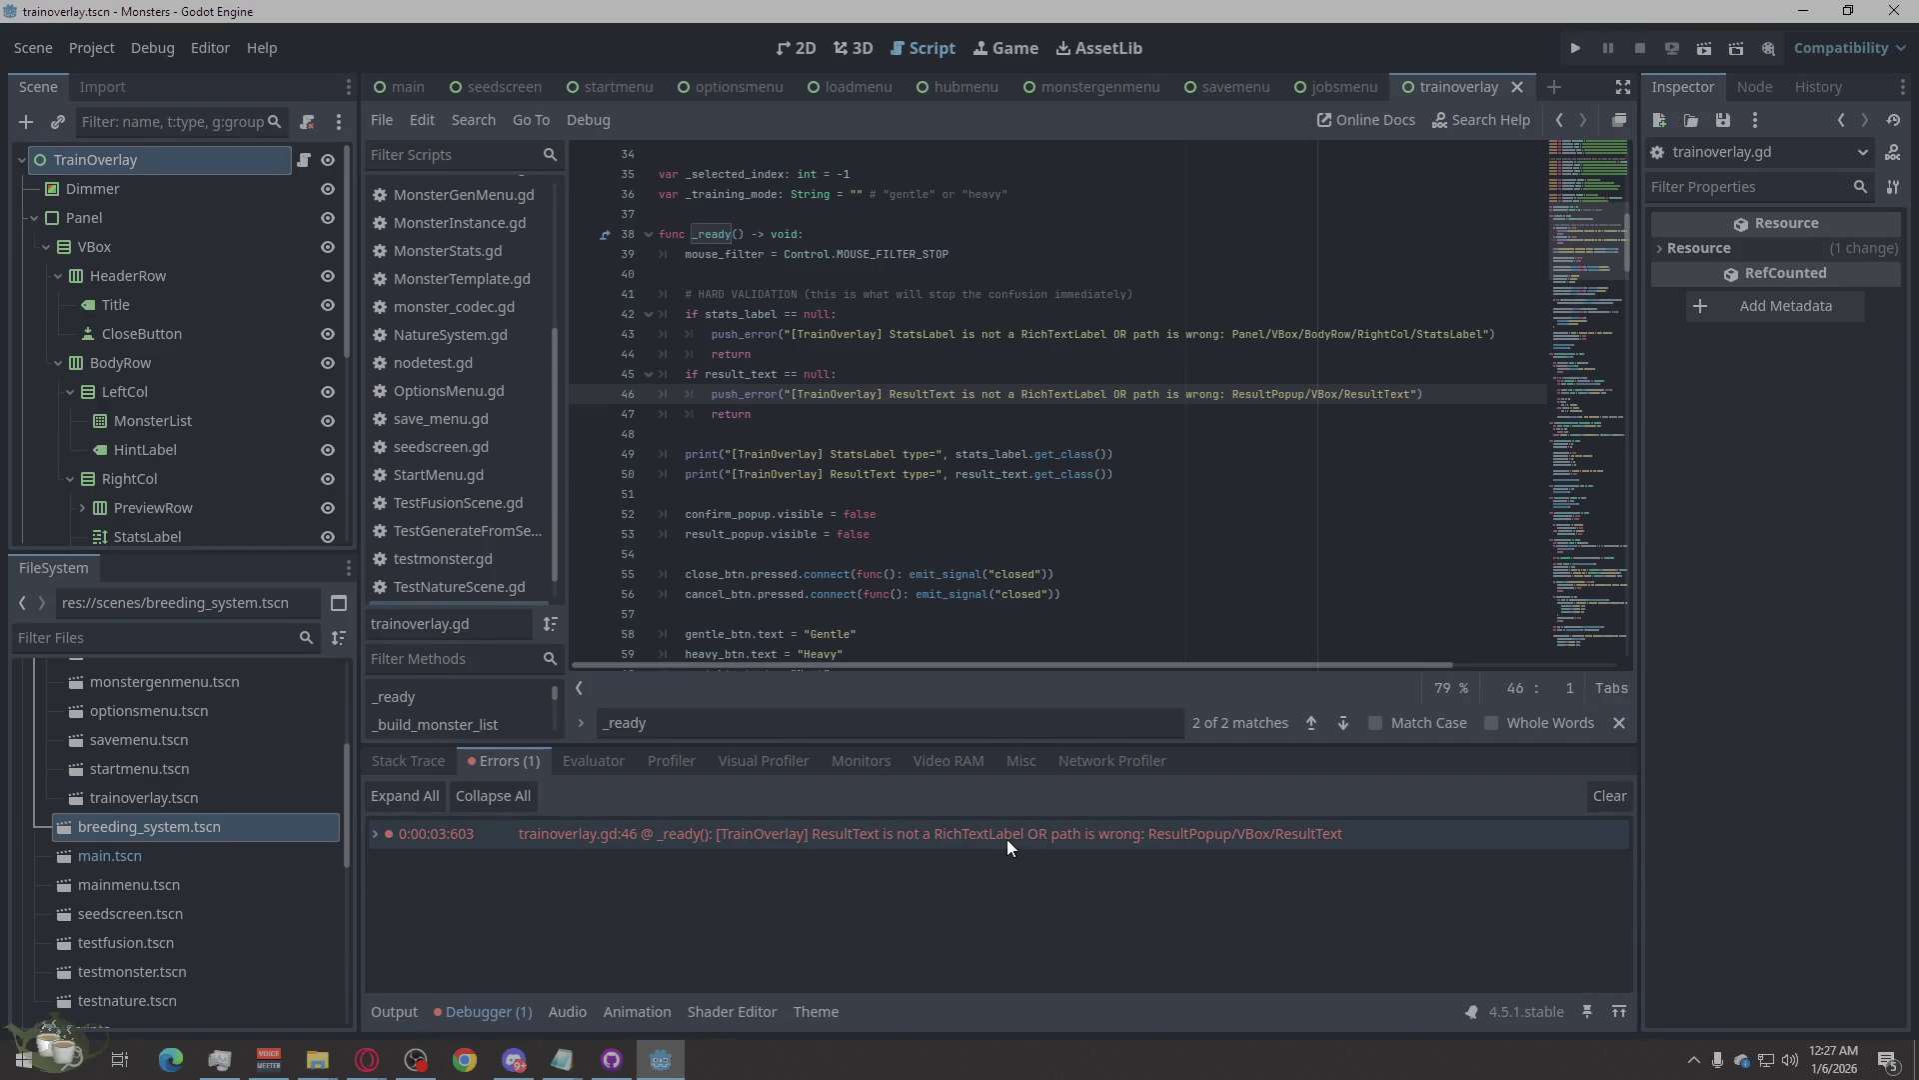
mouse_move(1003, 836)
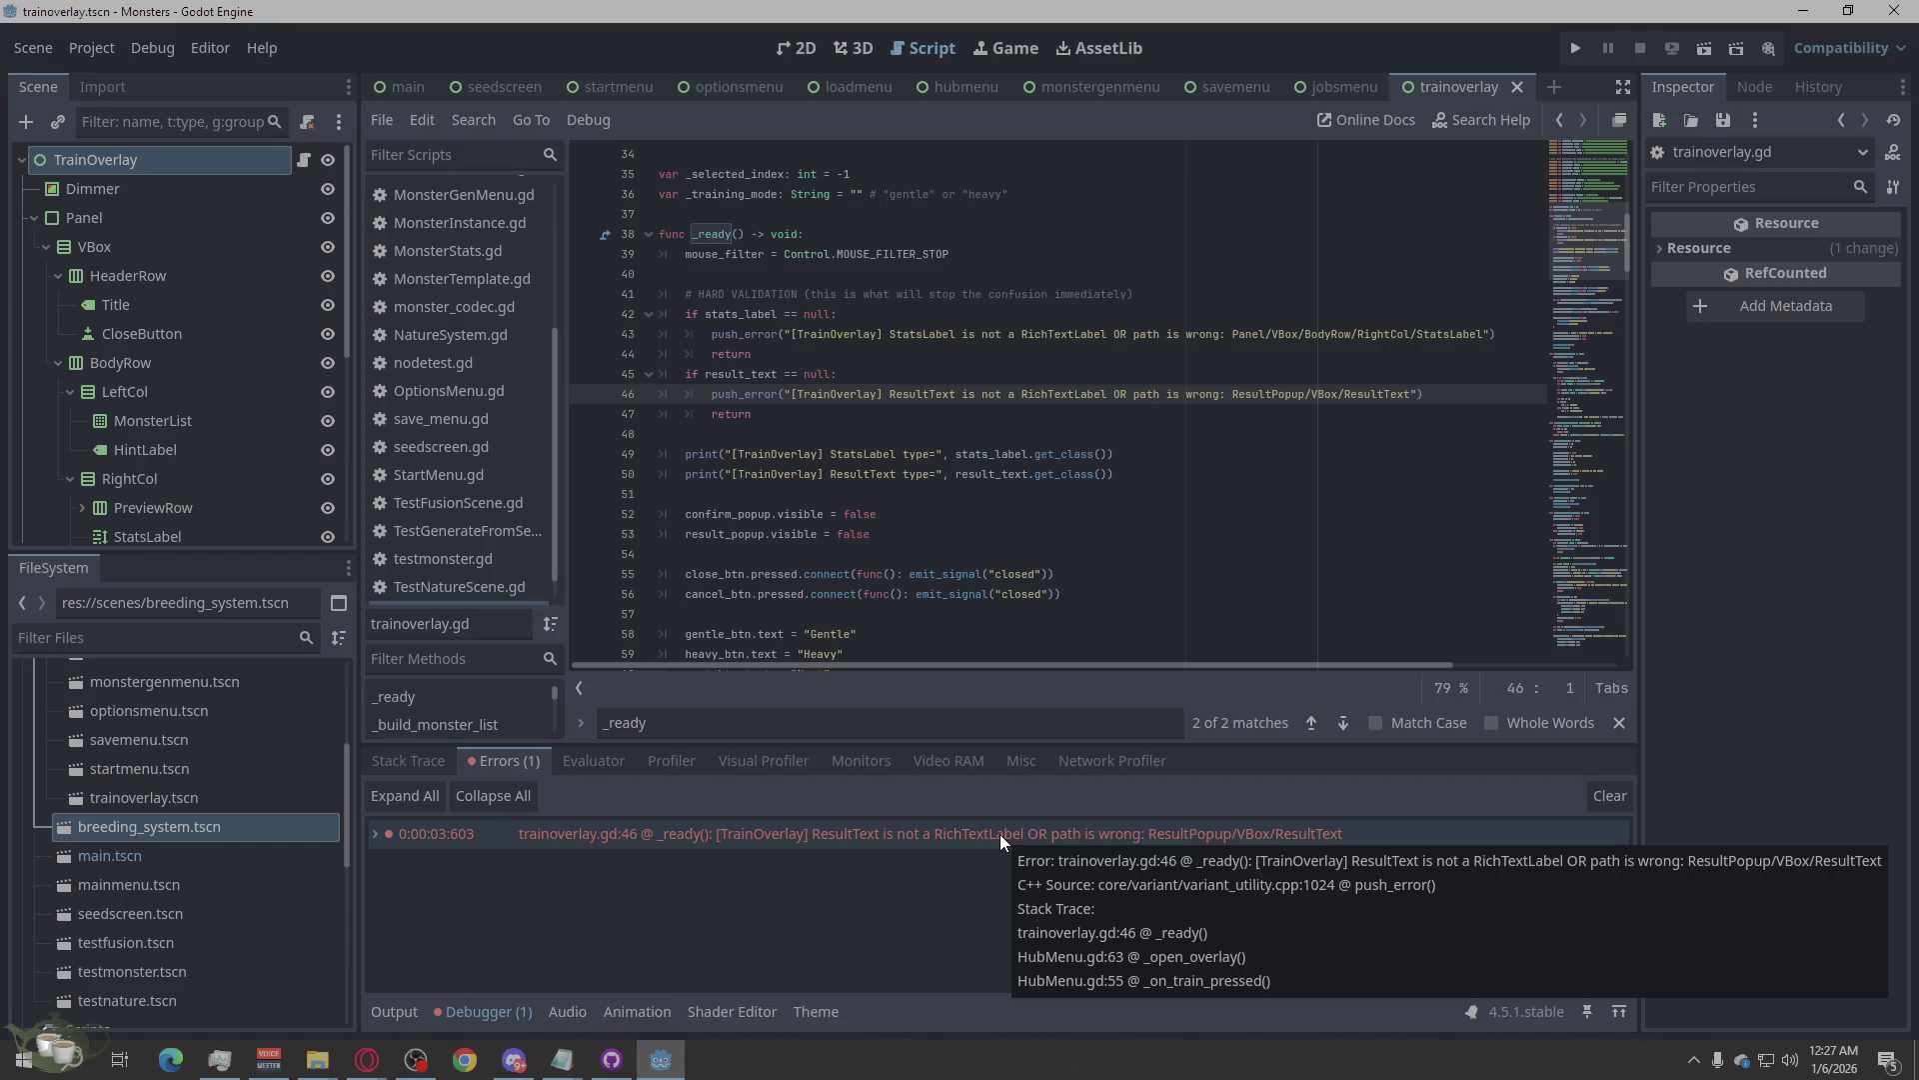
scroll(165, 401, down, 2)
mouse_move(161, 438)
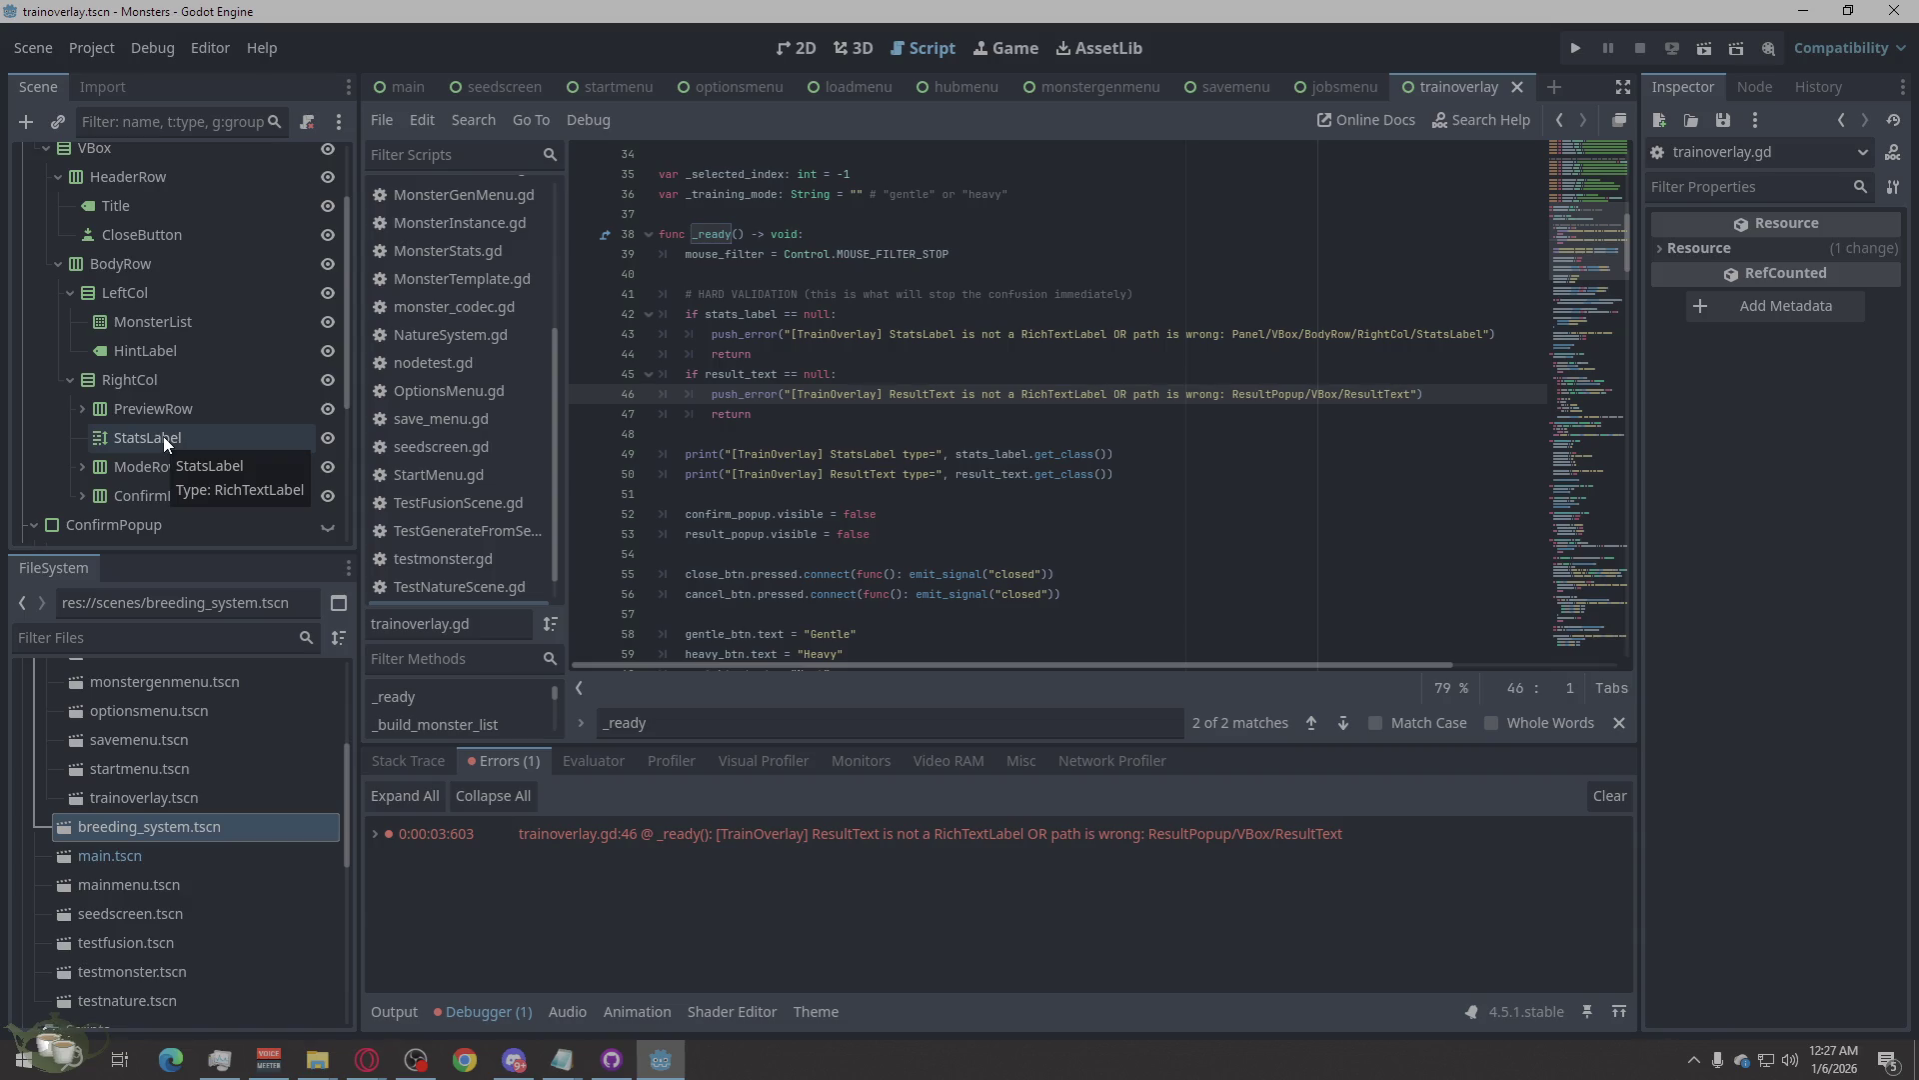
Delete the old ResultText Label node from ResultPopup's VBox.
scroll(219, 437, down, 5)
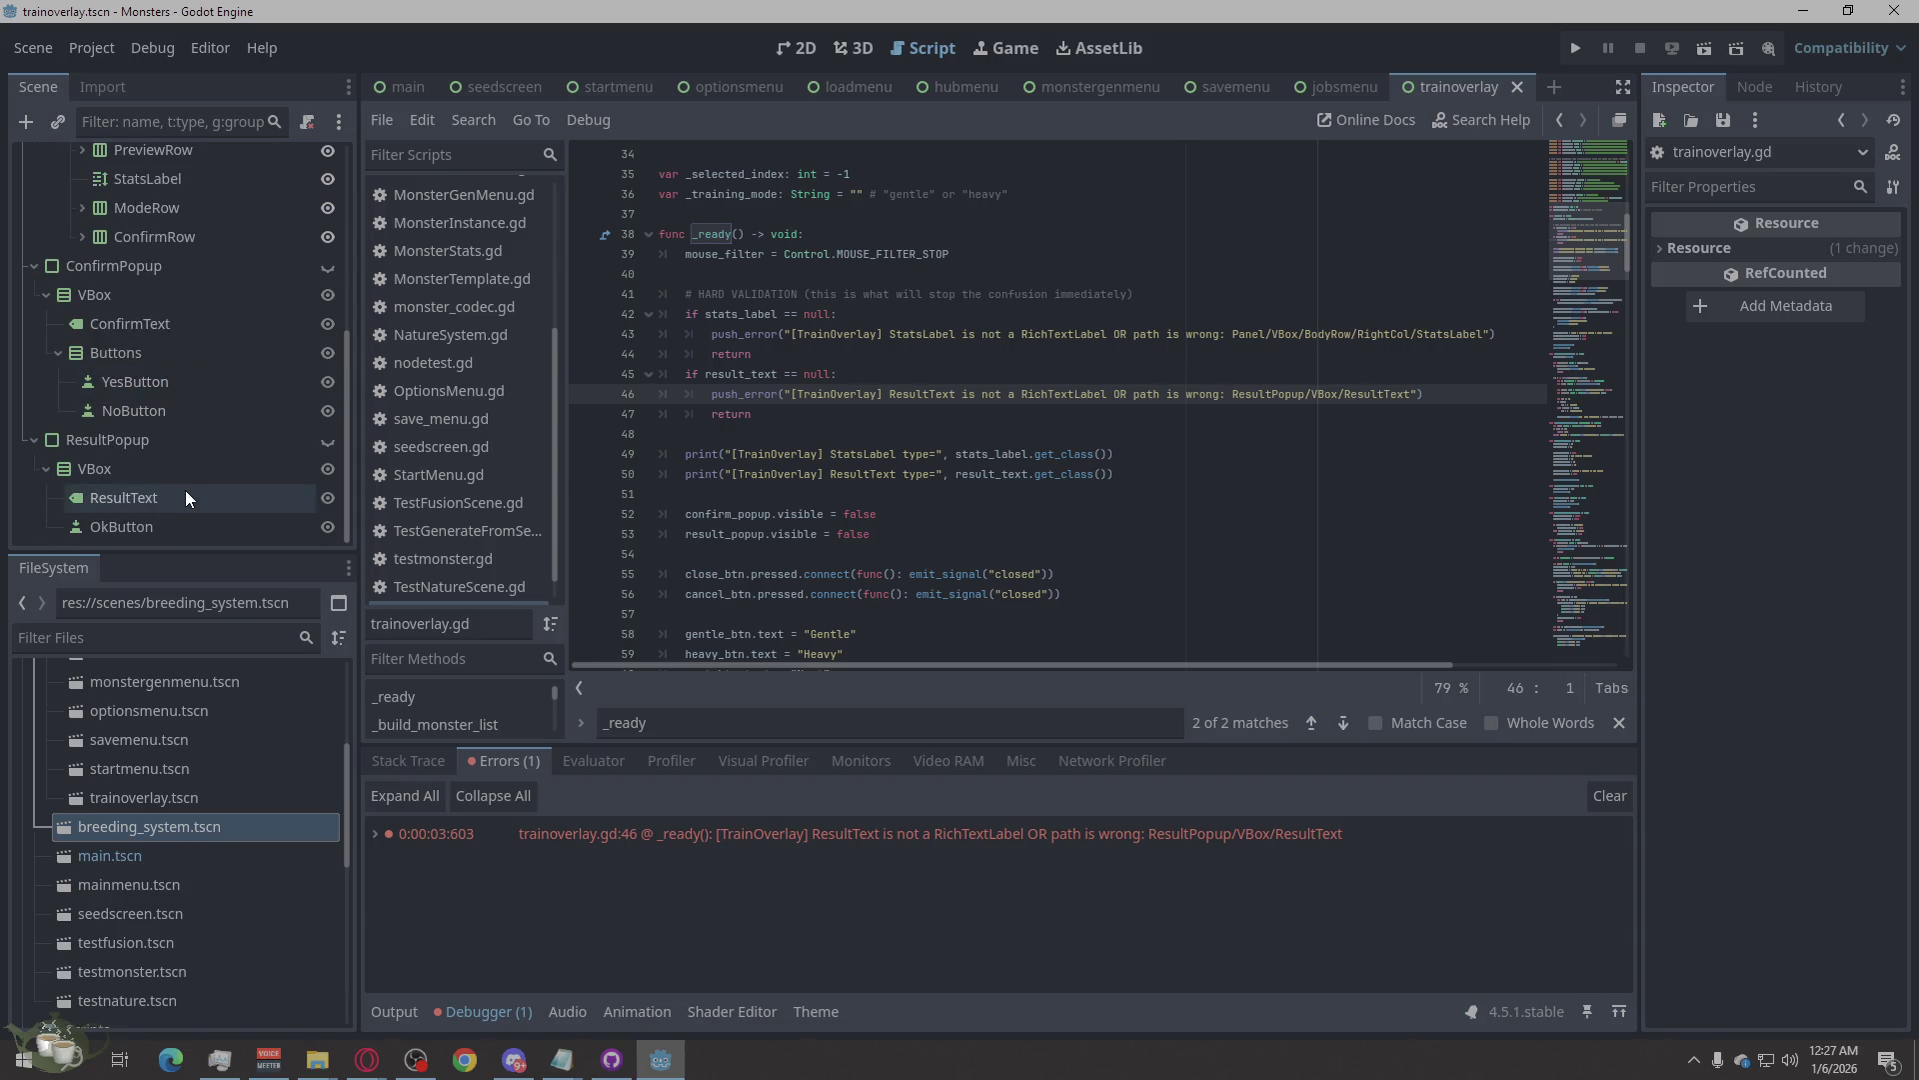
click(179, 501)
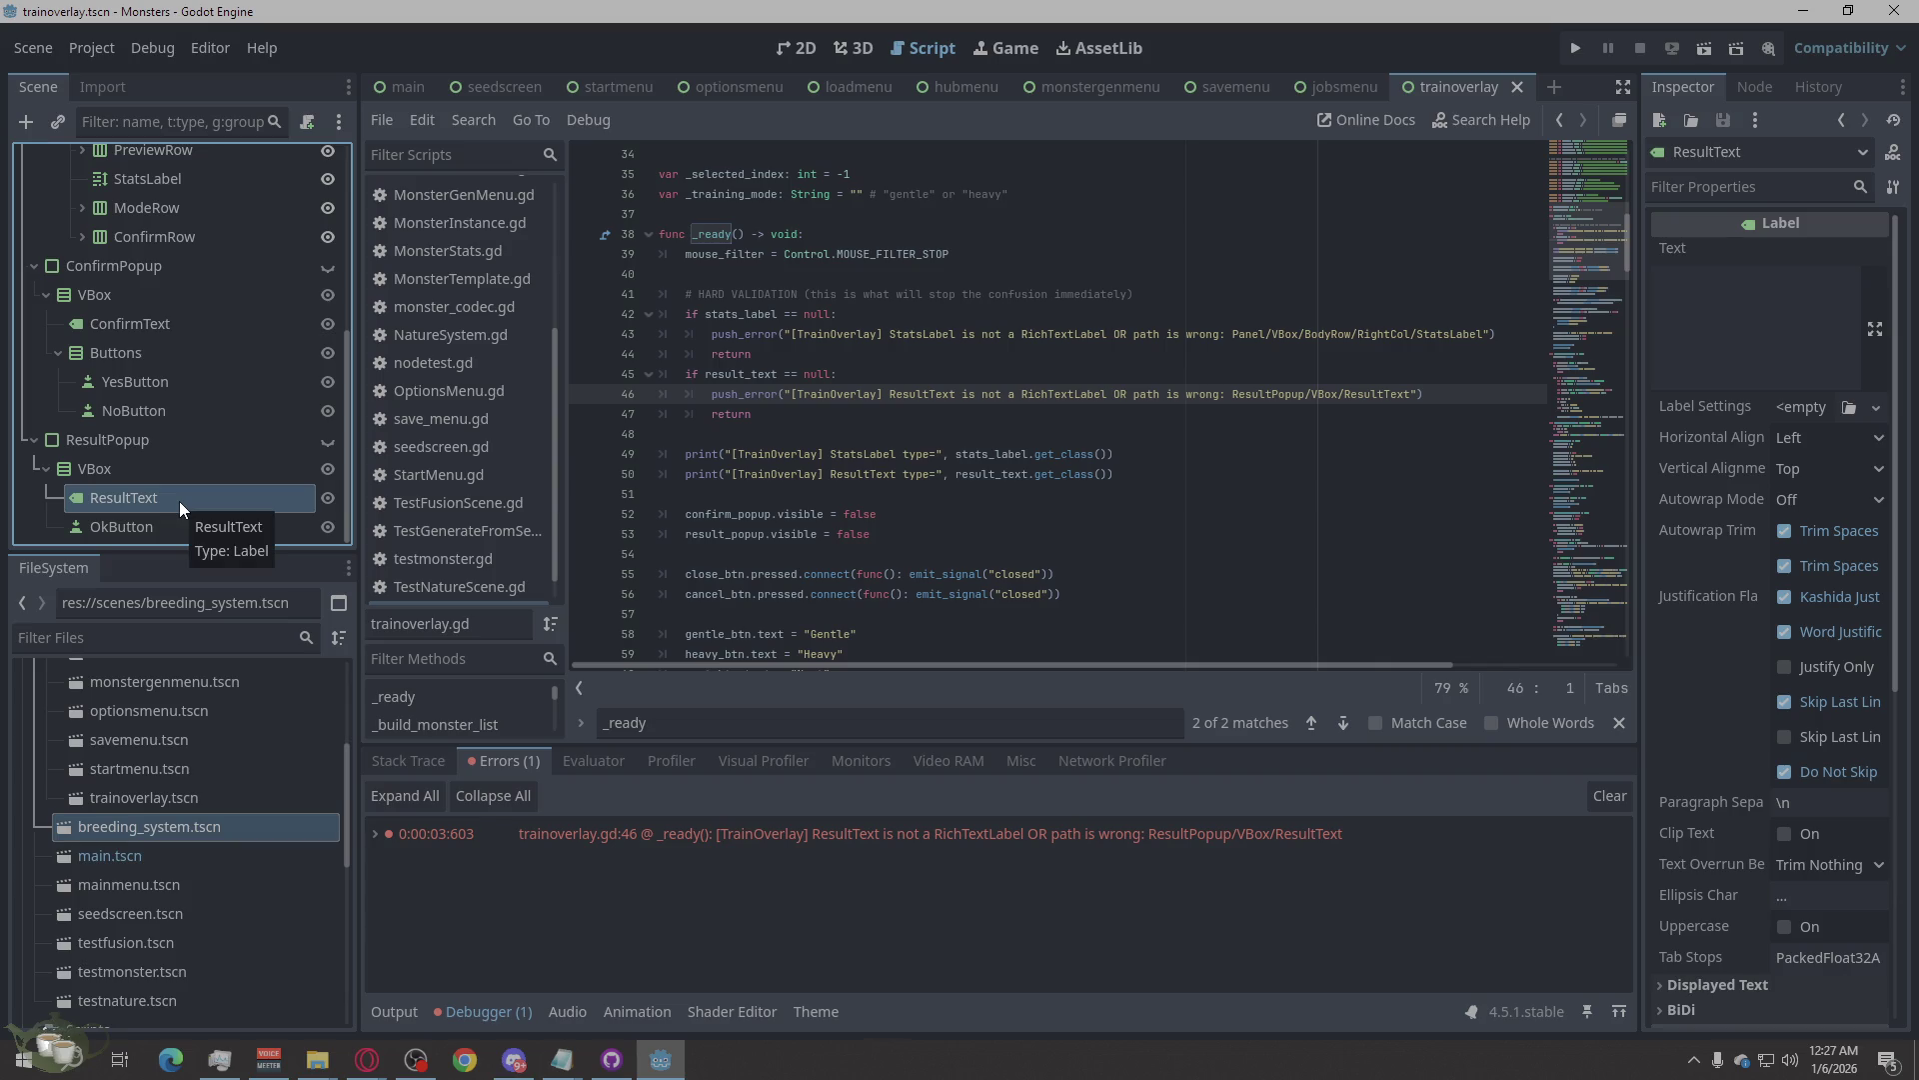
right_click(178, 502)
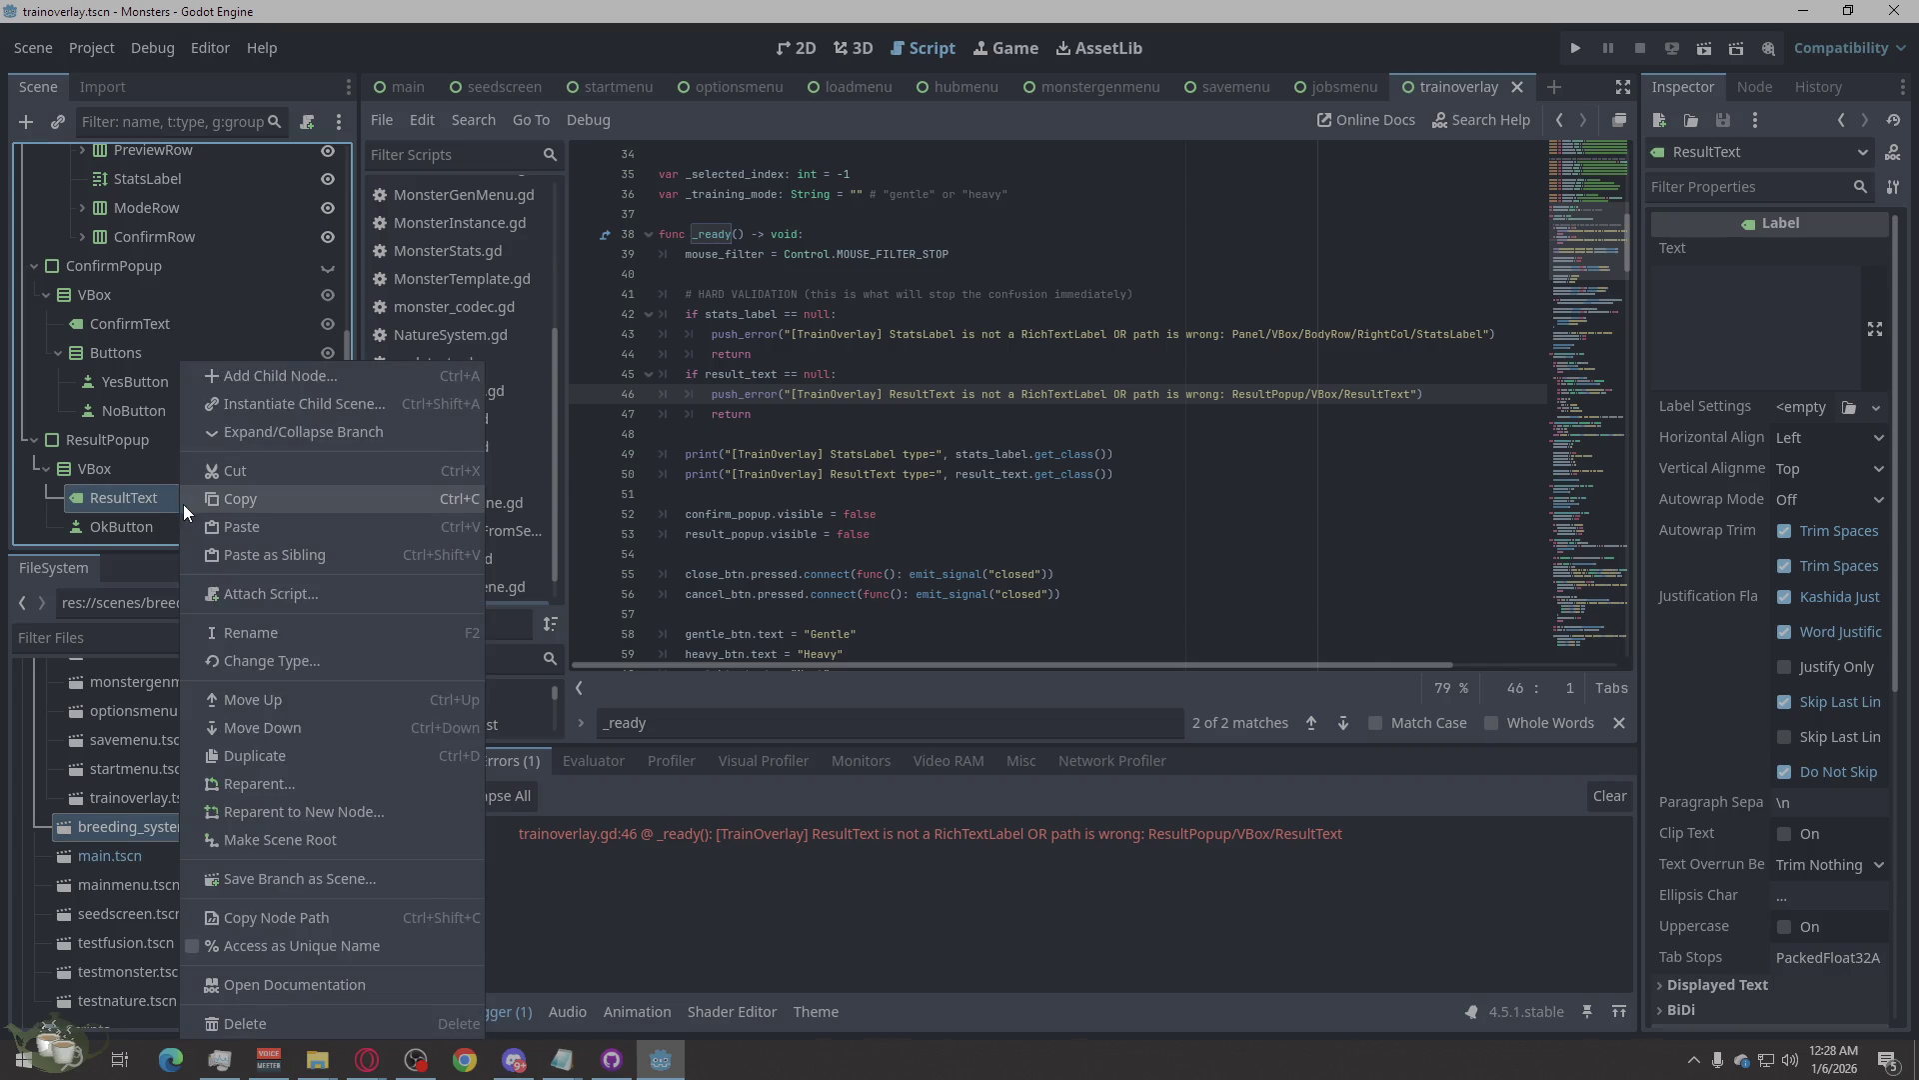
click(282, 1022)
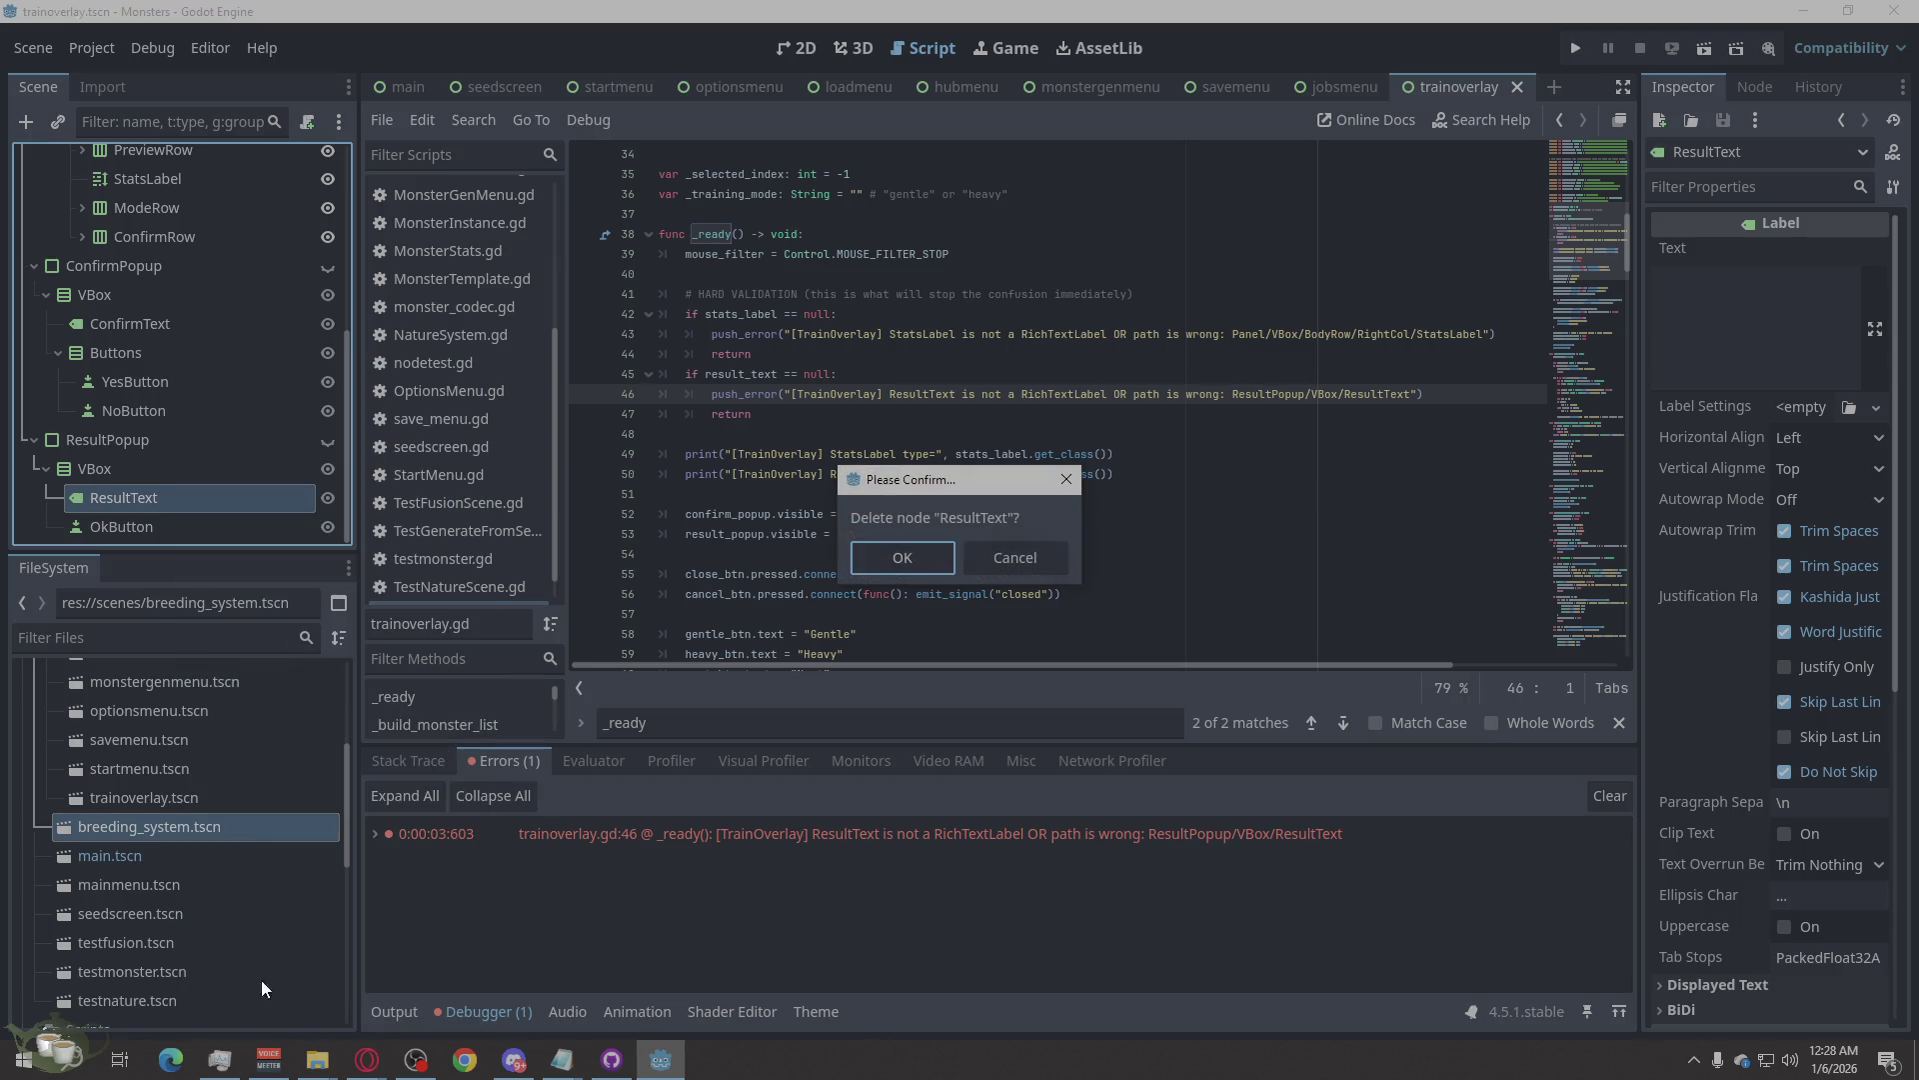
click(925, 566)
Add a RichTextLabel child under VBox and move it above OkButton.
click(101, 506)
right_click(101, 506)
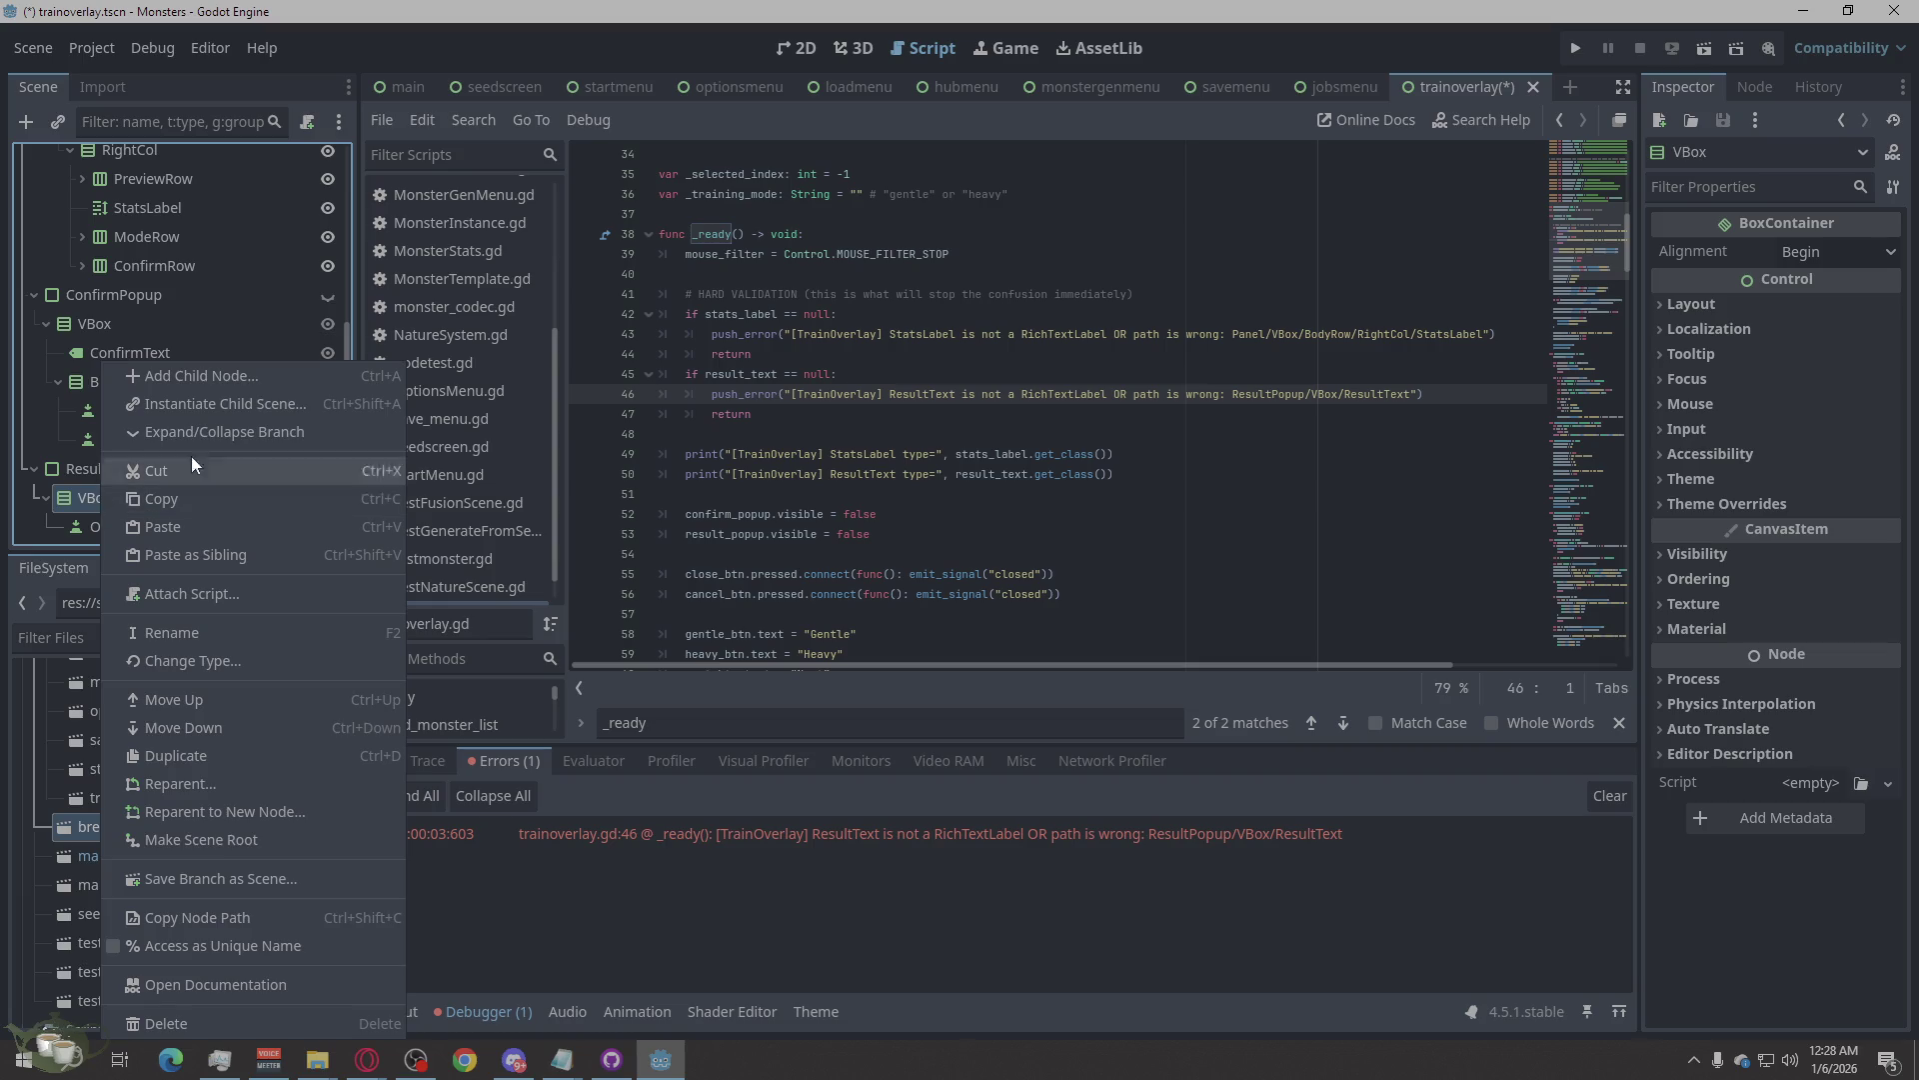
click(245, 377)
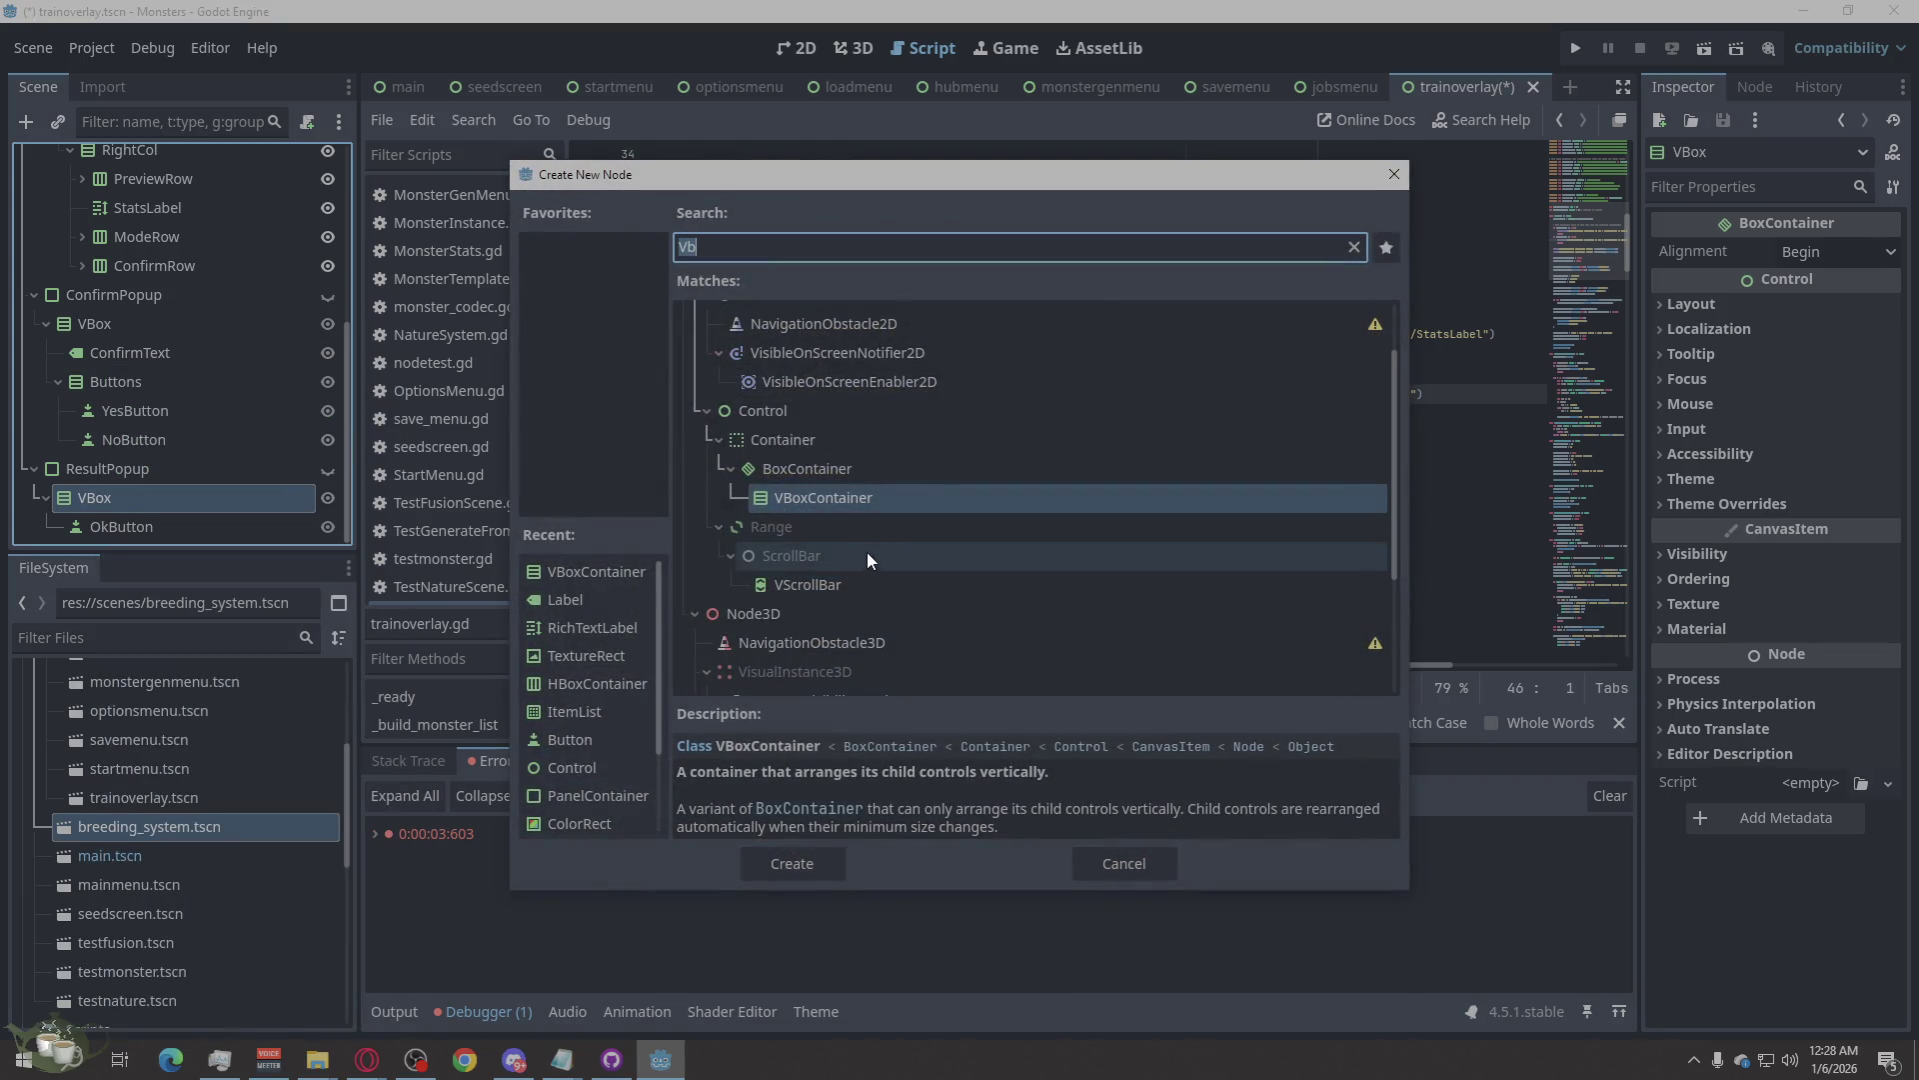
text(ri)
text(ch)
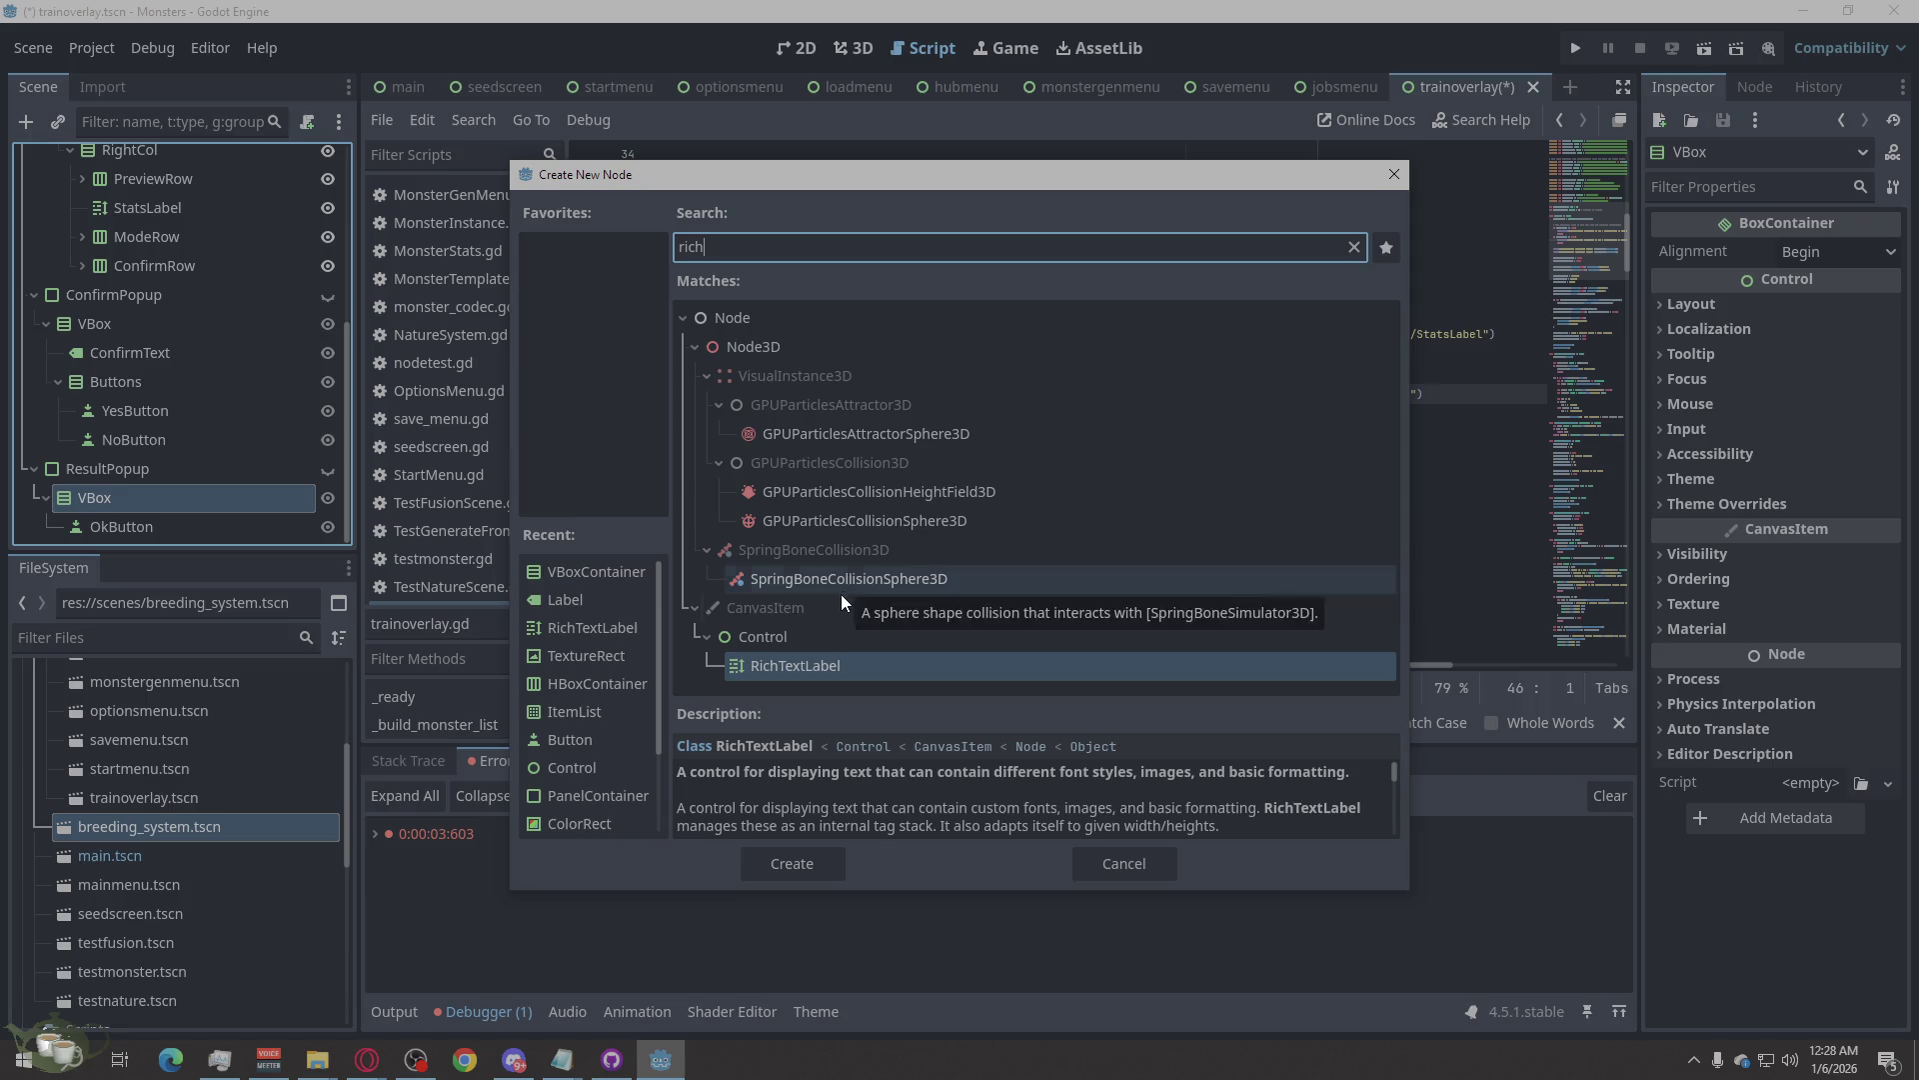
click(803, 865)
drag(134, 528, 119, 488)
Rename the RichTextLabel to ResultText, then save and launch the game.
double_click(118, 488)
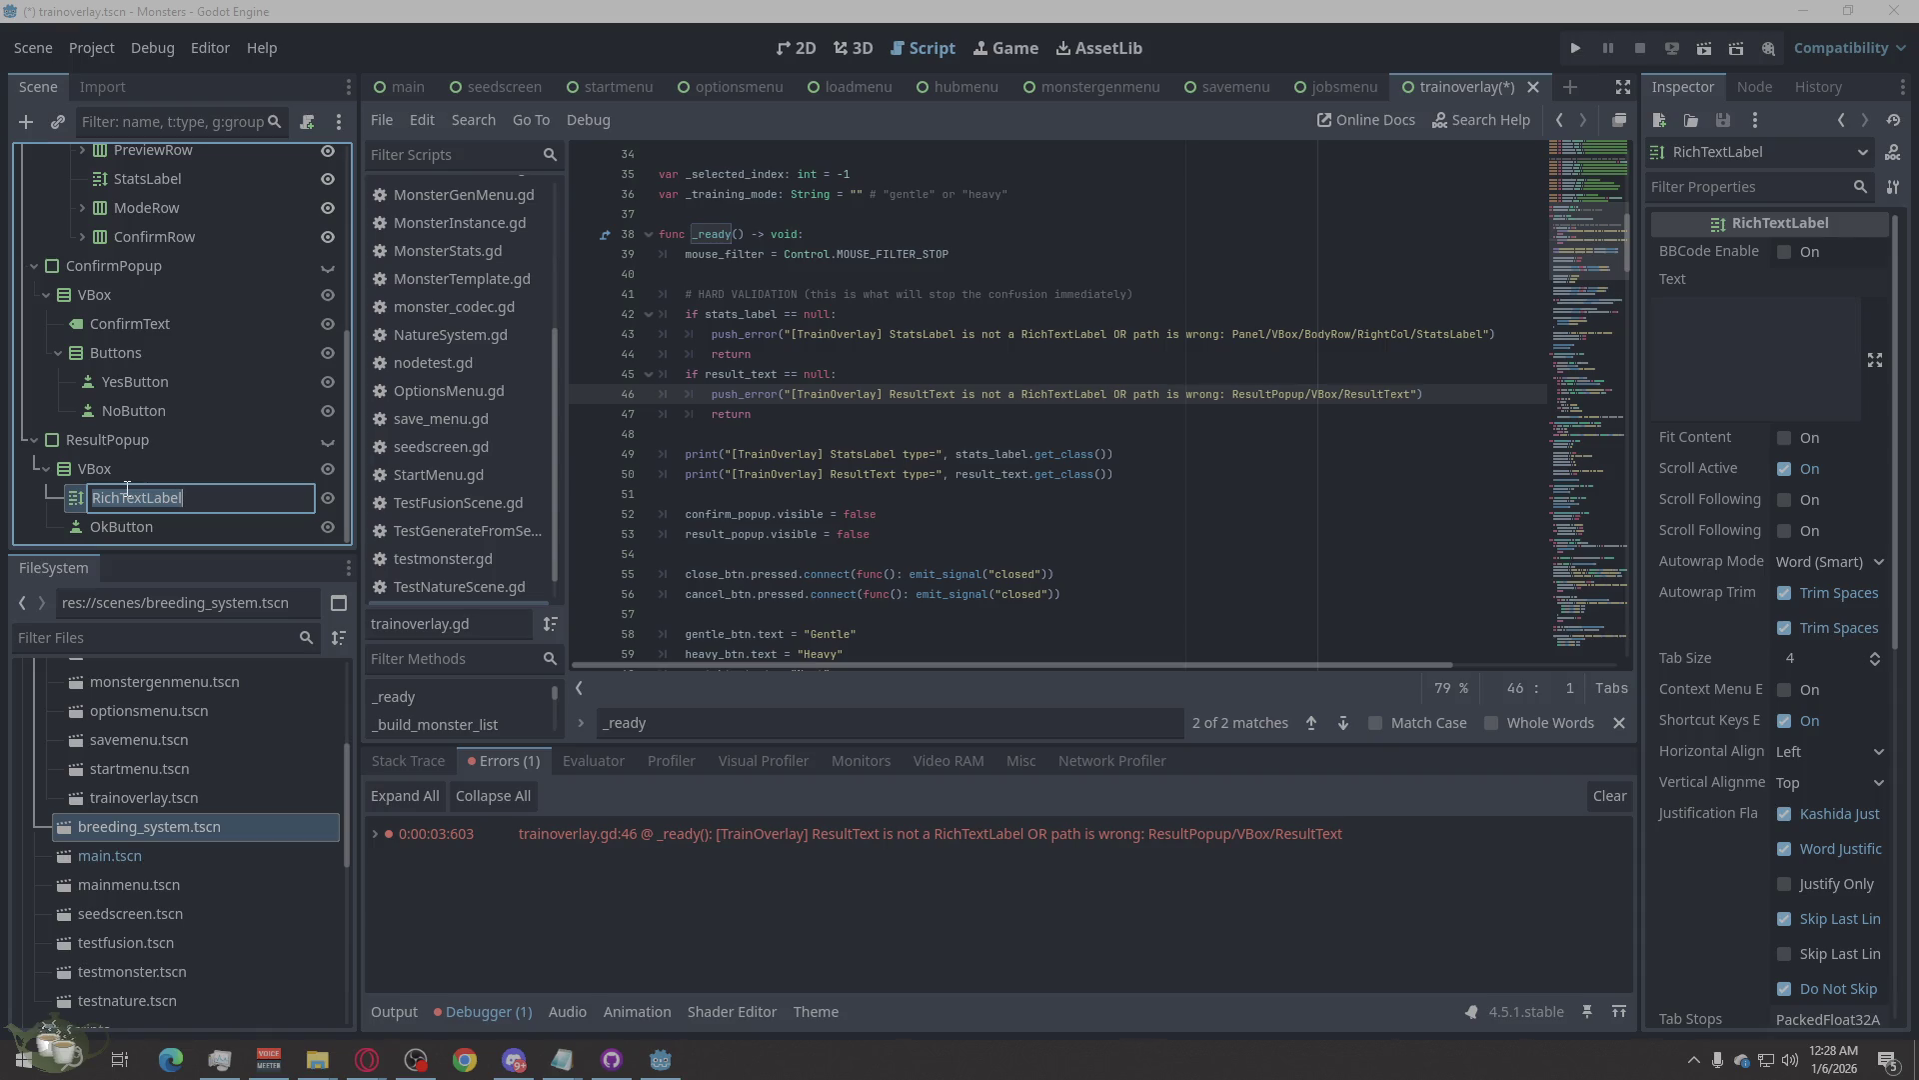
text(ResultText)
click(282, 494)
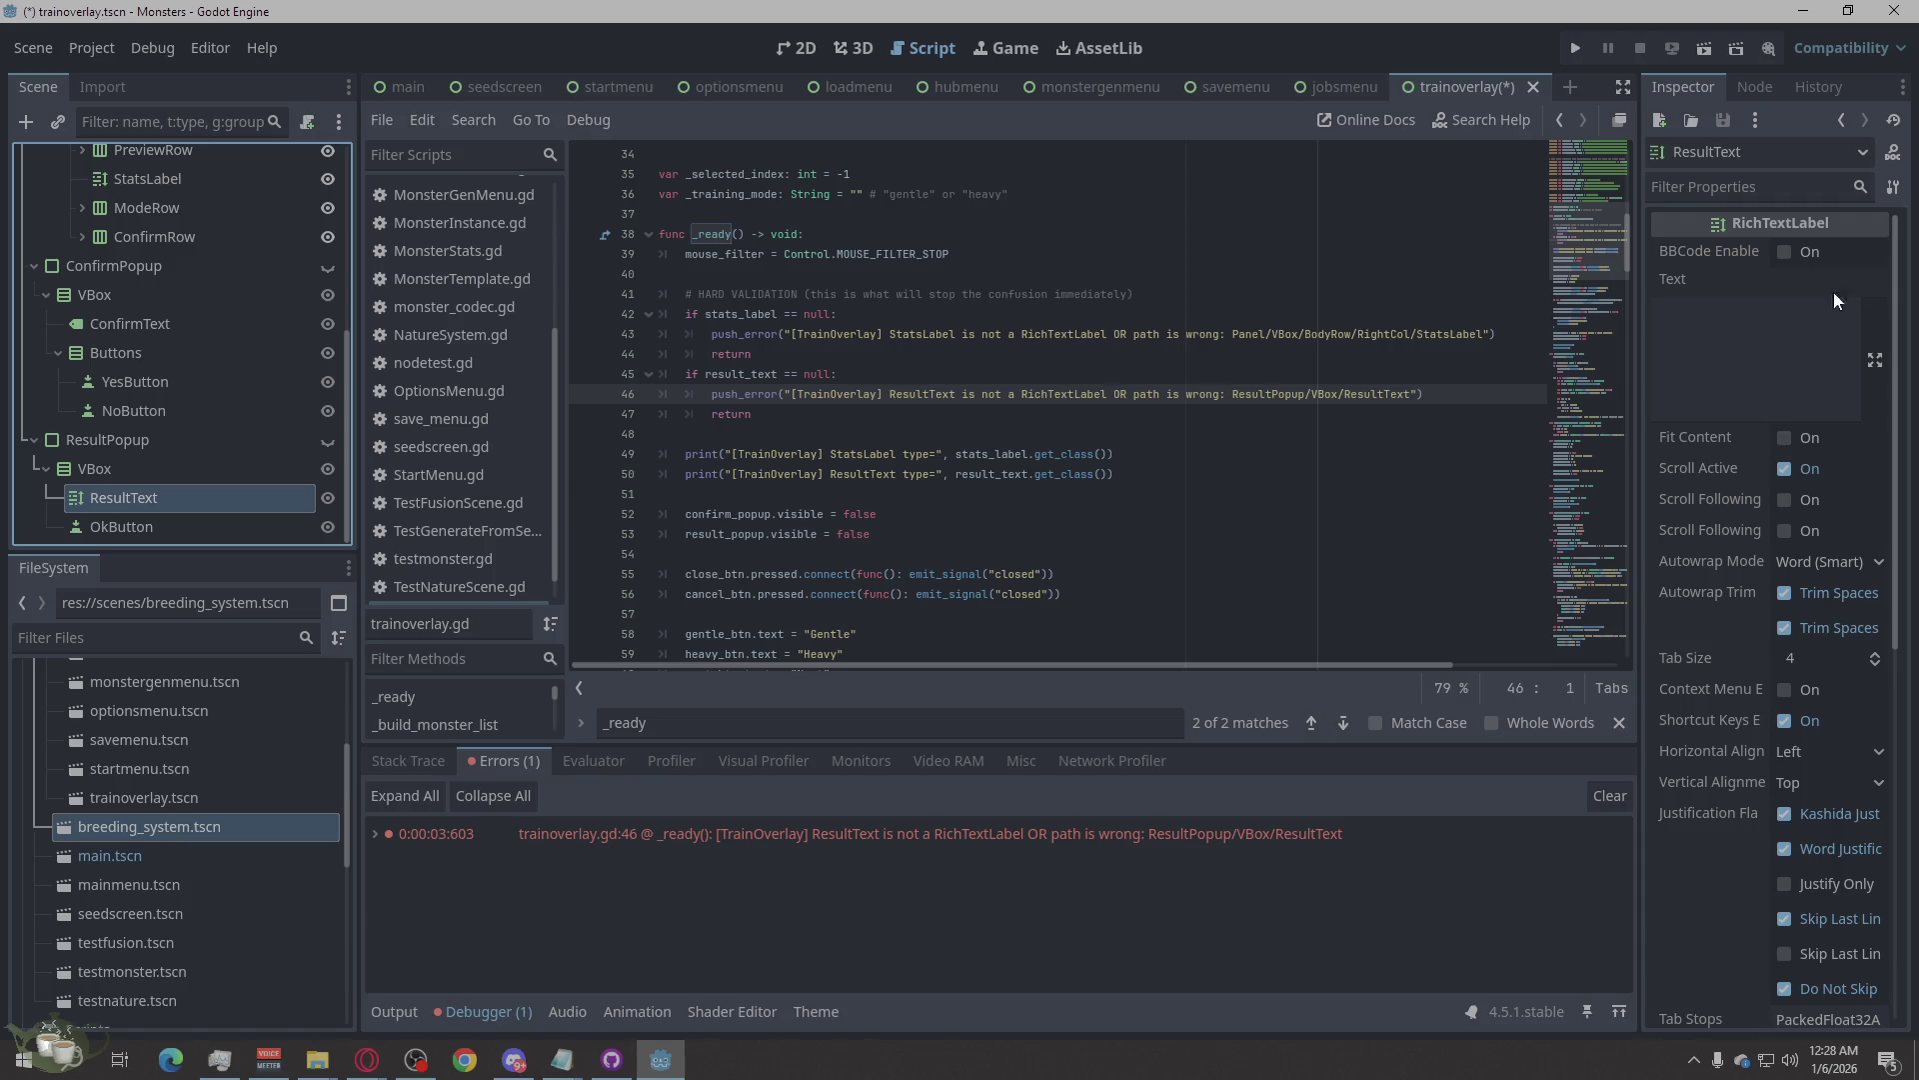
click(1573, 50)
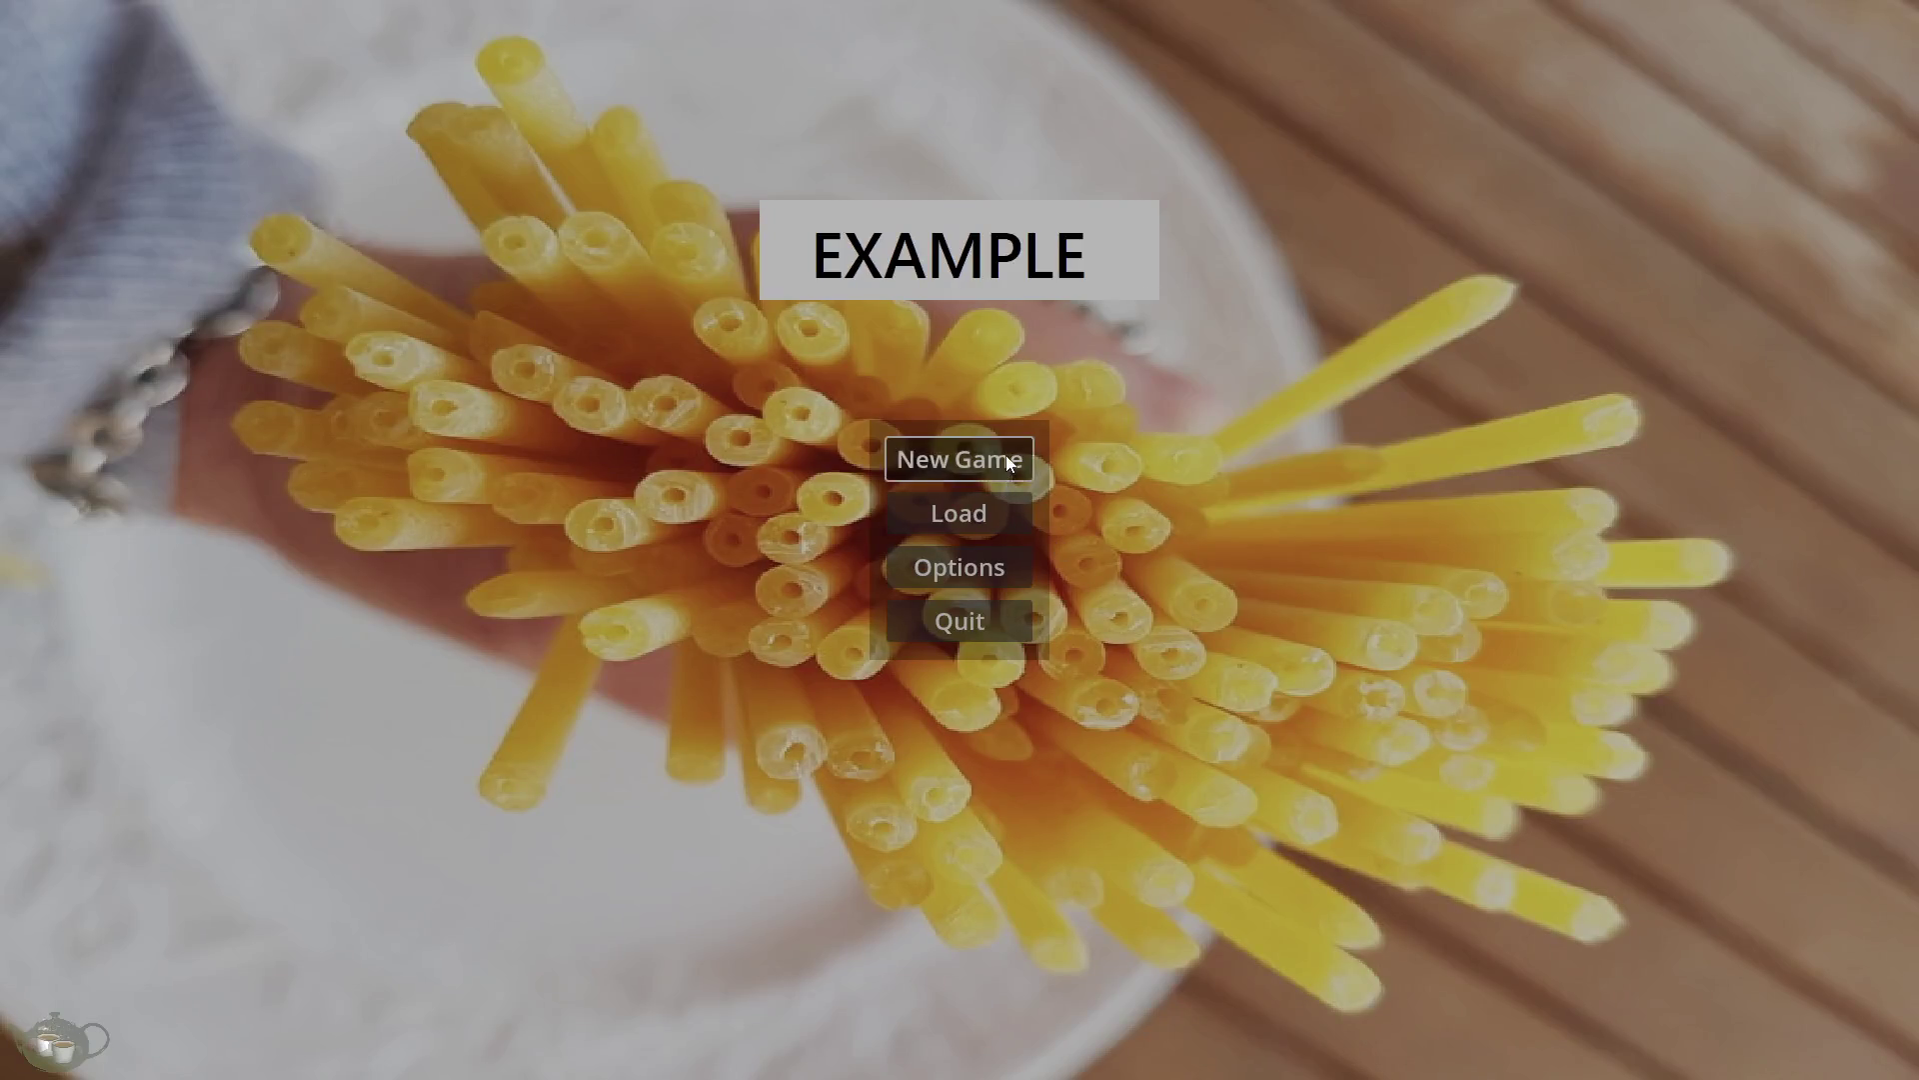
Play through New Game, the Training Menu and Back To Title, then quit the game.
click(1006, 454)
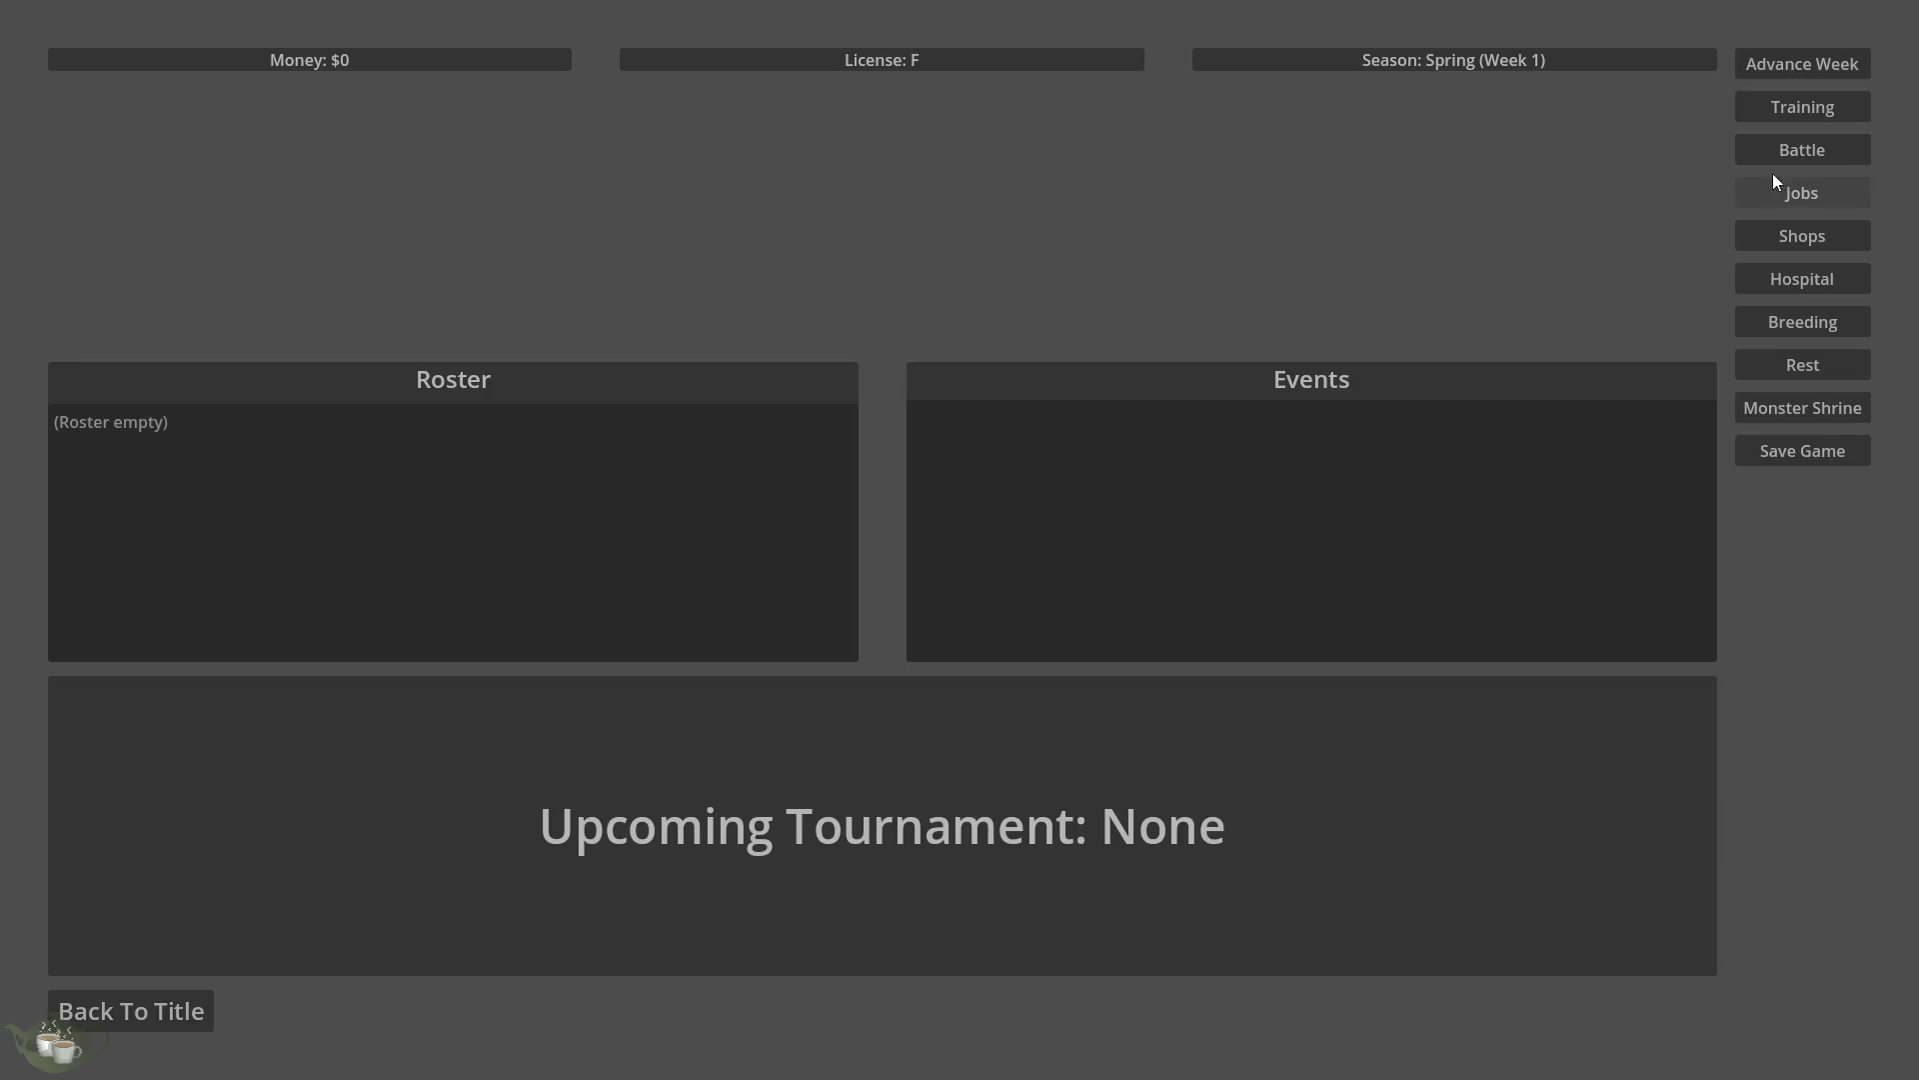
click(1790, 119)
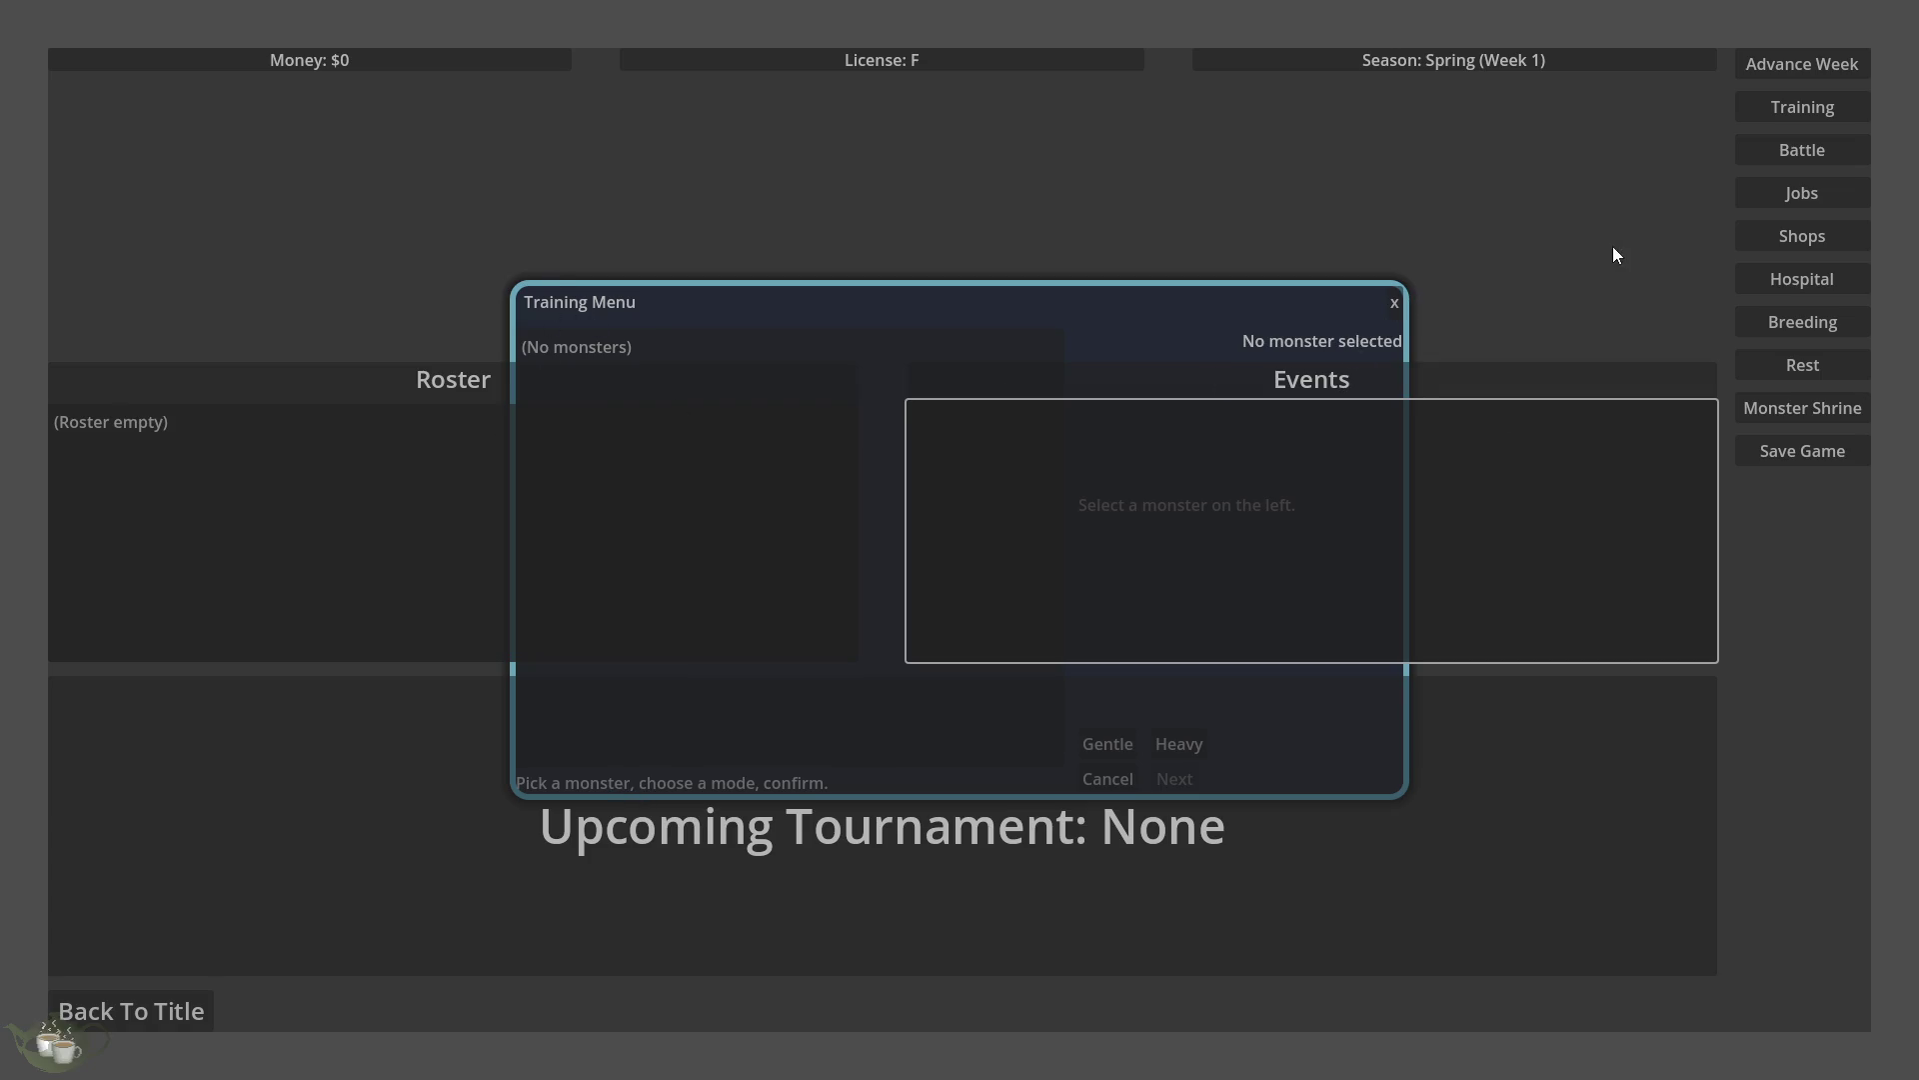
click(130, 1020)
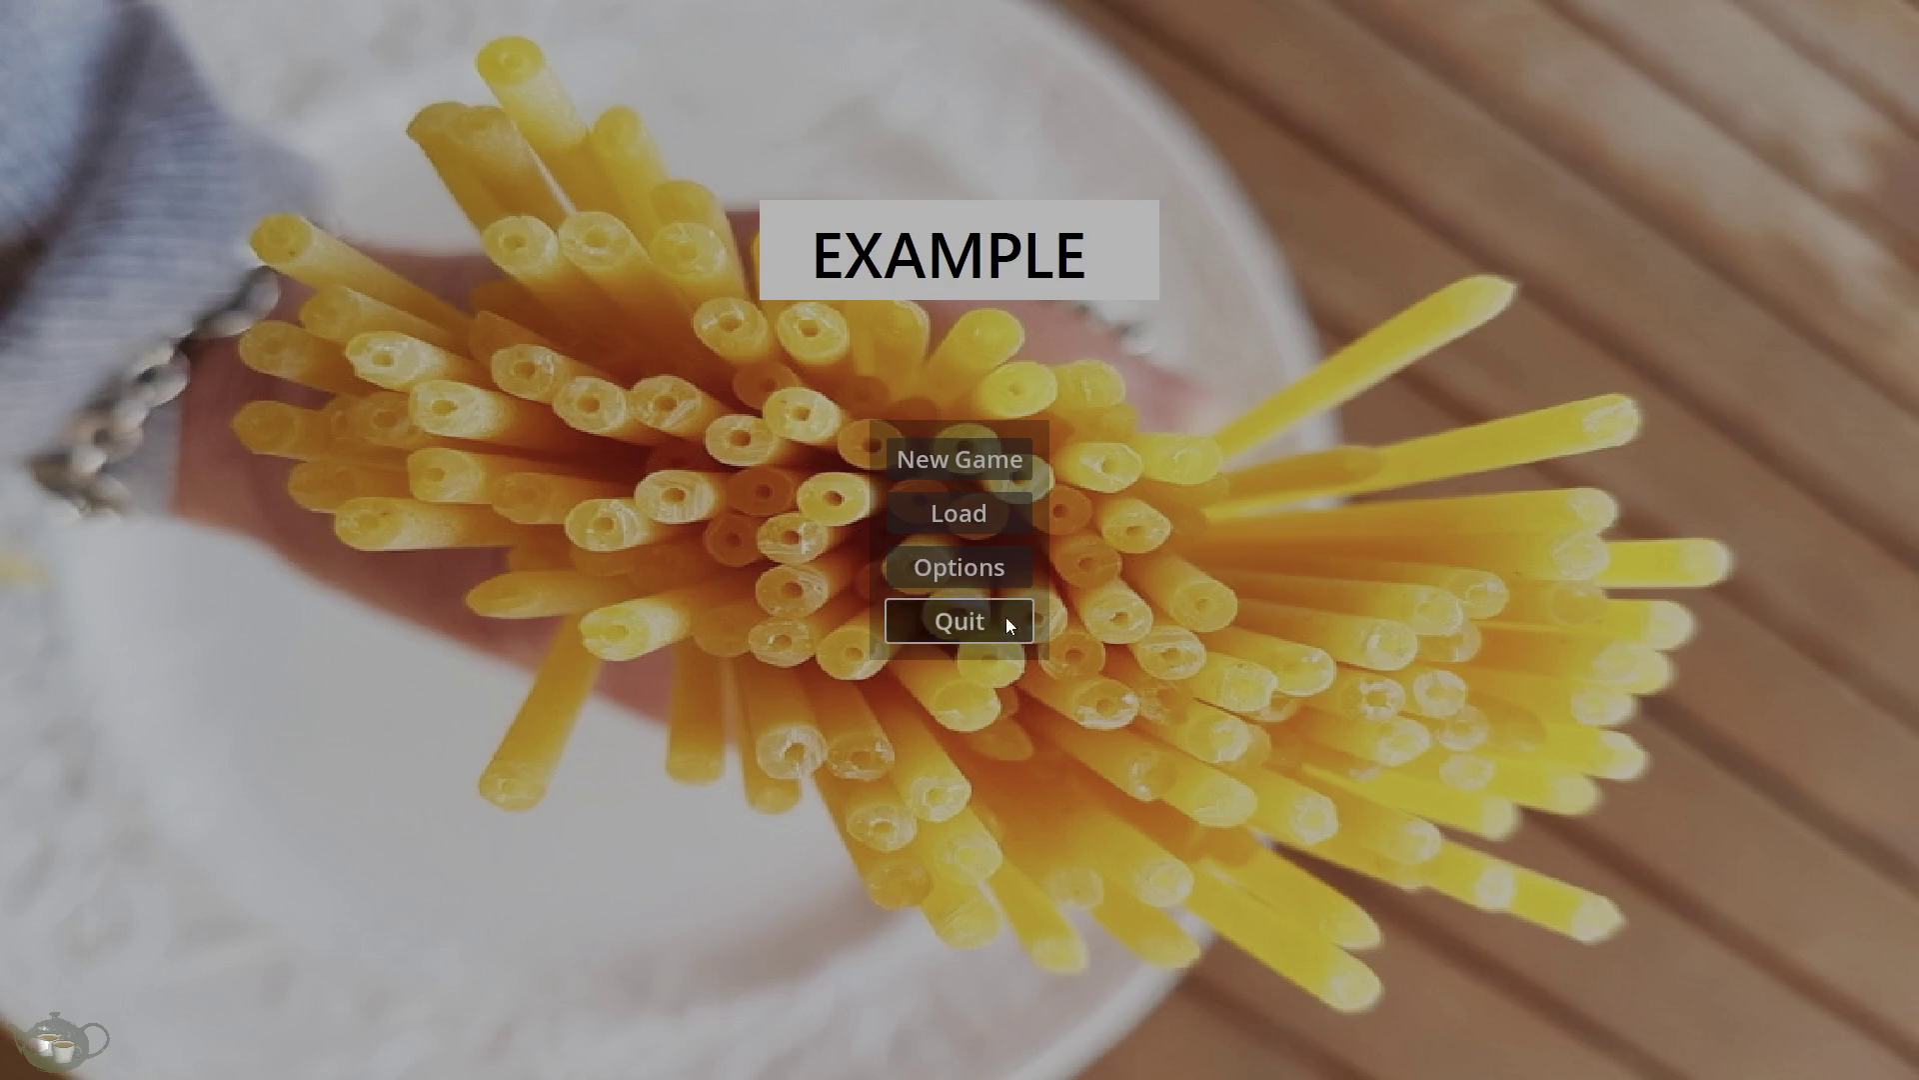
click(1006, 618)
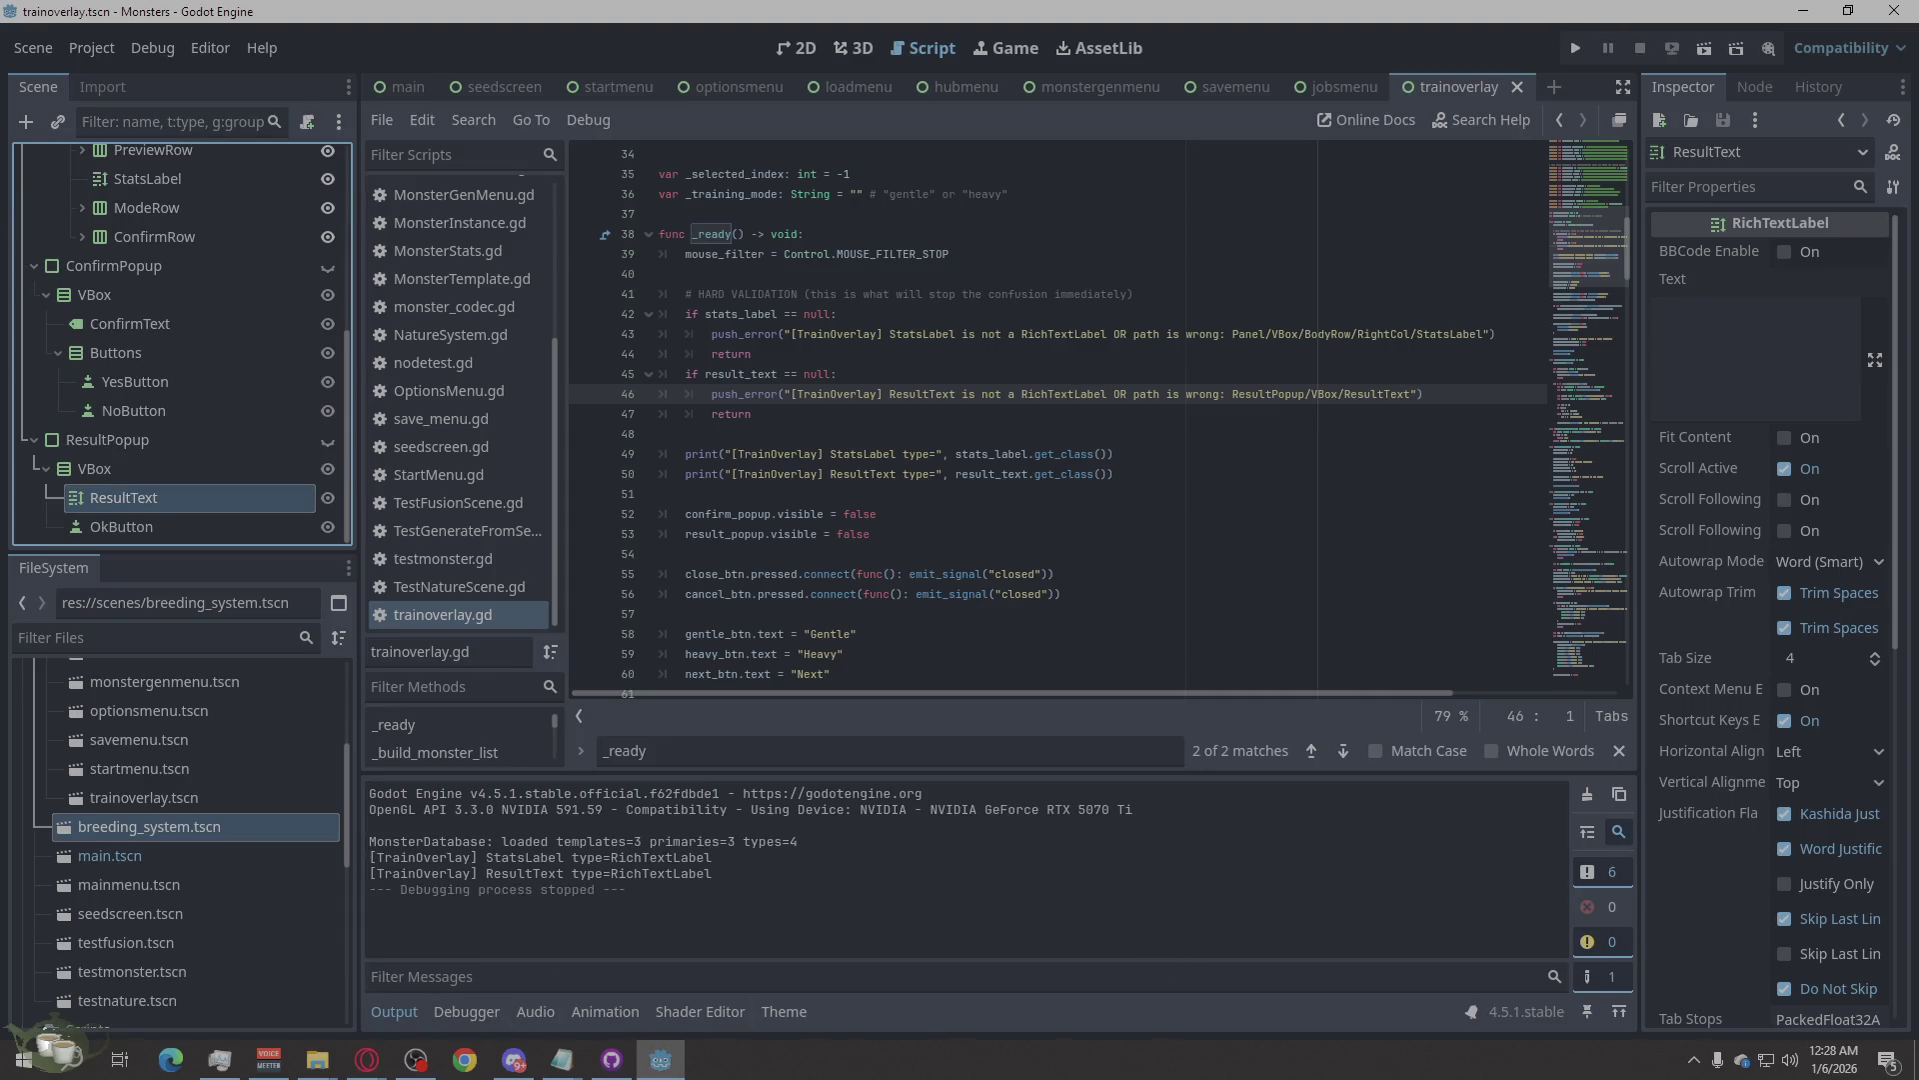
key(alt+Tab)
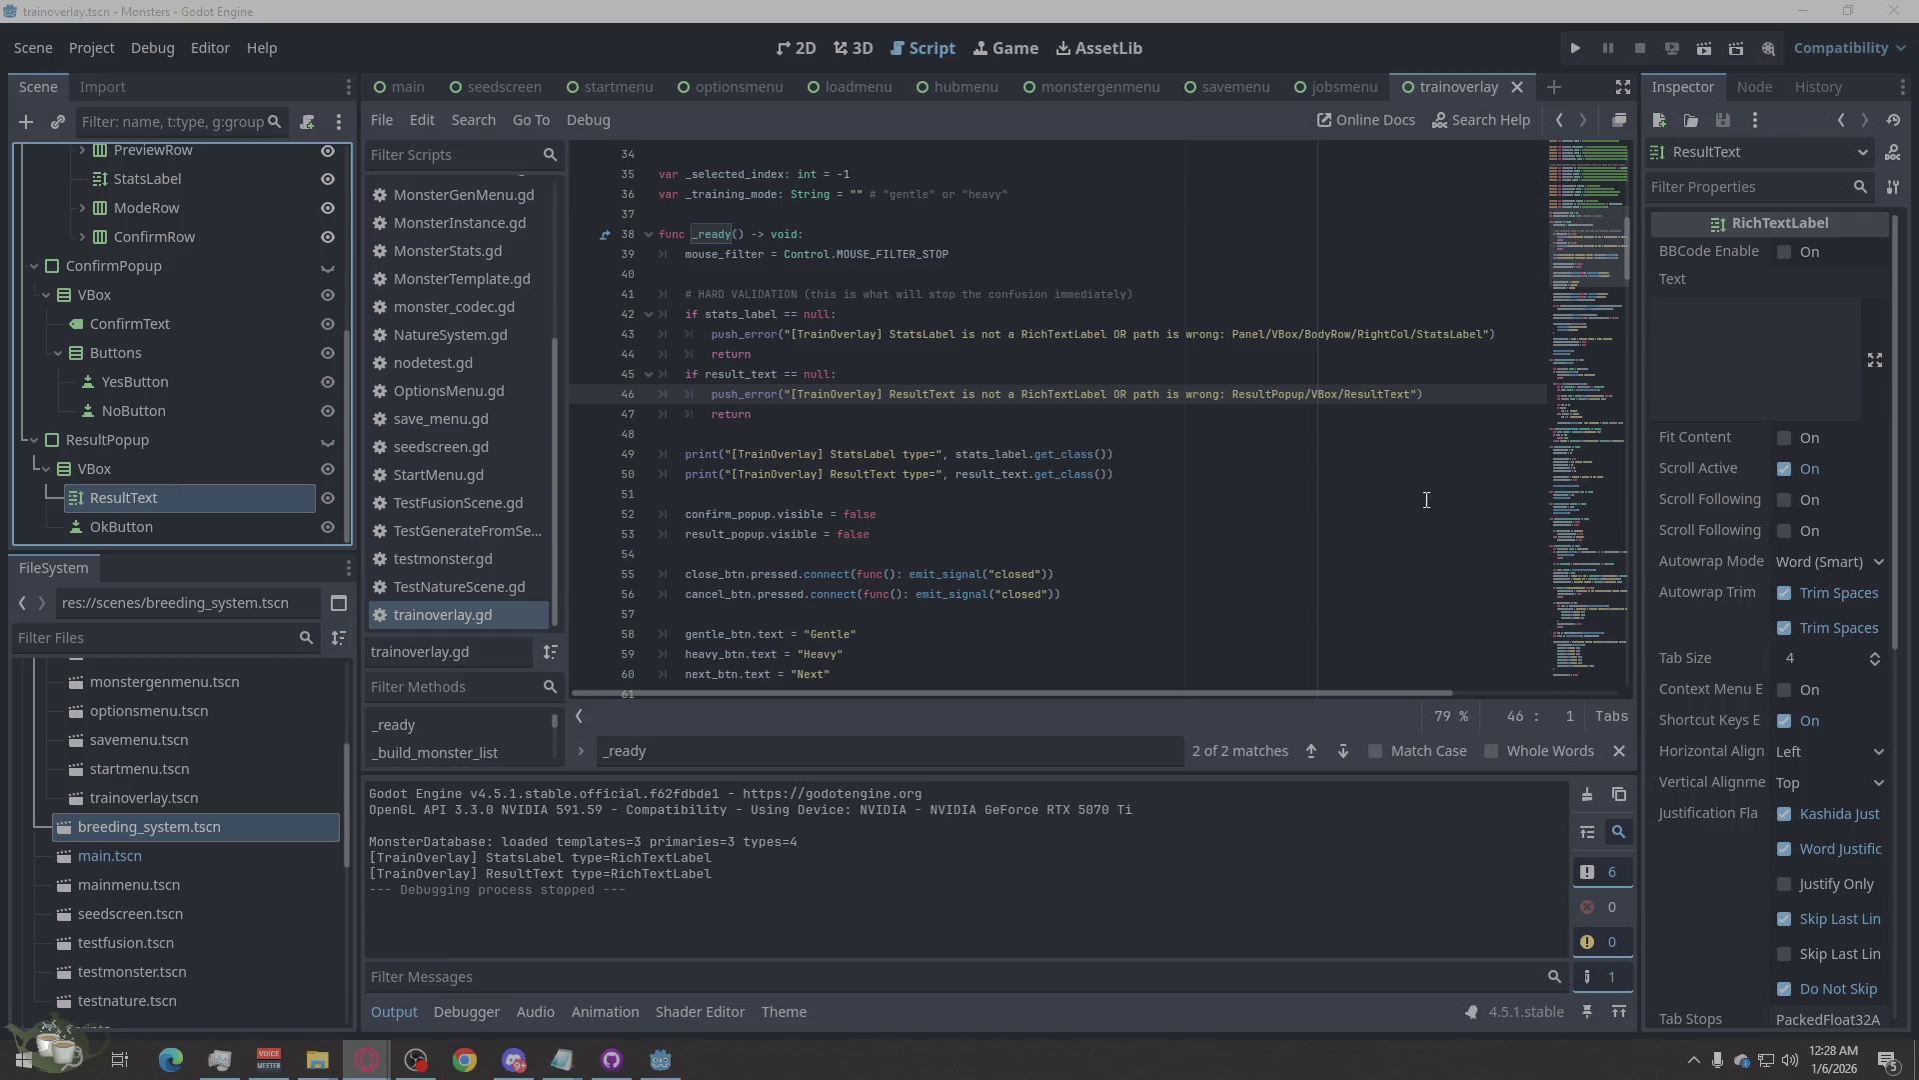
In the hubmenu scene, move OverlayRoot down below Root within Margin.
click(408, 87)
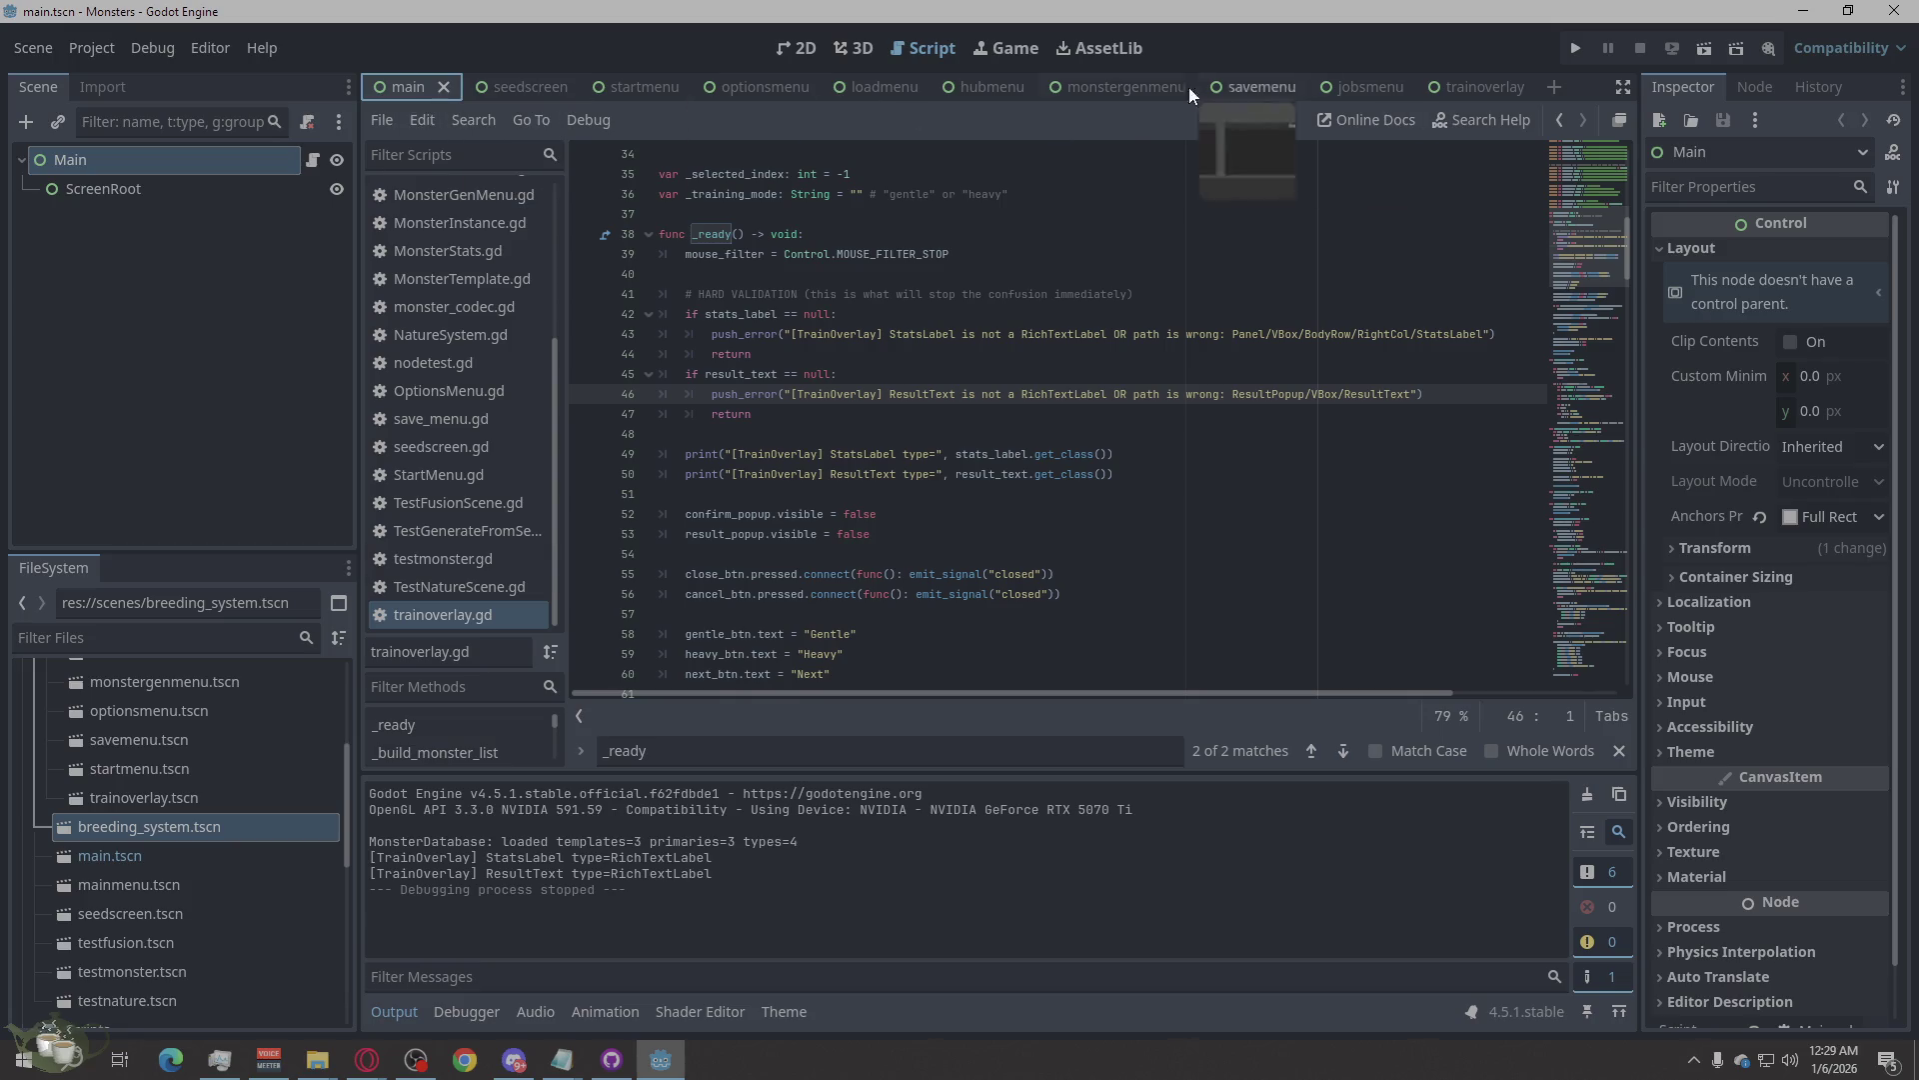
click(966, 87)
scroll(140, 320, down, 3)
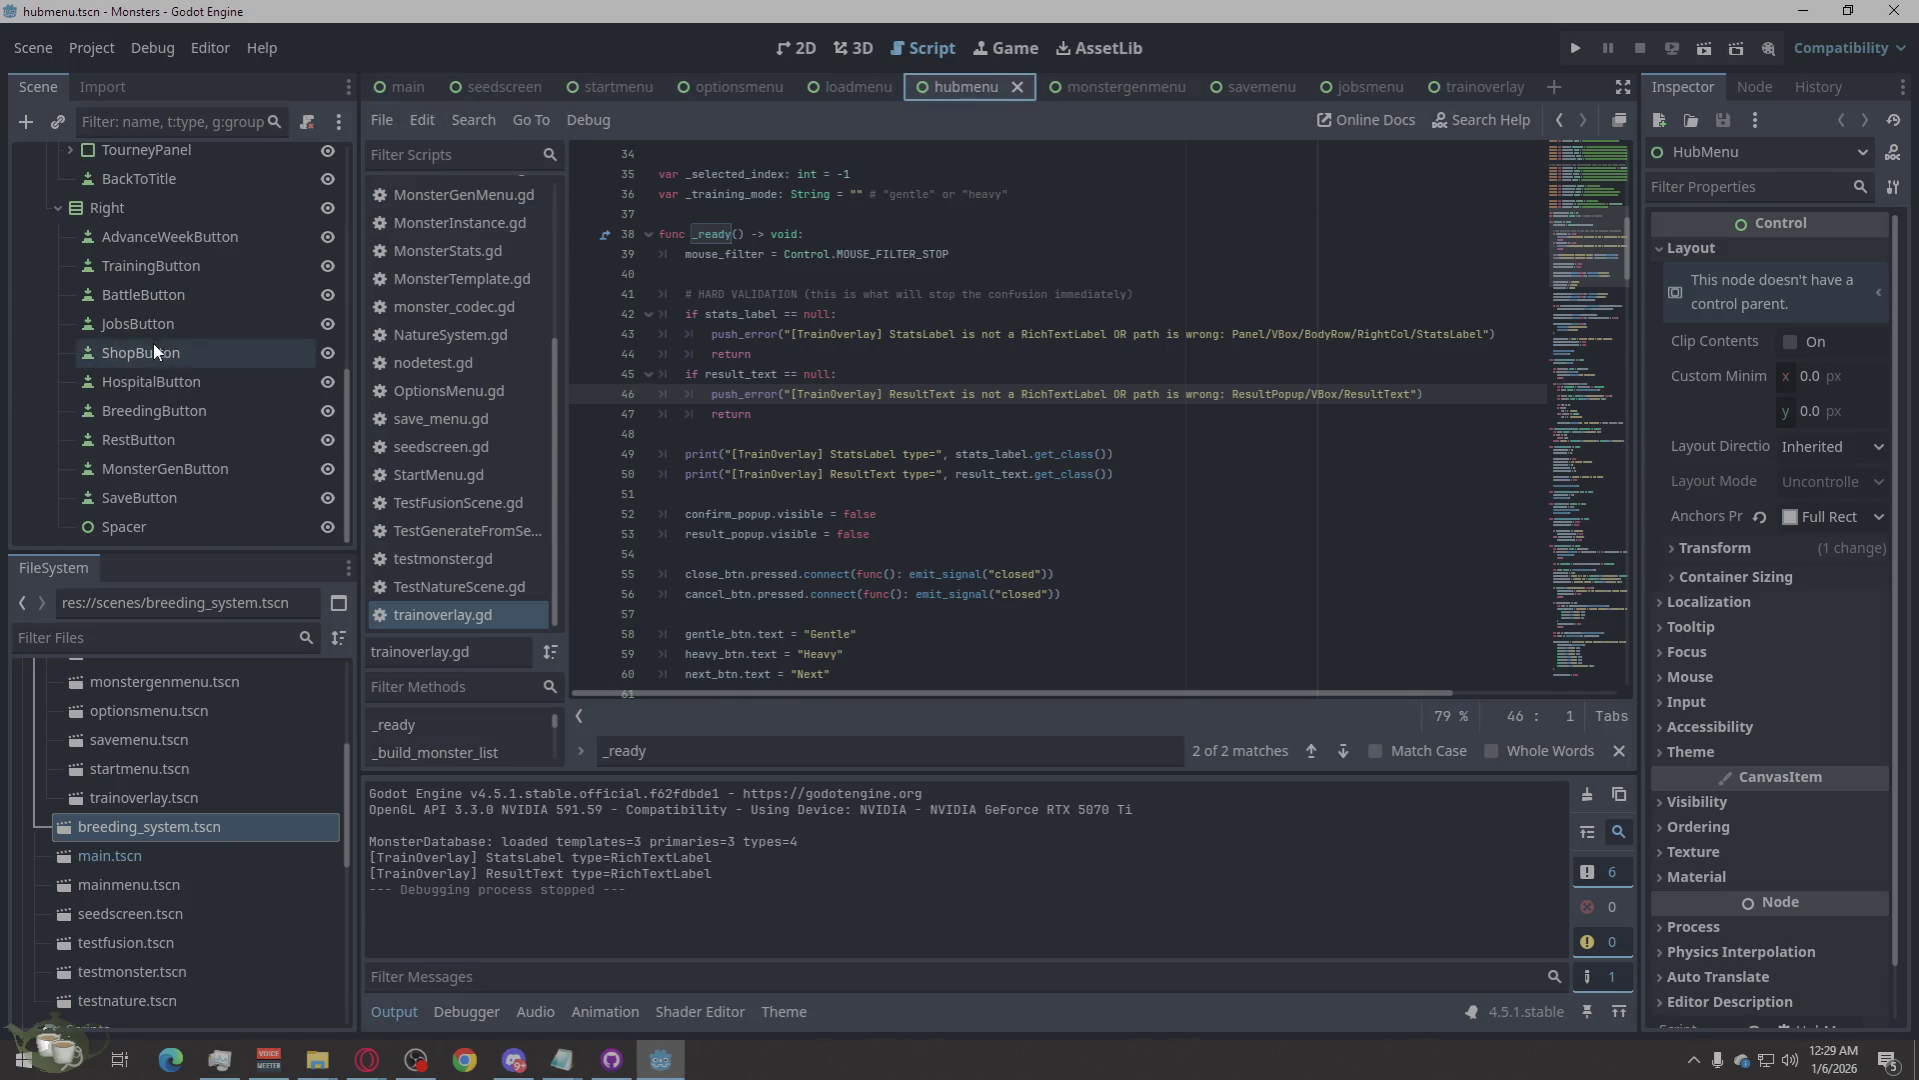
scroll(152, 387, up, 10)
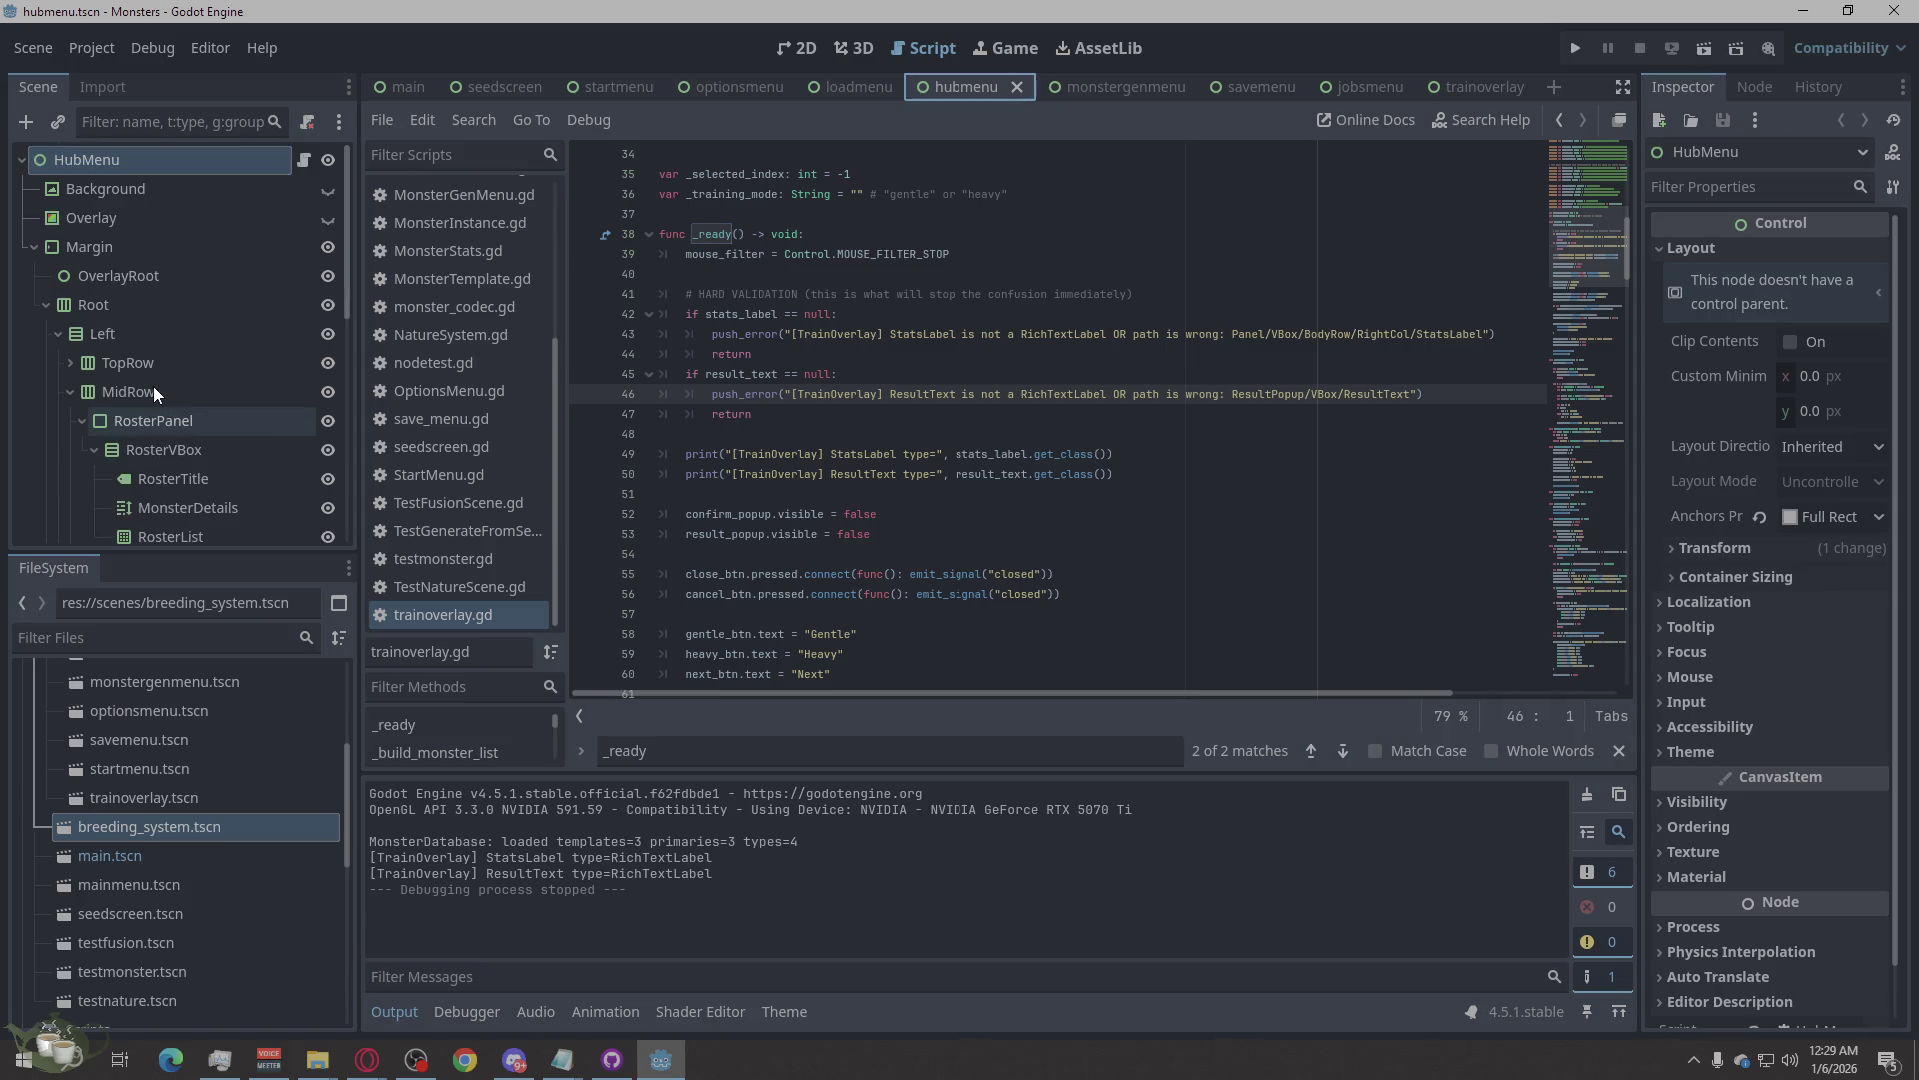
click(113, 274)
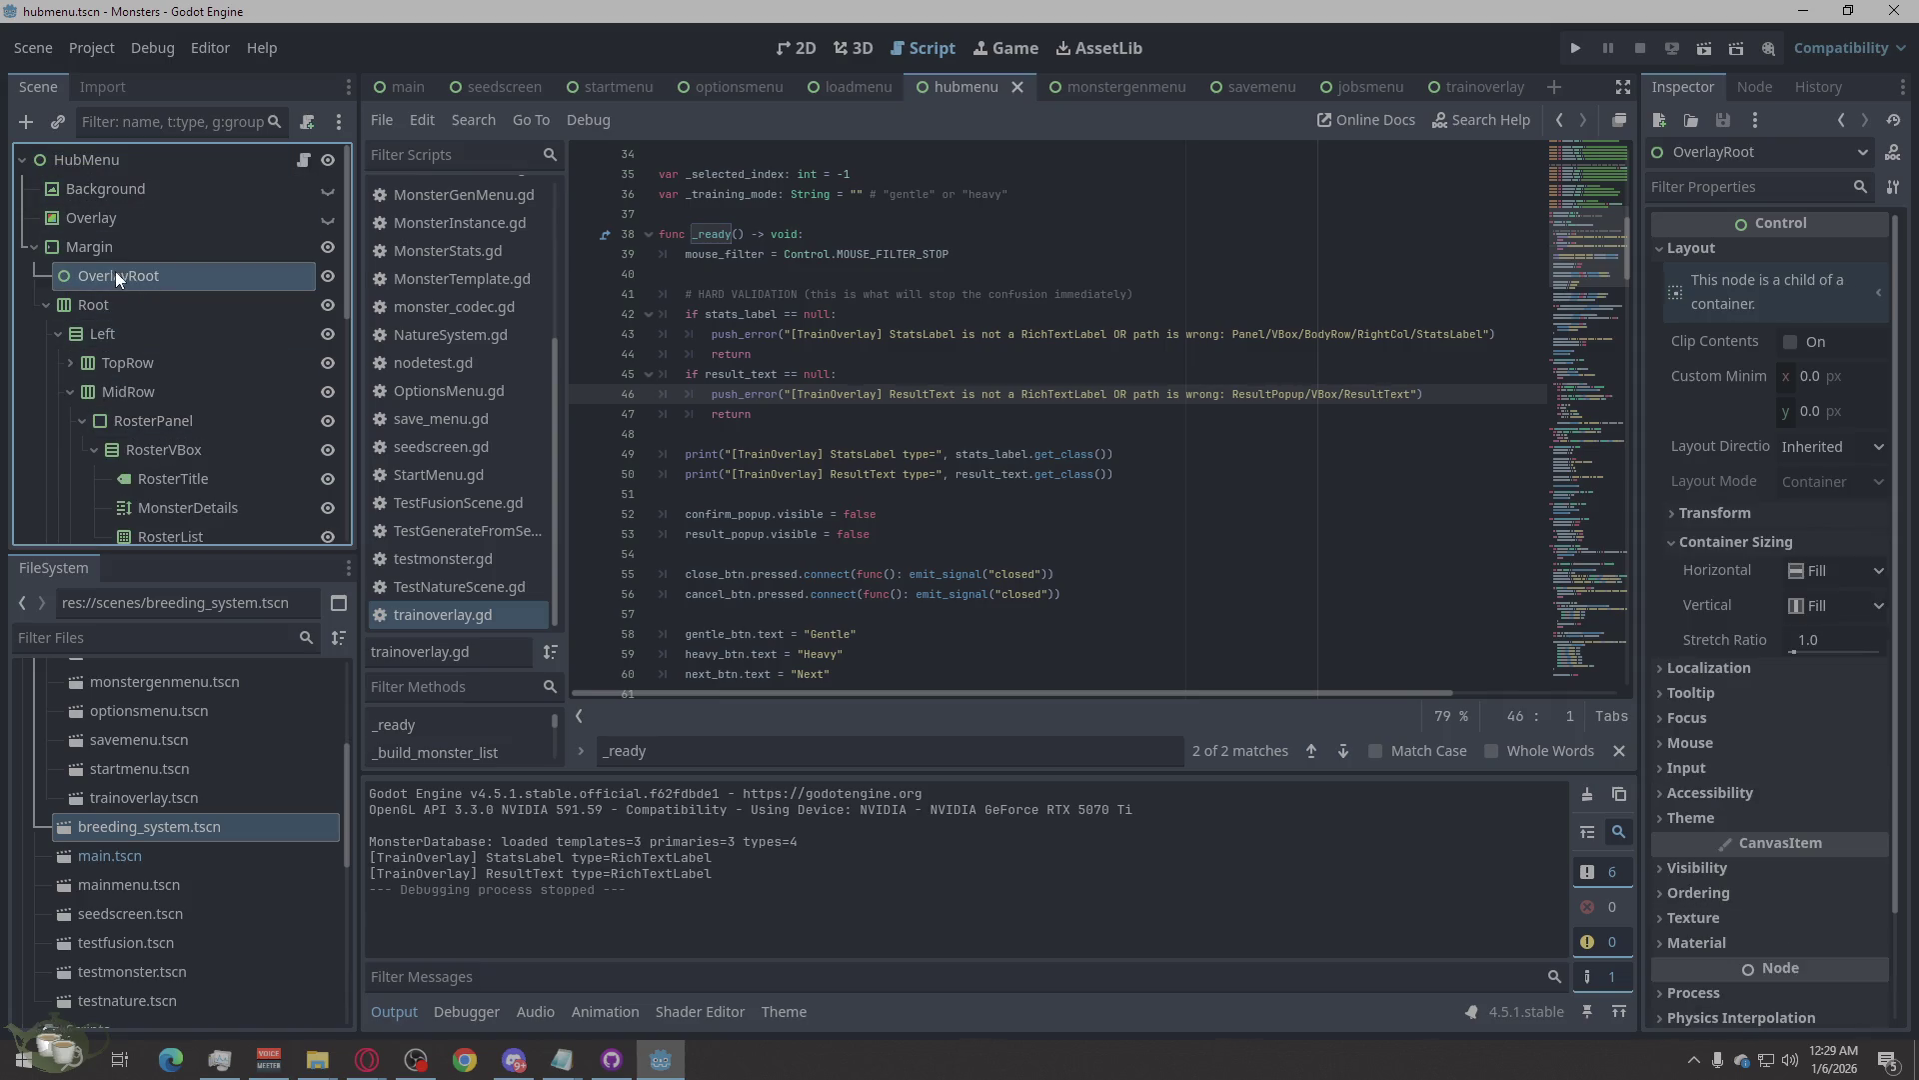
right_click(115, 272)
click(247, 642)
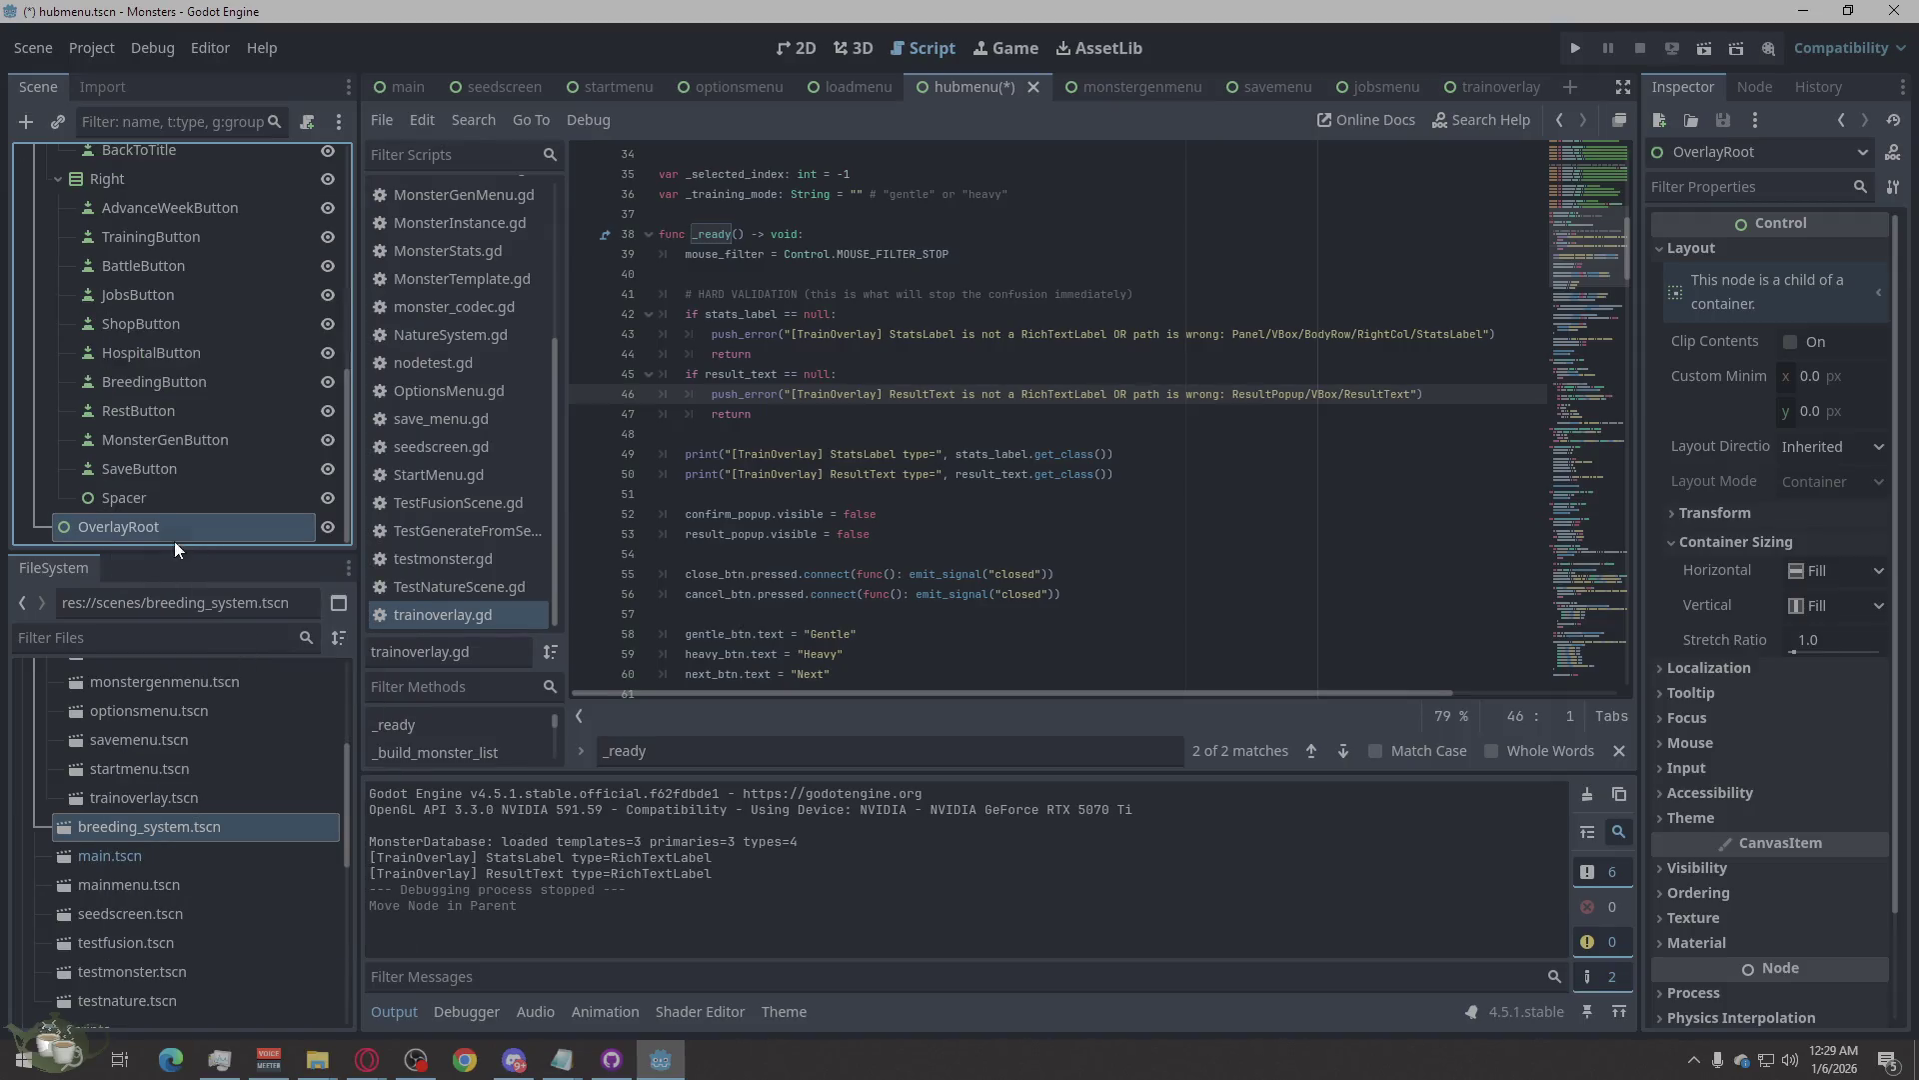
Save and test-run the game into a new game, then close it.
click(1233, 838)
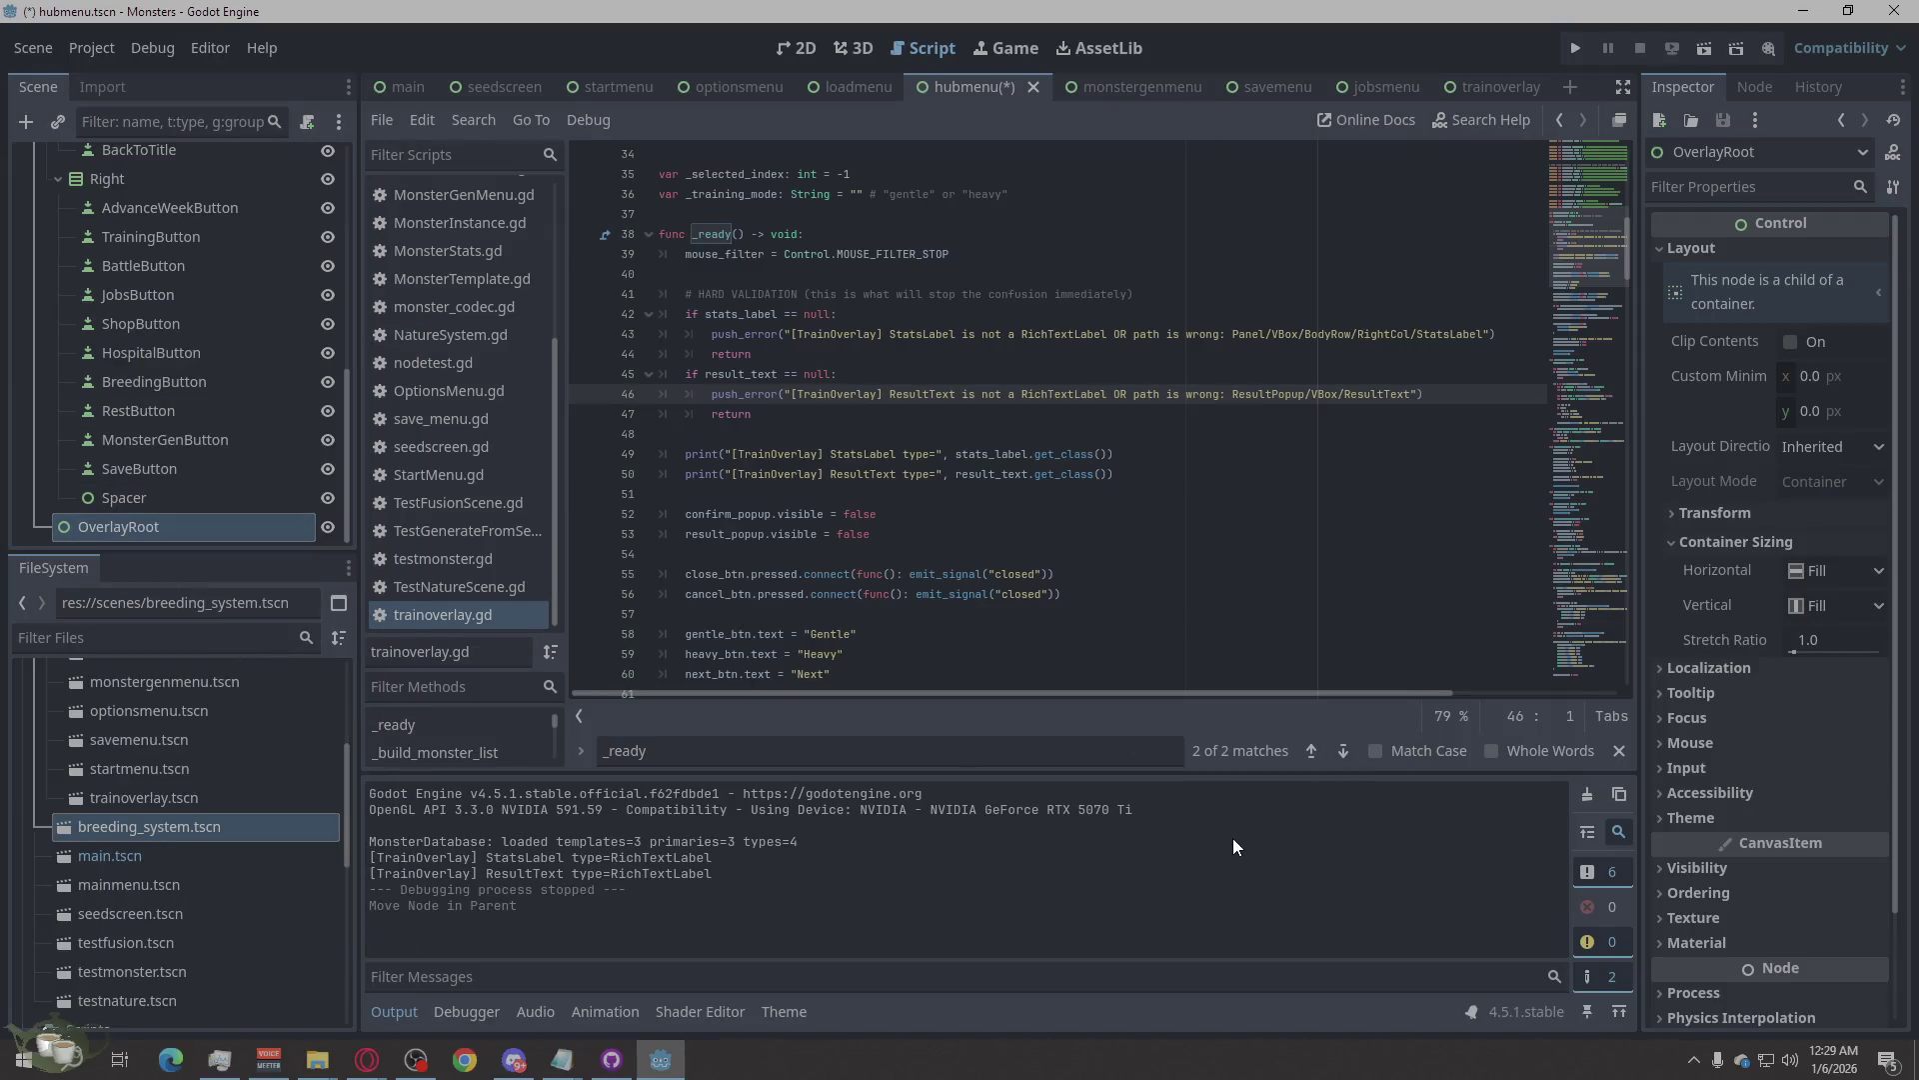
click(1573, 48)
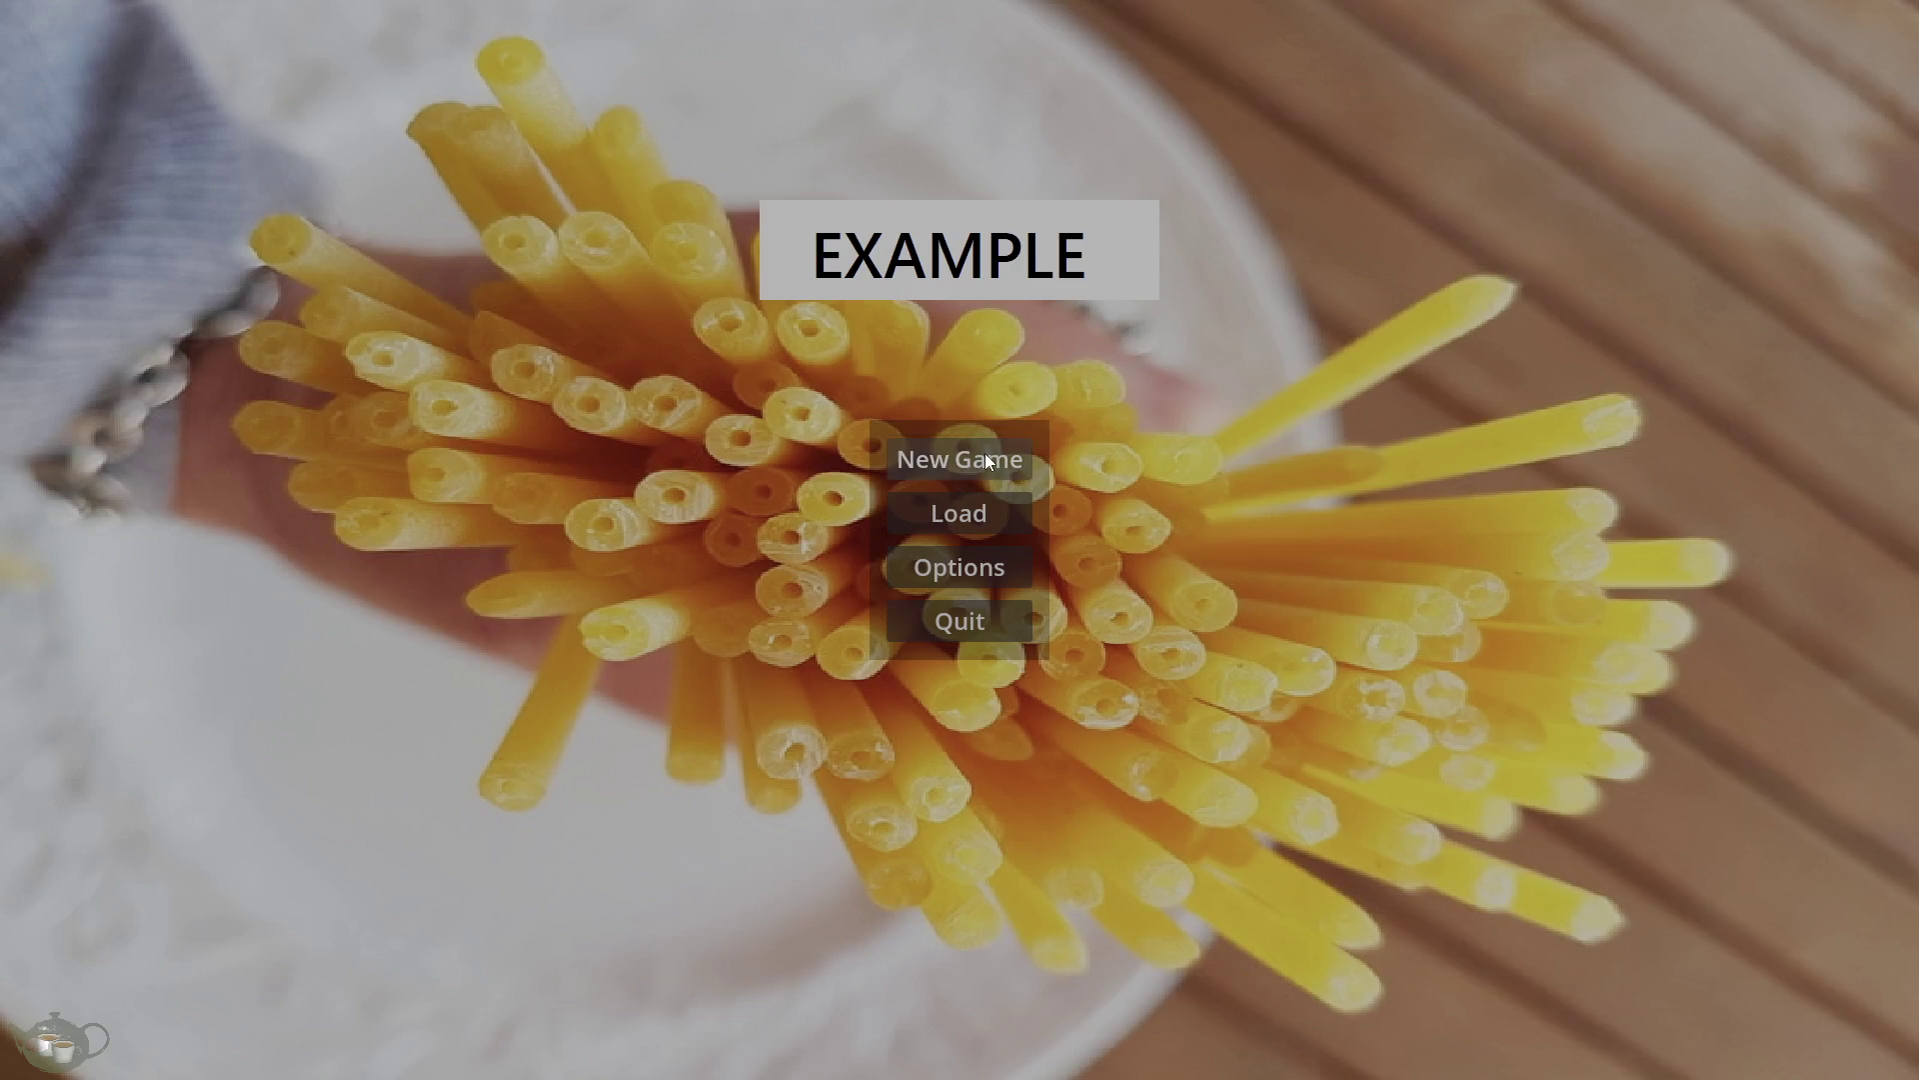
click(987, 458)
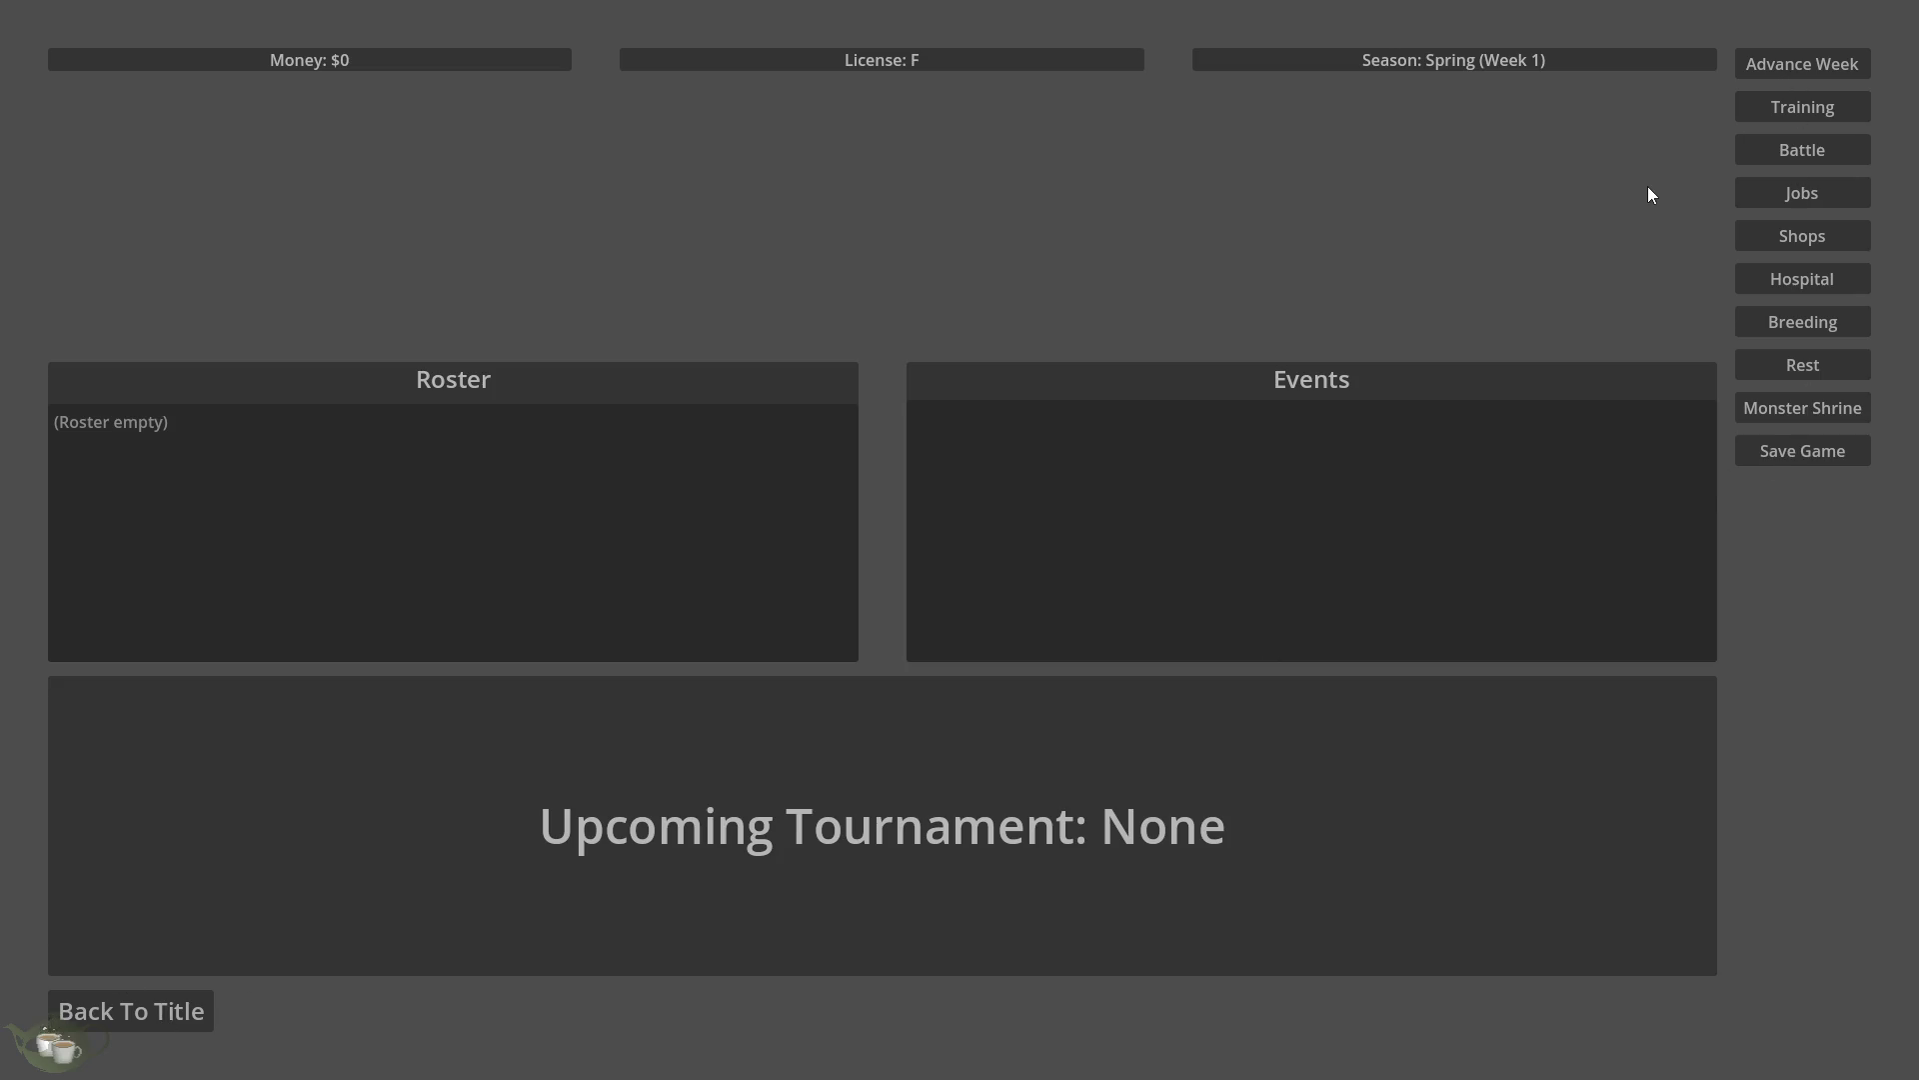
key(alt+F4)
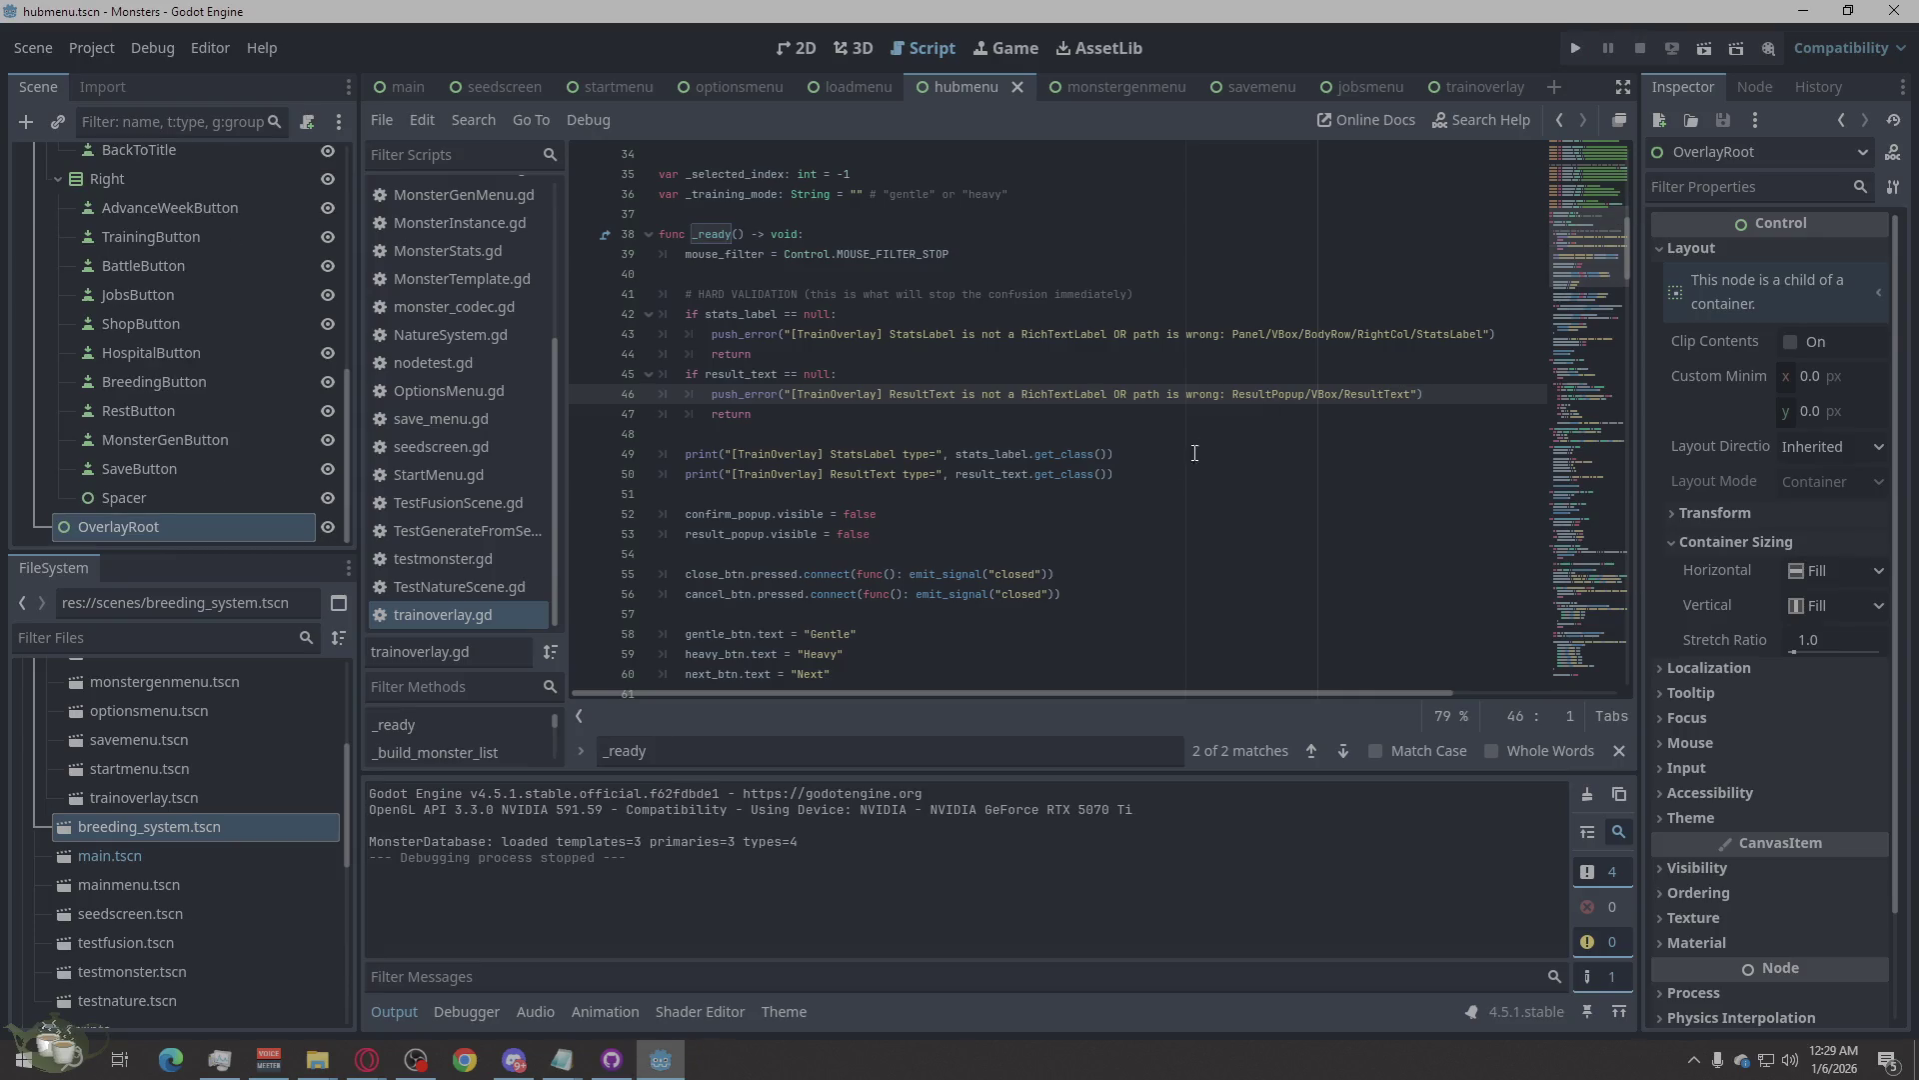
Turn off OverlayRoot's Visible property and run the project again.
scroll(132, 519, up, 10)
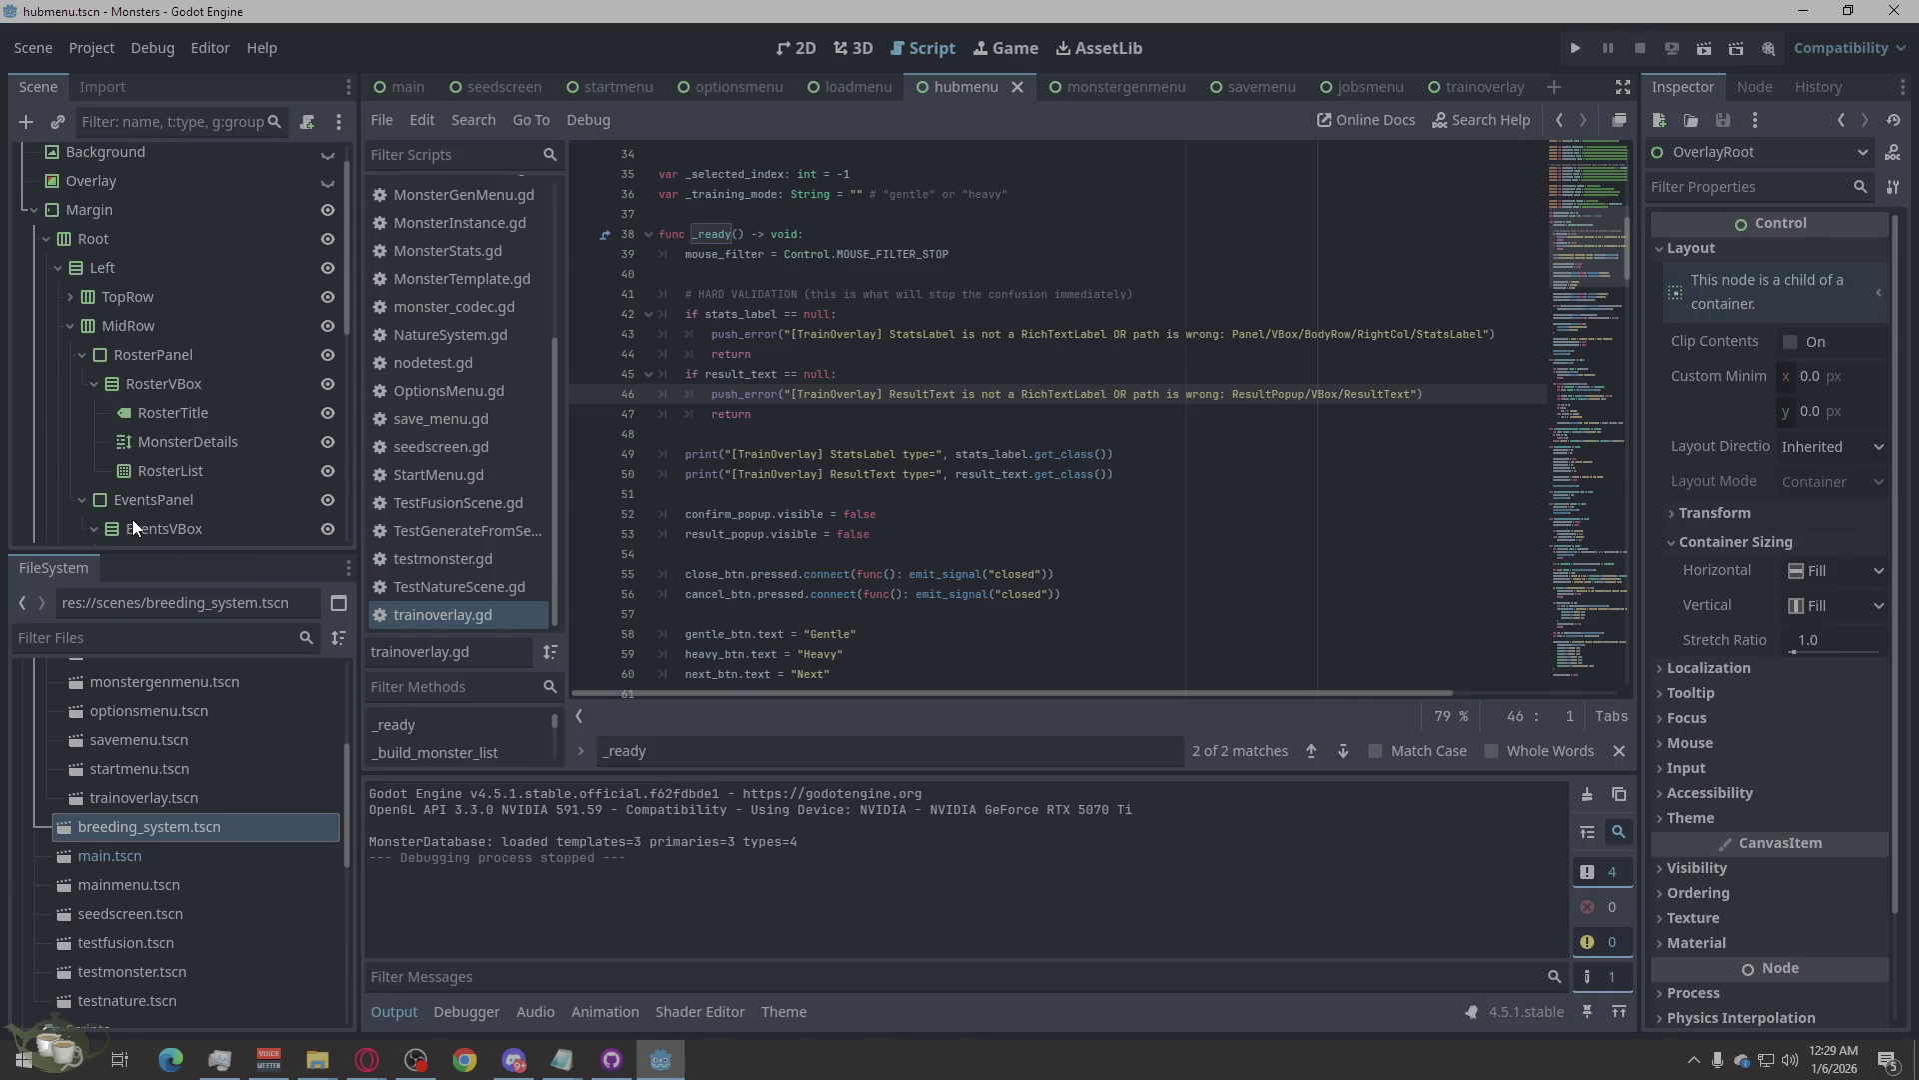
scroll(132, 519, down, 10)
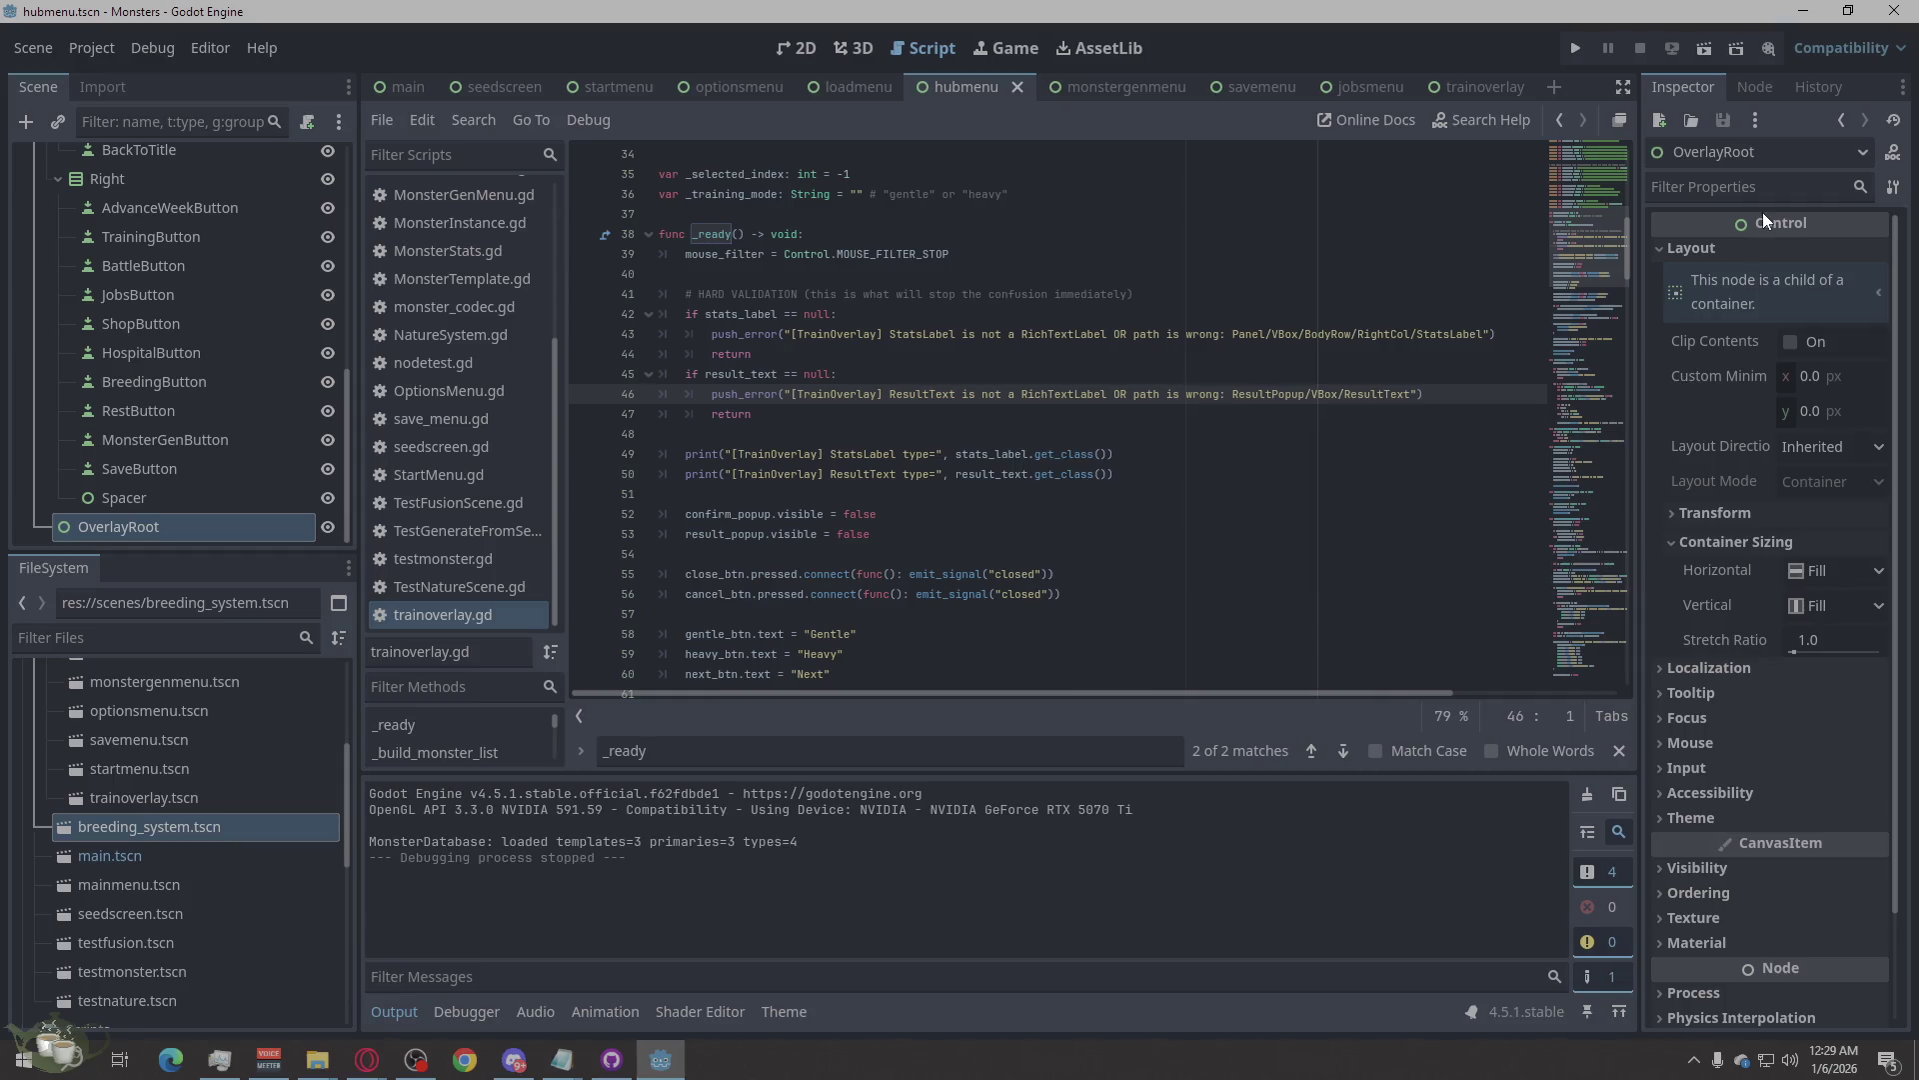
scroll(1817, 568, down, 2)
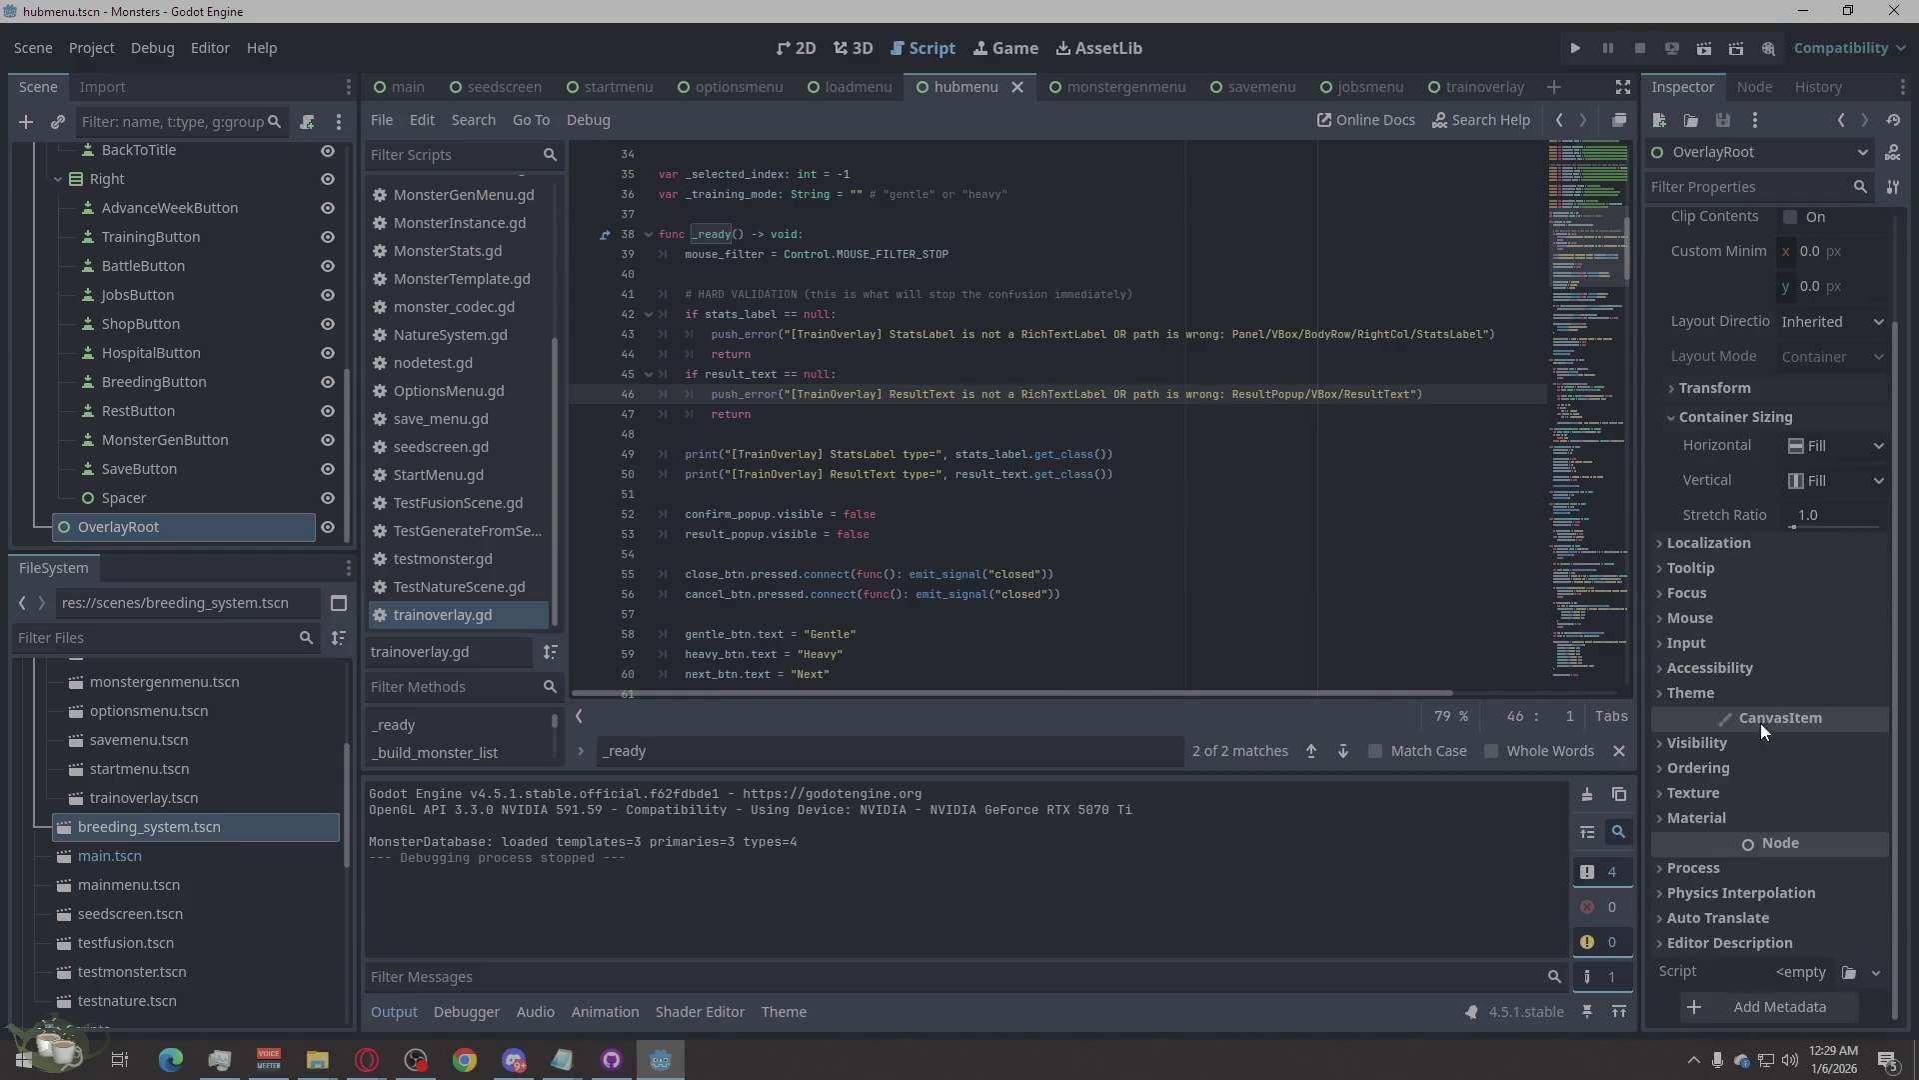
click(1705, 743)
click(1805, 775)
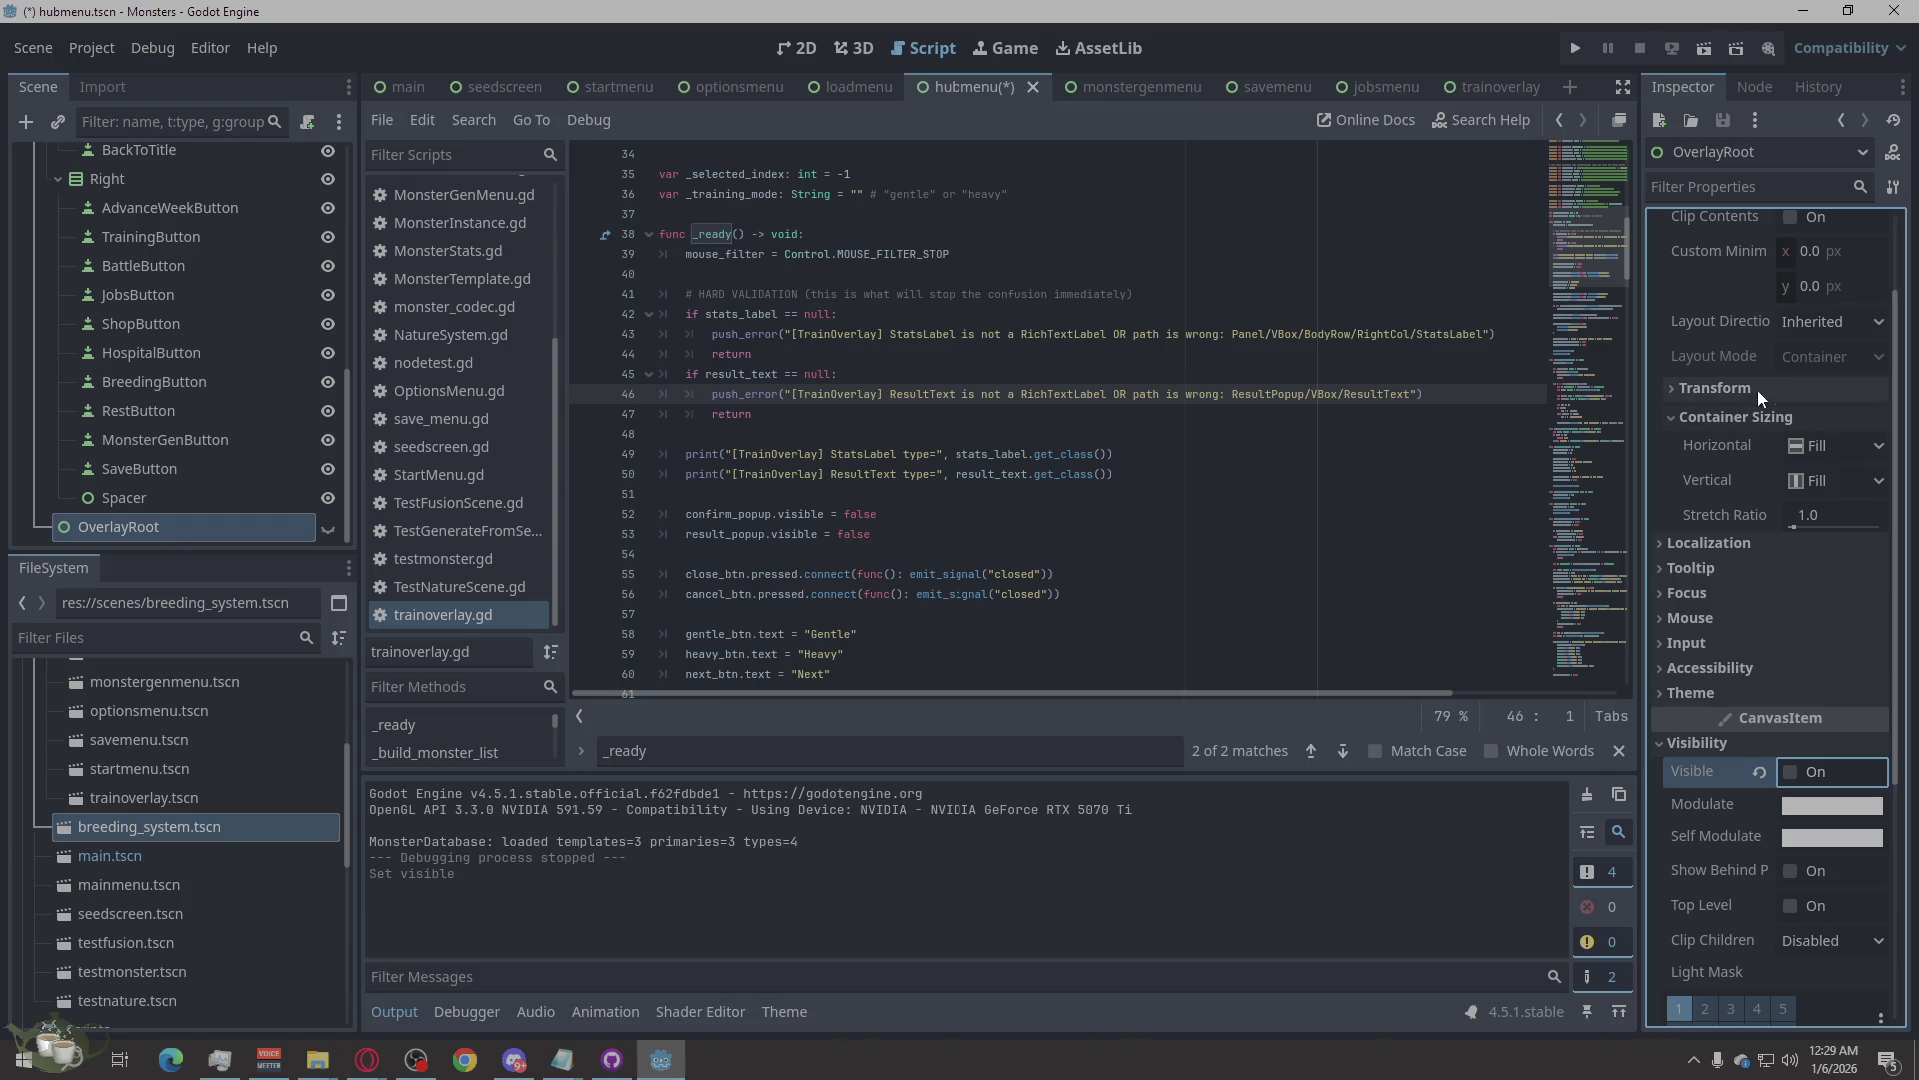
click(1576, 46)
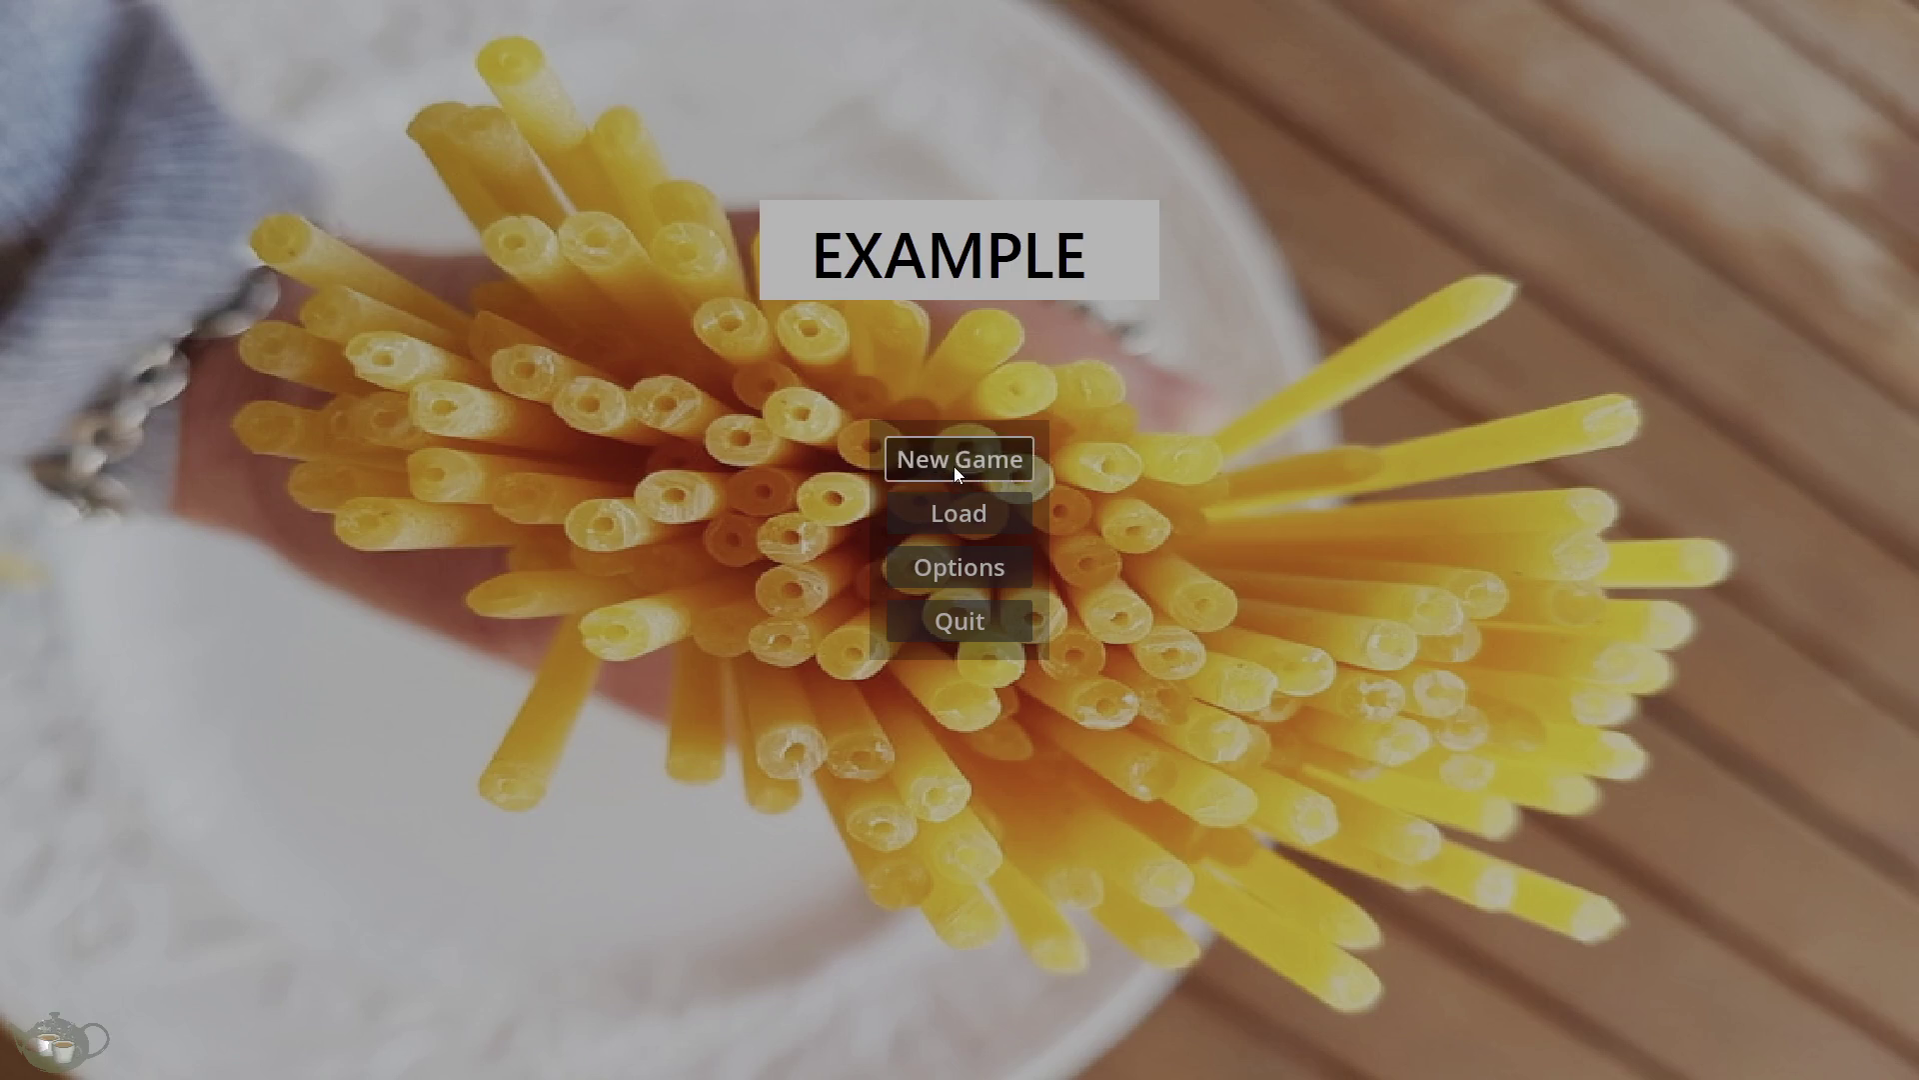
Start a new game, visit the Jobs Board, go back to the title and quit.
click(956, 460)
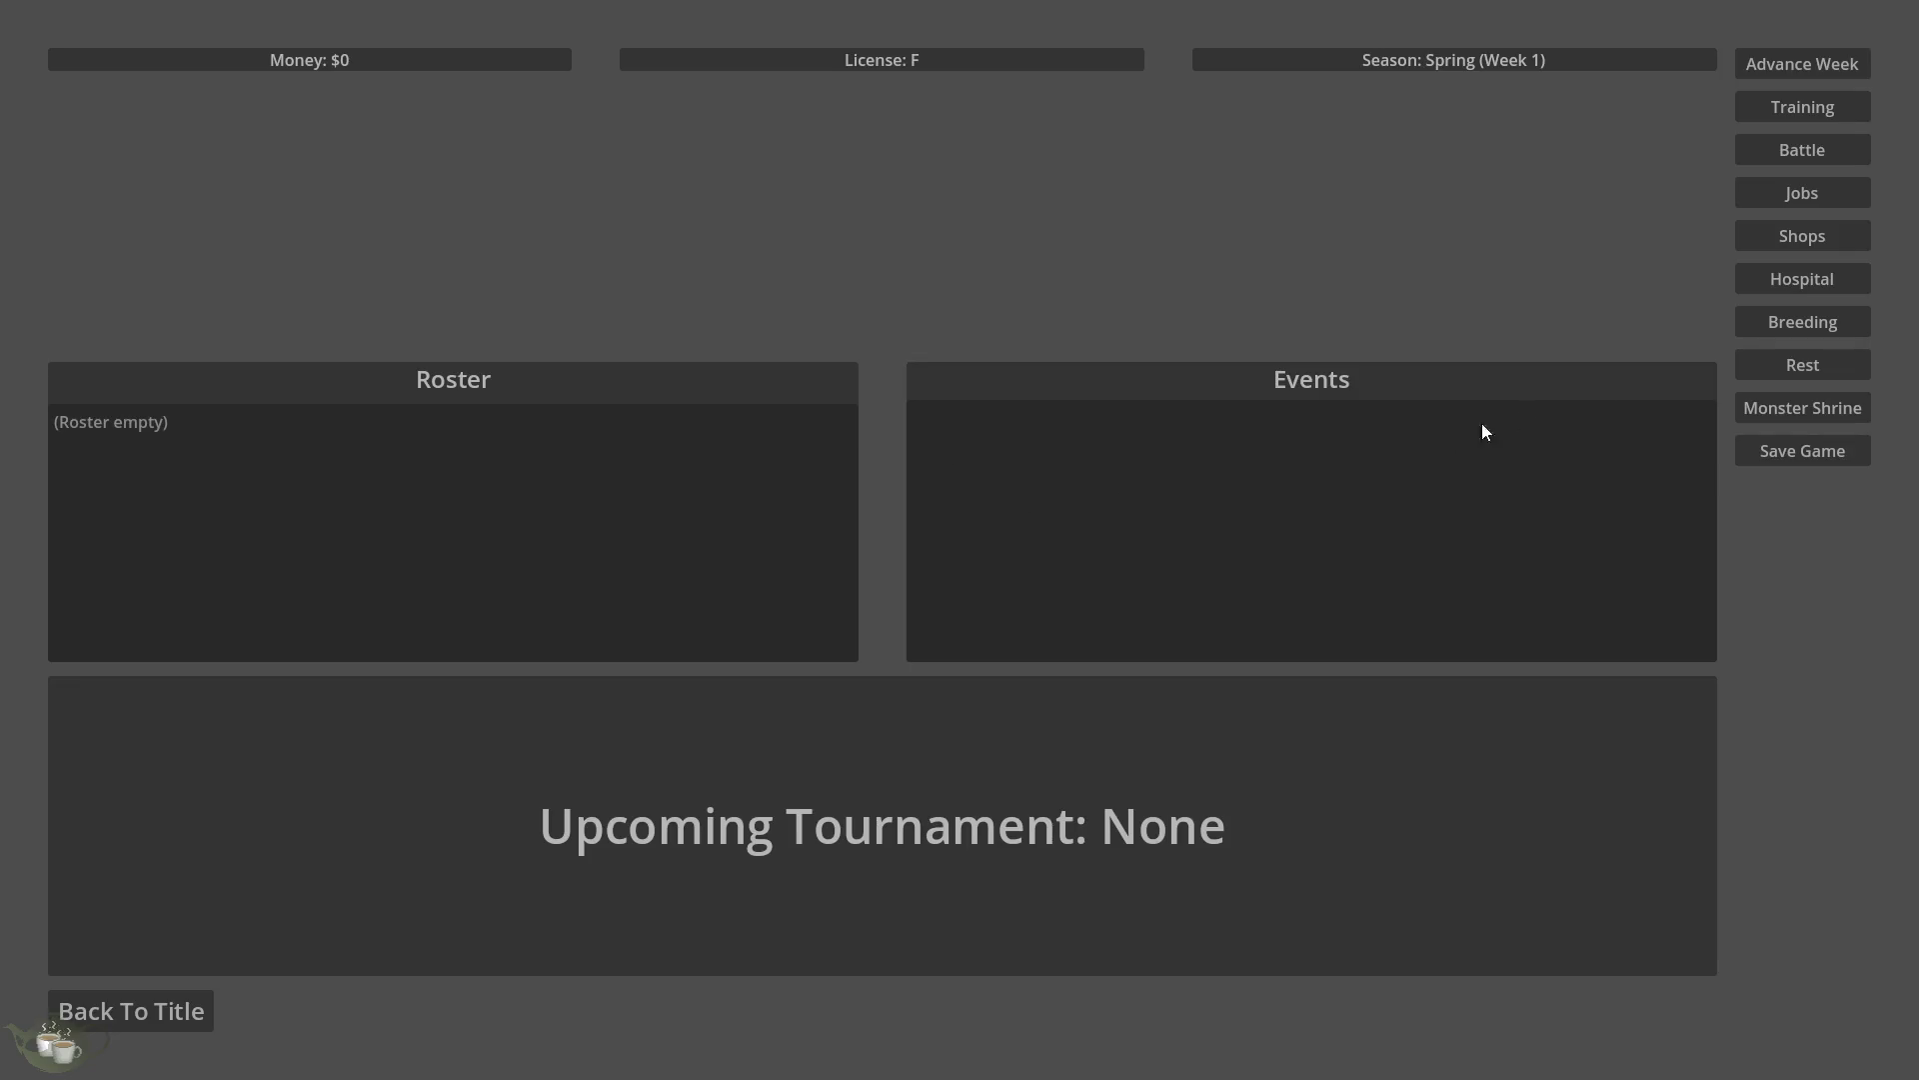
click(1788, 109)
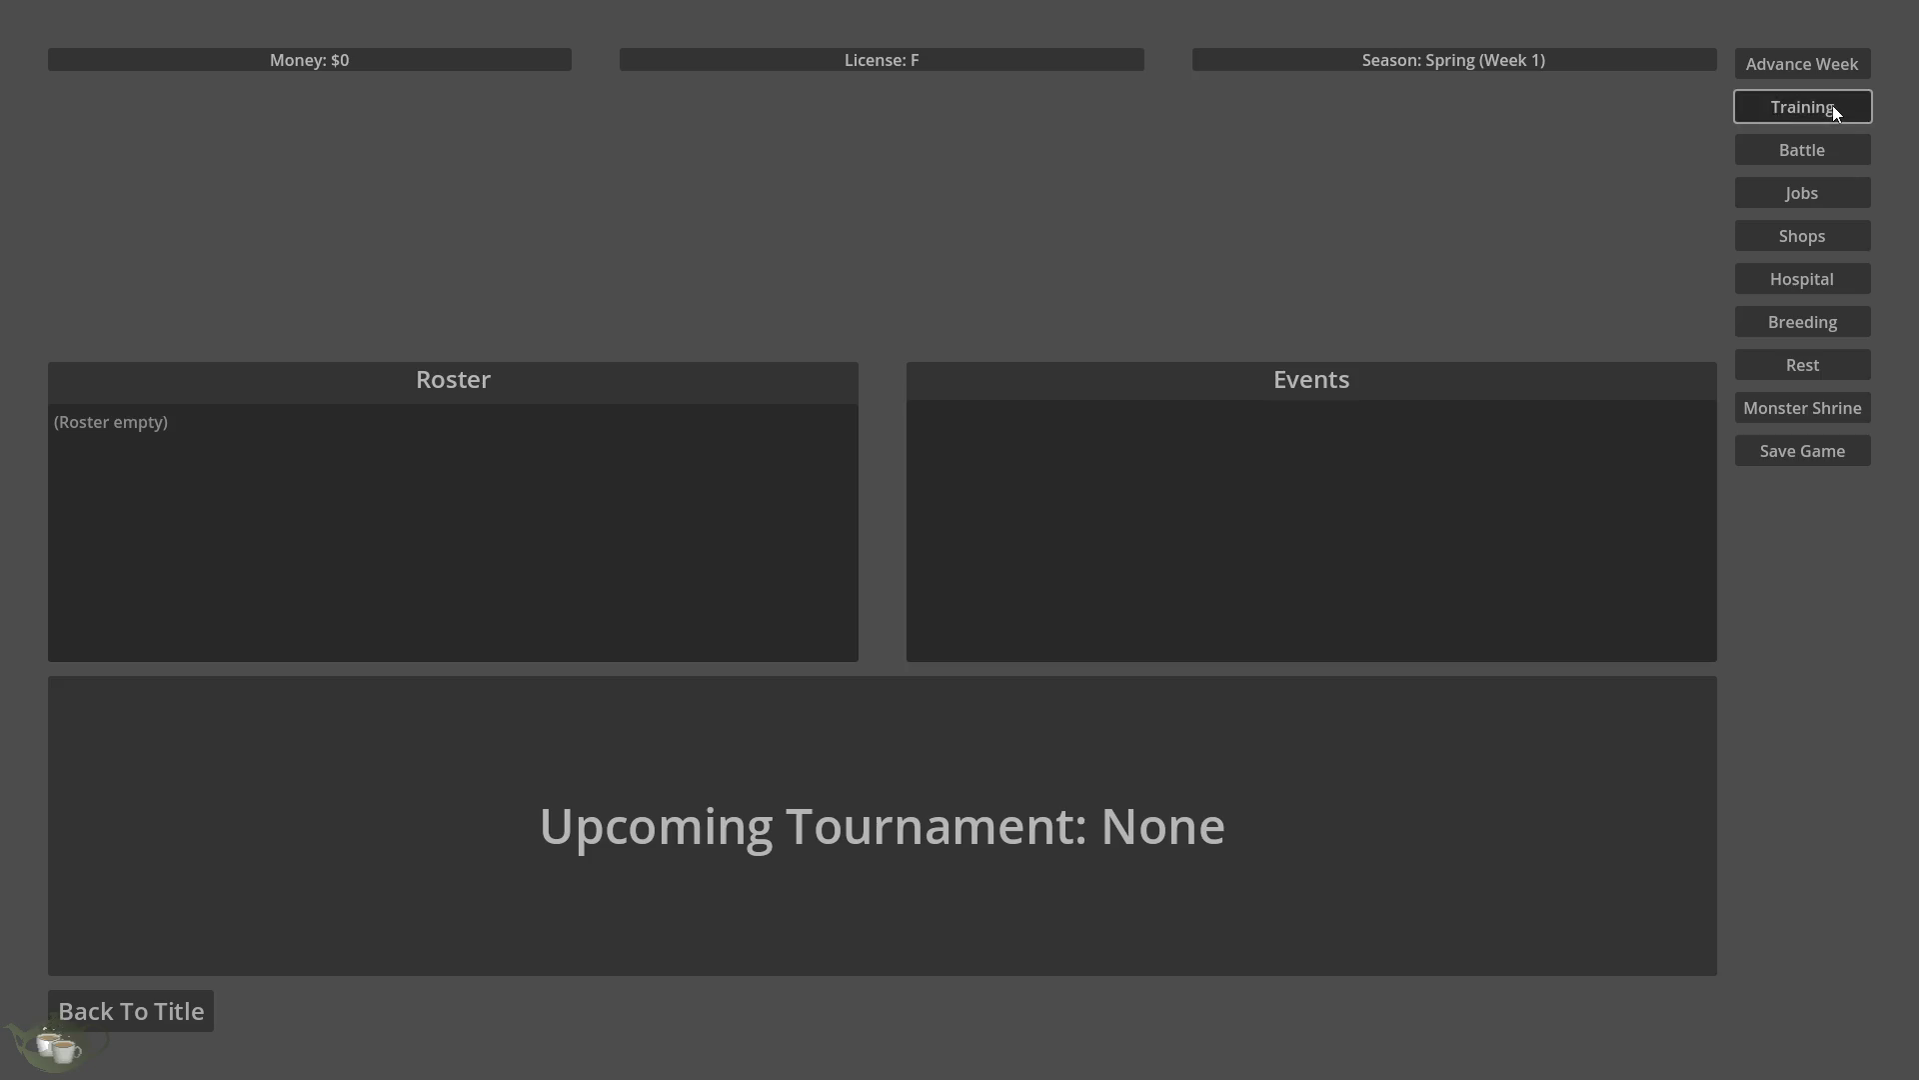
click(1838, 198)
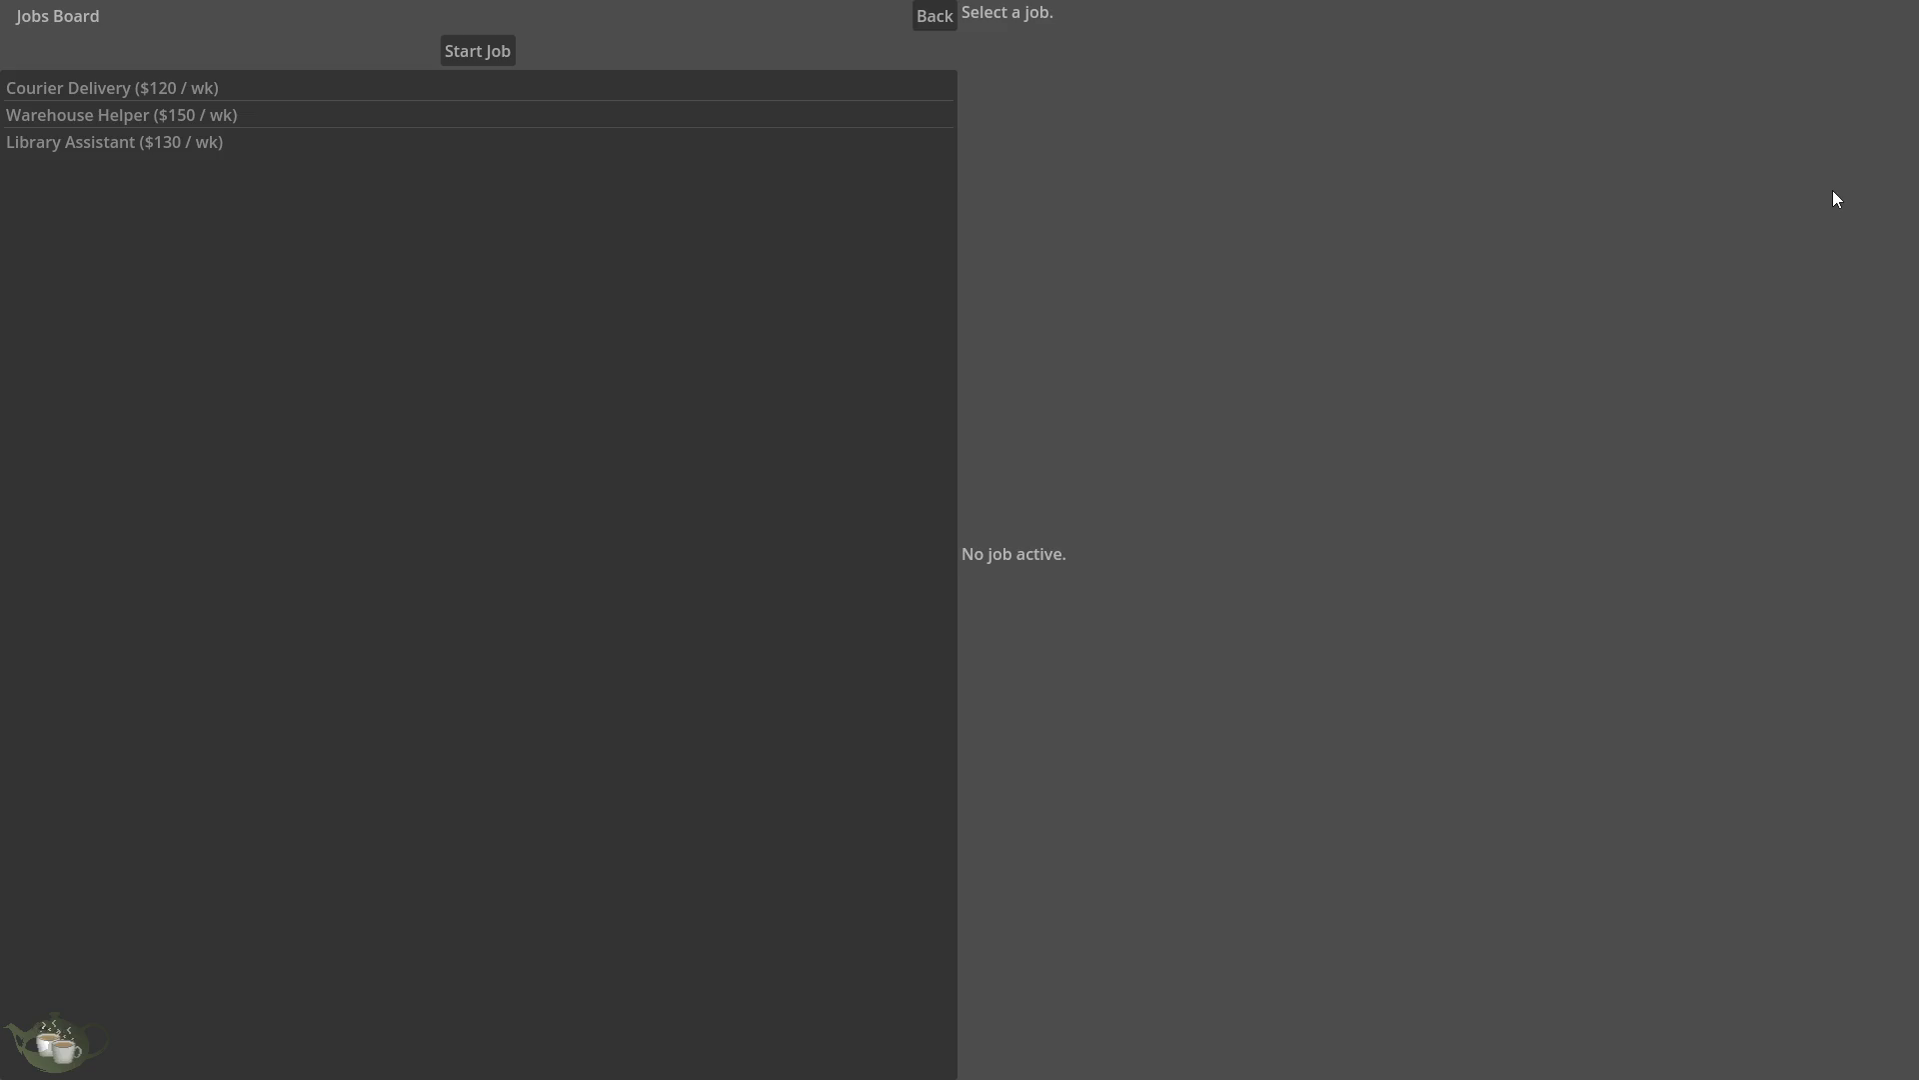
click(938, 17)
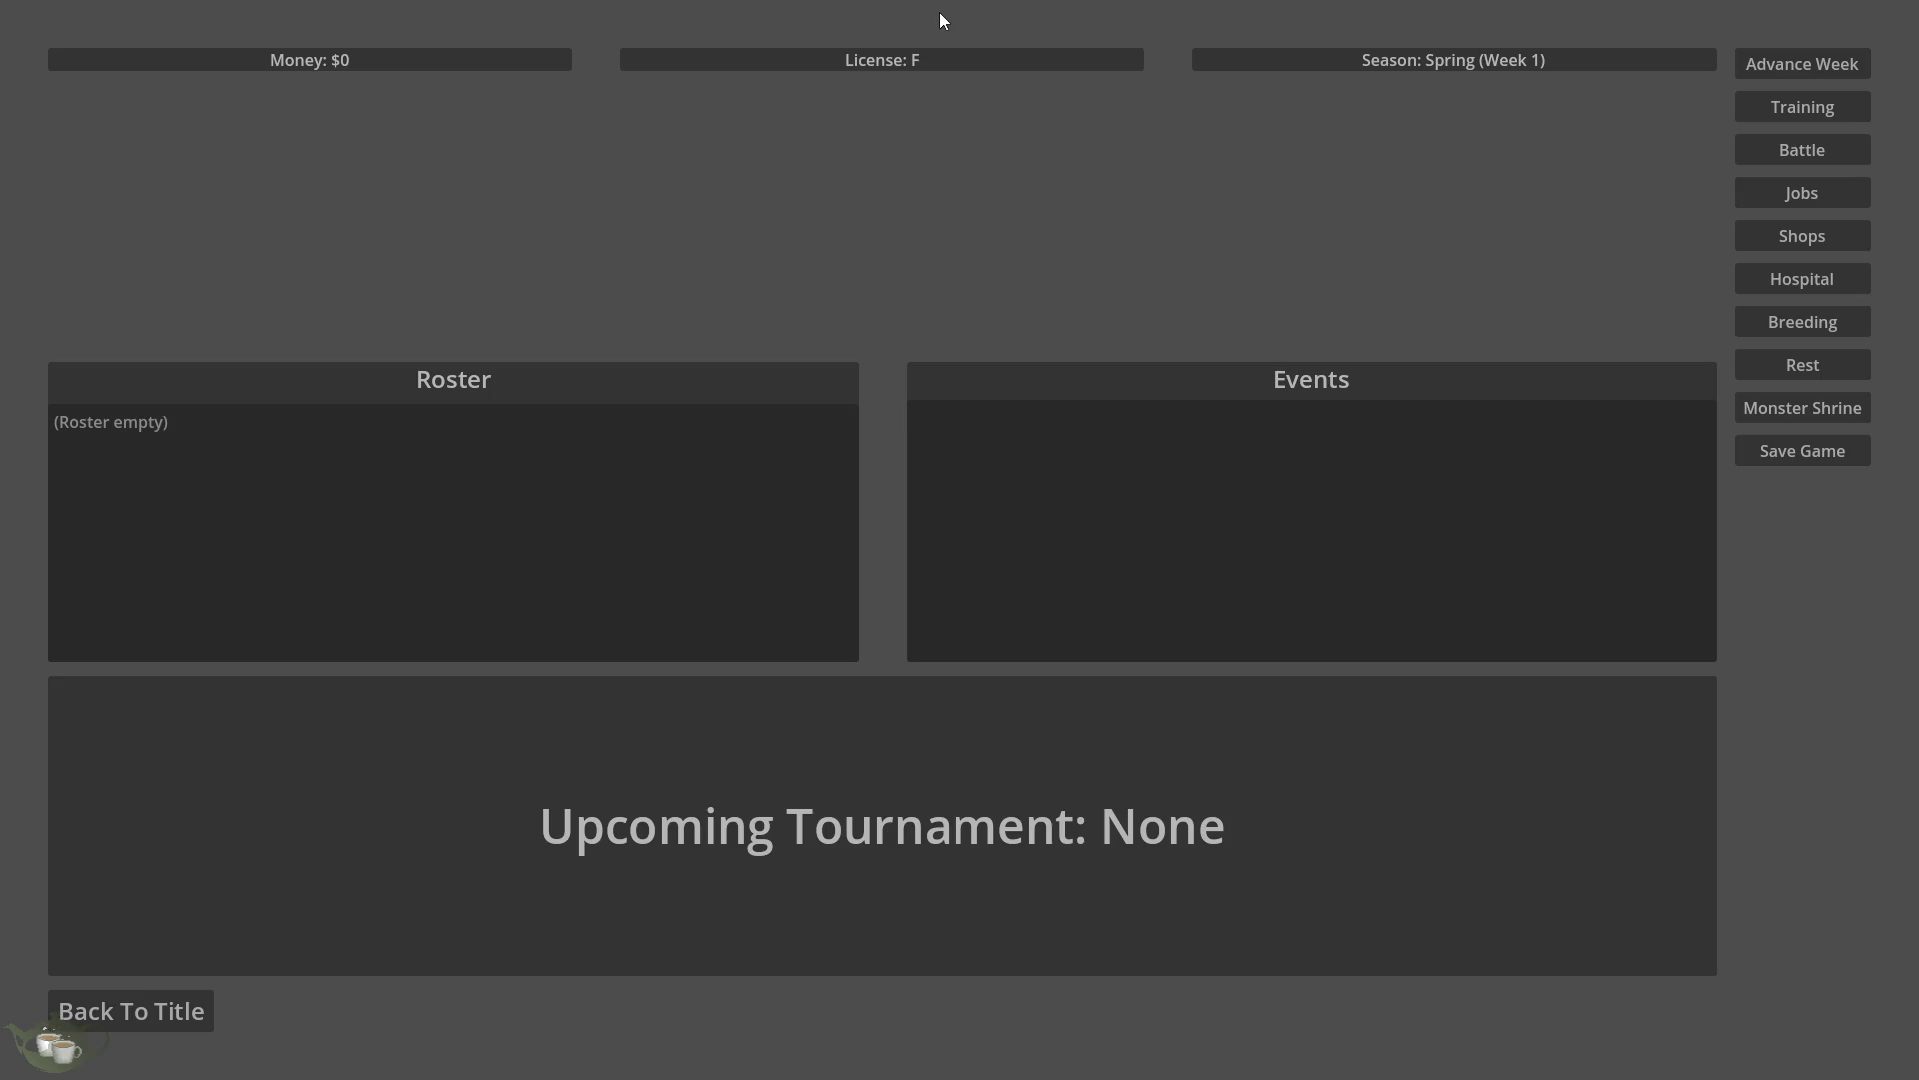
click(112, 1007)
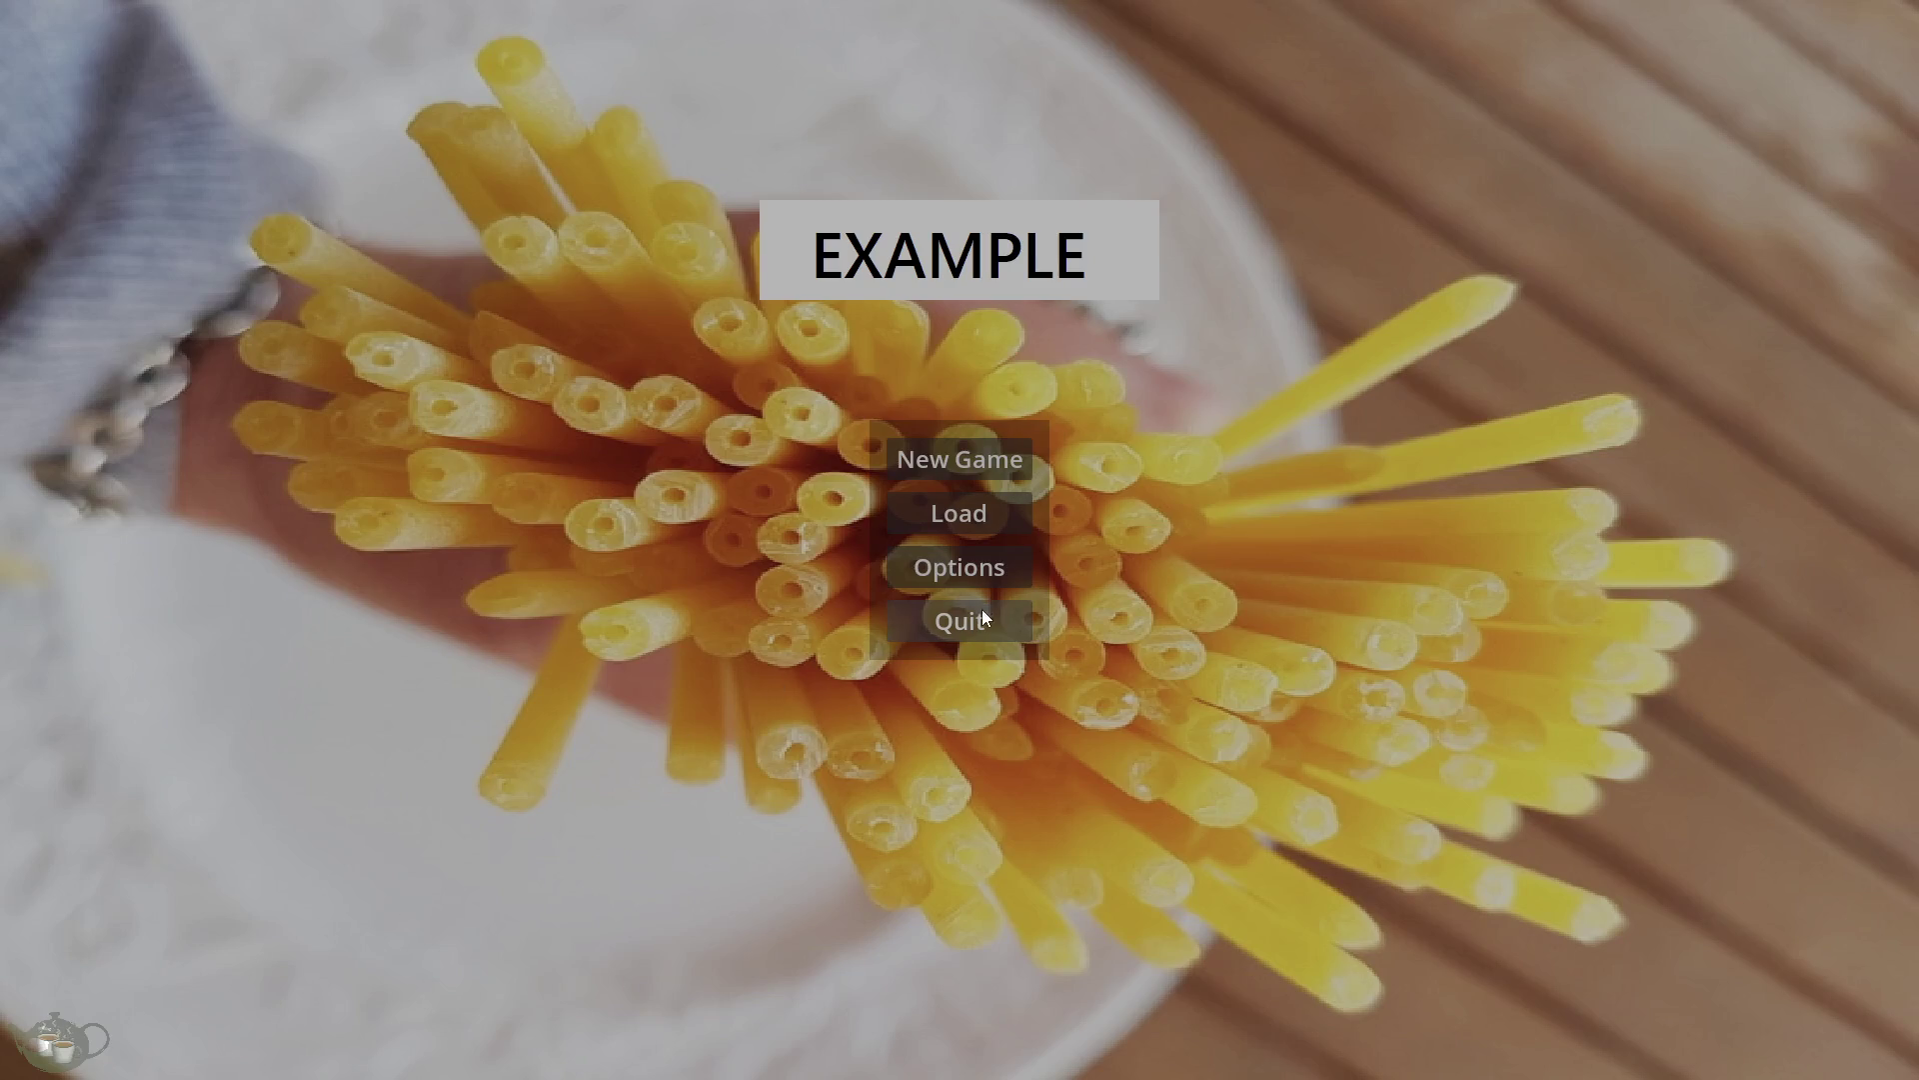
click(981, 606)
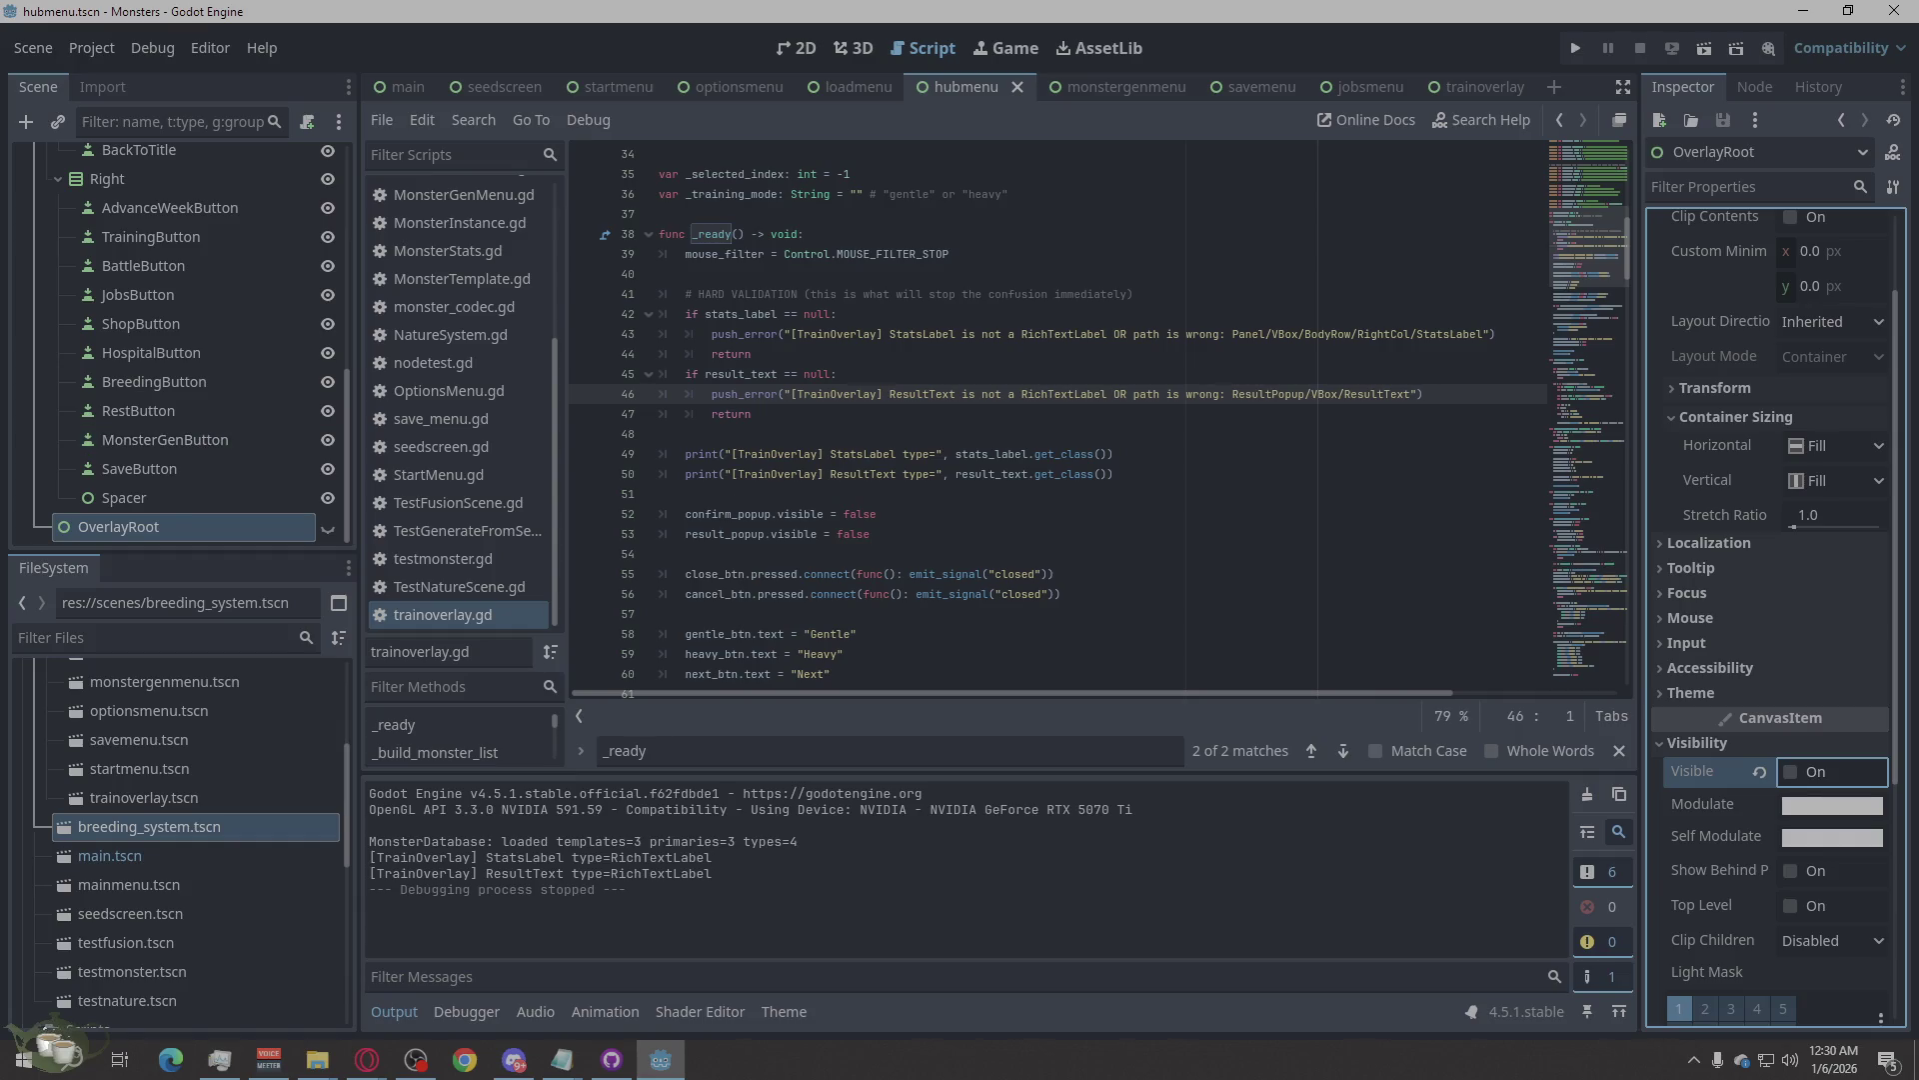
Drag OverlayRoot into Root and move it down past Left and Right to the end.
key(alt+Tab)
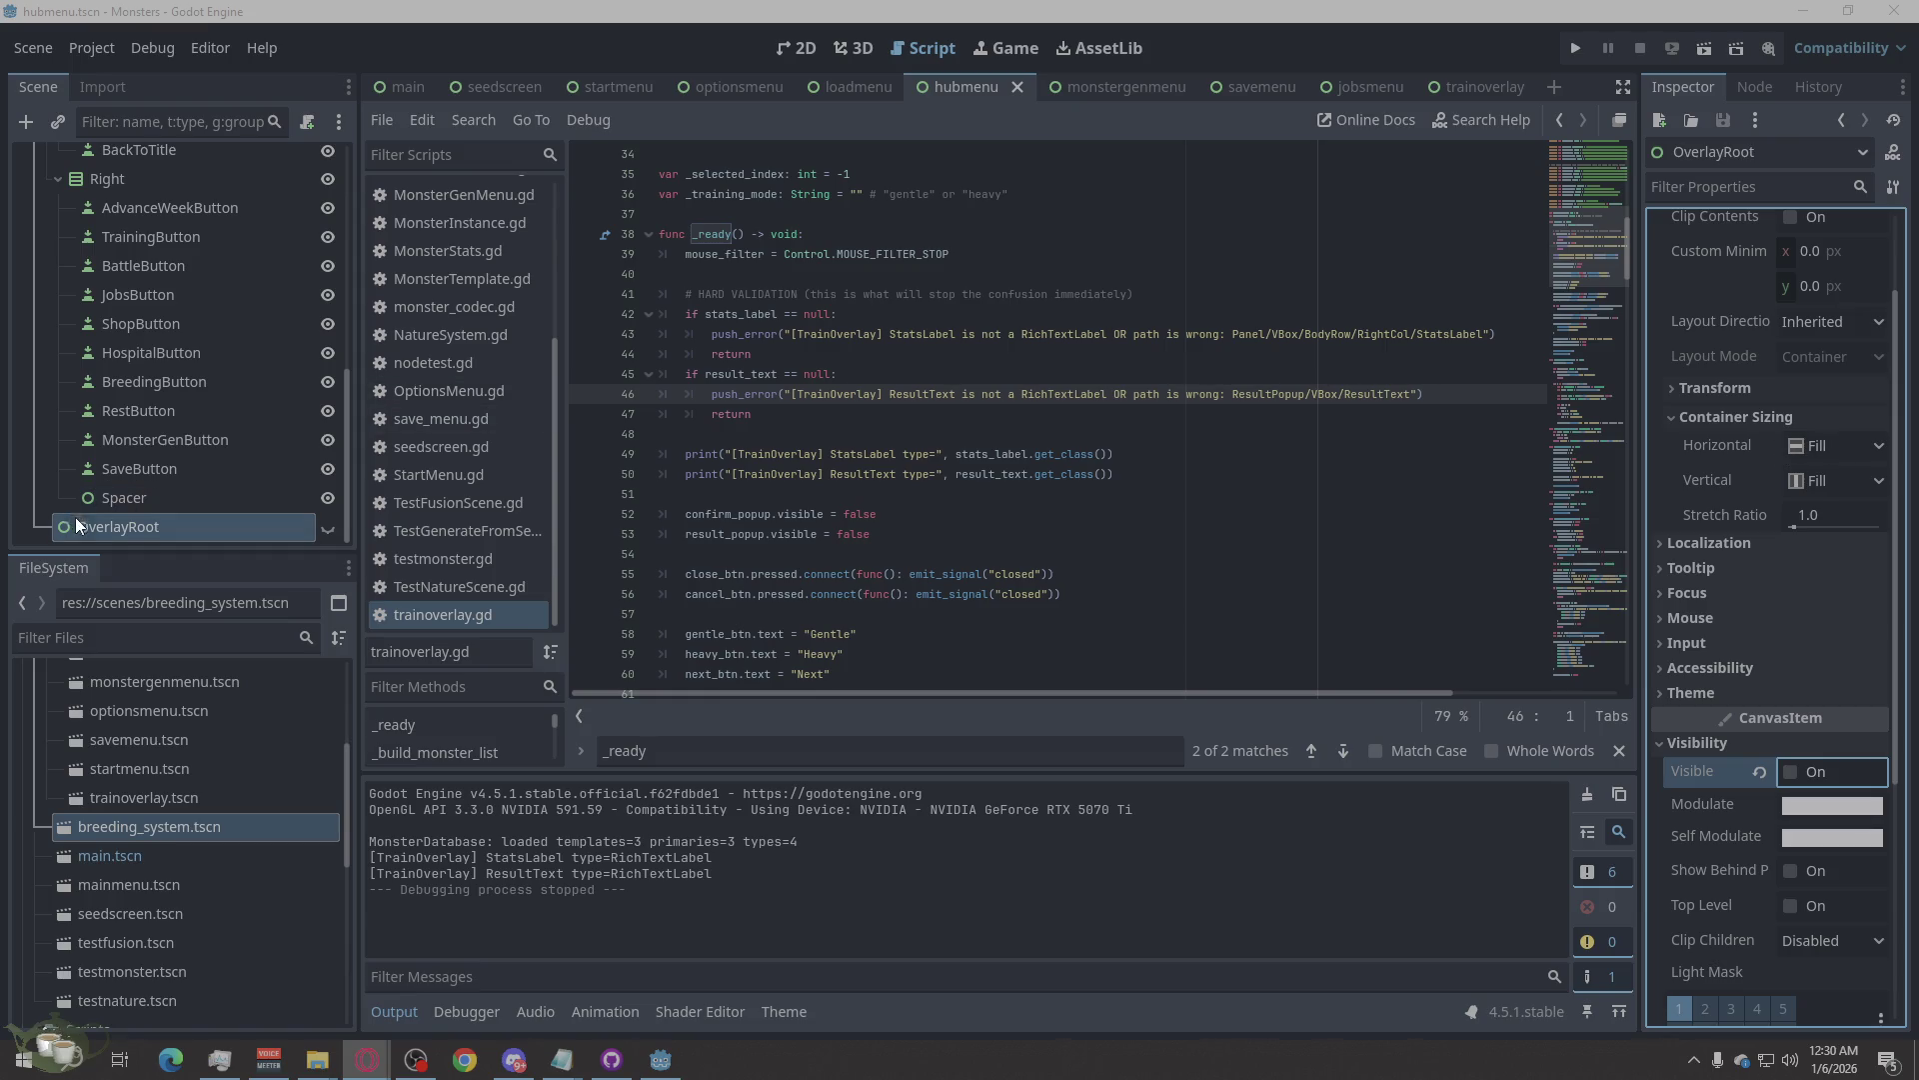
mouse_move(78, 530)
mouse_down()
mouse_move(102, 304)
mouse_move(84, 256)
mouse_up()
right_click(127, 272)
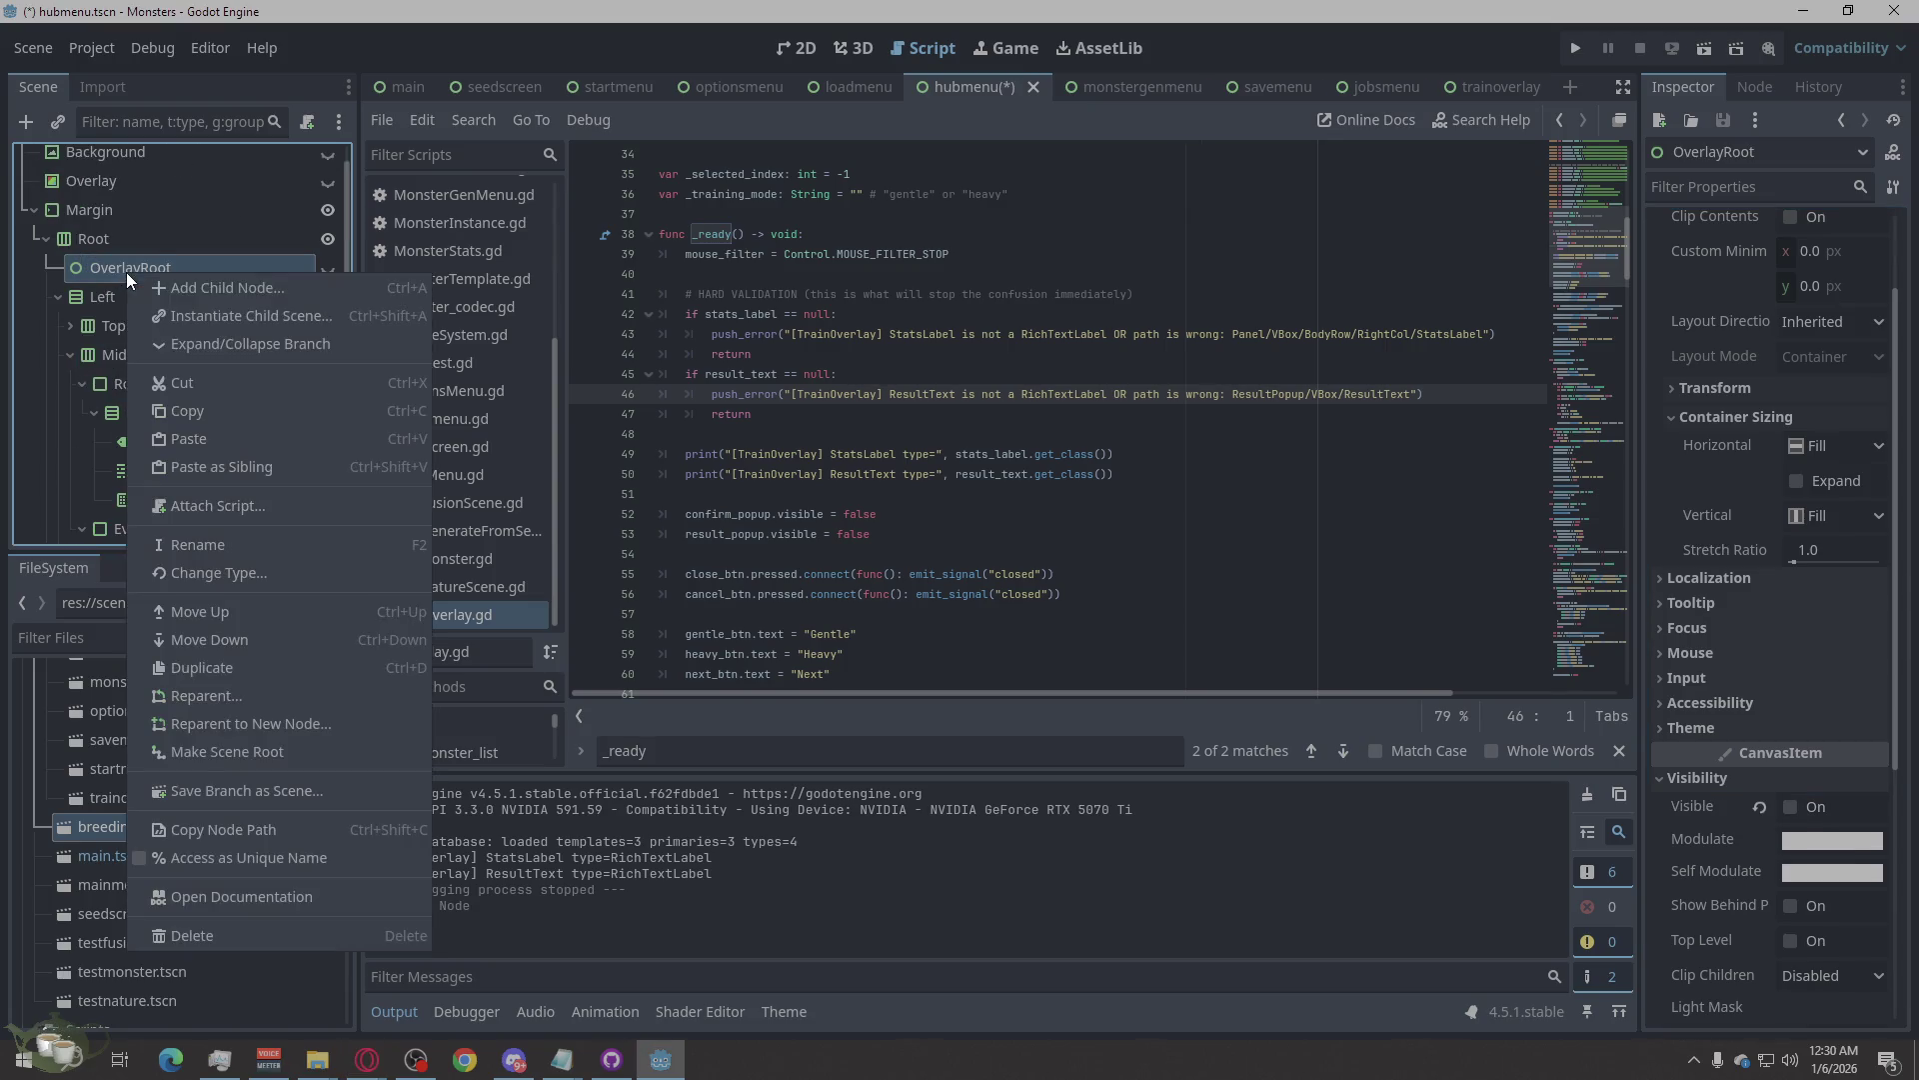
click(286, 641)
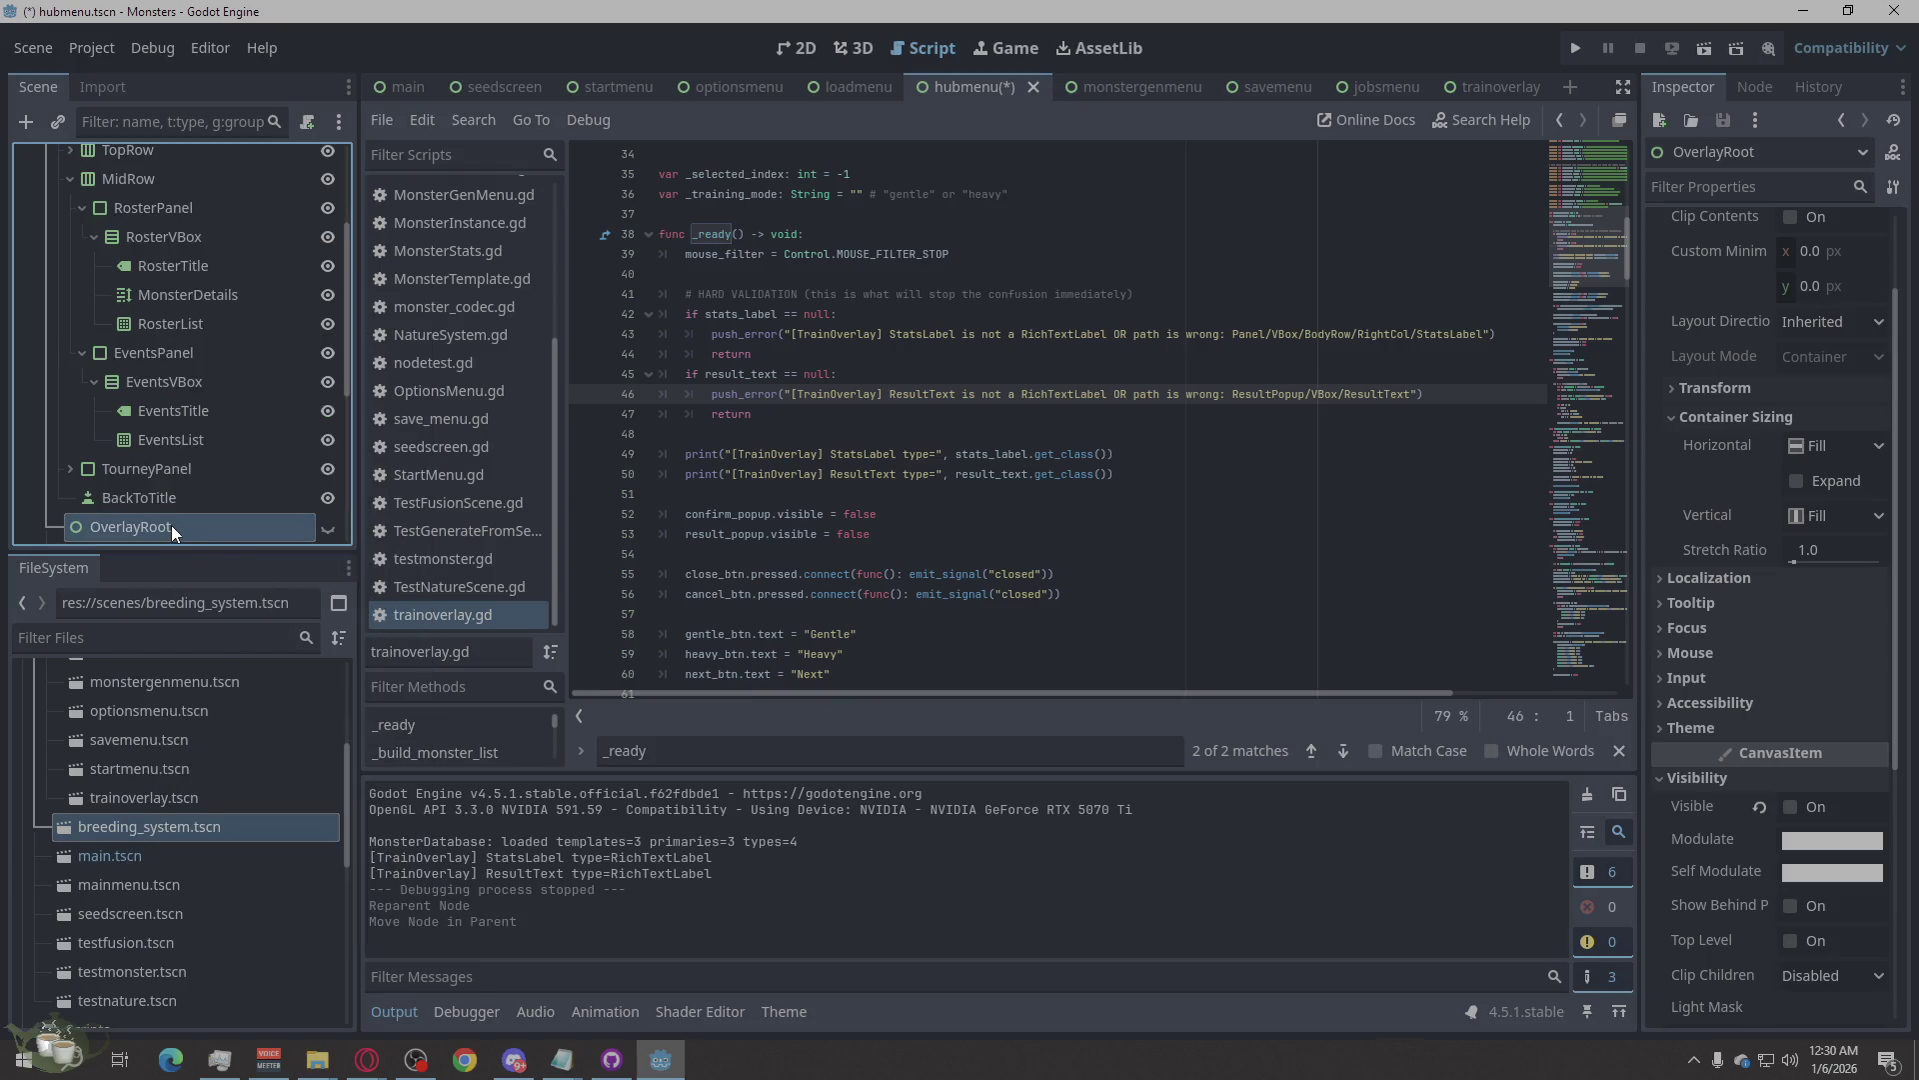
scroll(158, 525, down, 3)
right_click(91, 273)
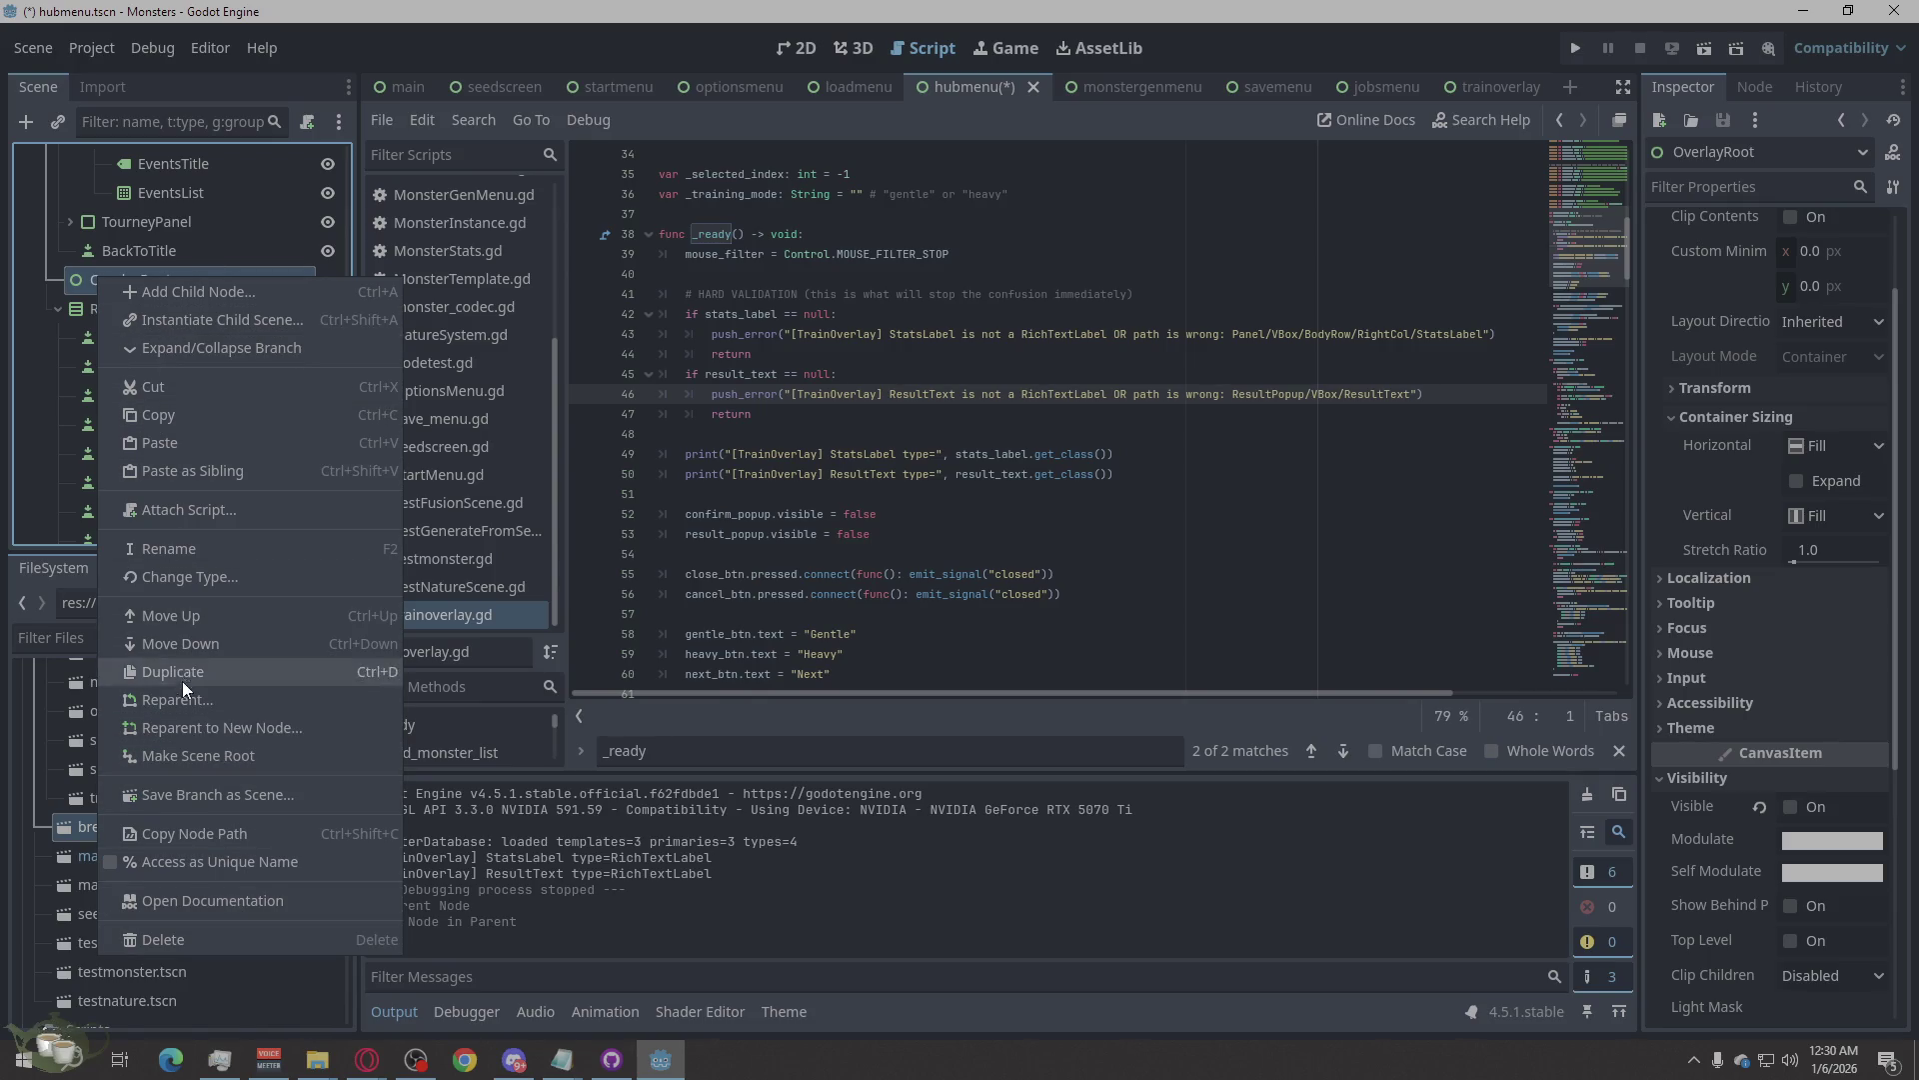
click(243, 644)
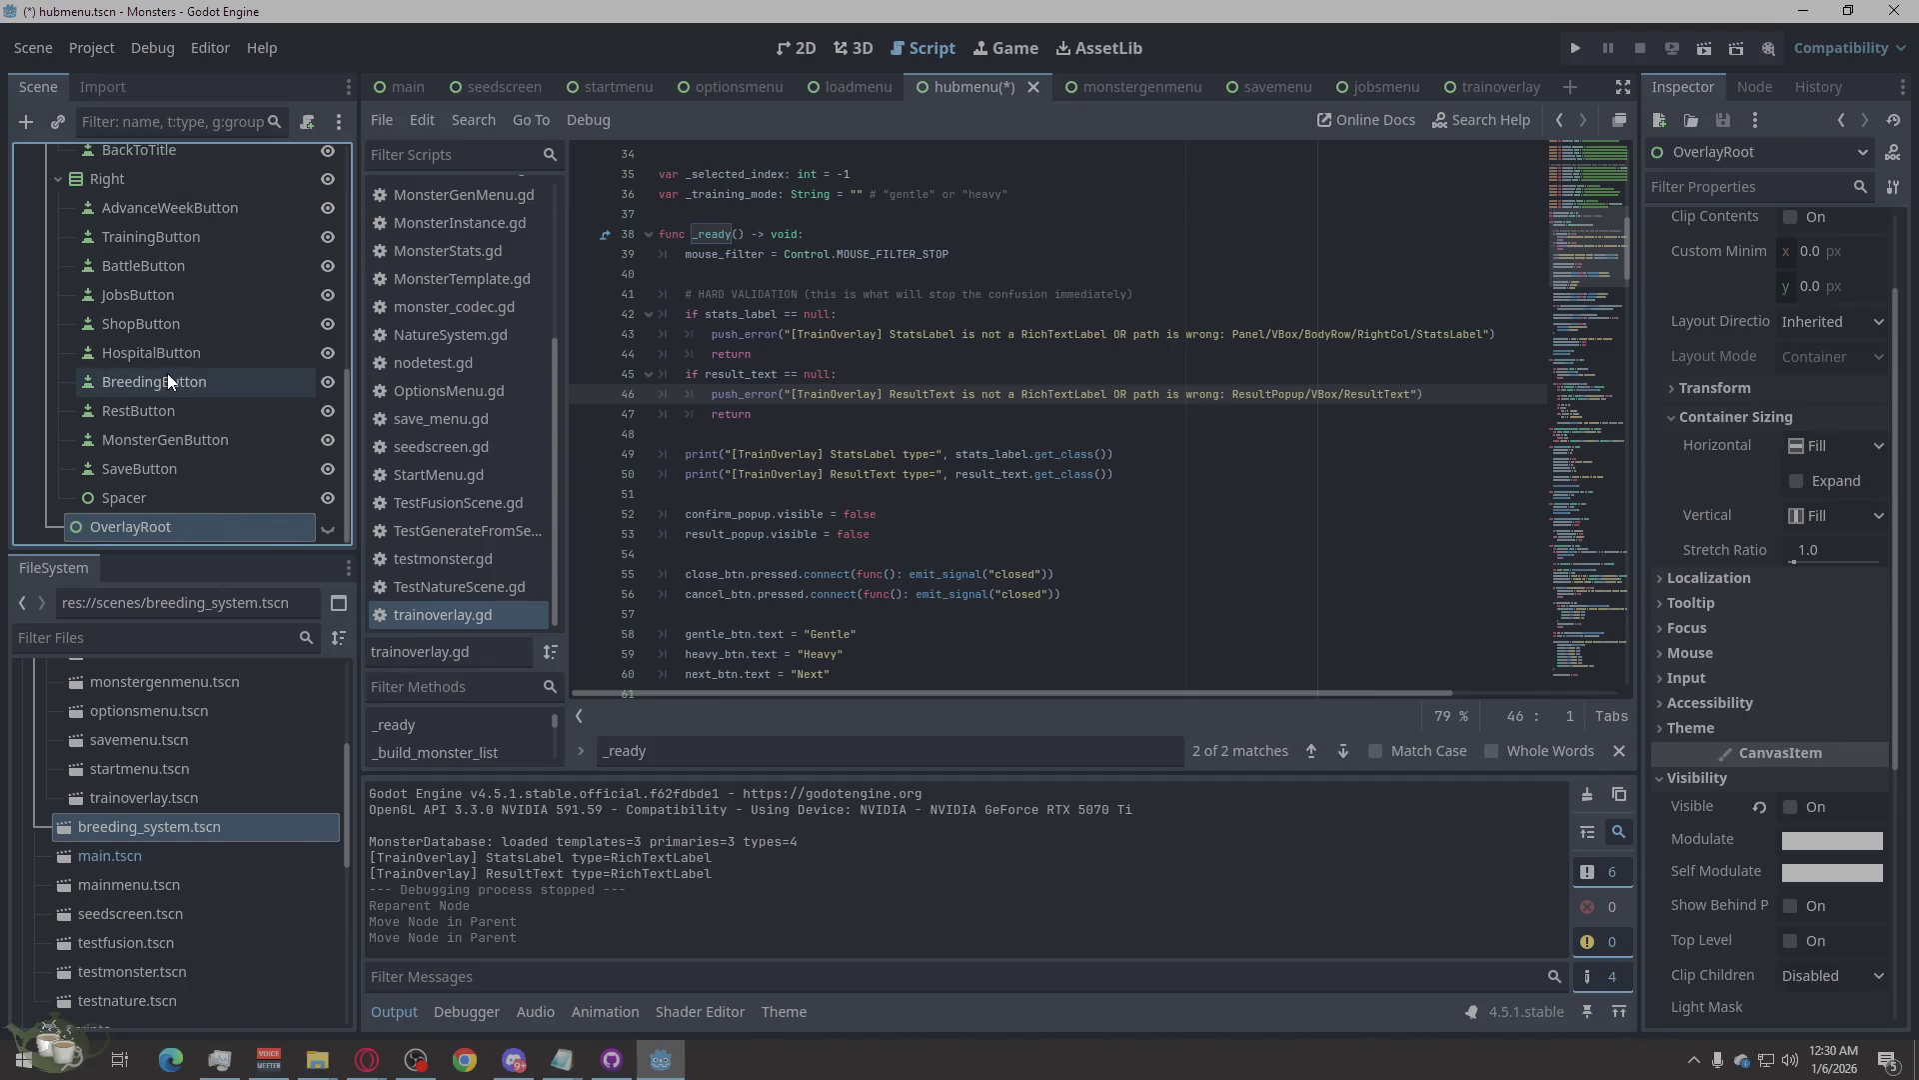
Turn OverlayRoot's Visible property back on, then save and run the project.
scroll(177, 489, up, 5)
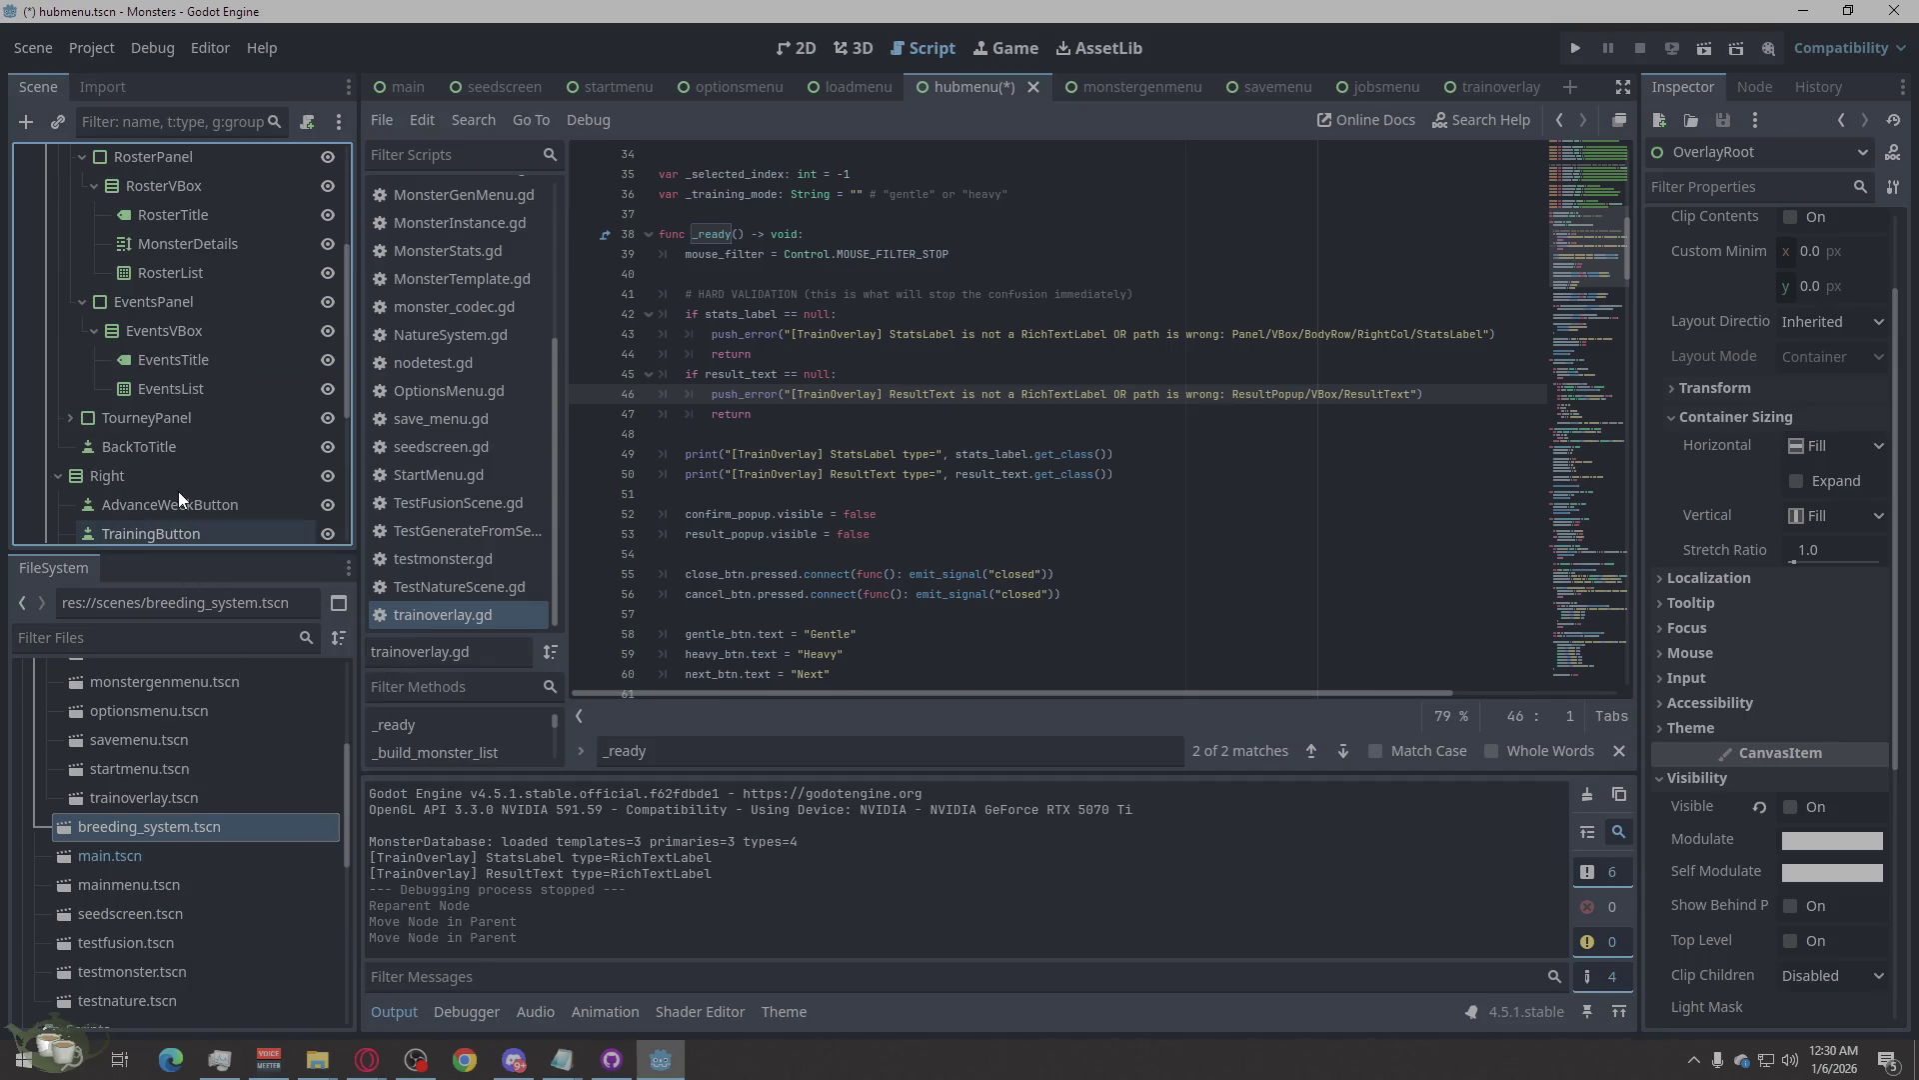
scroll(179, 490, down, 1)
scroll(1001, 499, down, 1)
click(1791, 811)
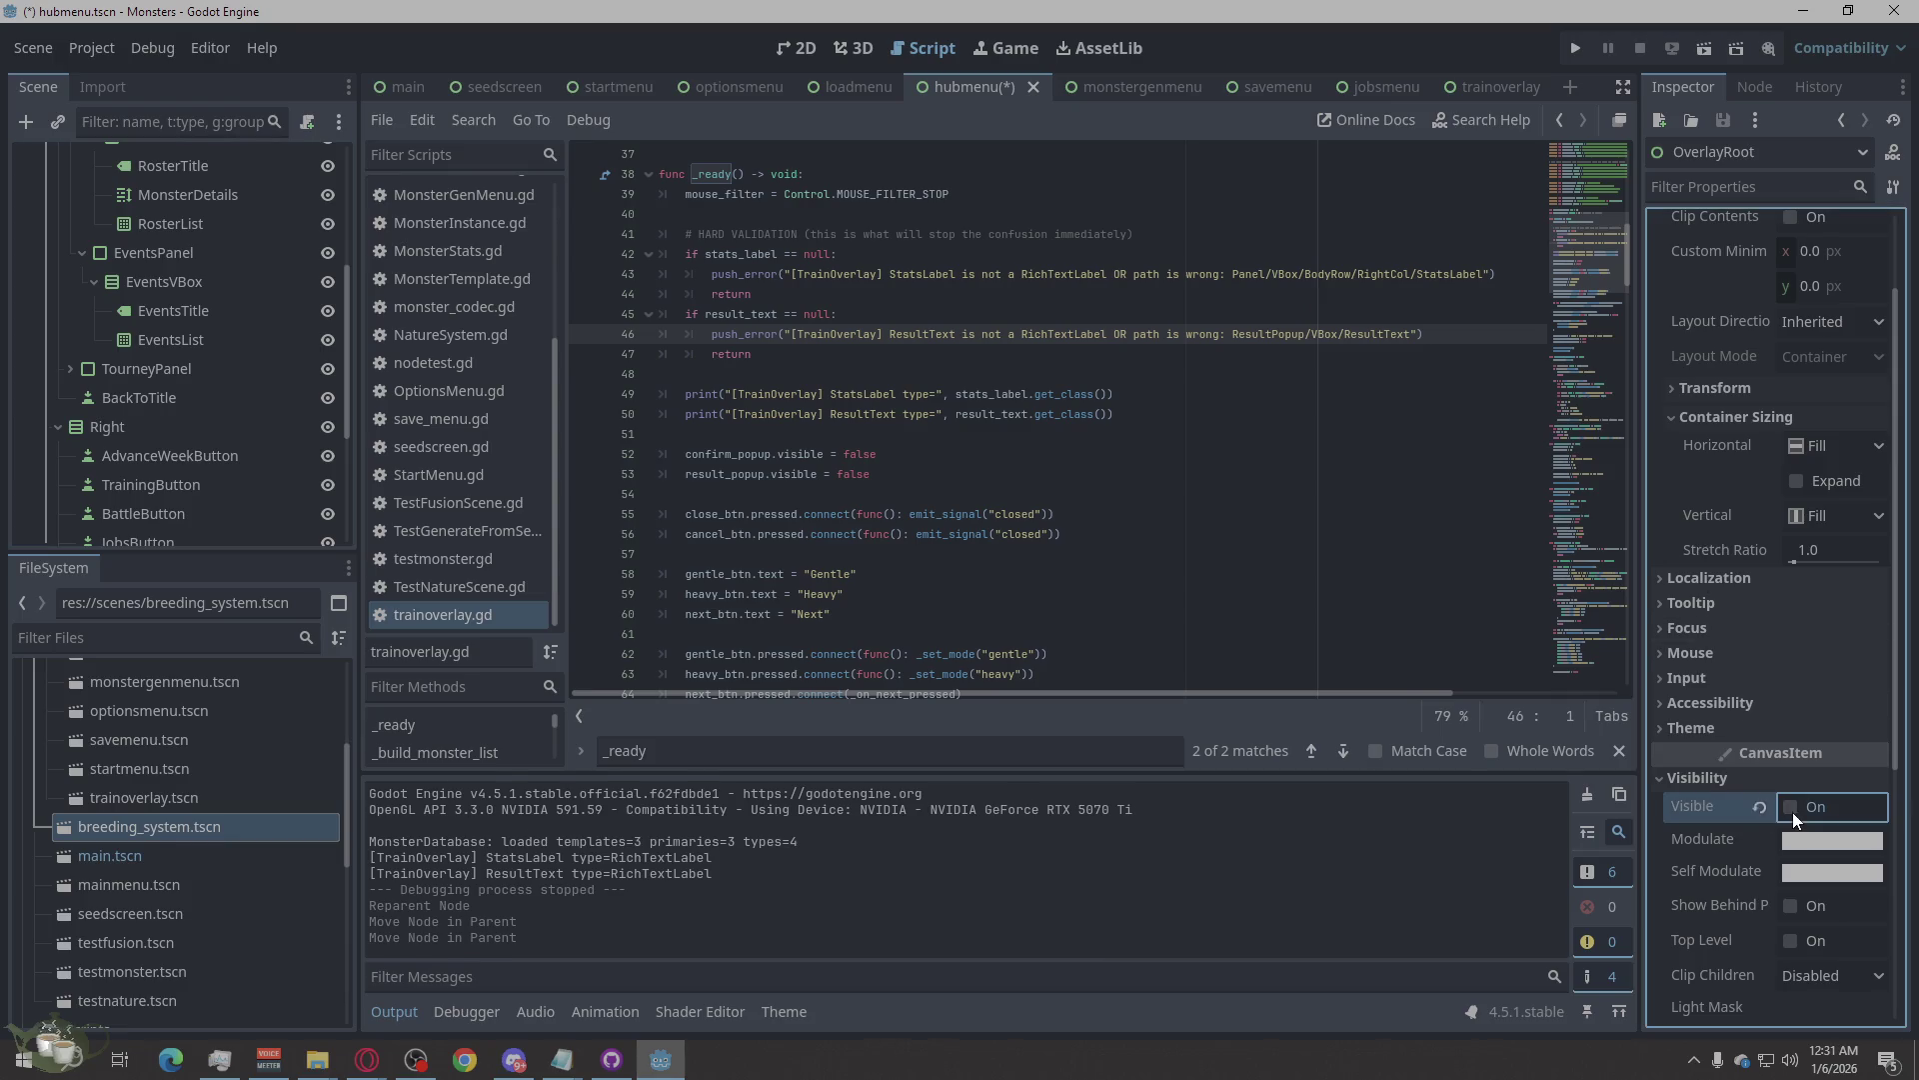
click(1792, 811)
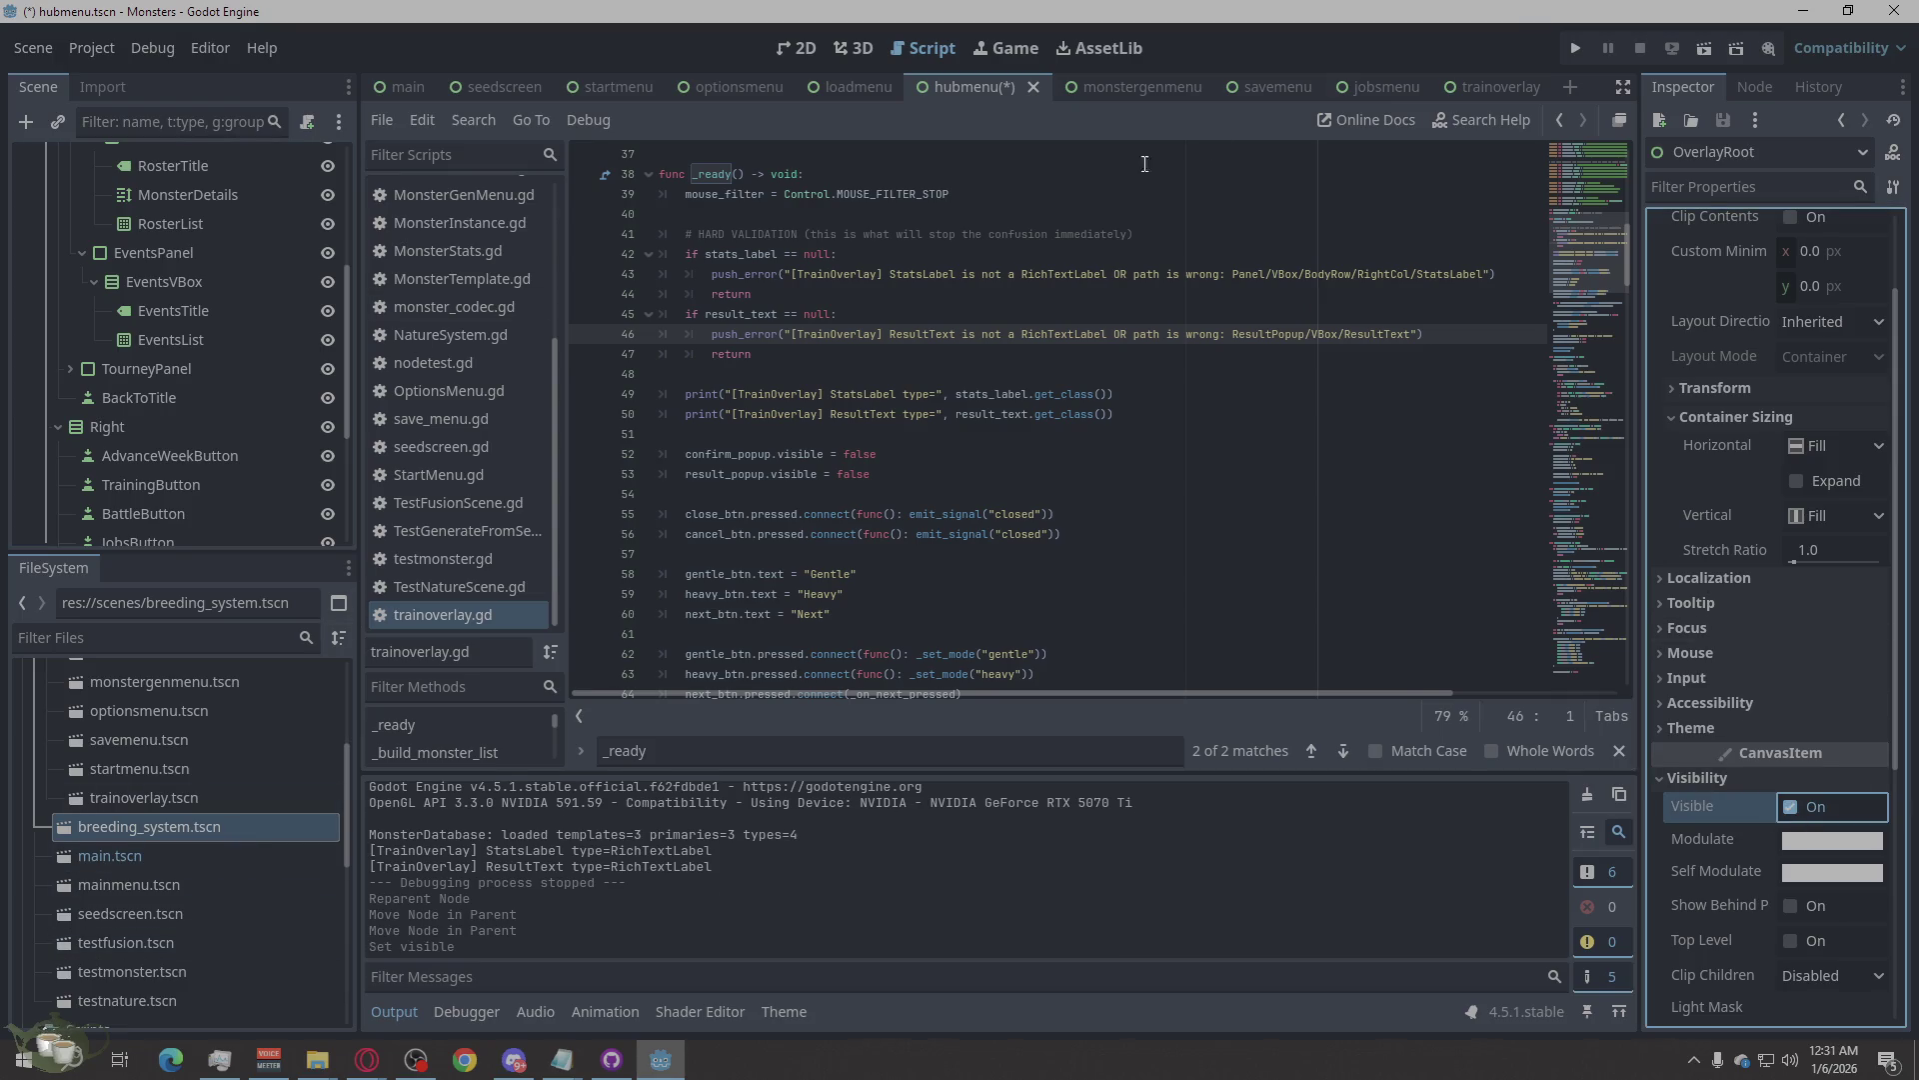
click(1575, 47)
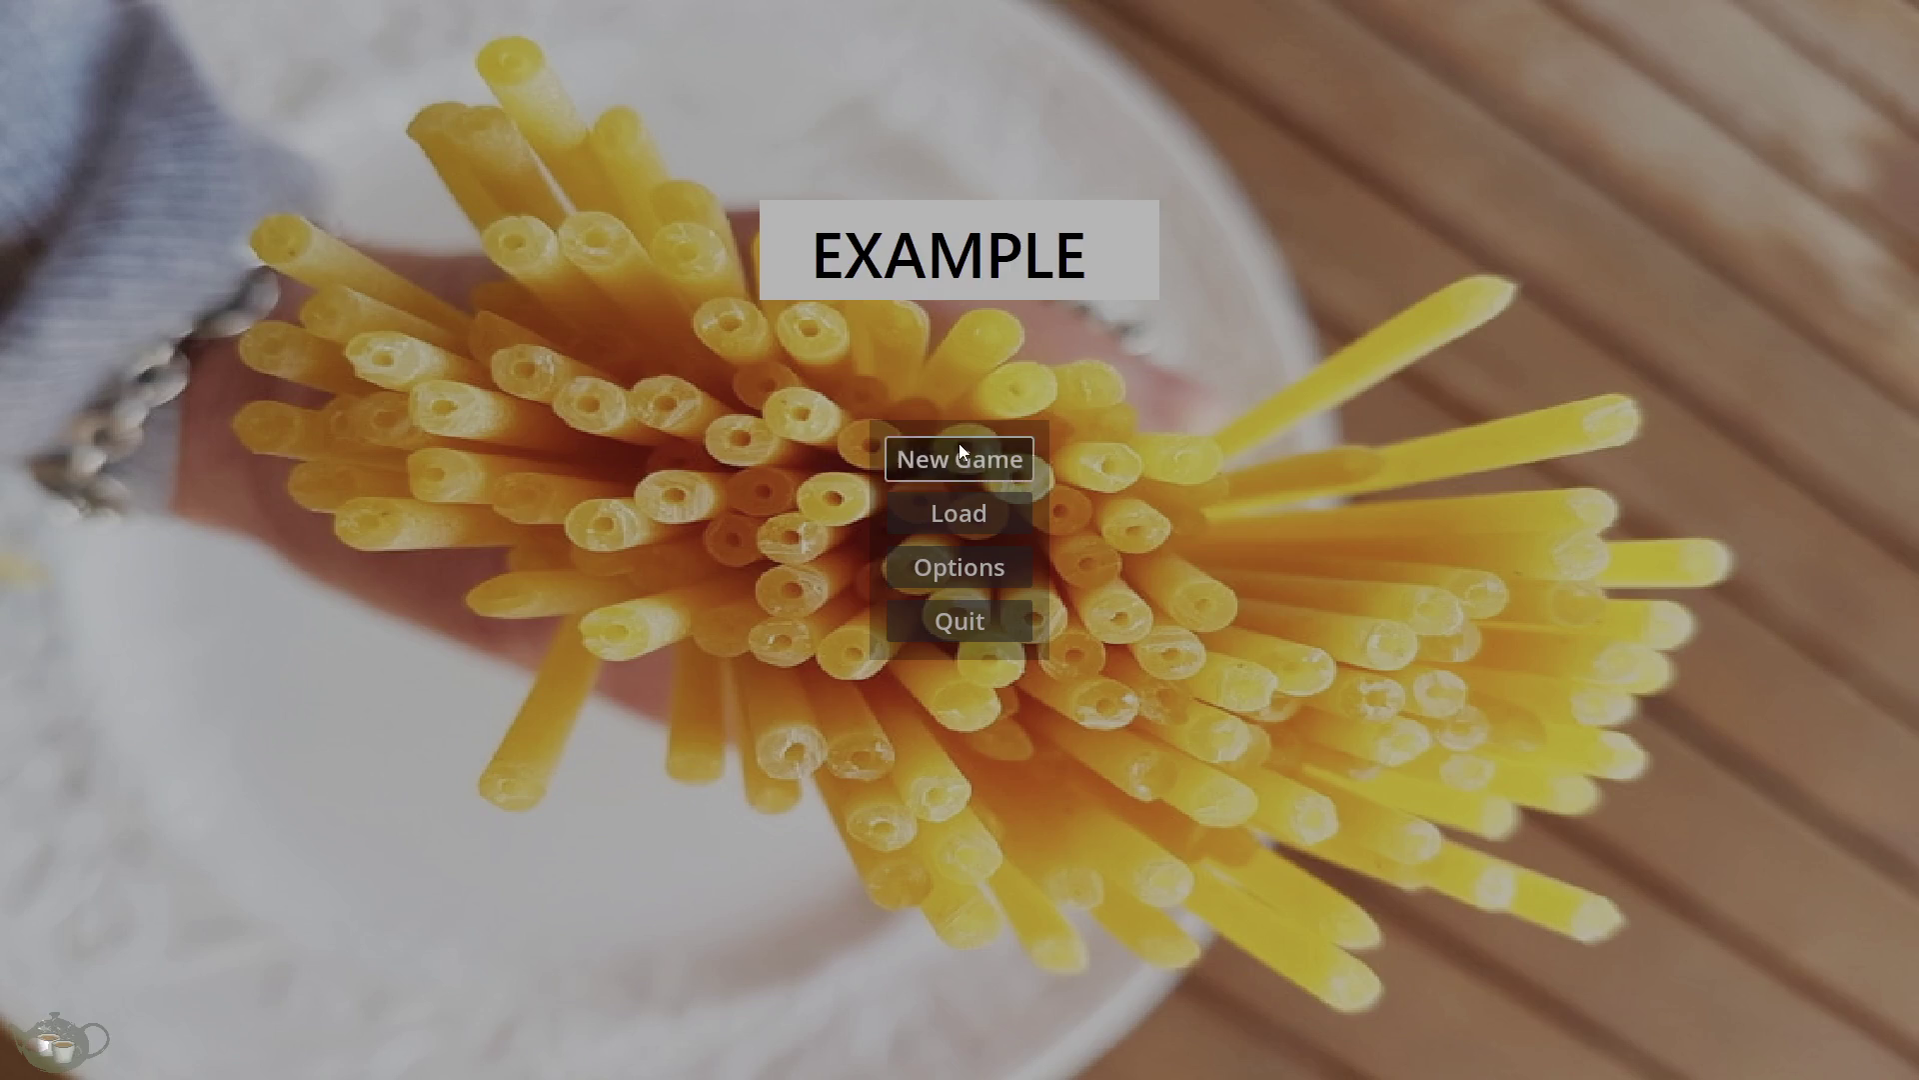
Start a new game, open Training, and read the missing-node runtime error details.
click(959, 445)
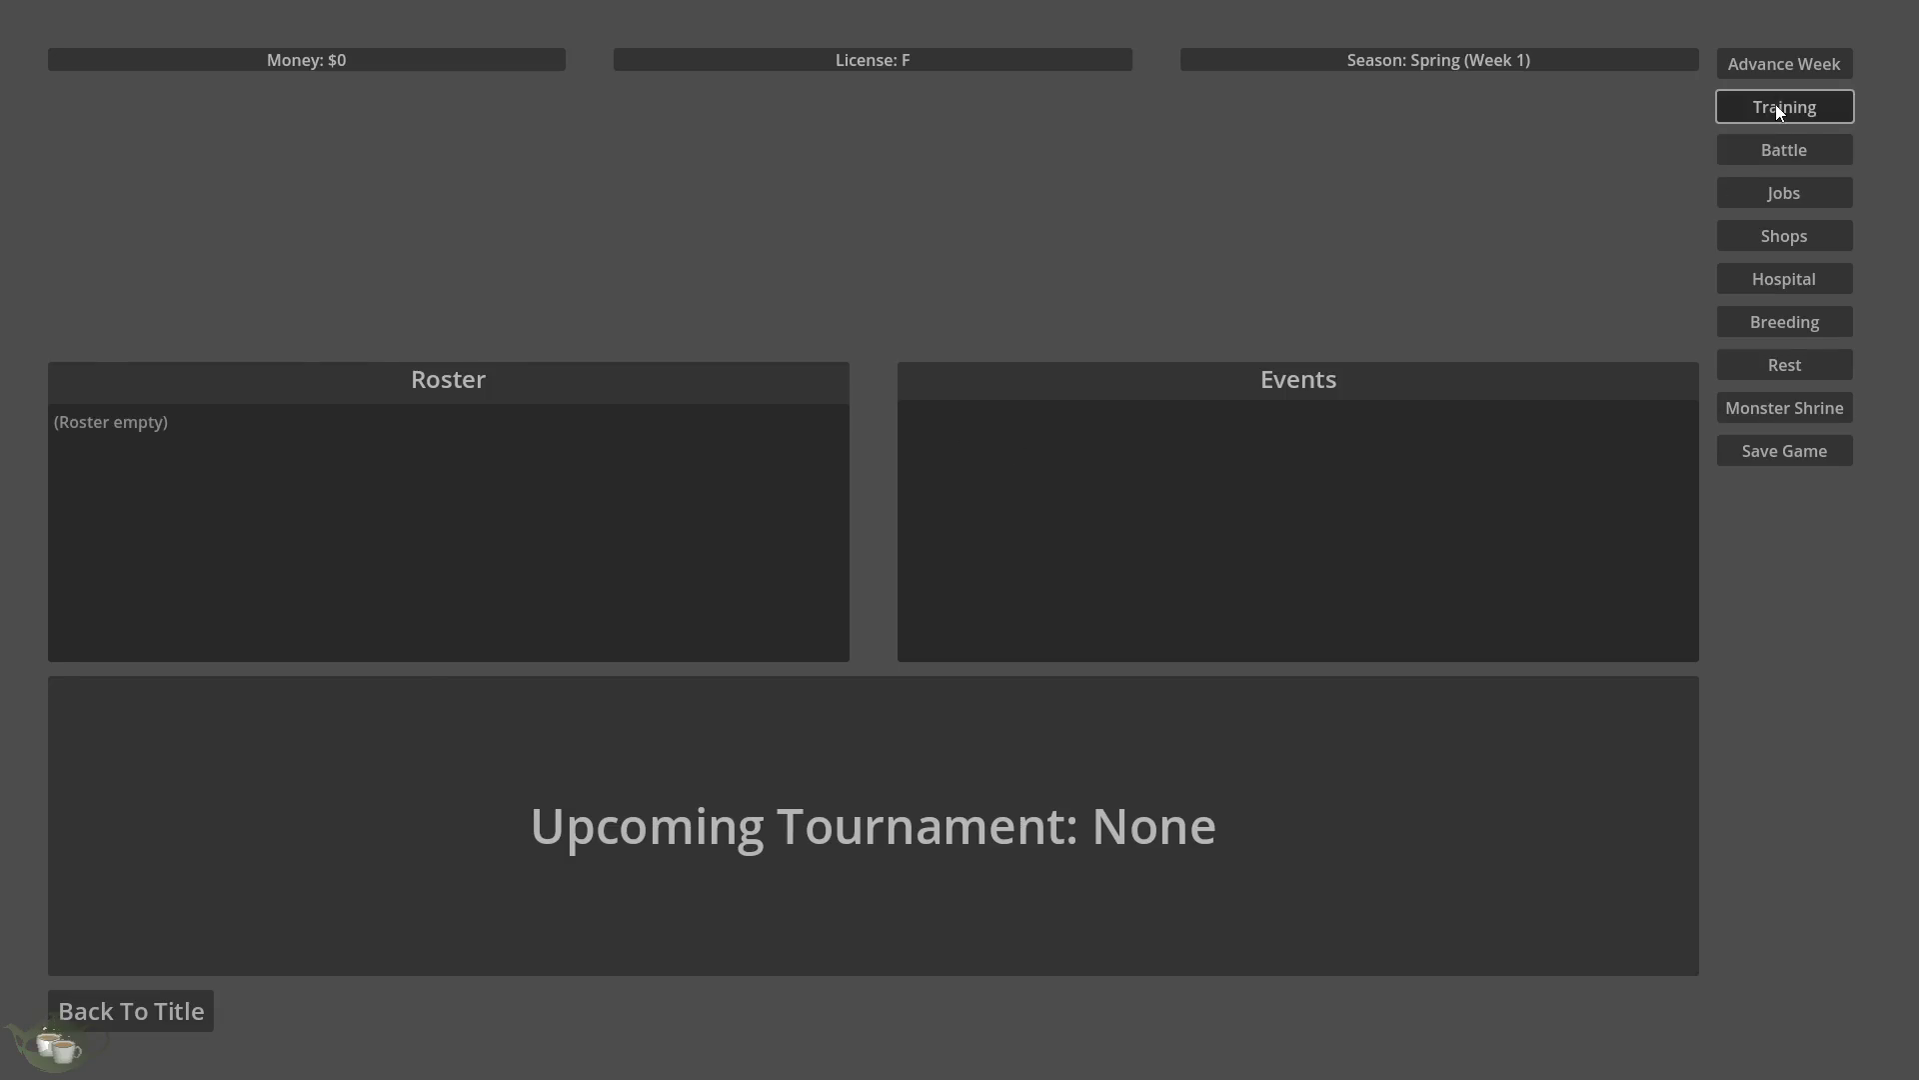
click(1777, 106)
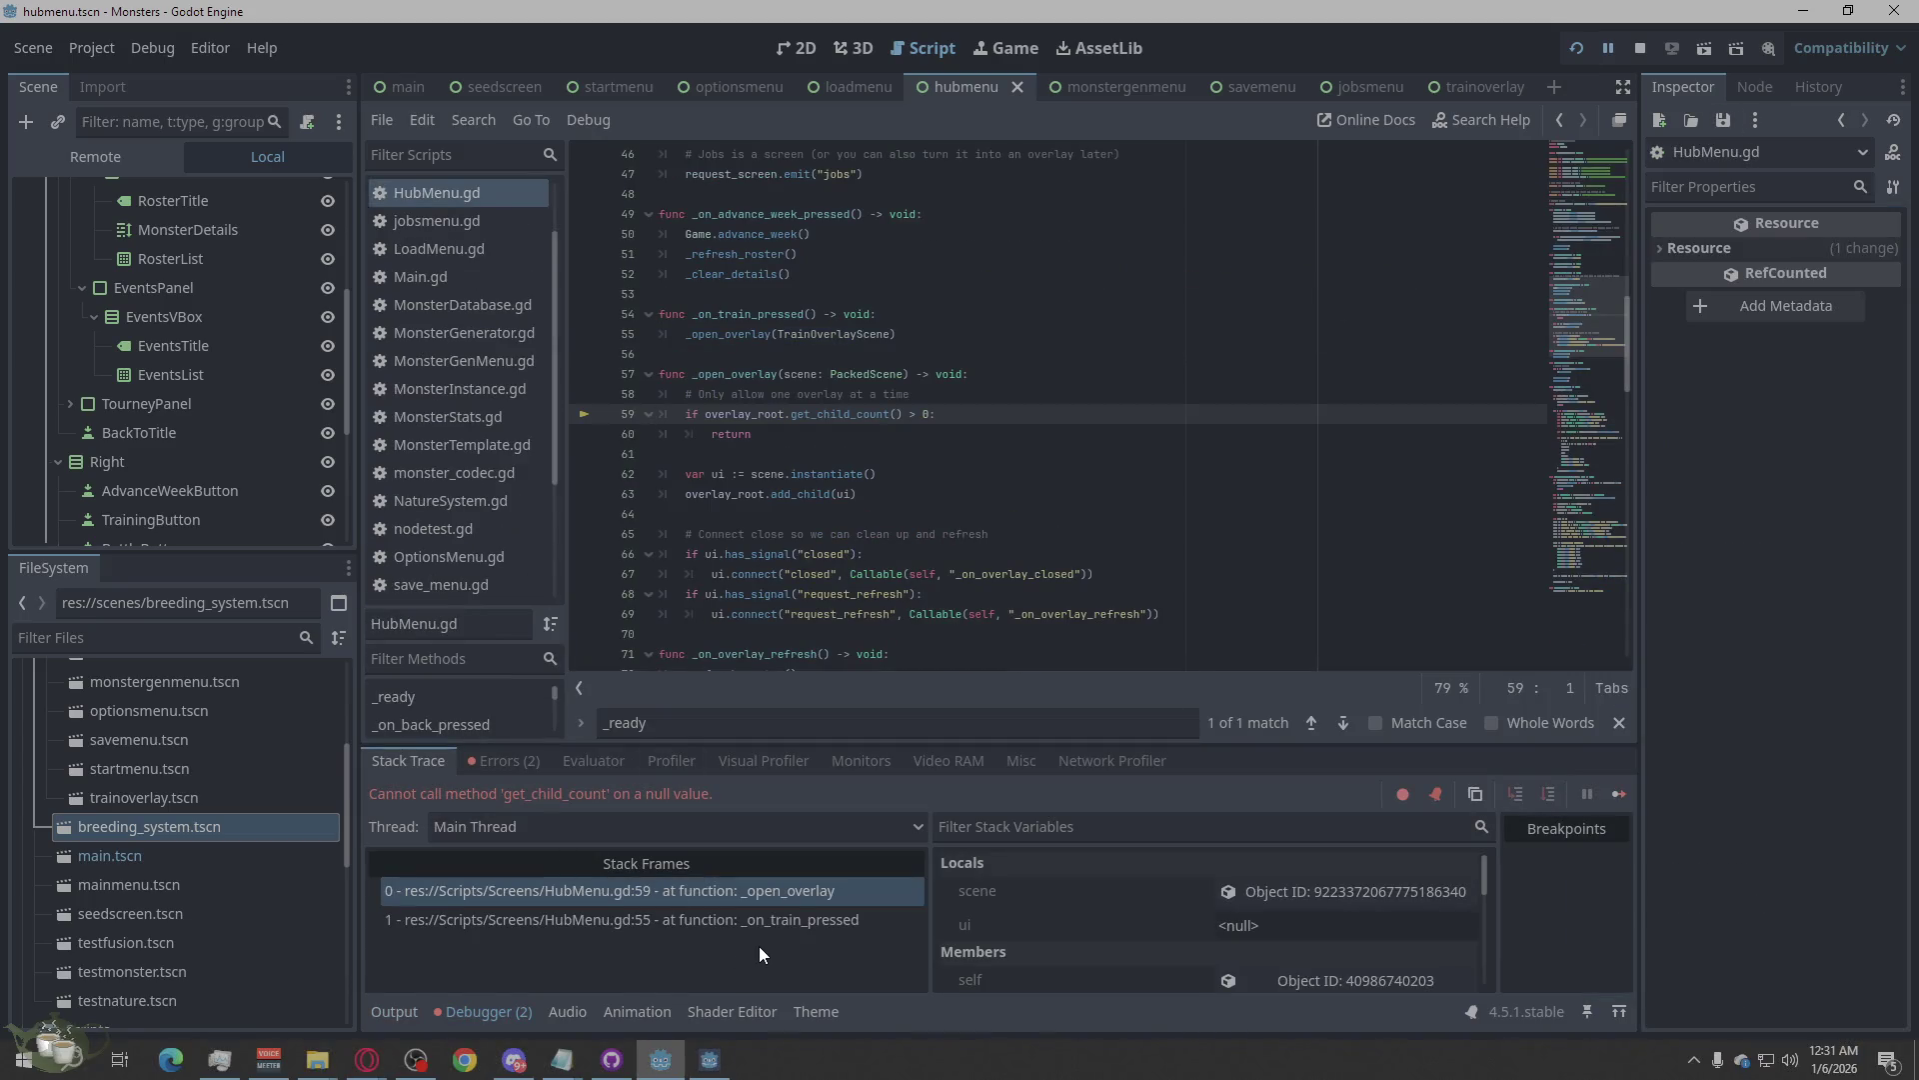
click(503, 760)
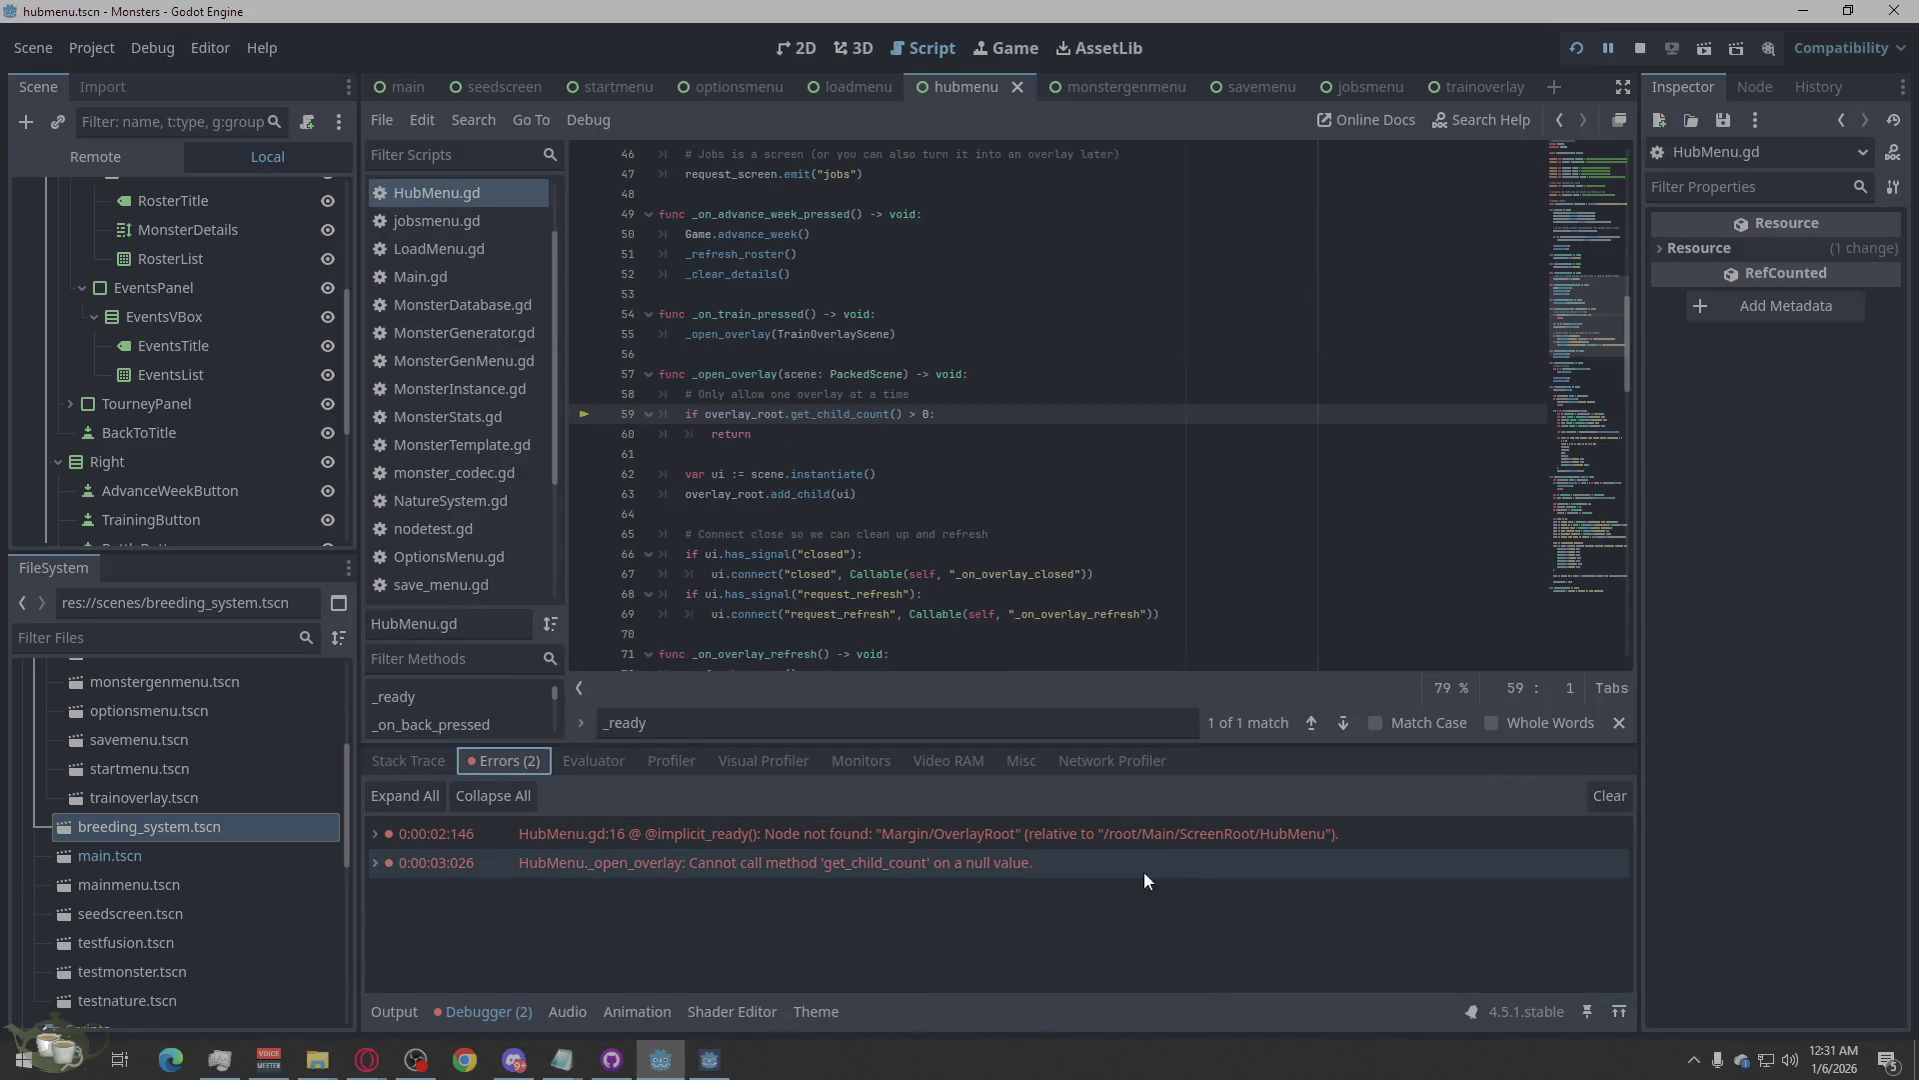
double_click(1221, 828)
double_click(1224, 830)
double_click(1223, 829)
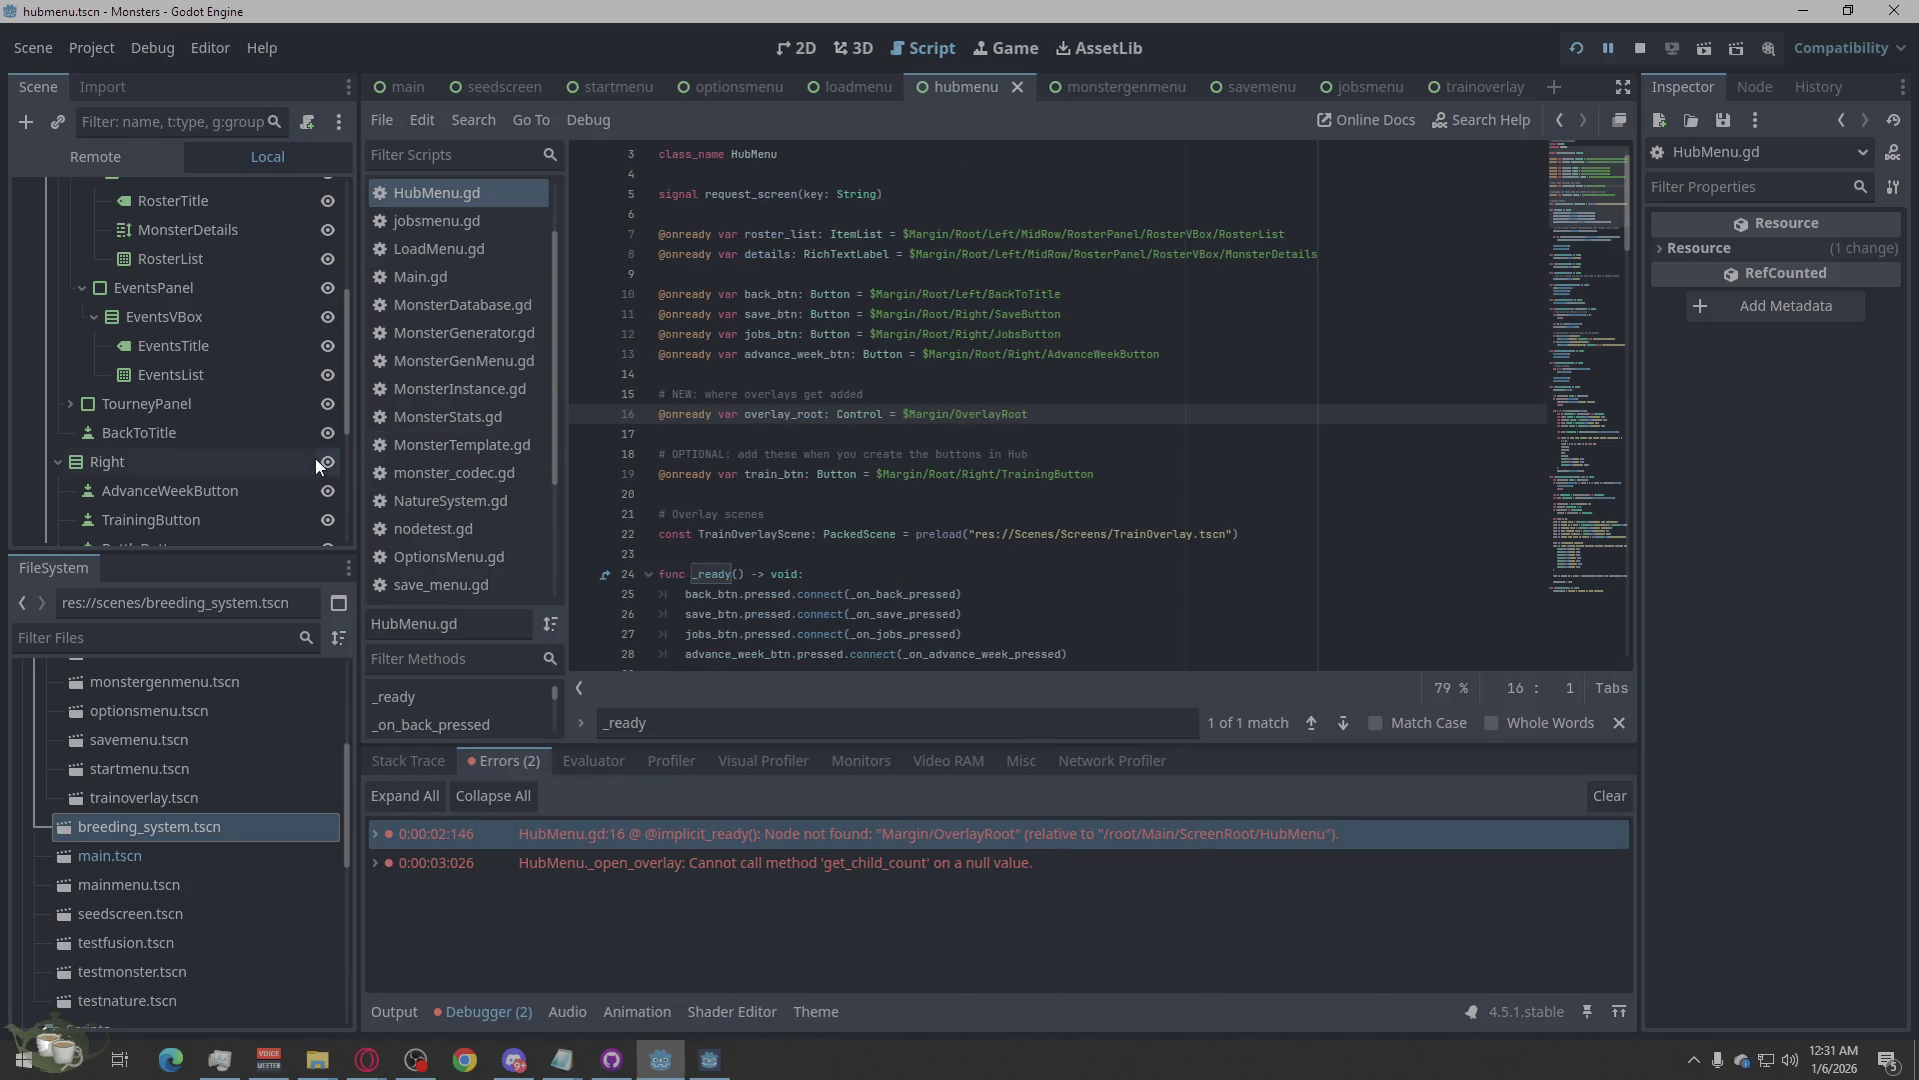
Check the Margin/OverlayRoot path on HubMenu.gd line 16, then view hubmenu.tscn in 2D.
scroll(263, 458, up, 5)
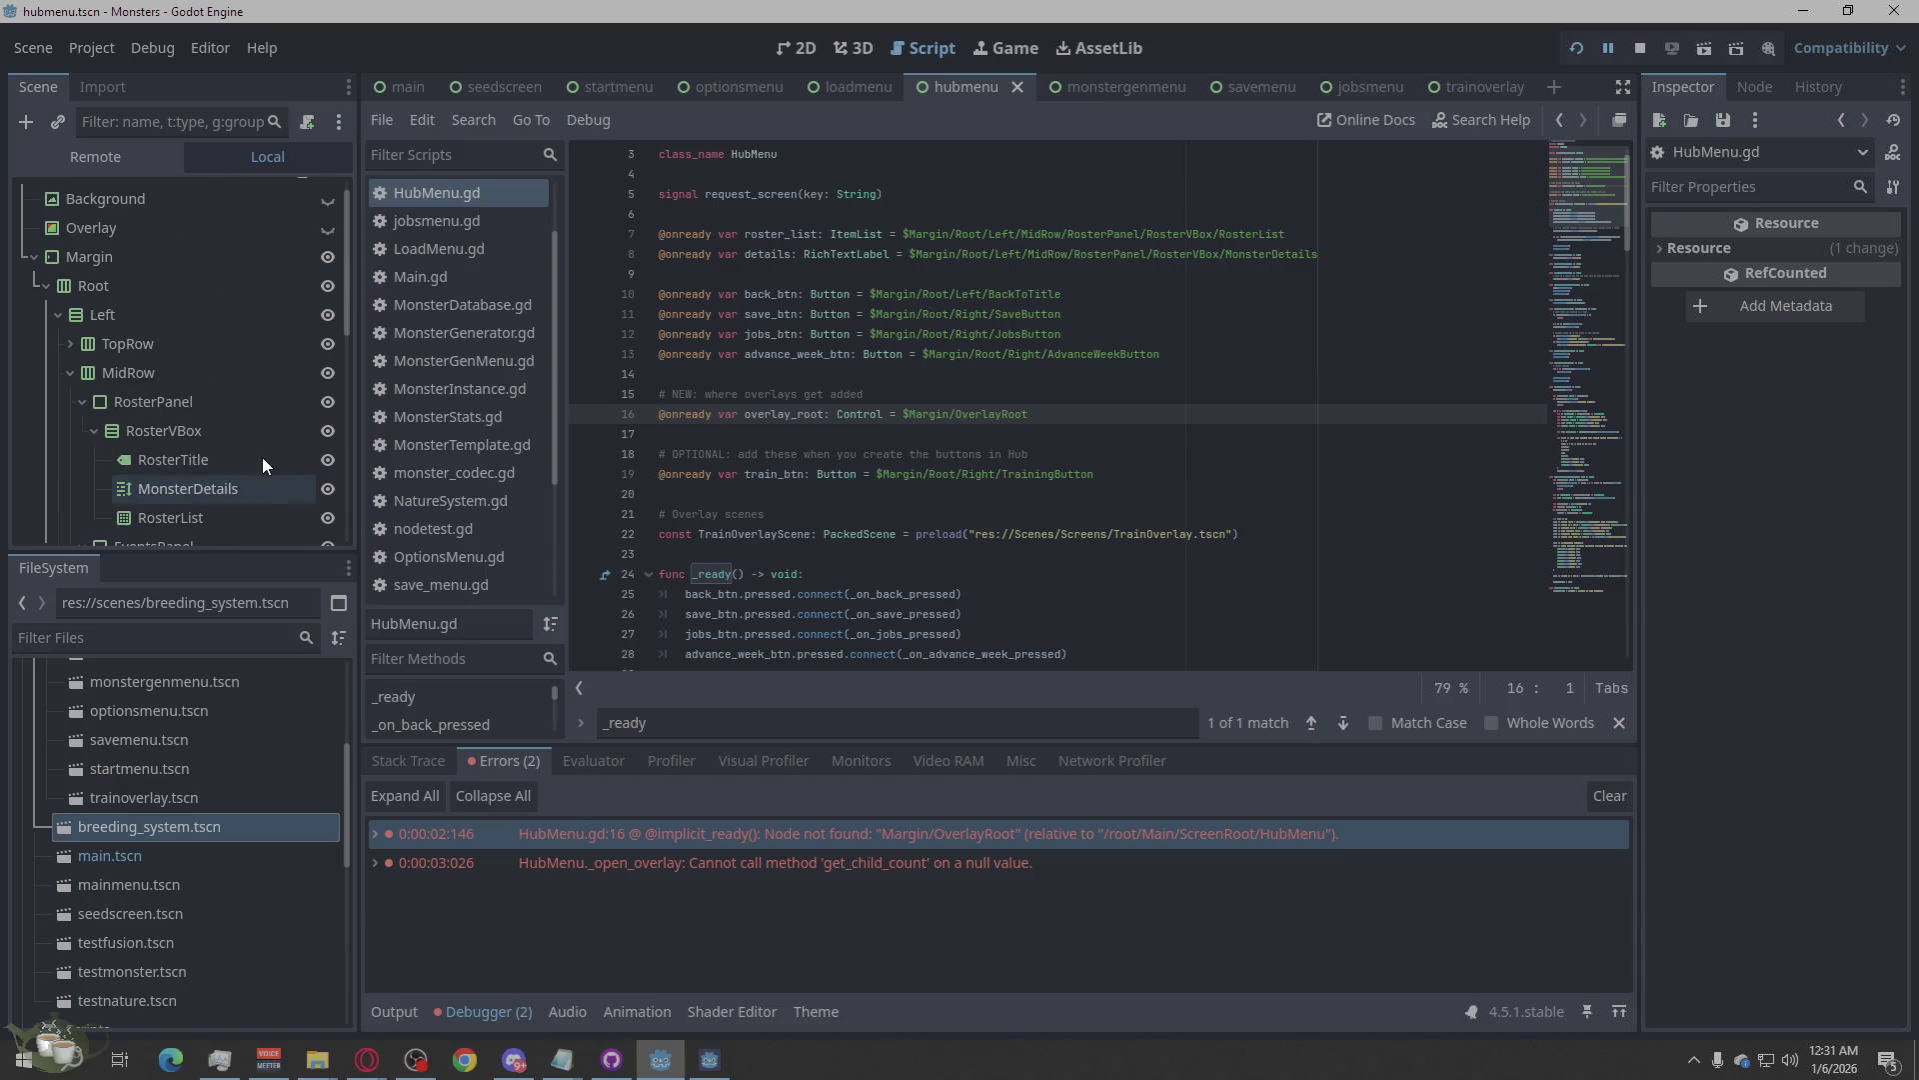
click(953, 418)
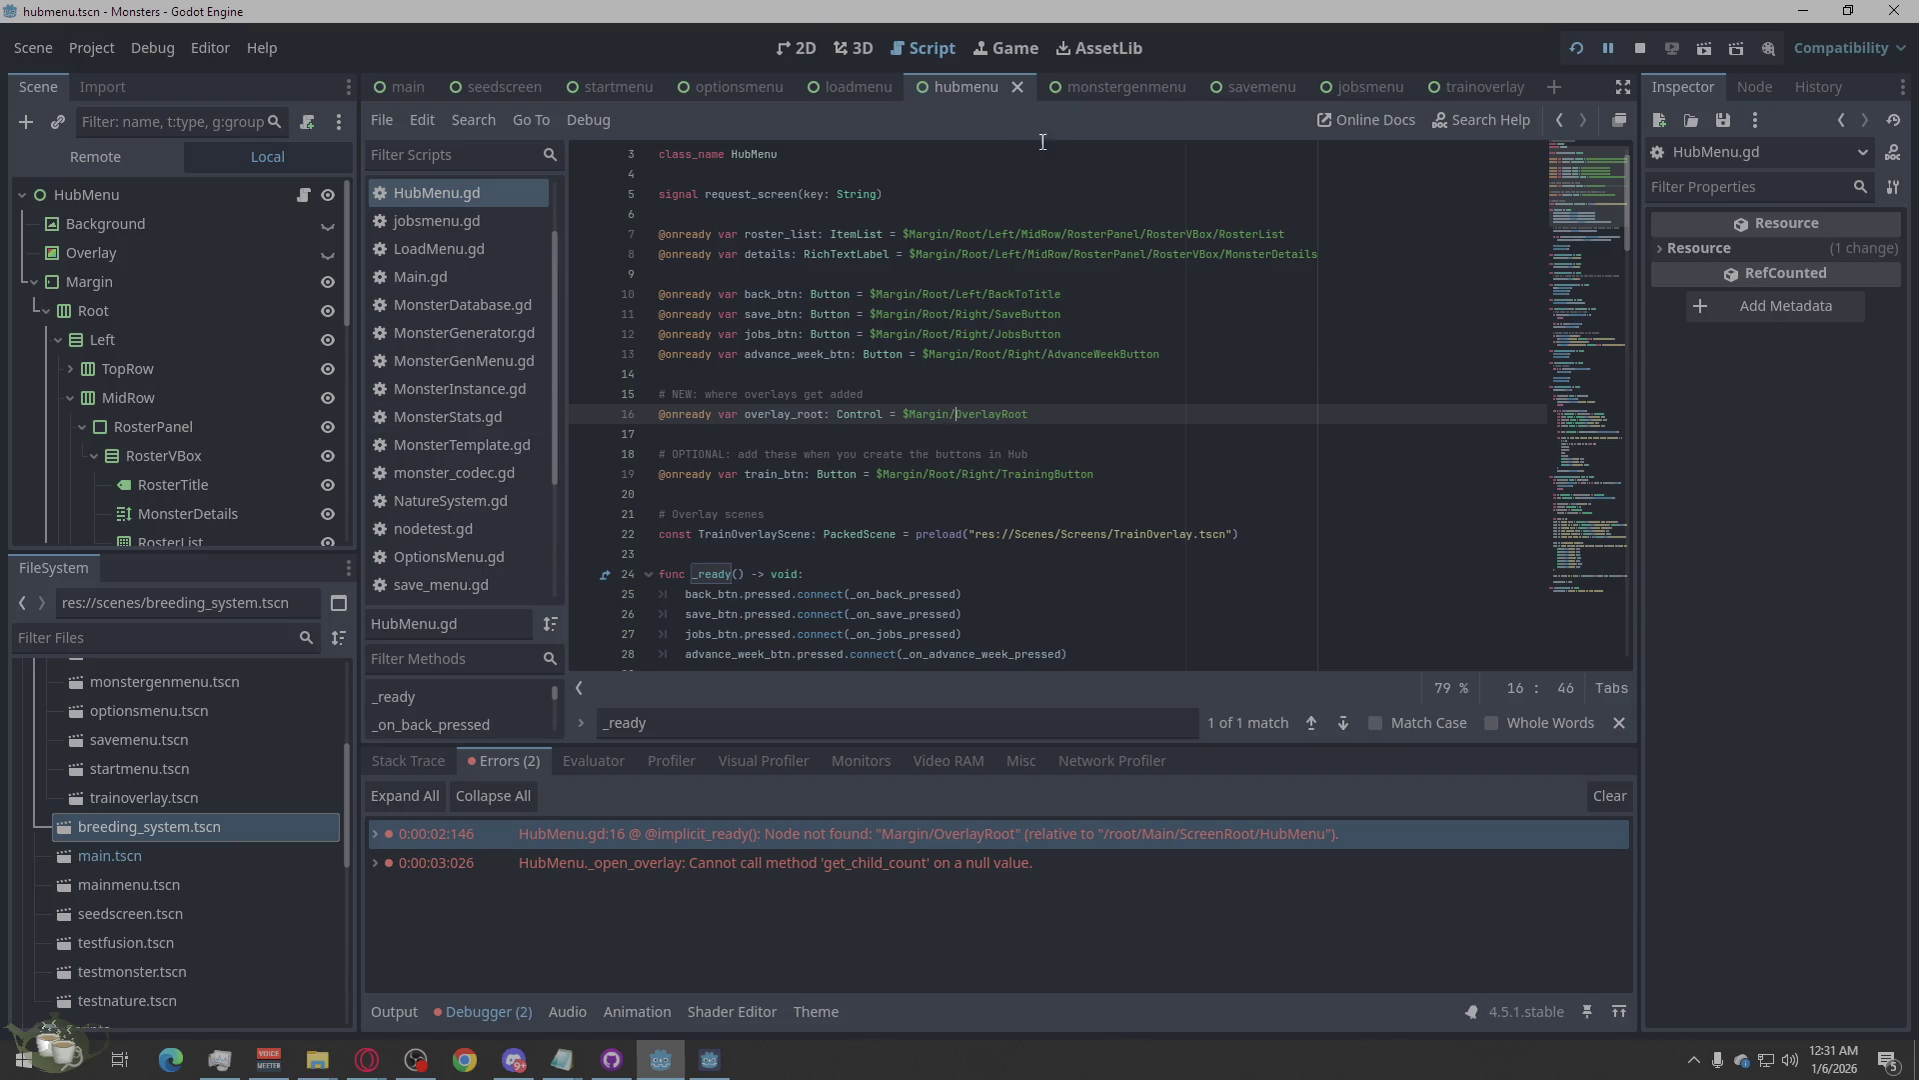
click(797, 49)
scroll(191, 467, down, 5)
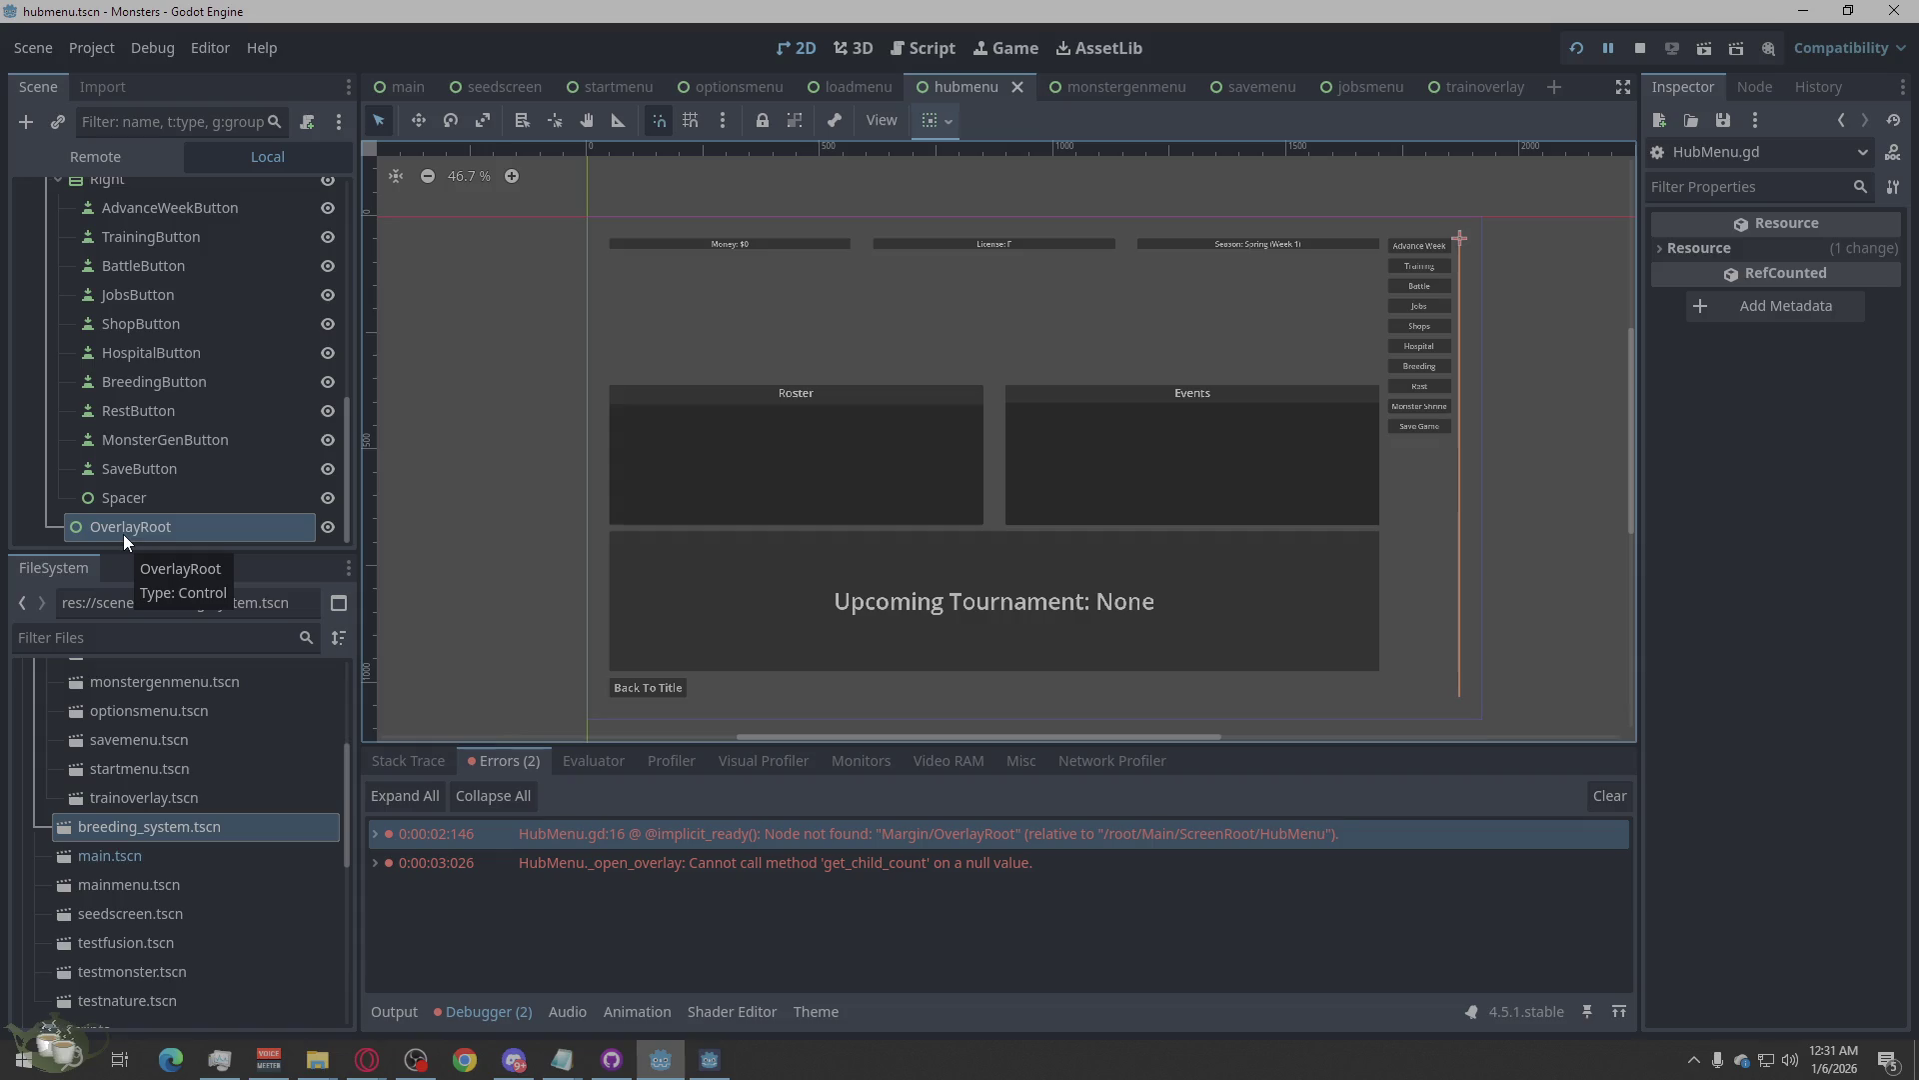
Select OverlayRoot and collapse its Visibility properties in the Inspector.
right_click(123, 534)
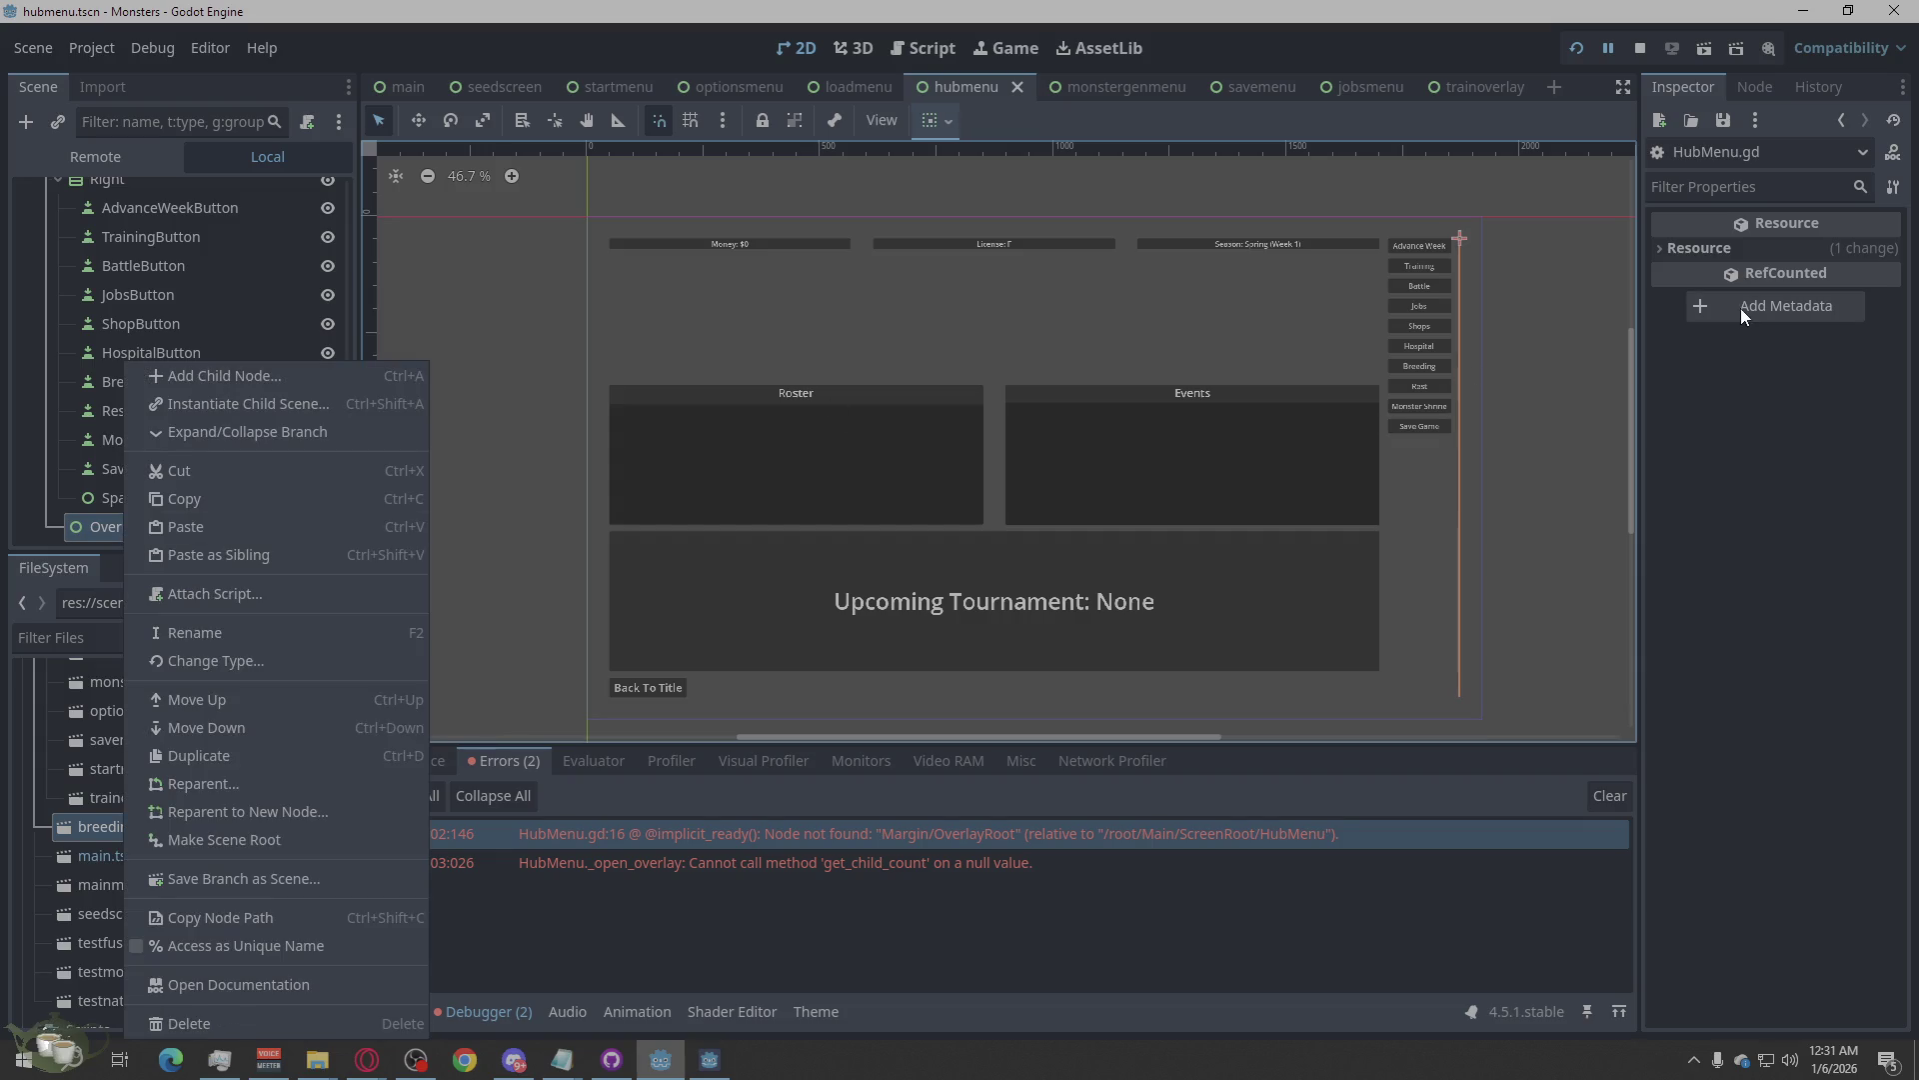
click(1757, 461)
click(1730, 186)
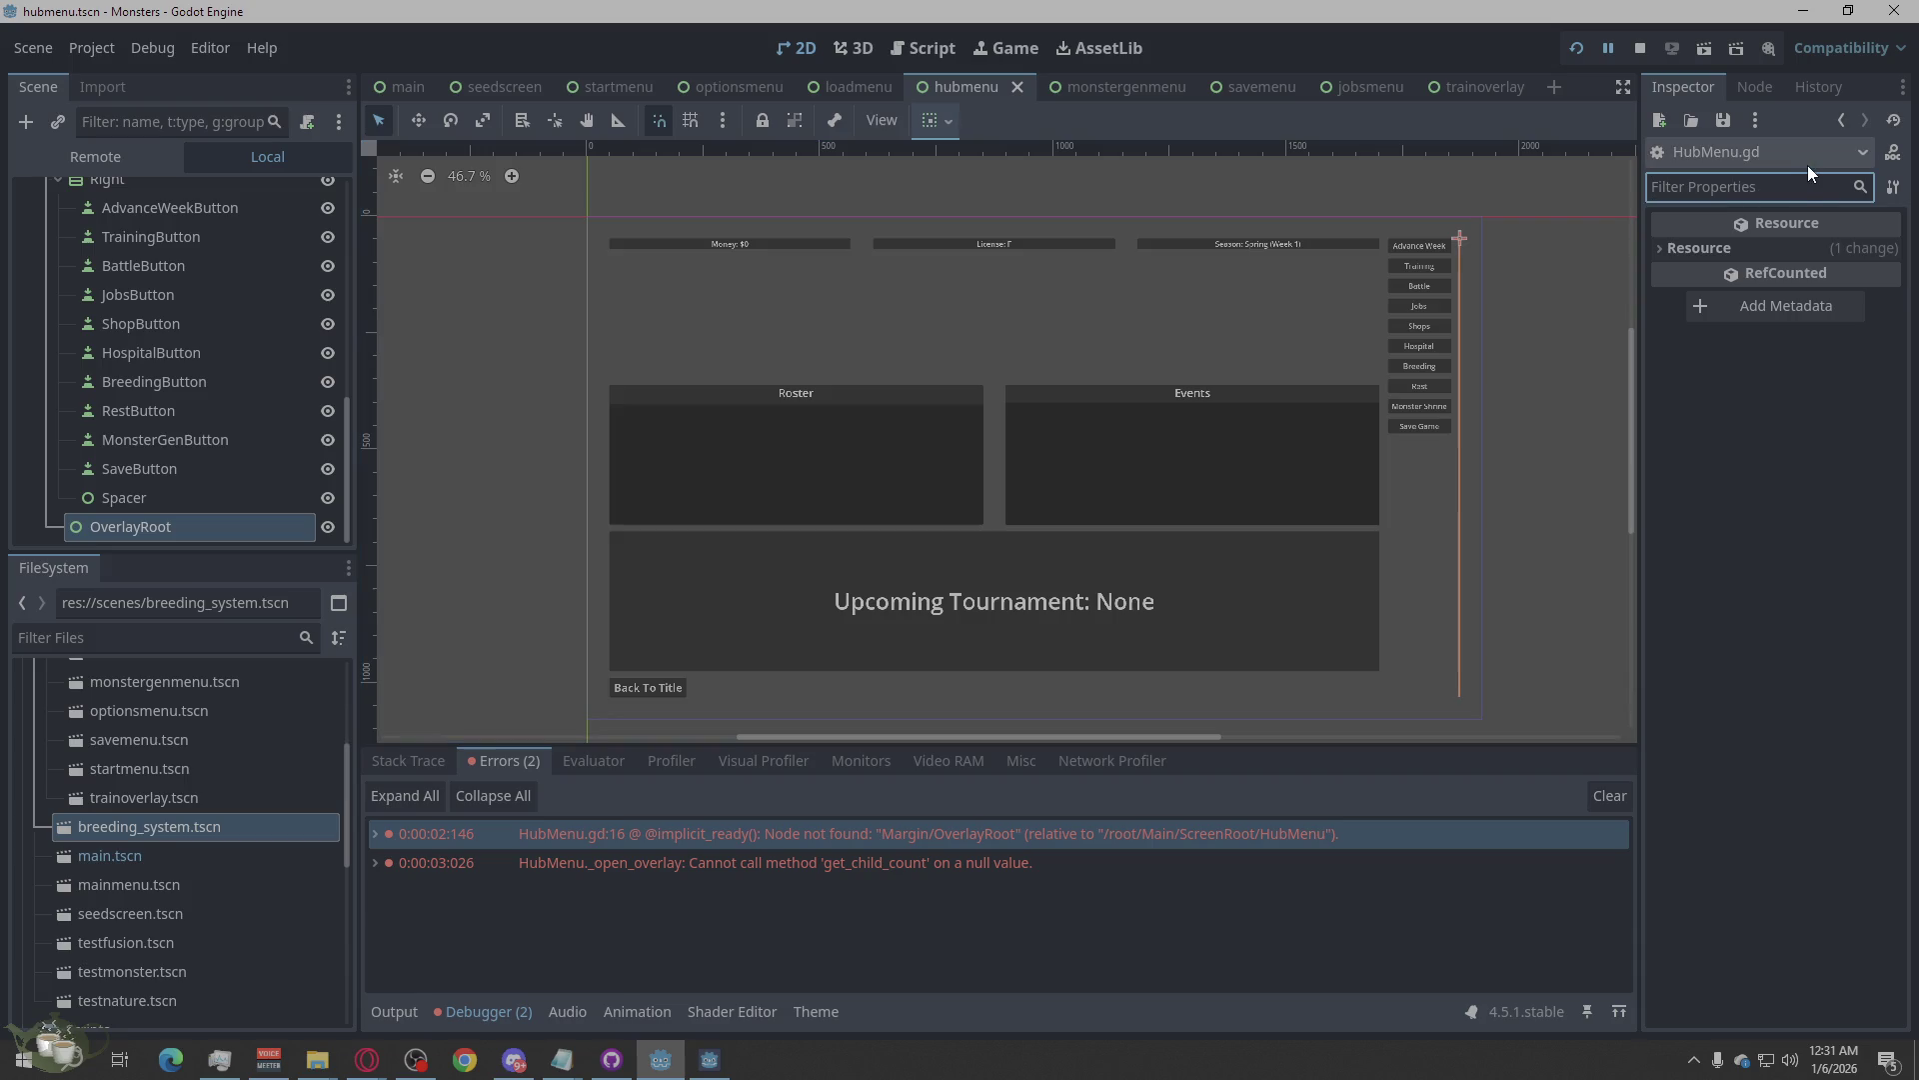
click(143, 517)
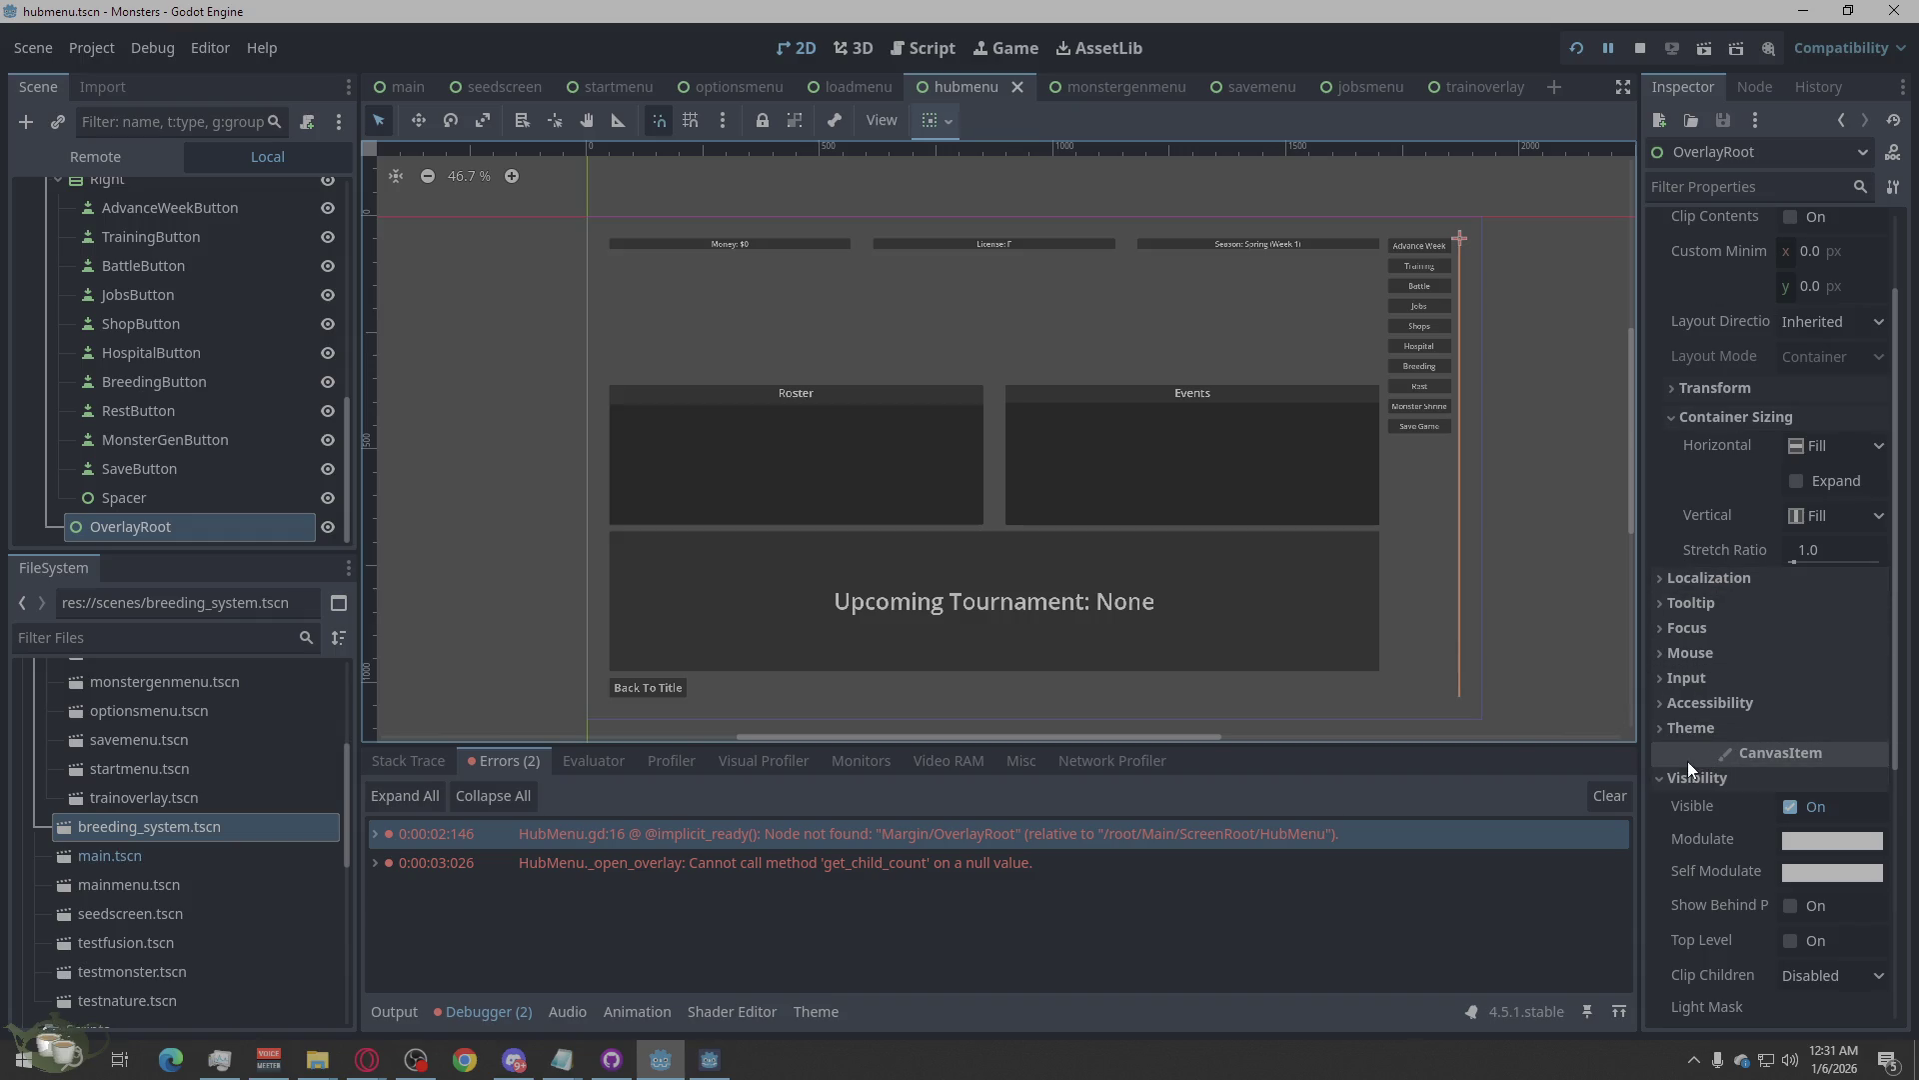
click(1658, 779)
scroll(1738, 545, up, 3)
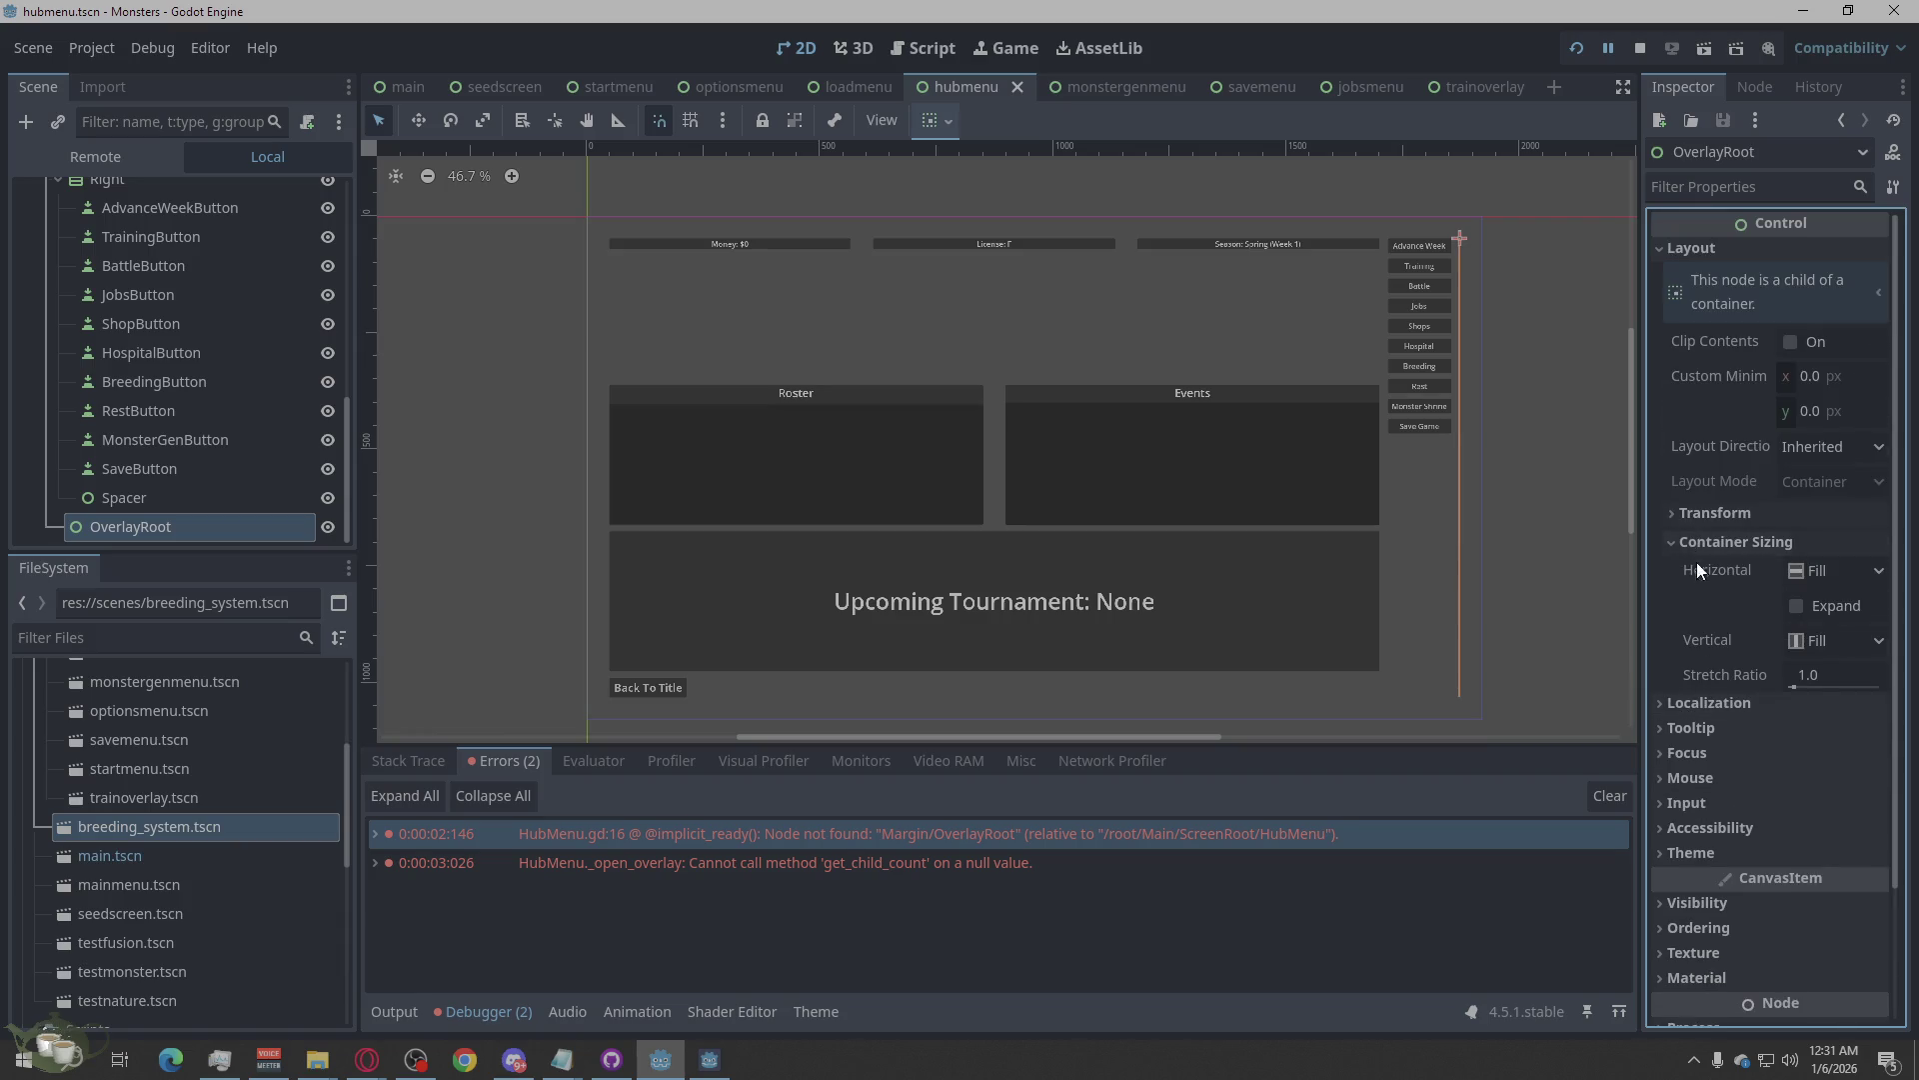
Toggle OverlayRoot's horizontal Expand on and back off, then save the scene.
click(1800, 606)
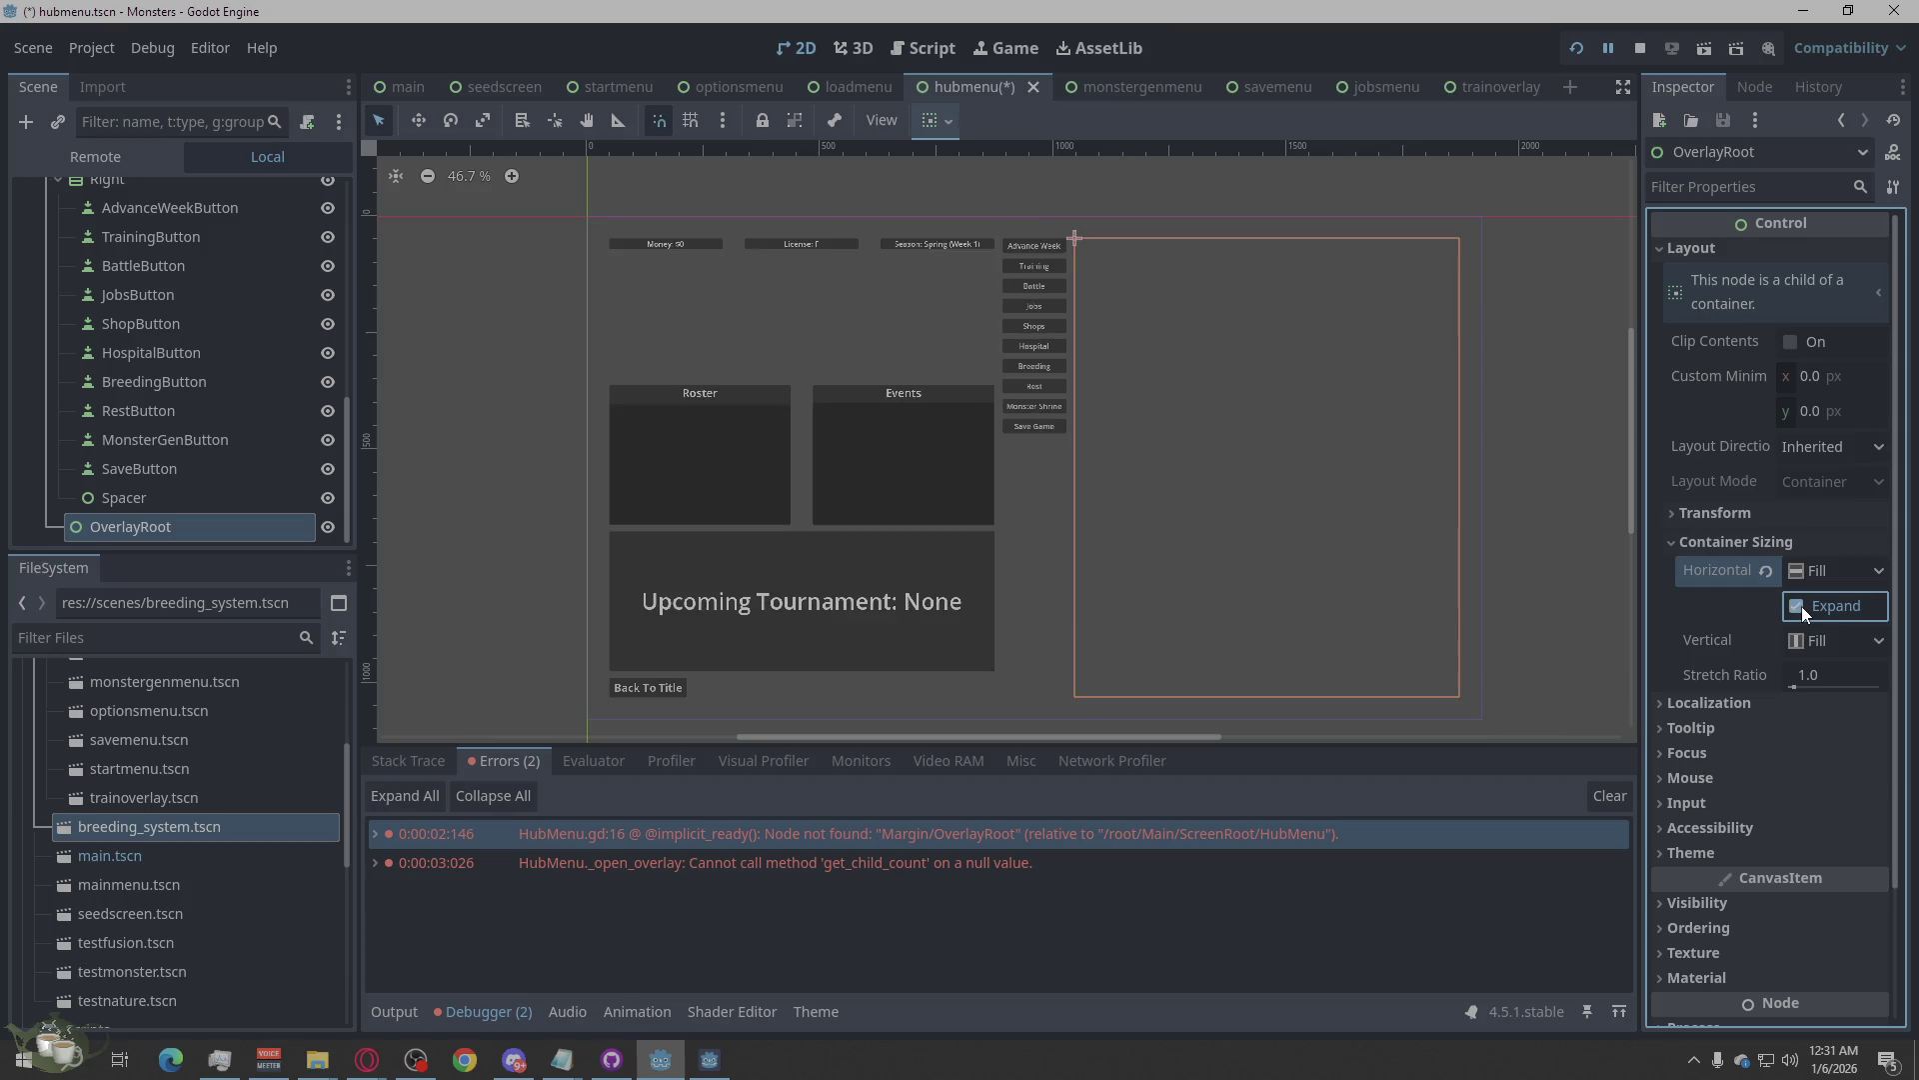
click(1801, 606)
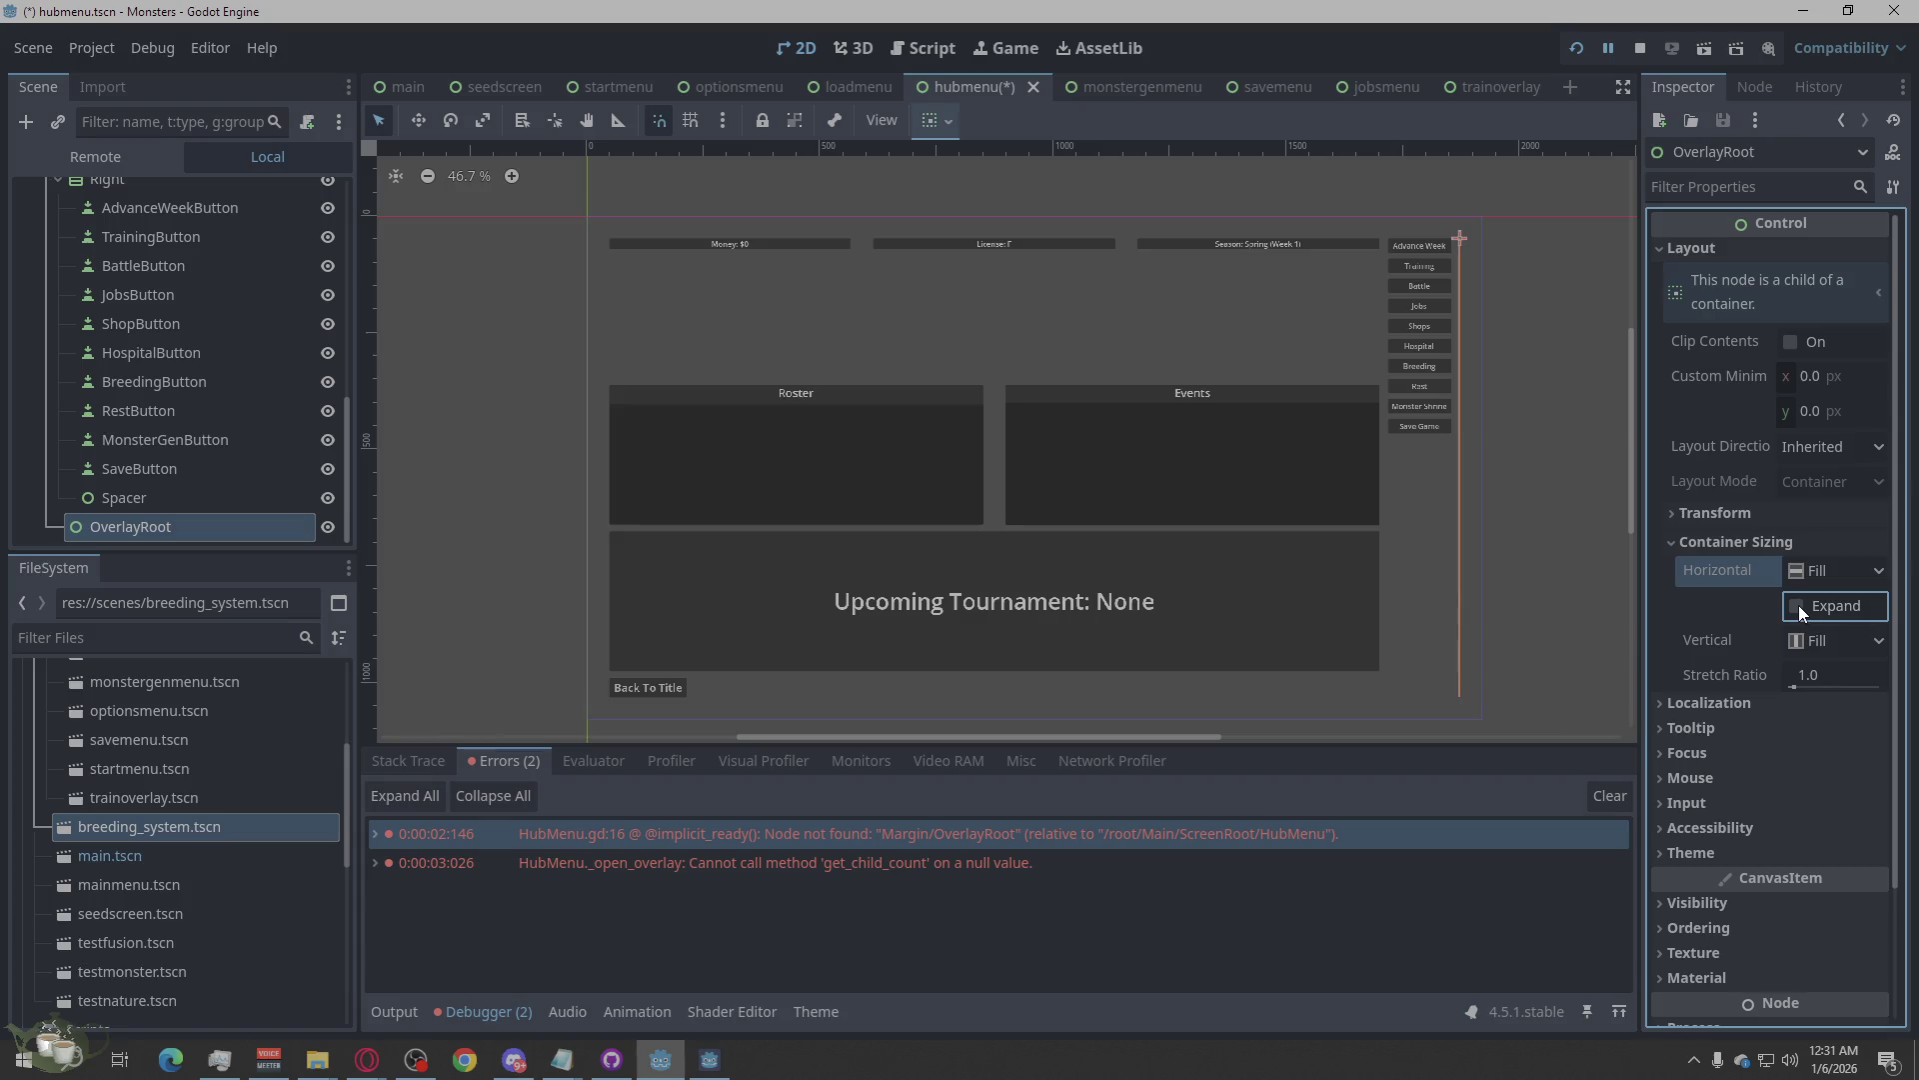
click(1589, 691)
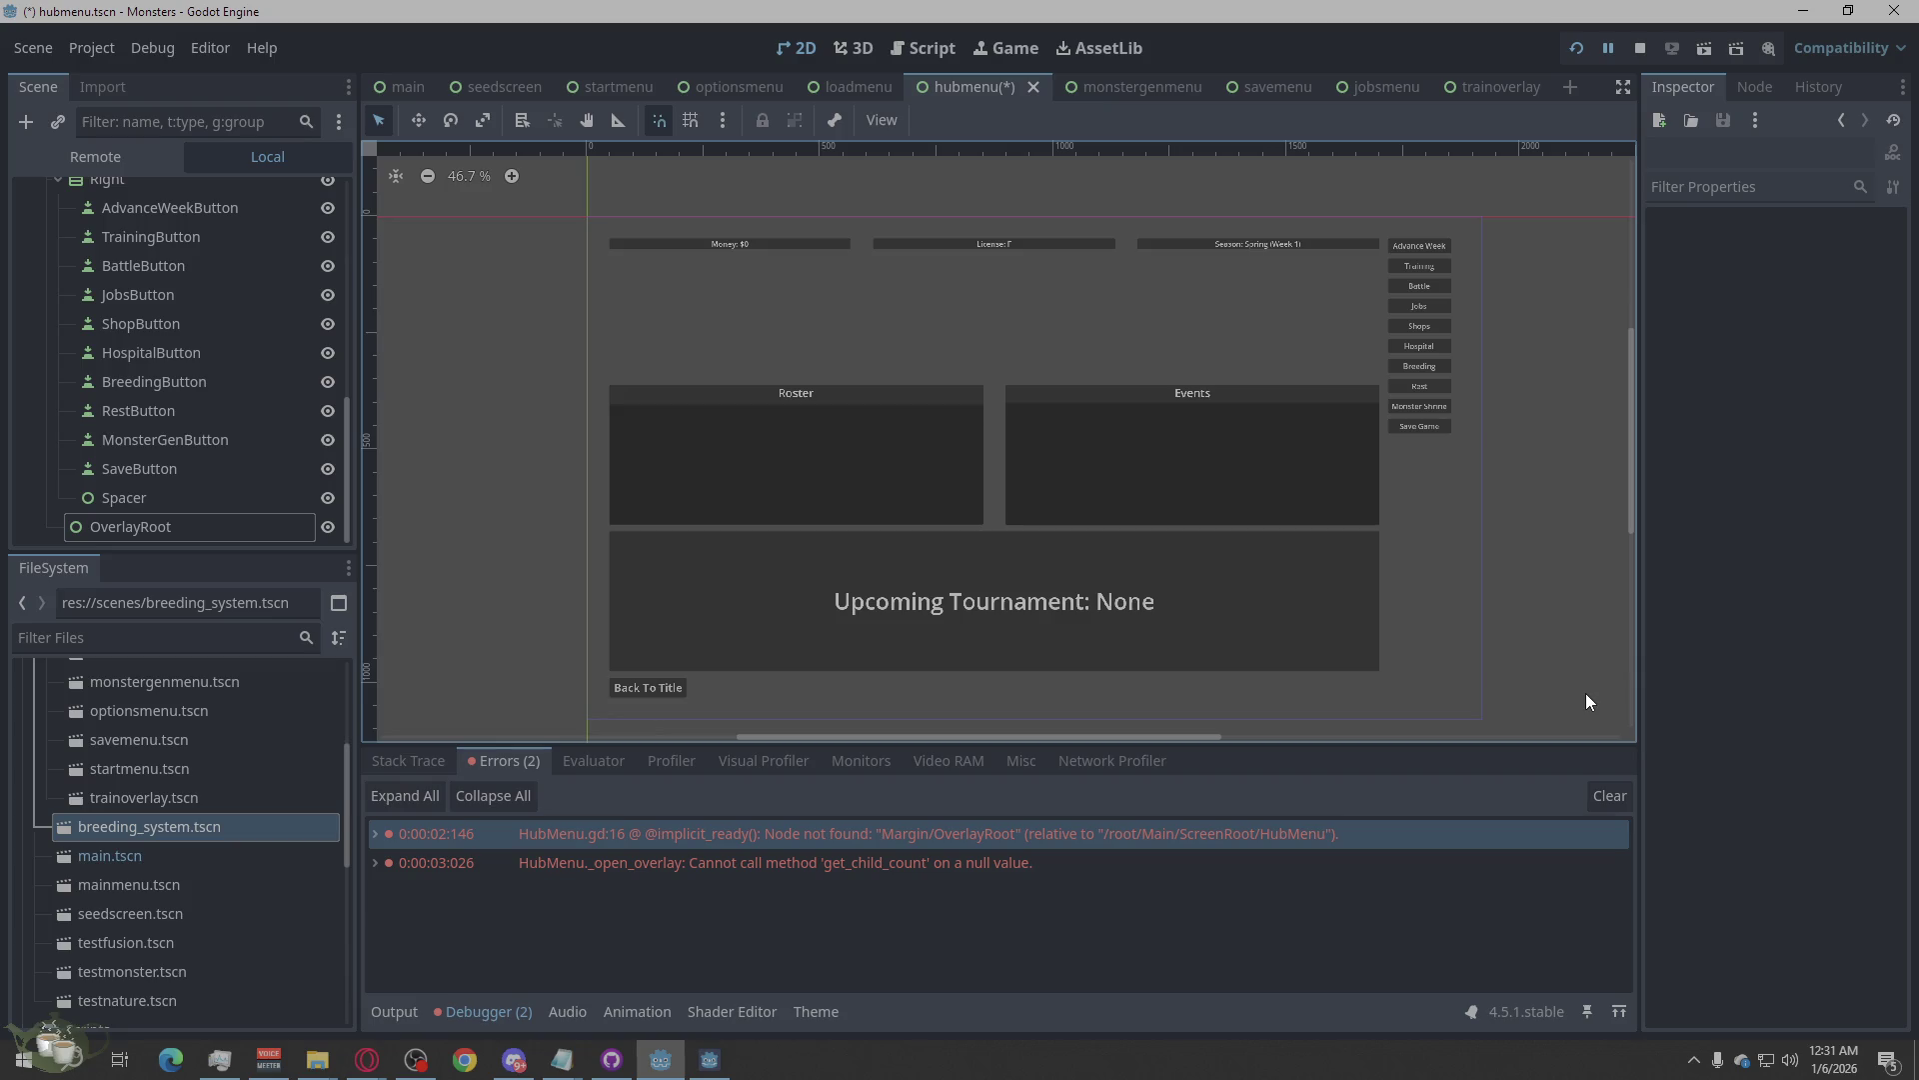
key(ctrl+s)
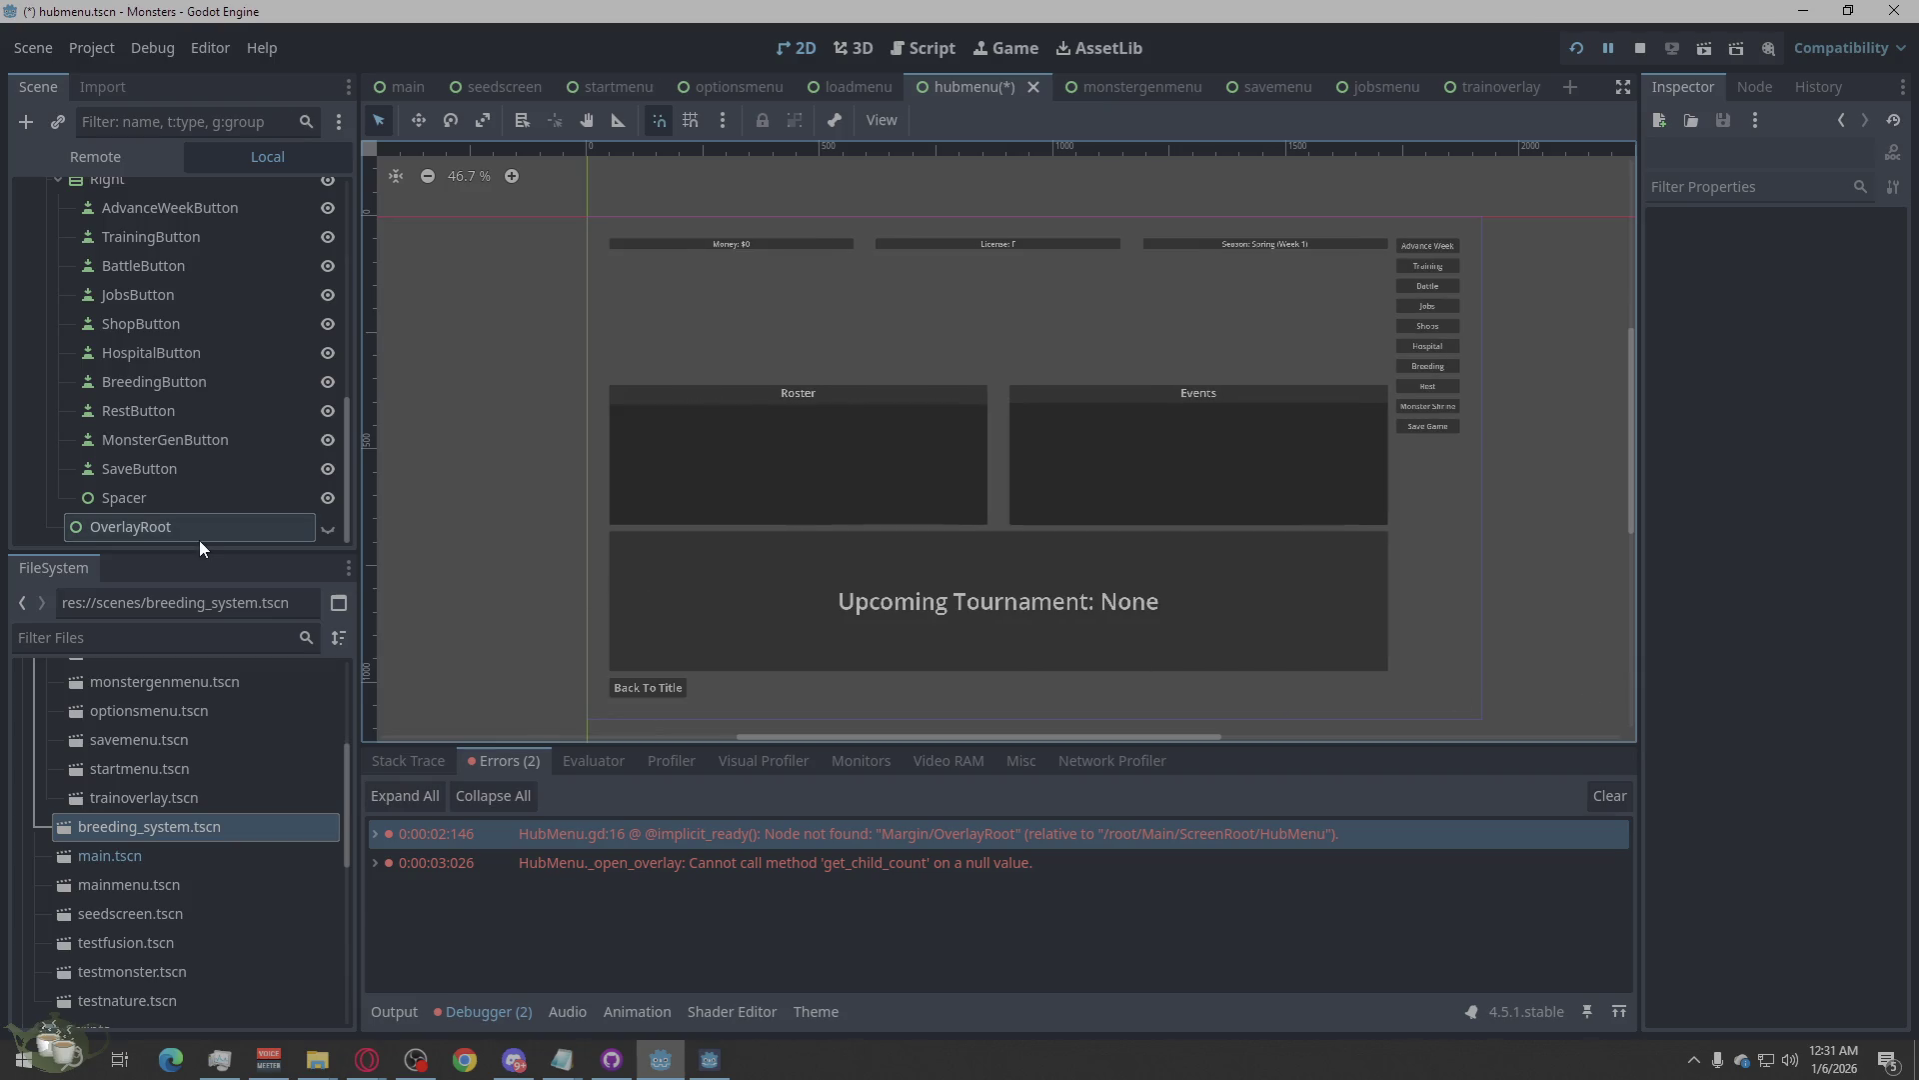
Inspect OverlayRoot's layout direction setting, comparing it with the Spacer node.
click(145, 521)
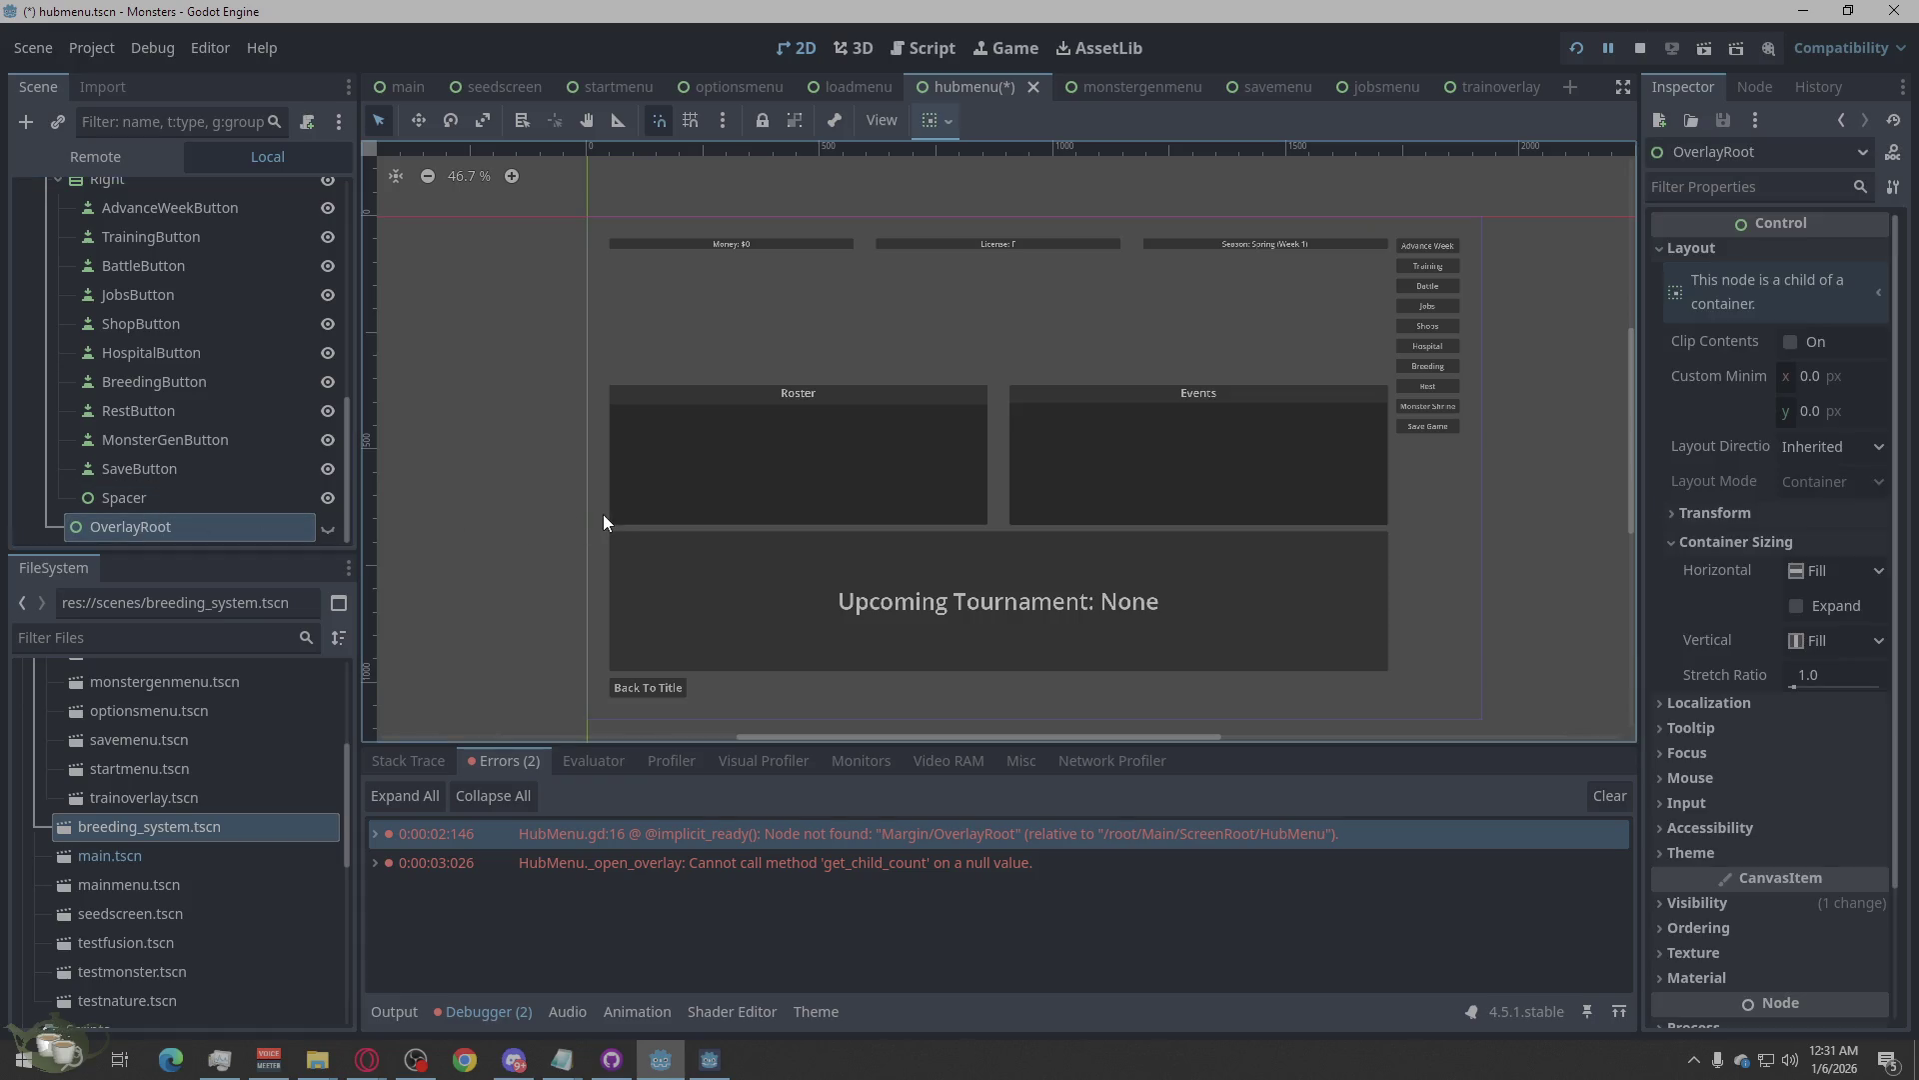
scroll(207, 473, up, 10)
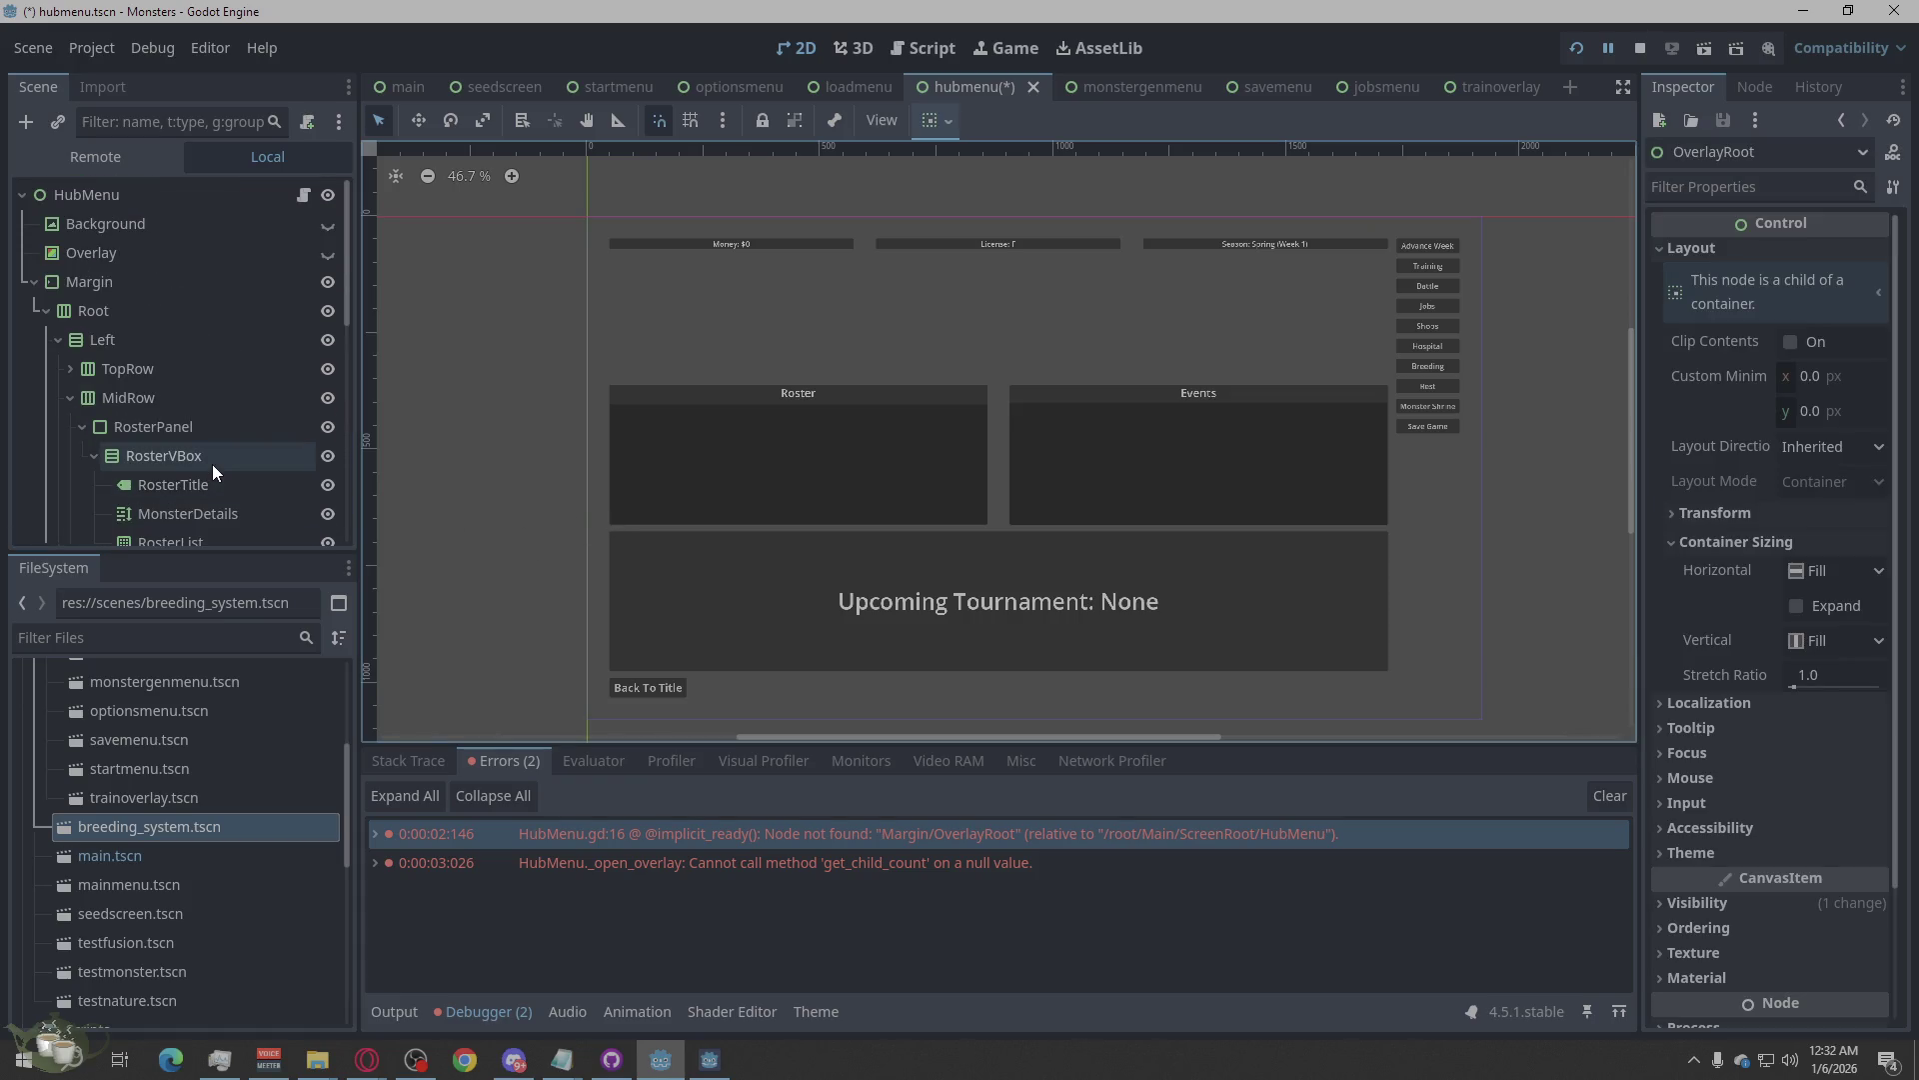
scroll(212, 462, down, 10)
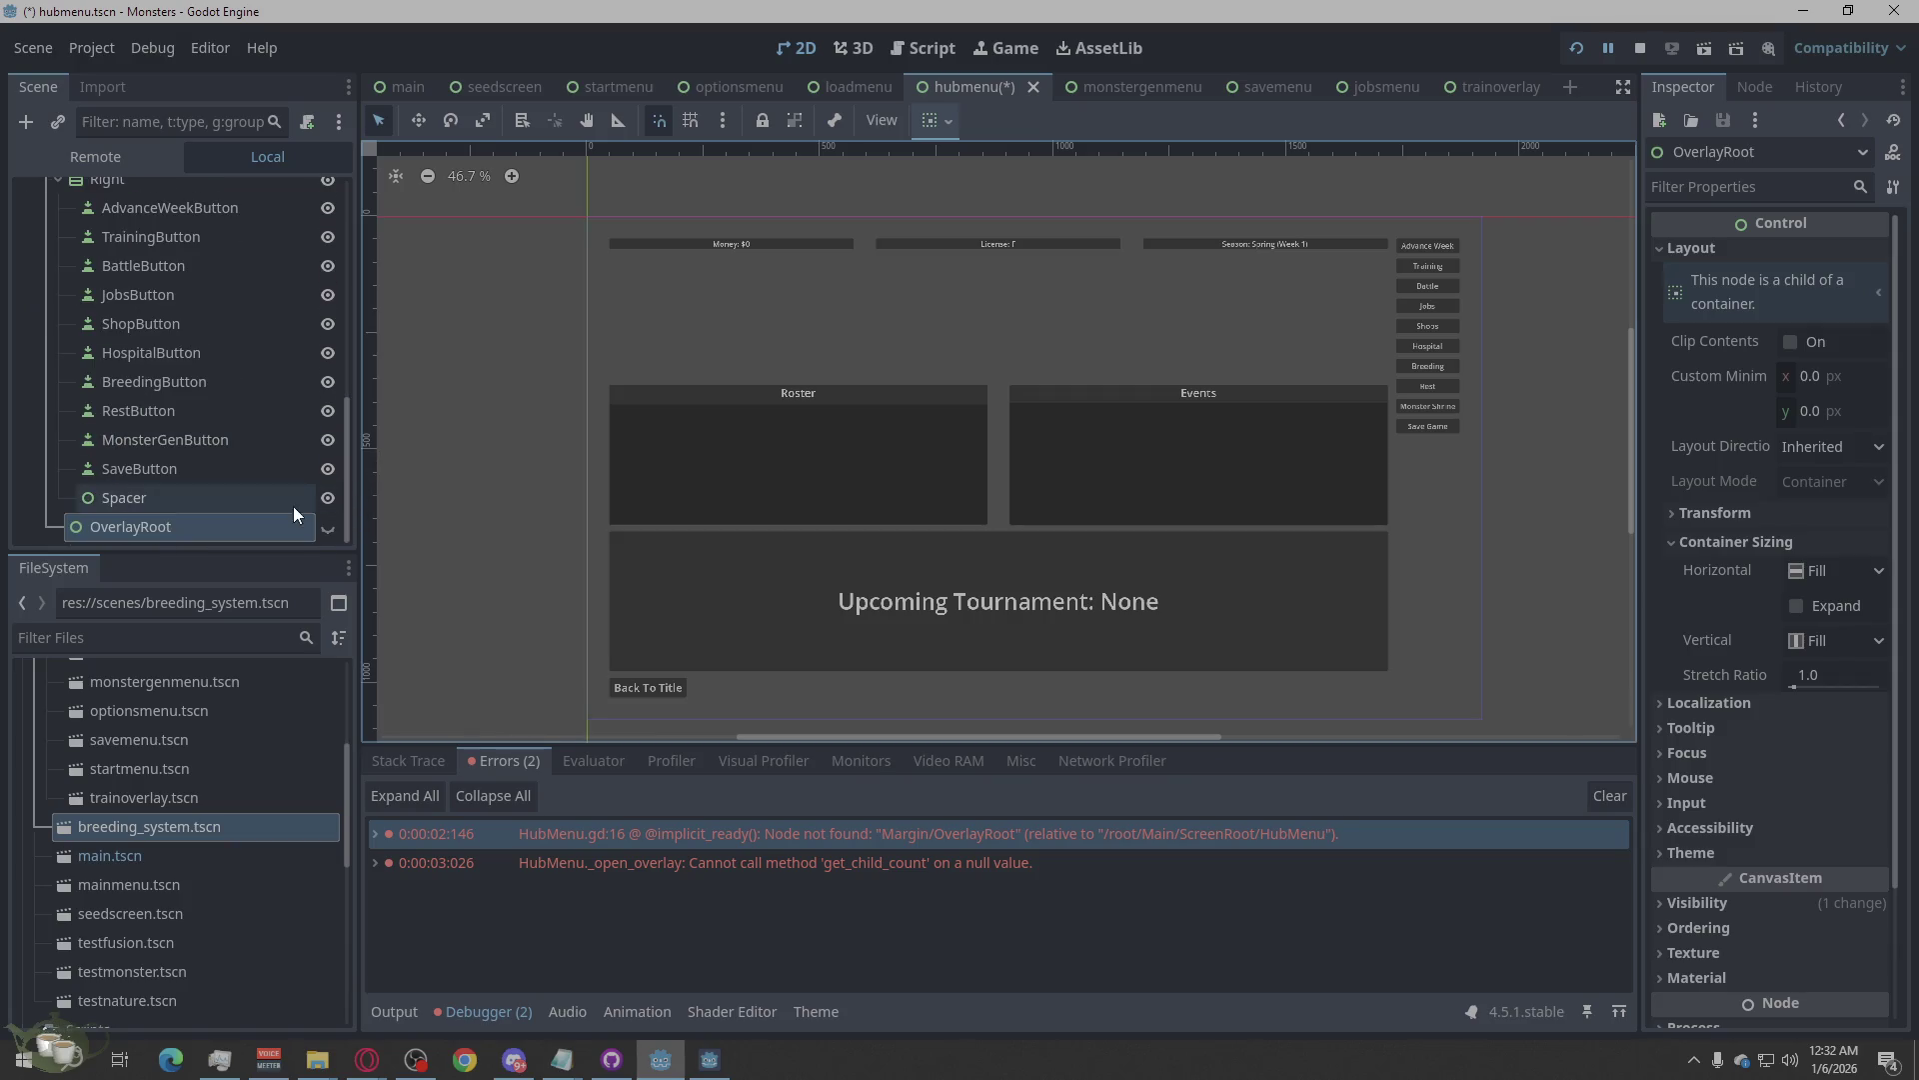
click(1819, 451)
click(1820, 455)
click(130, 531)
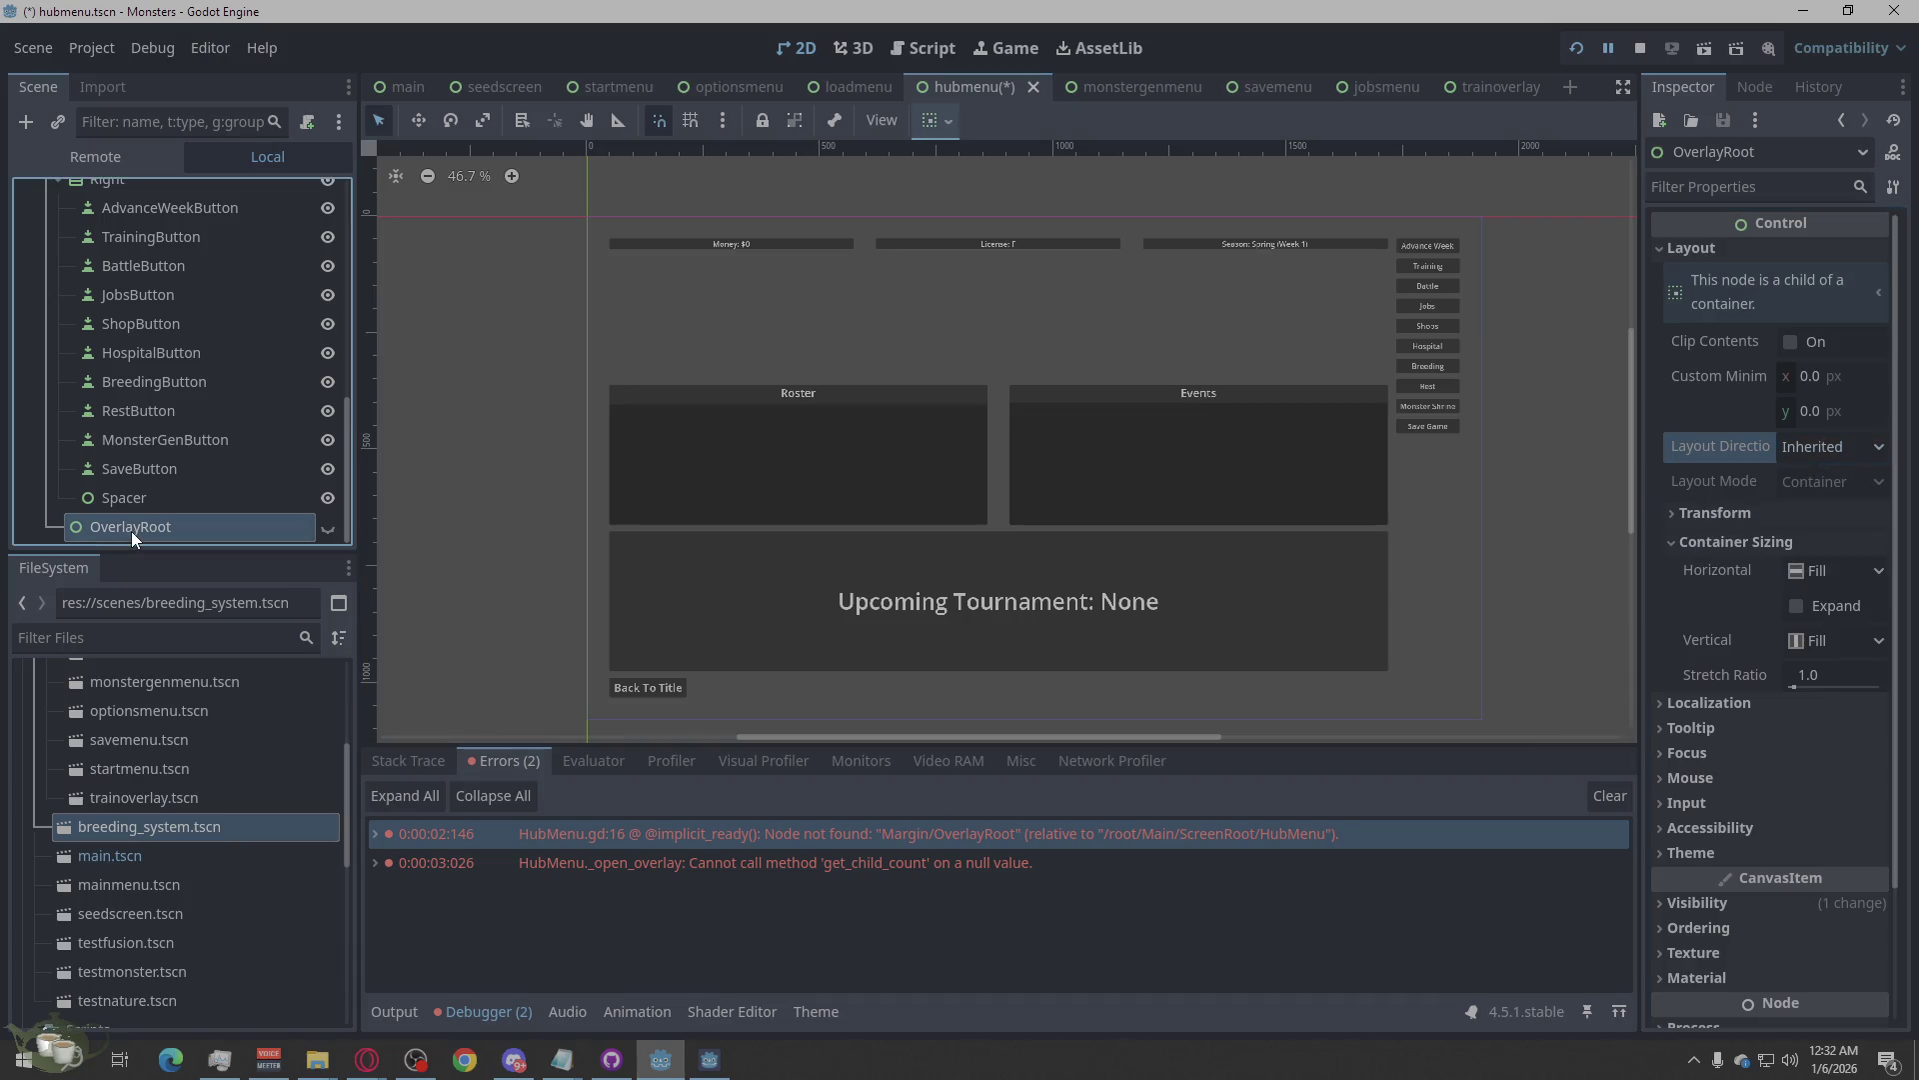
scroll(140, 509, up, 15)
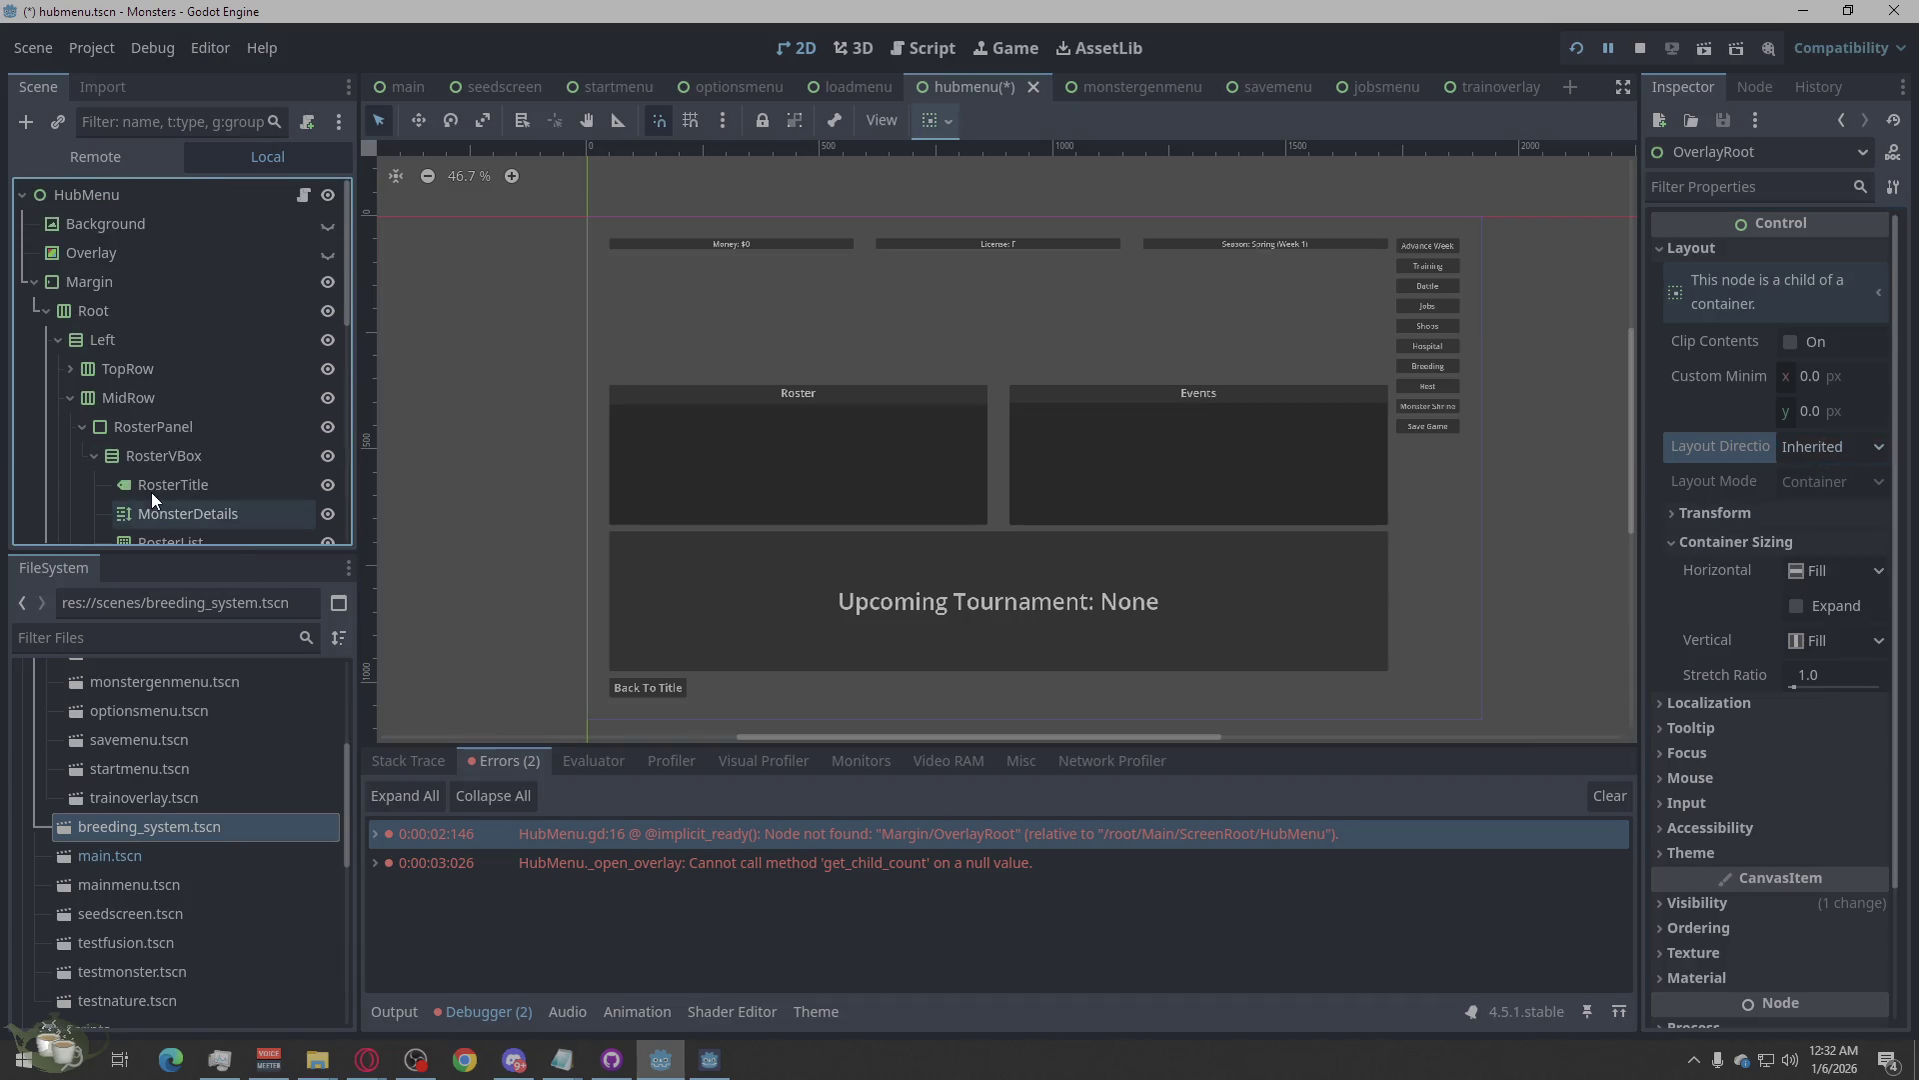
scroll(133, 440, down, 10)
click(135, 497)
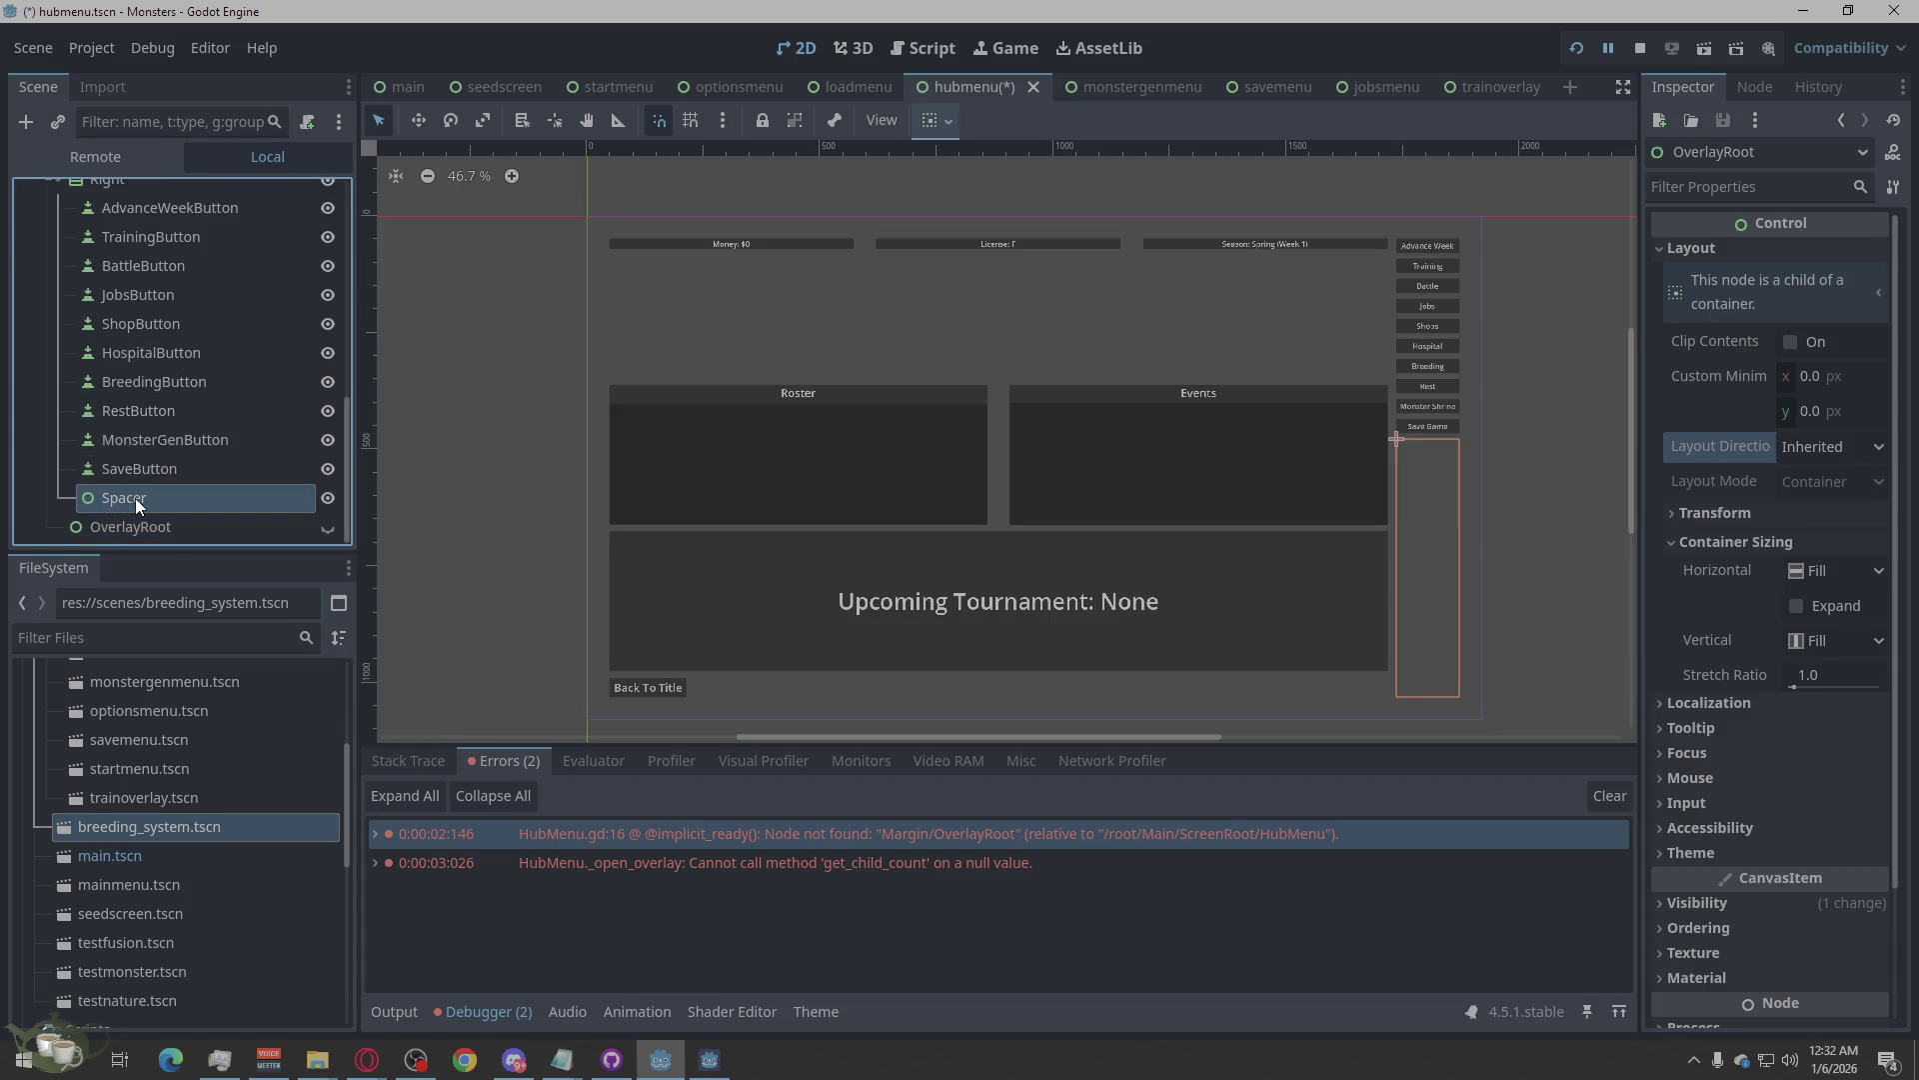
click(130, 528)
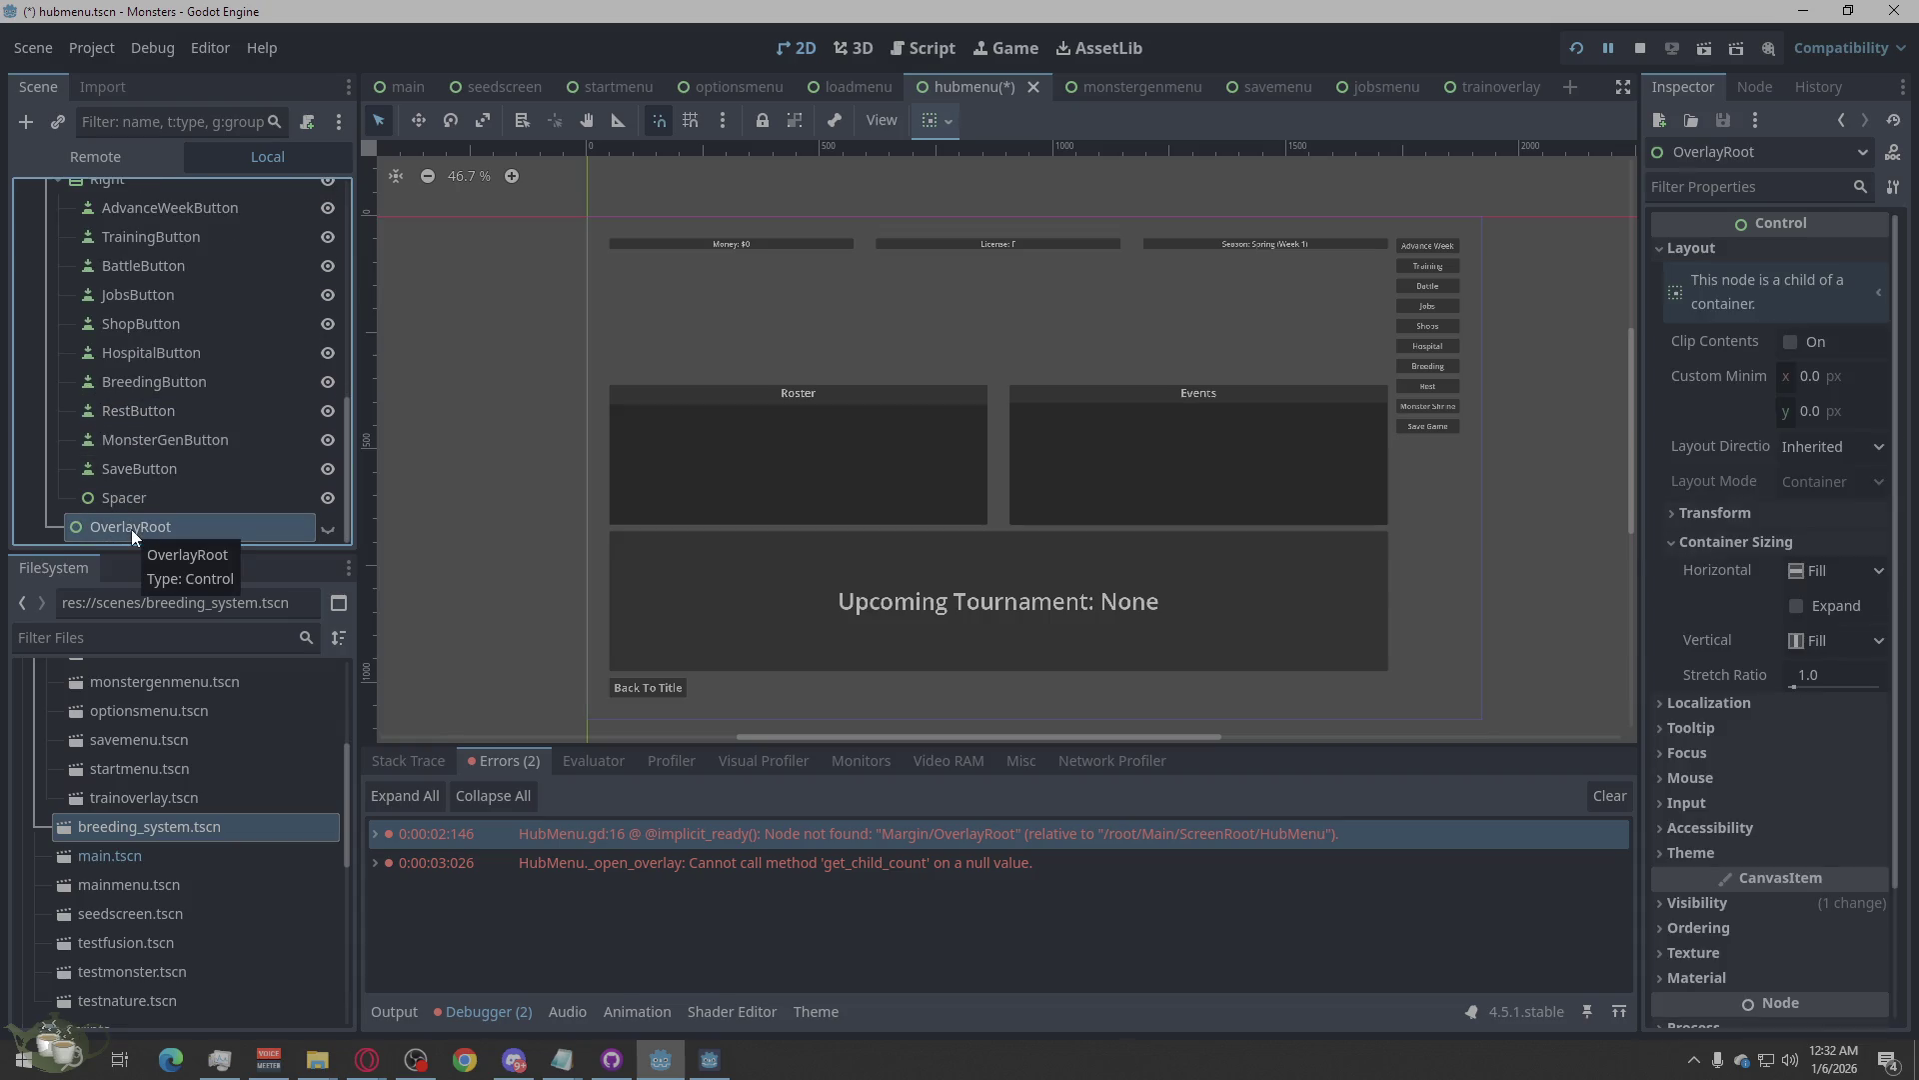
Shift OverlayRoot with Ctrl+Up and Ctrl+Z so it leaves Root for Margin.
key(ctrl+Up)
scroll(160, 491, up, 5)
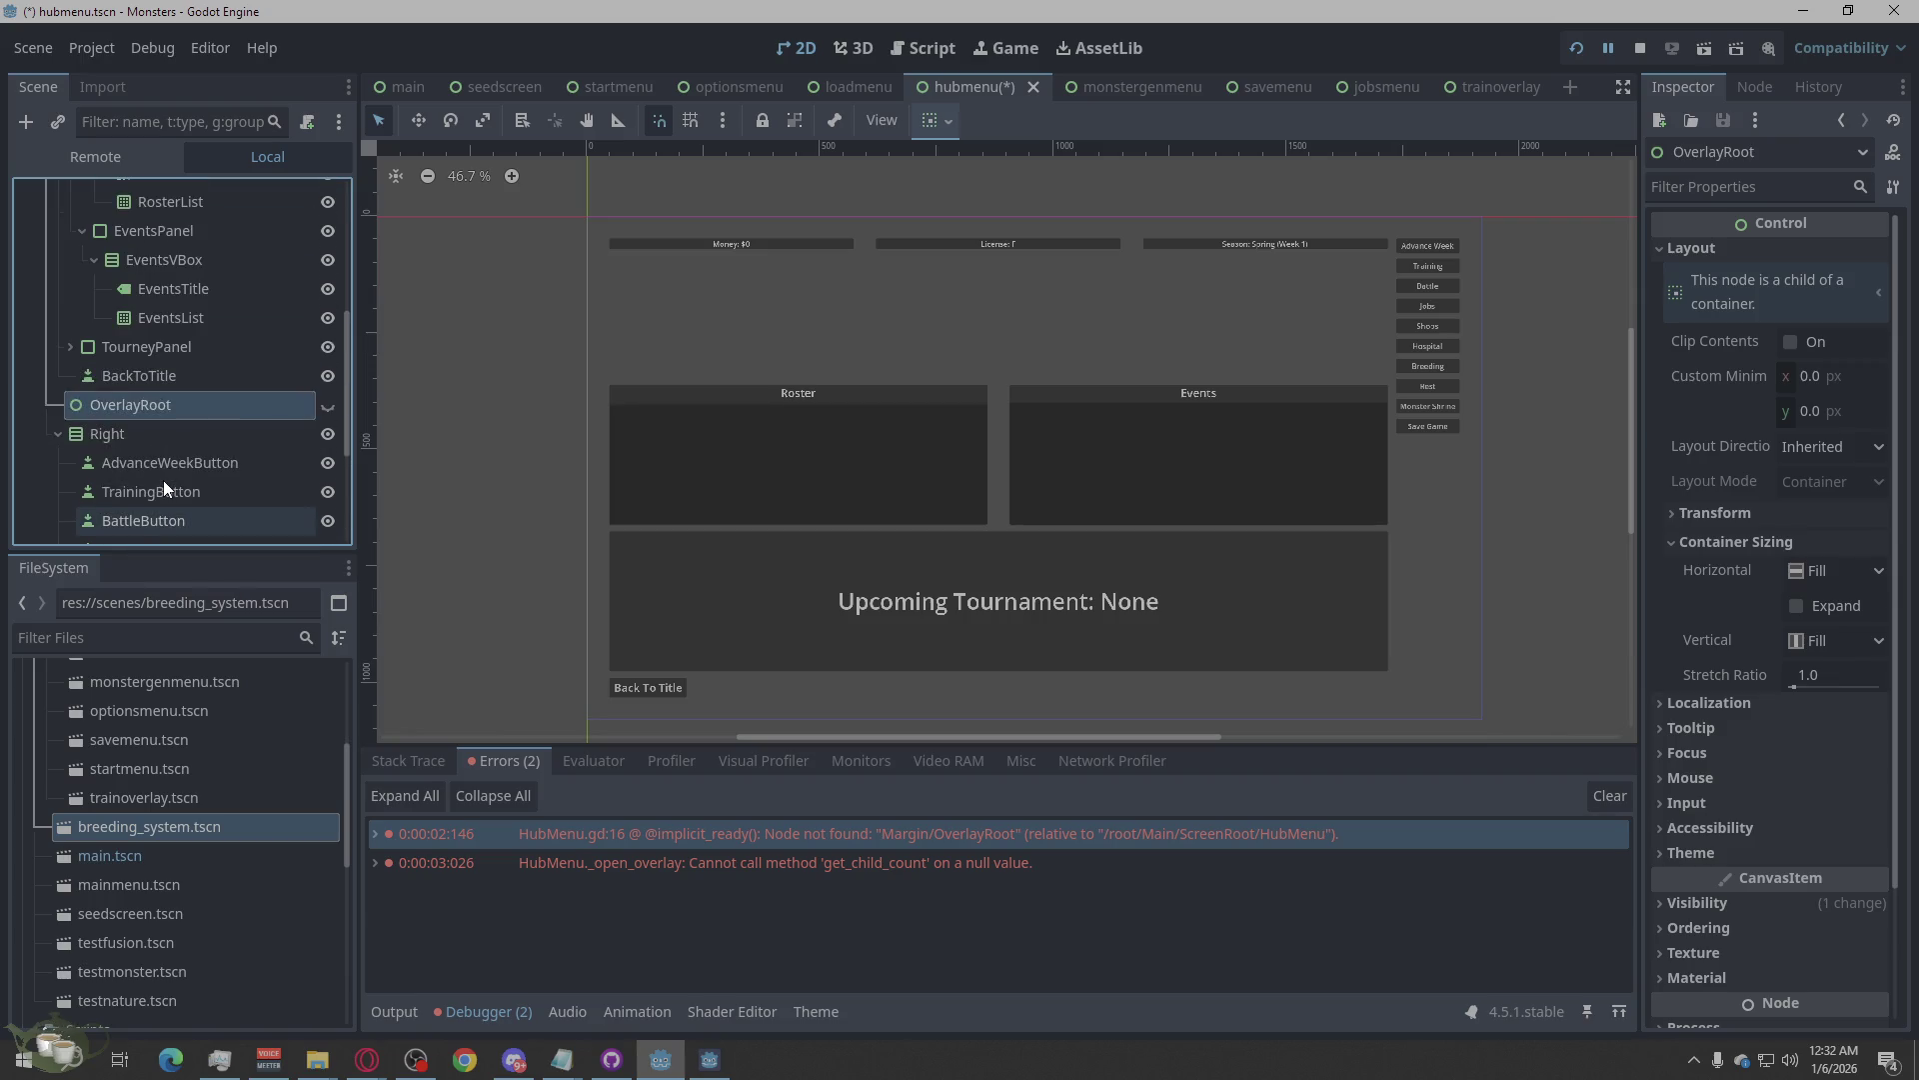
key(ctrl+Up)
scroll(163, 480, up, 4)
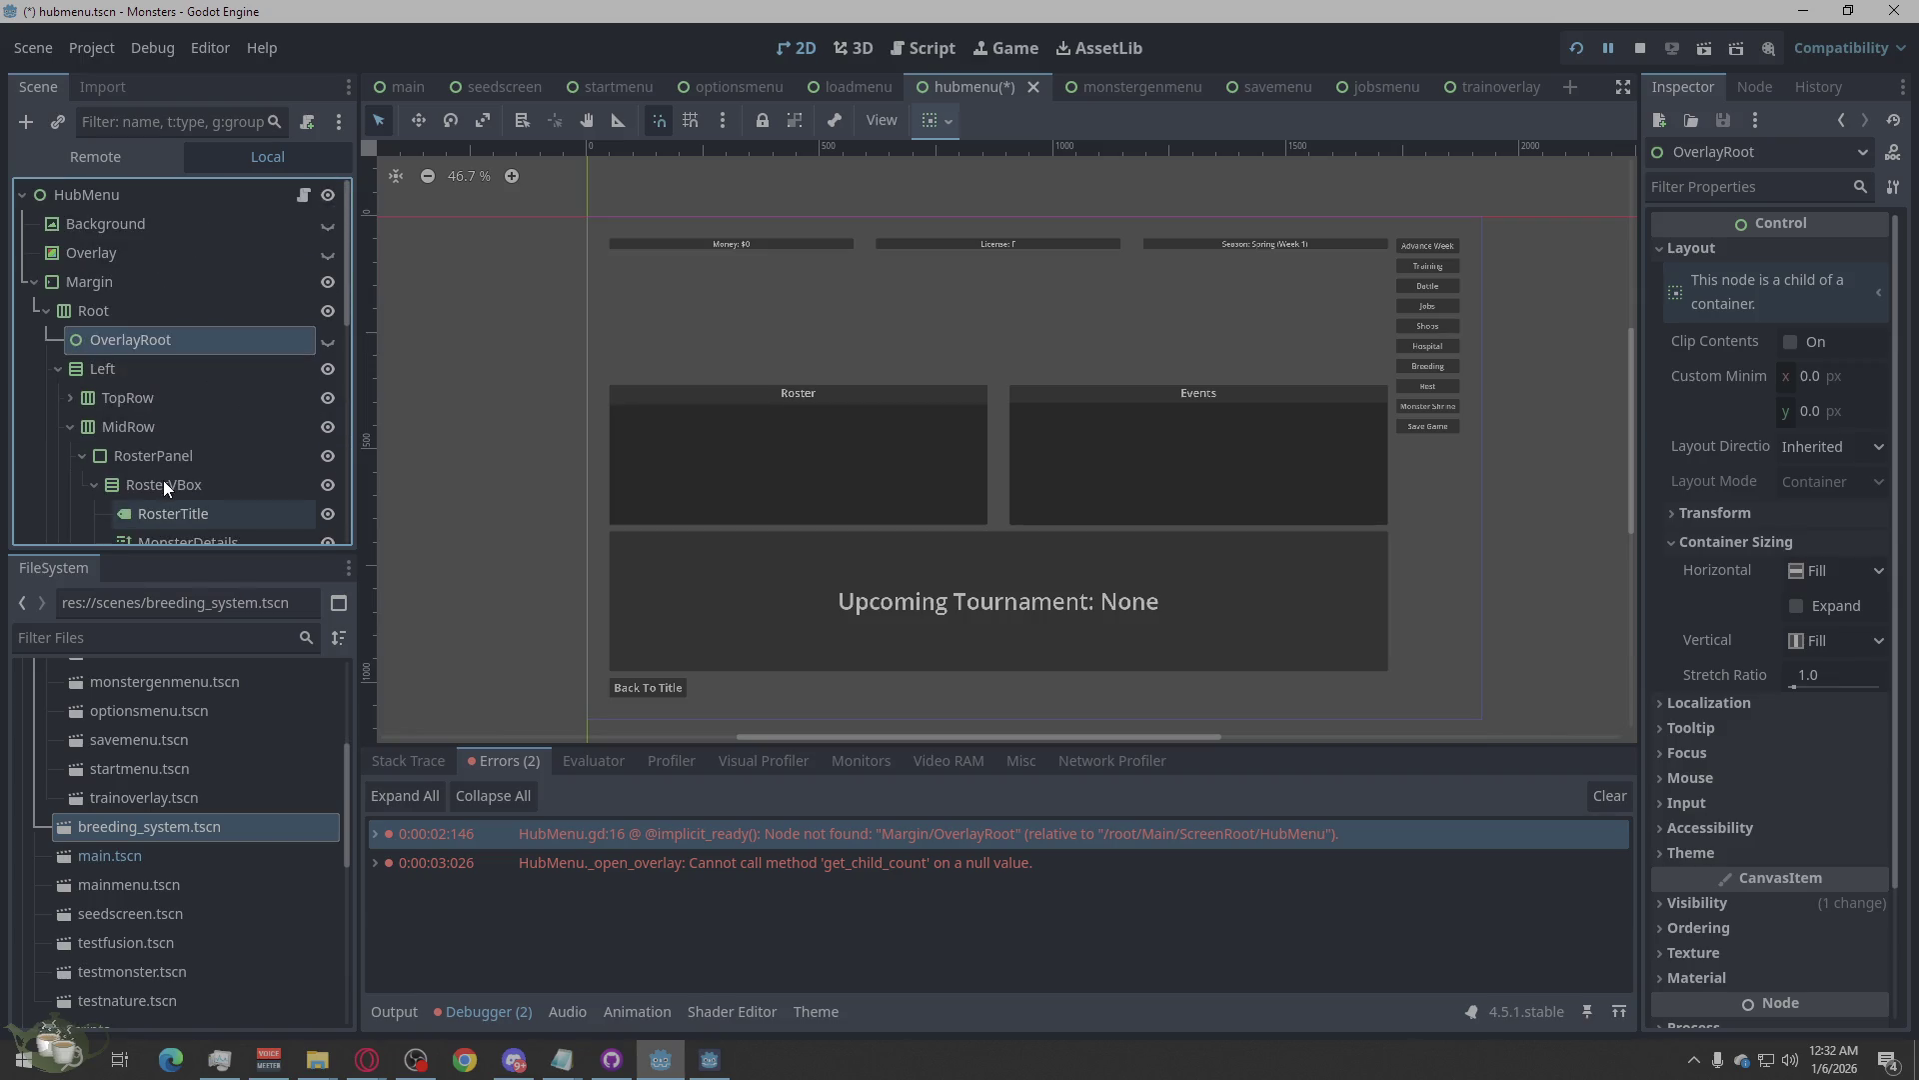
key(ctrl+z)
key(ctrl+z)
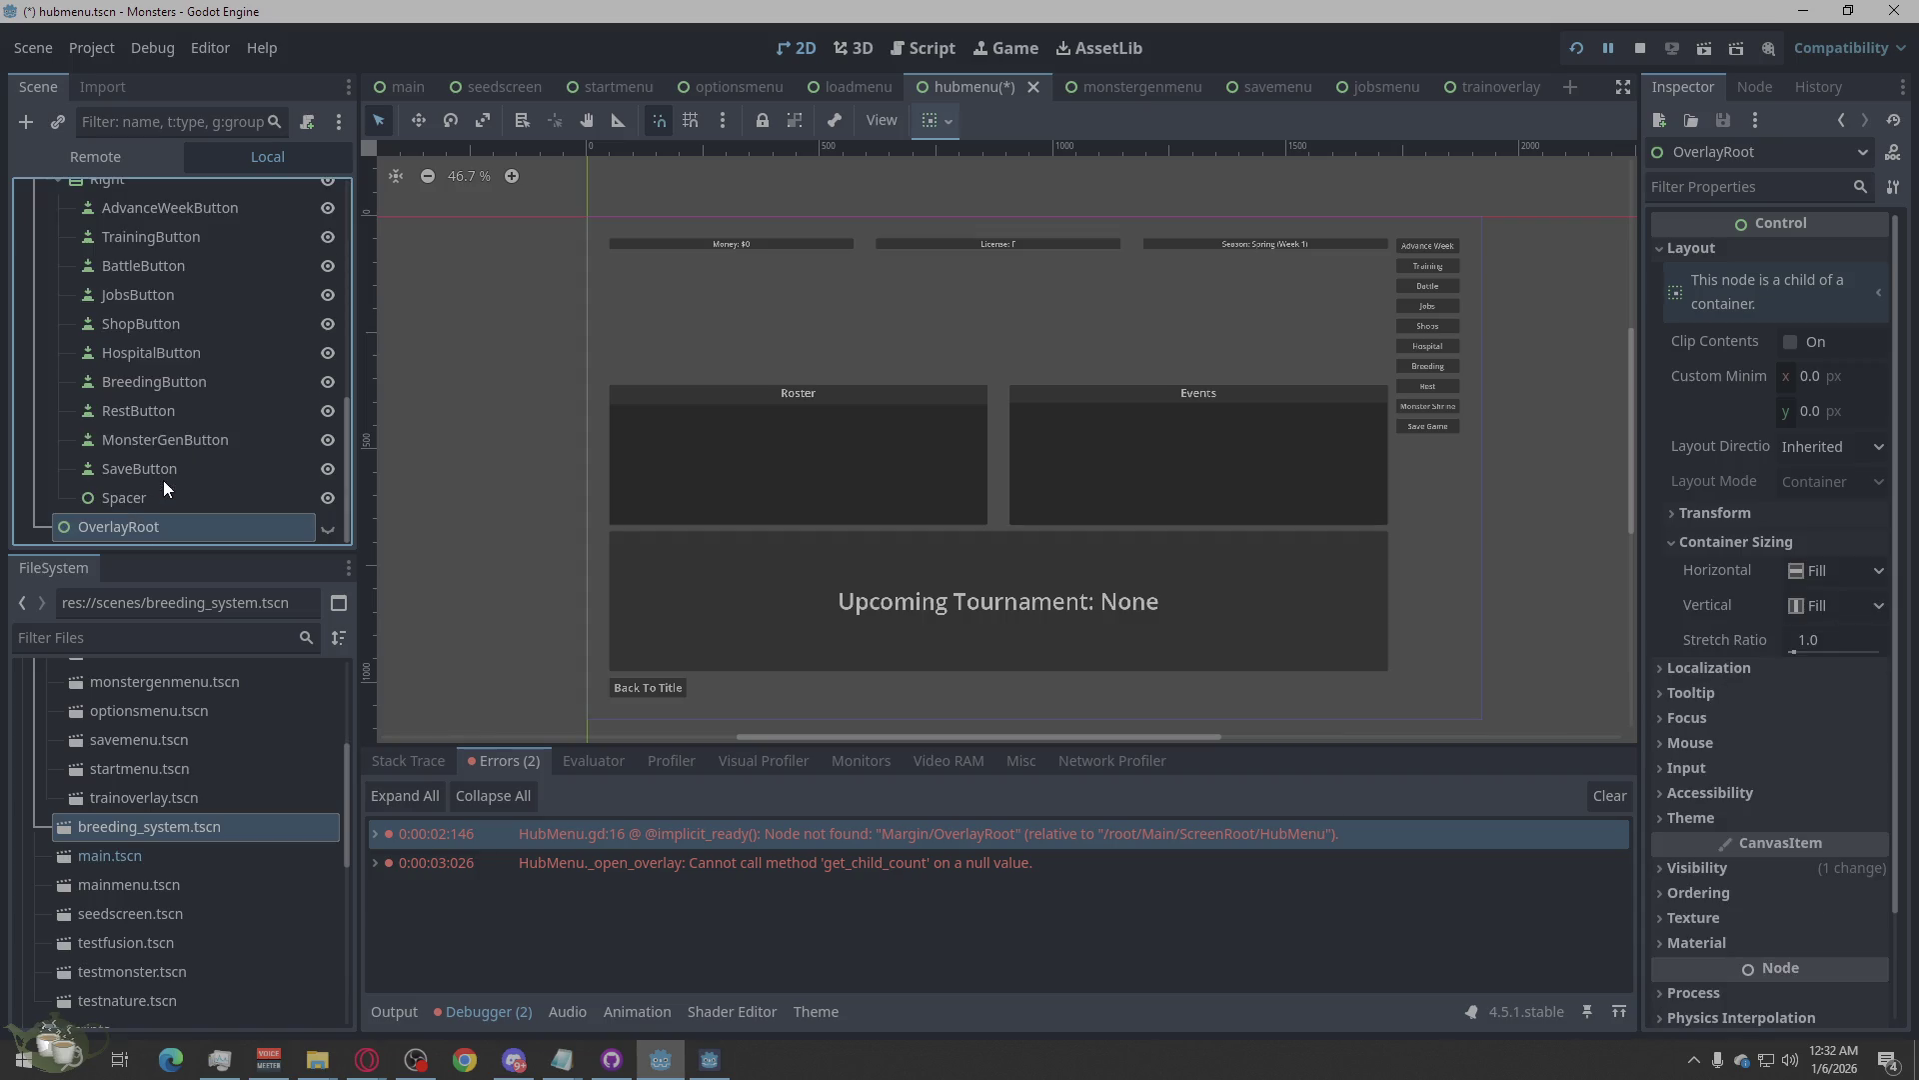
double_click(149, 524)
key(Escape)
click(514, 478)
click(166, 536)
Review OverlayRoot's Container Sizing options in the Inspector.
scroll(169, 529, up, 10)
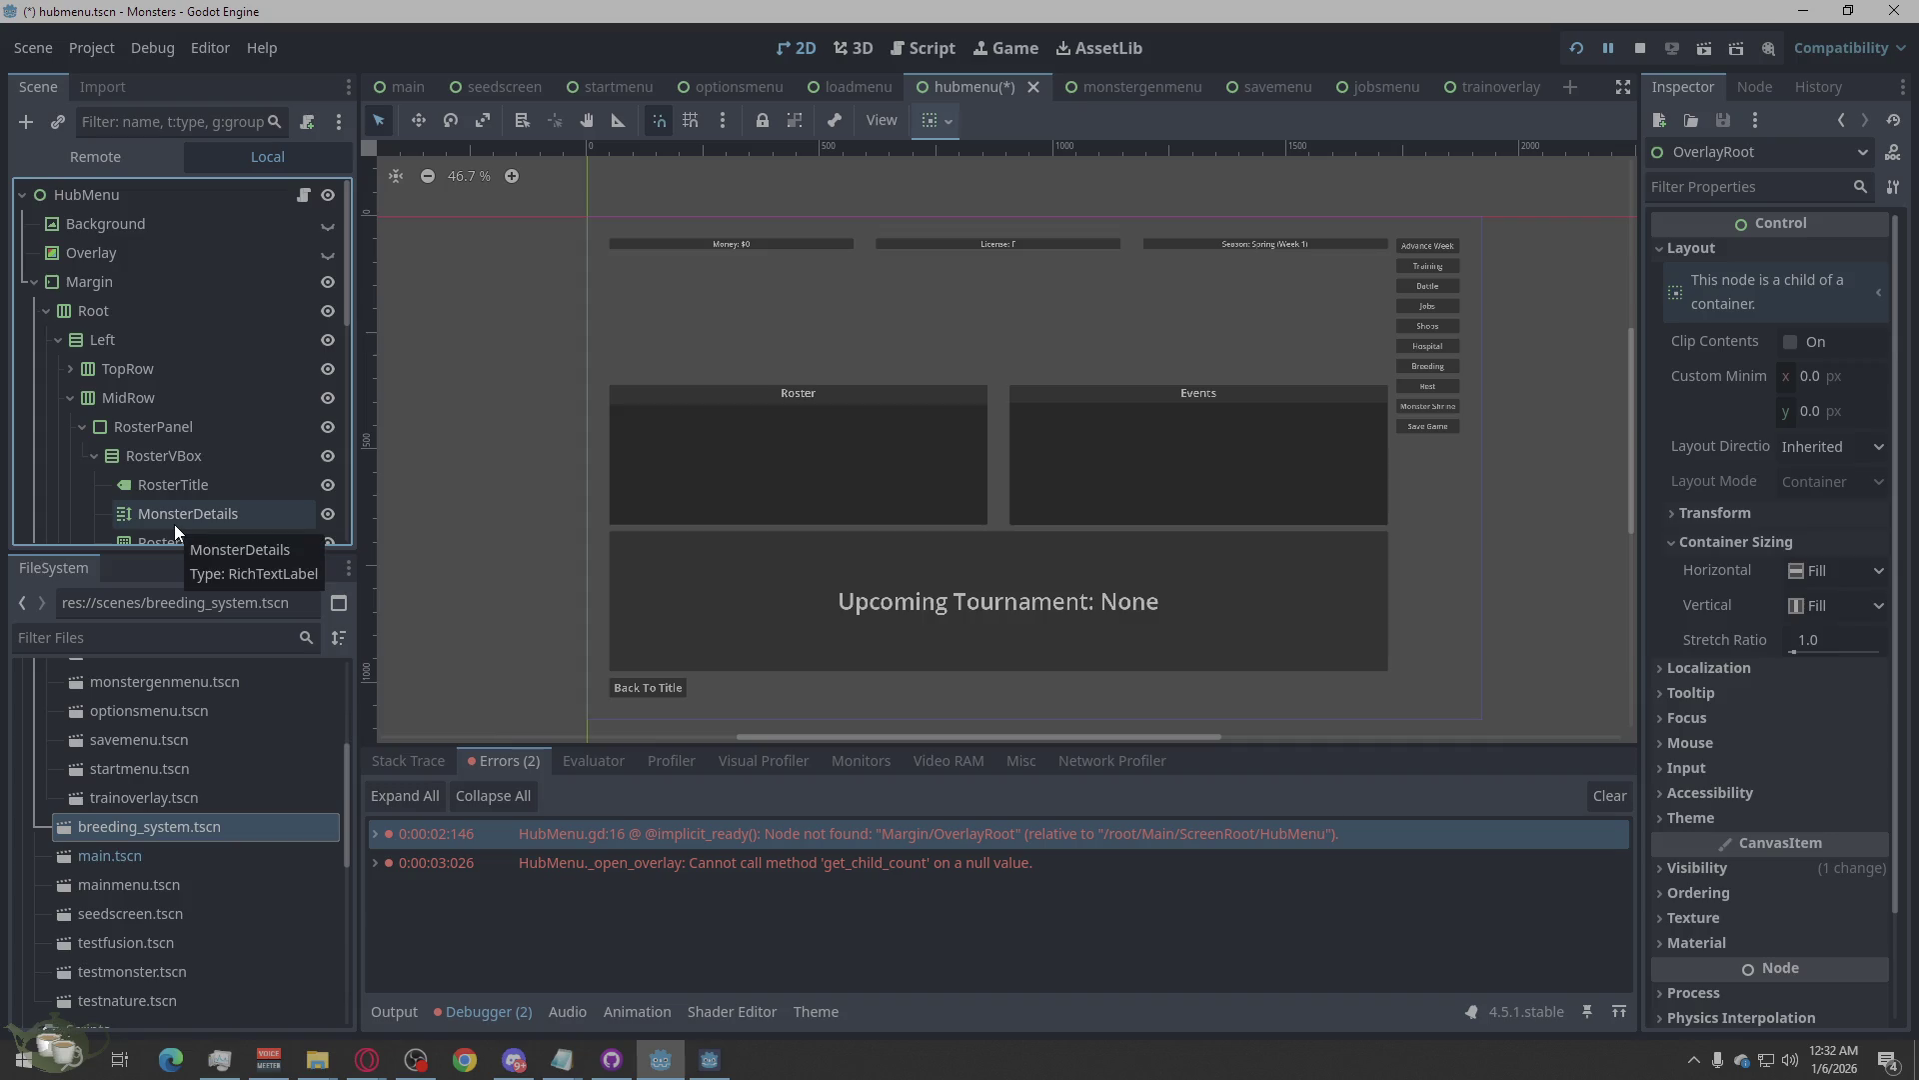
click(1753, 541)
click(1747, 515)
click(1746, 515)
click(1725, 536)
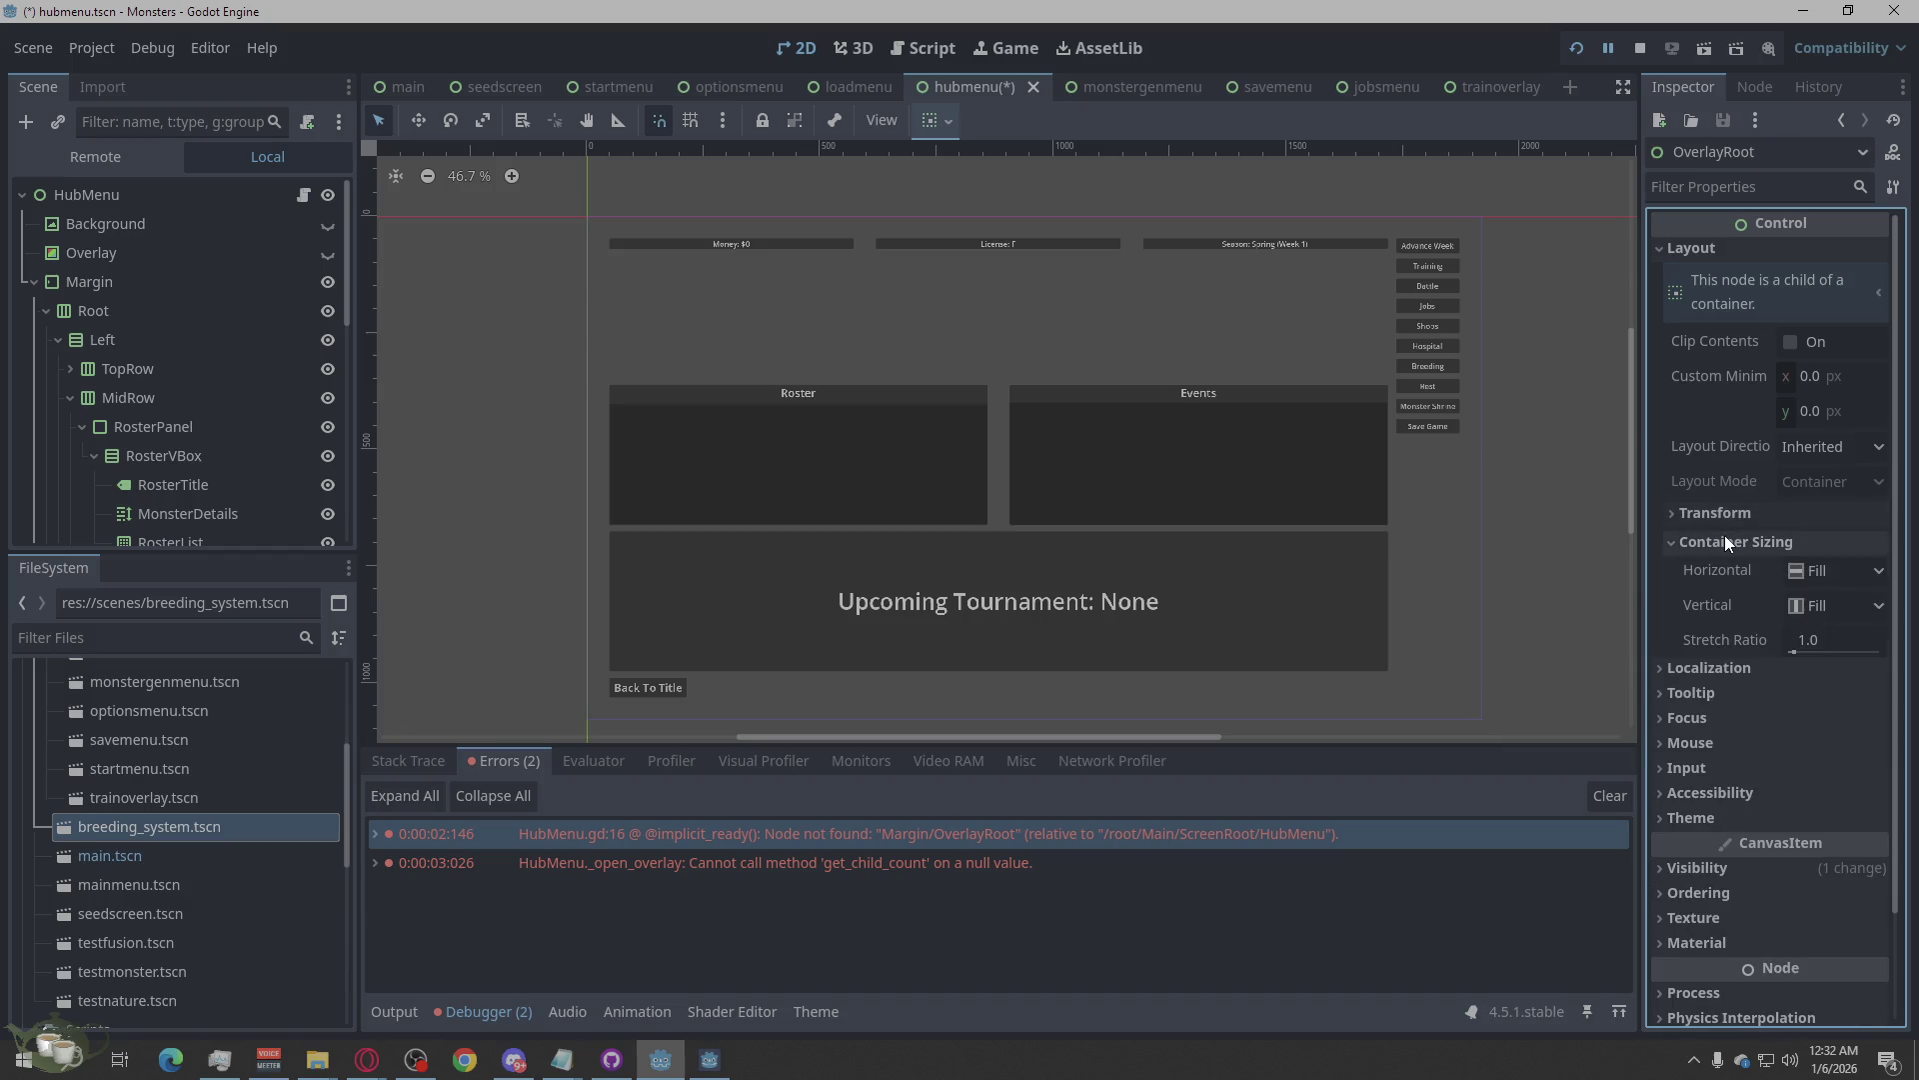
click(1725, 534)
scroll(233, 425, down, 8)
Compare the outlines of OverlayRoot, the Save Game button and the Spacer.
click(134, 496)
click(126, 527)
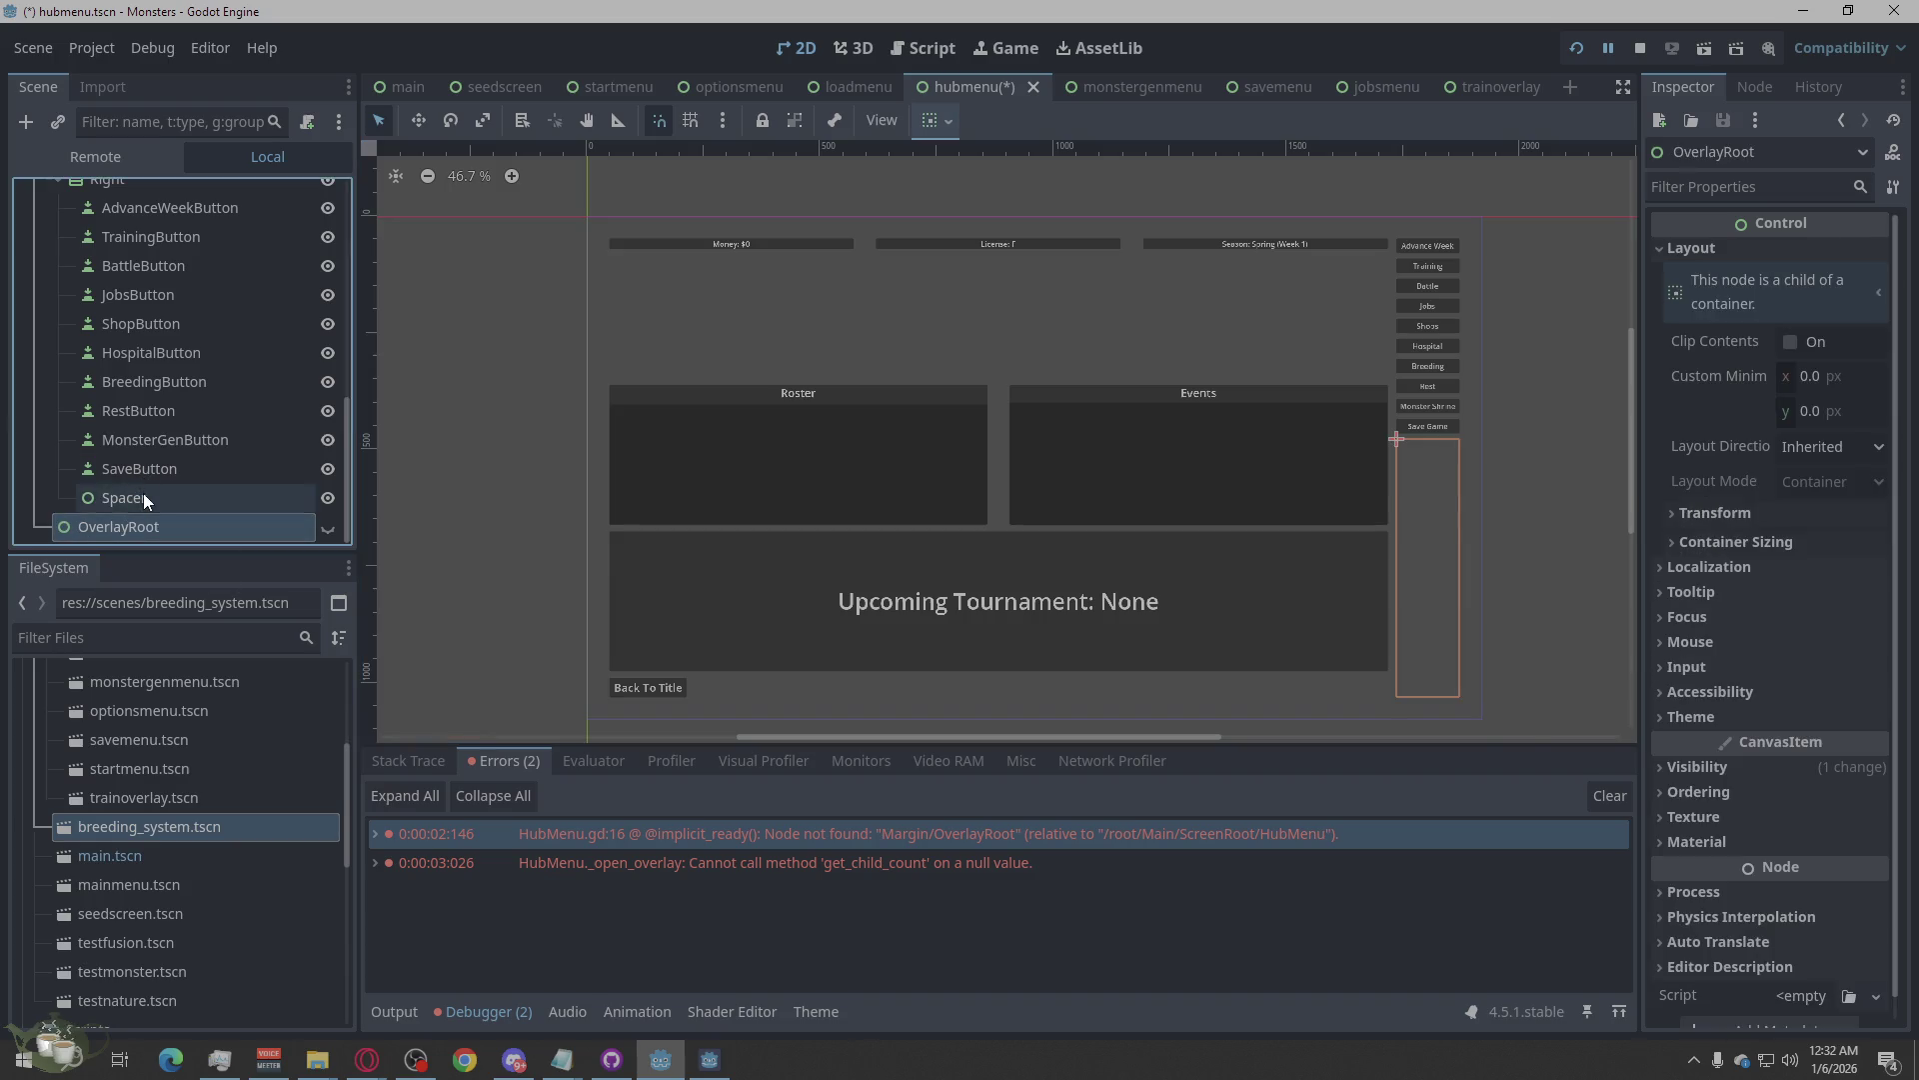
click(143, 494)
click(148, 470)
click(153, 497)
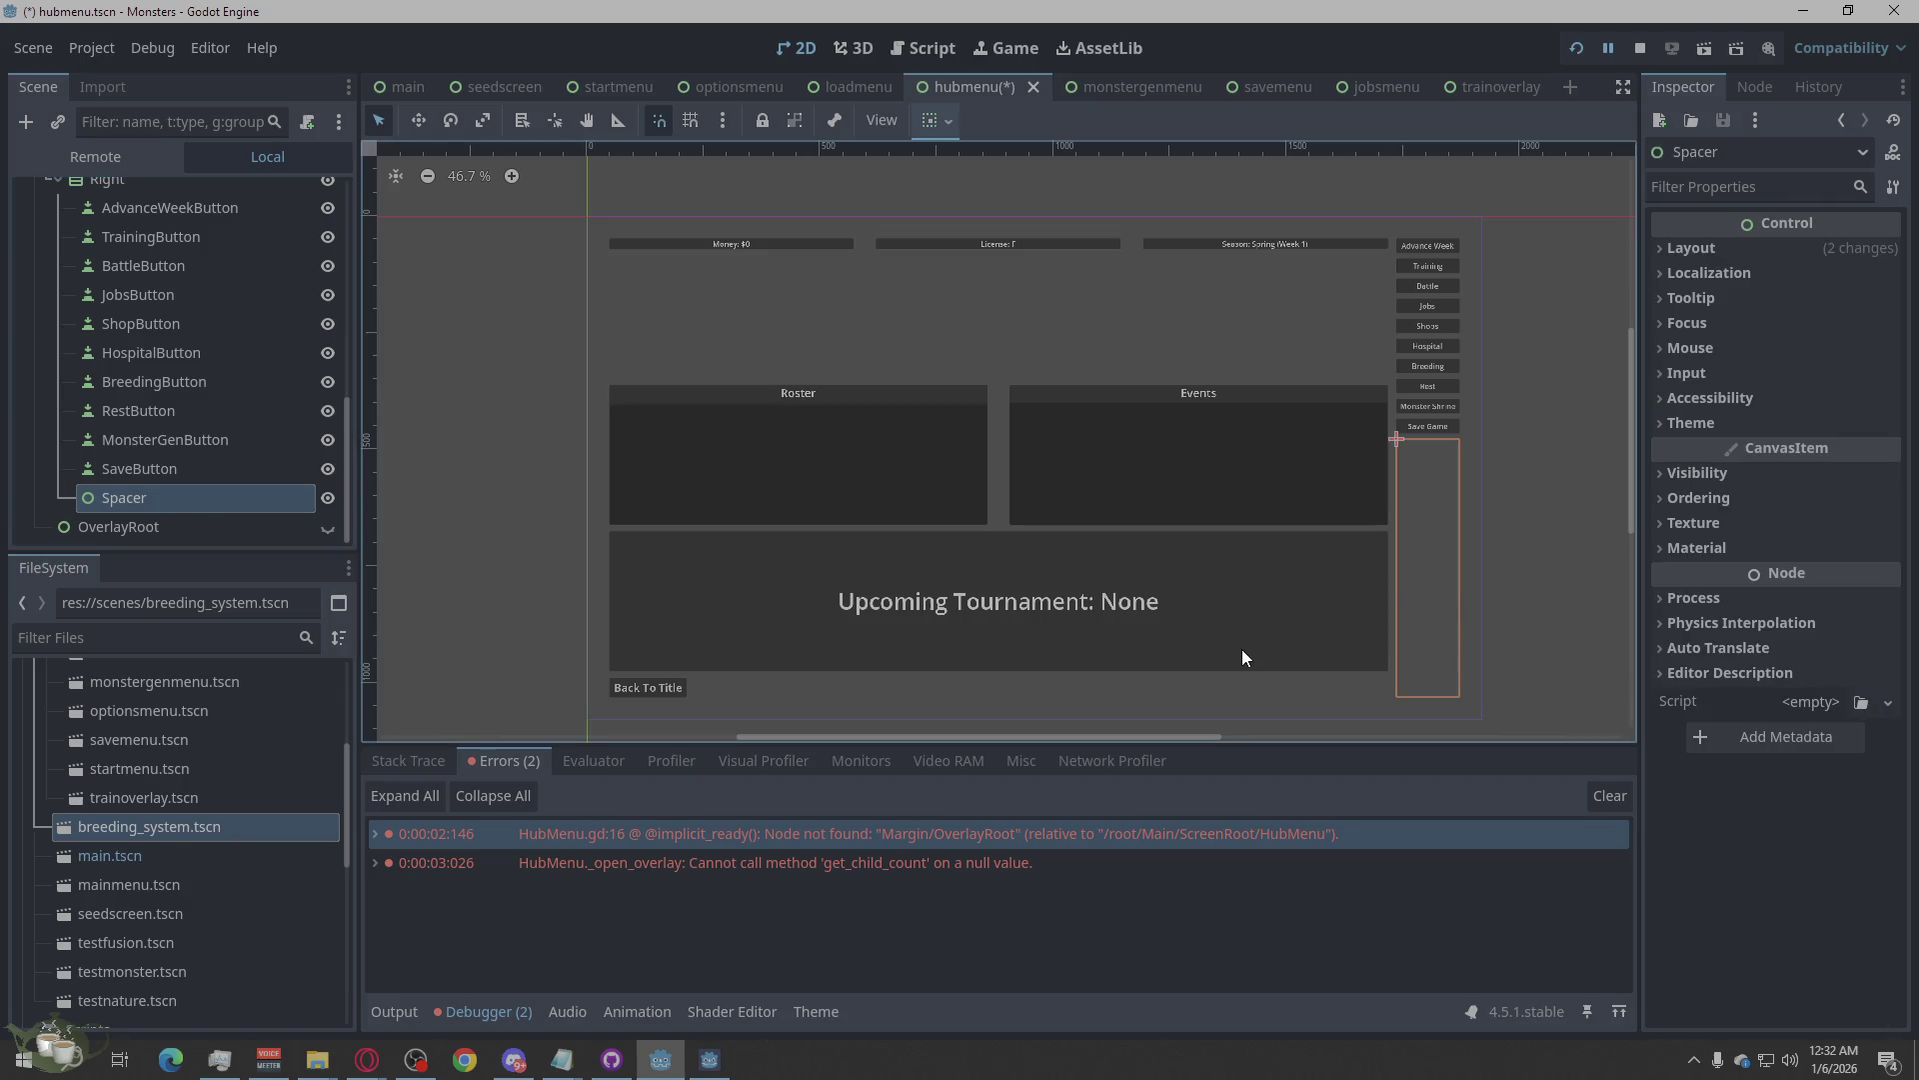
click(216, 533)
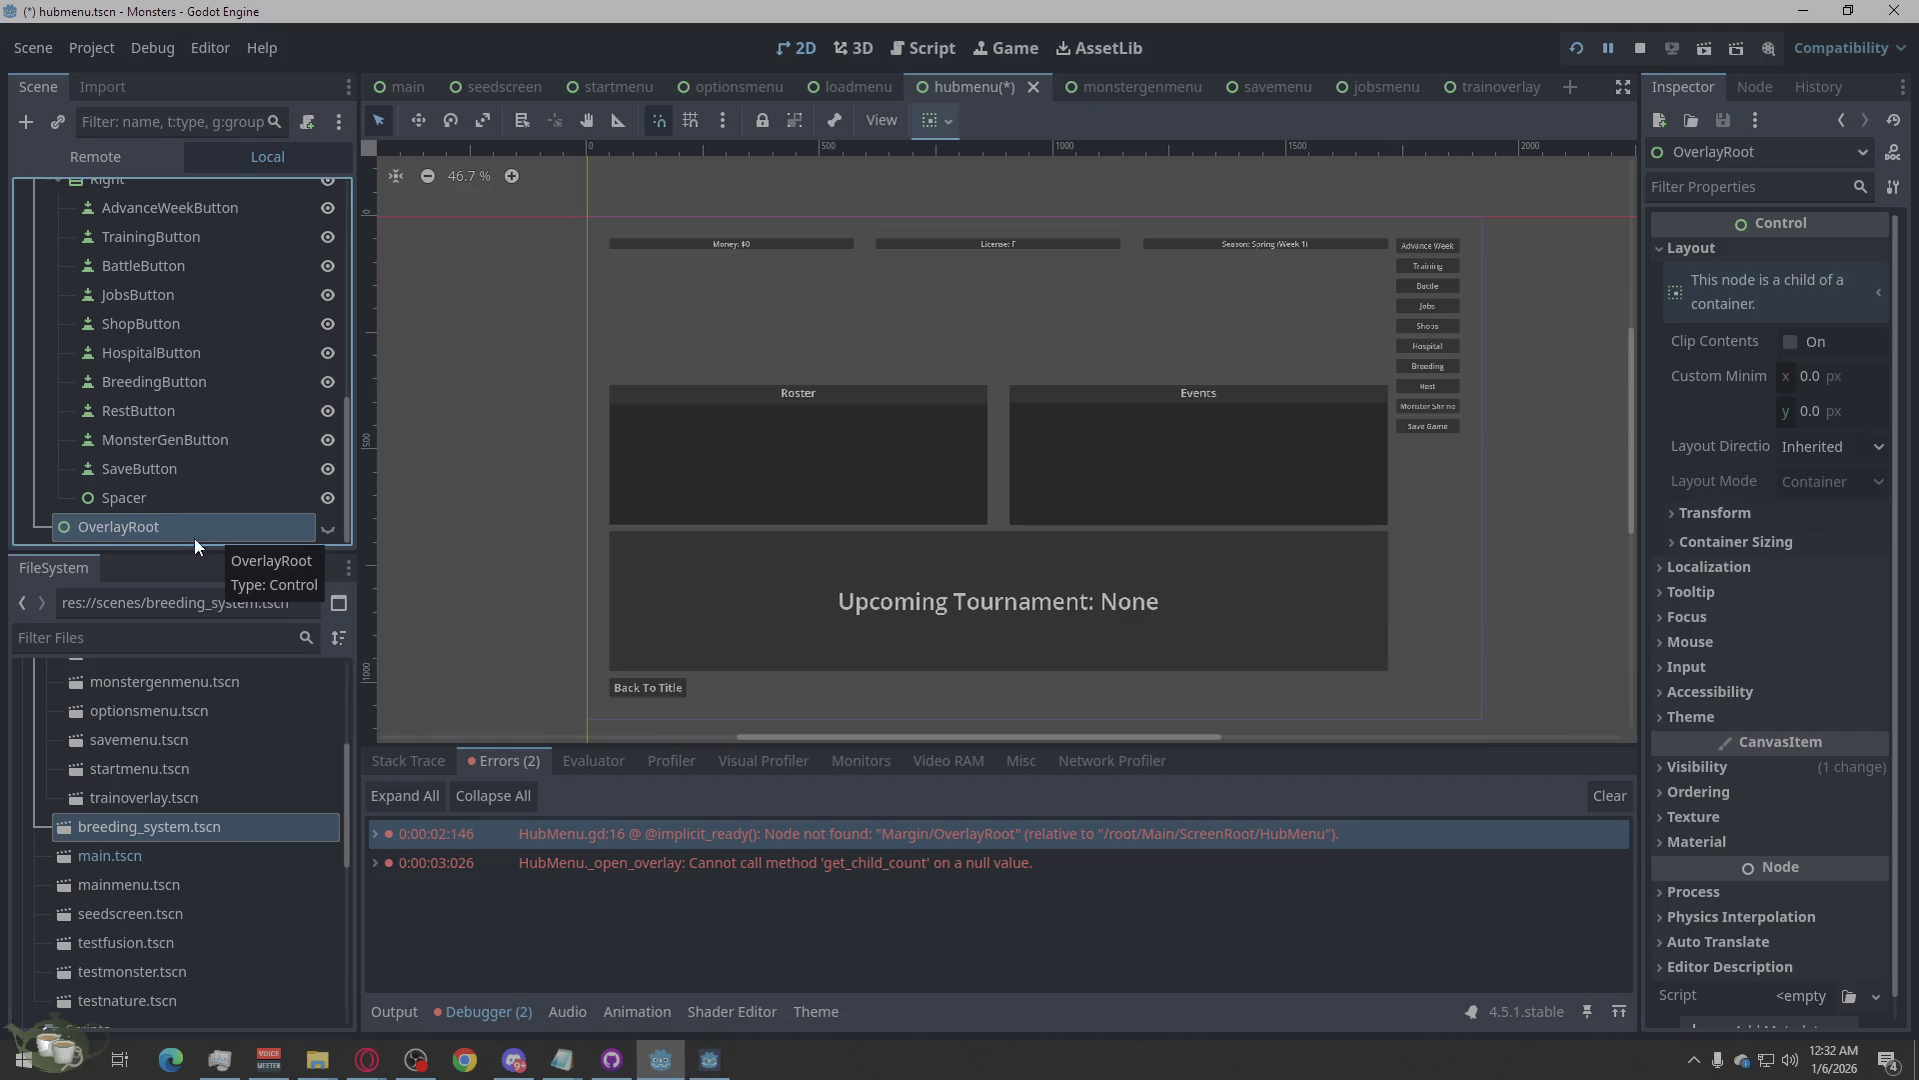
Drag OverlayRoot higher in the hierarchy, then stop and relaunch the game.
mouse_move(141, 530)
mouse_down()
mouse_move(127, 435)
mouse_move(178, 395)
mouse_move(98, 293)
mouse_move(101, 439)
mouse_move(120, 415)
mouse_move(49, 520)
mouse_move(80, 522)
mouse_up()
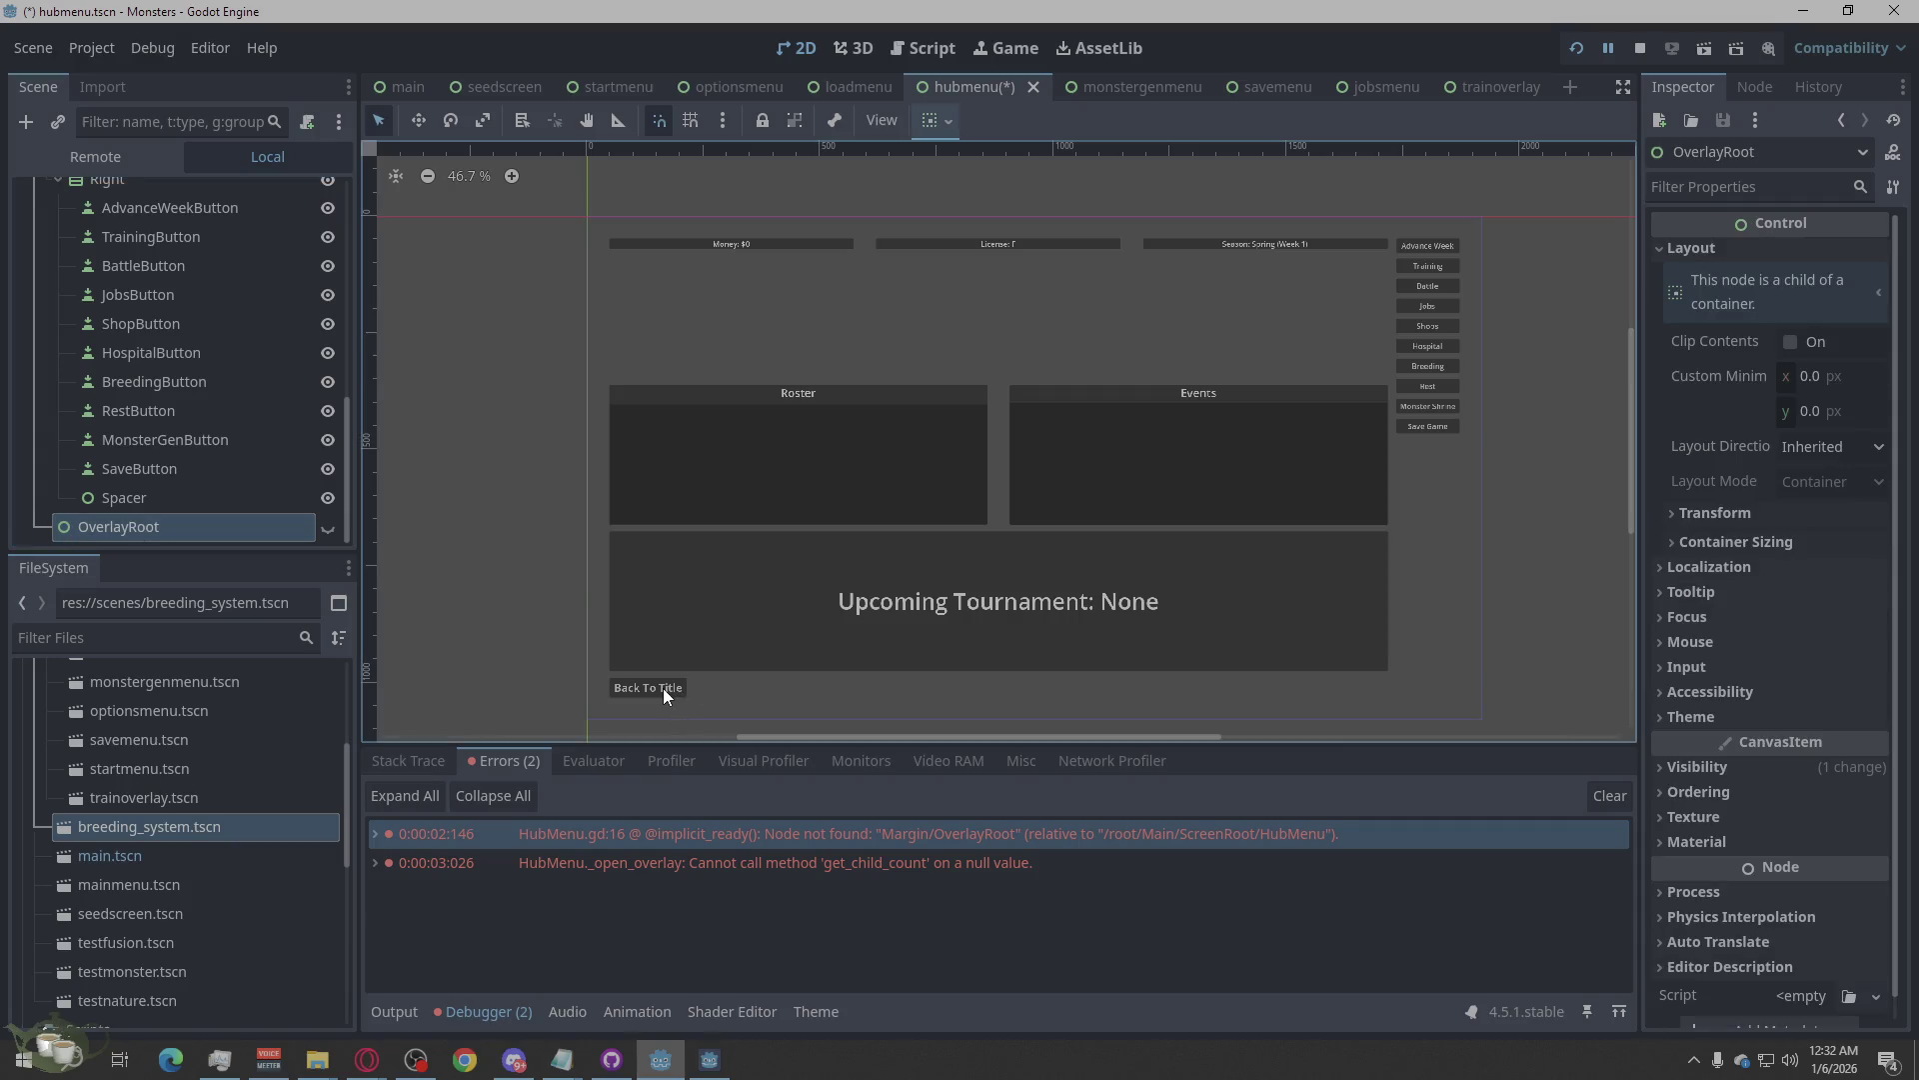
click(1639, 48)
click(1578, 50)
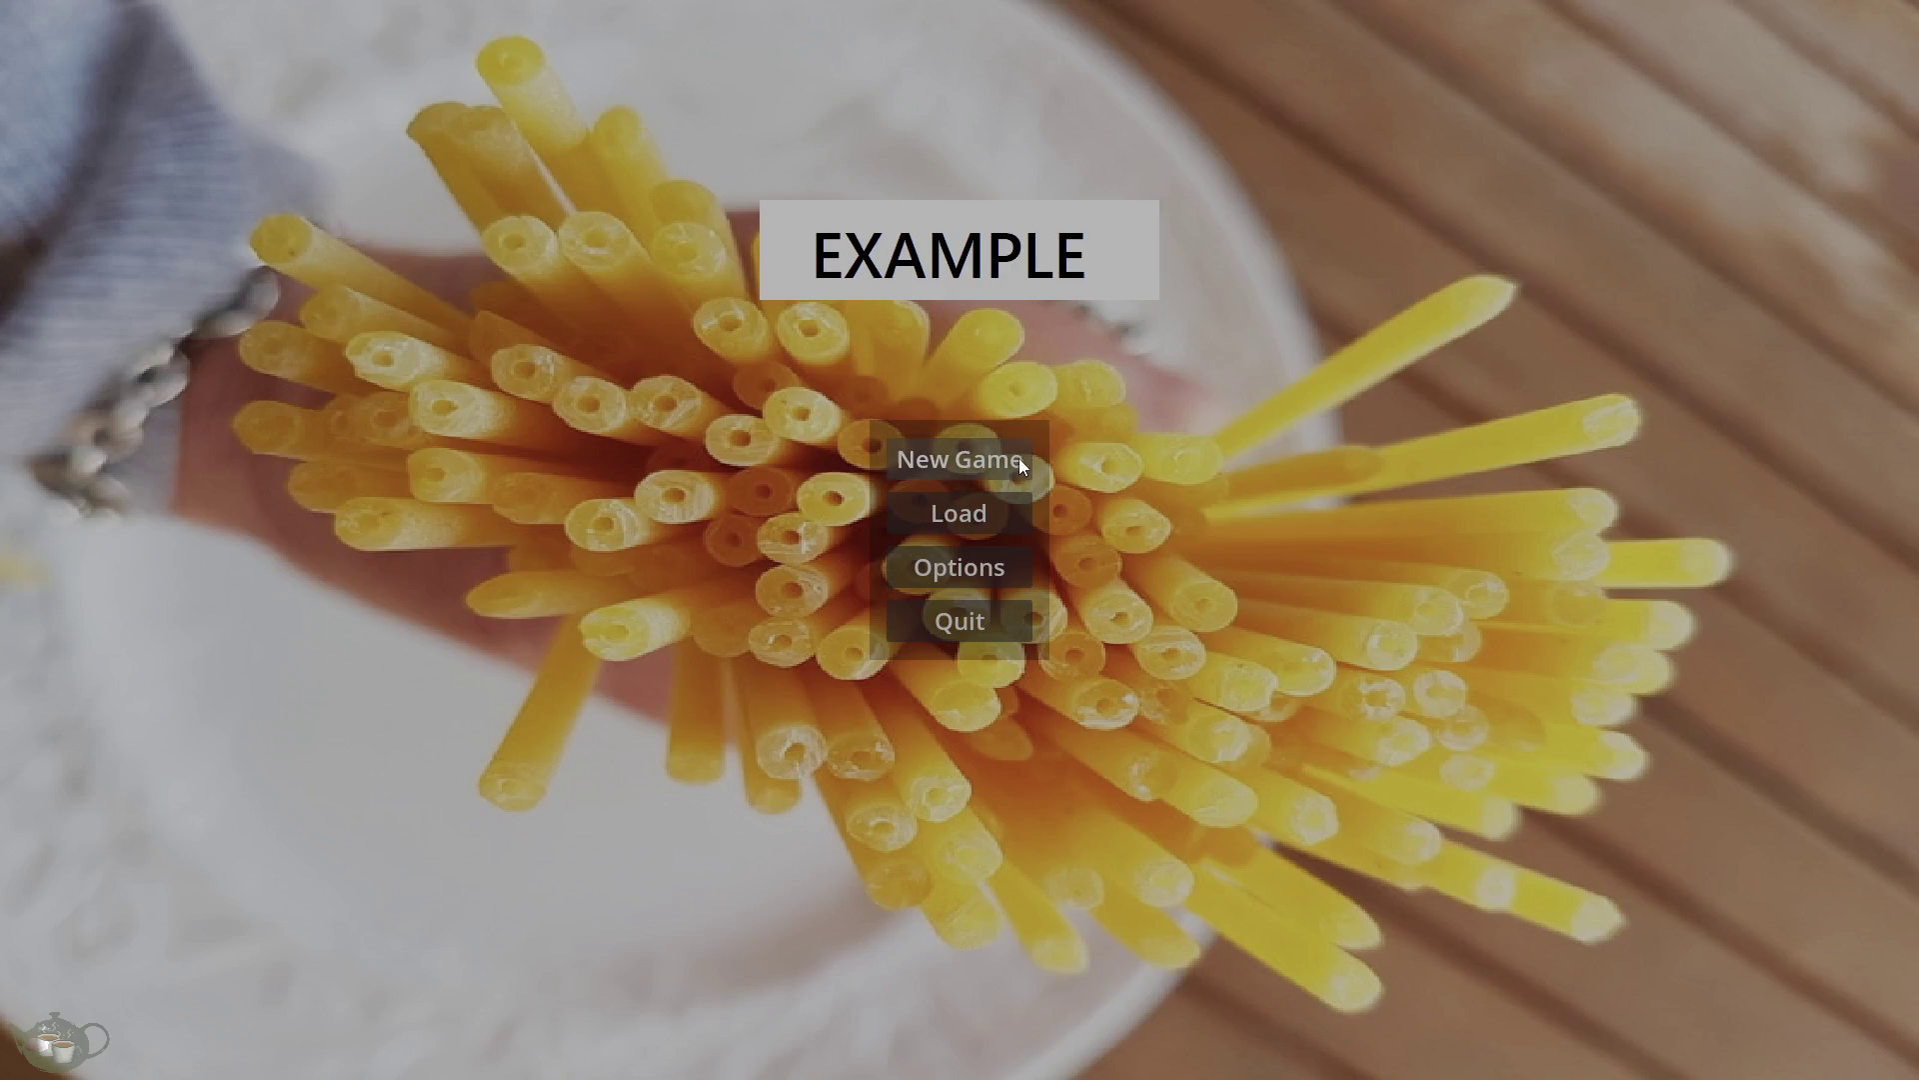
Enter the hub, test Training twice, return to the title screen and quit.
click(1018, 457)
click(1818, 110)
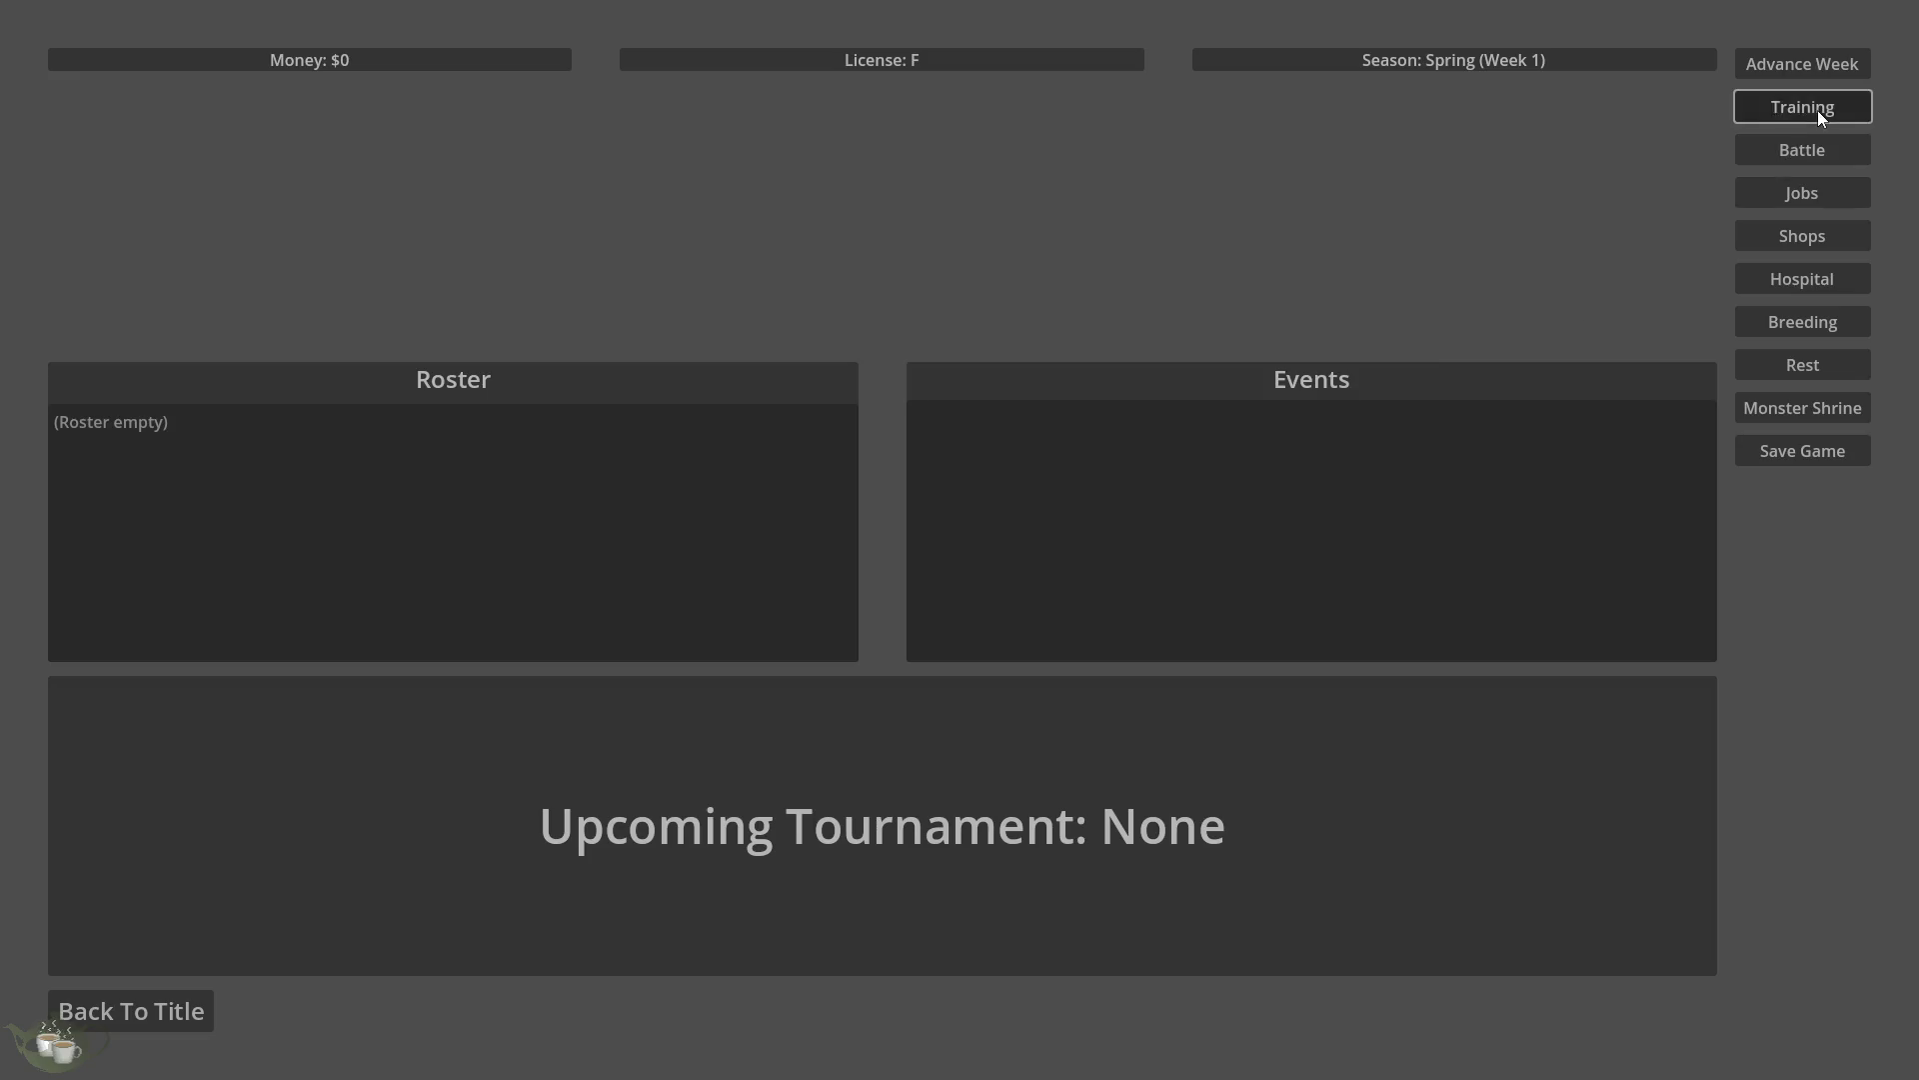
click(1828, 107)
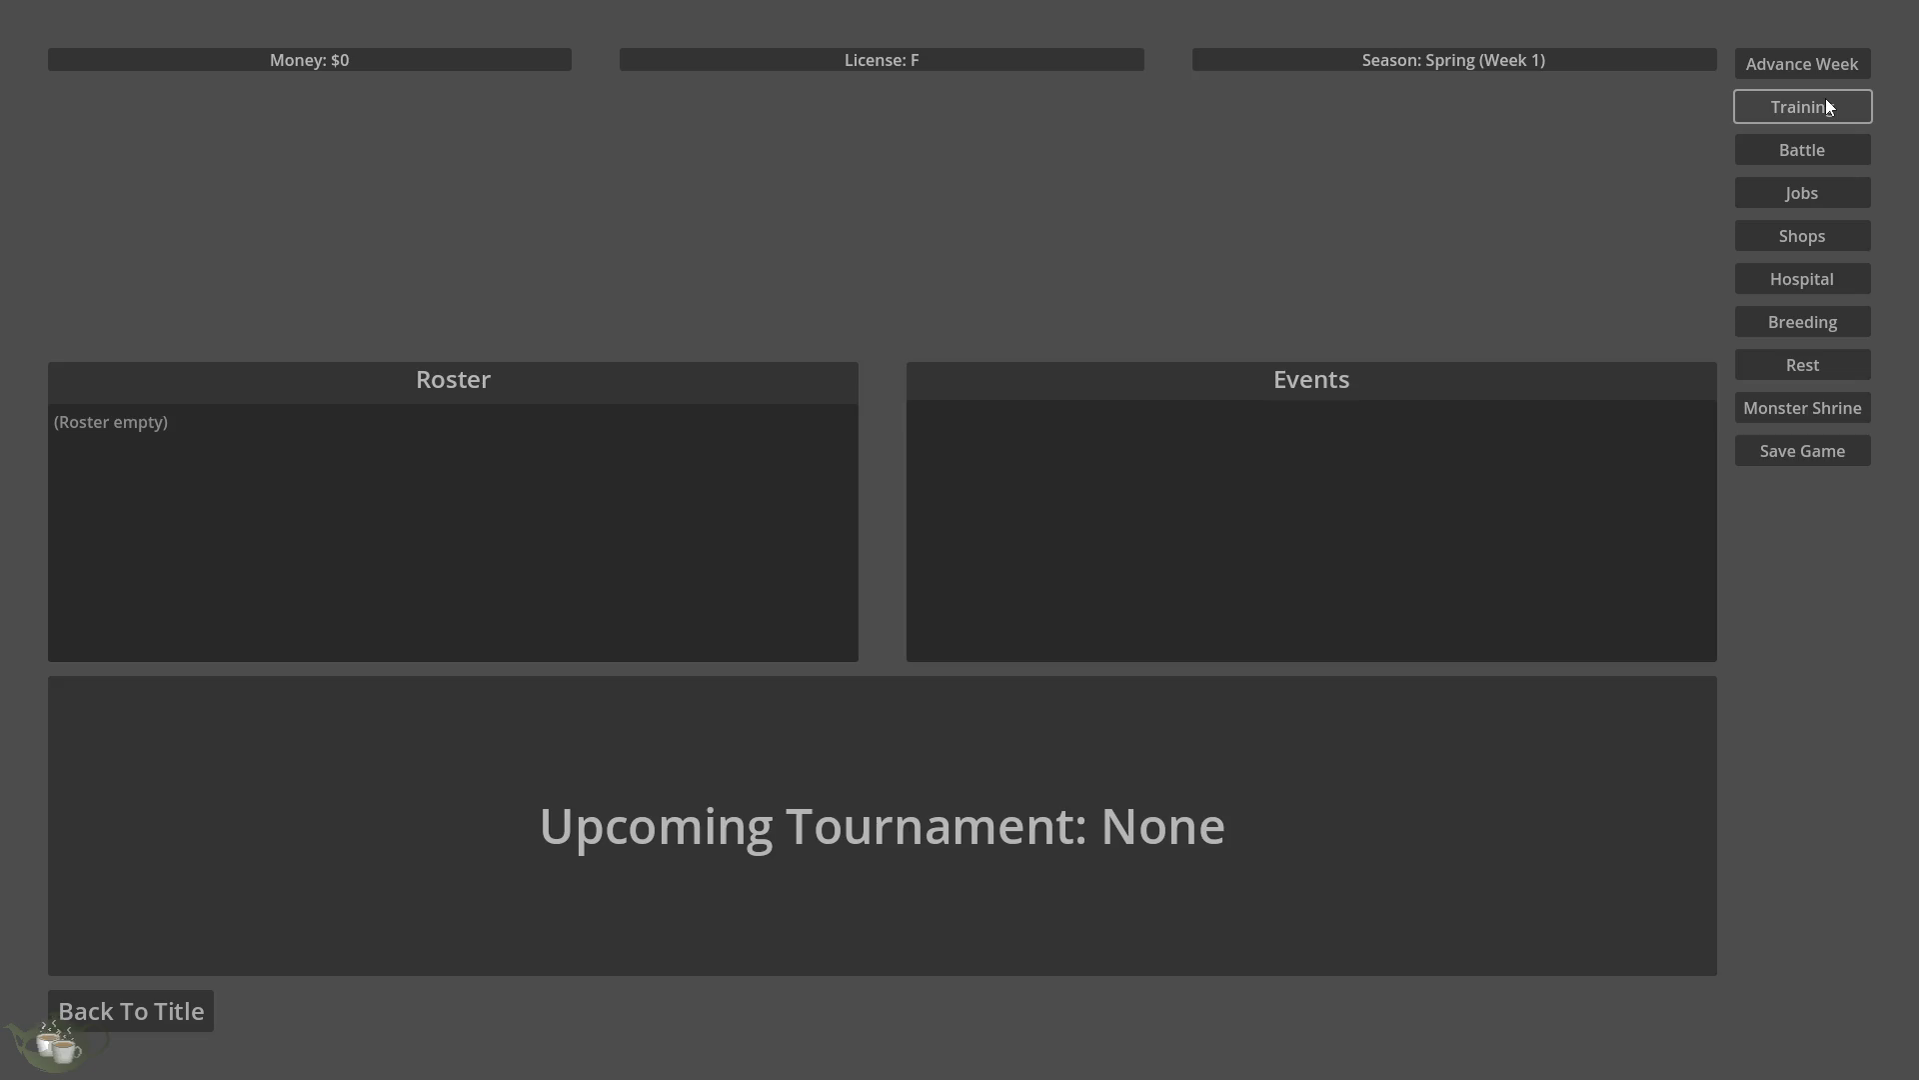
click(170, 1022)
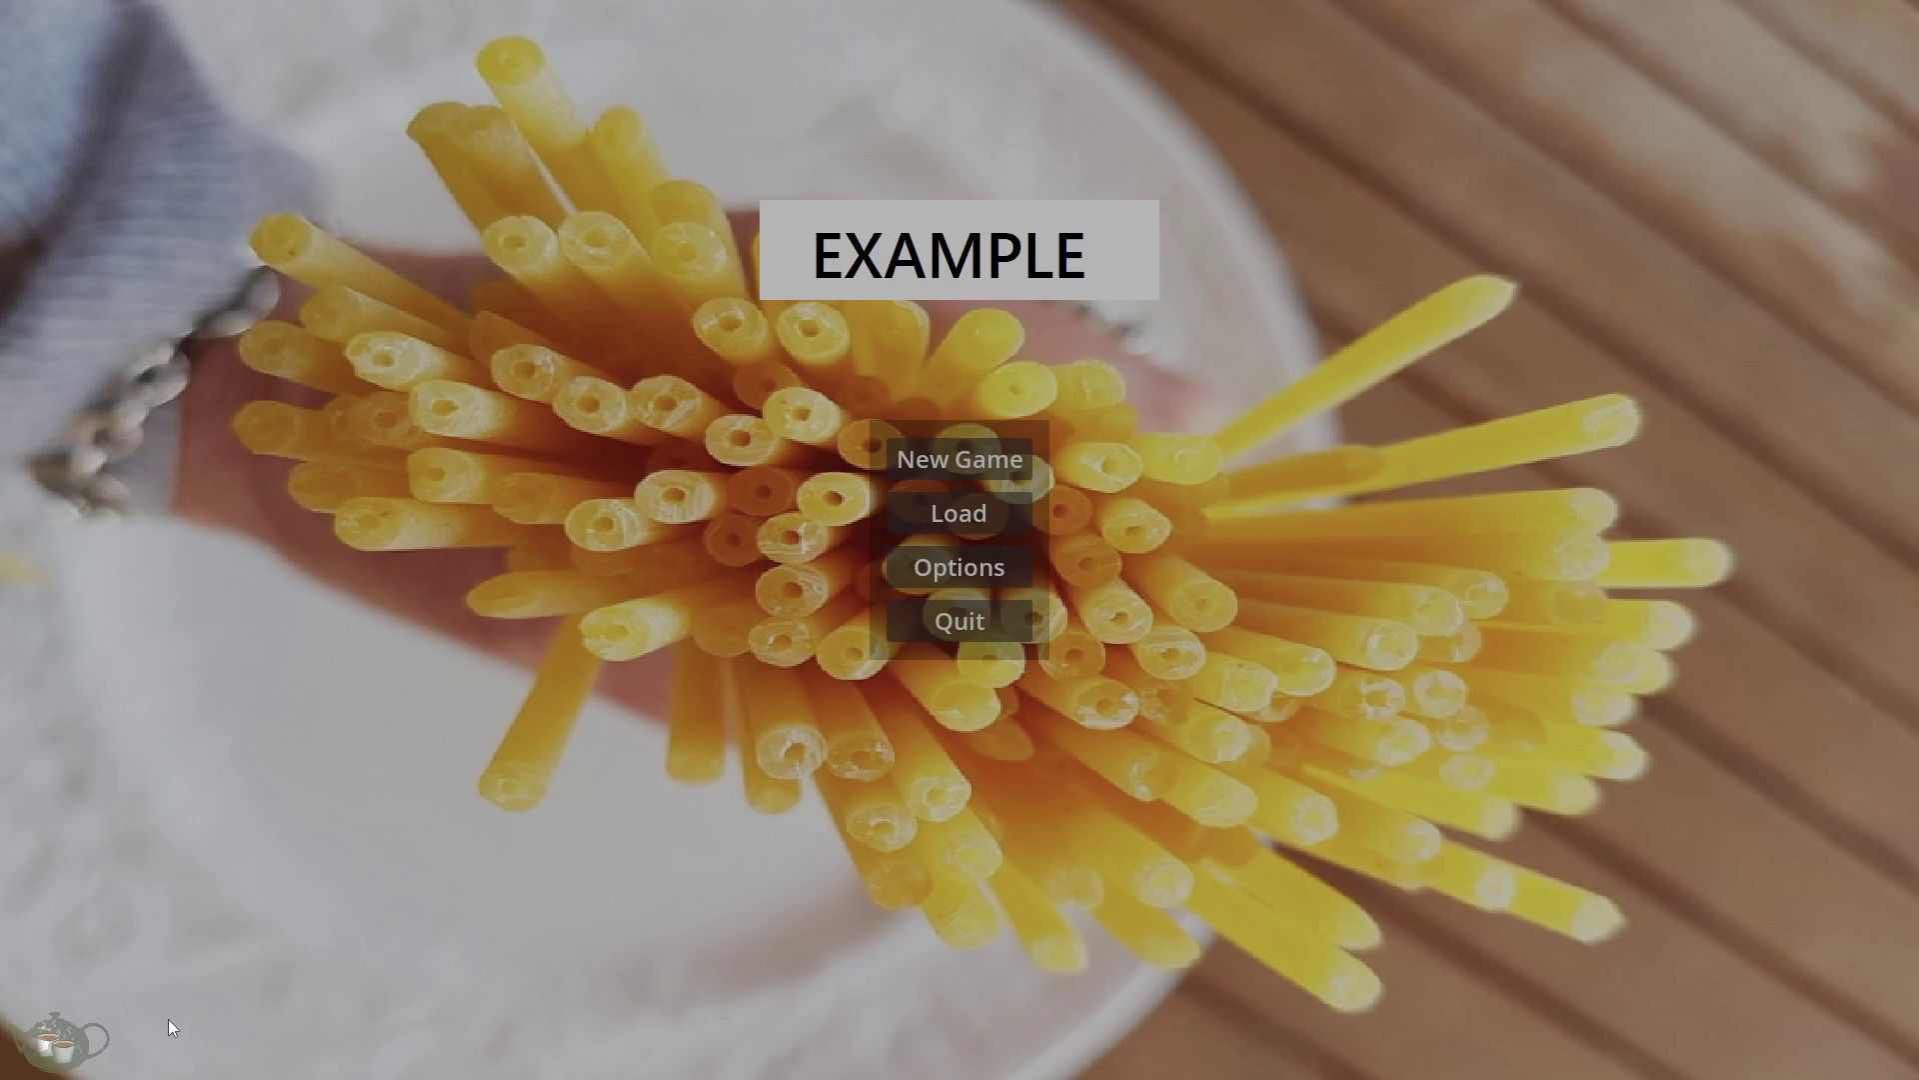
click(893, 615)
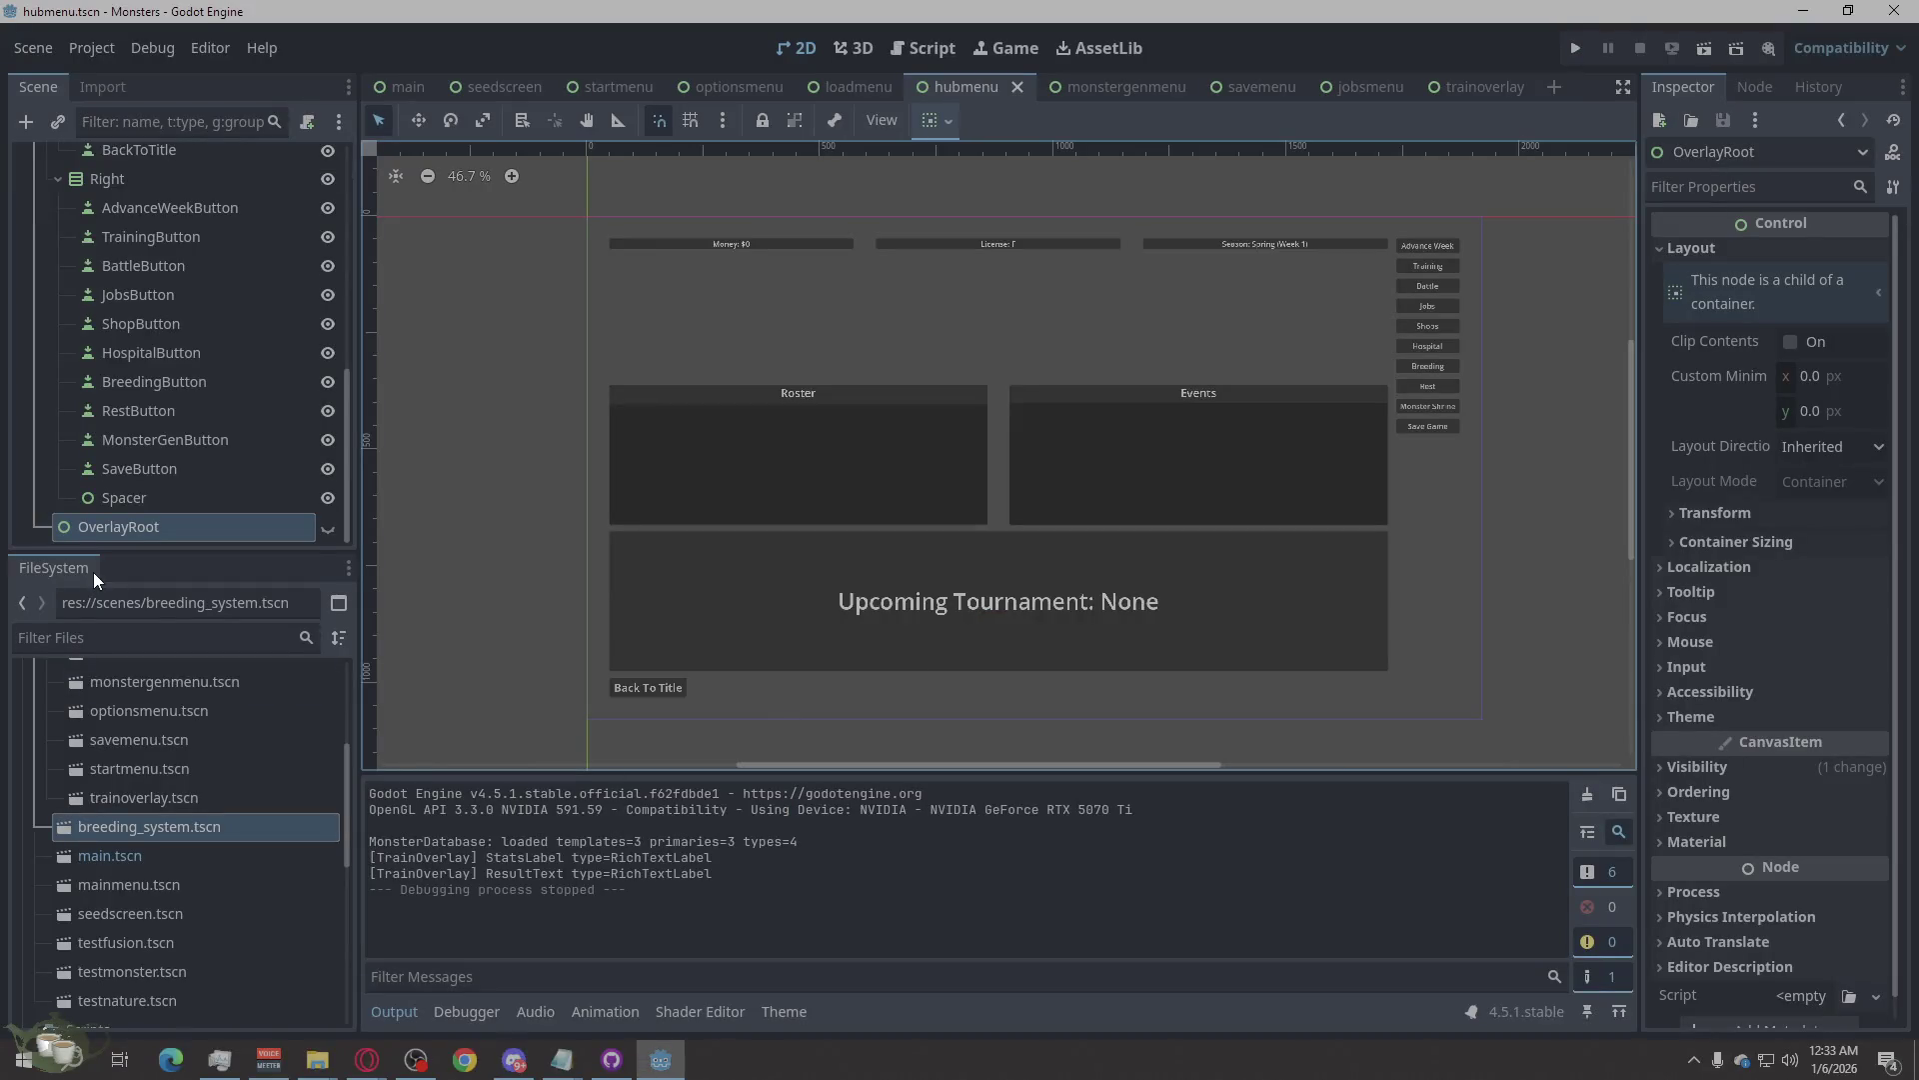
Collapse the scenes, Scripts and Sprites folders in the FileSystem dock.
scroll(206, 920, up, 5)
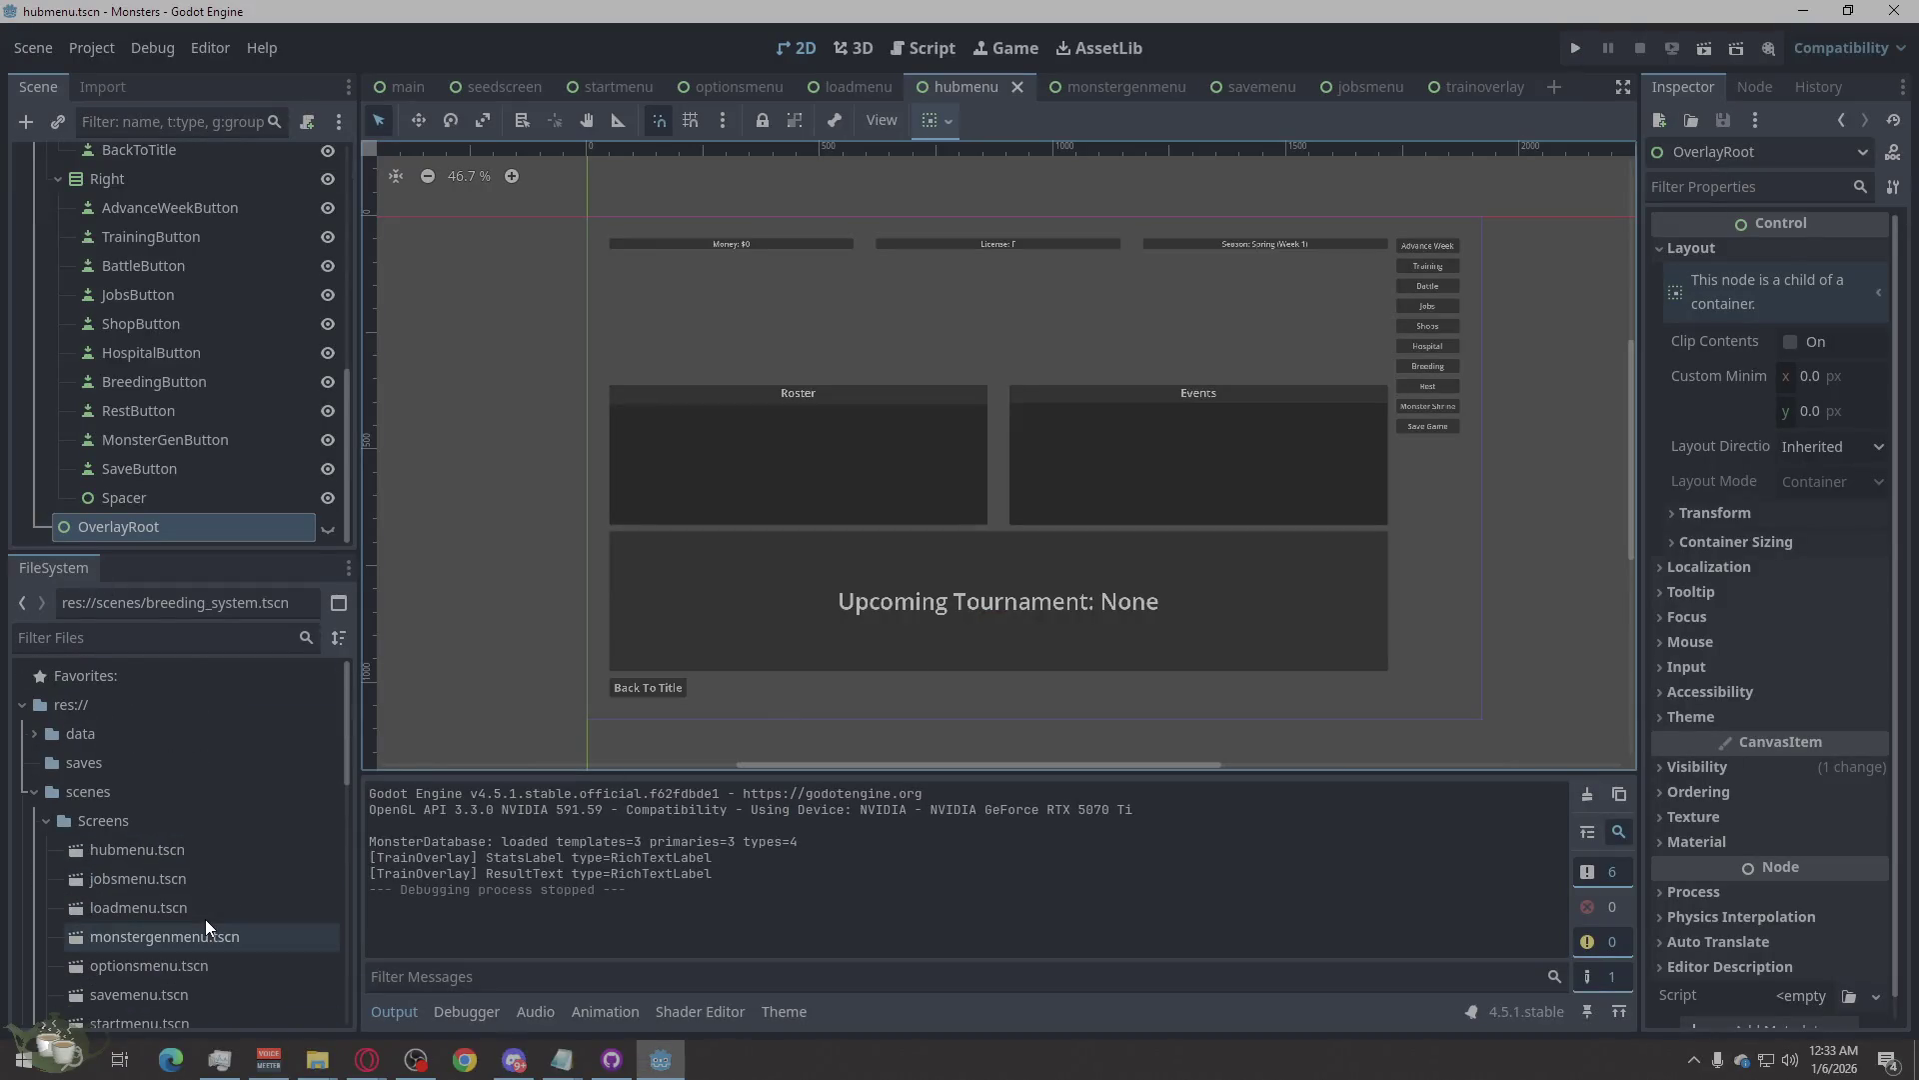
click(484, 537)
scroll(104, 864, down, 3)
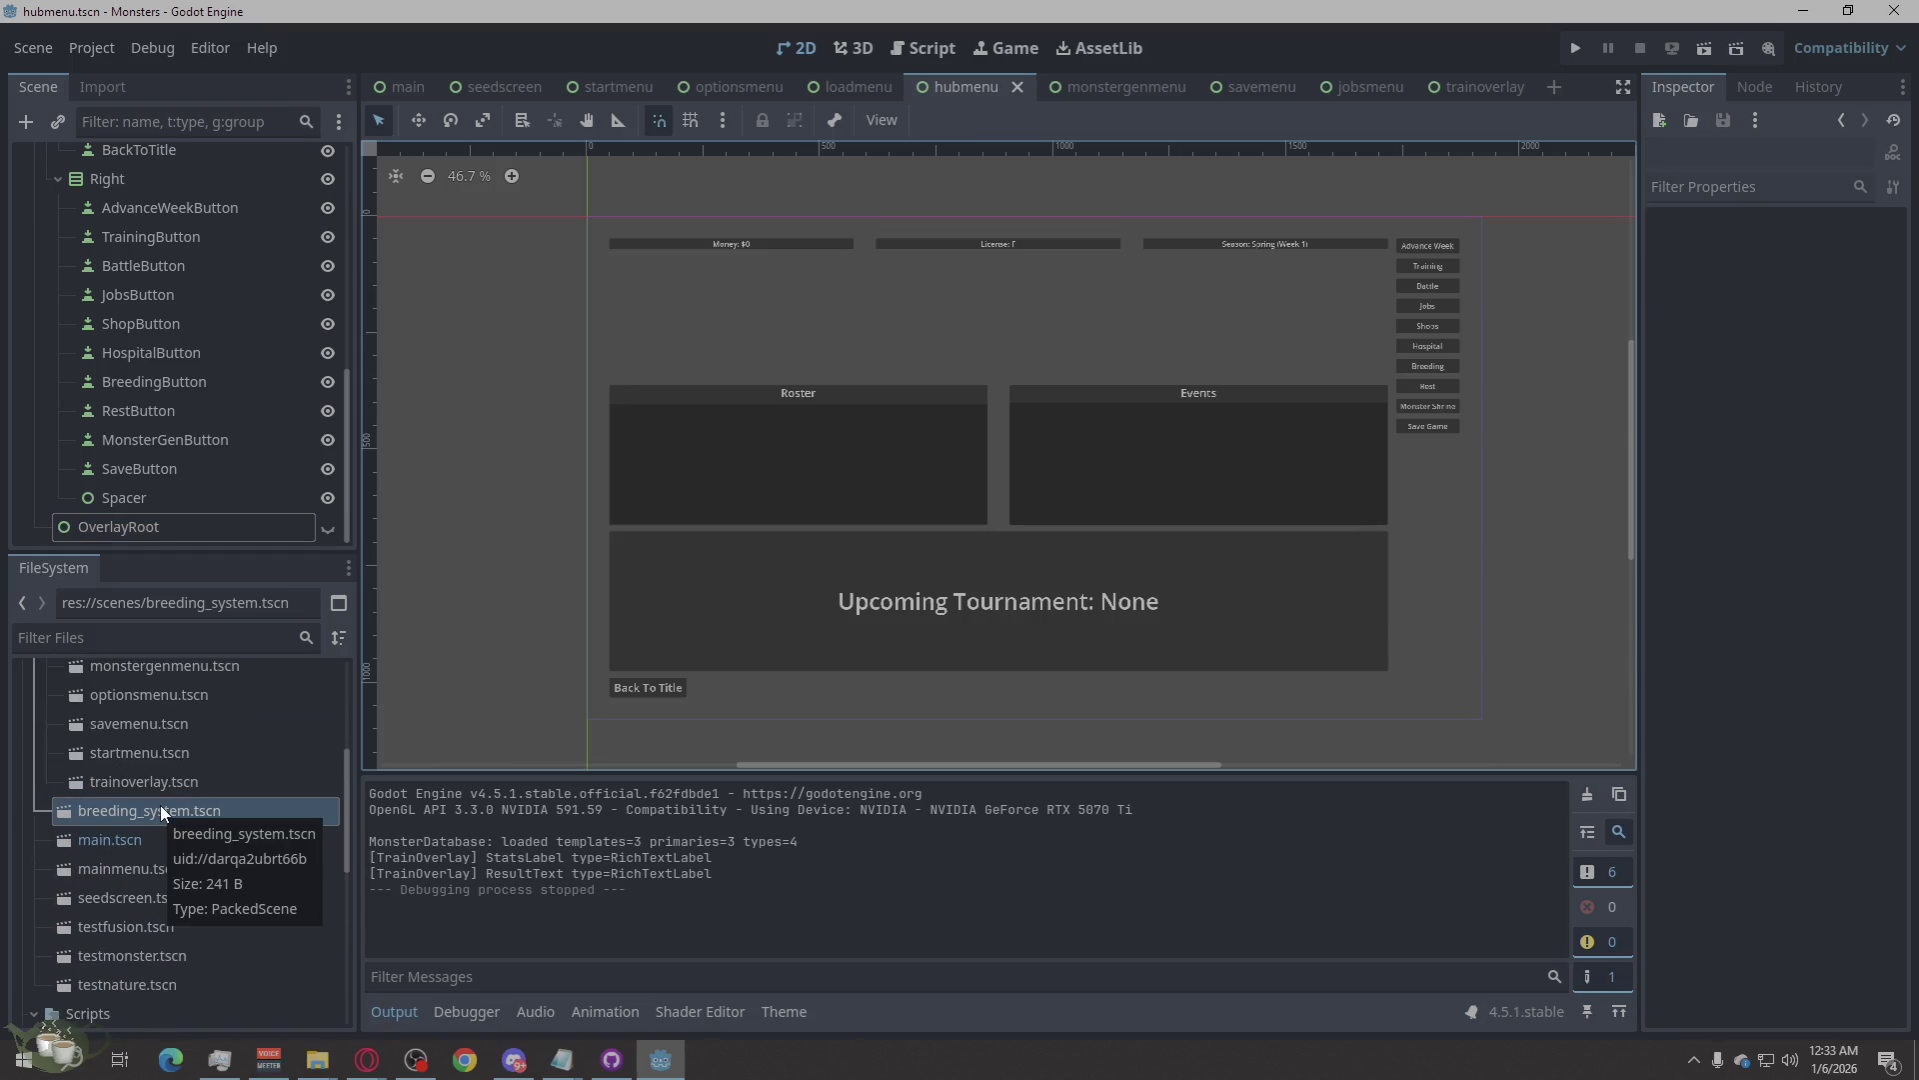
scroll(151, 772, up, 3)
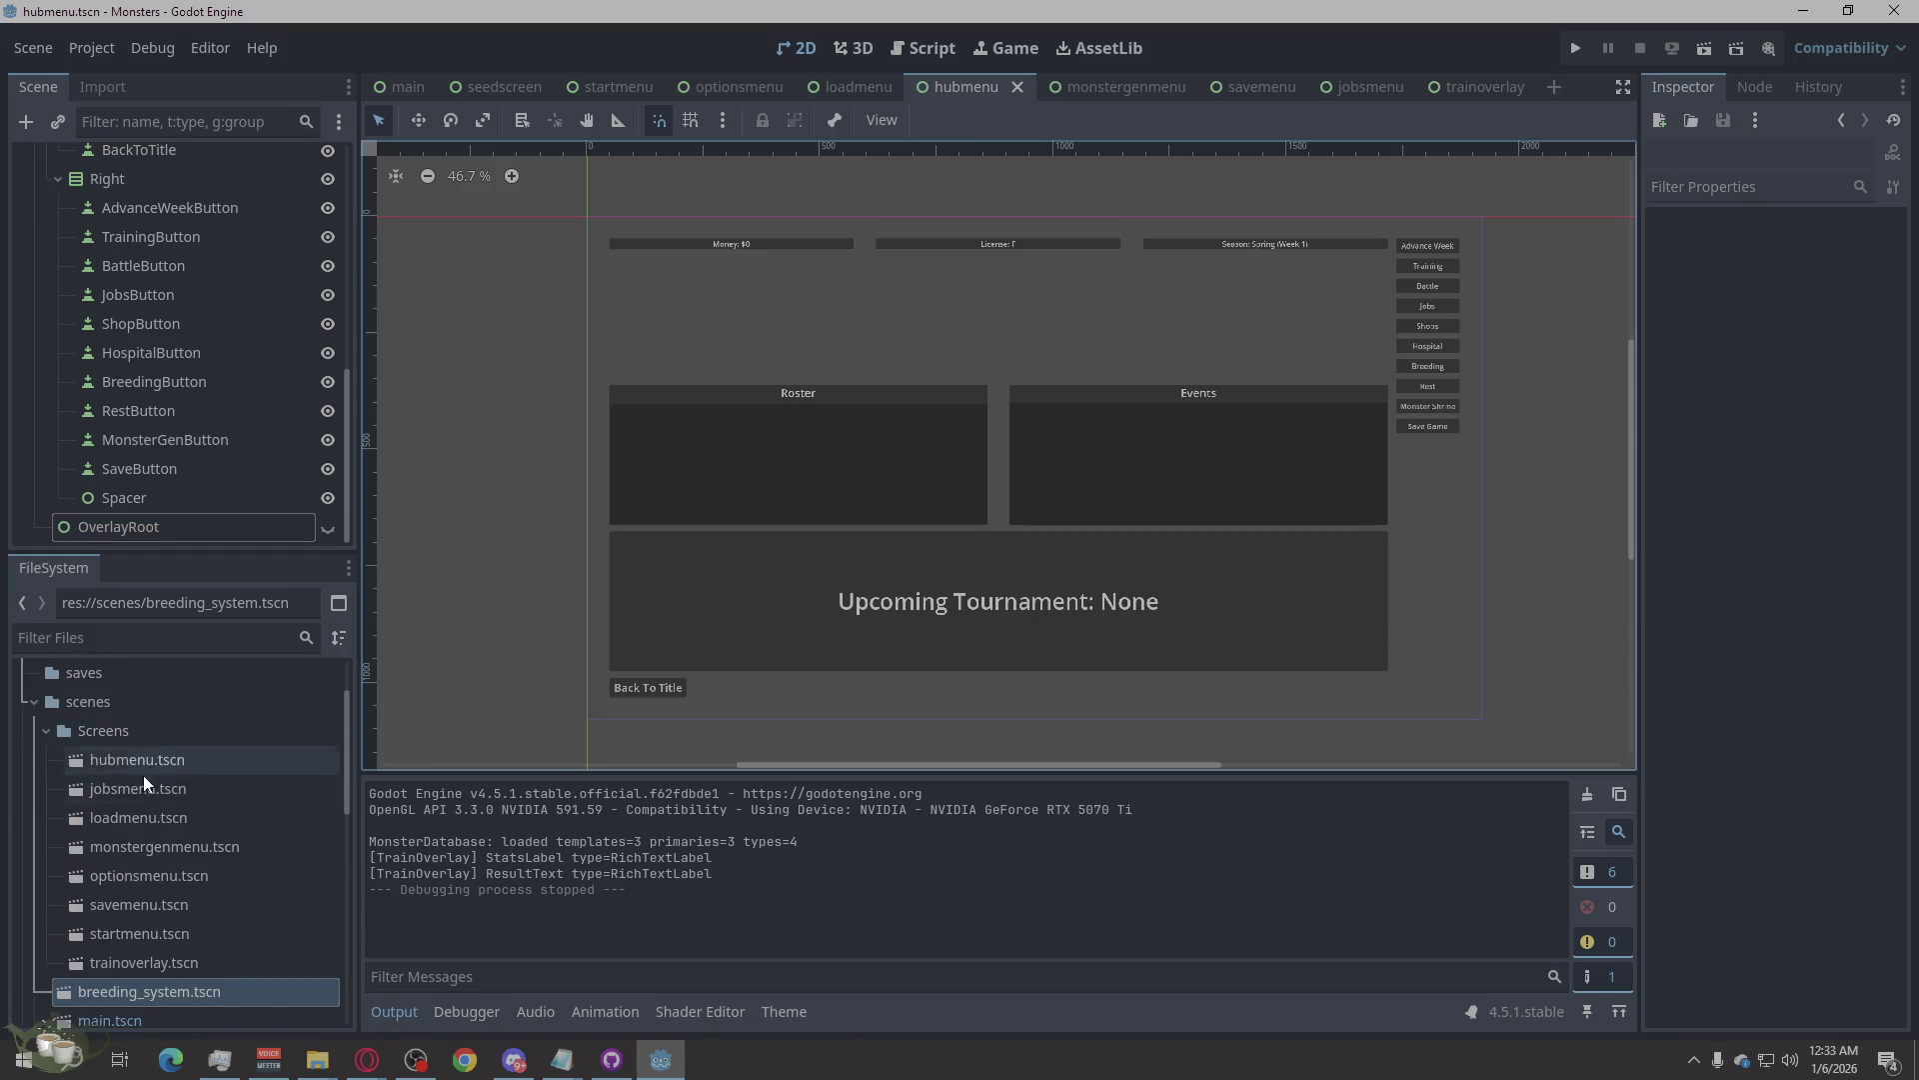
click(35, 704)
click(34, 731)
click(30, 788)
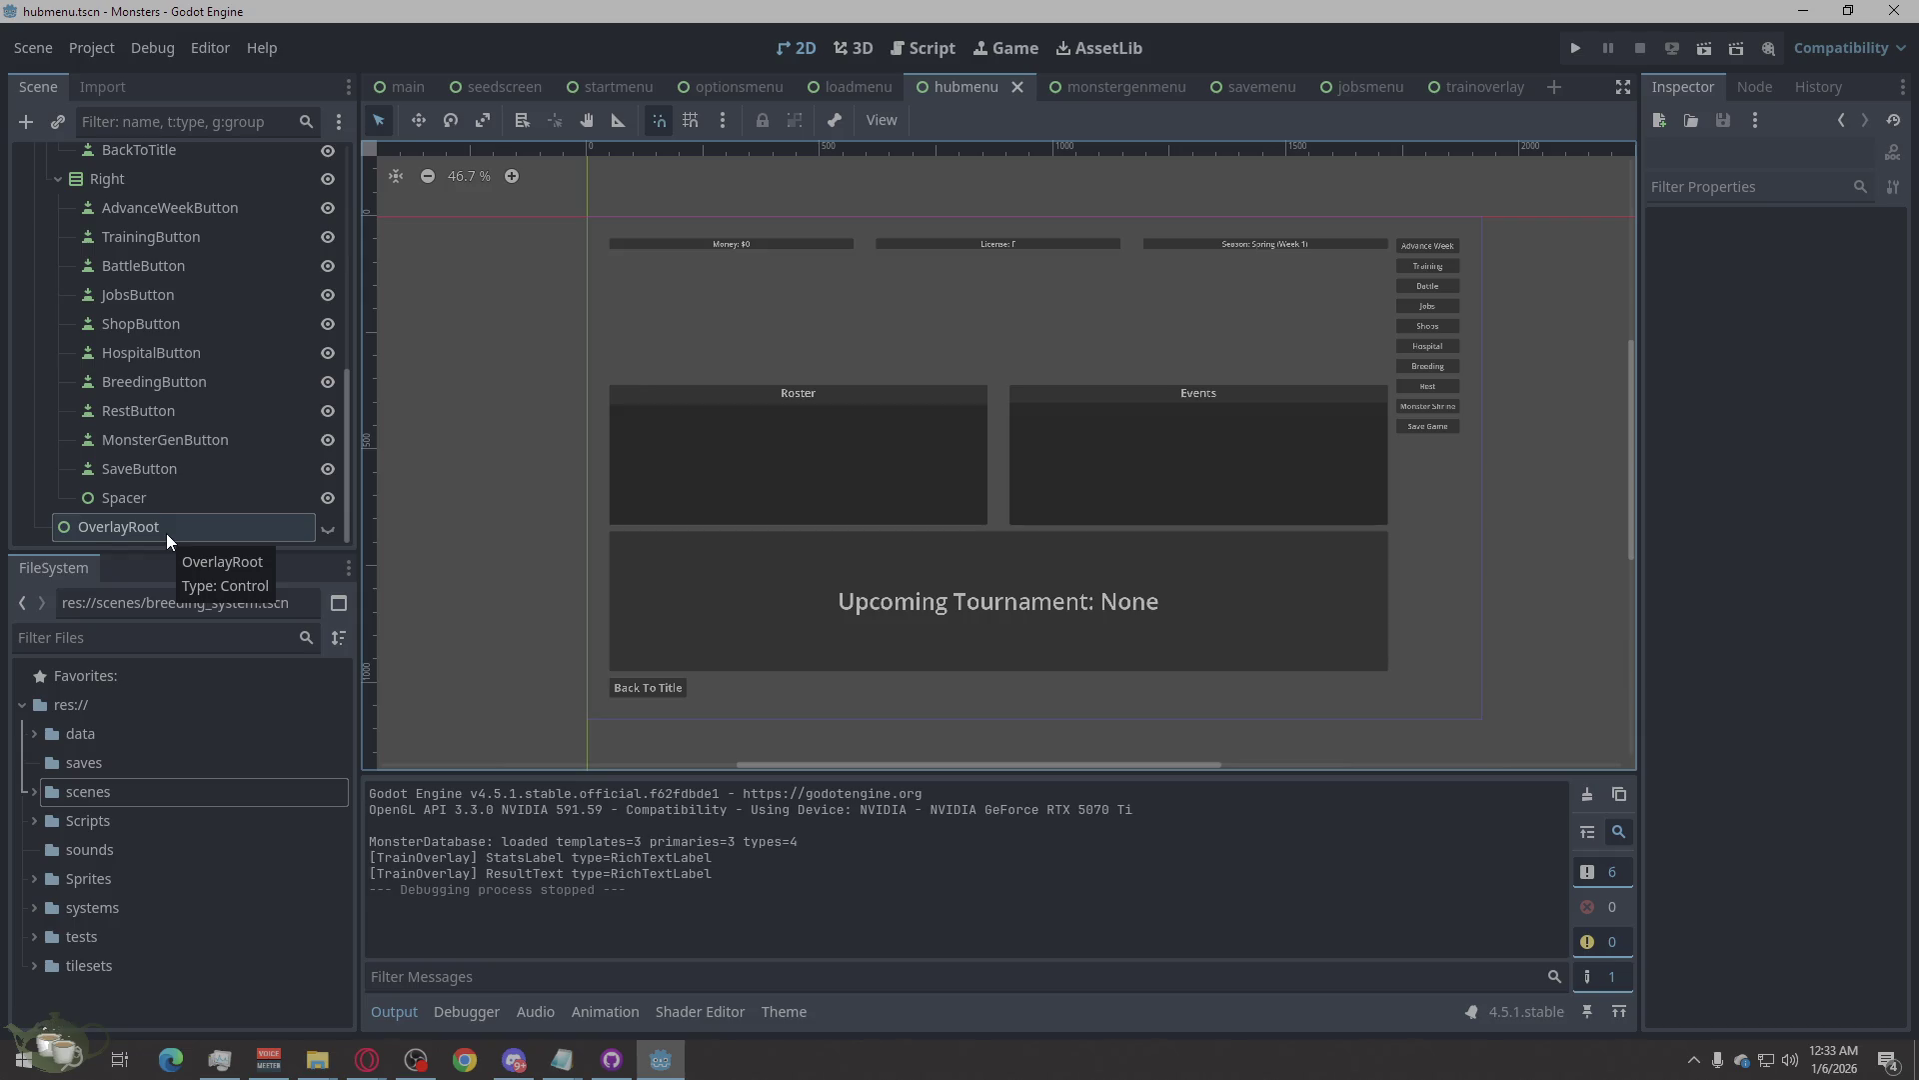
Select OverlayRoot in the Scene dock to view its properties.
scroll(167, 533, up, 10)
scroll(162, 532, down, 5)
scroll(163, 533, down, 5)
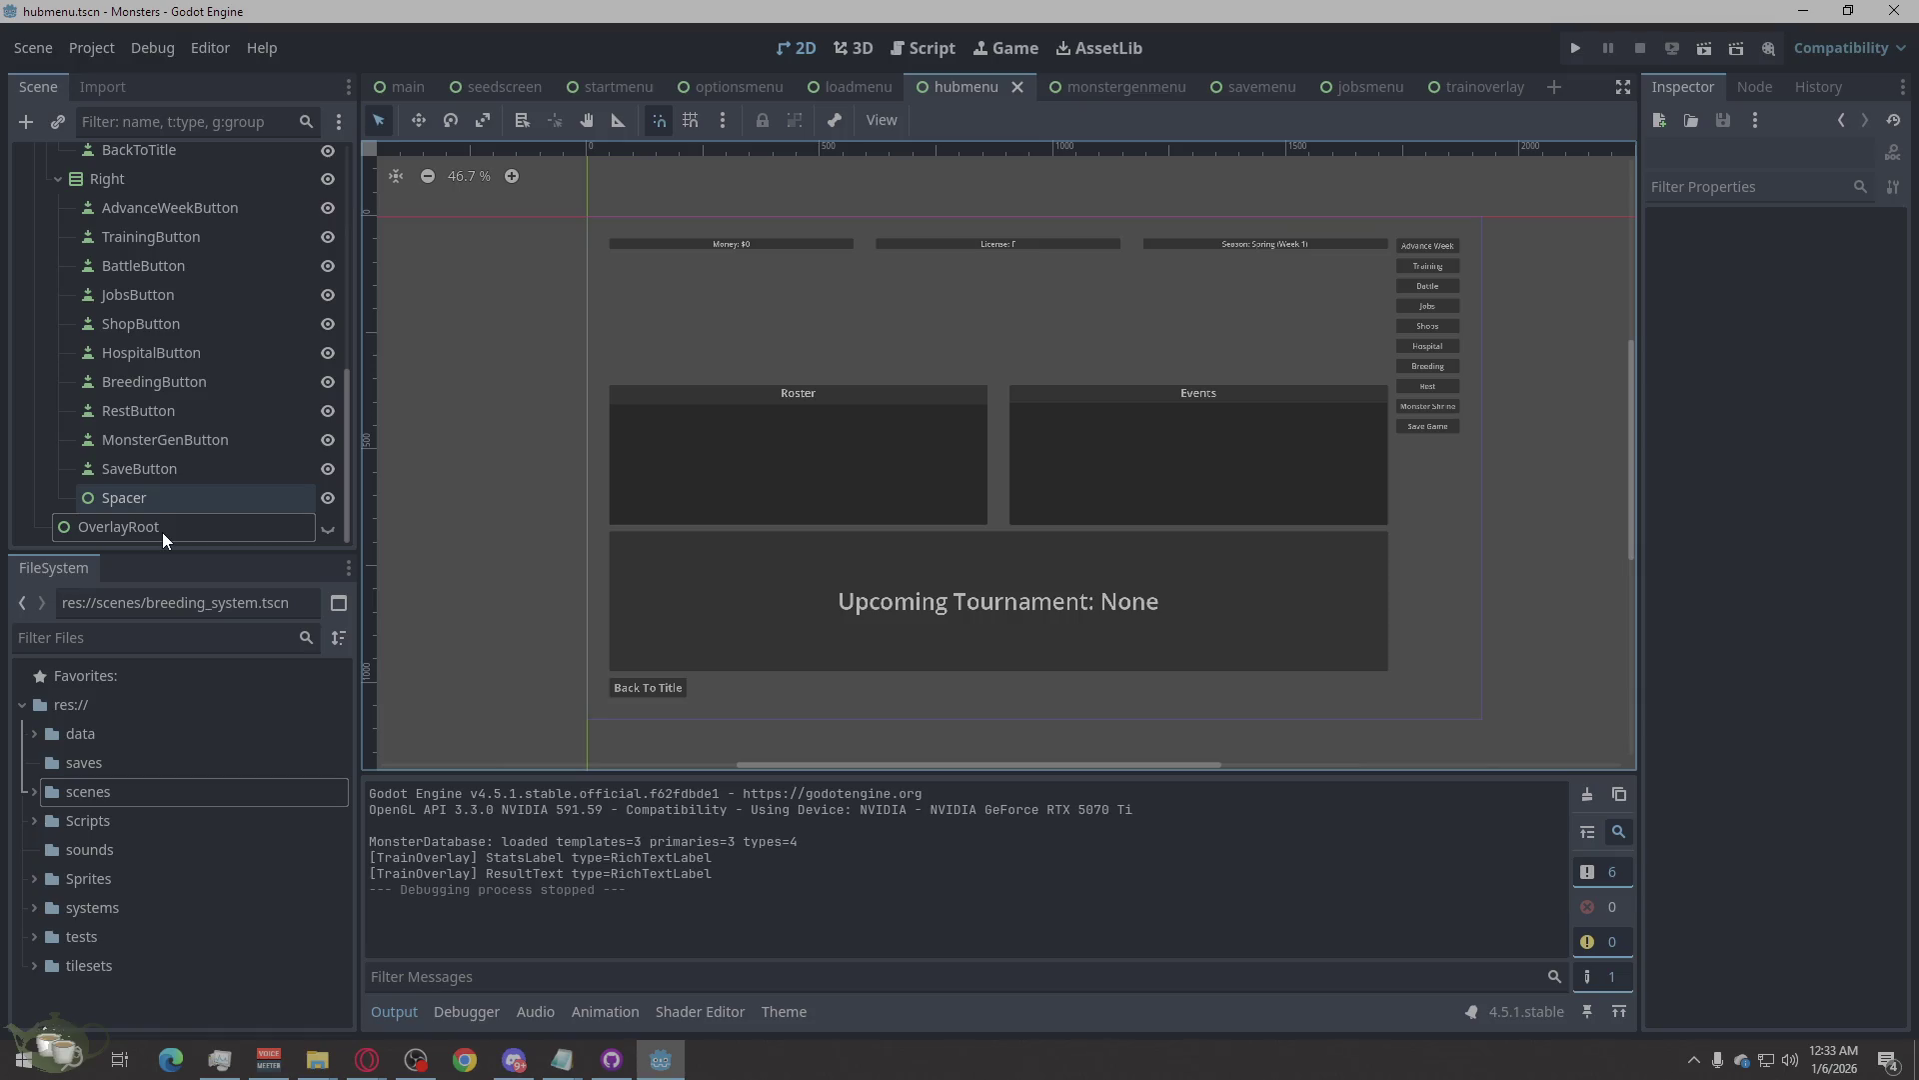
scroll(163, 533, up, 3)
scroll(162, 532, up, 5)
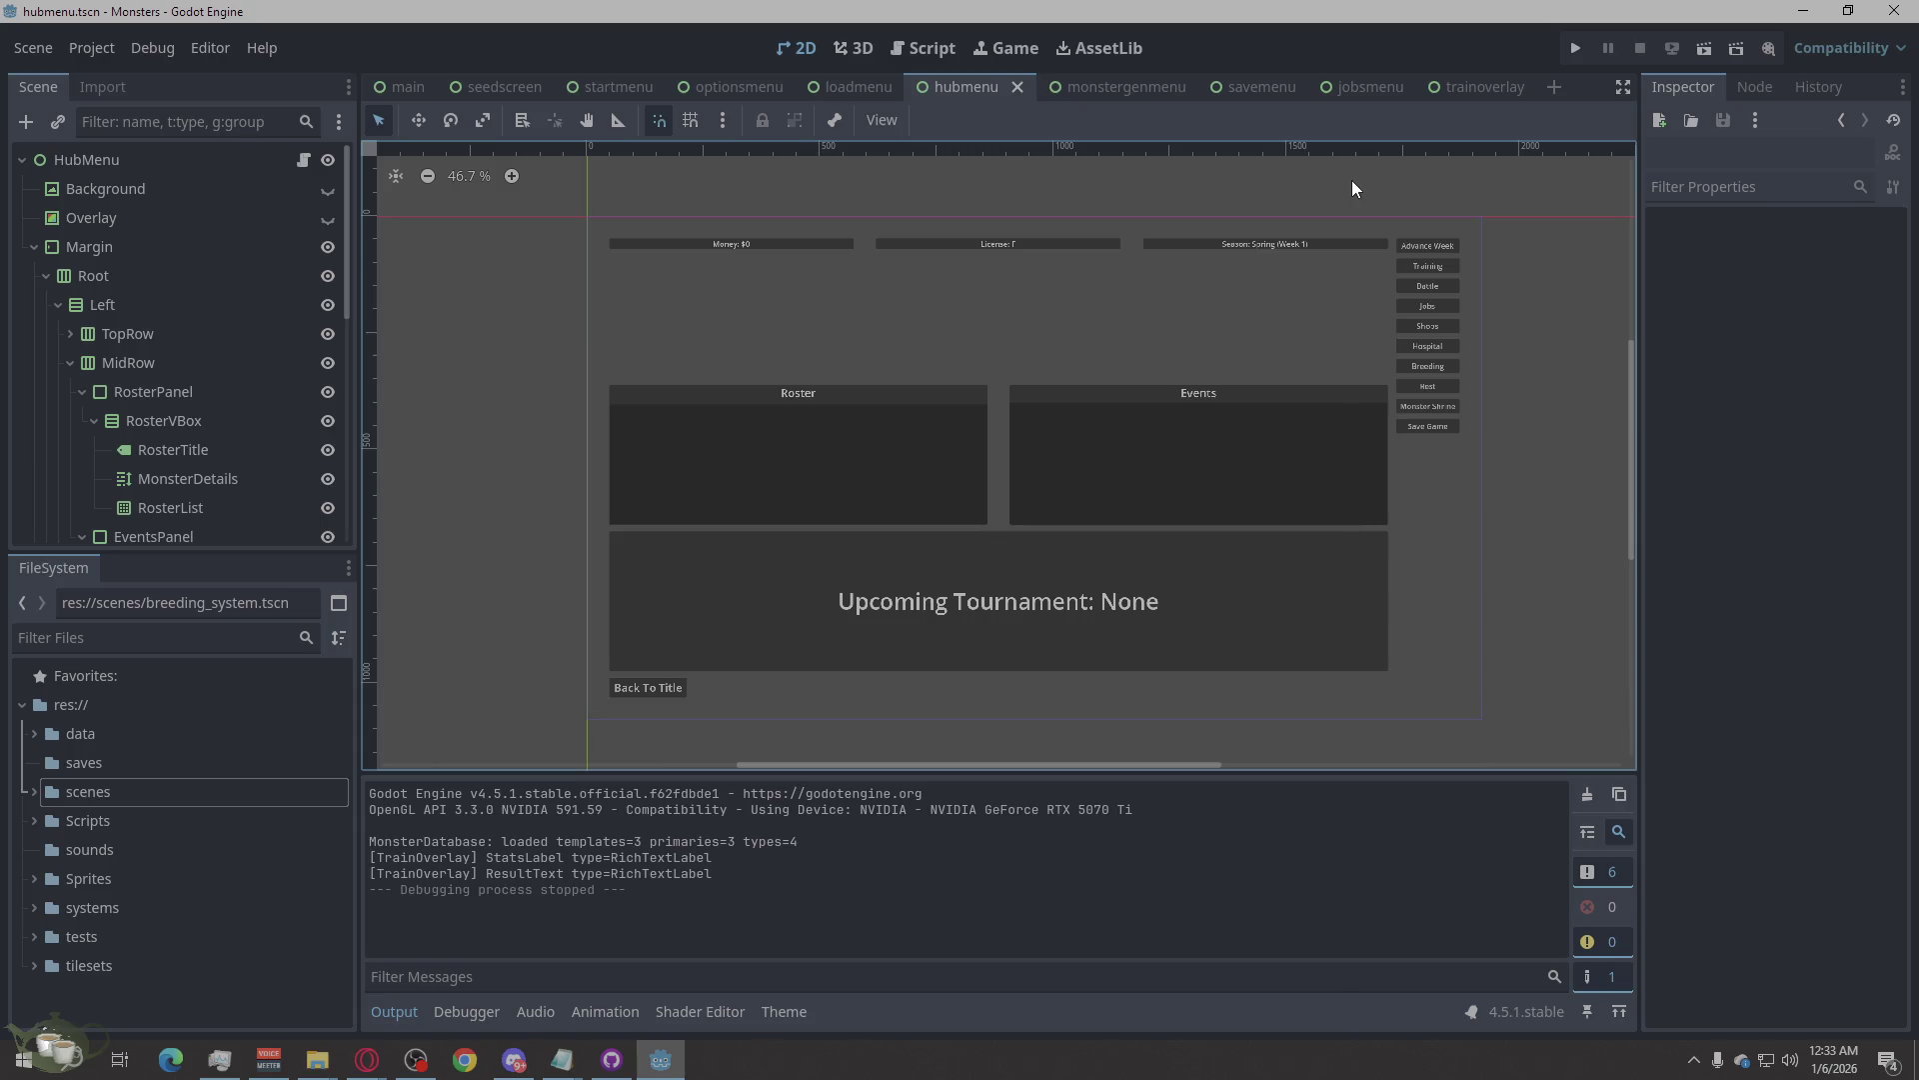
scroll(193, 422, down, 8)
click(105, 520)
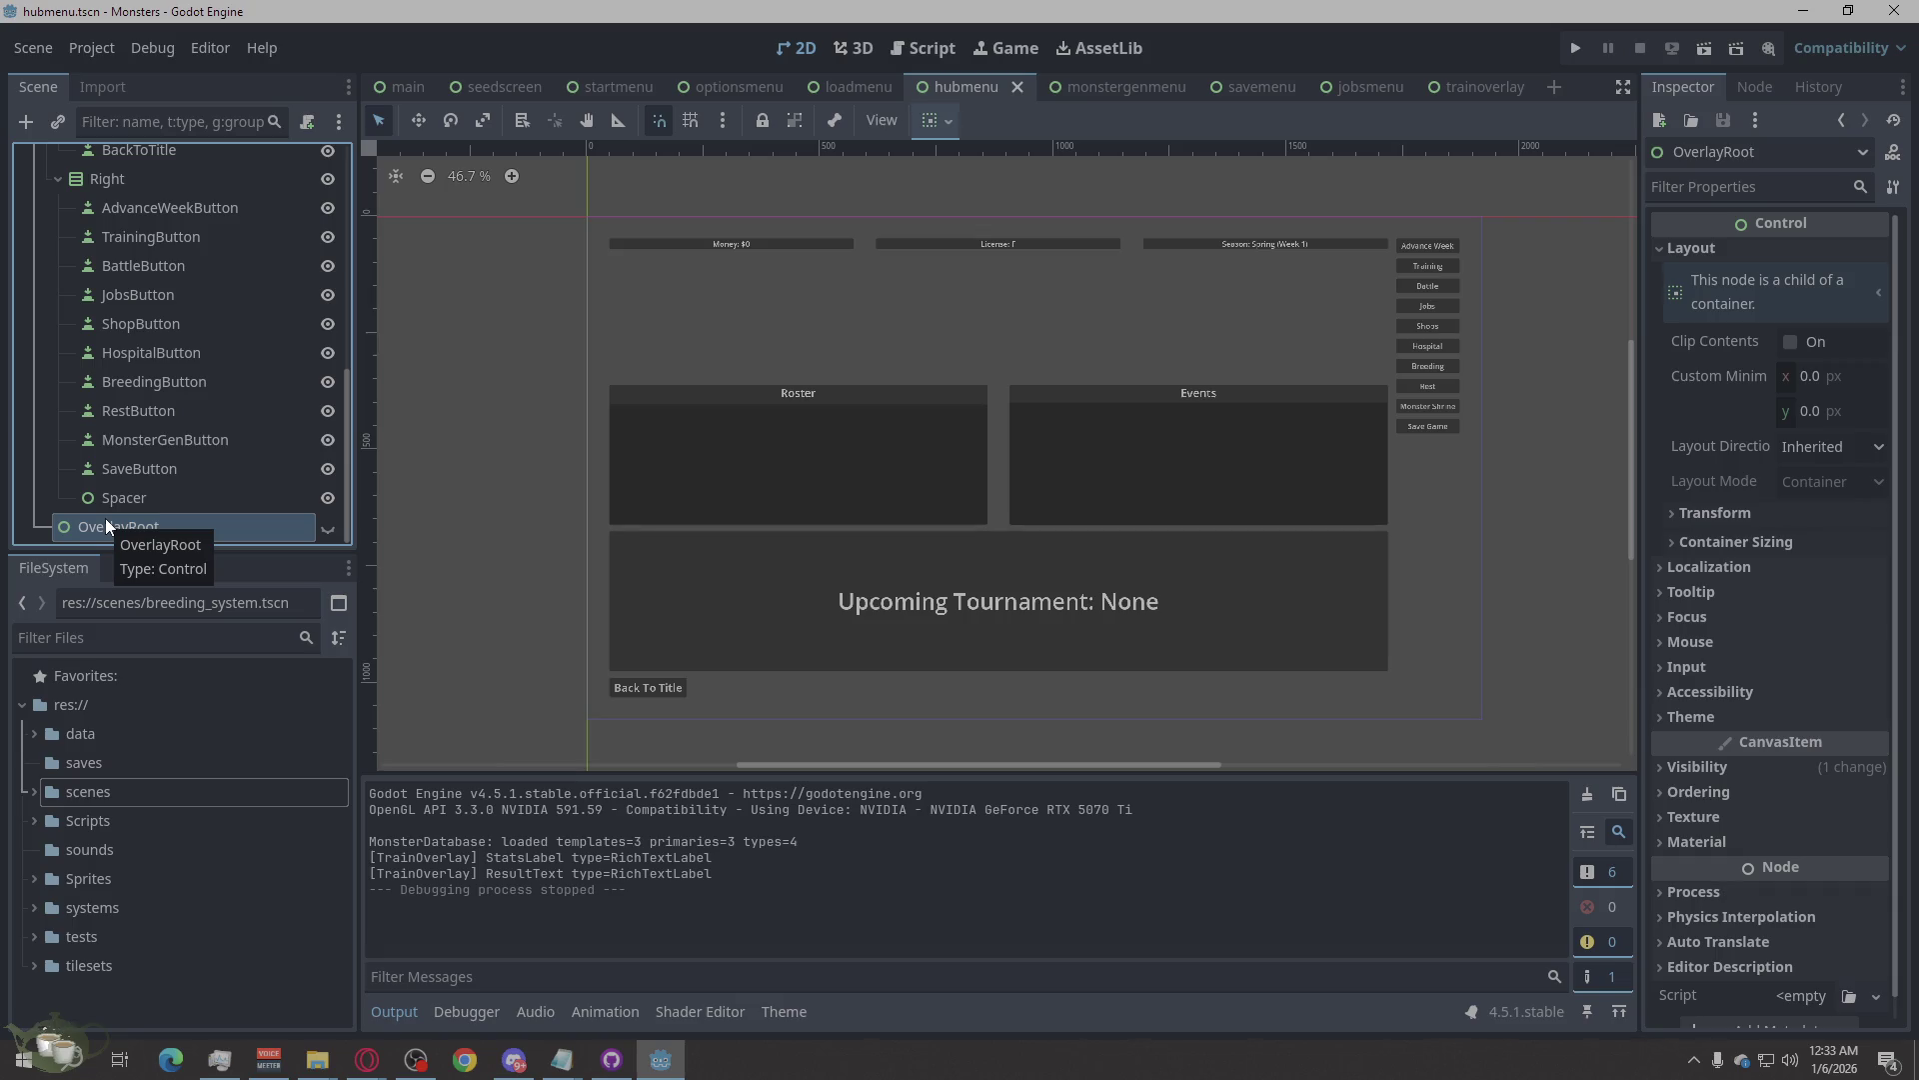
mouse_move(98, 521)
mouse_down()
mouse_move(187, 417)
mouse_move(116, 268)
mouse_move(80, 258)
mouse_move(100, 226)
mouse_move(33, 231)
mouse_up()
scroll(179, 410, up, 10)
click(126, 216)
click(107, 248)
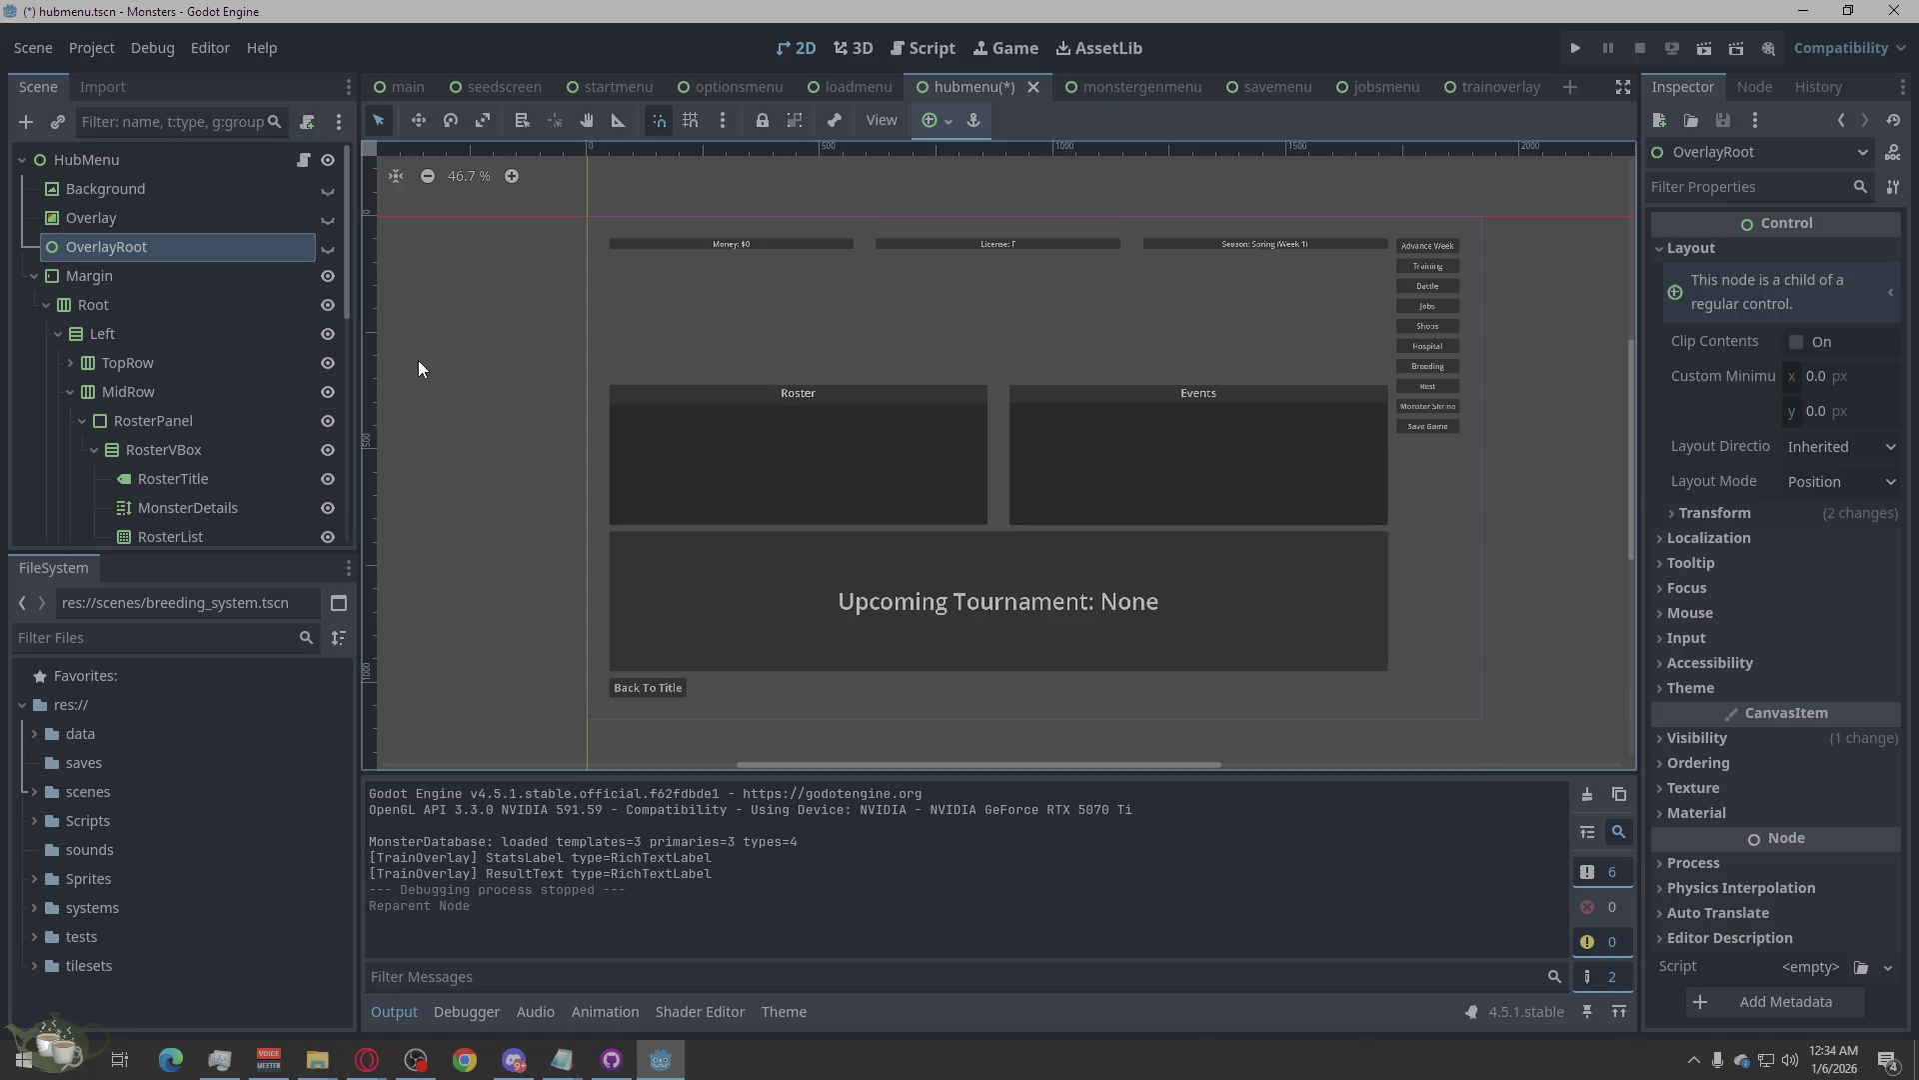
key(ctrl+z)
scroll(100, 378, up, 10)
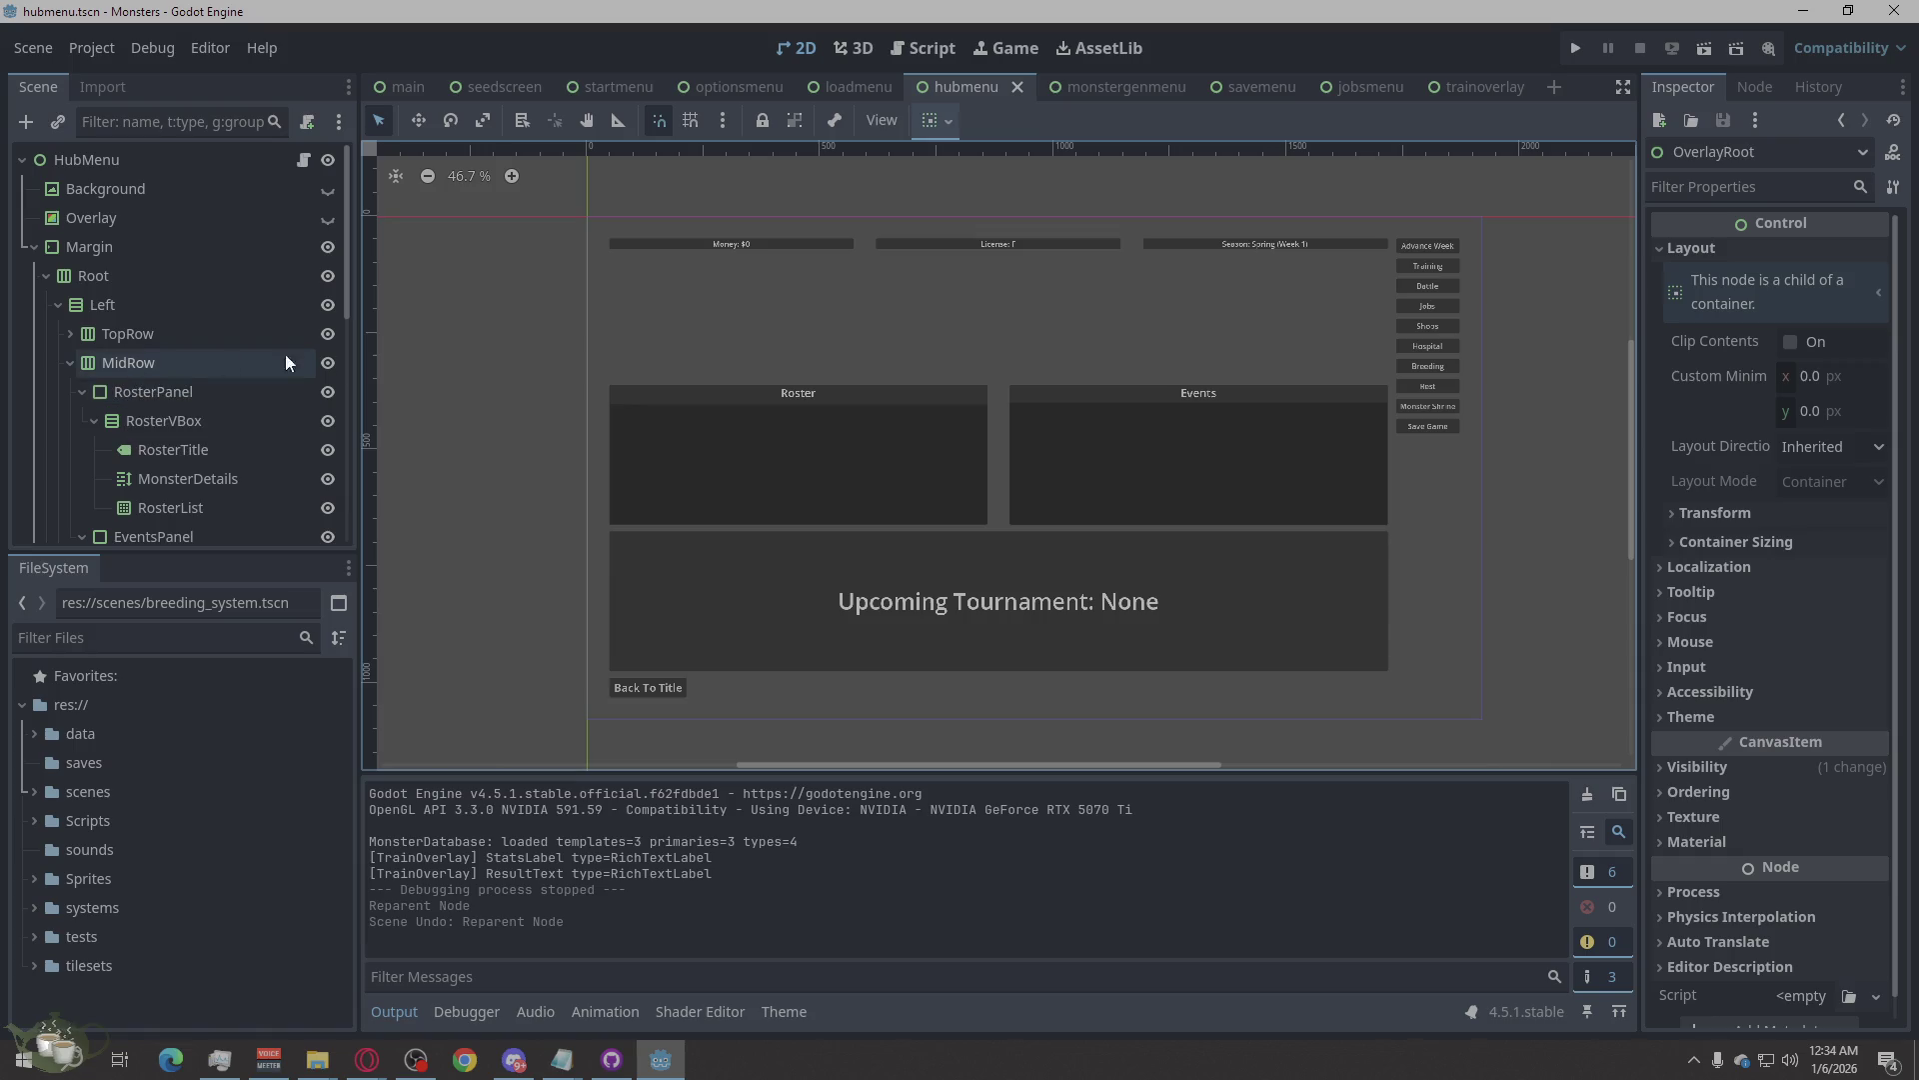
scroll(500, 378, down, 3)
scroll(745, 615, down, 1)
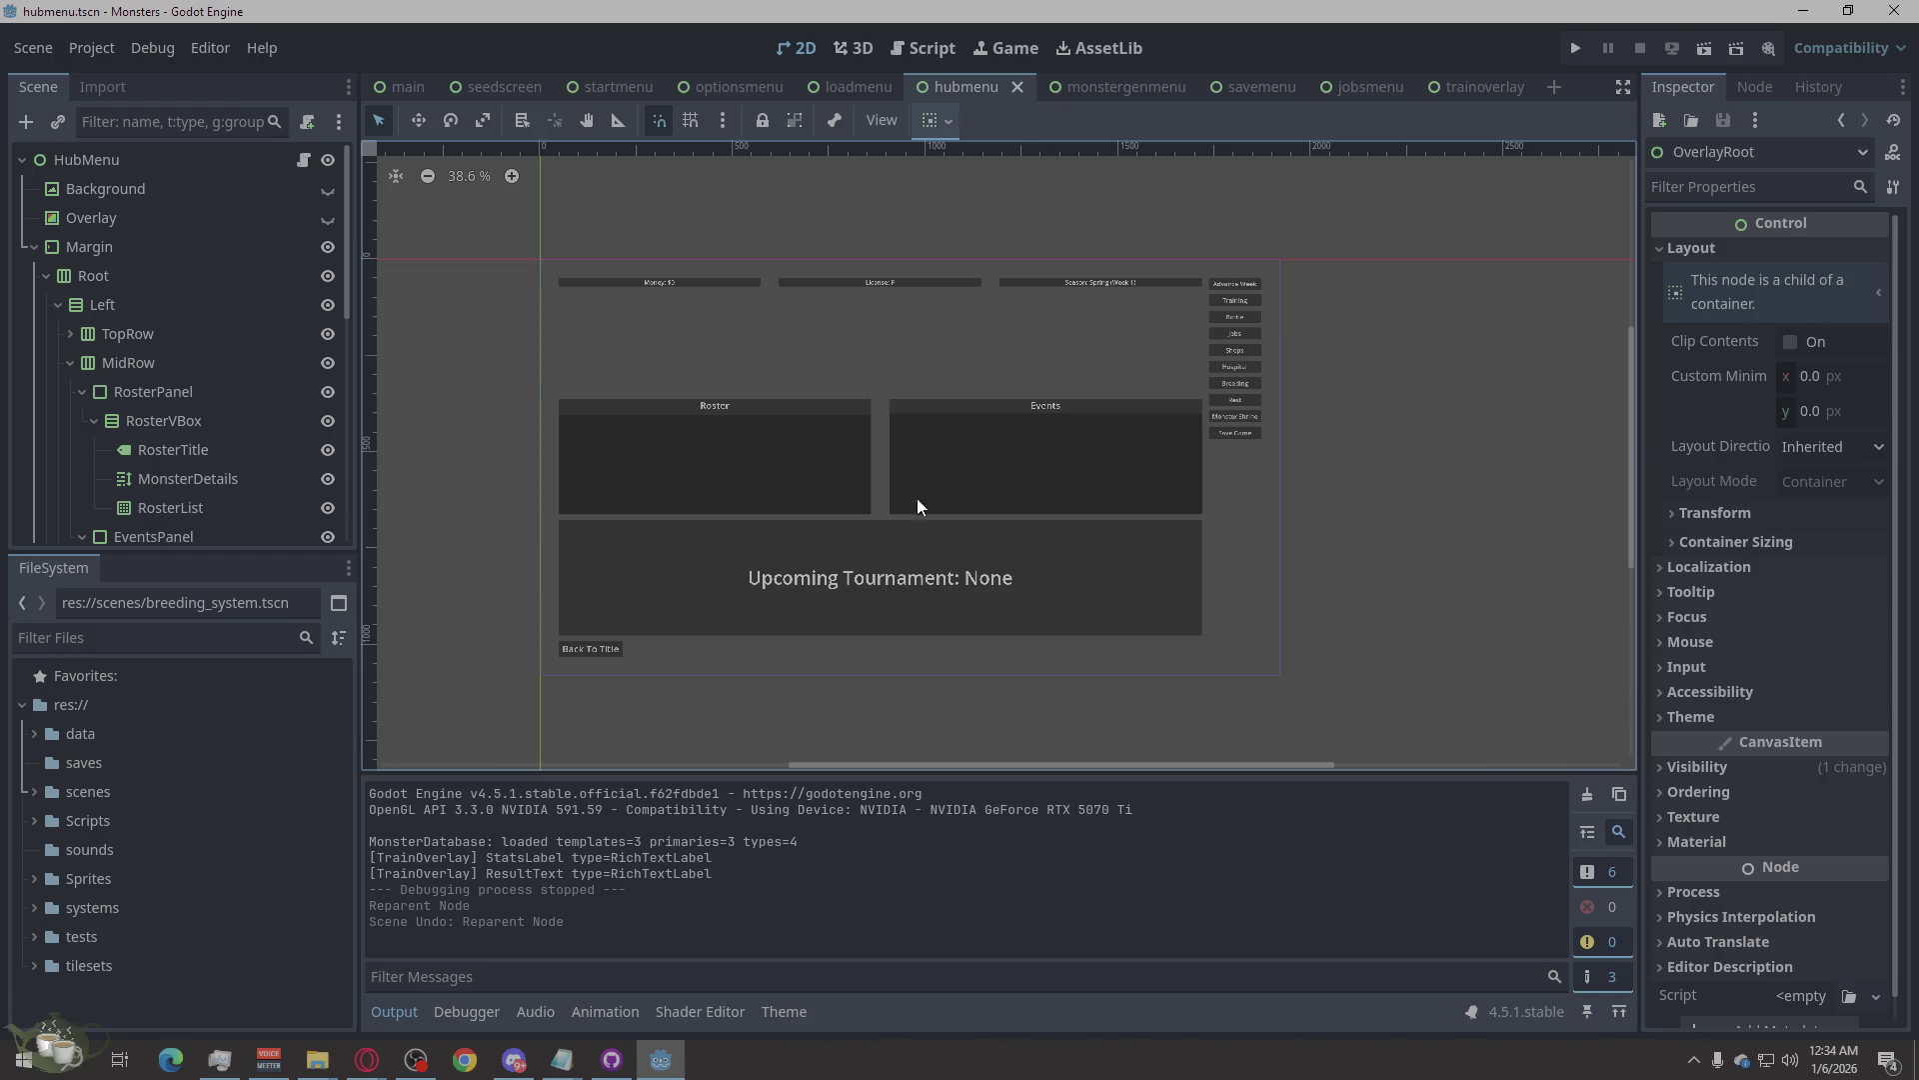
scroll(209, 453, down, 5)
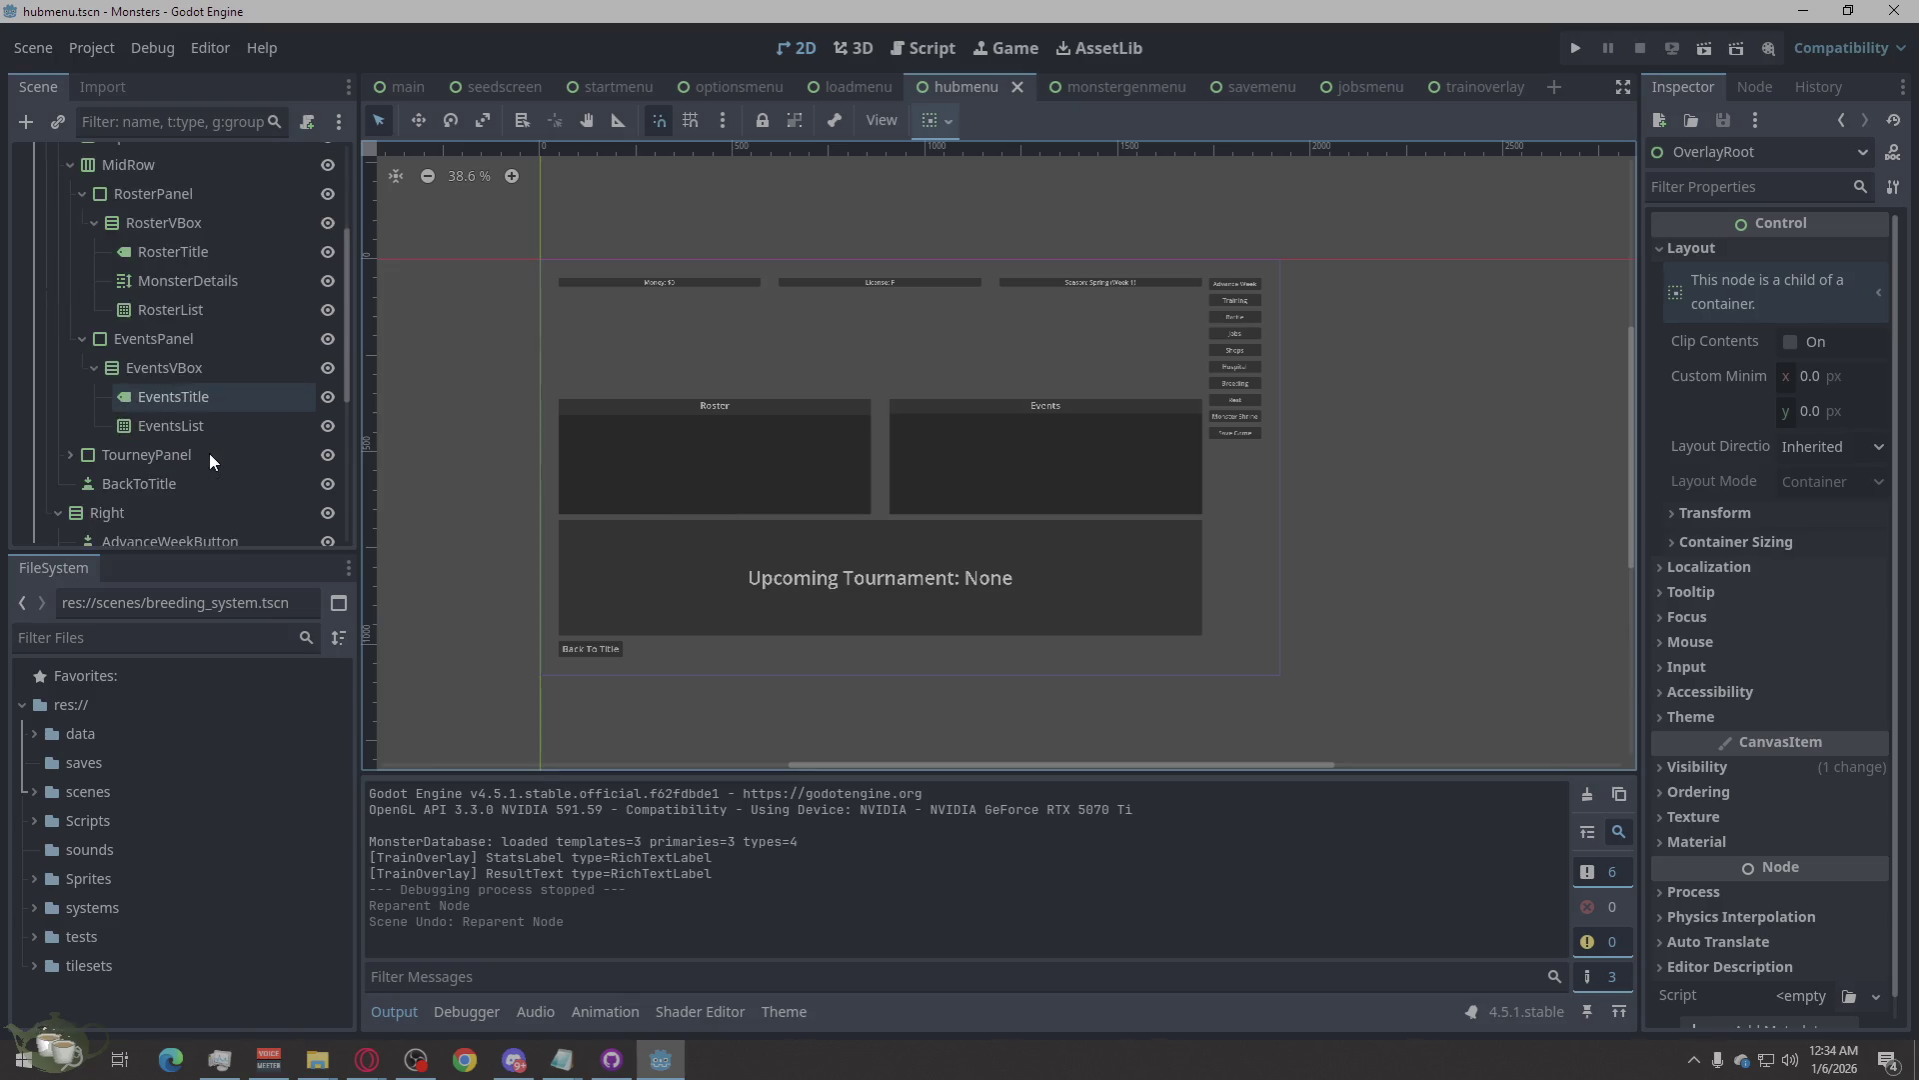
mouse_move(109, 521)
mouse_down()
mouse_move(134, 357)
mouse_move(98, 259)
mouse_move(111, 291)
mouse_up()
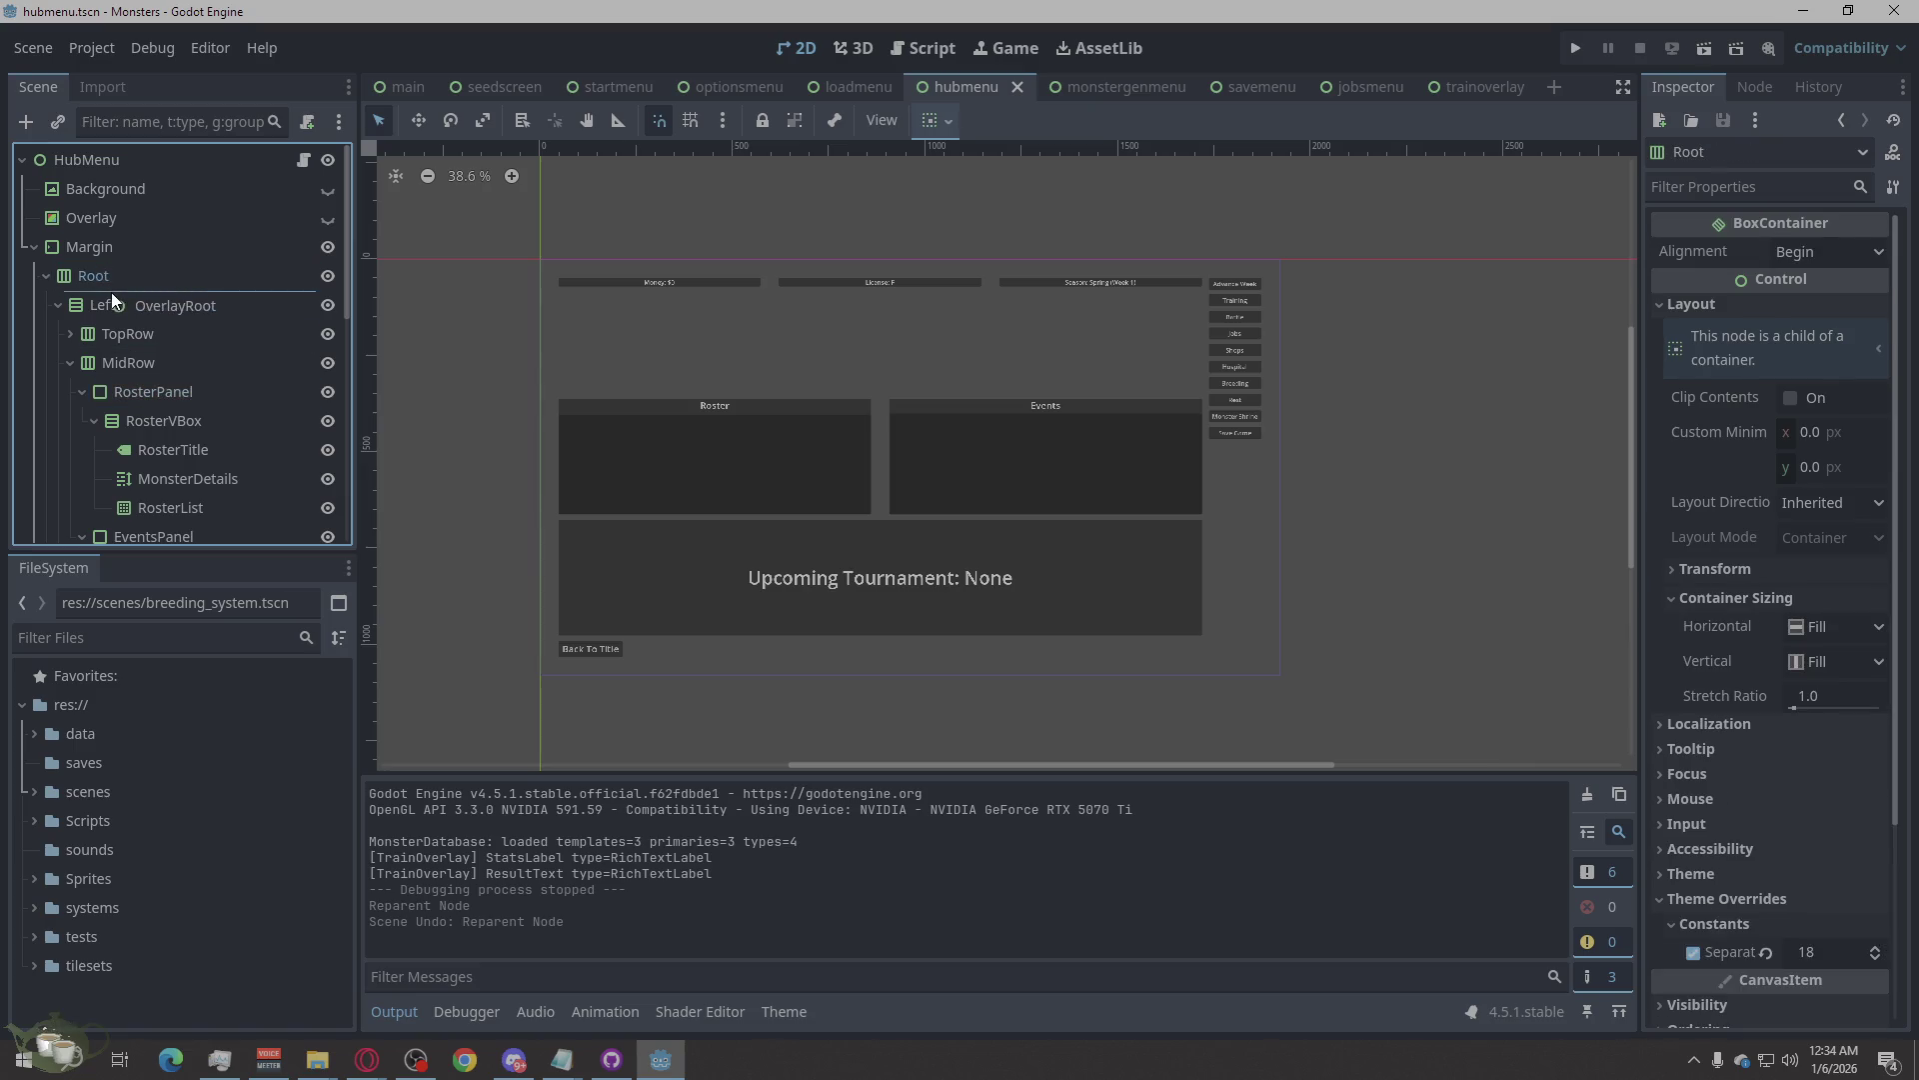
Apply Move Down to OverlayRoot repeatedly so it follows the Left and Right columns in Root.
right_click(103, 315)
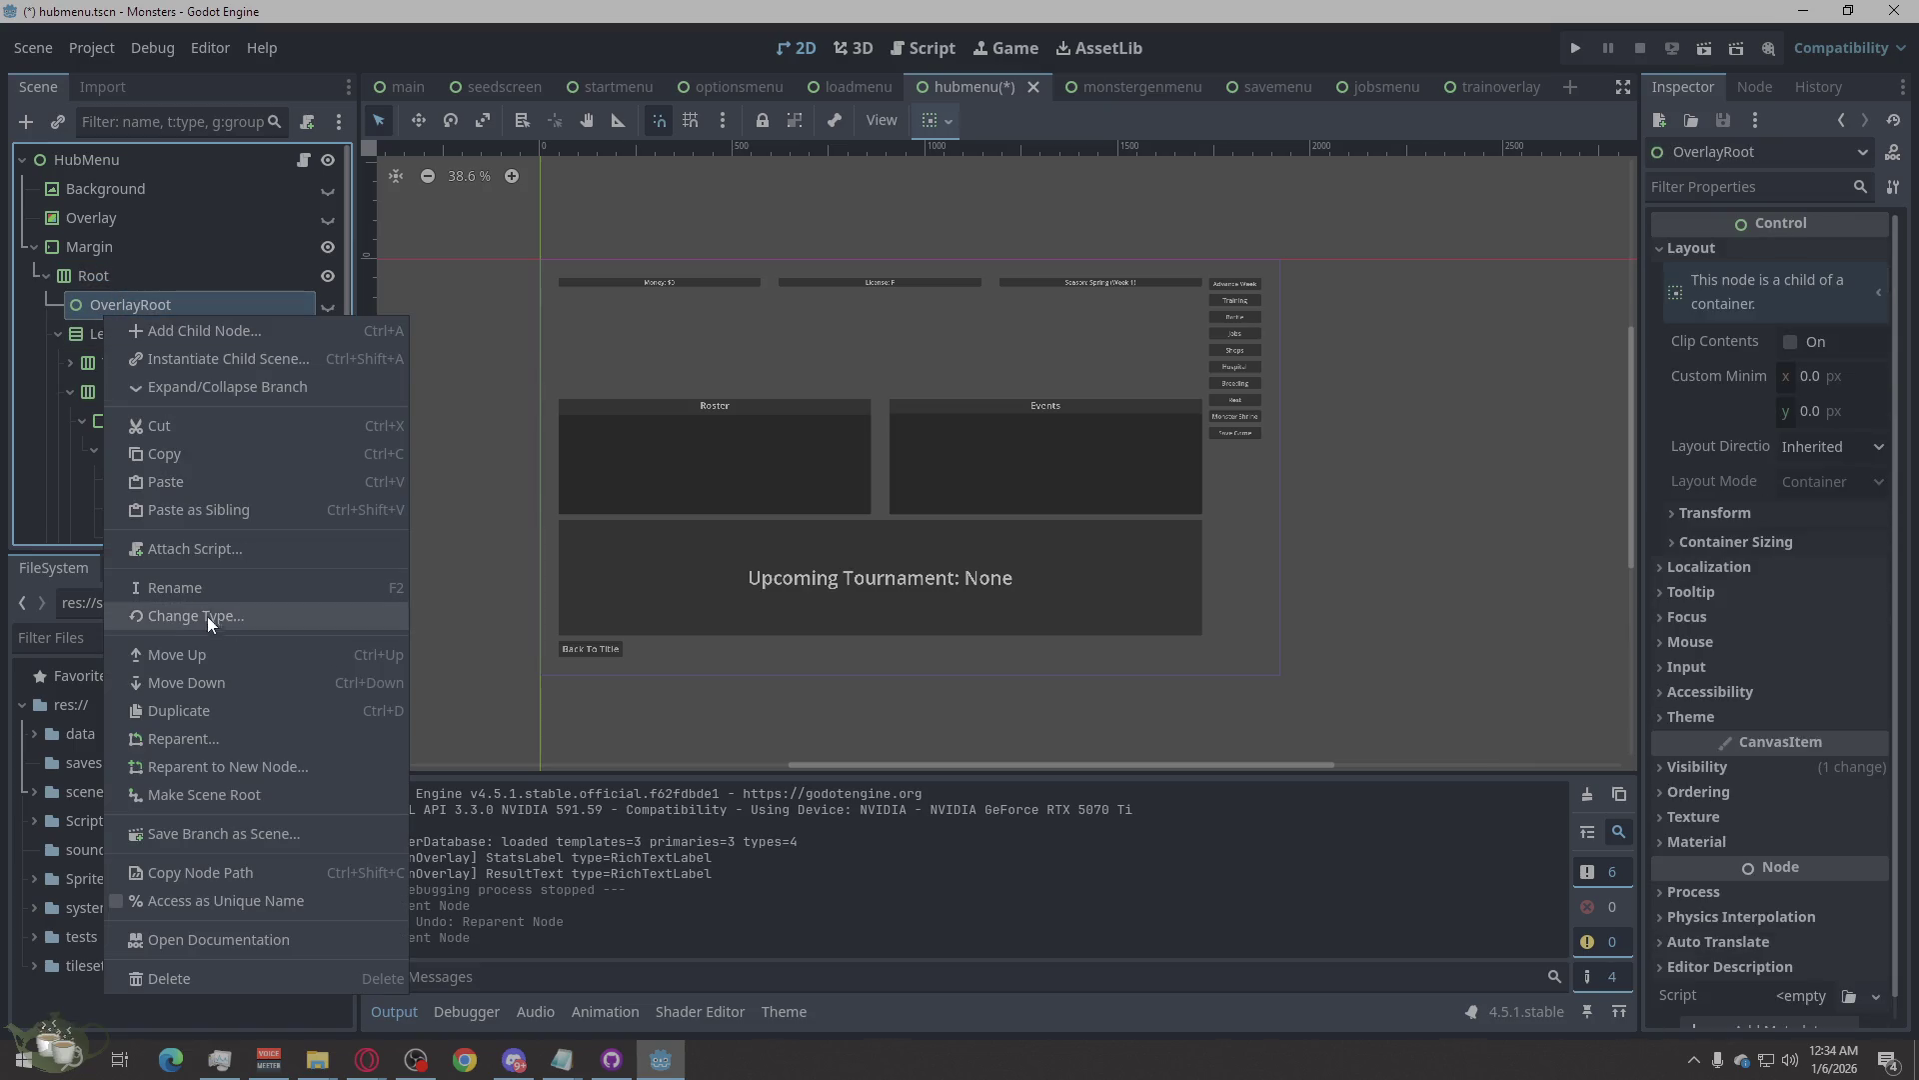
click(191, 677)
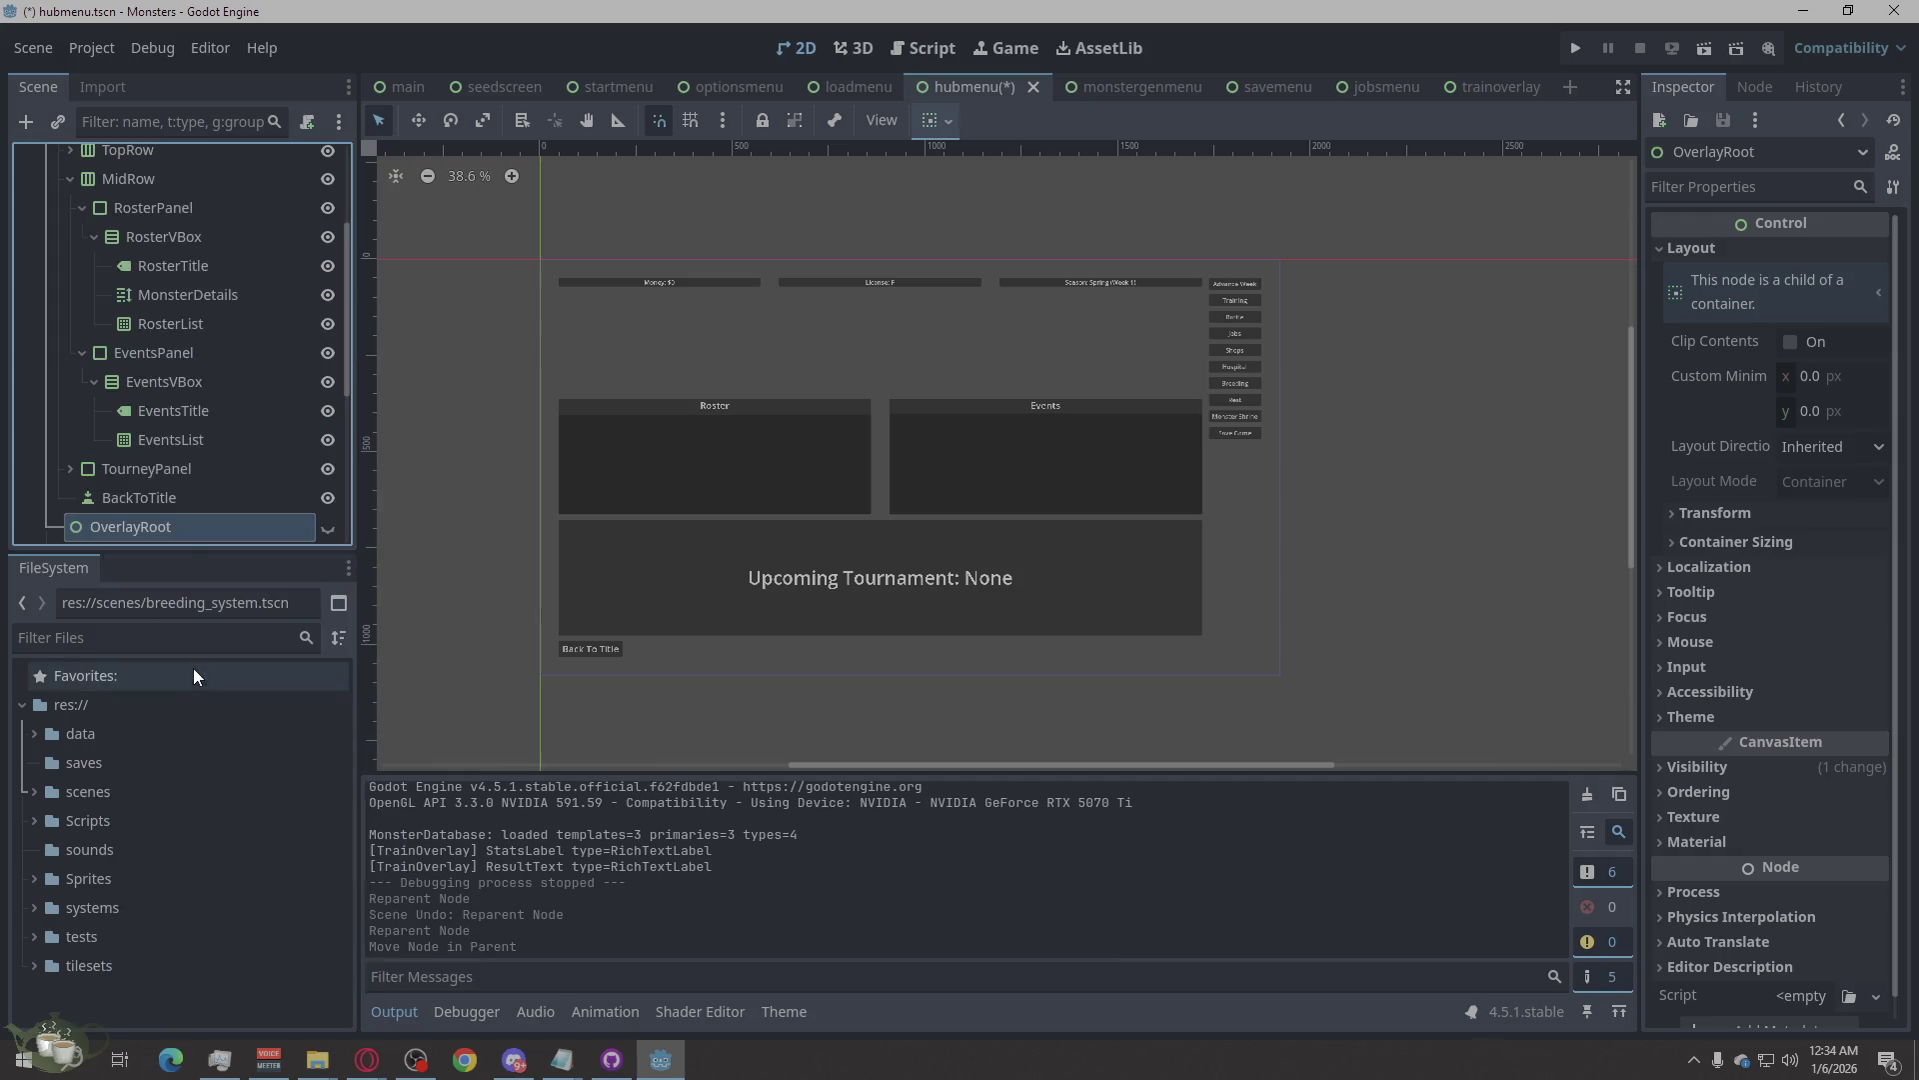
right_click(140, 530)
click(235, 728)
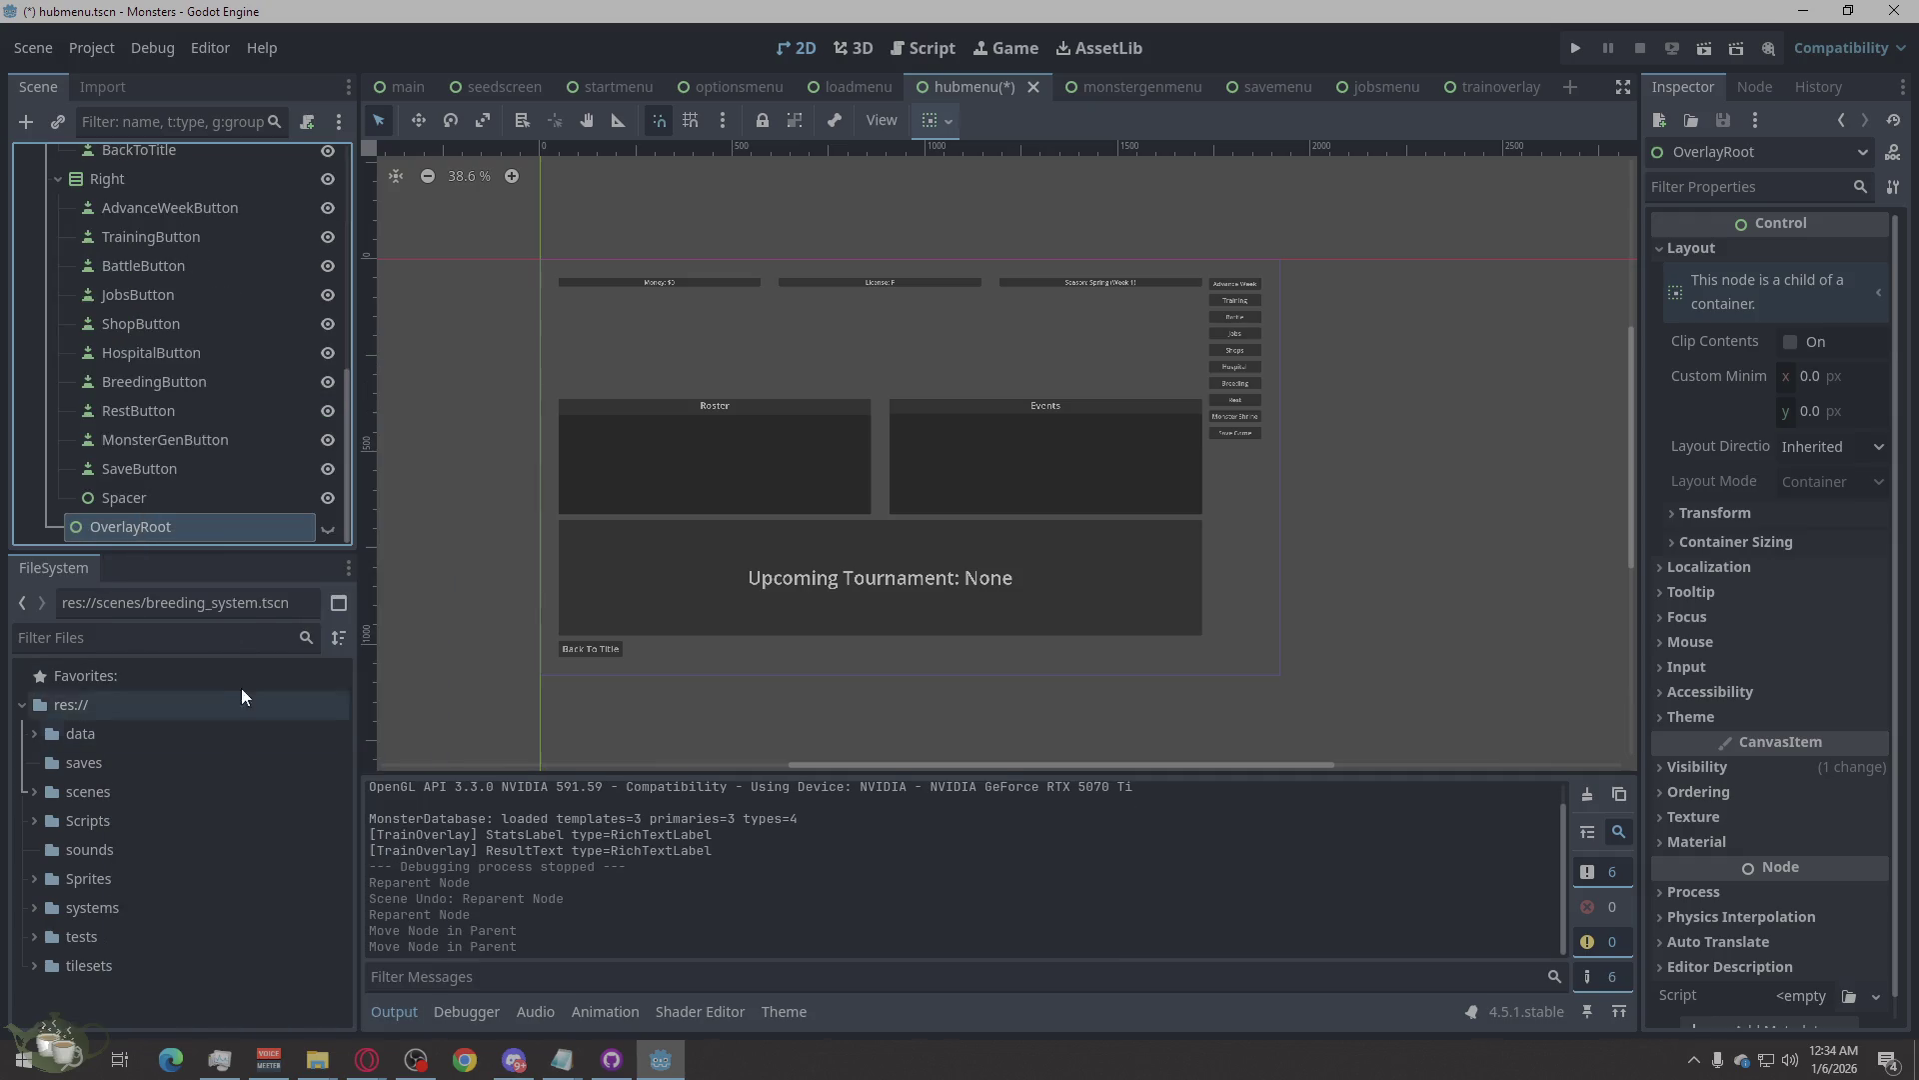
right_click(137, 529)
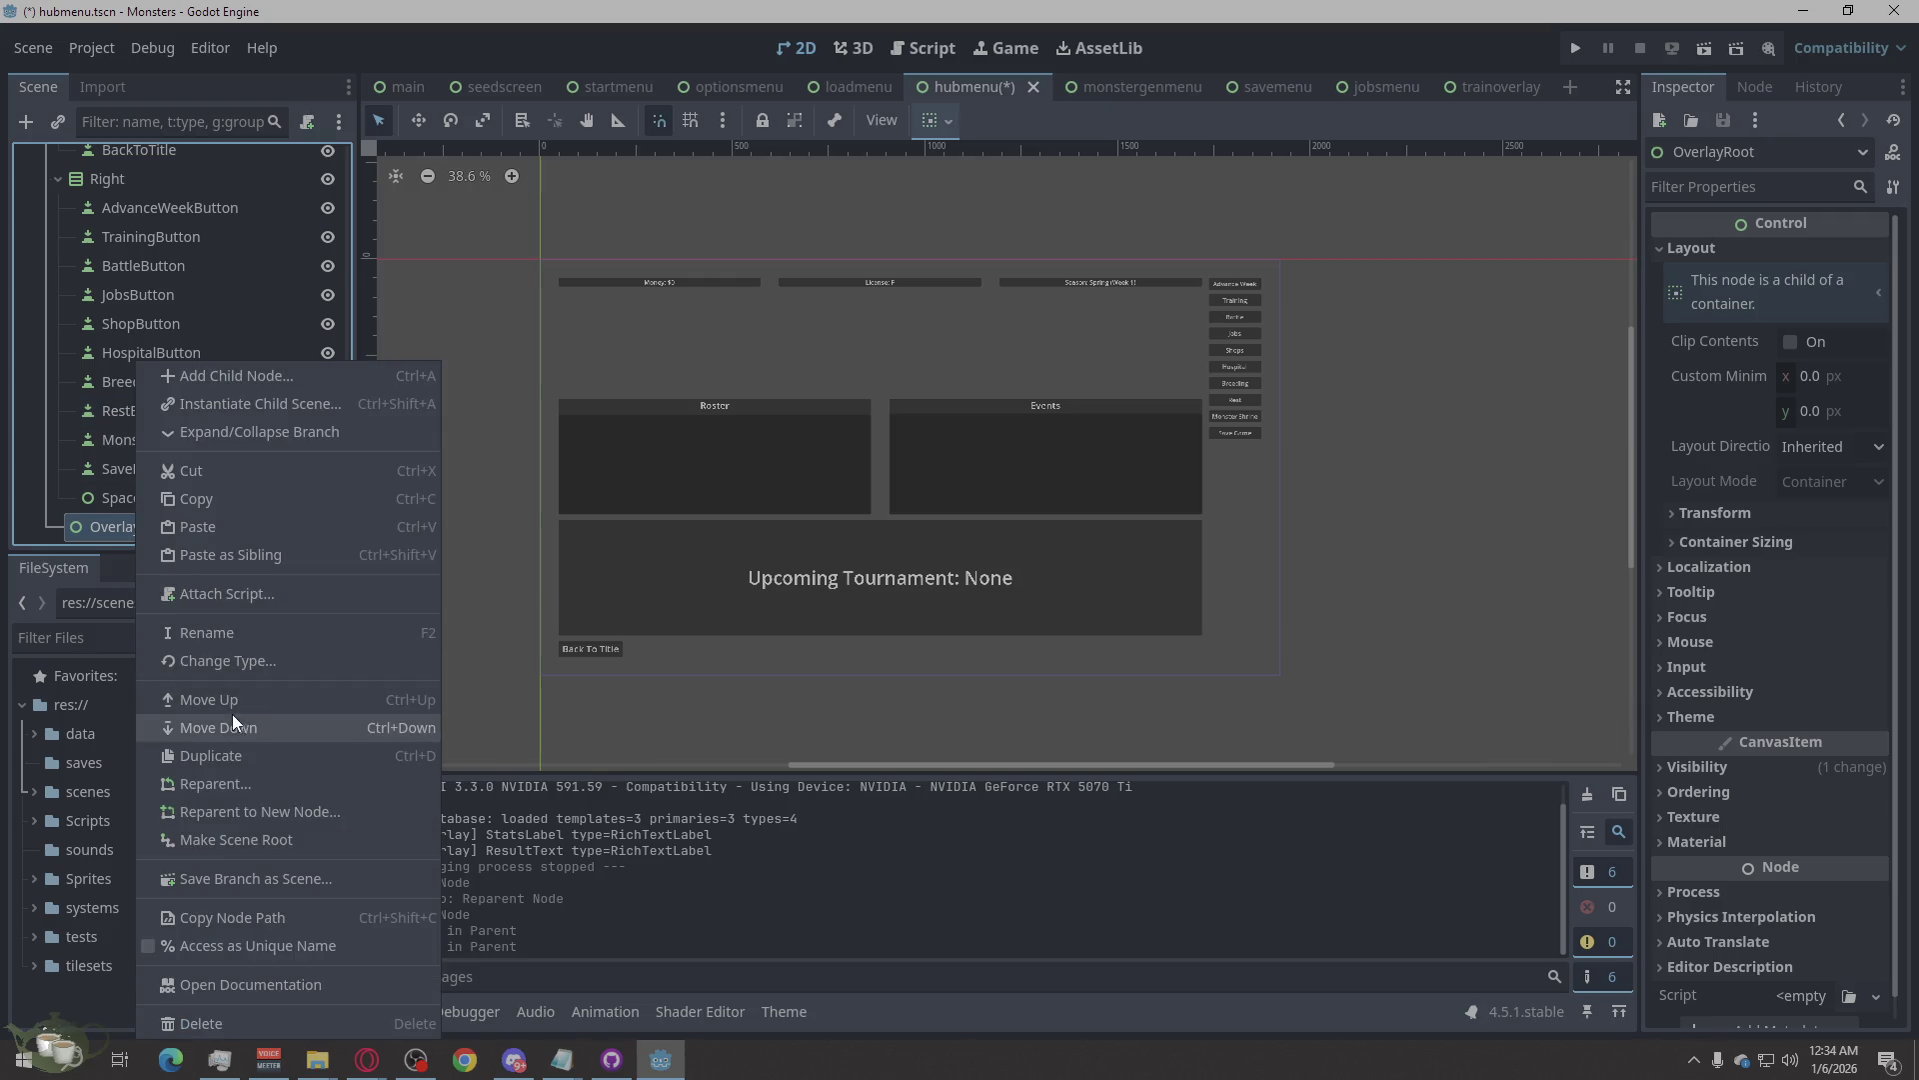
click(235, 730)
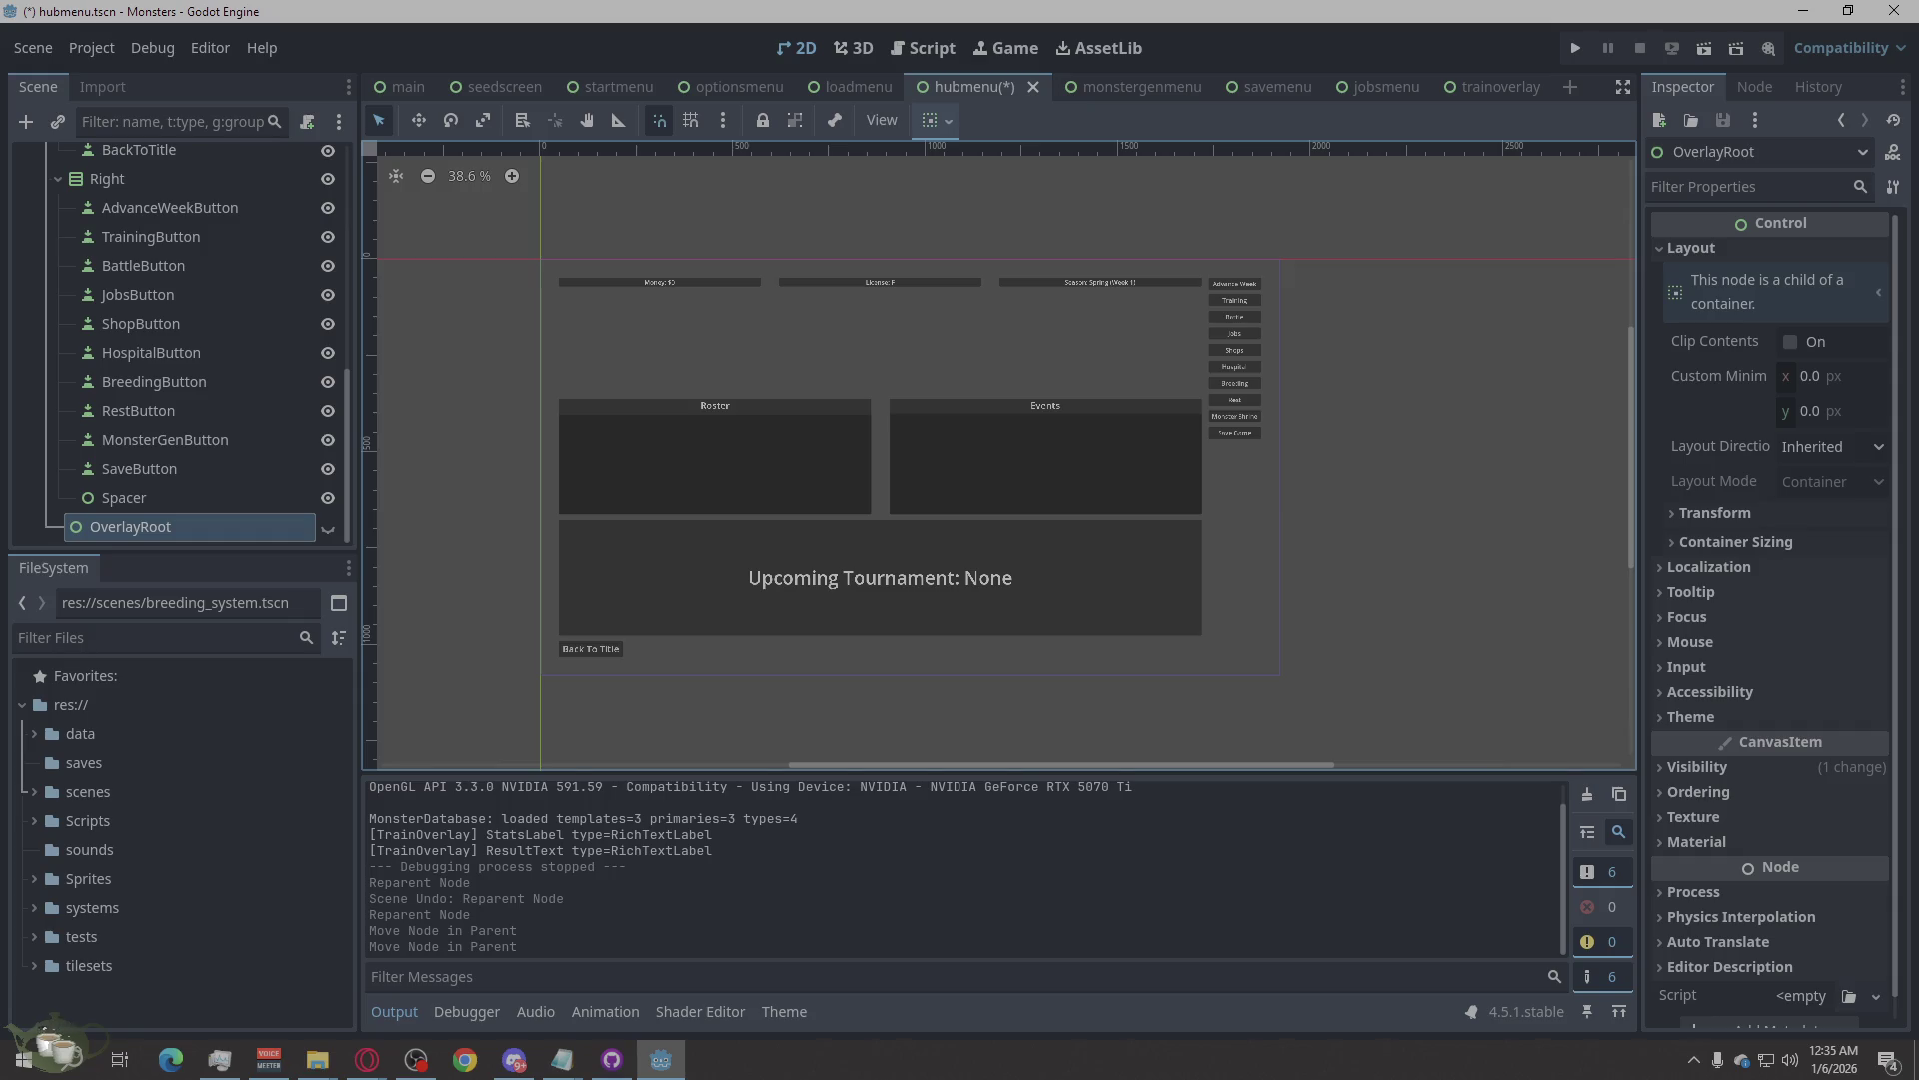
click(135, 532)
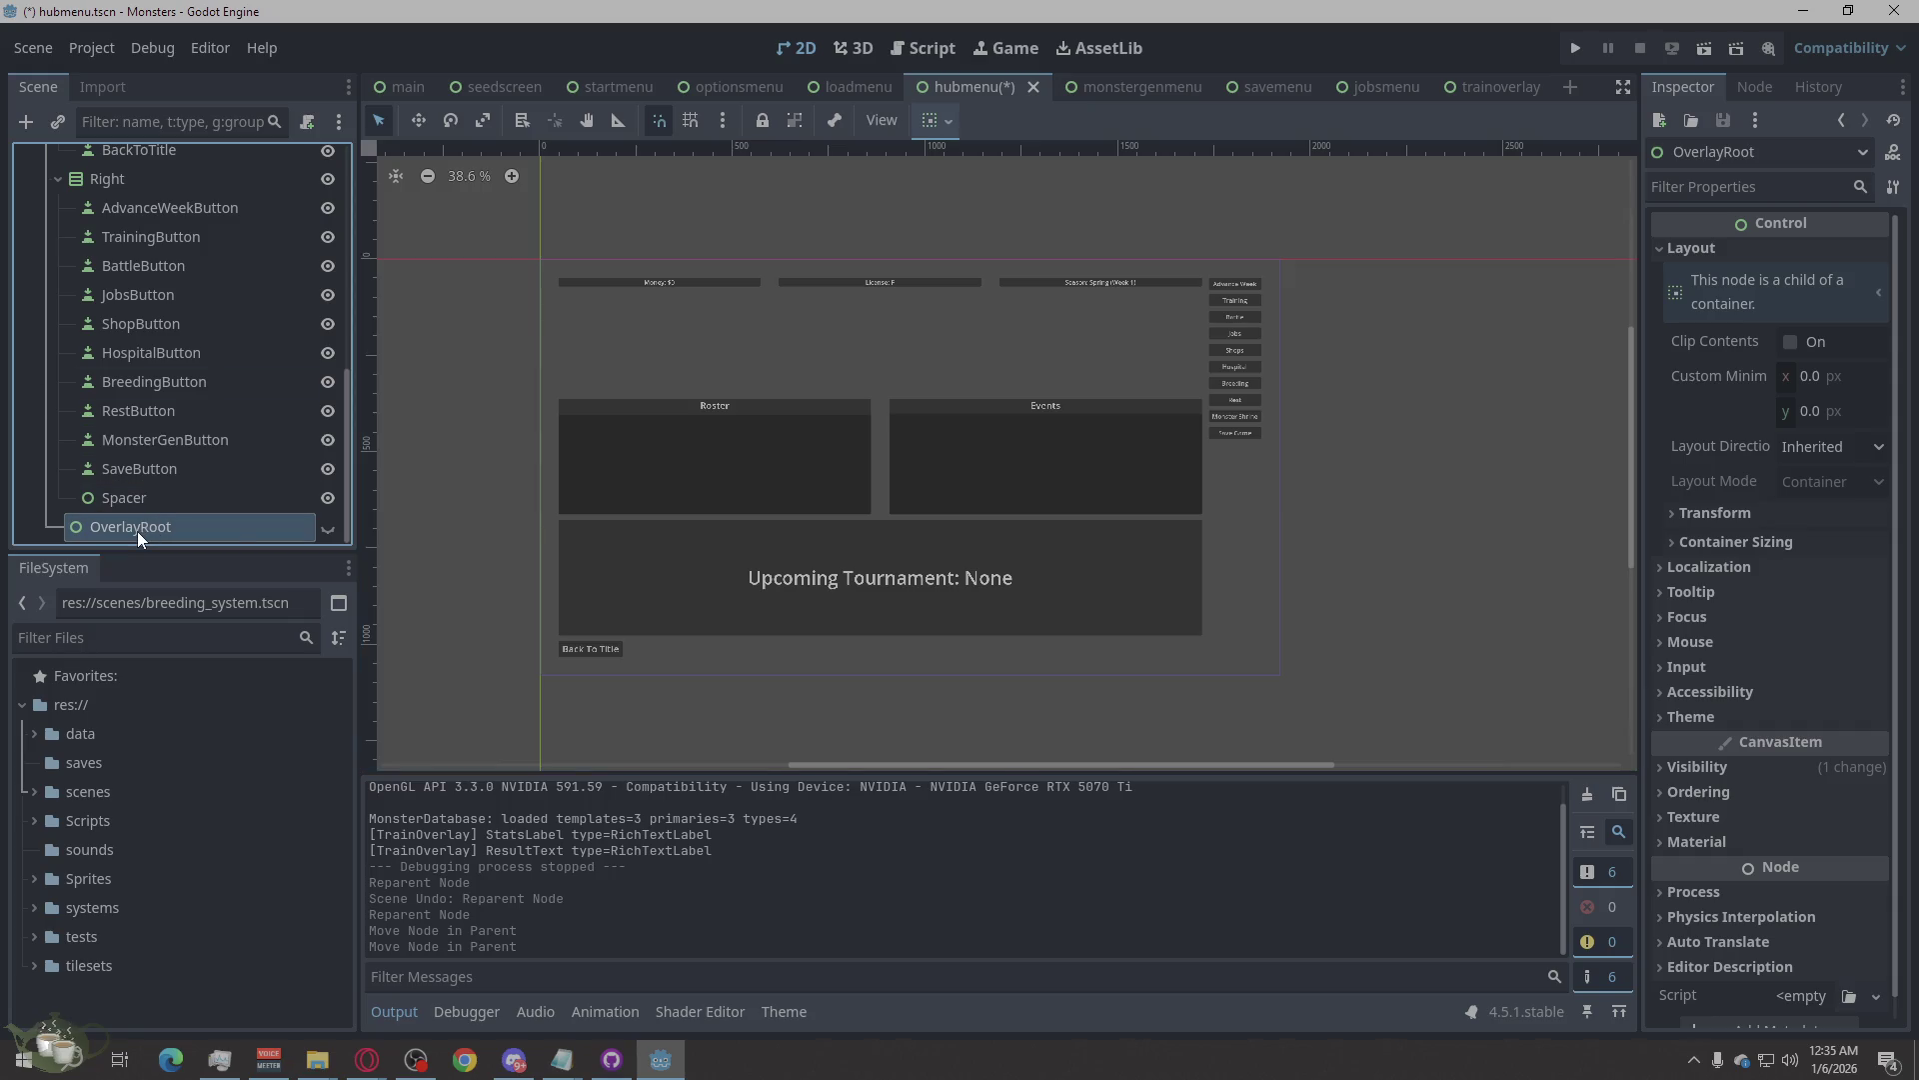
Reselect OverlayRoot and toggle its horizontal Expand under Container Sizing.
click(135, 481)
click(113, 512)
scroll(247, 411, up, 10)
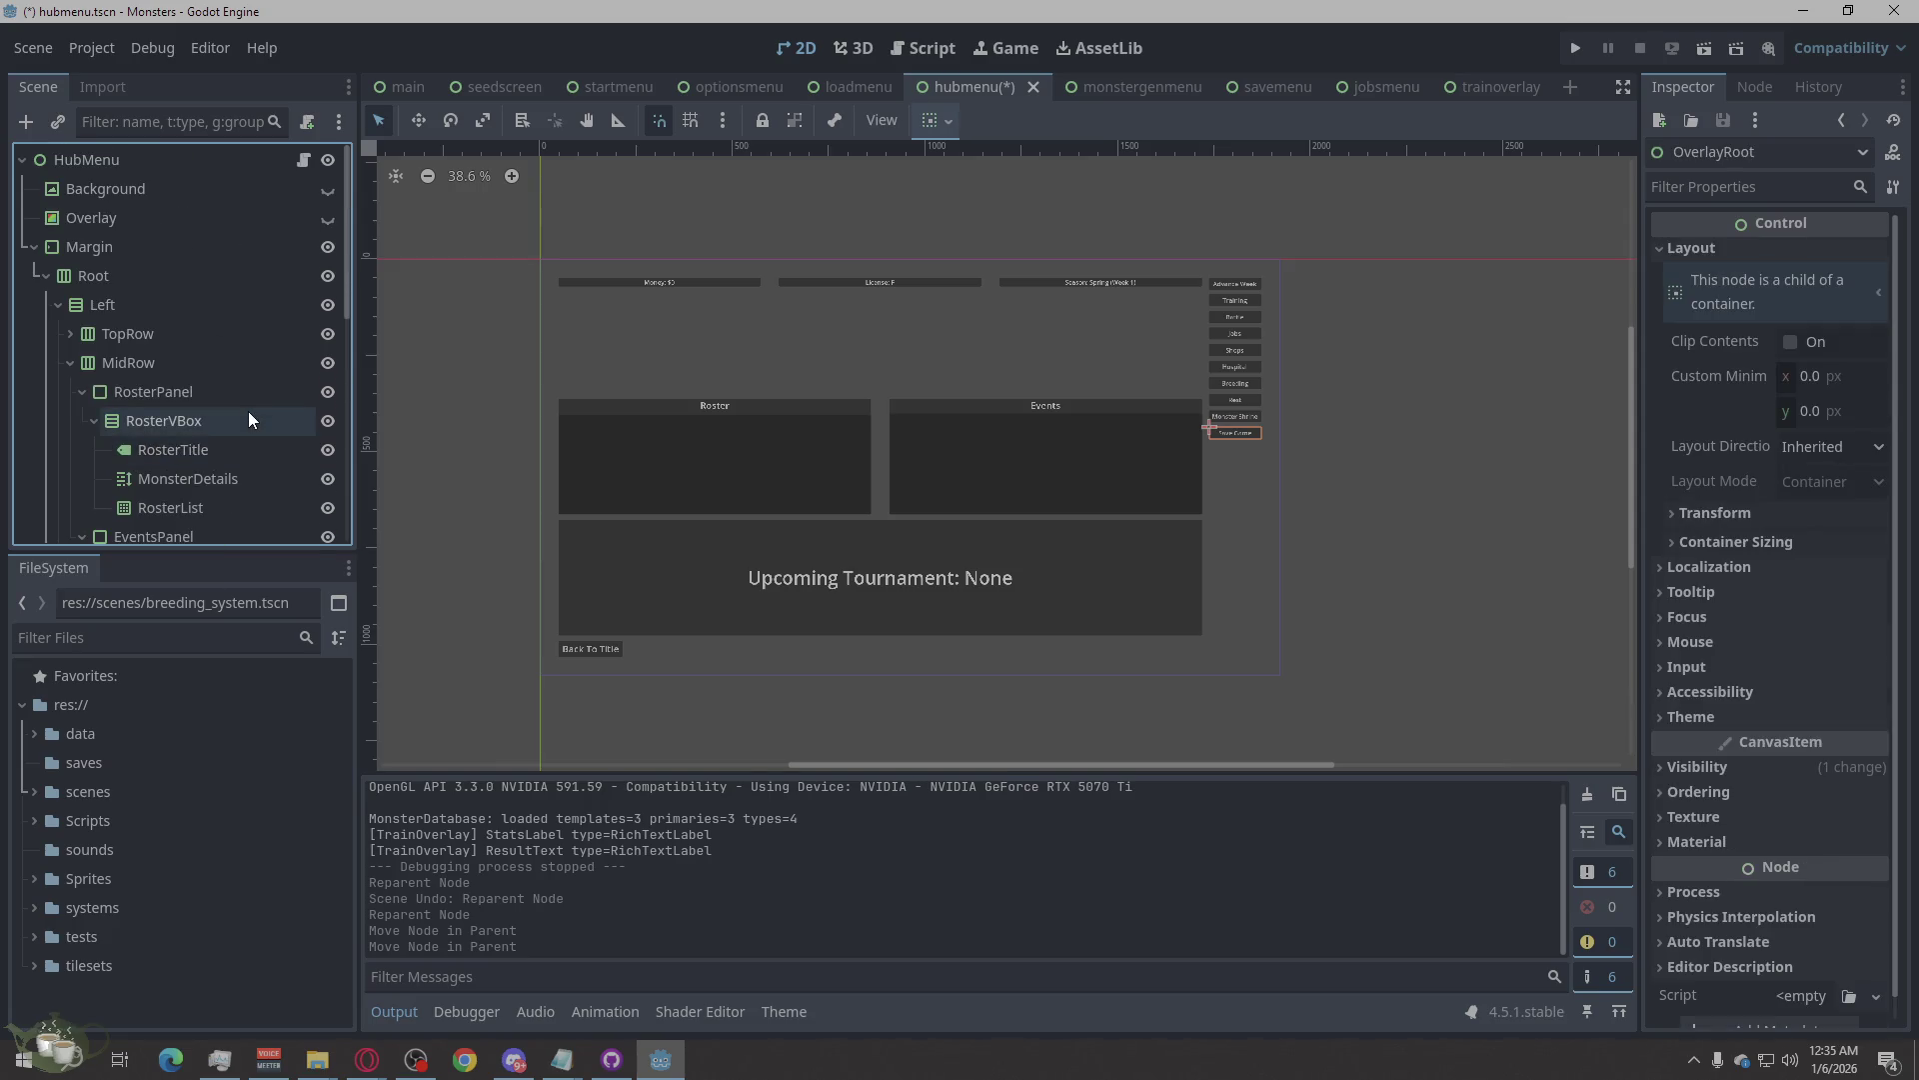
scroll(248, 411, down, 10)
click(162, 500)
click(152, 530)
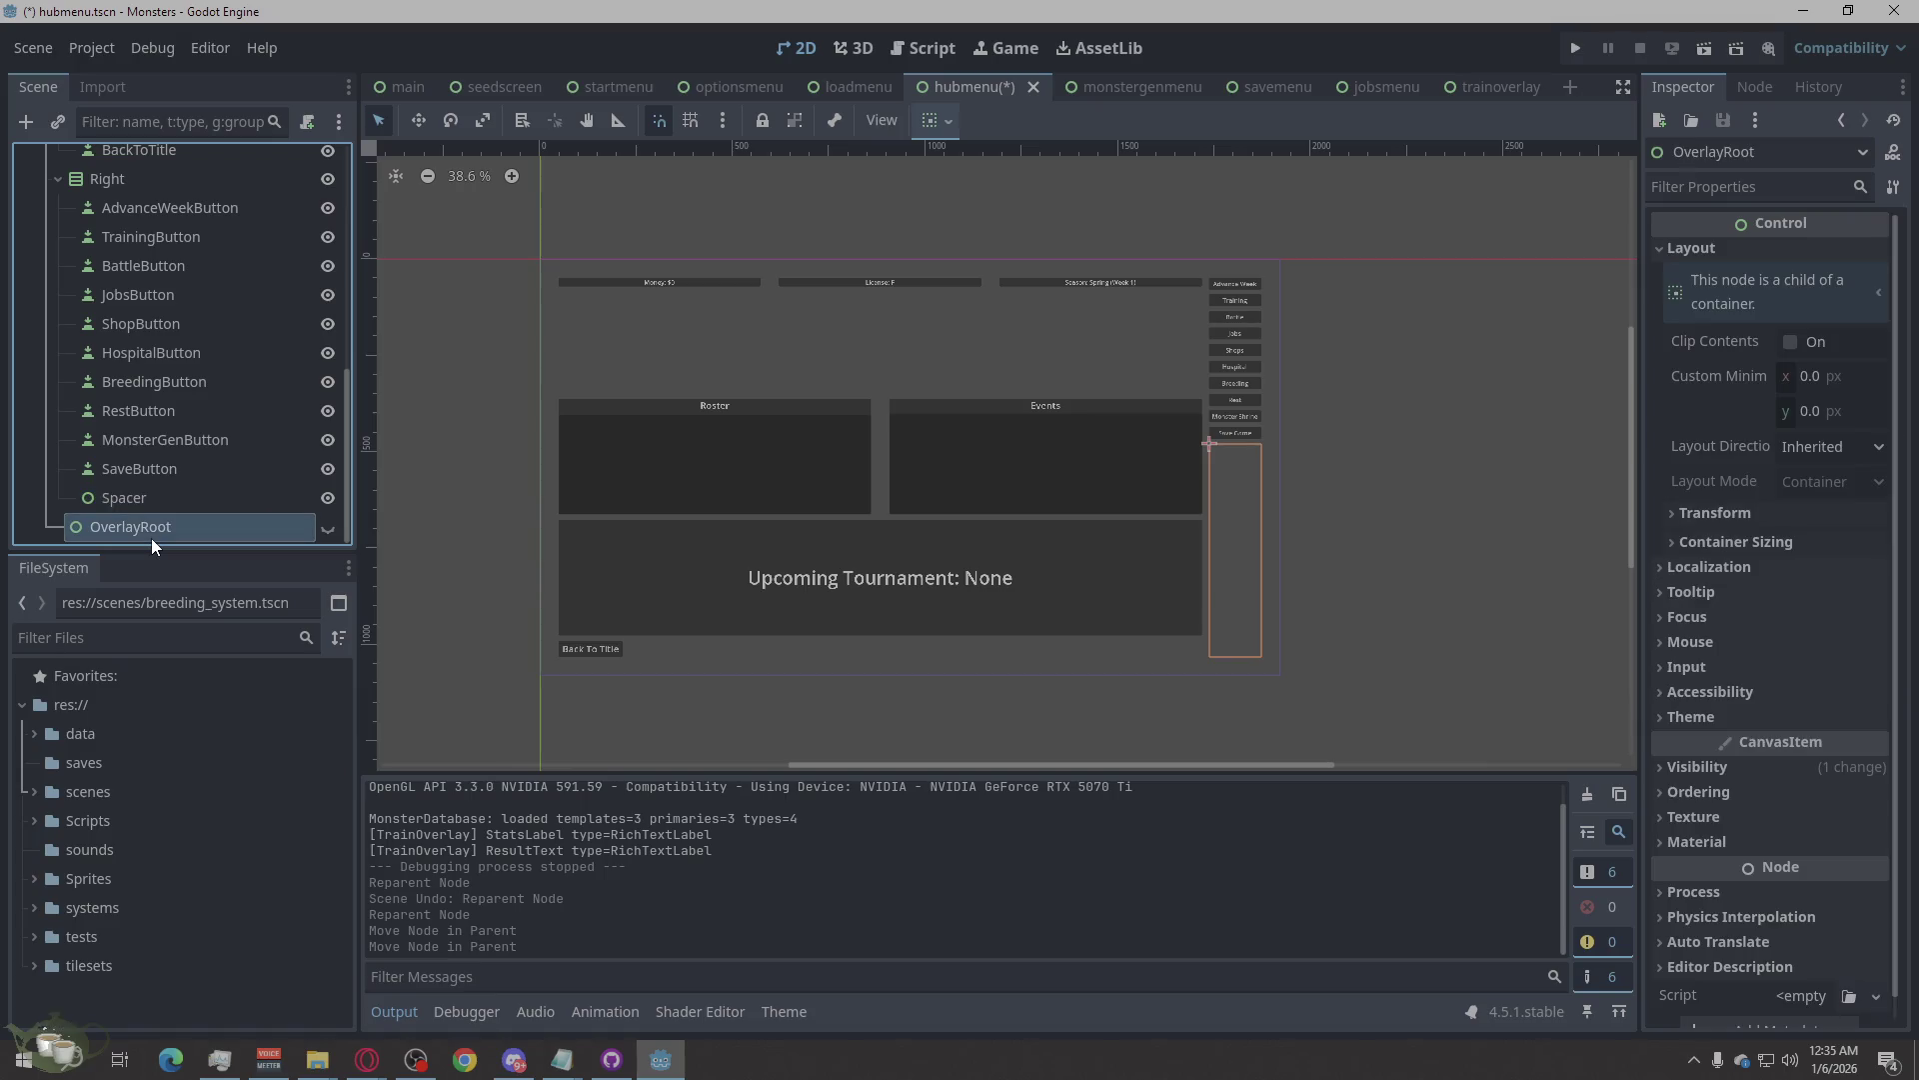
click(1711, 513)
click(1710, 517)
click(1710, 541)
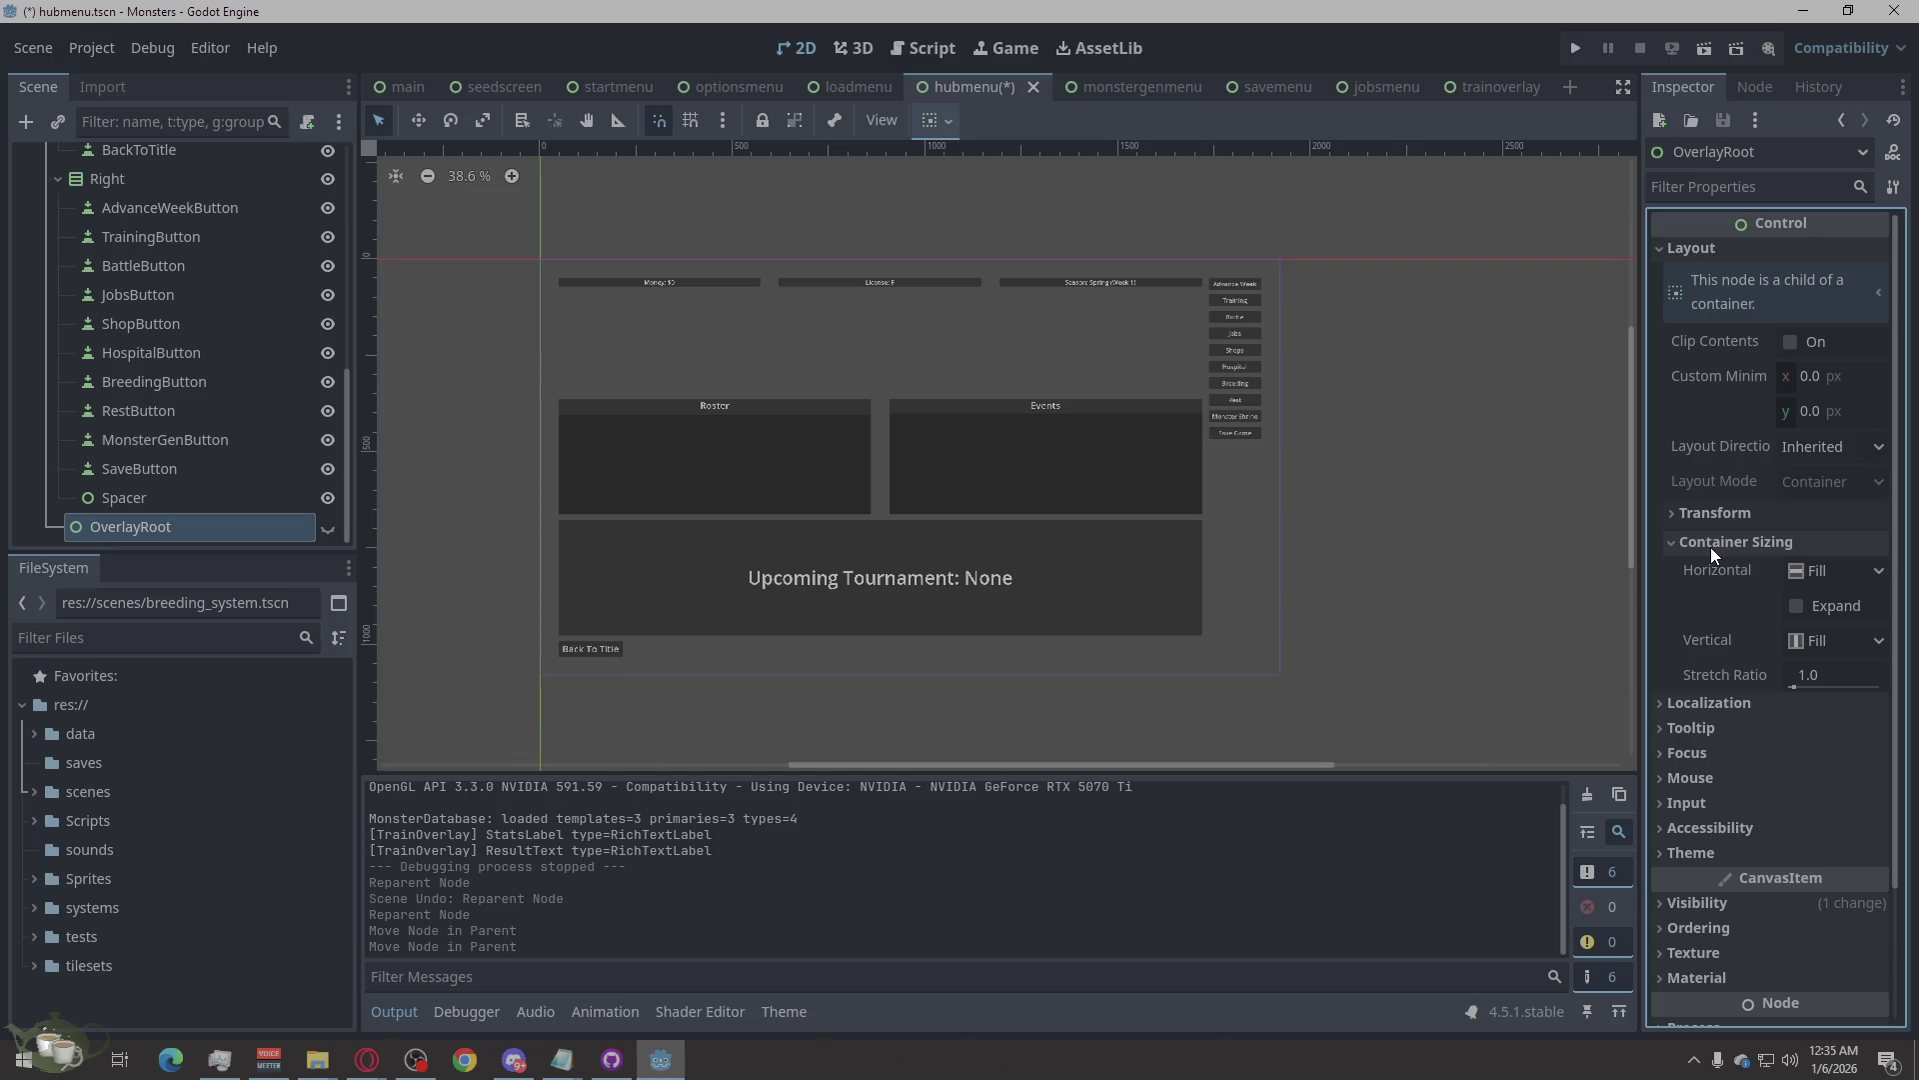
click(1821, 611)
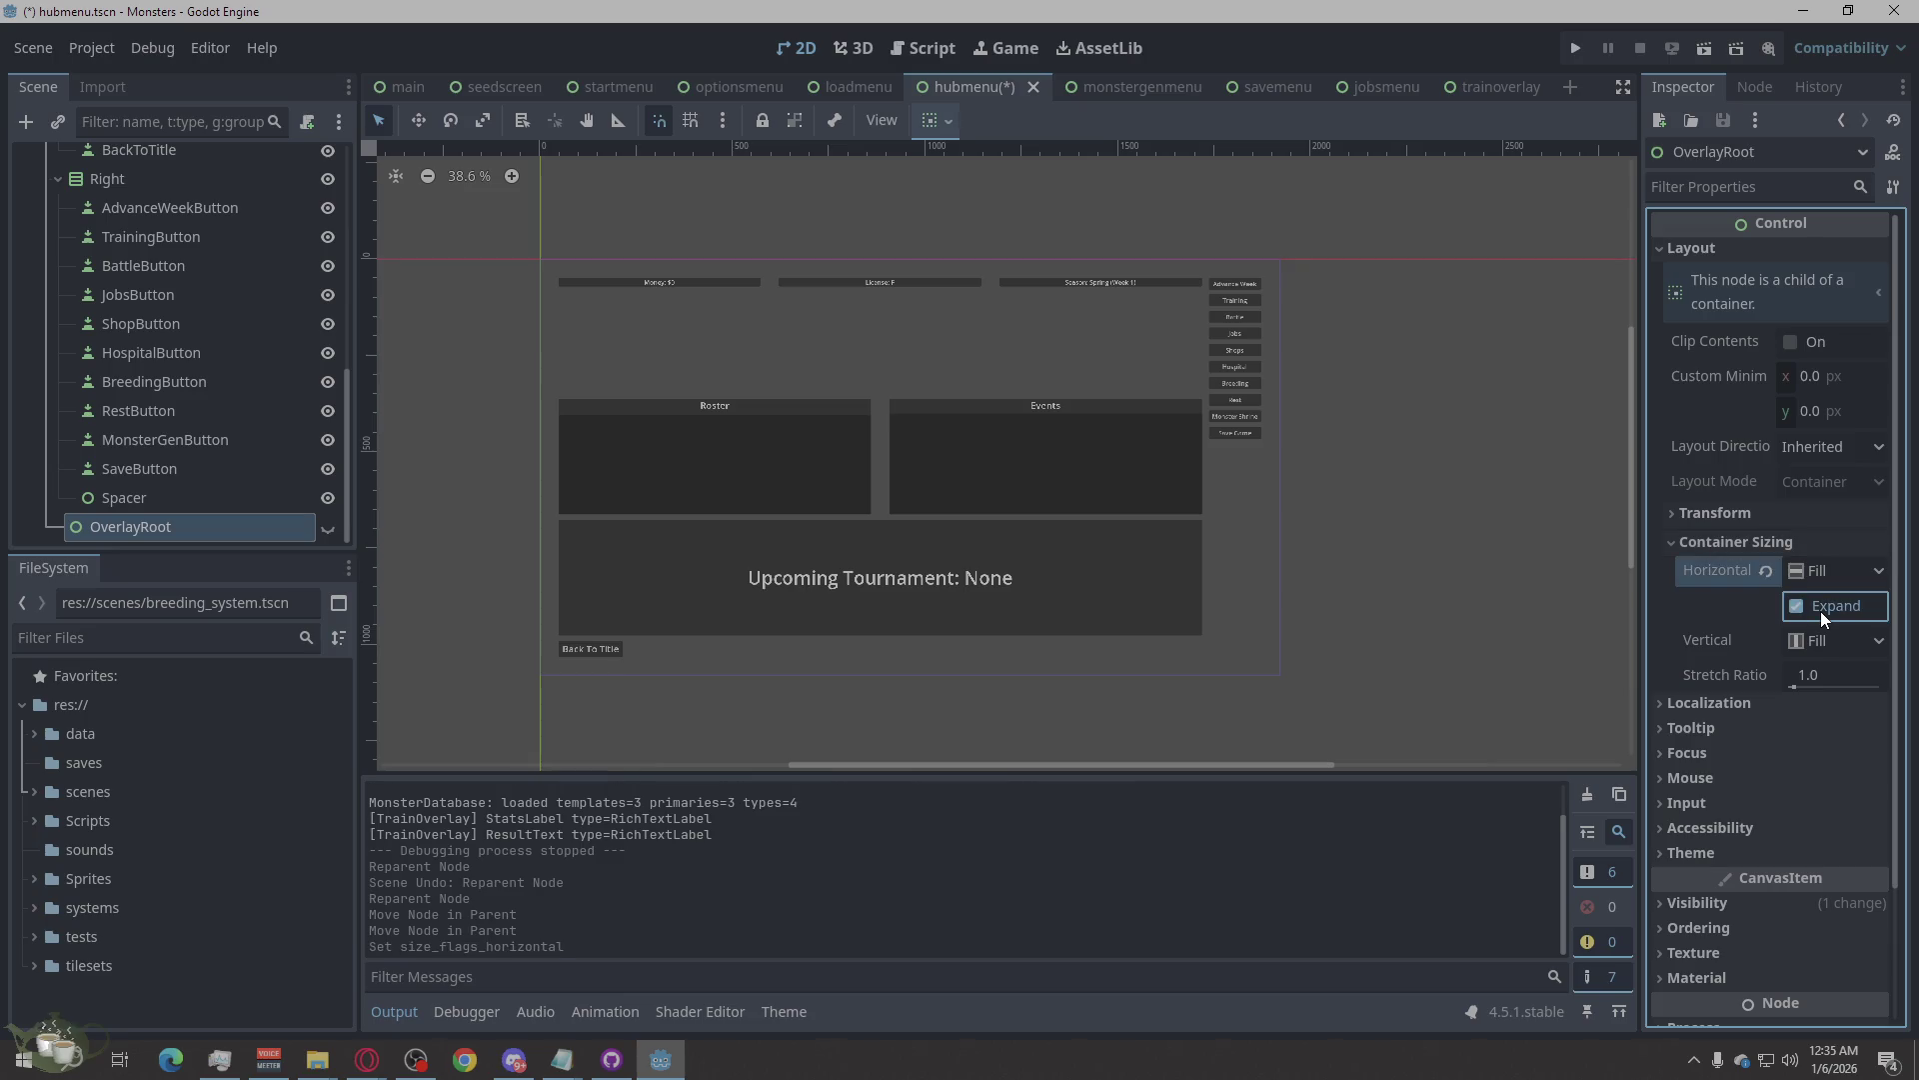
Turn off horizontal Expand for OverlayRoot and hide it with its eye icon.
click(194, 527)
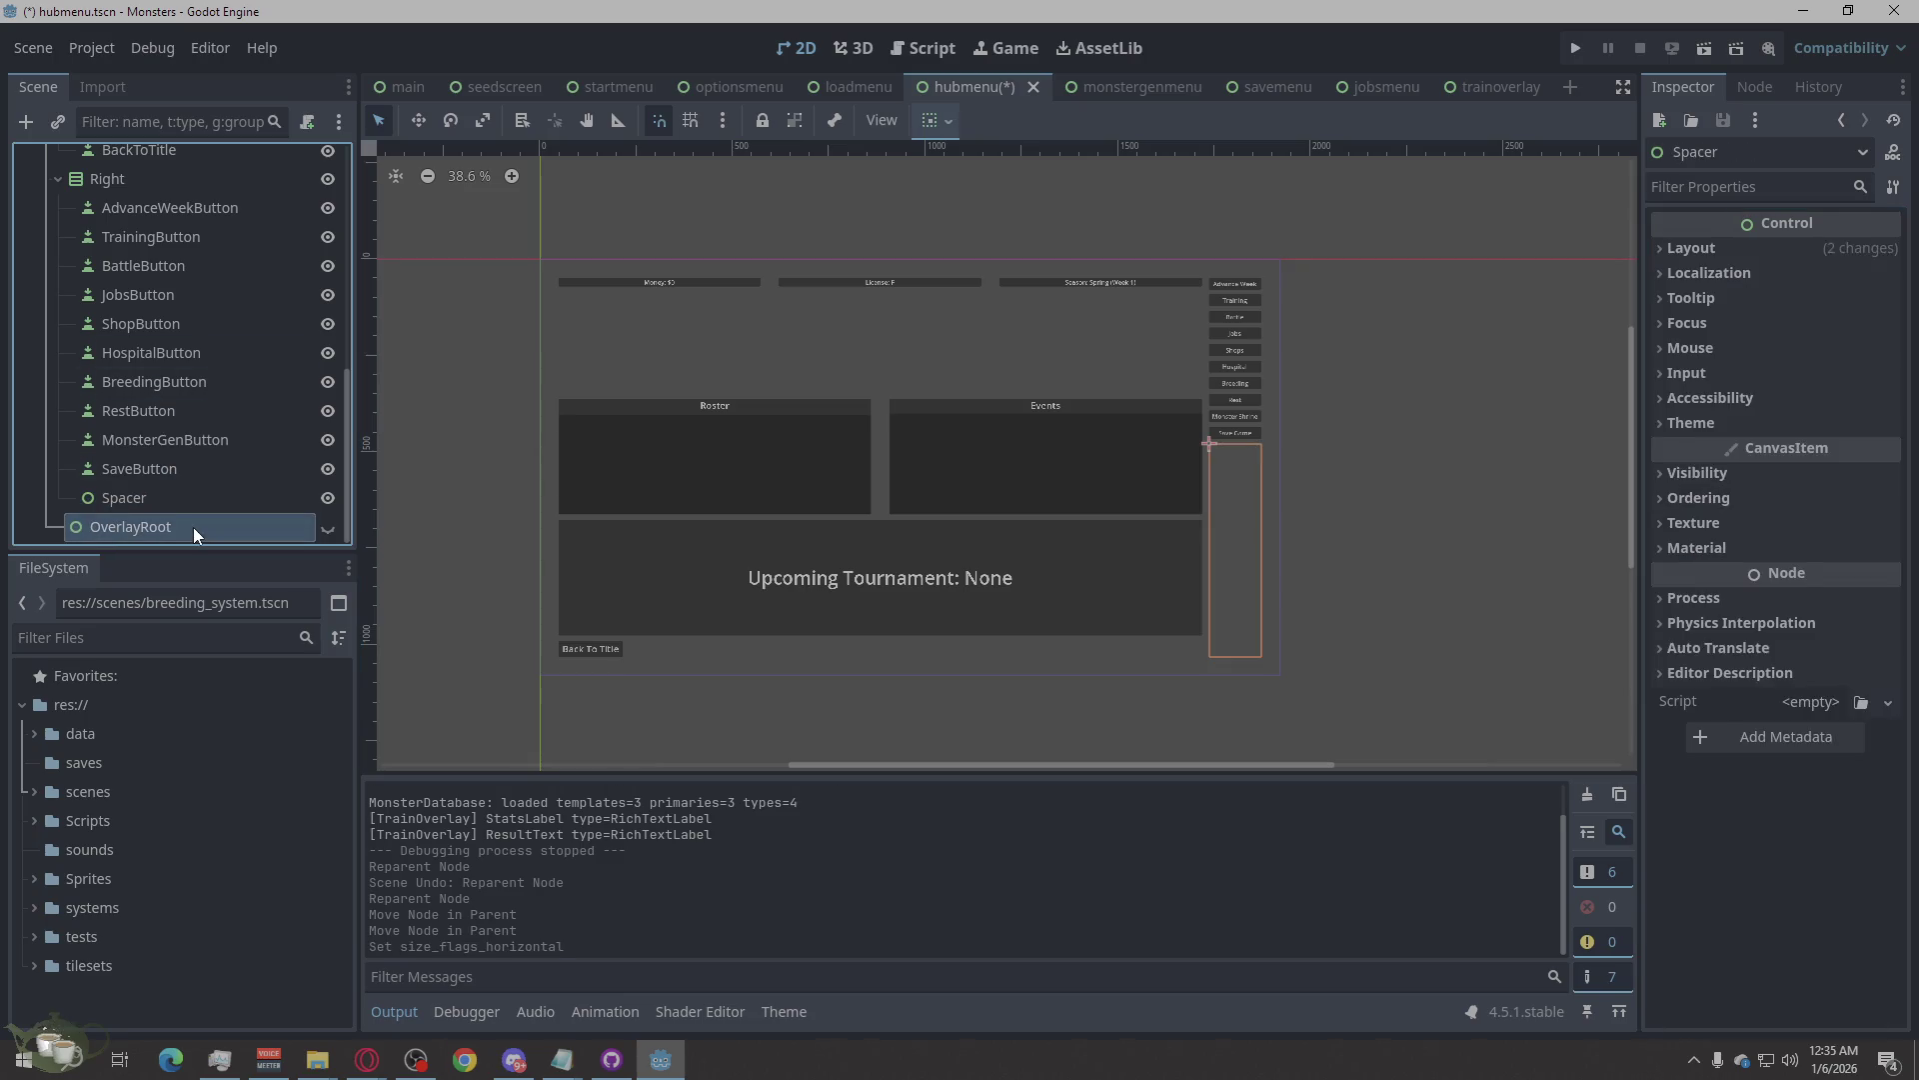
click(332, 531)
click(332, 531)
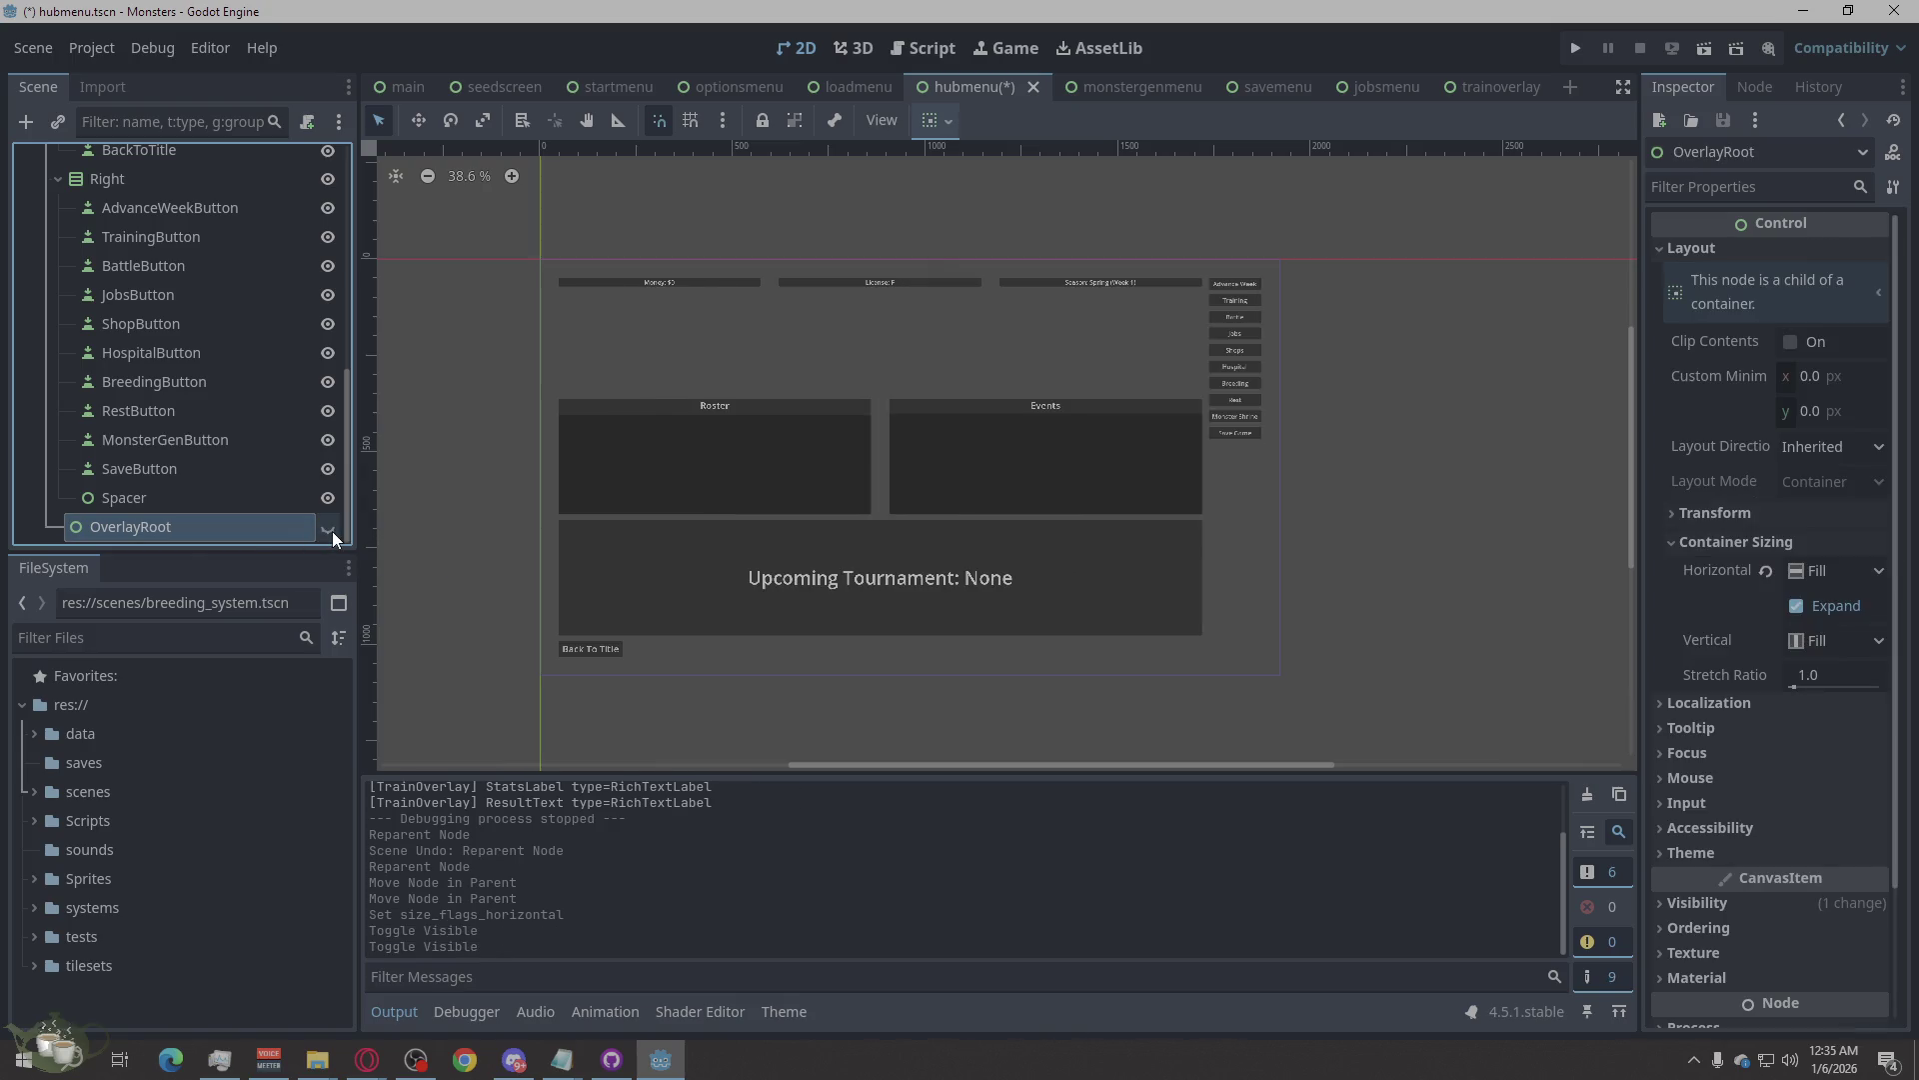
click(1799, 606)
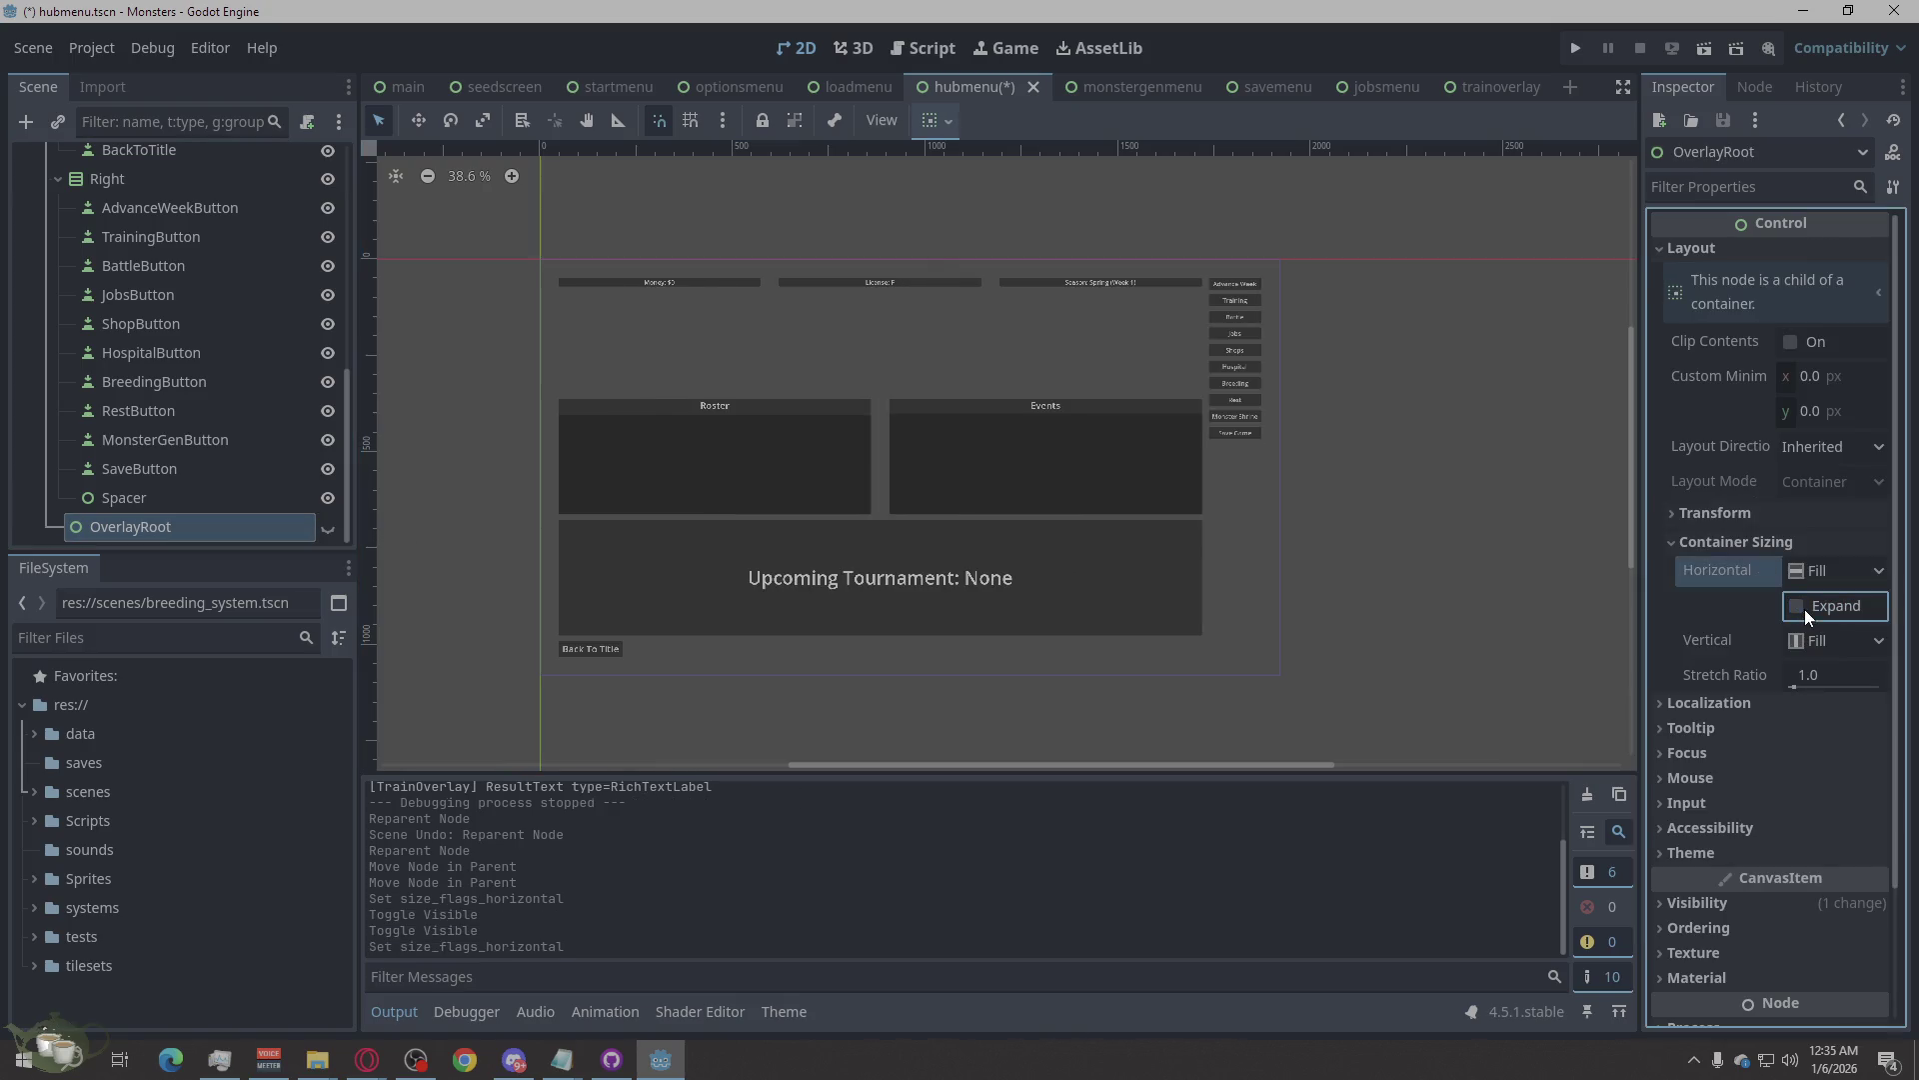
click(327, 530)
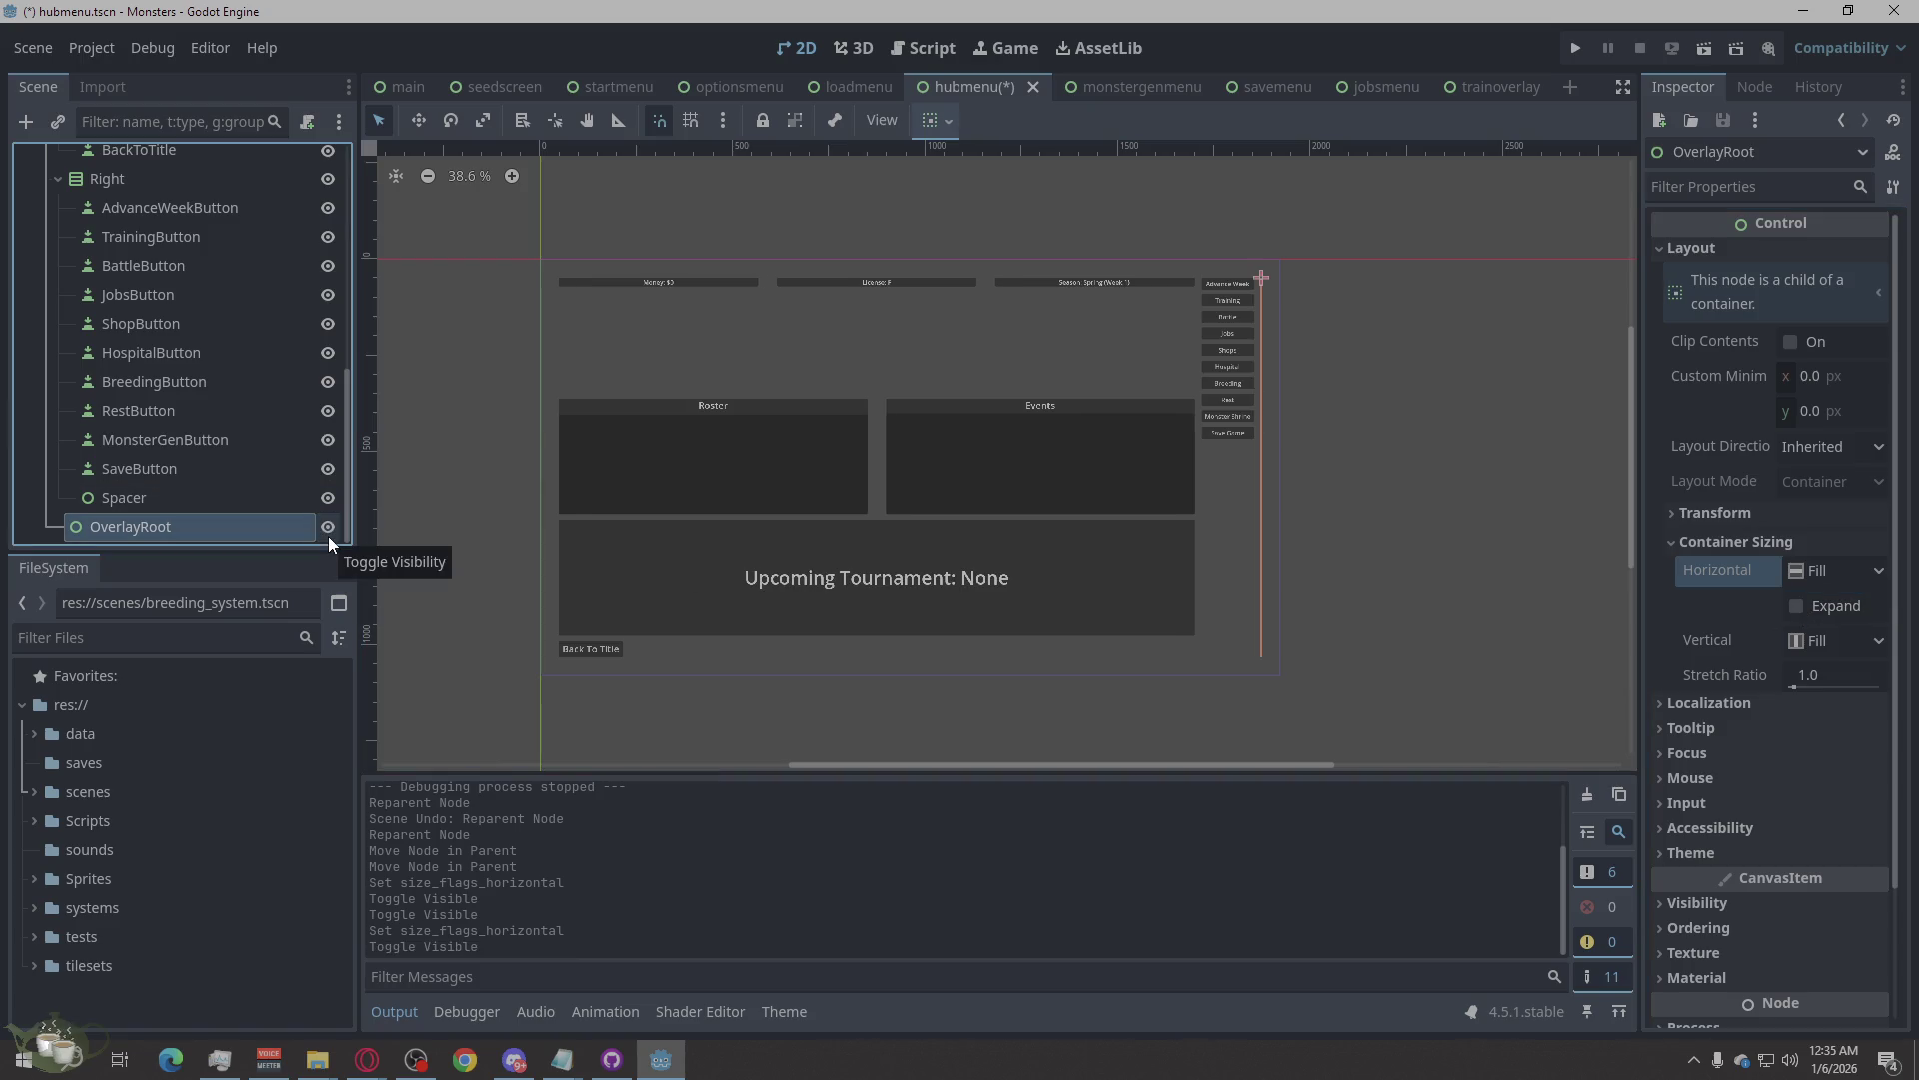
click(329, 536)
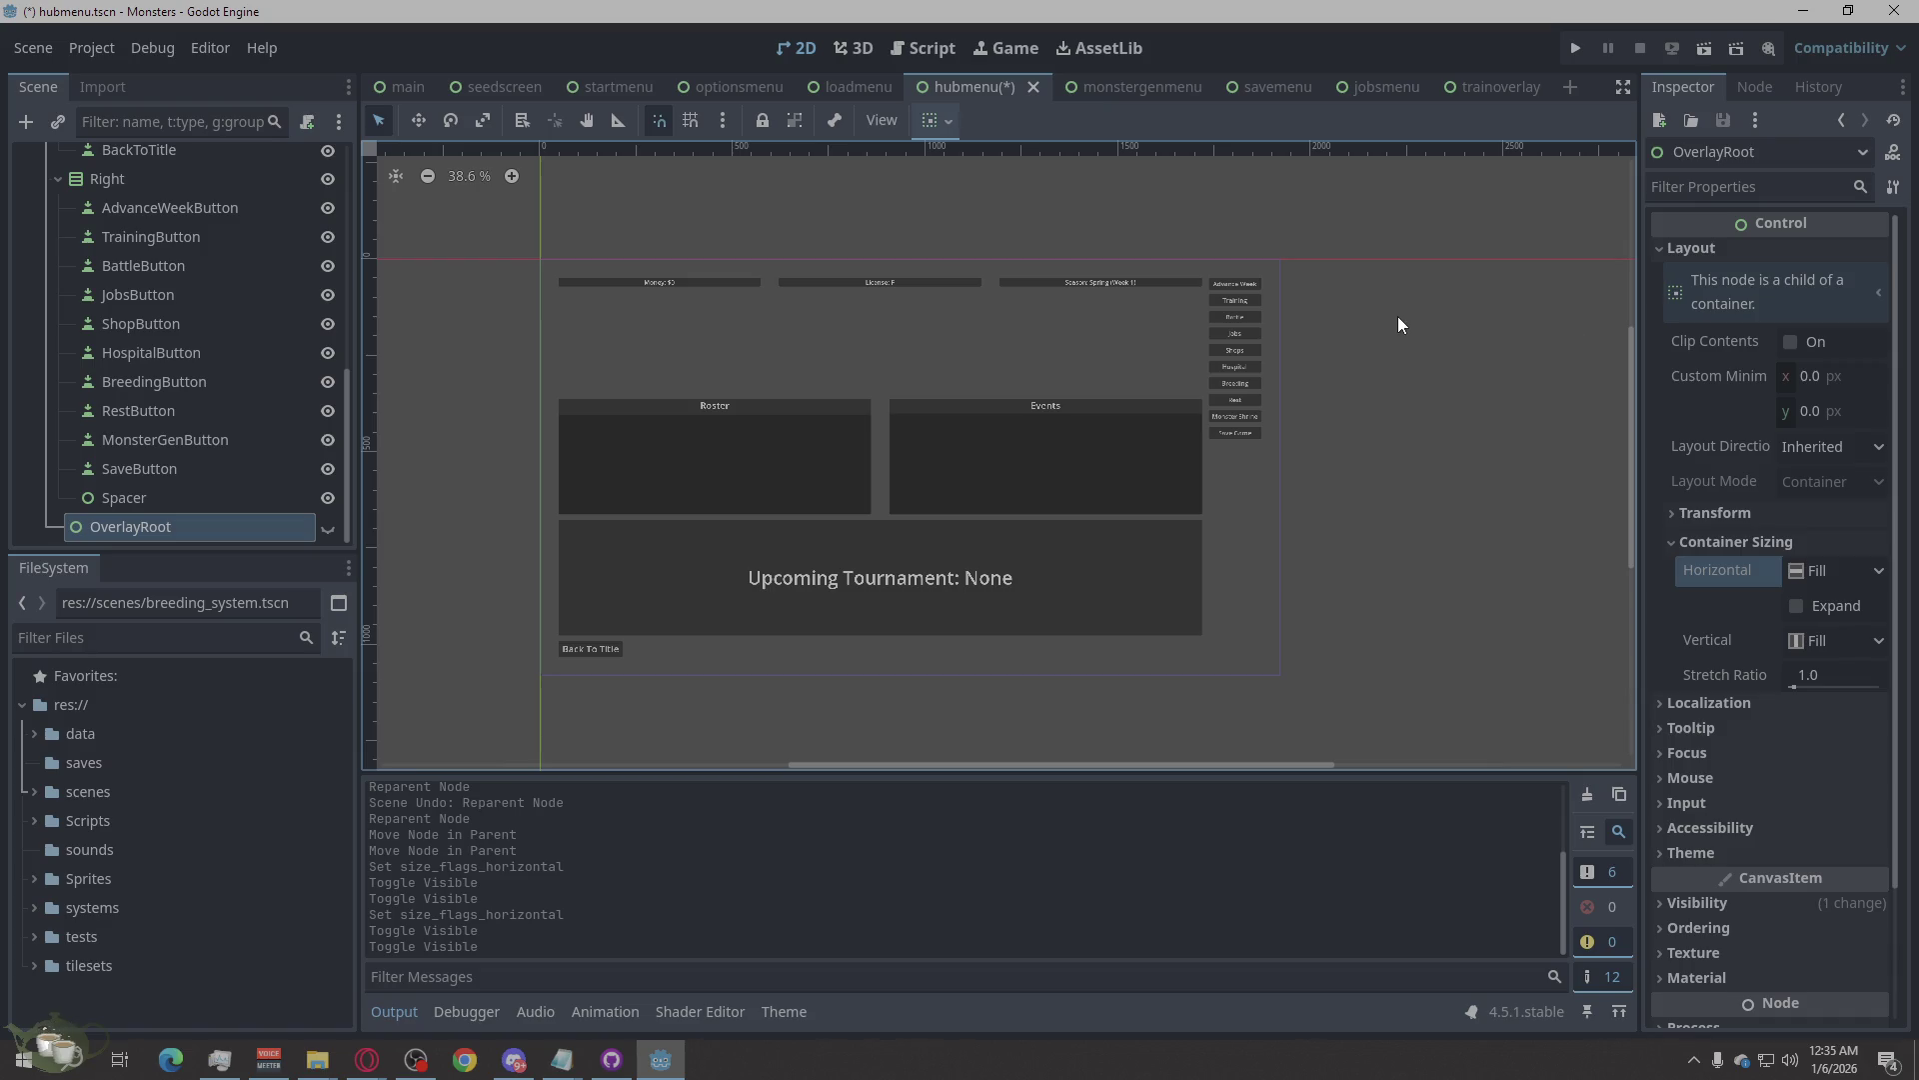
Run the project and start the Library Assistant job from the Jobs Board.
click(1573, 49)
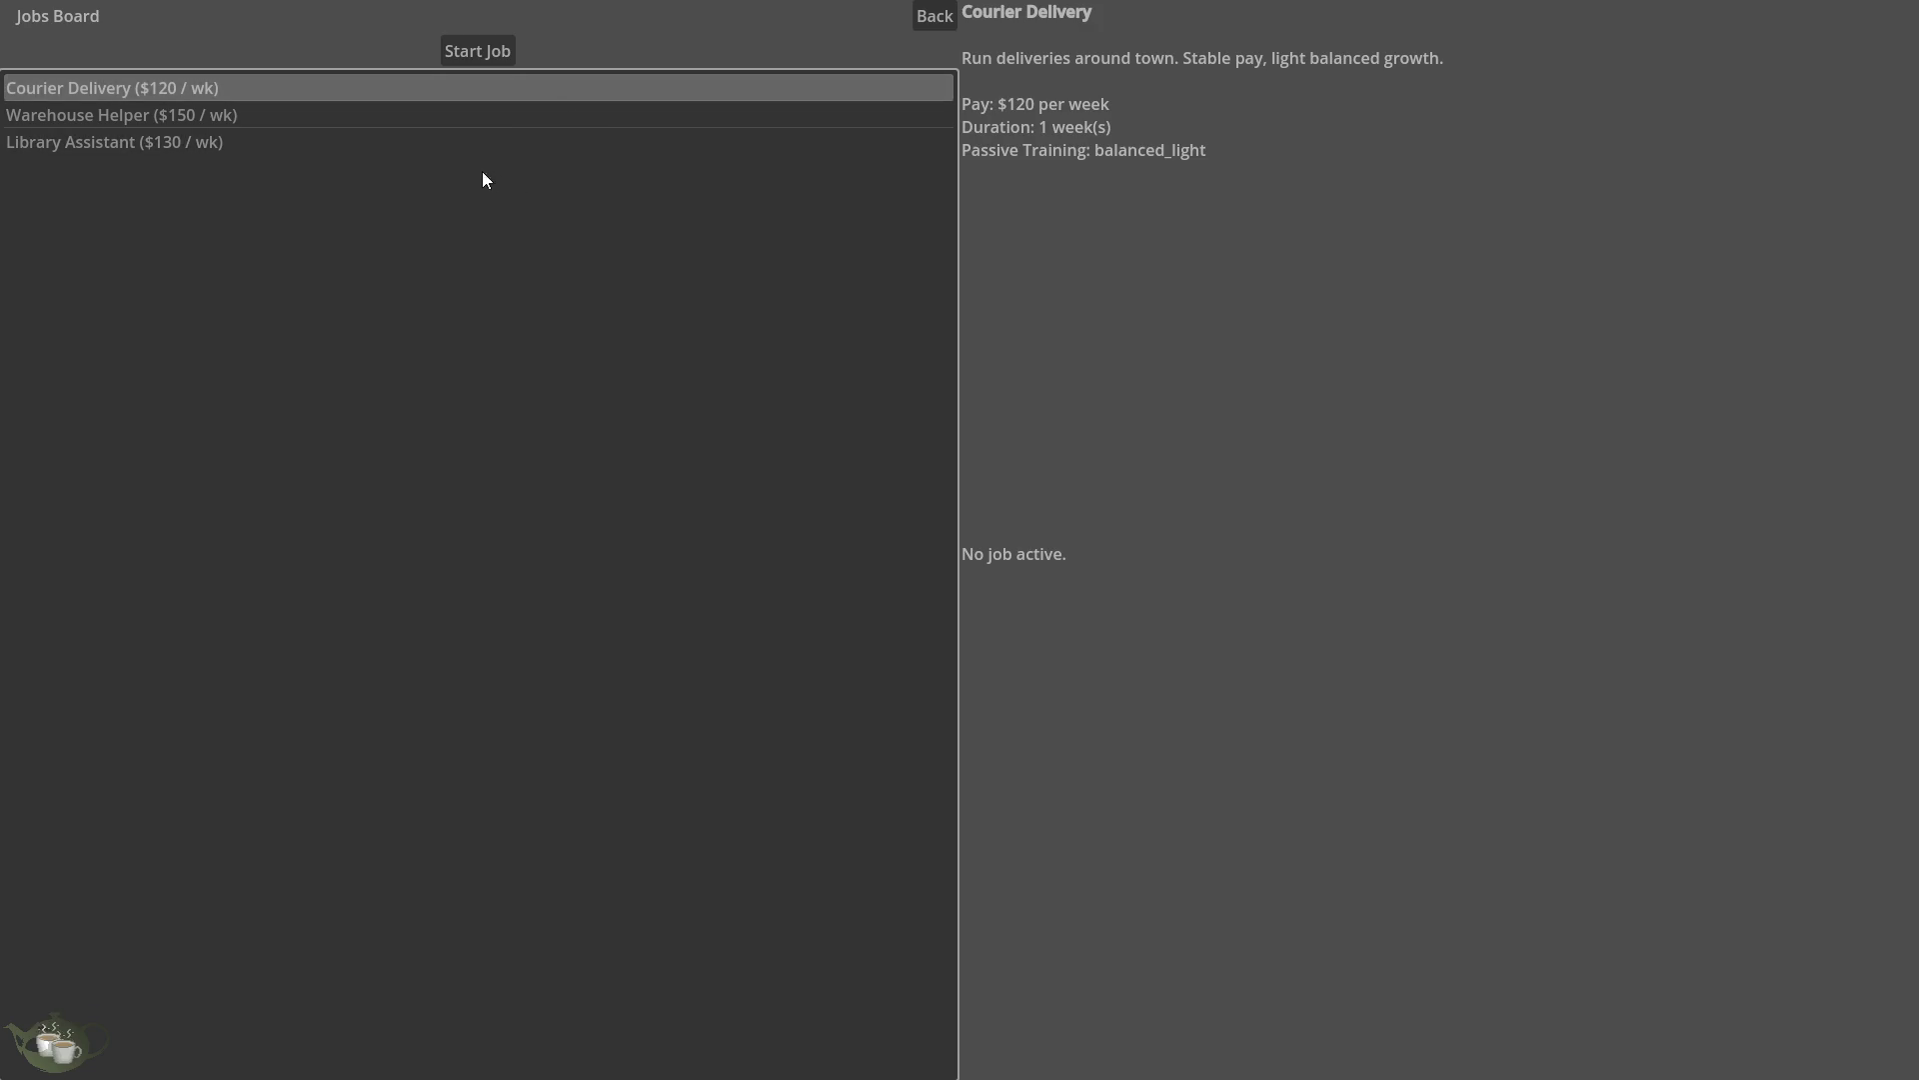
click(478, 142)
click(499, 53)
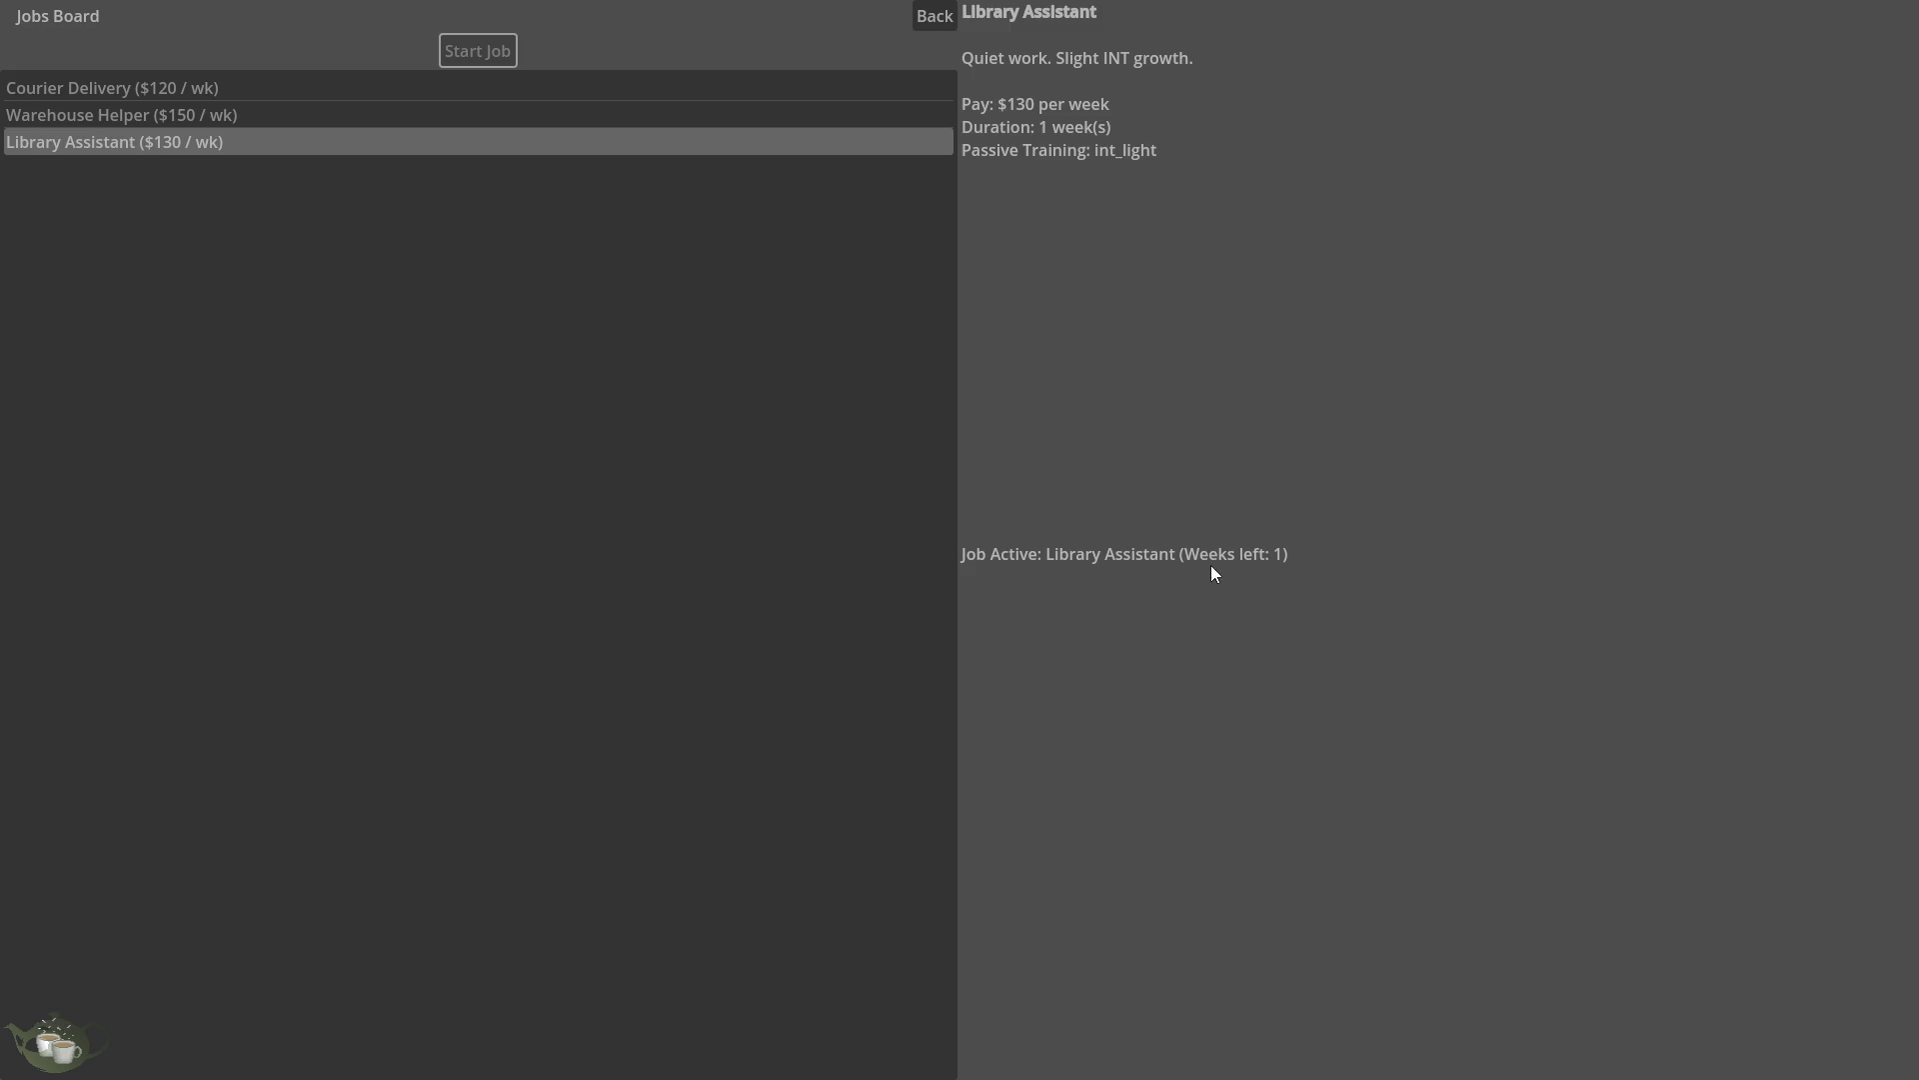
click(925, 23)
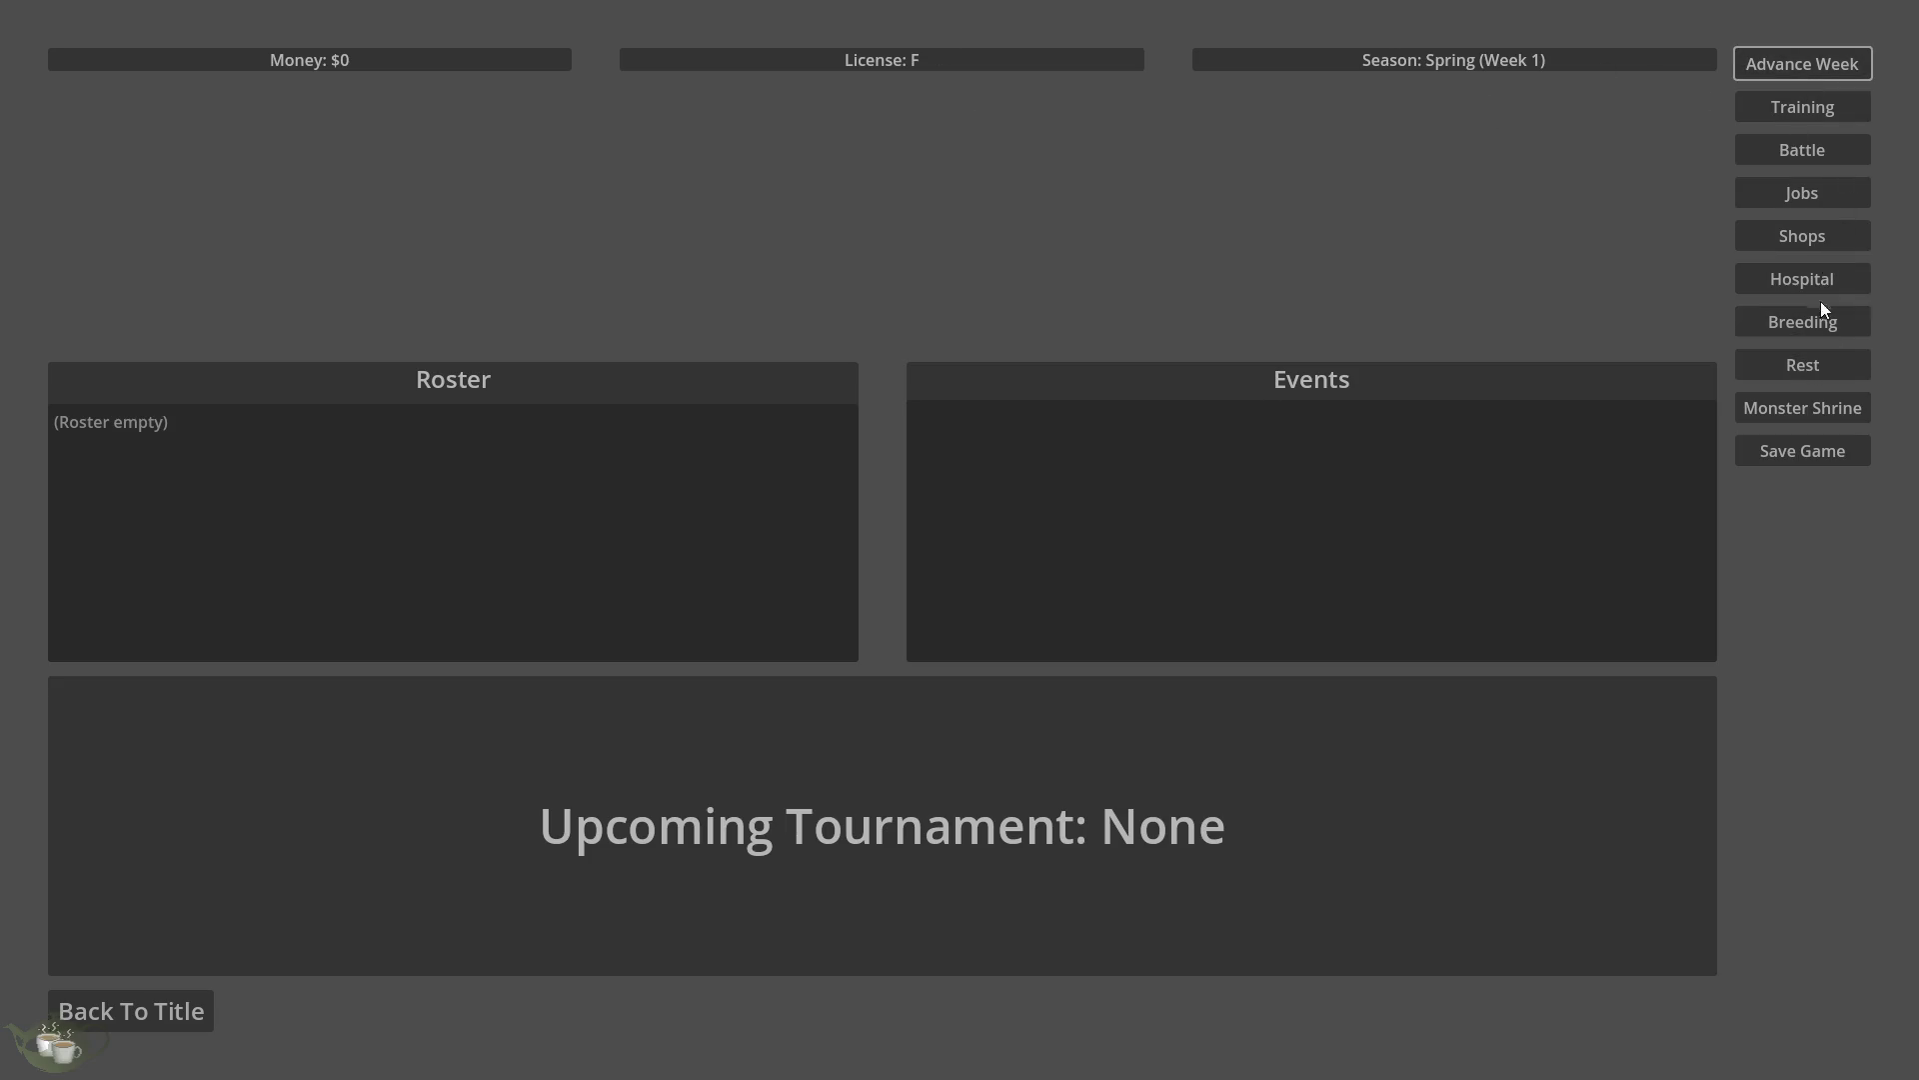
Start the Library Assistant job again, then return to the title menu and quit.
click(1822, 194)
click(346, 142)
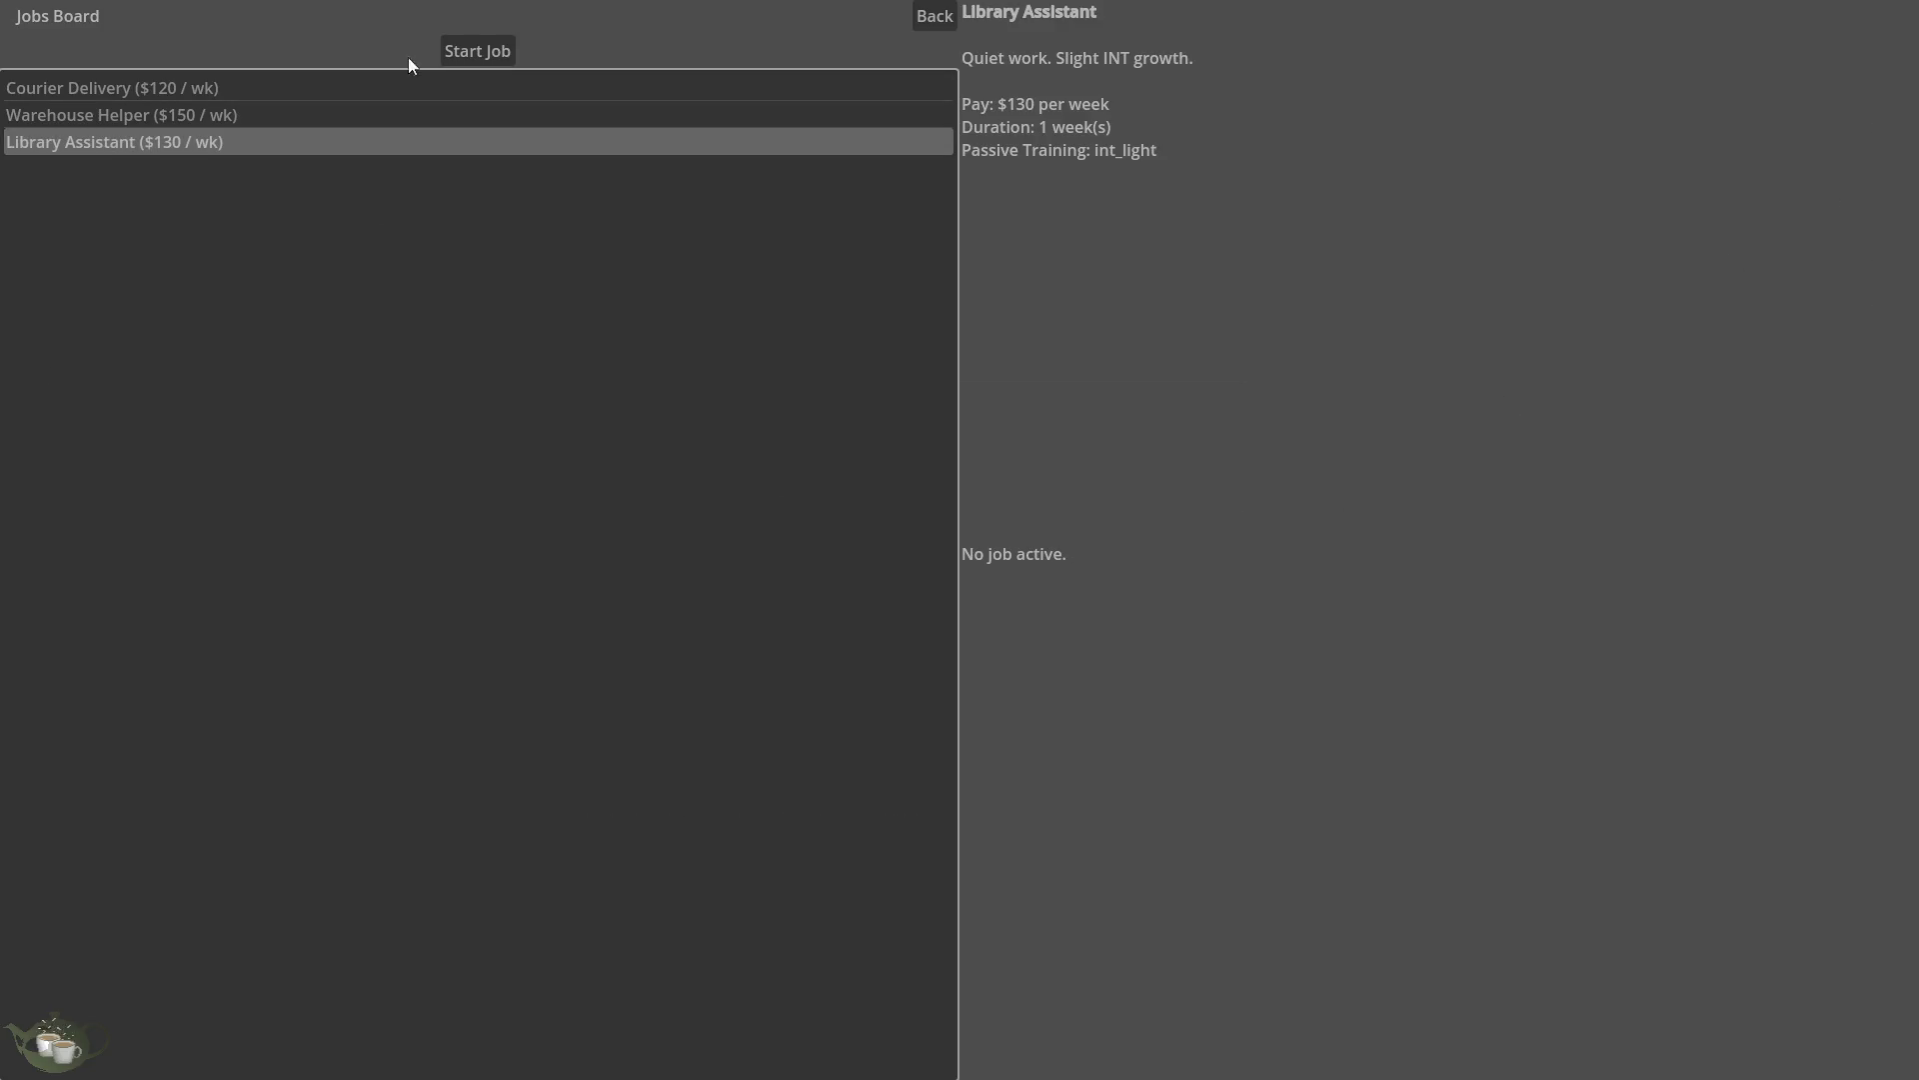
click(477, 51)
click(941, 18)
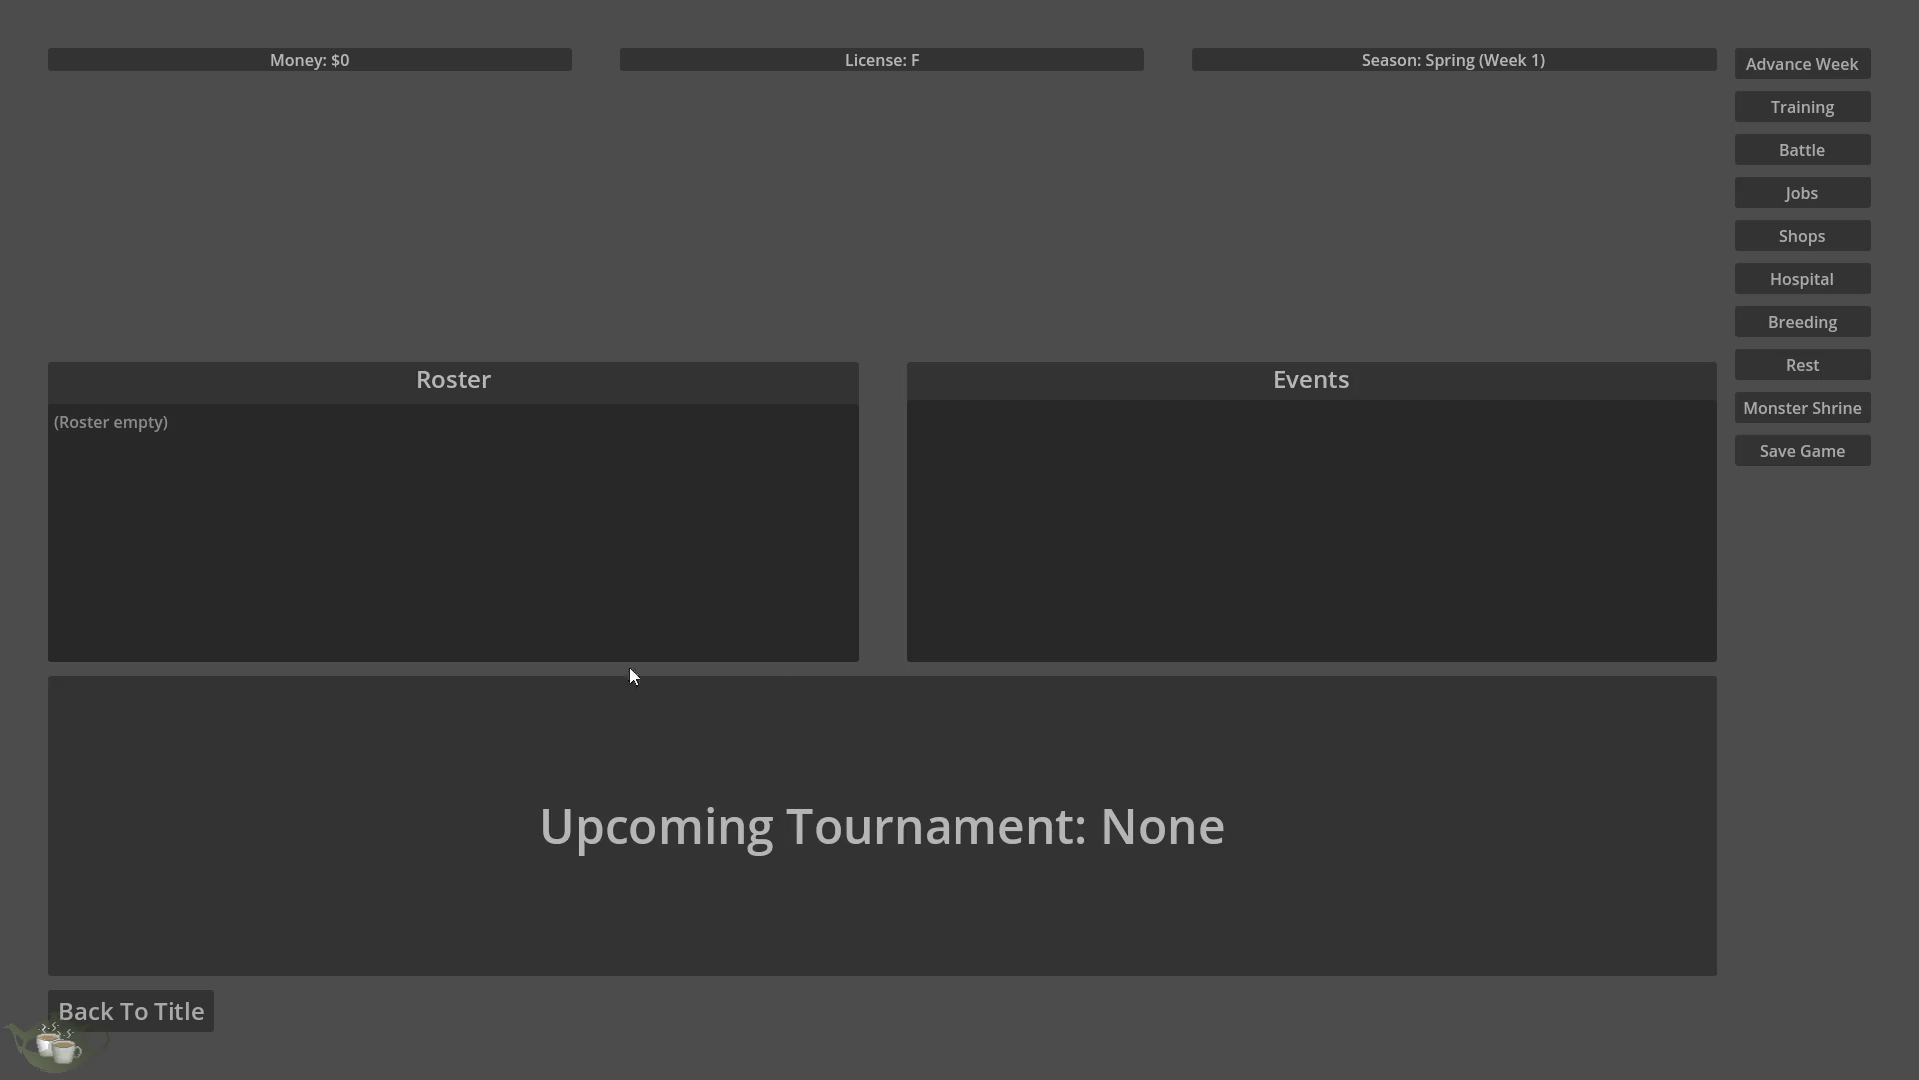
click(133, 1008)
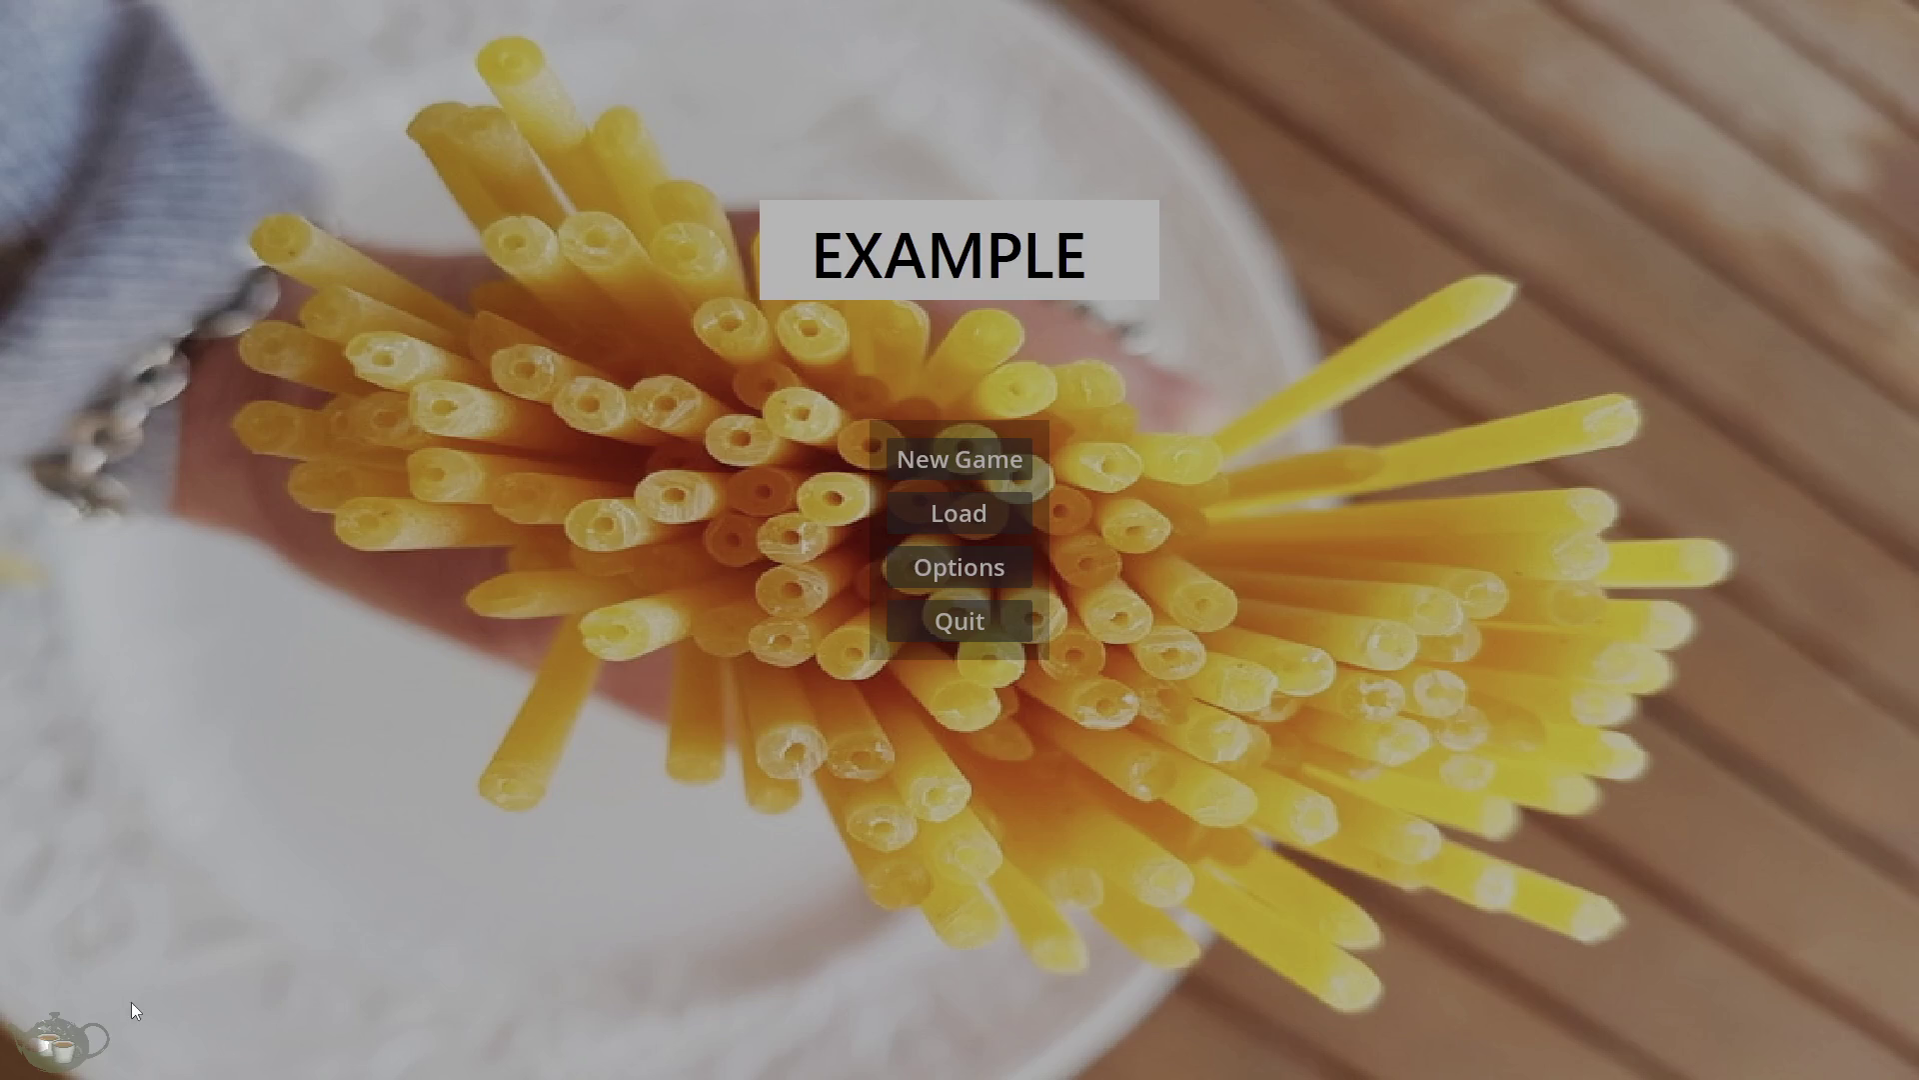
click(973, 630)
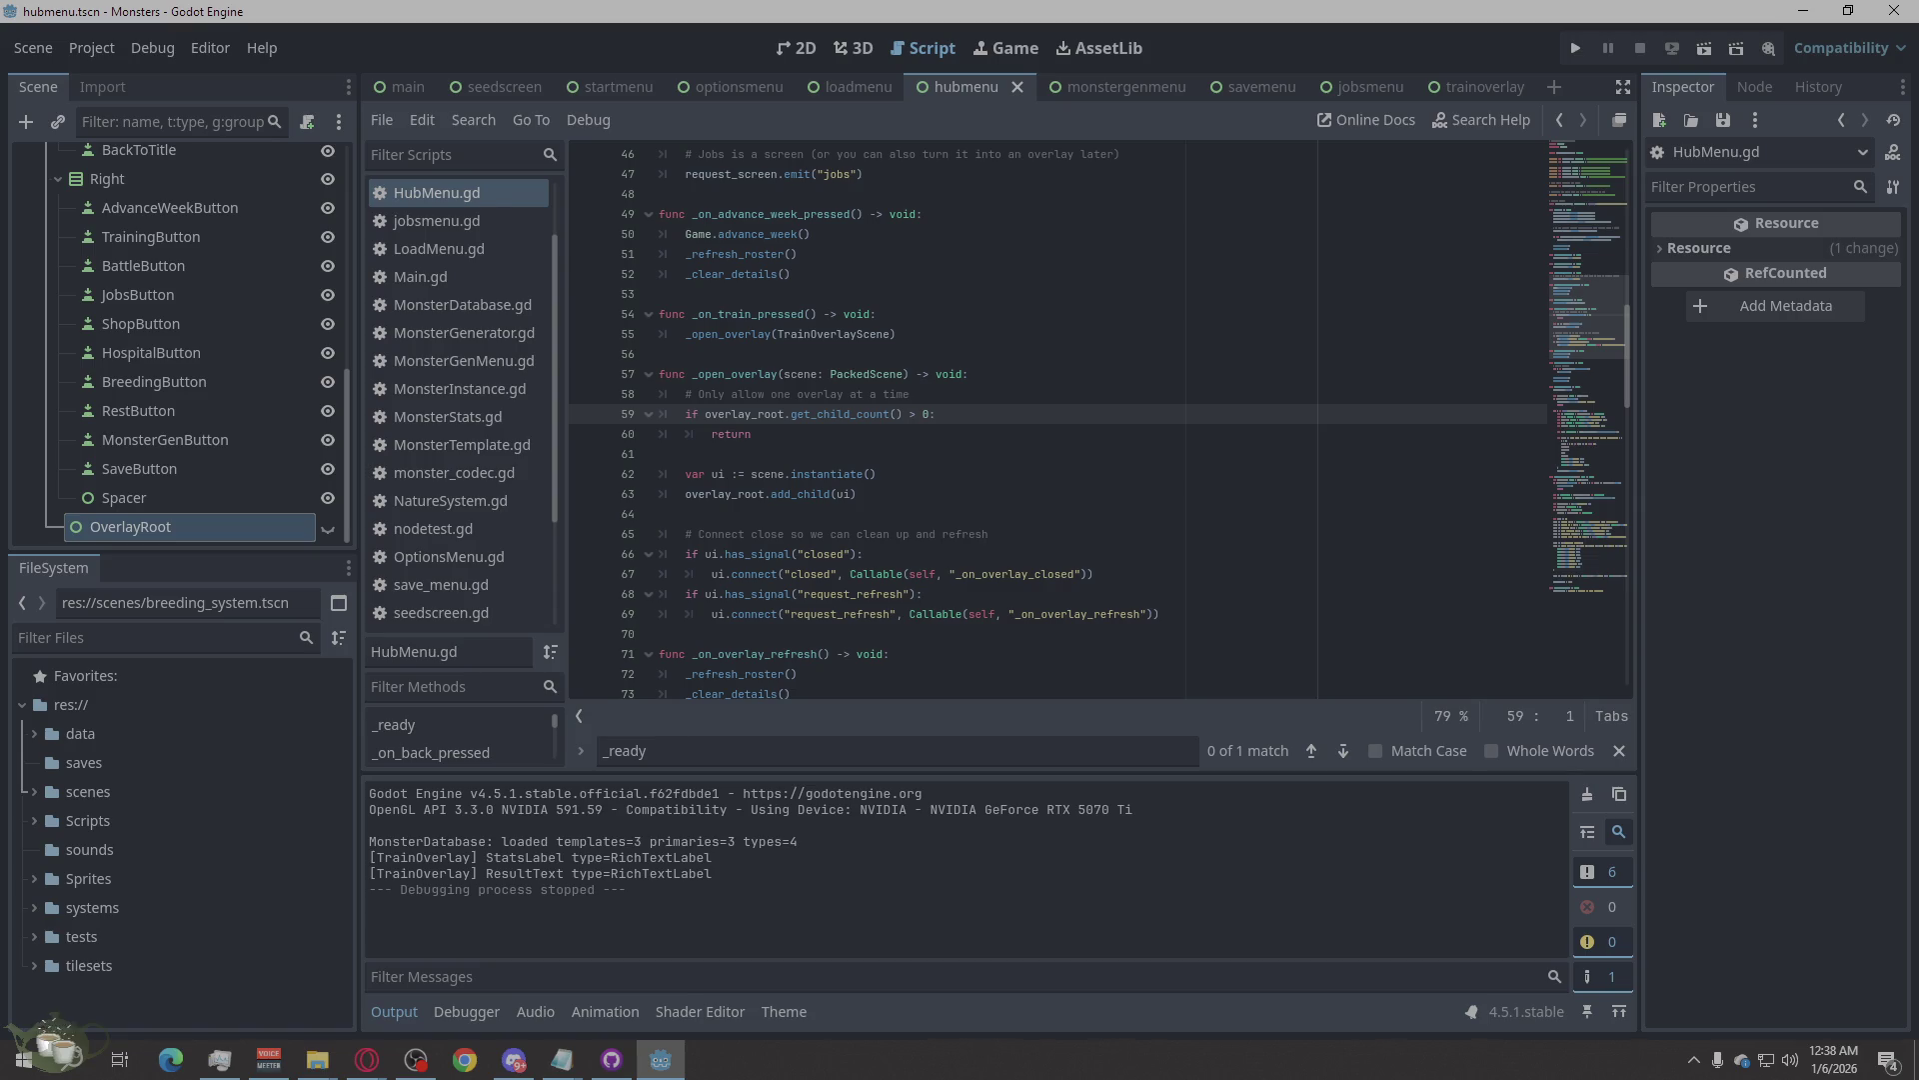
Relaunch the game with the editor's Run Project button.
scroll(197, 444, up, 10)
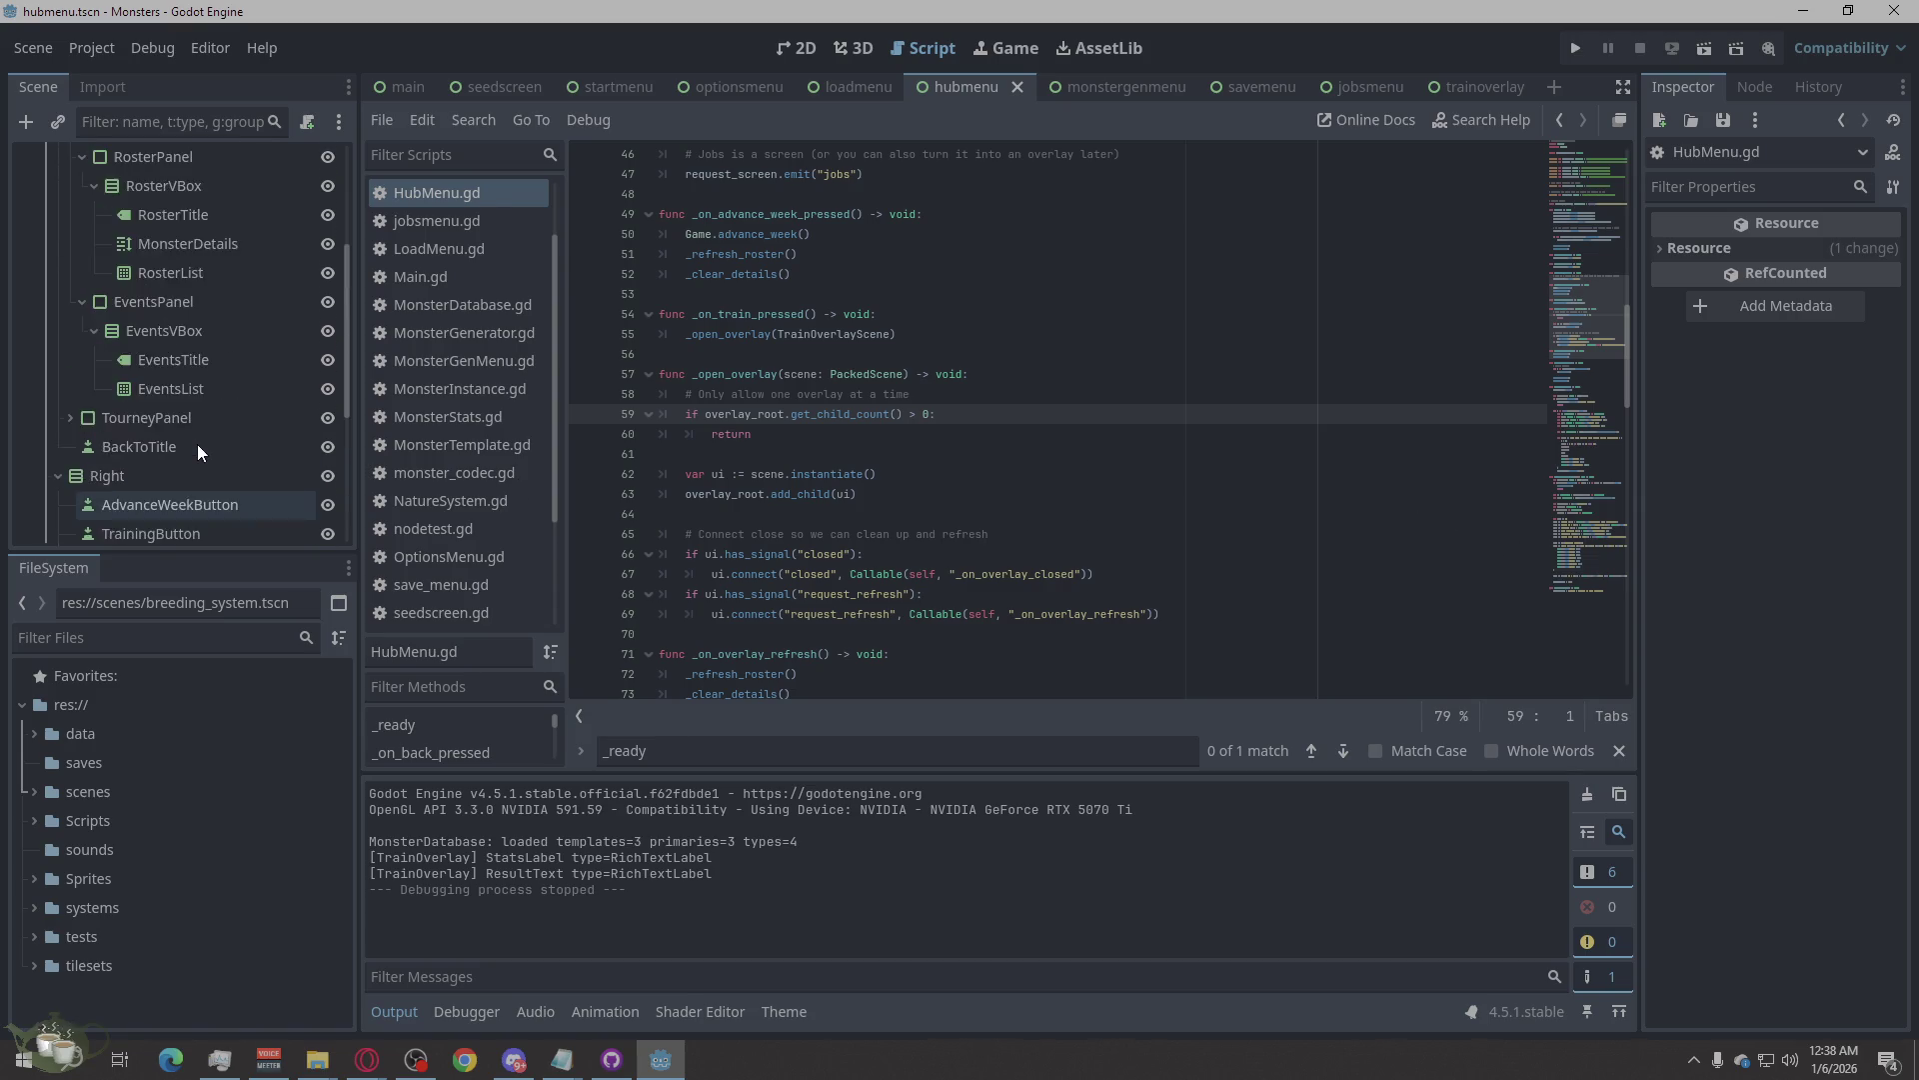
scroll(196, 416, down, 10)
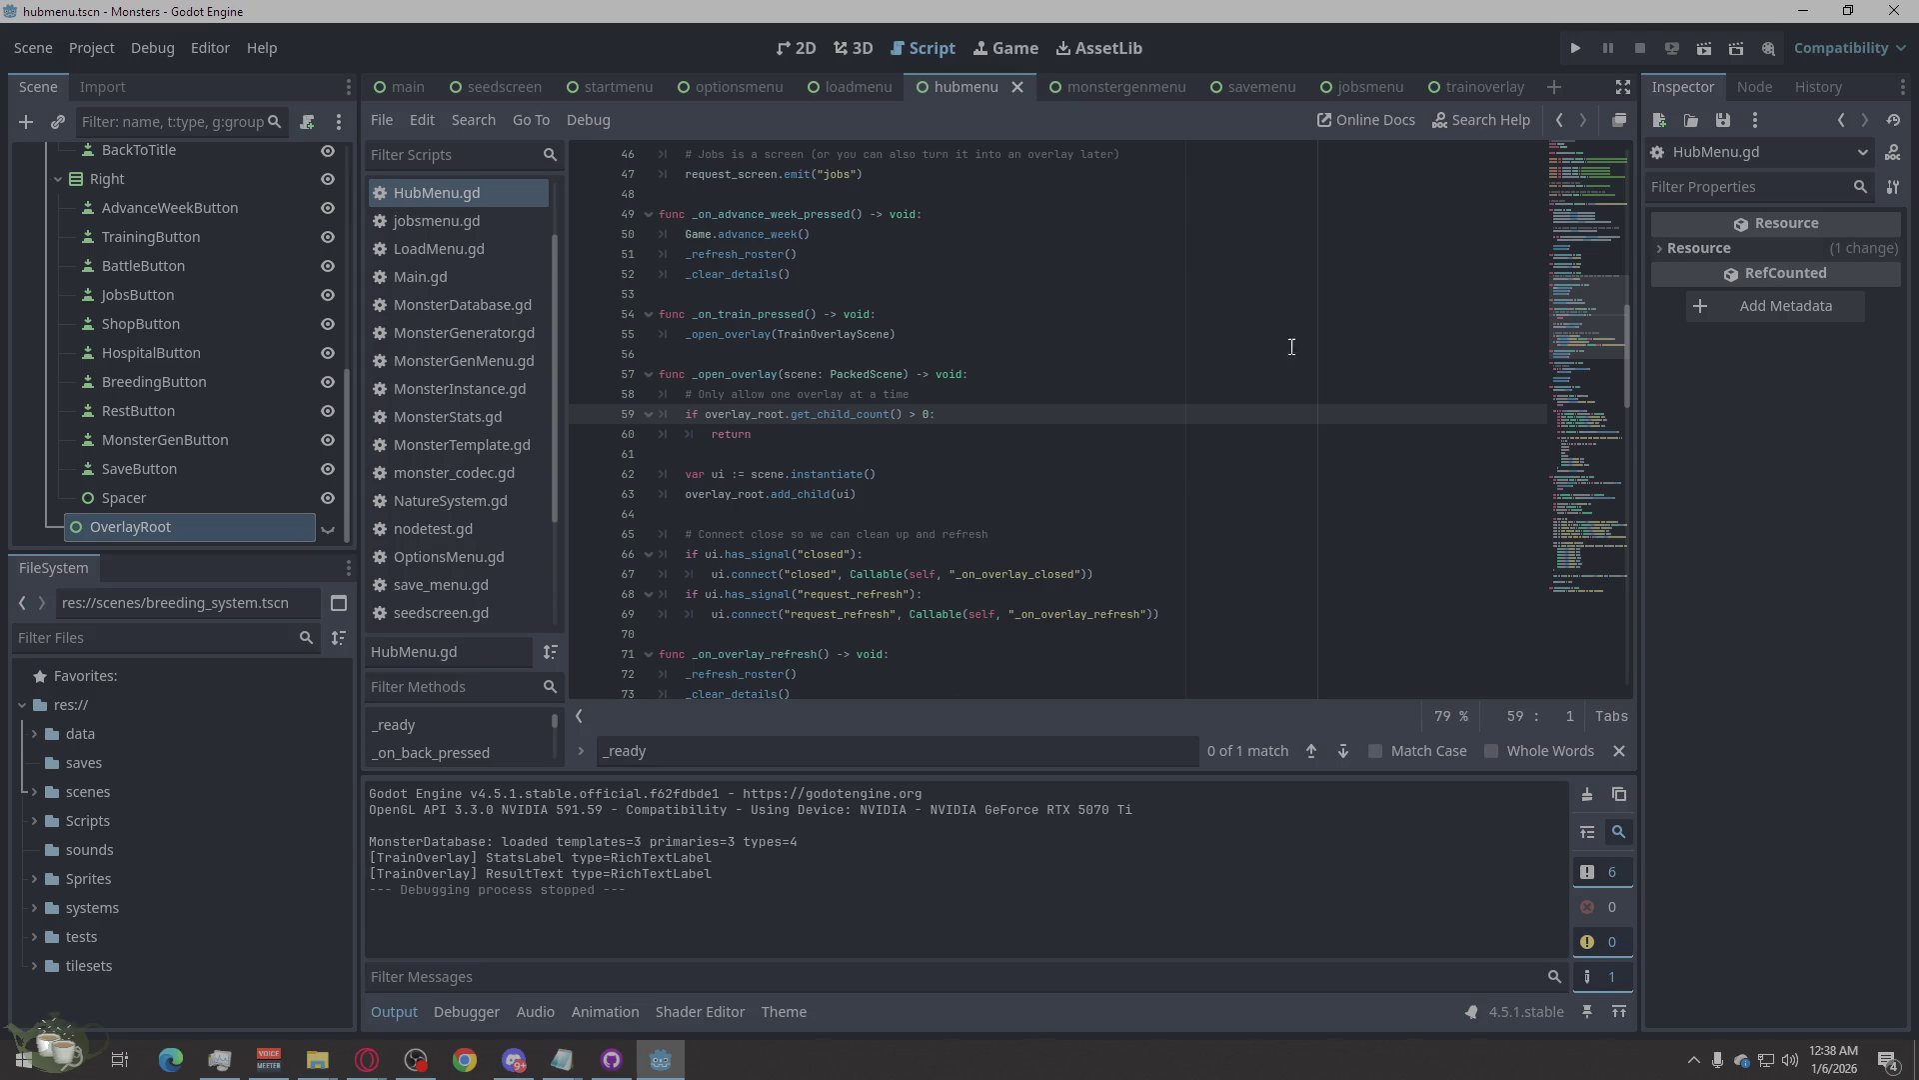
click(1575, 49)
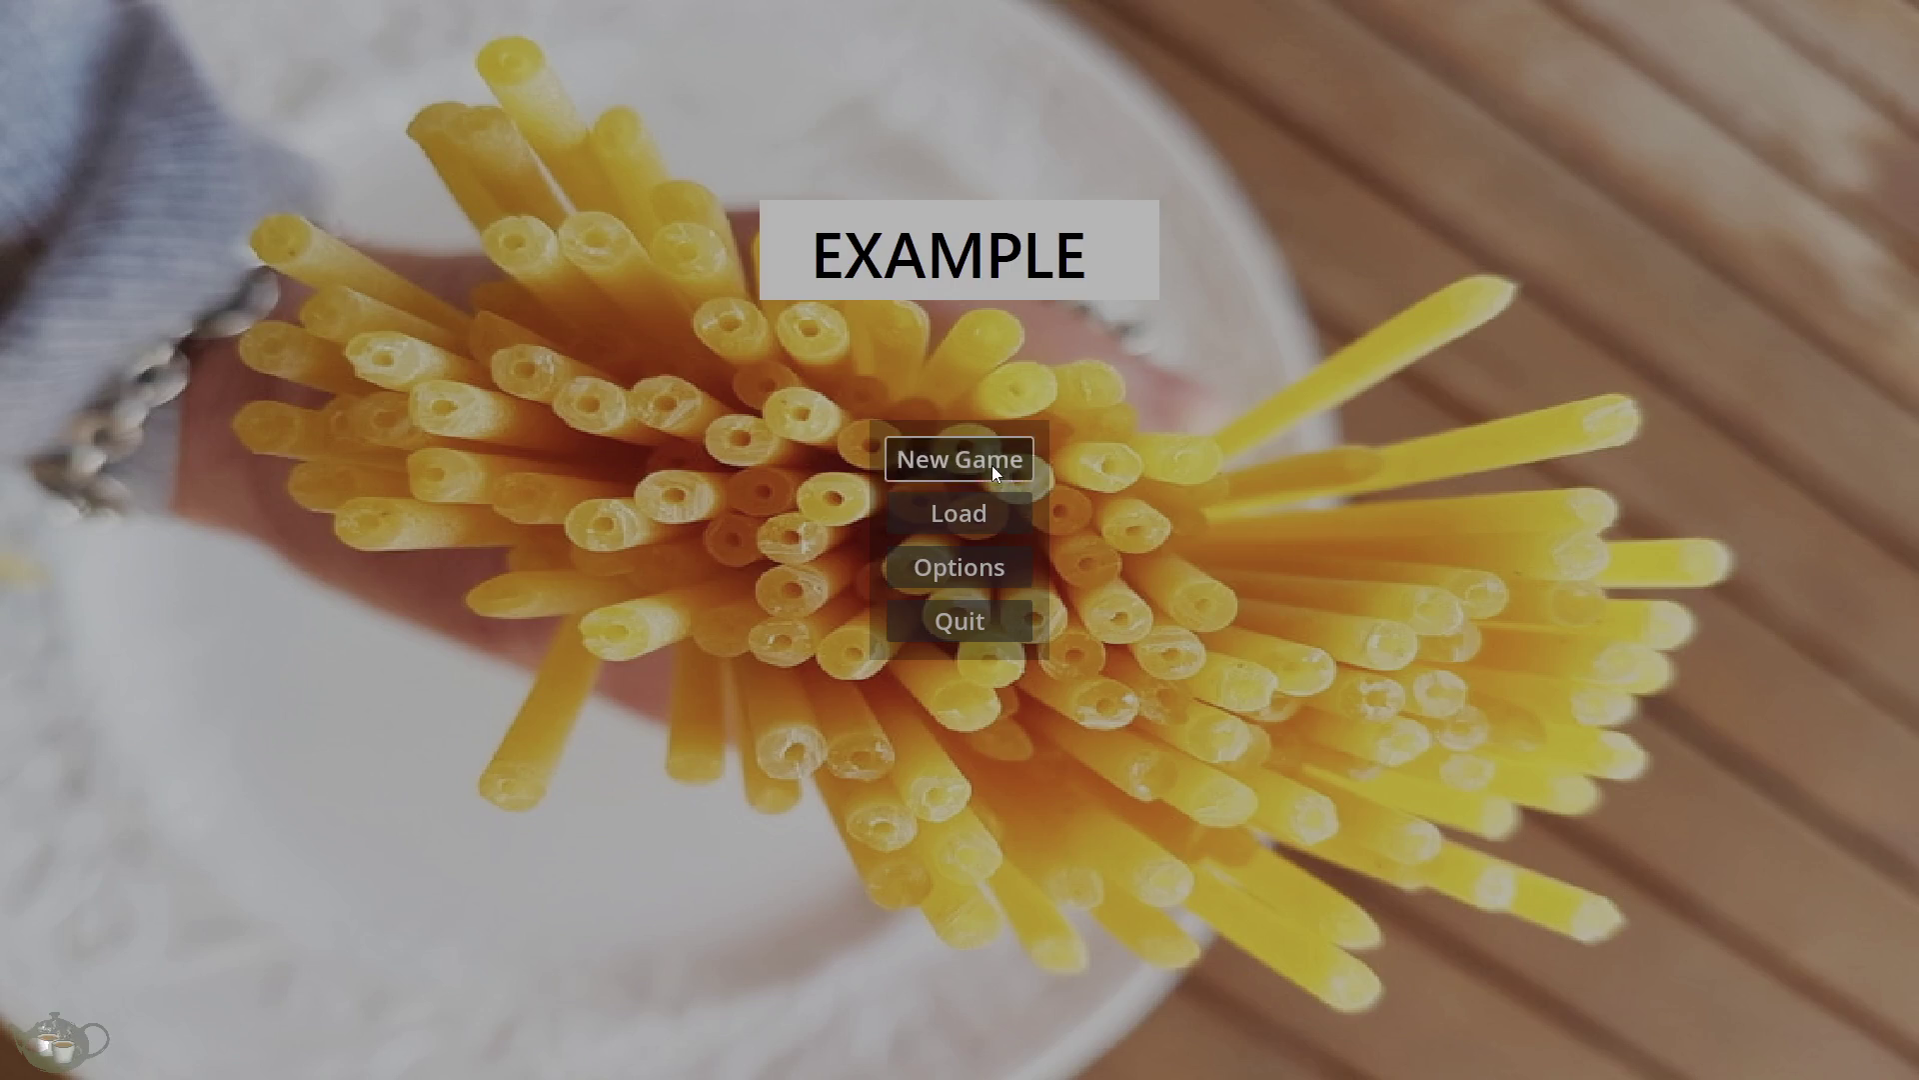
Start a new game, return to the title menu, quit, and rerun the project.
click(992, 465)
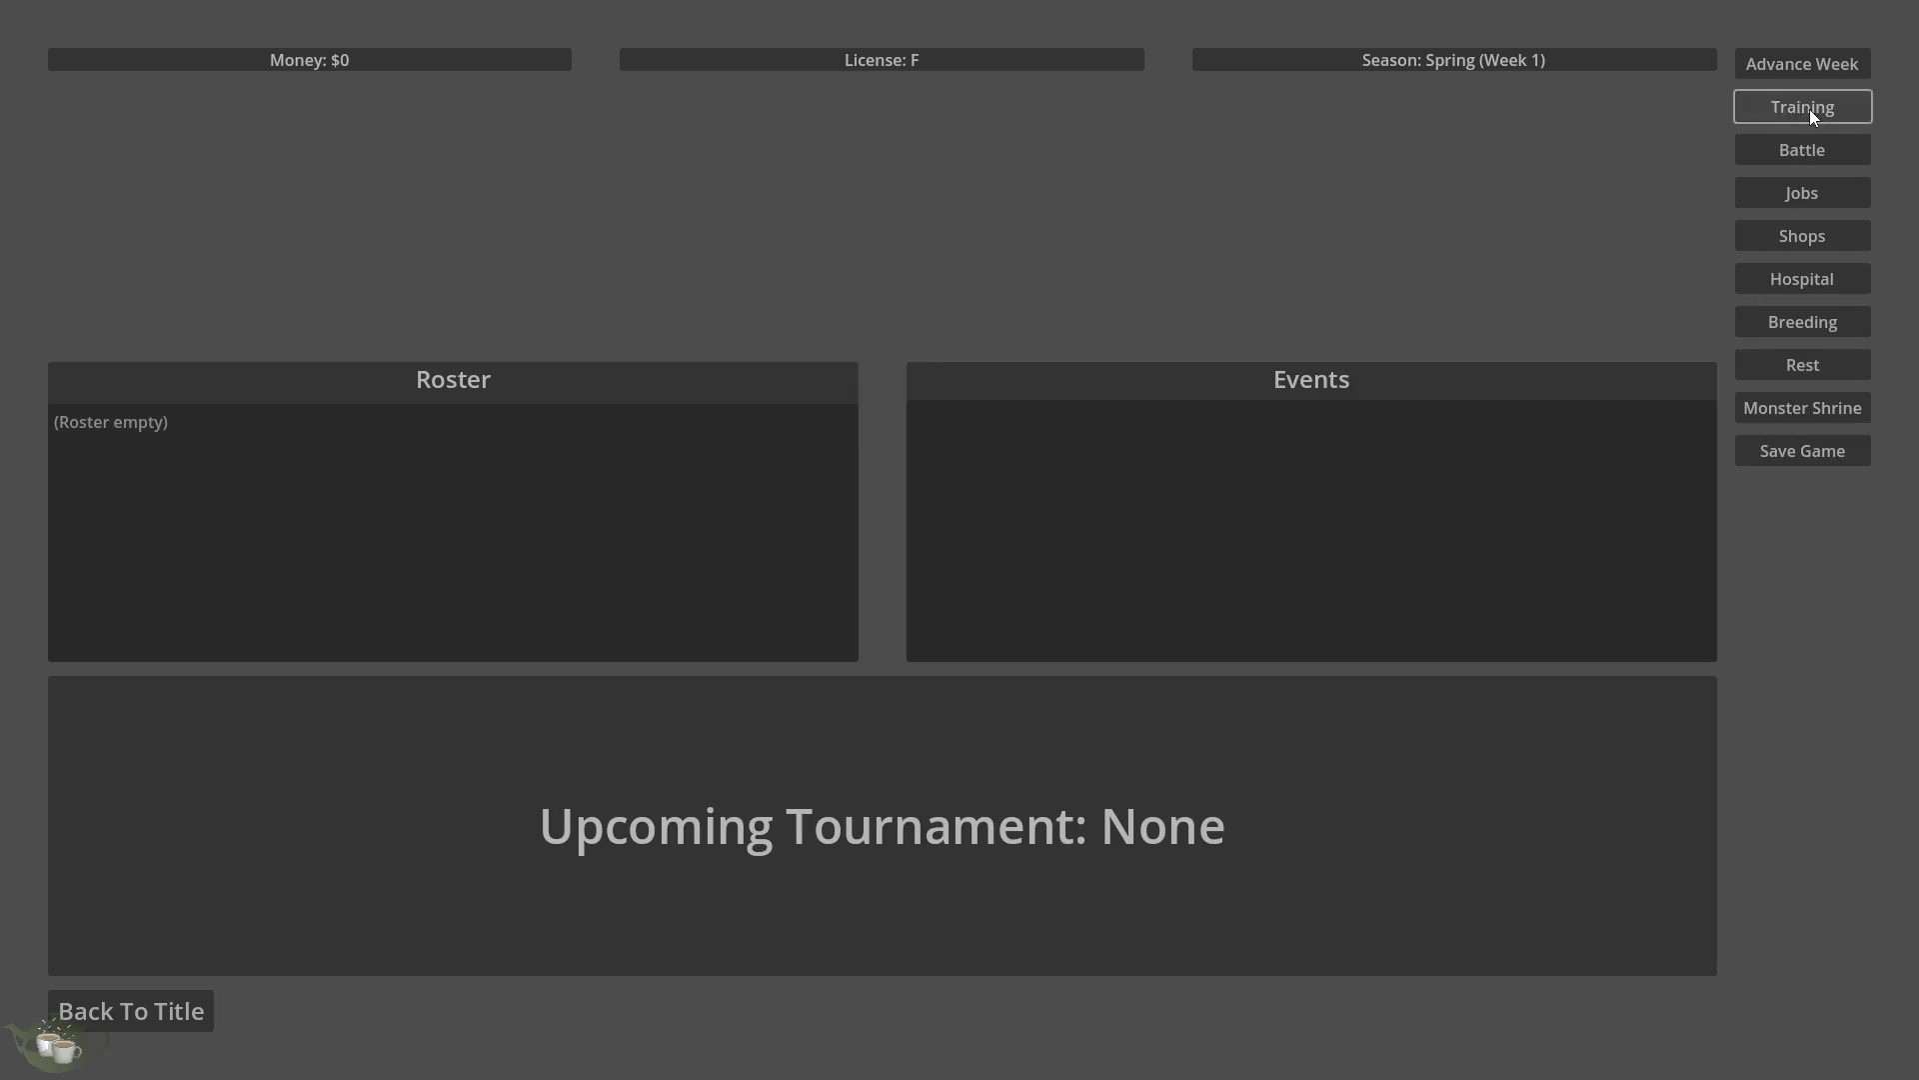
click(143, 1019)
click(944, 617)
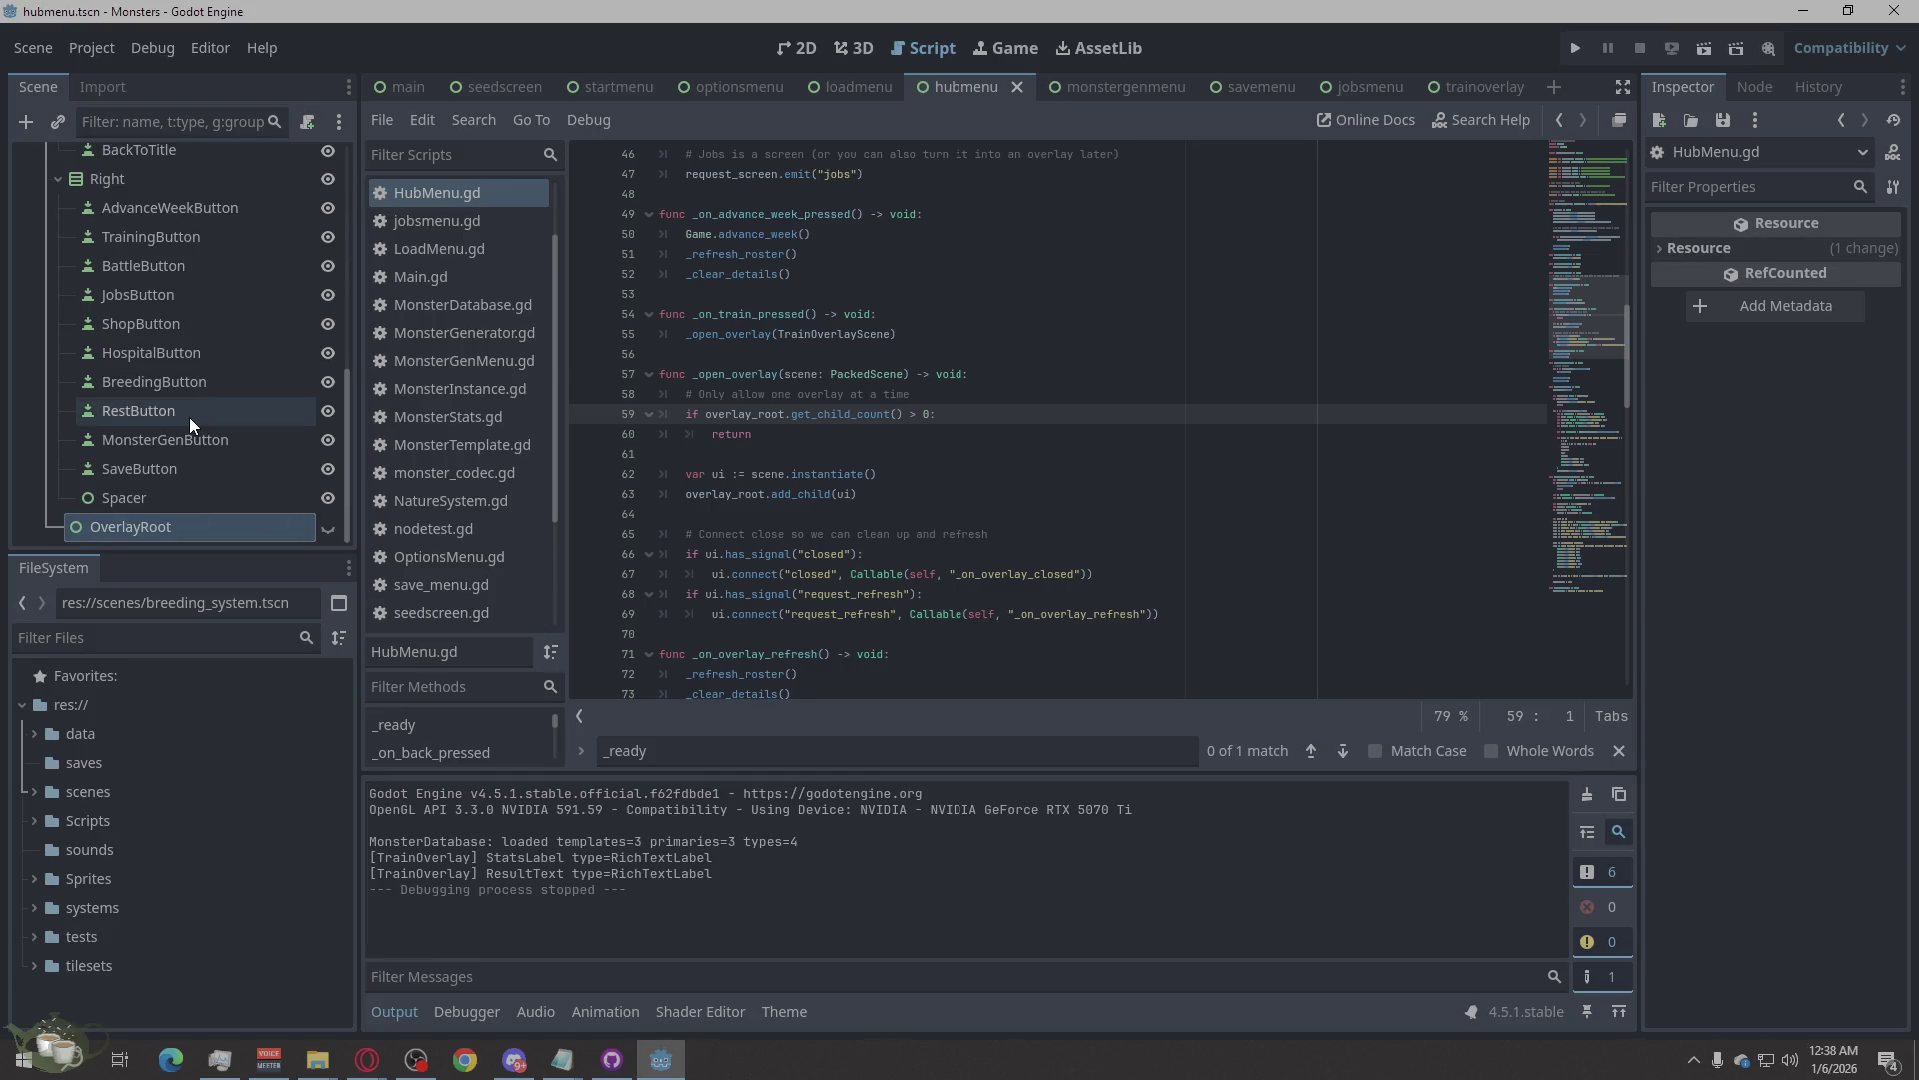
scroll(193, 406, up, 2)
scroll(213, 408, down, 6)
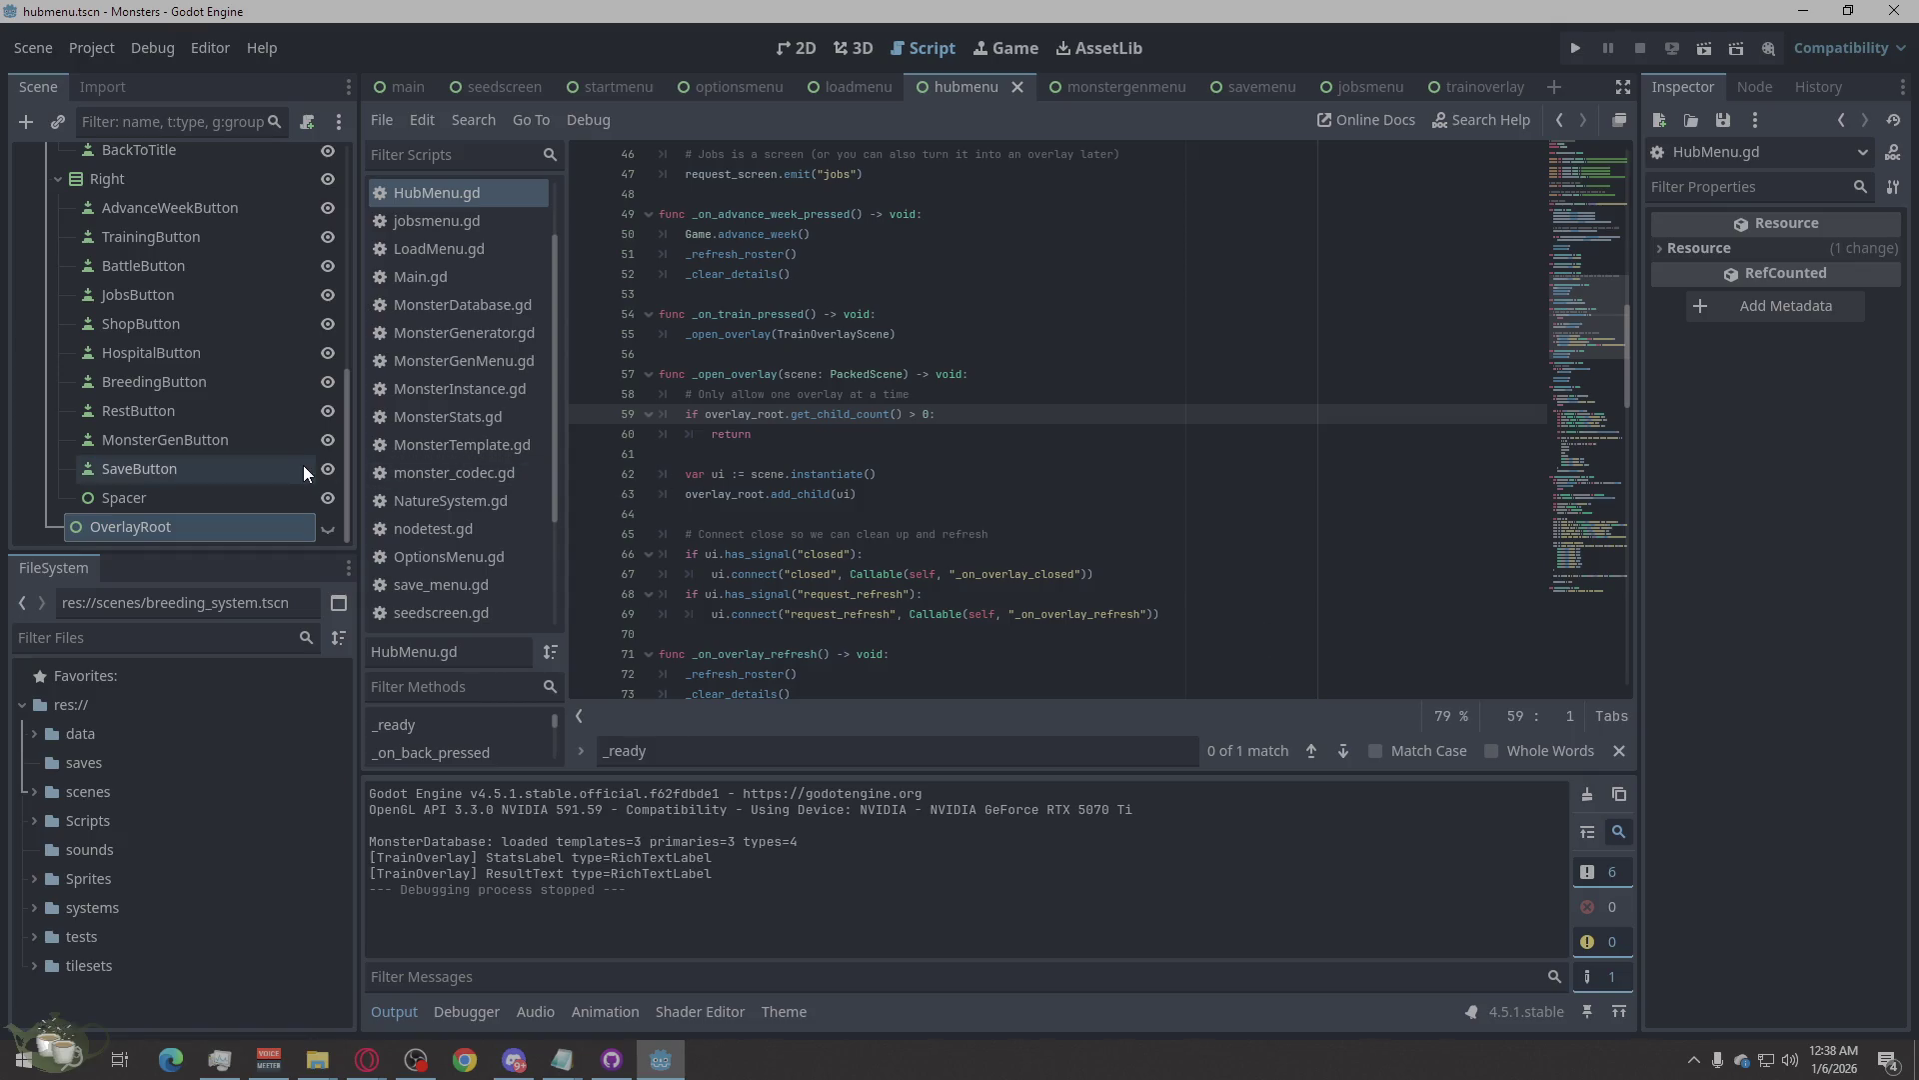
click(1580, 49)
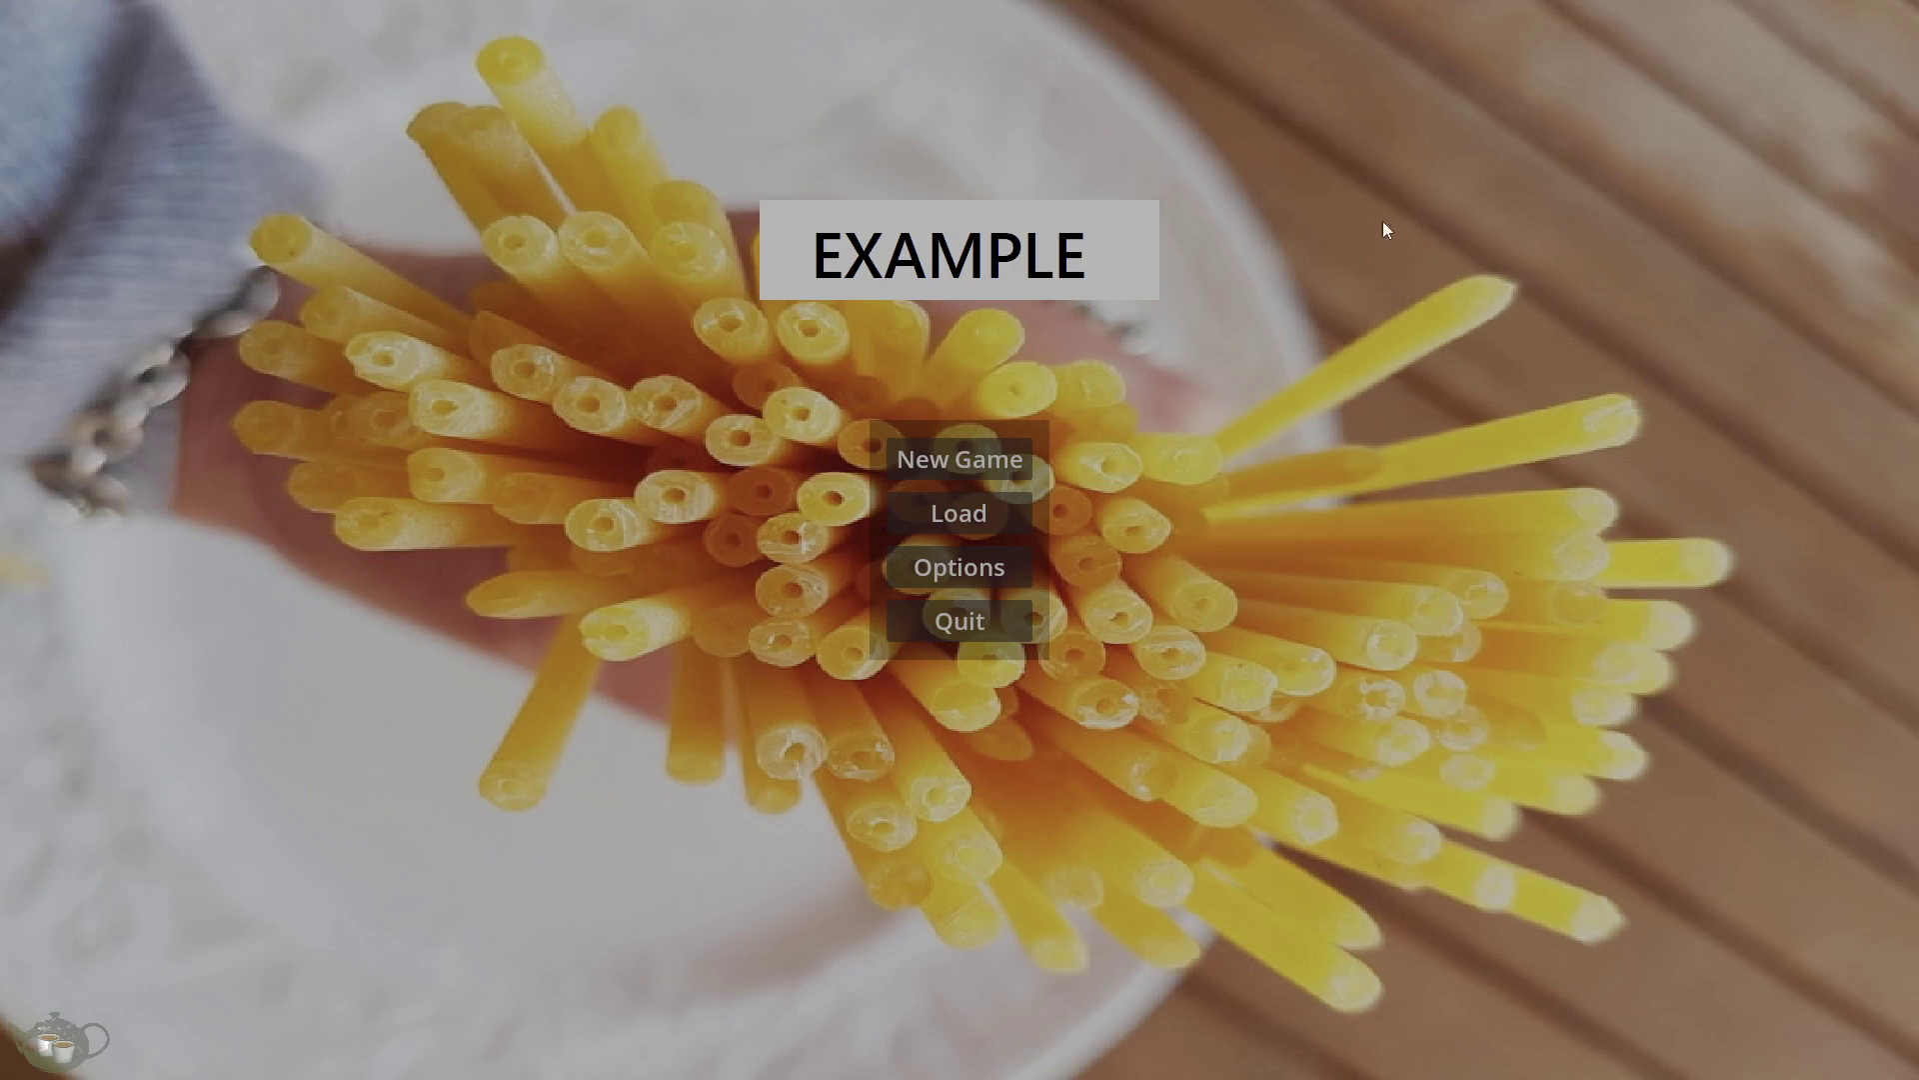
Start a new game and test Training, Advance Week, Battle and the Jobs Board, then quit.
click(907, 464)
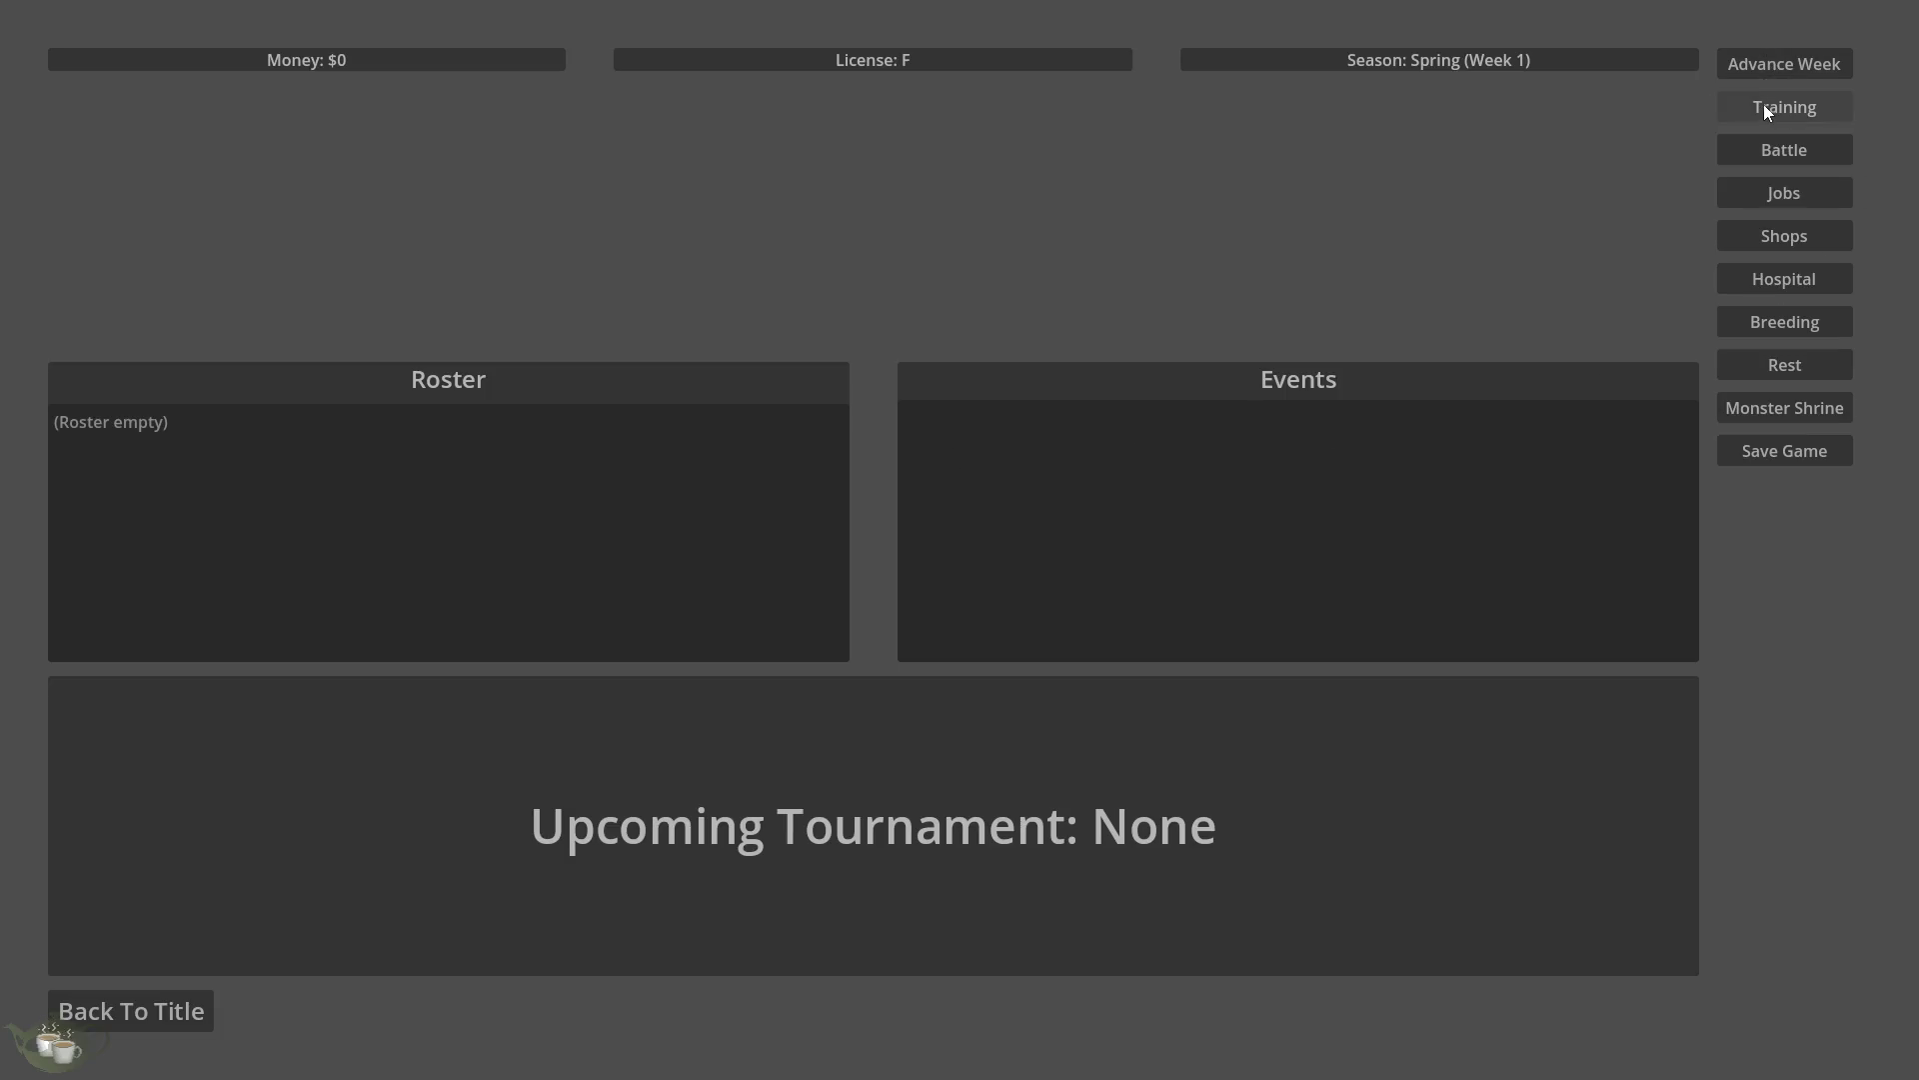
click(1765, 107)
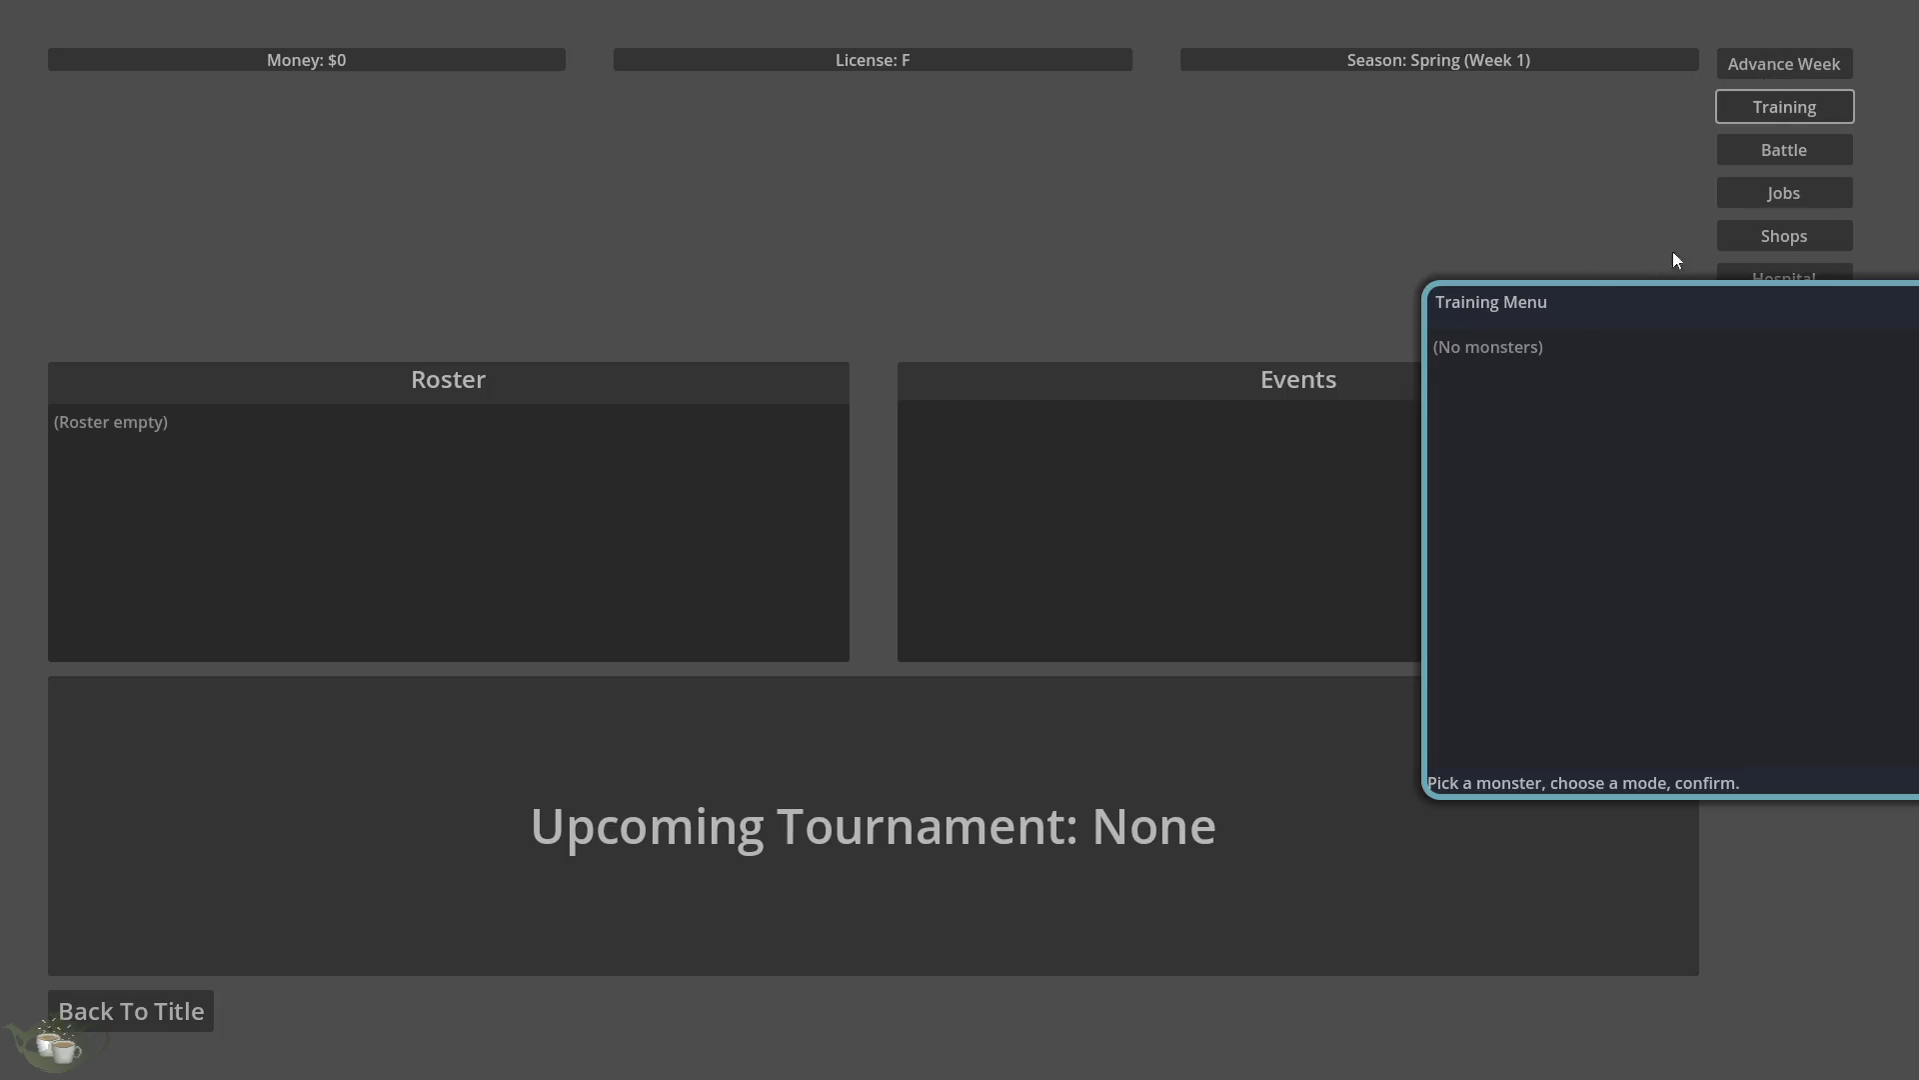
click(1511, 344)
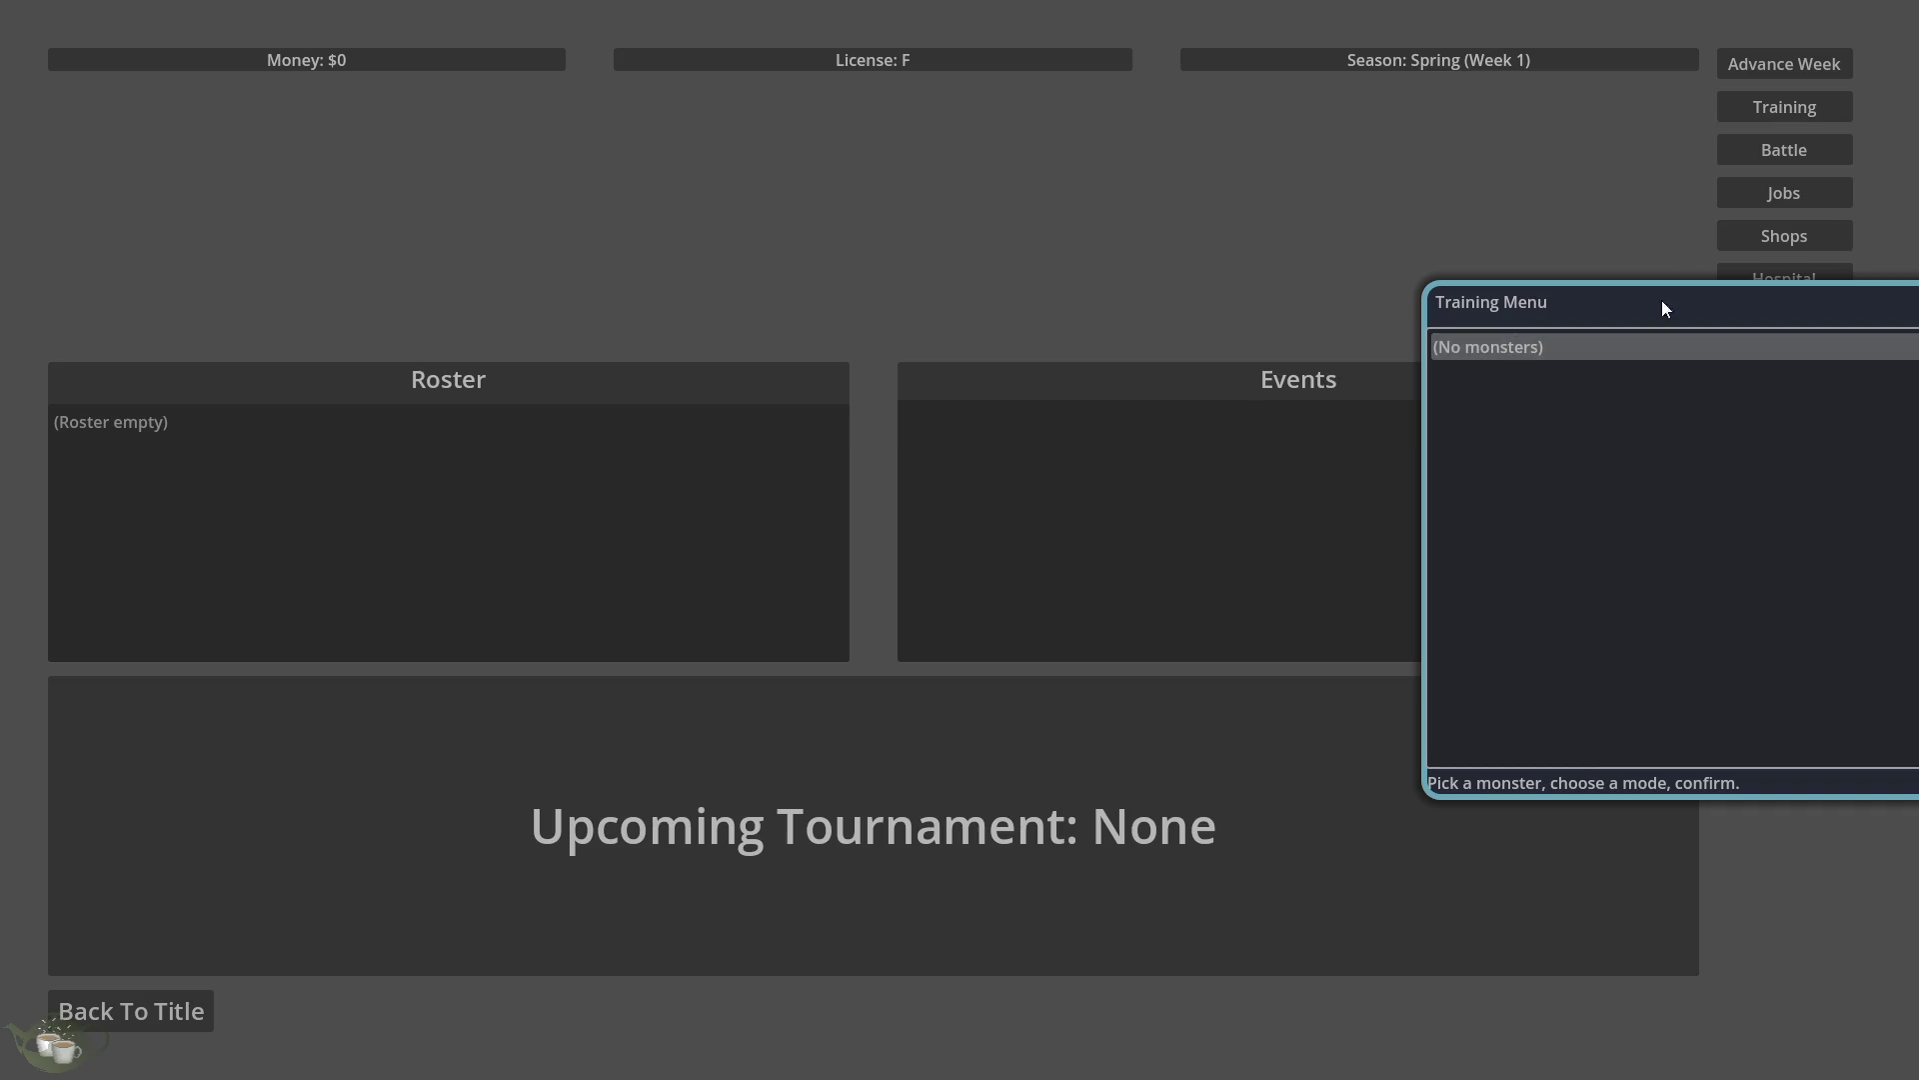
click(1777, 64)
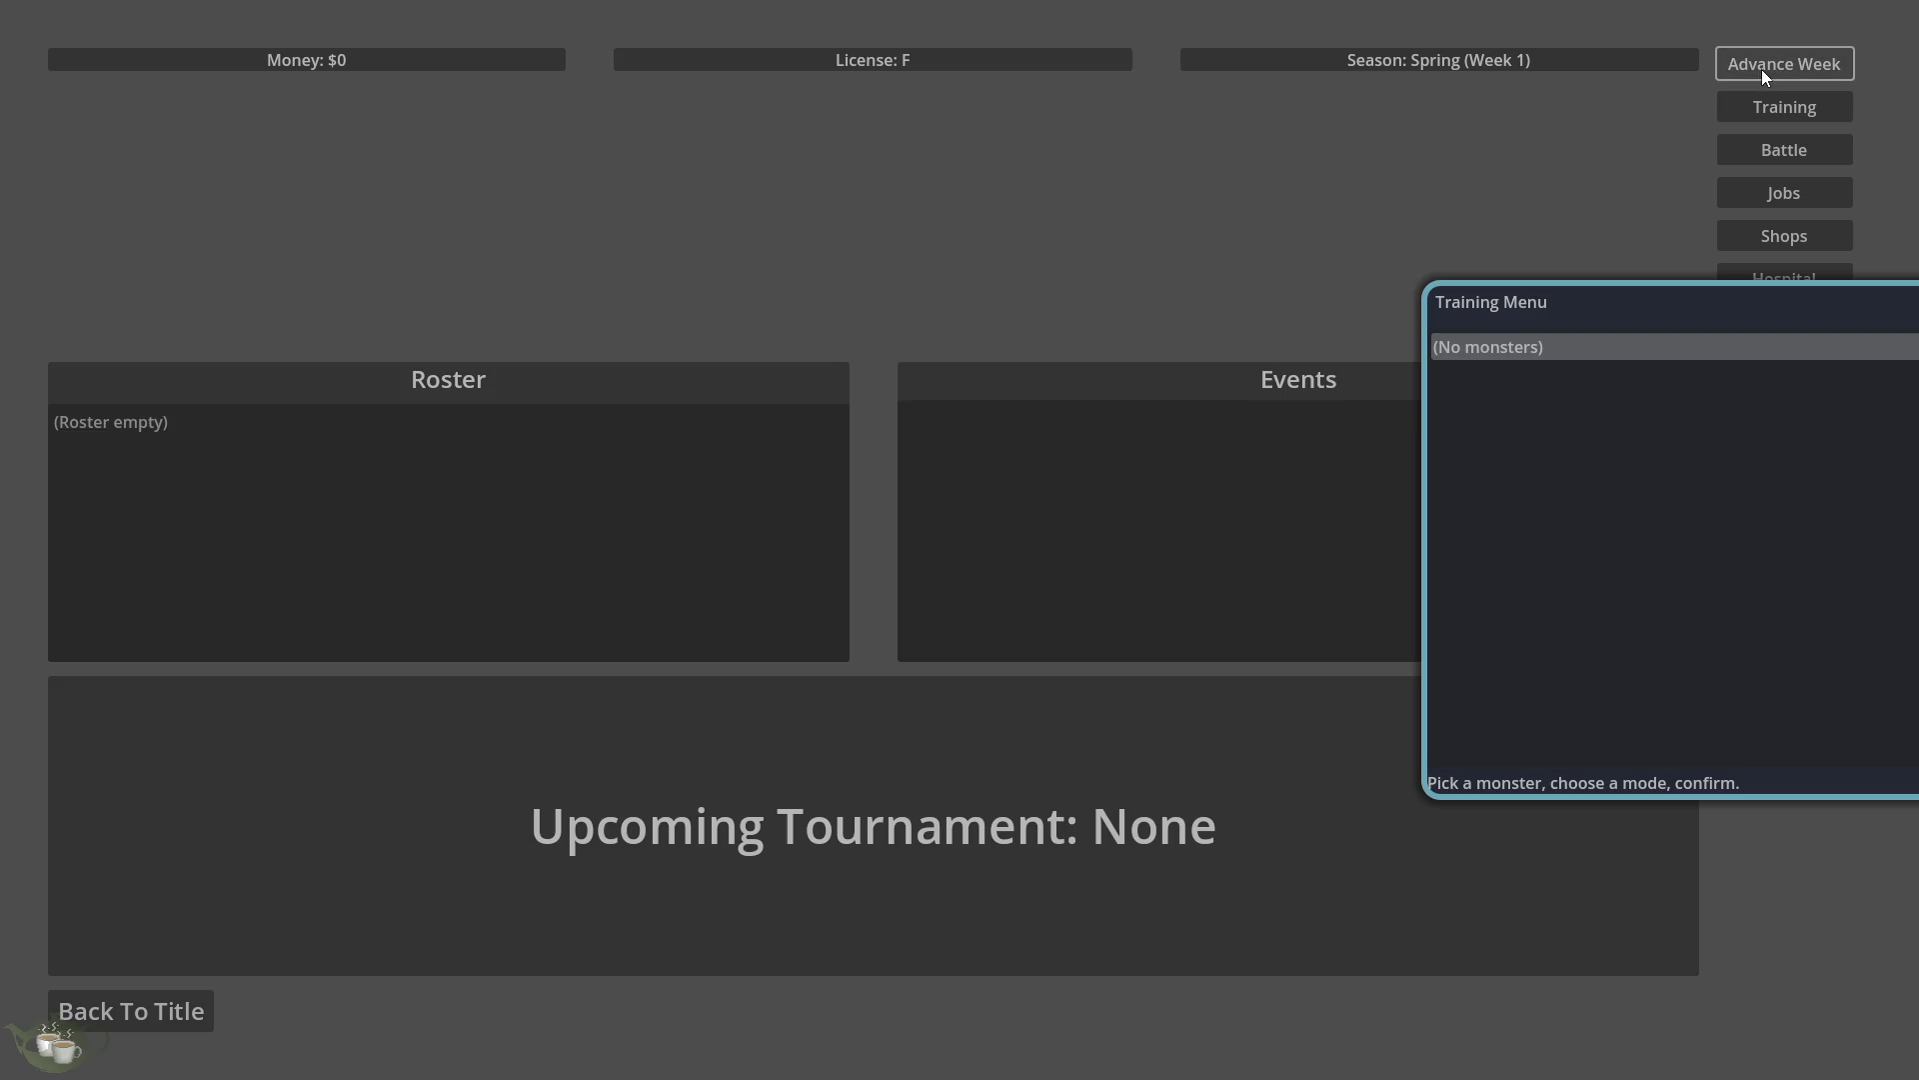
click(1761, 99)
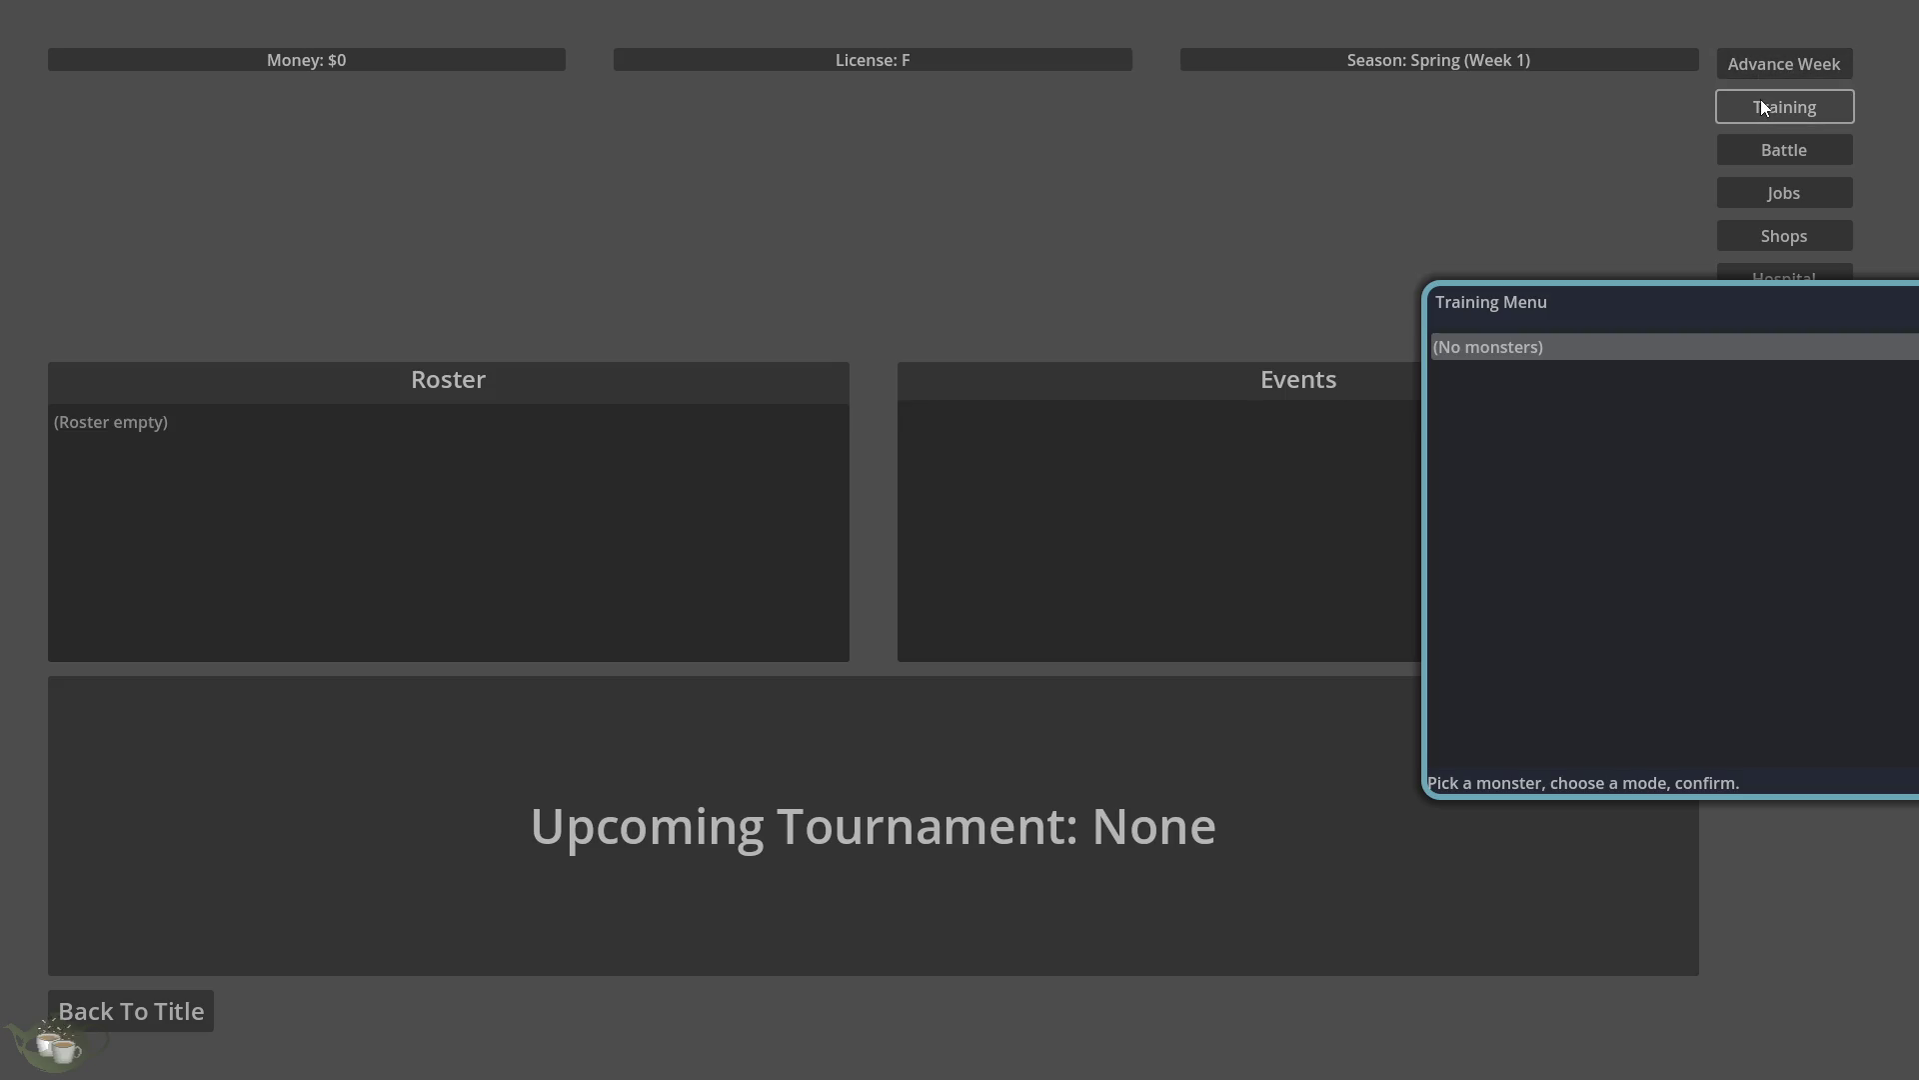
click(1765, 152)
click(1776, 194)
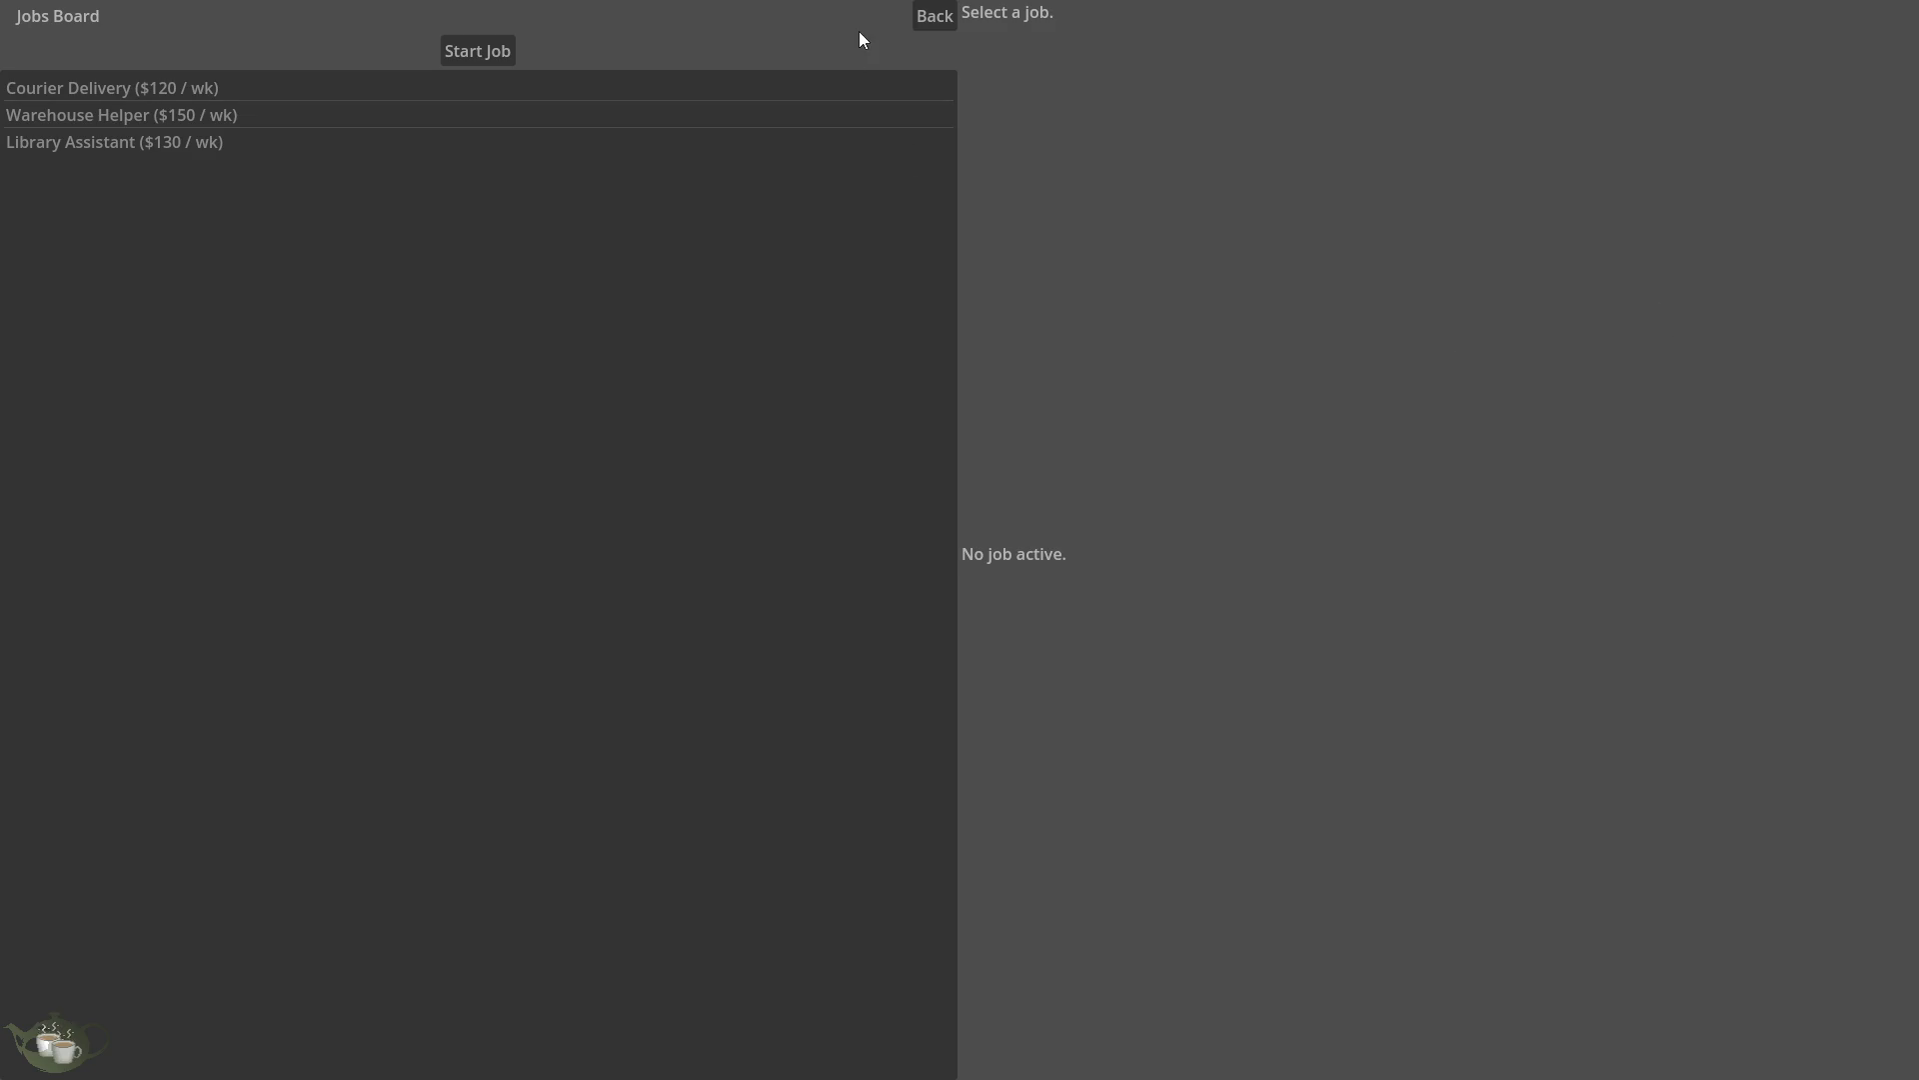
click(917, 23)
click(172, 1015)
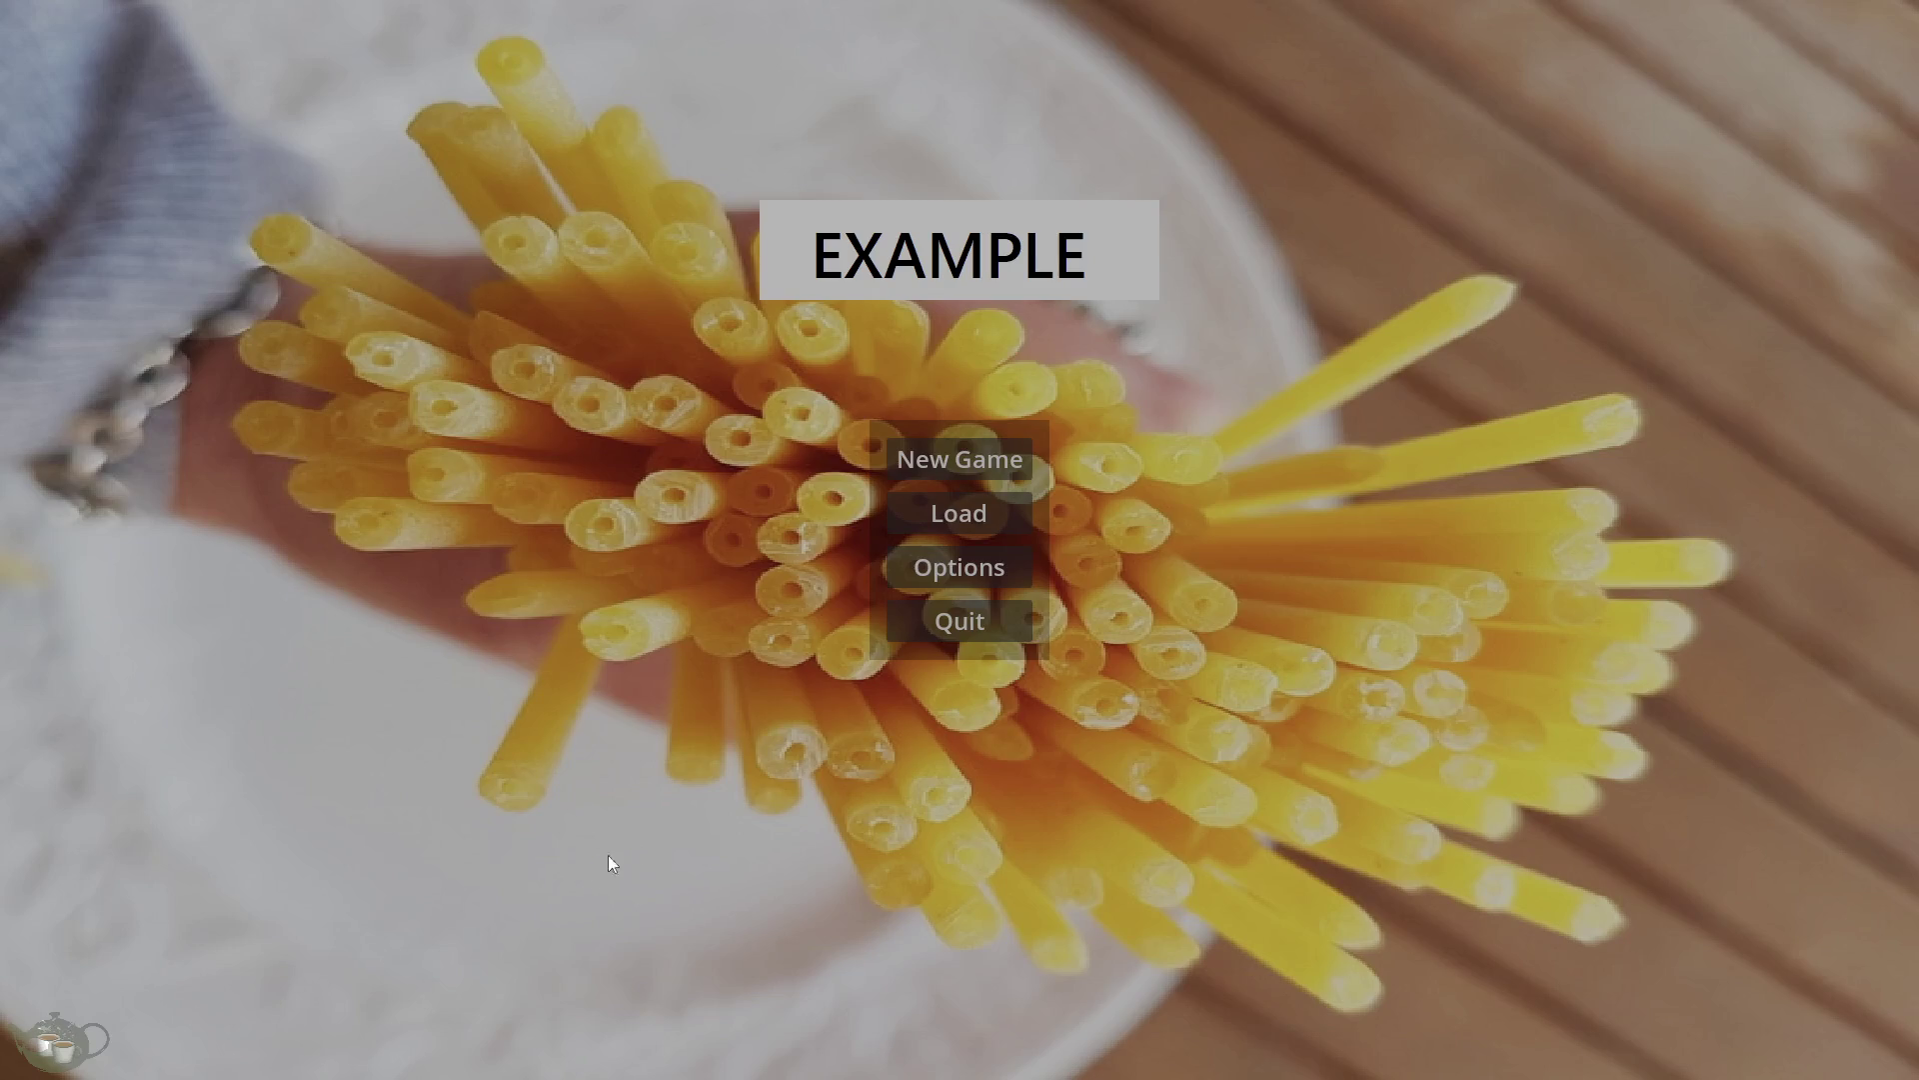
click(939, 628)
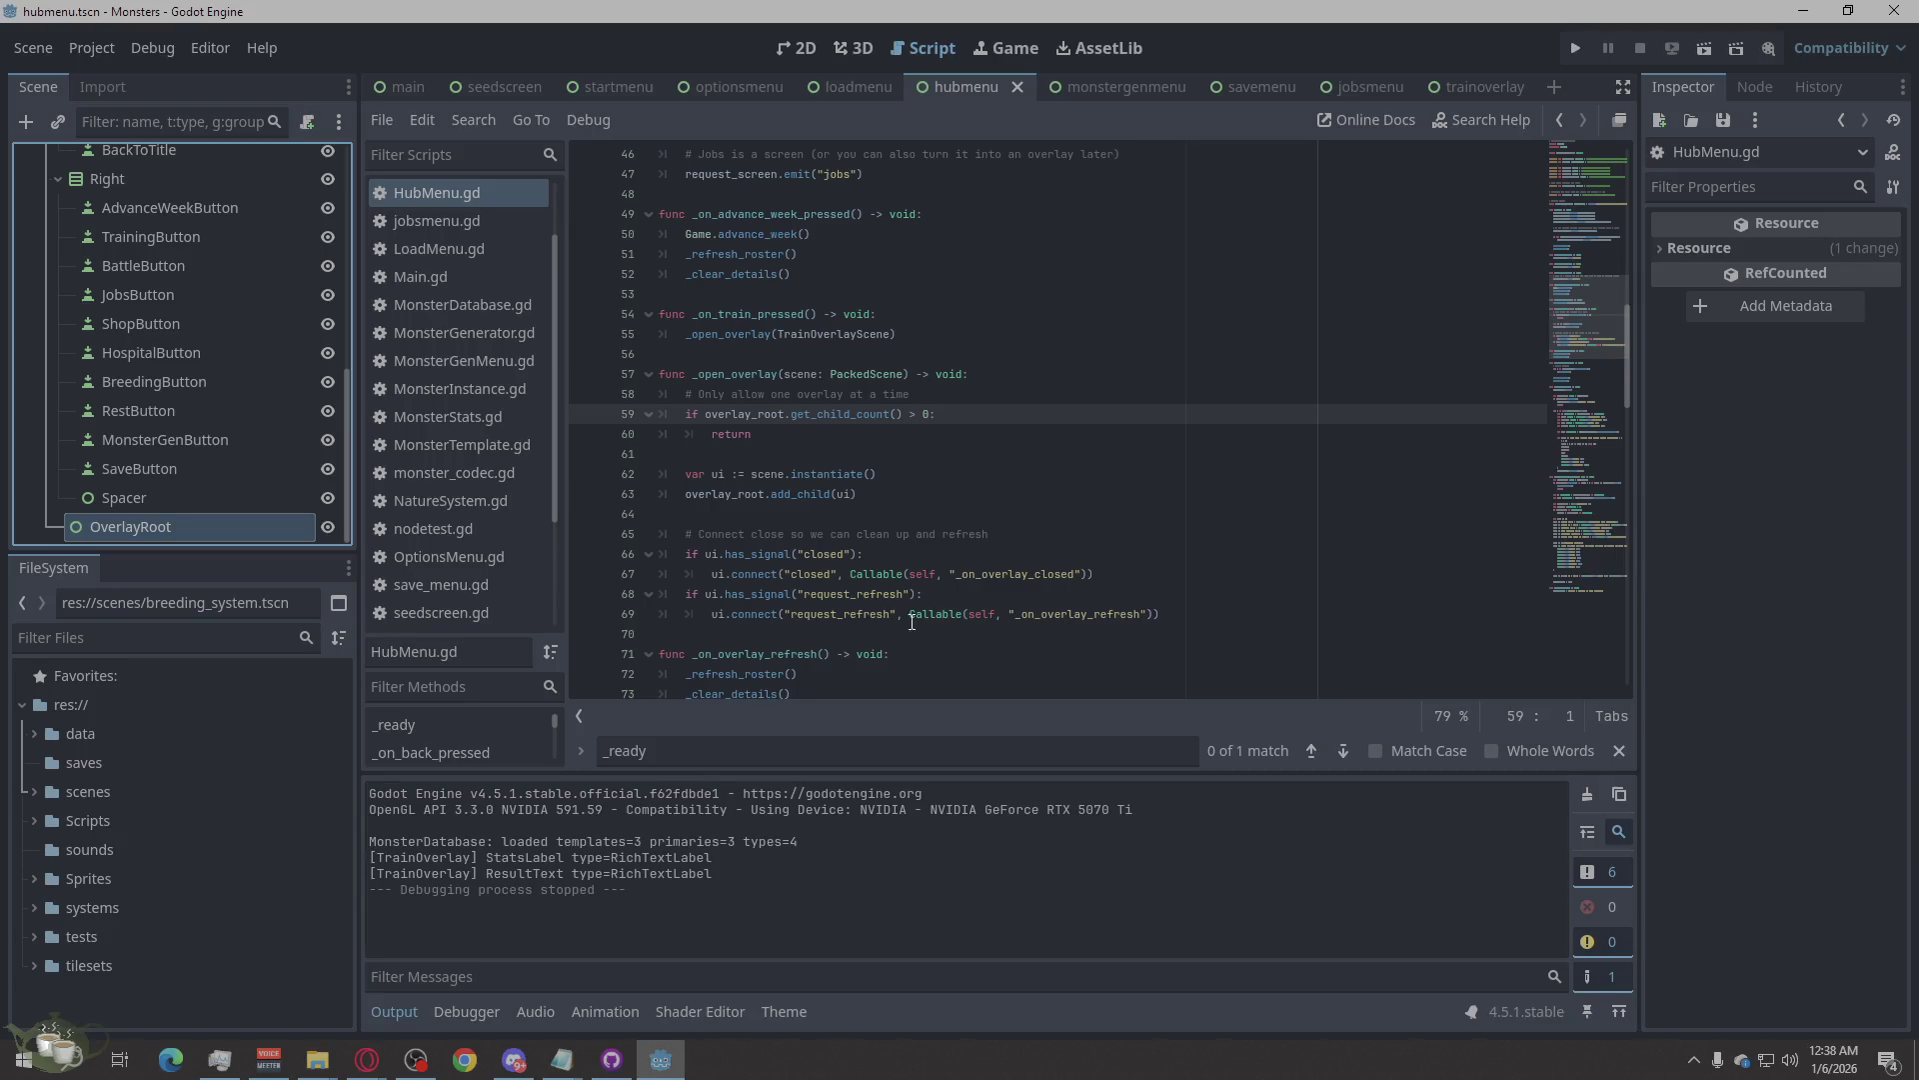
click(1583, 48)
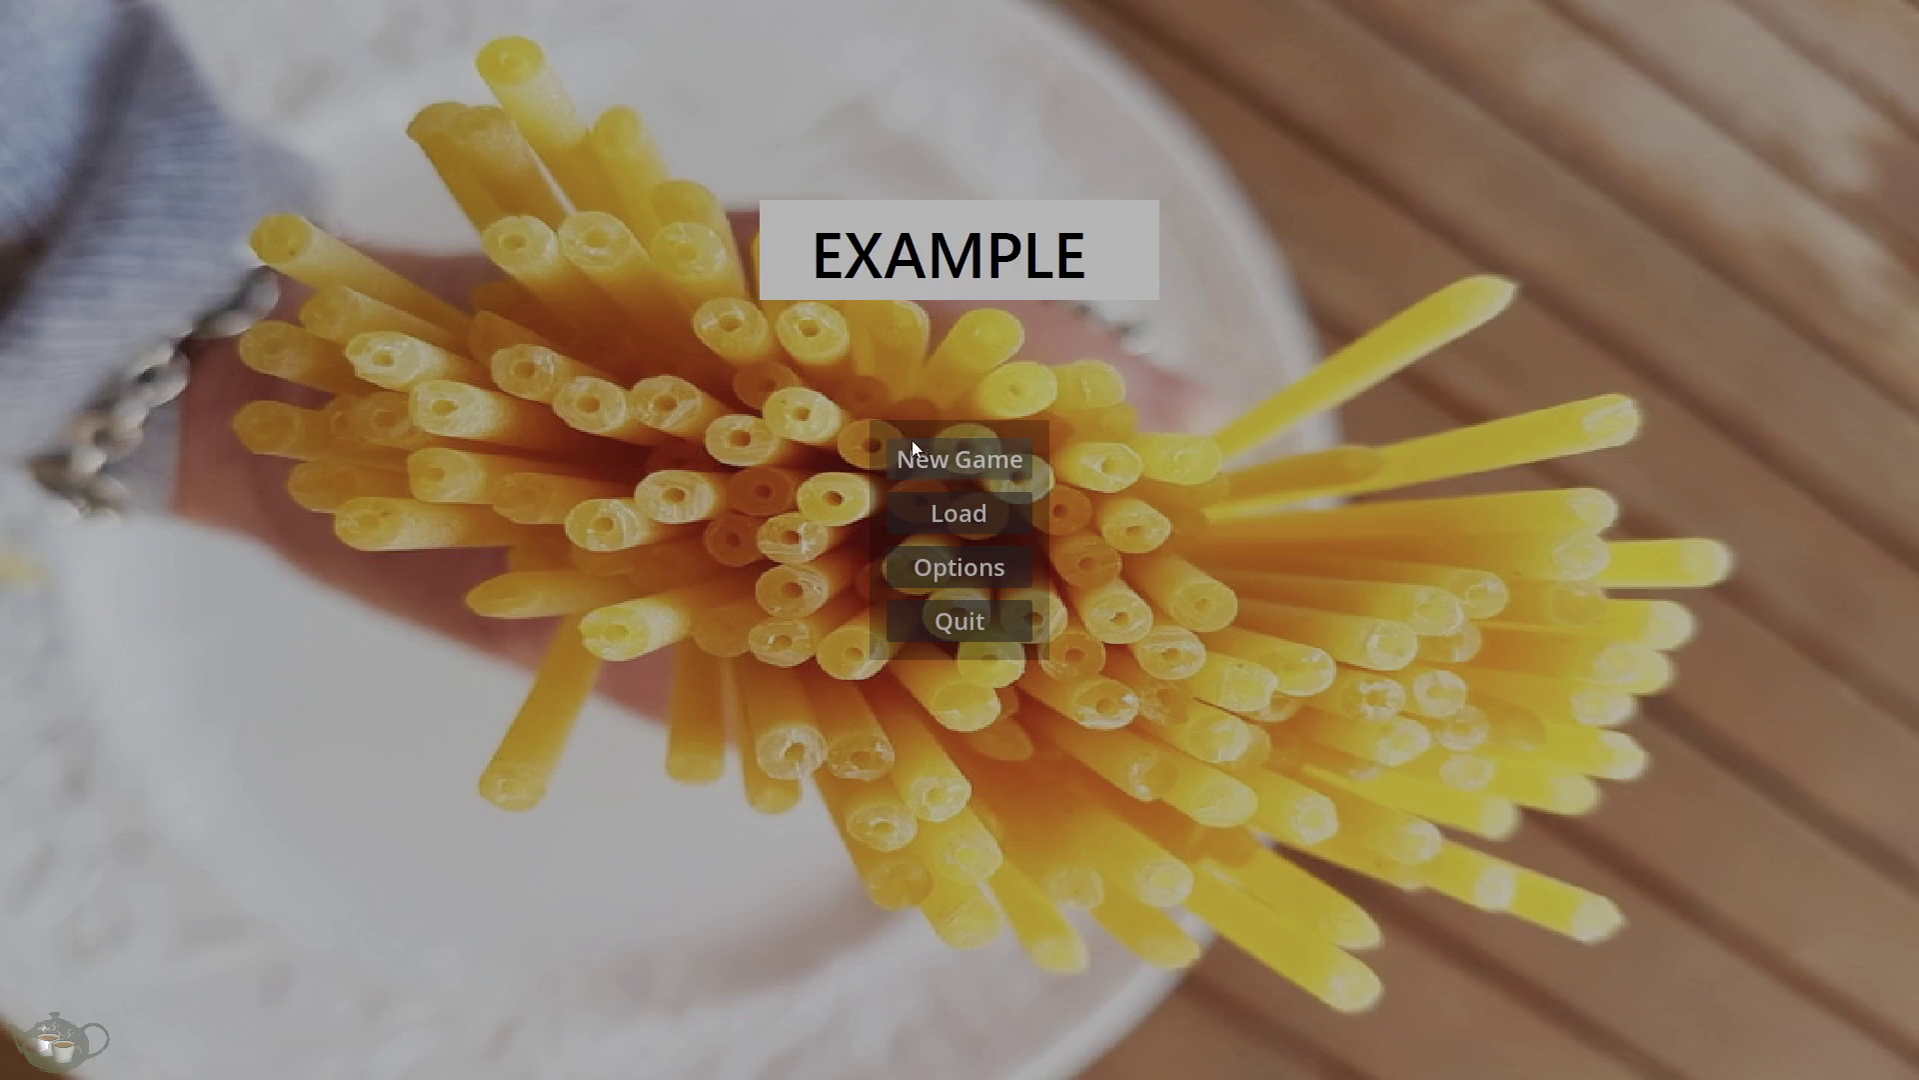
click(904, 455)
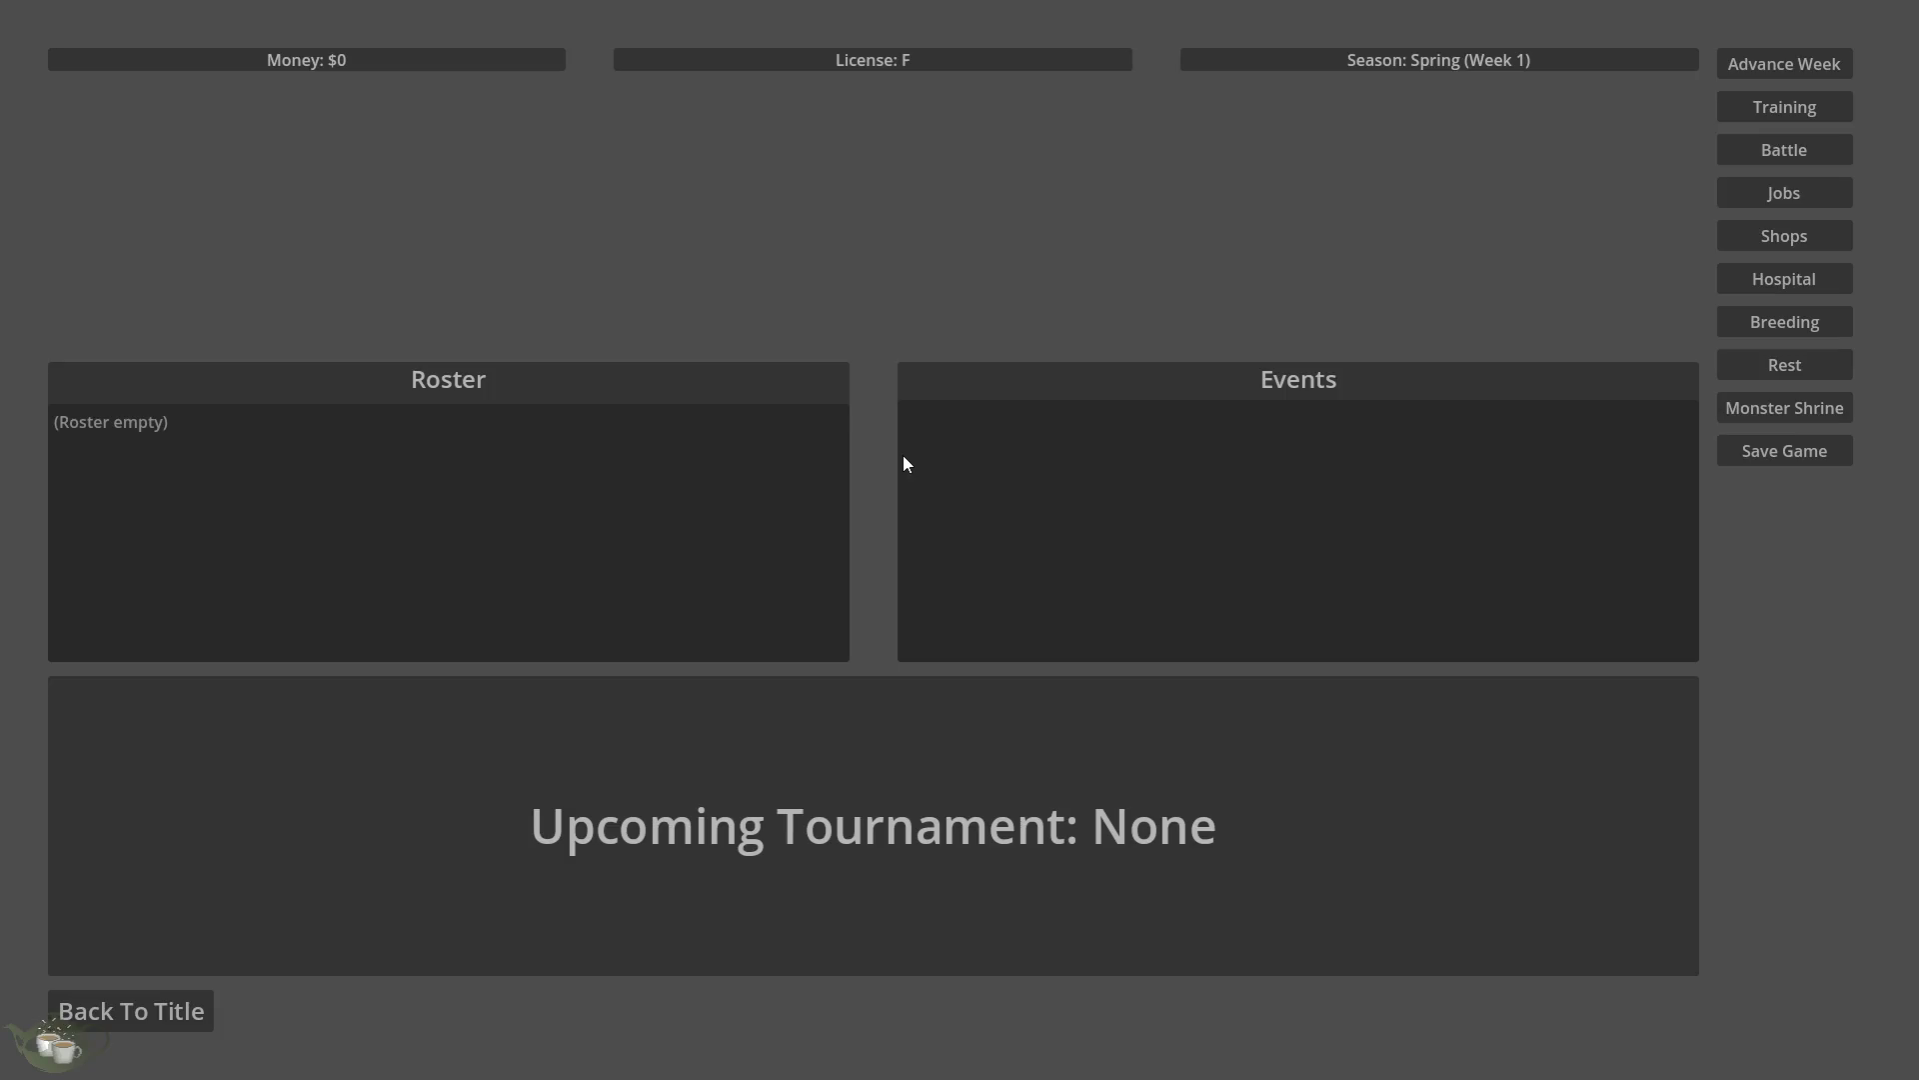
click(180, 1013)
click(987, 611)
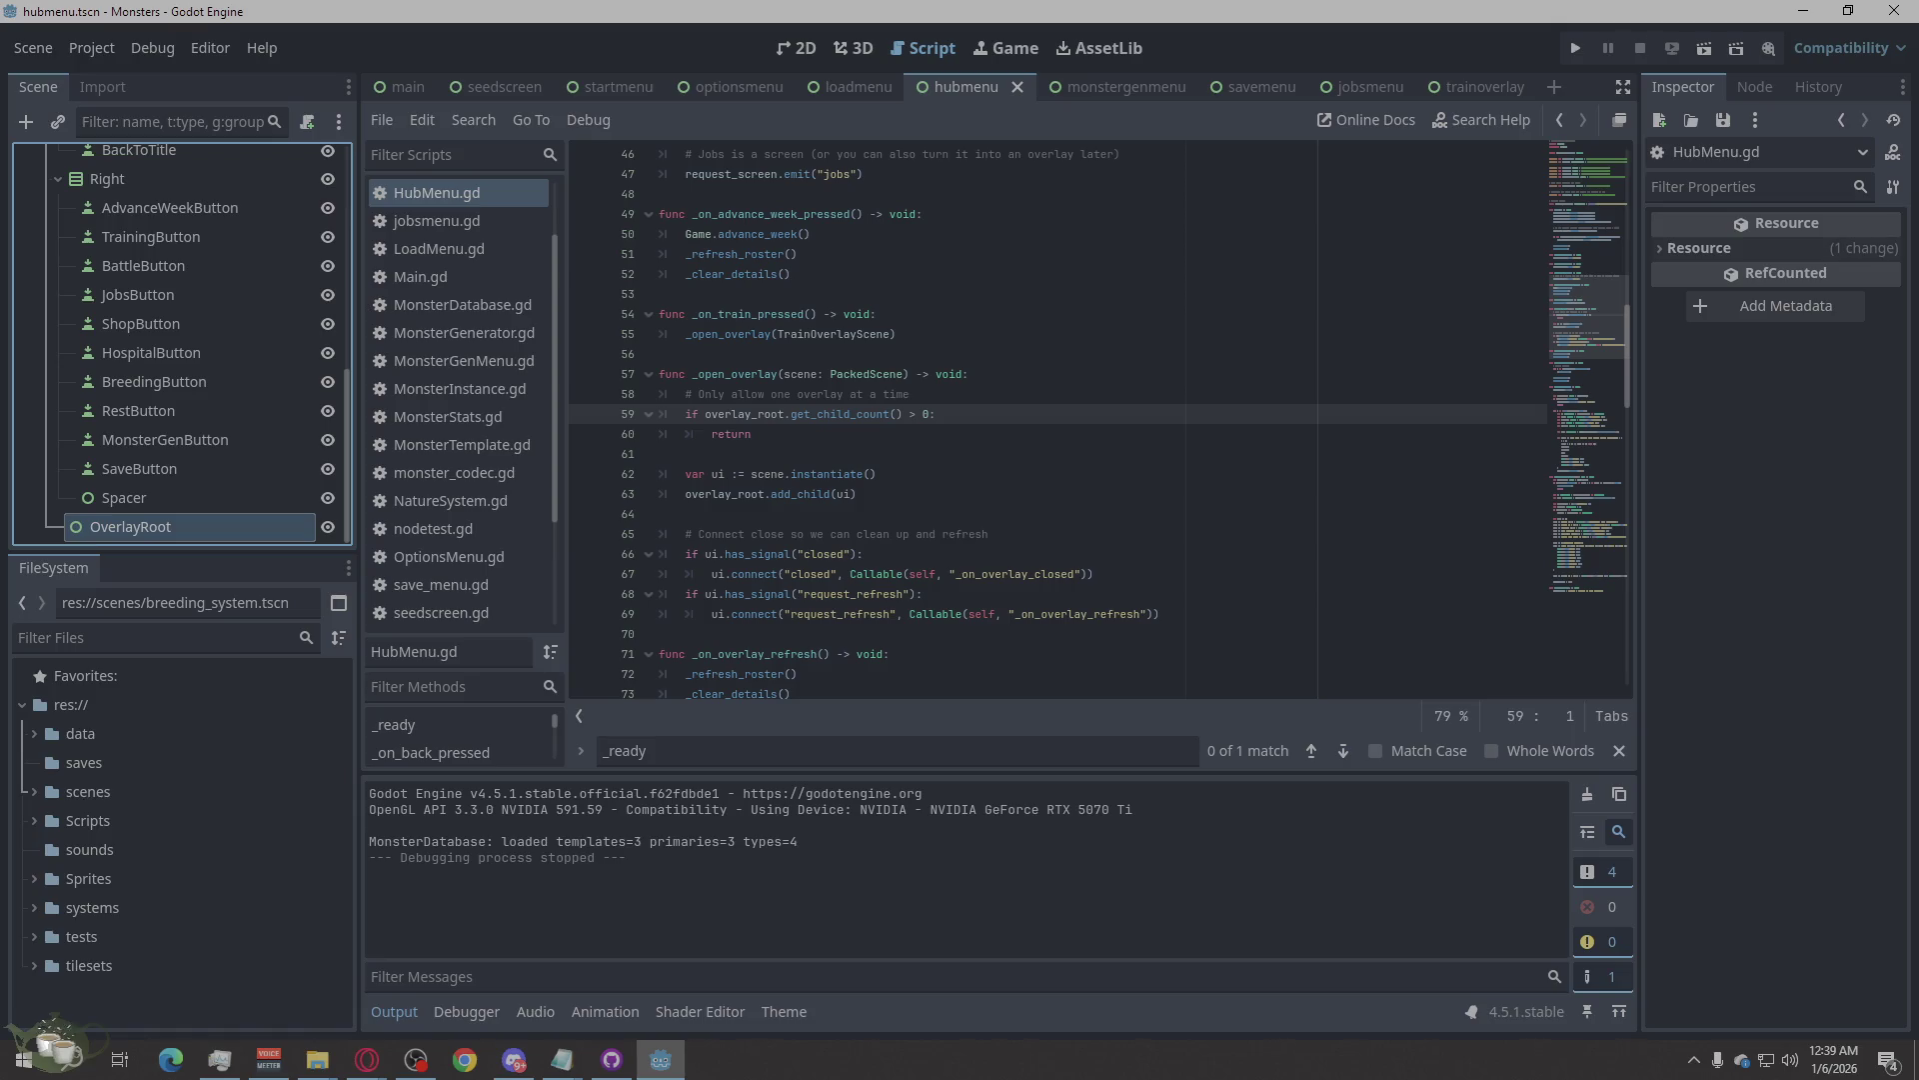
key(alt+Tab)
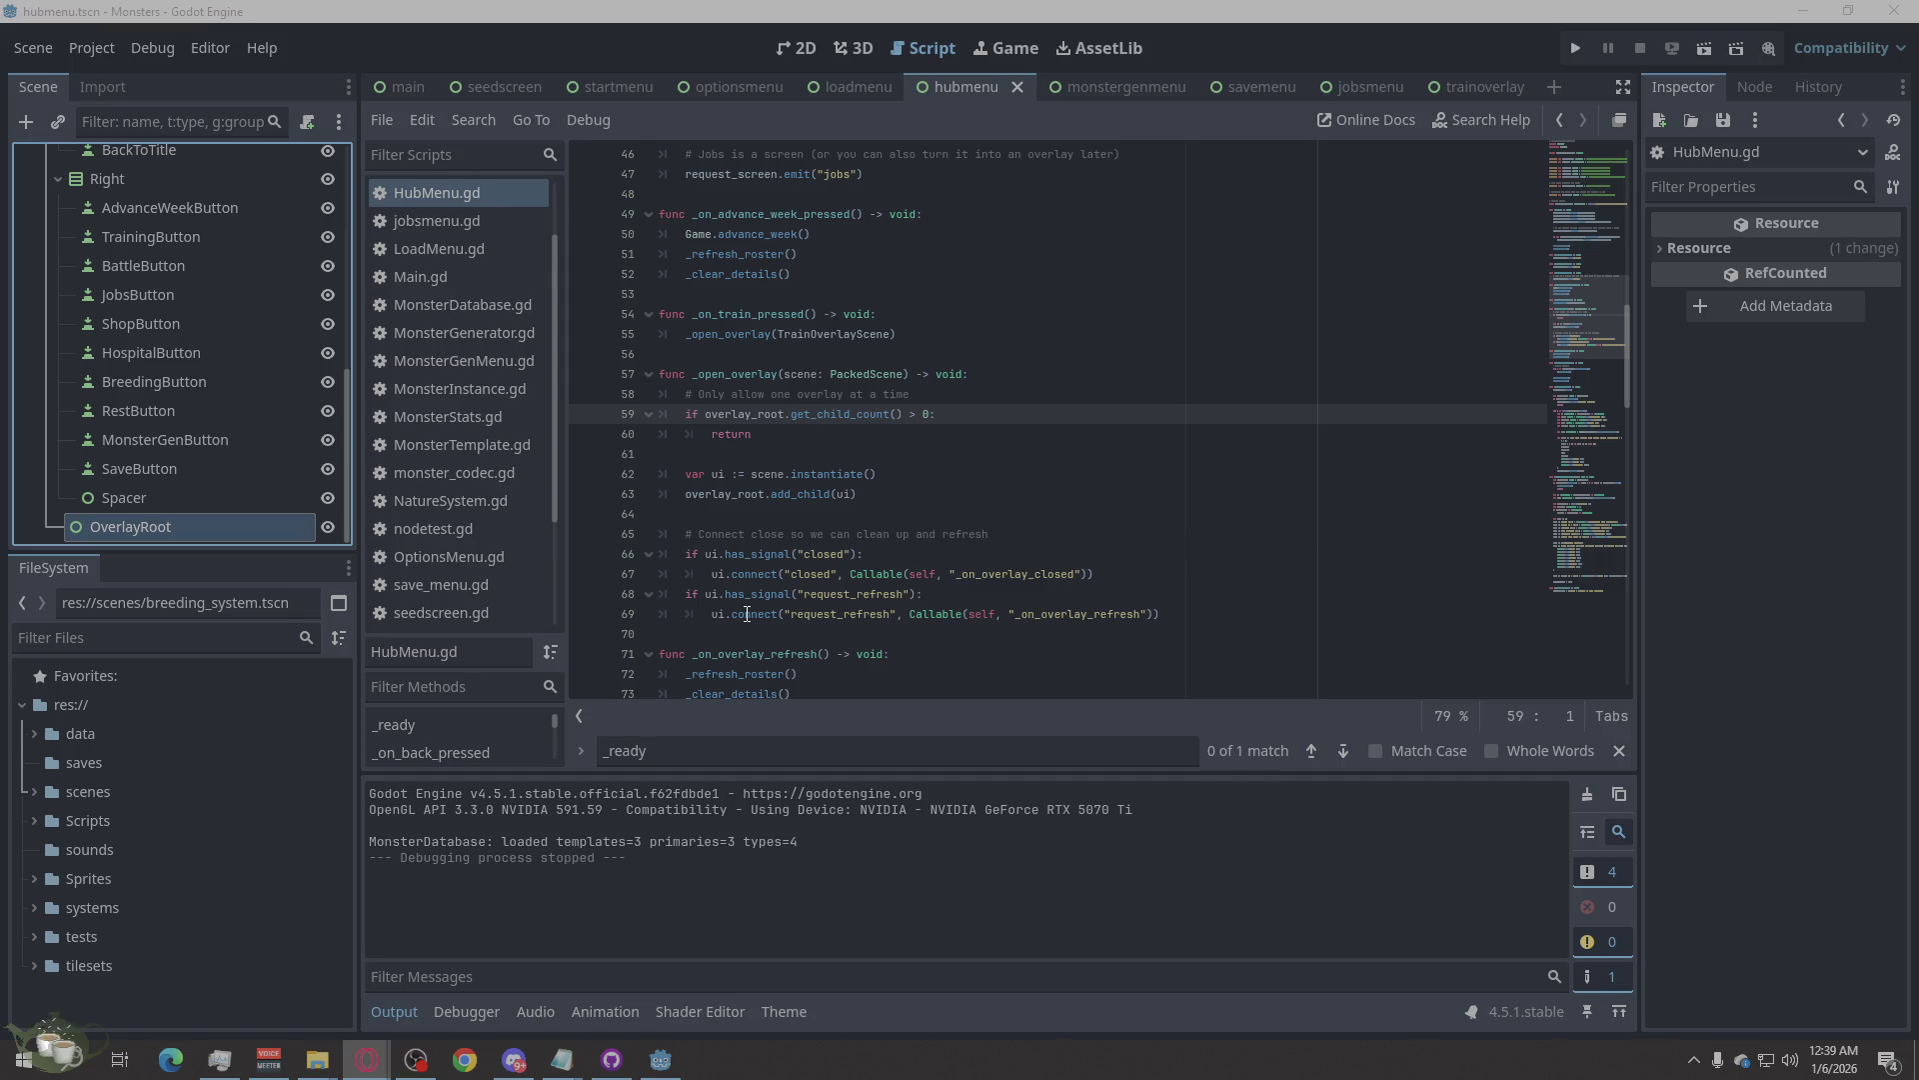
mouse_move(747, 610)
click(806, 48)
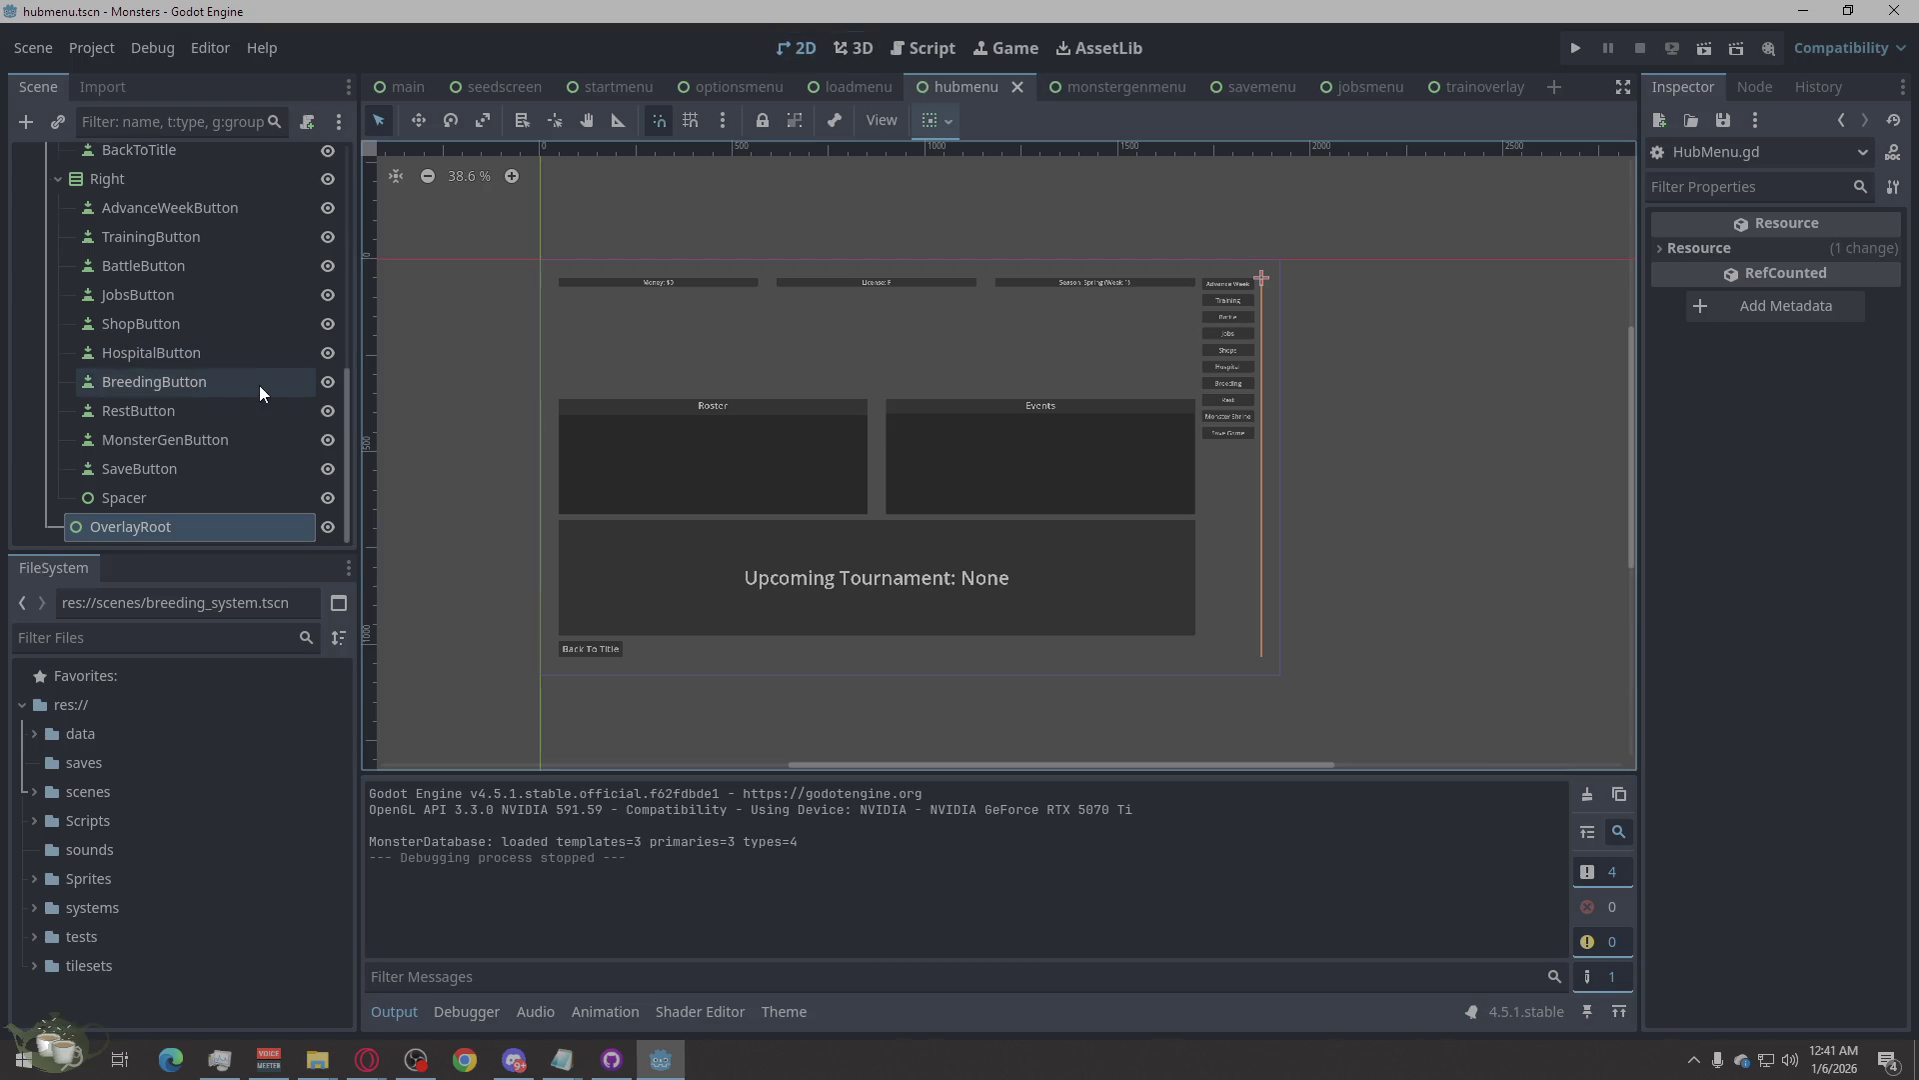
scroll(260, 385, up, 5)
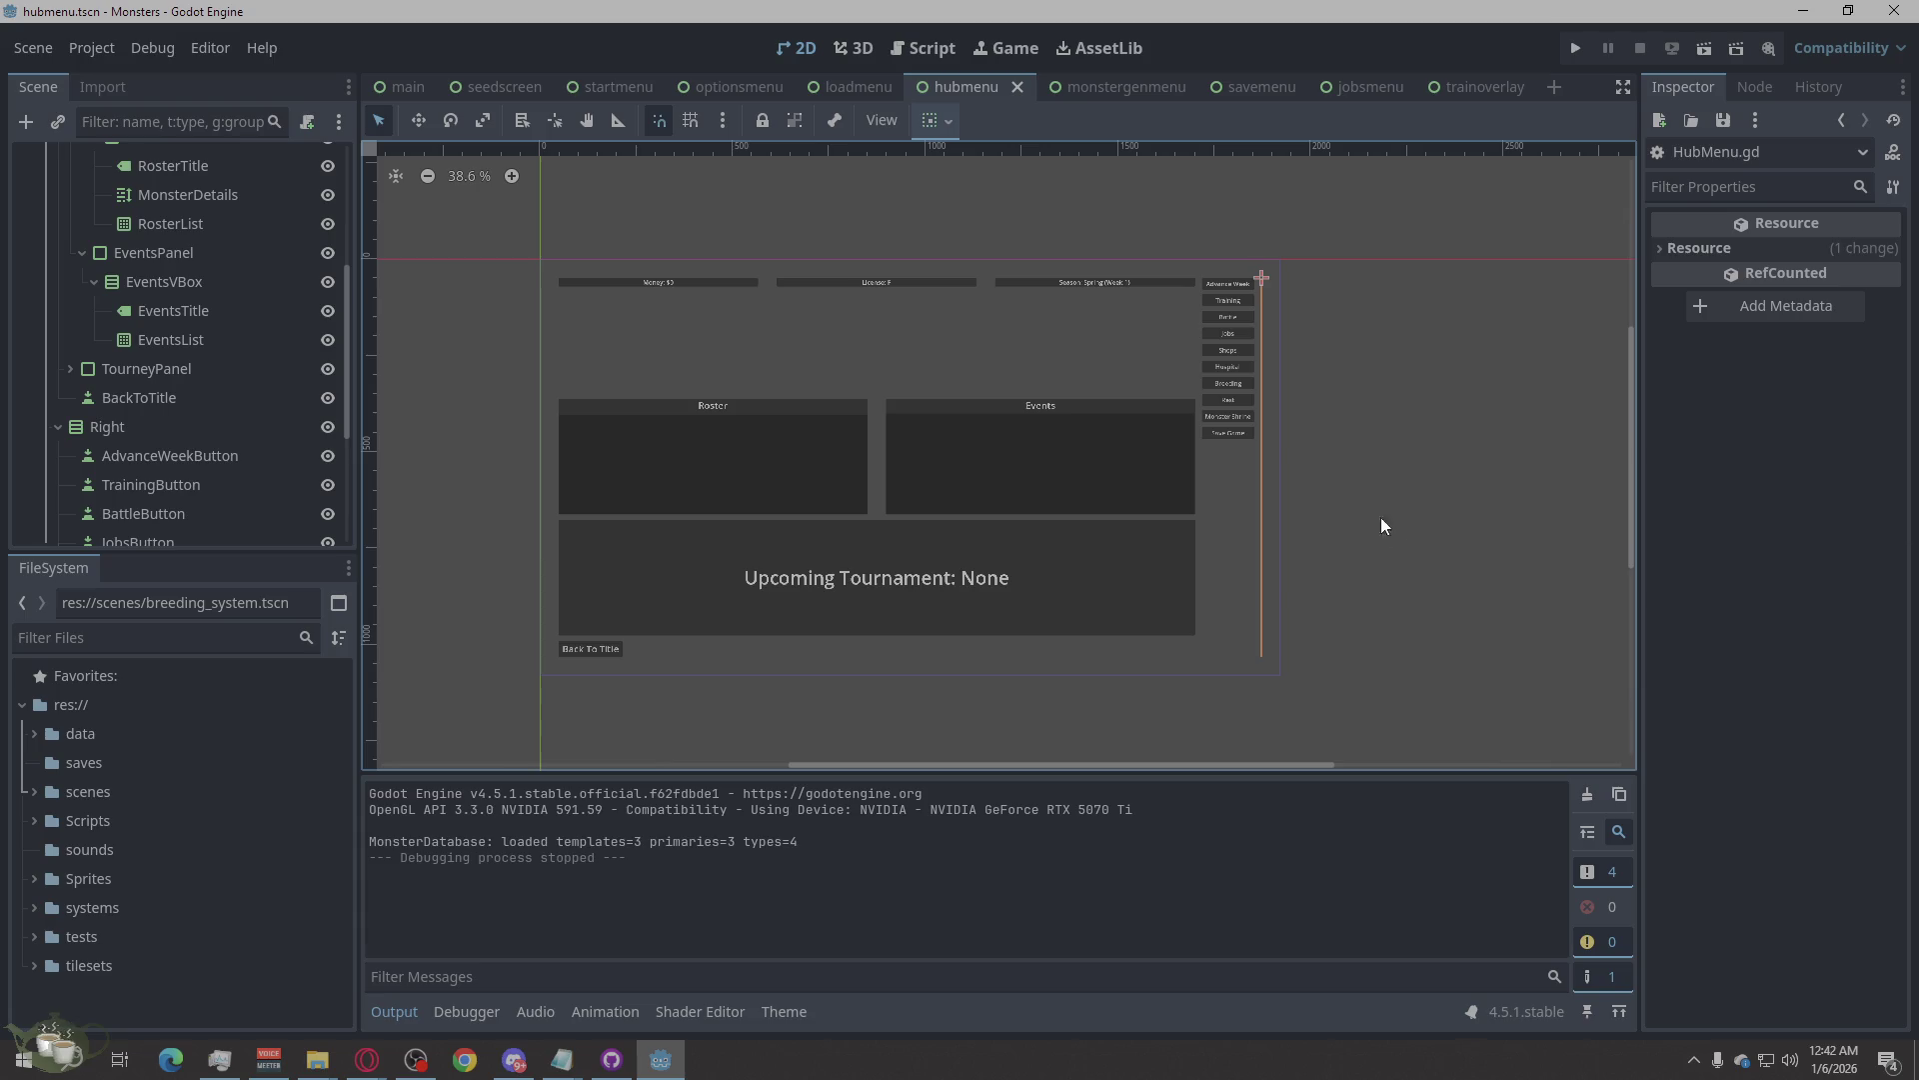
scroll(121, 410, down, 5)
click(130, 527)
right_click(146, 526)
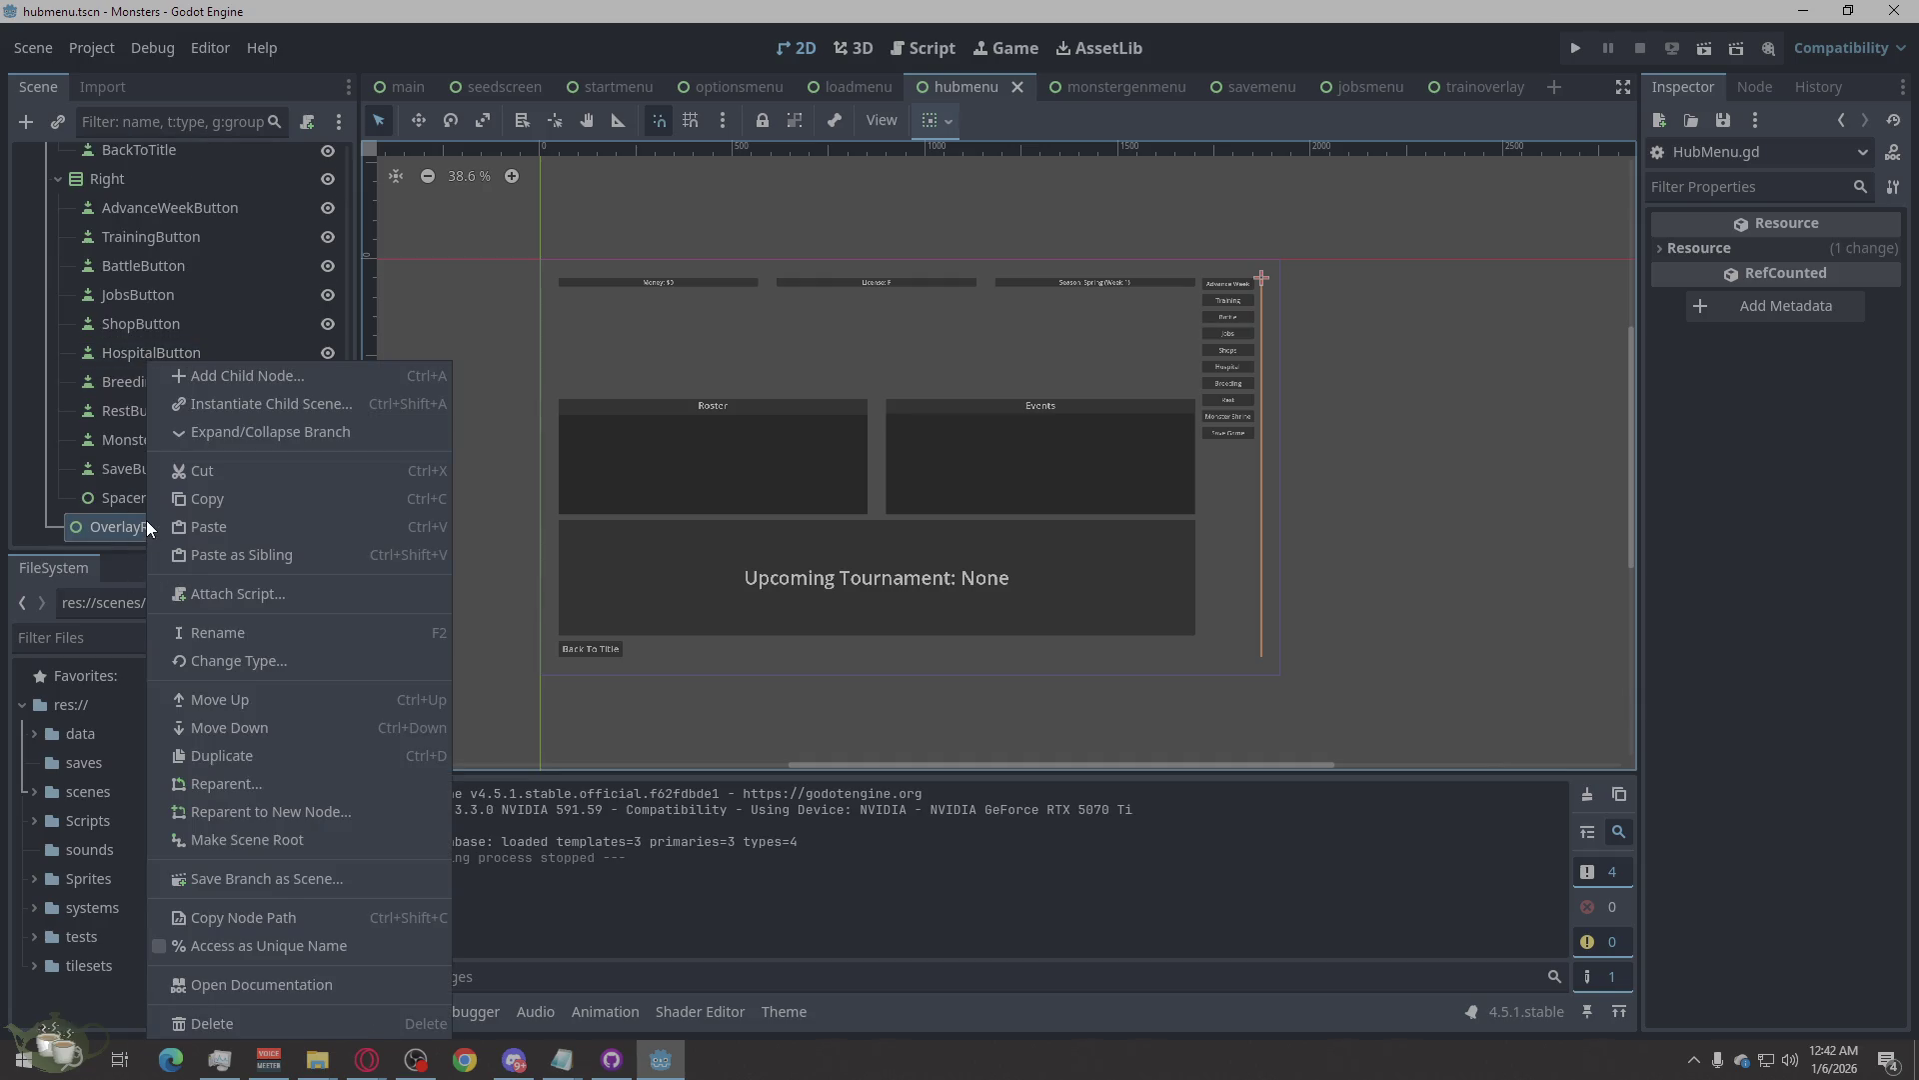
click(14, 533)
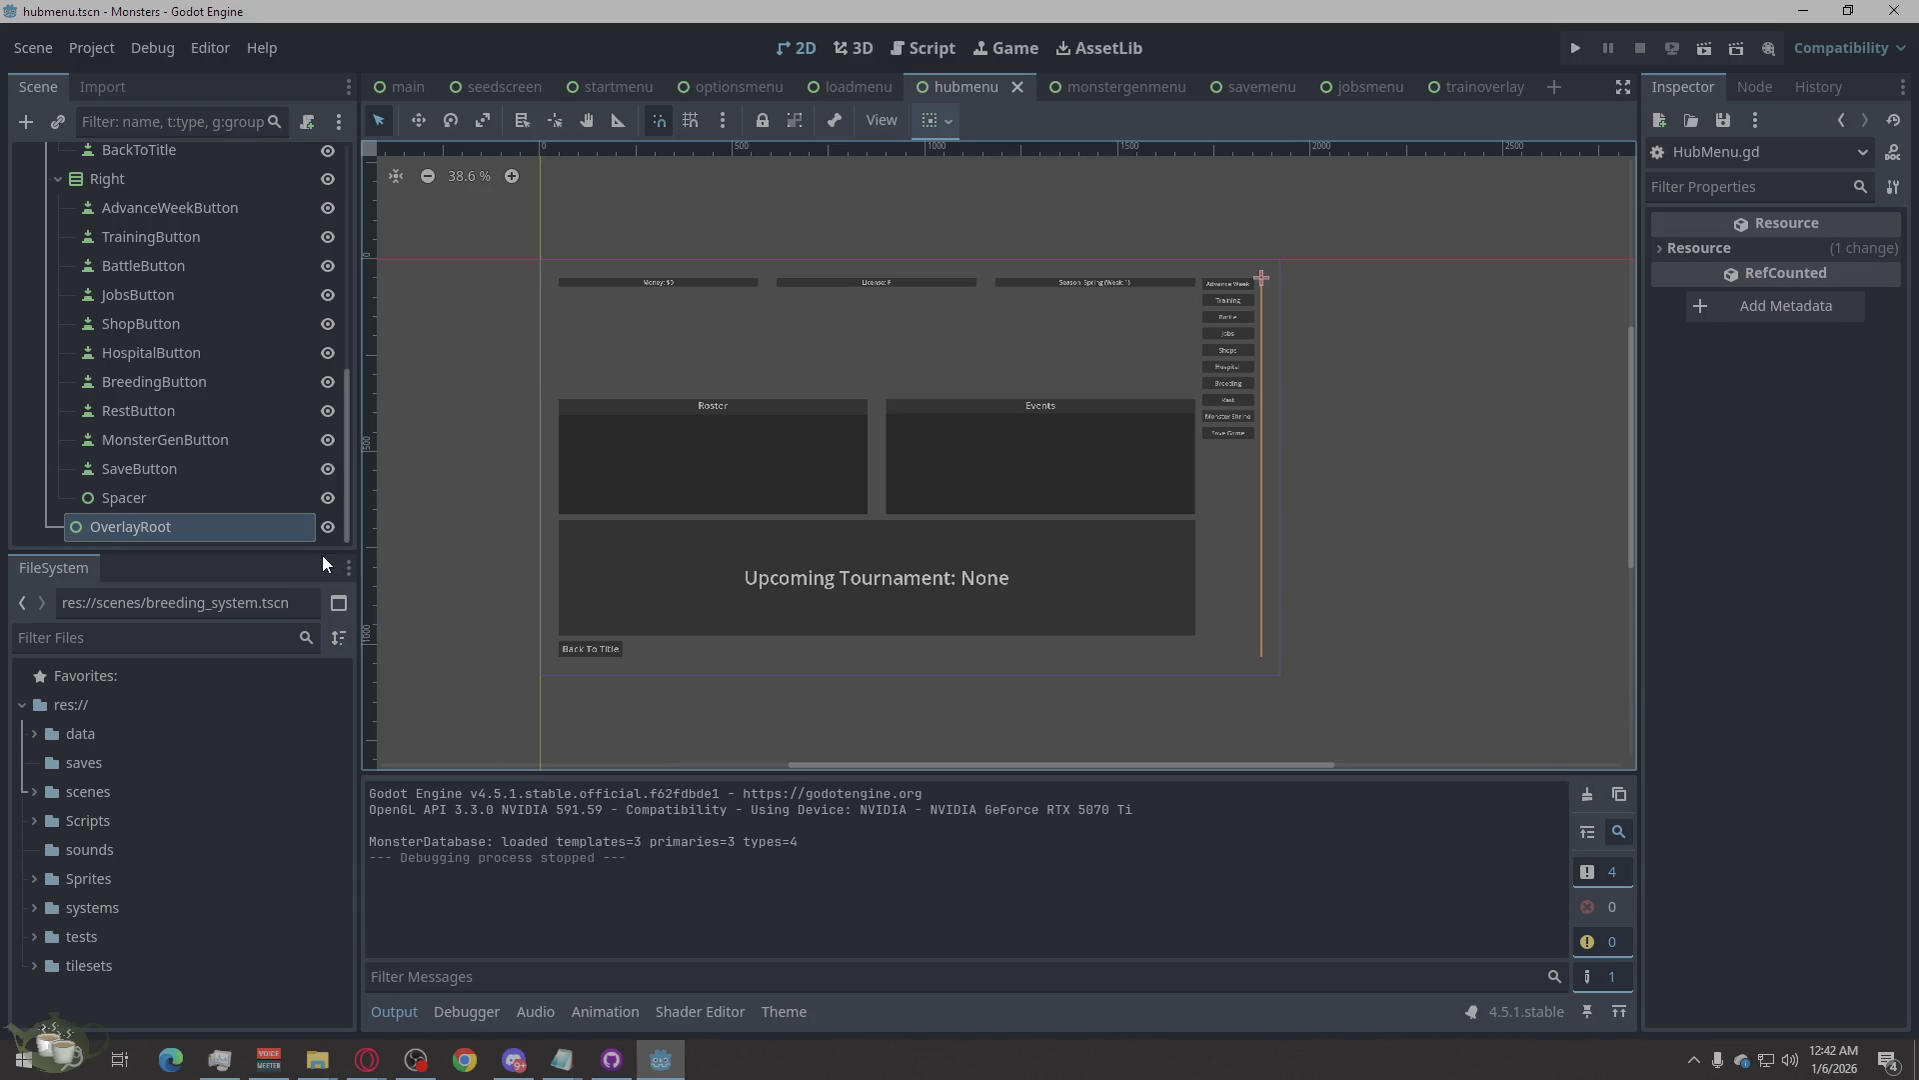
click(1399, 436)
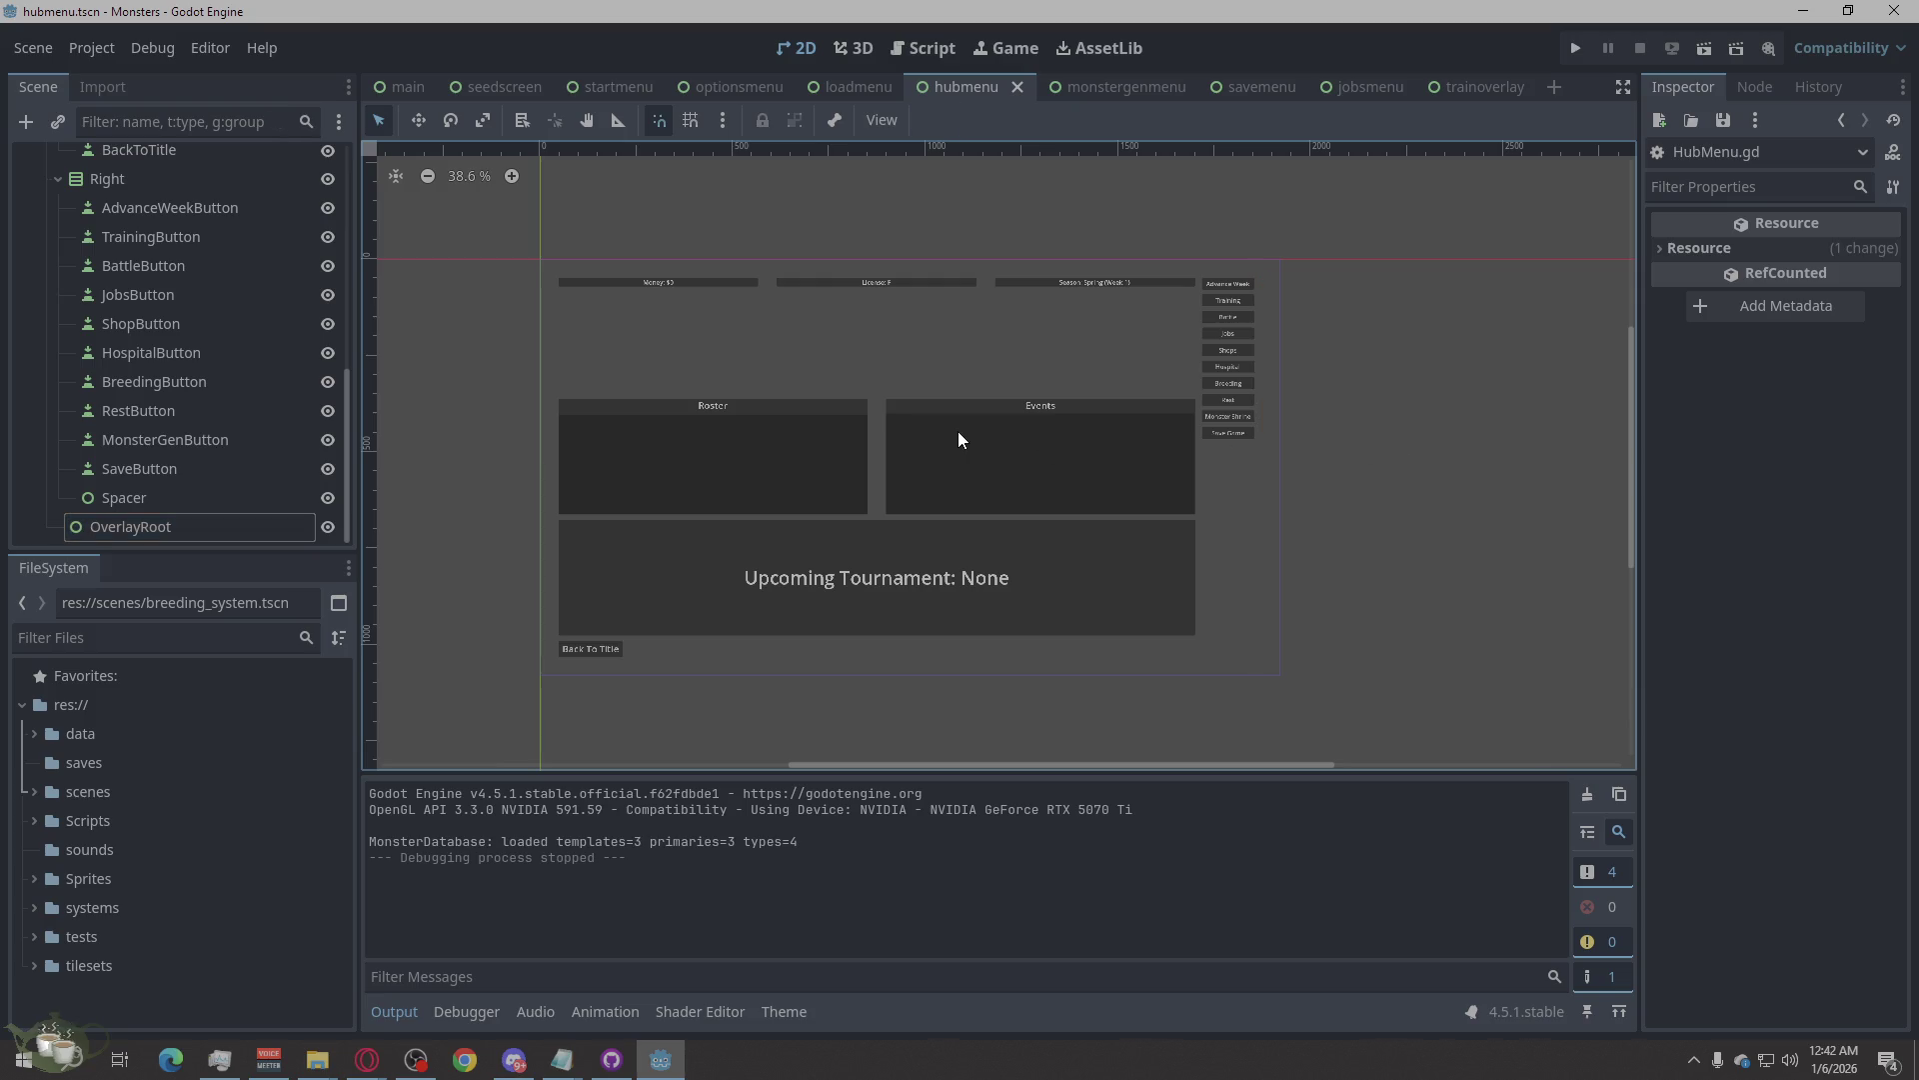
scroll(996, 415, up, 2)
scroll(539, 518, up, 1)
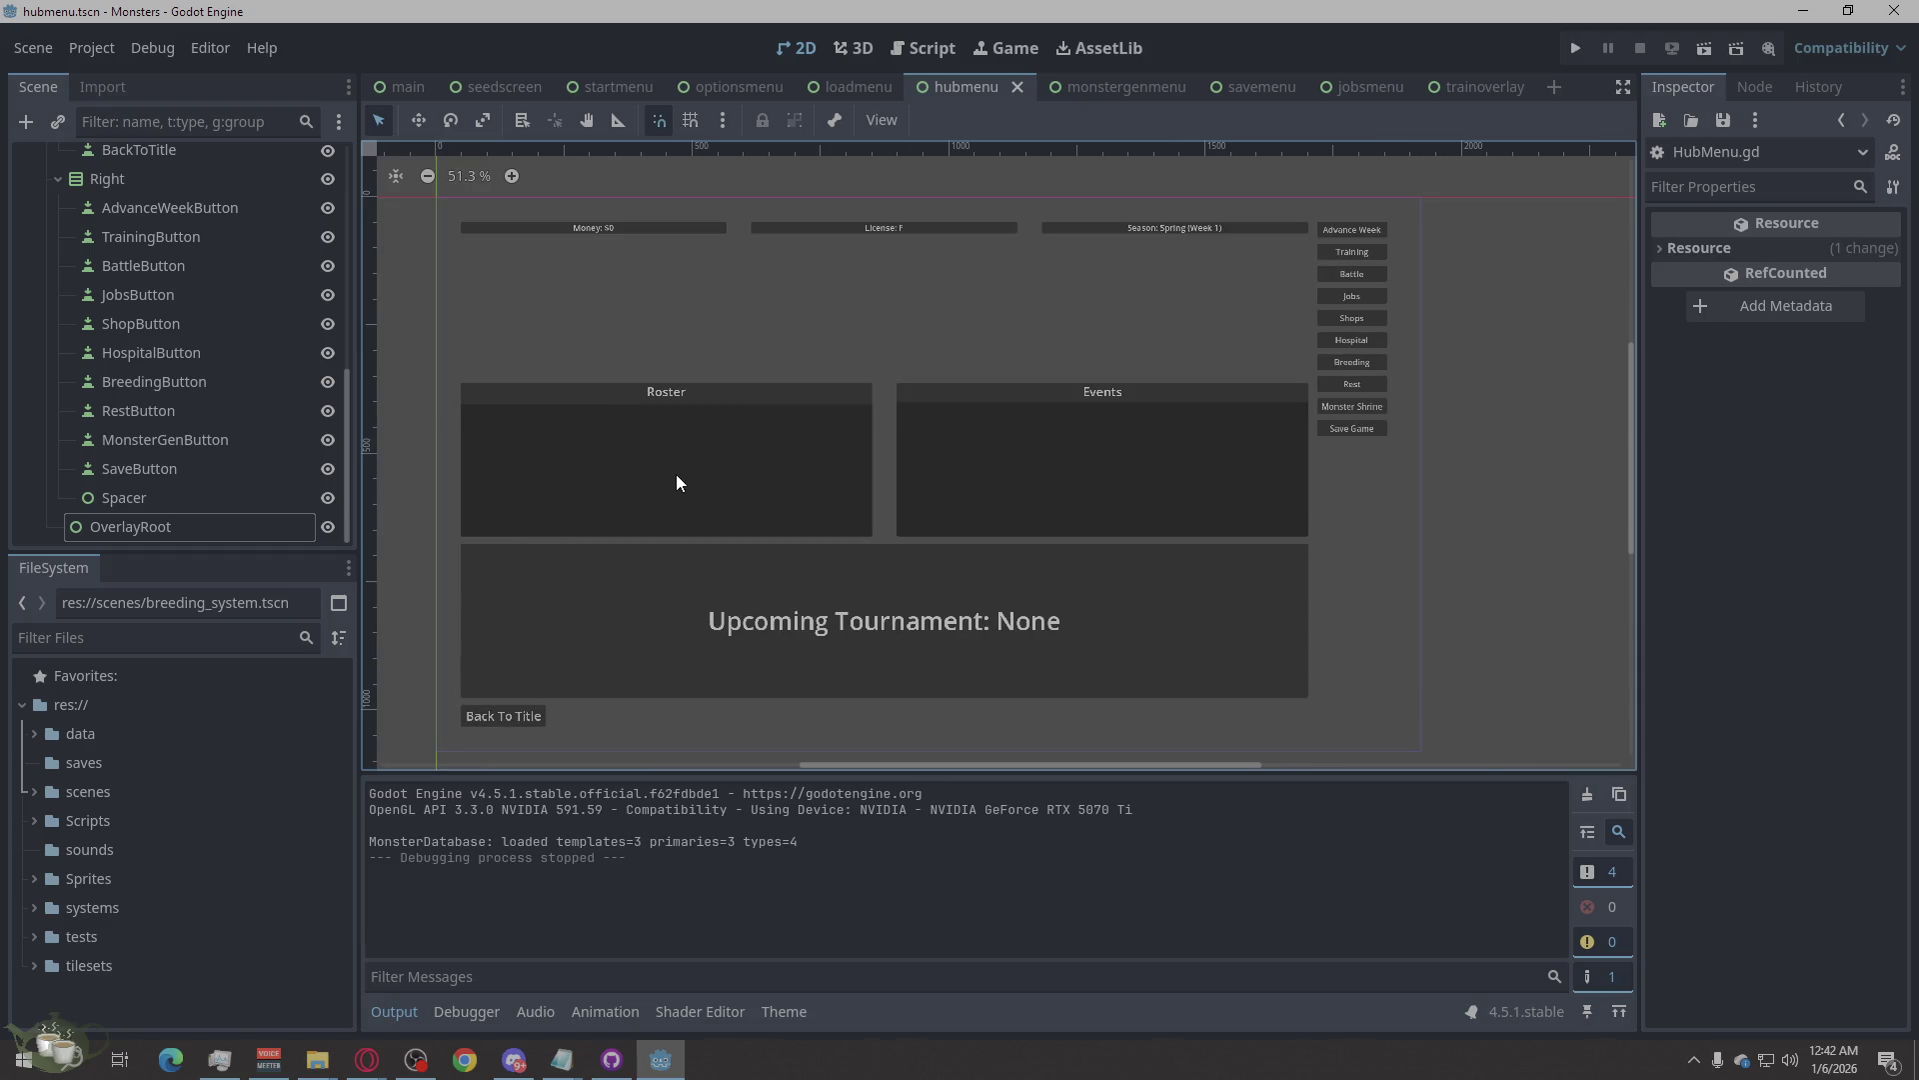
scroll(141, 423, up, 5)
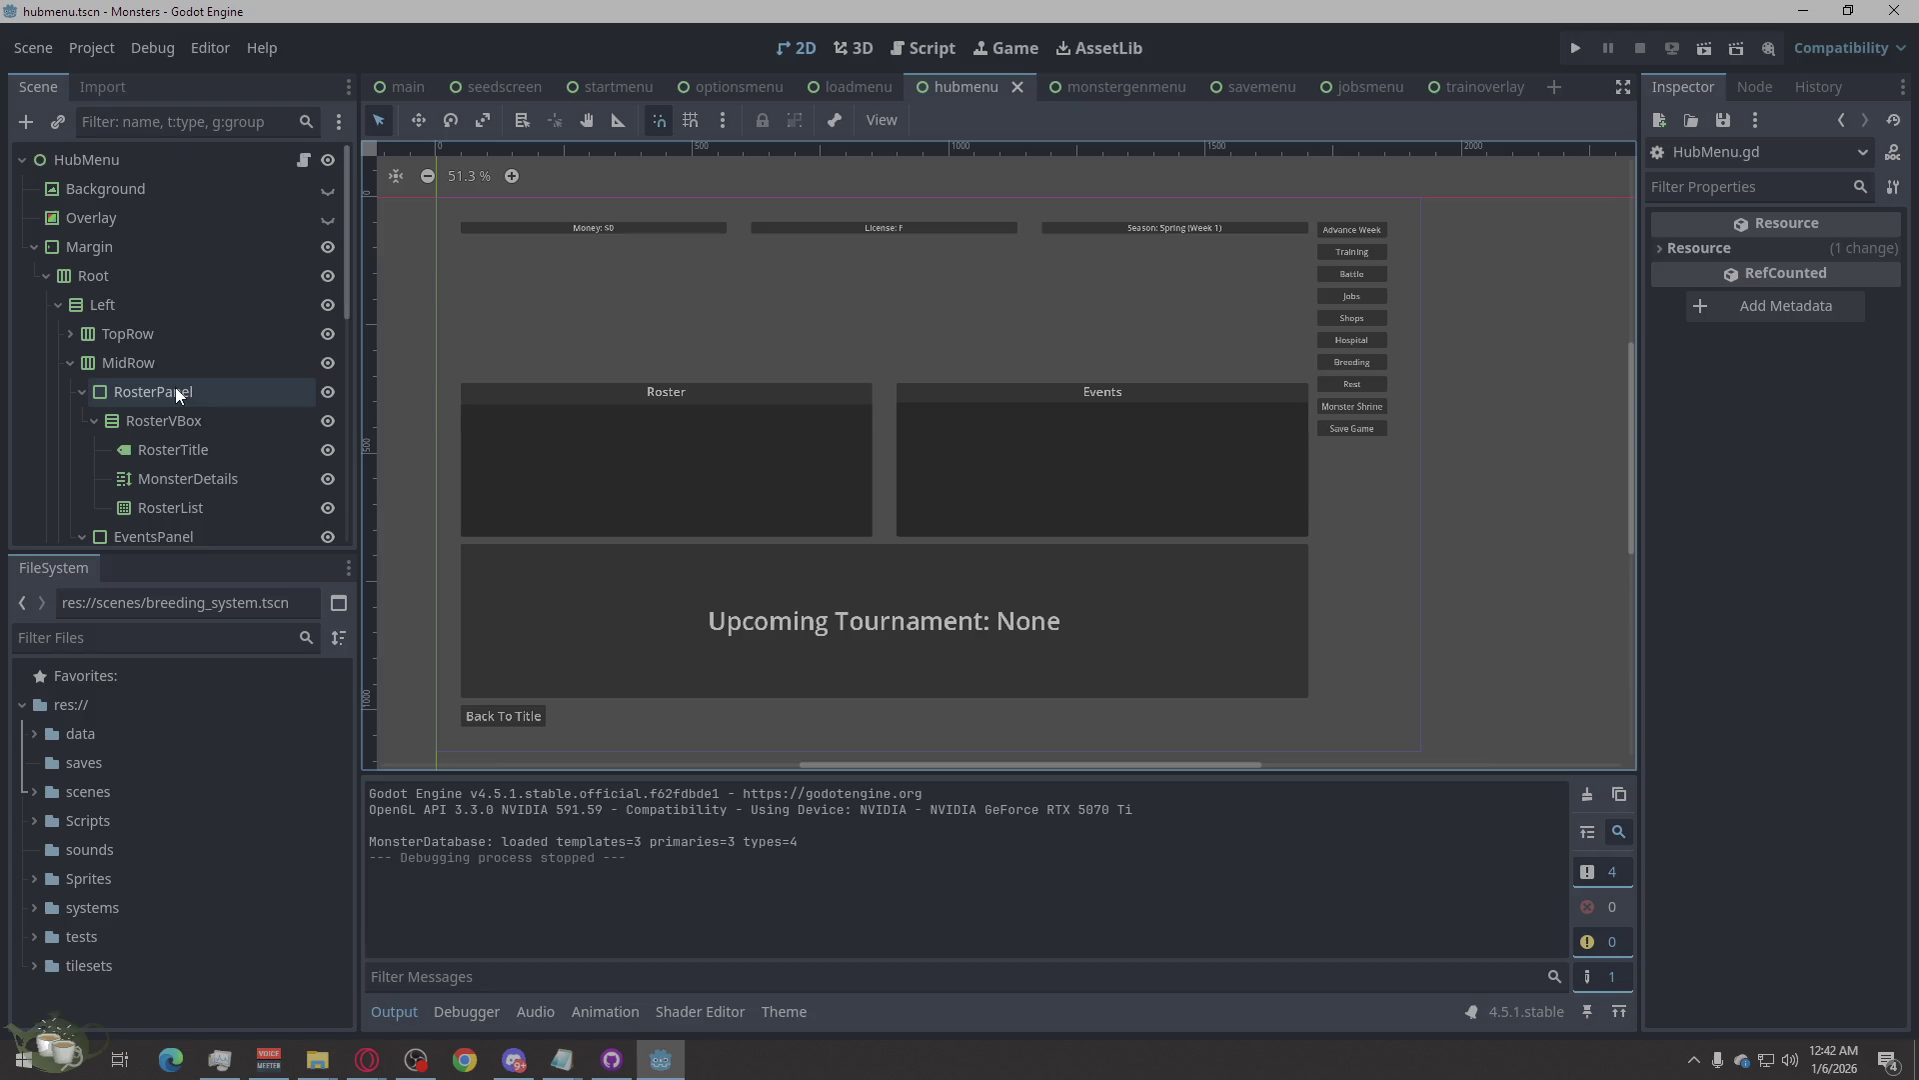
scroll(174, 386, up, 2)
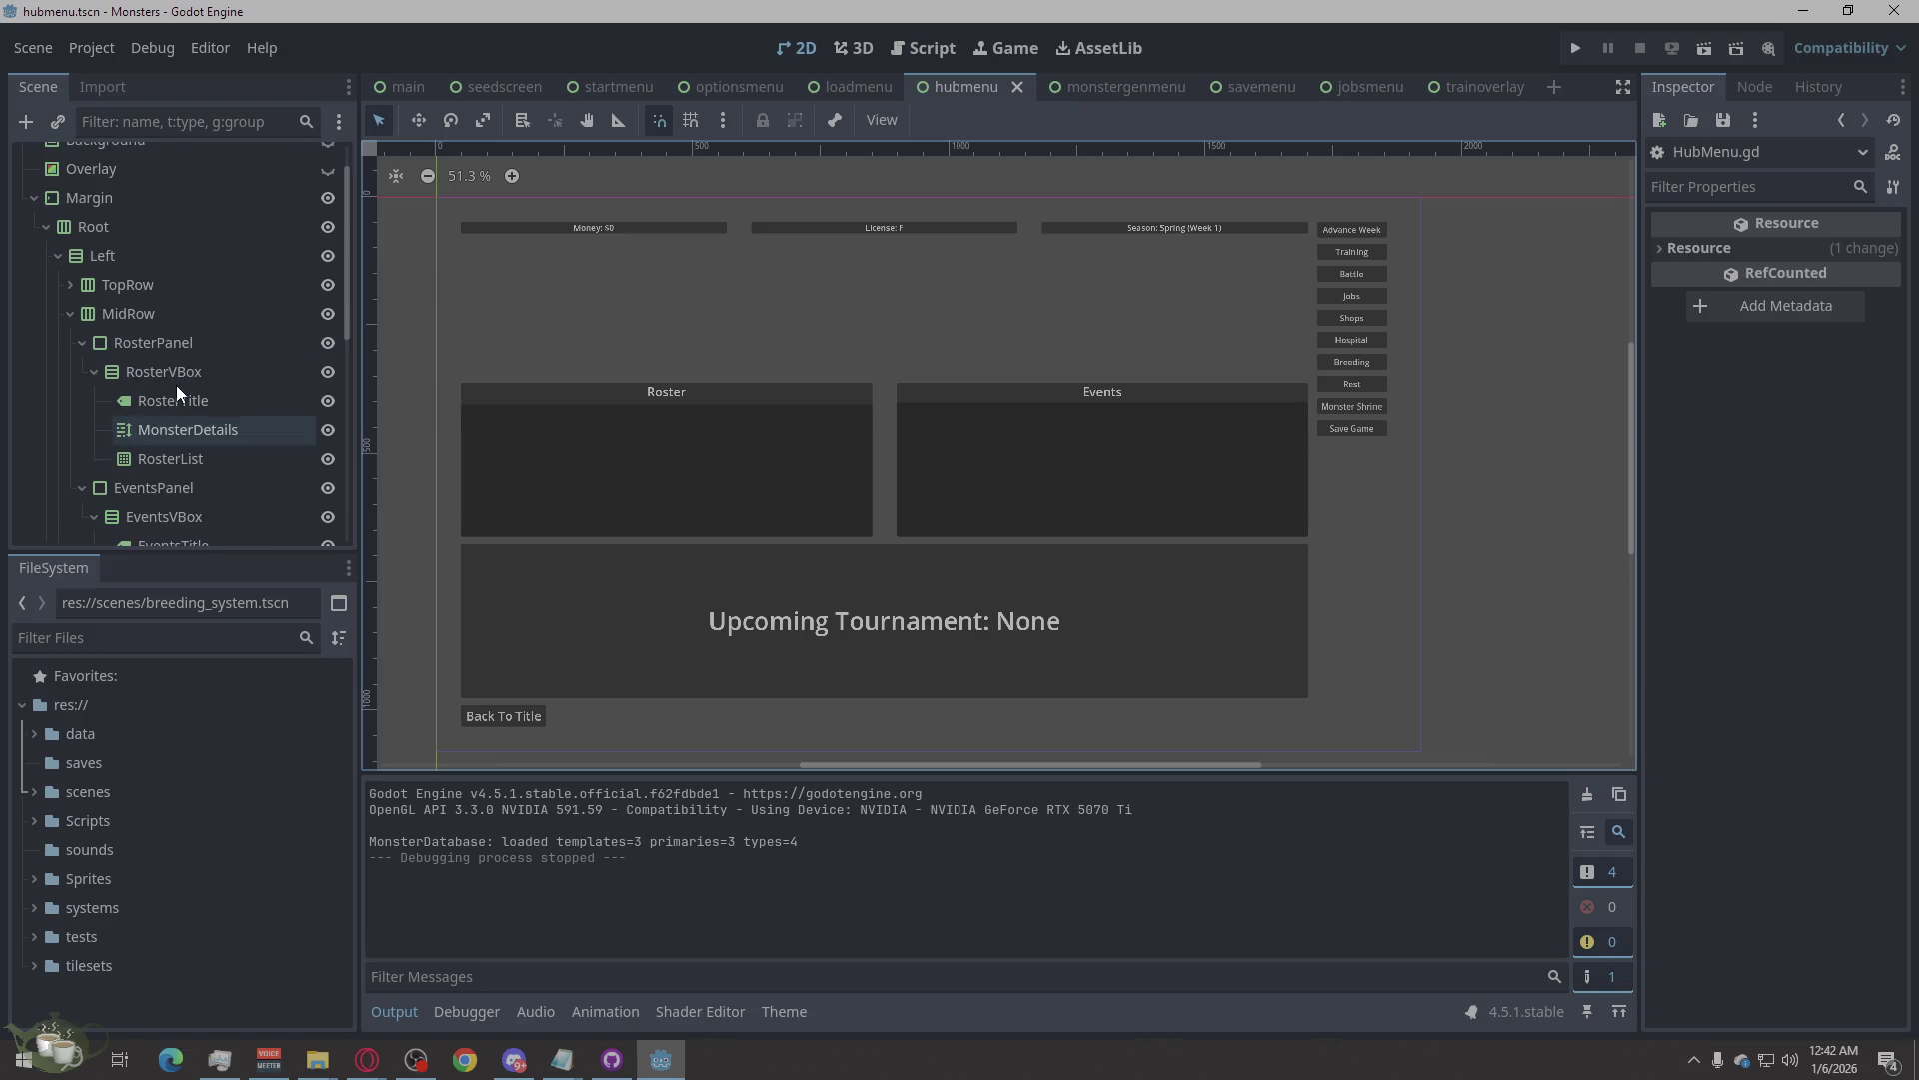
click(78, 281)
click(69, 281)
click(130, 311)
click(149, 333)
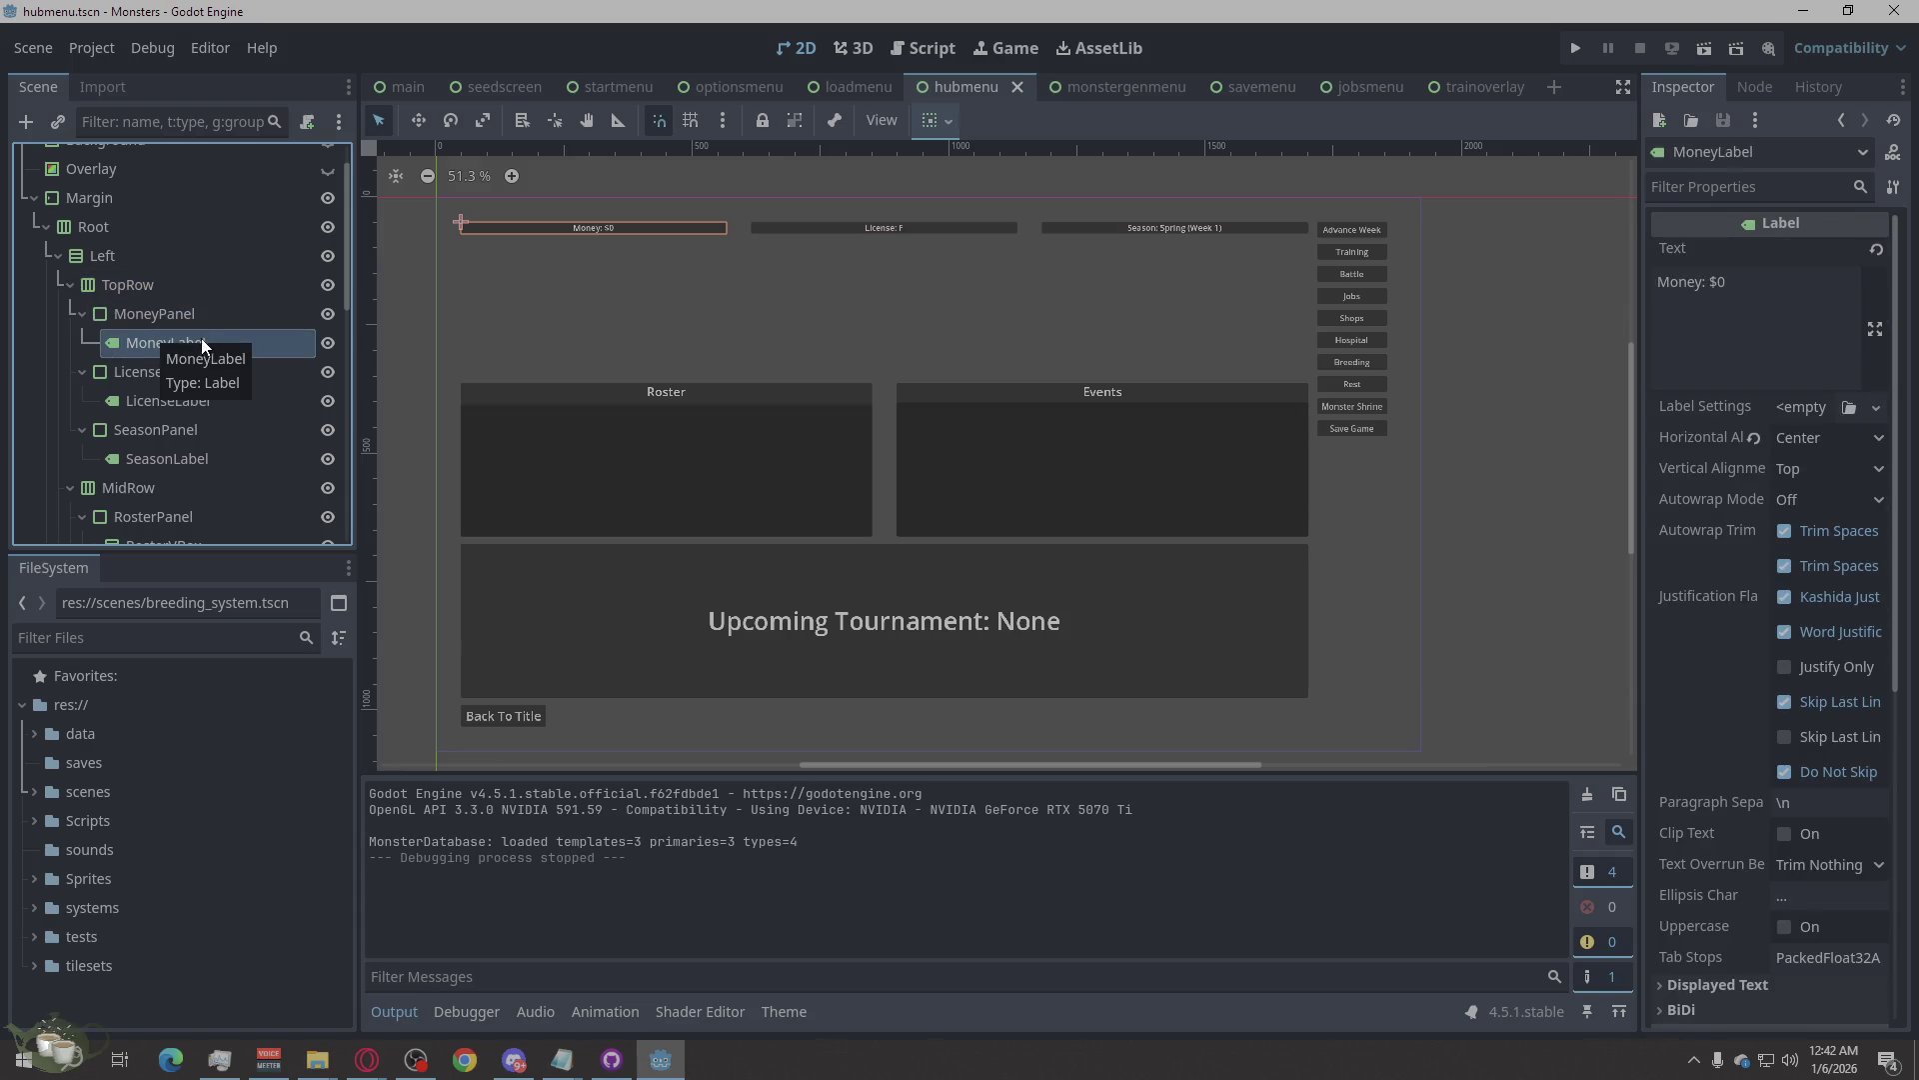
click(185, 401)
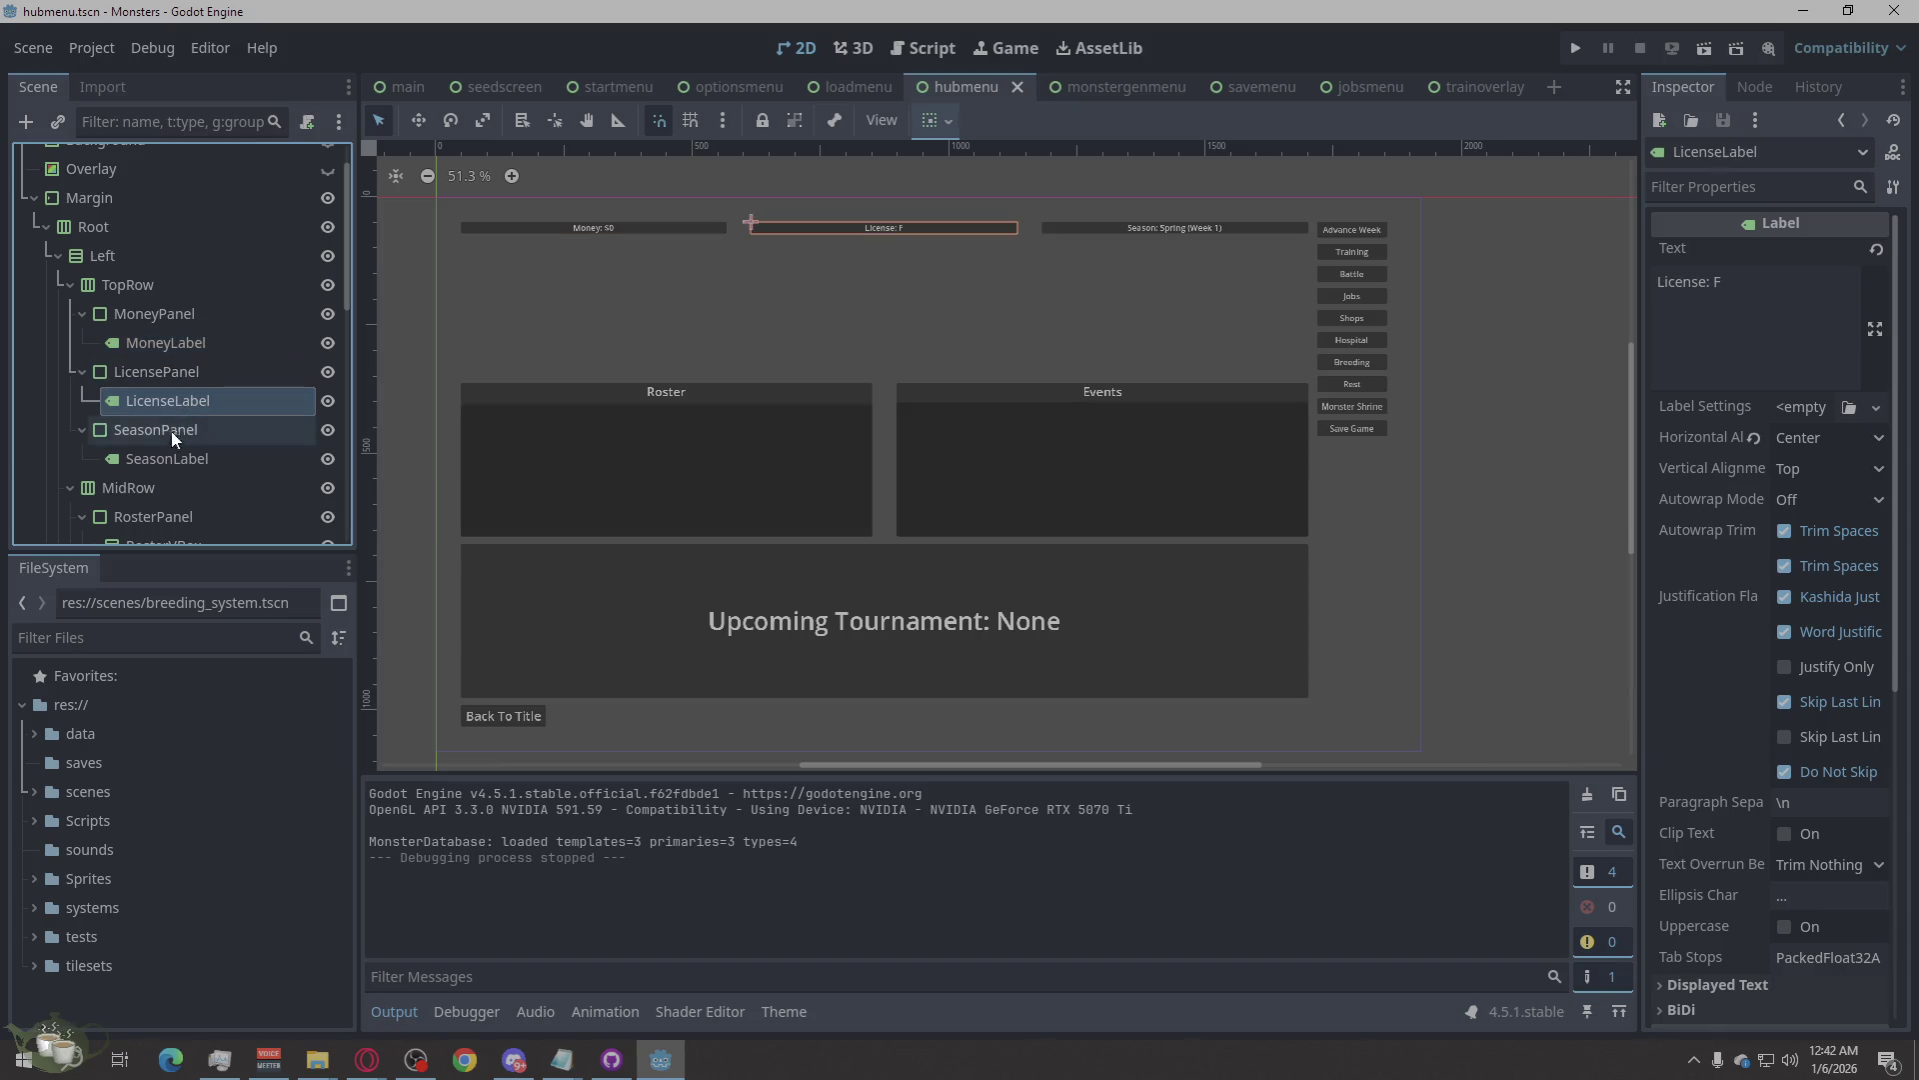
click(161, 465)
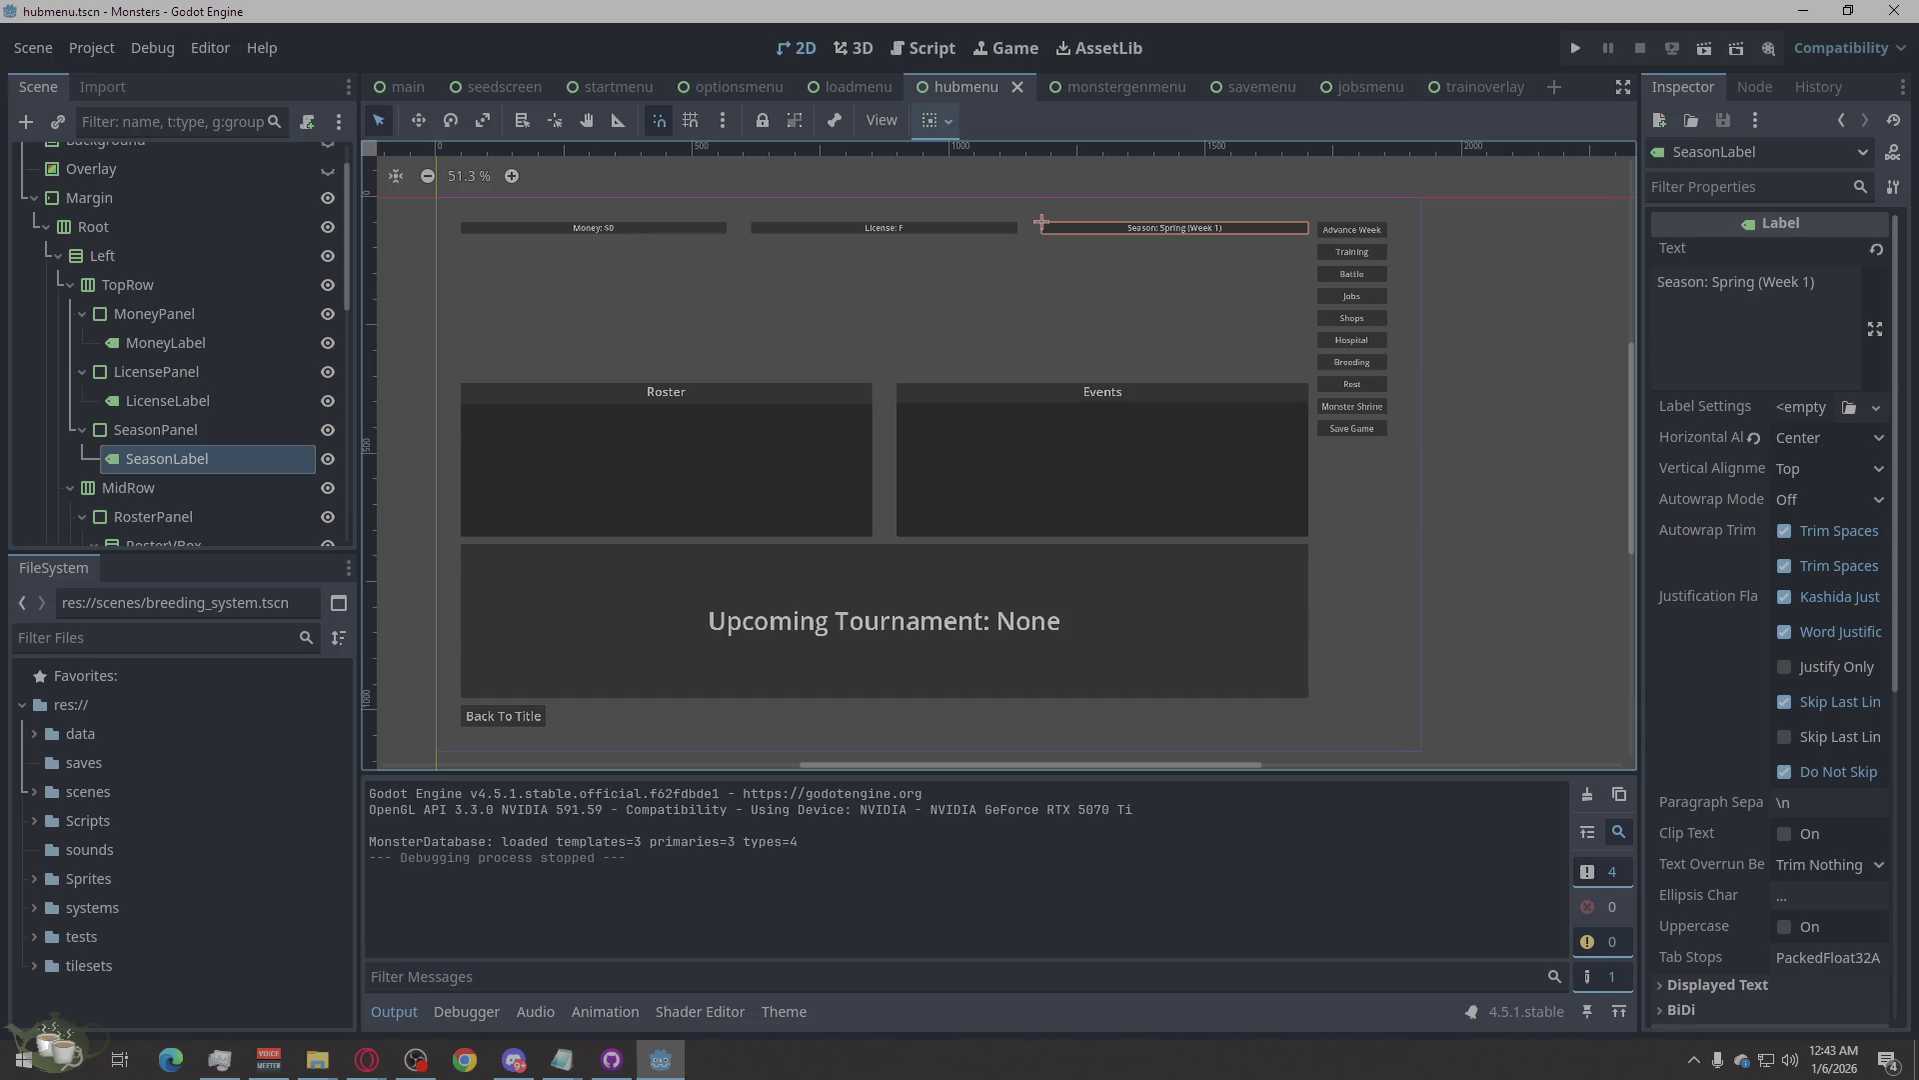
key(alt+Tab)
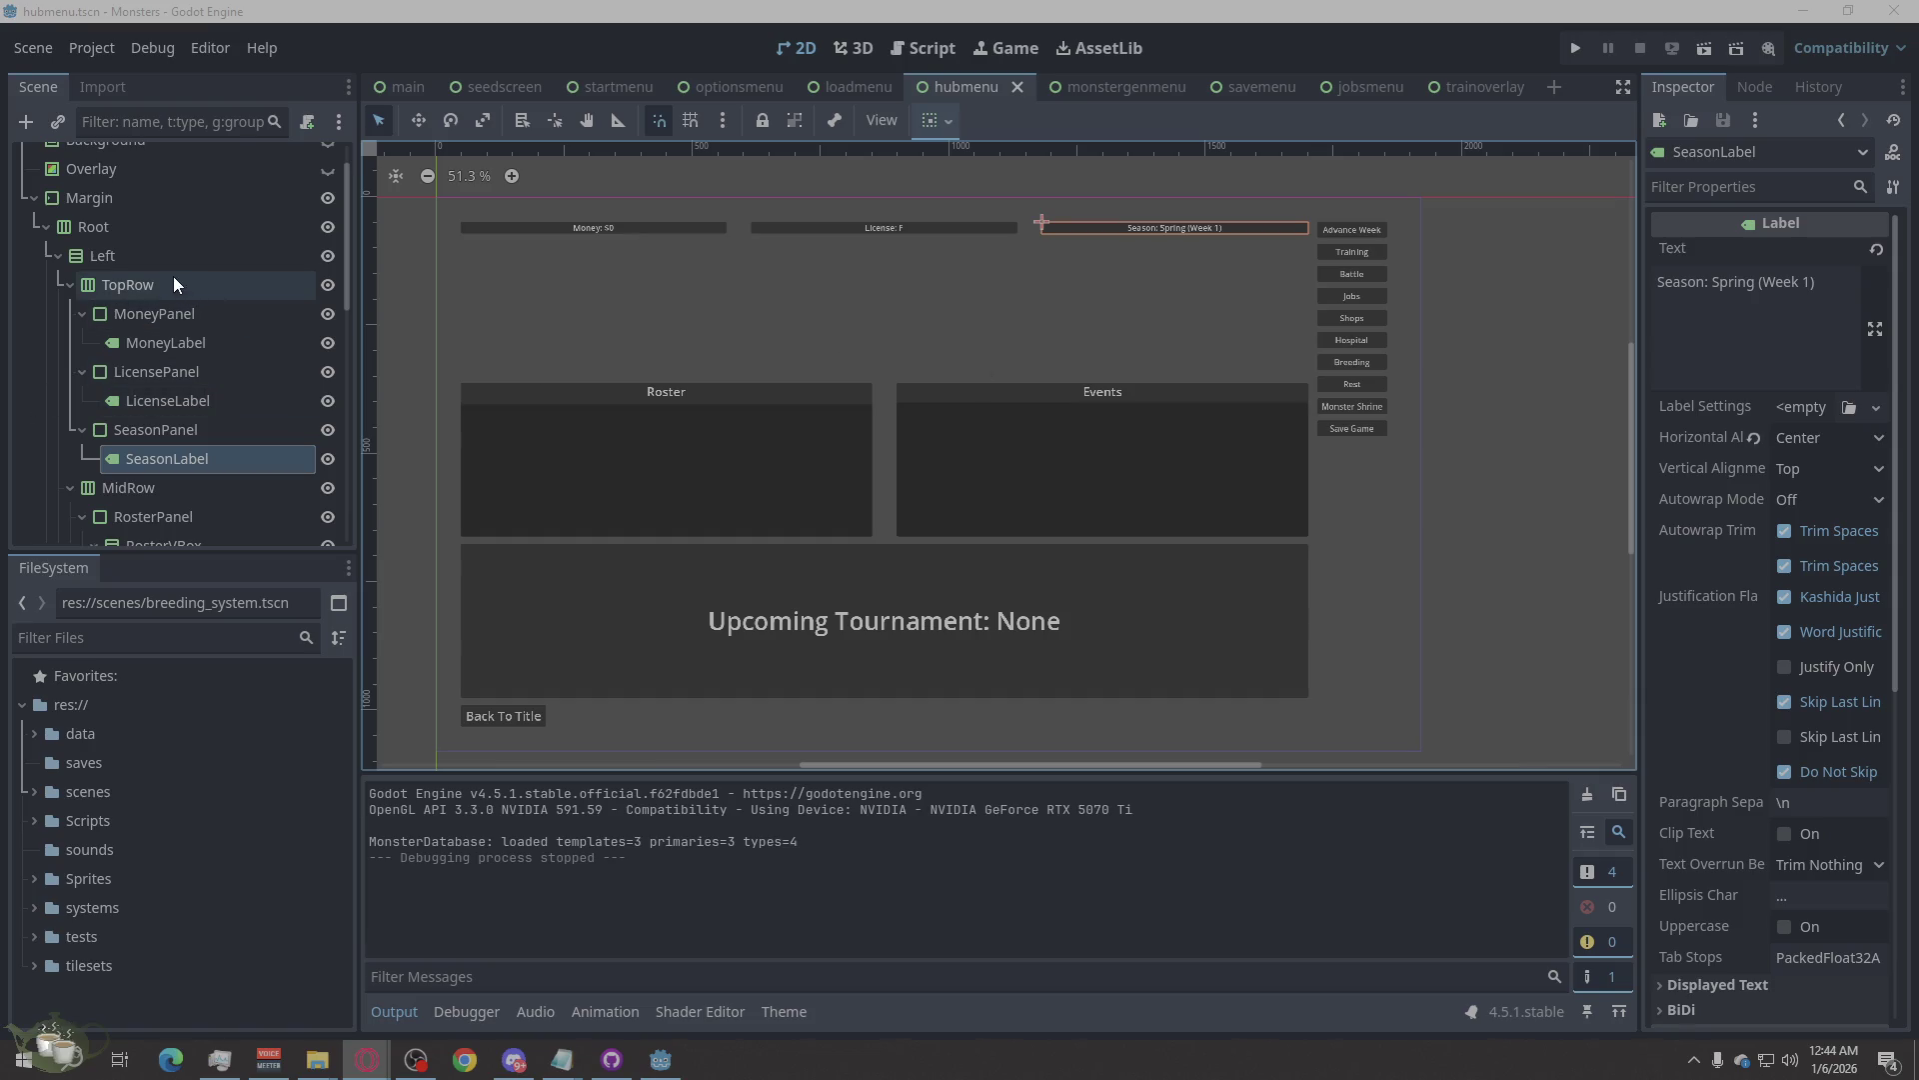
Change the Root node's type to Control.
click(89, 228)
right_click(87, 228)
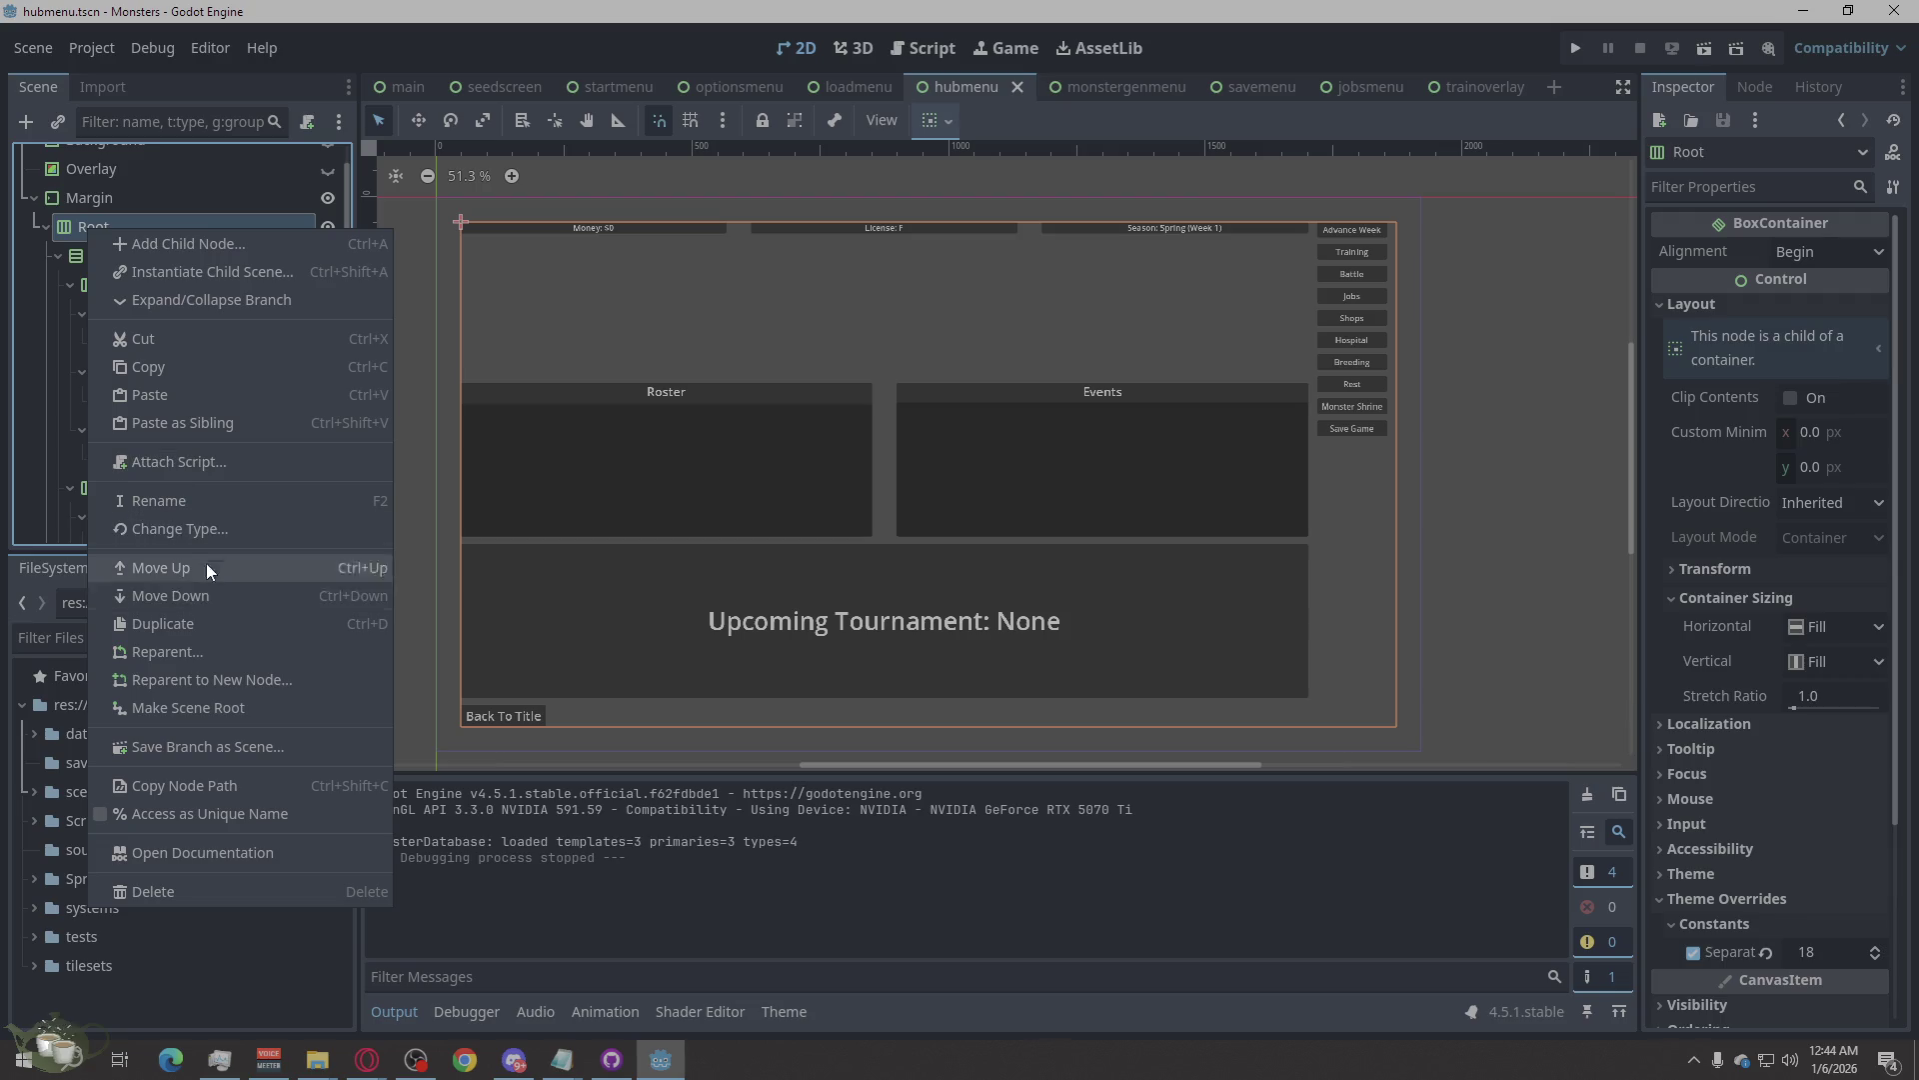
click(226, 532)
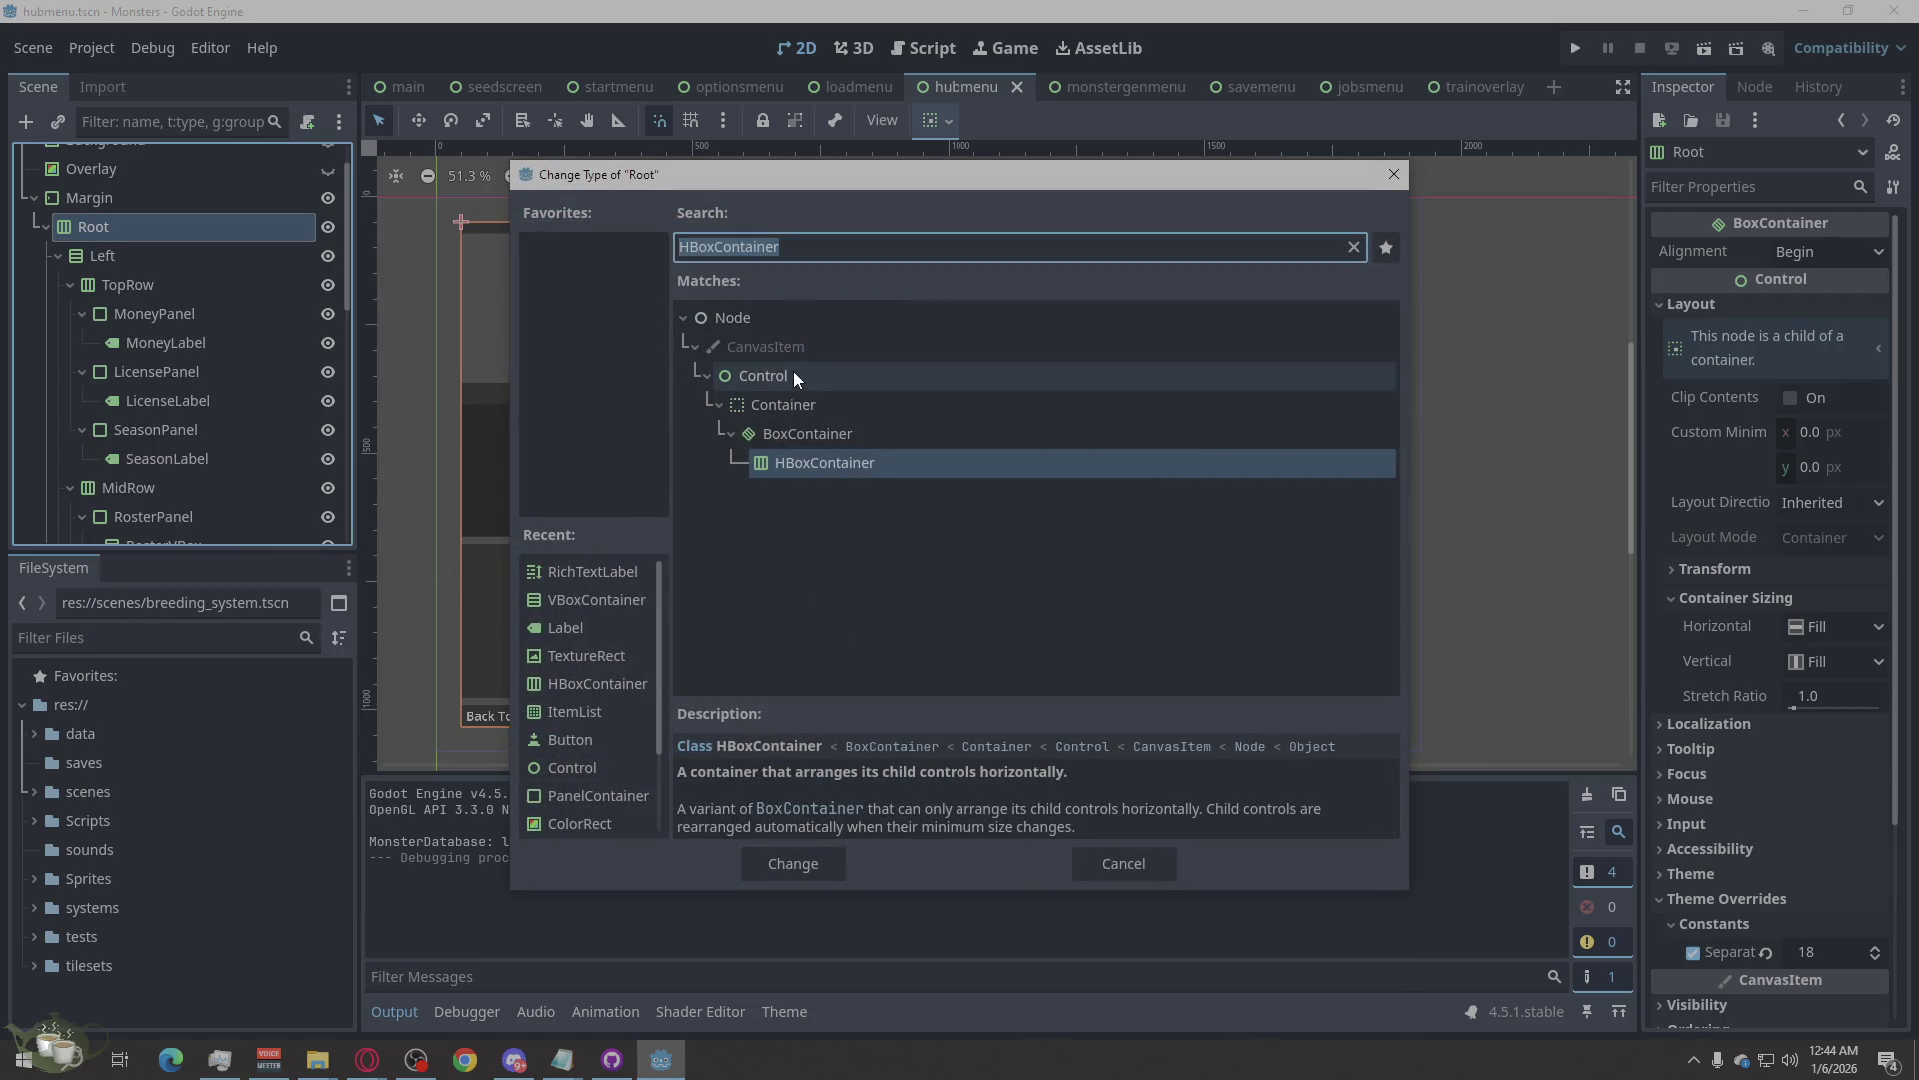
click(794, 375)
click(838, 865)
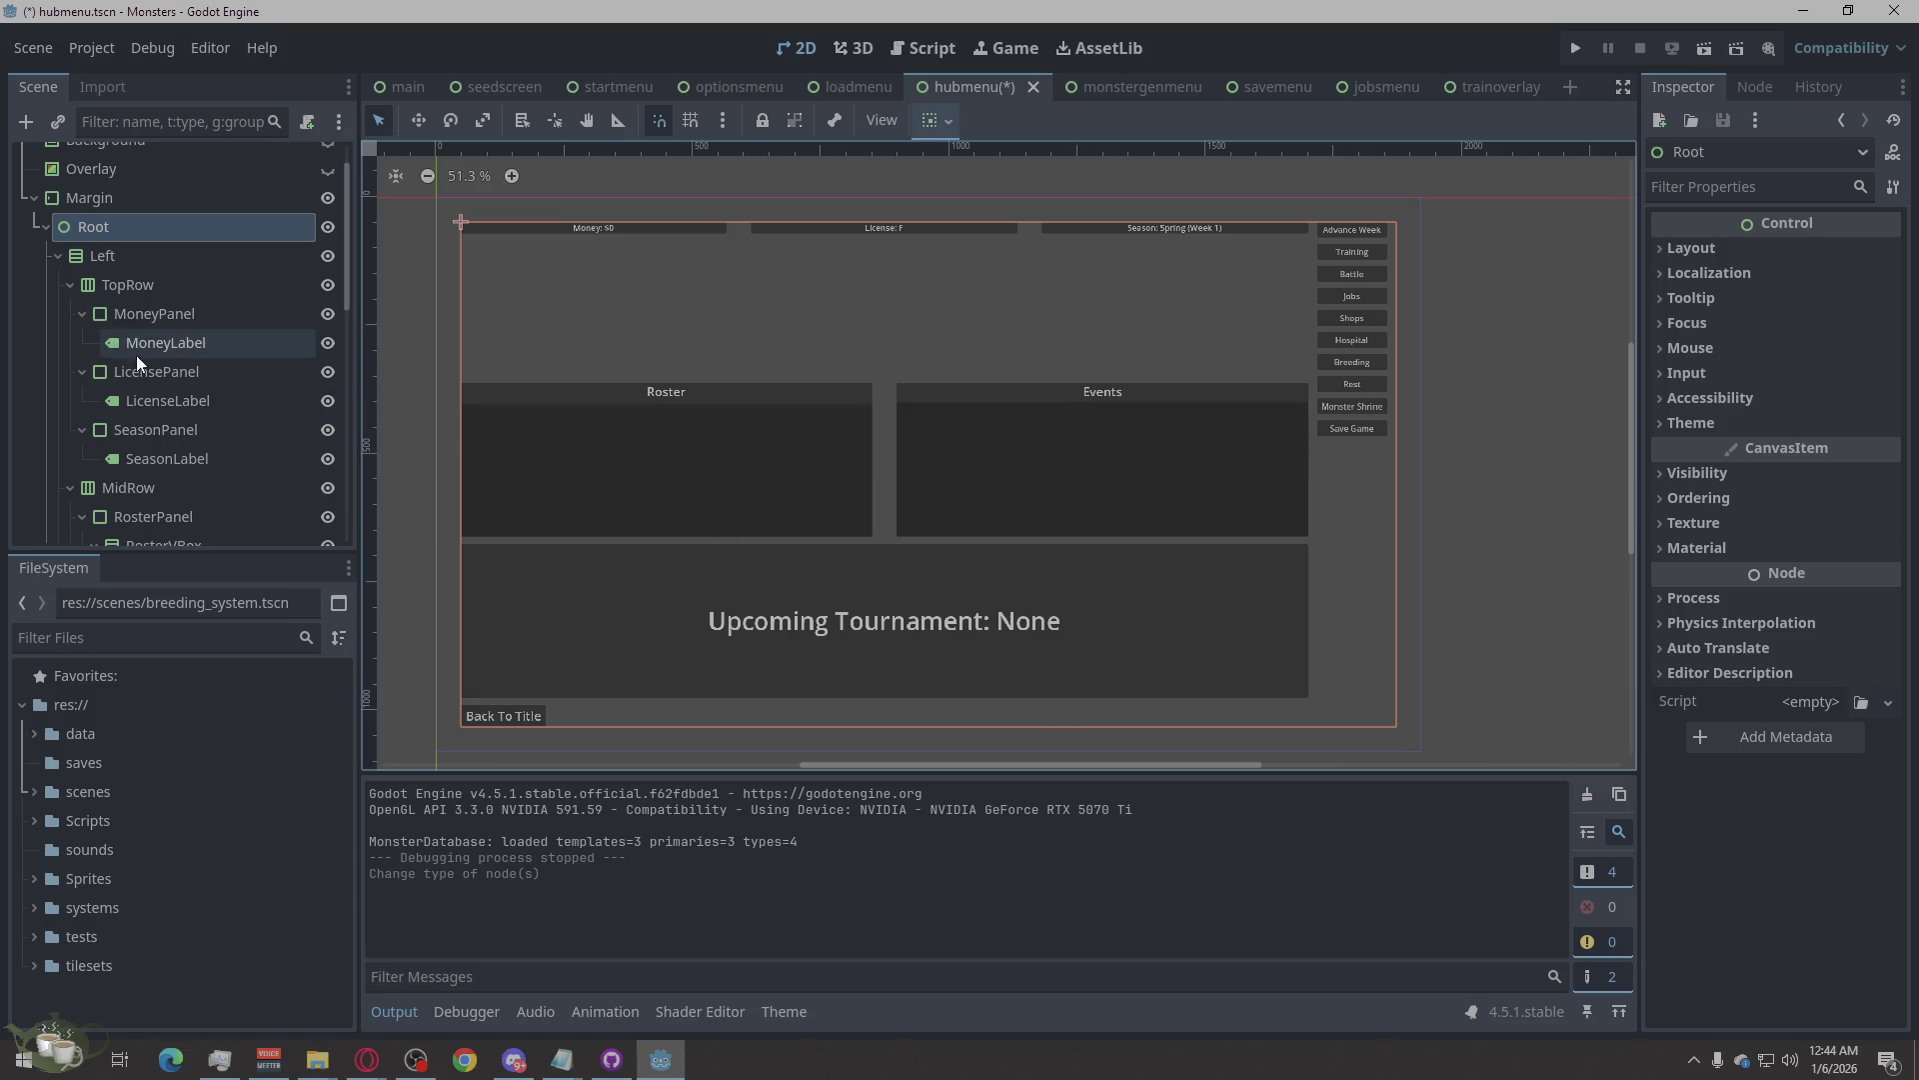
Select OverlayRoot and review its Inspector properties.
scroll(194, 365, down, 10)
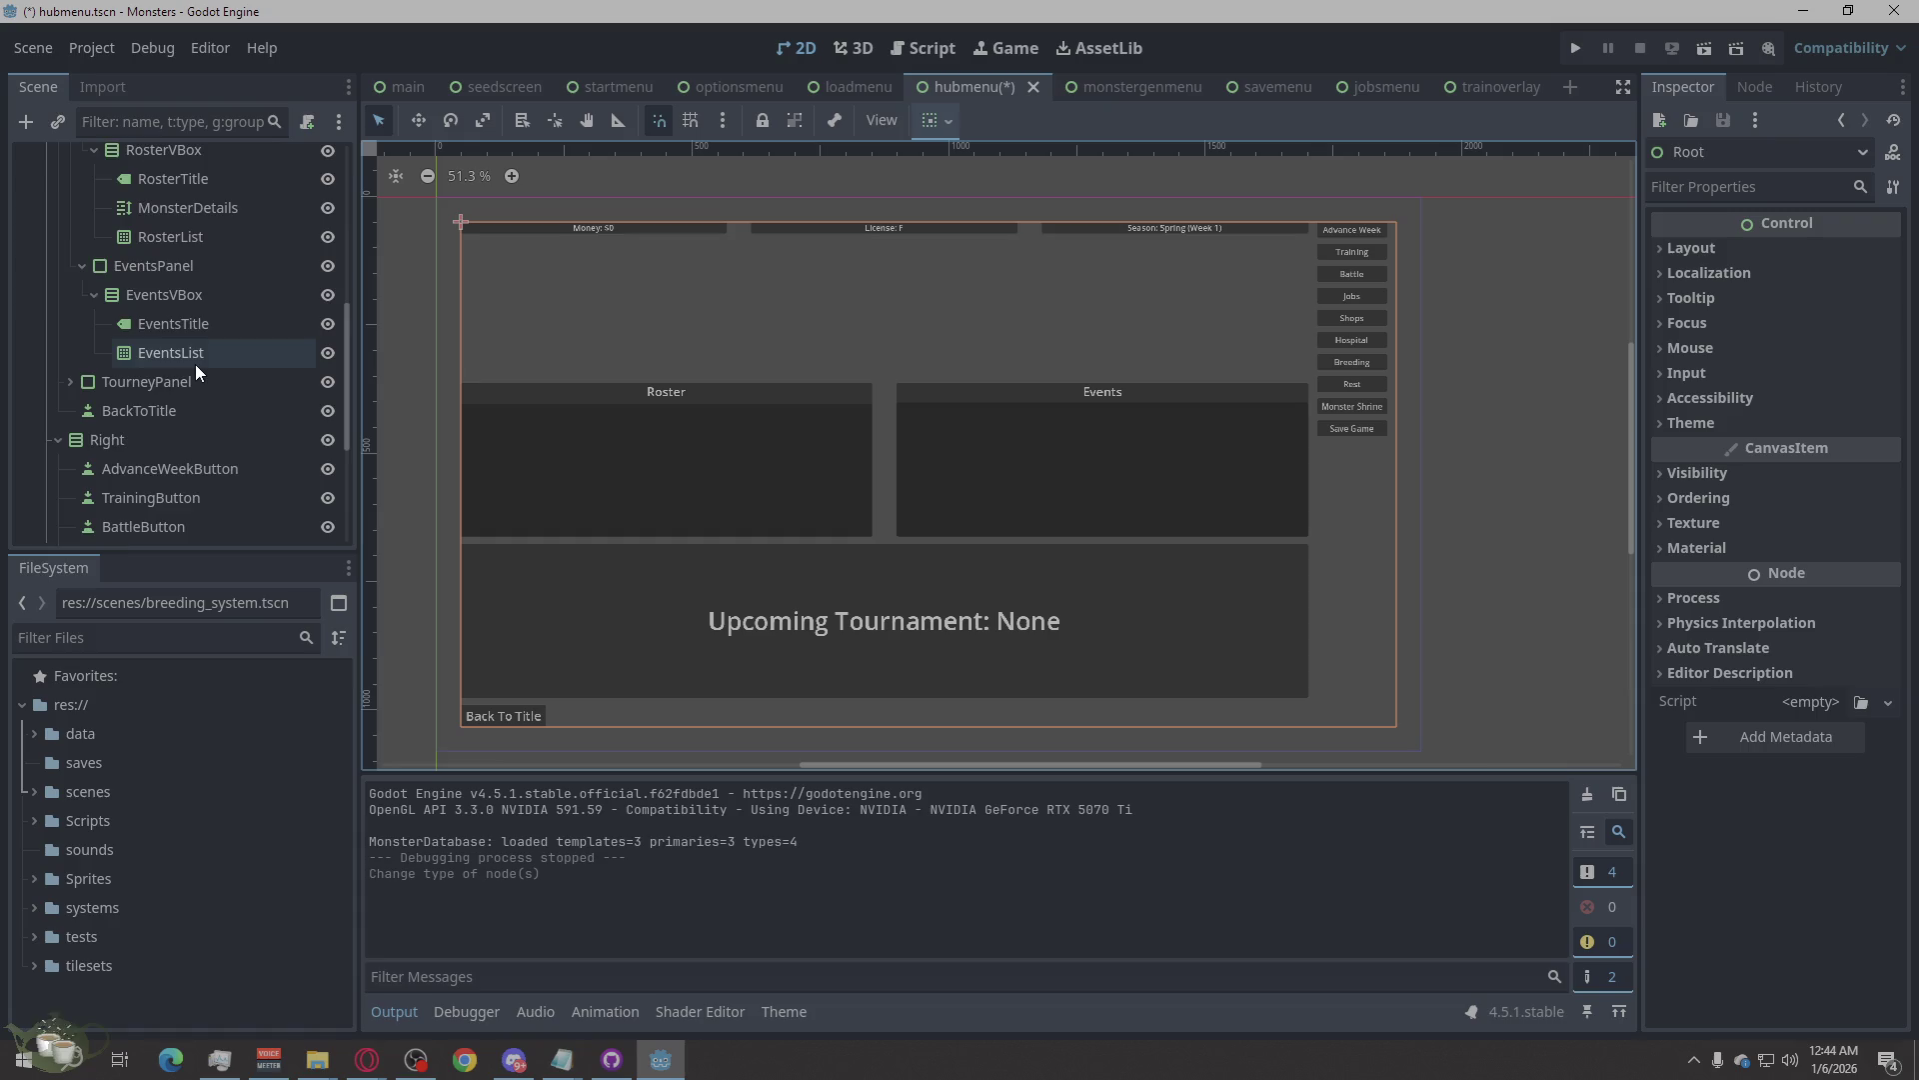
click(88, 526)
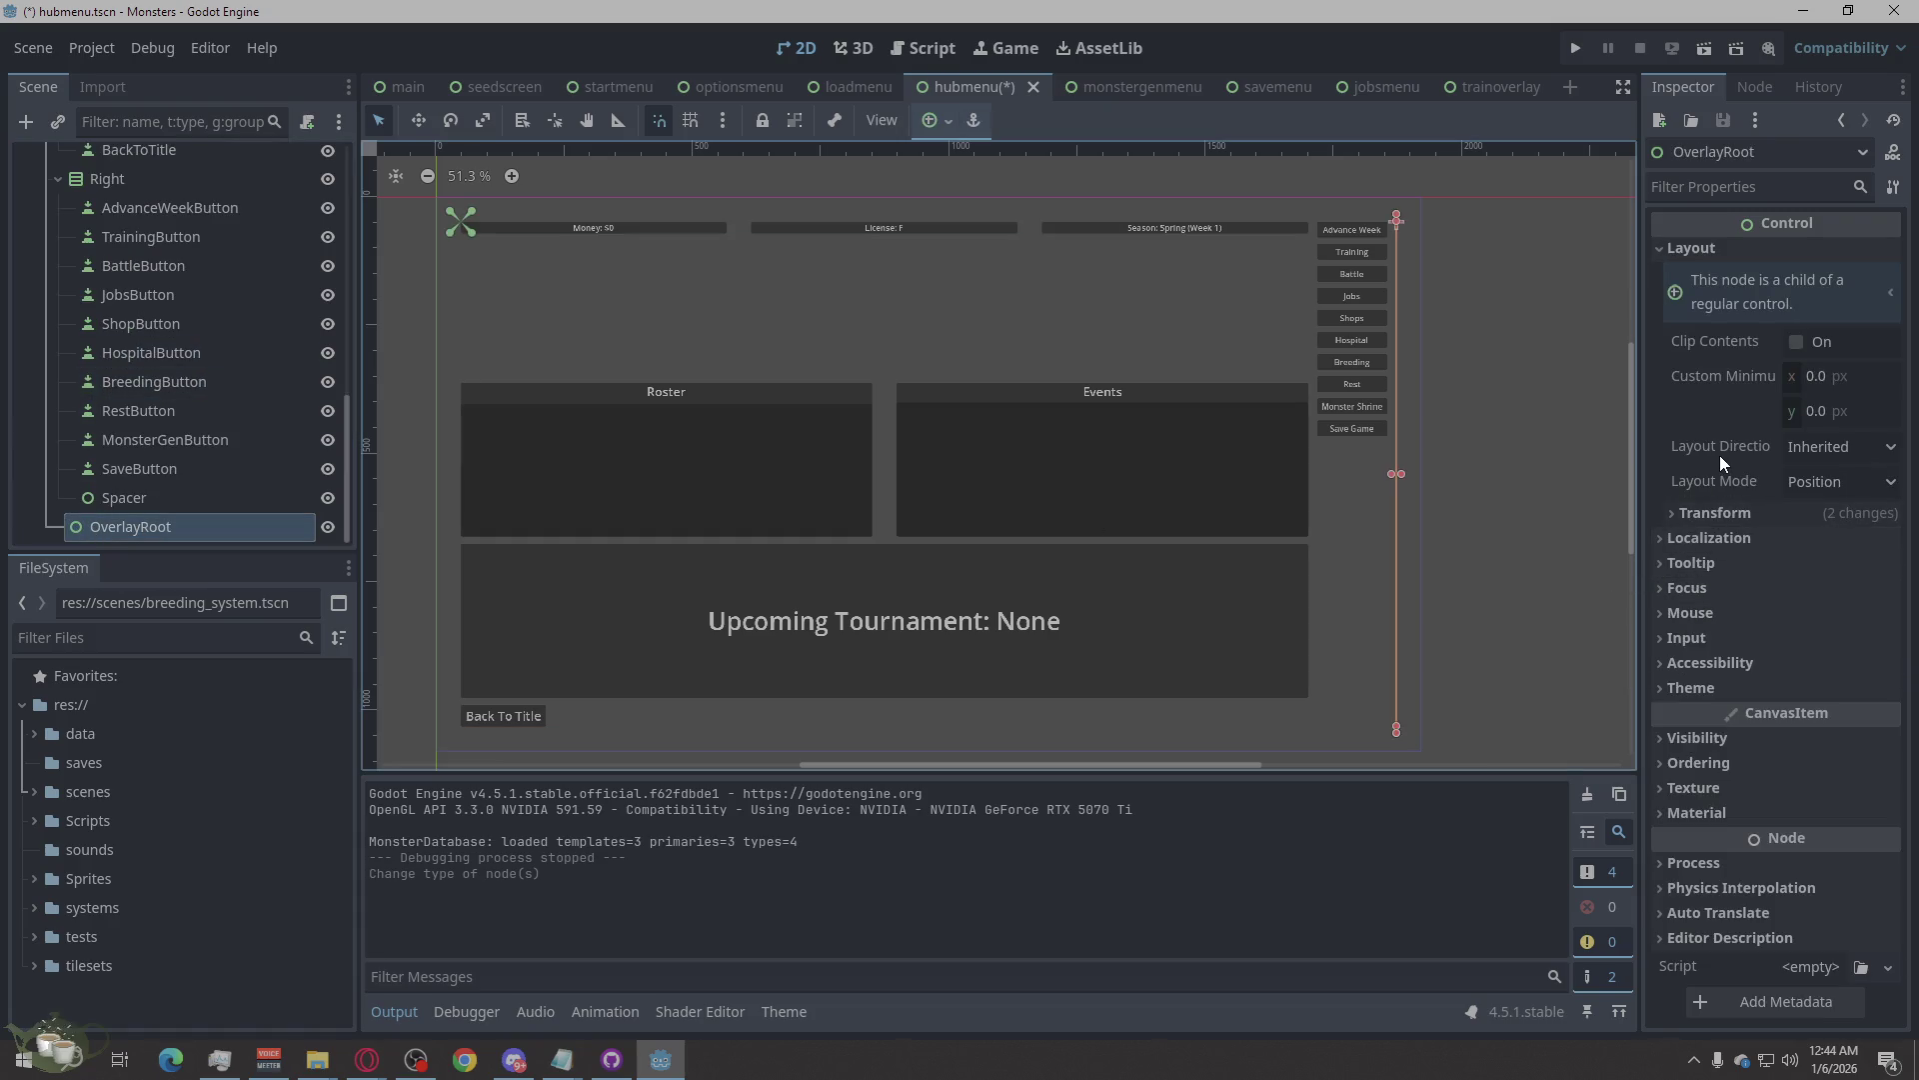
mouse_move(1714, 455)
scroll(305, 322, up, 5)
scroll(303, 323, up, 5)
scroll(303, 323, down, 2)
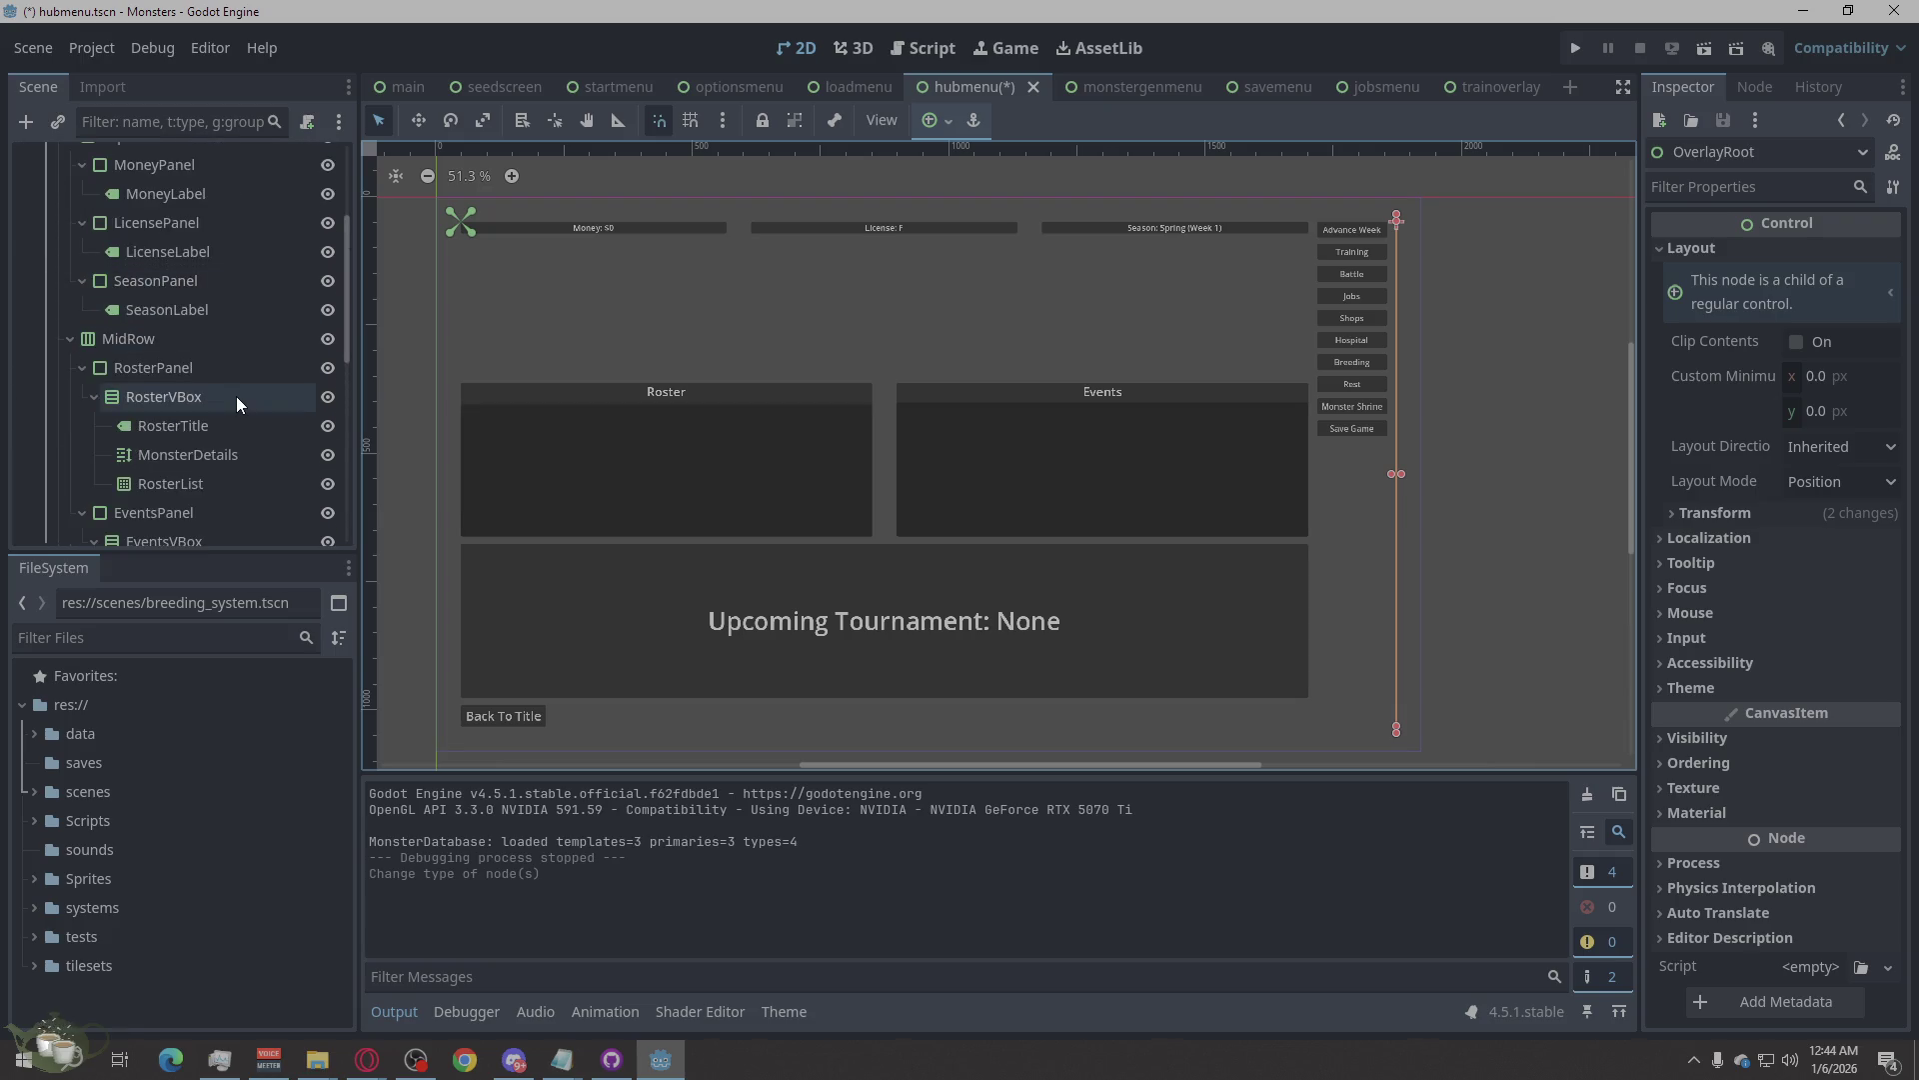
scroll(227, 389, up, 3)
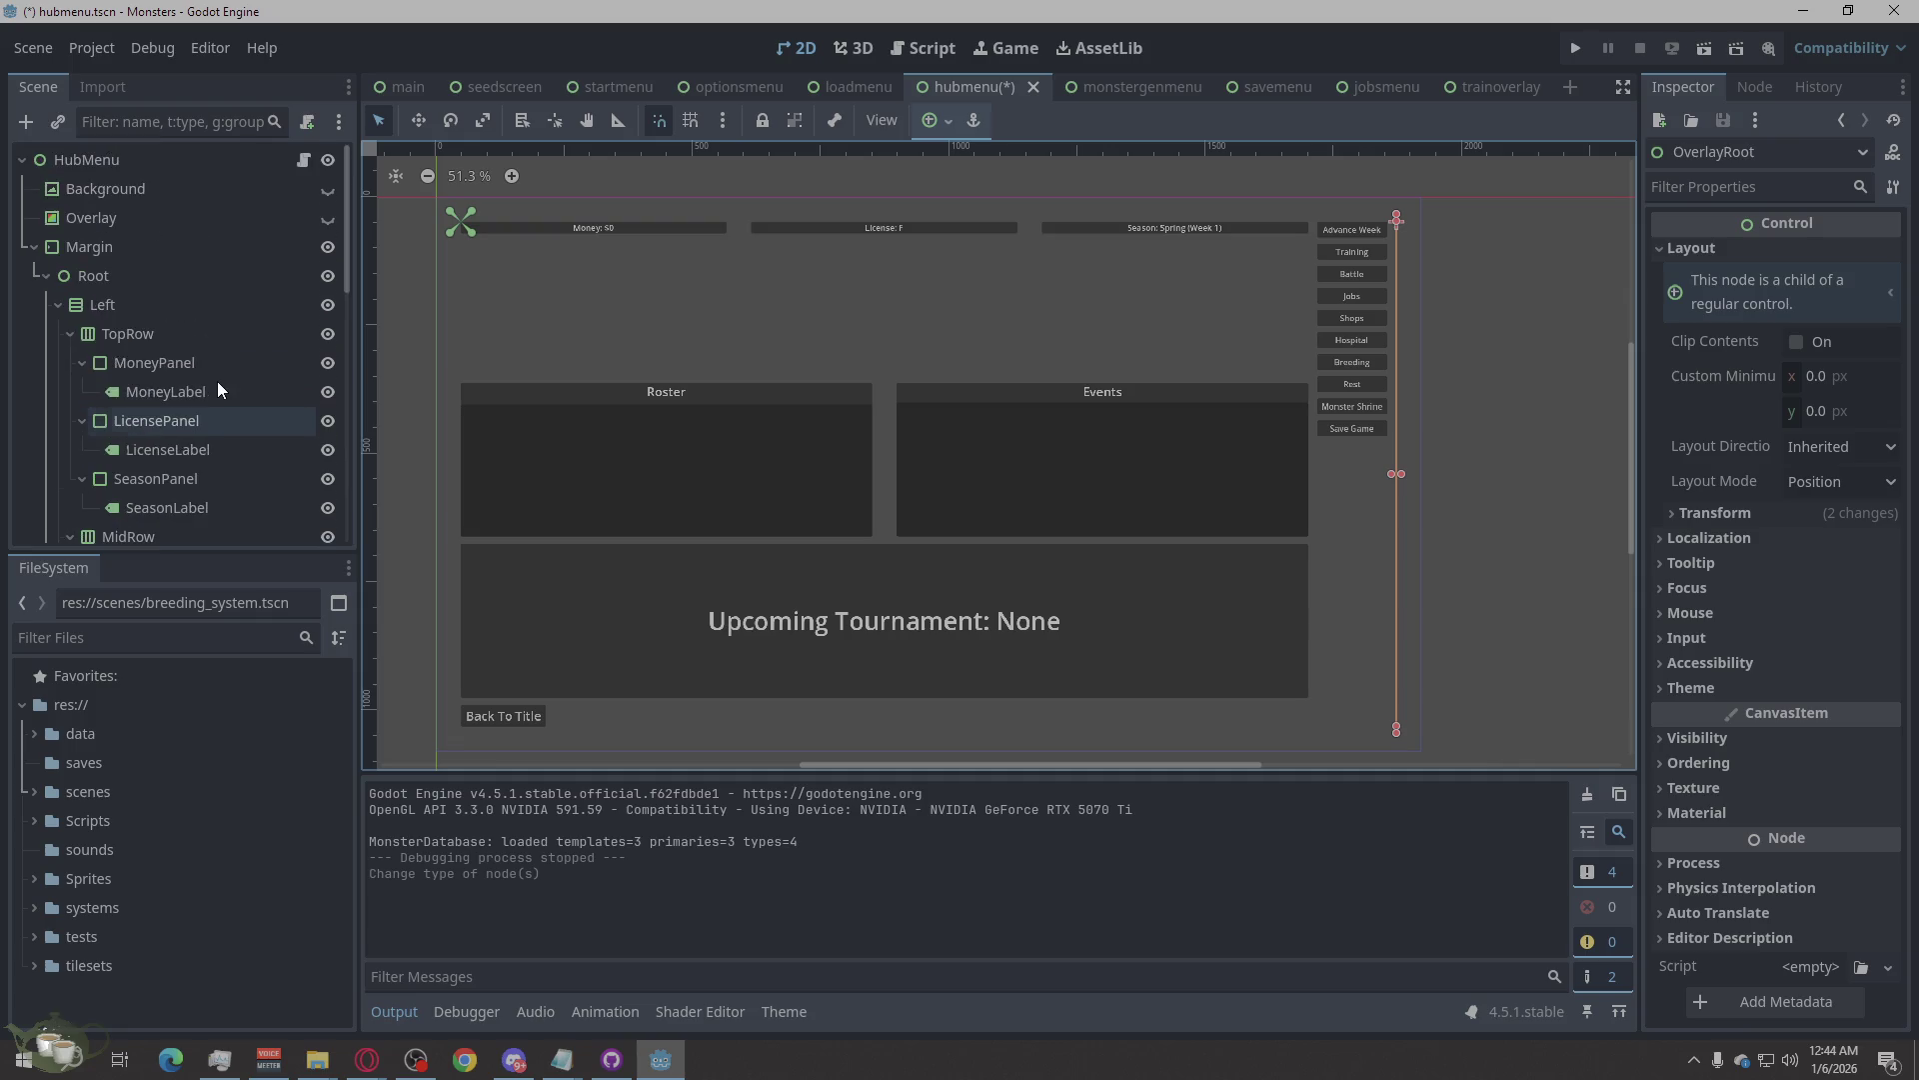
Add an HBoxContainer child to Root and rearrange it so it holds the Left column.
click(116, 284)
right_click(116, 284)
click(179, 300)
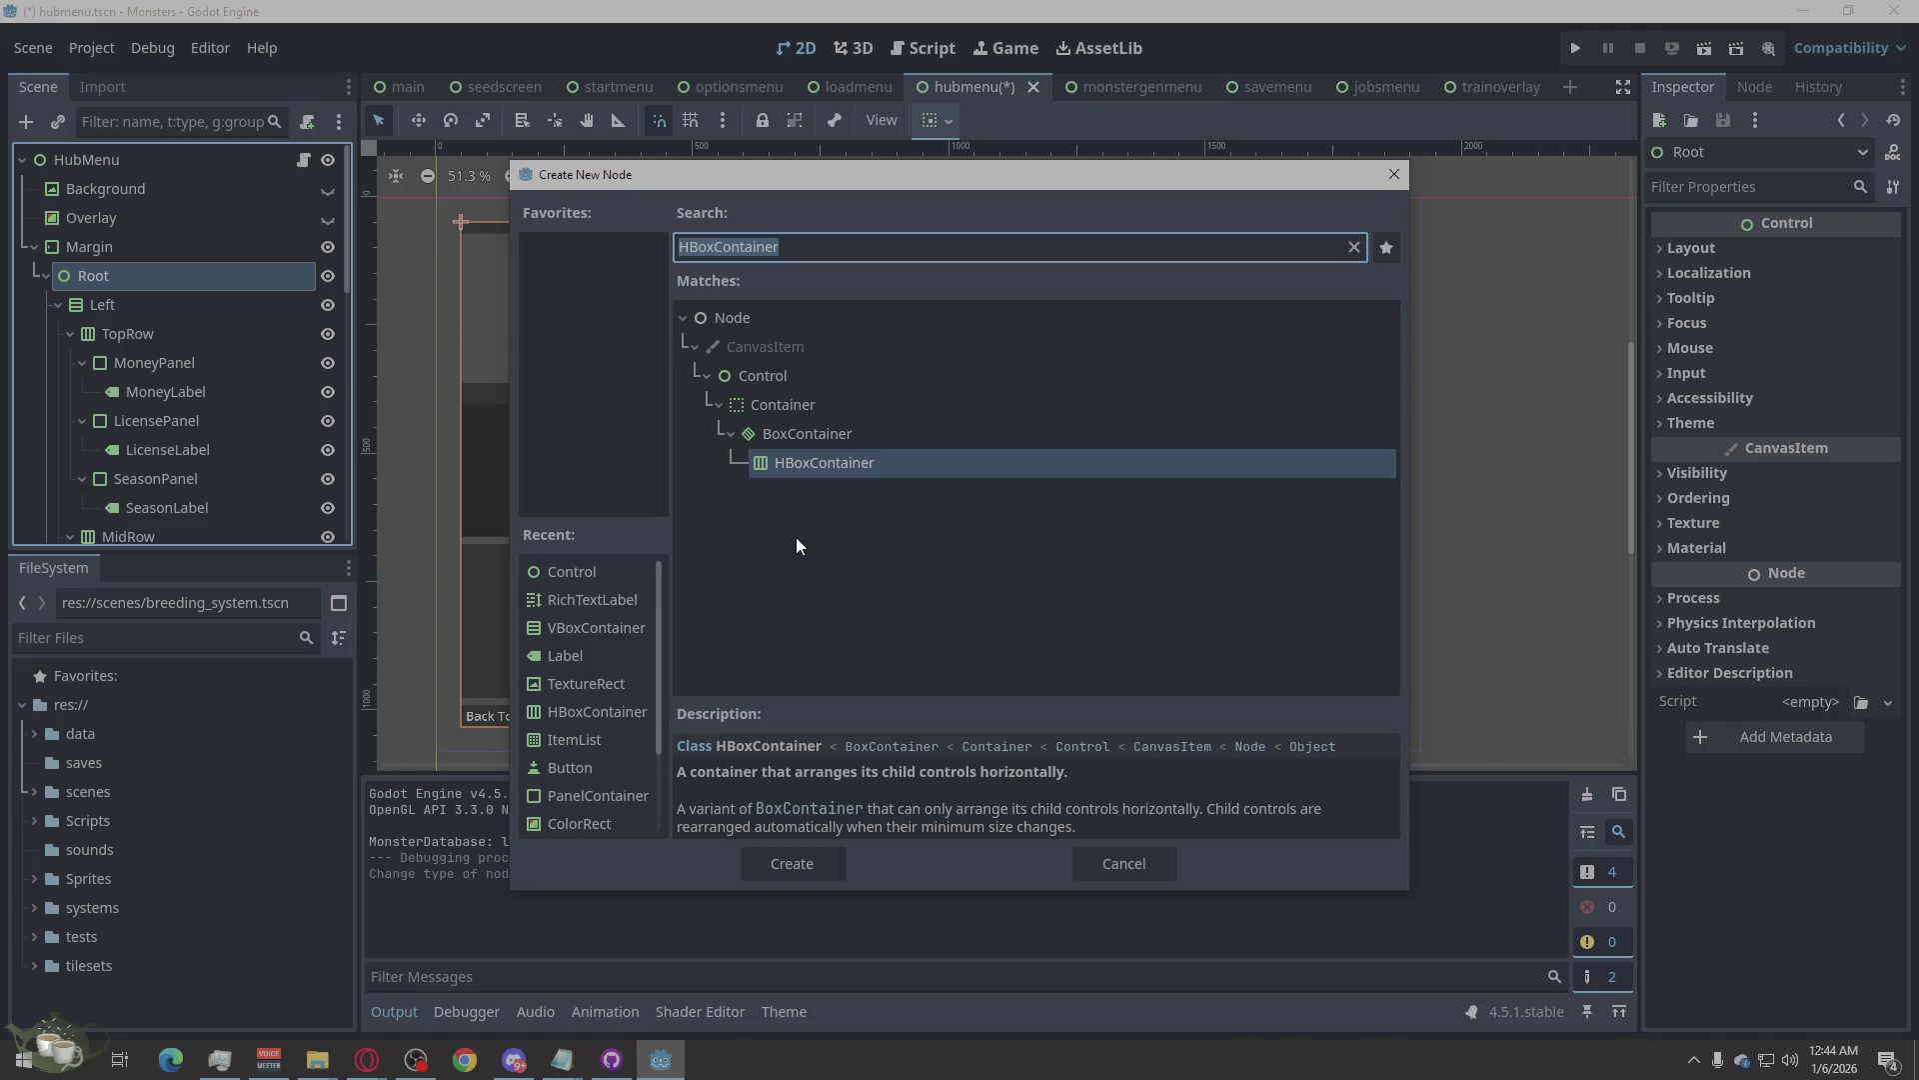
click(817, 869)
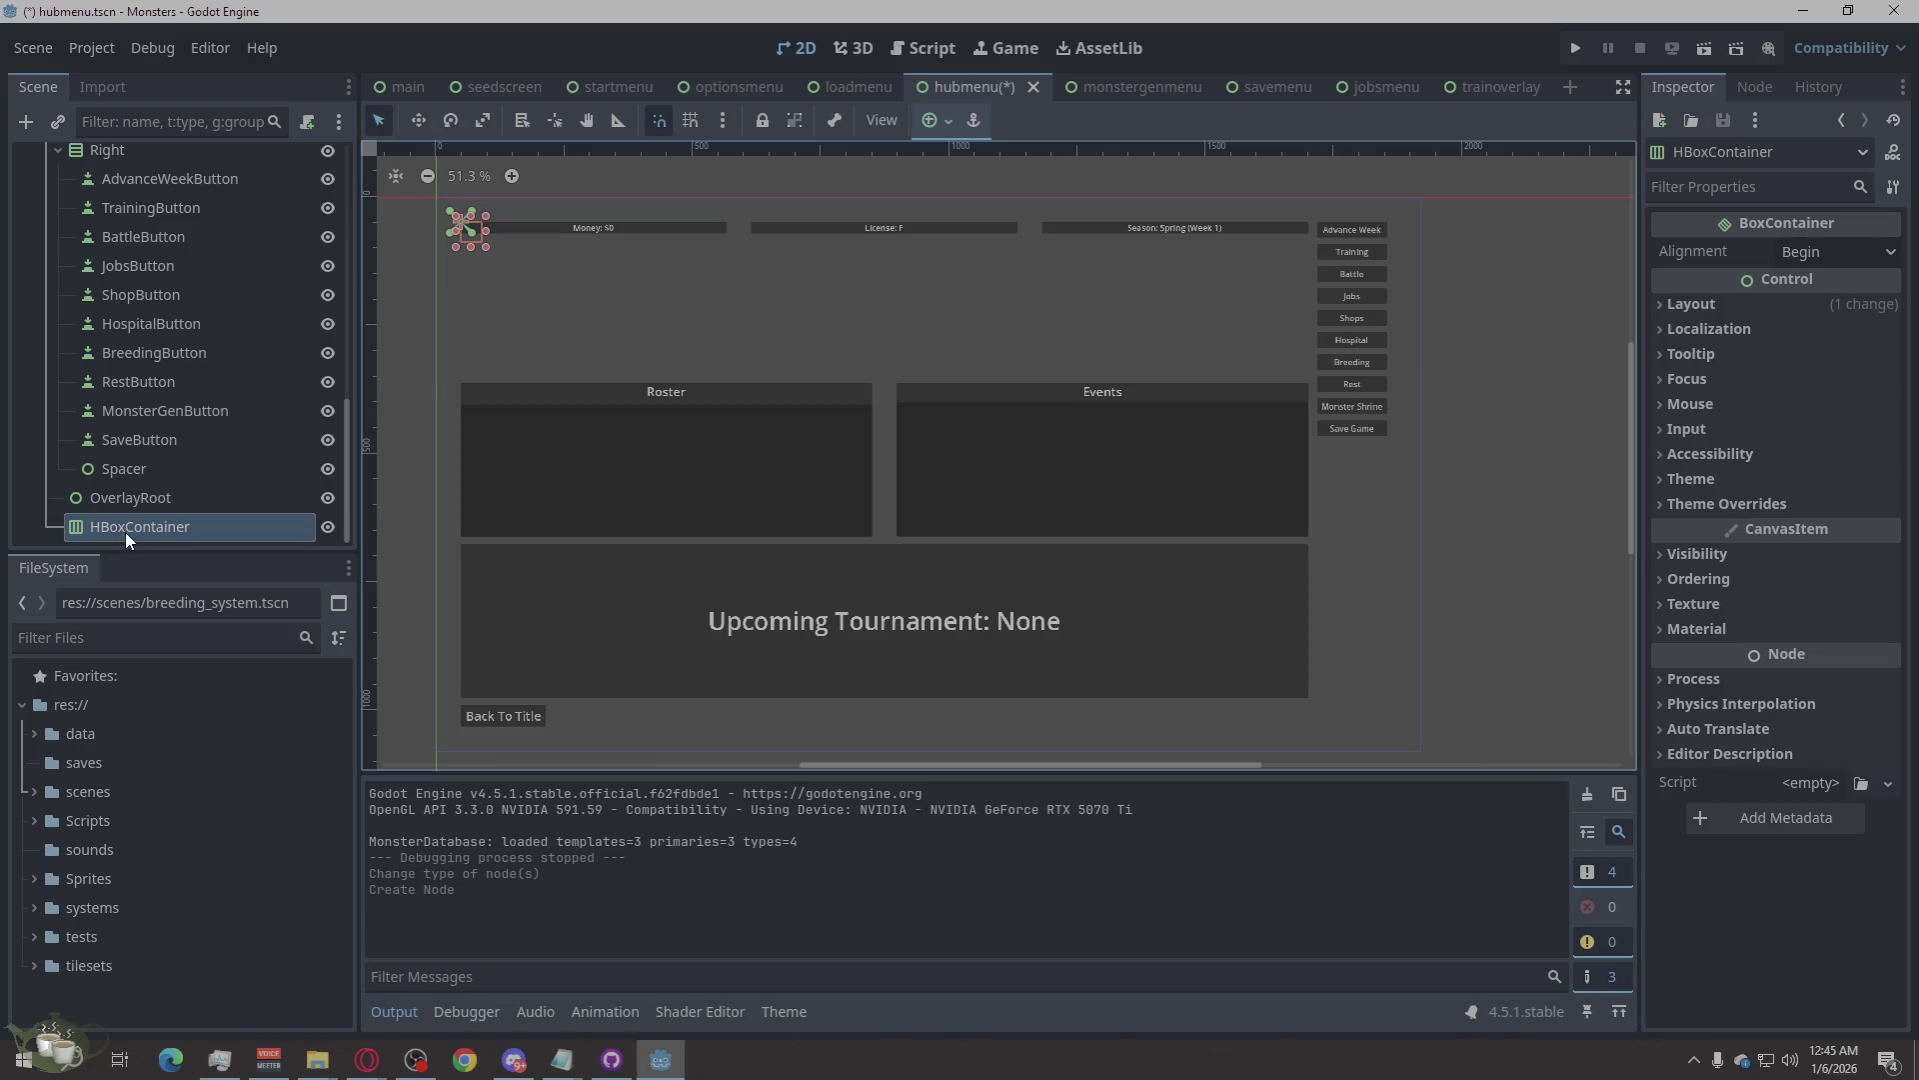
mouse_move(125, 530)
mouse_down()
mouse_move(104, 366)
mouse_move(128, 290)
mouse_move(107, 286)
mouse_move(137, 295)
mouse_move(88, 337)
mouse_move(113, 304)
mouse_up()
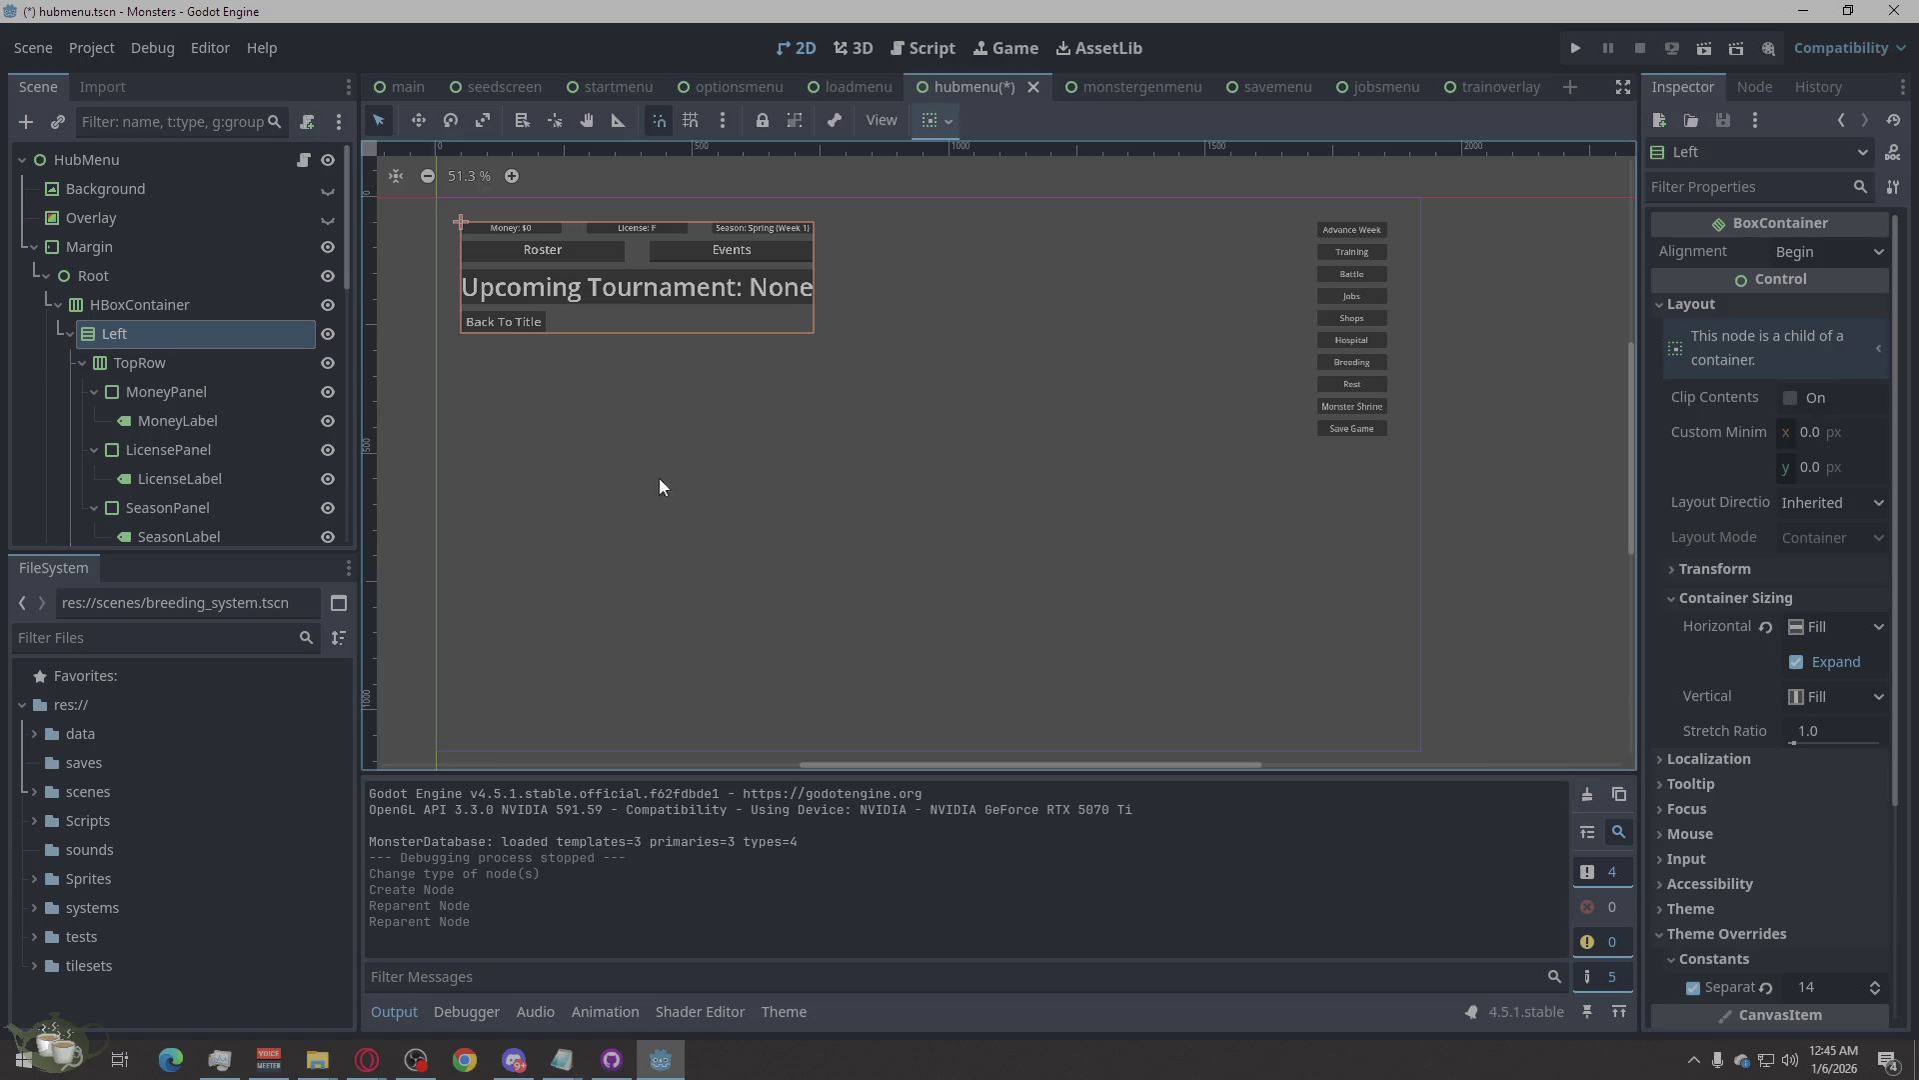
Drag the Right column node into the HBoxContainer below Left.
scroll(133, 386, down, 6)
scroll(132, 385, down, 3)
click(119, 528)
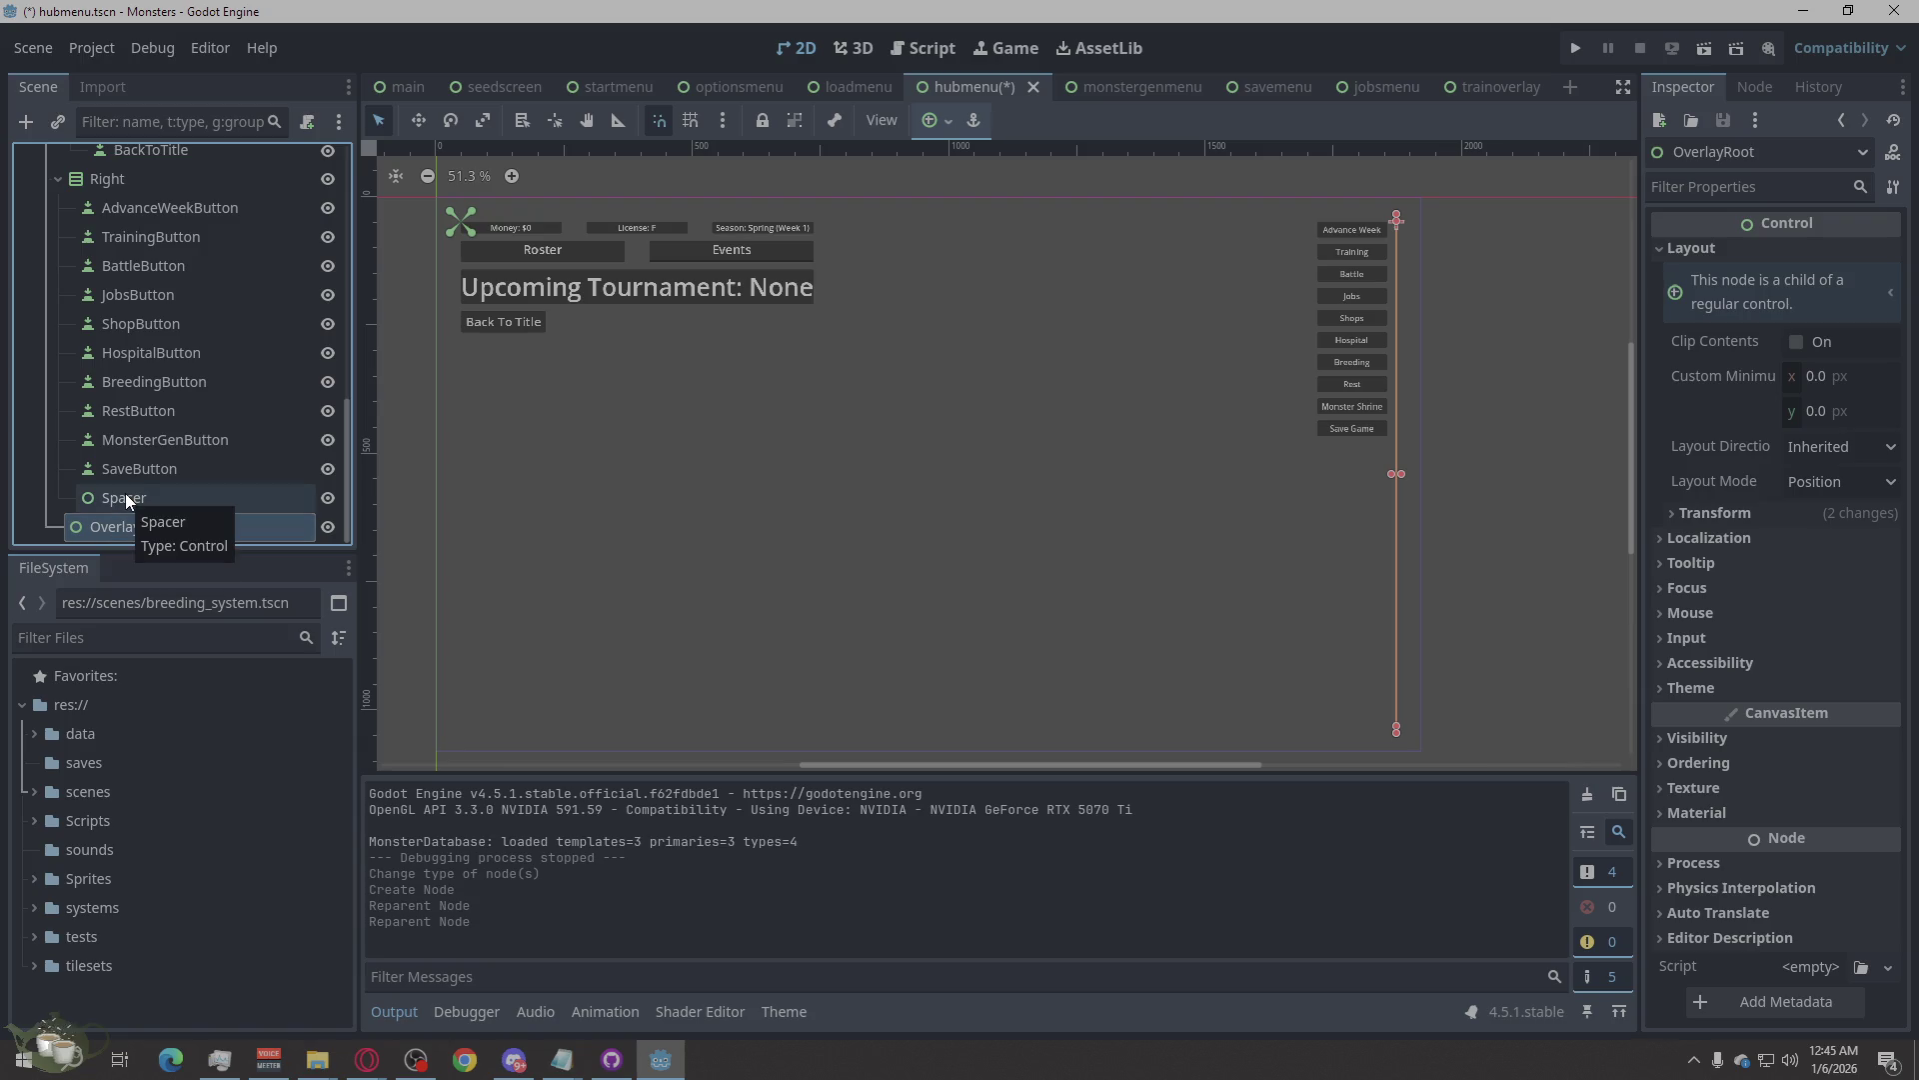
scroll(125, 492, up, 3)
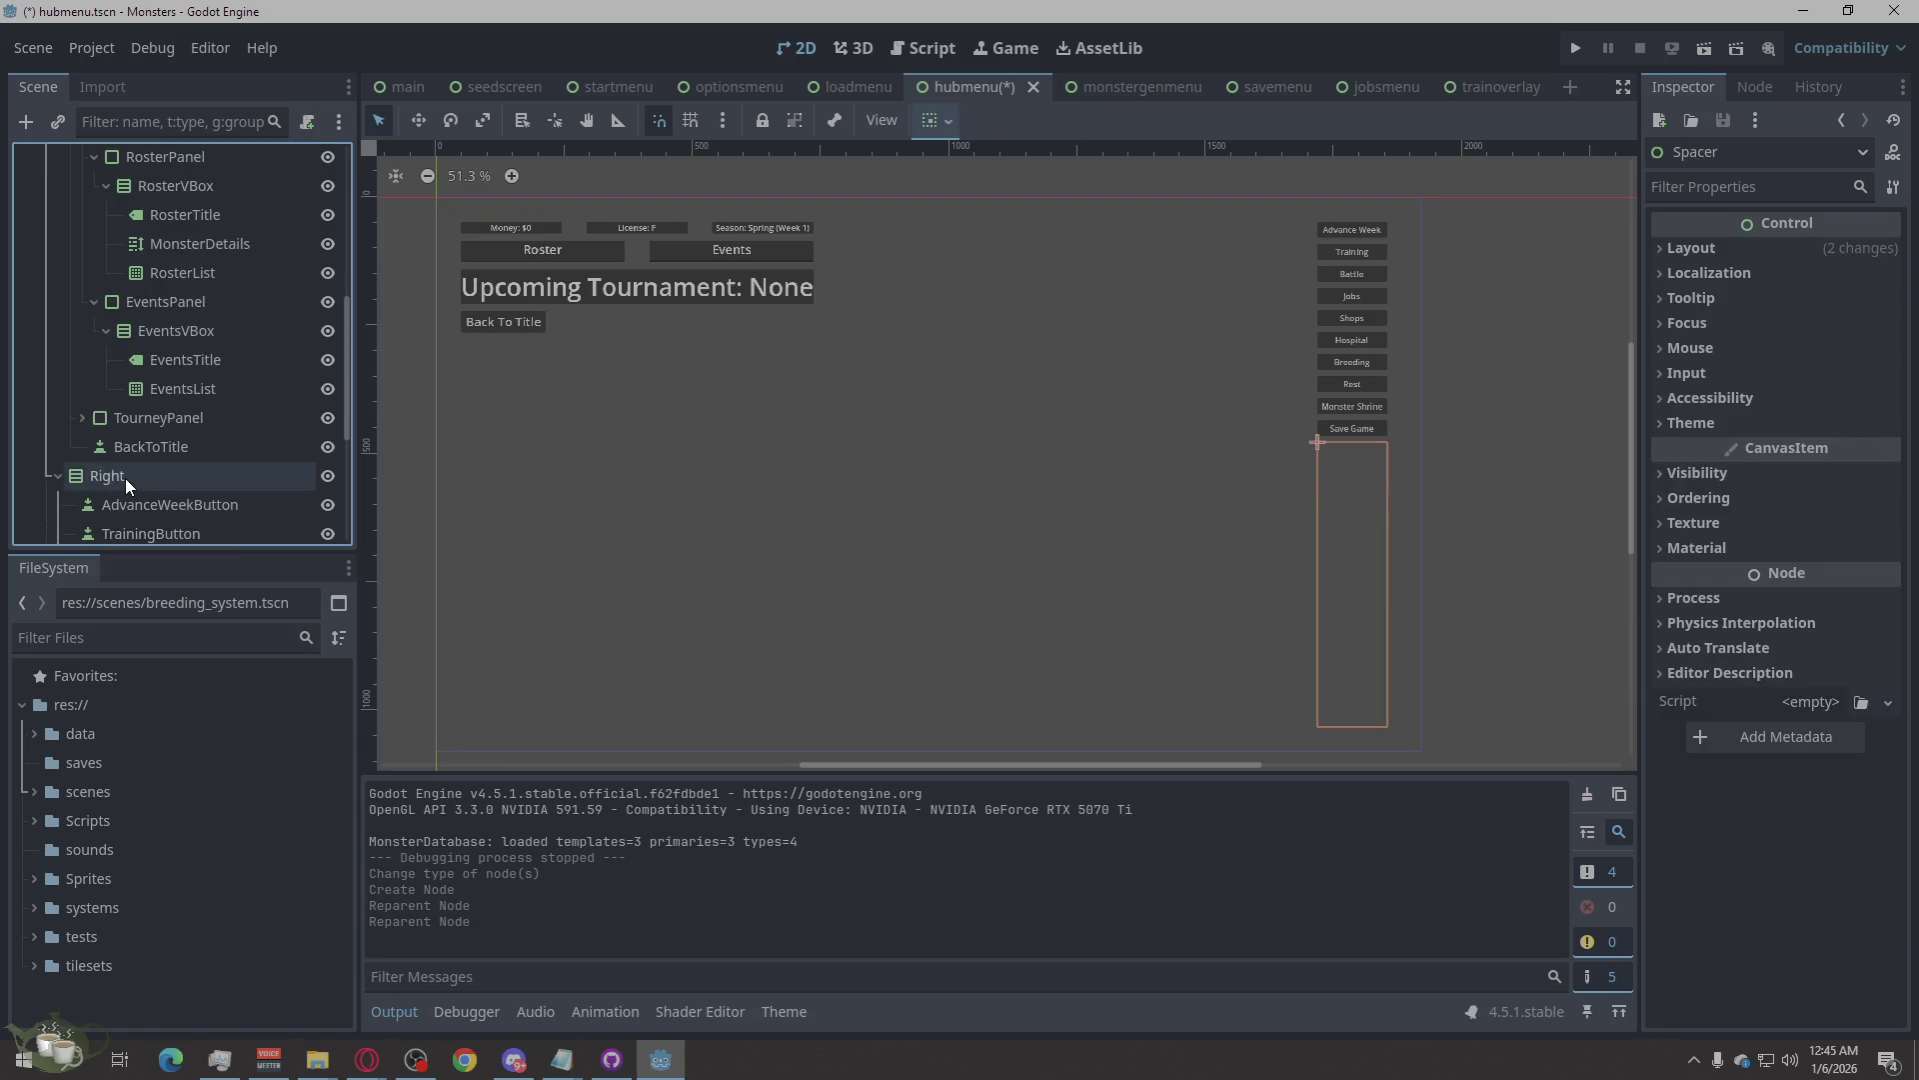
click(125, 479)
scroll(125, 478, up, 6)
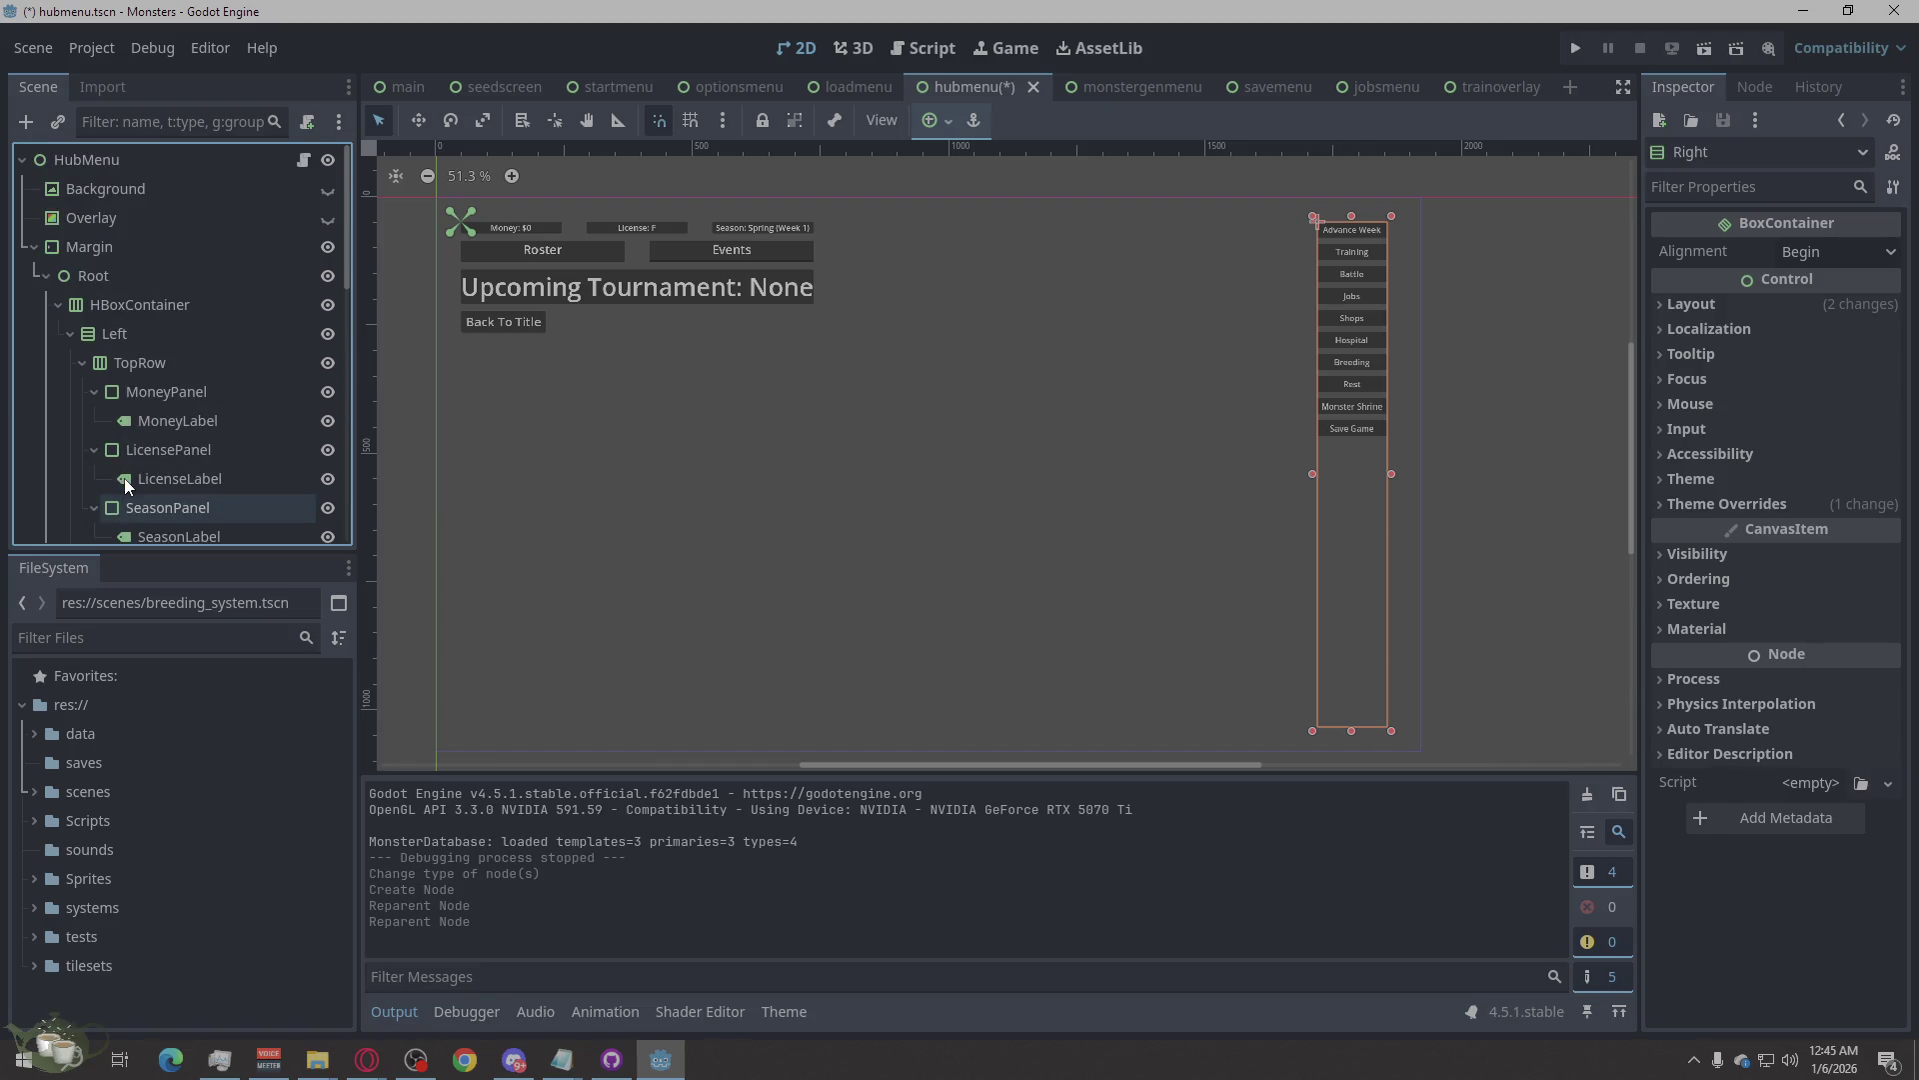
scroll(88, 311, down, 5)
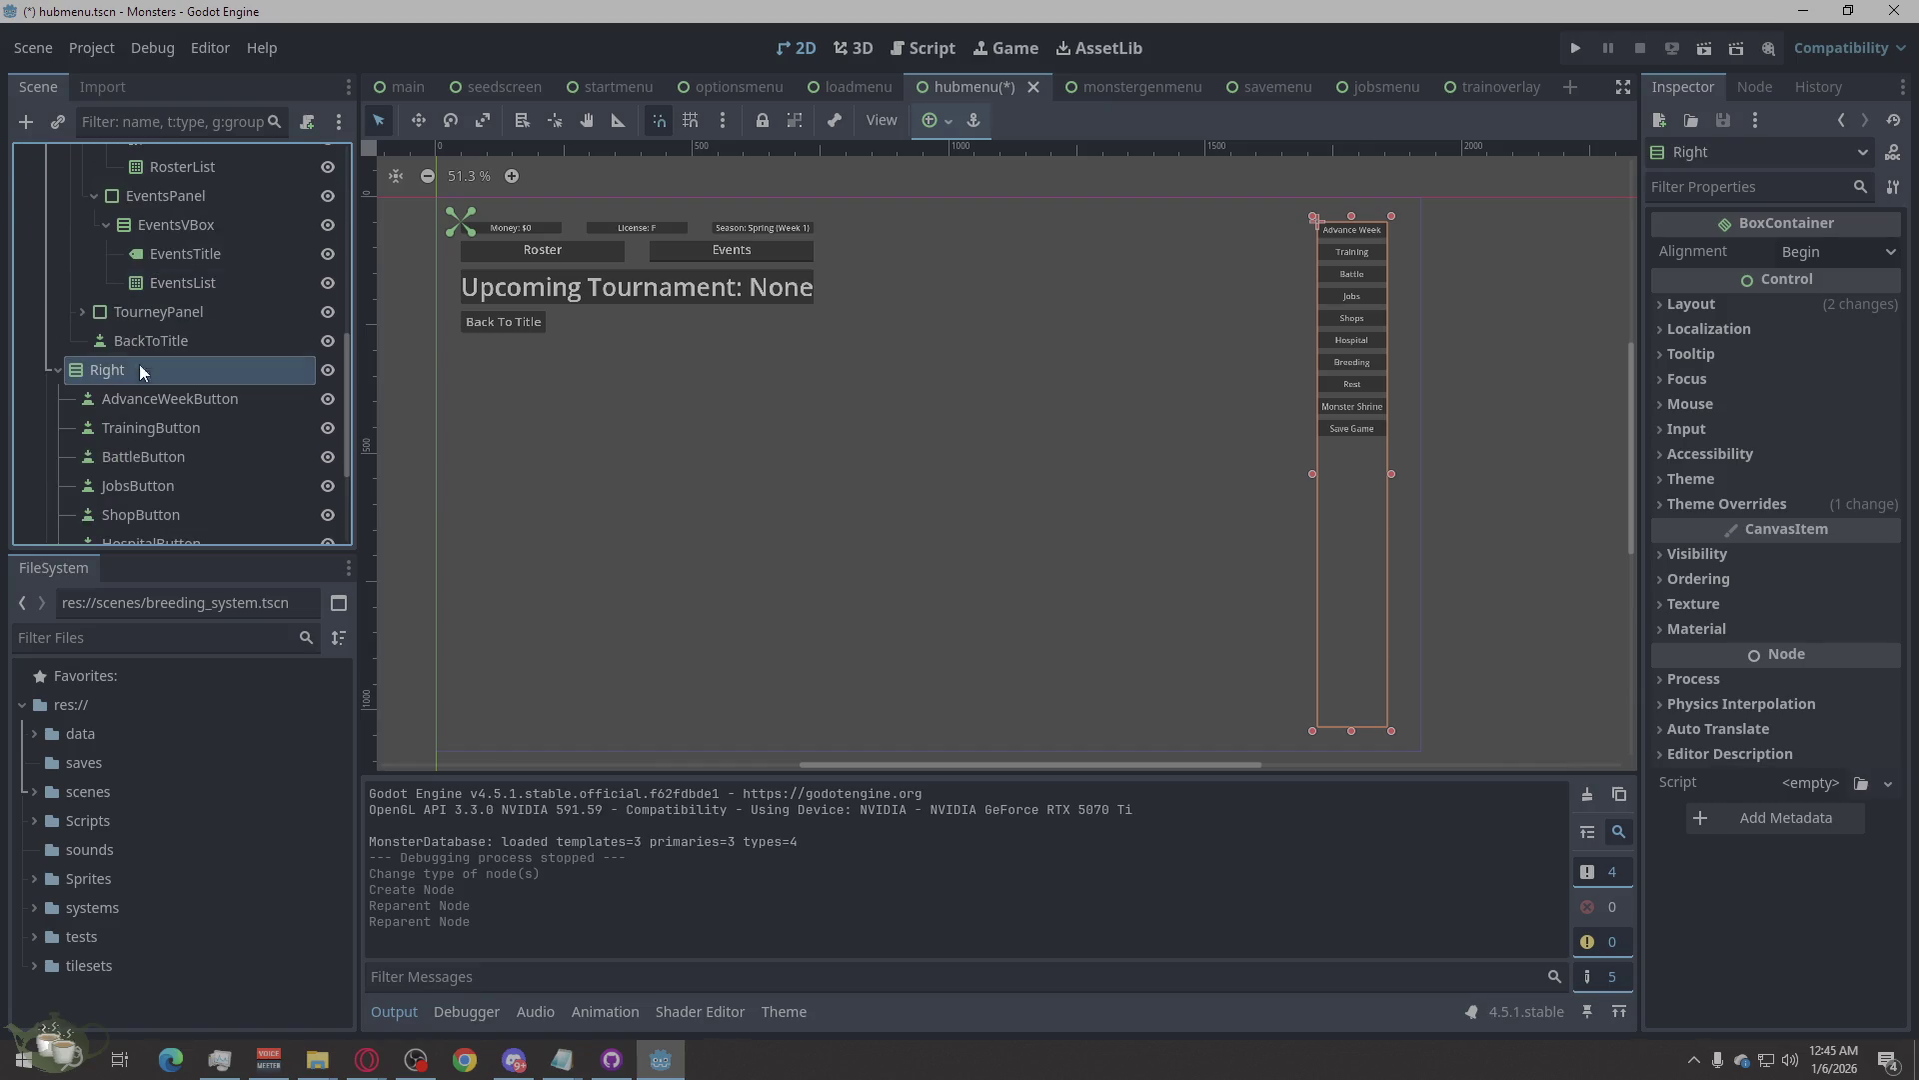
mouse_move(110, 370)
mouse_down()
mouse_move(154, 275)
mouse_move(175, 292)
mouse_move(102, 256)
mouse_up()
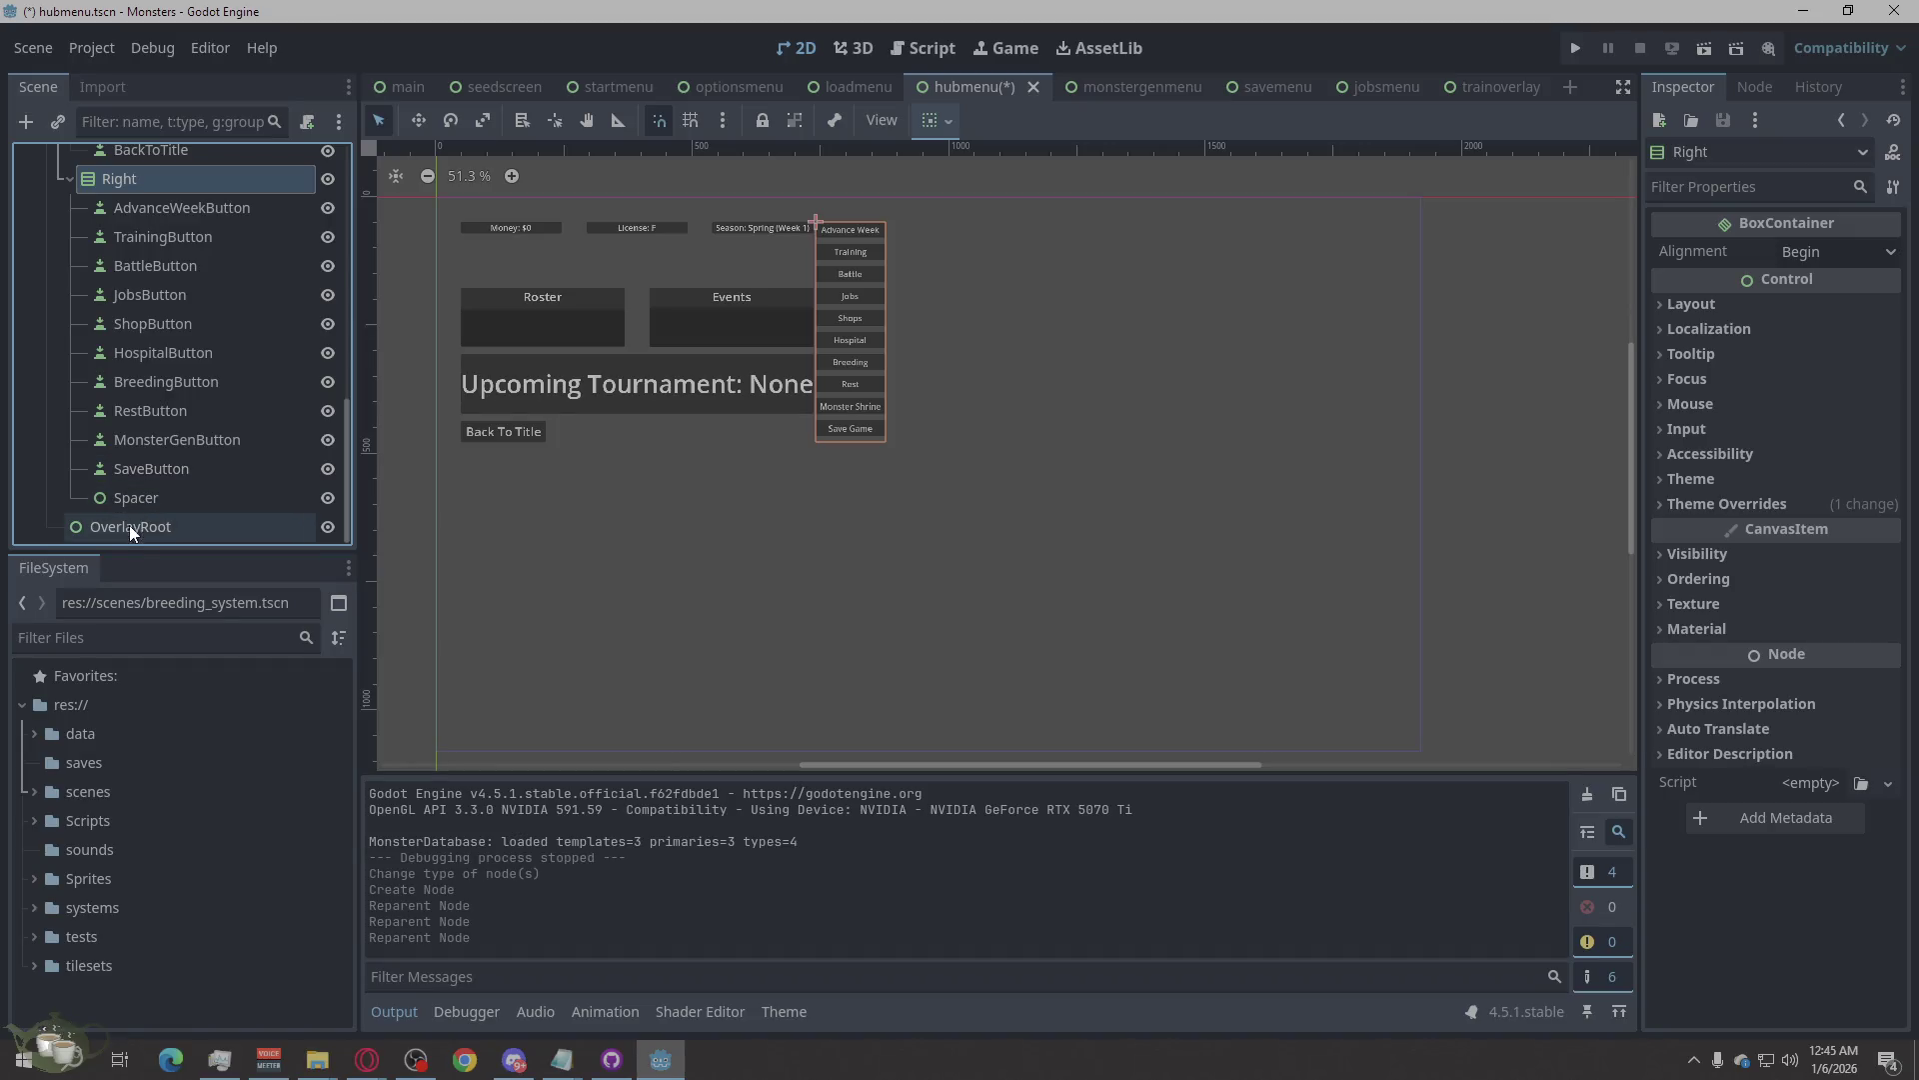
Inspect the layout and transform settings of OverlayRoot and Root.
click(133, 535)
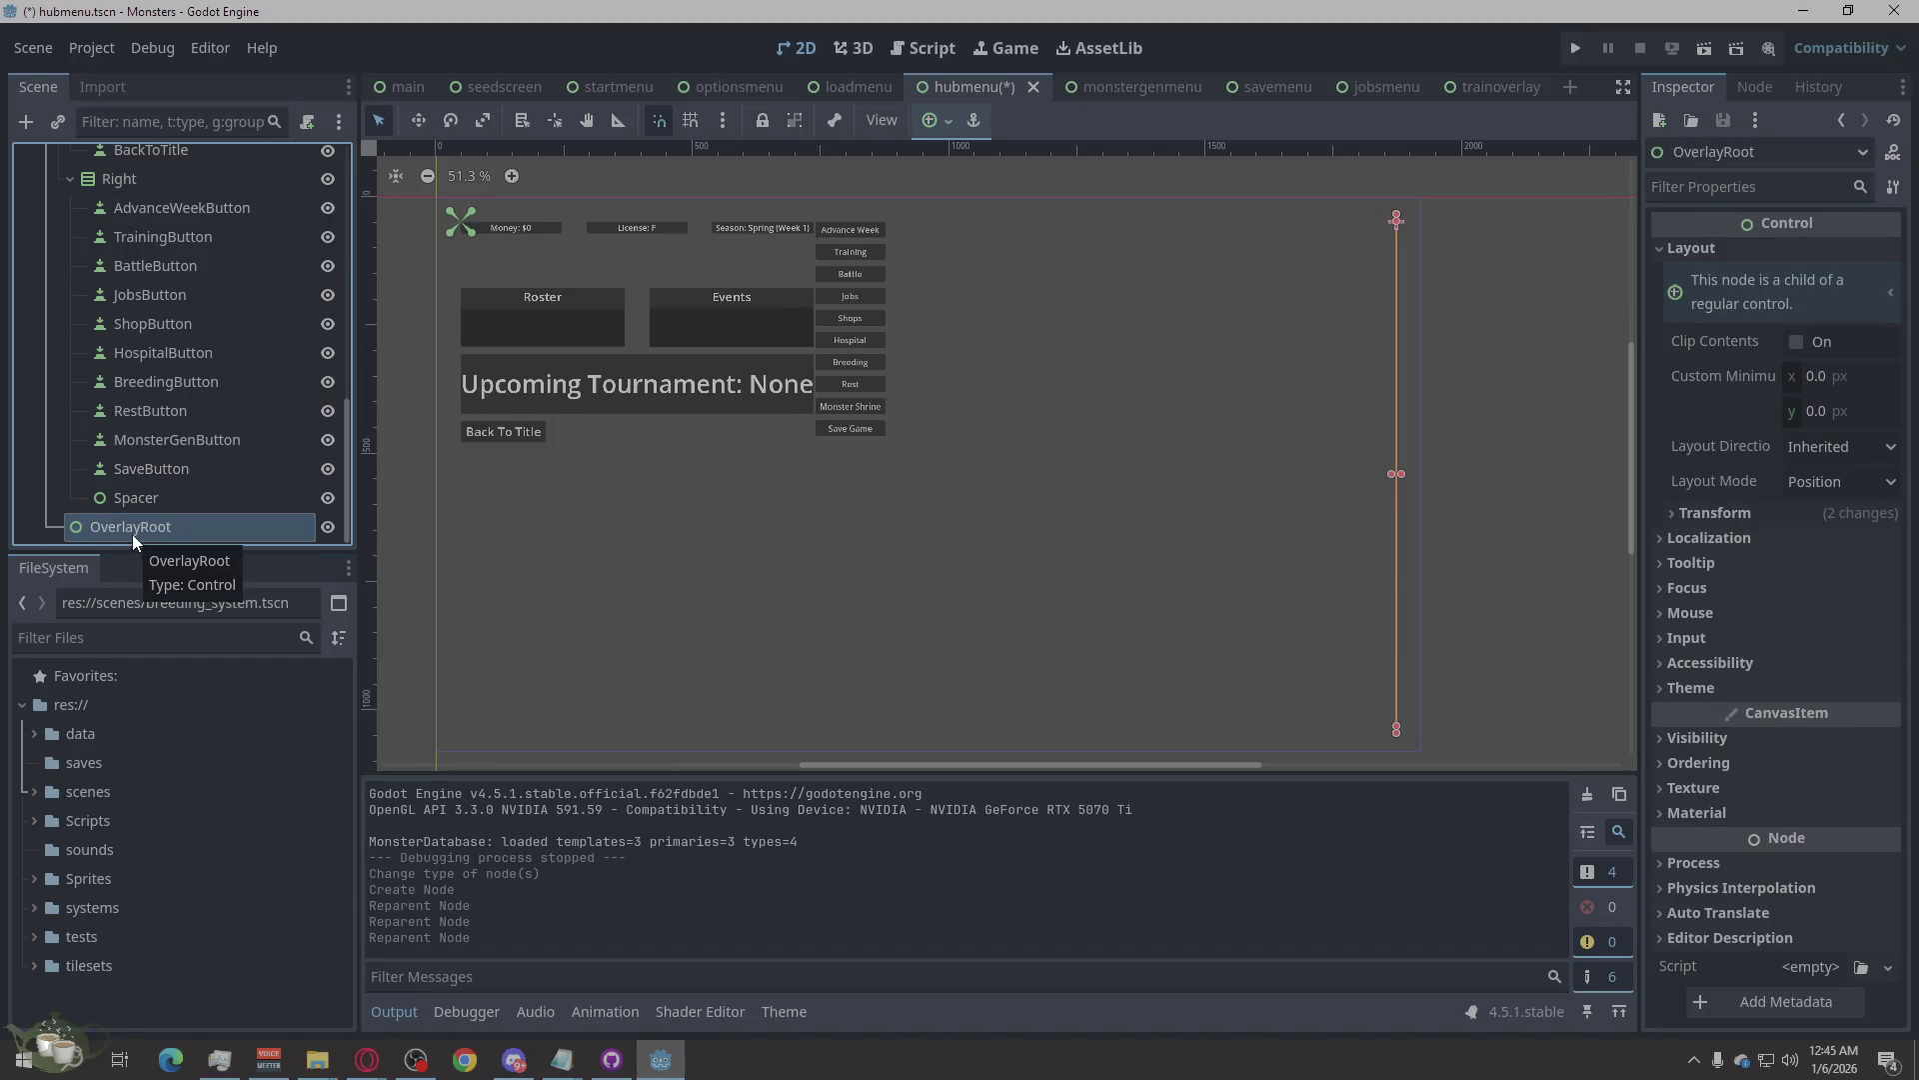
click(1691, 247)
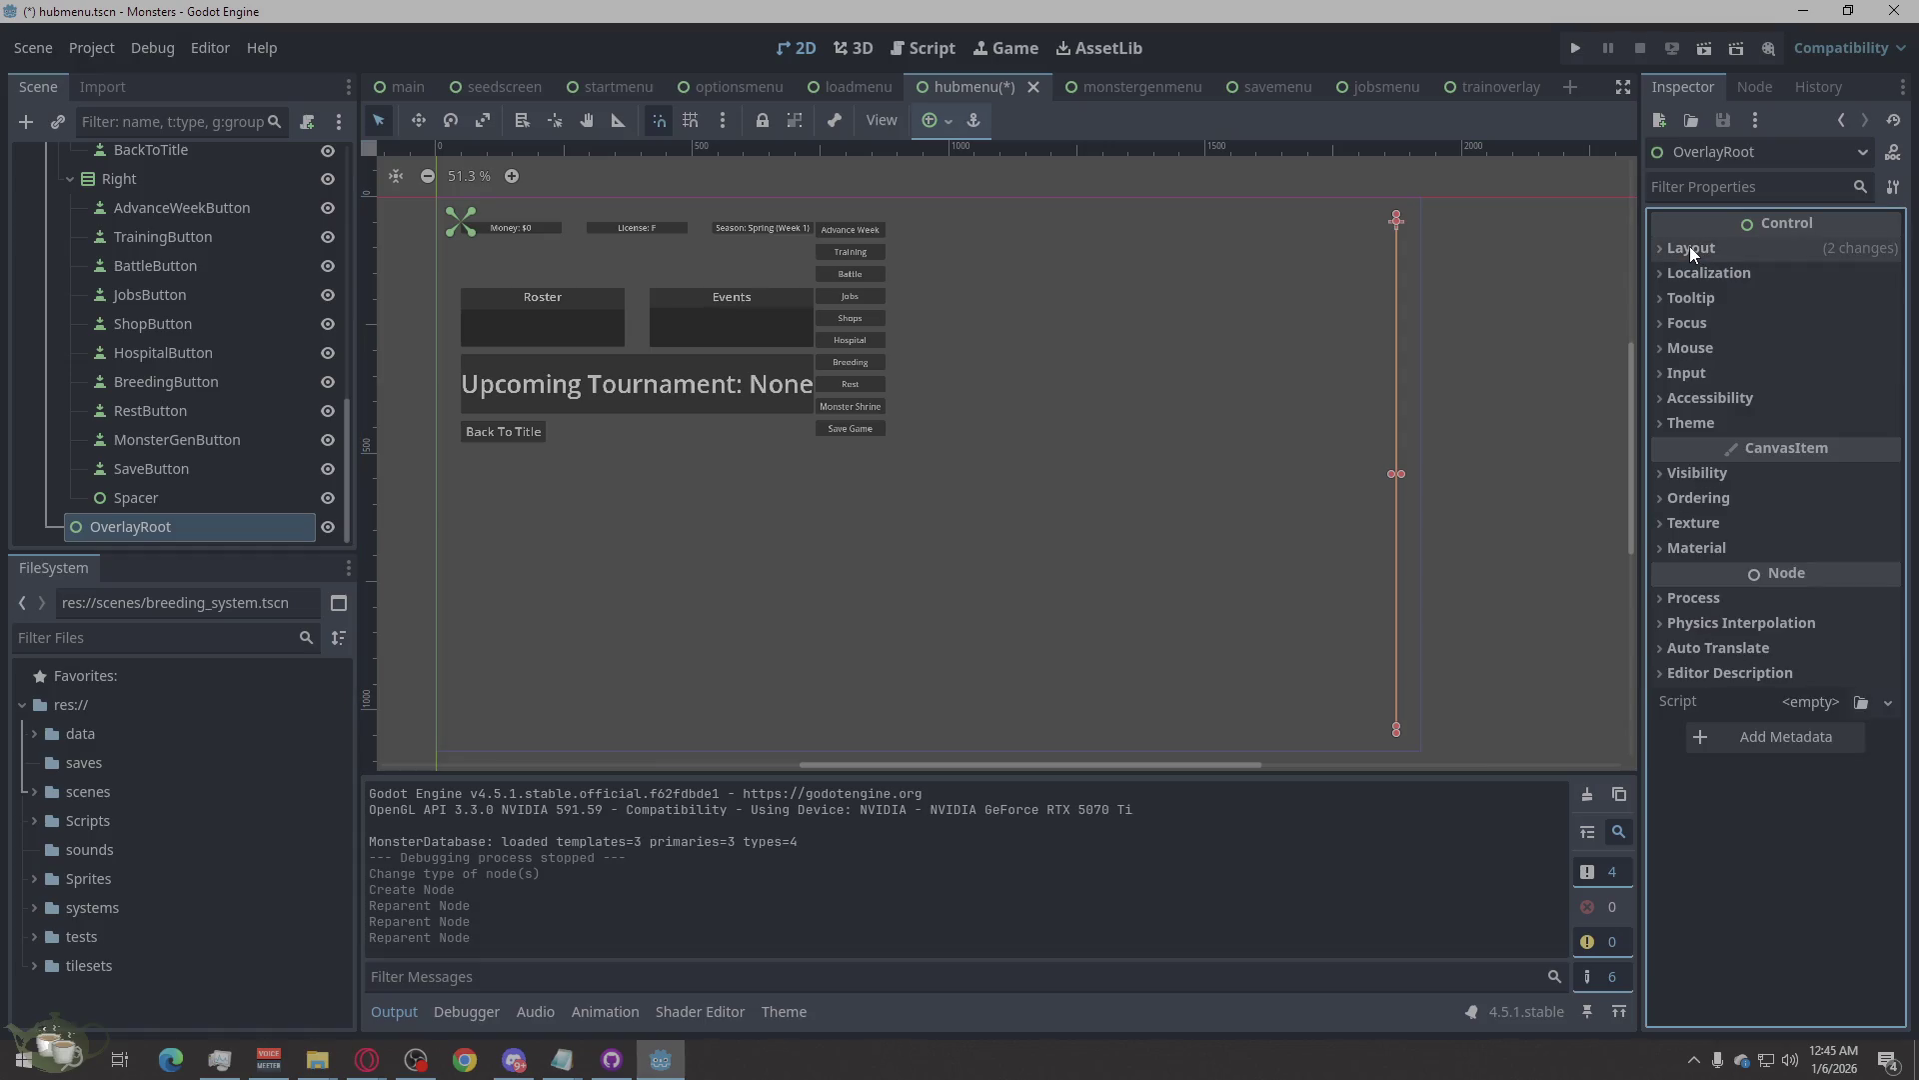
click(1689, 247)
click(1712, 515)
click(1710, 517)
click(1703, 520)
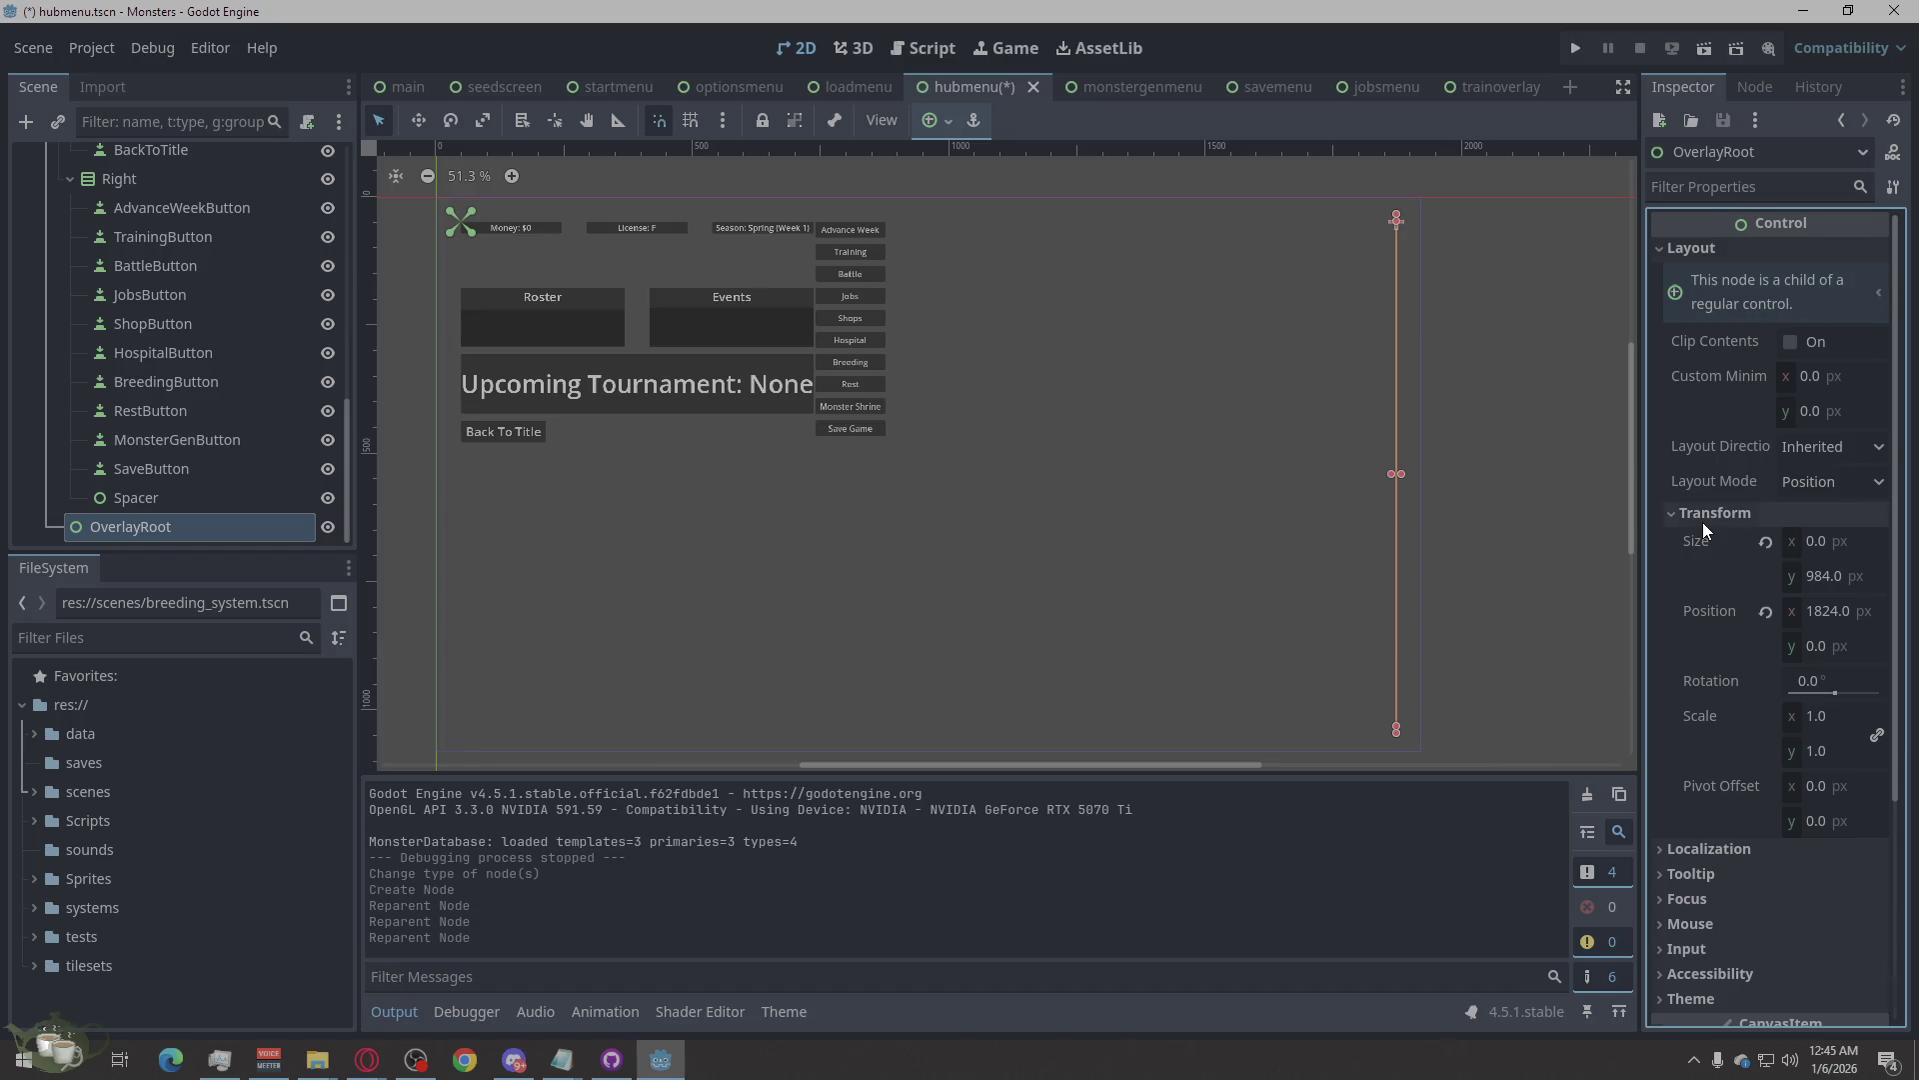
click(1701, 521)
scroll(236, 431, up, 10)
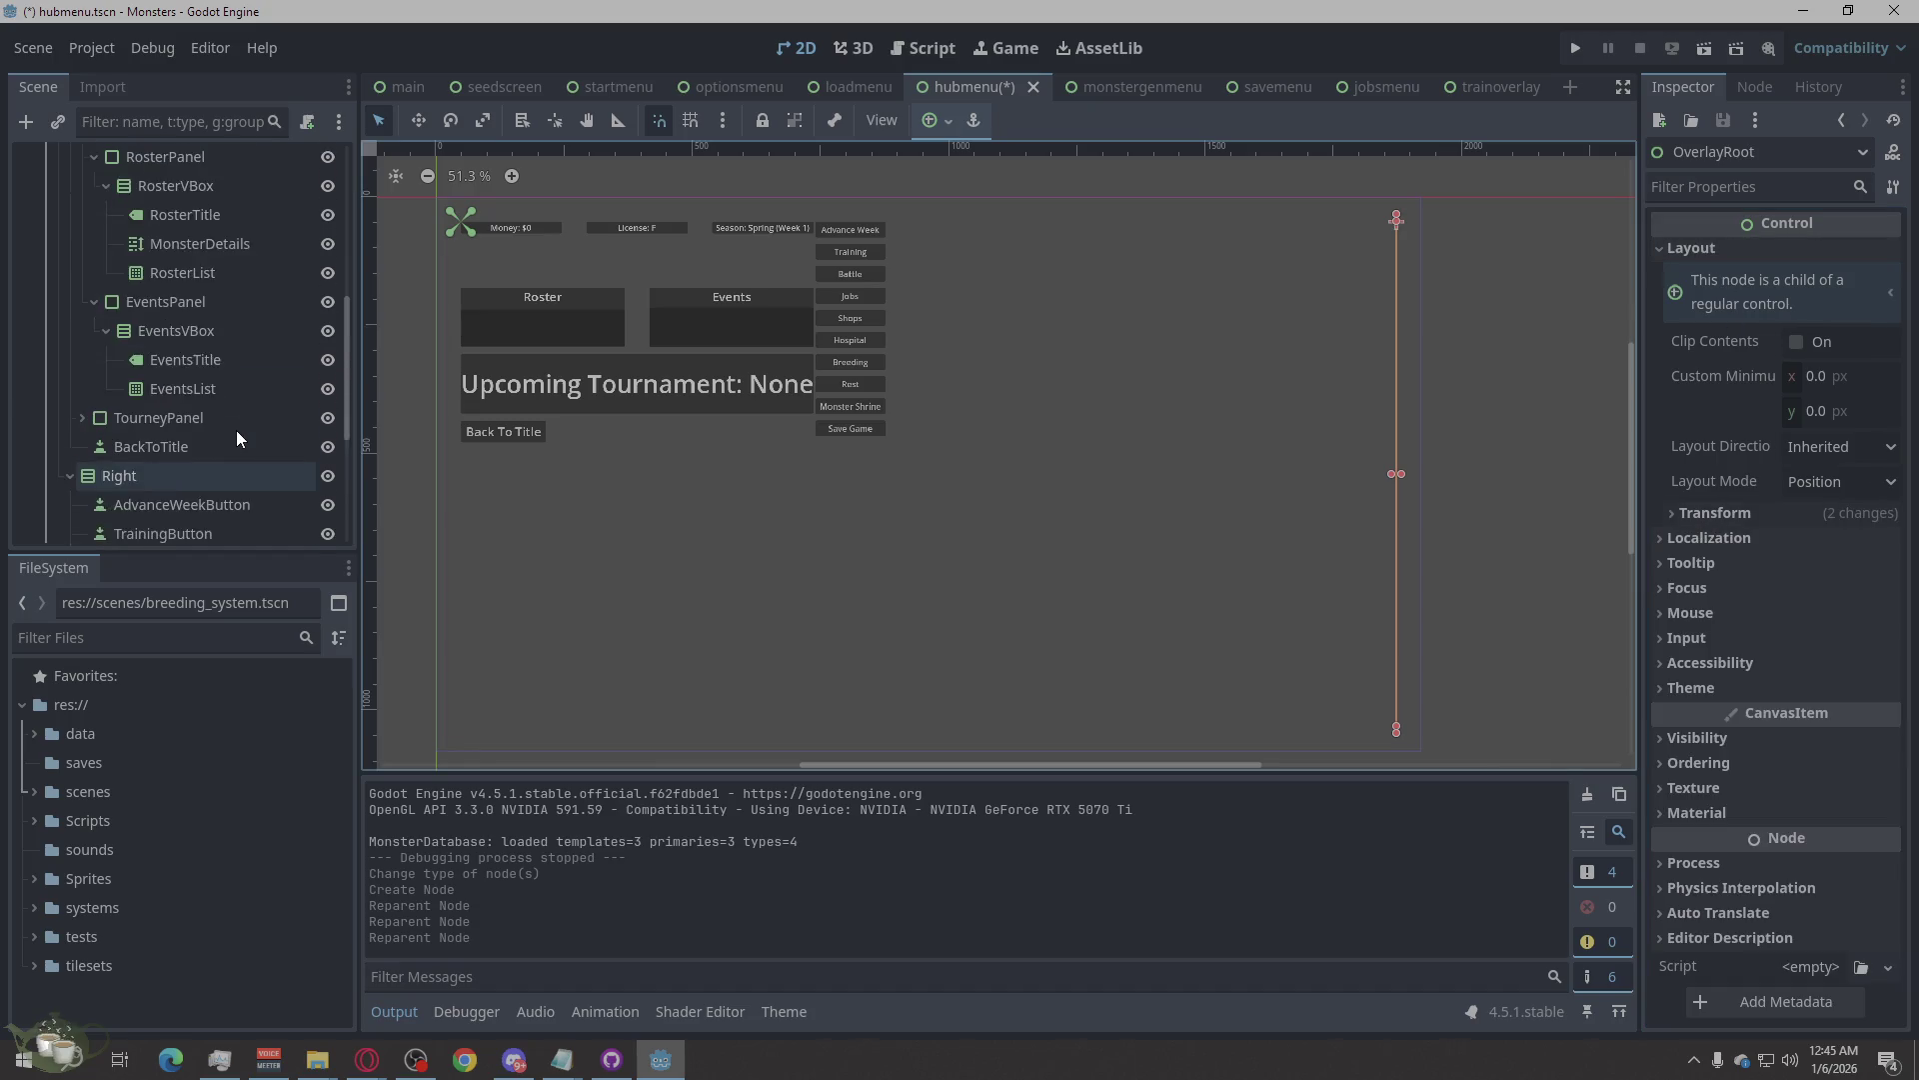
click(129, 278)
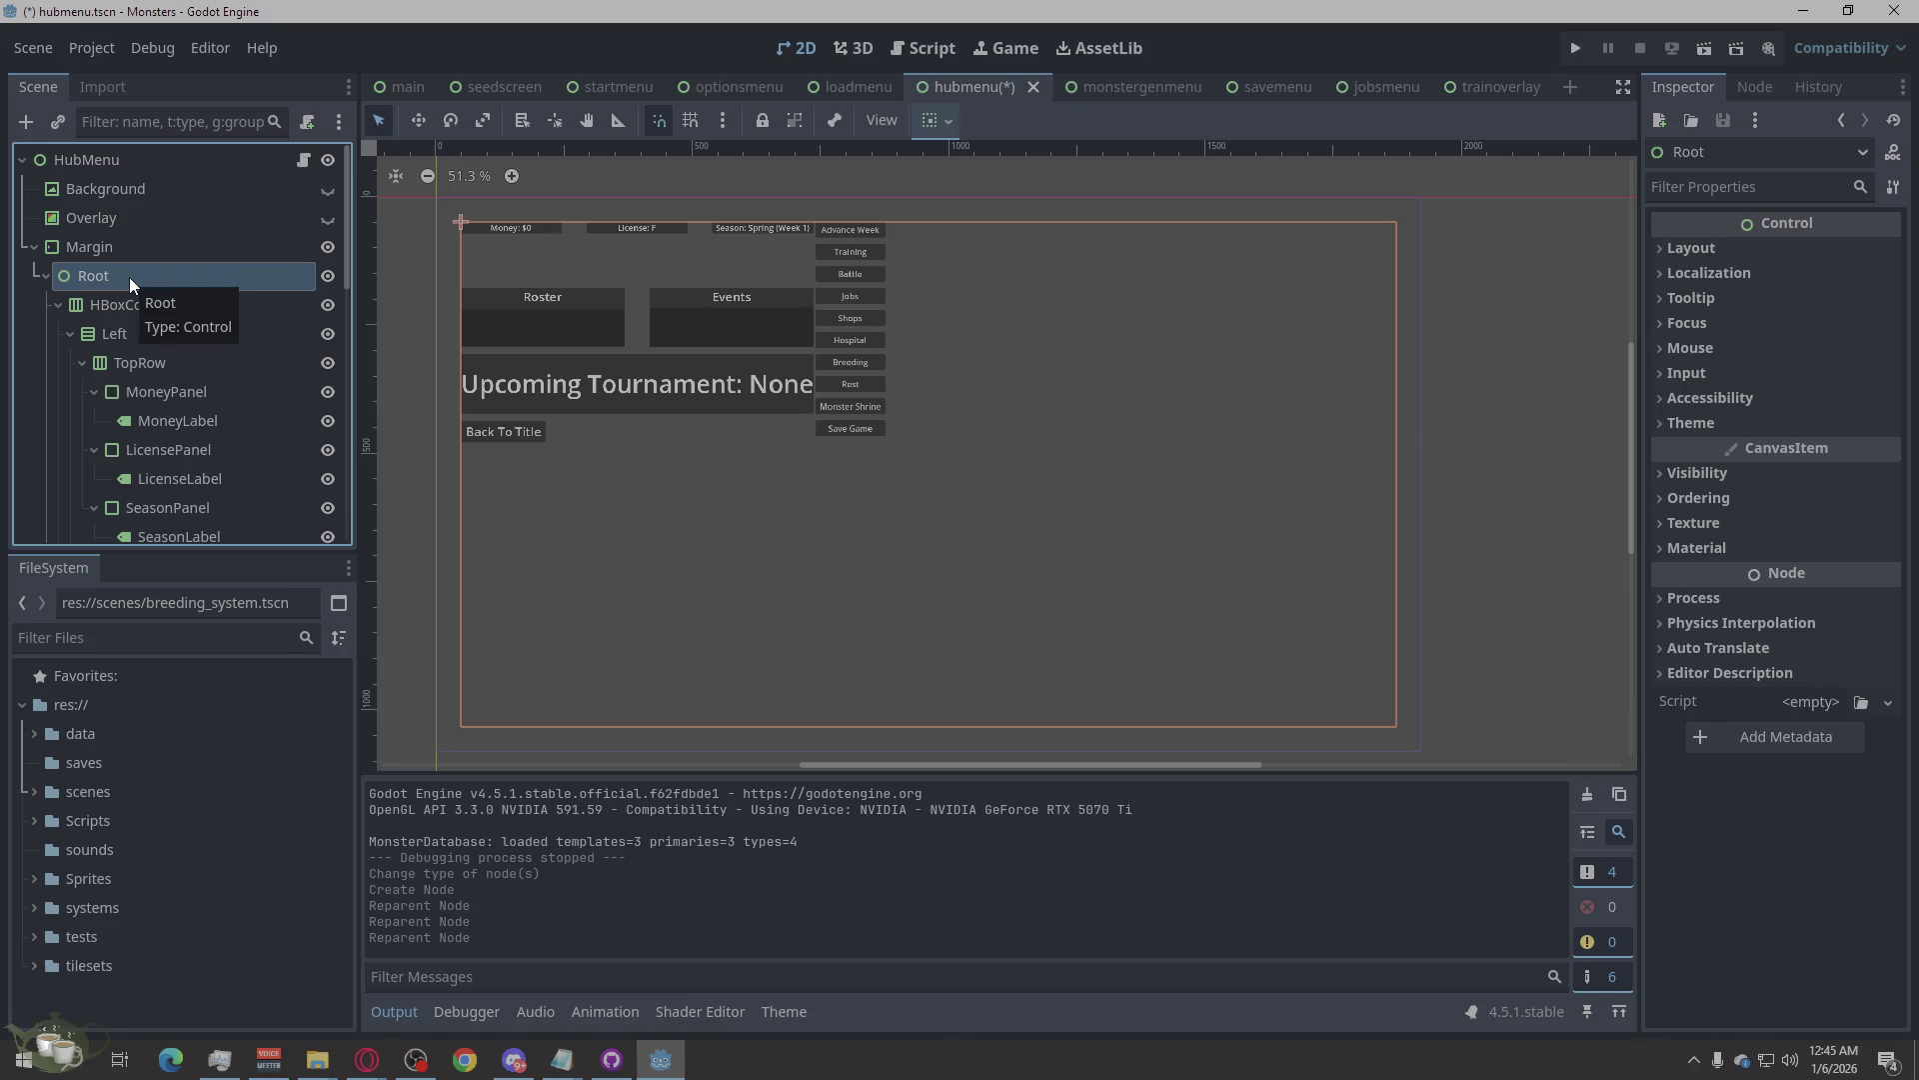
scroll(124, 330, down, 10)
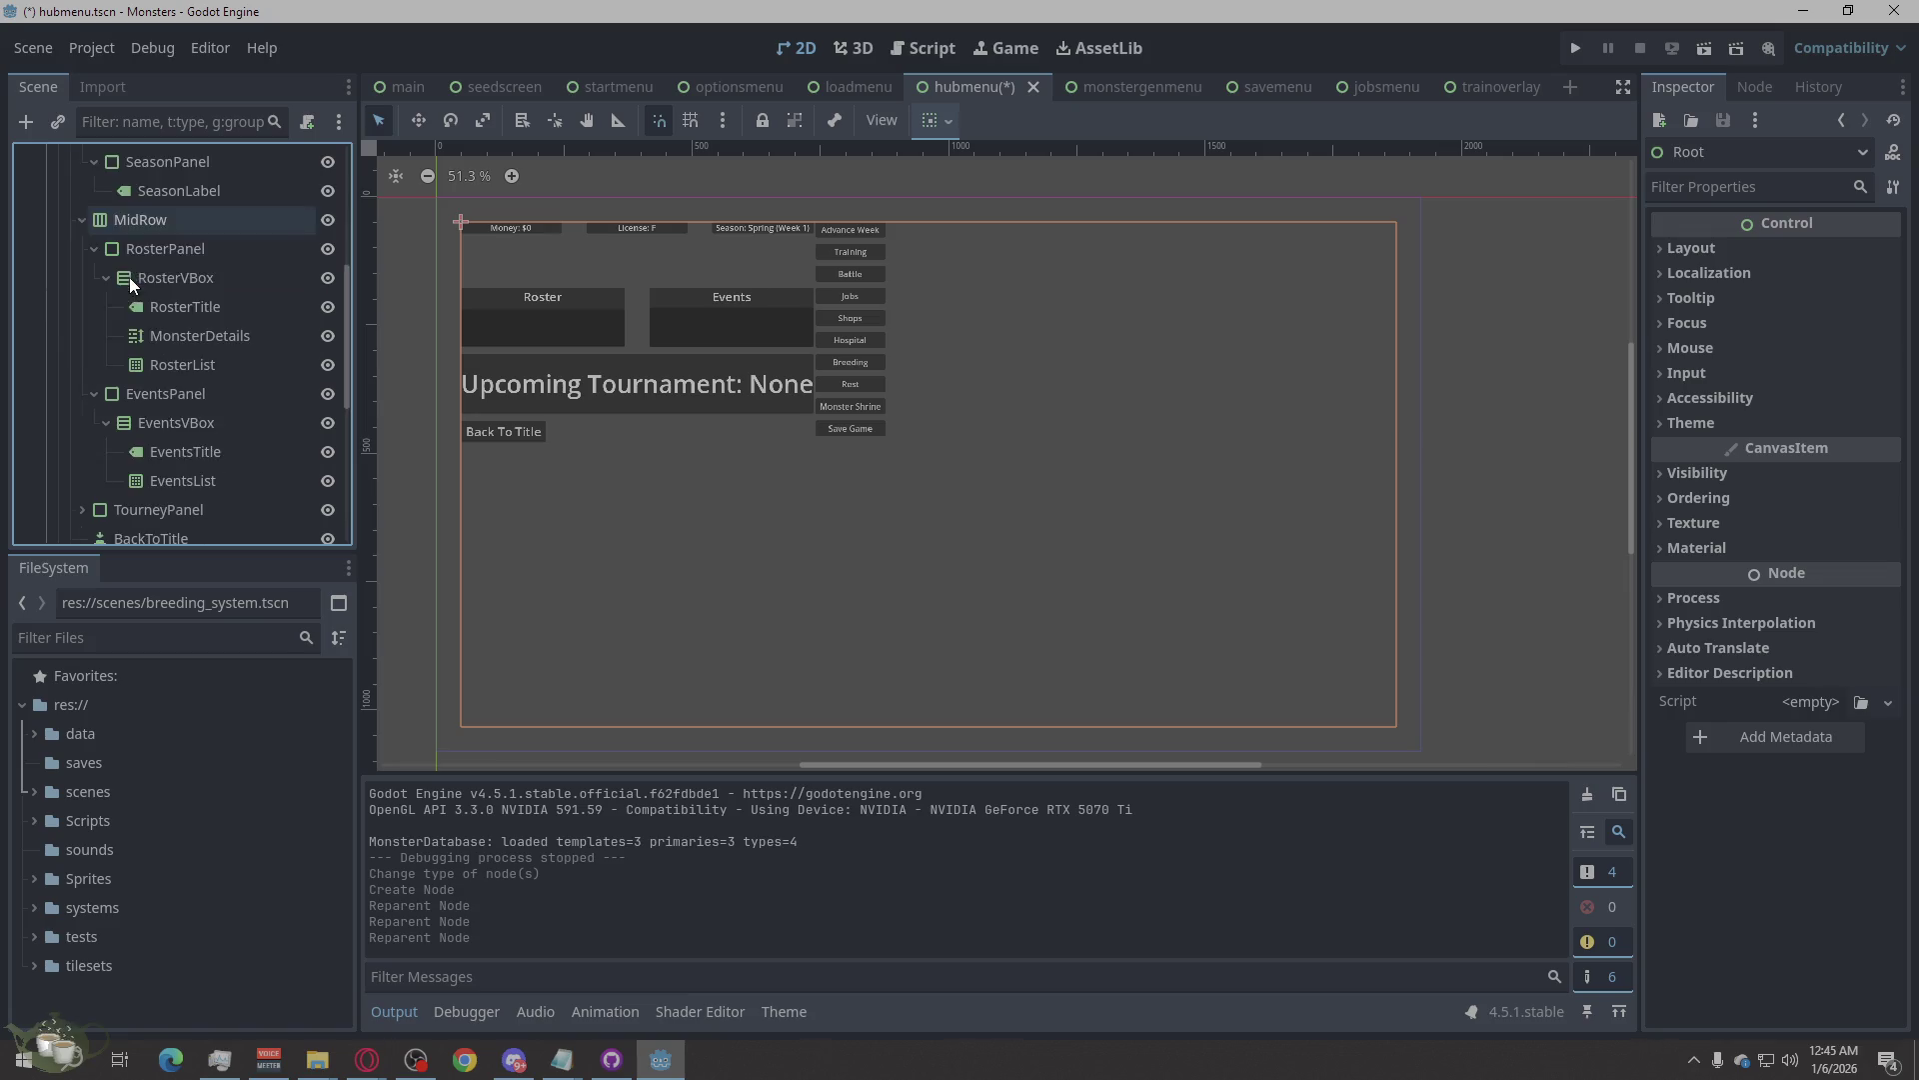
click(109, 527)
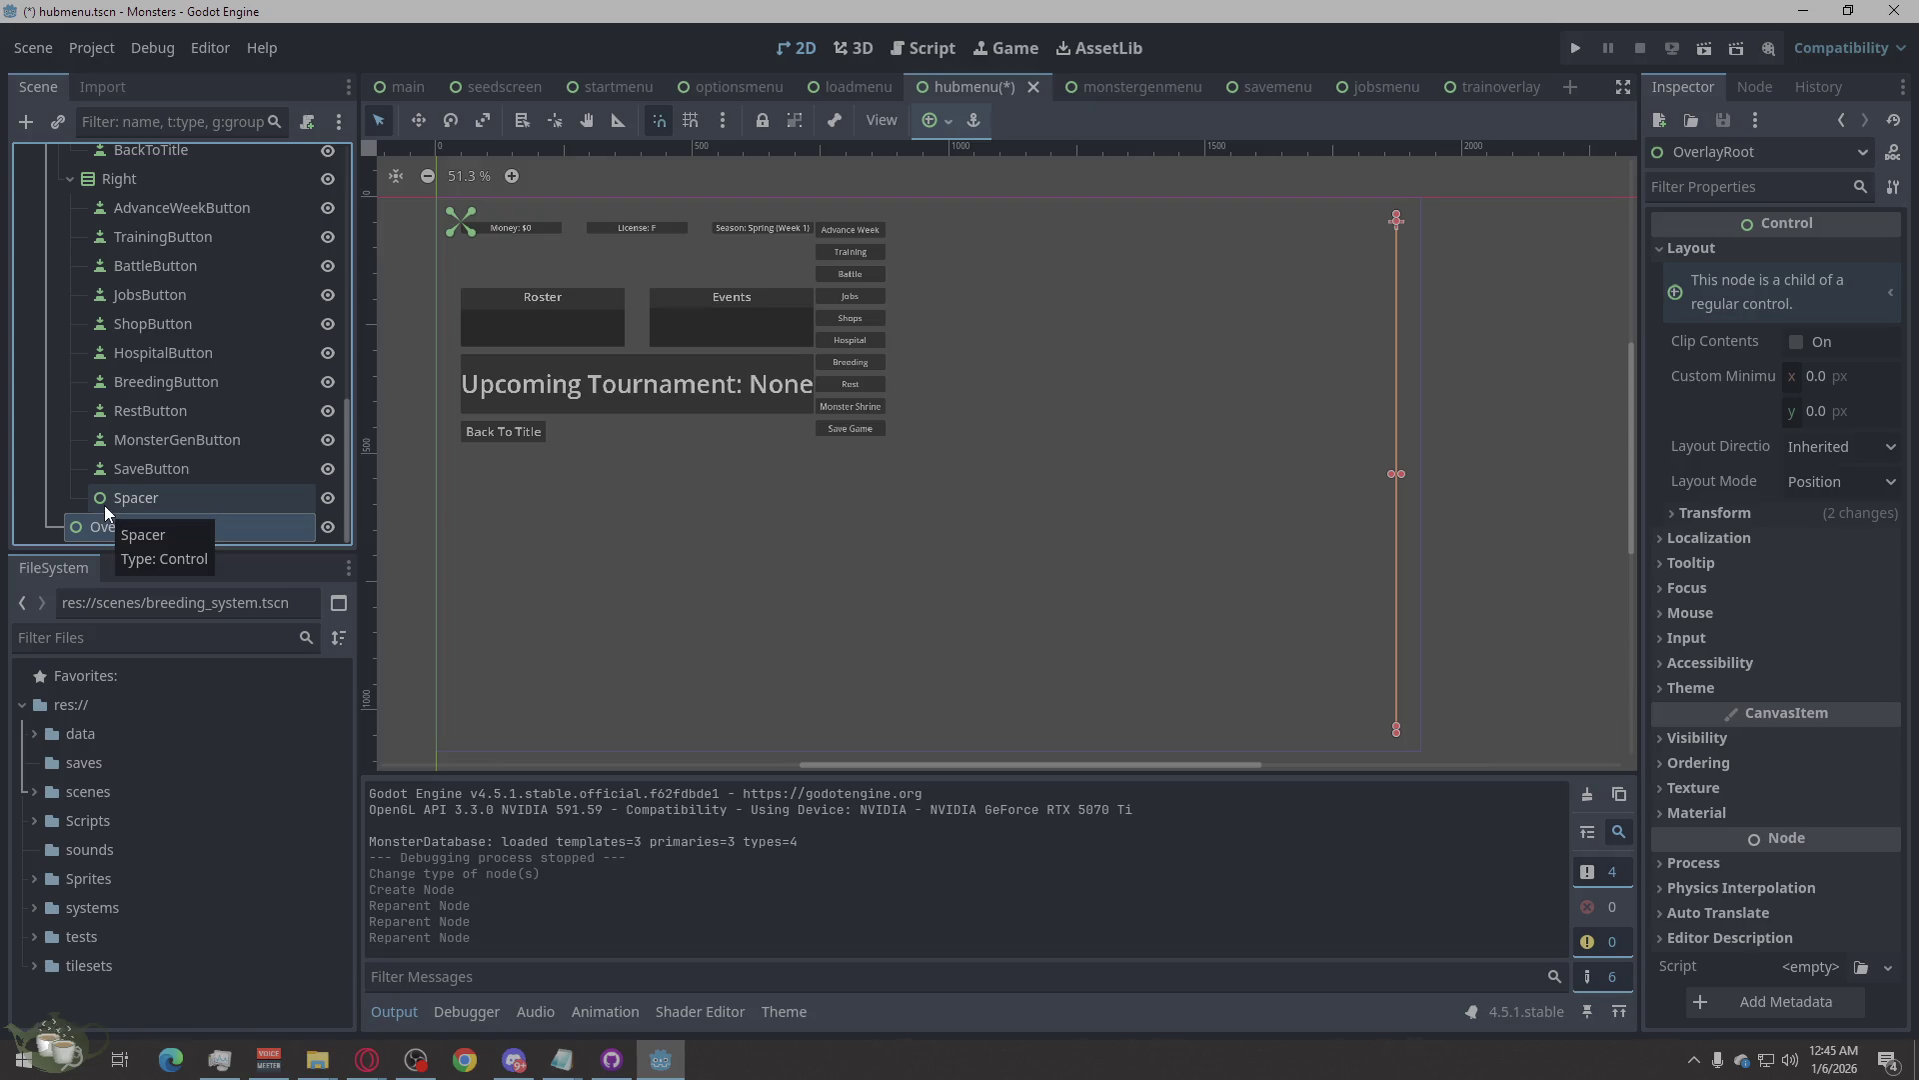
scroll(104, 506, up, 10)
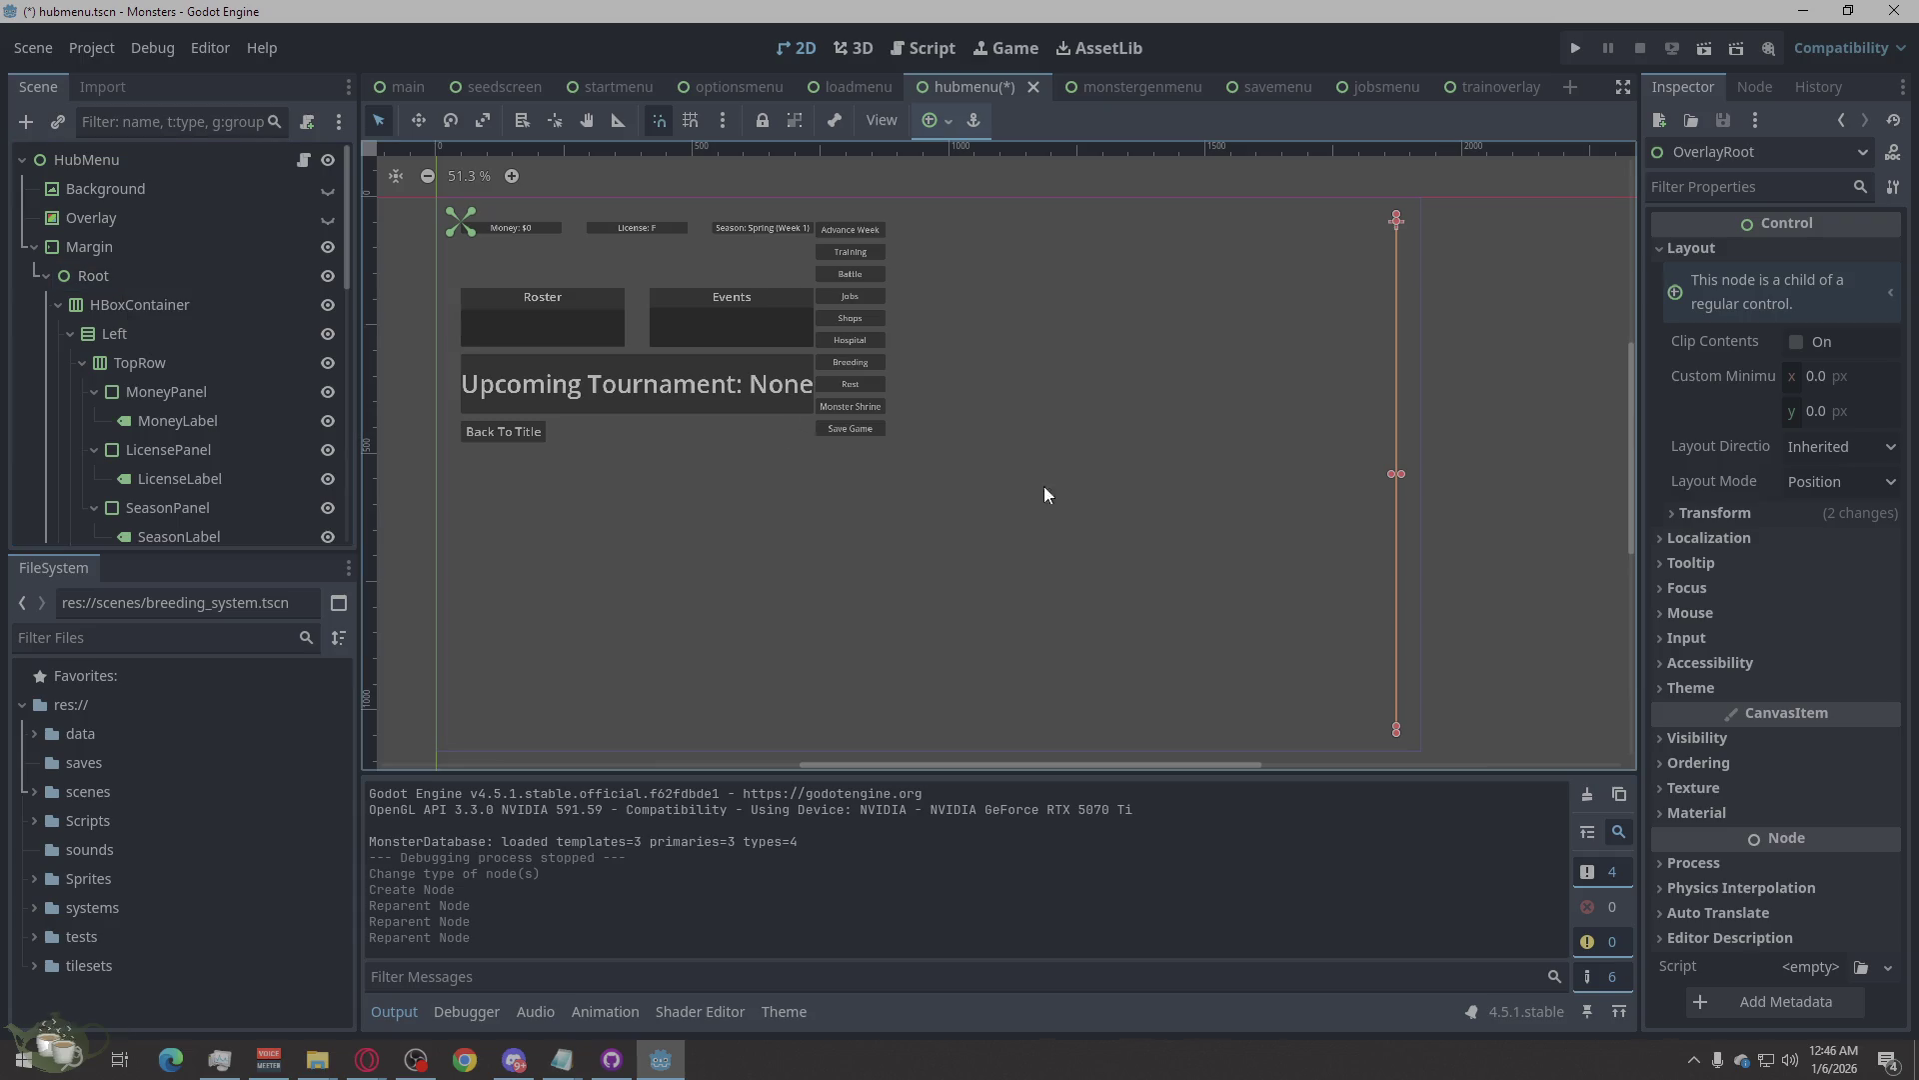
Set OverlayRoot's Layout Mode to Anchors with the Full Rect preset.
click(1714, 518)
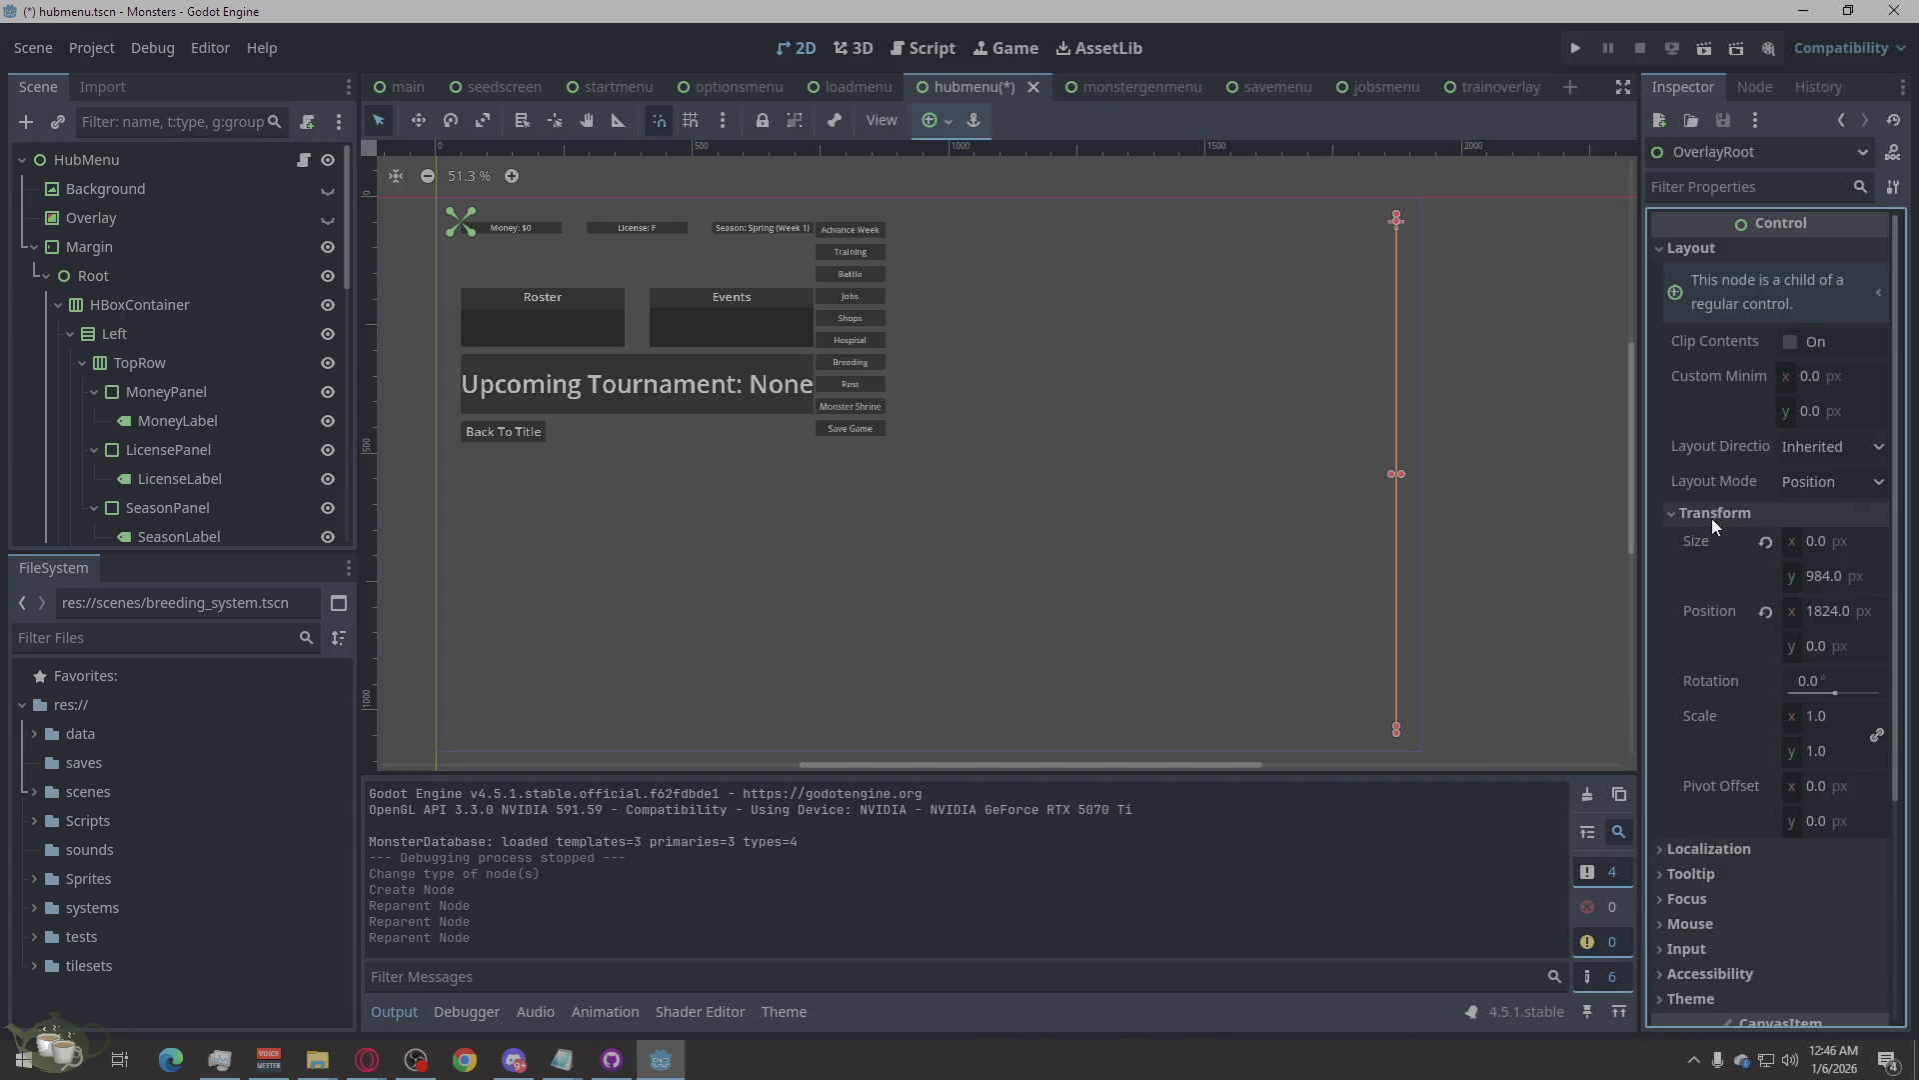
click(1712, 513)
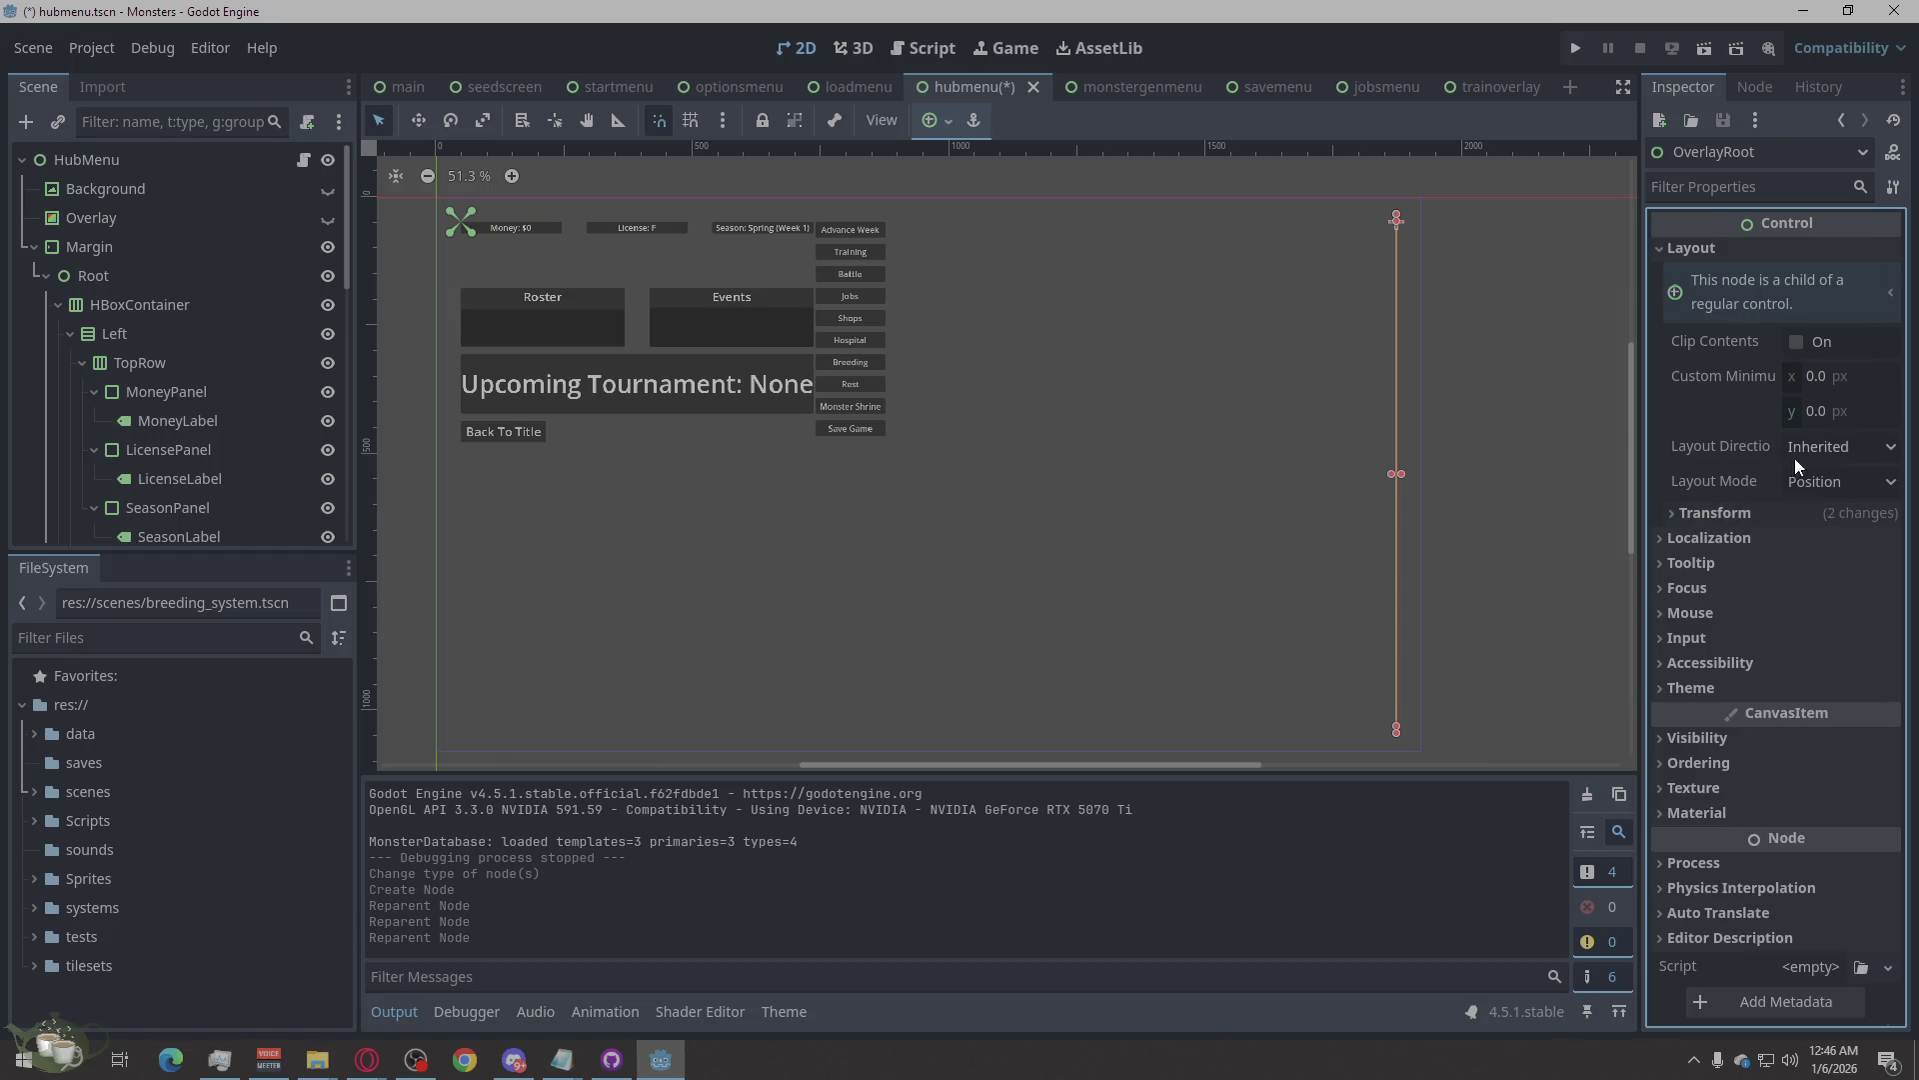
click(1810, 484)
click(1837, 541)
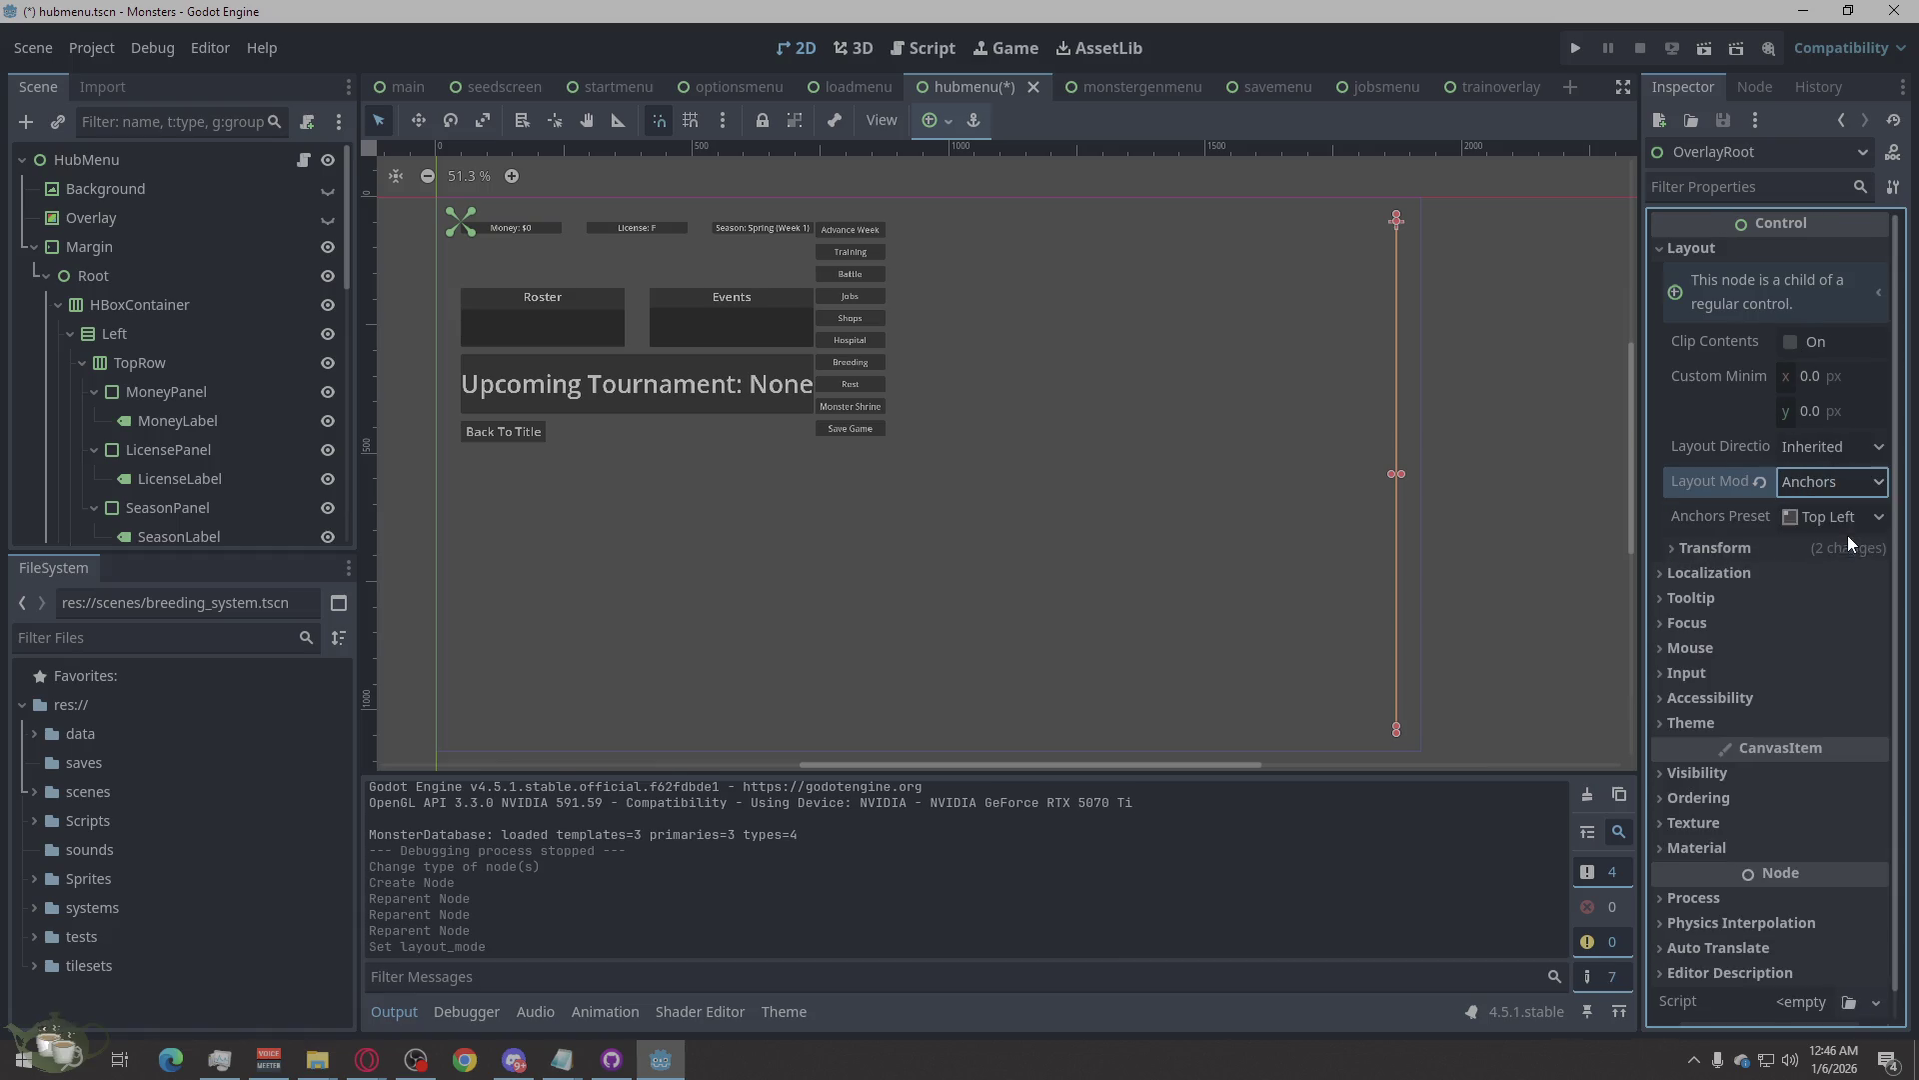
click(1832, 518)
click(1852, 560)
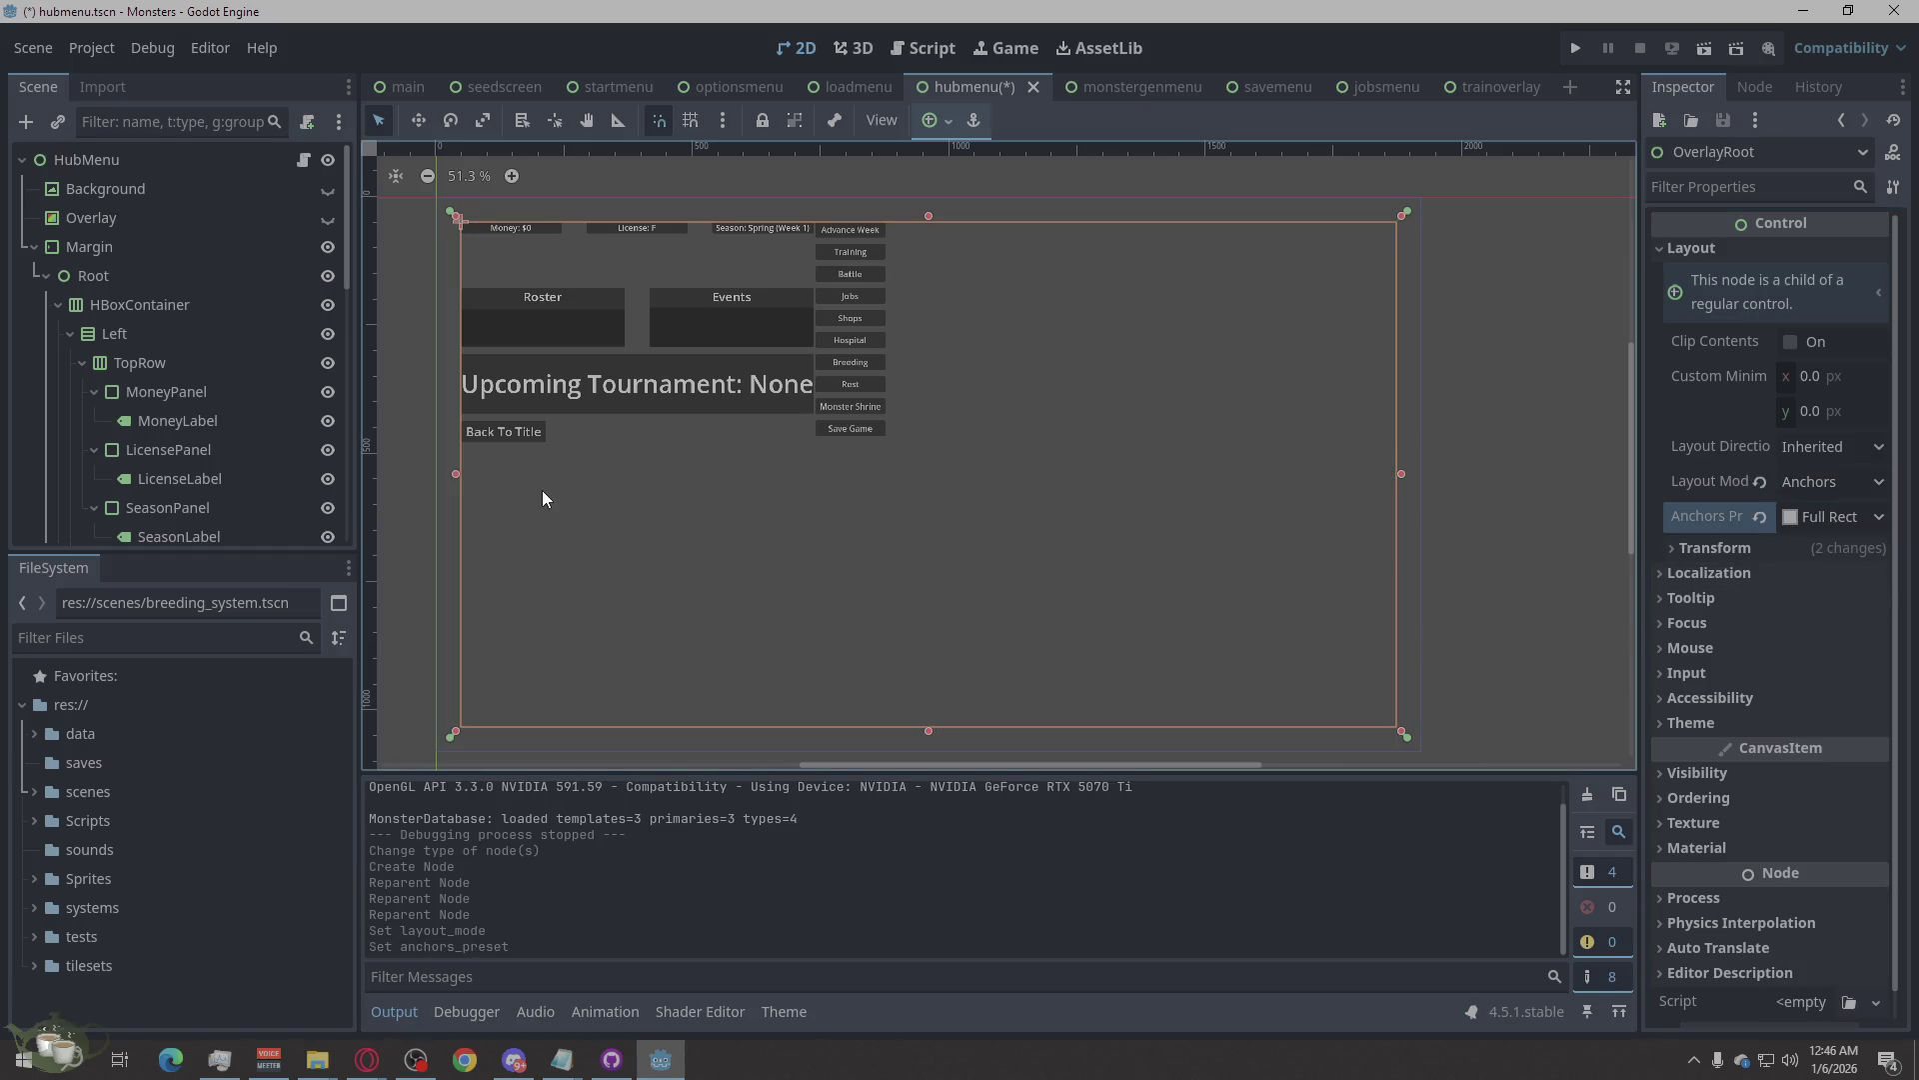
click(109, 314)
Select the HBoxContainer node and expand its Layout settings in the Inspector.
click(124, 334)
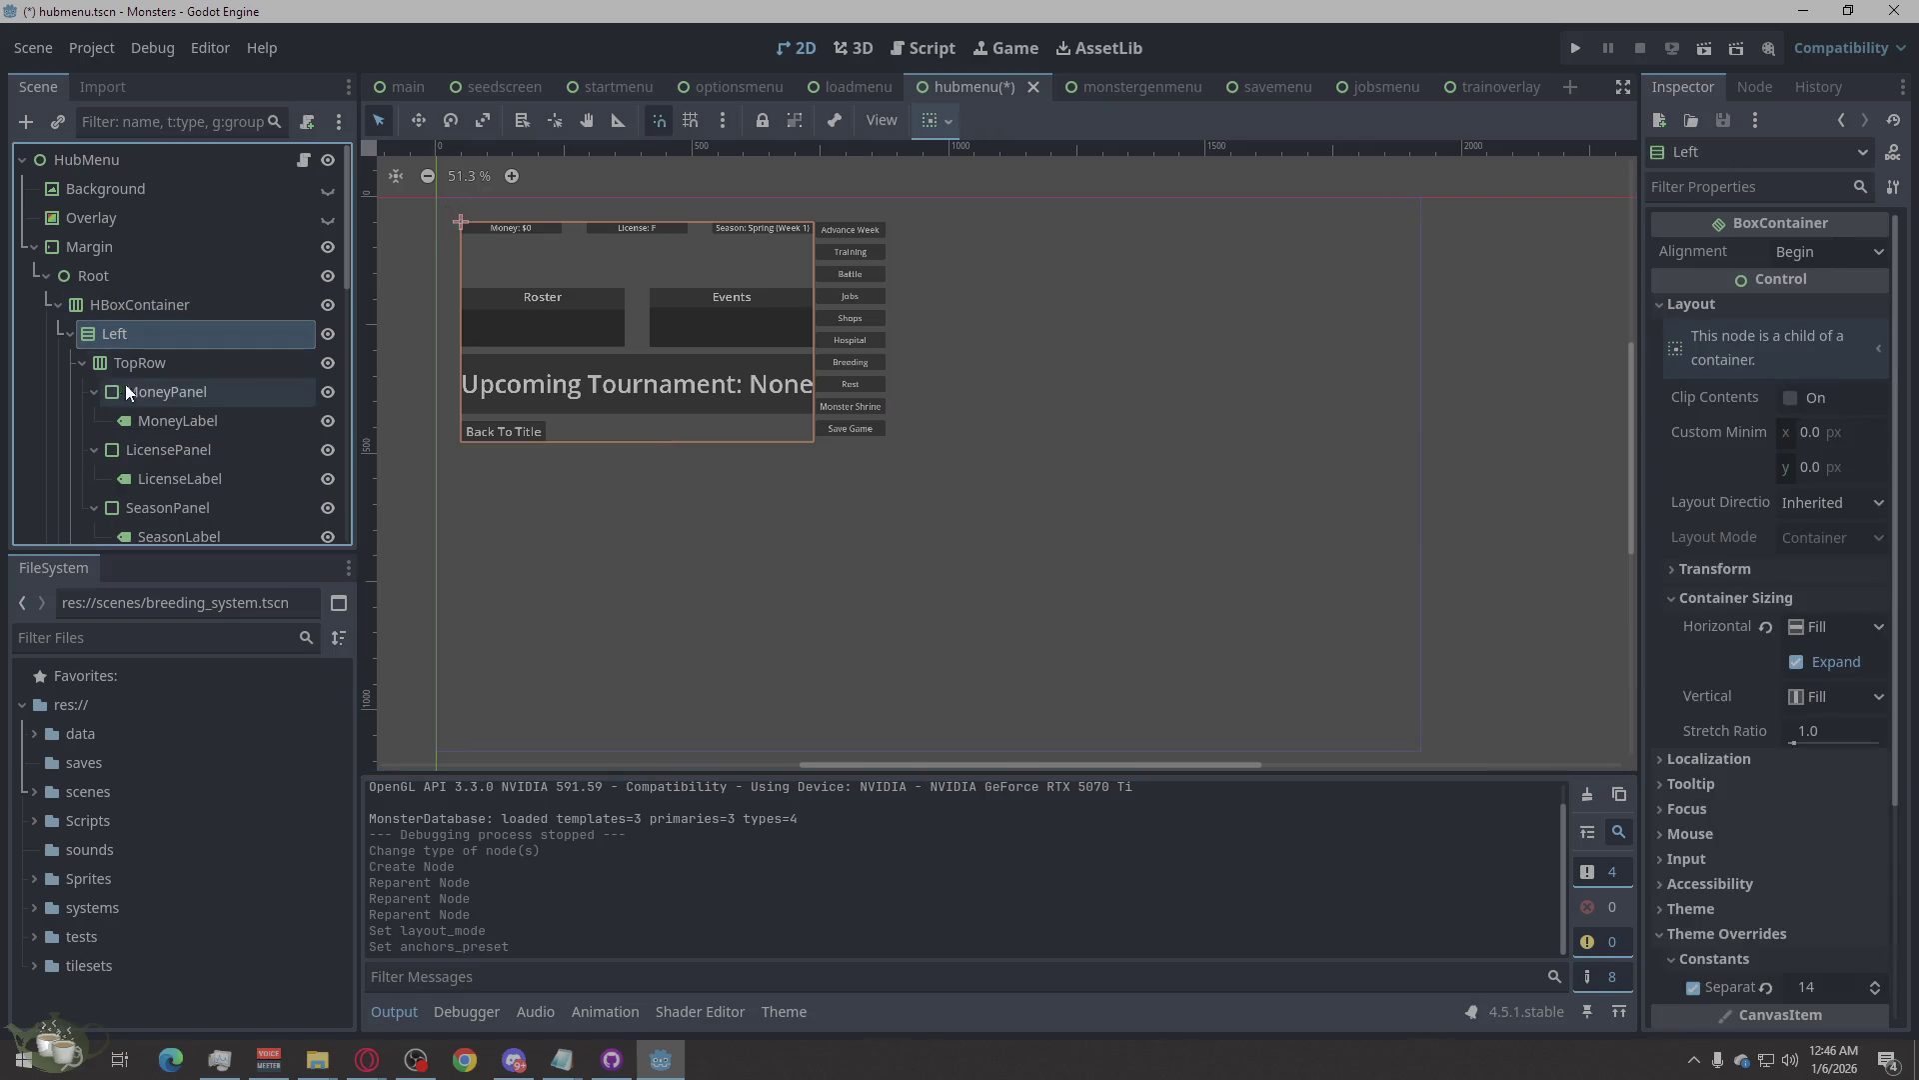
click(151, 305)
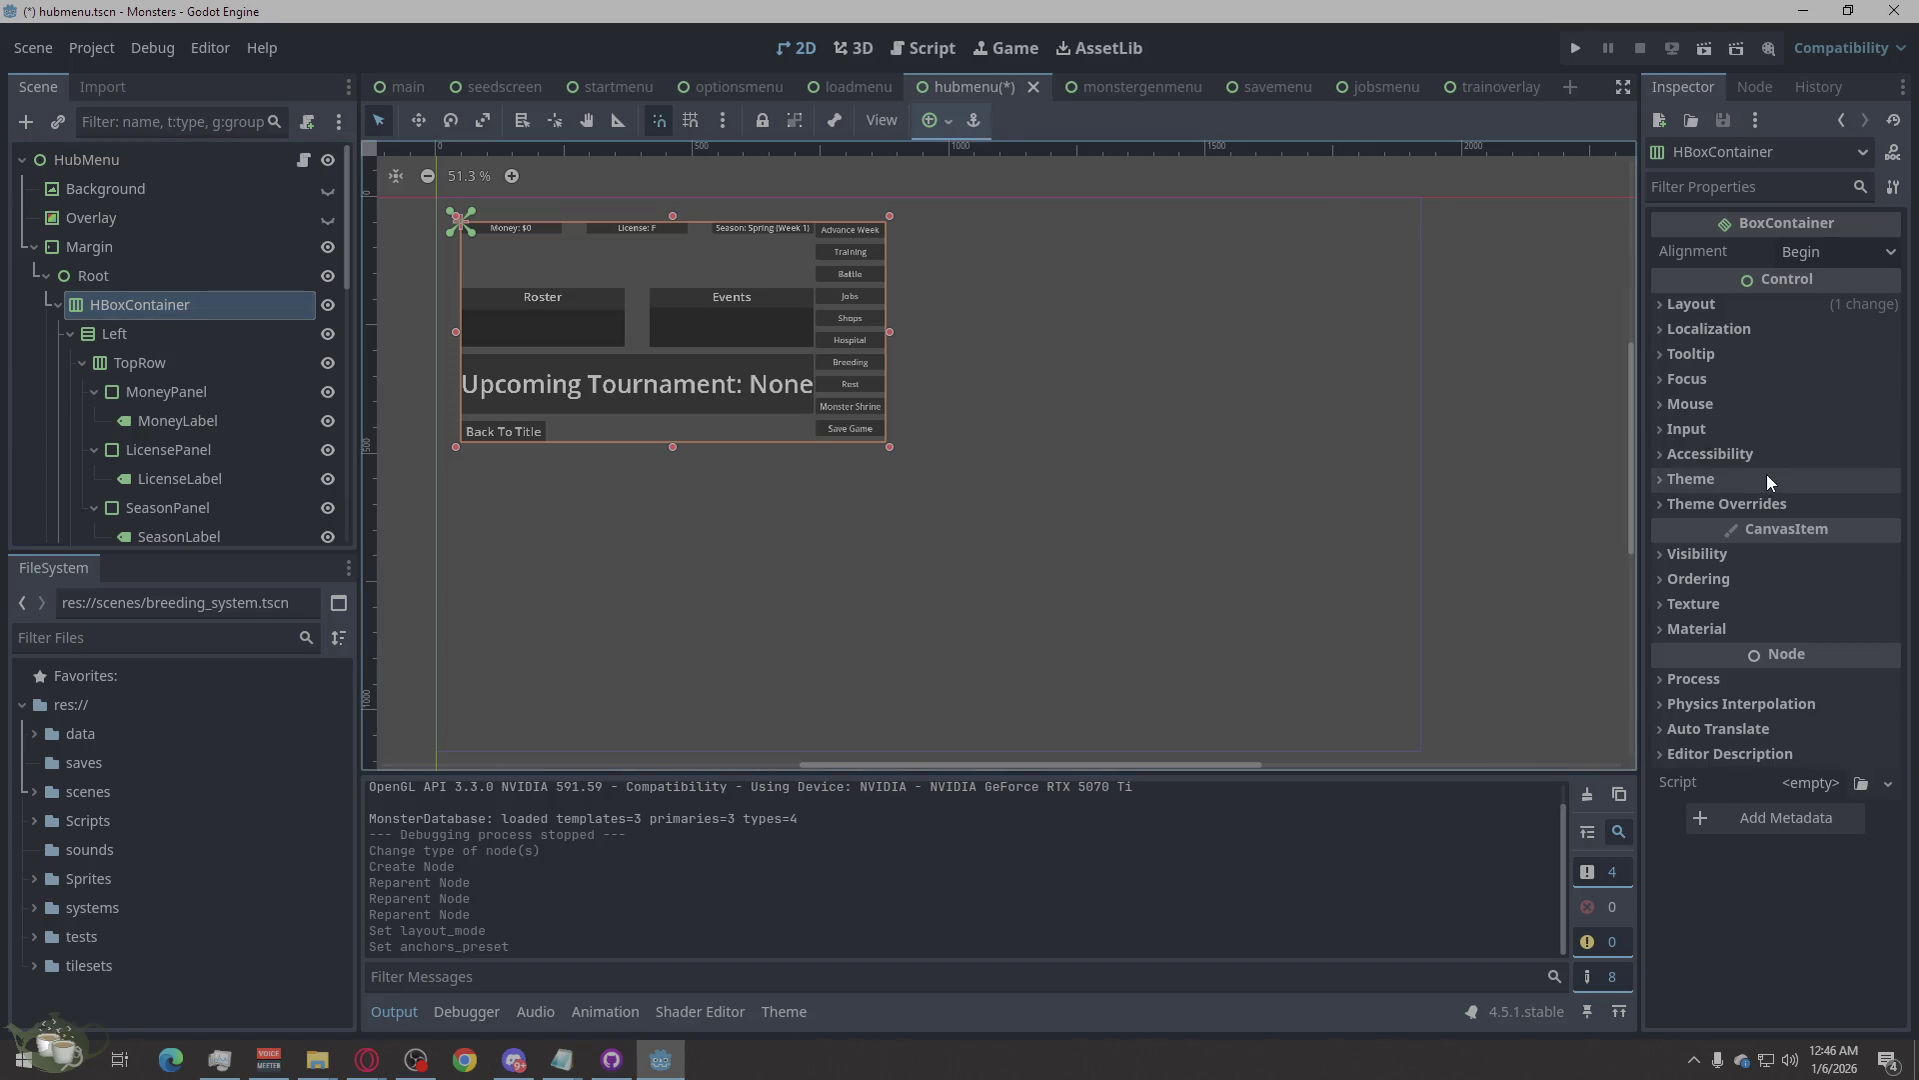
click(1692, 305)
click(1730, 572)
click(1729, 572)
click(1723, 593)
click(1714, 569)
click(1712, 568)
Switch HBoxContainer's Layout Mode to Anchors with the Full Rect anchors preset.
click(1825, 536)
click(1826, 578)
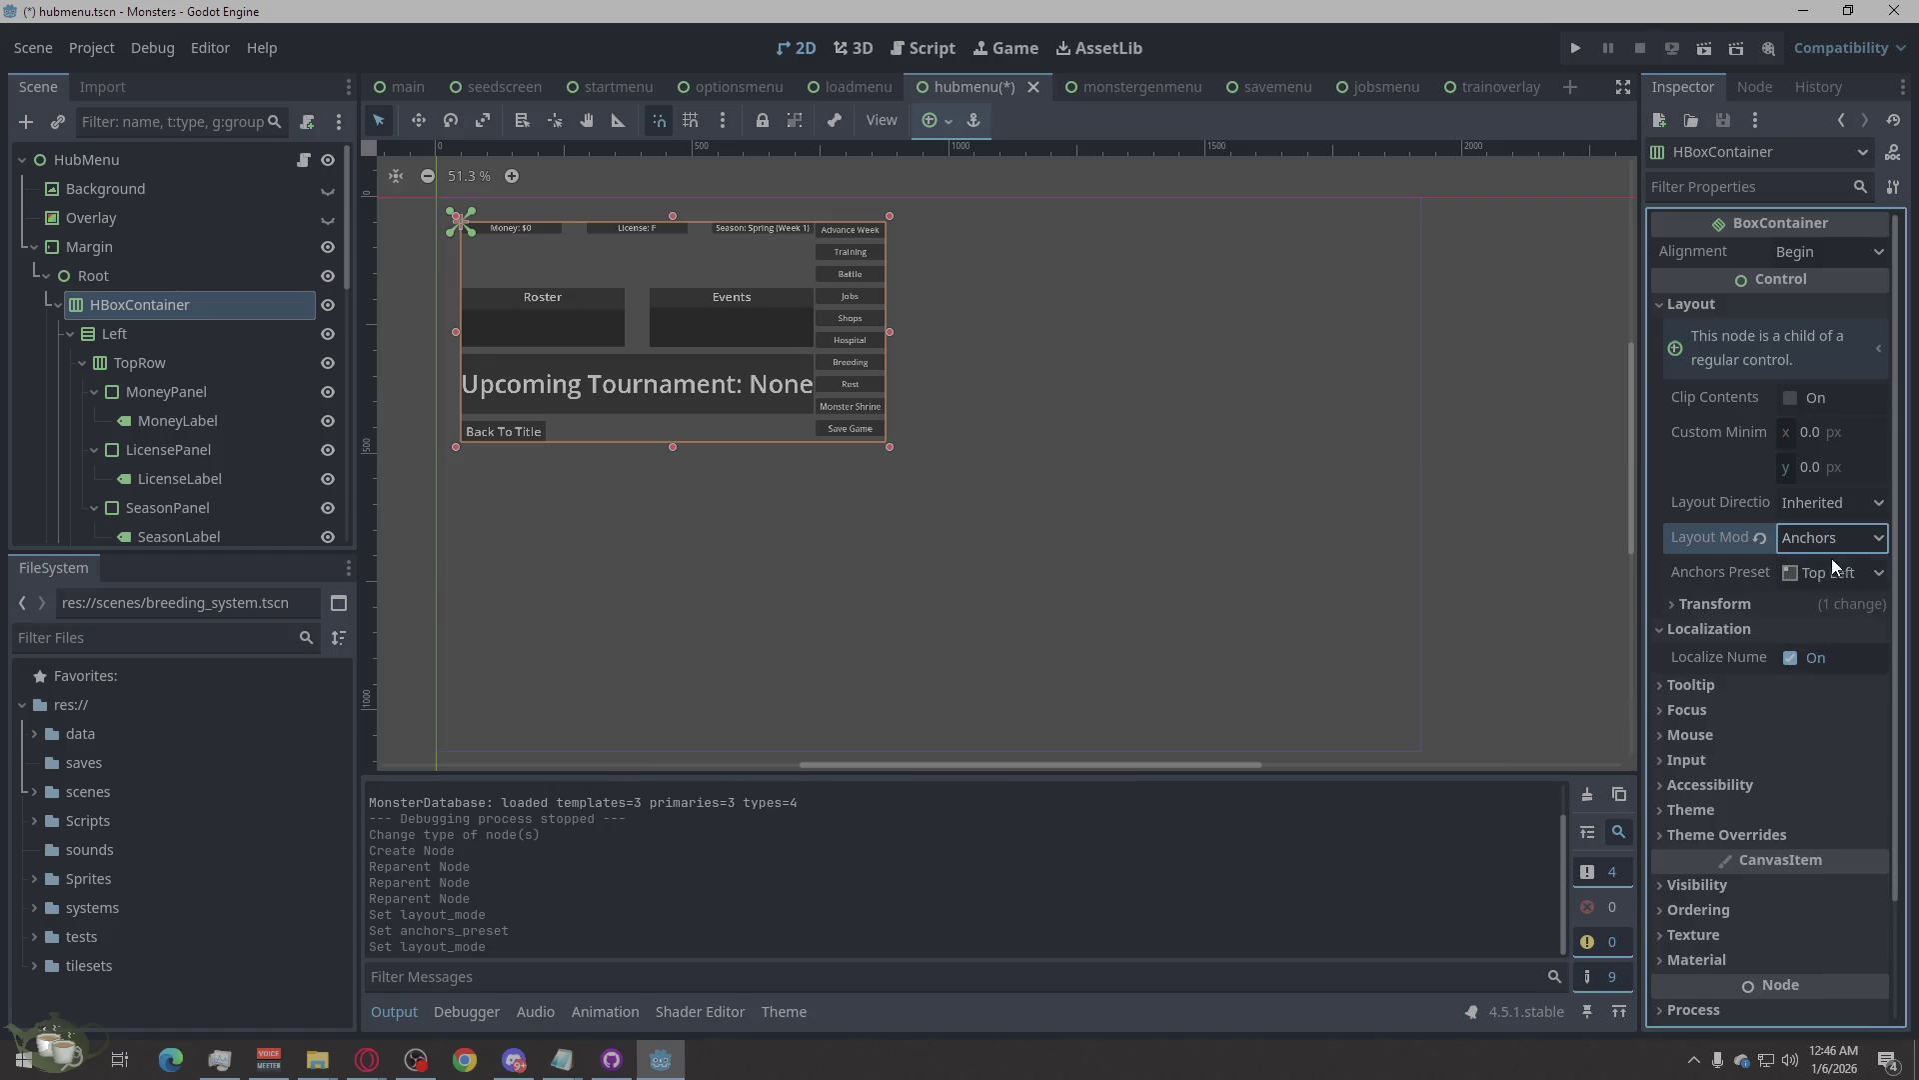
click(1829, 572)
click(1825, 571)
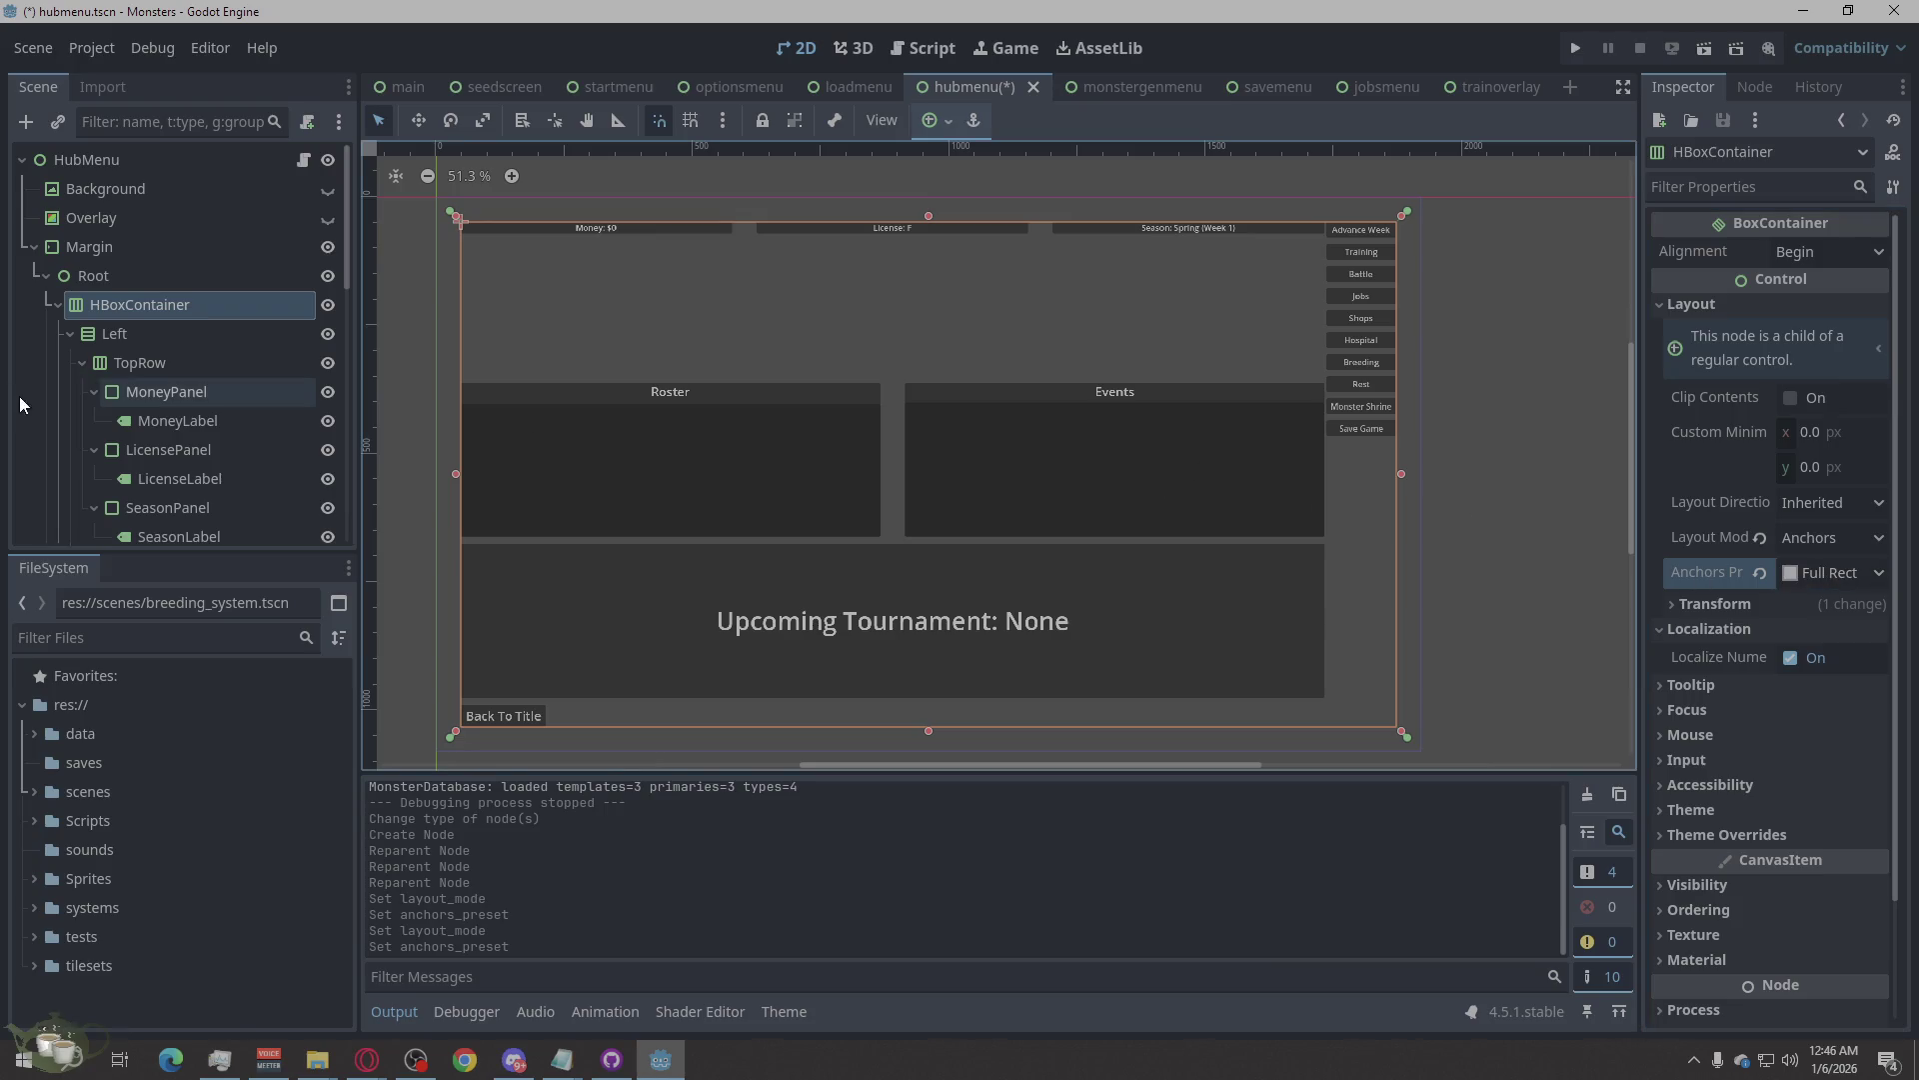
click(432, 329)
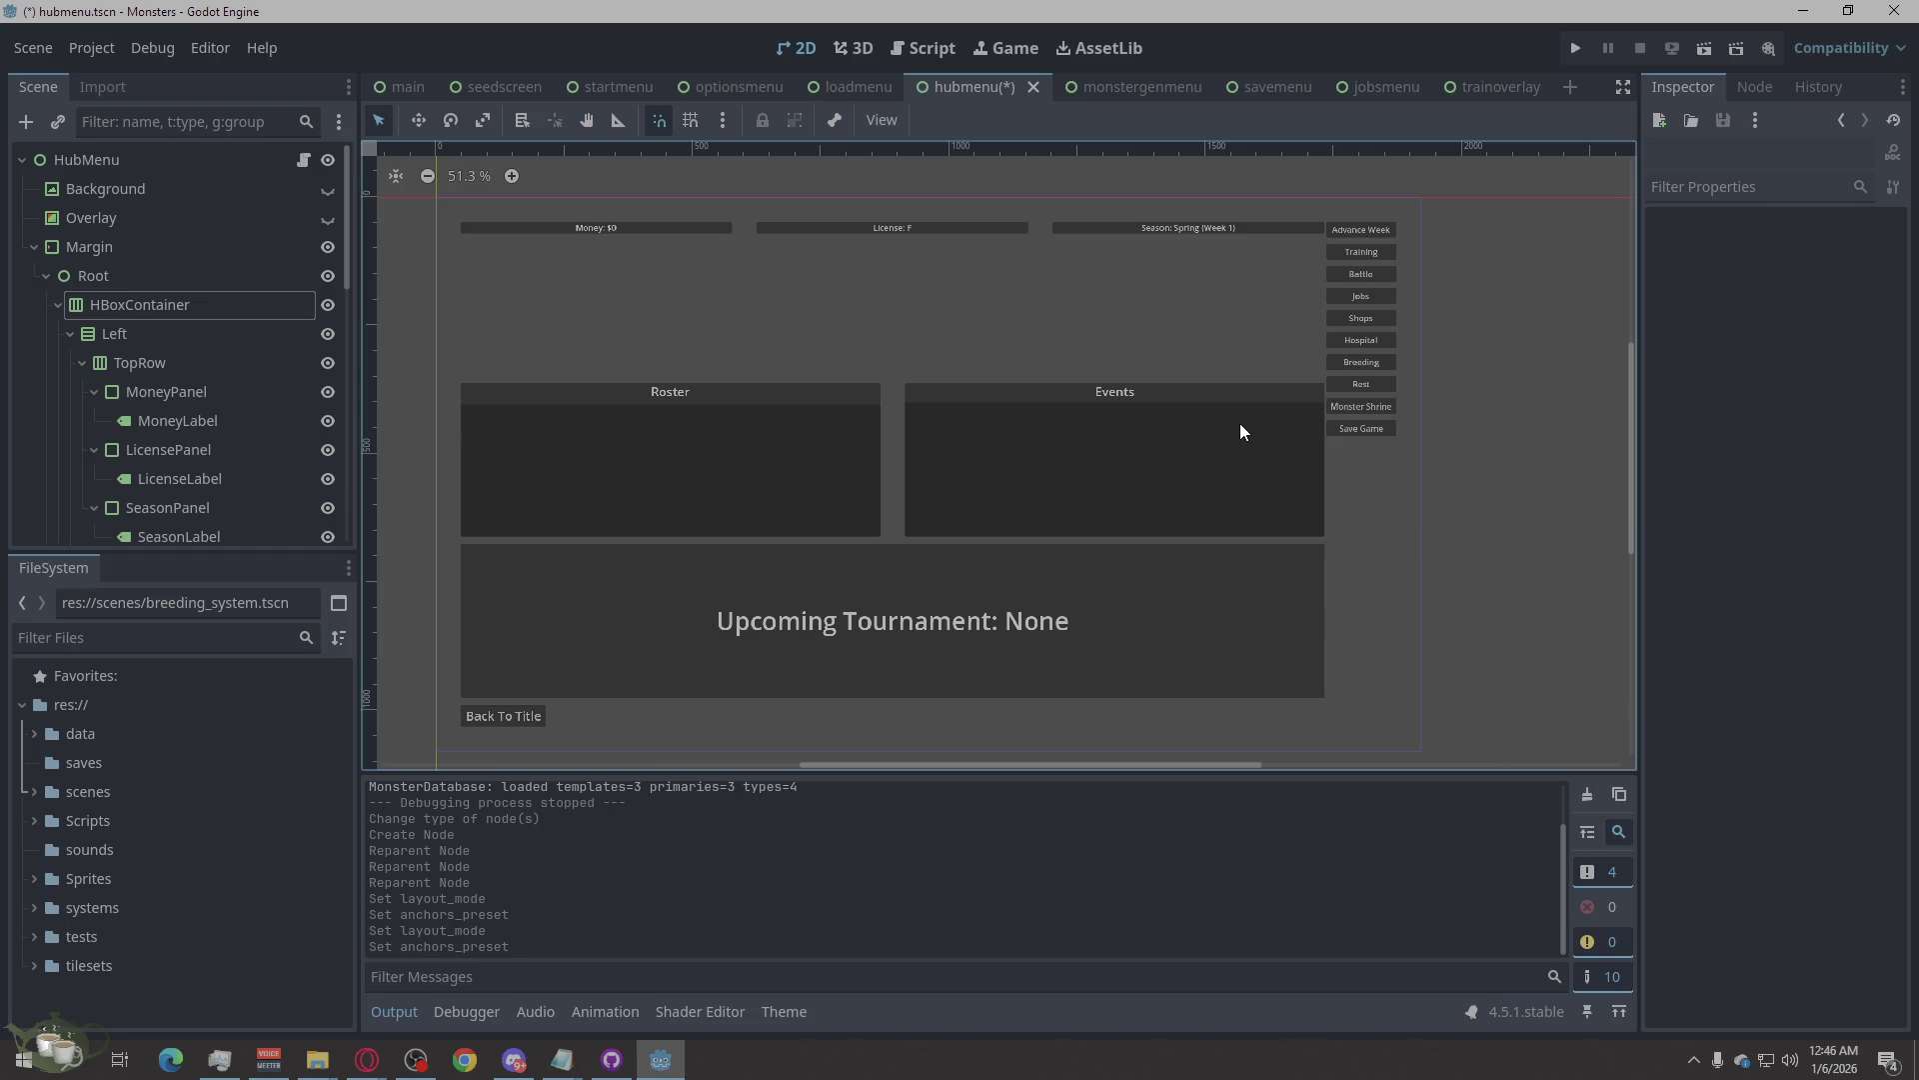
Select the Left column and set its Separation constant override to 12.
click(191, 304)
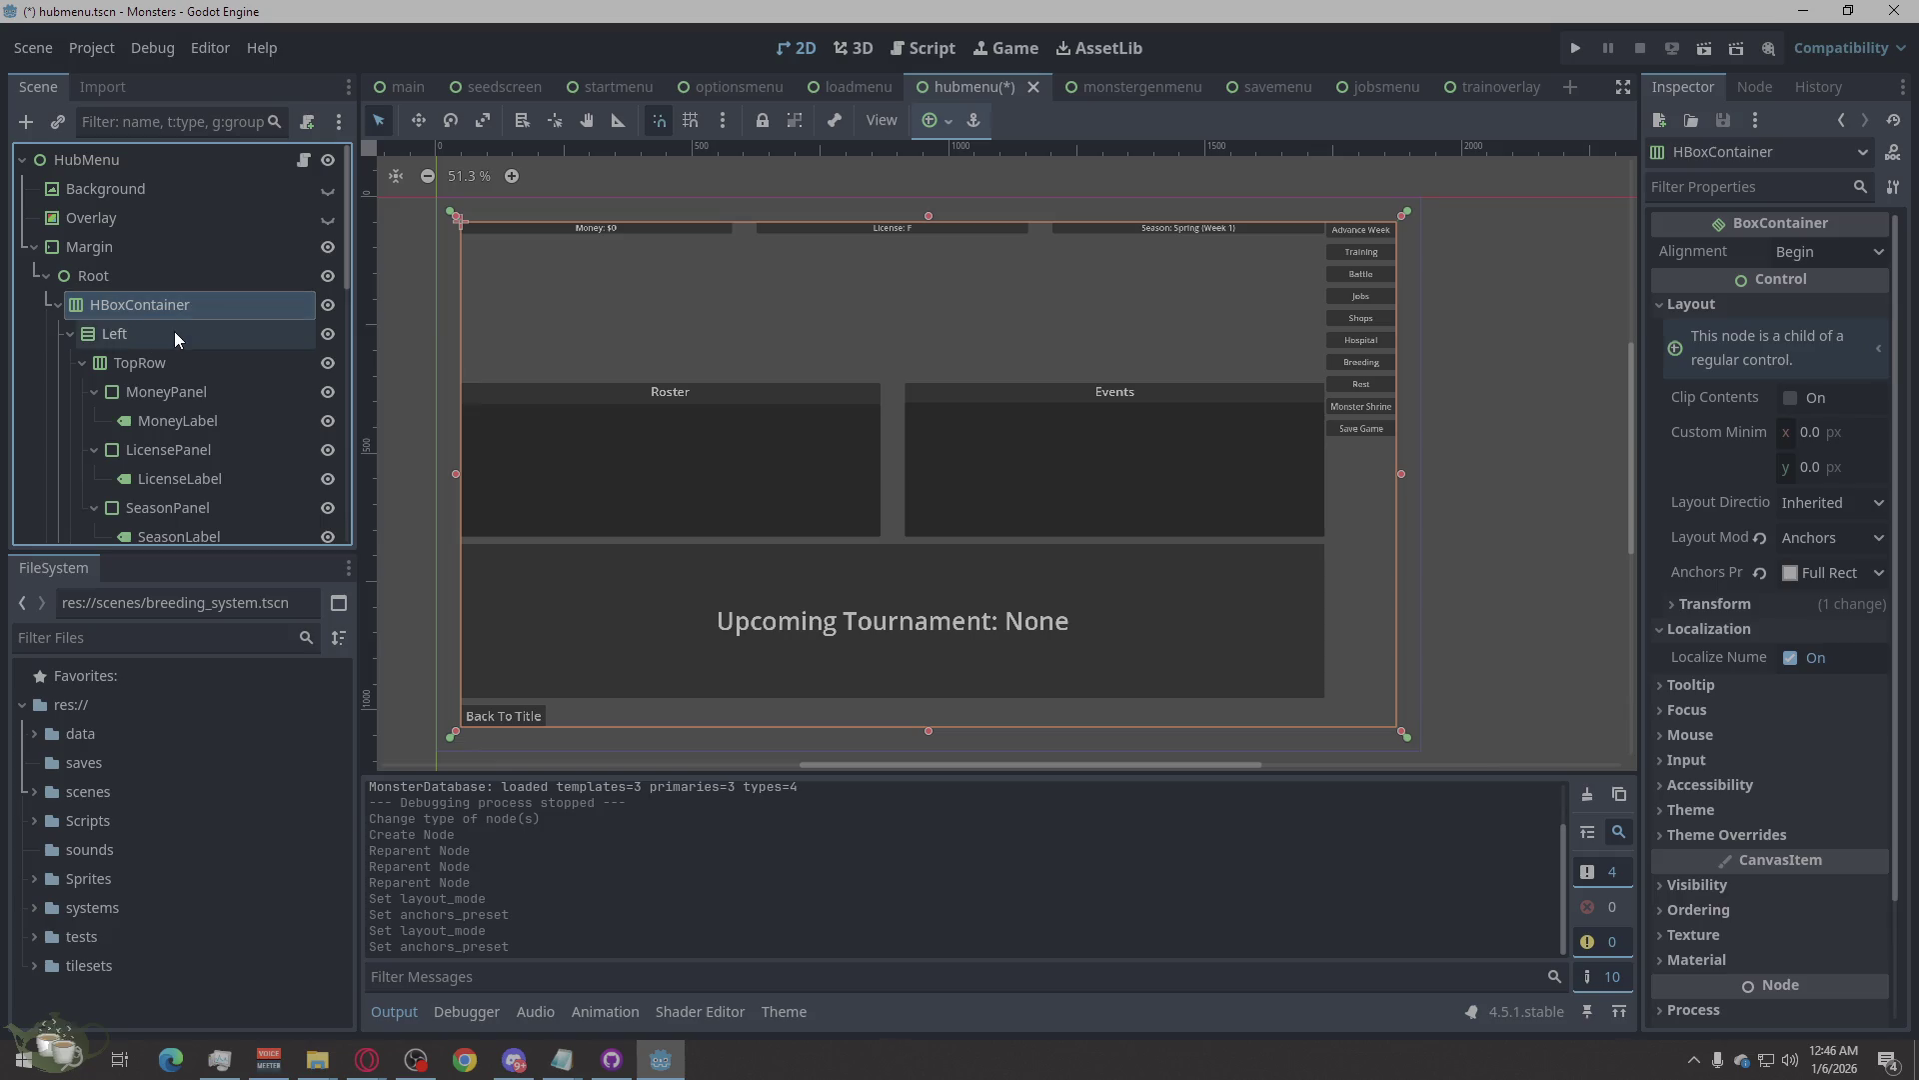
click(173, 336)
click(173, 358)
click(175, 333)
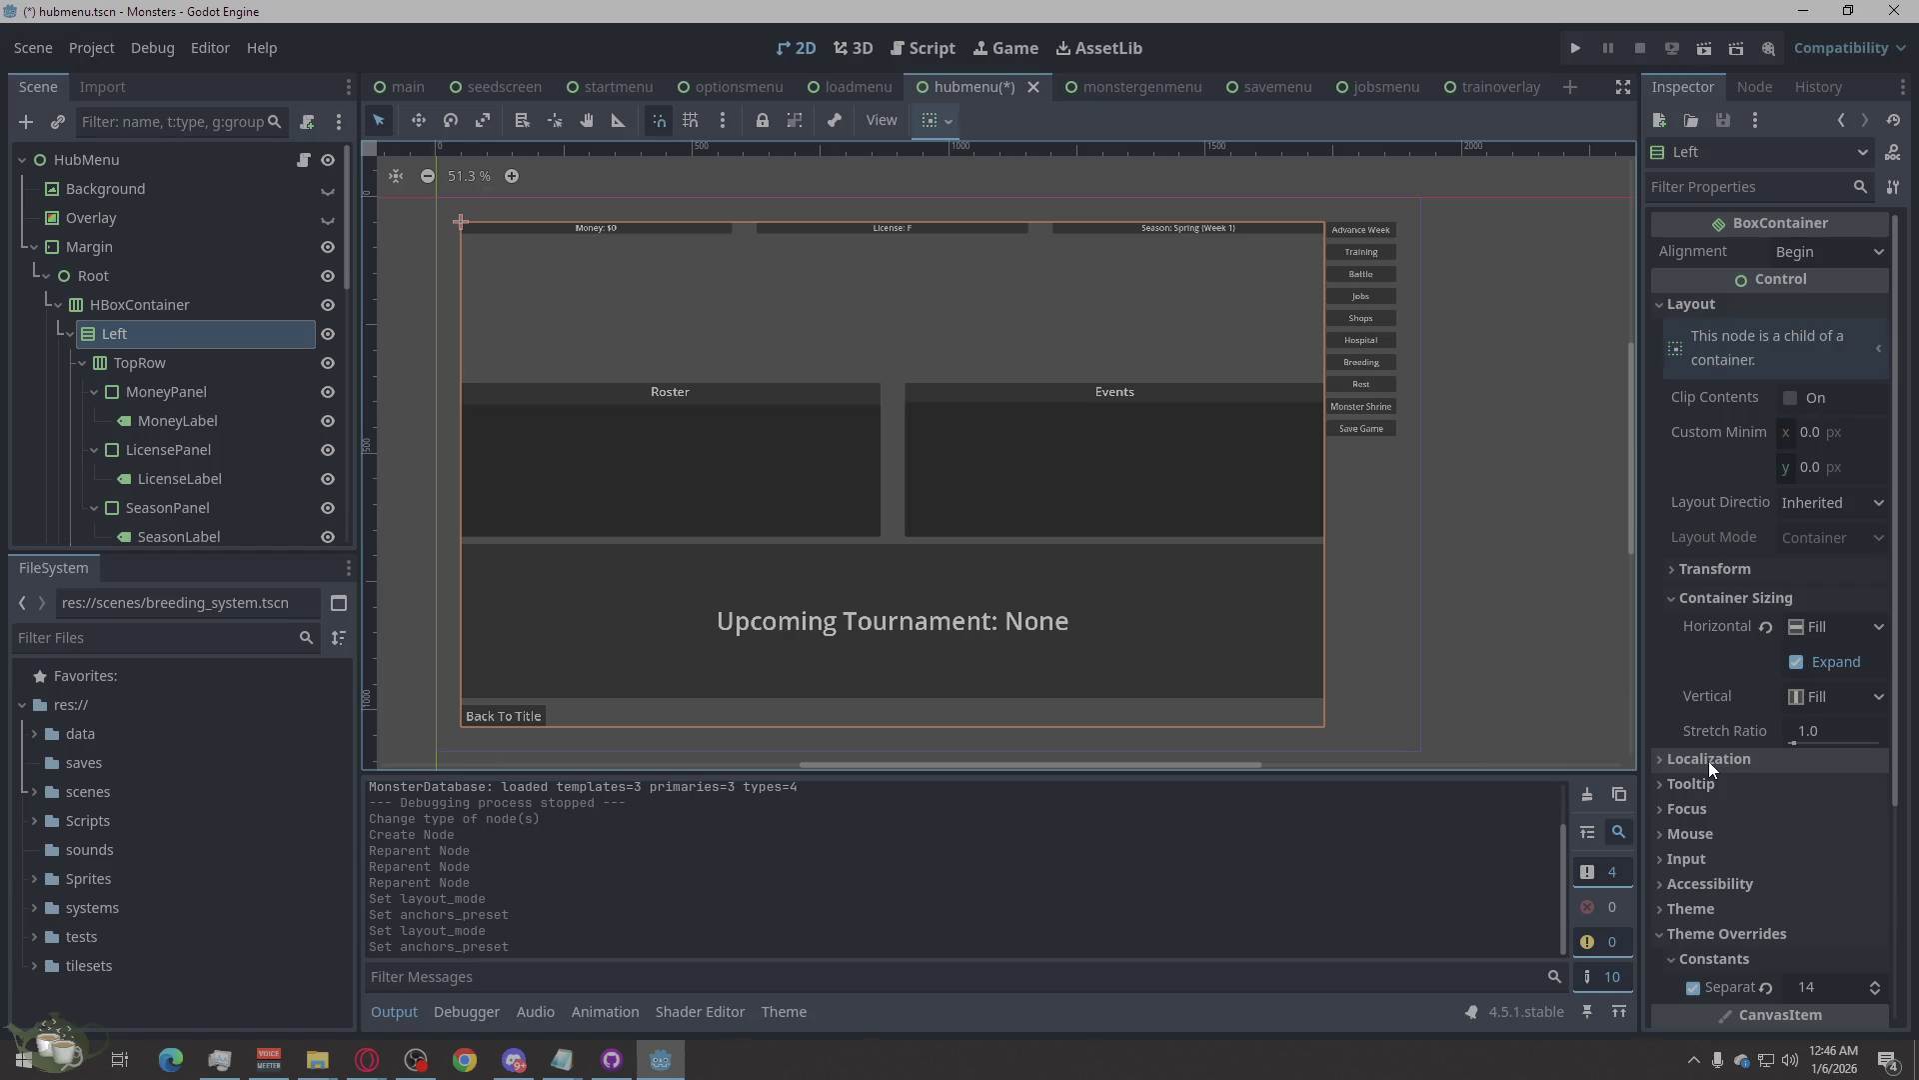
scroll(1716, 798, down, 2)
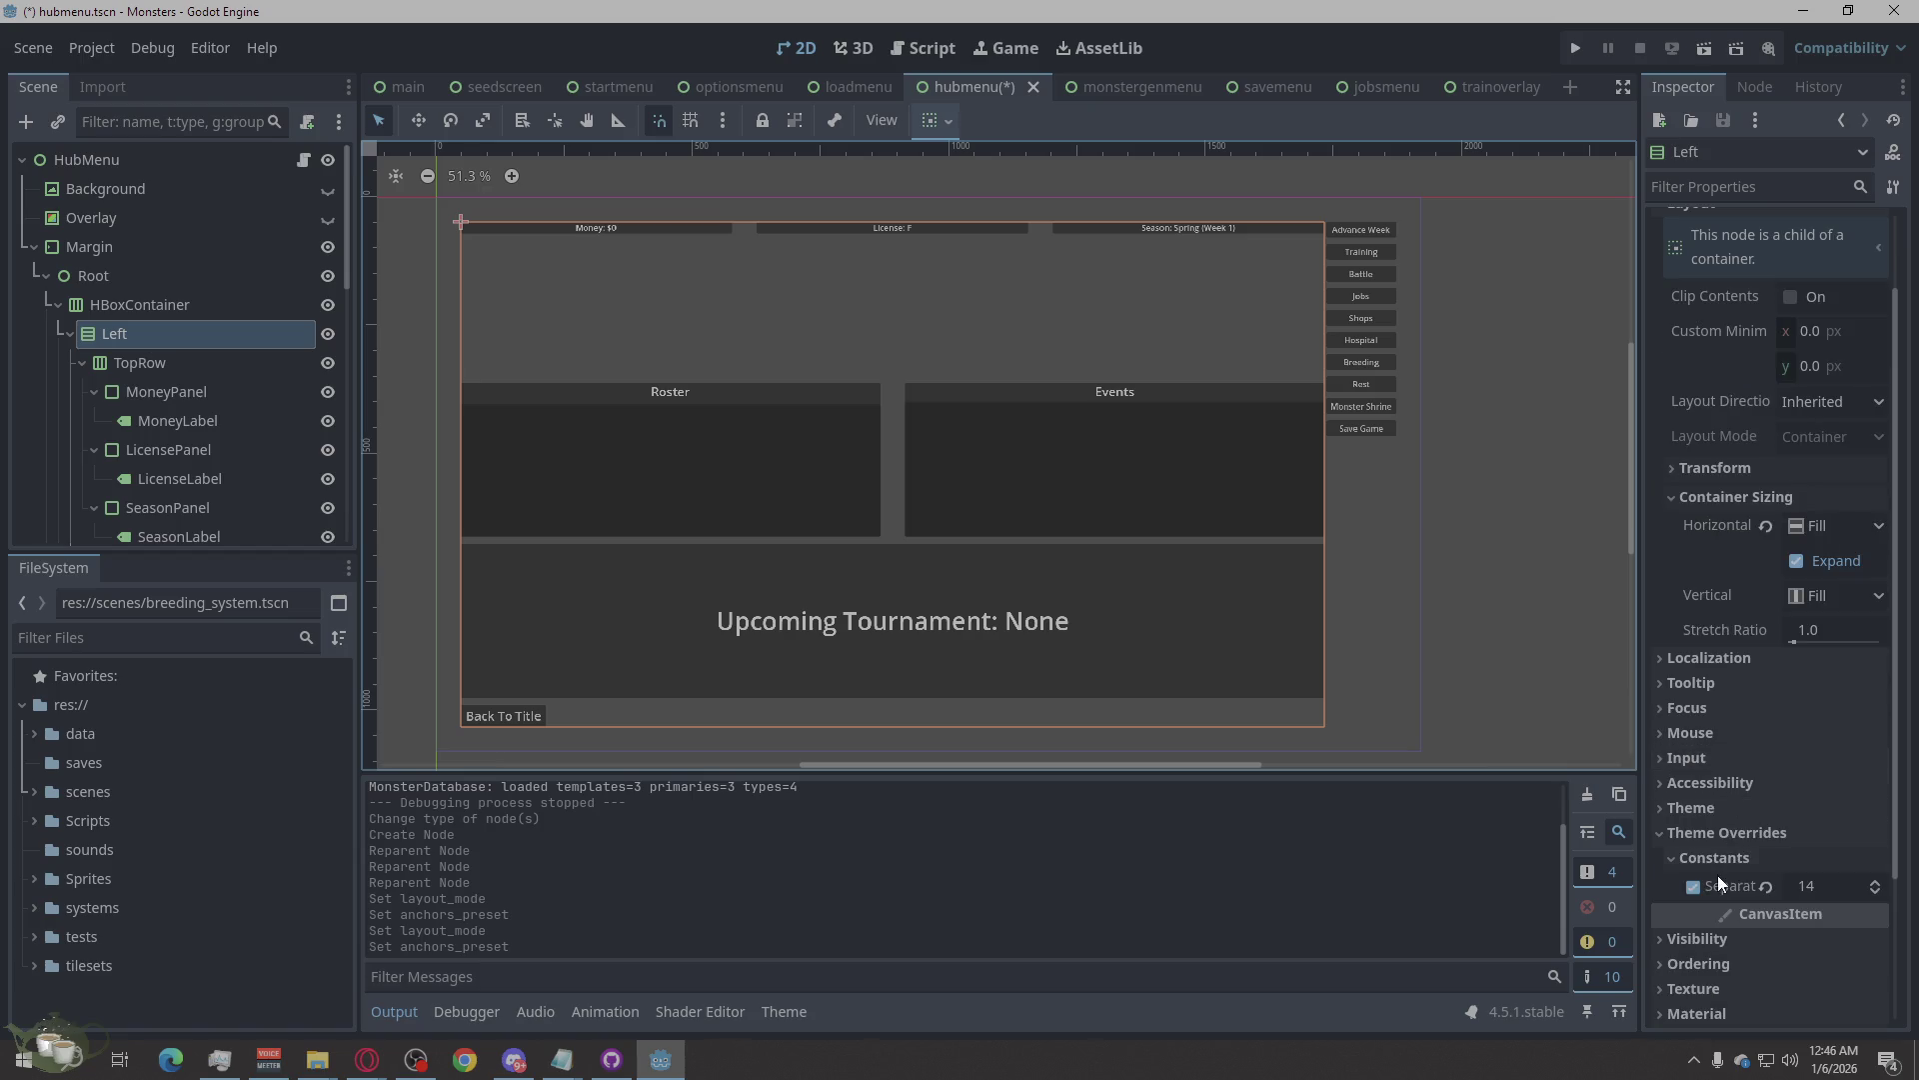
click(1824, 887)
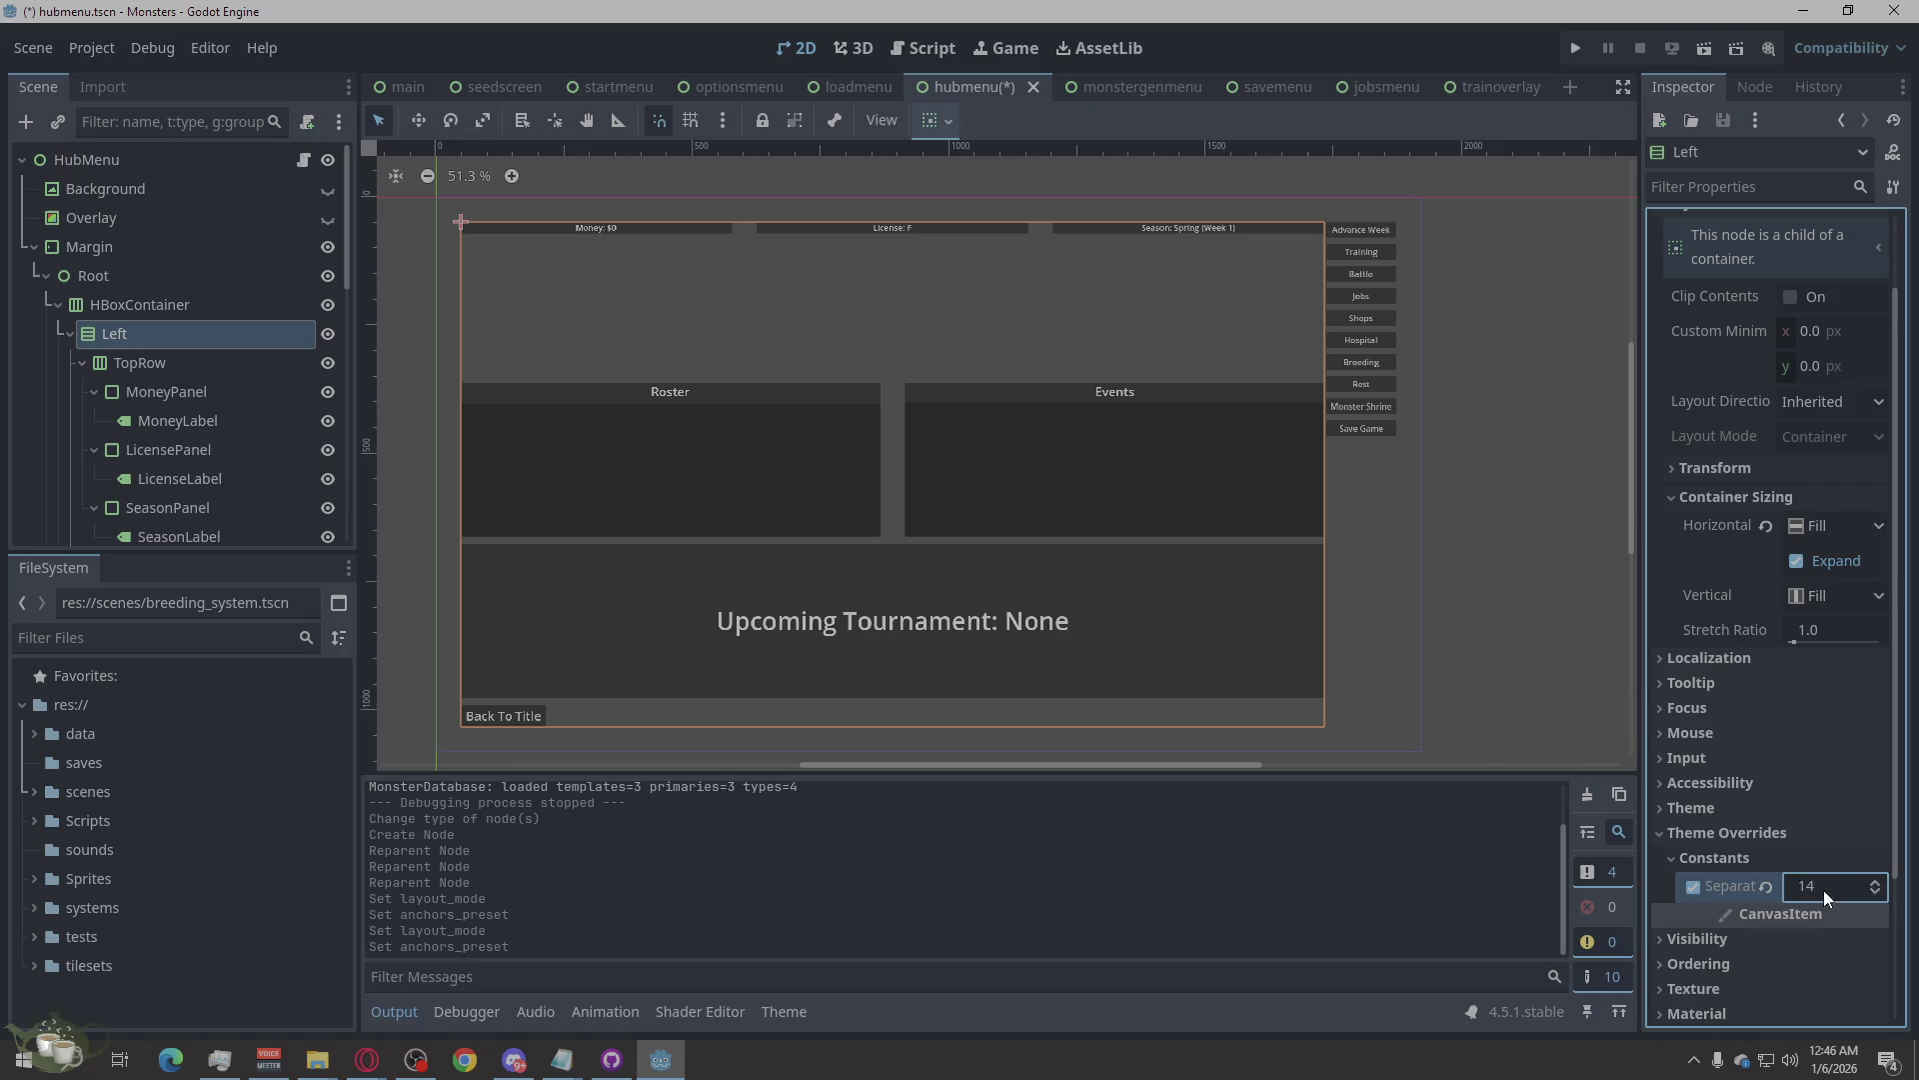
text(12)
key(Return)
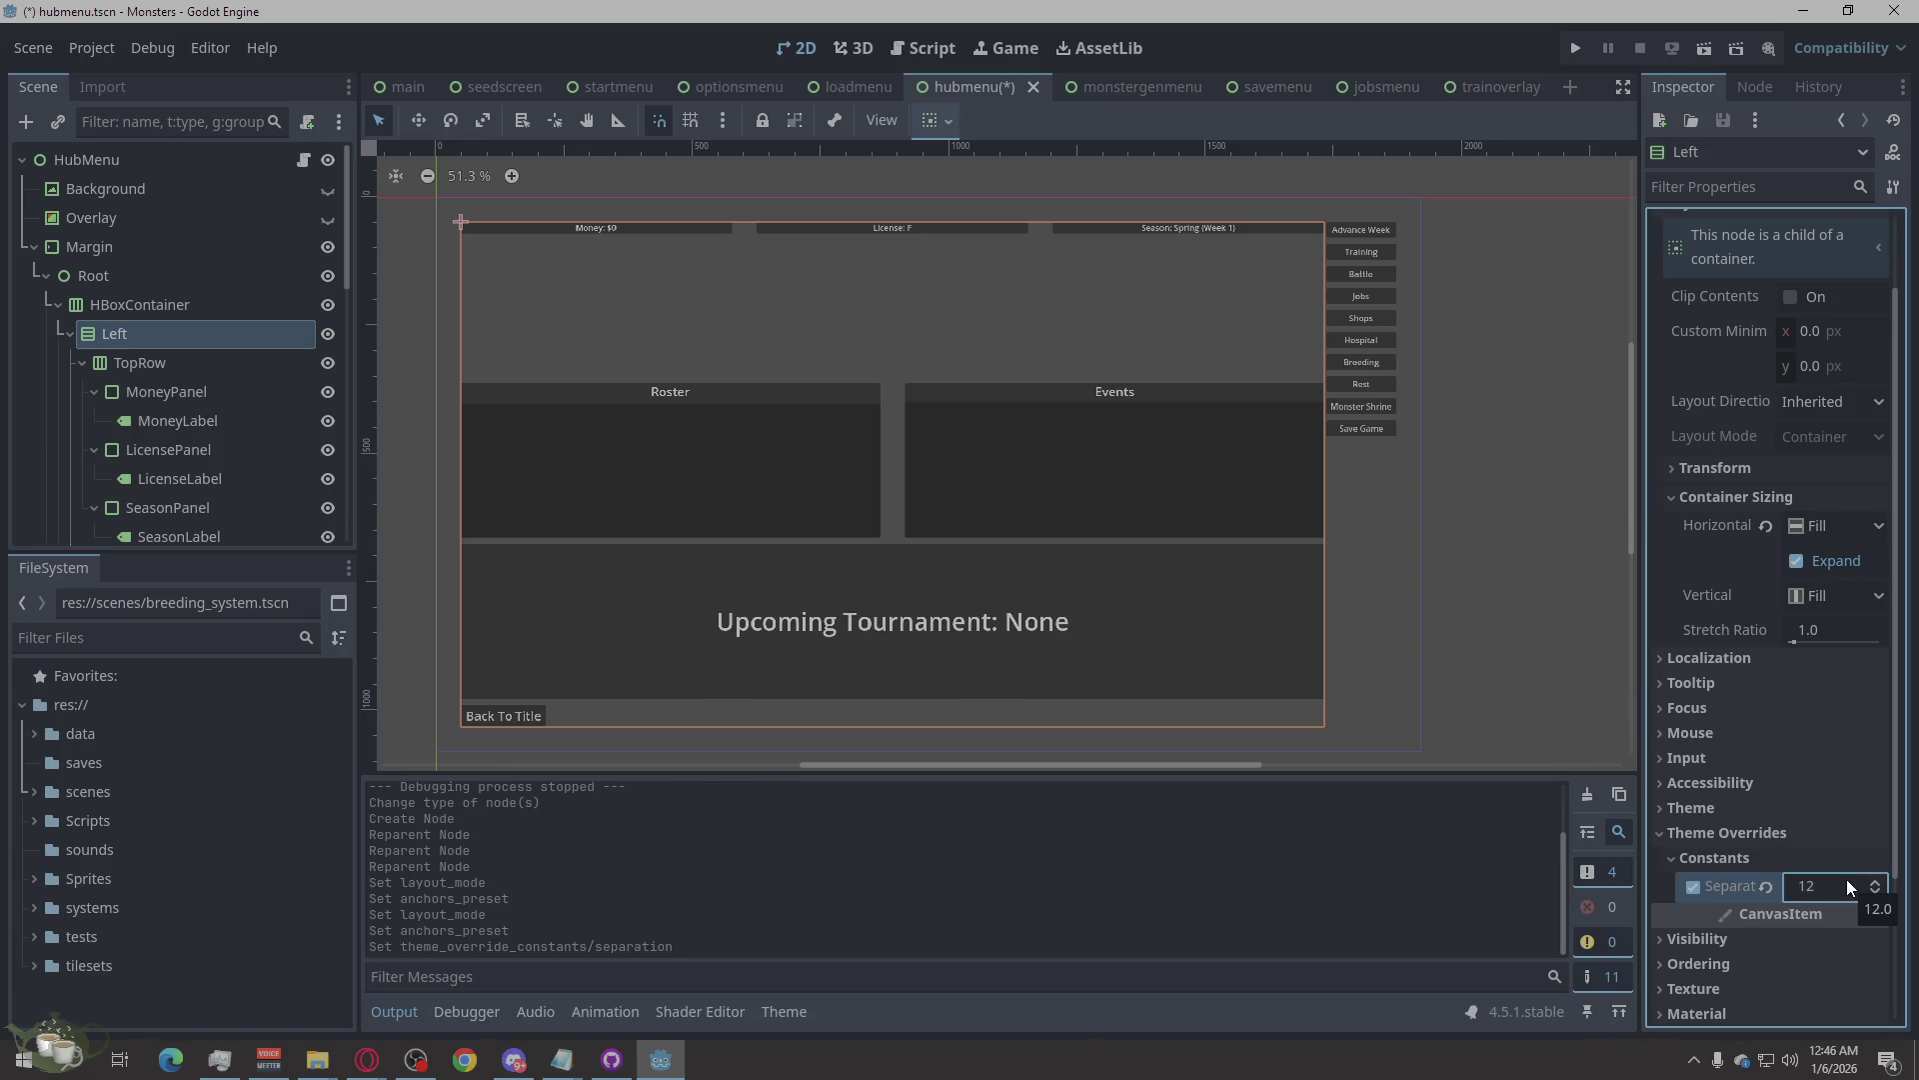
Try a Left column separation of 0, then restore it to 12.
drag(1825, 887, 1820, 886)
click(1820, 887)
text(0)
key(Return)
click(1810, 889)
text(12)
key(Return)
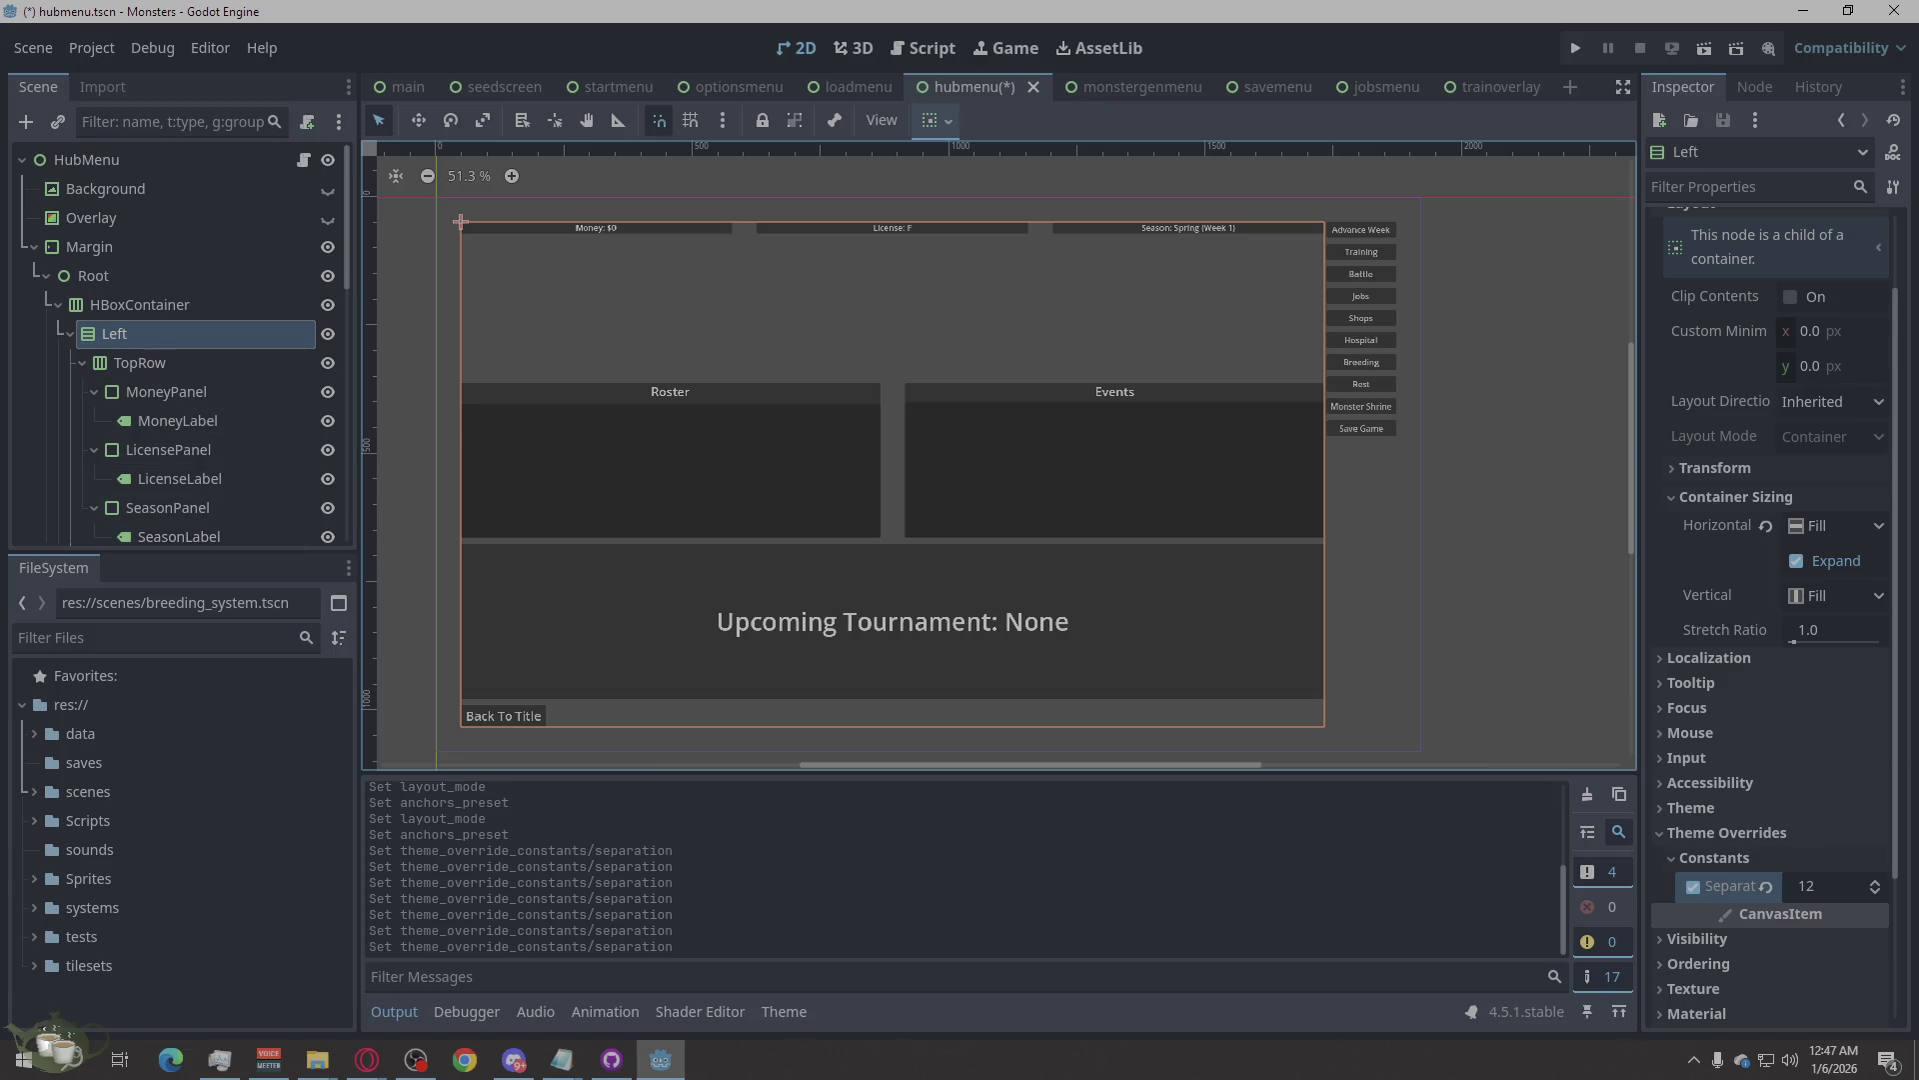
click(1762, 841)
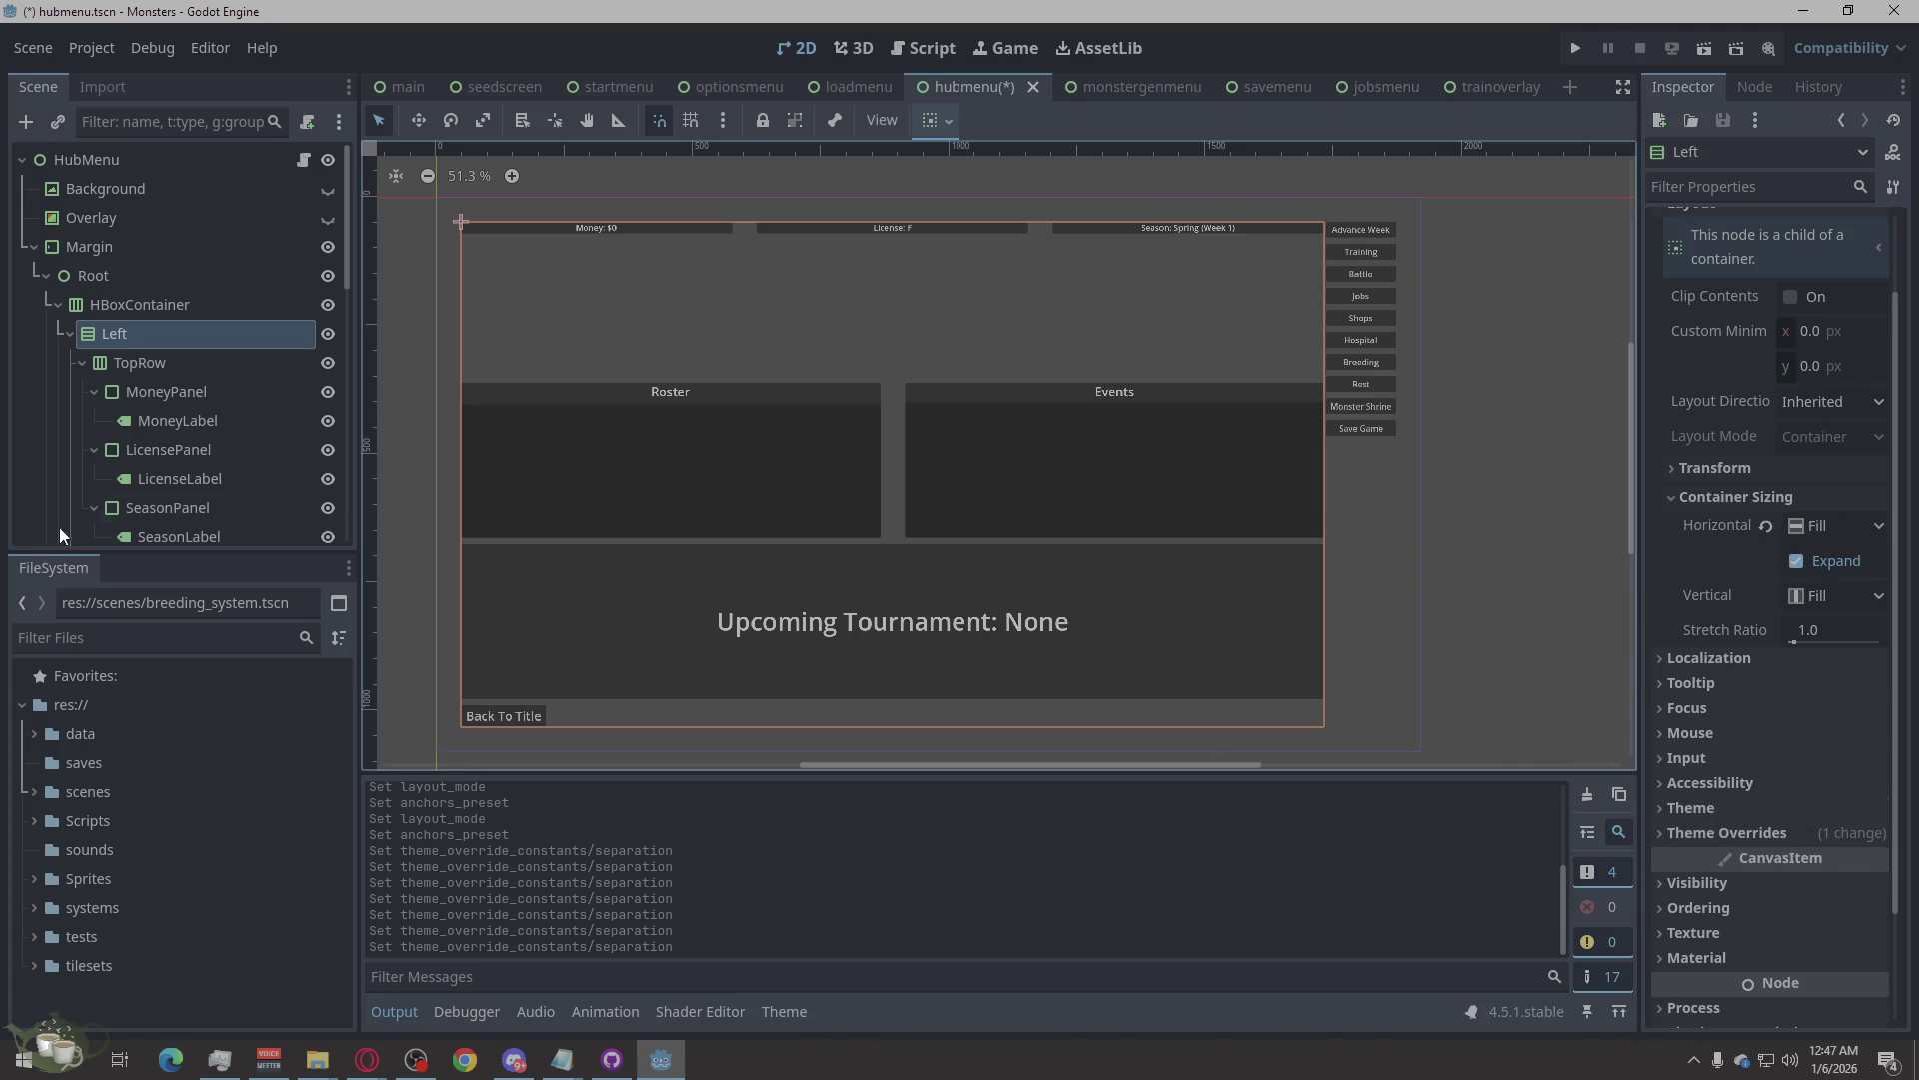
click(133, 361)
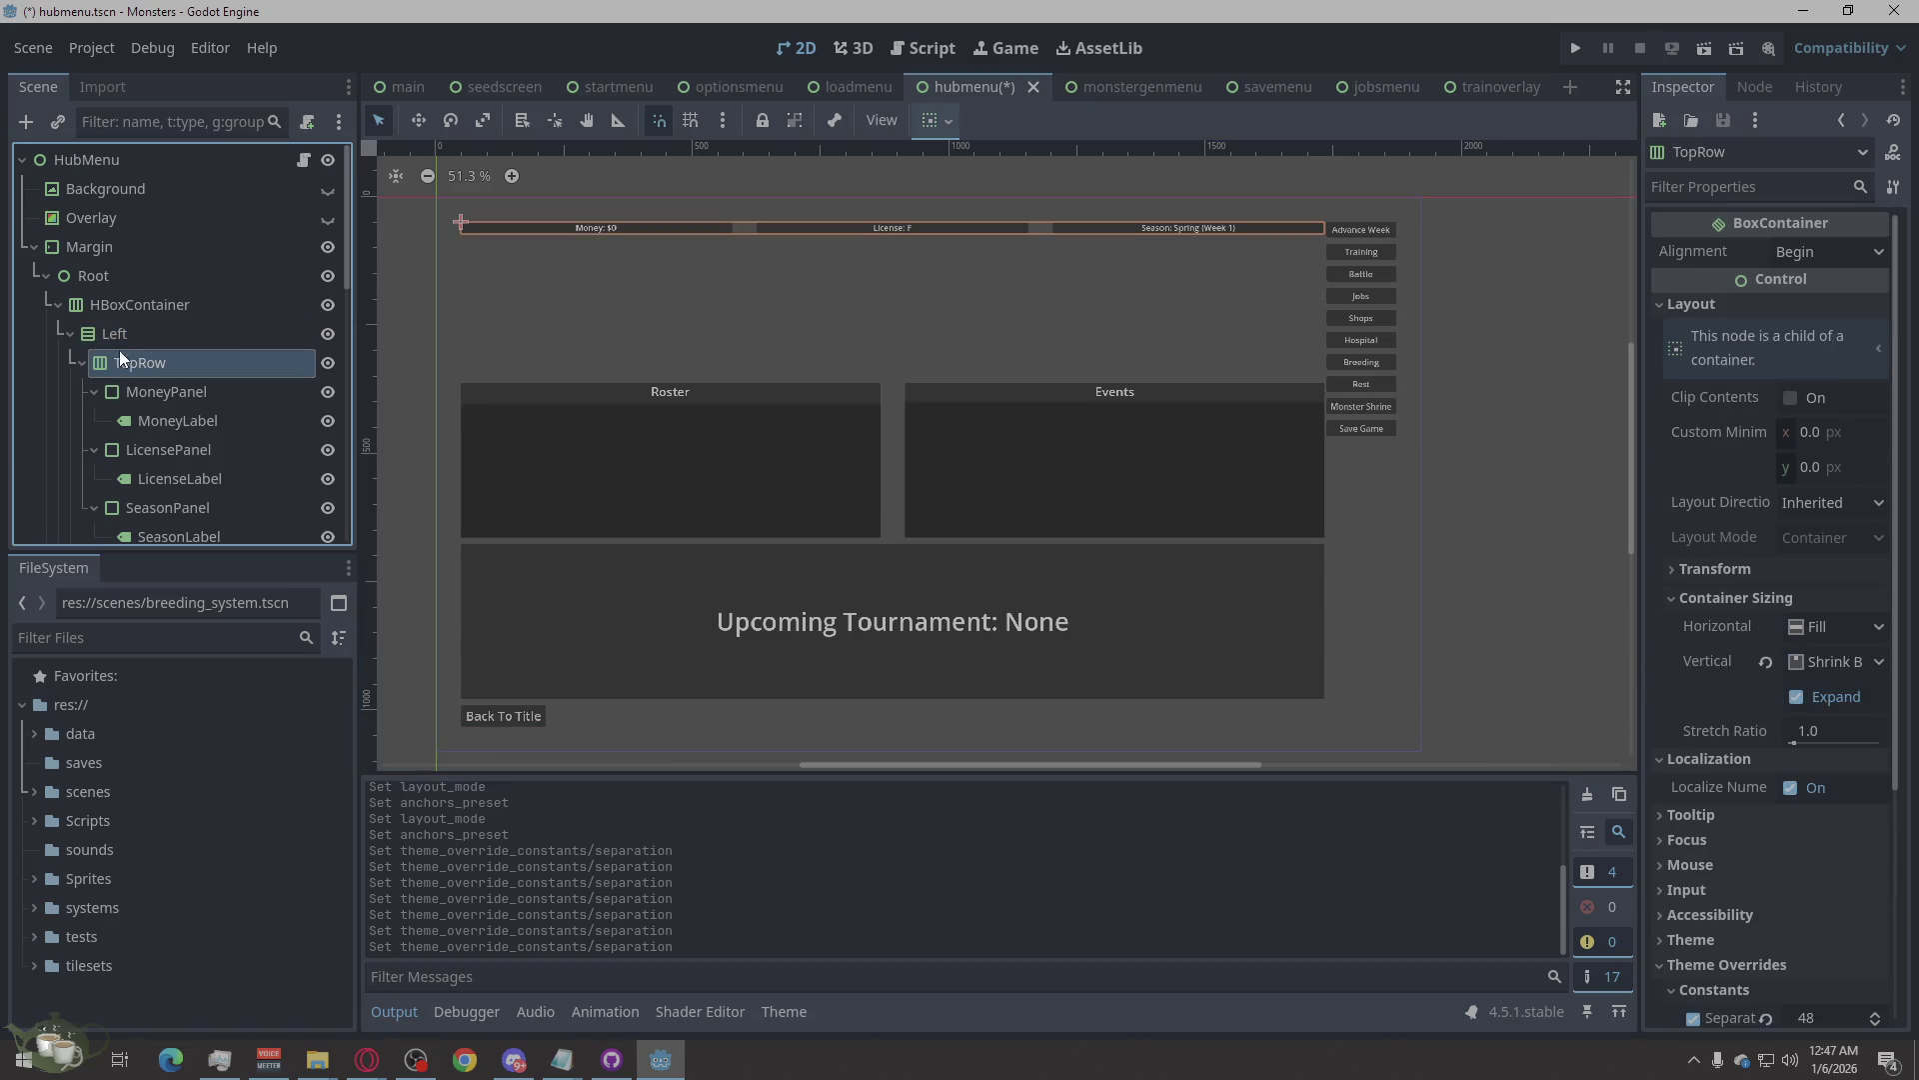
click(90, 335)
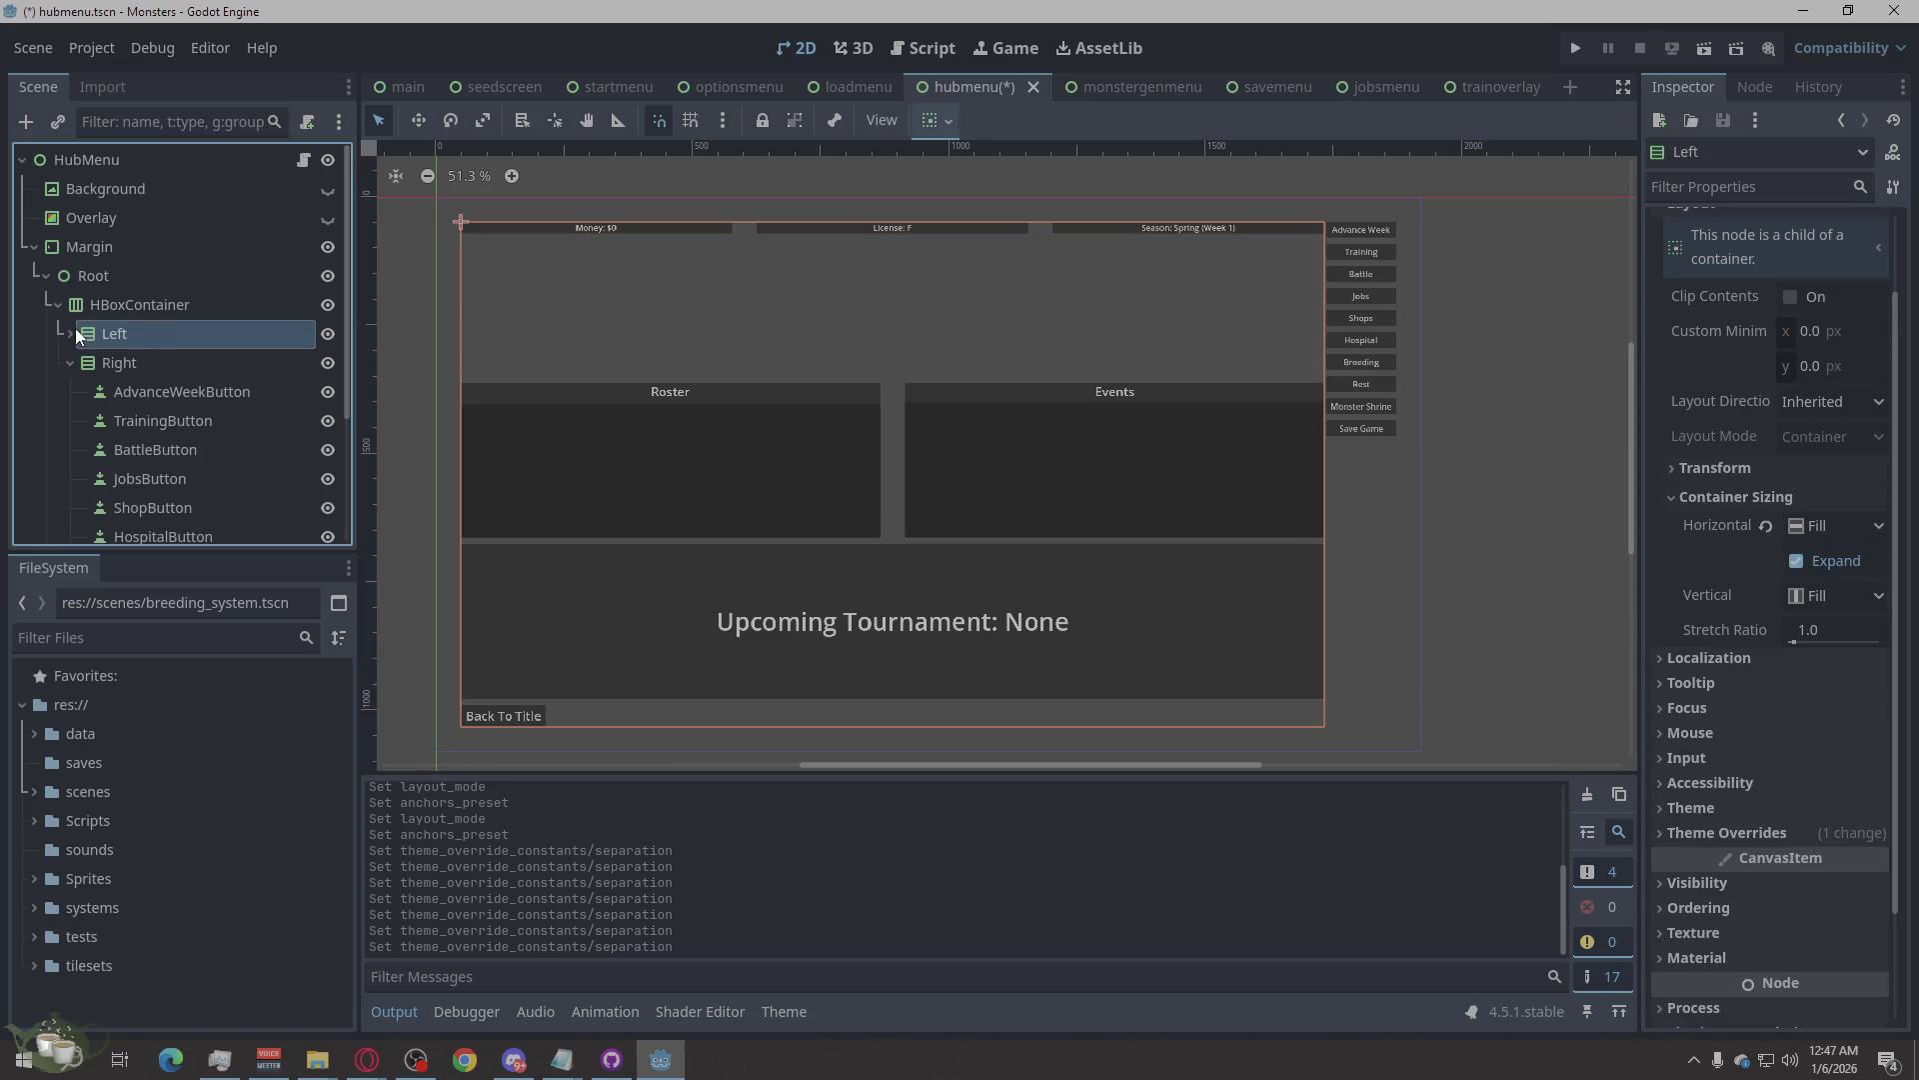
click(71, 333)
right_click(105, 335)
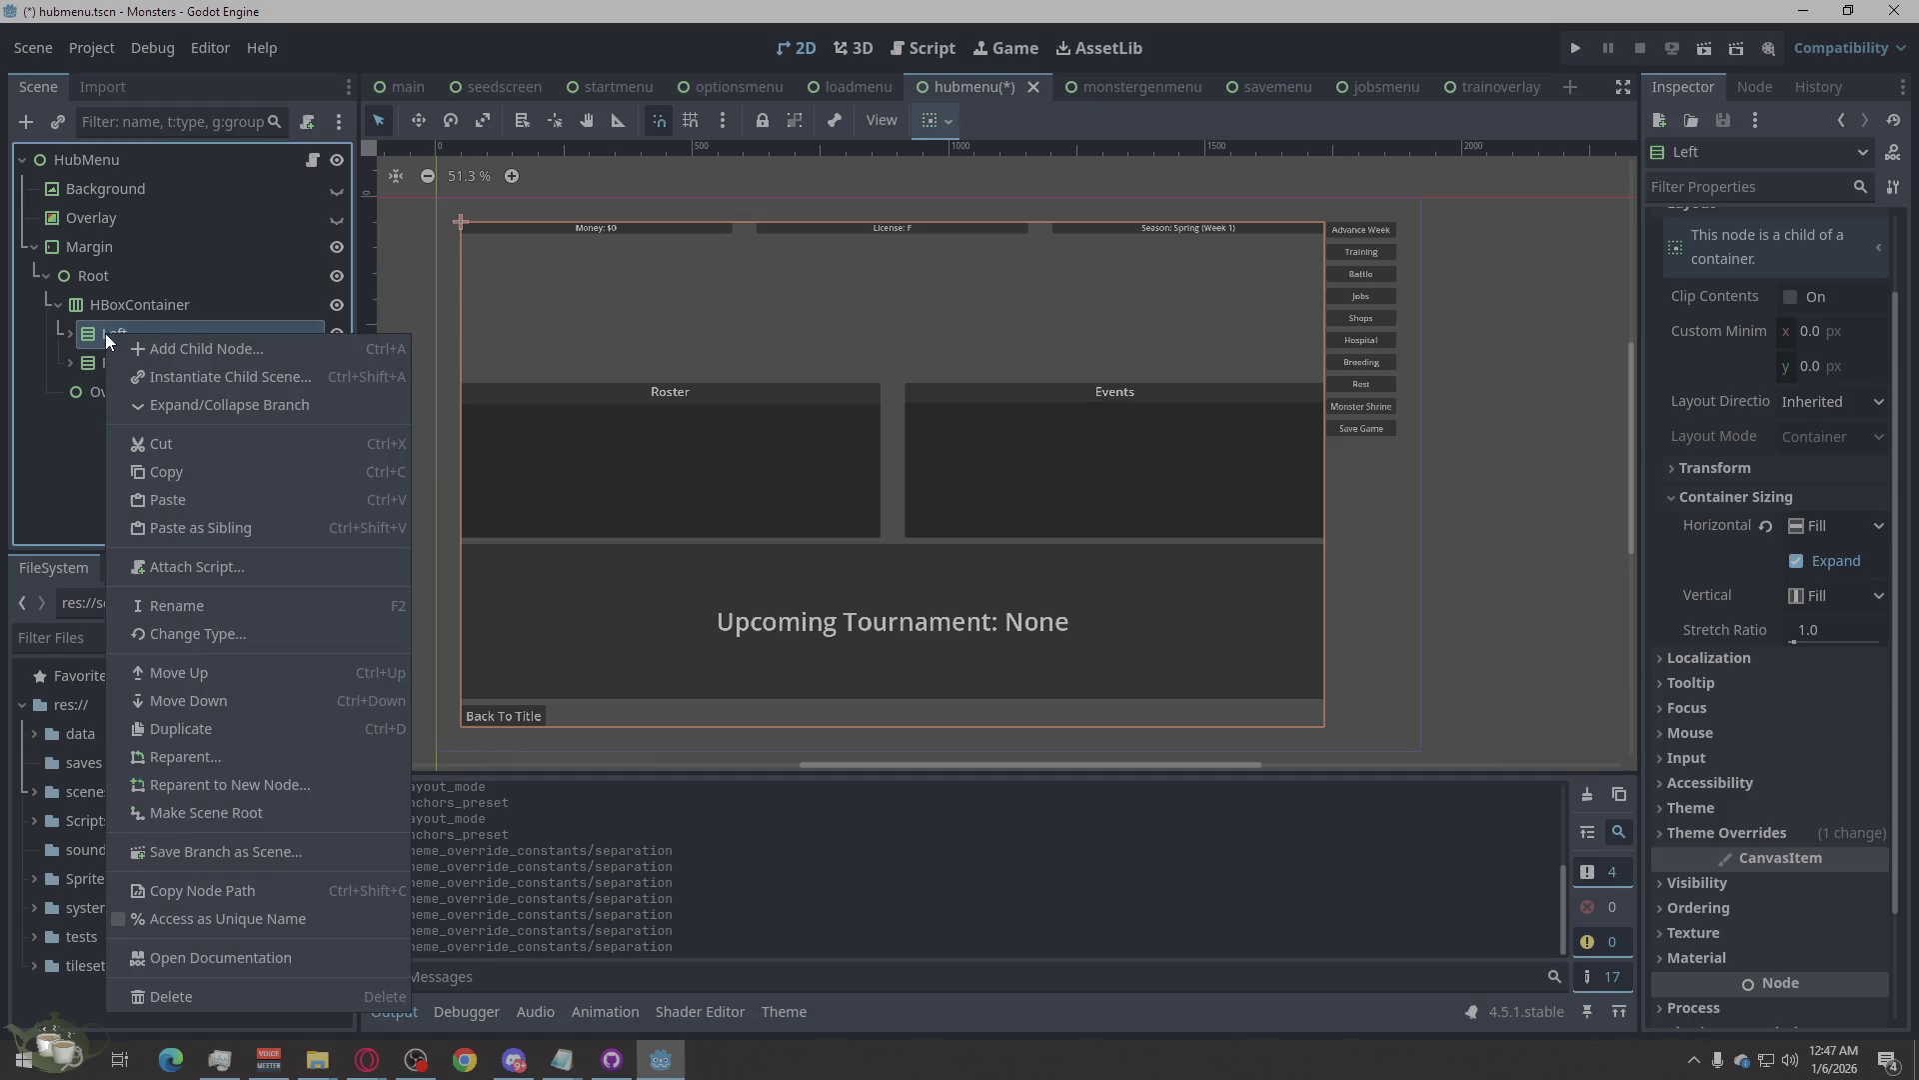
click(214, 353)
click(775, 378)
click(822, 863)
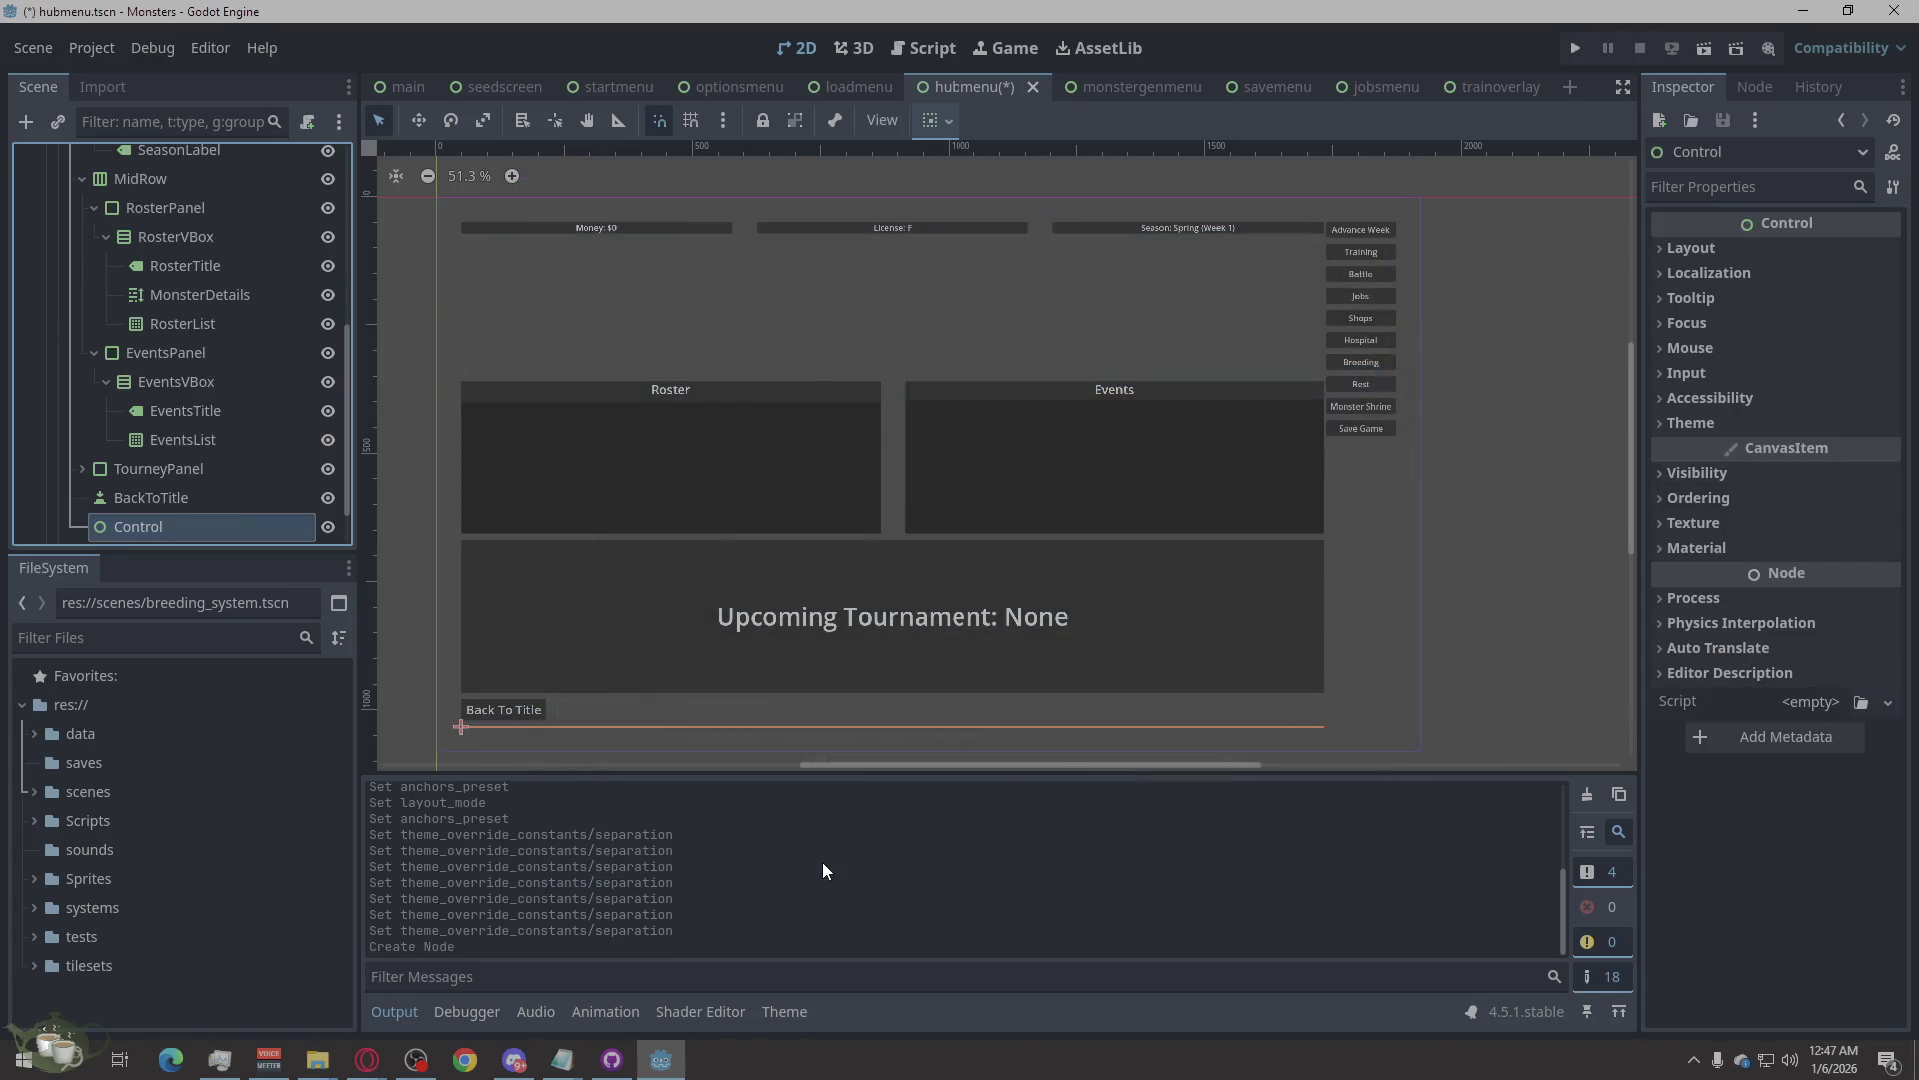
mouse_move(128, 526)
mouse_down()
mouse_move(122, 375)
mouse_move(159, 359)
mouse_move(200, 381)
mouse_move(94, 220)
mouse_move(137, 272)
mouse_move(126, 228)
mouse_move(177, 332)
mouse_up()
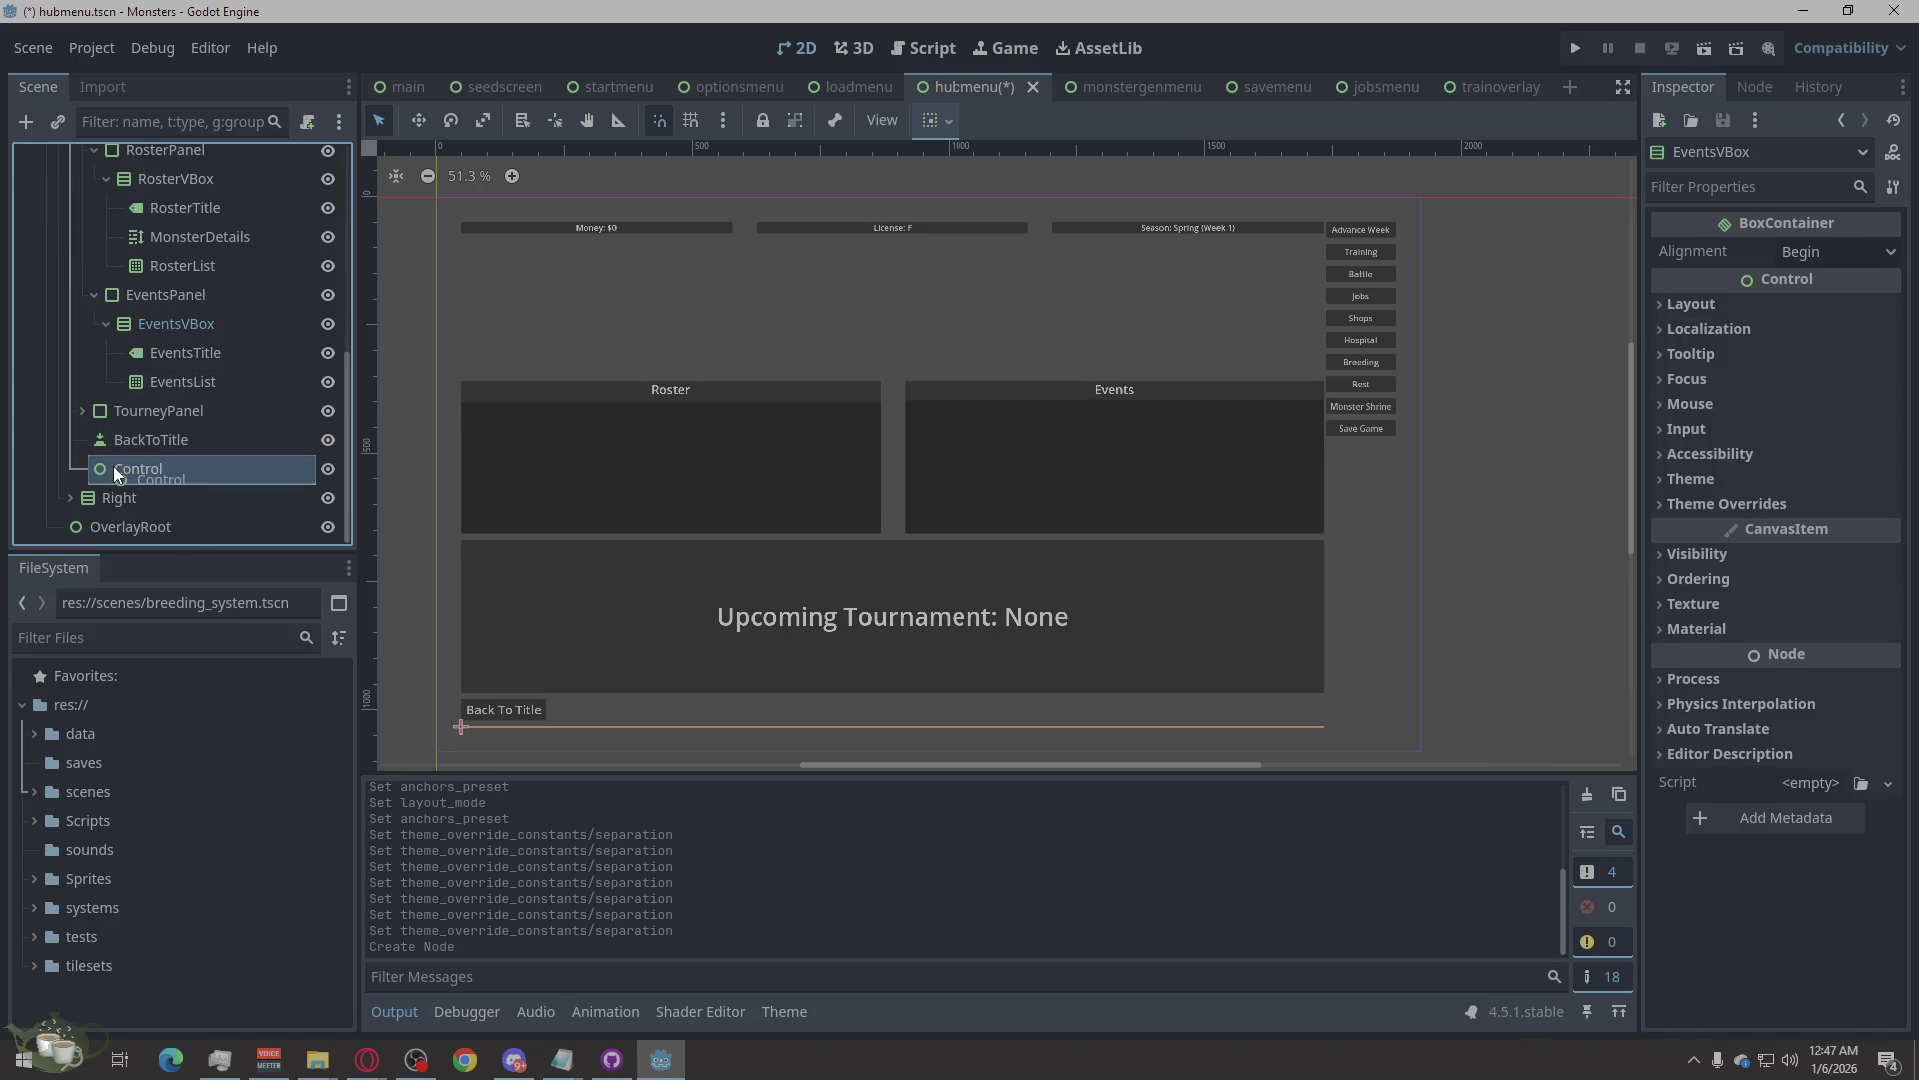
click(112, 466)
click(113, 466)
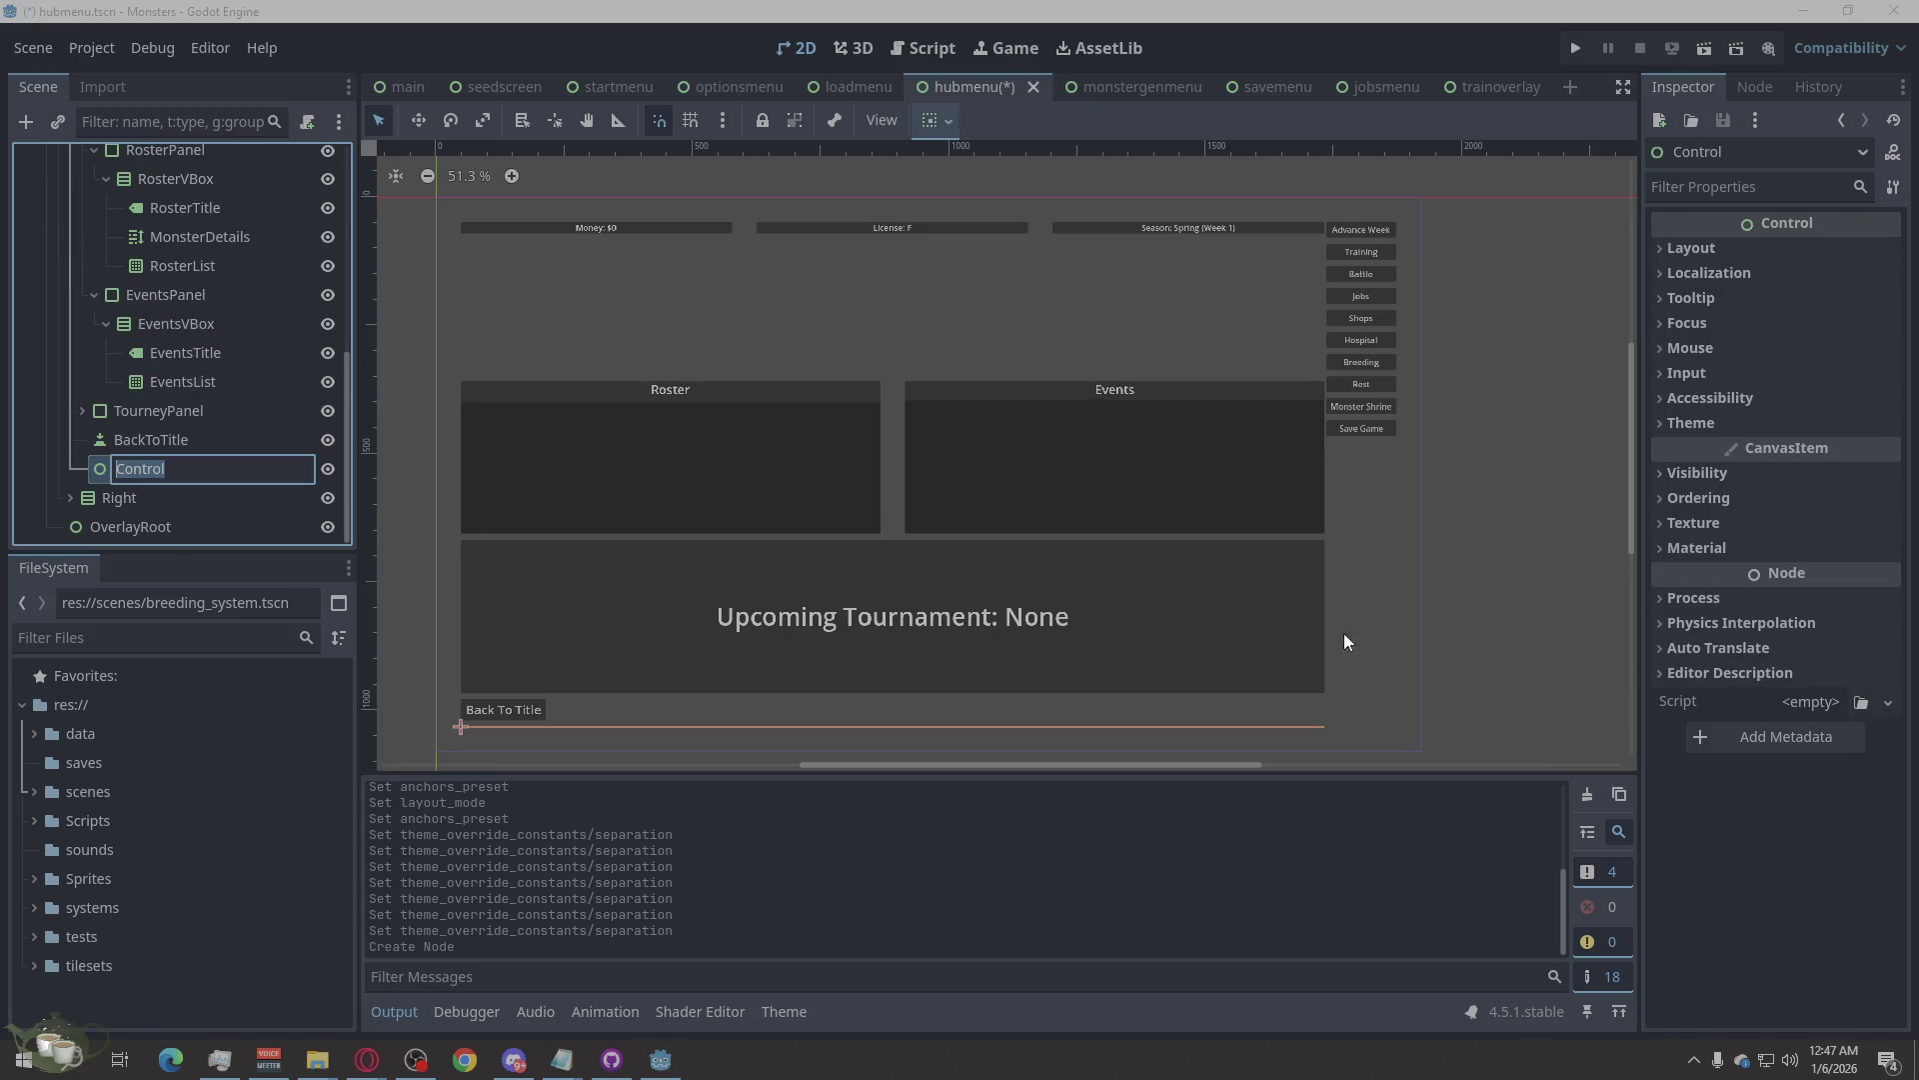
key(Return)
click(1672, 247)
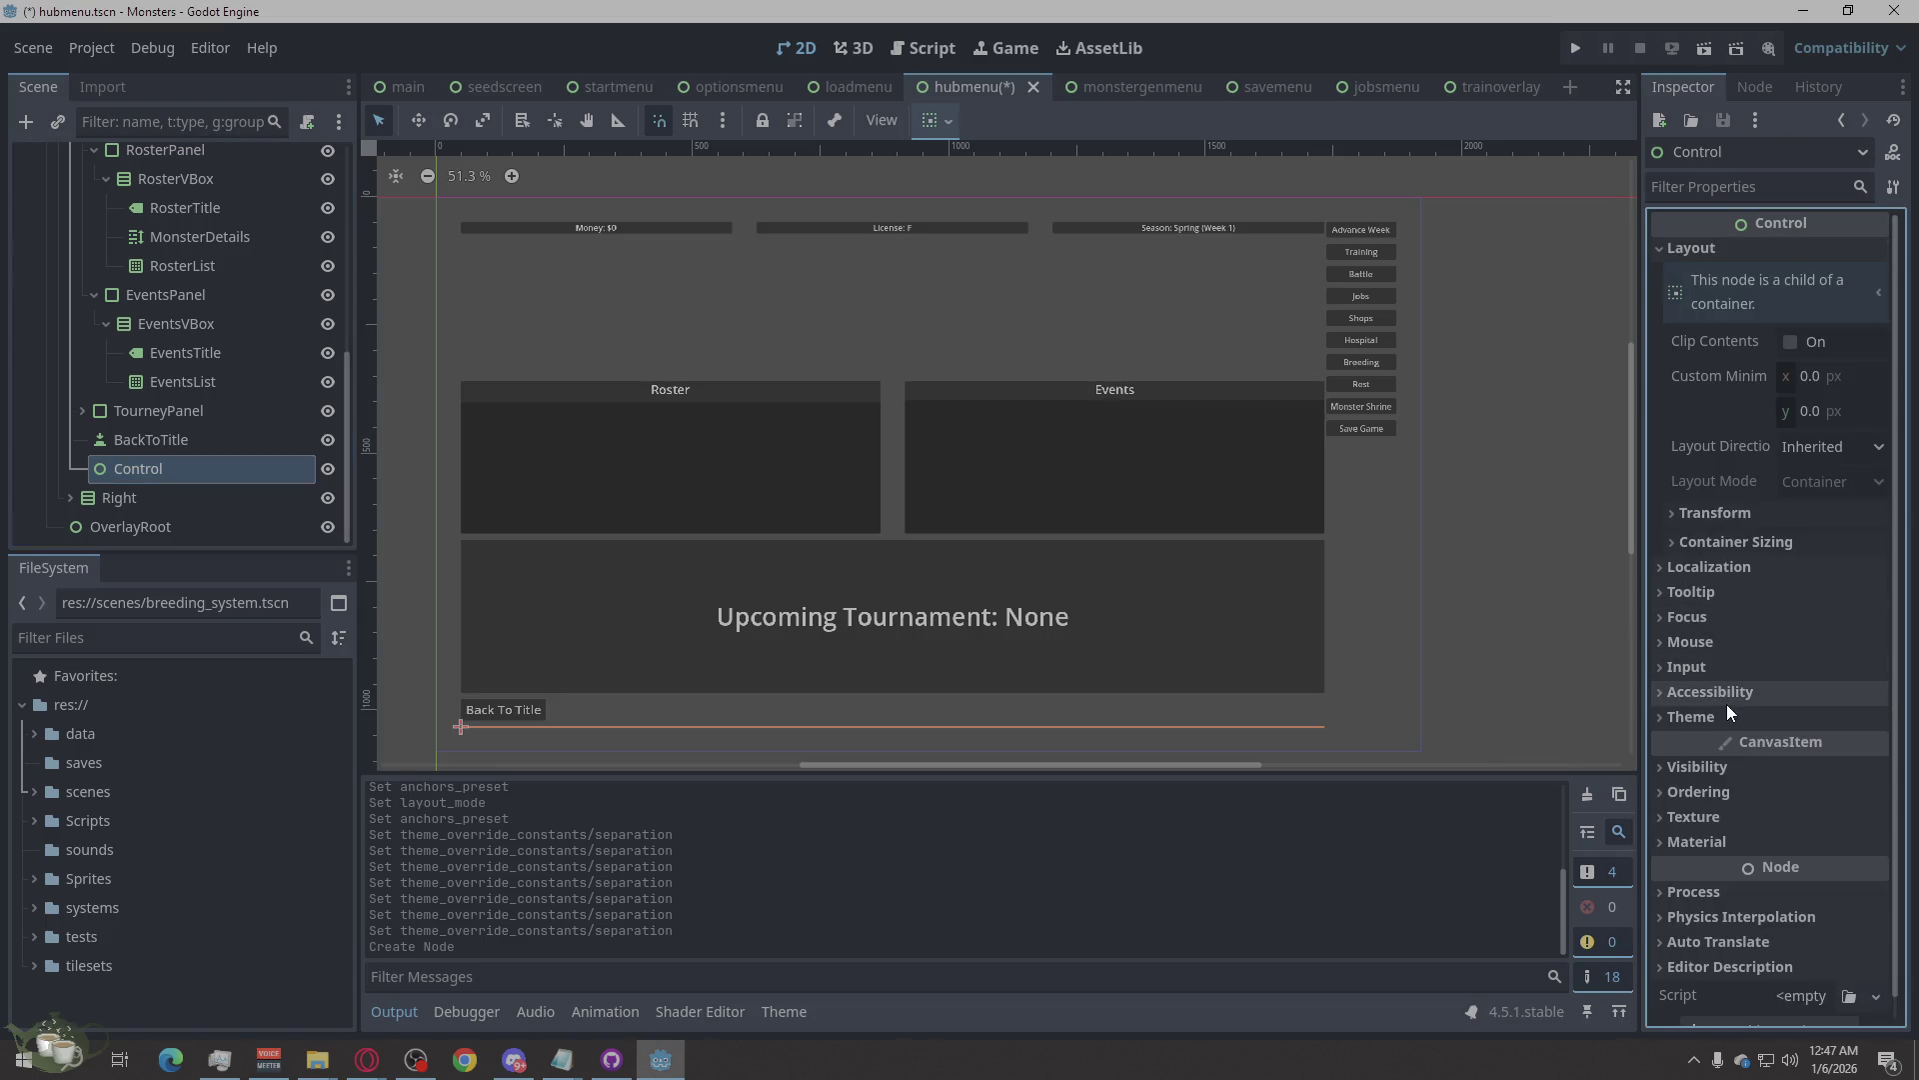
click(1679, 544)
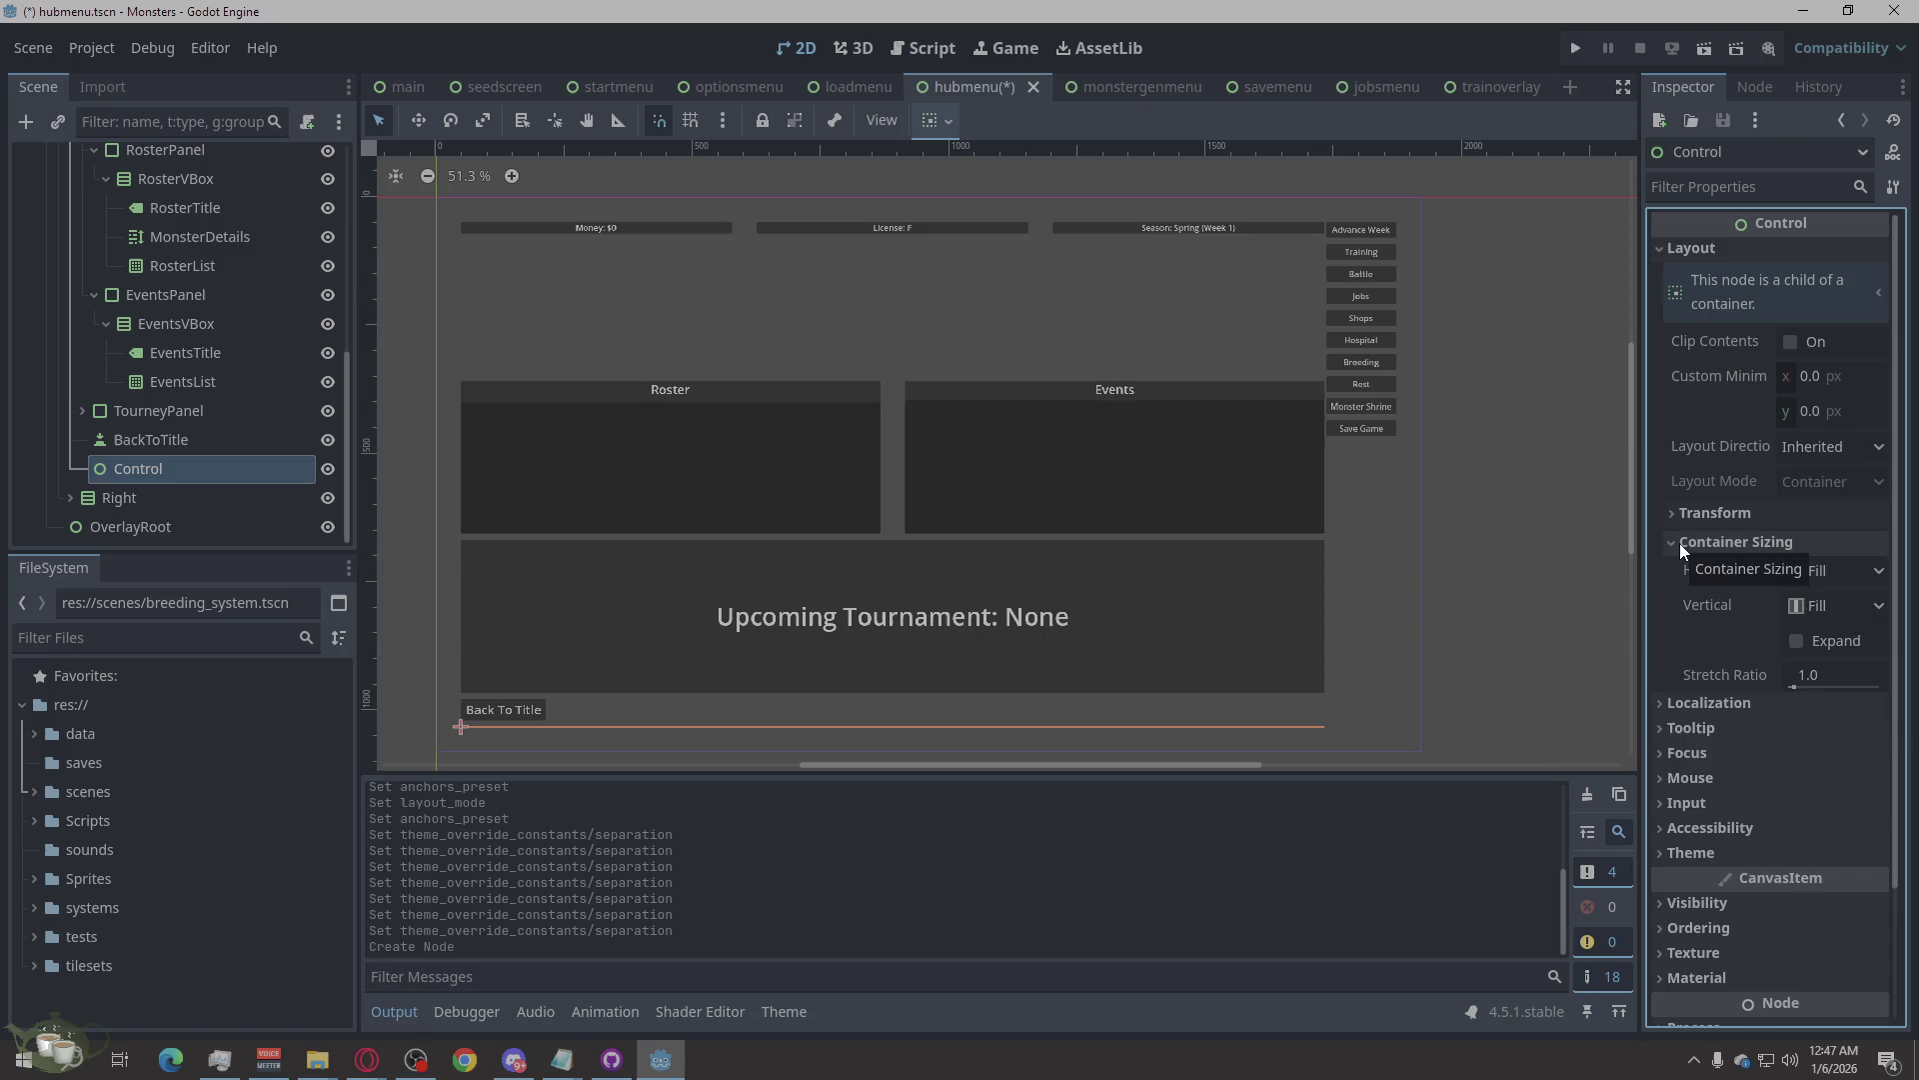
click(1680, 543)
click(1665, 718)
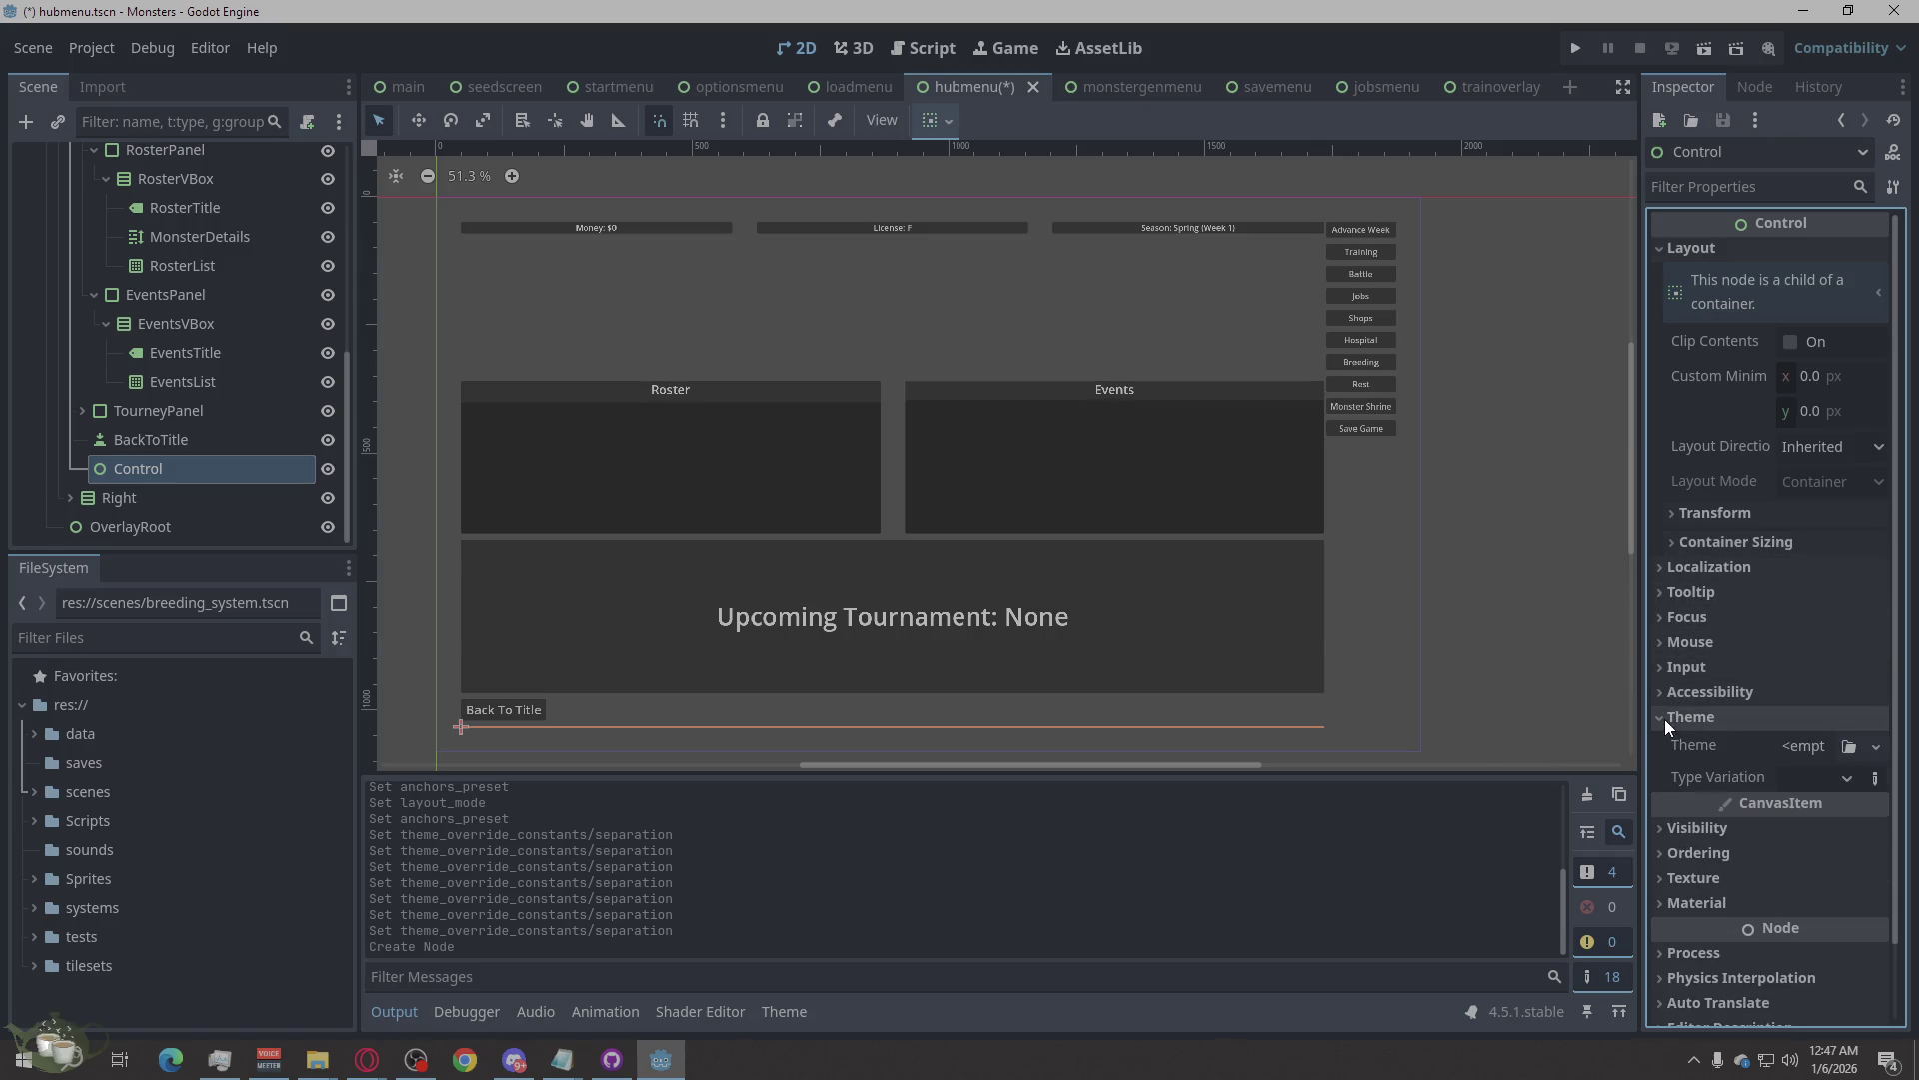
click(1682, 719)
click(1675, 715)
click(1675, 715)
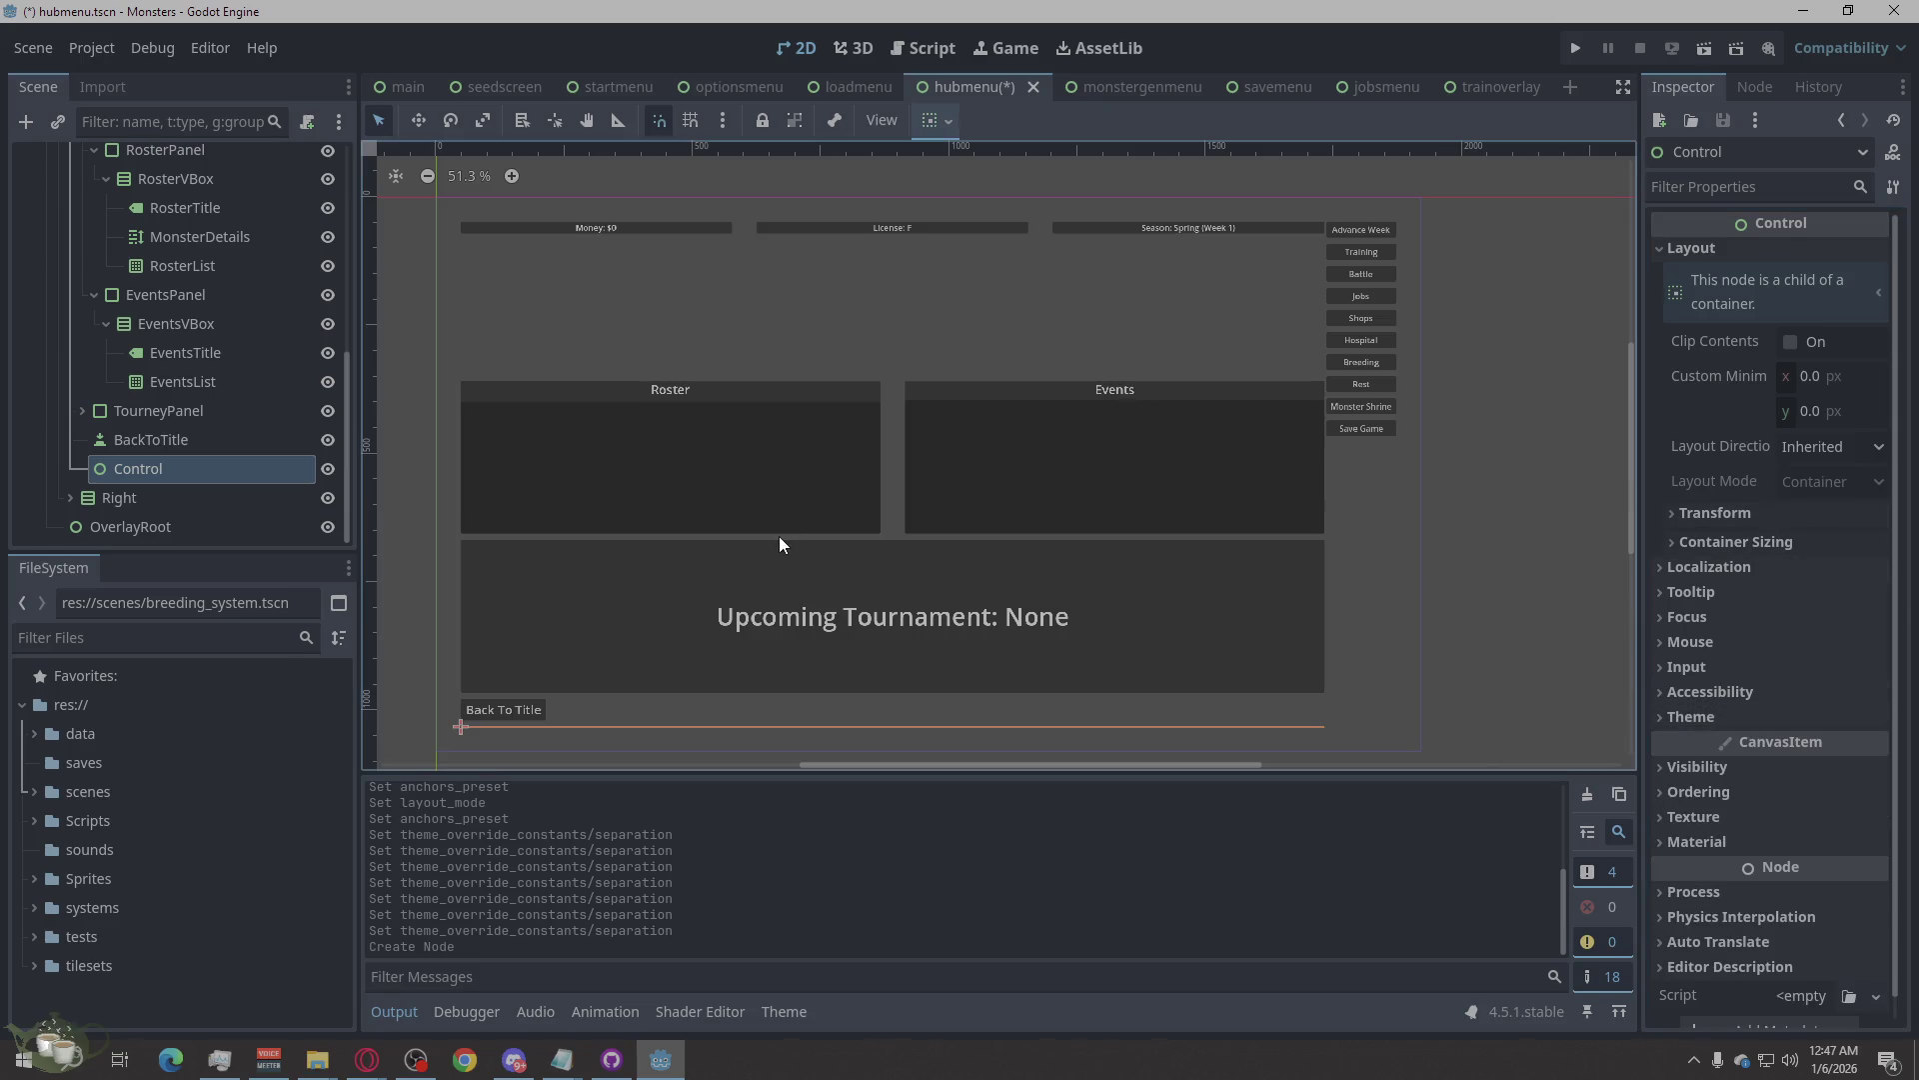
mouse_move(113, 473)
mouse_down()
mouse_move(175, 394)
mouse_move(137, 386)
mouse_move(137, 404)
mouse_up()
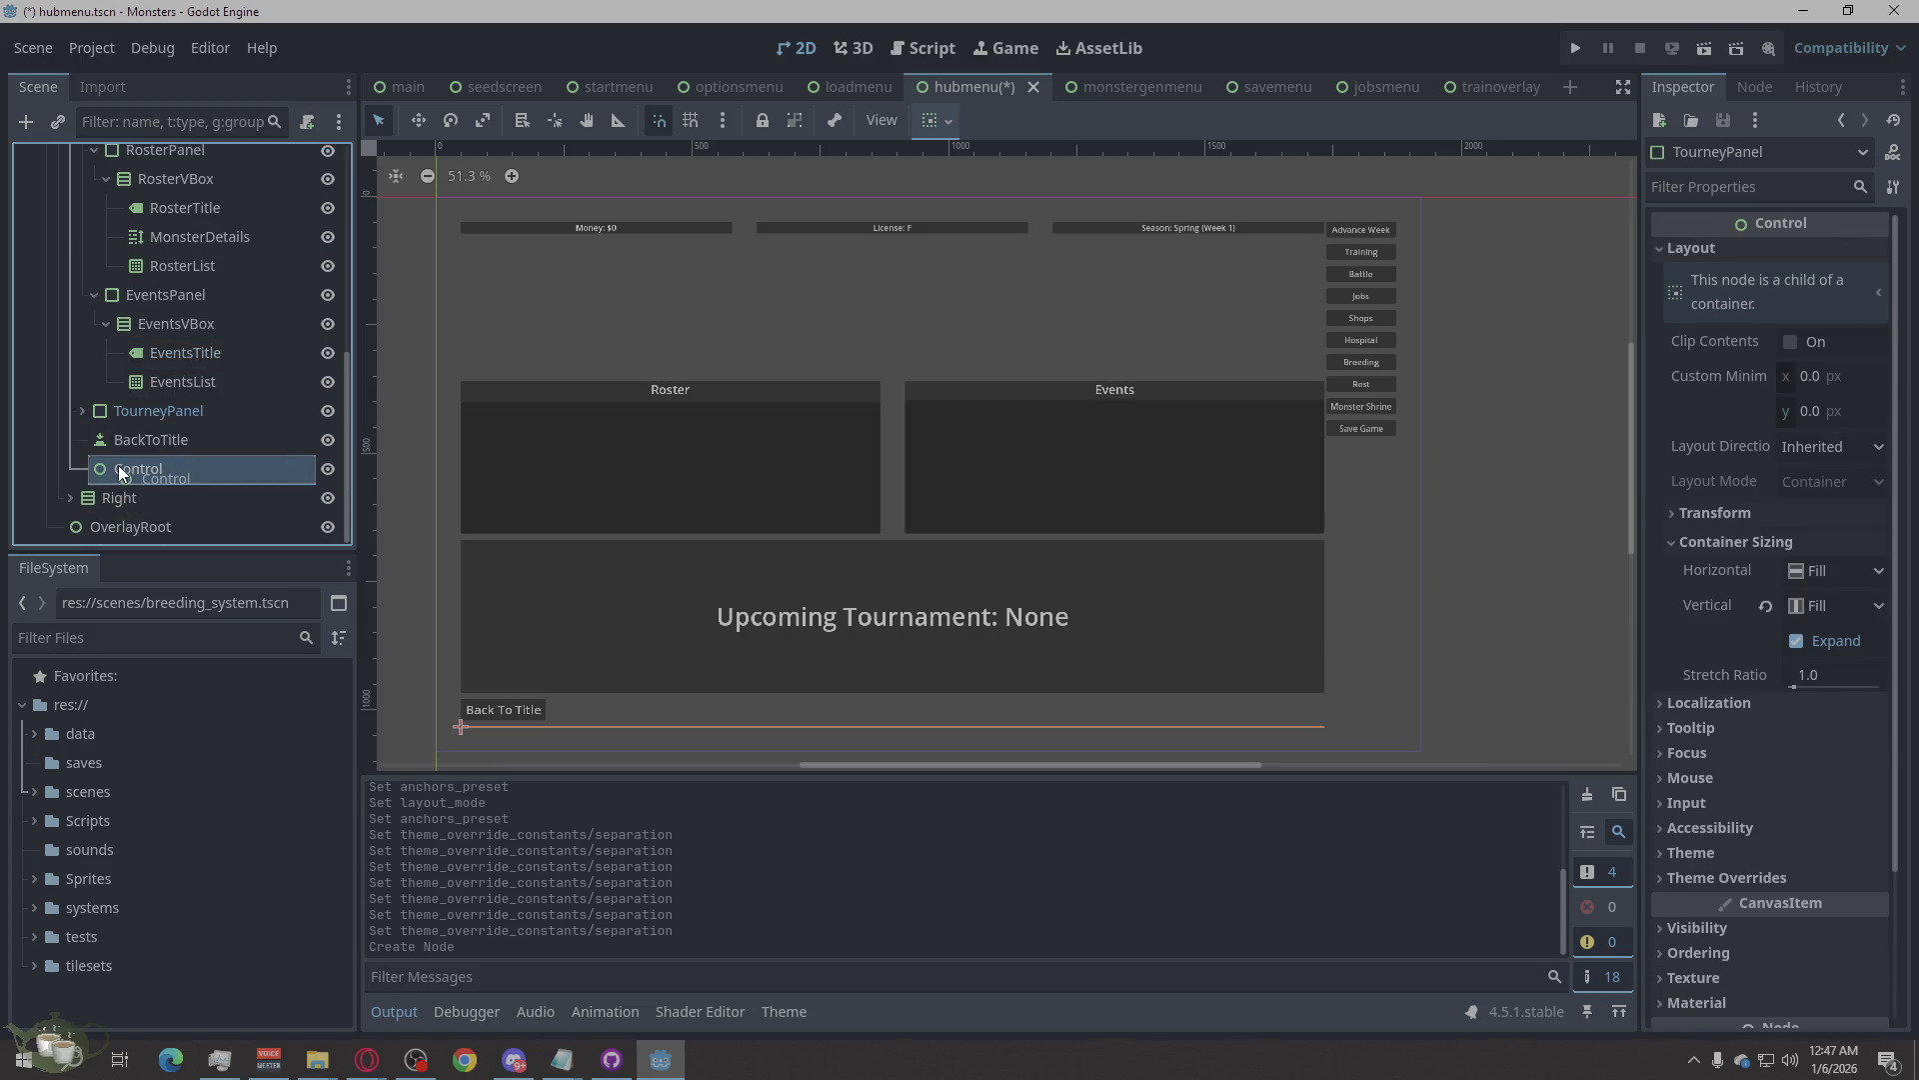
Cut the stray Control node out of the Left column, leaving BackToTitle last.
right_click(119, 465)
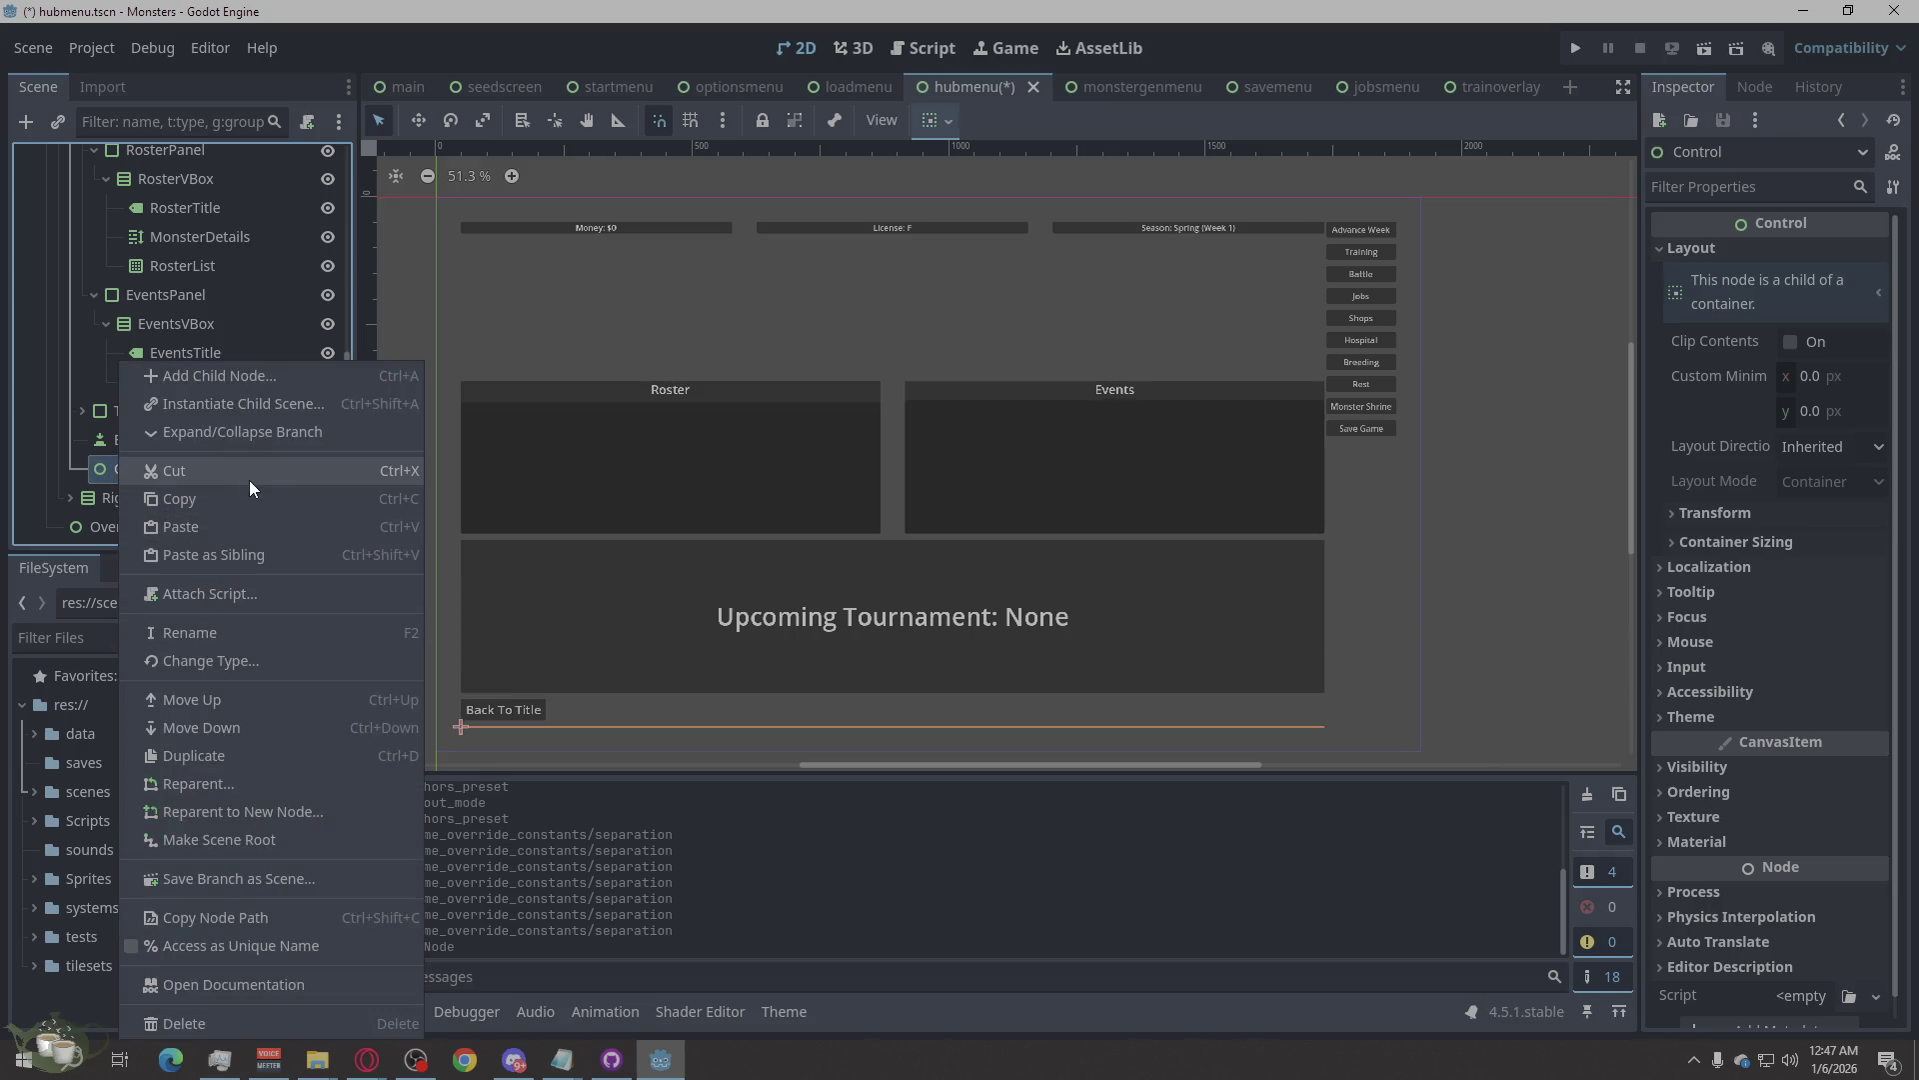
click(256, 480)
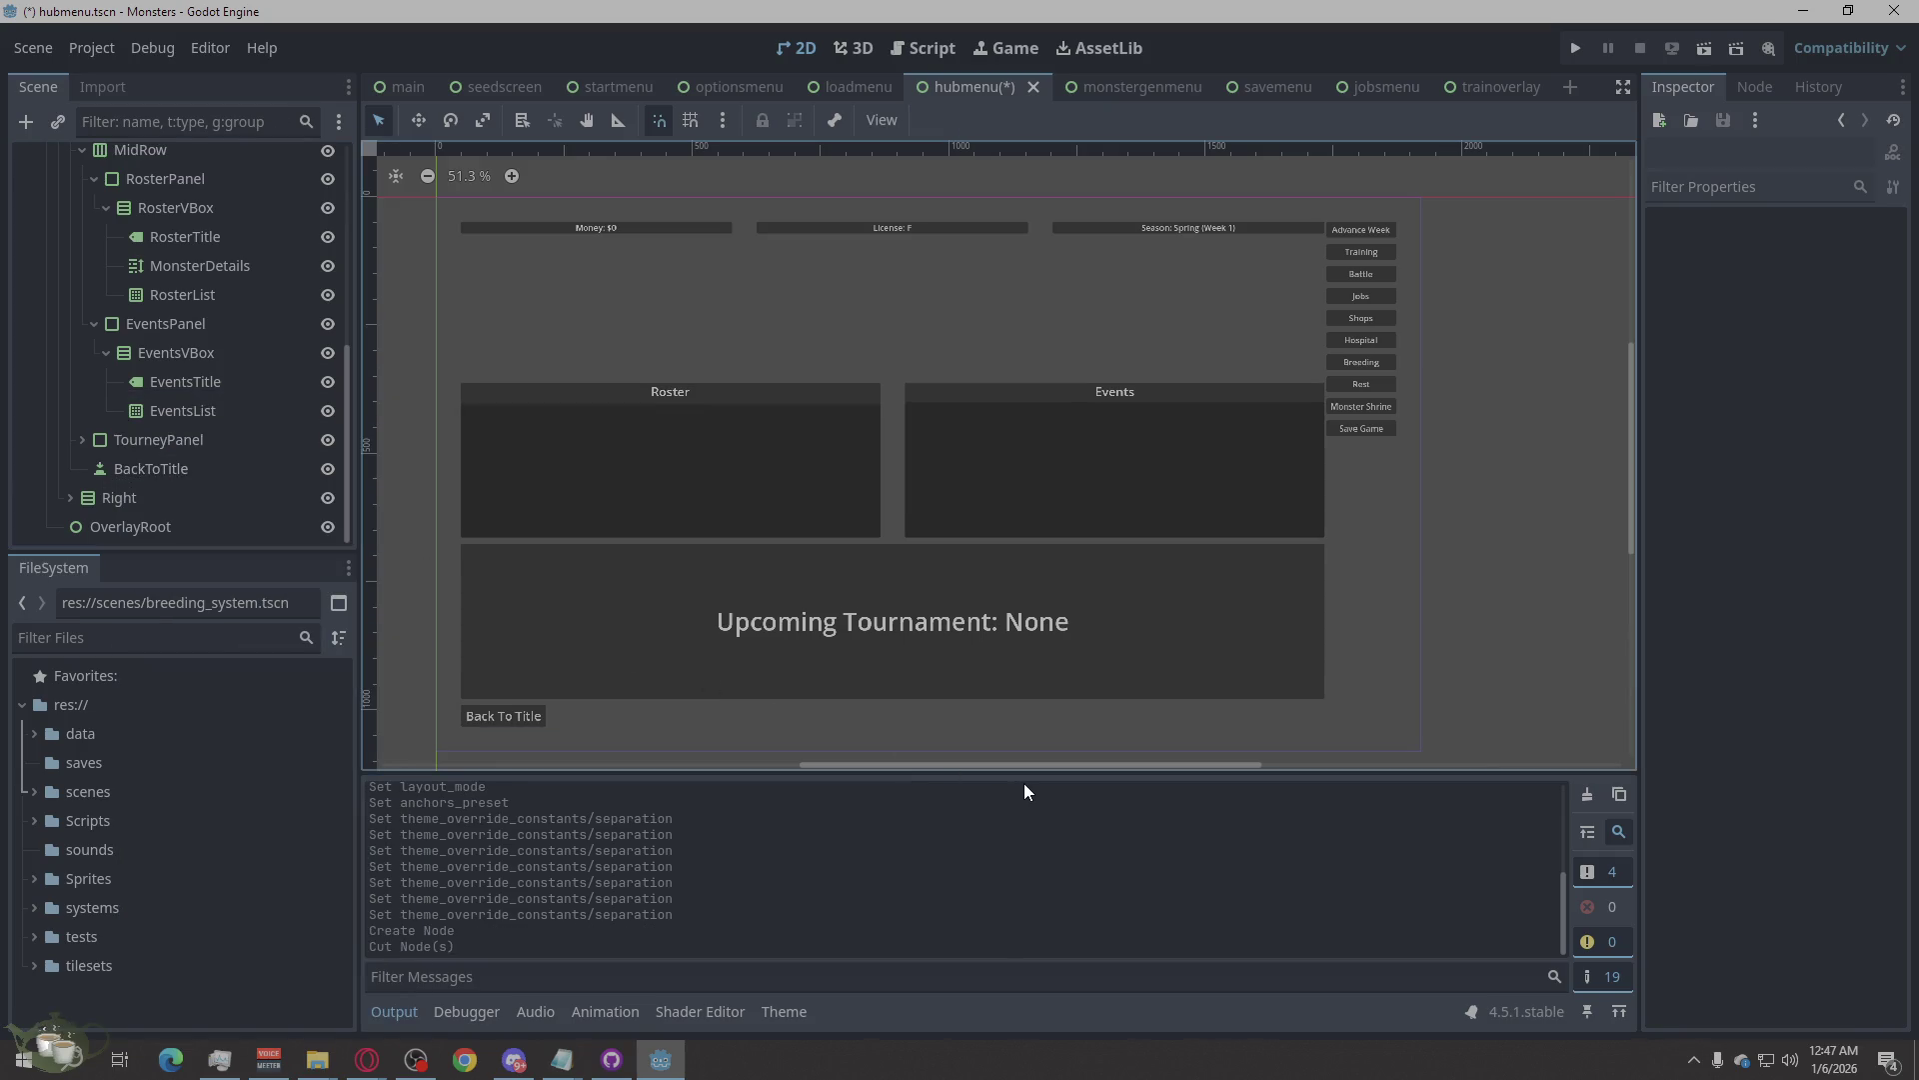
key(XF86AudioPlay)
click(137, 325)
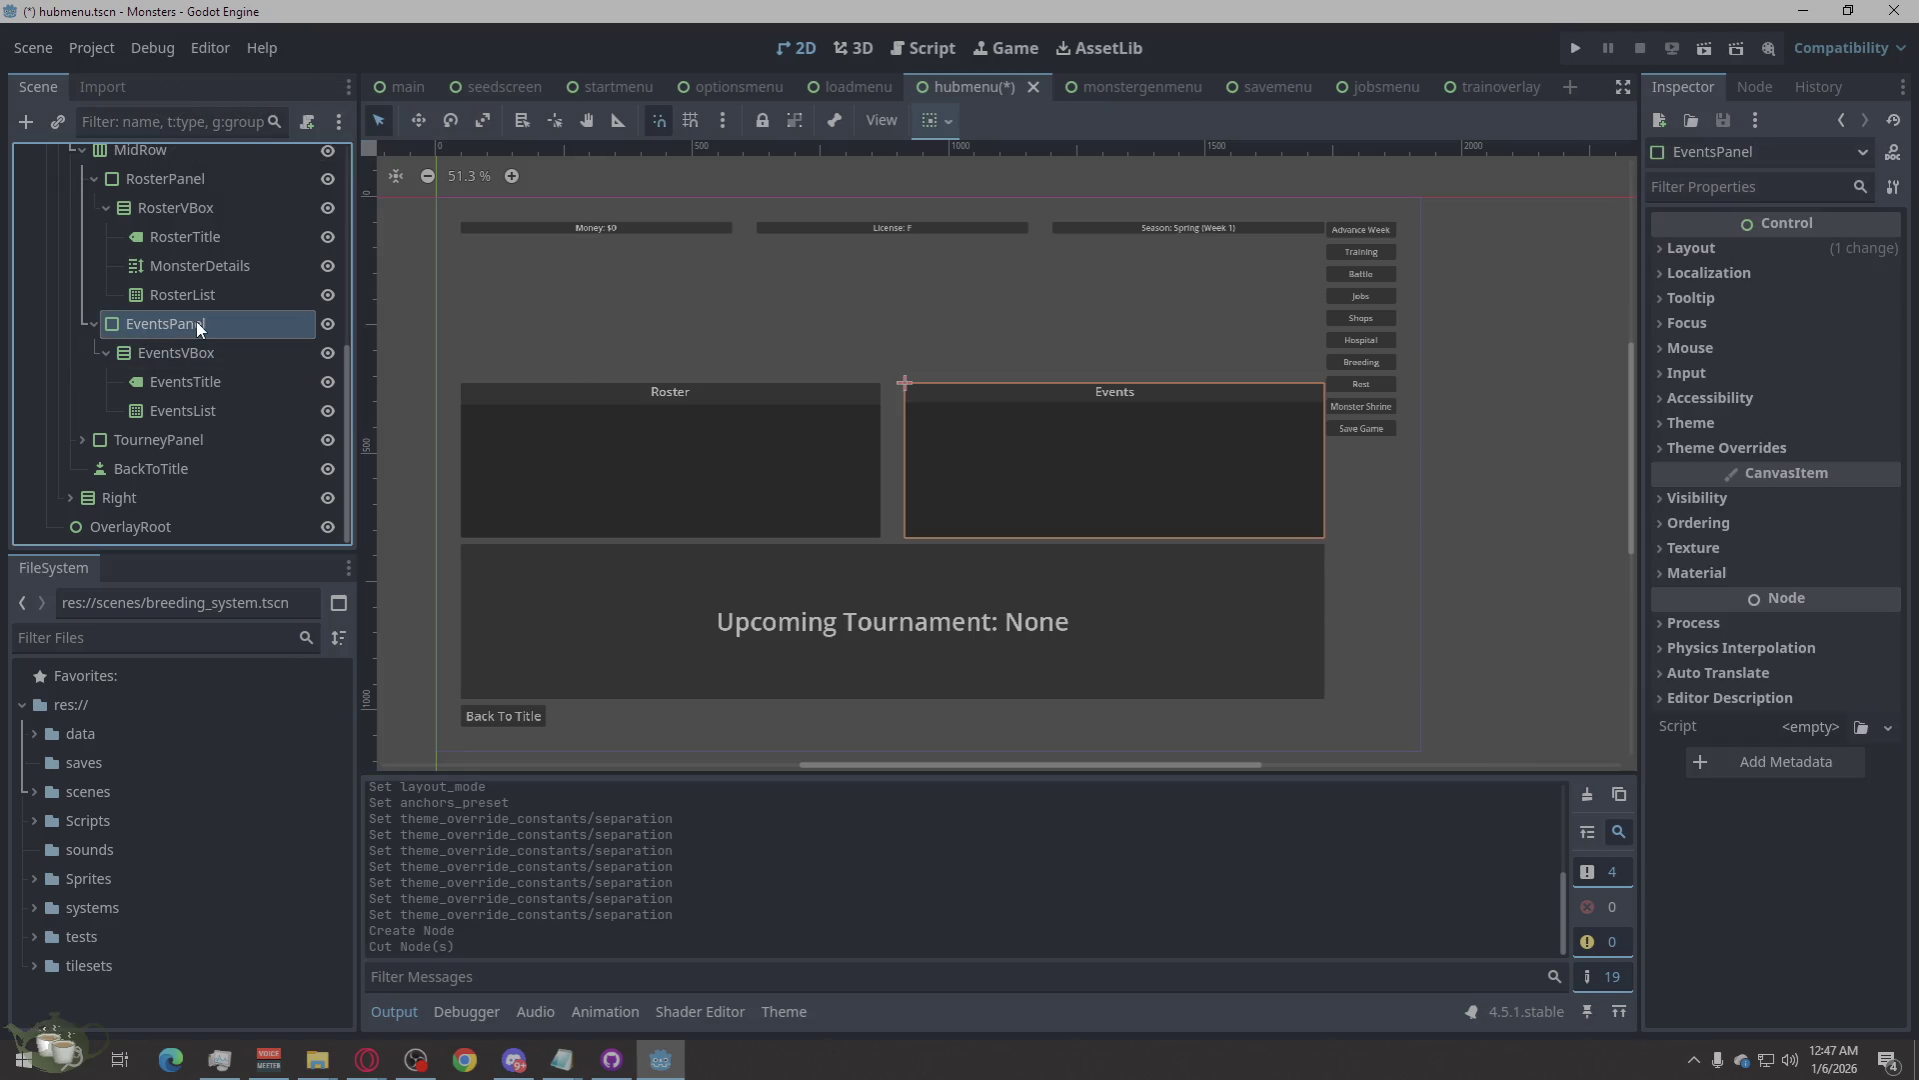
Collapse the MidRow node and the Left column in the Scene dock.
scroll(197, 321, up, 2)
click(161, 257)
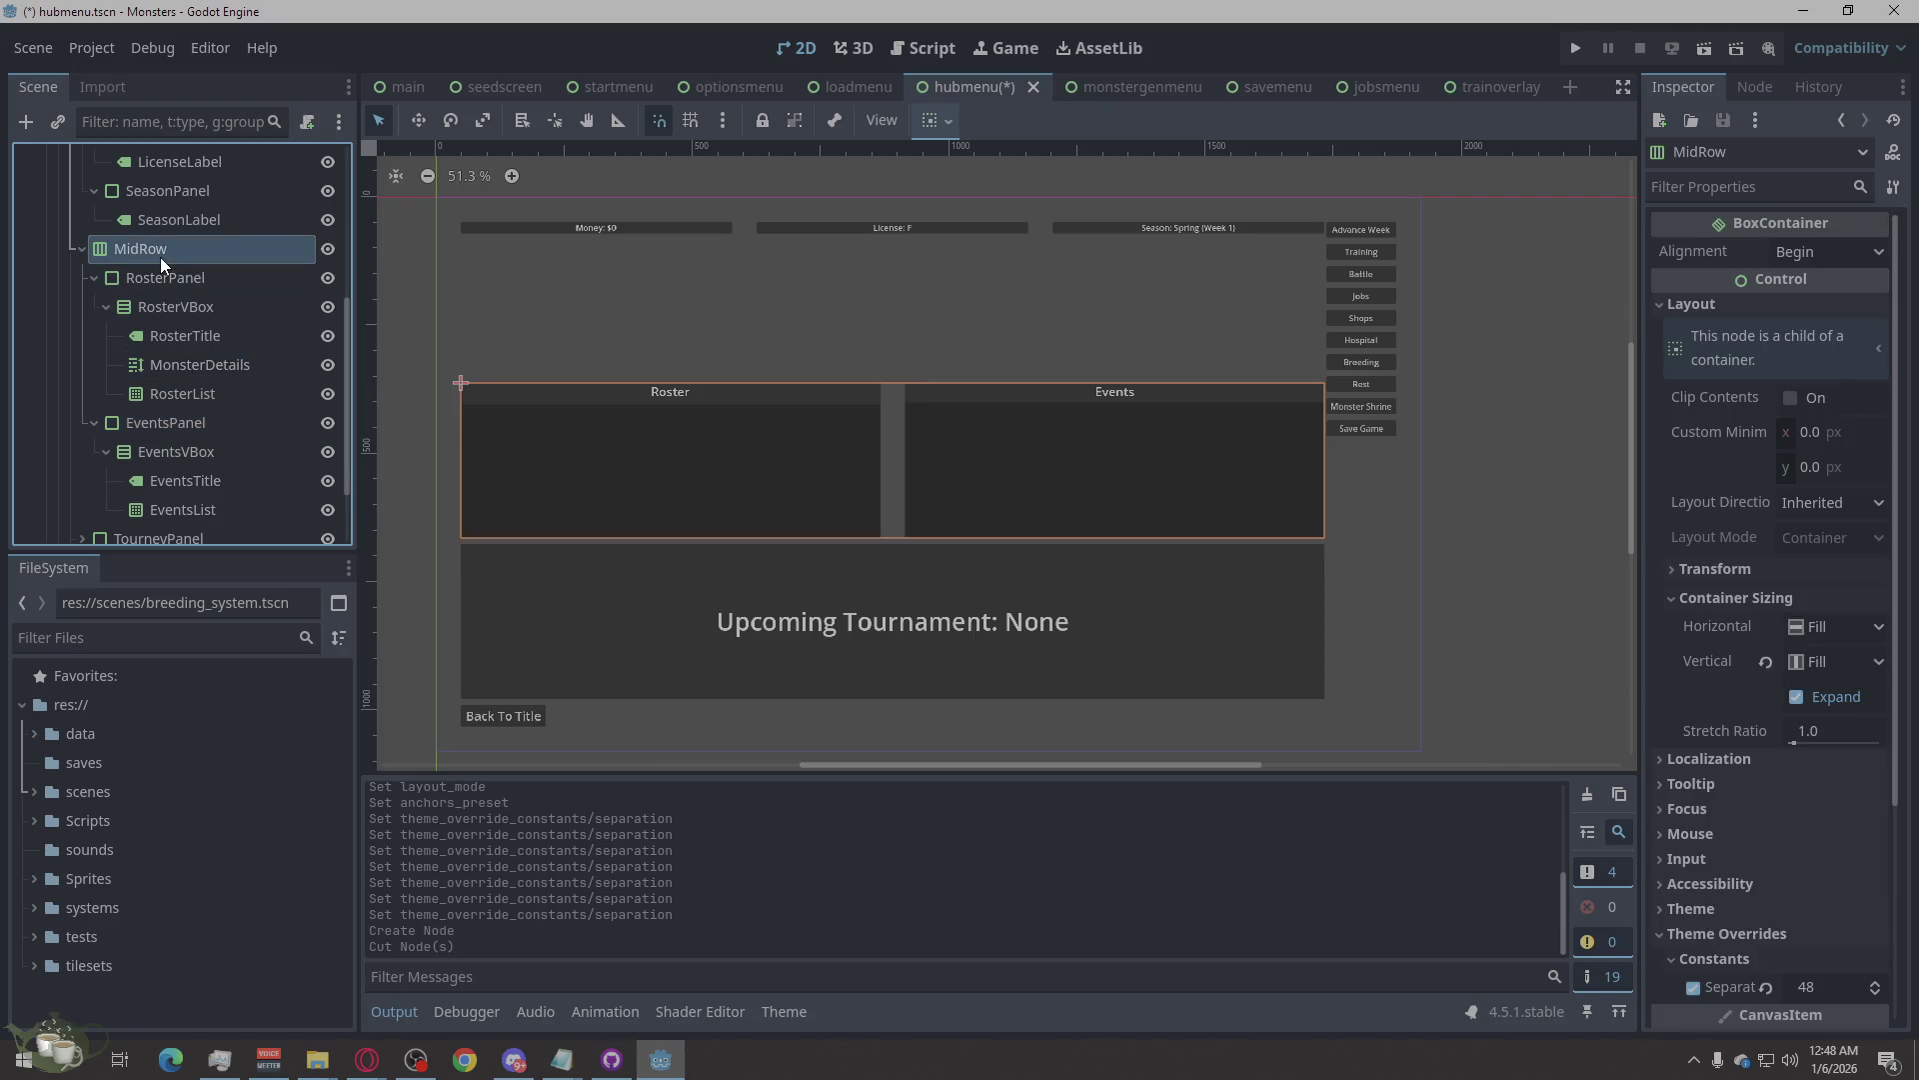
key(Left)
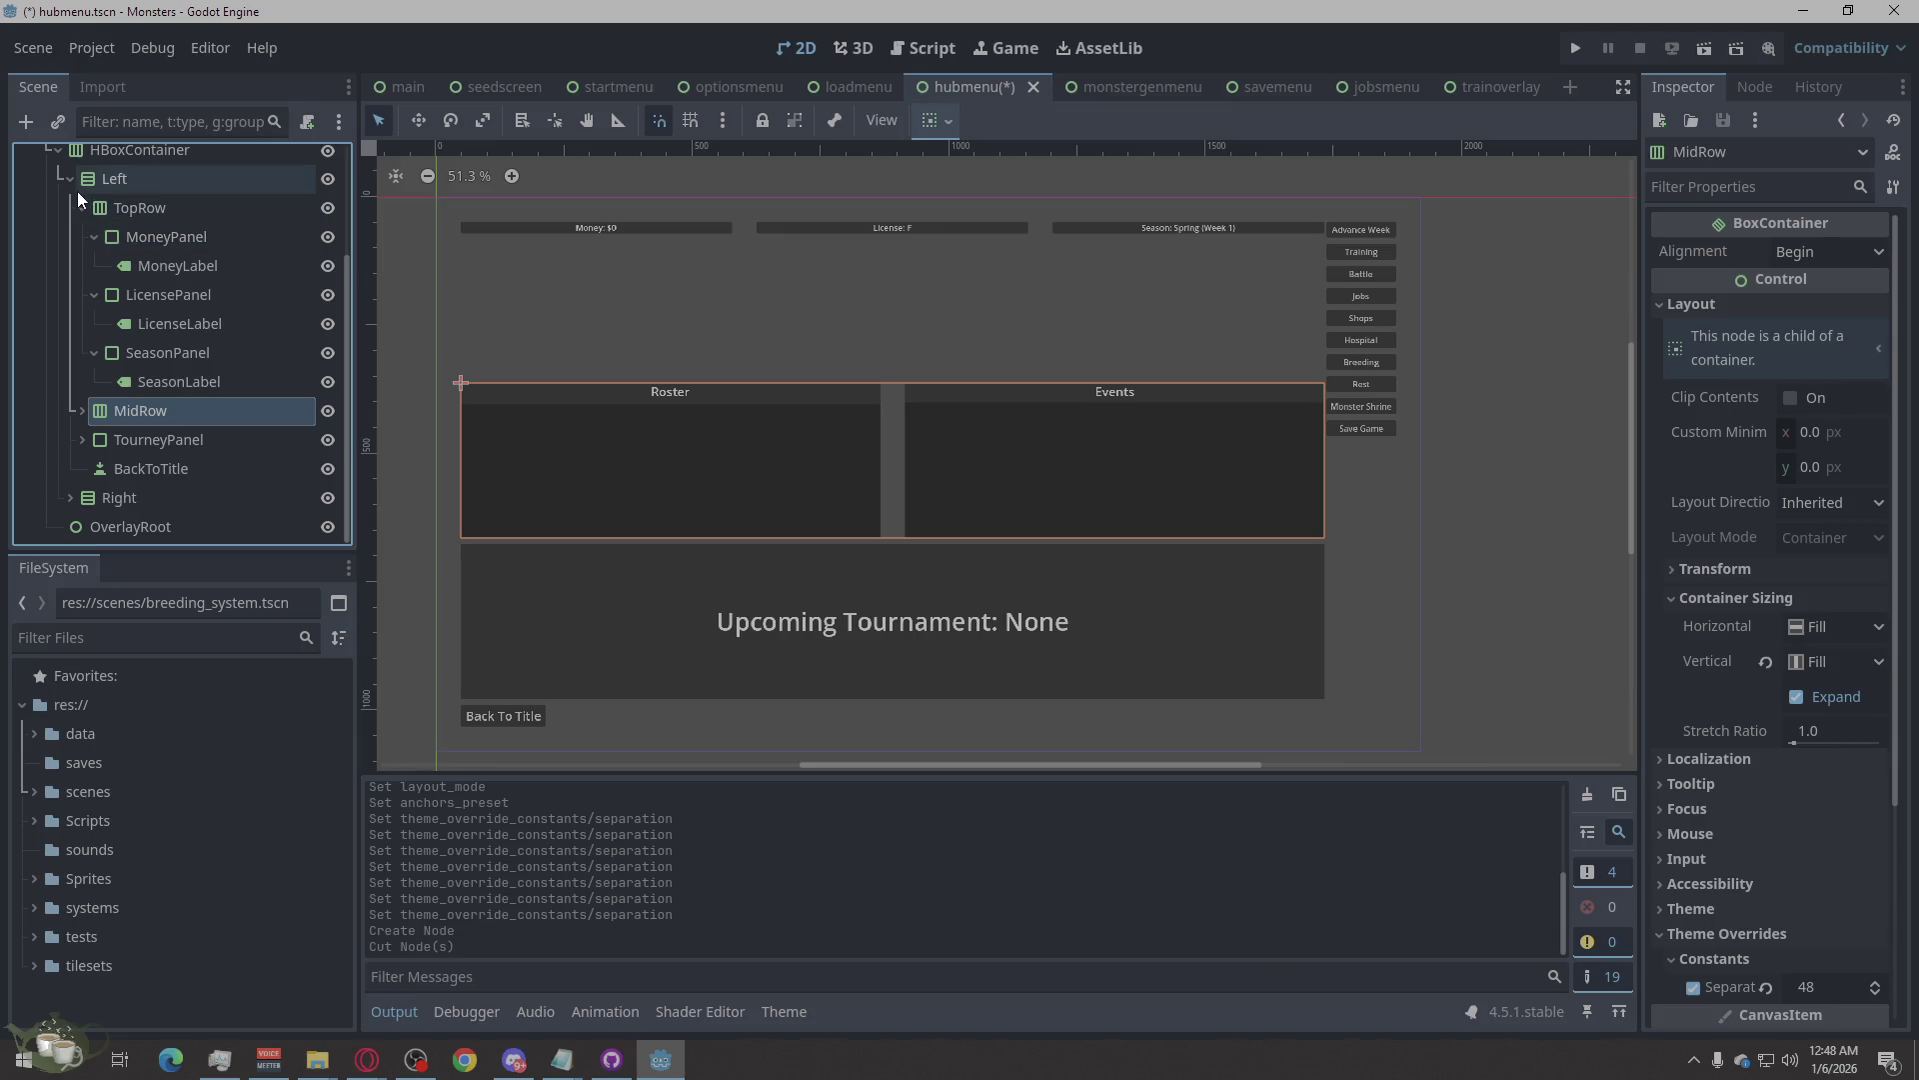
click(70, 189)
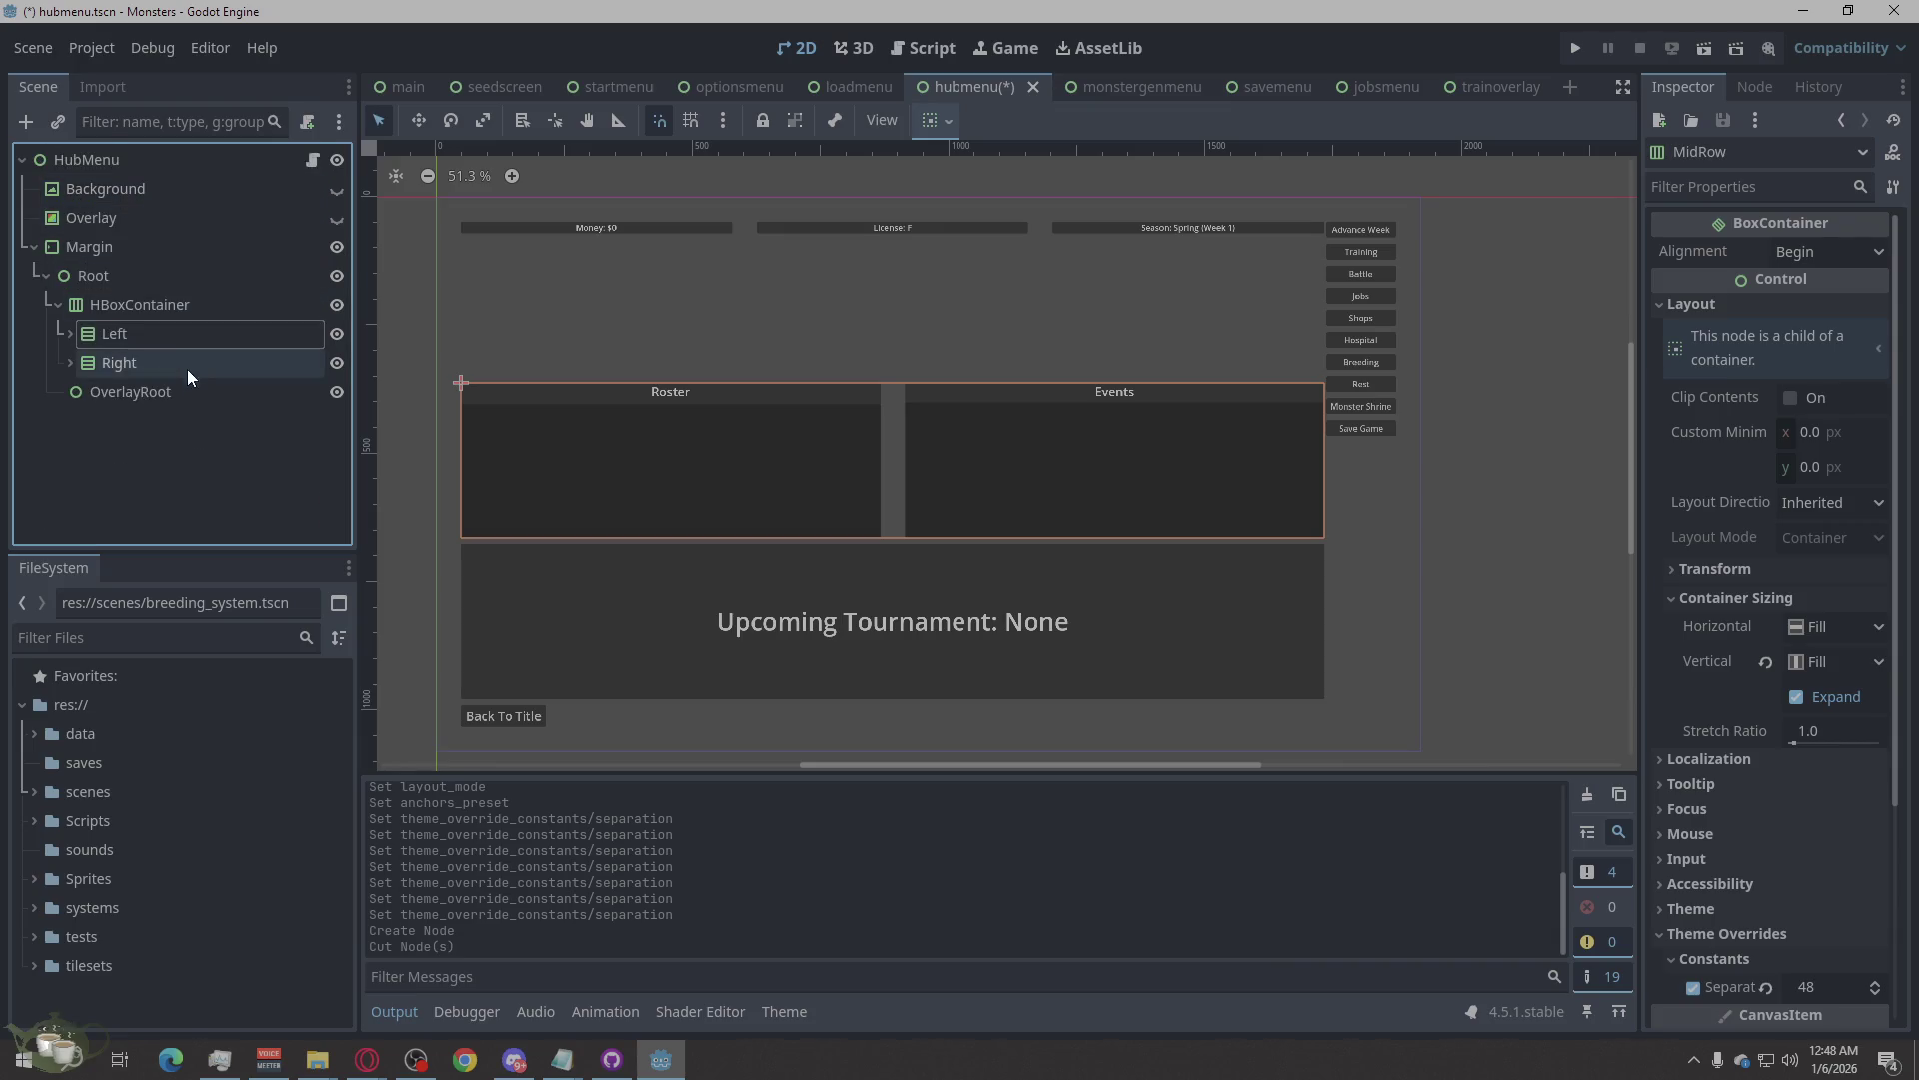
click(71, 331)
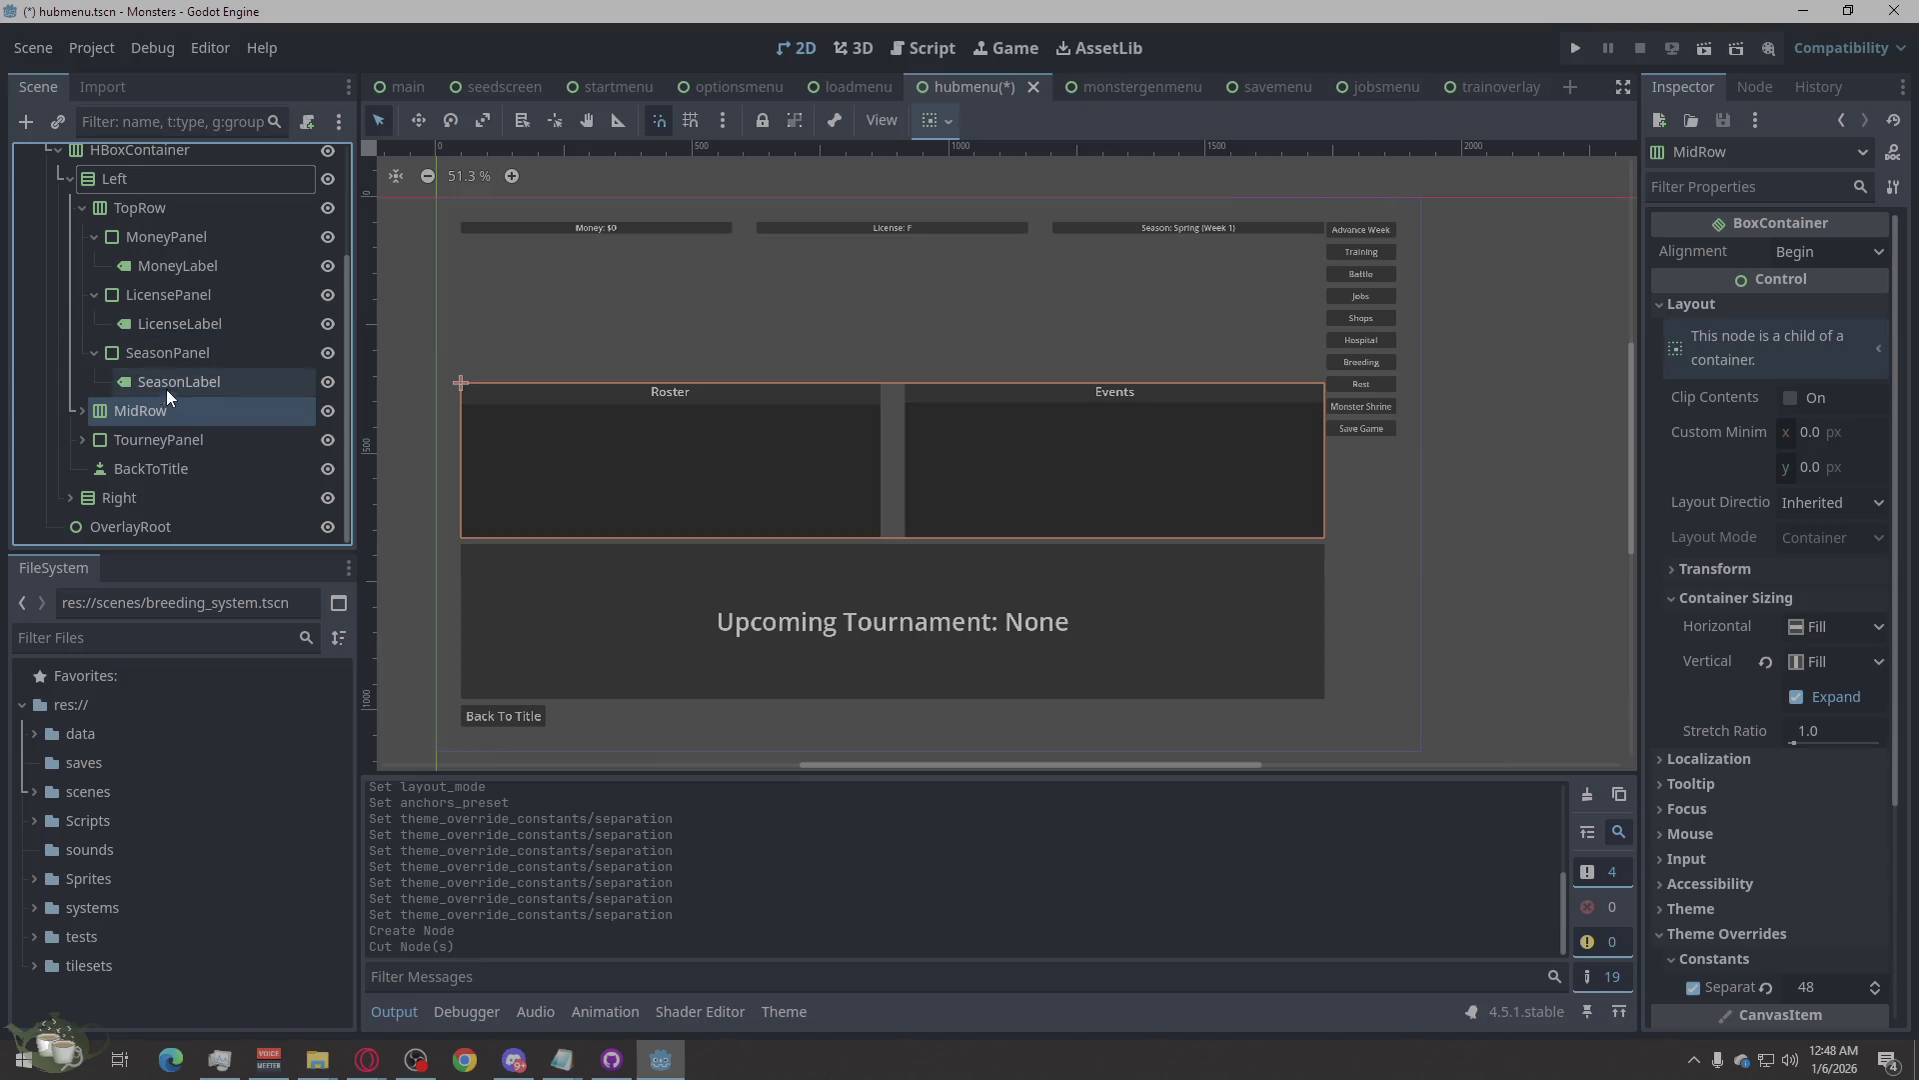
scroll(167, 388, up, 2)
click(139, 301)
click(147, 281)
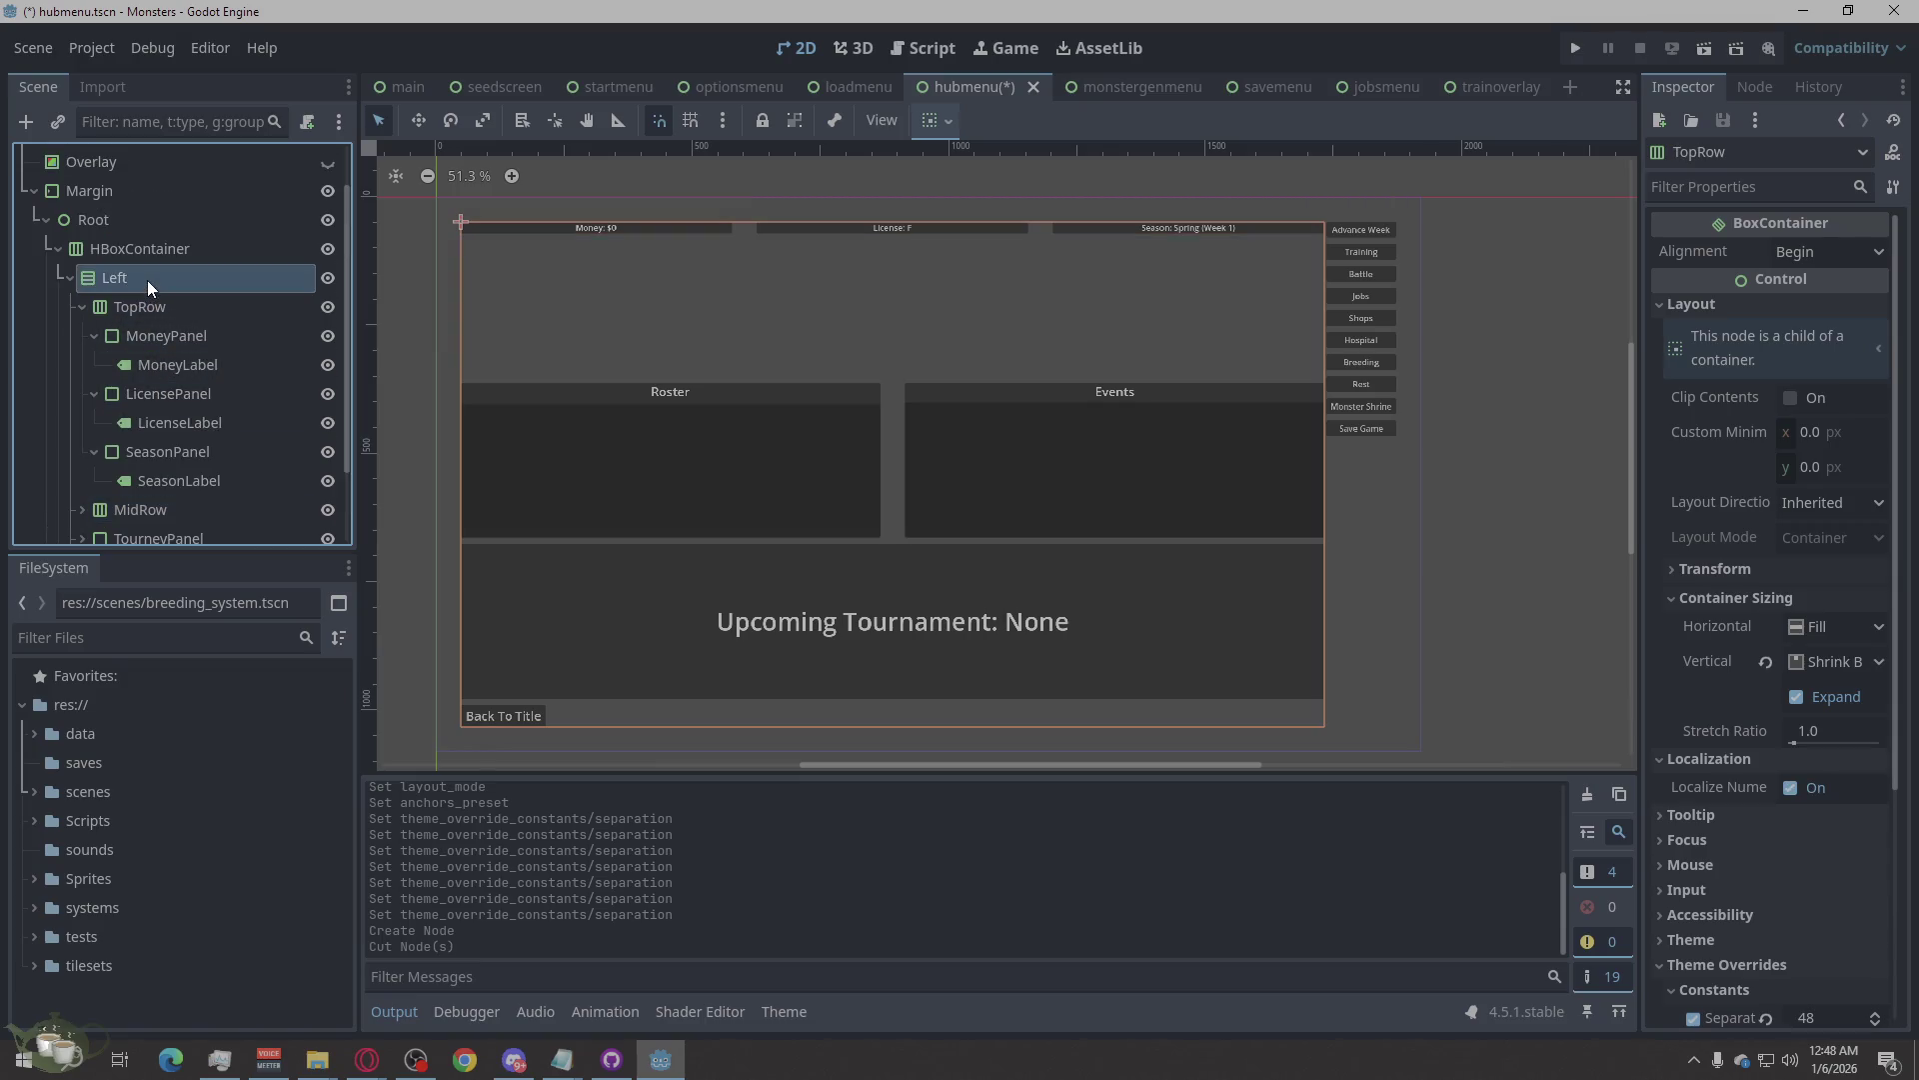
click(70, 278)
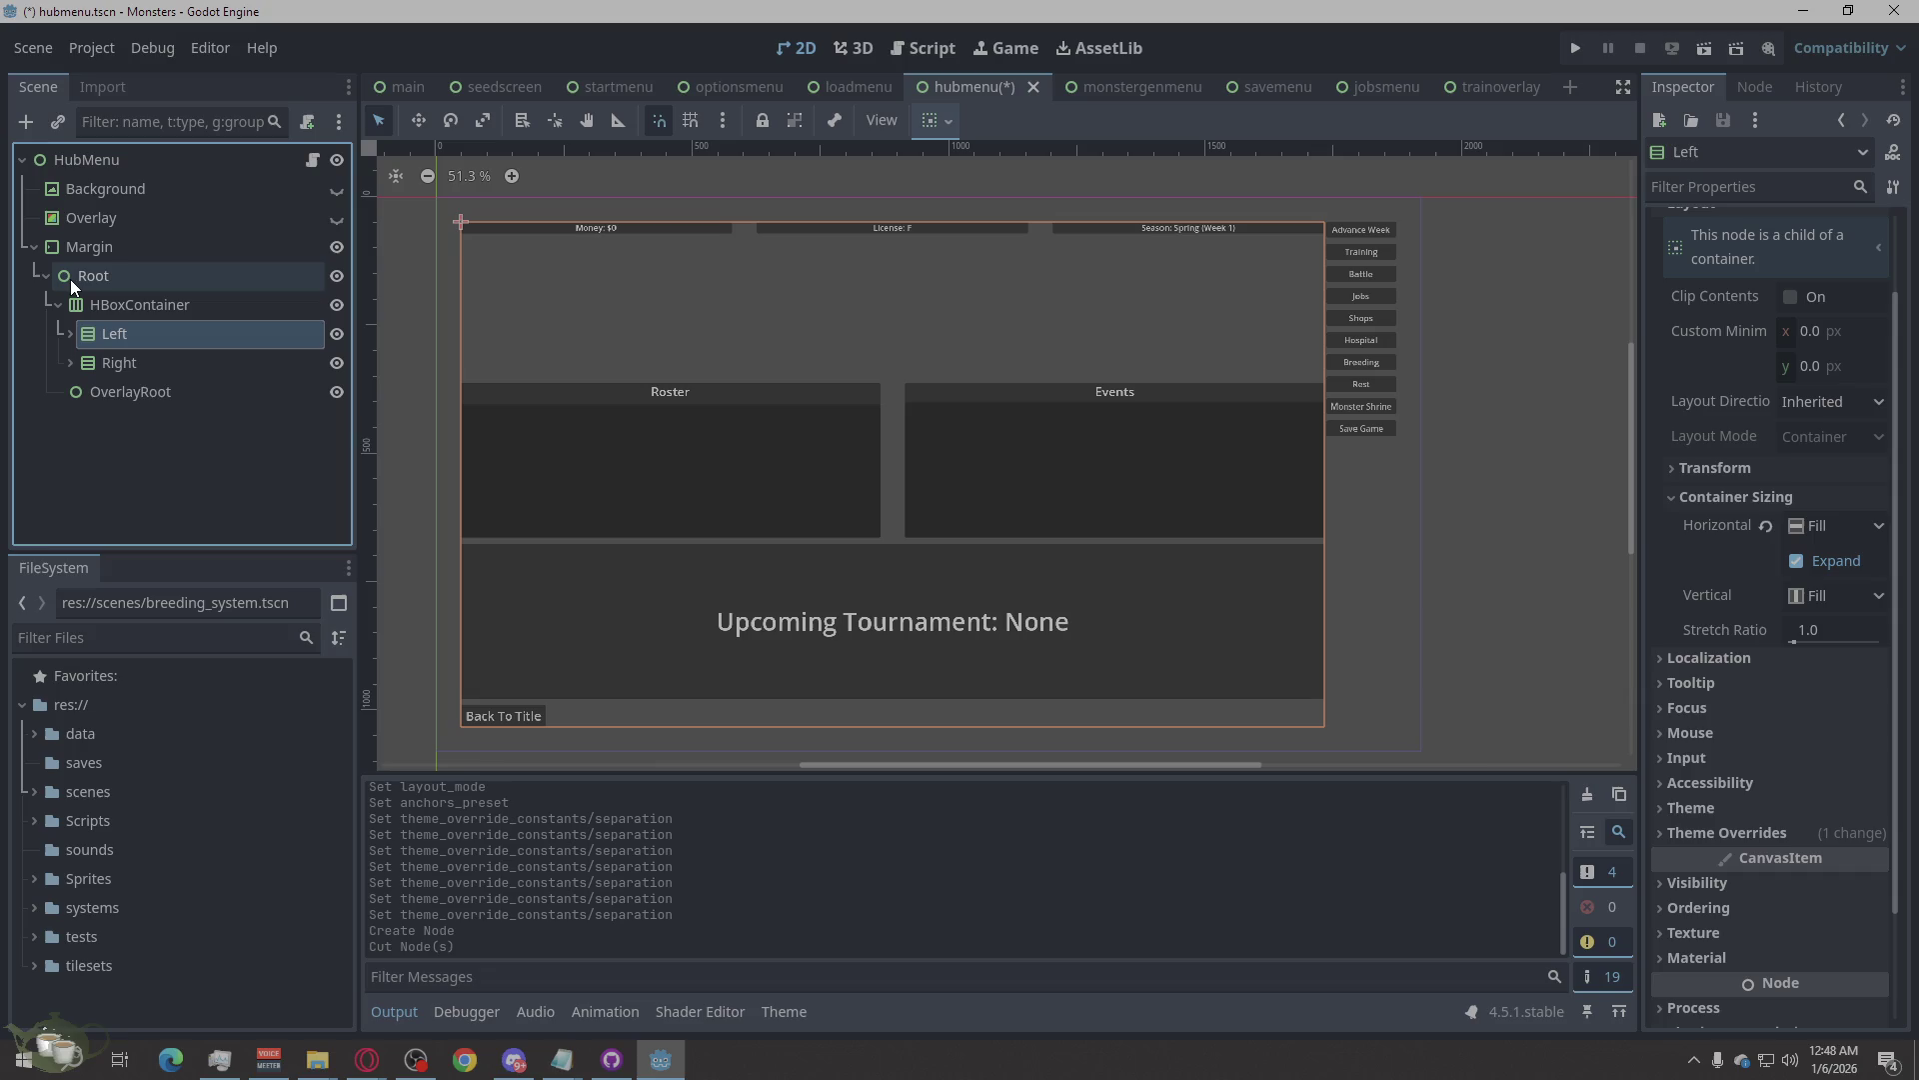
Select the Right column and edit its Layout Custom Minimum Size x field.
click(105, 367)
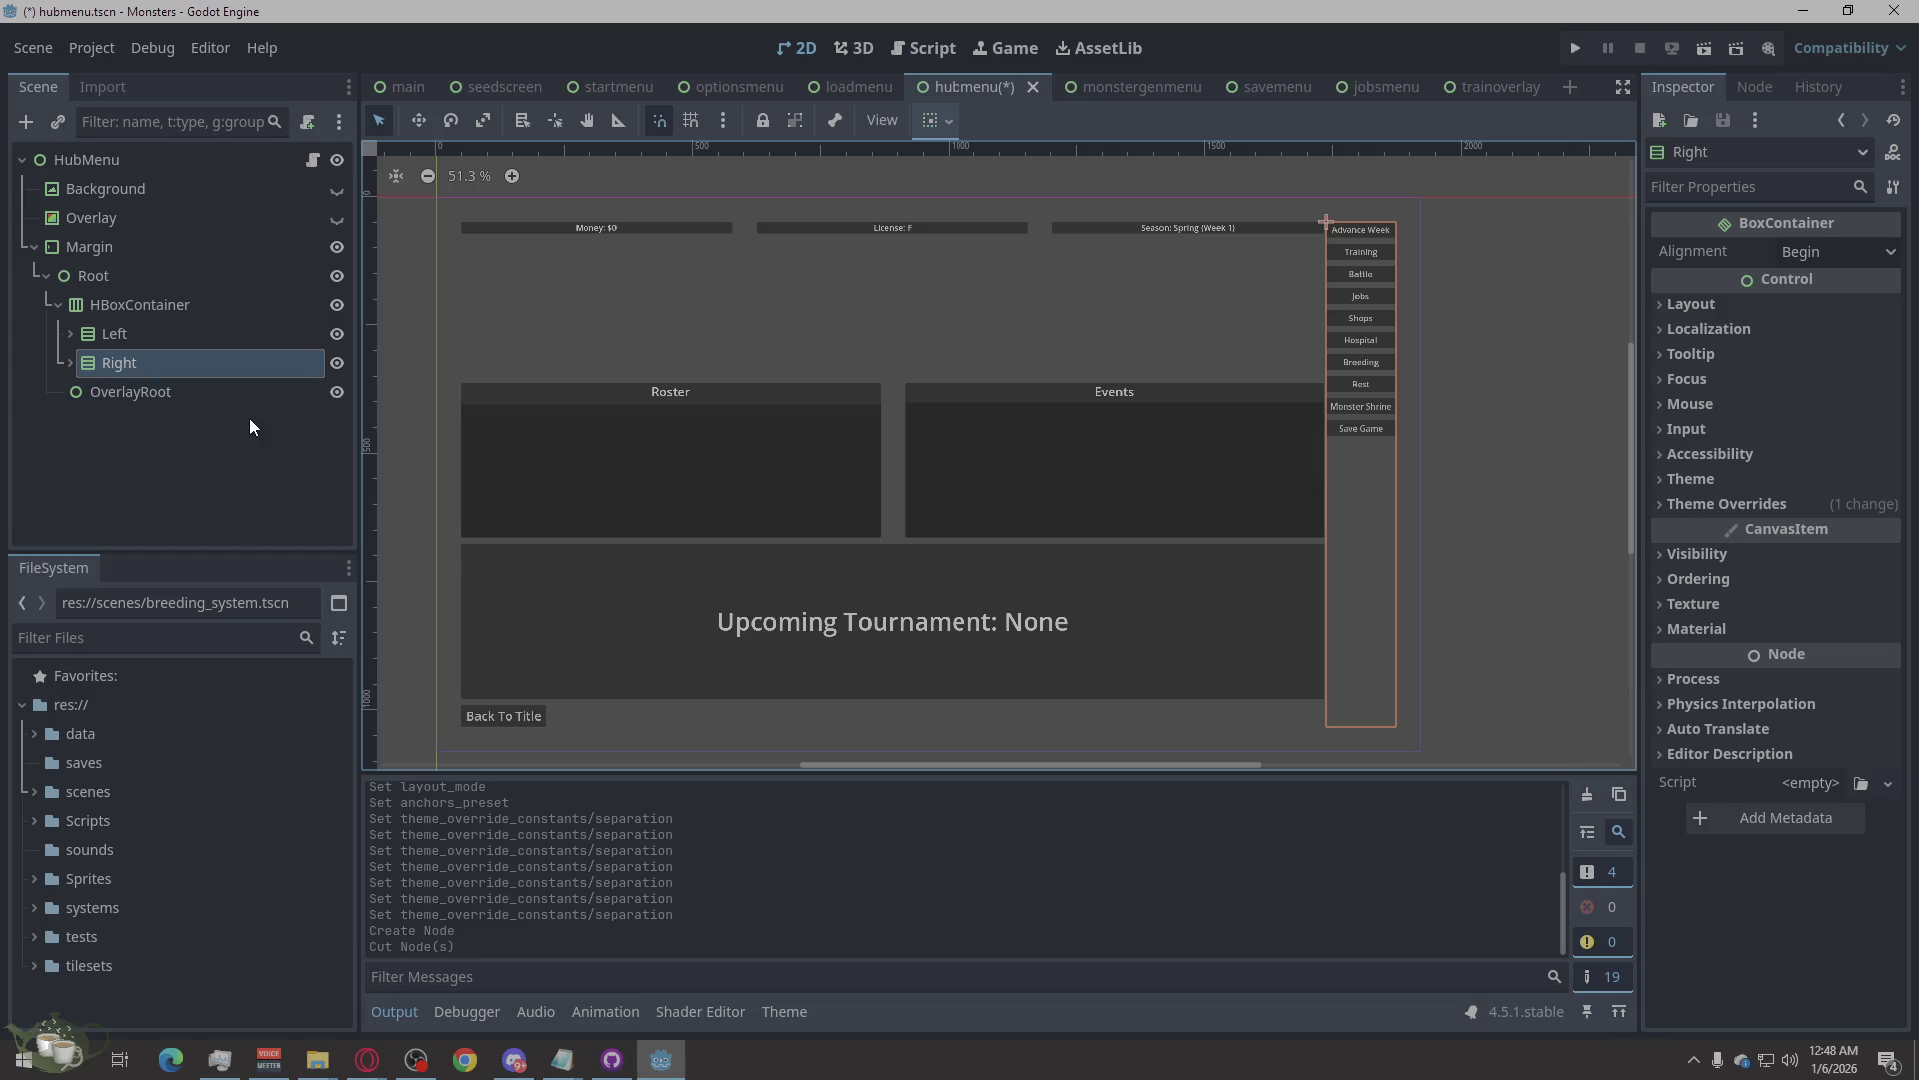
click(208, 330)
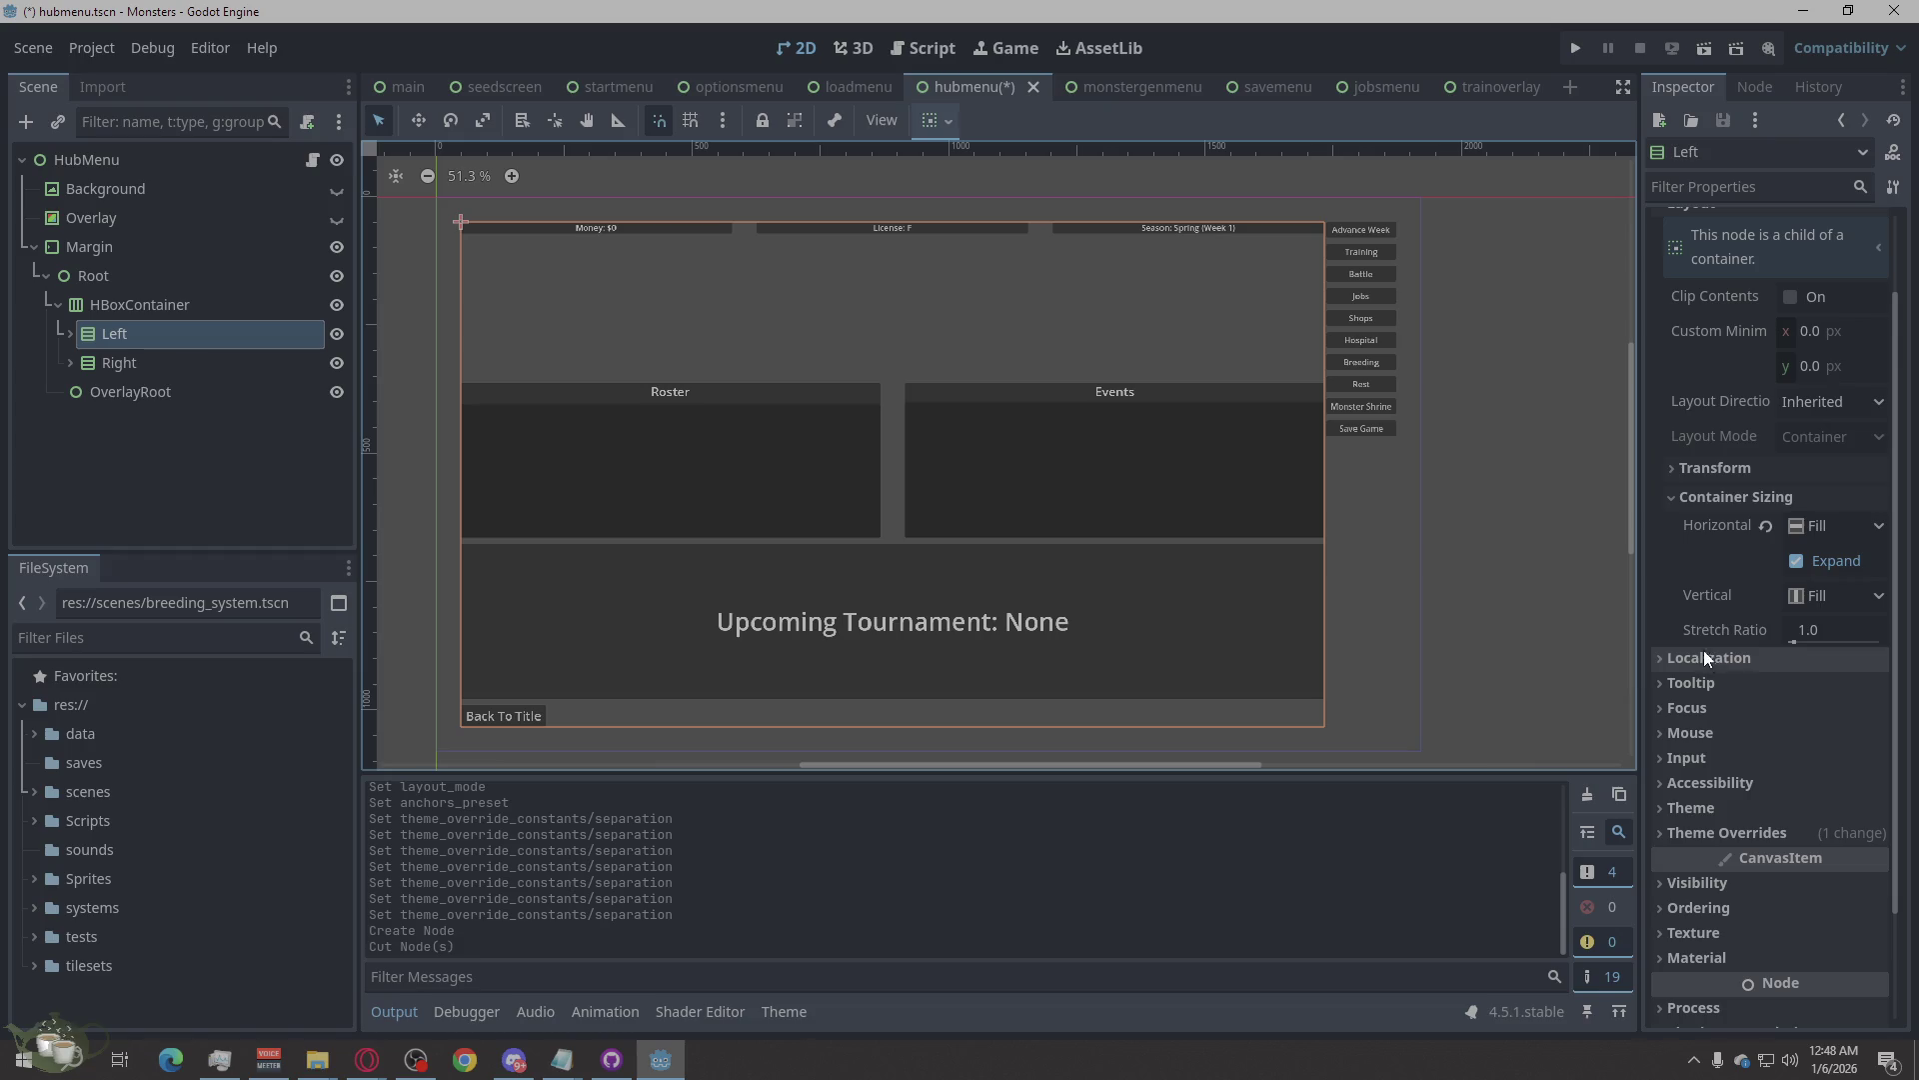
click(173, 363)
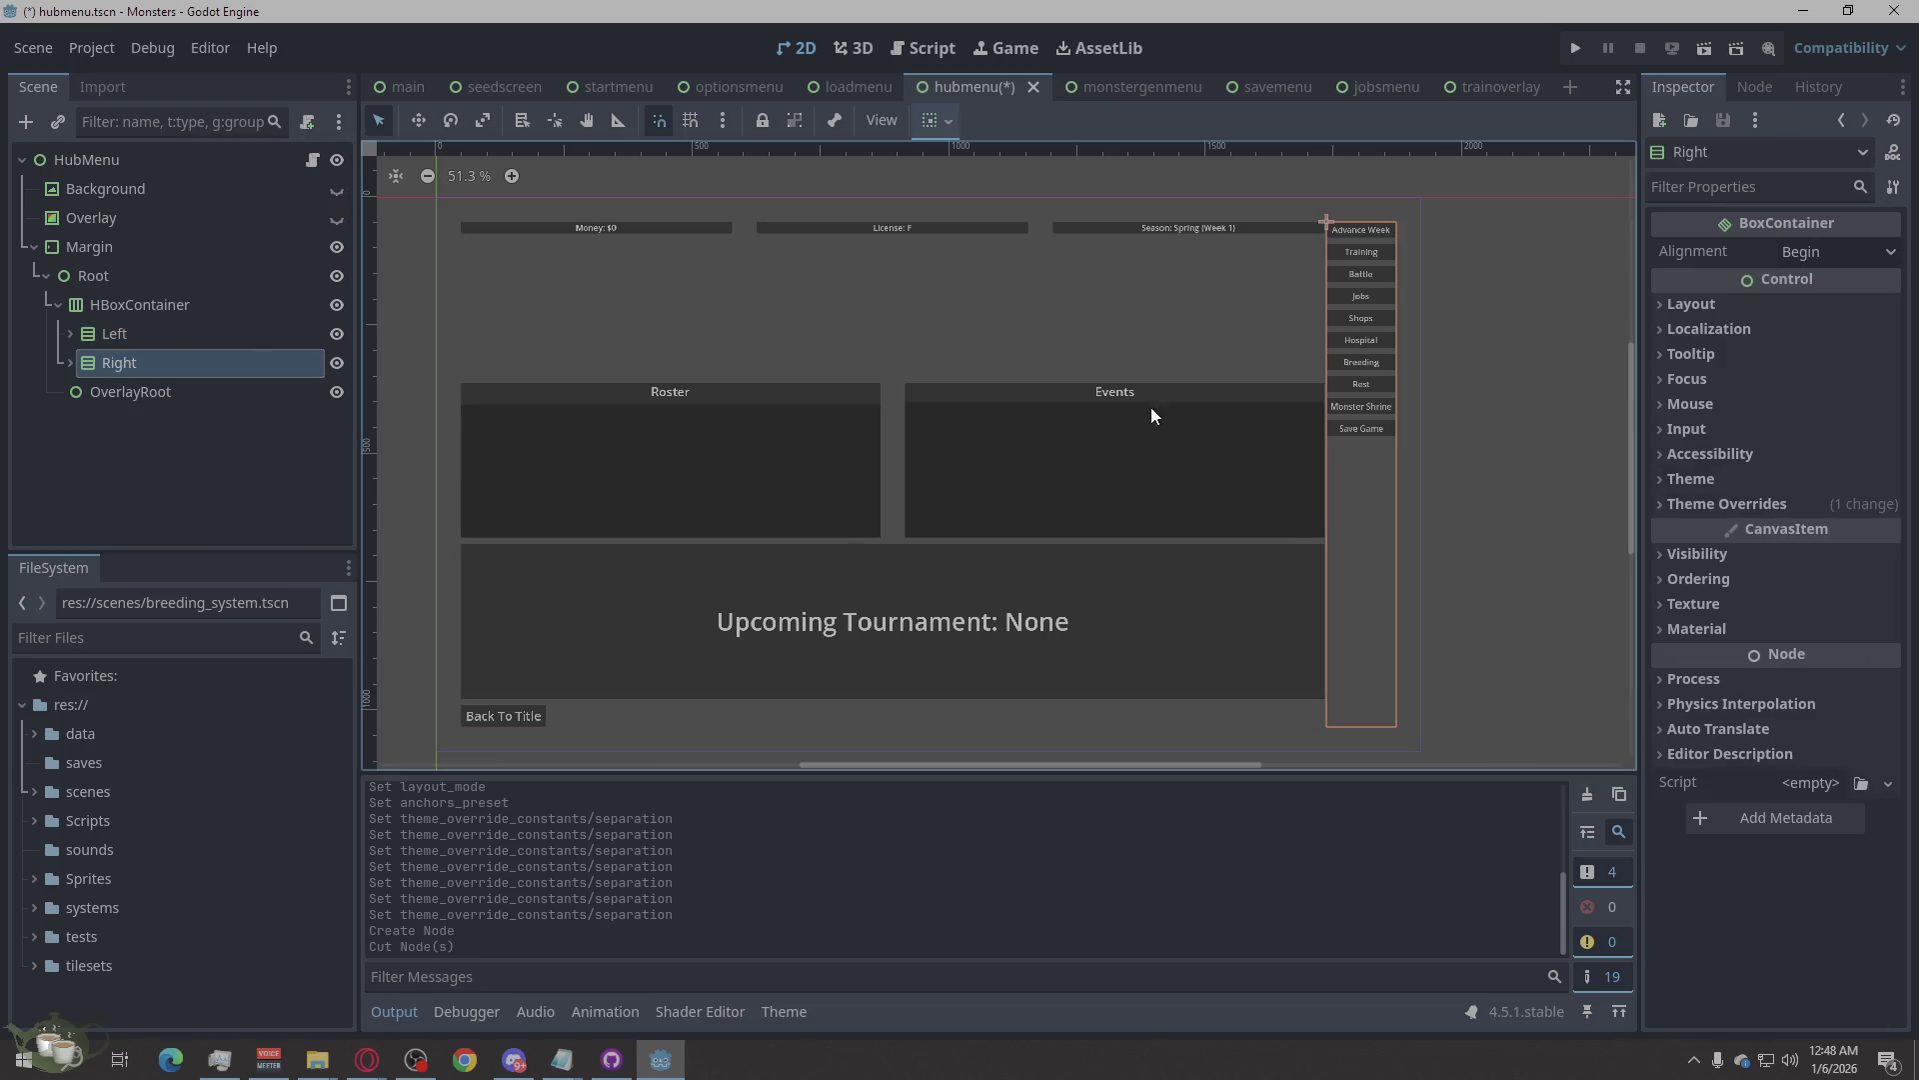
click(1699, 302)
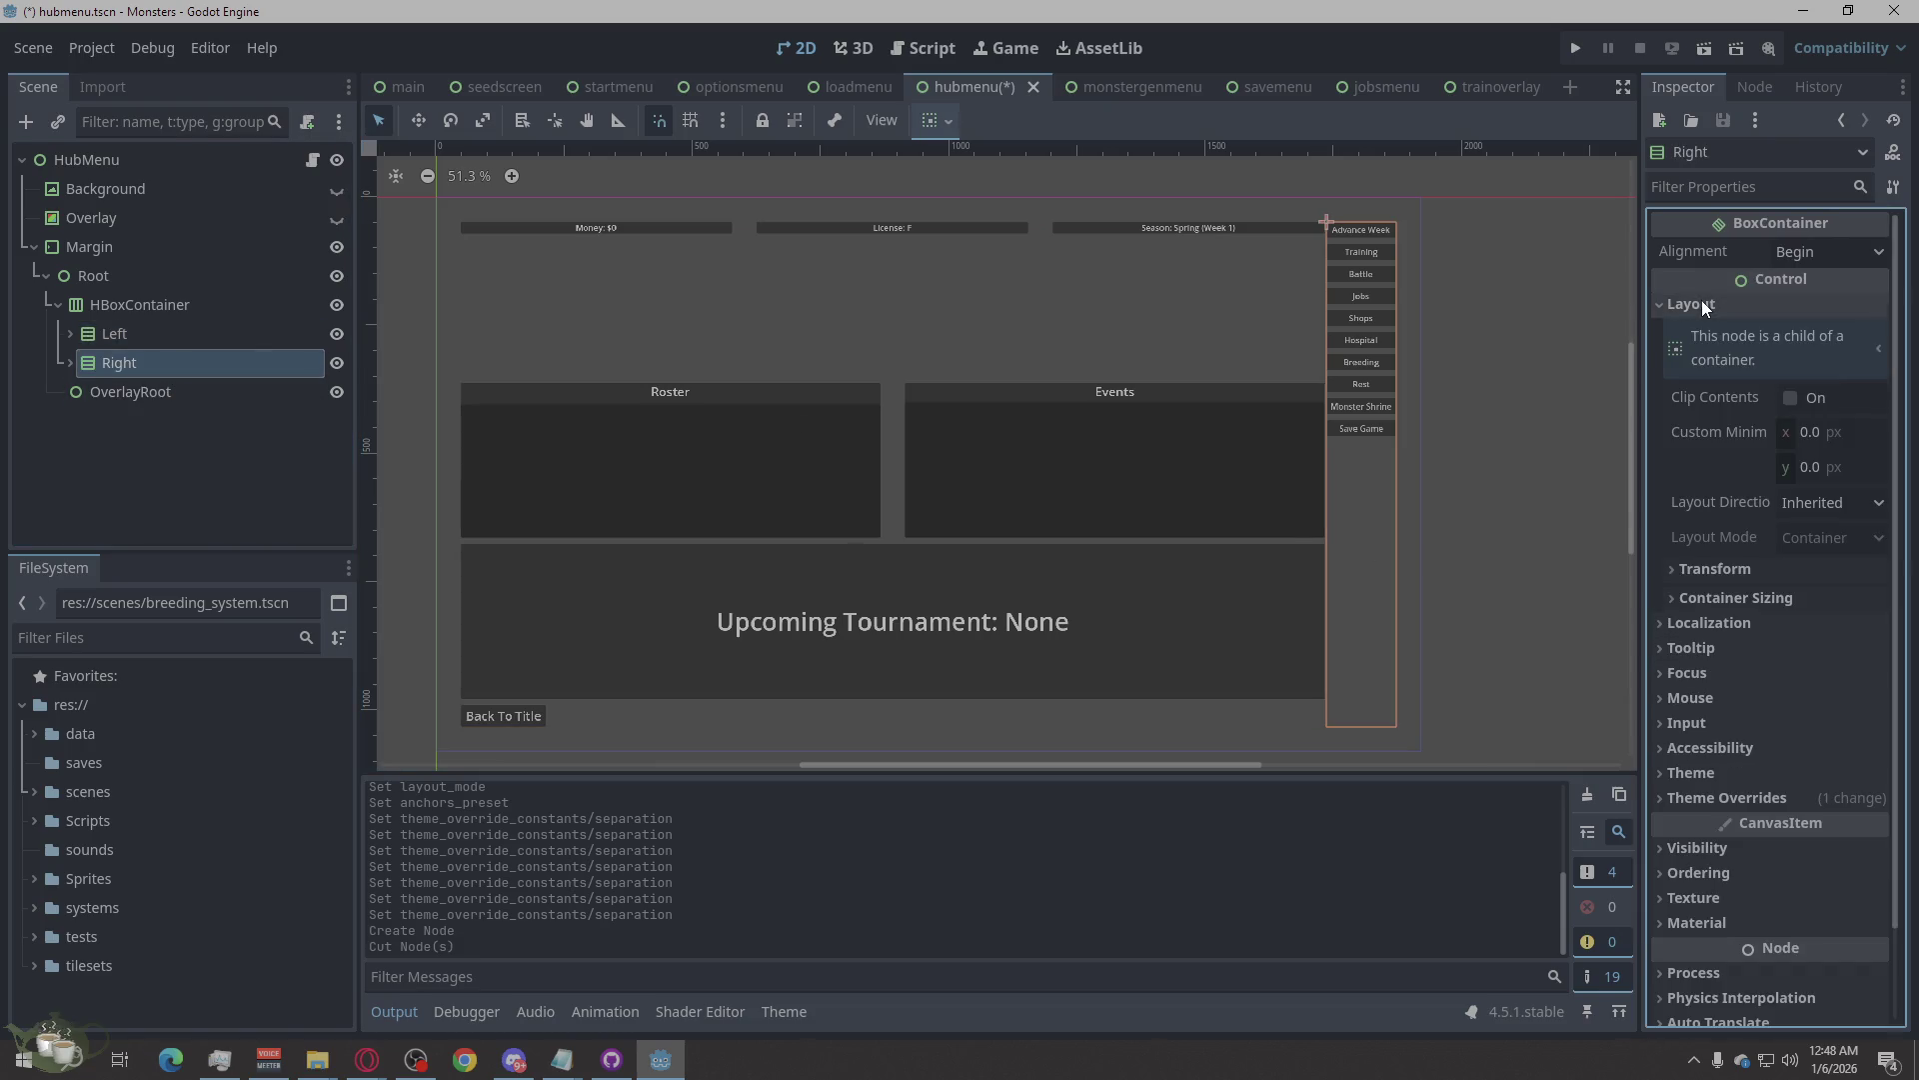
click(1815, 433)
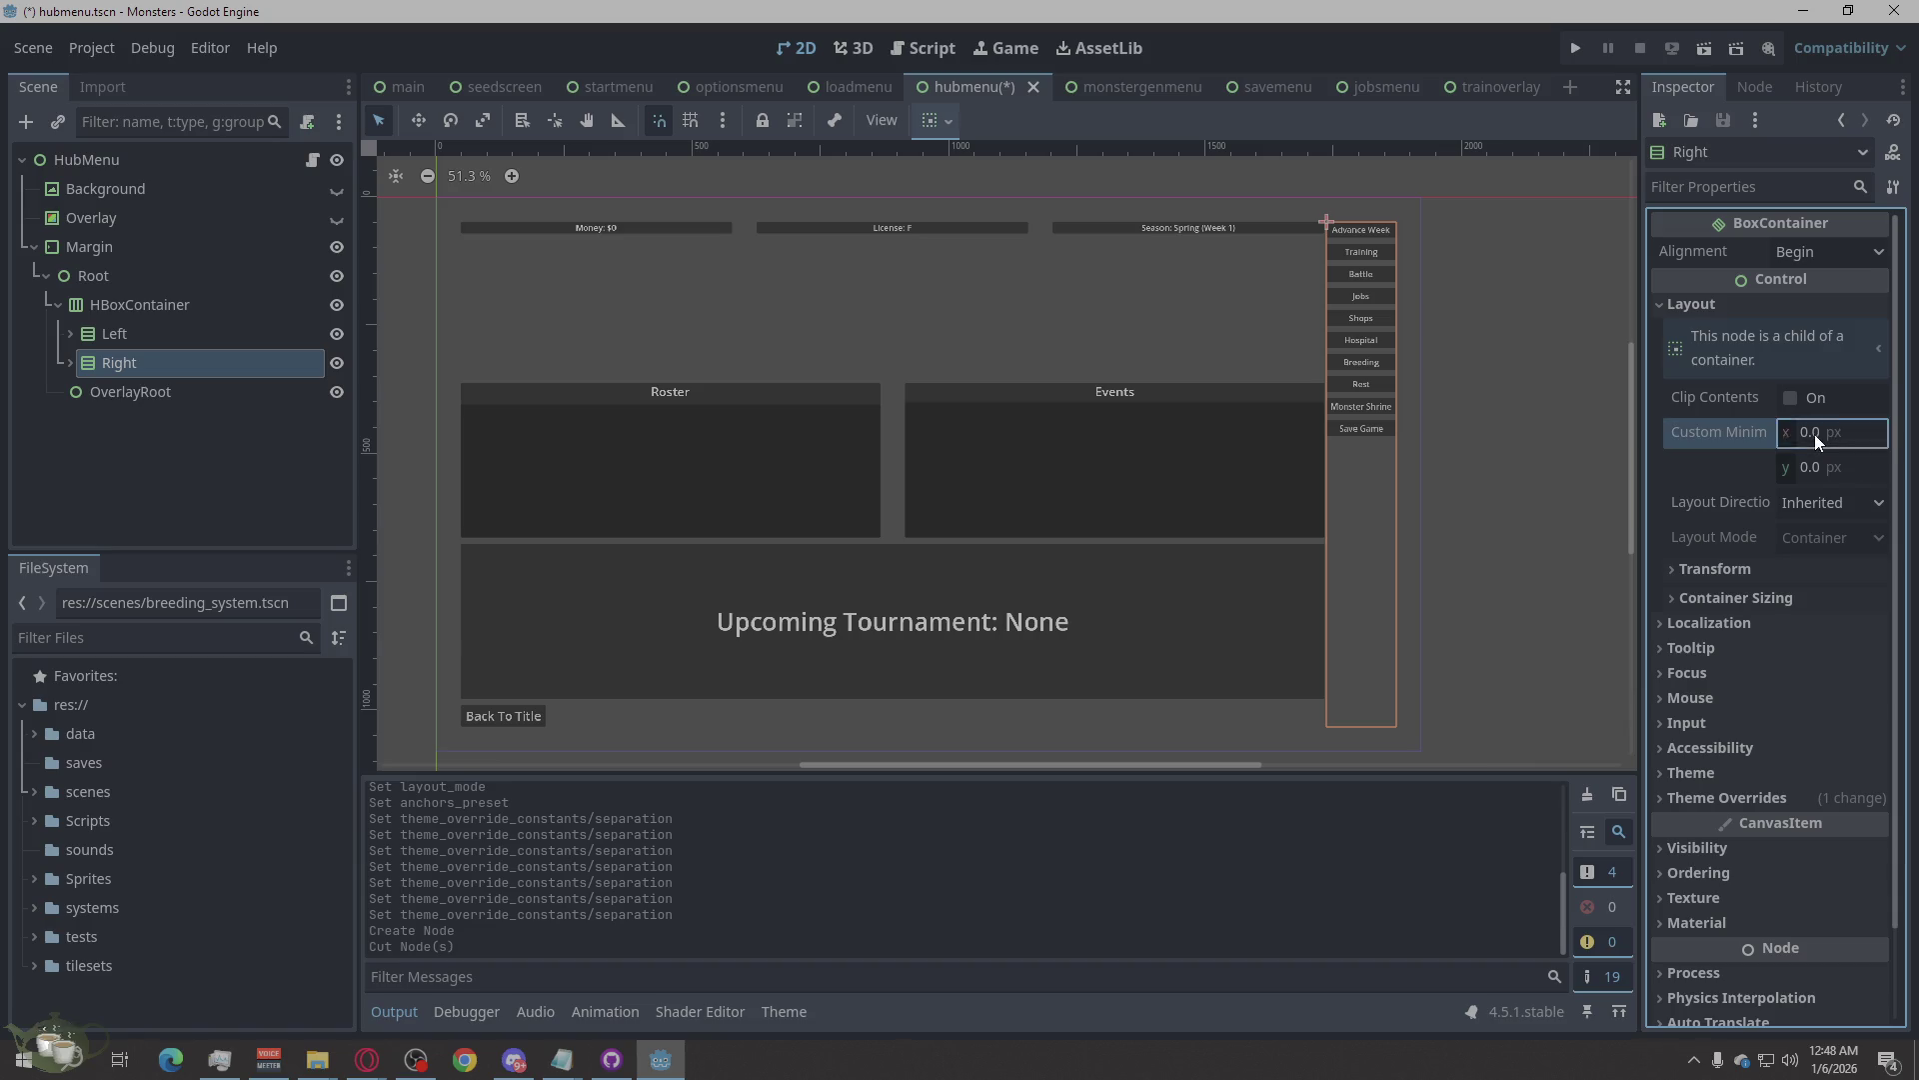
Try 100 and 600, then settle on a 200 px minimum width for Right.
text(100)
key(Return)
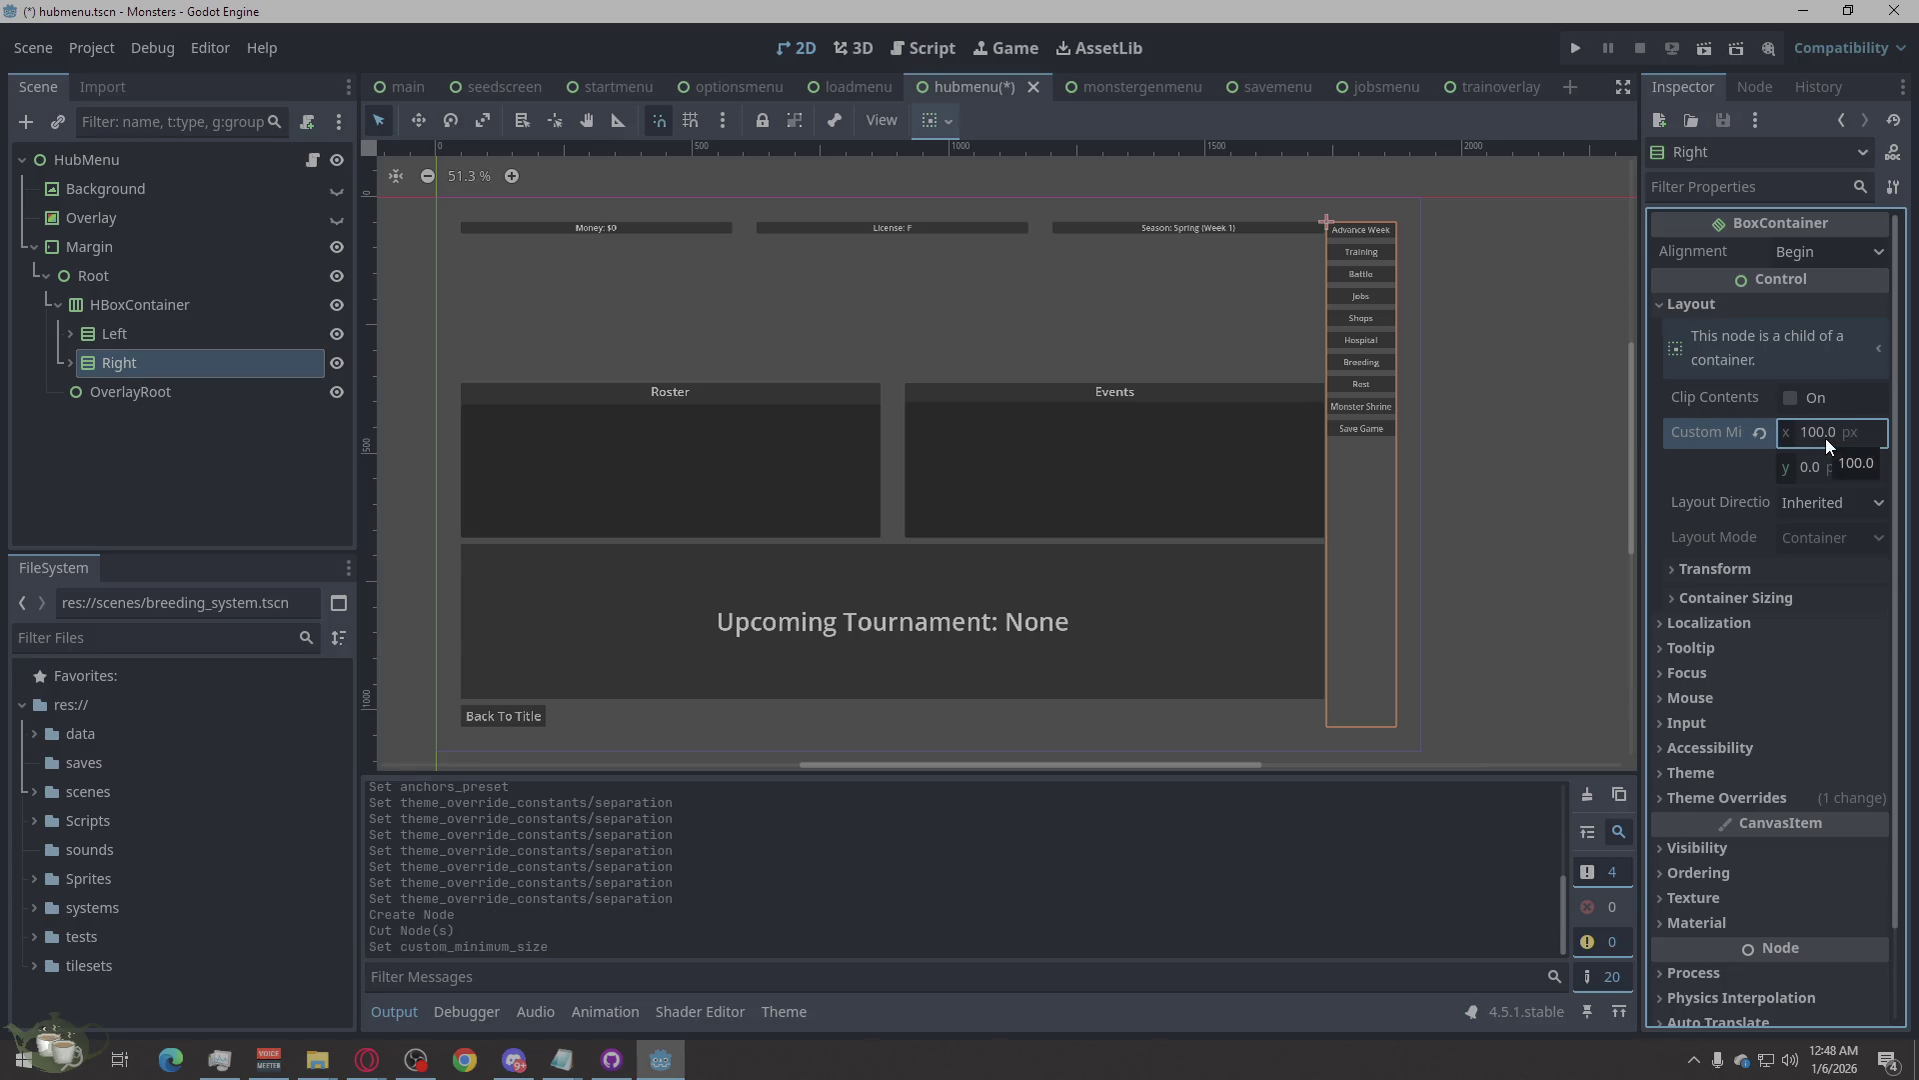
text(600)
key(Return)
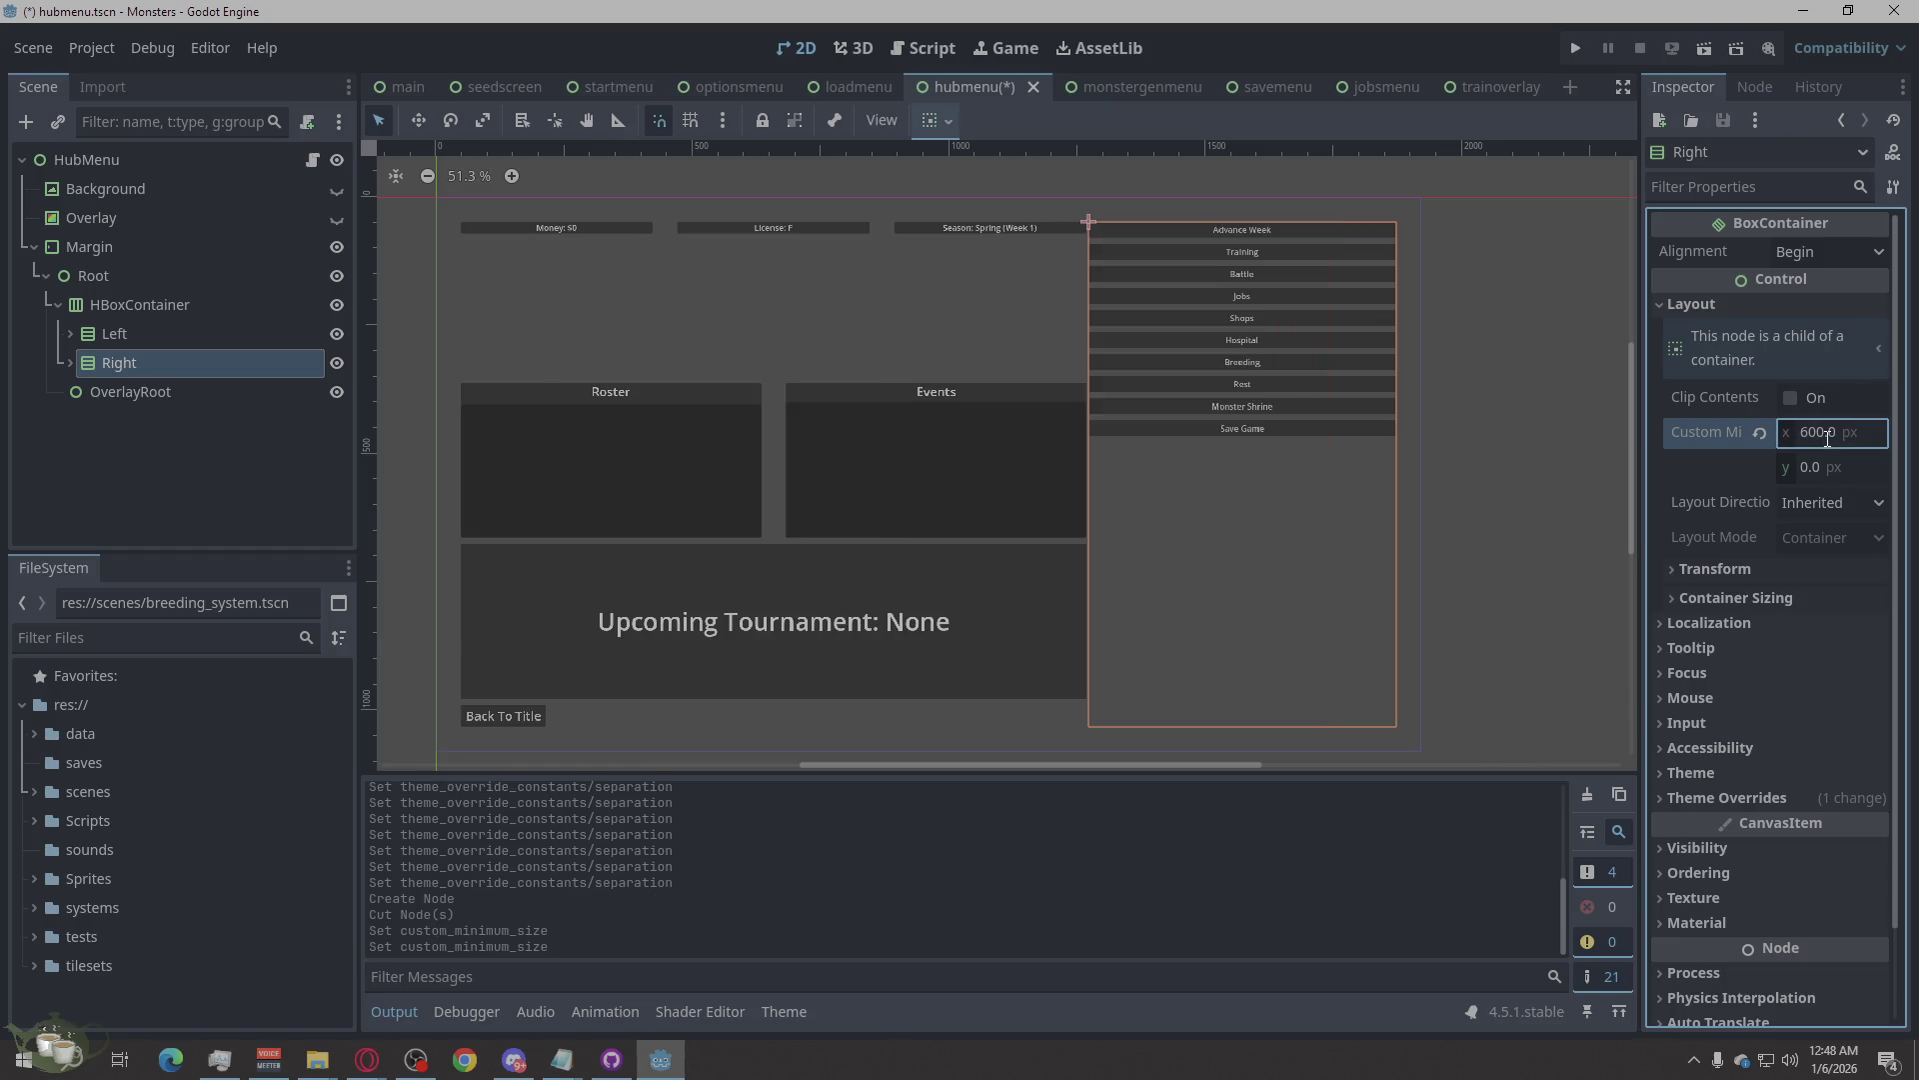
click(1828, 436)
text(200)
key(Return)
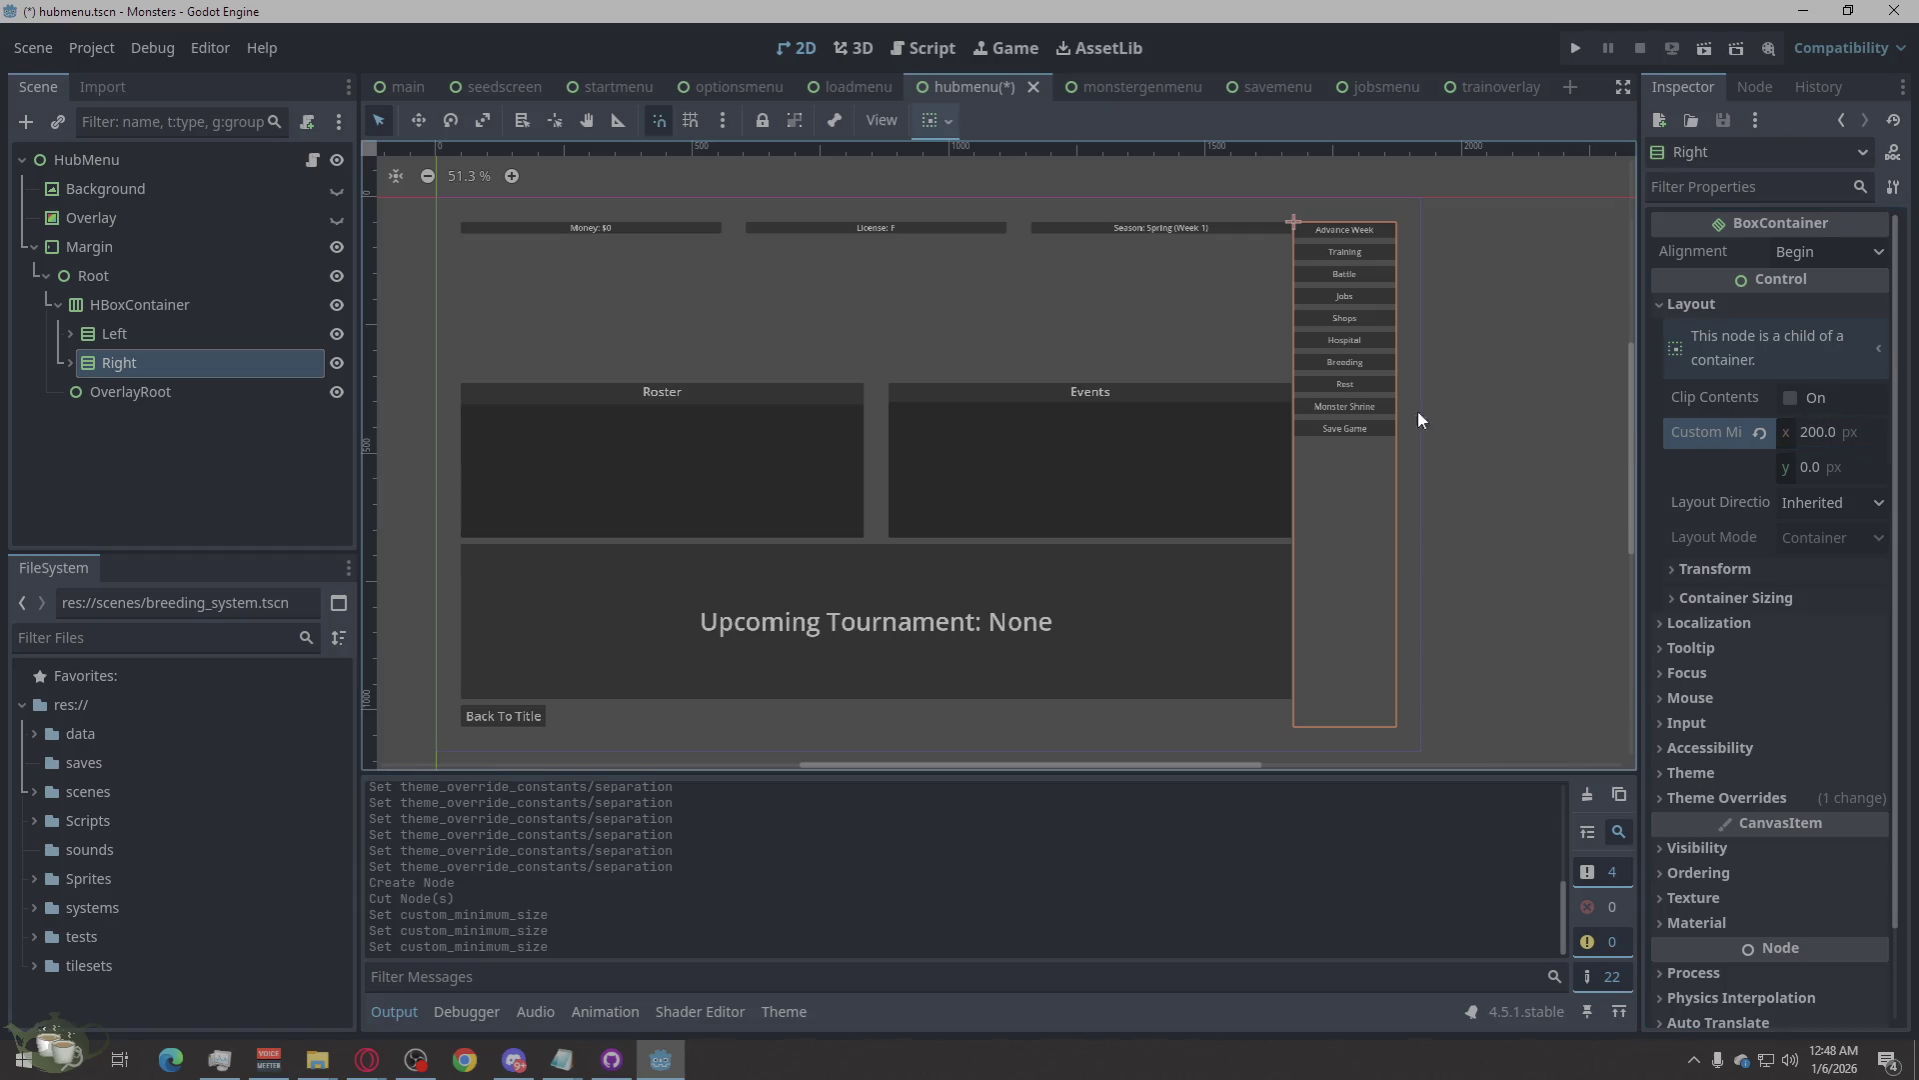
click(1567, 503)
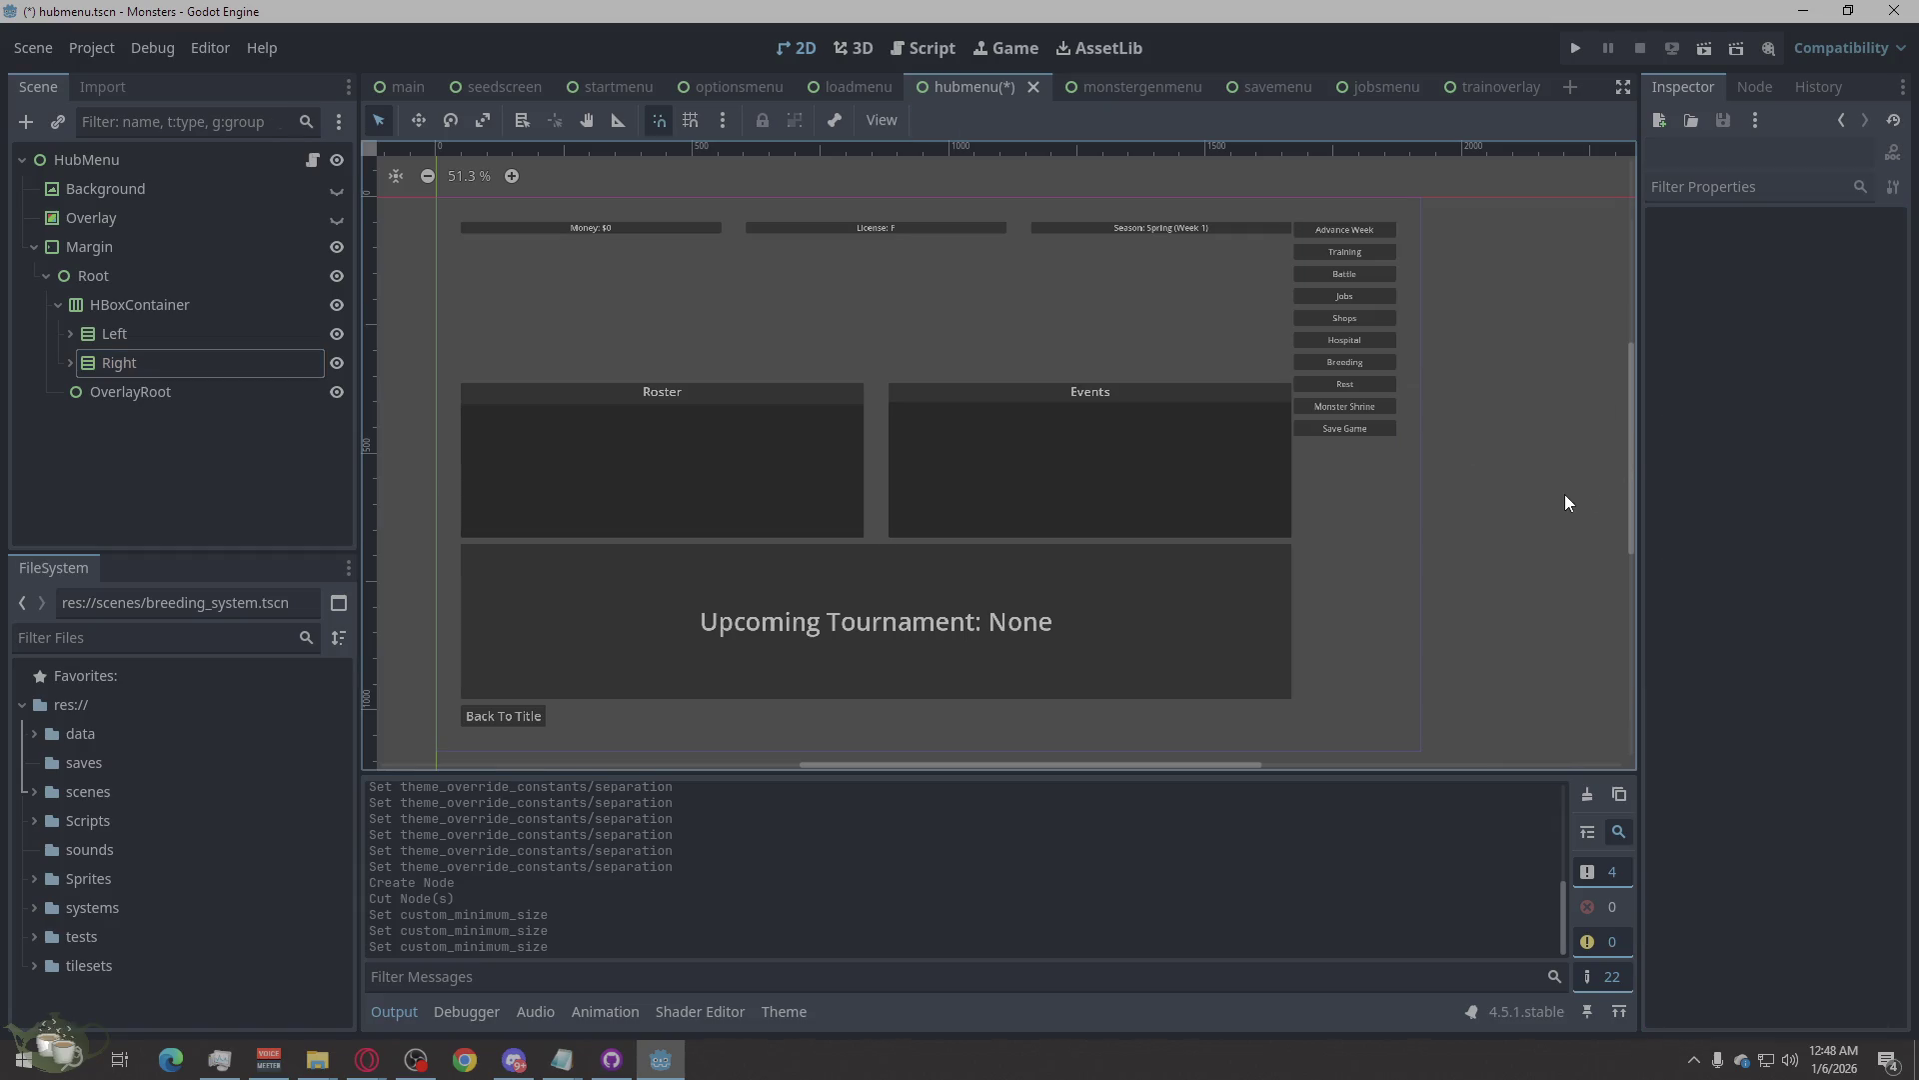
click(143, 362)
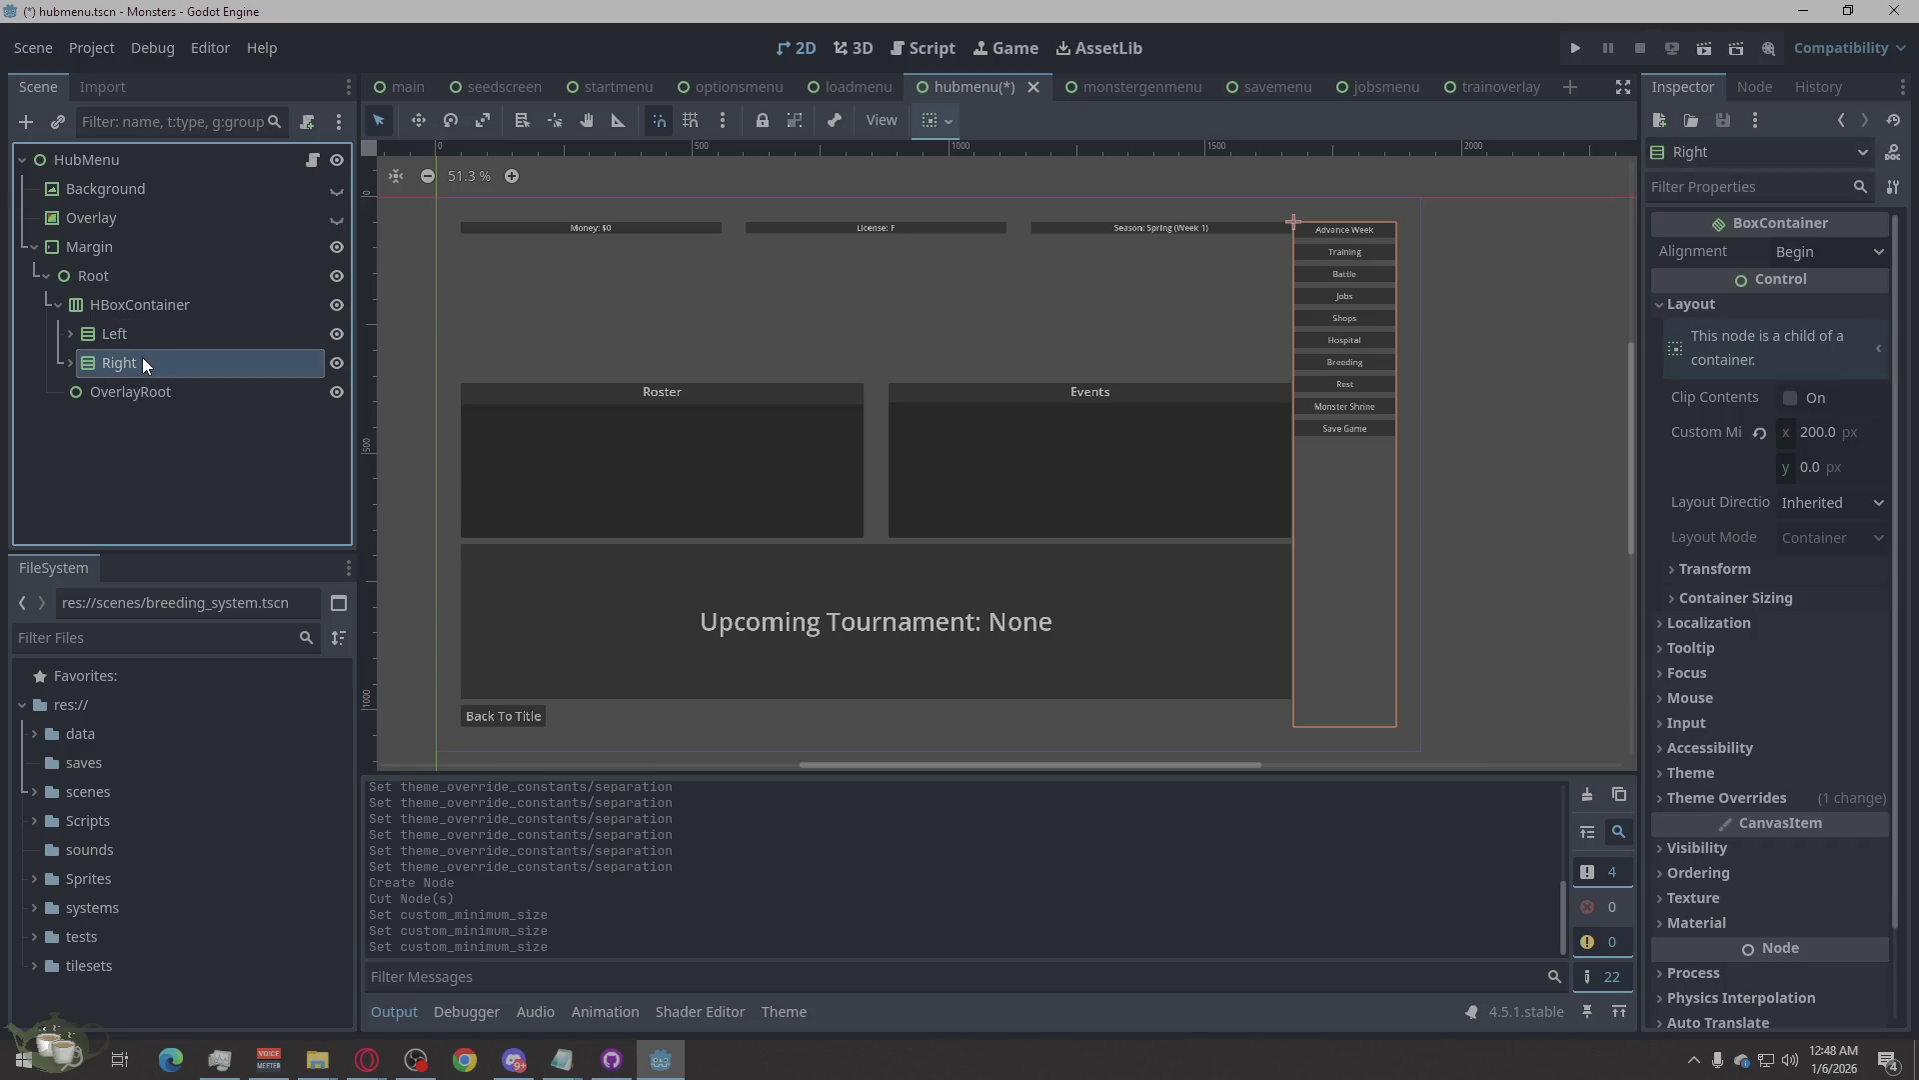
click(1734, 596)
click(1721, 797)
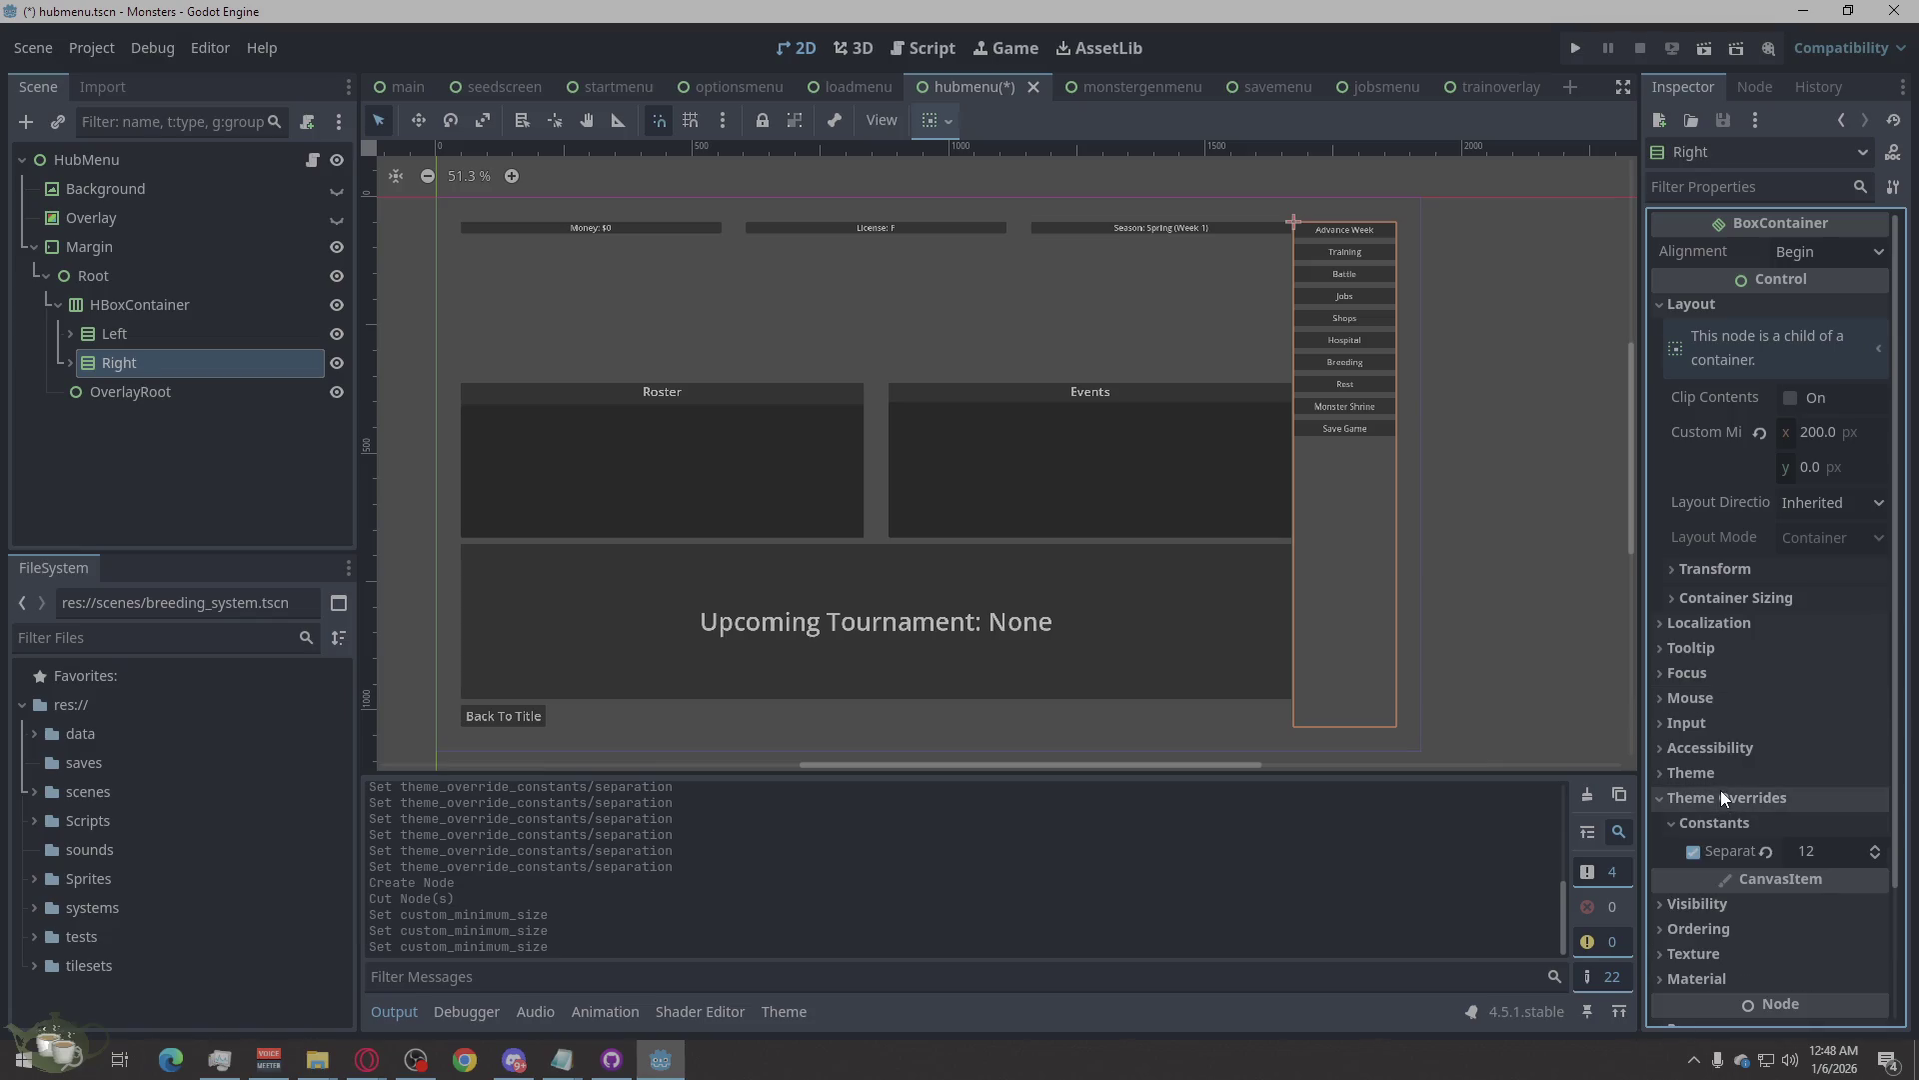
click(1823, 851)
click(1823, 850)
key(ctrl+a)
text(5)
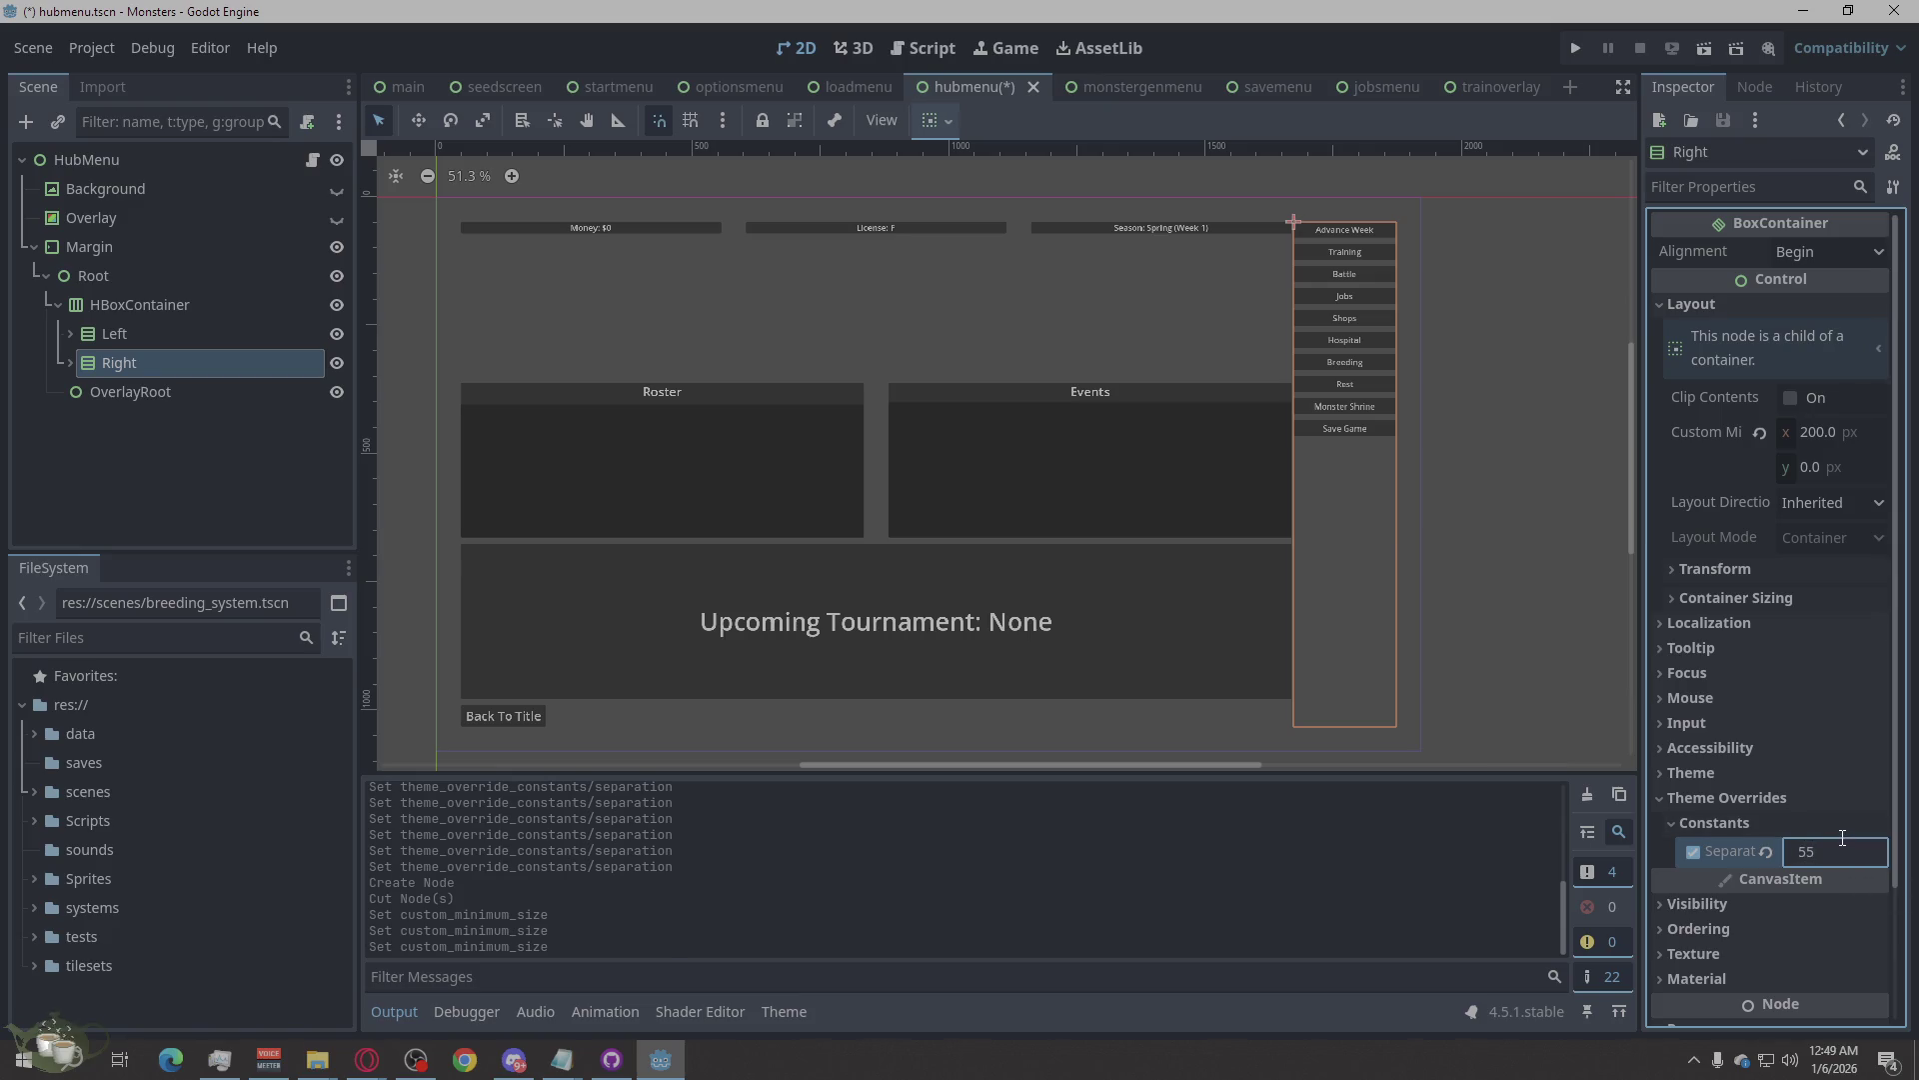
key(Return)
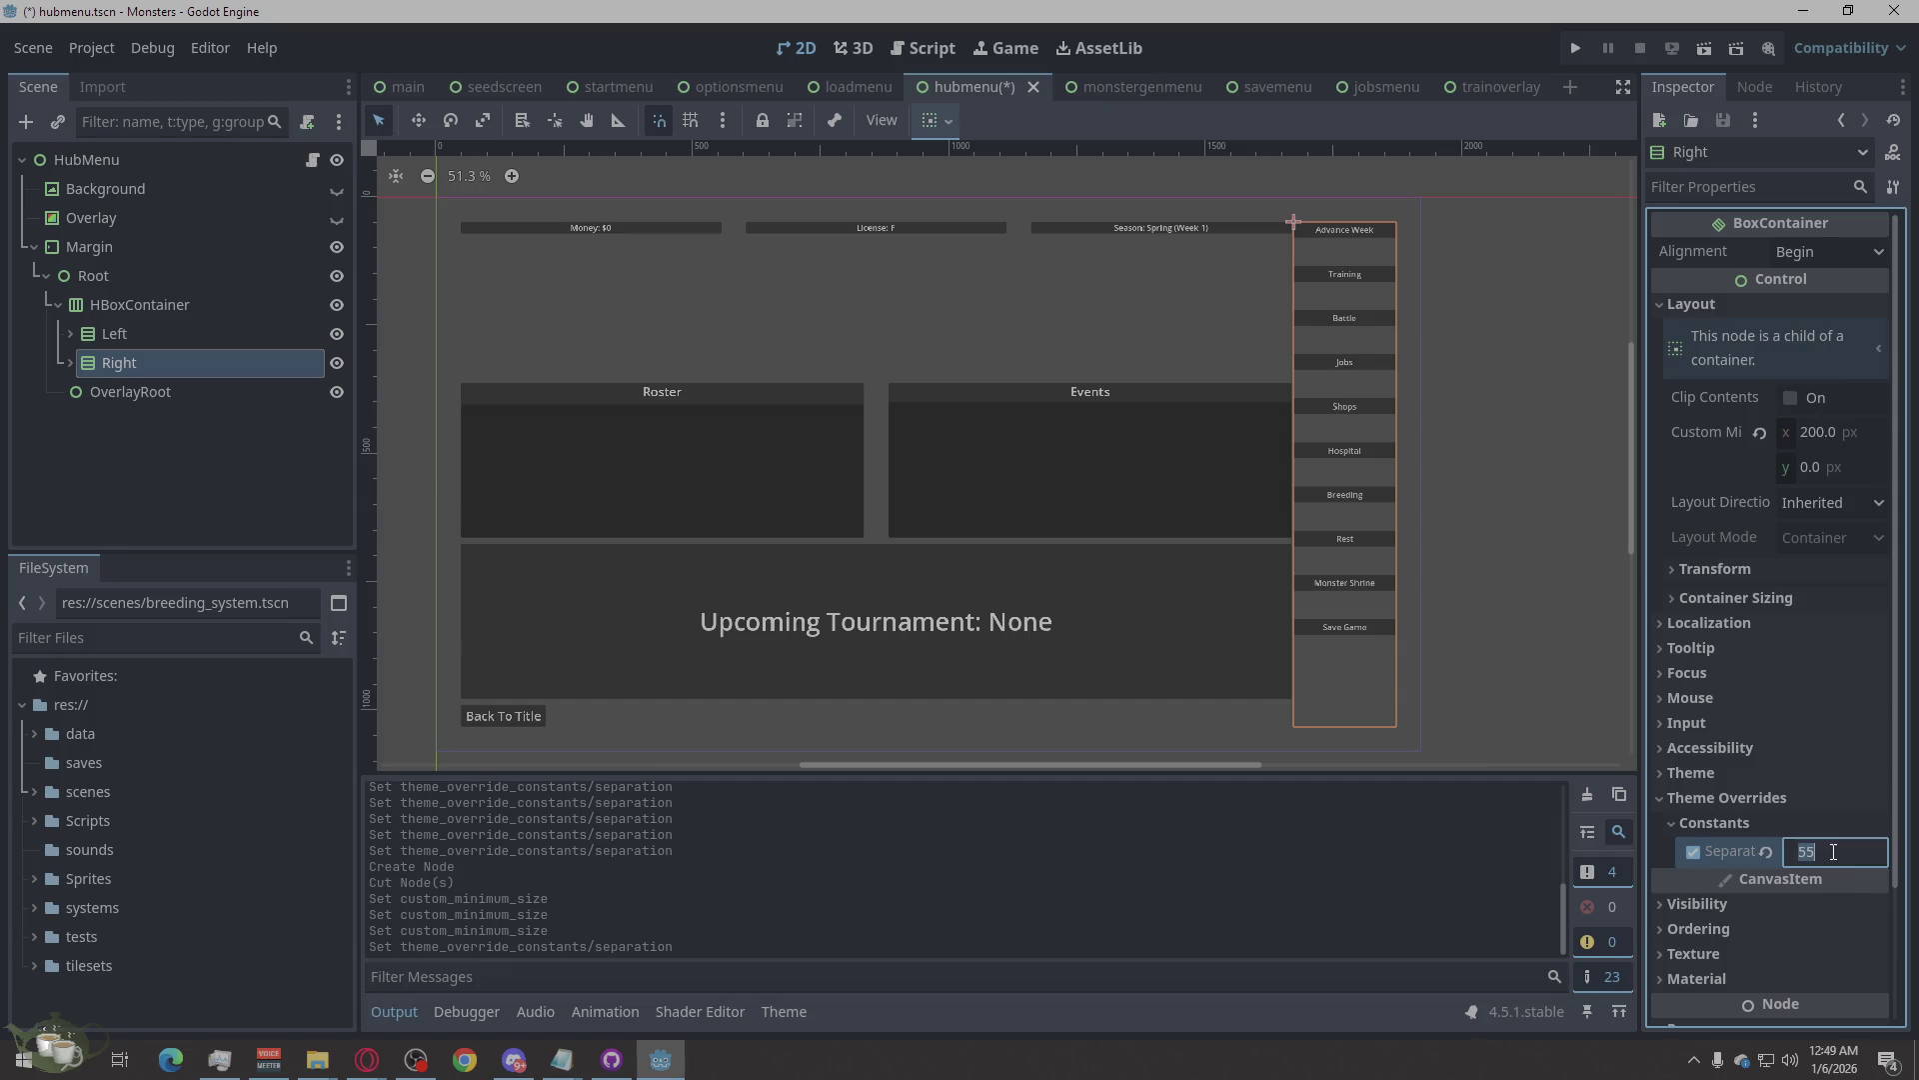
text(24)
key(Return)
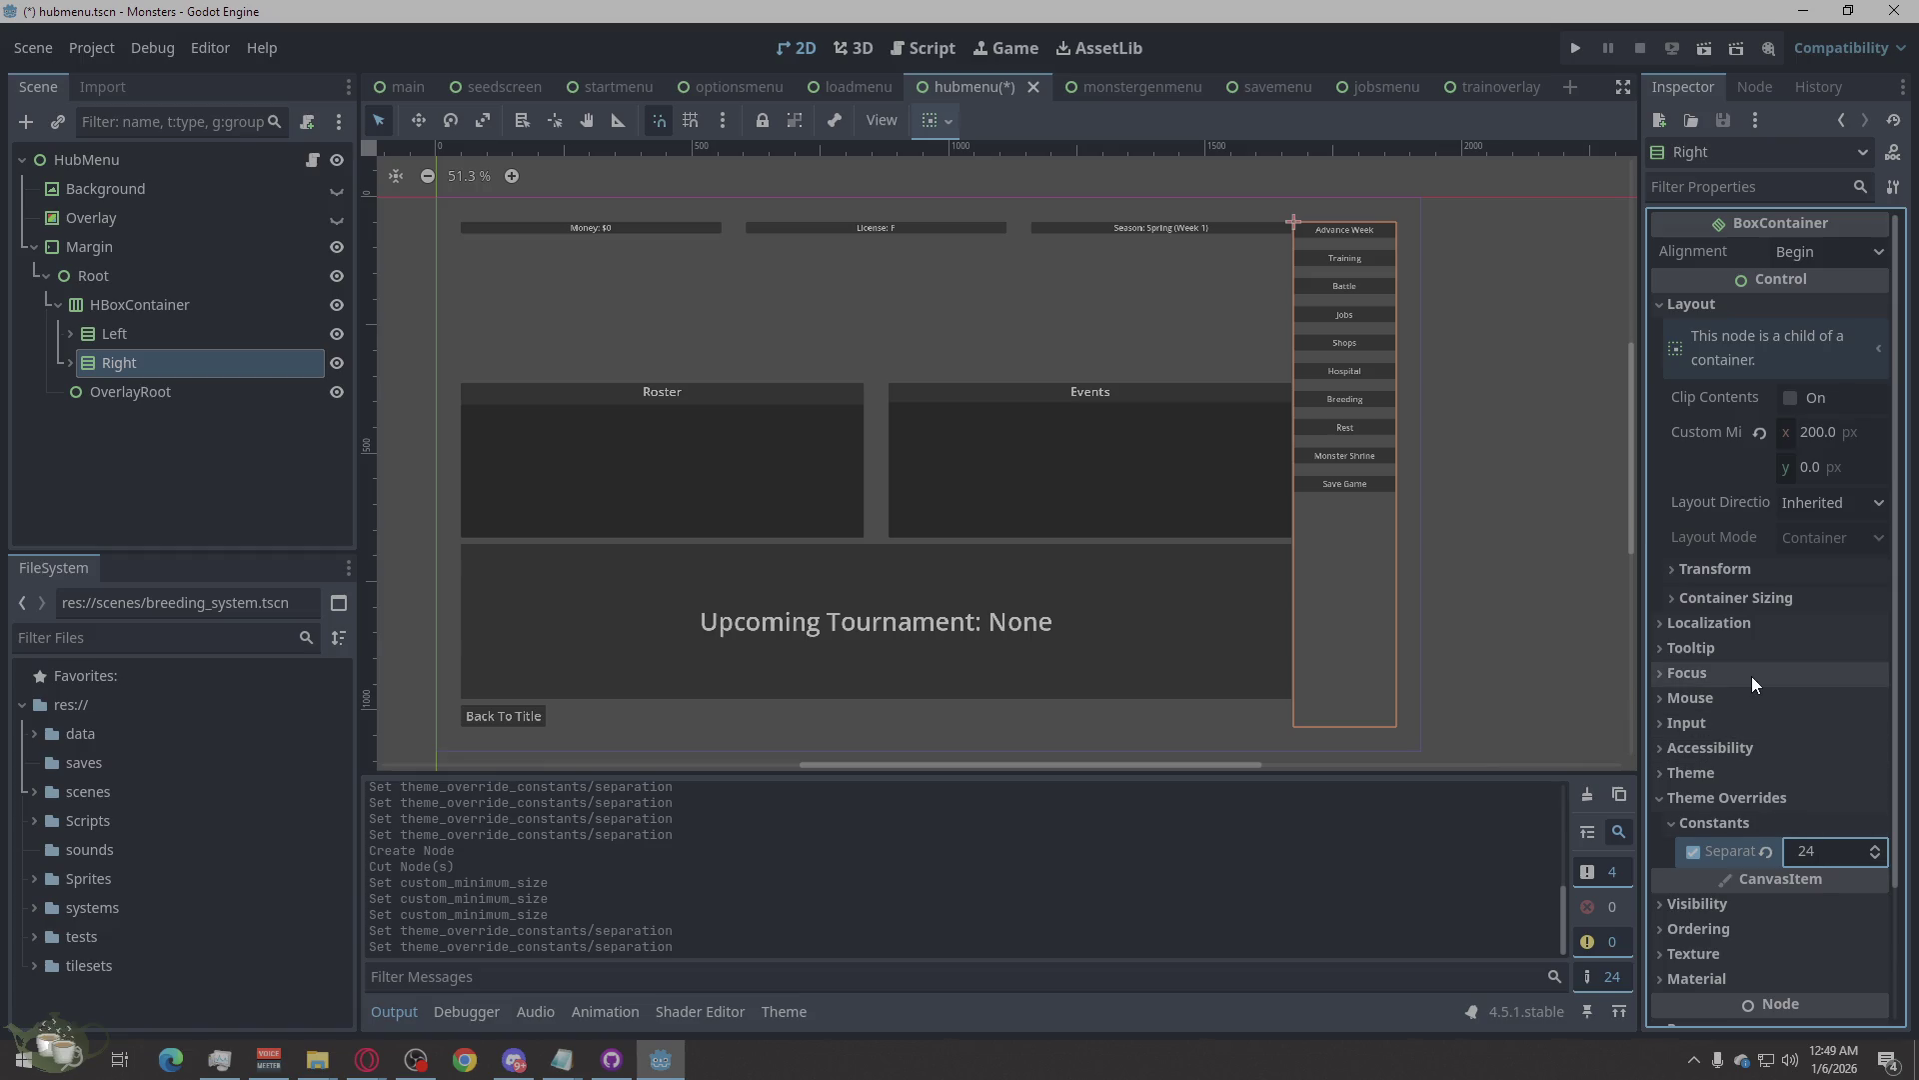
click(1667, 822)
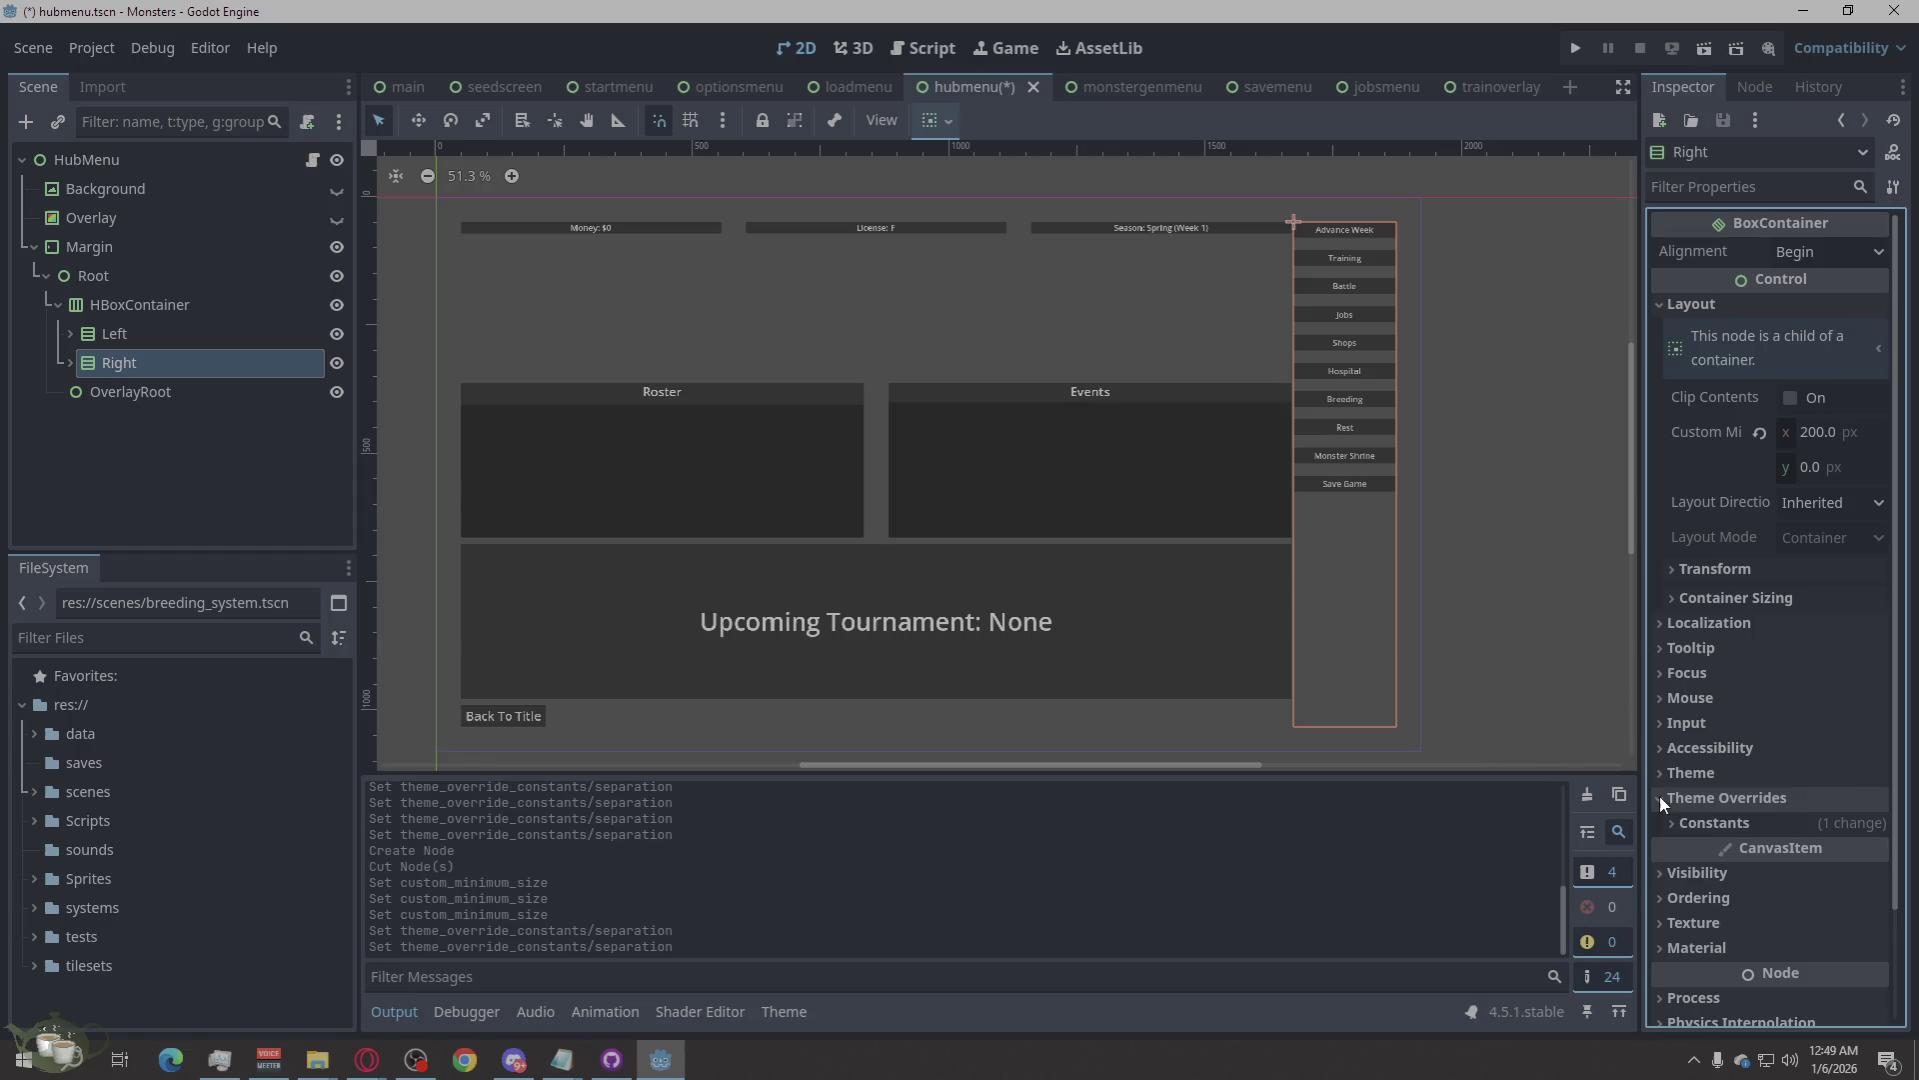
click(1660, 797)
click(1668, 775)
click(1669, 774)
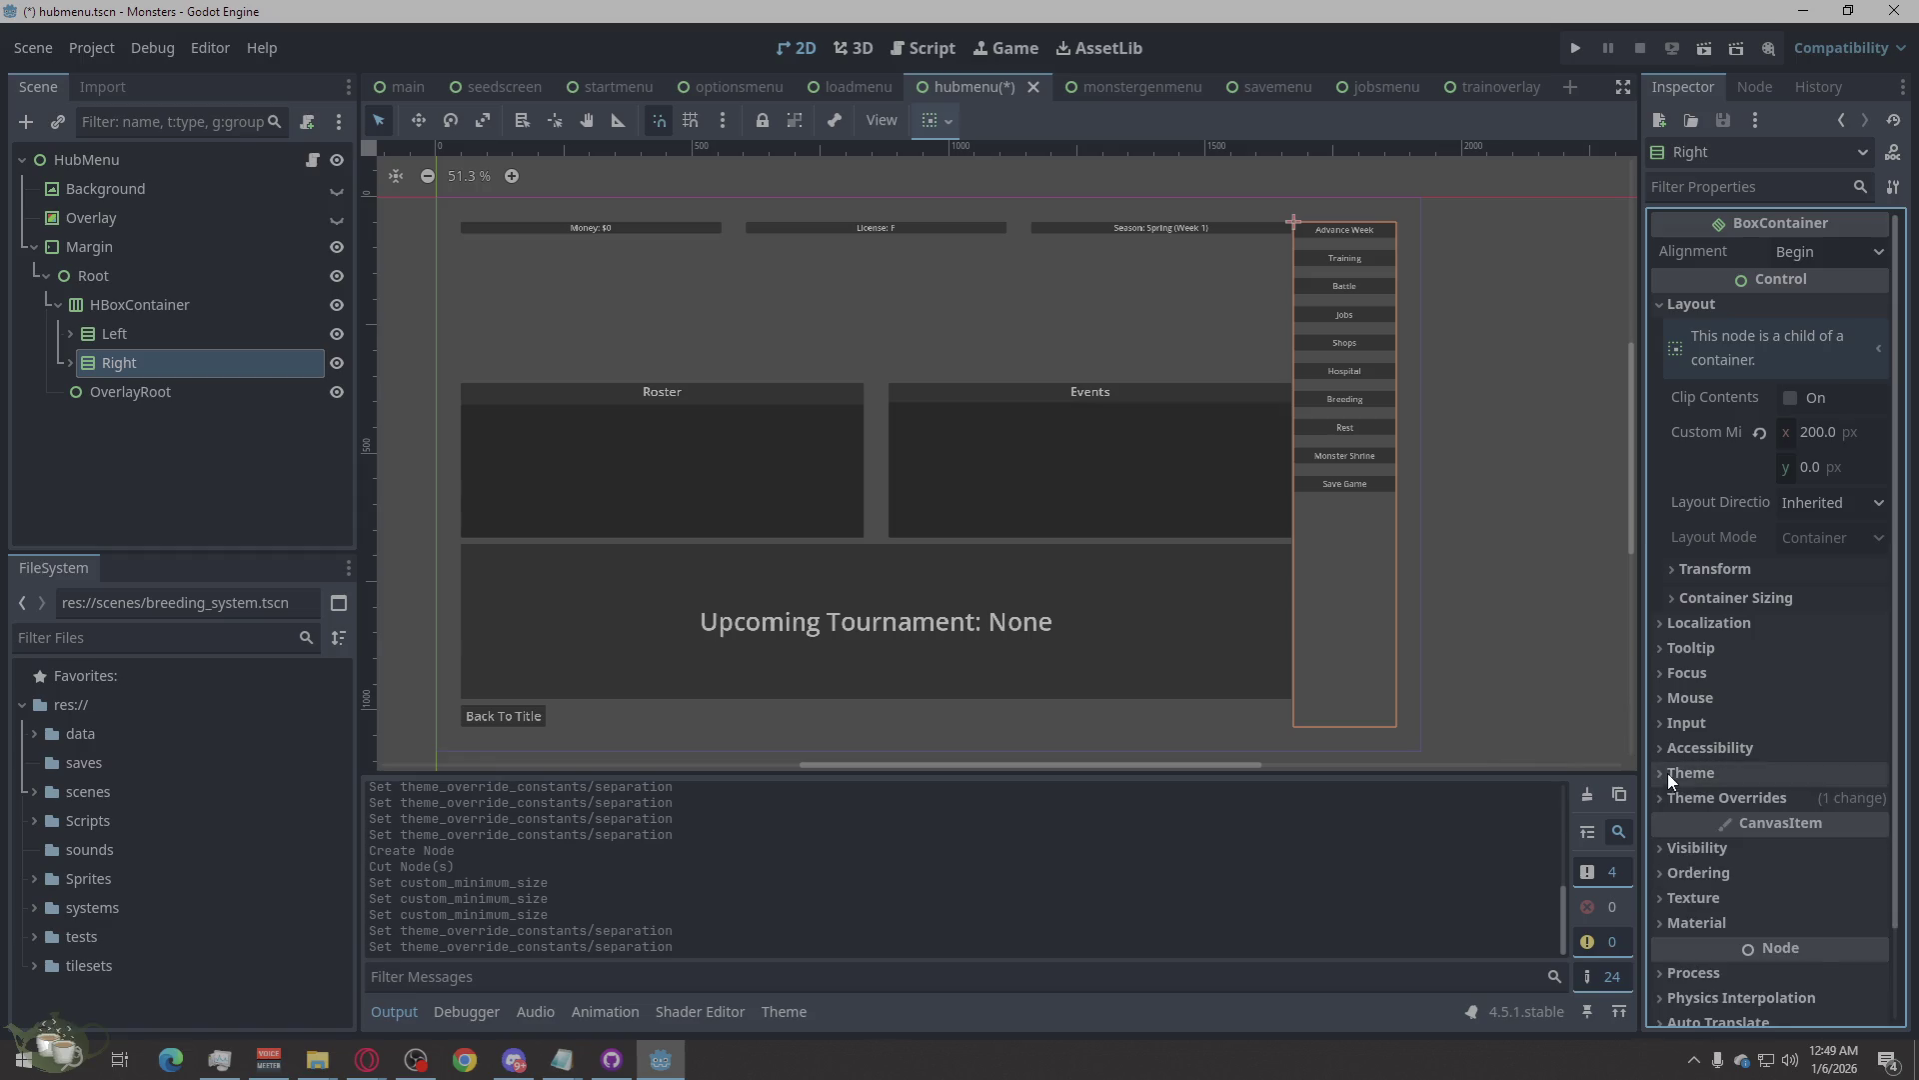
click(1665, 758)
click(1667, 759)
click(1663, 722)
click(1663, 722)
click(1659, 690)
click(1661, 687)
click(1659, 671)
click(1659, 666)
click(1658, 645)
click(1658, 647)
click(1655, 624)
click(1655, 625)
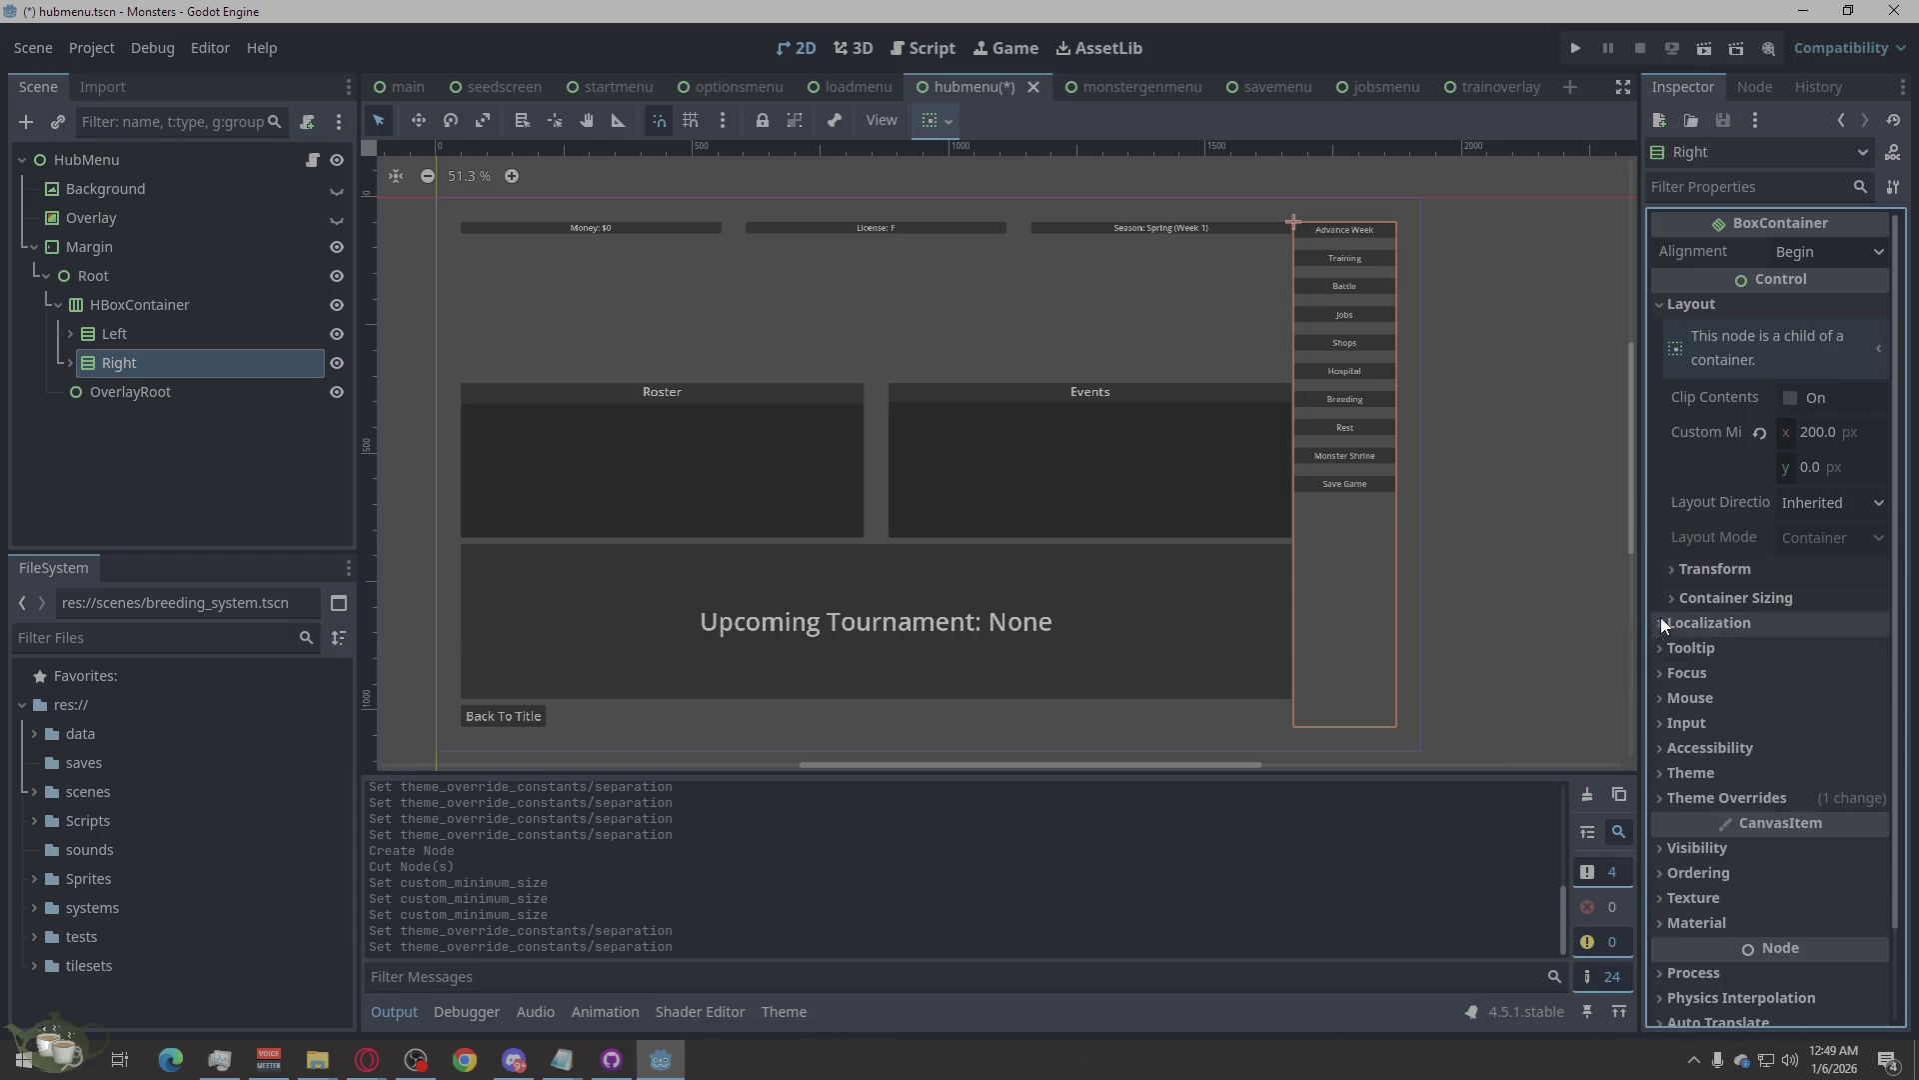
click(1668, 606)
click(1669, 607)
click(1670, 607)
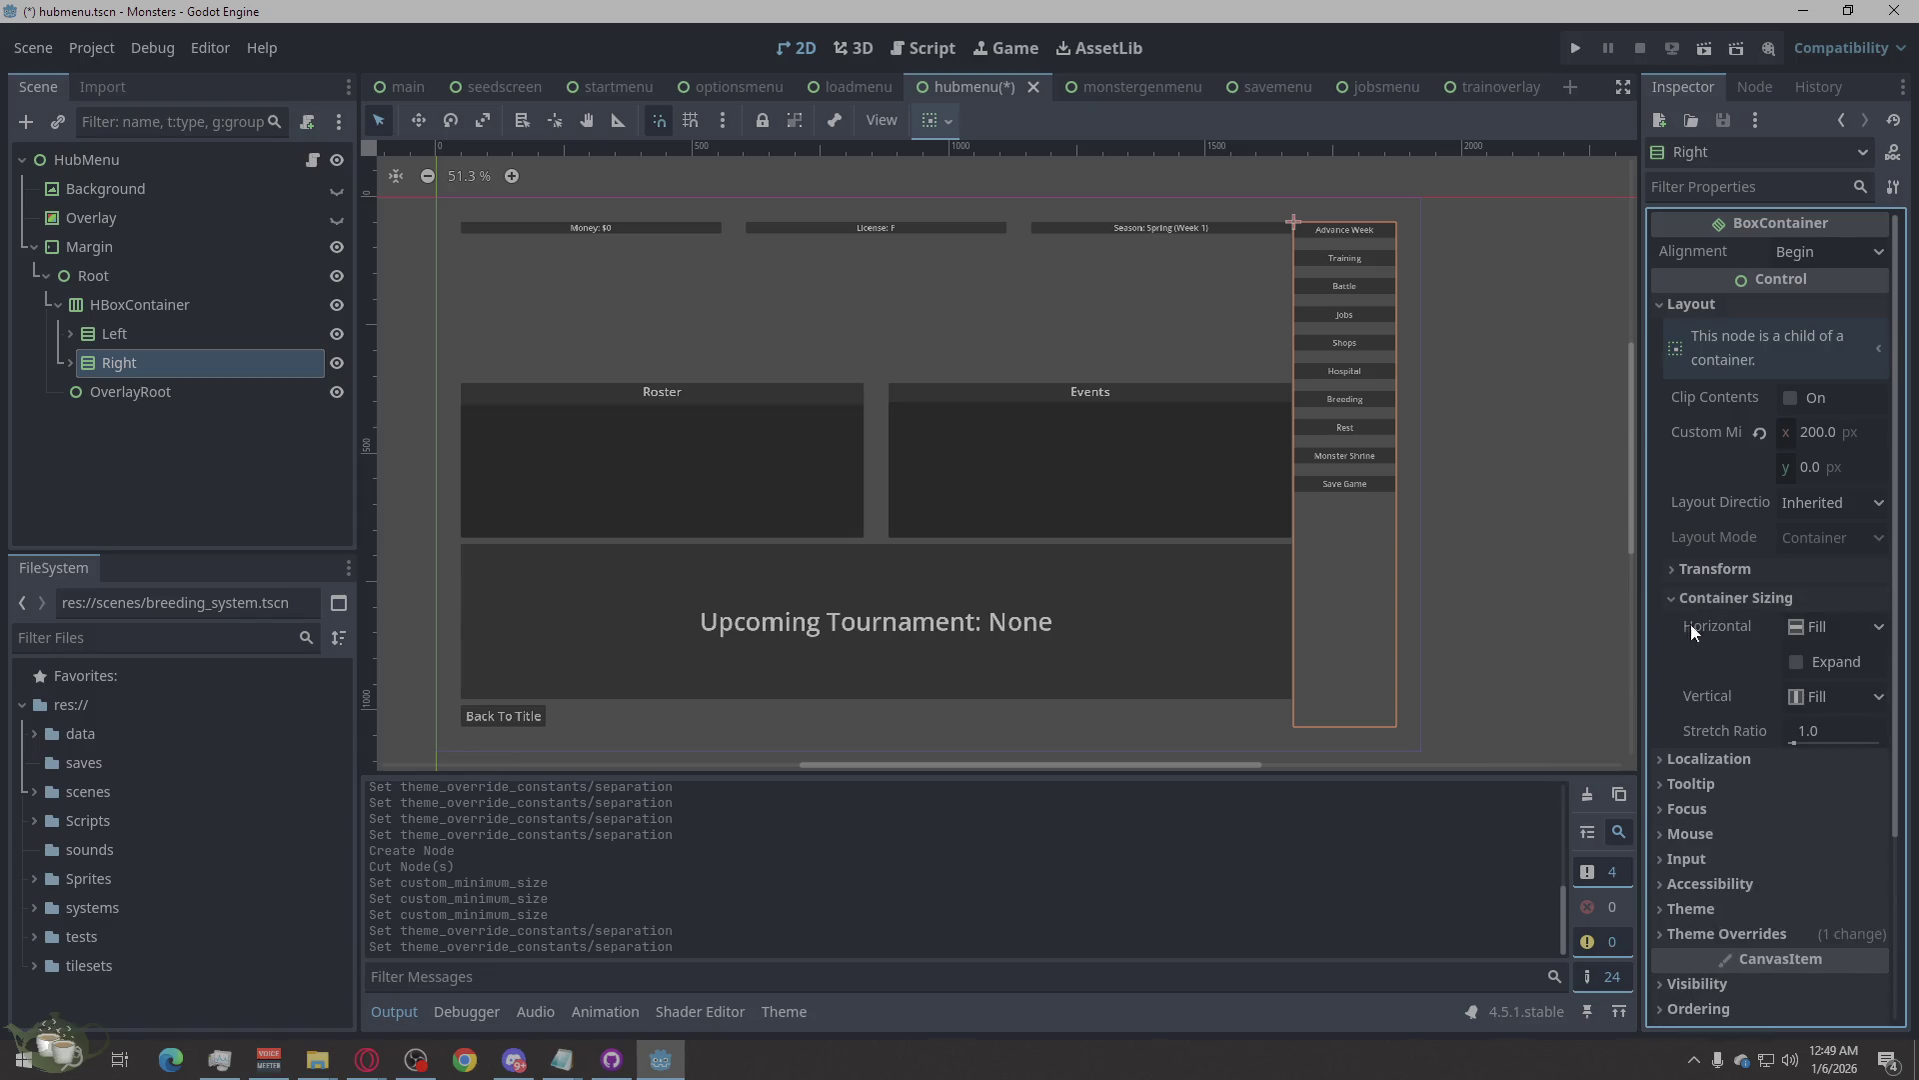
click(1838, 631)
click(1837, 632)
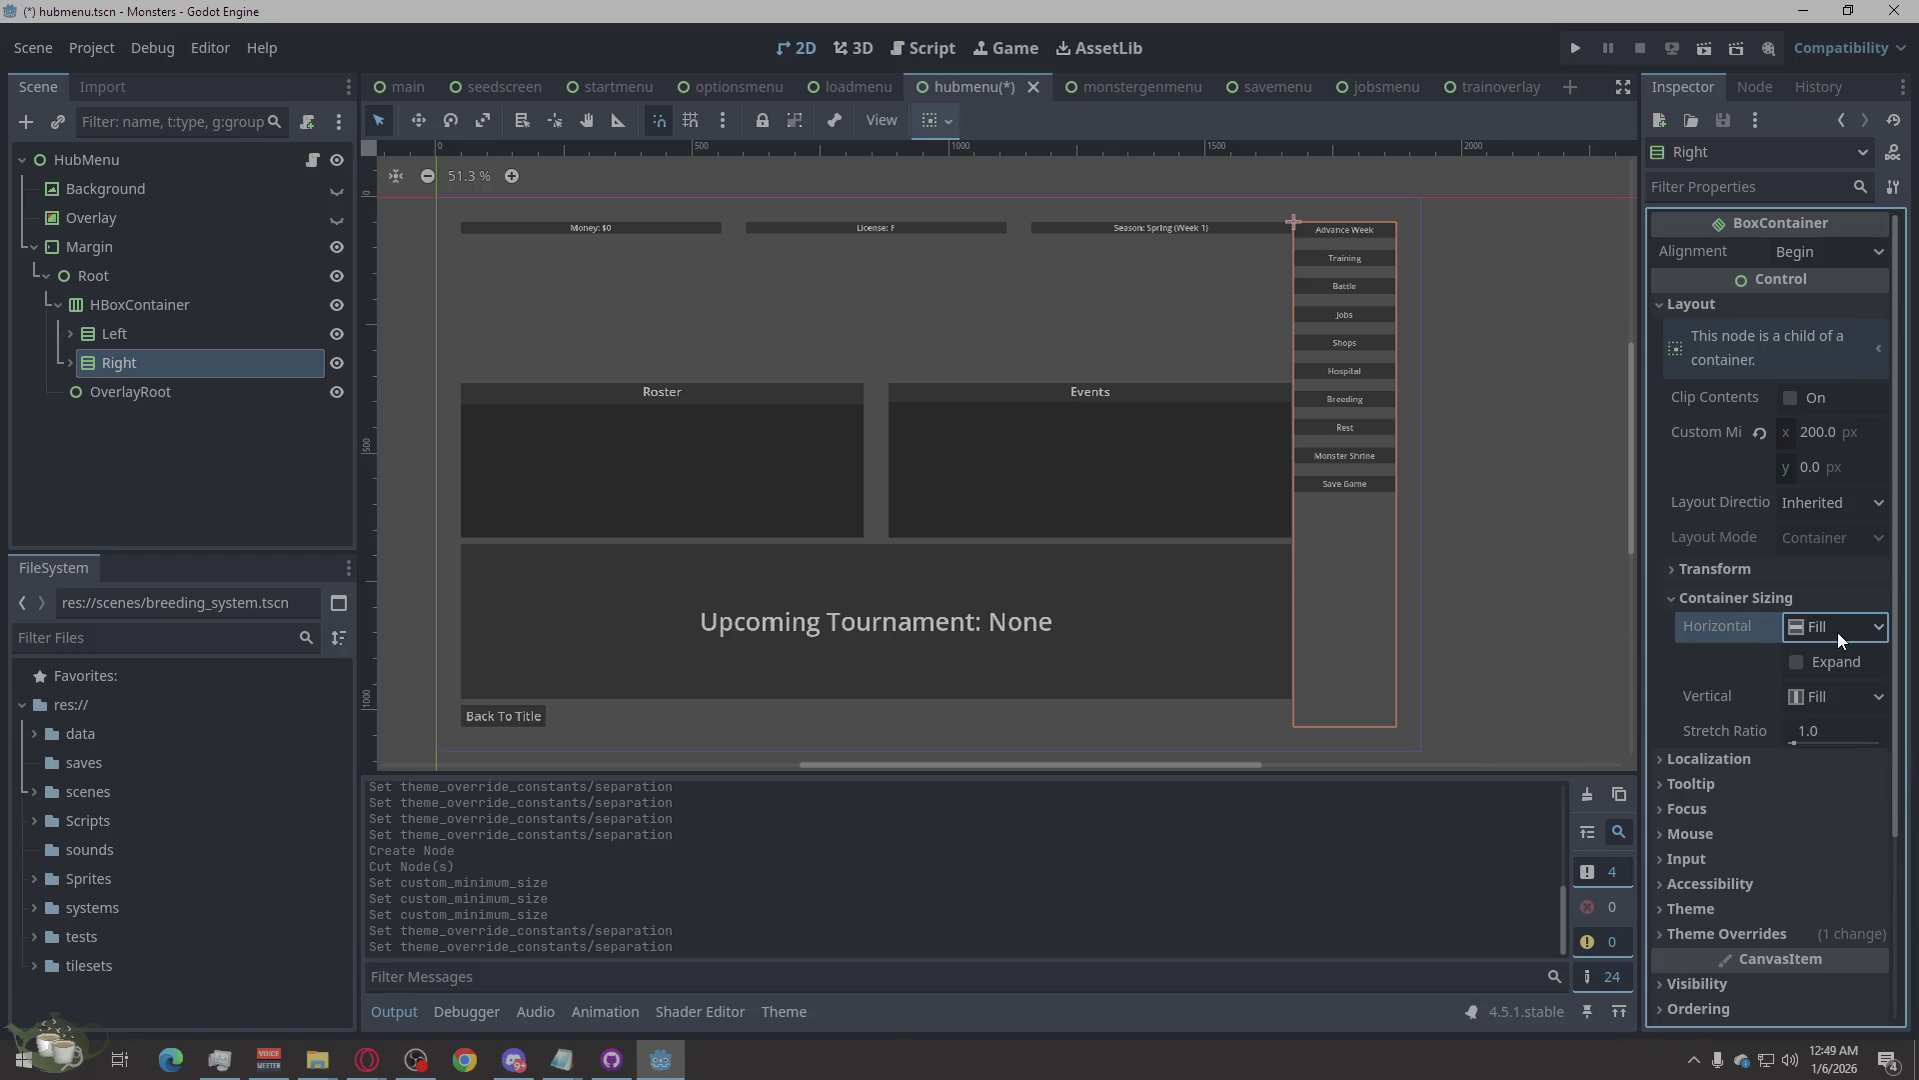
click(1681, 599)
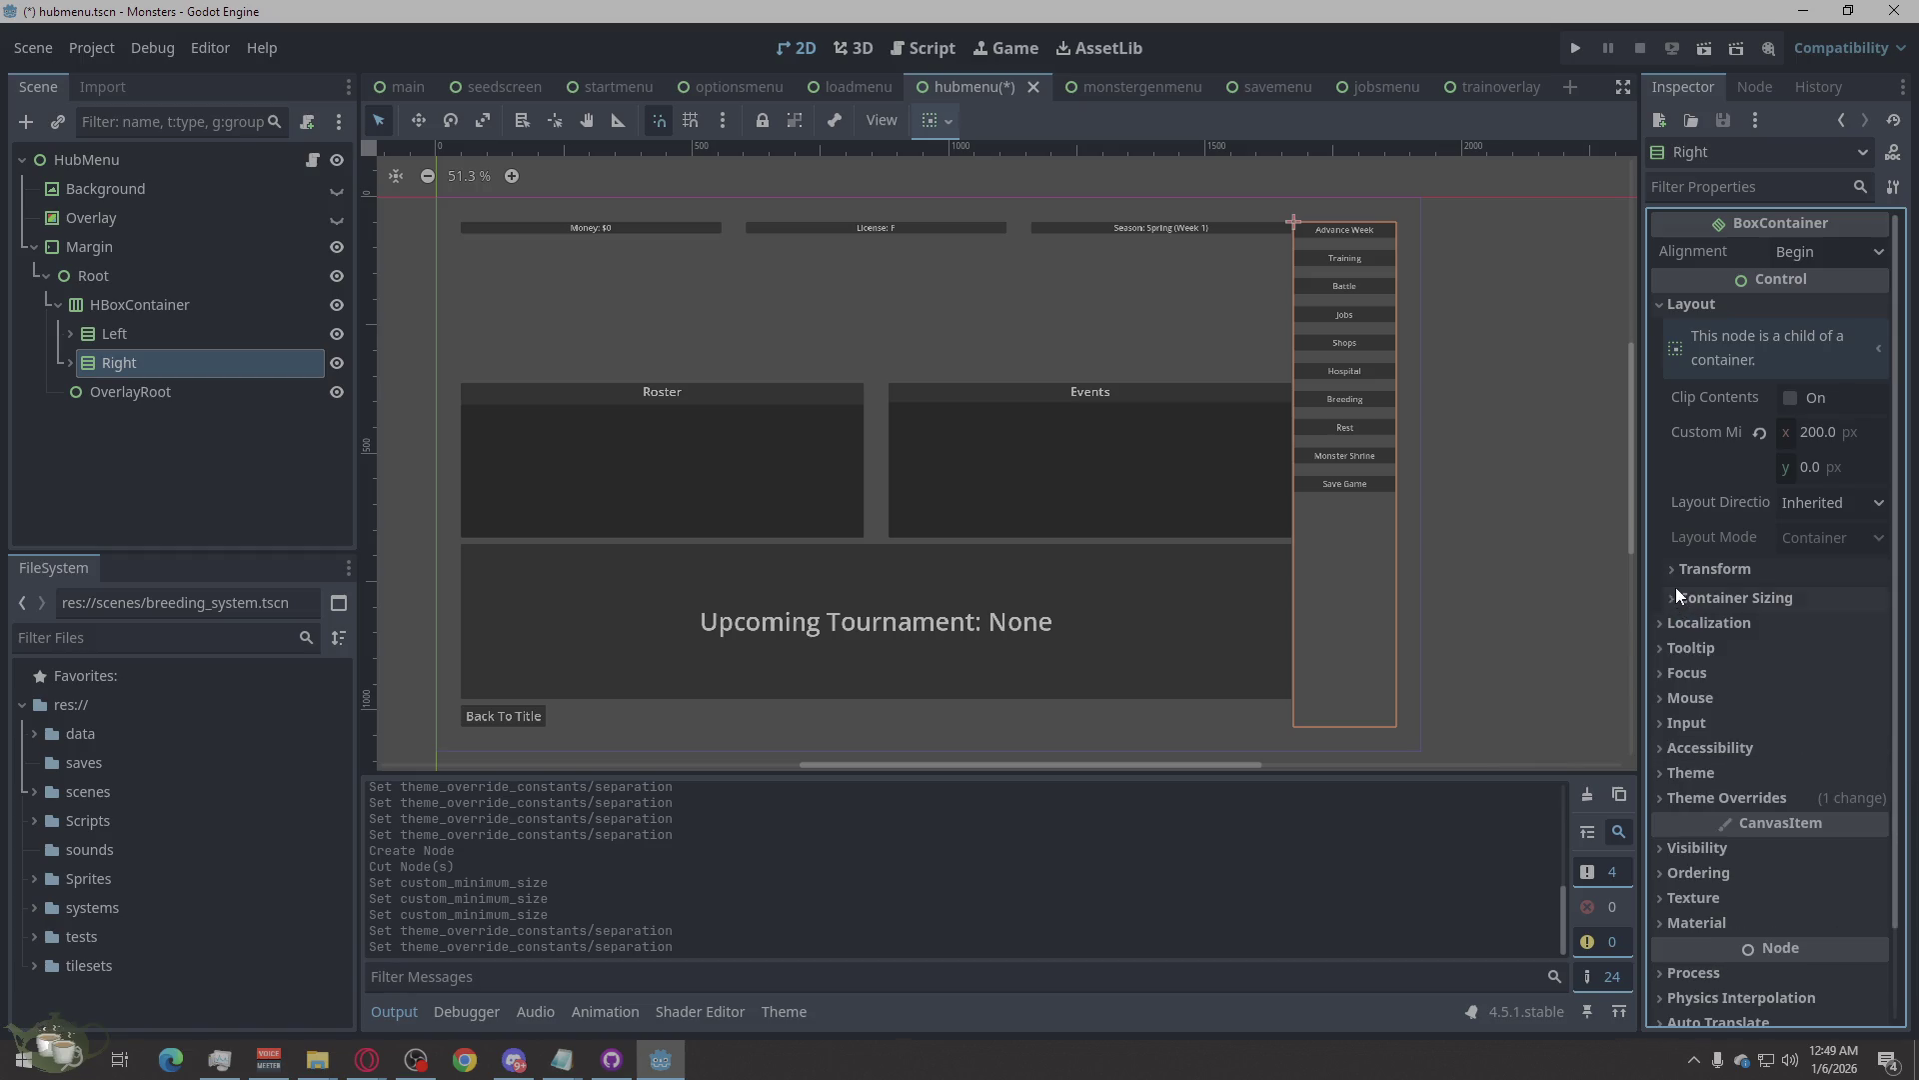
click(1673, 571)
click(1673, 572)
click(1814, 503)
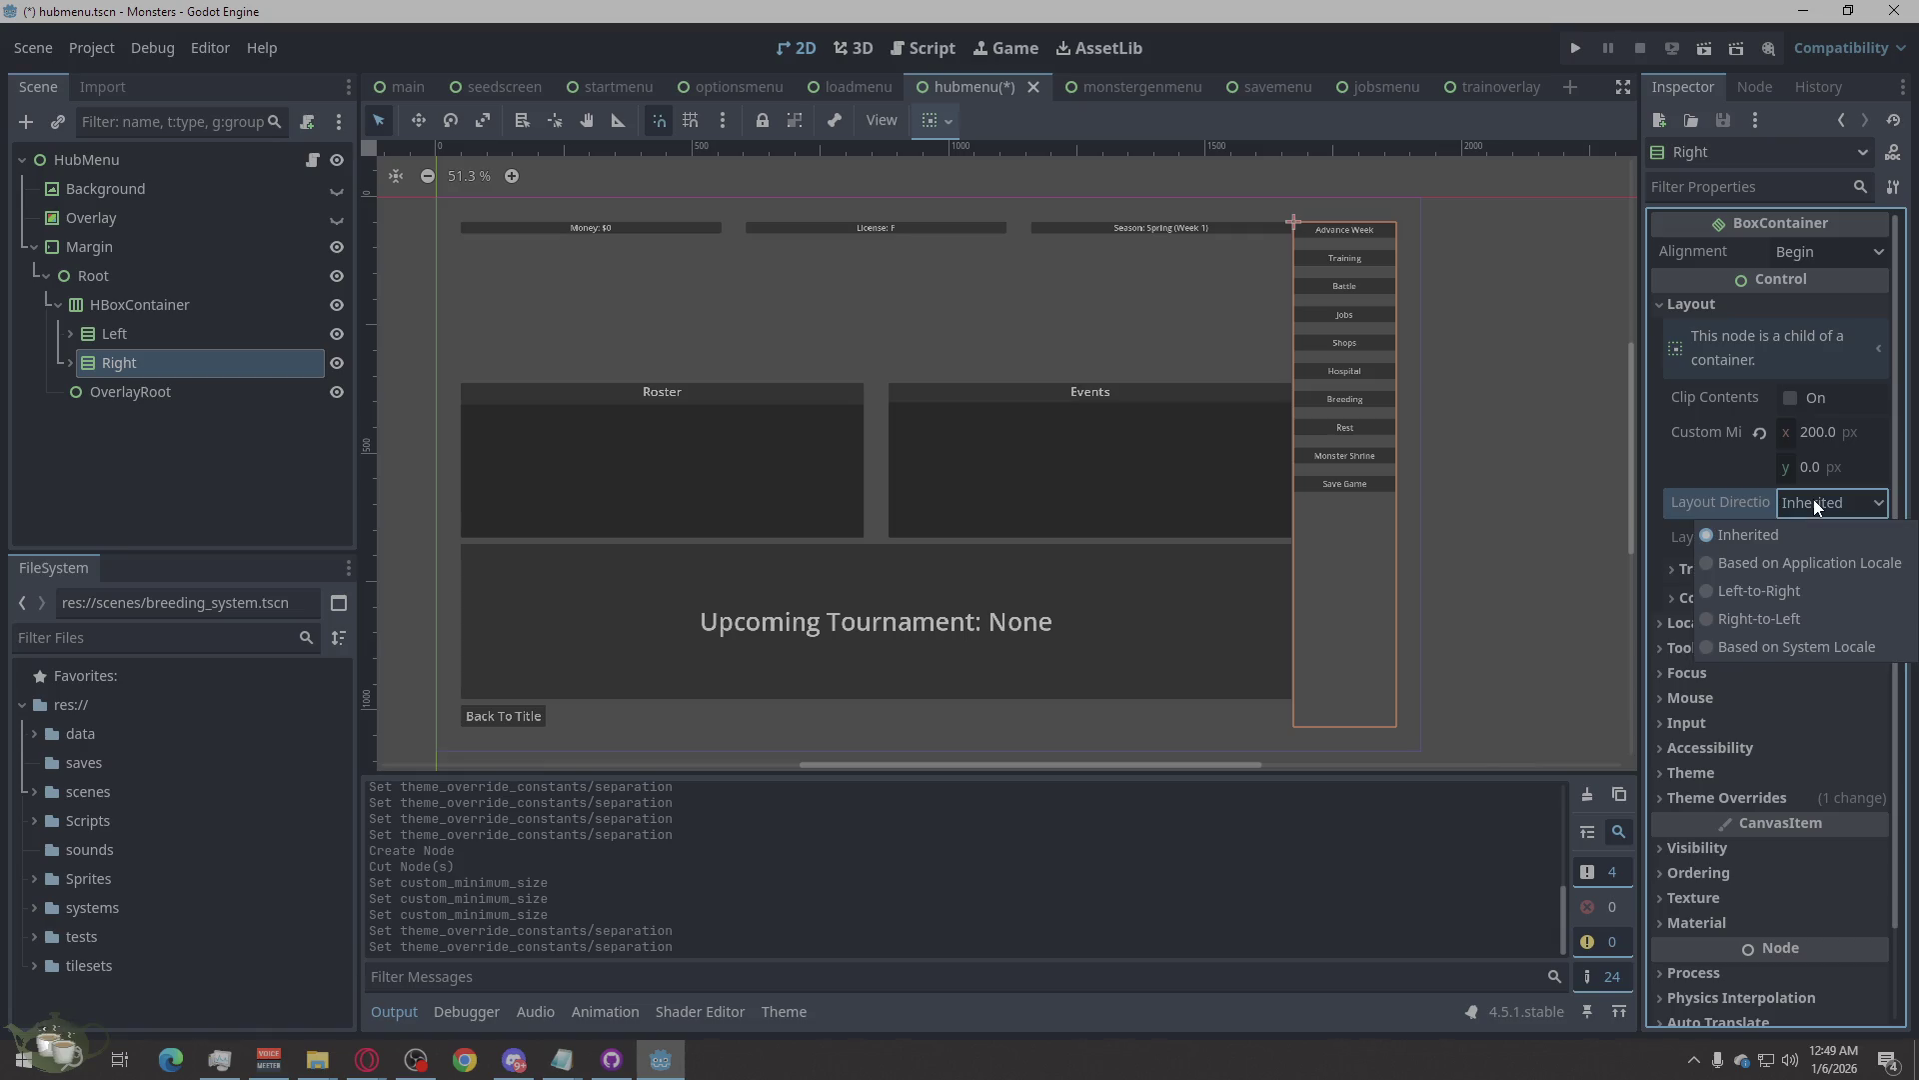
click(1813, 499)
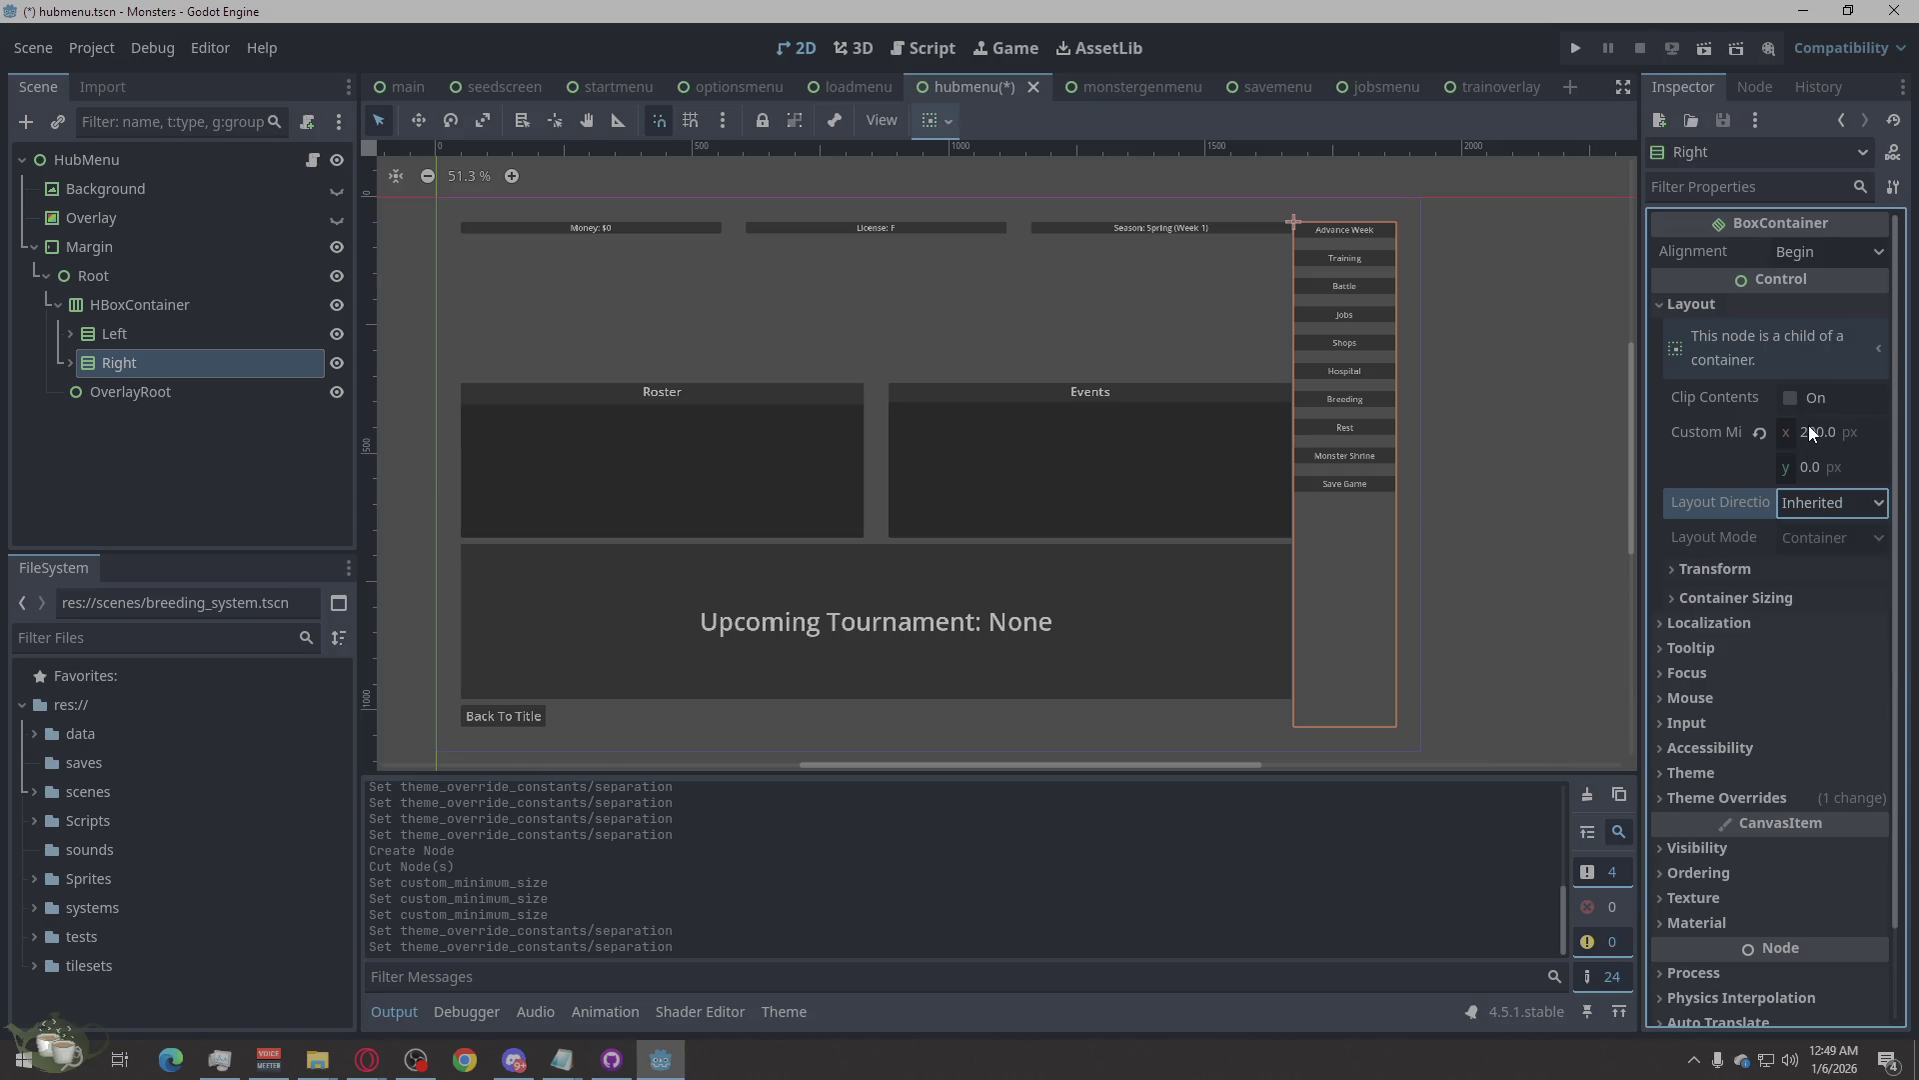
click(1449, 338)
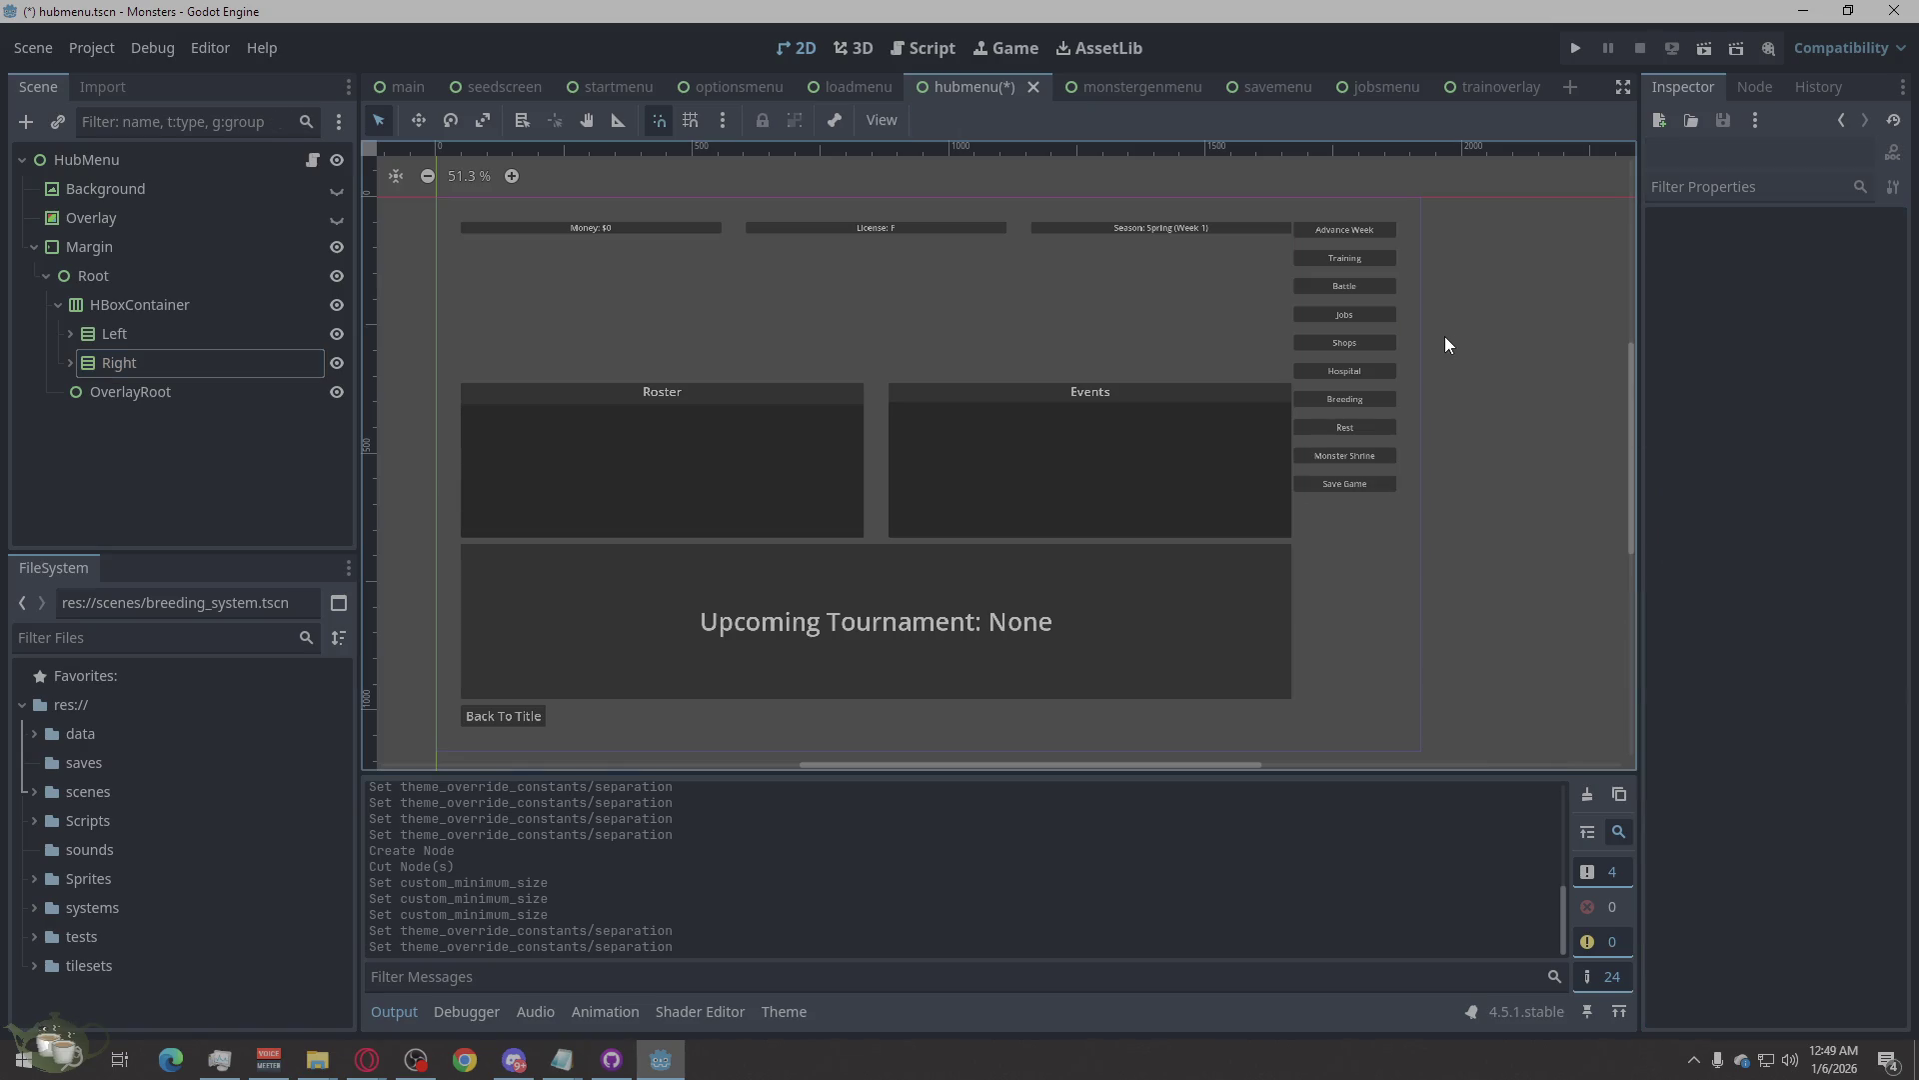
click(140, 338)
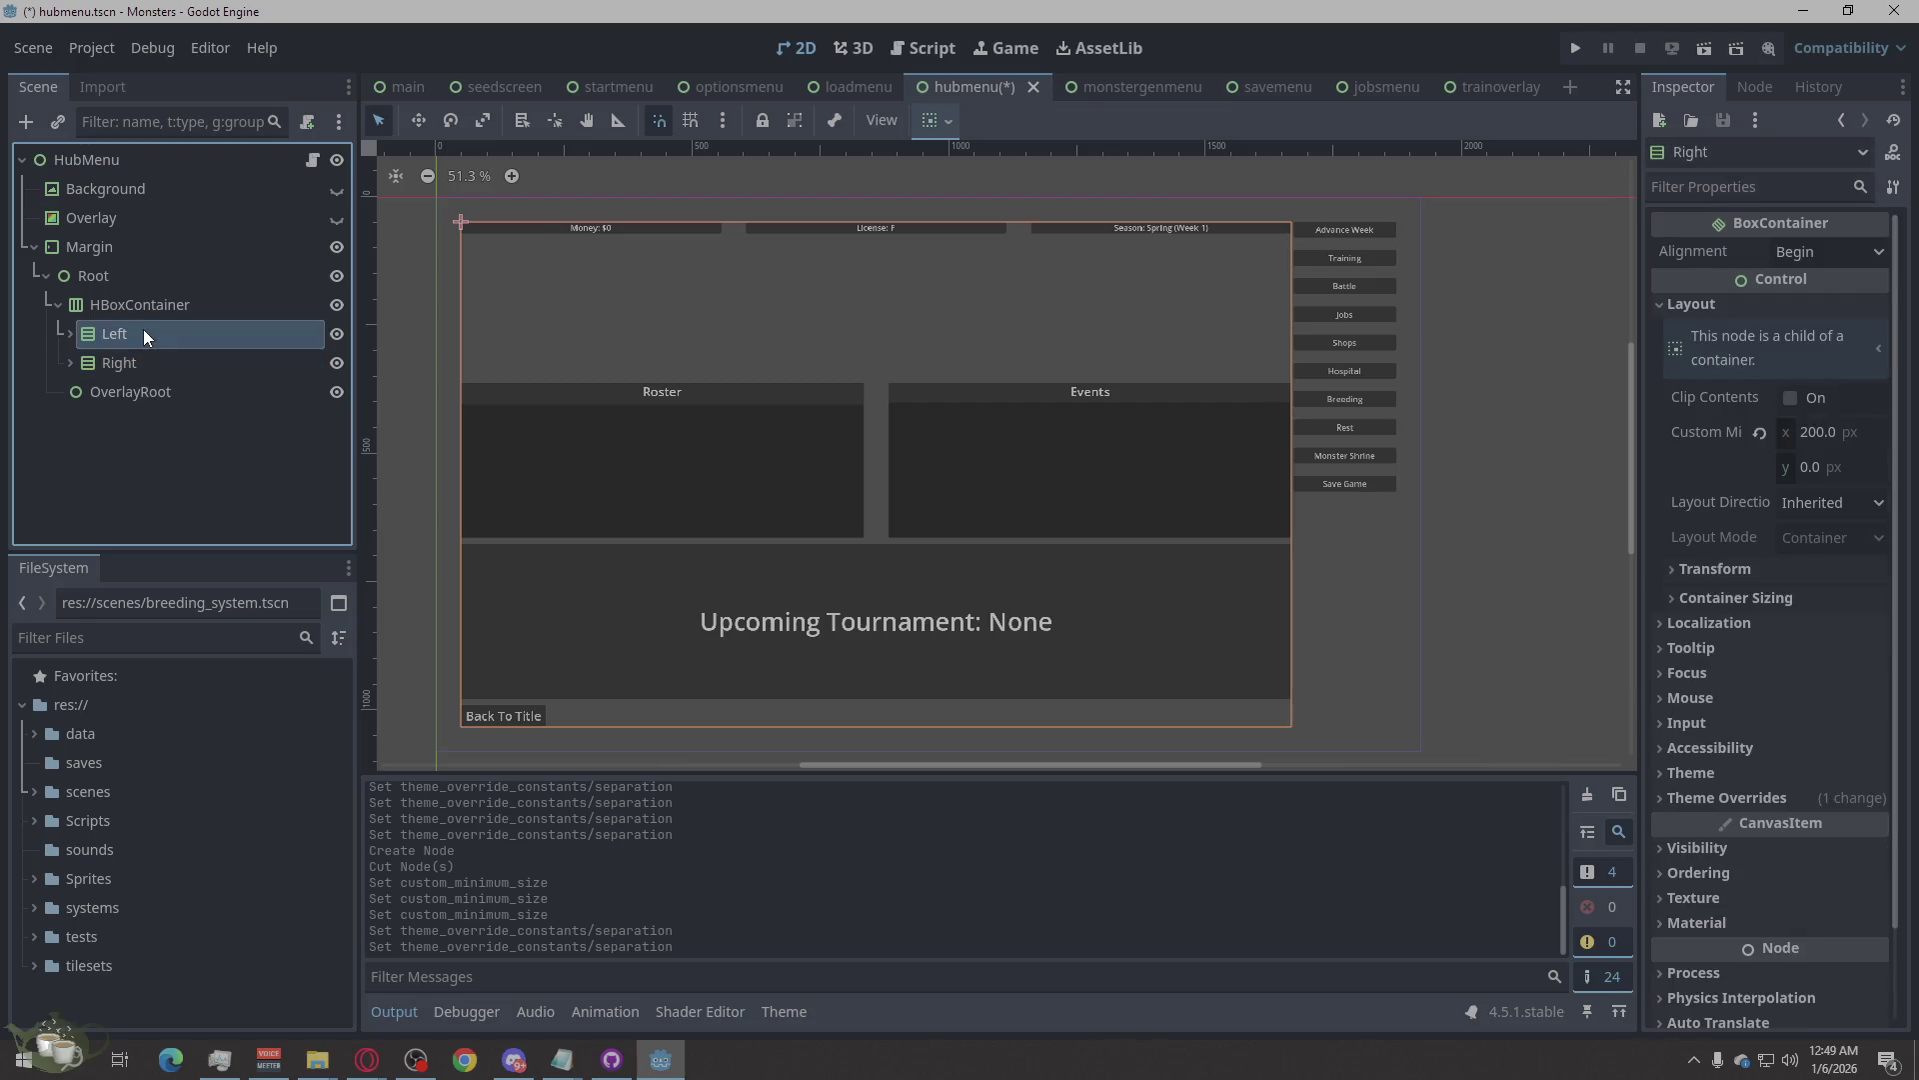
Add an HBoxContainer child to the main HBoxContainer and move it between Left and Right.
right_click(145, 337)
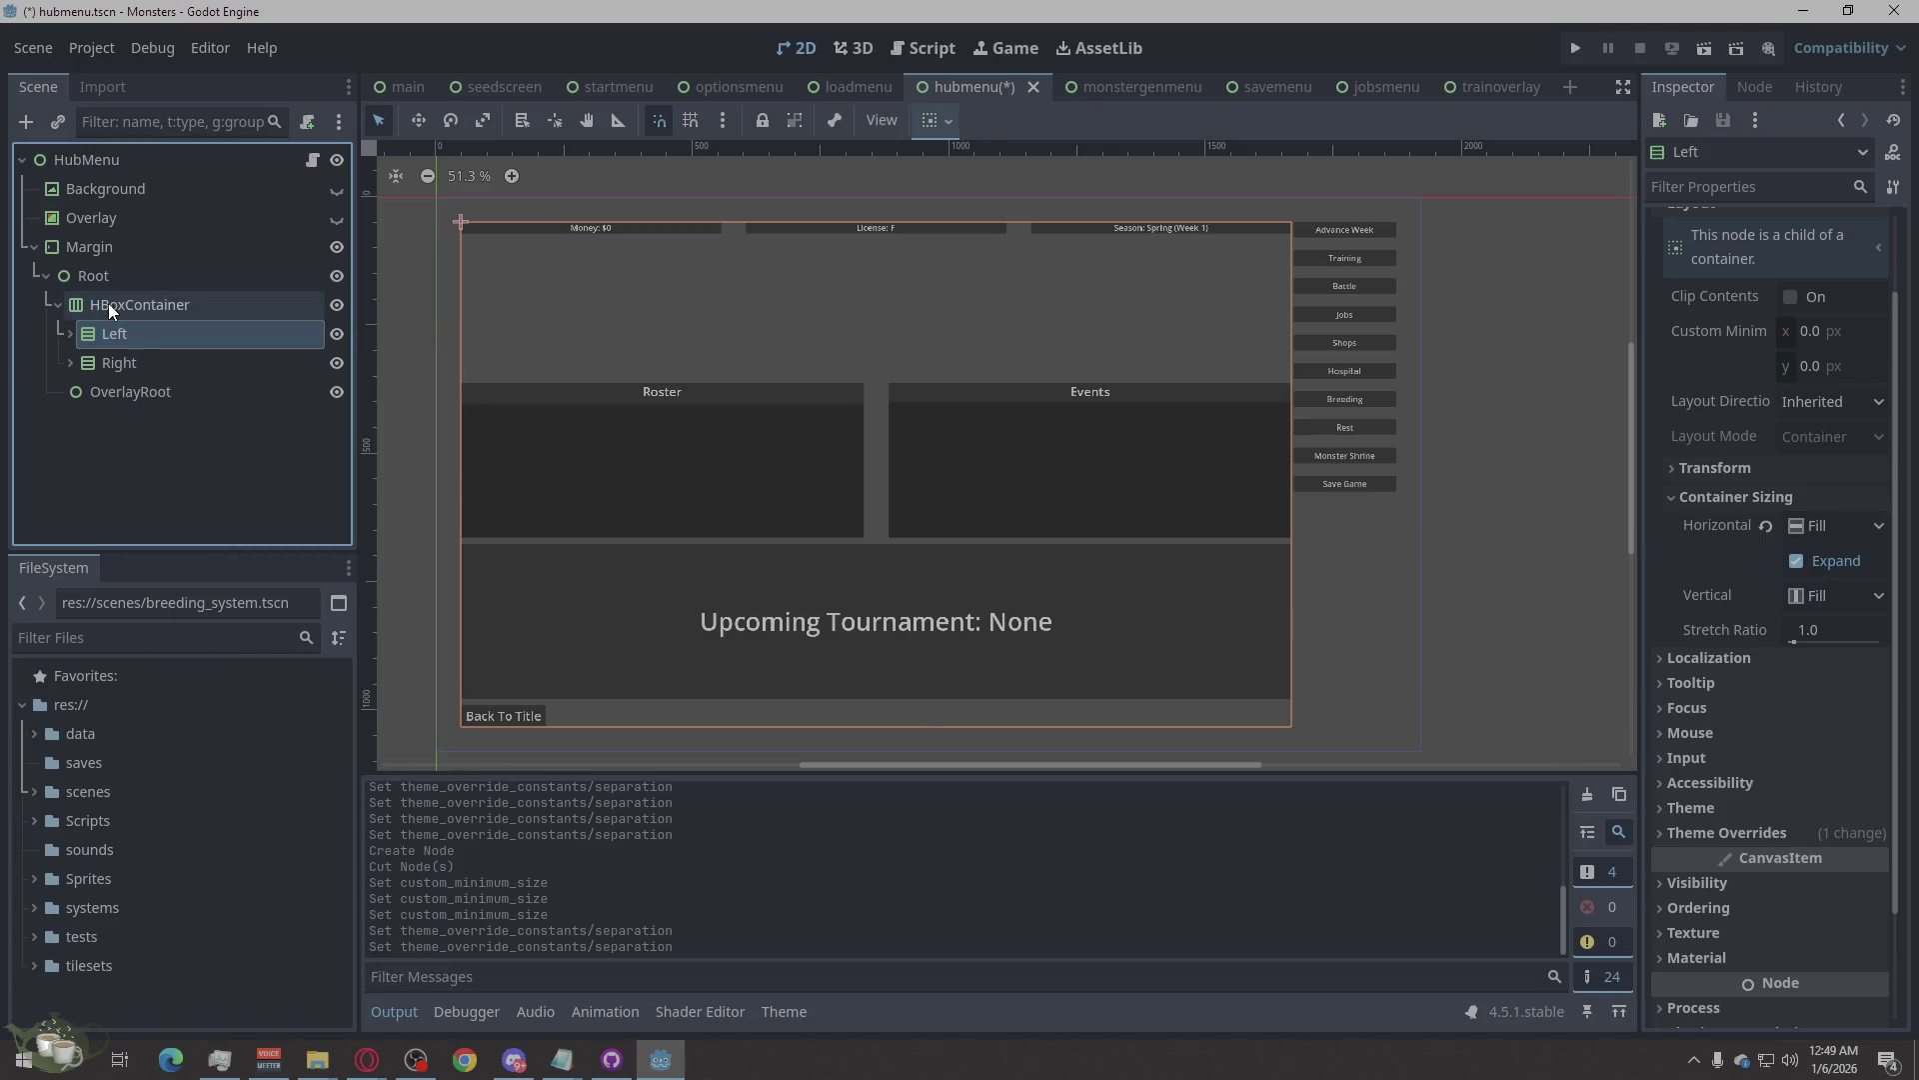
right_click(108, 303)
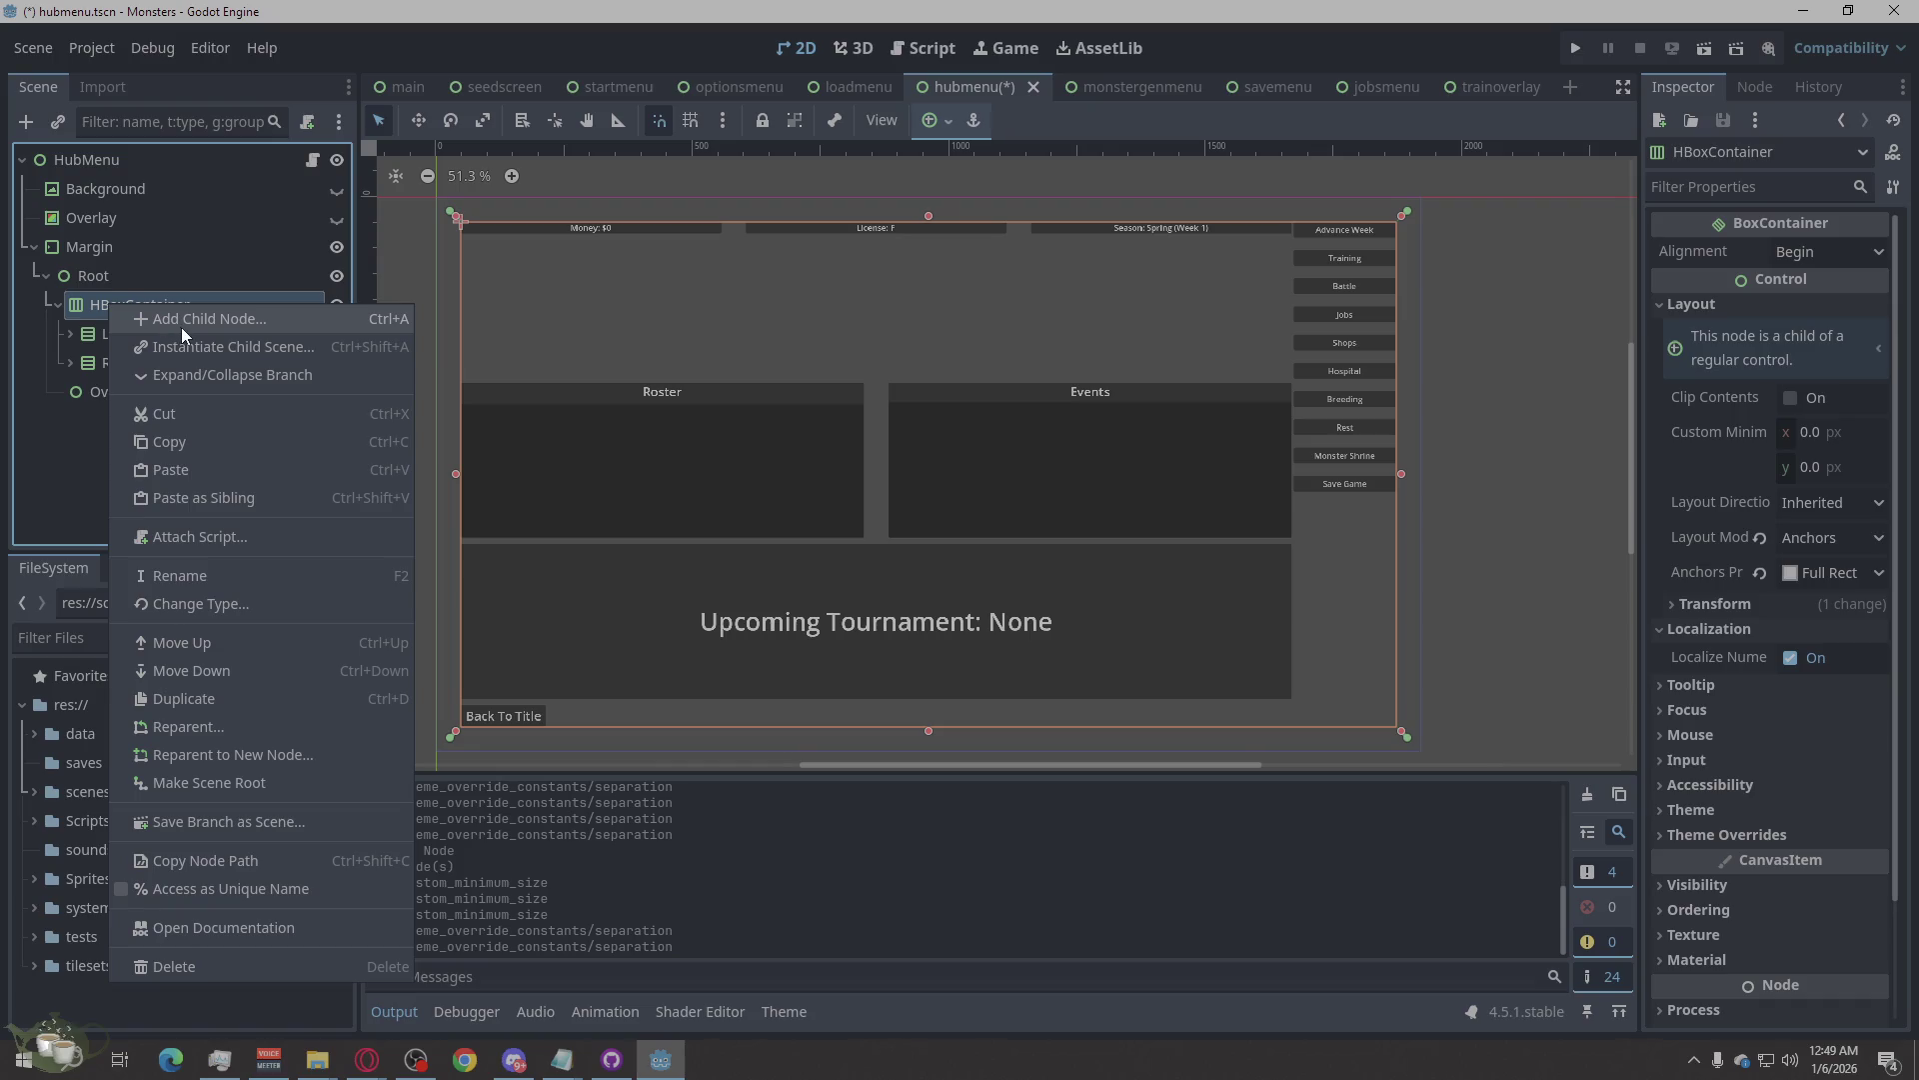
click(185, 325)
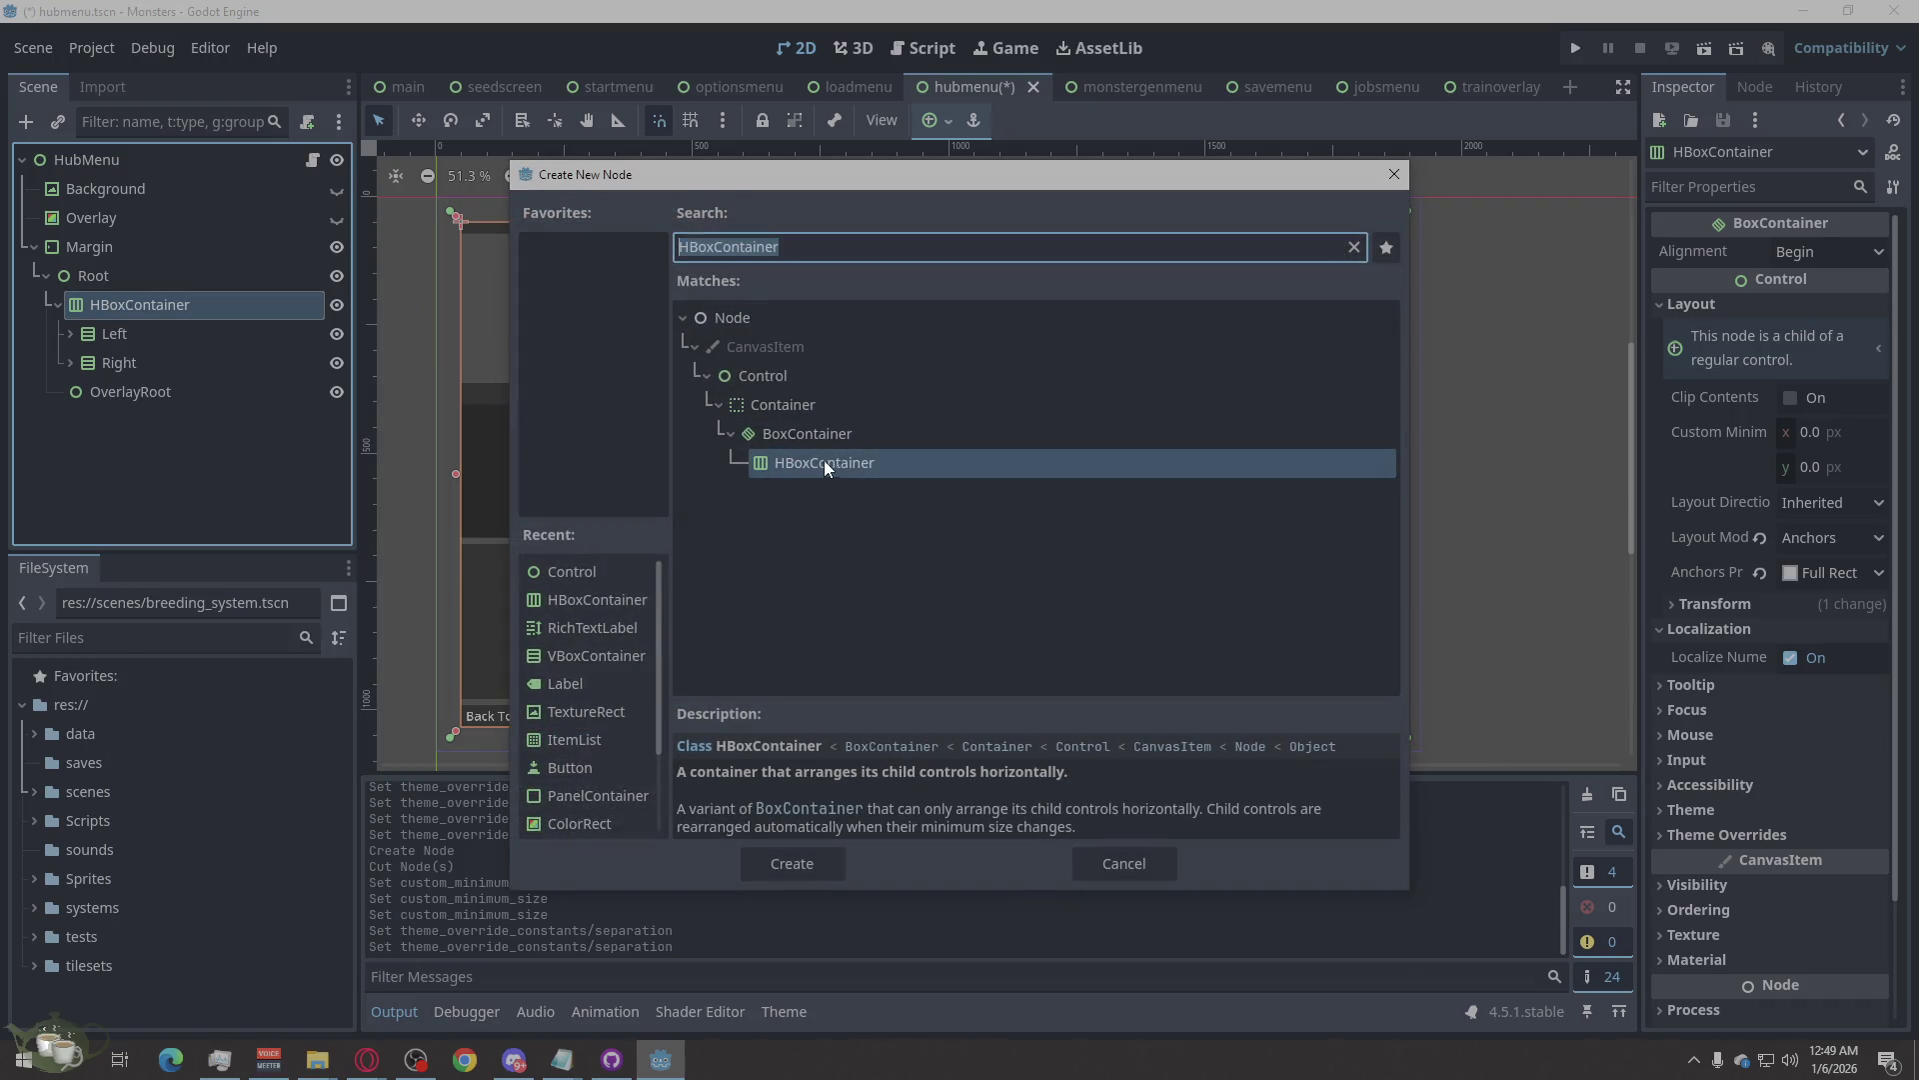
click(835, 862)
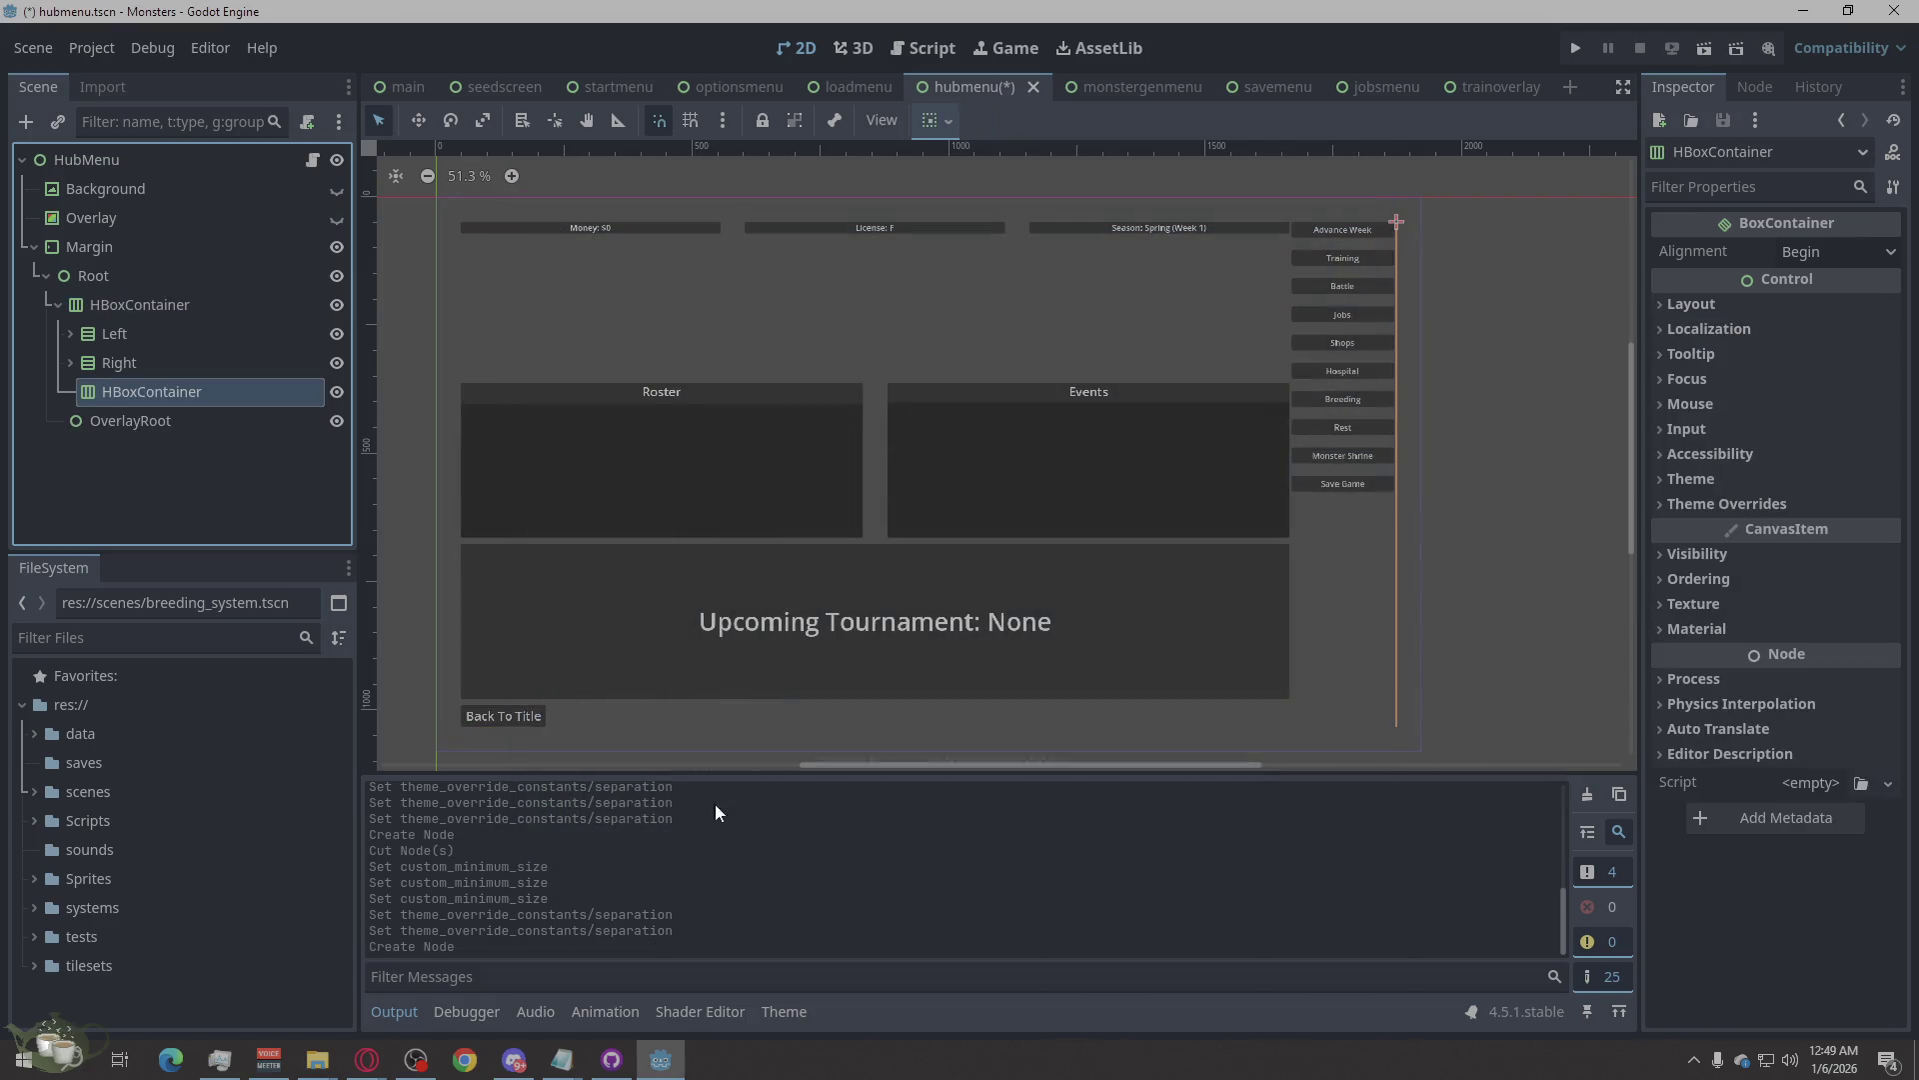
drag(137, 391, 112, 357)
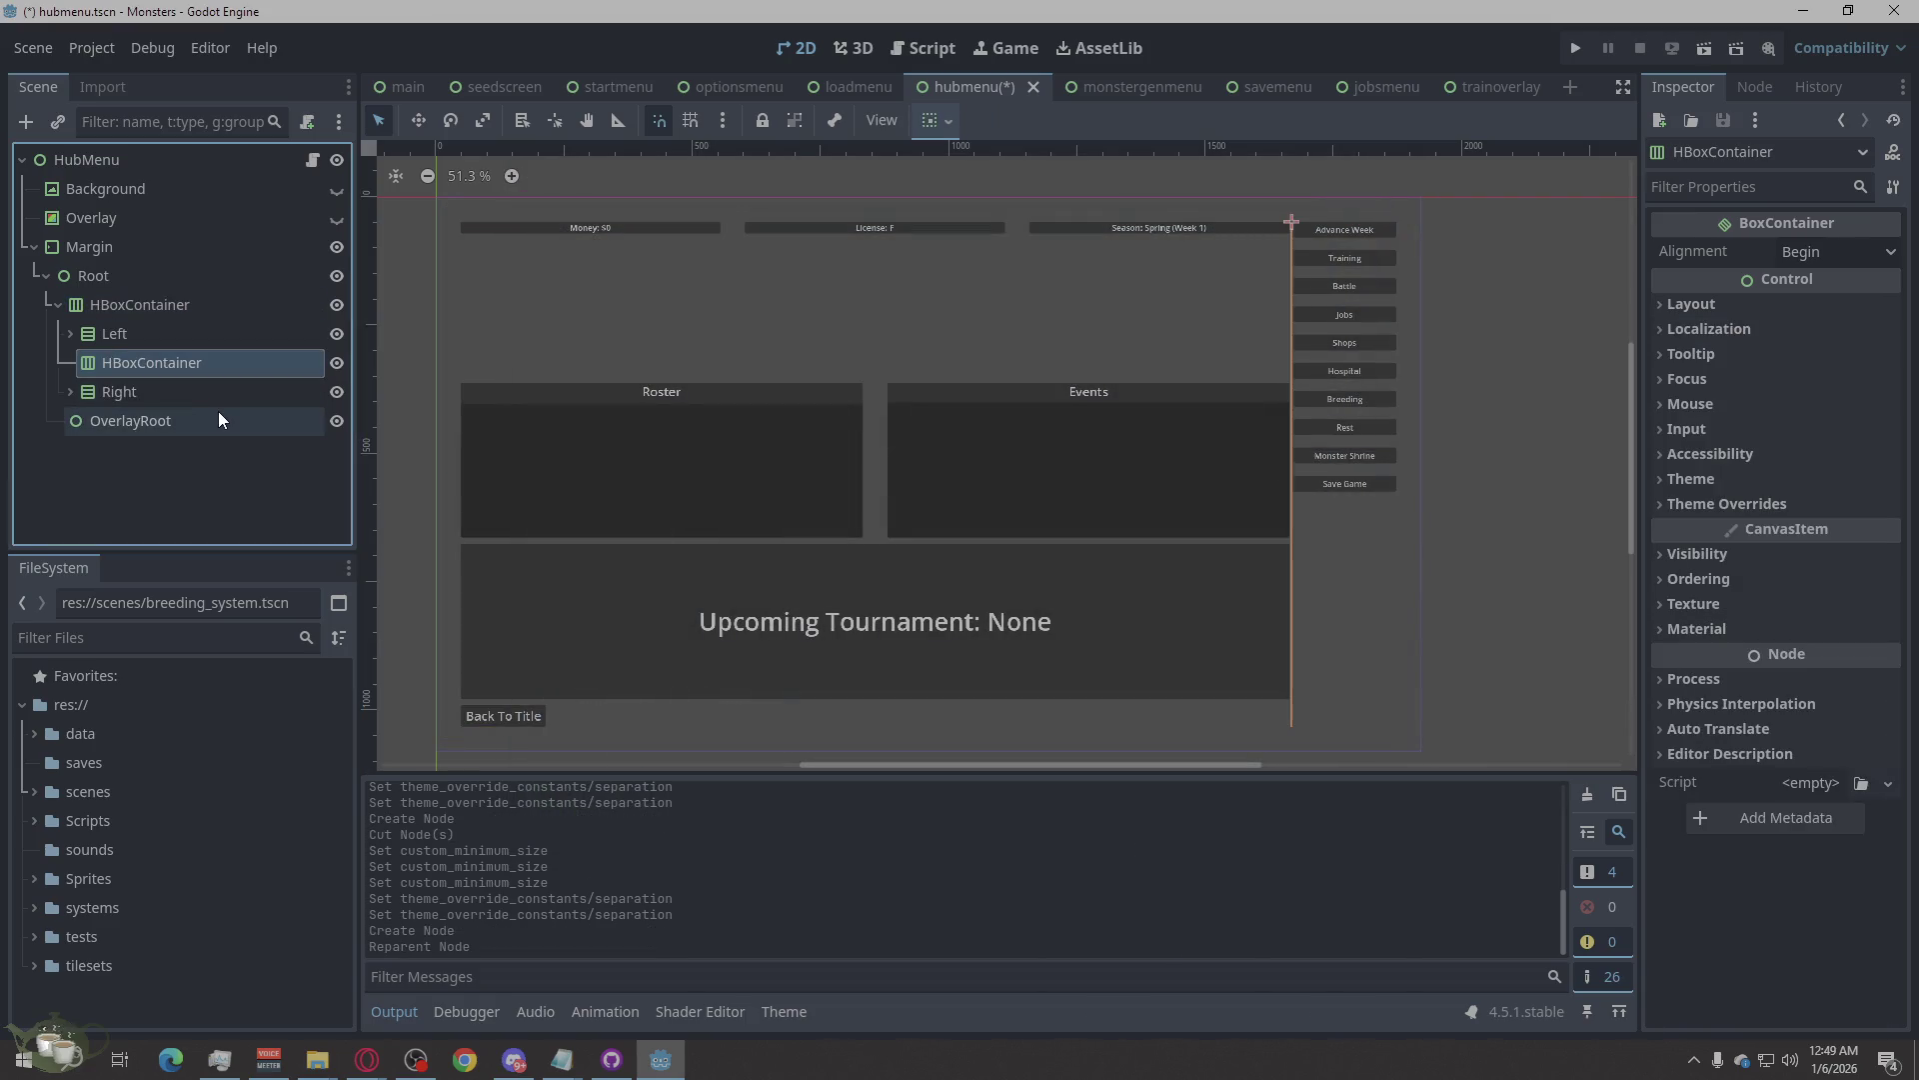
click(1706, 500)
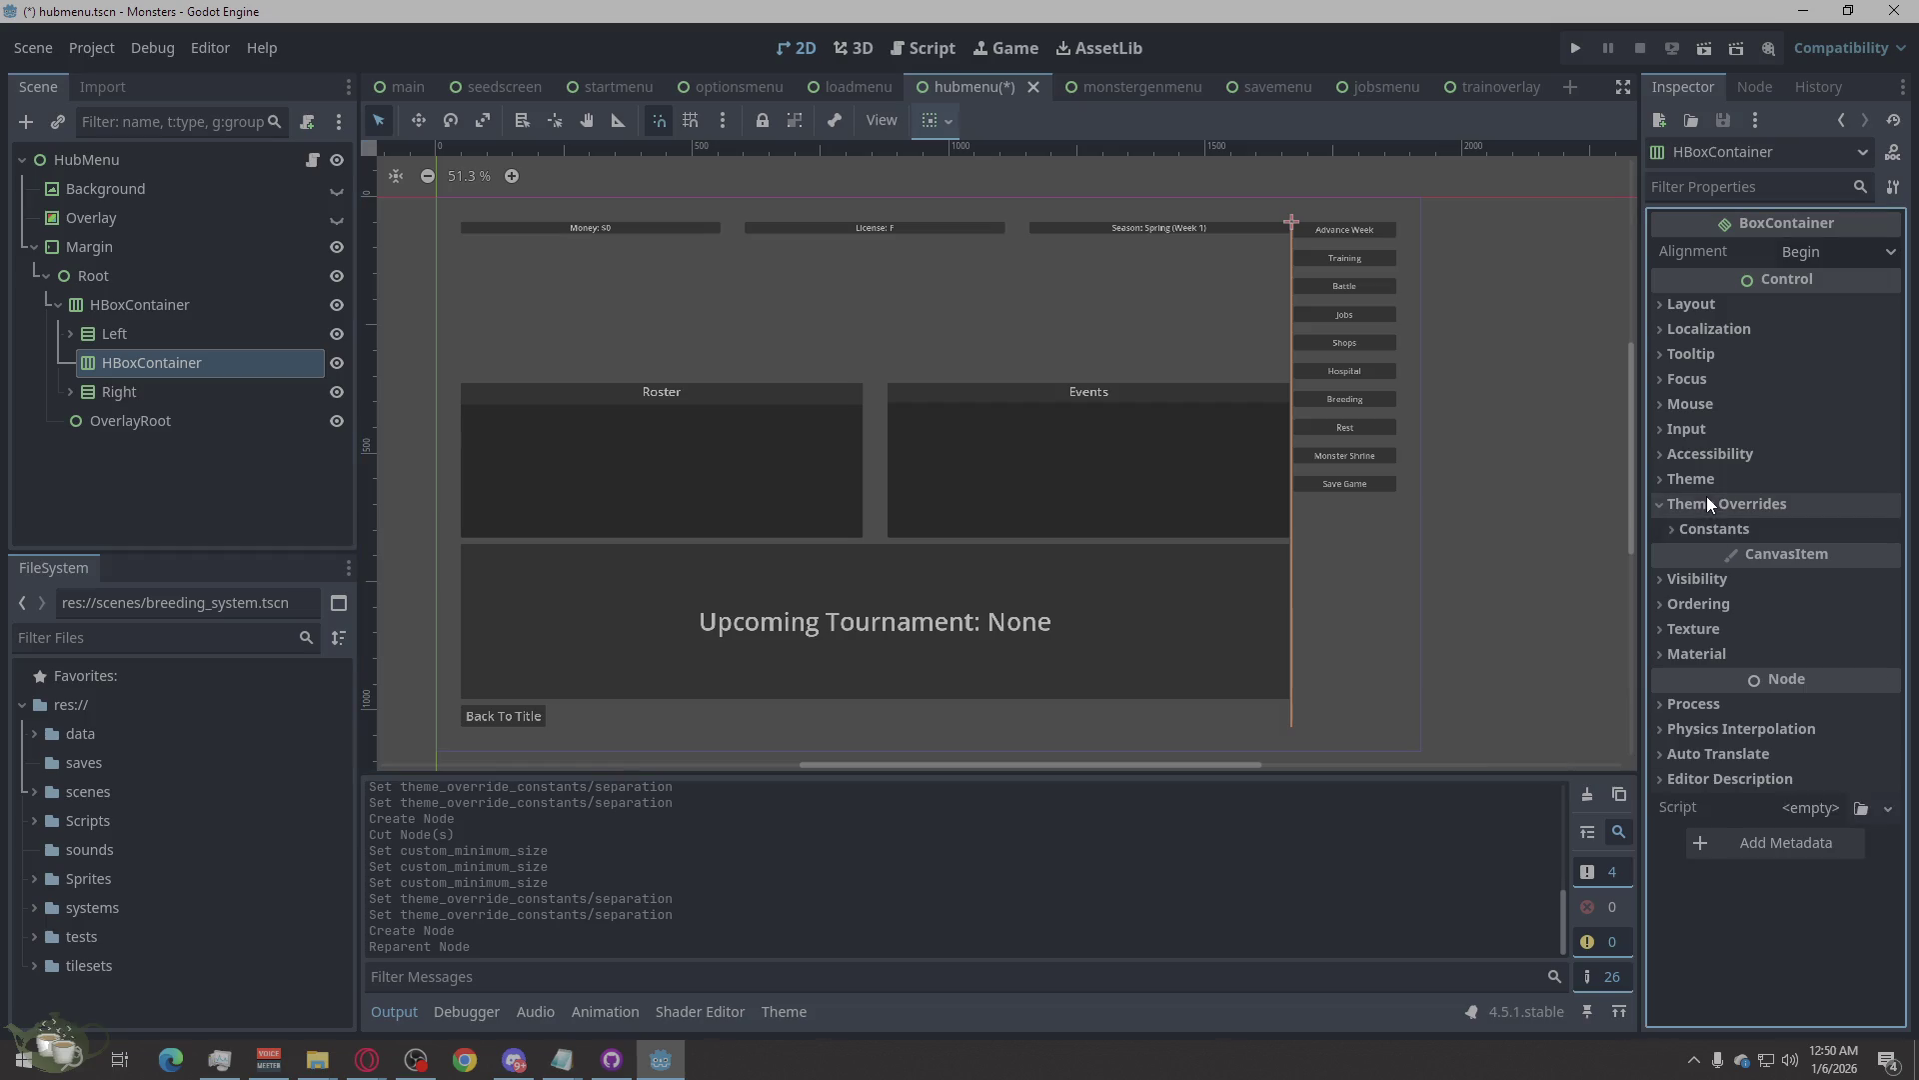
Give the spacer a Separation override of 12, briefly trying 200 first.
click(1696, 534)
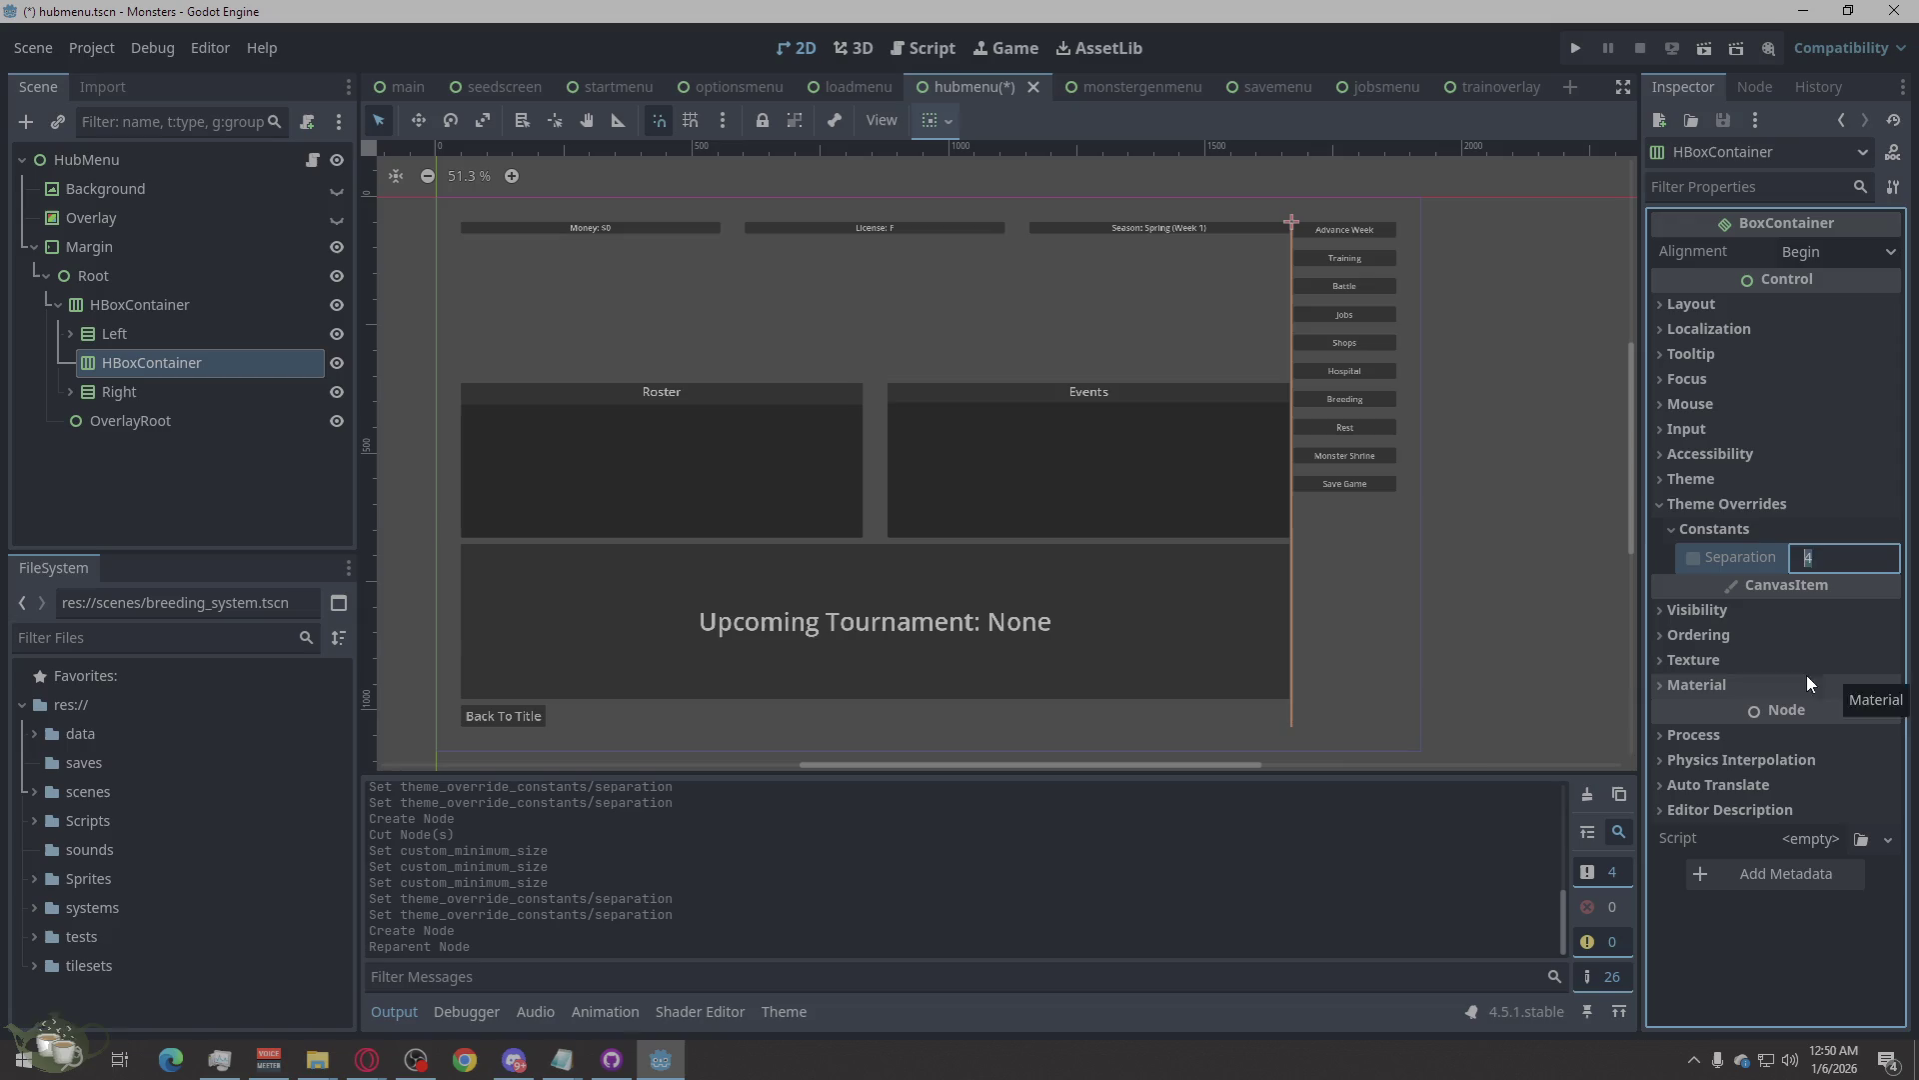
text(12)
key(Return)
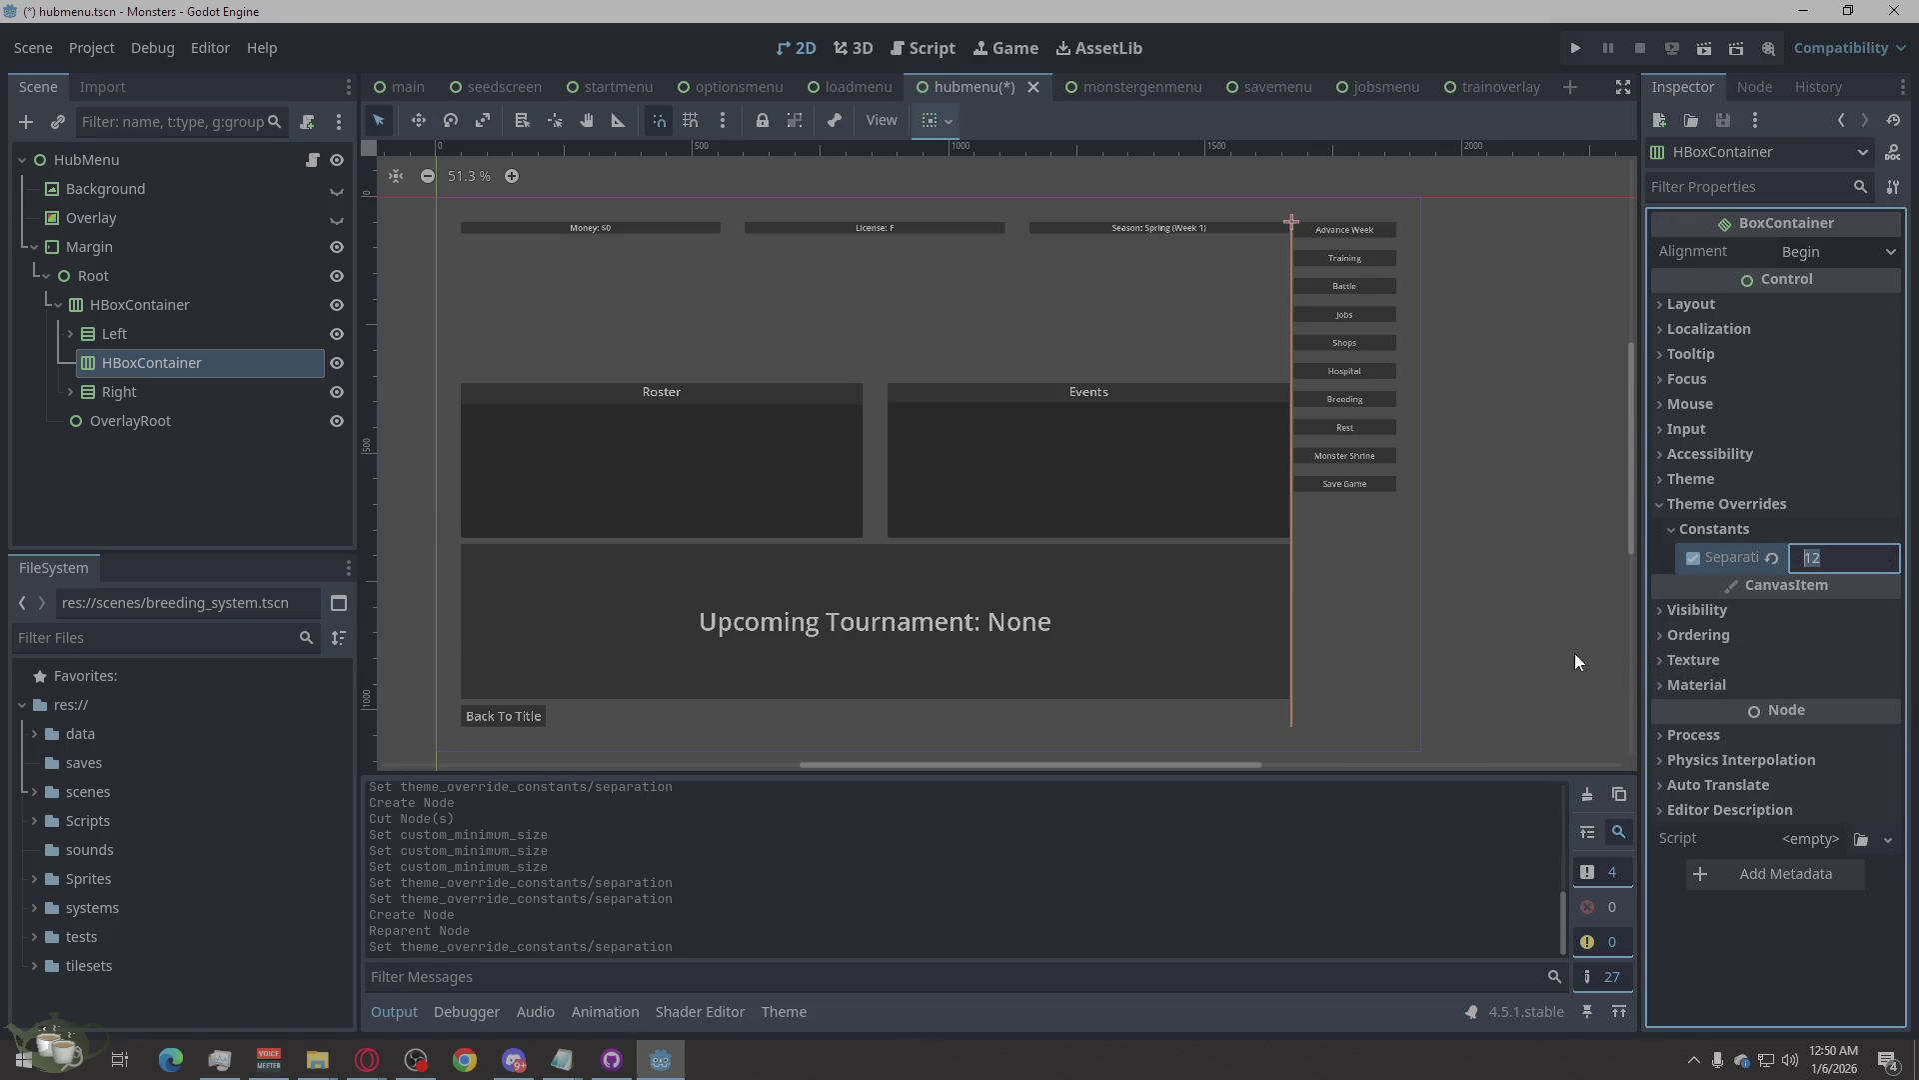
click(1515, 604)
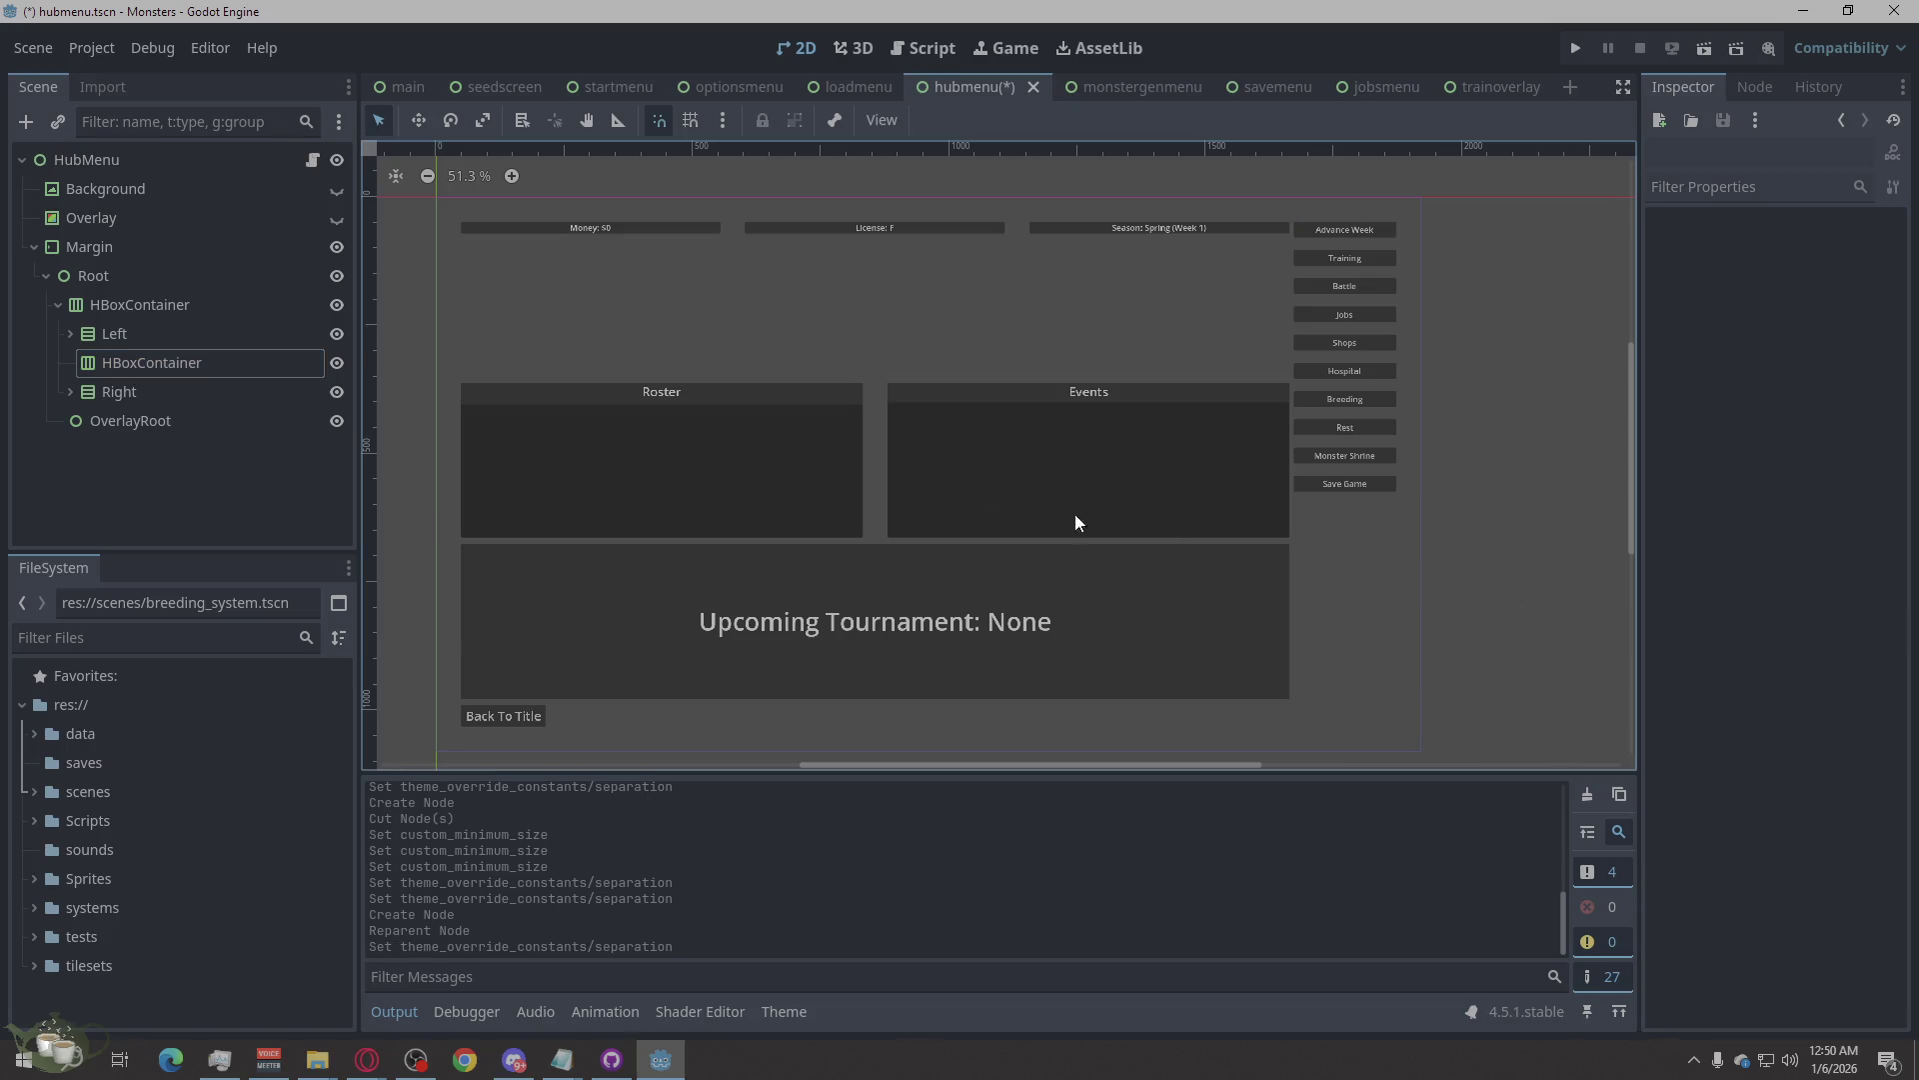
click(157, 365)
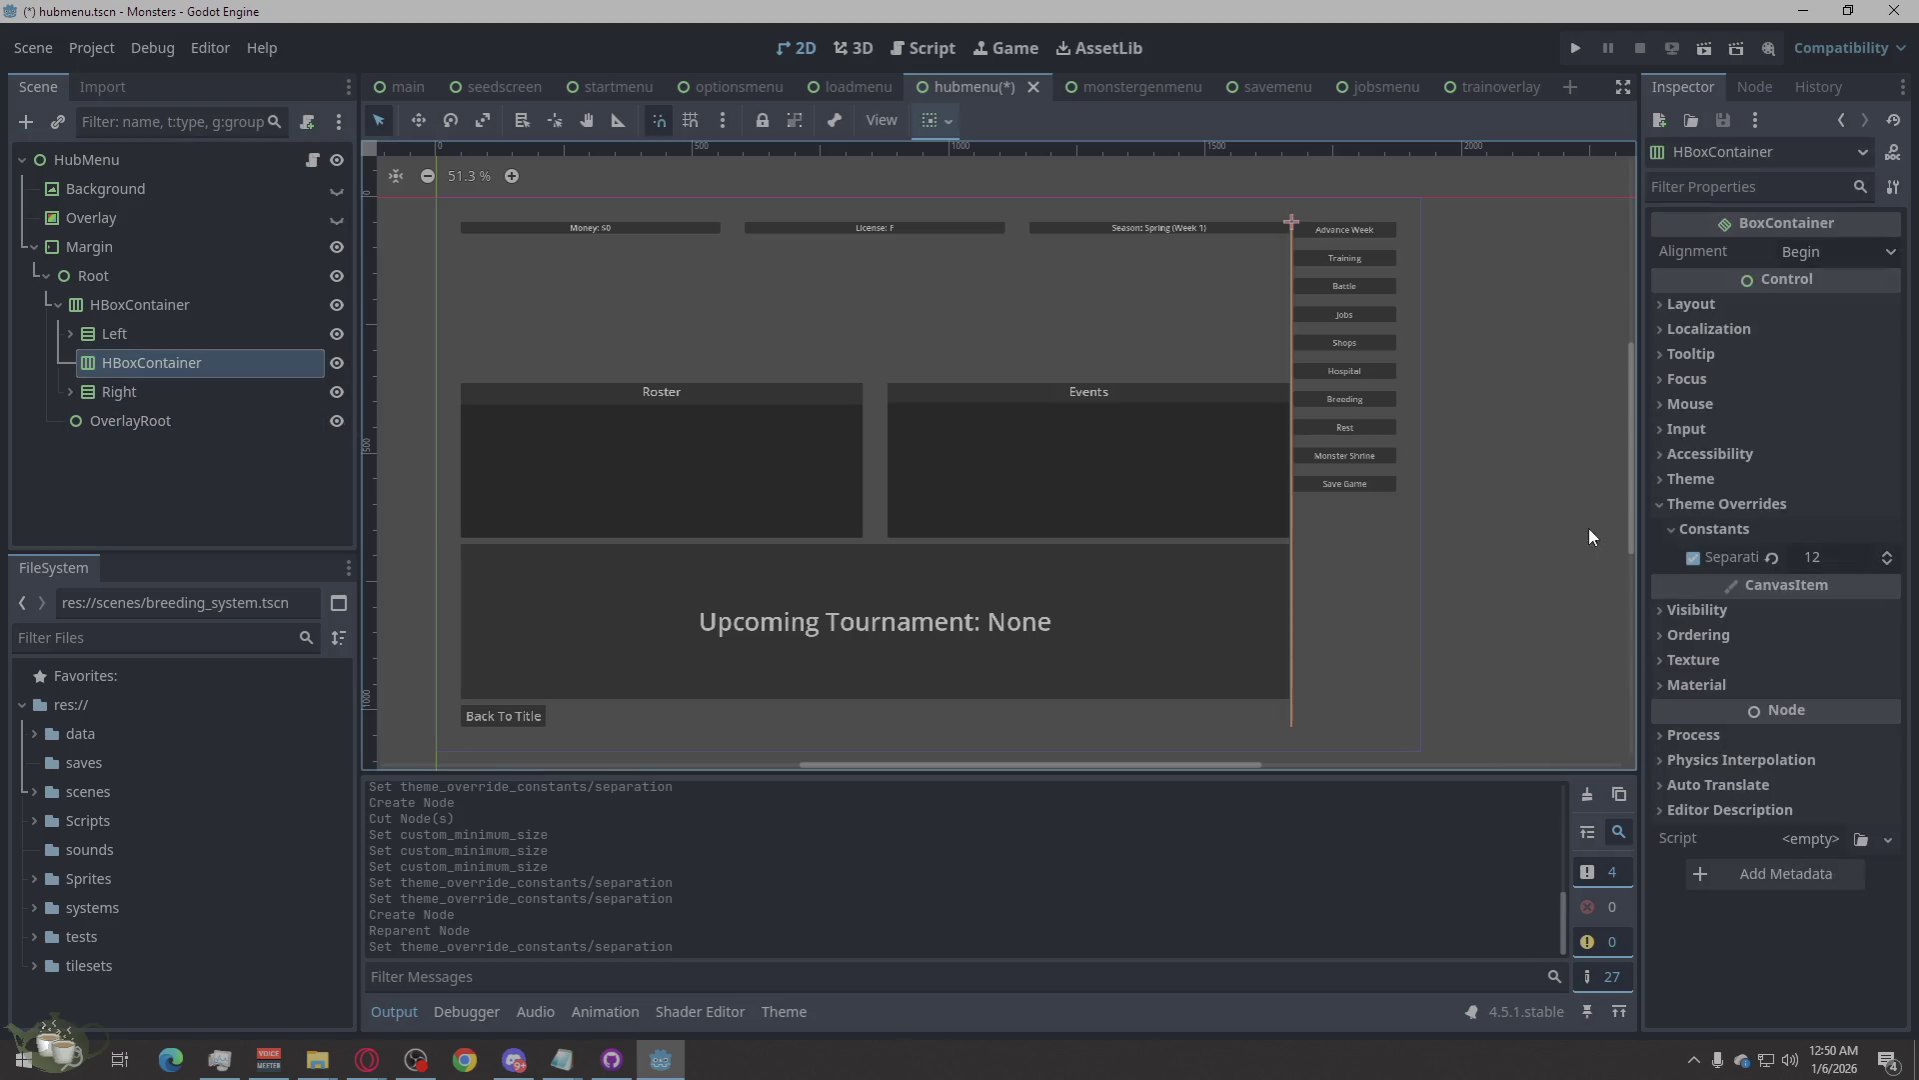
click(1821, 562)
text(200)
key(Return)
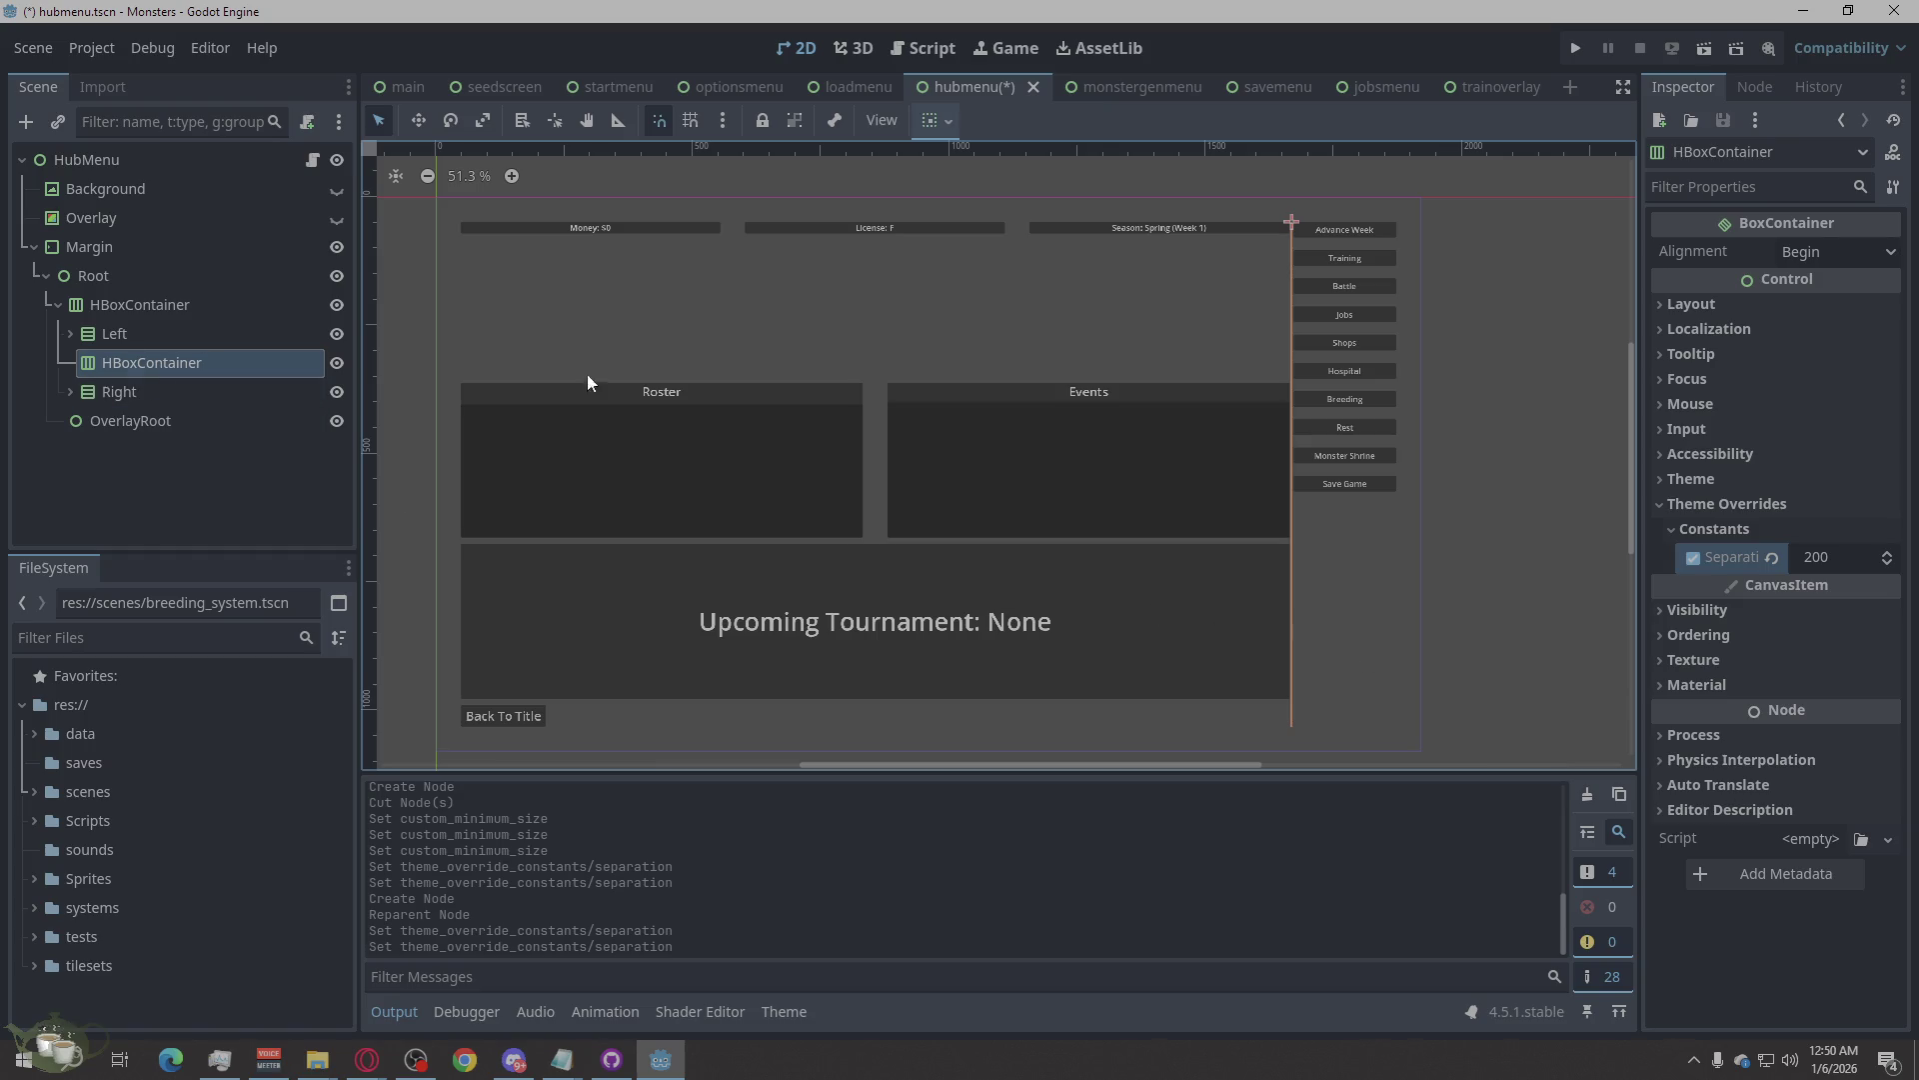
click(1819, 556)
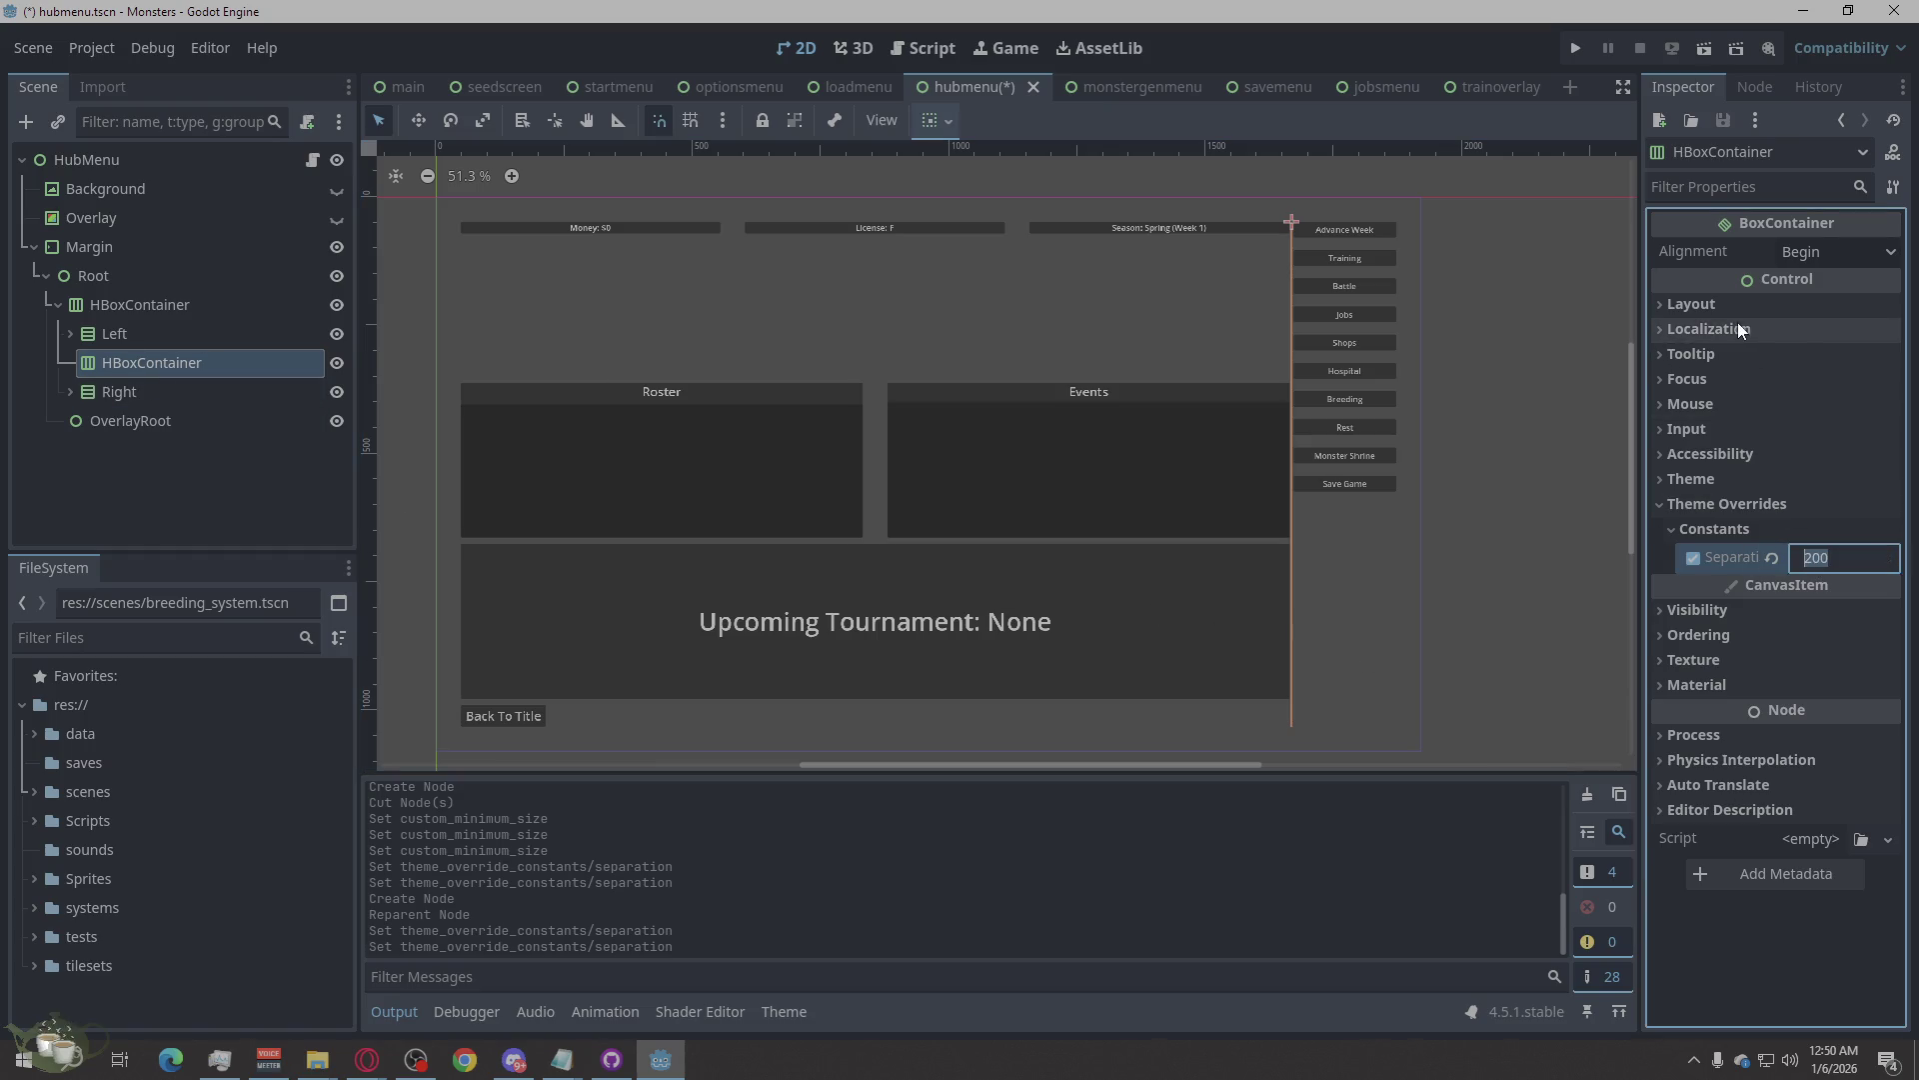
text(12)
key(Return)
Set the spacer's Custom Minimum Size x to 24 px.
click(1709, 305)
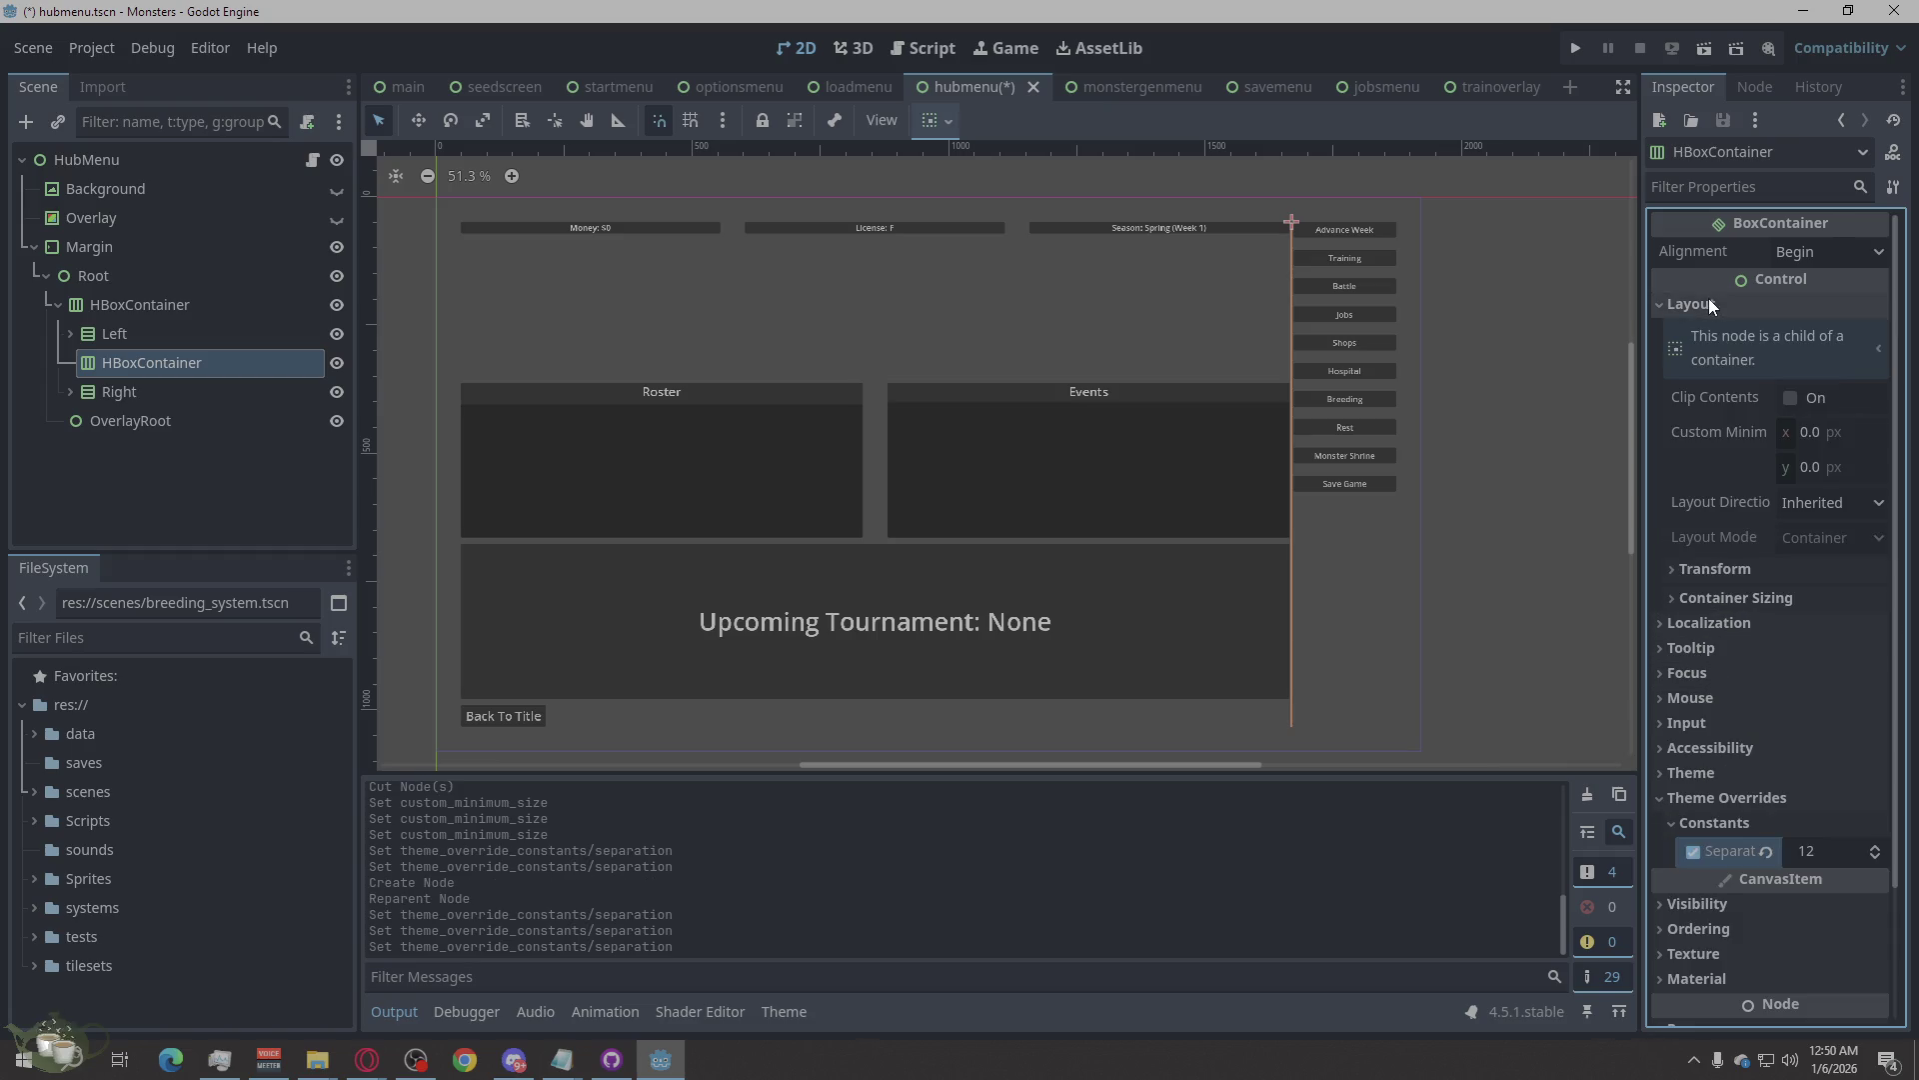
click(1810, 434)
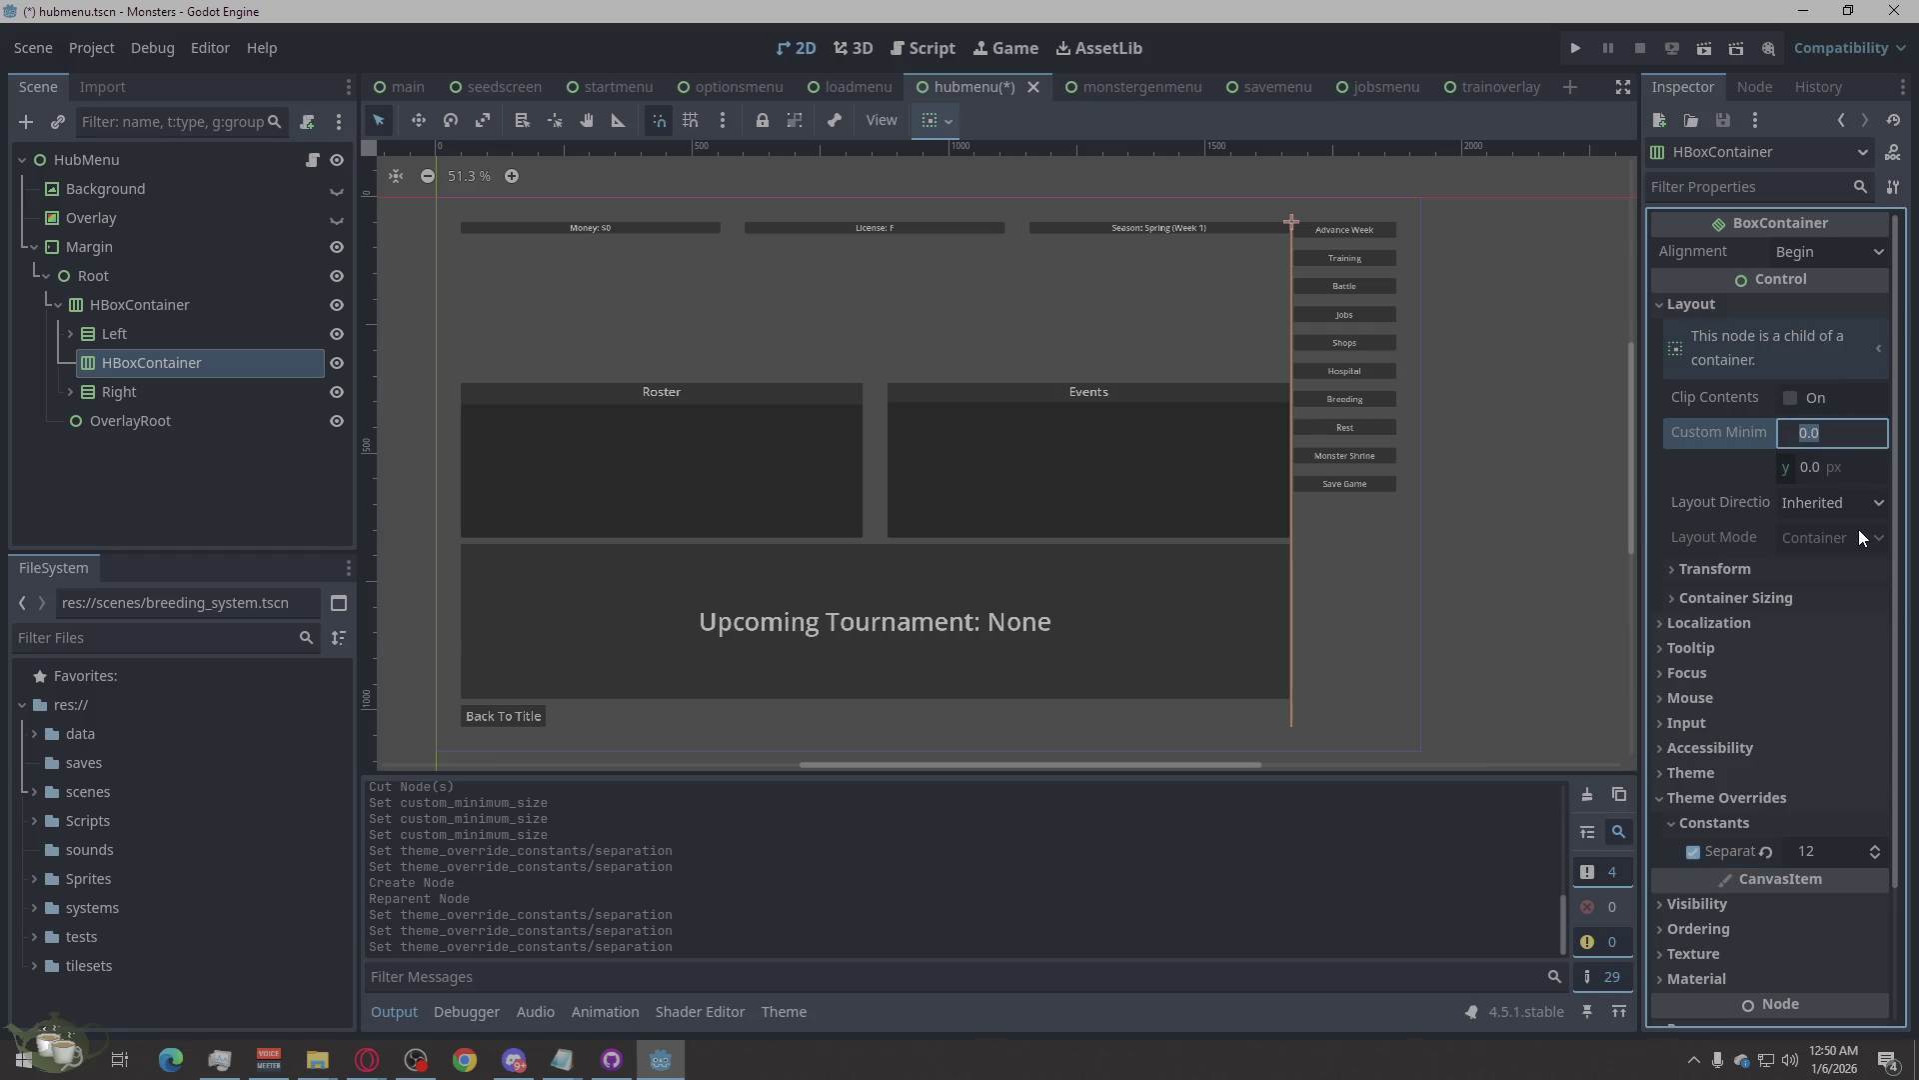
text(0)
key(Return)
click(1480, 530)
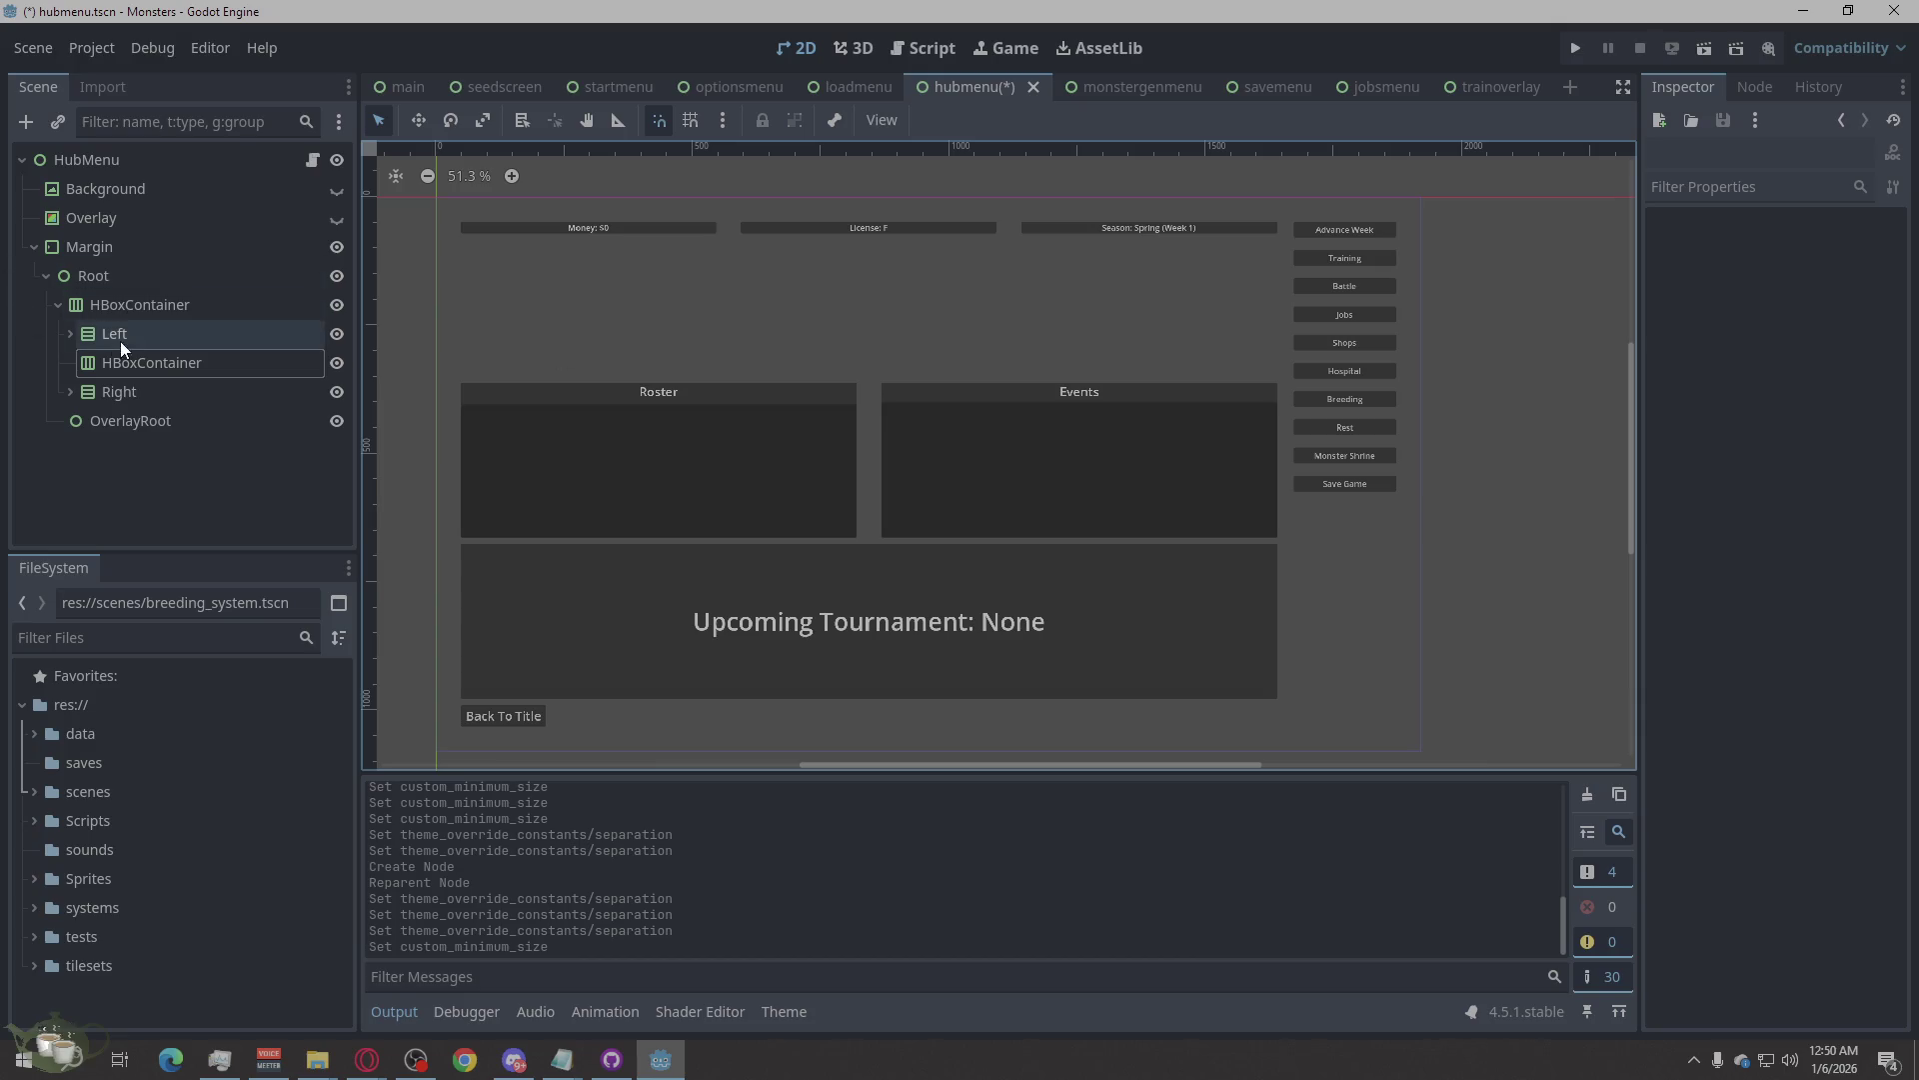
Raise the spacer's Custom Minimum Size x above 24 px and preview the narrower panels.
click(152, 362)
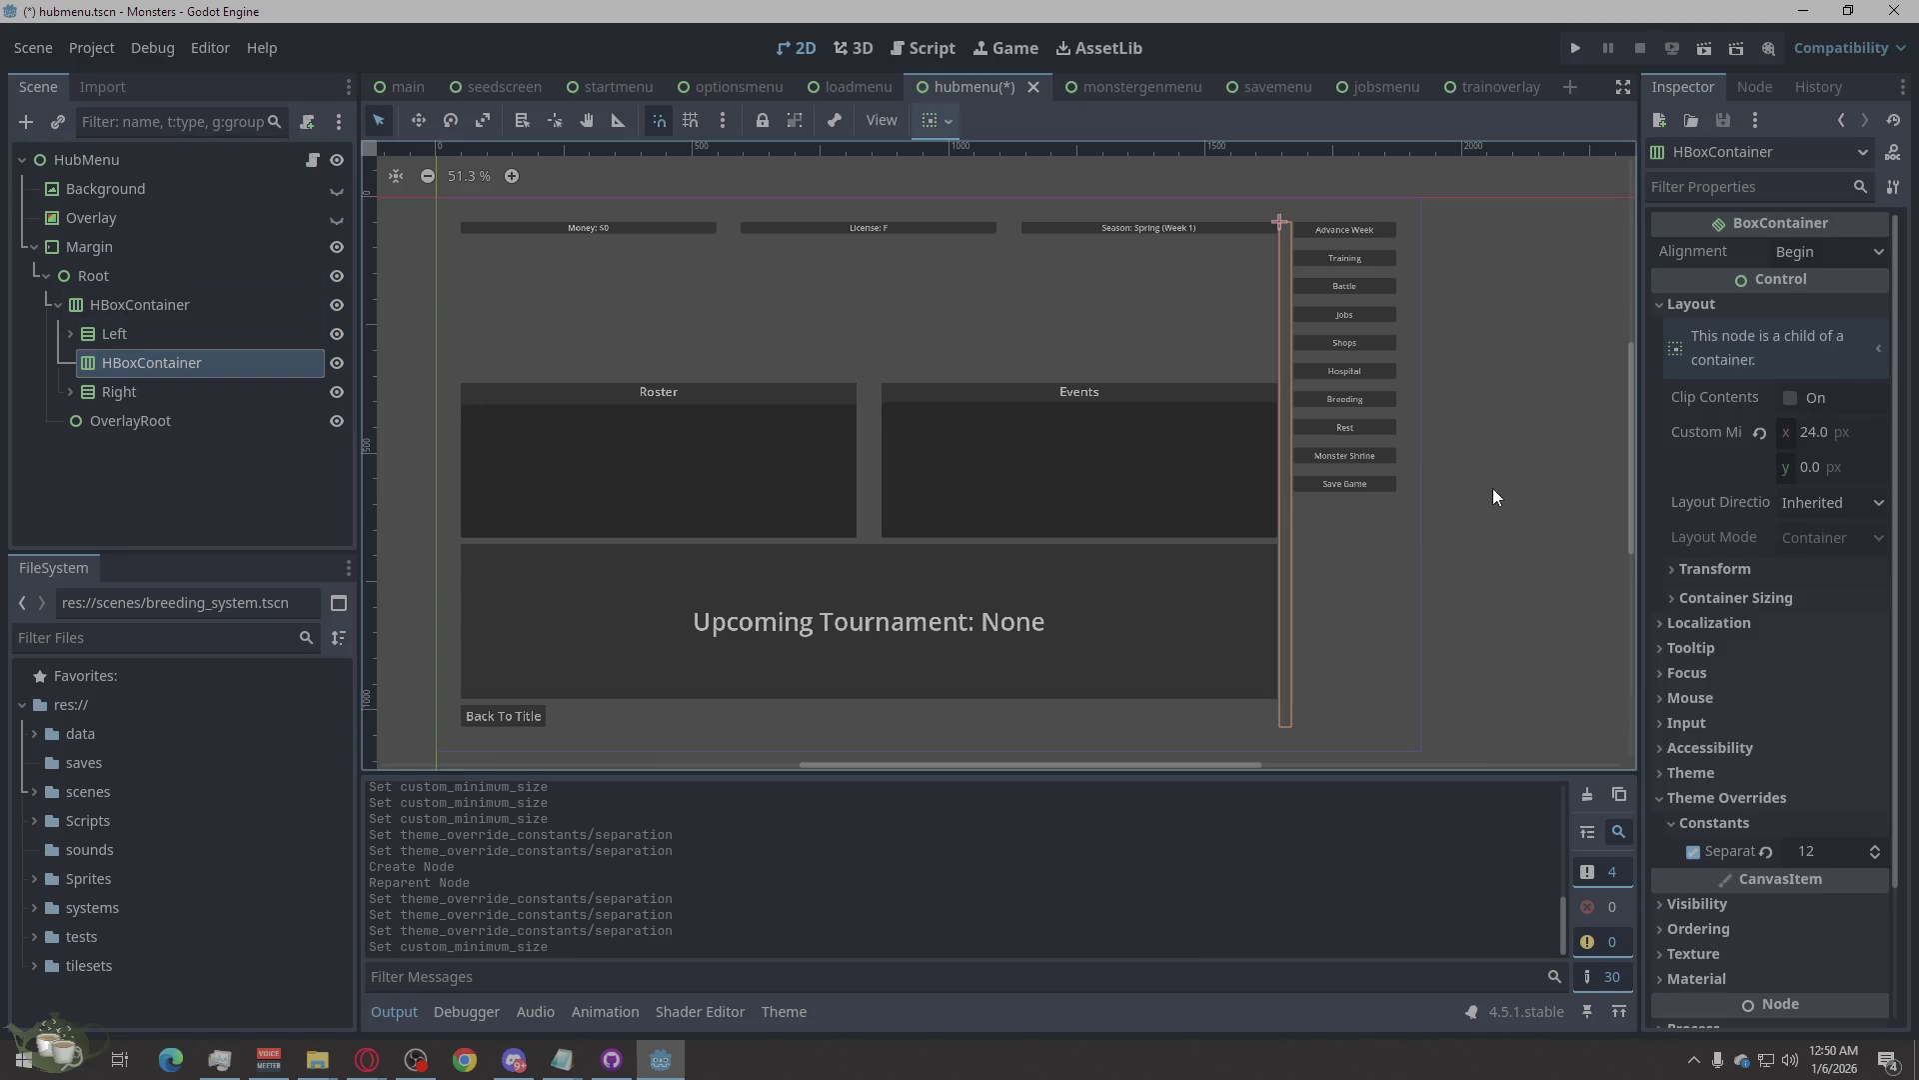
click(1824, 438)
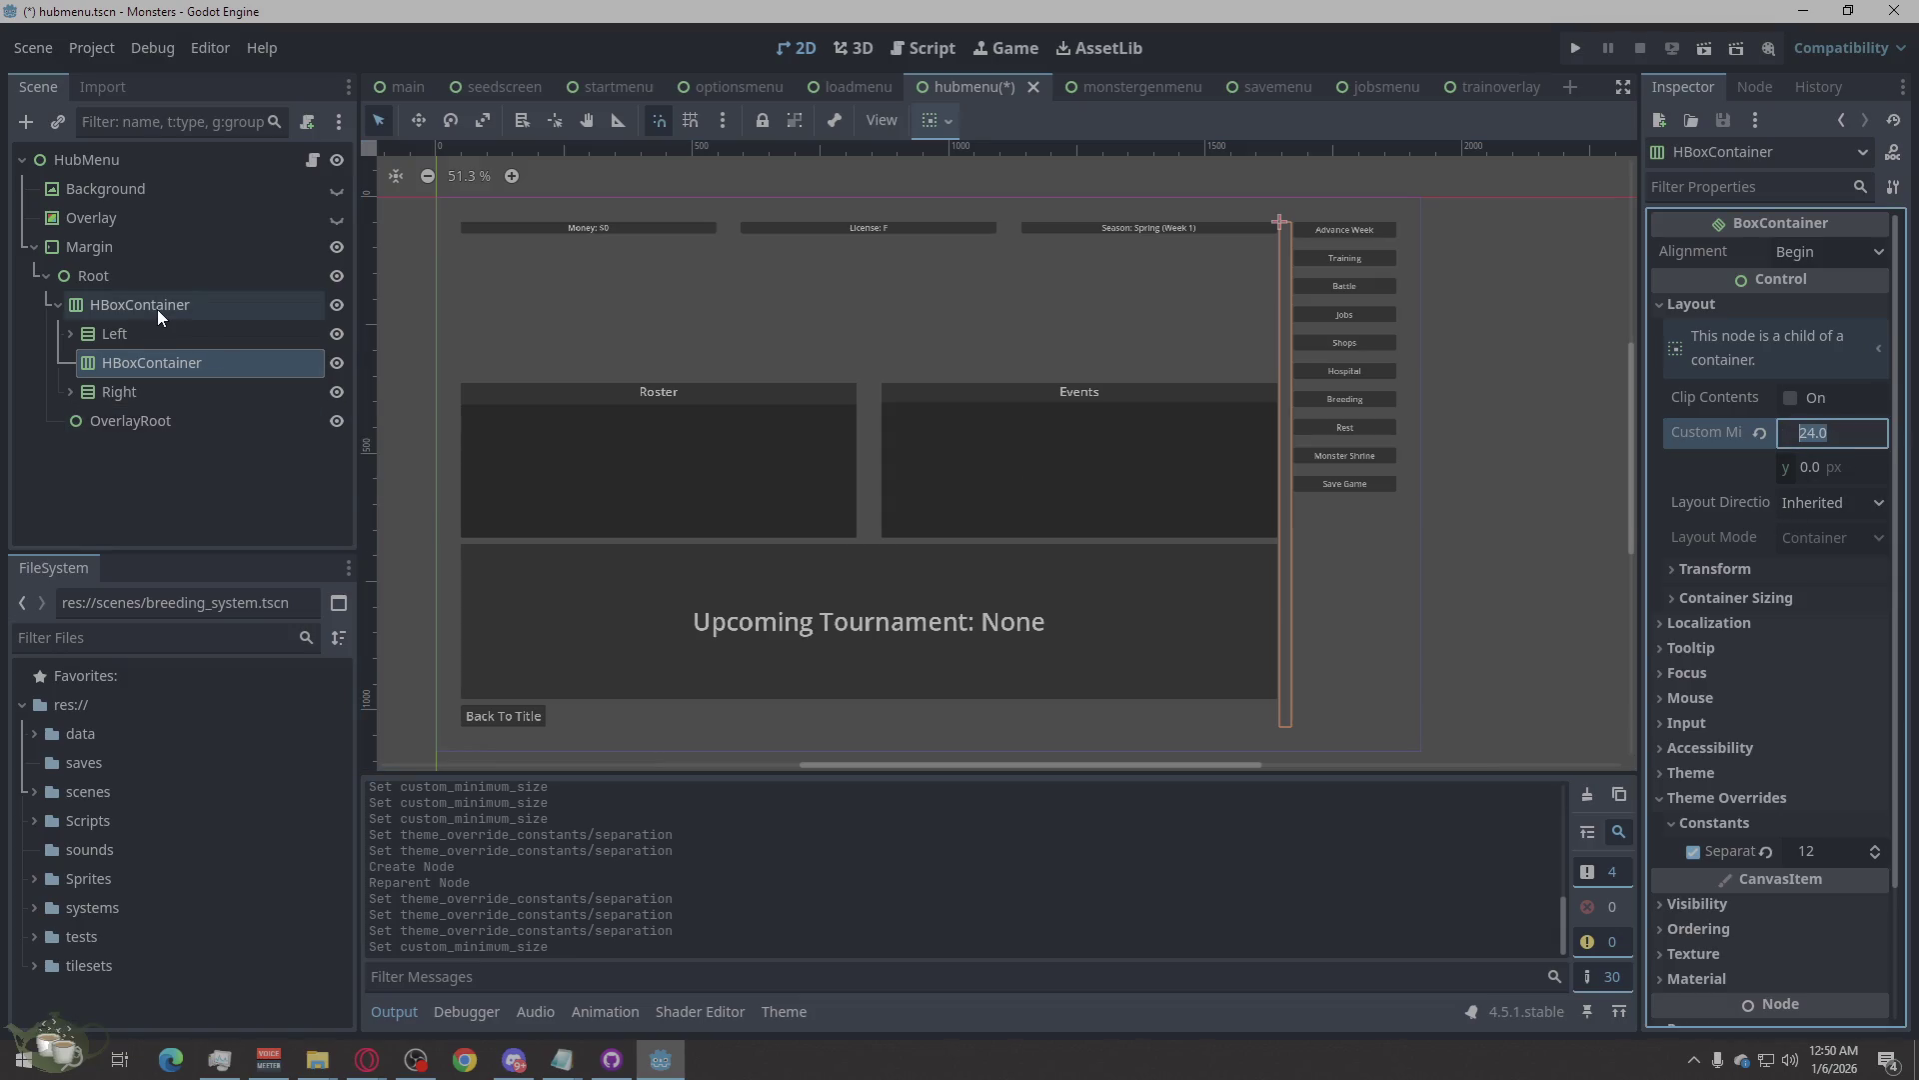
click(119, 246)
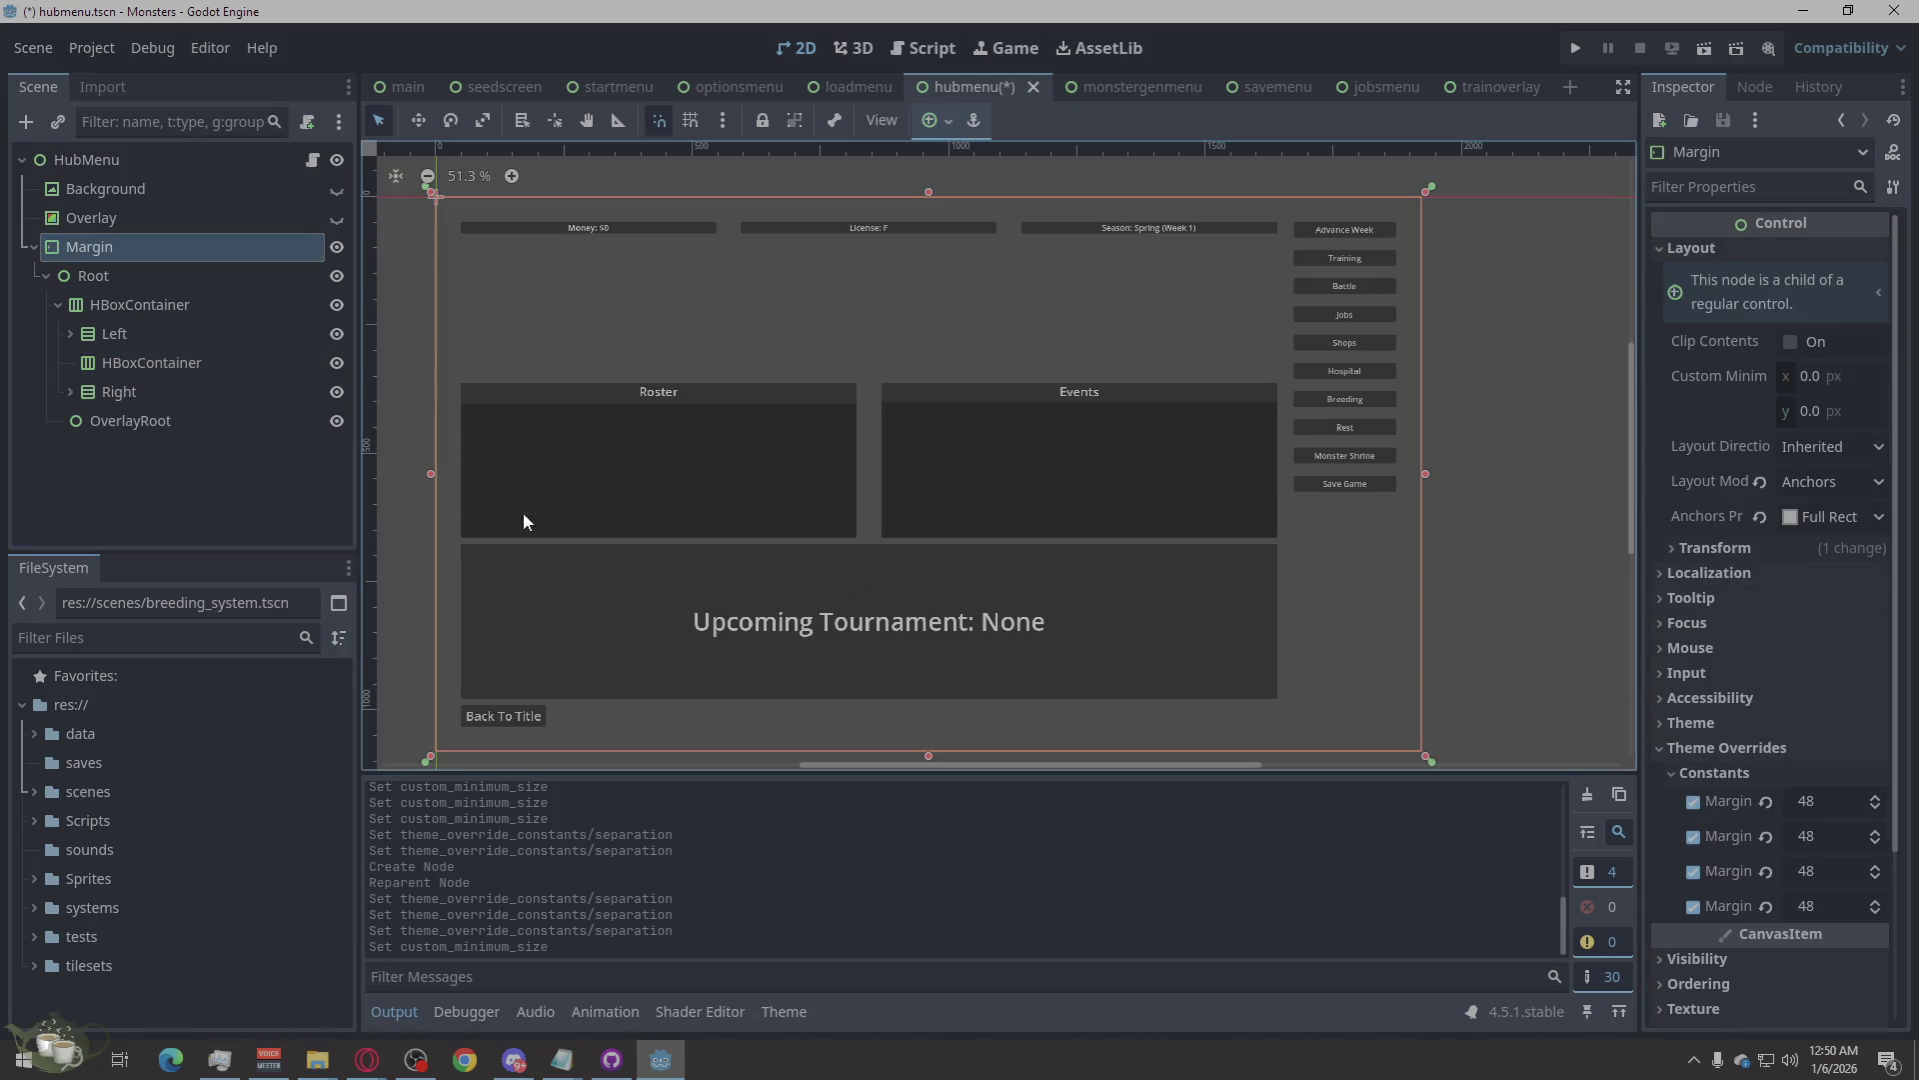
click(130, 365)
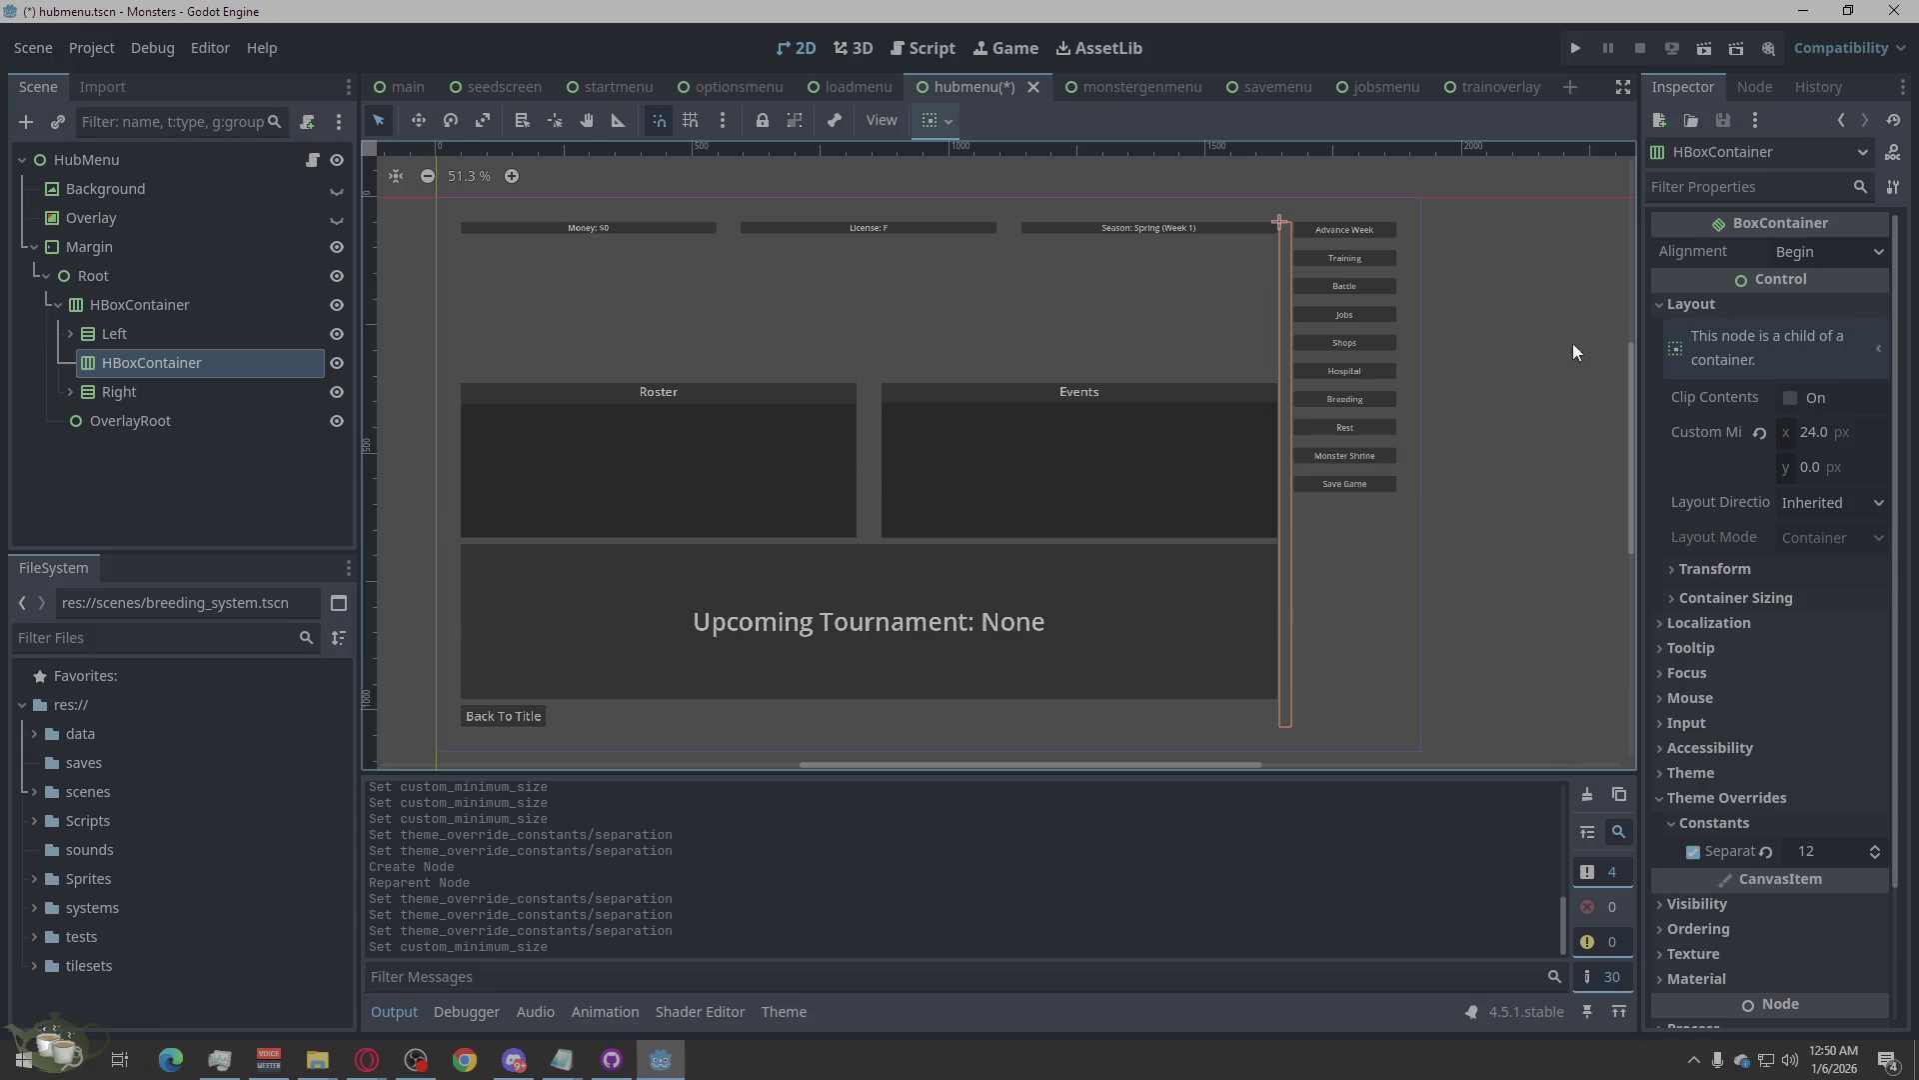
click(1830, 439)
text(0)
key(Return)
click(1375, 679)
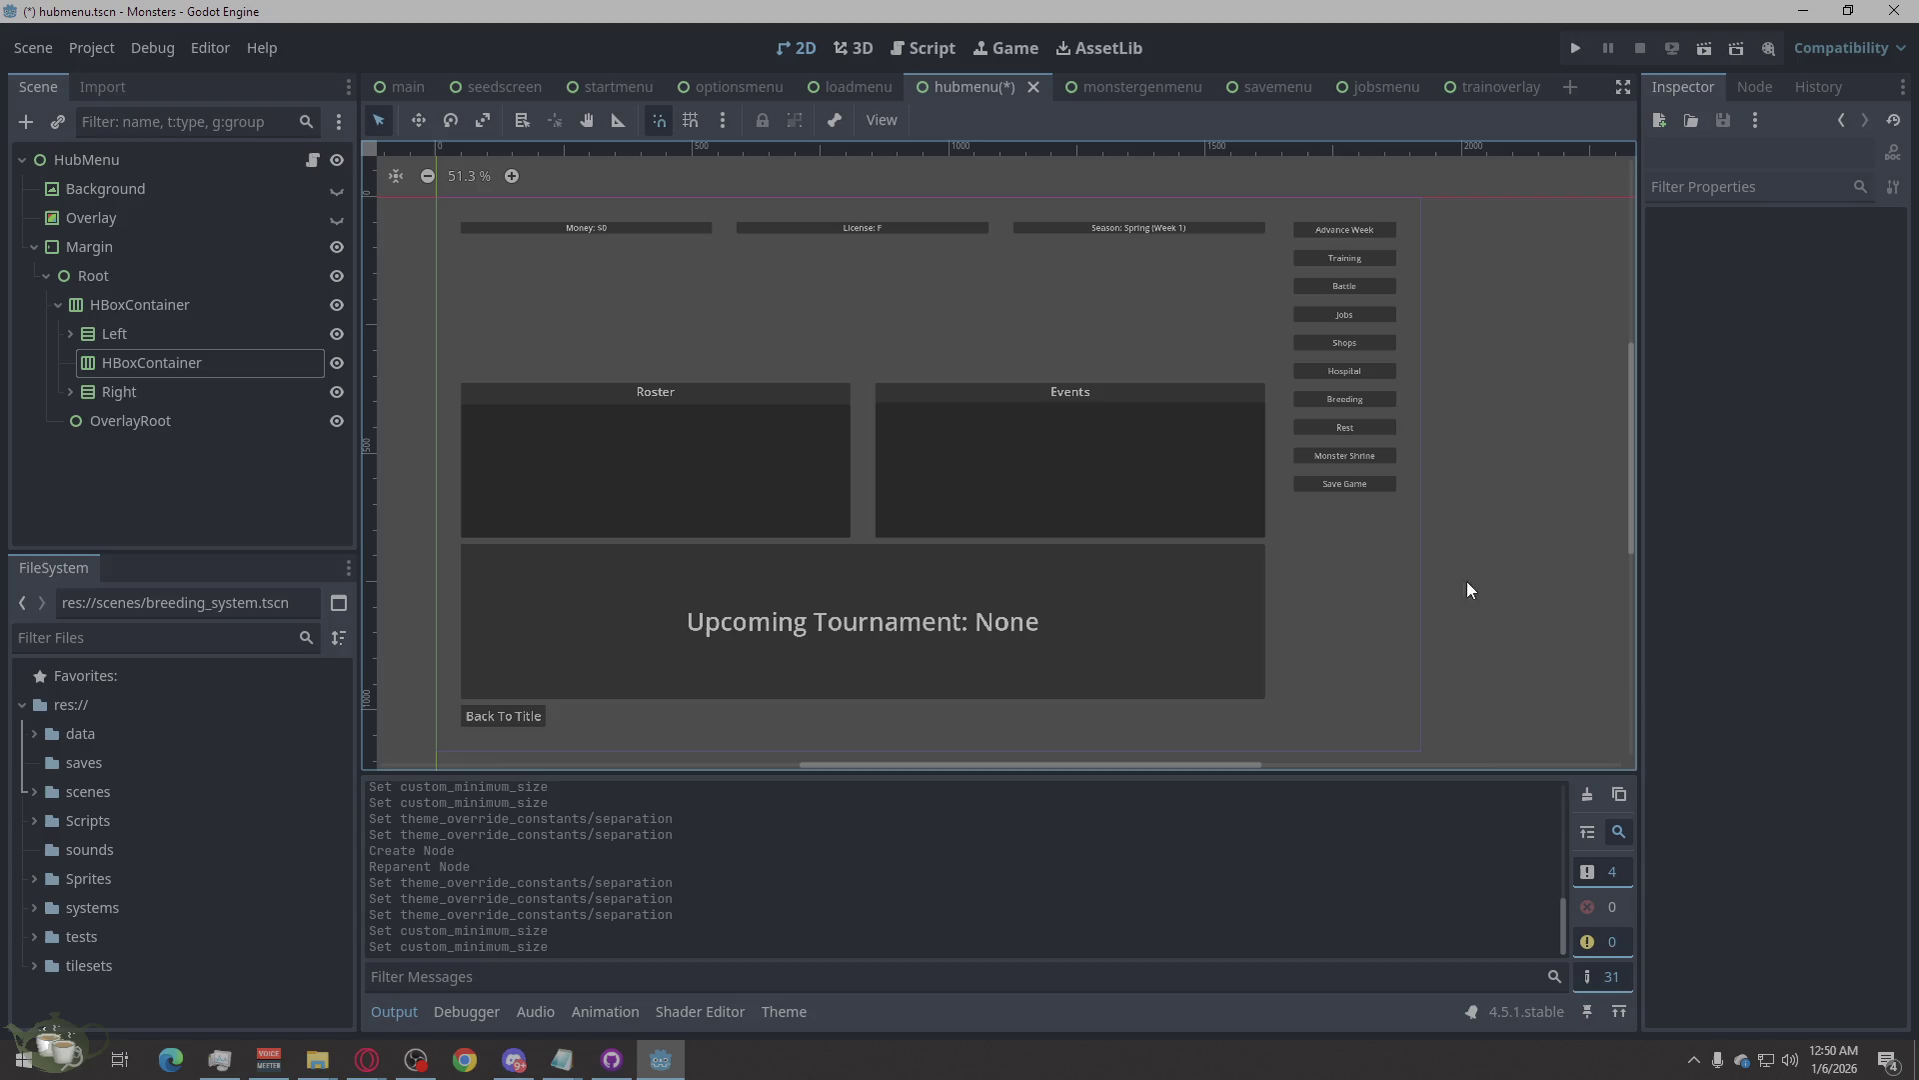
click(1338, 585)
click(1474, 505)
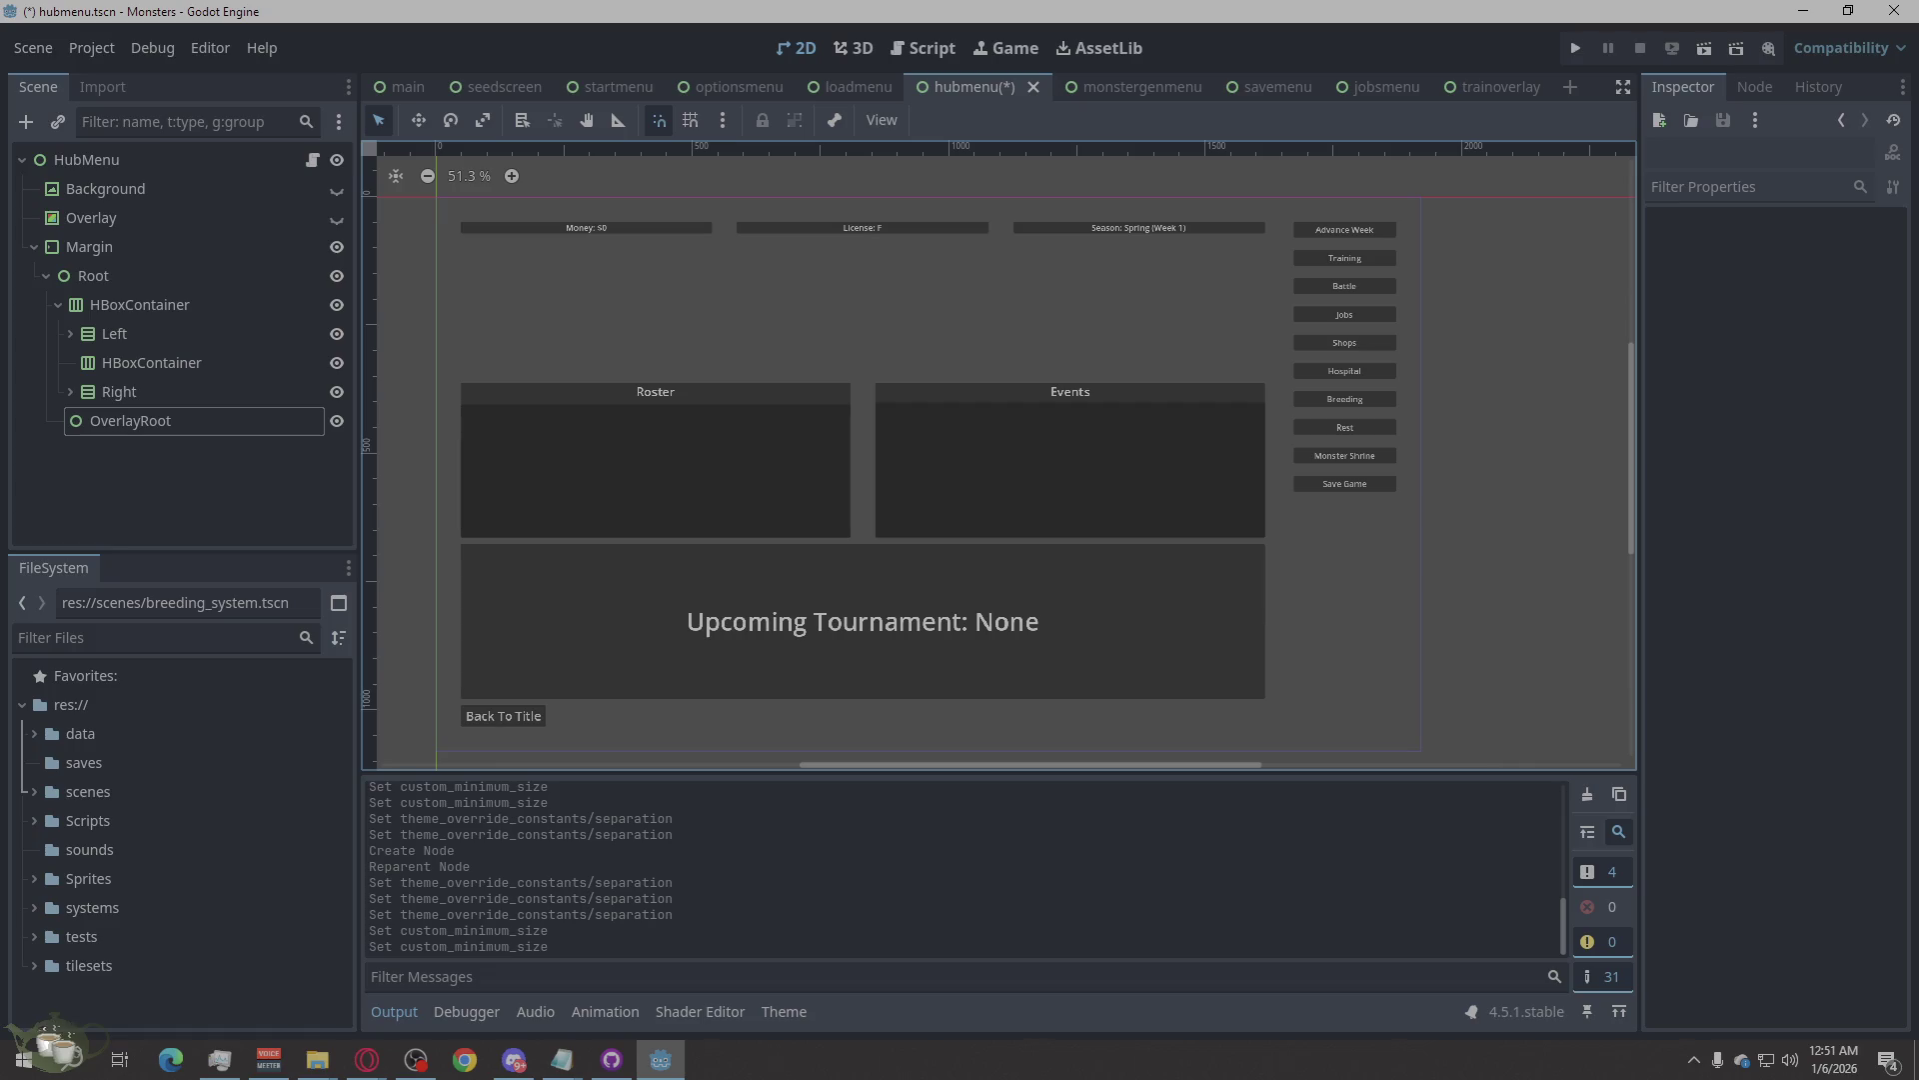
Back in Godot, inspect the Margin, Overlay, Left, HBoxContainer and Right nodes in the Scene dock.
key(alt+Tab)
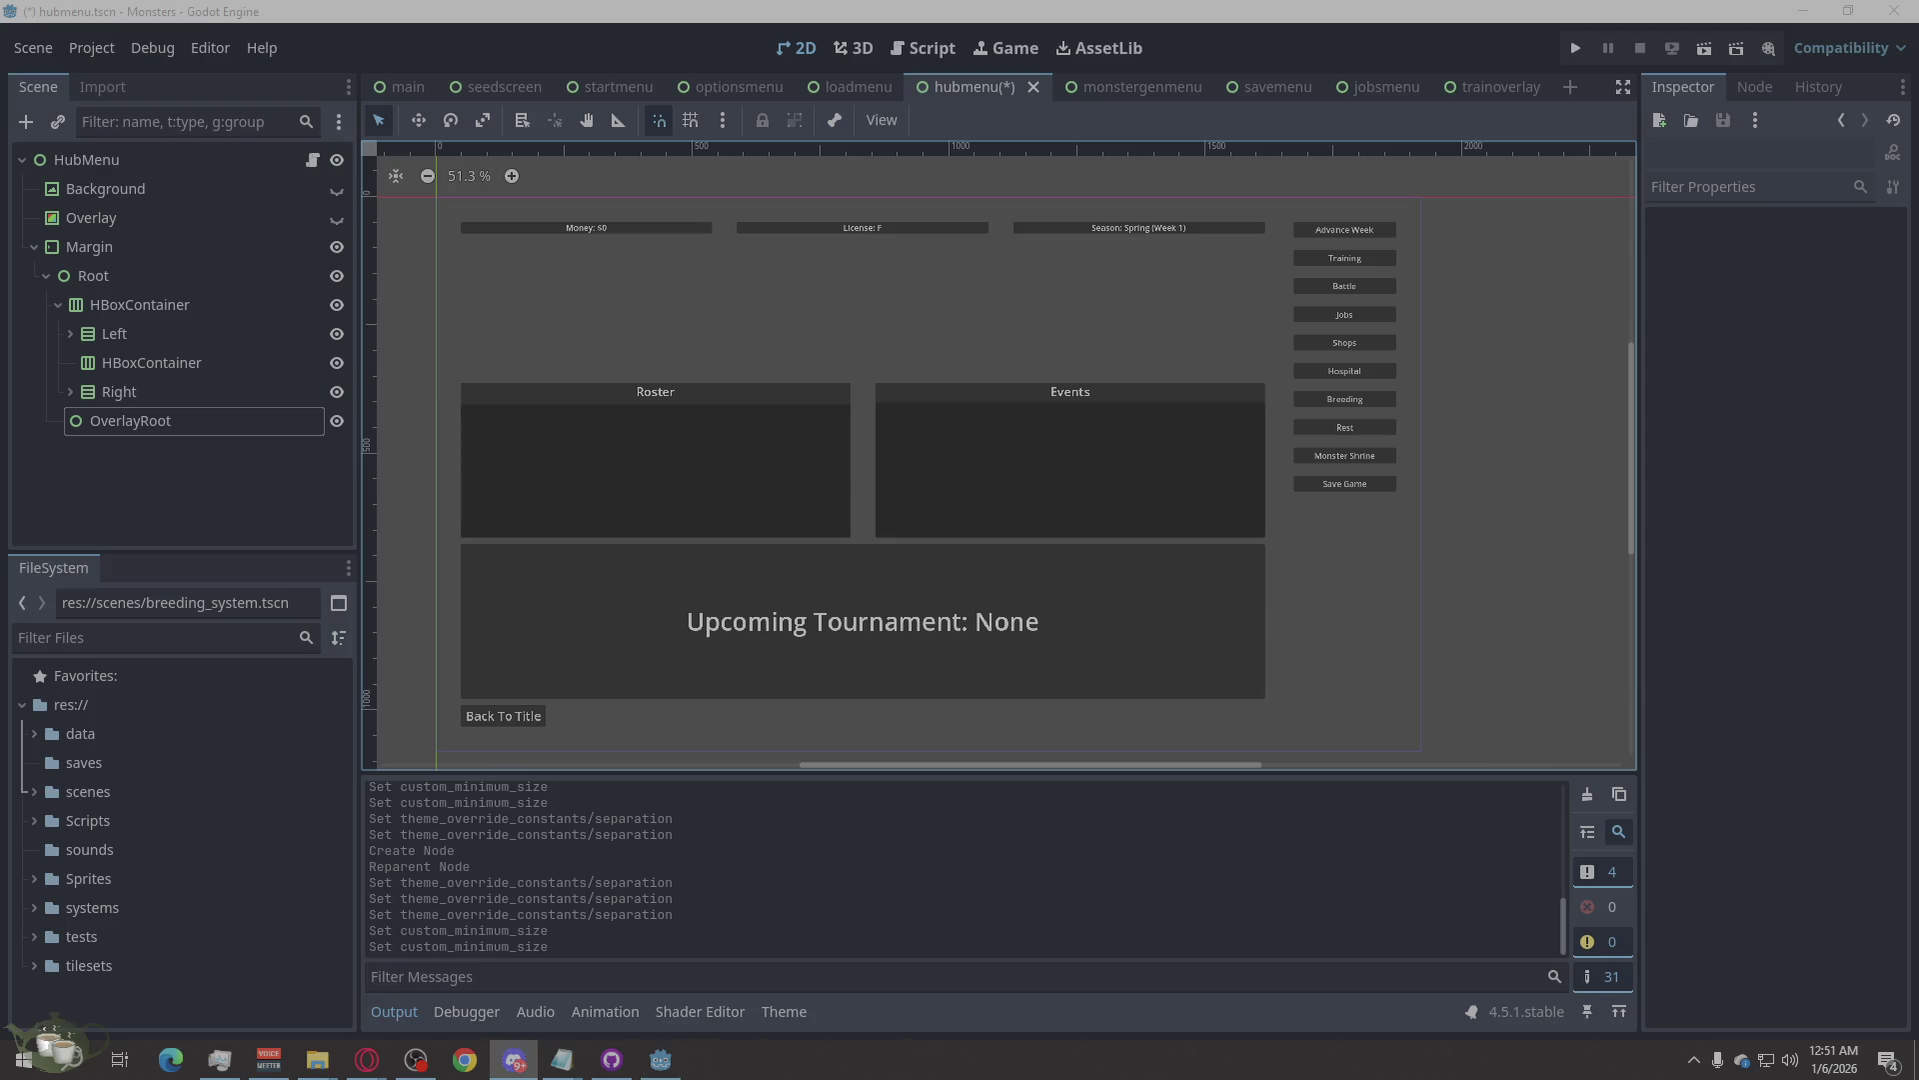
key(alt+Tab)
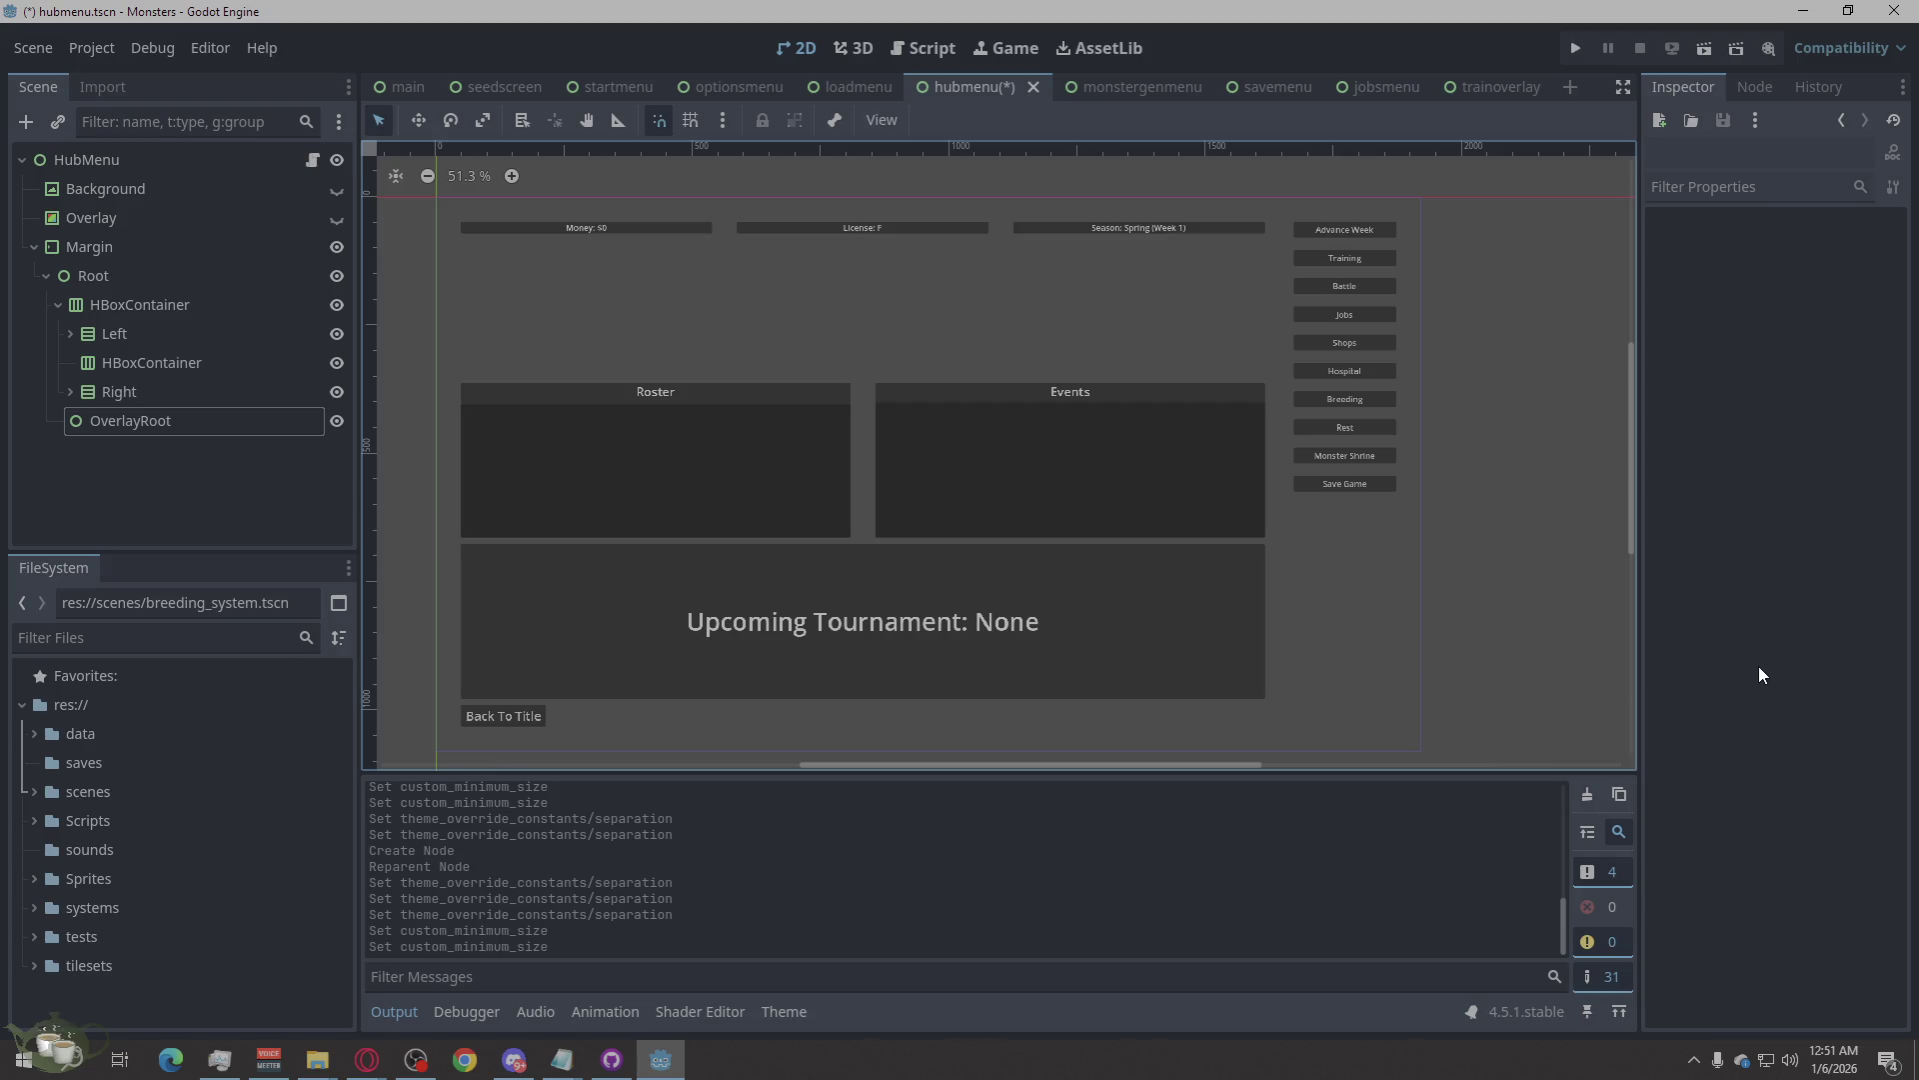
click(135, 250)
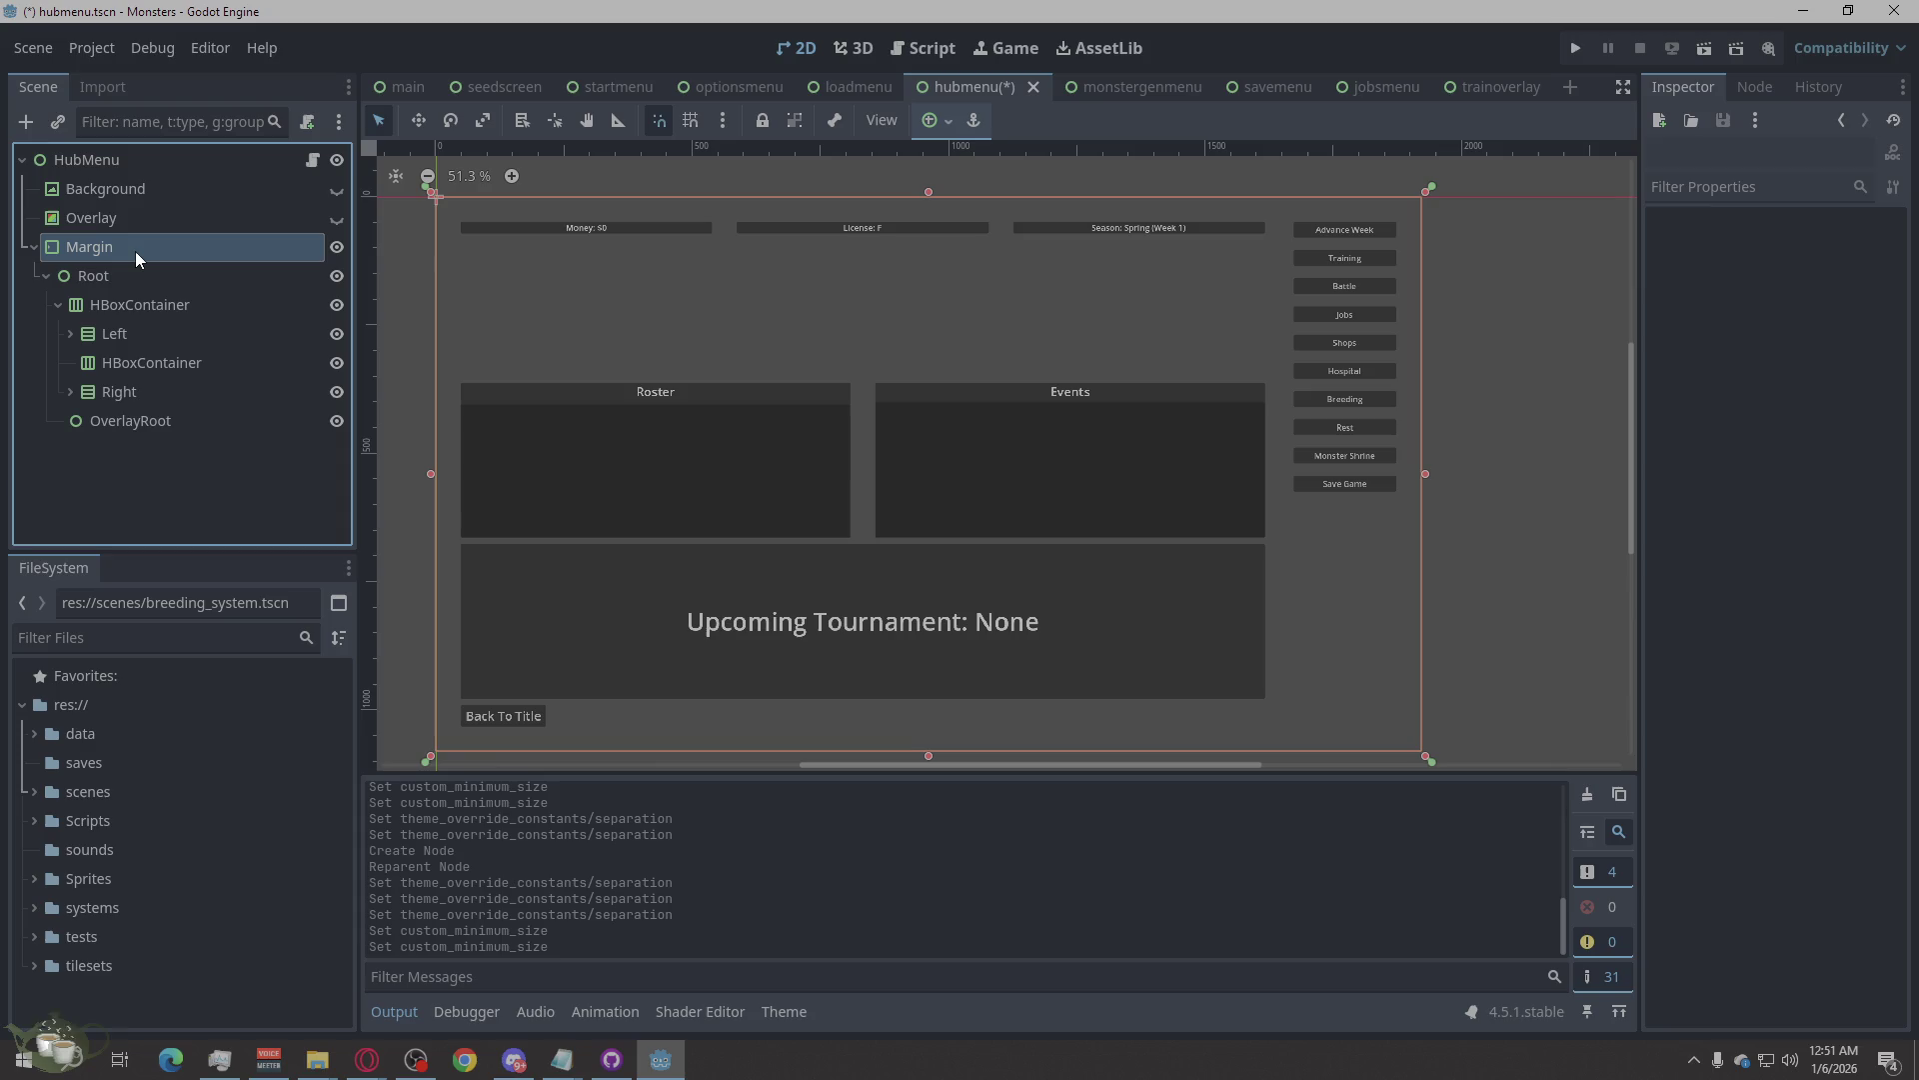
click(134, 218)
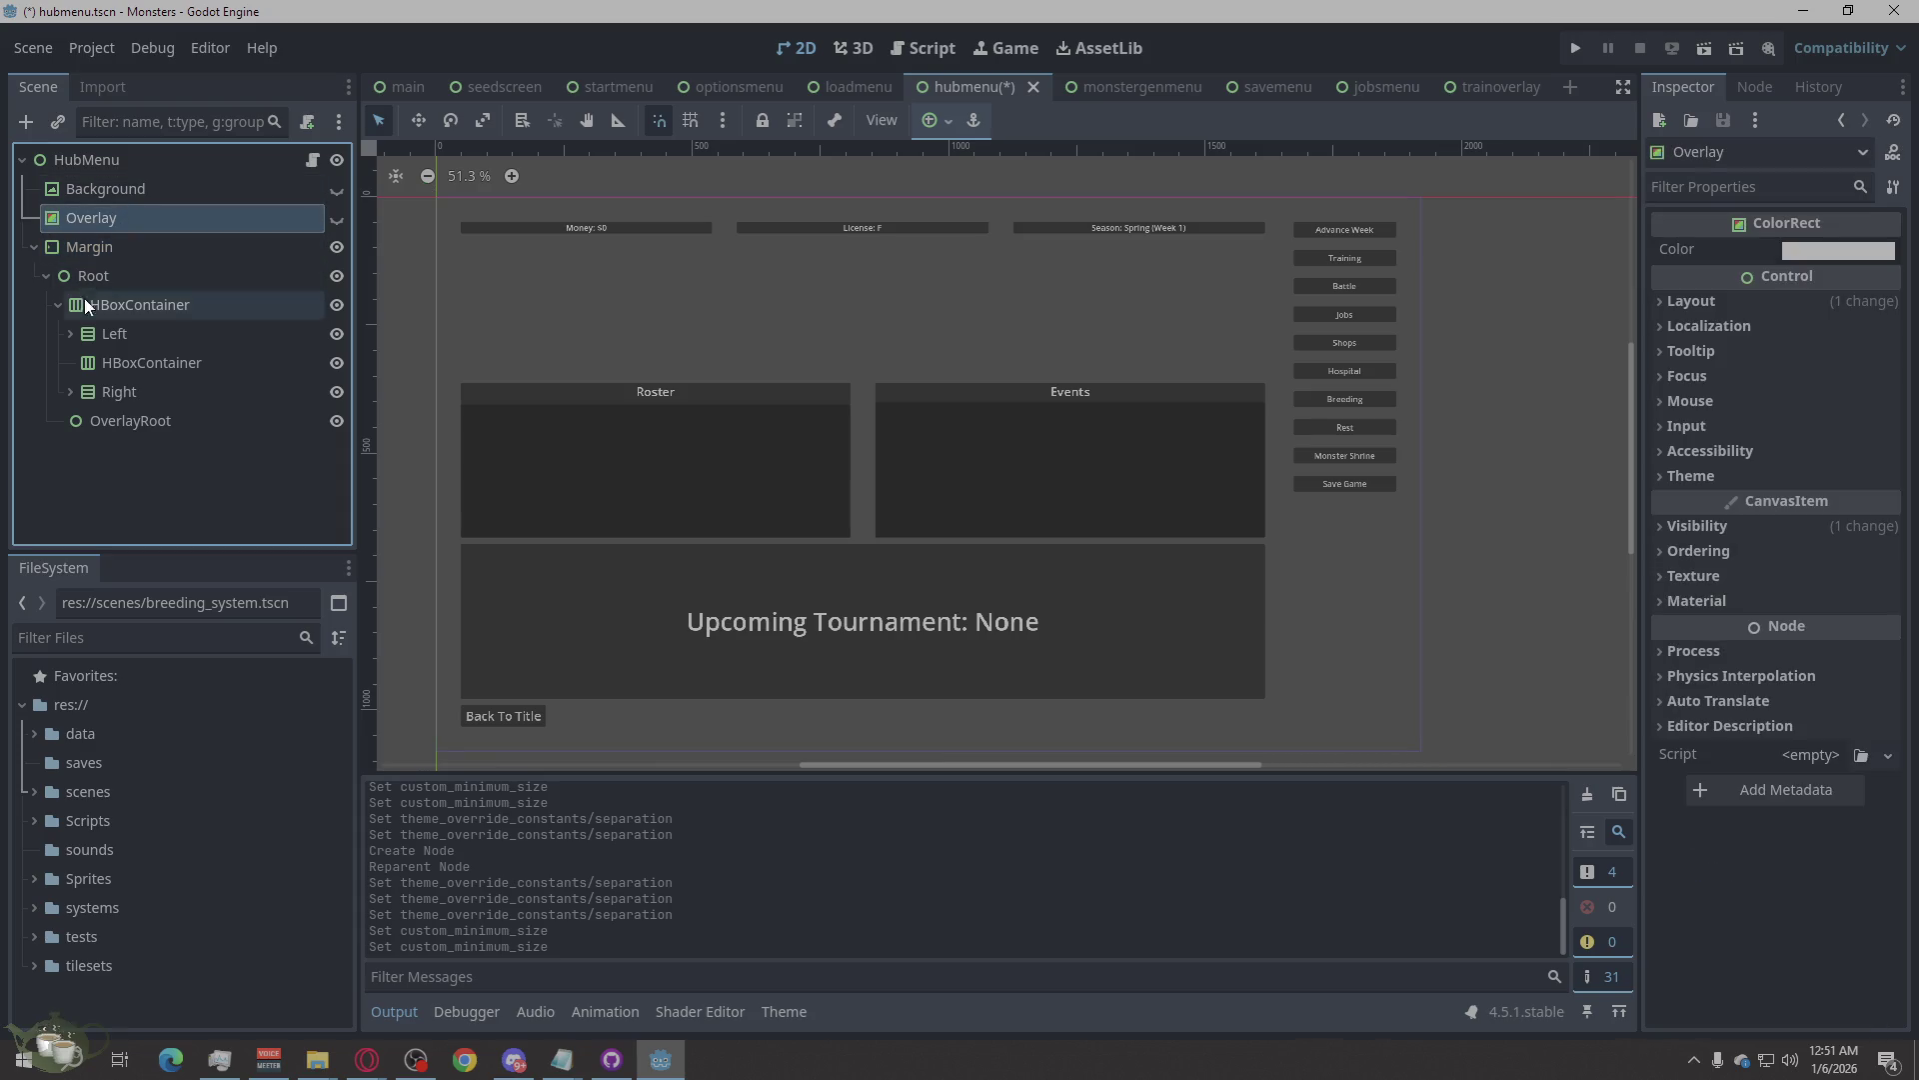
click(134, 333)
click(130, 362)
click(124, 391)
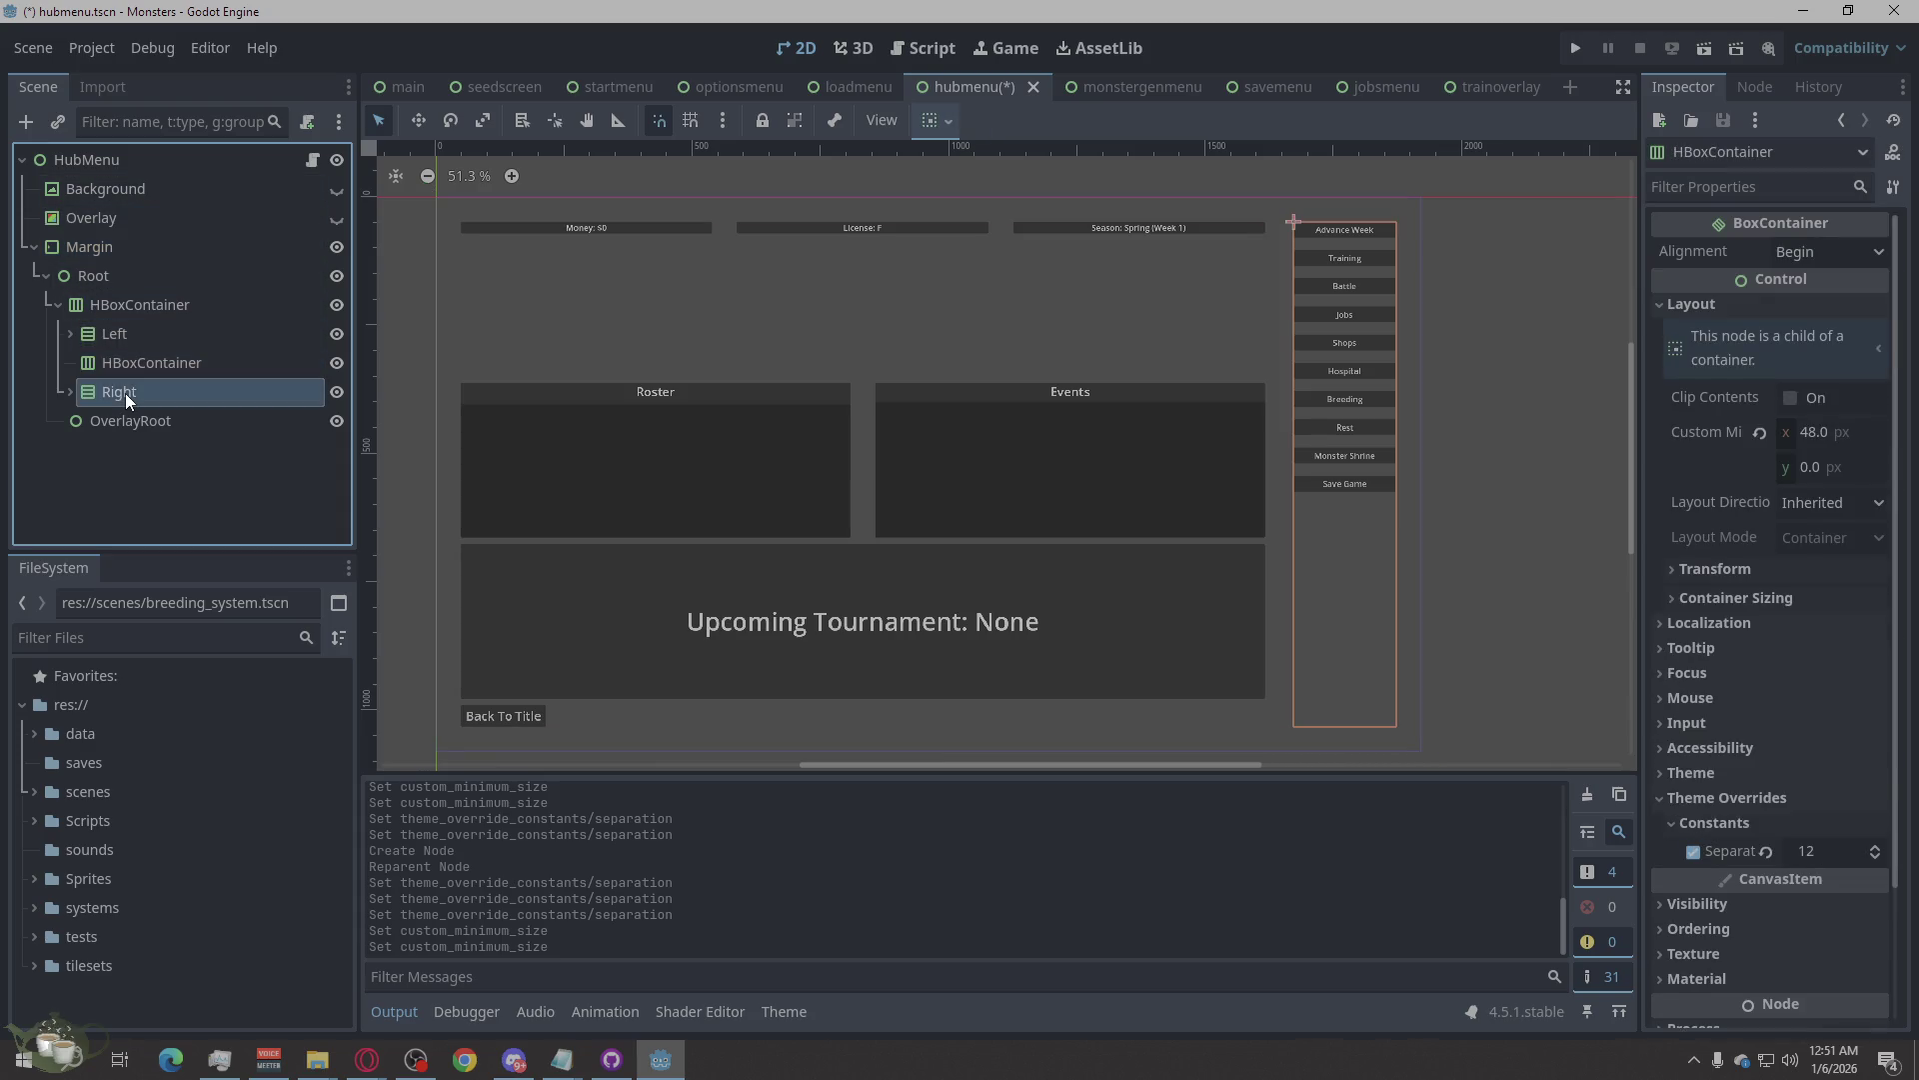
click(110, 335)
Expand Left and inspect TopRow's MoneyPanel, LicensePanel and SeasonPanel, collapsing their labels.
click(70, 333)
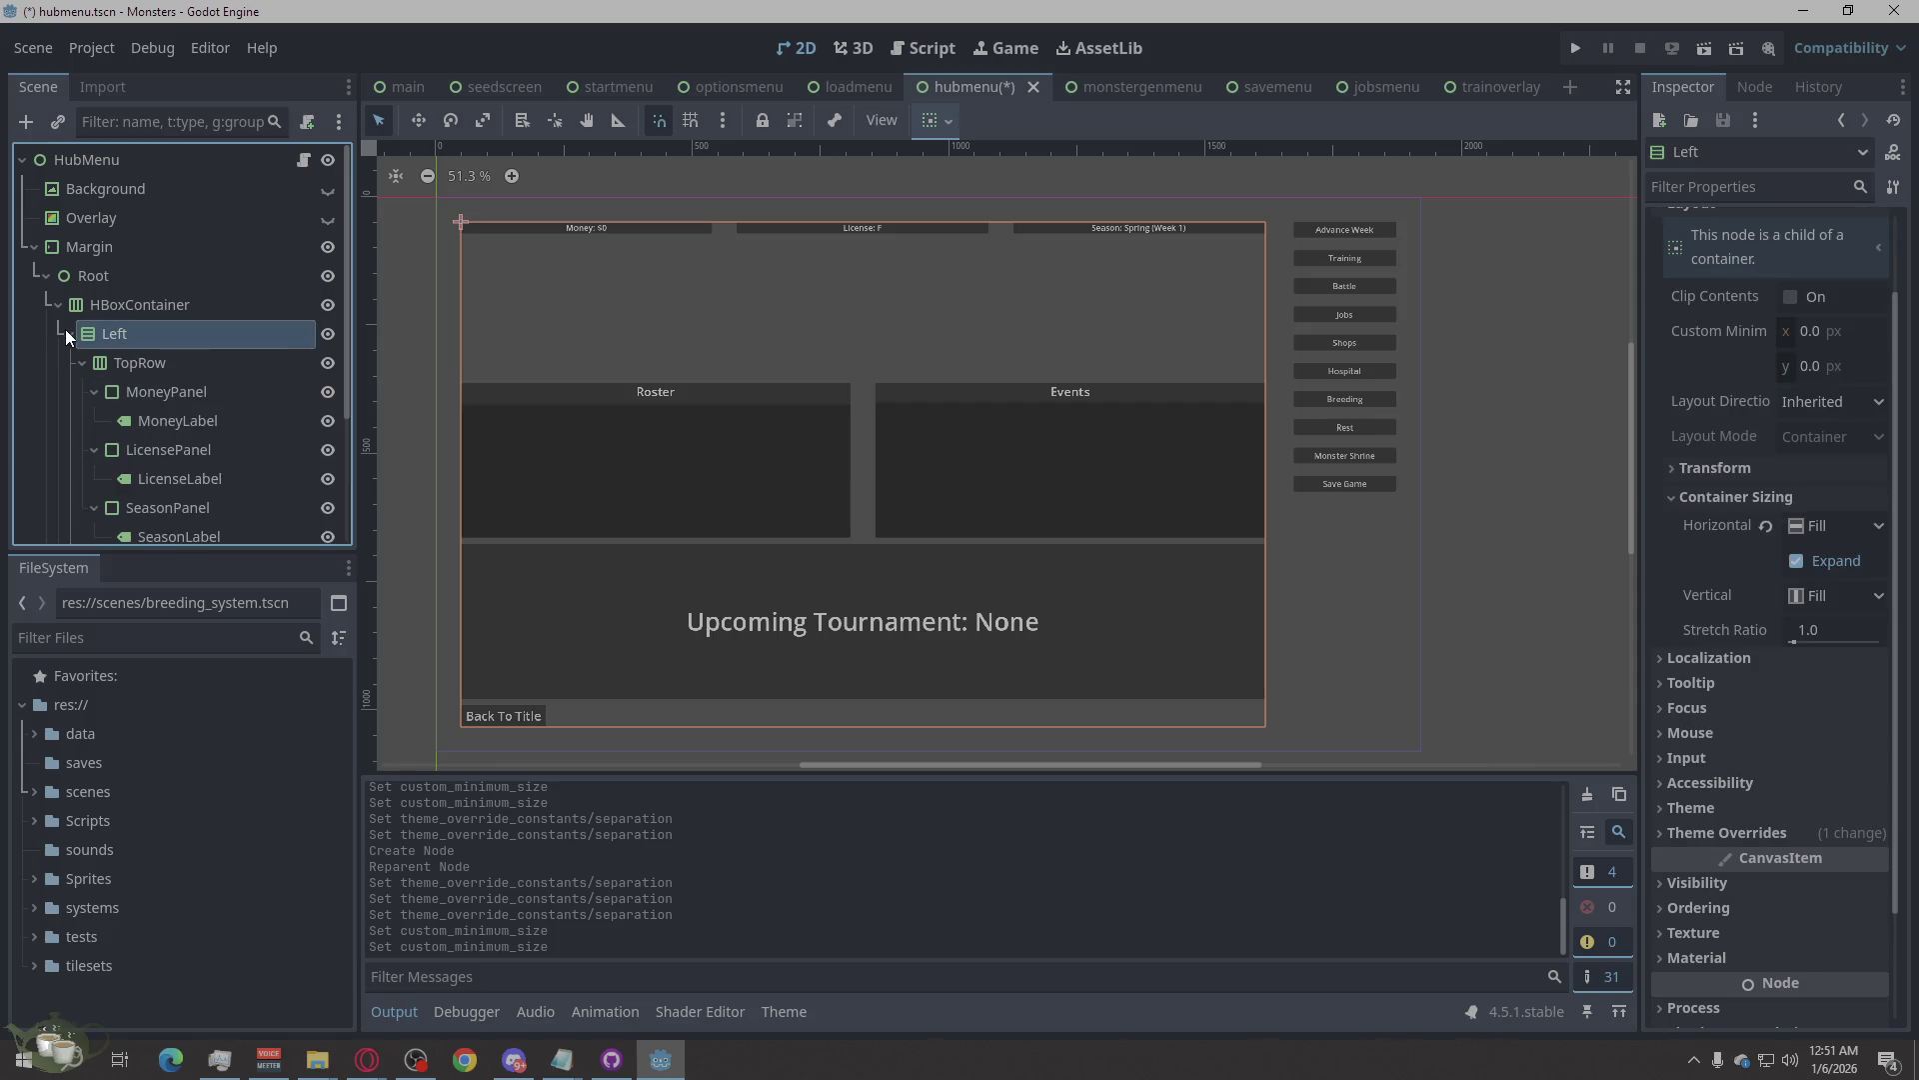
click(135, 365)
click(141, 392)
click(152, 424)
click(152, 449)
click(96, 389)
click(91, 423)
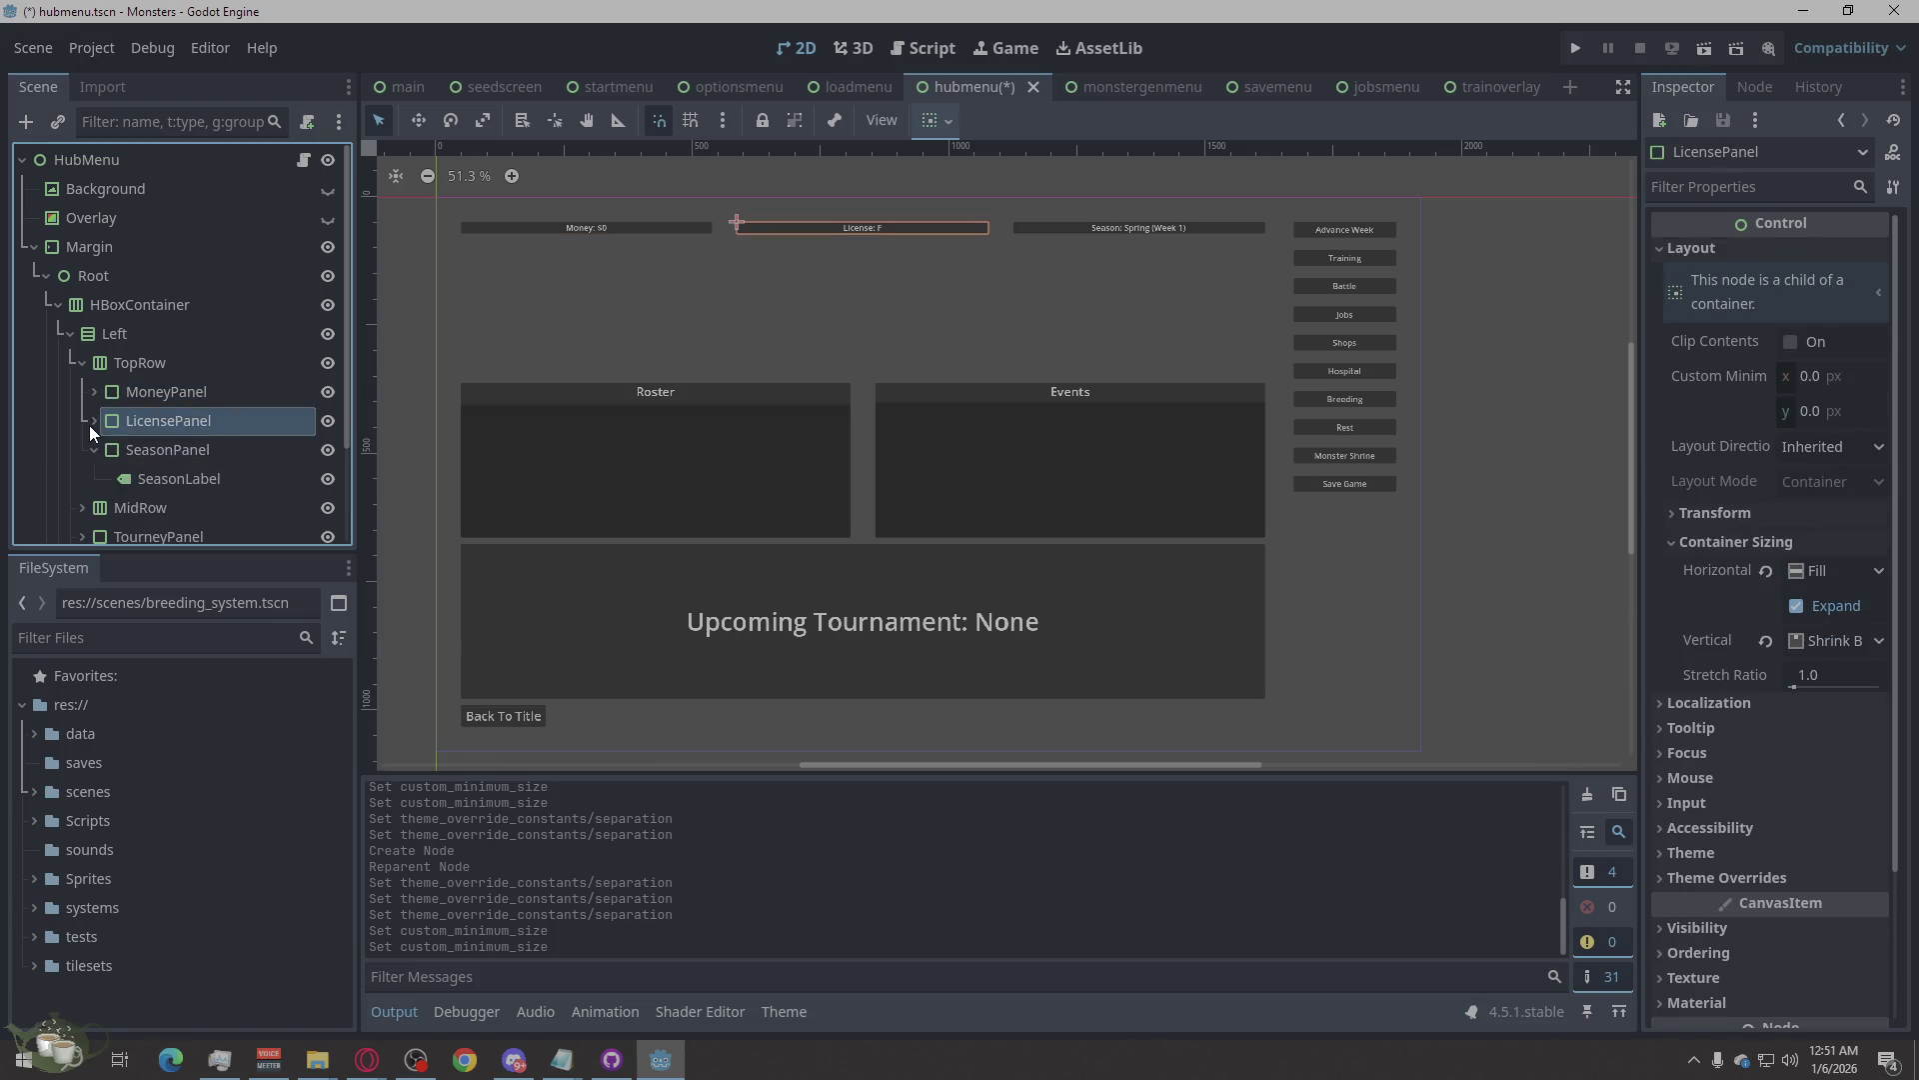
click(100, 446)
Find BackToTitle under MidRow, expand Right and drag BackToTitle below SaveButton.
click(115, 472)
scroll(134, 445, down, 2)
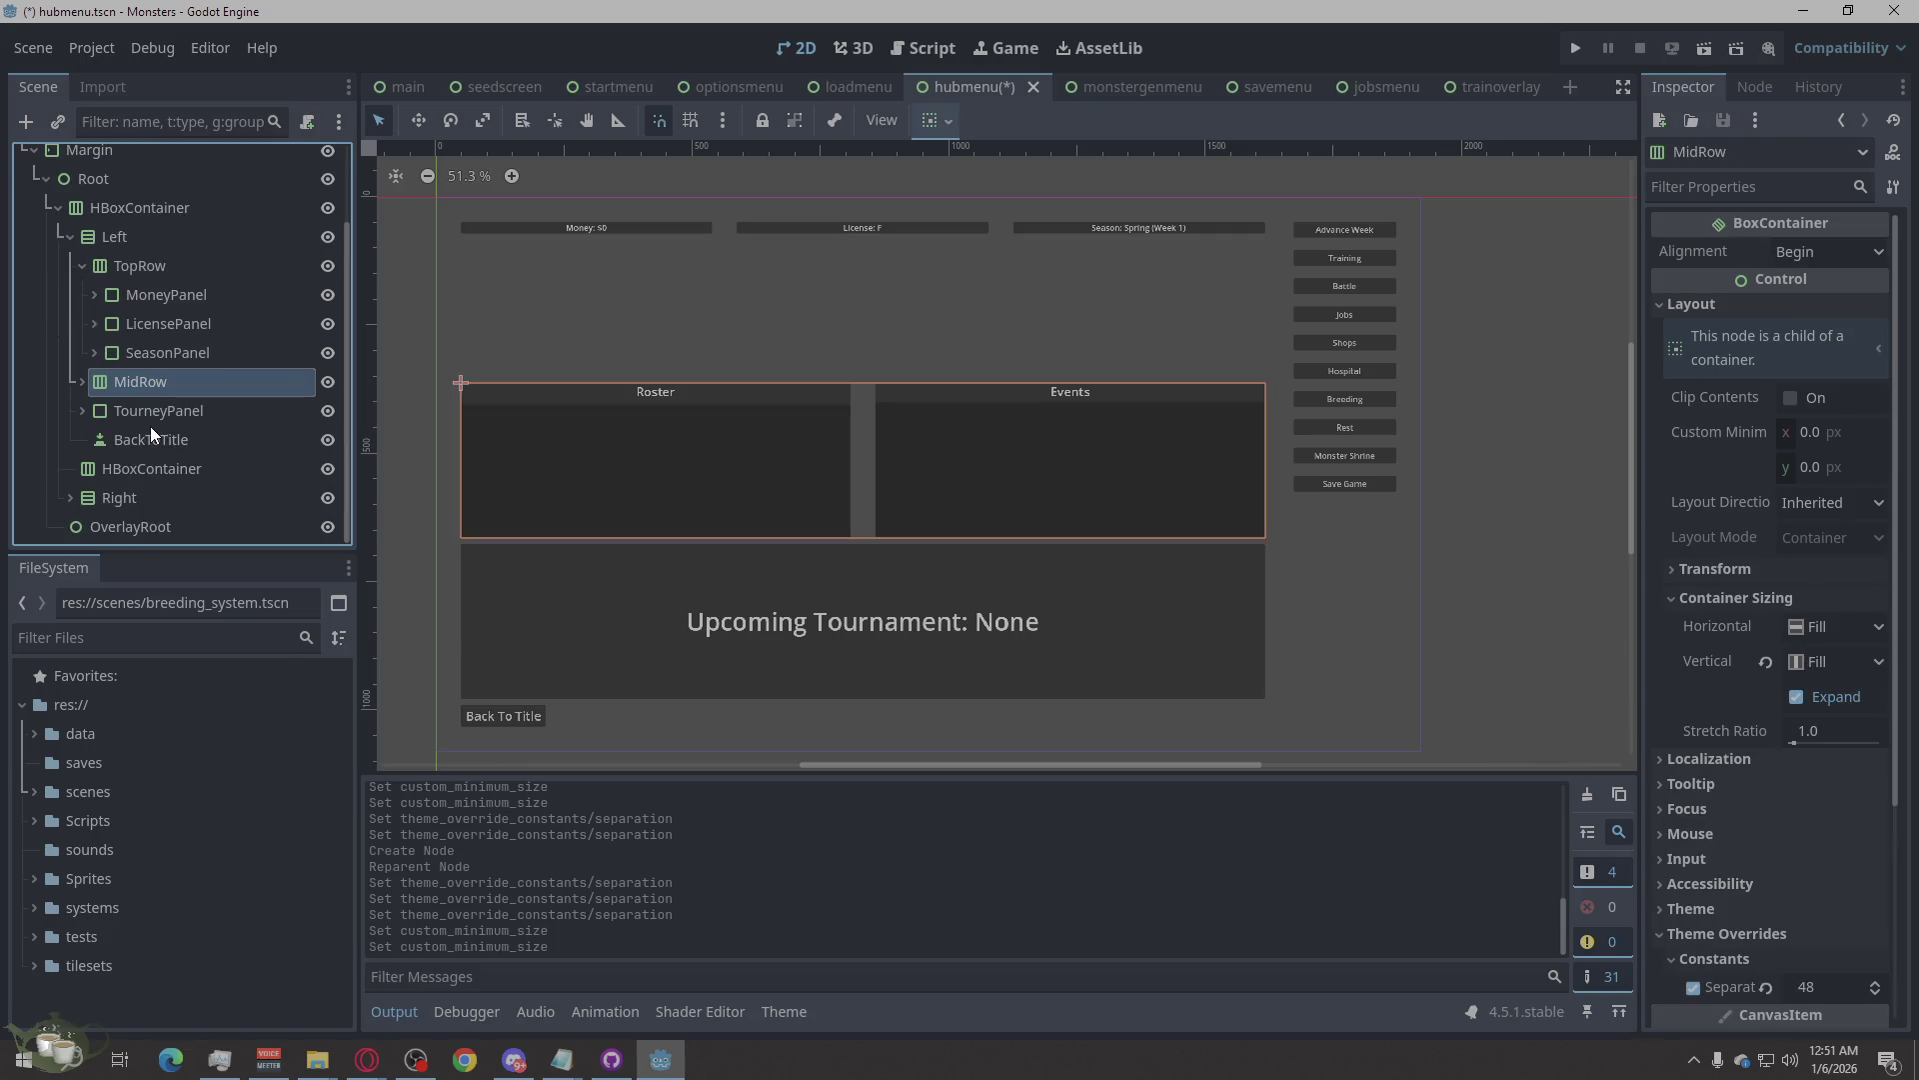
click(156, 412)
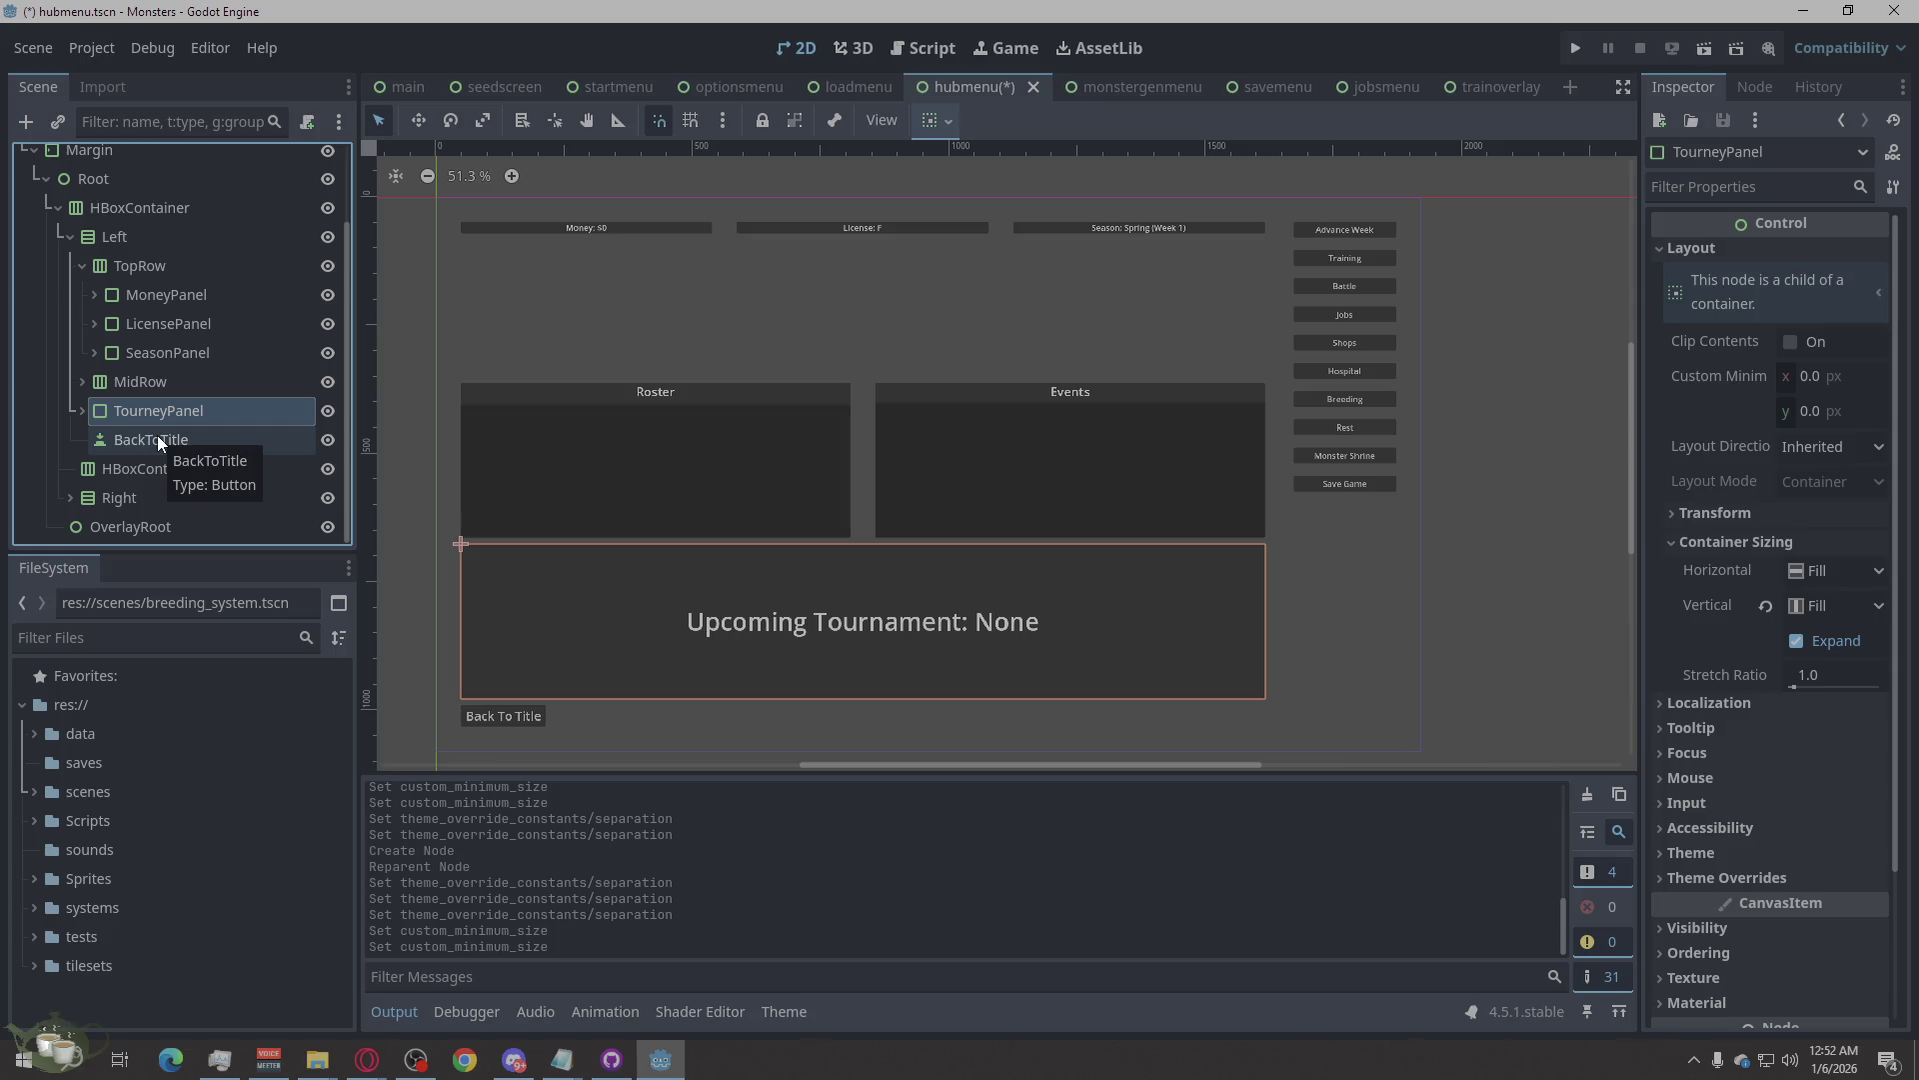
click(158, 437)
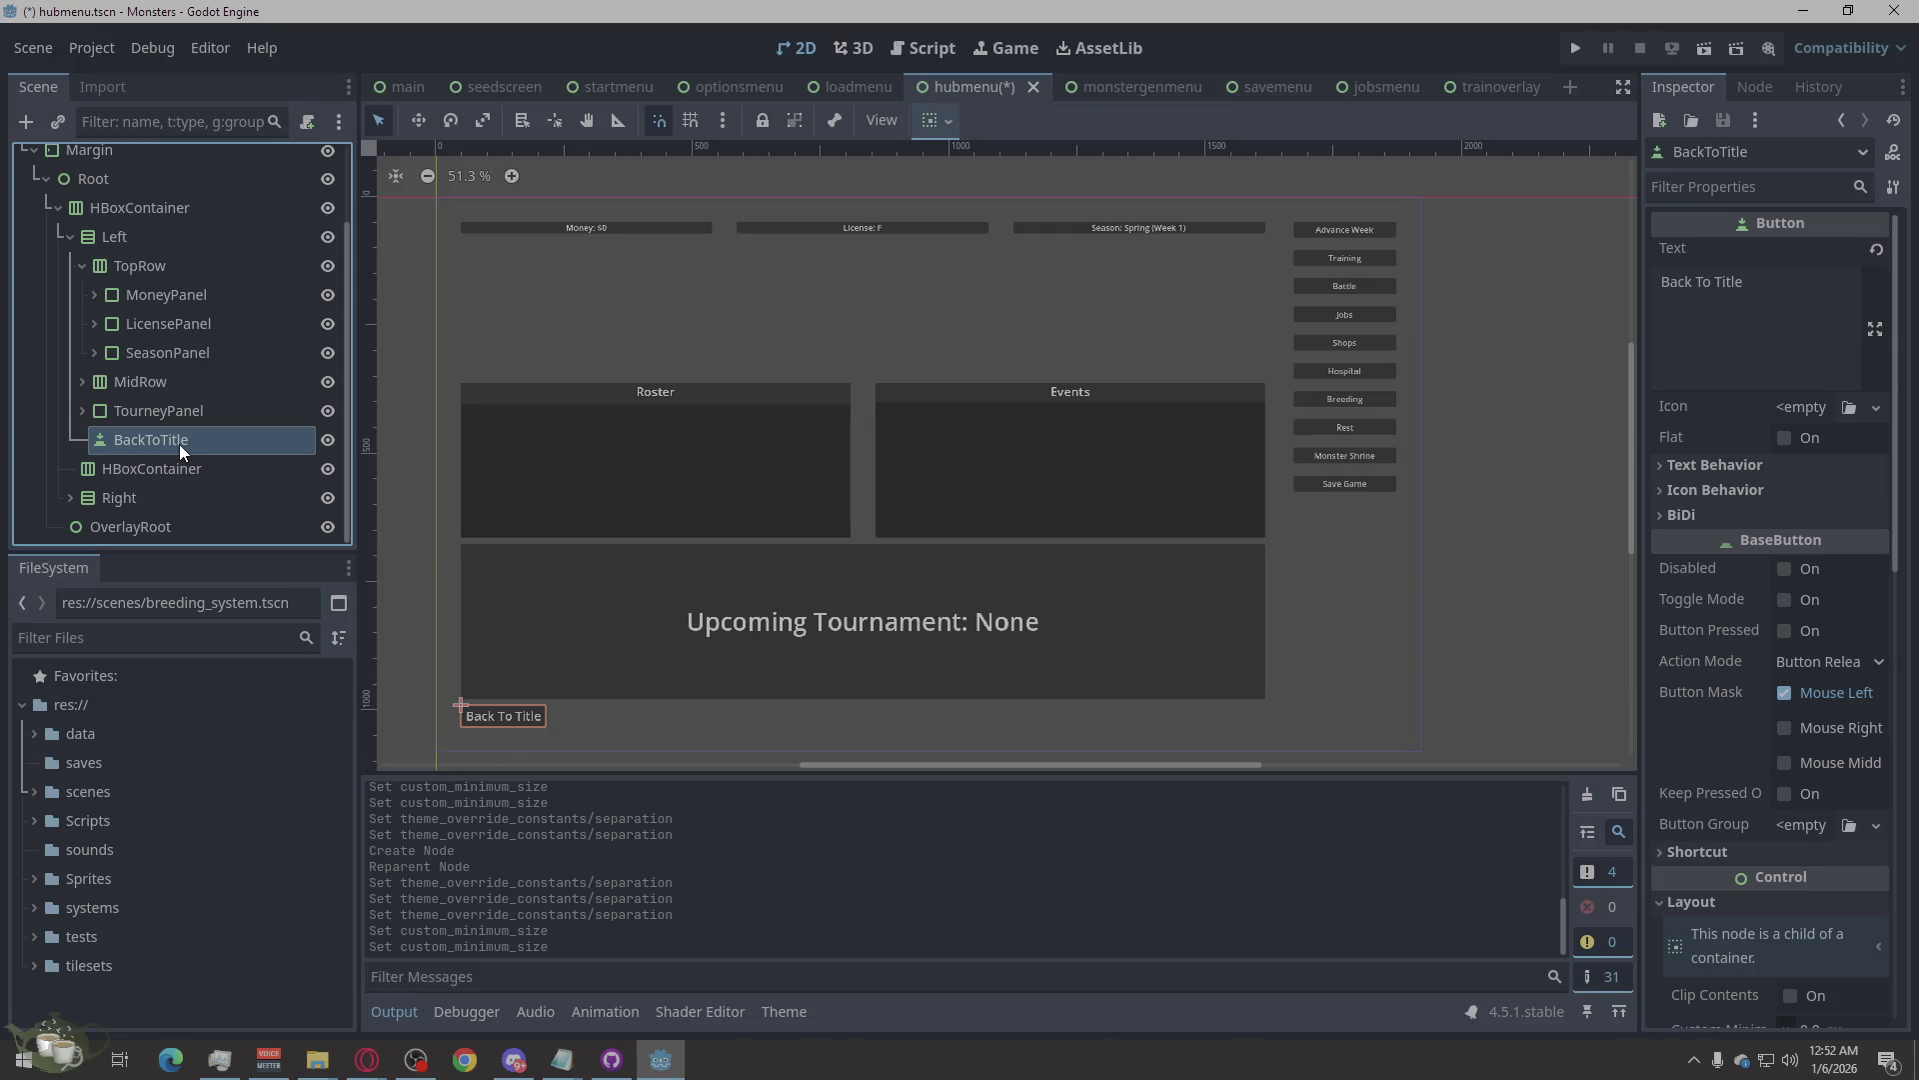
click(71, 498)
scroll(146, 424, down, 4)
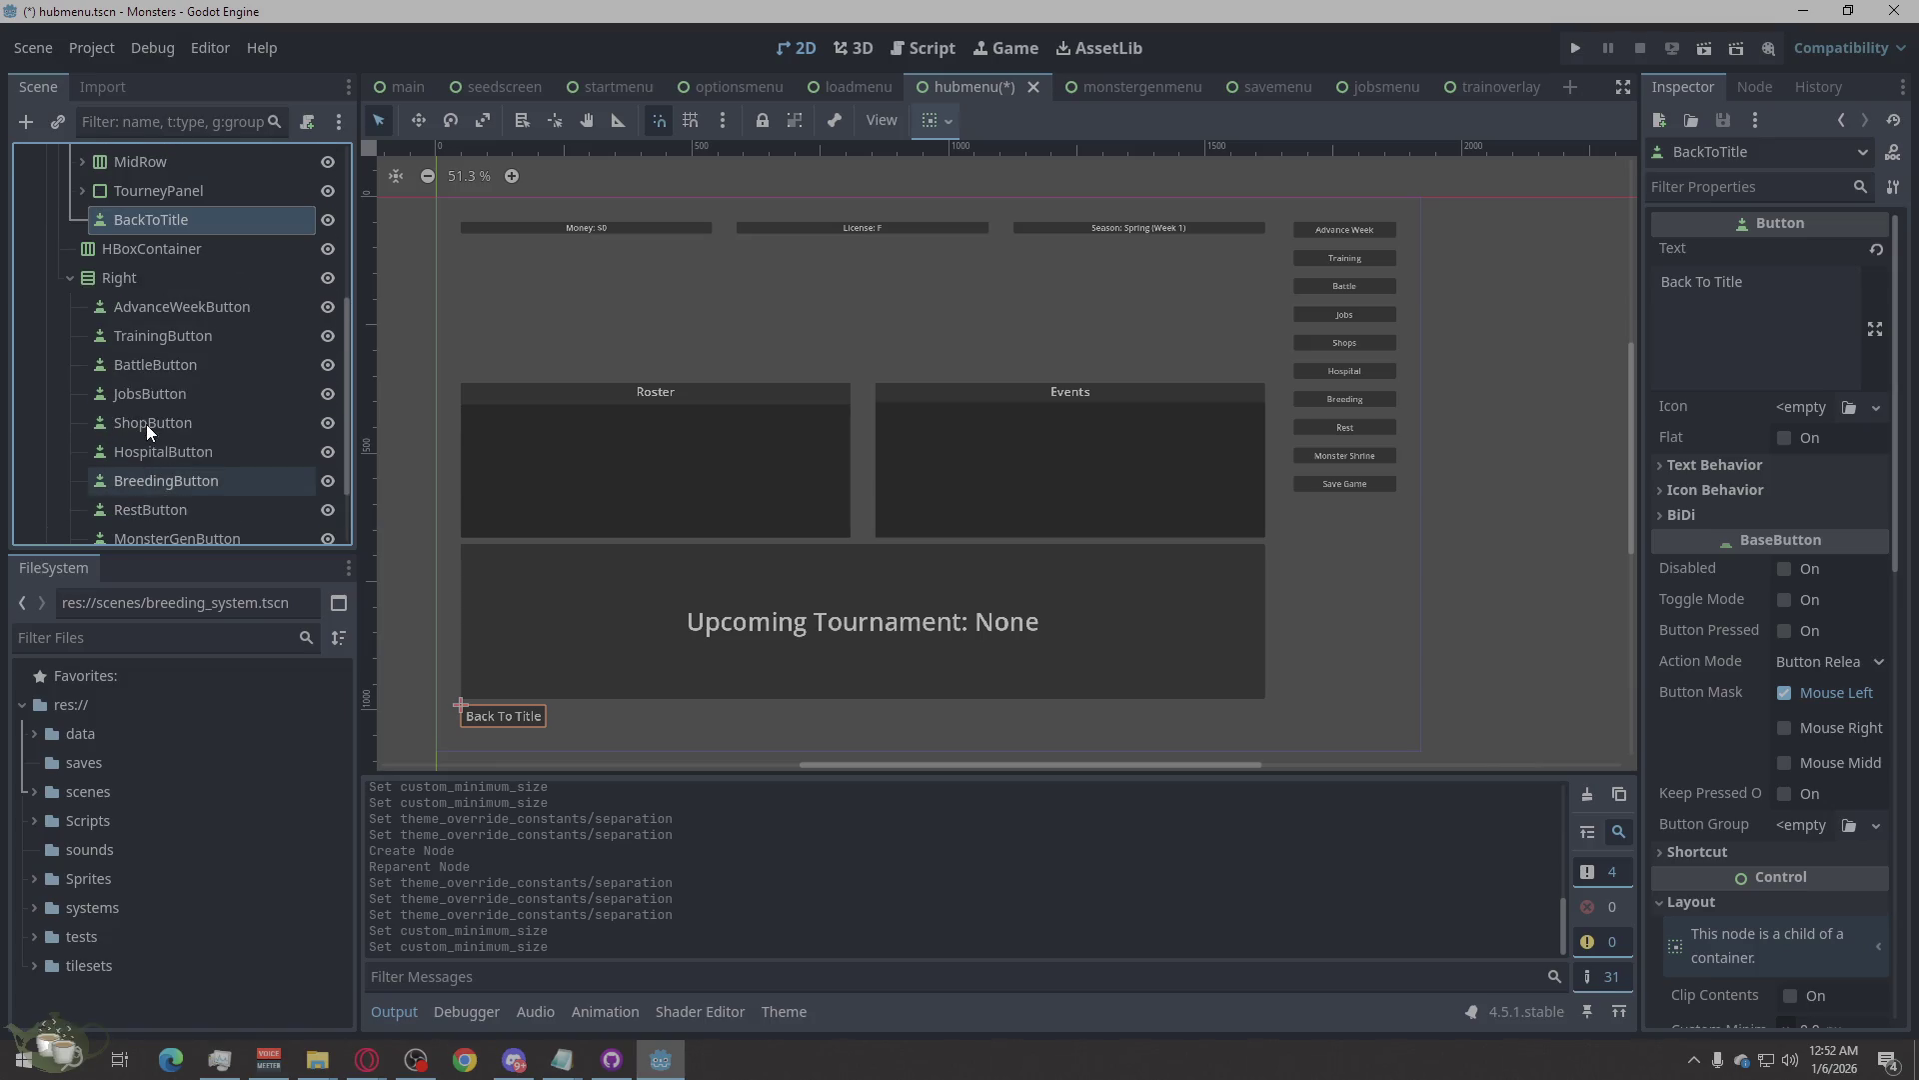
mouse_move(131, 230)
mouse_down()
mouse_move(158, 472)
mouse_move(142, 484)
mouse_up()
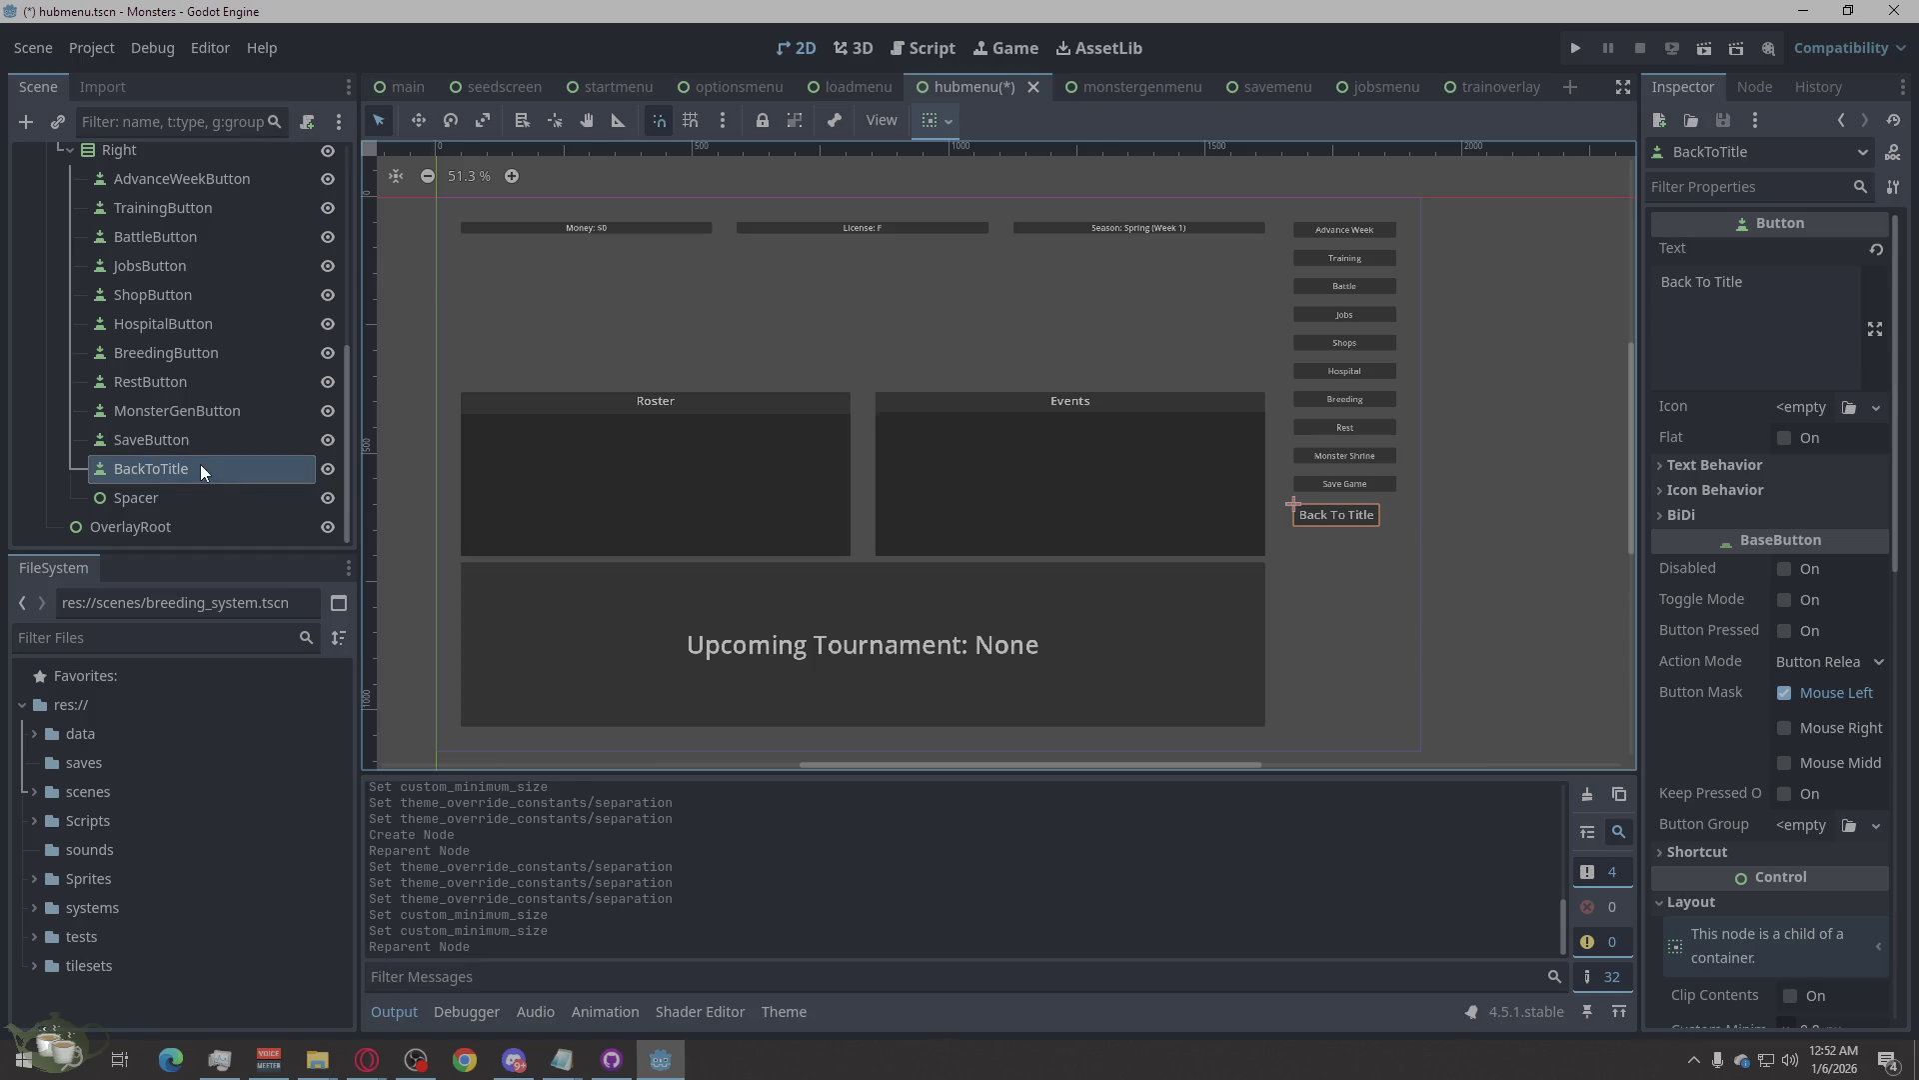
Set the moved BackToTitle button's horizontal container sizing to Fill.
click(159, 469)
scroll(1712, 675, down, 5)
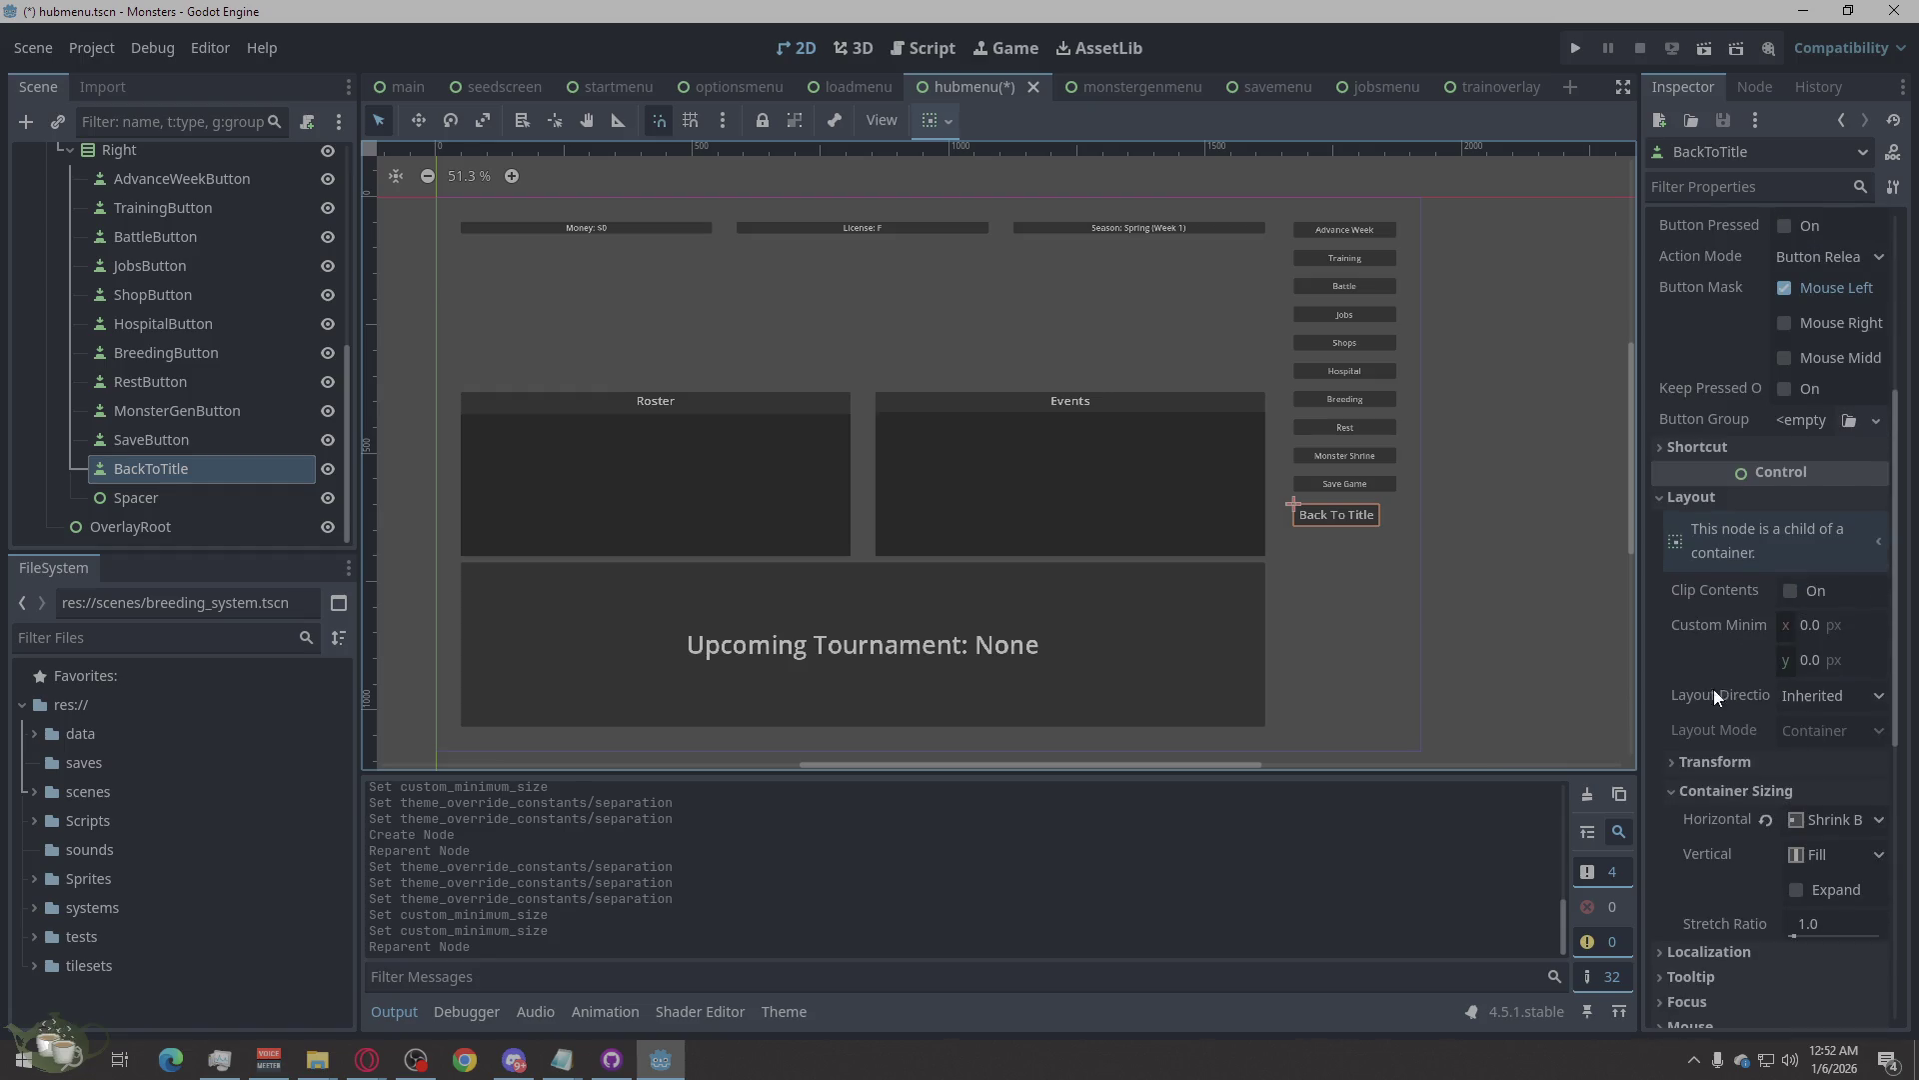
click(1814, 720)
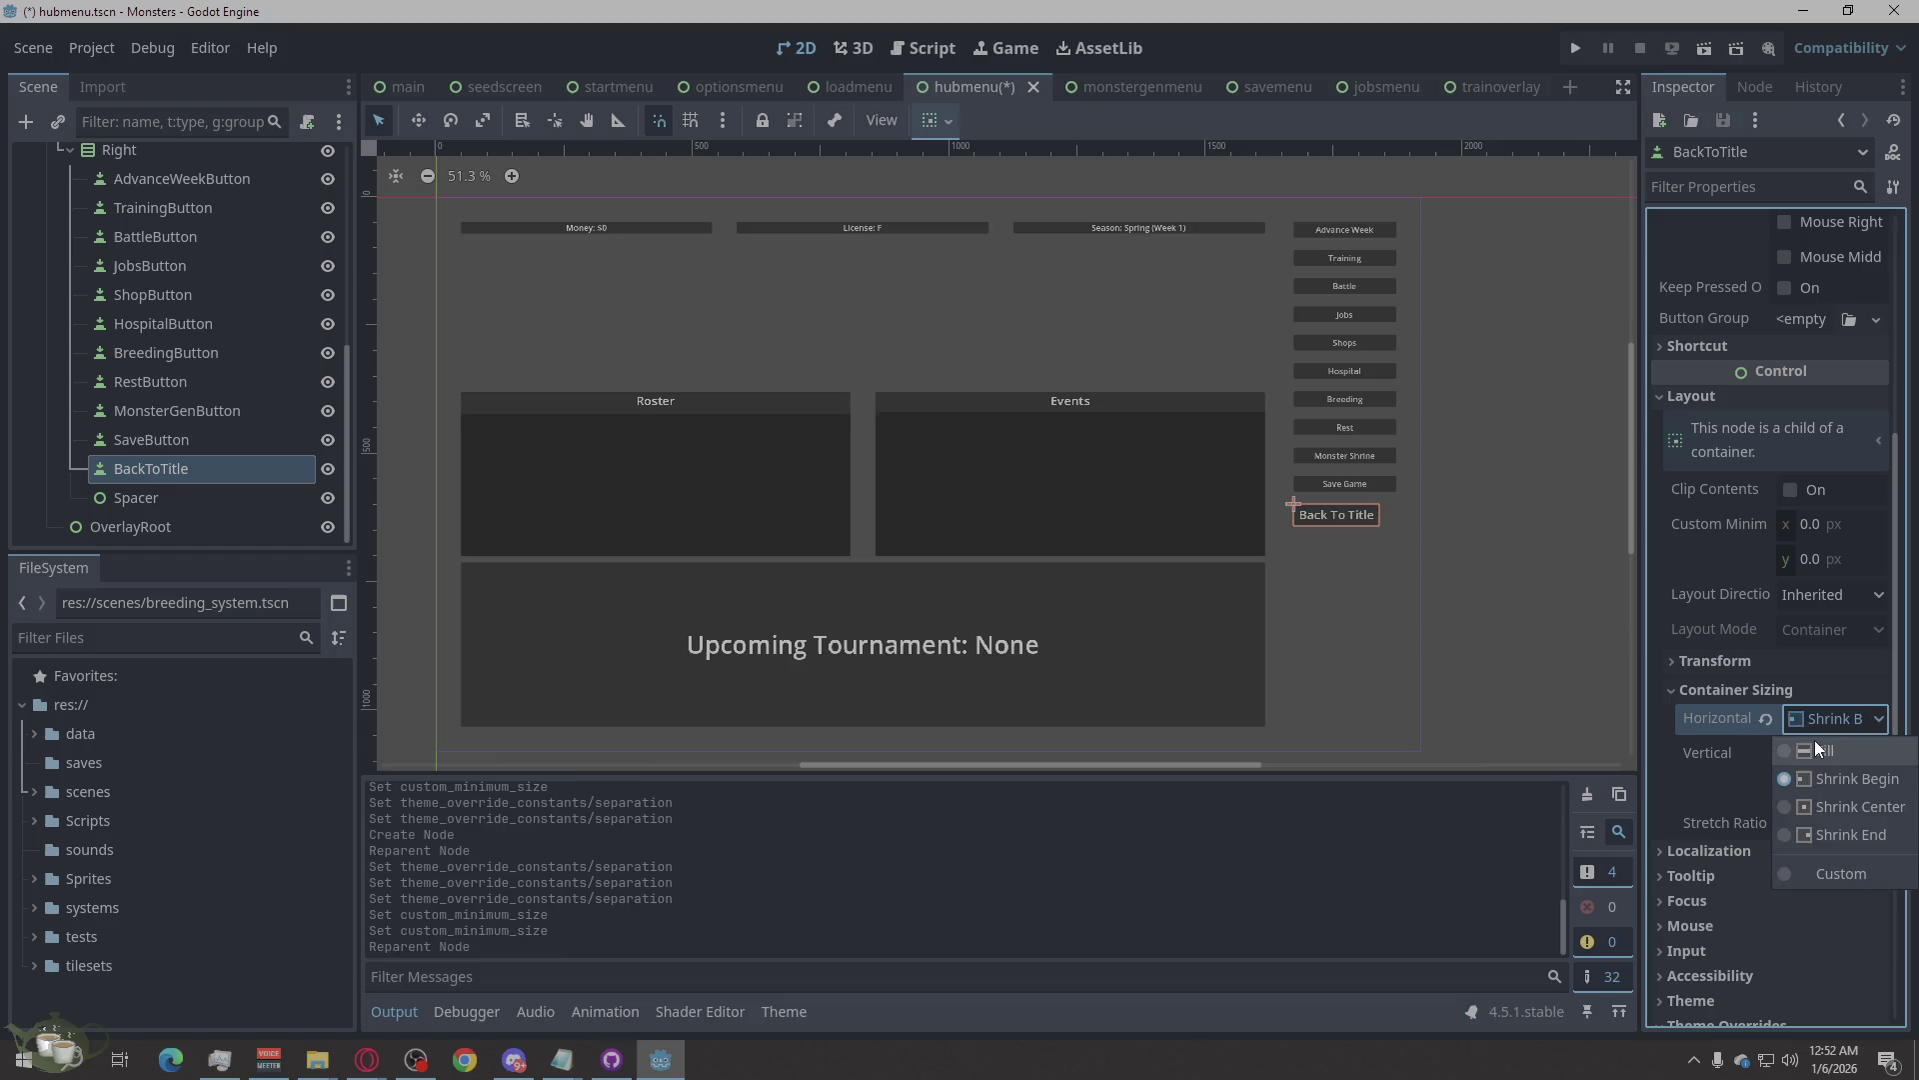
click(1815, 750)
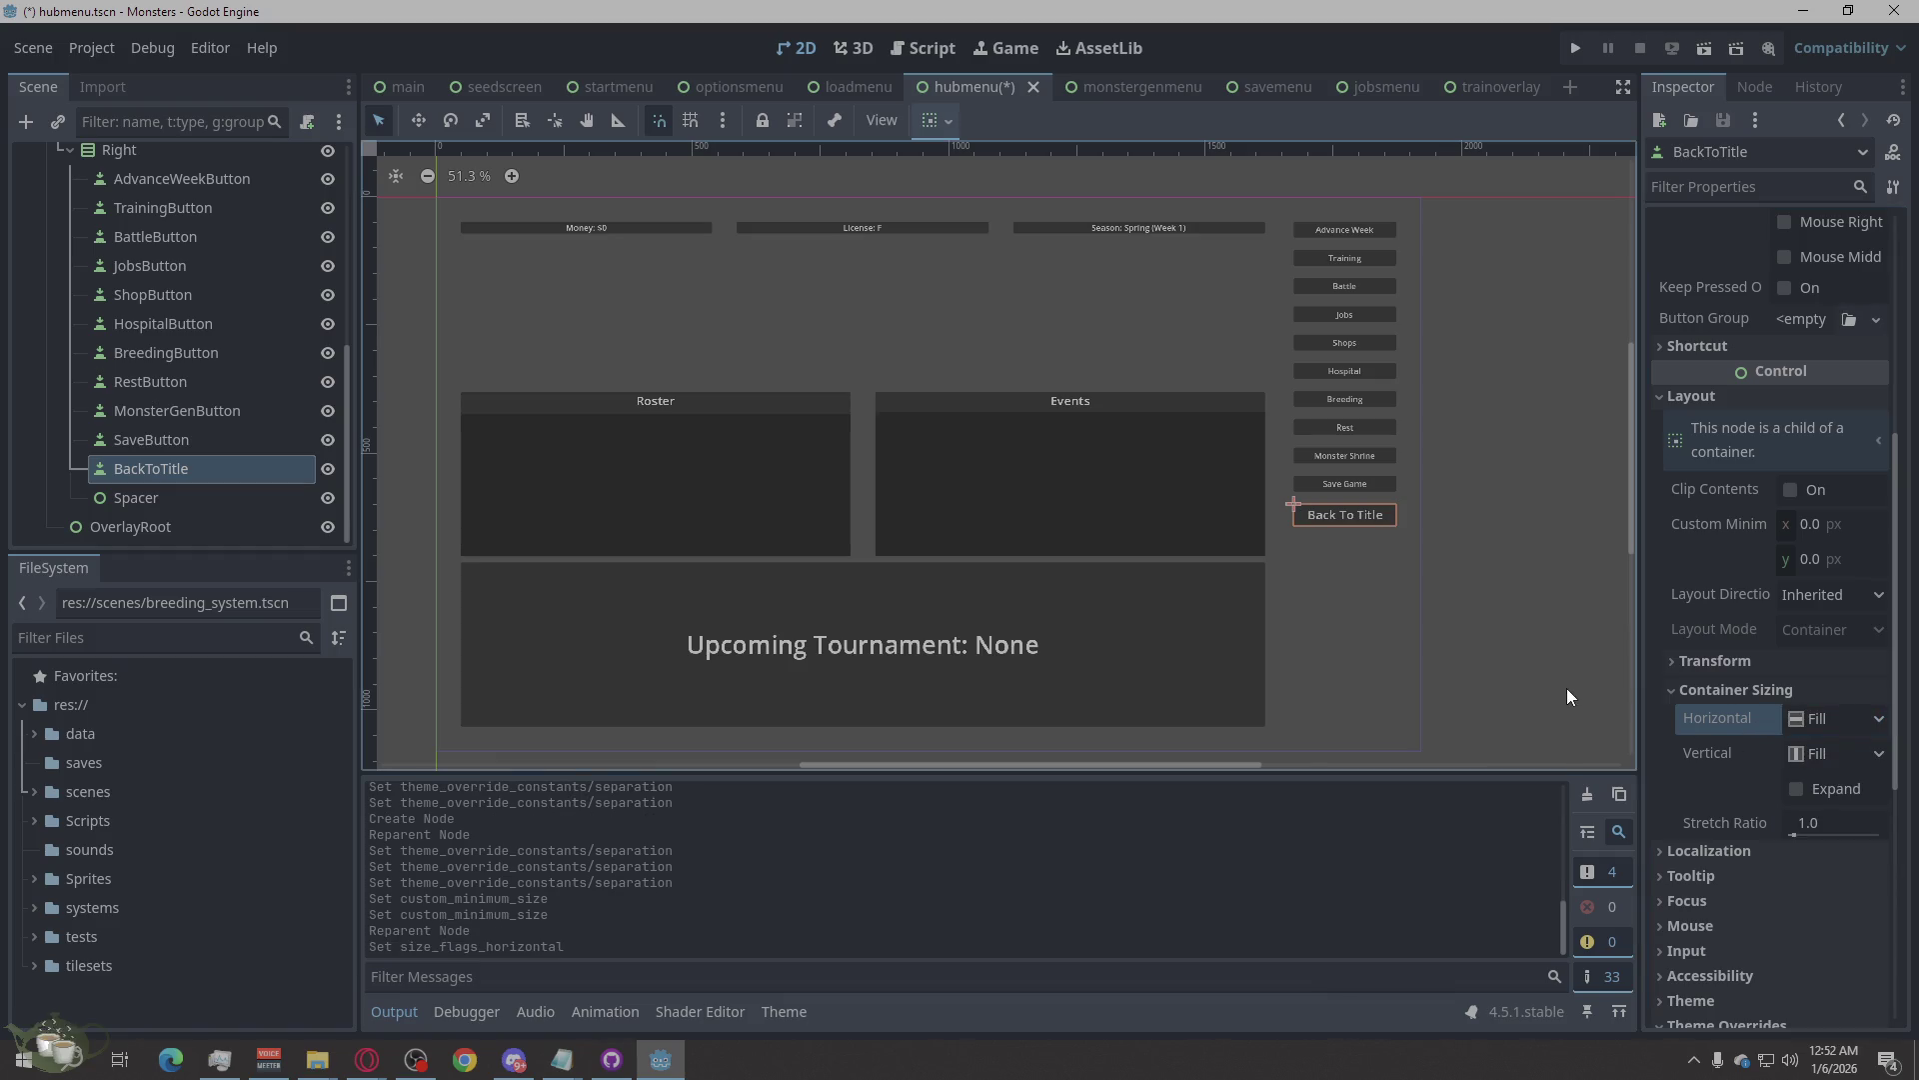
click(1518, 663)
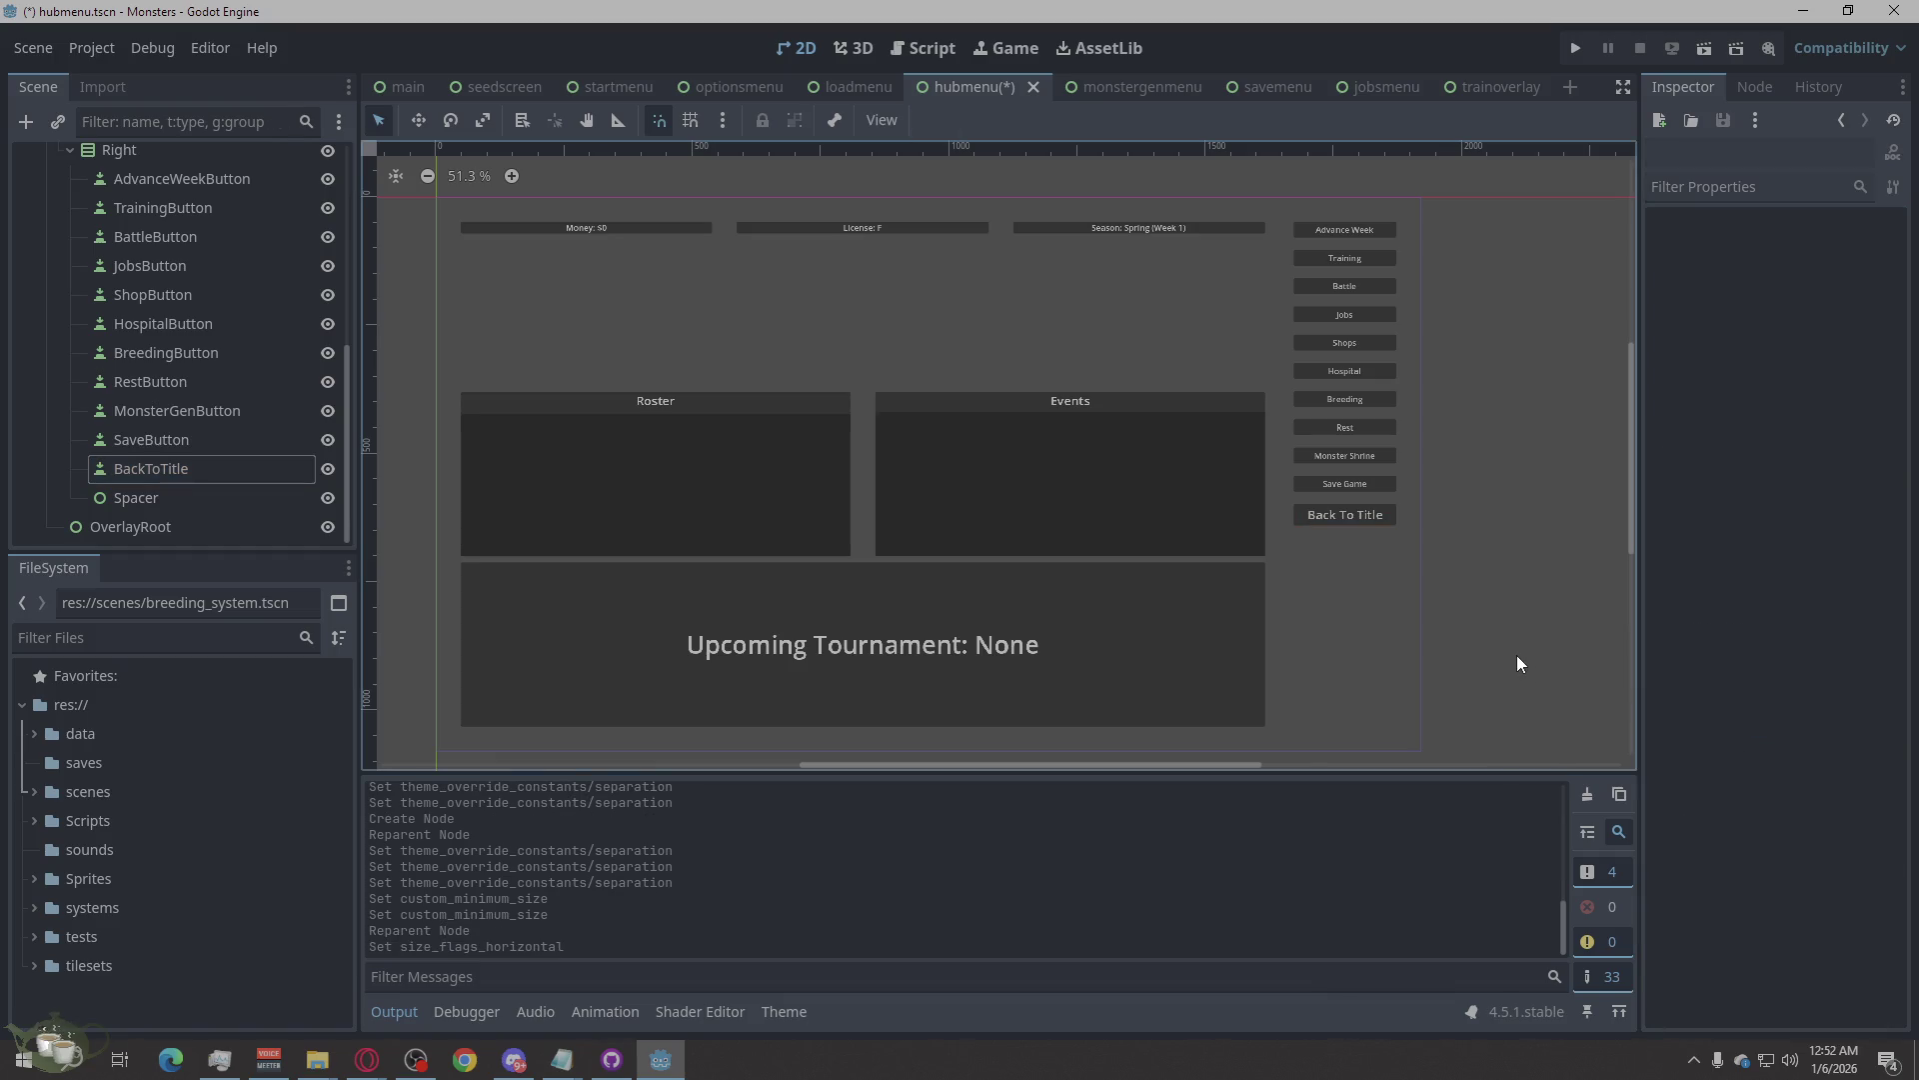
Compare the BackToTitle and SaveButton properties in the Inspector.
click(145, 470)
scroll(1666, 326, up, 5)
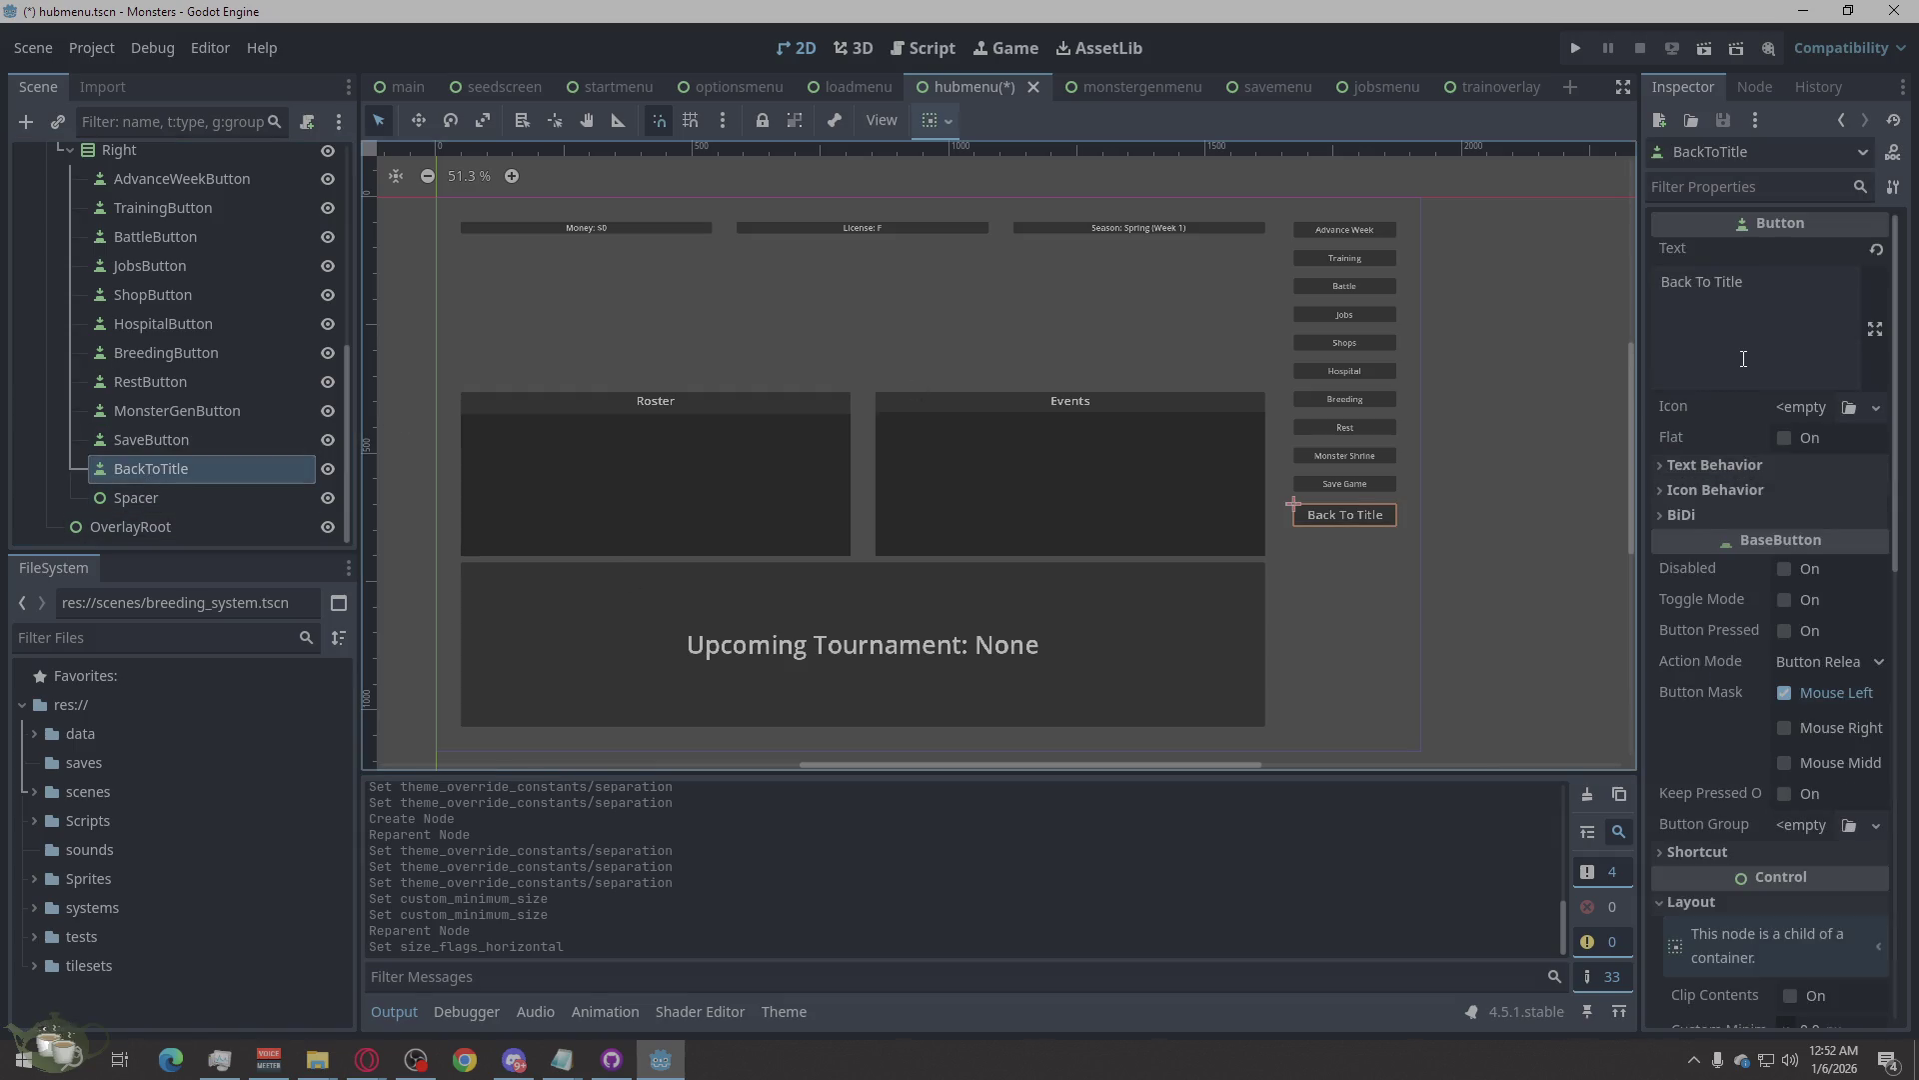
scroll(1783, 609, down, 5)
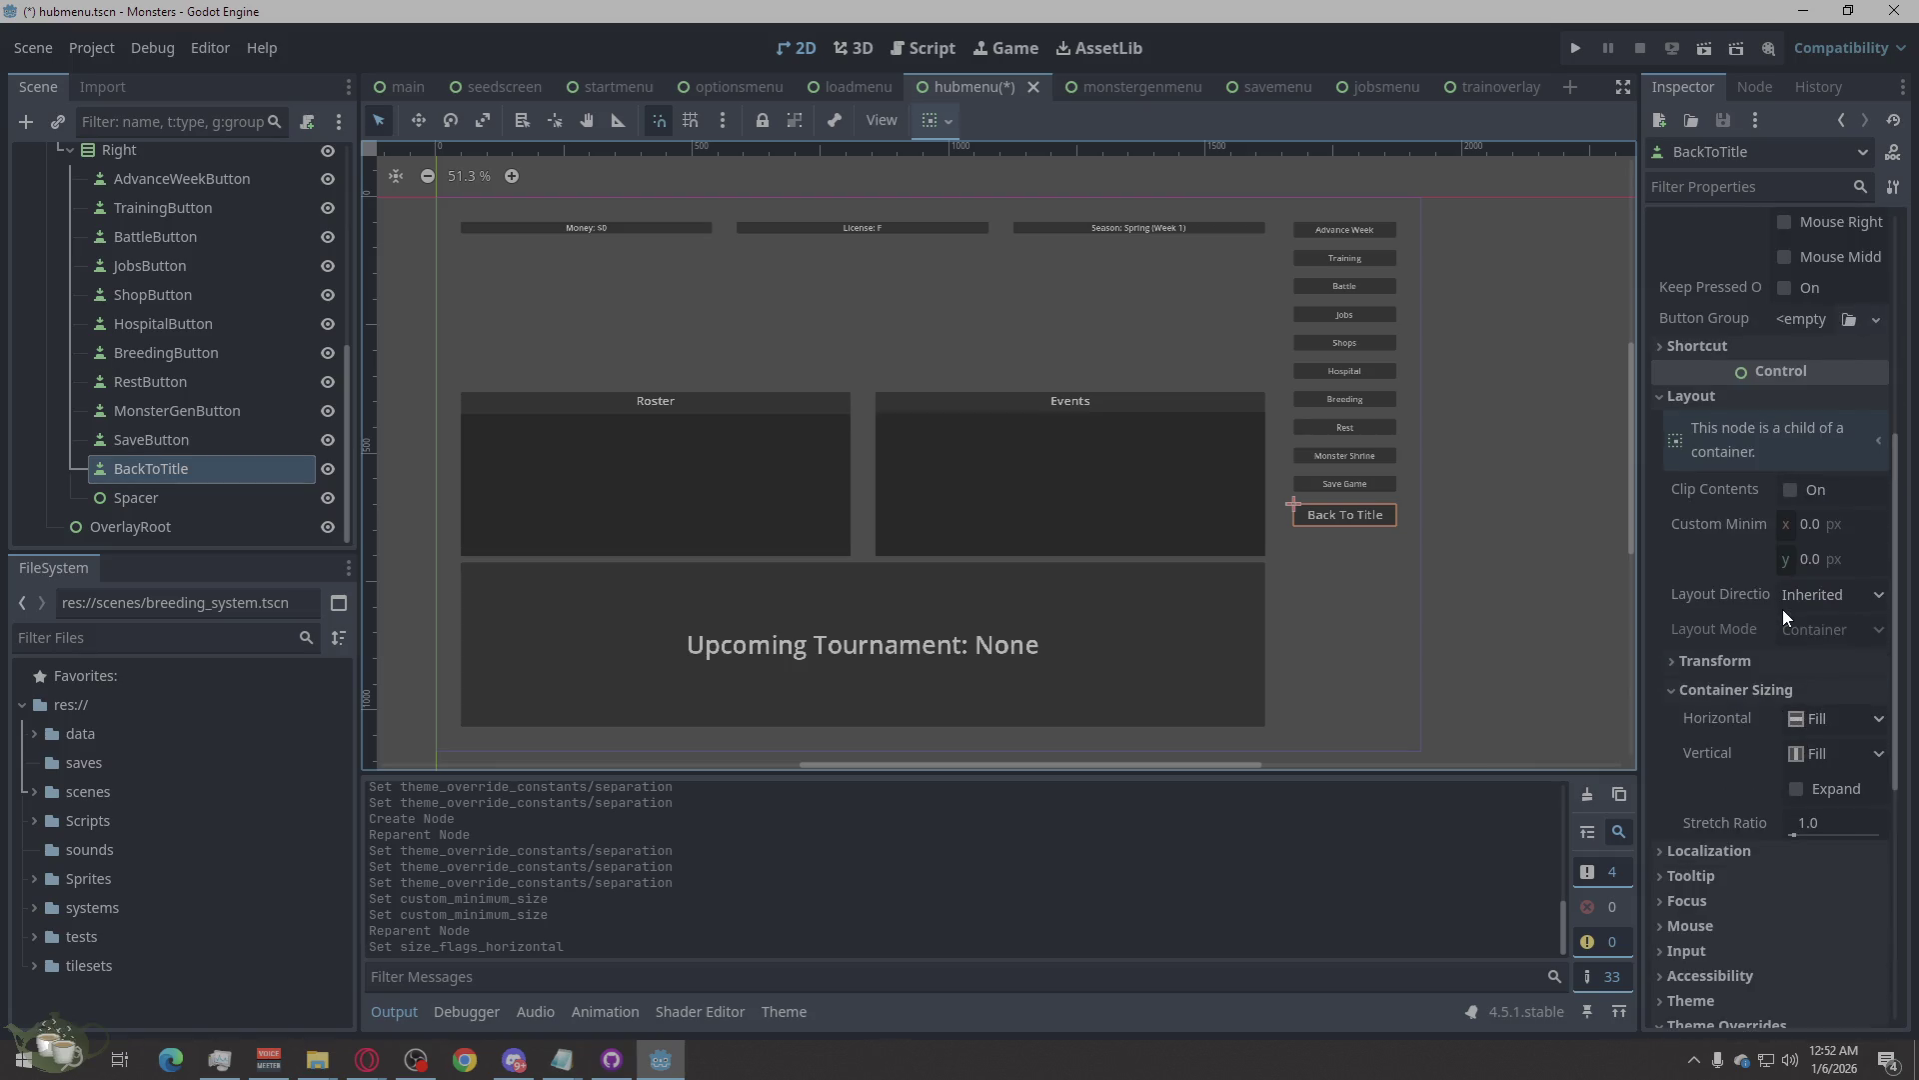
scroll(1769, 649, down, 2)
scroll(1739, 880, down, 2)
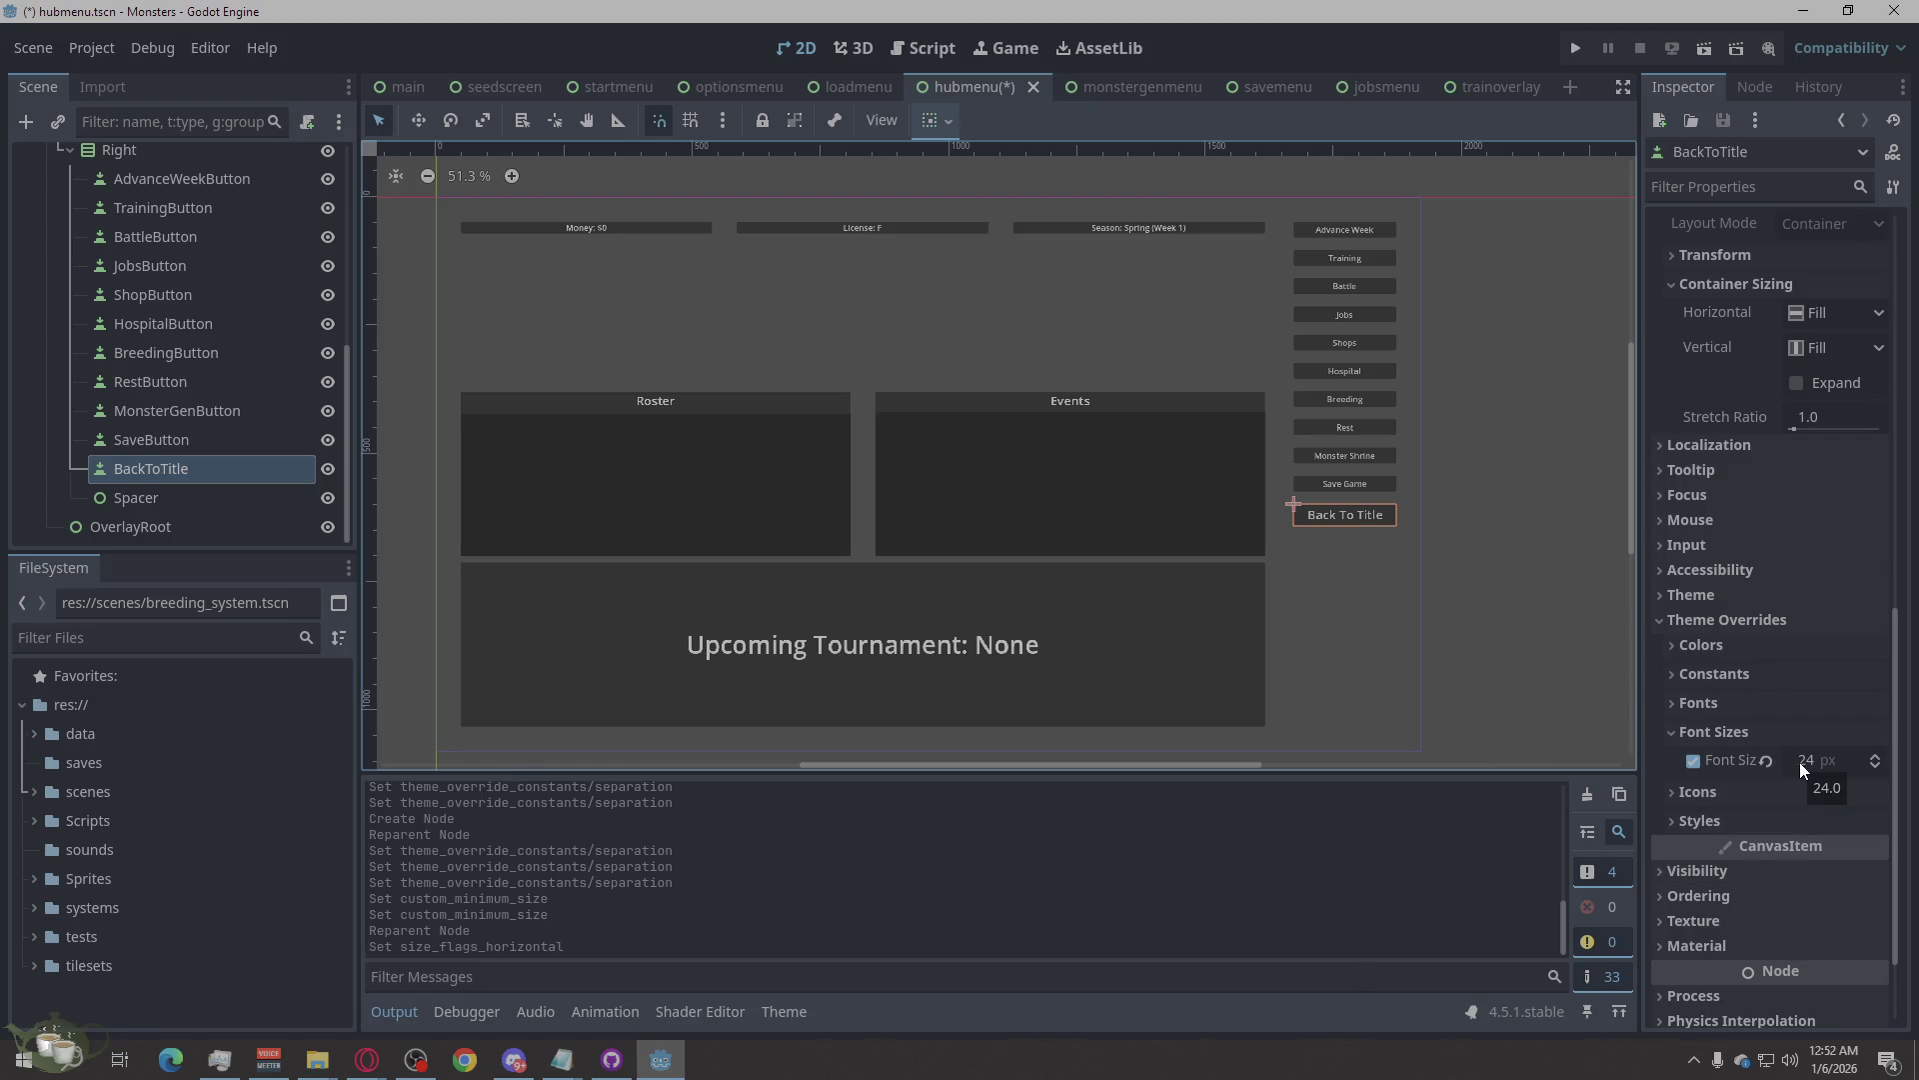
click(170, 442)
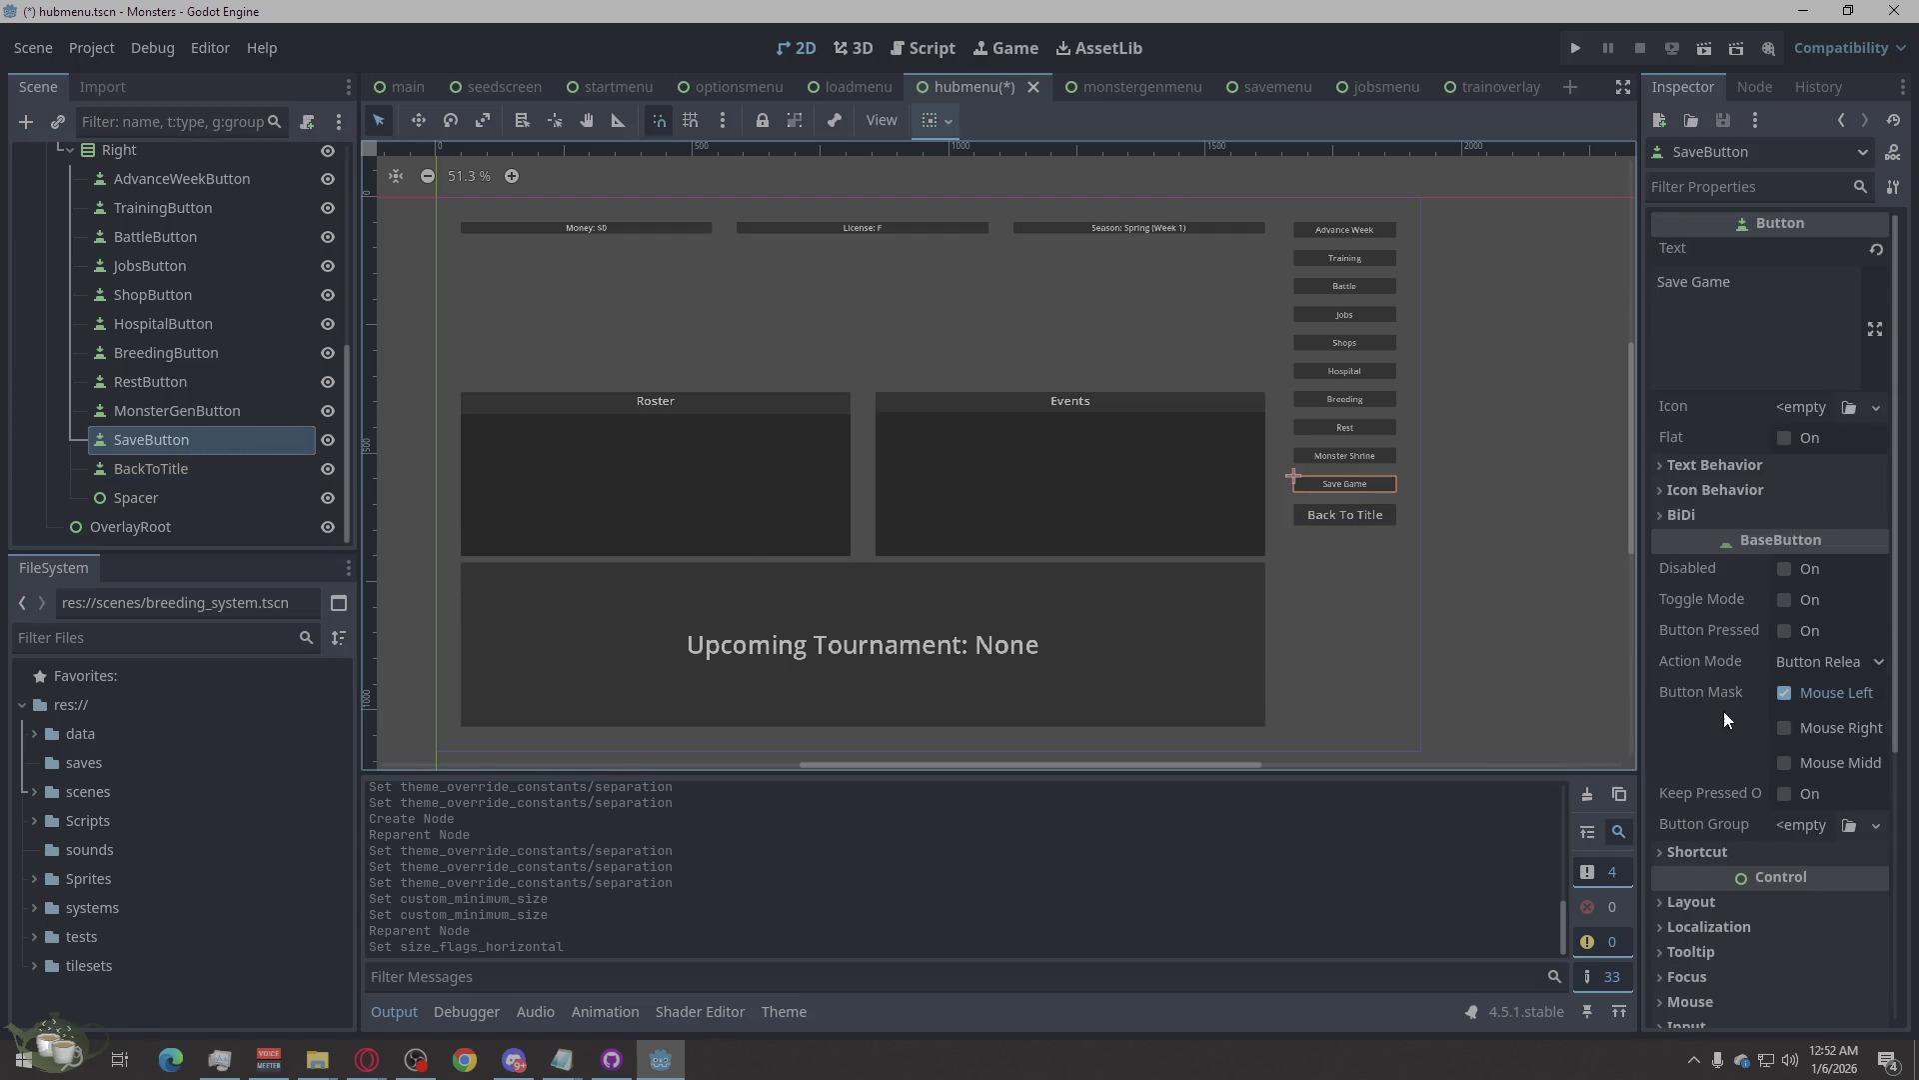
scroll(1726, 711, down, 4)
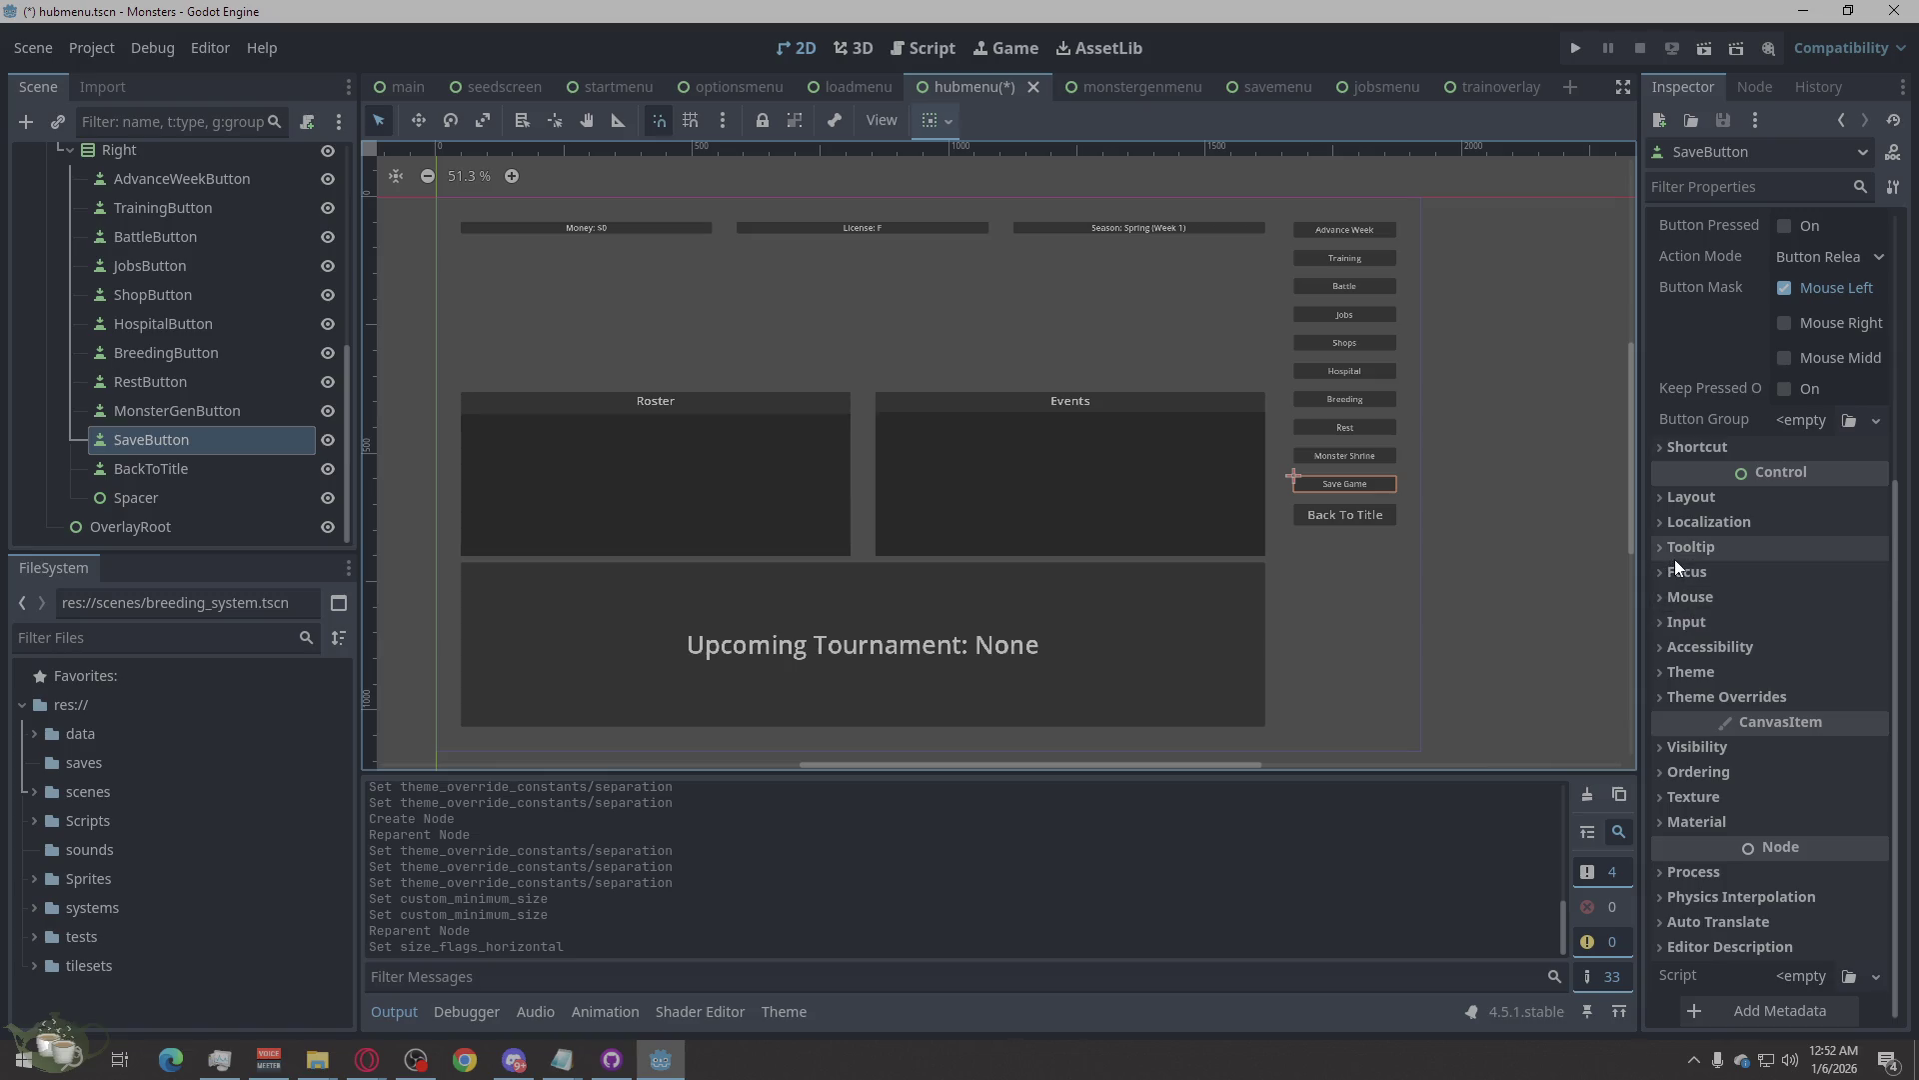
scroll(1717, 554, up, 2)
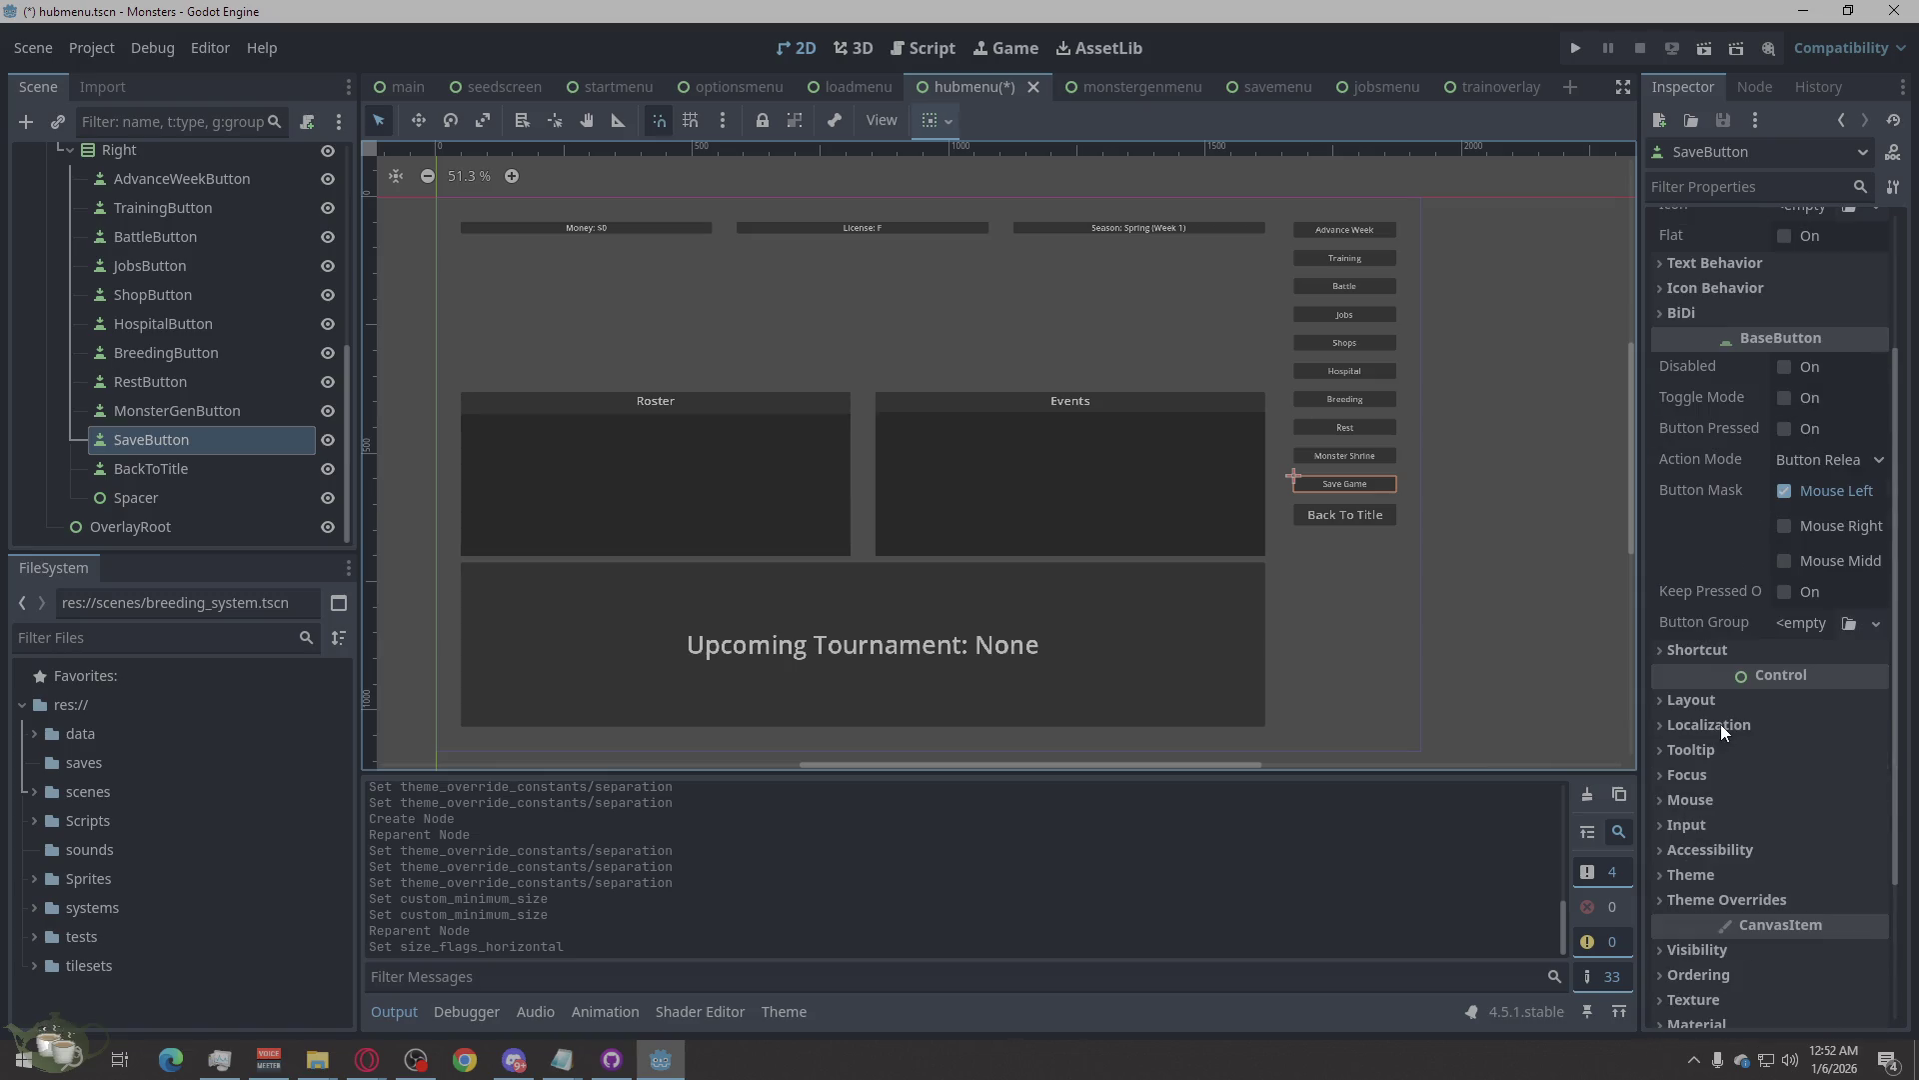
scroll(1719, 723, down, 2)
Look through SaveButton's Theme, Layout and Text Behavior property groups.
click(1705, 672)
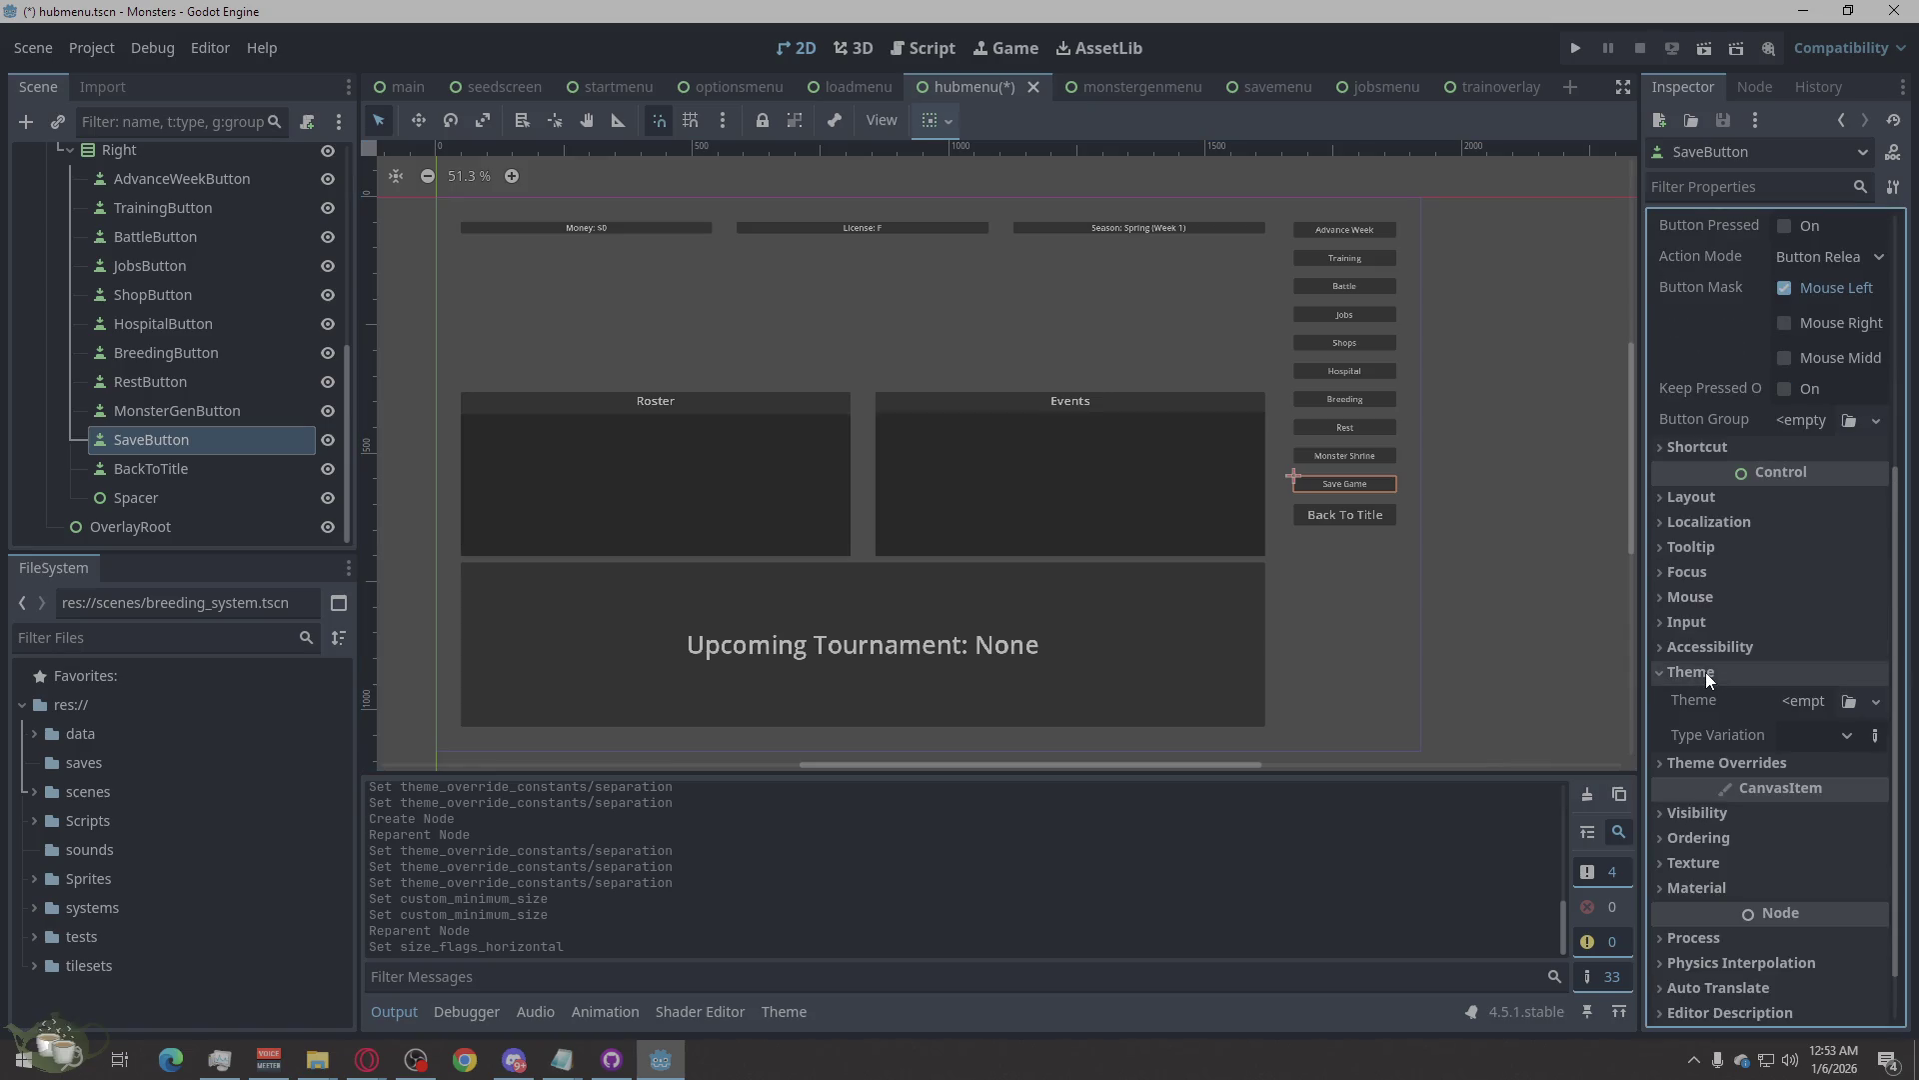
click(1706, 672)
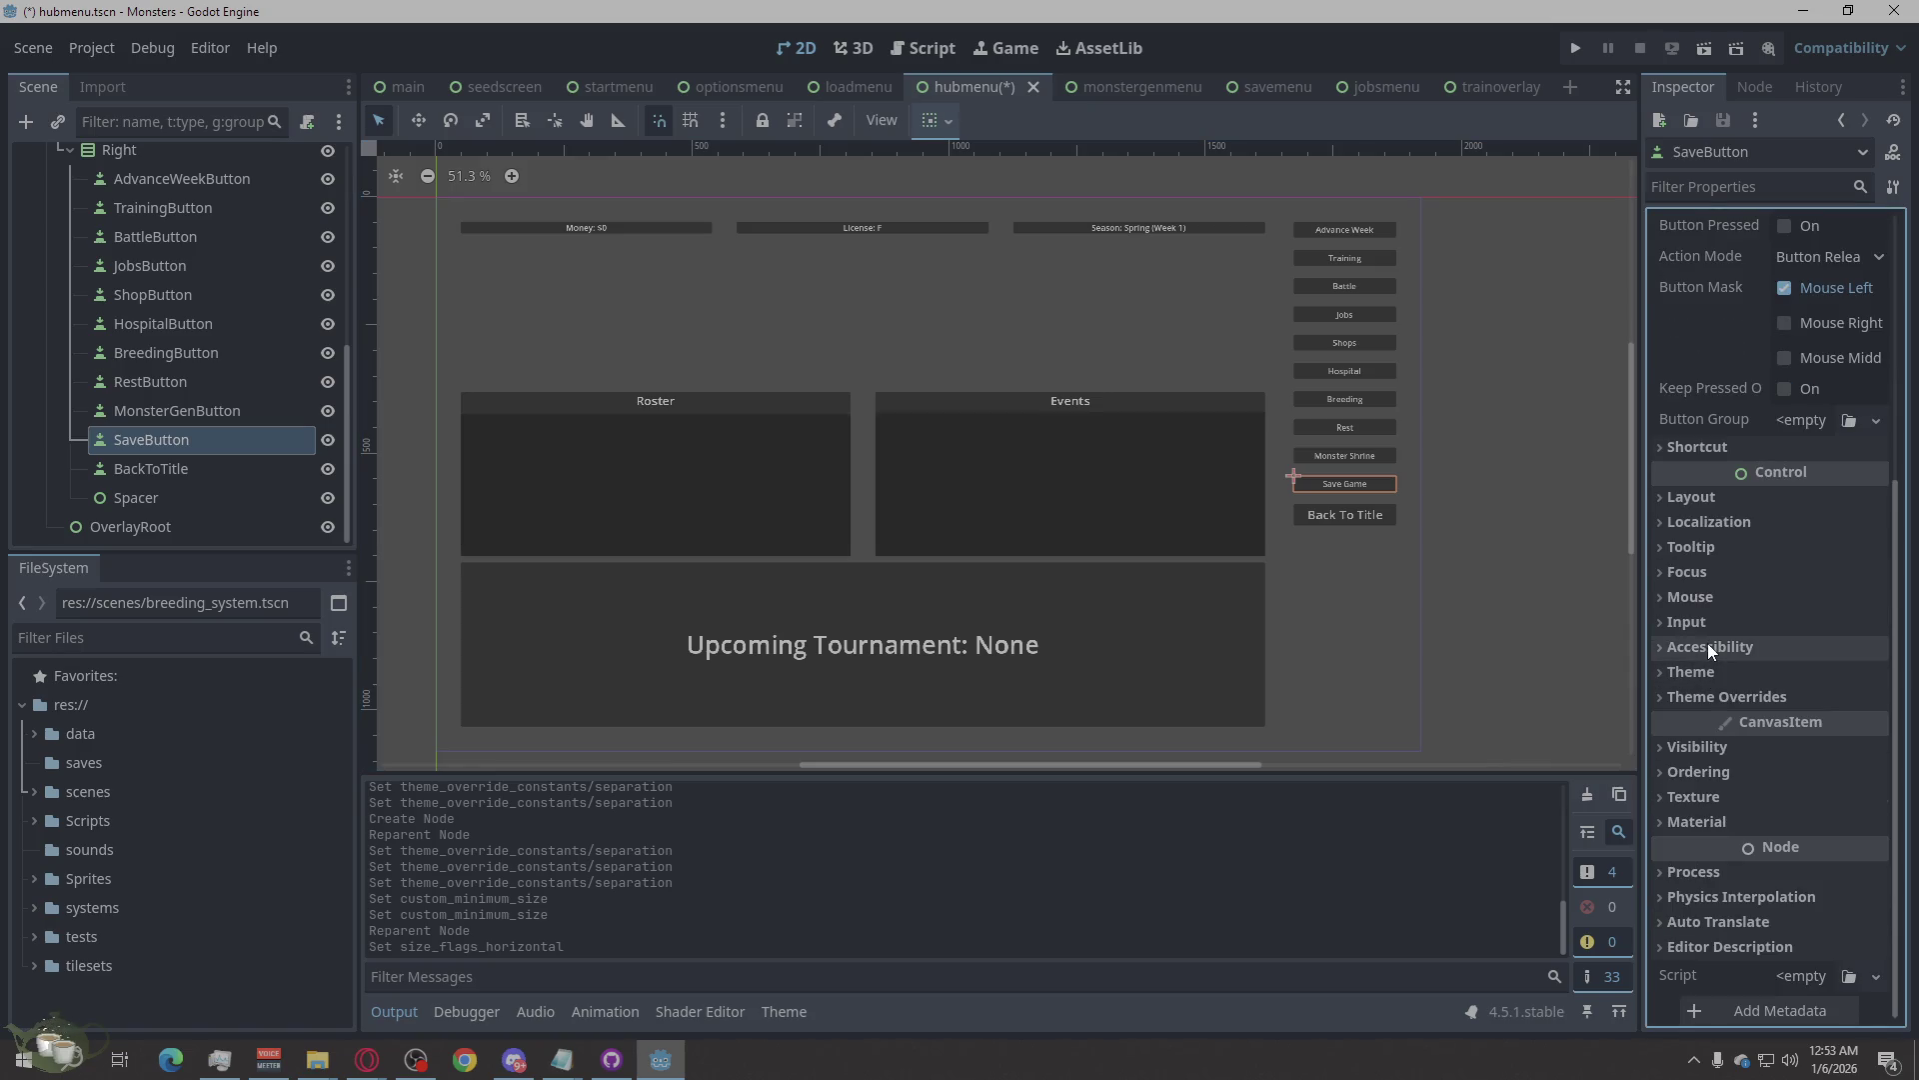
click(1703, 493)
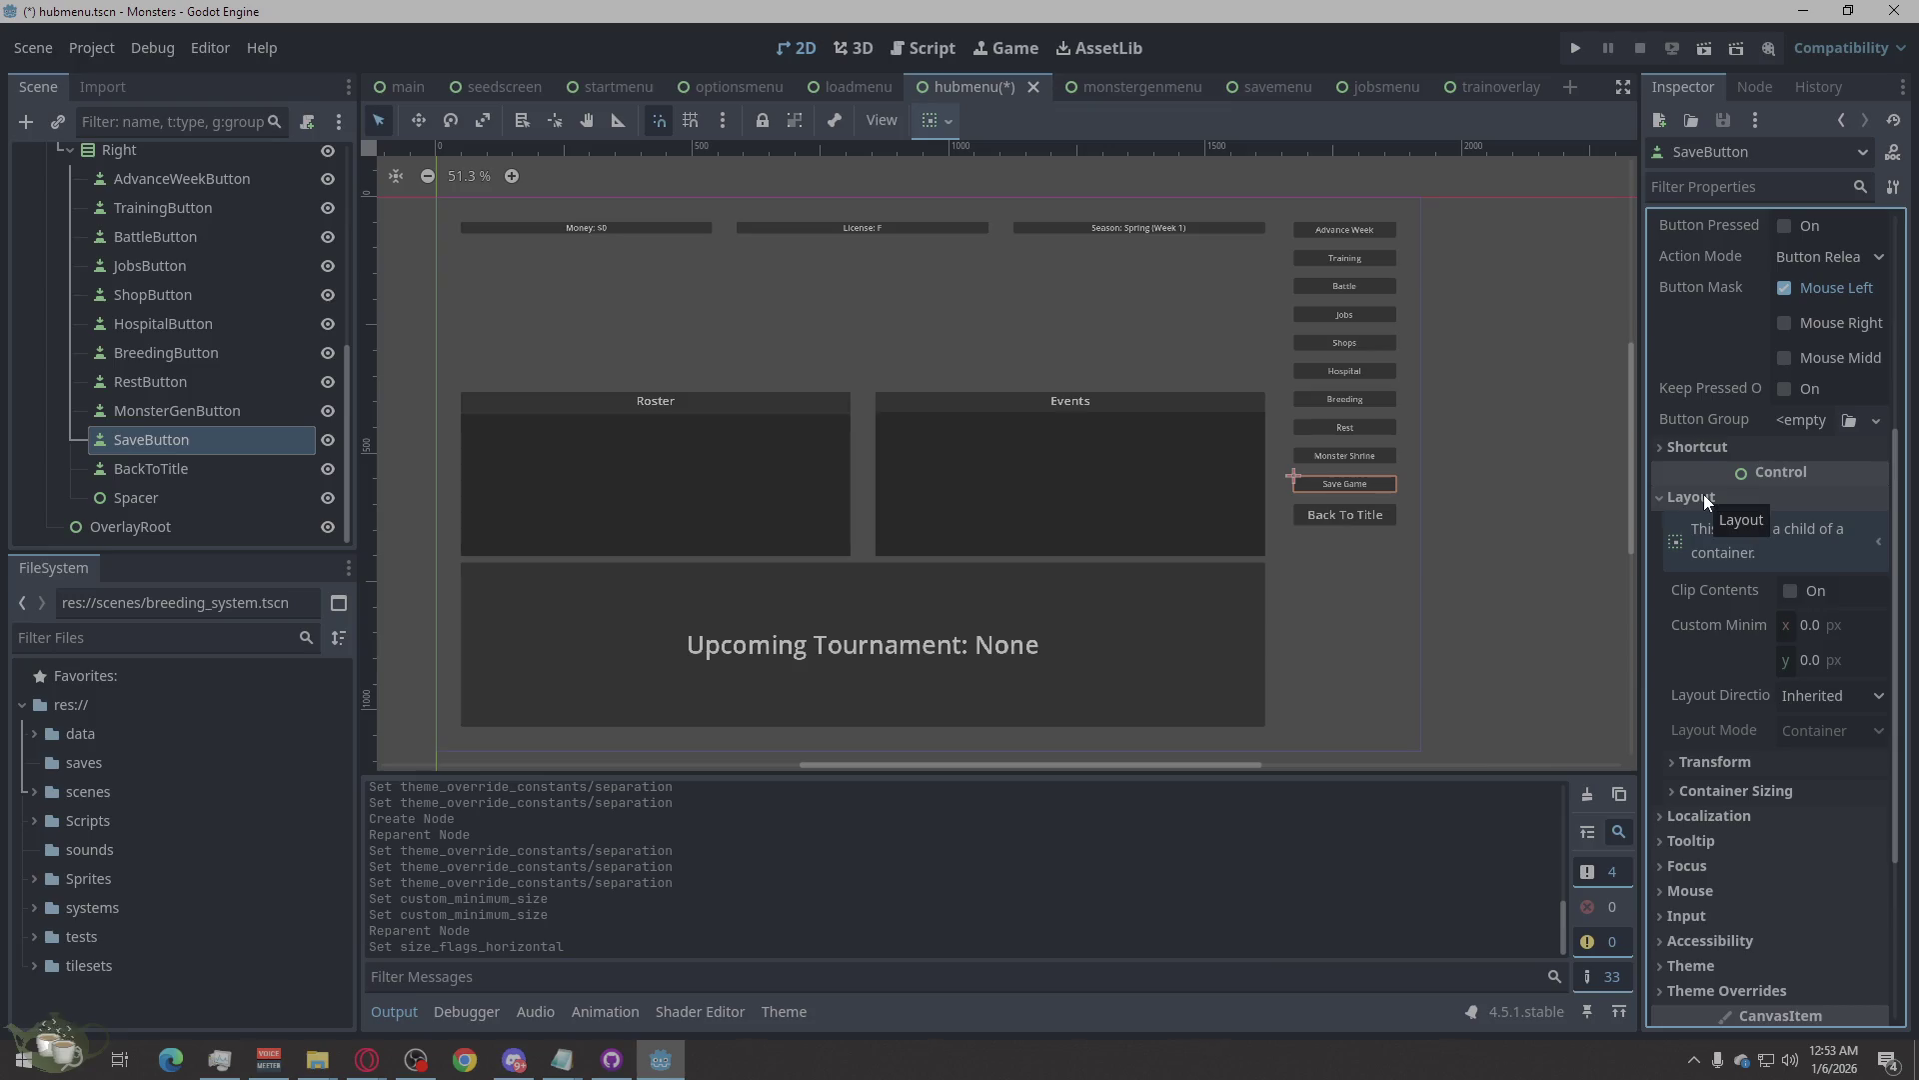
click(1703, 494)
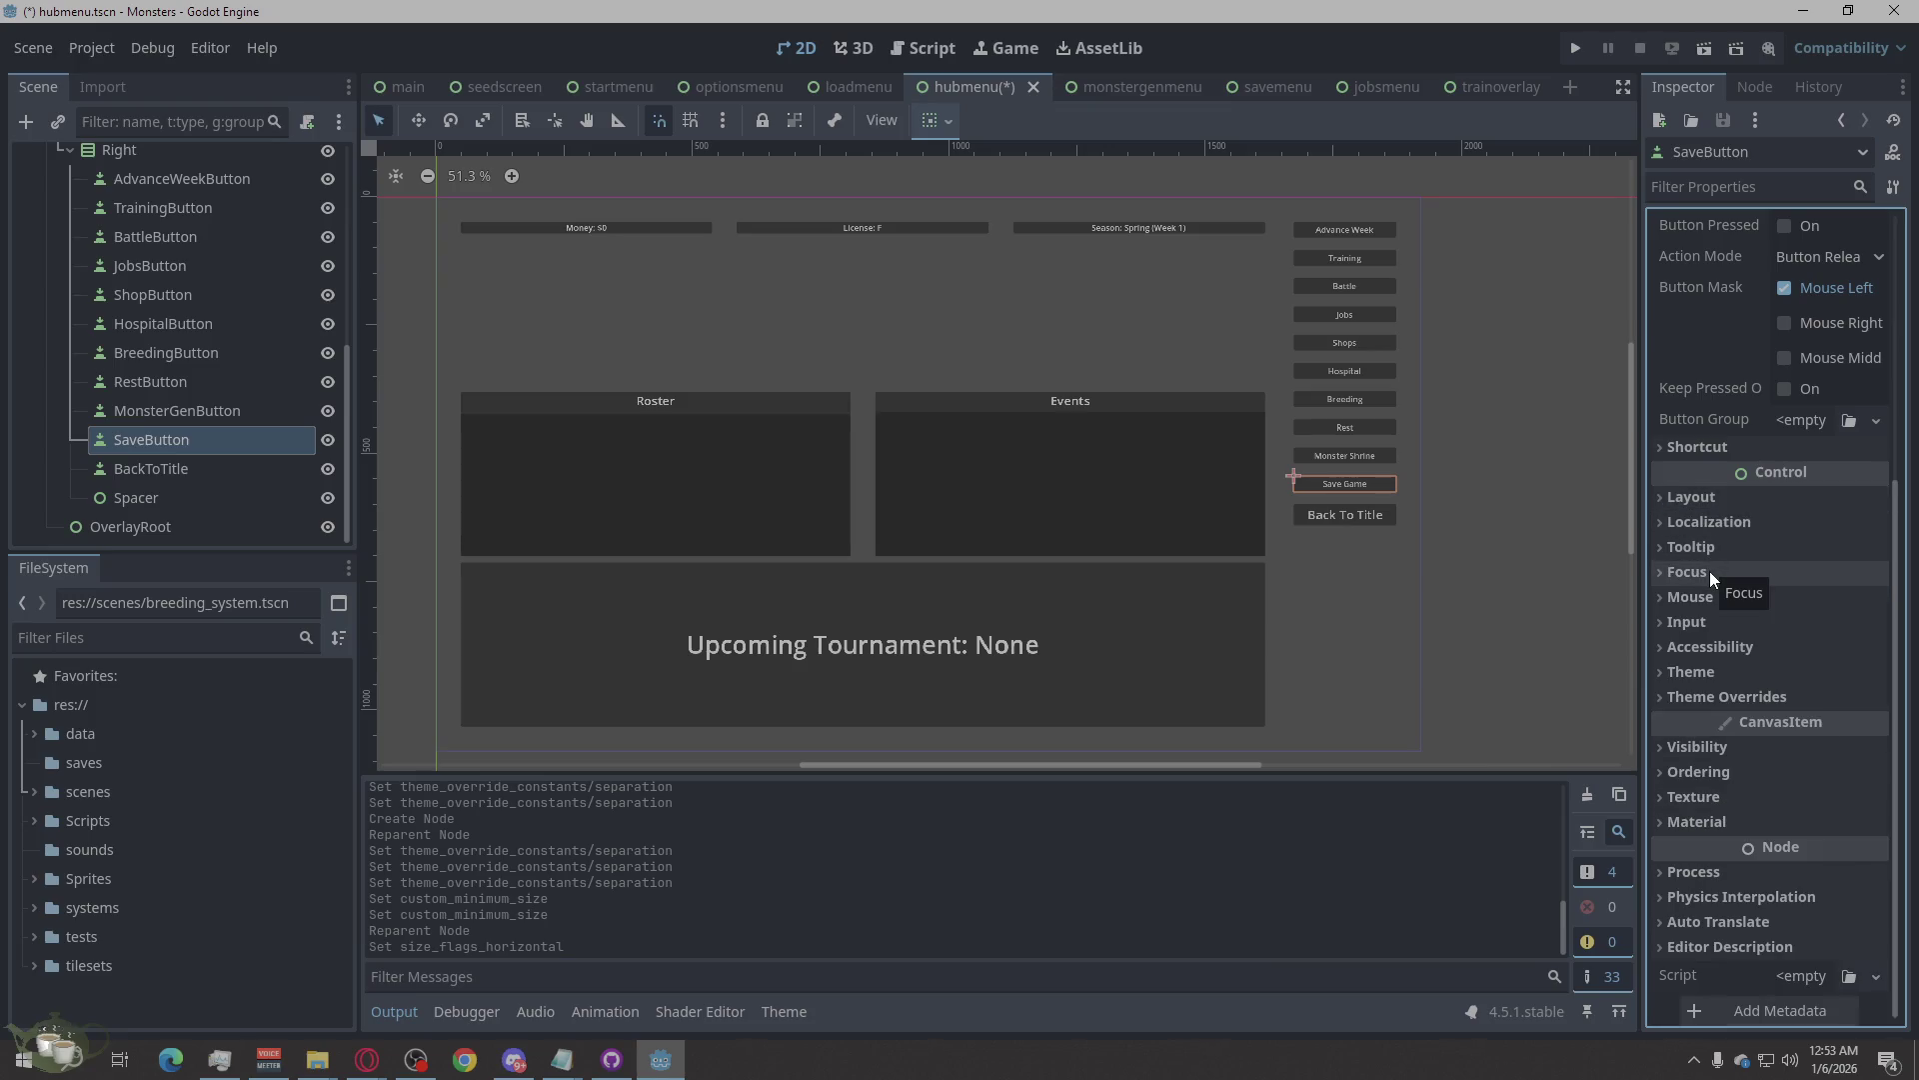
scroll(1710, 572, up, 2)
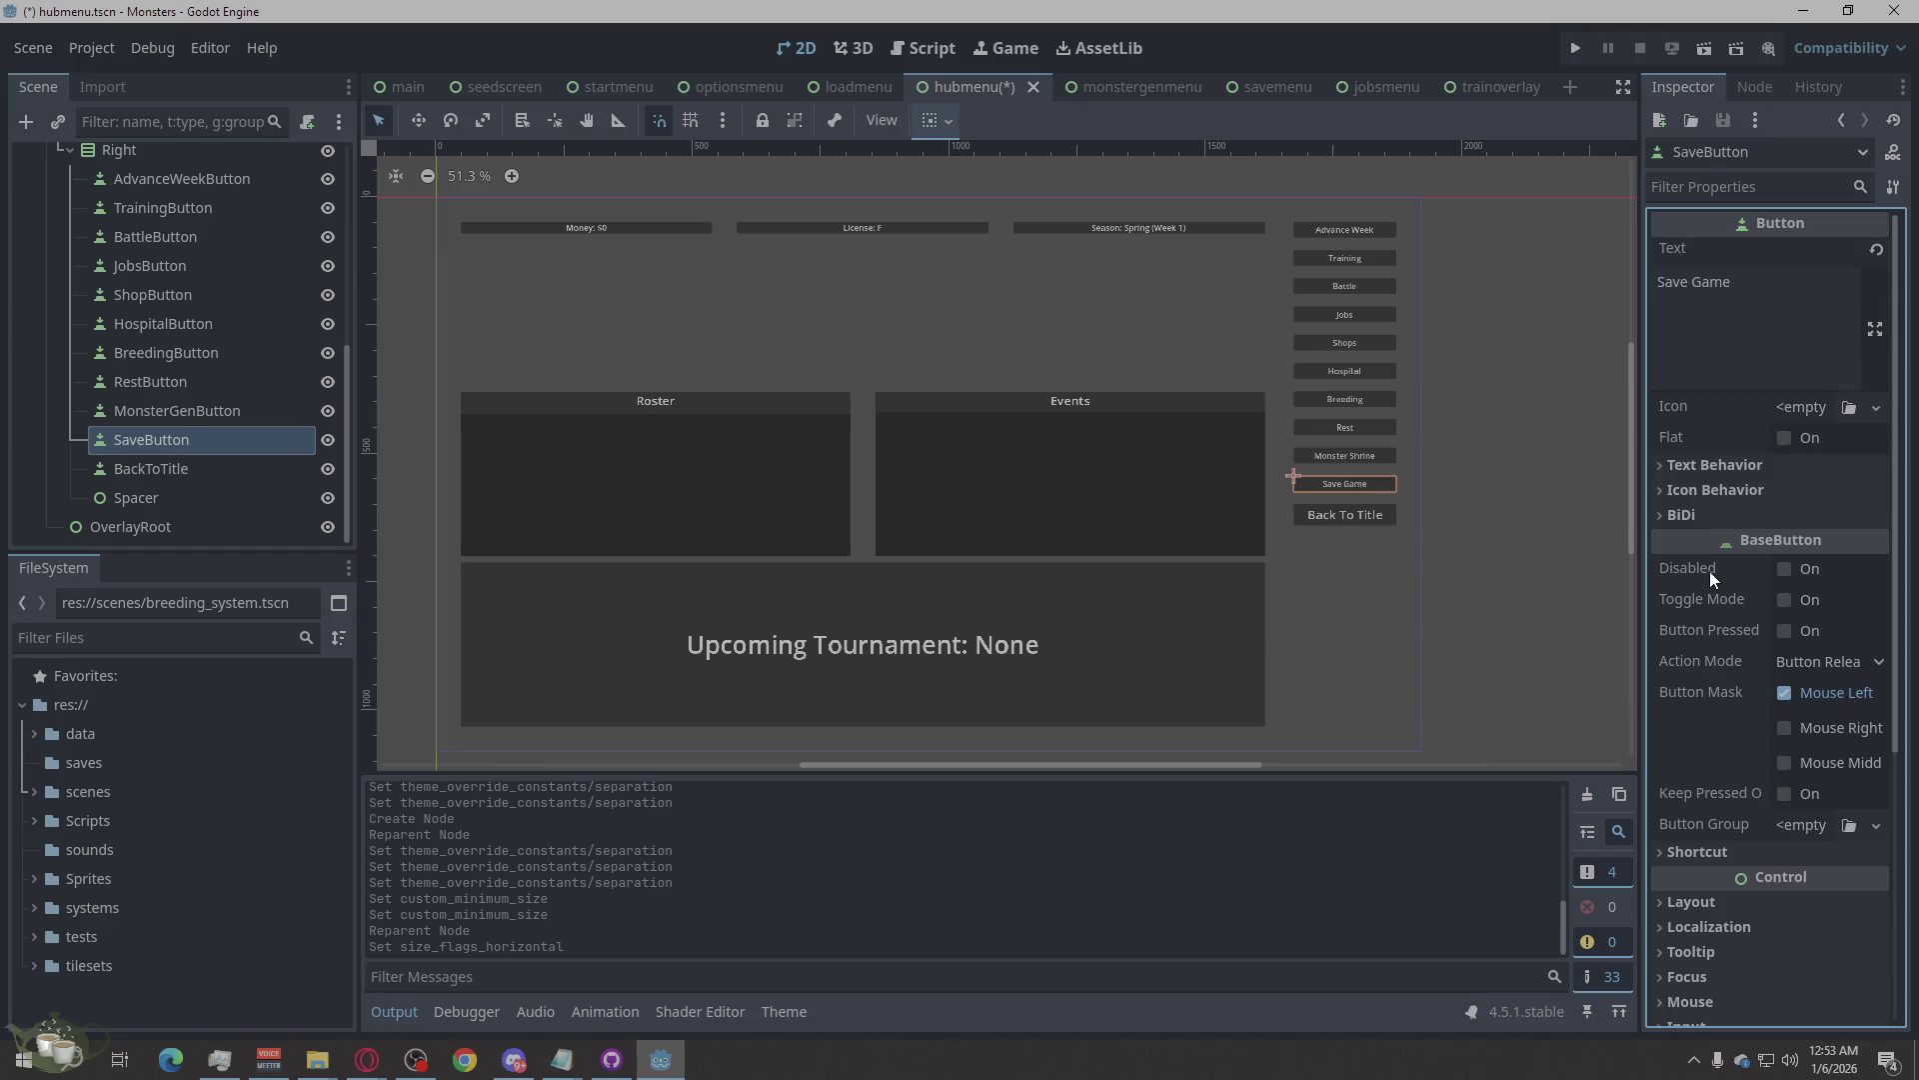
click(1701, 472)
click(1701, 472)
scroll(1668, 739, down, 5)
Set SaveButton's Theme Overrides font size to 24.
click(1721, 697)
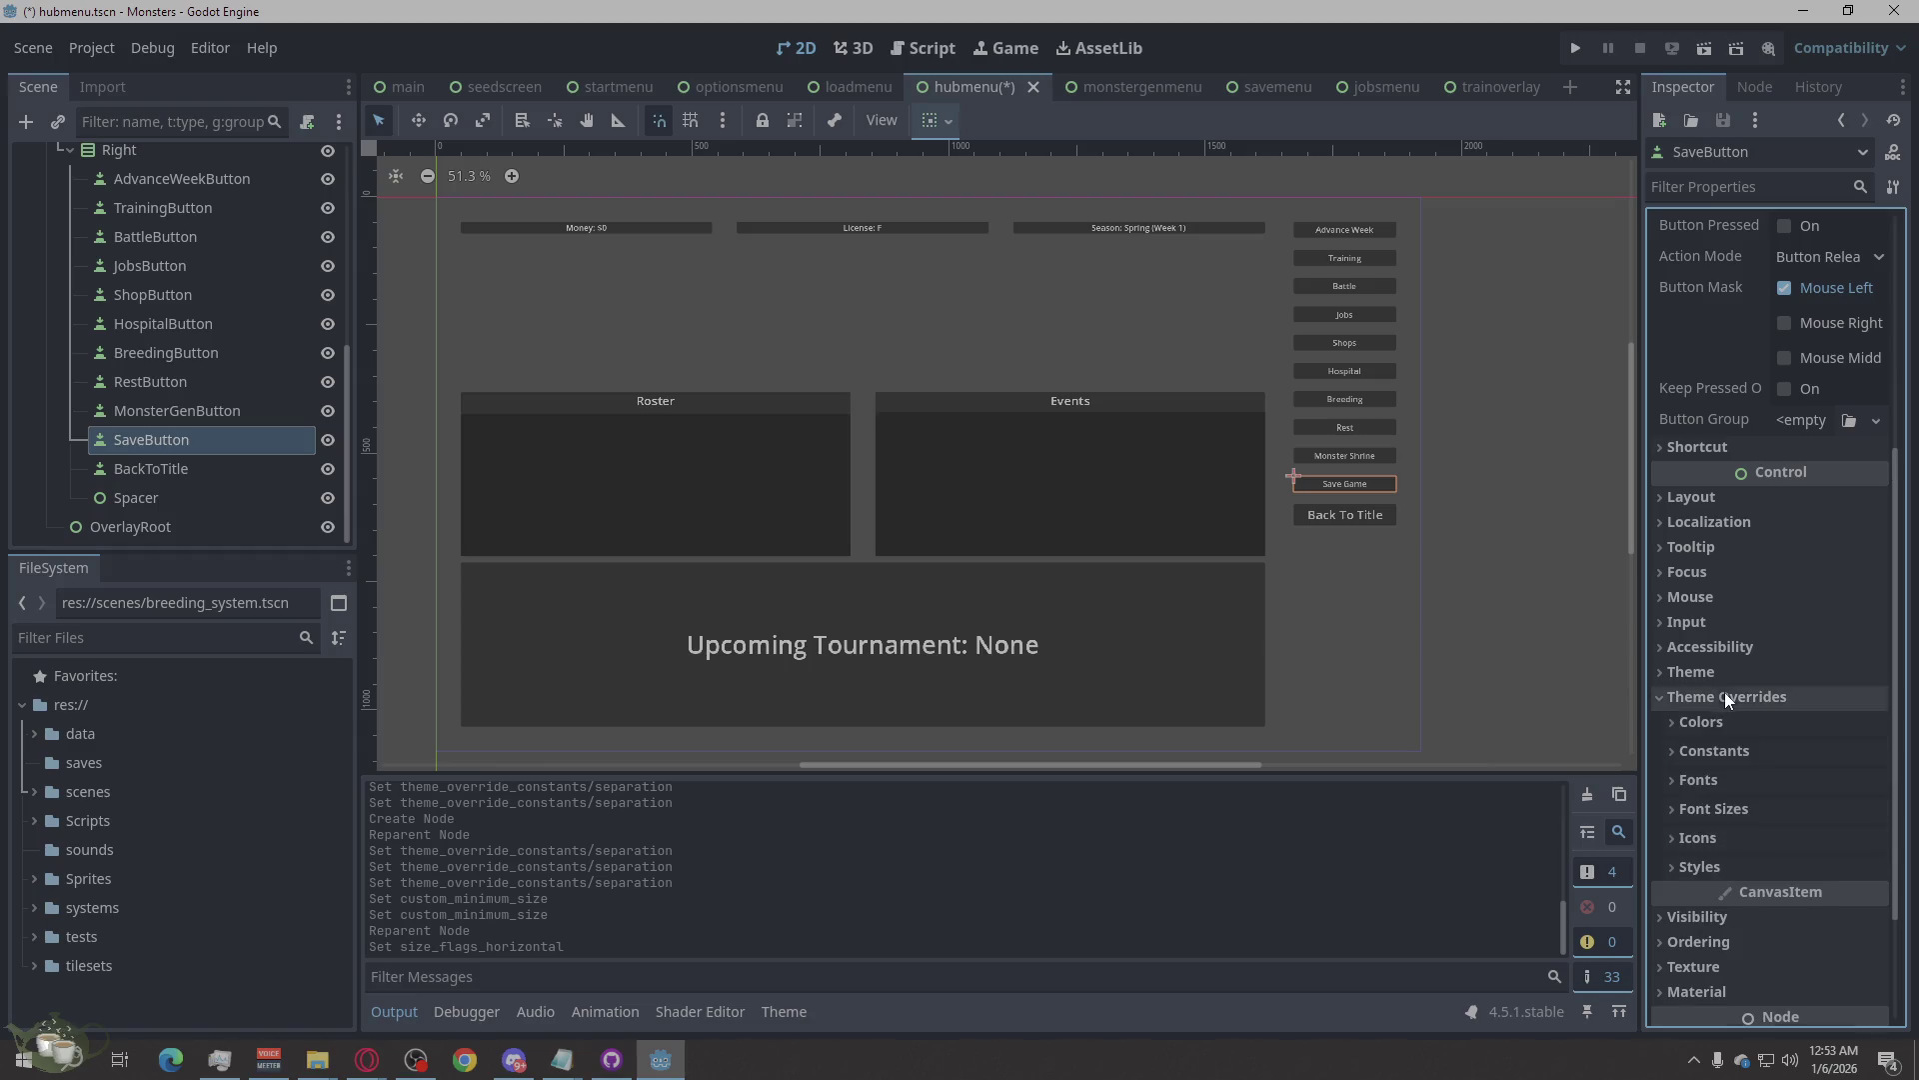
click(1719, 808)
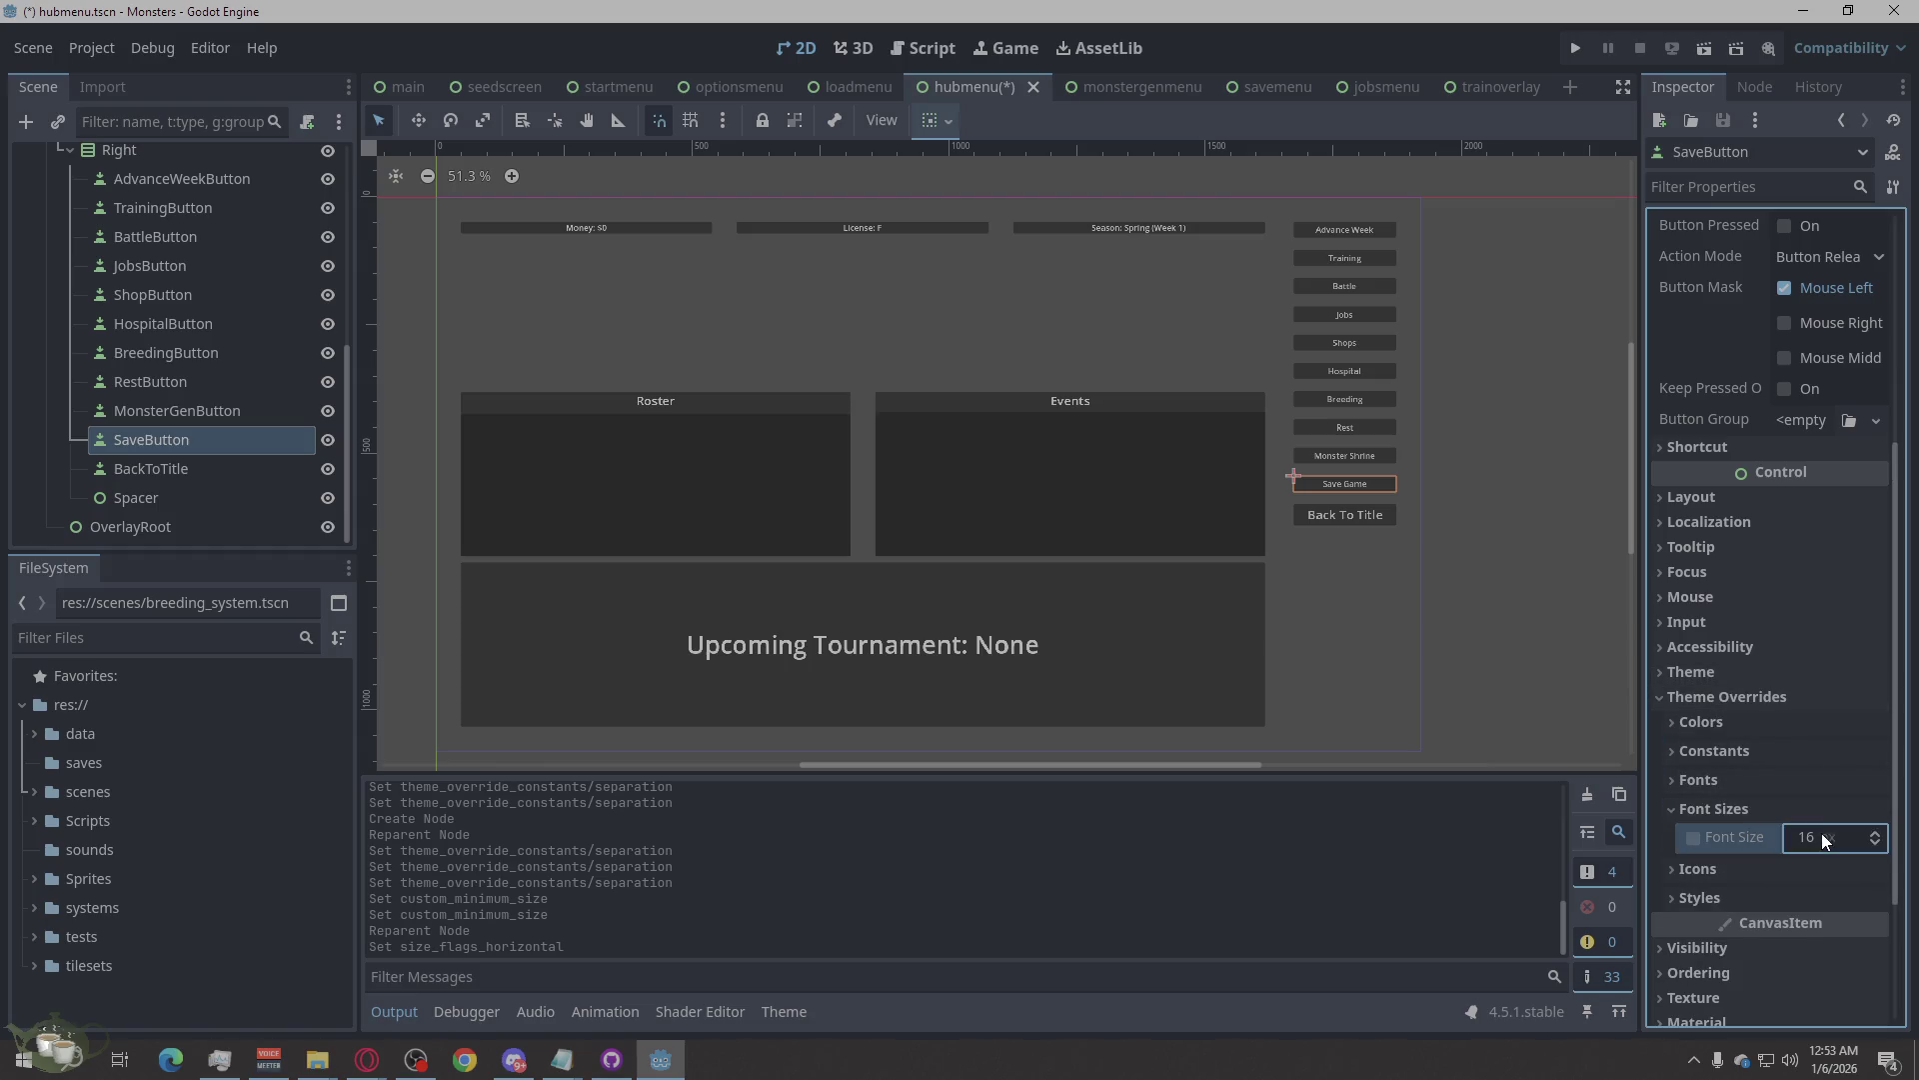
text(24)
key(Return)
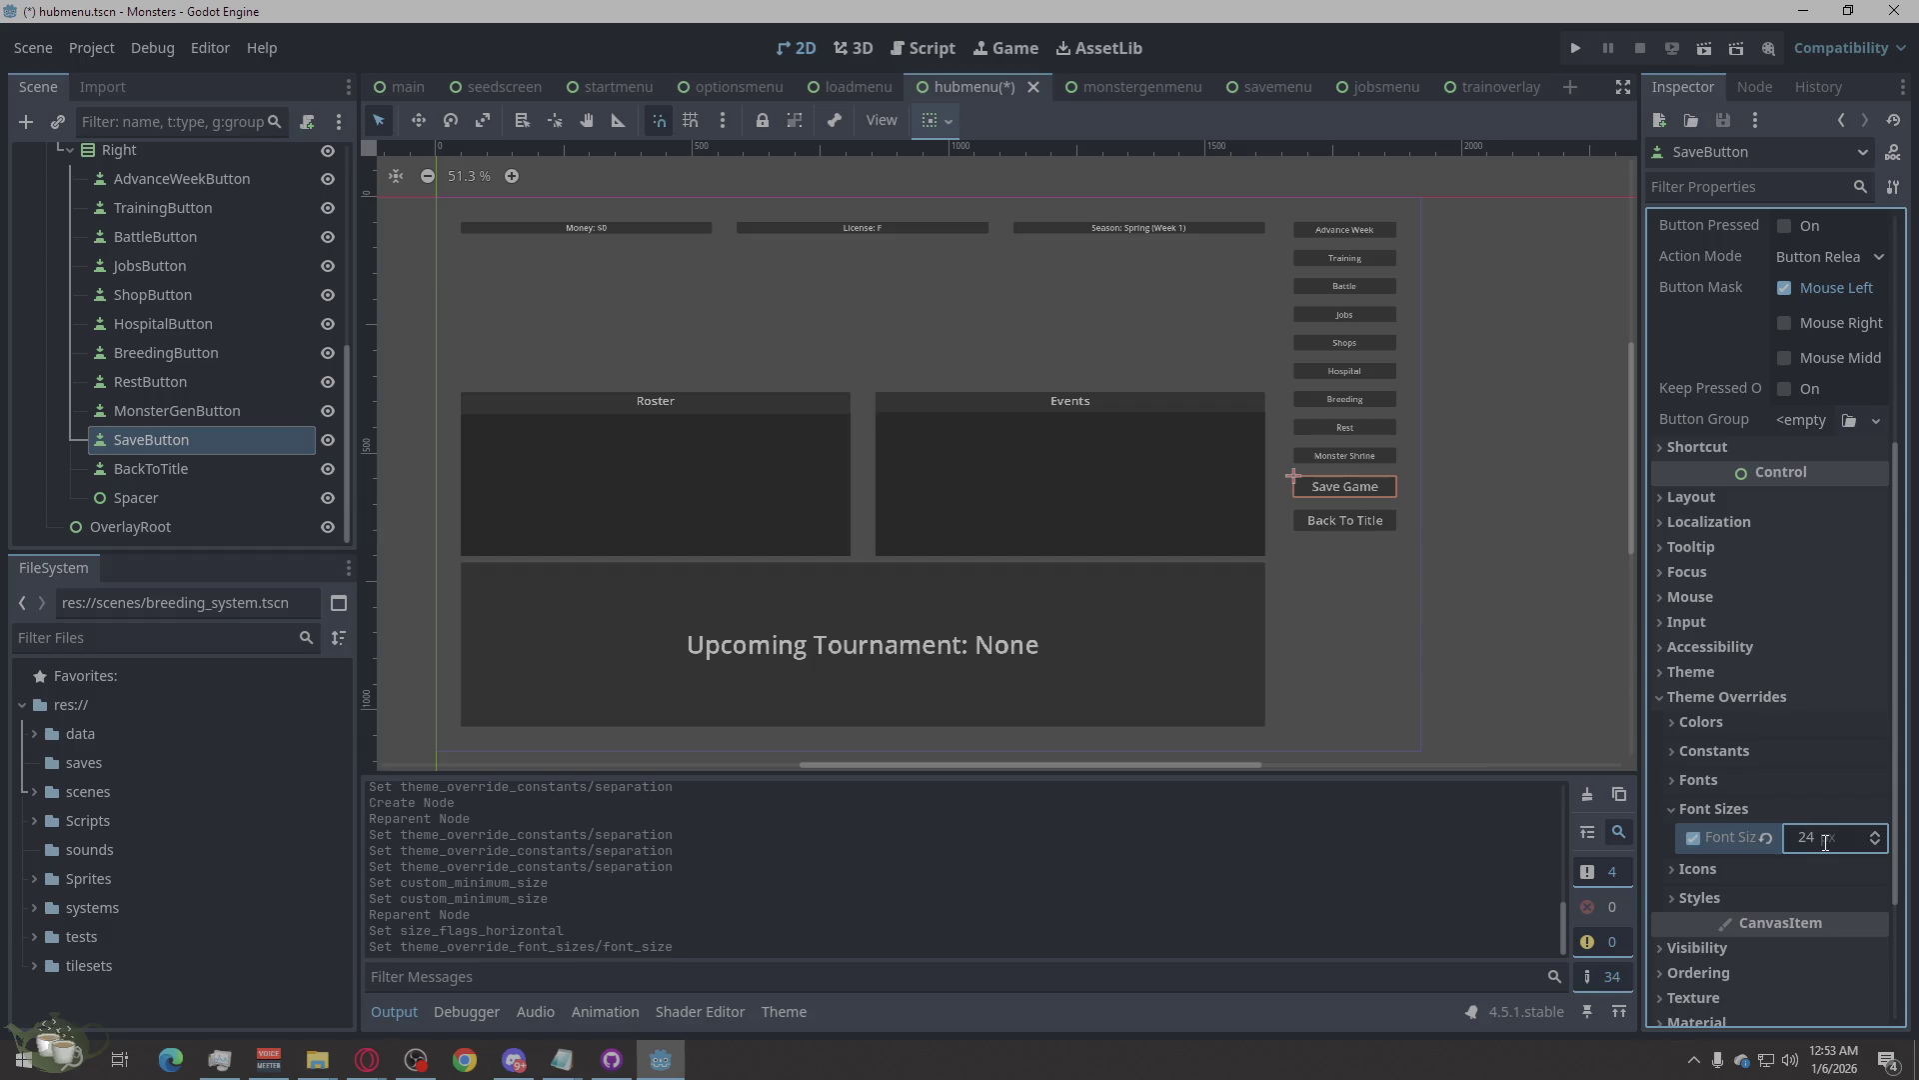
Give MonsterGenButton a 24 px font size override.
click(164, 410)
scroll(1719, 770, down, 5)
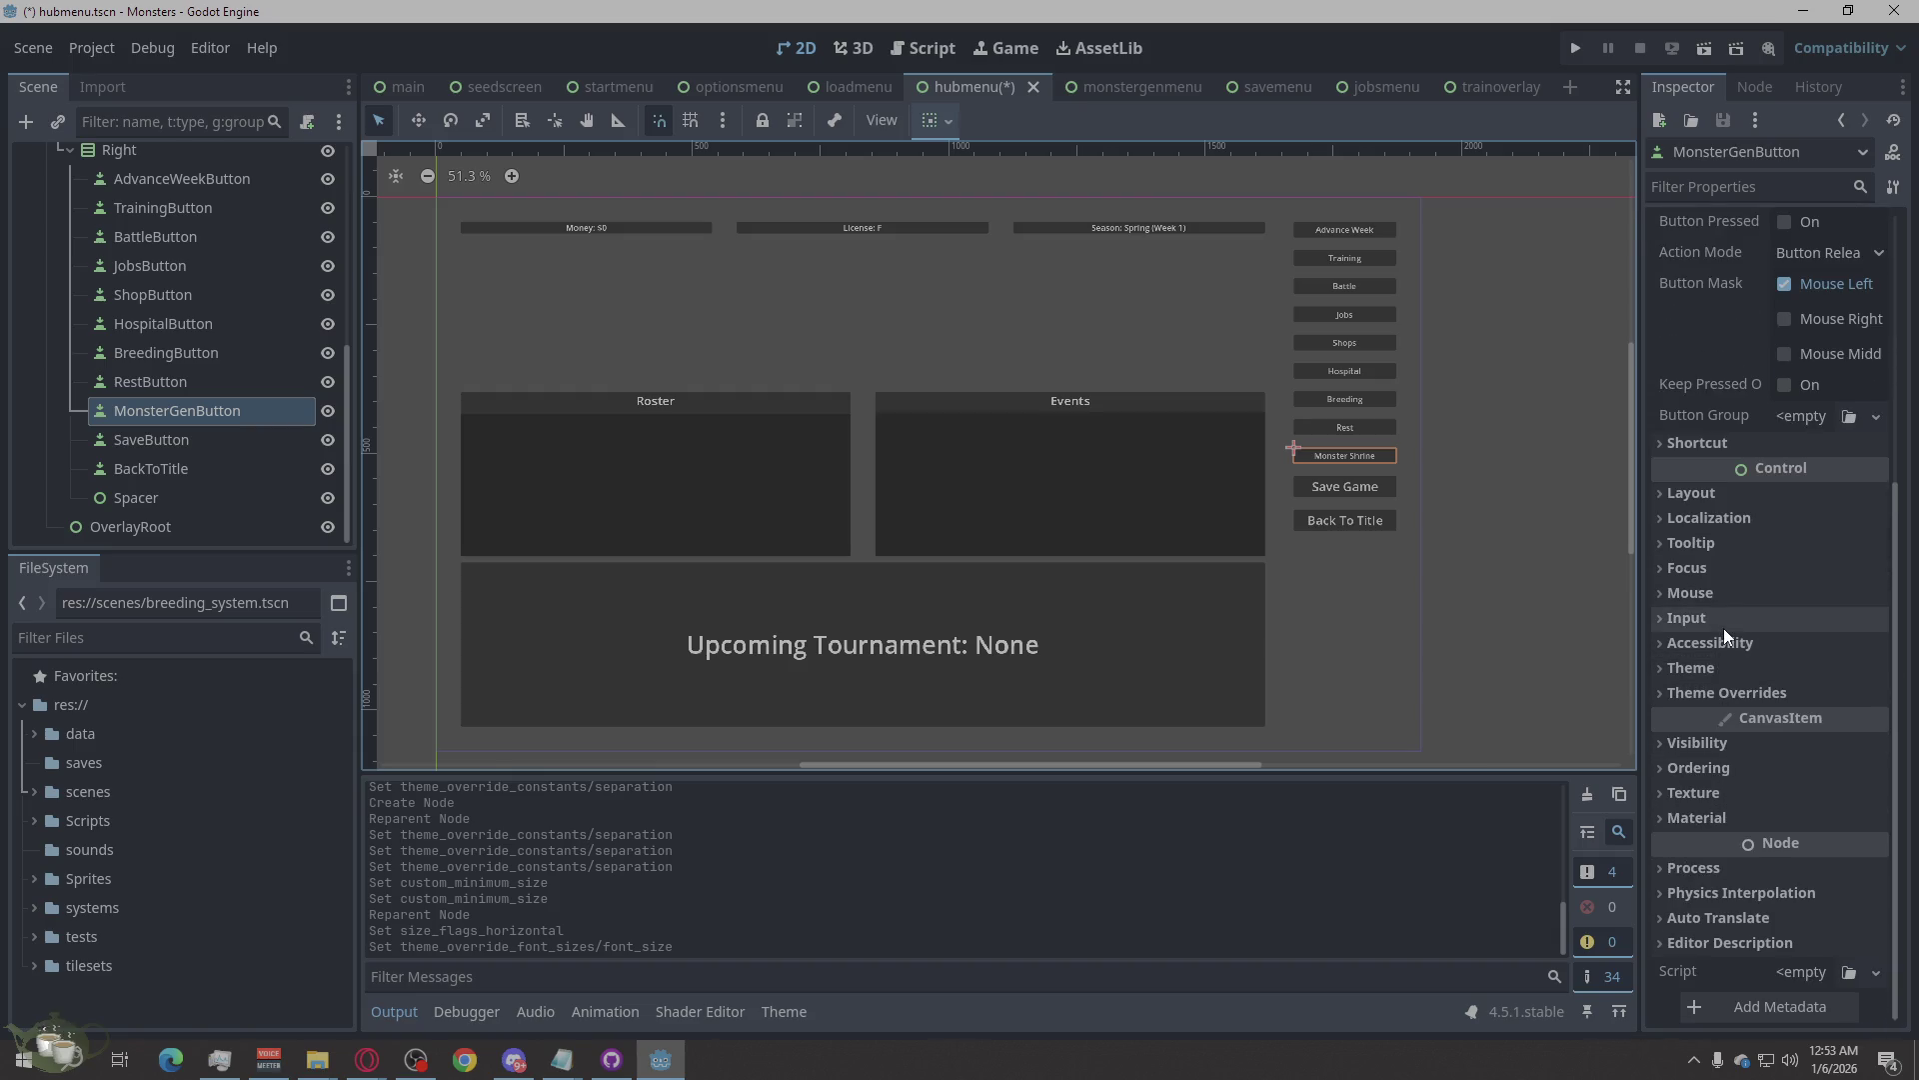
click(1722, 691)
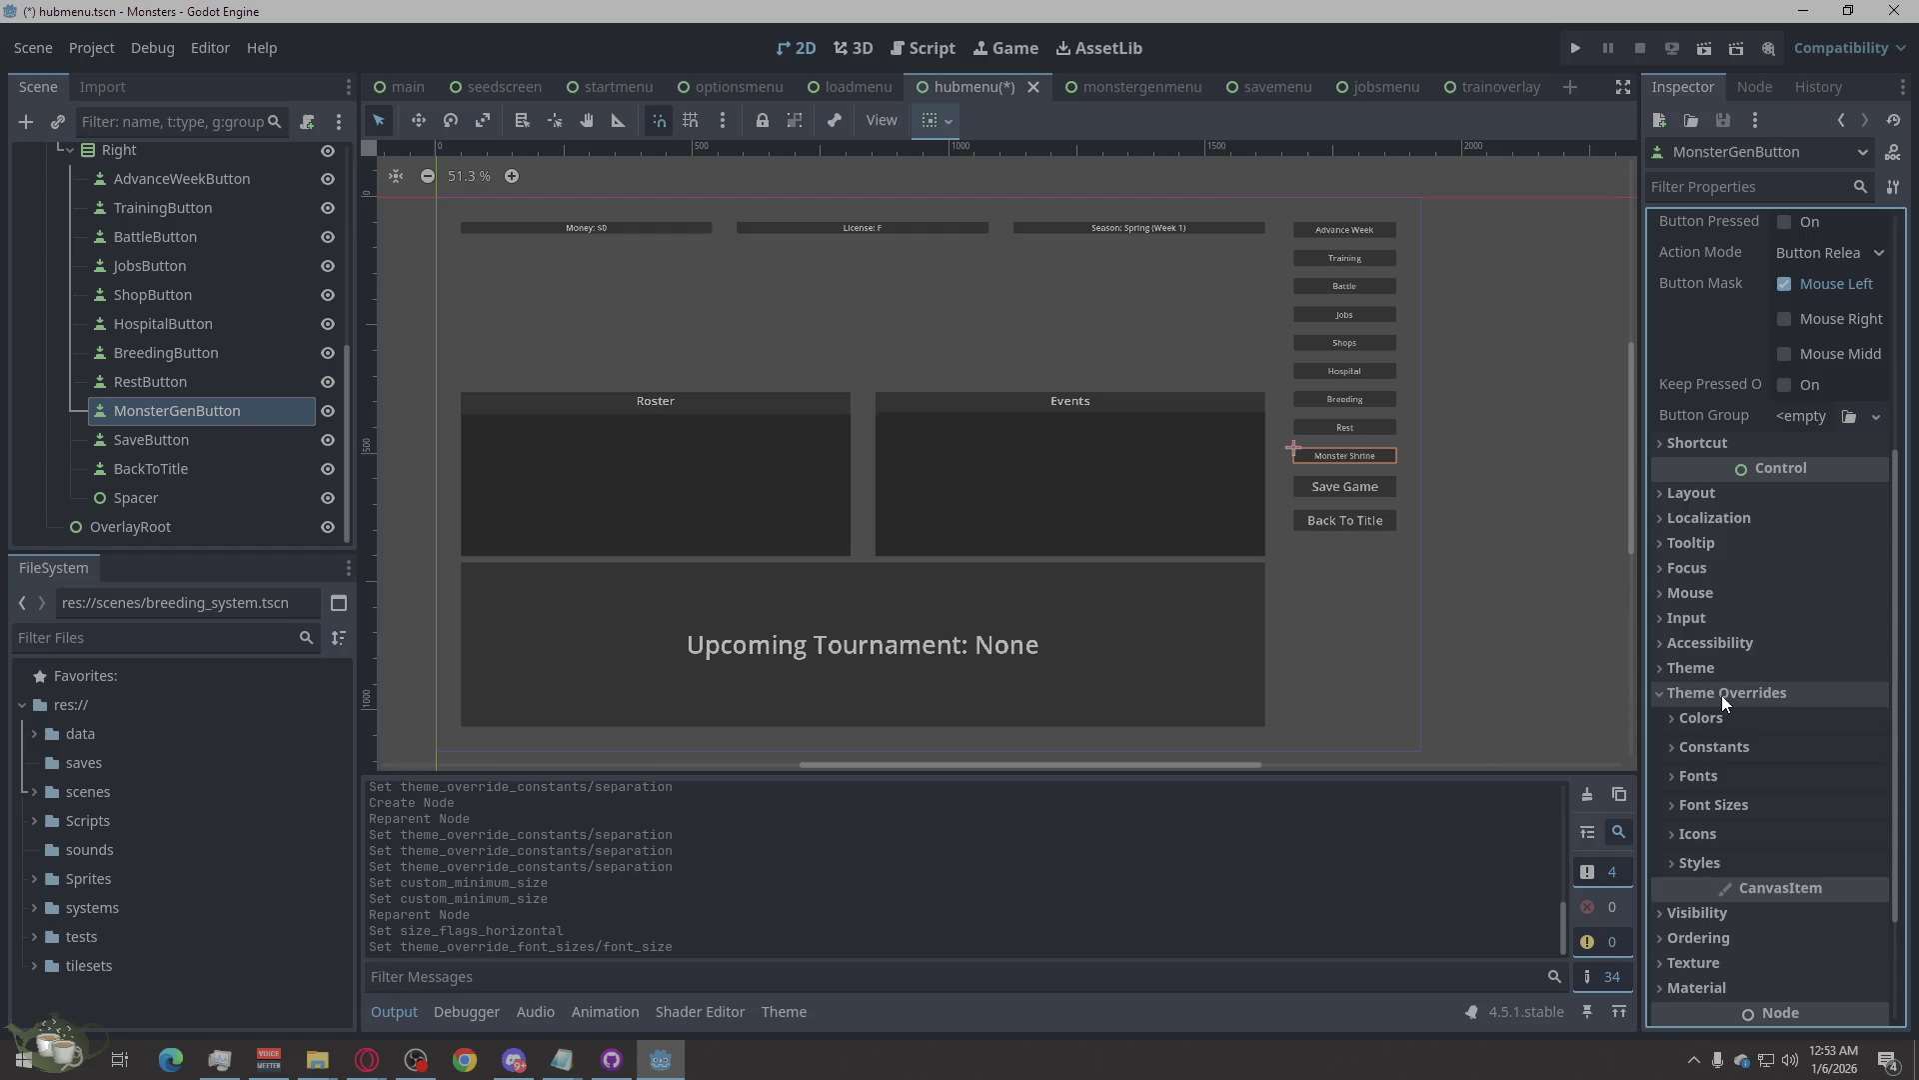
click(1725, 813)
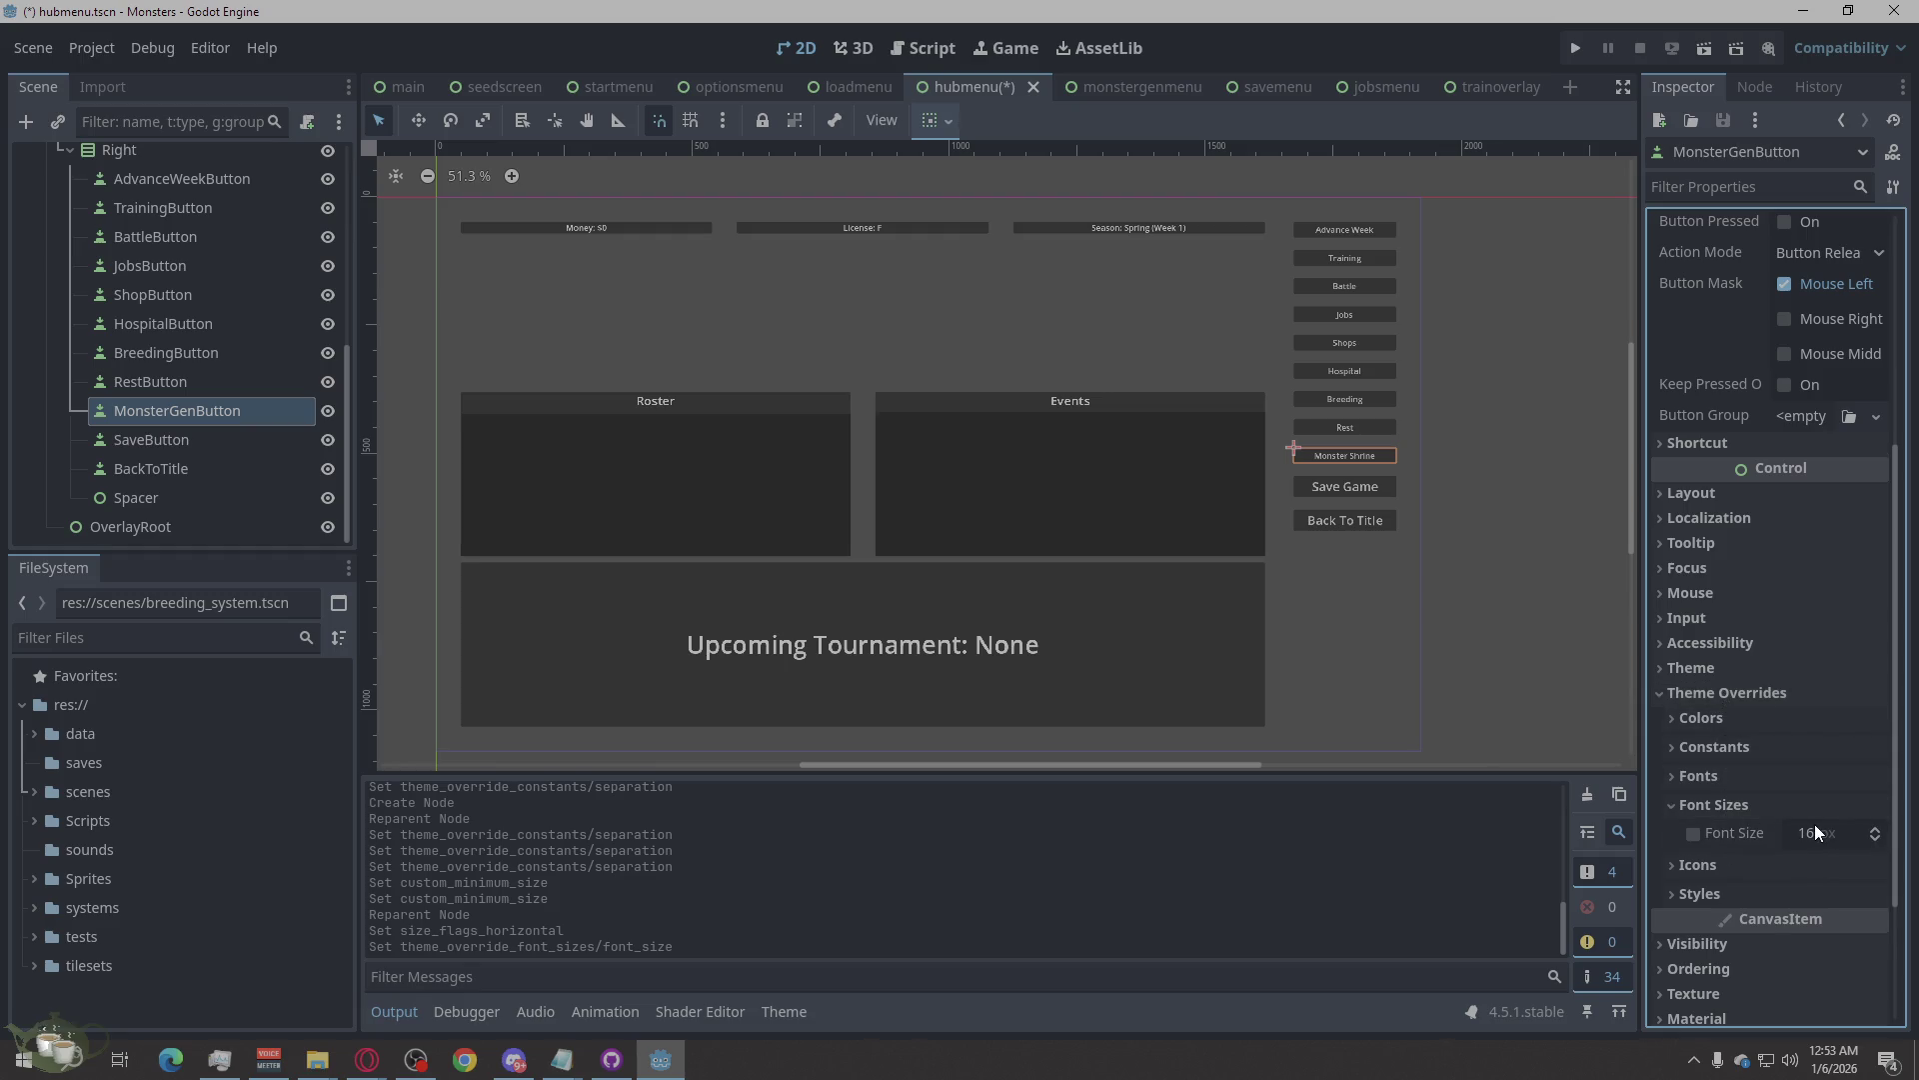
click(1876, 843)
text(24)
key(Return)
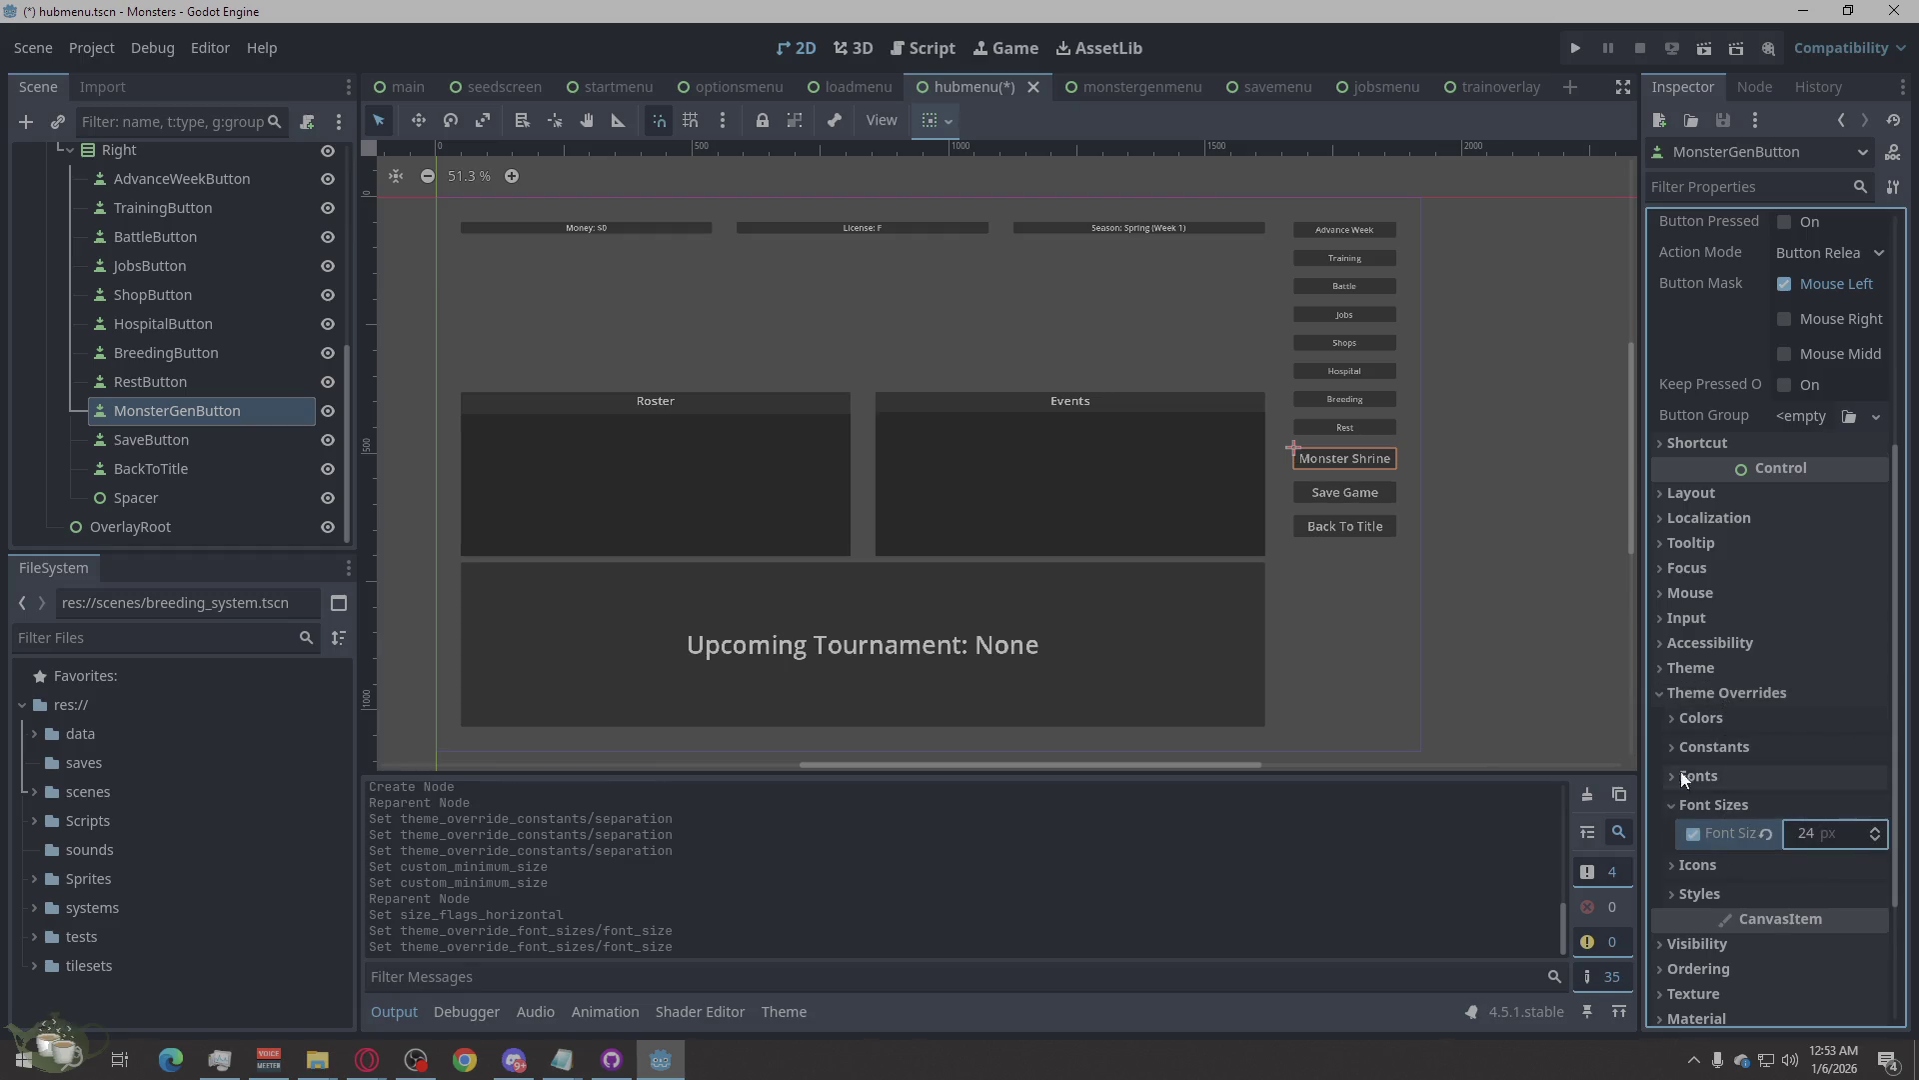
Give RestButton a 24 px font size override.
click(146, 353)
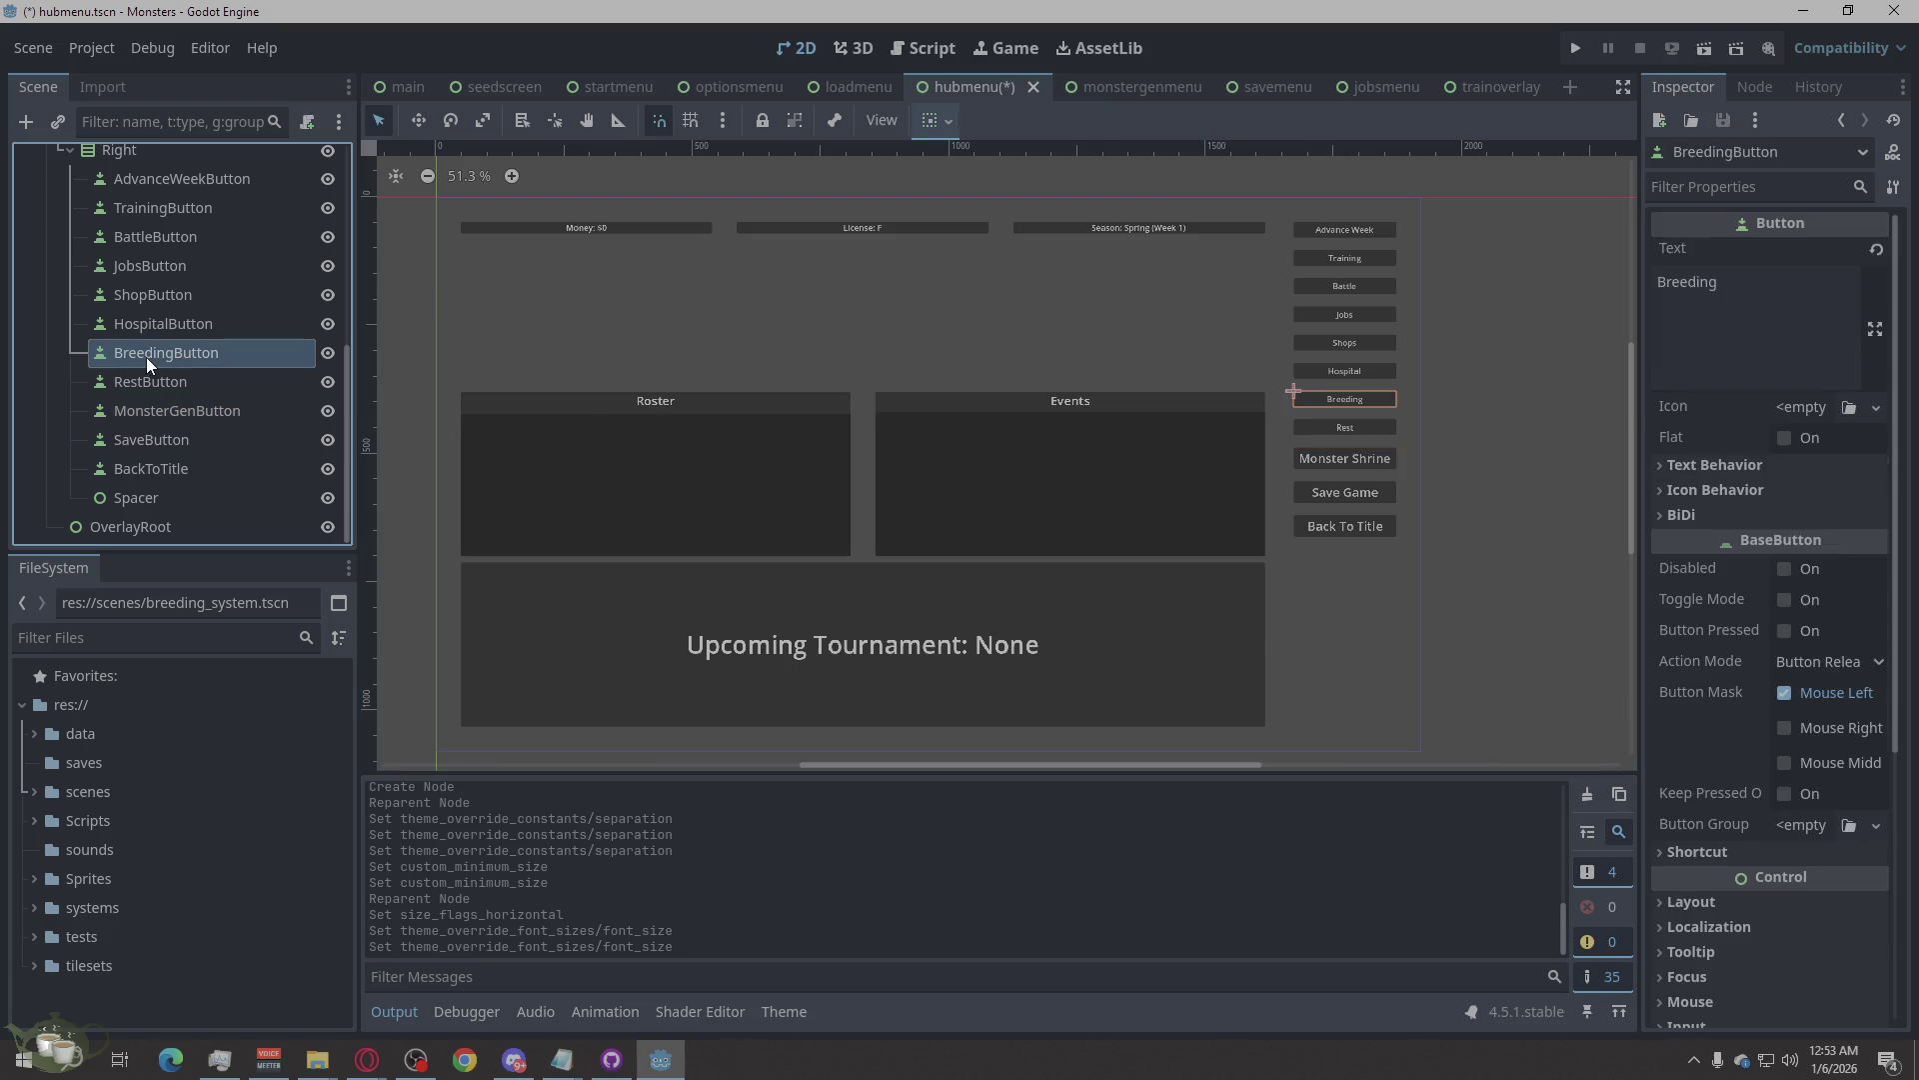
click(155, 381)
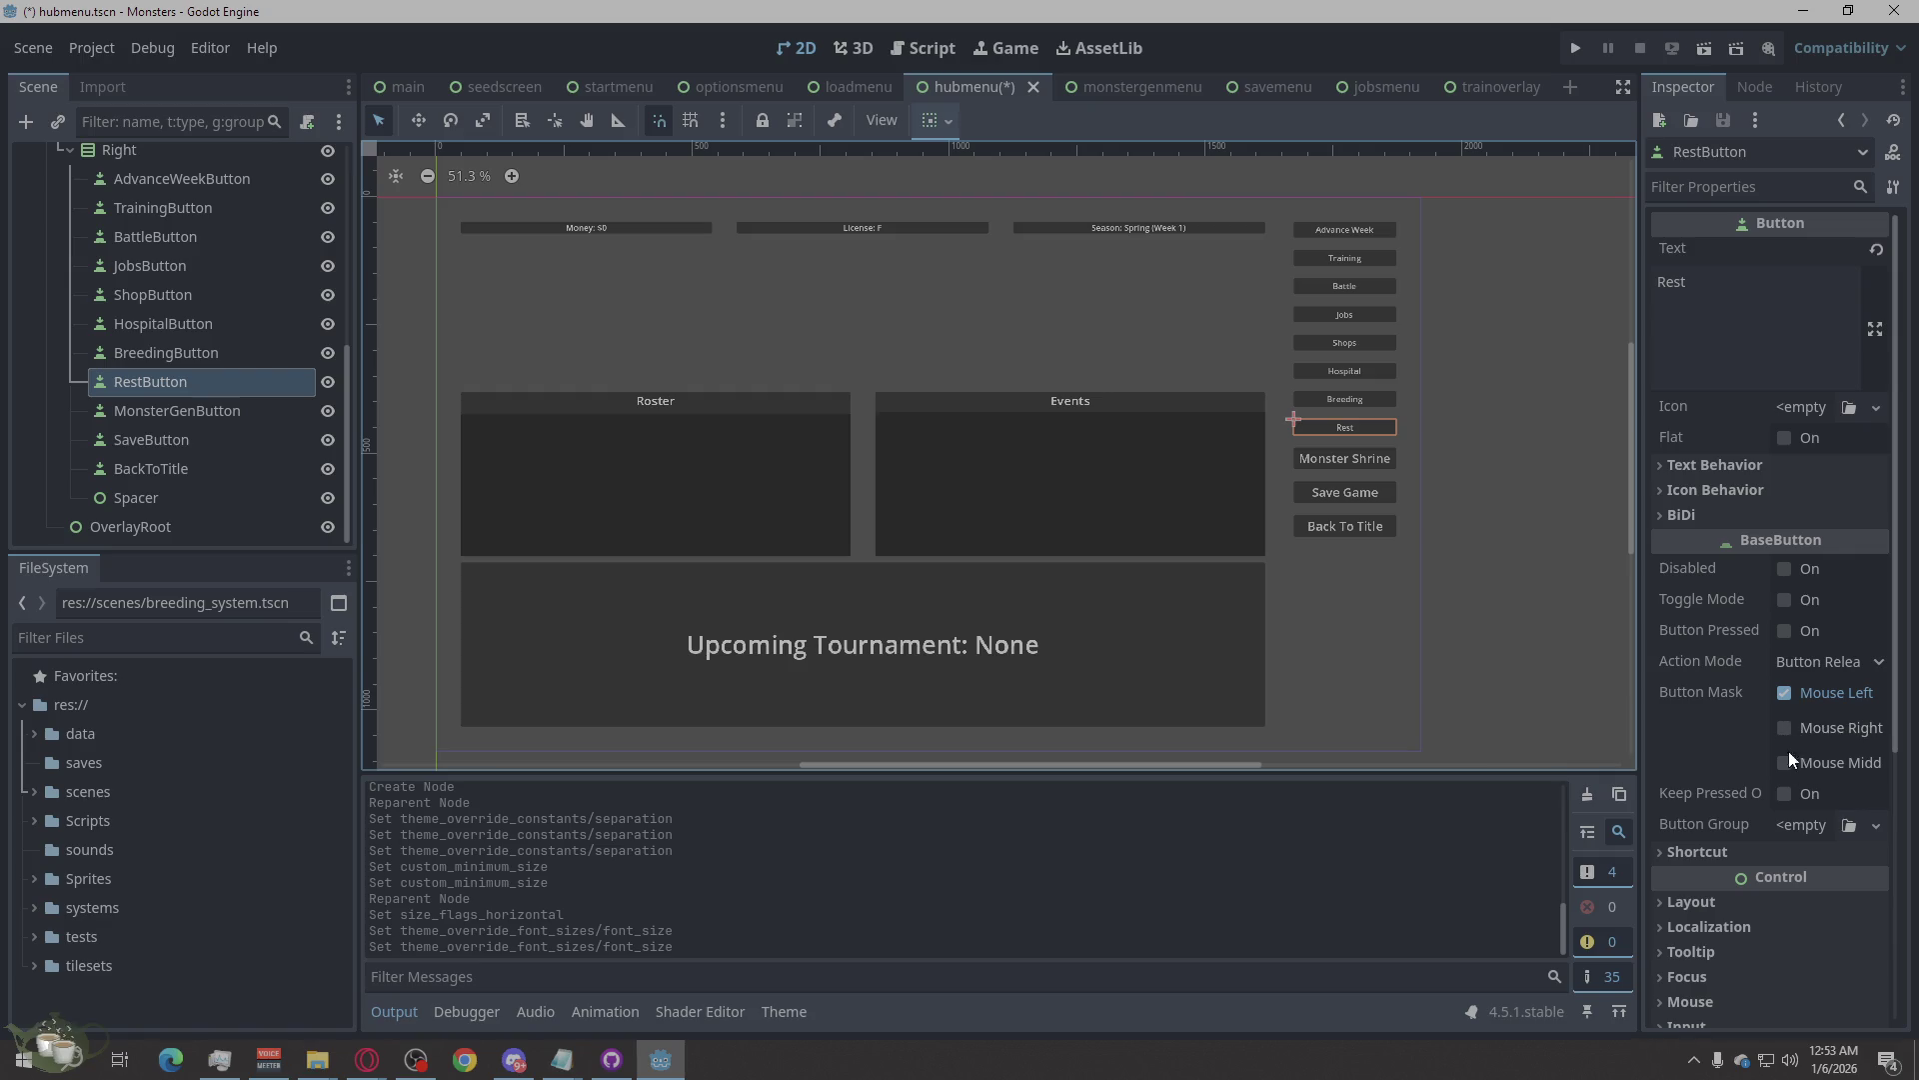
scroll(1717, 588, down, 3)
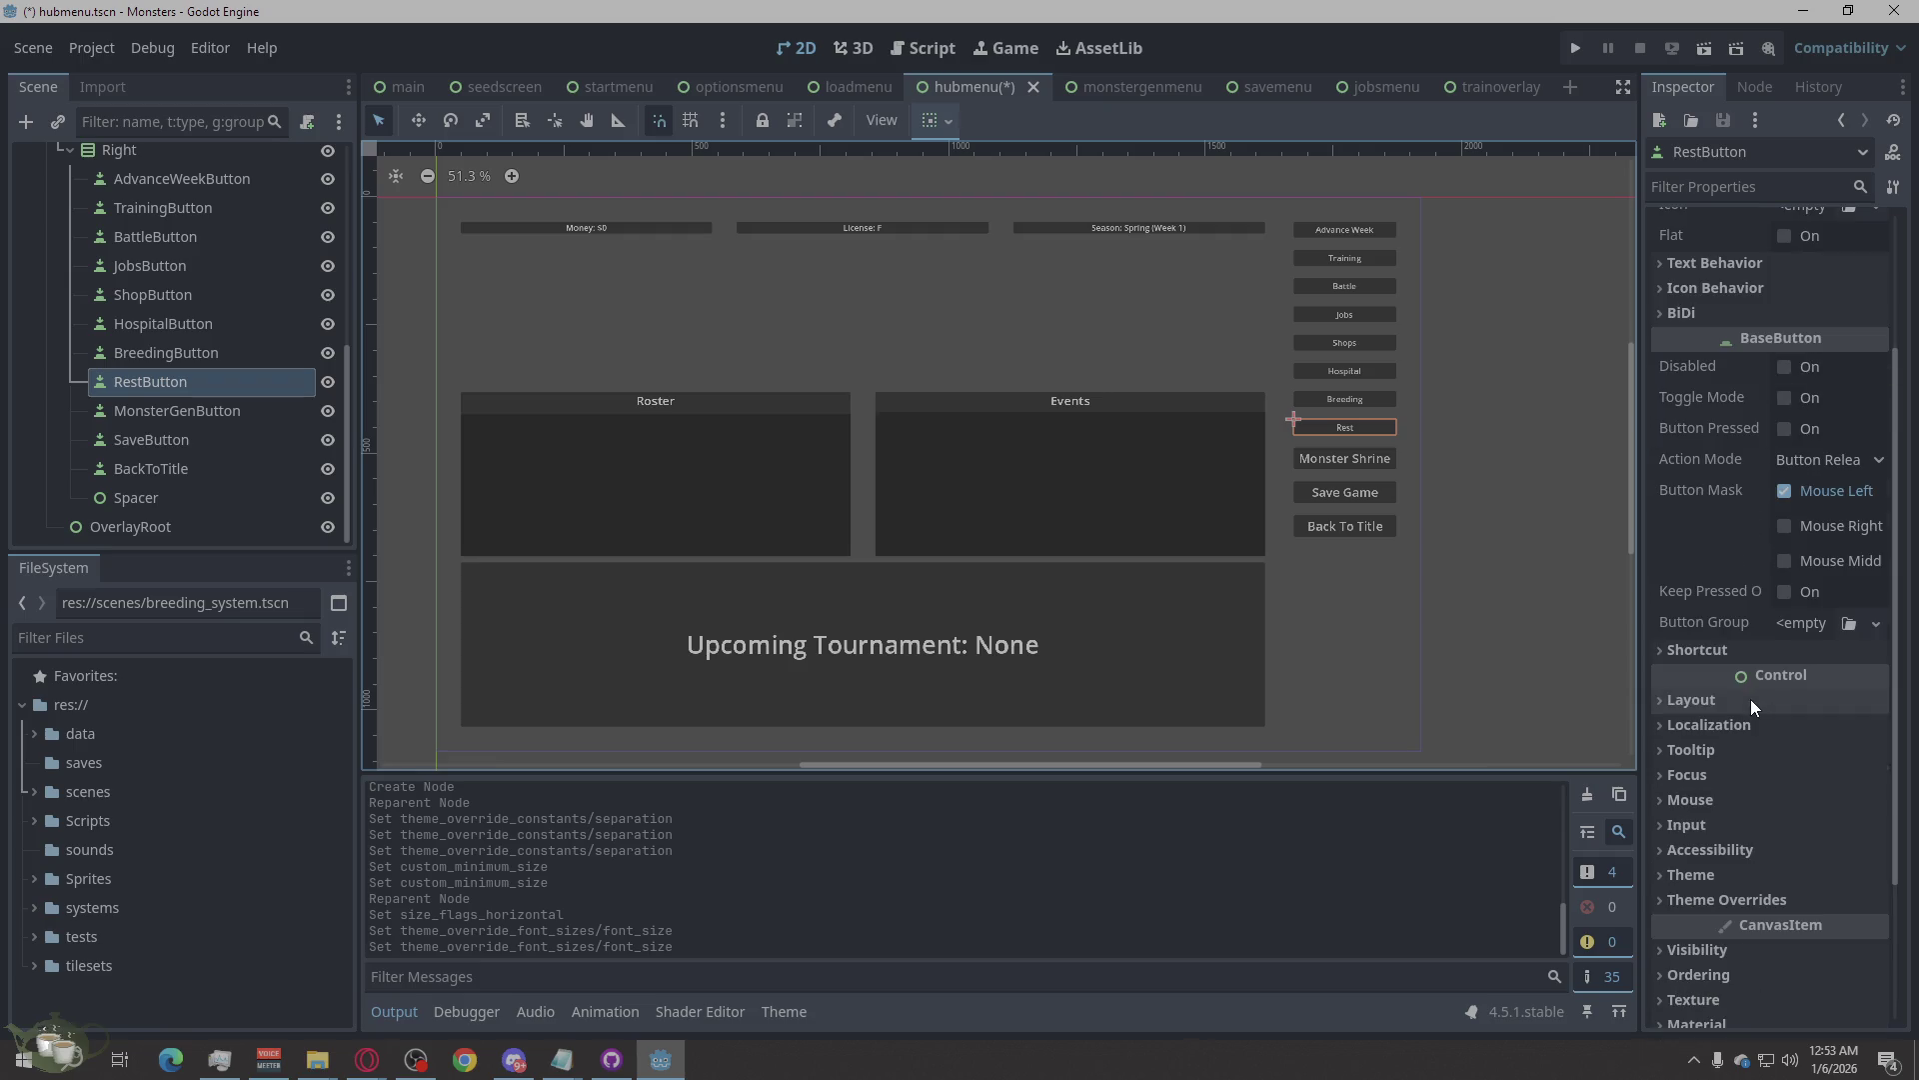
click(1713, 848)
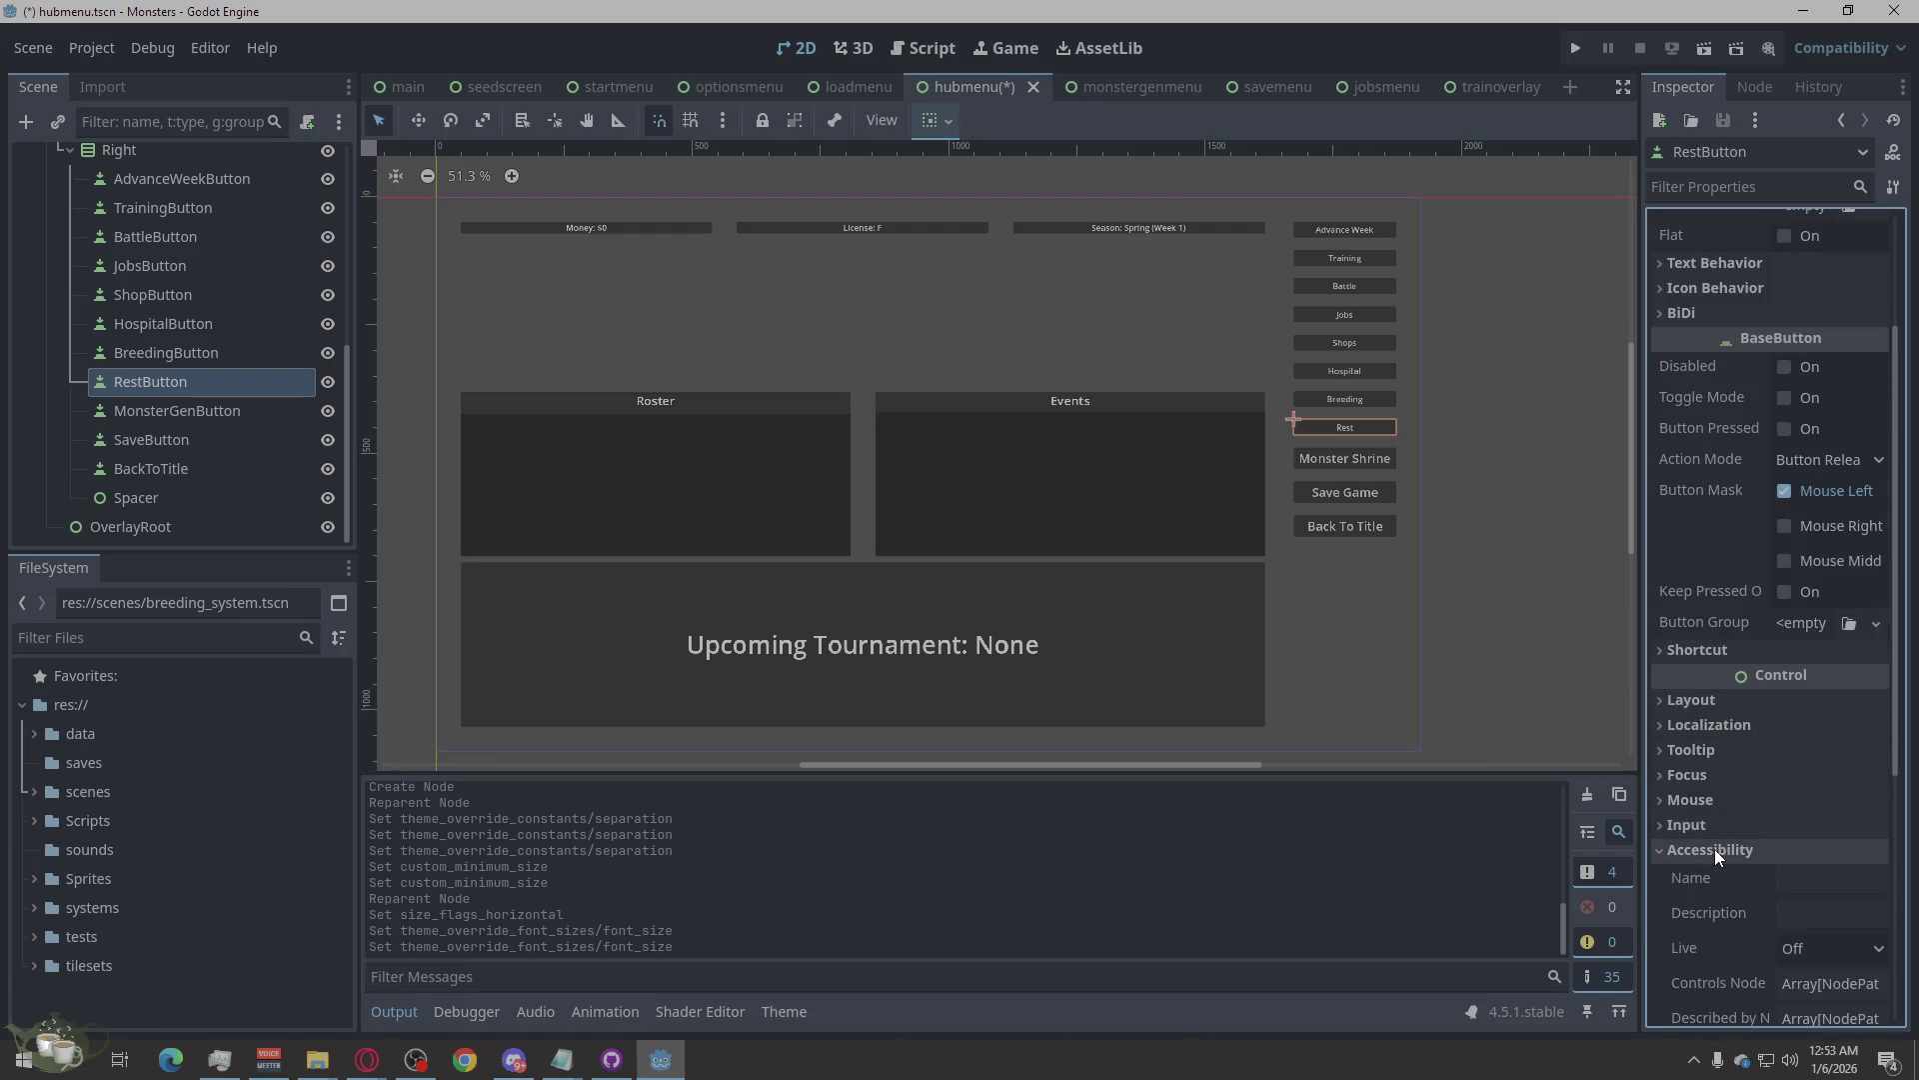
scroll(1766, 813, down, 3)
click(1661, 651)
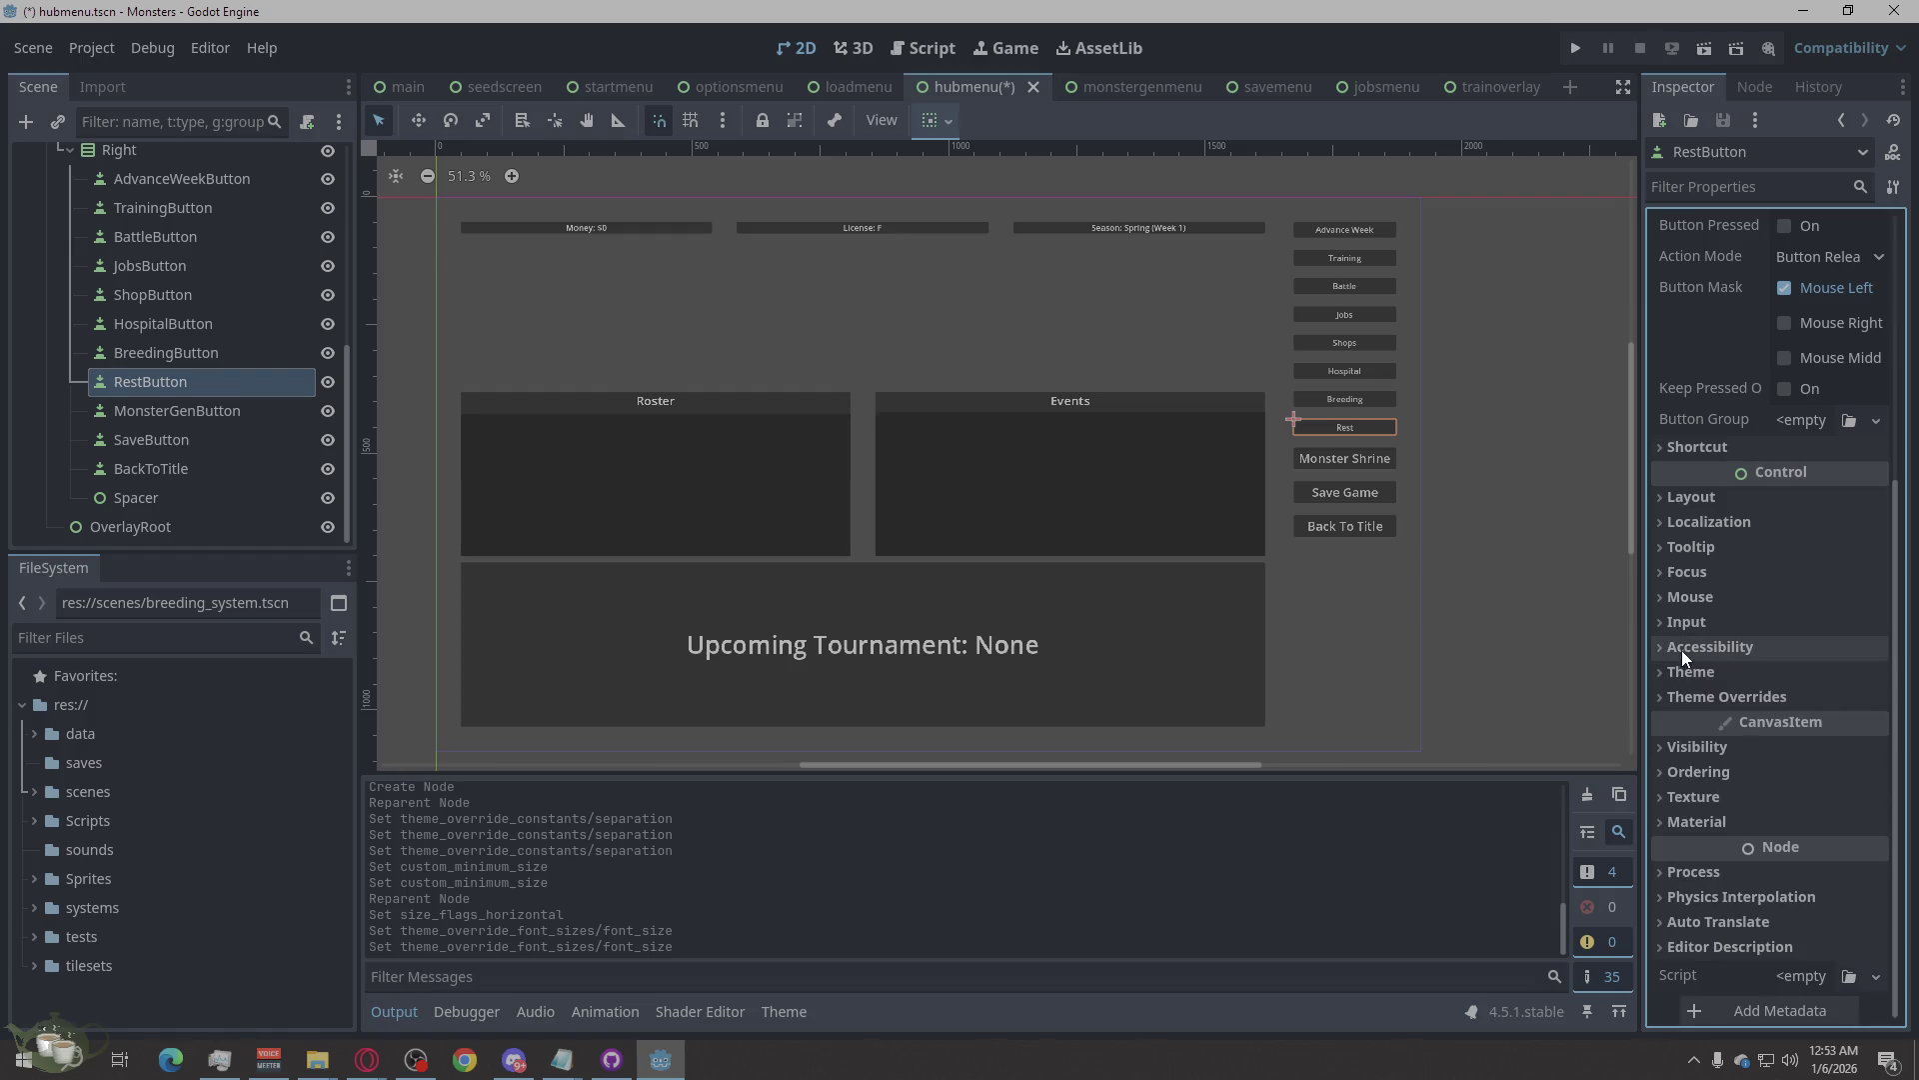
click(1718, 696)
click(1706, 808)
click(1833, 837)
text(24)
key(Return)
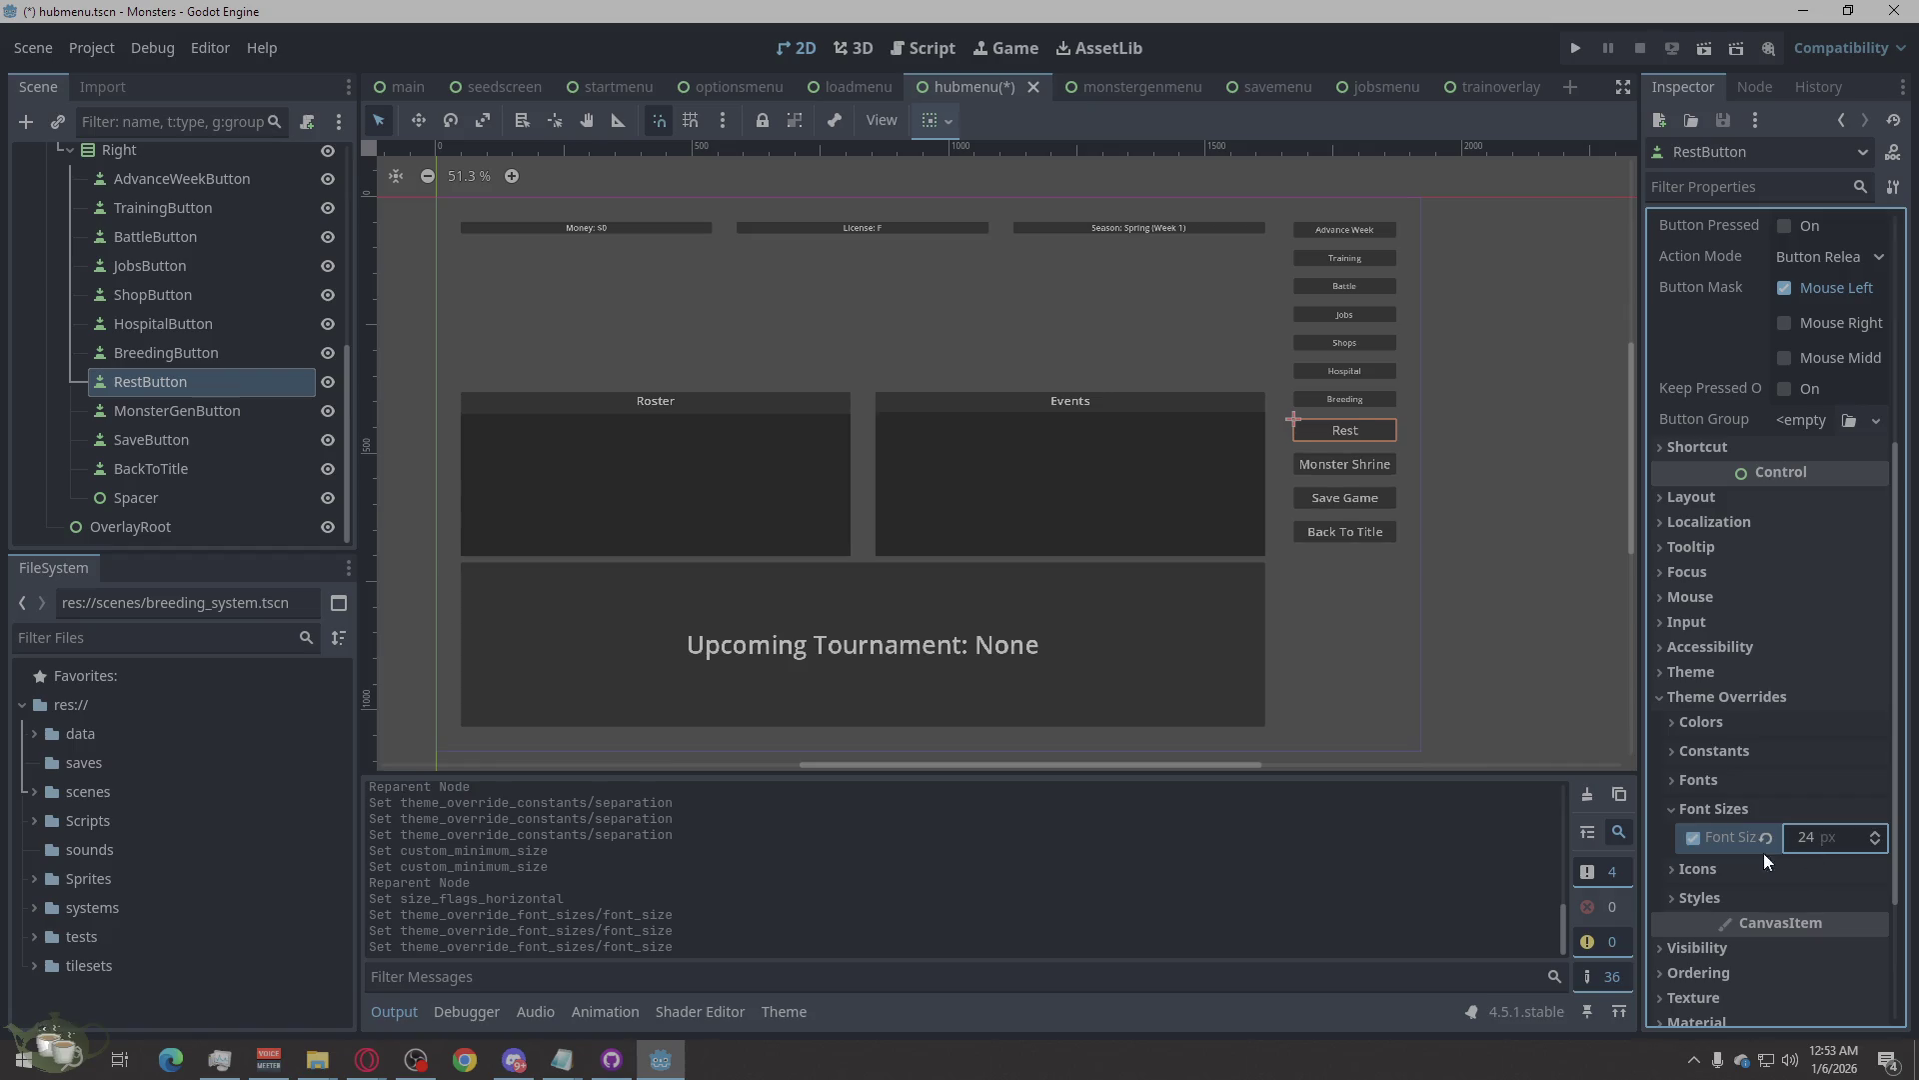
Give BreedingButton a 24 px font size override.
click(201, 358)
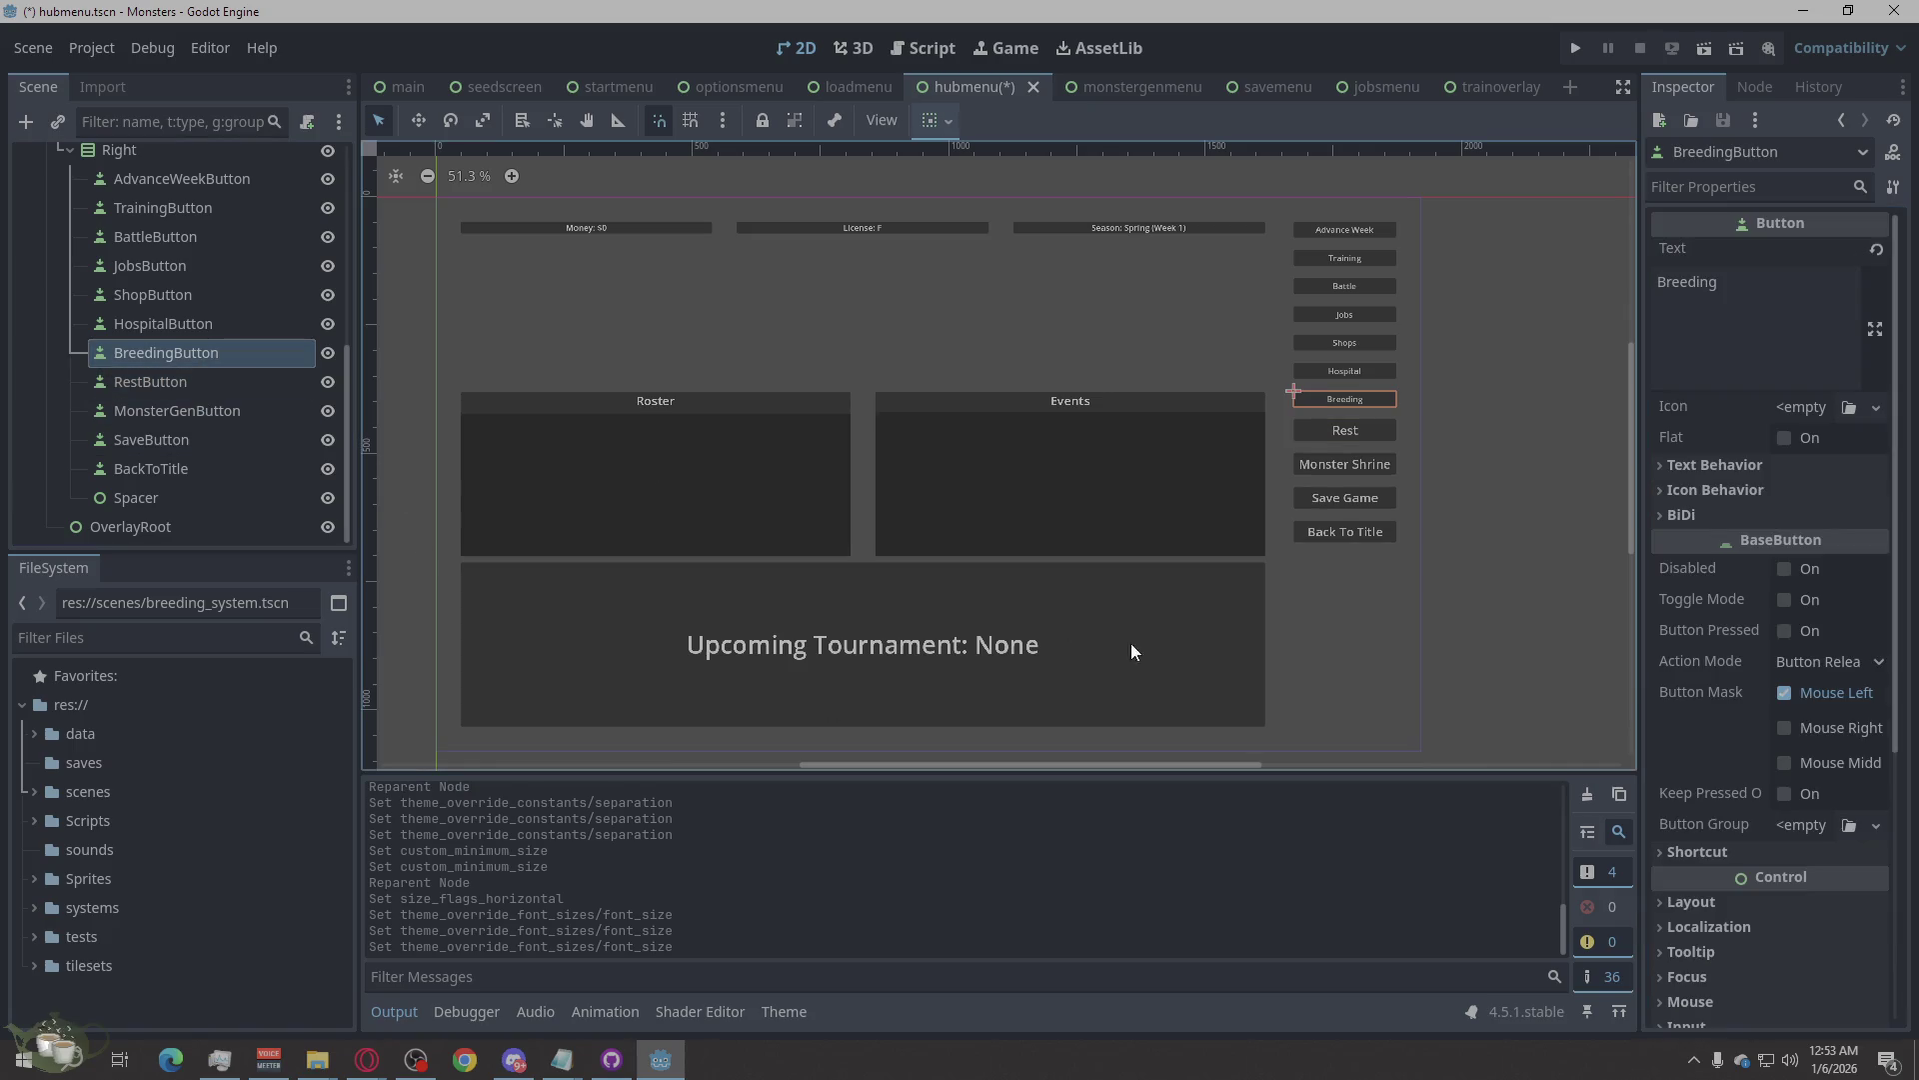
scroll(1802, 837, down, 5)
click(1737, 693)
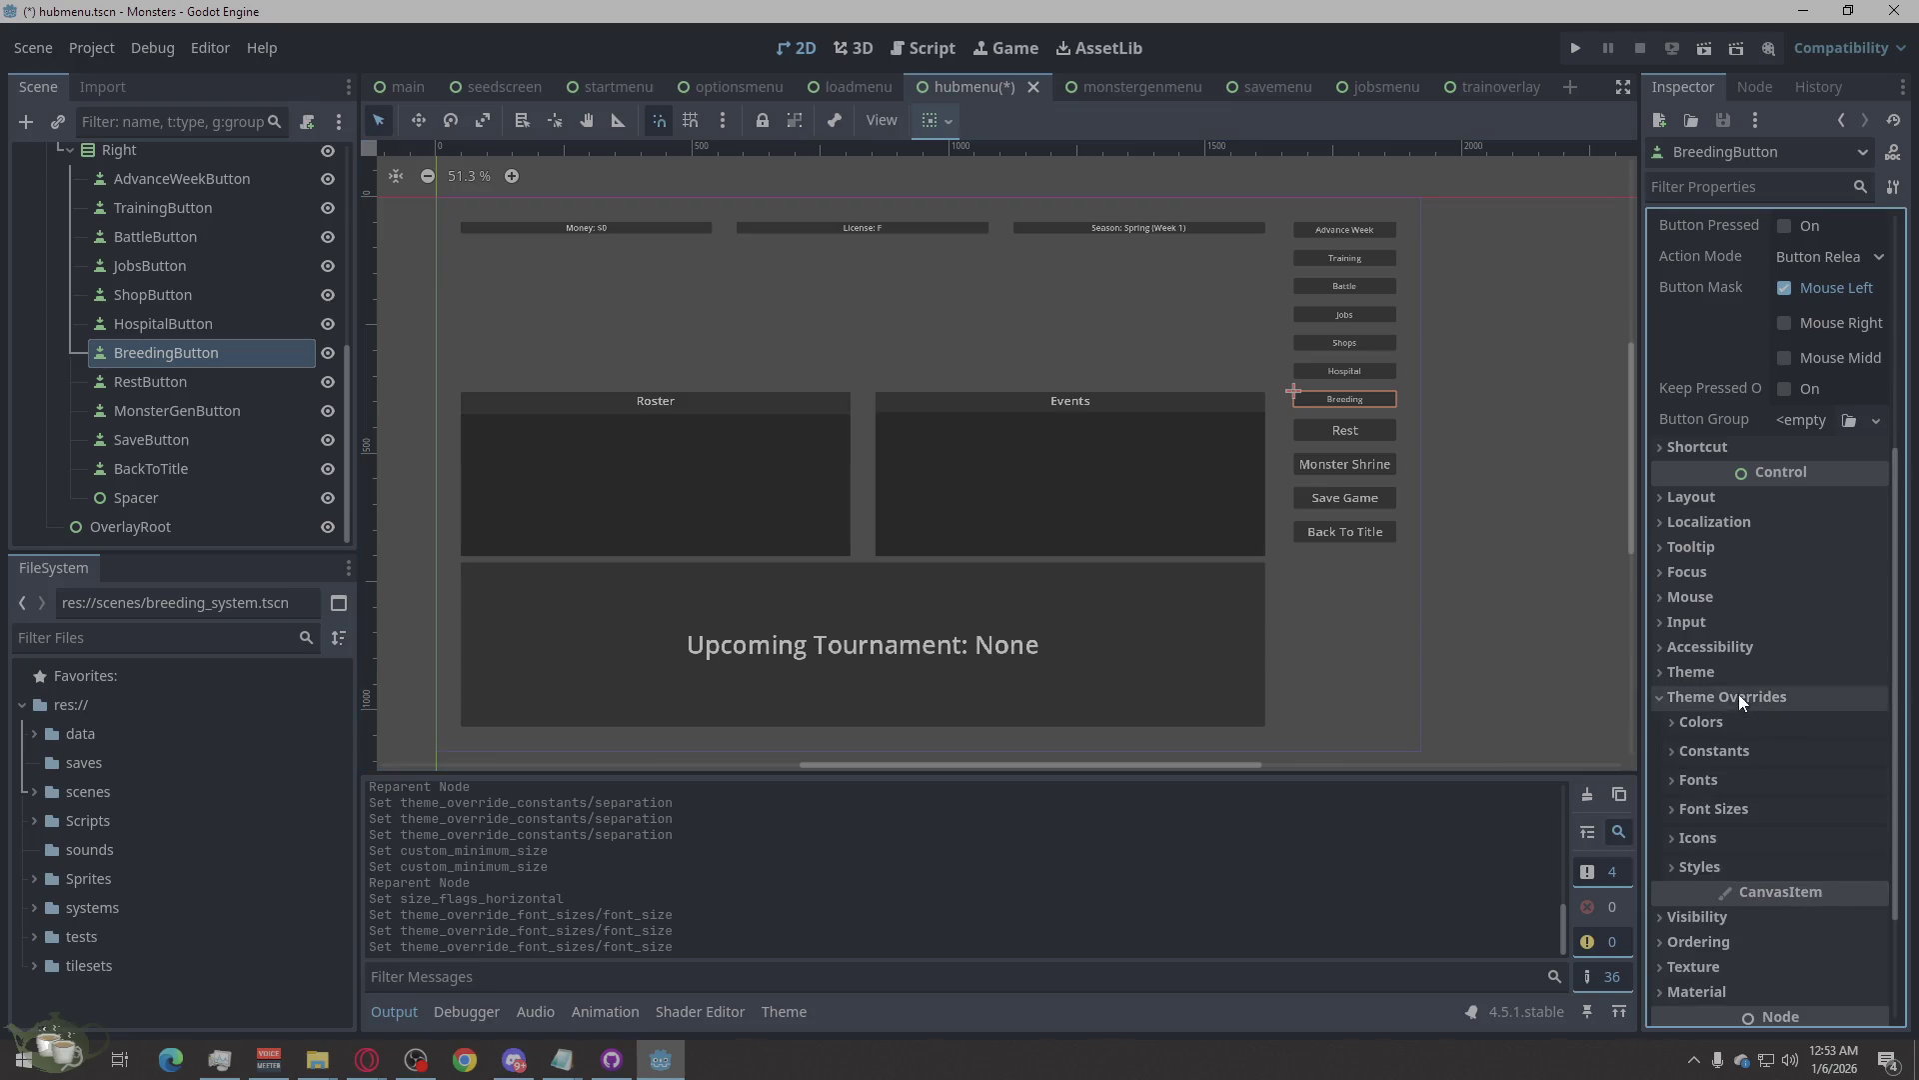
click(1741, 808)
click(1816, 835)
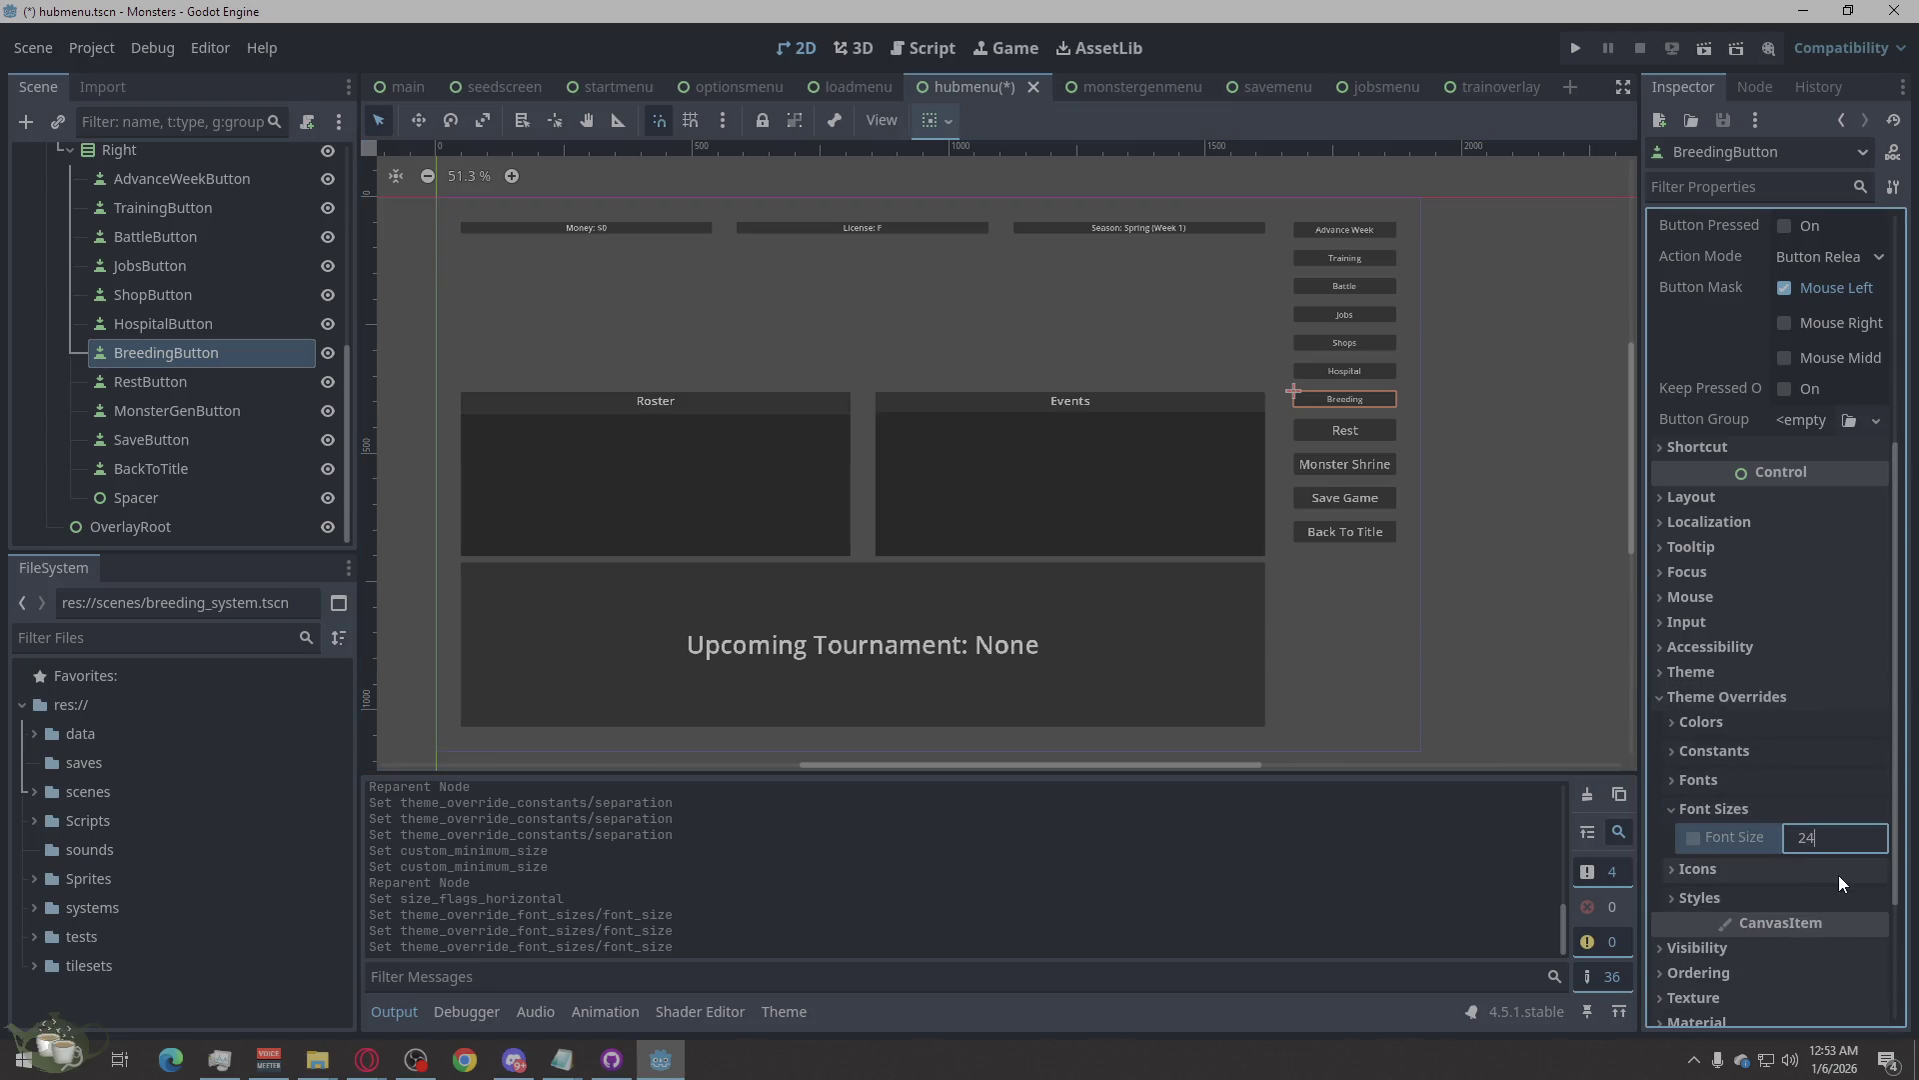
key(Return)
Give HospitalButton a 24 px font size override.
click(222, 332)
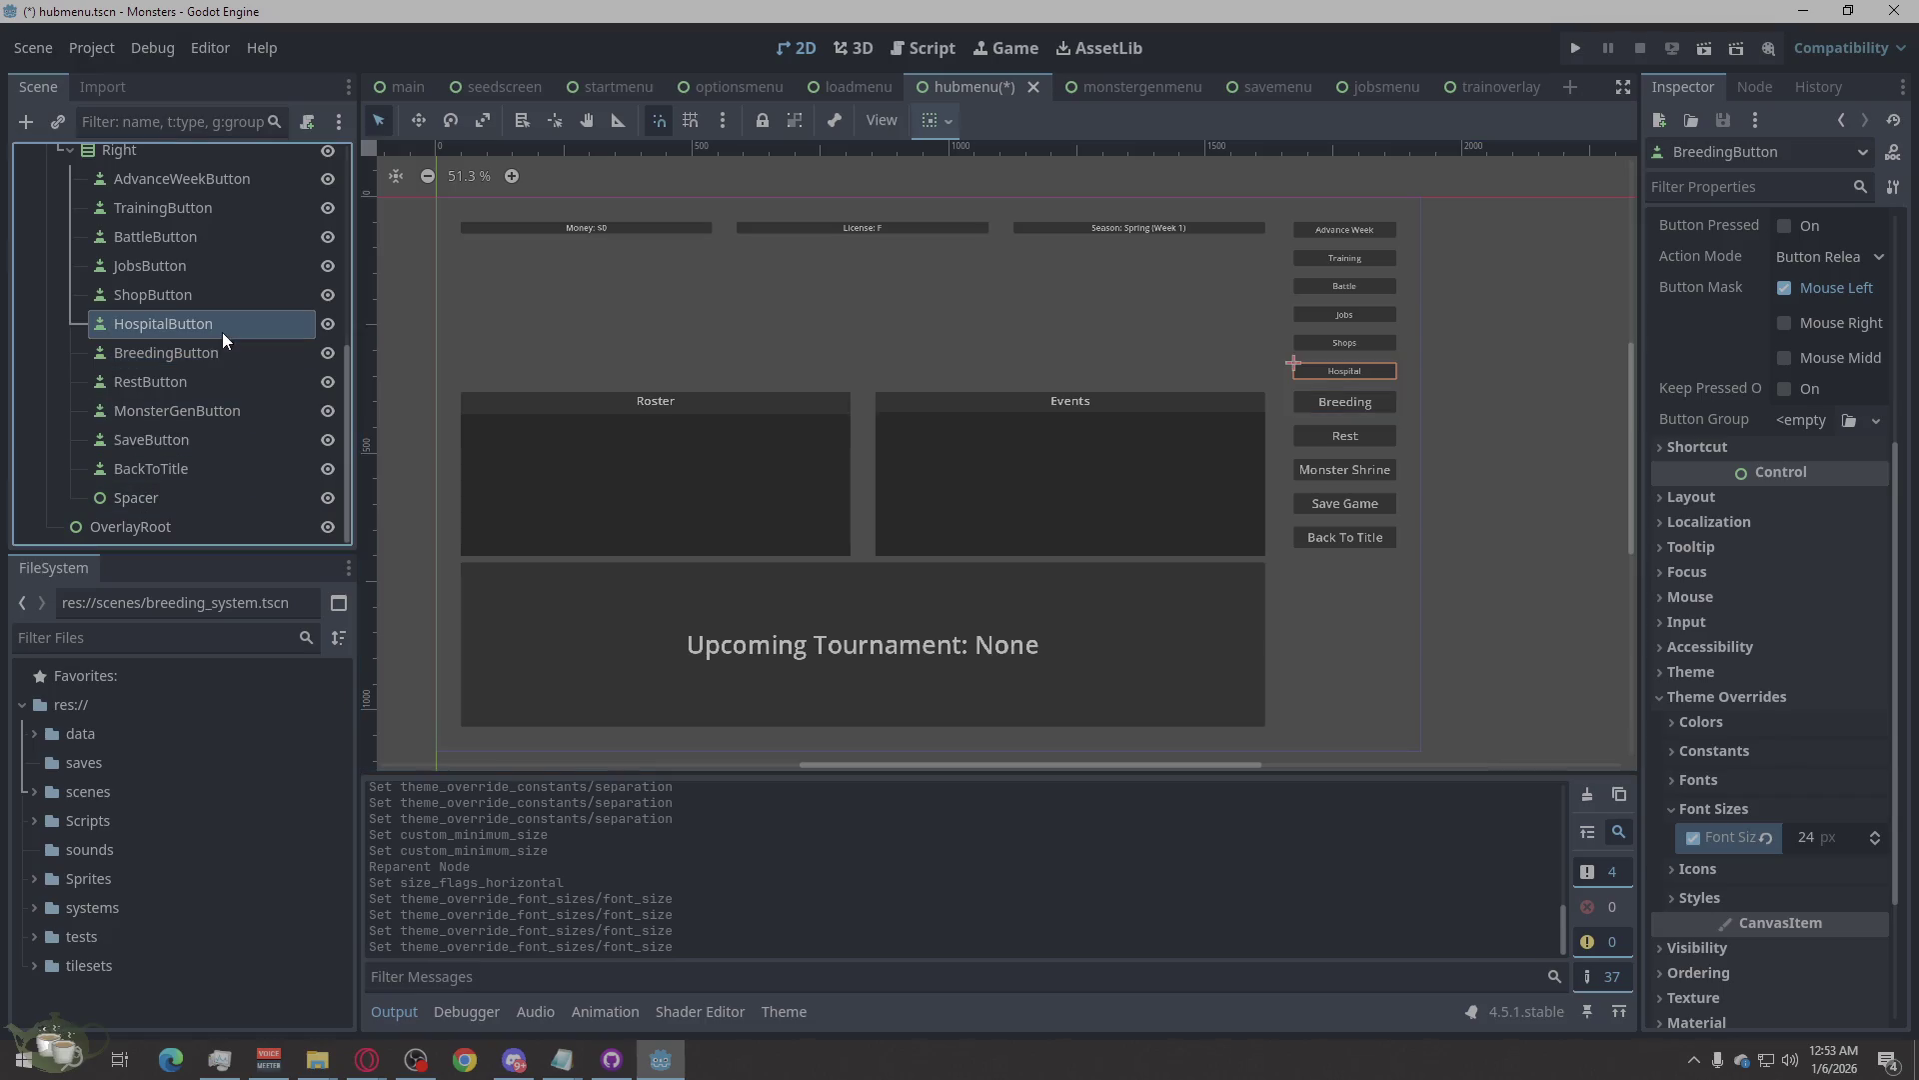
scroll(1827, 823, down, 5)
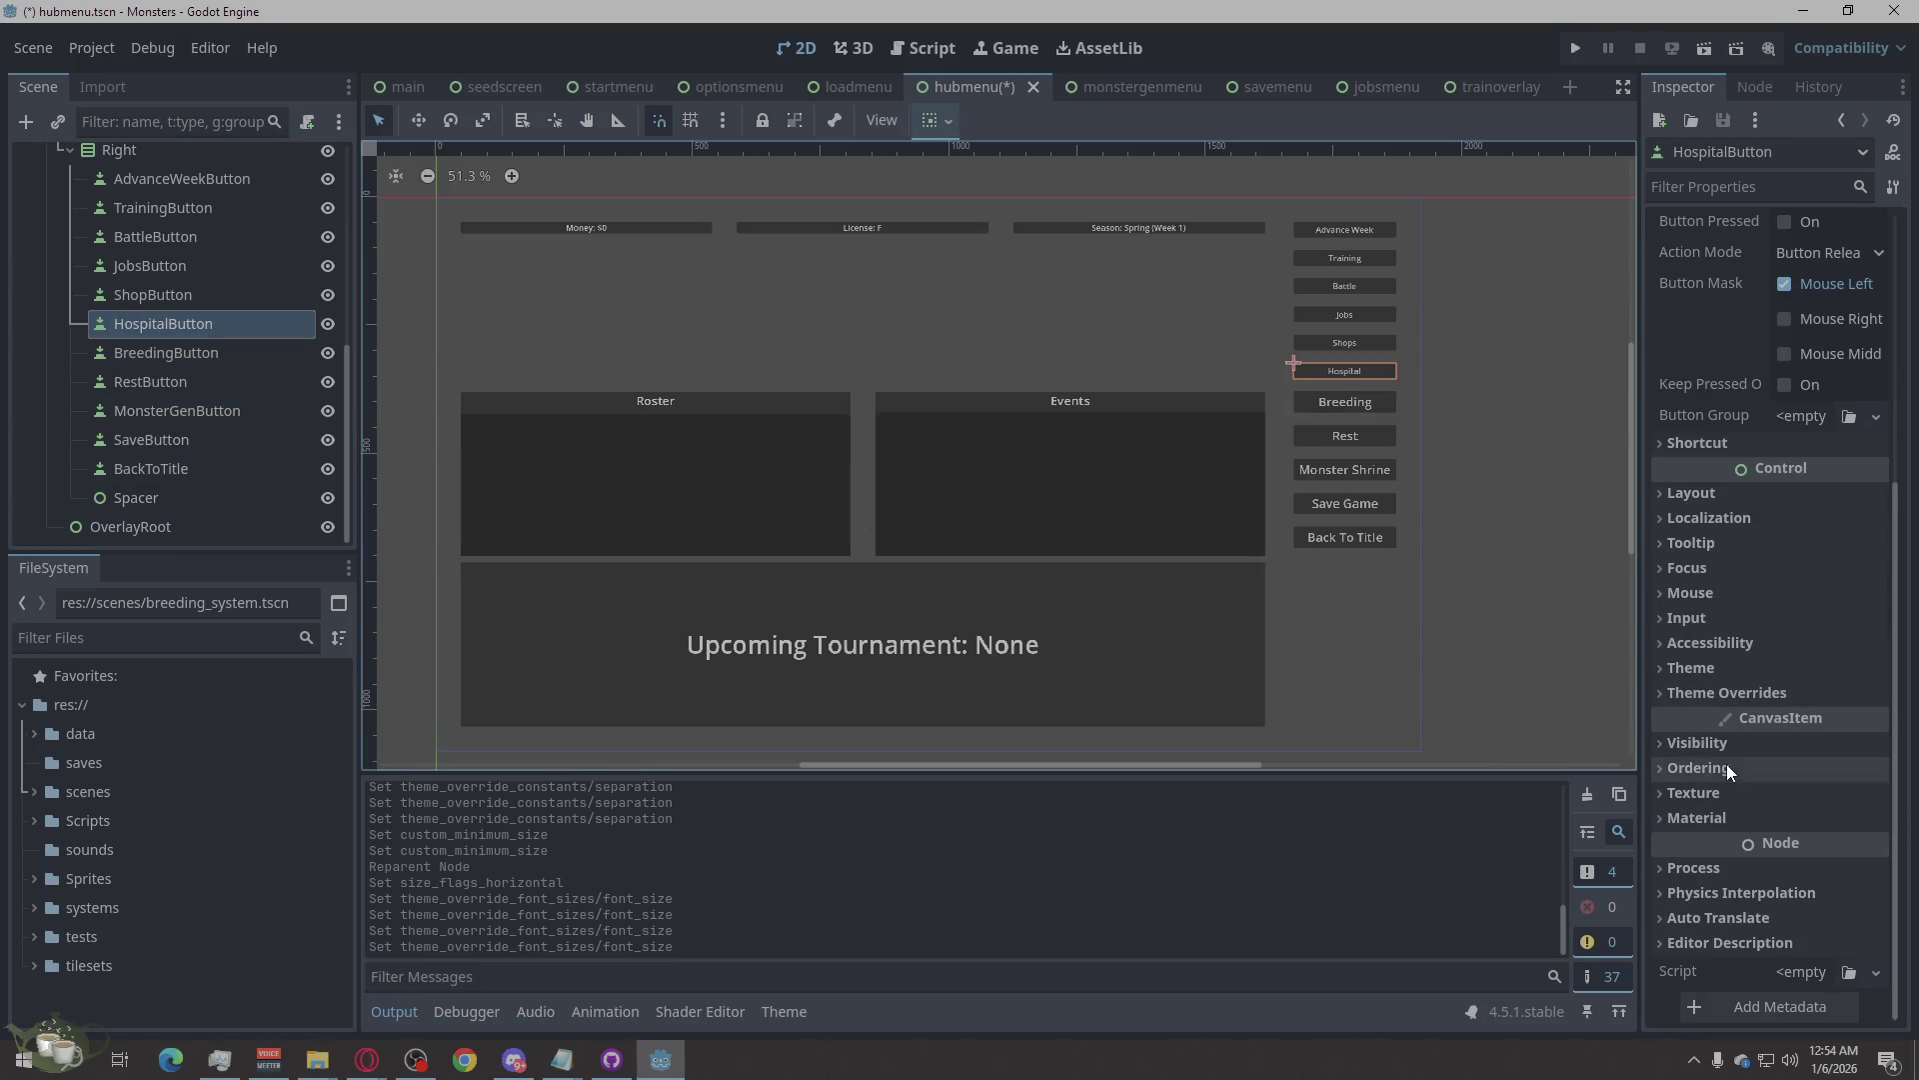
click(1731, 689)
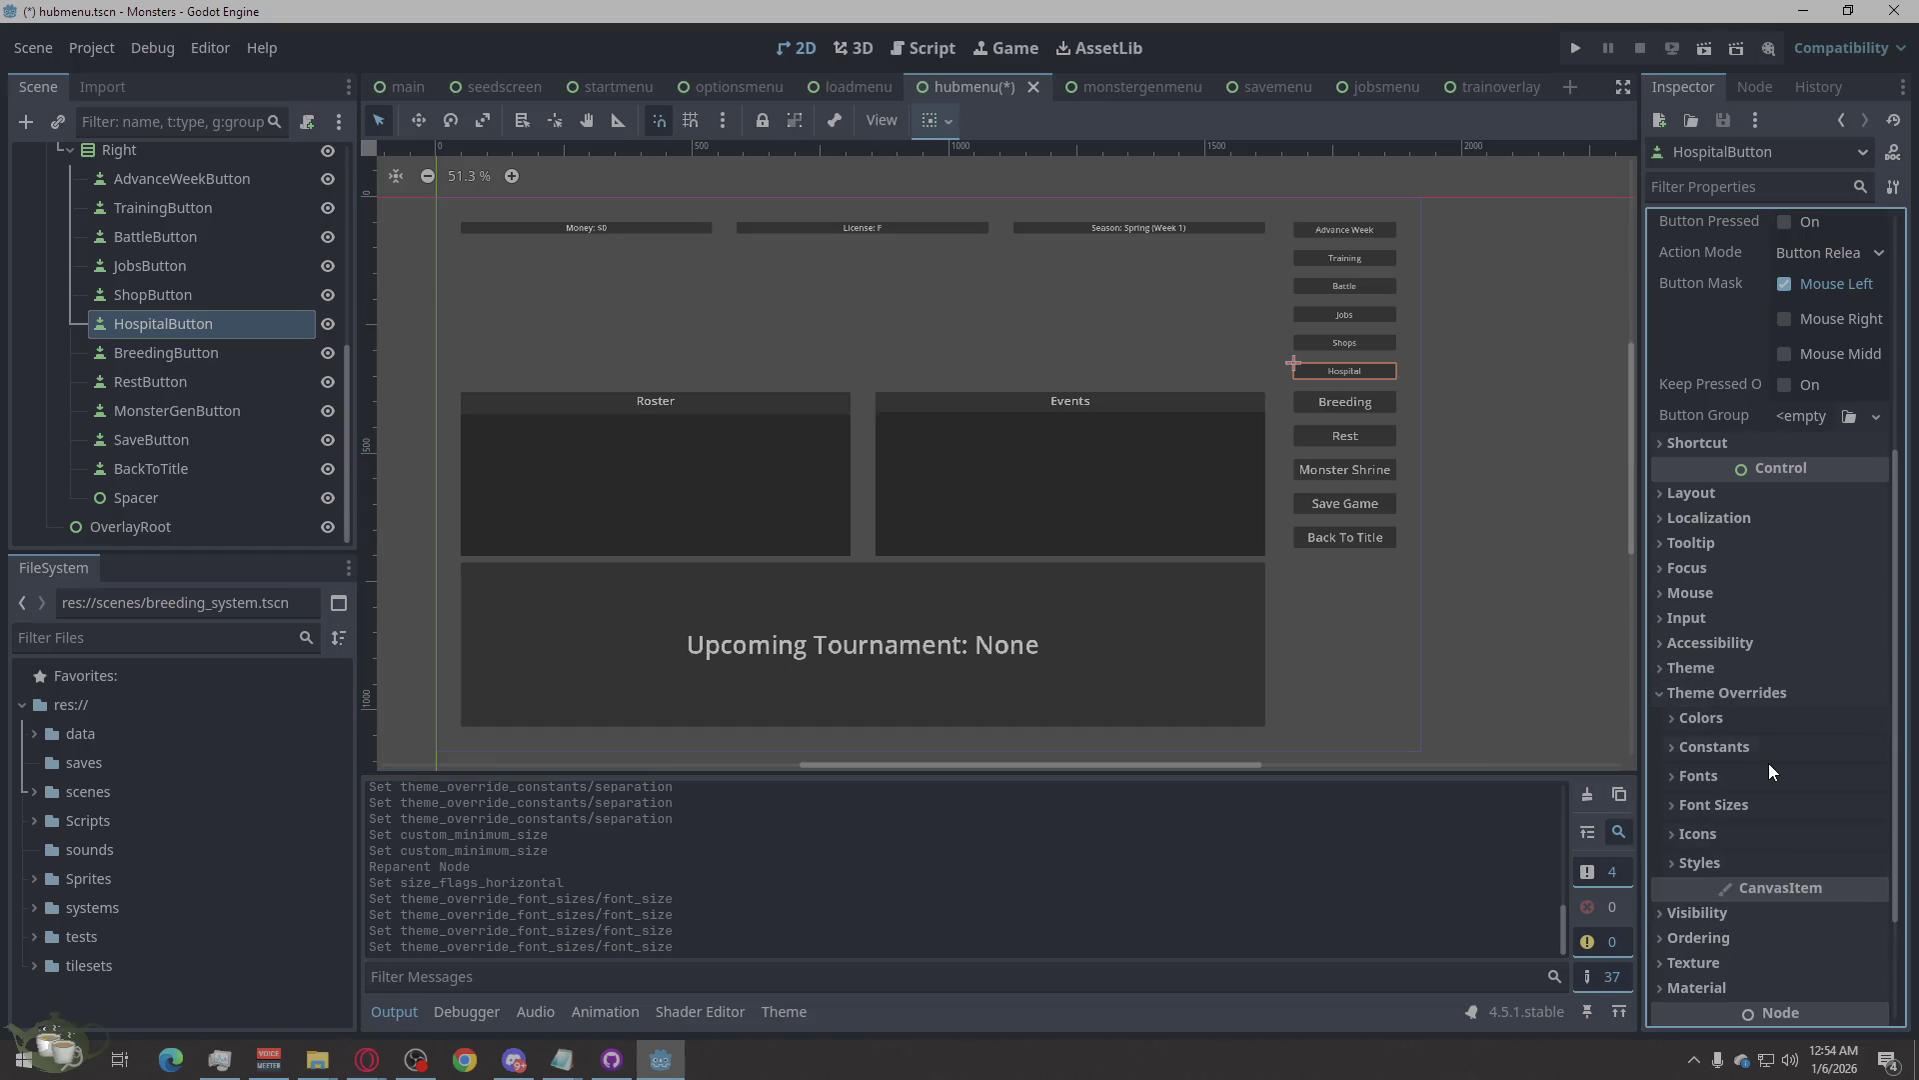
click(1754, 800)
click(1804, 832)
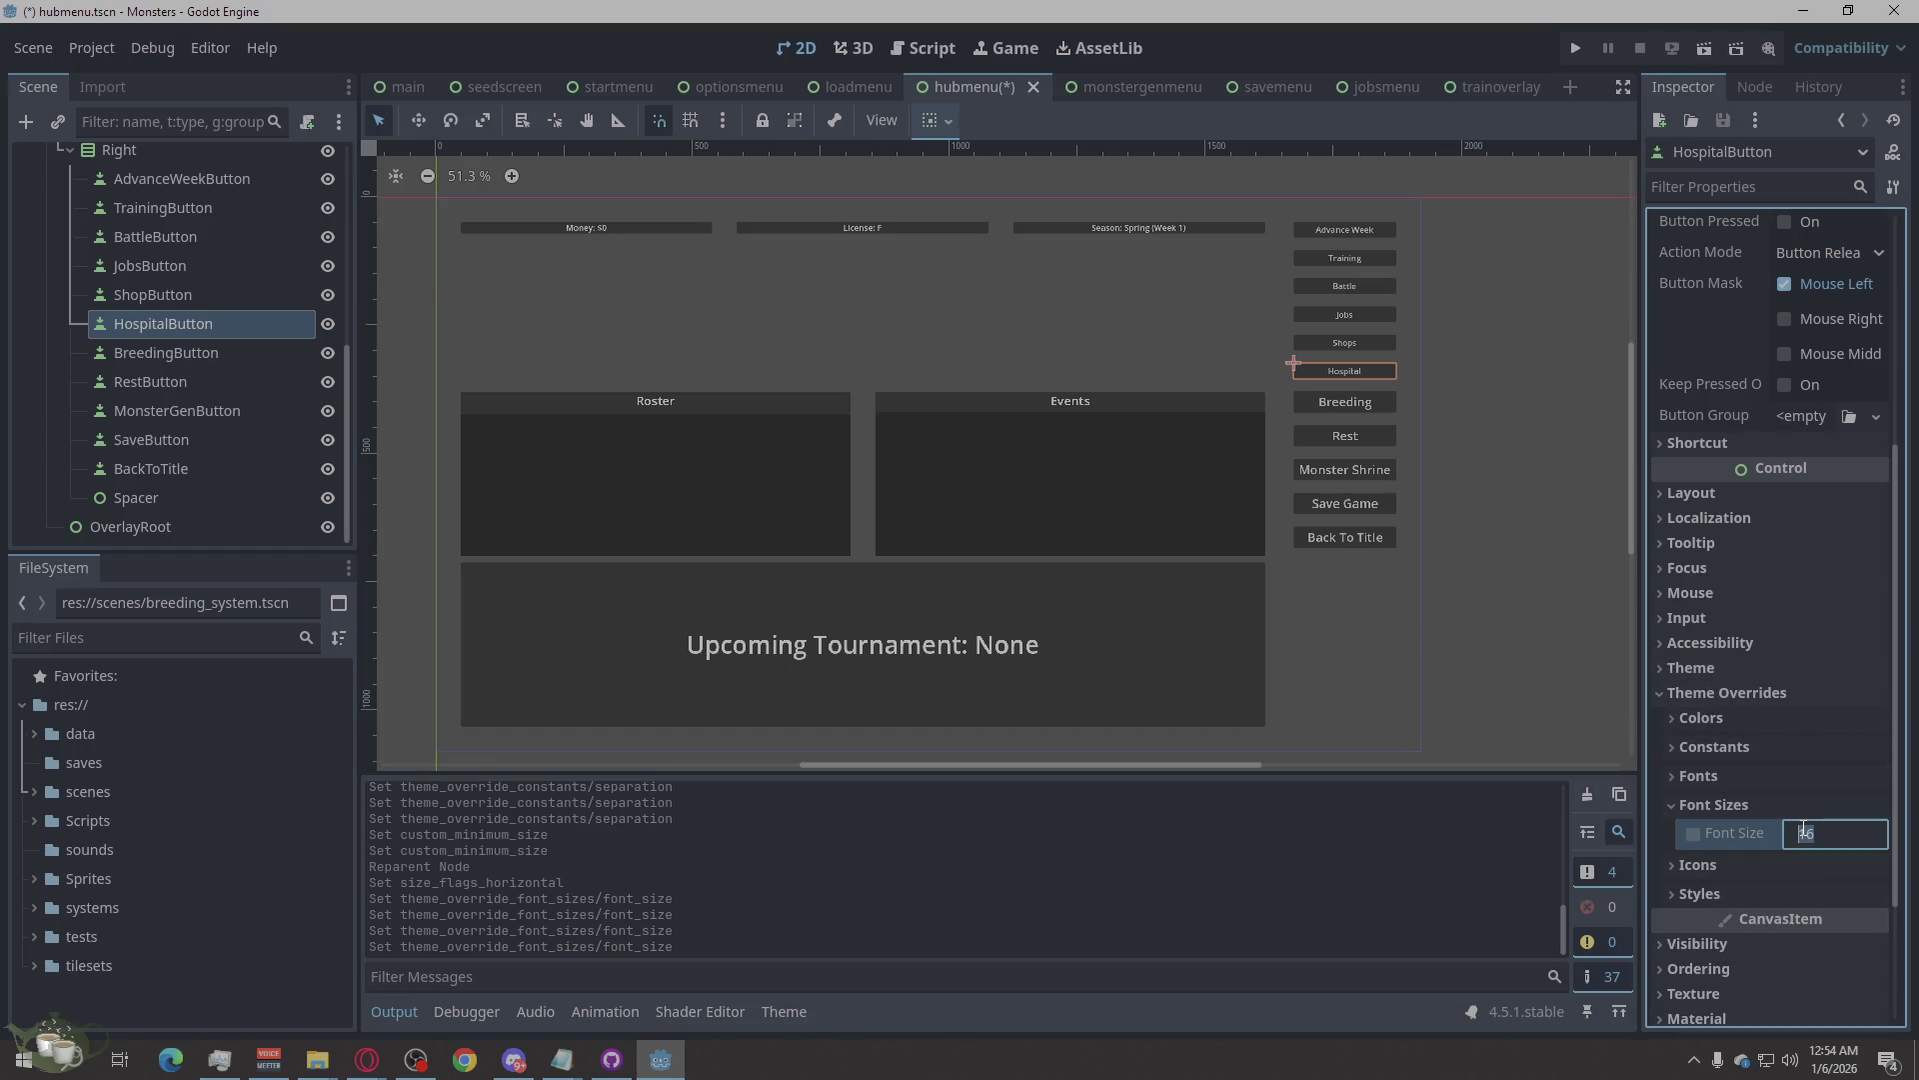
text(24)
key(Return)
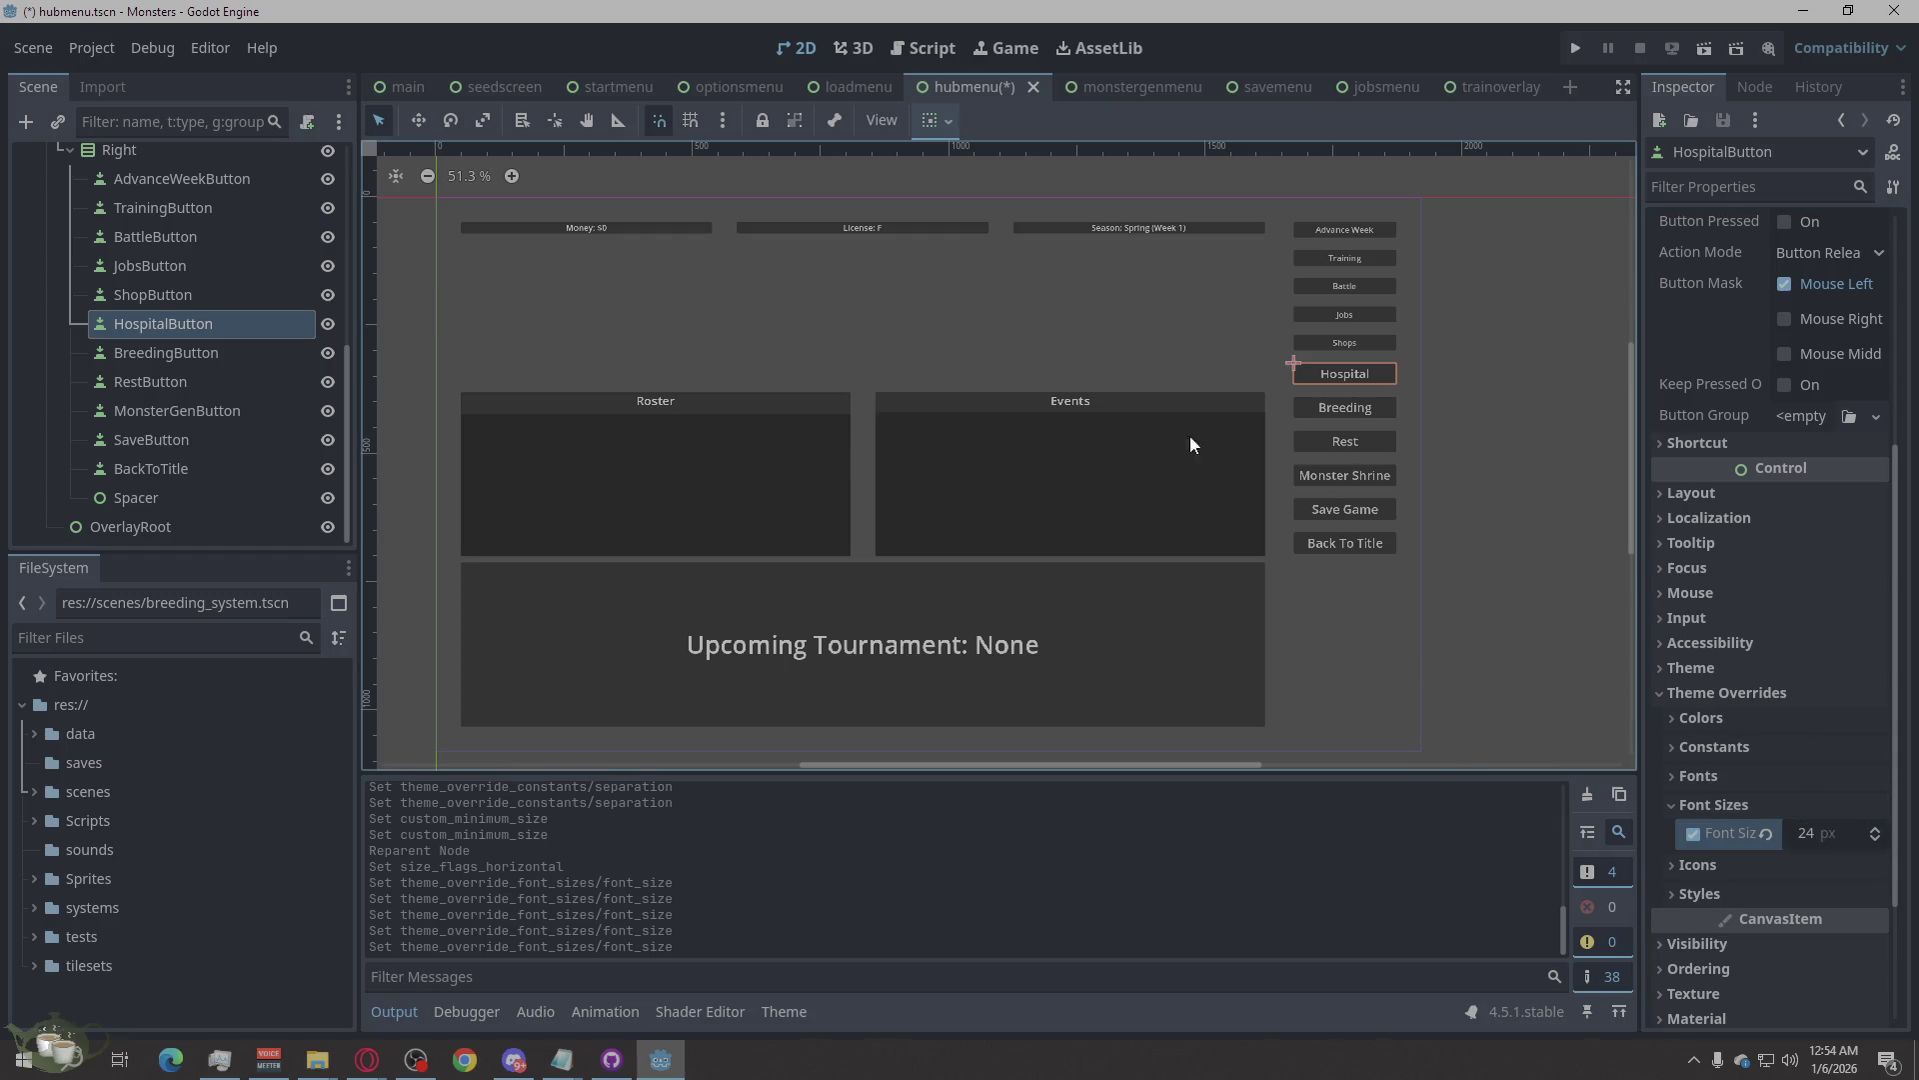
click(112, 297)
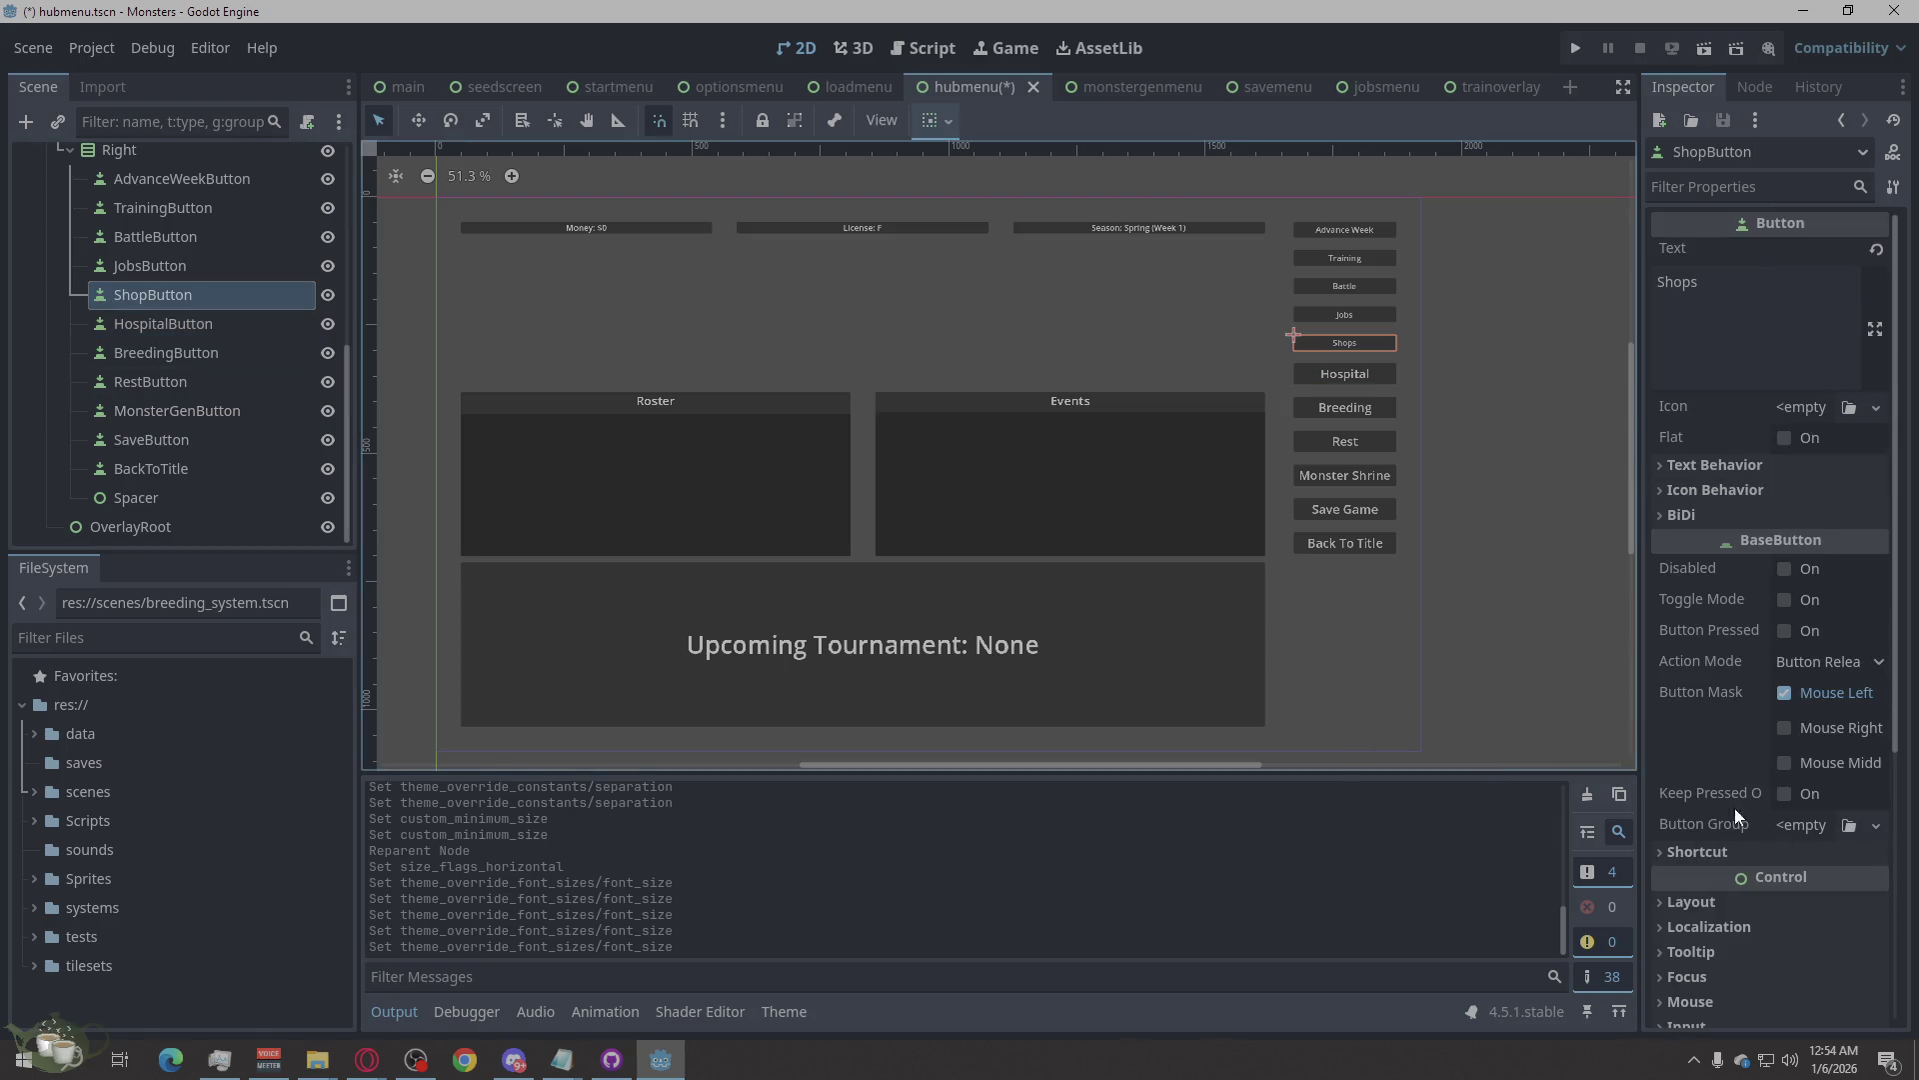
Give ShopButton a 24 px font size override.
scroll(1800, 764, down, 3)
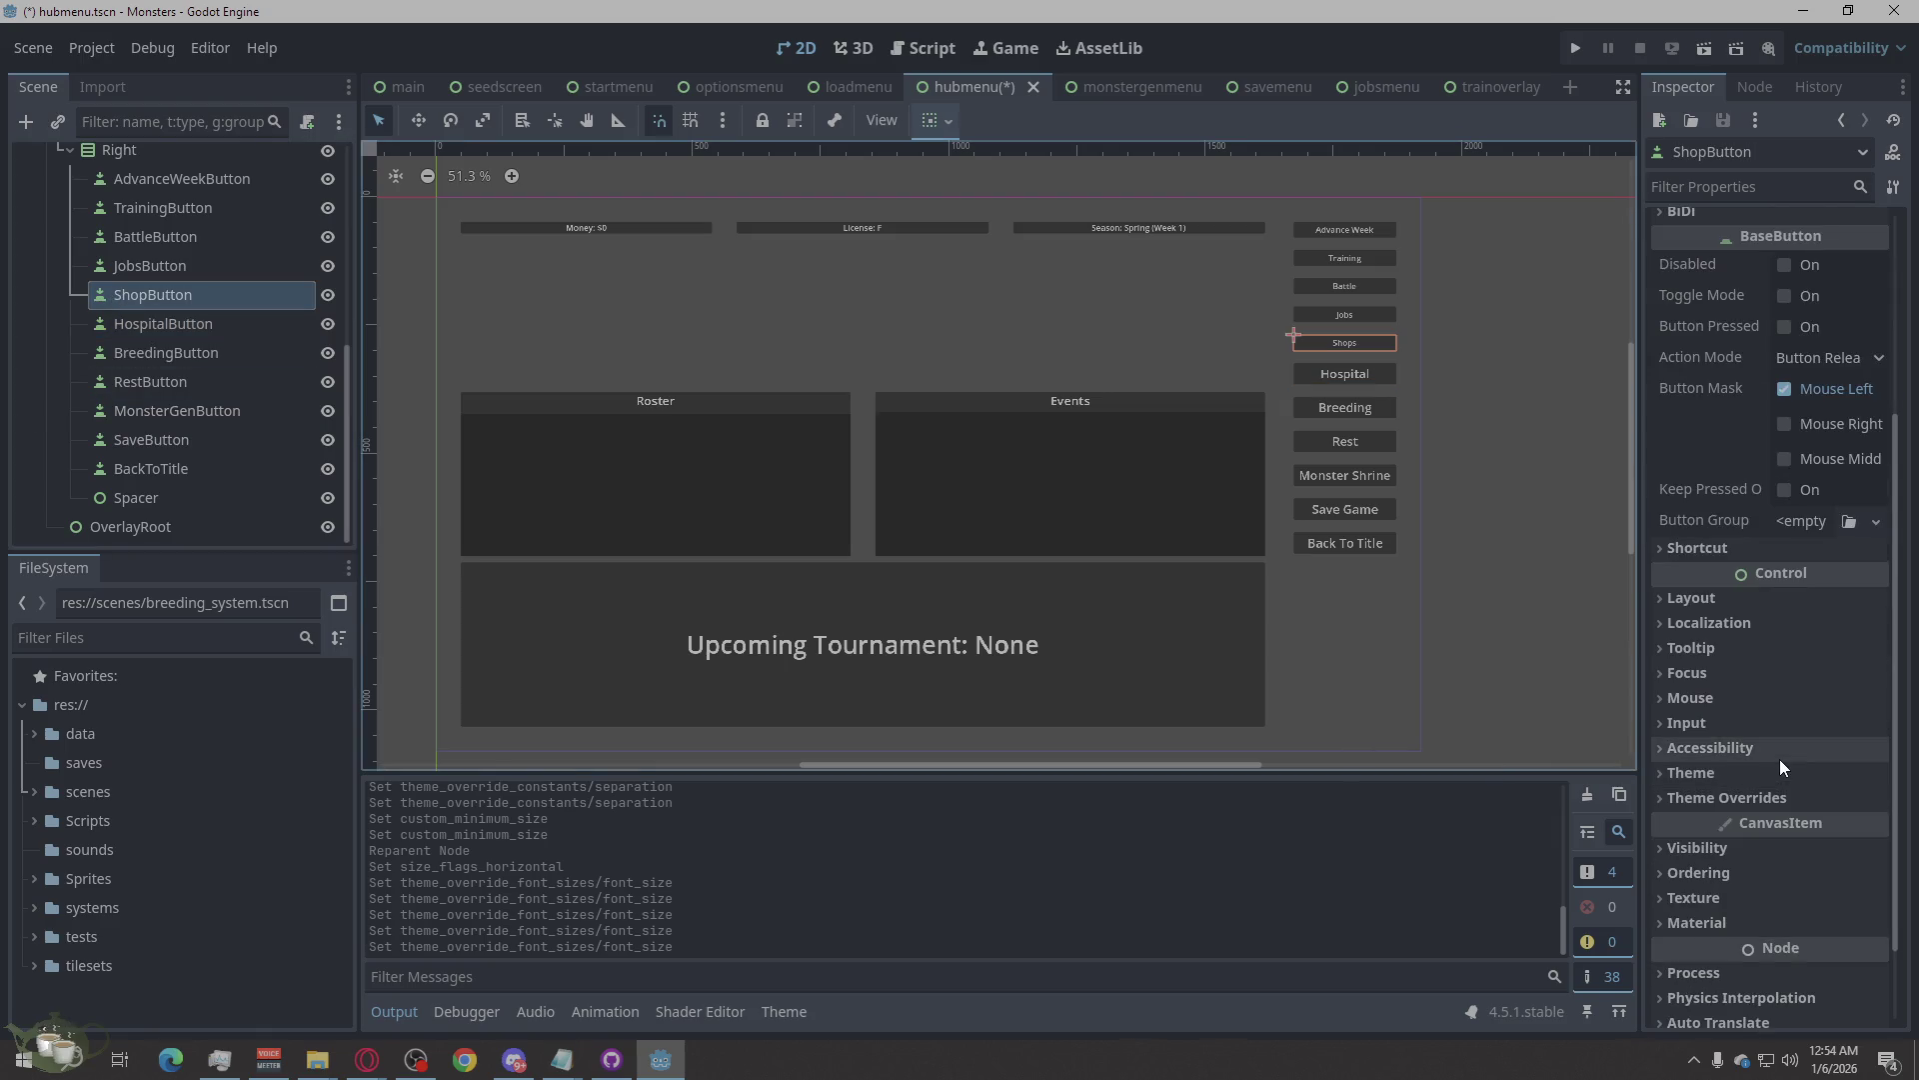
click(1765, 798)
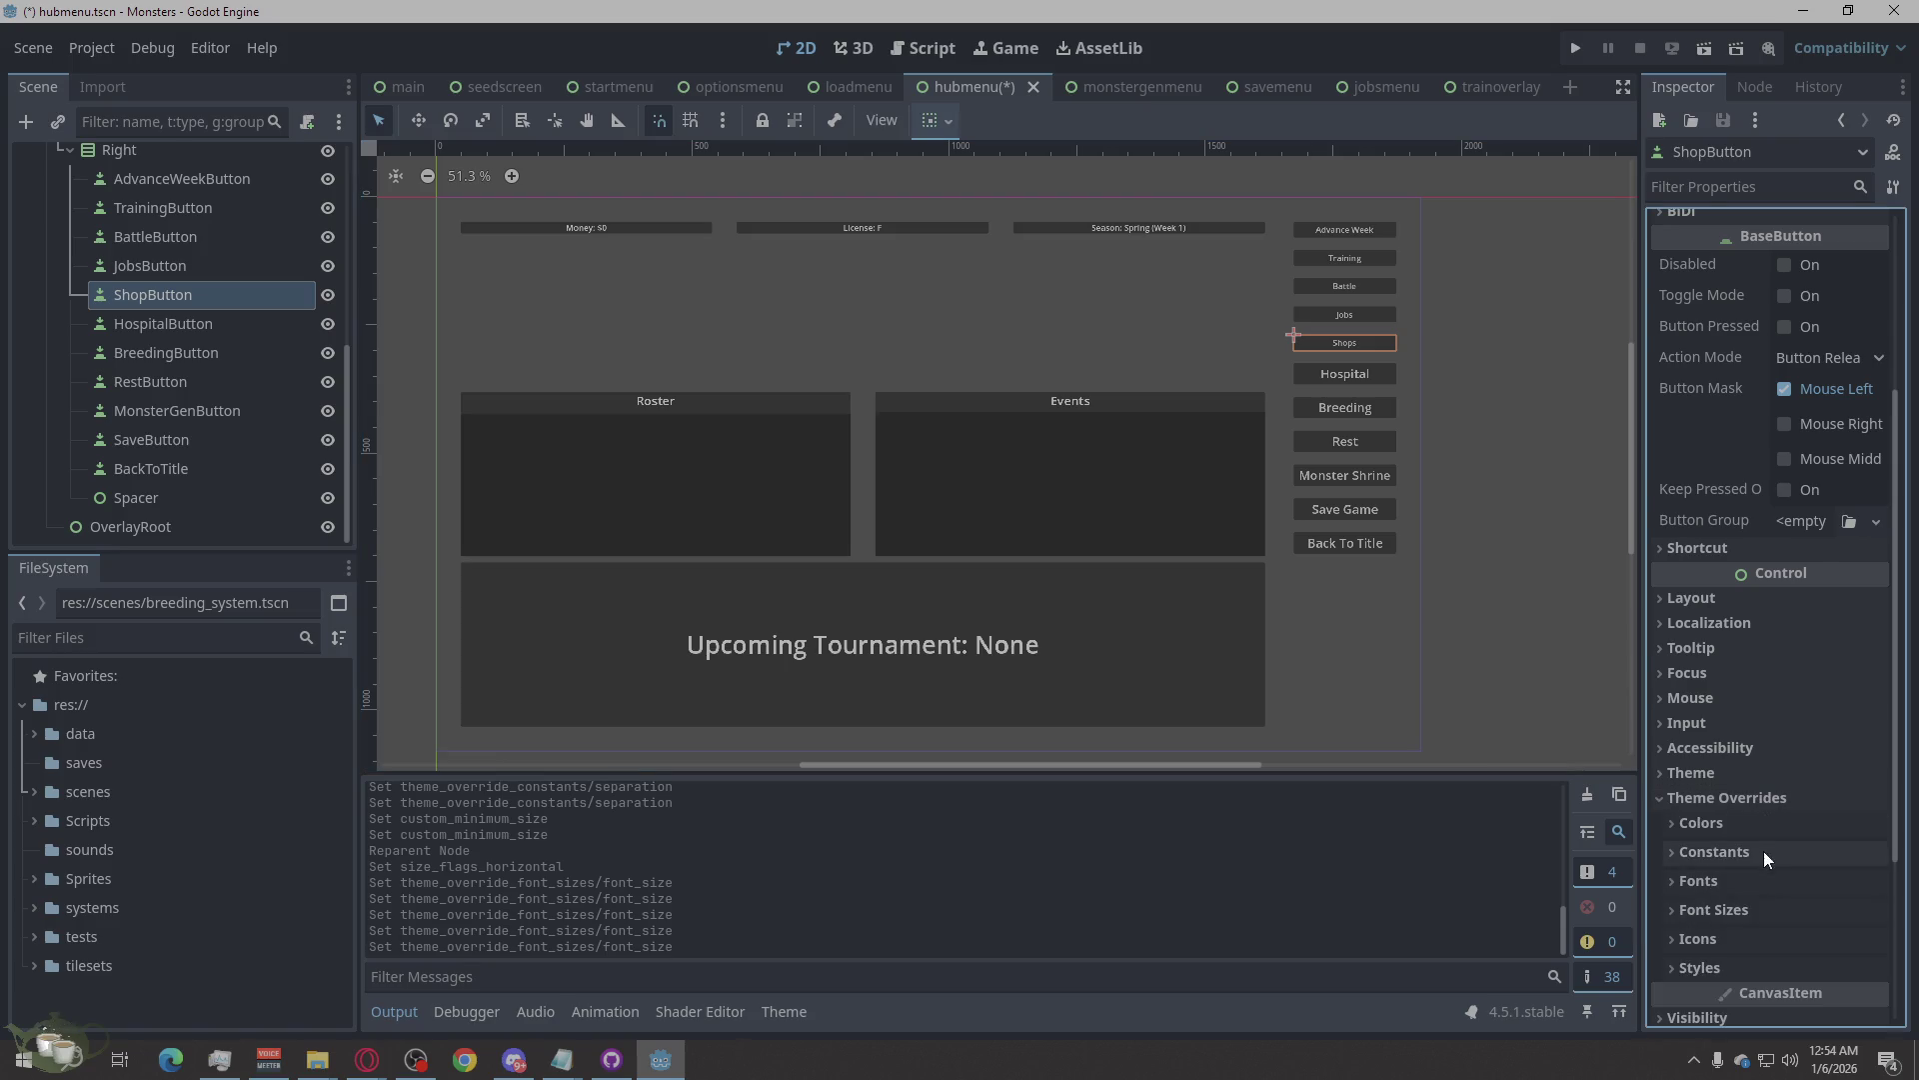
click(1771, 909)
double_click(1807, 940)
text(24)
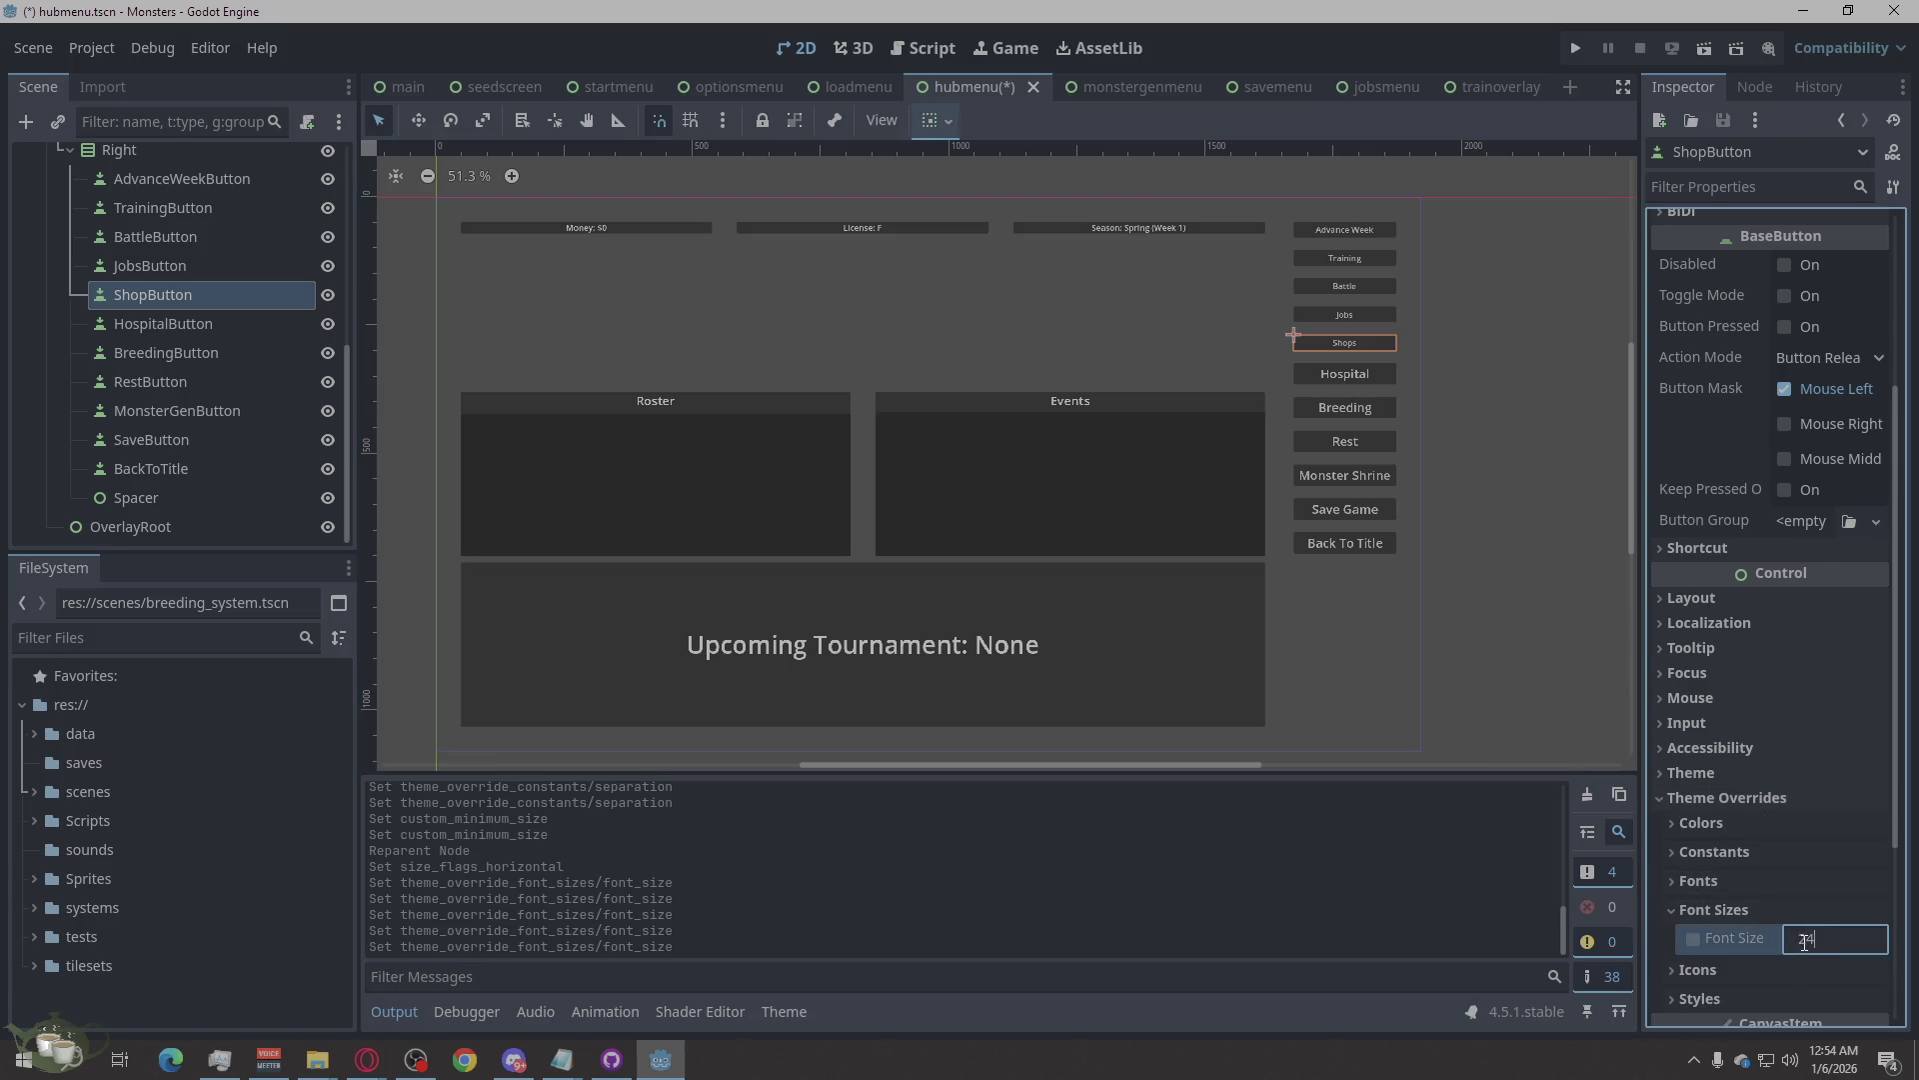
key(Return)
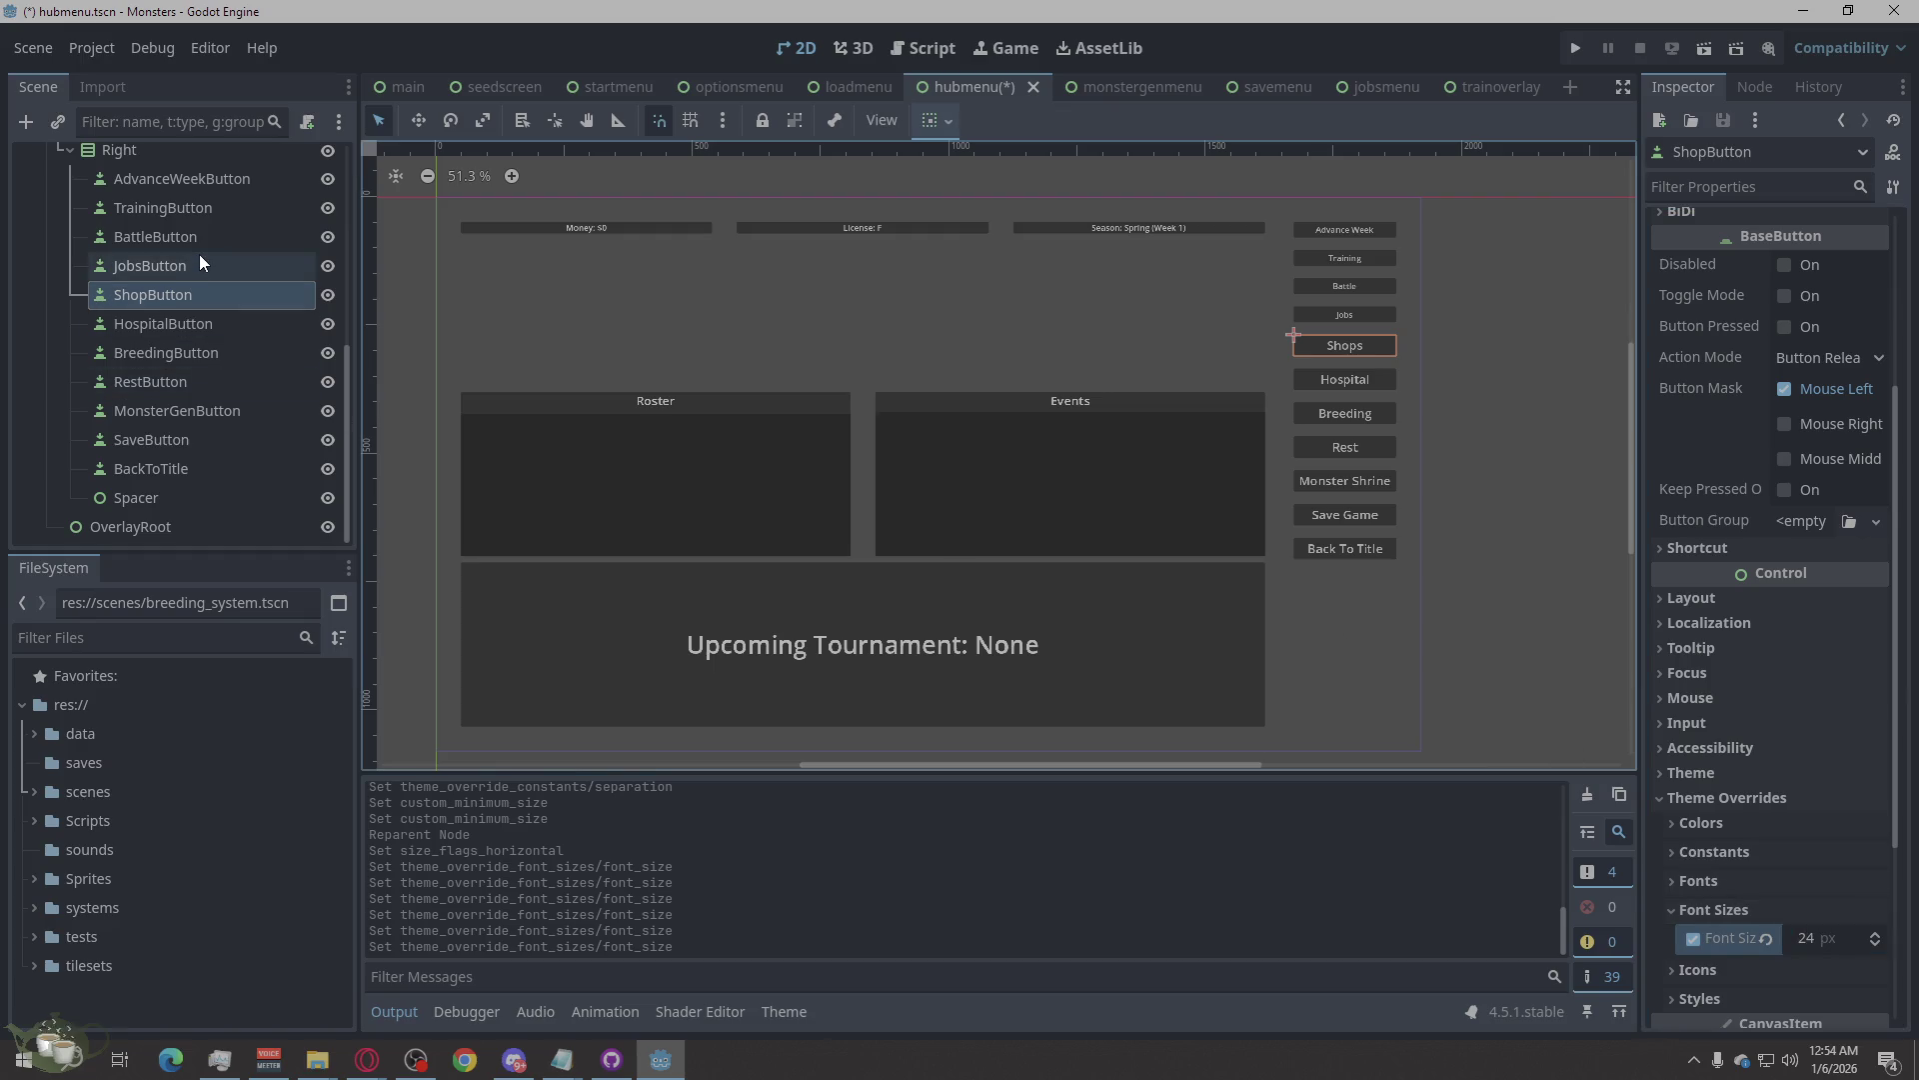
Give JobsButton a 24 px font size override.
click(200, 260)
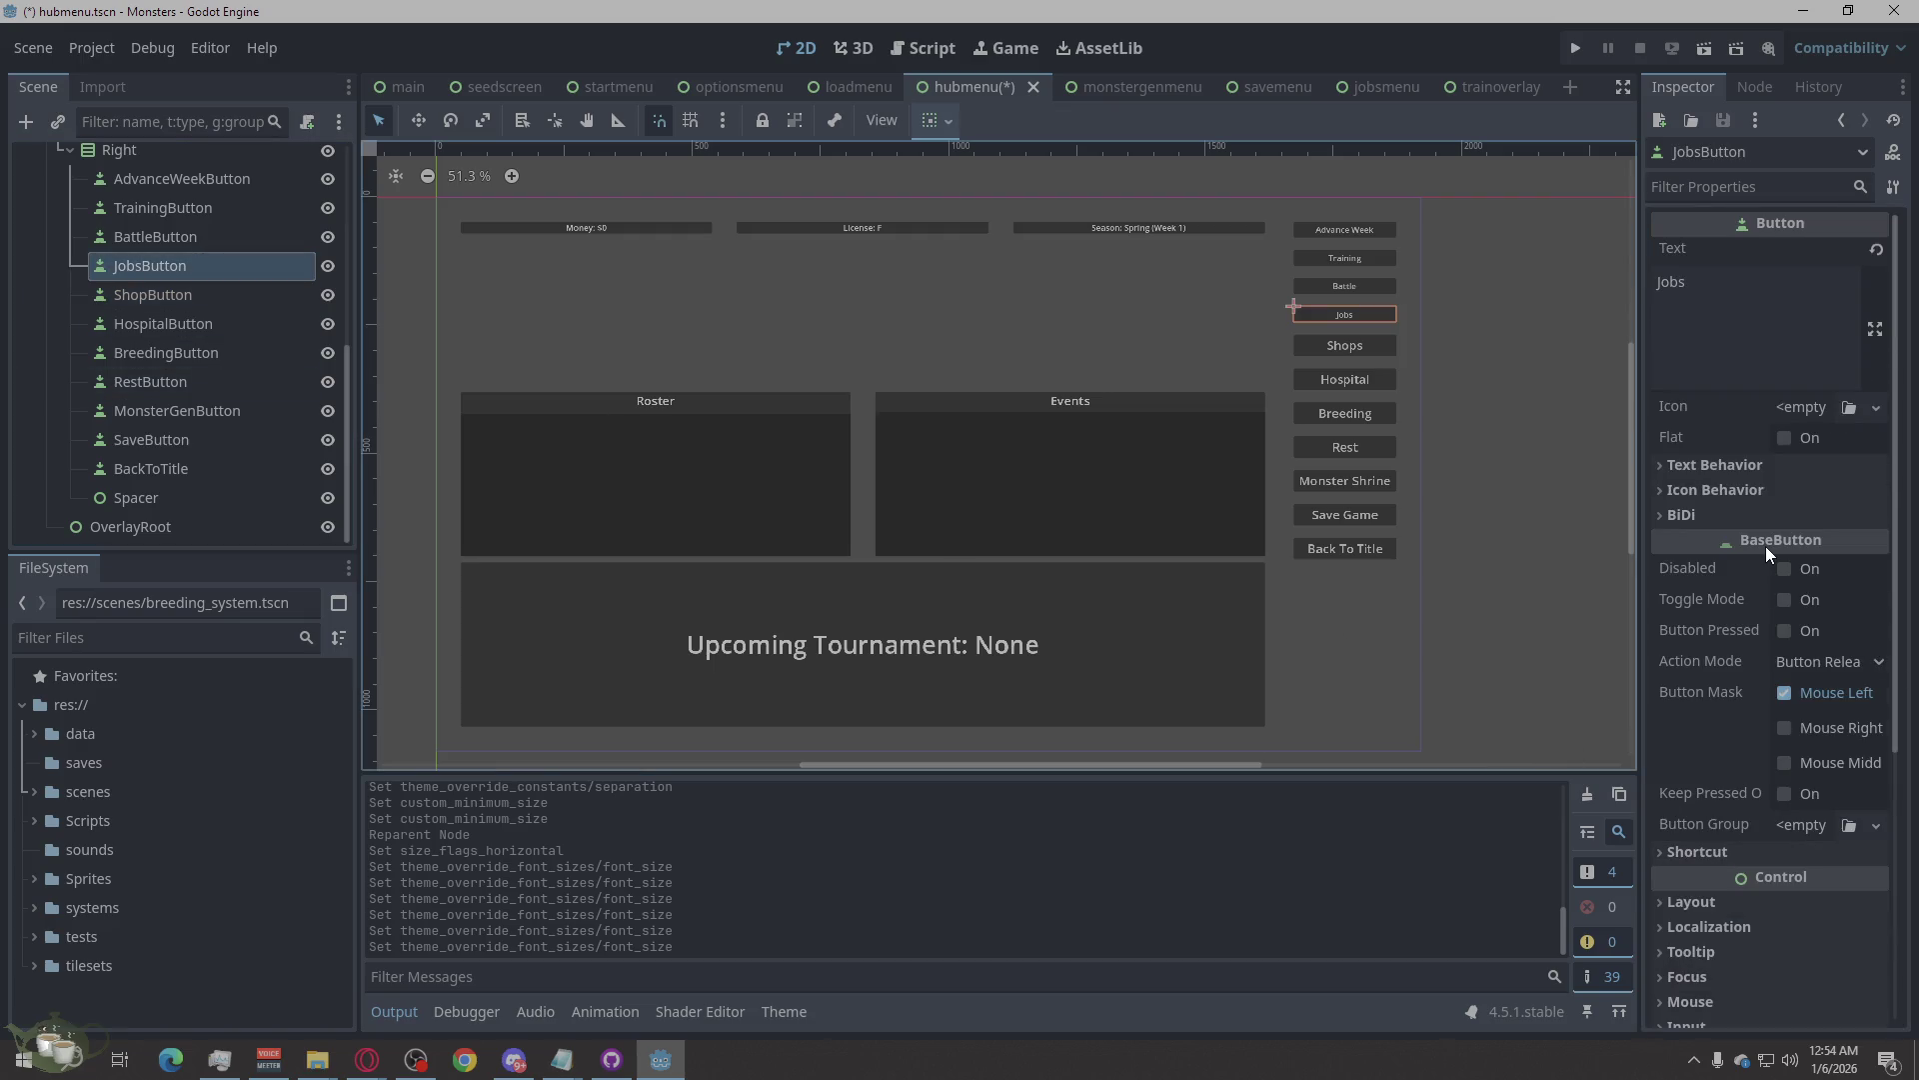
scroll(1766, 559, down, 5)
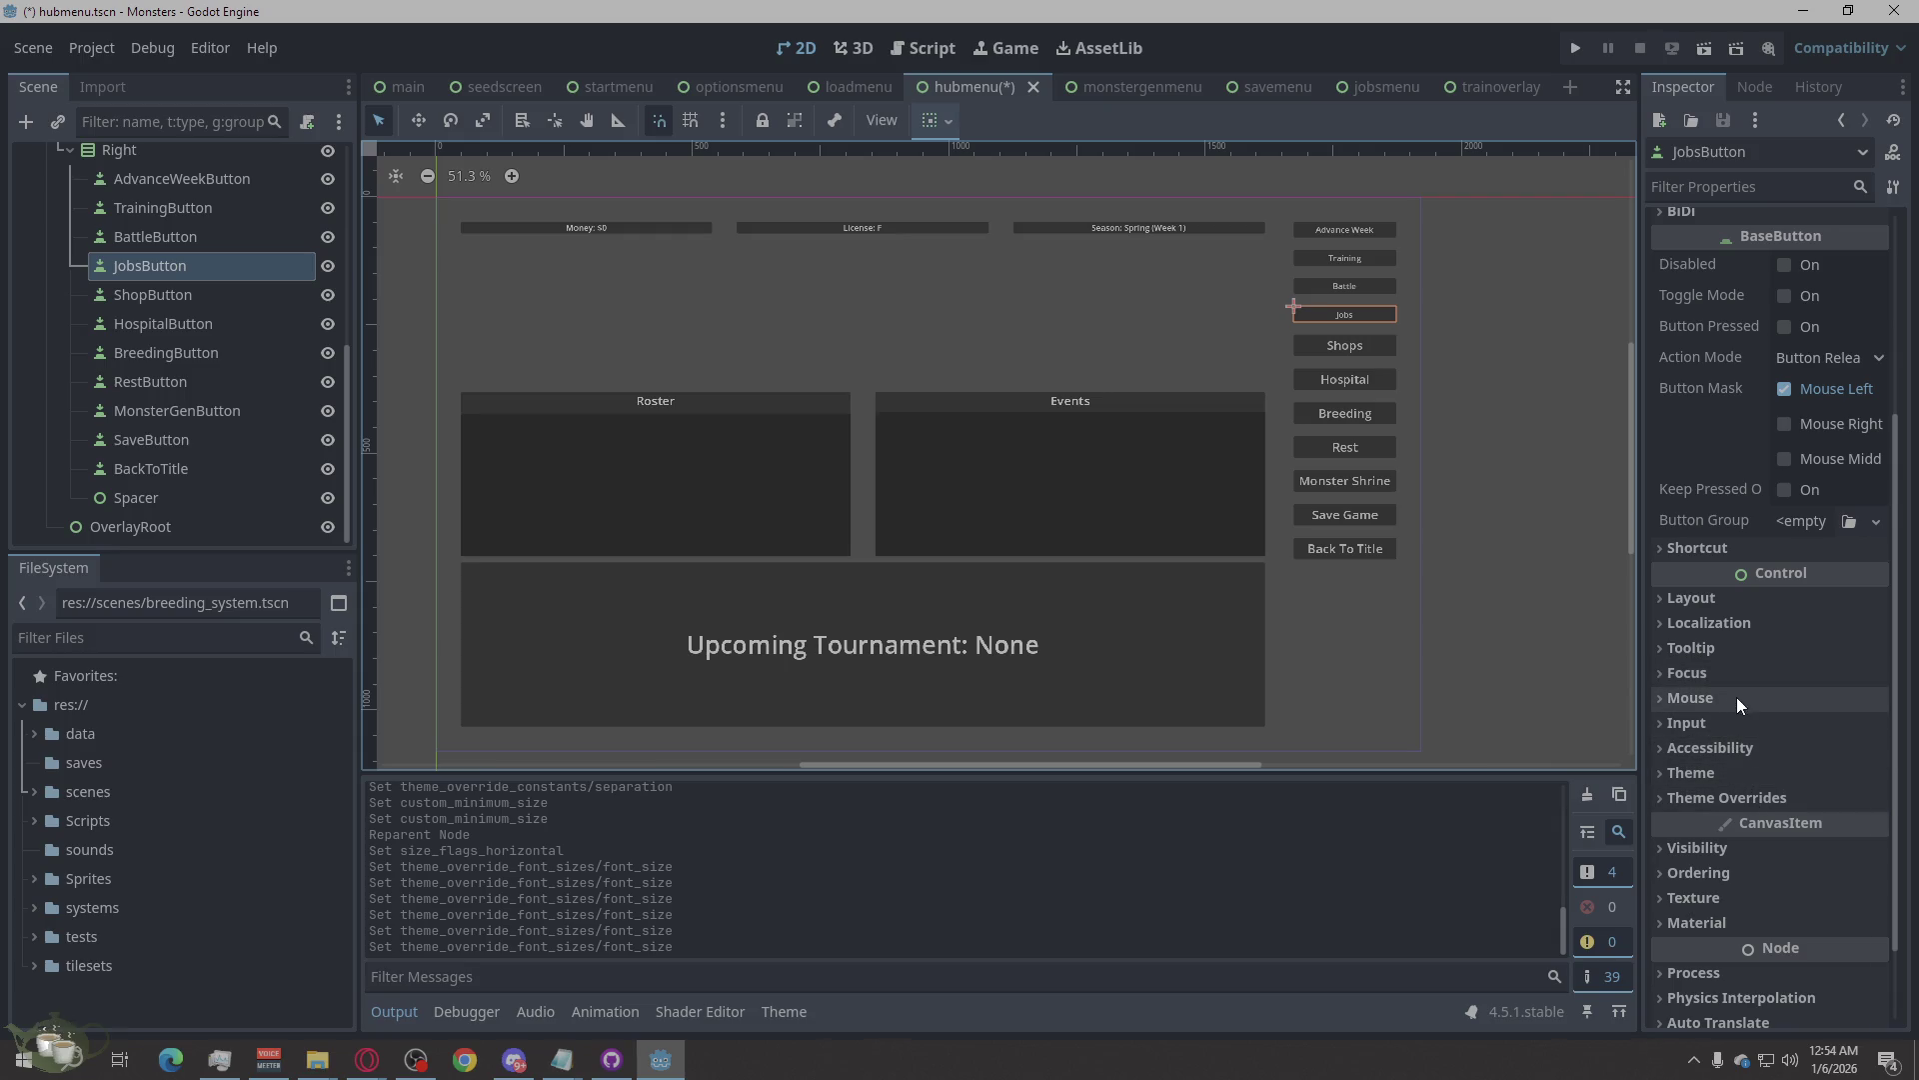
click(1739, 798)
click(1759, 909)
click(1828, 940)
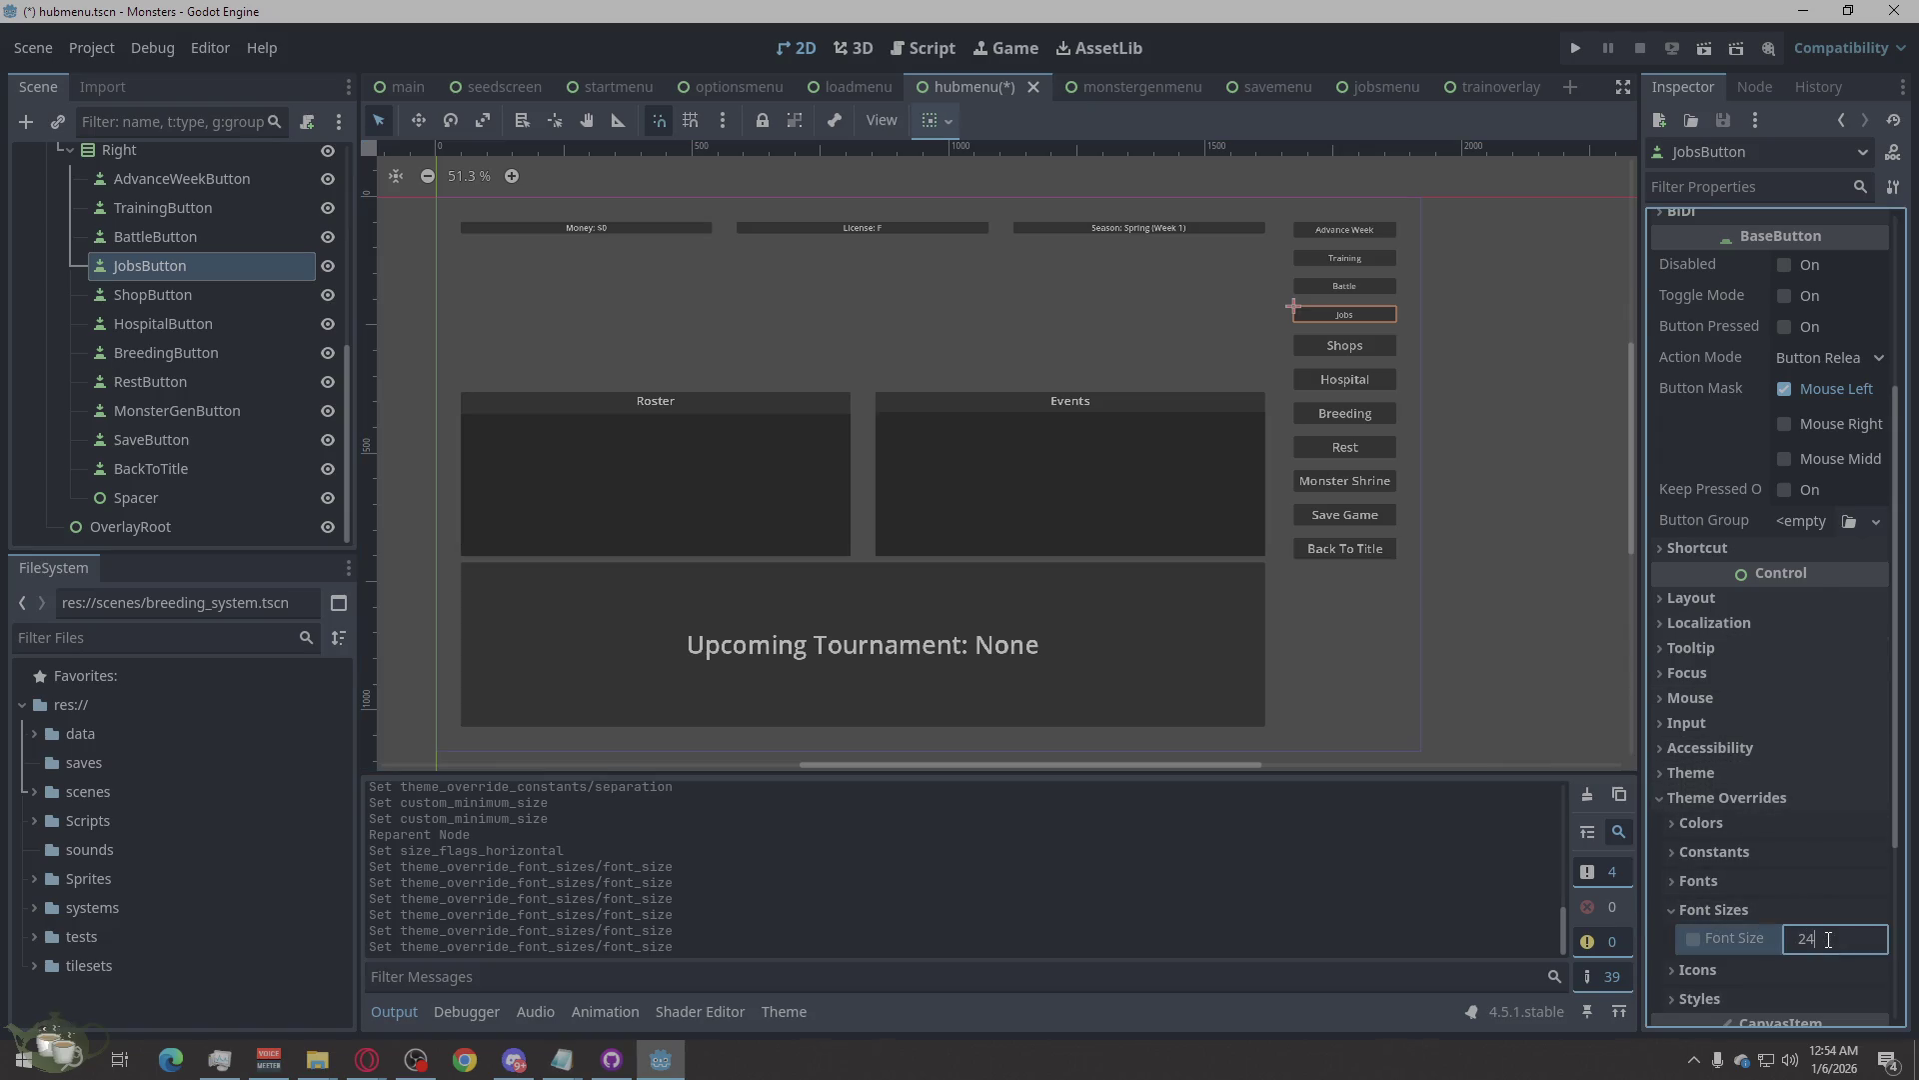
Give BattleButton a 24 px font size override.
click(238, 228)
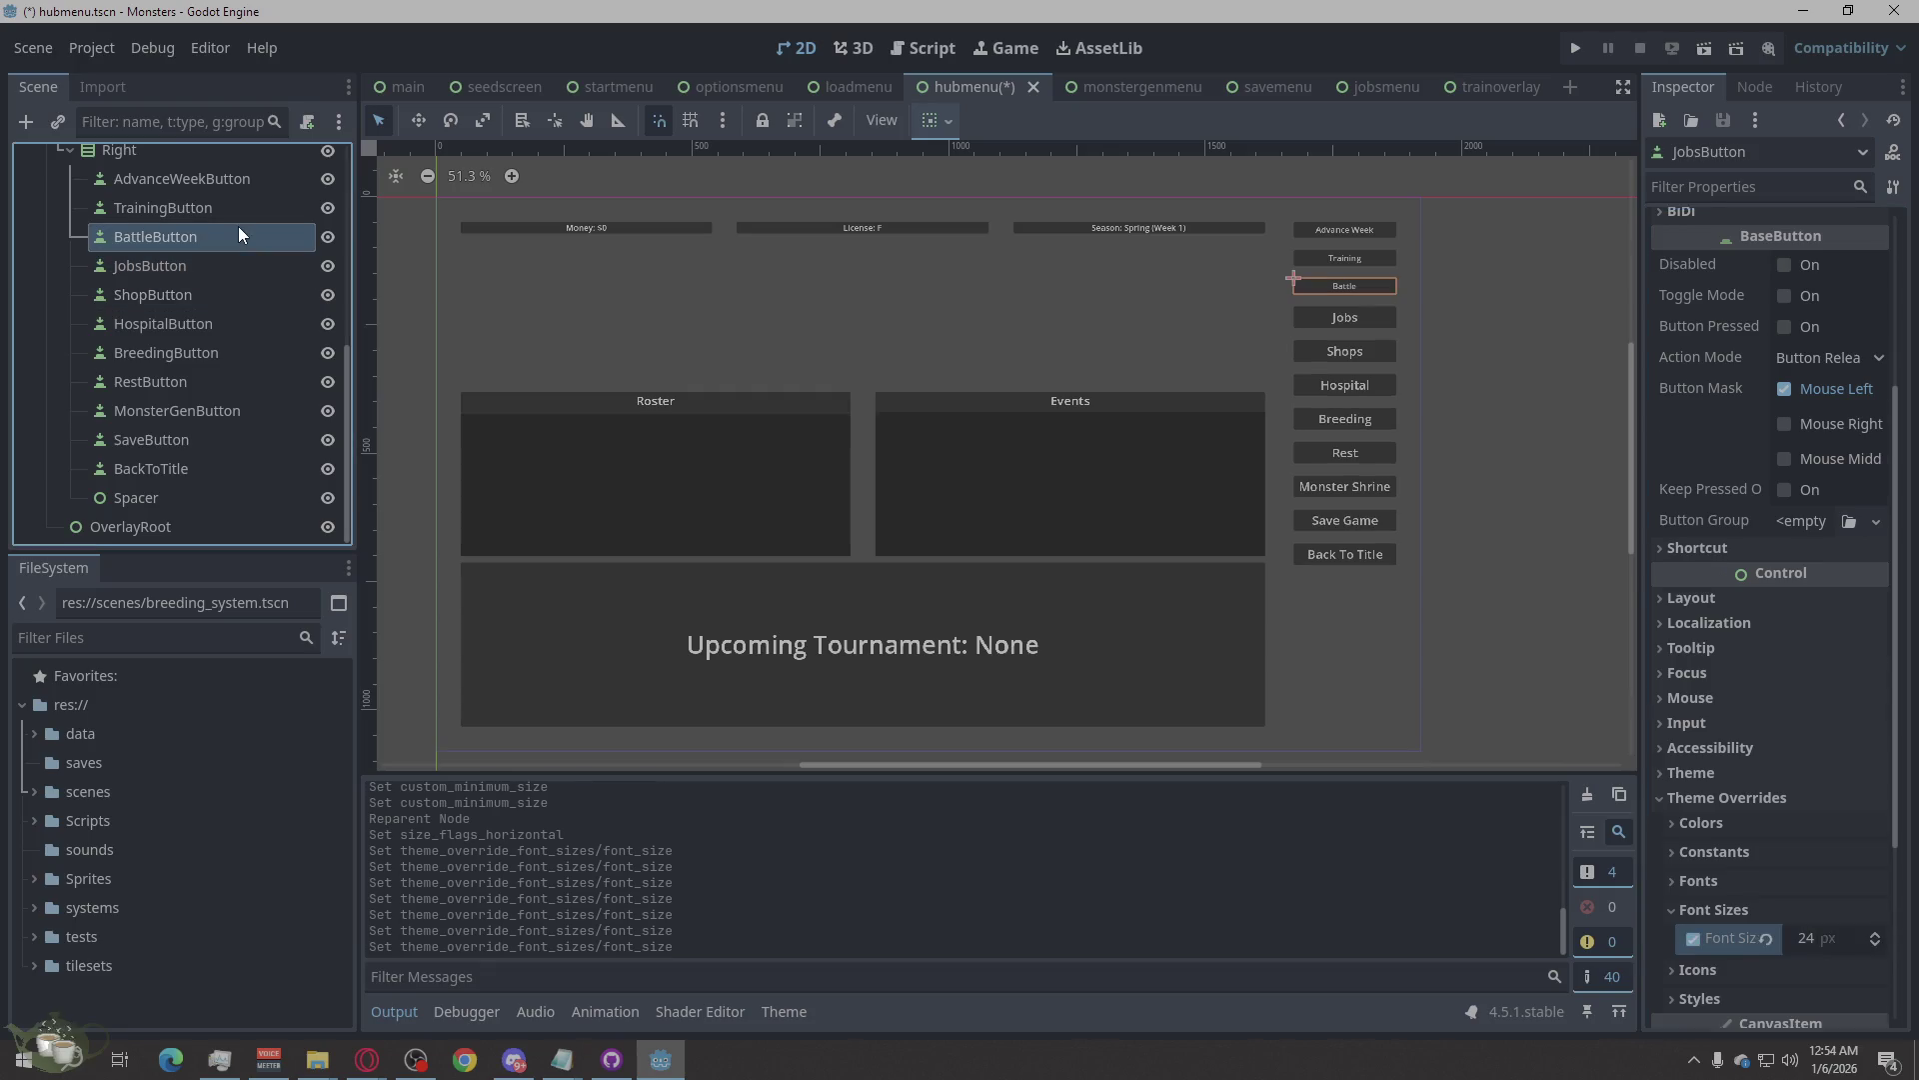
scroll(1755, 814, down, 5)
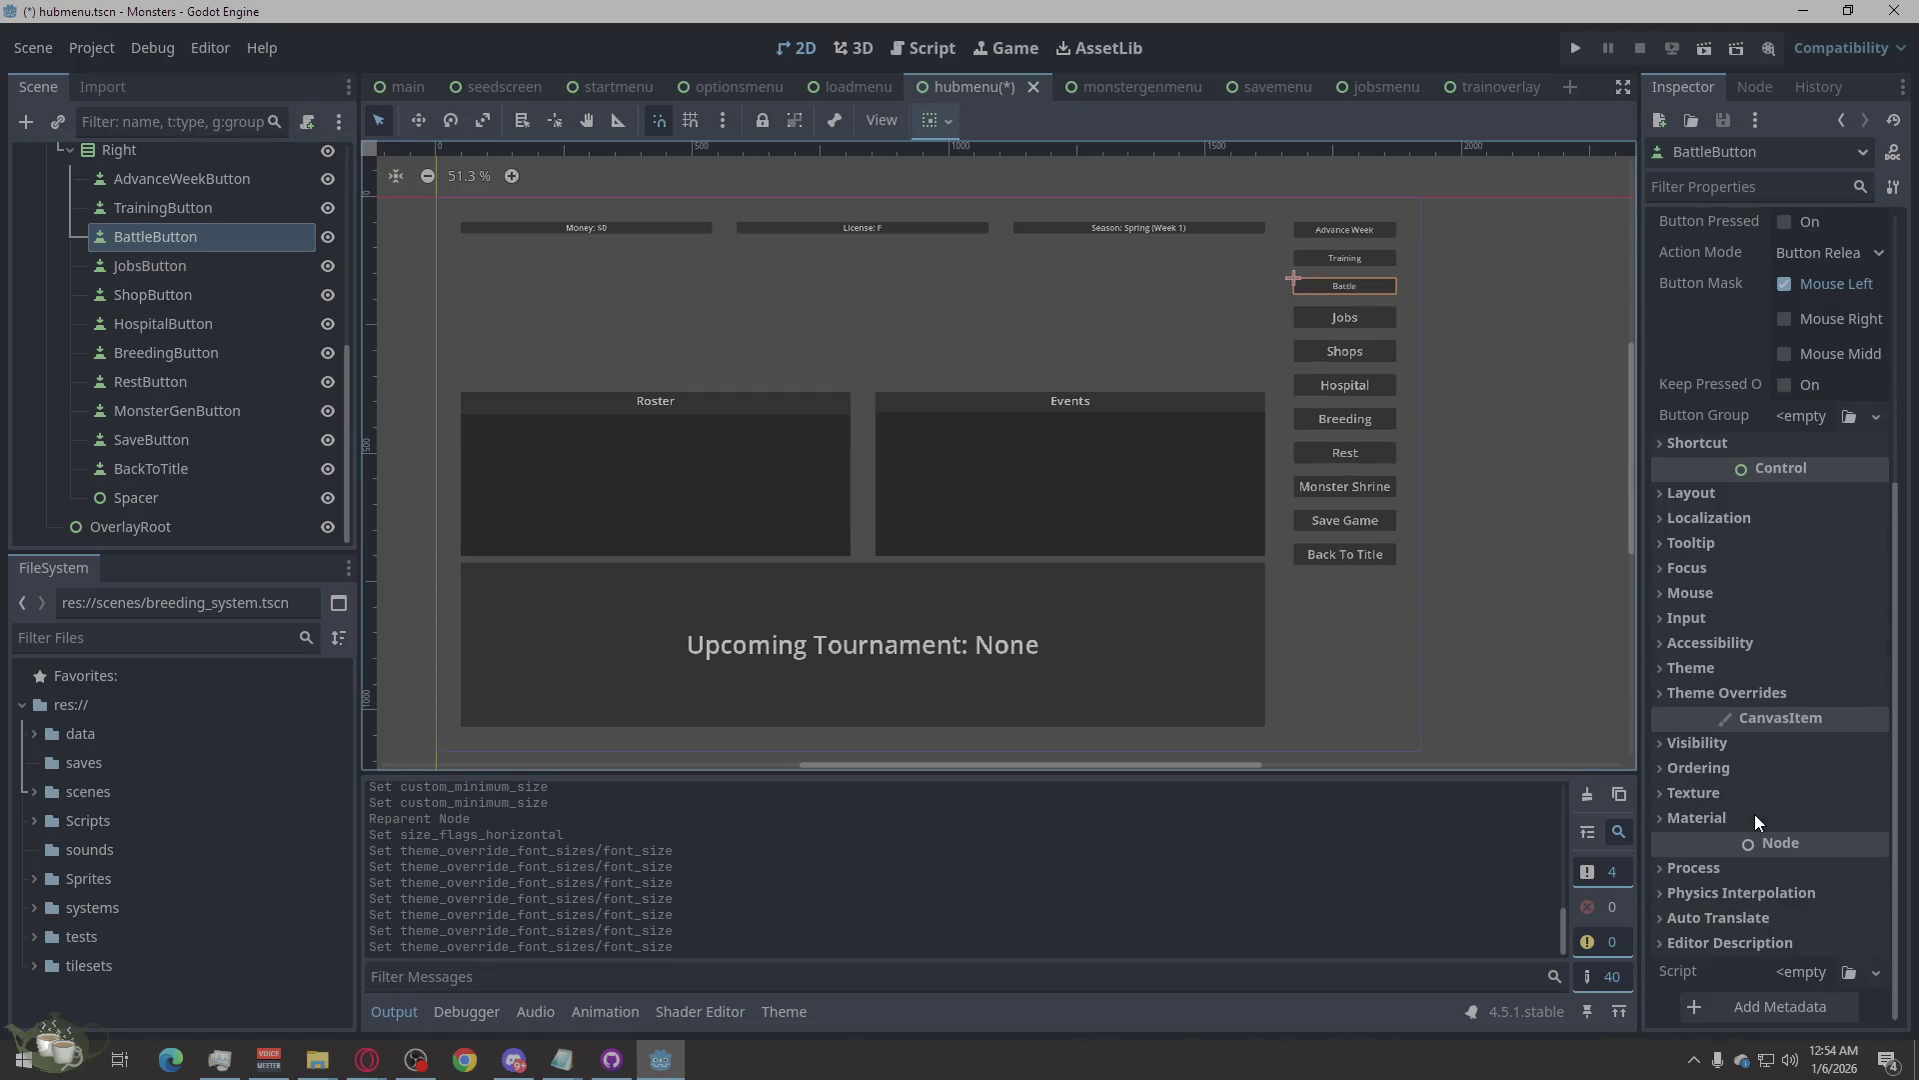
click(1715, 694)
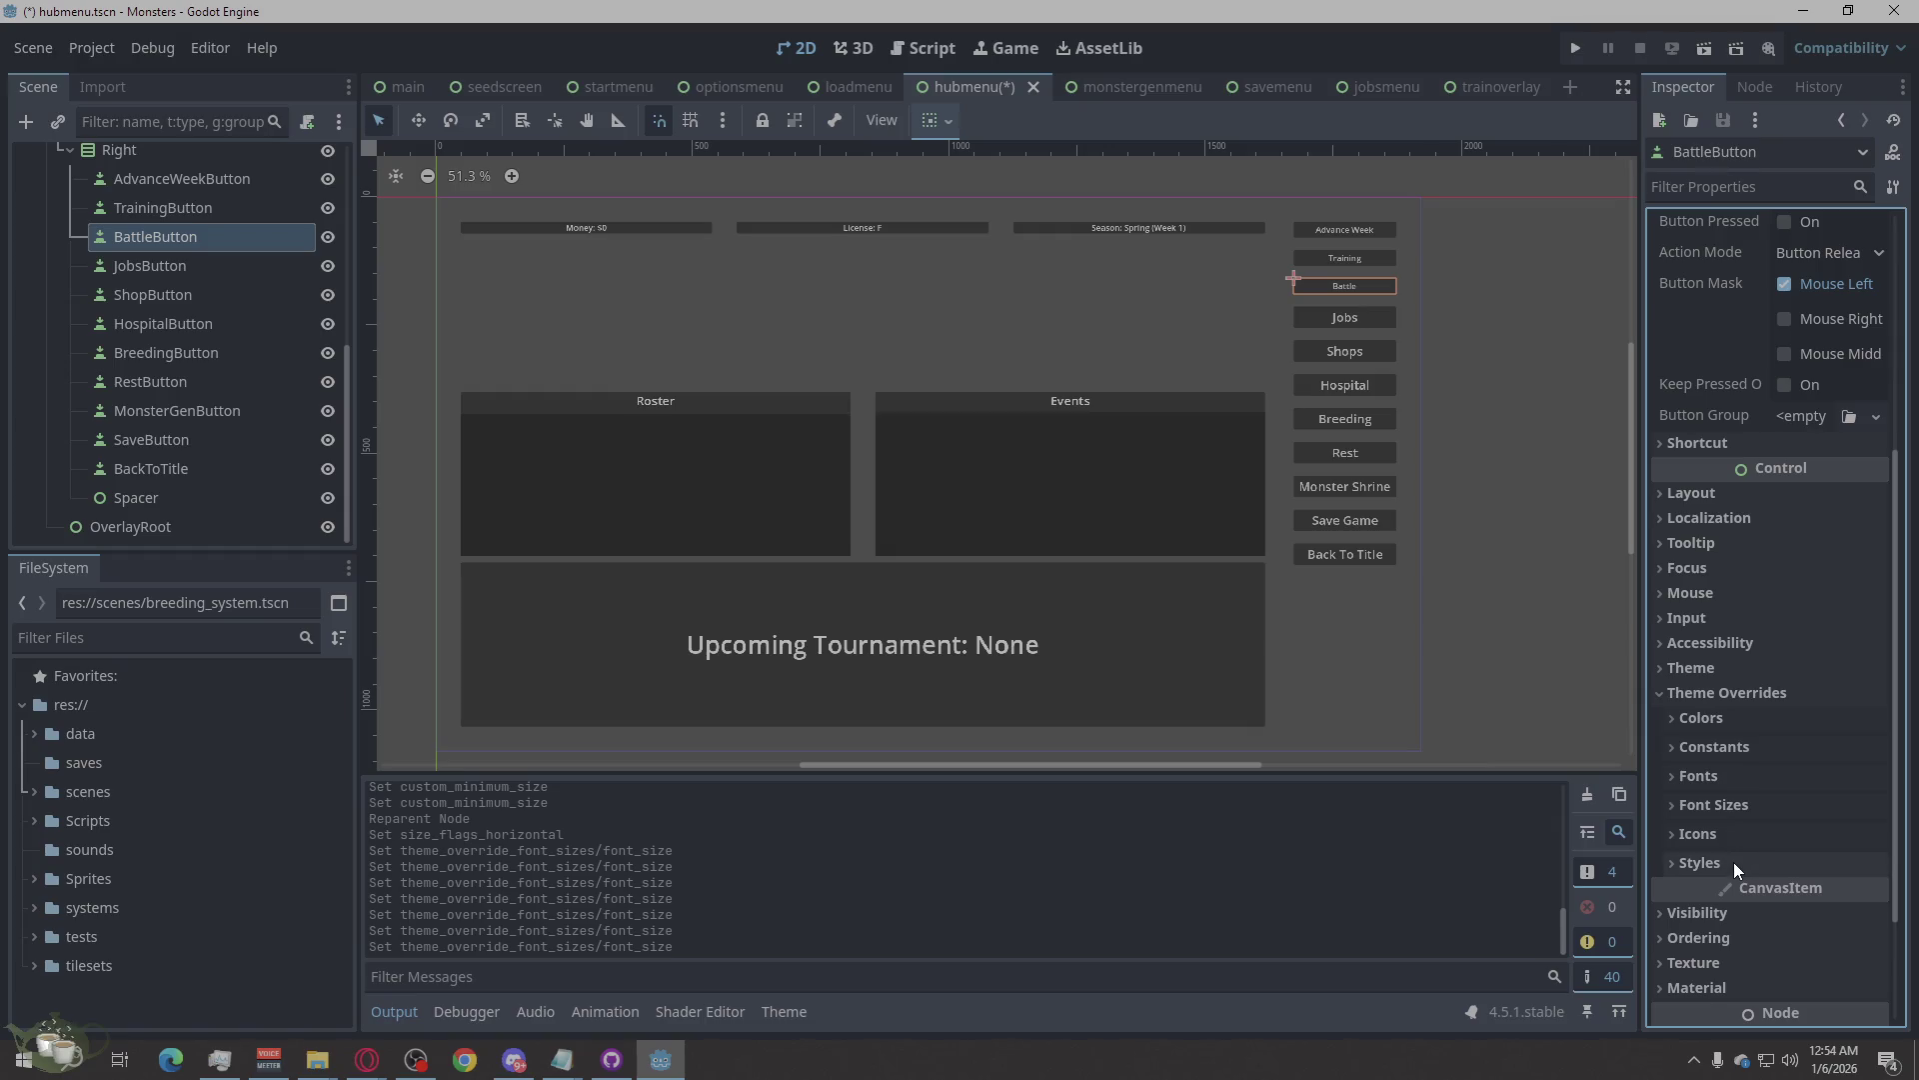
click(1732, 806)
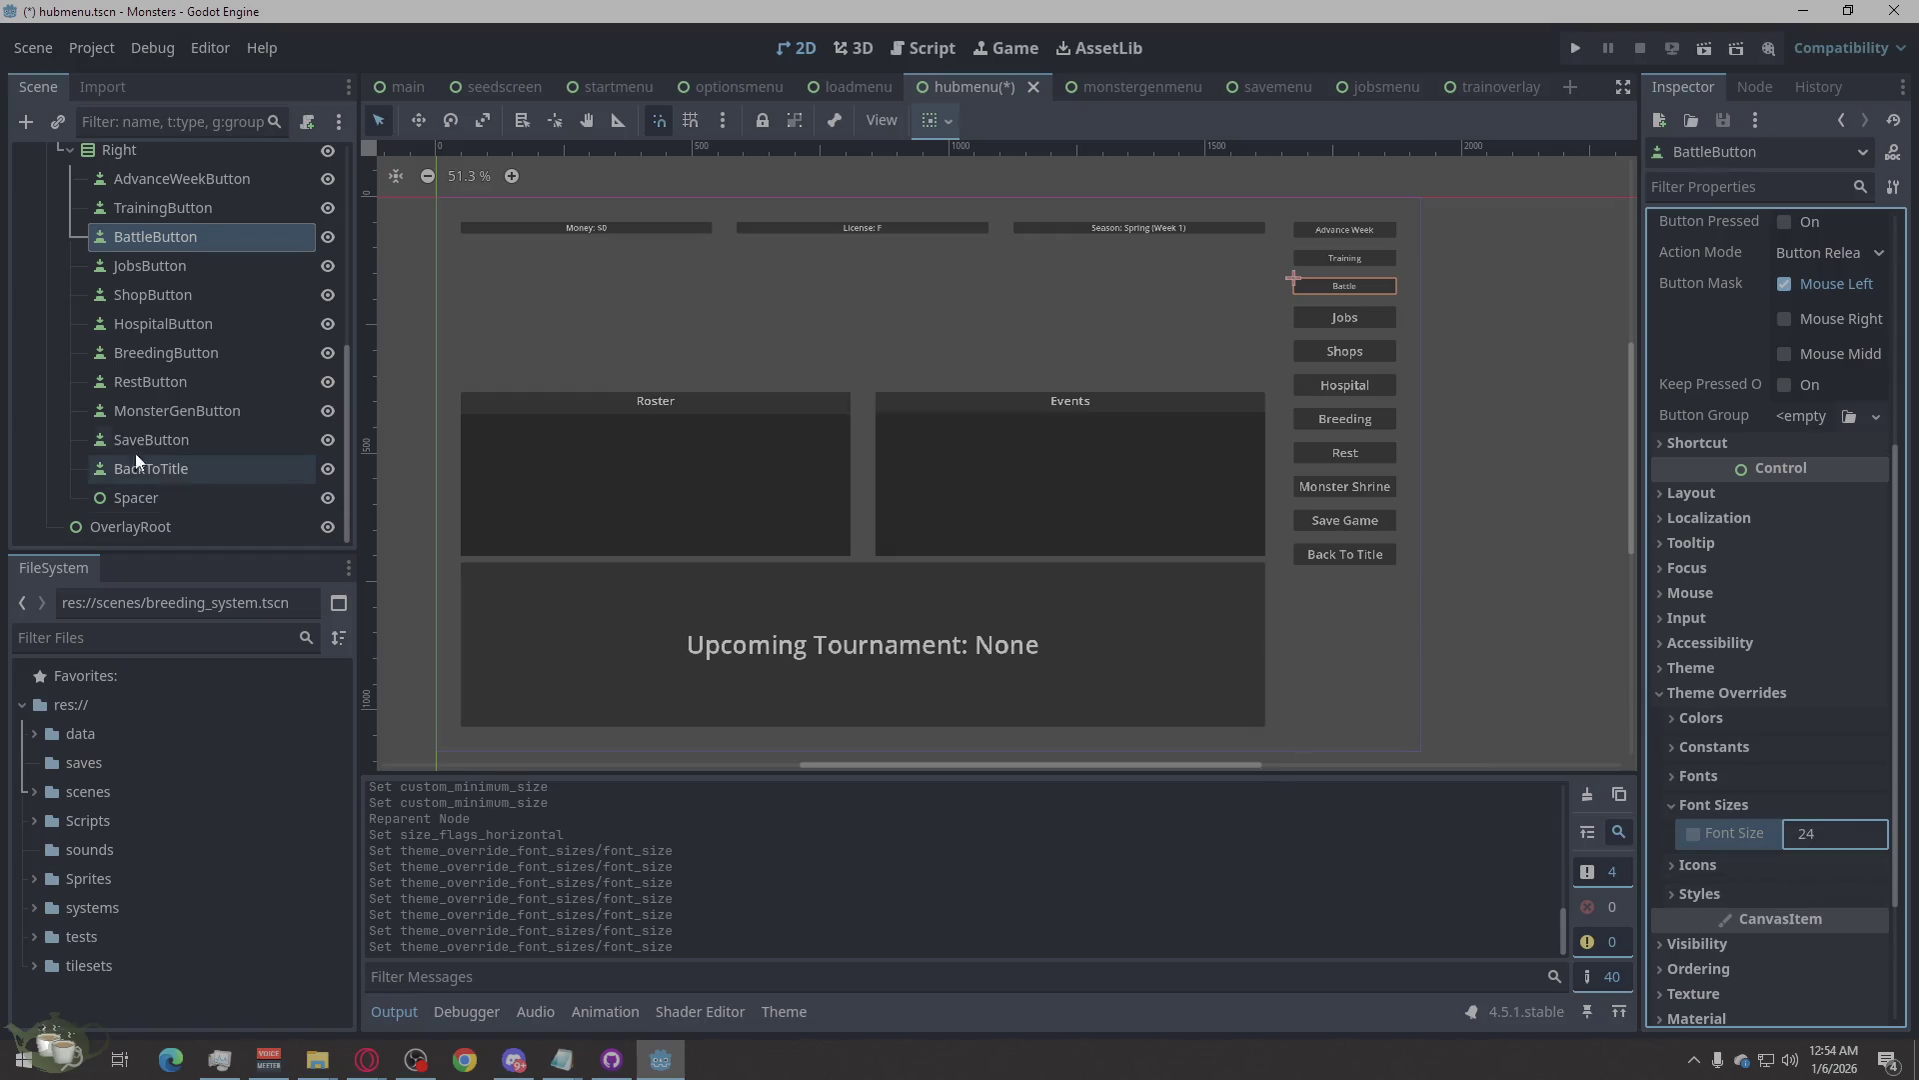
Give TrainingButton a 24 px font size override.
click(196, 210)
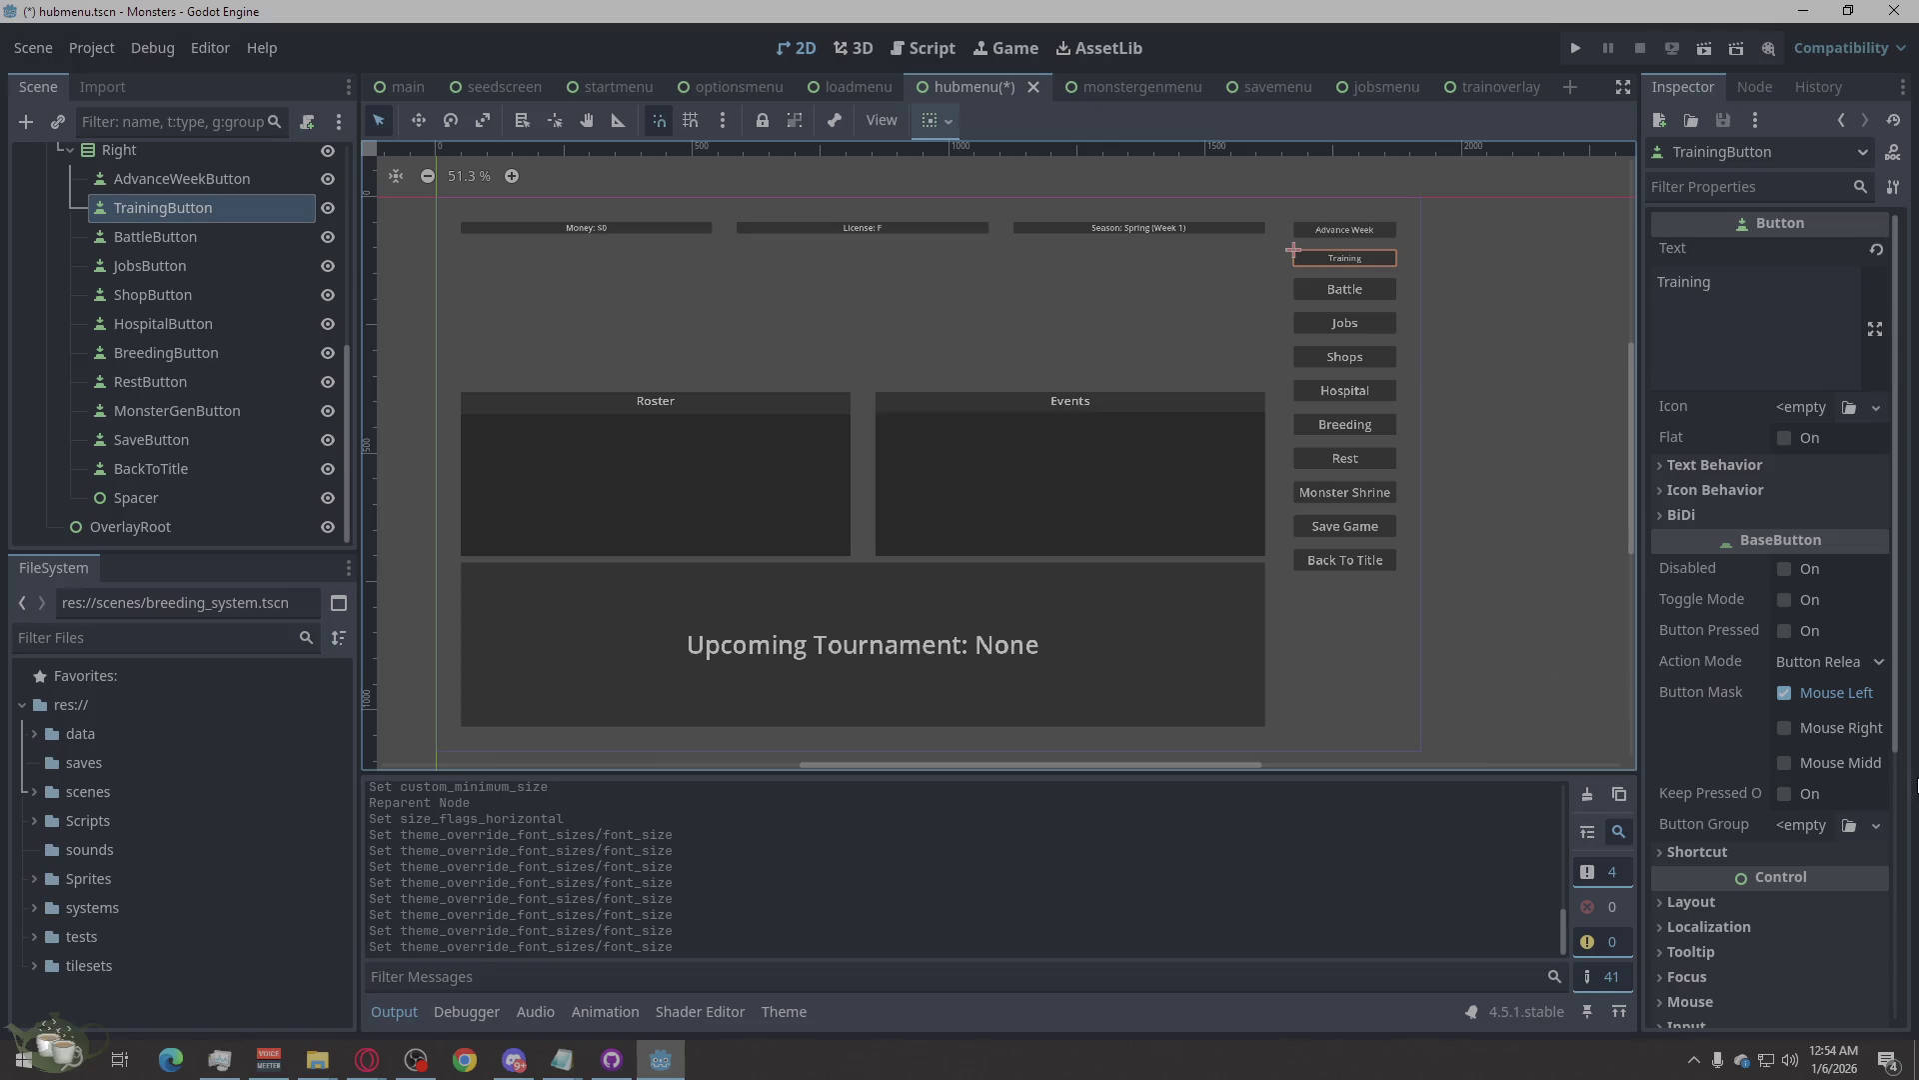
scroll(1830, 799, down, 5)
click(1759, 782)
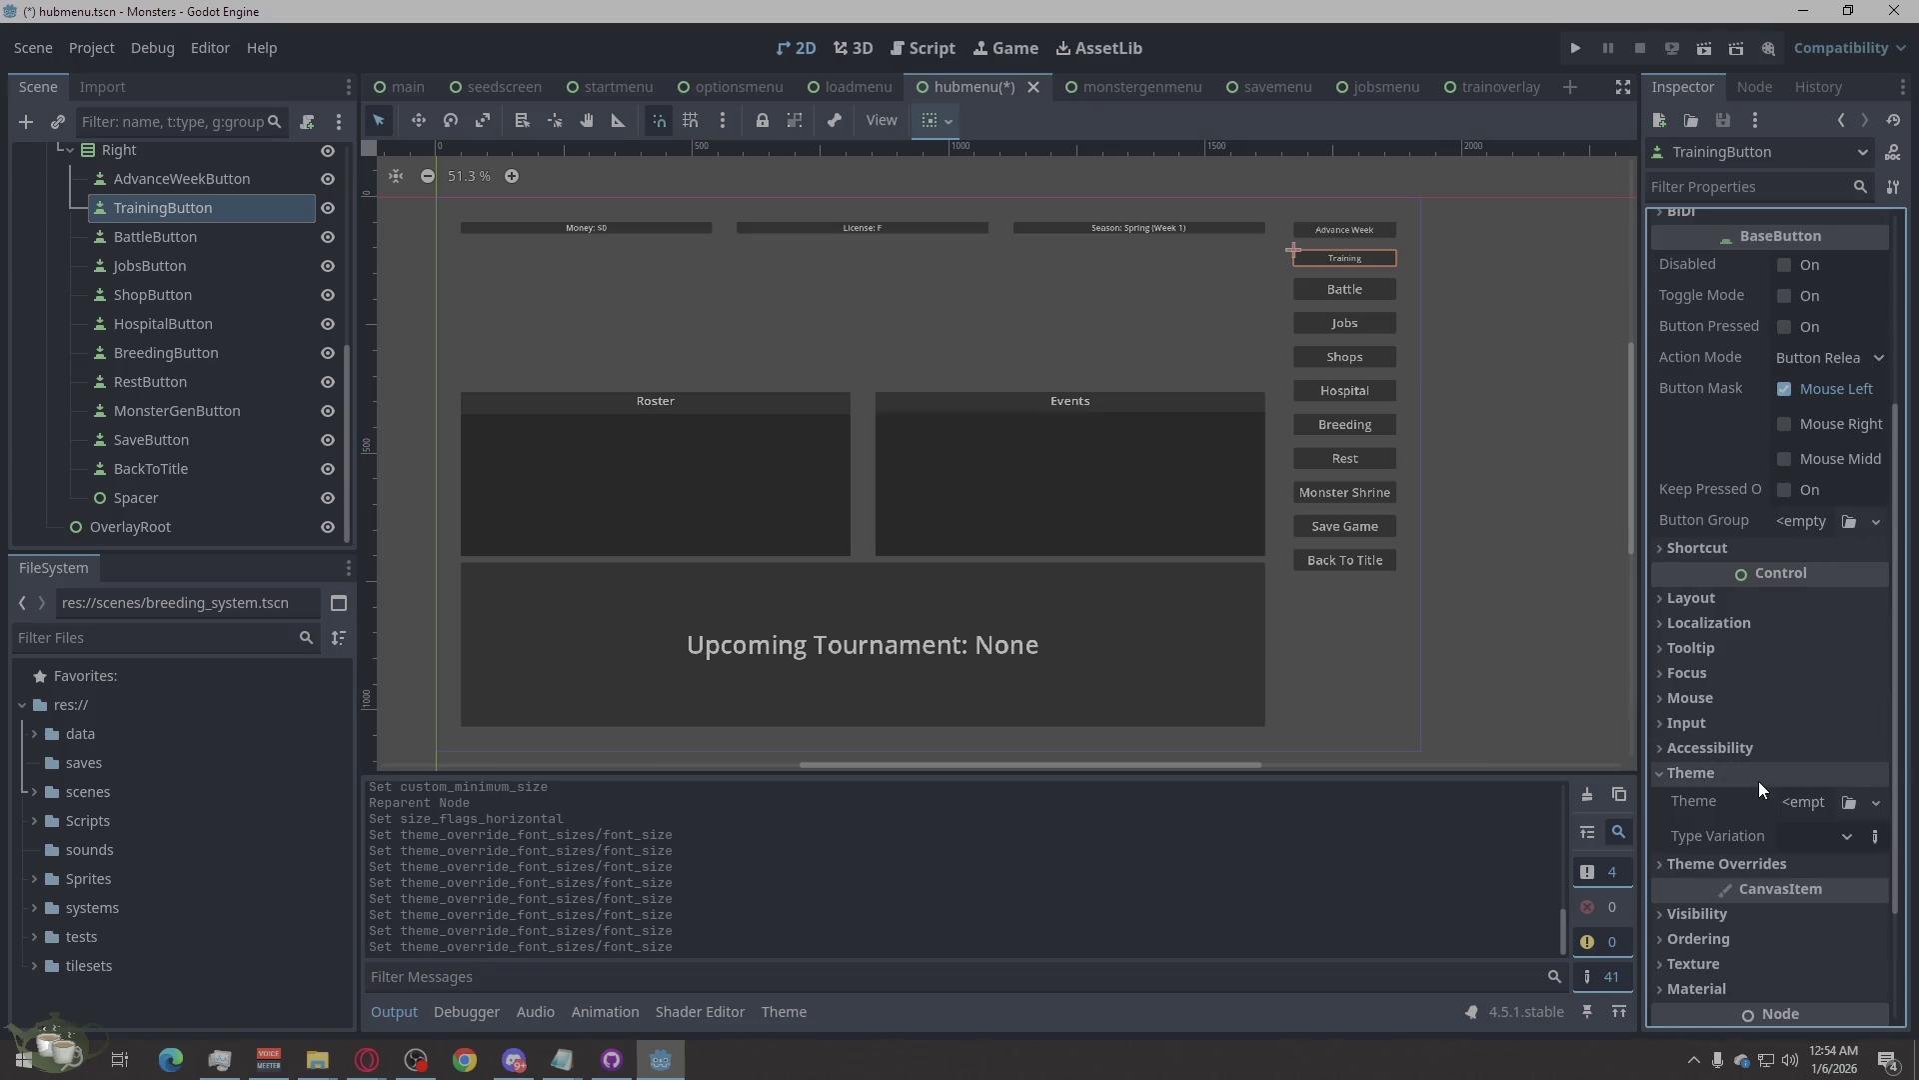
click(1759, 781)
click(1763, 796)
click(1754, 898)
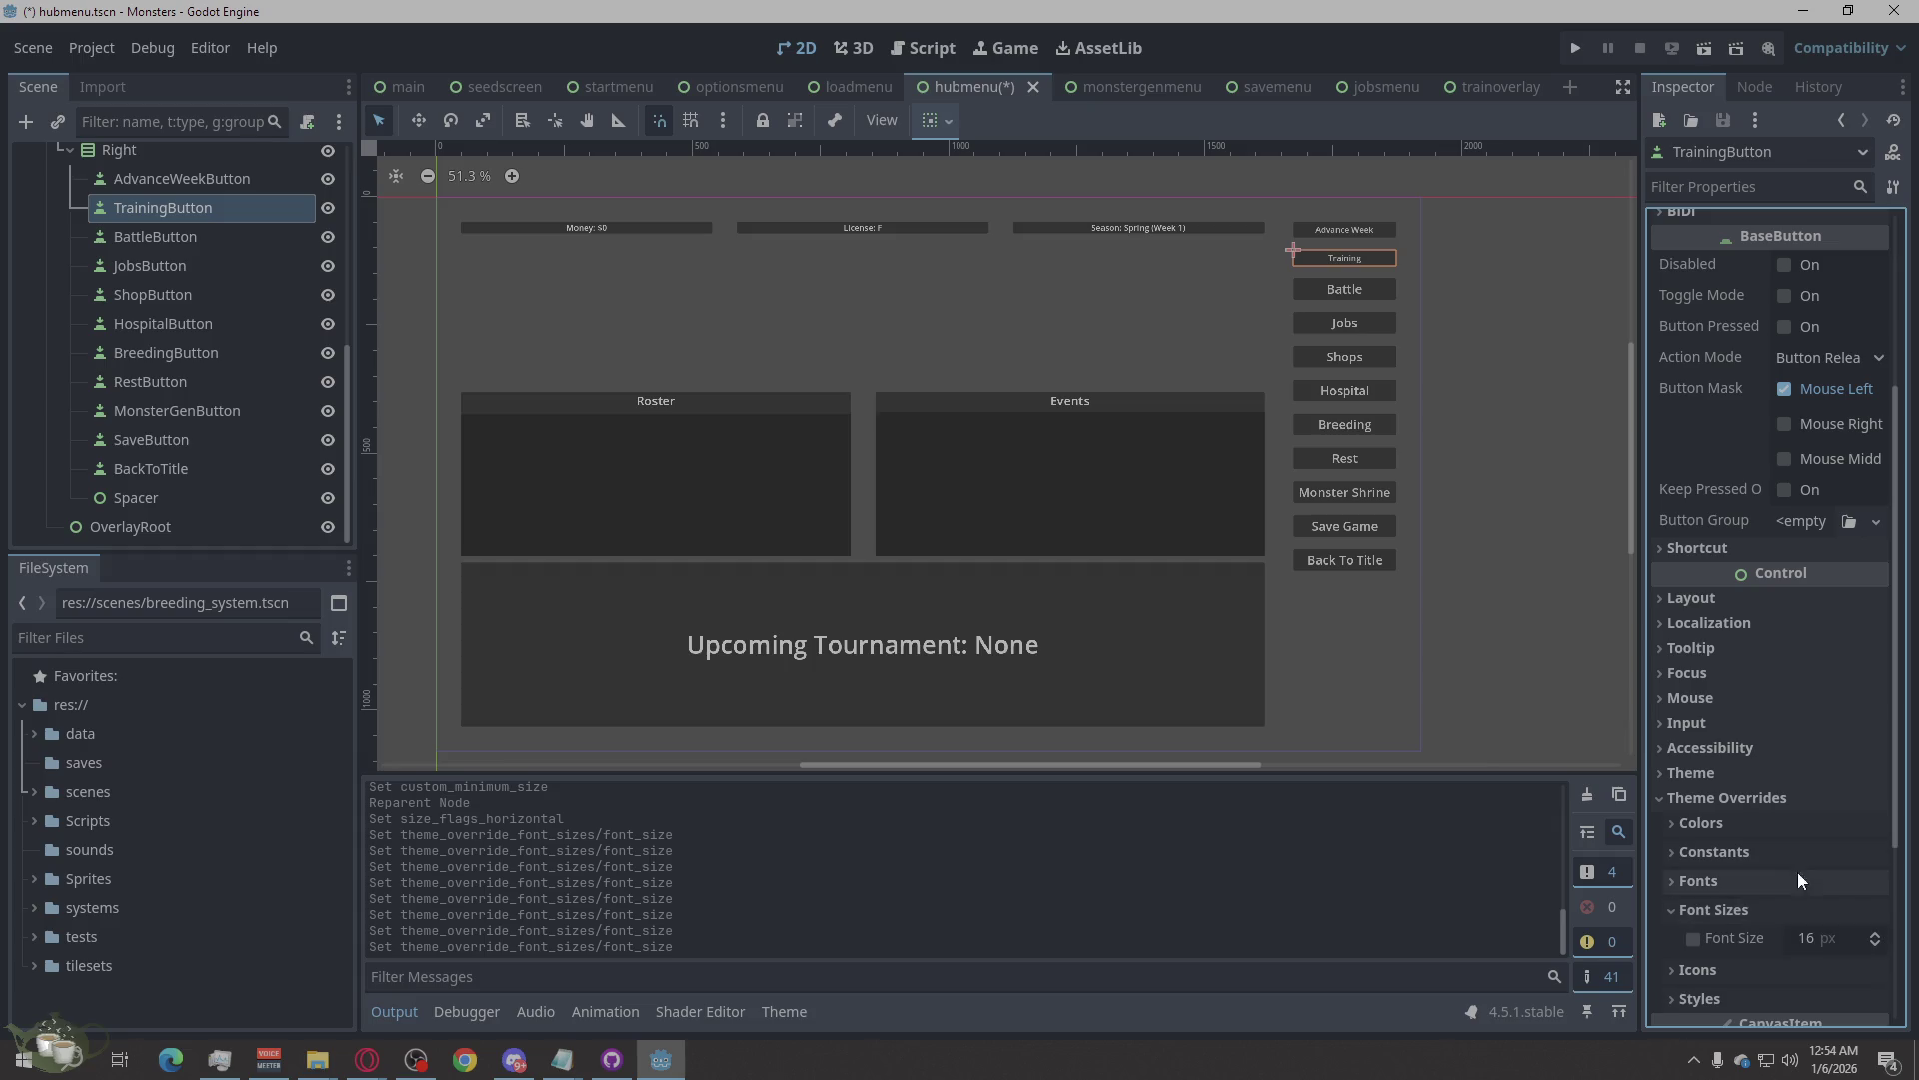
click(1799, 937)
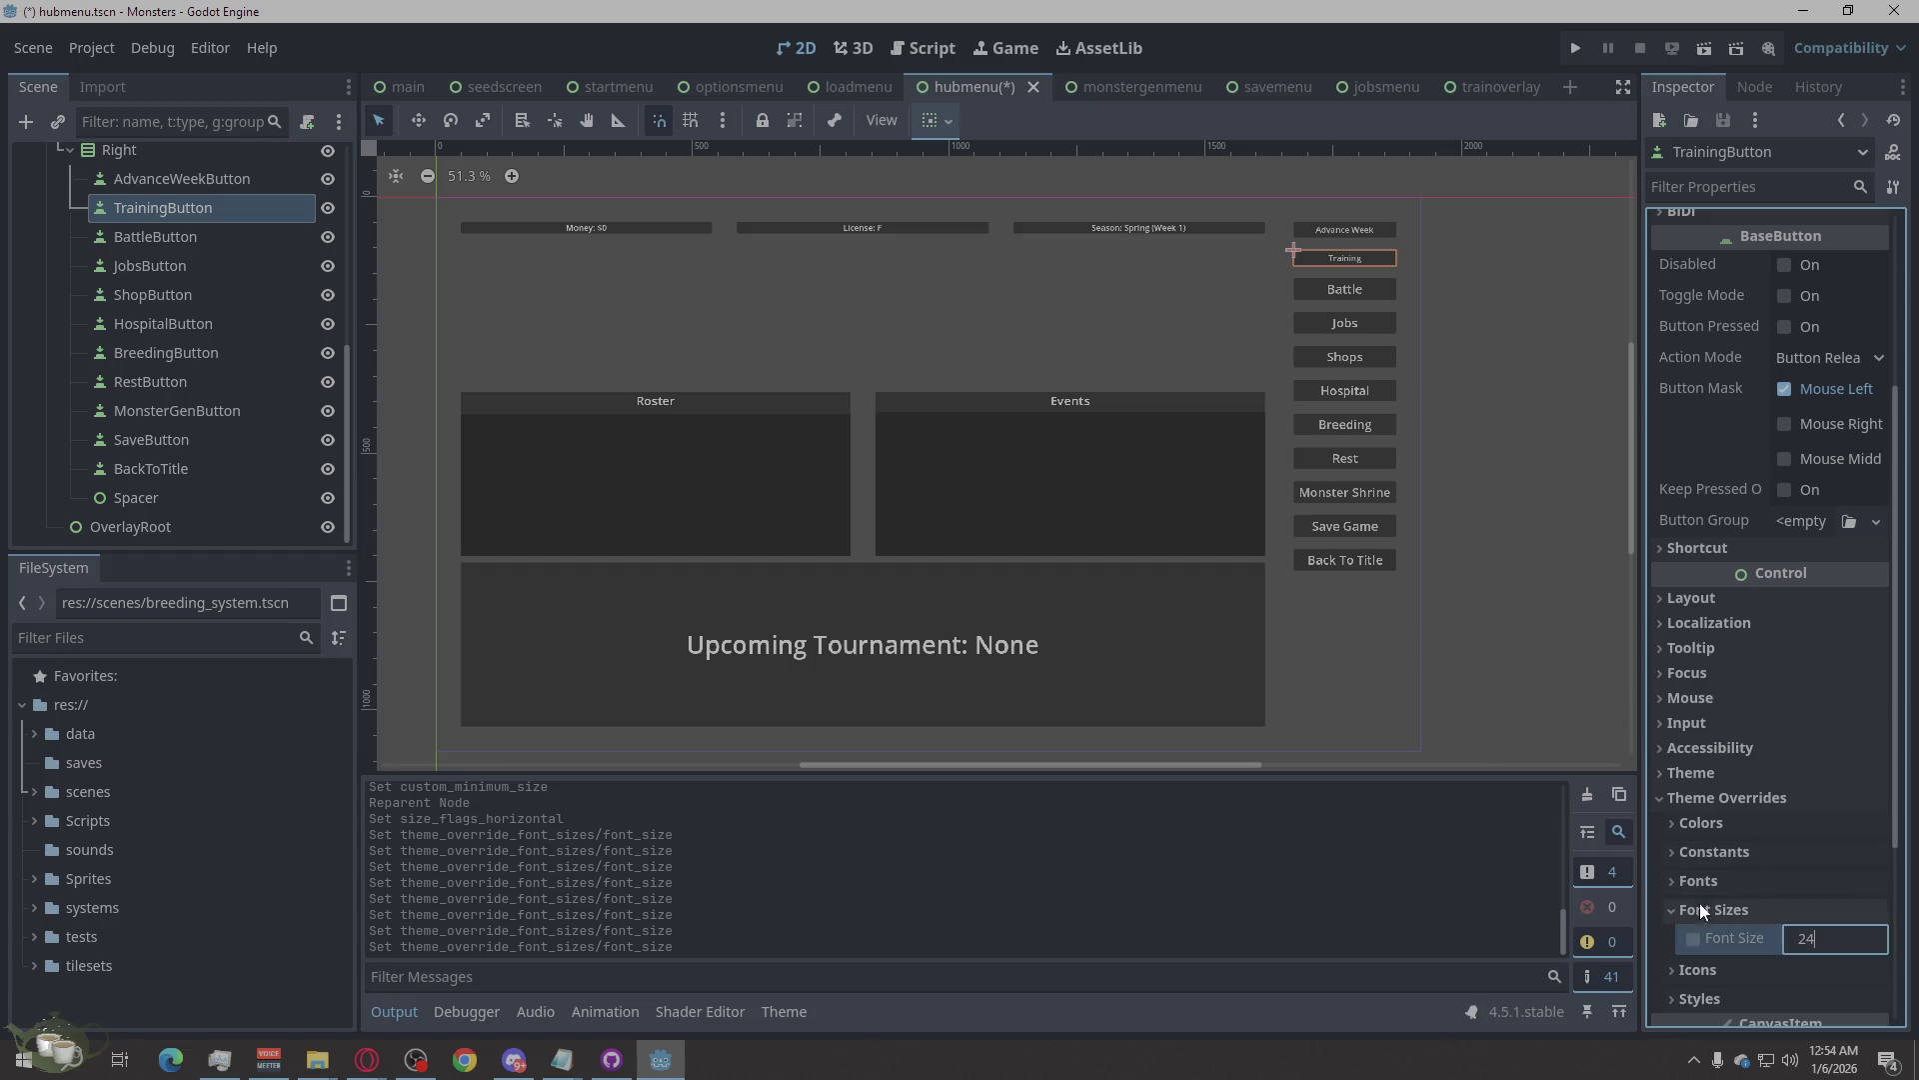
Give AdvanceWeekButton a 24 px font size override.
click(218, 184)
scroll(1713, 724, down, 5)
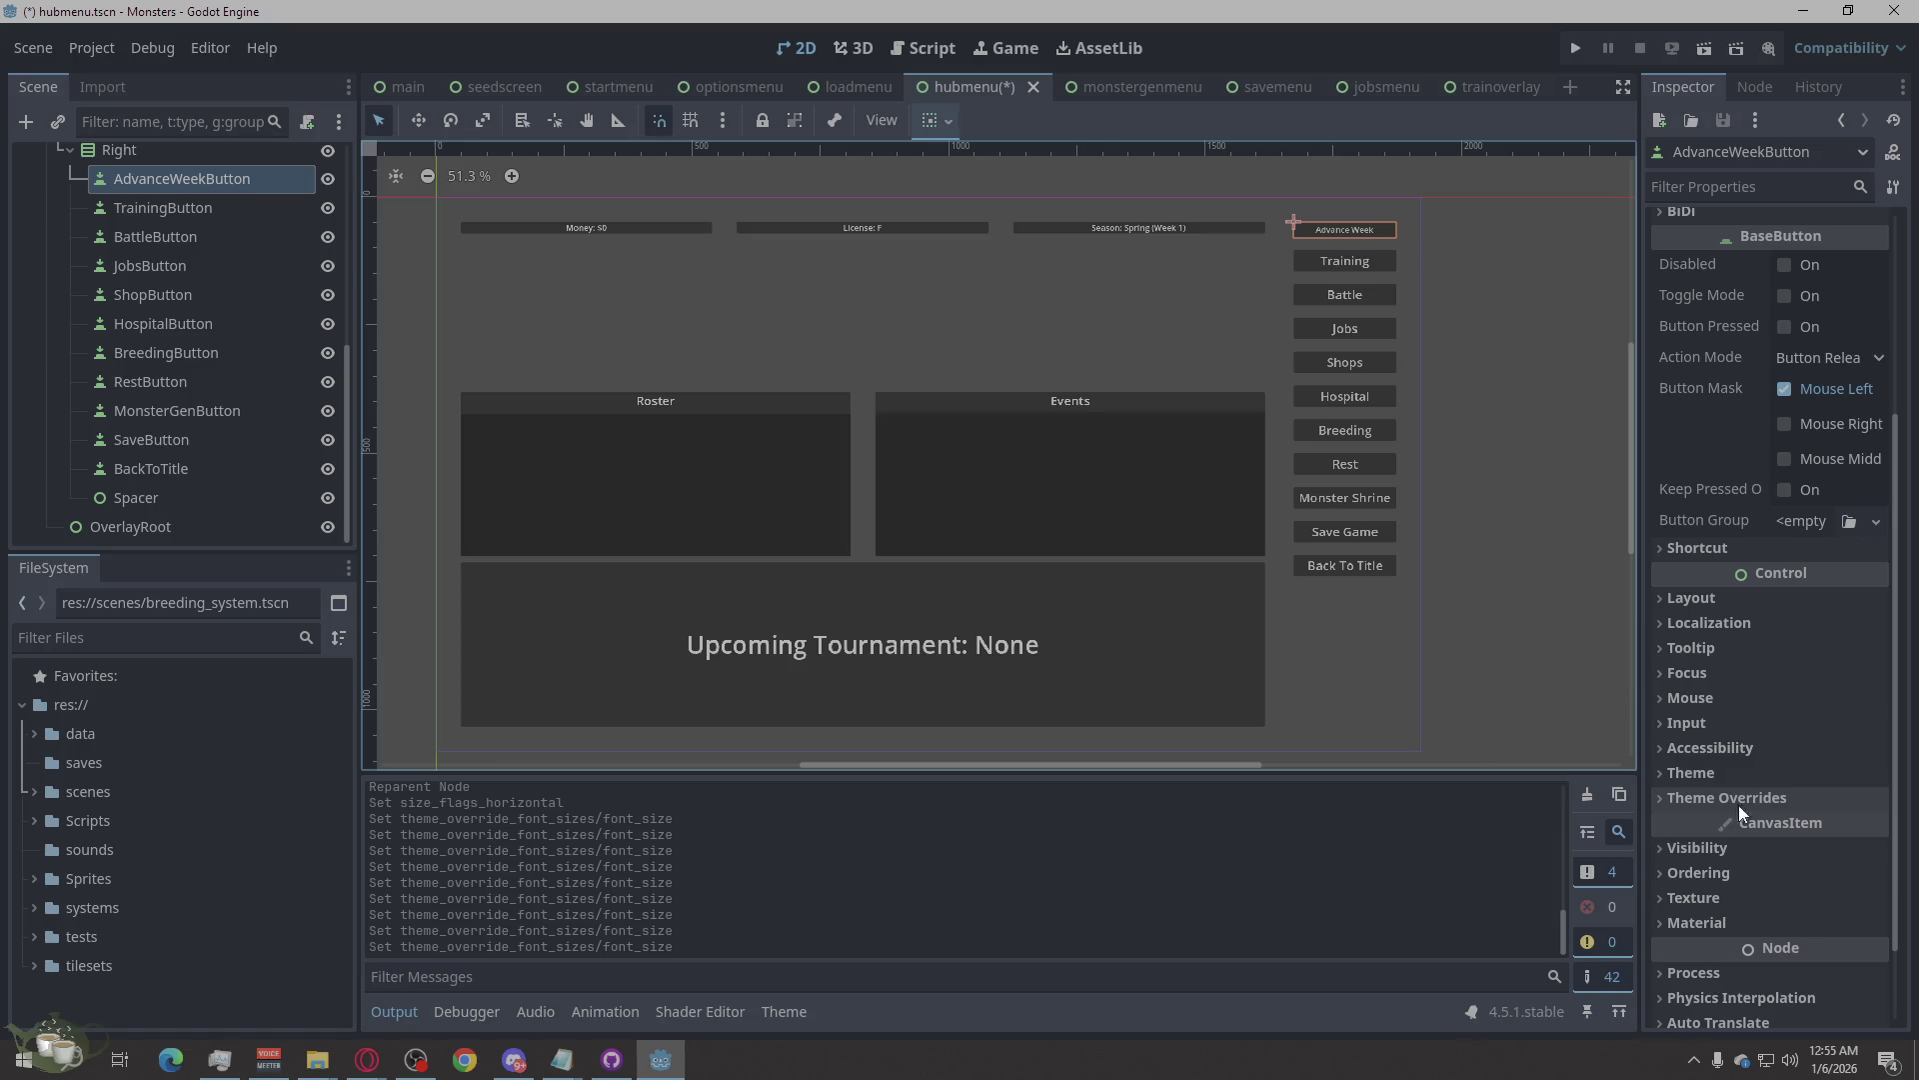
click(1742, 796)
click(1729, 910)
click(1813, 937)
click(1469, 613)
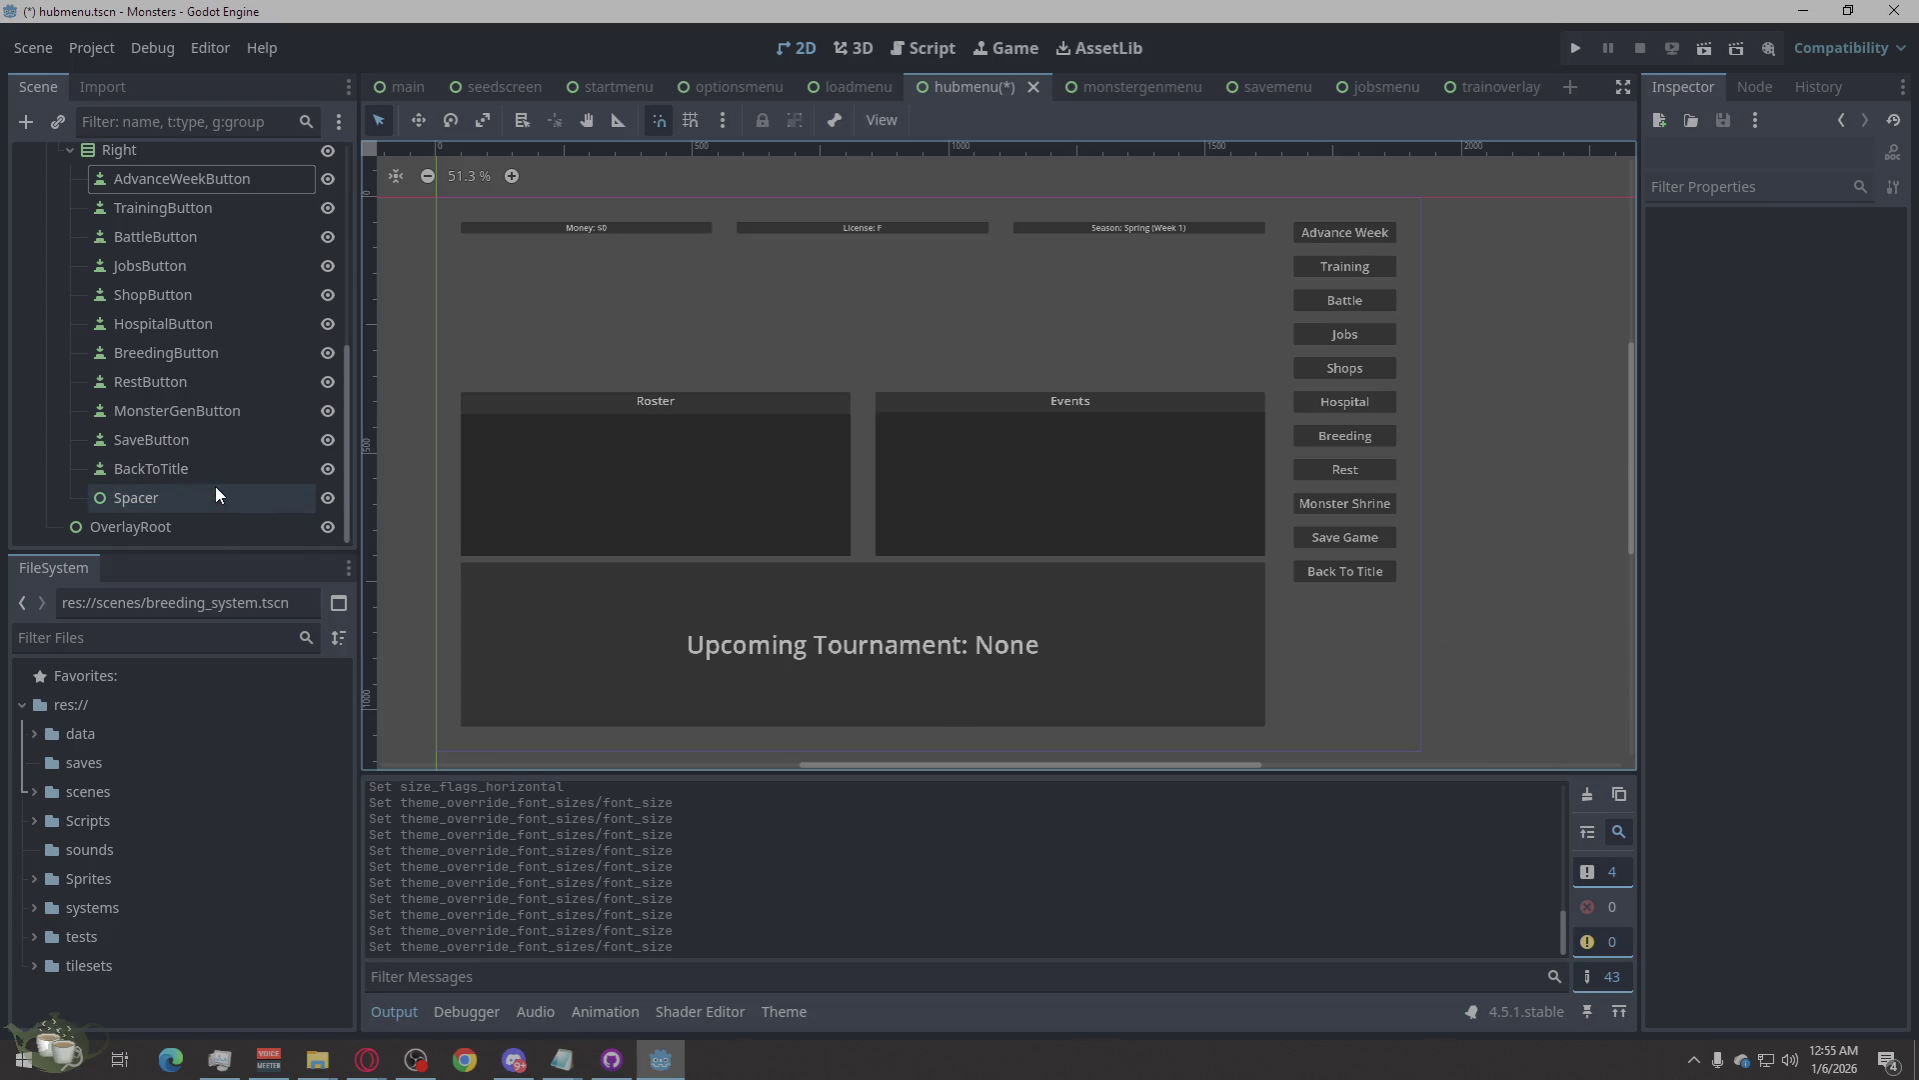
Open the HubMenu.gd script attached to the HubMenu node.
scroll(213, 486, up, 3)
scroll(220, 488, down, 3)
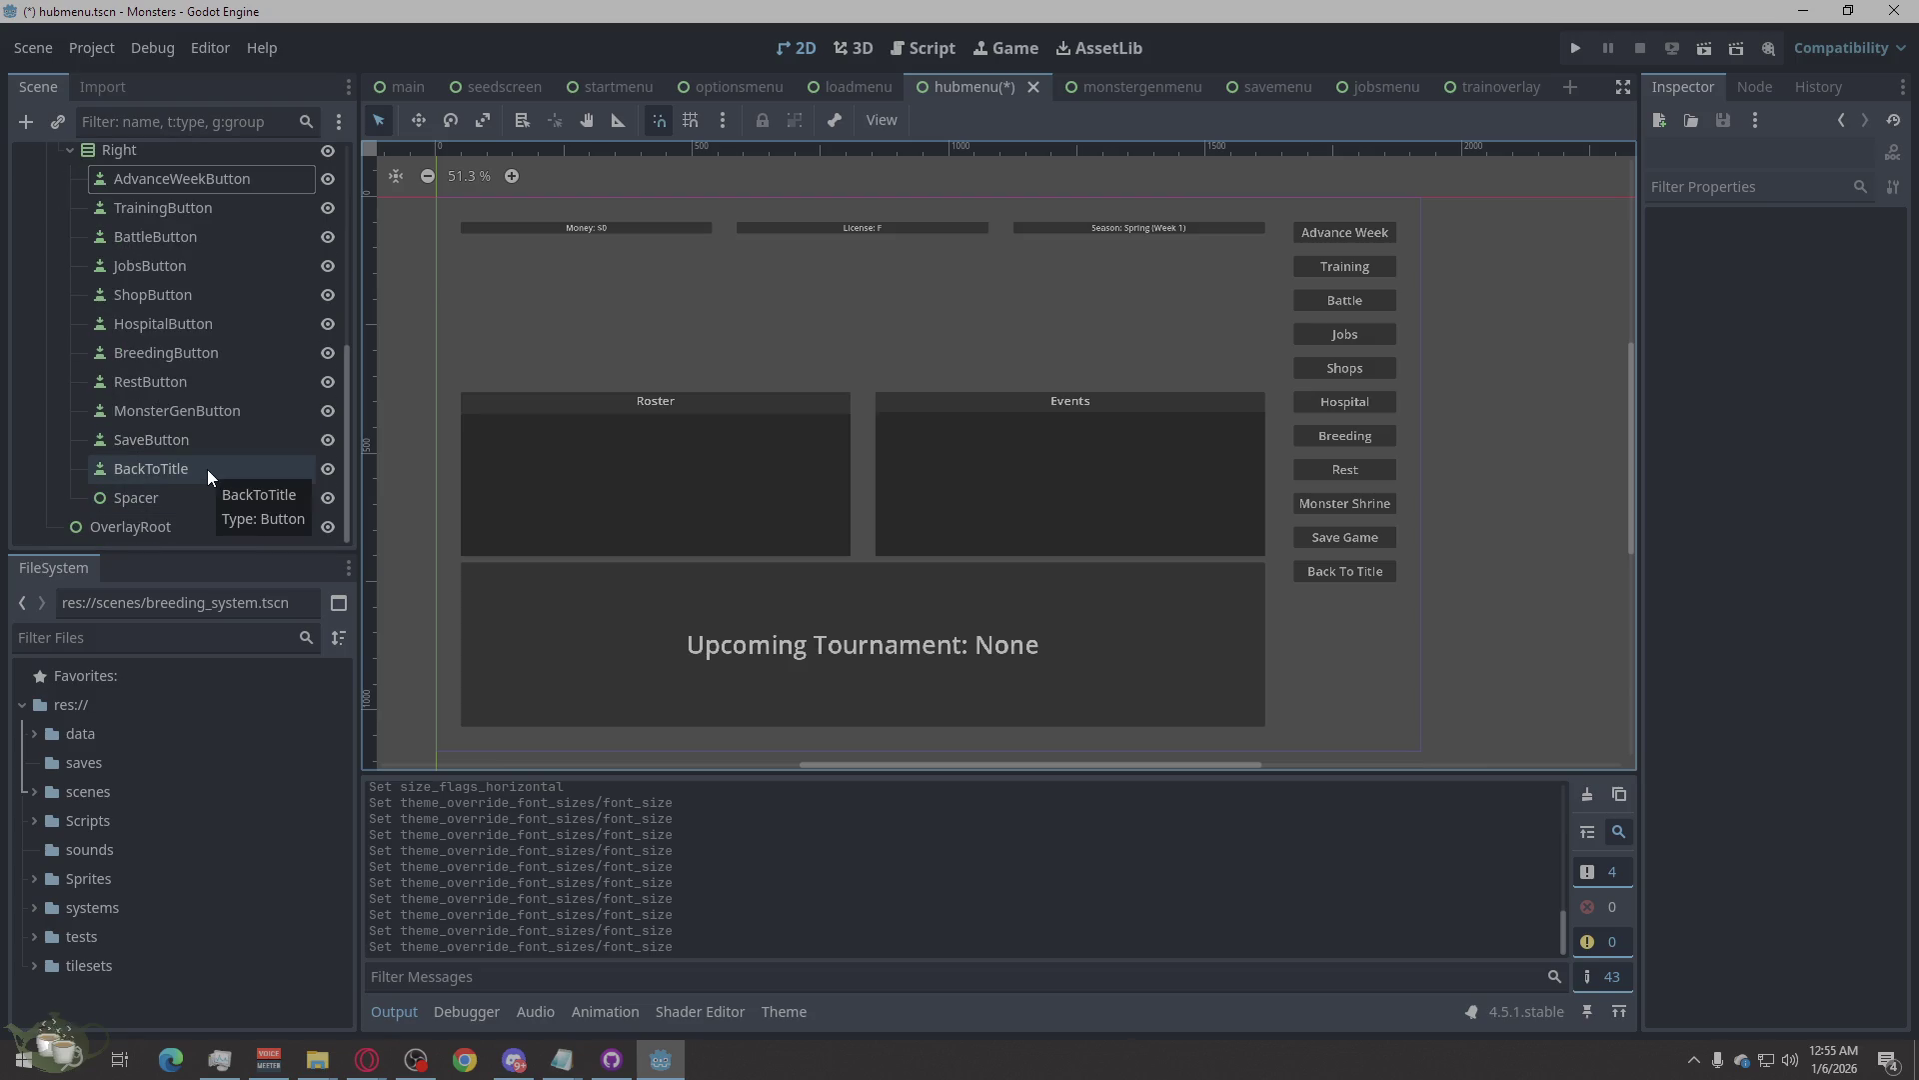
scroll(206, 469, up, 10)
click(302, 162)
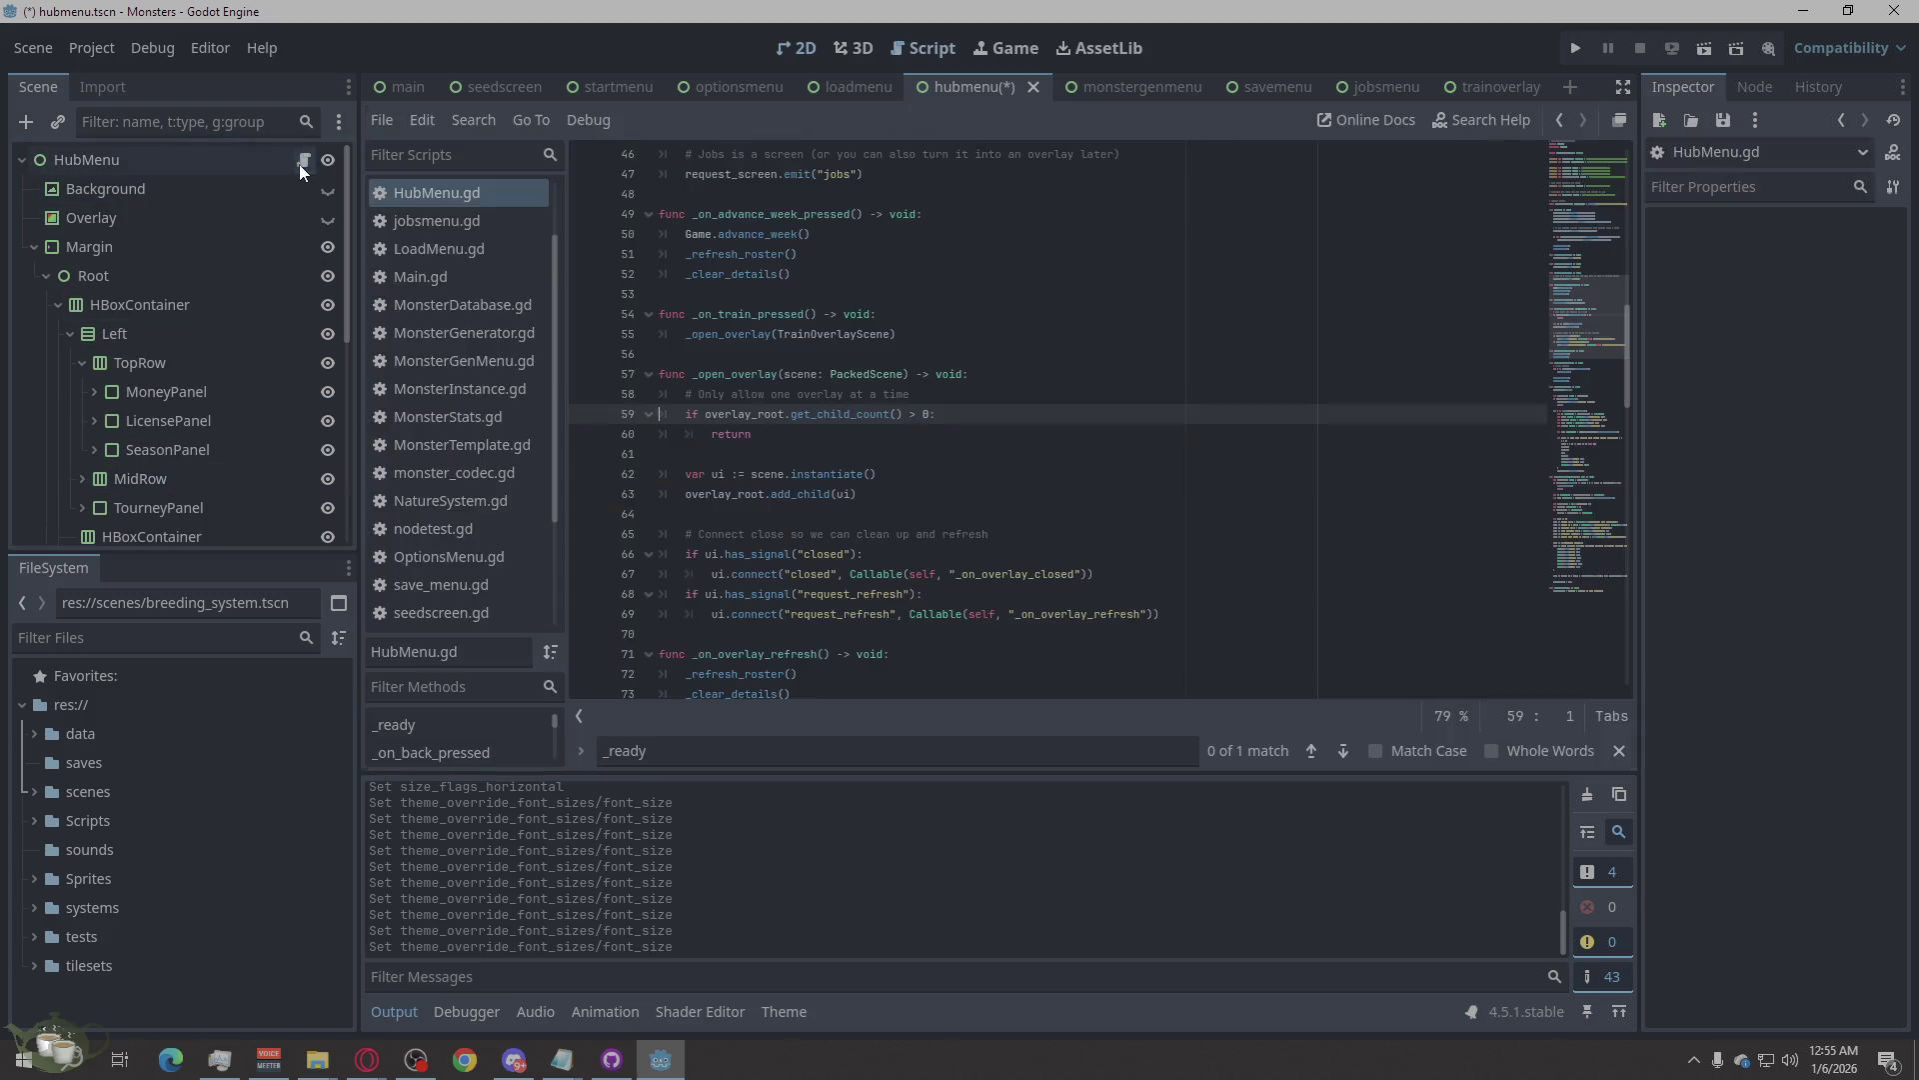
Search for BACK and change the back_btn path on line 10 from Left to Right.
scroll(210, 426, down, 10)
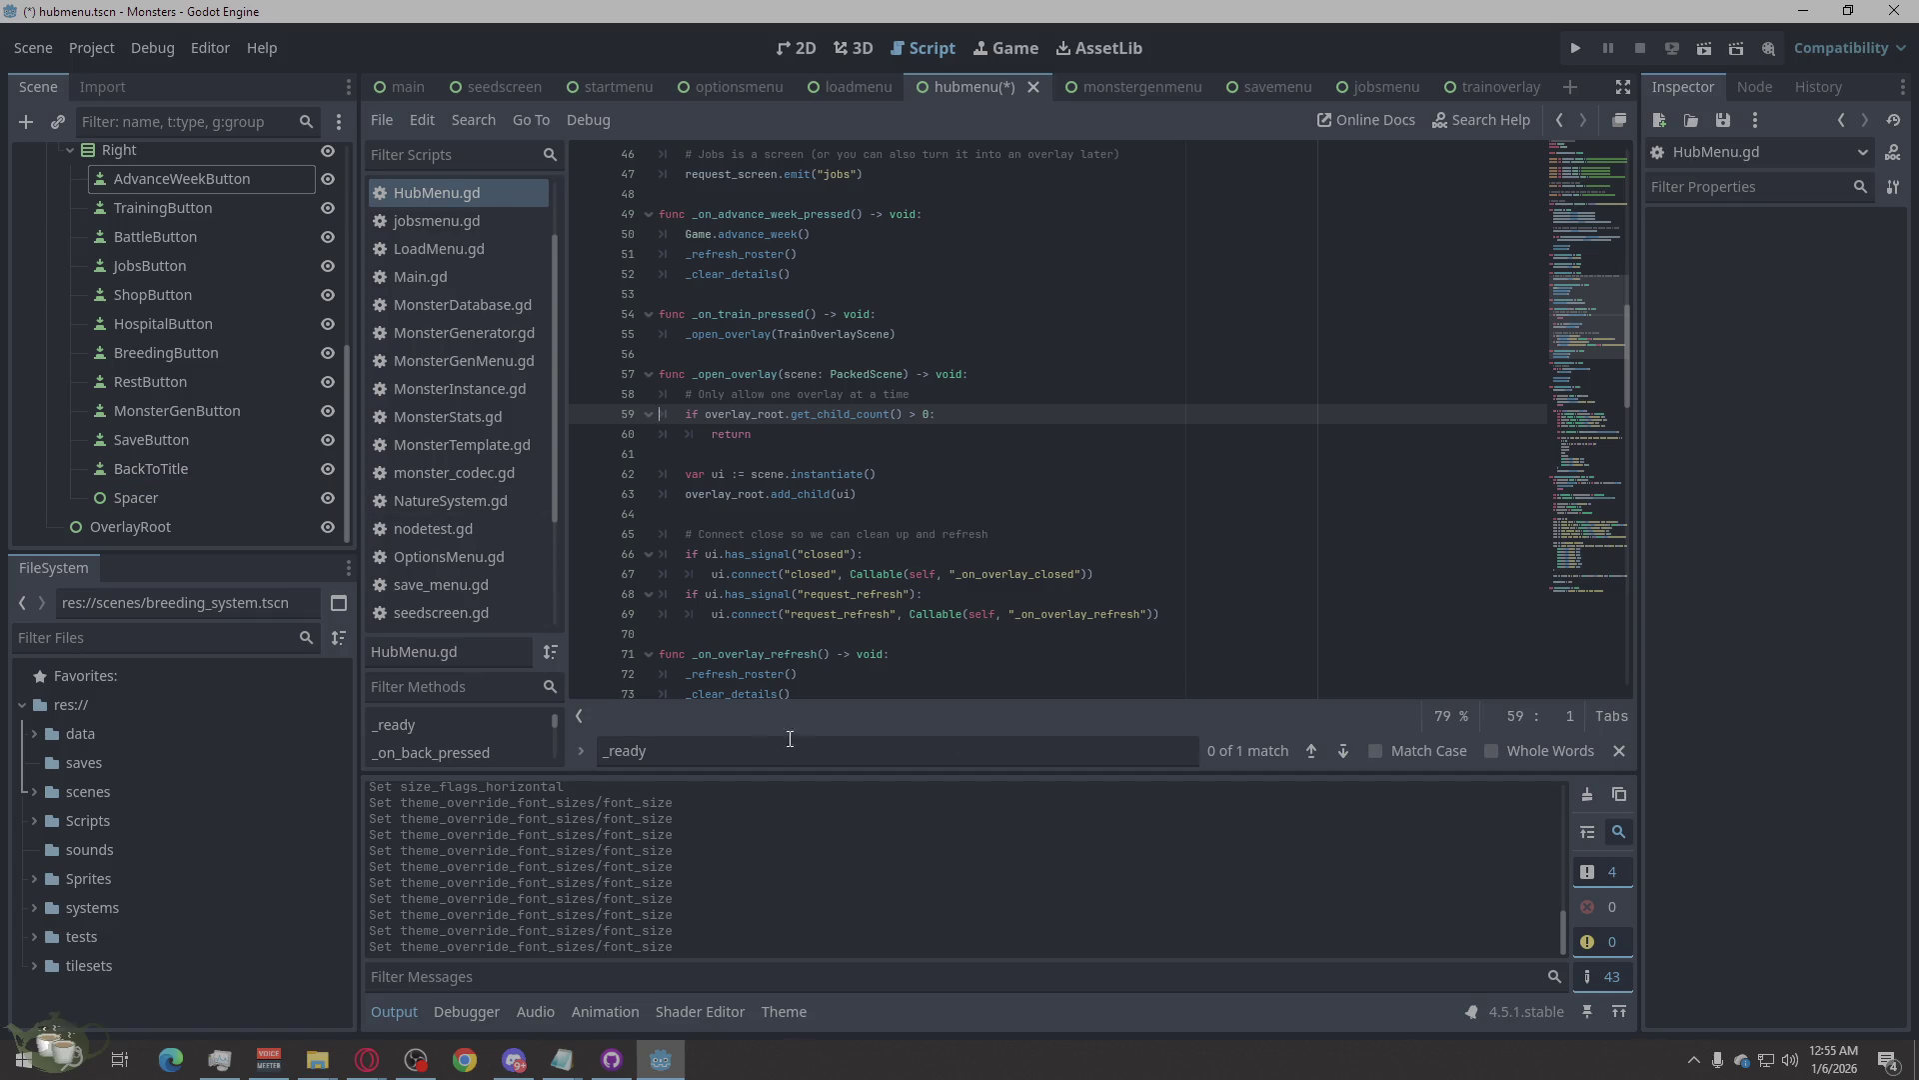
double_click(761, 750)
text(BACK)
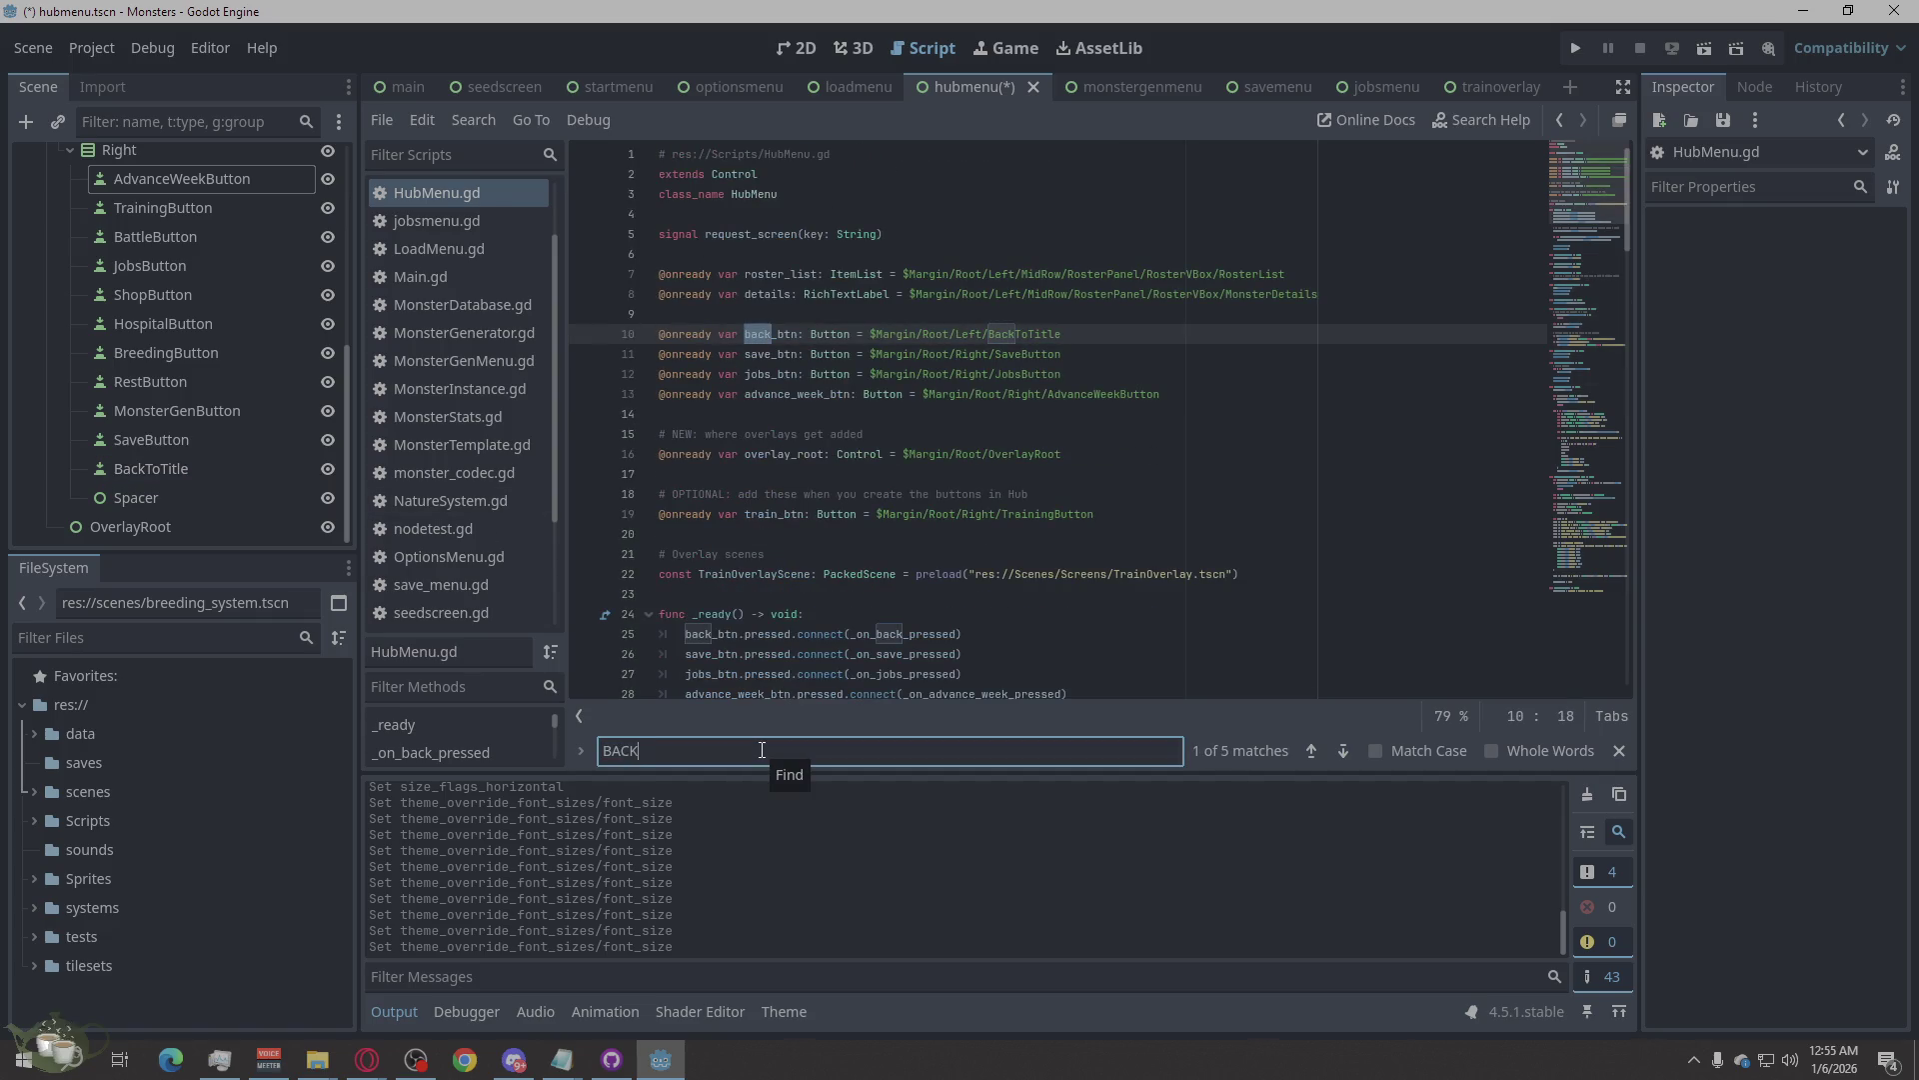
drag(982, 340, 958, 336)
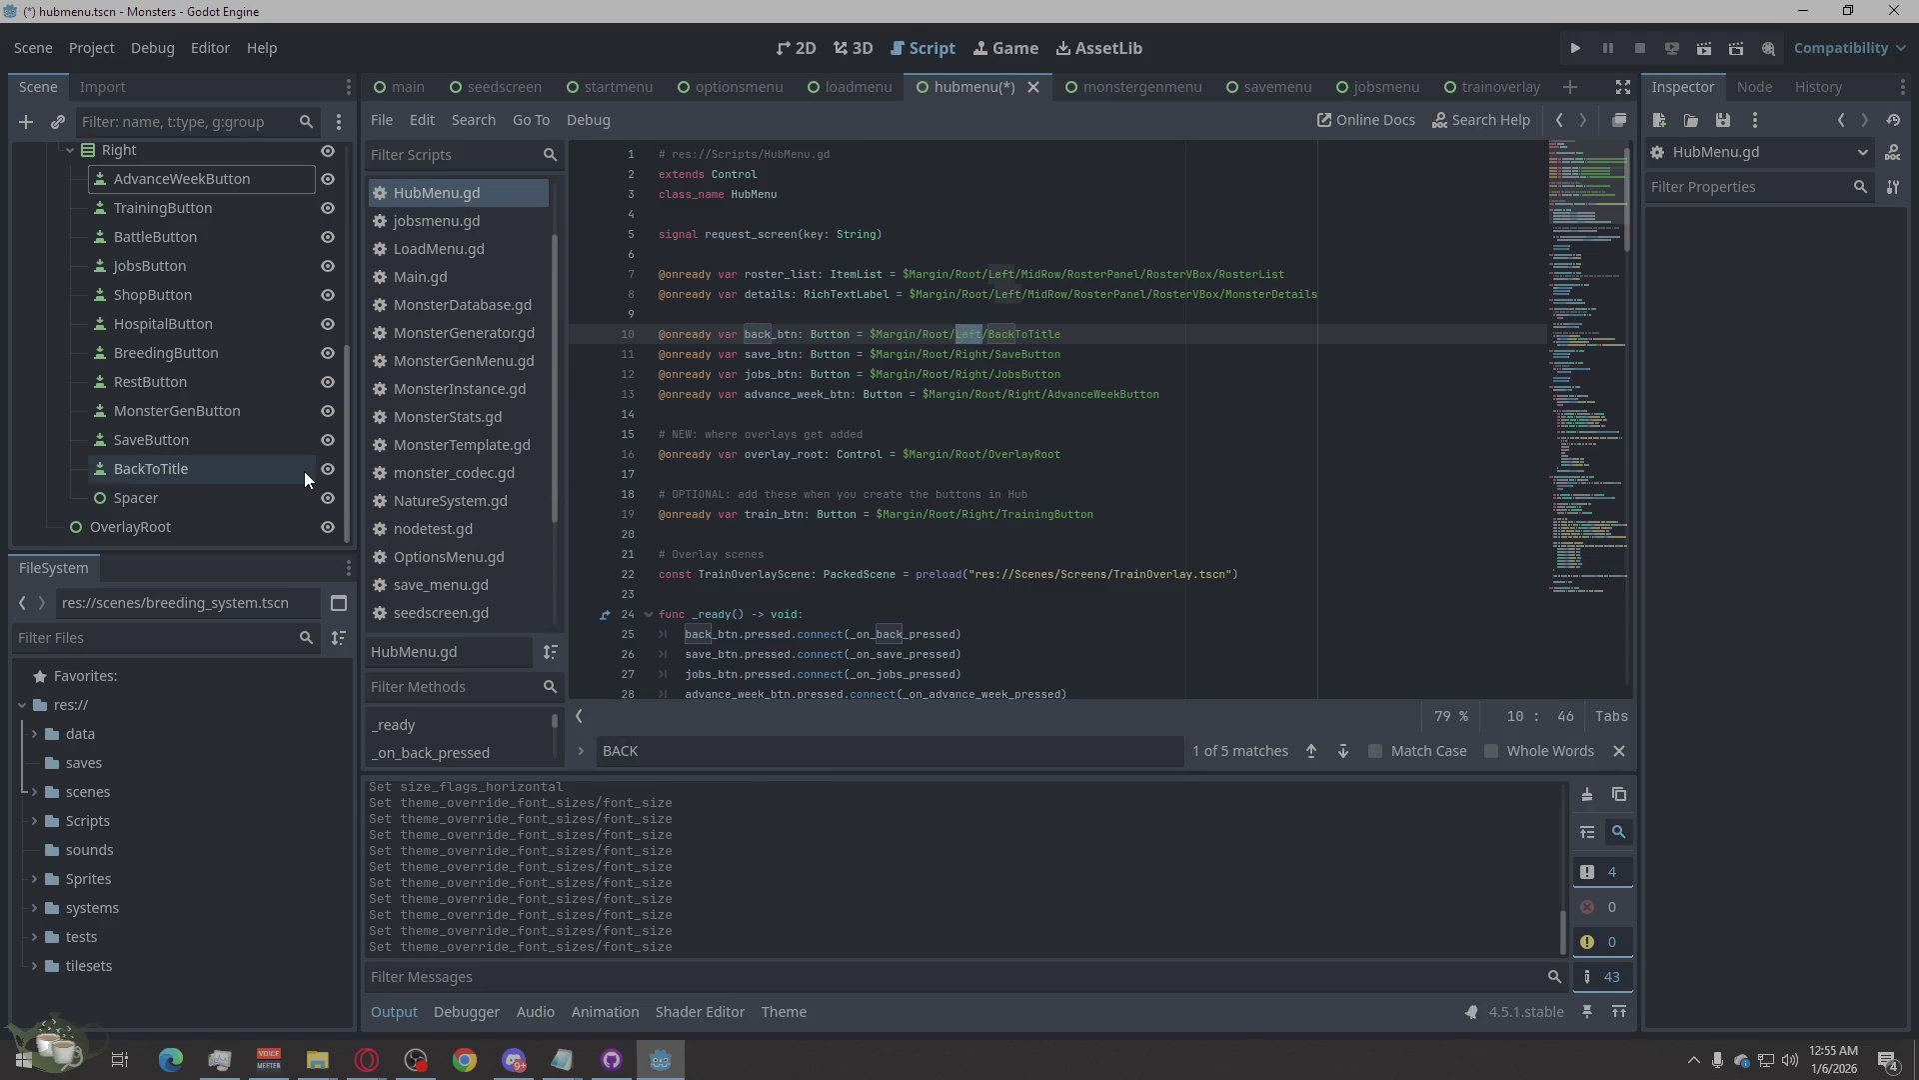
text(rIGHT)
key(BackSpace)
key(BackSpace)
key(BackSpace)
text(ight)
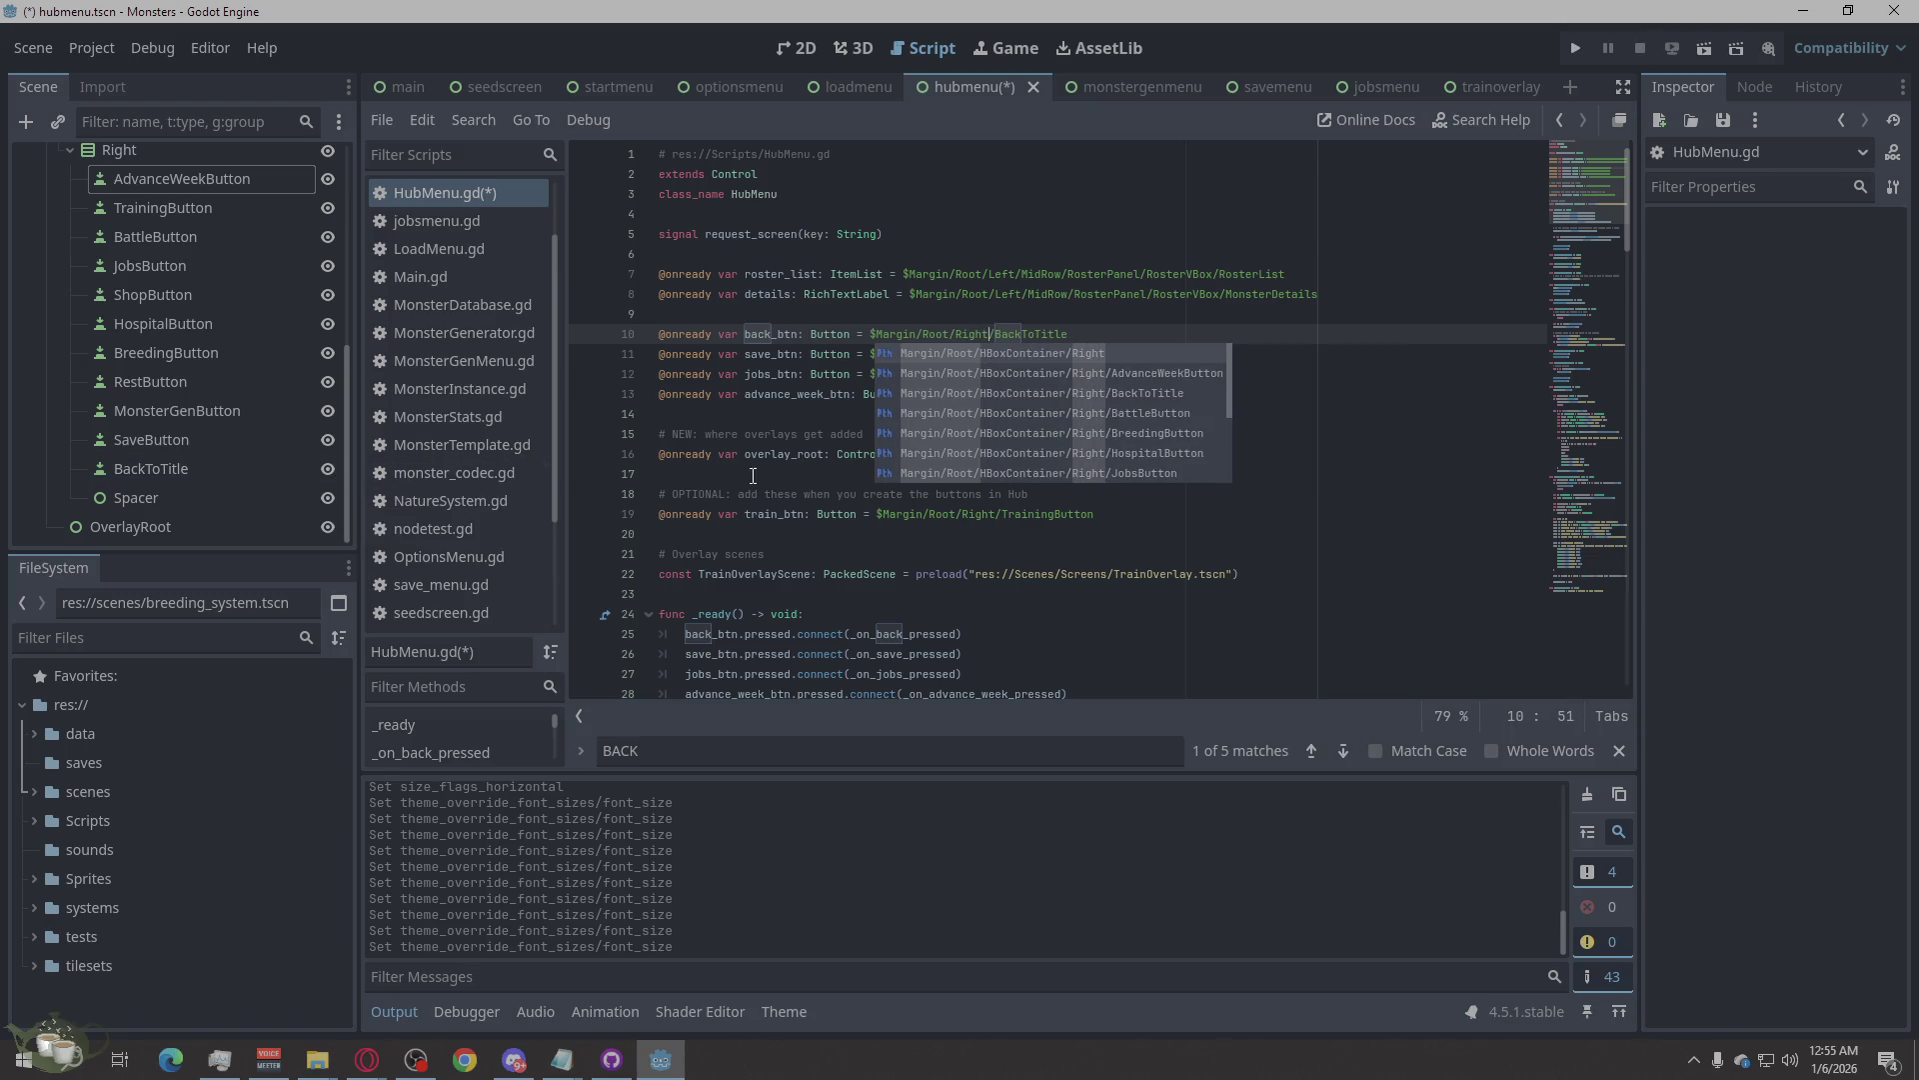
click(835, 586)
click(1063, 410)
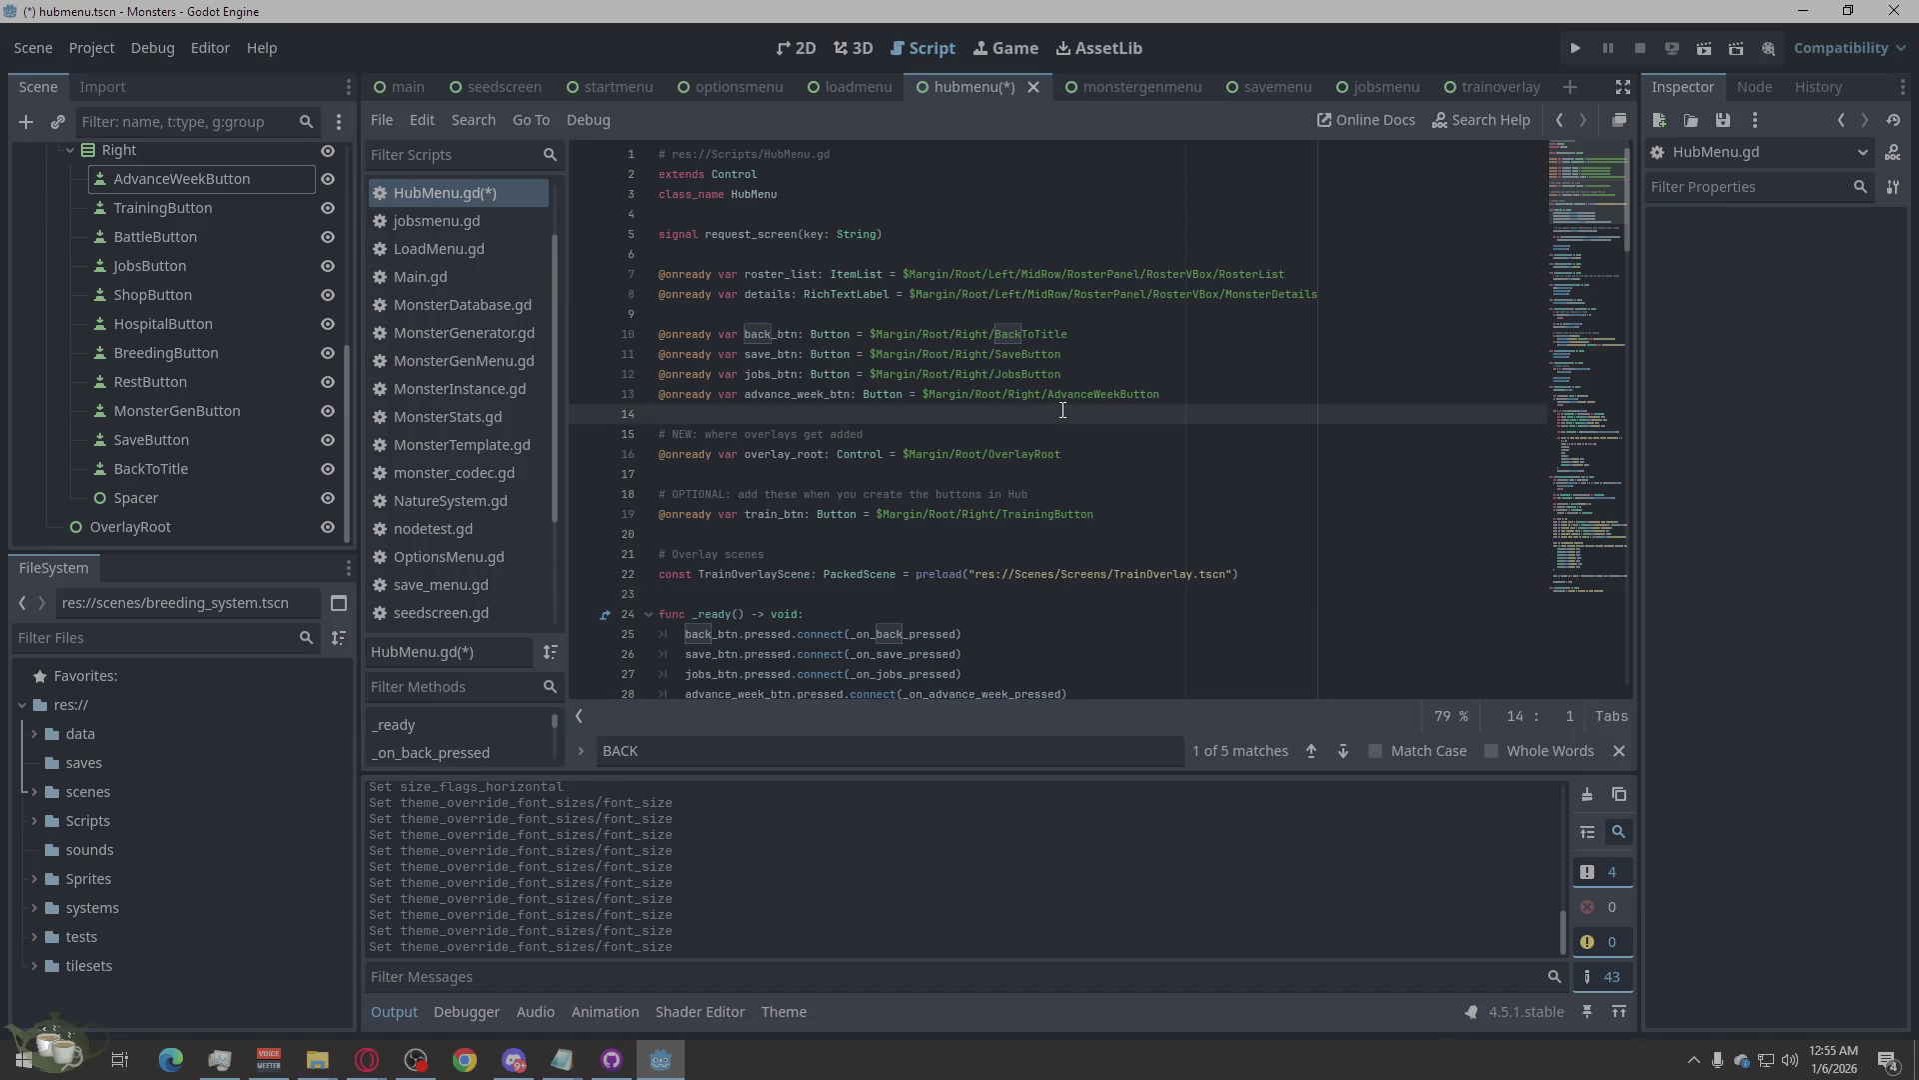
Check the remaining BACK matches, save HubMenu.gd and run the project.
click(1340, 747)
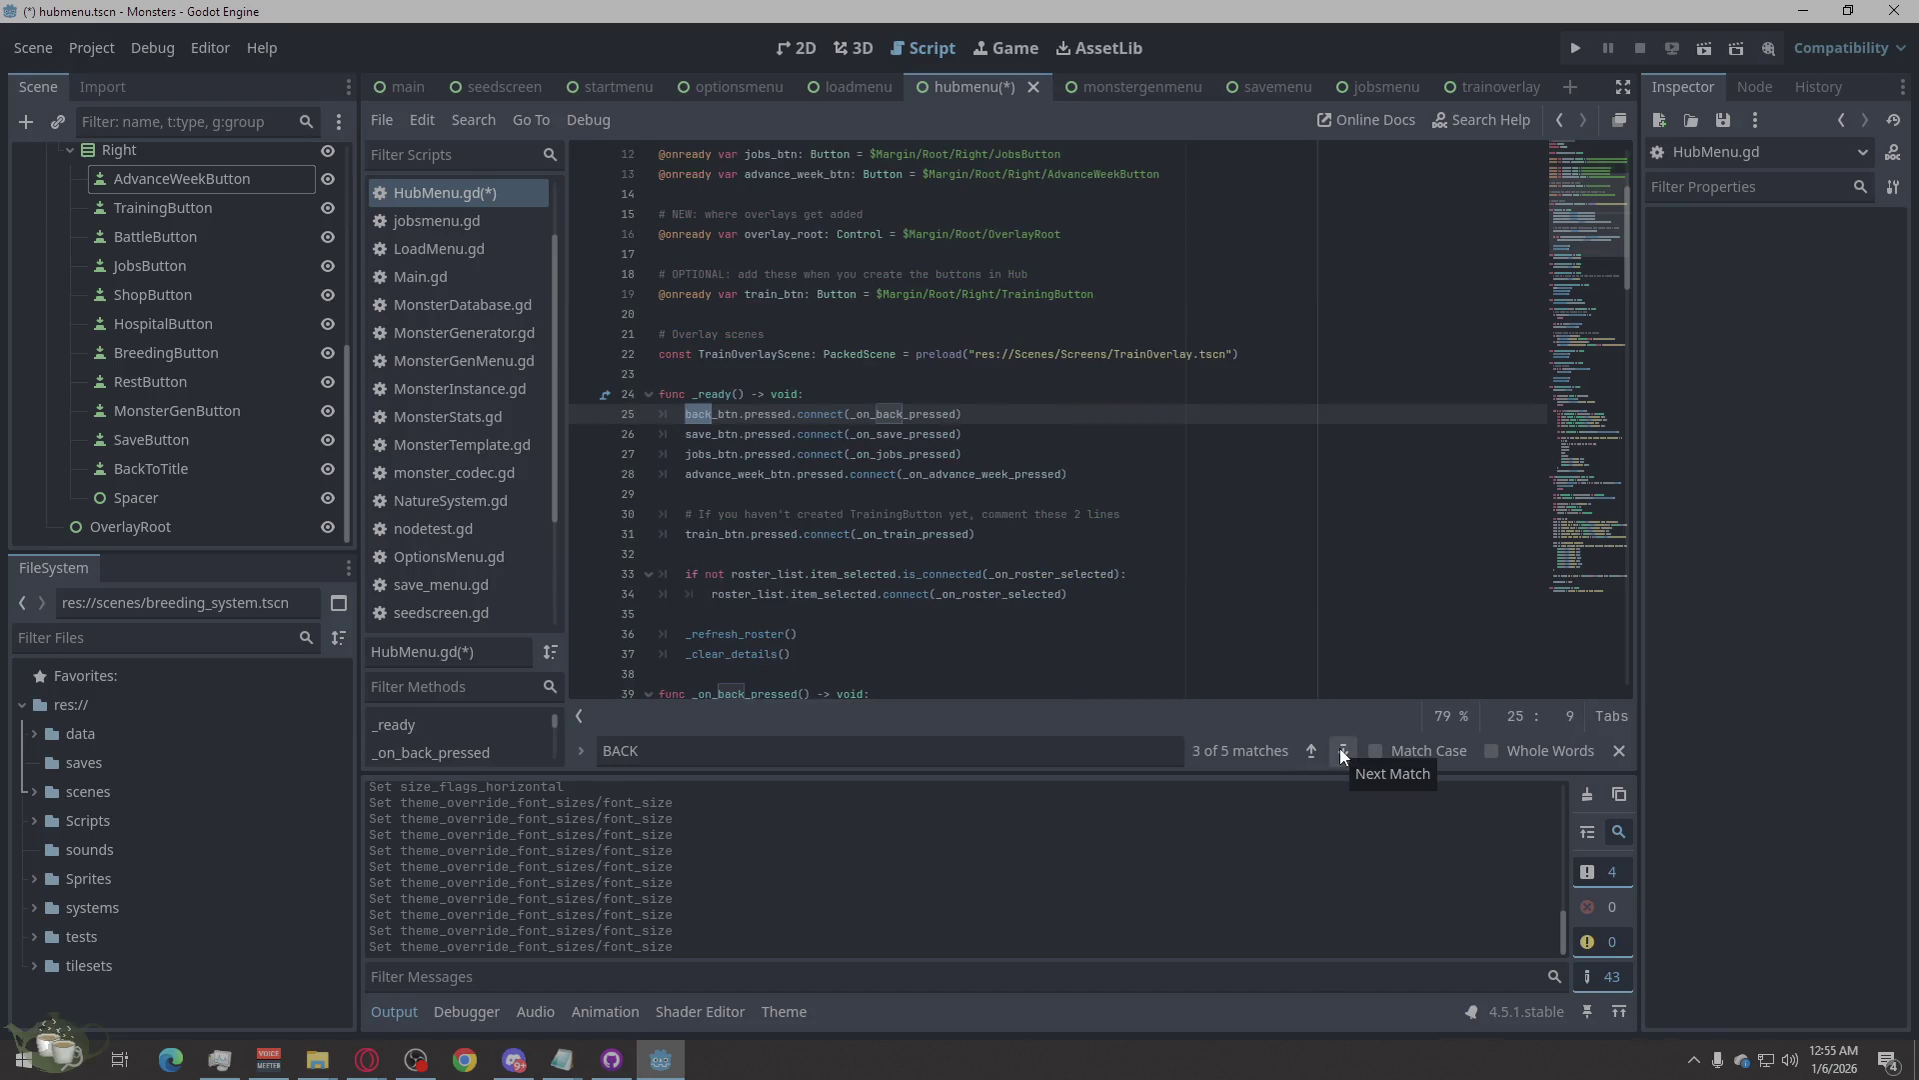
click(1339, 748)
click(1340, 748)
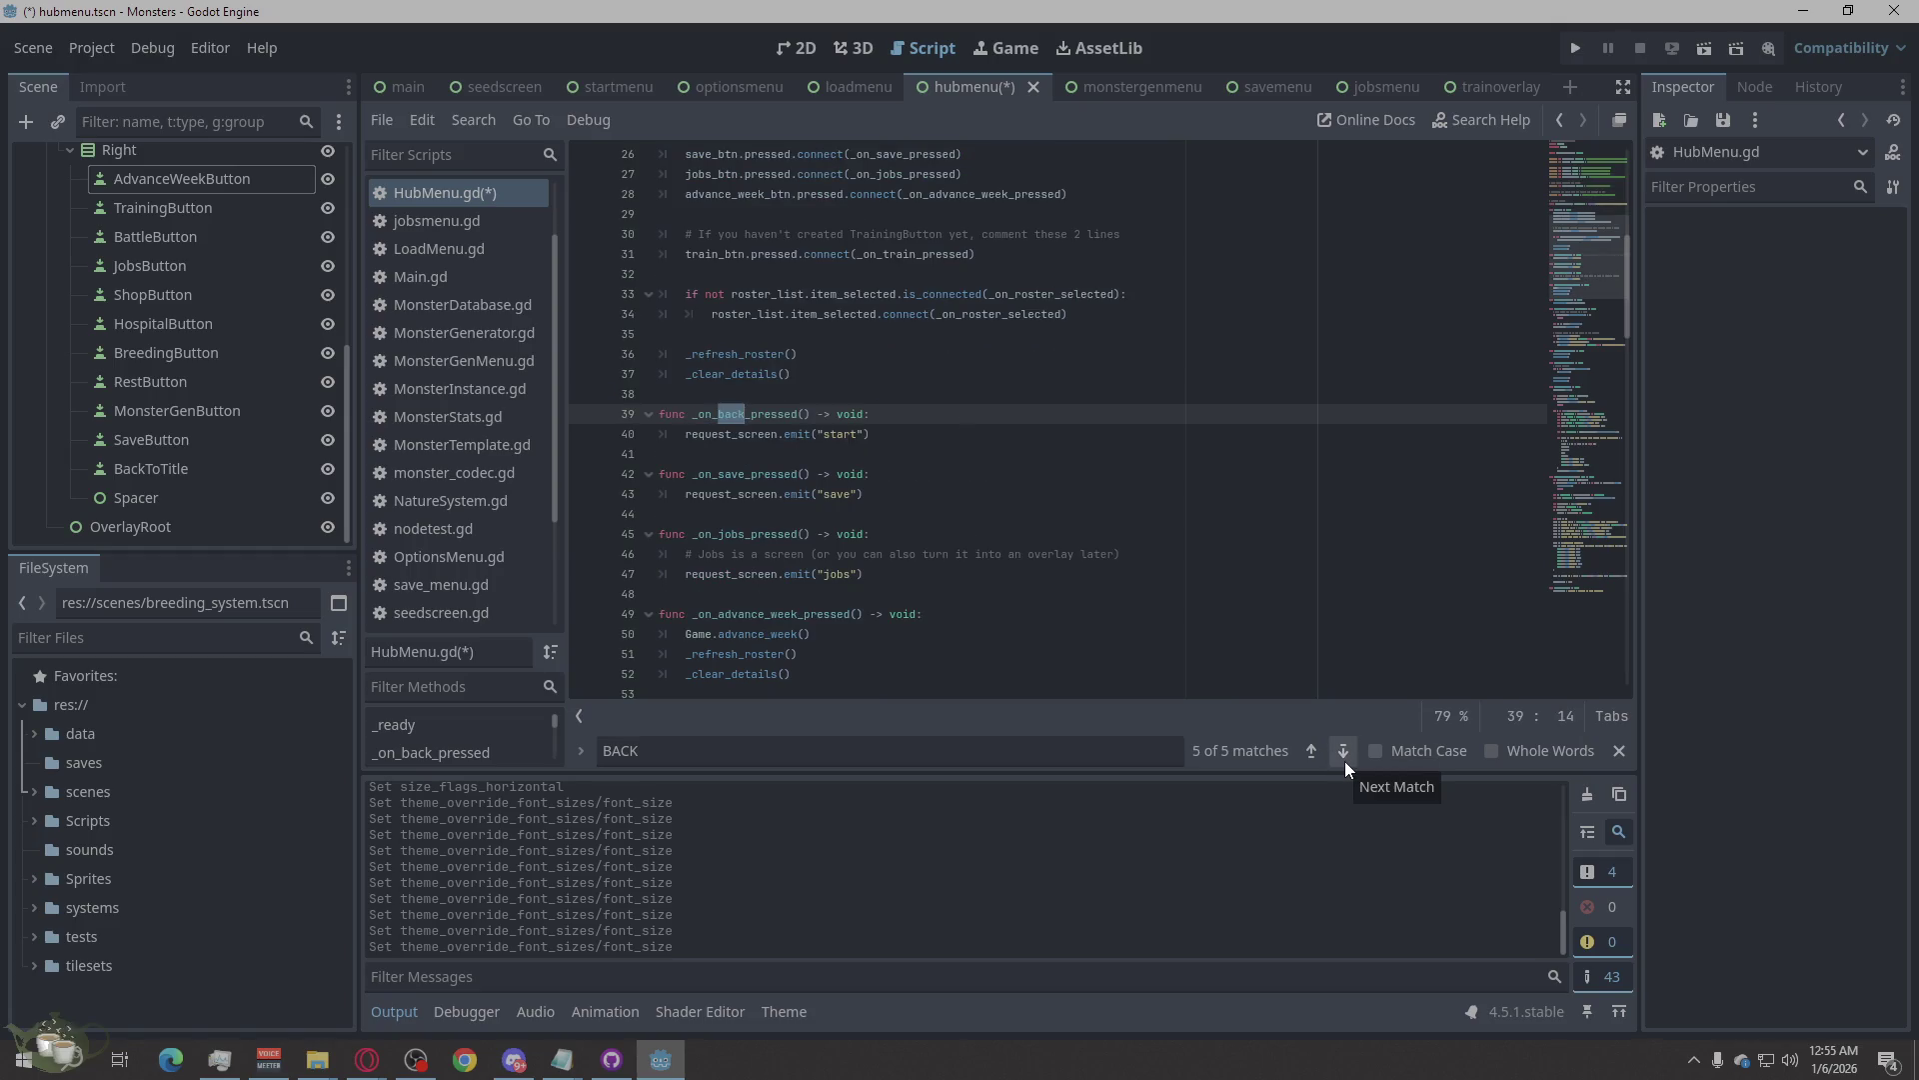
click(1345, 757)
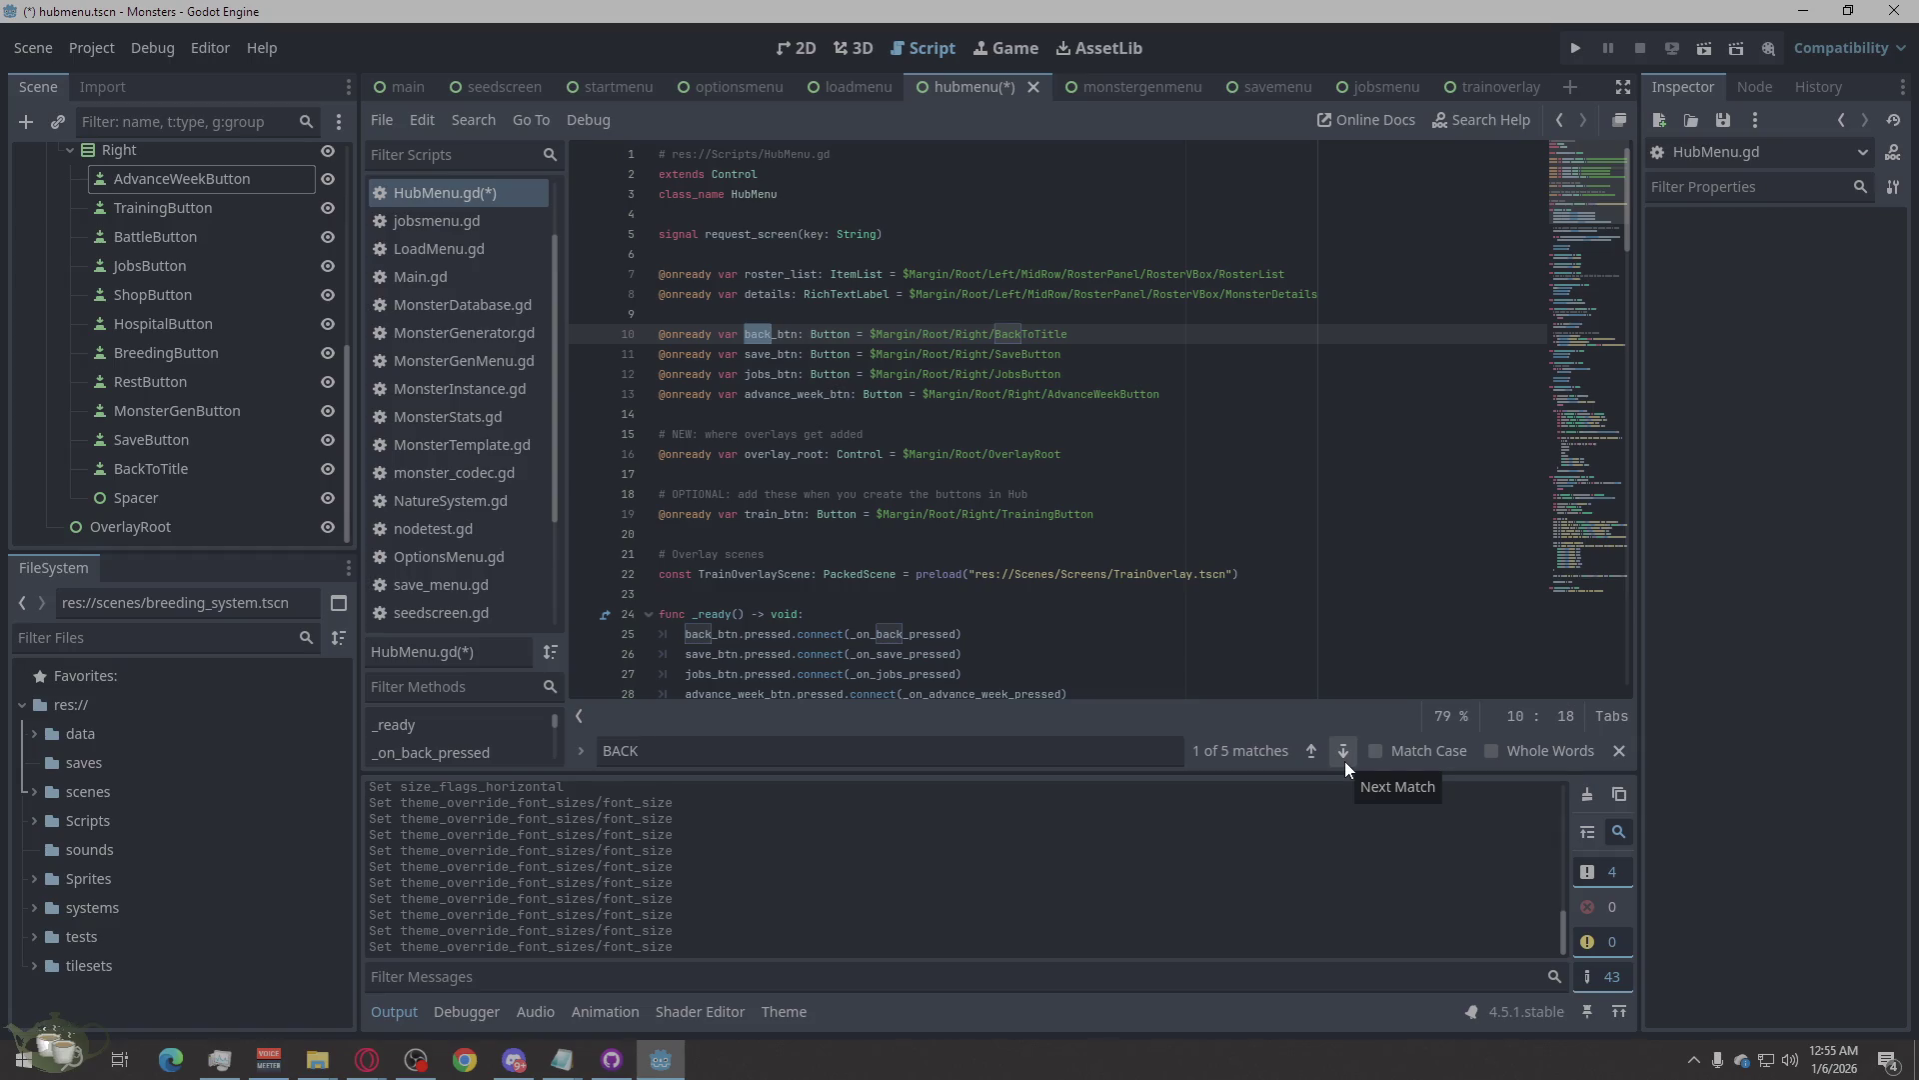
click(1346, 760)
click(1341, 481)
key(ctrl+s)
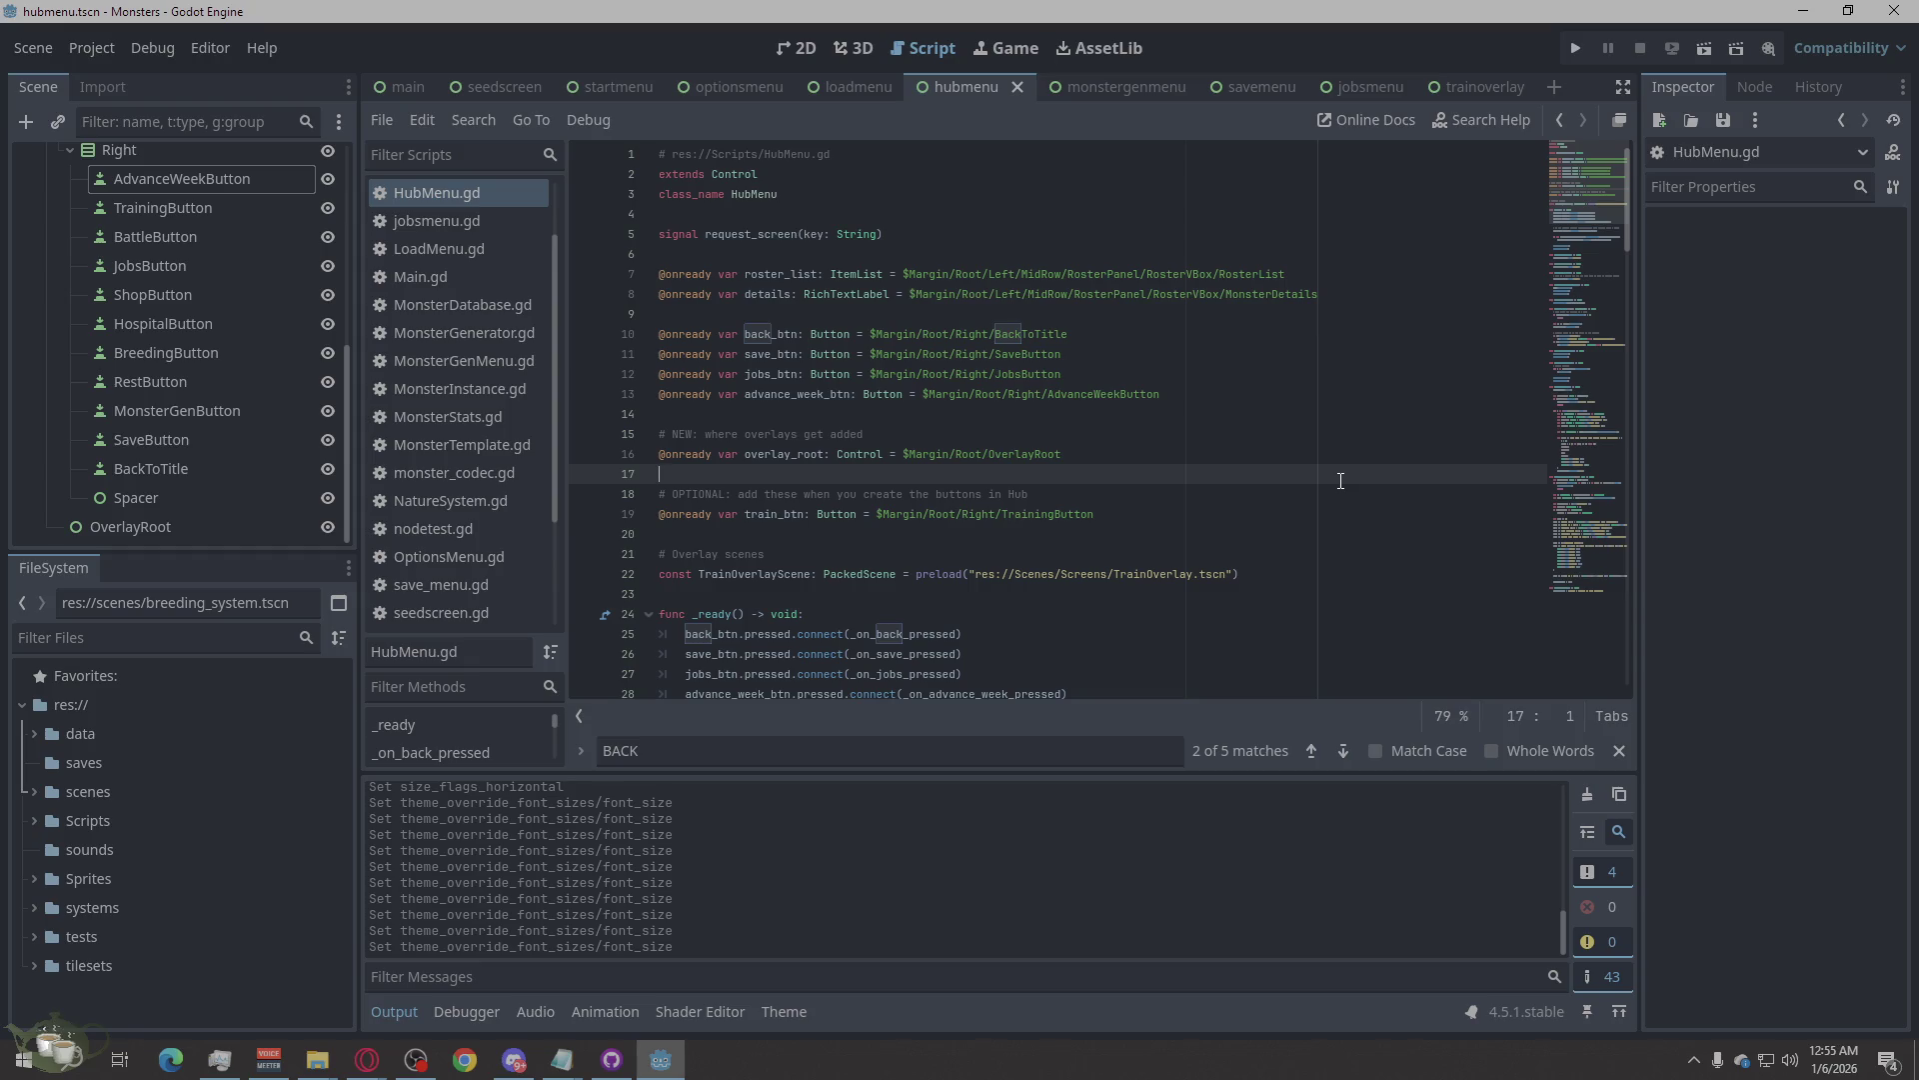
click(1575, 48)
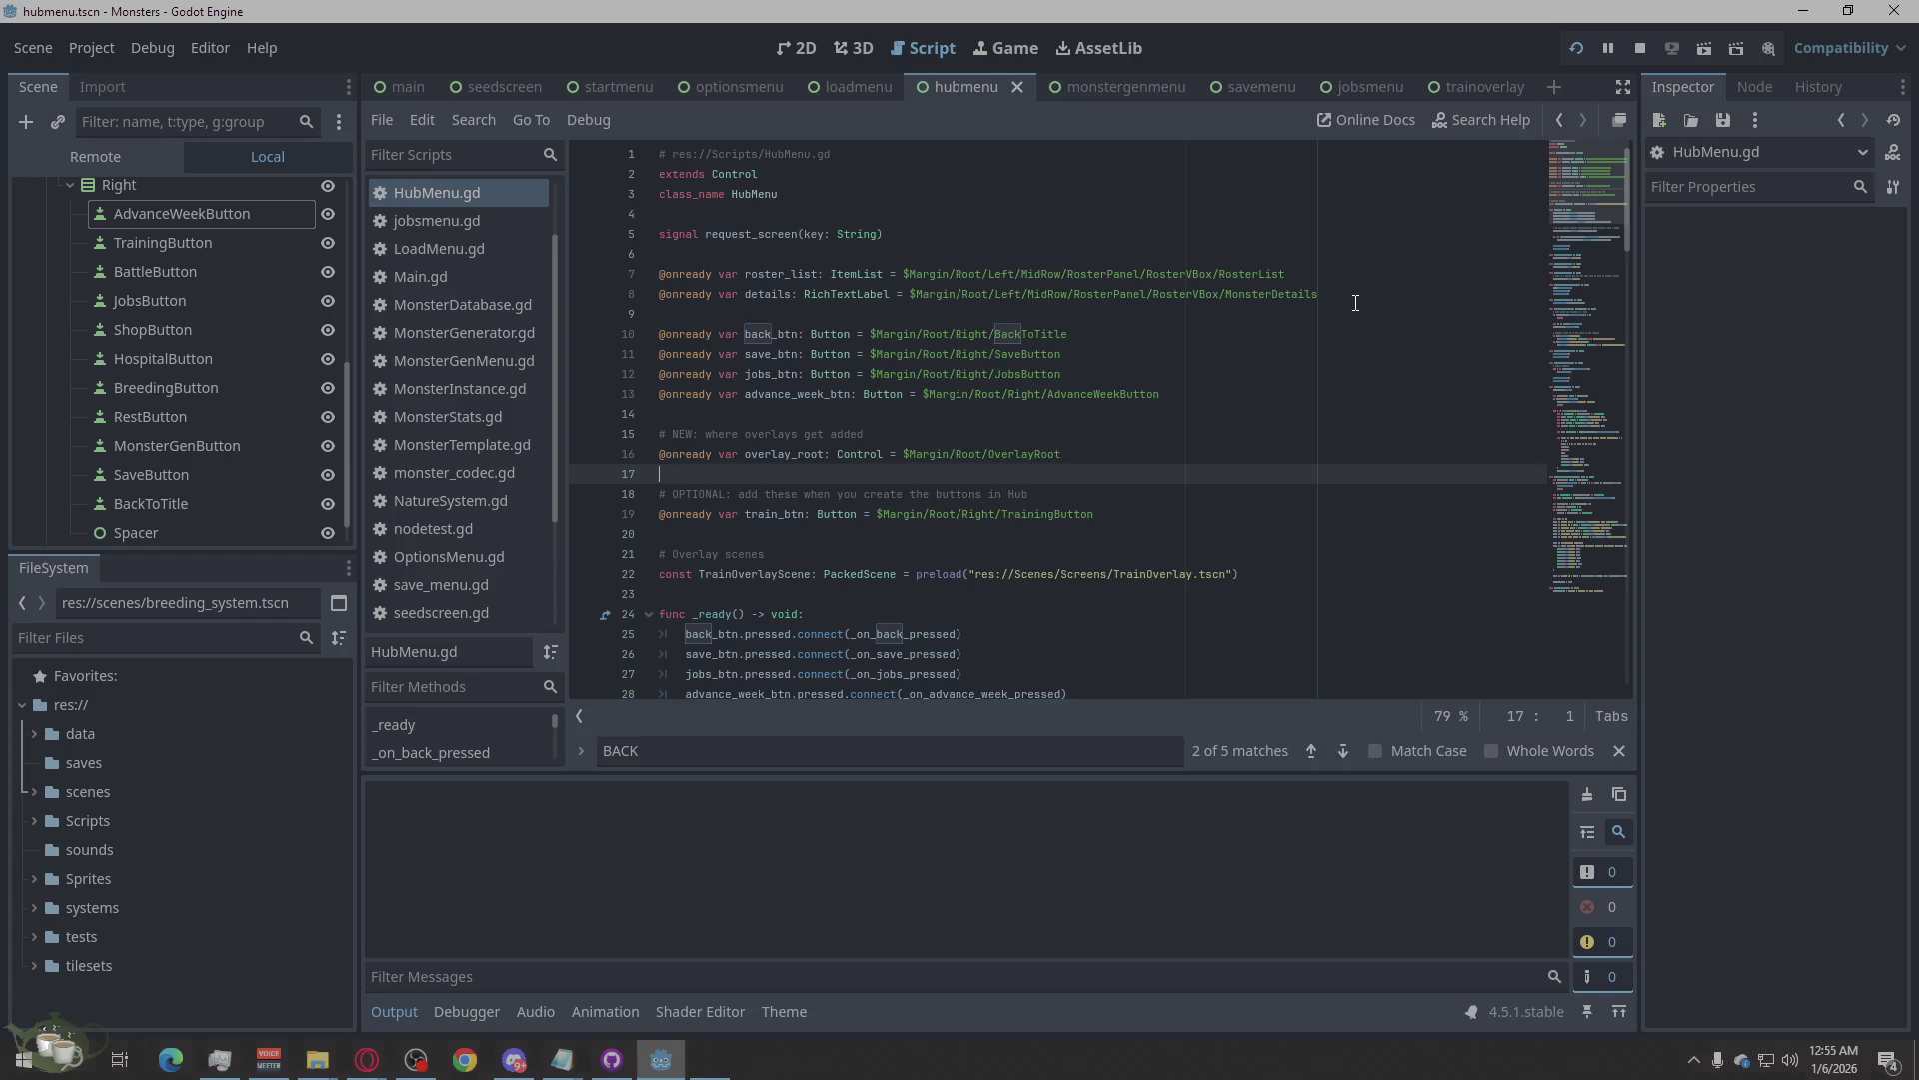
Start a new game in the running build and review the HubMenu.gd runtime error list.
click(722, 1055)
click(1010, 463)
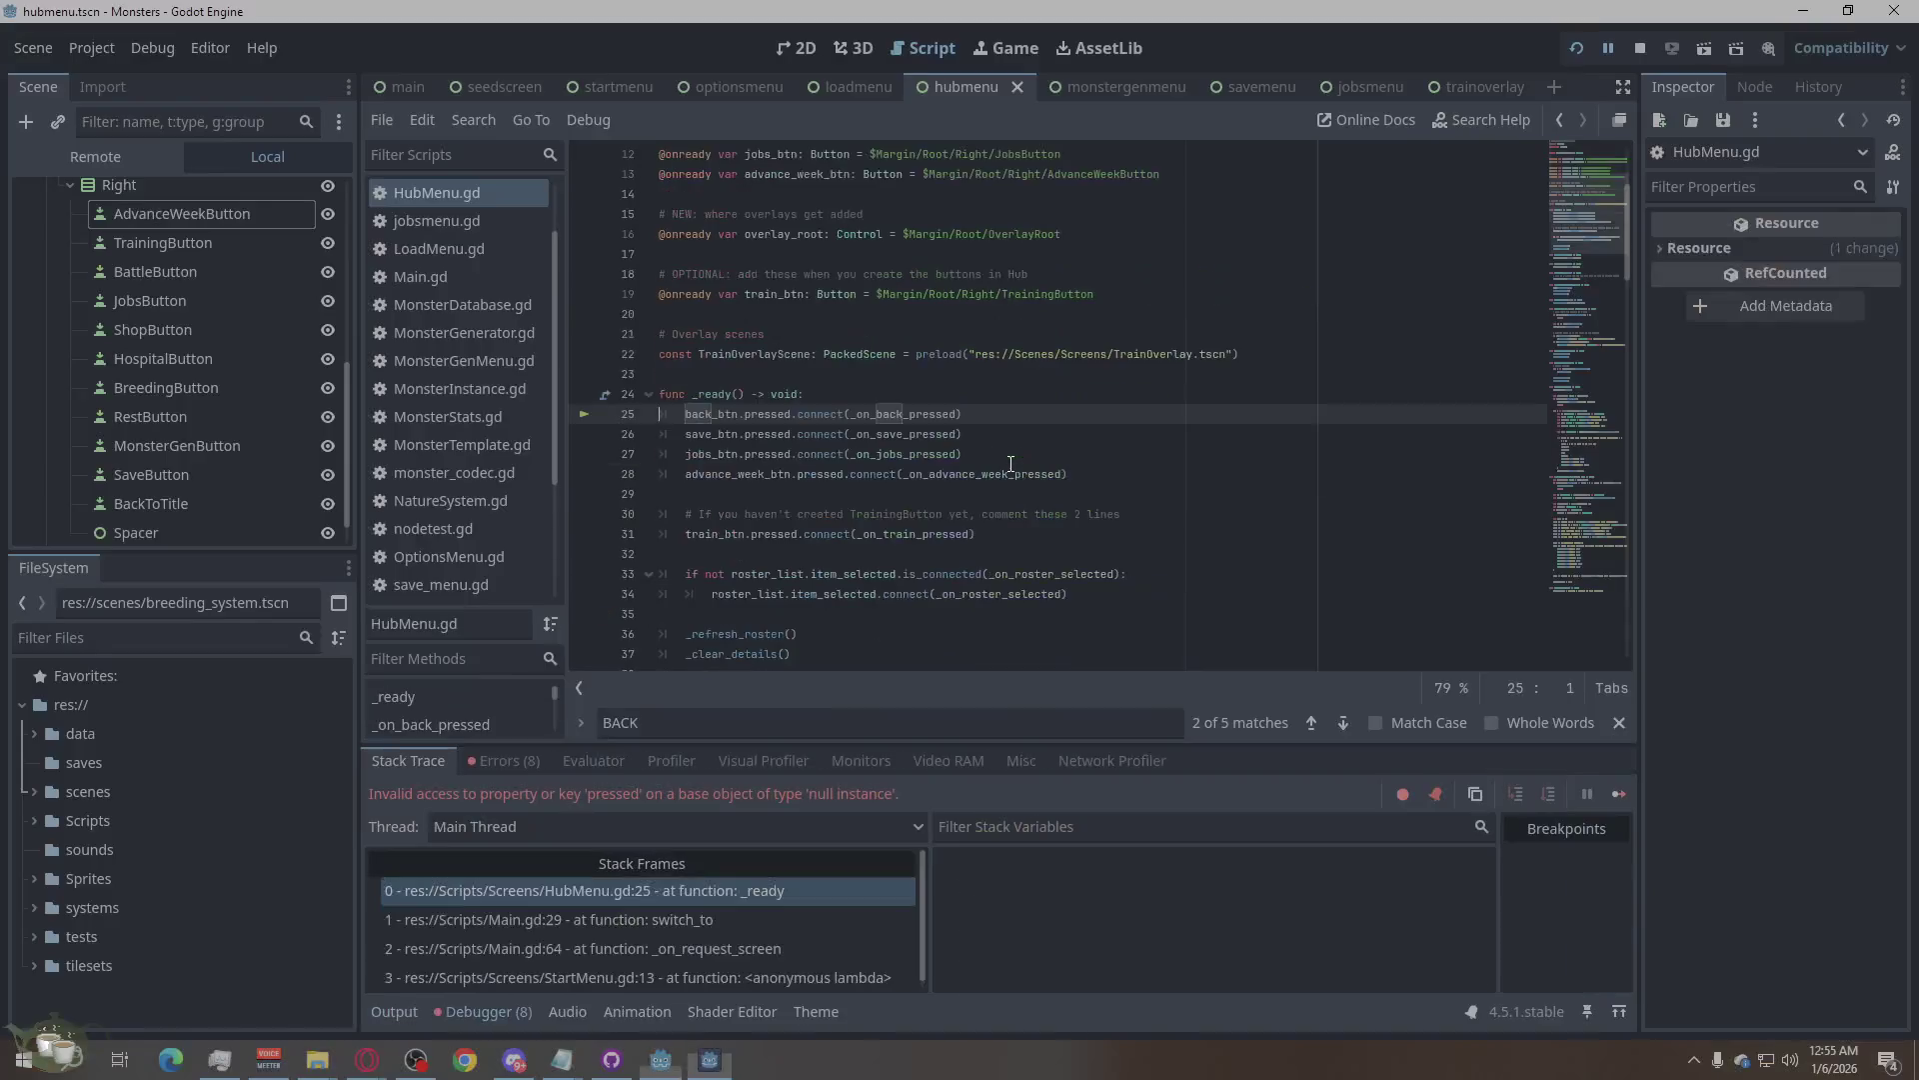
click(506, 760)
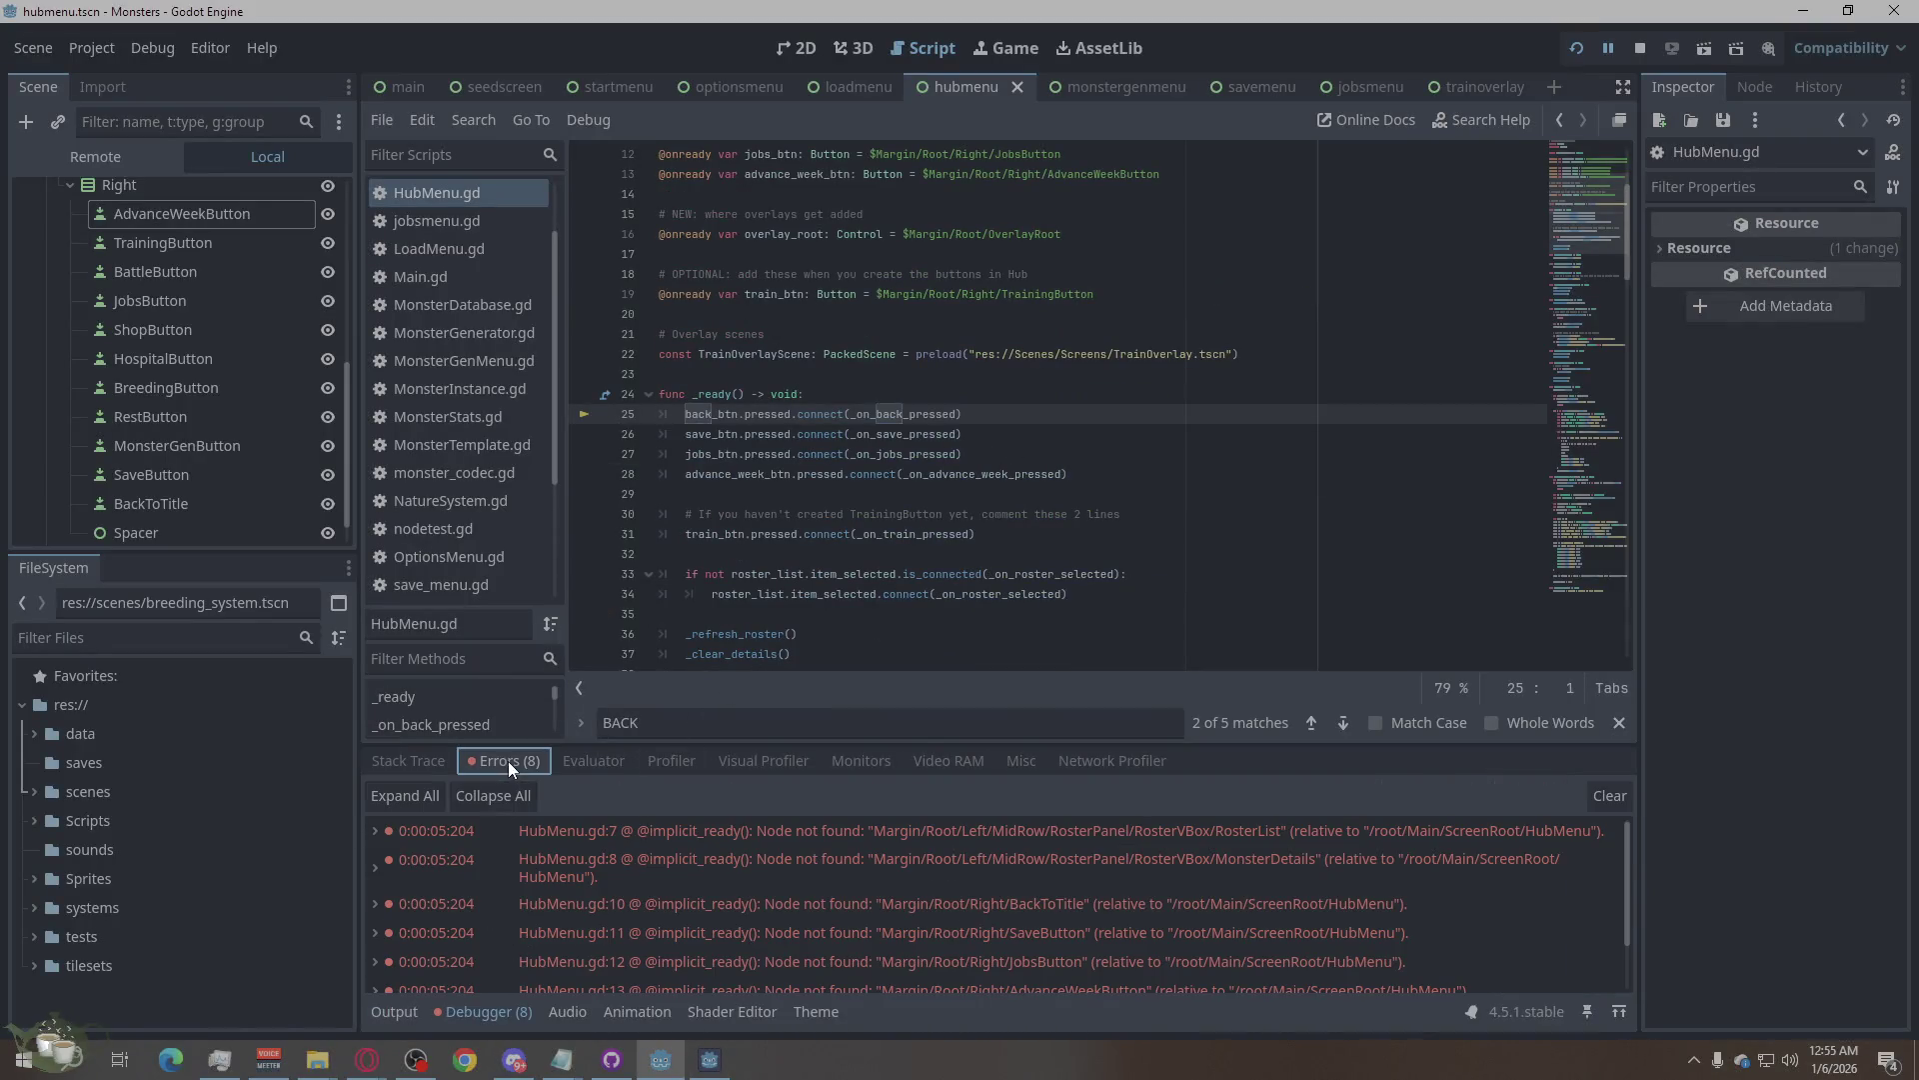
mouse_move(1312, 884)
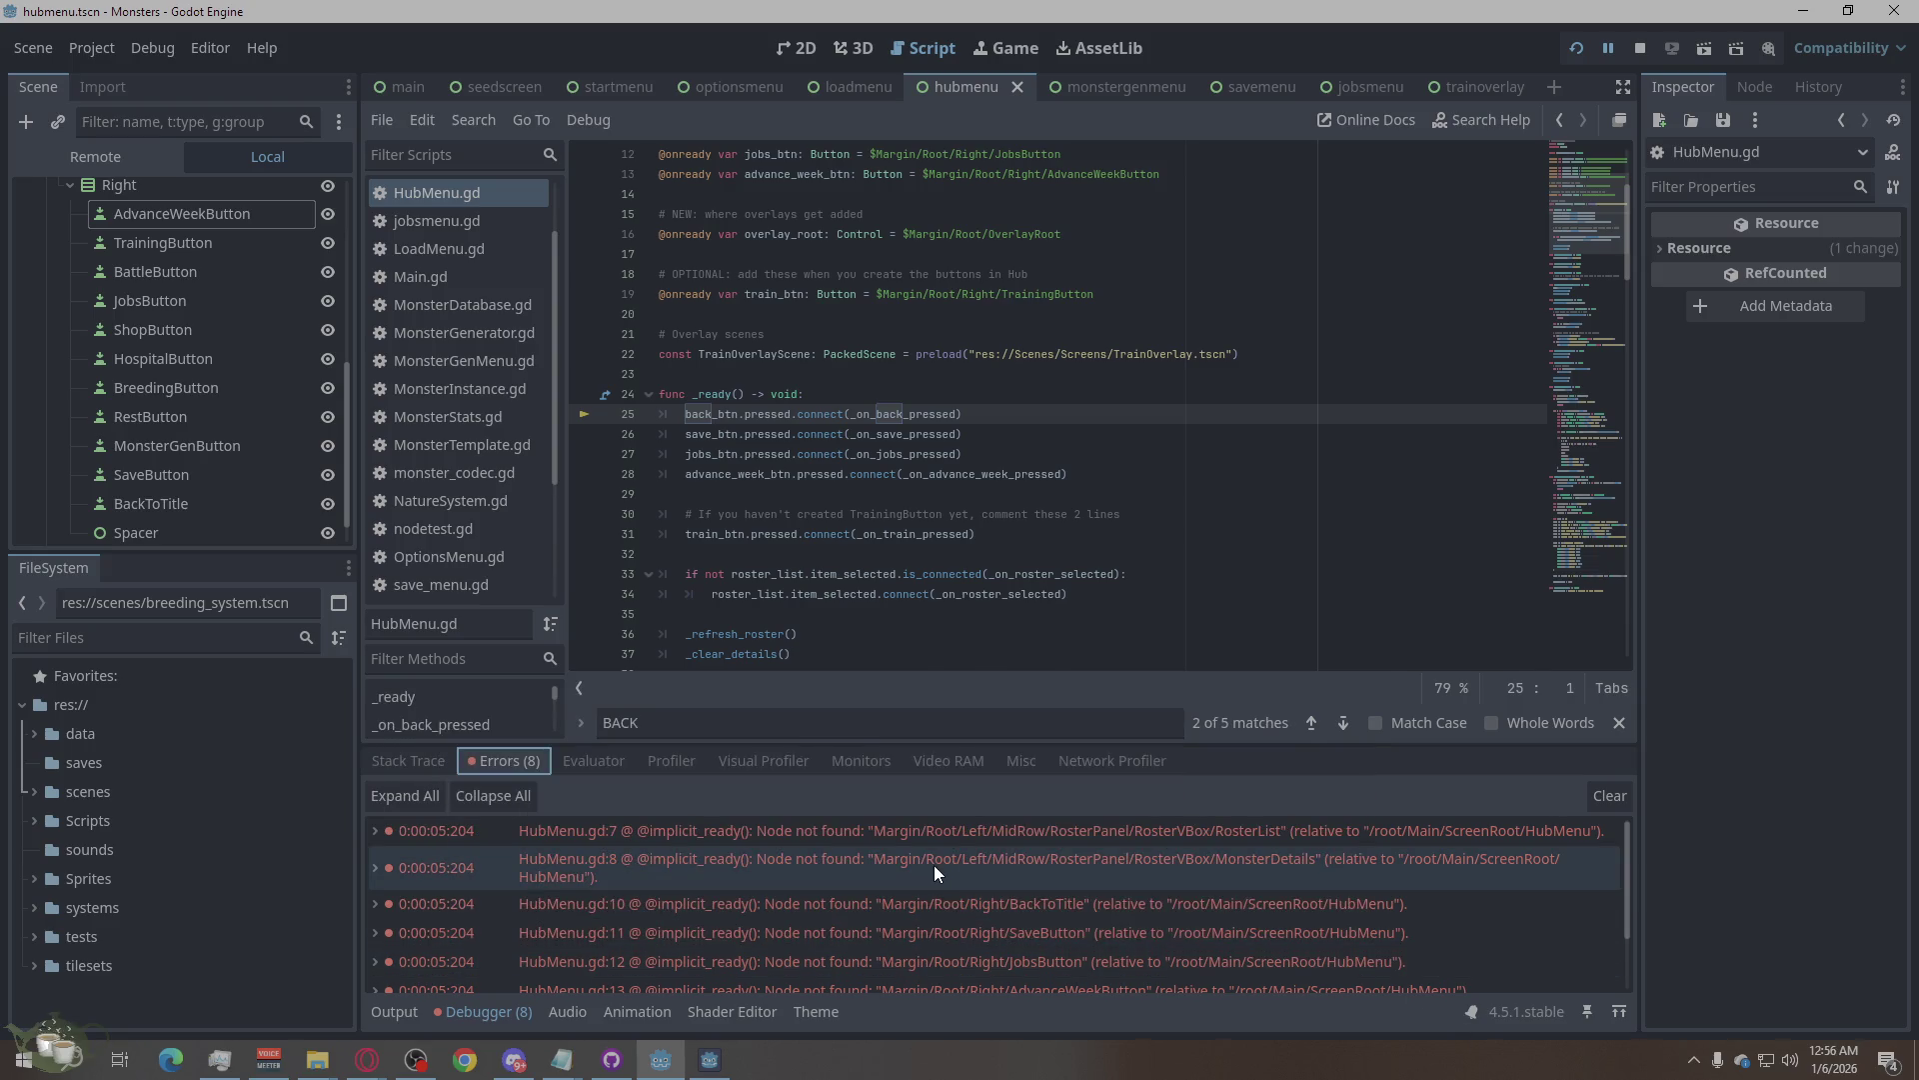
scroll(1289, 946, down, 3)
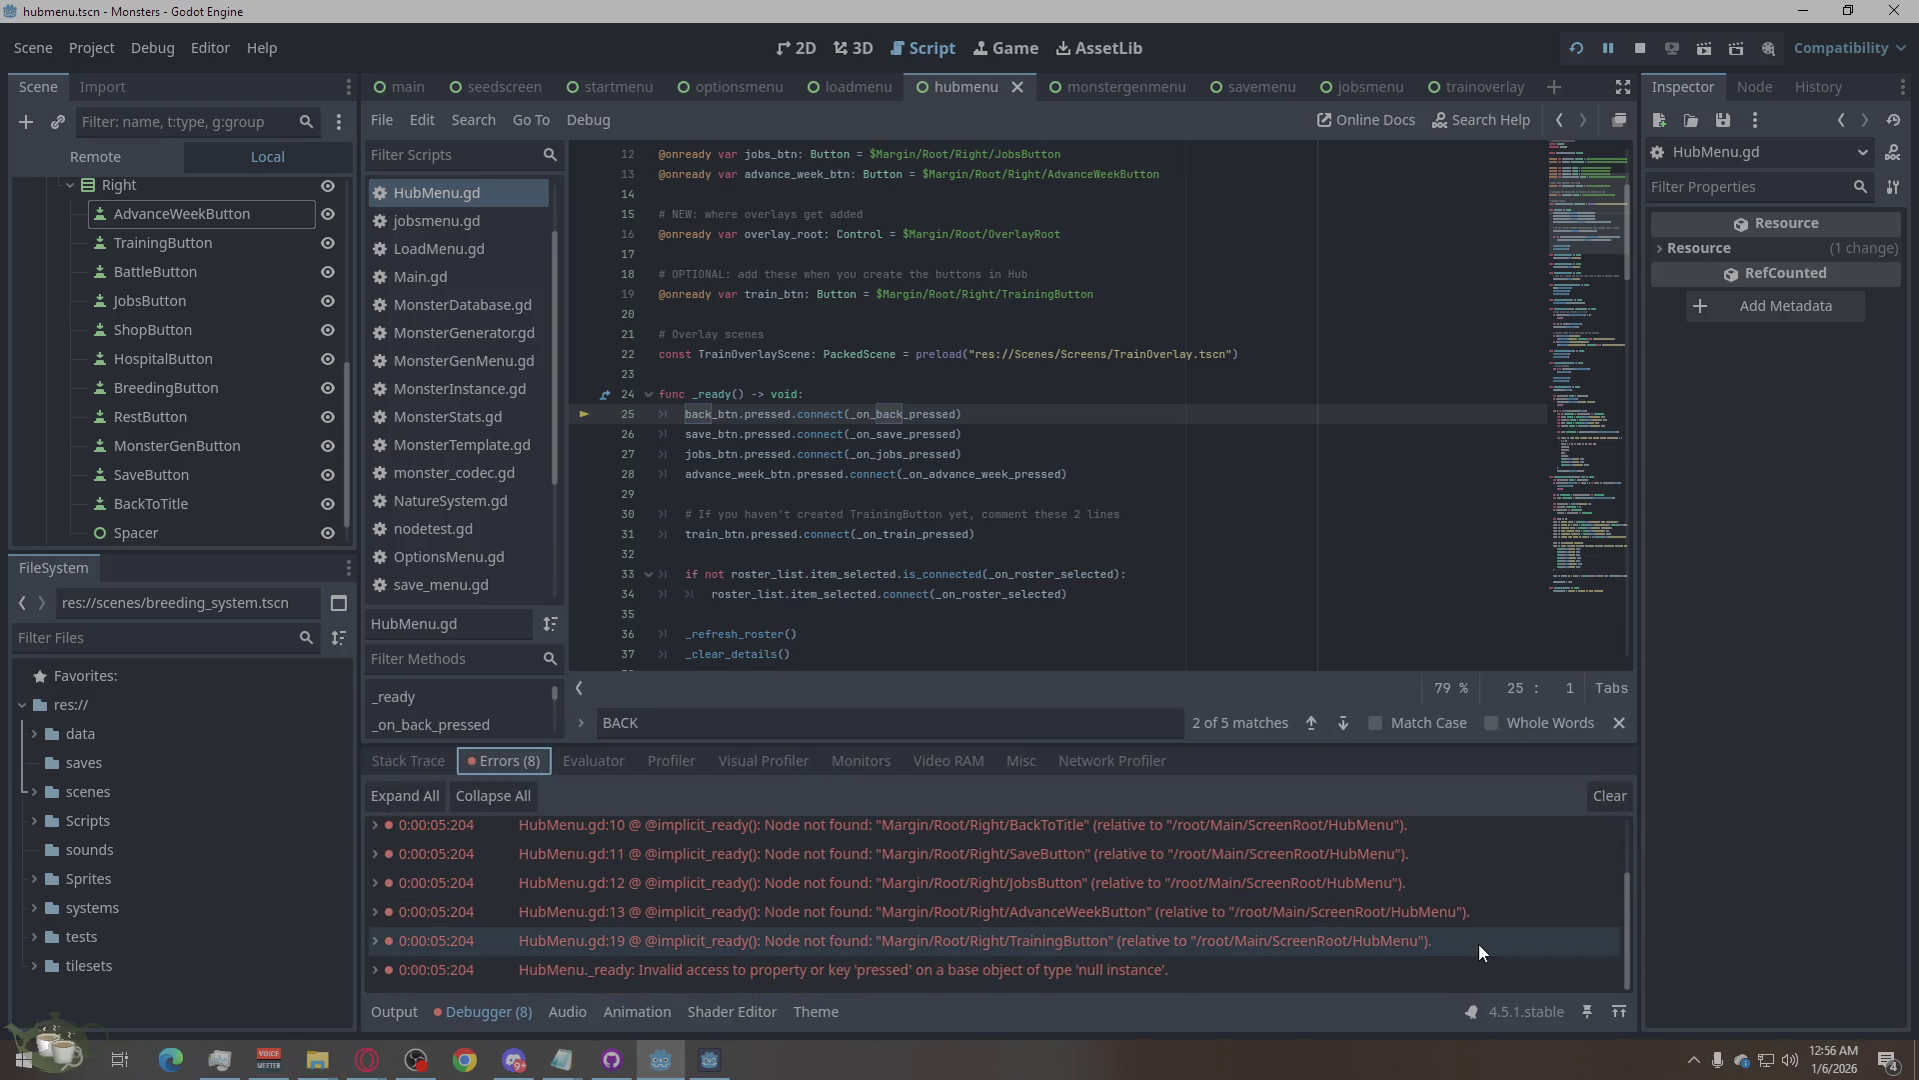
scroll(1478, 944, up, 3)
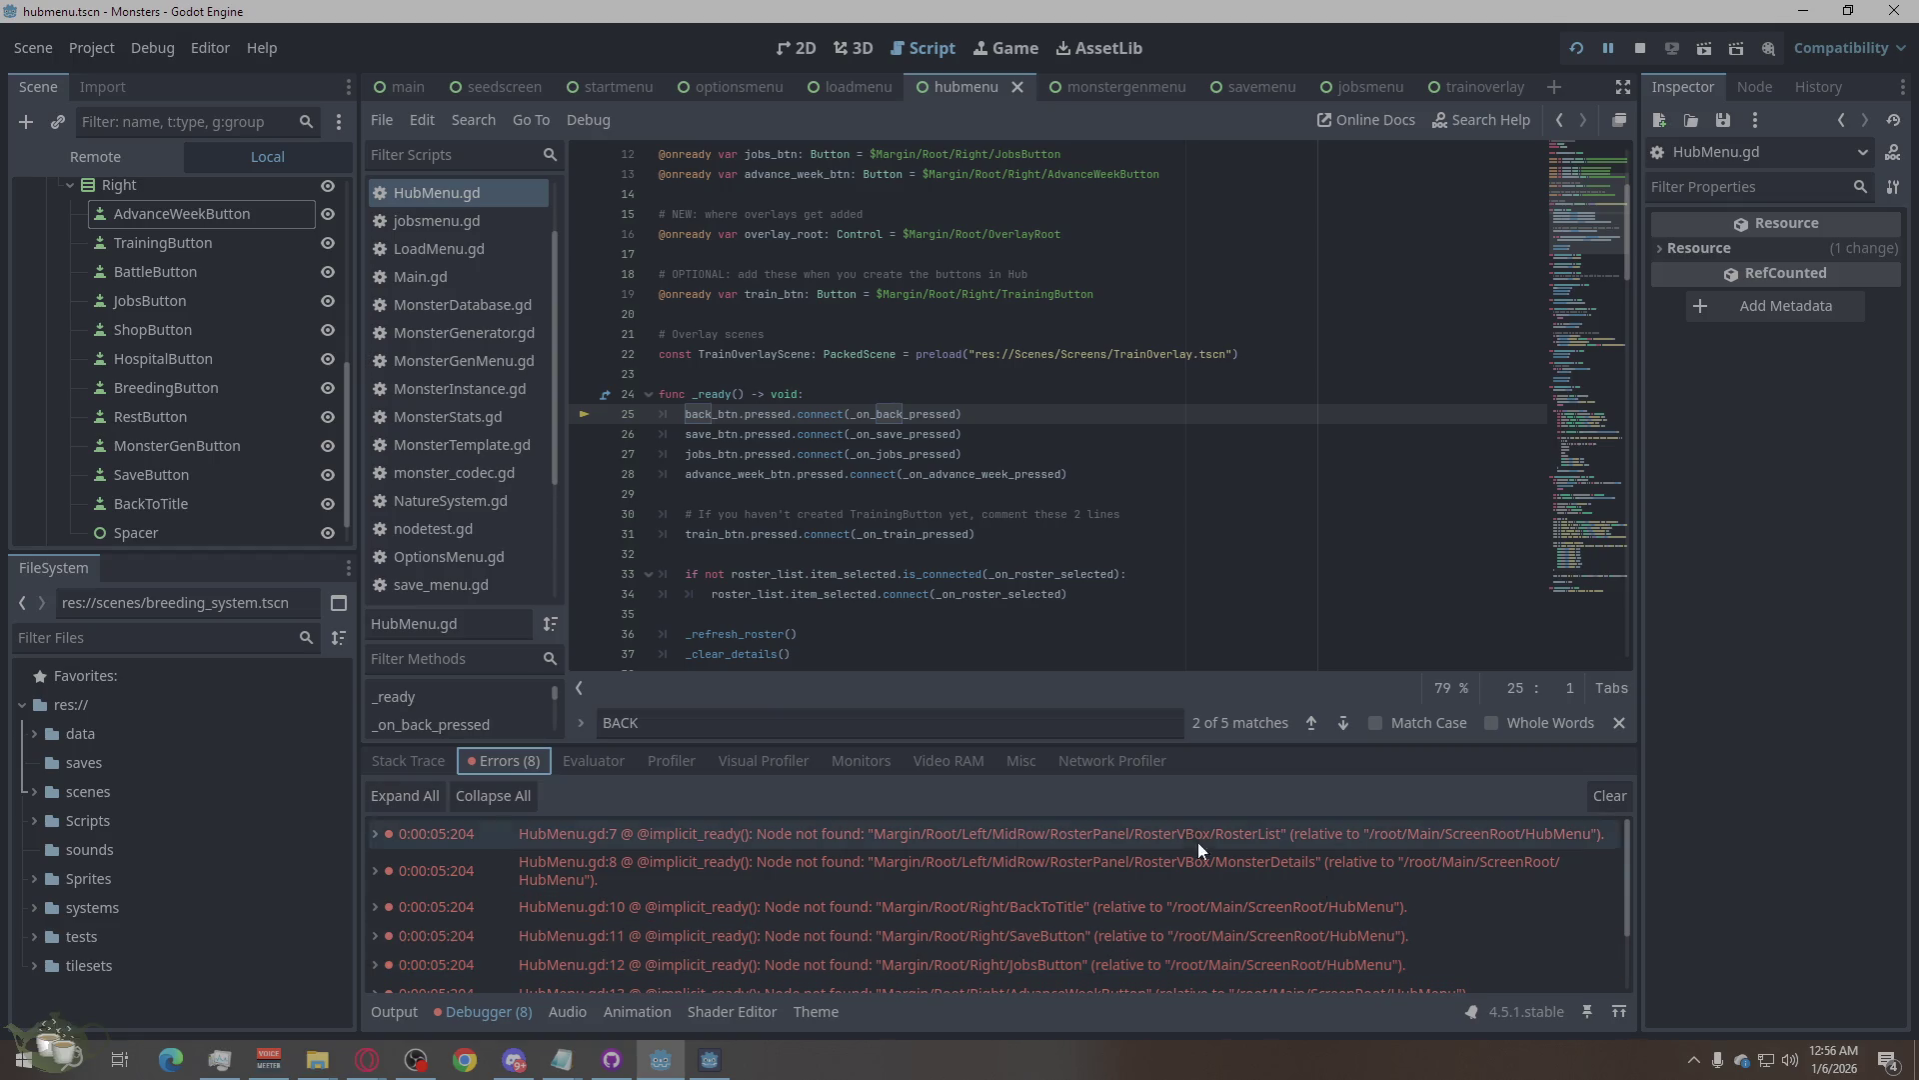
Check the source lines of the node-path errors, then show the HubMenu scene in 2D.
click(1068, 832)
click(1069, 861)
click(1072, 834)
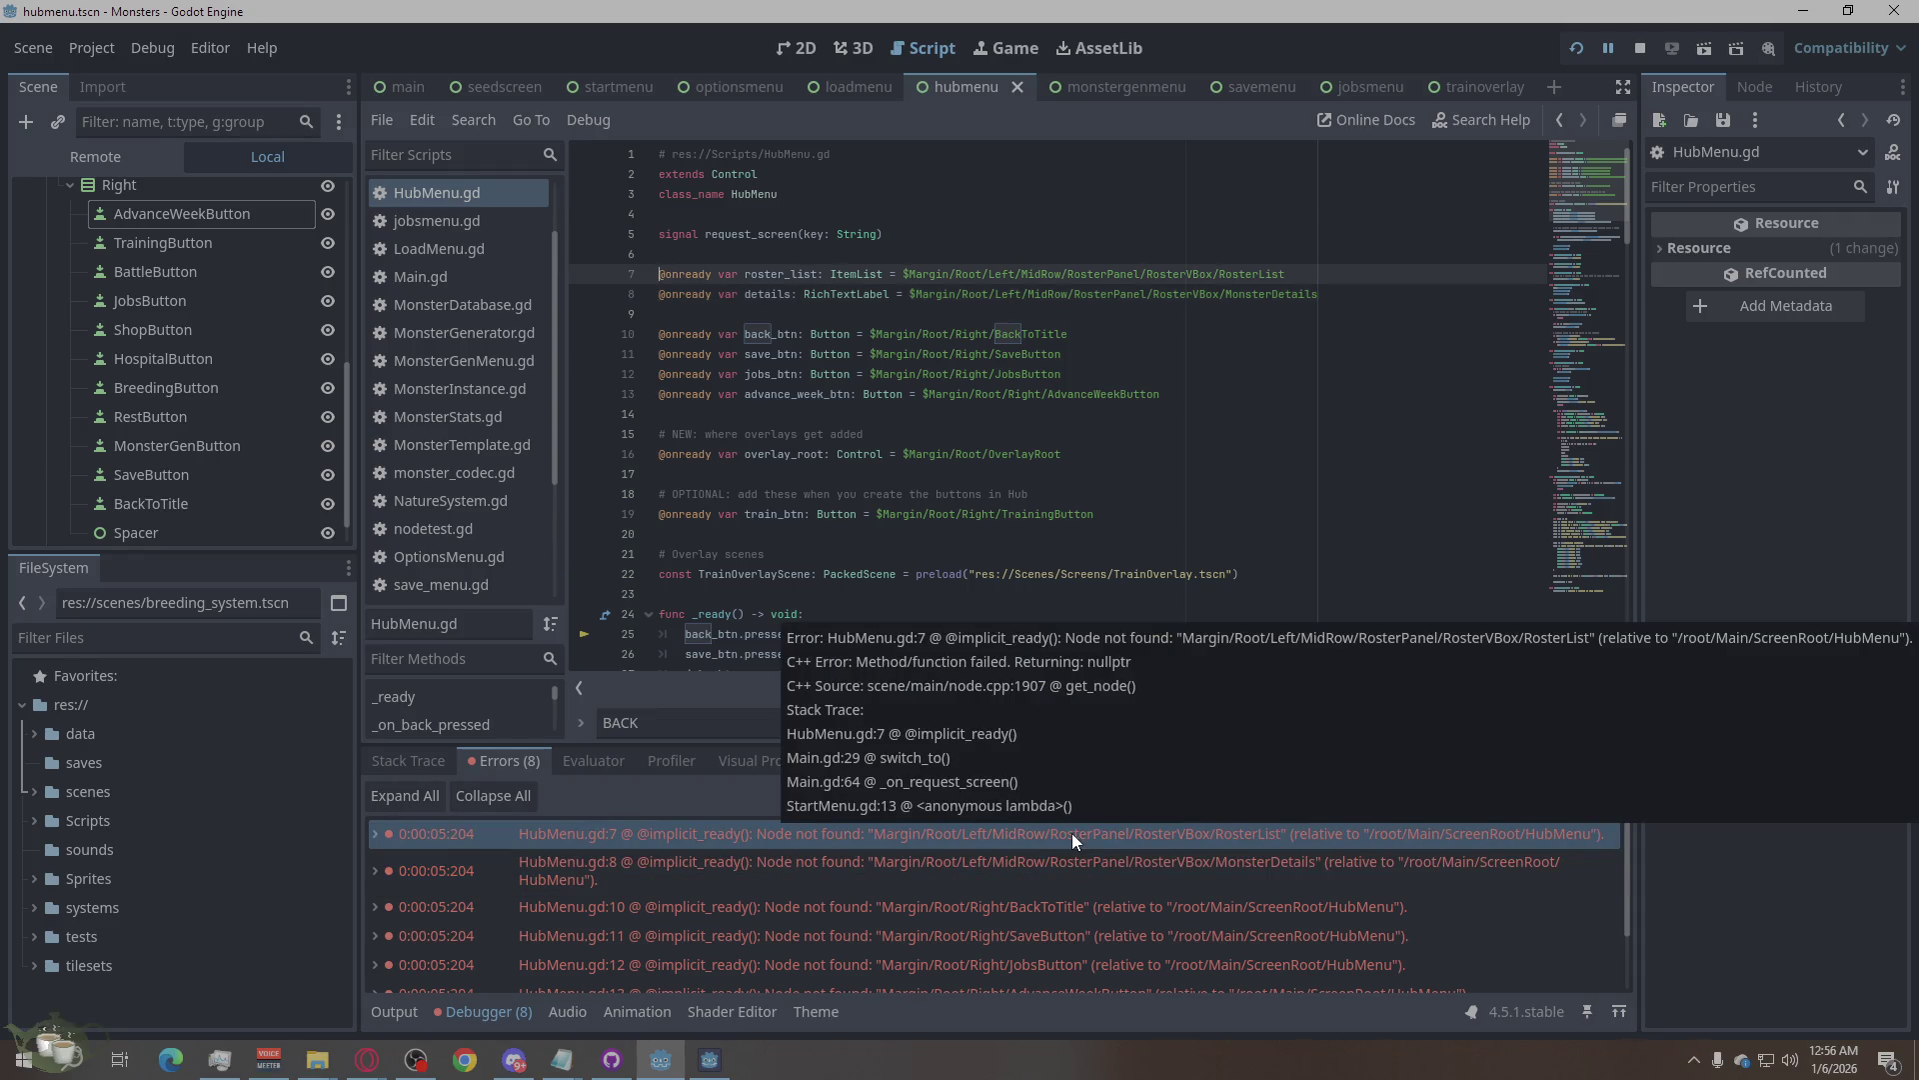
scroll(167, 441, up, 4)
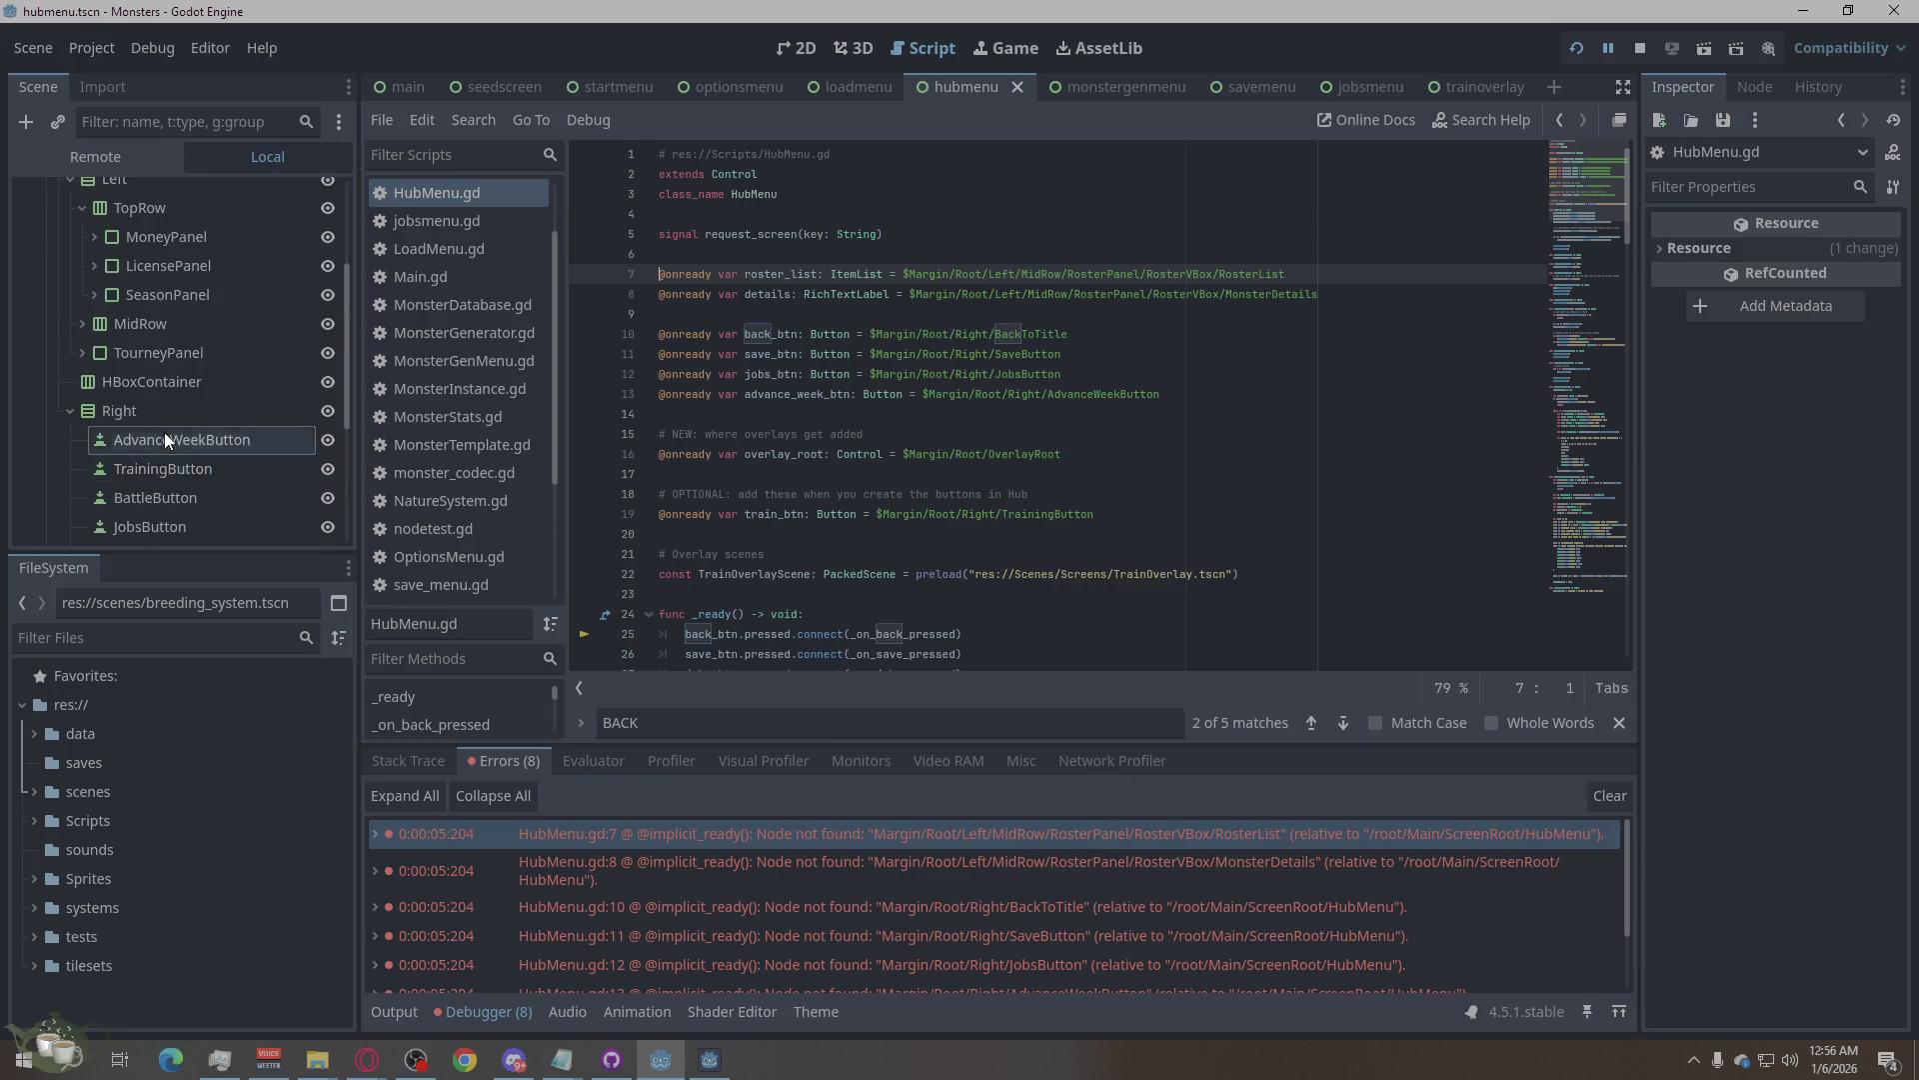
scroll(166, 438, up, 3)
scroll(289, 477, down, 2)
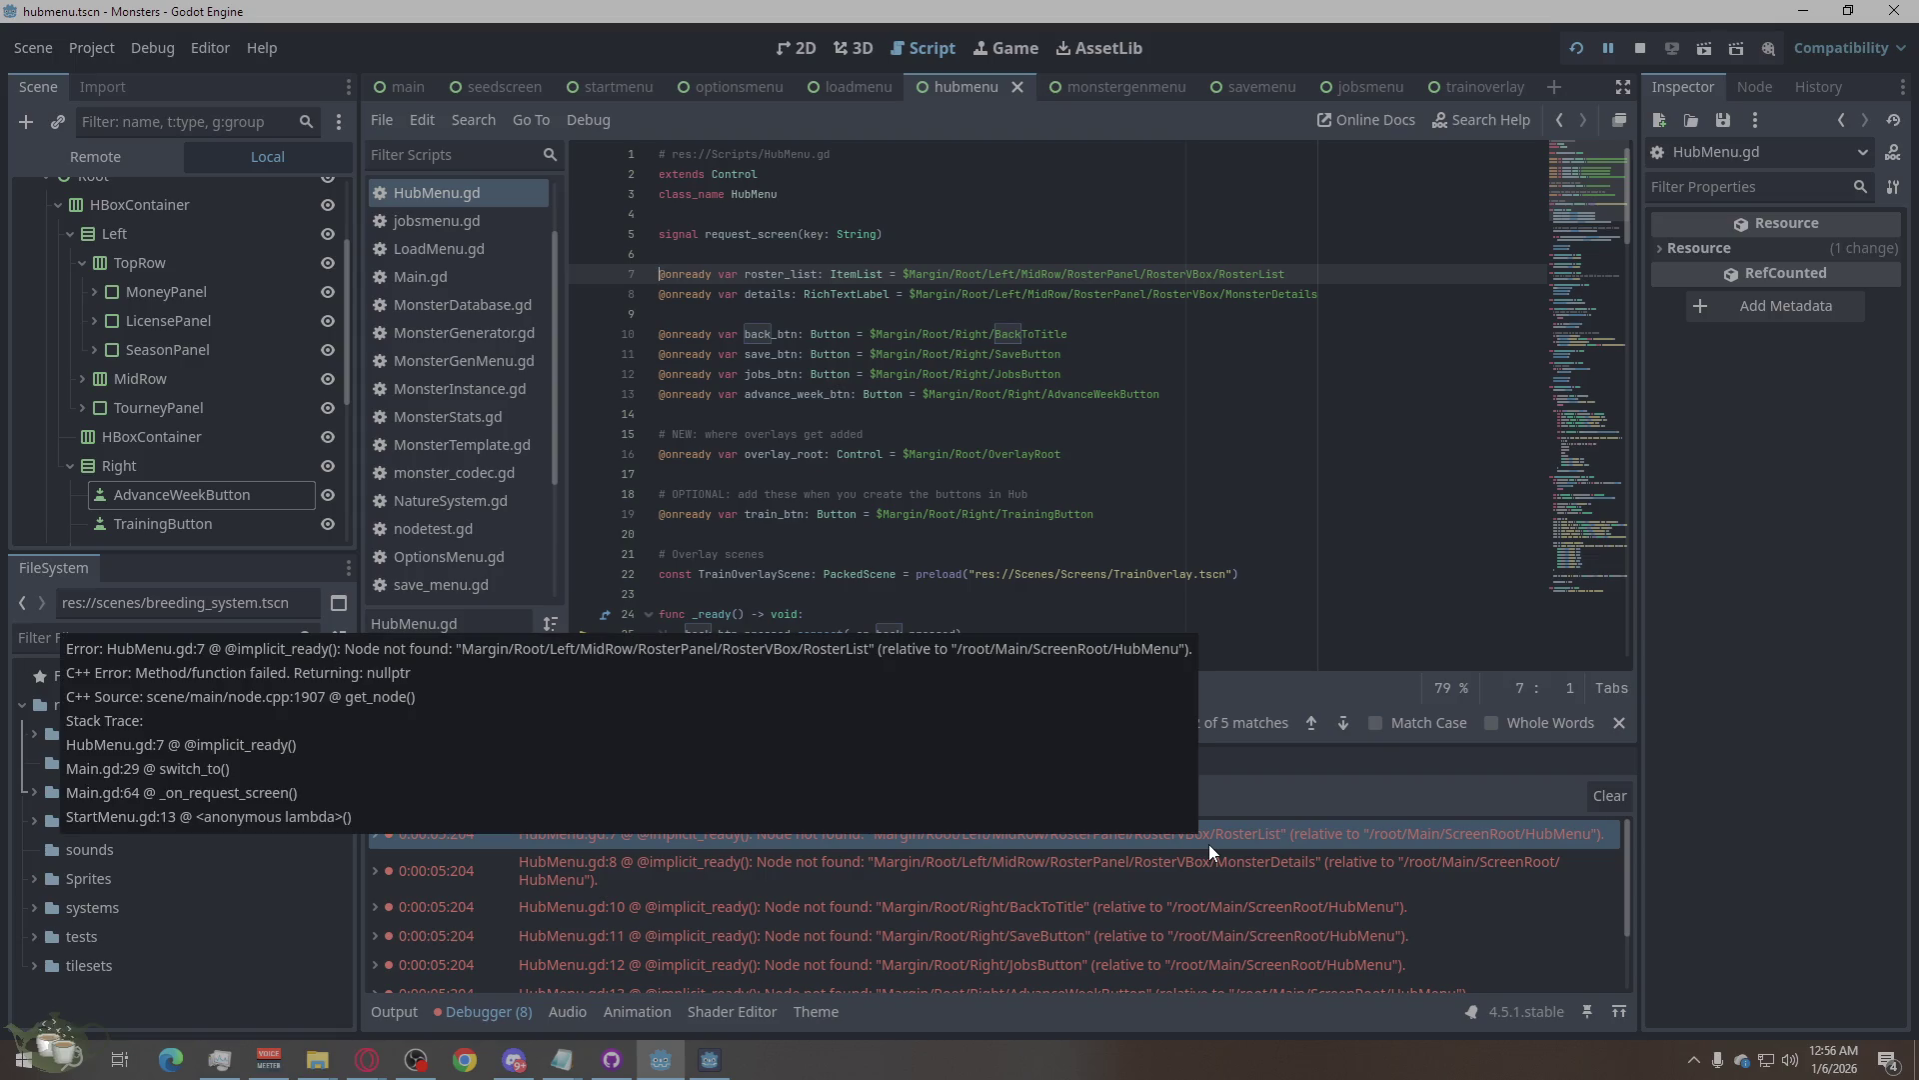
click(817, 58)
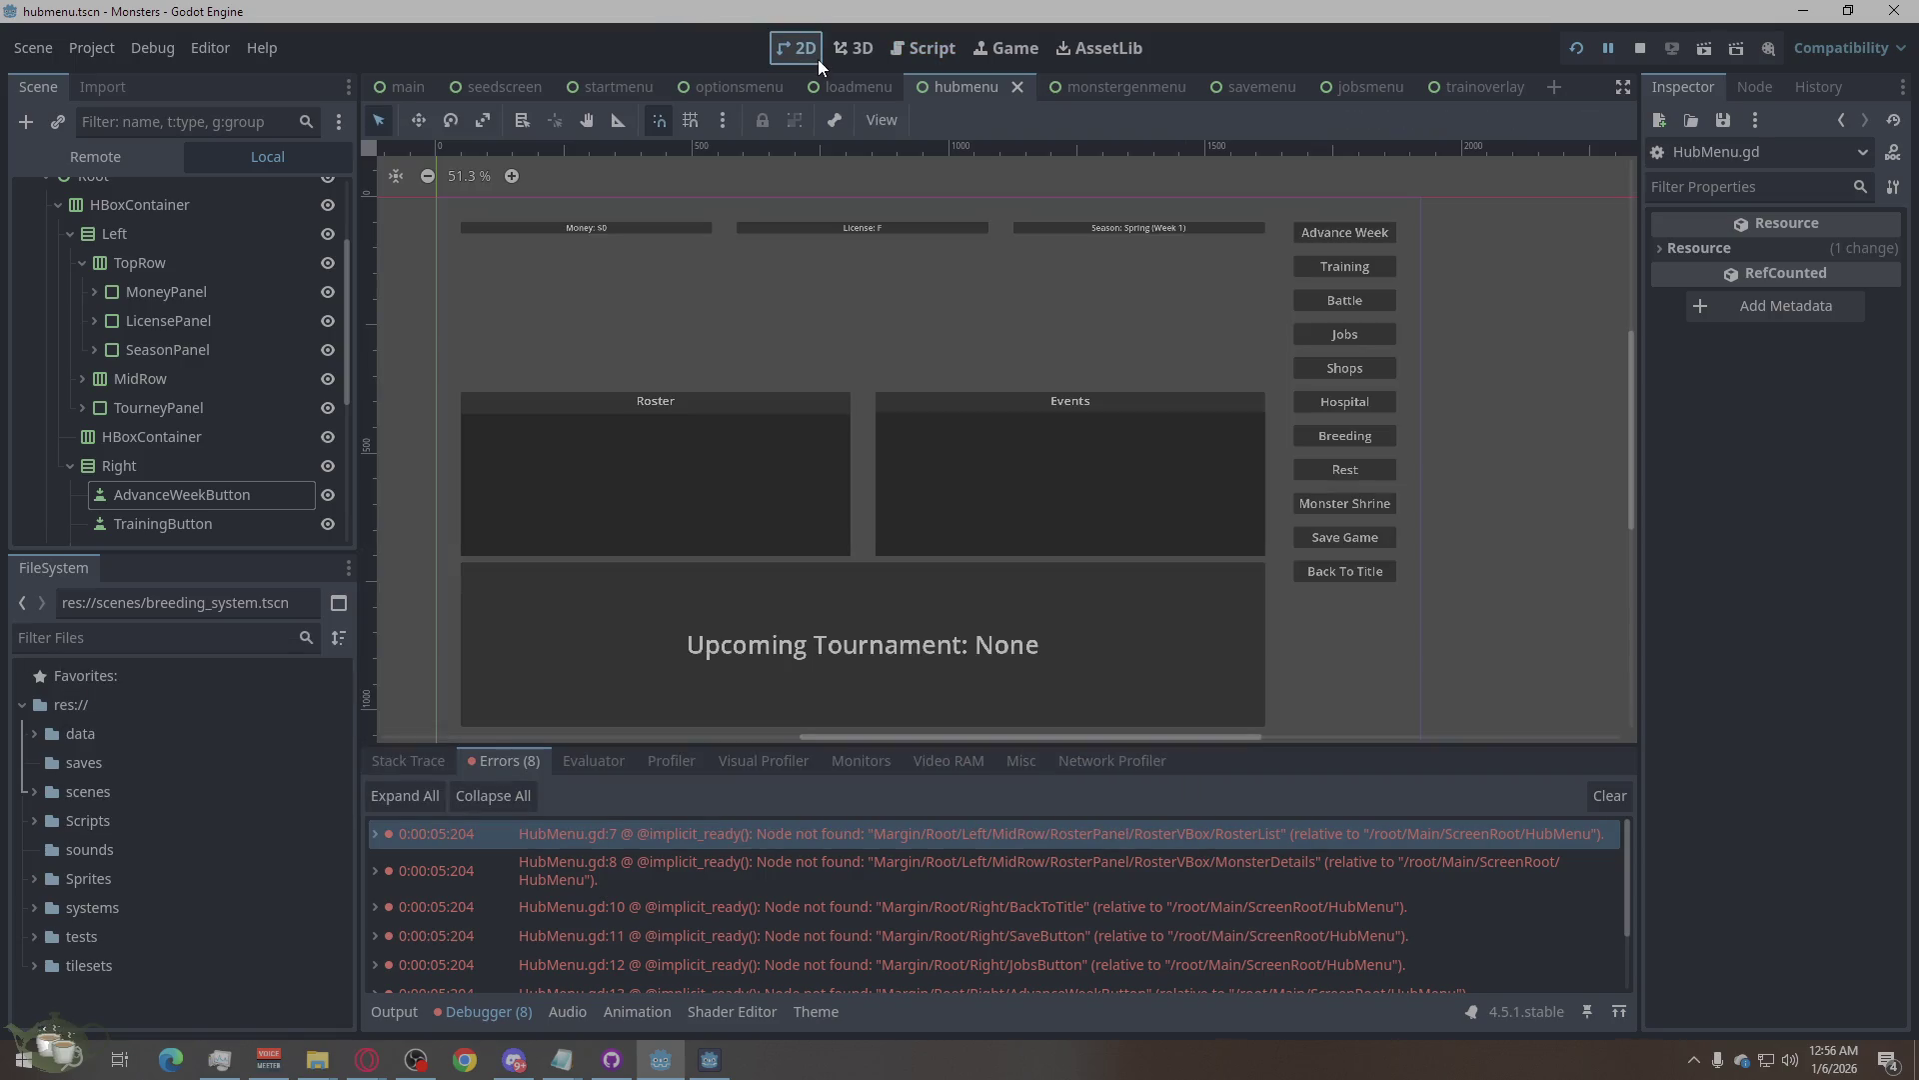
Return to HubMenu.gd and start renaming the HBoxContainer node under Root in the Scene dock.
click(923, 55)
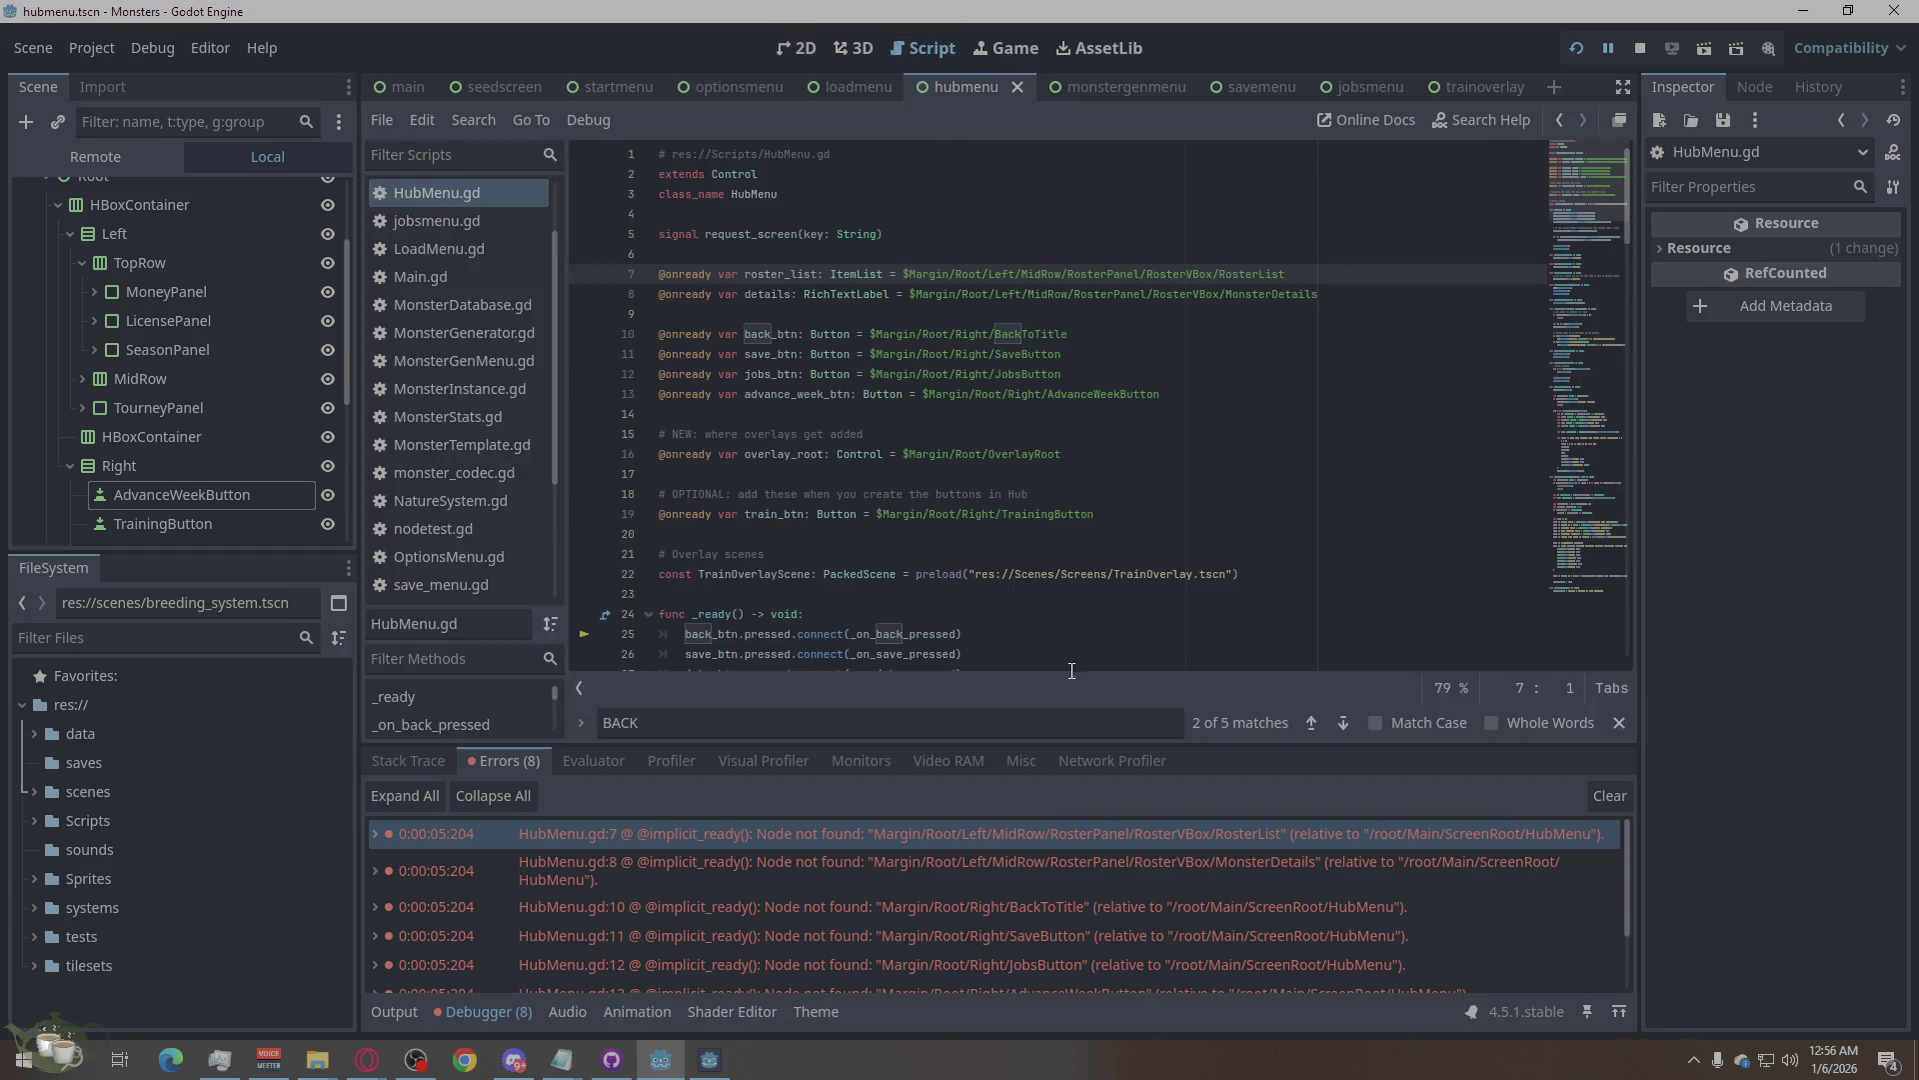
mouse_move(1028, 835)
scroll(230, 388, up, 3)
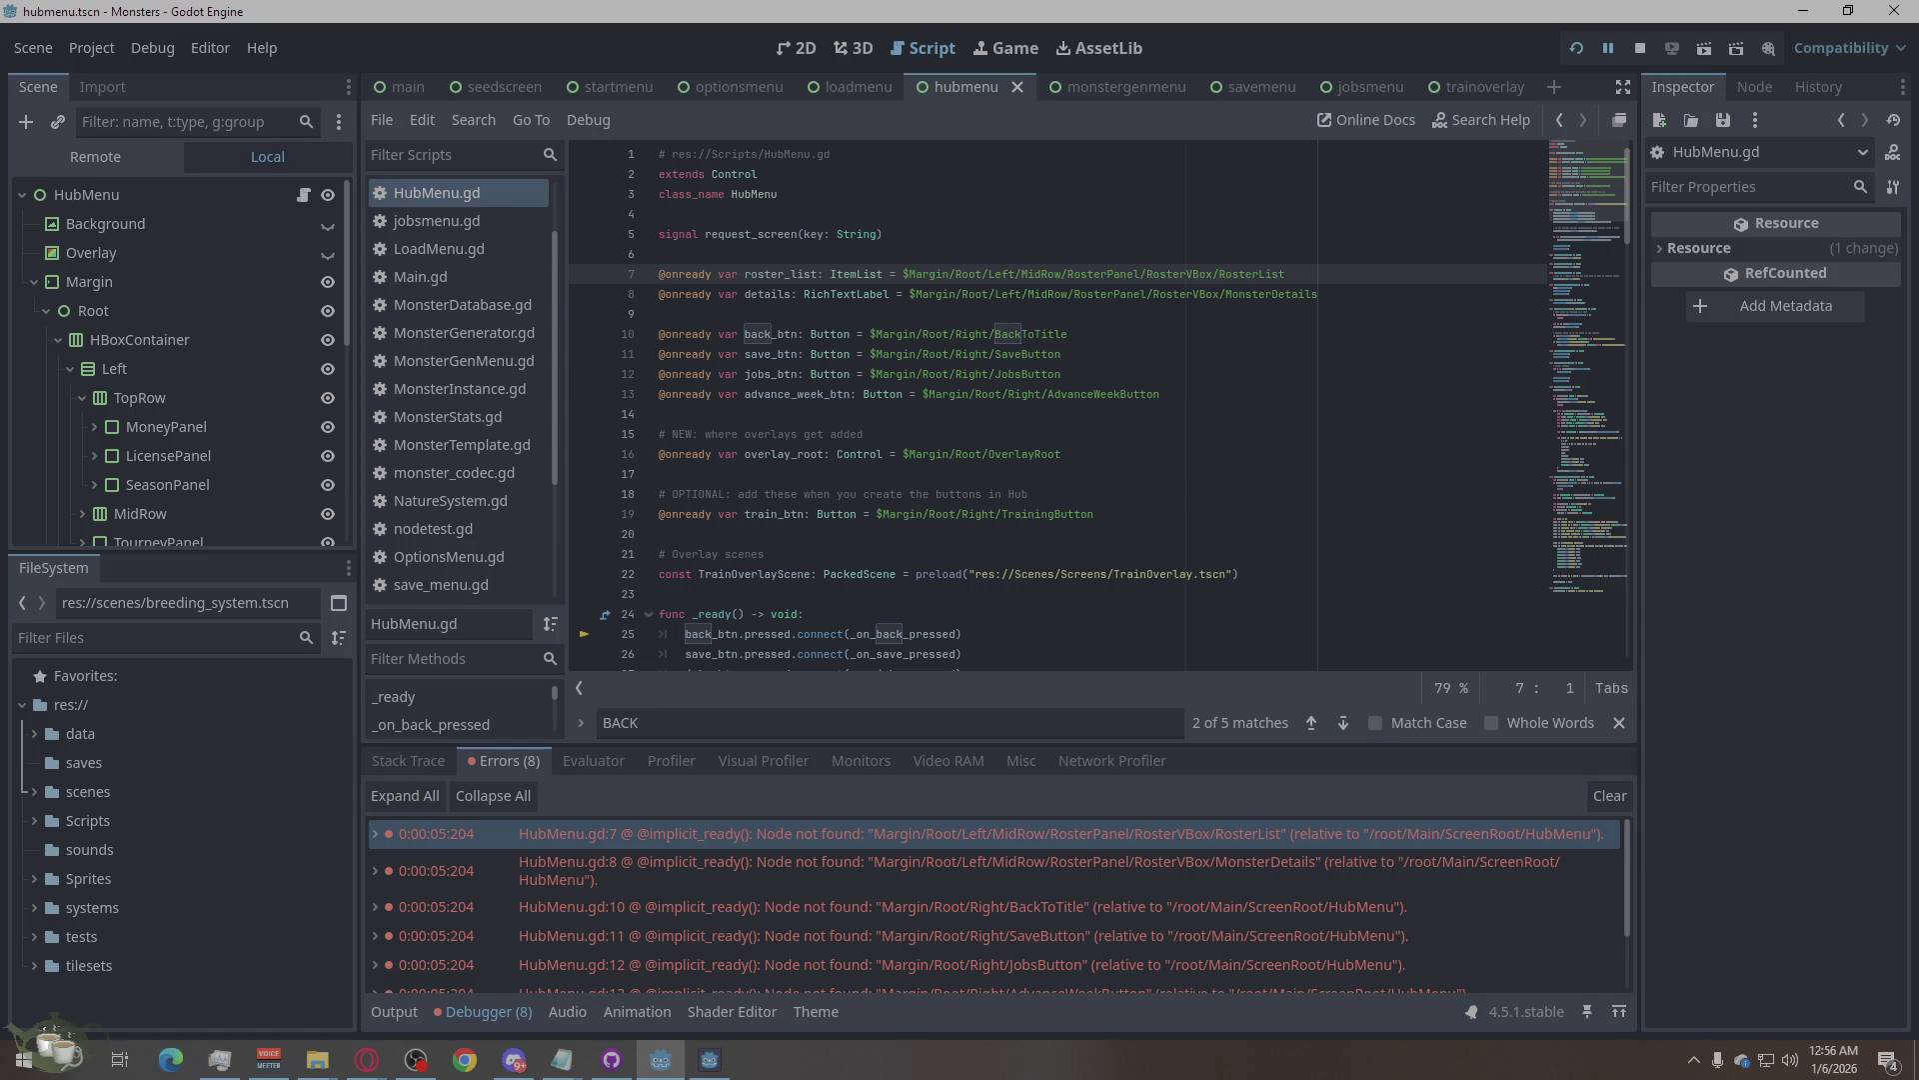
double_click(186, 340)
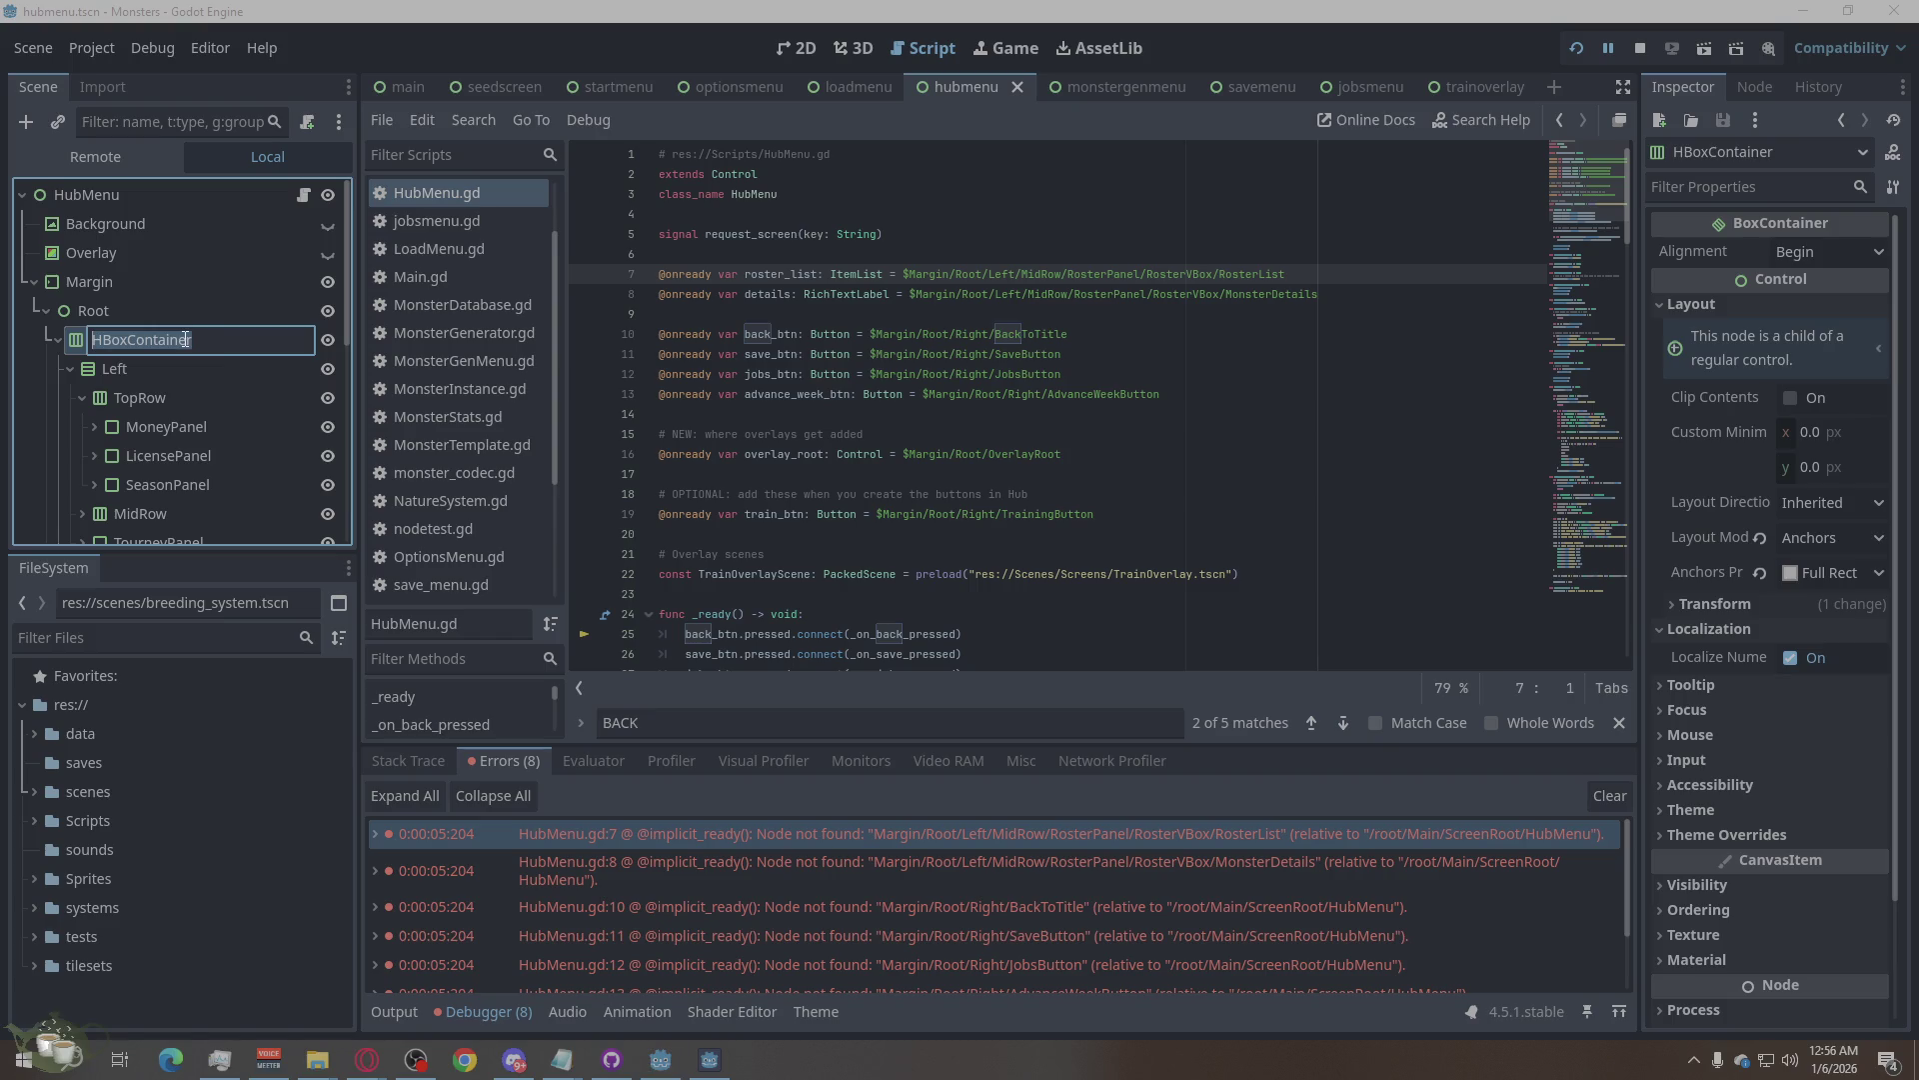
Rename the HBoxContainer under Root to LayoutRow and place the cursor after Root on line 7.
text(lAYOUT)
key(BackSpace)
key(BackSpace)
key(BackSpace)
key(BackSpace)
key(BackSpace)
text(LayoutRow)
key(Return)
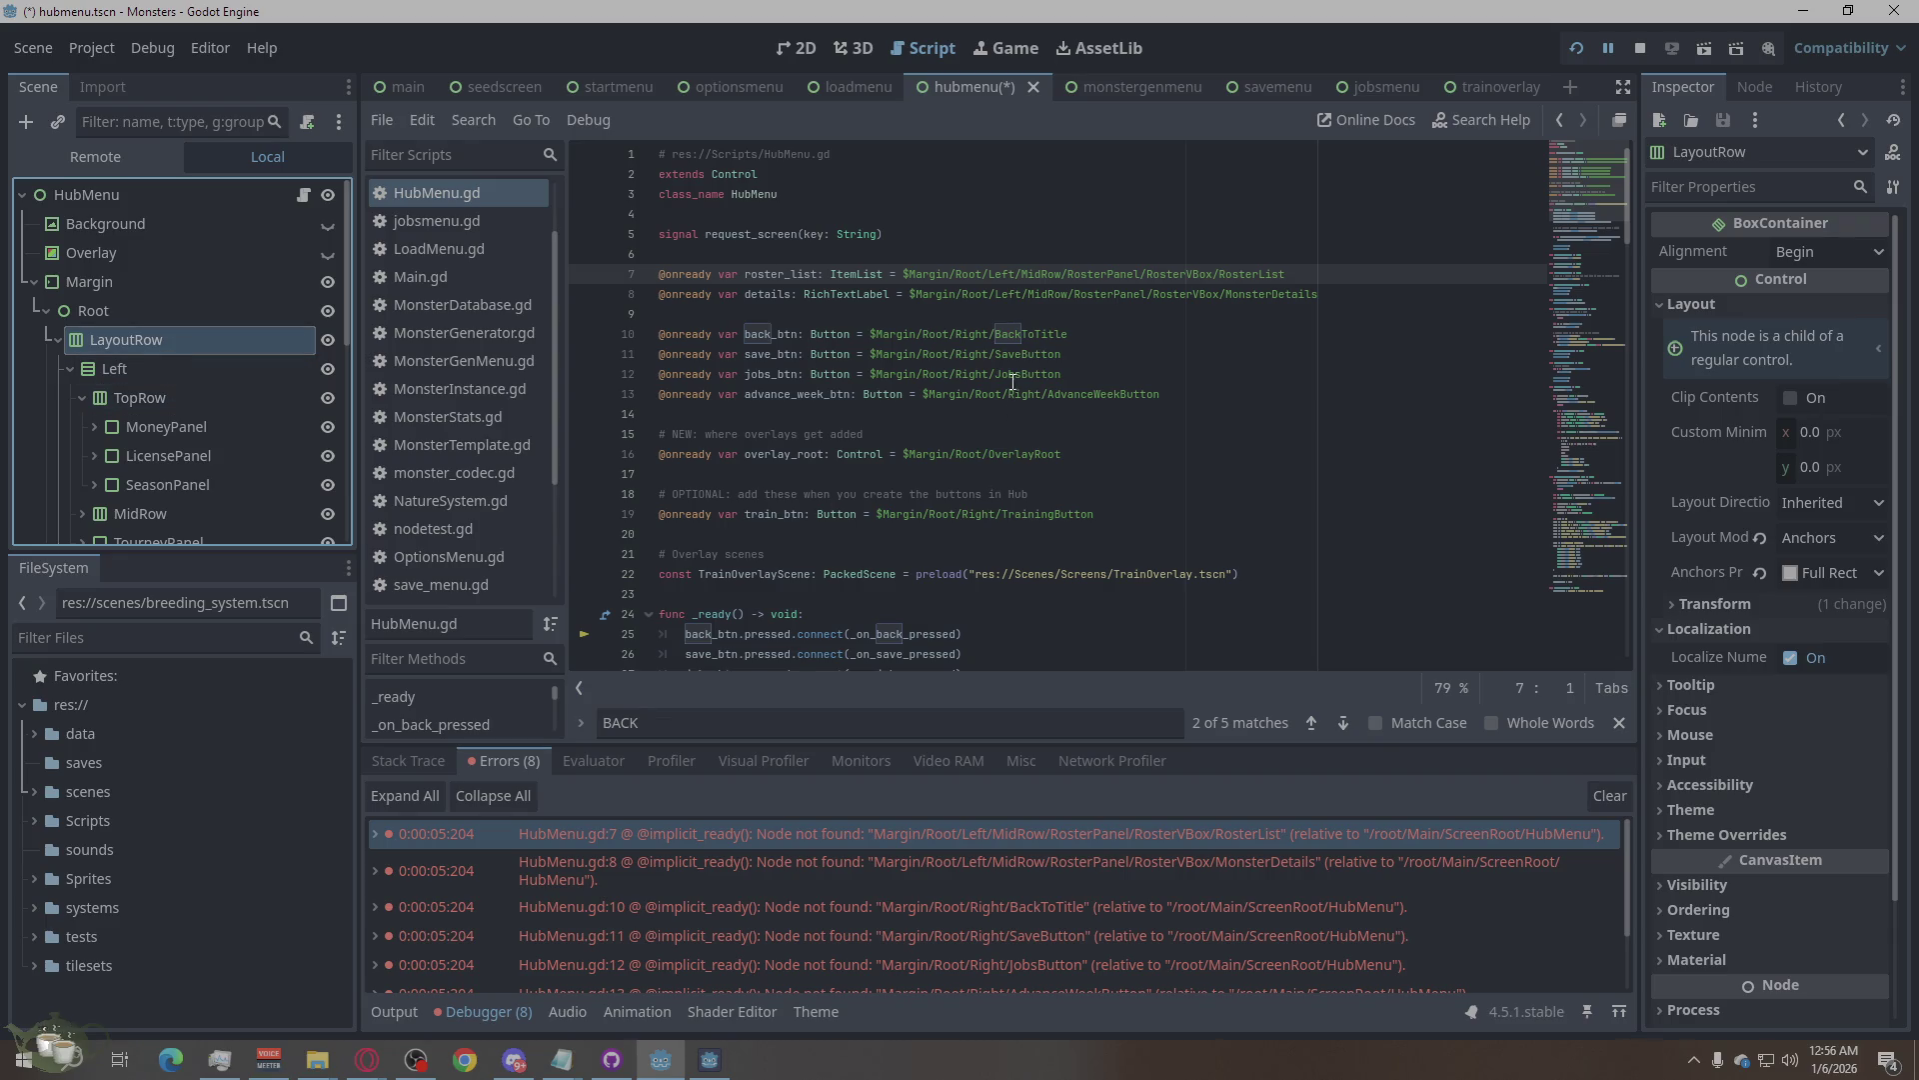
click(1161, 830)
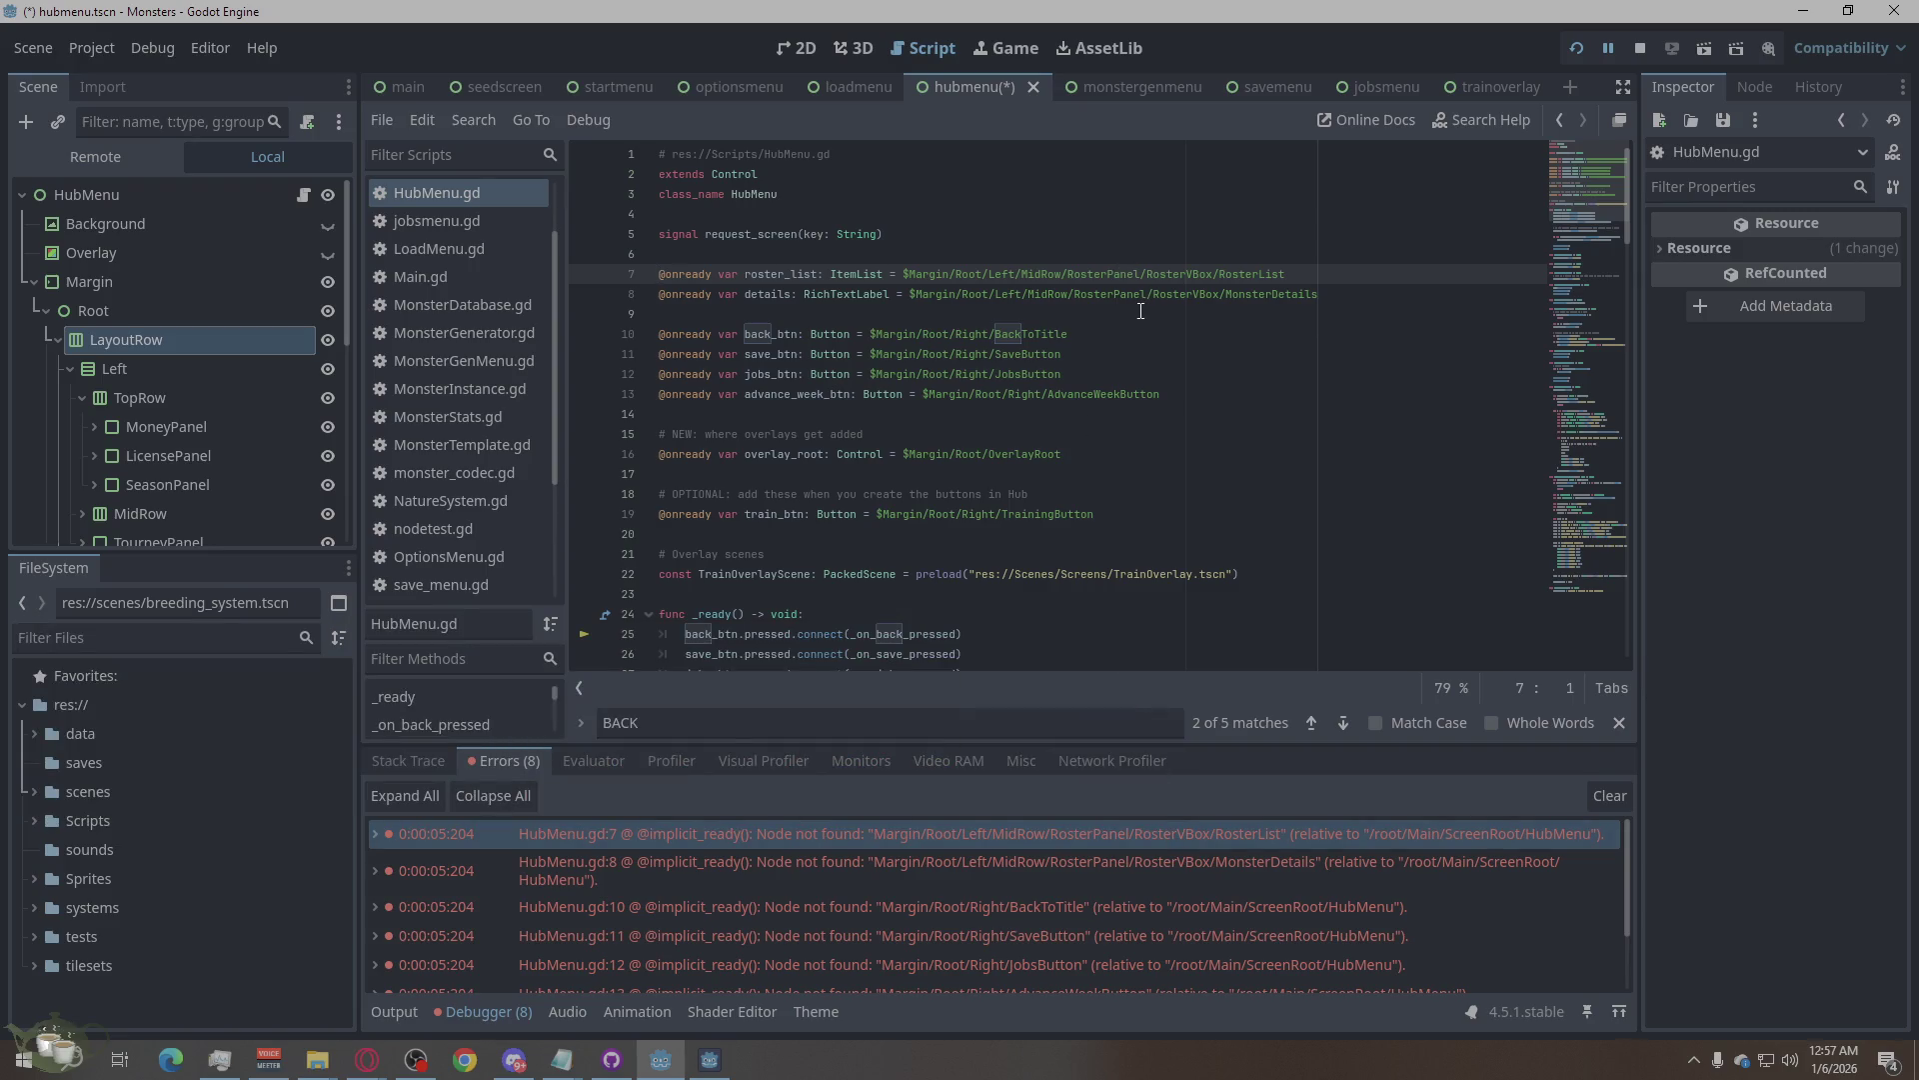
click(983, 274)
Add LayoutRow/ after Root/ in line 7's node path.
right_click(154, 334)
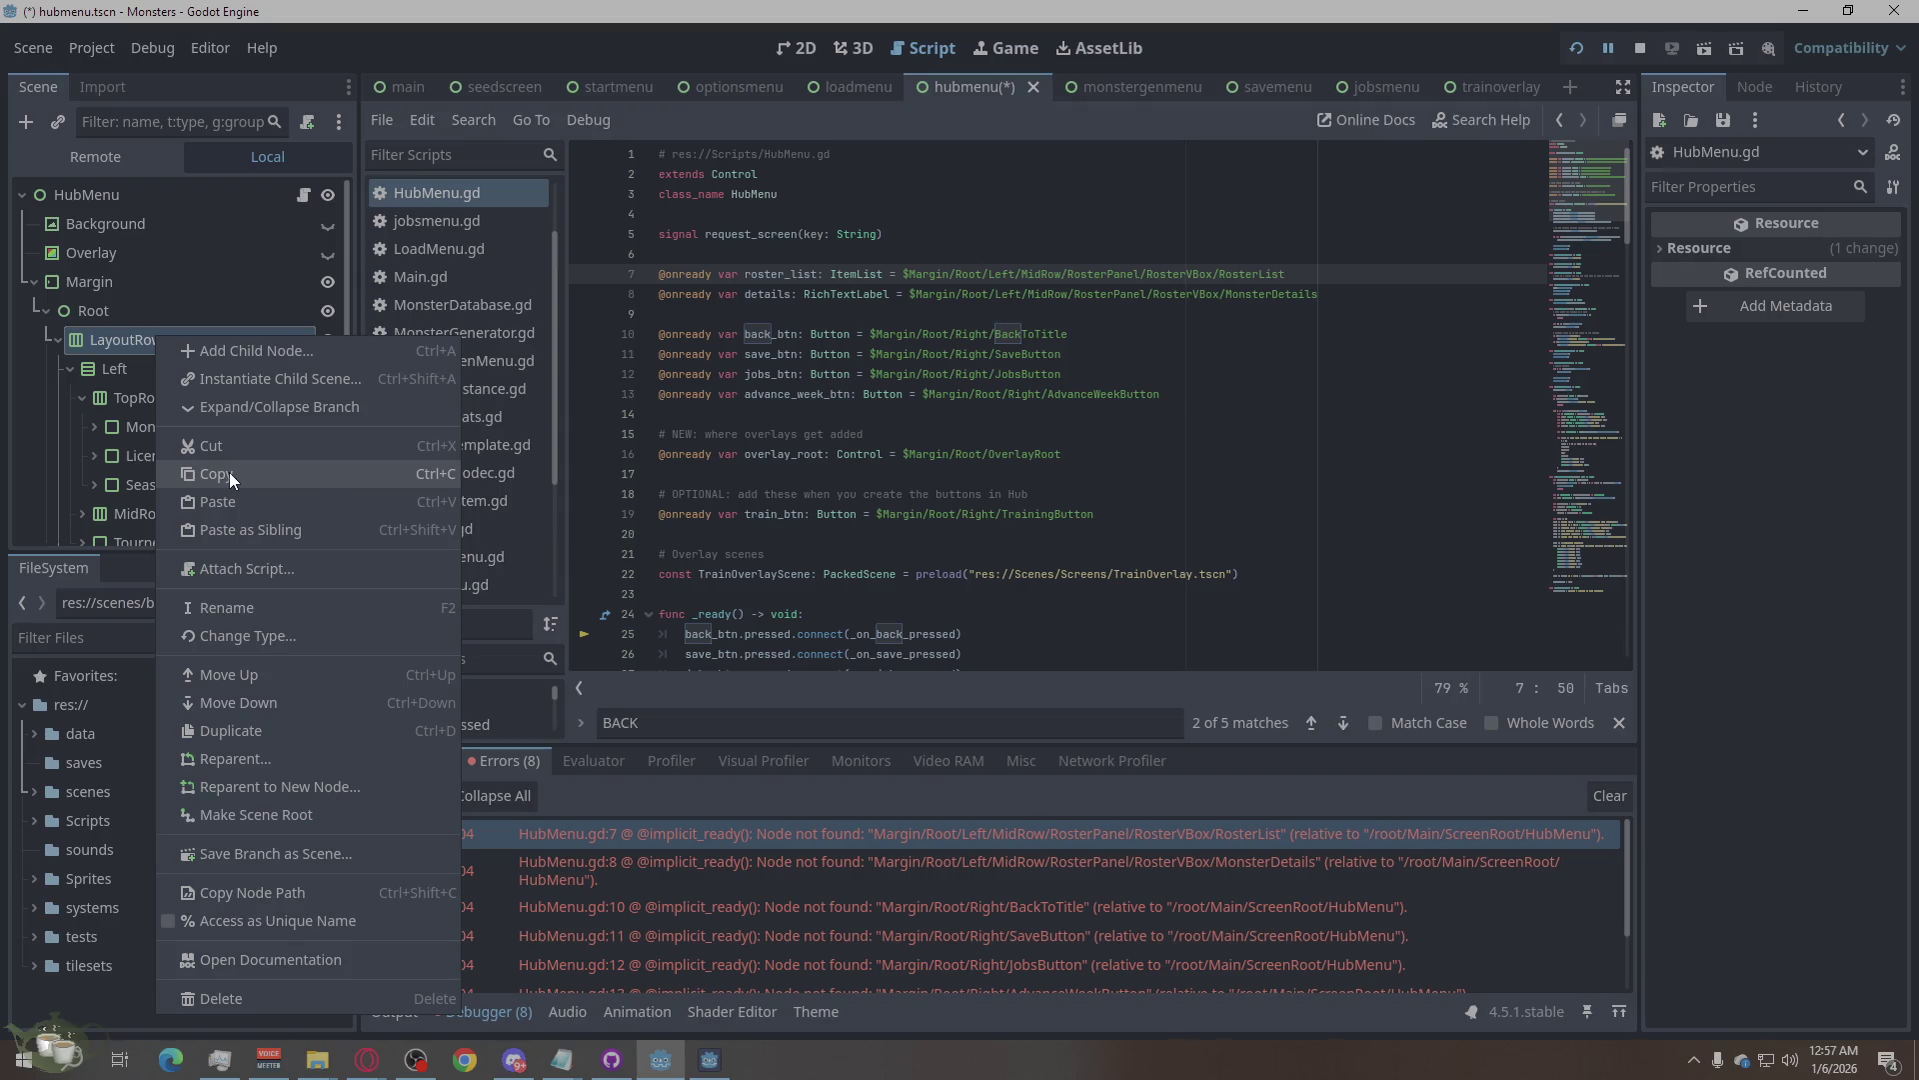
click(230, 472)
key(ctrl+v)
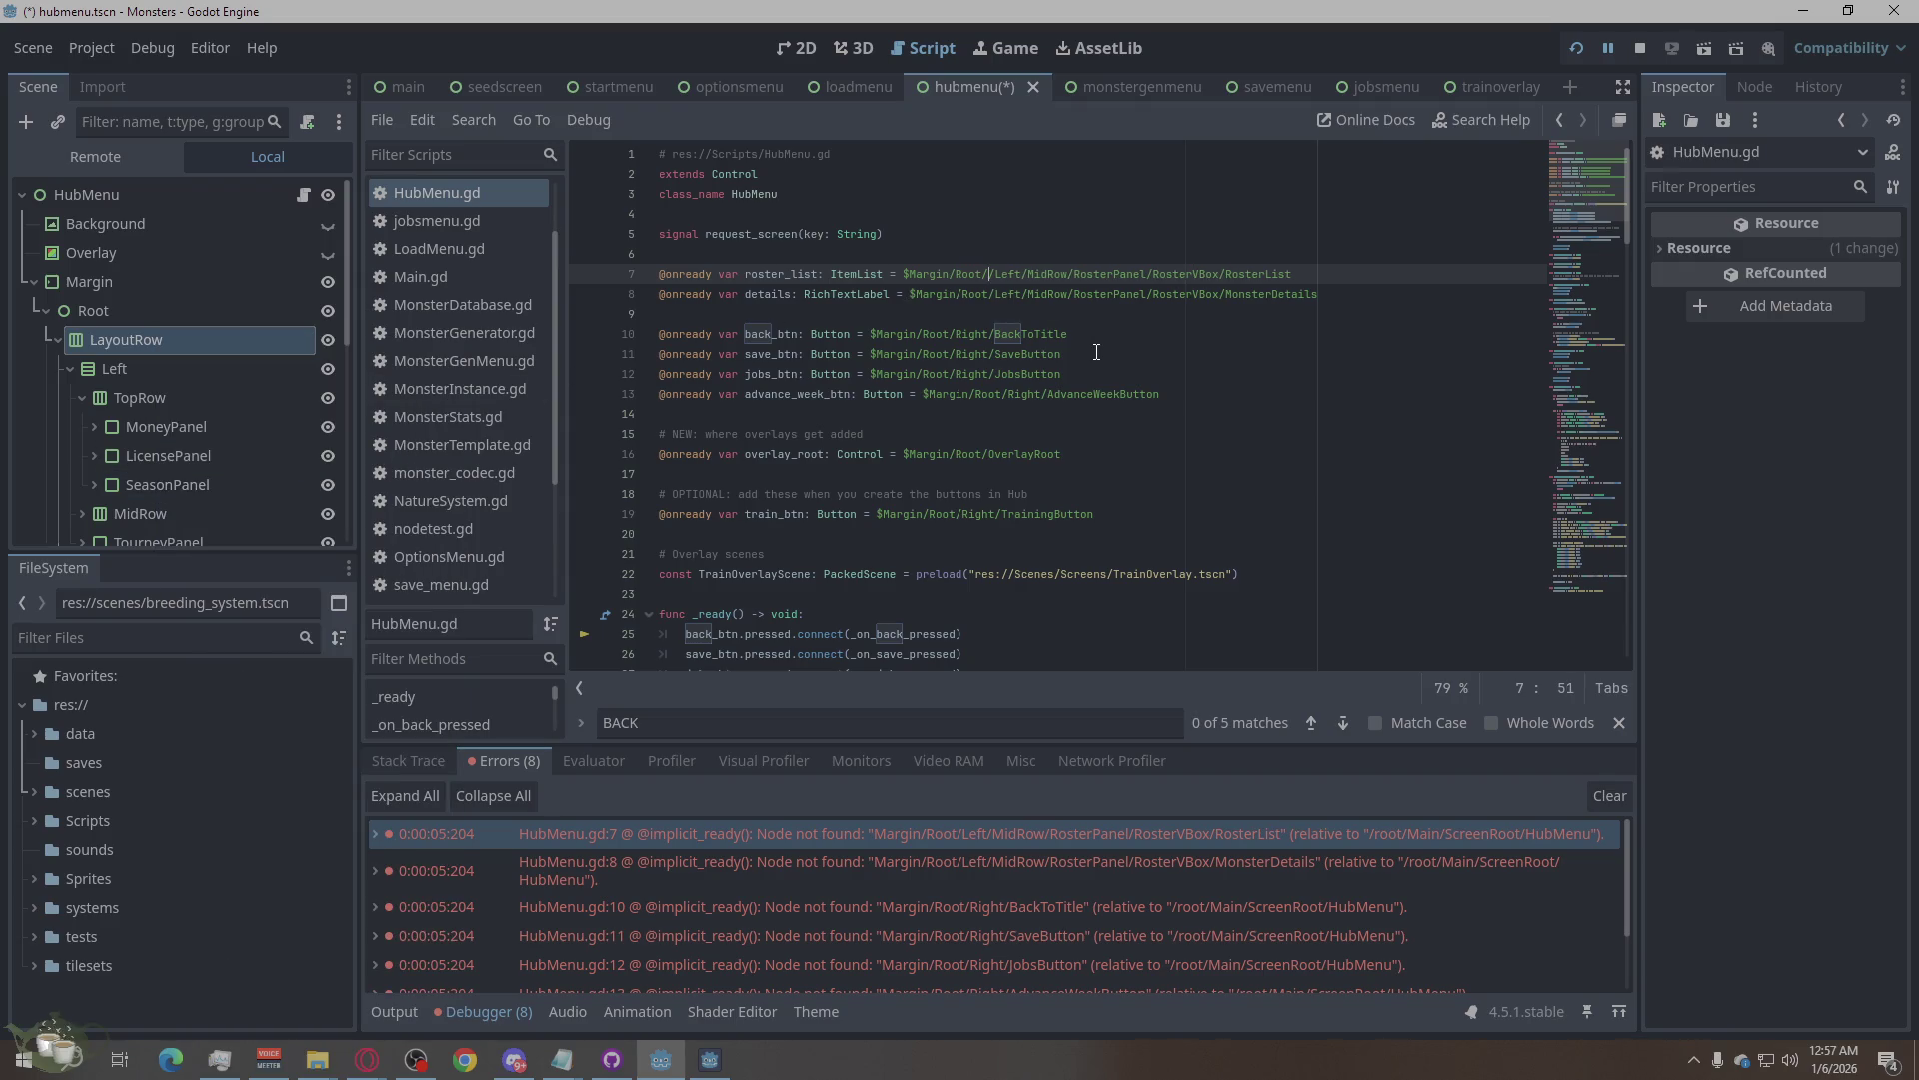
key(ctrl+z)
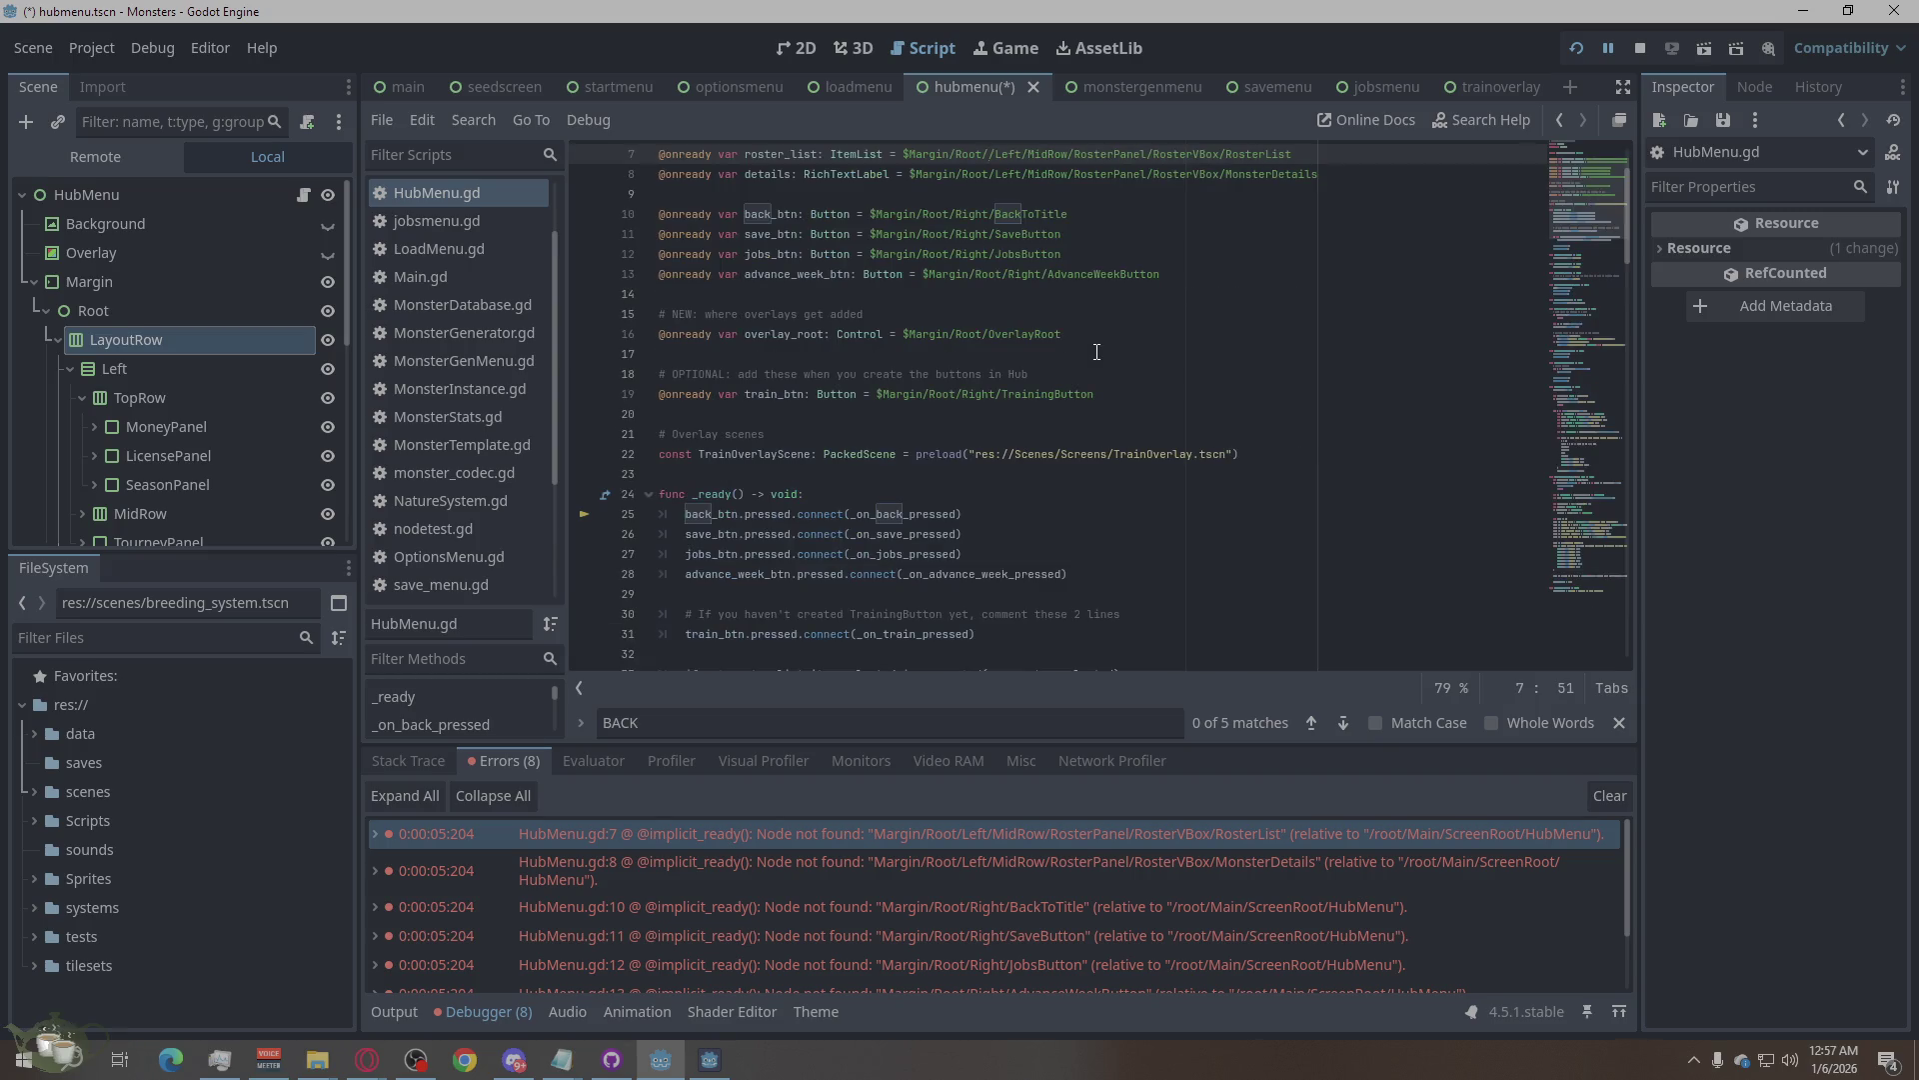
text(/)
scroll(1212, 394, up, 2)
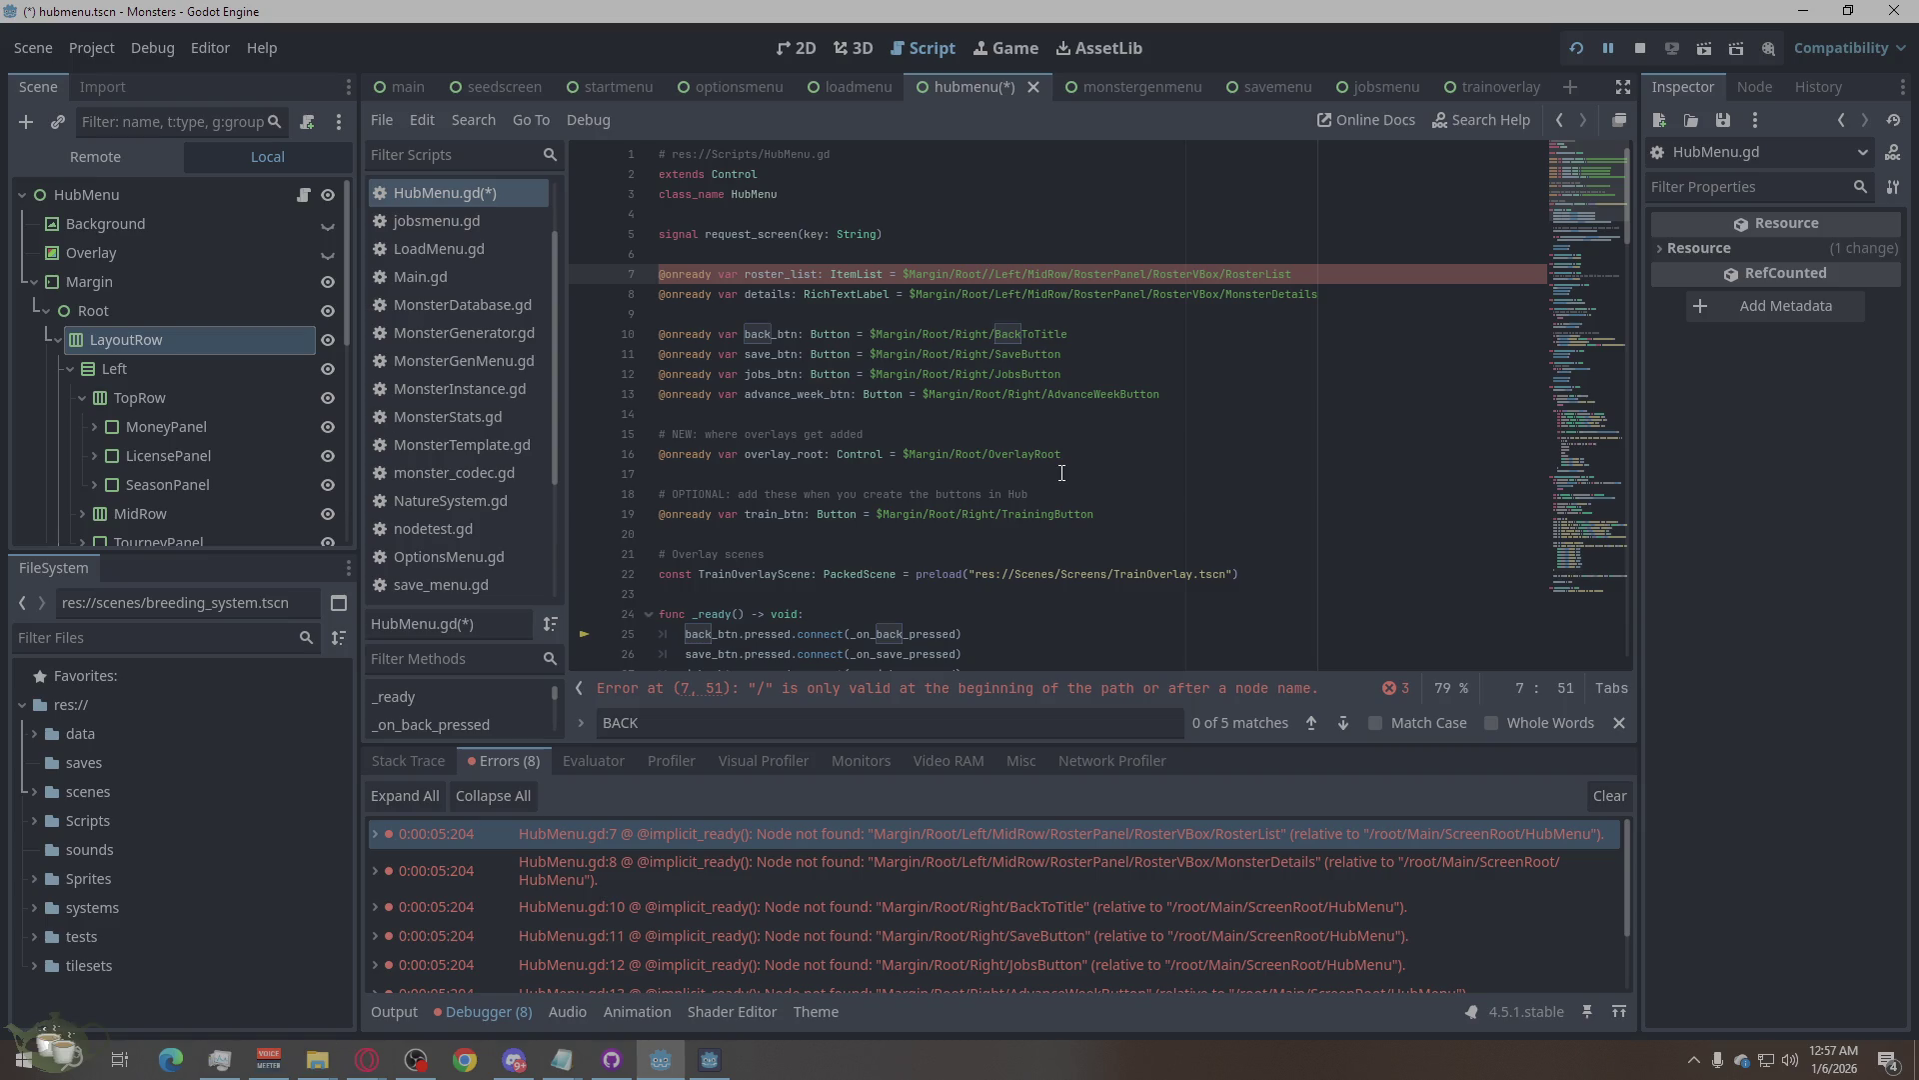
text(Layout)
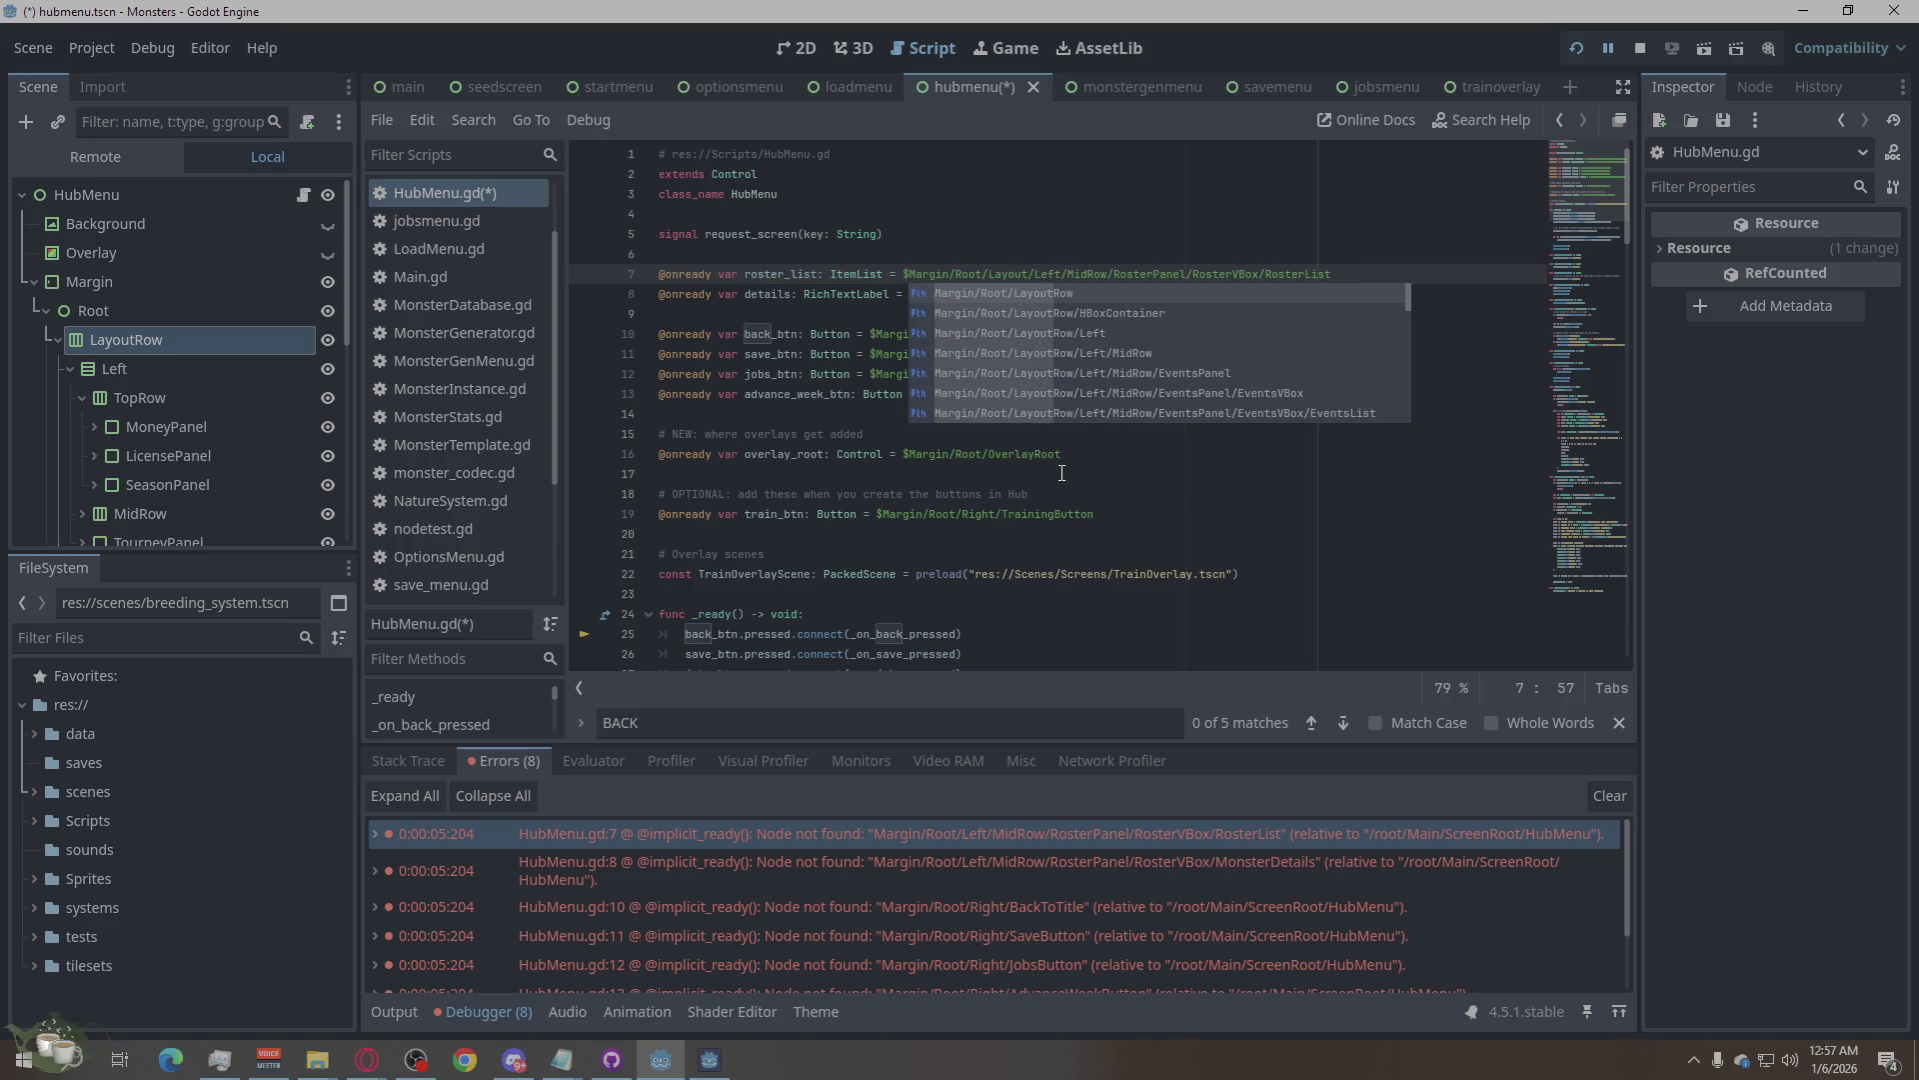
text(Row)
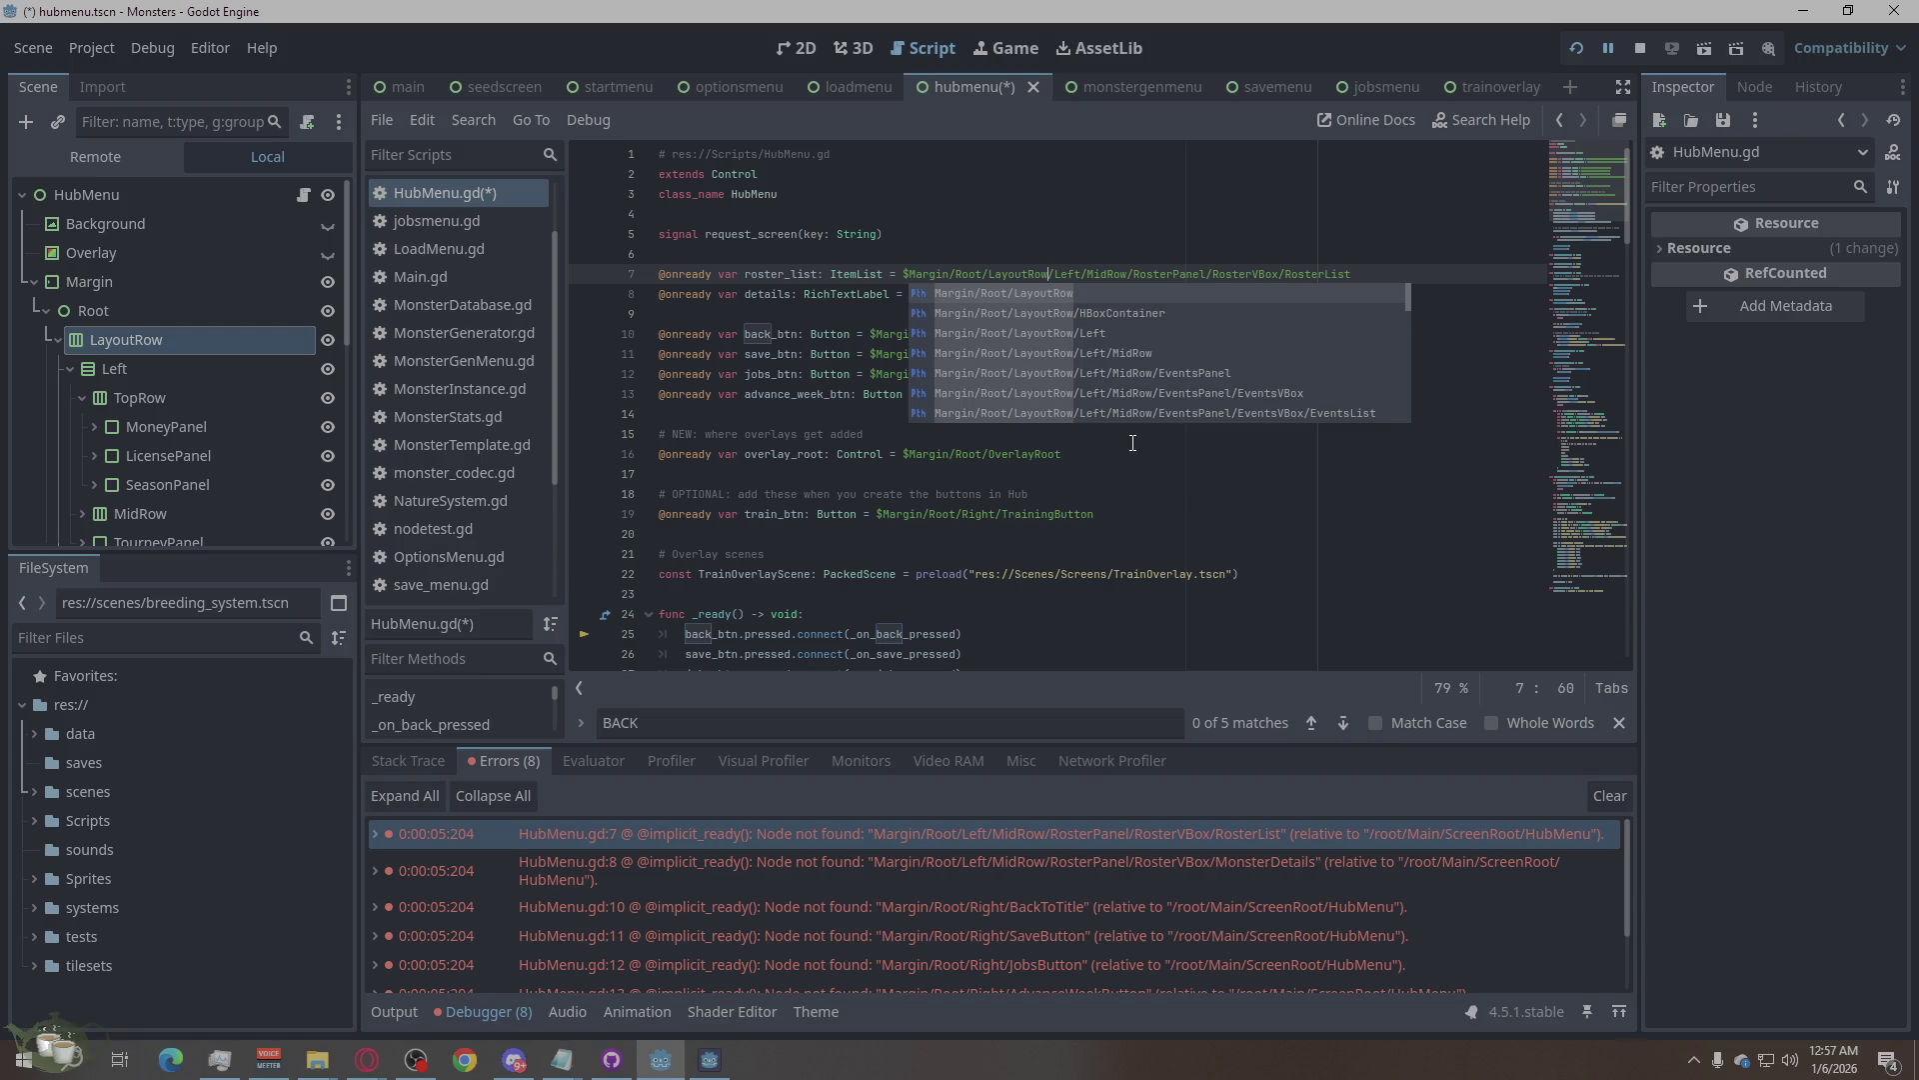
click(1133, 443)
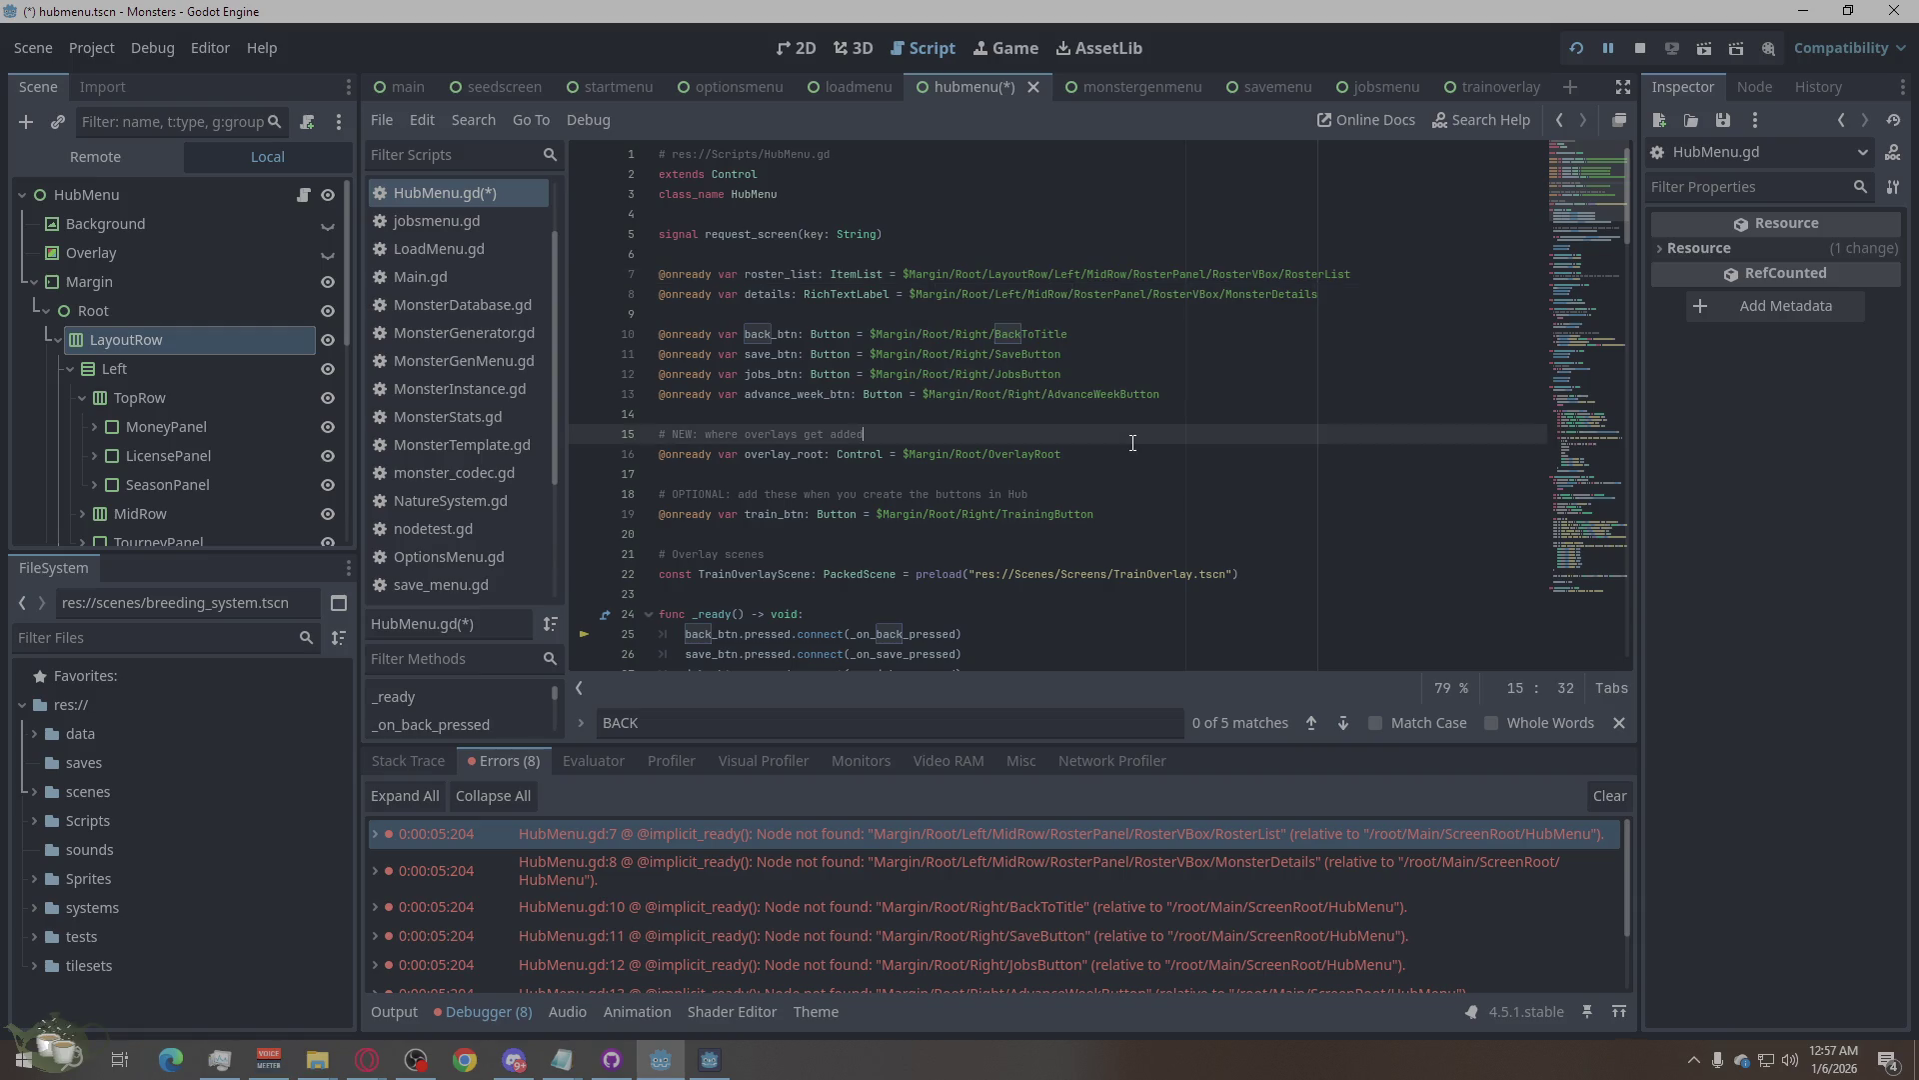
Copy LayoutRow/ from line 7 and paste it after Root/ in line 8's path.
double_click(1335, 855)
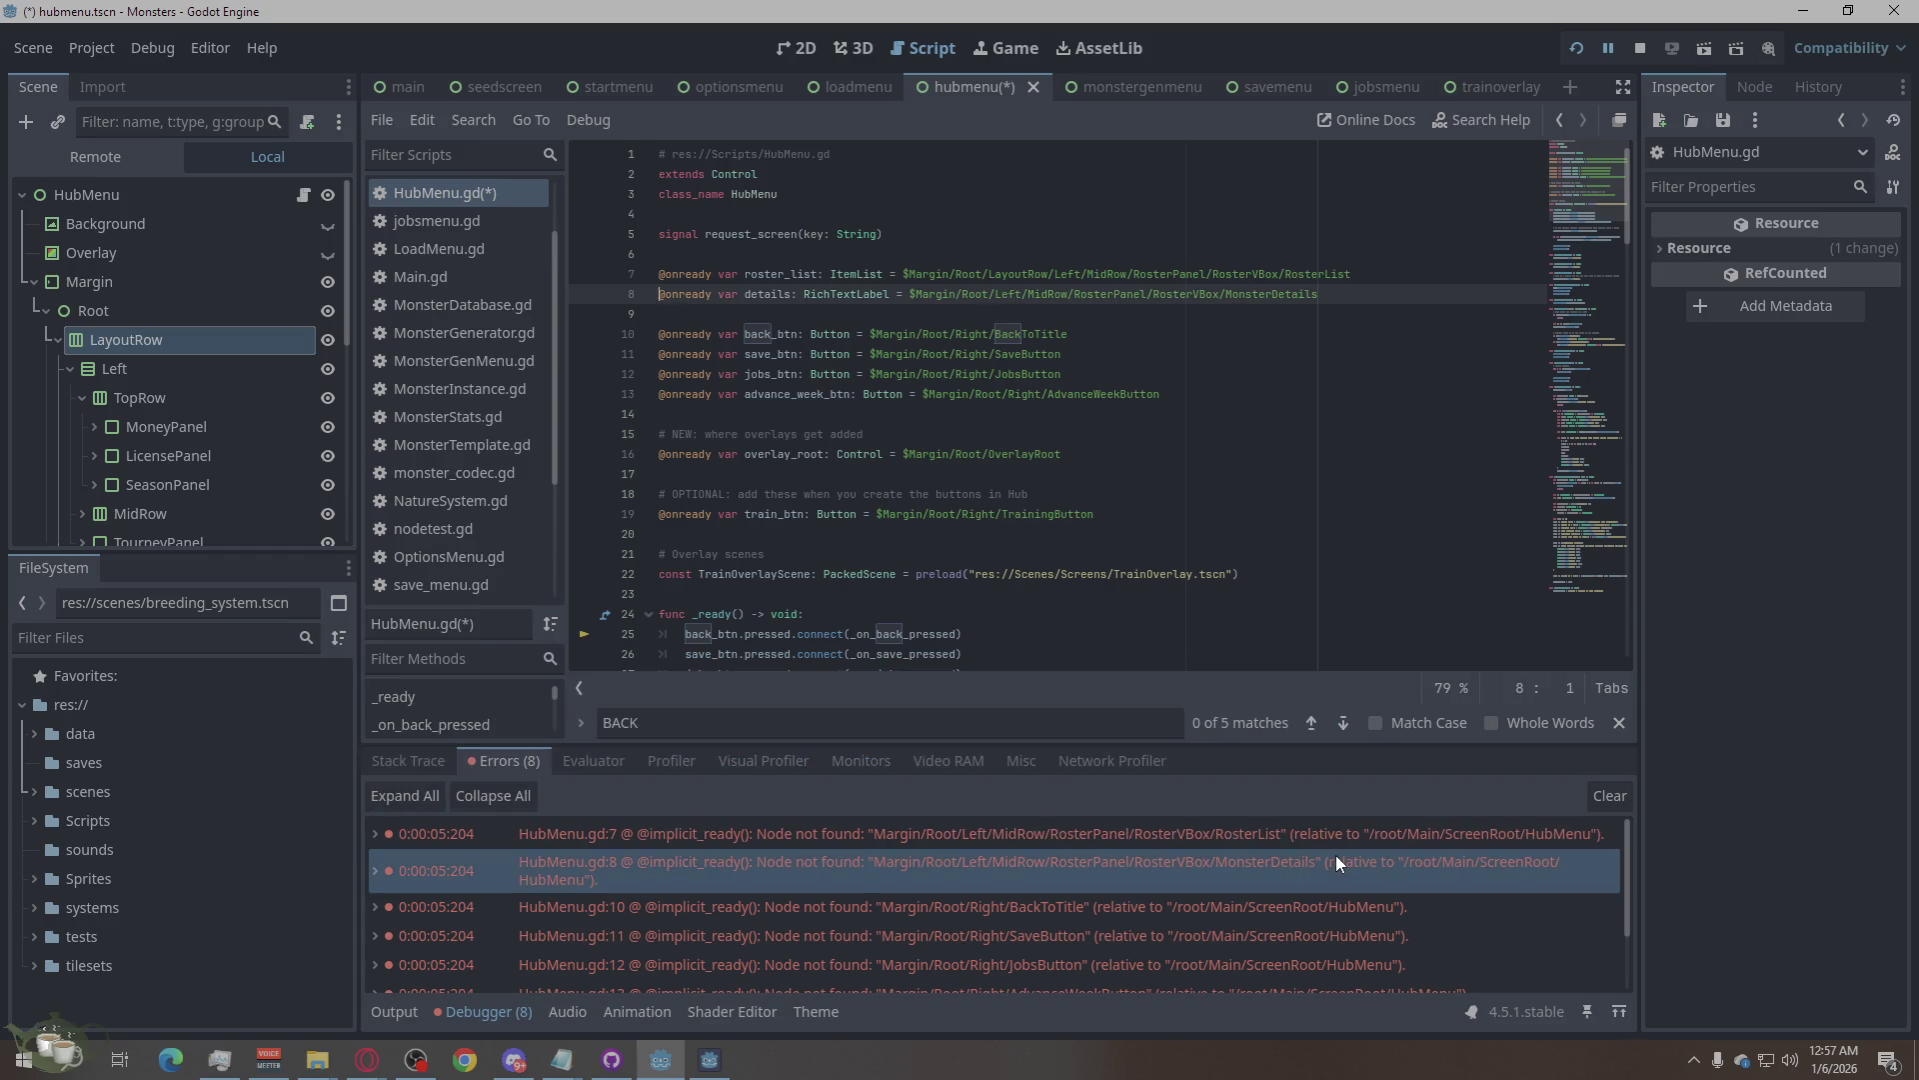
drag(1049, 274, 985, 274)
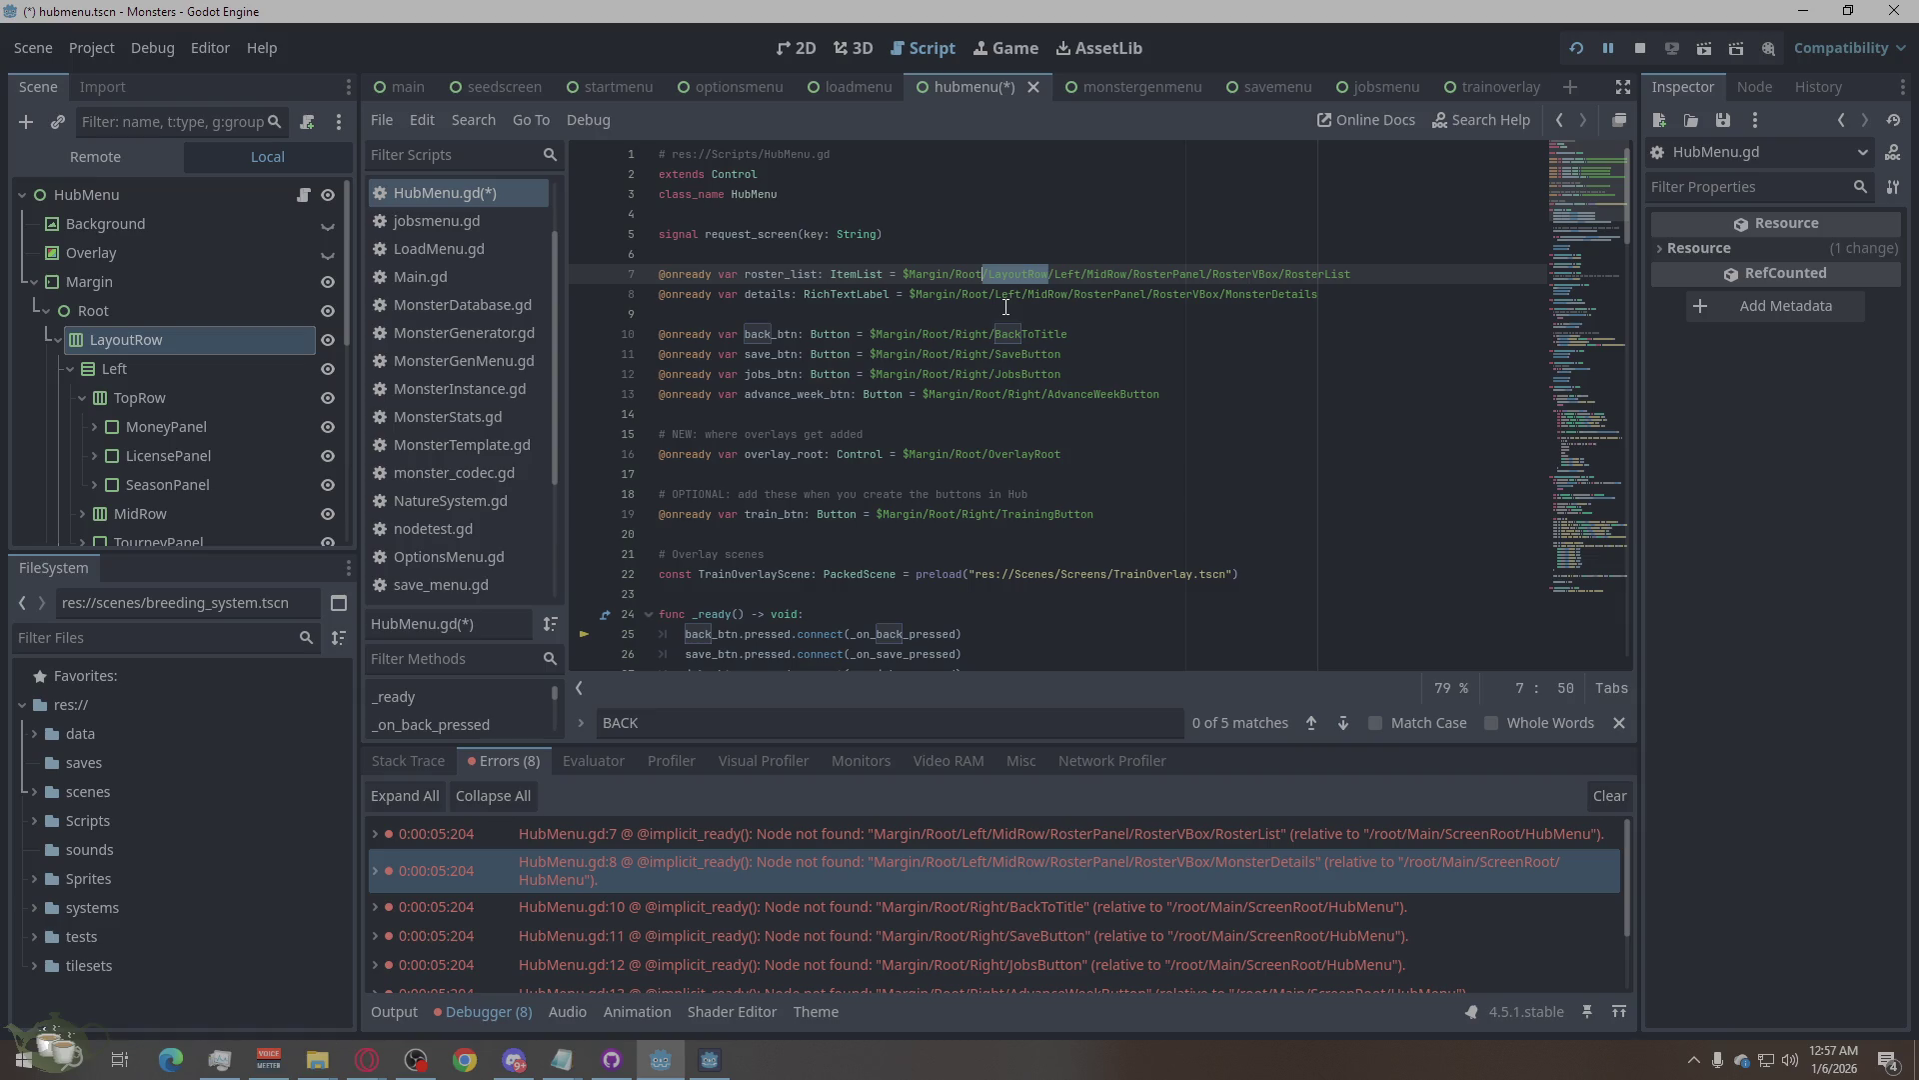
drag(1055, 274, 989, 278)
click(994, 295)
text(LayoutRow/)
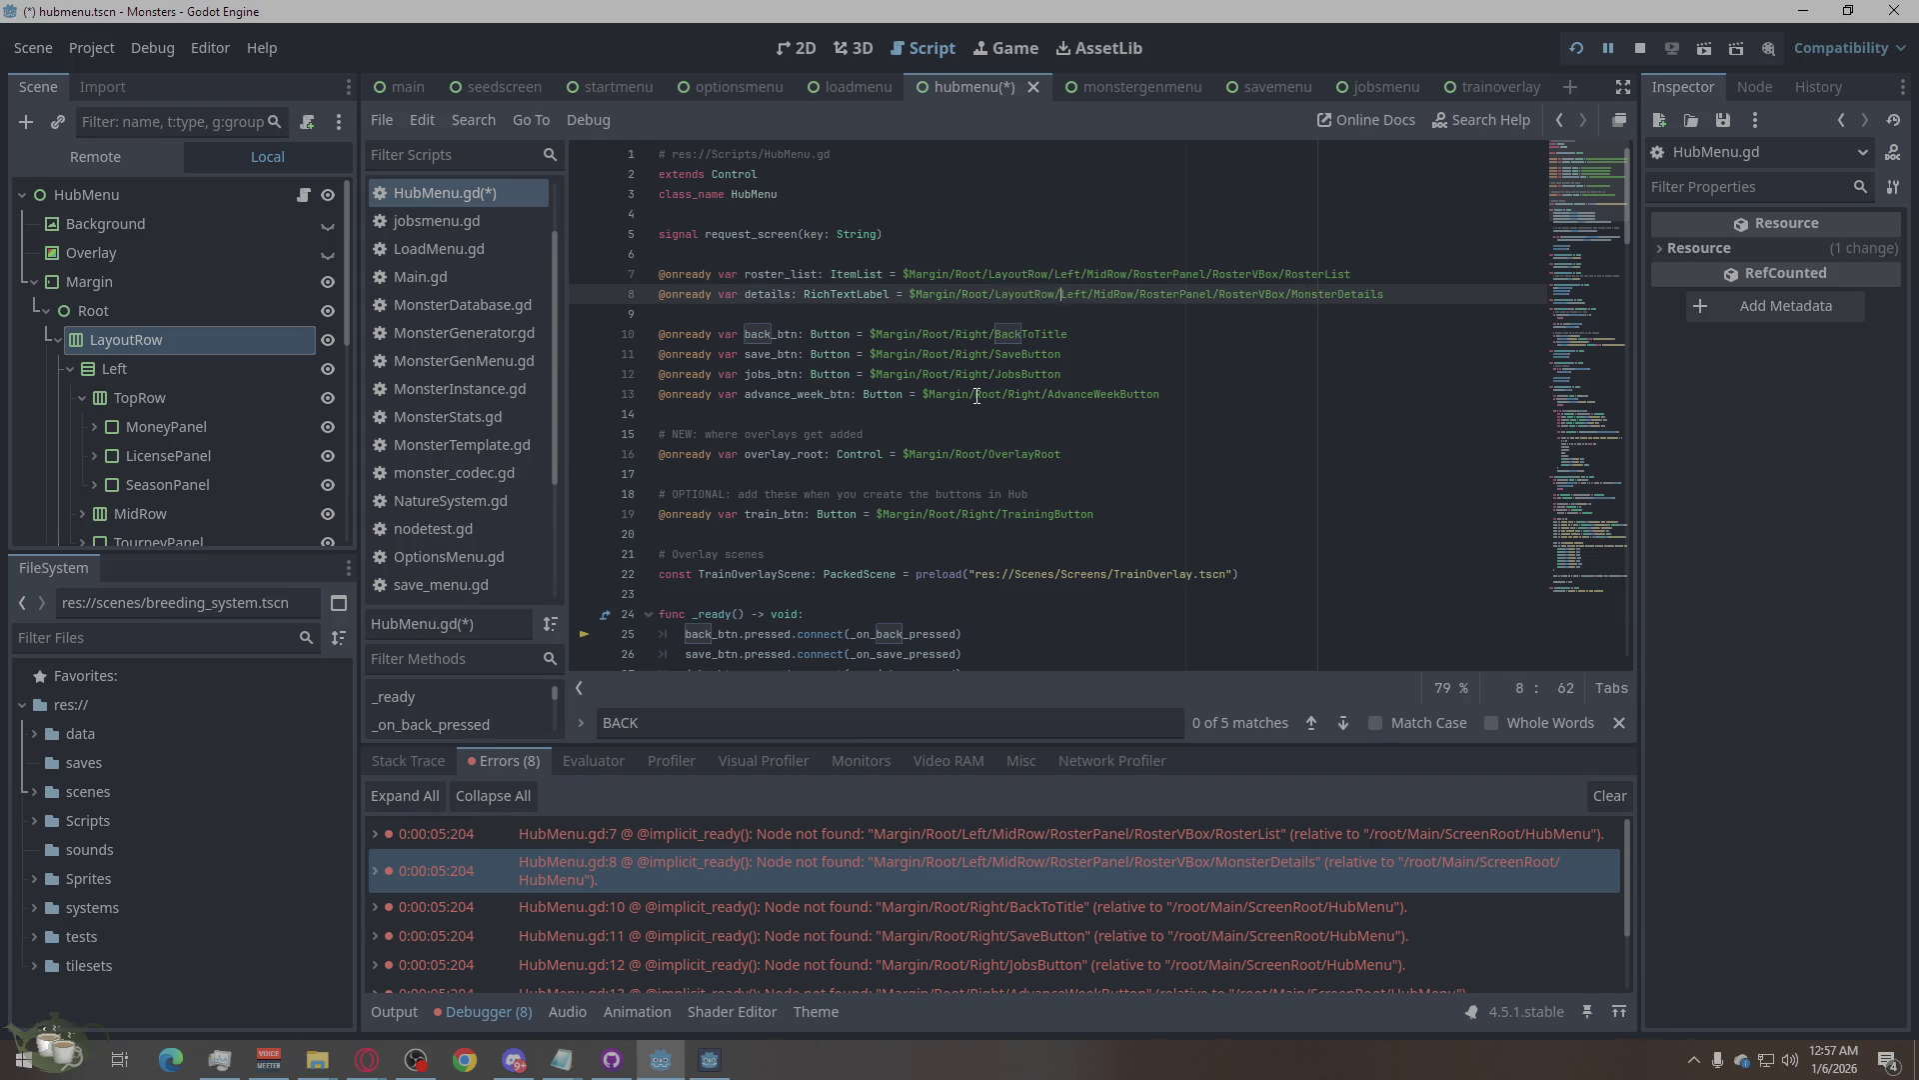
Insert LayoutRow/ after Root/ in the node paths on lines 10, 11, 12 and 13.
click(1100, 900)
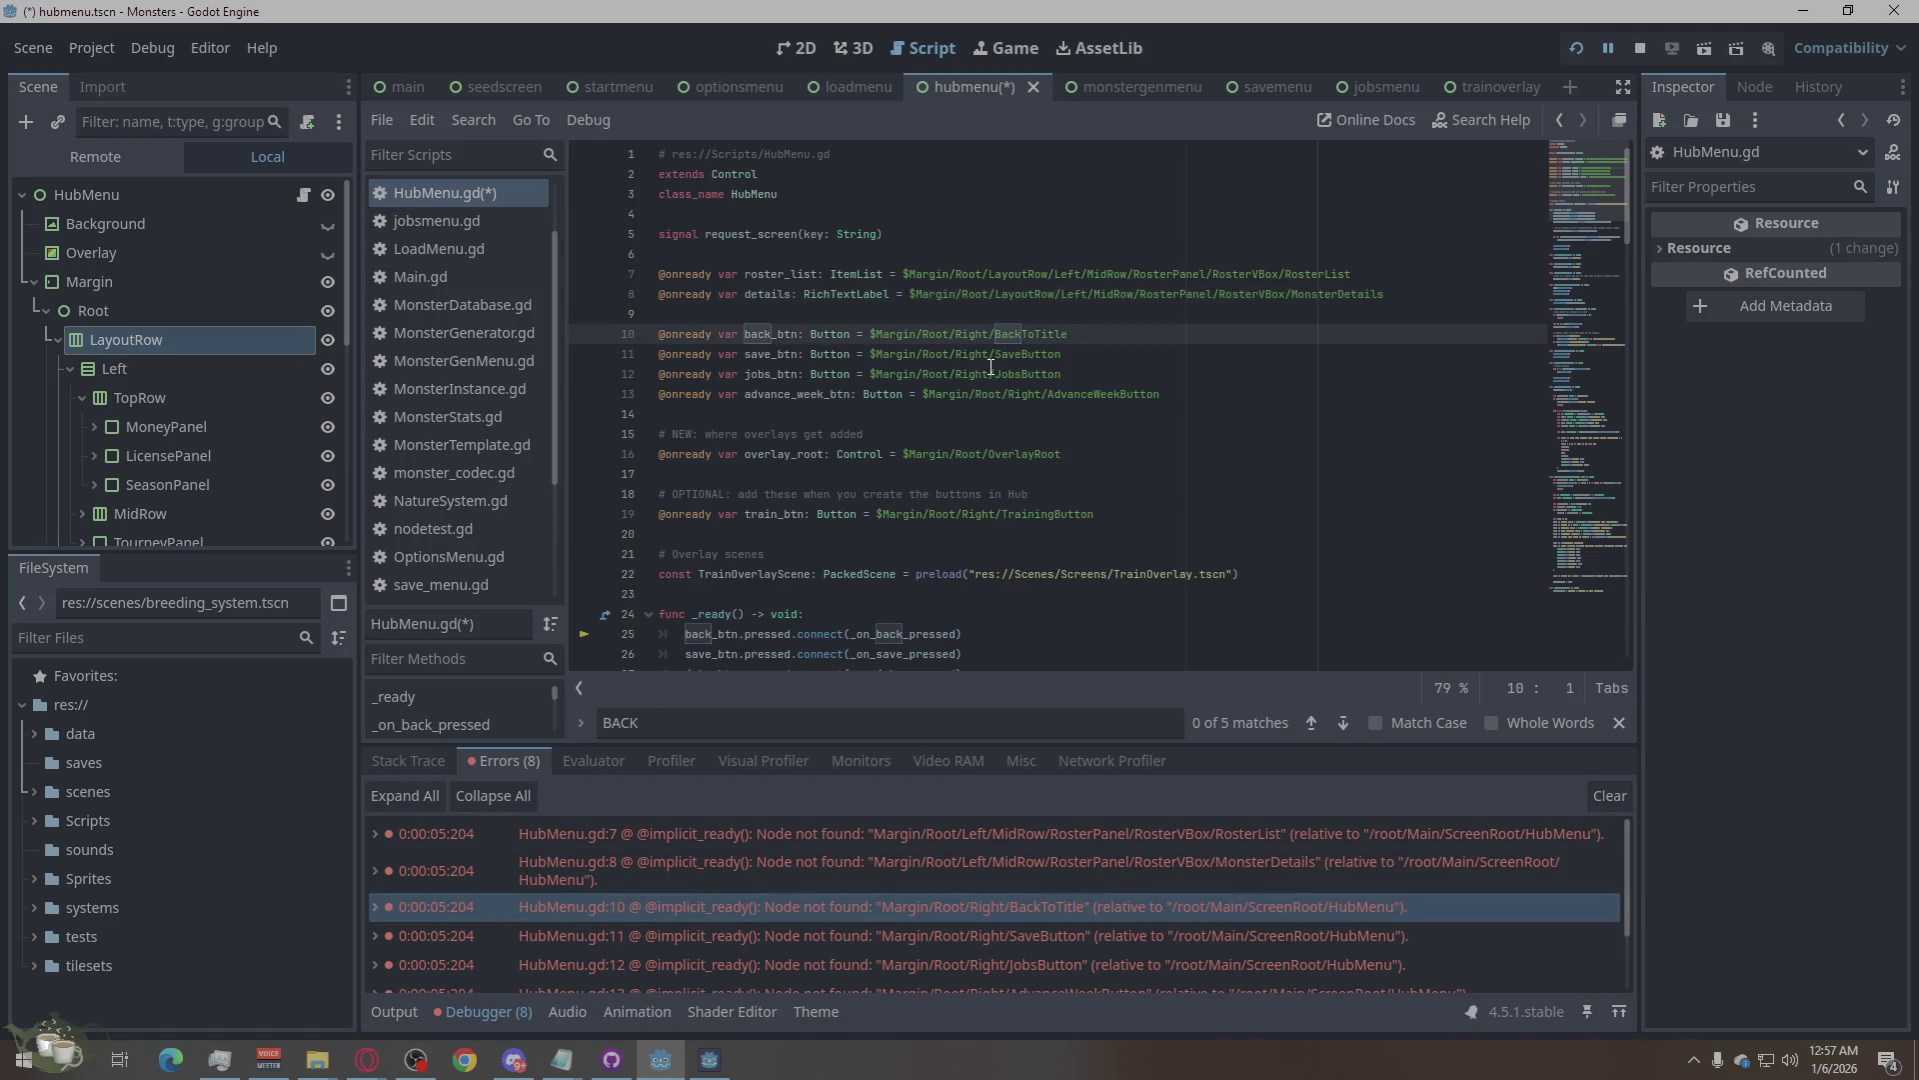
click(950, 333)
text(LayoutRow/)
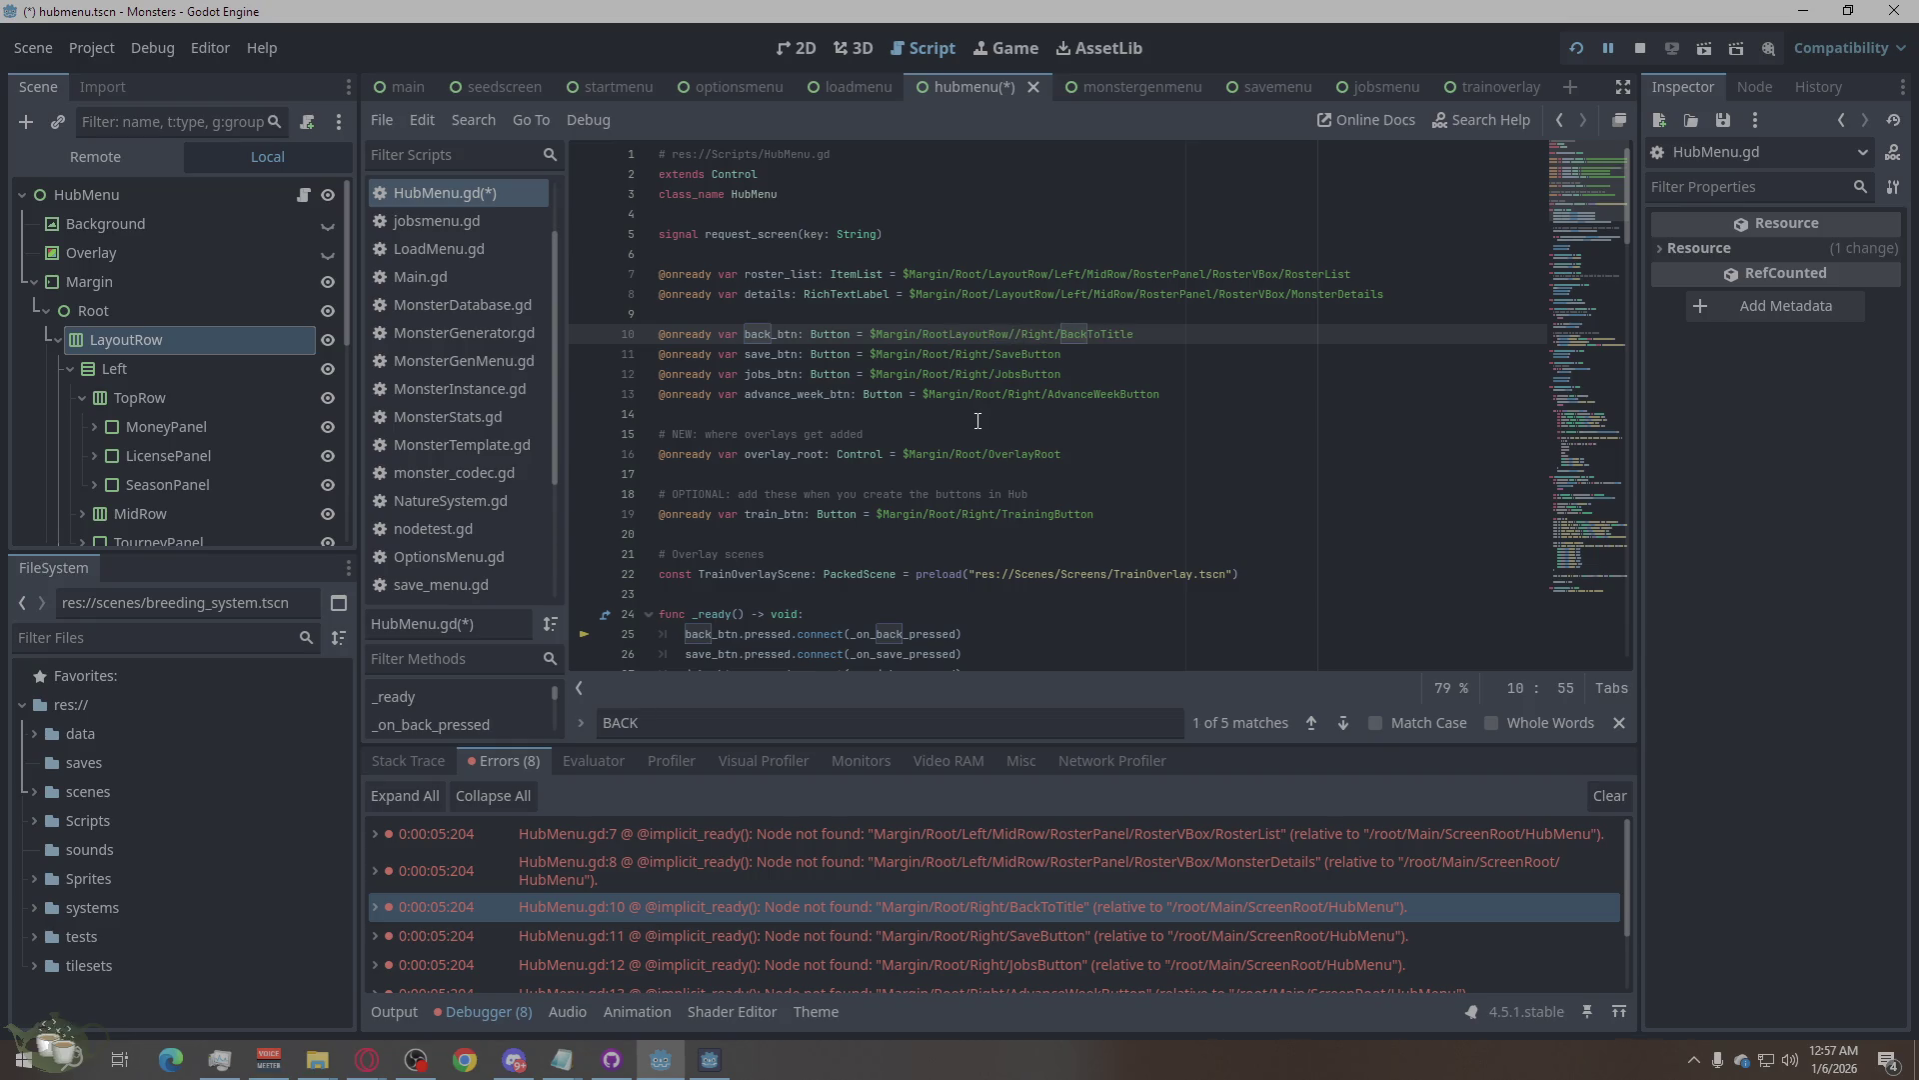
key(ctrl+z)
text(LayoutRow/)
click(954, 352)
text(LayoutRow/)
click(957, 376)
text(LayoutRow/)
click(1007, 394)
text(LayoutRow/)
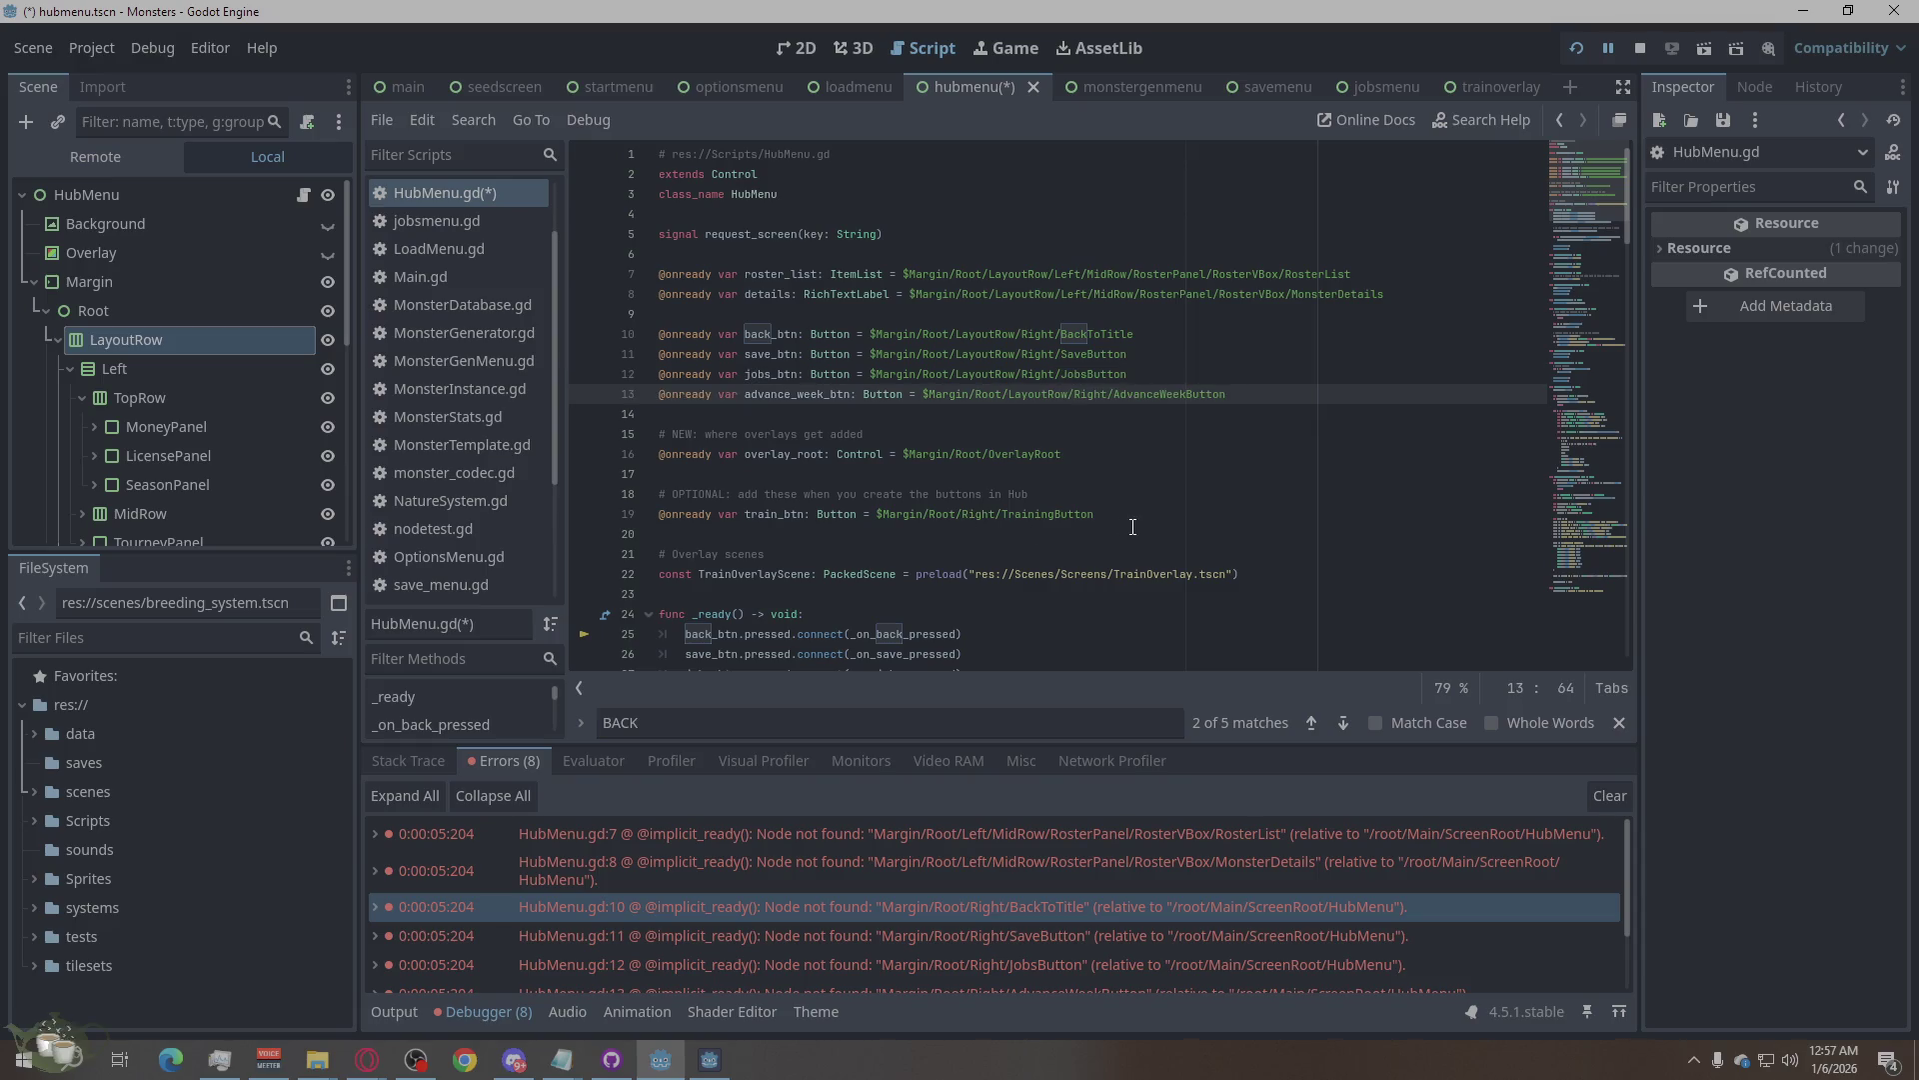
scroll(1082, 514, down, 1)
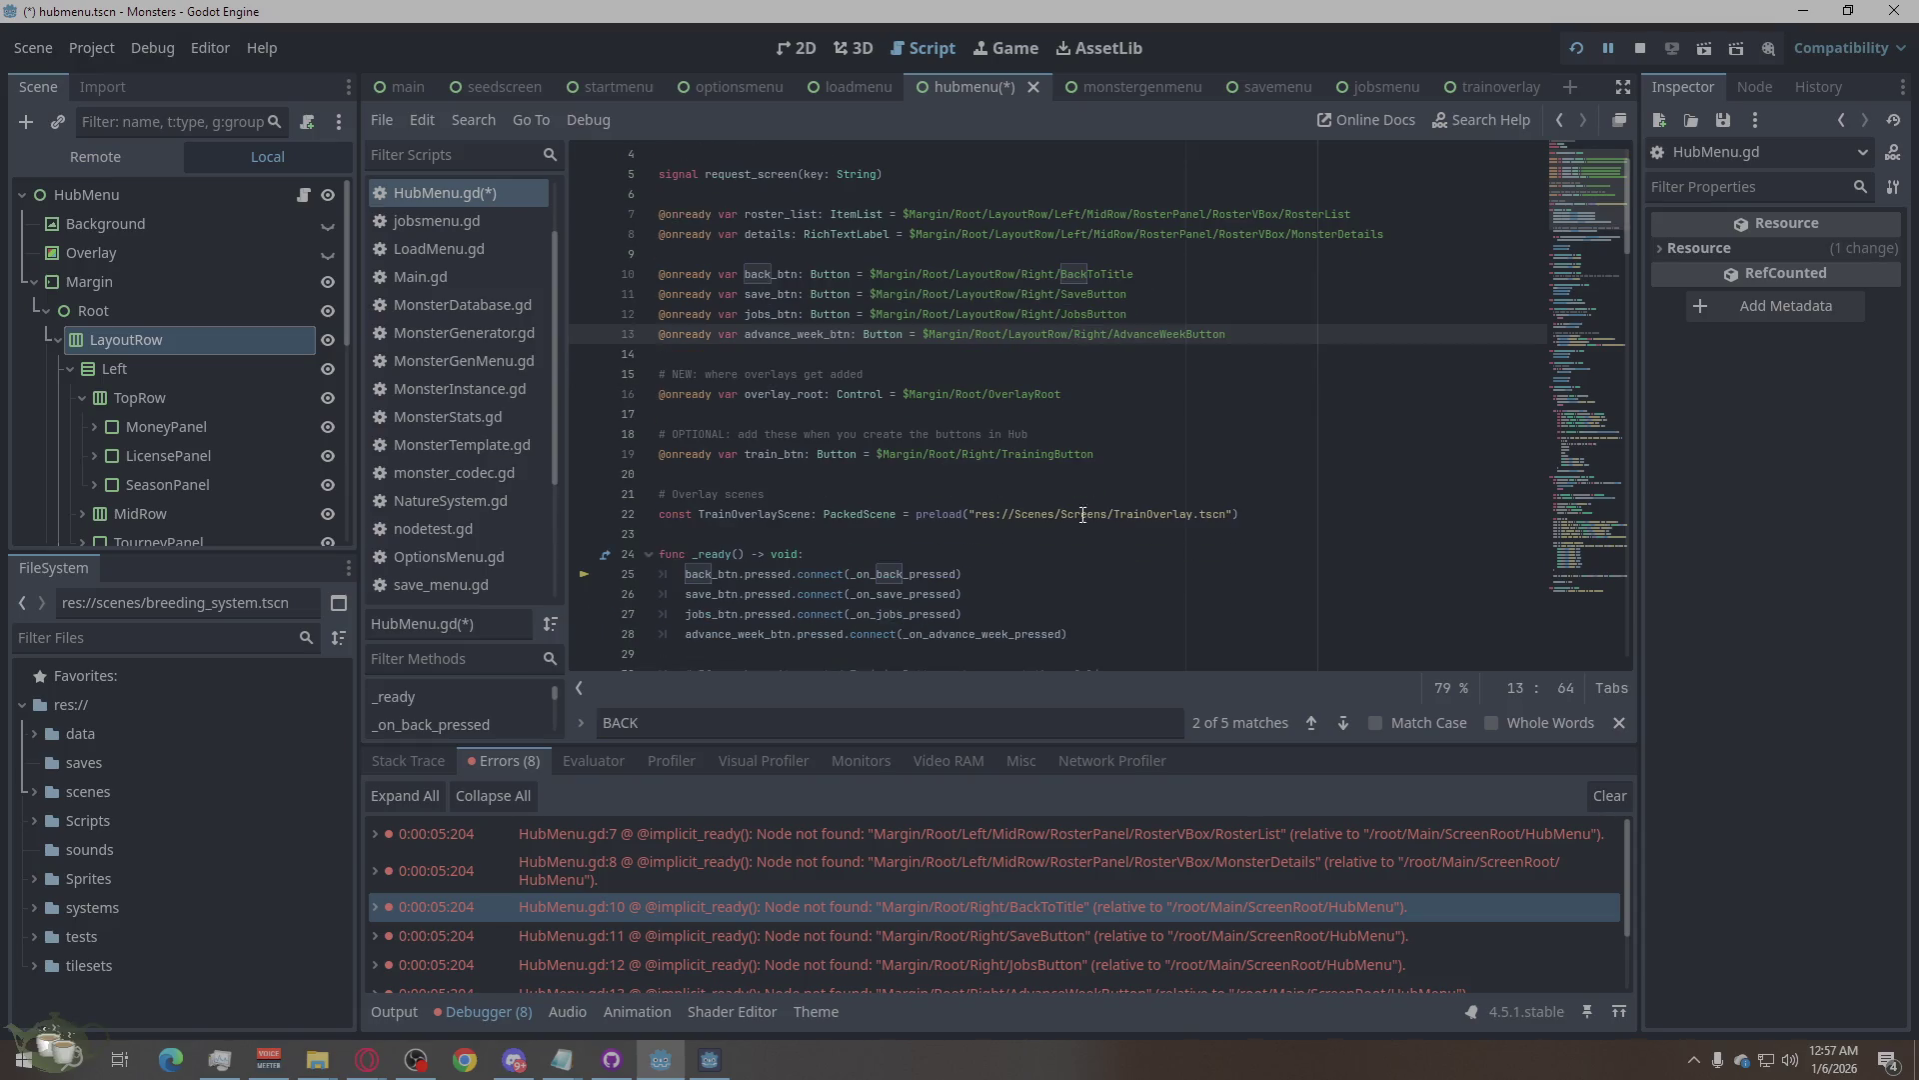
Jump through the remaining node-path errors for lines 11, 12, AdvanceWeekButton and TrainingButton.
click(989, 394)
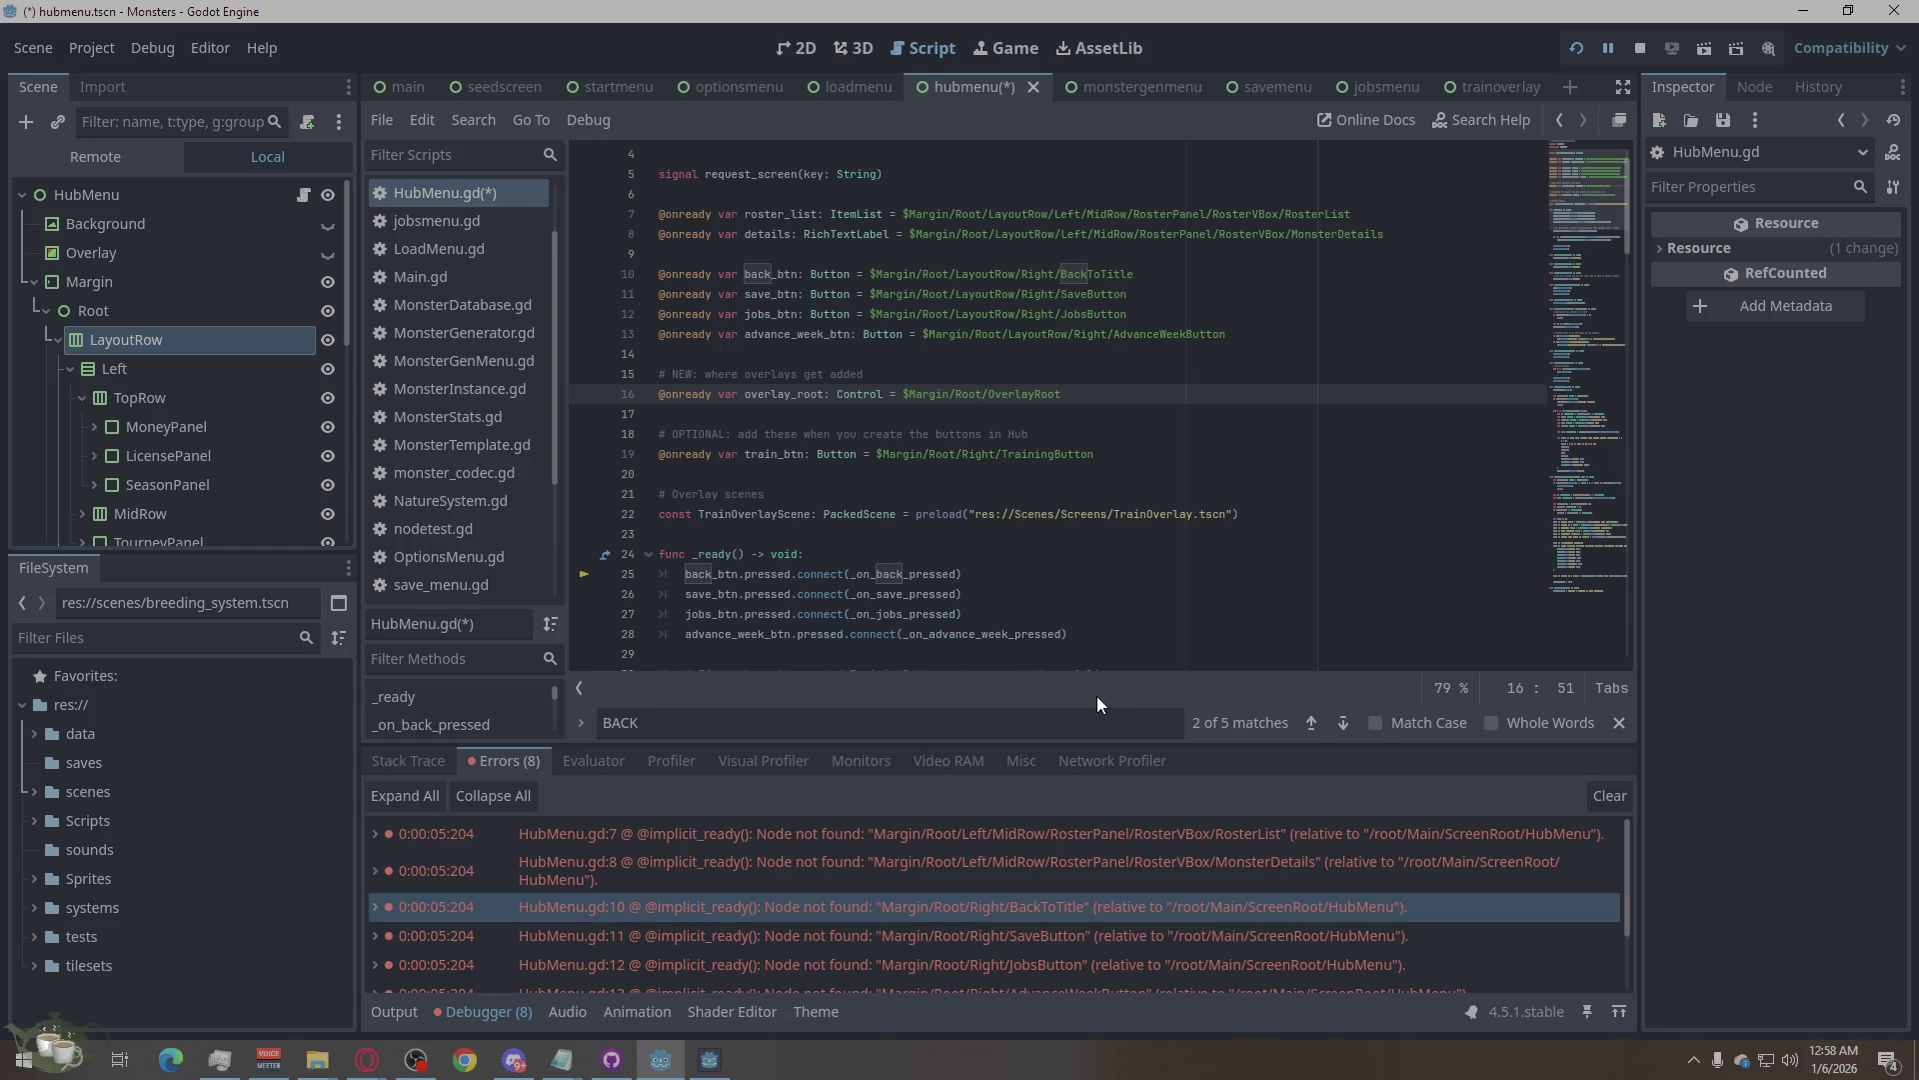
scroll(1099, 619, up, 3)
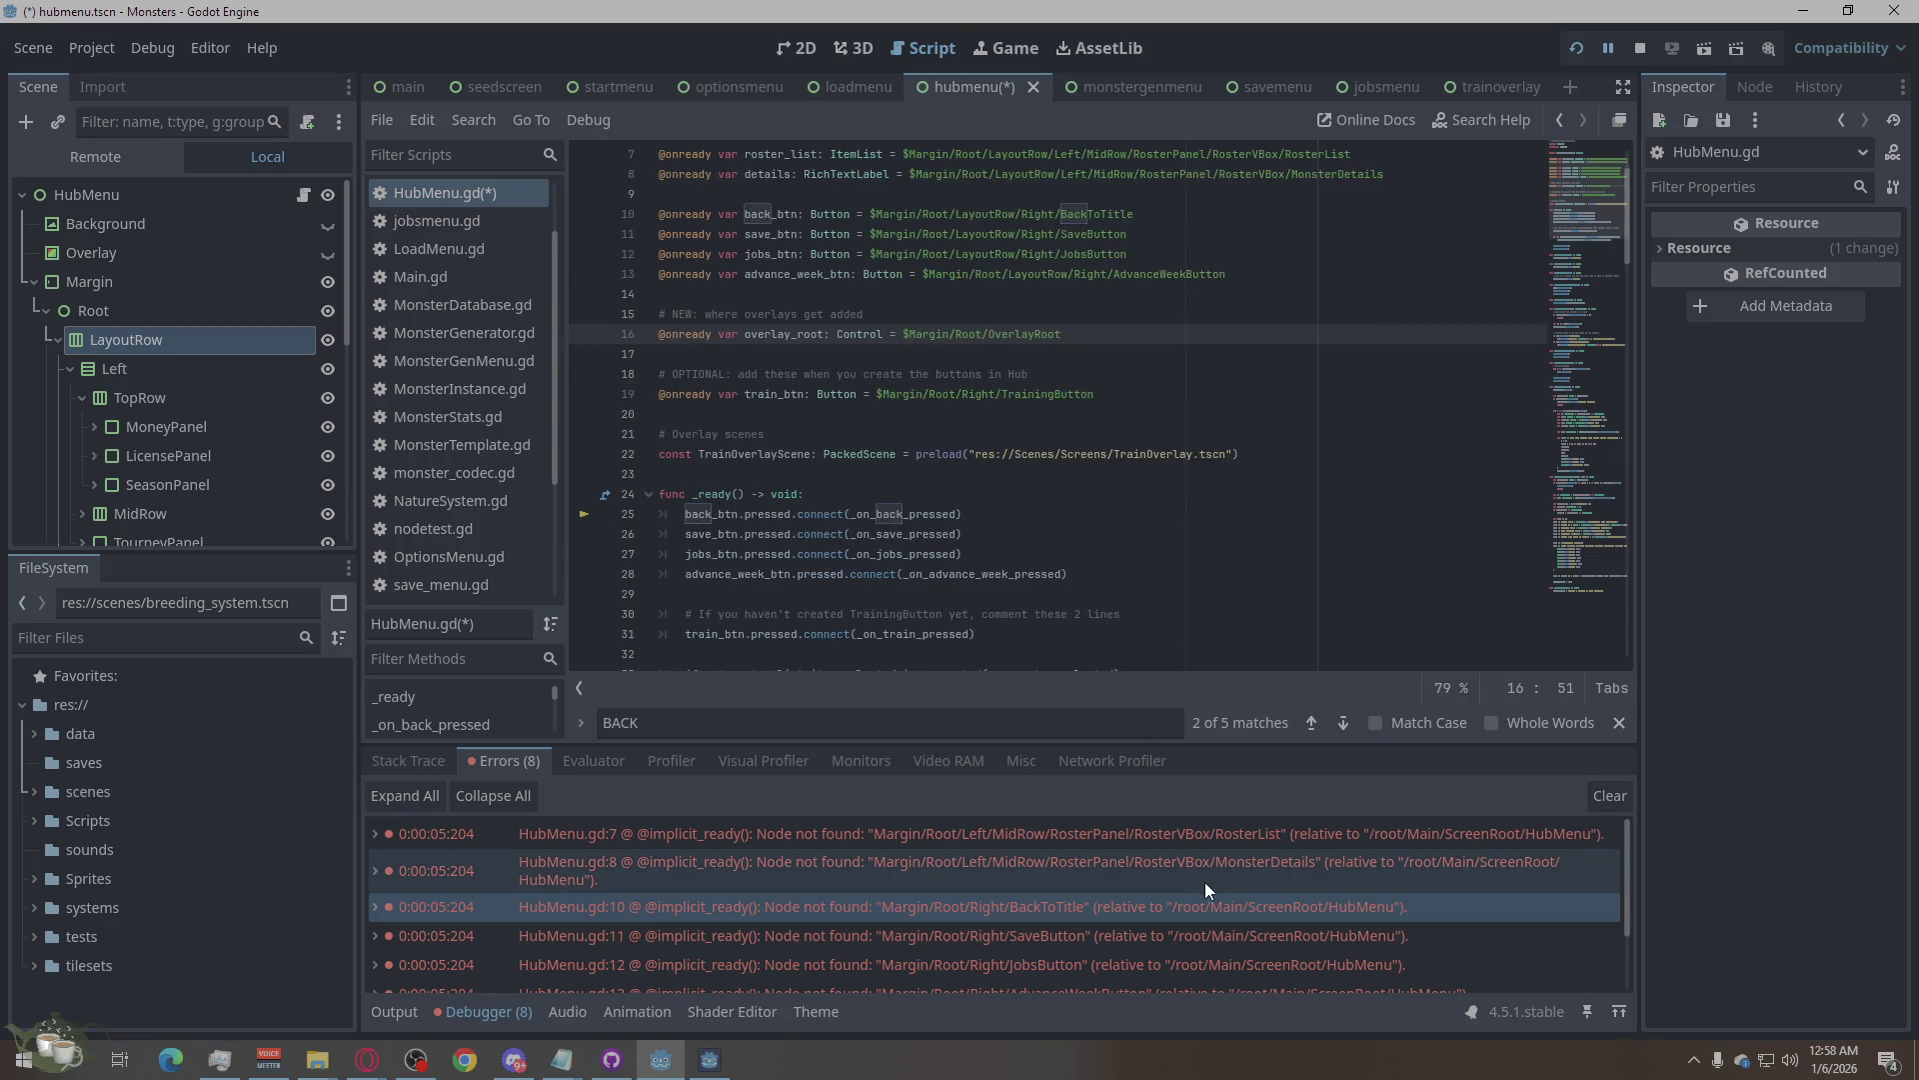
click(1232, 926)
click(1209, 958)
scroll(1219, 879, down, 2)
click(1259, 905)
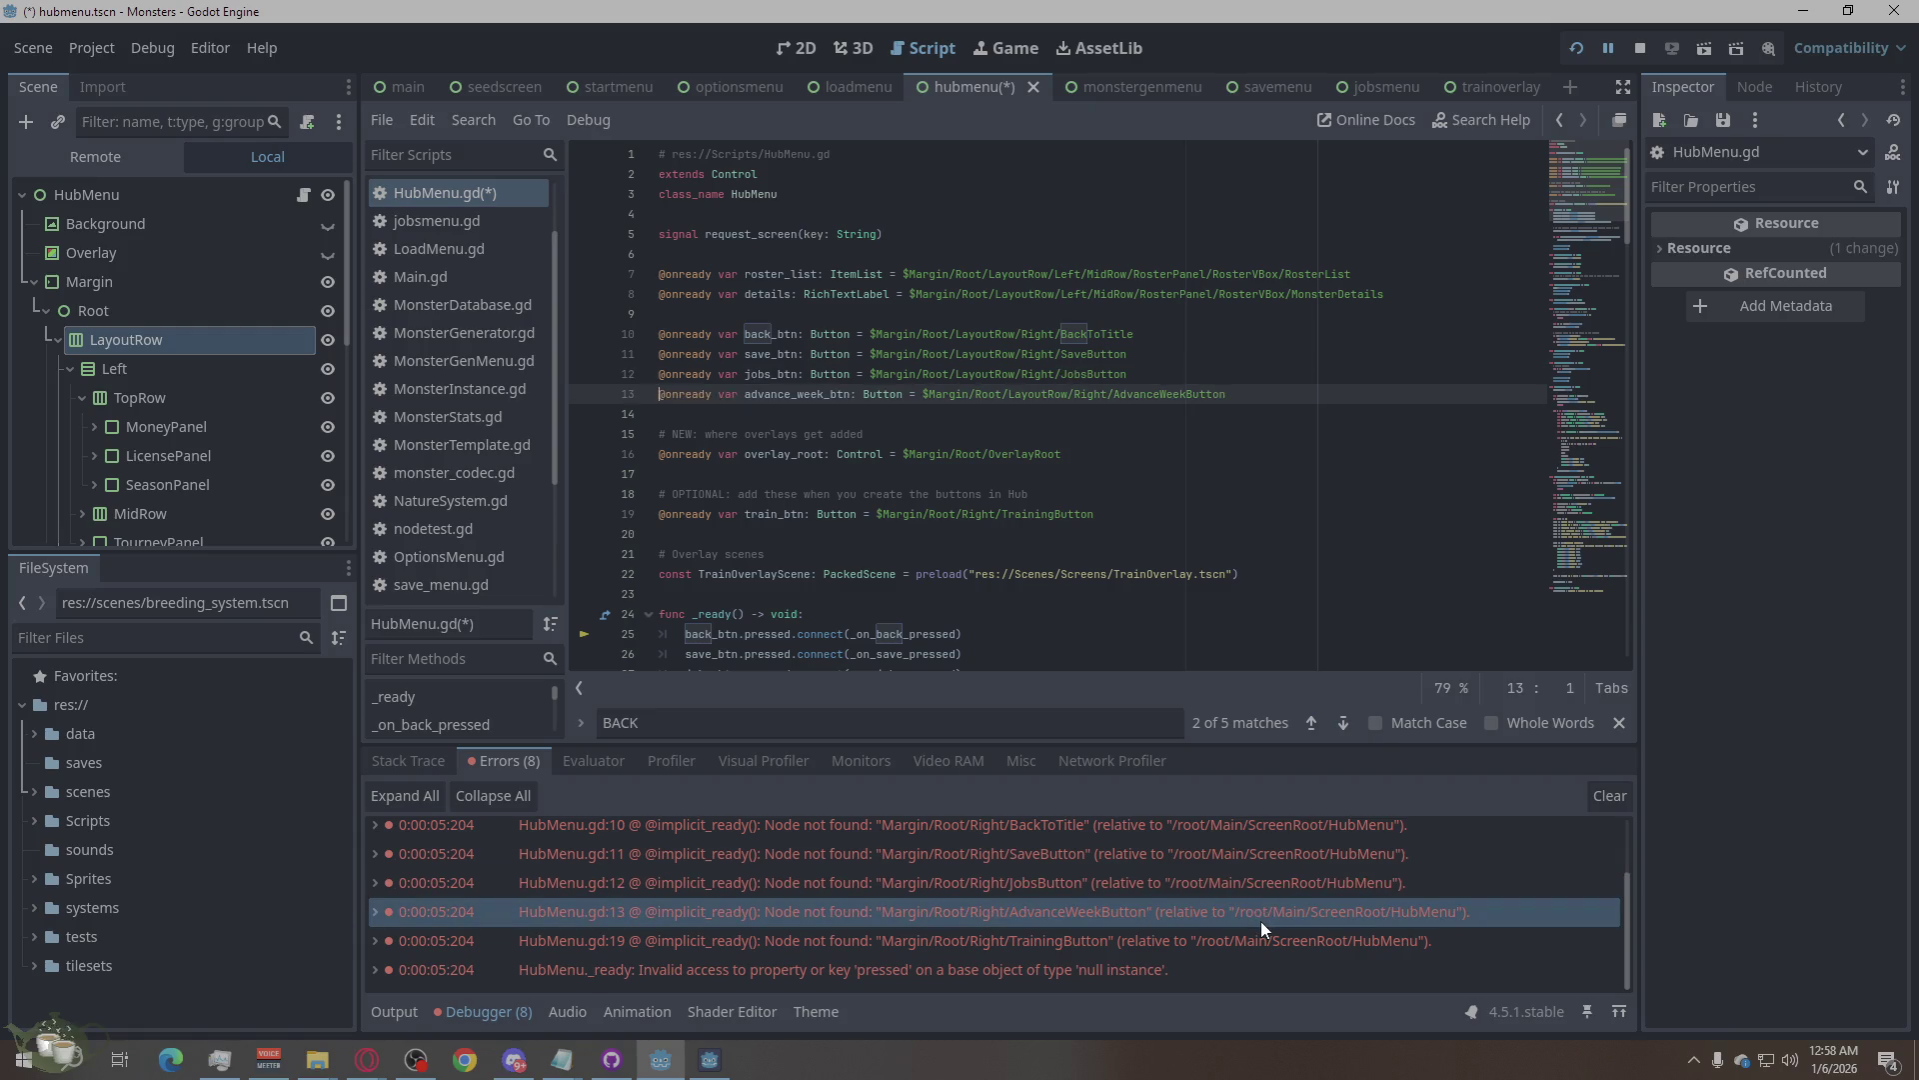
click(1245, 941)
mouse_move(1244, 943)
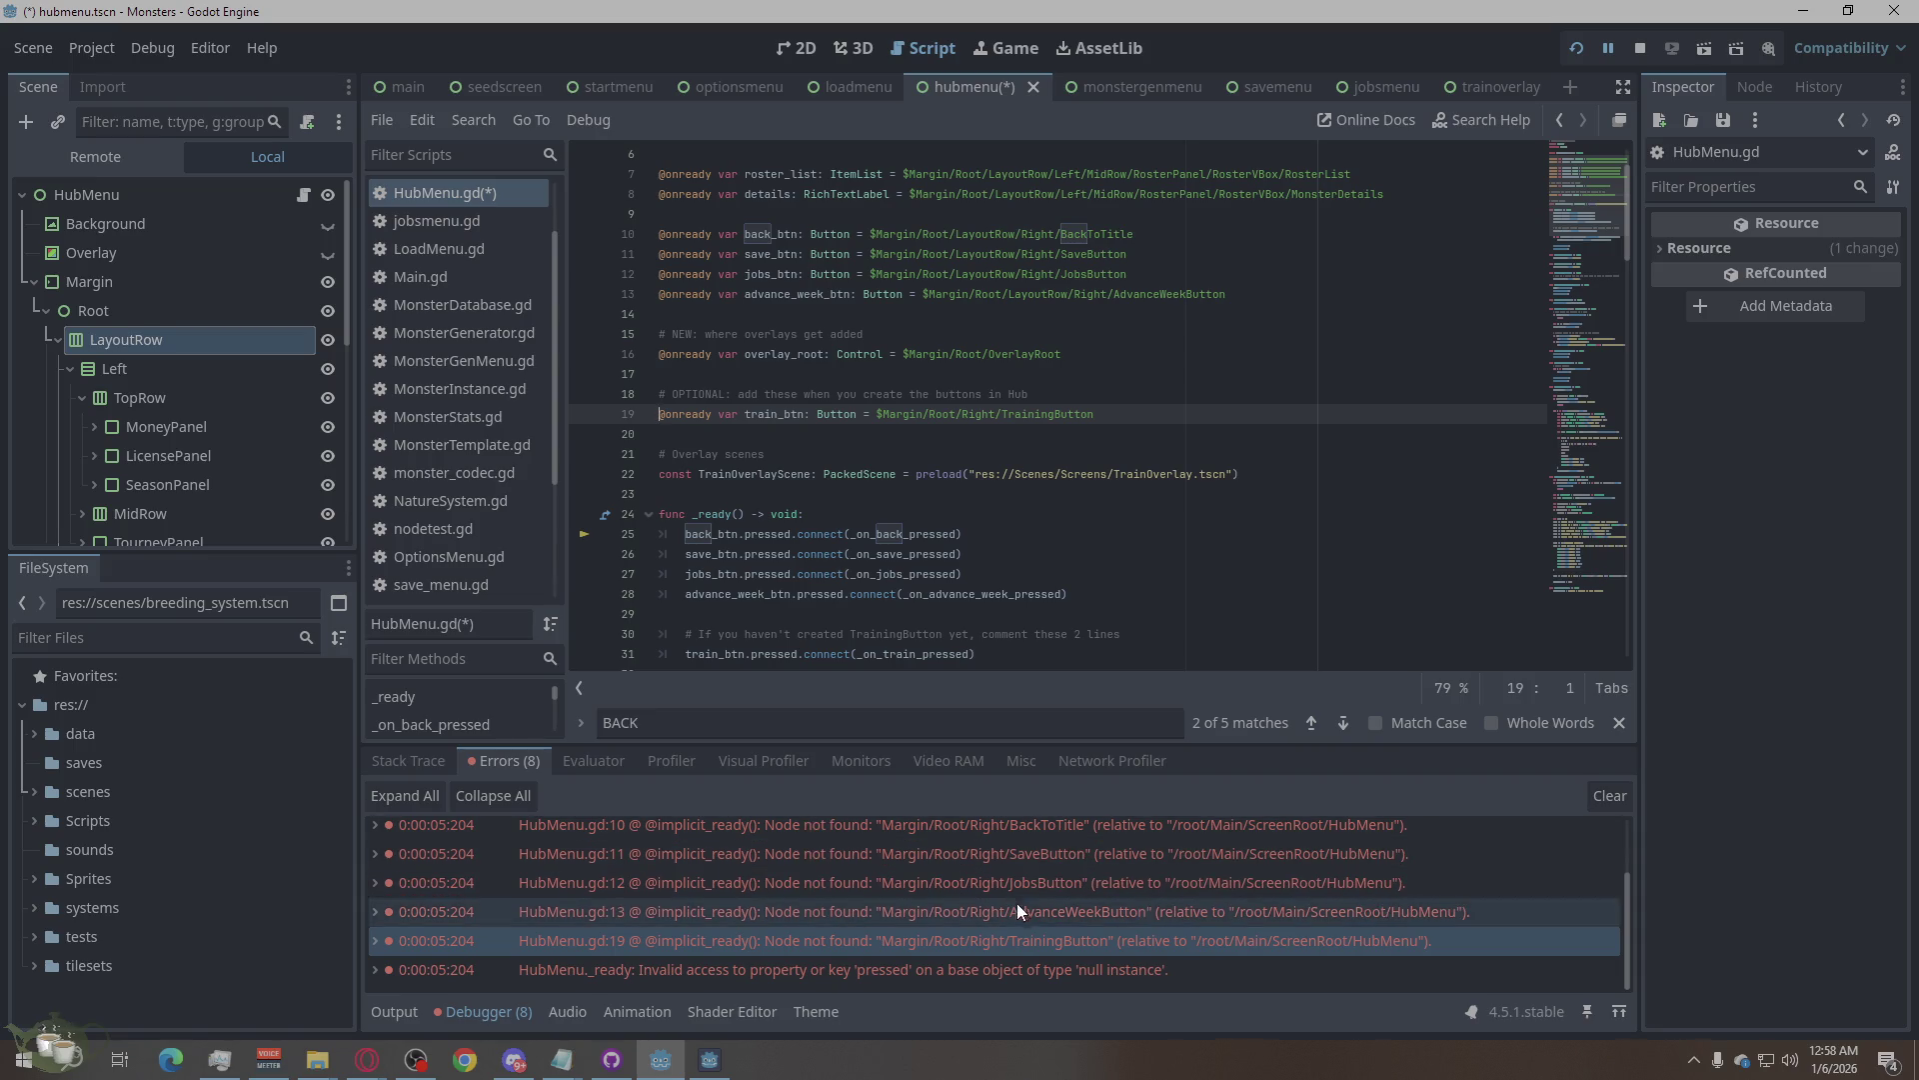
mouse_move(1038, 945)
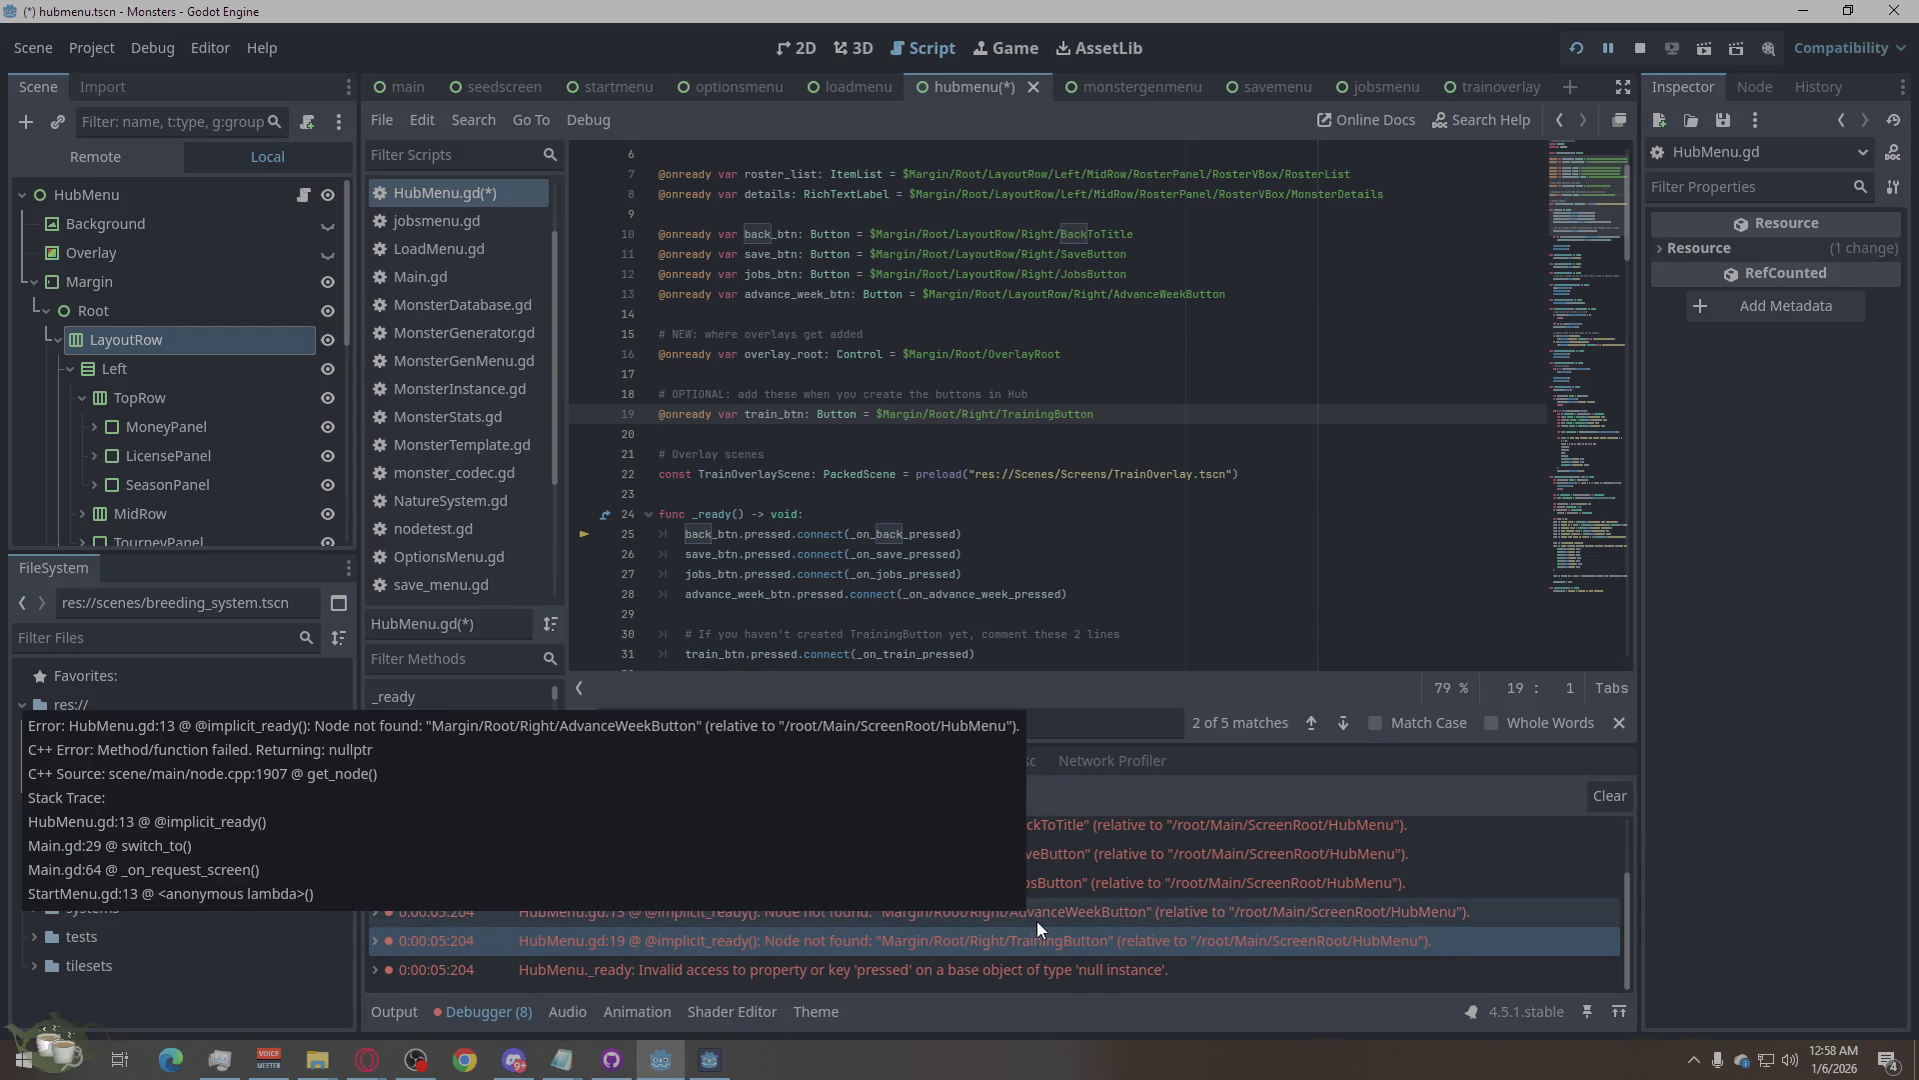
Recheck the JobsButton and AdvanceWeekButton errors, ending on the TrainingButton error at line 19.
click(1048, 885)
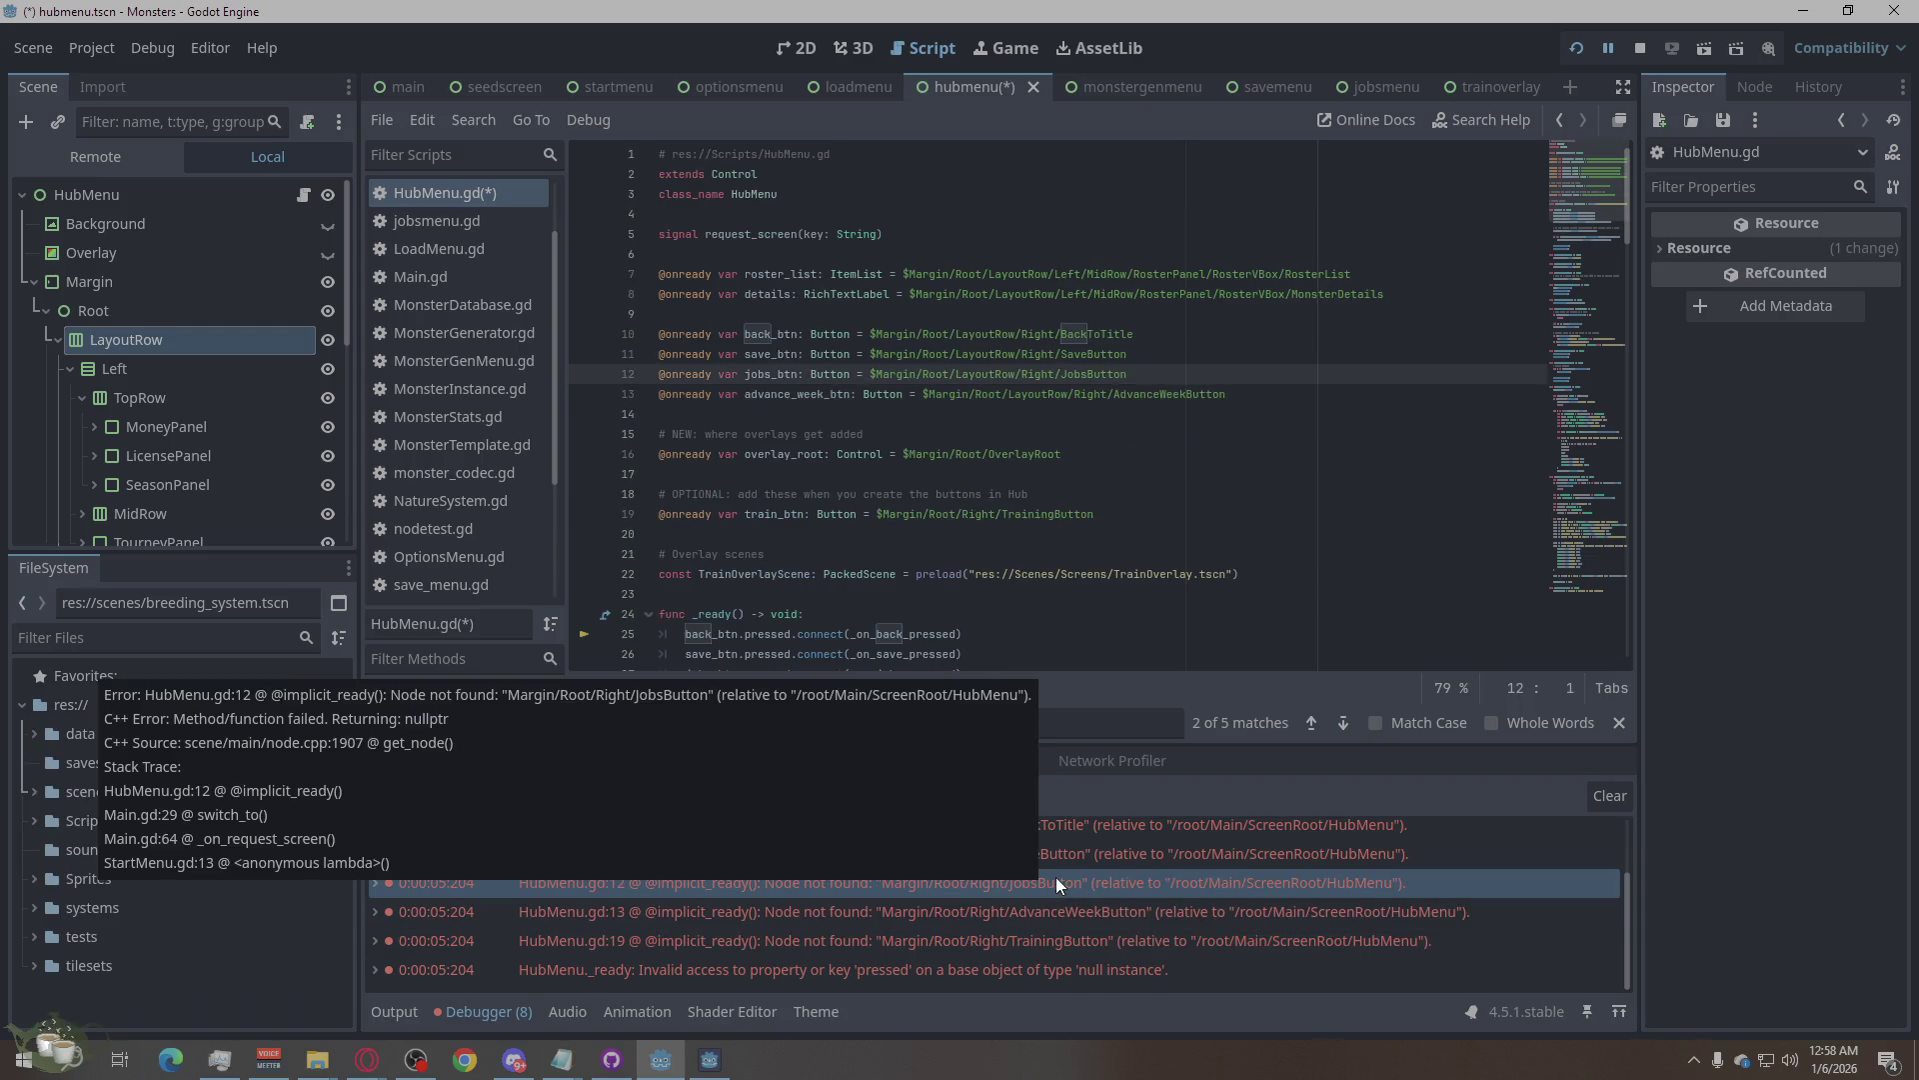
mouse_move(1049, 916)
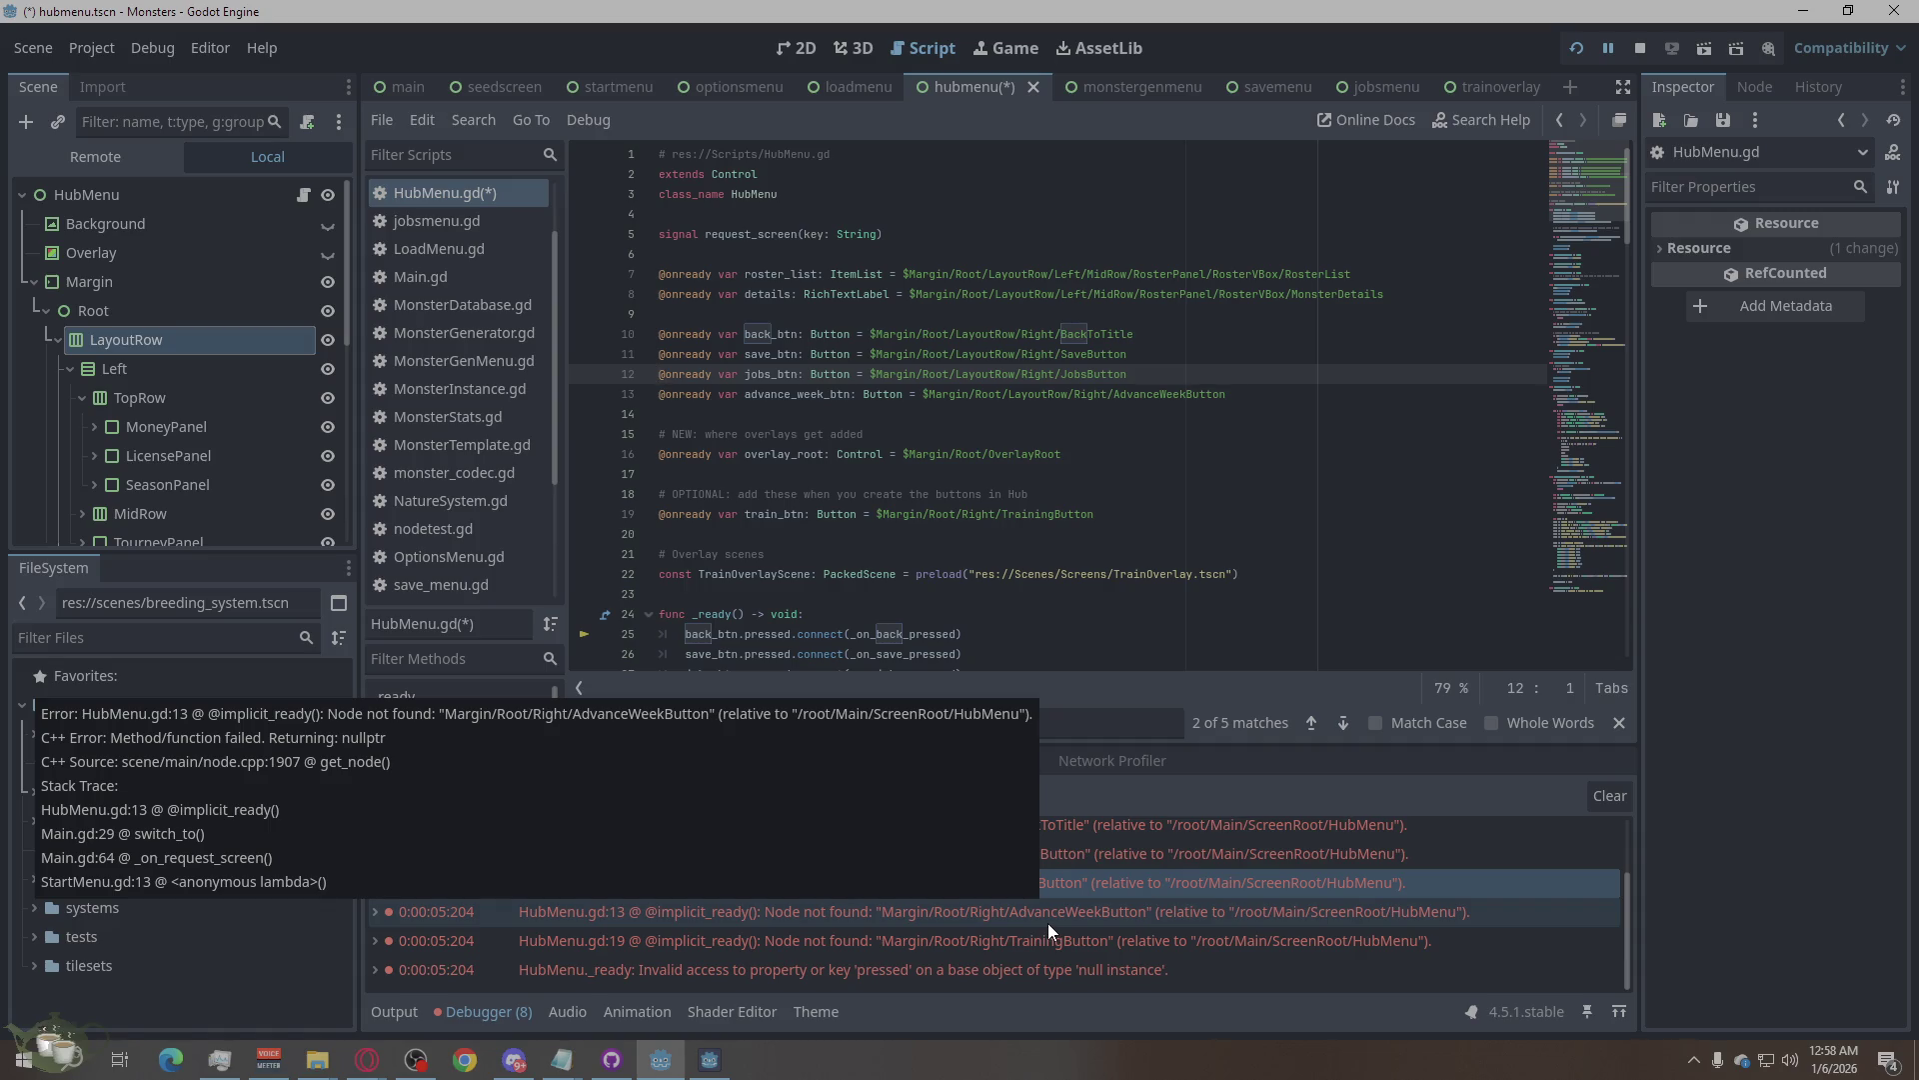
click(1048, 918)
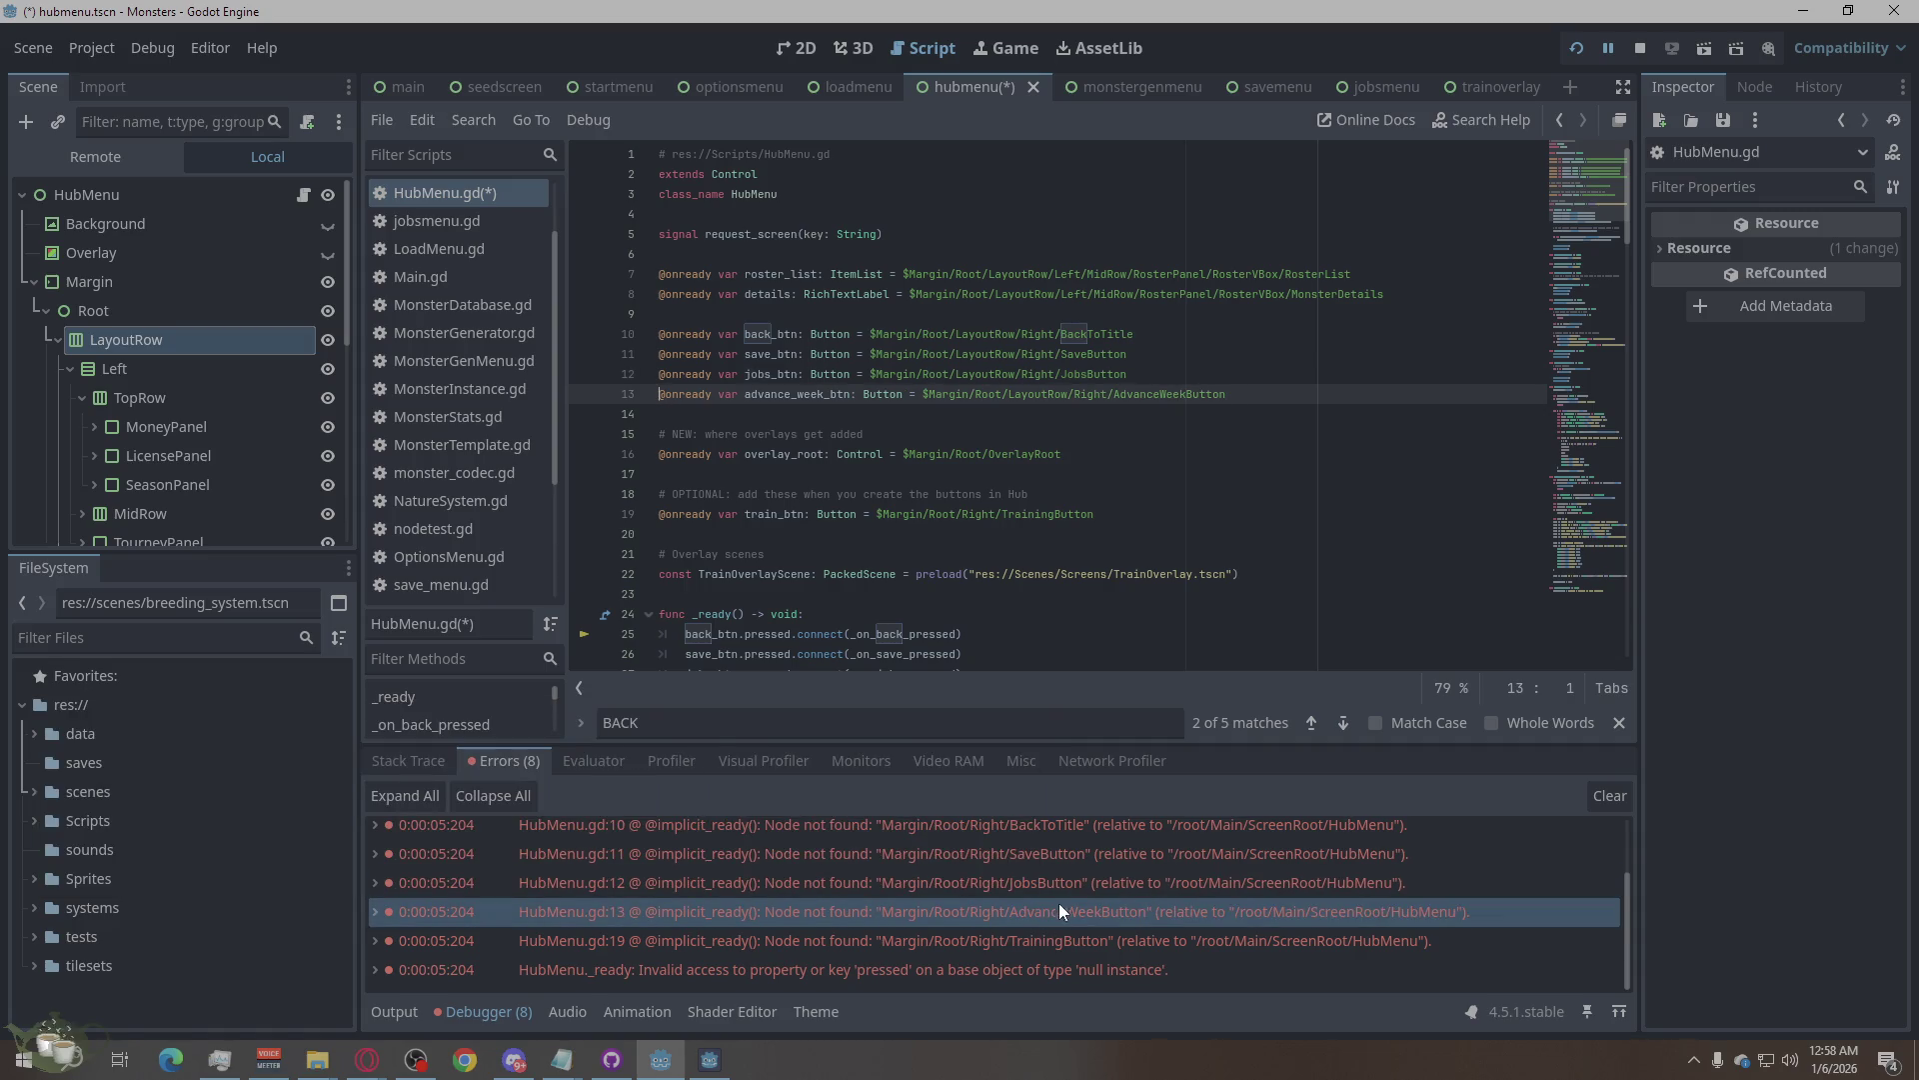
click(1064, 884)
click(1046, 918)
click(1043, 934)
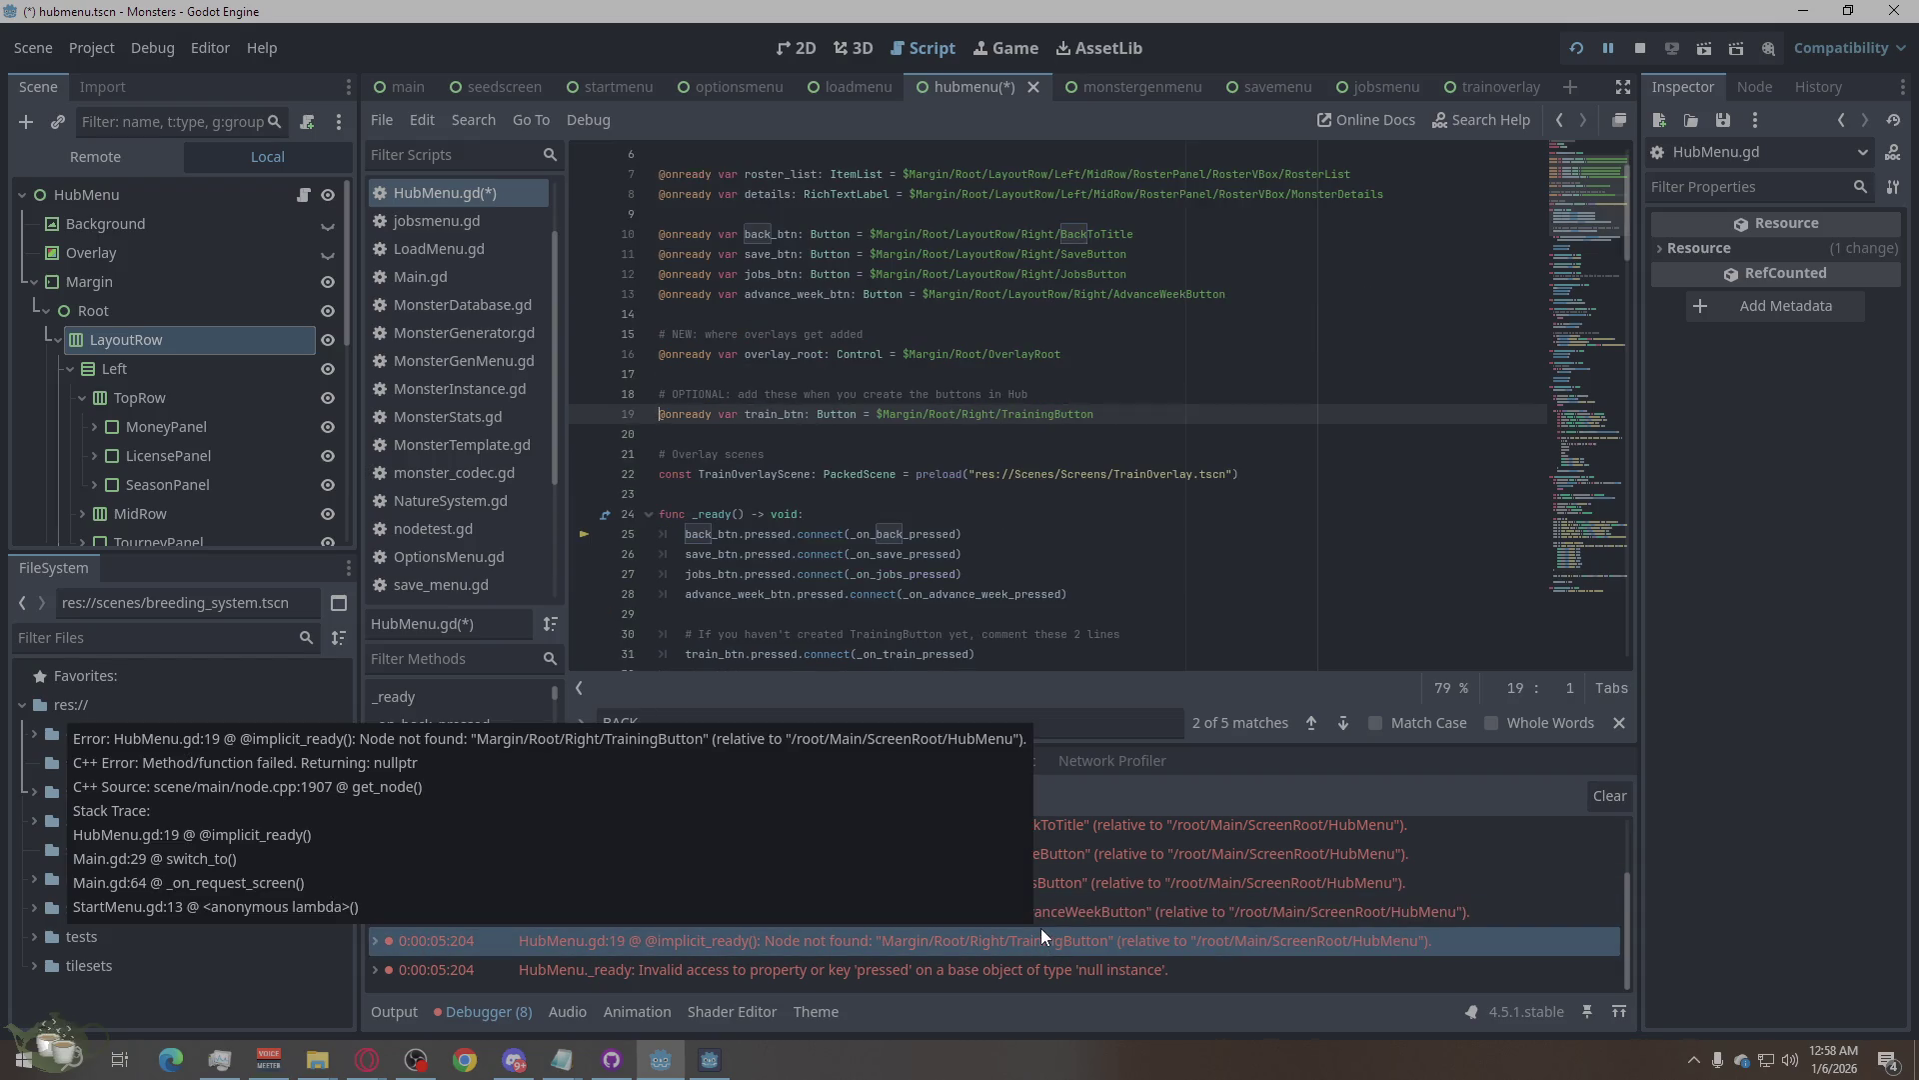
click(1130, 913)
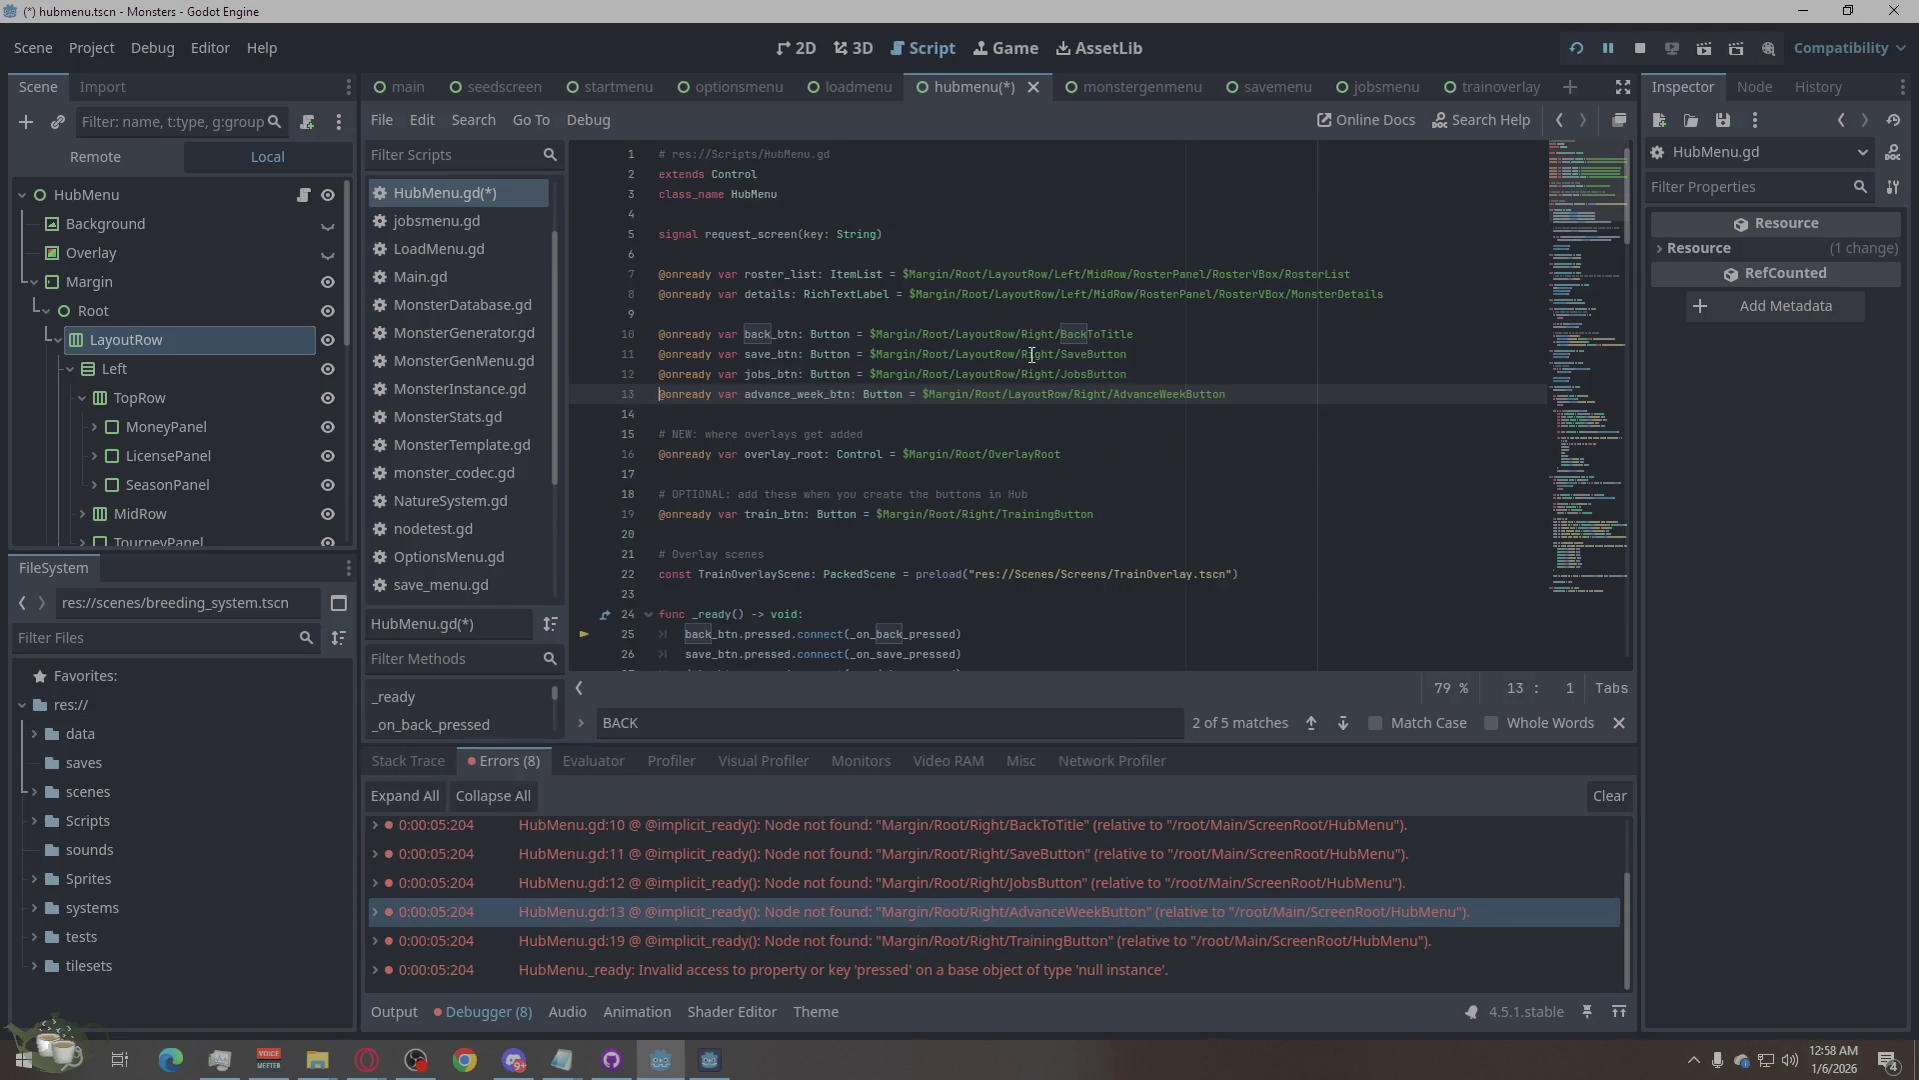
click(1221, 936)
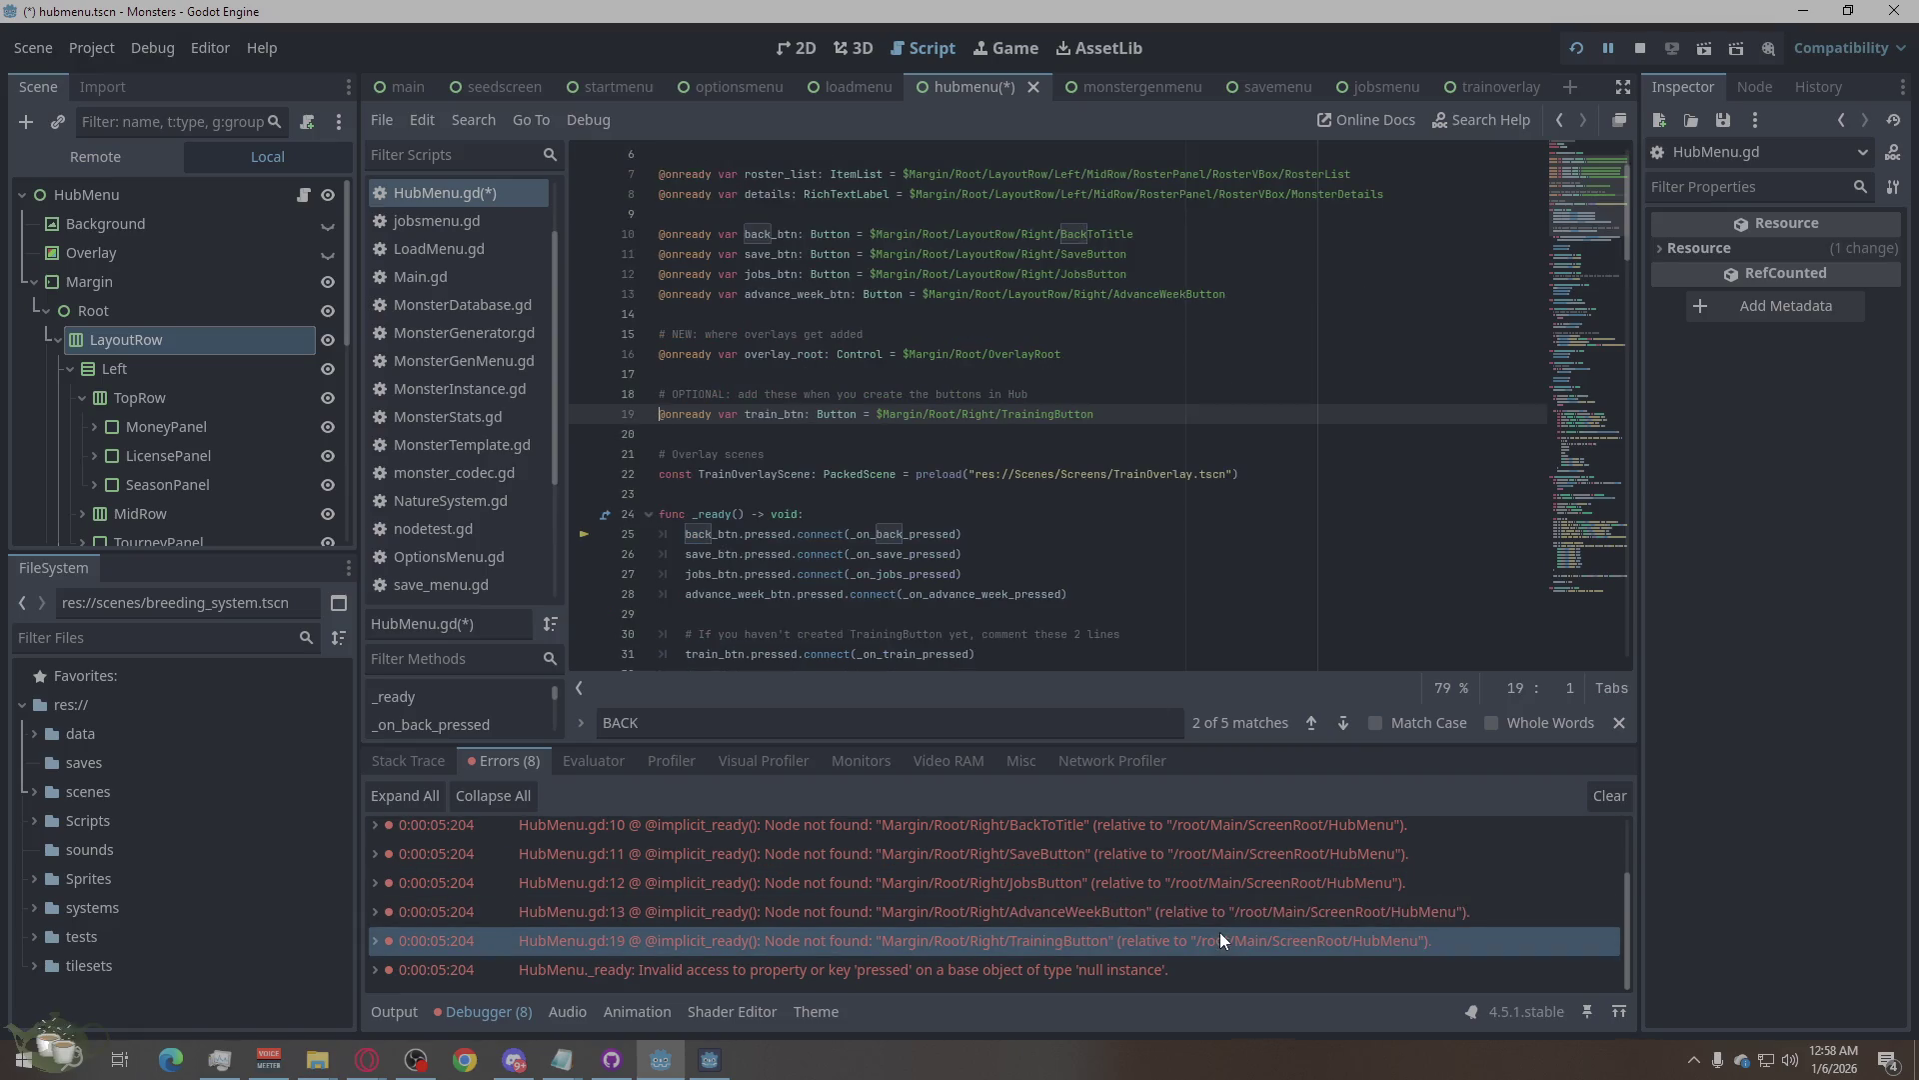
Add LayoutRow/ to line 19's TrainingButton path, save, and rerun into a new game.
click(963, 414)
text(LayoutRow/)
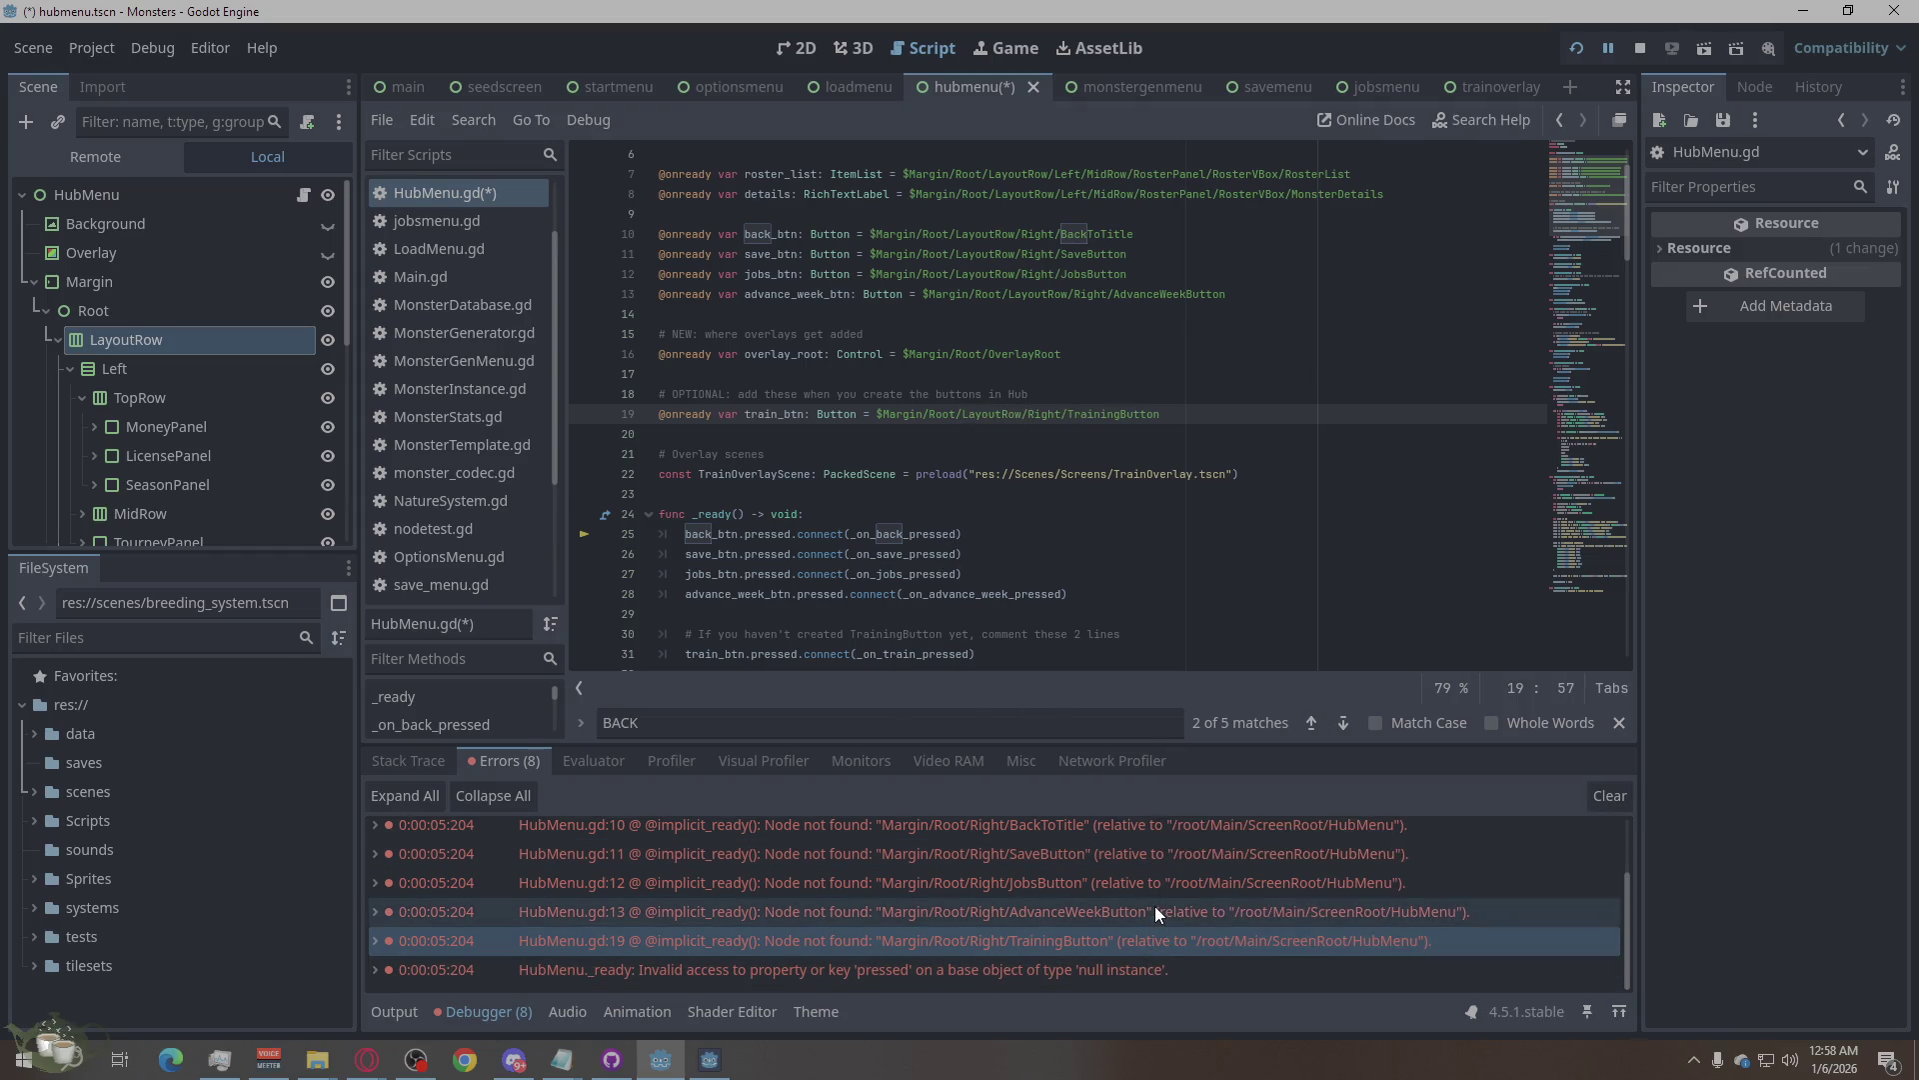
click(1146, 959)
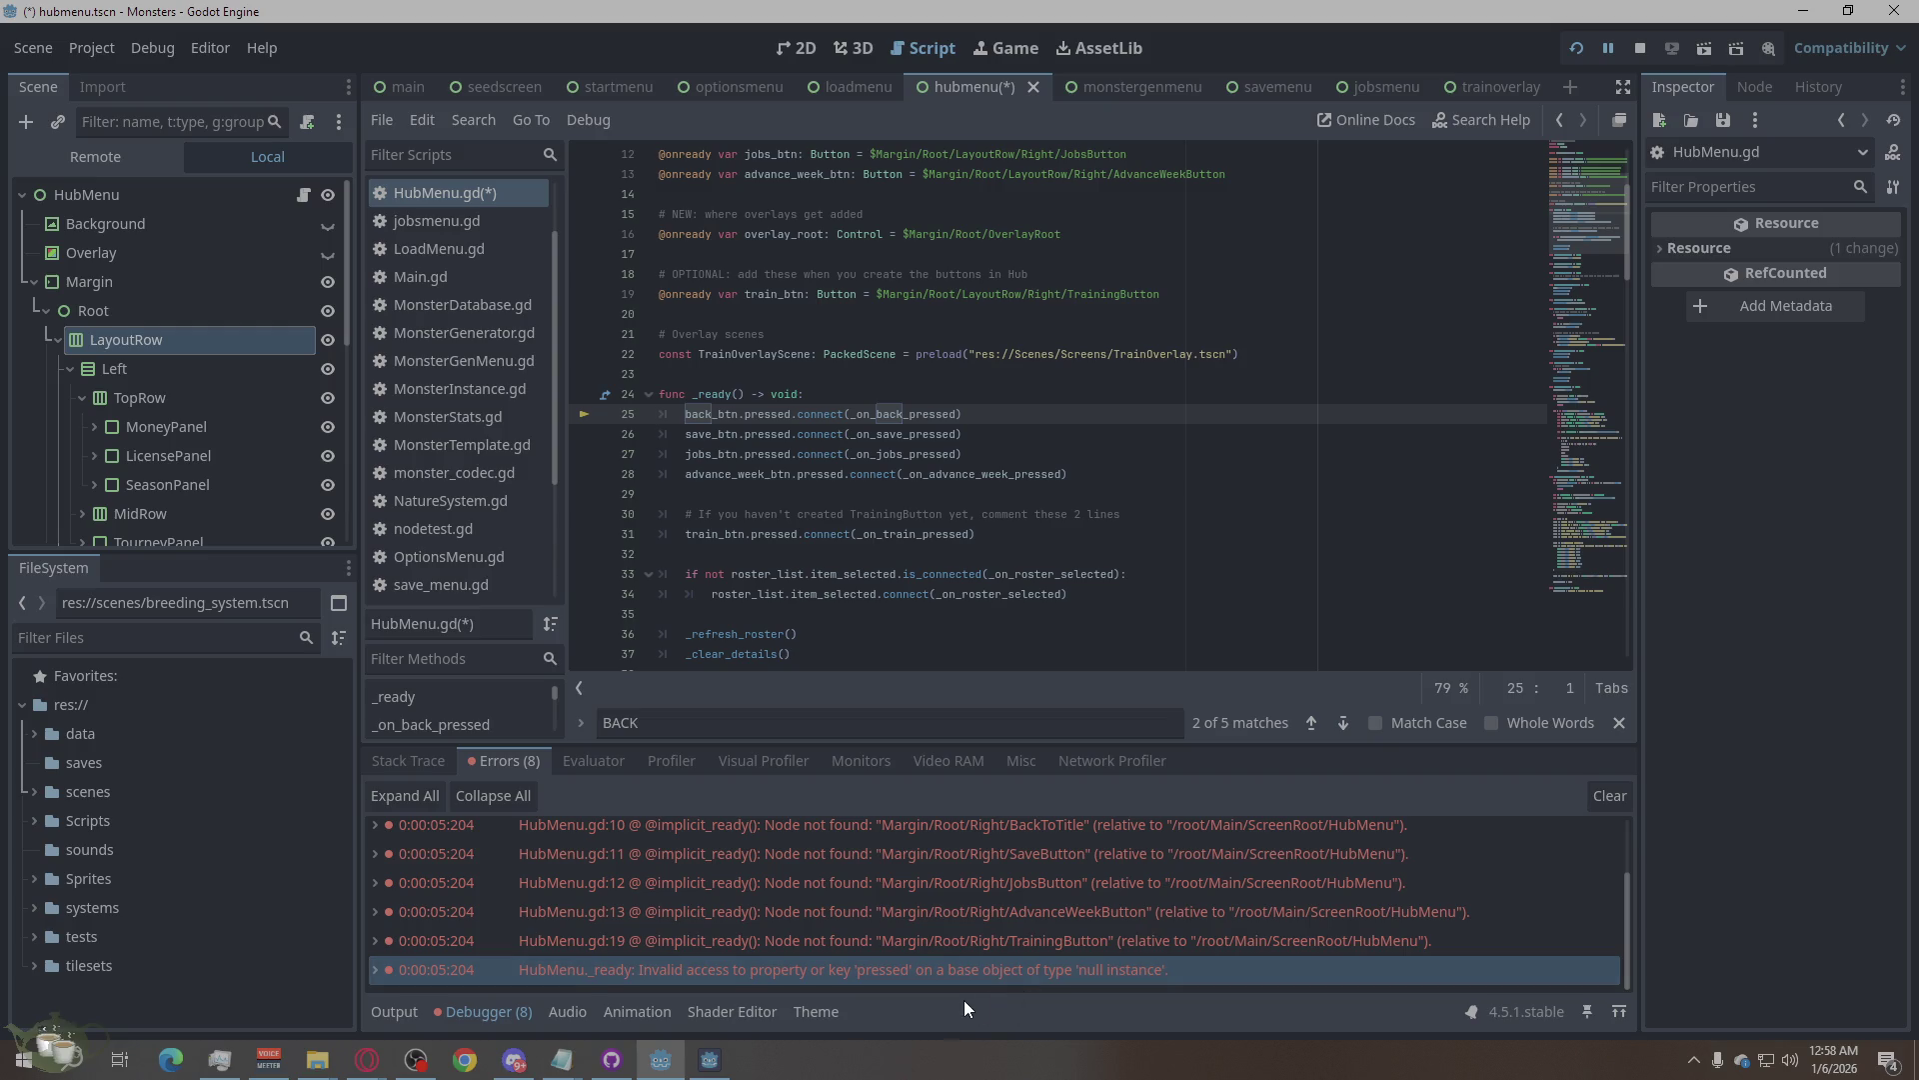
click(1576, 48)
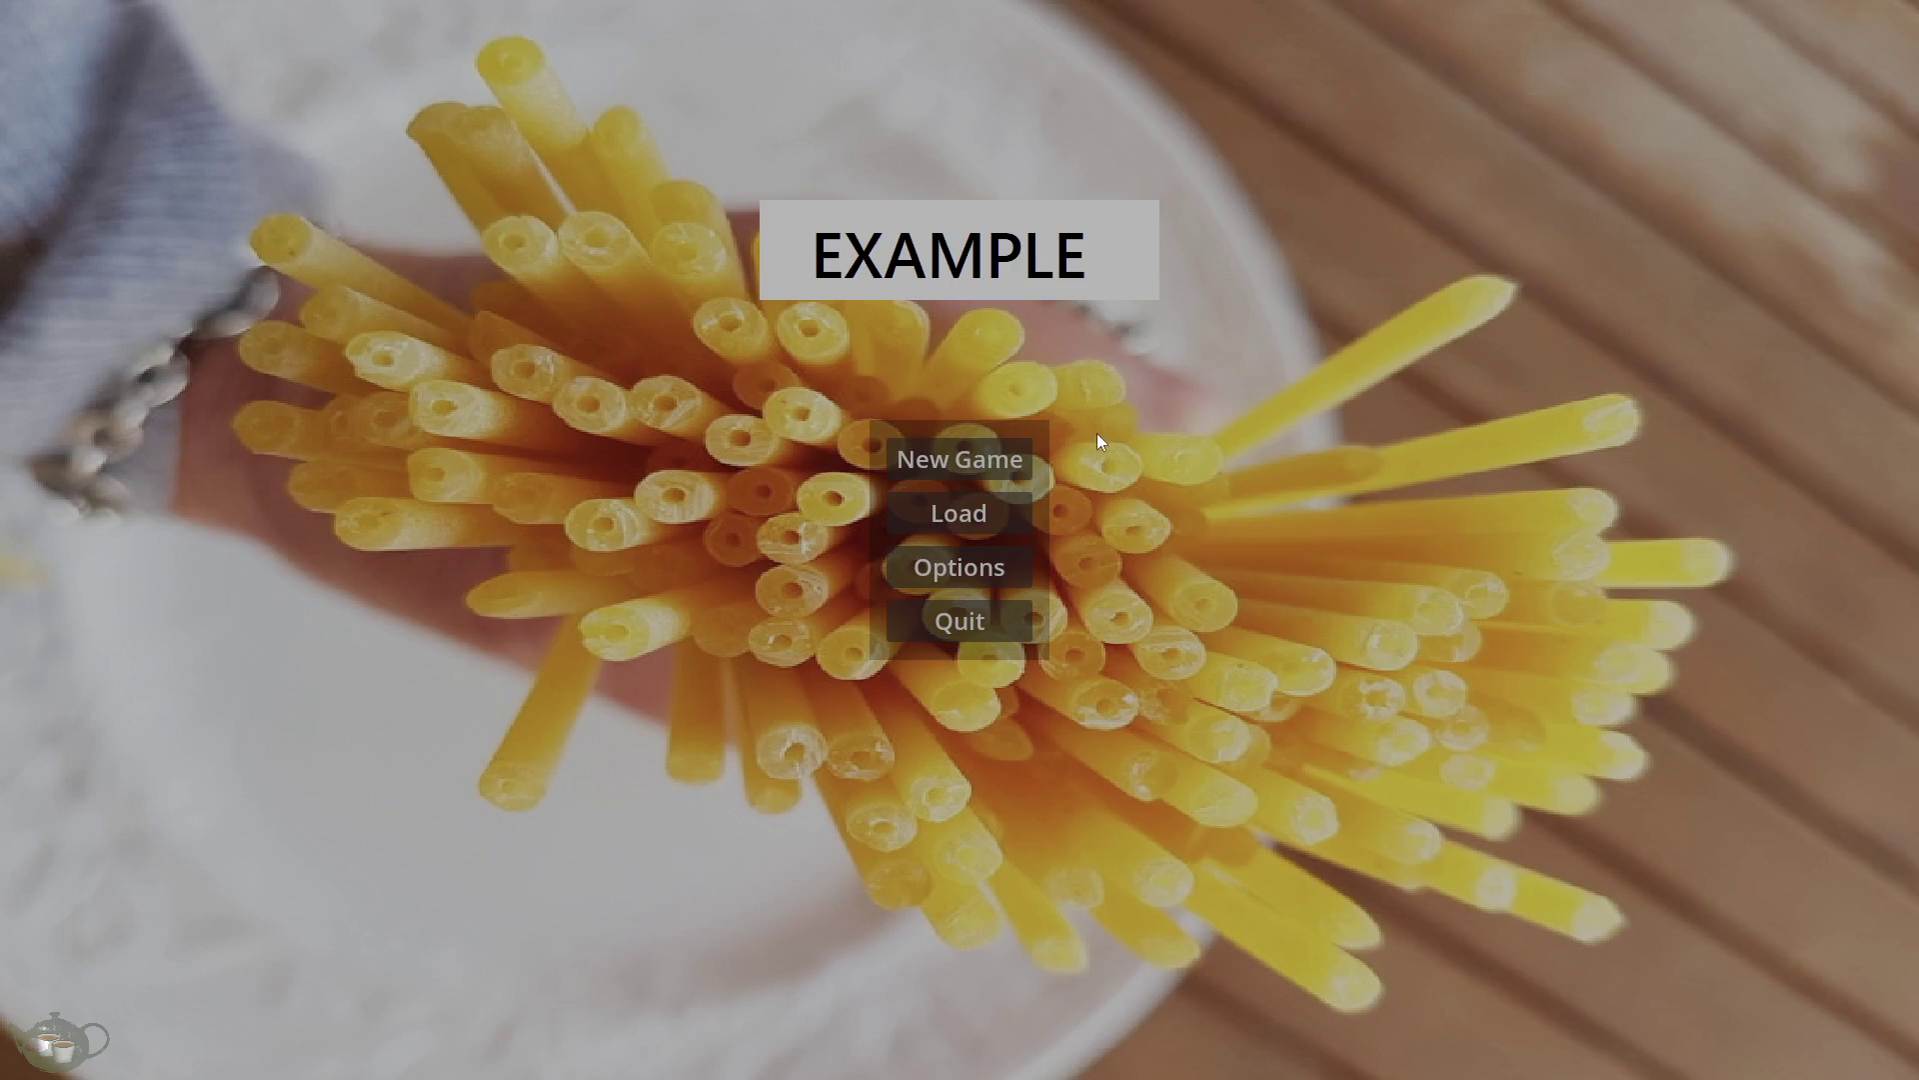
click(963, 476)
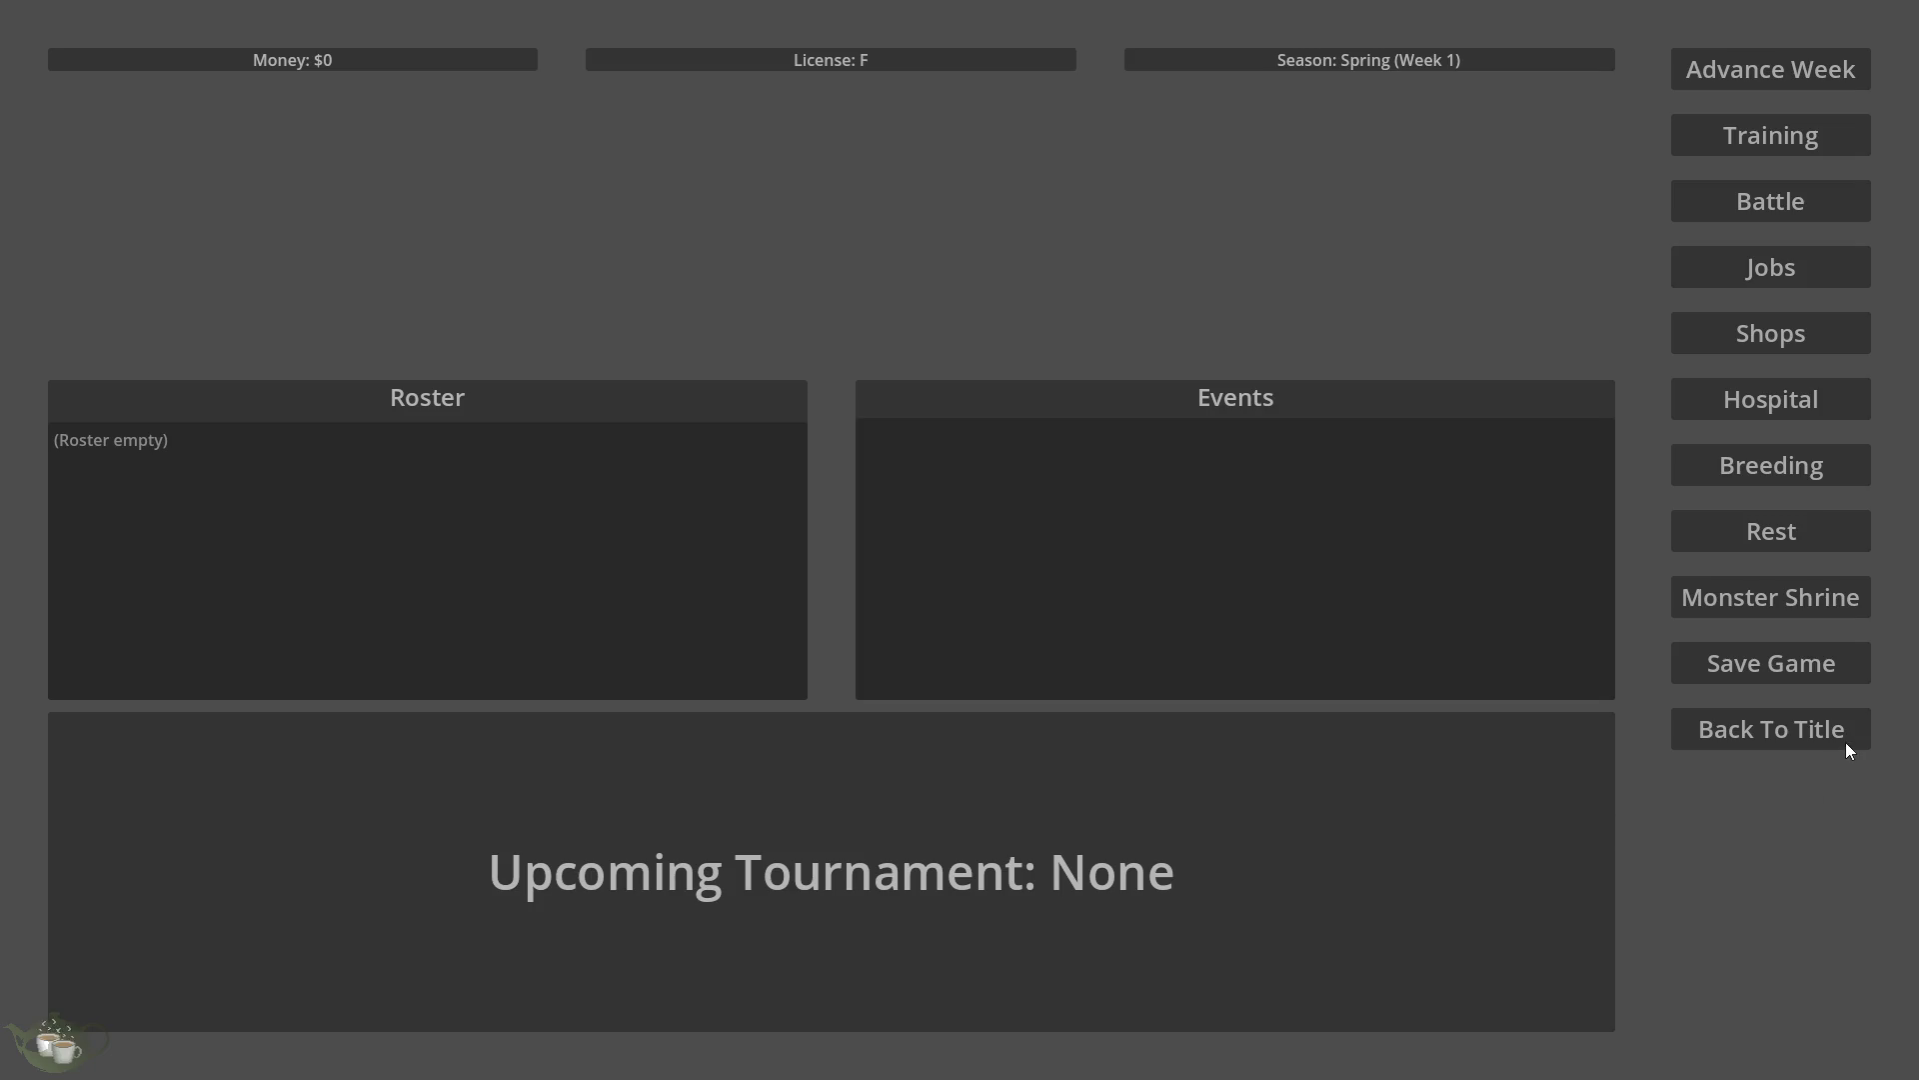
click(1695, 721)
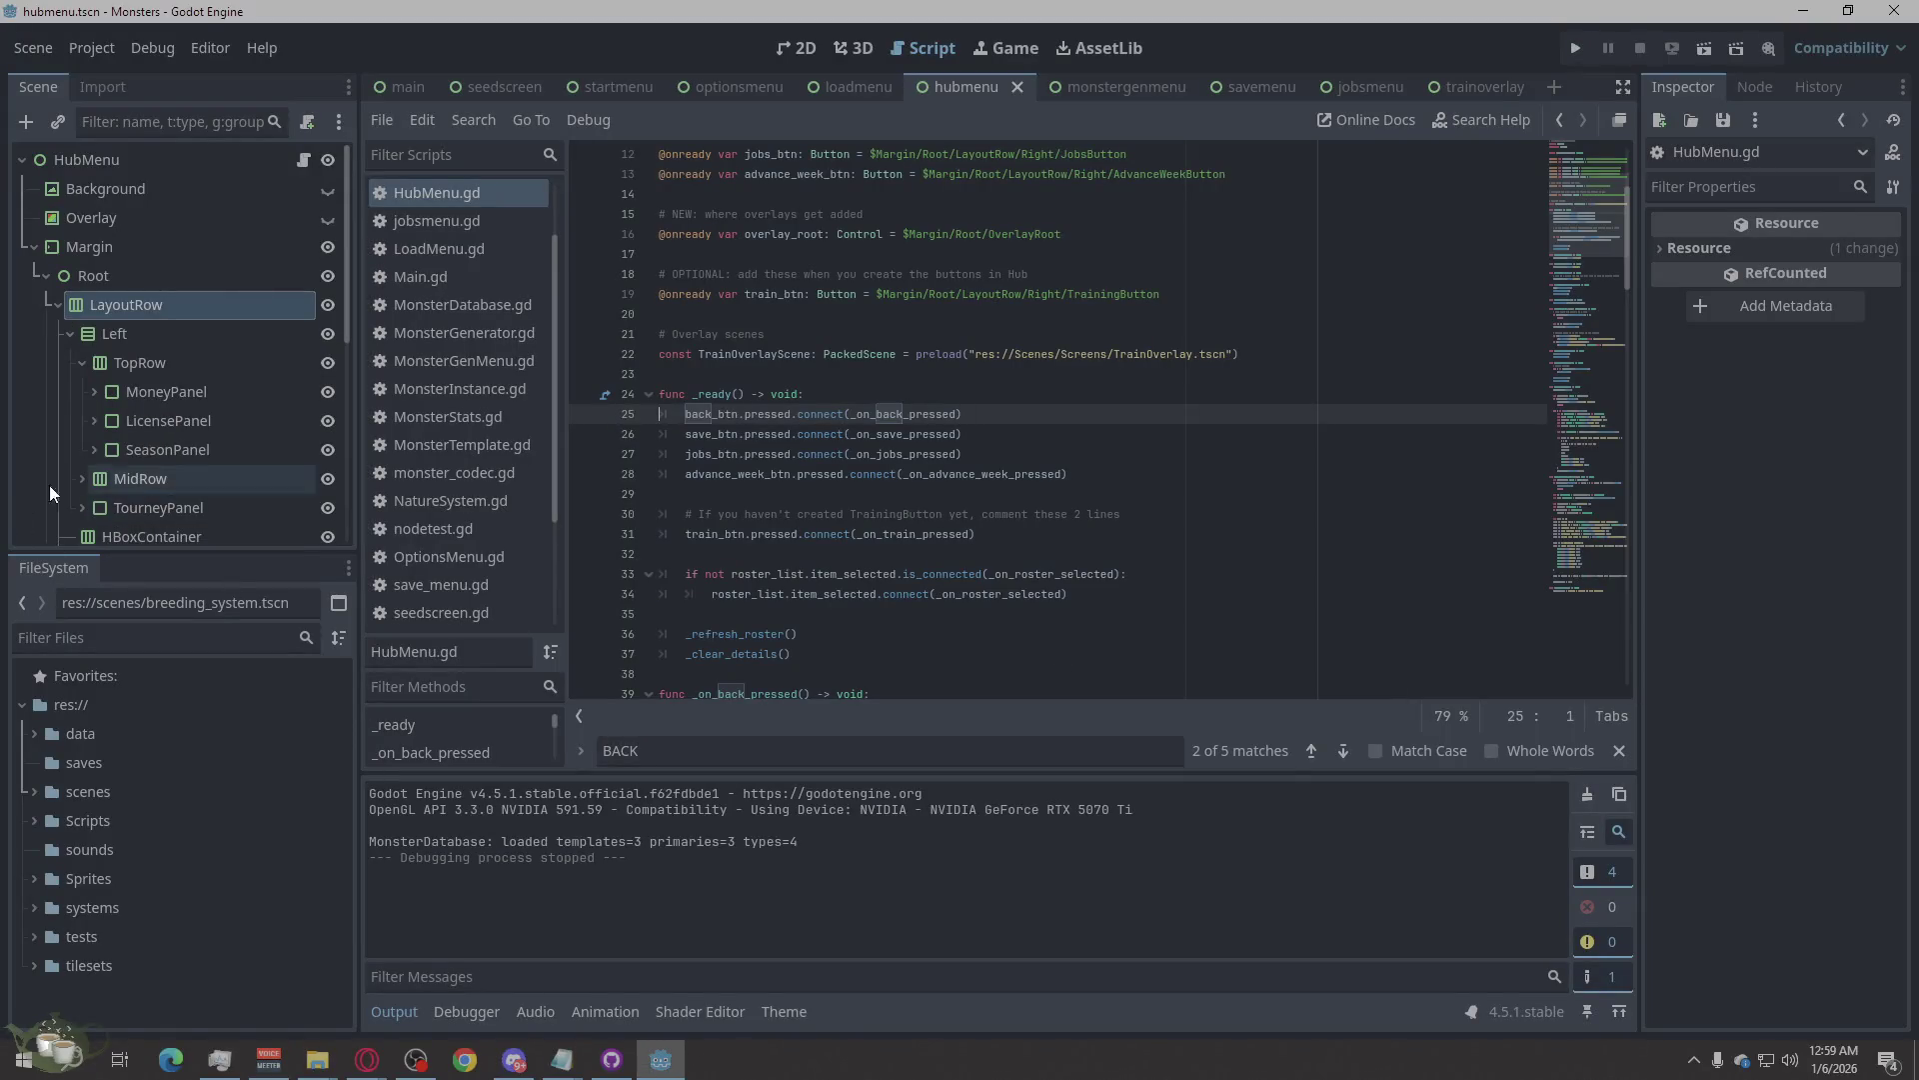
Collapse LayoutRow and select OverlayRoot to review its Inspector properties.
click(54, 302)
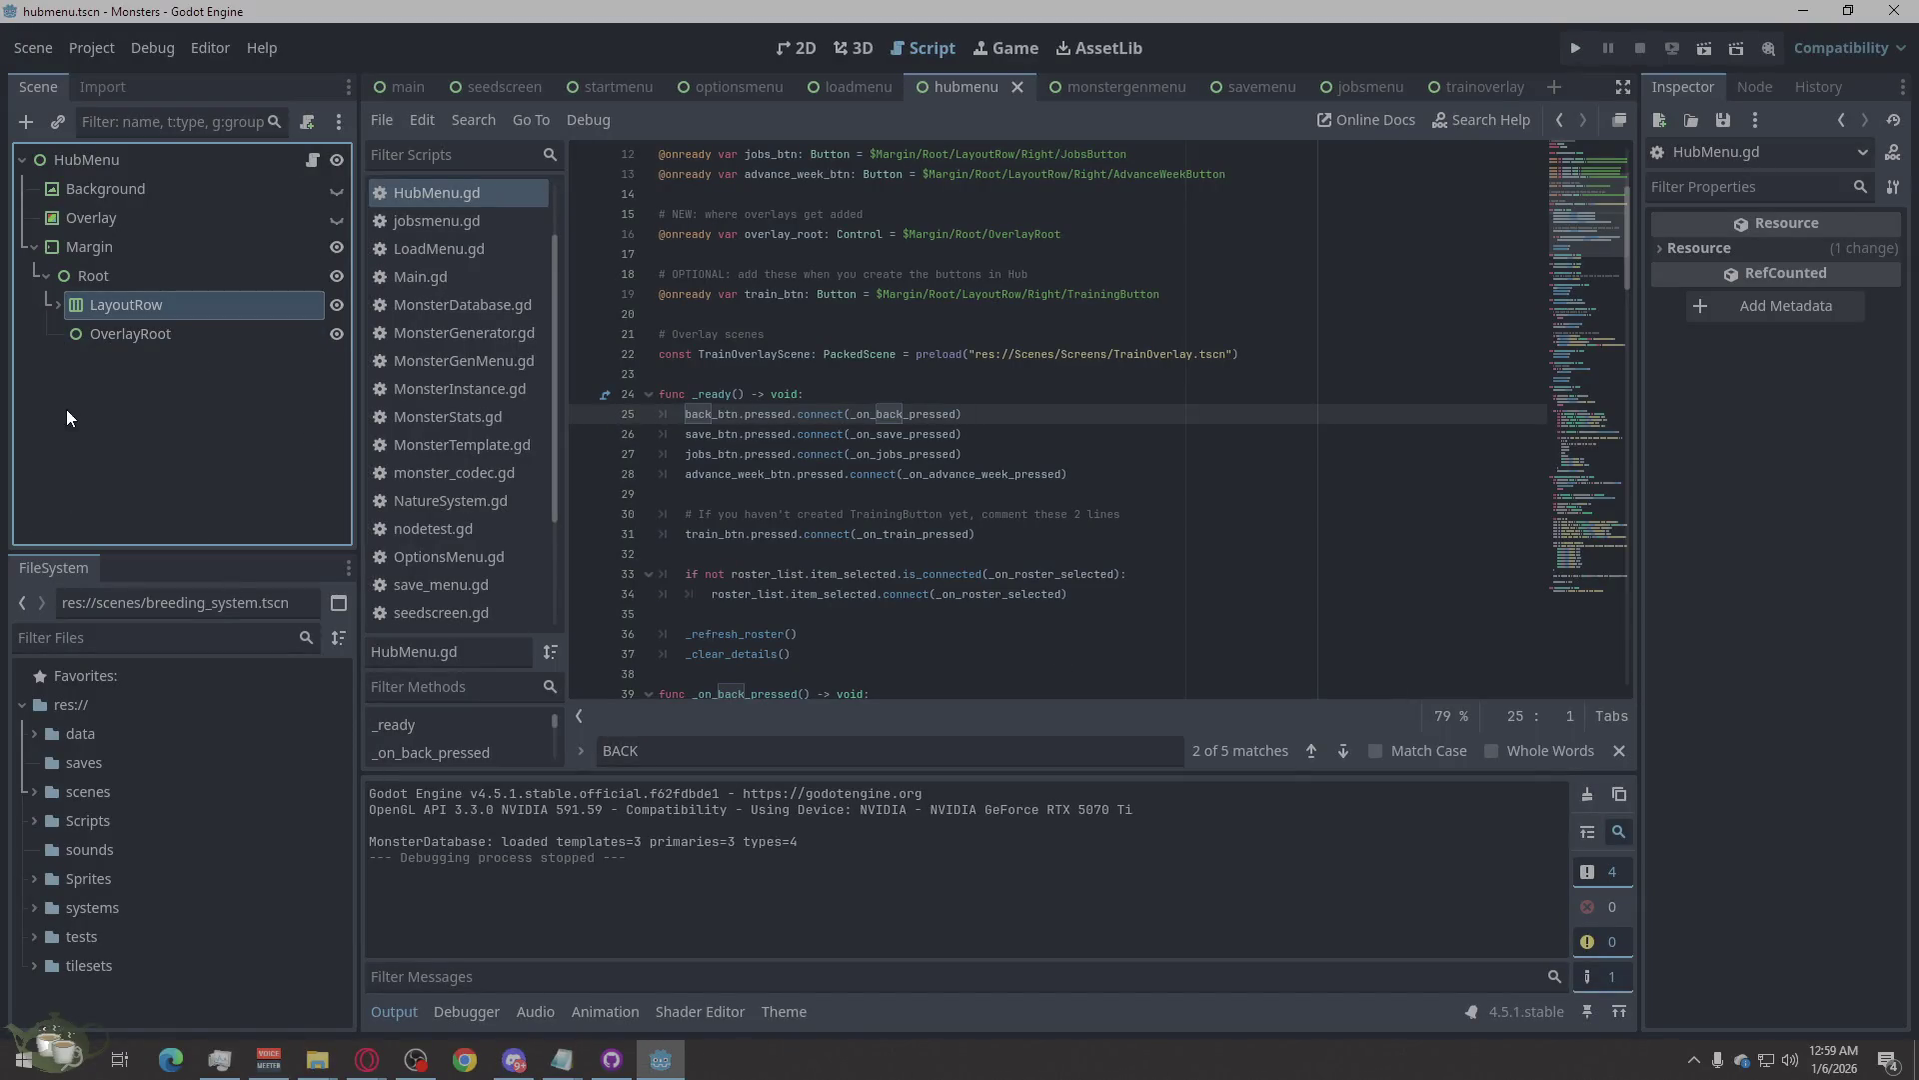
click(96, 333)
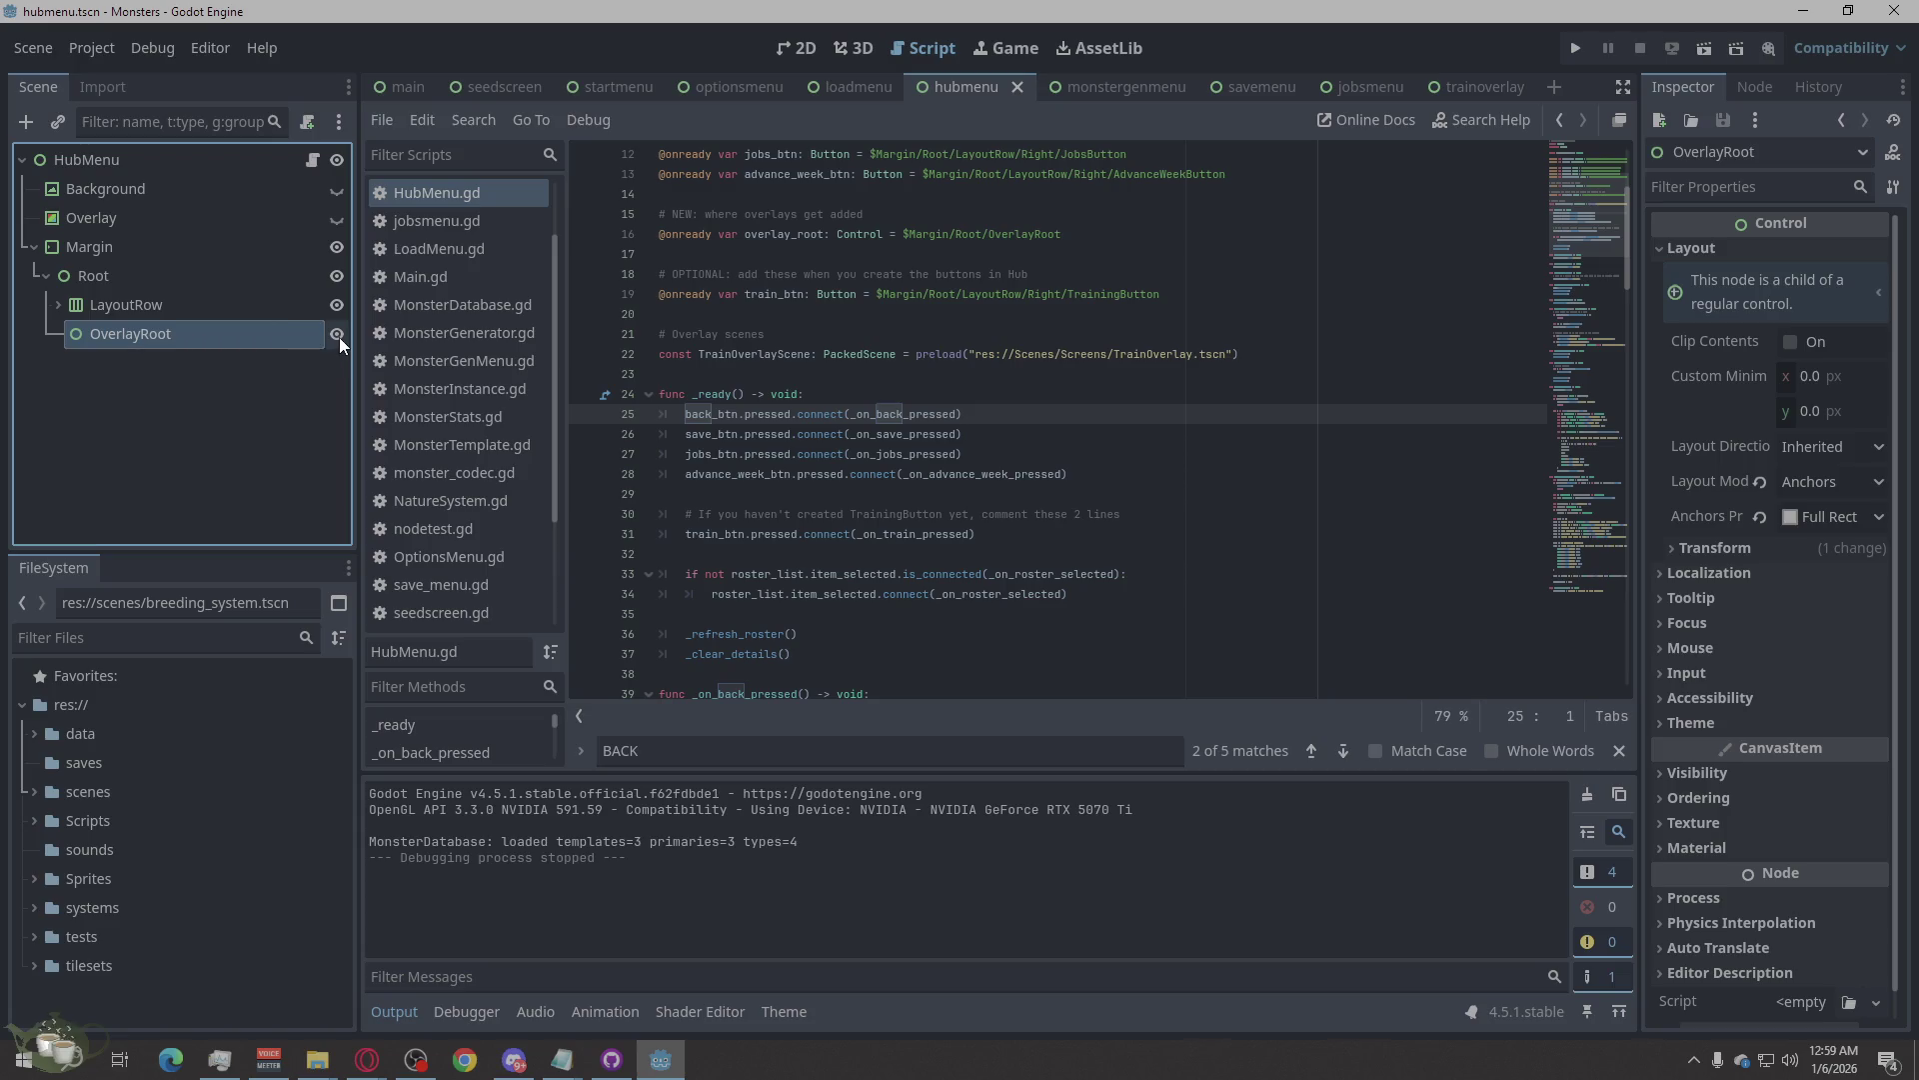
click(1663, 252)
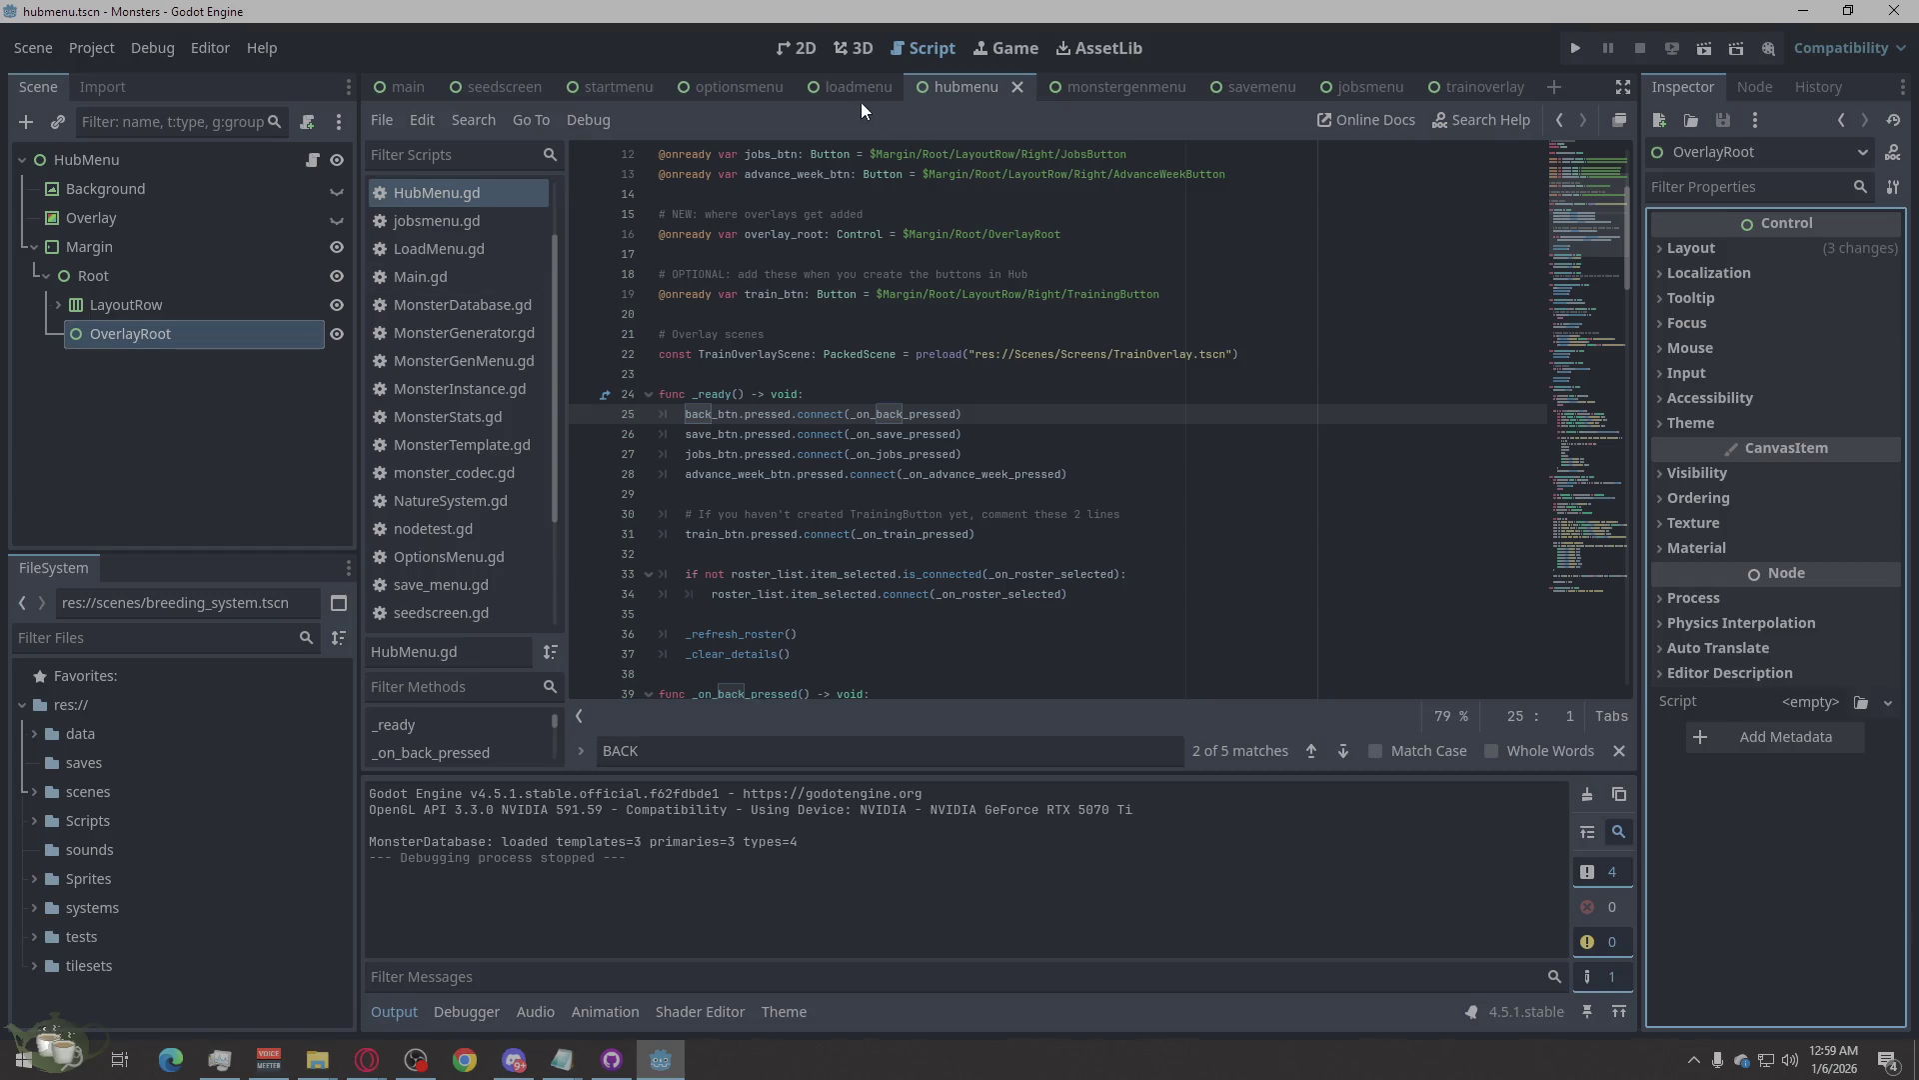
Switch to the 2D view and bring up the trainoverlay scene with its Training Menu.
click(805, 48)
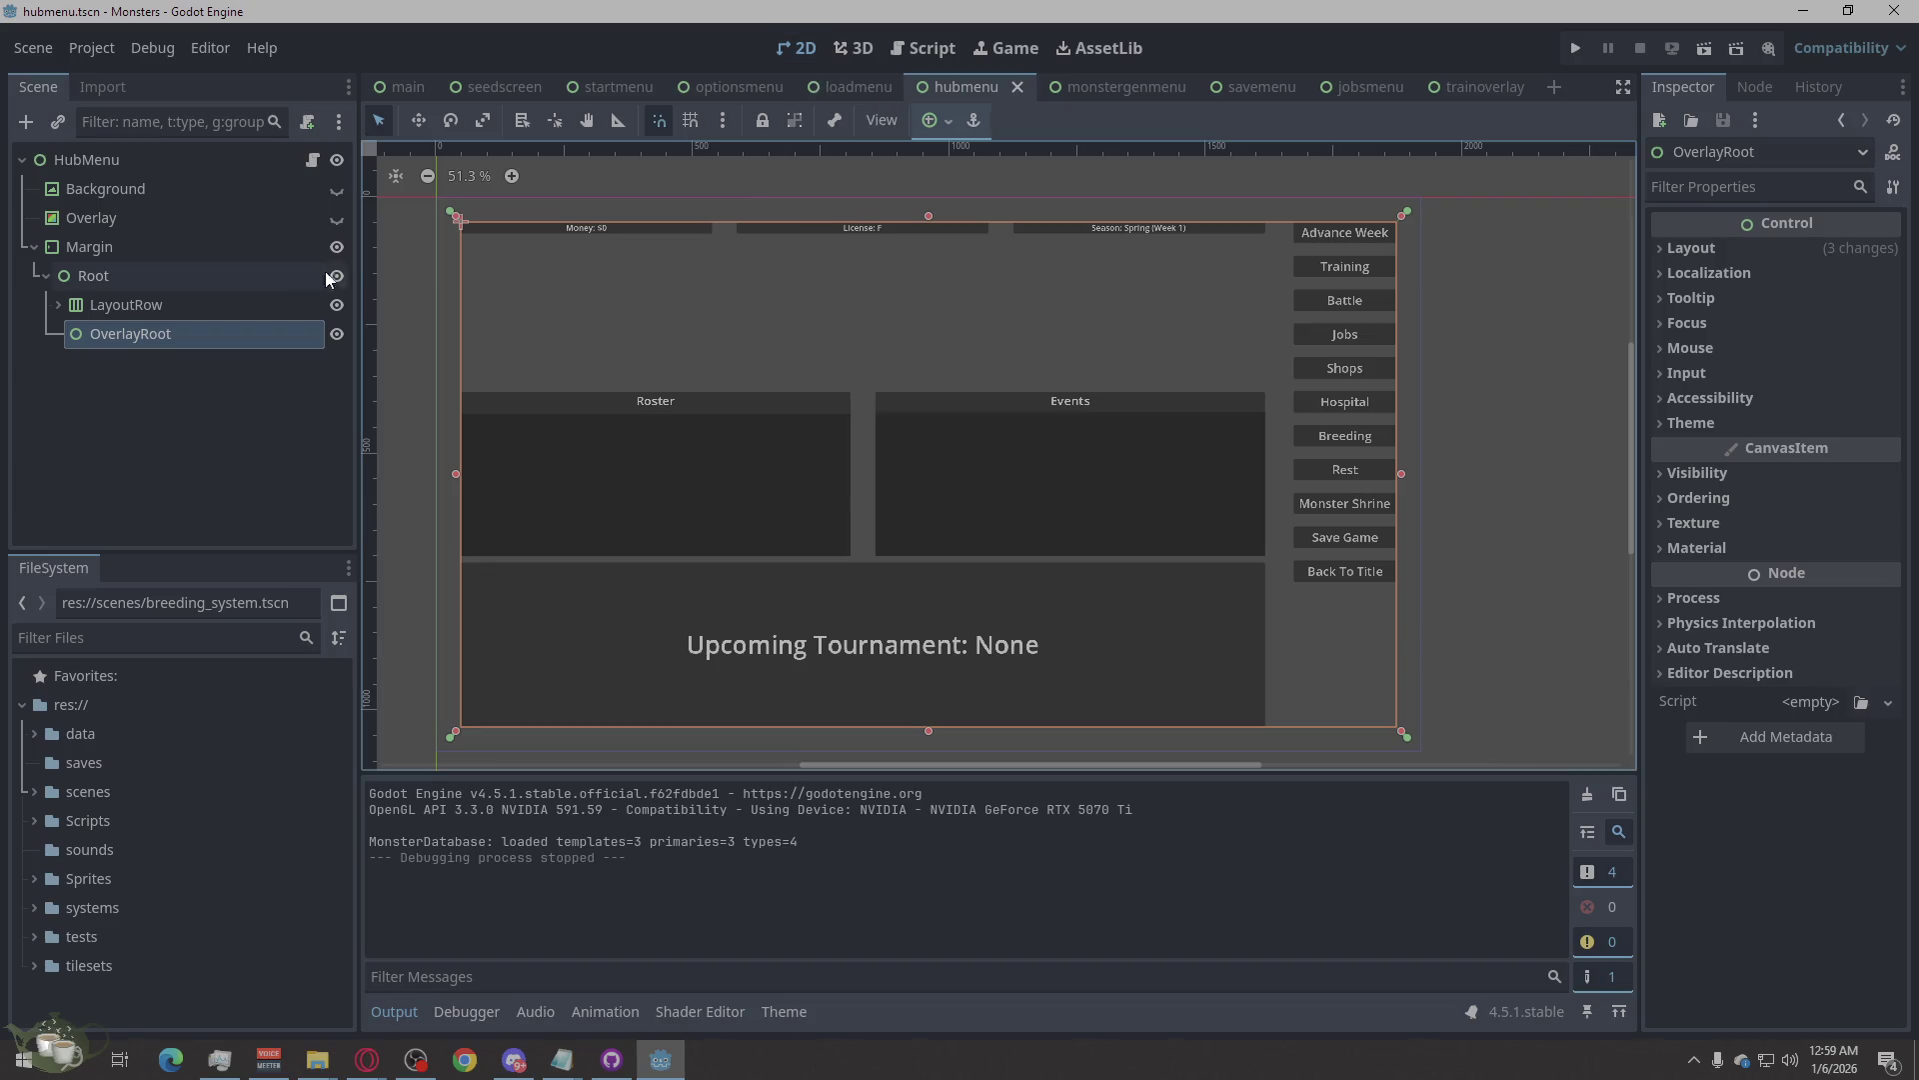
click(1499, 350)
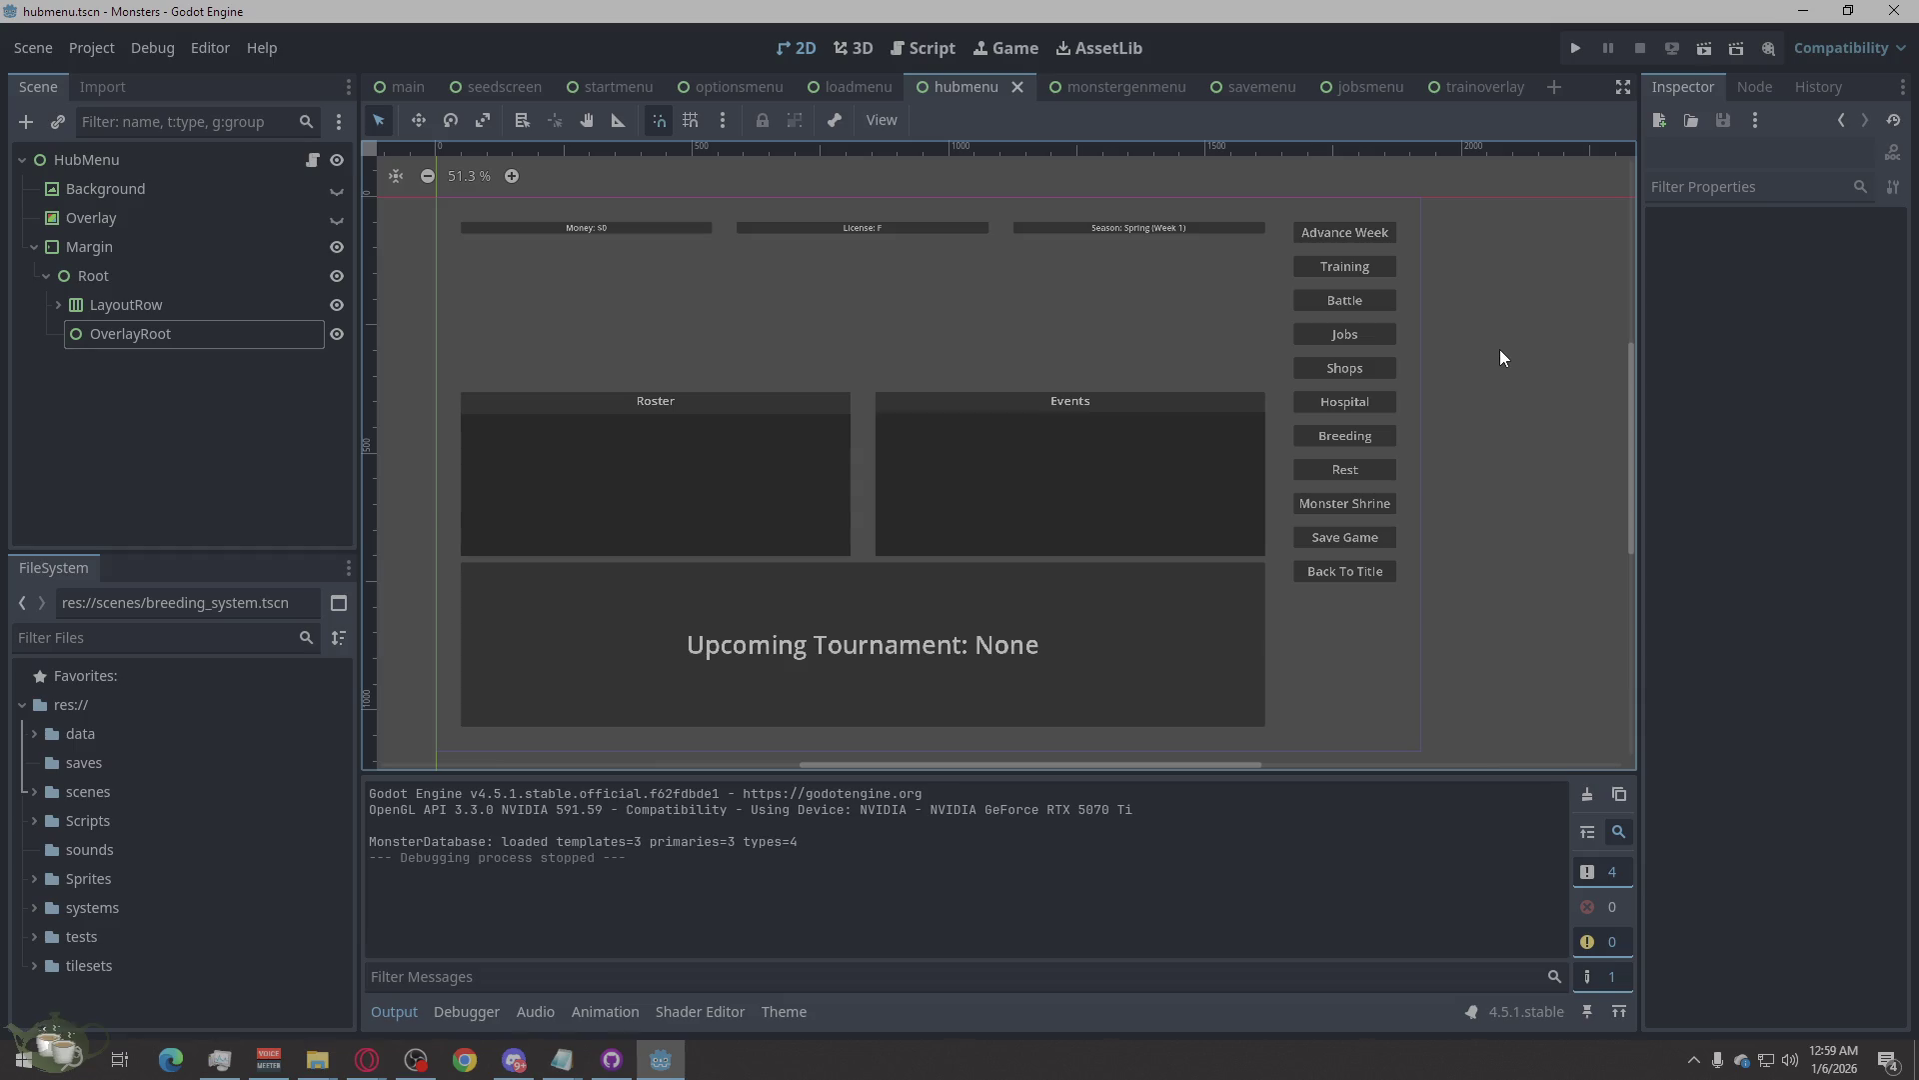
click(1472, 88)
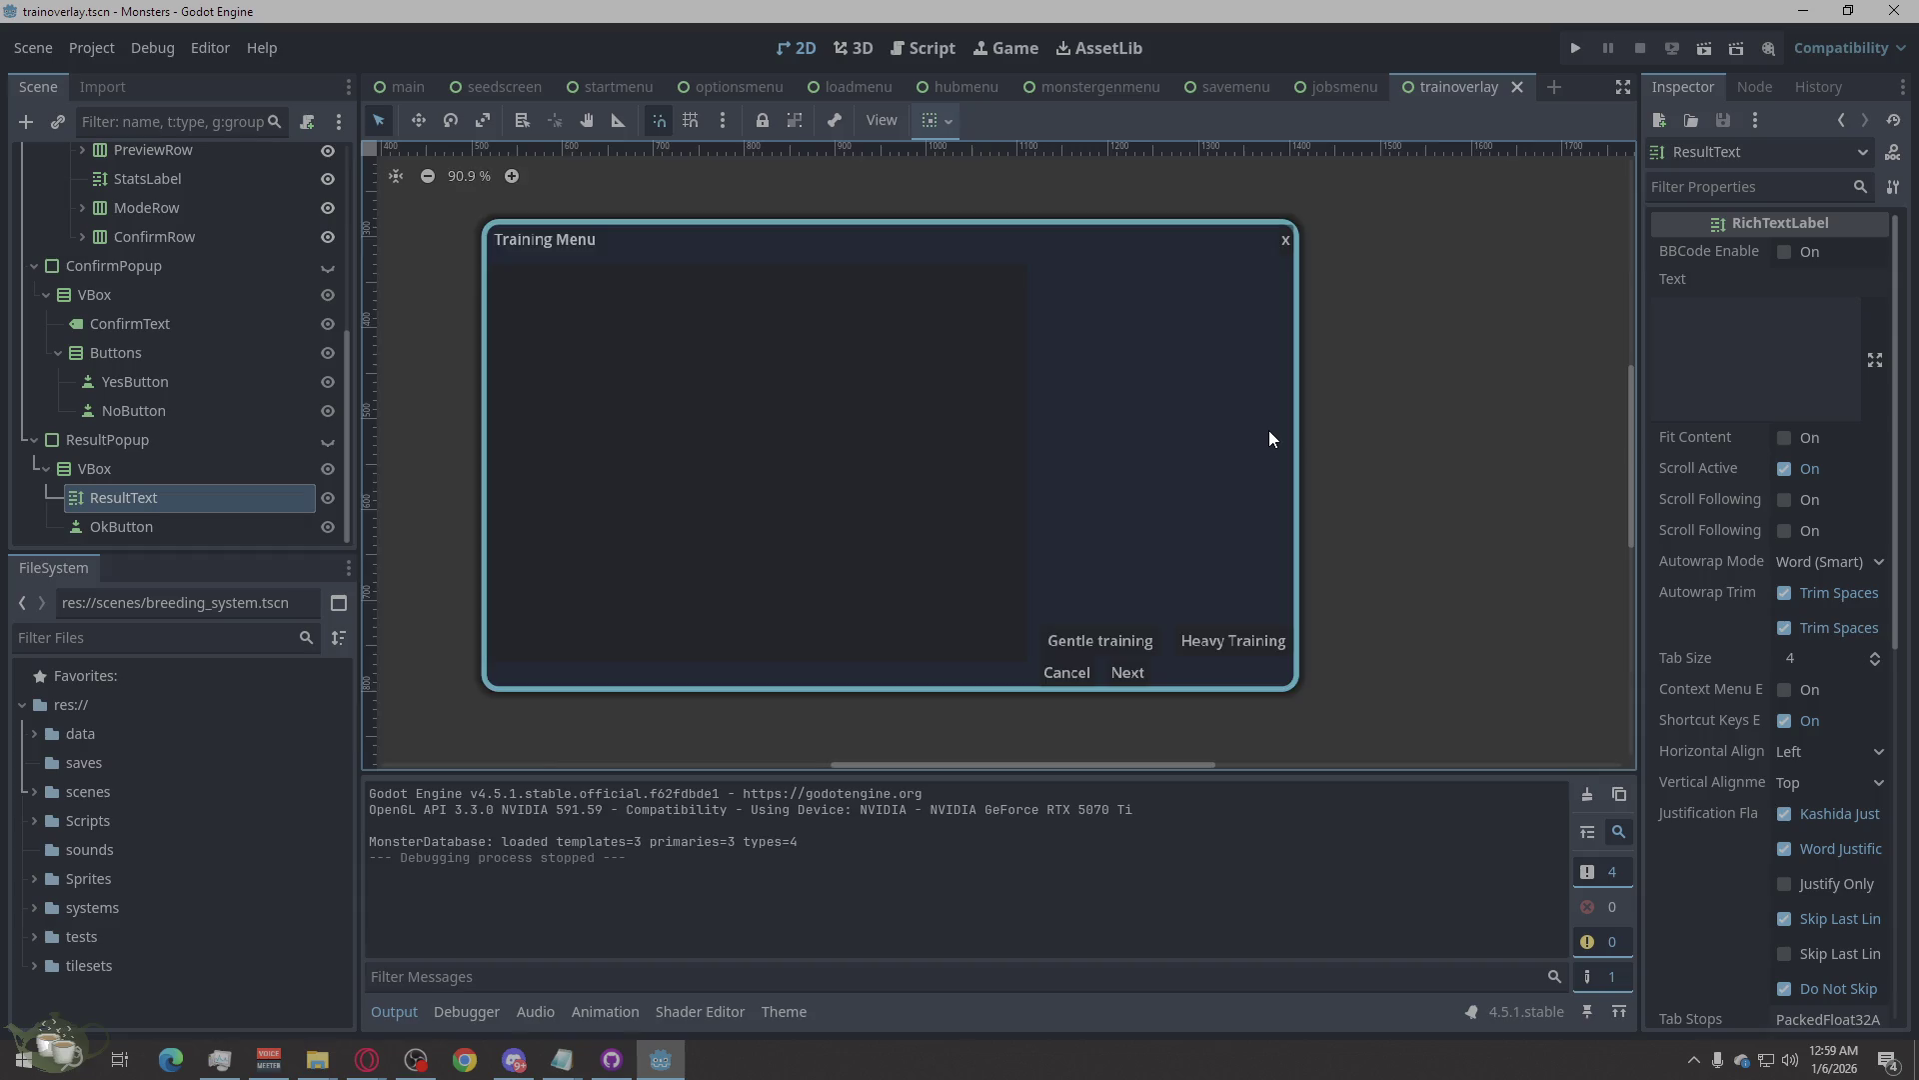
Raise the Dimmer colour's alpha from 85 to 162 (000000a2) using the RGB sliders.
scroll(1268, 430, down, 6)
scroll(1268, 430, up, 3)
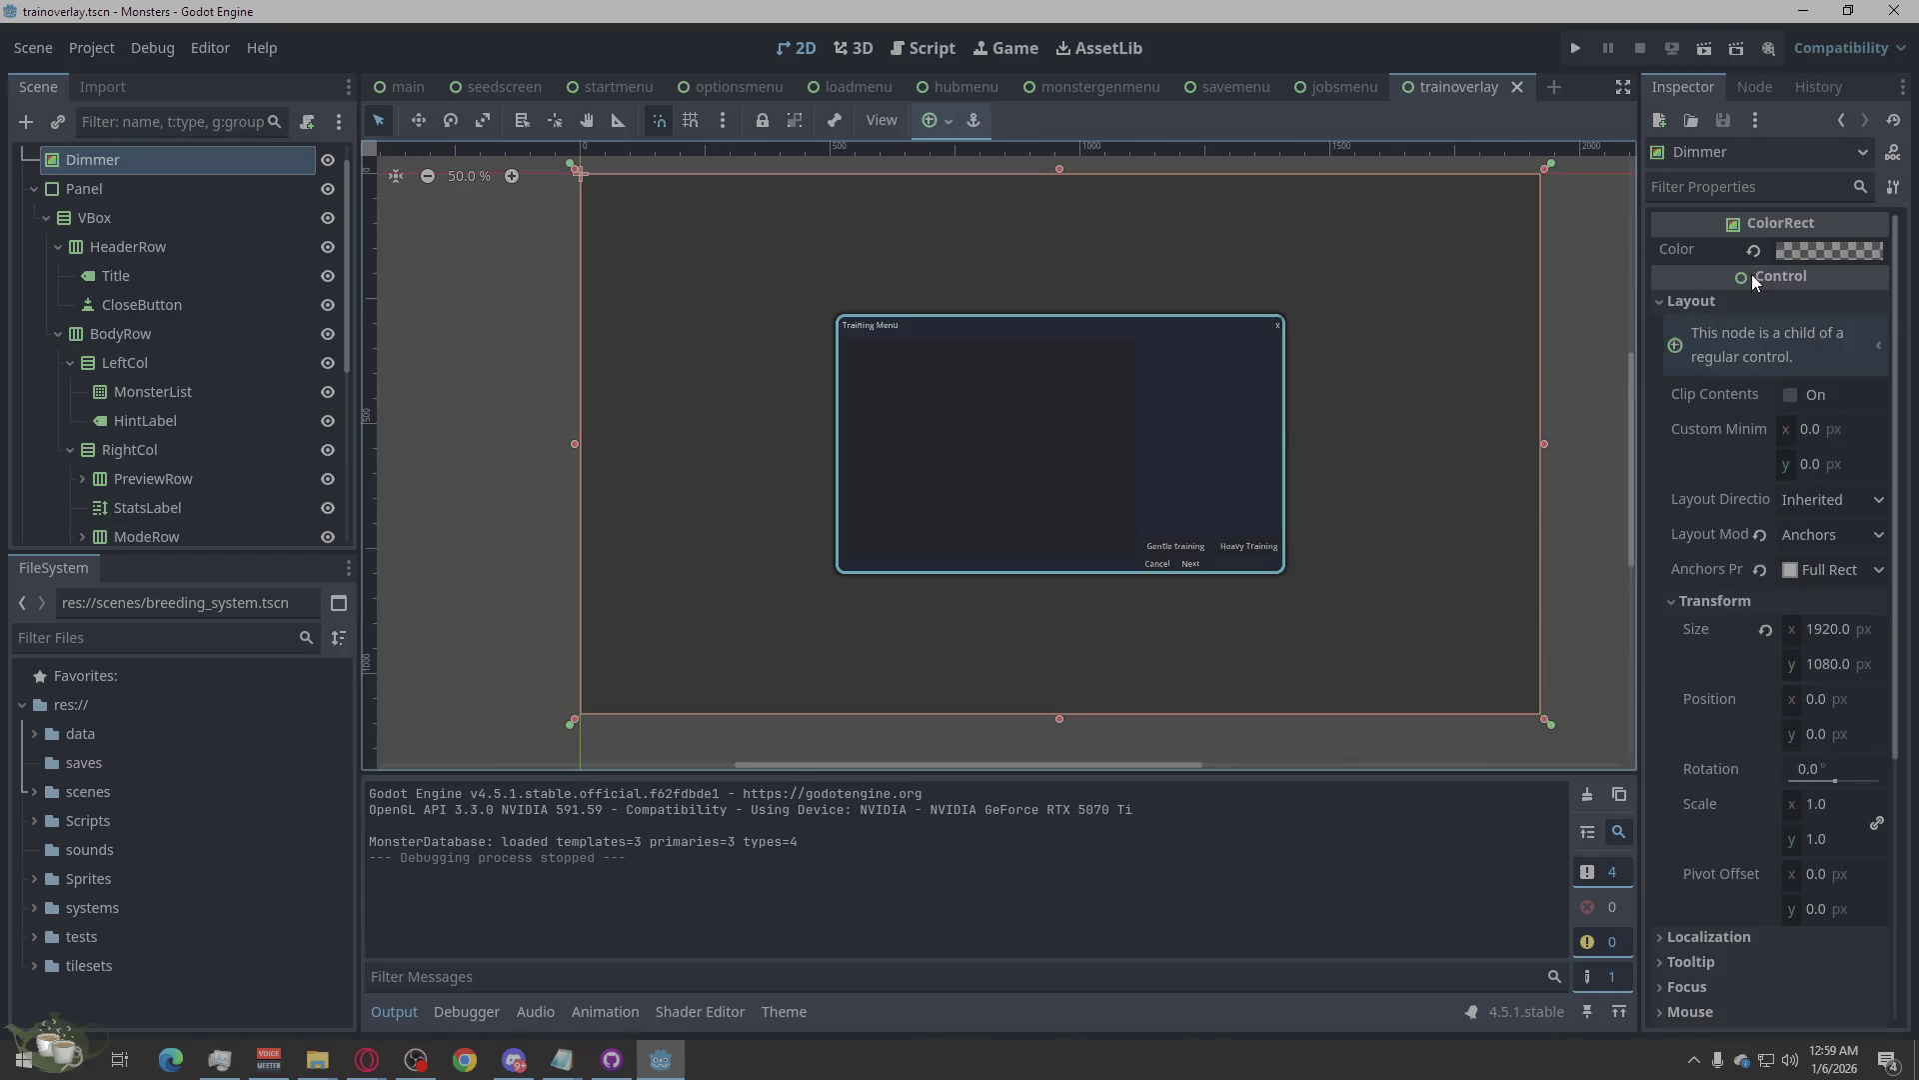
click(1825, 249)
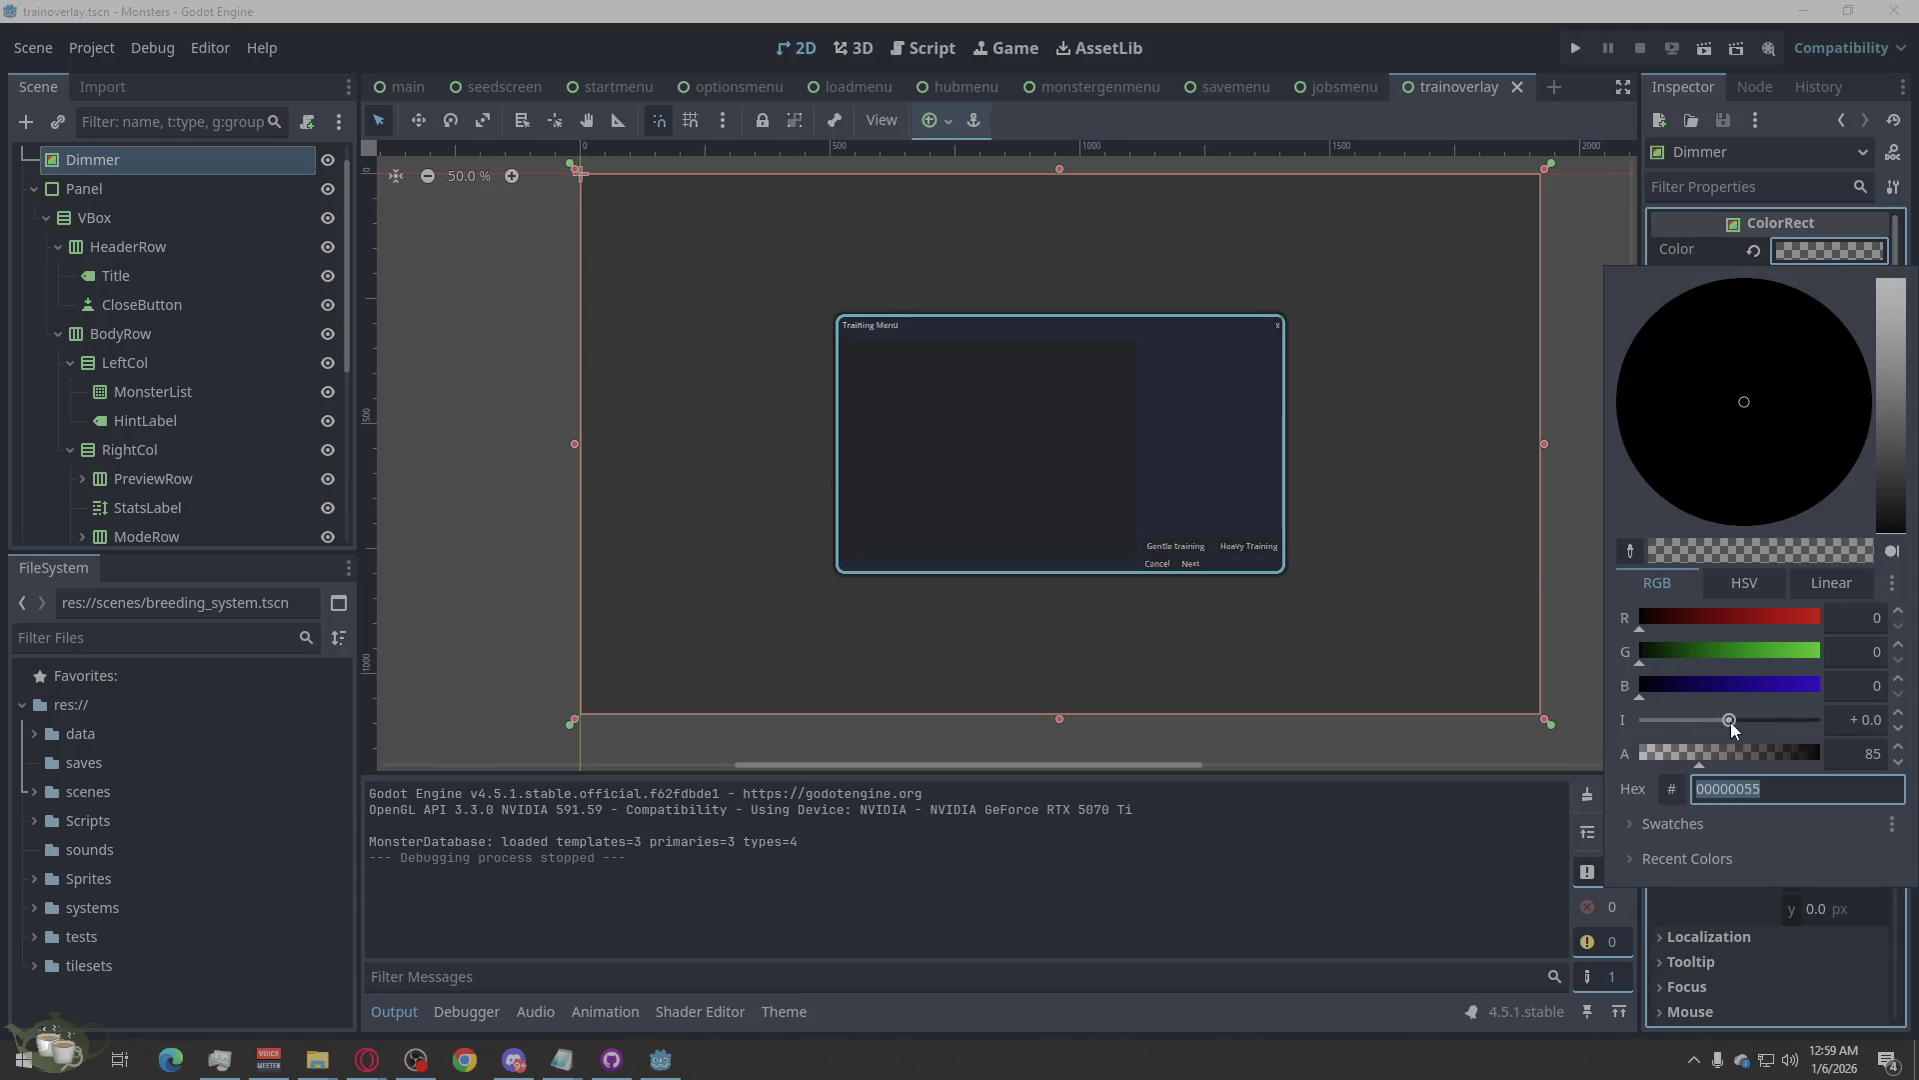
click(1745, 583)
click(1799, 582)
click(1739, 583)
click(1681, 582)
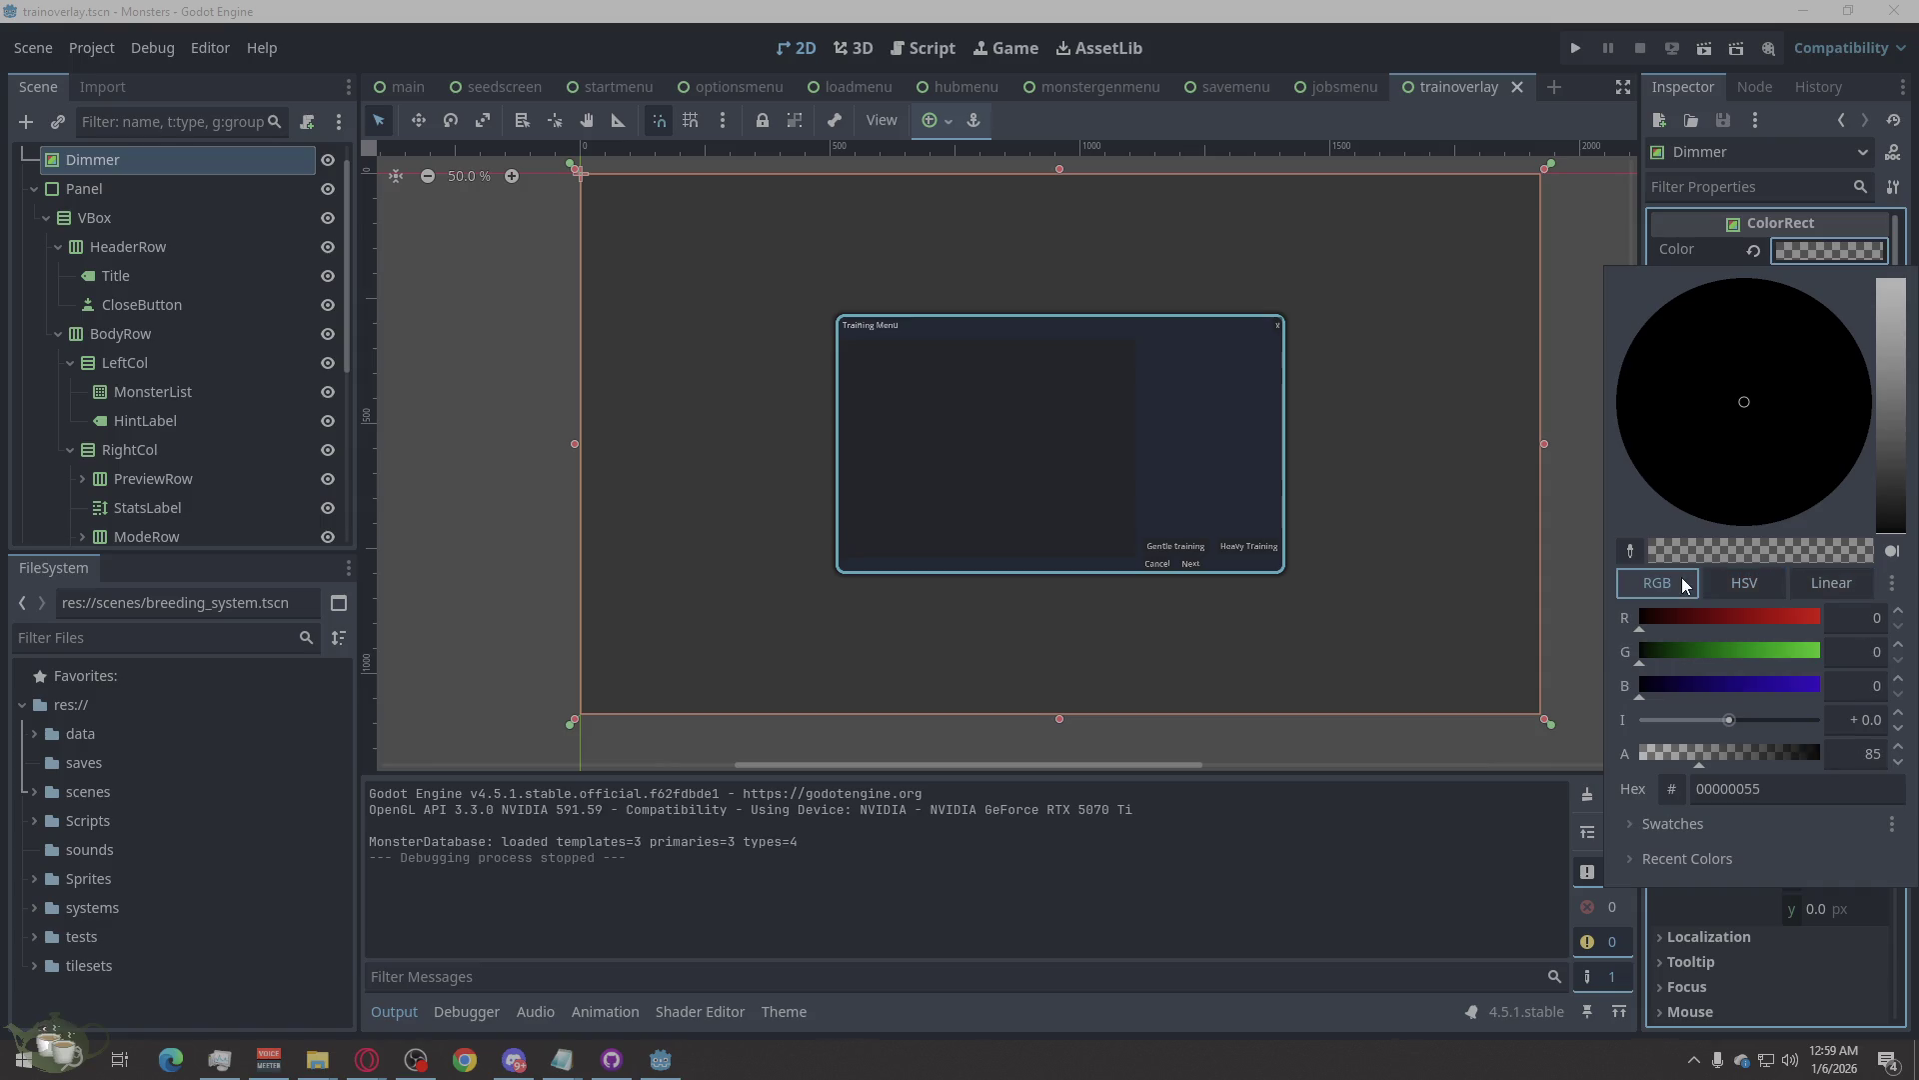
drag(1700, 760, 1755, 771)
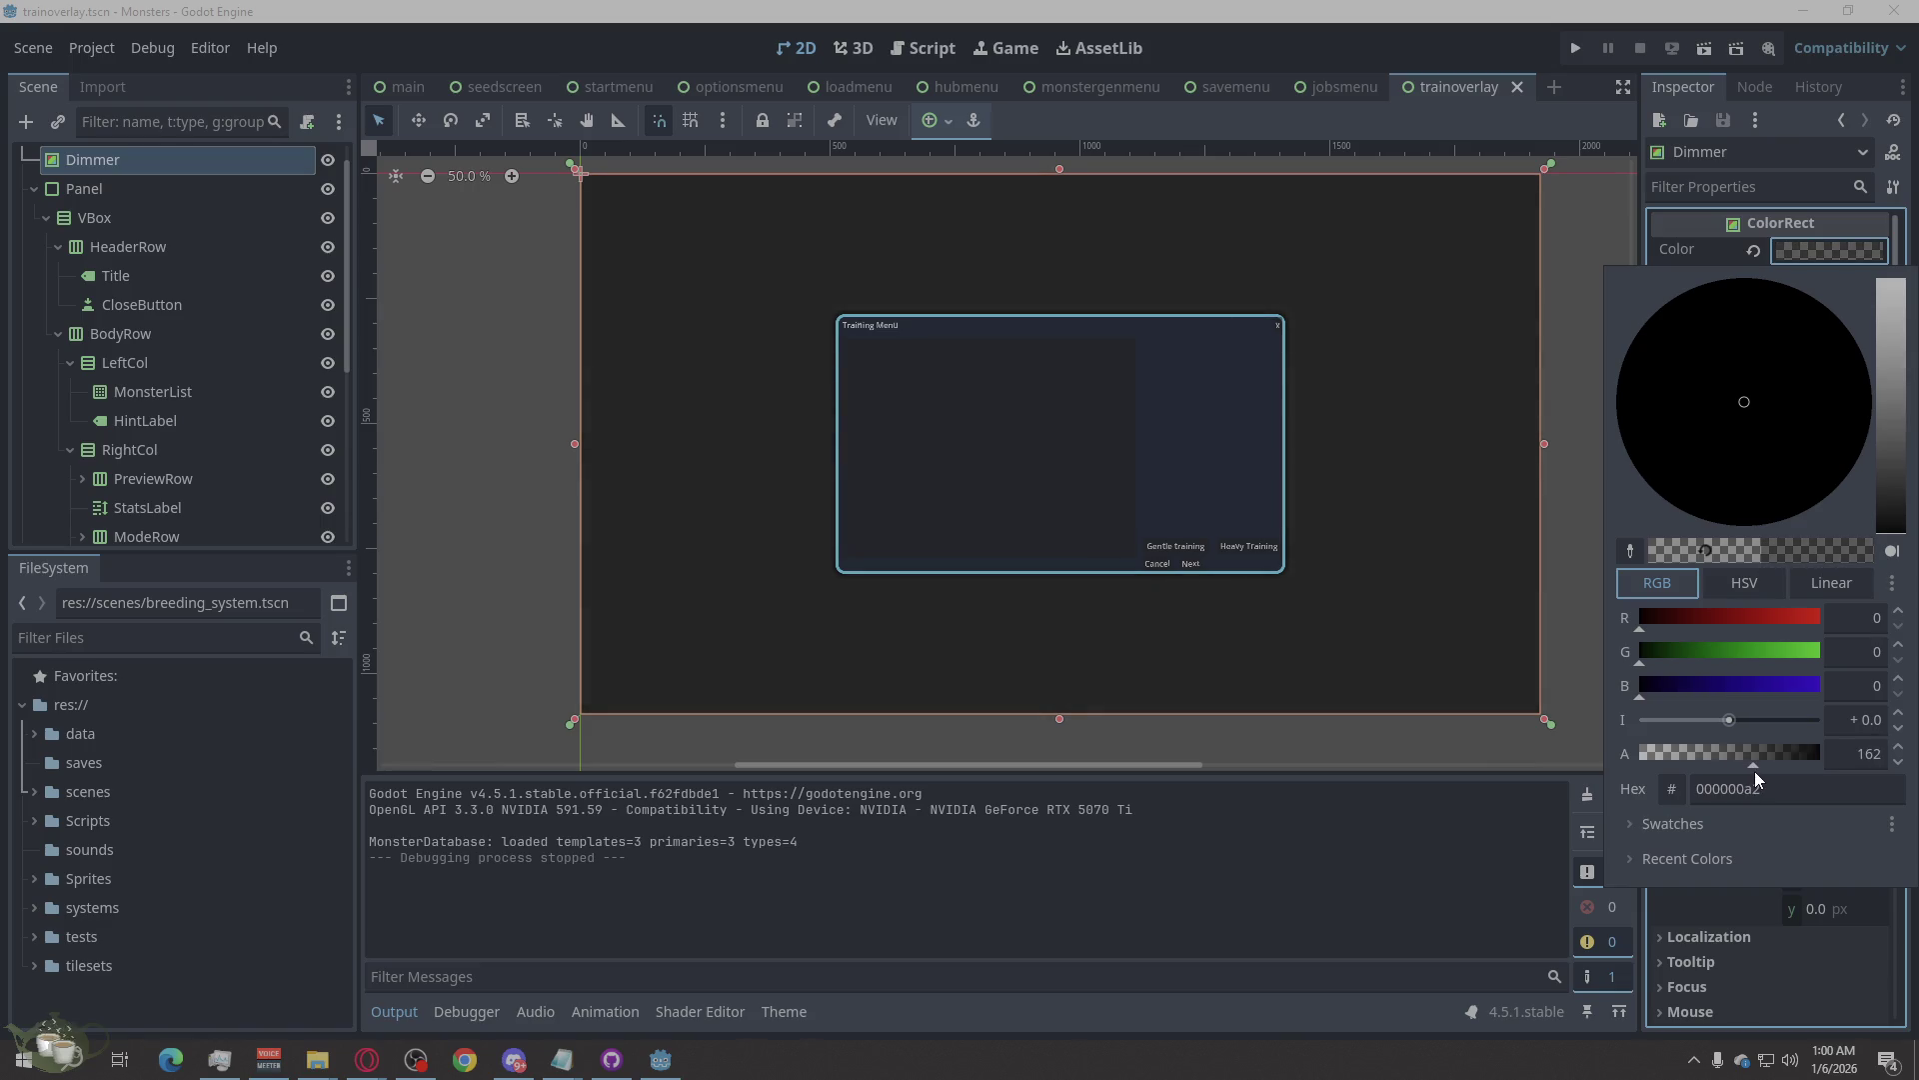
click(1582, 670)
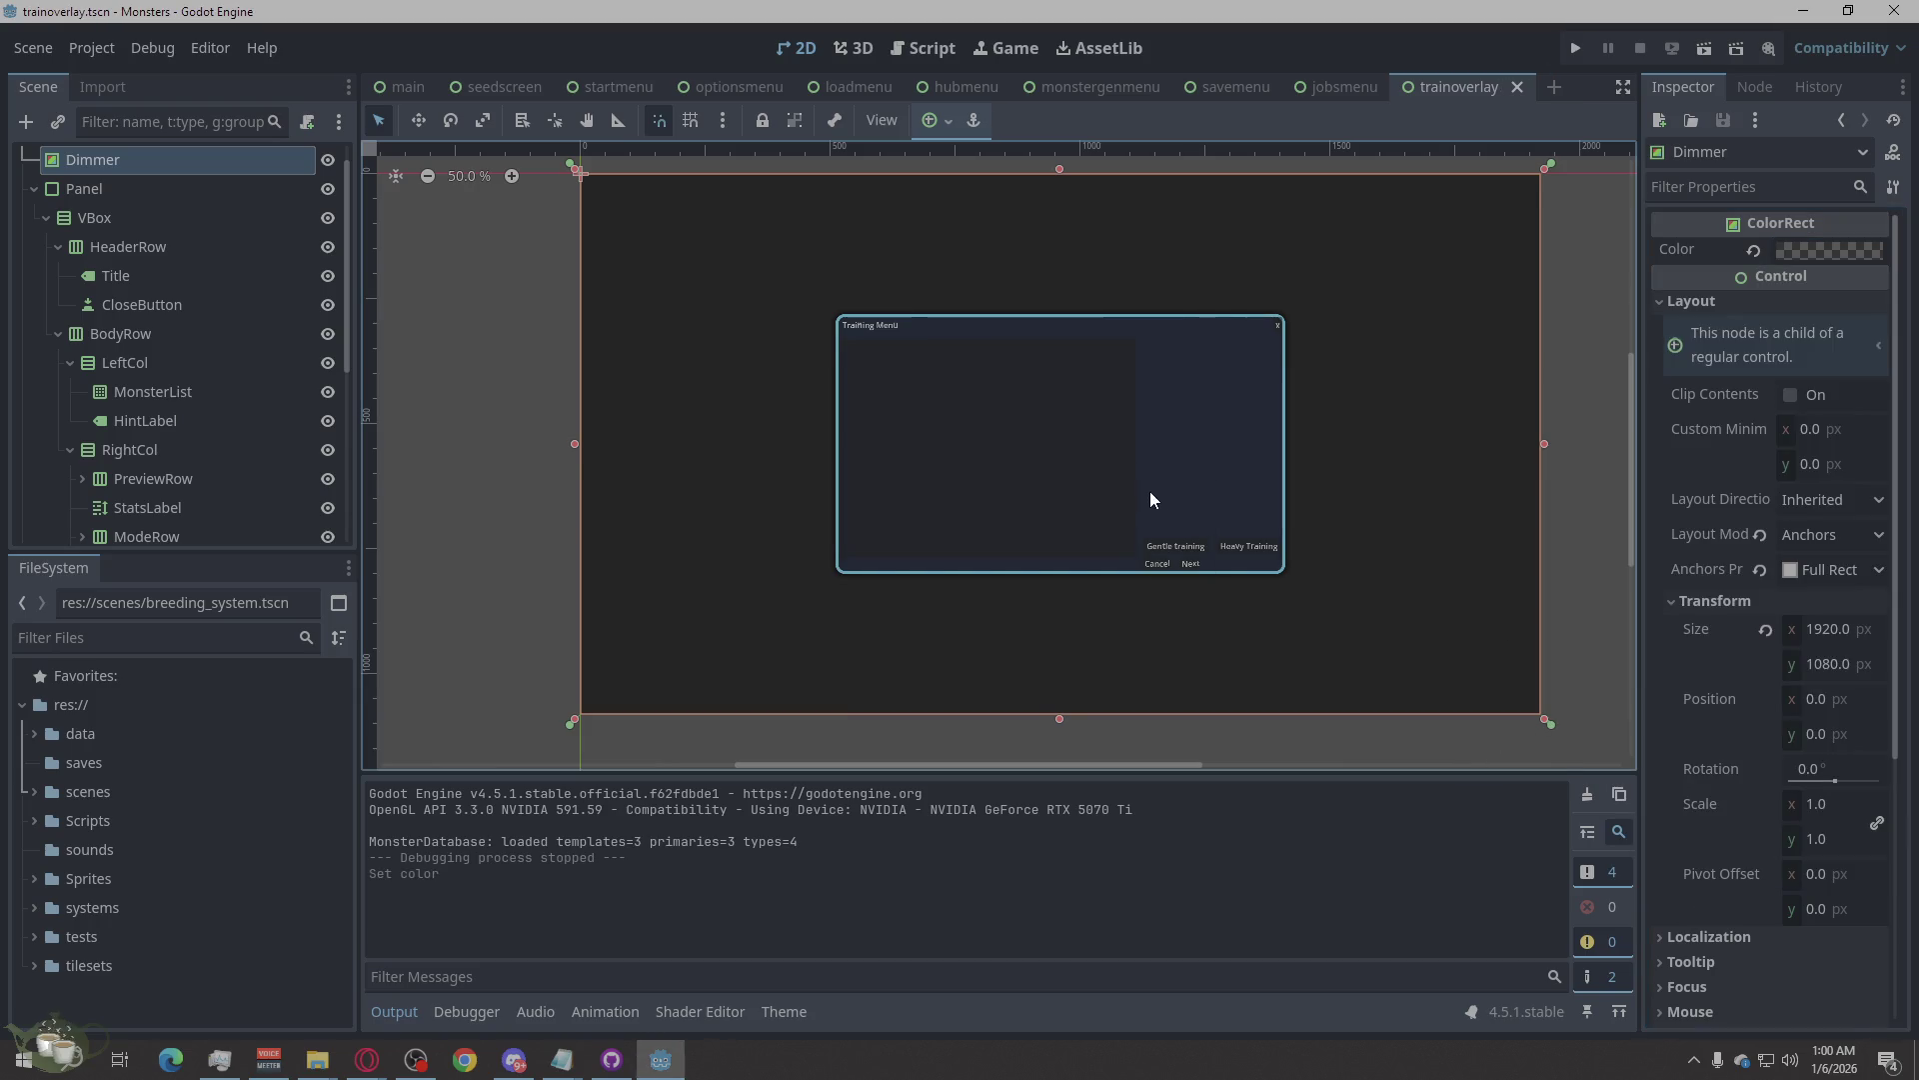
click(1029, 466)
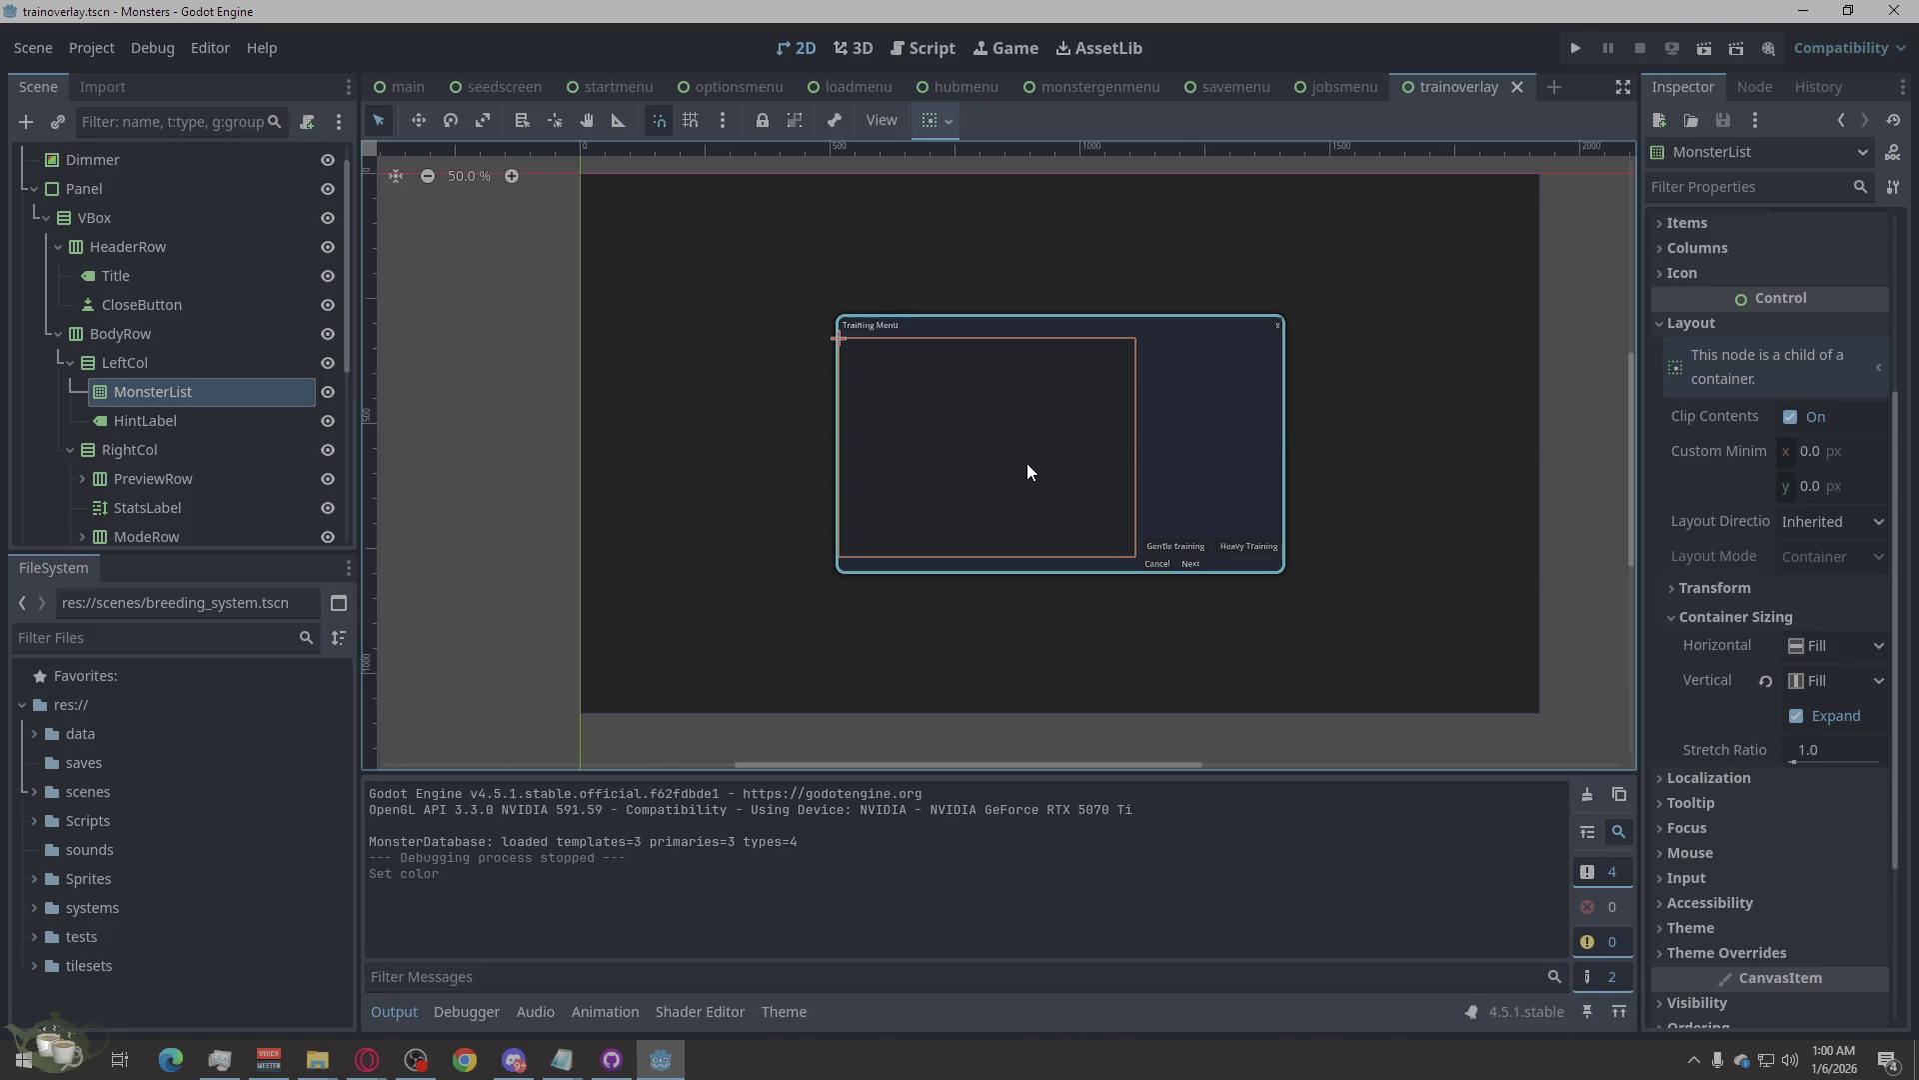
scroll(900, 477, up, 3)
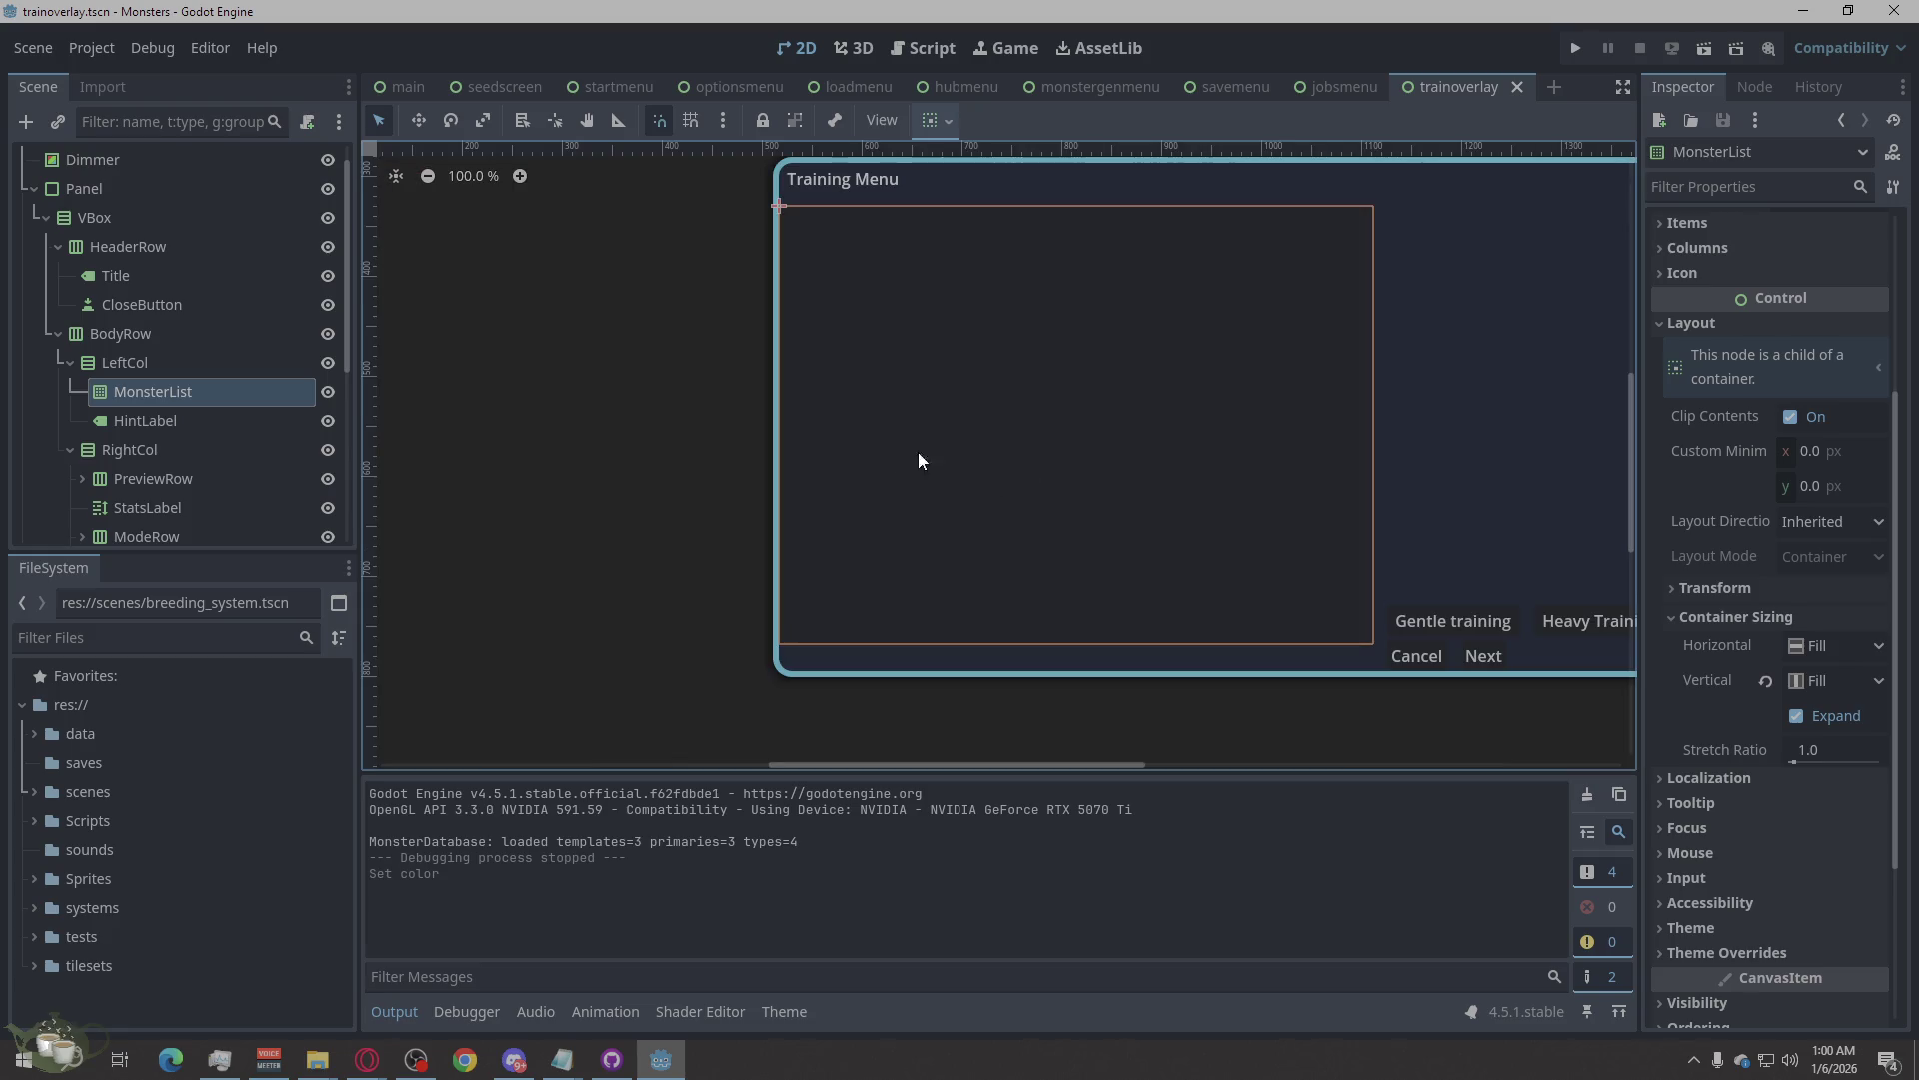
scroll(928, 530, down, 2)
click(164, 362)
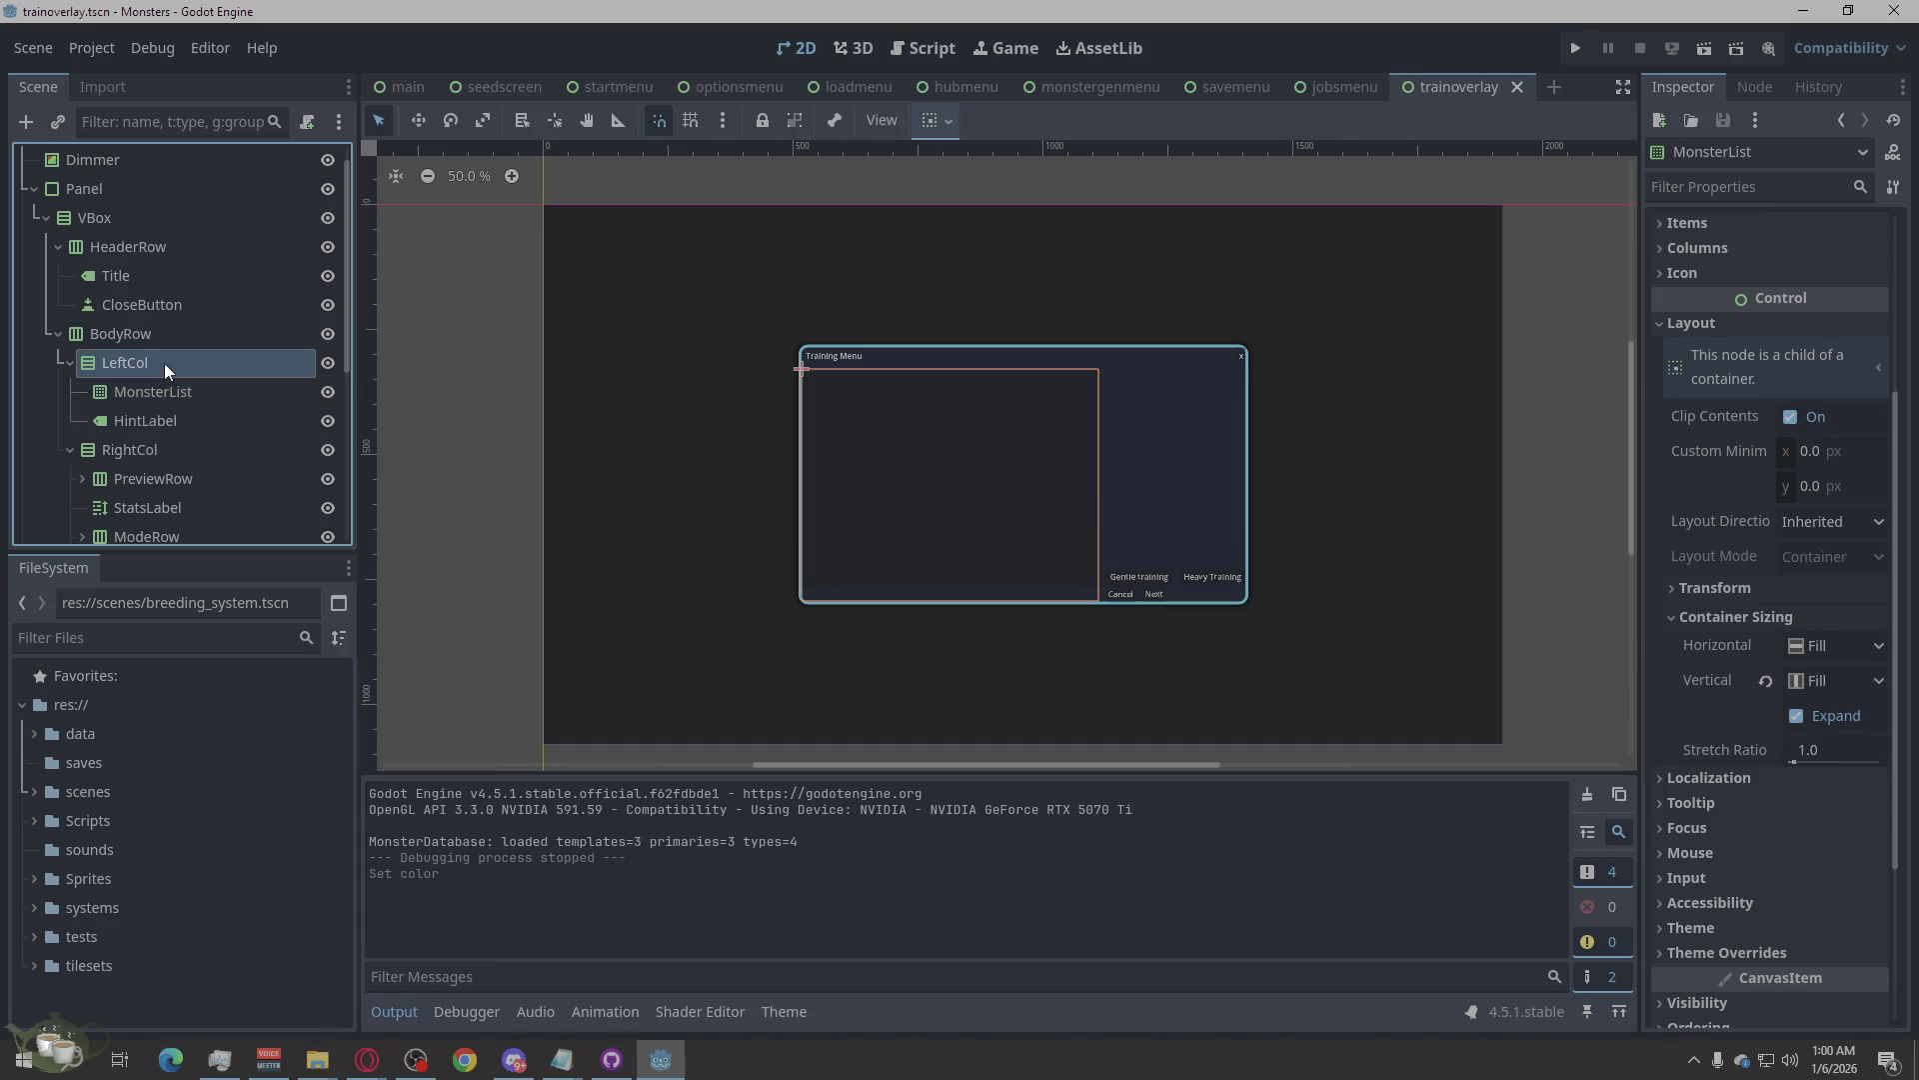
right_click(164, 362)
click(244, 378)
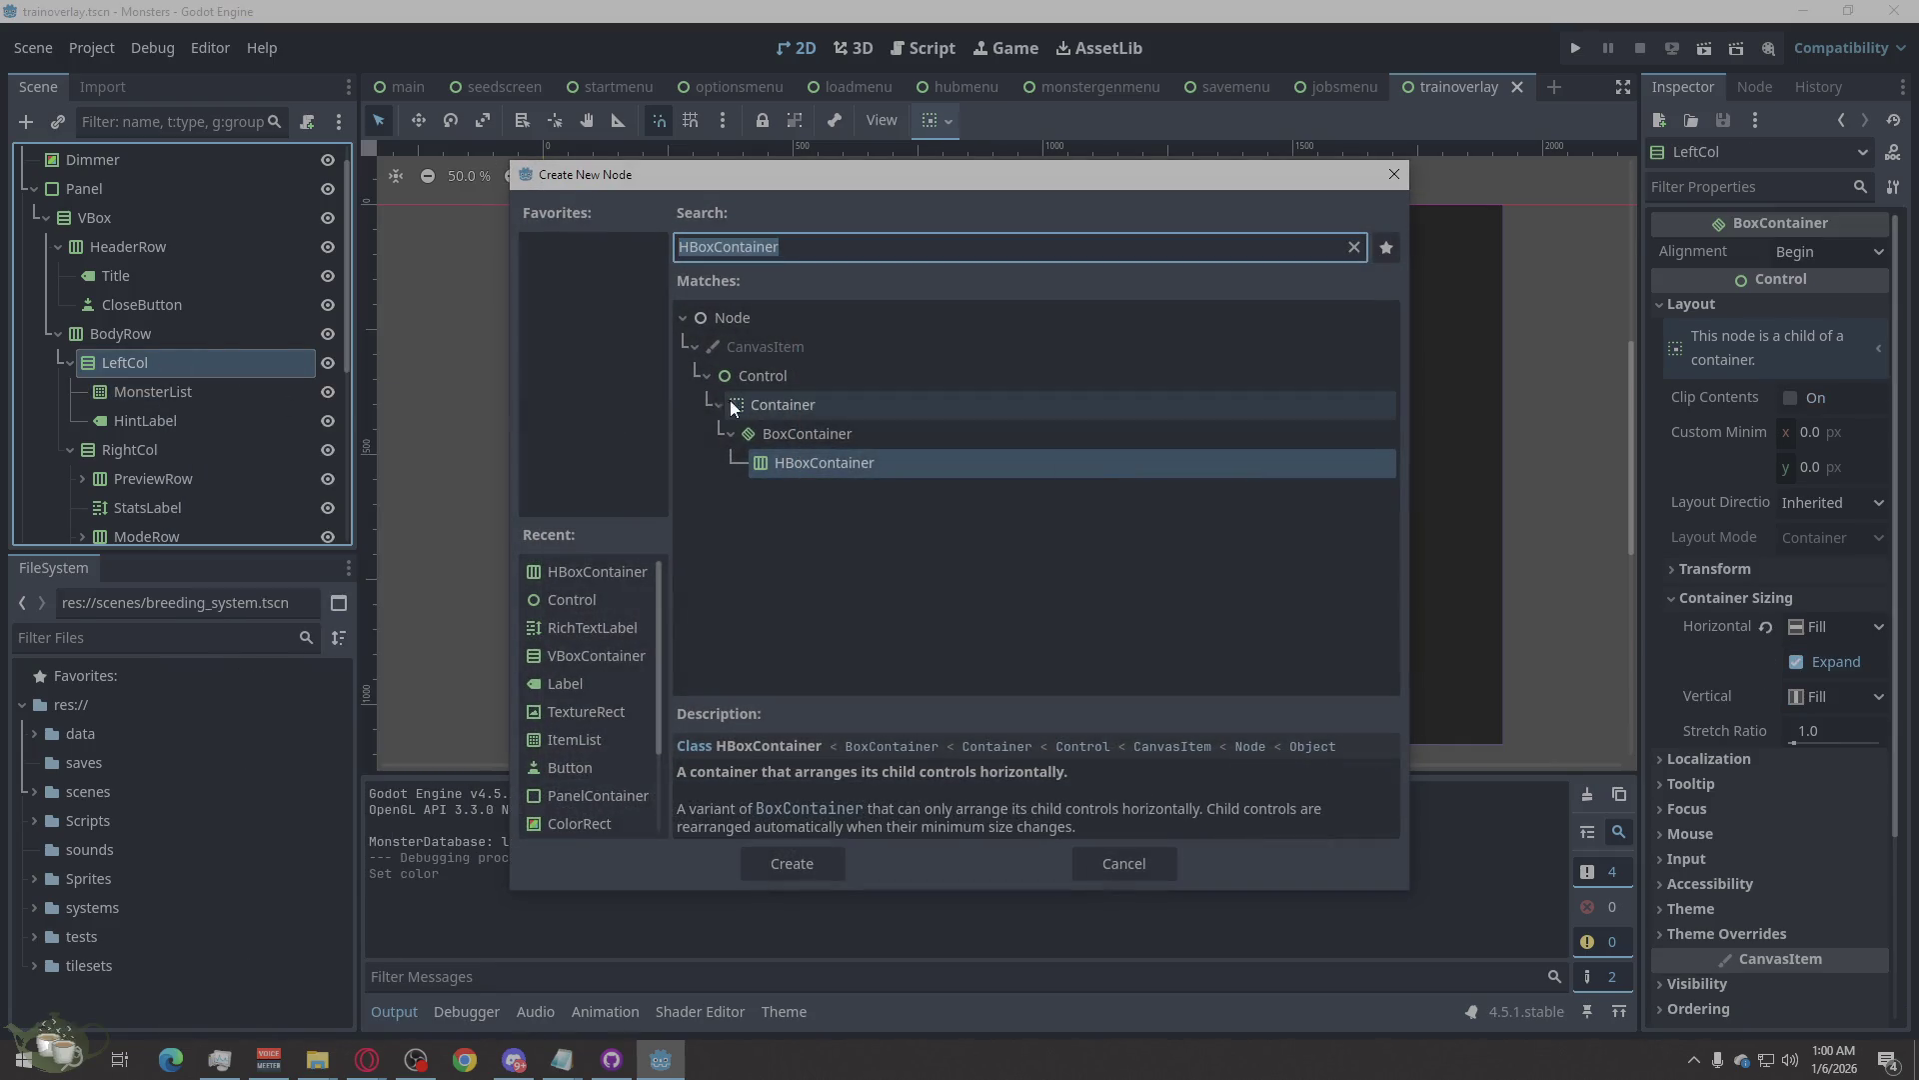
key(Escape)
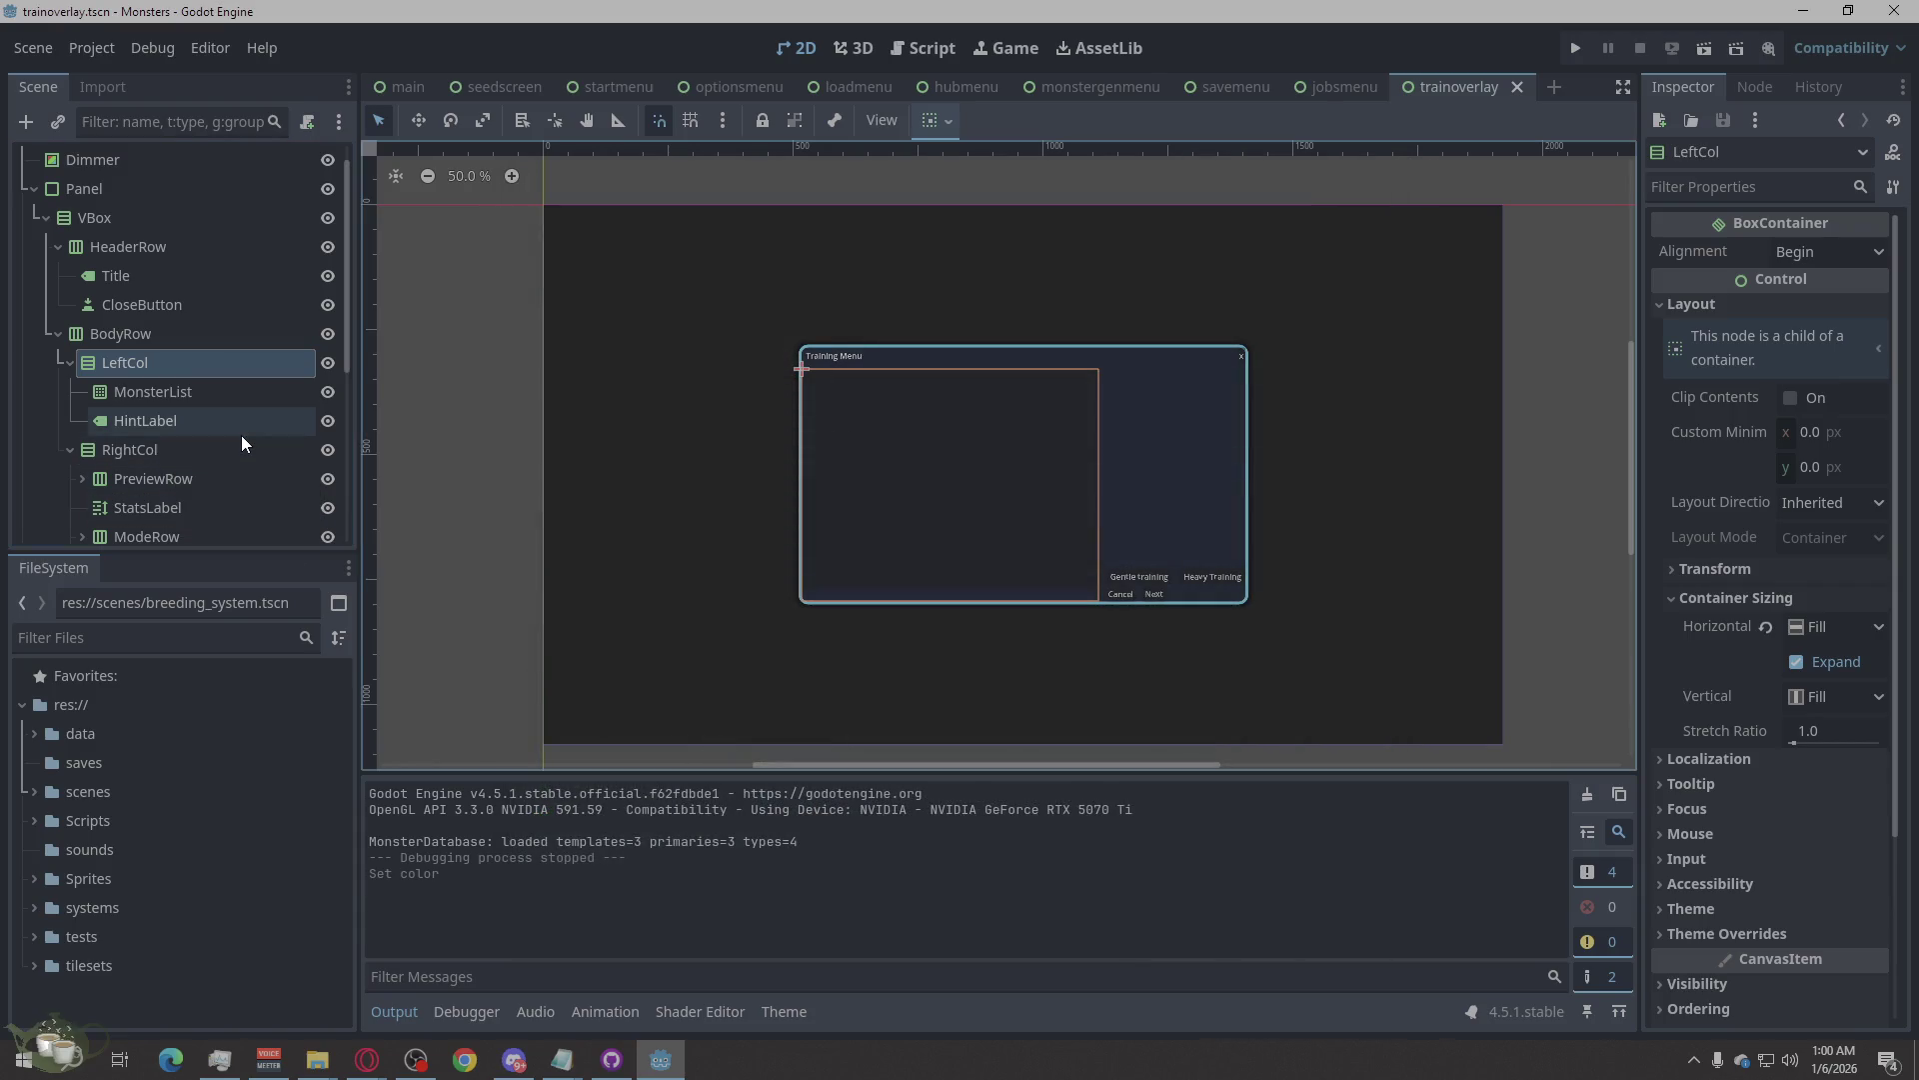
scroll(242, 434, down, 5)
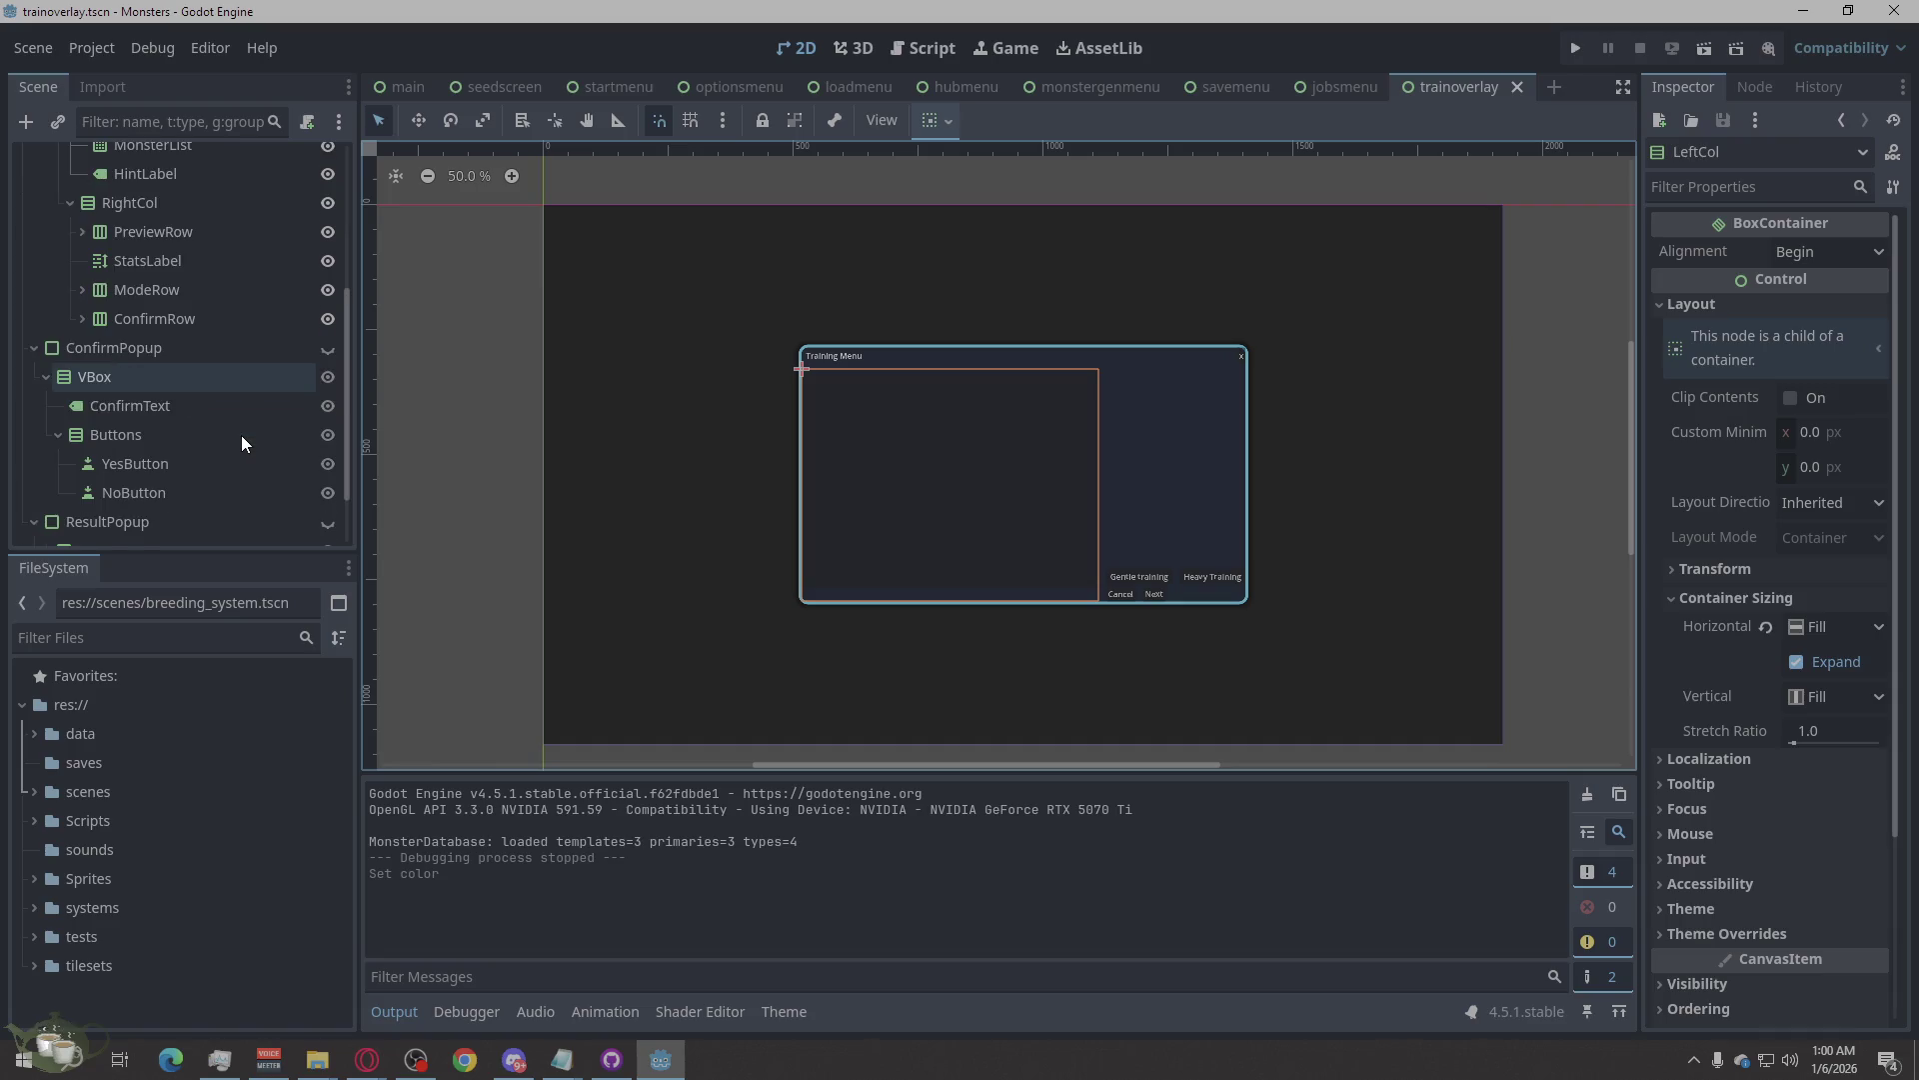
scroll(242, 435, up, 5)
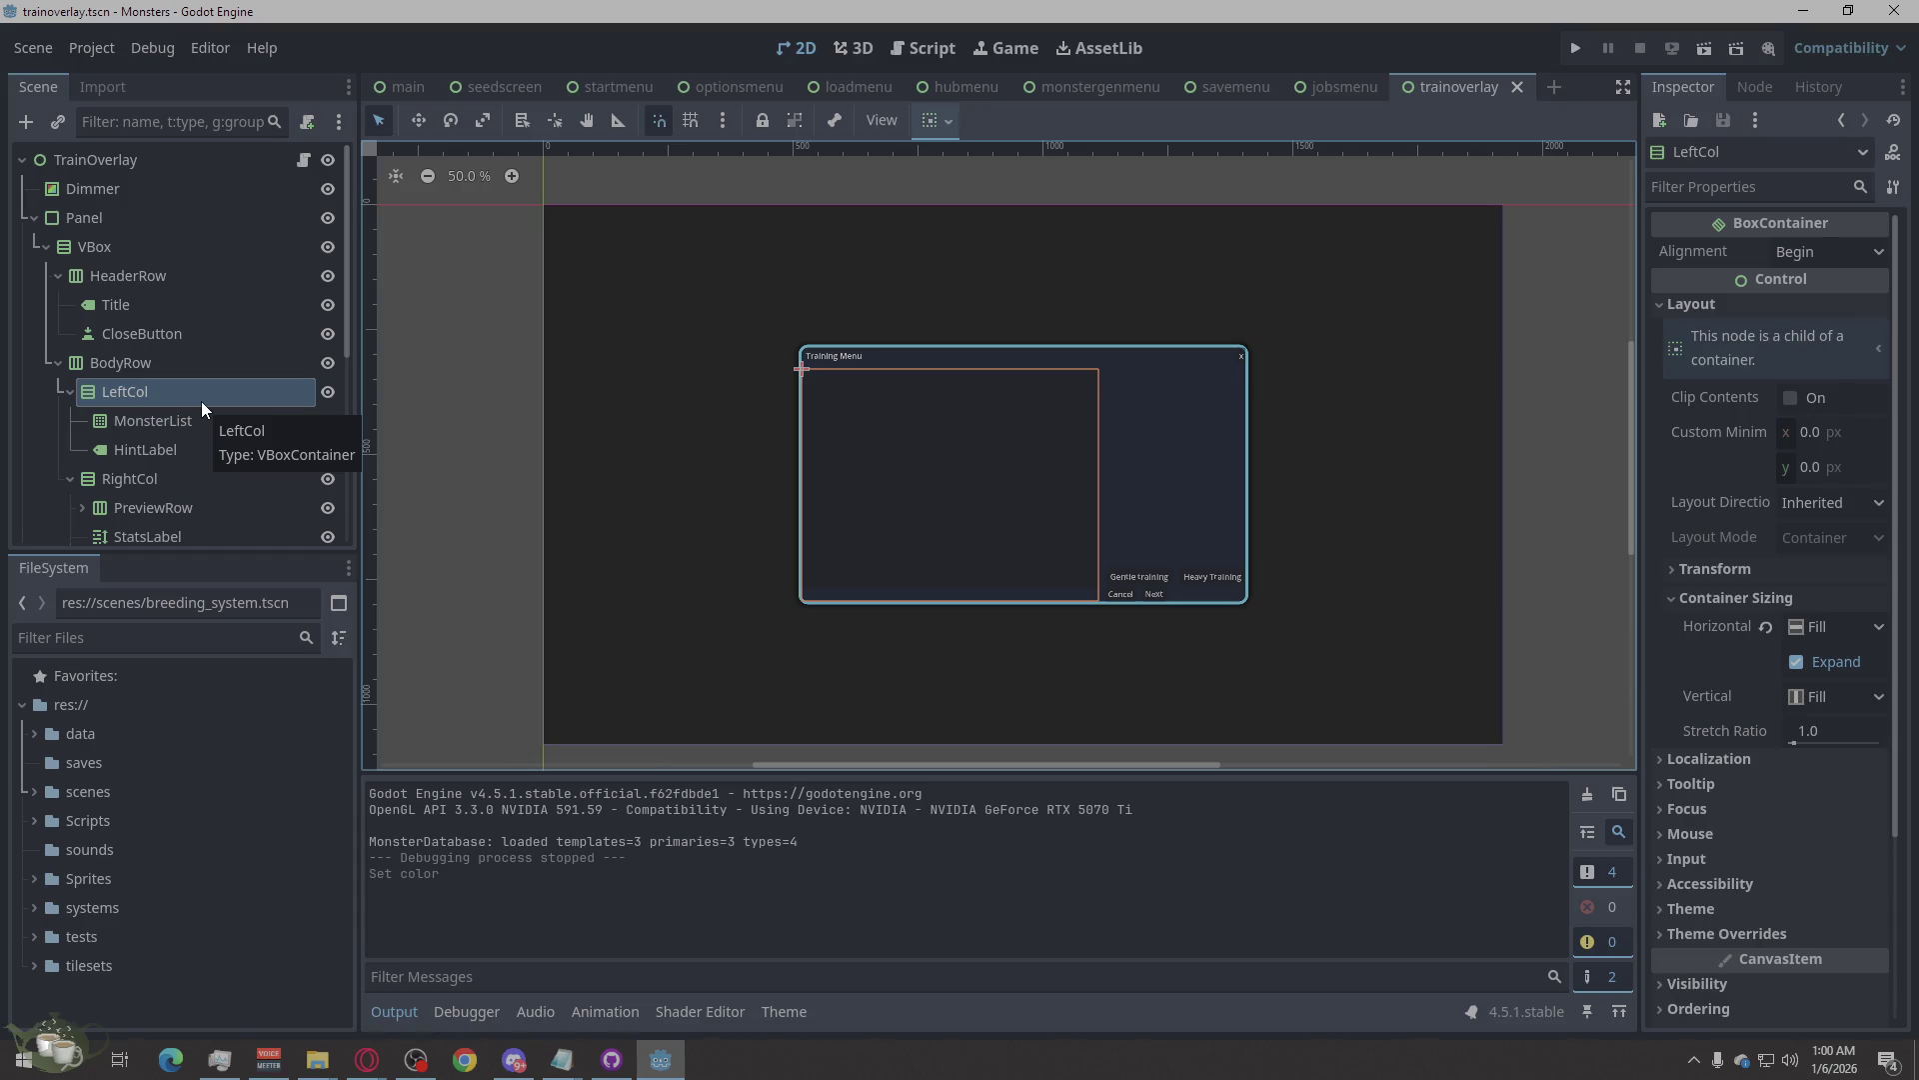
click(150, 452)
double_click(150, 452)
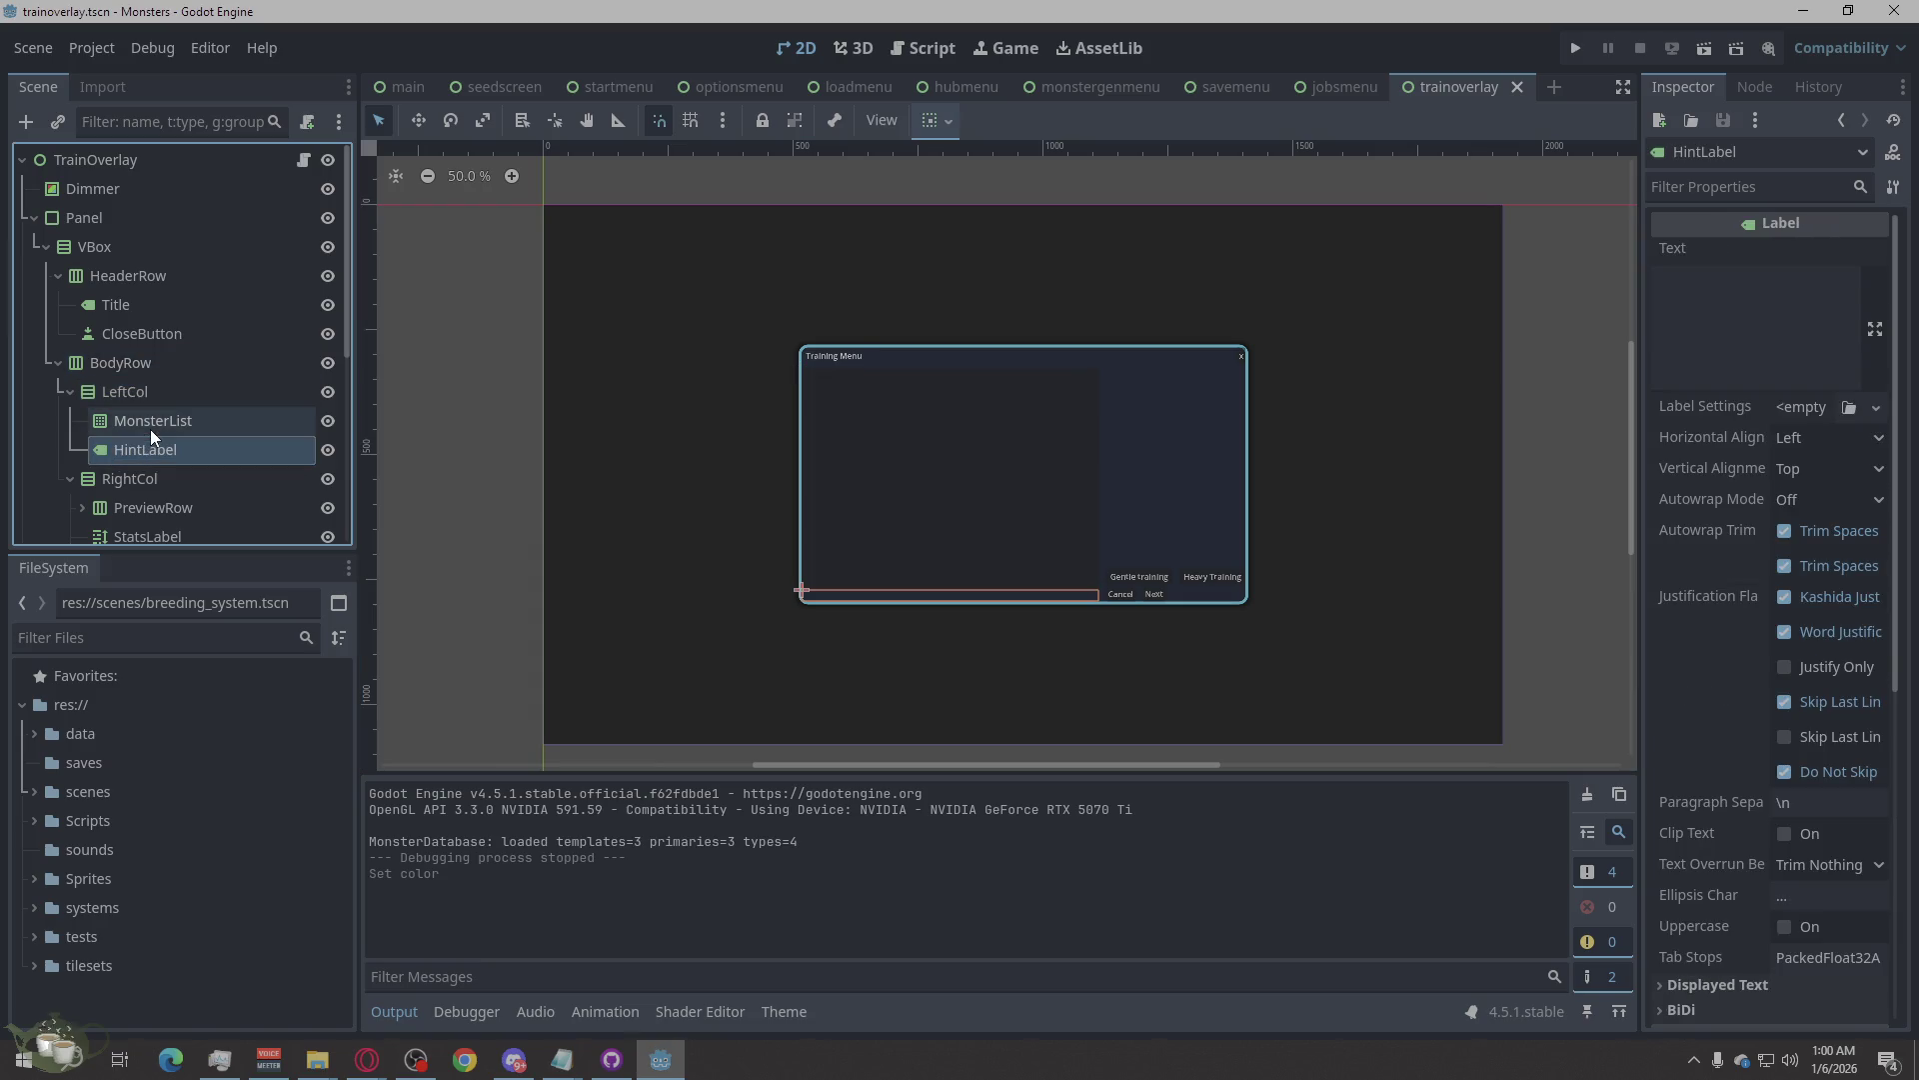
click(153, 420)
click(152, 398)
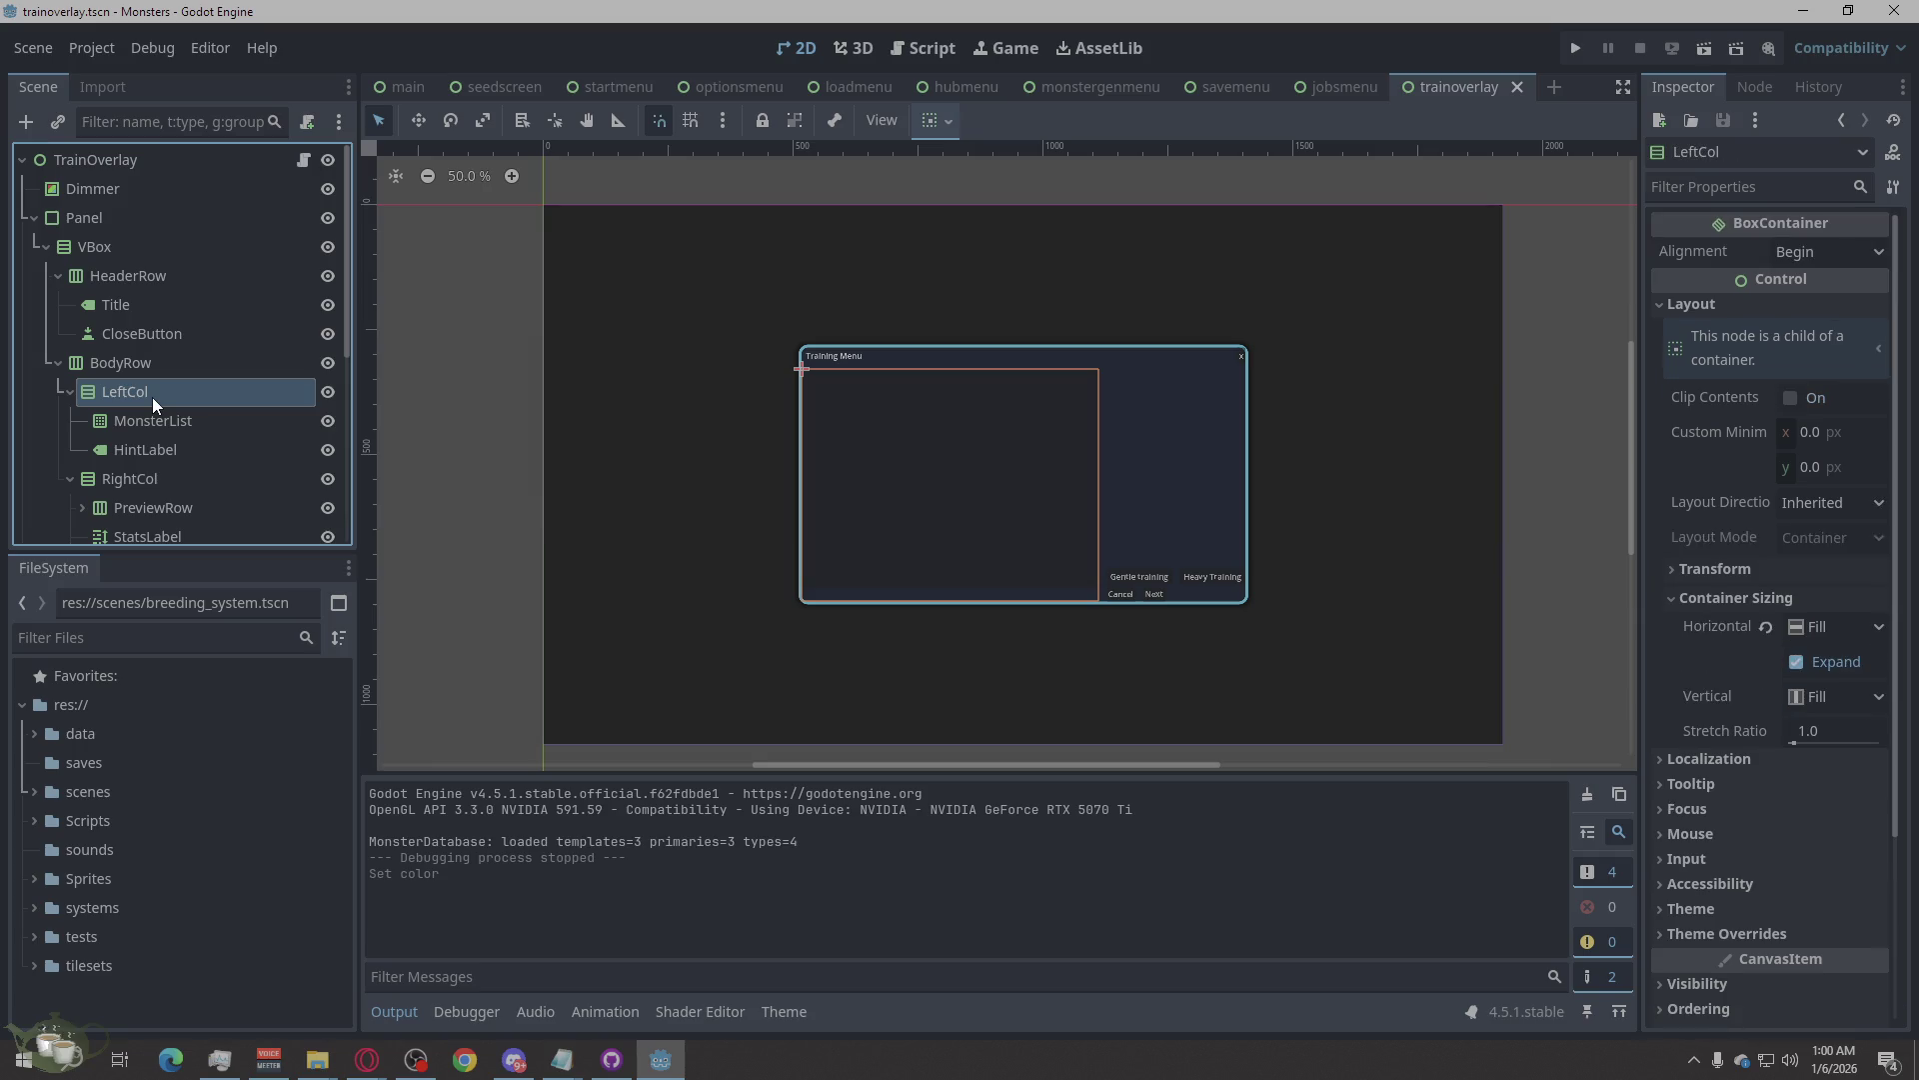
right_click(152, 398)
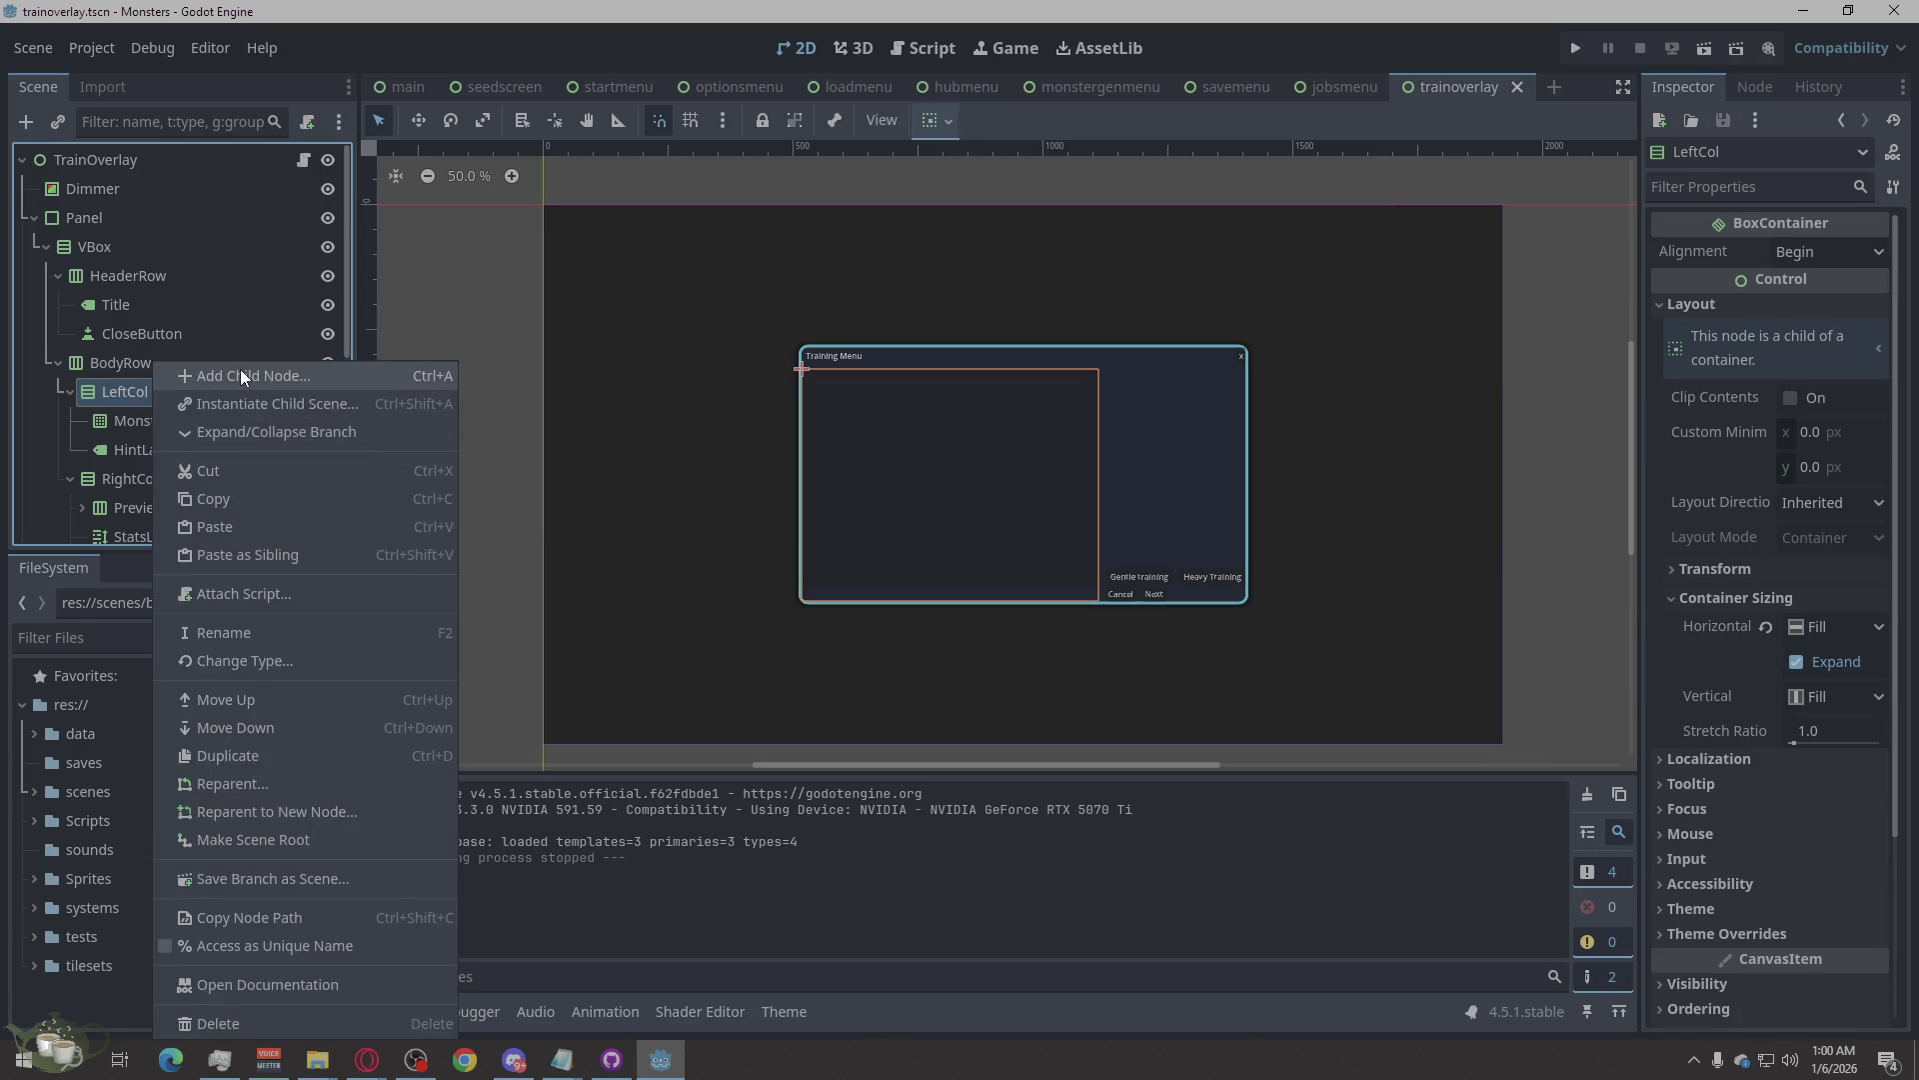
click(239, 375)
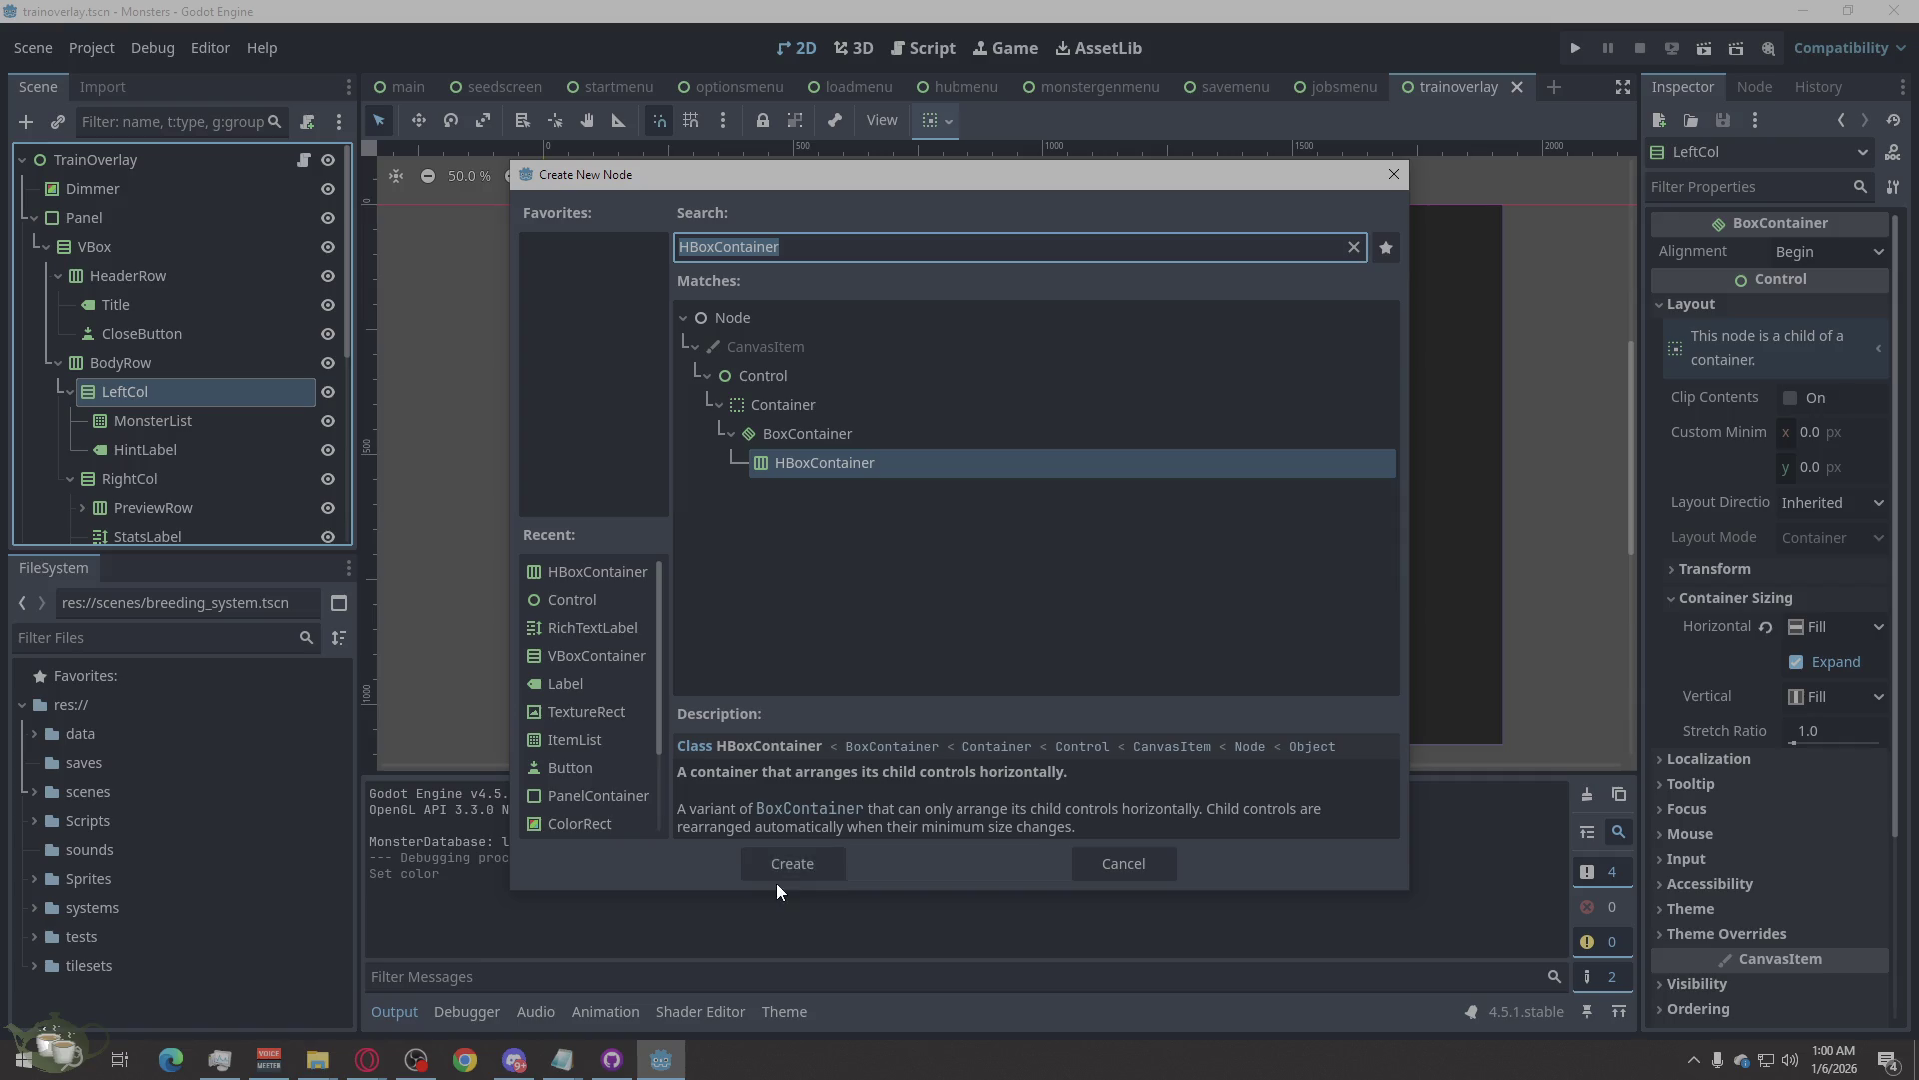
click(795, 865)
drag(202, 480, 196, 412)
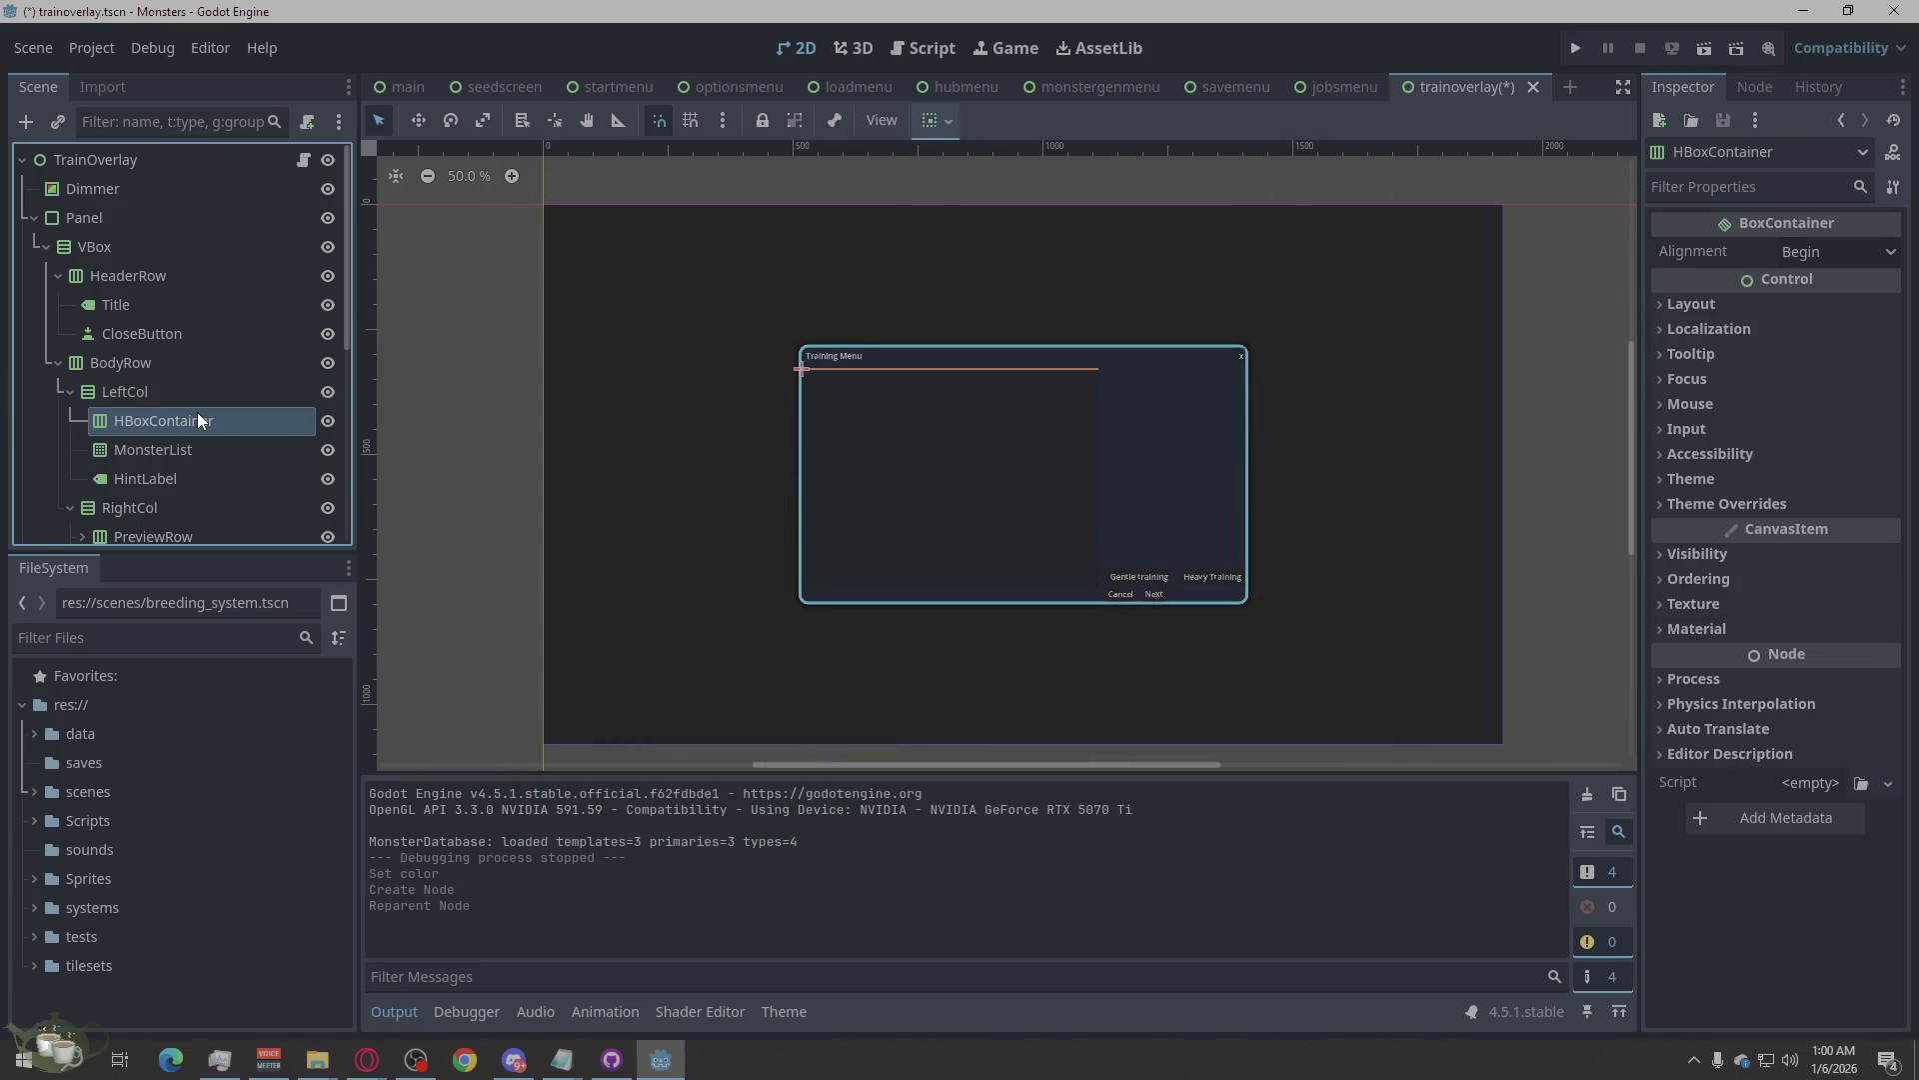
right_click(196, 418)
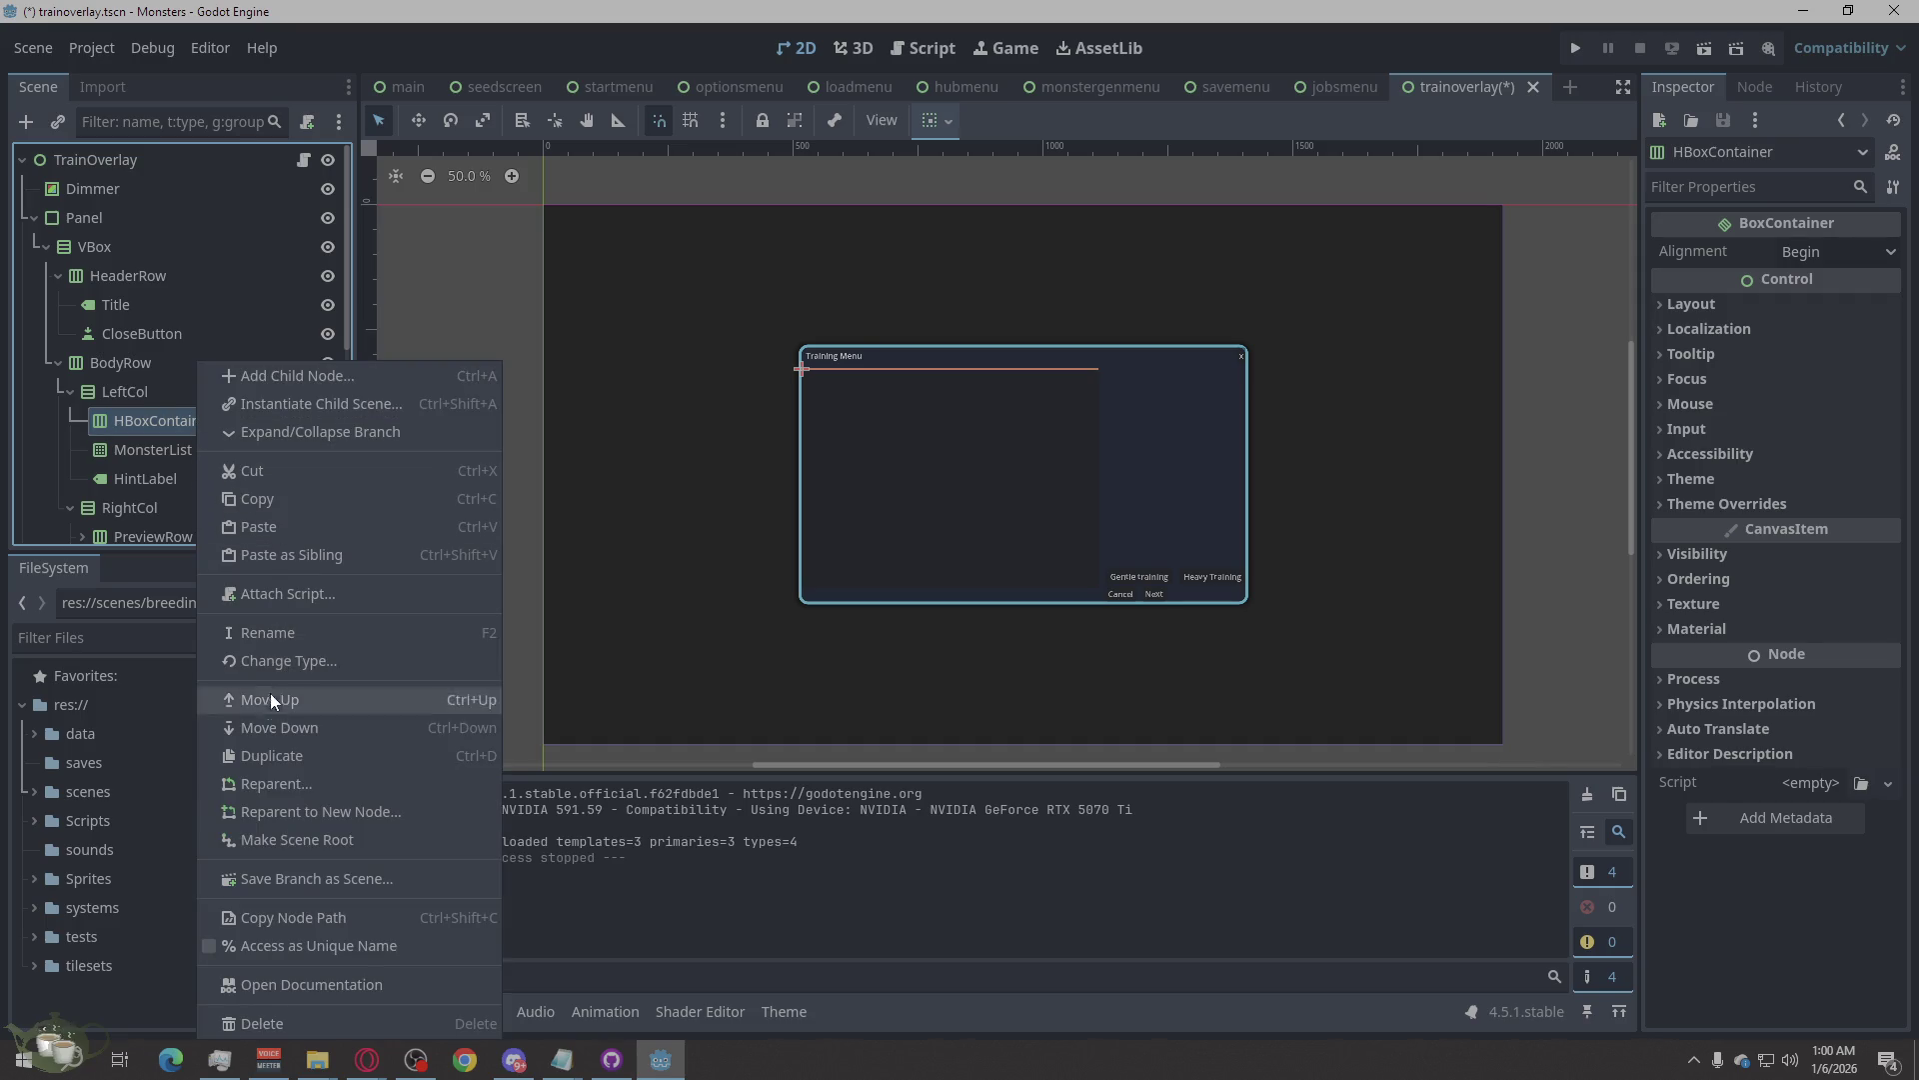
click(337, 1025)
click(891, 570)
click(148, 452)
click(156, 424)
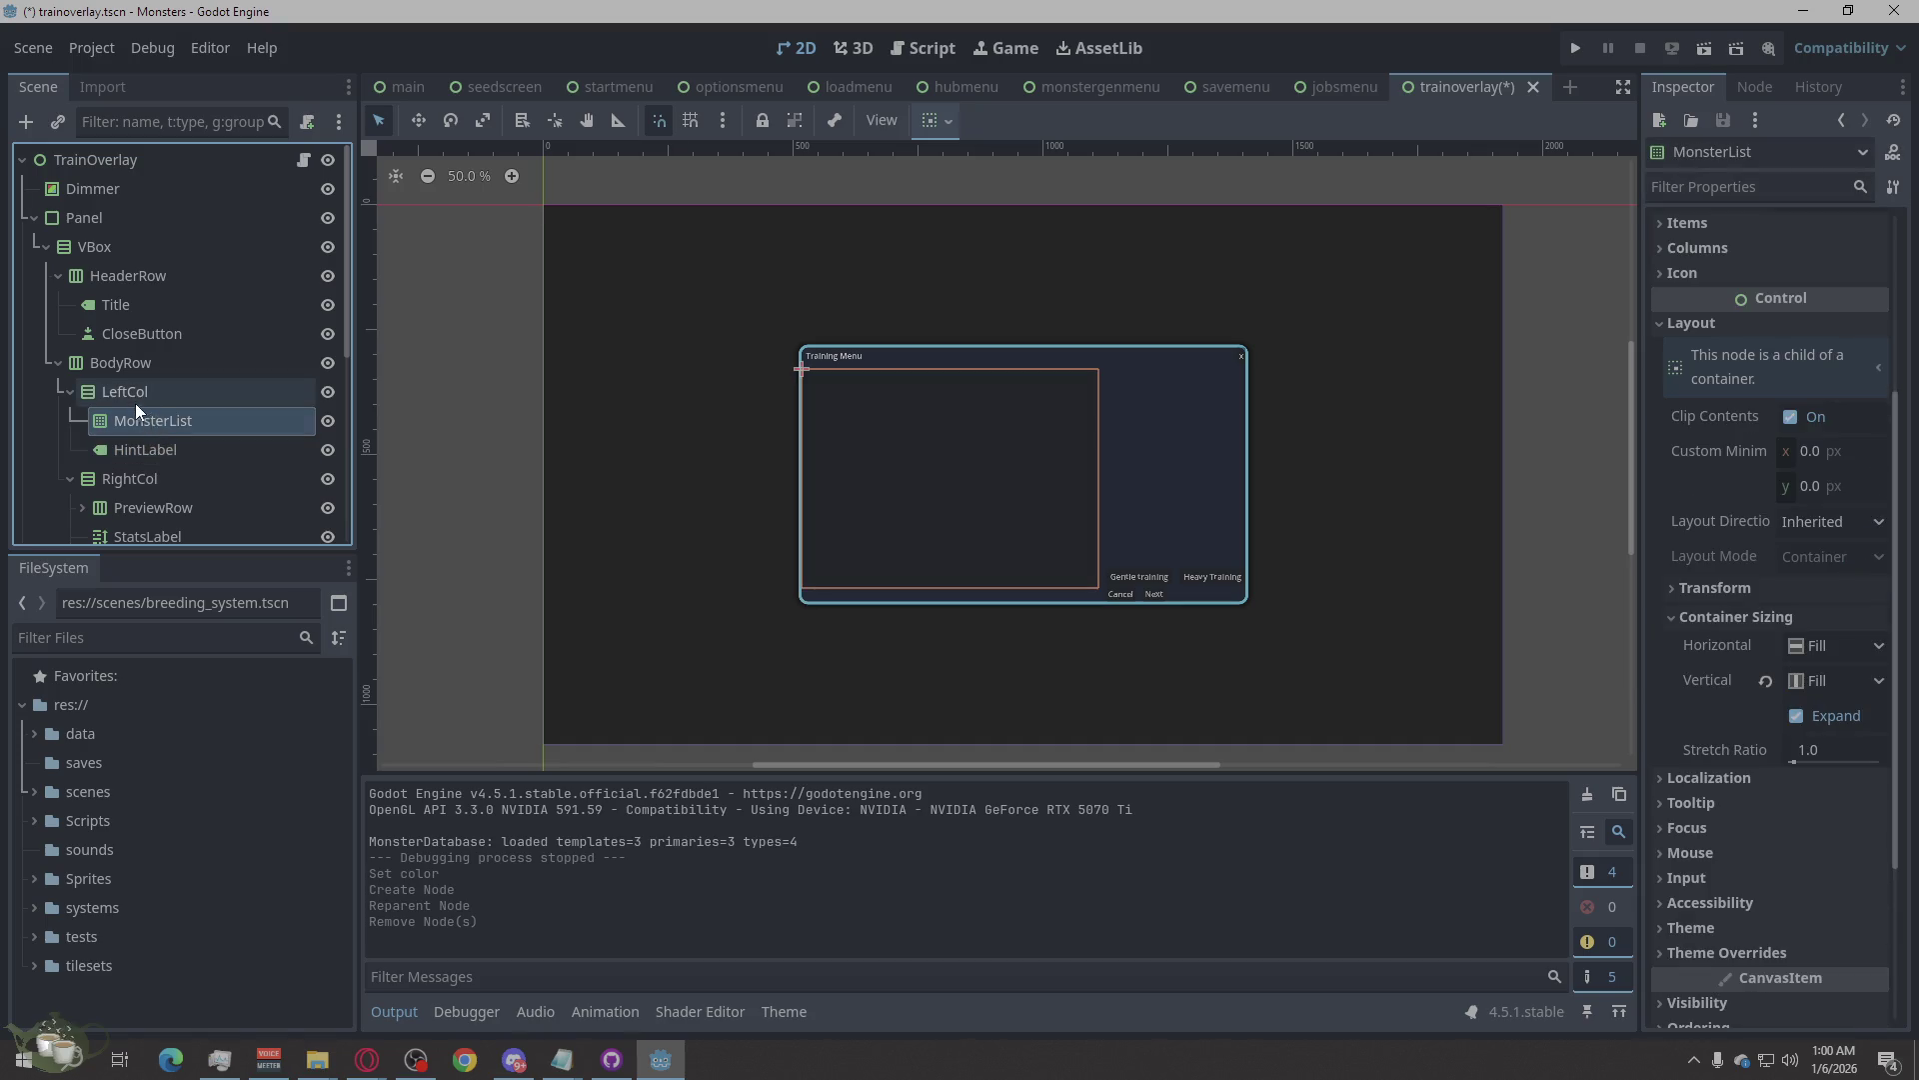
click(135, 402)
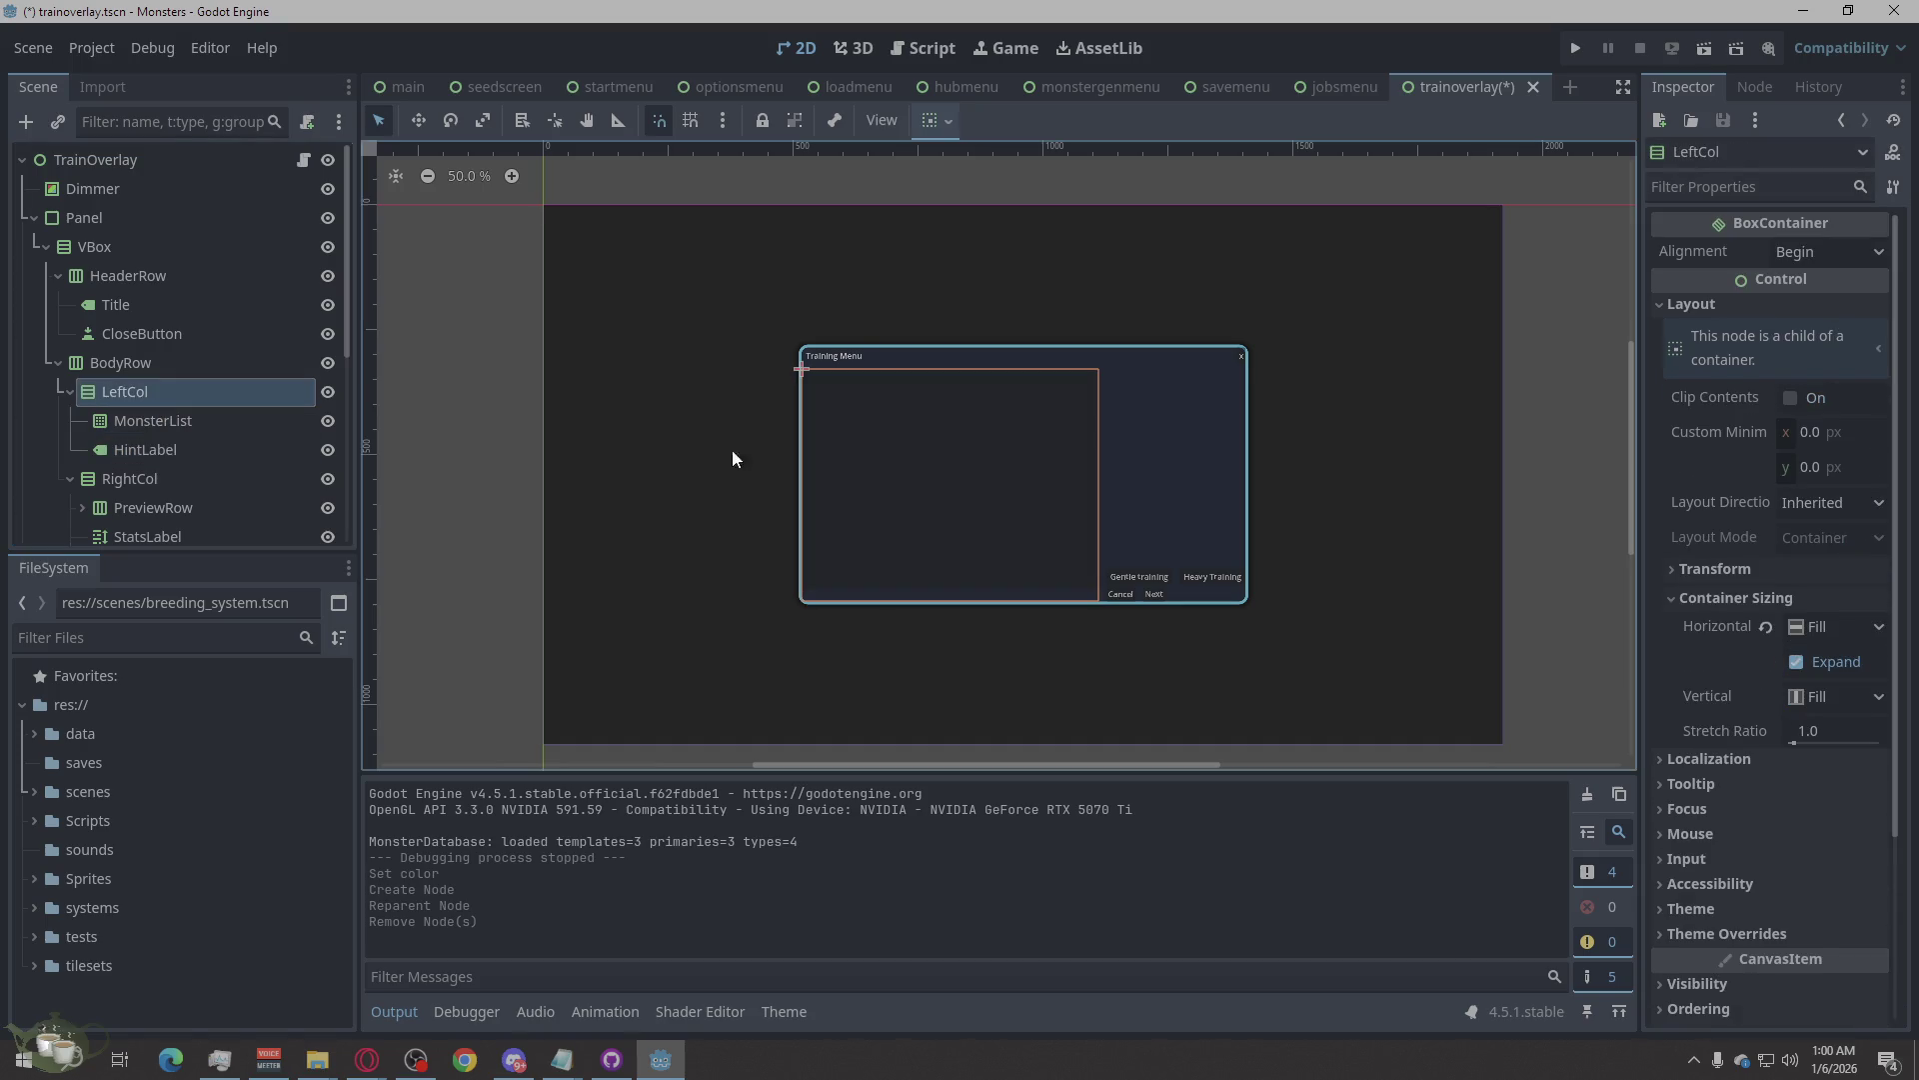
mouse_move(1766, 722)
click(146, 363)
click(144, 381)
click(159, 358)
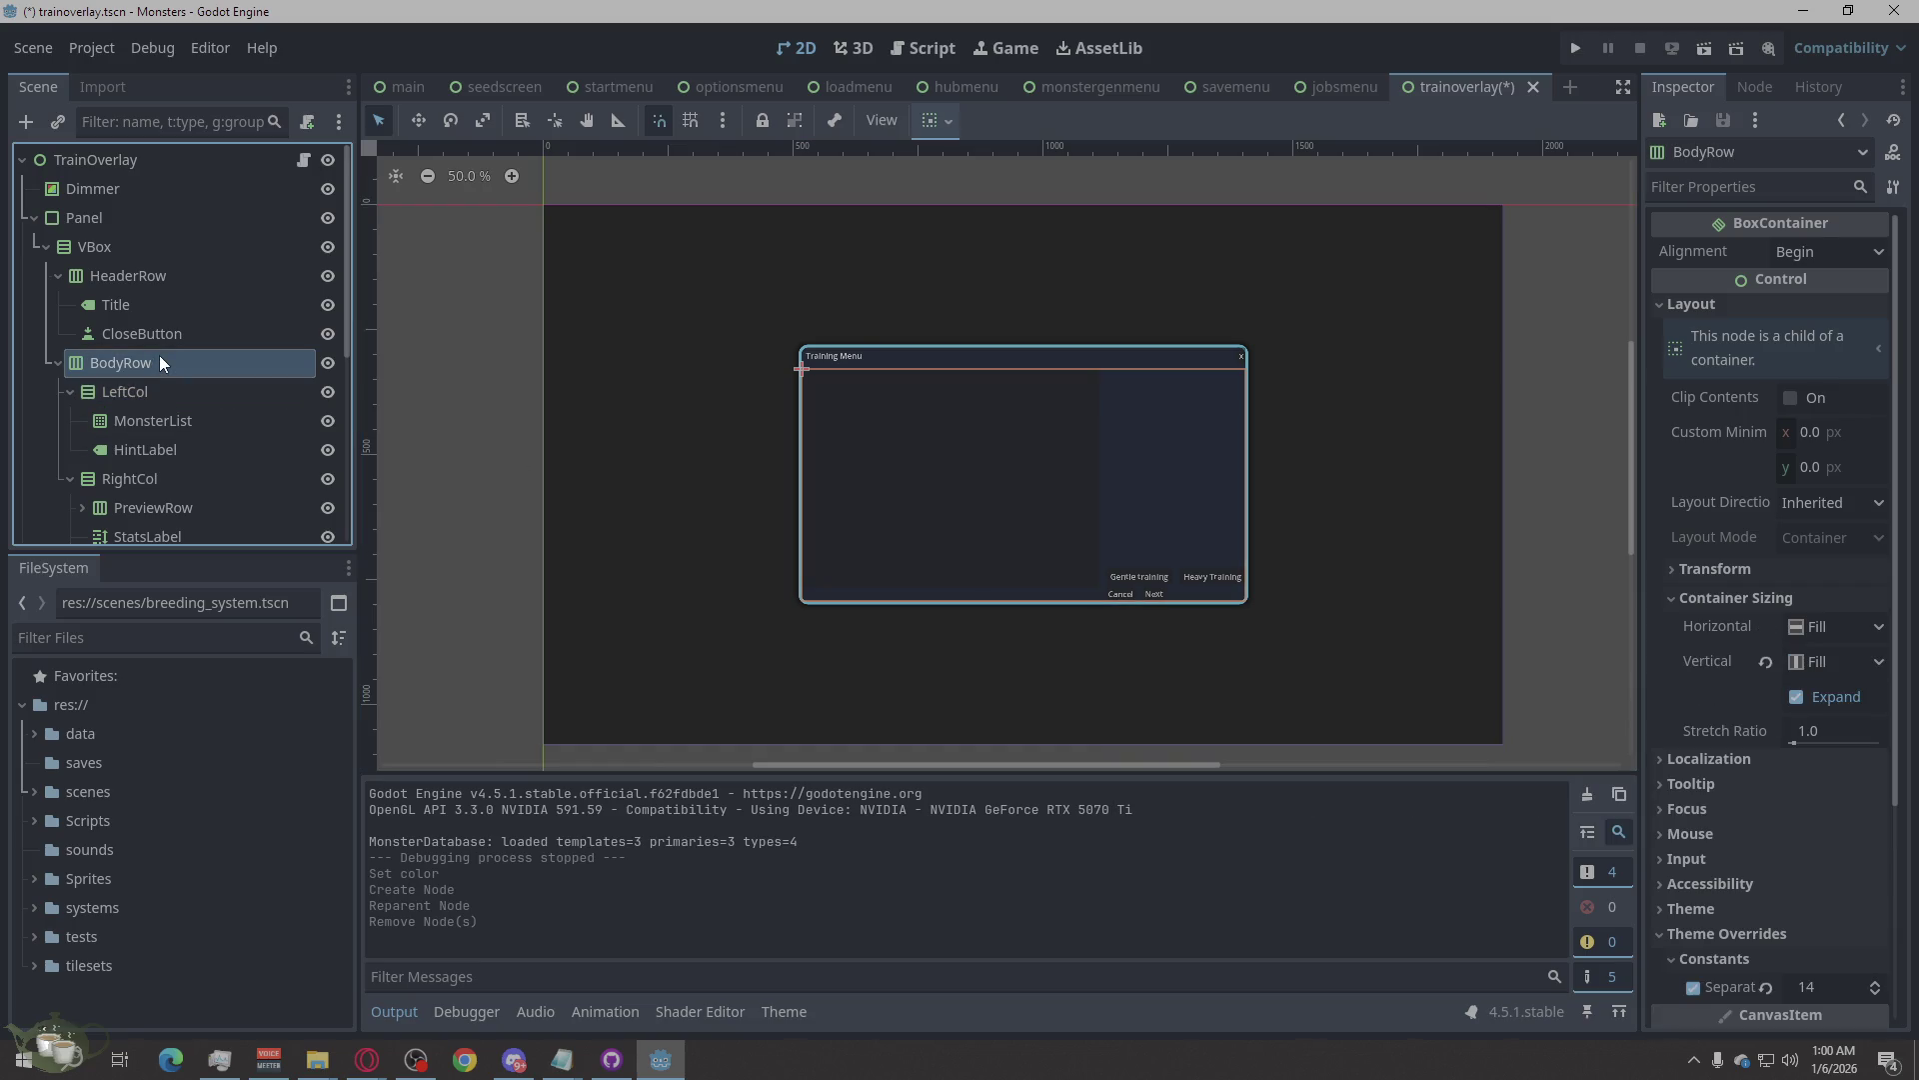
Add an HBoxContainer child to BodyRow and move it above LeftCol.
right_click(160, 363)
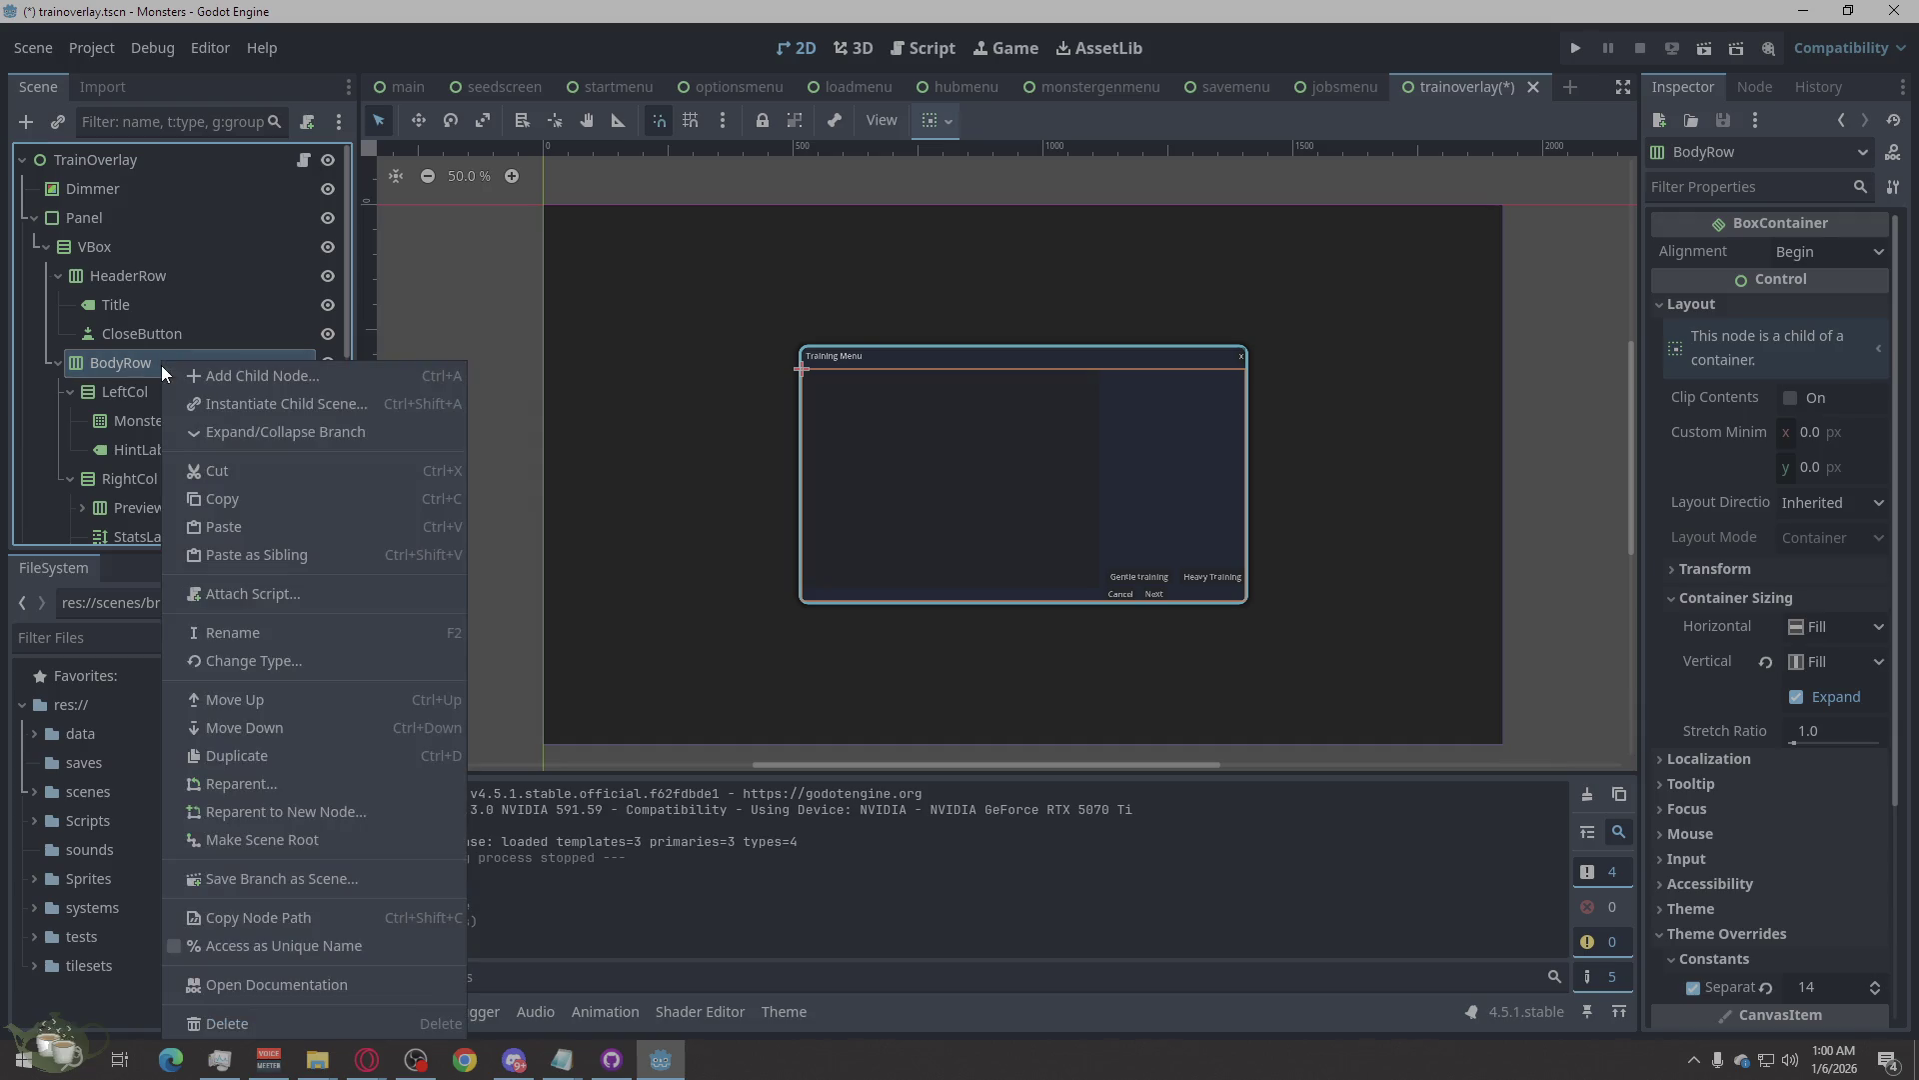
click(210, 370)
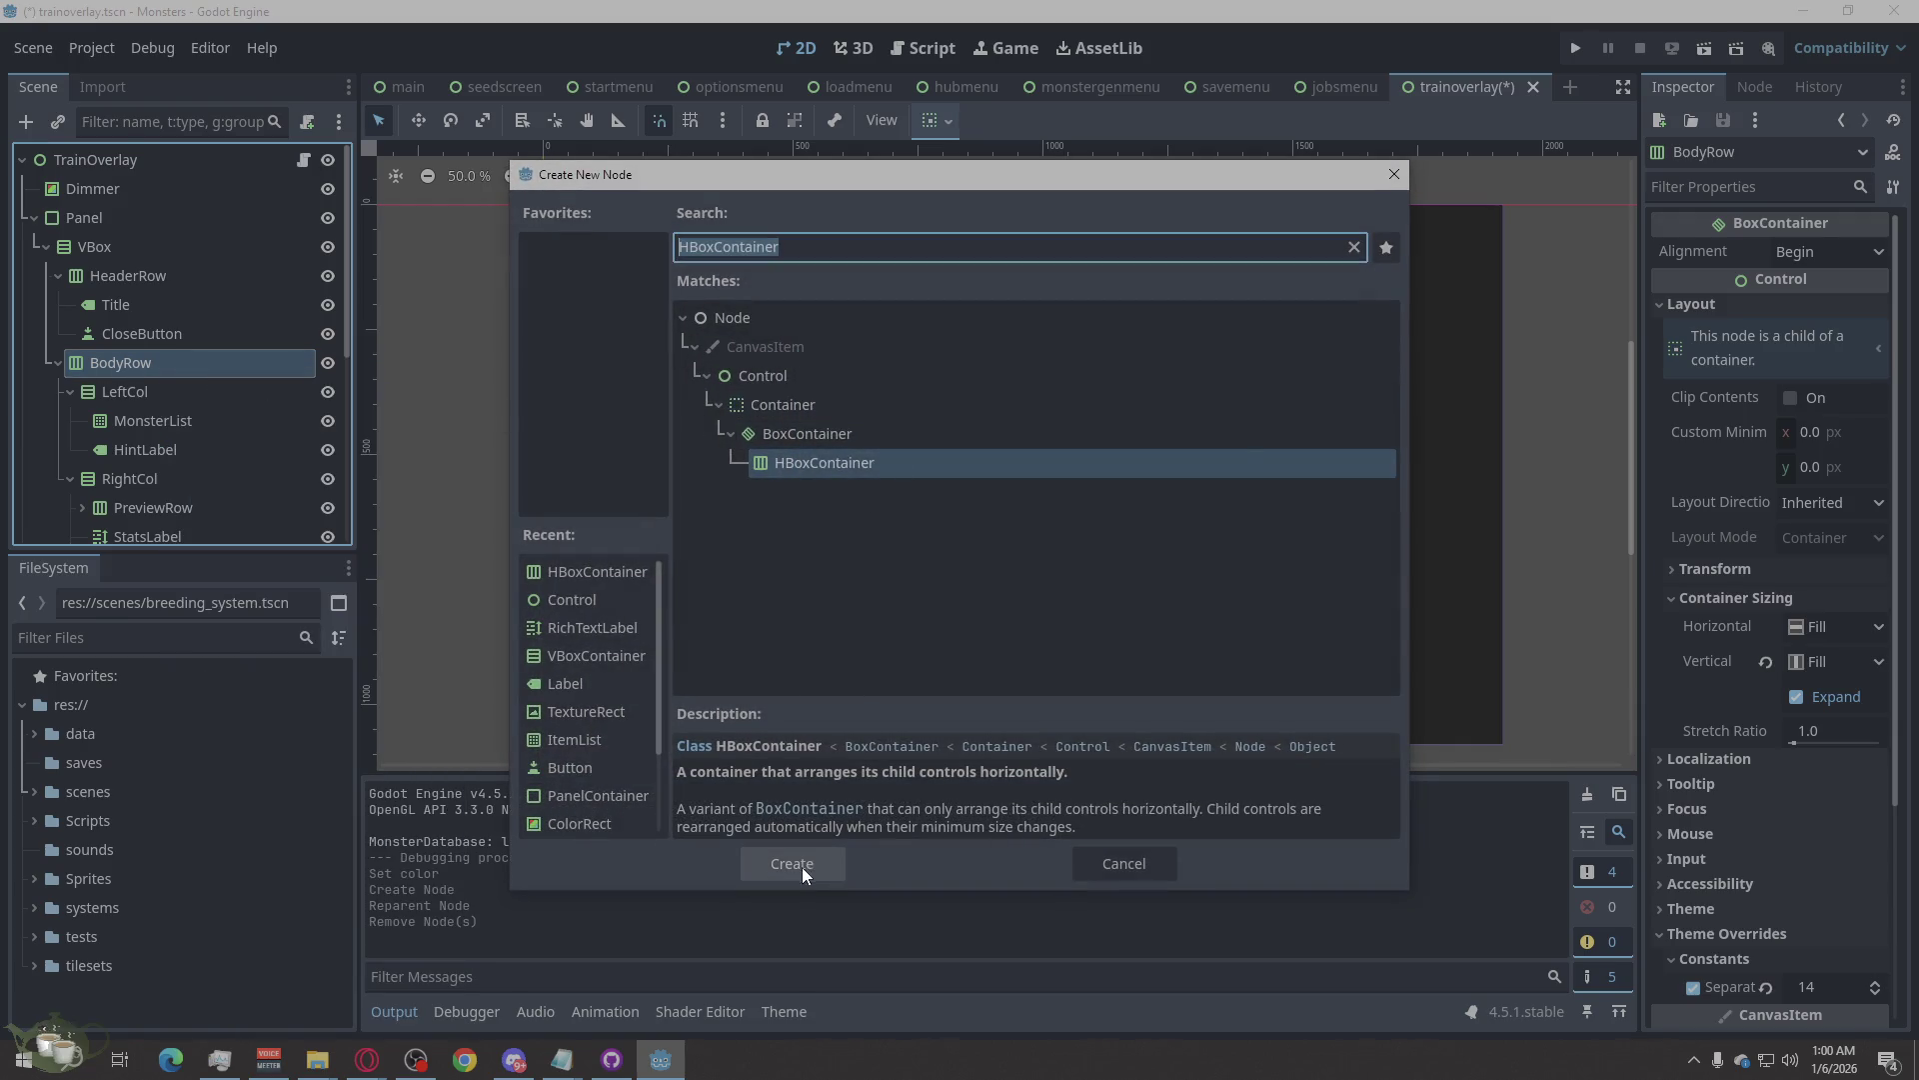
click(792, 864)
drag(180, 520, 142, 284)
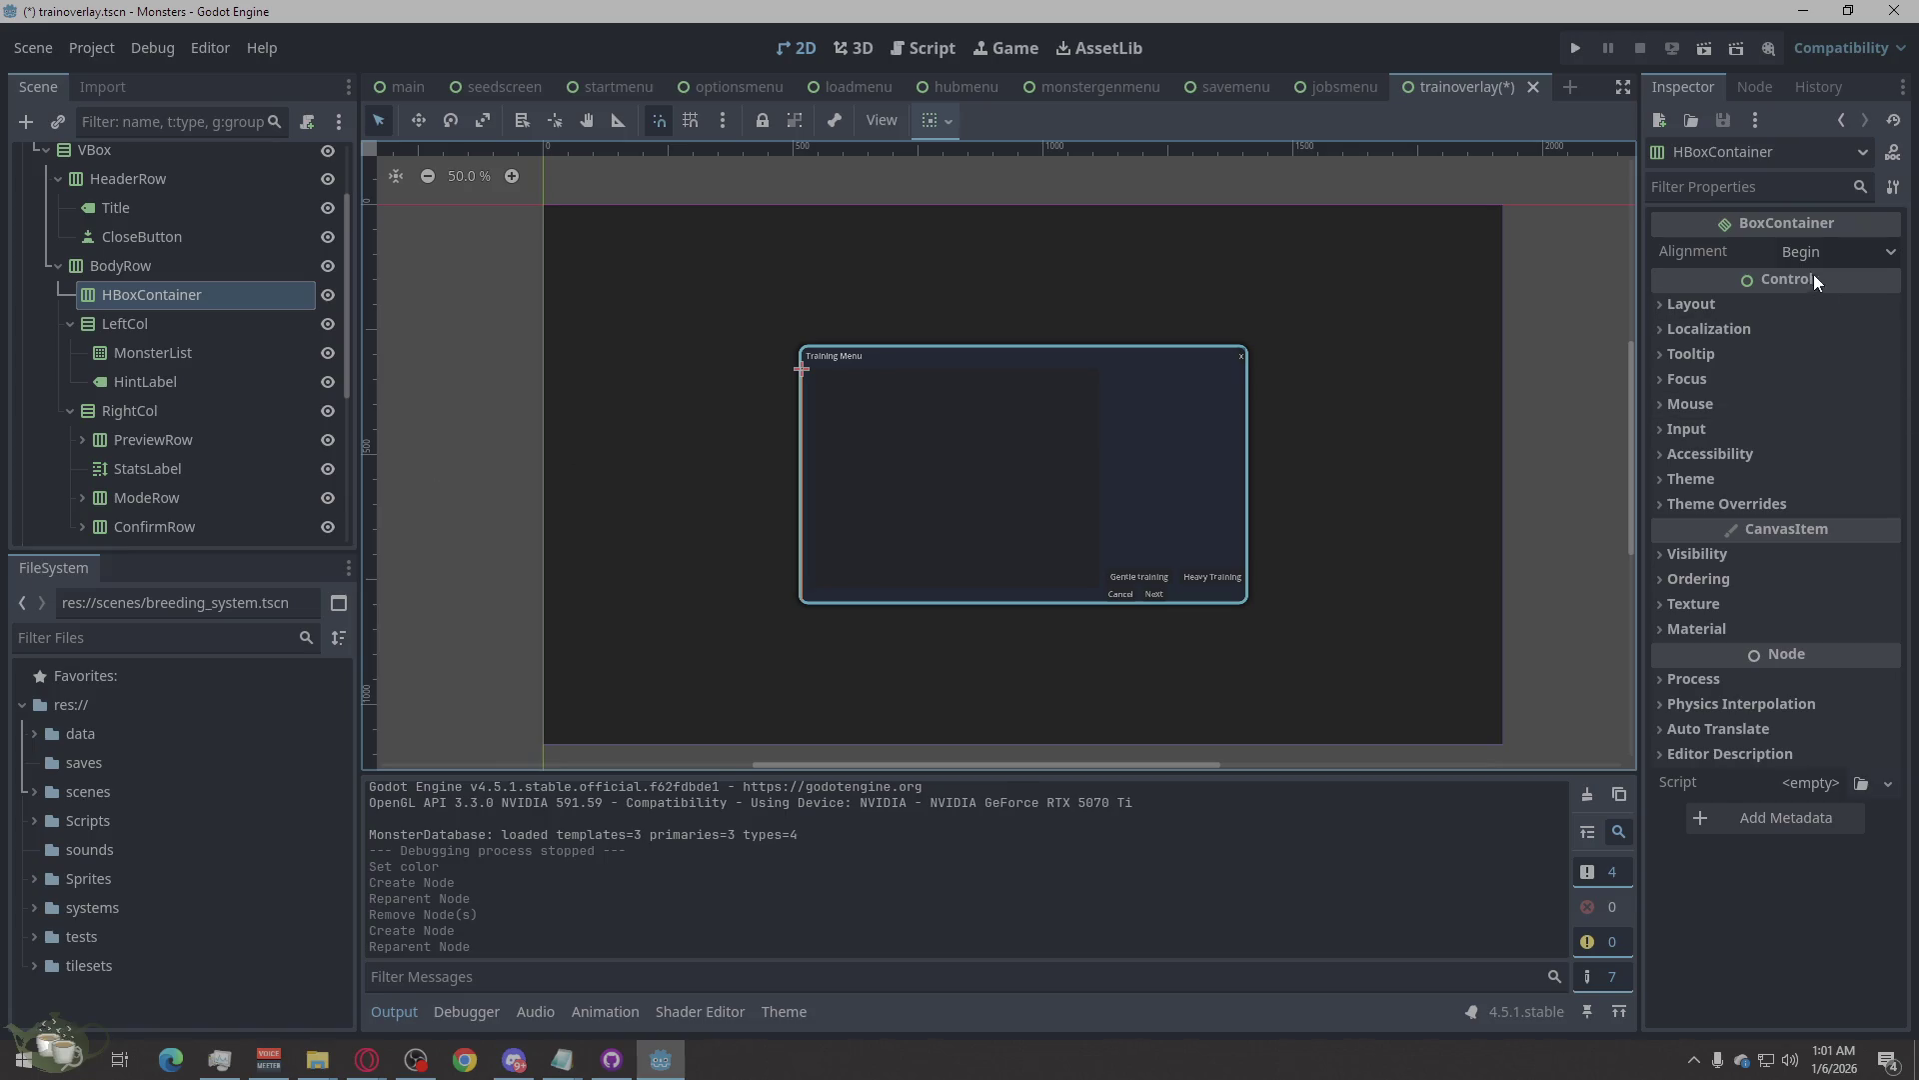
Set the new container's Custom Minimum Size width to 12 px.
click(1699, 303)
click(1805, 431)
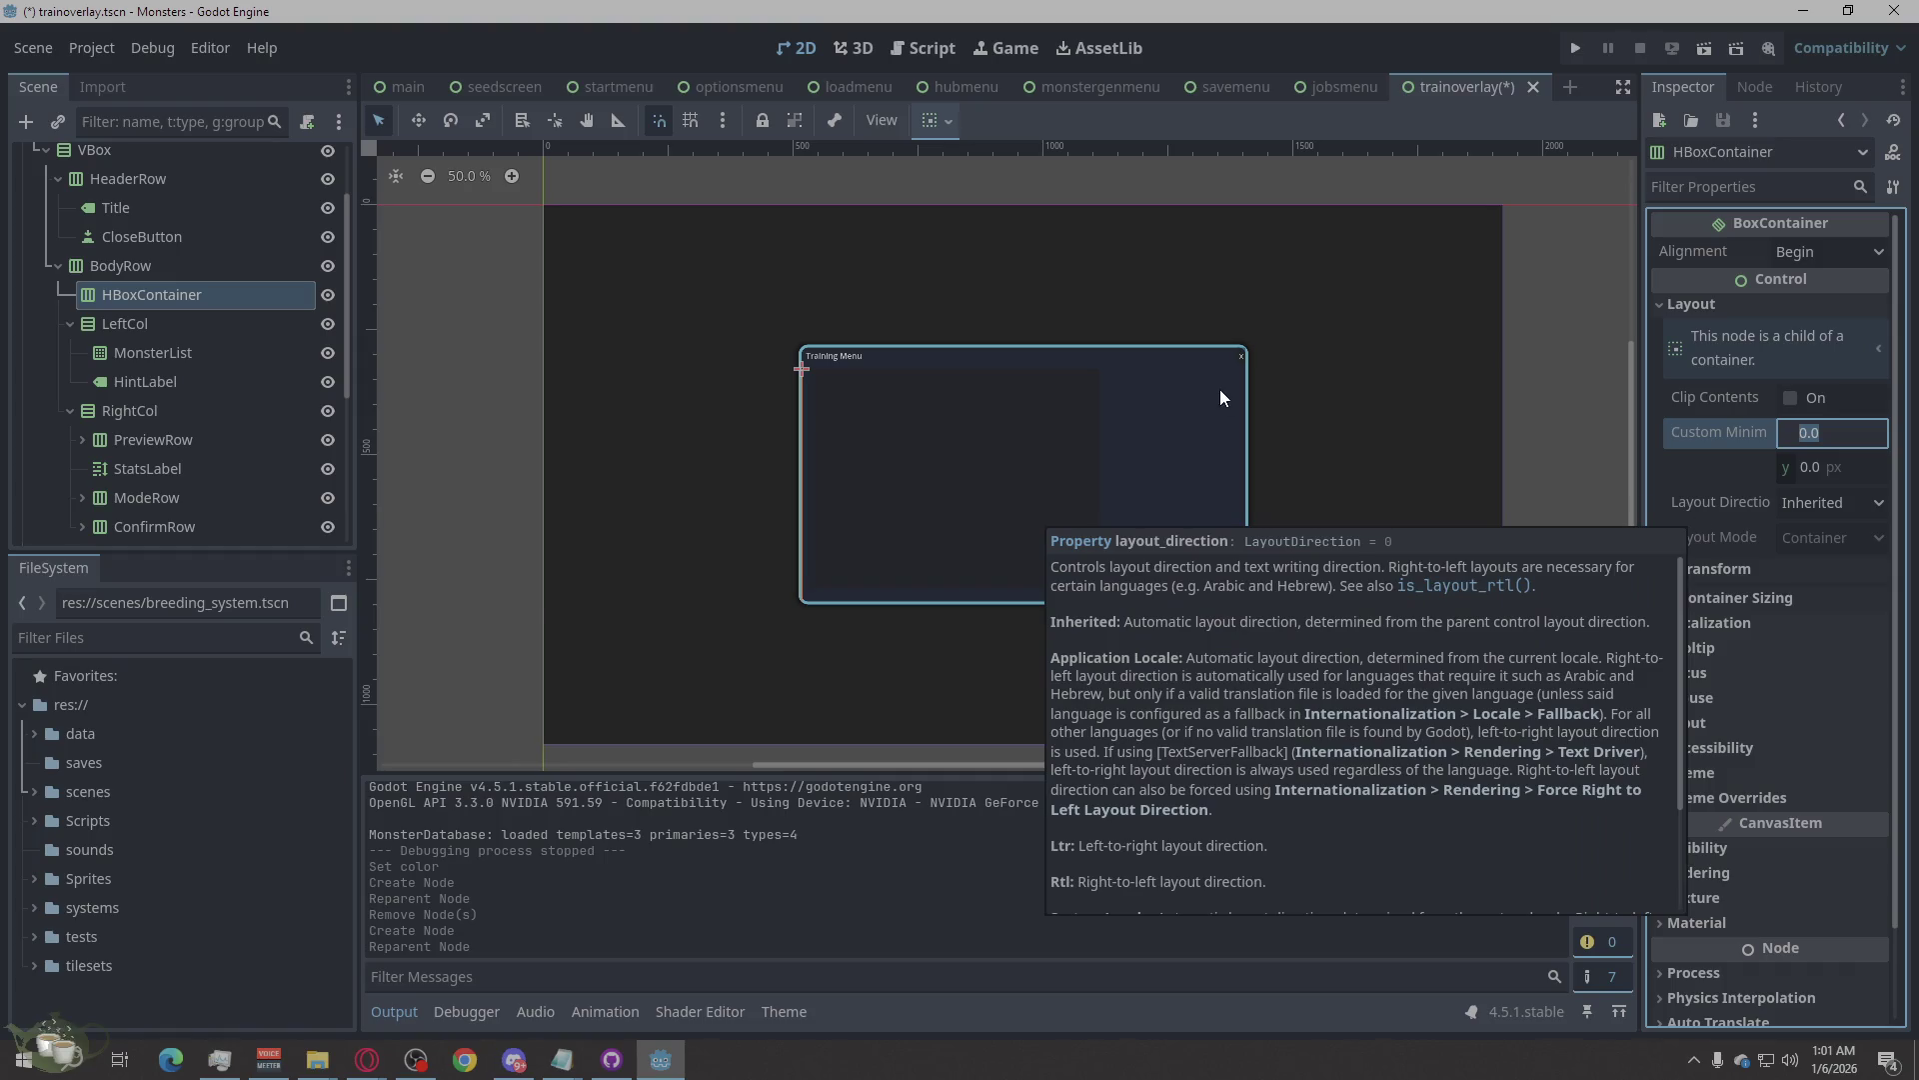
text(48)
key(Return)
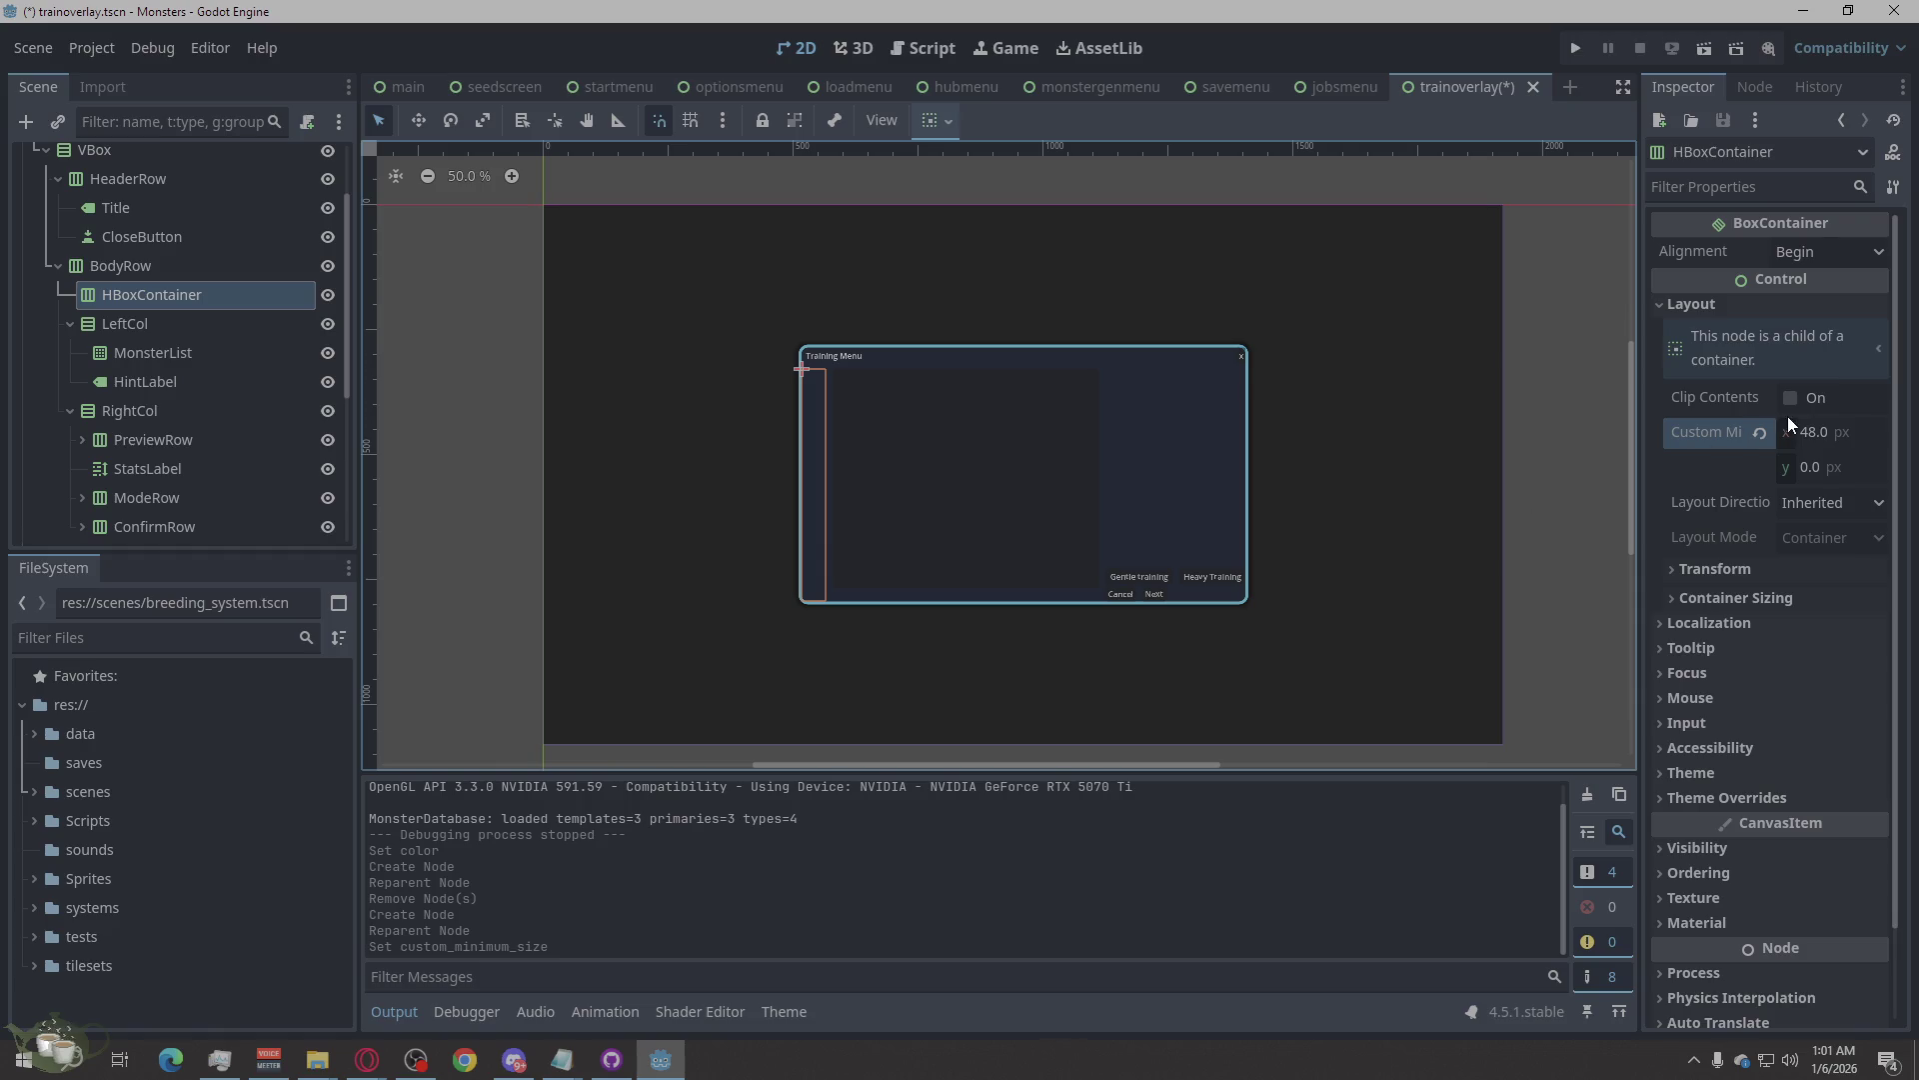
click(1823, 432)
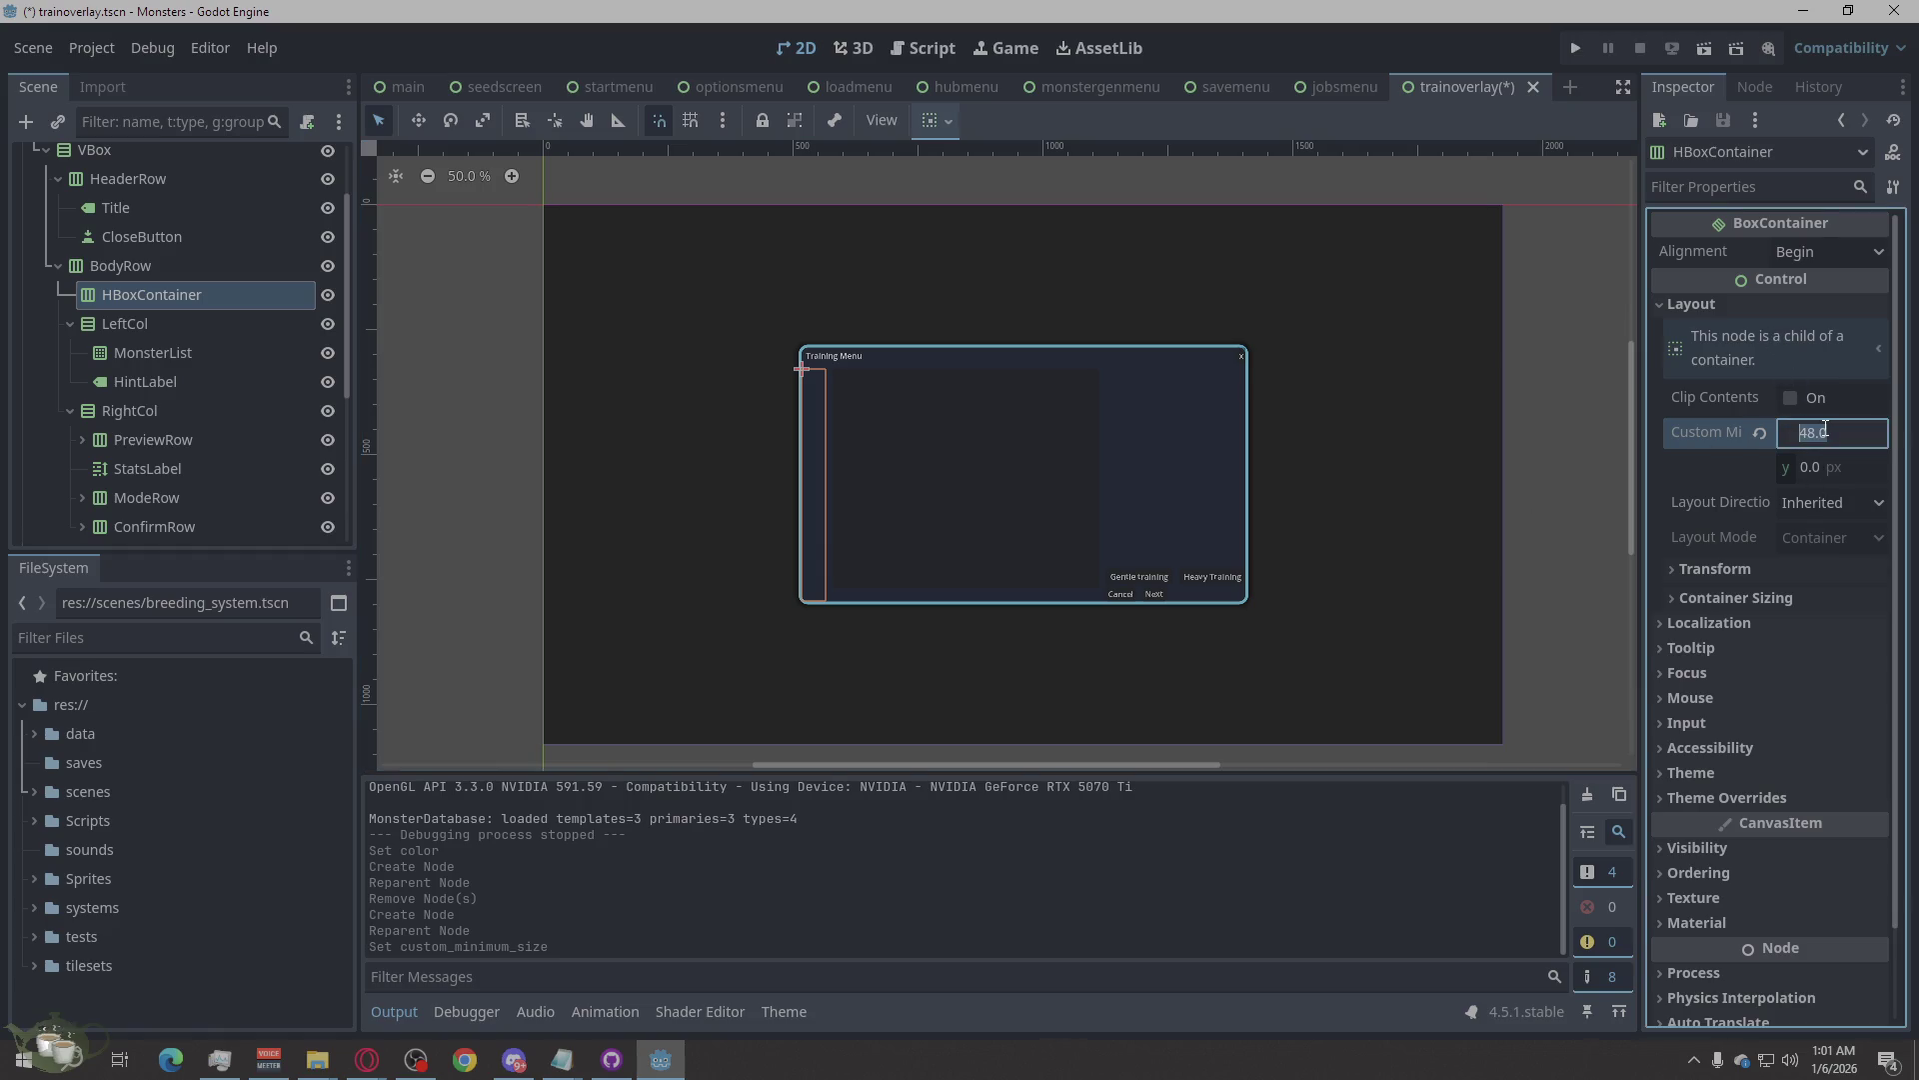
text(0)
click(957, 498)
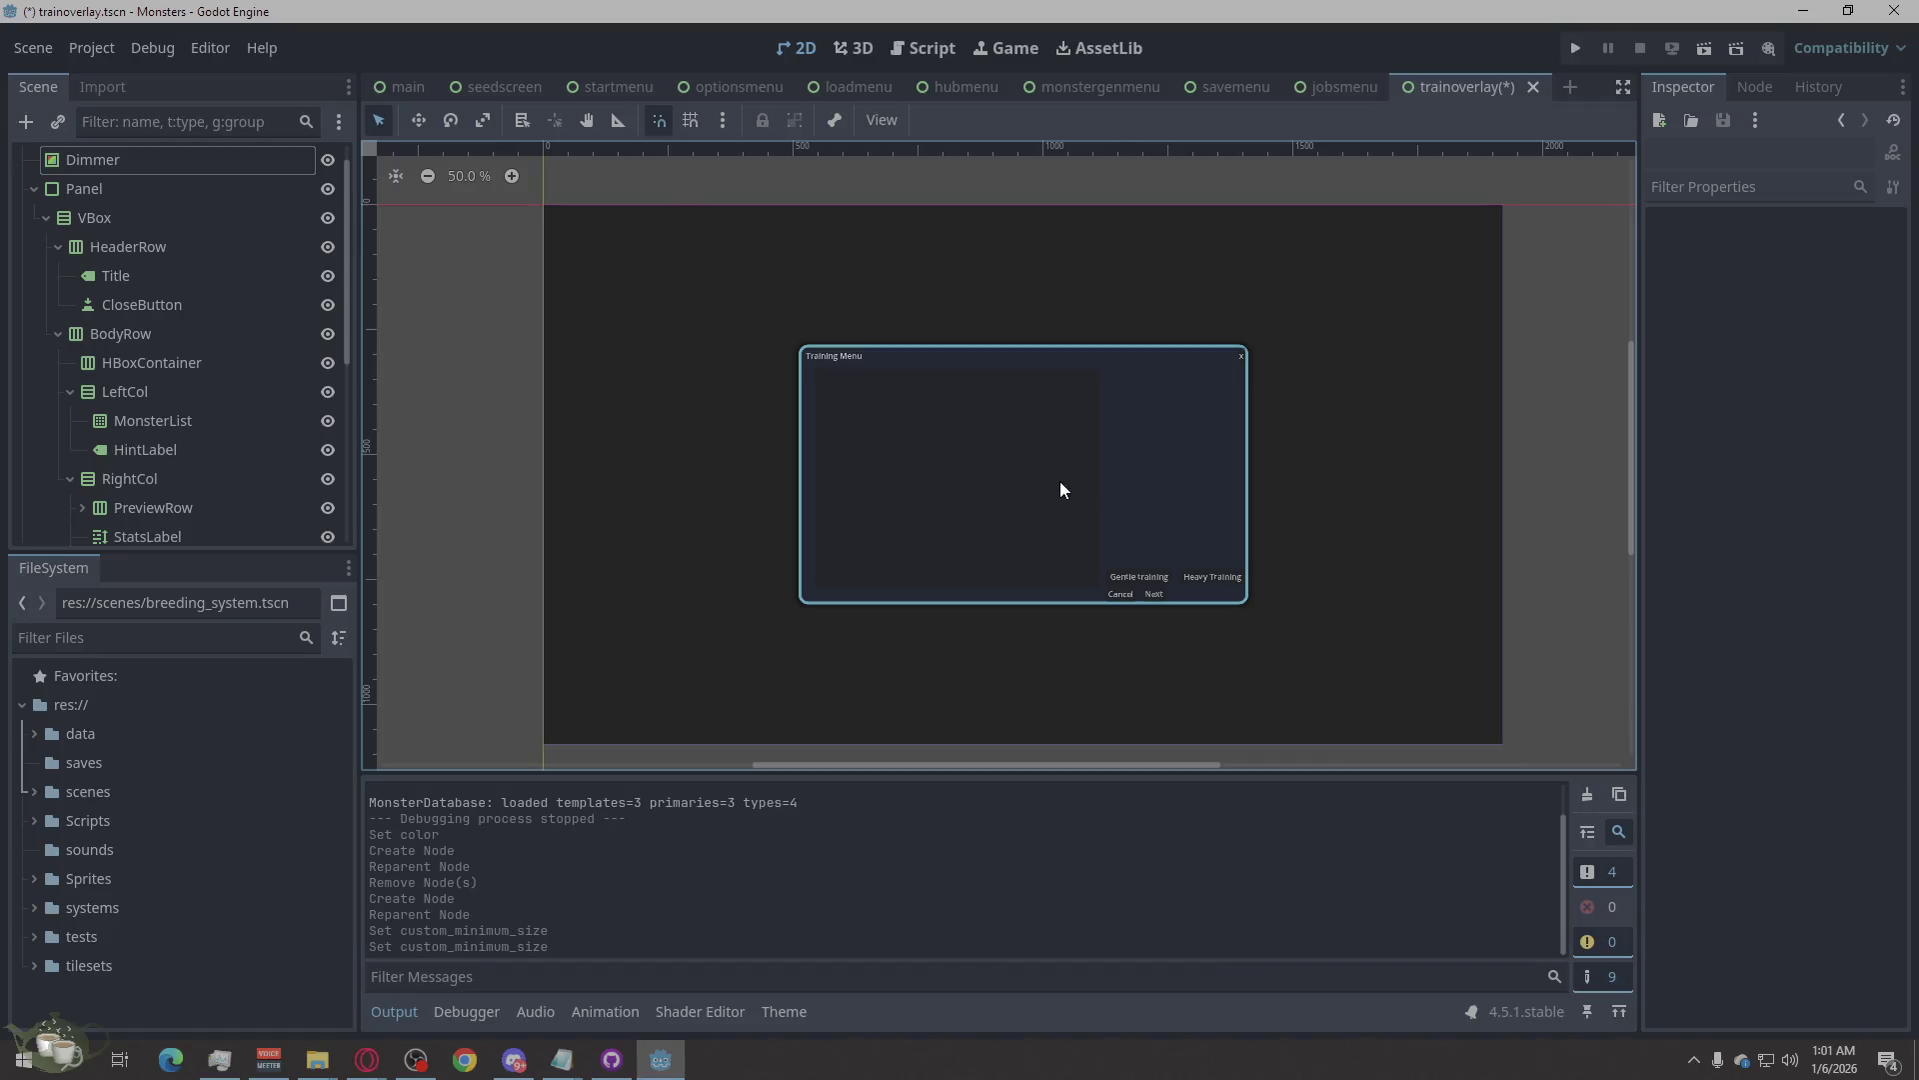
Rename the new HBoxContainer to Spacer.
scroll(884, 490, up, 2)
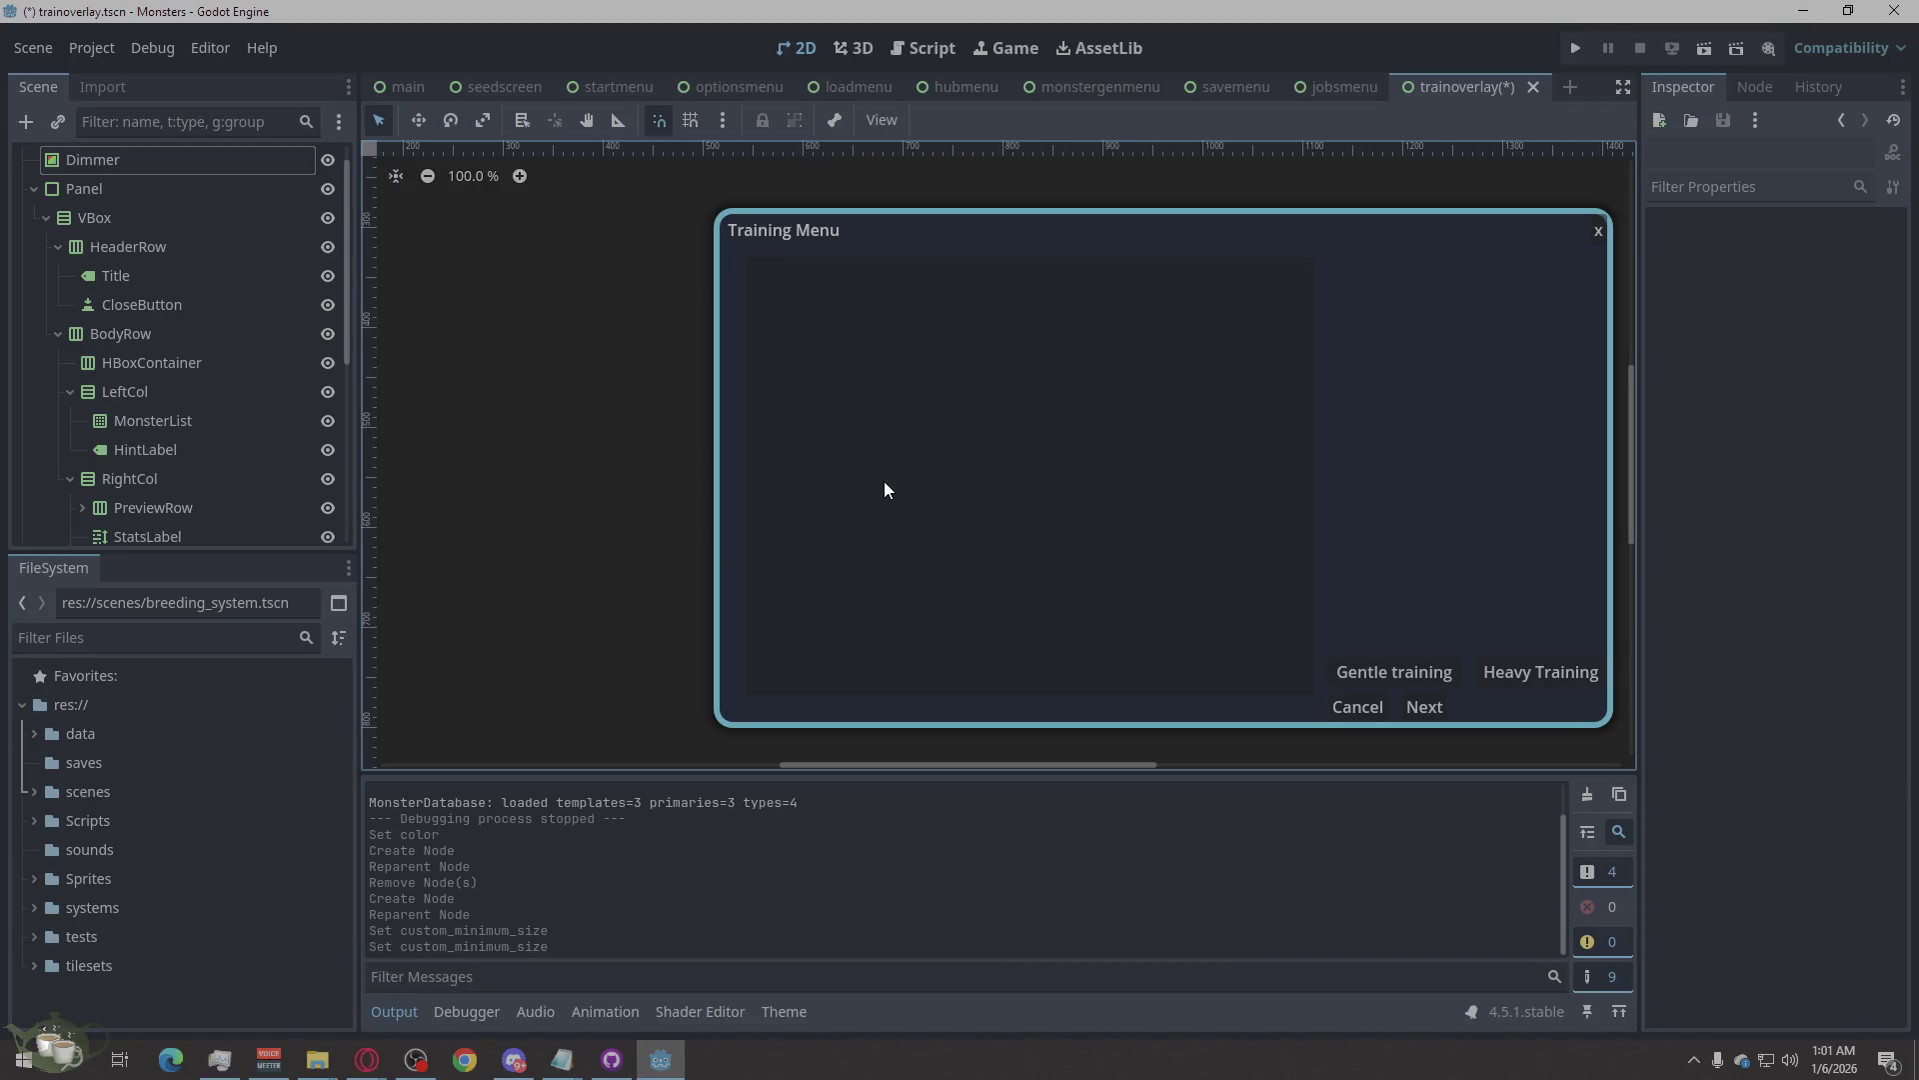
double_click(176, 365)
text(Spacer)
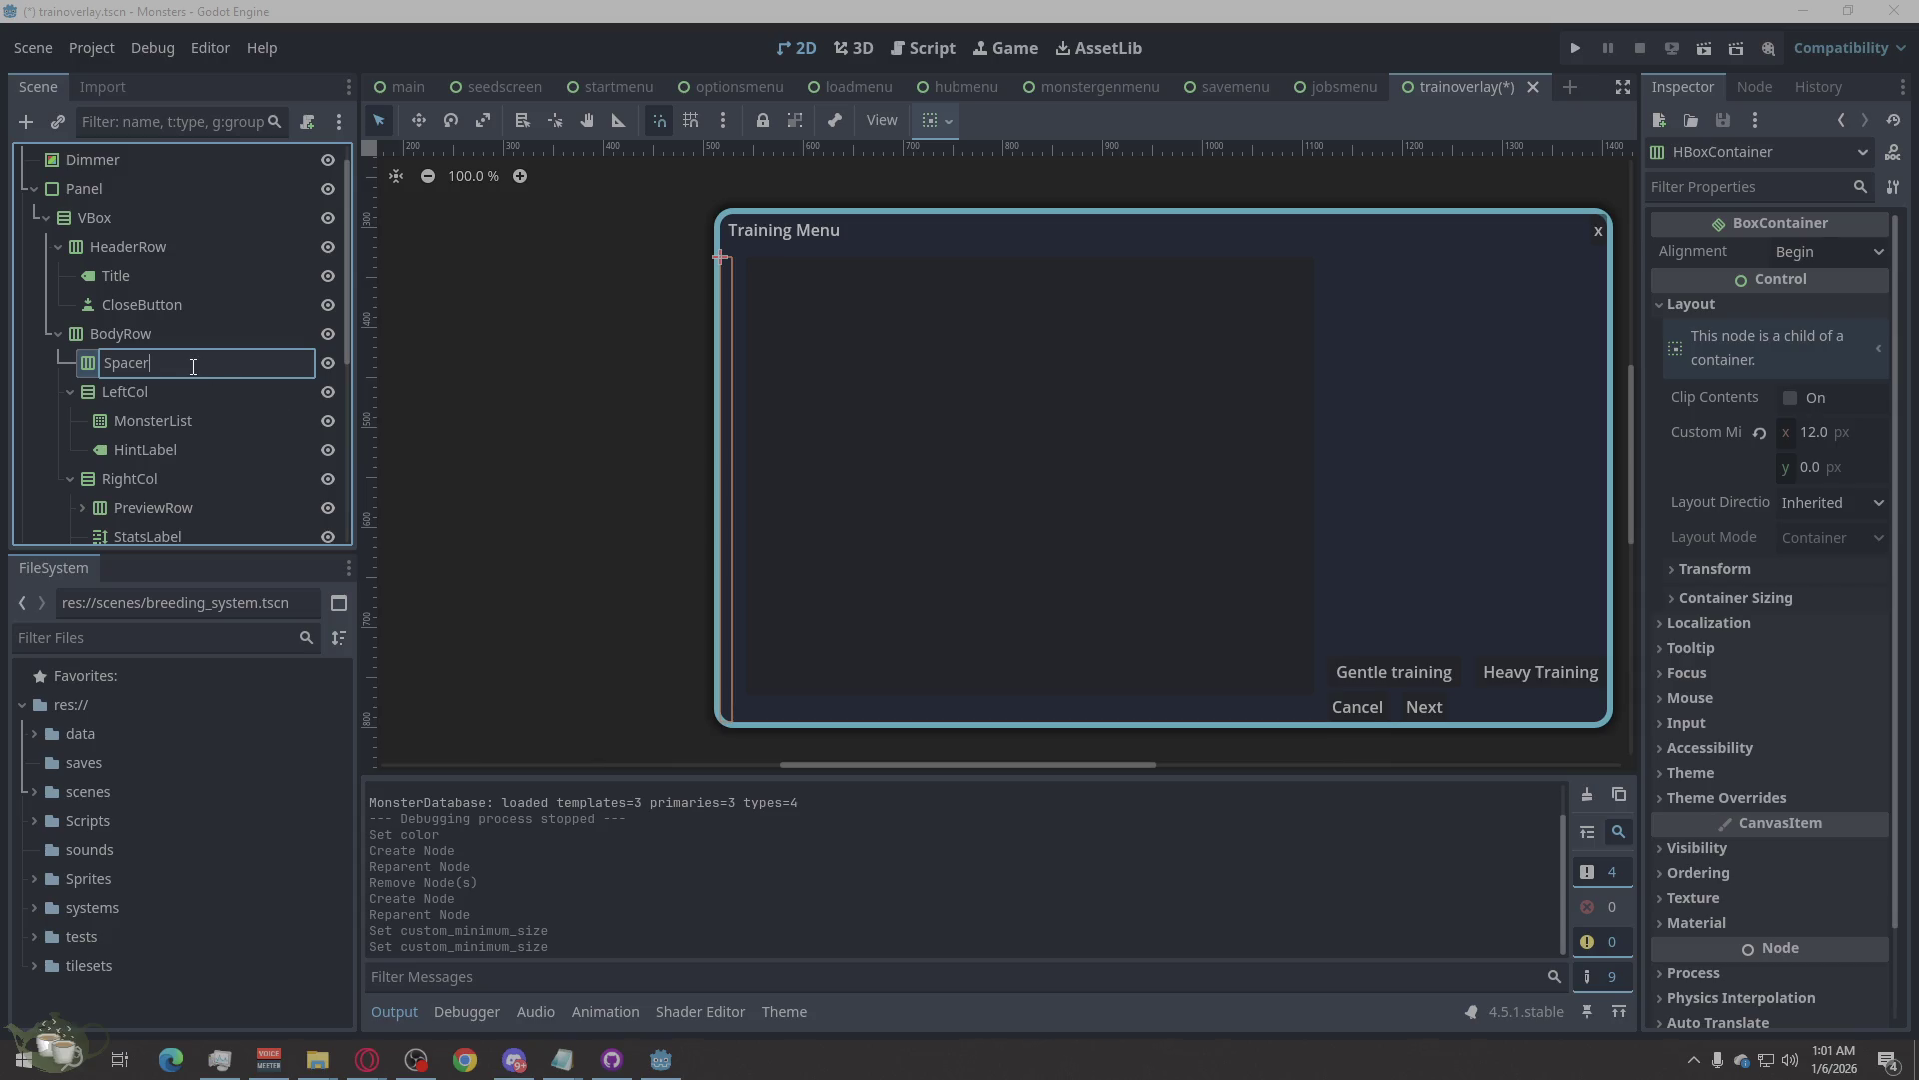
key(Return)
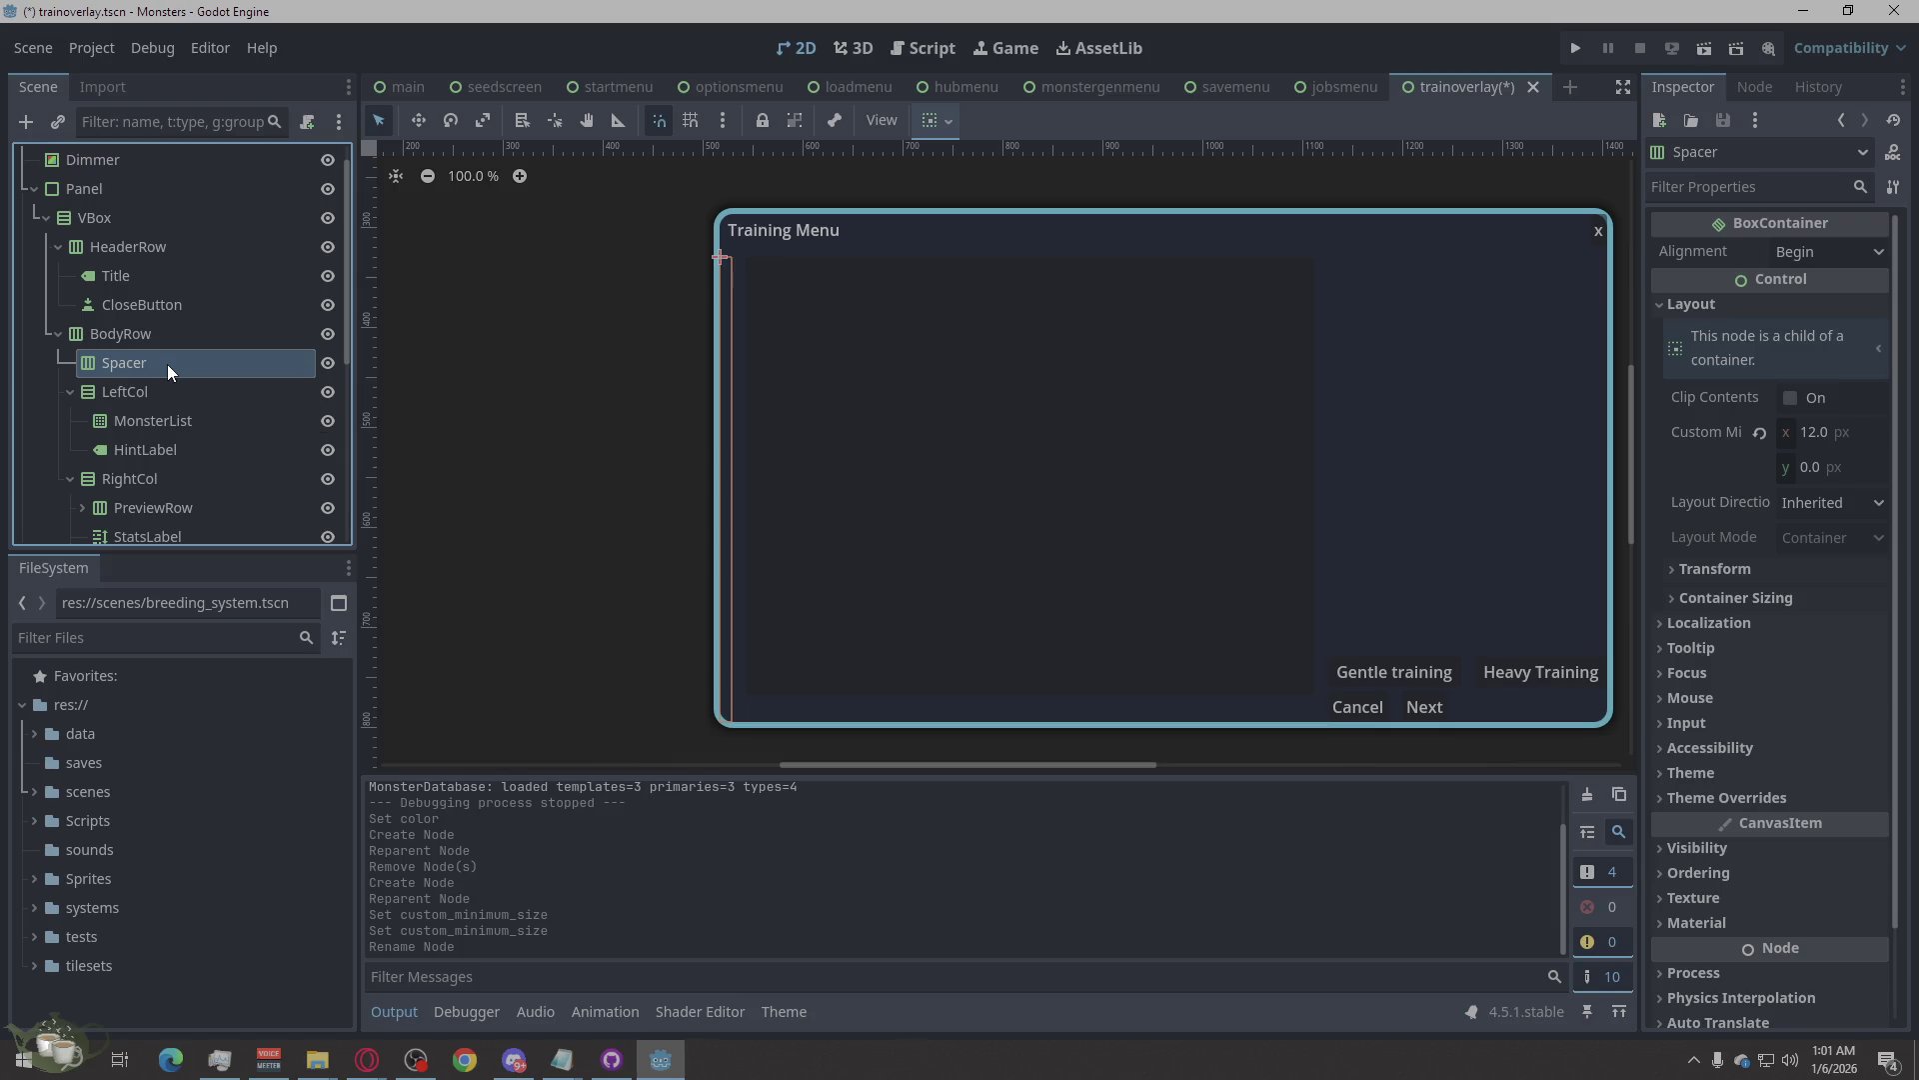
Duplicate Spacer as Spacer2 and place it between LeftCol and RightCol.
right_click(166, 363)
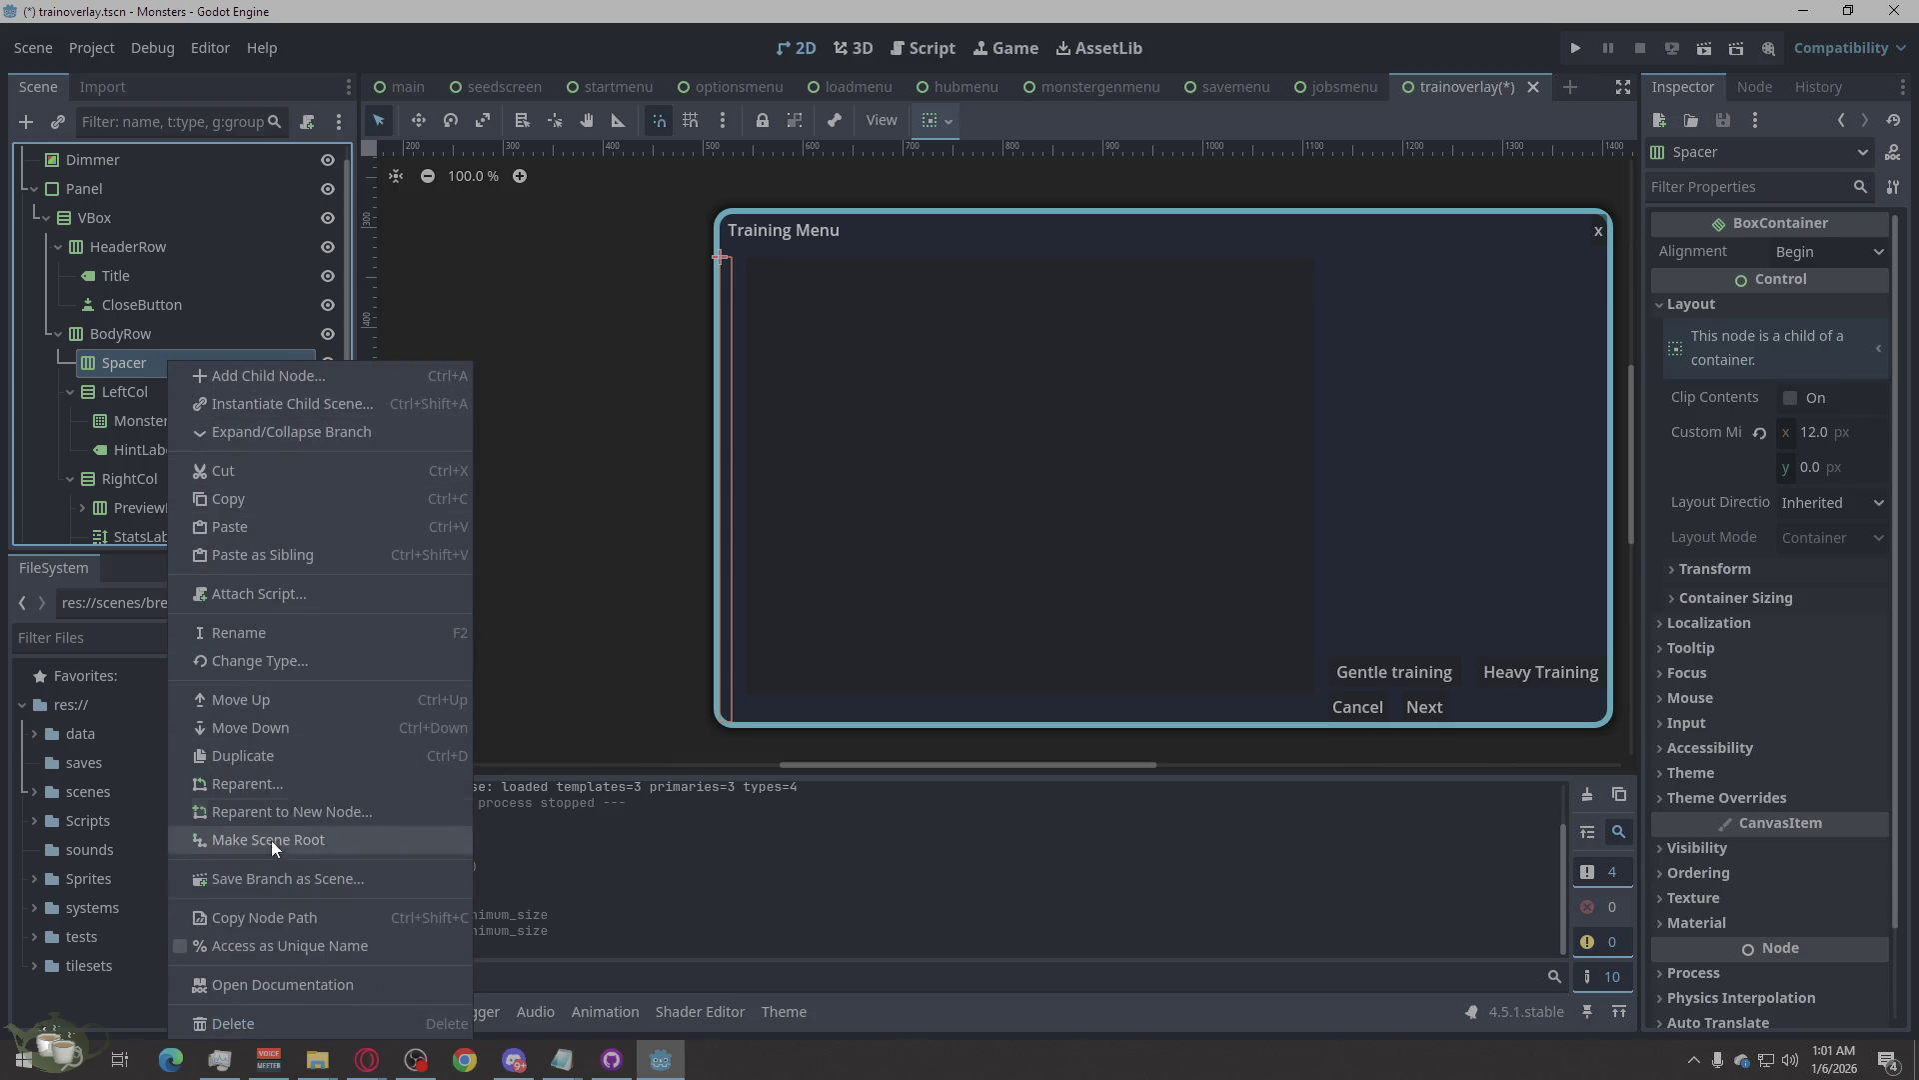
click(270, 752)
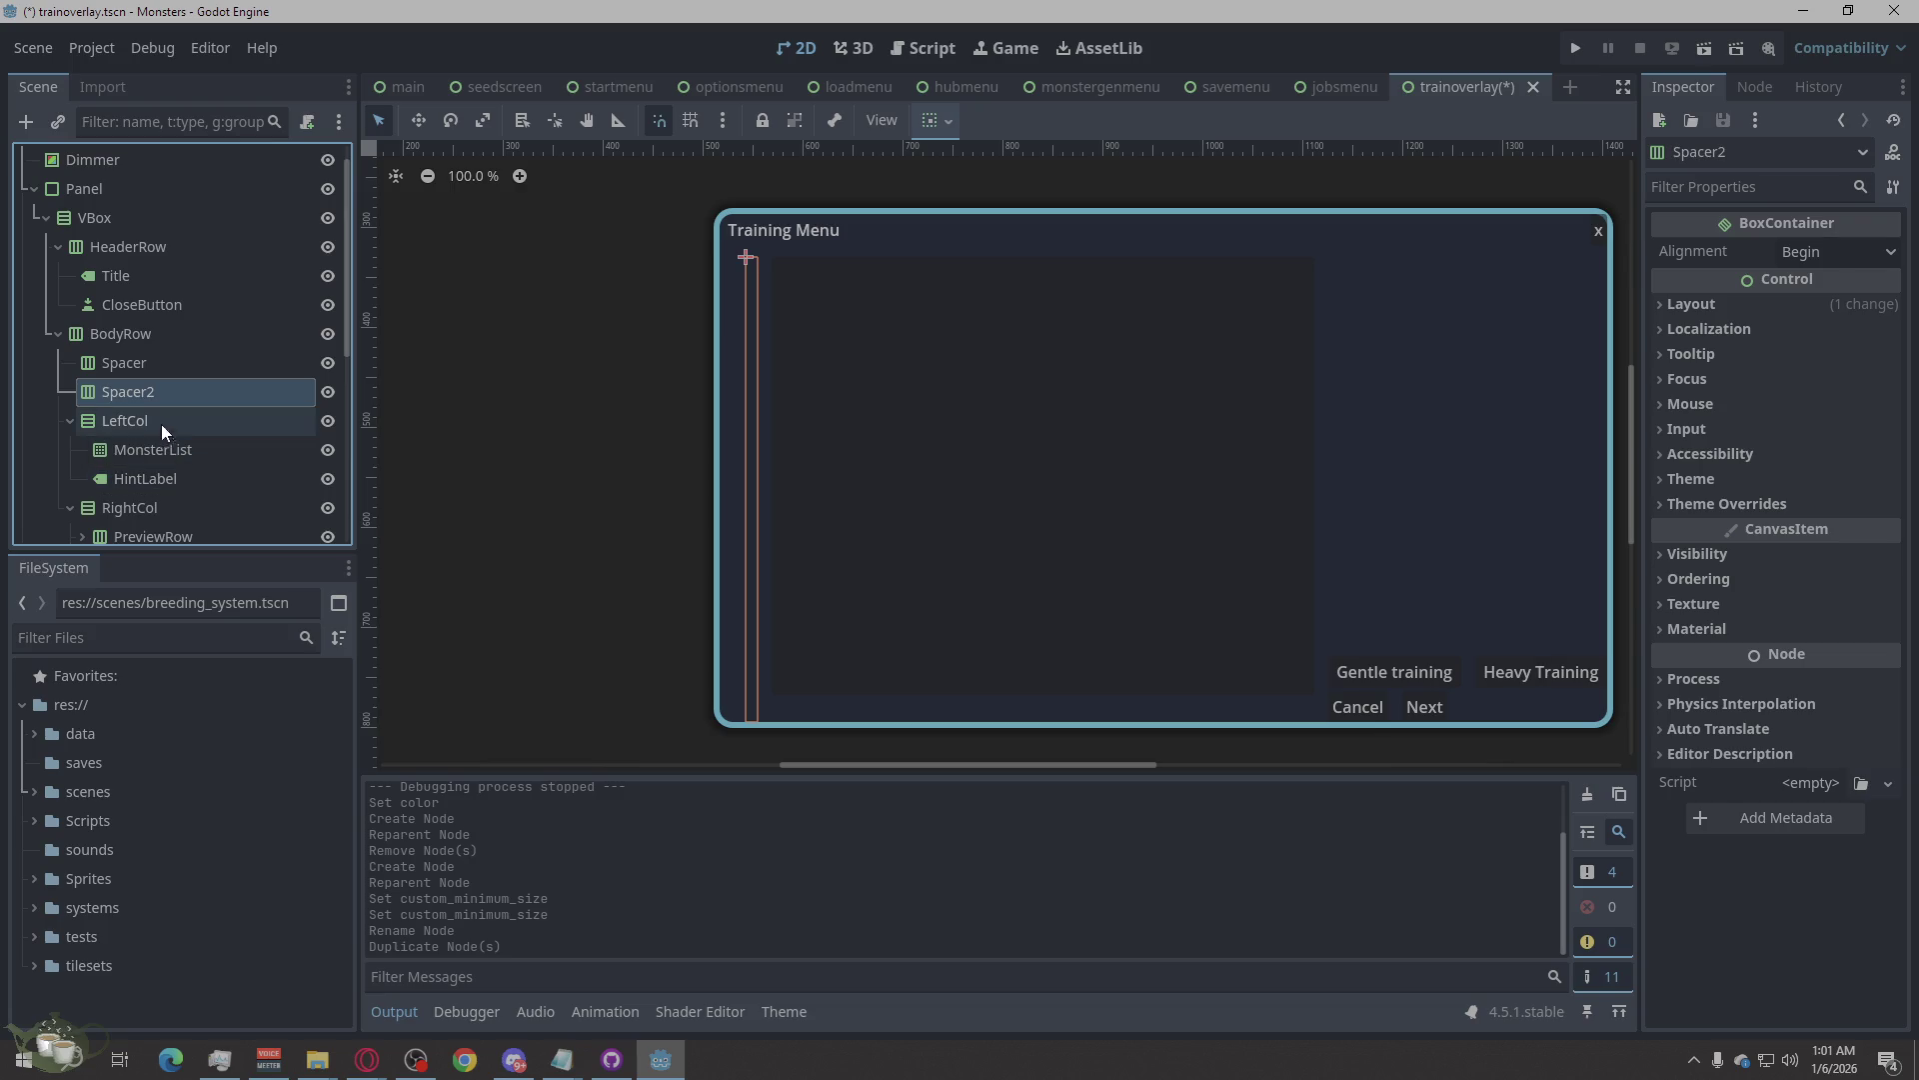
click(156, 391)
key(Return)
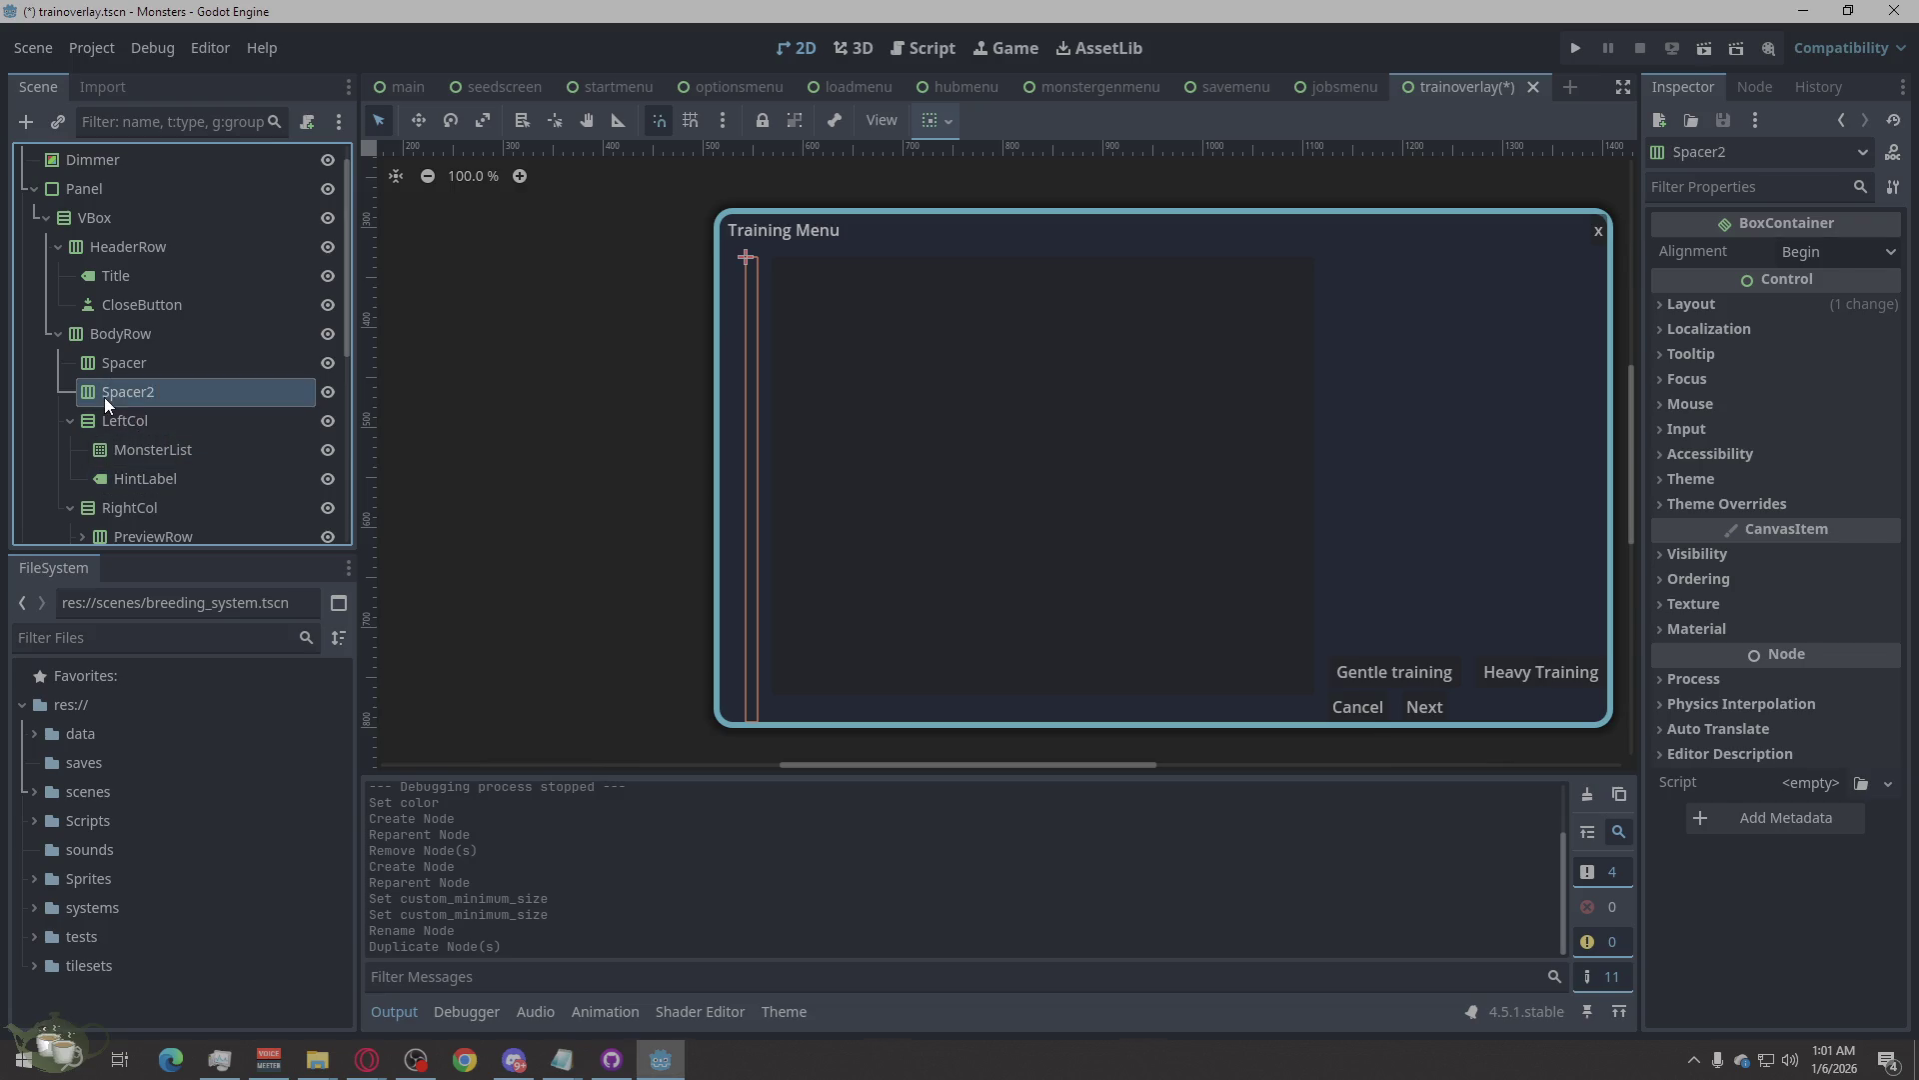
click(72, 420)
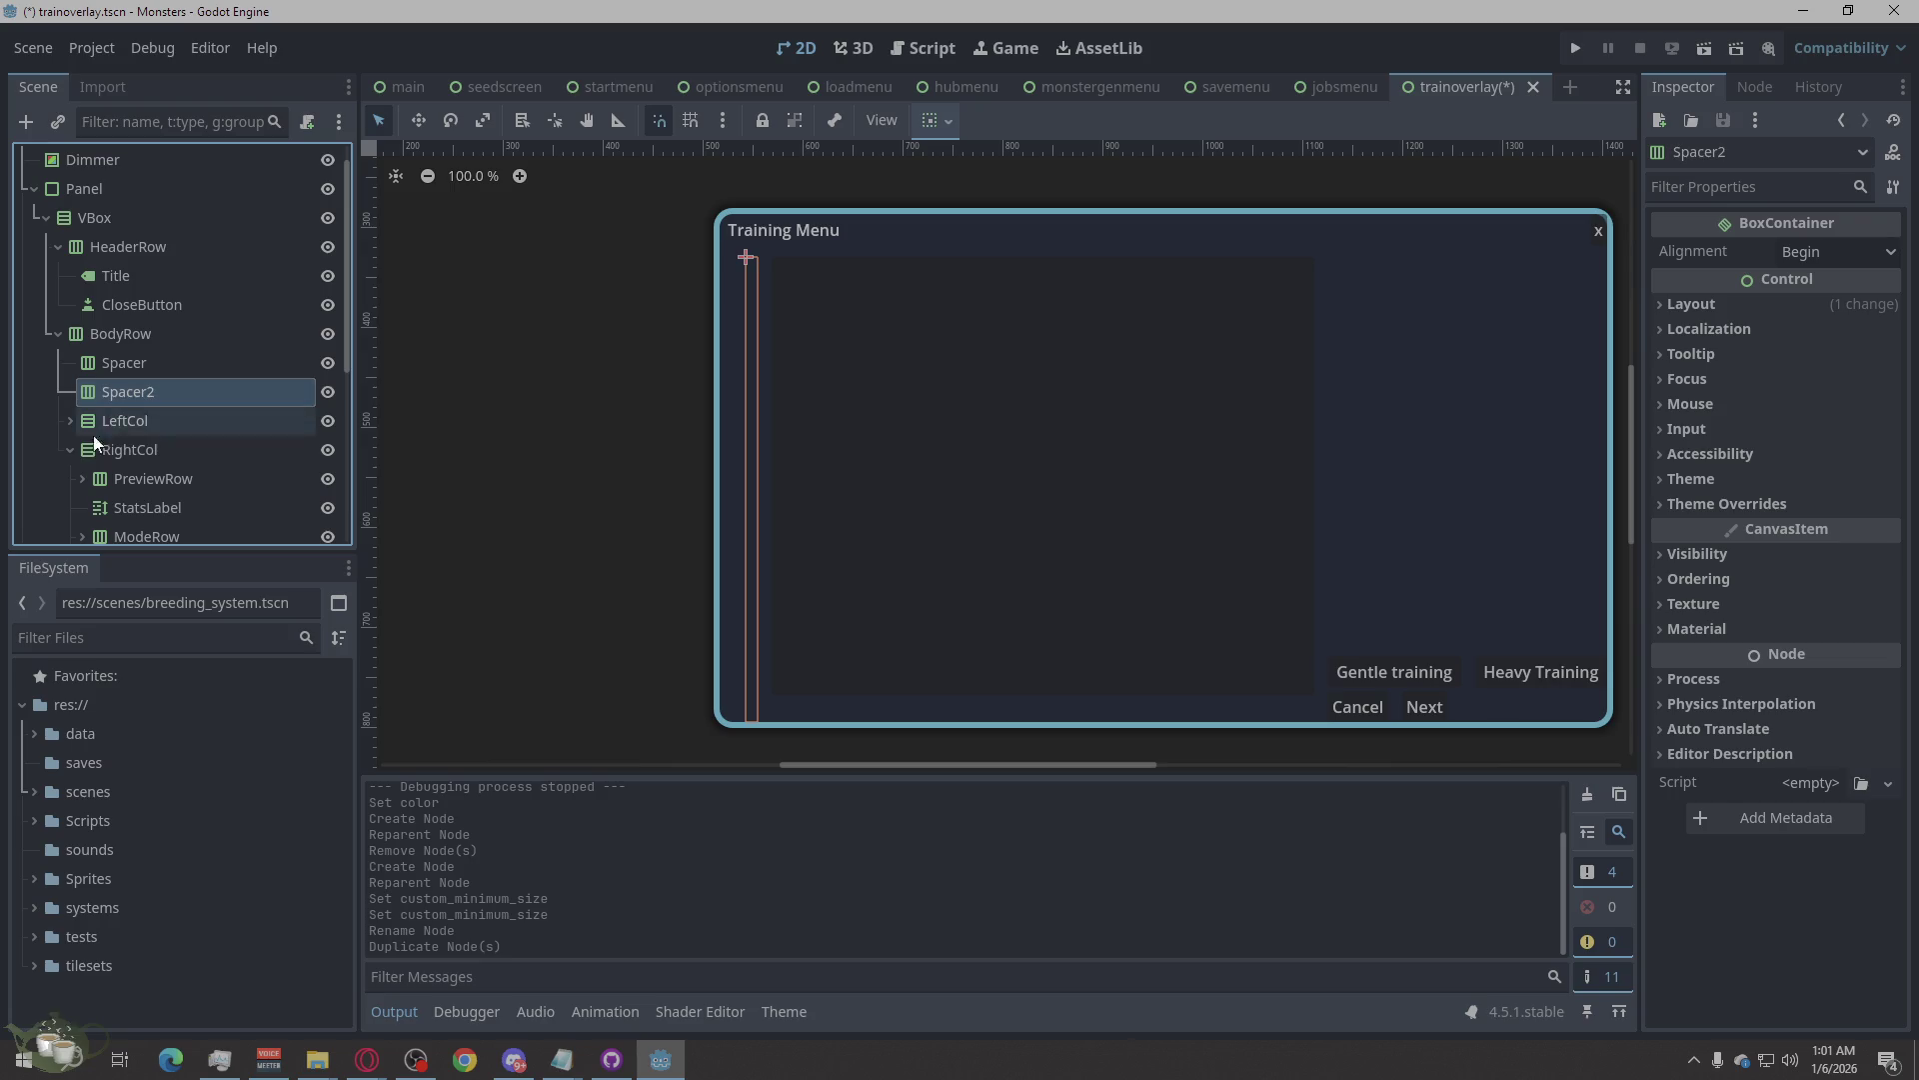
click(129, 449)
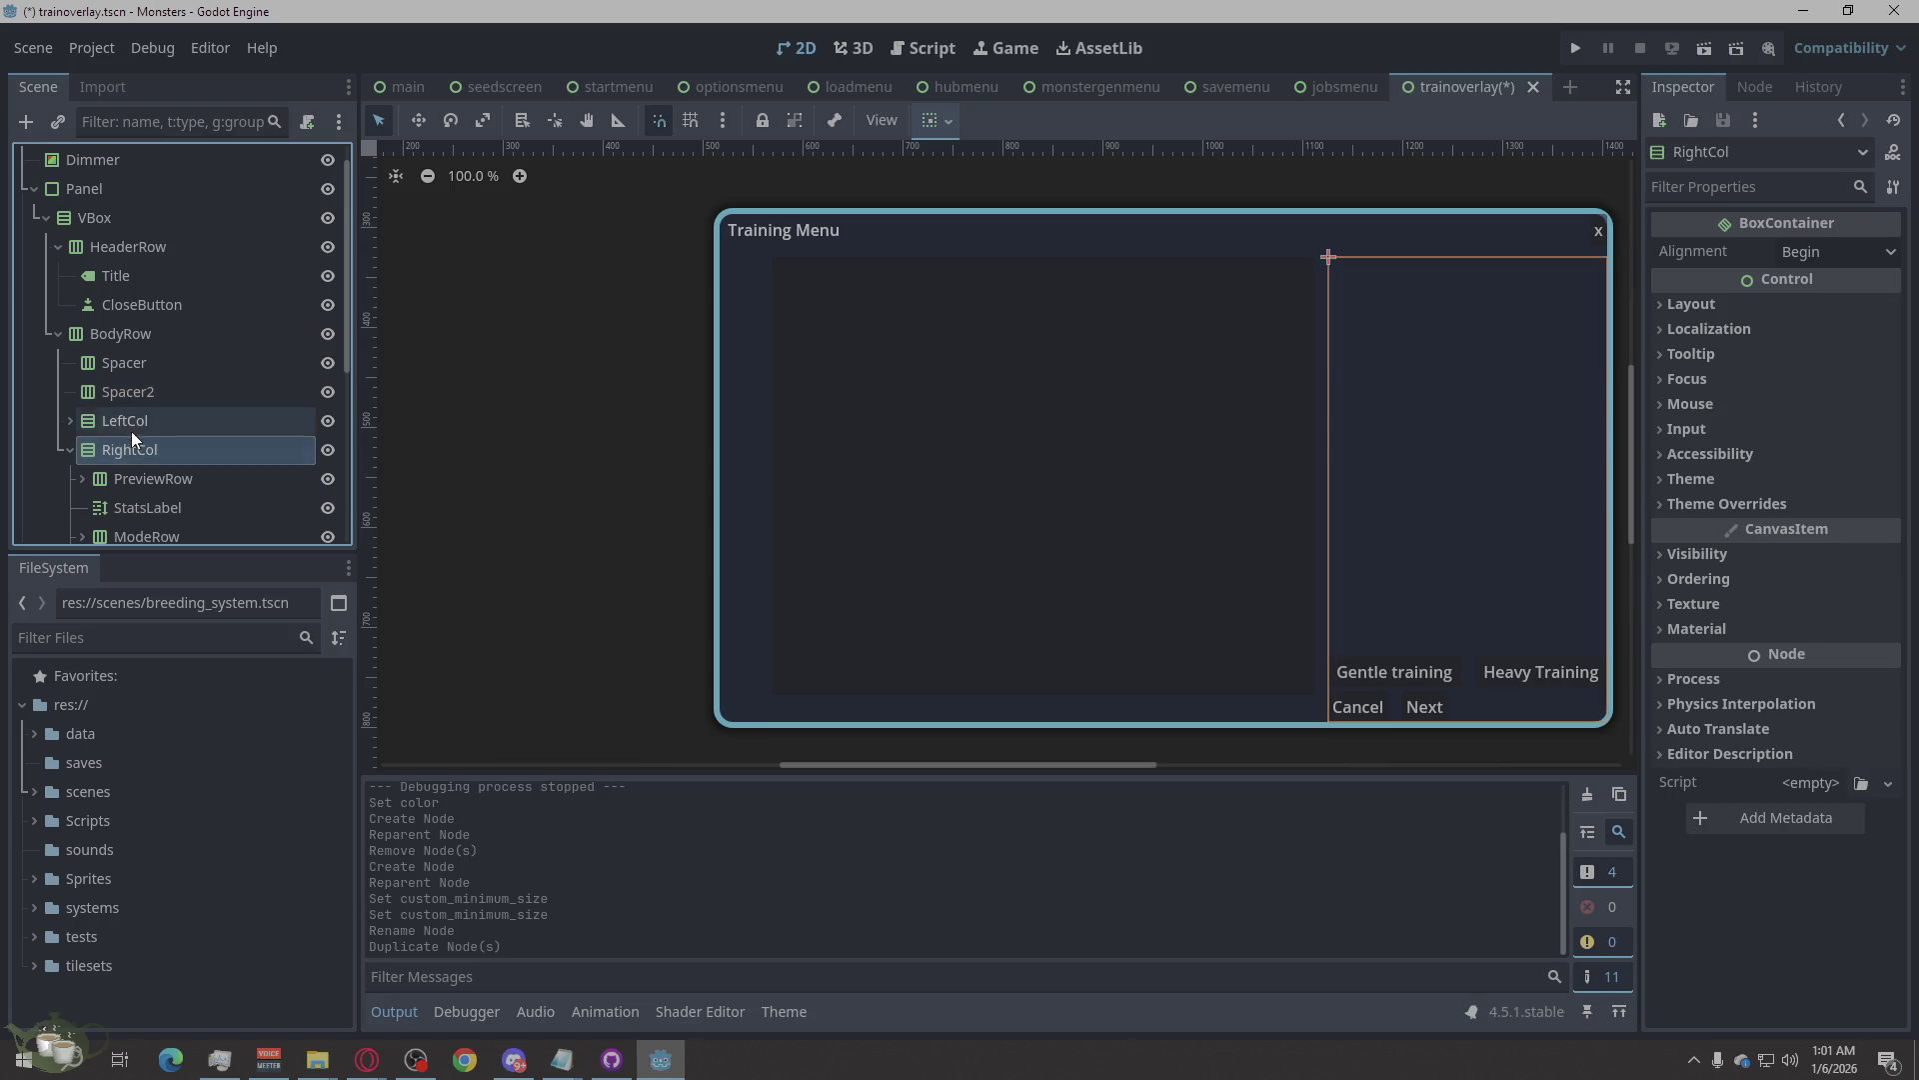
click(64, 445)
click(150, 393)
drag(130, 391, 125, 436)
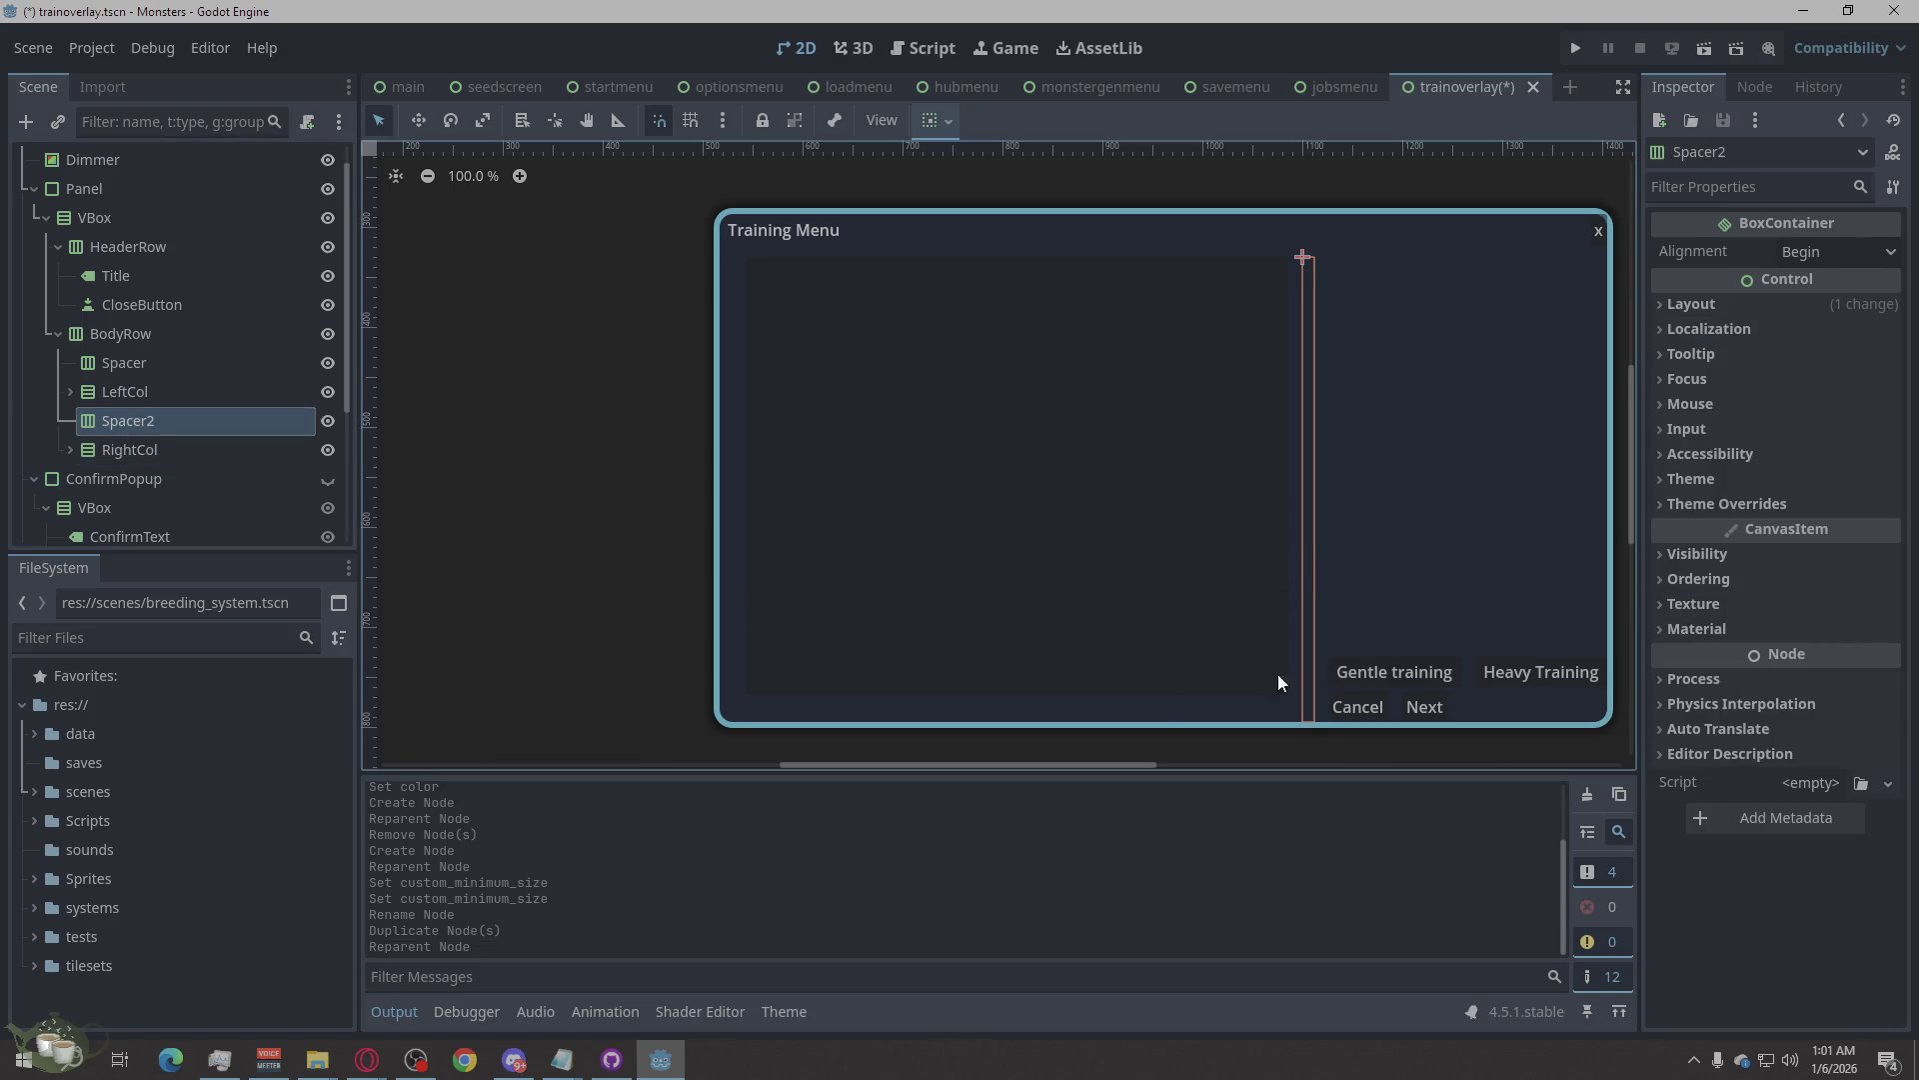
Duplicate Spacer2 into Spacer3 and move it below RightCol in BodyRow.
click(1392, 528)
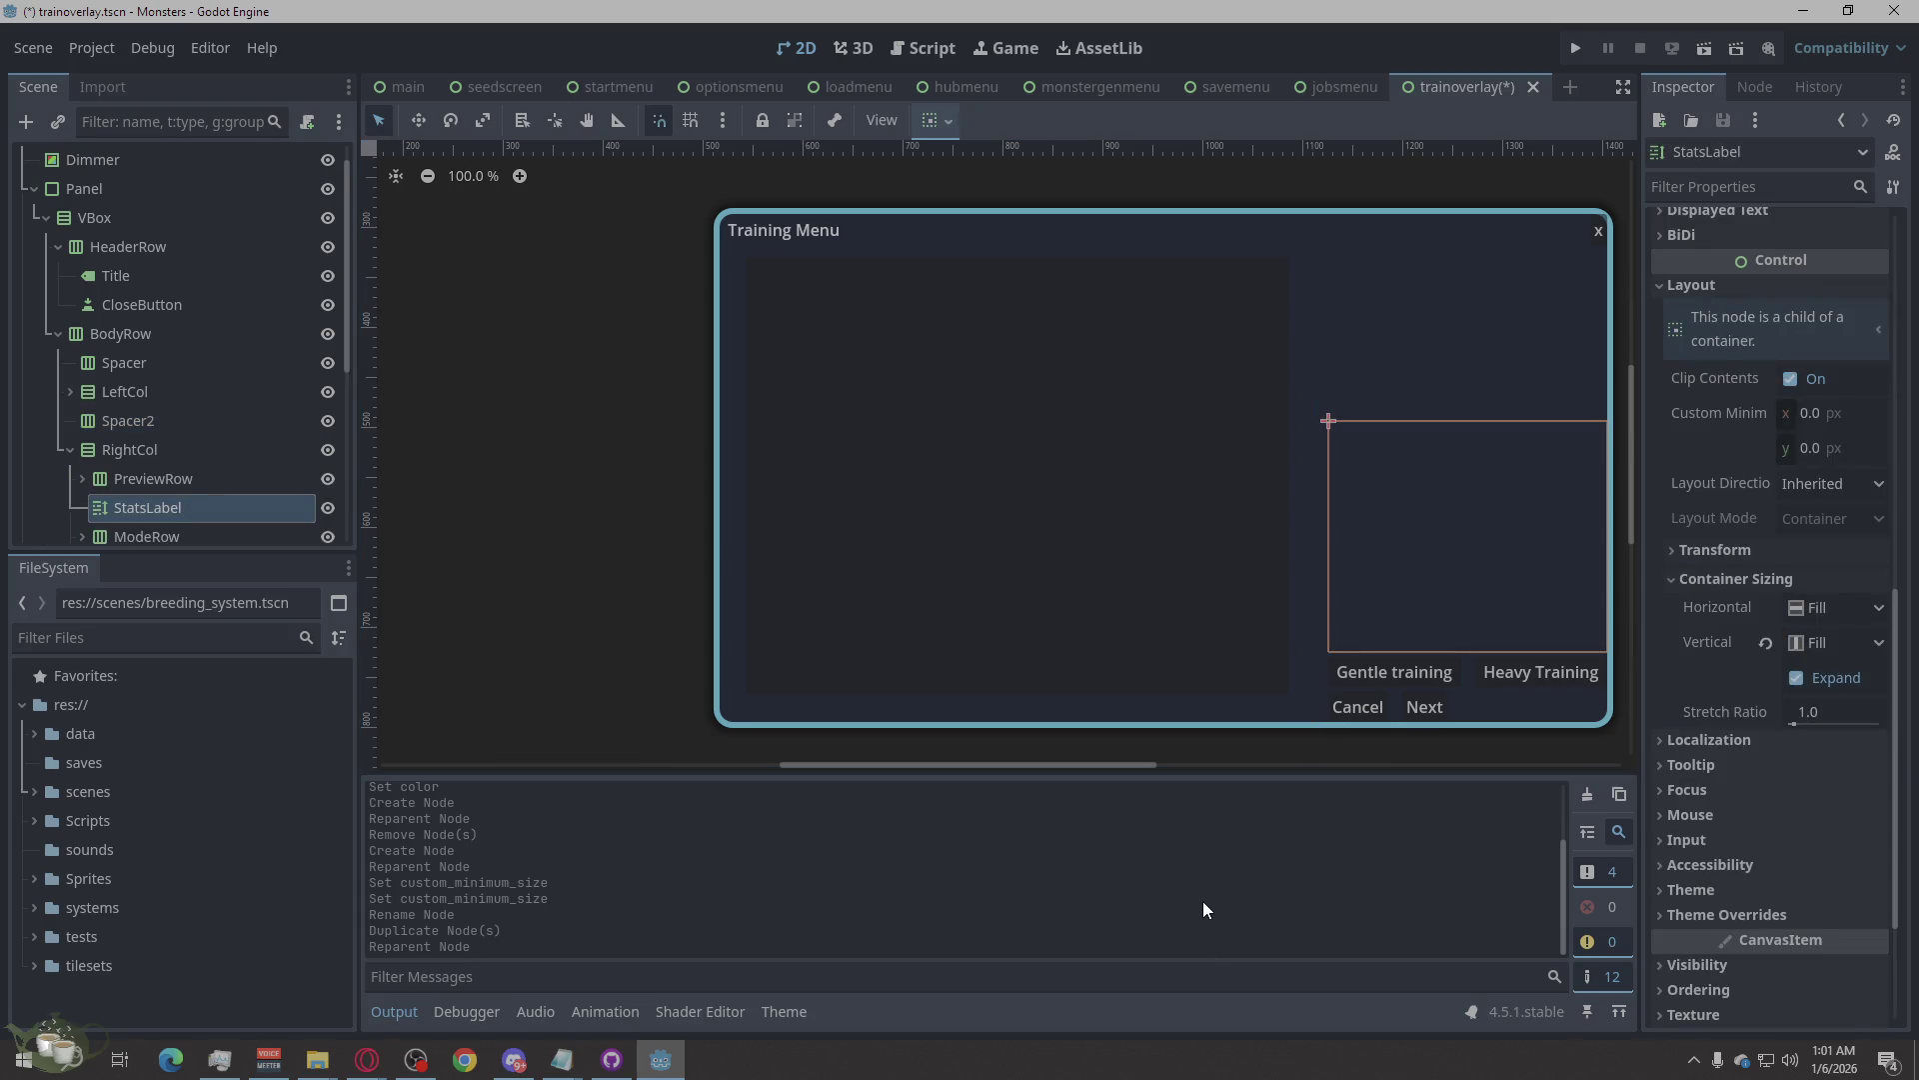
click(75, 452)
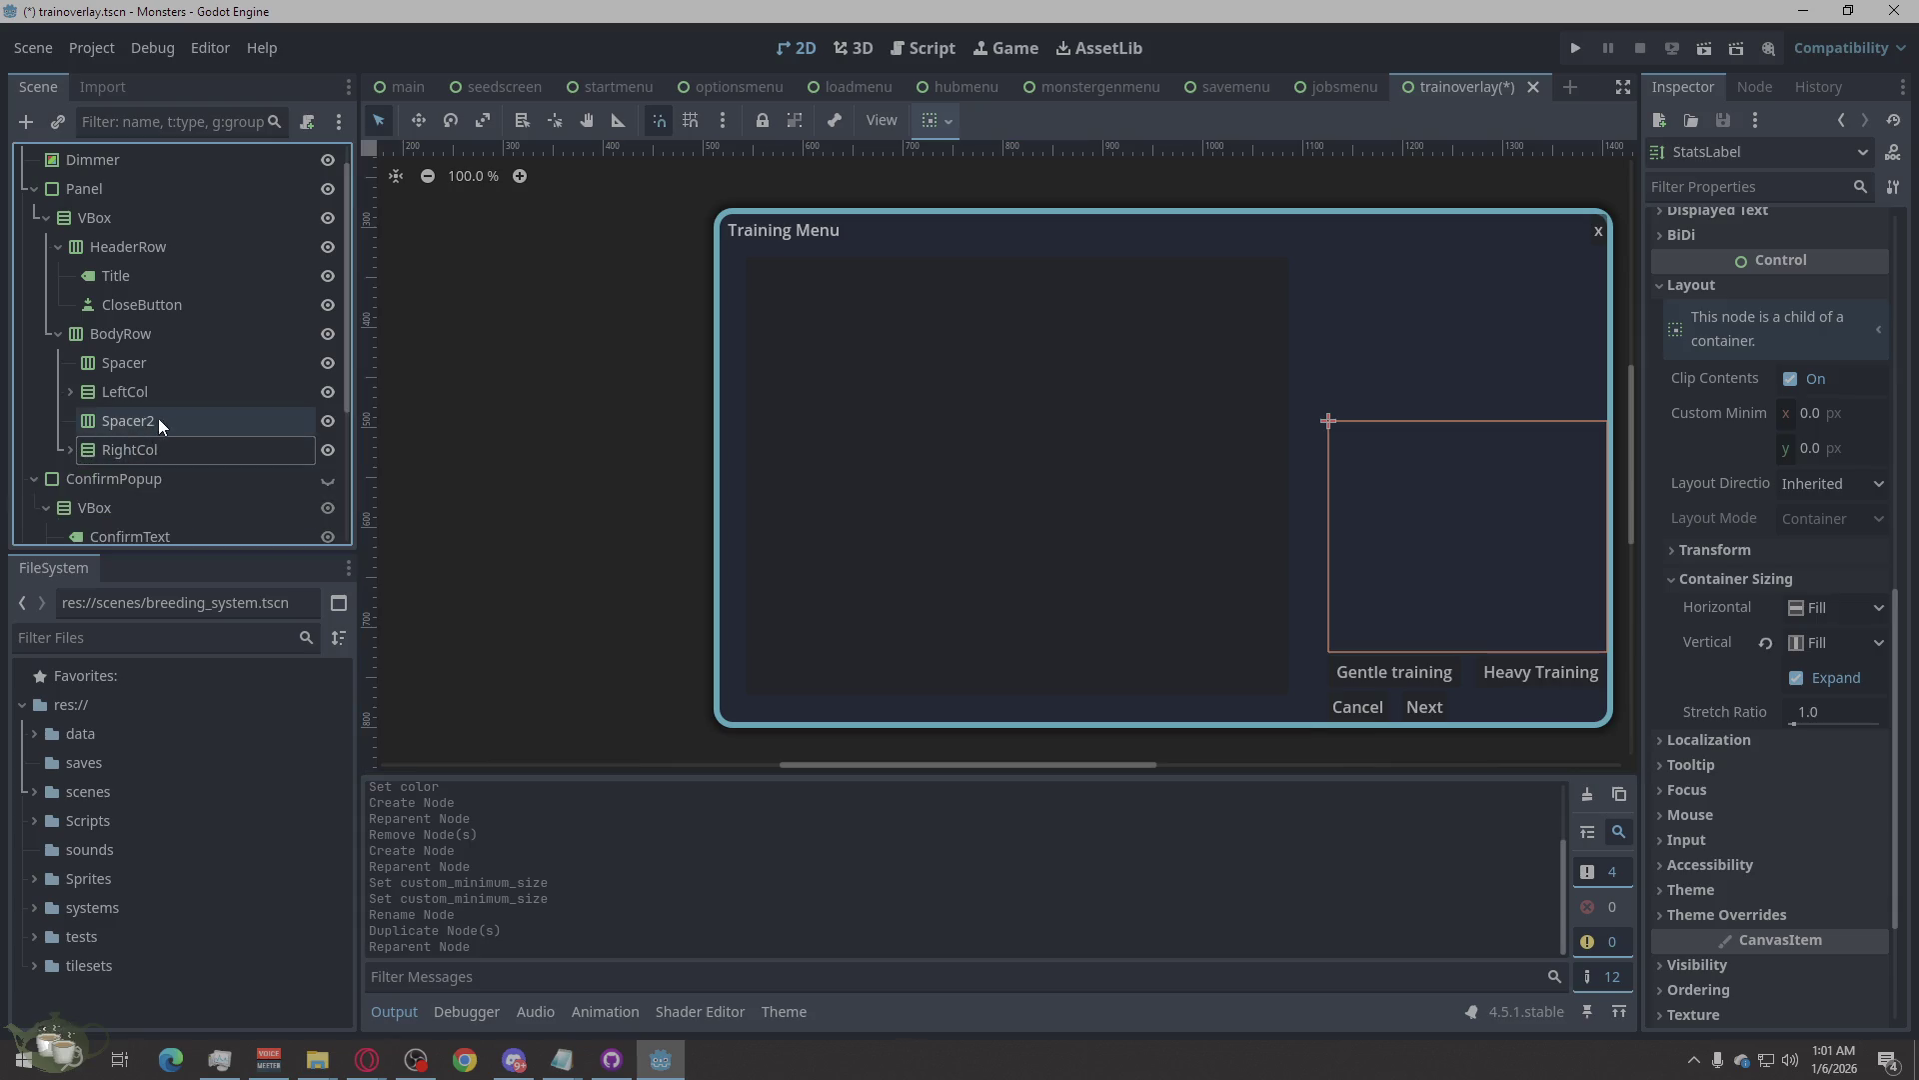
click(158, 420)
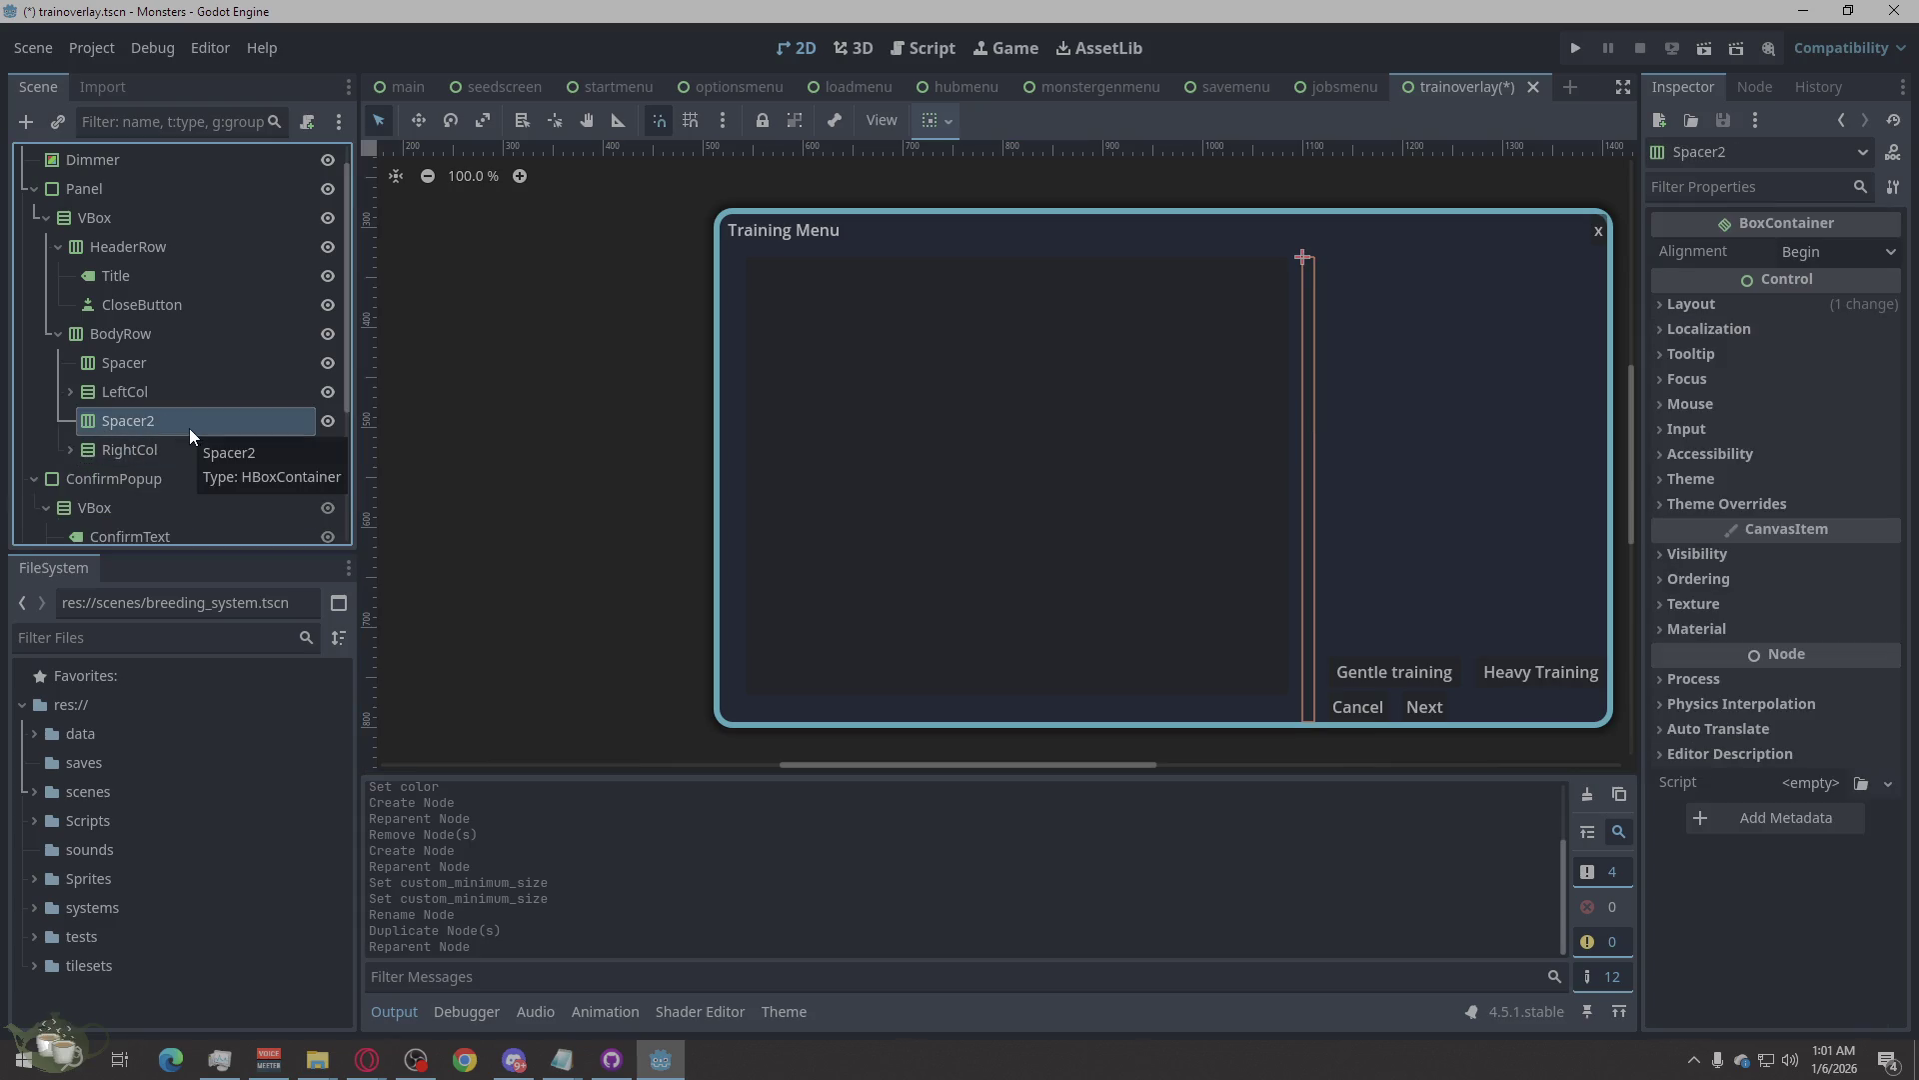
right_click(155, 418)
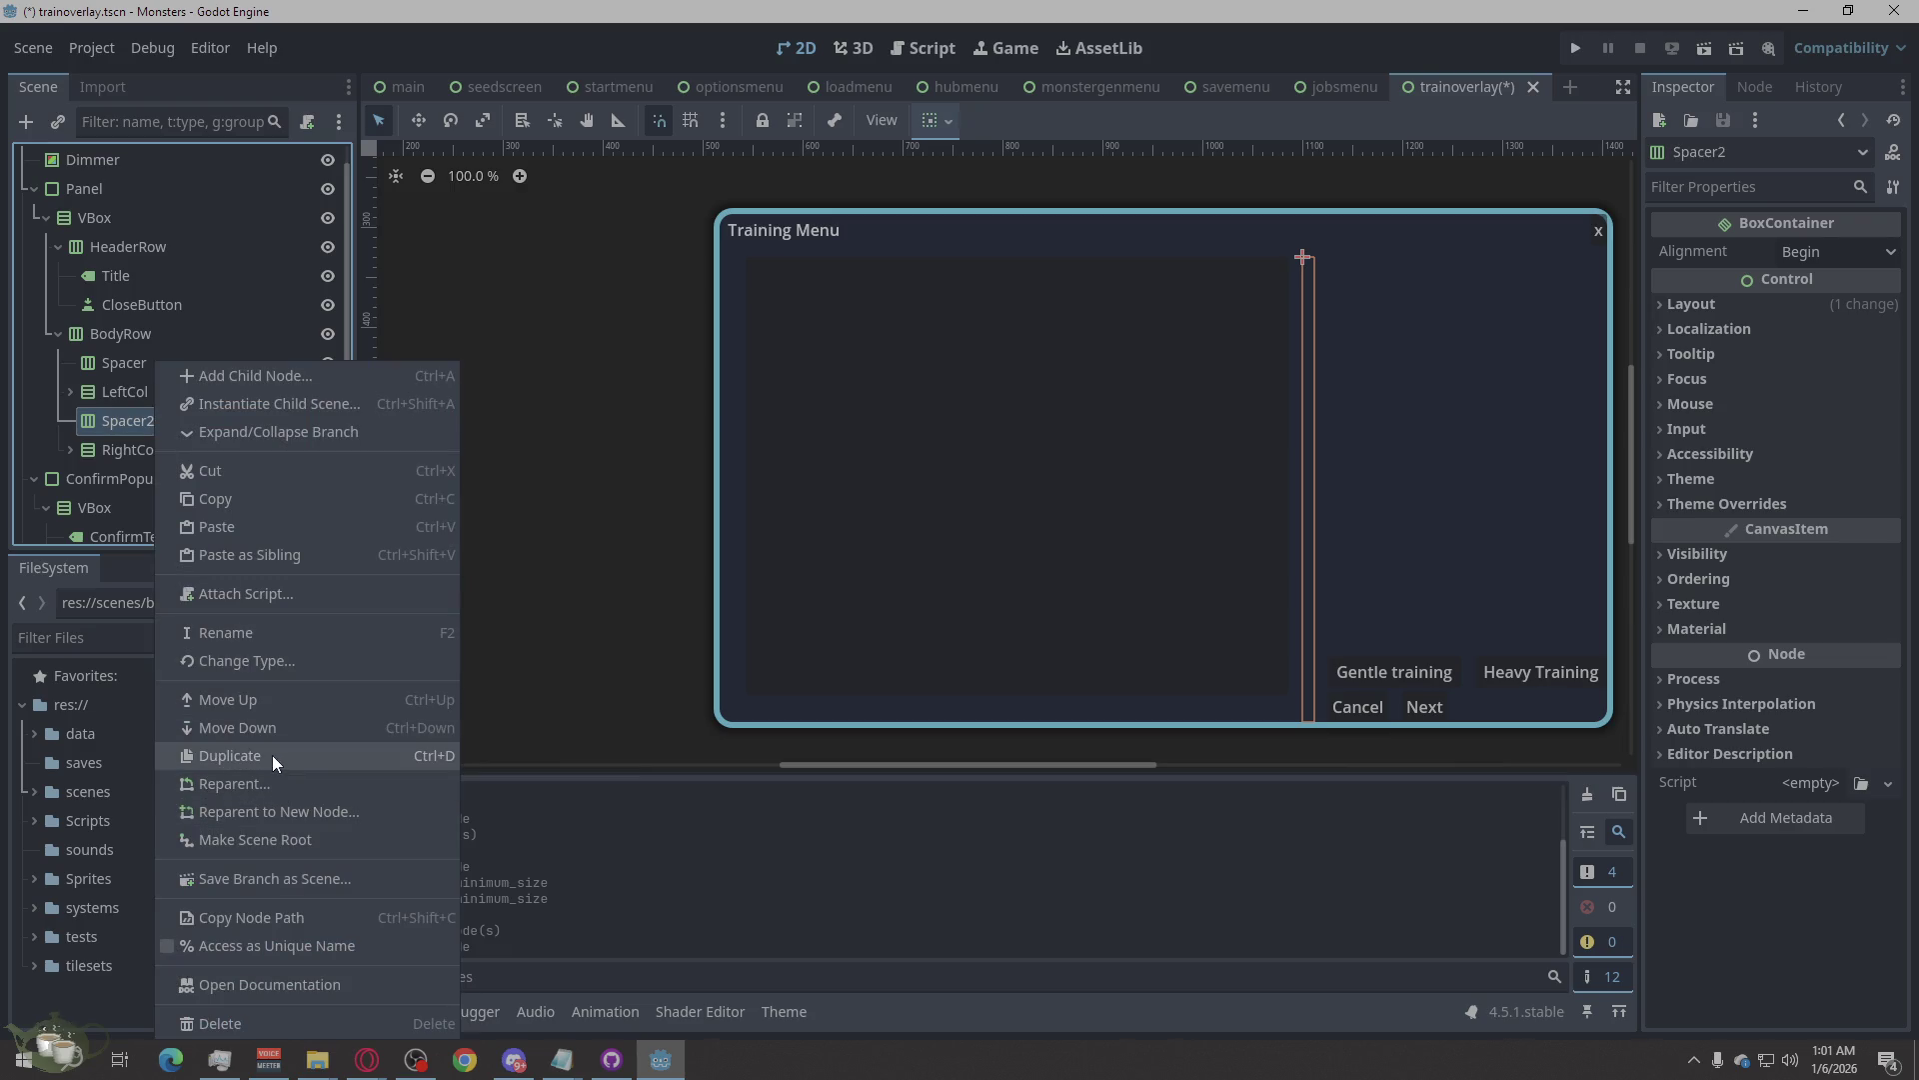
click(272, 754)
drag(135, 447, 124, 490)
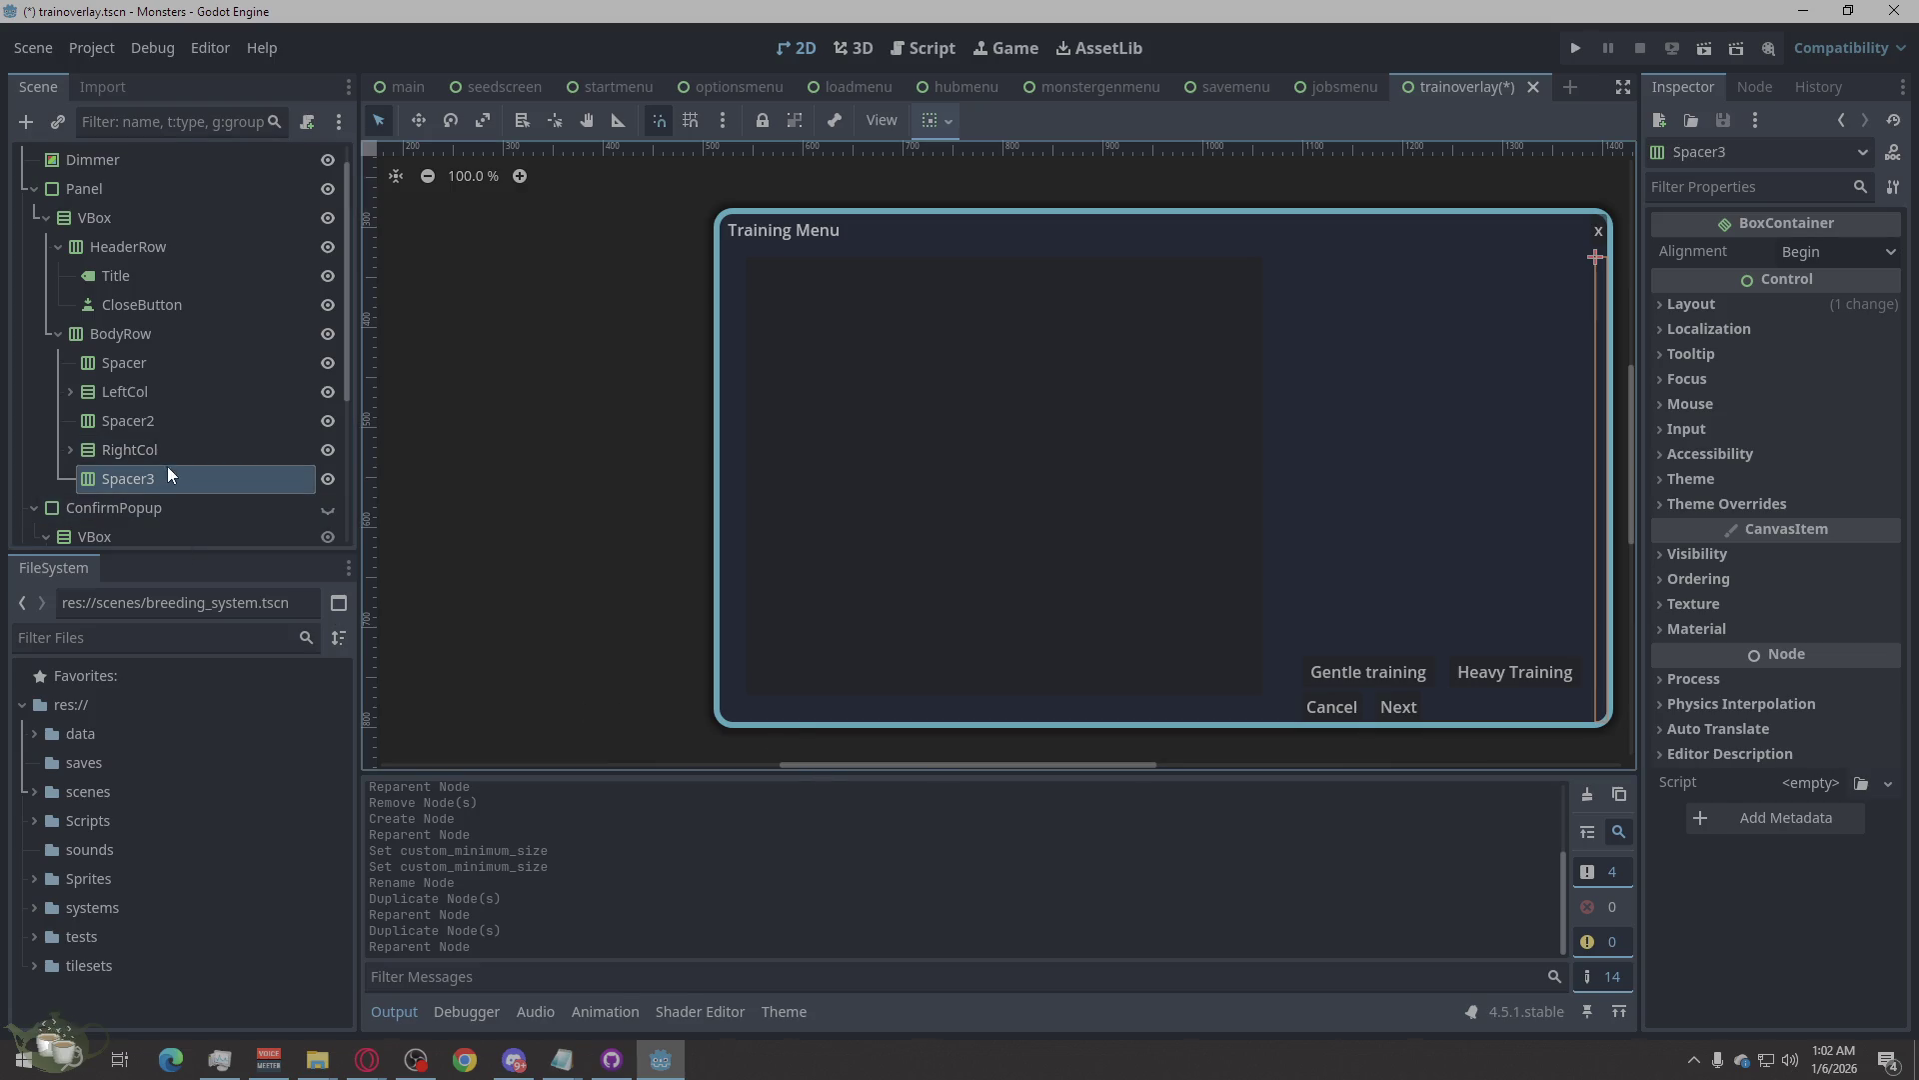
Check the Spacer, Spacer2 and Spacer3 settings, then collapse BodyRow and HeaderRow.
click(164, 340)
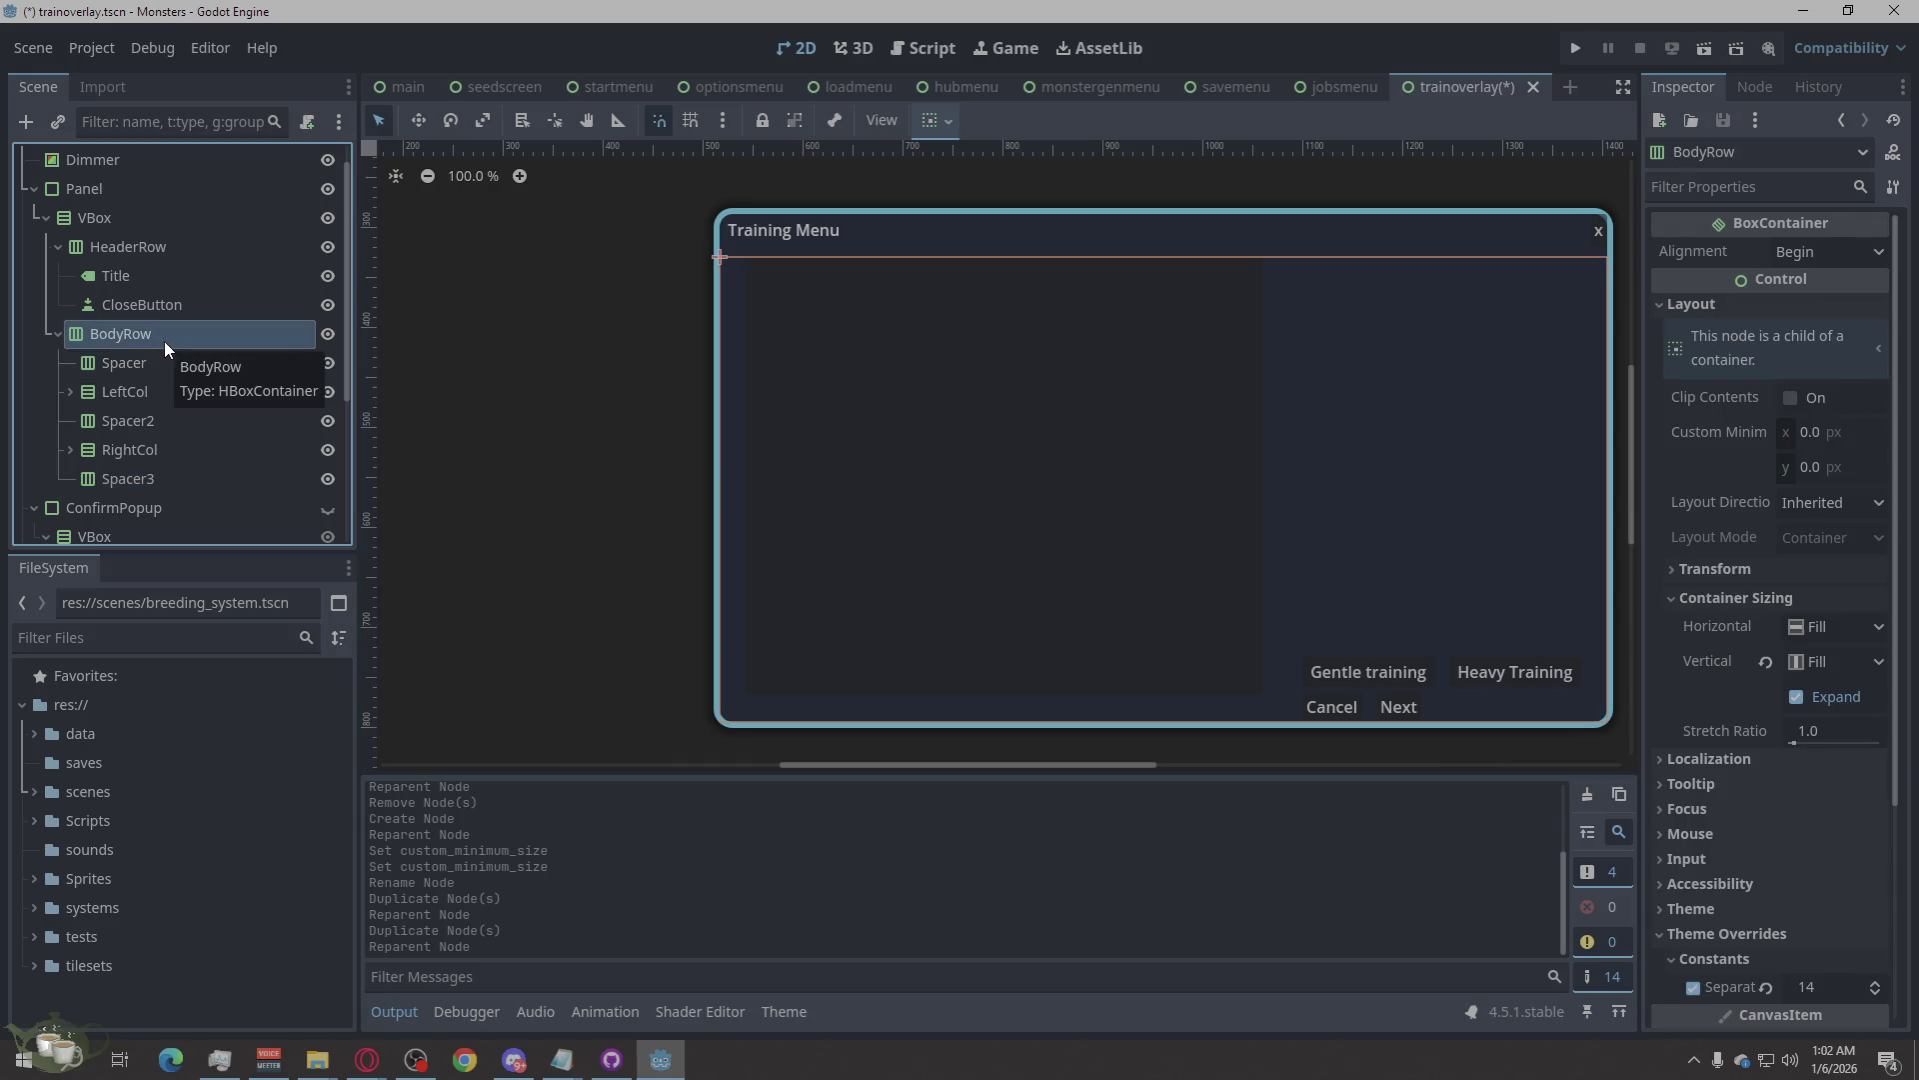
click(158, 369)
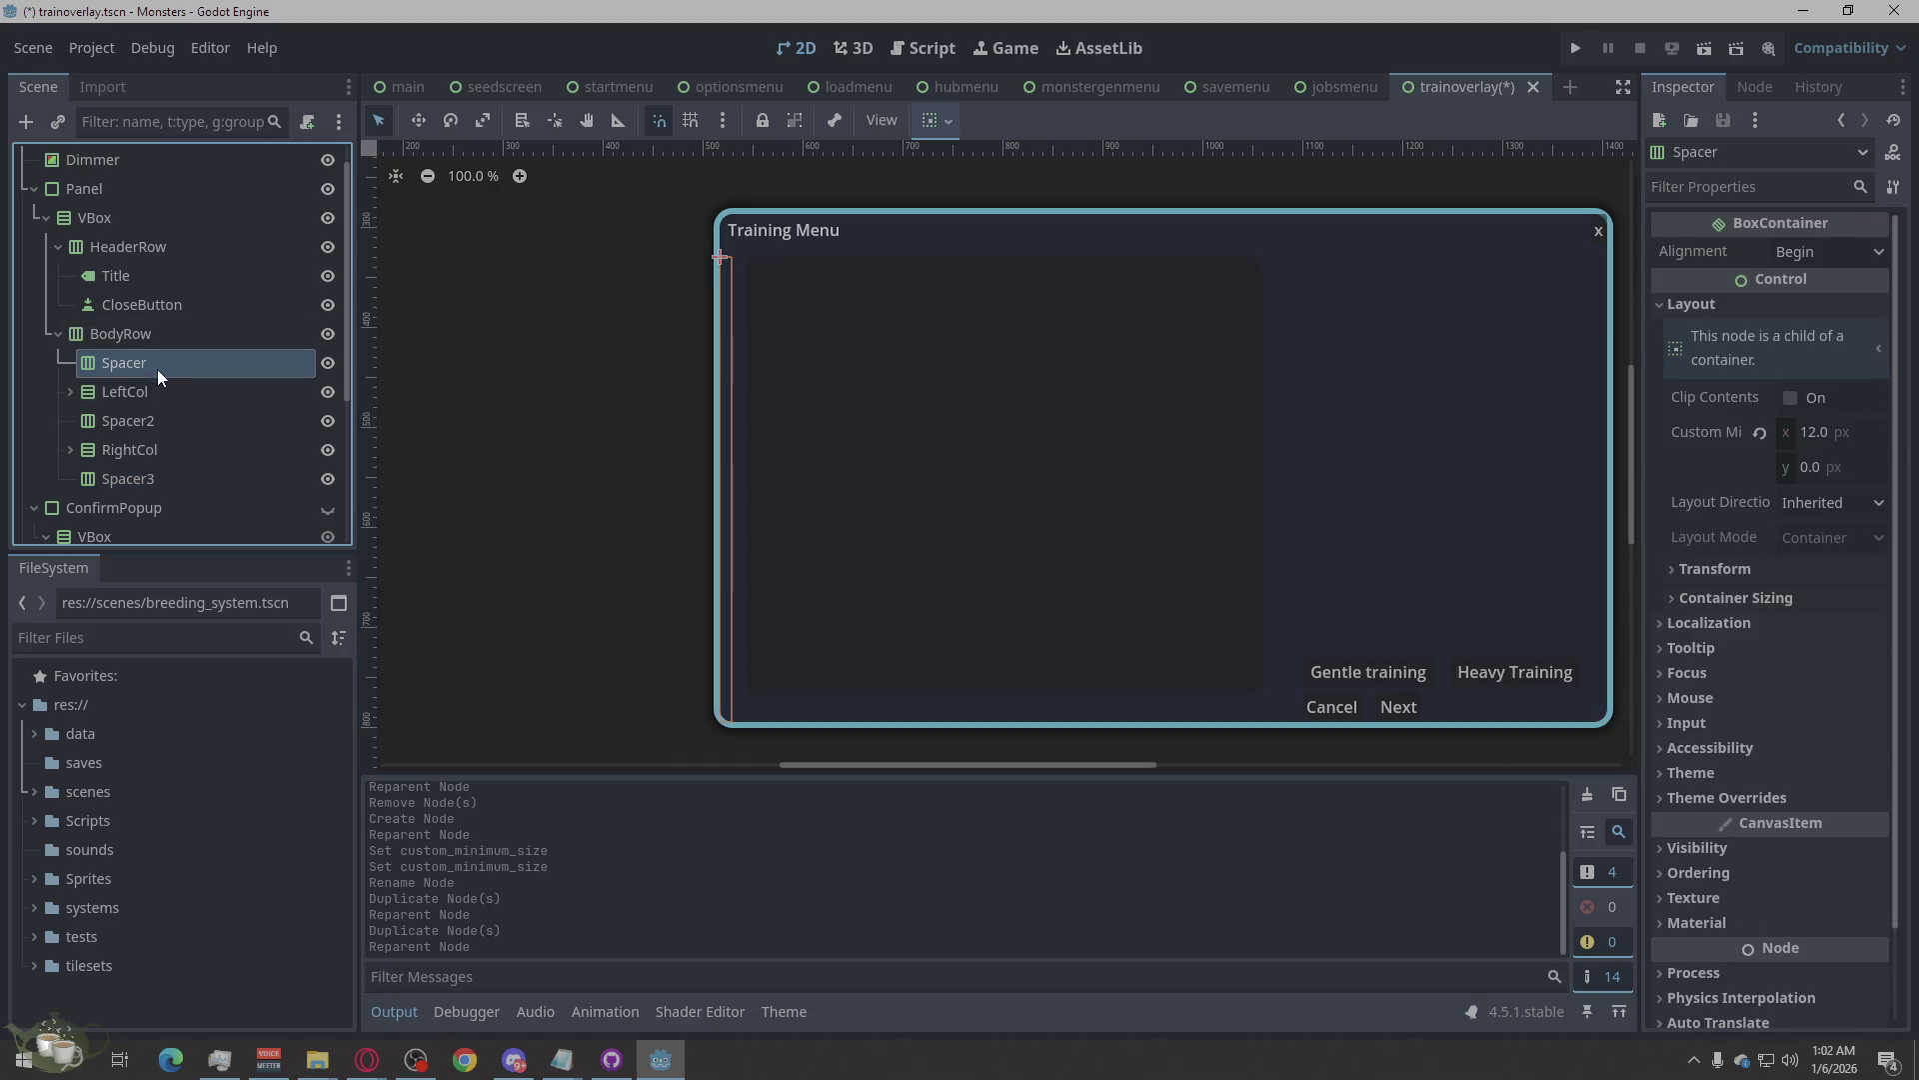
click(164, 389)
click(158, 424)
click(147, 478)
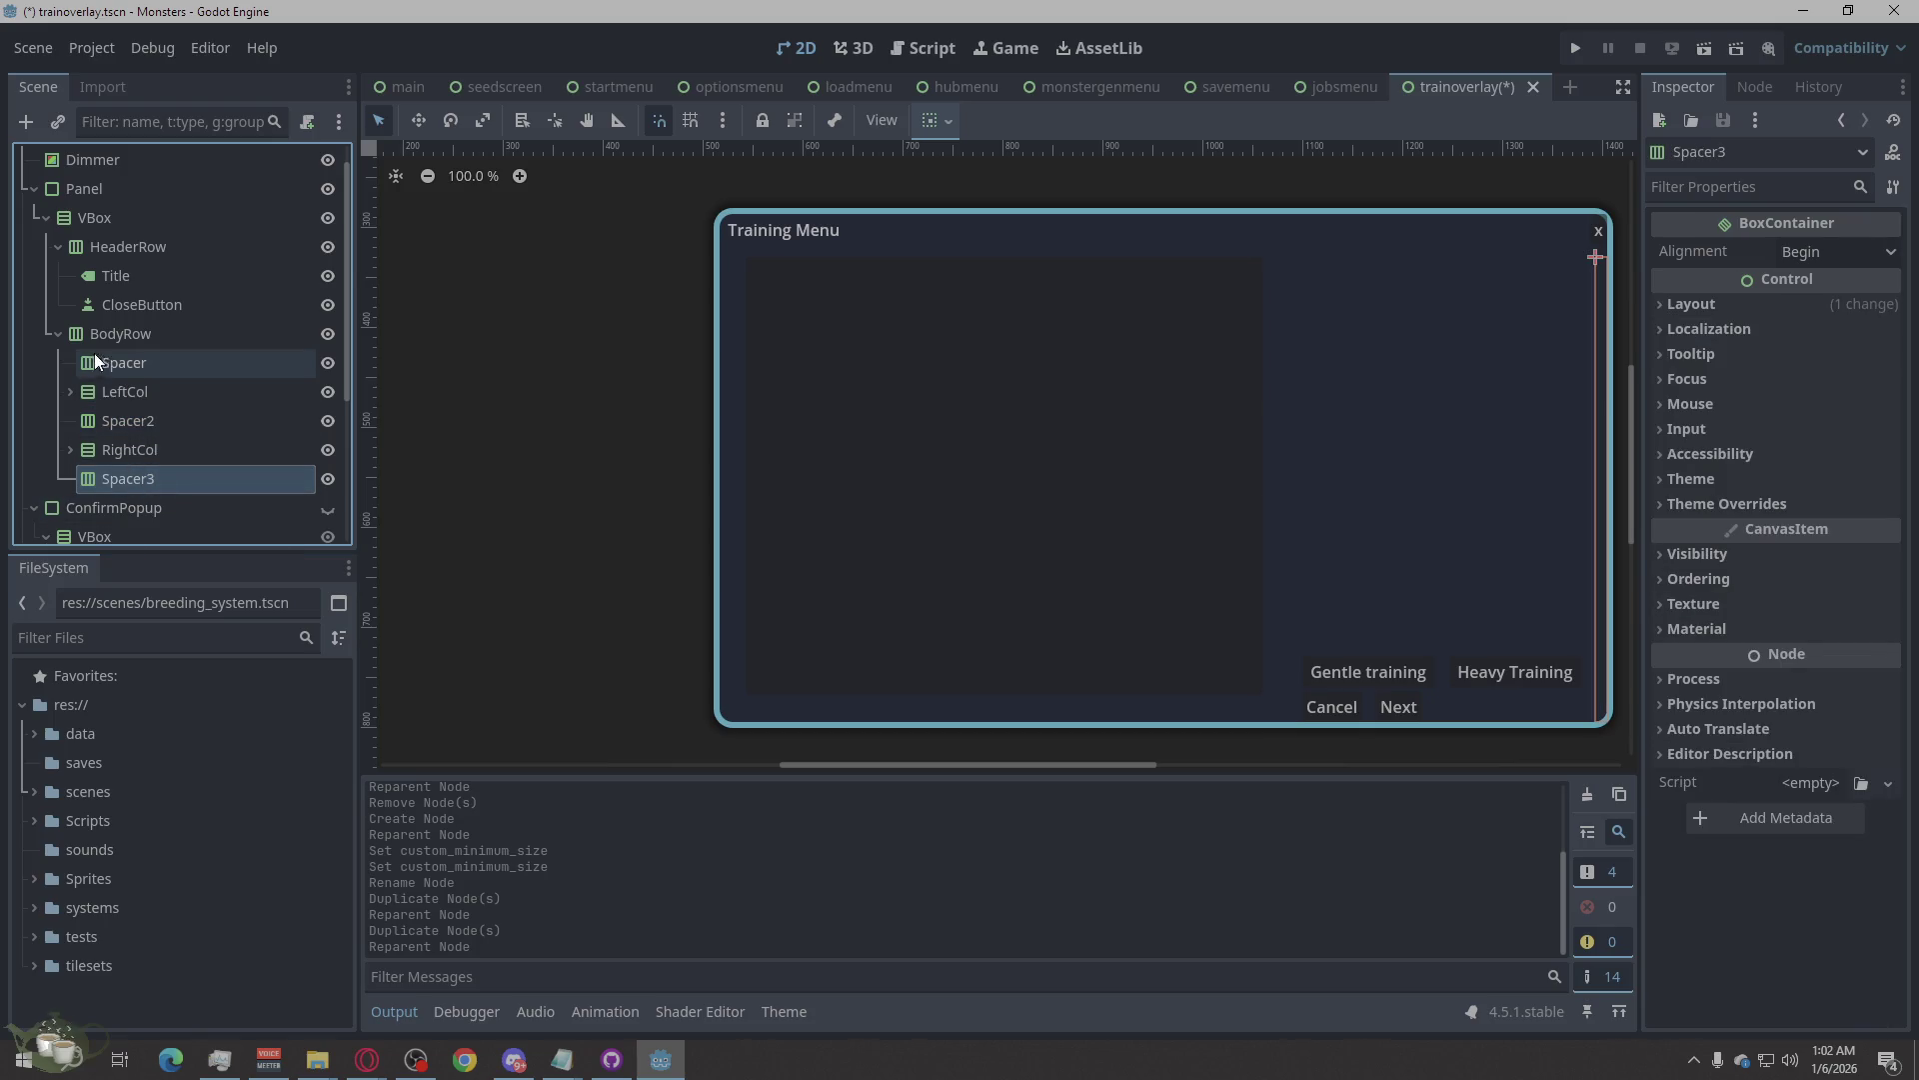
click(68, 337)
click(58, 334)
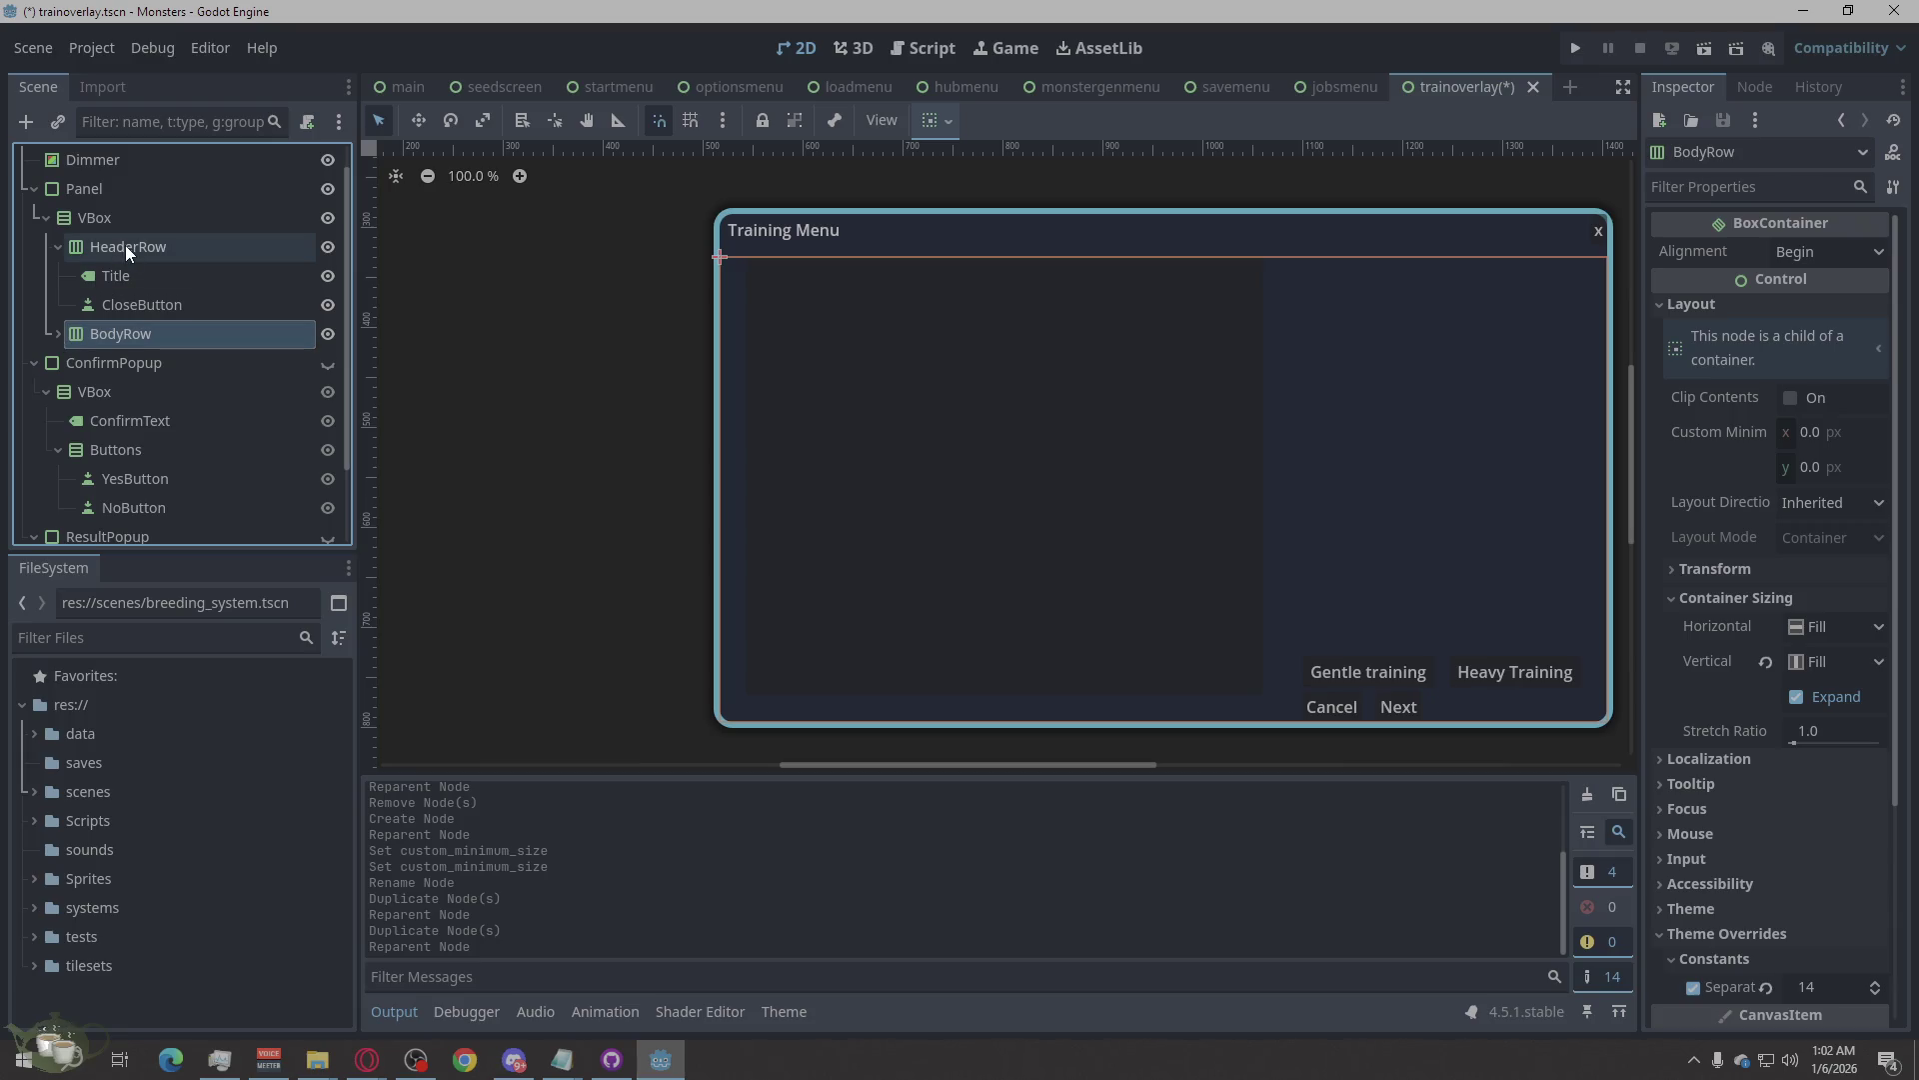
click(58, 247)
click(118, 254)
click(118, 276)
click(88, 220)
Add a VBoxContainer child to VBox and name it Spacer.
right_click(118, 224)
click(244, 246)
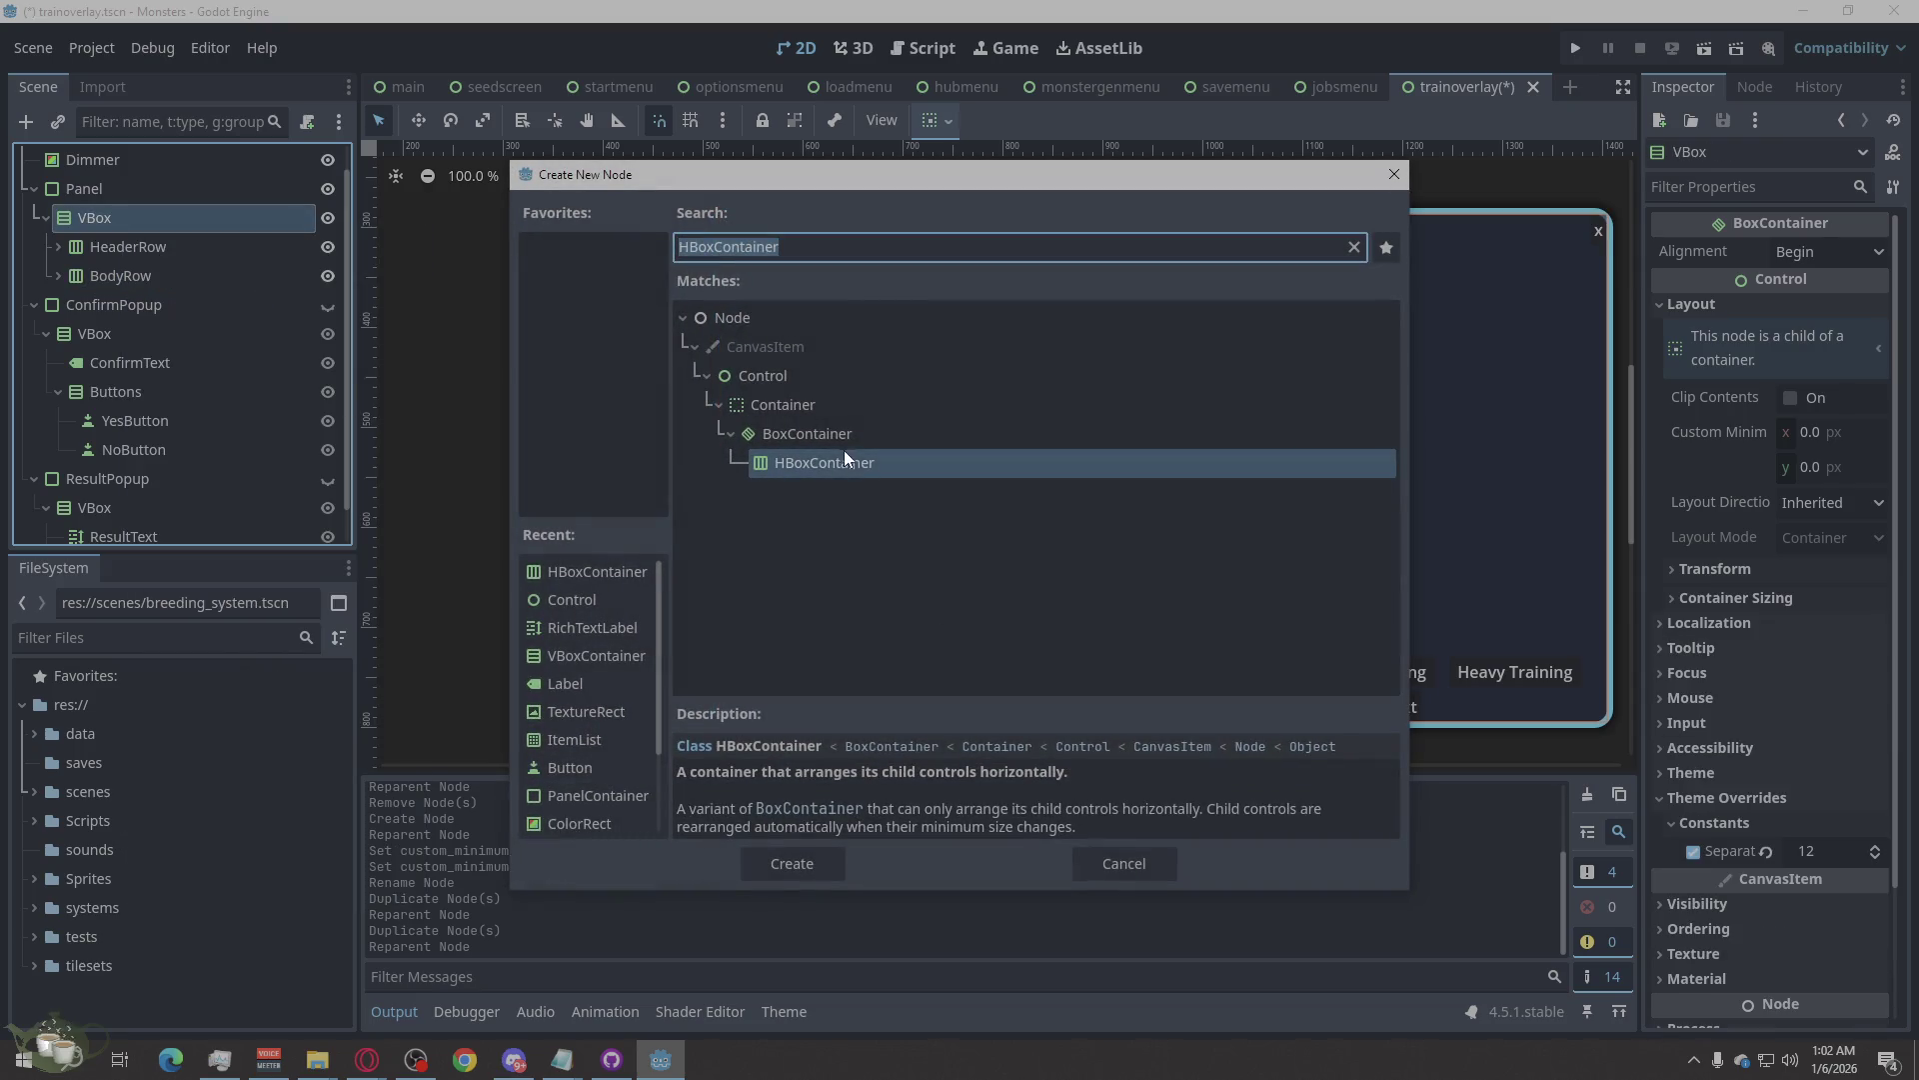
text(vb)
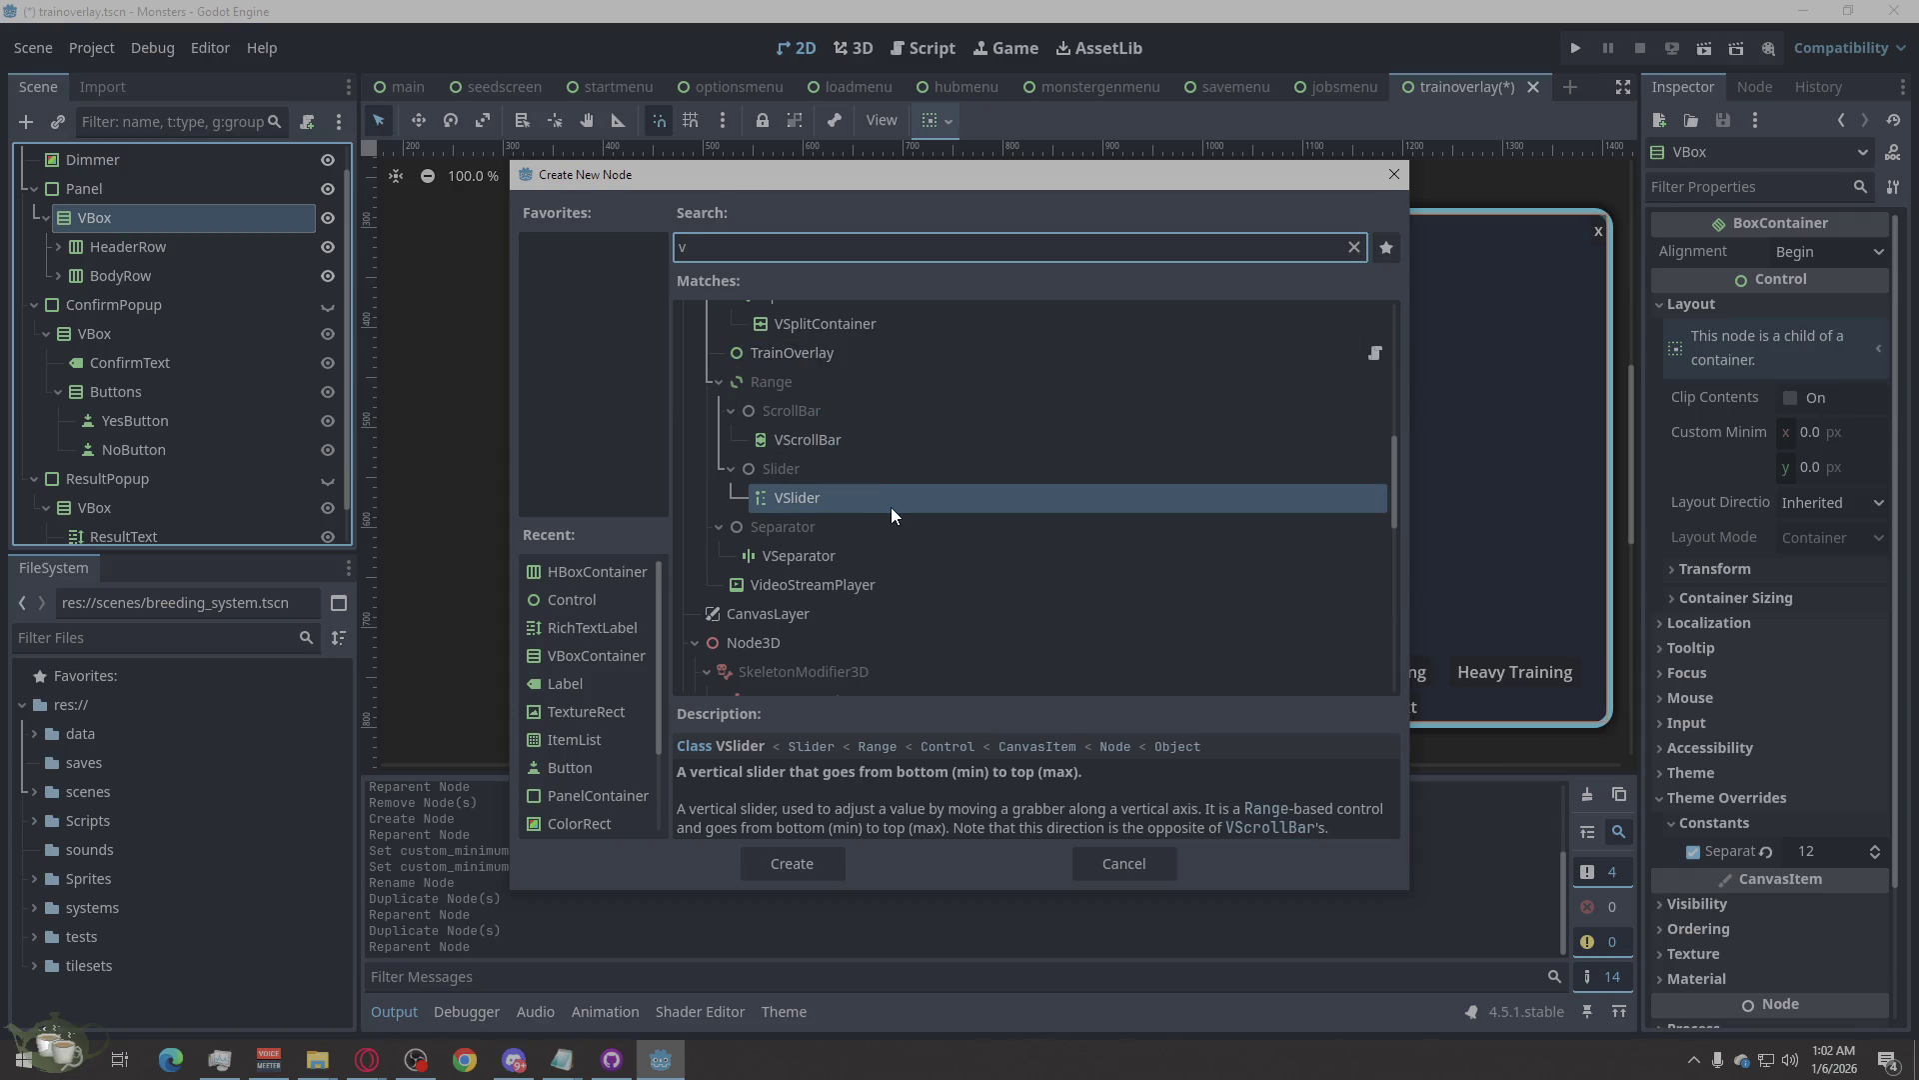
click(823, 858)
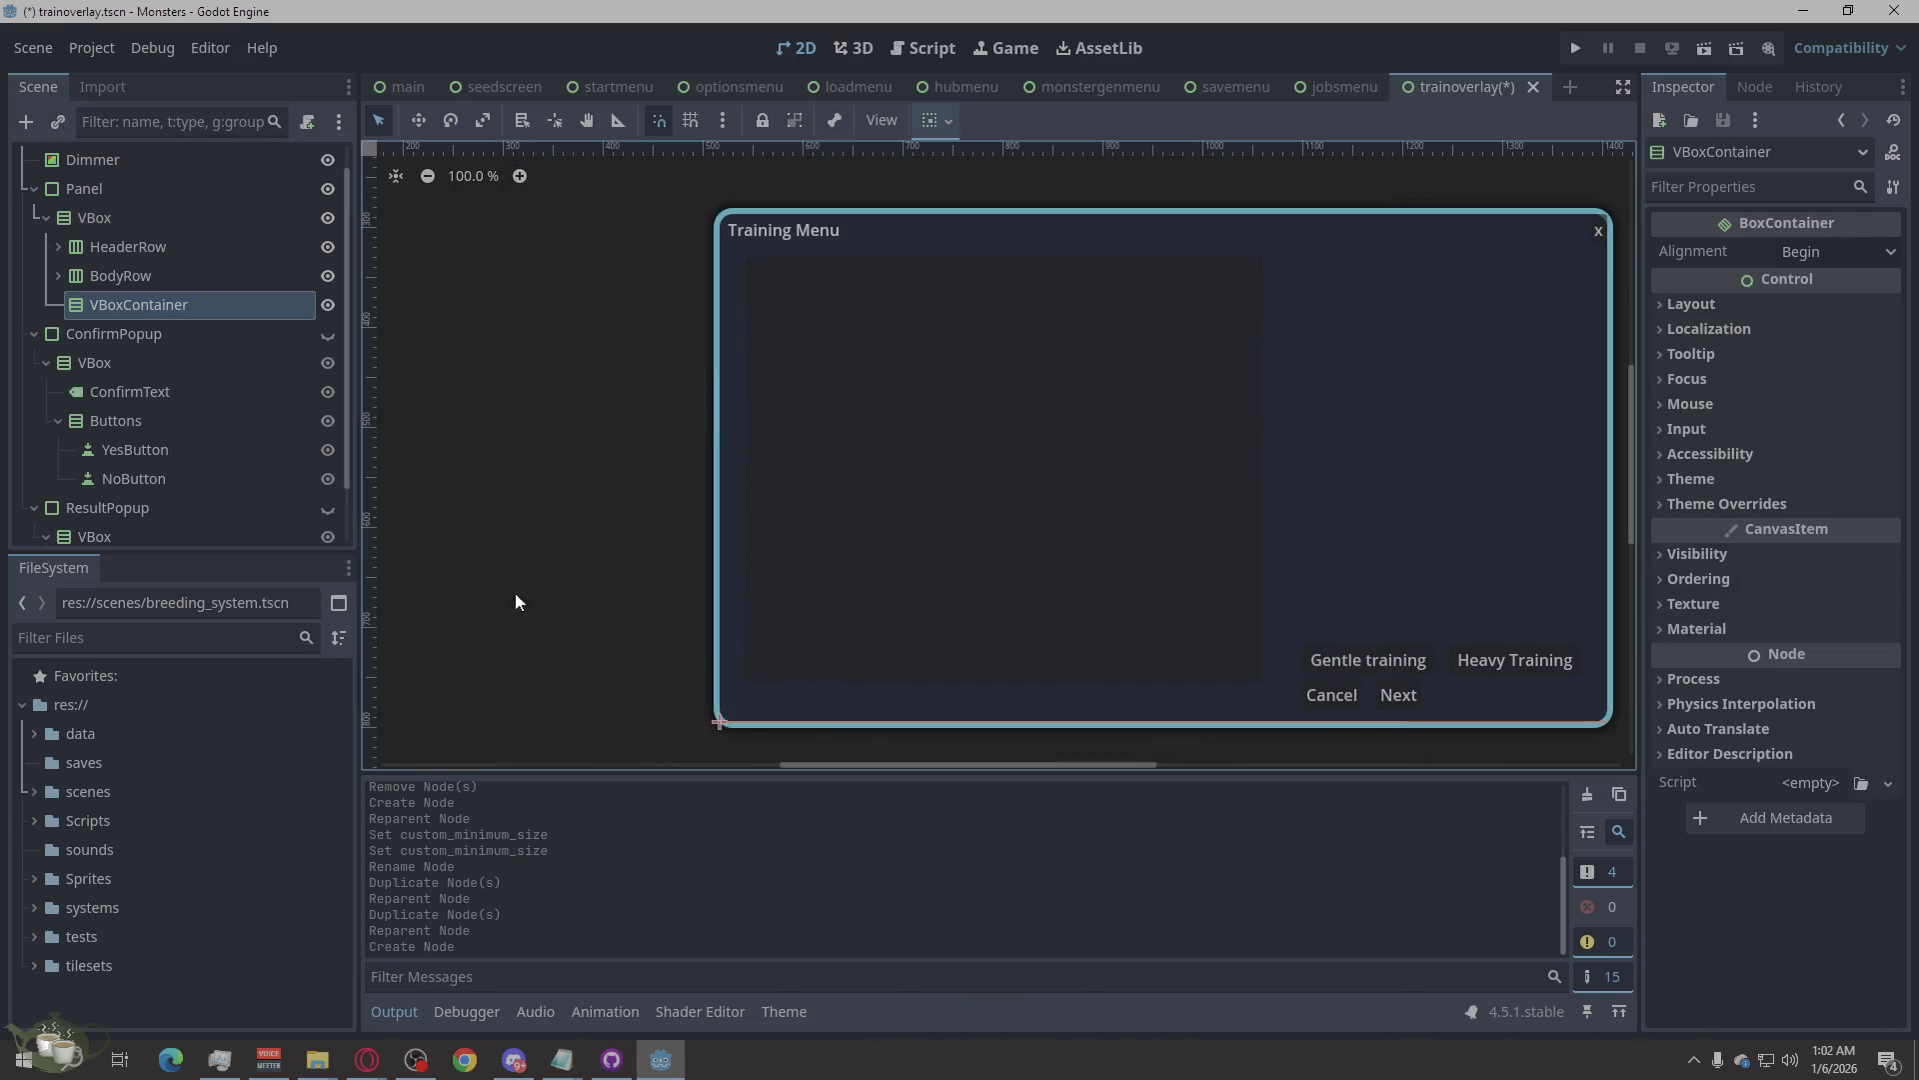
right_click(154, 308)
click(134, 302)
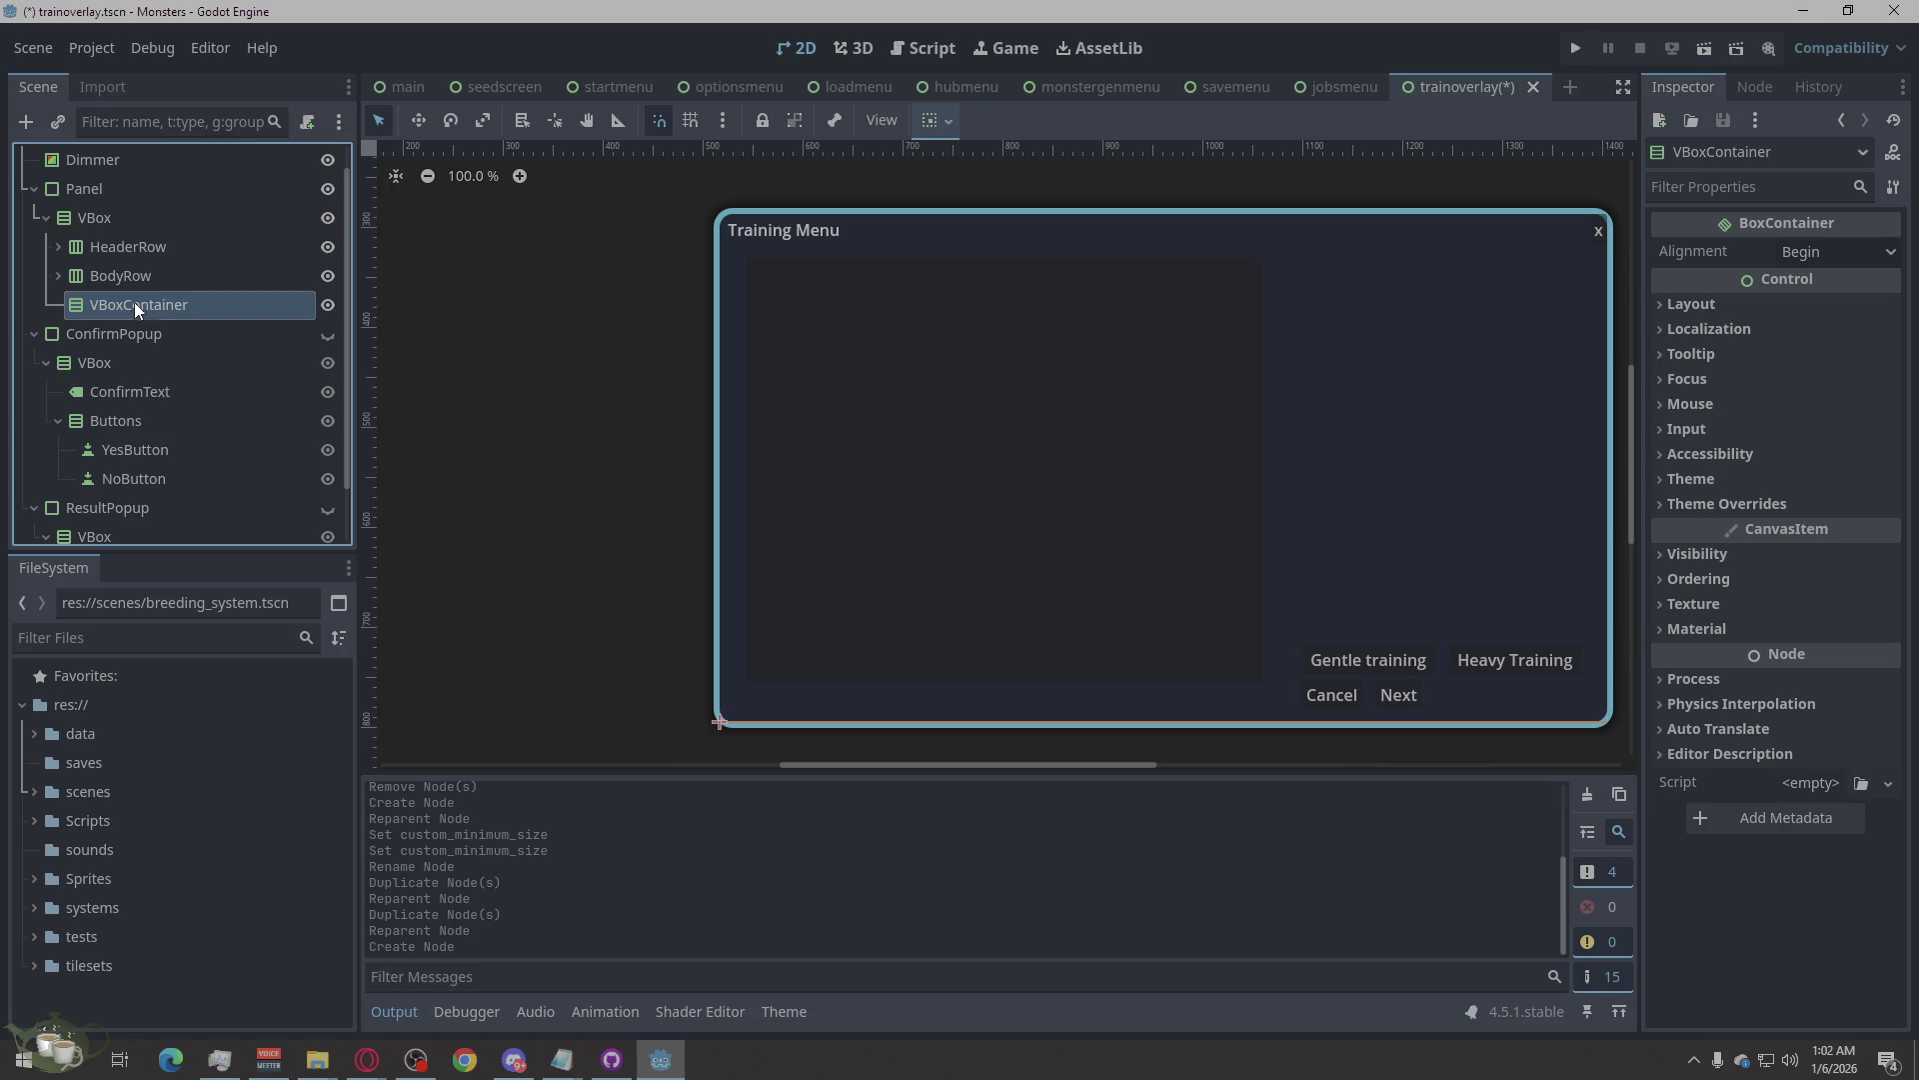
double_click(134, 302)
text(Spacer)
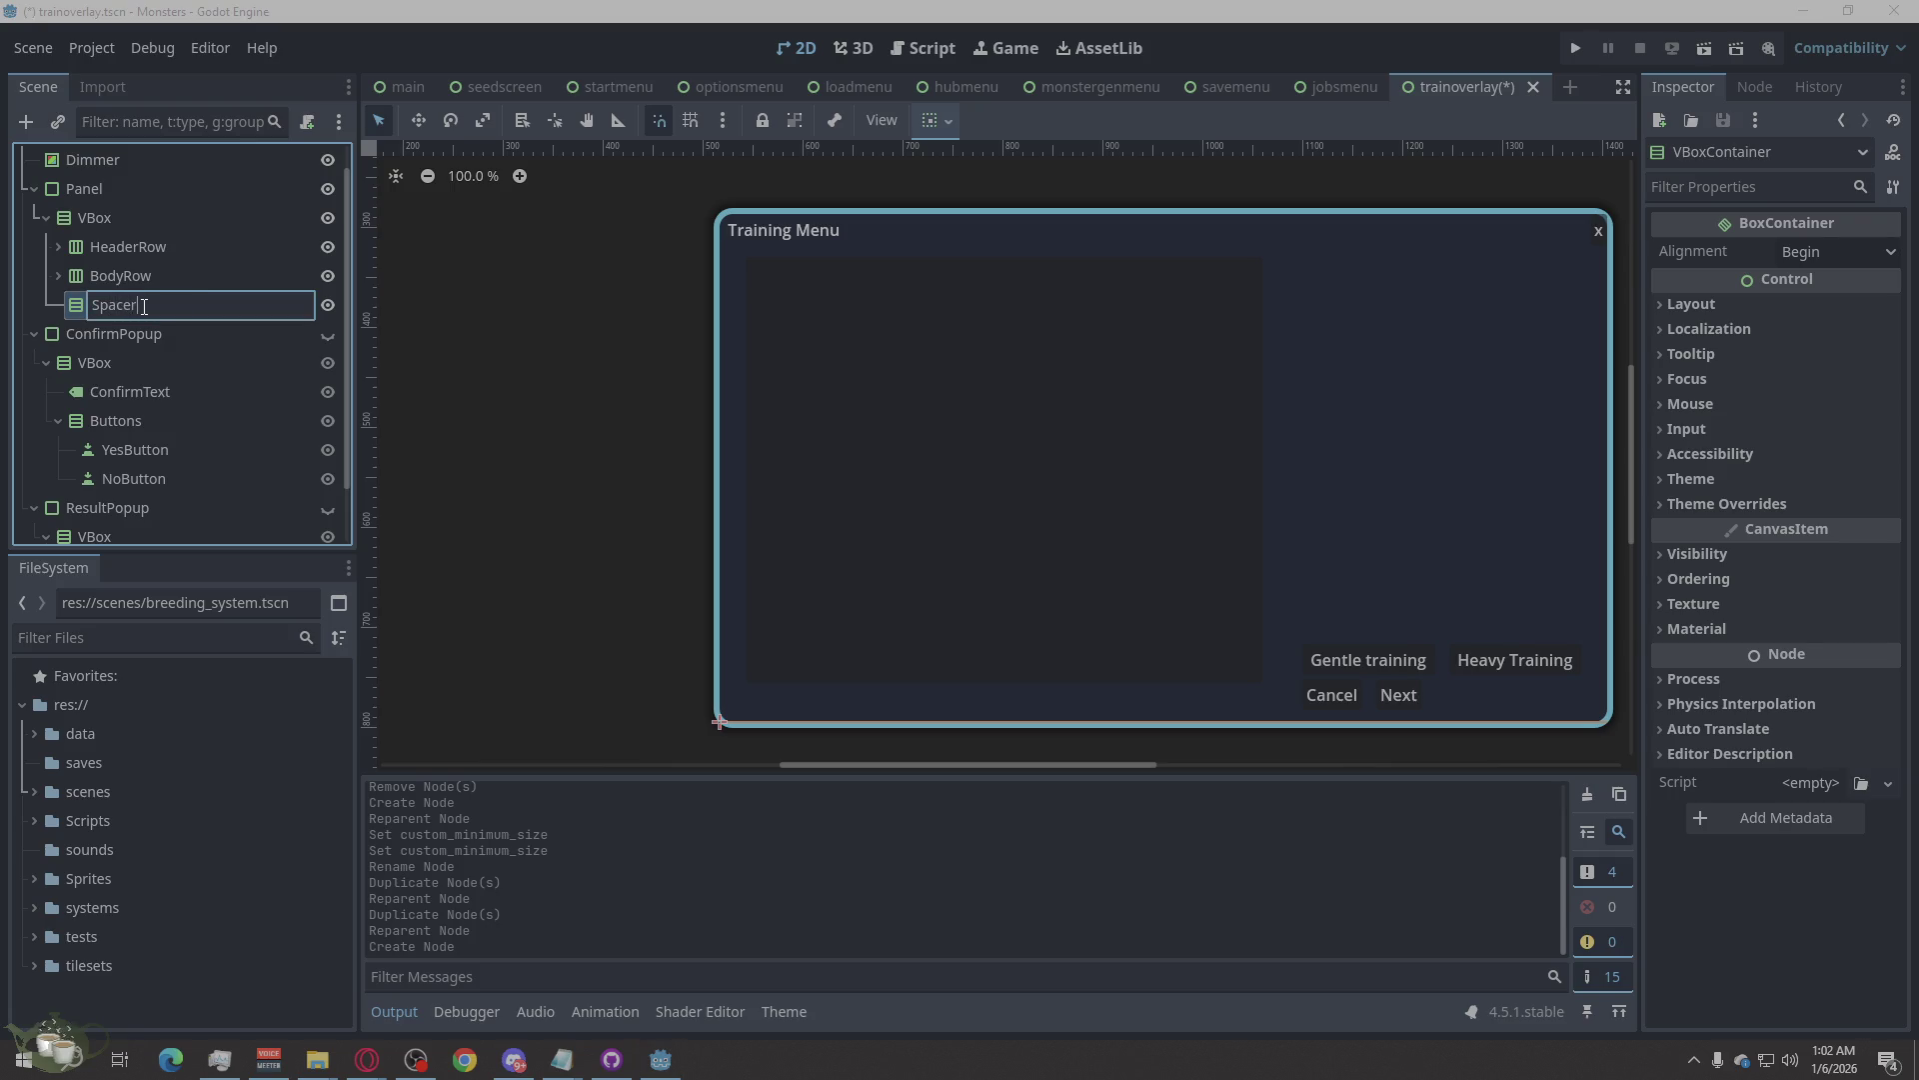
key(Return)
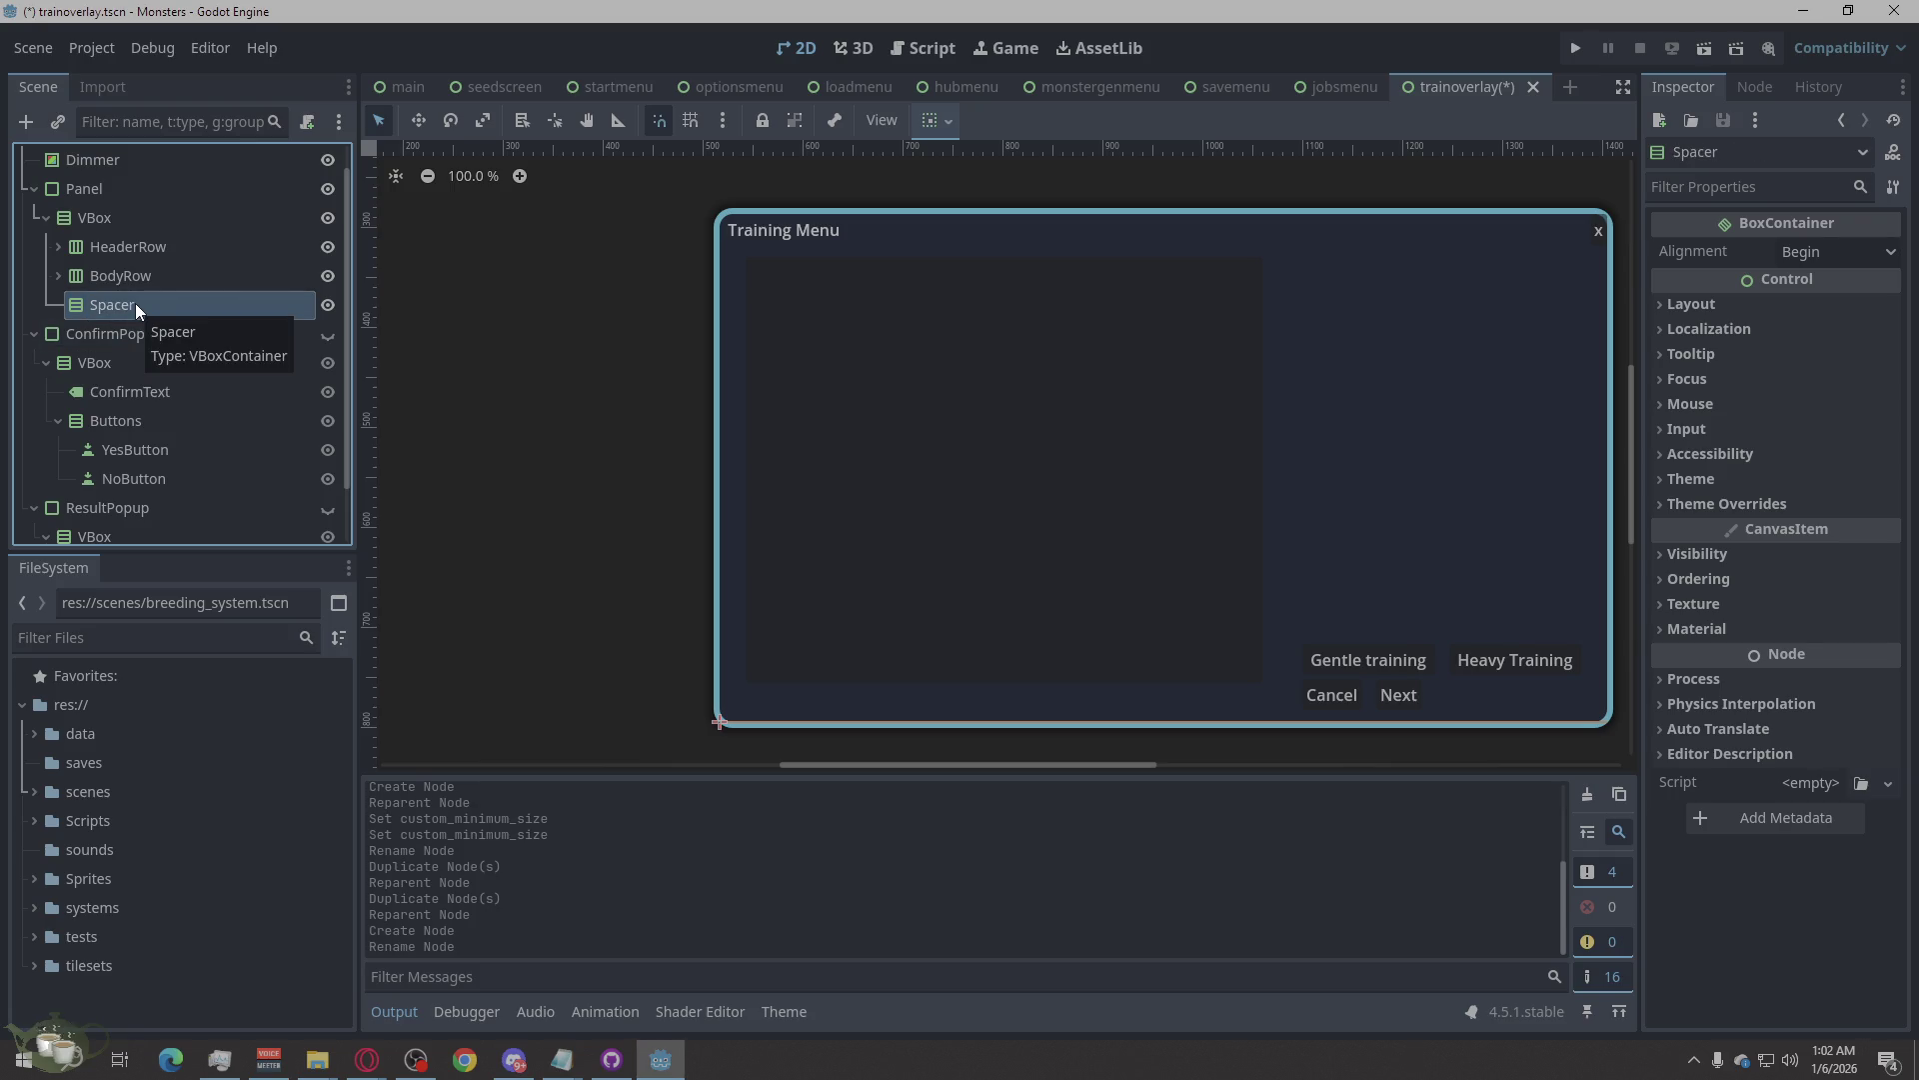
Duplicate Spacer as Spacer2 and move Spacer above HeaderRow.
click(1754, 303)
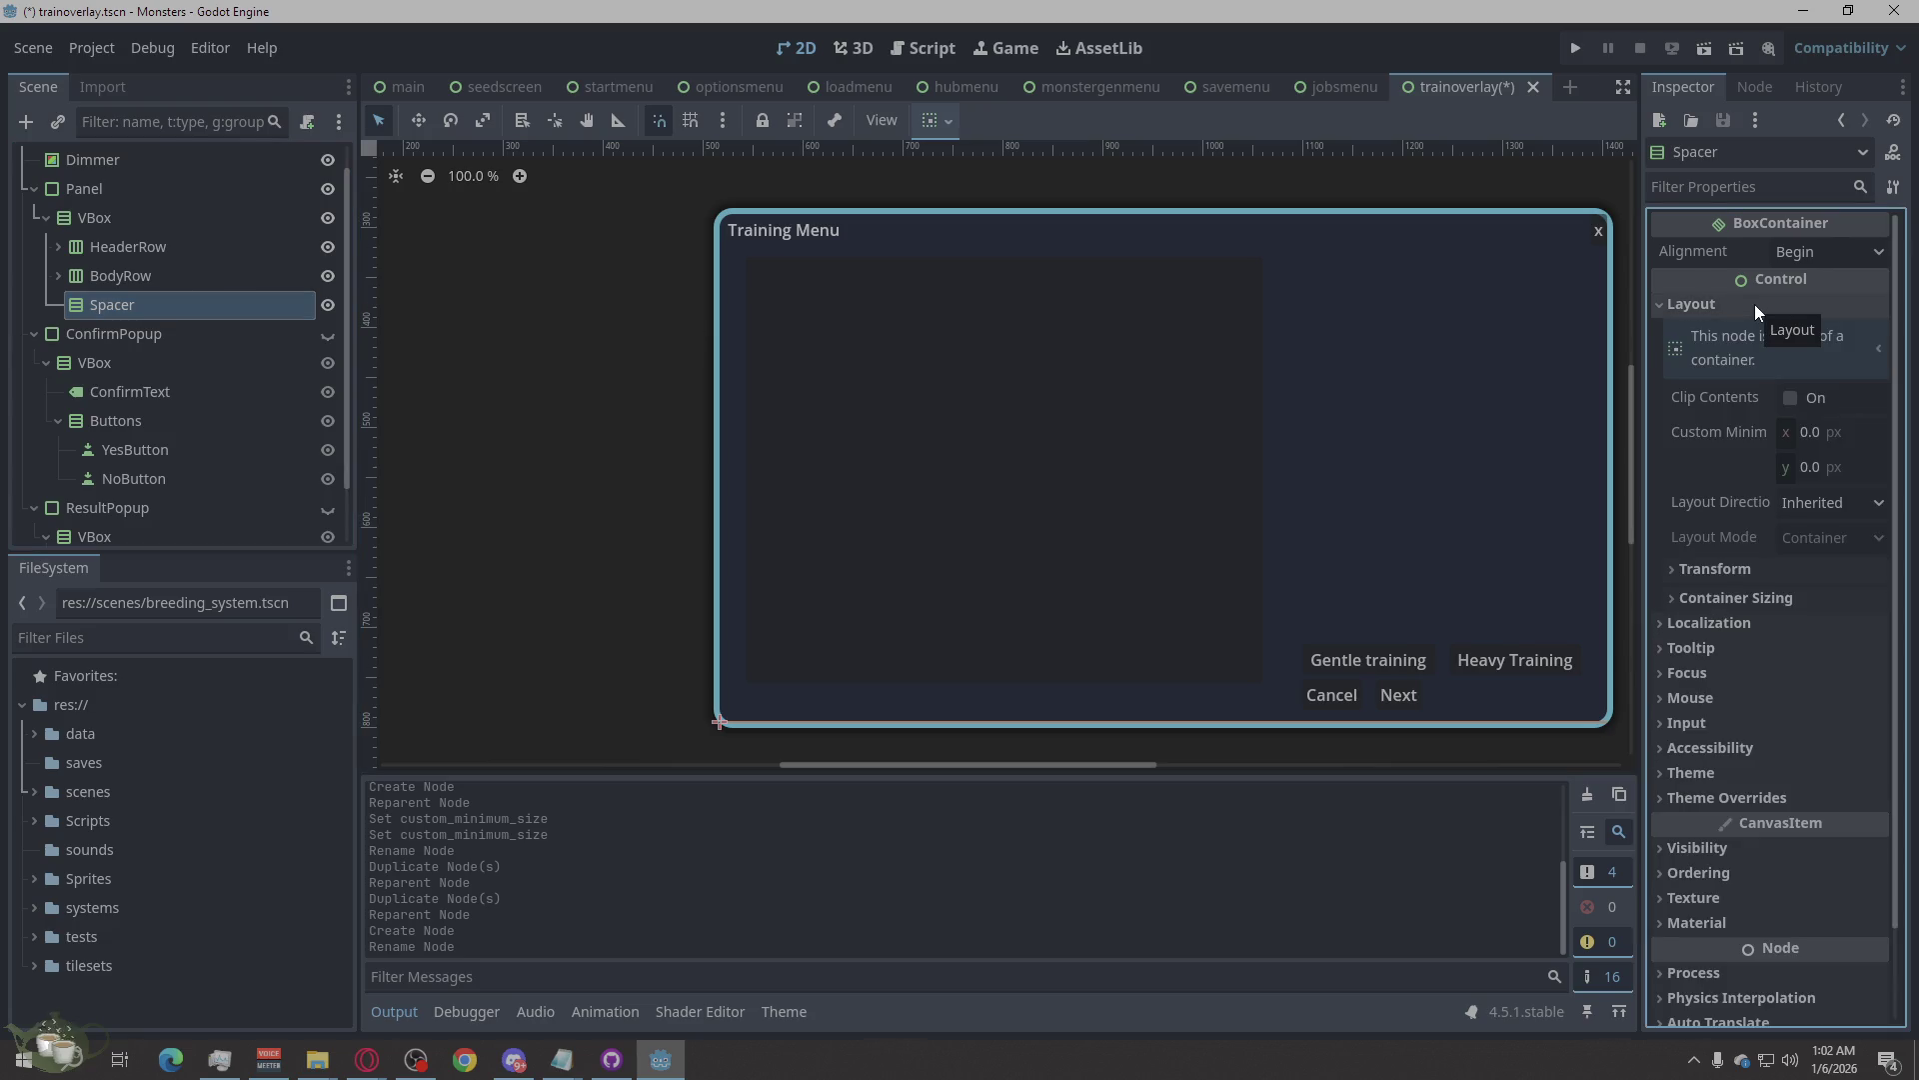
click(135, 275)
click(166, 252)
click(122, 312)
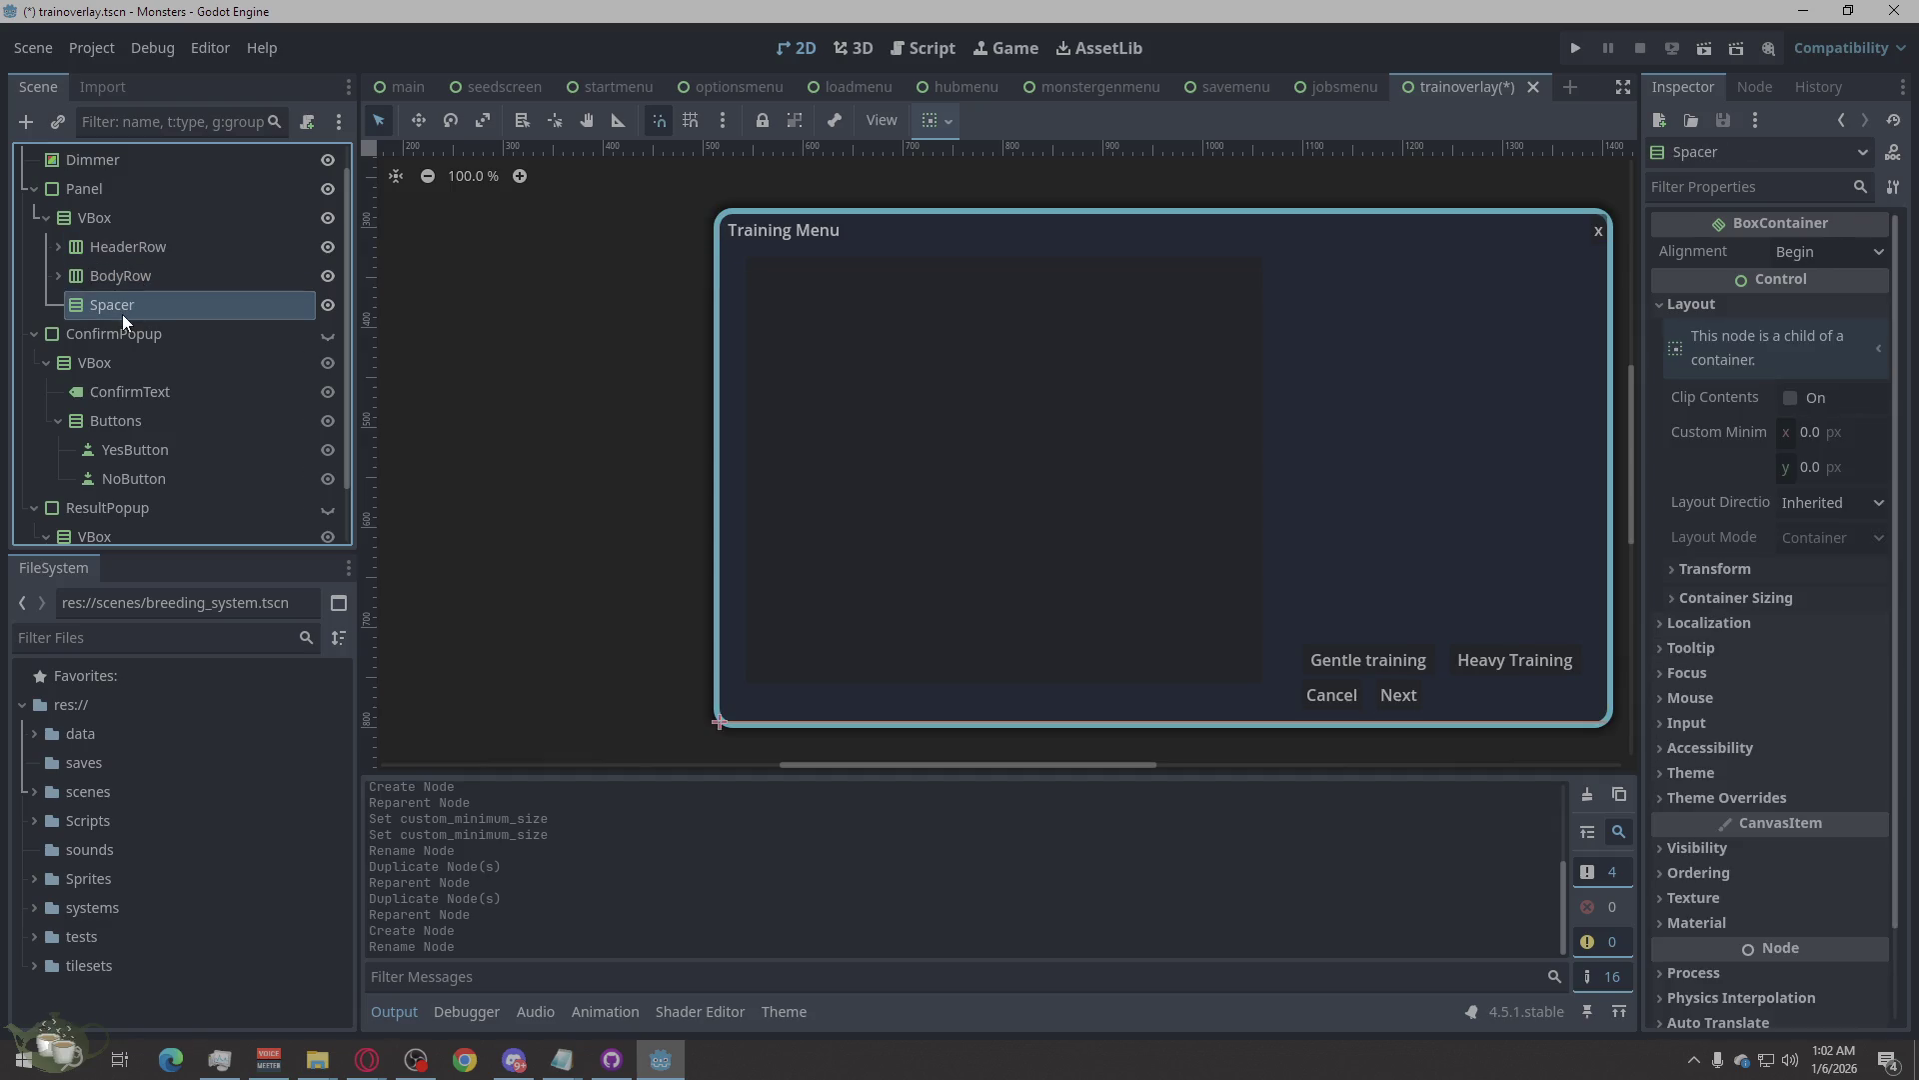
right_click(122, 314)
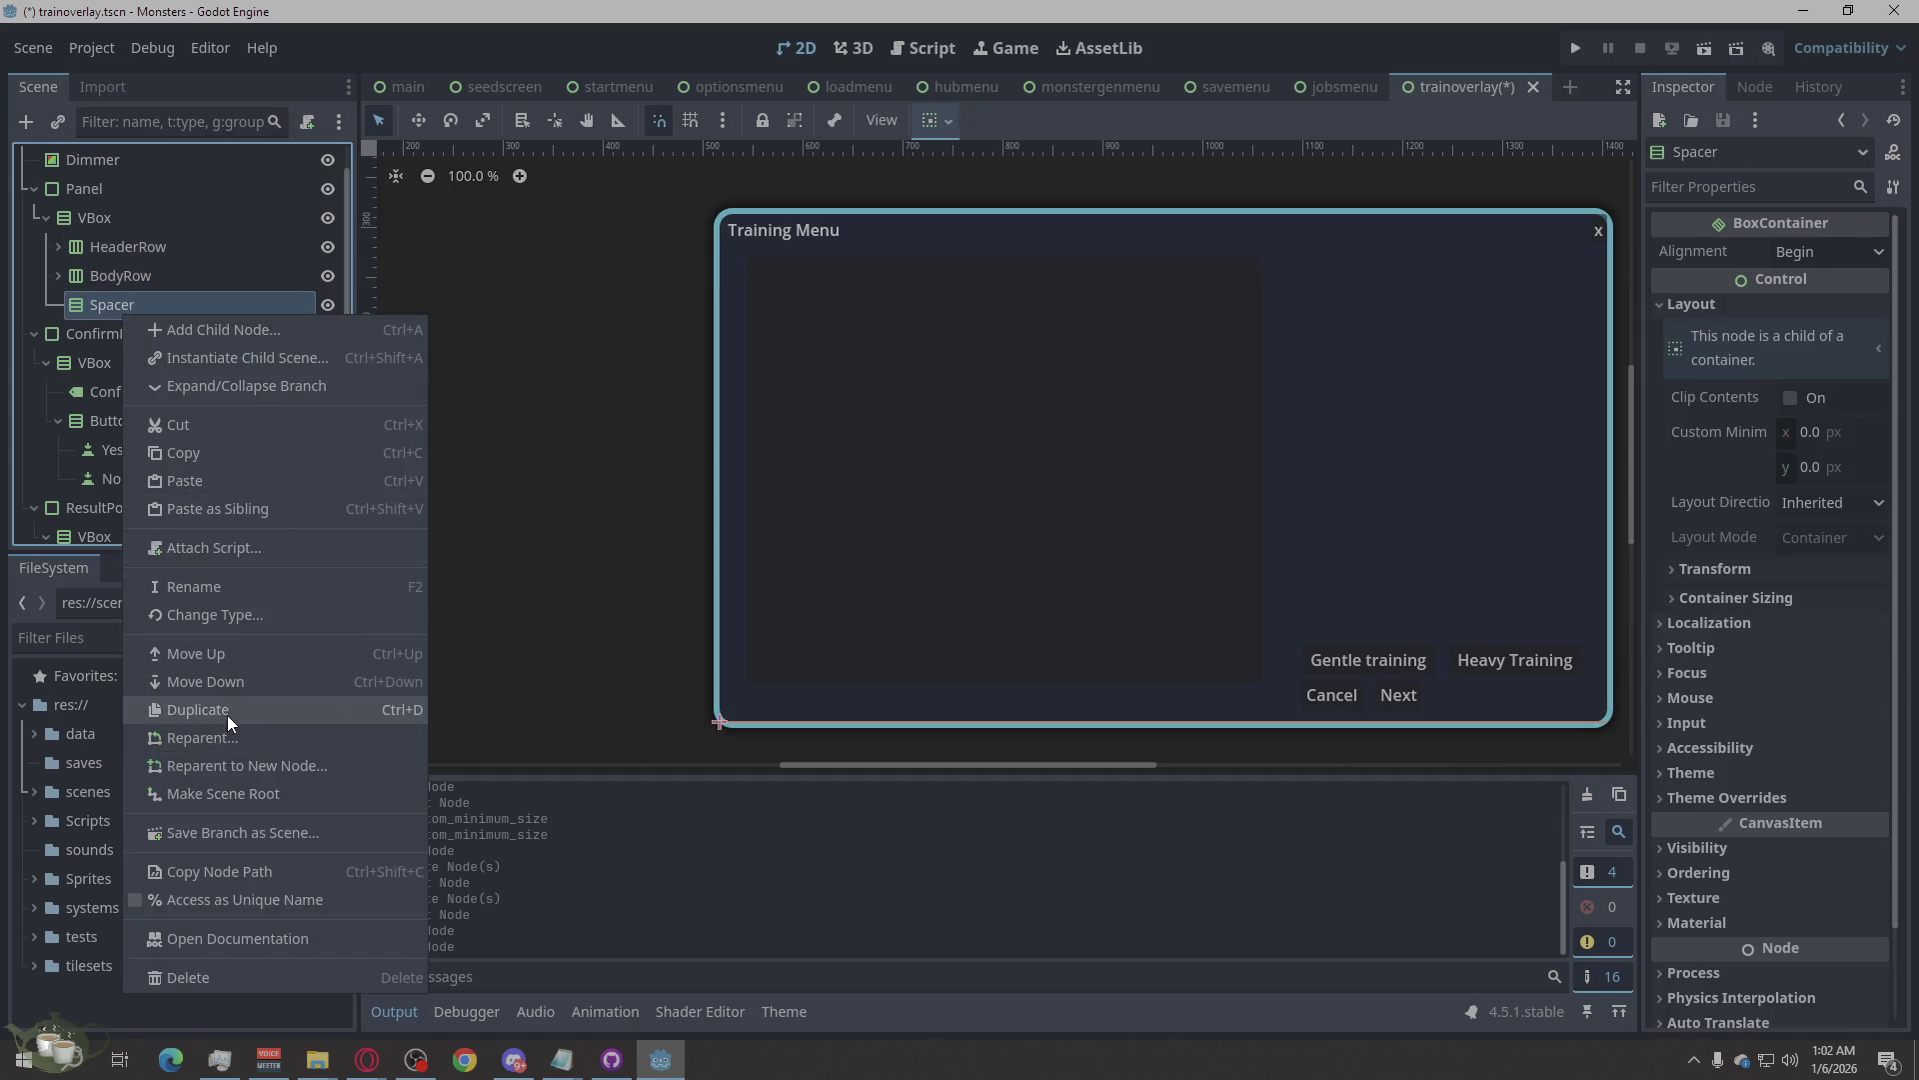
click(226, 712)
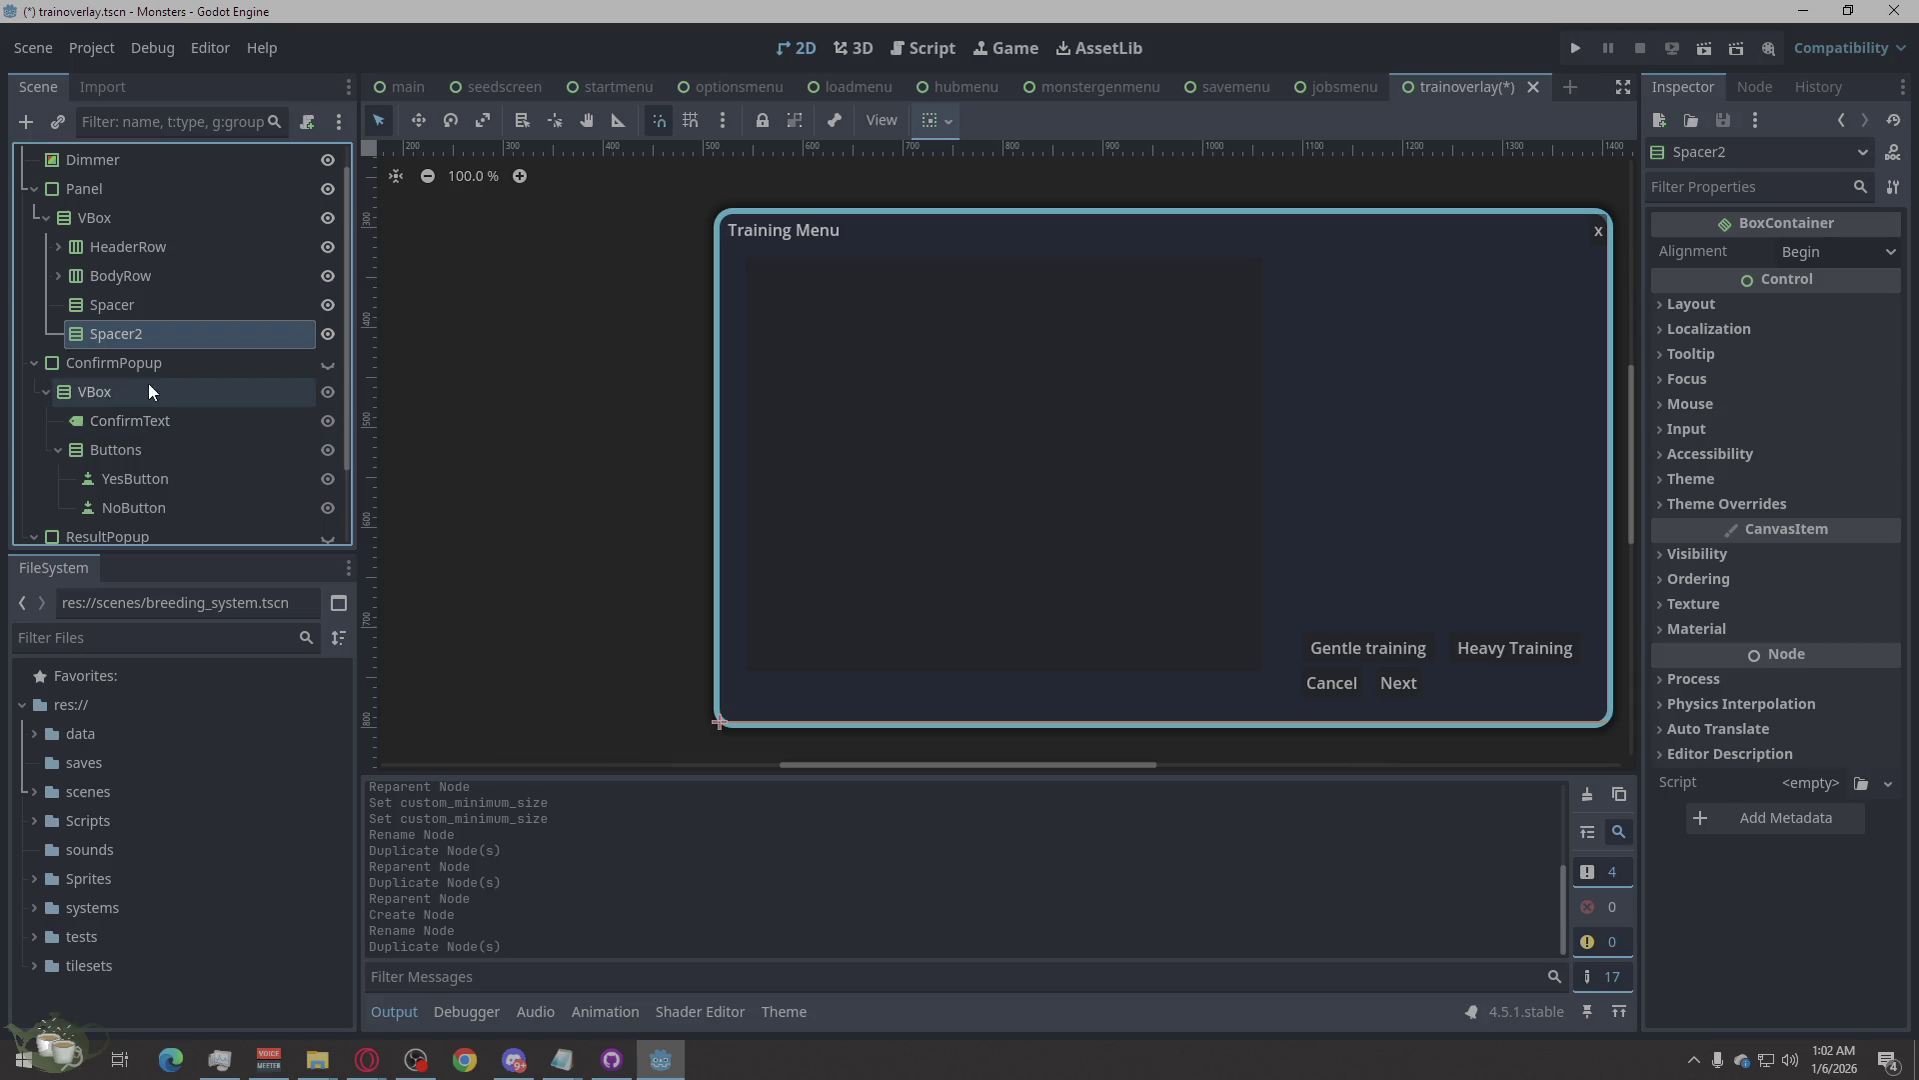
click(124, 312)
drag(124, 312, 134, 235)
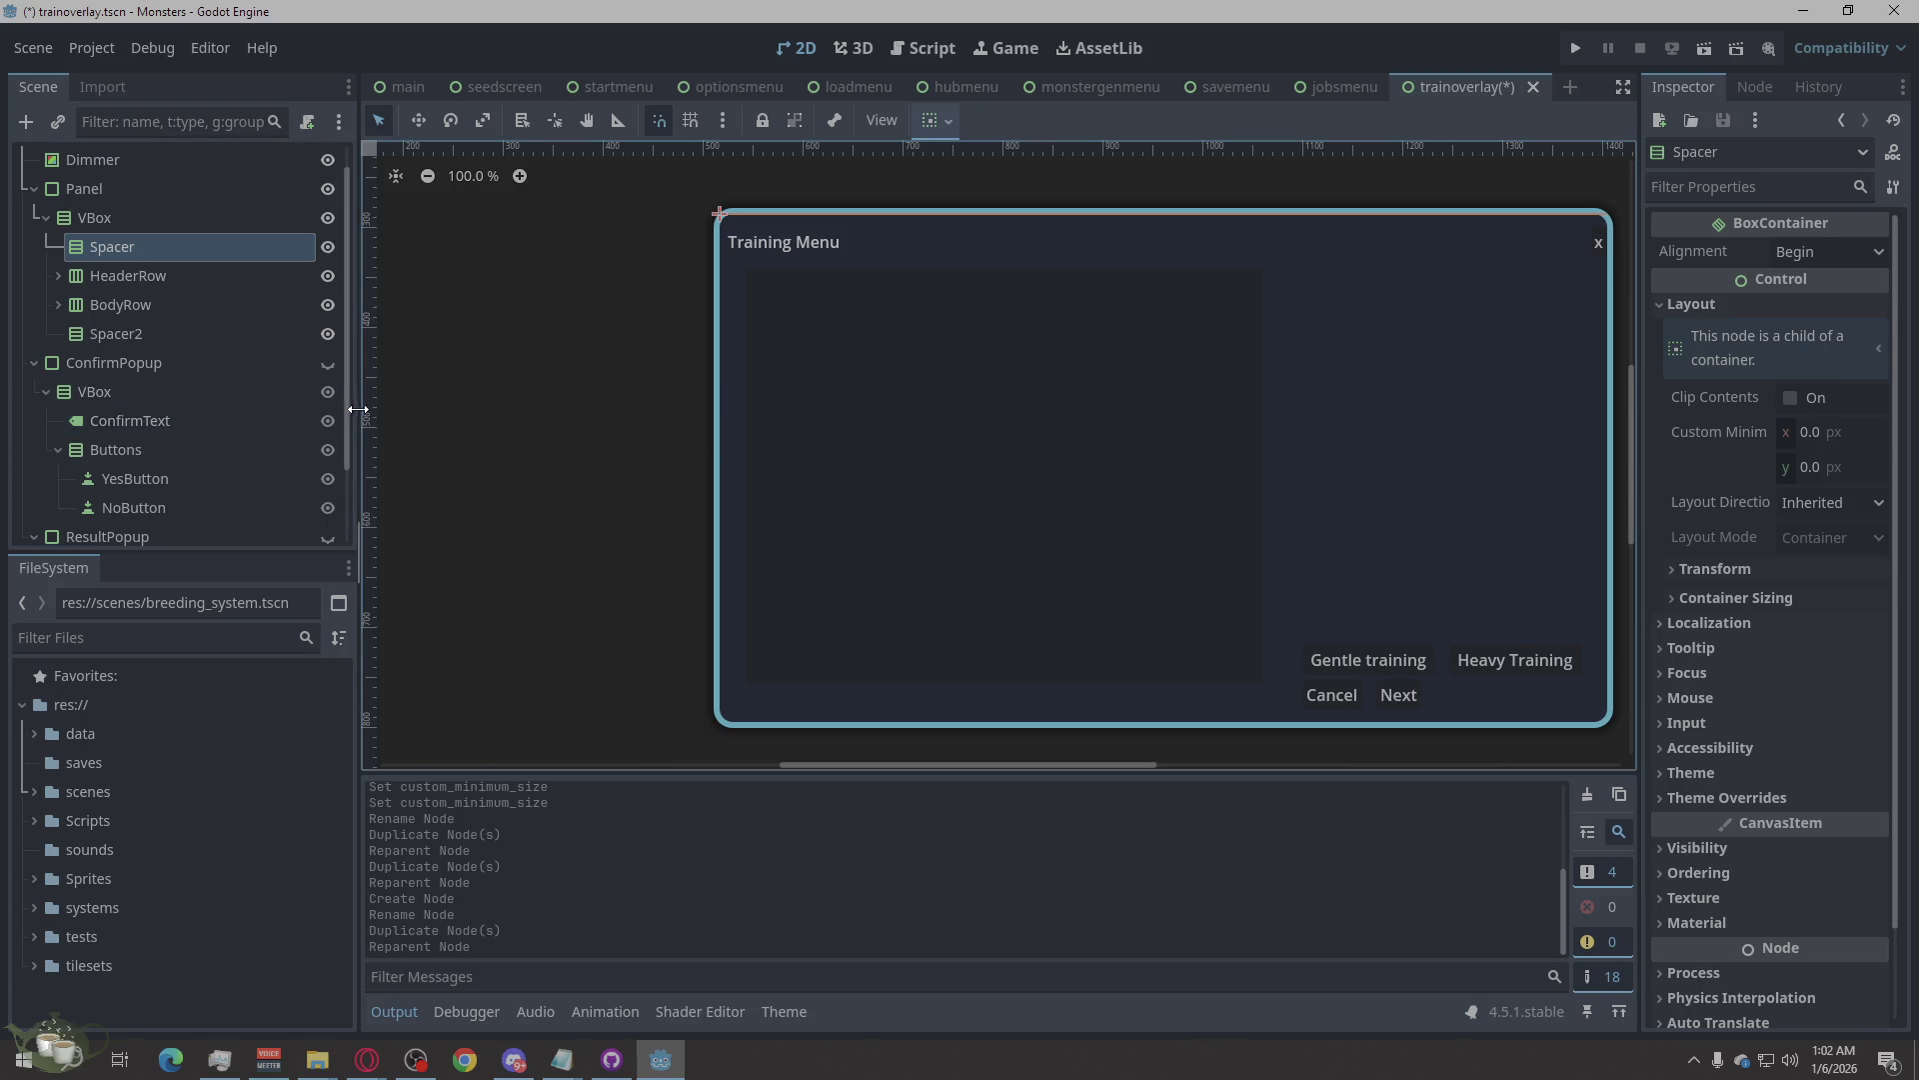
Check the Spacer, HeaderRow, BodyRow and Spacer2 order, then select the VBox column.
click(182, 284)
click(177, 323)
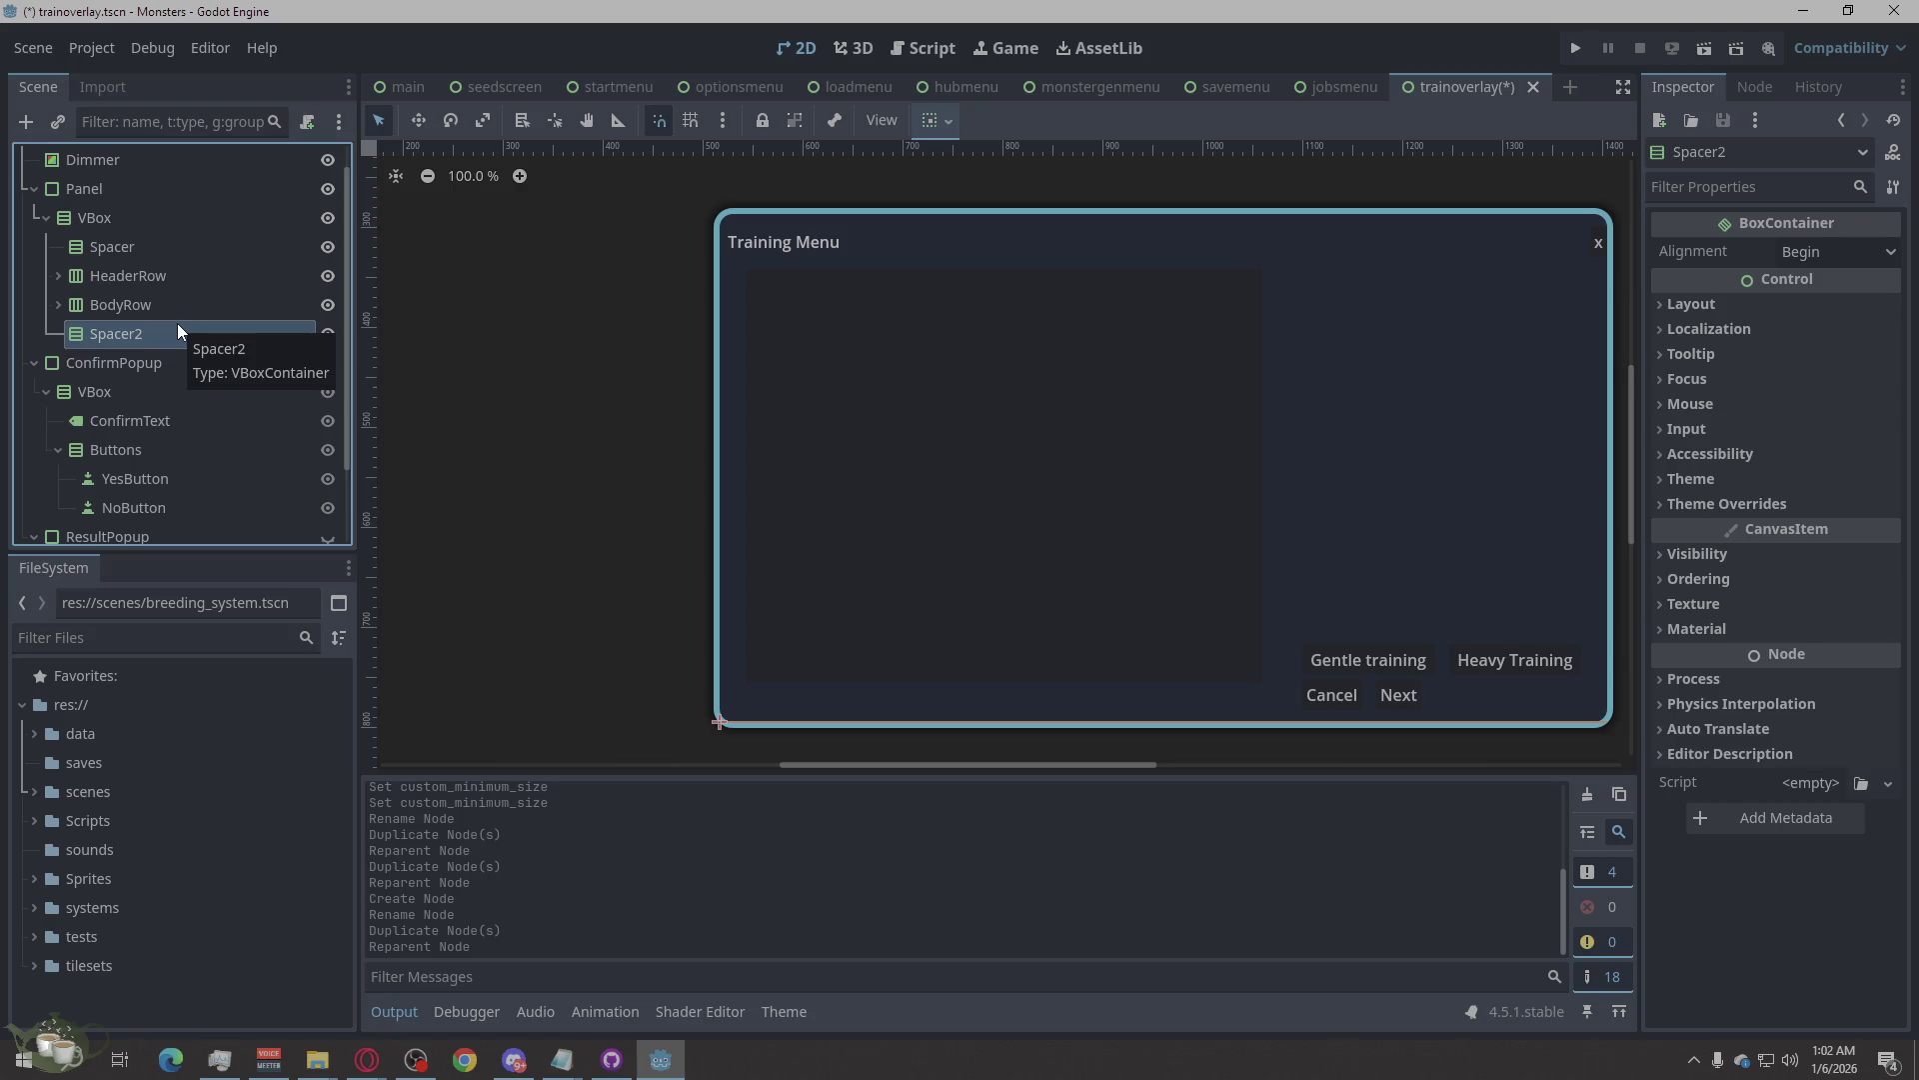
click(178, 303)
click(179, 278)
click(190, 249)
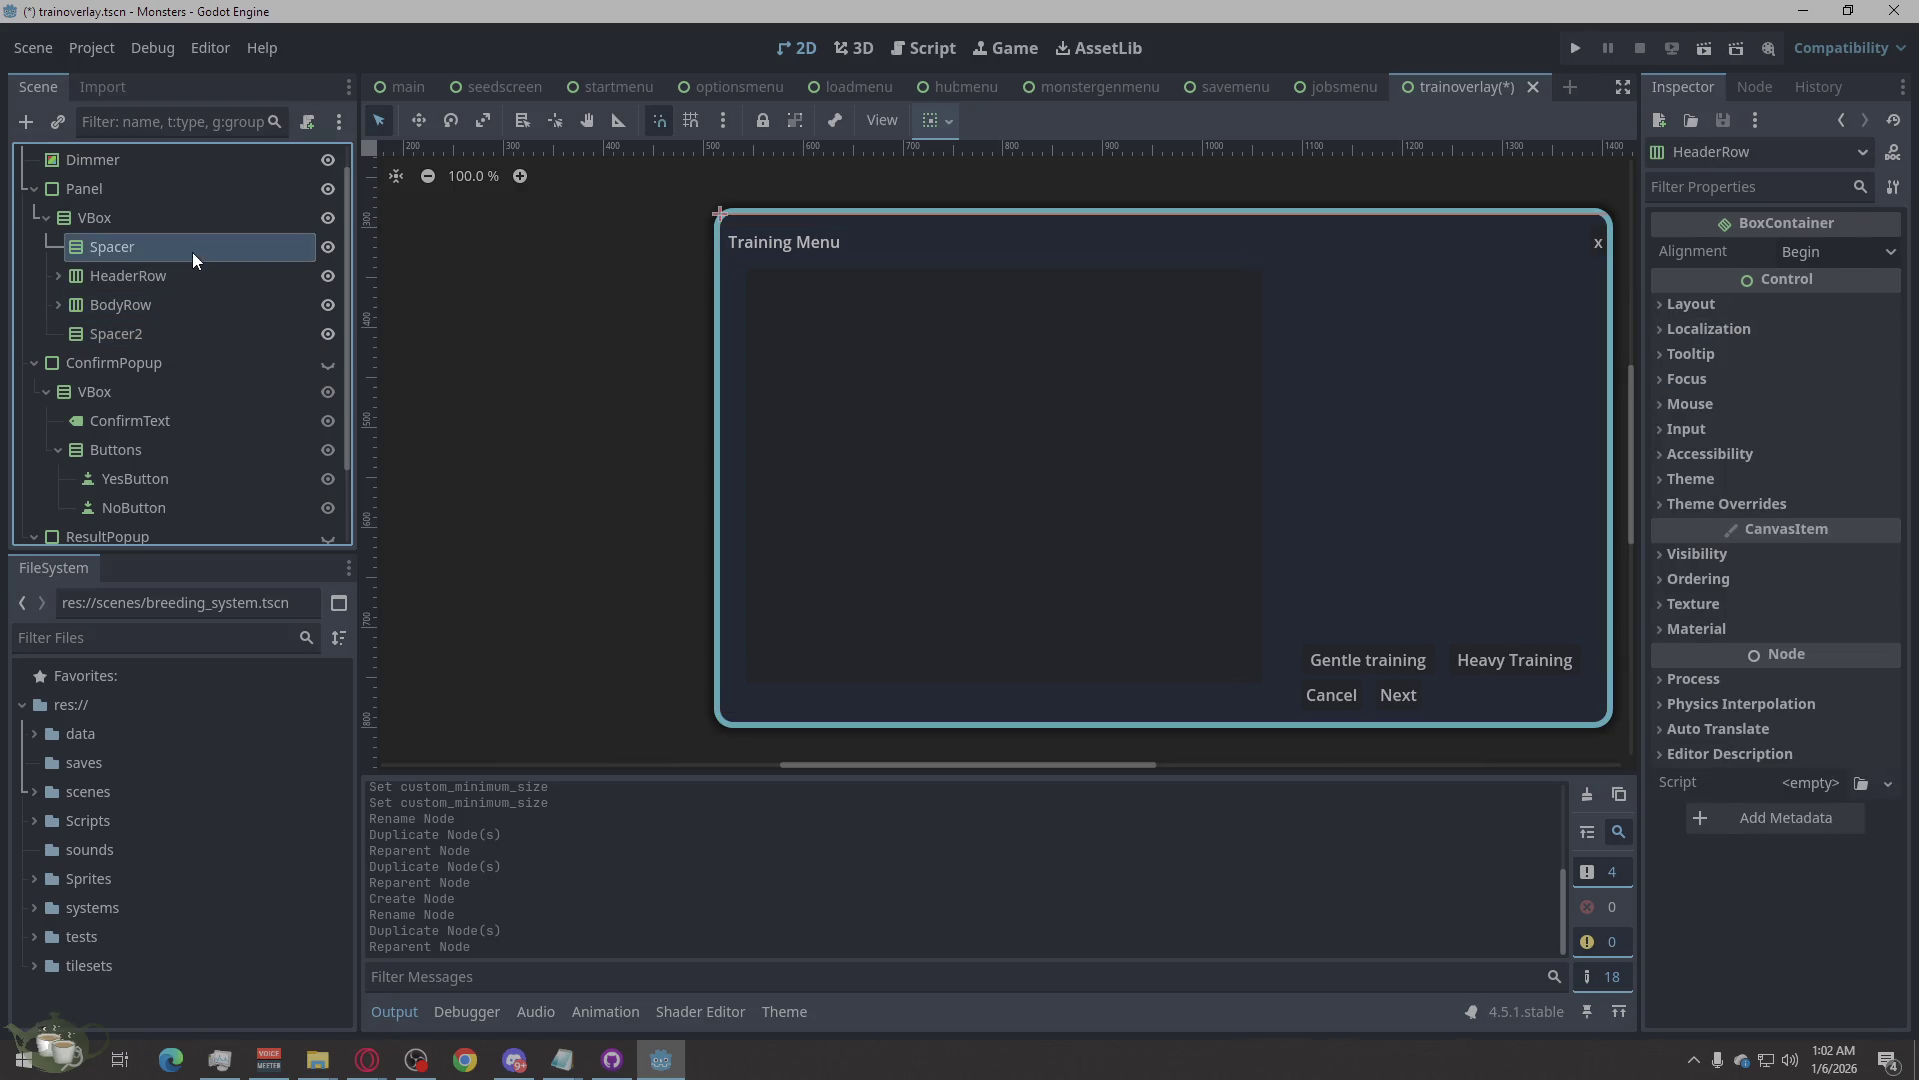
click(159, 218)
click(164, 186)
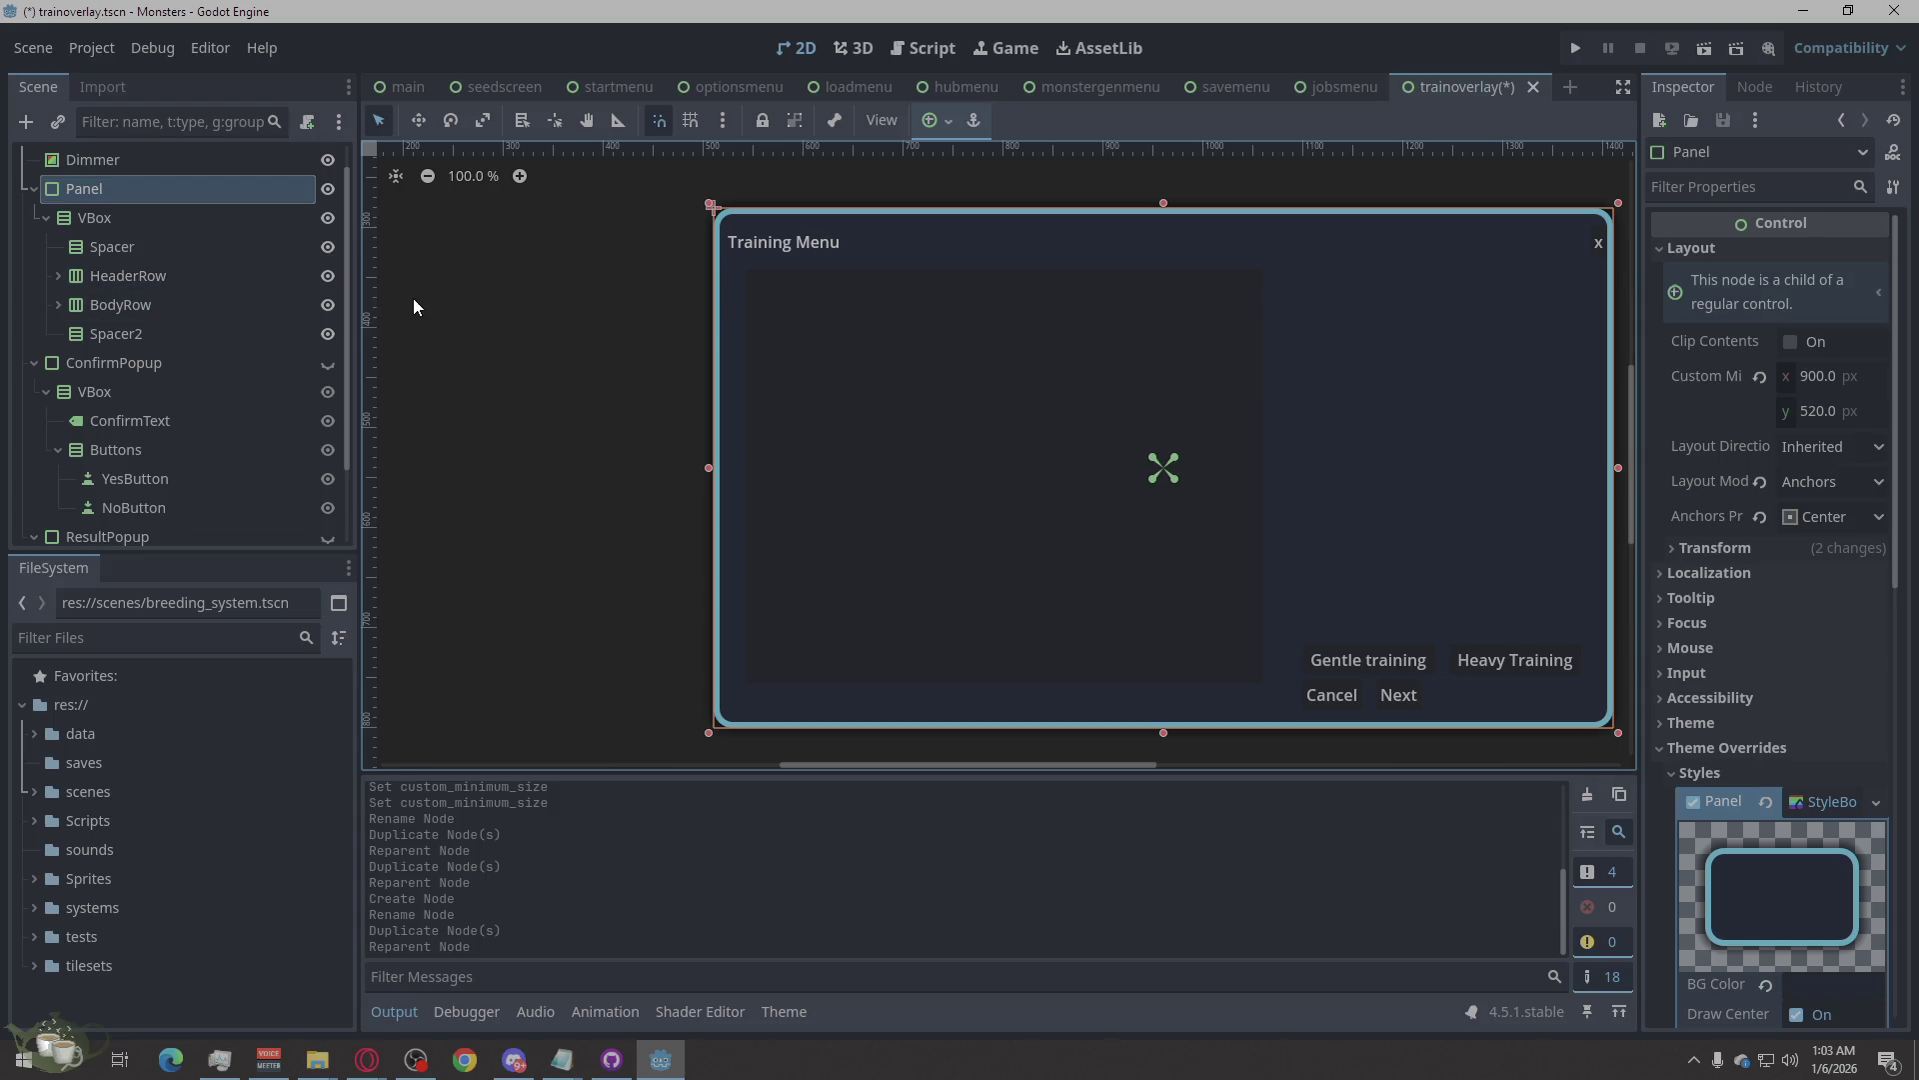
click(146, 220)
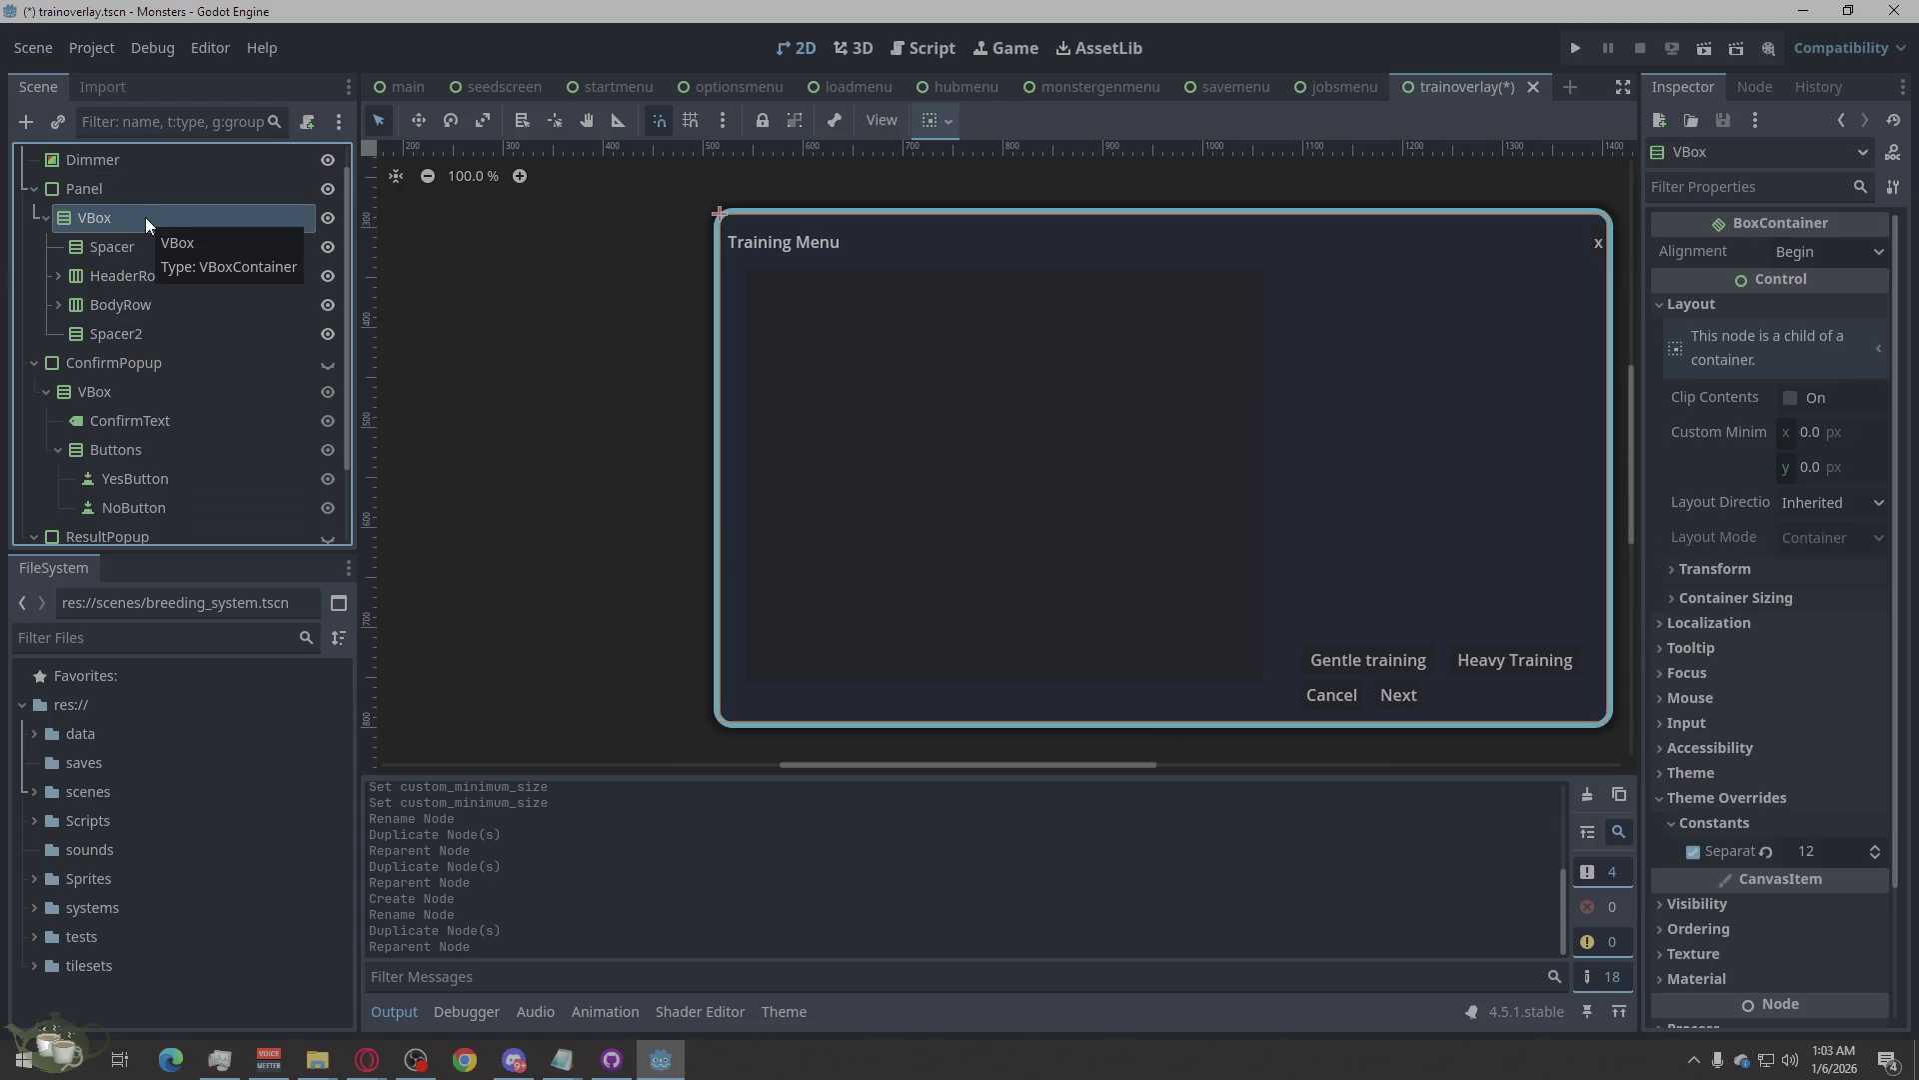
scroll(1774, 675, down, 2)
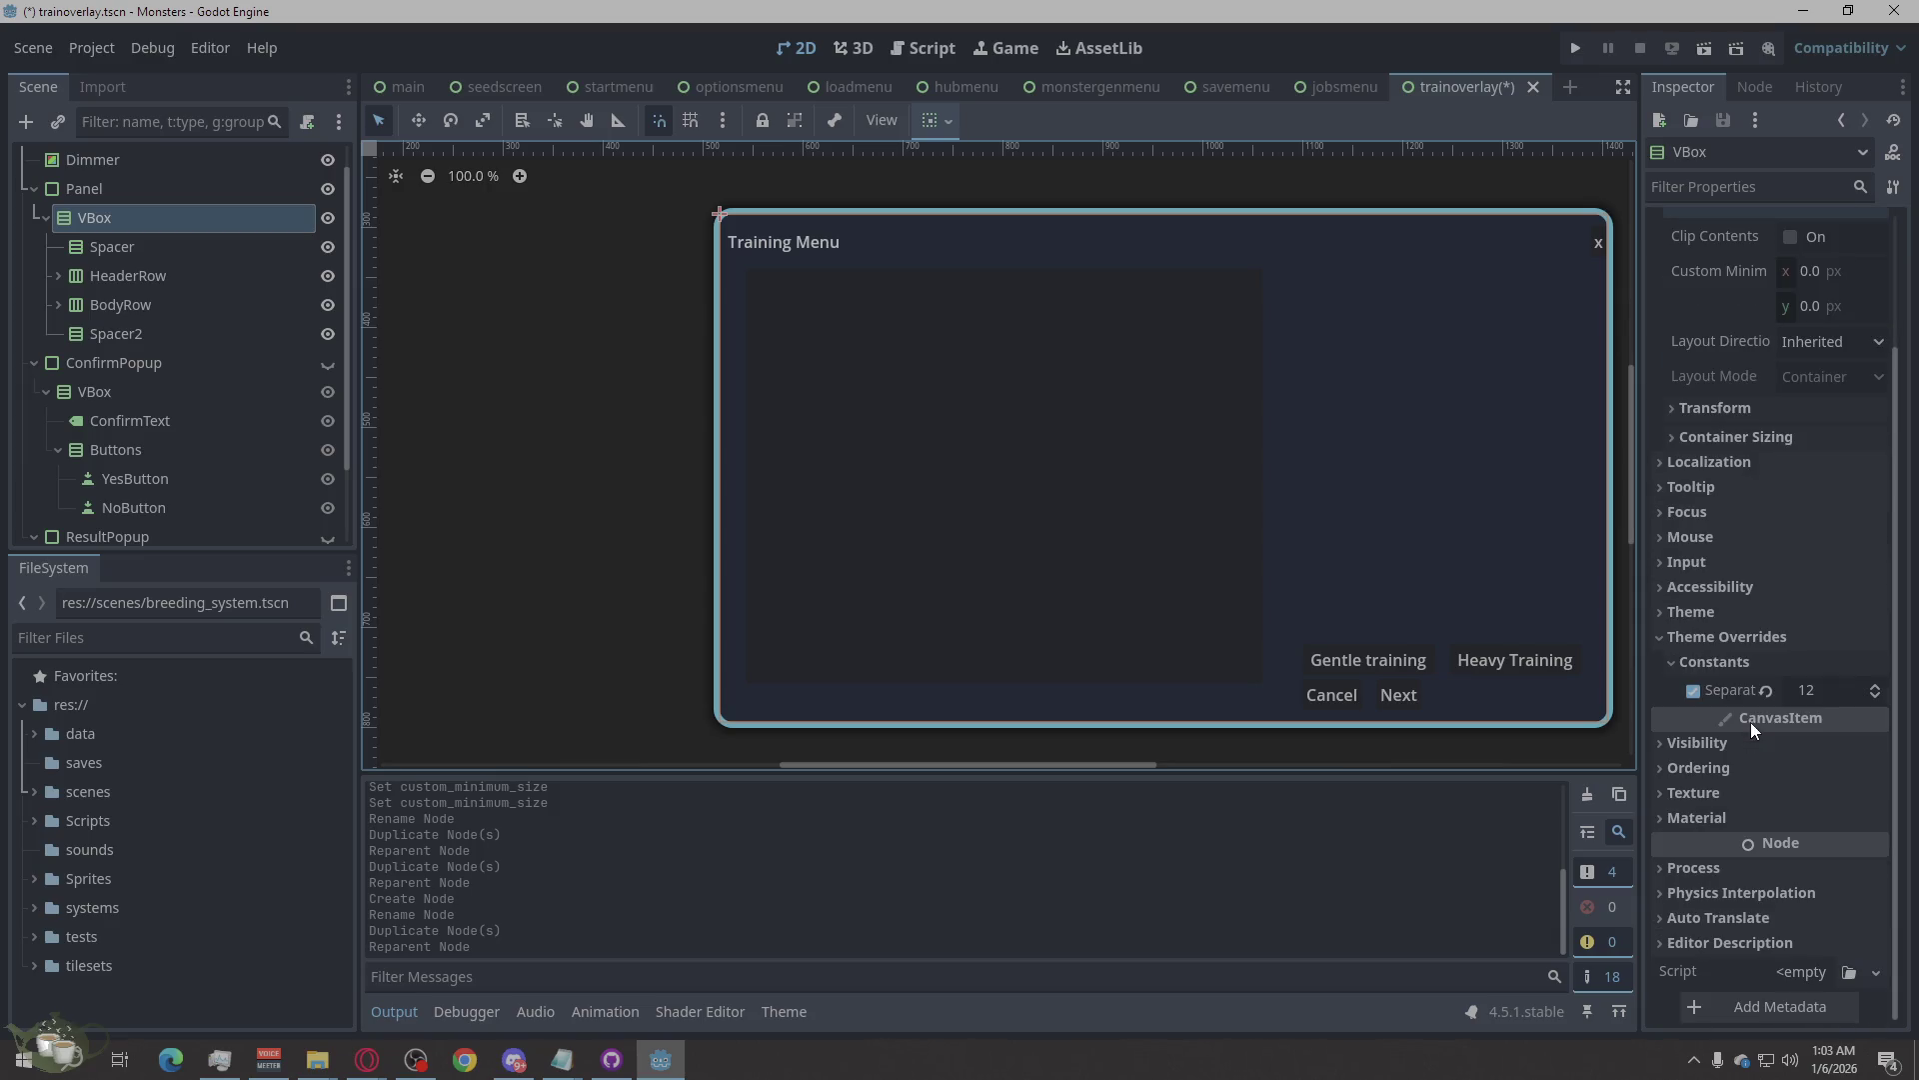
scroll(1744, 500, up, 2)
Try Shrink Center horizontal sizing on VBox, then restore it to Fill.
click(1732, 578)
click(1731, 578)
click(1791, 505)
click(1784, 512)
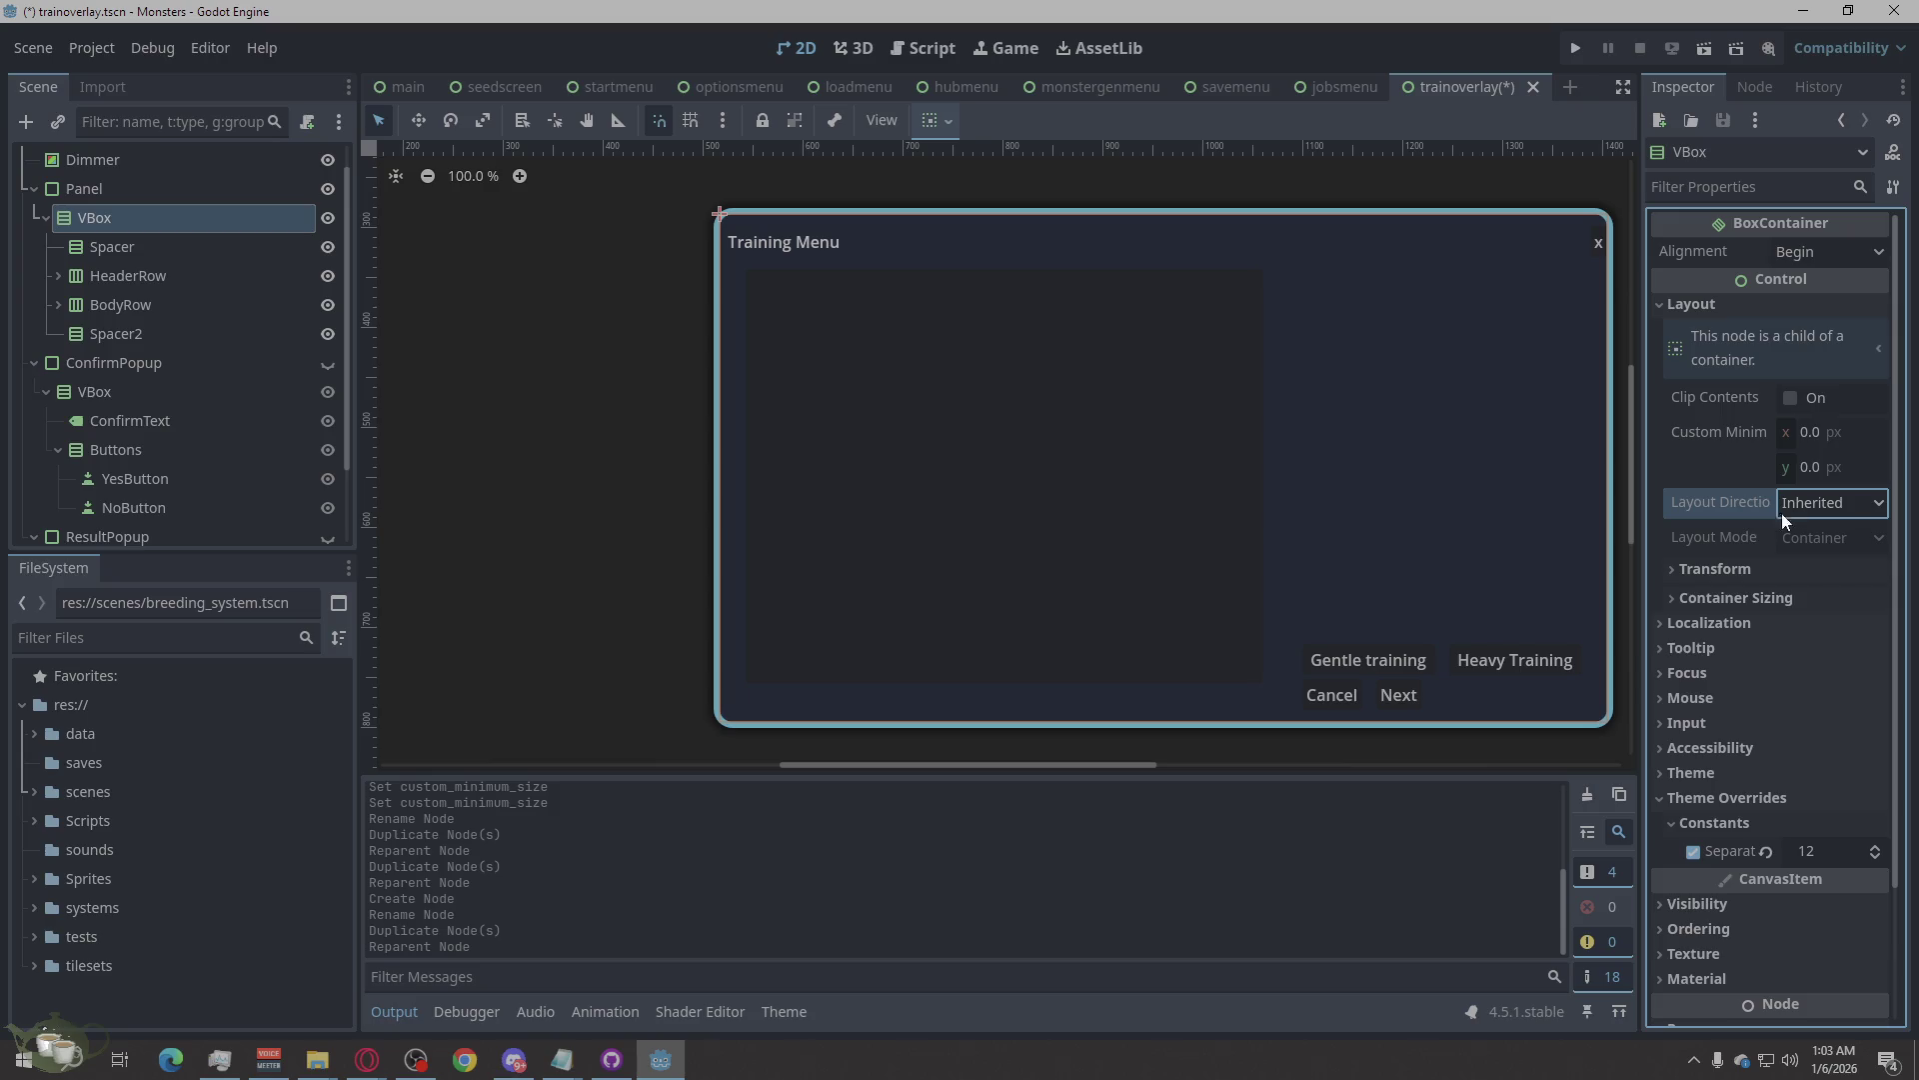
click(1713, 596)
click(1809, 634)
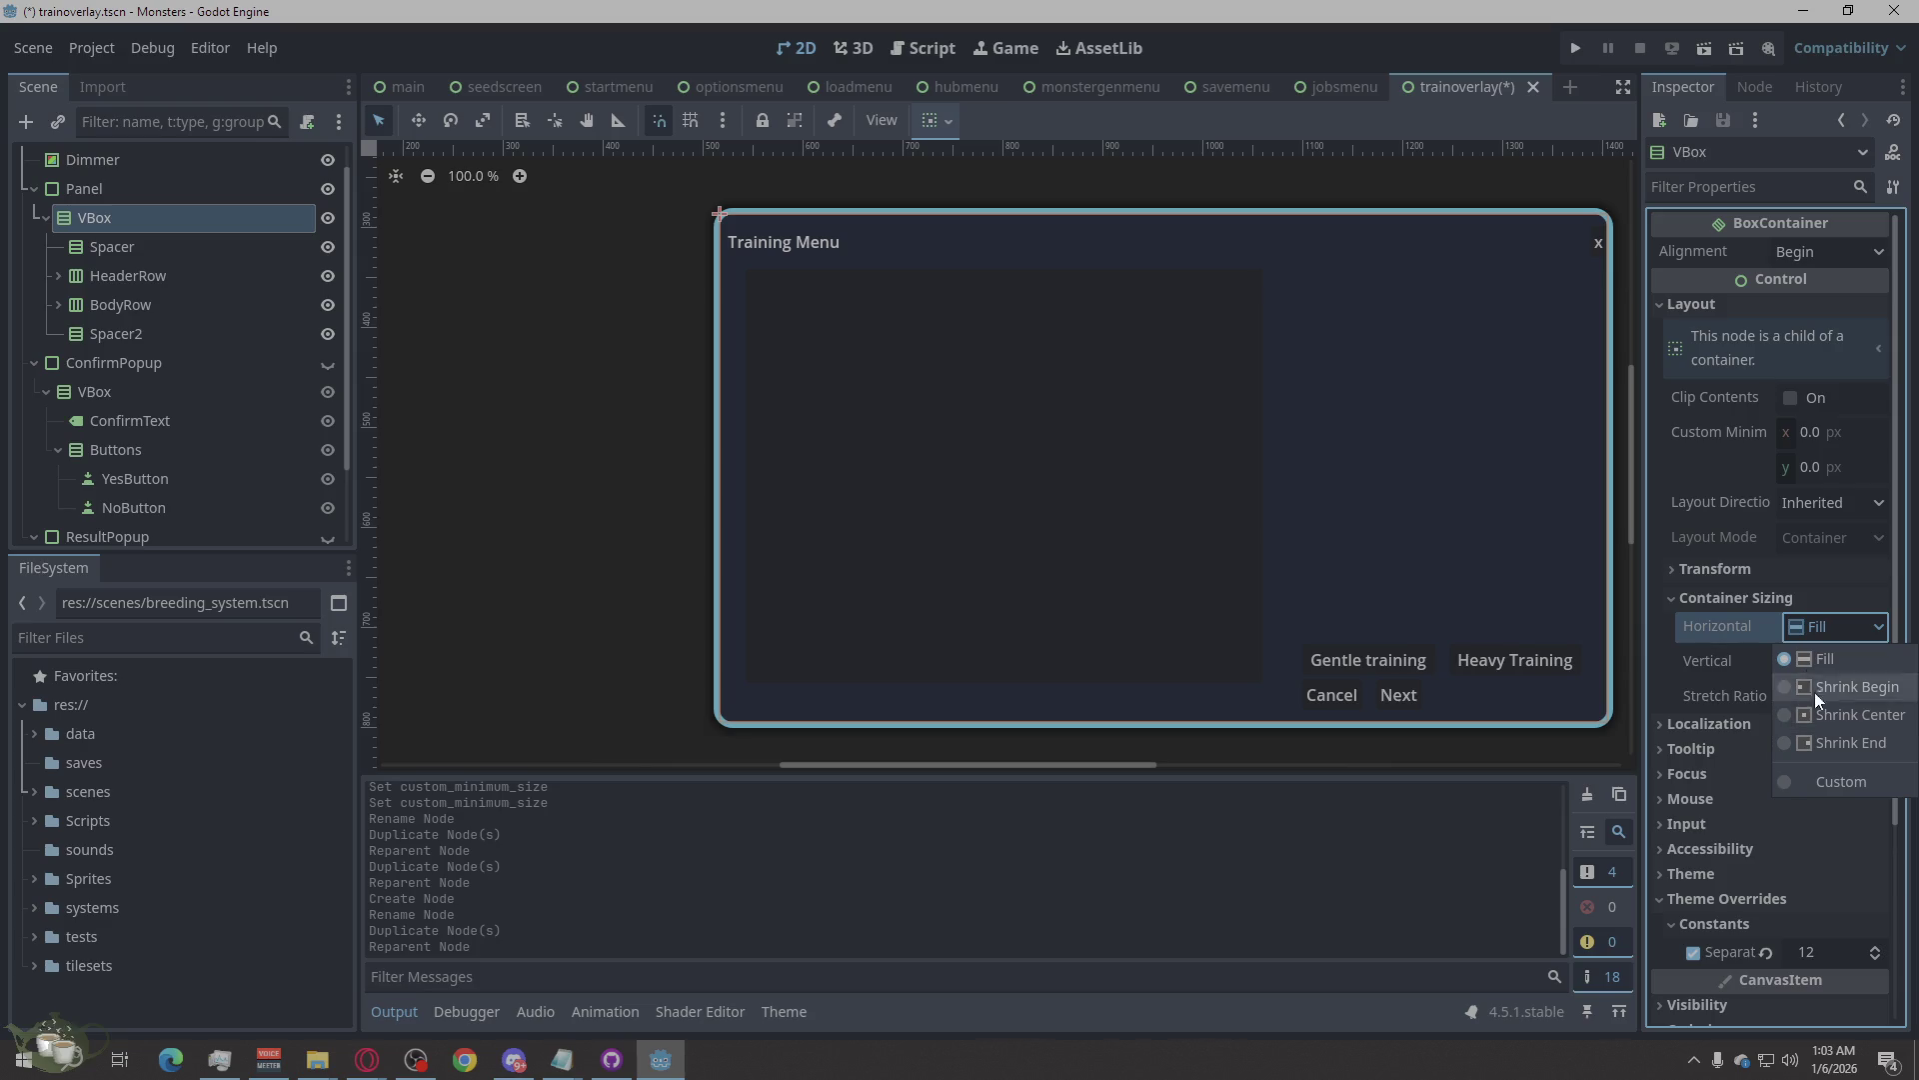
click(1825, 716)
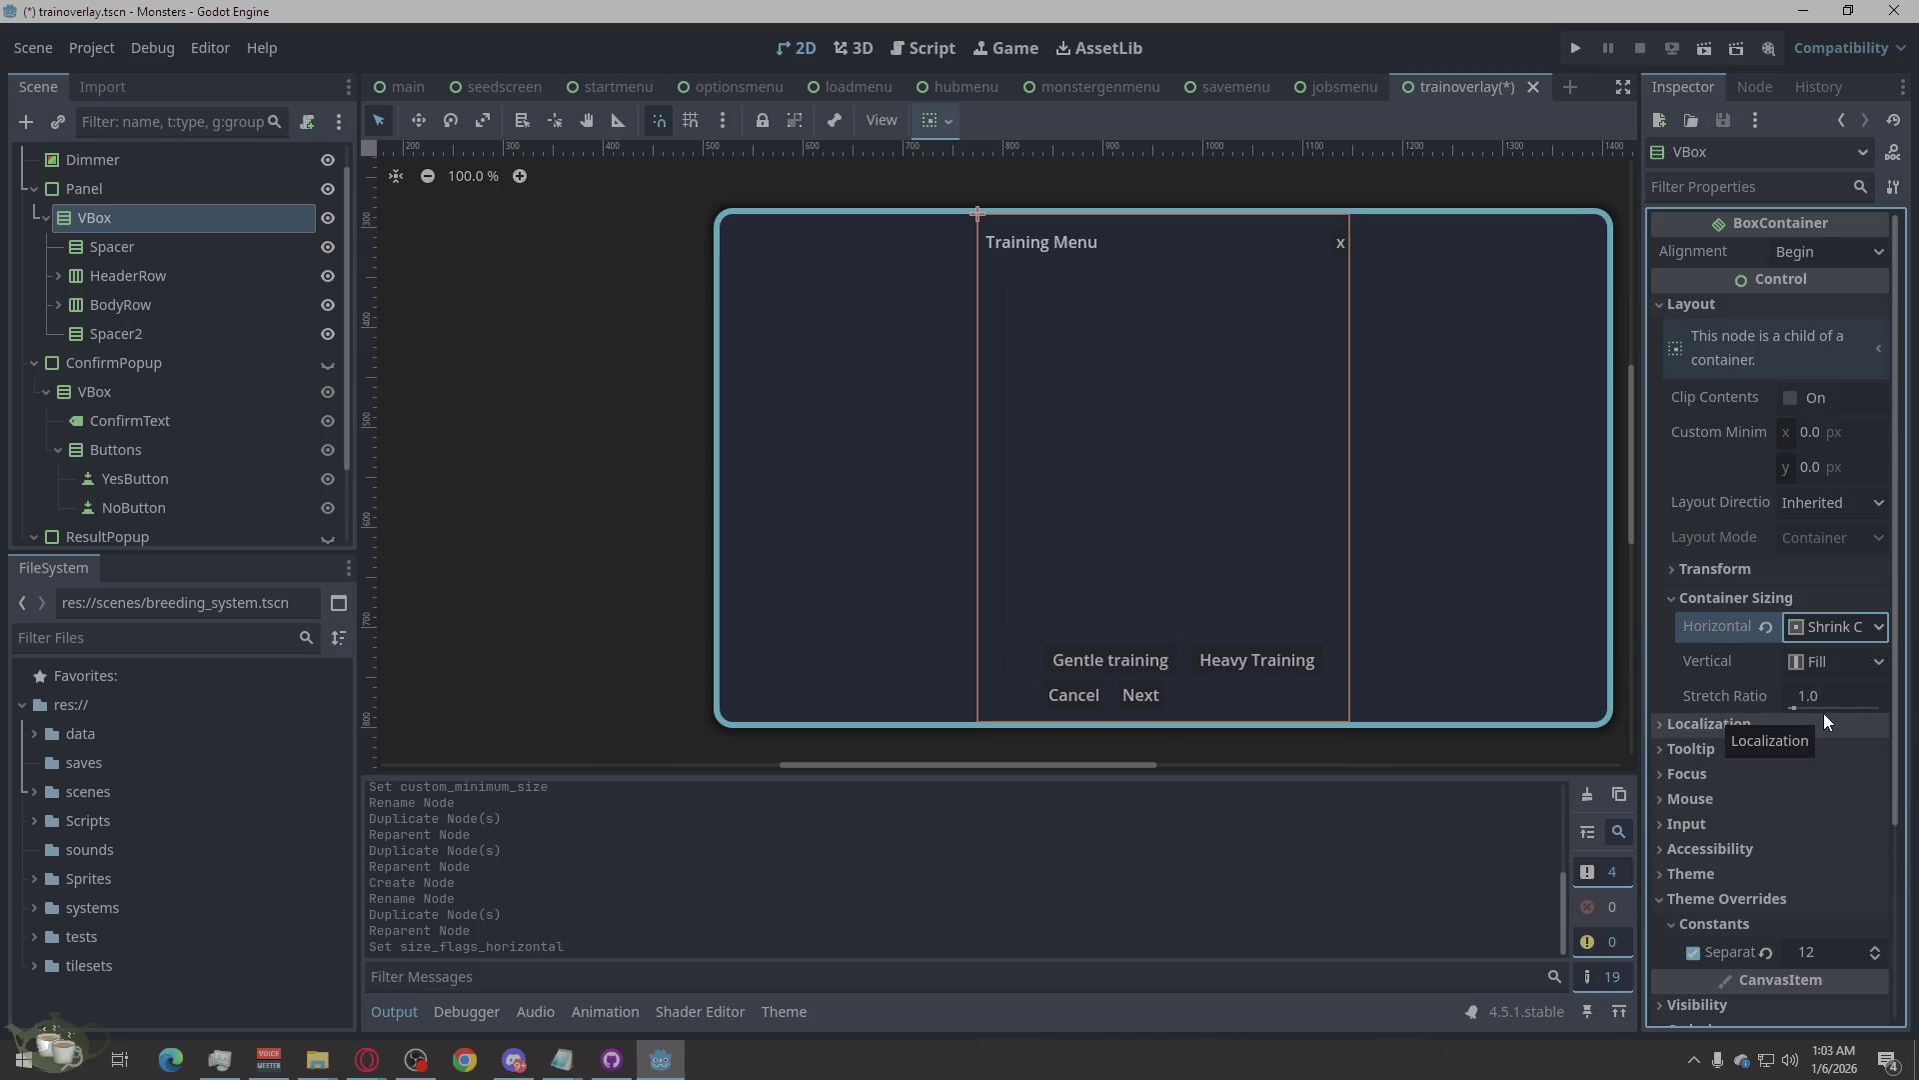
click(1825, 626)
click(1829, 662)
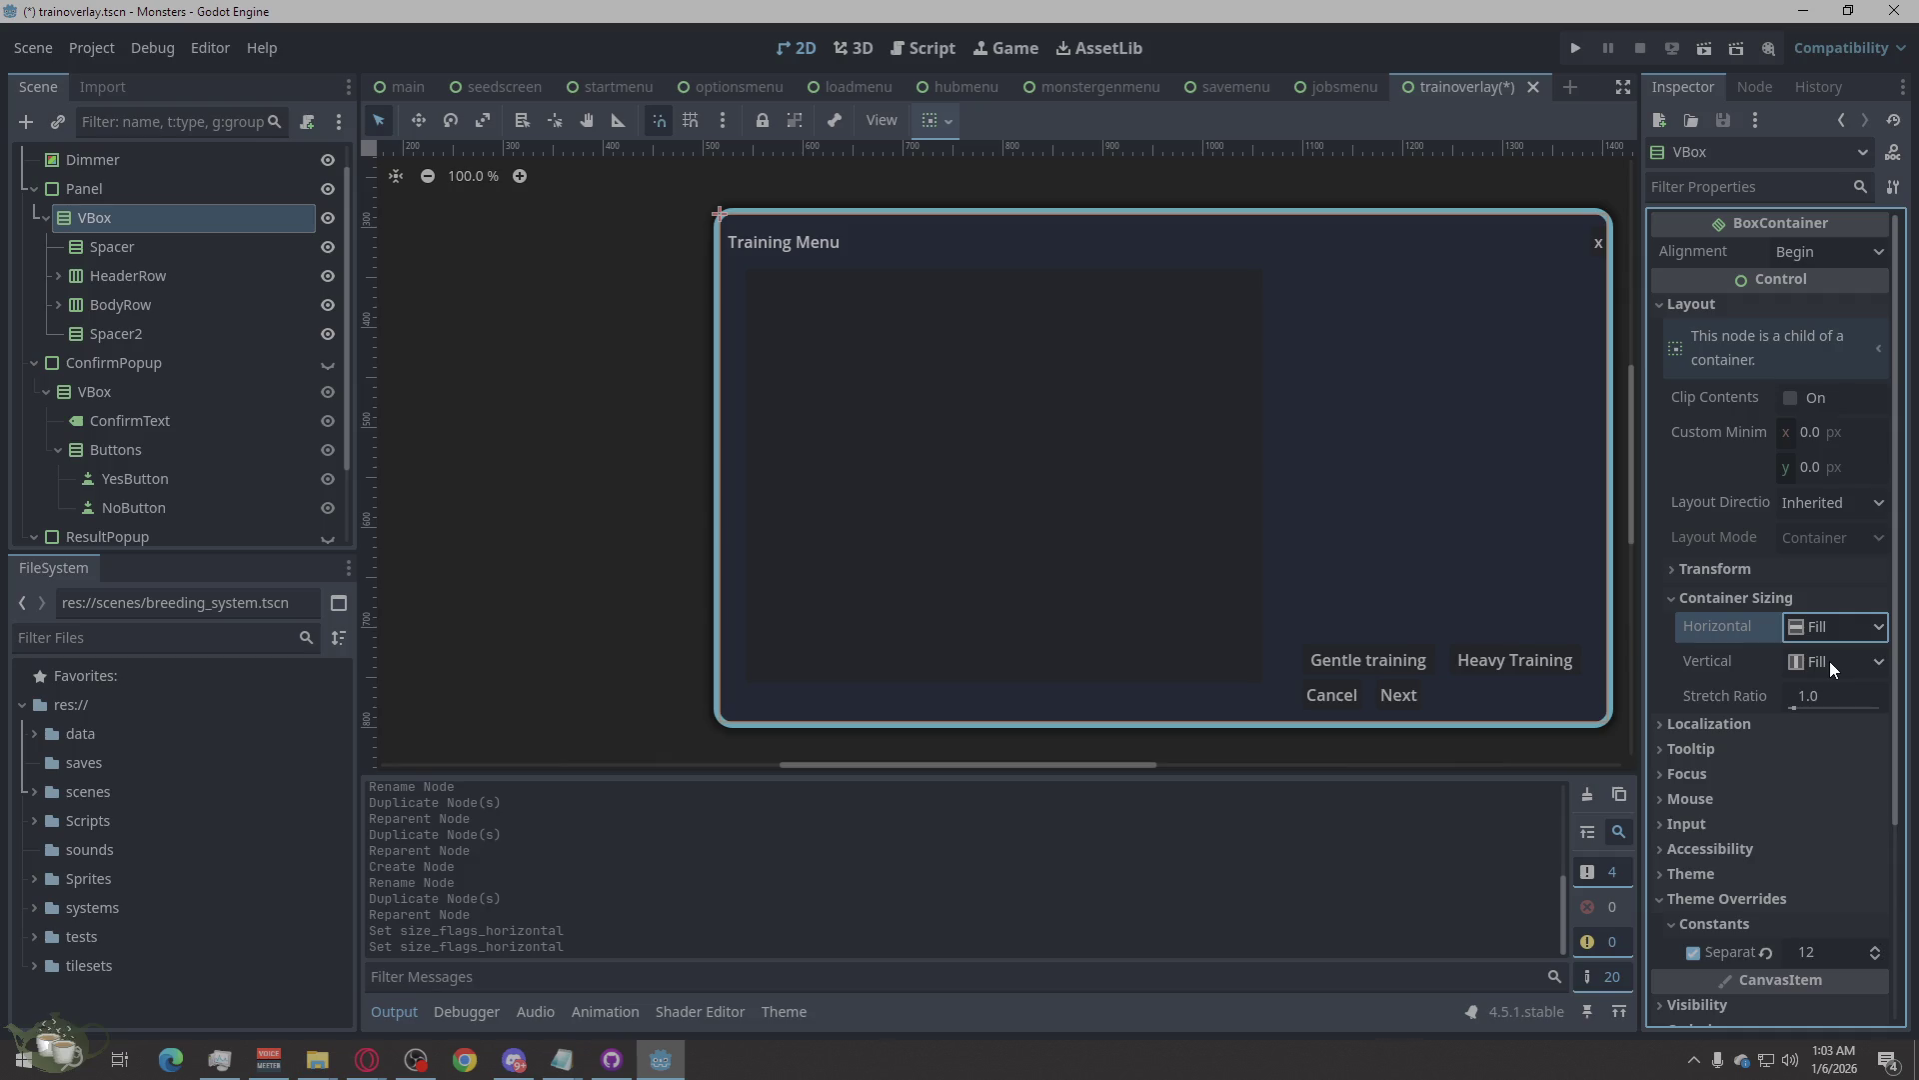
scroll(1759, 760, down, 2)
scroll(1759, 767, down, 2)
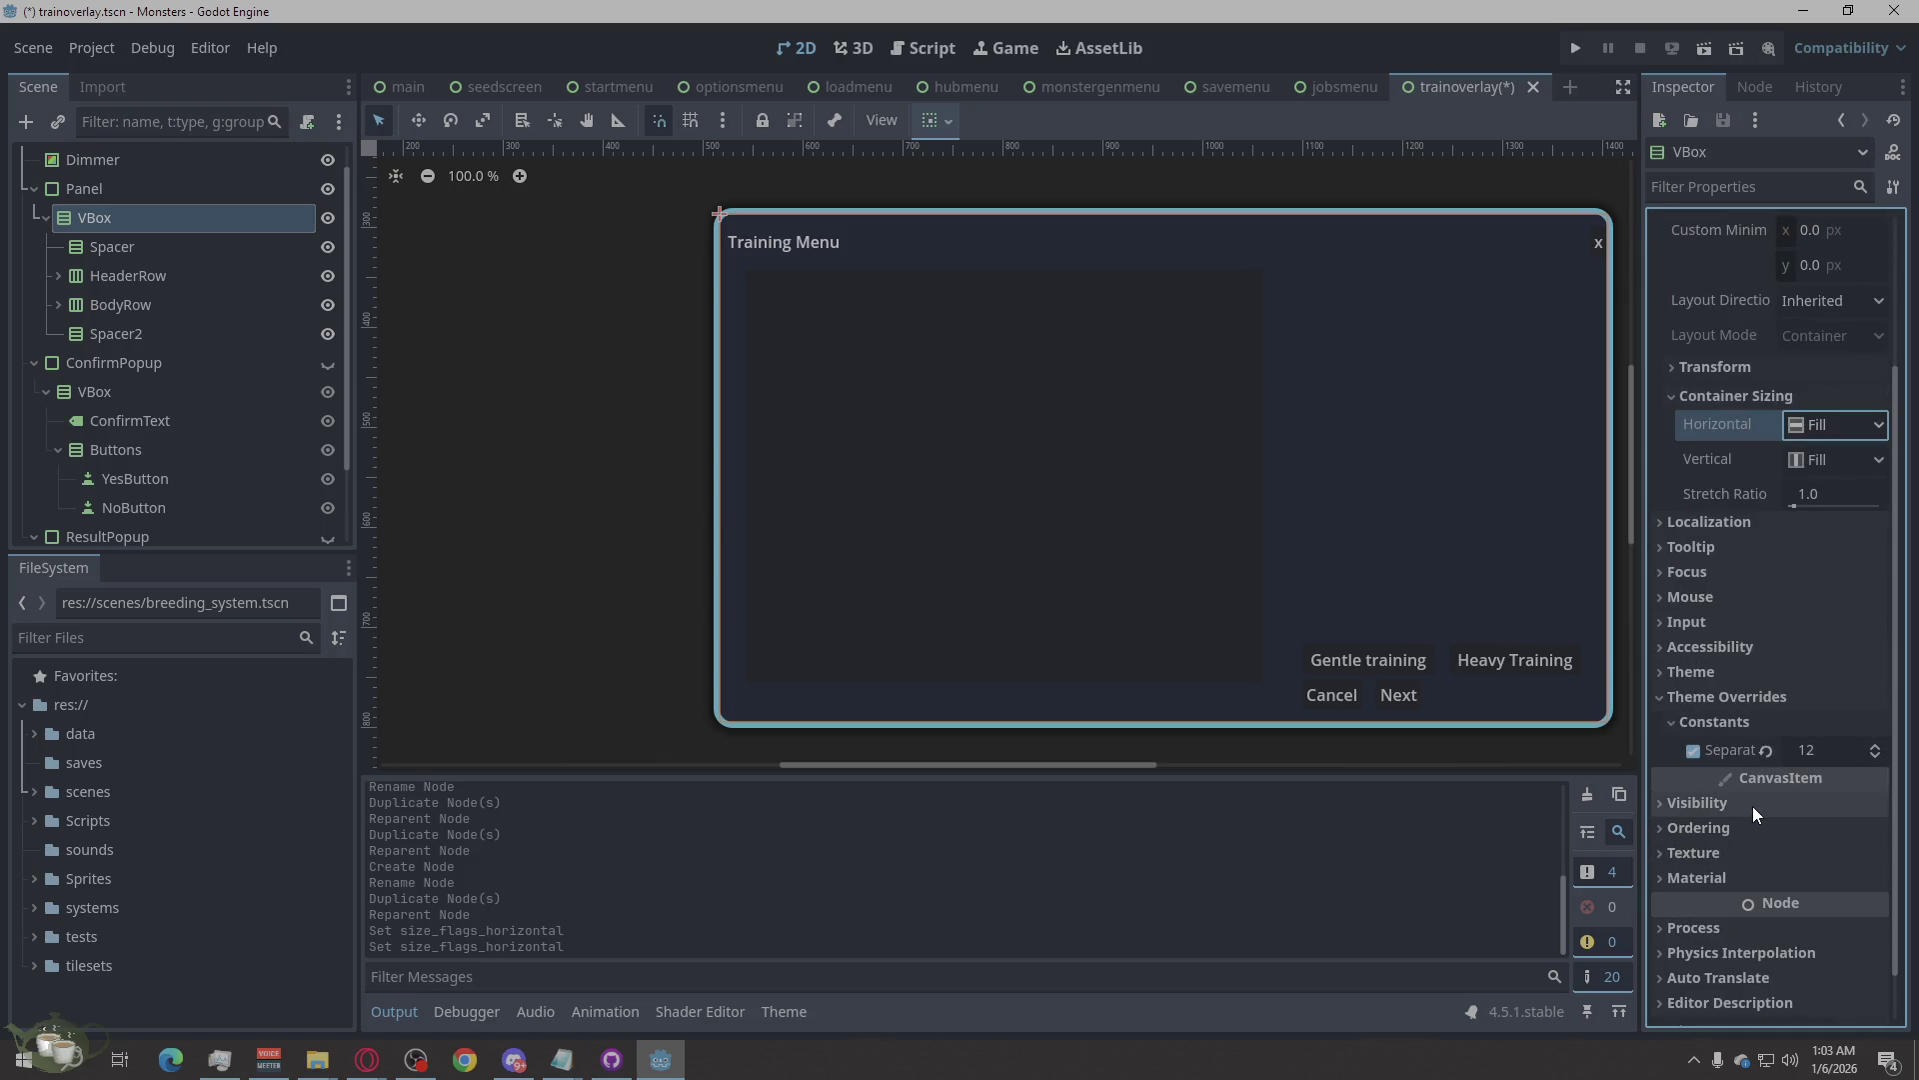
Change the VBox Separation constant to 25, then set it back to 12.
click(1815, 755)
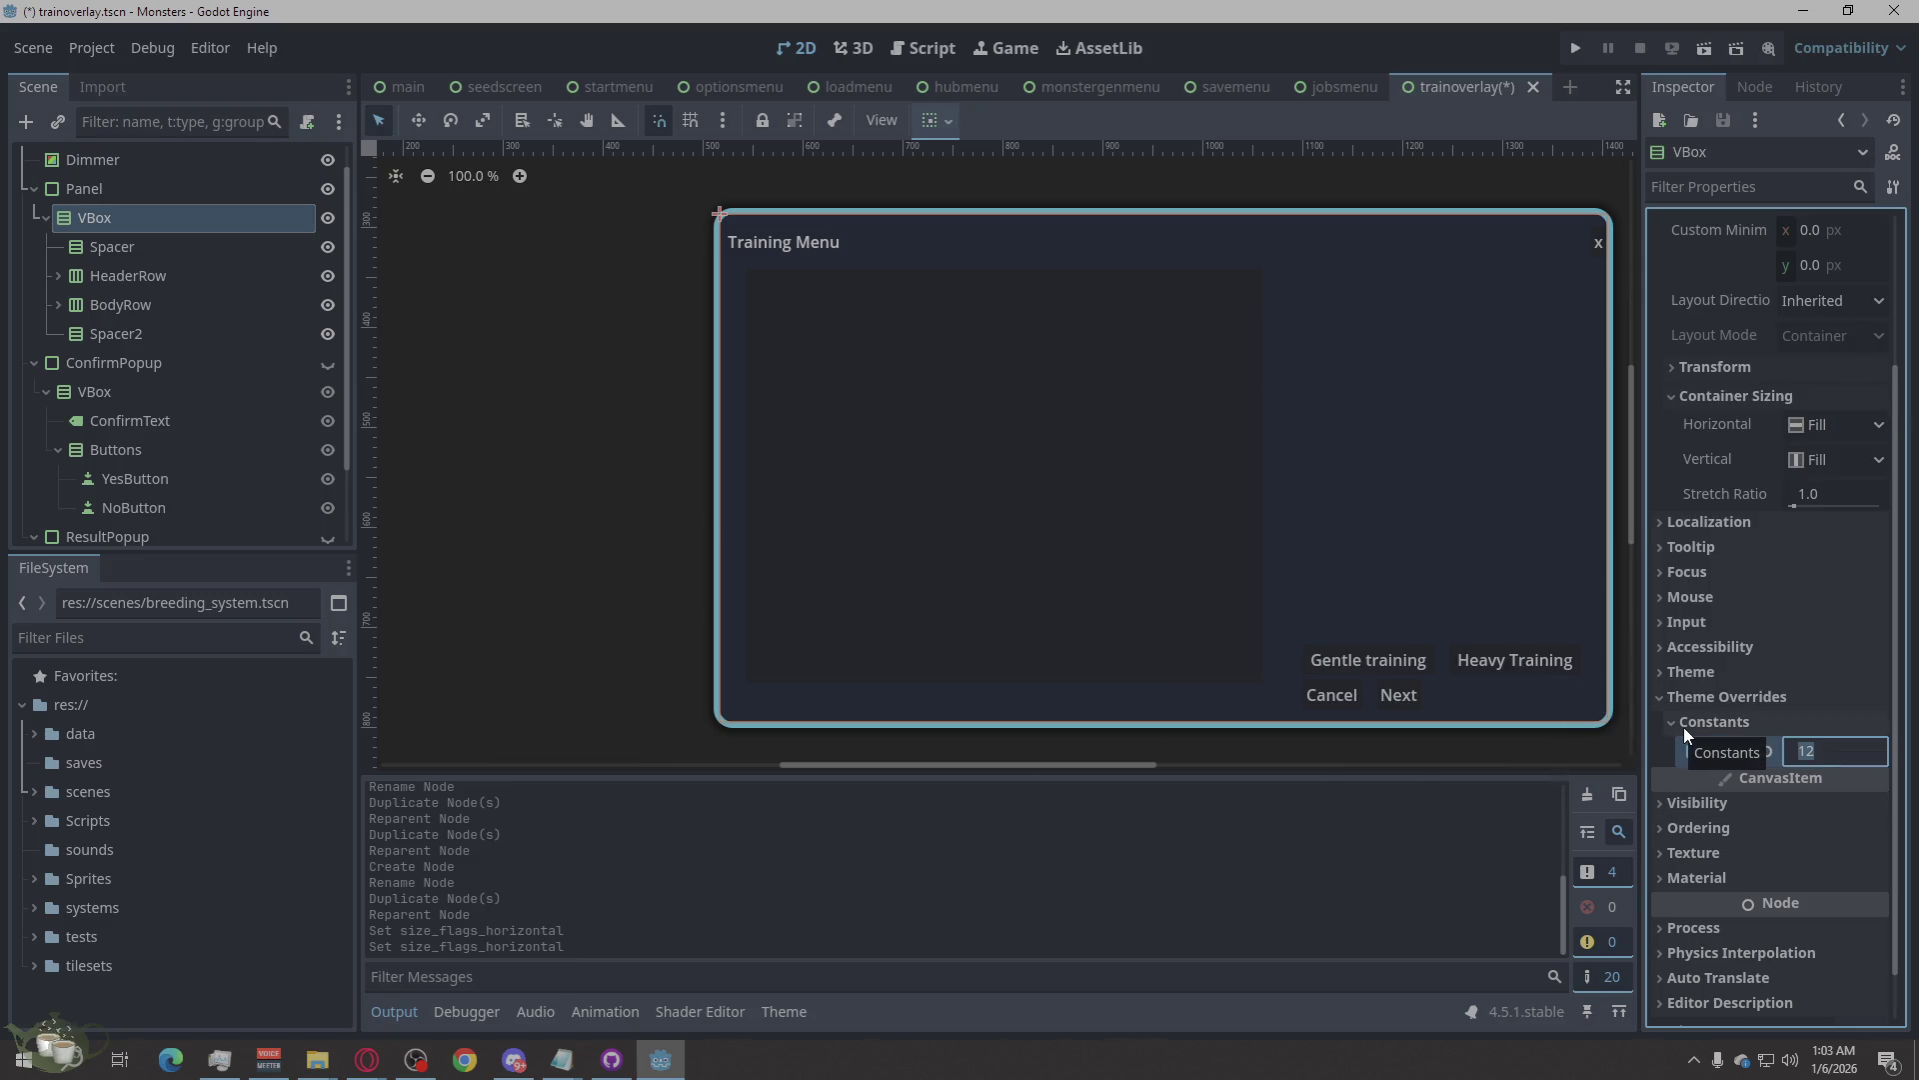
text(25)
key(Return)
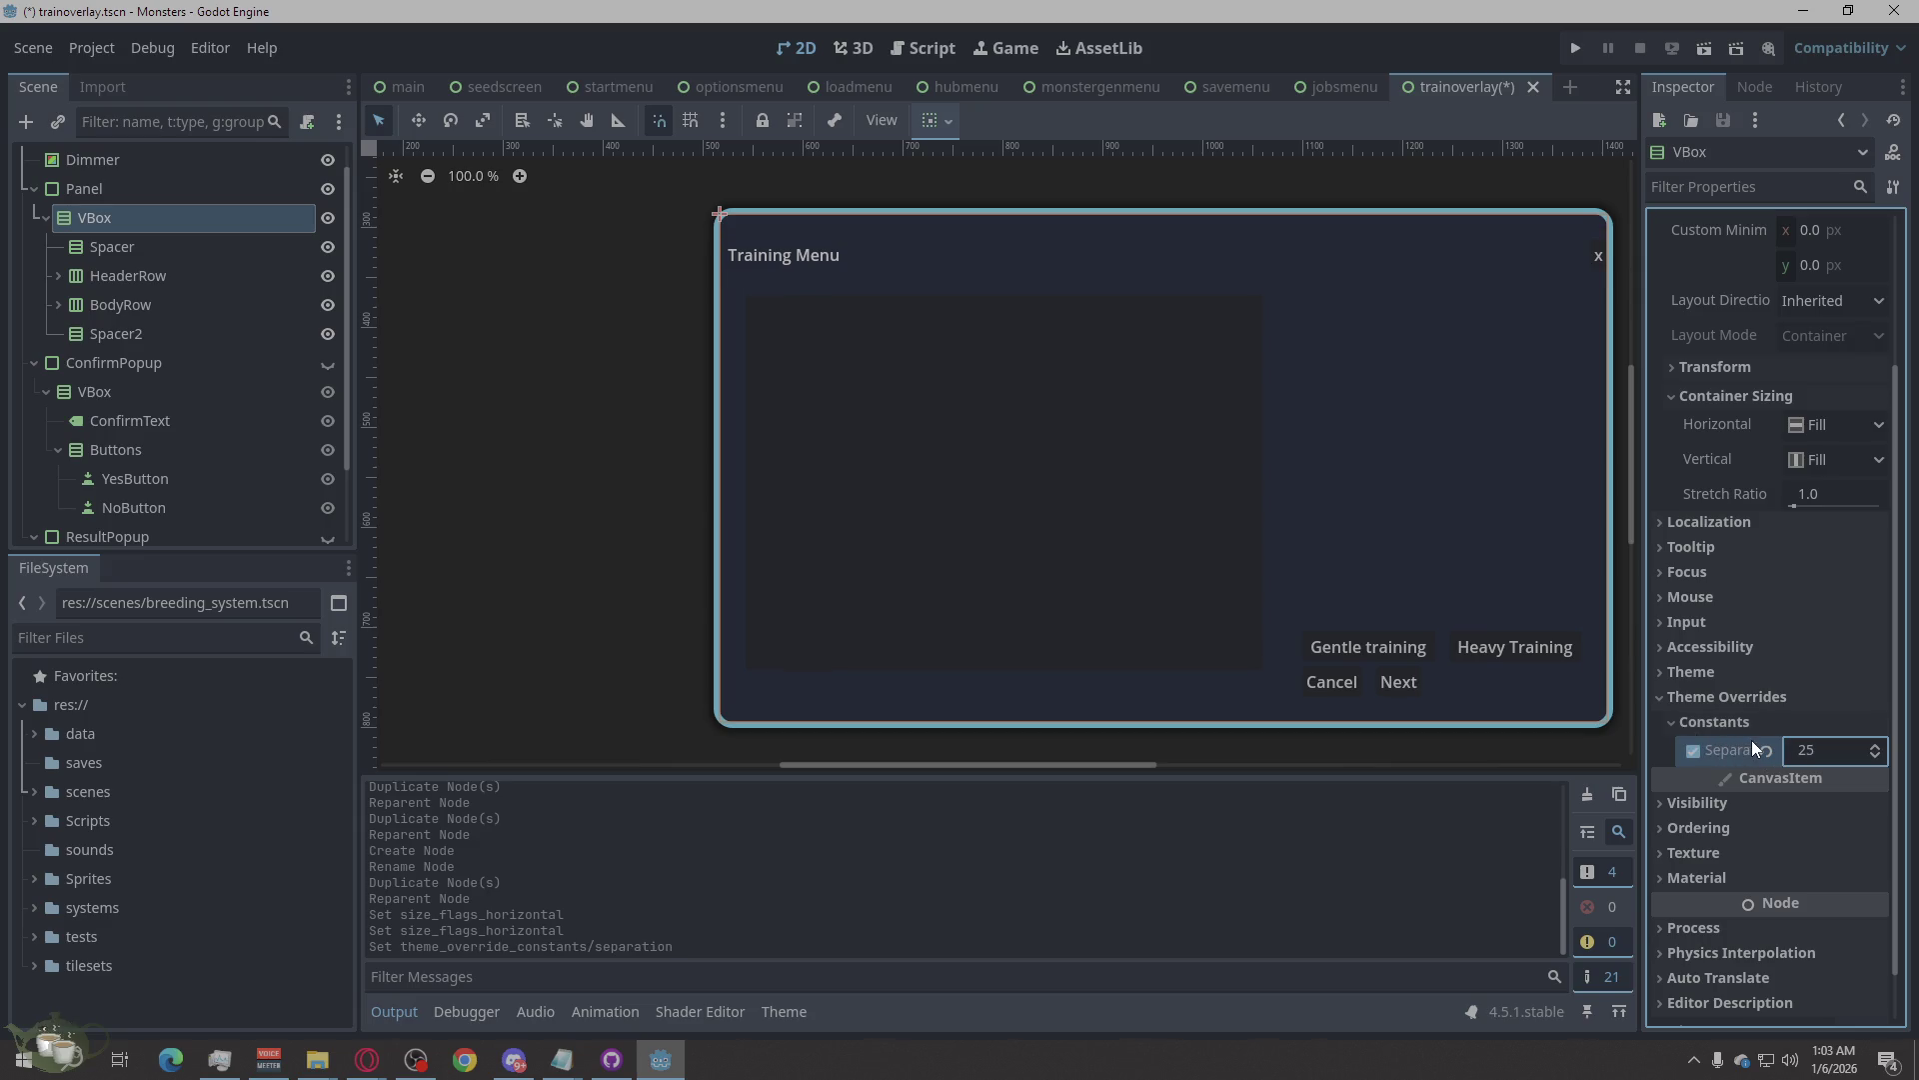
click(1820, 750)
text(12)
key(Return)
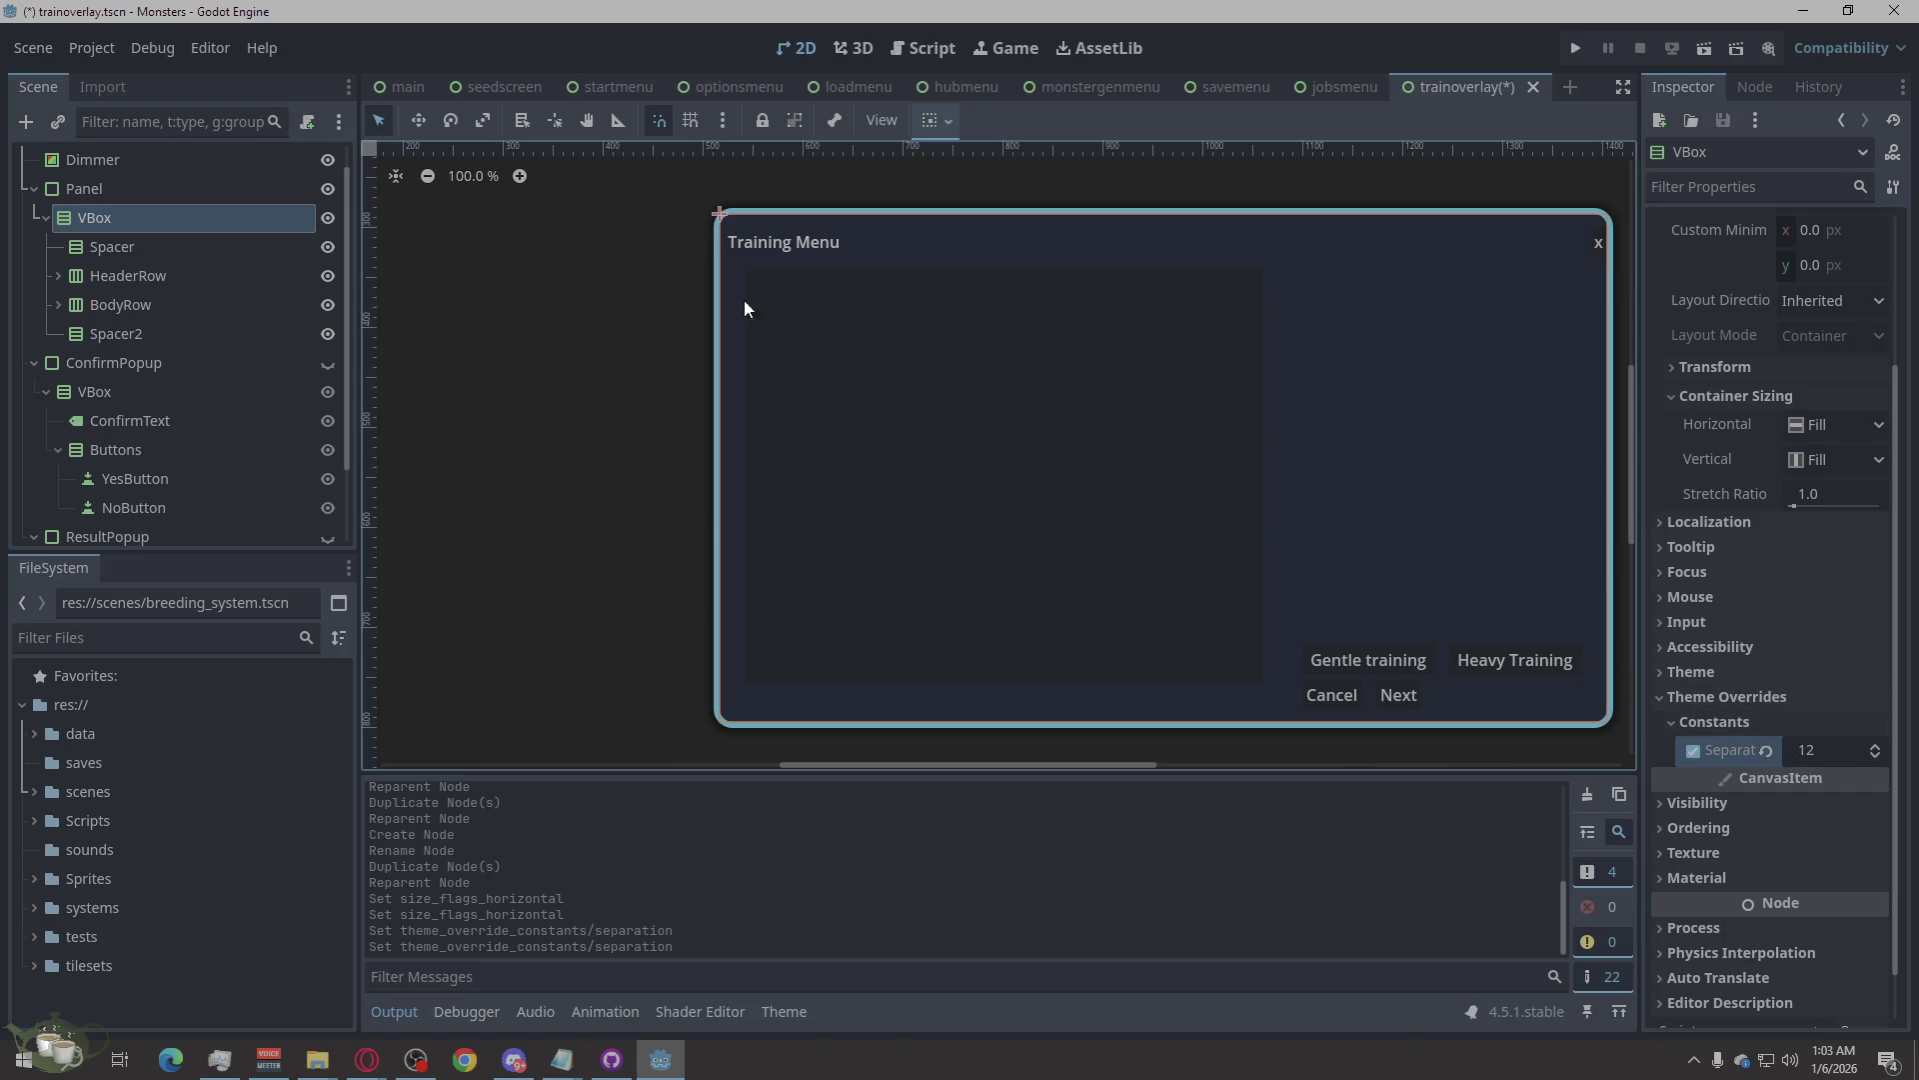
scroll(228, 339, down, 2)
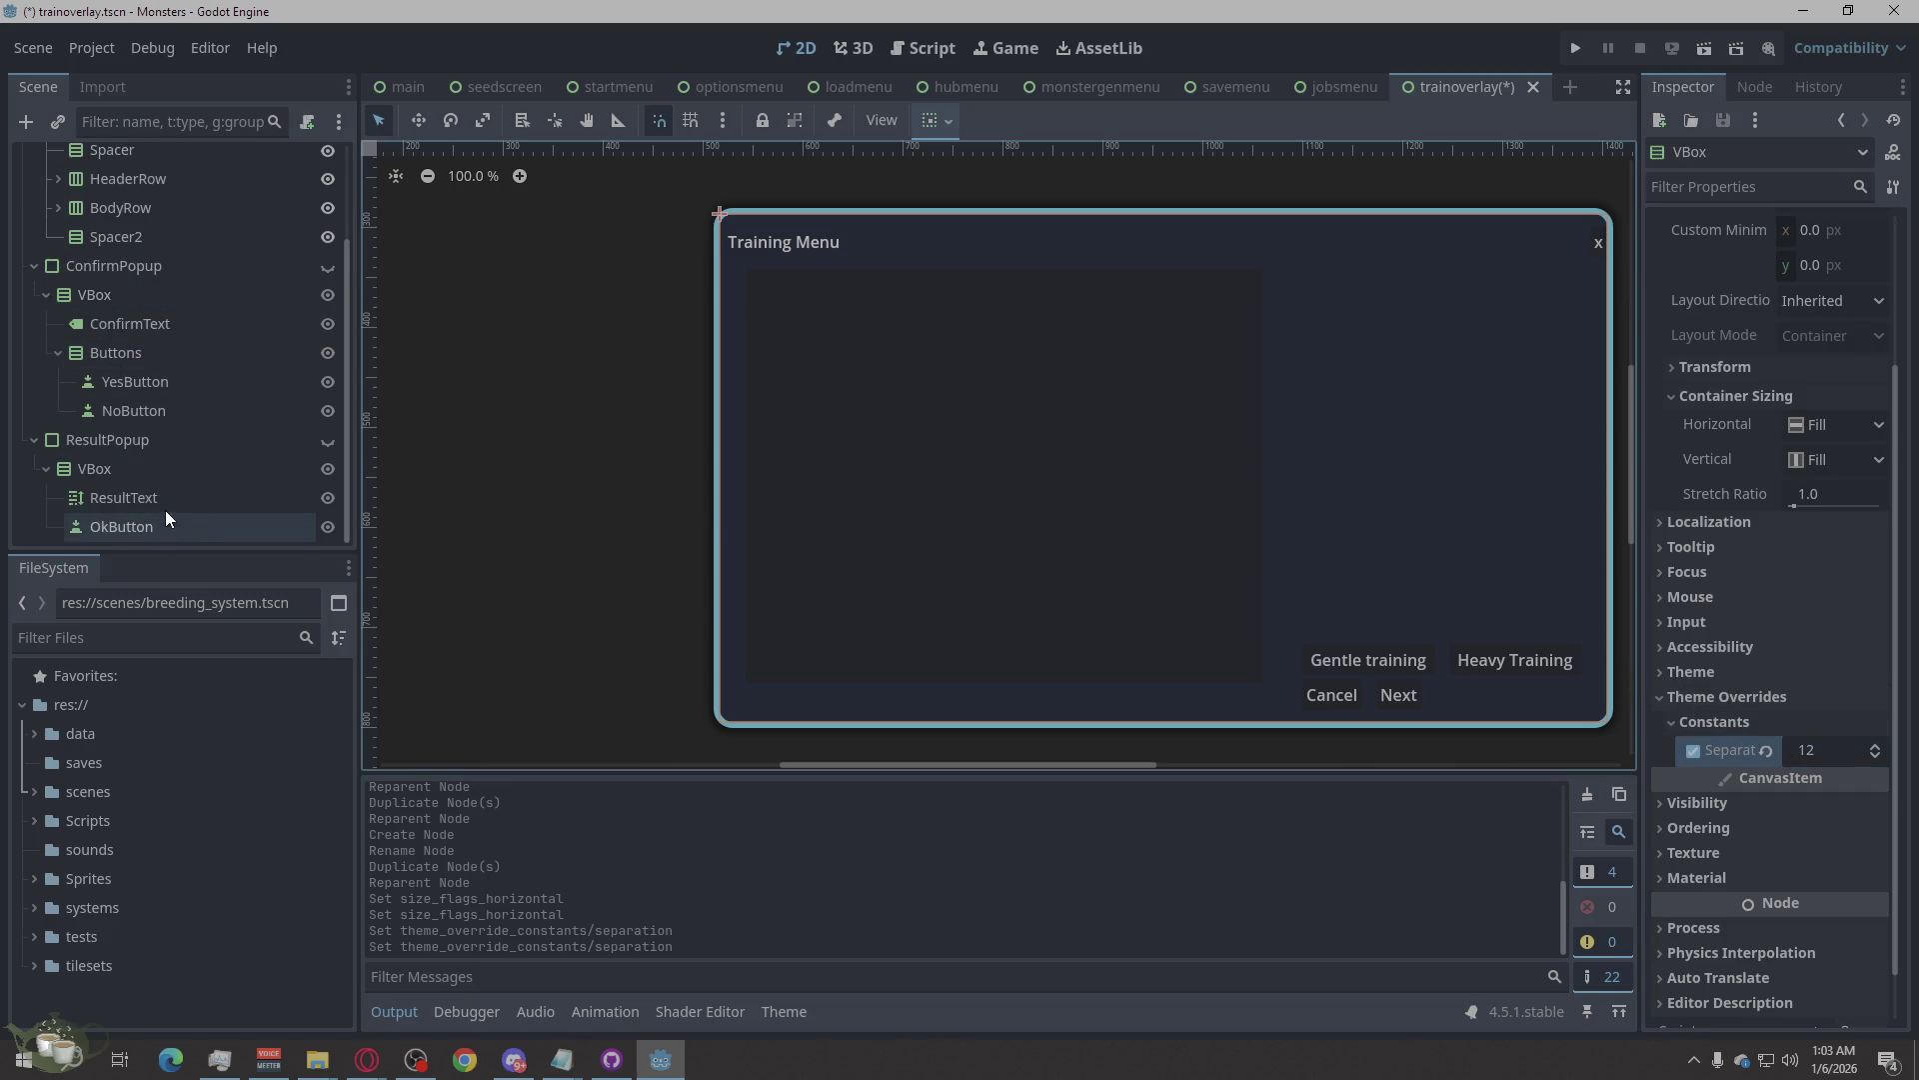
scroll(141, 393, up, 3)
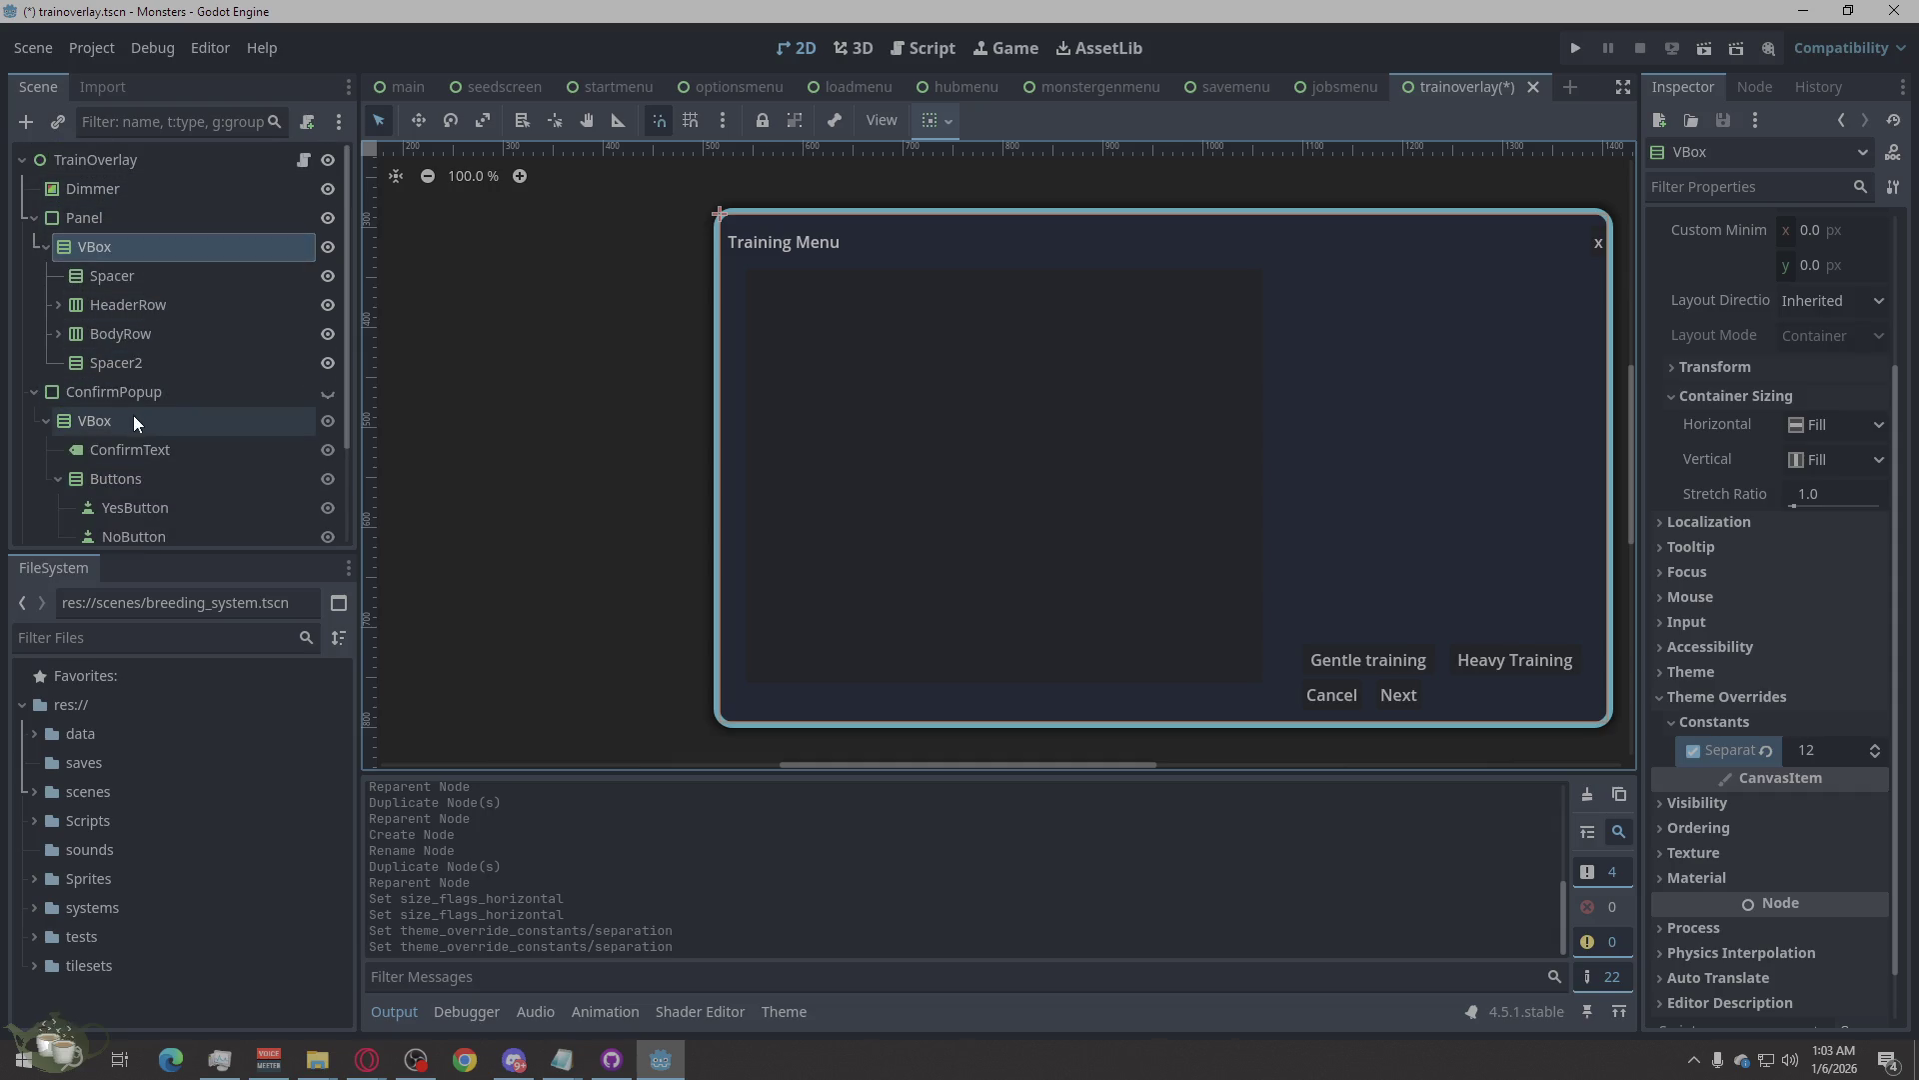
Collapse the ConfirmPopup branch in the Scene dock.
click(136, 448)
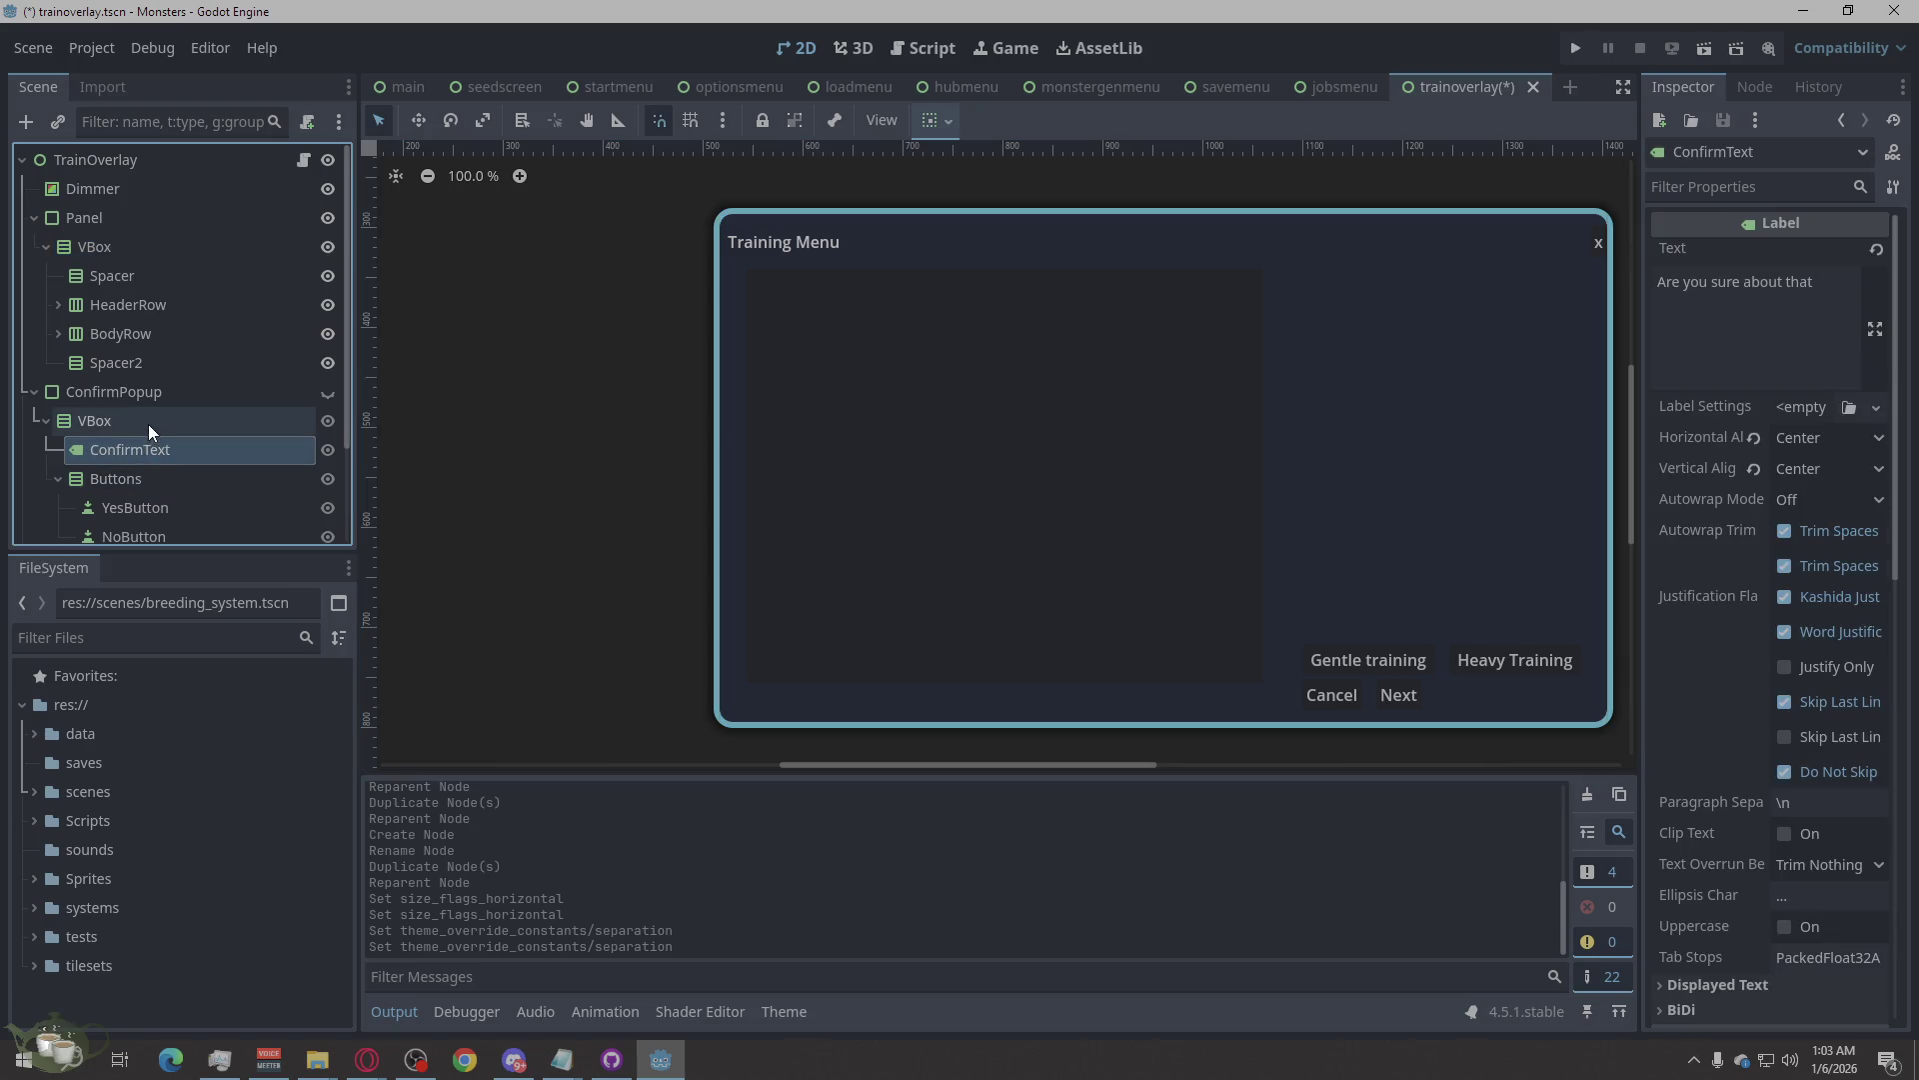
click(148, 424)
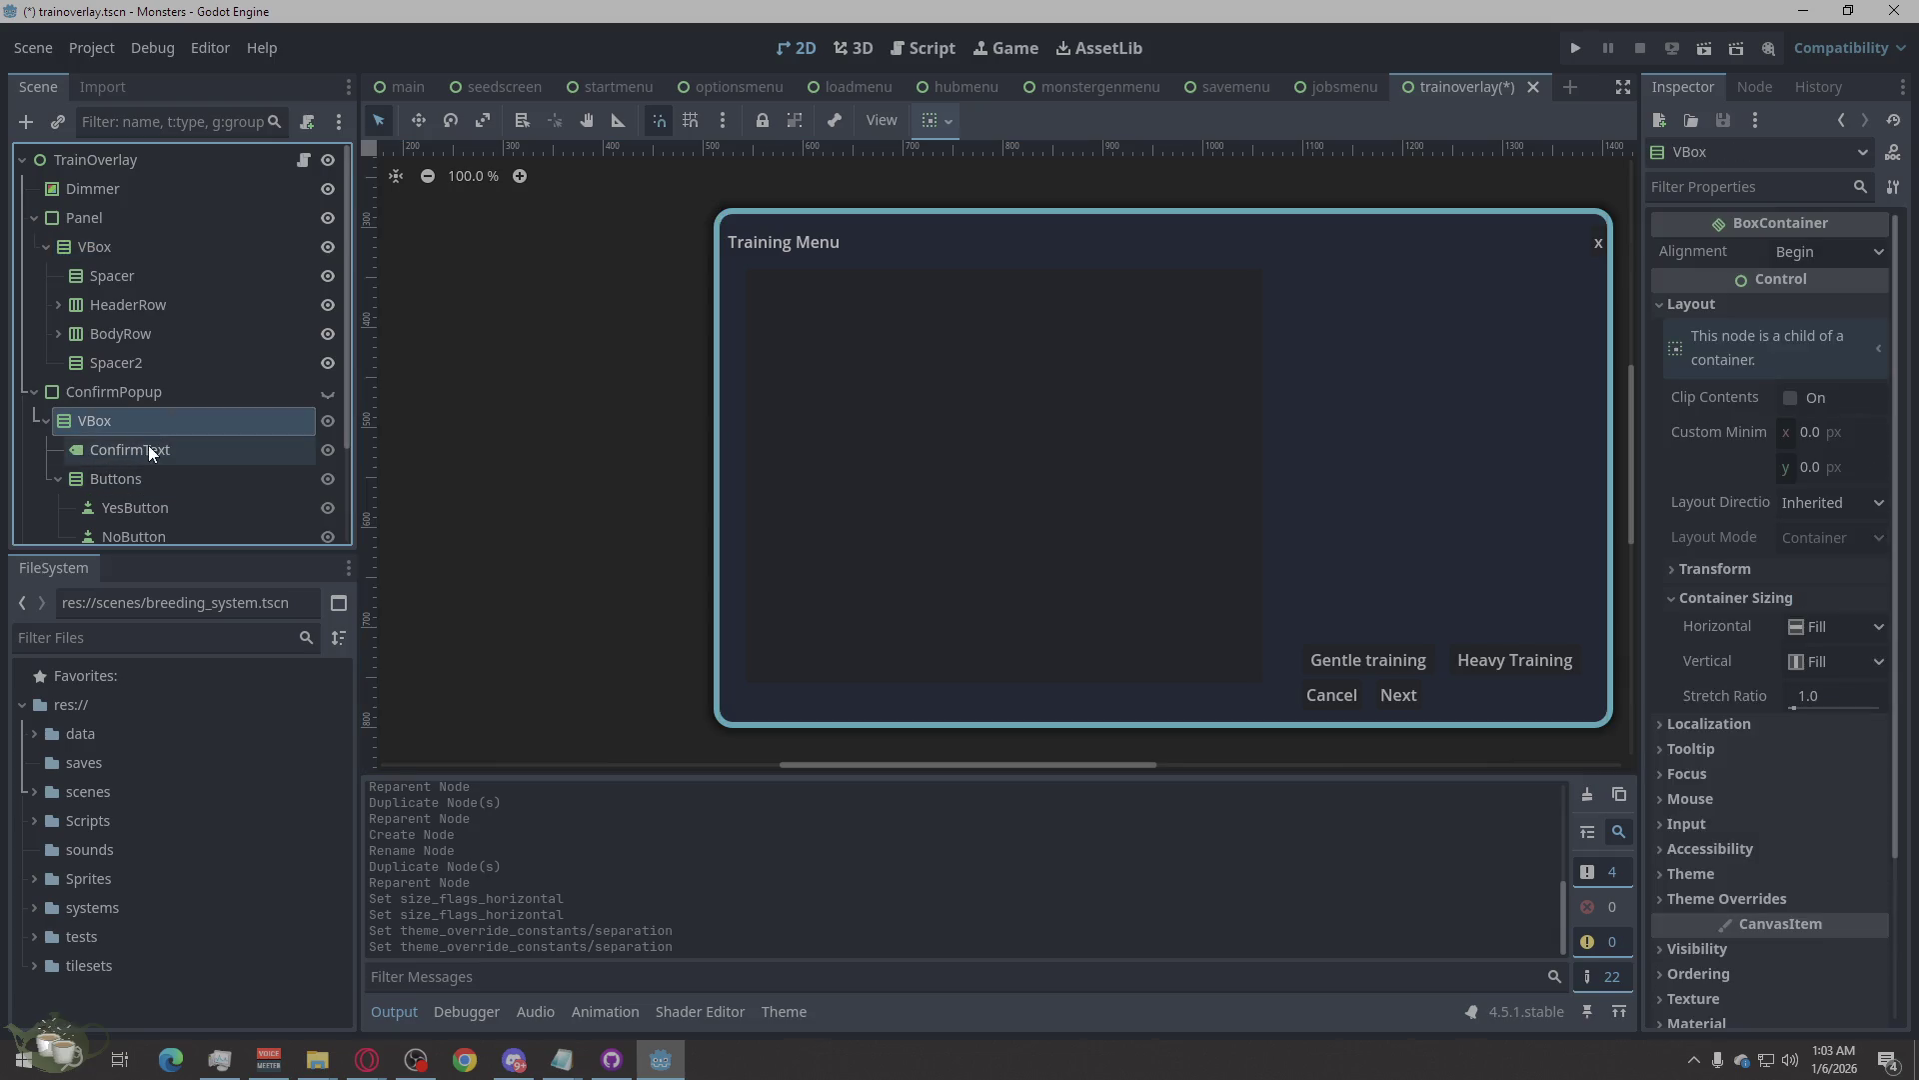
click(34, 392)
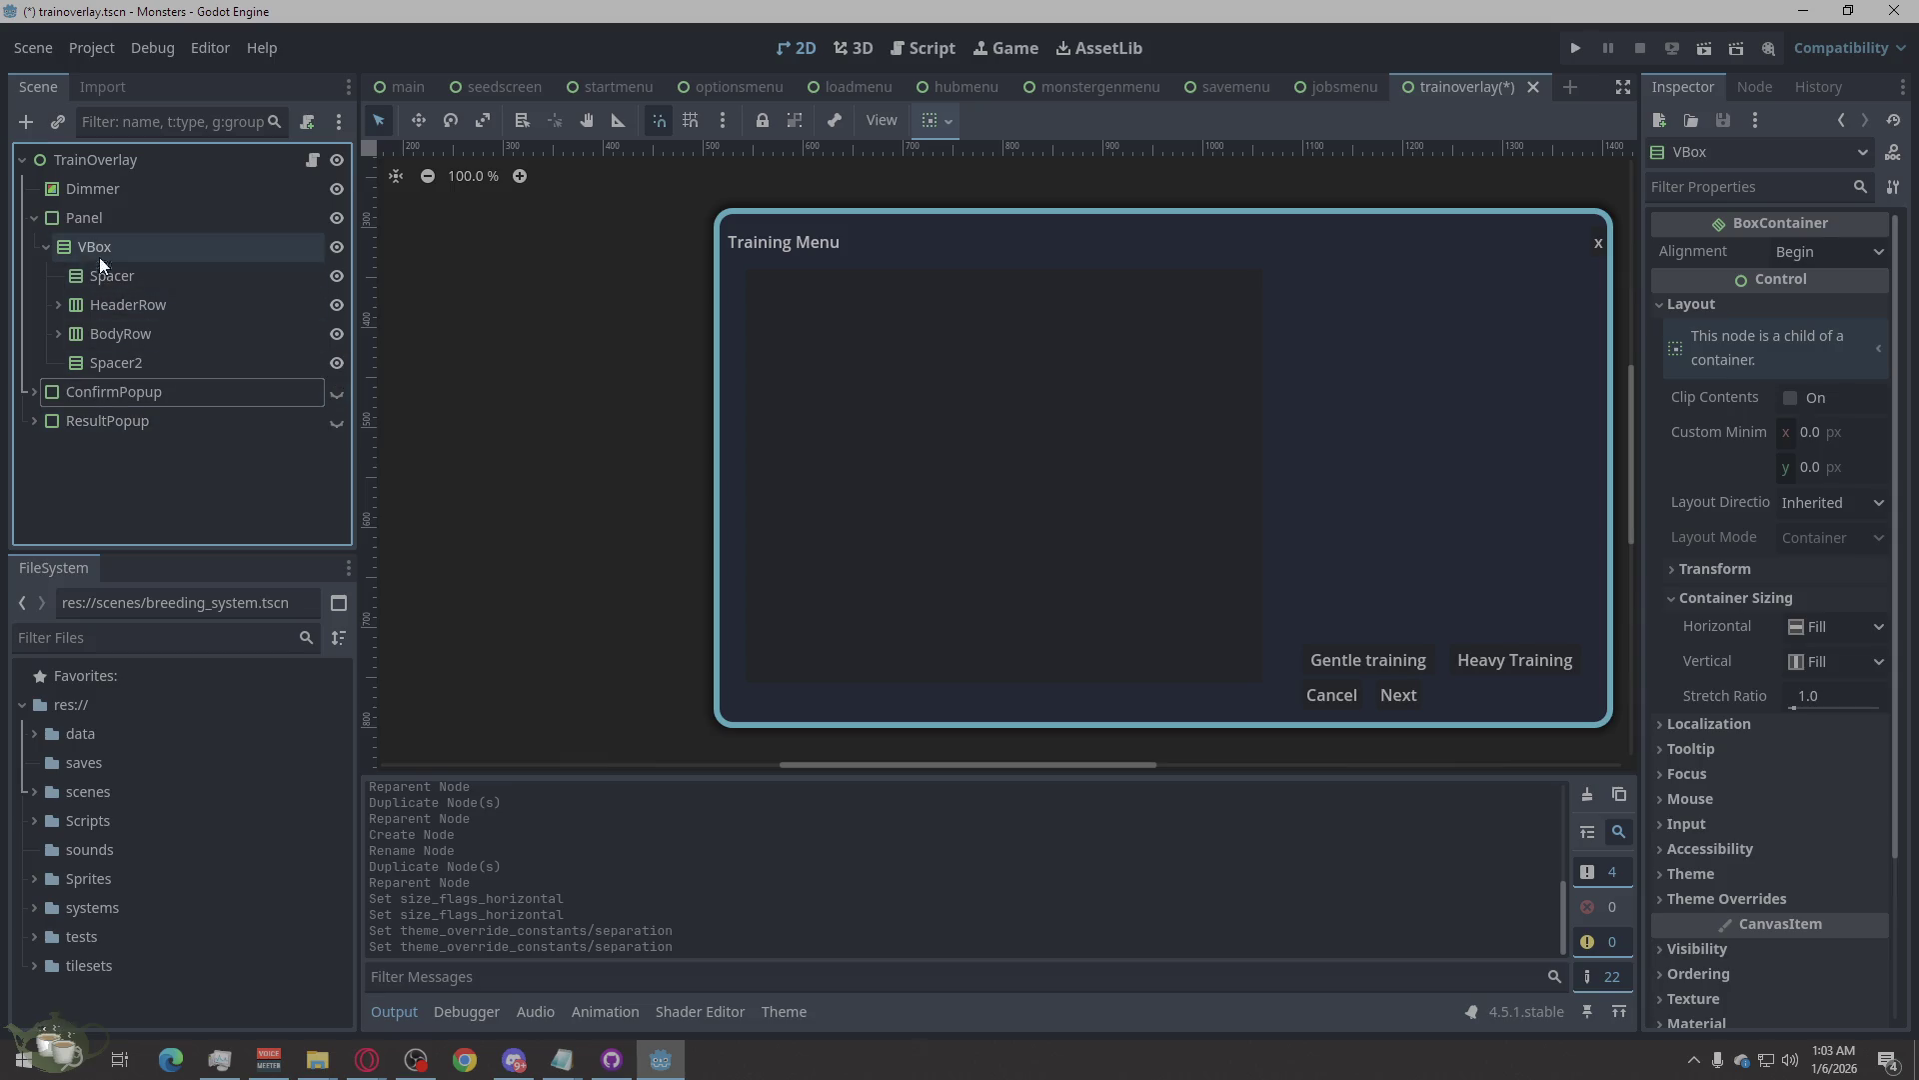
Toggle the VBox and Spacer visibility off and back on, then expand HeaderRow.
click(338, 246)
click(338, 246)
click(336, 277)
click(336, 277)
click(336, 305)
click(336, 305)
click(58, 304)
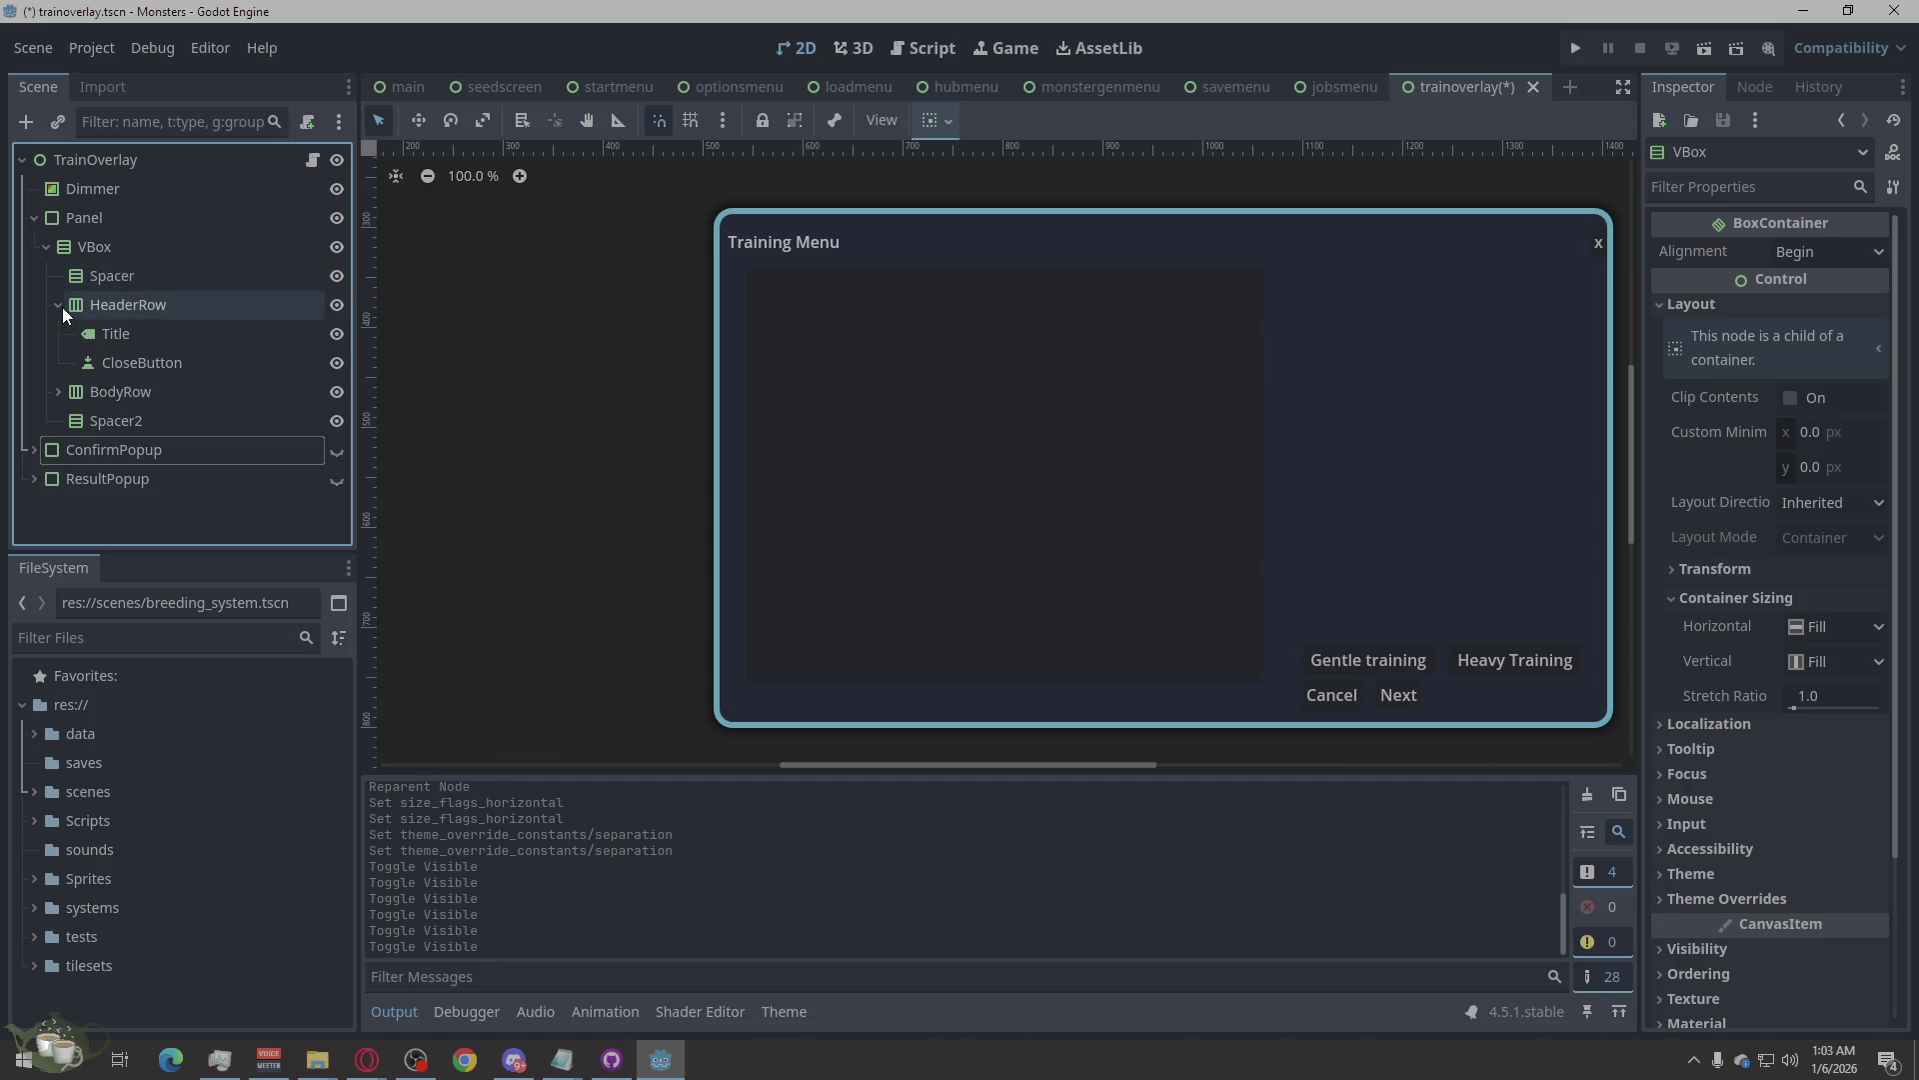
click(180, 308)
right_click(181, 308)
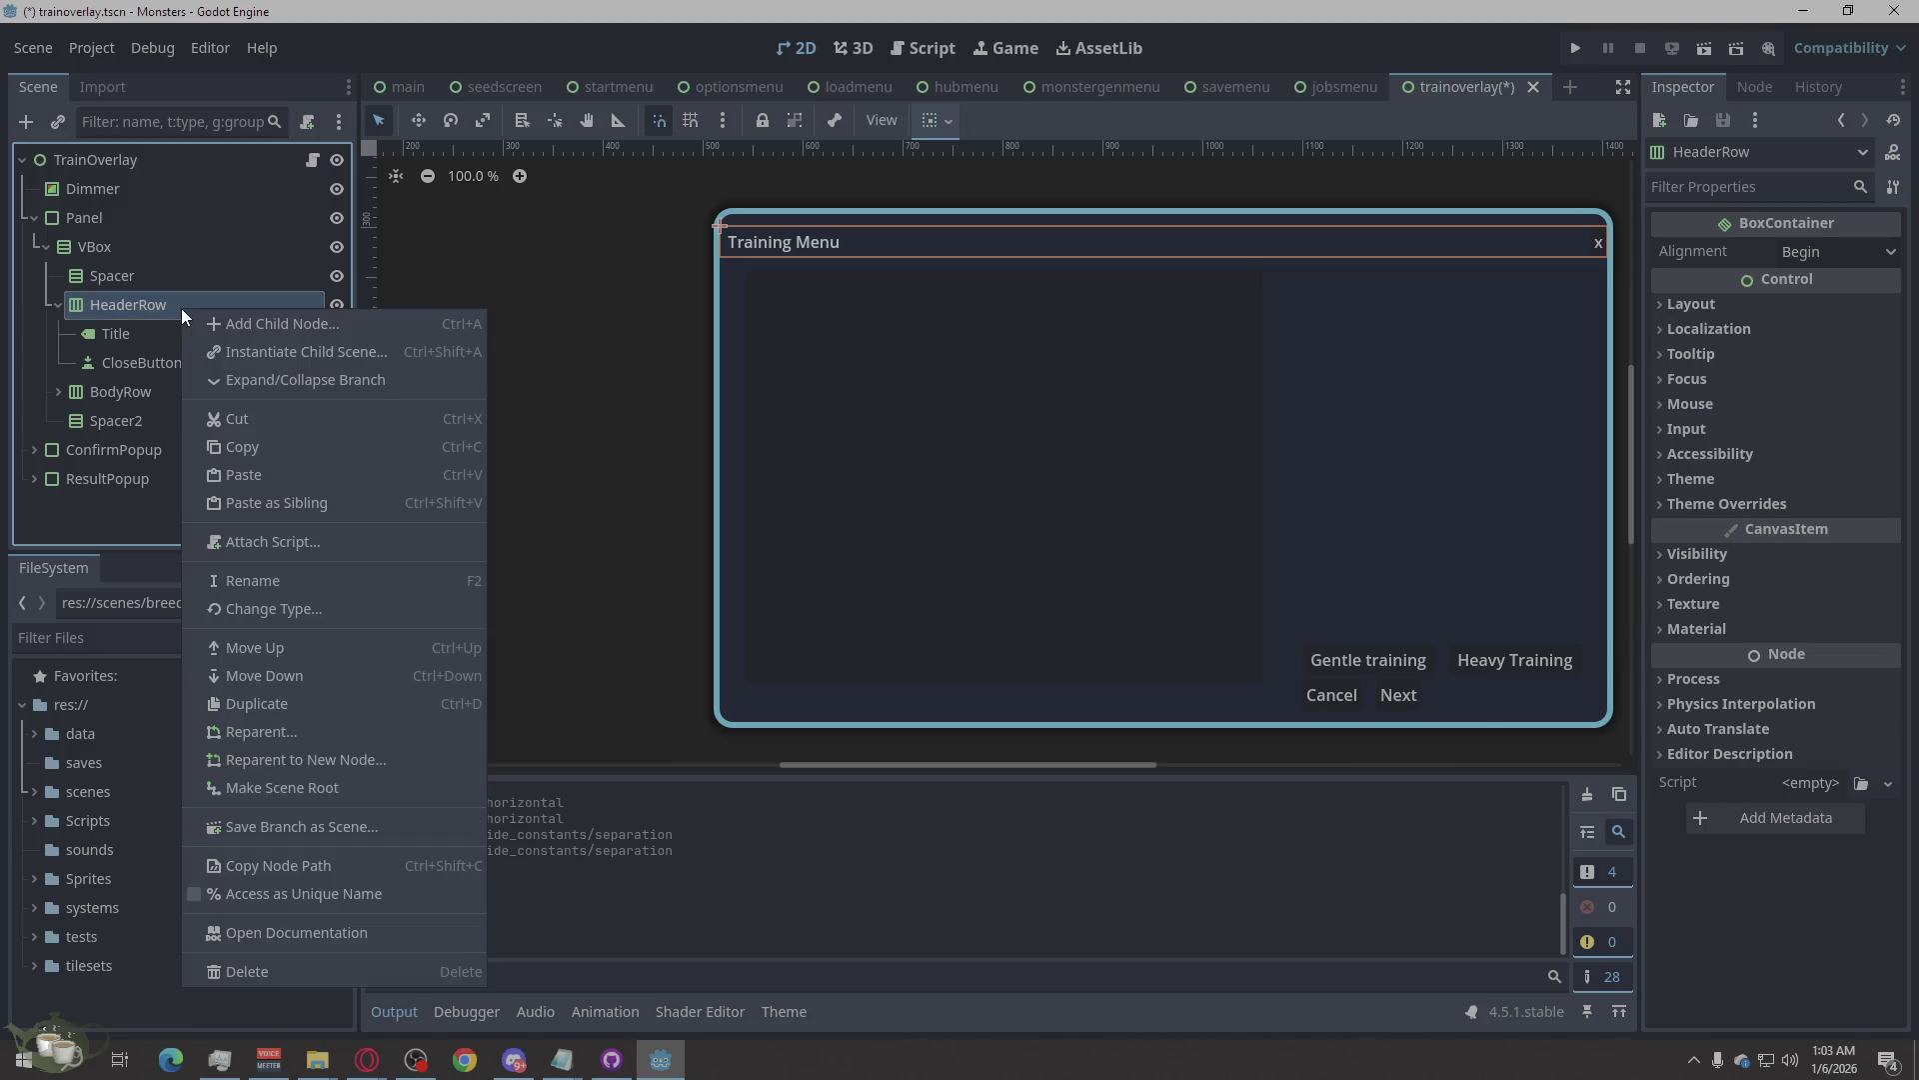
Add an HBoxContainer child to HeaderRow and name it Spacer.
click(254, 316)
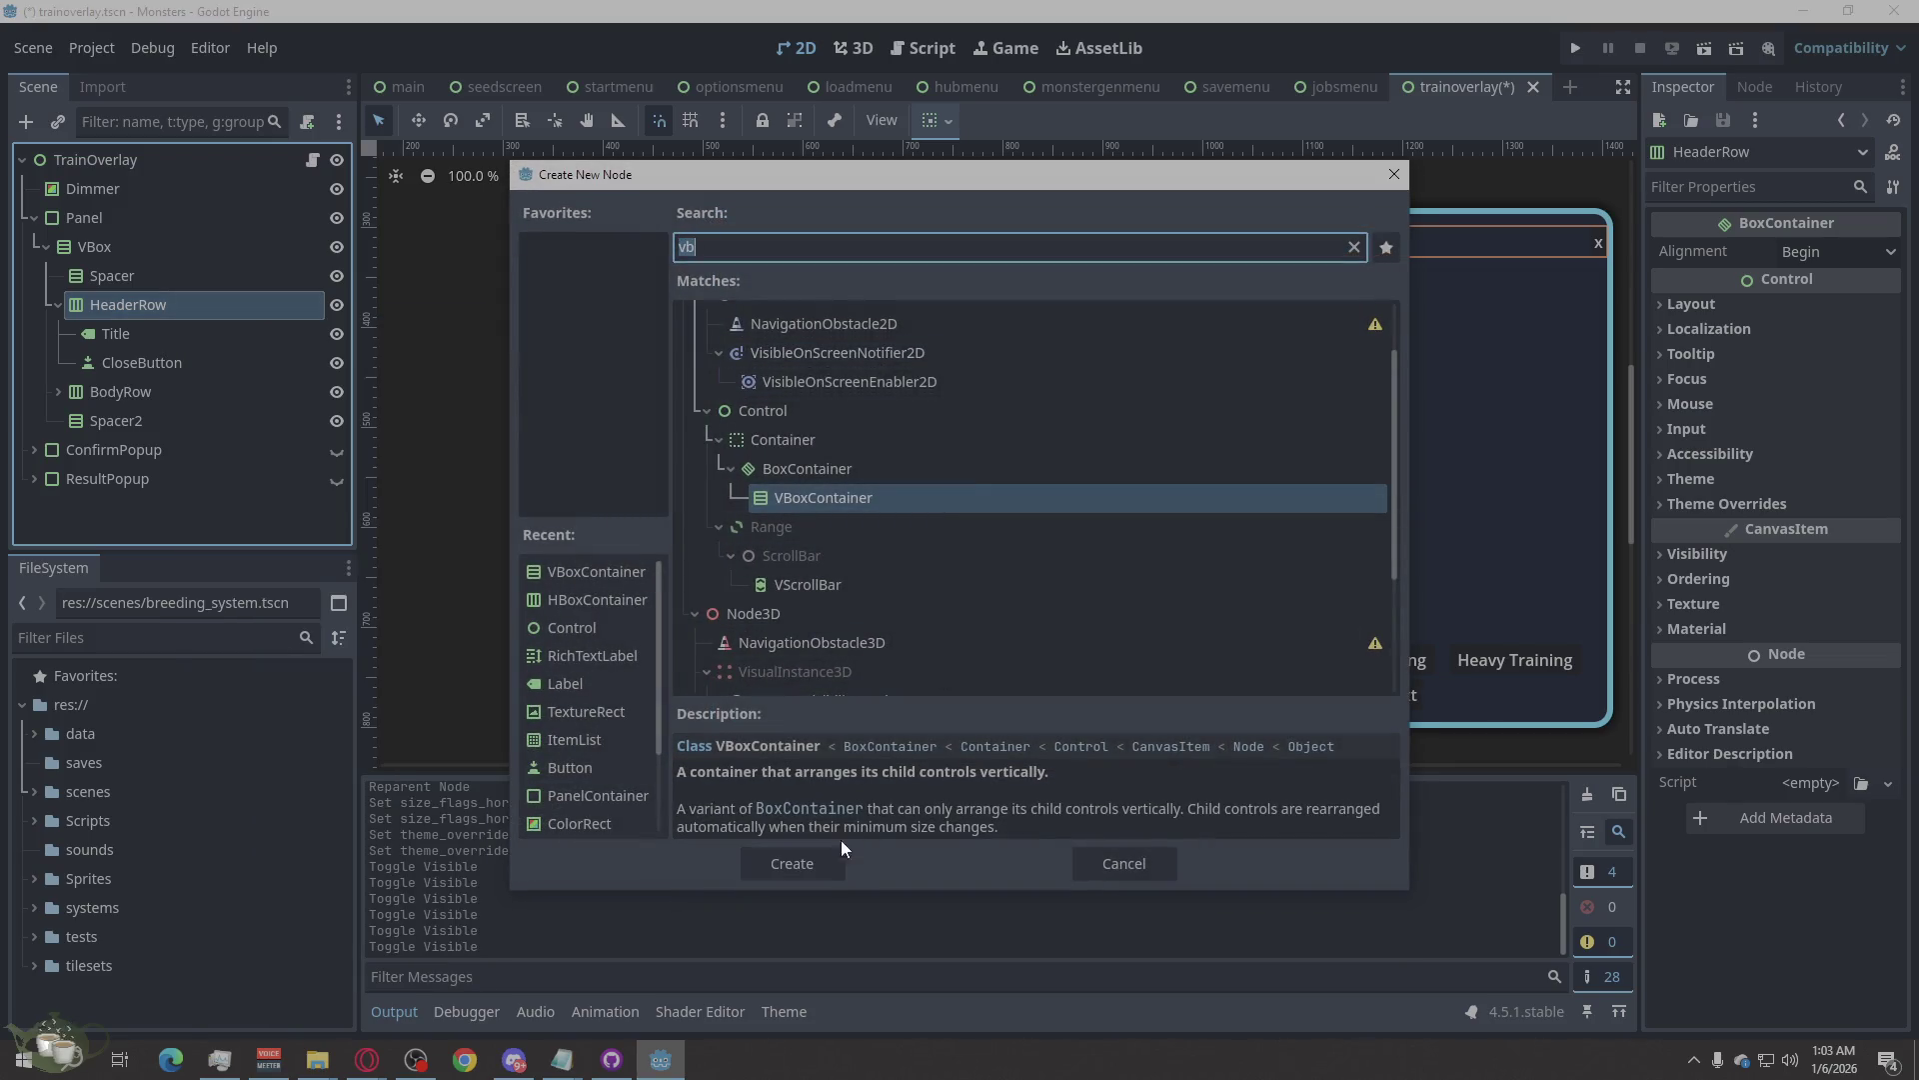
text(h)
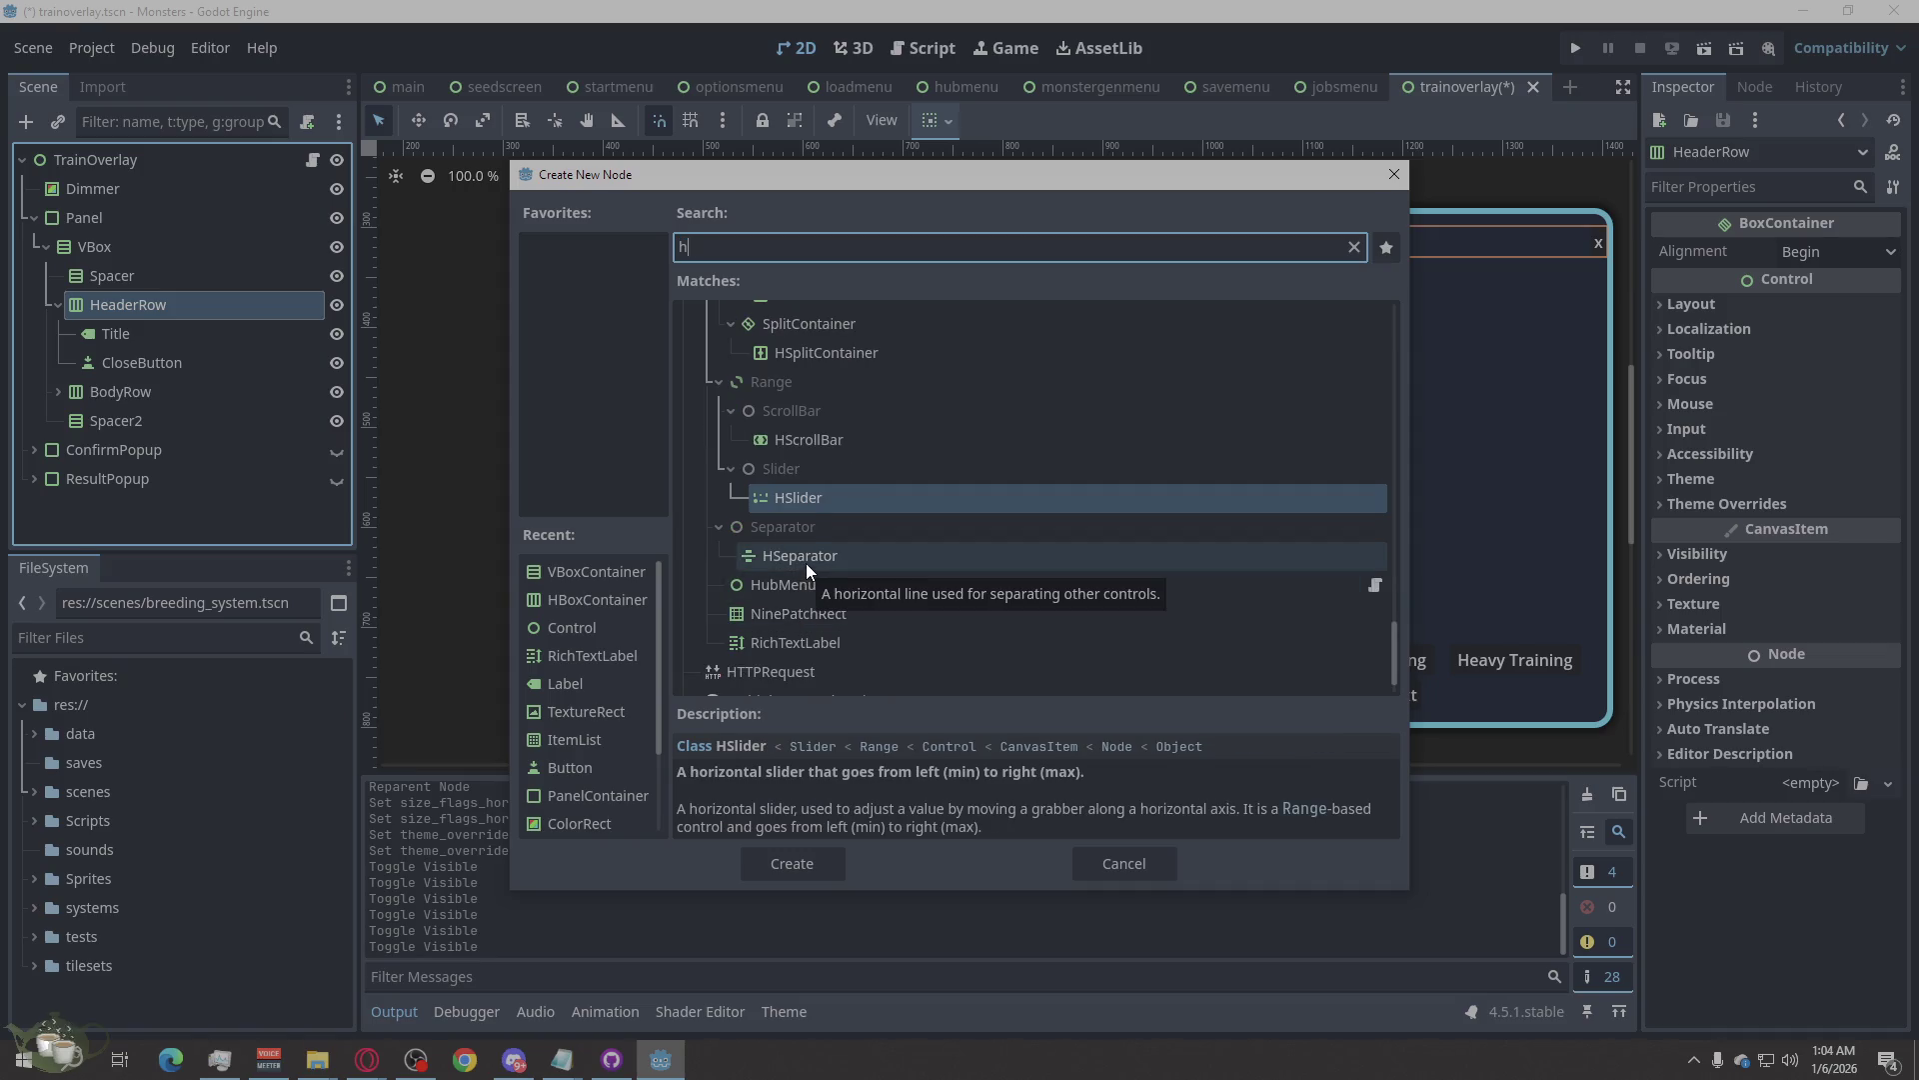
text(b)
click(803, 865)
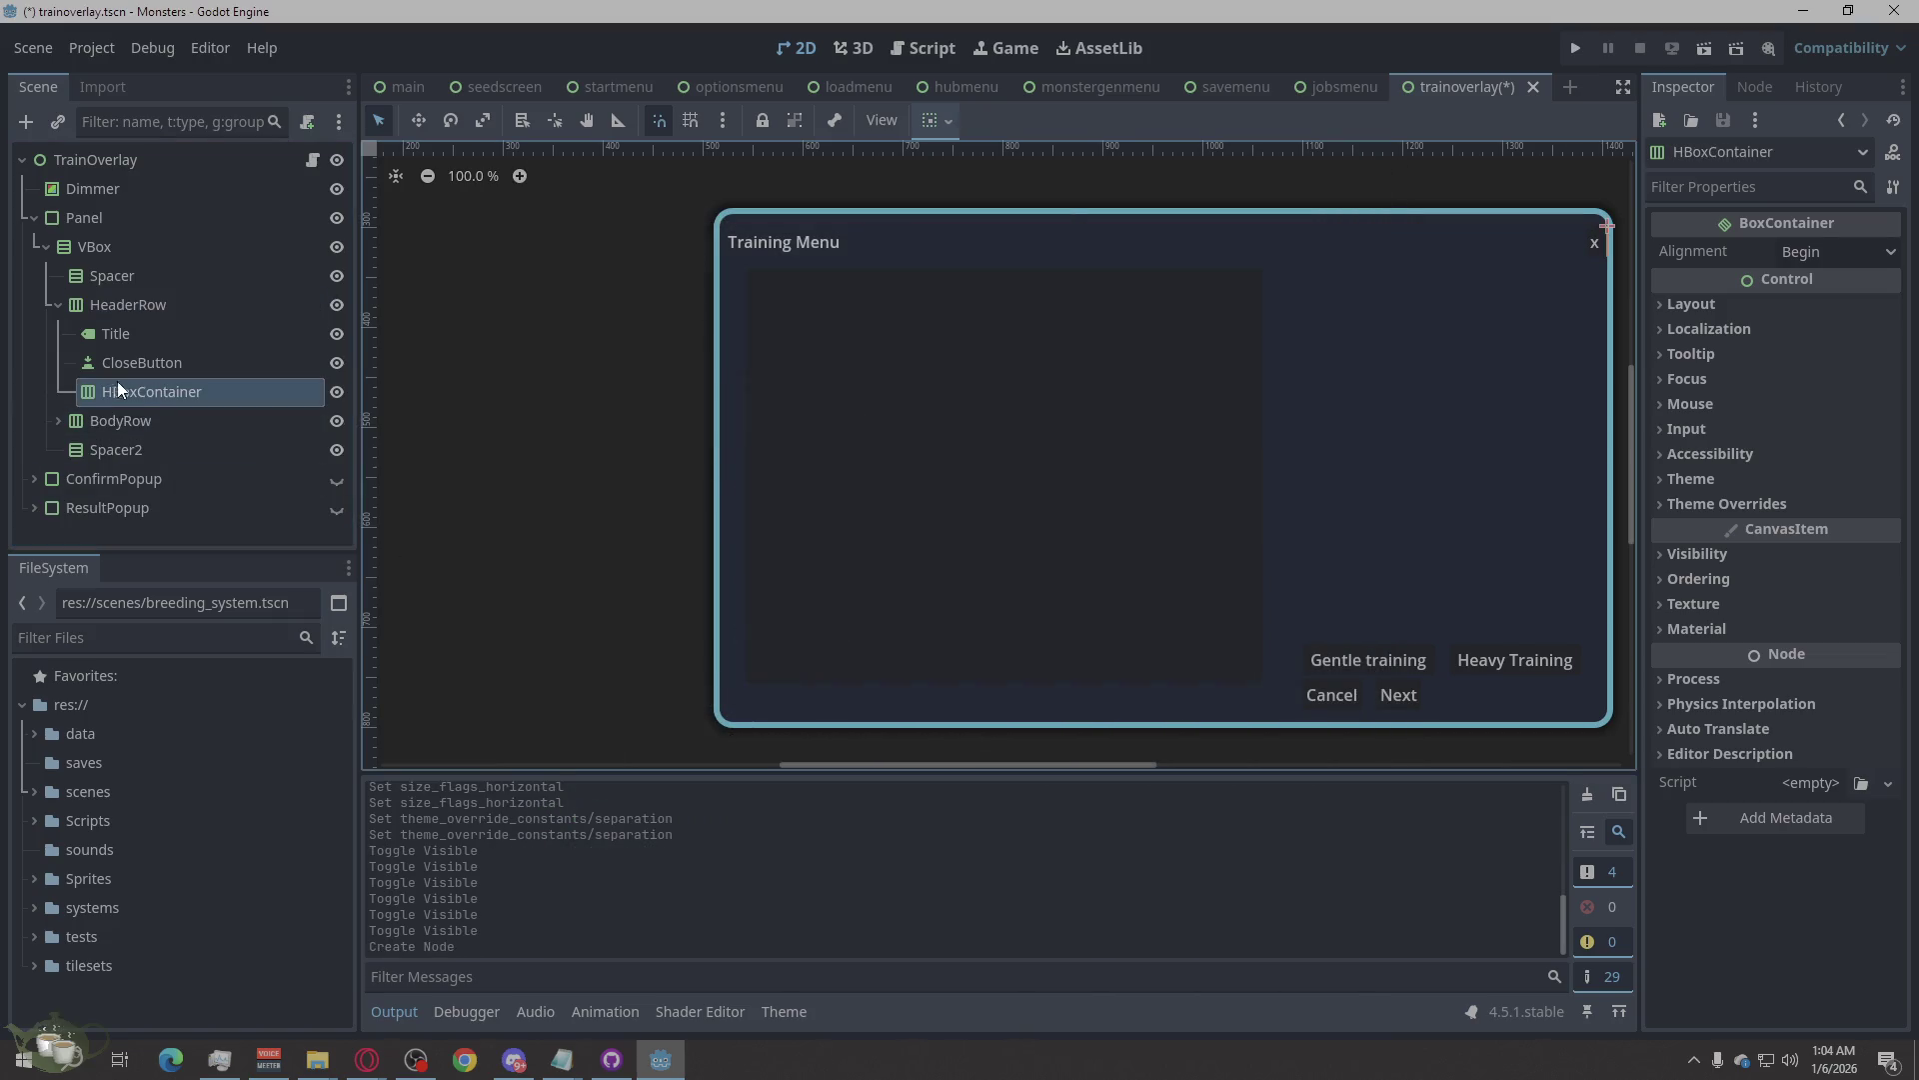
right_click(128, 399)
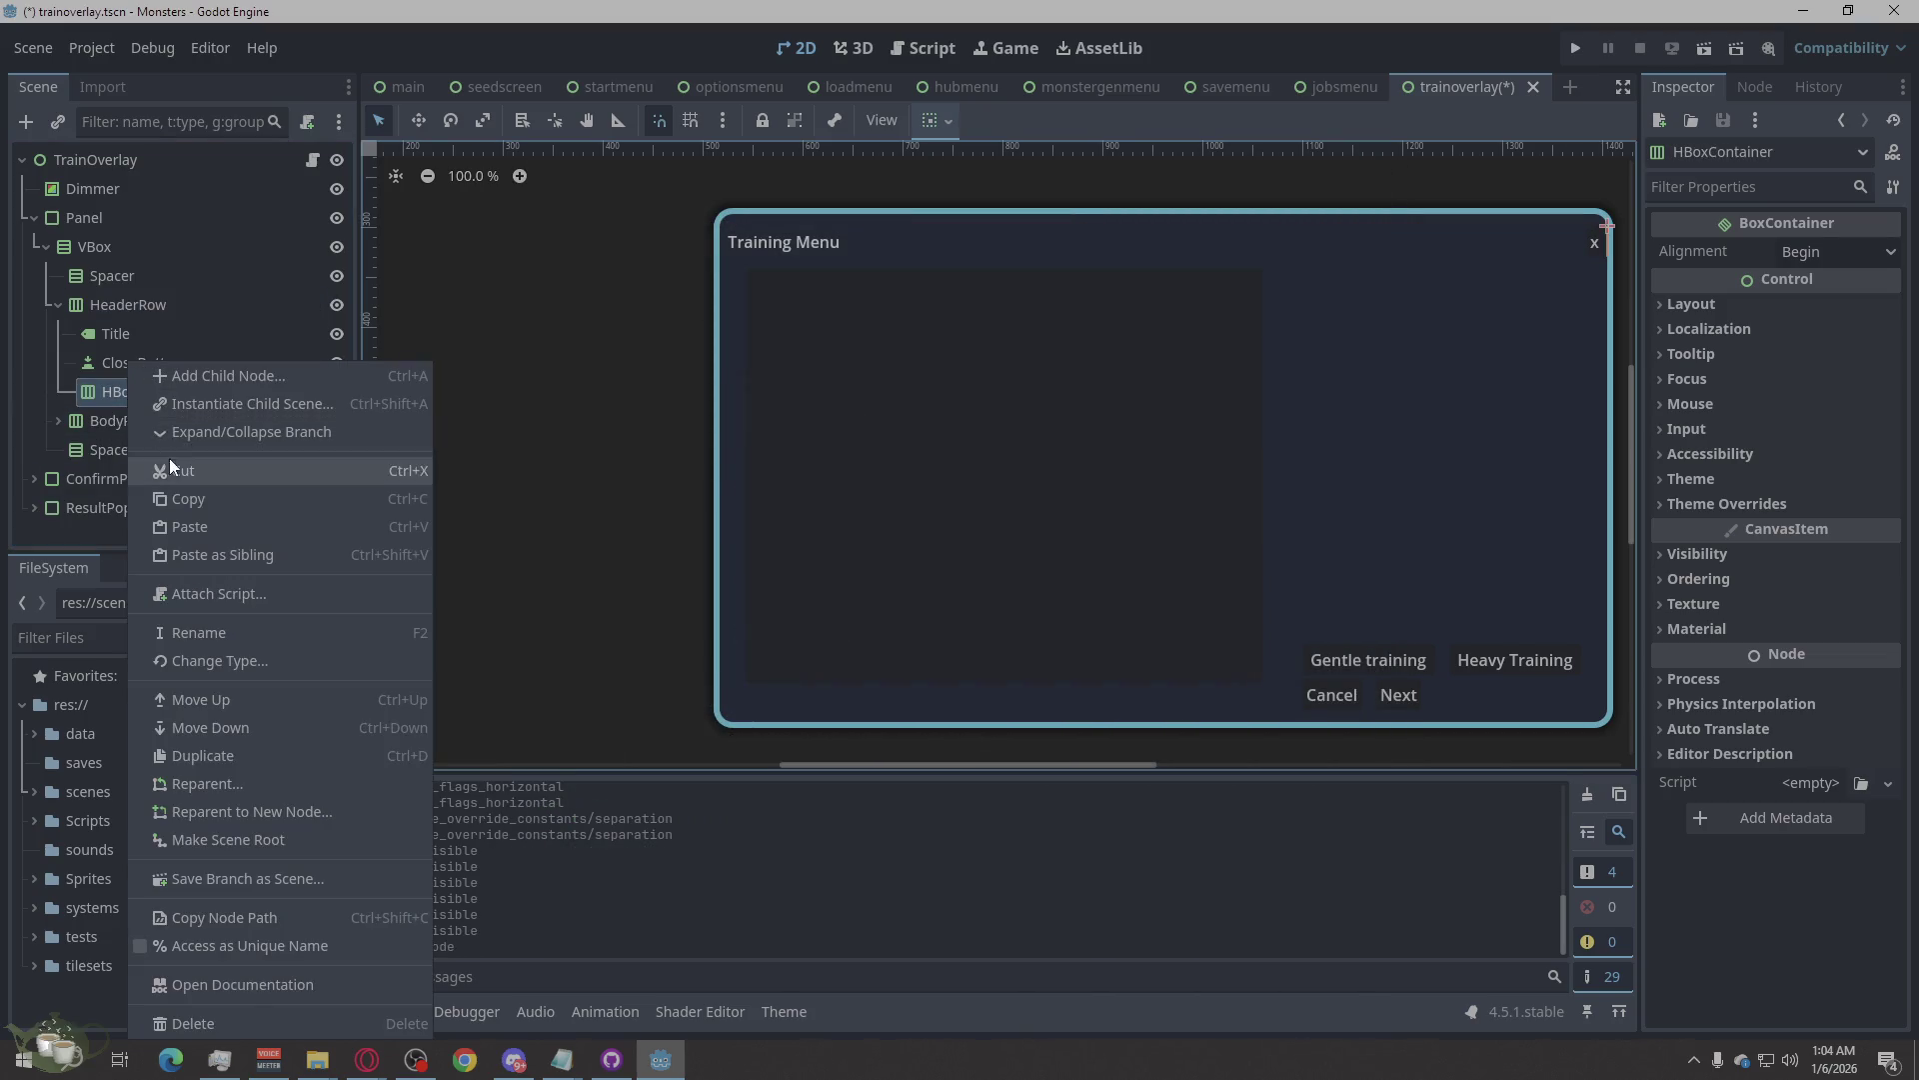
click(109, 391)
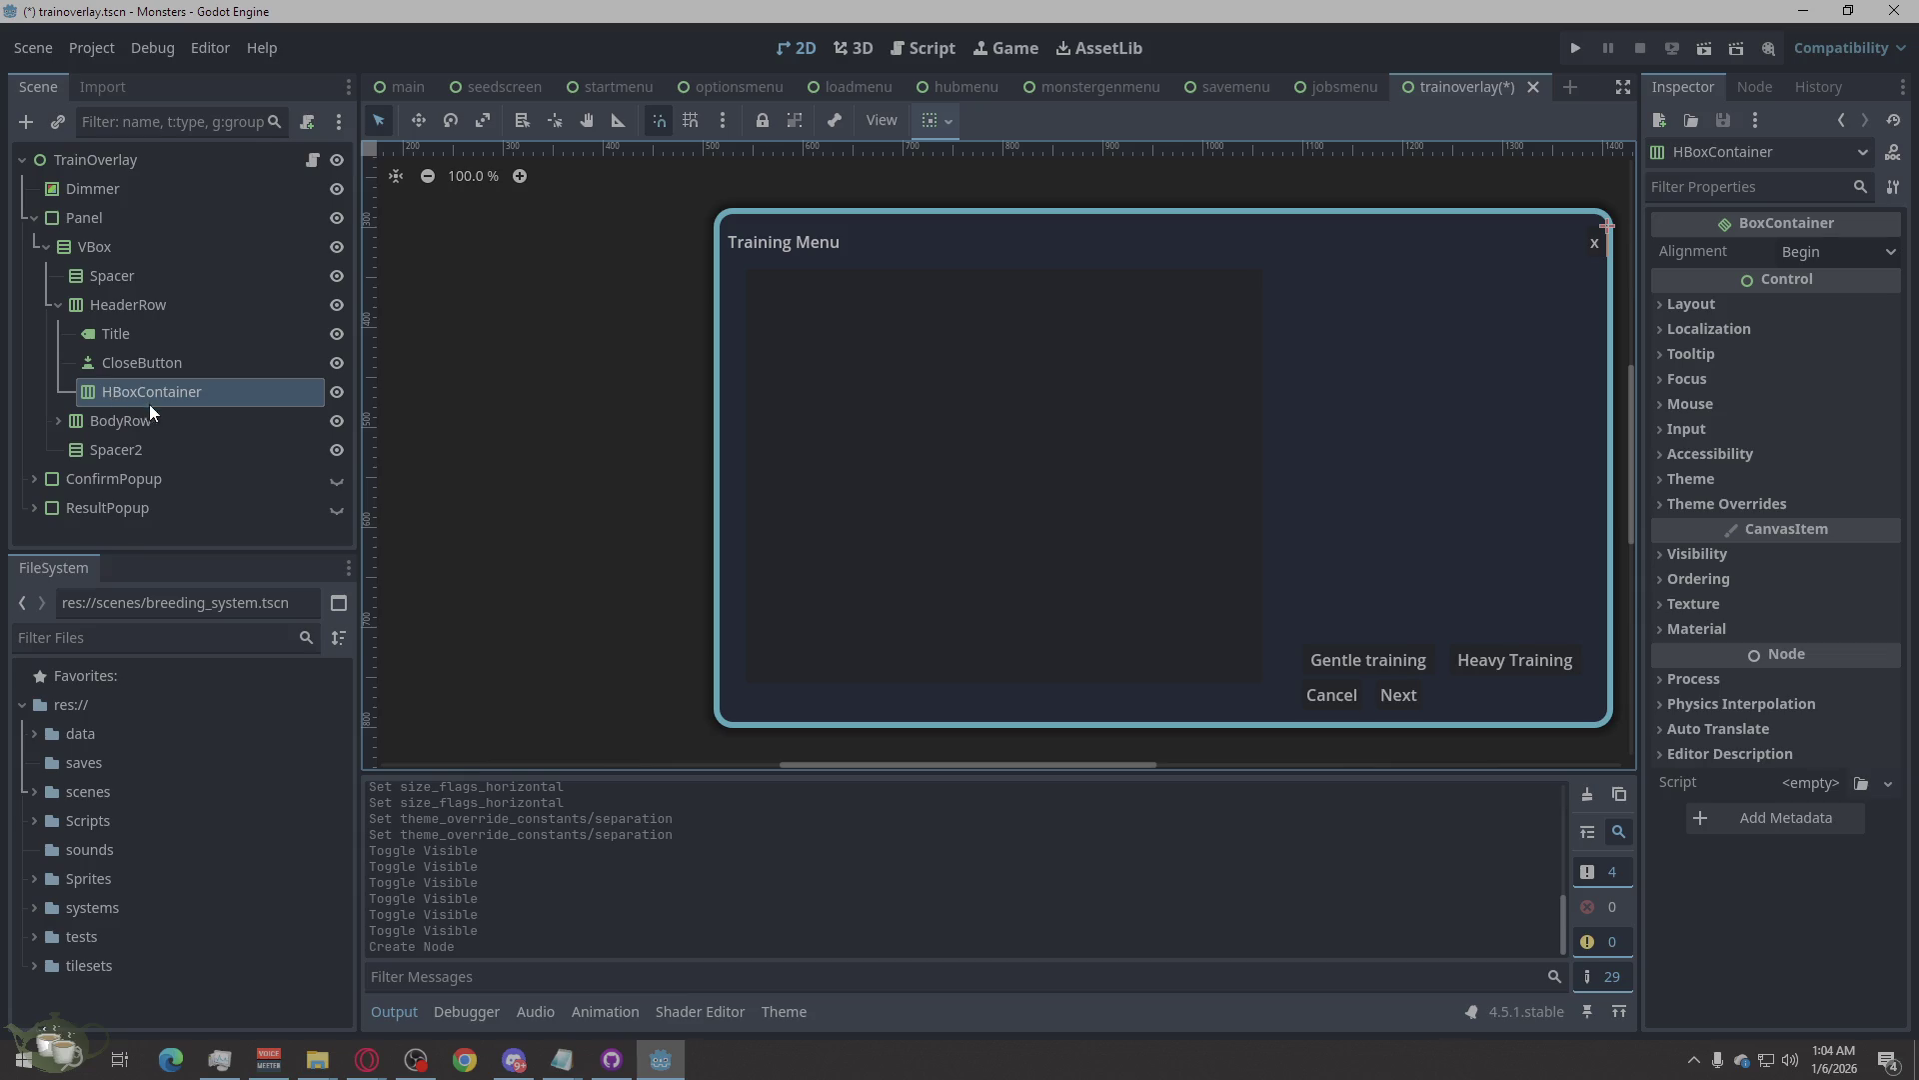
click(182, 398)
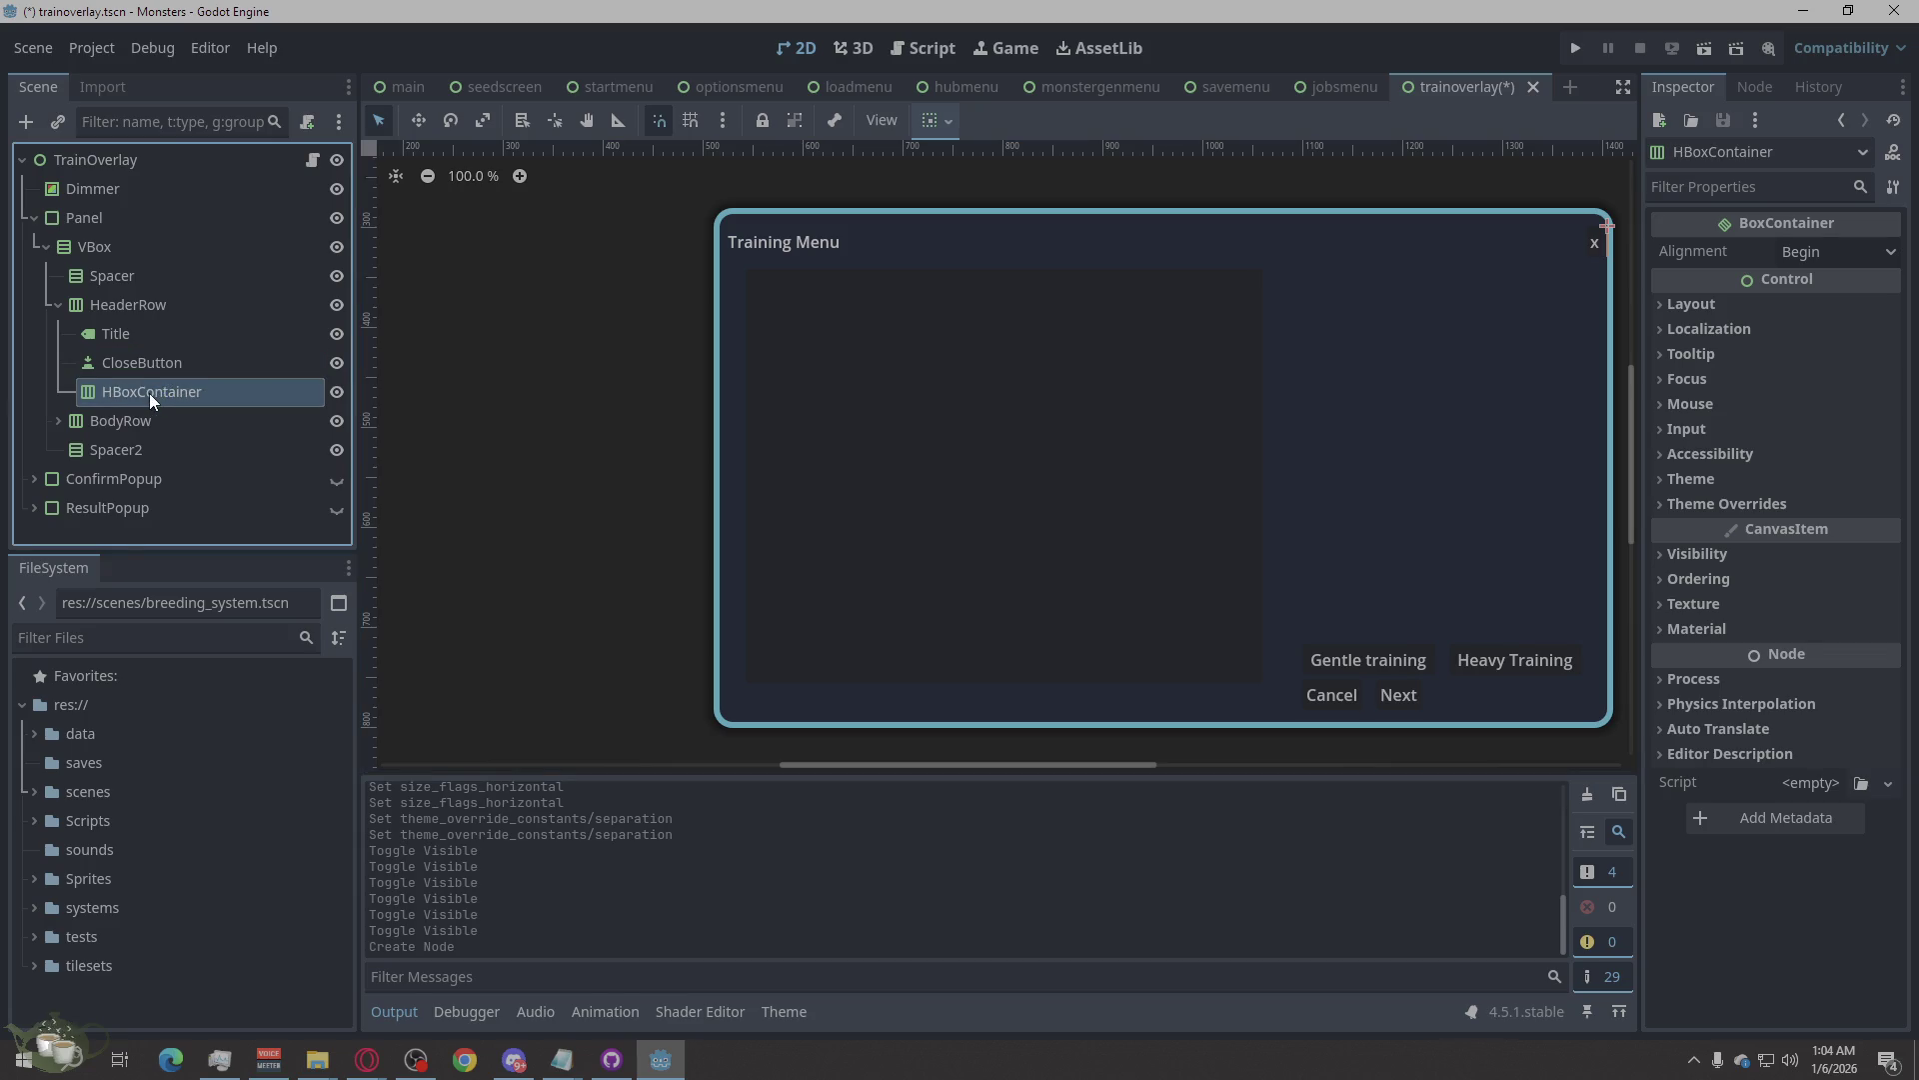
click(148, 393)
text(Sp)
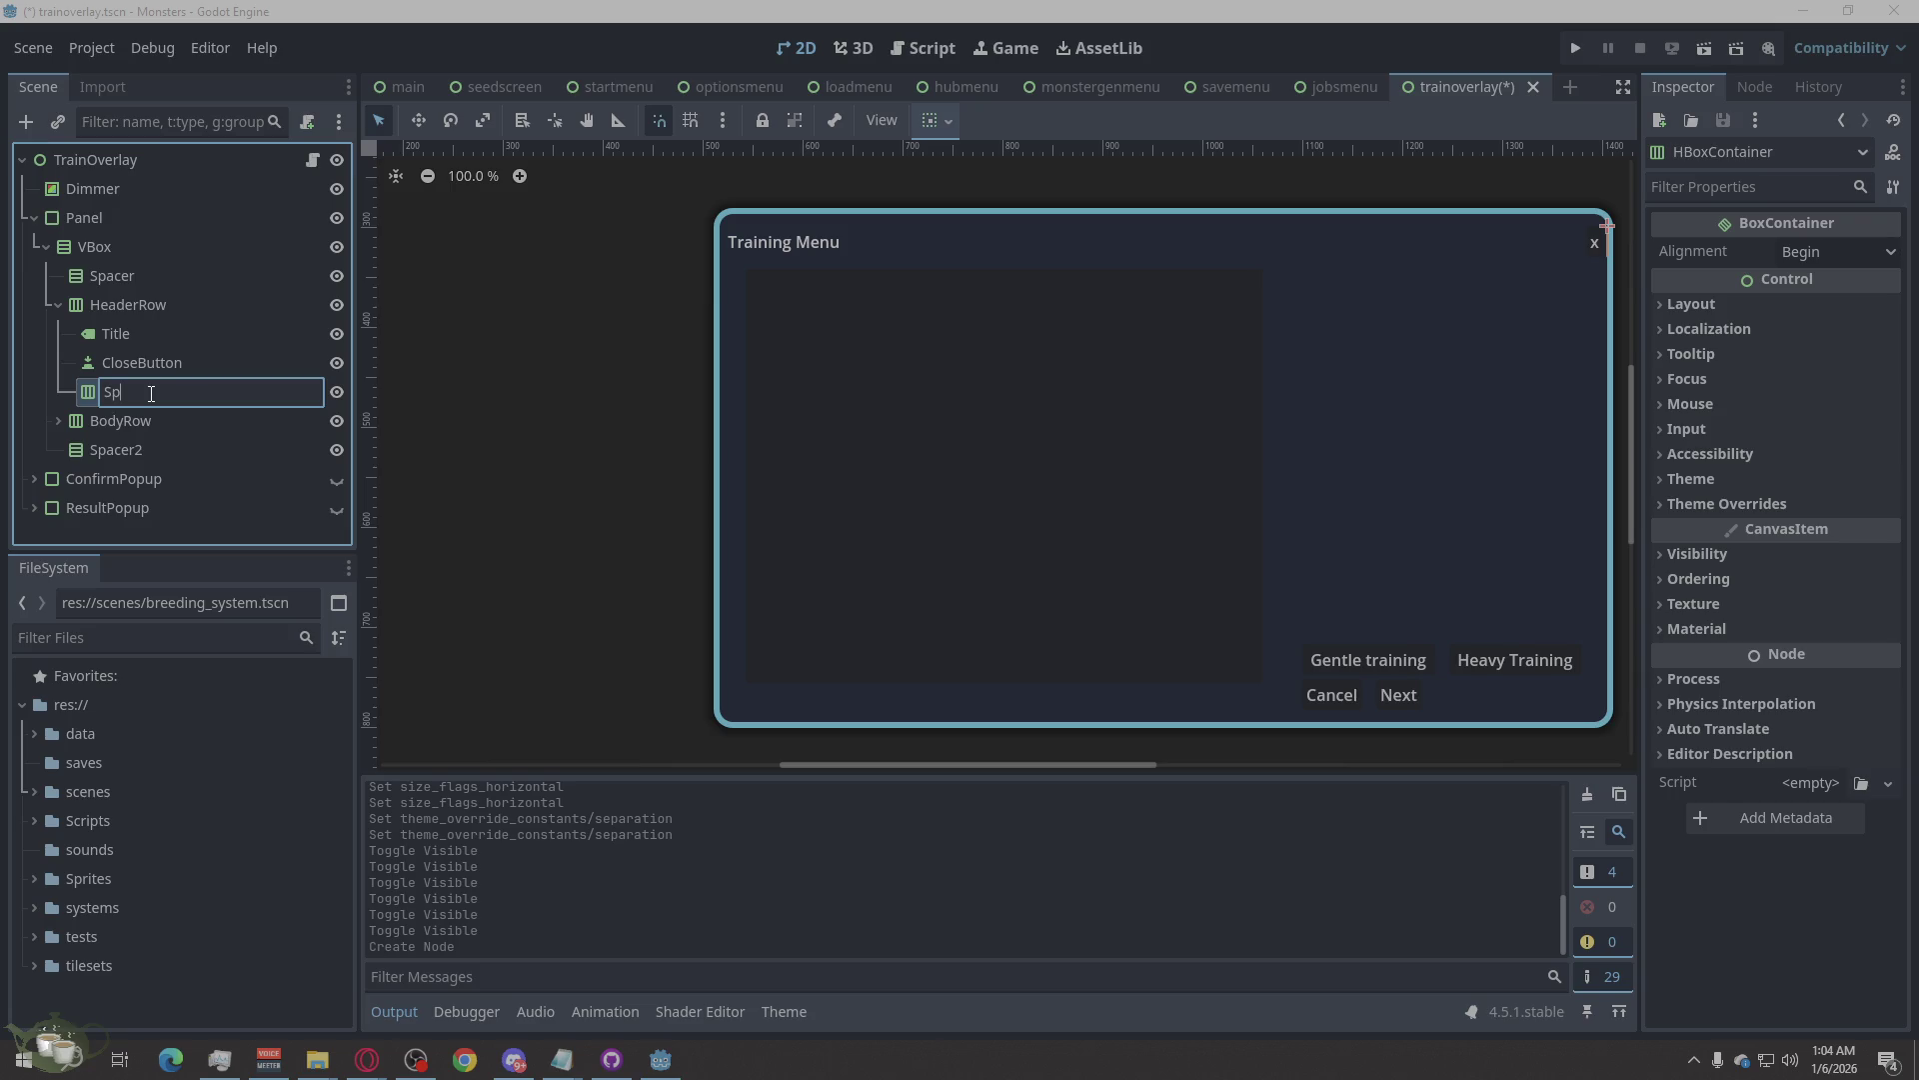
text(acer)
key(Return)
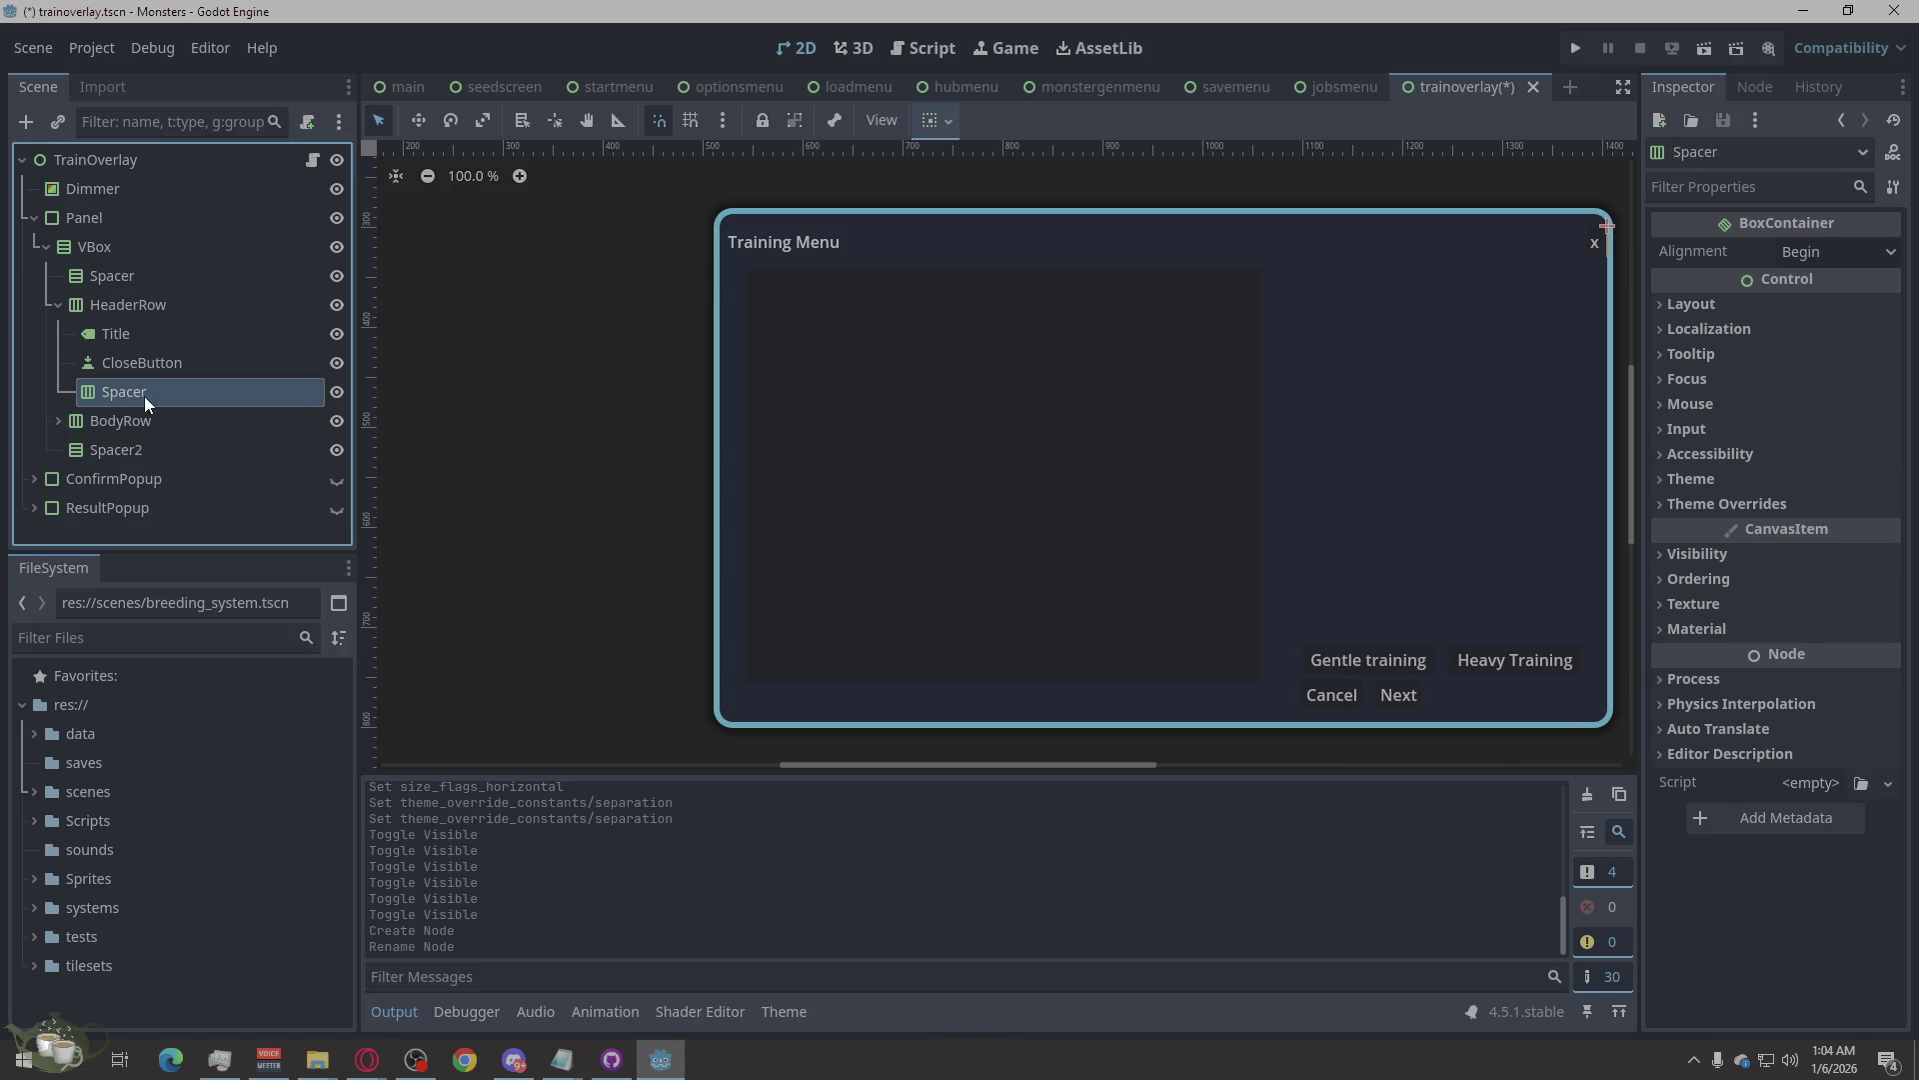
Duplicate Spacer as Spacer2 and move Spacer above Title.
right_click(140, 393)
key(Escape)
click(148, 304)
right_click(125, 388)
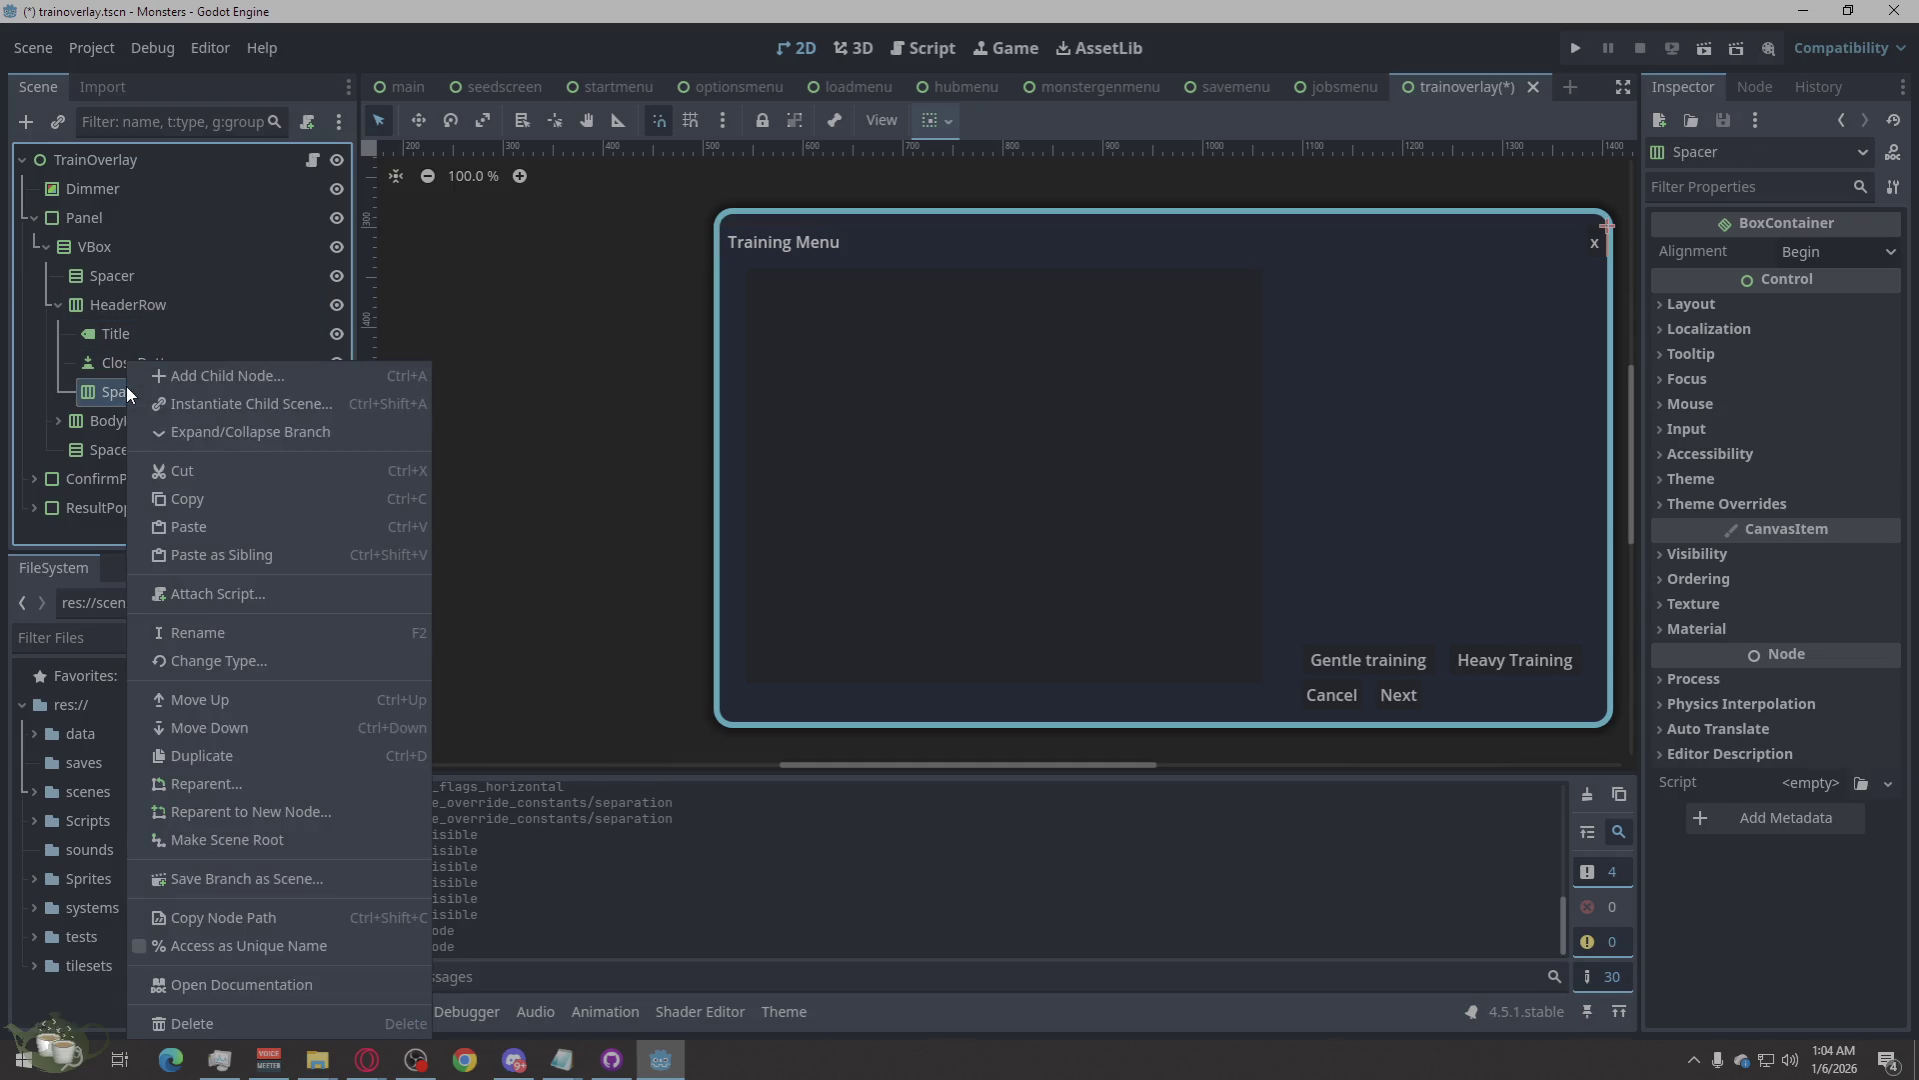
click(213, 748)
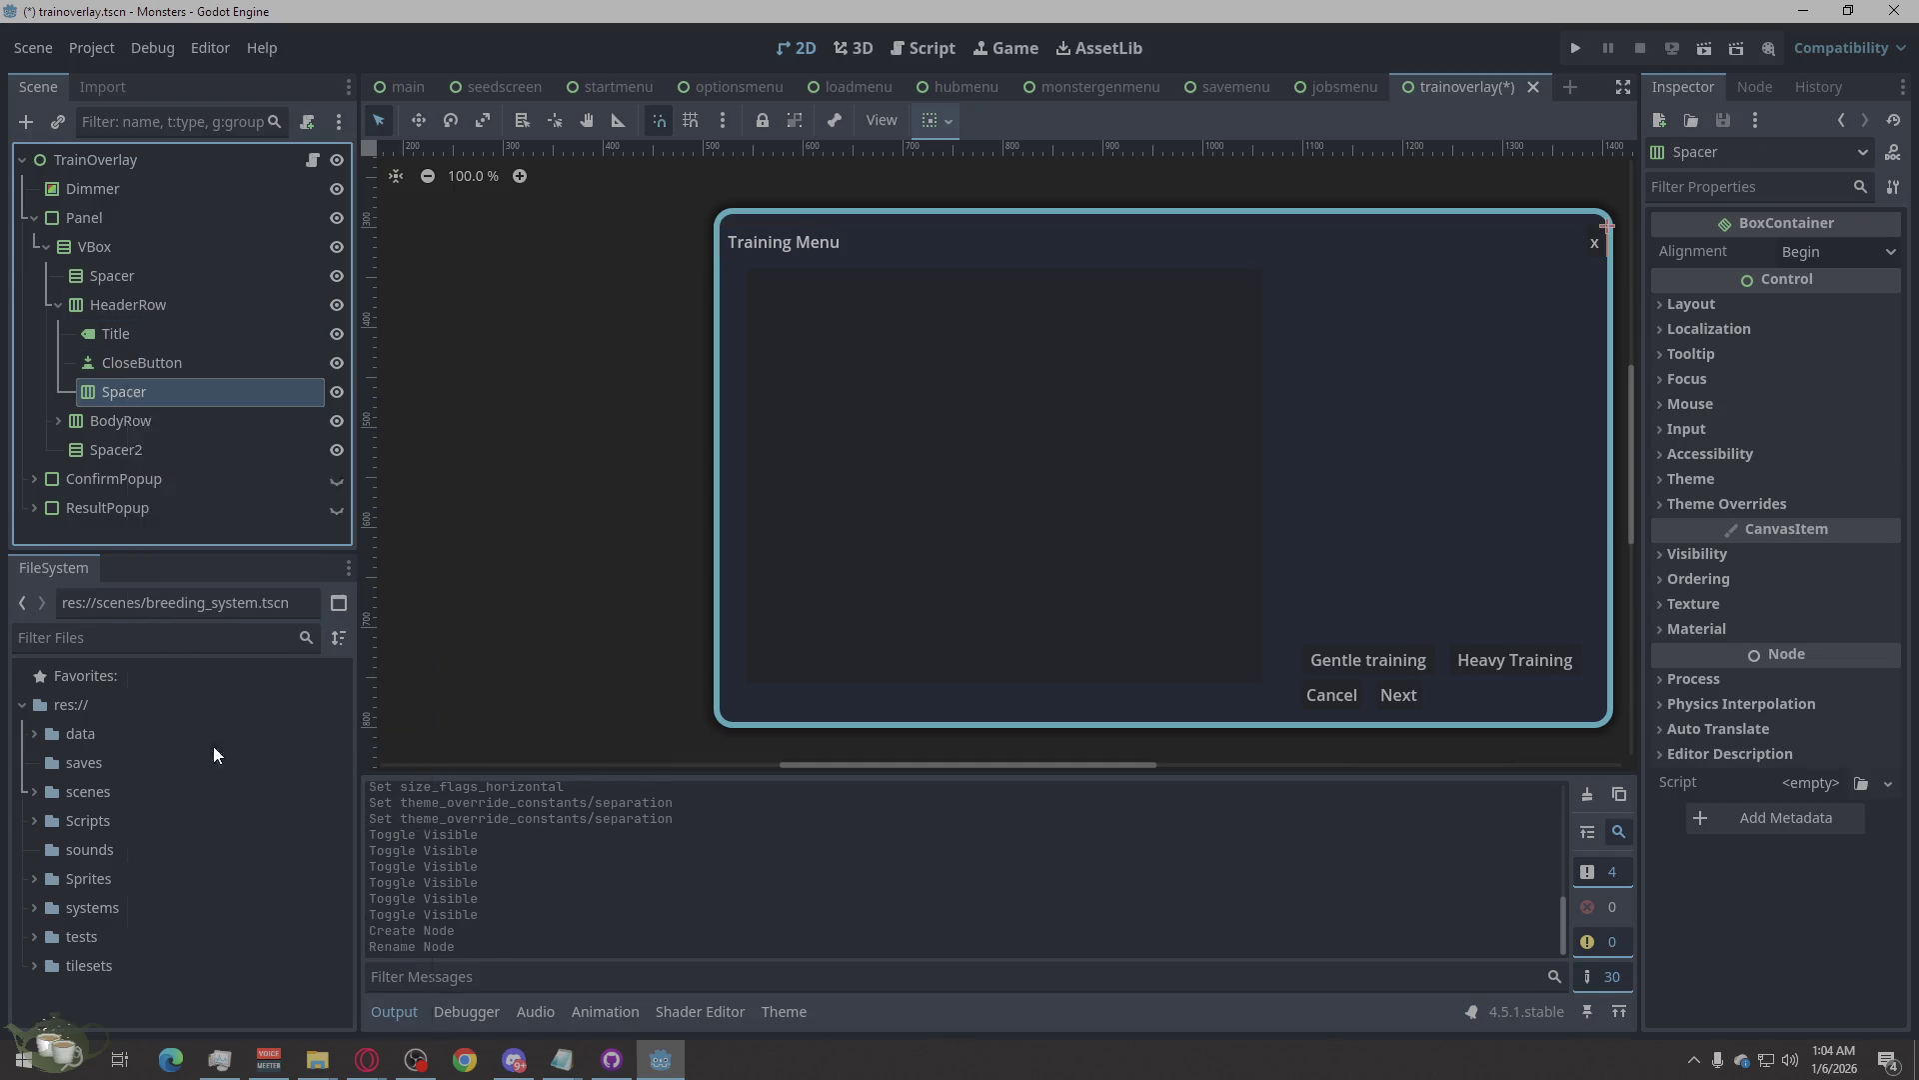
click(122, 396)
drag(122, 399, 138, 317)
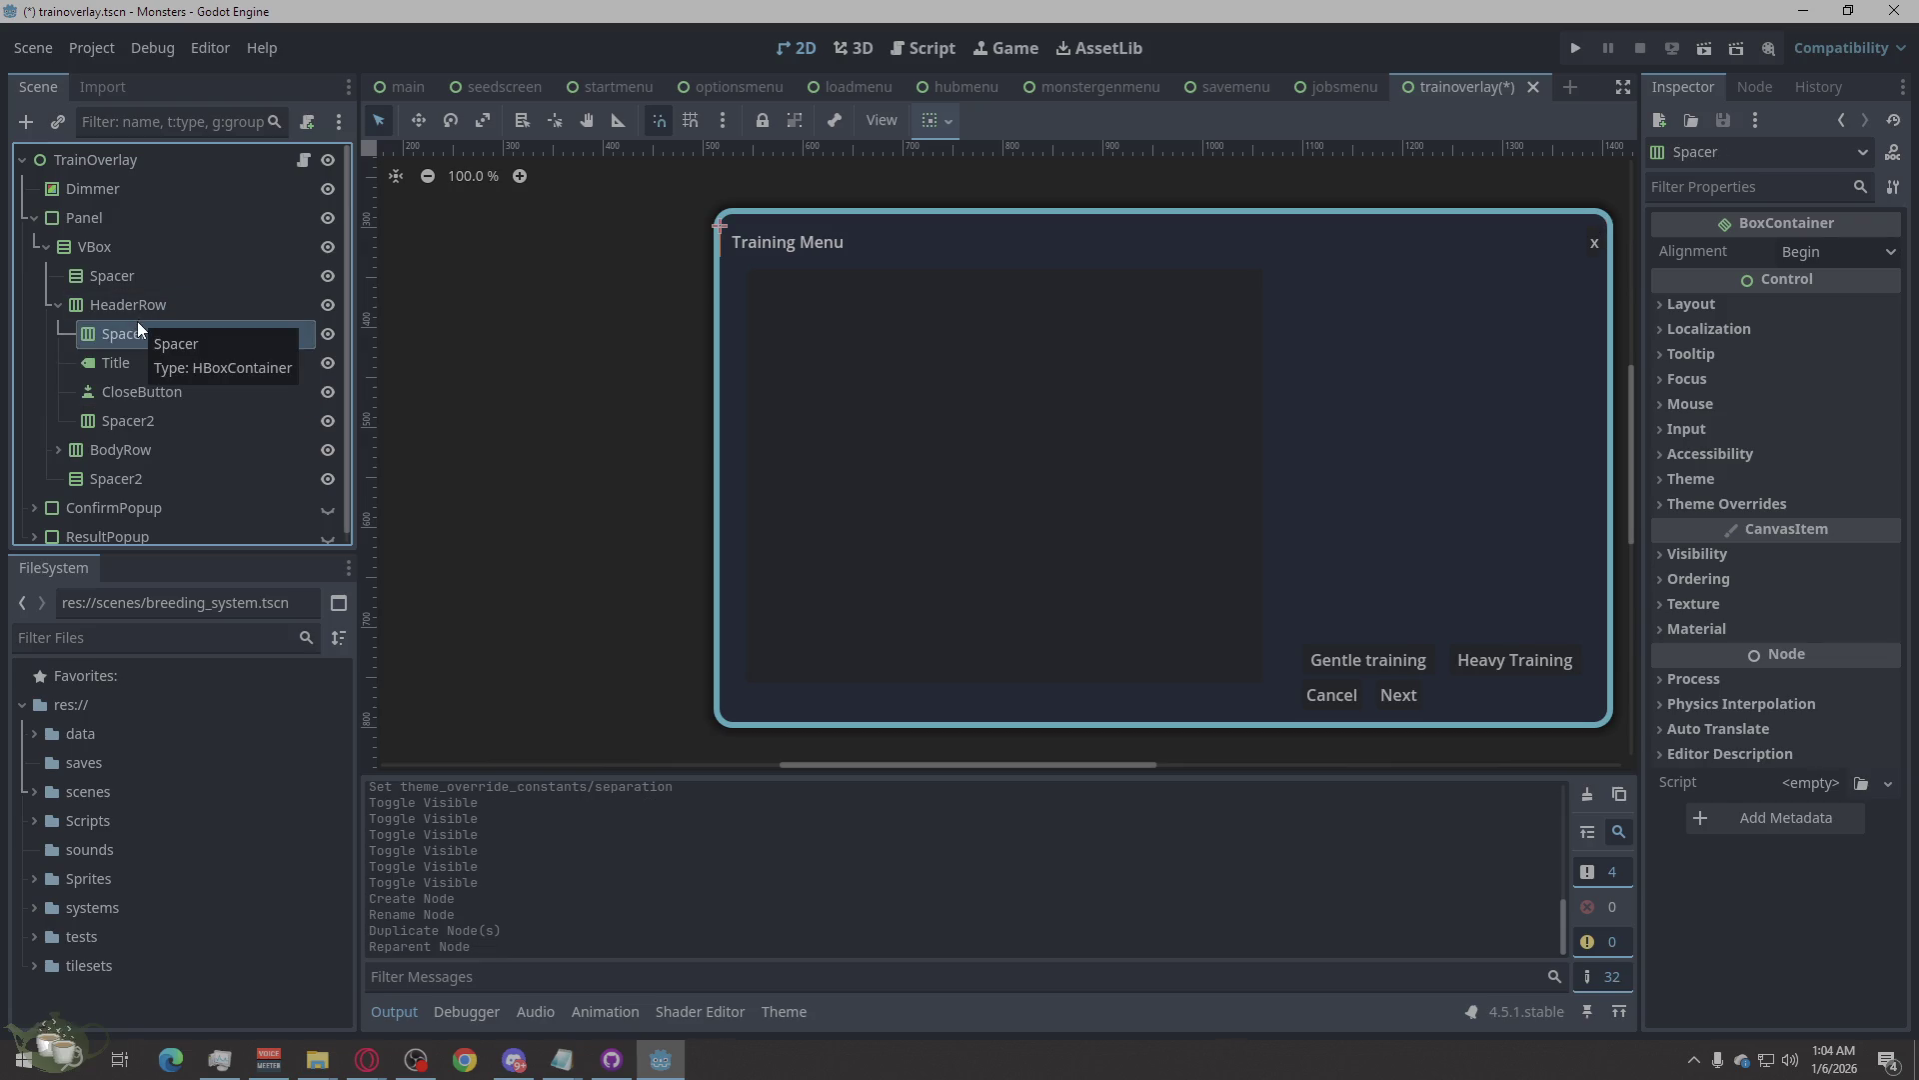
click(136, 421)
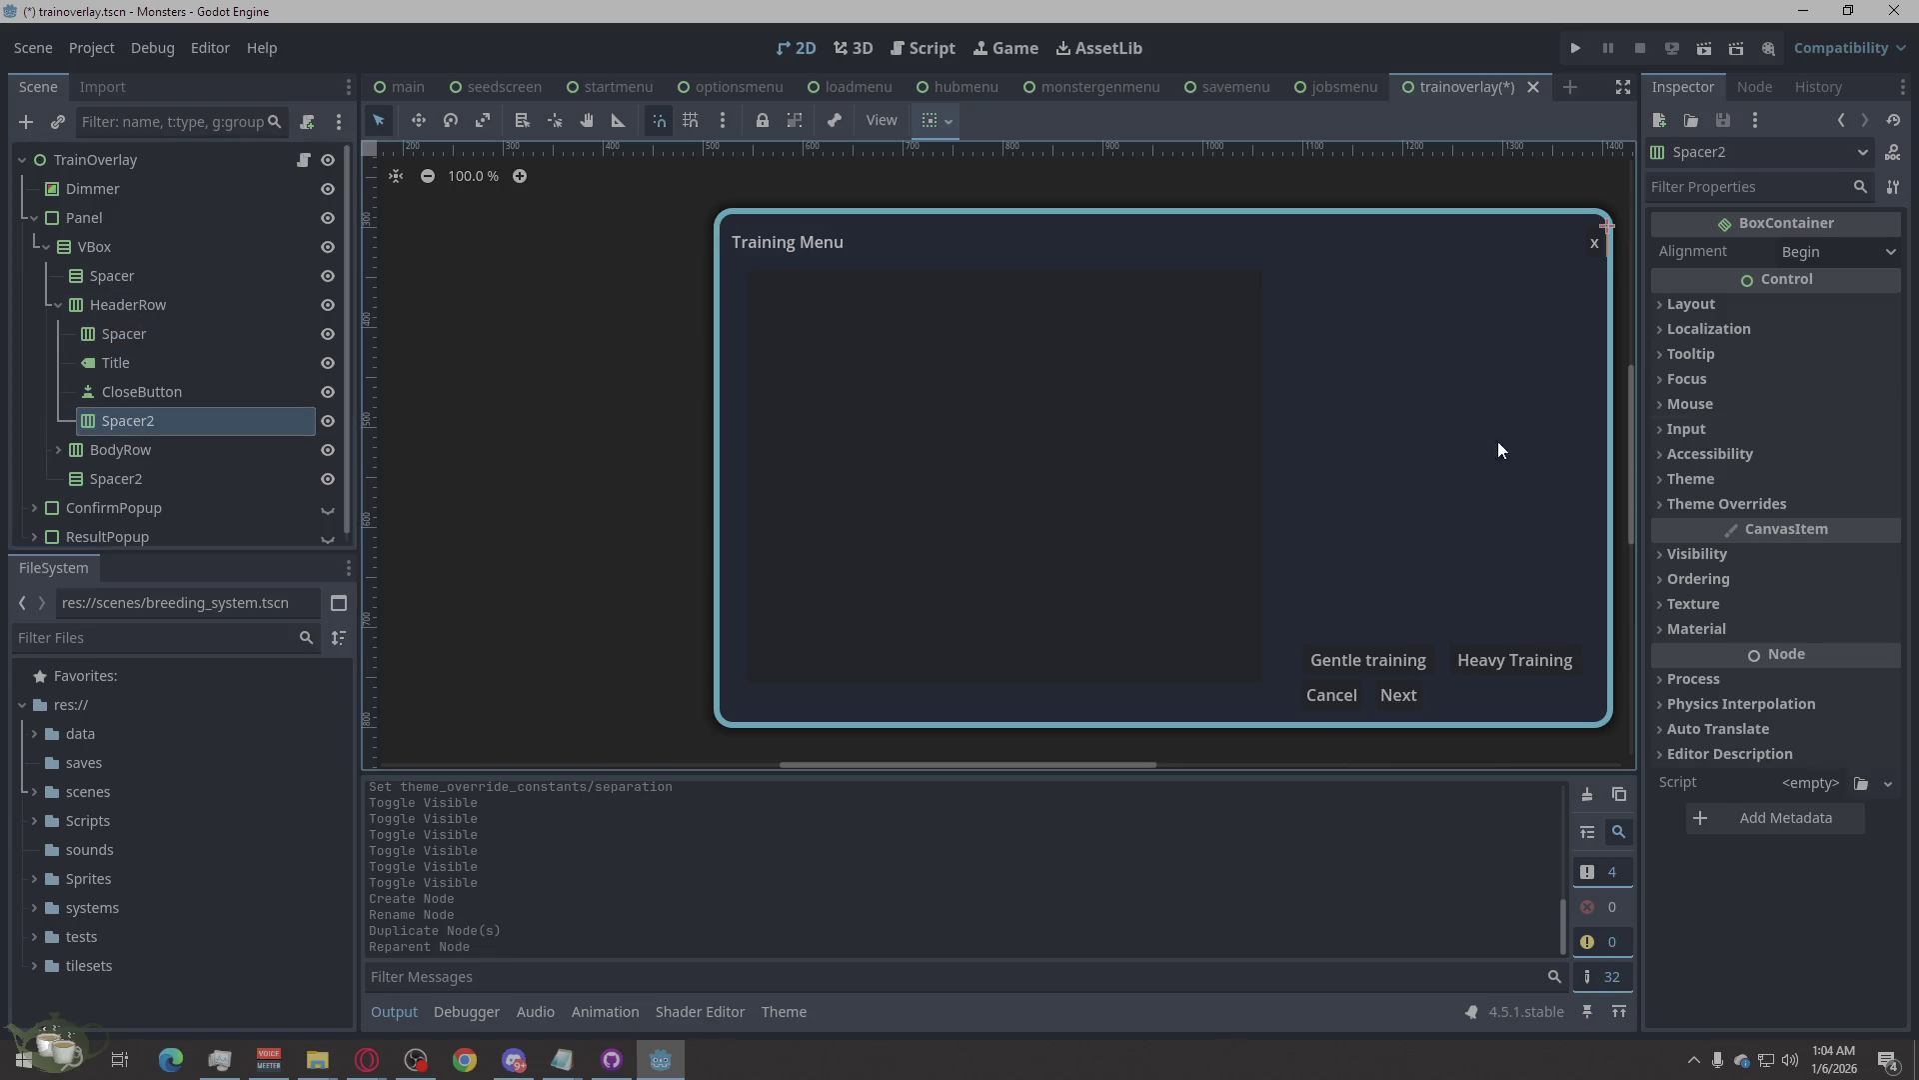
Set Spacer2's Custom Minimum Size x to 12.
click(1711, 305)
click(1815, 436)
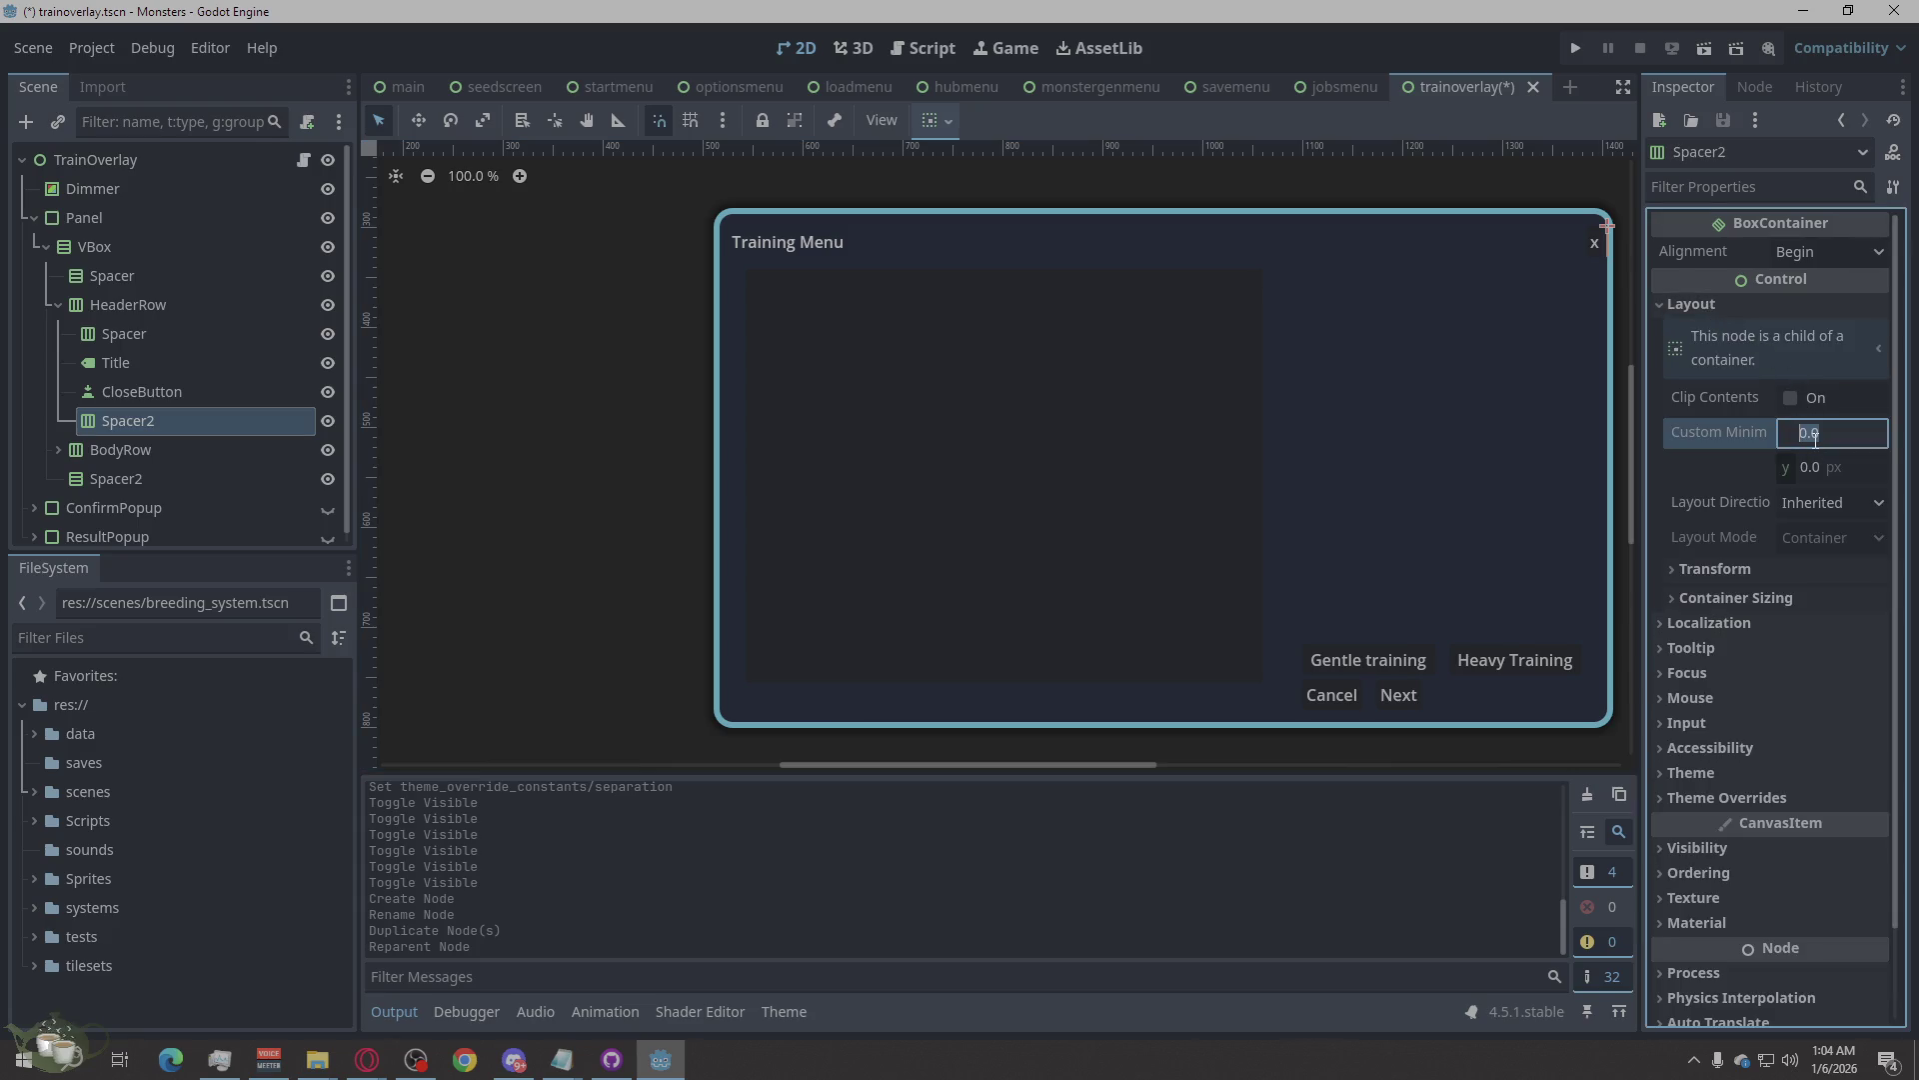
text(12)
key(Return)
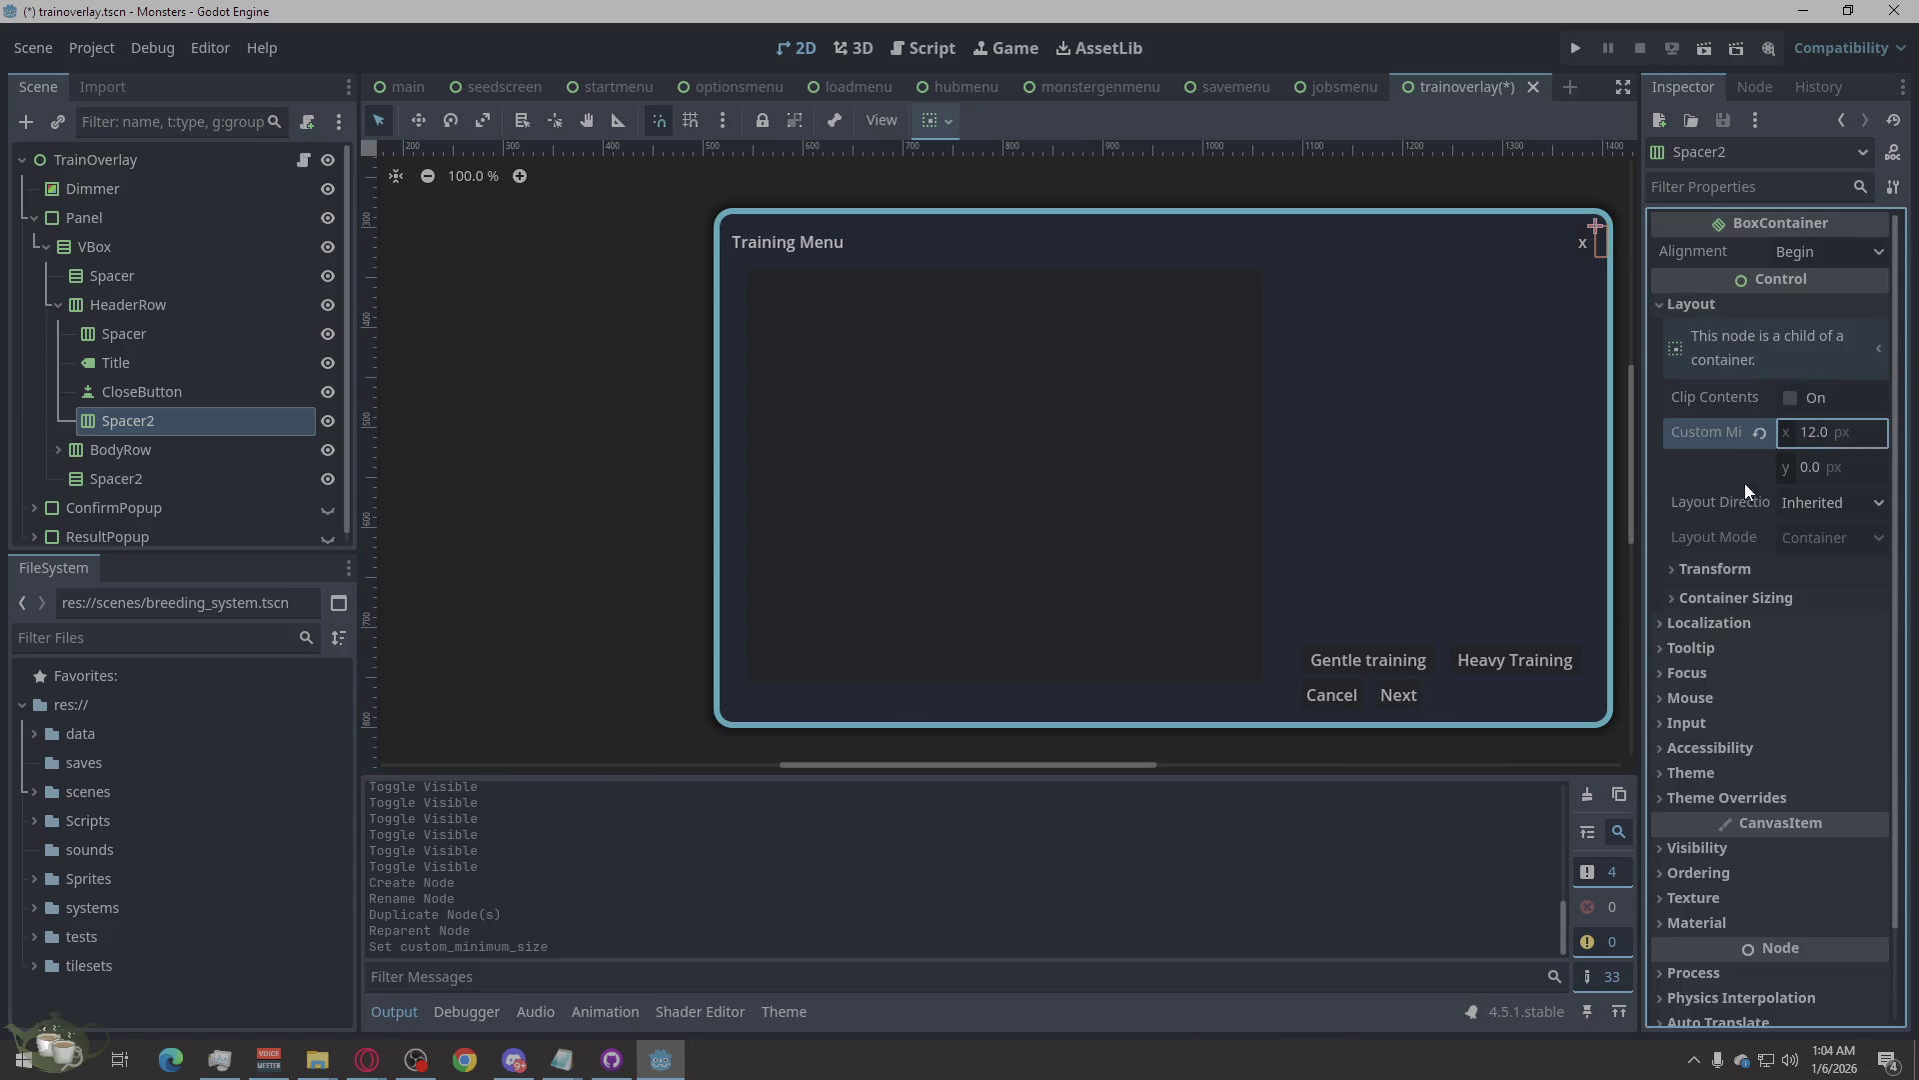
Set the first Spacer's Custom Minimum Size x to 12 as well.
click(158, 396)
click(154, 360)
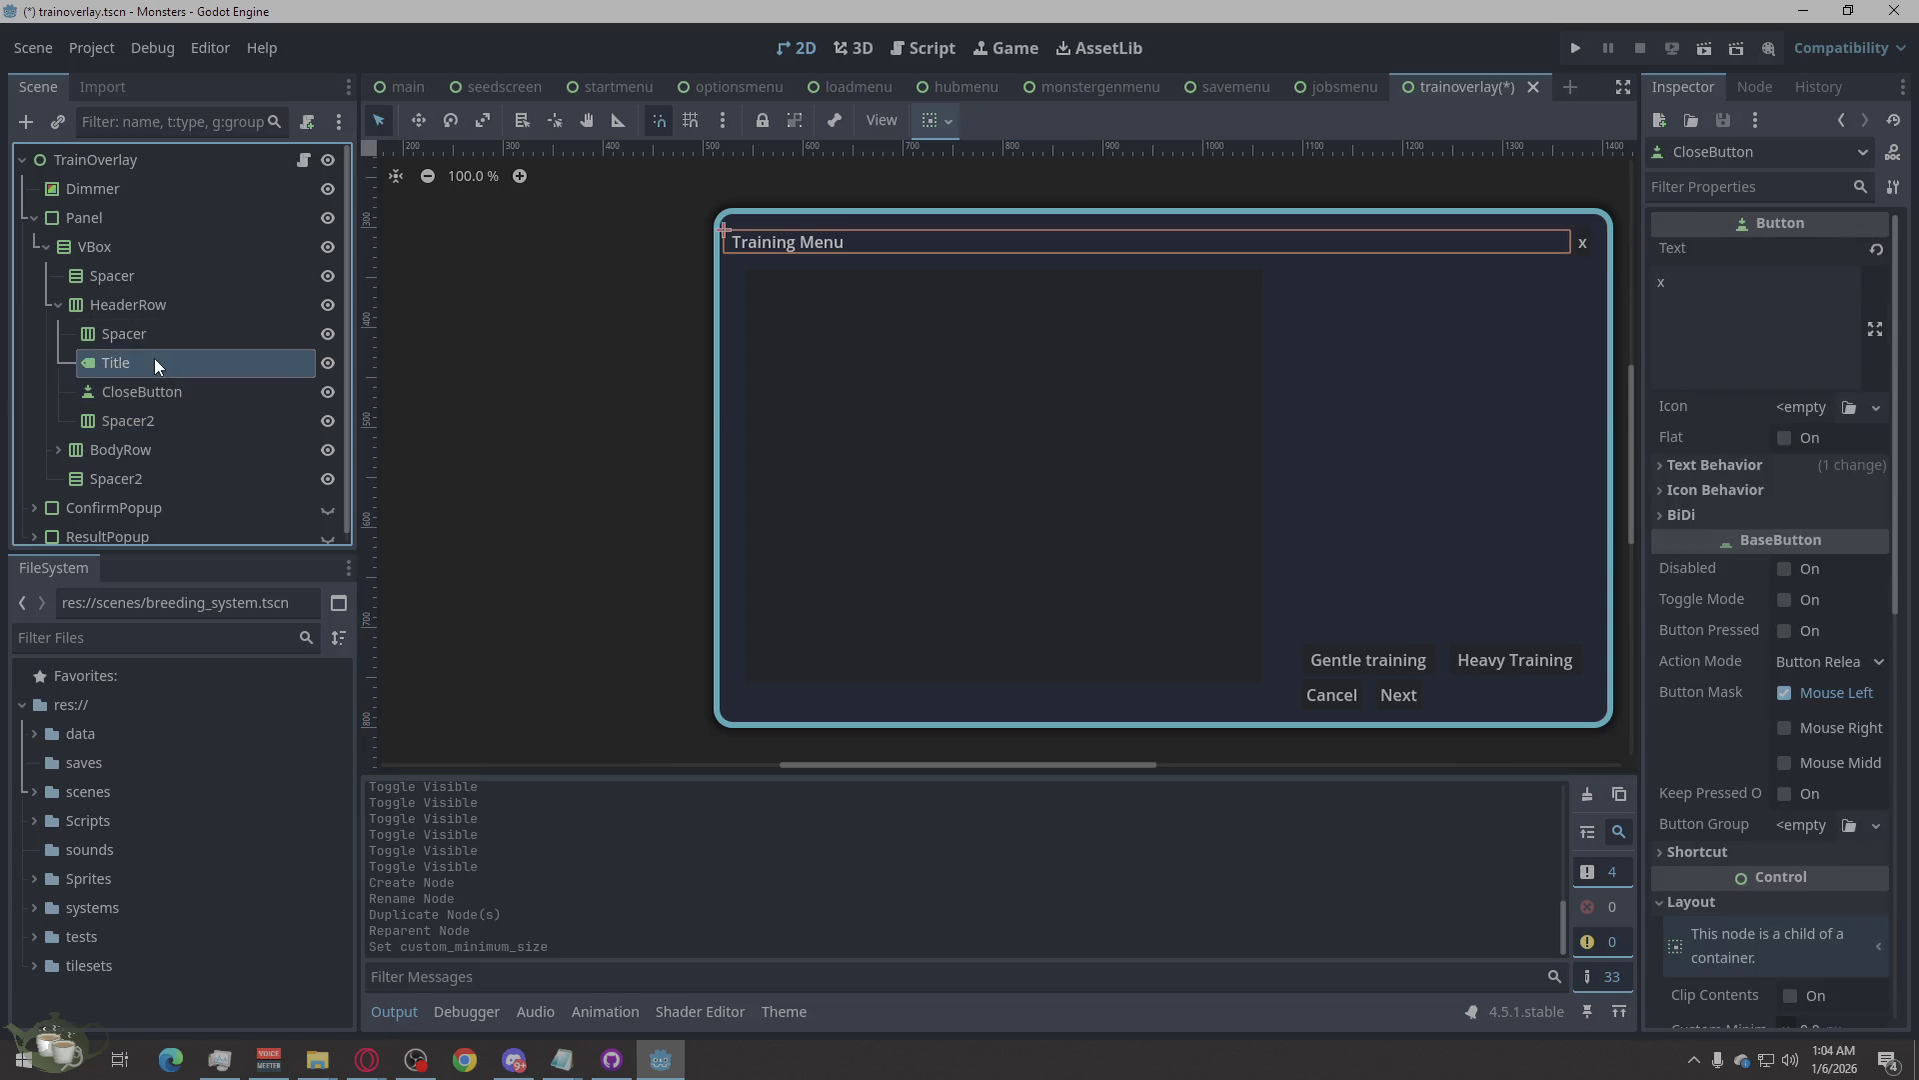
click(156, 336)
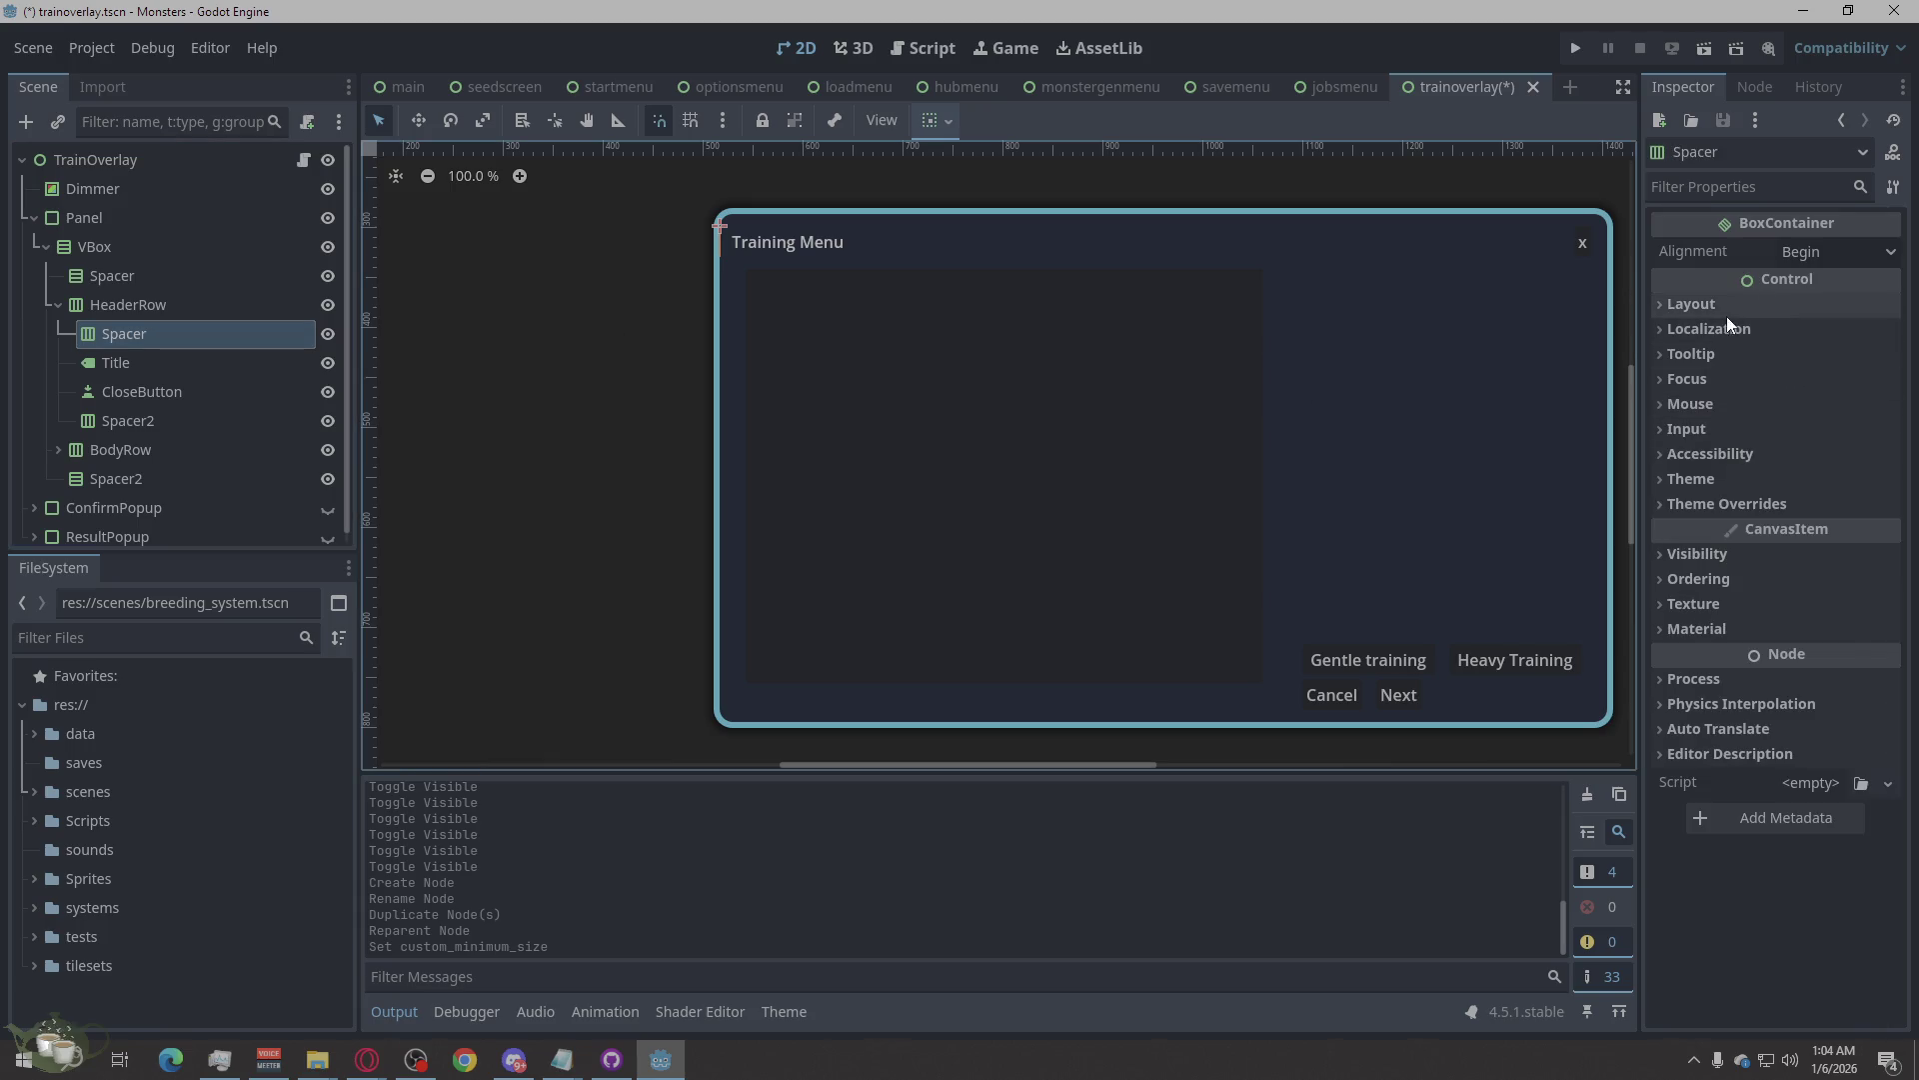
scroll(1855, 392, up, 4)
click(1809, 432)
text(12)
key(Return)
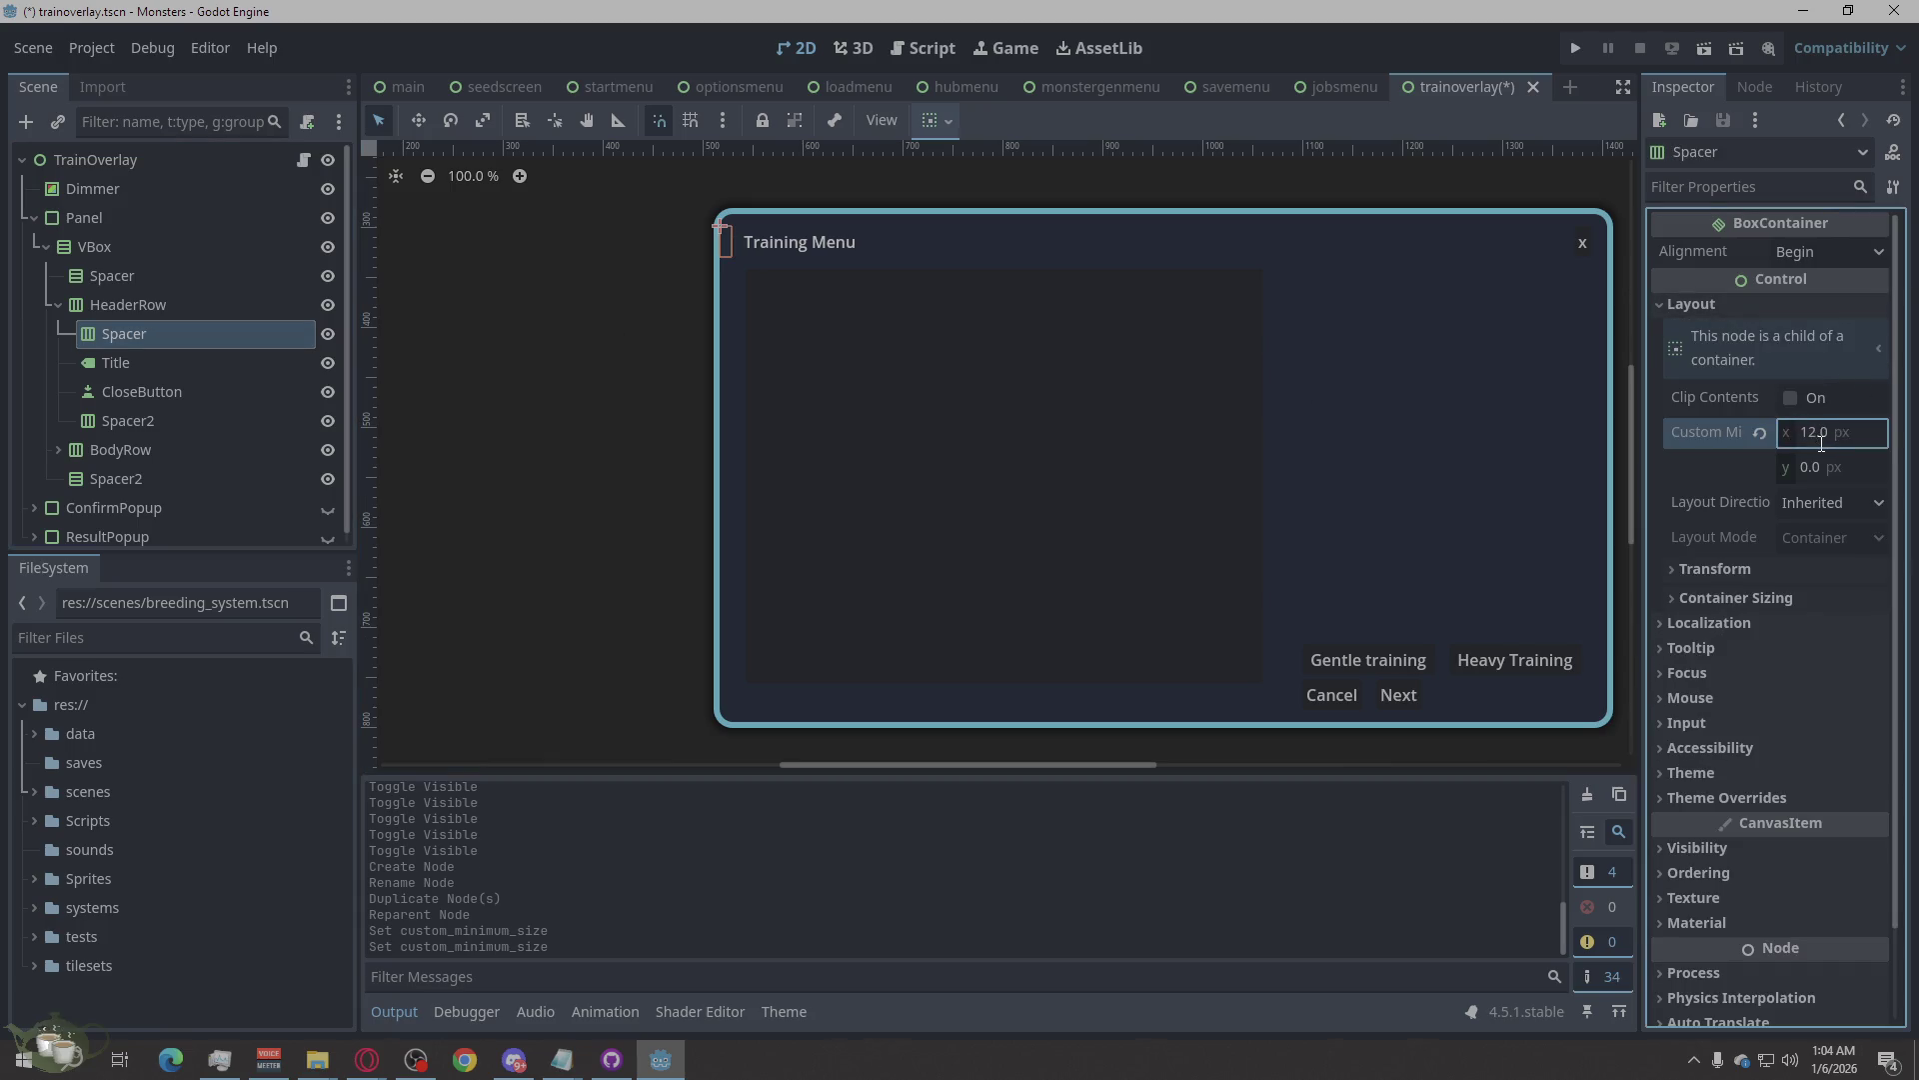
Select the monster list, then the Dimmer node, in the viewport.
click(766, 320)
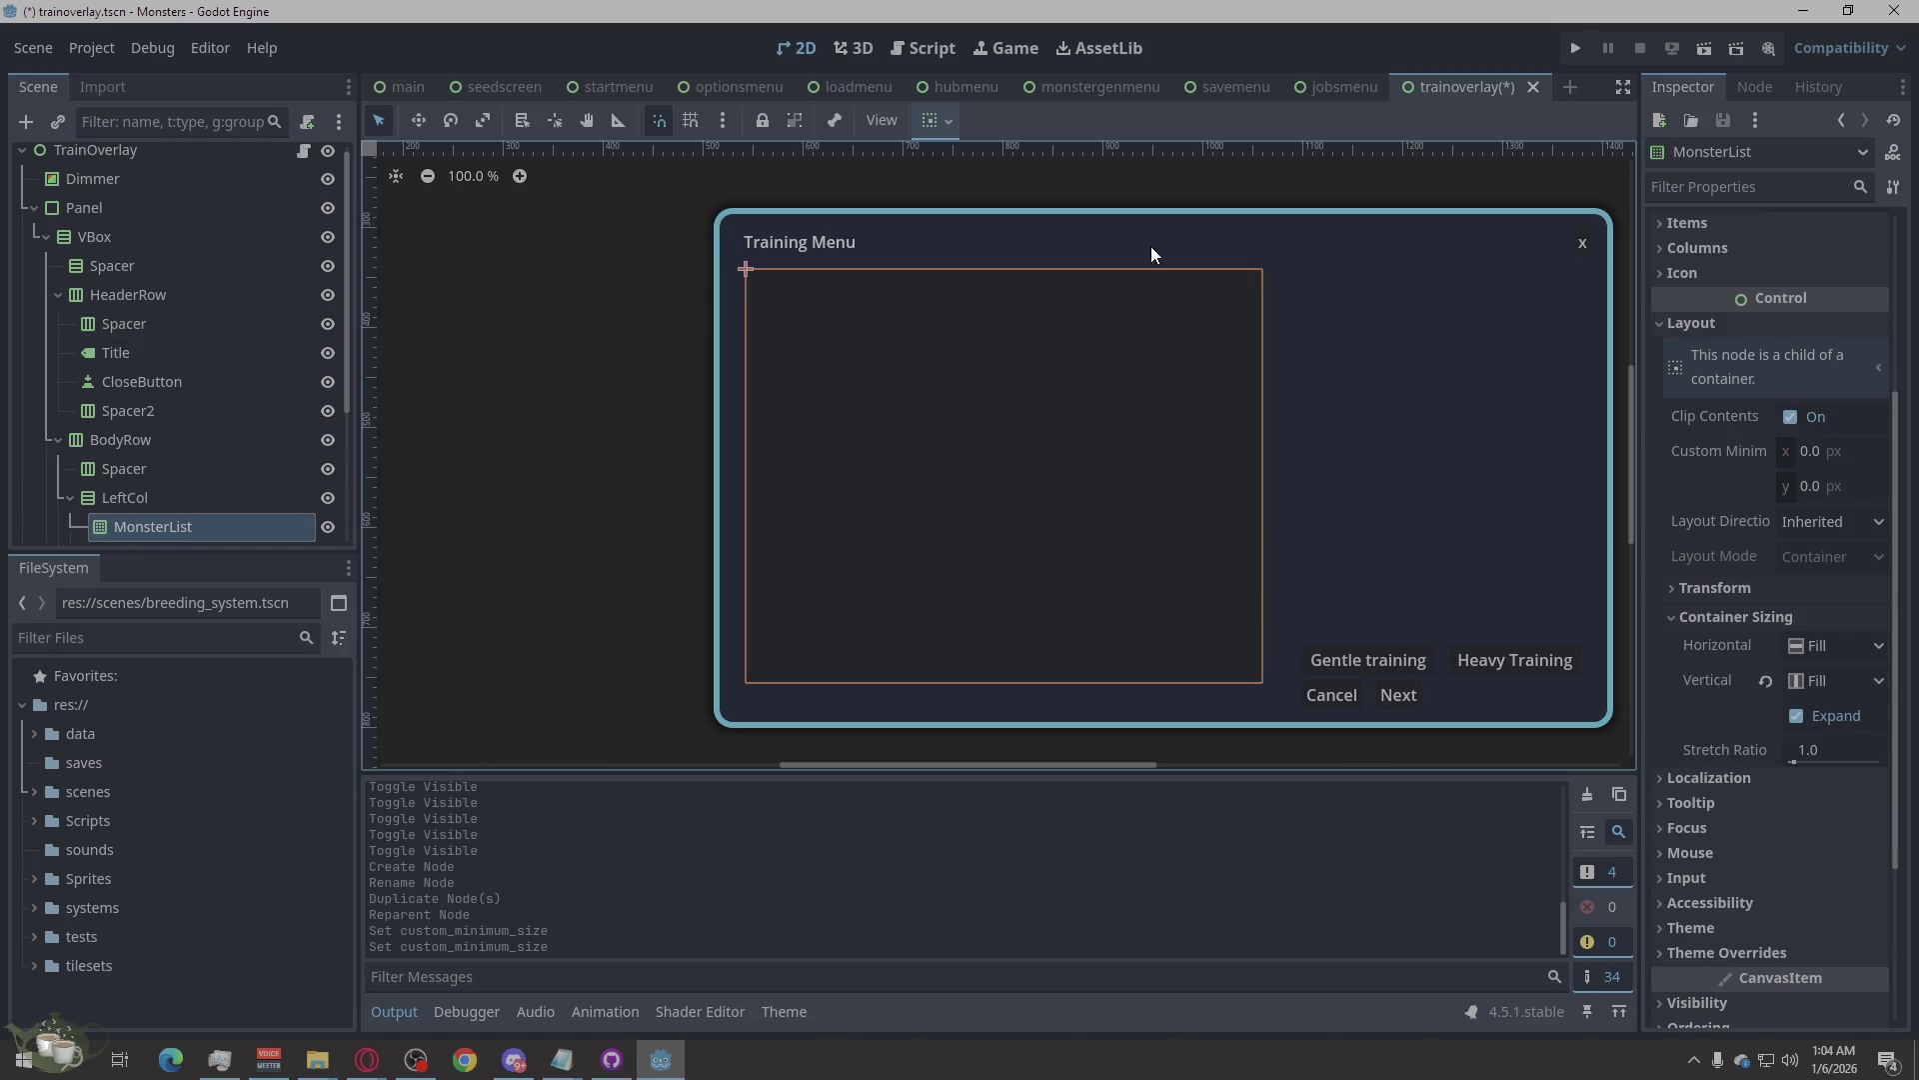
click(1170, 236)
click(1048, 187)
scroll(1036, 420, down, 2)
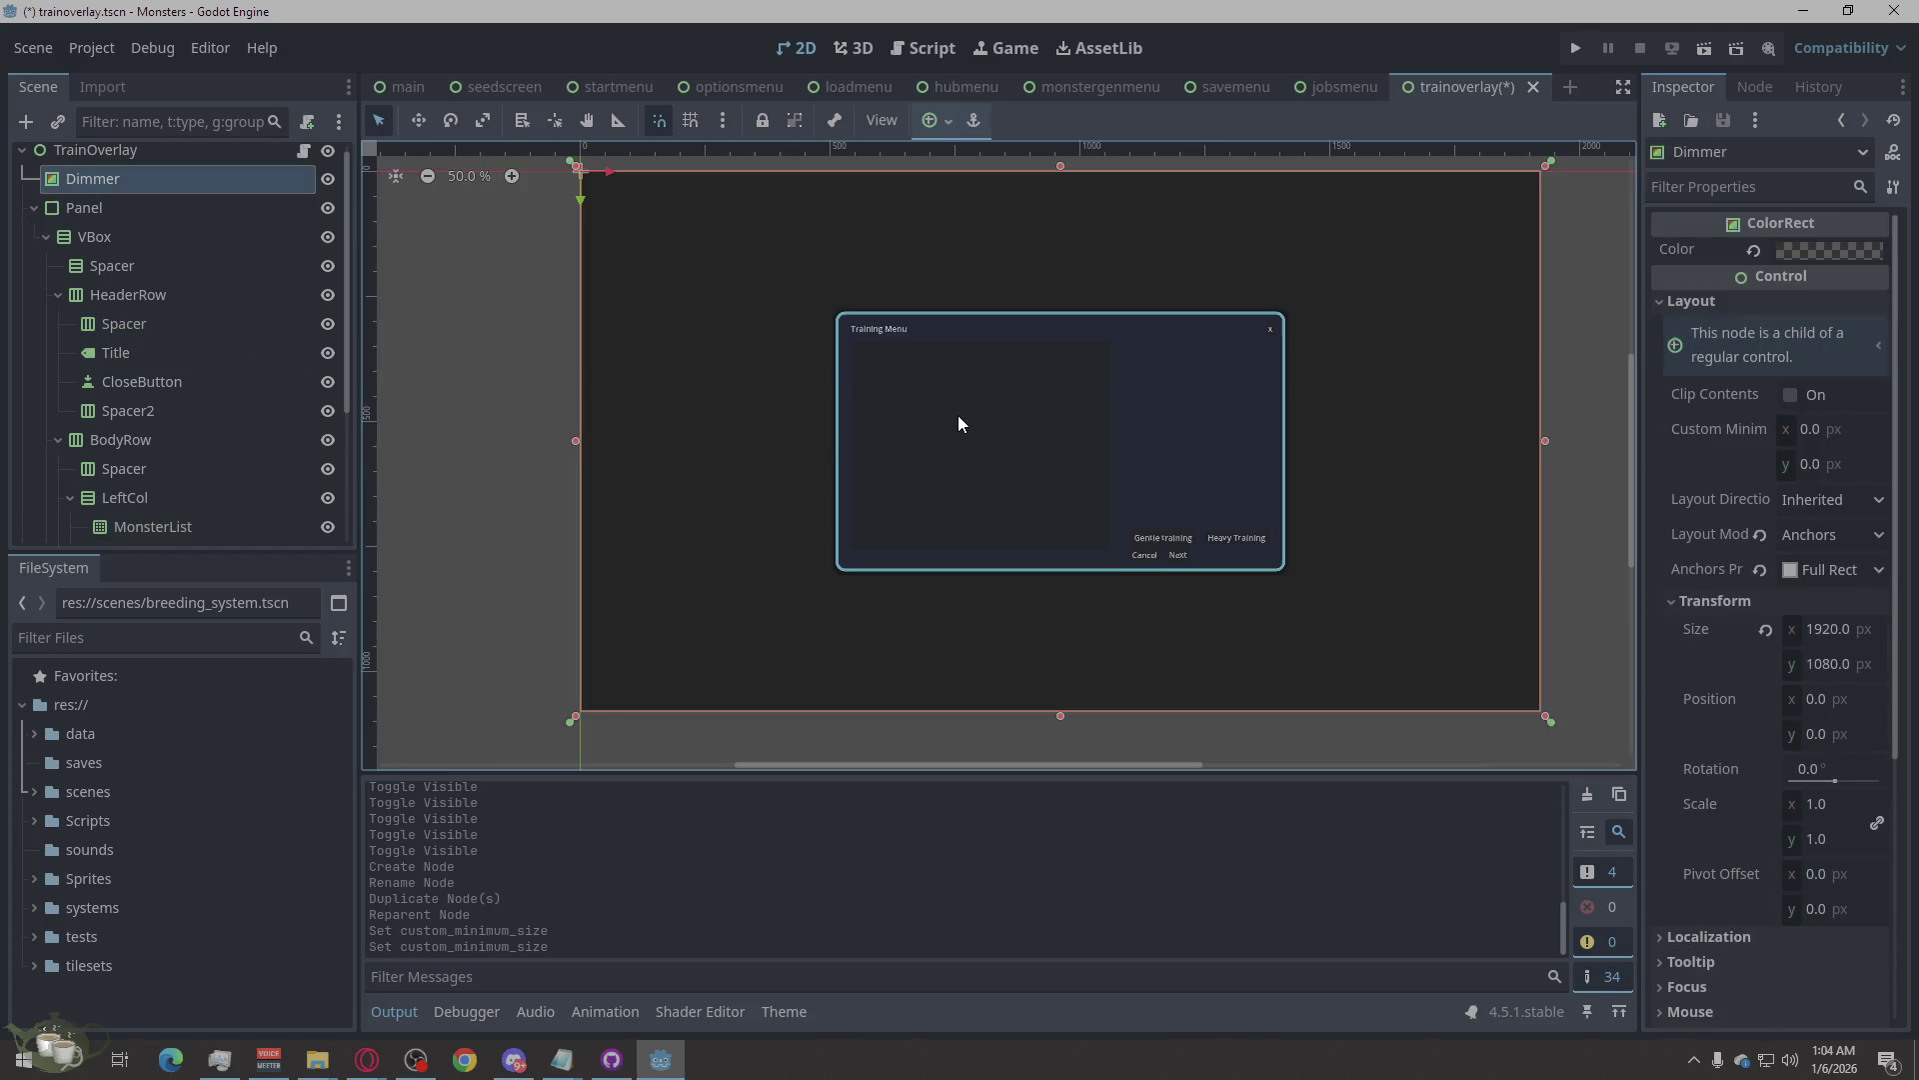
Save the trainoverlay scene with Ctrl+S.
scroll(1274, 460, up, 2)
scroll(1273, 460, down, 3)
scroll(1002, 520, up, 3)
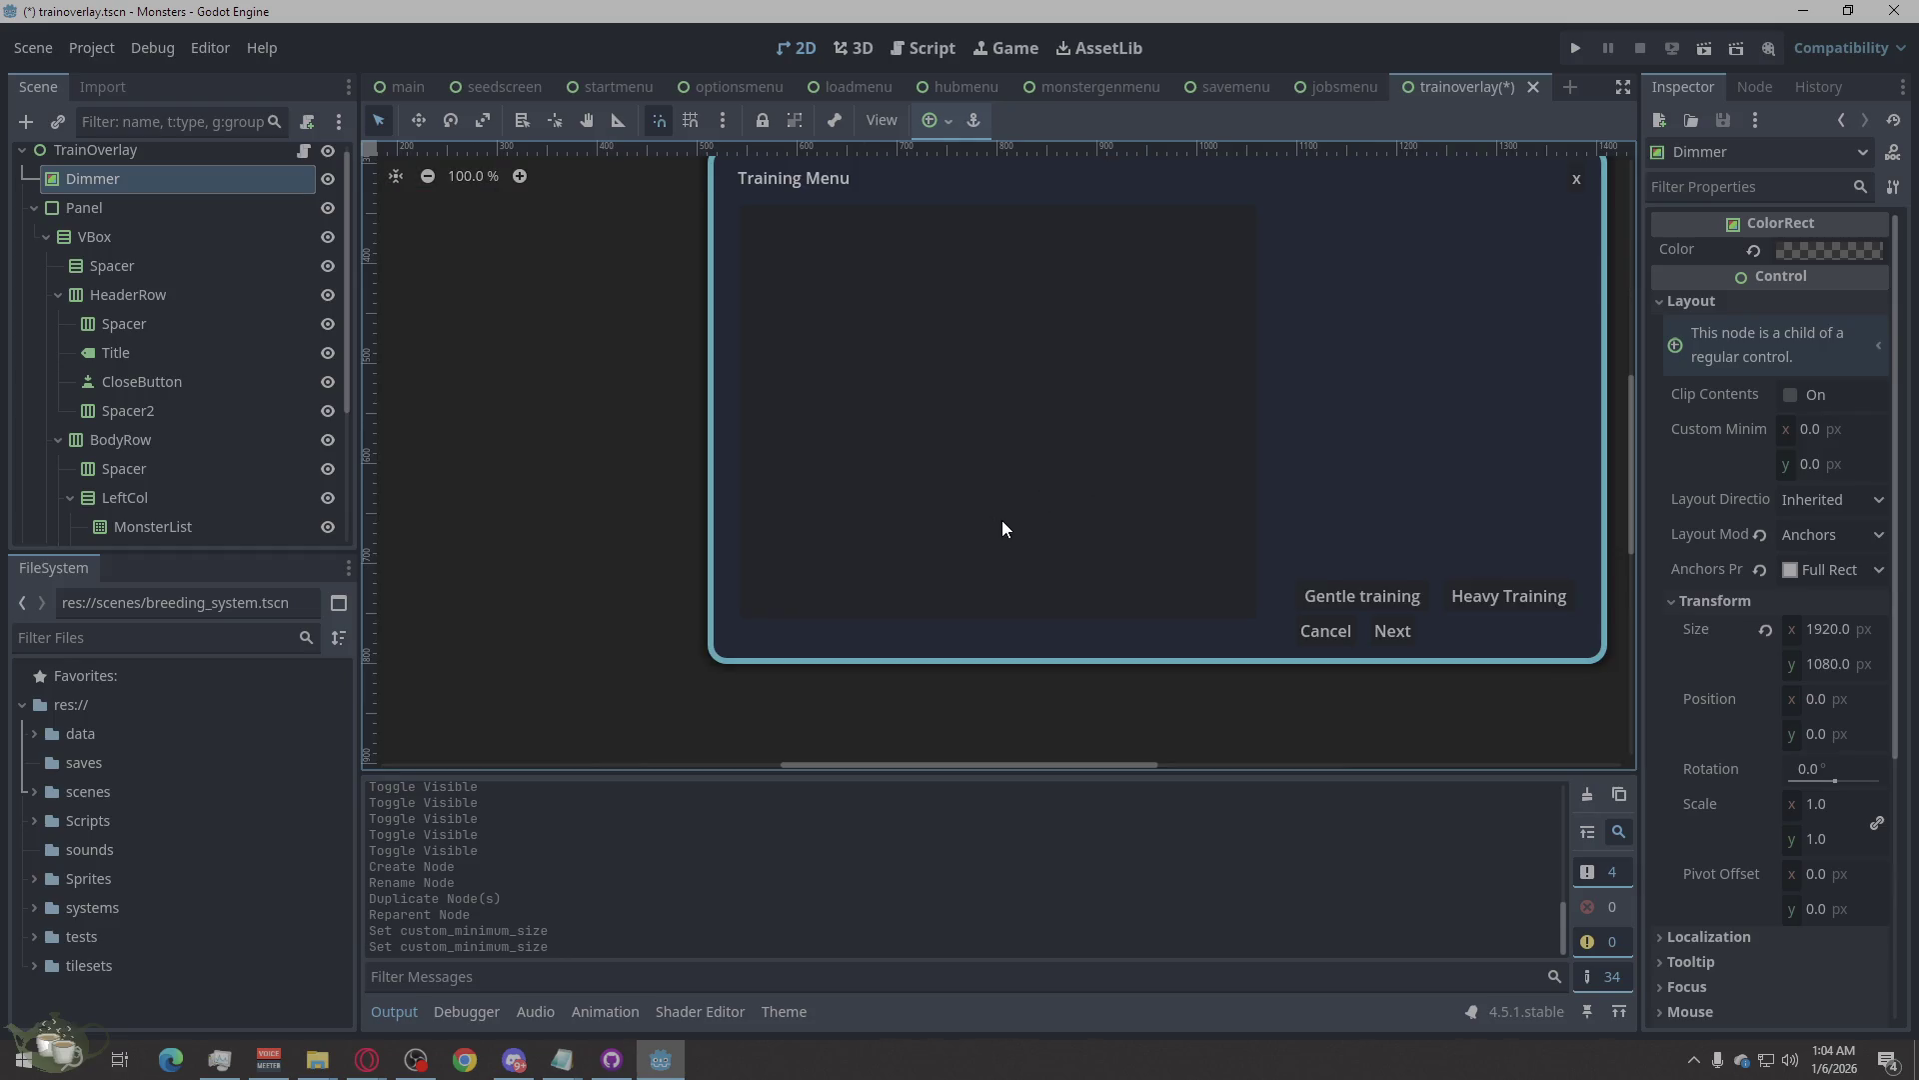
scroll(681, 616, down, 2)
scroll(826, 569, up, 2)
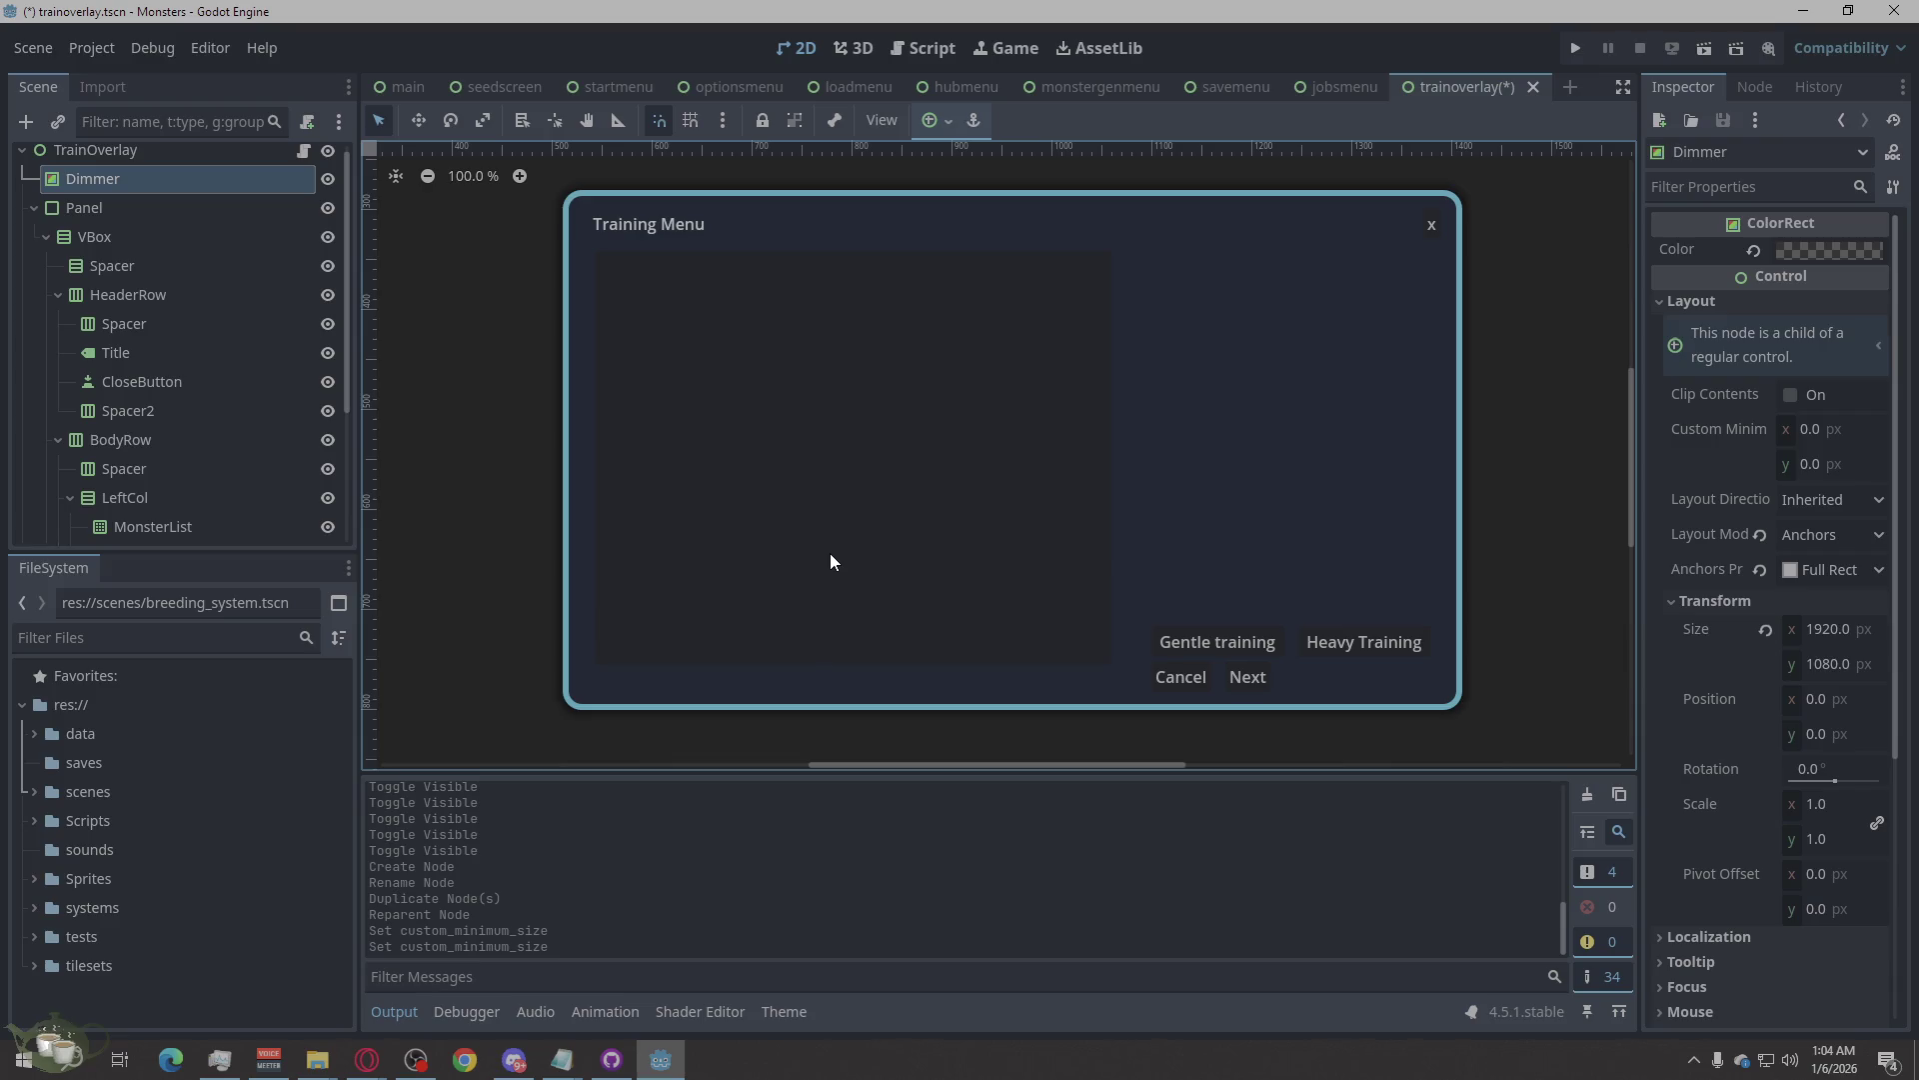
scroll(170, 372, up, 1)
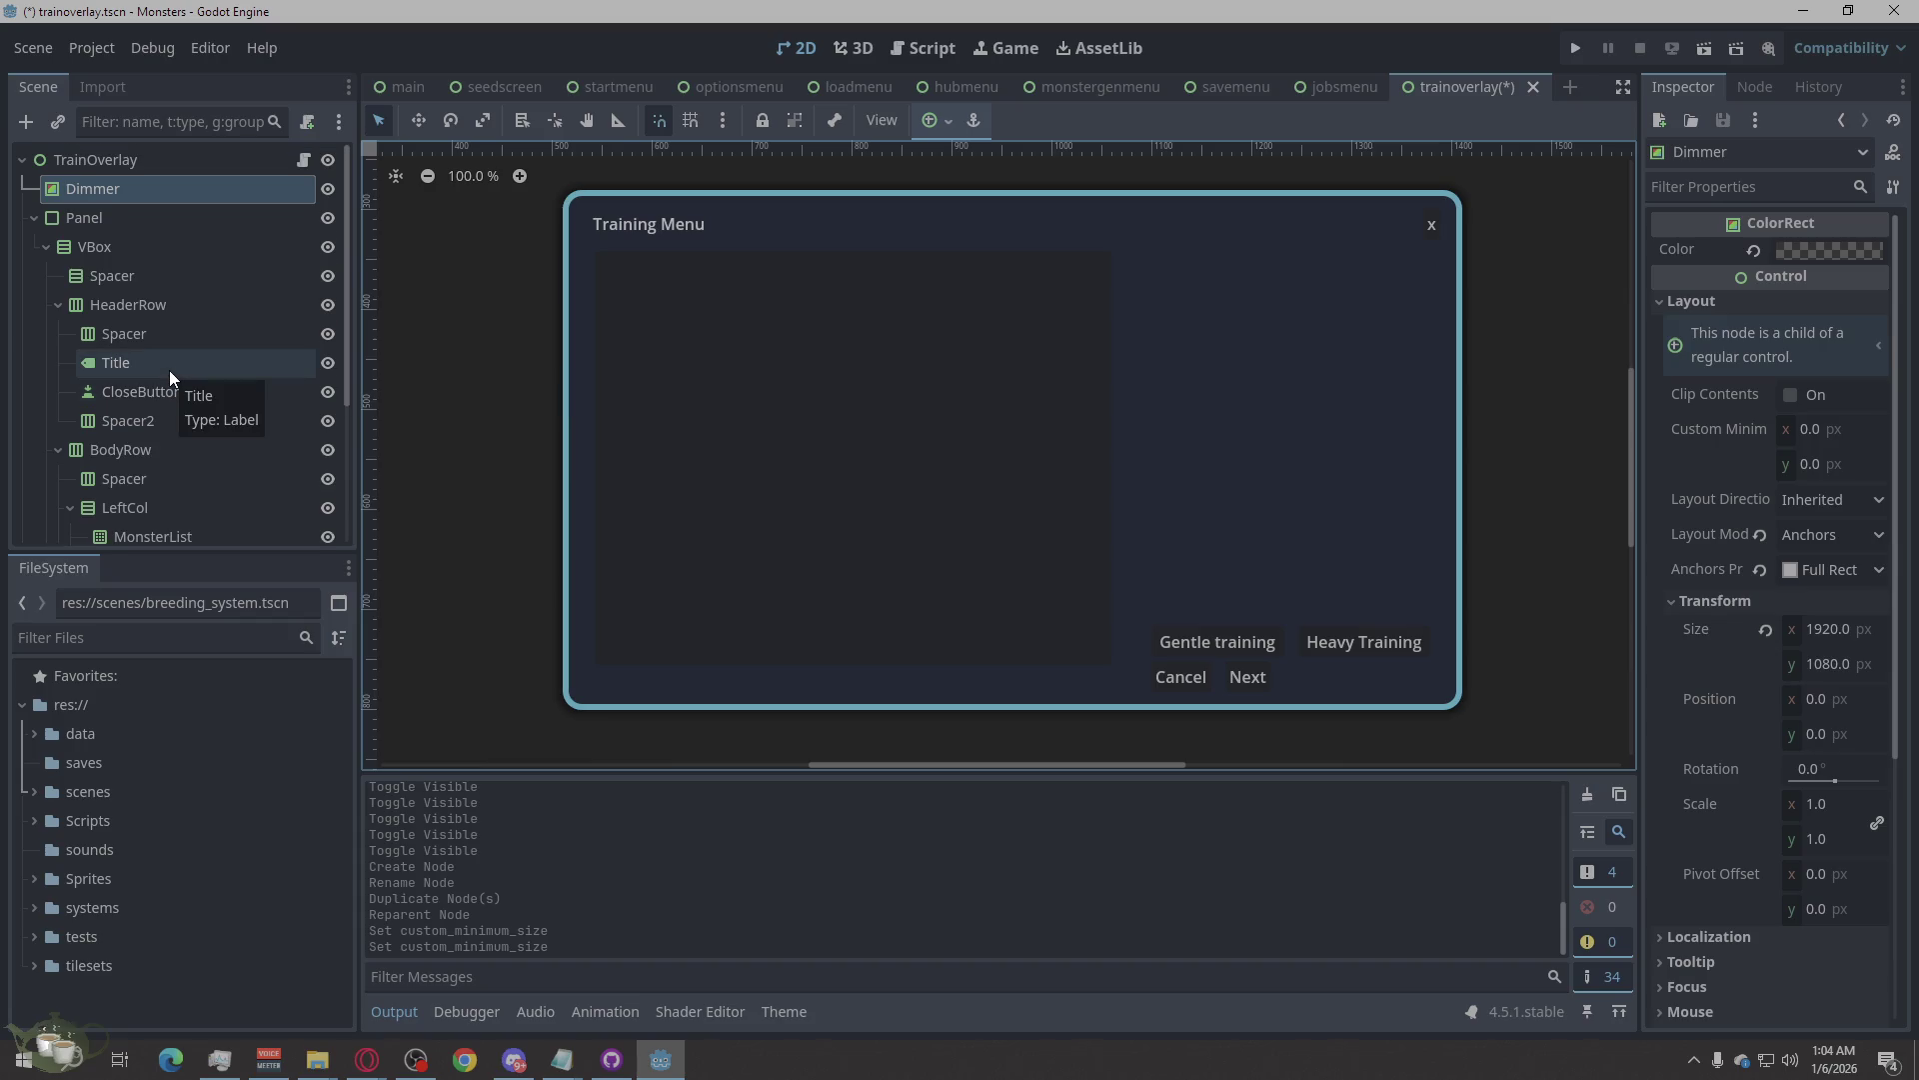
key(ctrl+s)
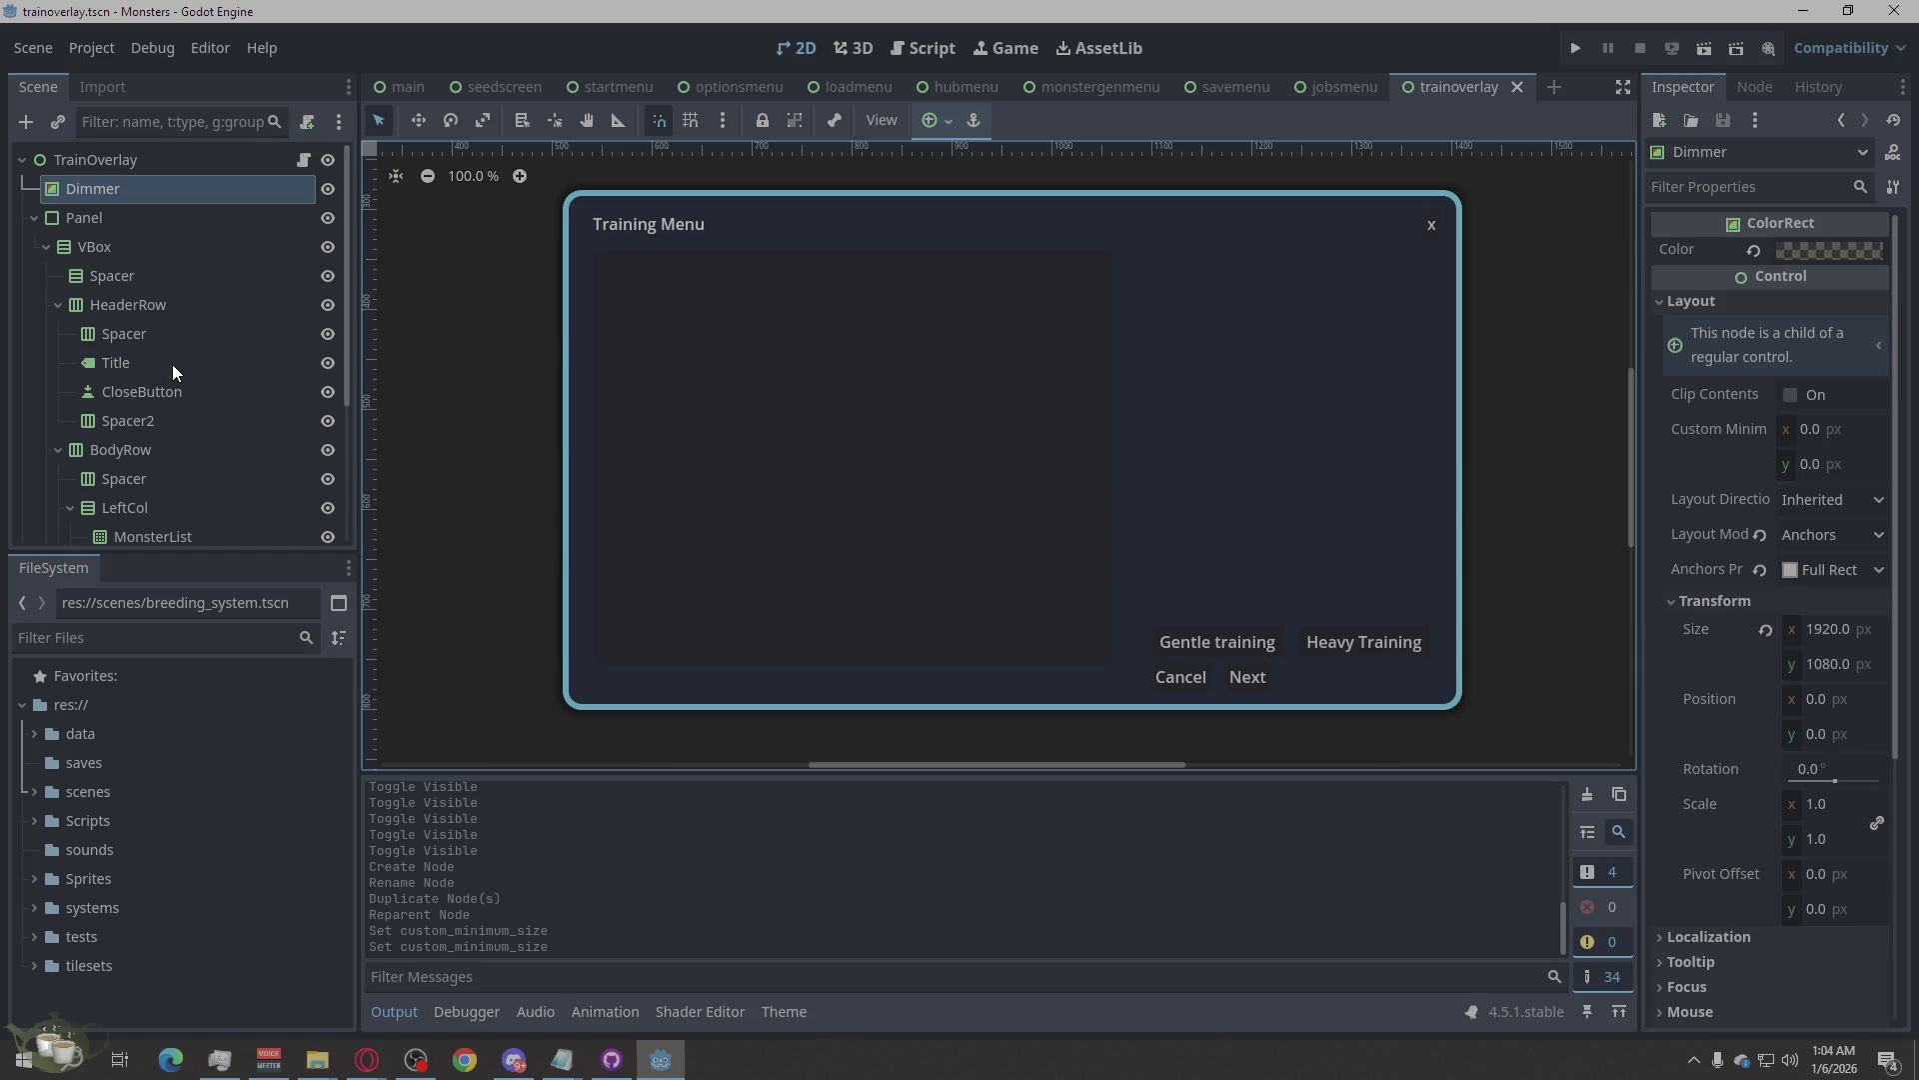
scroll(914, 461, down, 2)
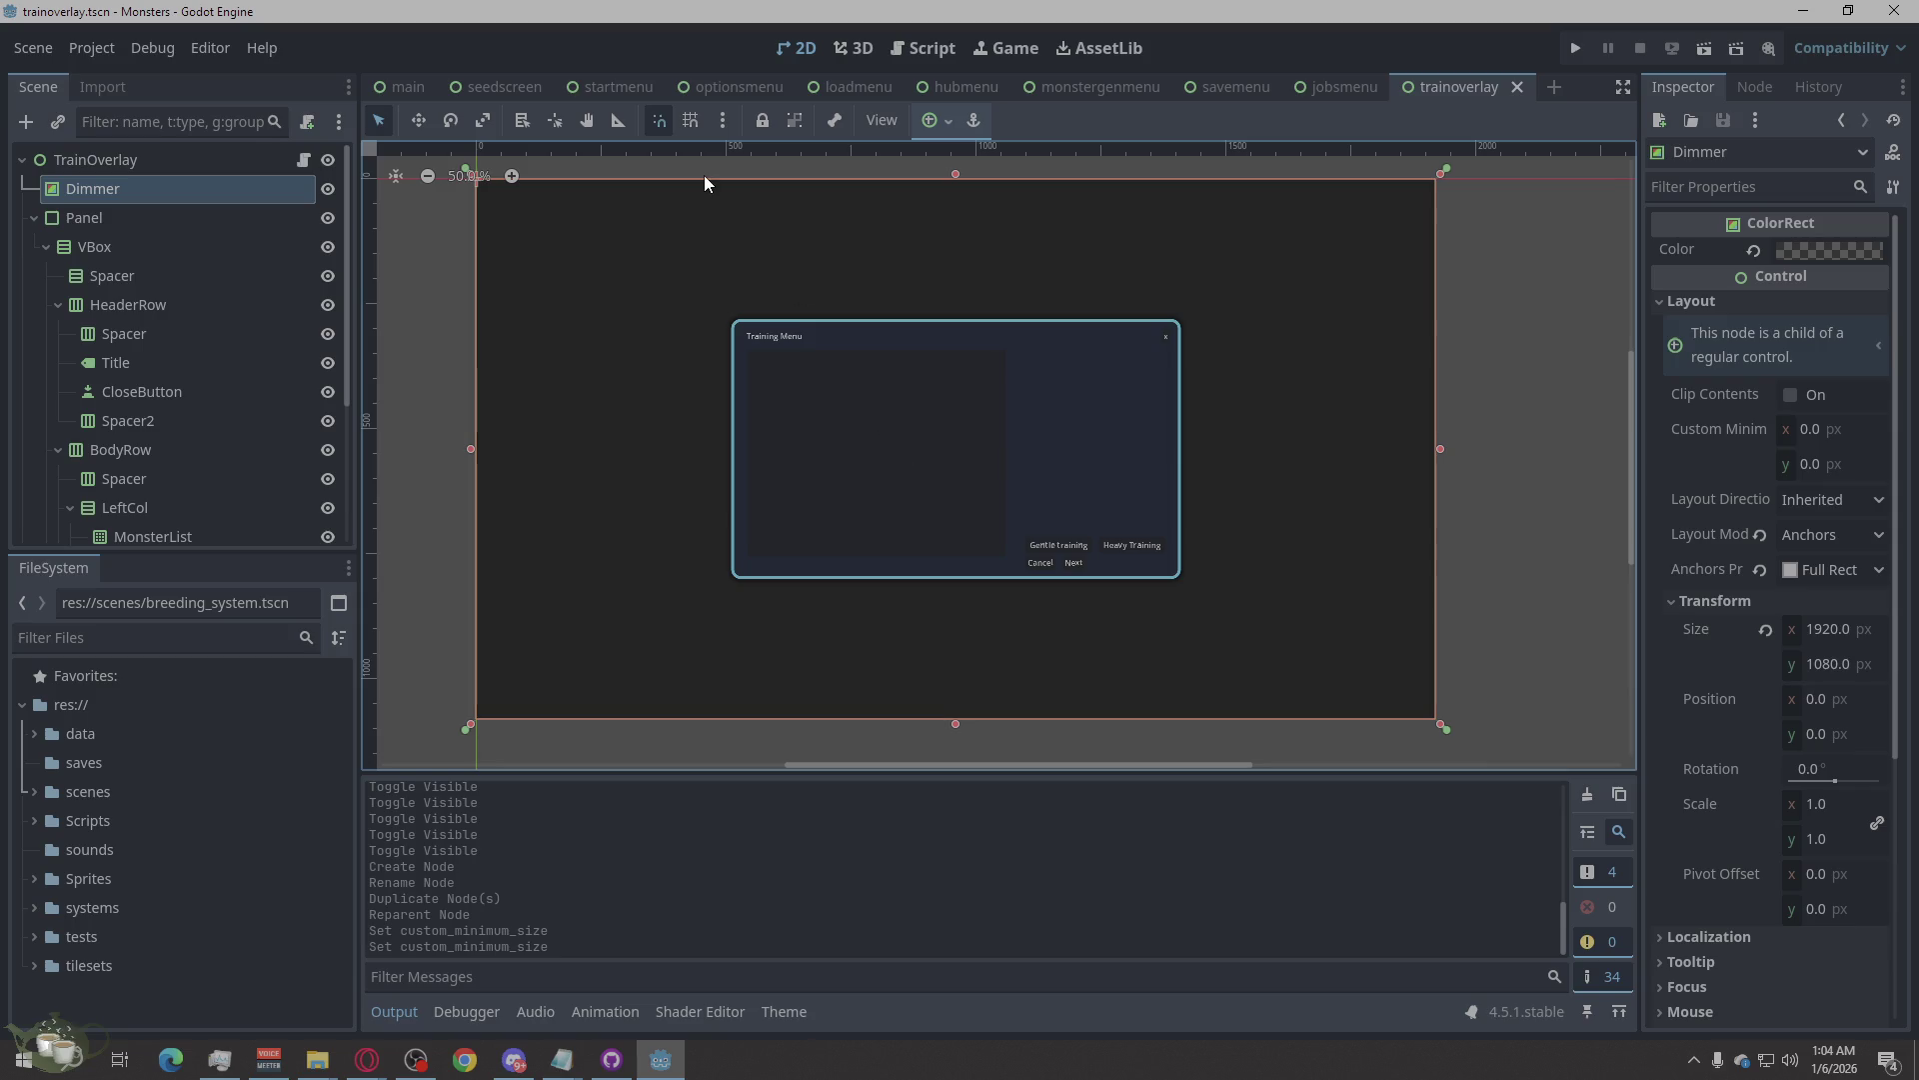
Move through the jobsmenu and optionsmenu scenes to the loadmenu scene.
click(1350, 87)
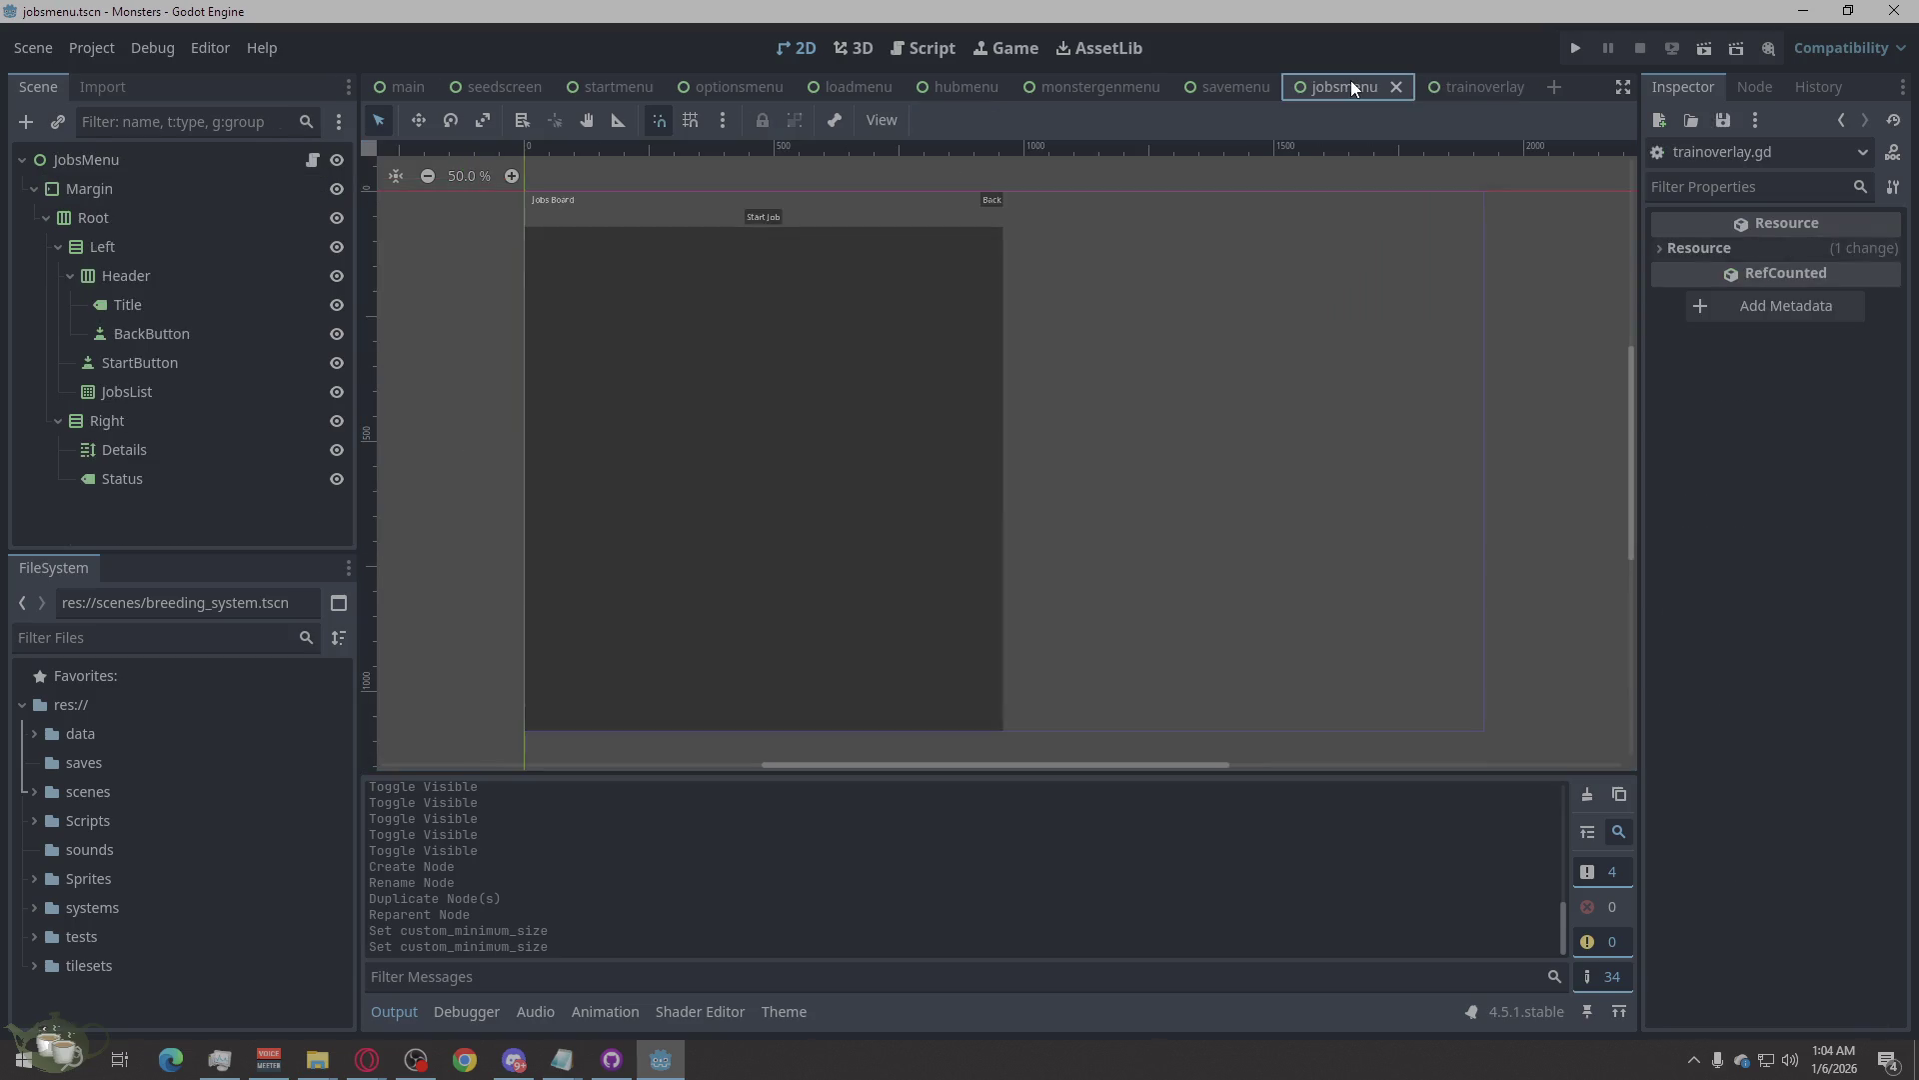
click(1462, 88)
key(ctrl+n)
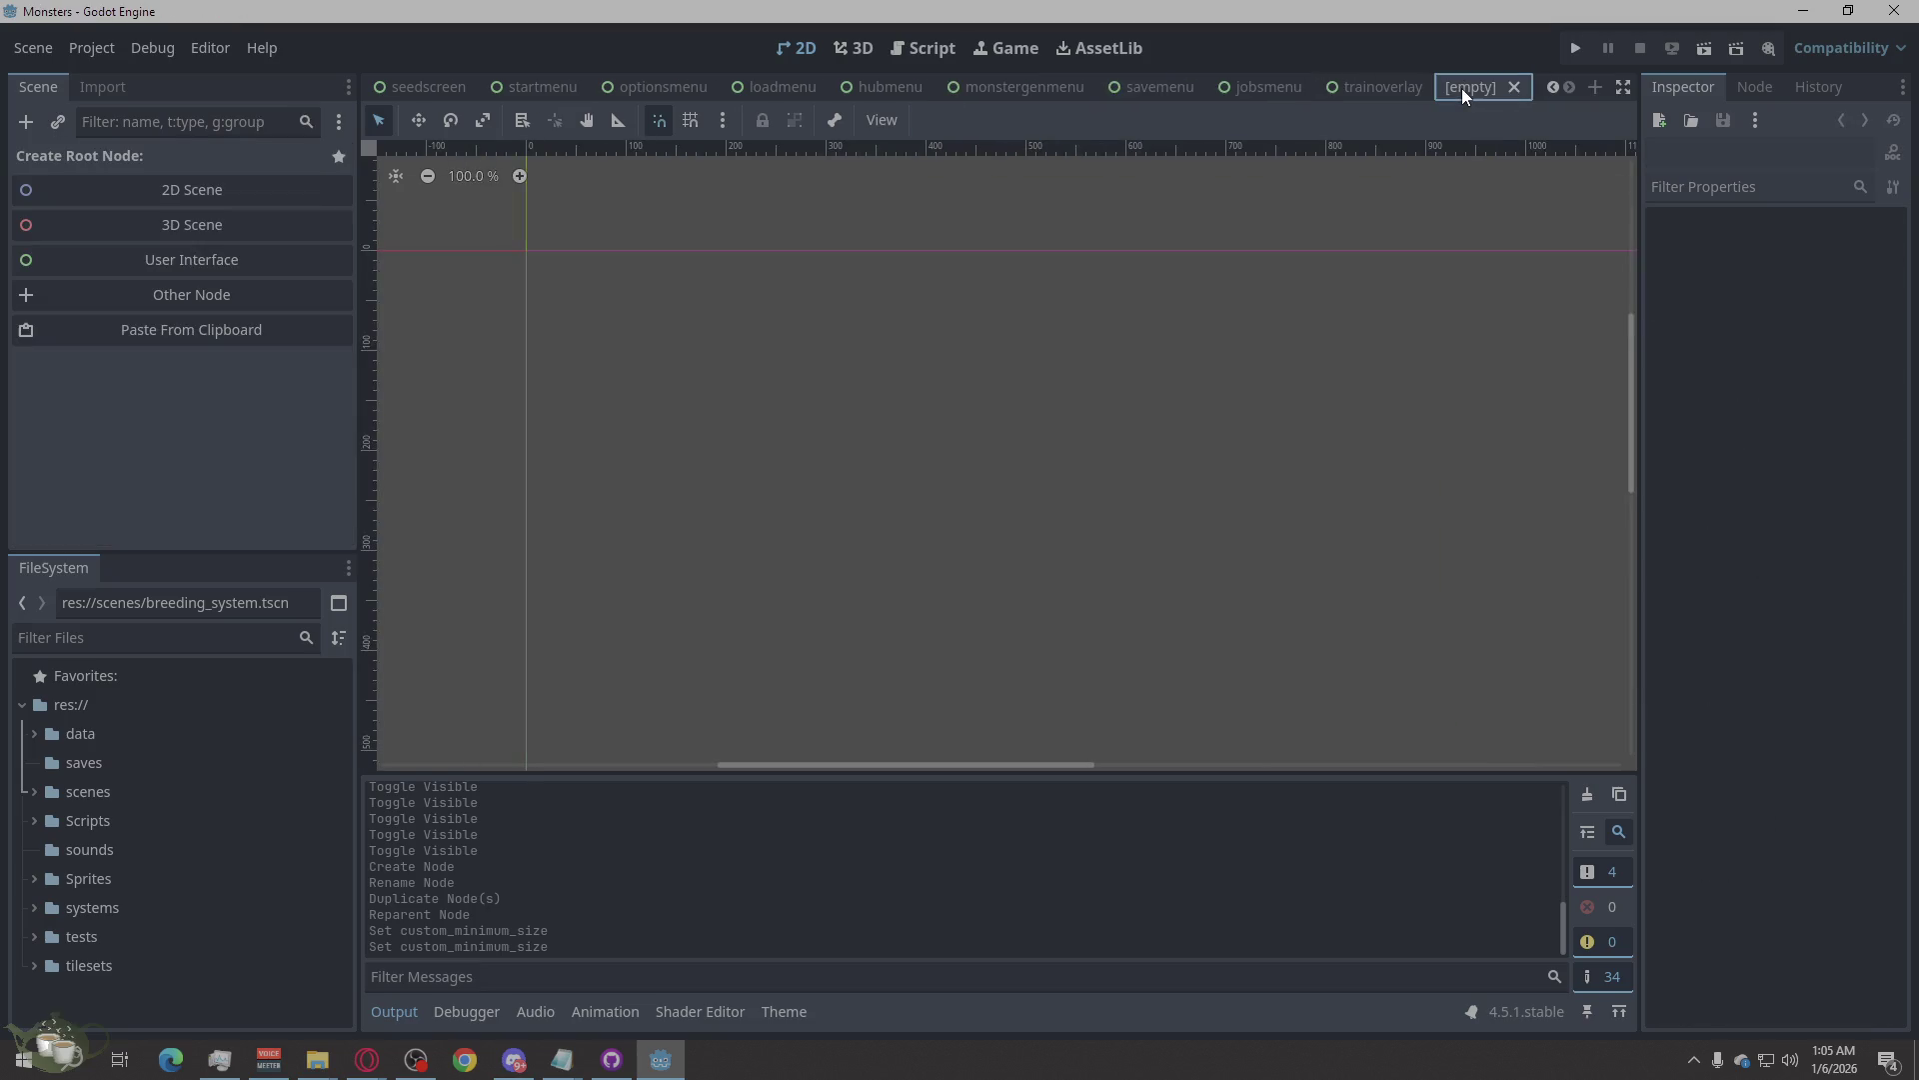
click(1514, 87)
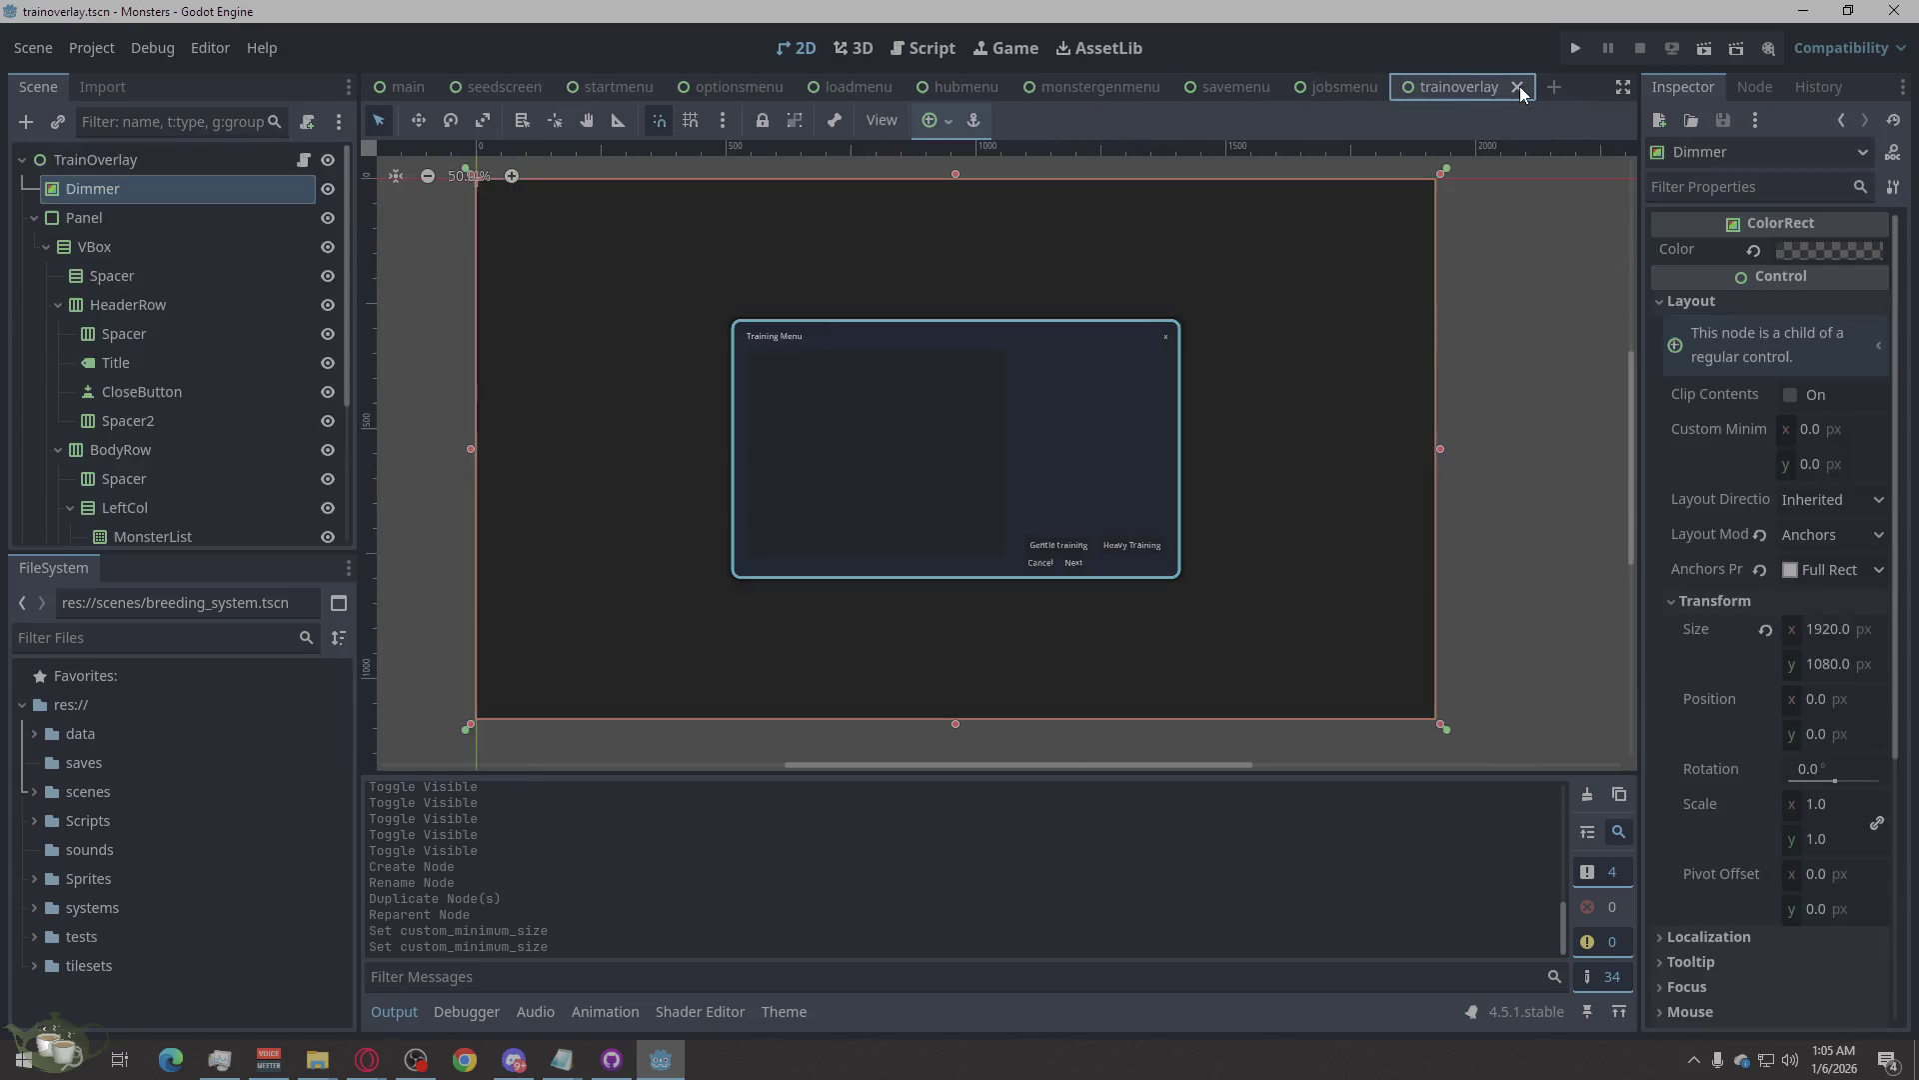
click(1570, 339)
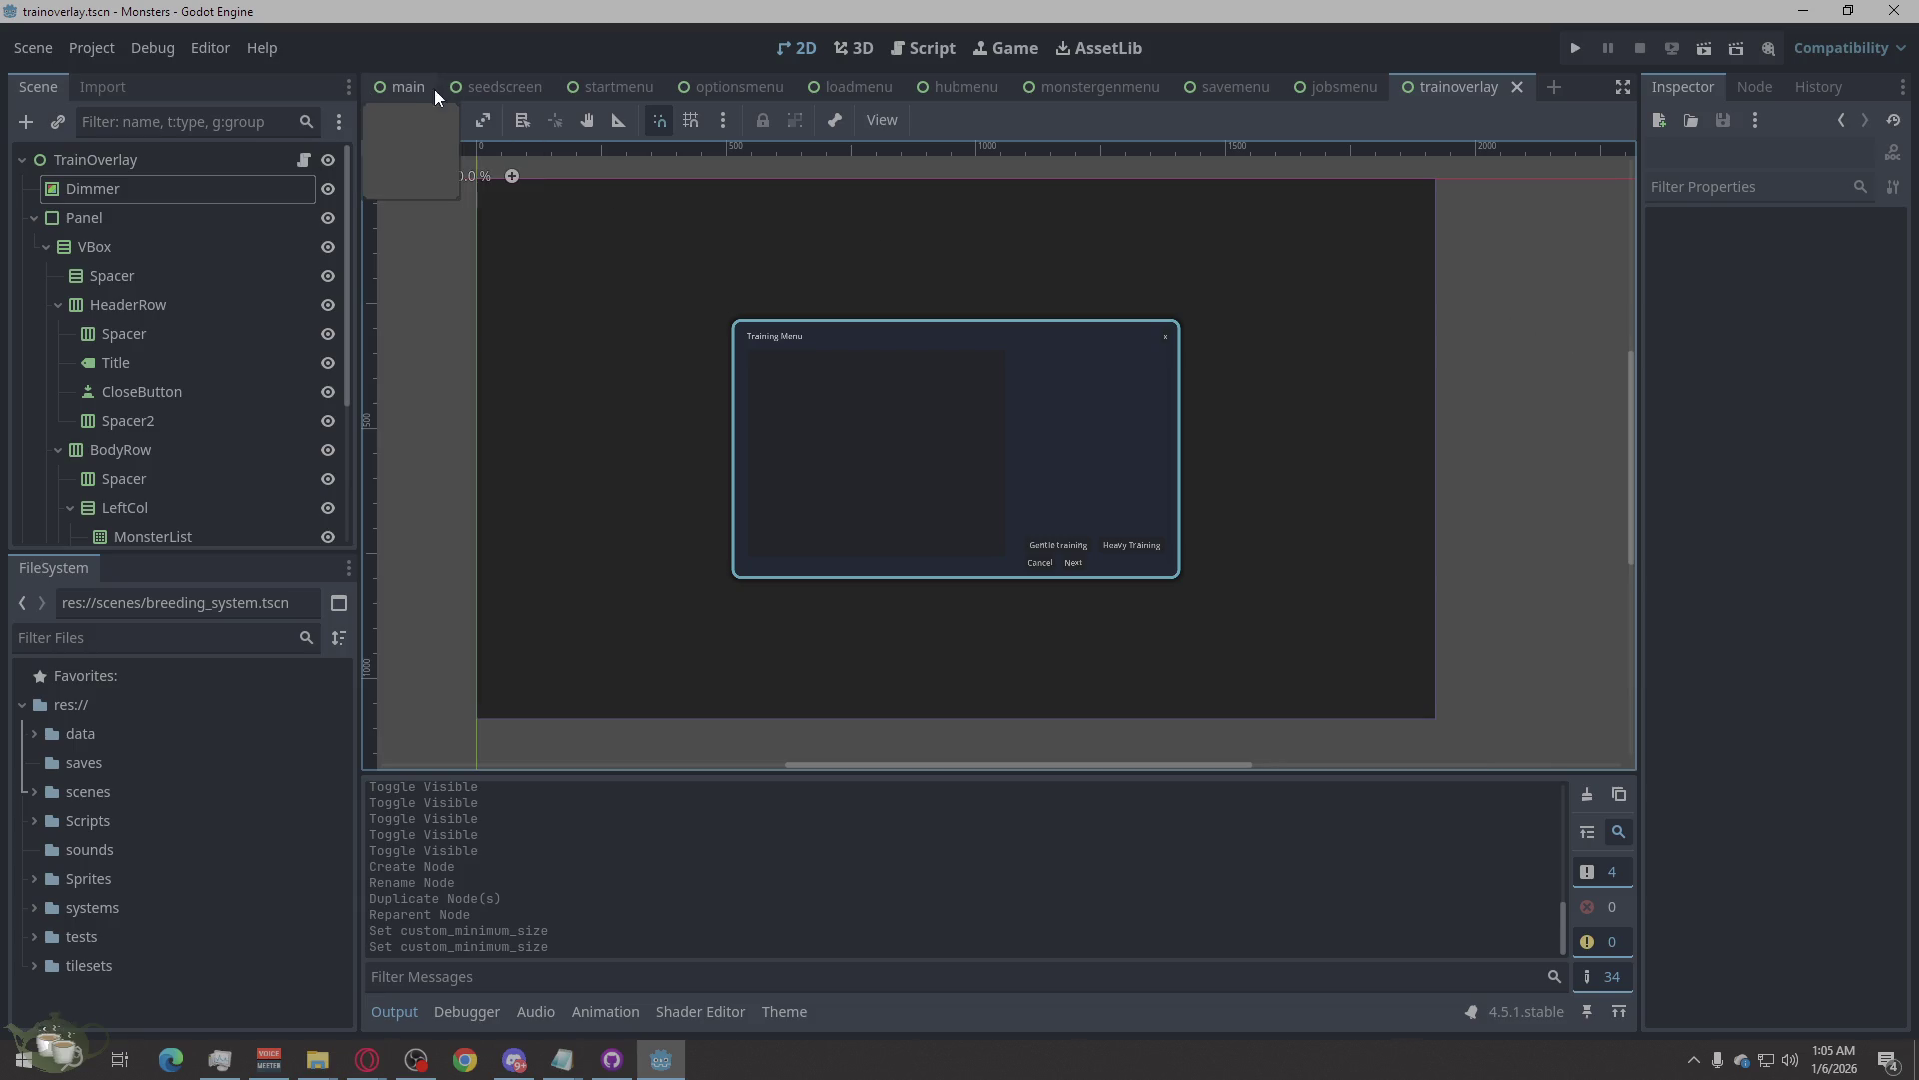
click(716, 86)
click(883, 84)
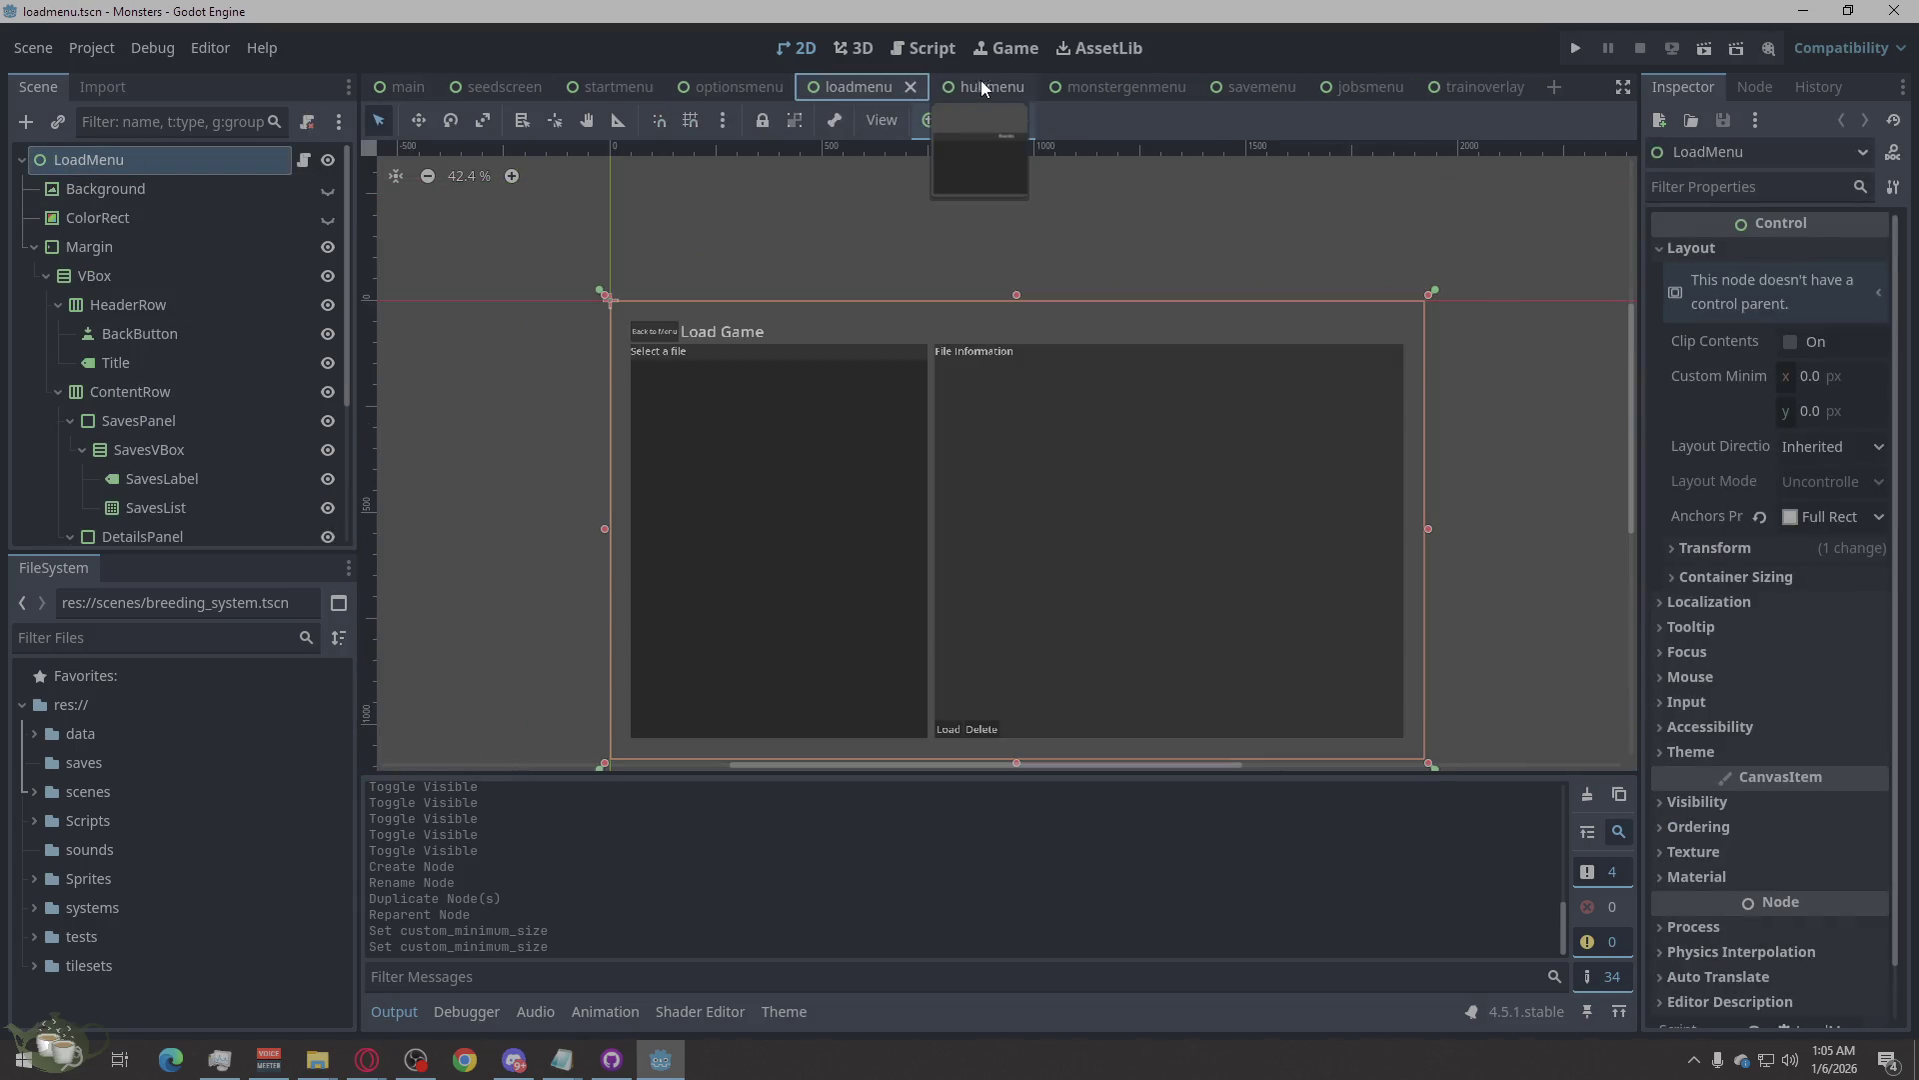
Switch to the hubmenu scene and hide the OverlayRoot node.
click(990, 84)
click(1485, 401)
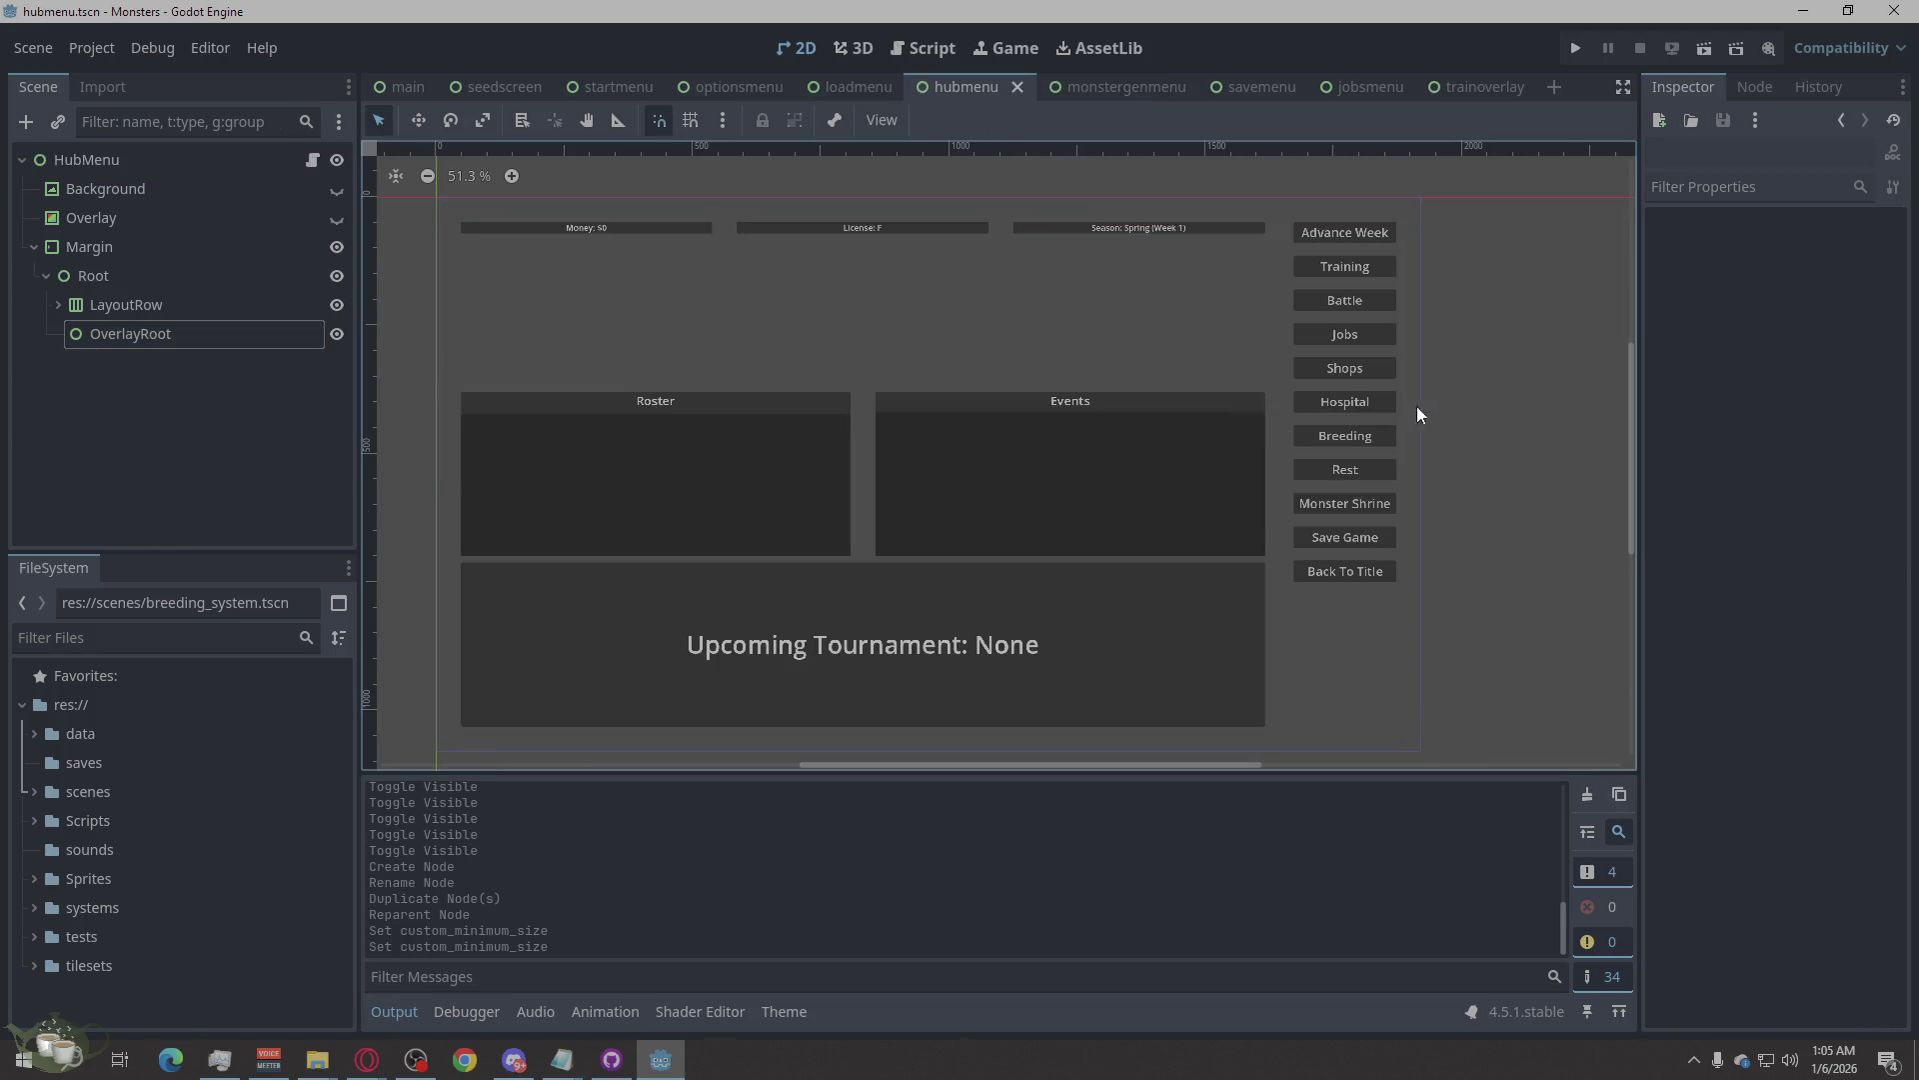
click(339, 337)
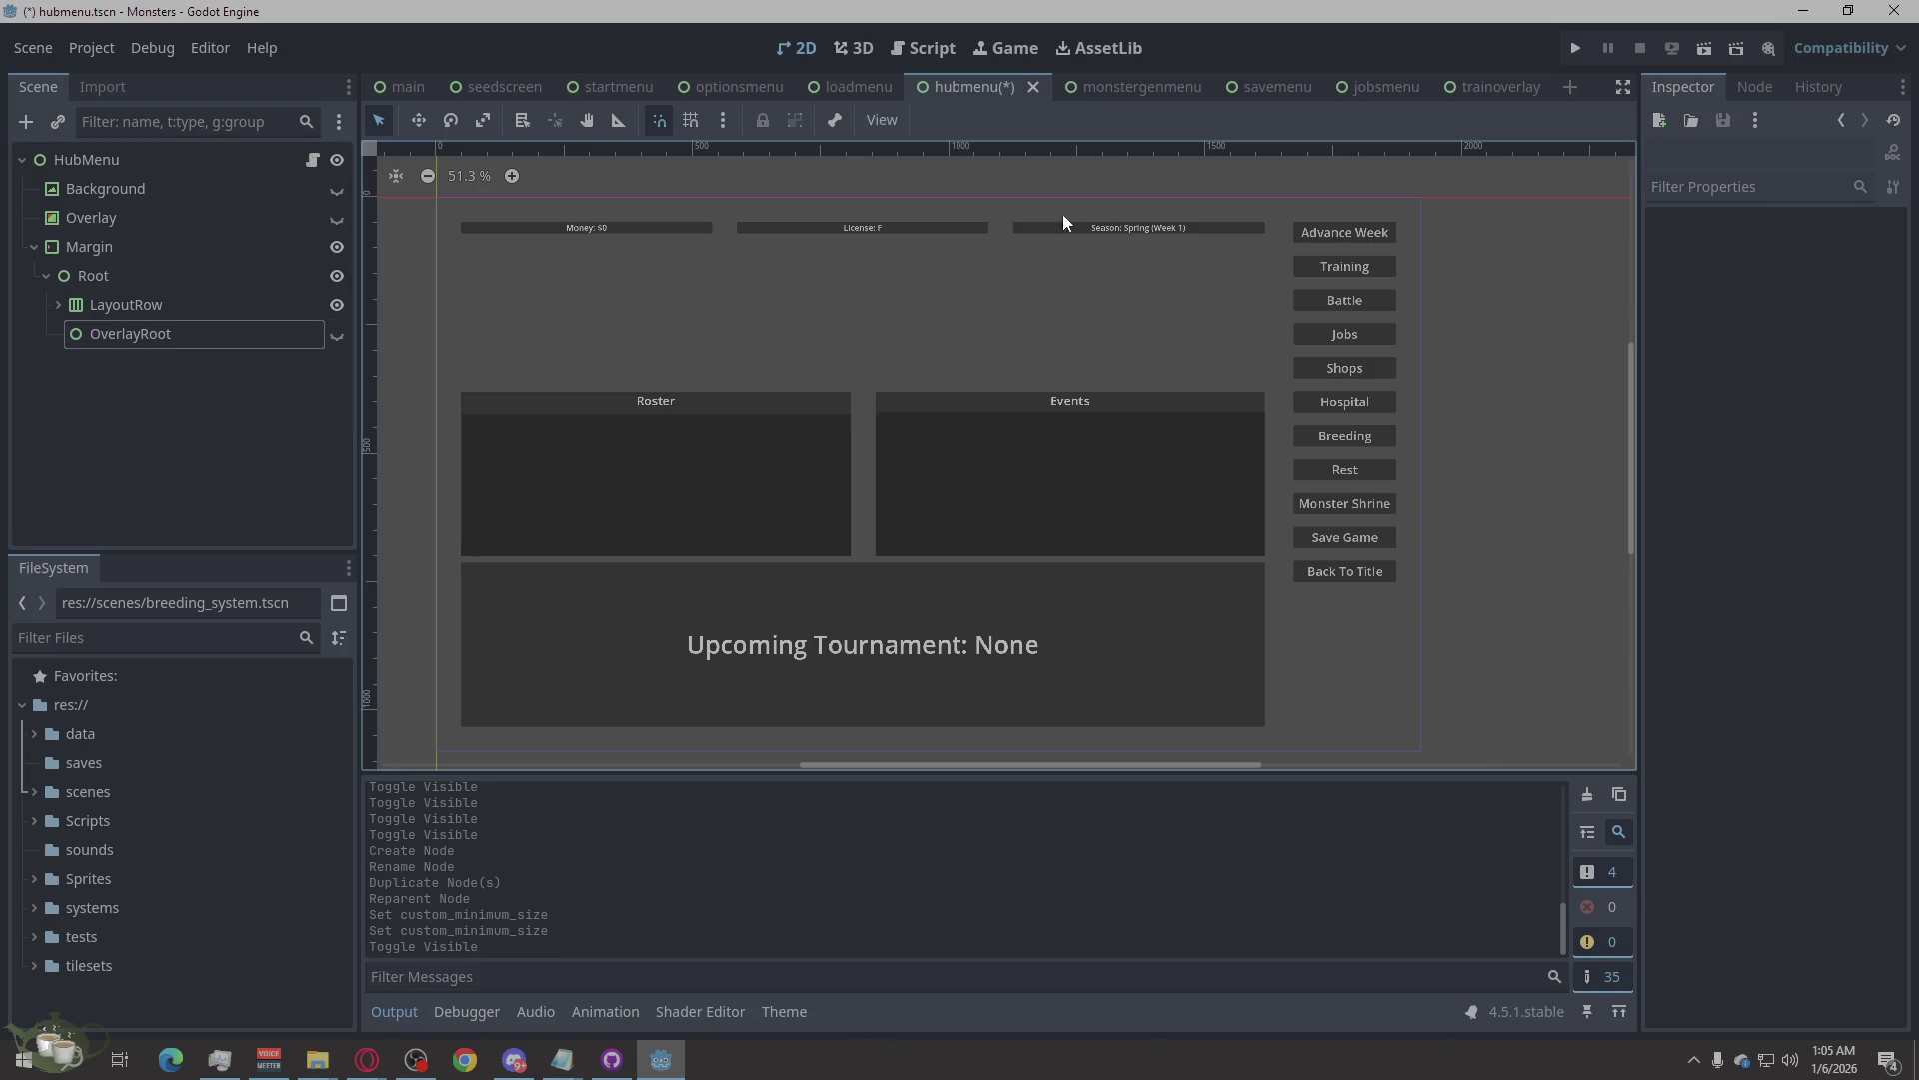
Run the game, start a New Game, and check the Save Game slot screen.
click(1574, 48)
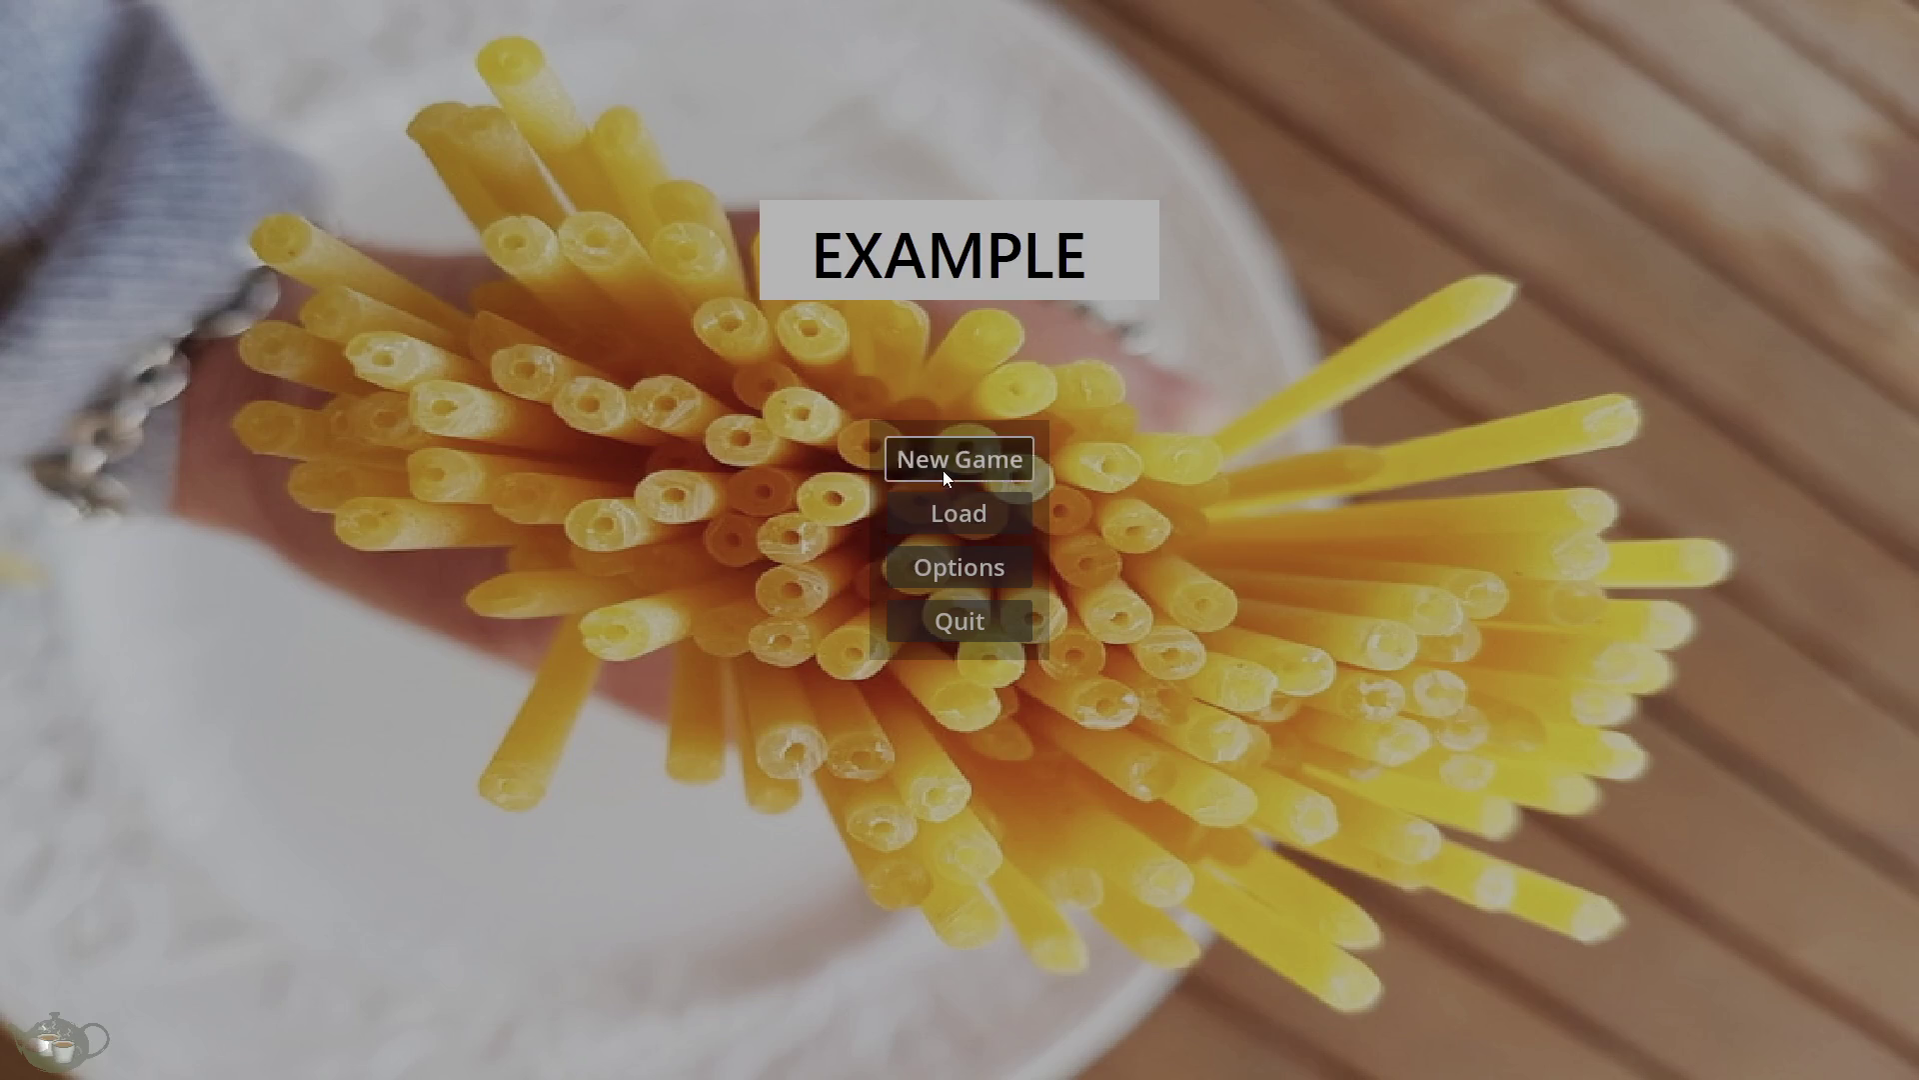
click(944, 469)
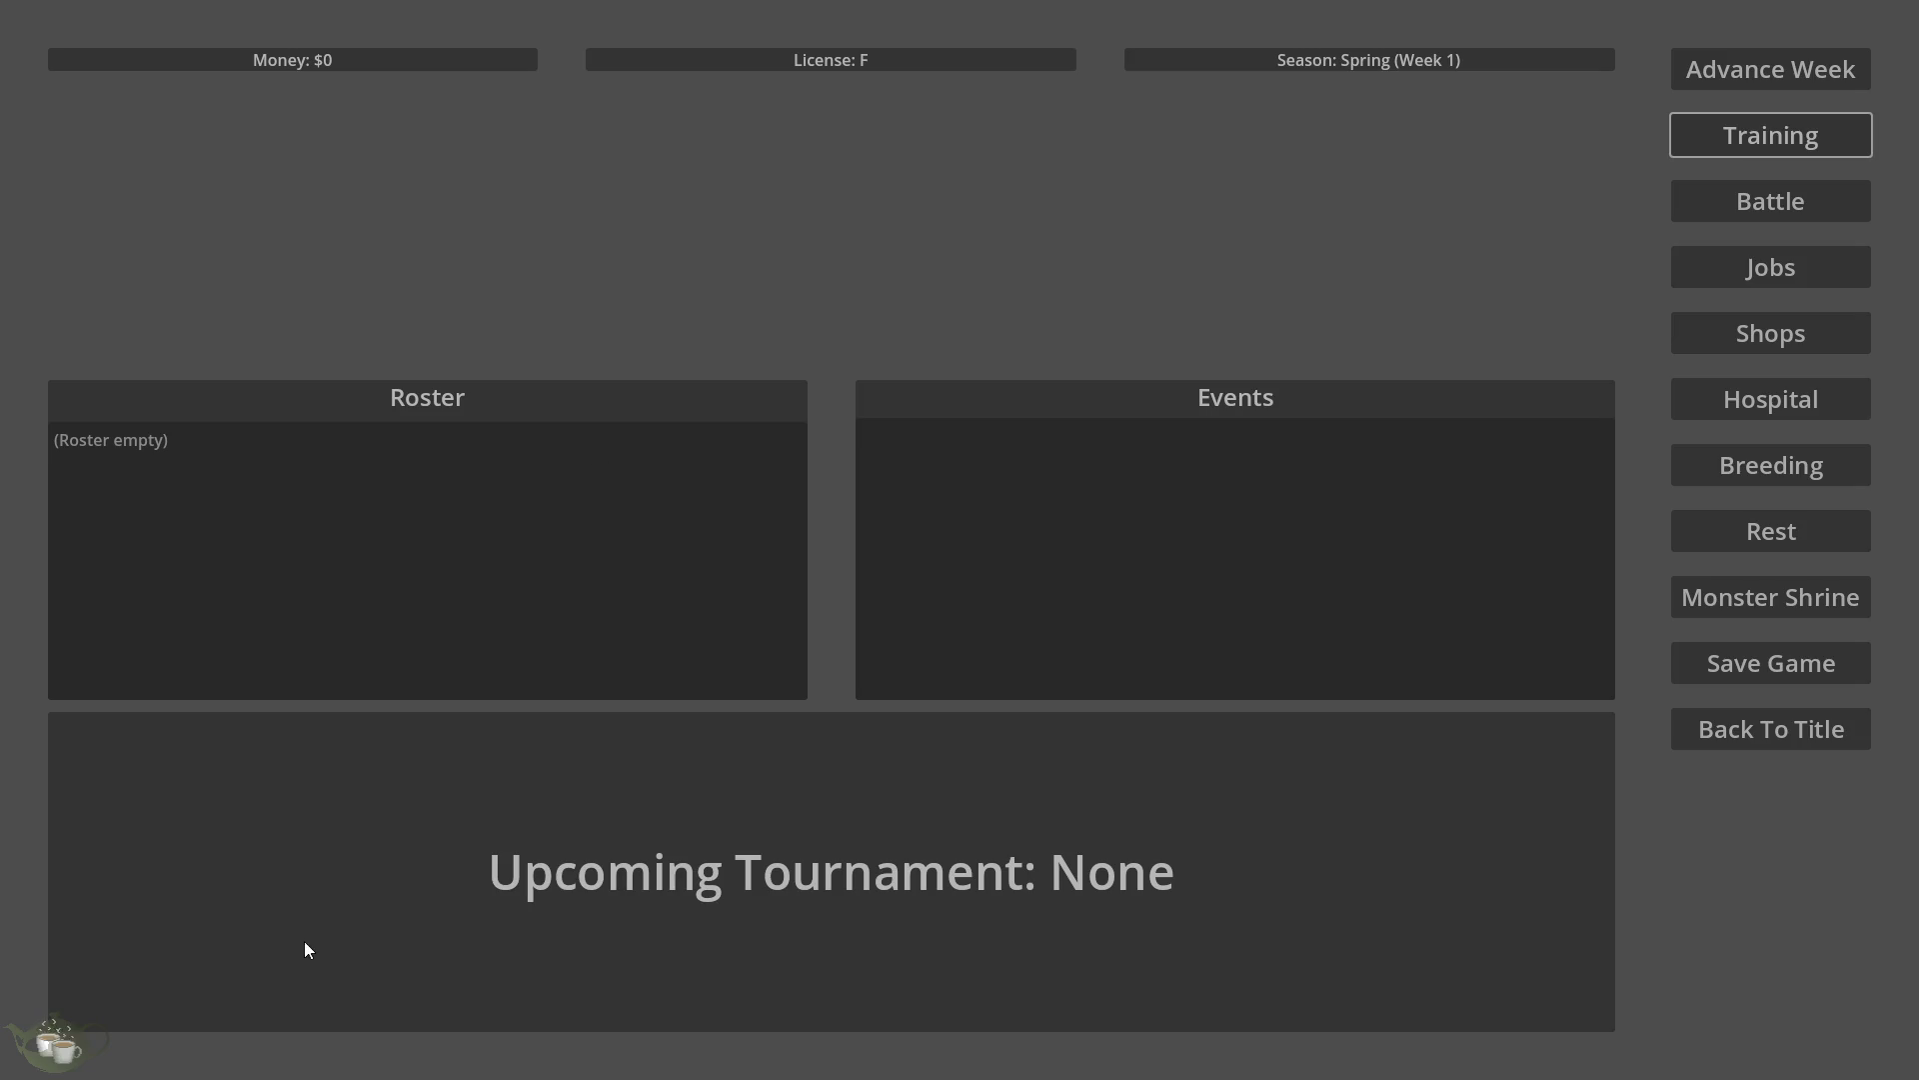
click(1743, 741)
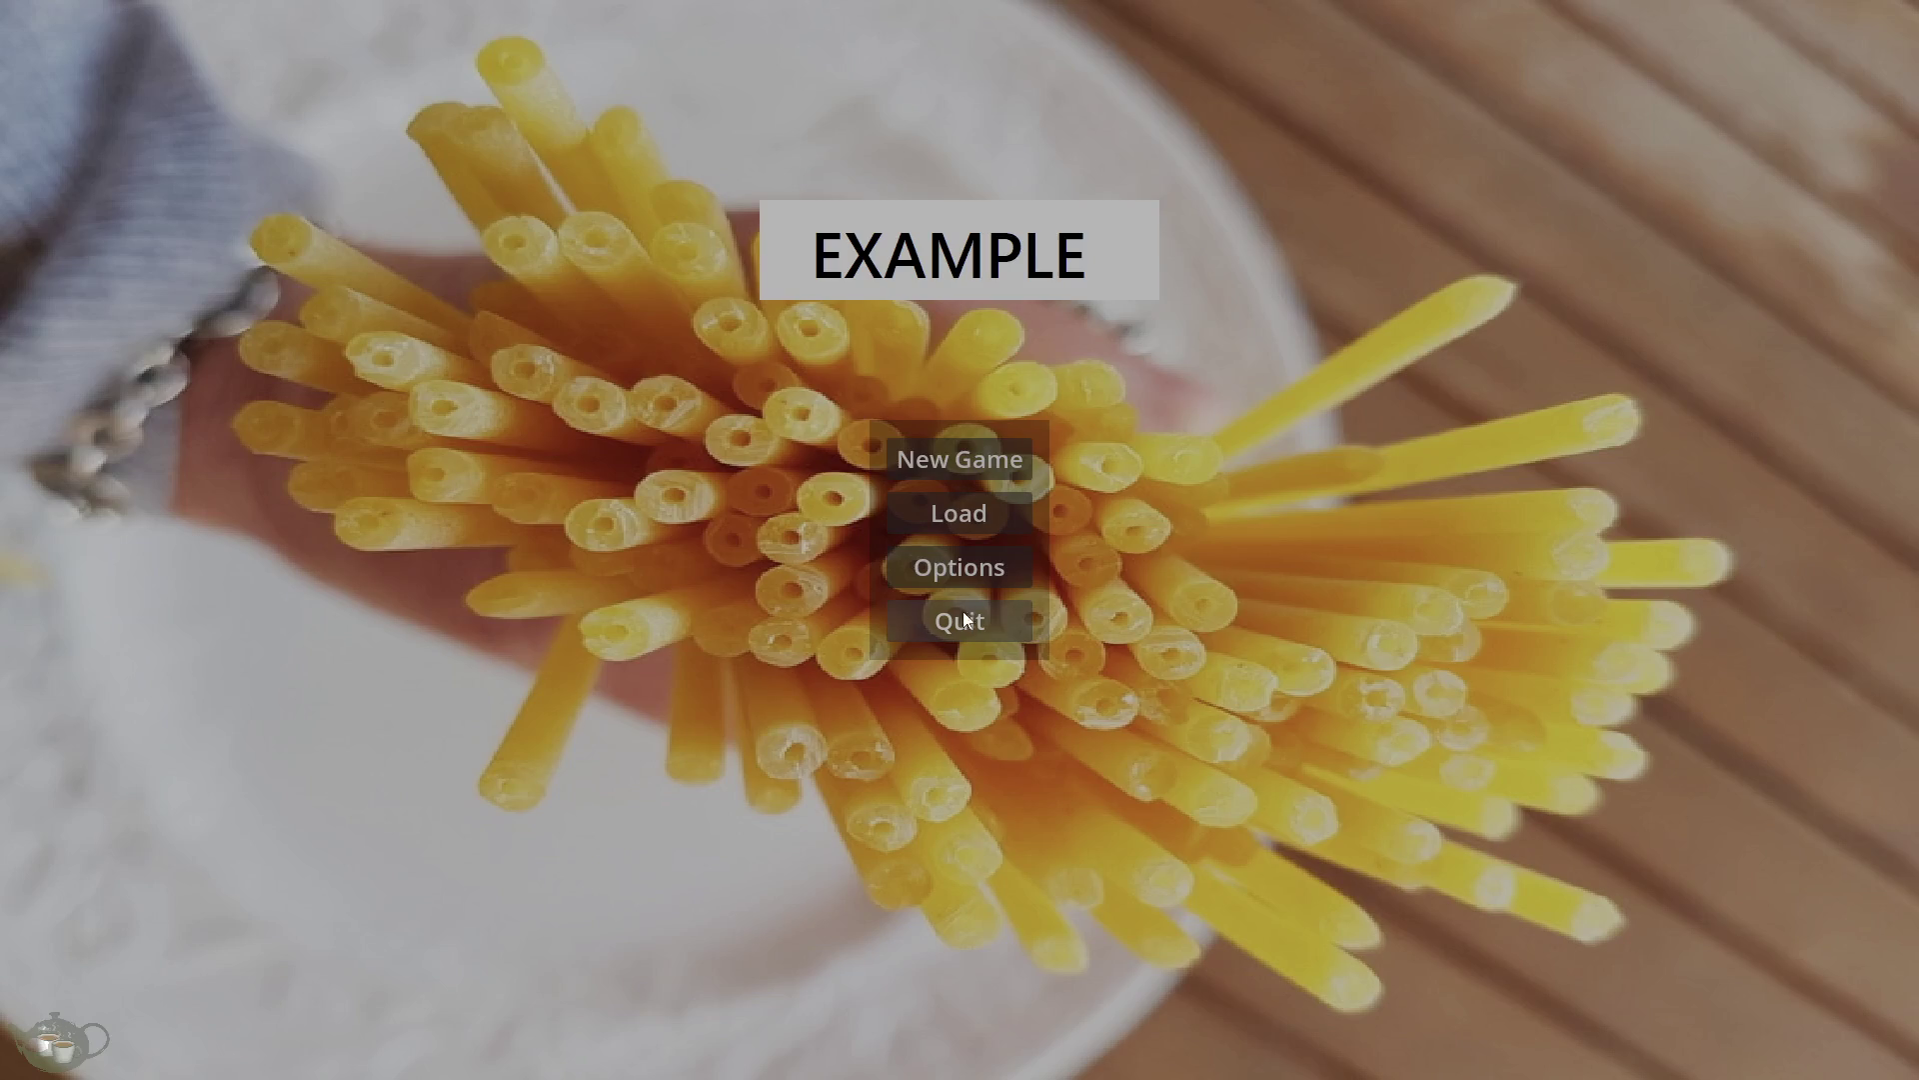
click(993, 457)
click(1802, 668)
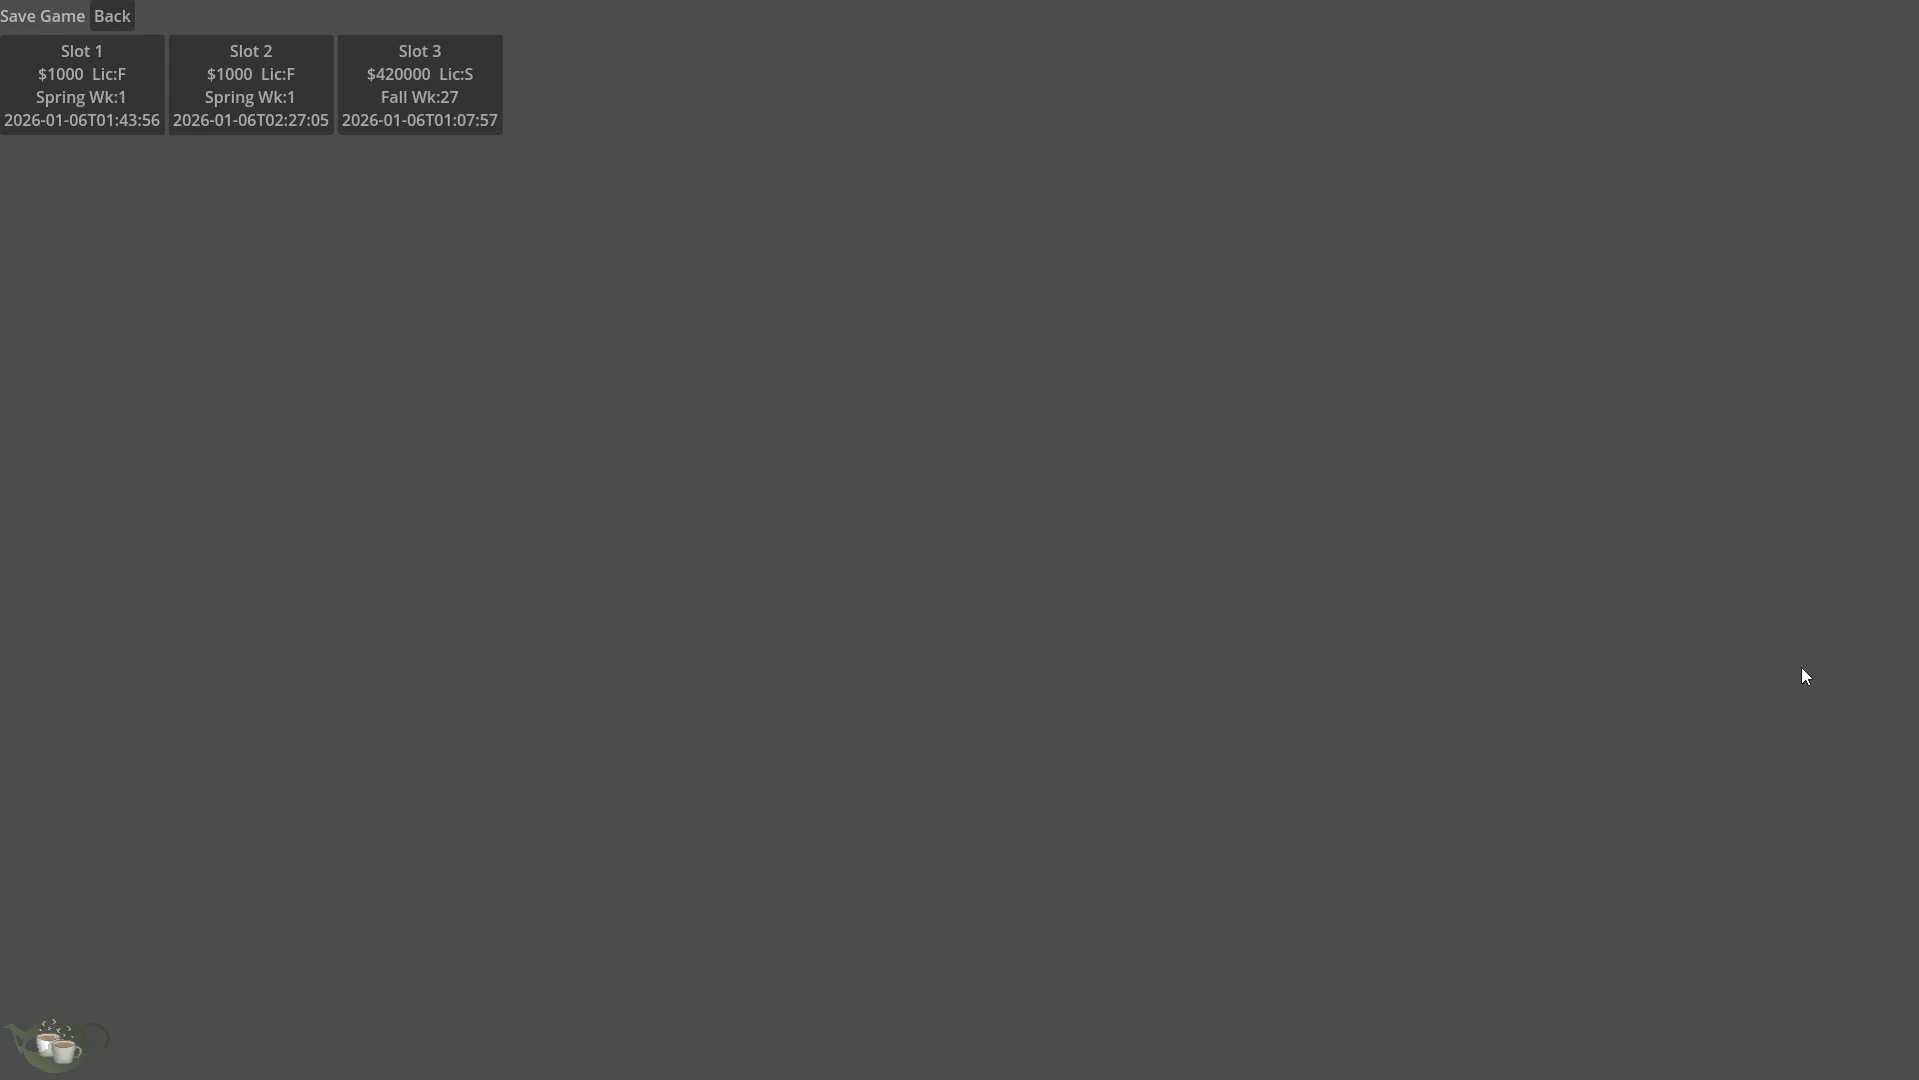
click(112, 16)
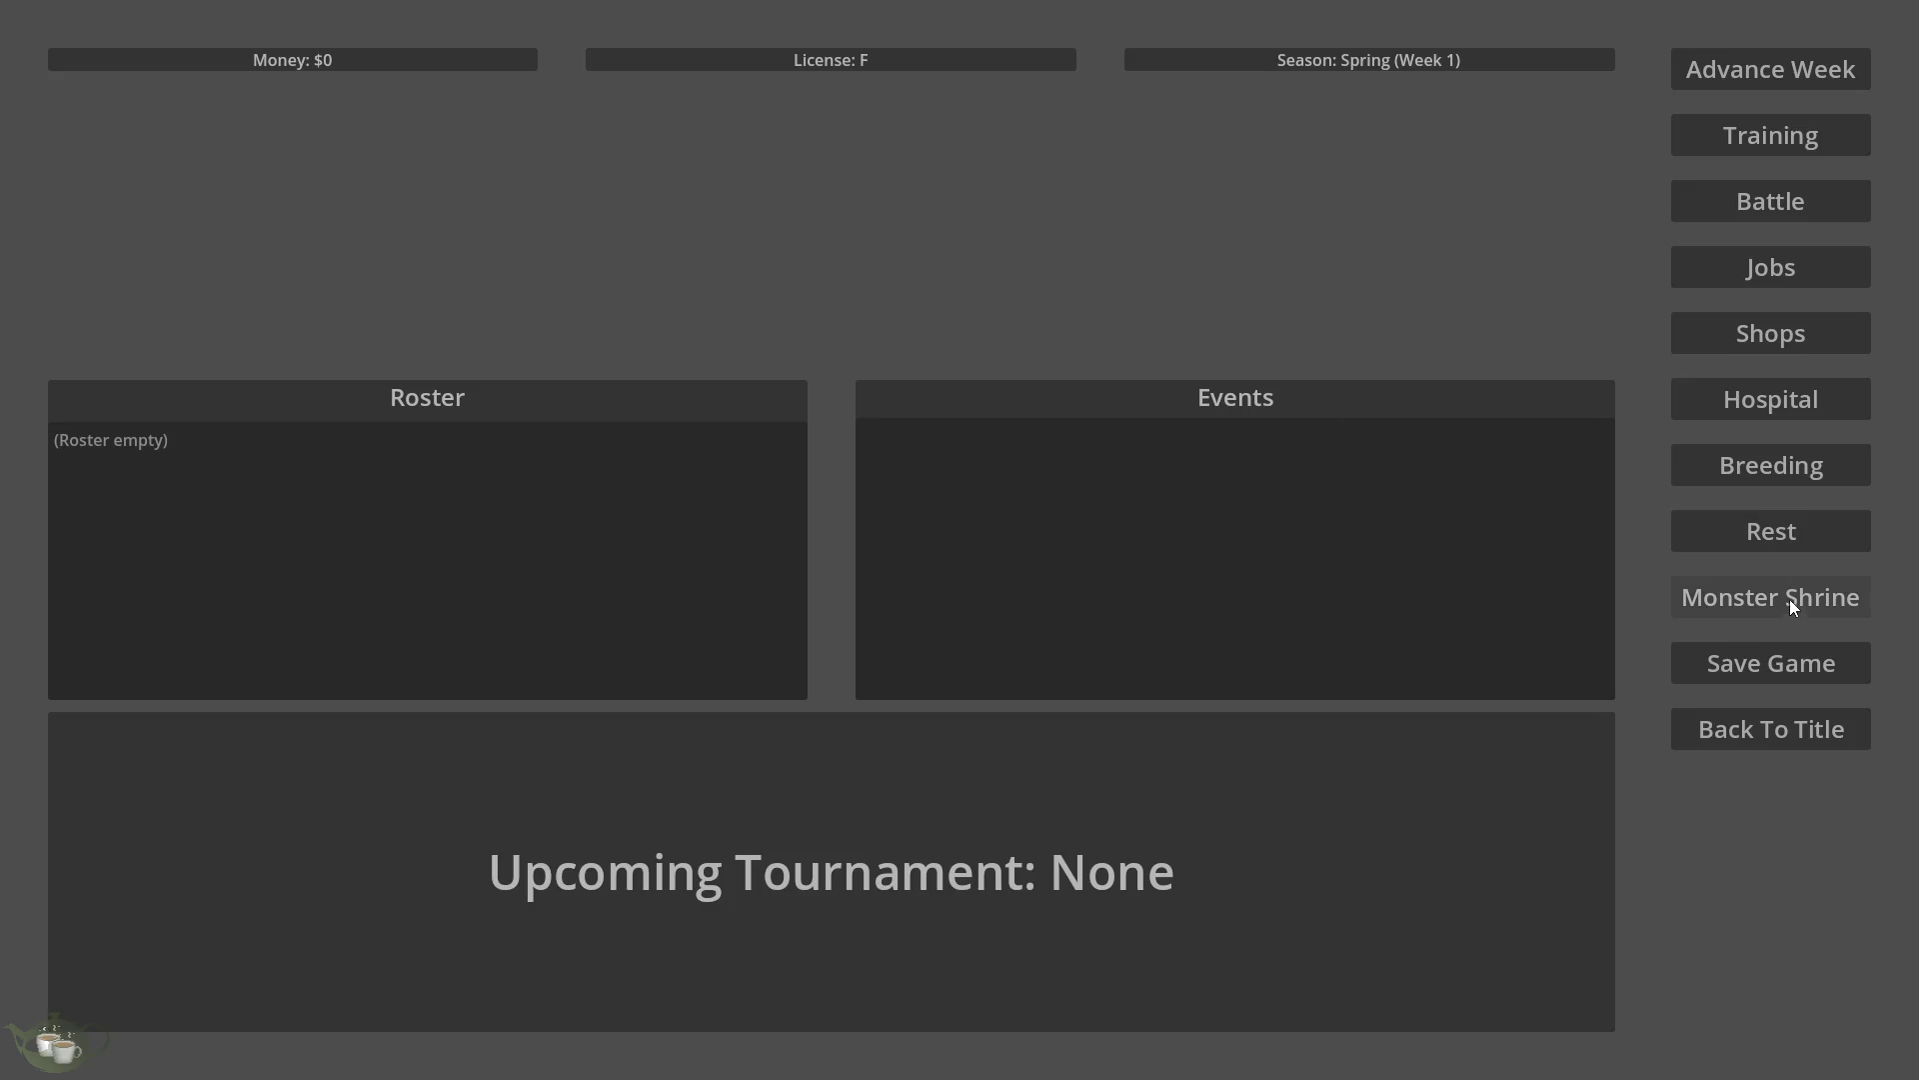
Try Monster Shrine, Rest and the Jobs Board in the hub, then quit the game.
click(1753, 590)
click(1791, 528)
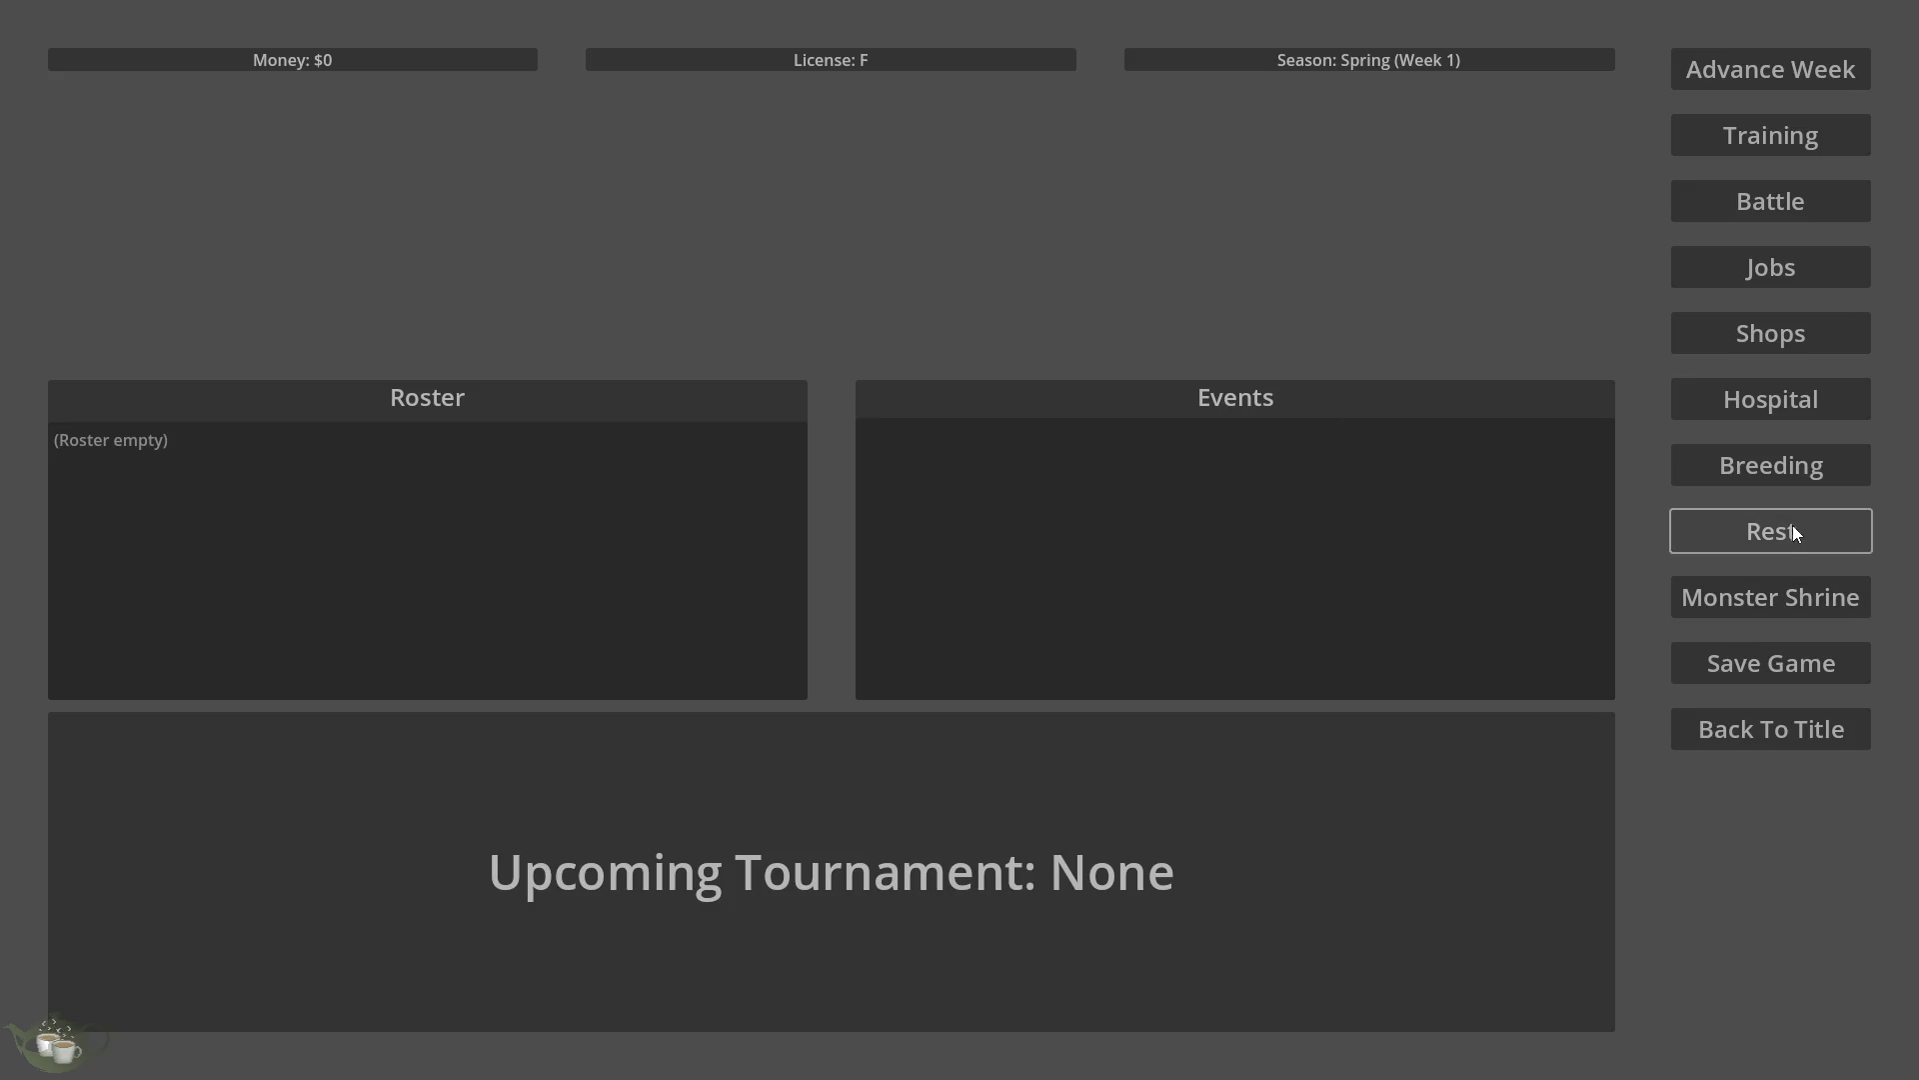
click(1787, 268)
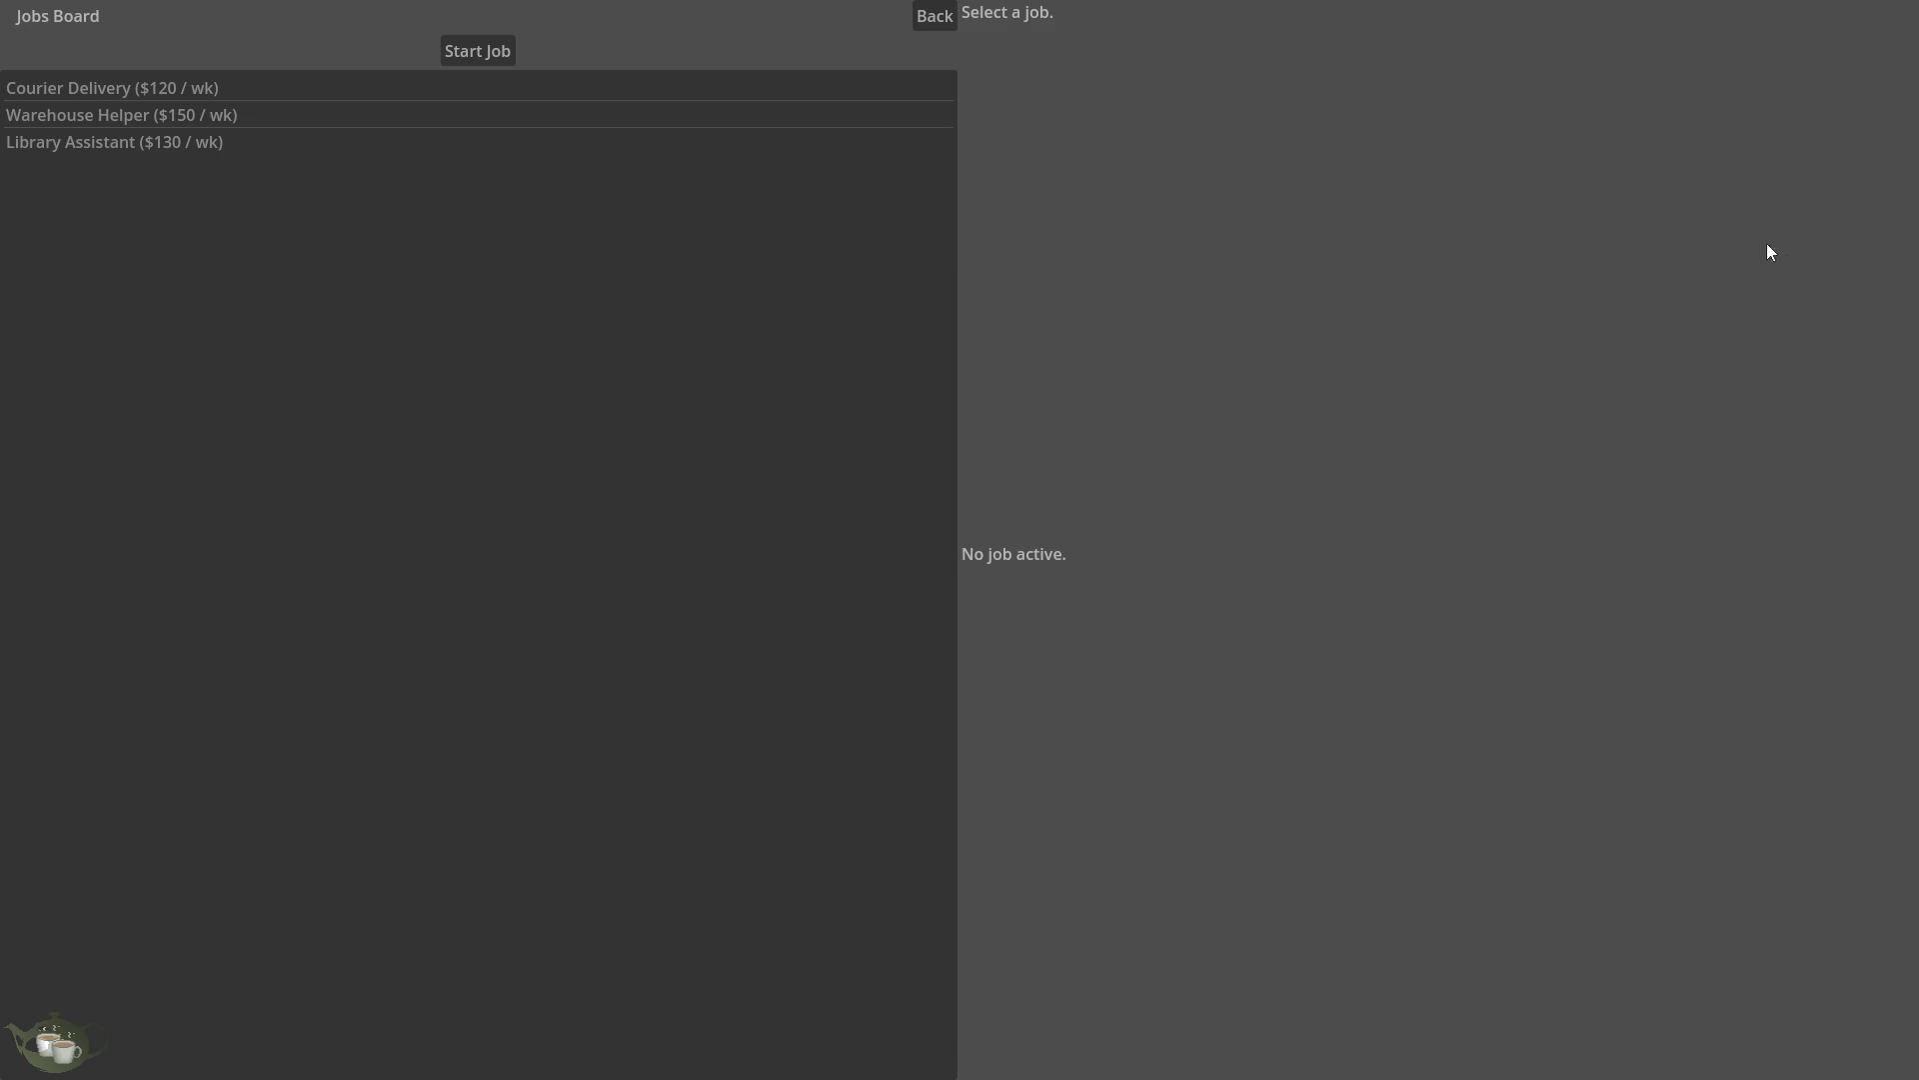
click(945, 16)
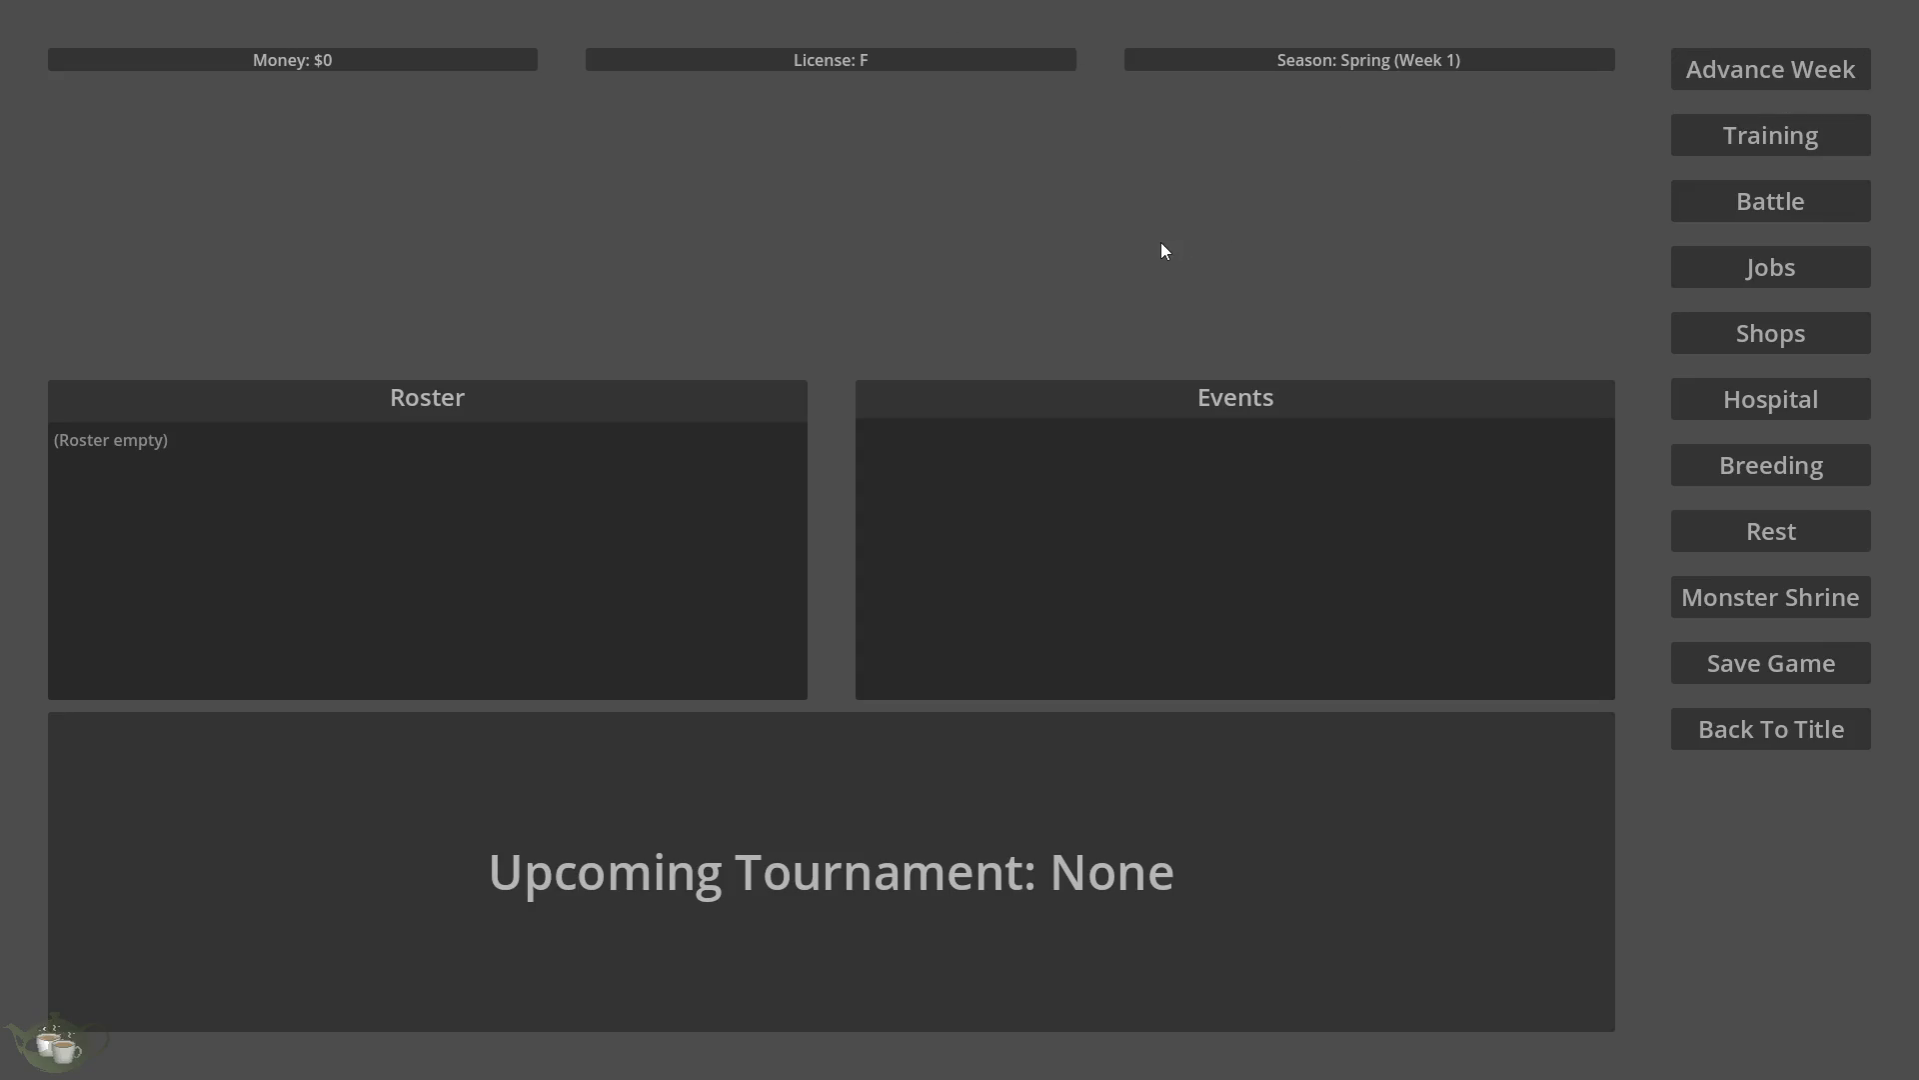
click(1778, 718)
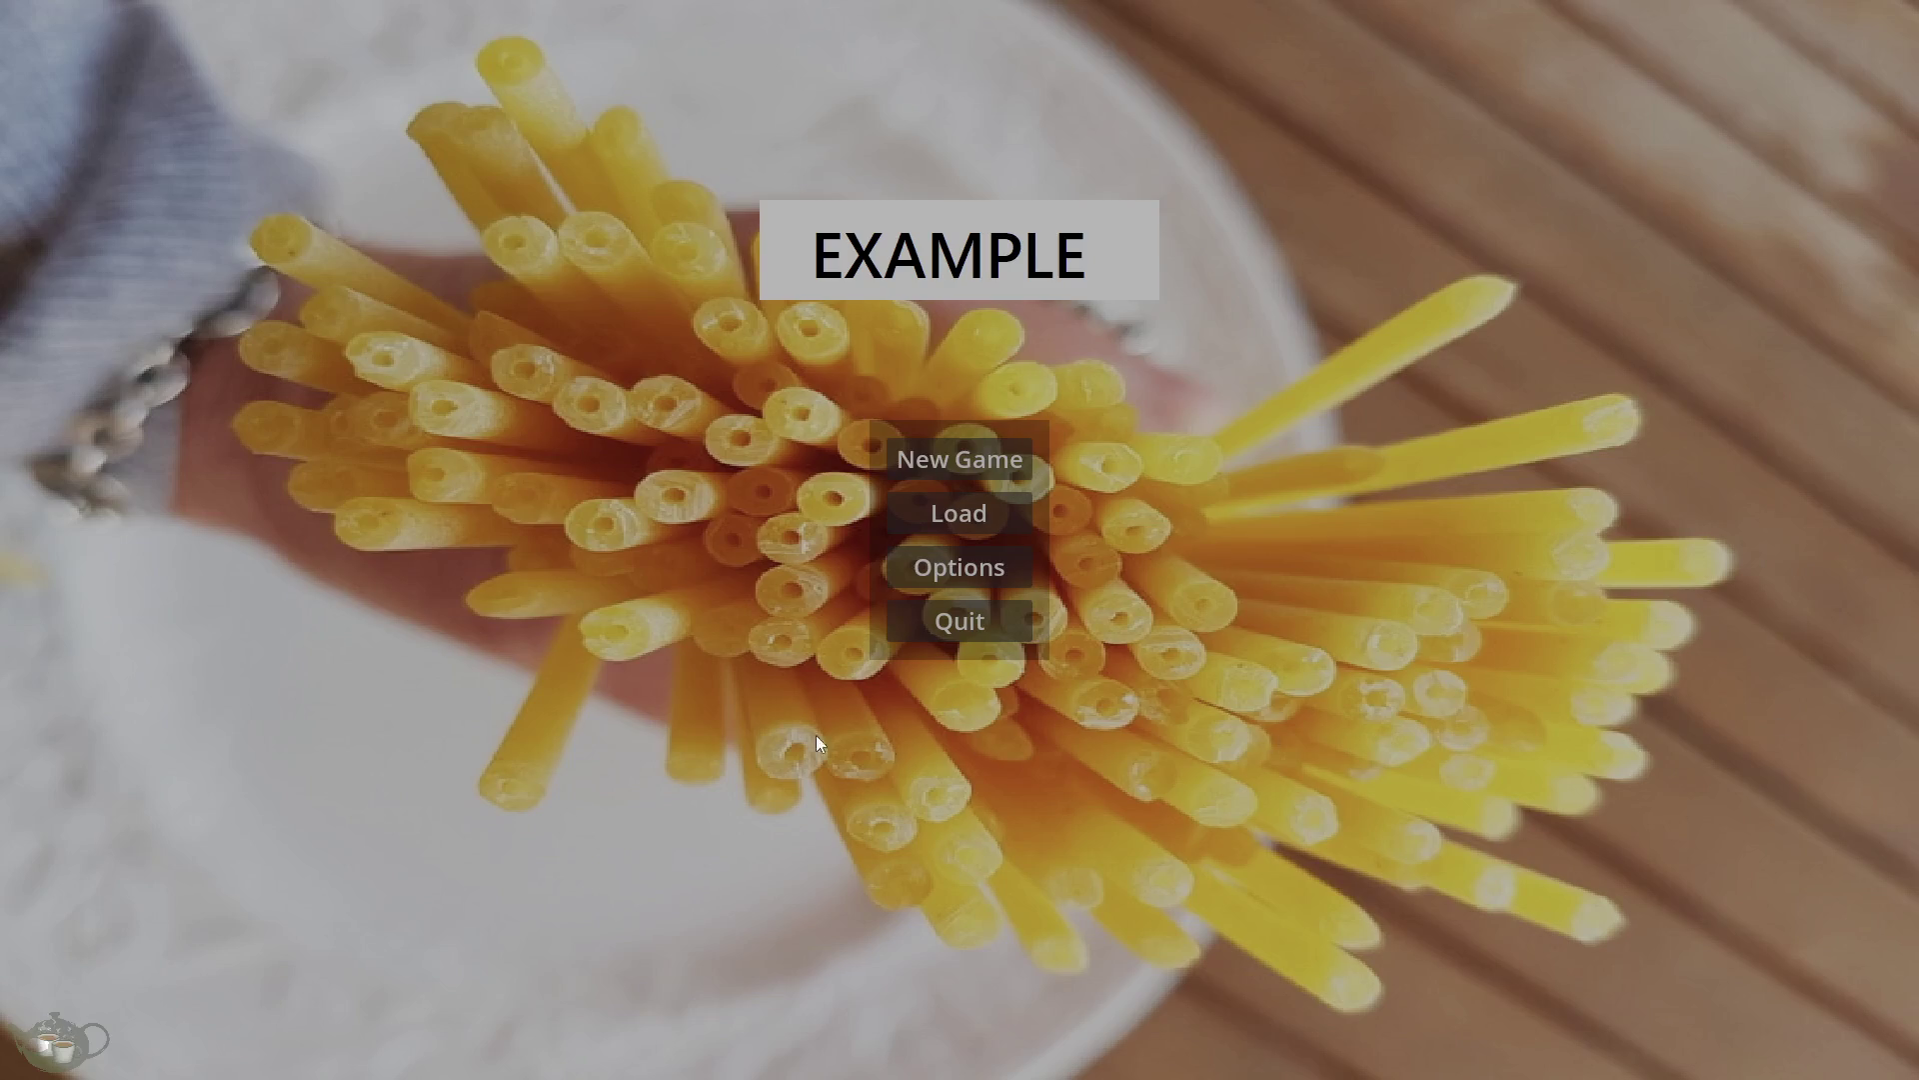
click(964, 614)
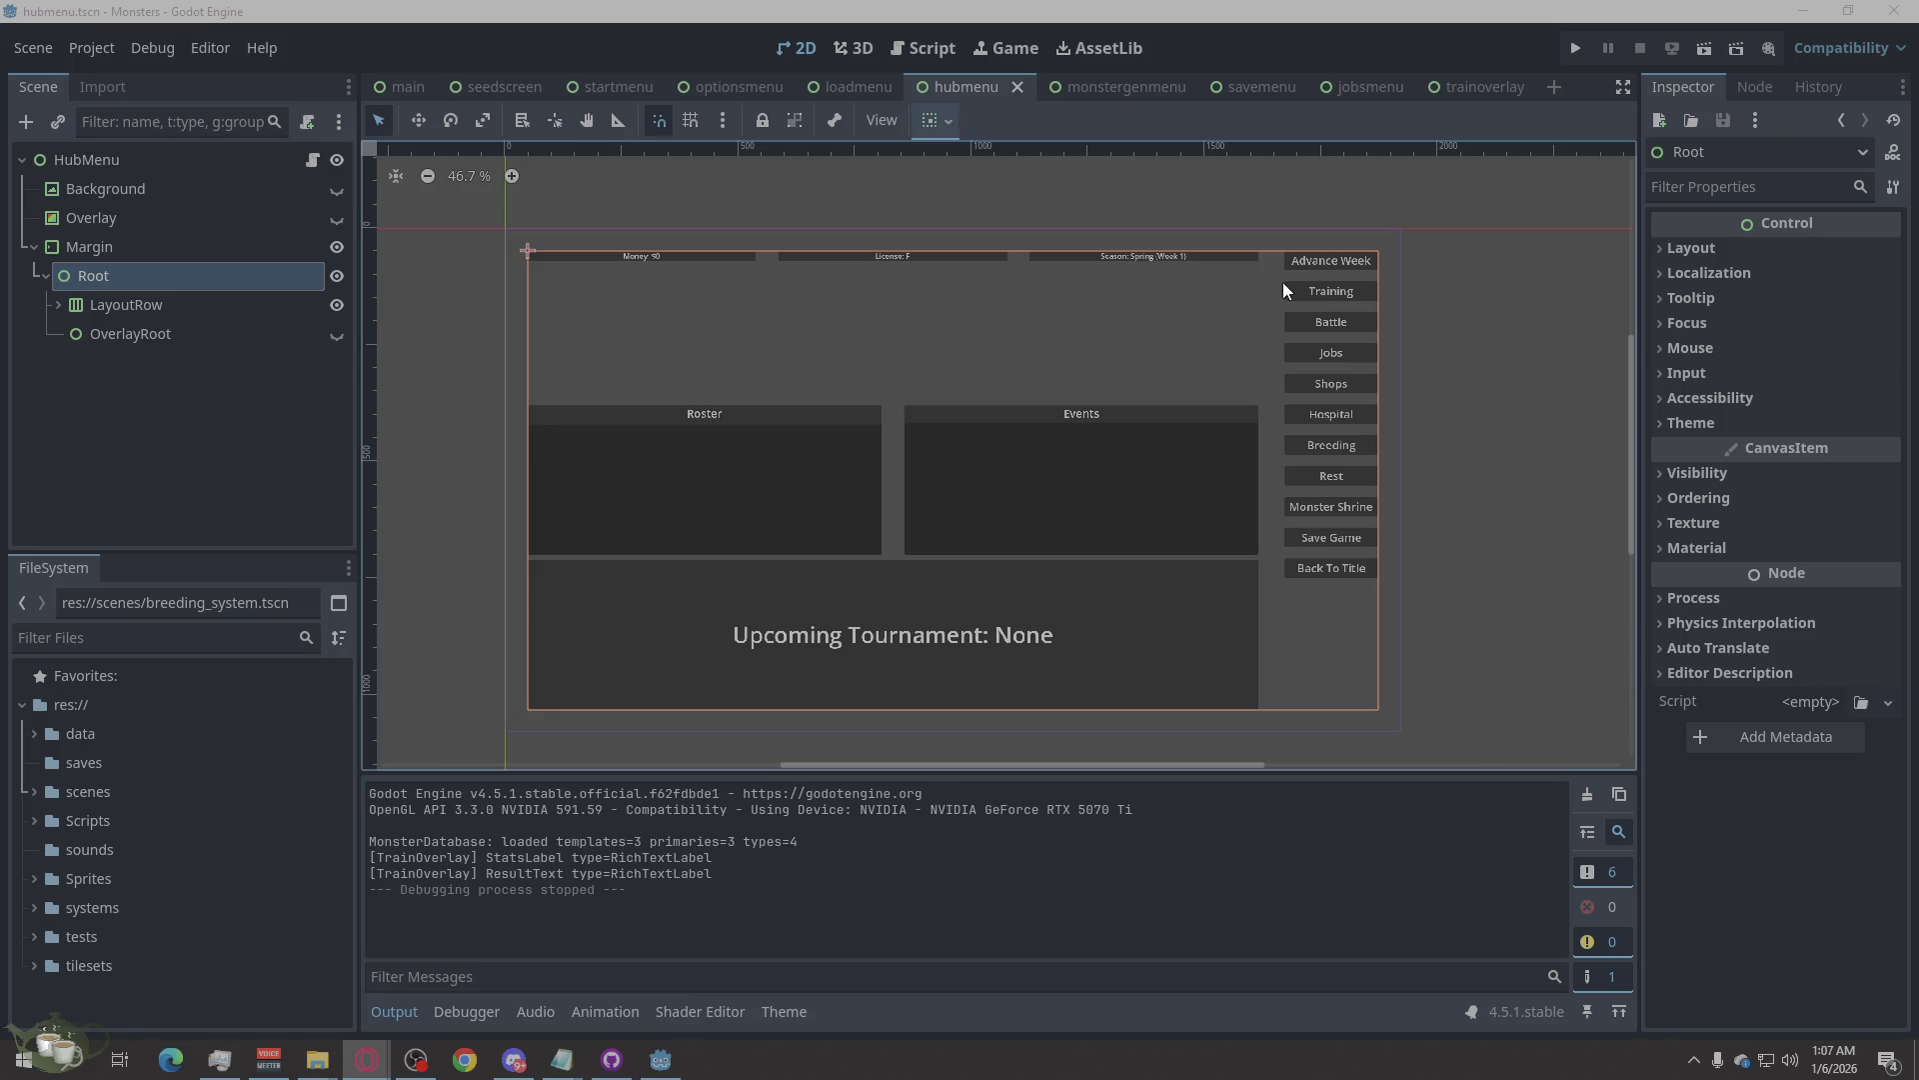
Set the Root node's Mouse Filter to Ignore.
right_click(115, 280)
click(481, 263)
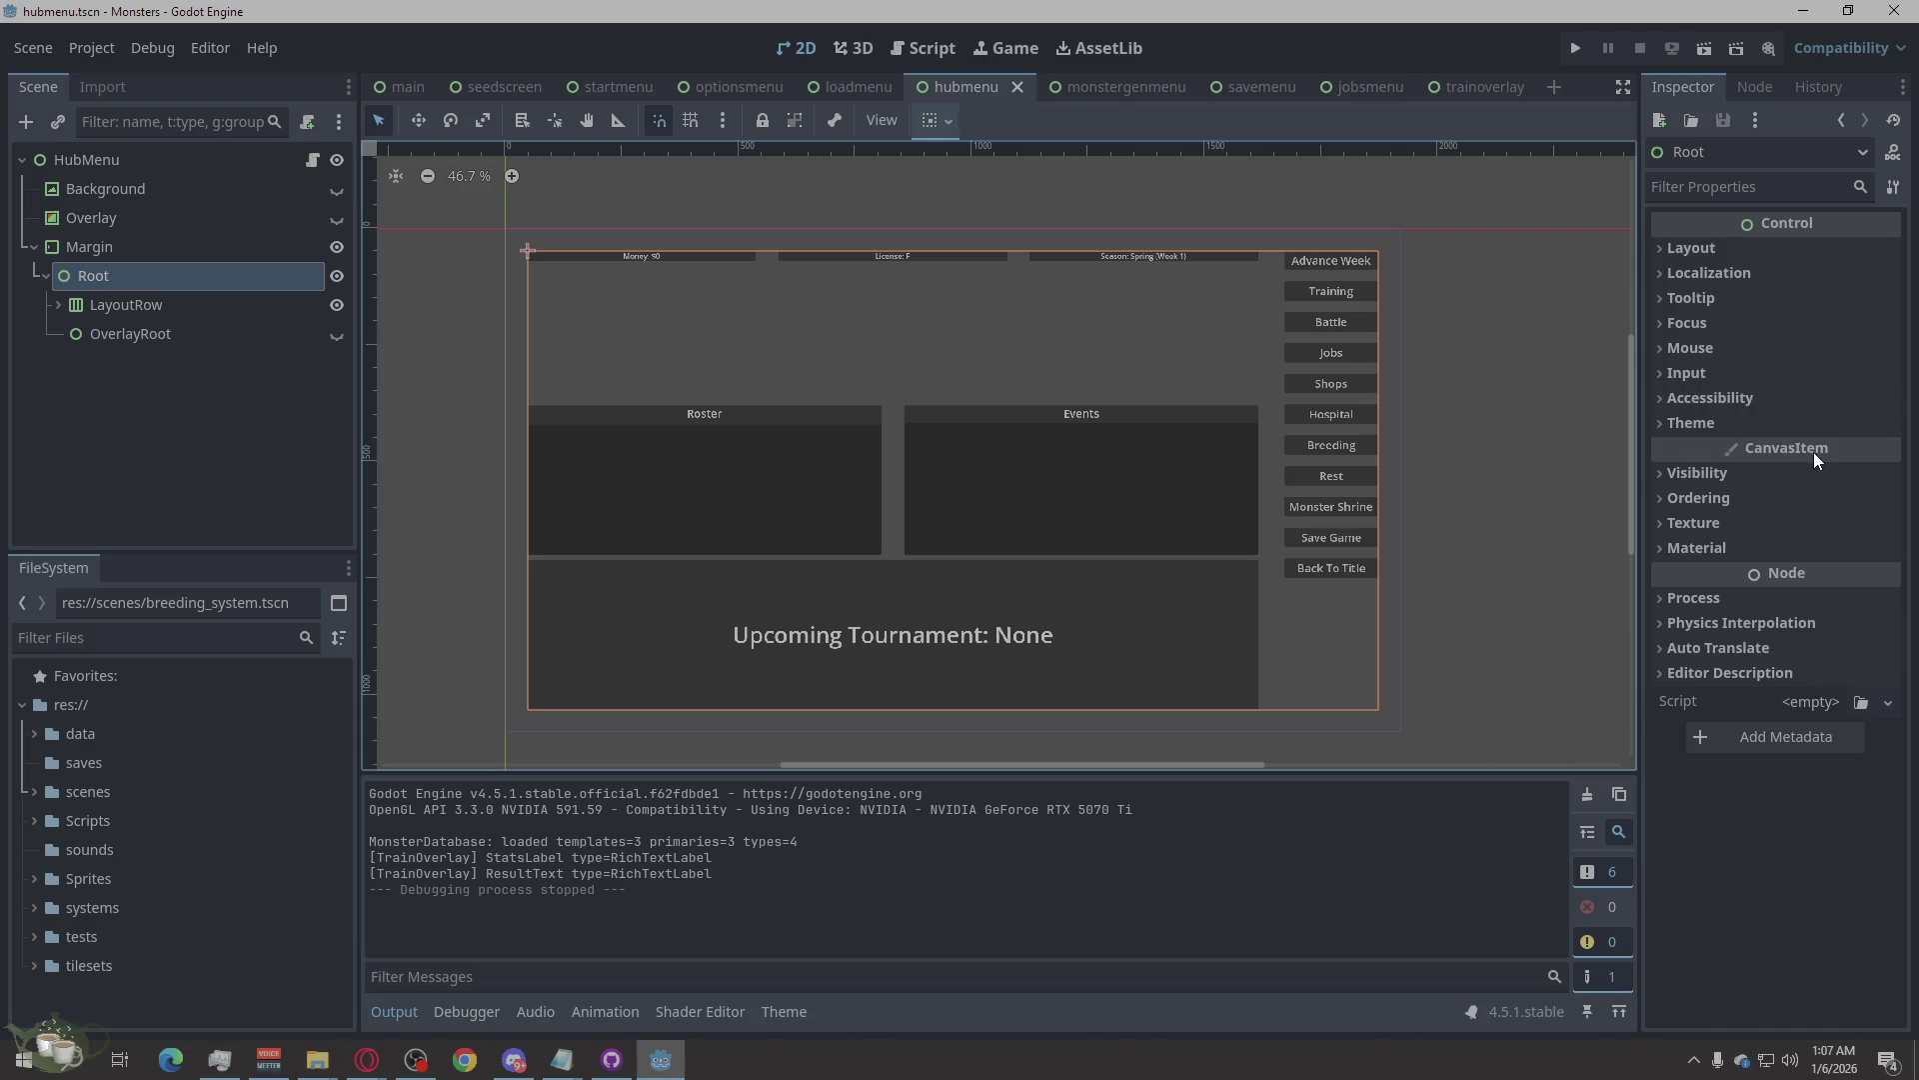
click(1756, 350)
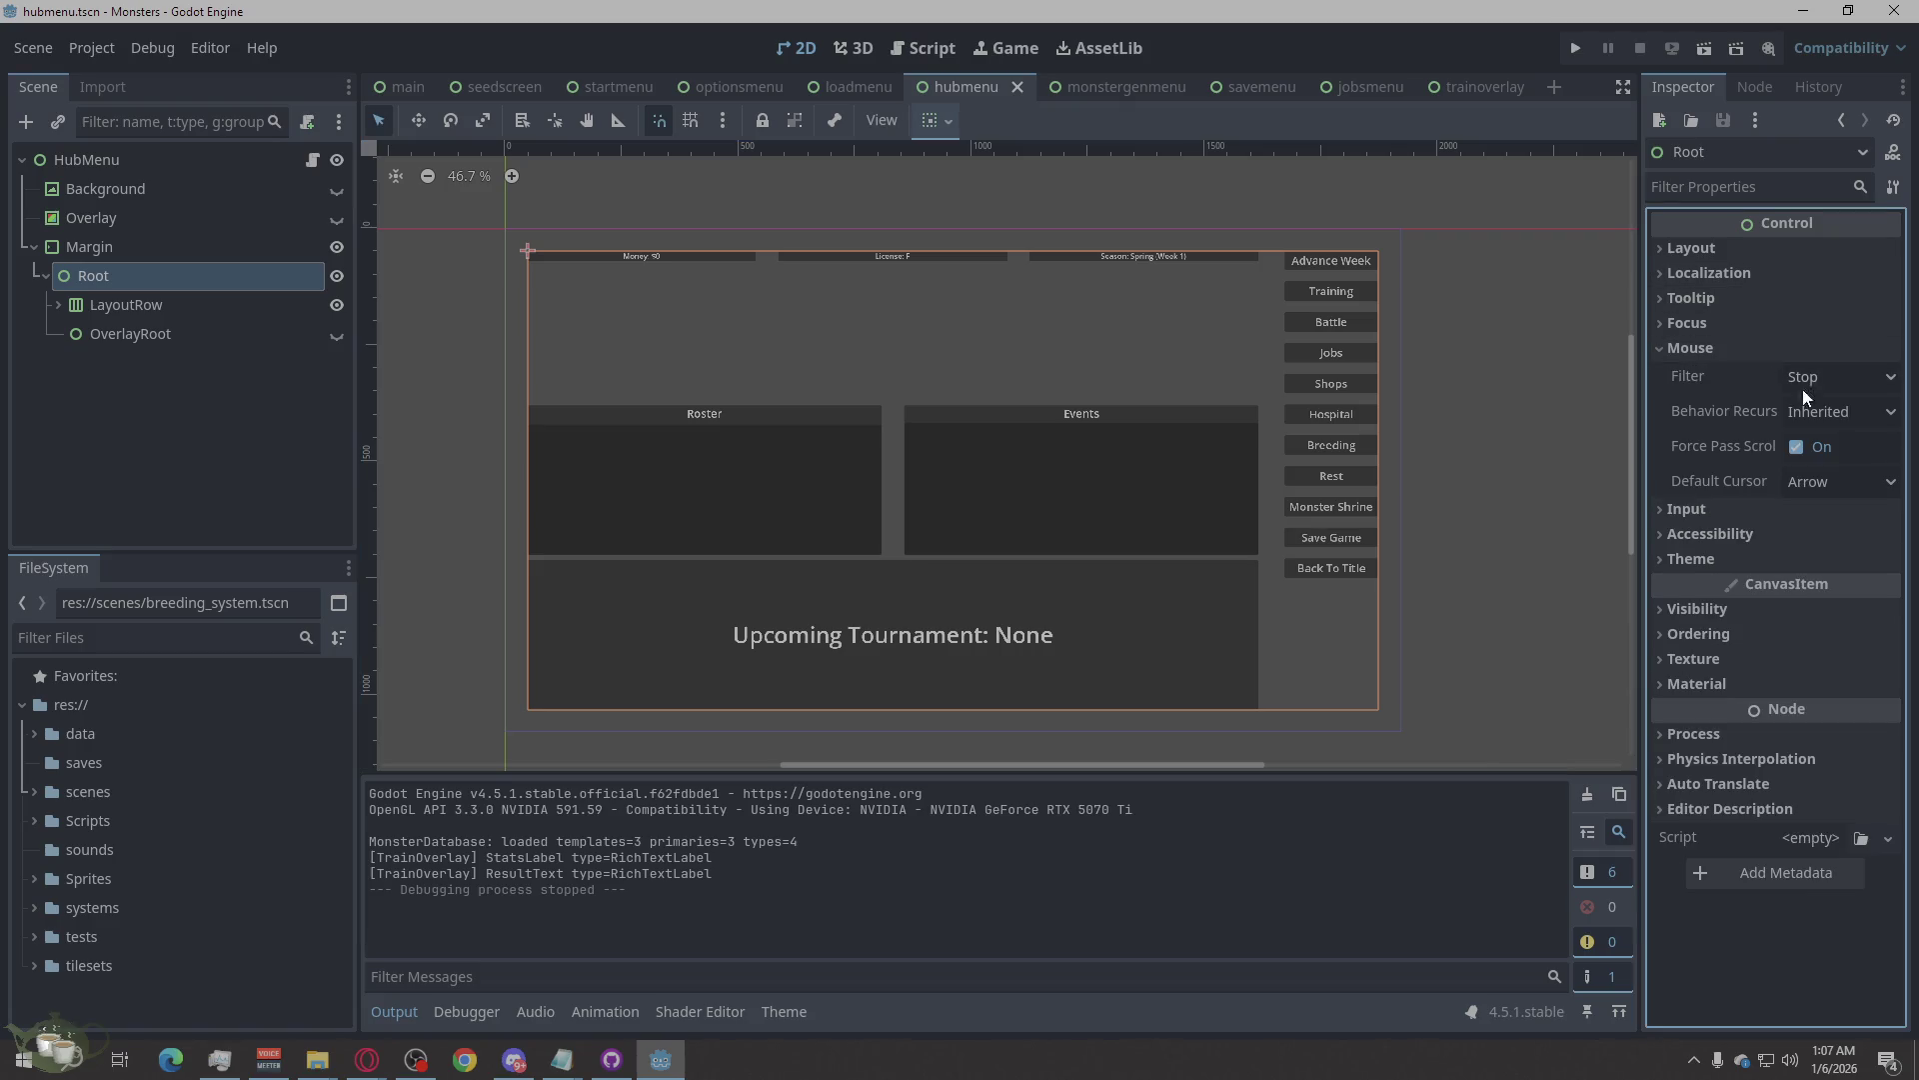
click(1853, 381)
click(1825, 466)
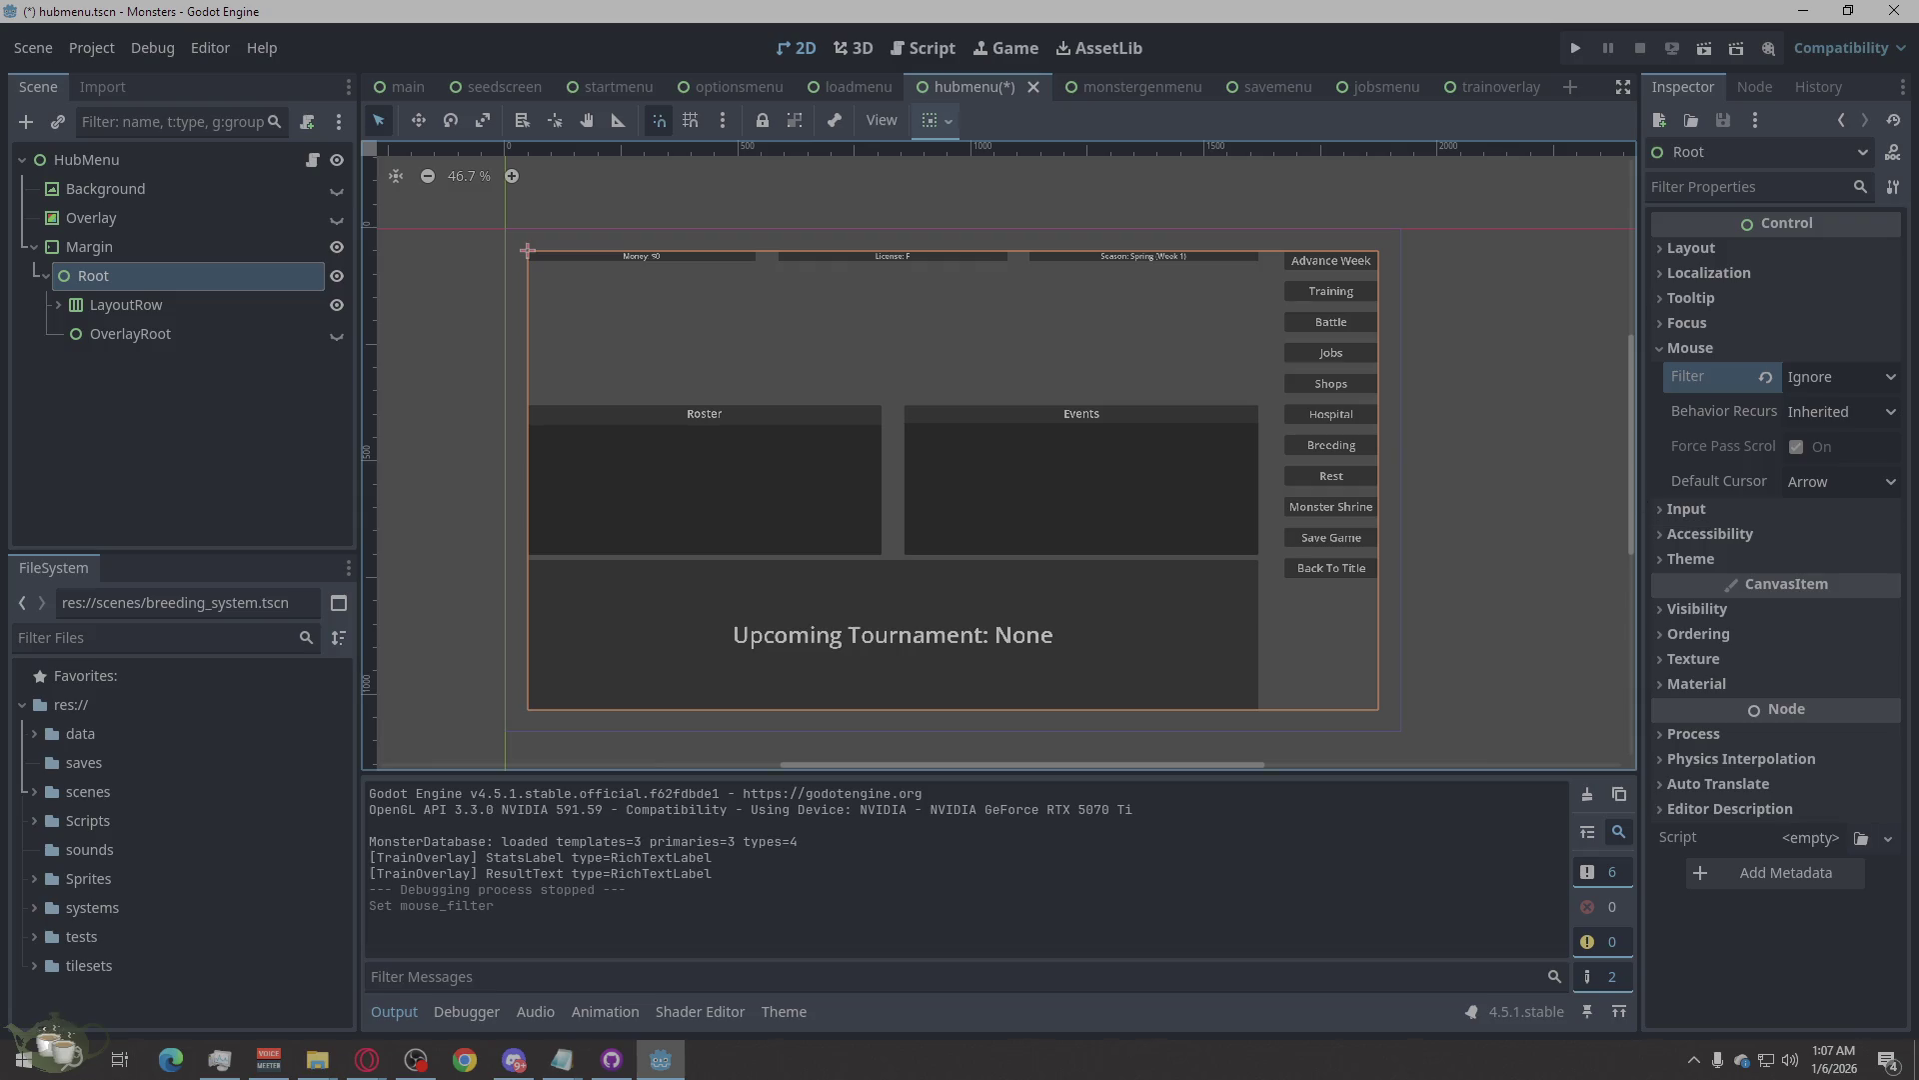
Set Root's Z Index to 100 and make OverlayRoot visible again.
click(1728, 188)
text(z)
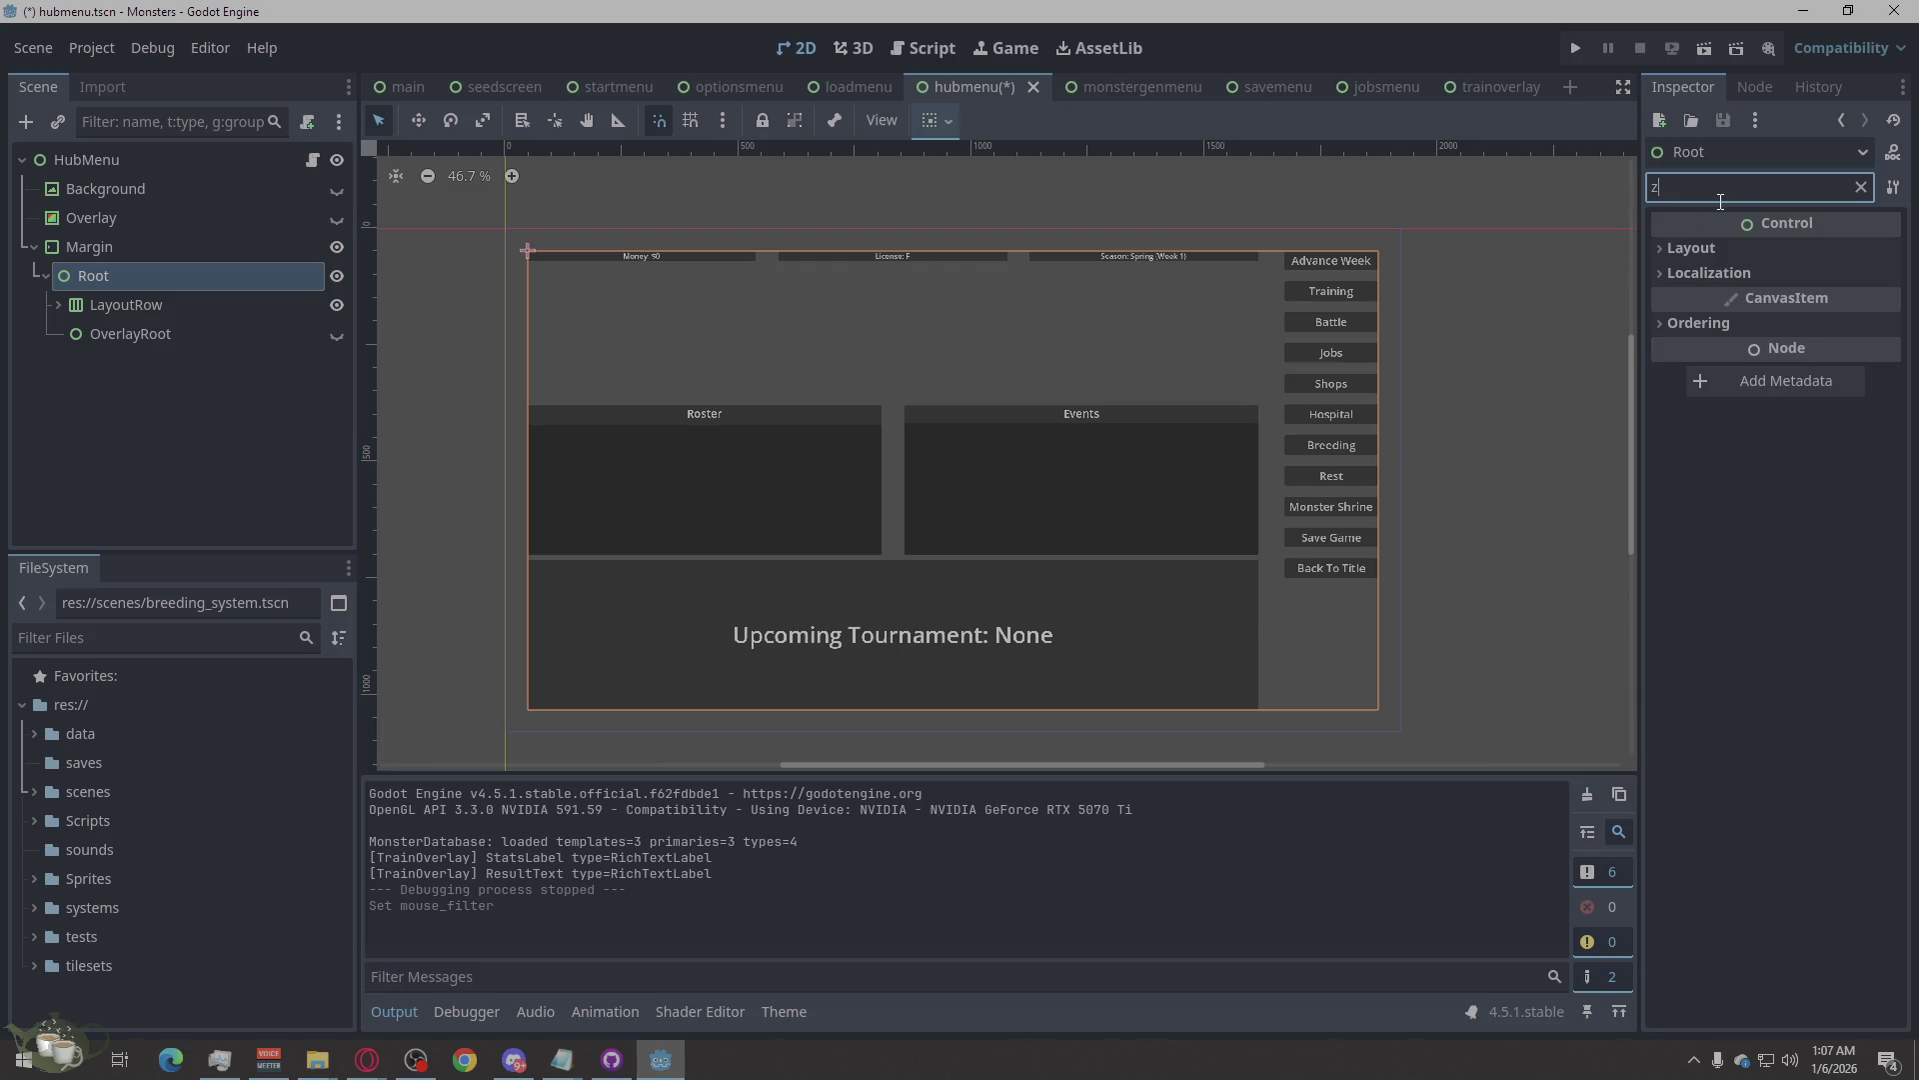
text(_in)
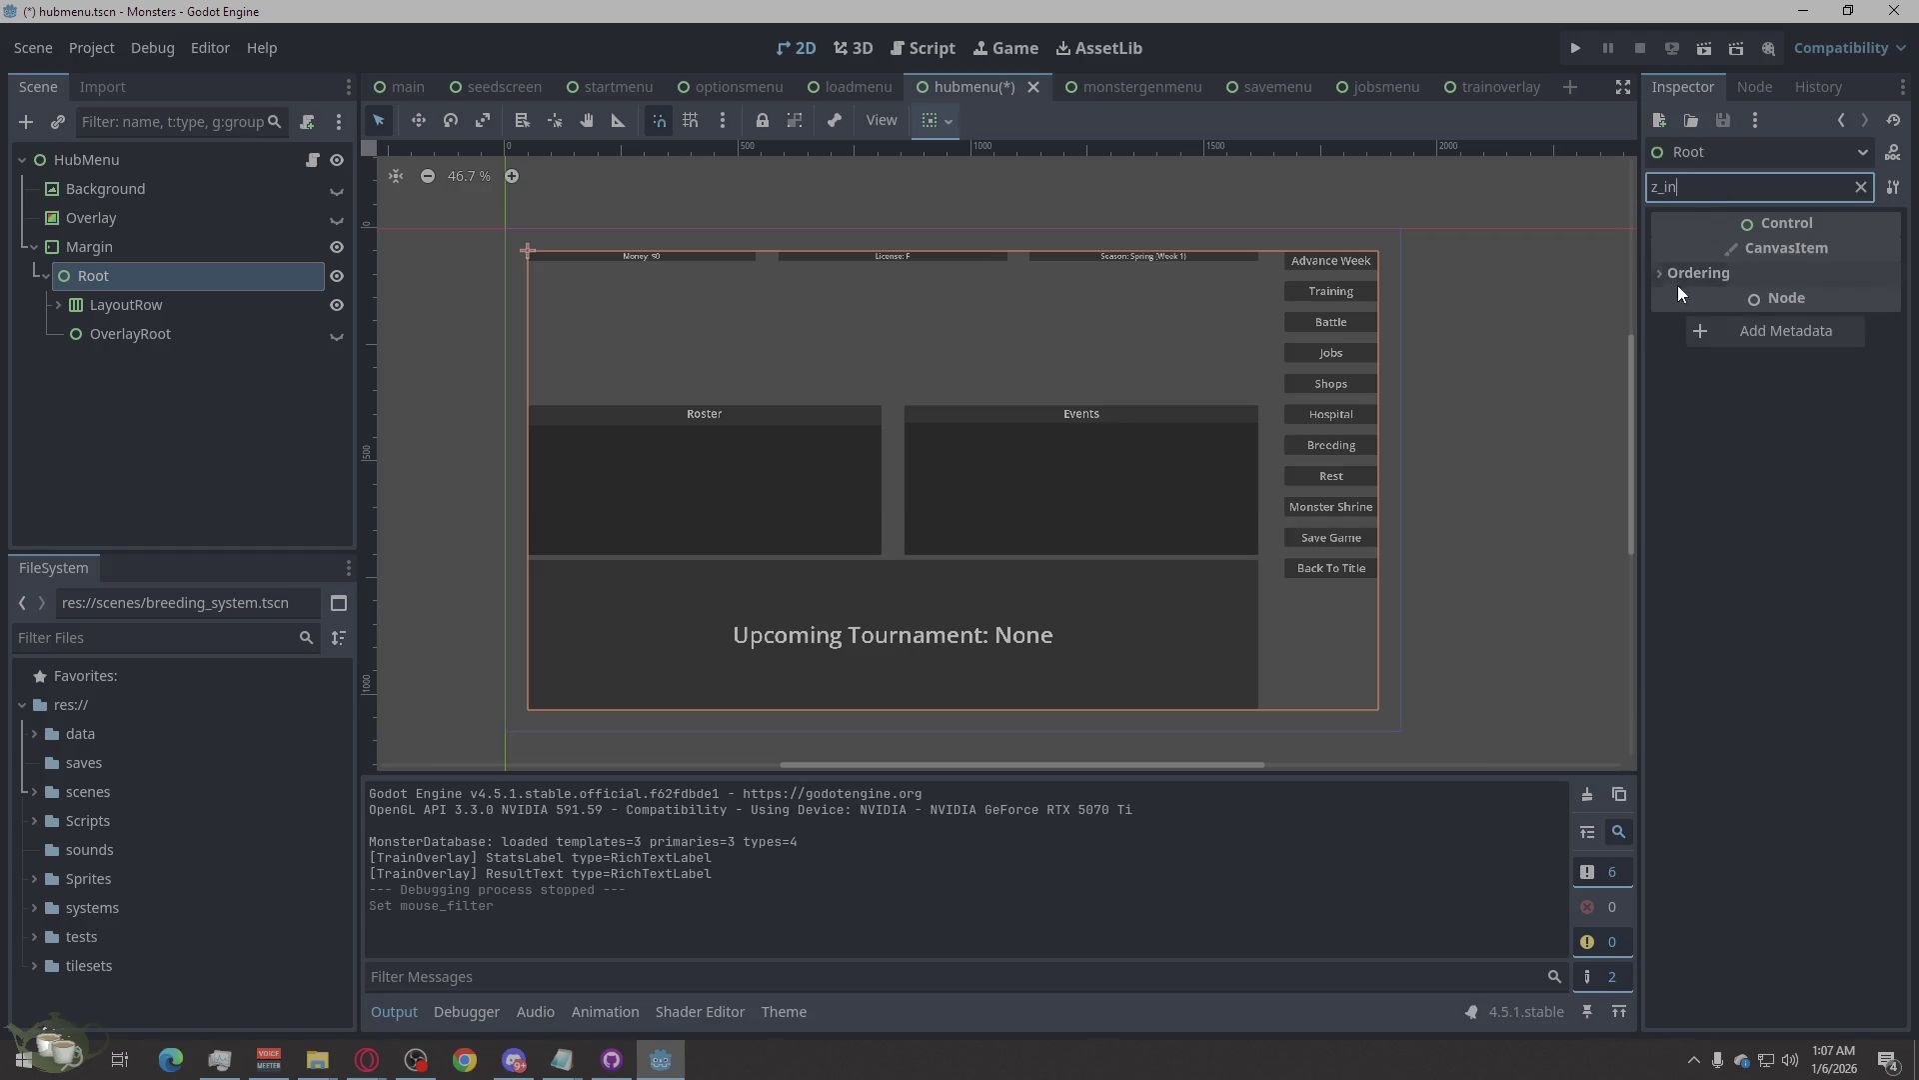
click(1679, 272)
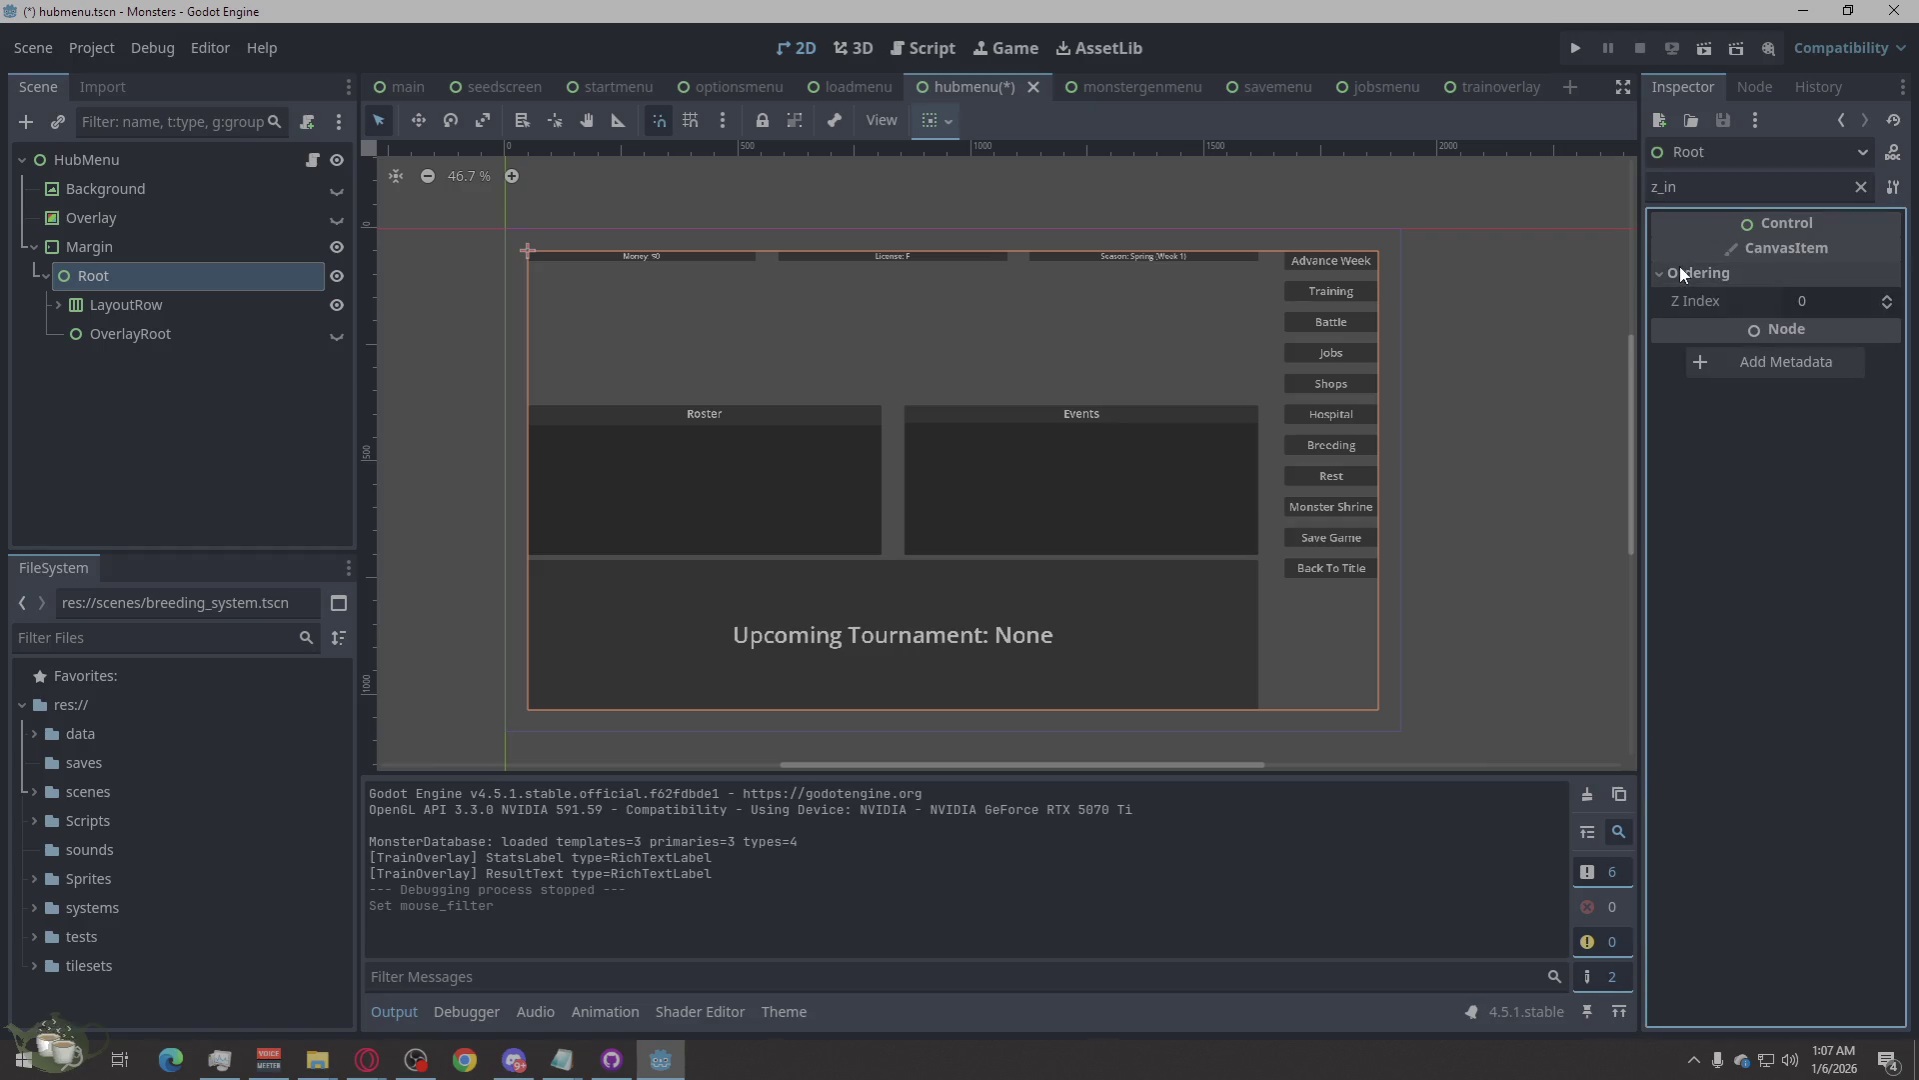
click(1840, 301)
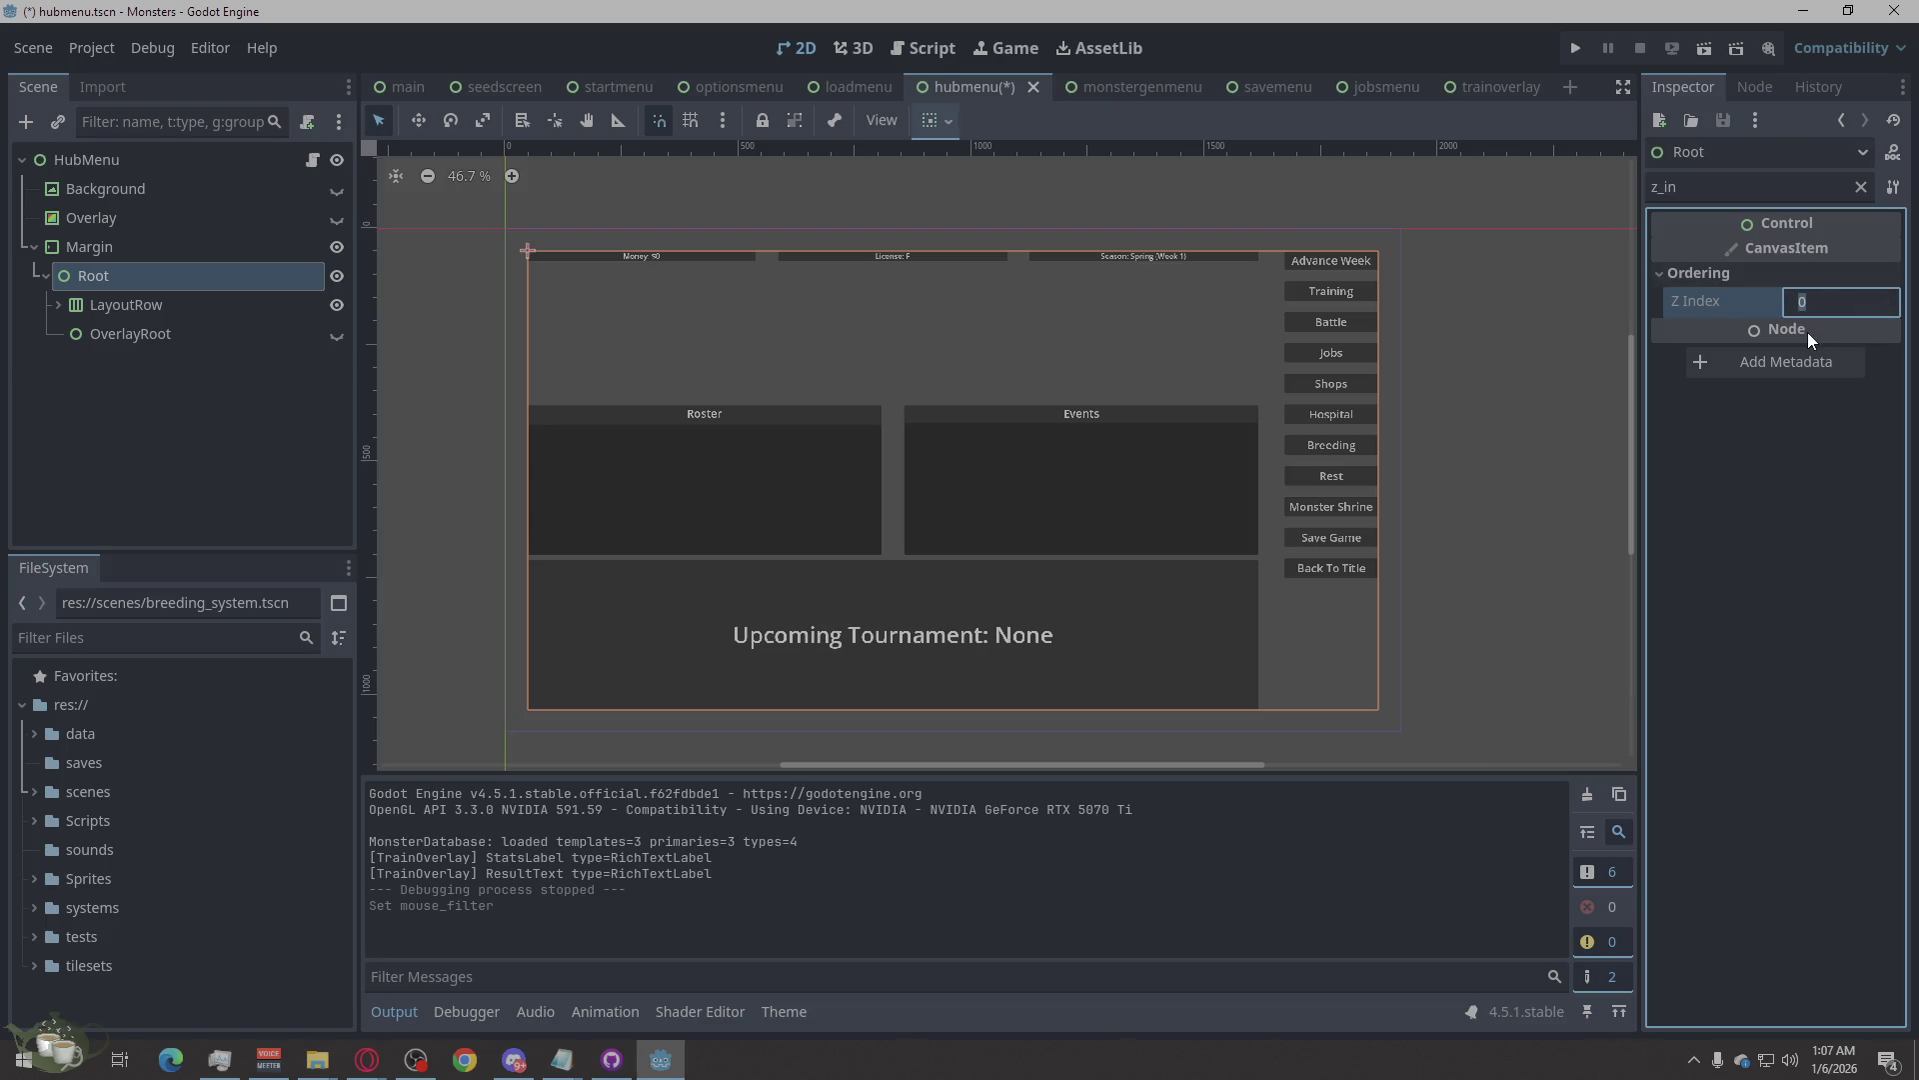
text(900100)
key(Return)
click(1520, 423)
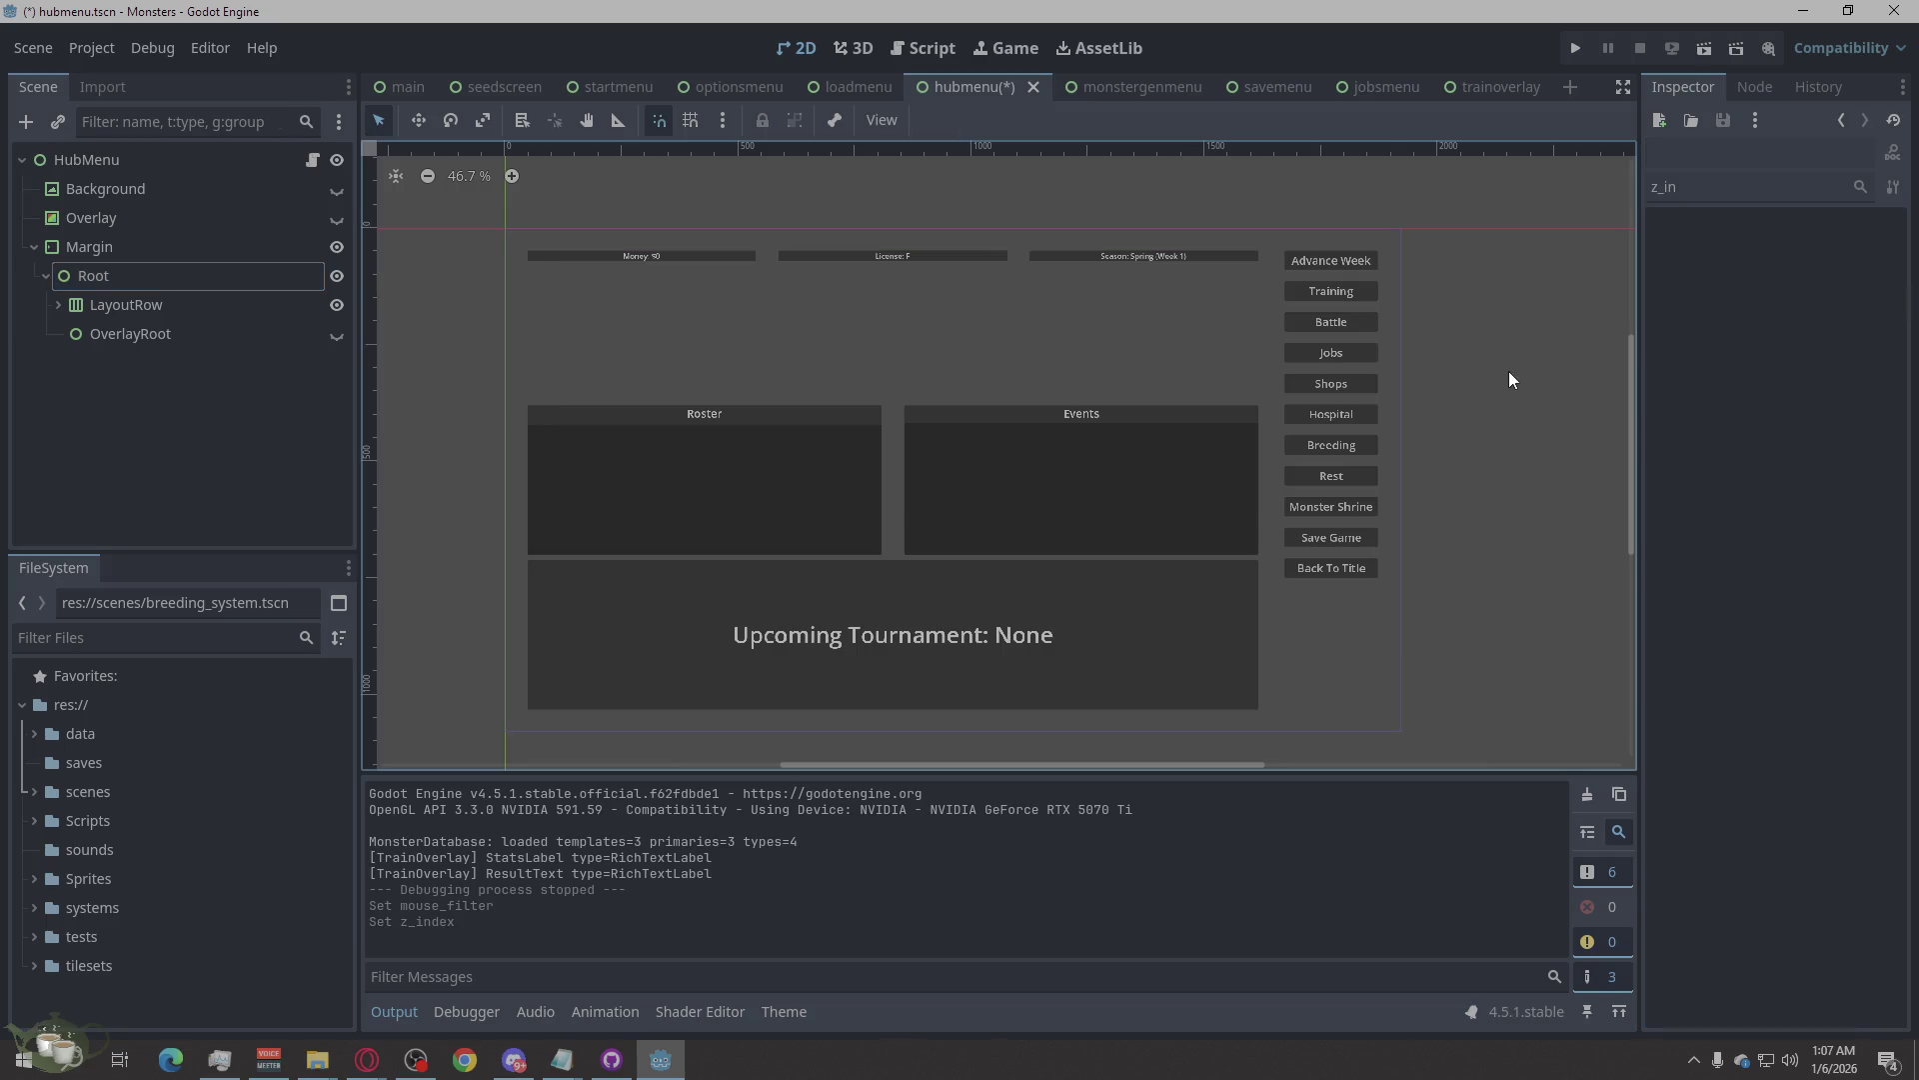
click(335, 332)
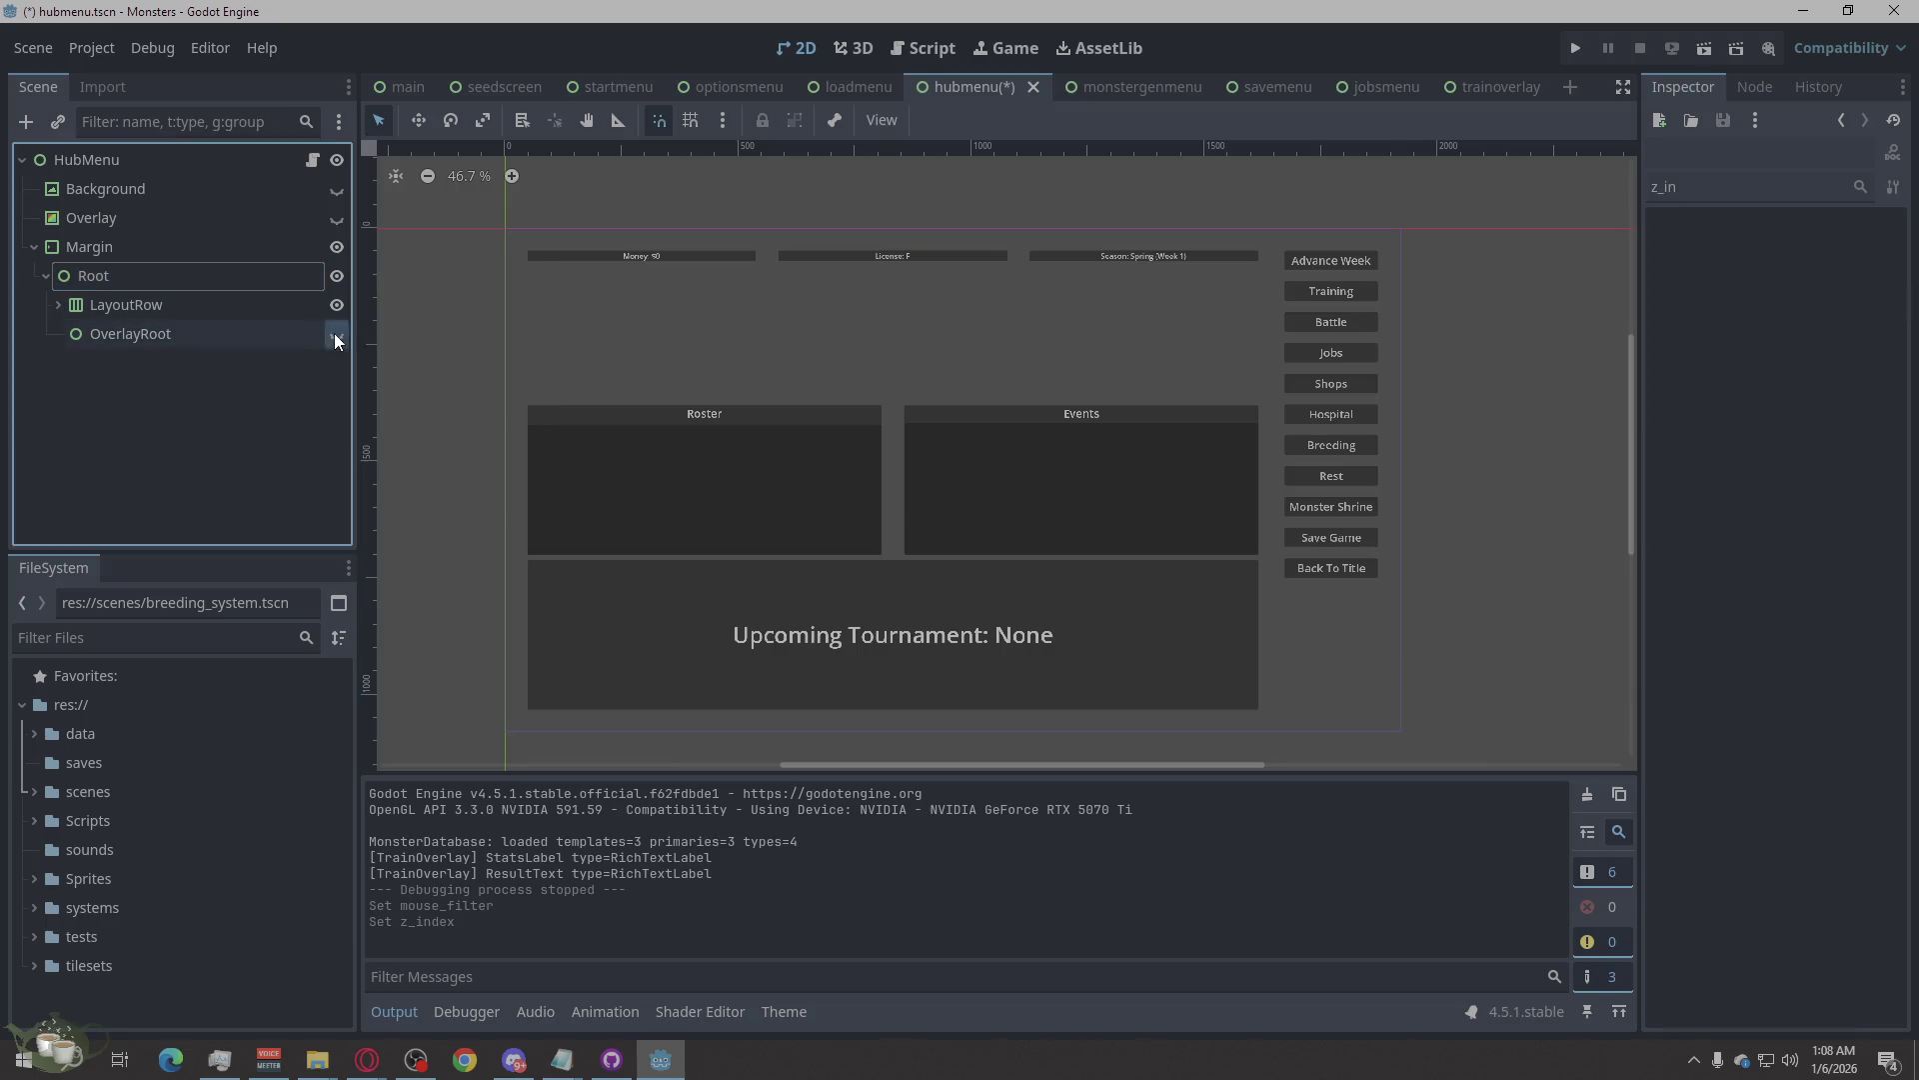
Run the project, start a New Game to view the hub, then close the game window.
click(1577, 46)
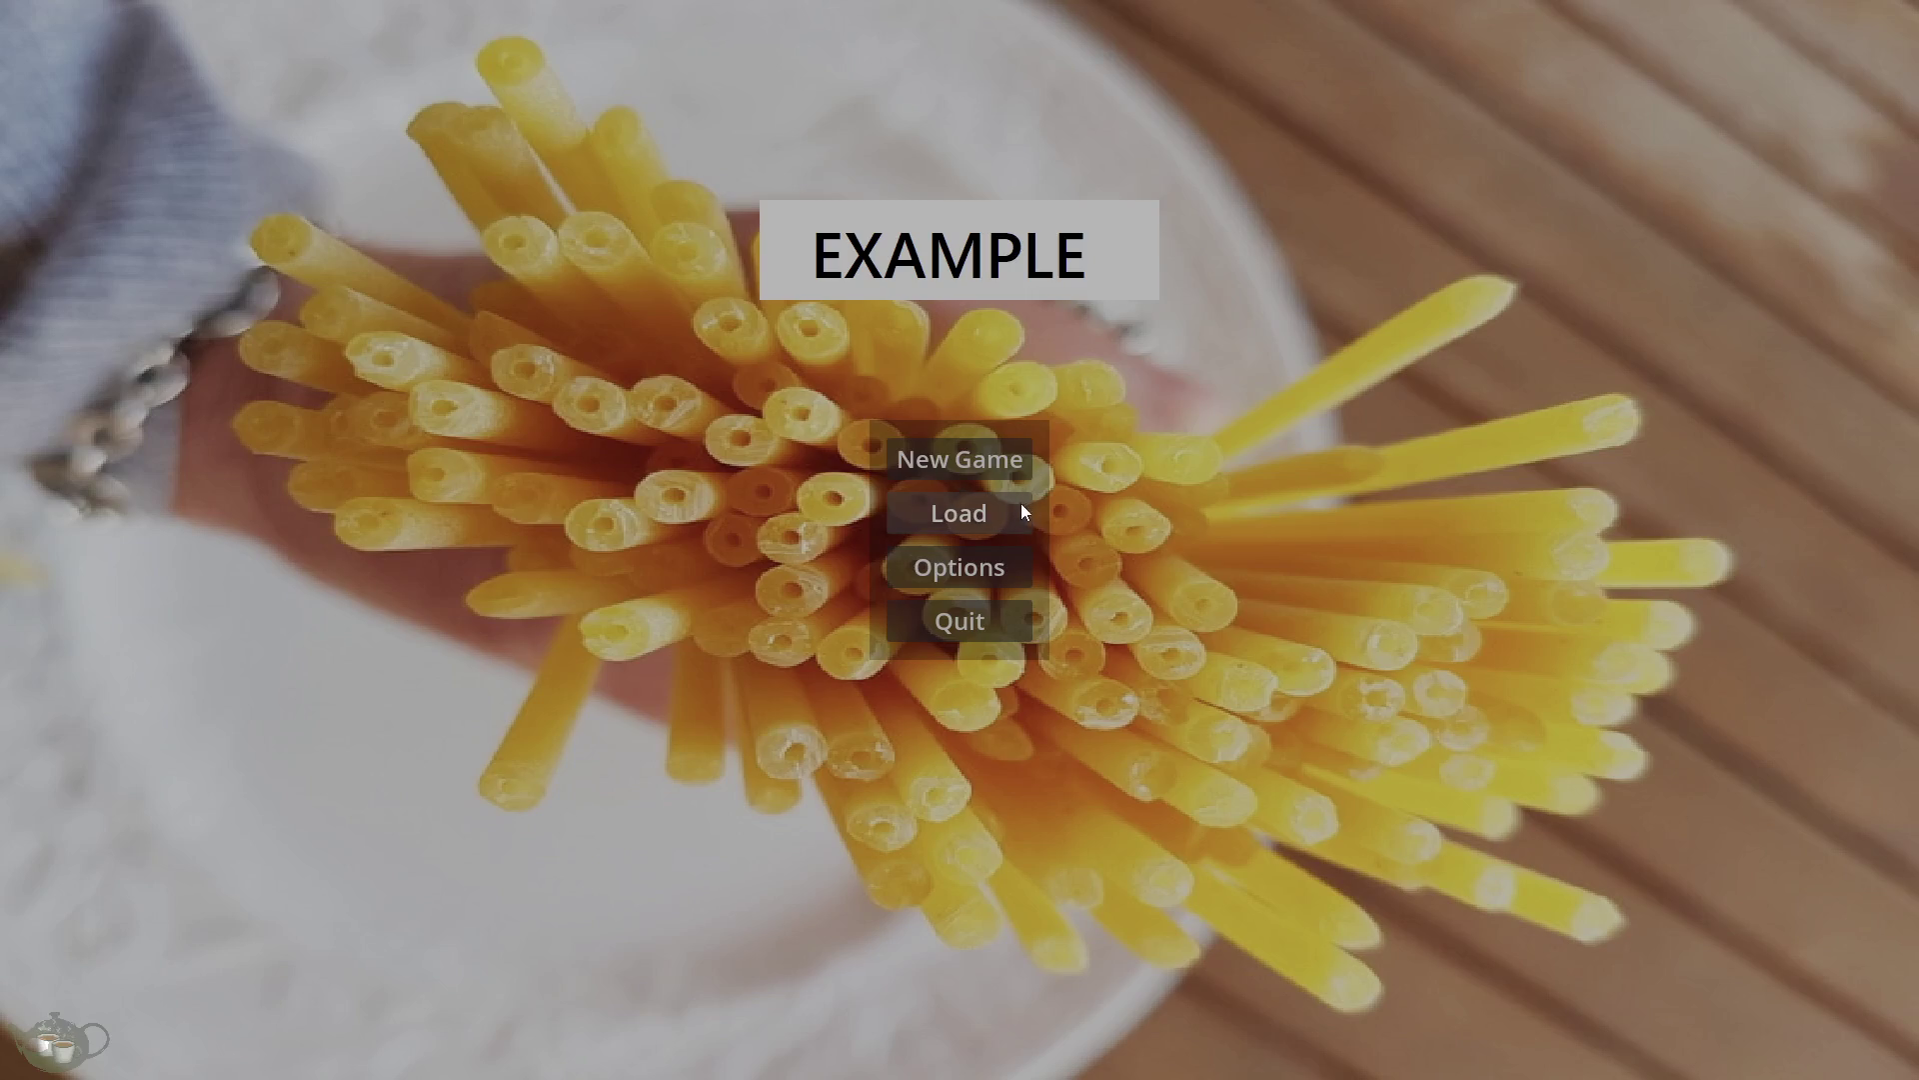
click(961, 458)
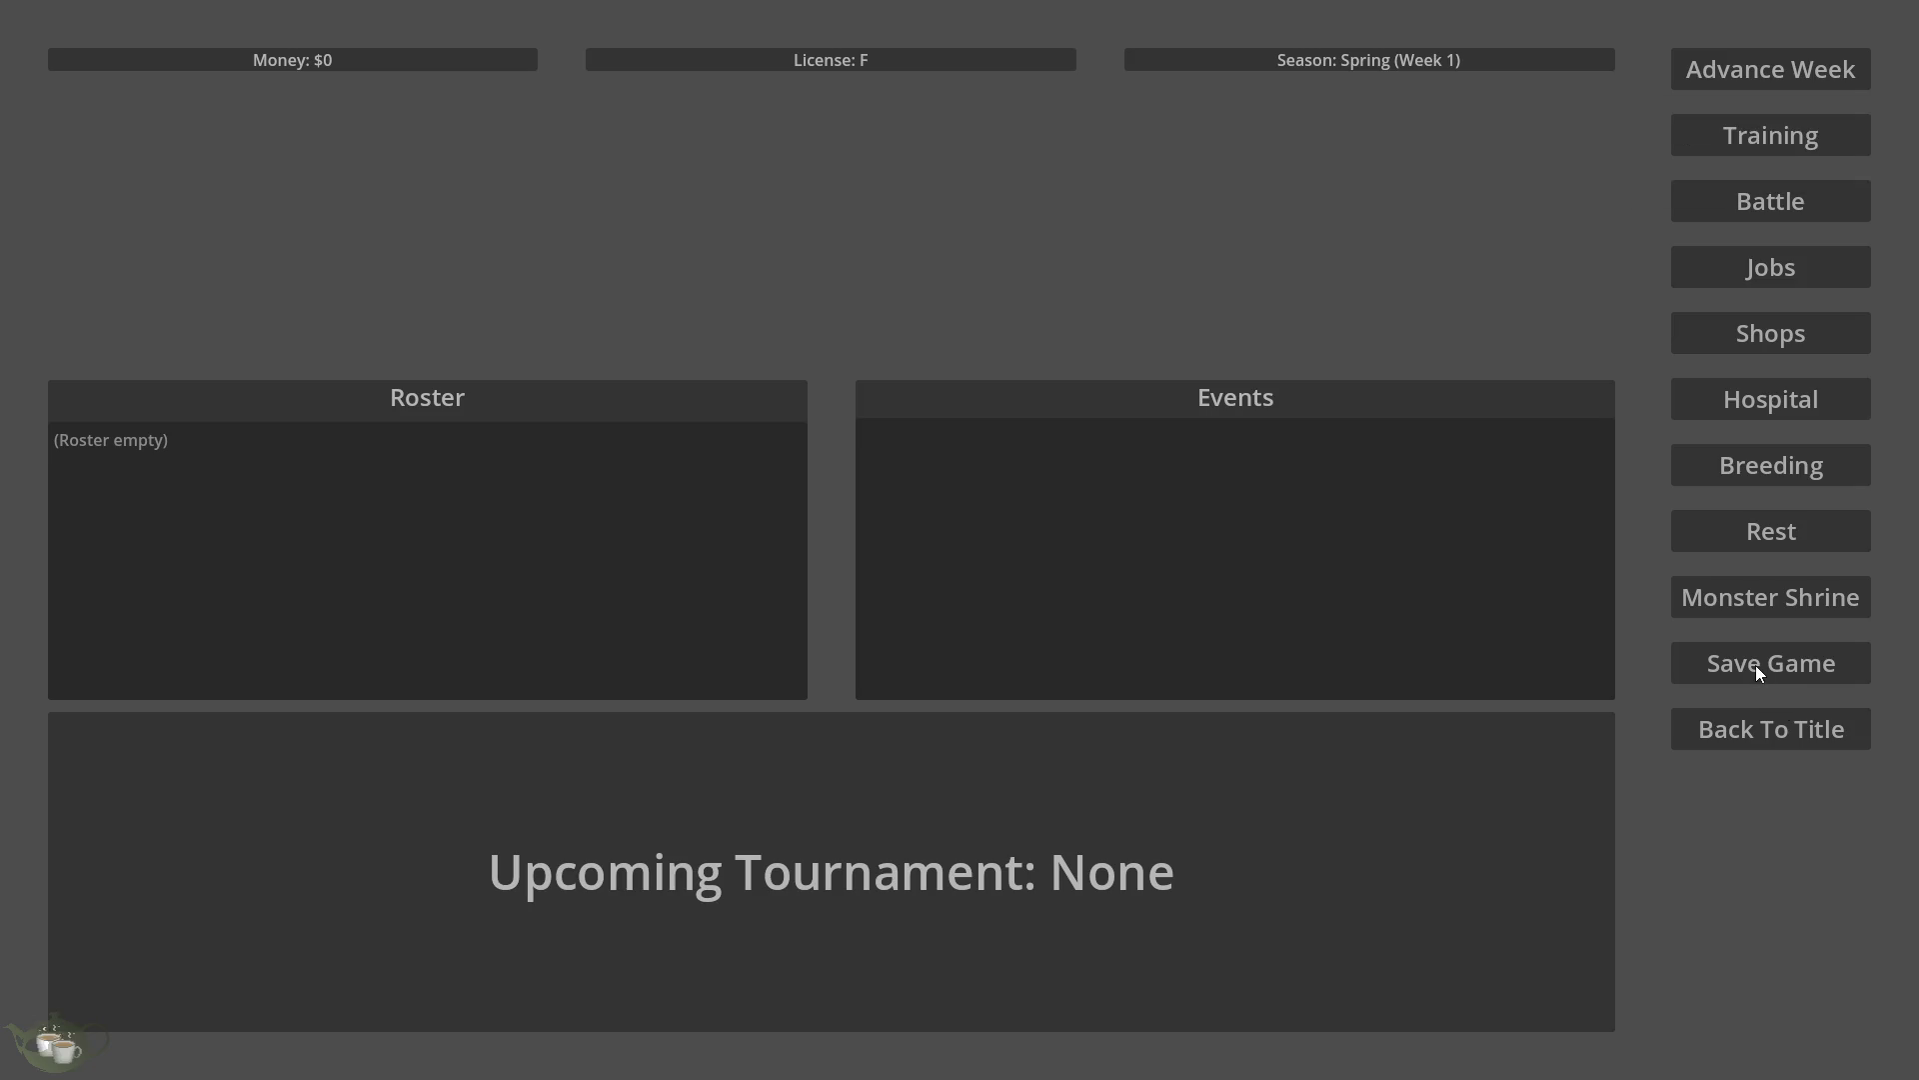
key(alt+F4)
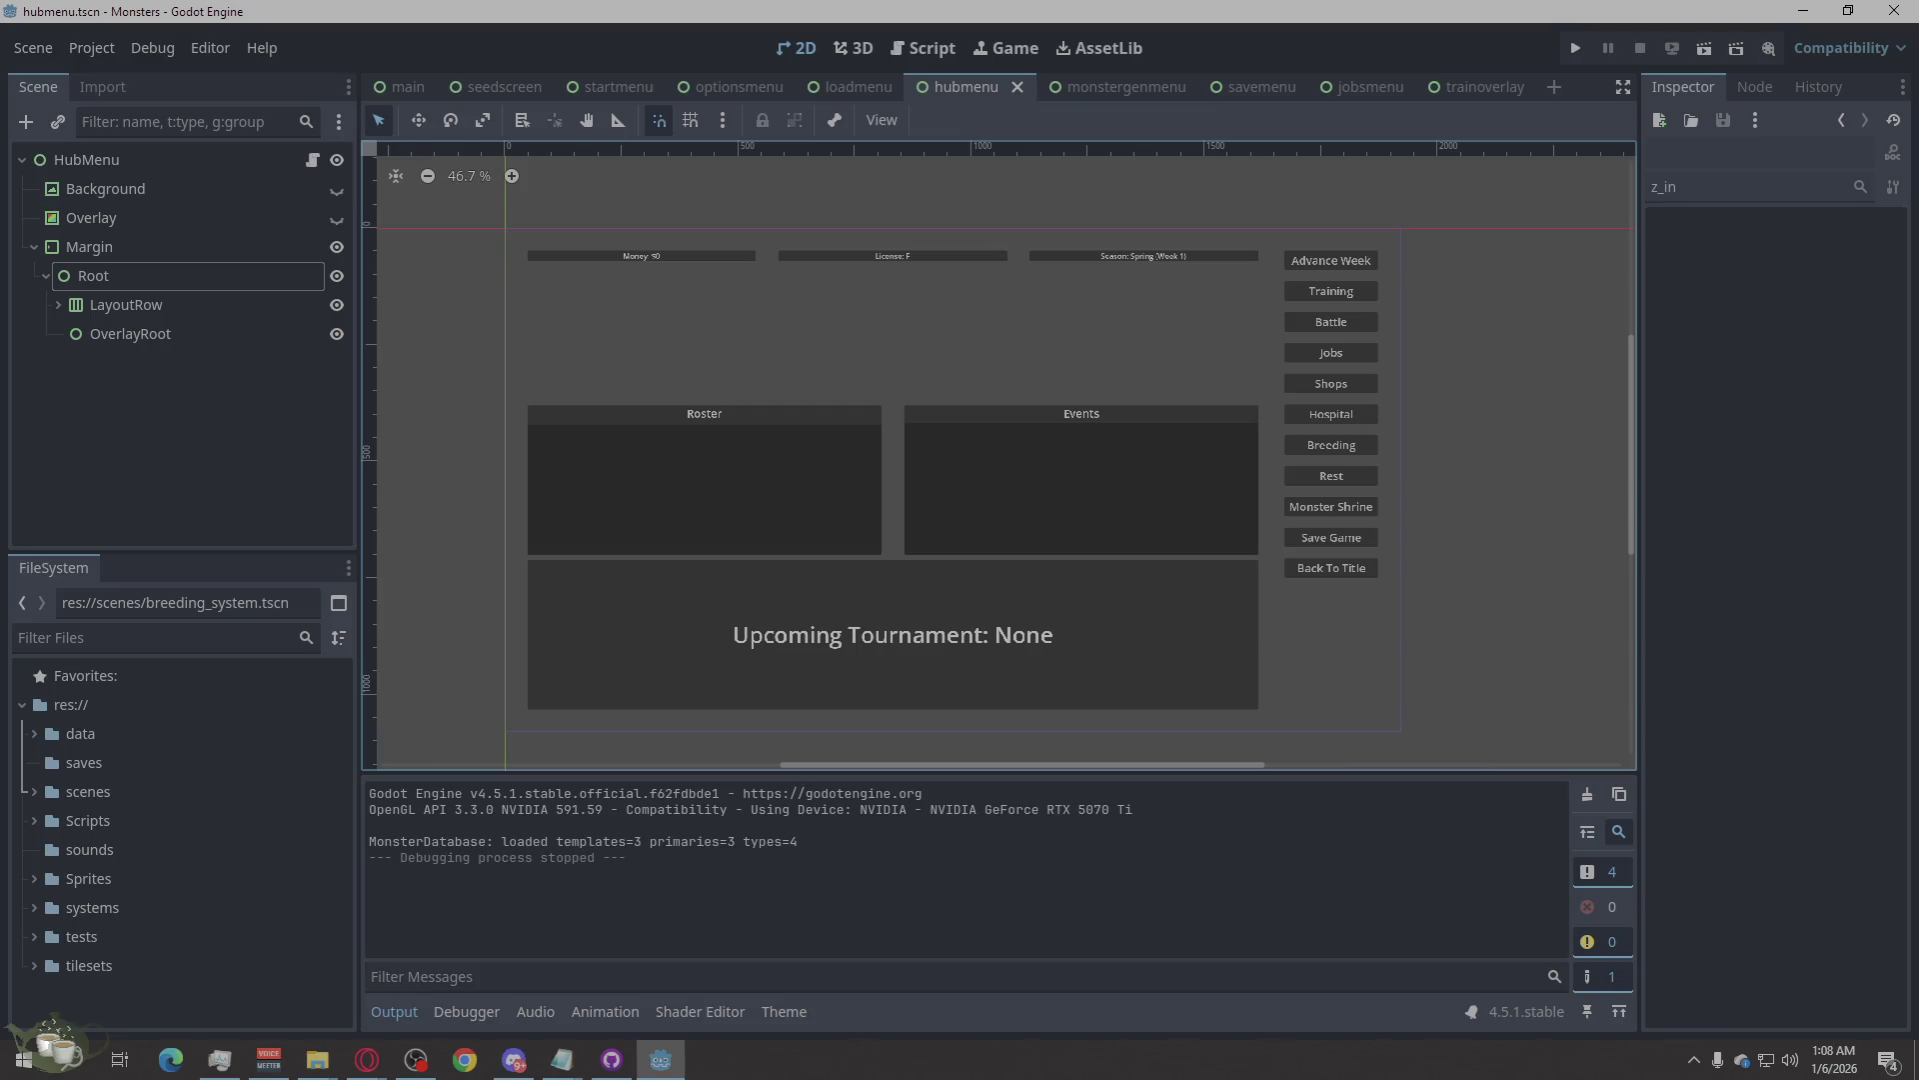
key(alt+Tab)
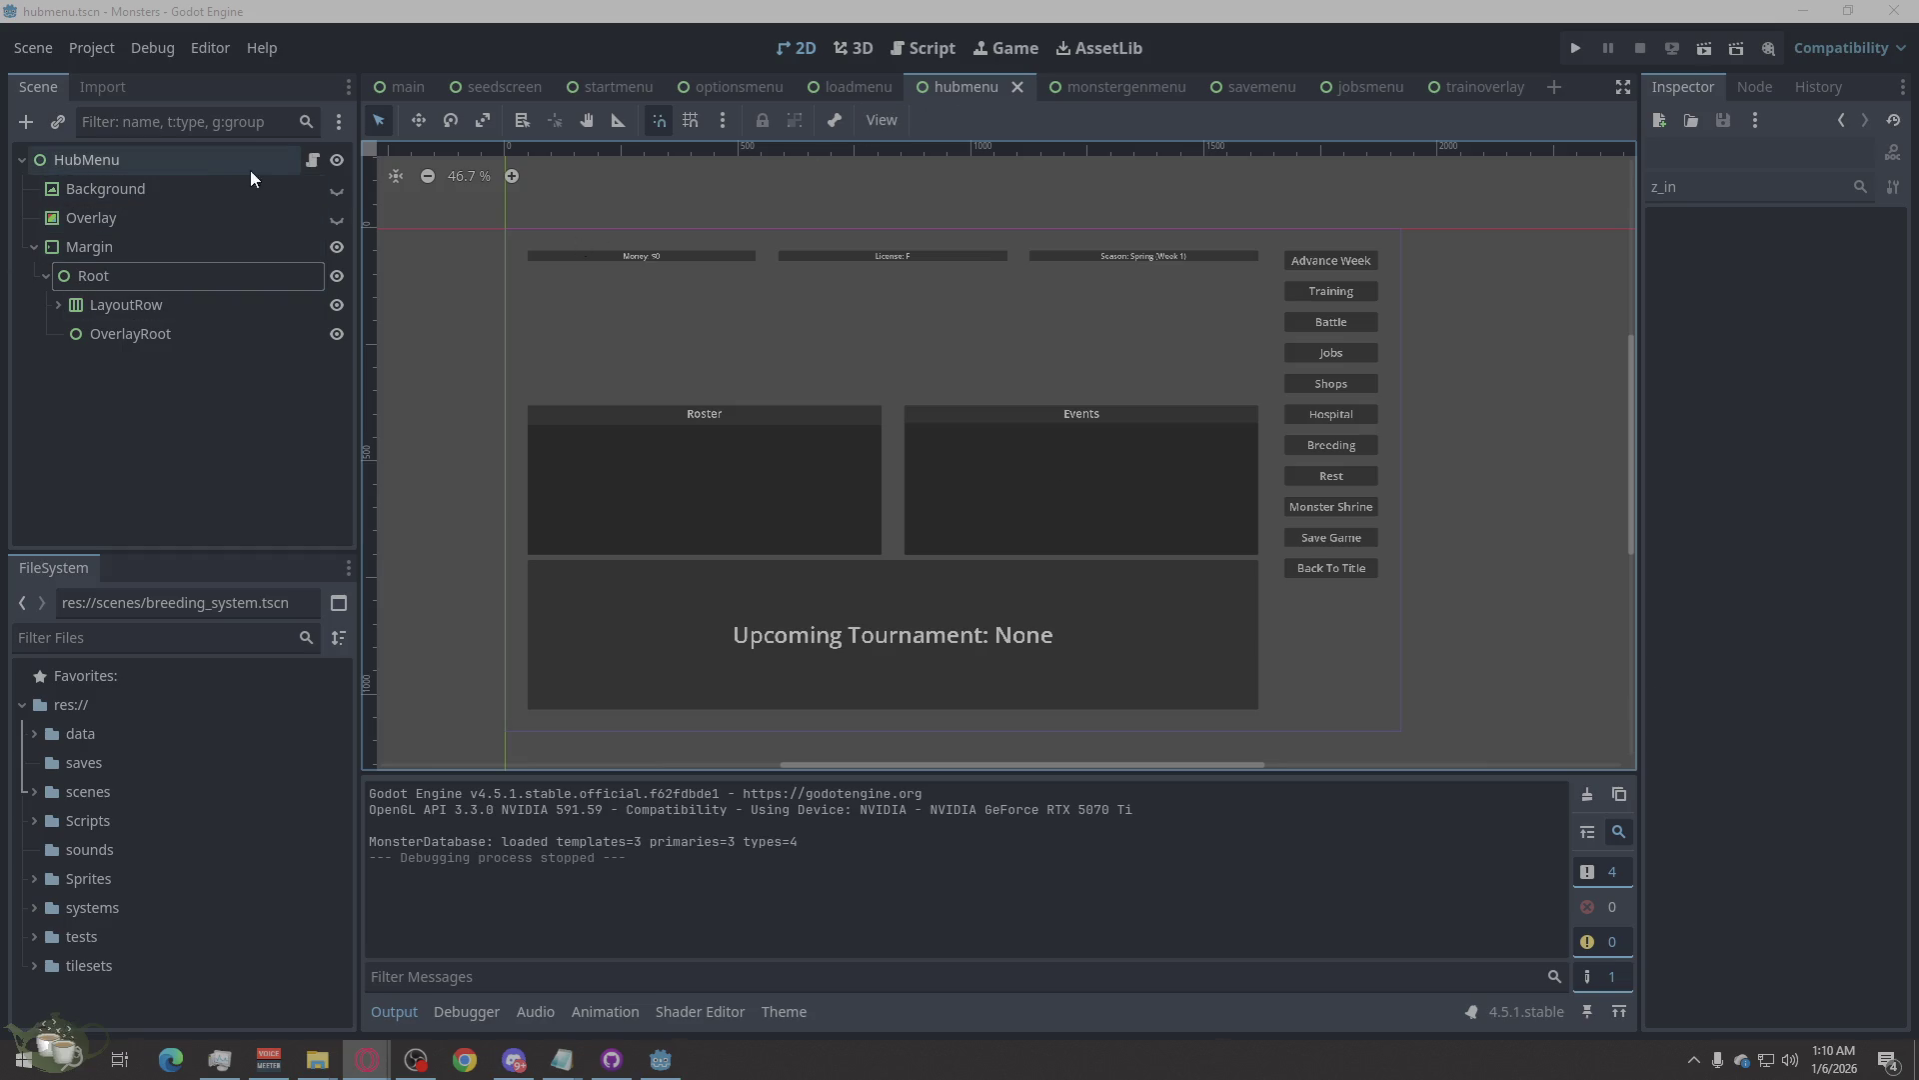
click(311, 160)
Replace HubMenu.gd's old code with the new script containing the monster-details text and _clear_details.
right_click(1216, 464)
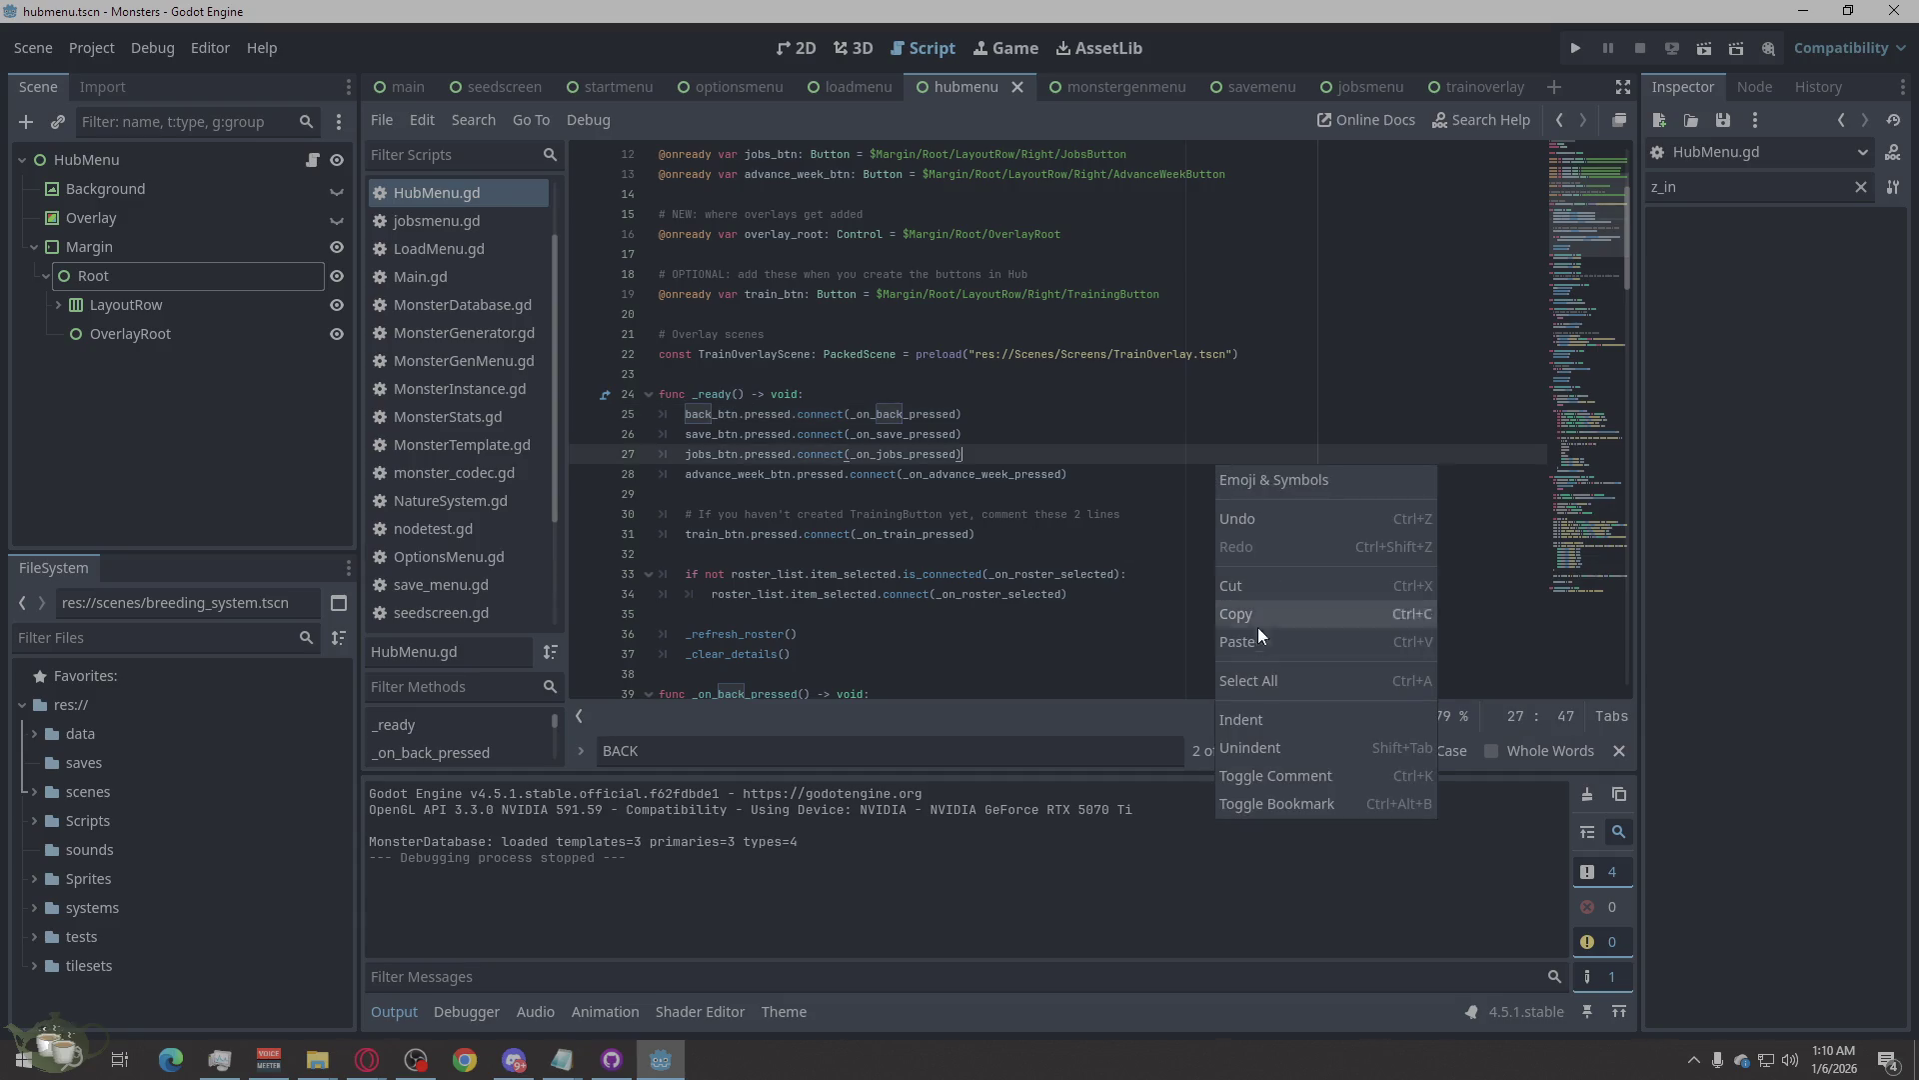
click(1273, 678)
key(Delete)
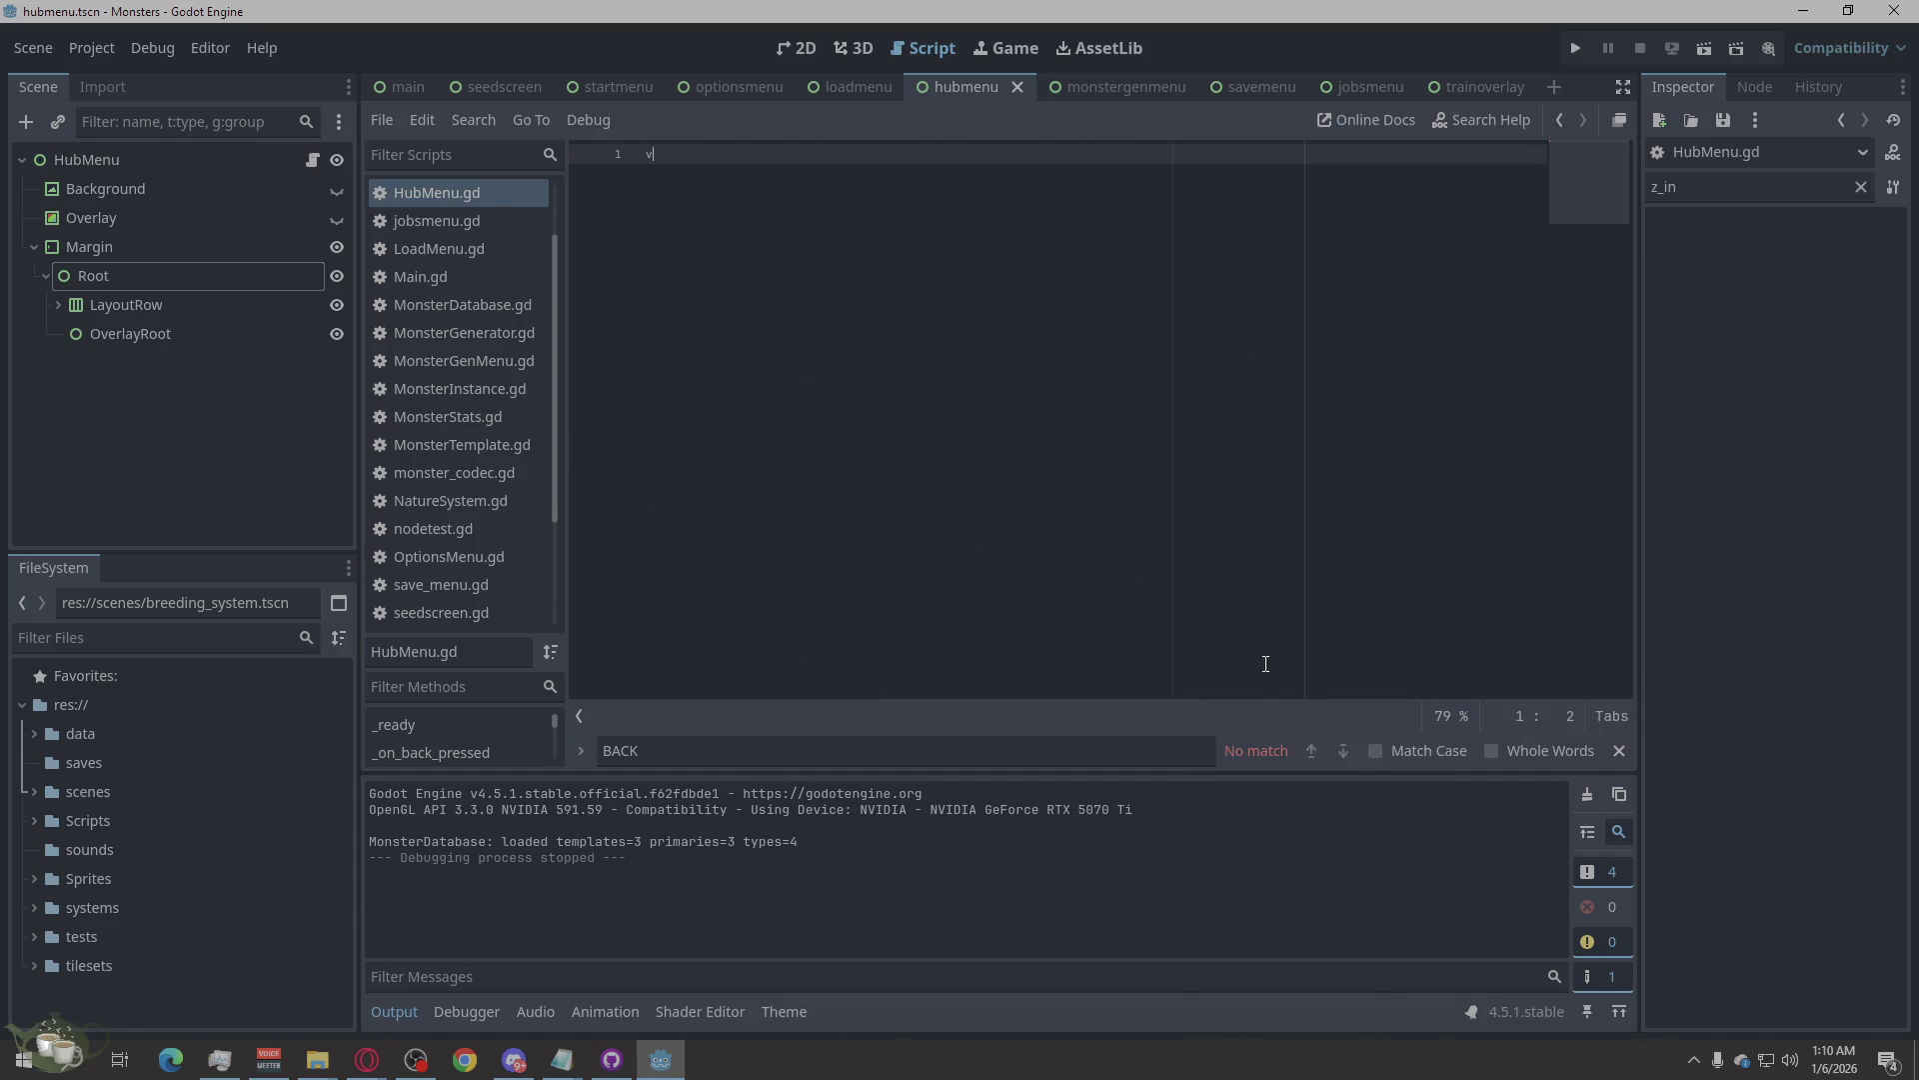
text(v)
key(ctrl+v)
key(ctrl+a)
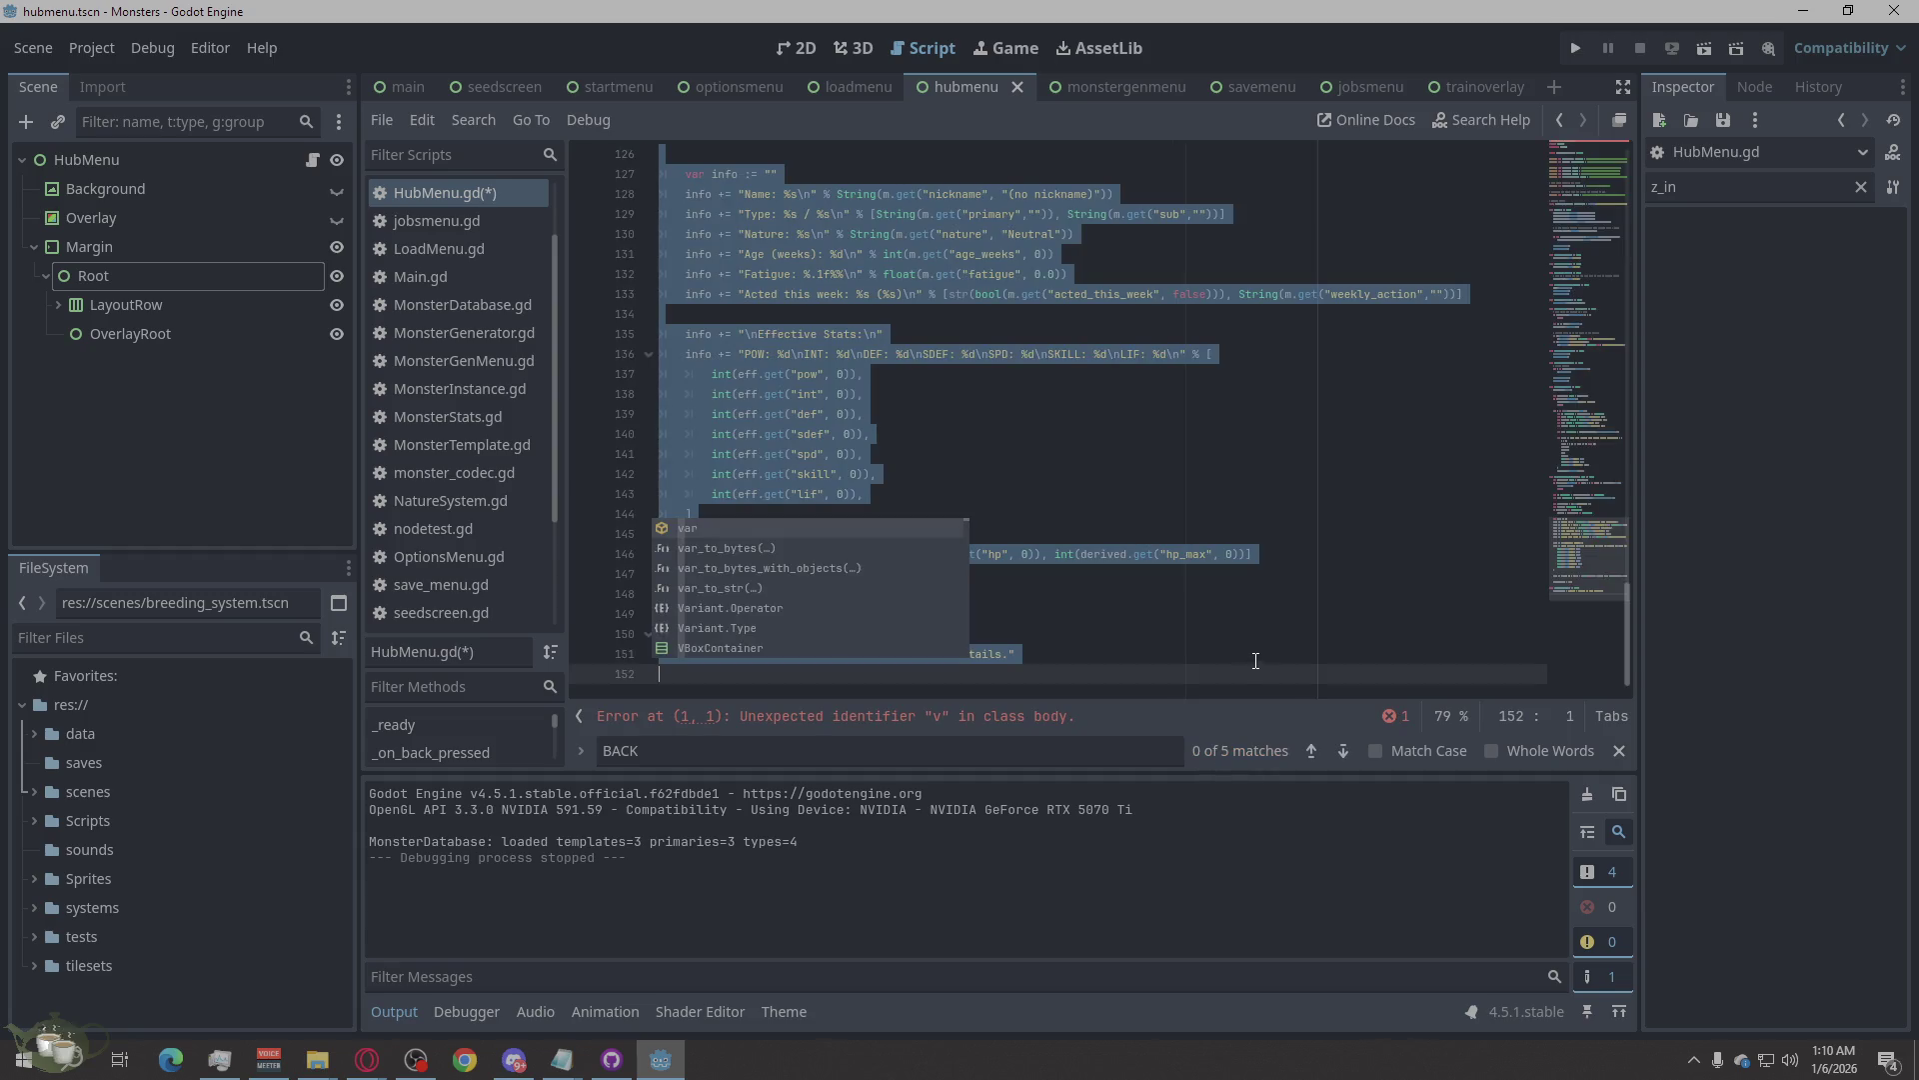
right_click(1101, 607)
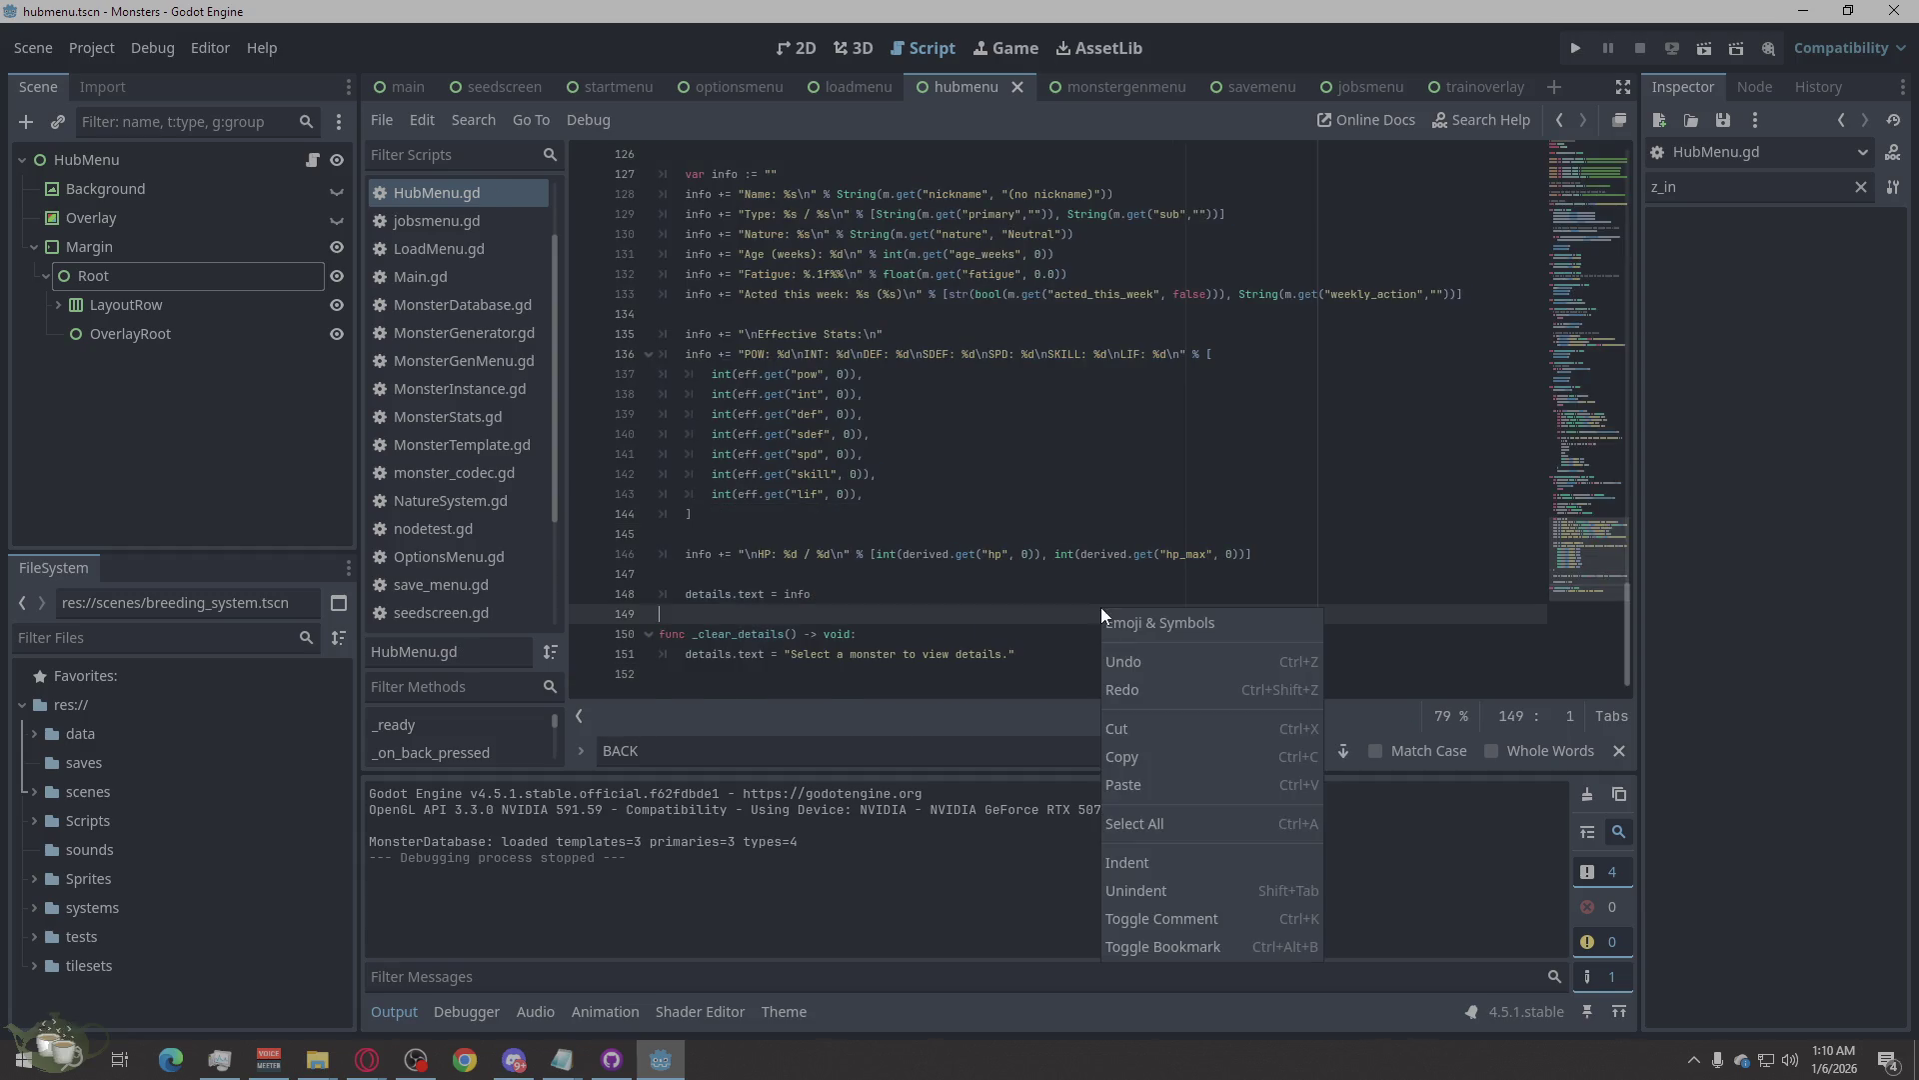
click(1170, 823)
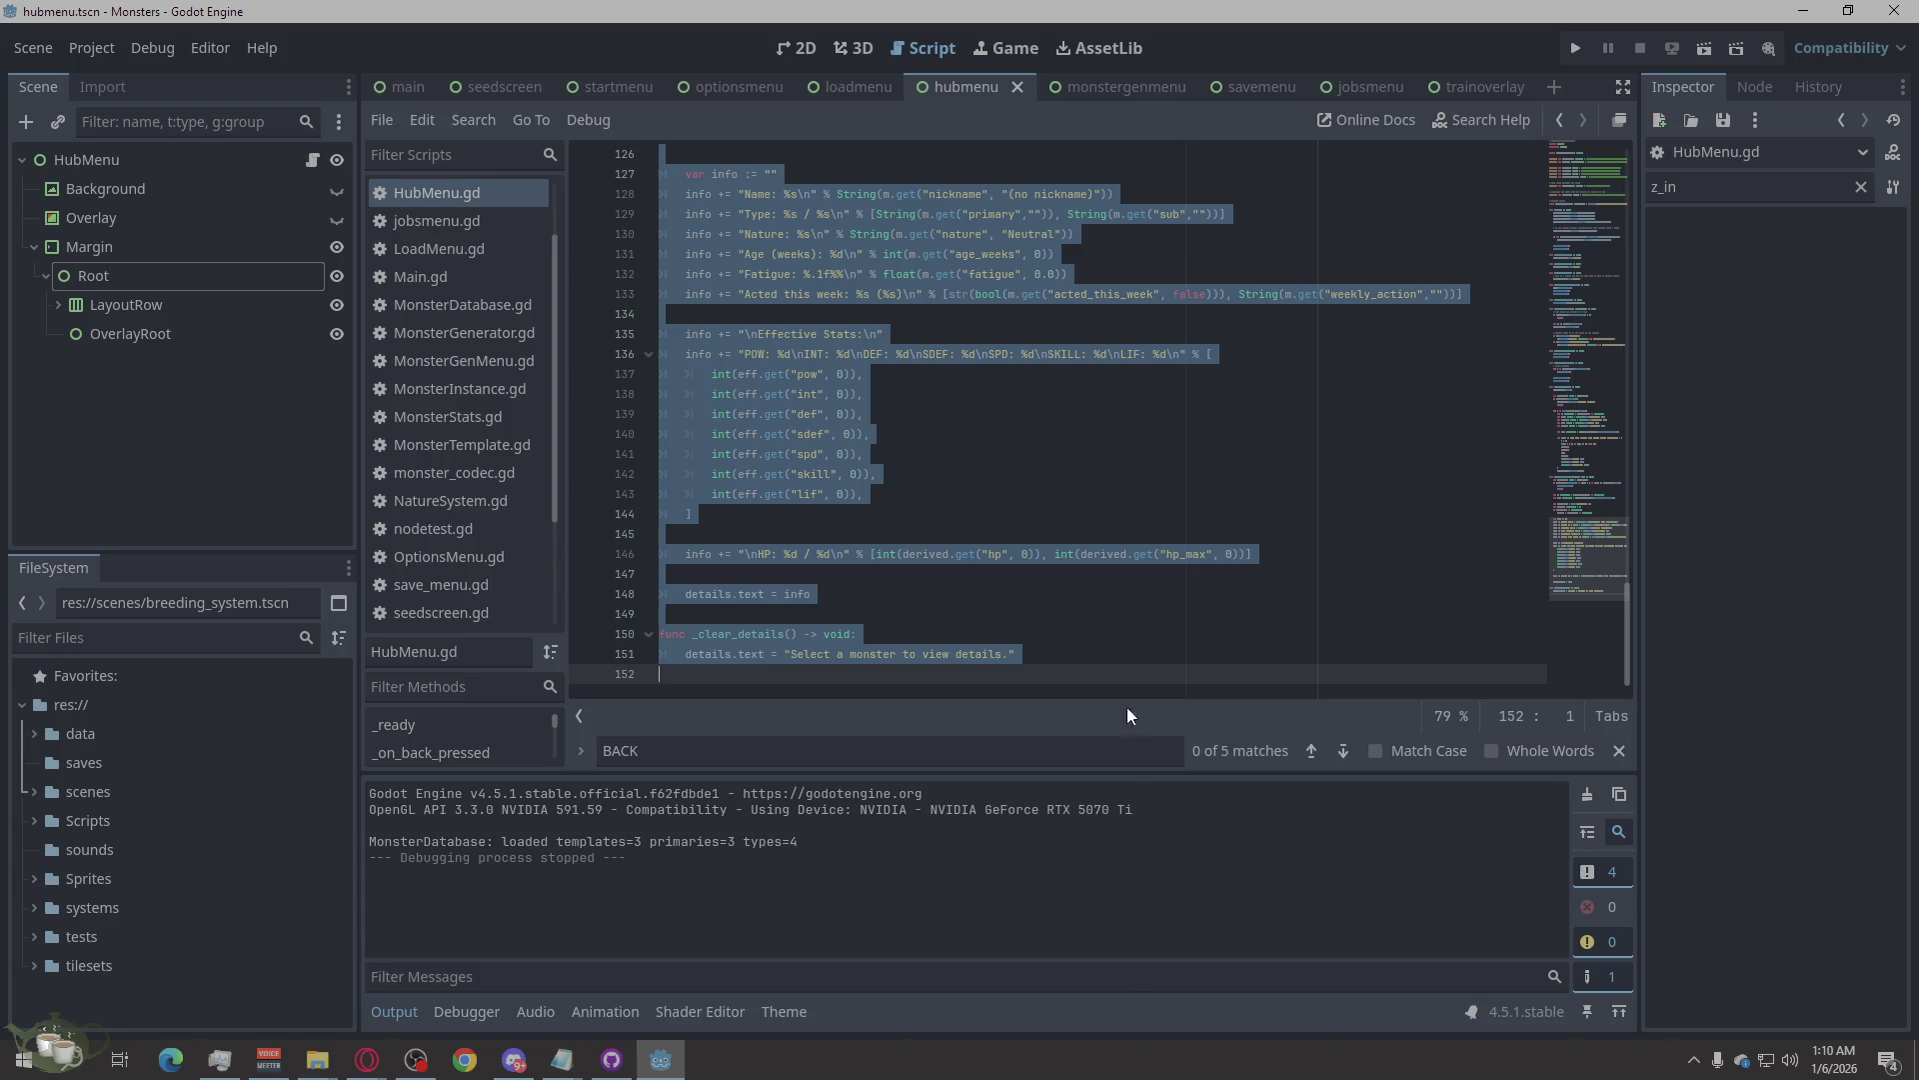
click(1149, 574)
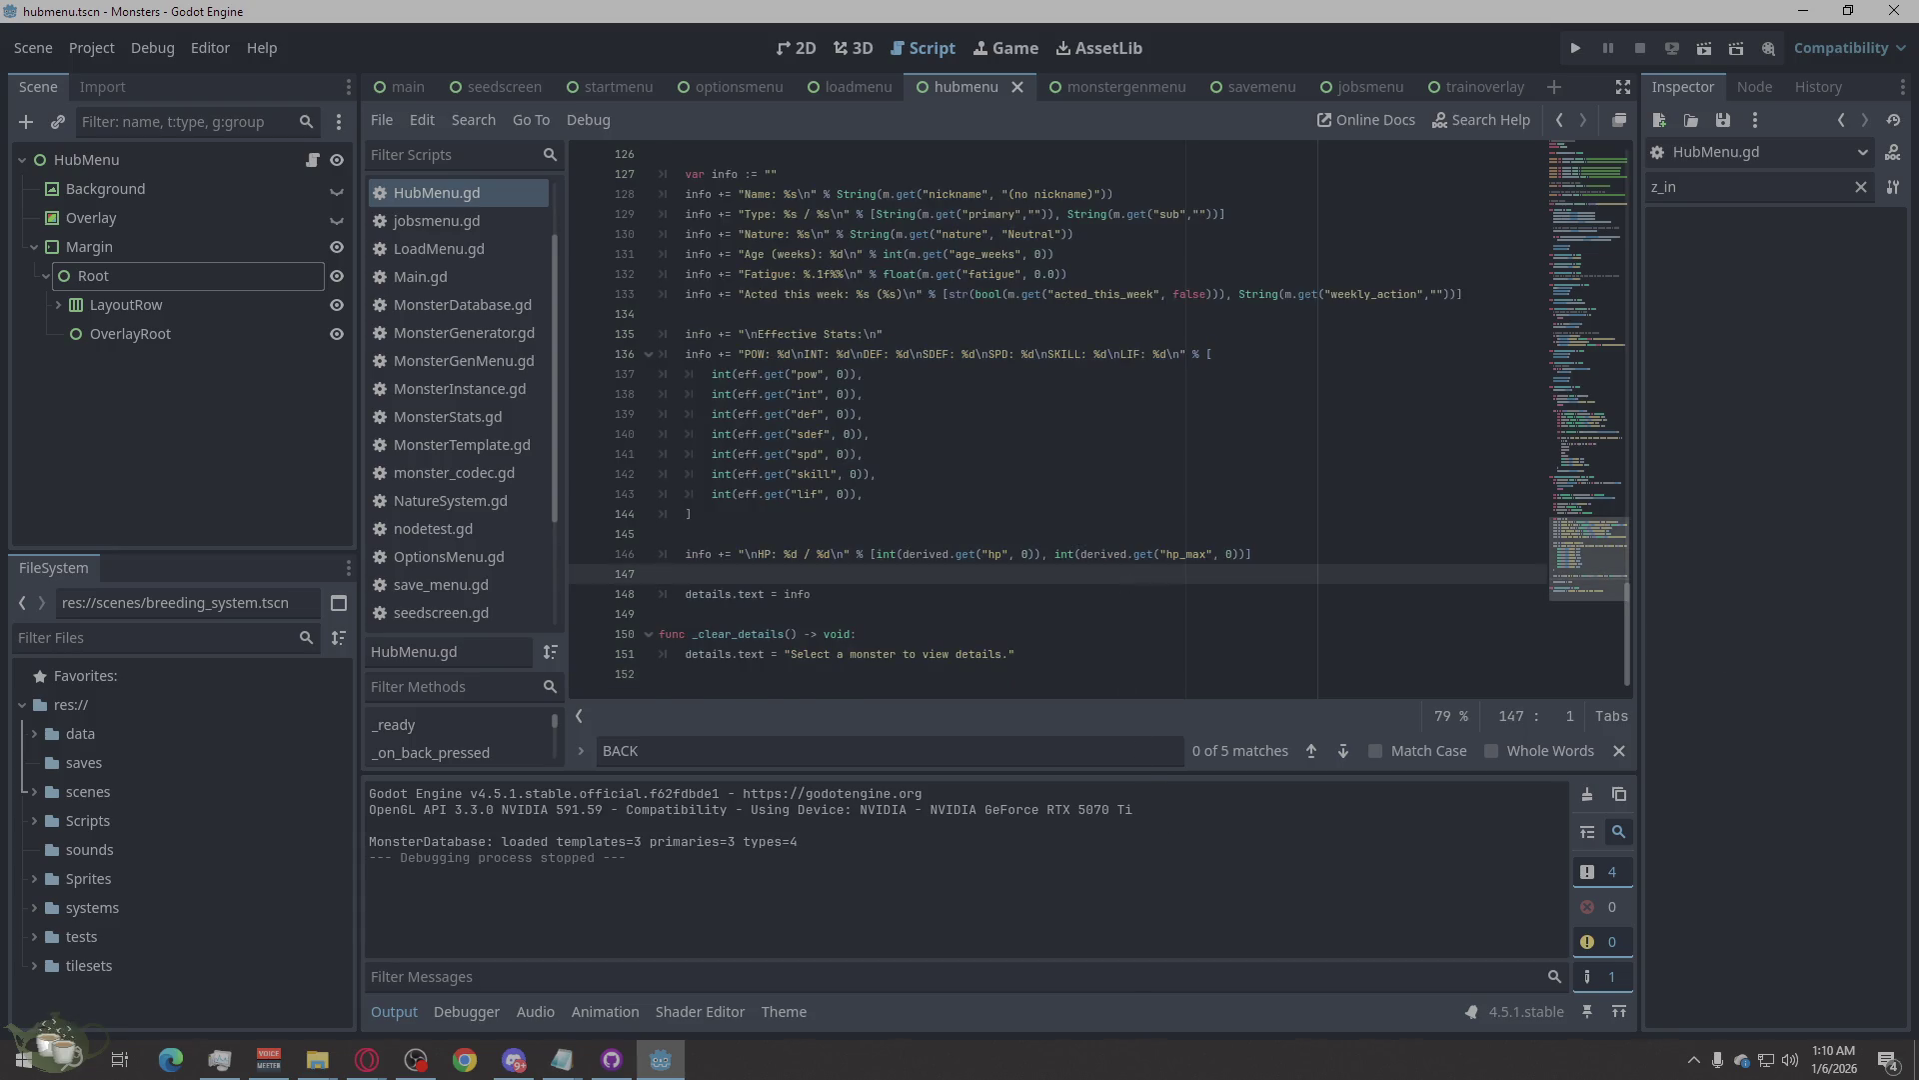
key(alt+Tab)
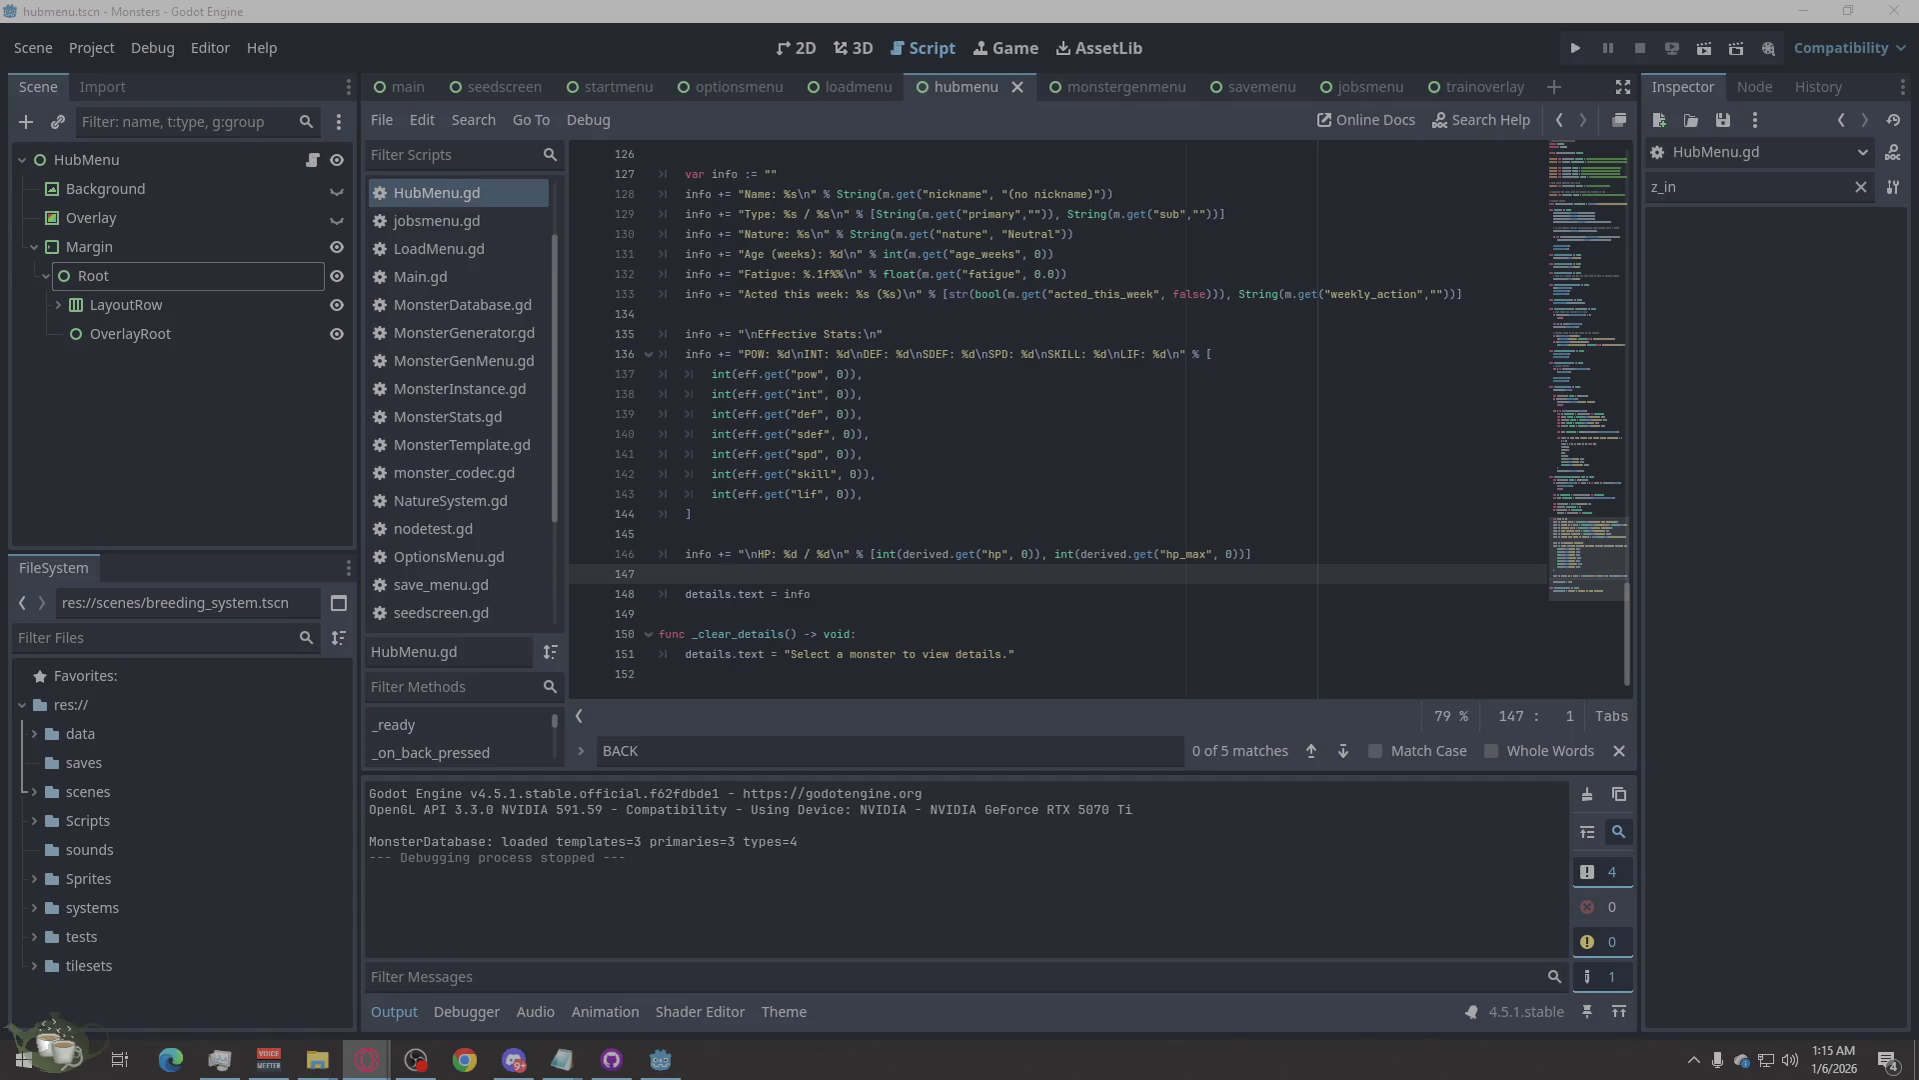
Select OverlayRoot and set its Mouse Filter property to Ignore in the Inspector.
click(134, 327)
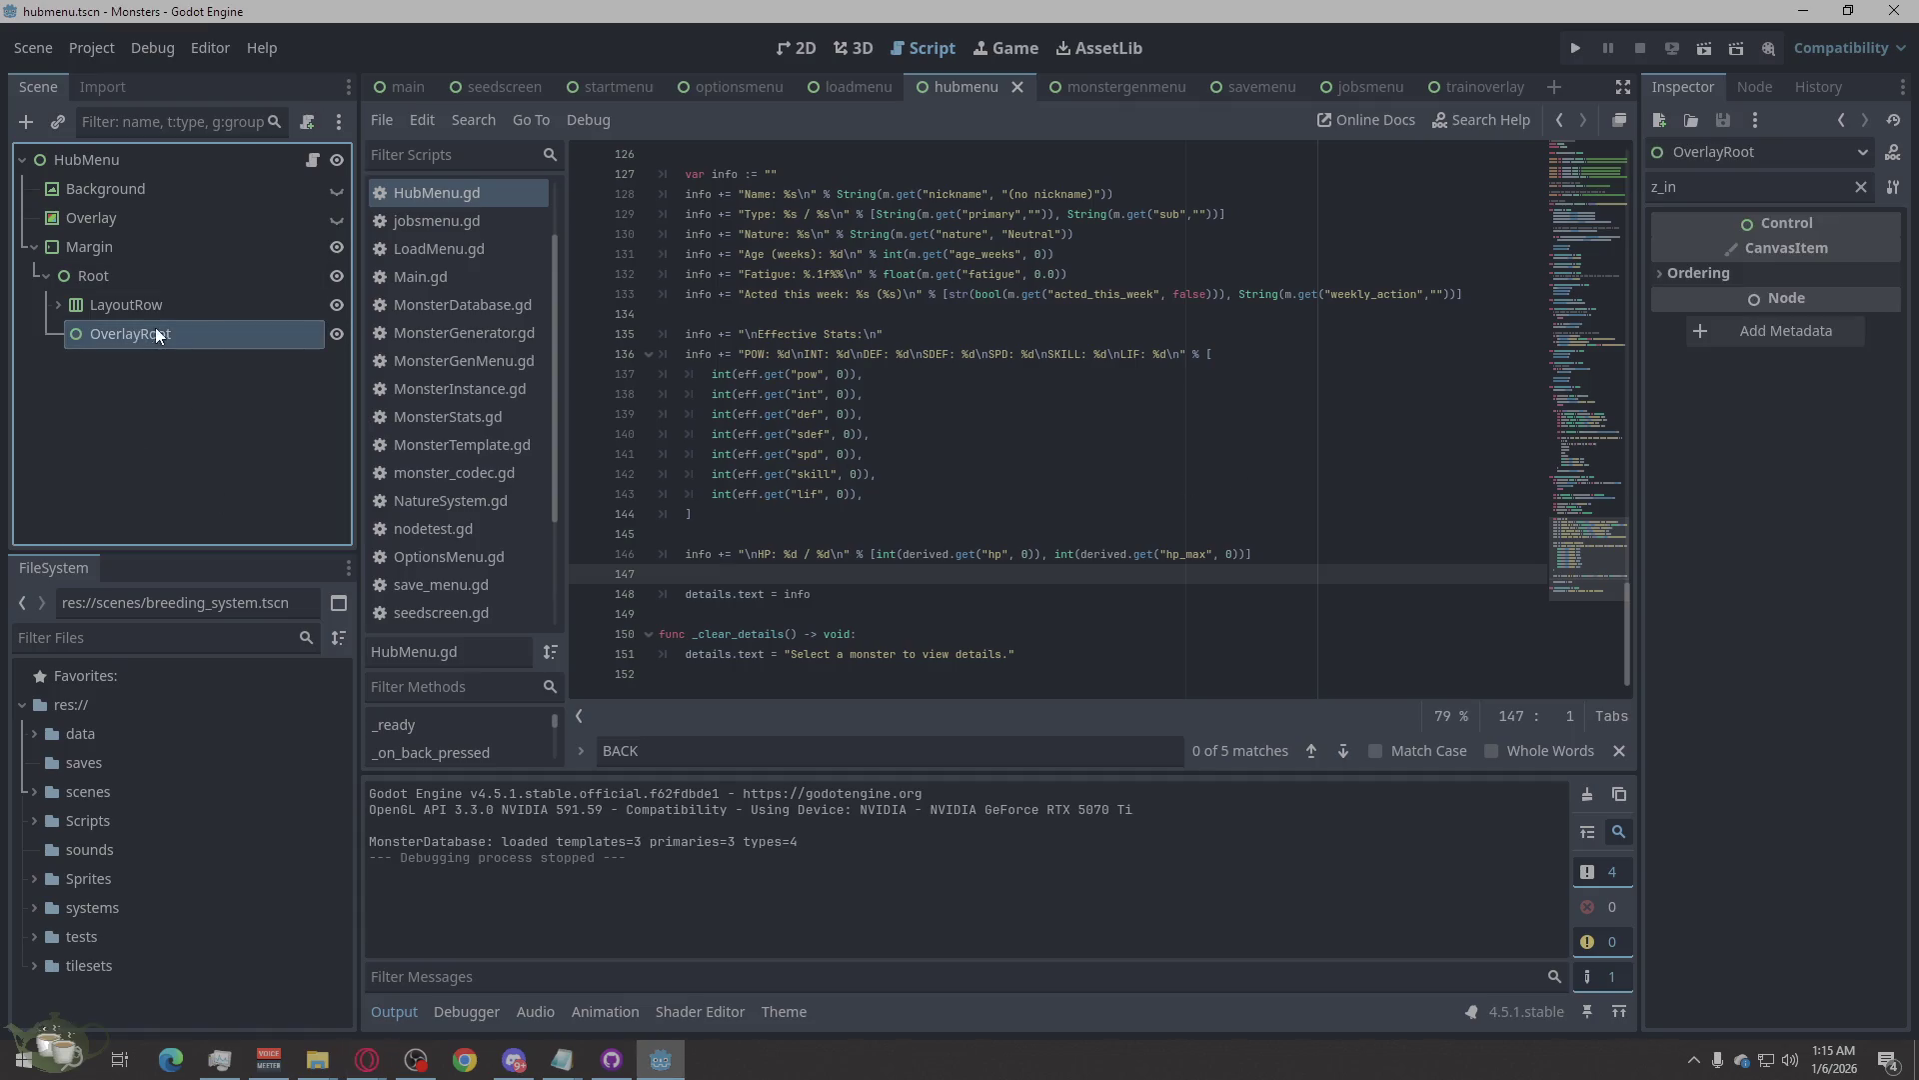
click(1860, 187)
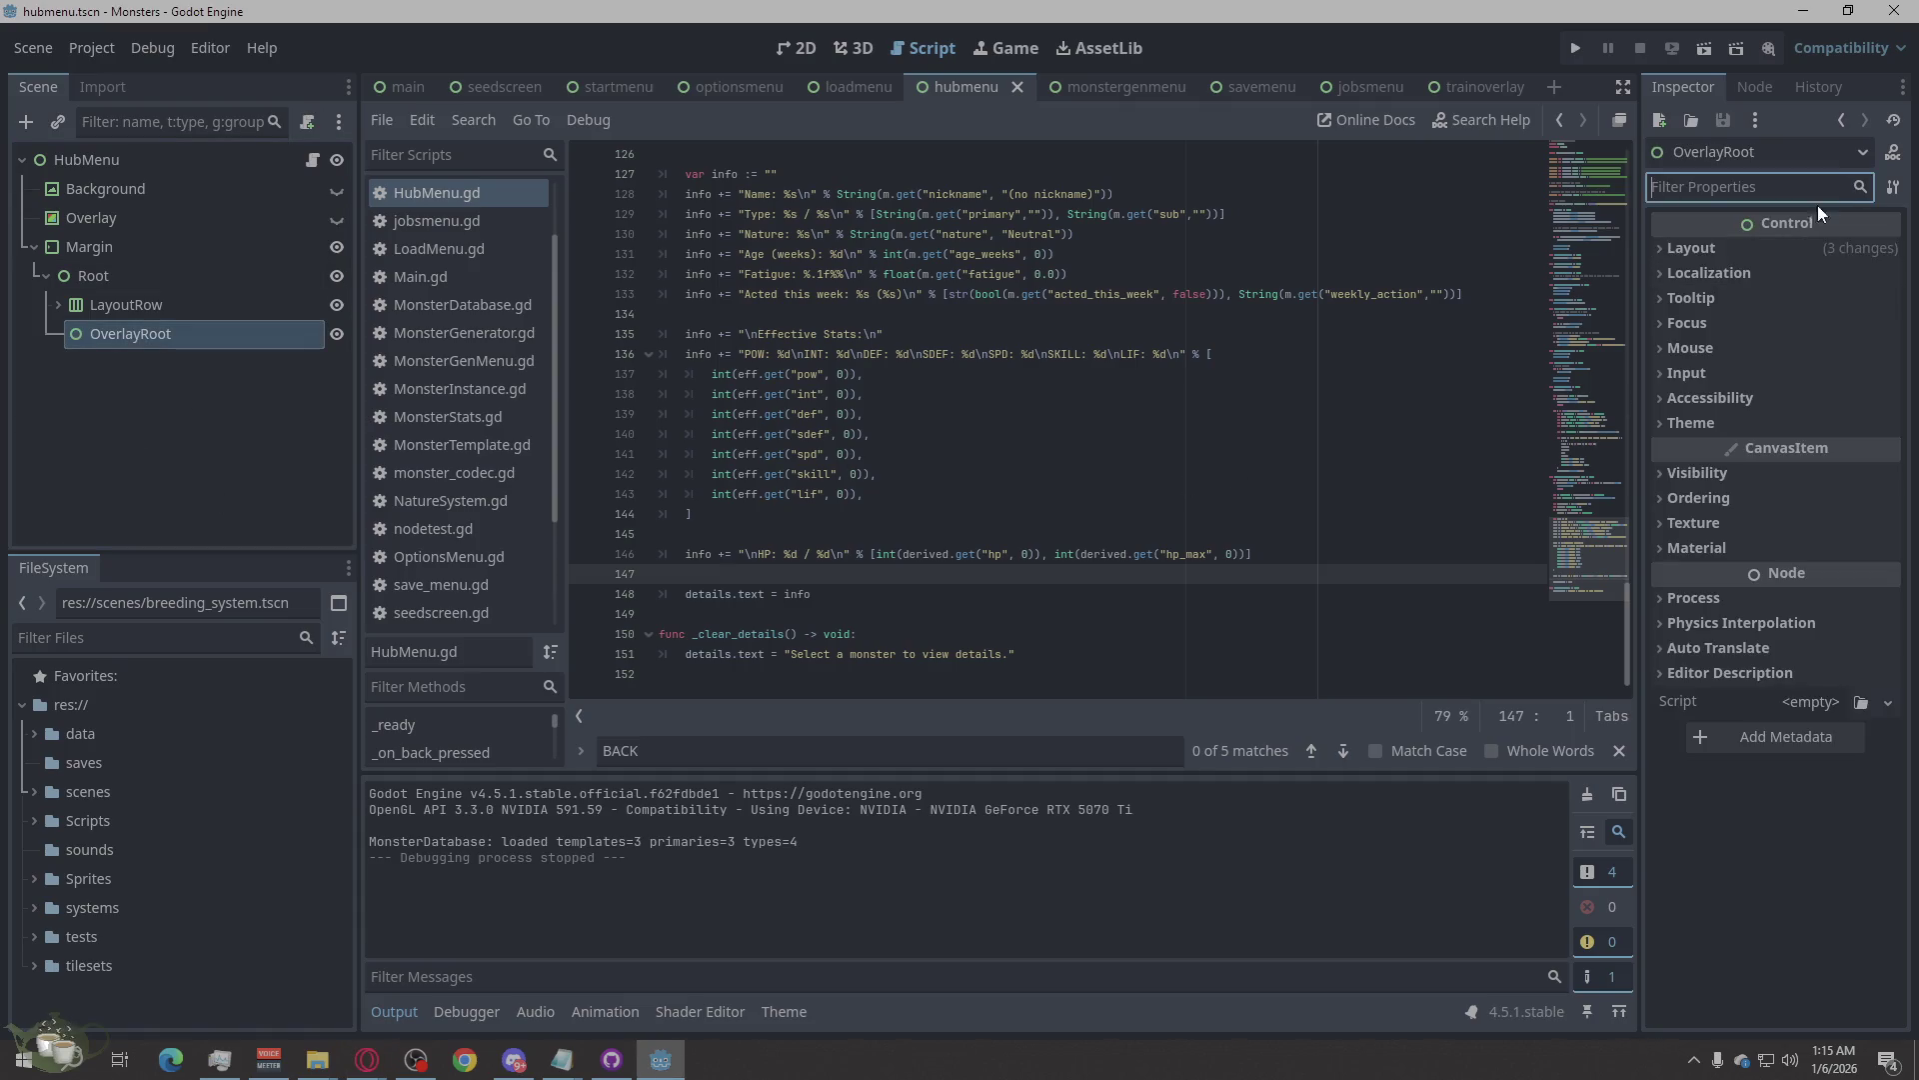
click(1695, 347)
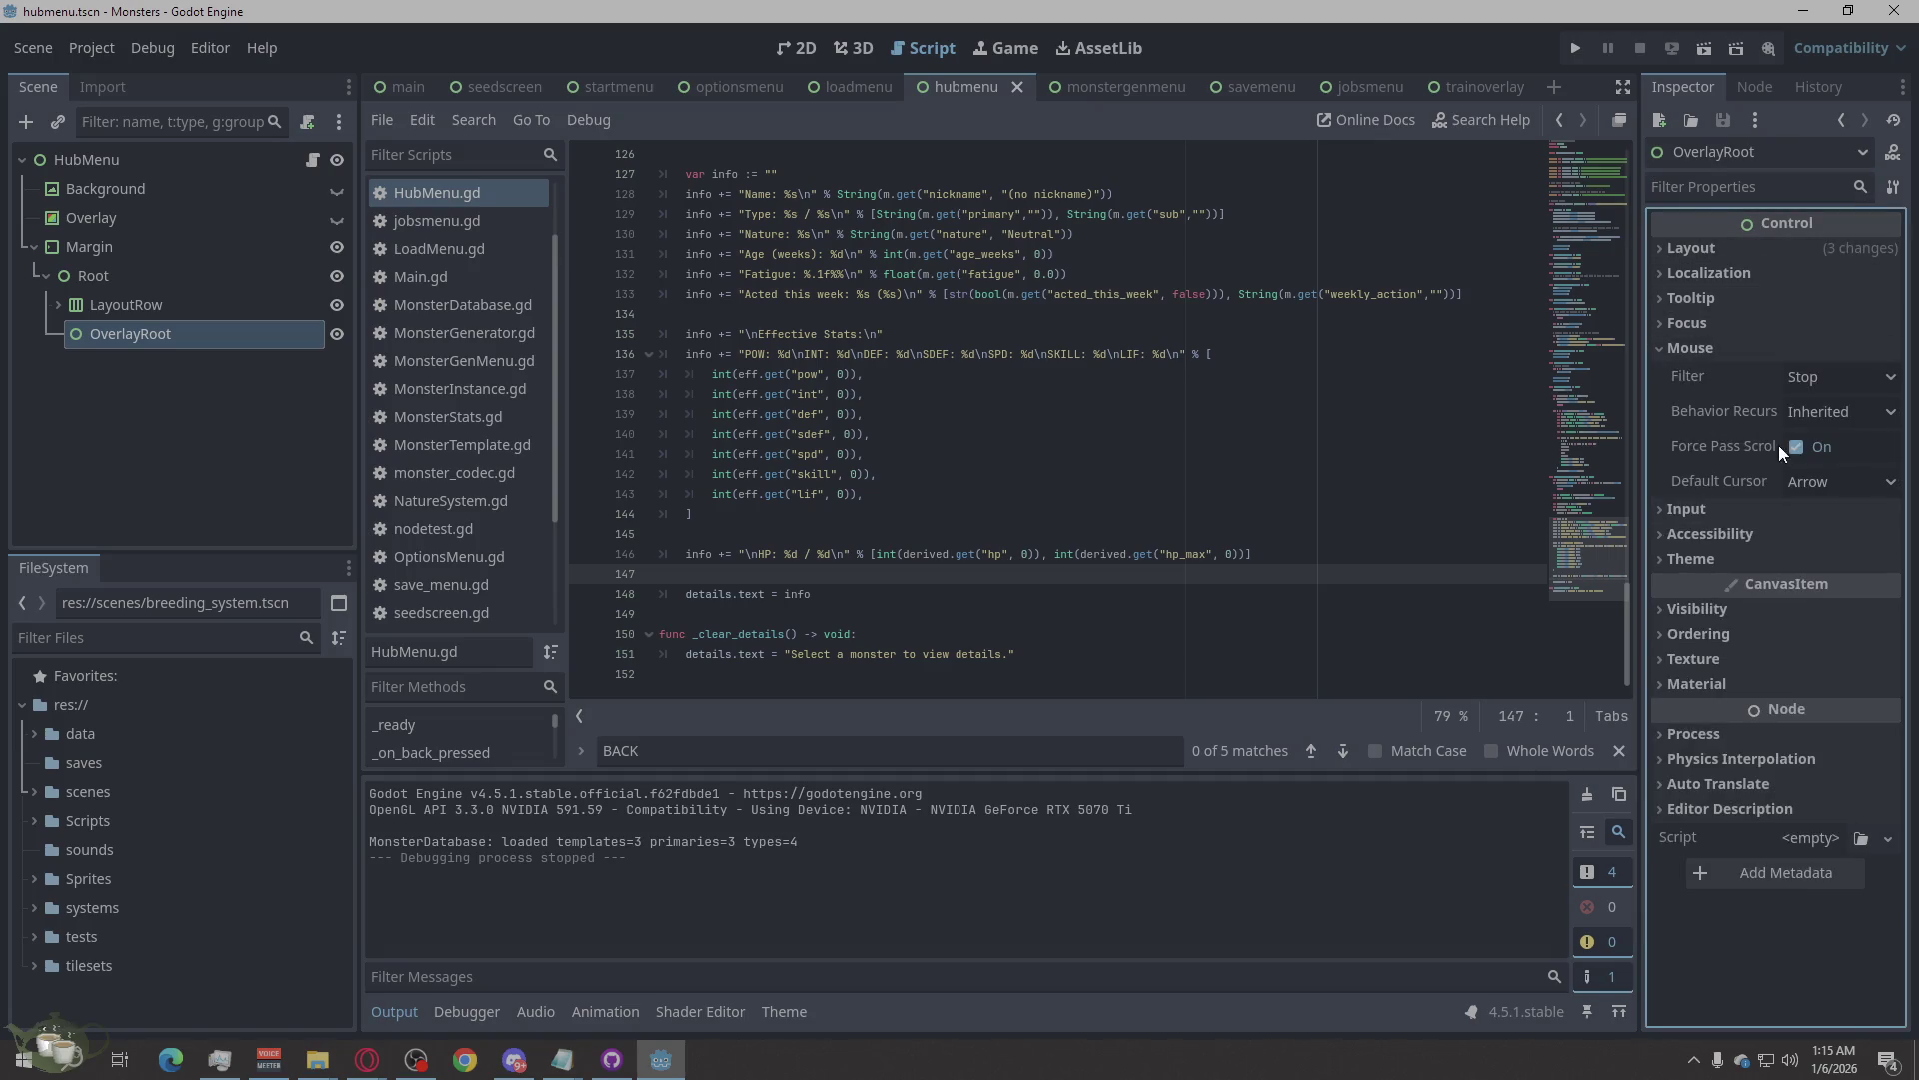
click(1837, 381)
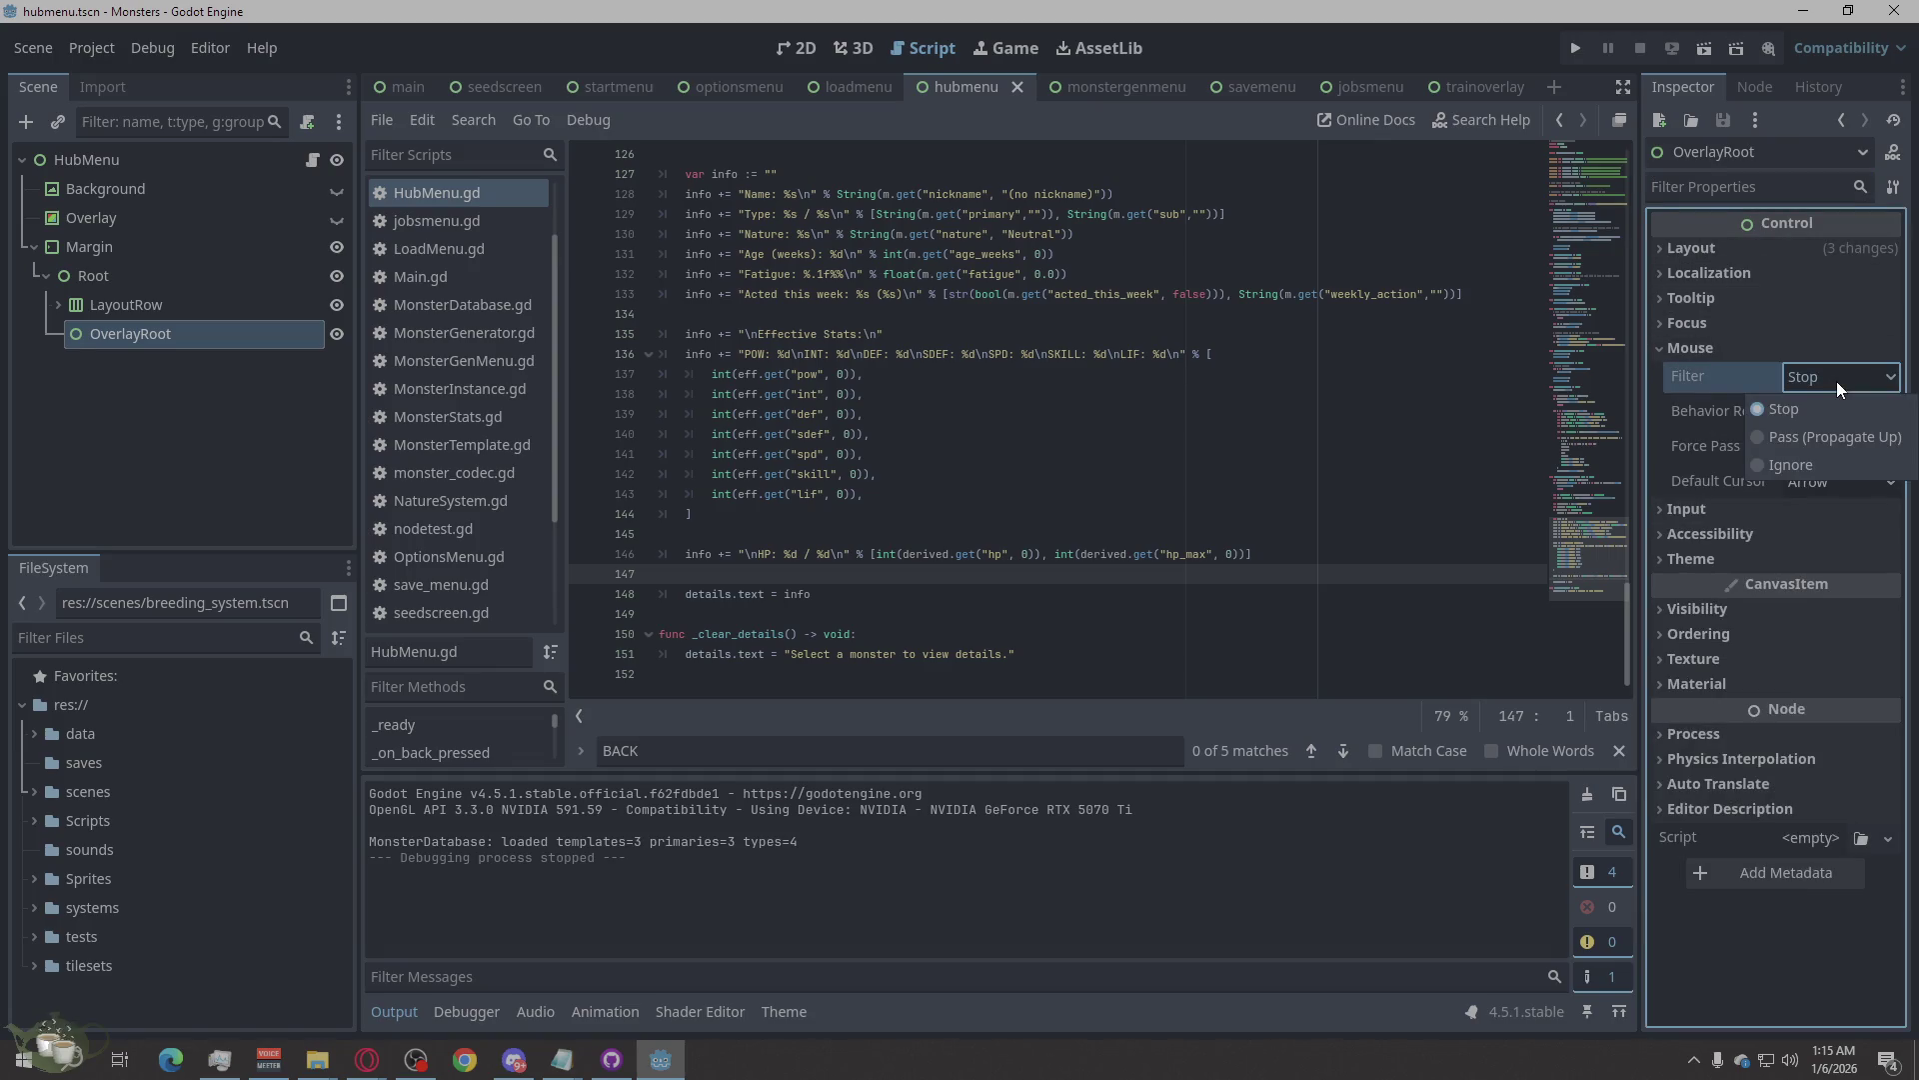
click(1791, 466)
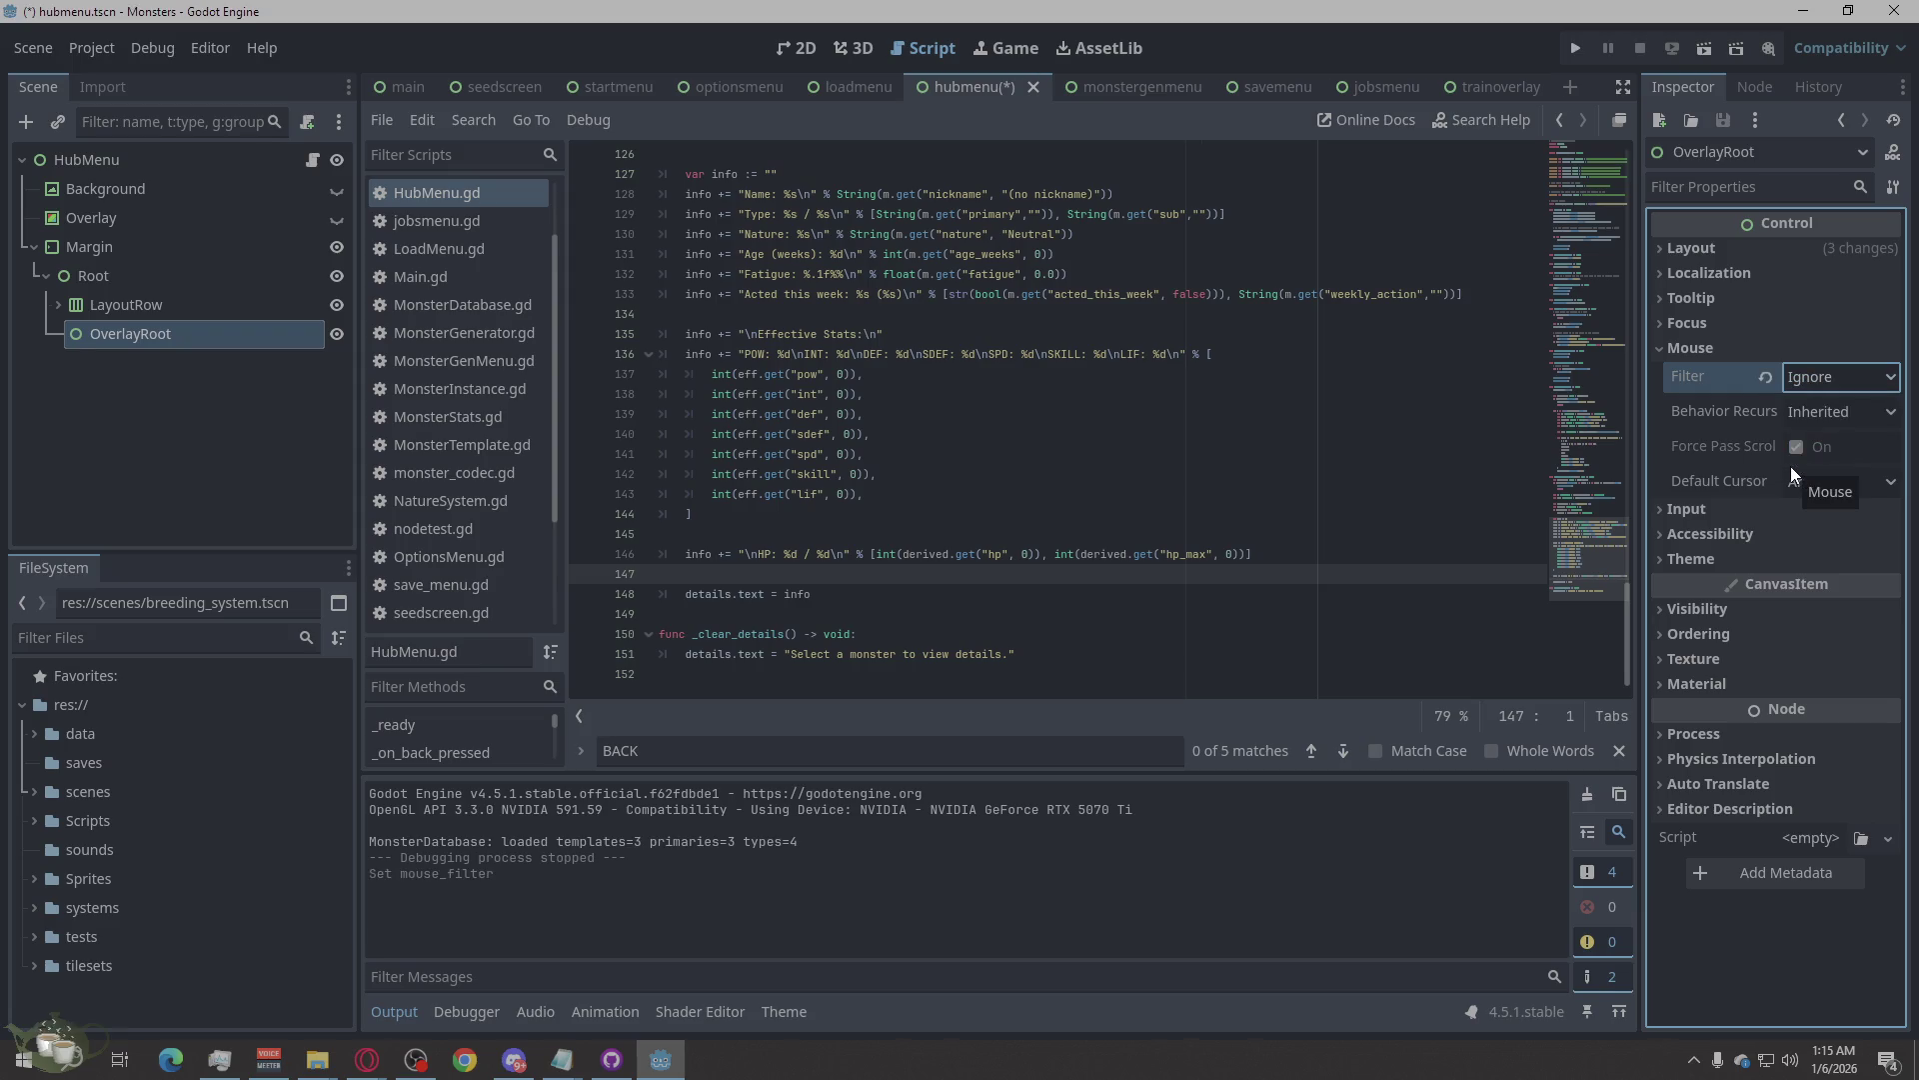
click(1661, 347)
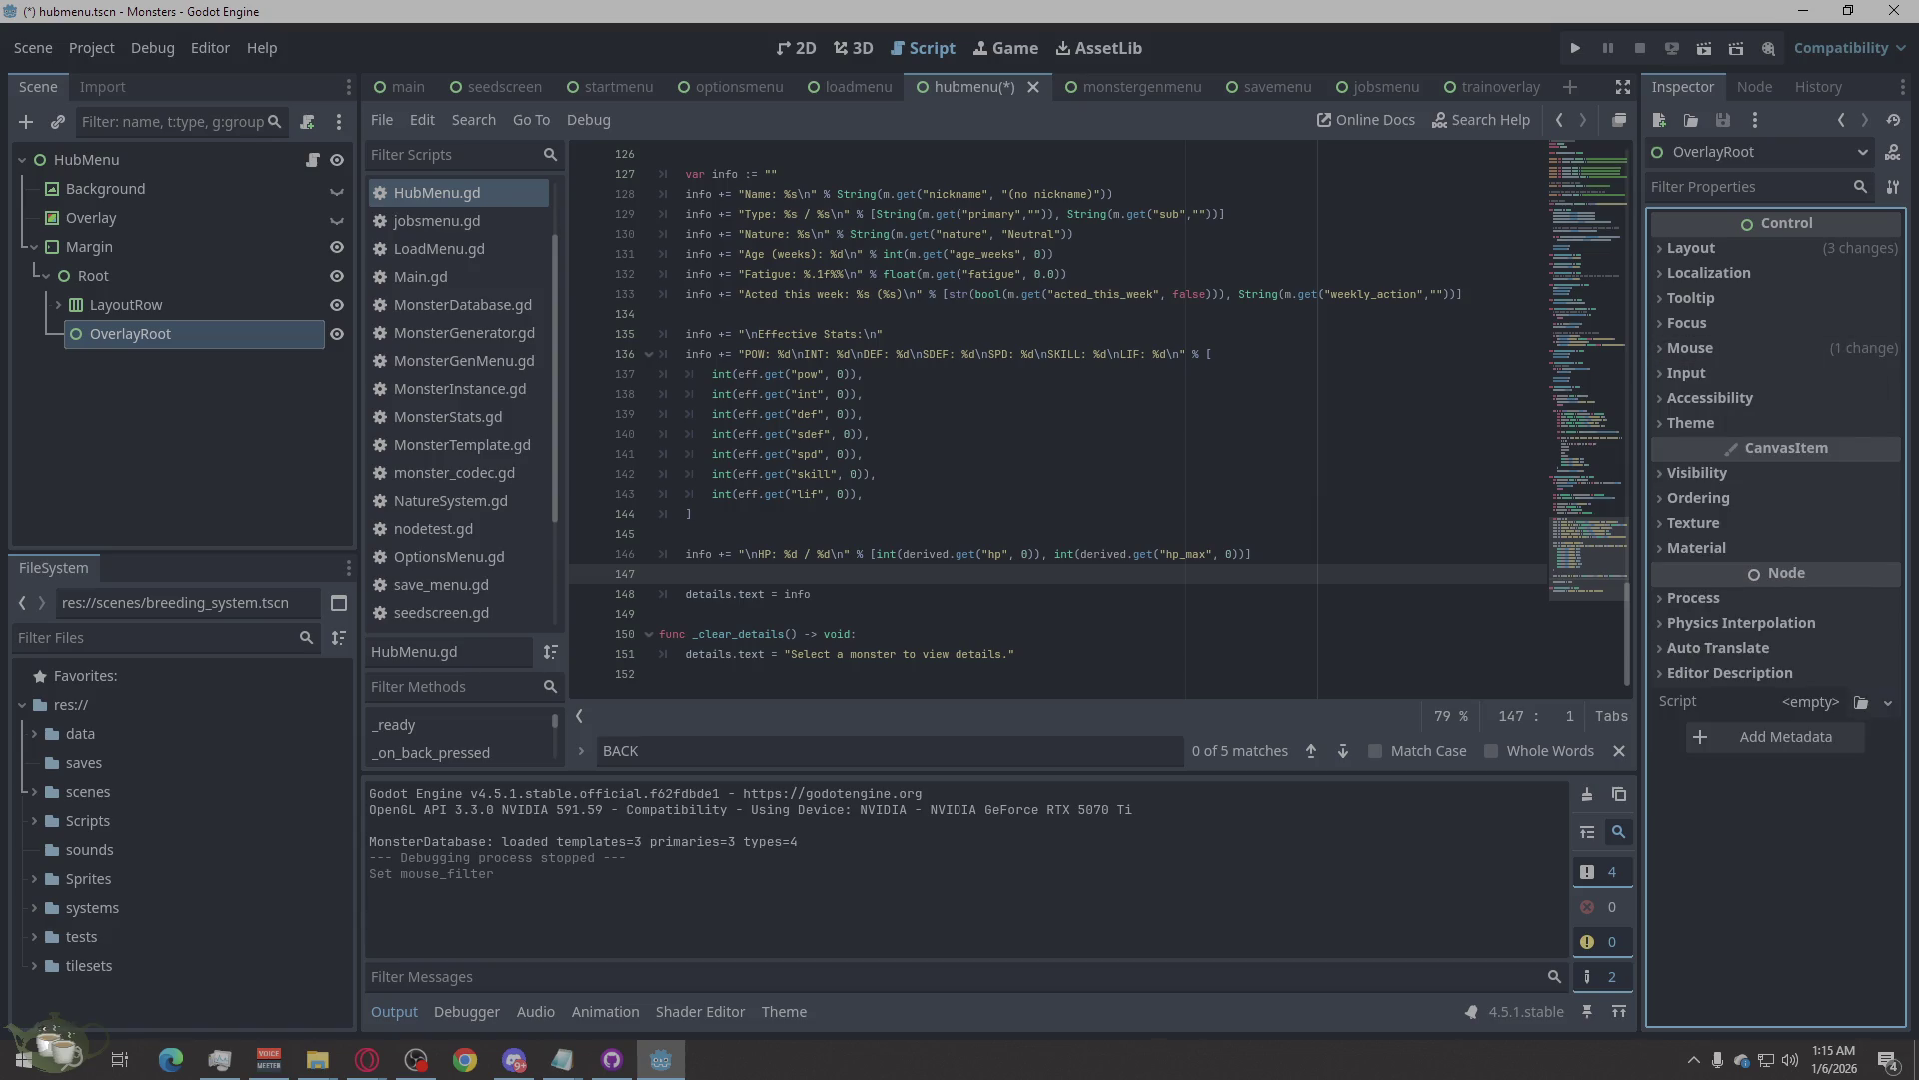